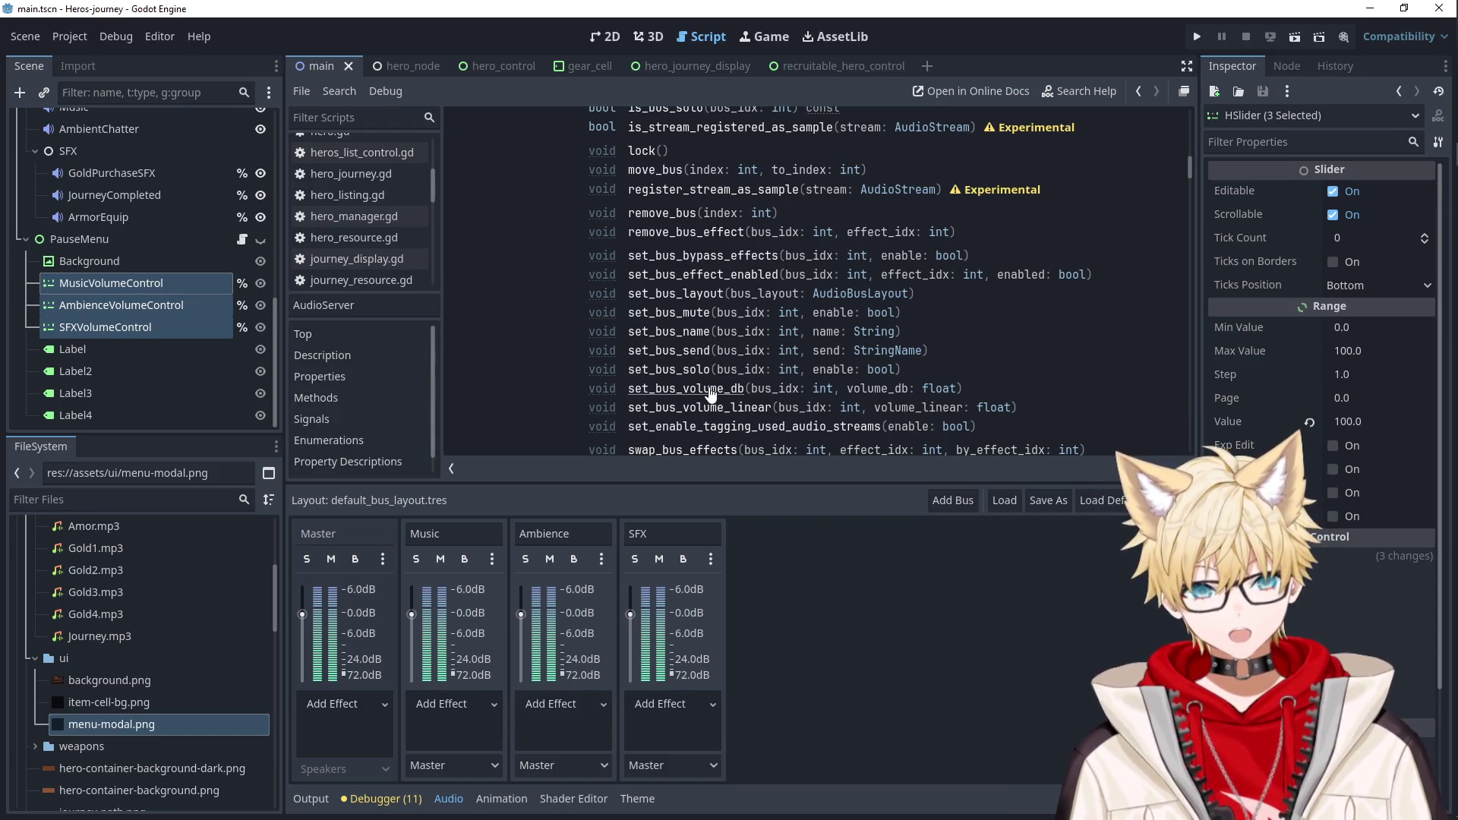
Read the AudioServer set_bus_volume_linear documentation, then return to pause_menu.gd.
left_click(716, 410)
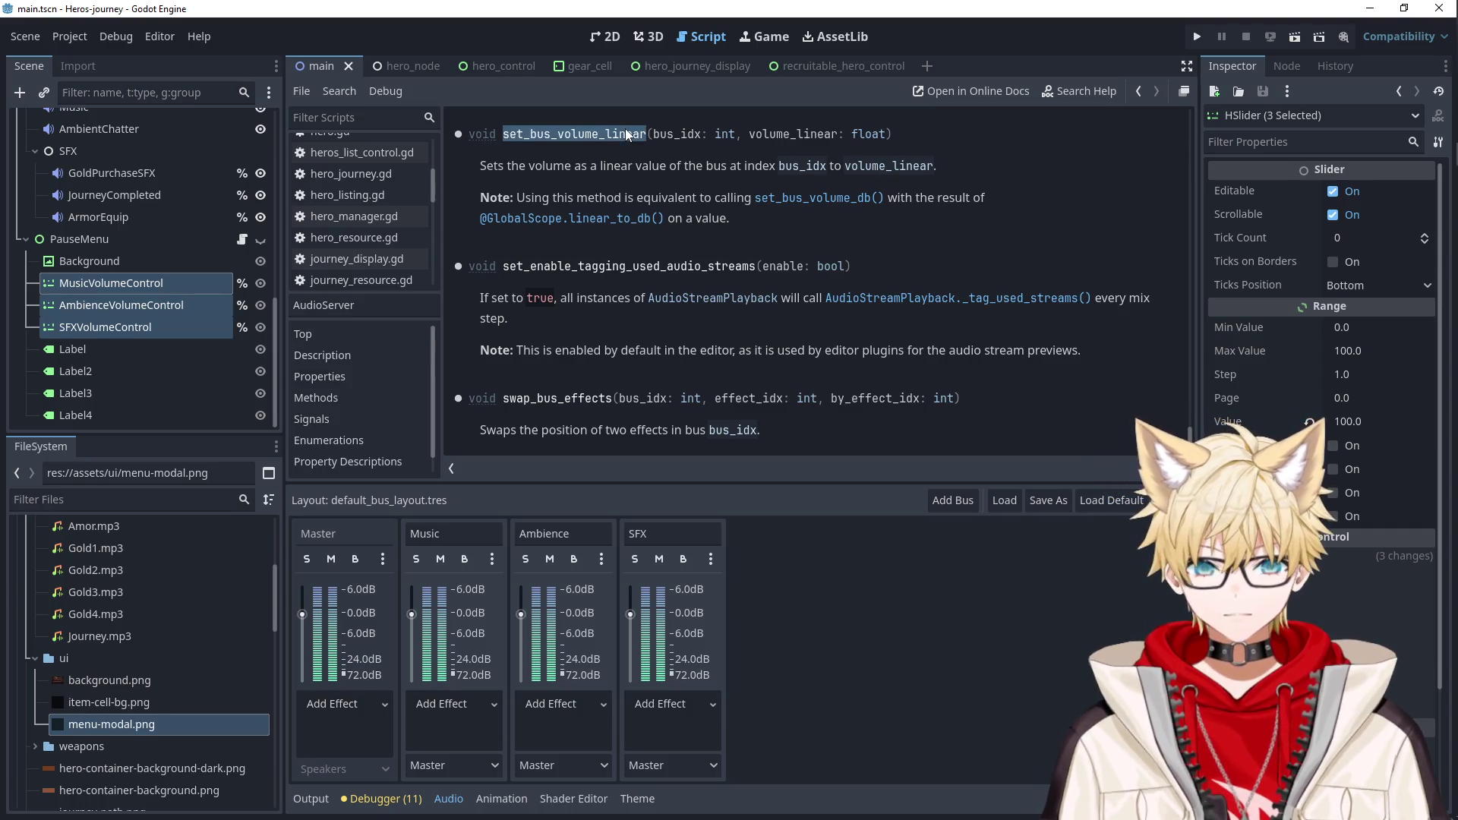
left_click(1138, 92)
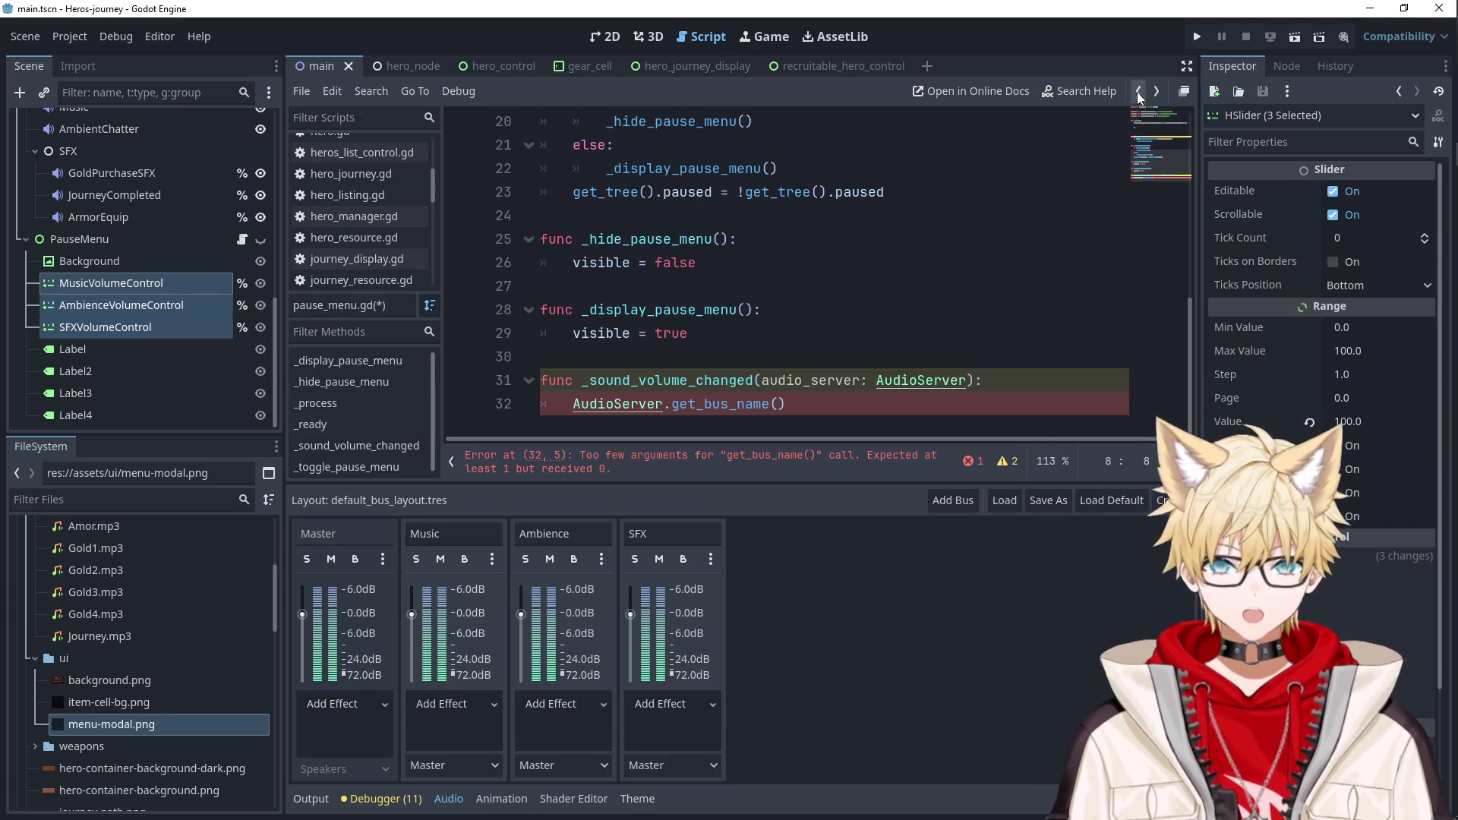
Replace the get_bus_name call with set_bus_volume_linear and retype the parameter as bus_index: int.
left_click(832, 405)
key("shift+Home")
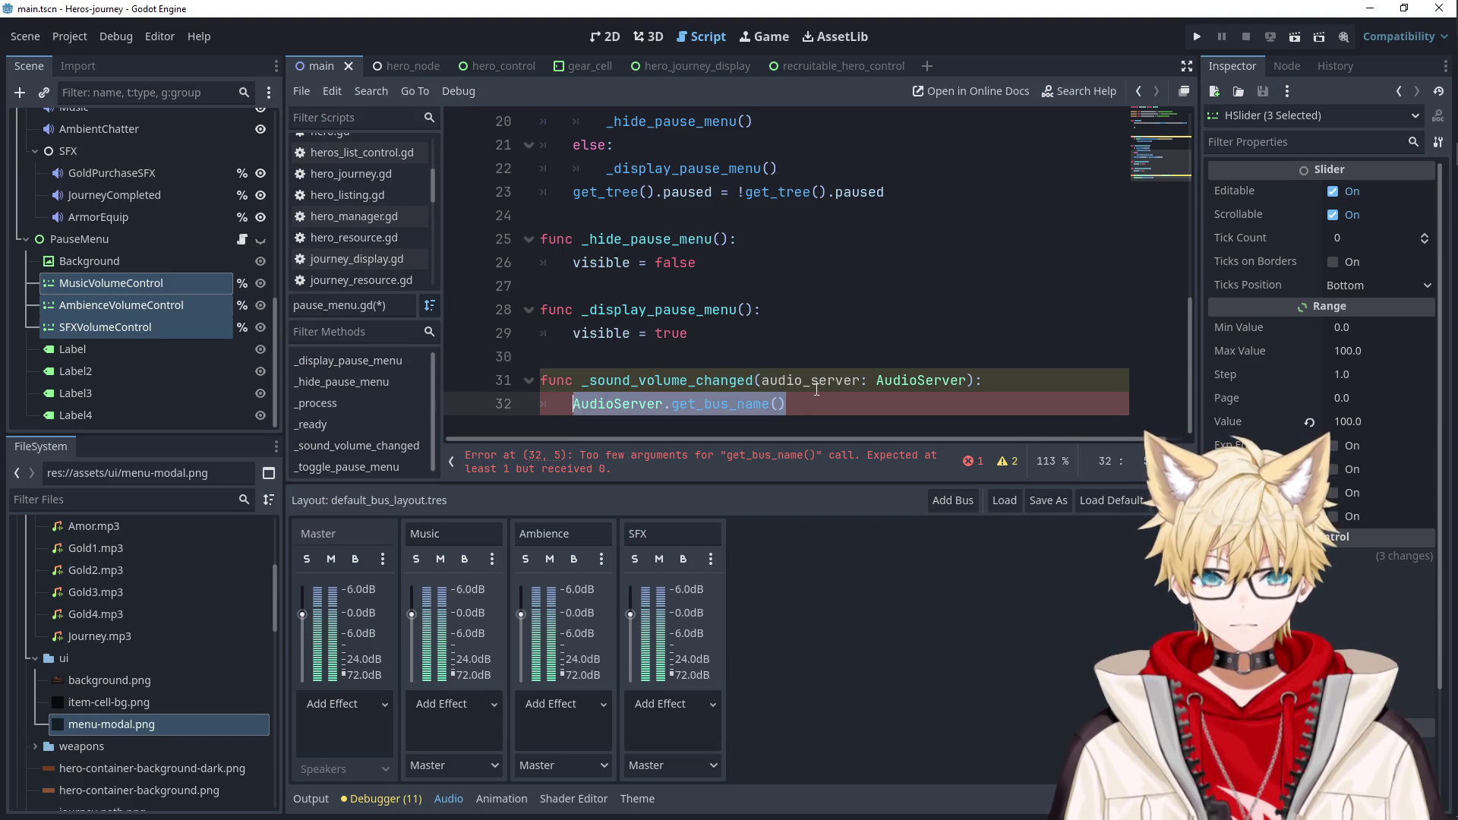
type("set_bus_volume_linear")
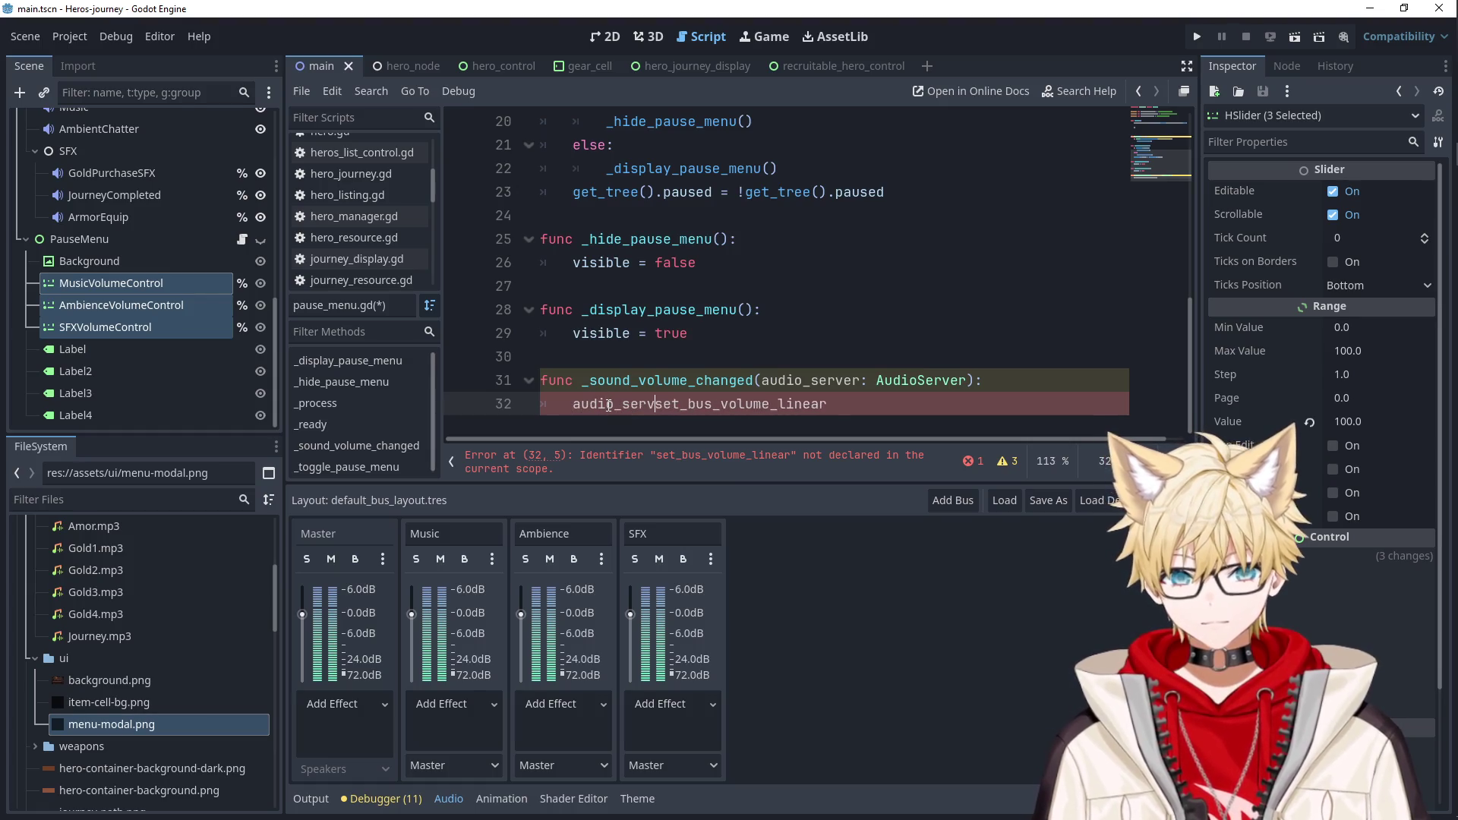
type("er.")
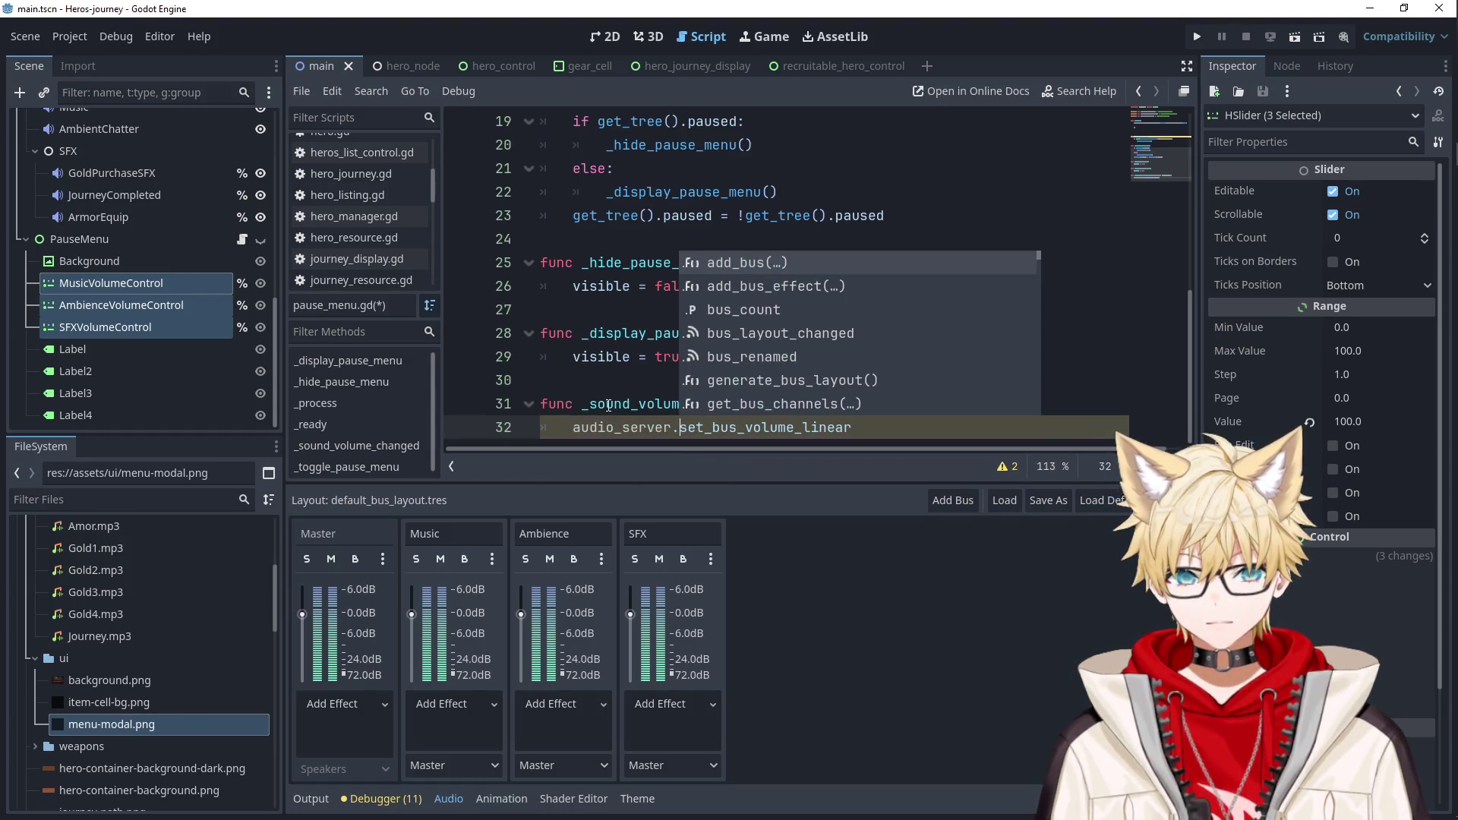
left_click(577, 327)
double_click(826, 405)
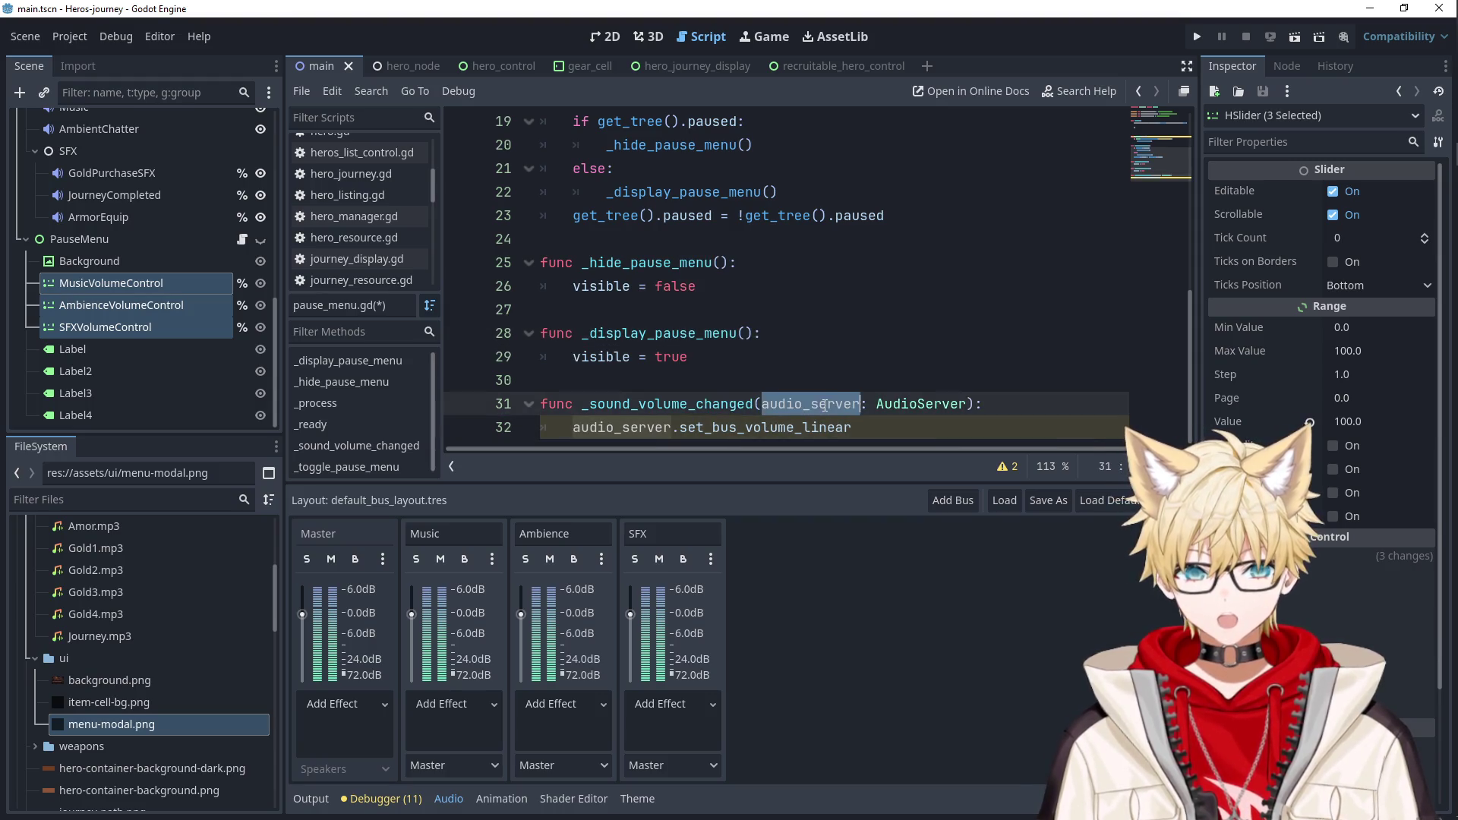
type("bus_index")
double_click(919, 404)
type("int")
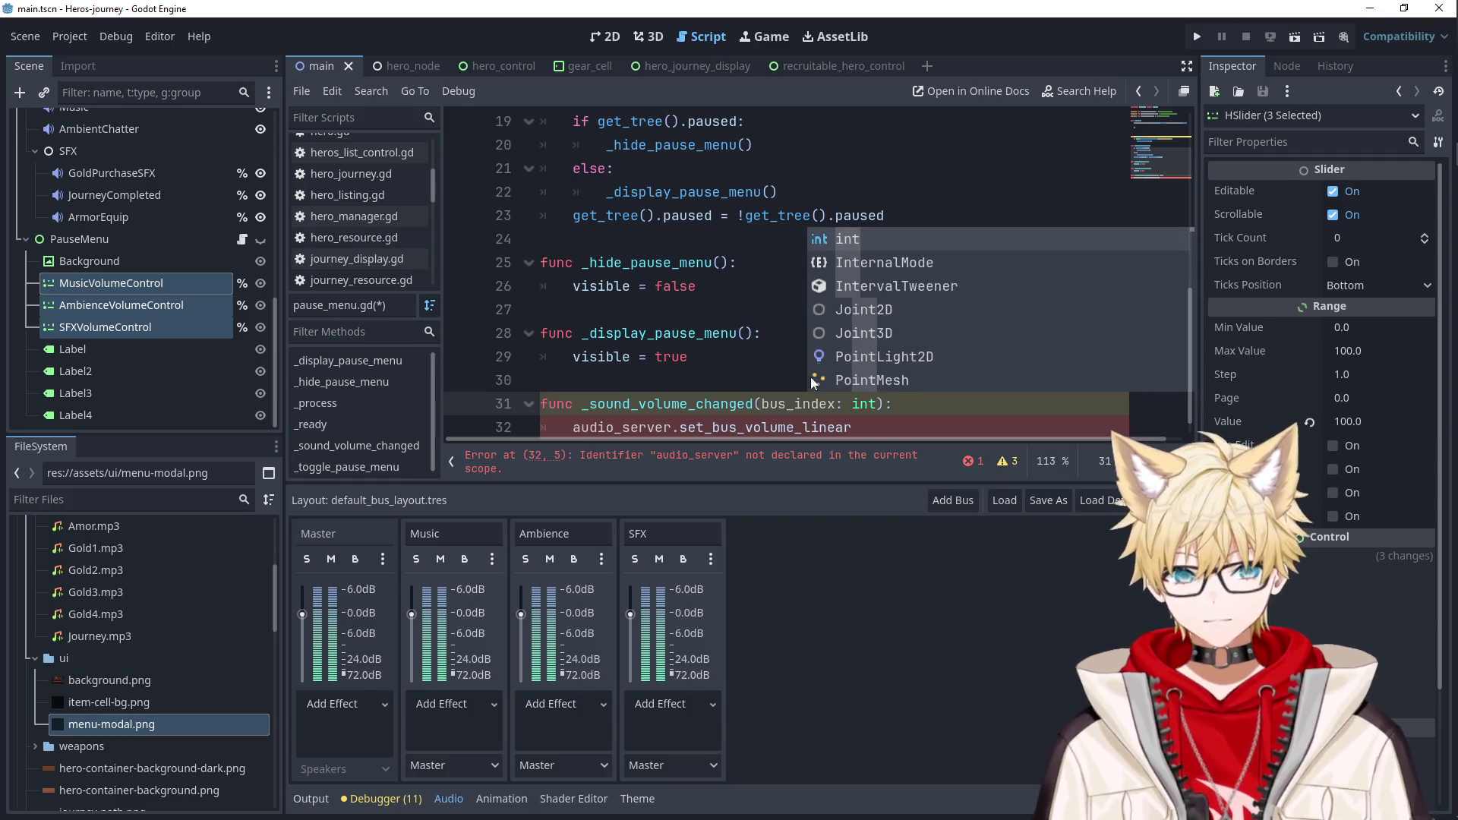
Call AudioServer.set_bus_volume_linear(bus_index) on line 32, then select MusicVolumeControl.
left_click(899, 428)
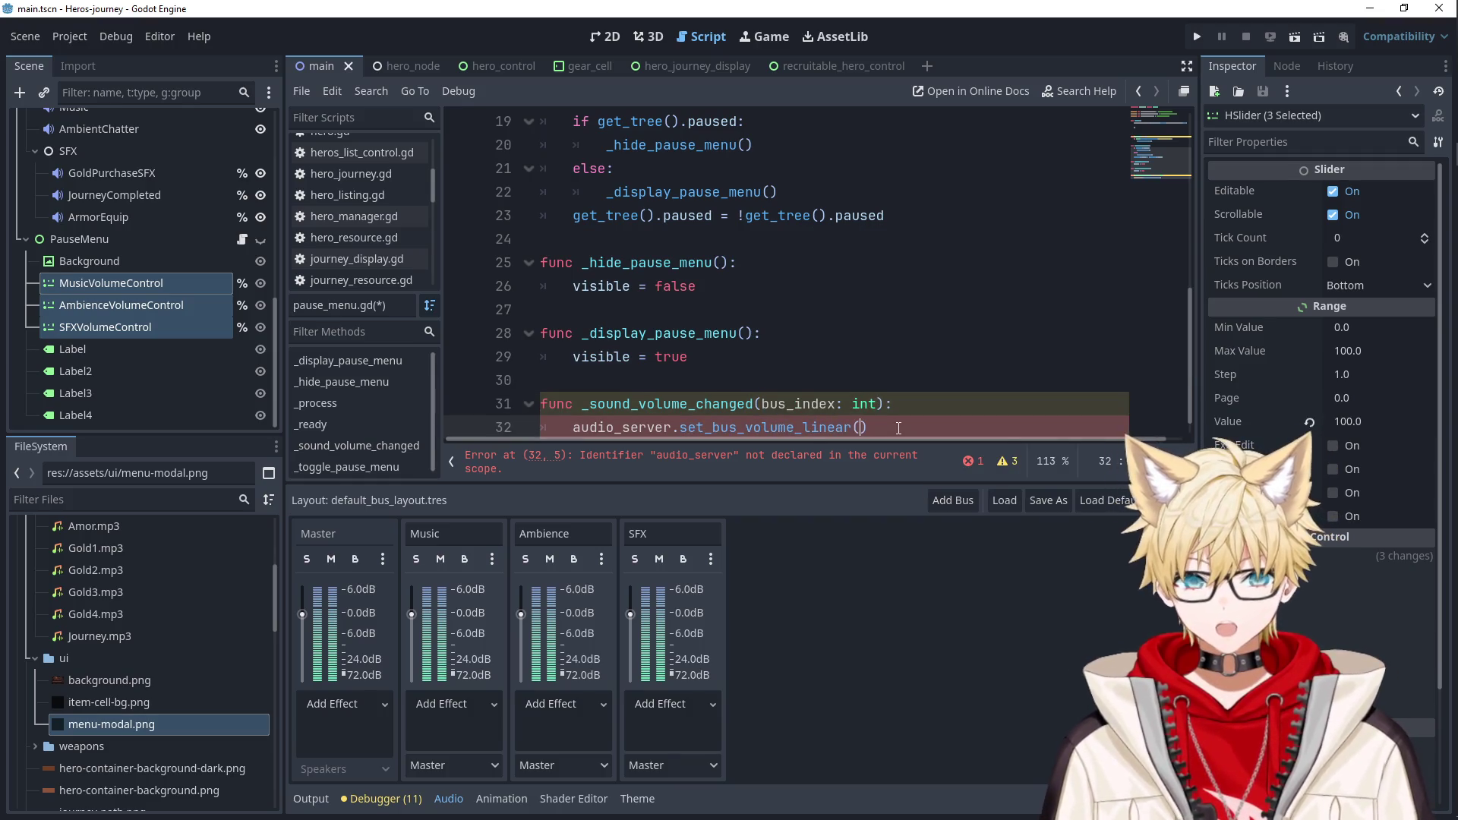
type("(bus_index)")
double_click(636, 427)
type("AudioServer")
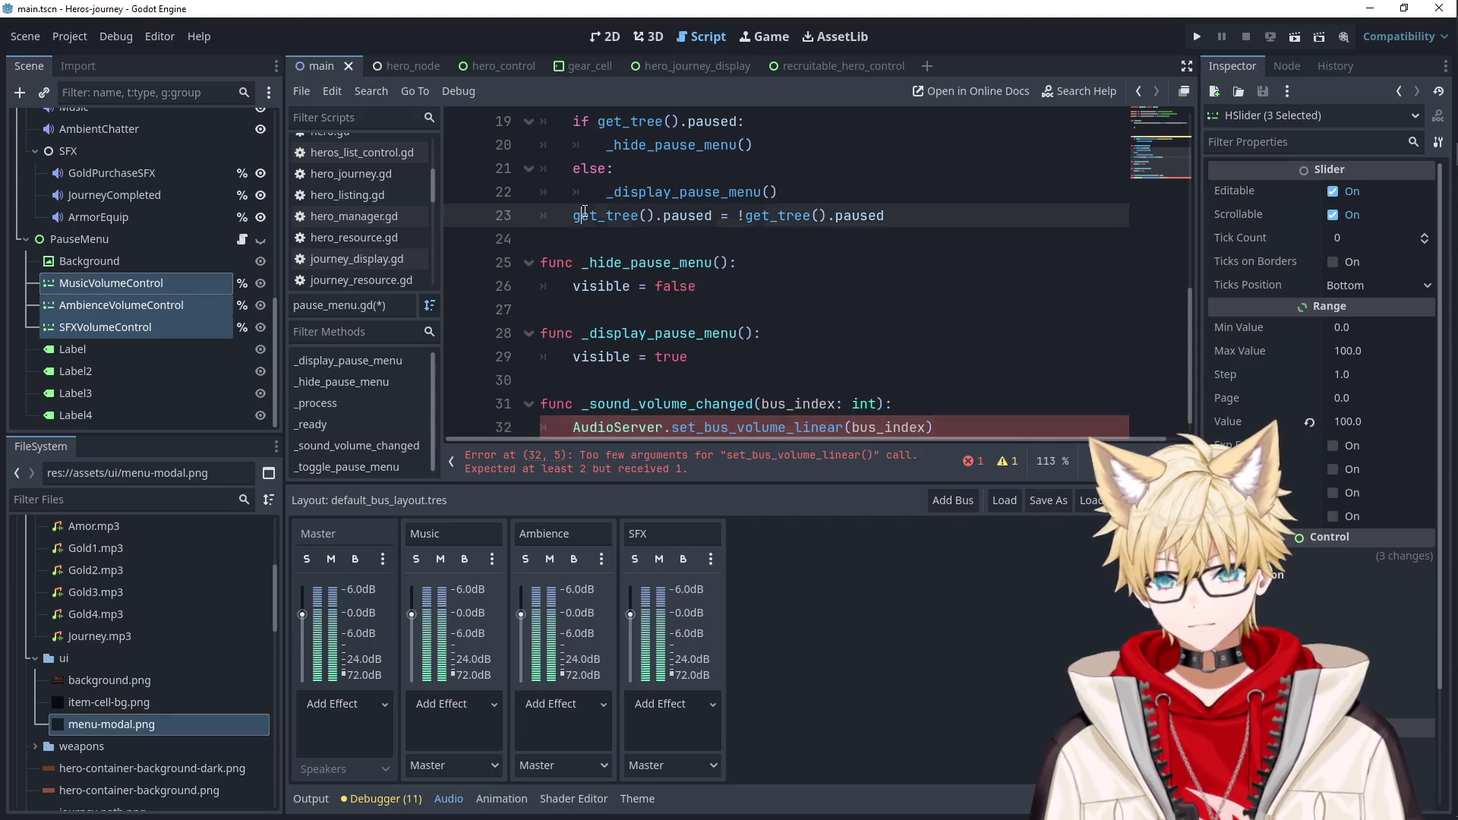
scroll(637, 328, "down", 1)
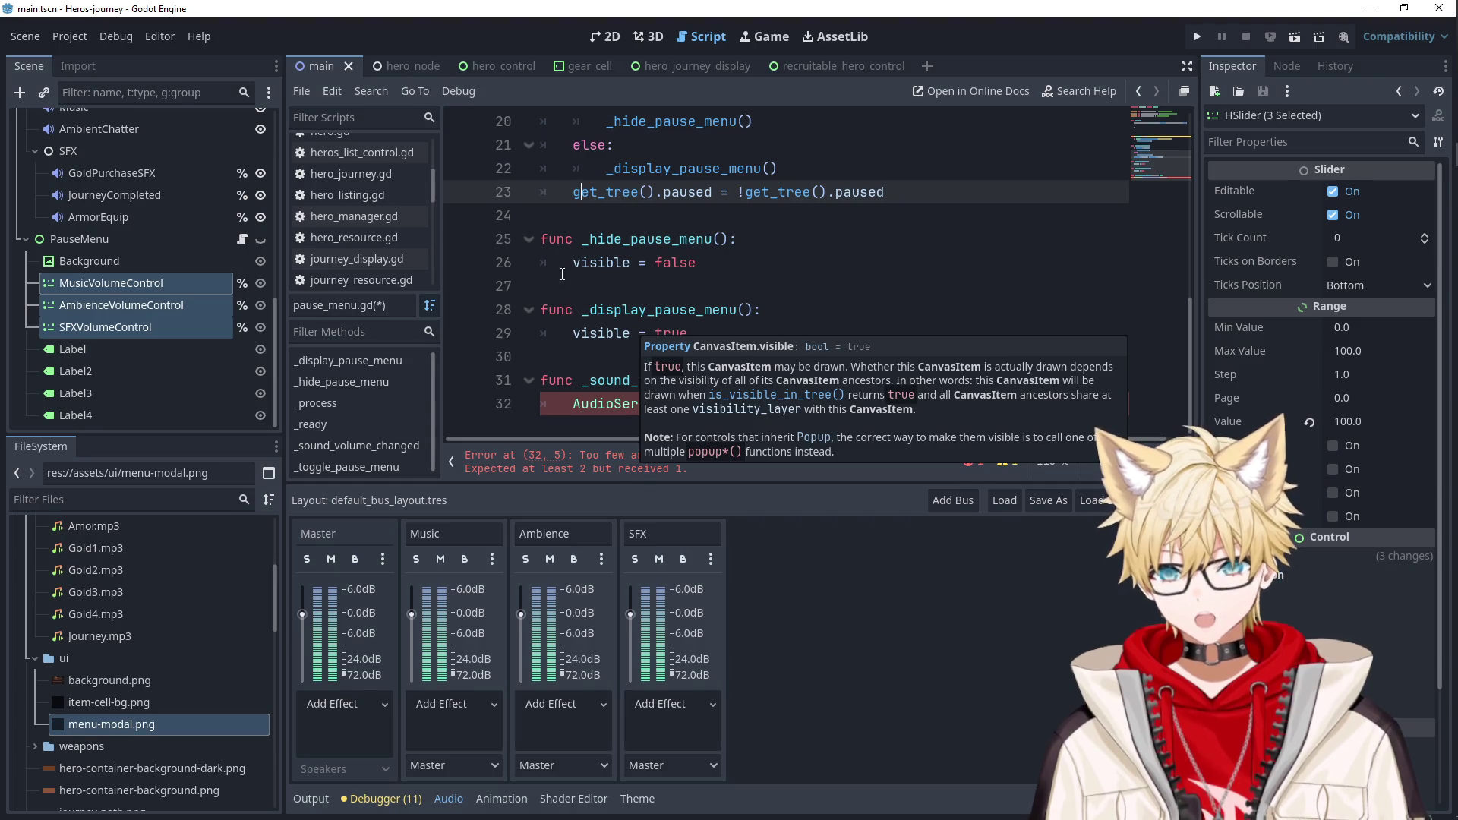
mouse_move(568, 334)
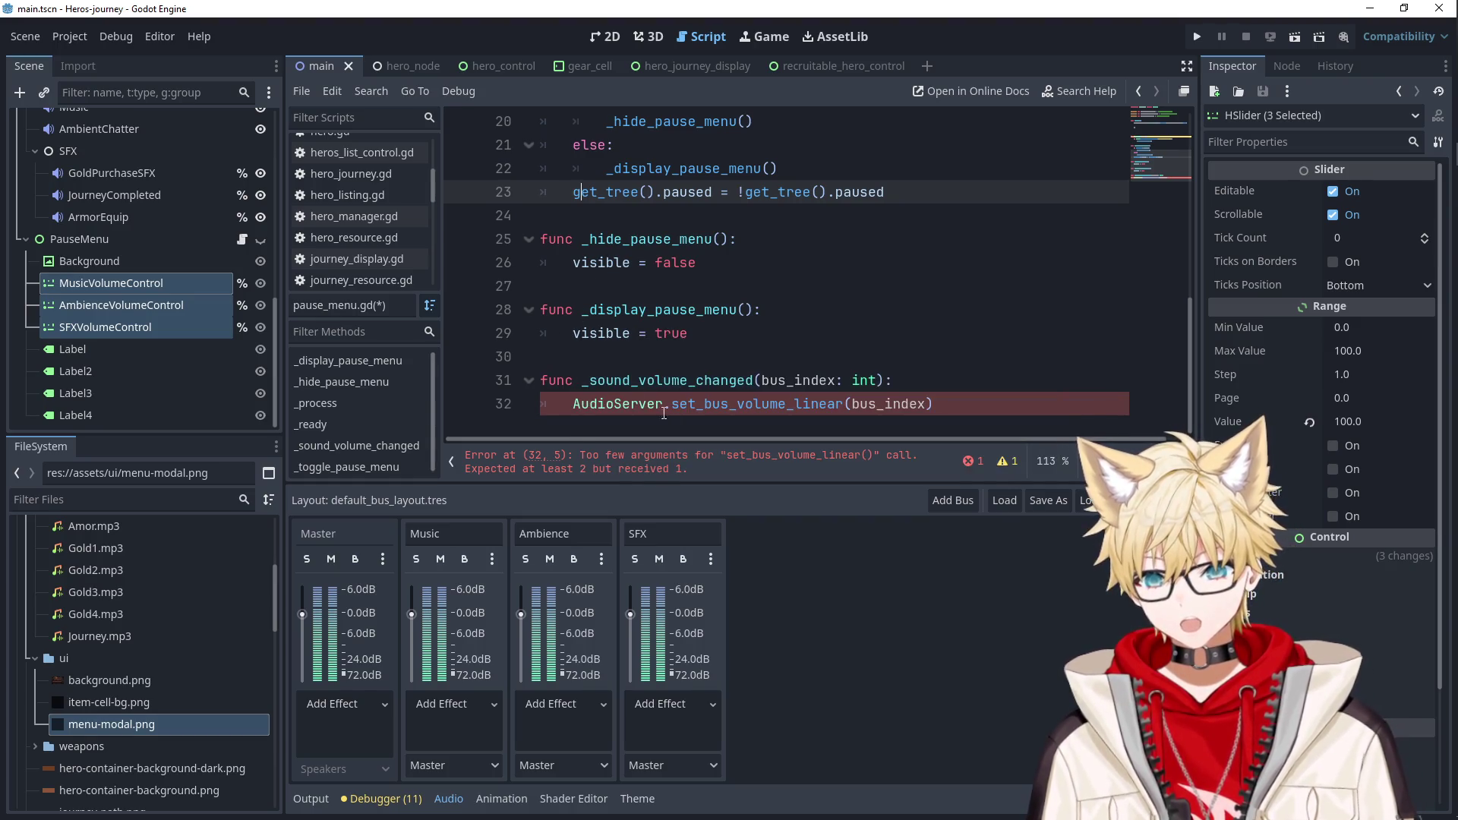
left_click(172, 286)
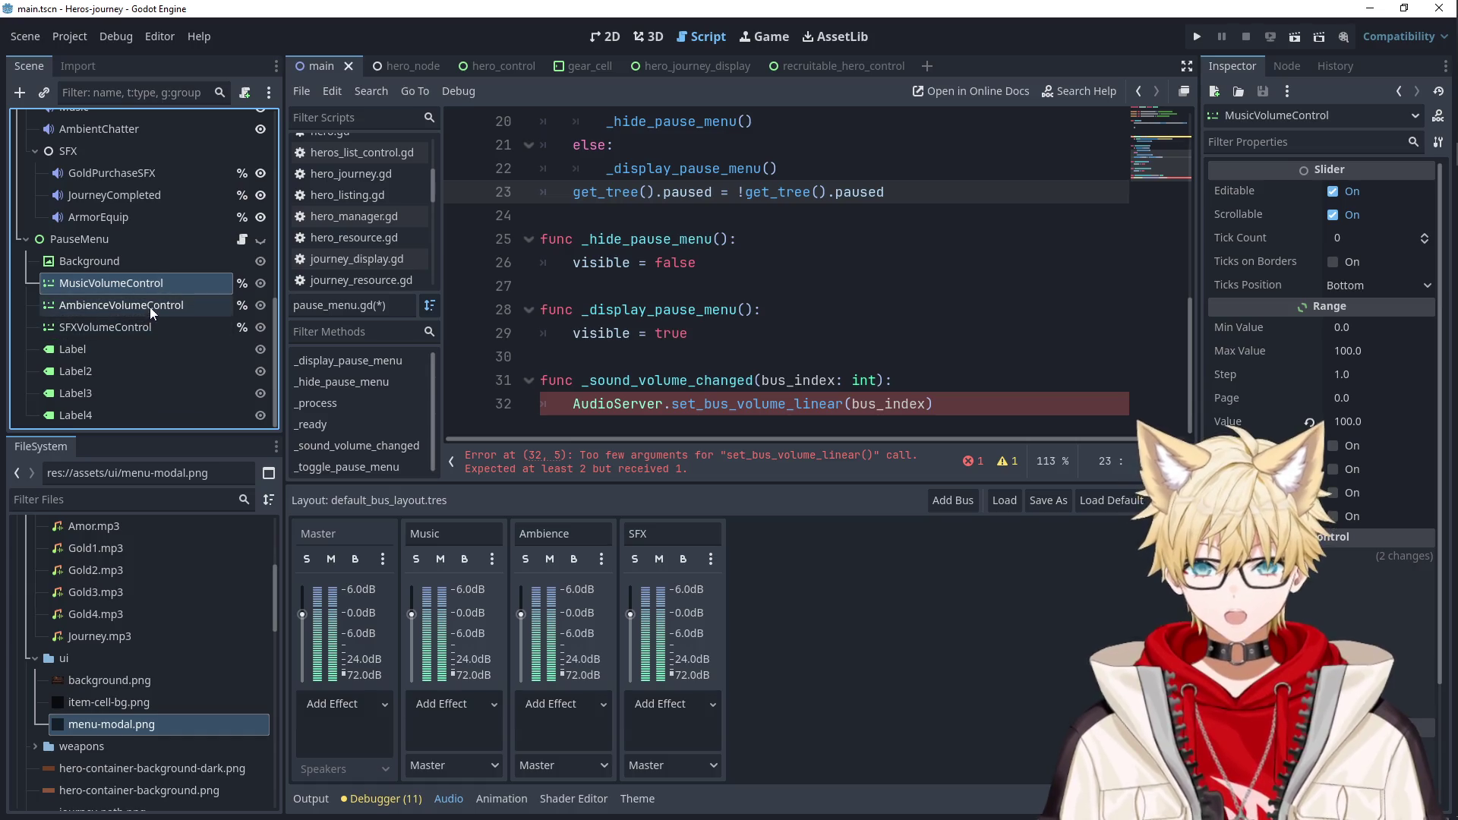
Set Max Value to 1 on the music, ambience and SFX volume sliders.
left_click(1356, 354)
type("1")
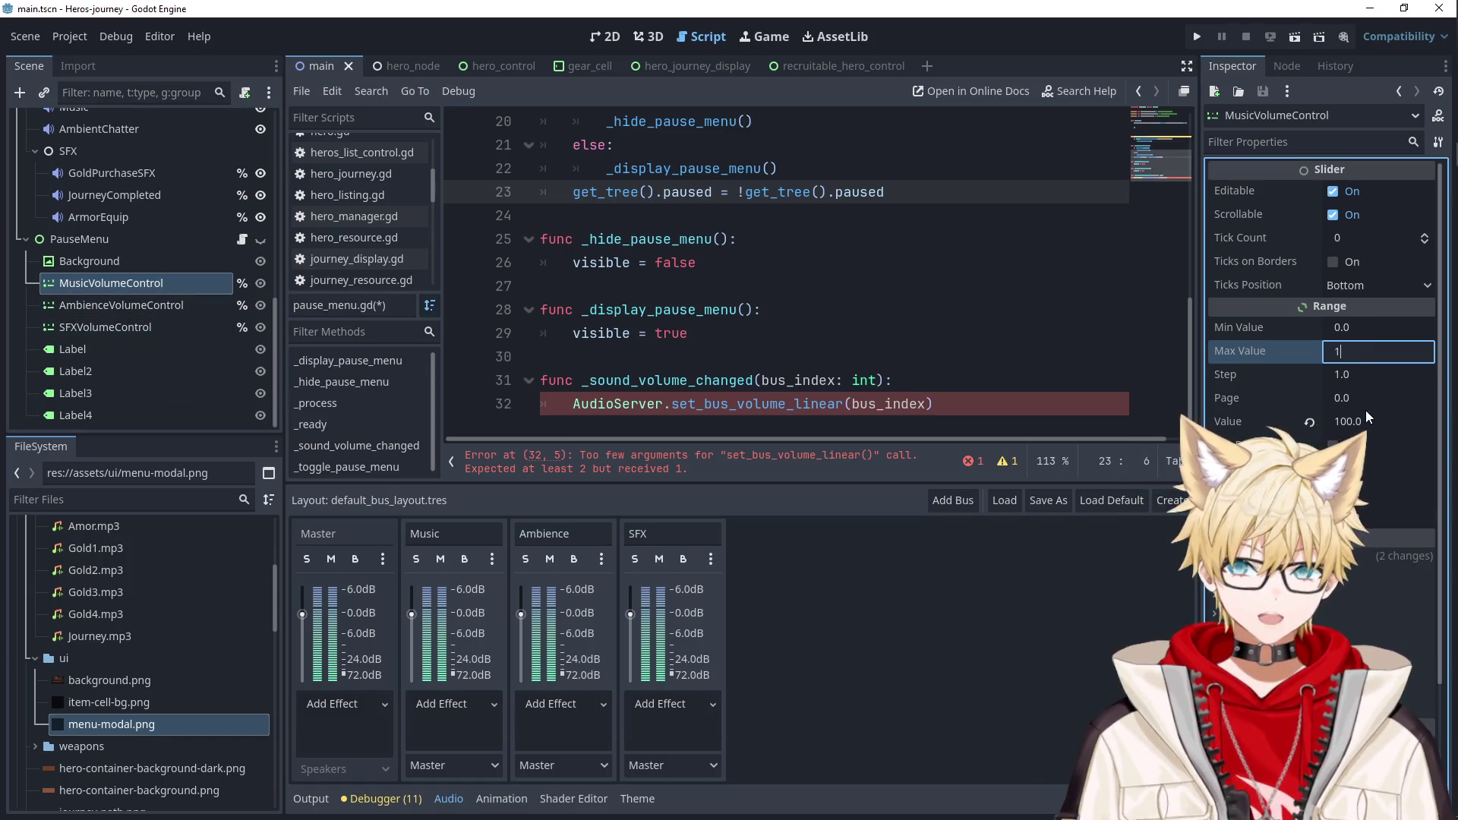
left_click(1365, 421)
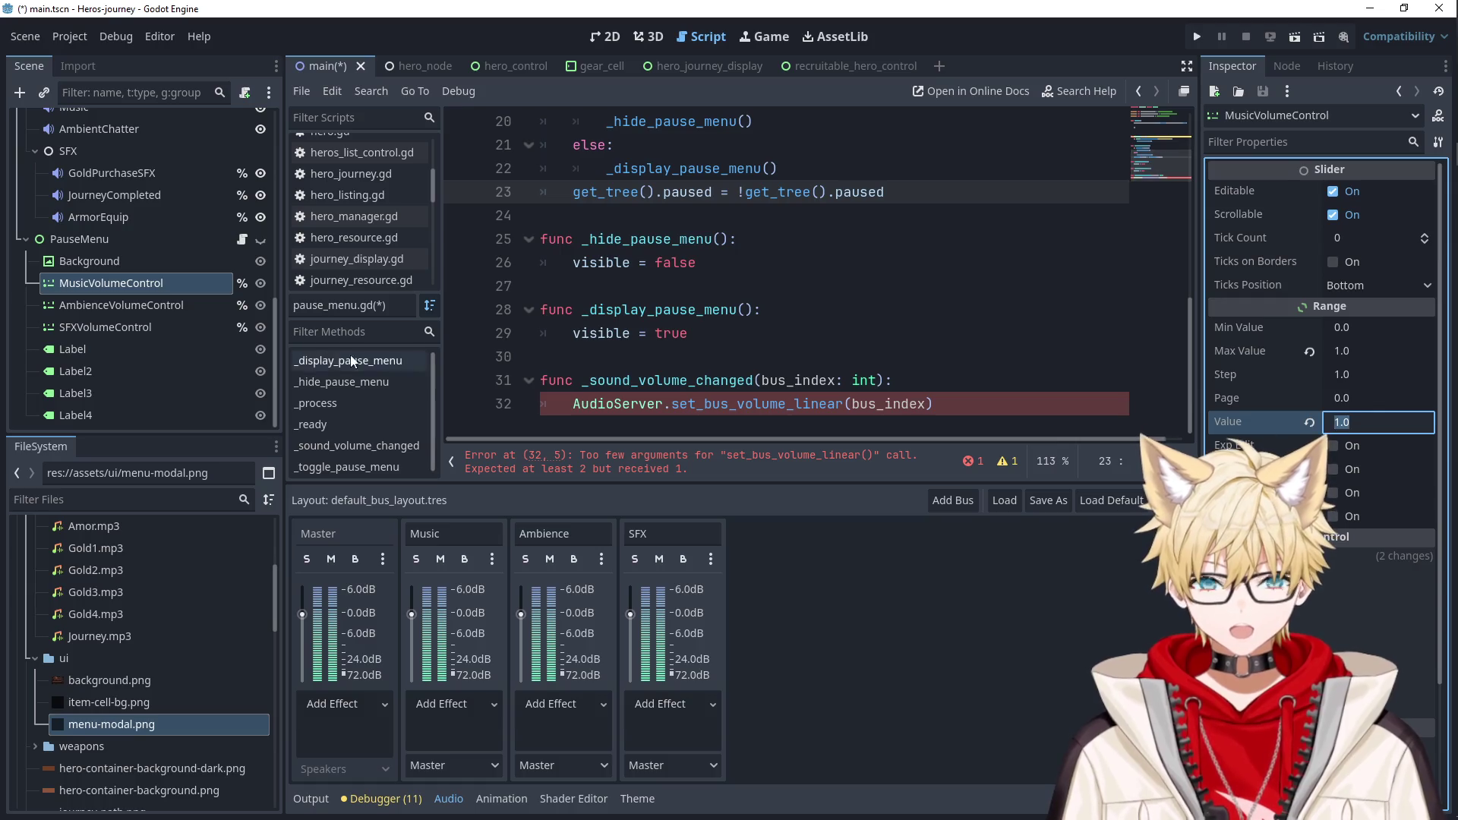
left_click(166, 304)
left_click(1355, 352)
type("1")
left_click(115, 327)
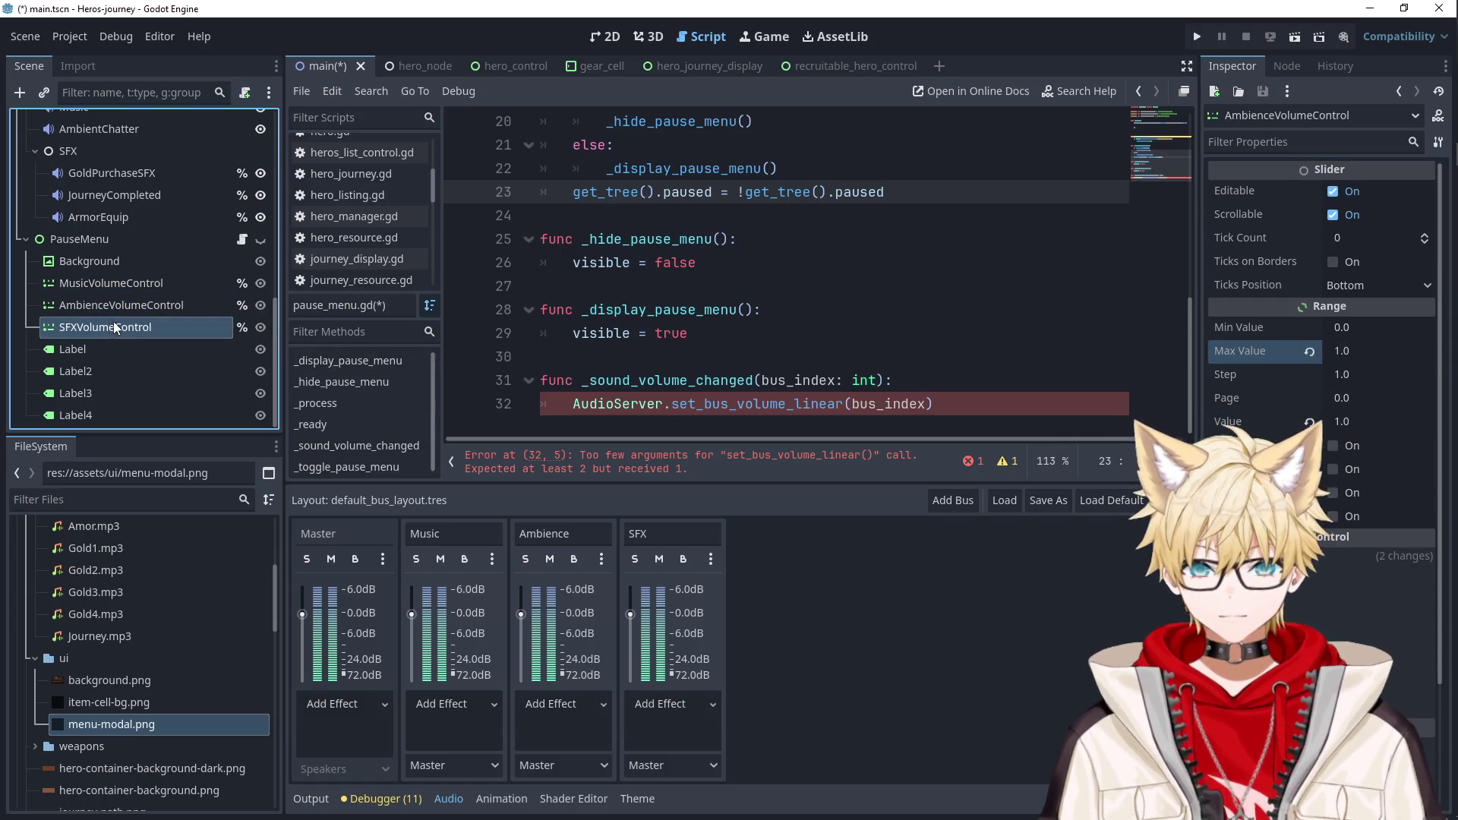
left_click(1356, 352)
type("1")
left_click(782, 286)
Add a new_value: float parameter and pass new_value to set_bus_volume_linear.
left_click(782, 379)
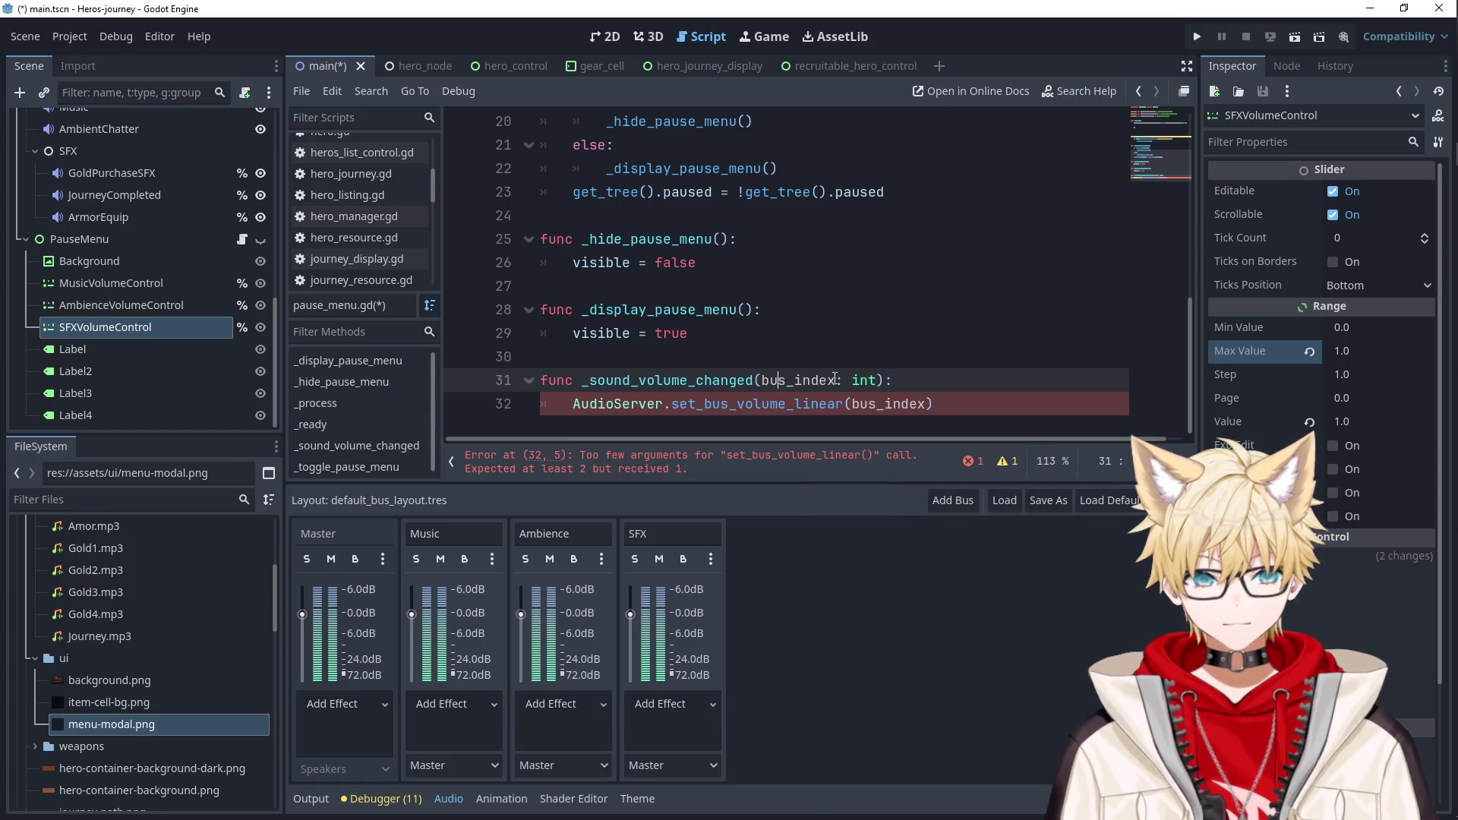
type(", new_")
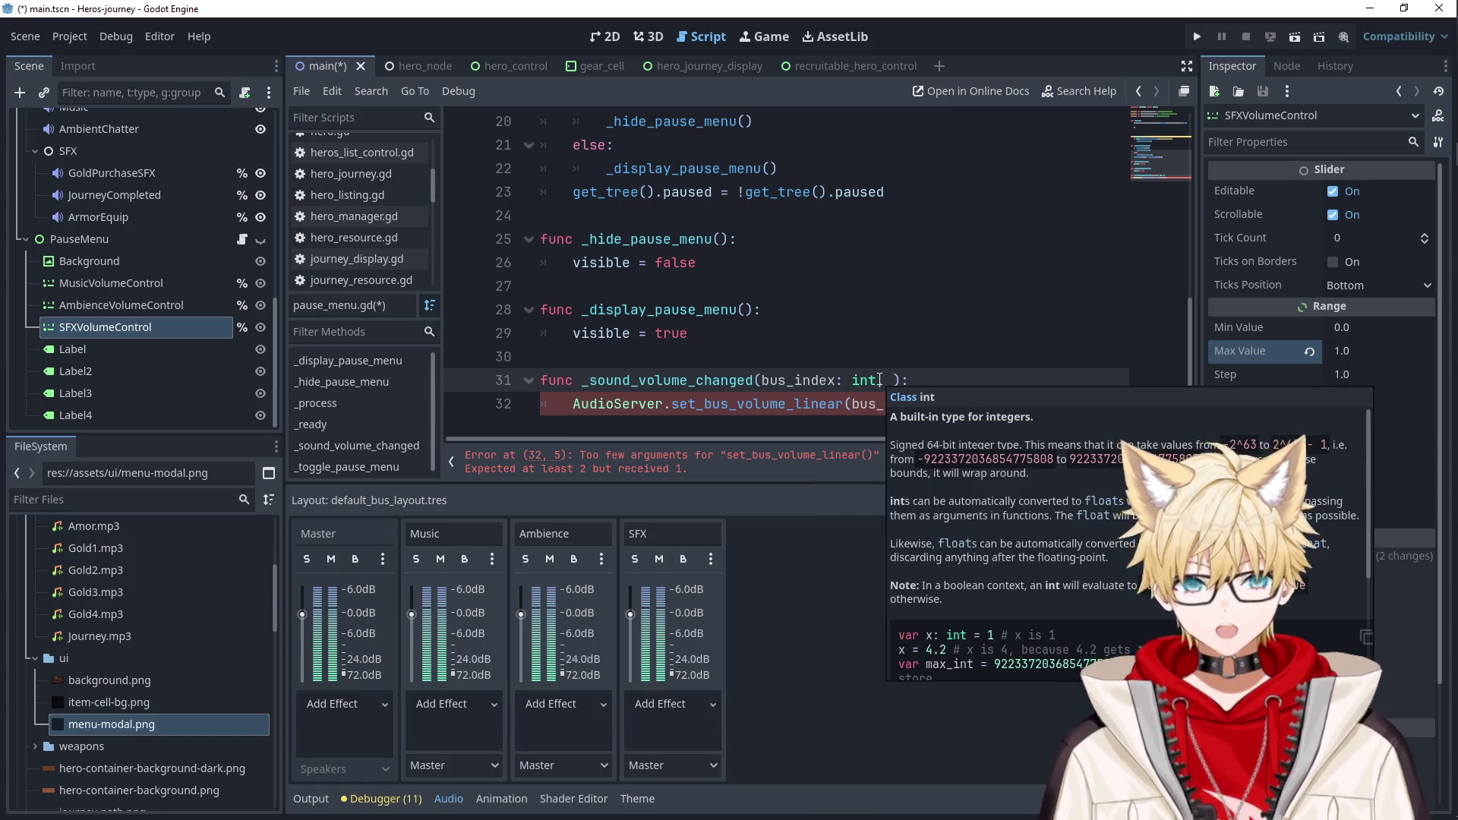
type("value: floa")
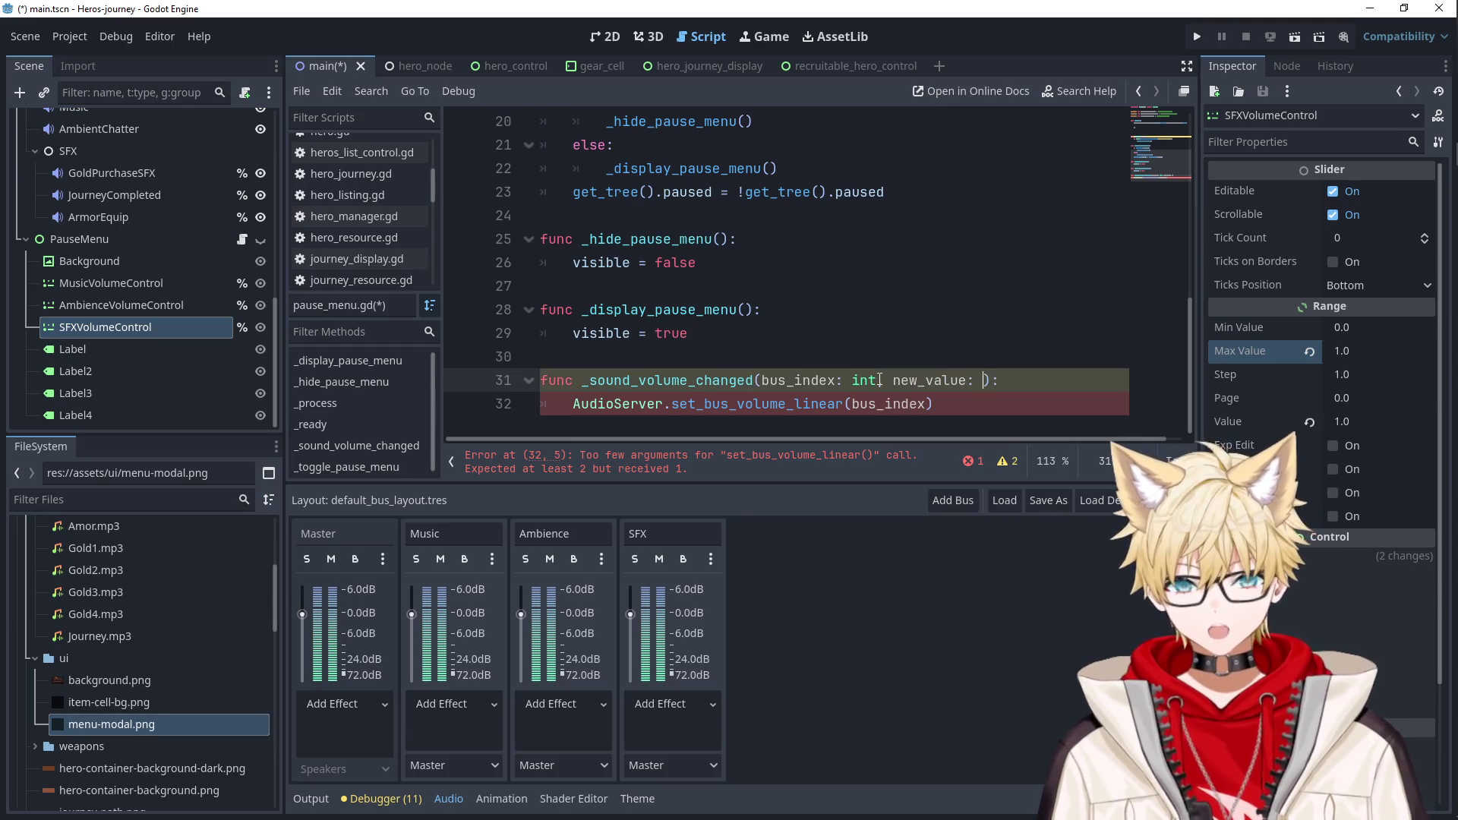
type("t")
double_click(929, 380)
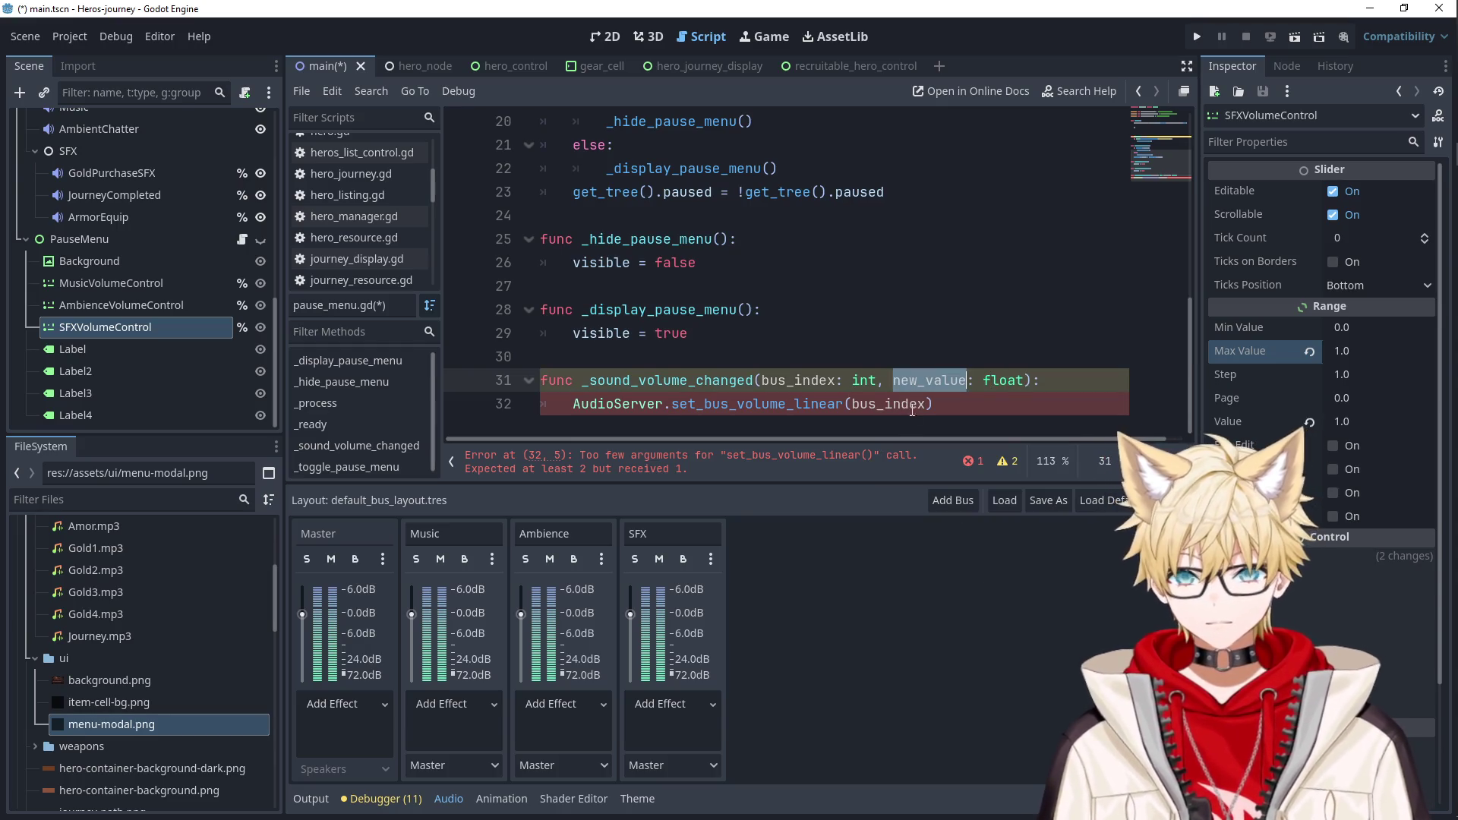
left_click(928, 404)
type(", new_value")
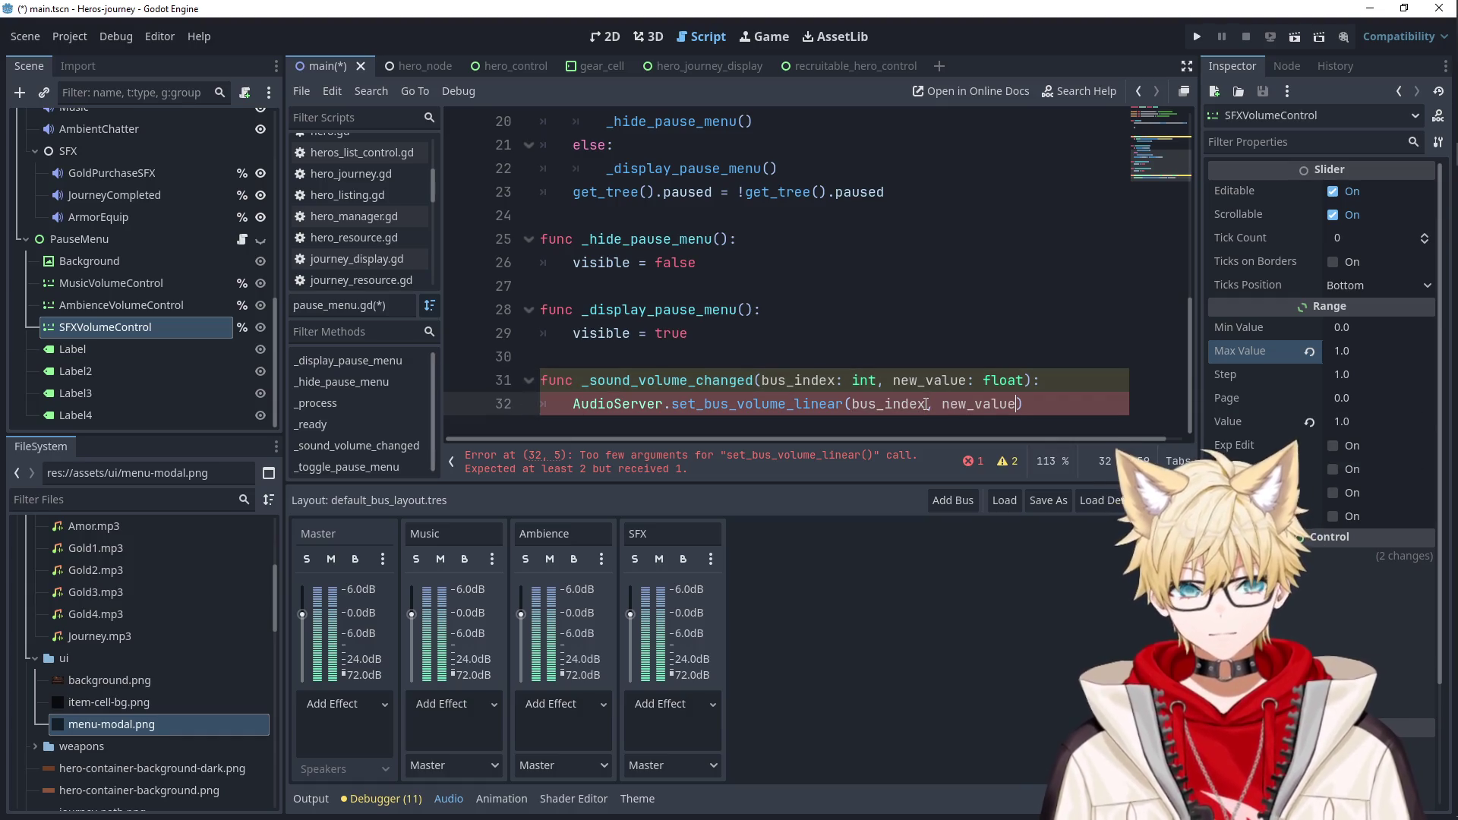
Set Step to 0.001 on the SFX, ambience and music volume sliders.
left_click(1340, 375)
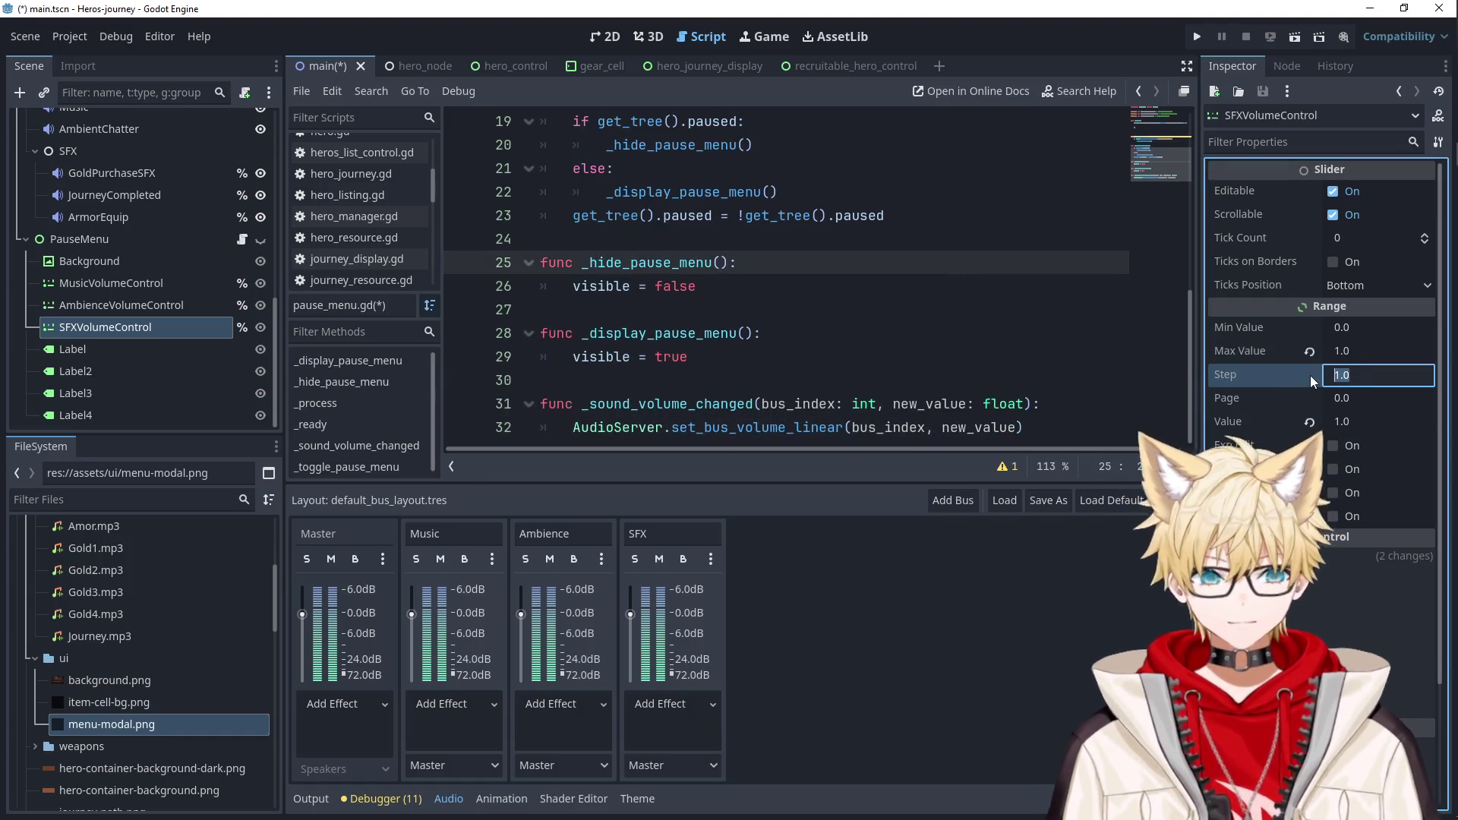
type(".001")
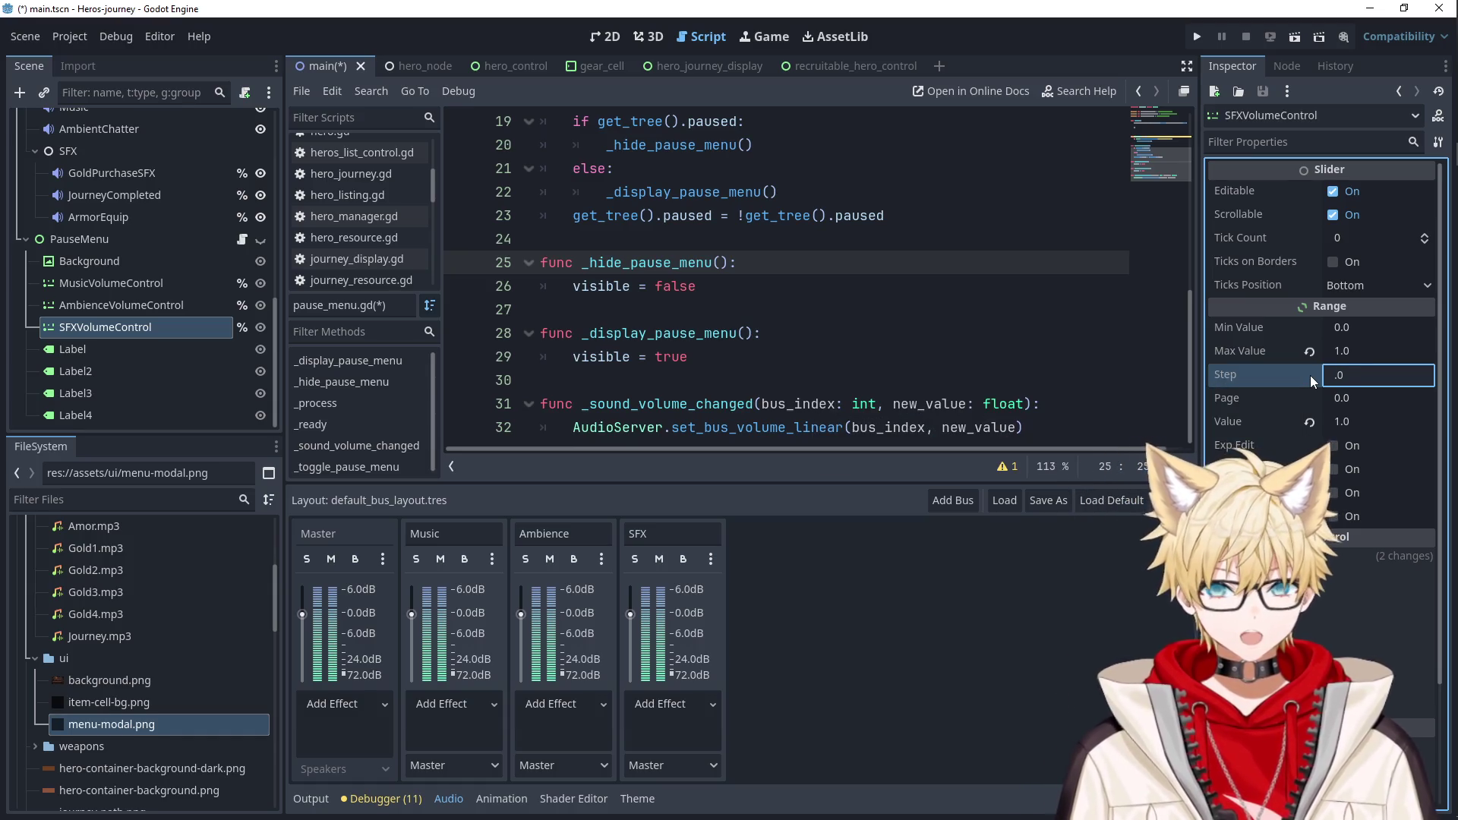
left_click(122, 305)
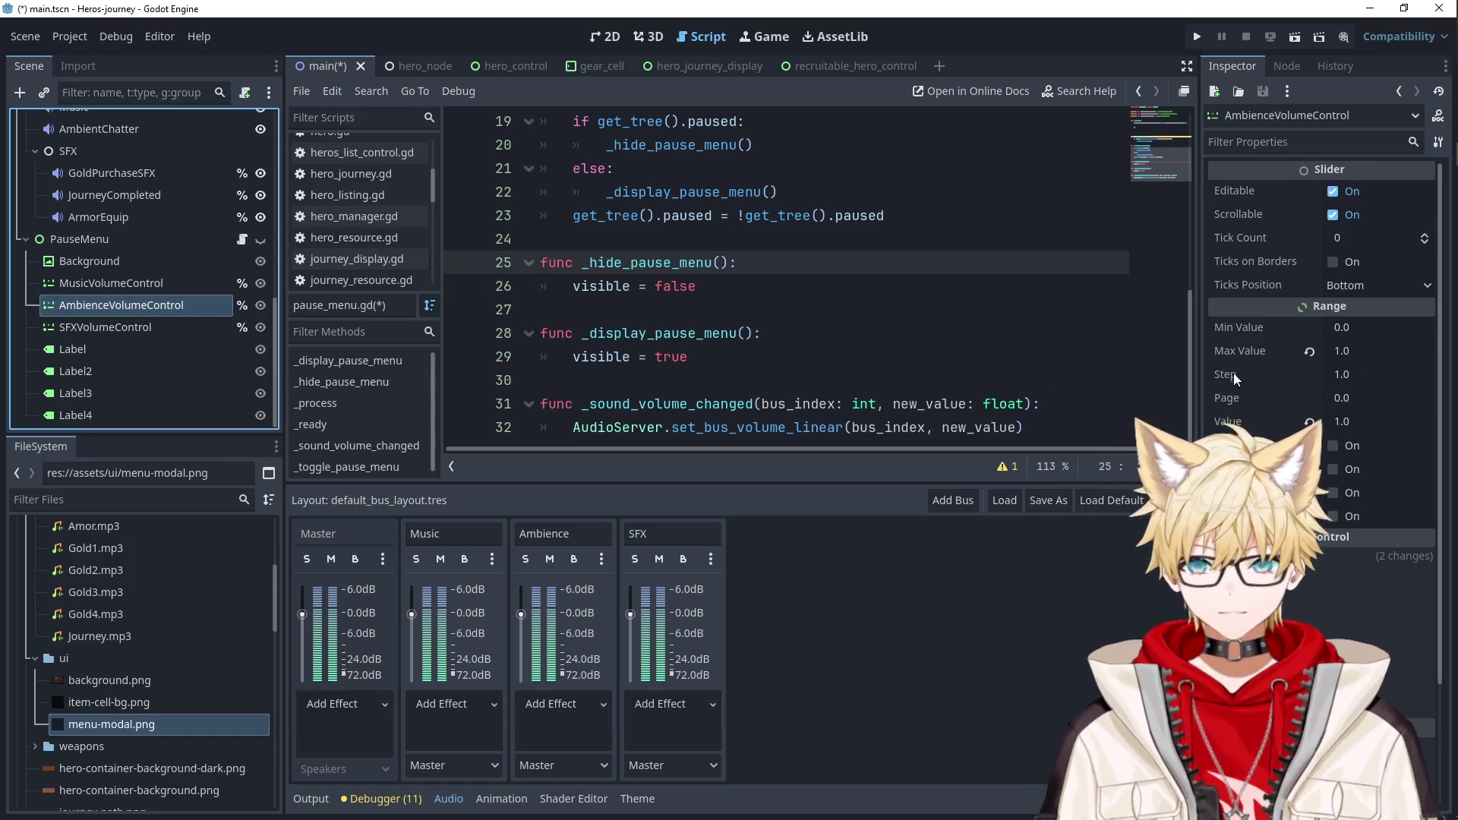
left_click(1342, 375)
type(".001")
key("Tab")
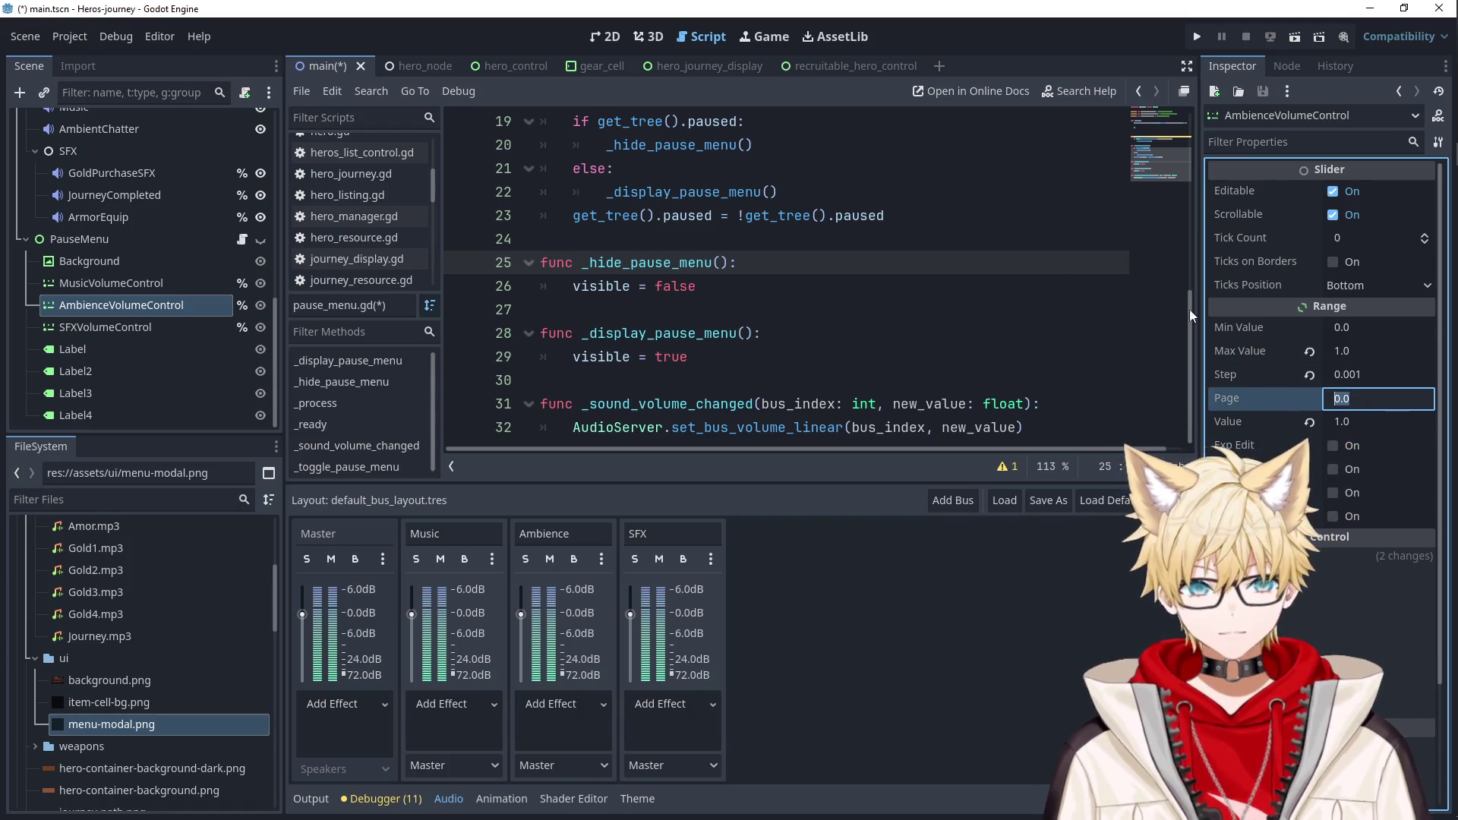
left_click(127, 283)
left_click(1346, 376)
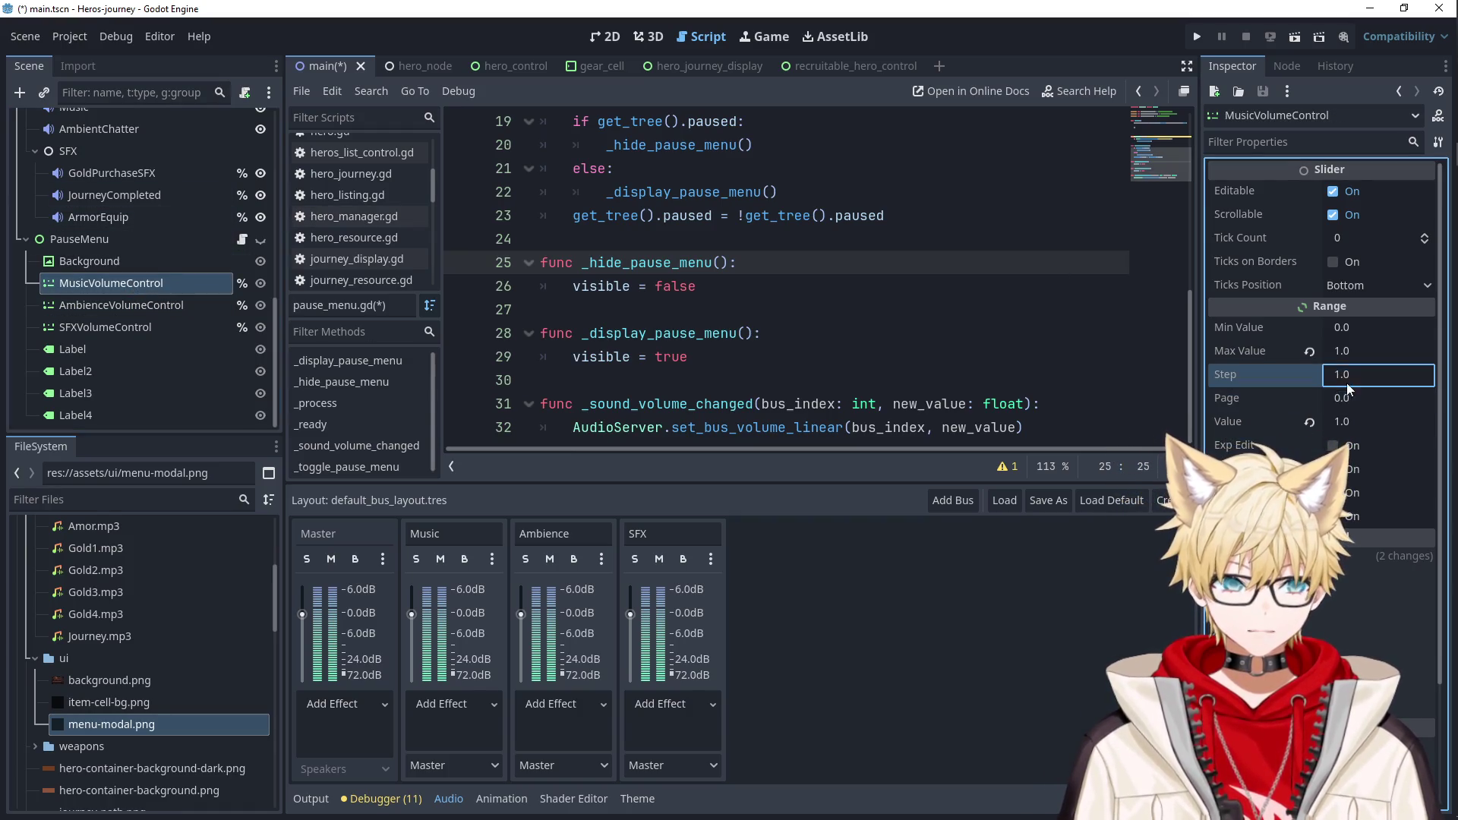
type(".001")
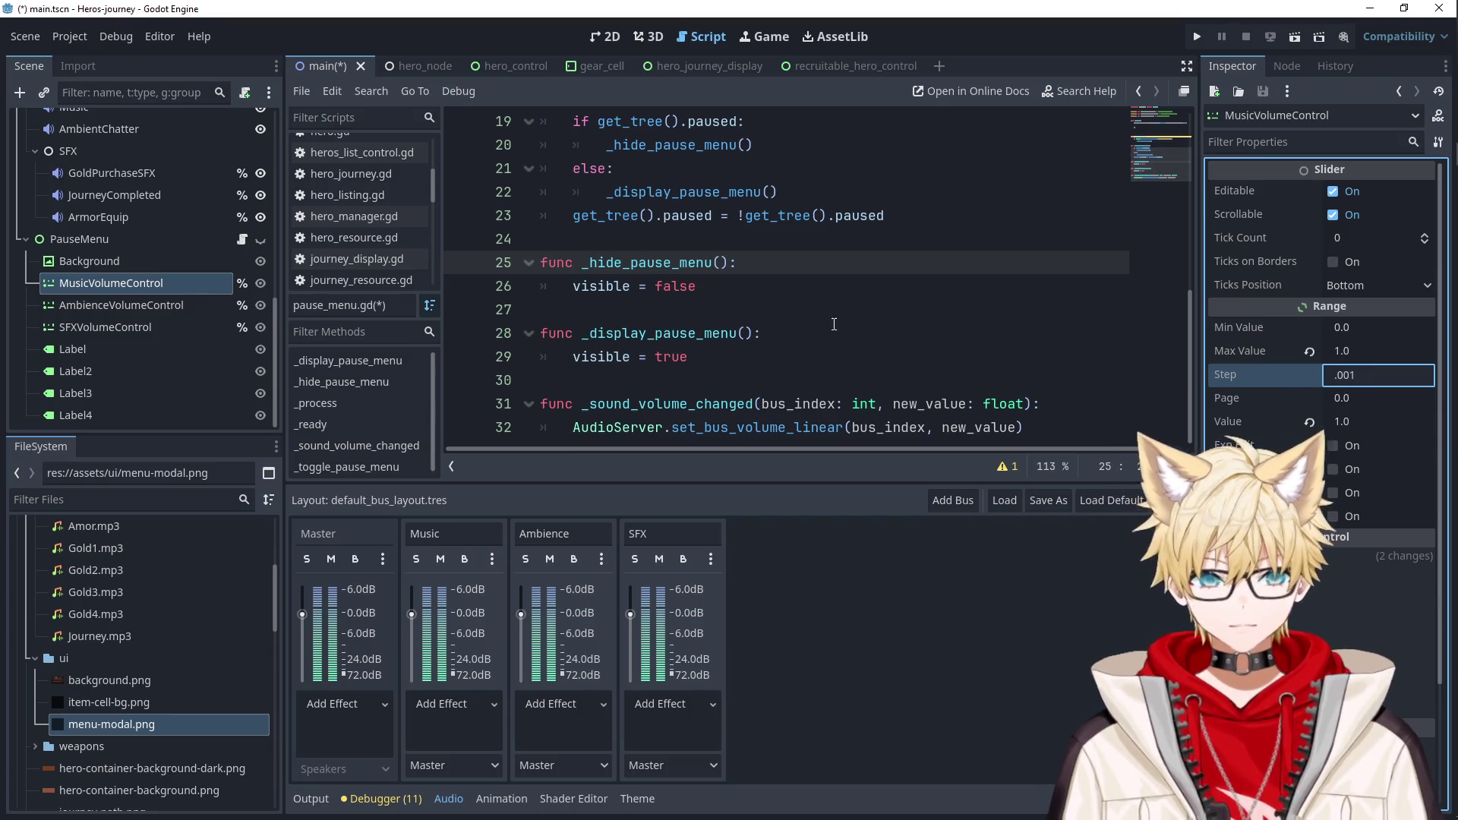
left_click(805, 334)
scroll(808, 373, "up", 6)
scroll(811, 375, "down", 4)
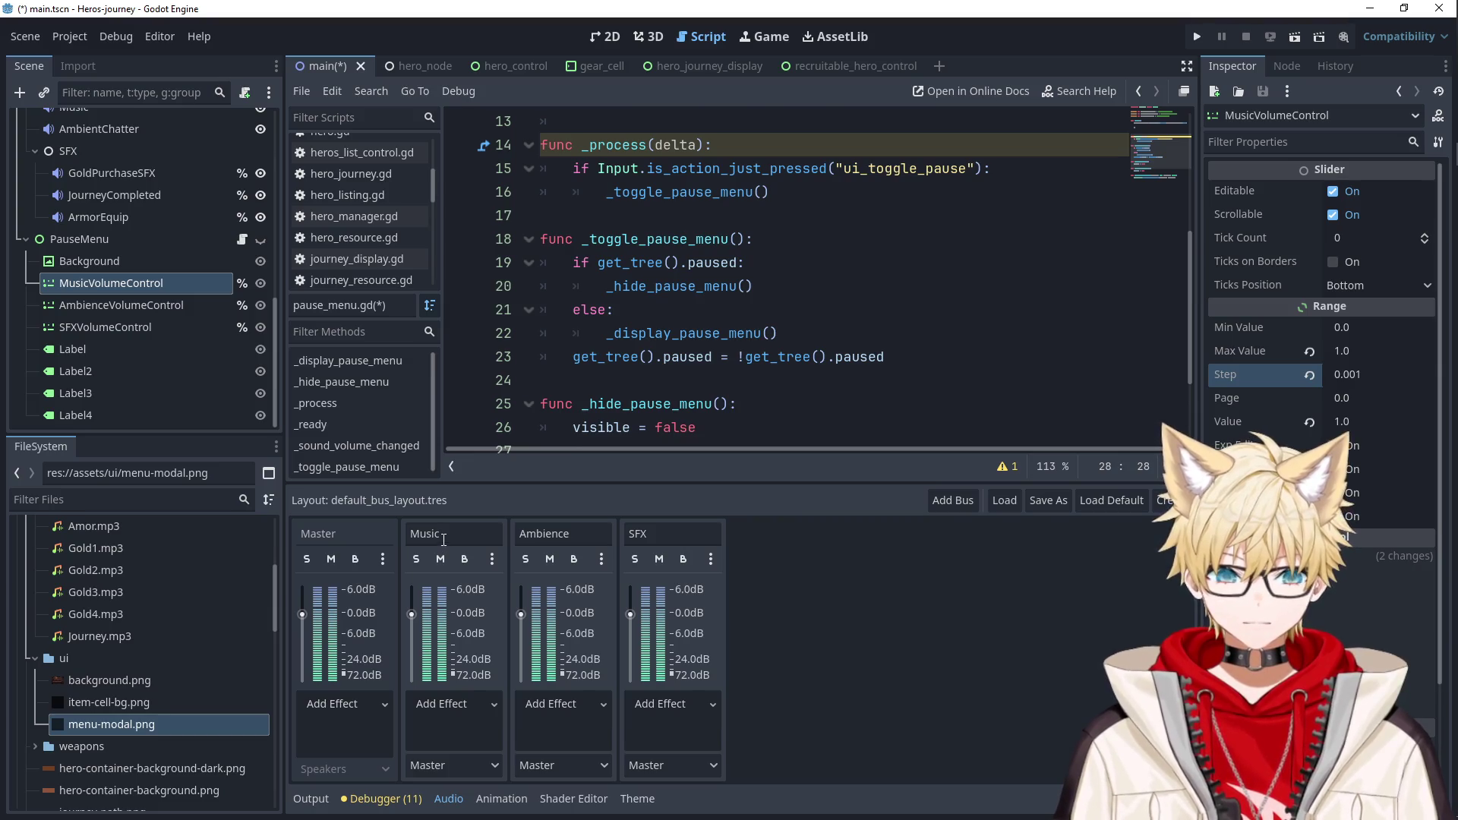
Bind bus index 1 in the music slider's connect call on line 9.
scroll(893, 332, "up", 3)
scroll(893, 333, "down", 1)
scroll(893, 332, "up", 1)
left_click(984, 311)
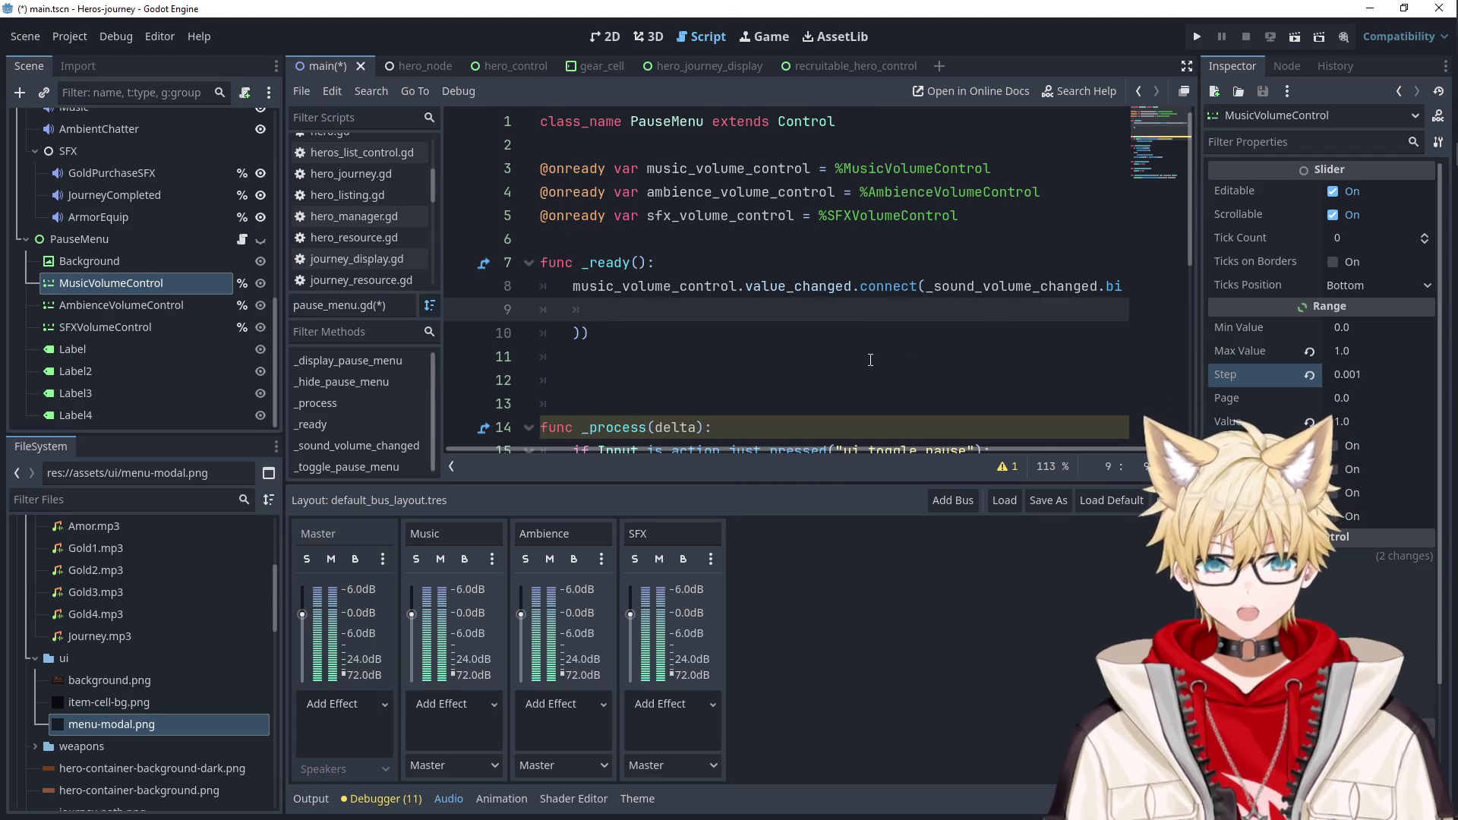
type("1,")
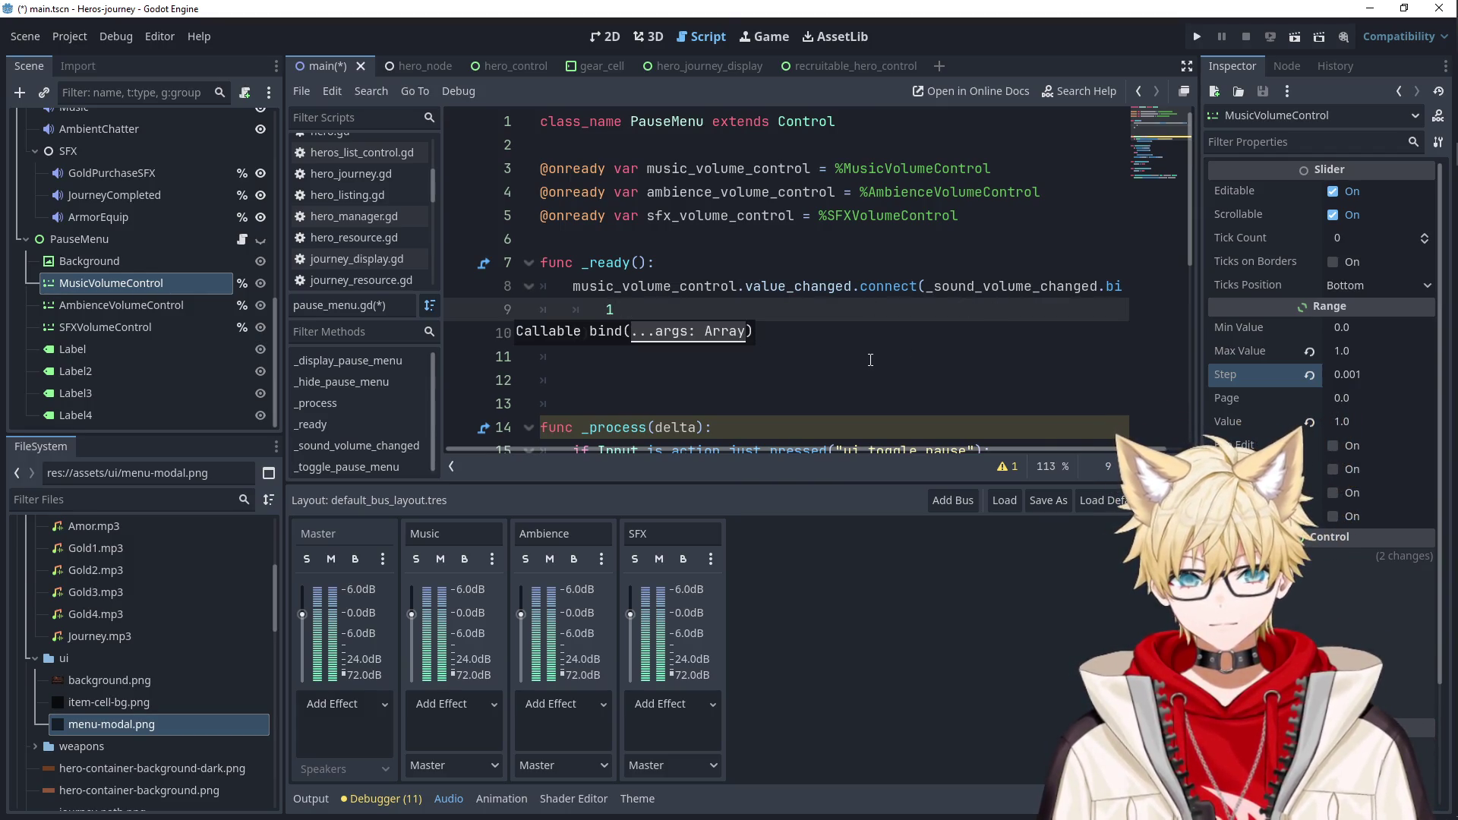
mouse_move(798, 292)
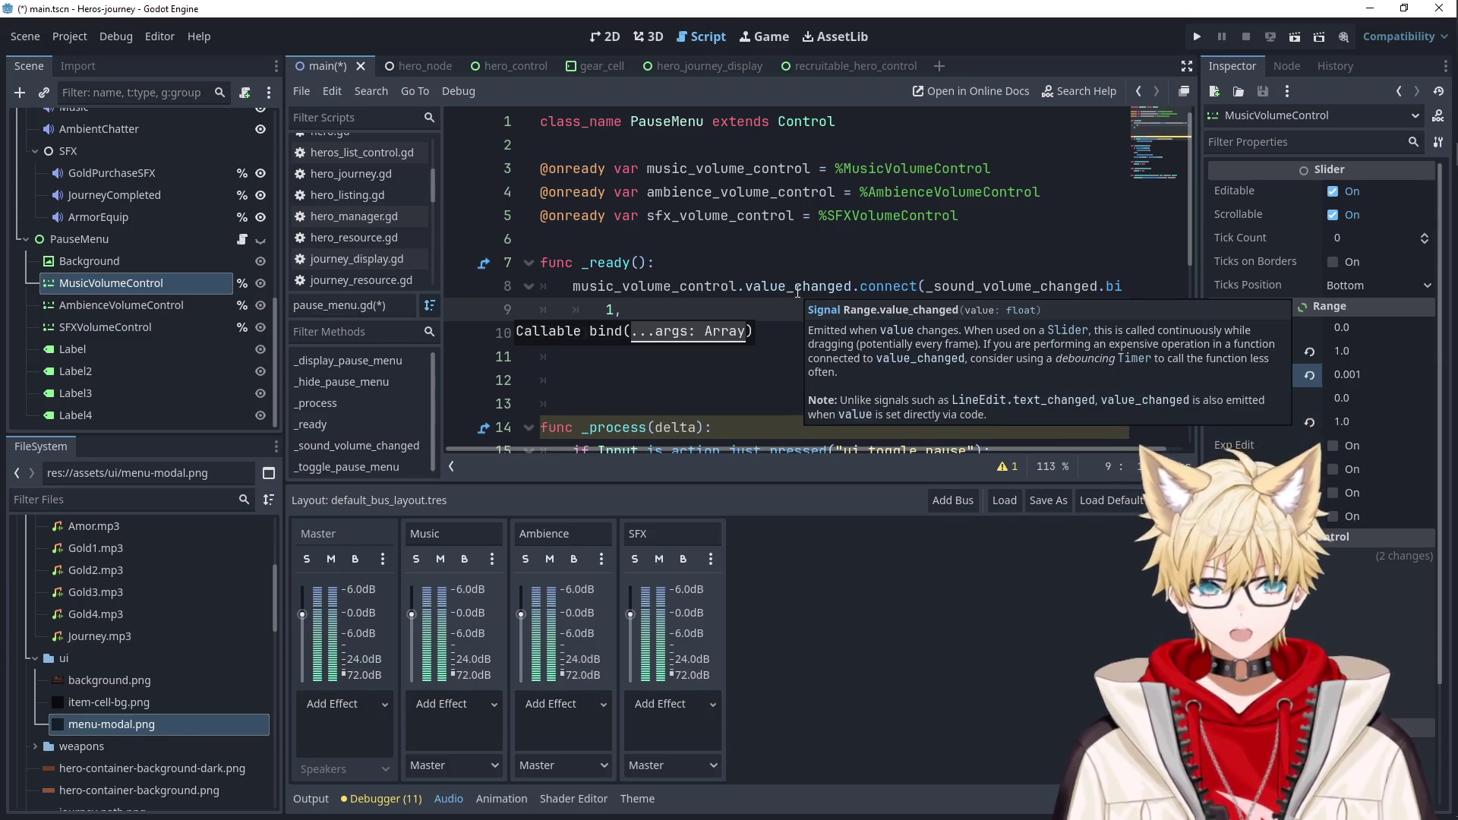
double_click(797, 287)
scroll(815, 368, "down", 6)
double_click(931, 403)
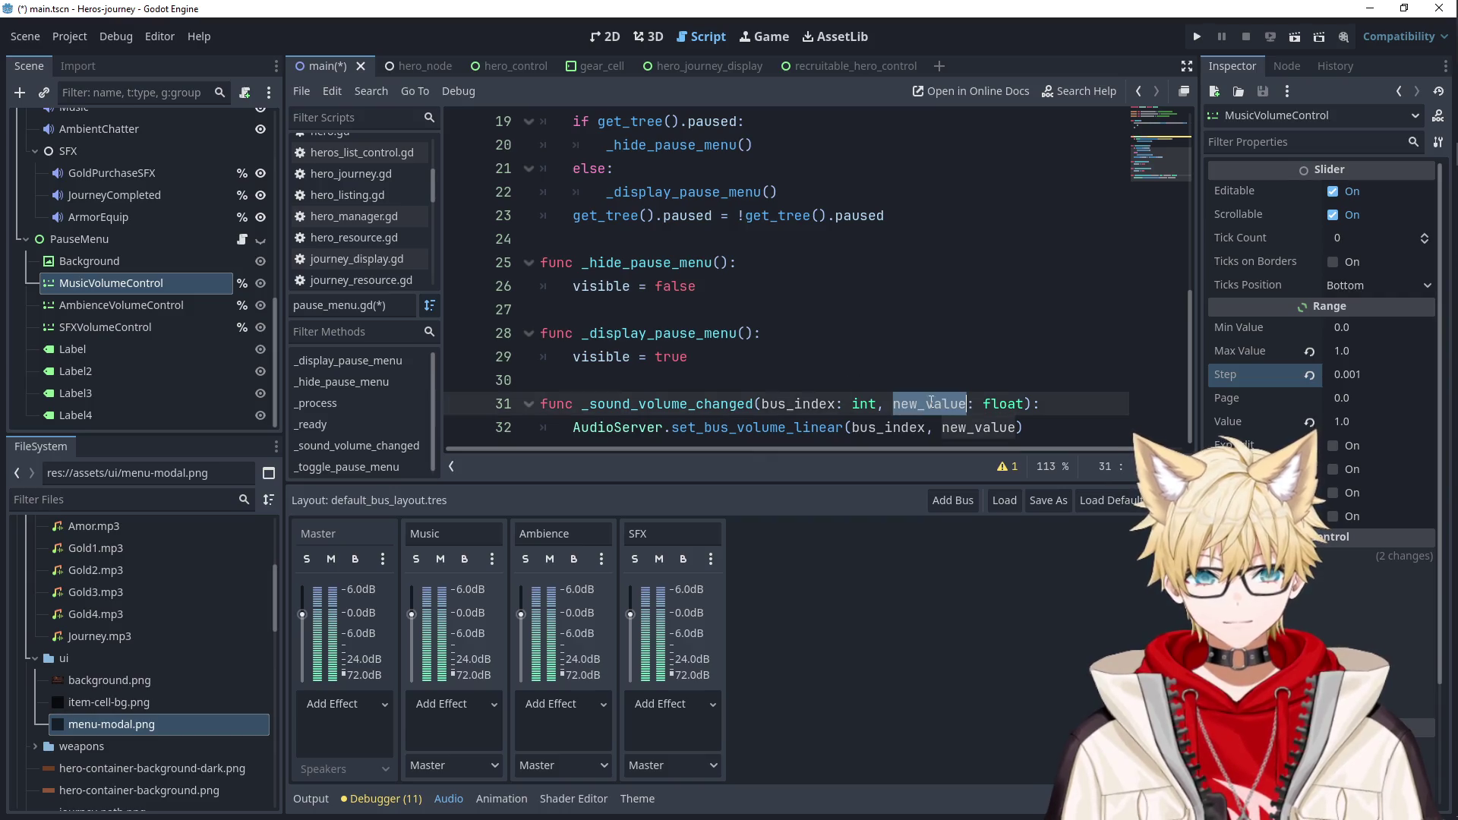
scroll(925, 316, "up", 6)
Duplicate the connect call for ambience_volume_control, bound to bus index 2.
left_click(640, 332)
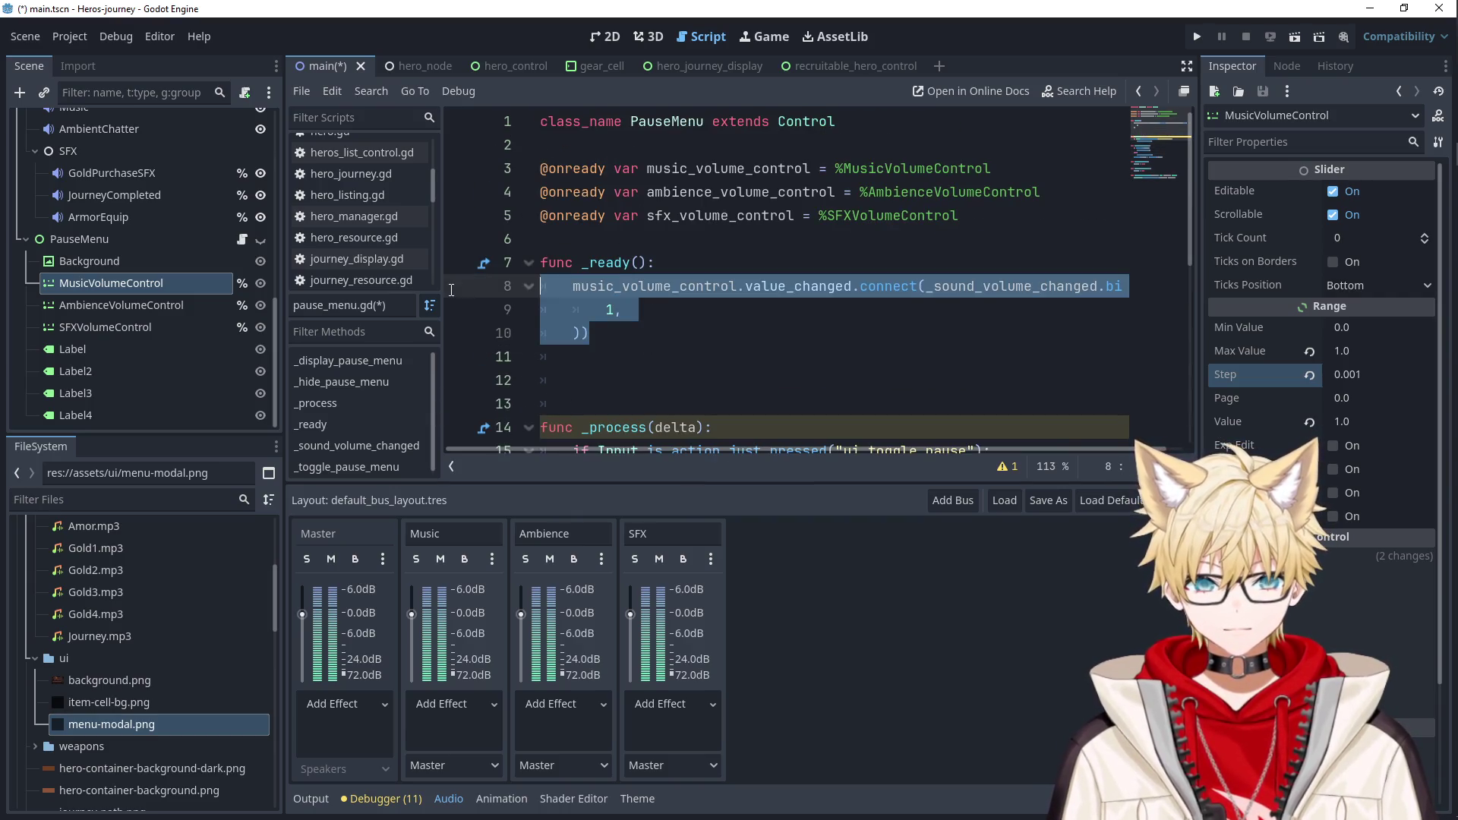
key("ctrl+v")
key("Up")
key("Up")
key("shift+Tab")
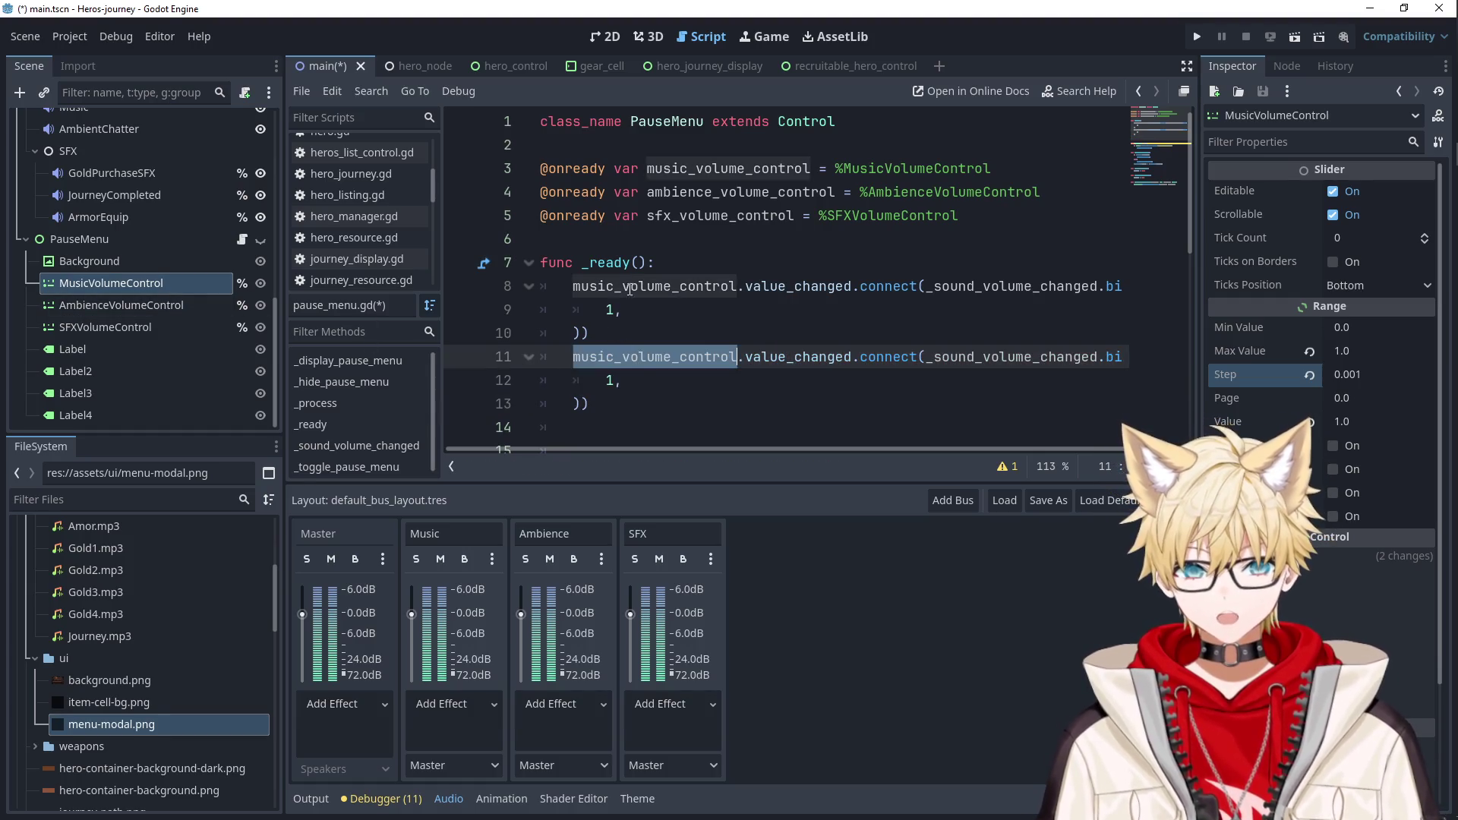
double_click(727, 192)
key("ctrl+c")
double_click(665, 357)
key("ctrl+v")
left_click(652, 382)
key("BackSpace")
key("BackSpace")
key("BackSpace")
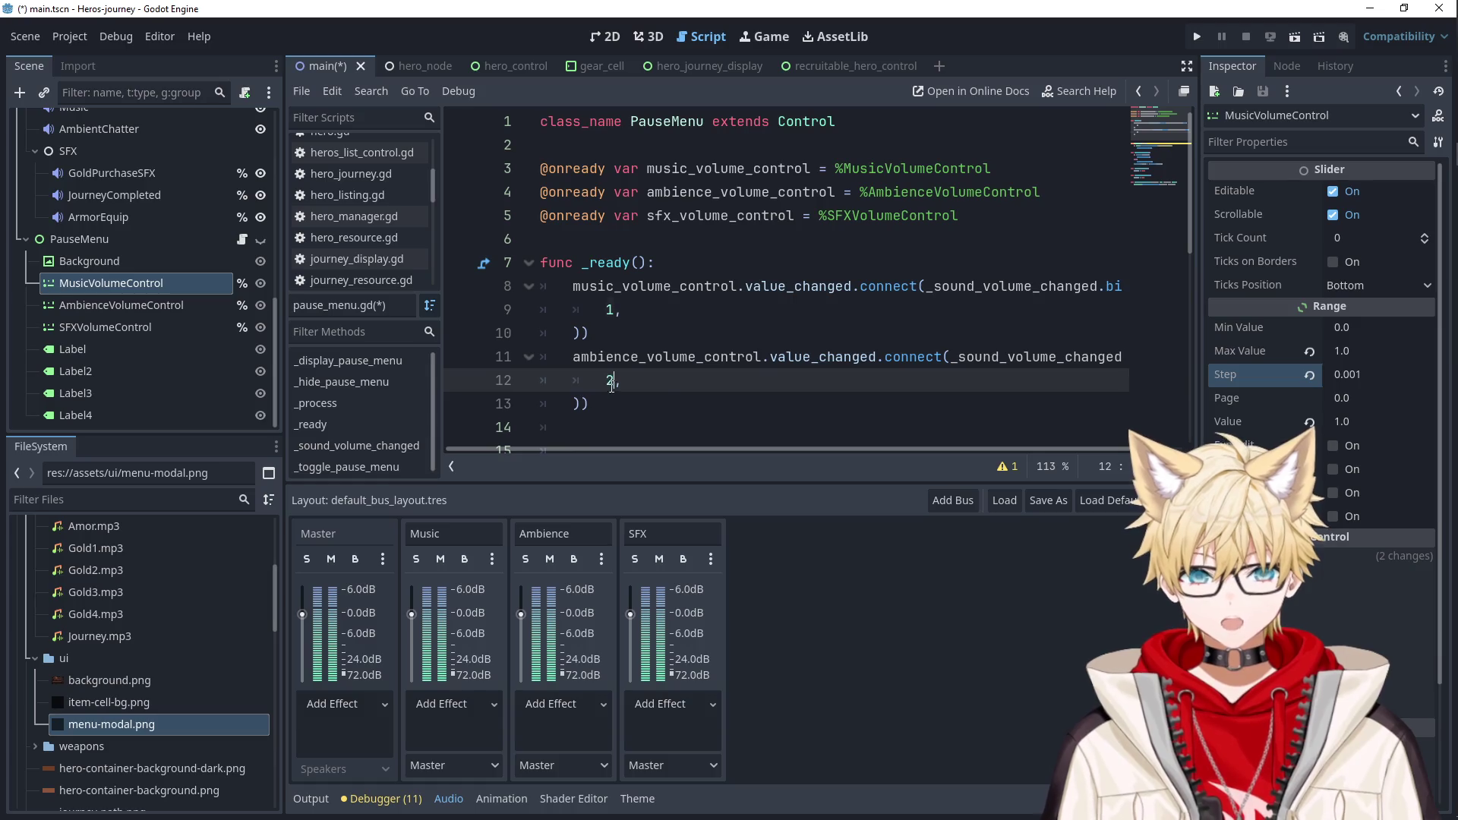
type("2,")
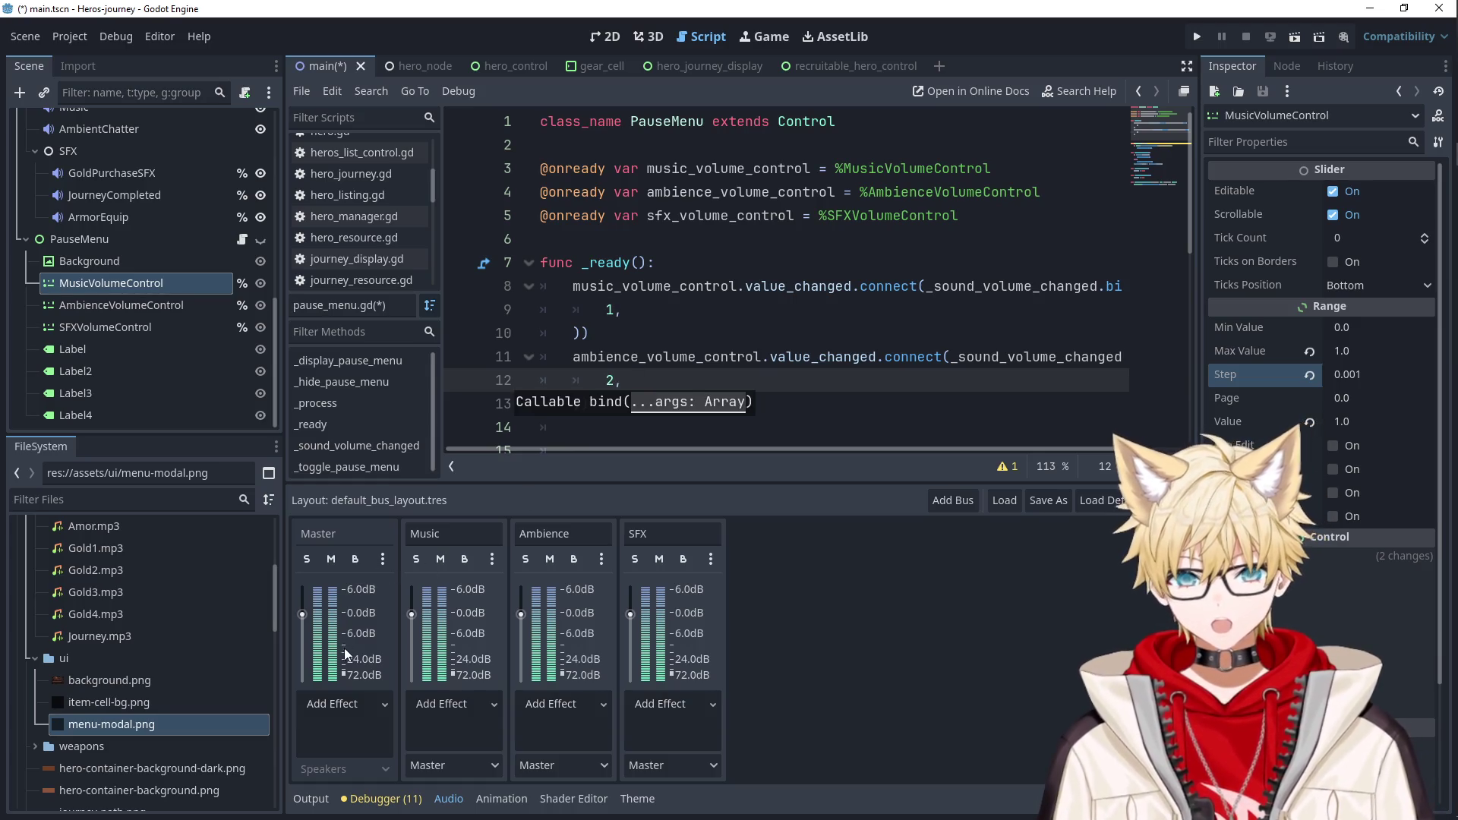
Add a sfx_volume_control connect call bound to bus index 3, save, and run the game.
left_click_drag(590, 404, 457, 357)
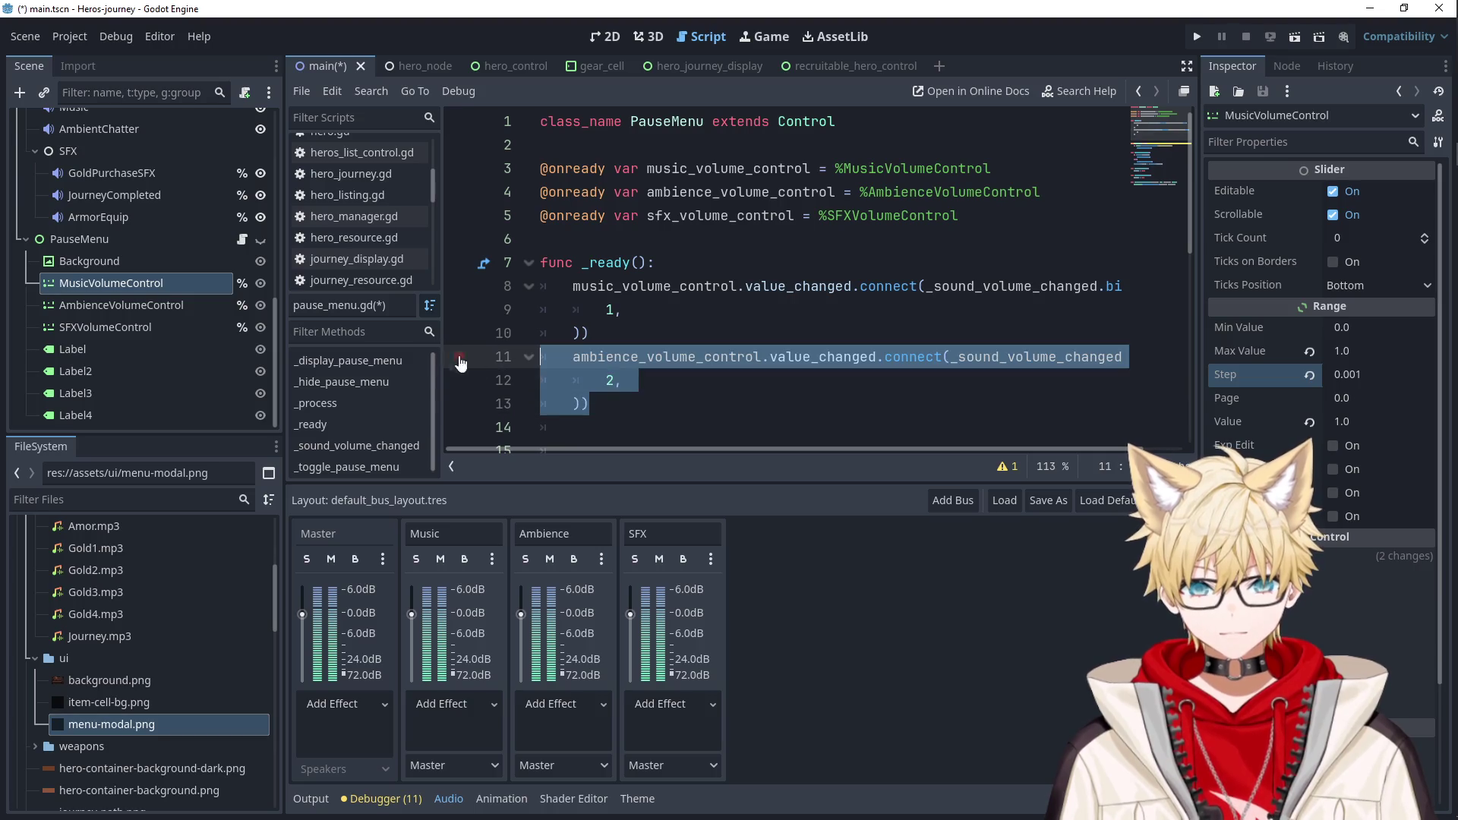
left_click(621, 403)
key("Return")
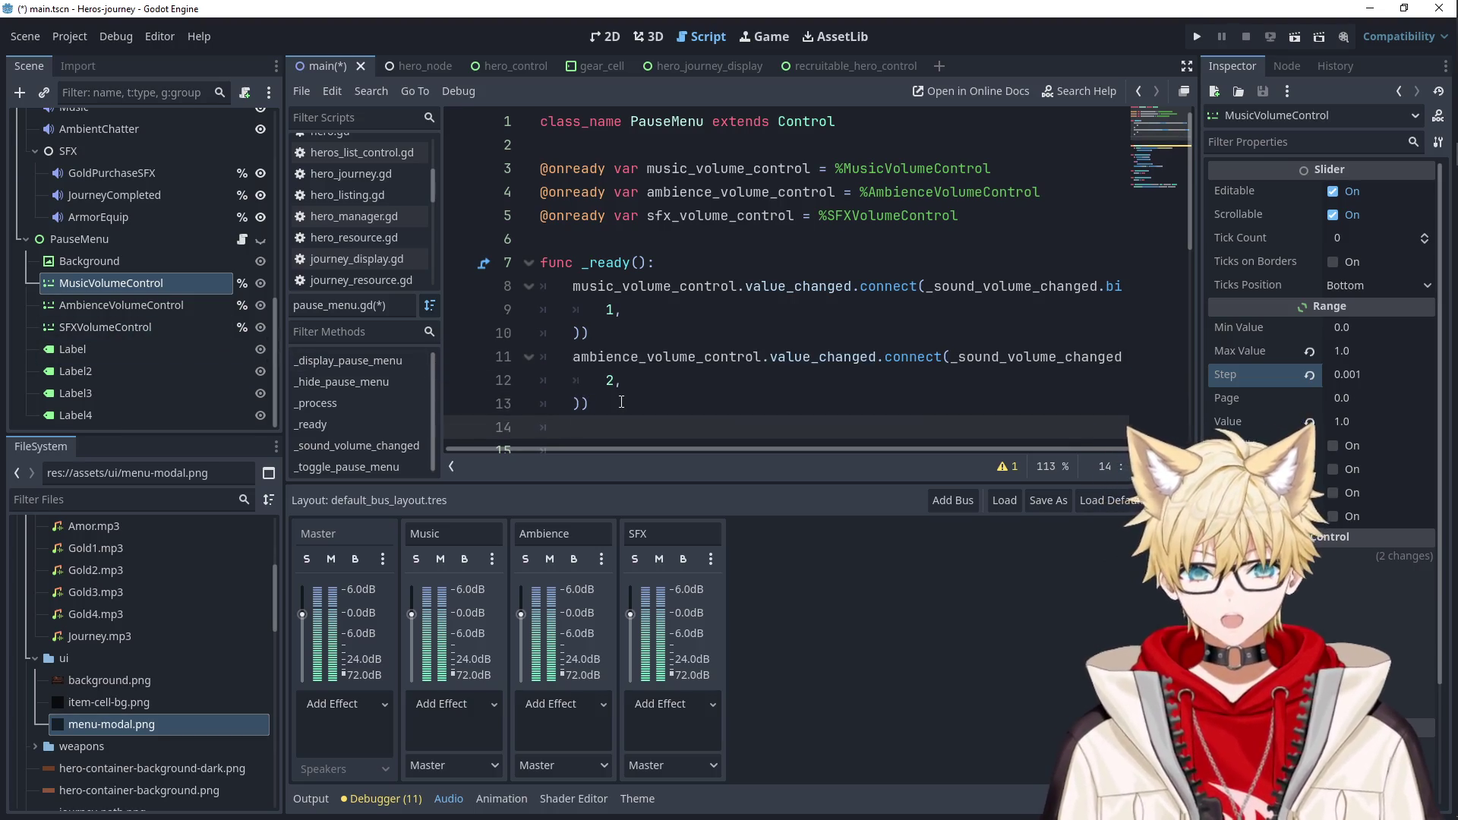
key("ctrl+v")
left_click(604, 384)
double_click(720, 168)
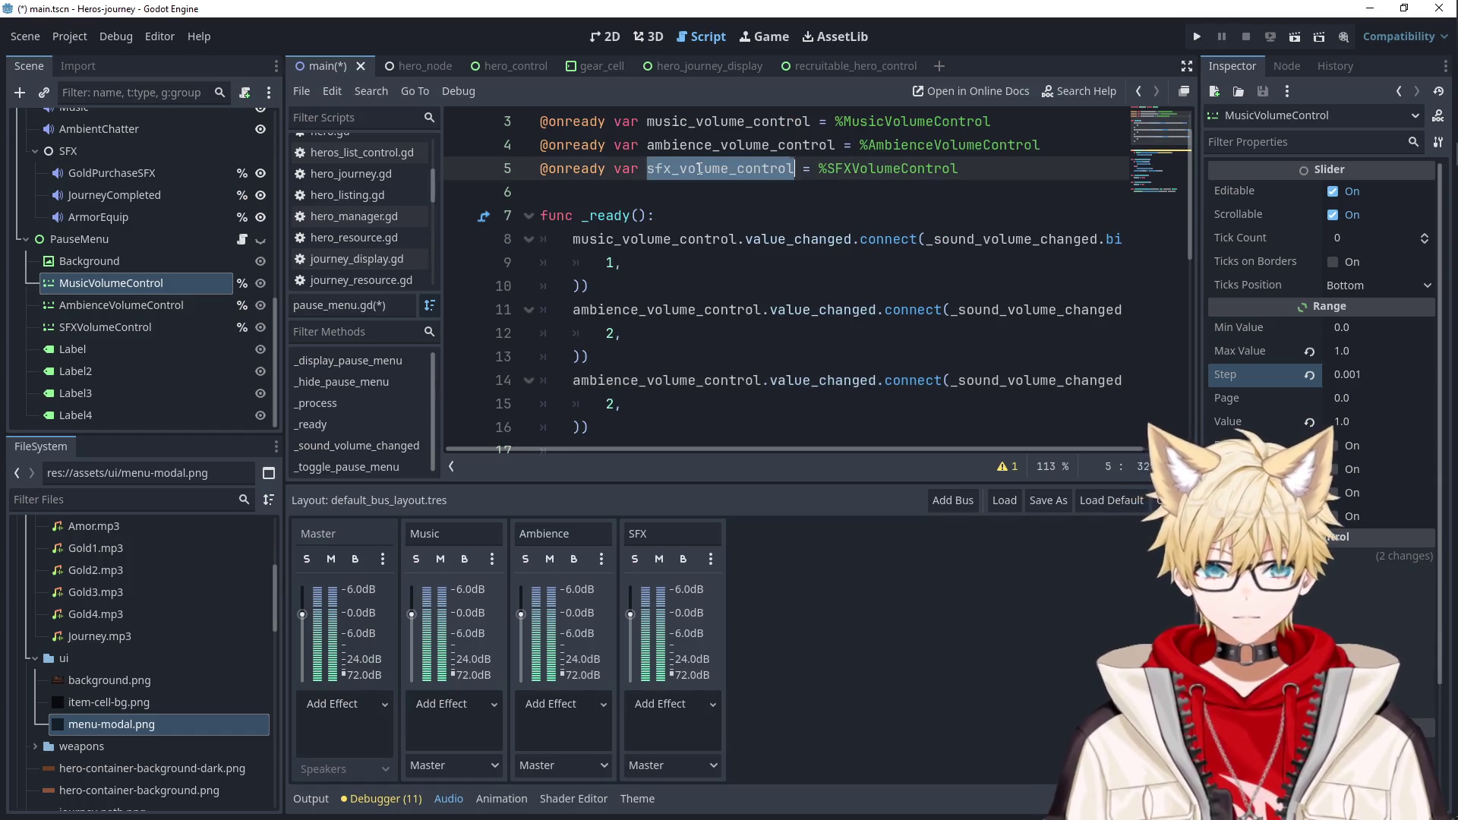
key("ctrl+c")
double_click(663, 380)
key("ctrl+v")
double_click(610, 404)
type("3")
key("ctrl+s")
key("F5")
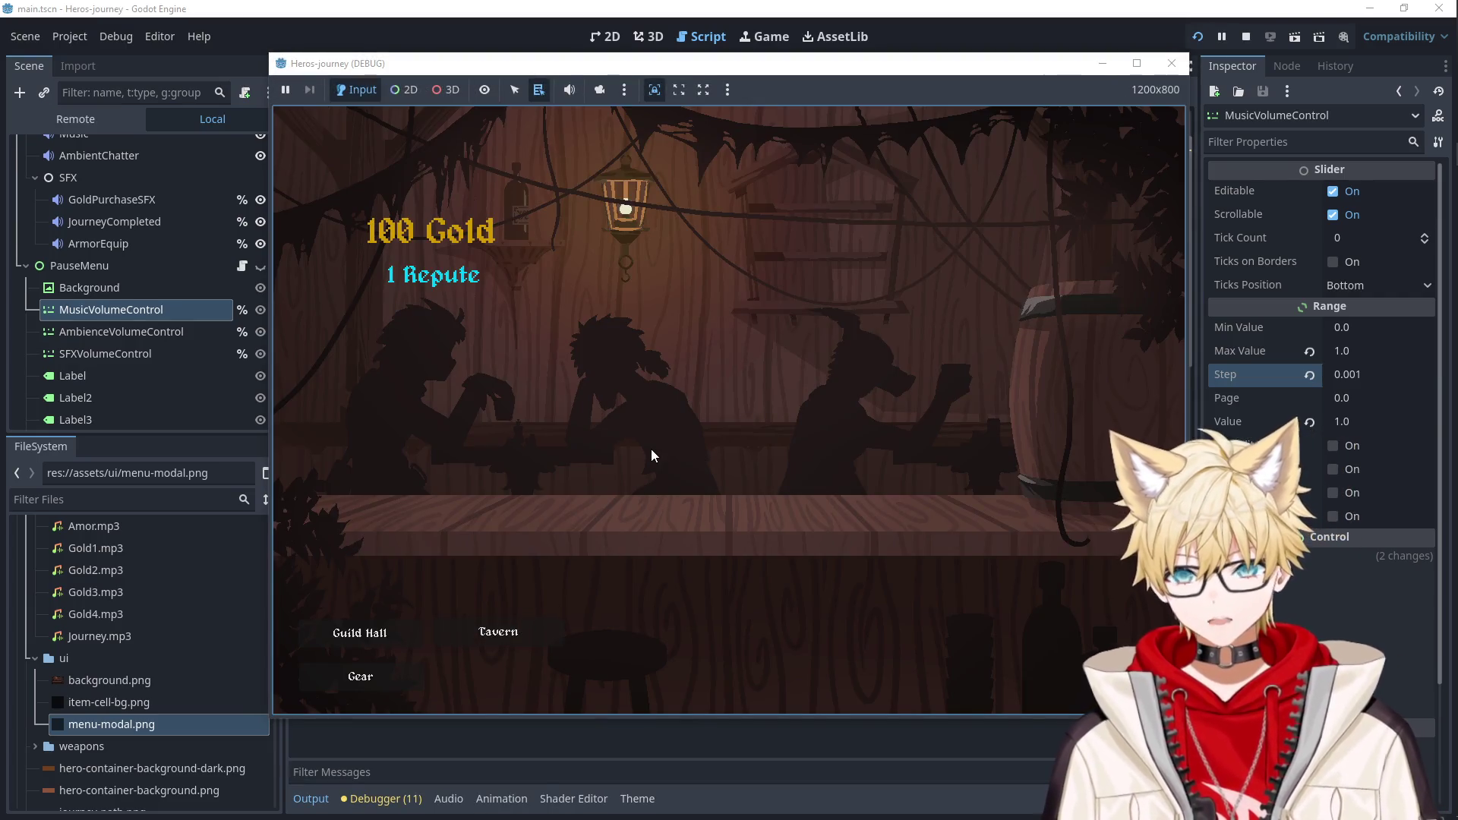
In the pause menu, turn ambience to minimum and music to about 5%, then close the game.
key("Escape")
mouse_move(863, 427)
left_mouse_down()
mouse_move(544, 429)
mouse_move(1169, 452)
mouse_move(550, 426)
mouse_move(1120, 429)
mouse_move(770, 429)
mouse_move(940, 443)
mouse_move(1120, 430)
left_mouse_up()
mouse_move(1101, 358)
left_mouse_down()
mouse_move(540, 352)
mouse_move(1119, 351)
left_mouse_up()
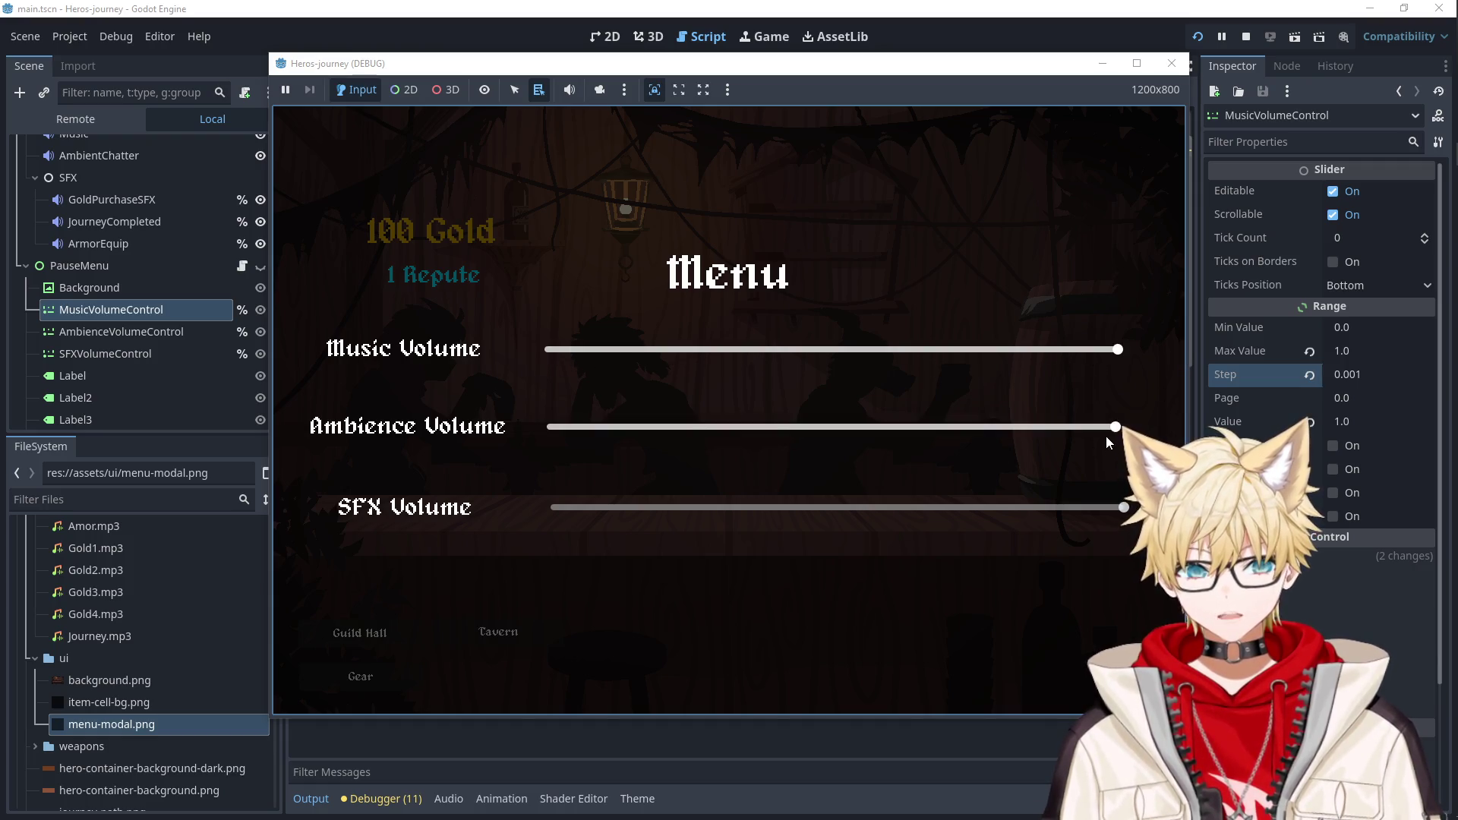
left_click(1168, 69)
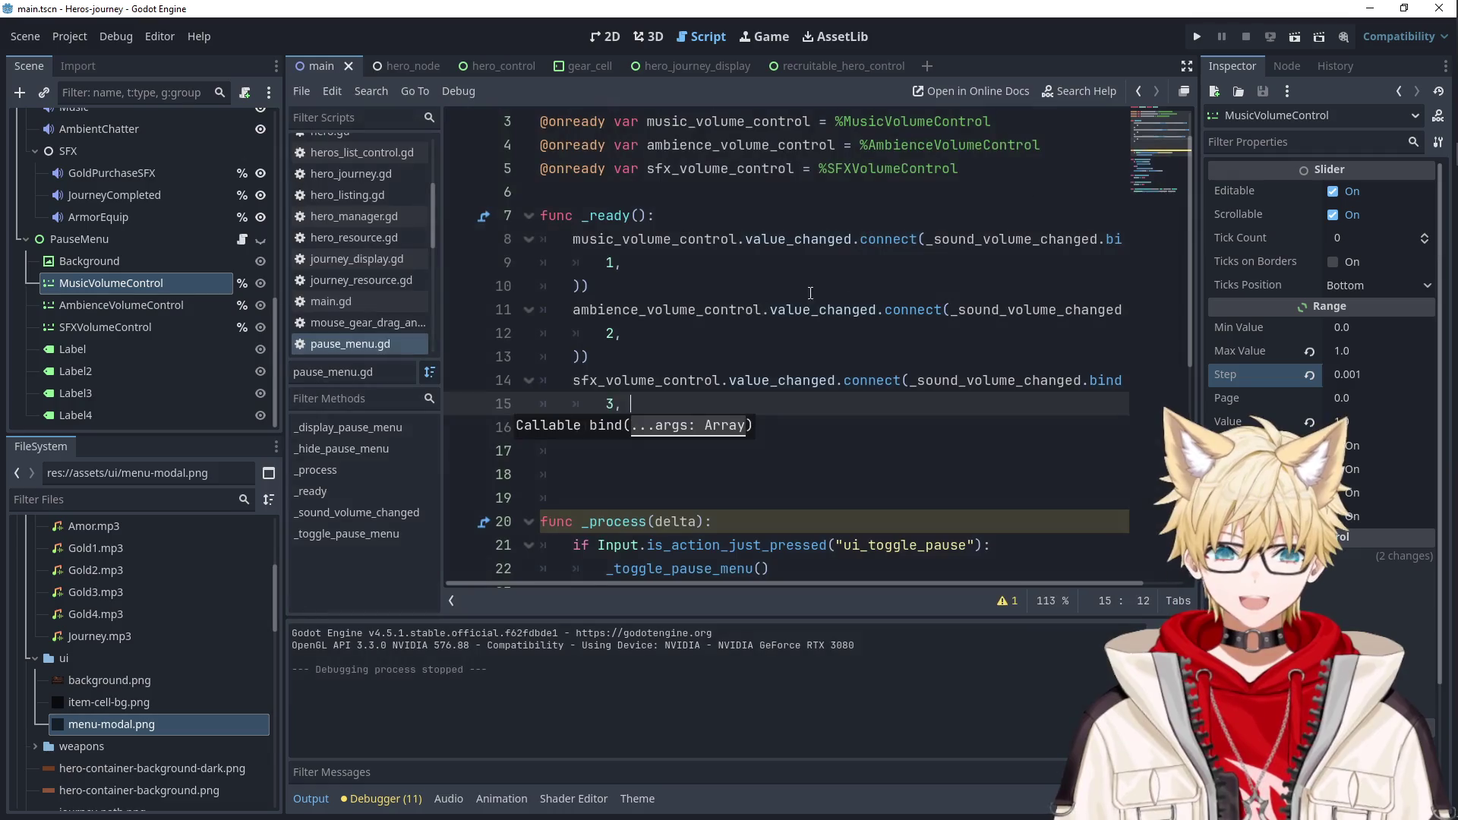
Change the music, ambience and SFX bind indices to 0, 1 and 2, then relaunch.
double_click(607, 263)
type("0")
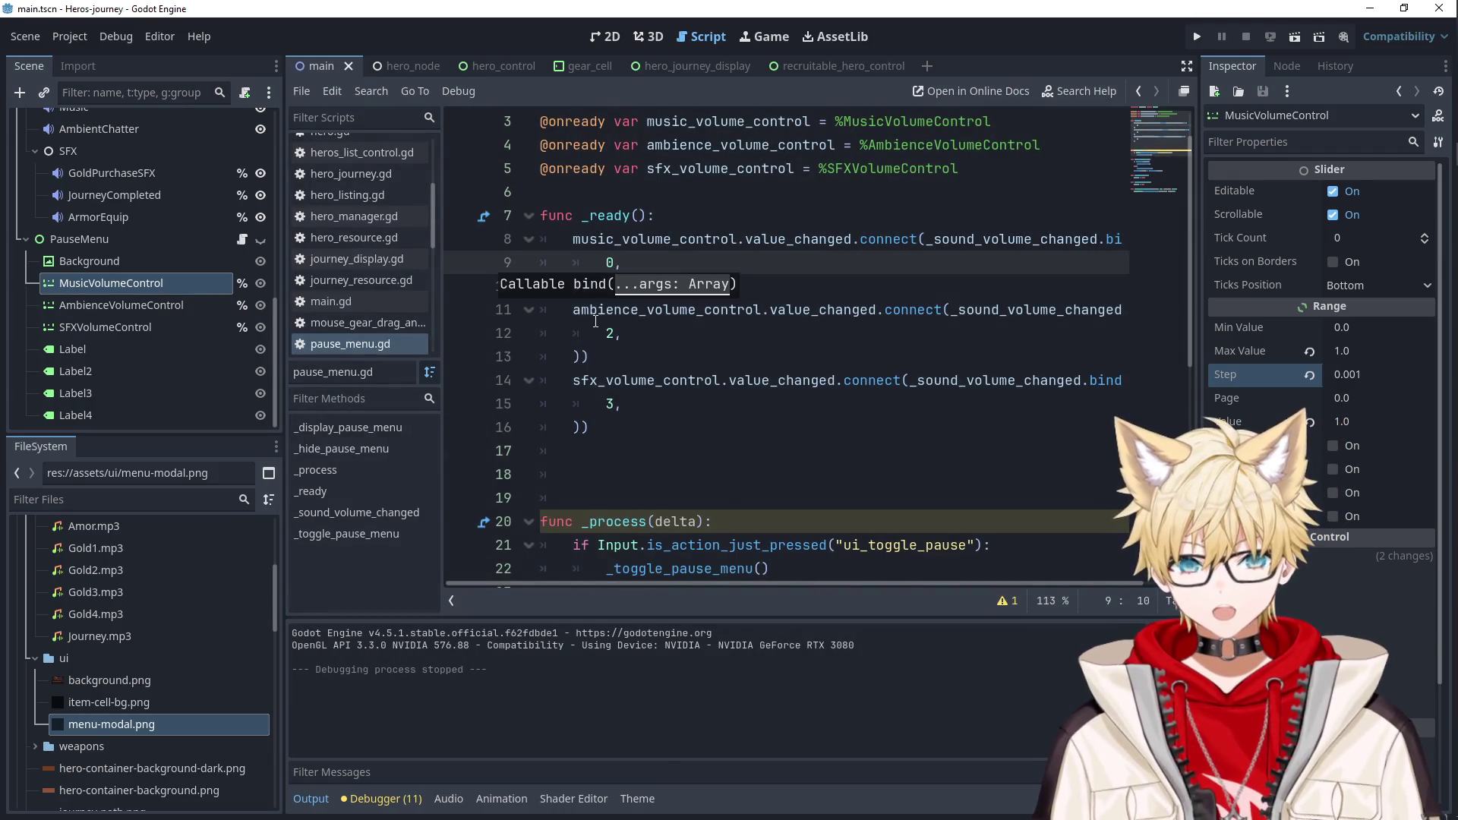
double_click(609, 334)
type("1")
double_click(609, 405)
type("2")
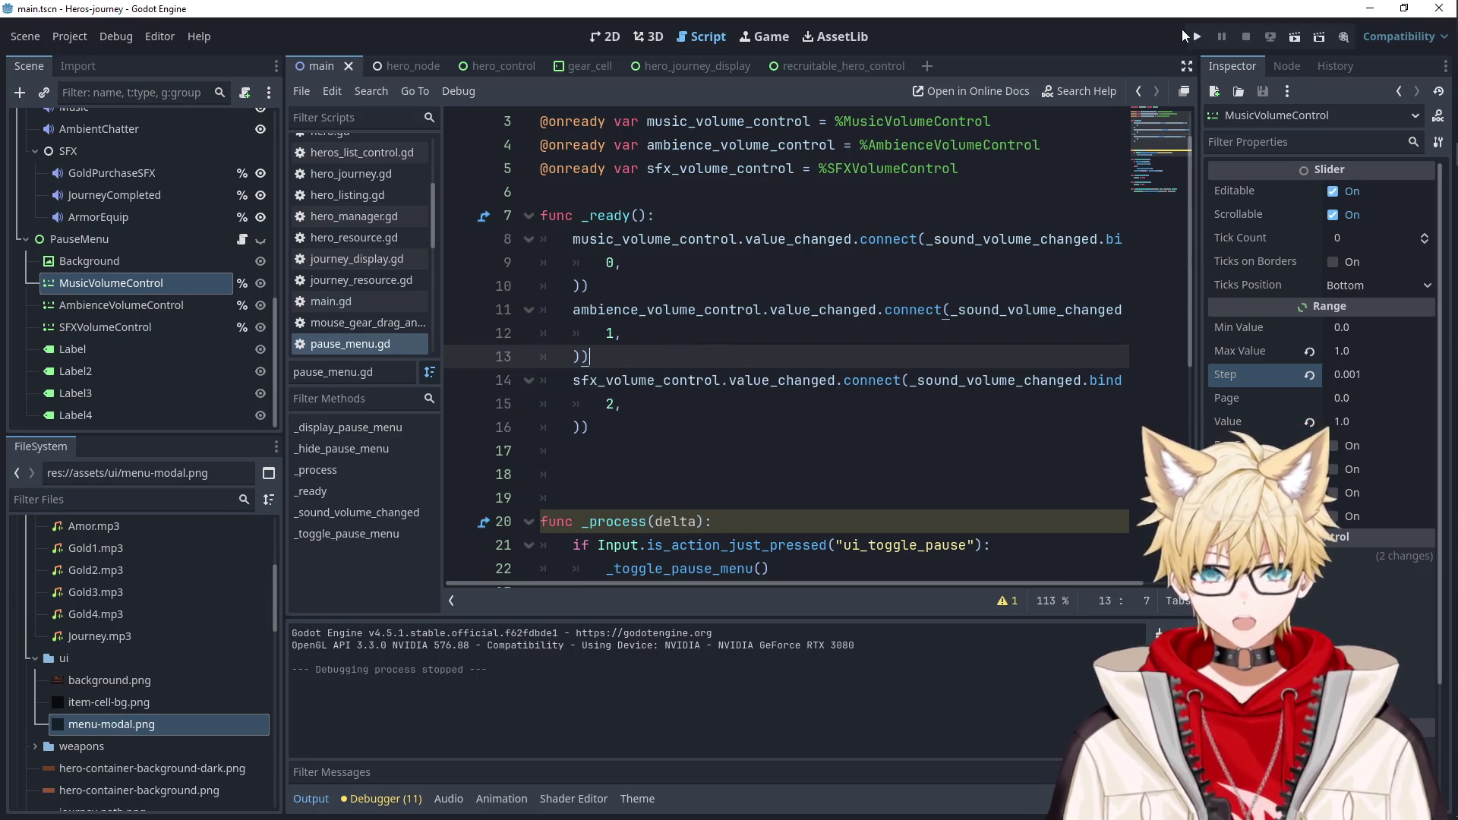
left_click(1198, 36)
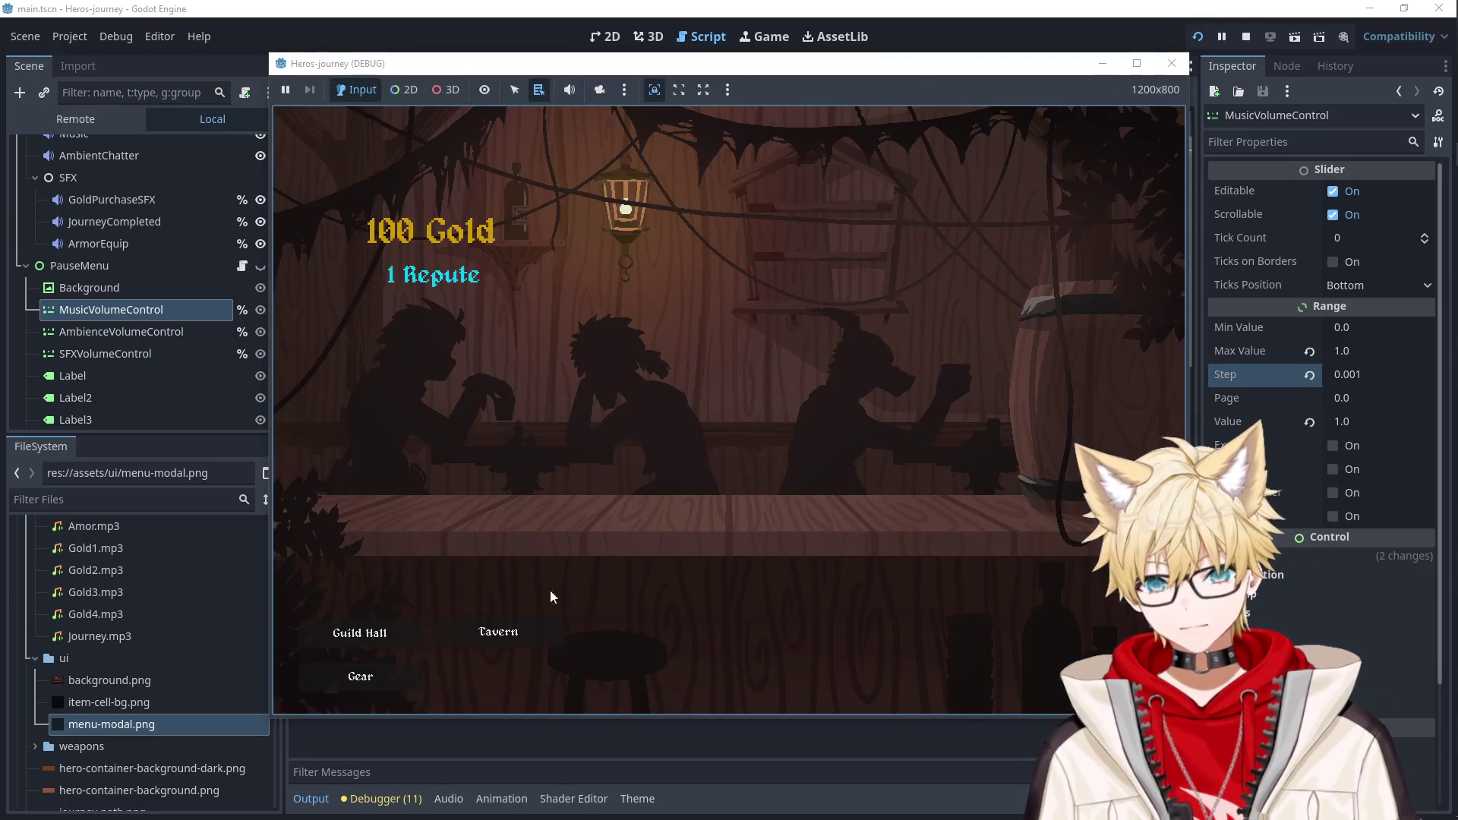
Drag the music, ambience and SFX sliders in the pause menu to test them, then close the game.
key("Escape")
mouse_move(704, 349)
left_mouse_down()
mouse_move(570, 350)
mouse_move(1117, 349)
left_mouse_up()
left_click(1079, 426)
mouse_move(1079, 427)
left_mouse_down()
mouse_move(551, 427)
mouse_move(1124, 427)
left_mouse_up()
mouse_move(1116, 506)
left_mouse_down()
mouse_move(508, 510)
mouse_move(884, 521)
mouse_move(1124, 509)
left_mouse_up()
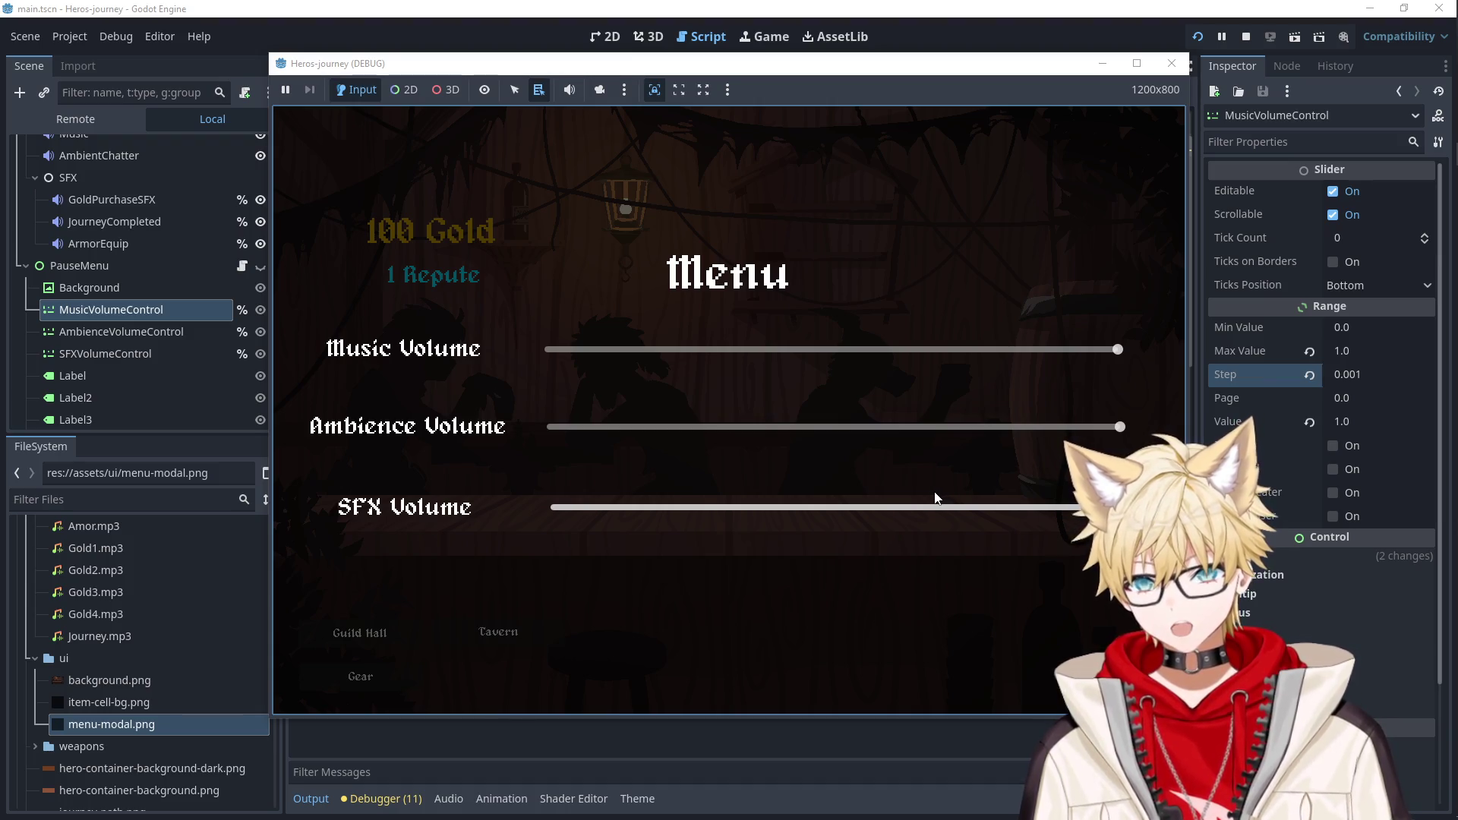
mouse_move(870, 427)
left_mouse_down()
mouse_move(768, 426)
mouse_move(1124, 427)
left_mouse_up()
mouse_move(1063, 508)
left_mouse_down()
mouse_move(890, 508)
mouse_move(1124, 509)
left_mouse_up()
left_click(1172, 63)
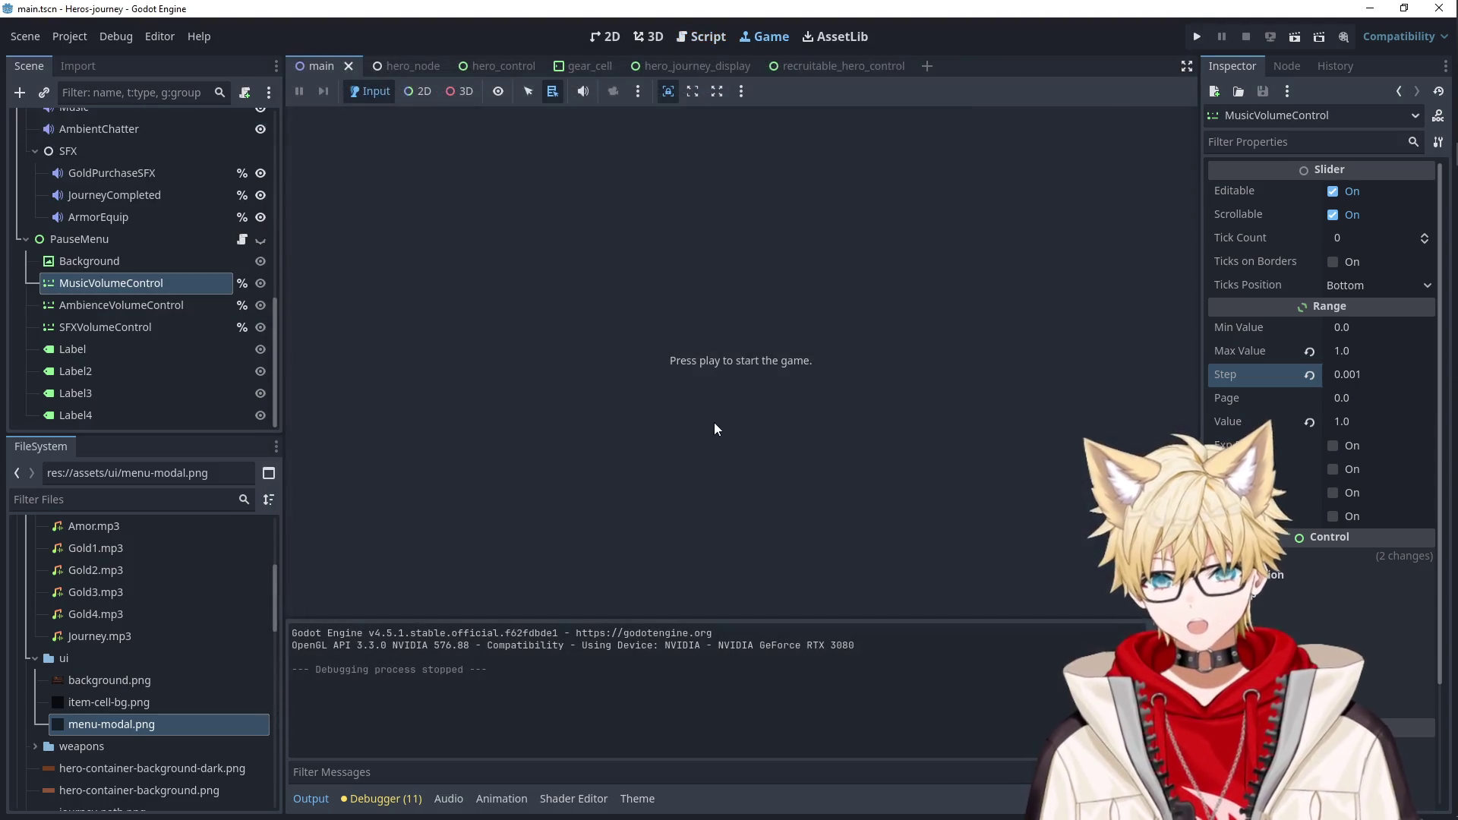
Filter the Inspector for 'bus' and set ArmorEquip's Bus to SFX.
left_click(241, 239)
scroll(670, 402, "down", 2)
scroll(670, 402, "up", 2)
left_click(128, 220)
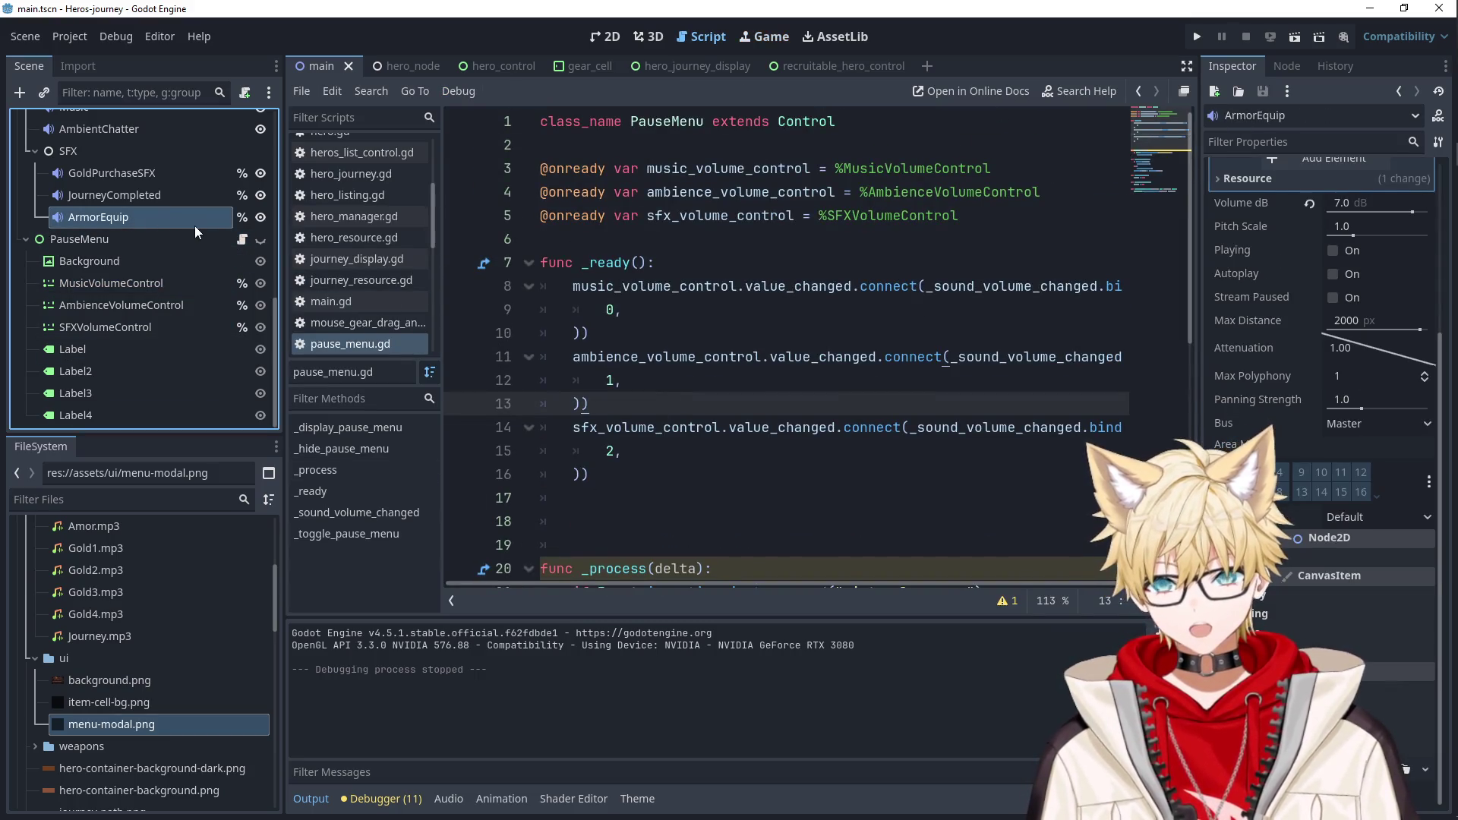
left_click(1263, 142)
type("bus")
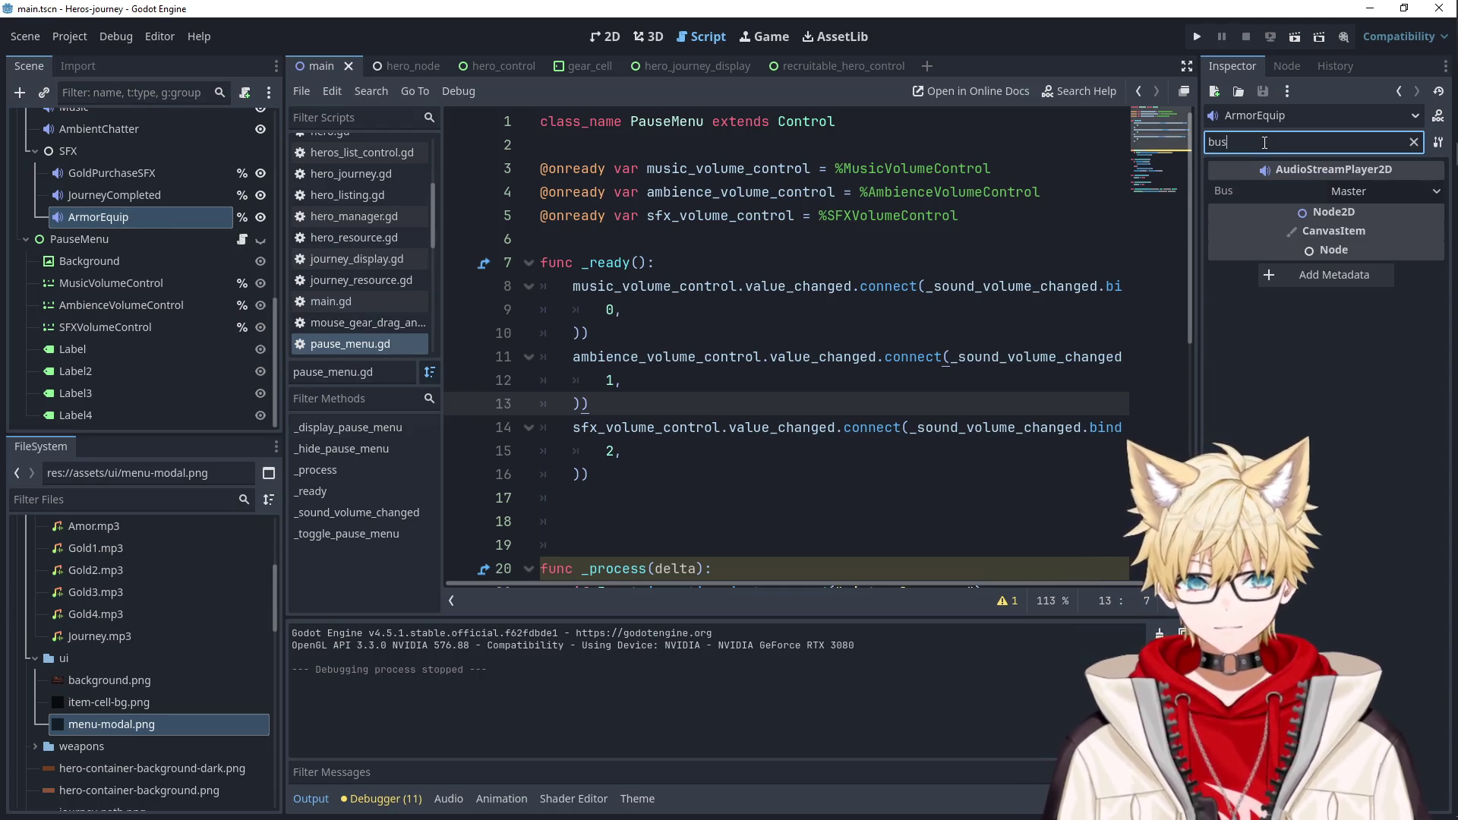
left_click(1351, 194)
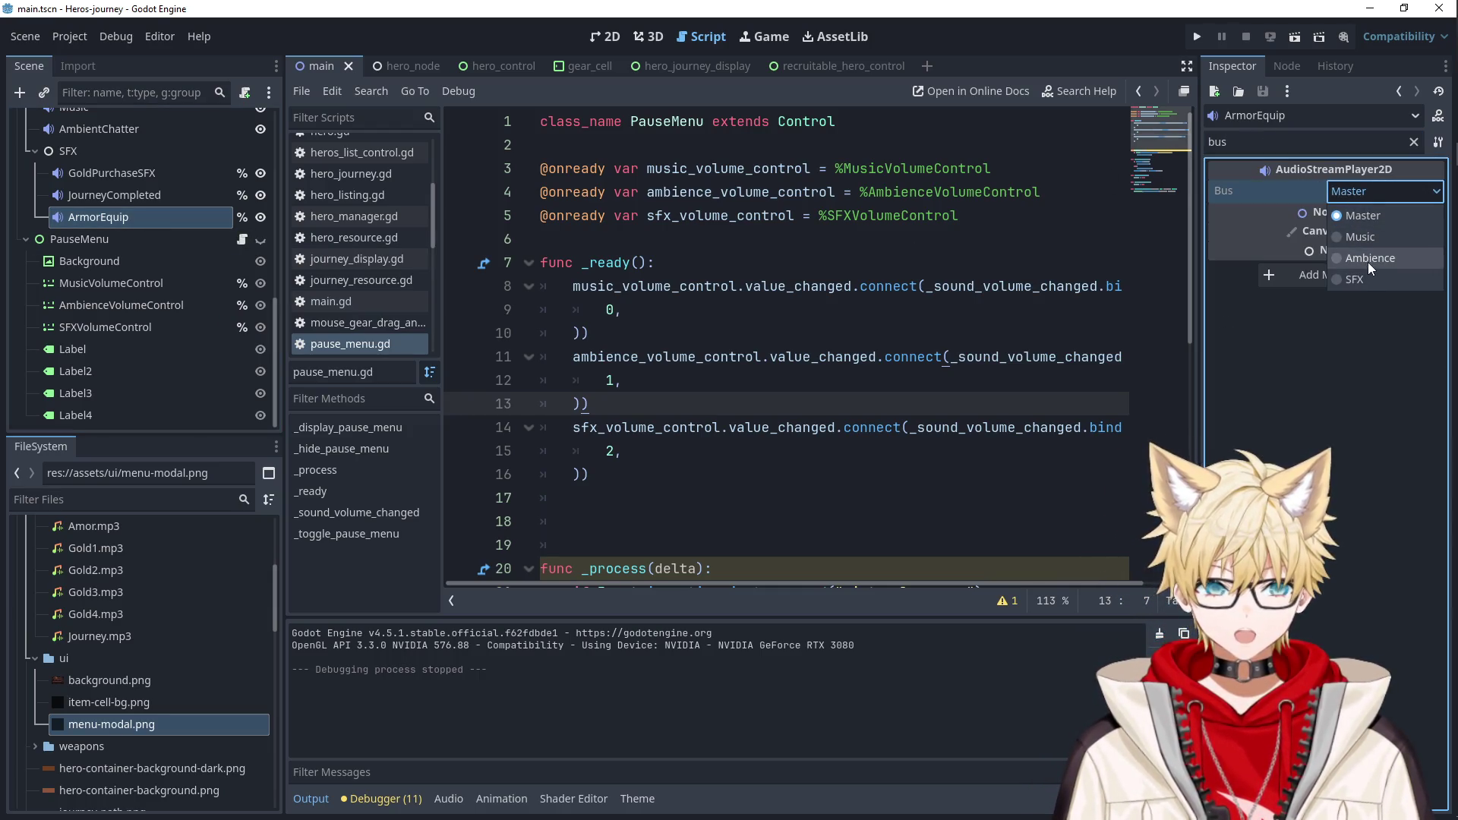
left_click(1356, 279)
Set JourneyCompleted and GoldPurchaseSFX to the SFX bus, then check AmbientChatter's and Music's buses.
left_click(188, 196)
left_click(1348, 192)
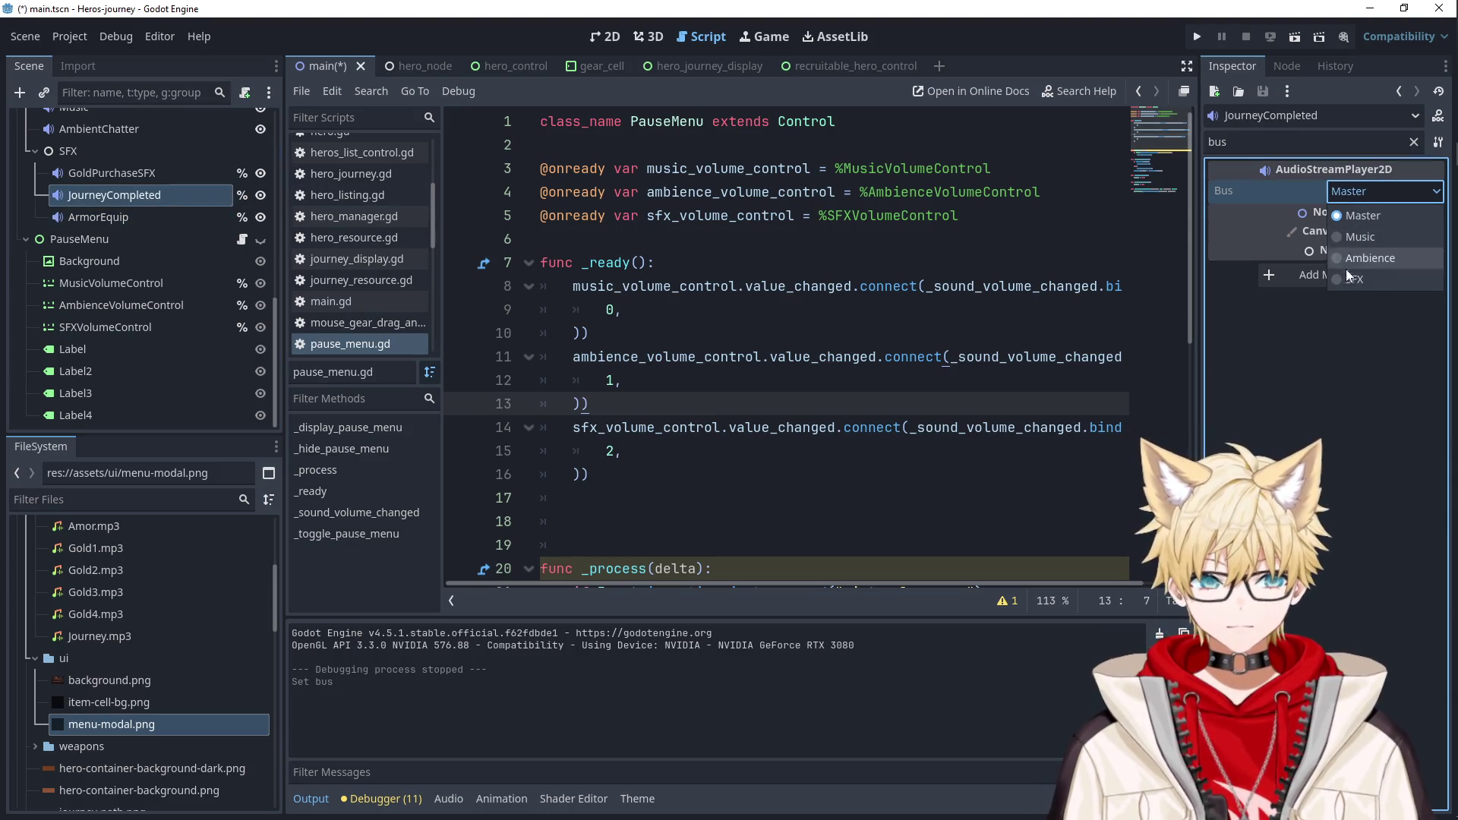
left_click(1347, 286)
left_click(112, 173)
left_click(1348, 191)
left_click(1348, 282)
scroll(129, 228, "up", 1)
left_click(99, 168)
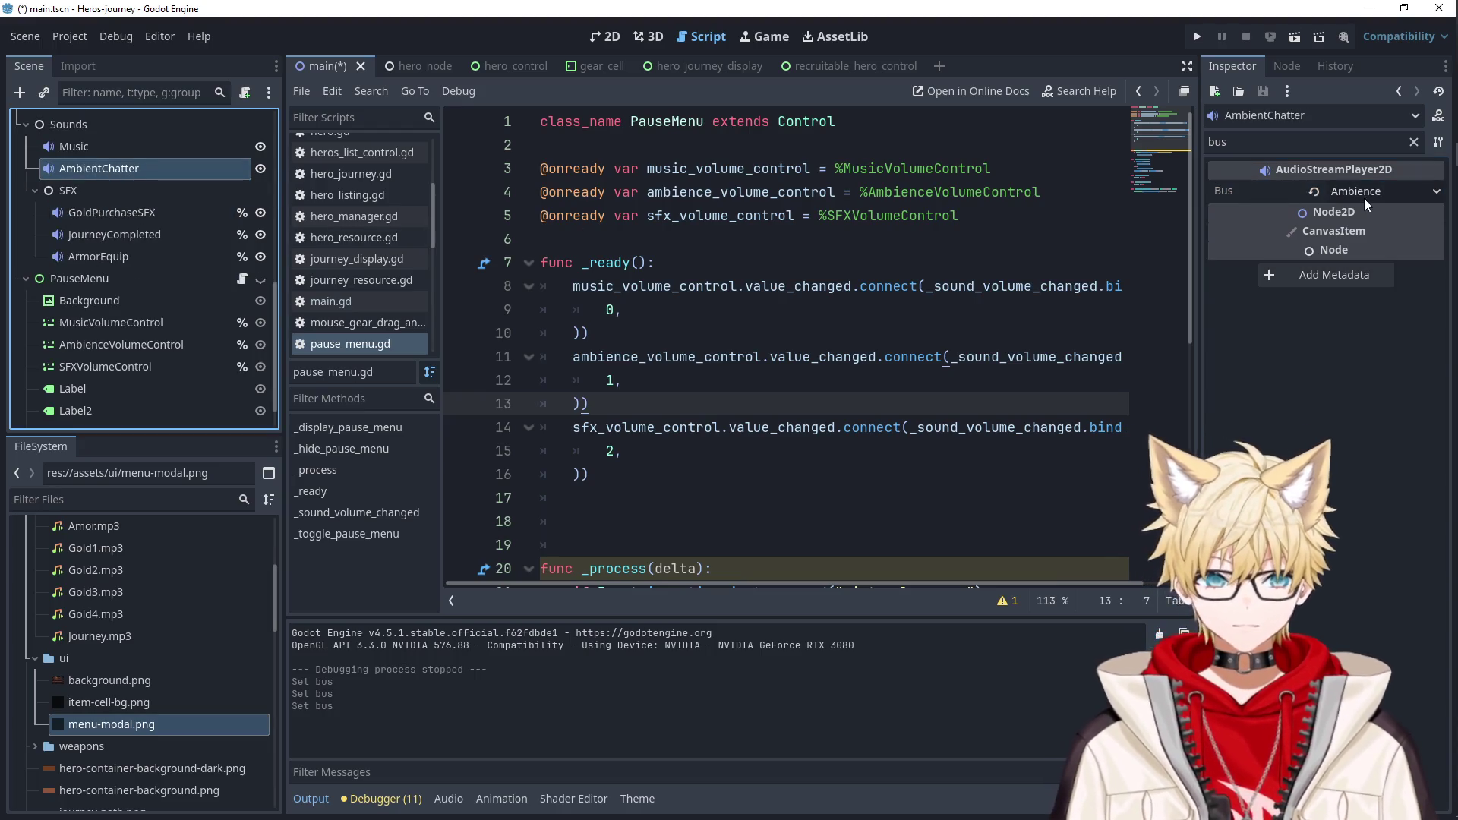
left_click(190, 145)
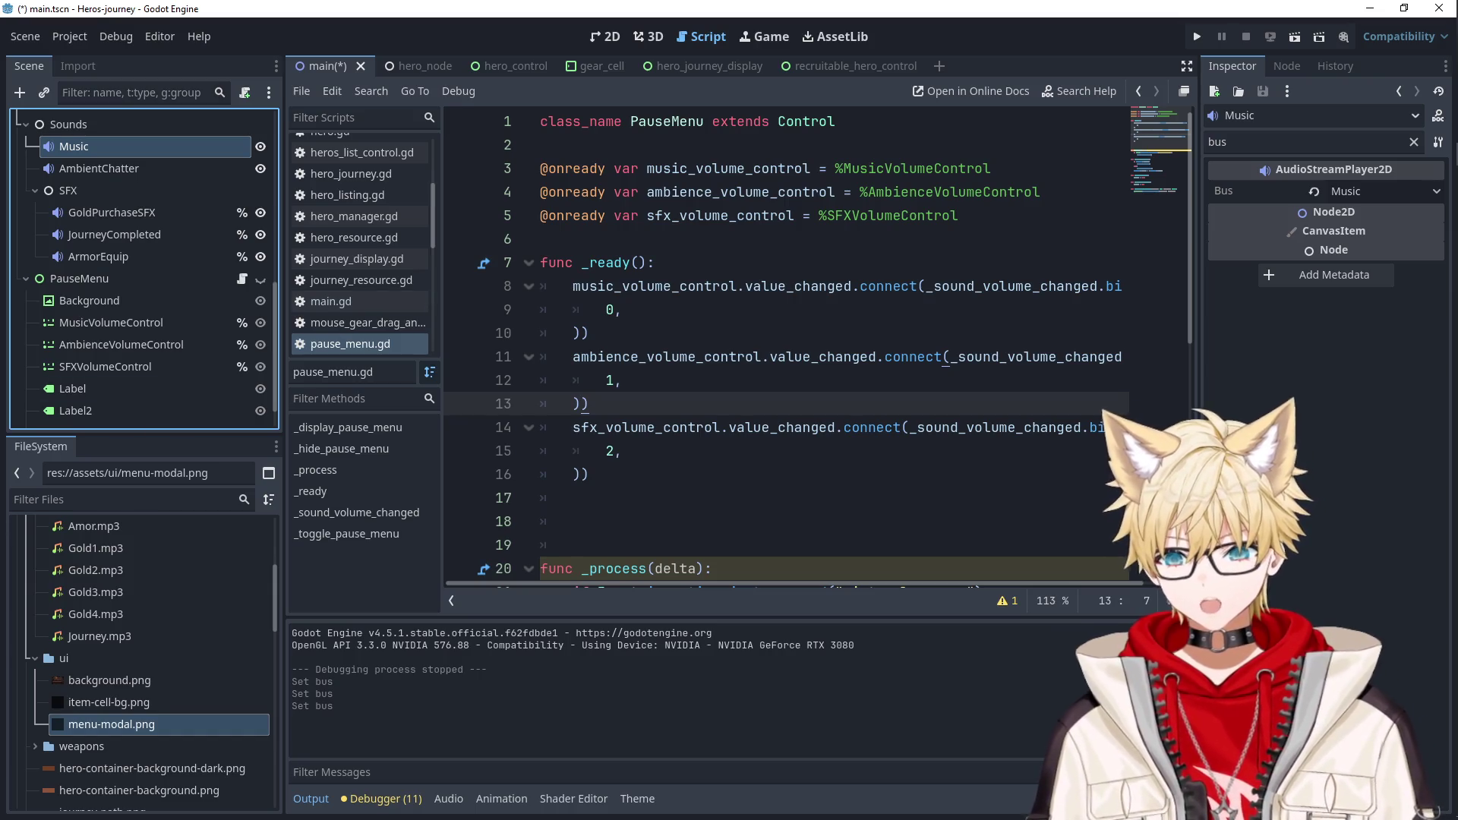
Replace the music bus index with AudioServer.get_bus_index("Music").
left_click(617, 307)
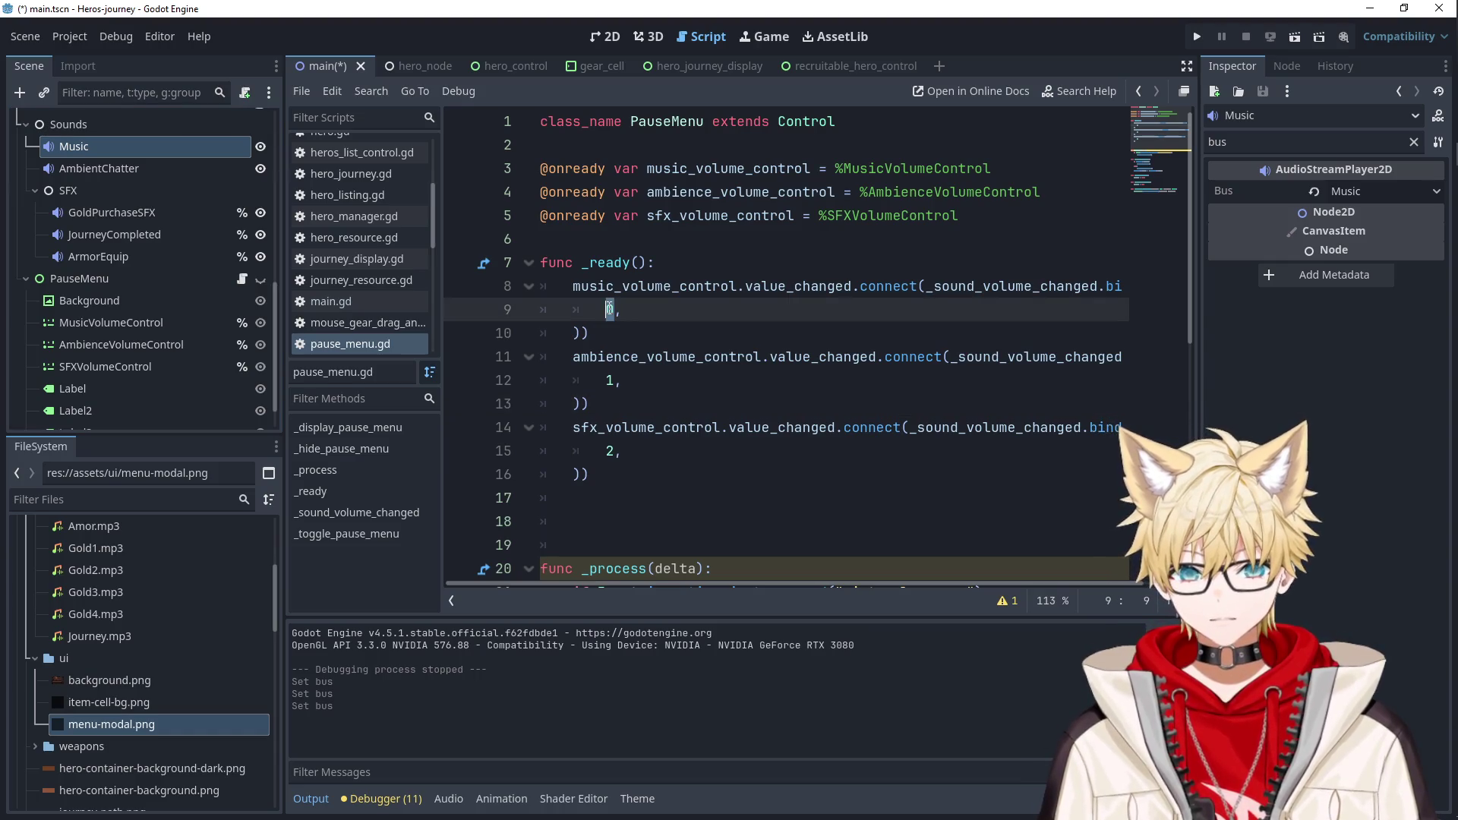
type("Audio")
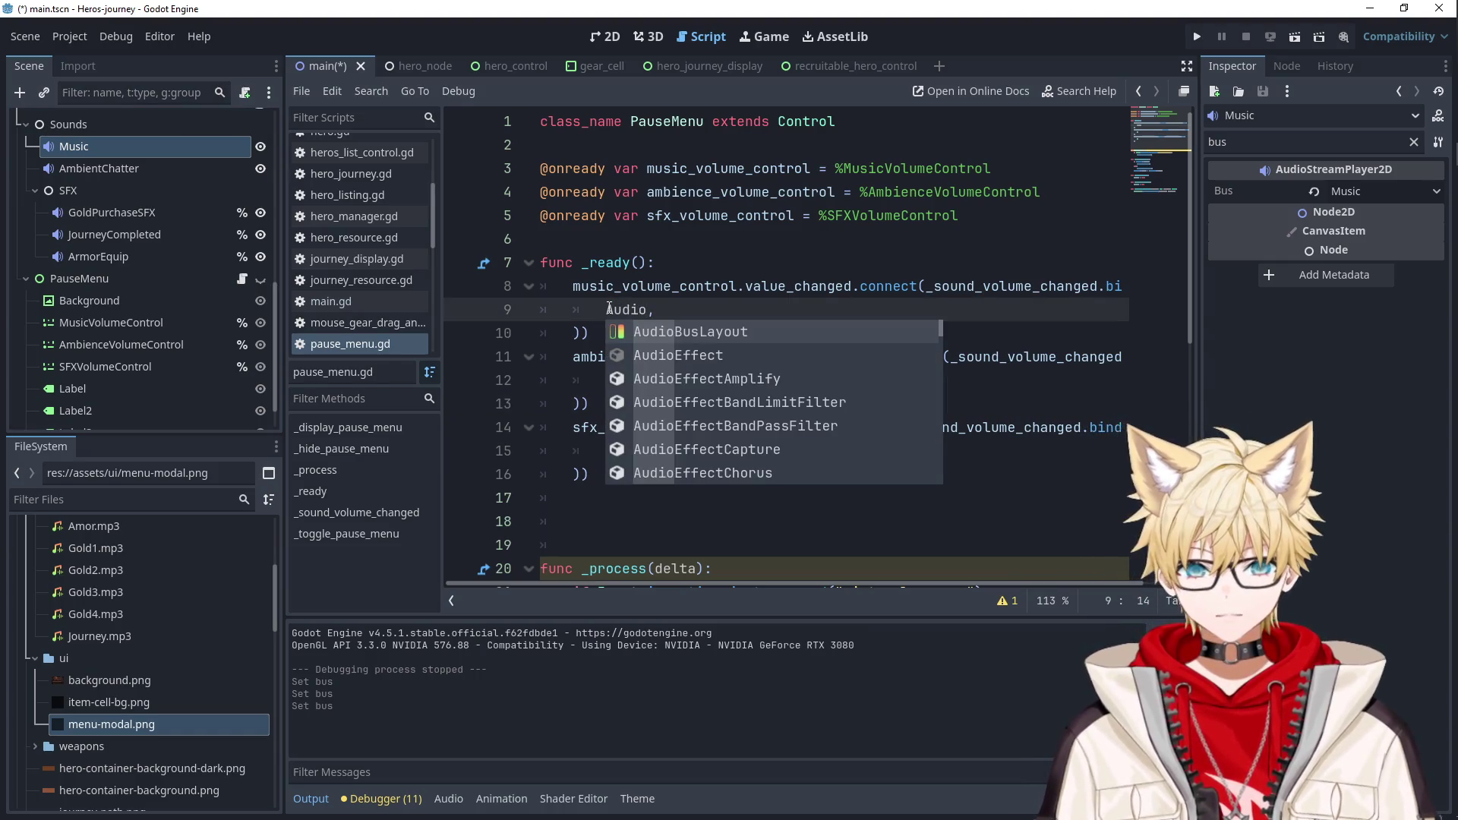
type("Server.get_bus")
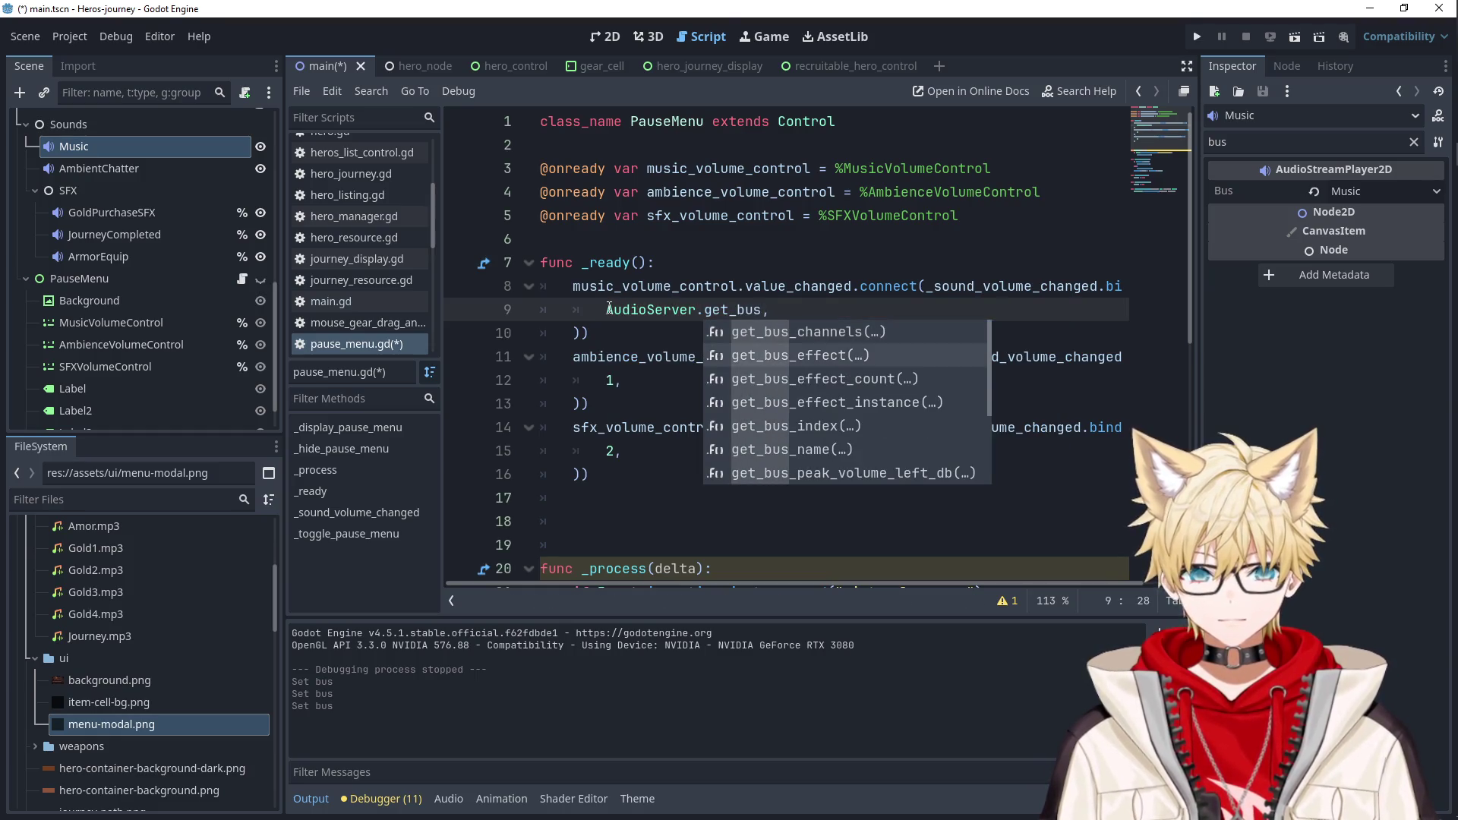
key("Down")
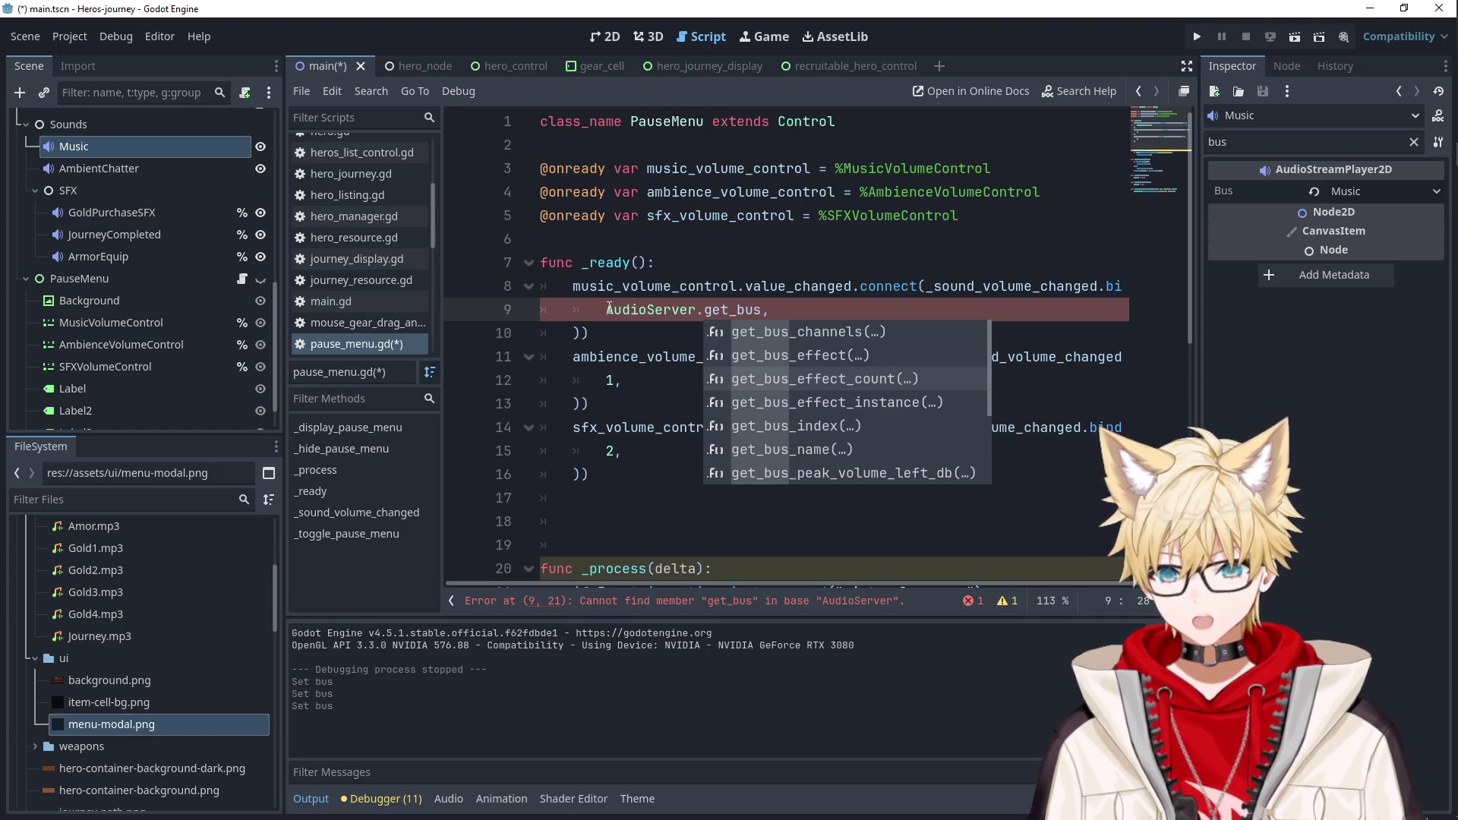
key("Down")
key("Down")
key("Return")
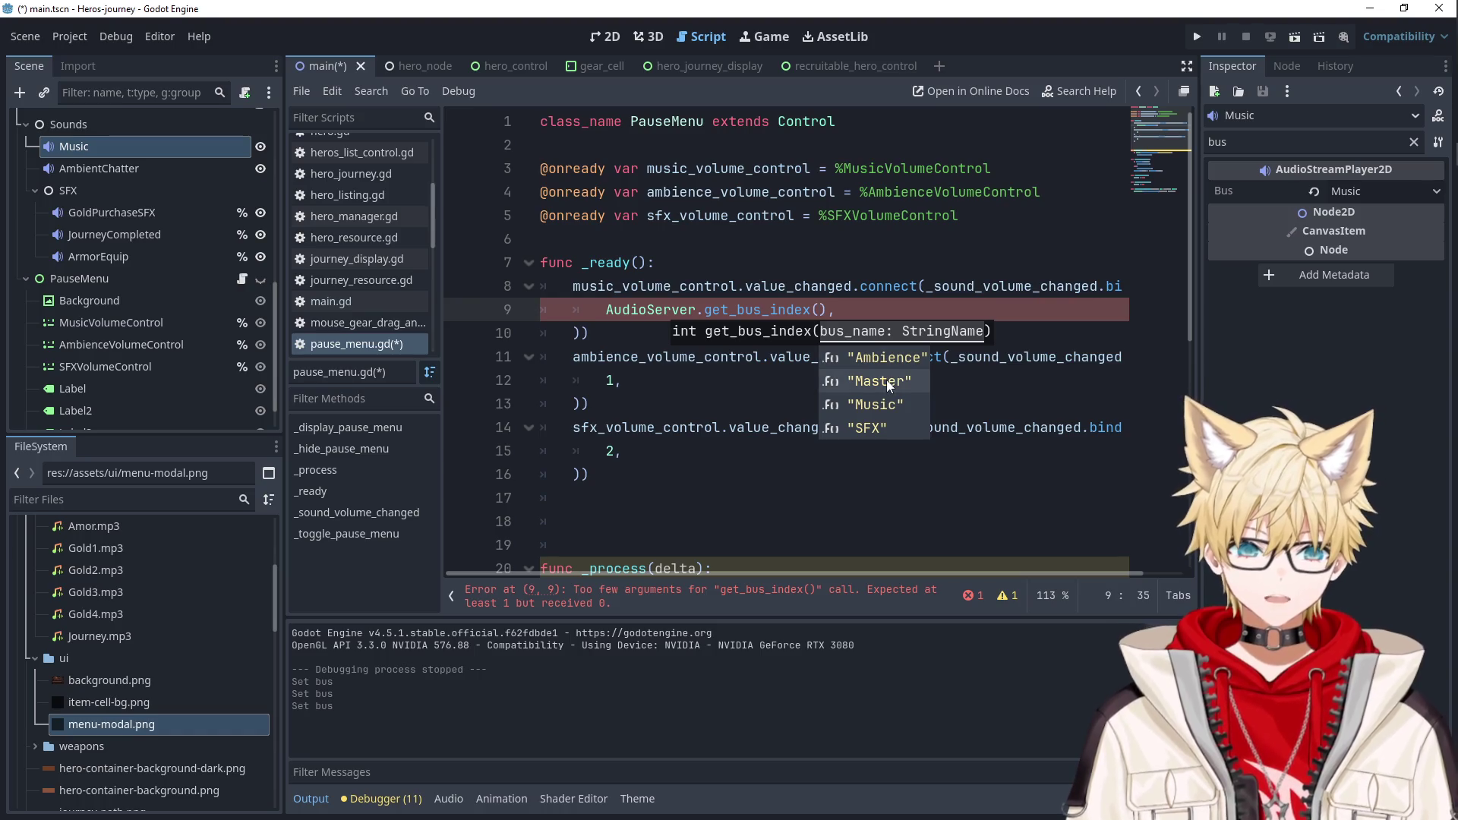
left_click(886, 404)
Reuse the lookup on line 12 as AudioServer.get_bus_index("Ambience").
left_click_drag(886, 311, 607, 316)
key("ctrl+c")
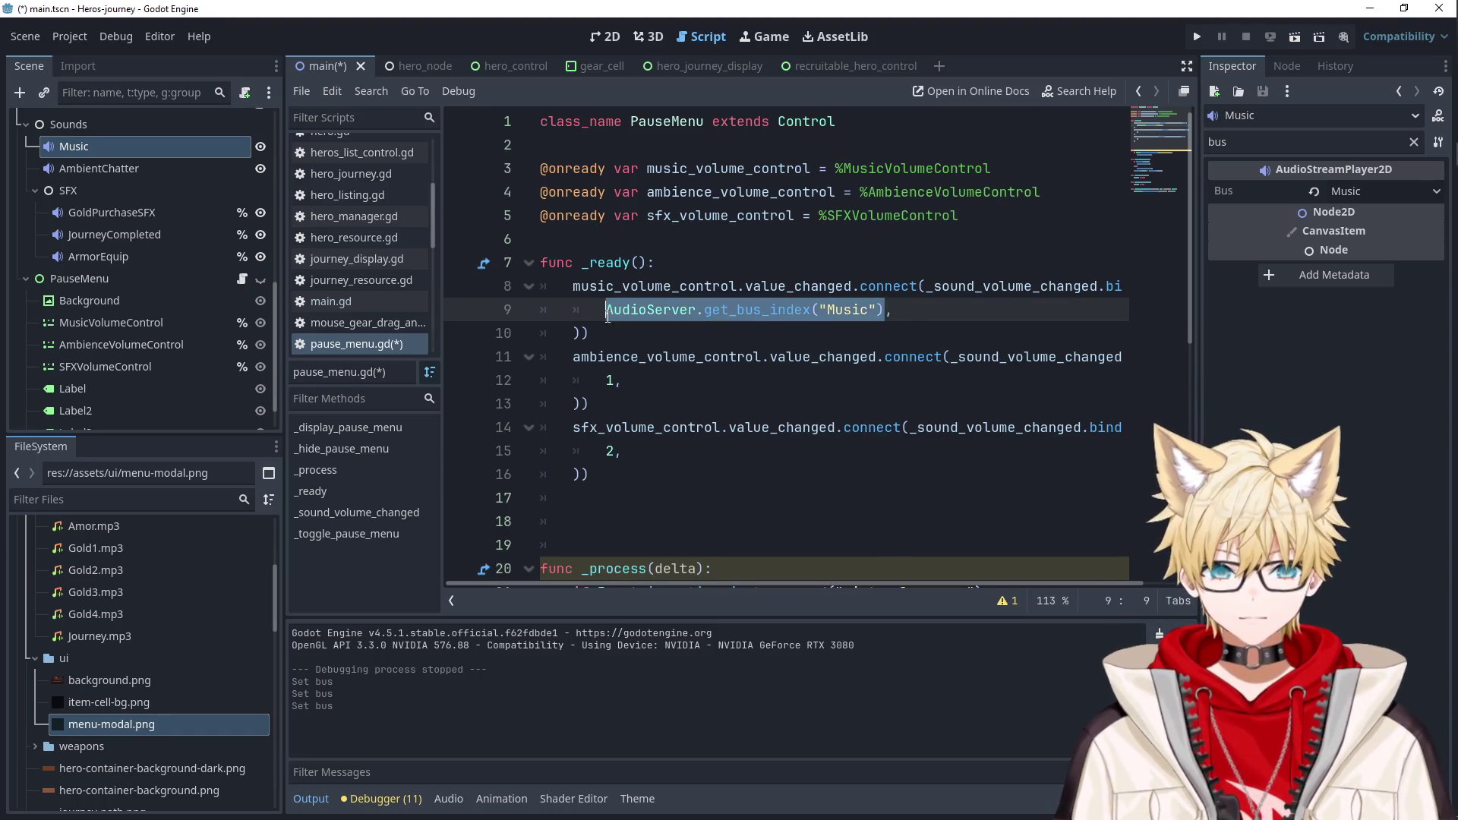
double_click(610, 381)
key("ctrl+v")
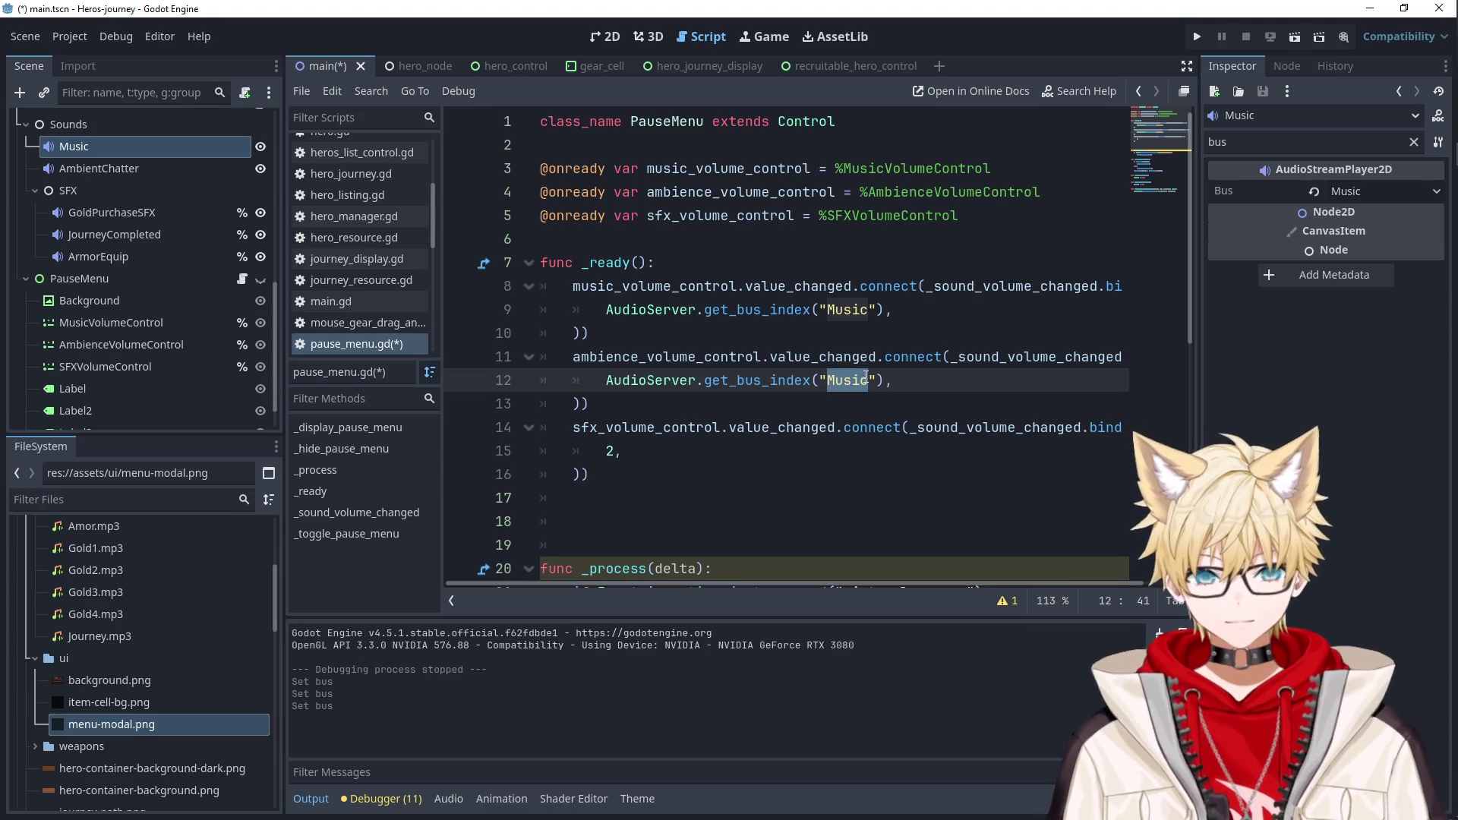
type("bience")
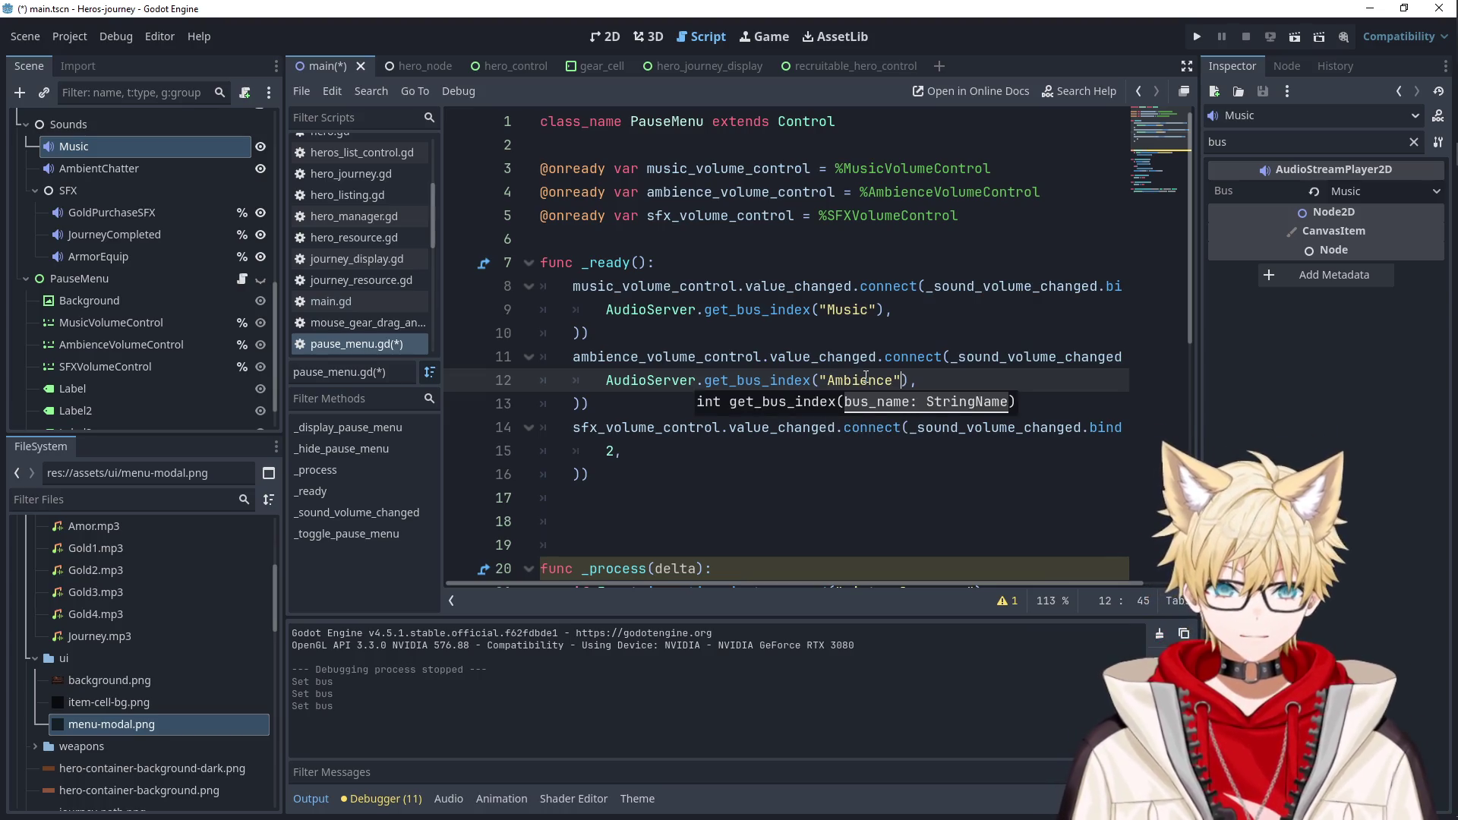
left_click_drag(909, 380, 605, 381)
key("ctrl+c")
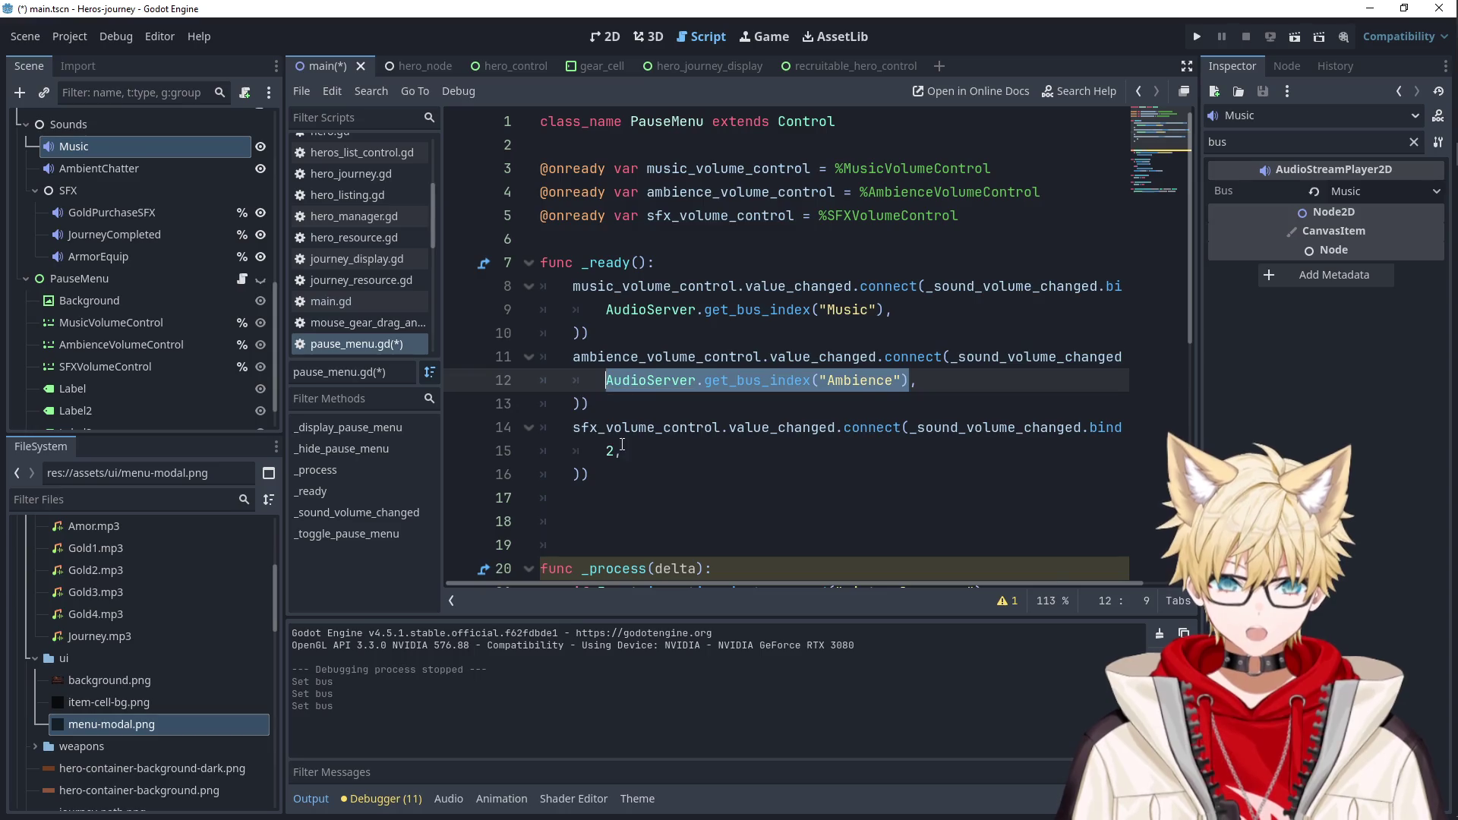
Use AudioServer.get_bus_index("SFX") on line 15, then run the game and open its pause menu.
double_click(609, 451)
key("ctrl+v")
double_click(859, 451)
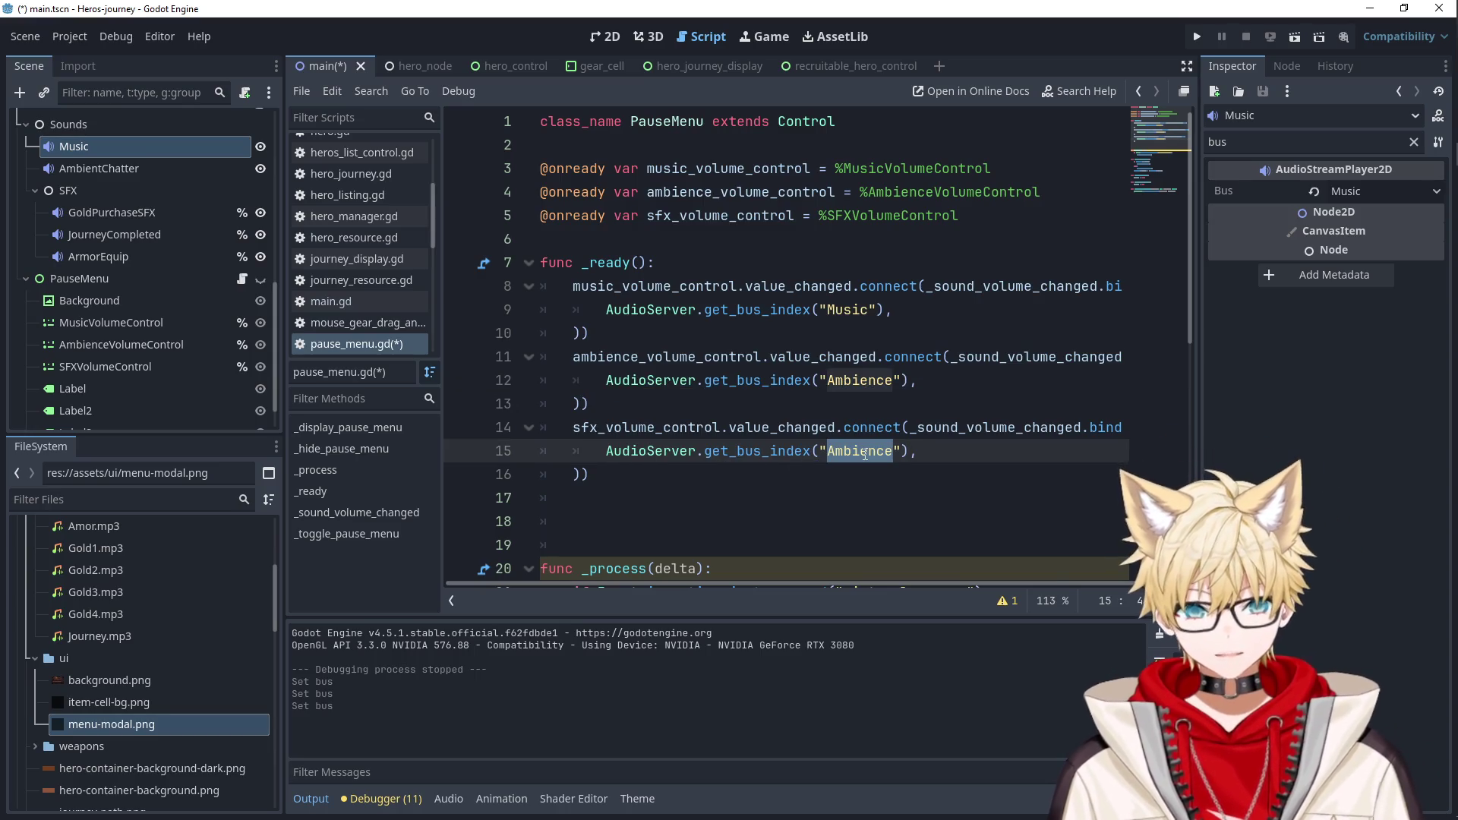
type("SFX")
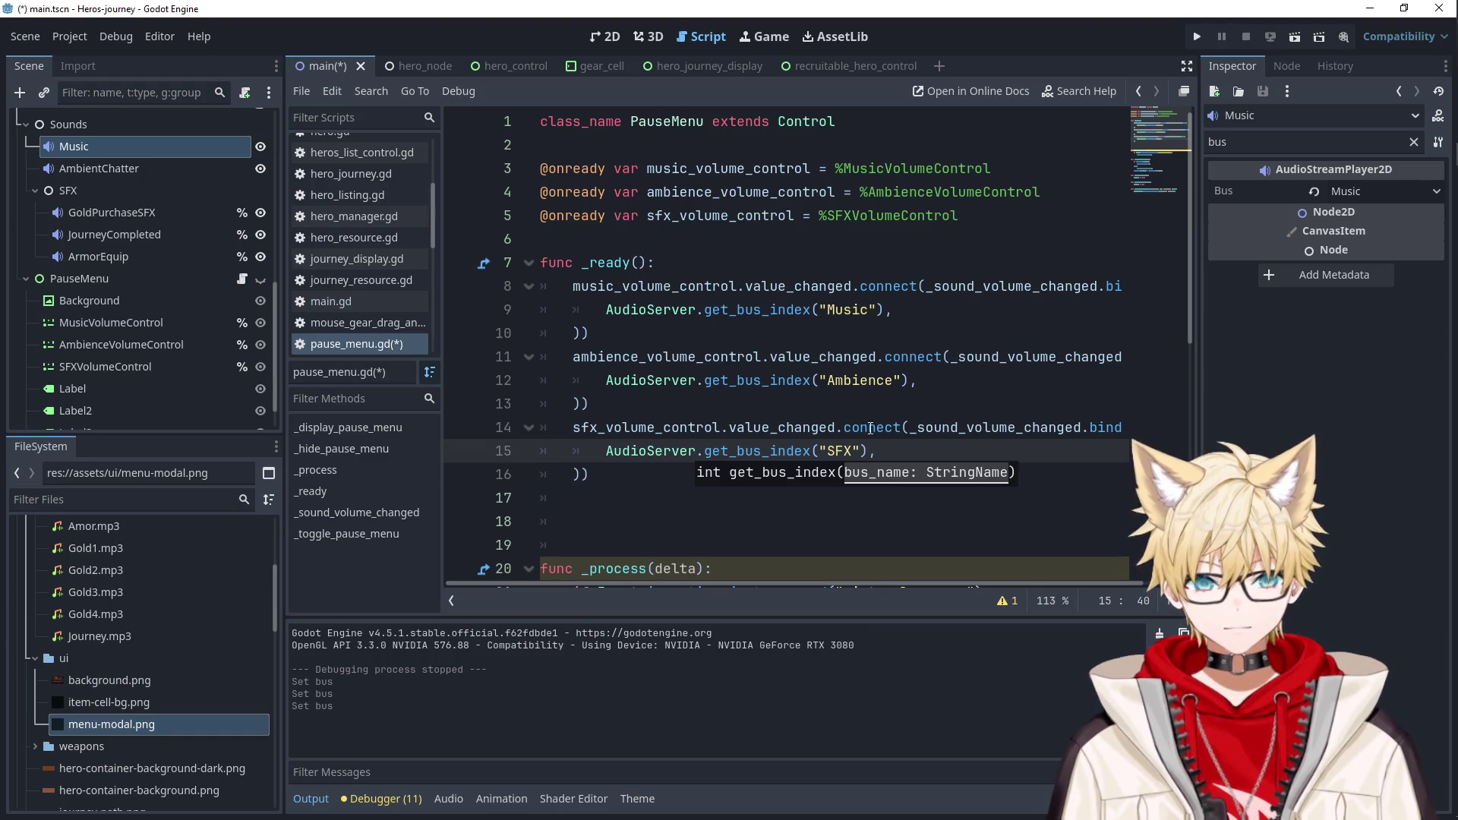
key("F5")
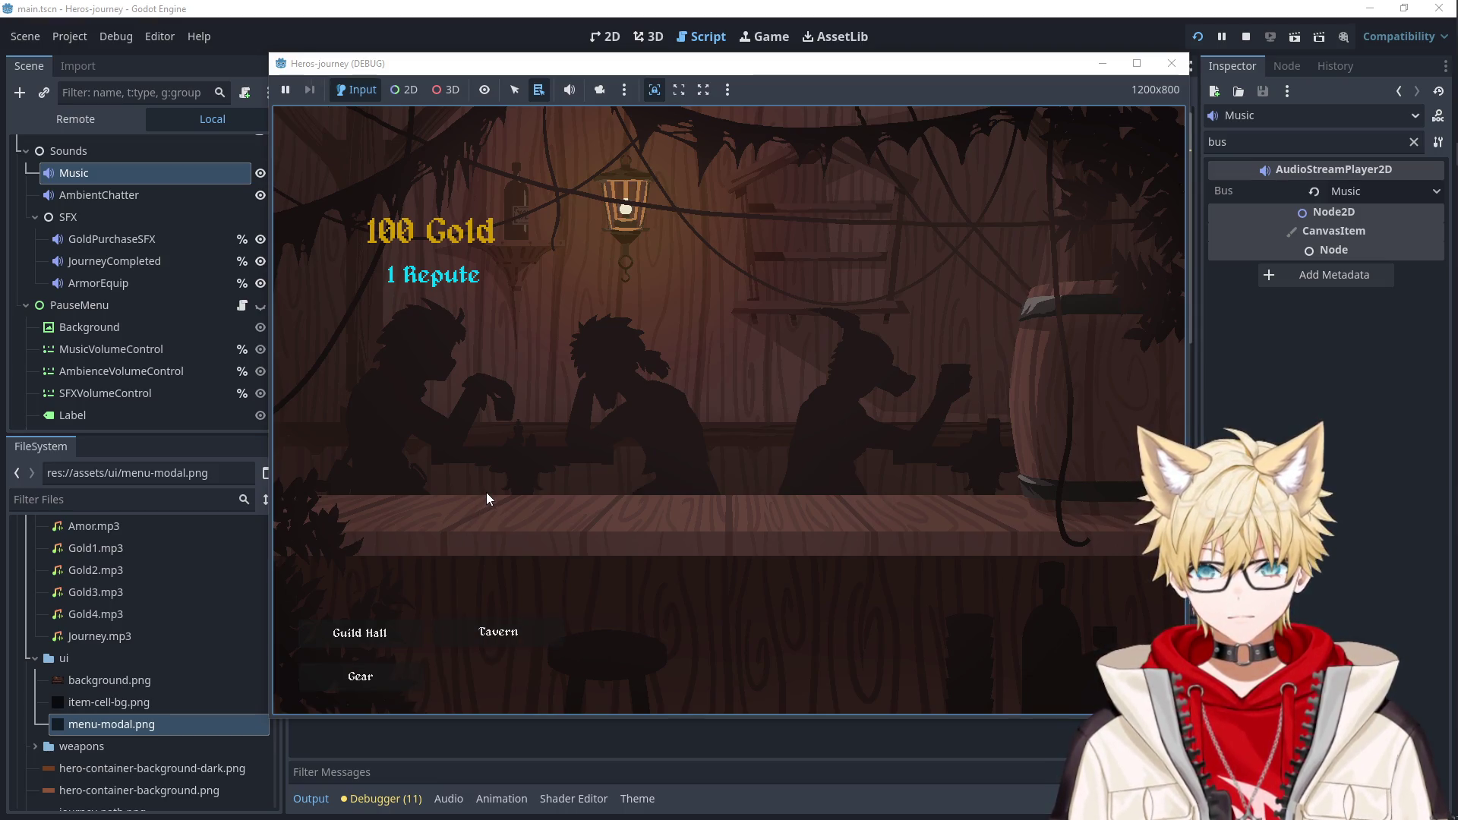
key("Escape")
Try the Ambience and Music volume sliders in the running game, then stop it.
mouse_move(818, 427)
left_mouse_down()
mouse_move(514, 423)
mouse_move(1120, 429)
left_mouse_up()
mouse_move(1050, 350)
left_mouse_down()
mouse_move(511, 351)
mouse_move(1124, 349)
left_mouse_up()
left_click(1172, 63)
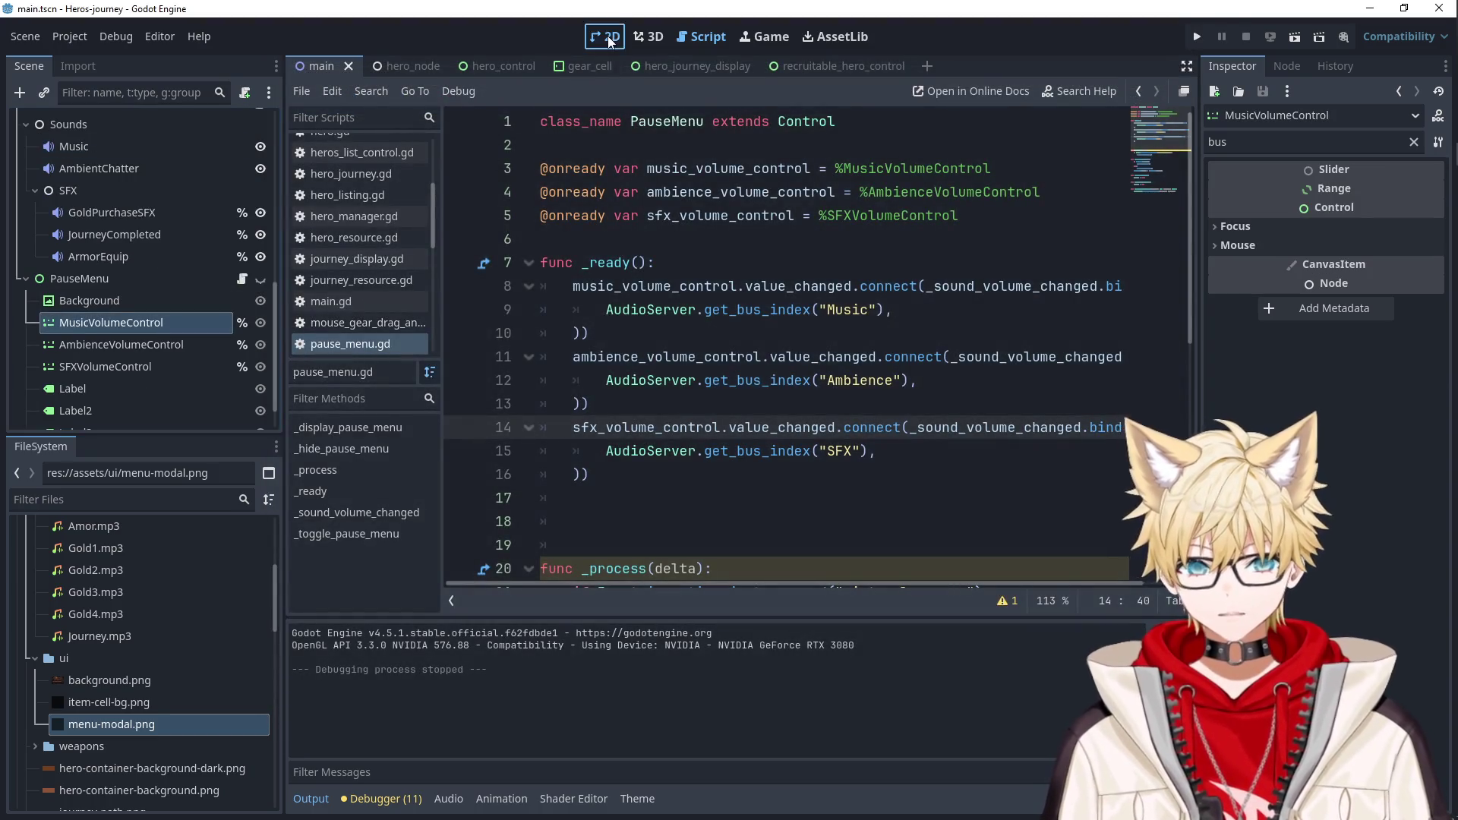
Make PauseMenu visible in the 2D view and check its Music, Ambience and SFX slider nodes.
left_click(611, 40)
left_click(260, 279)
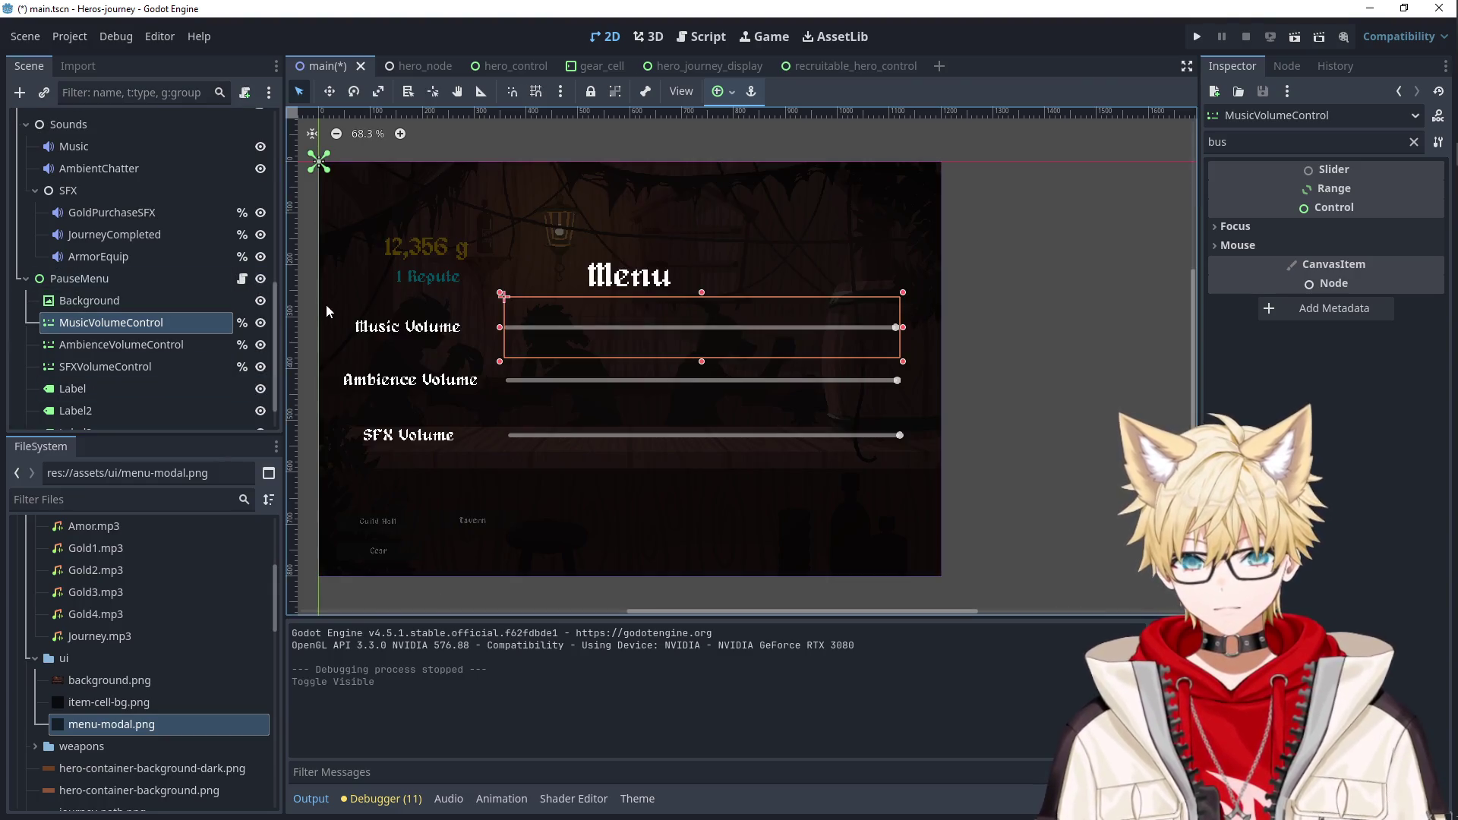
left_click(141, 349)
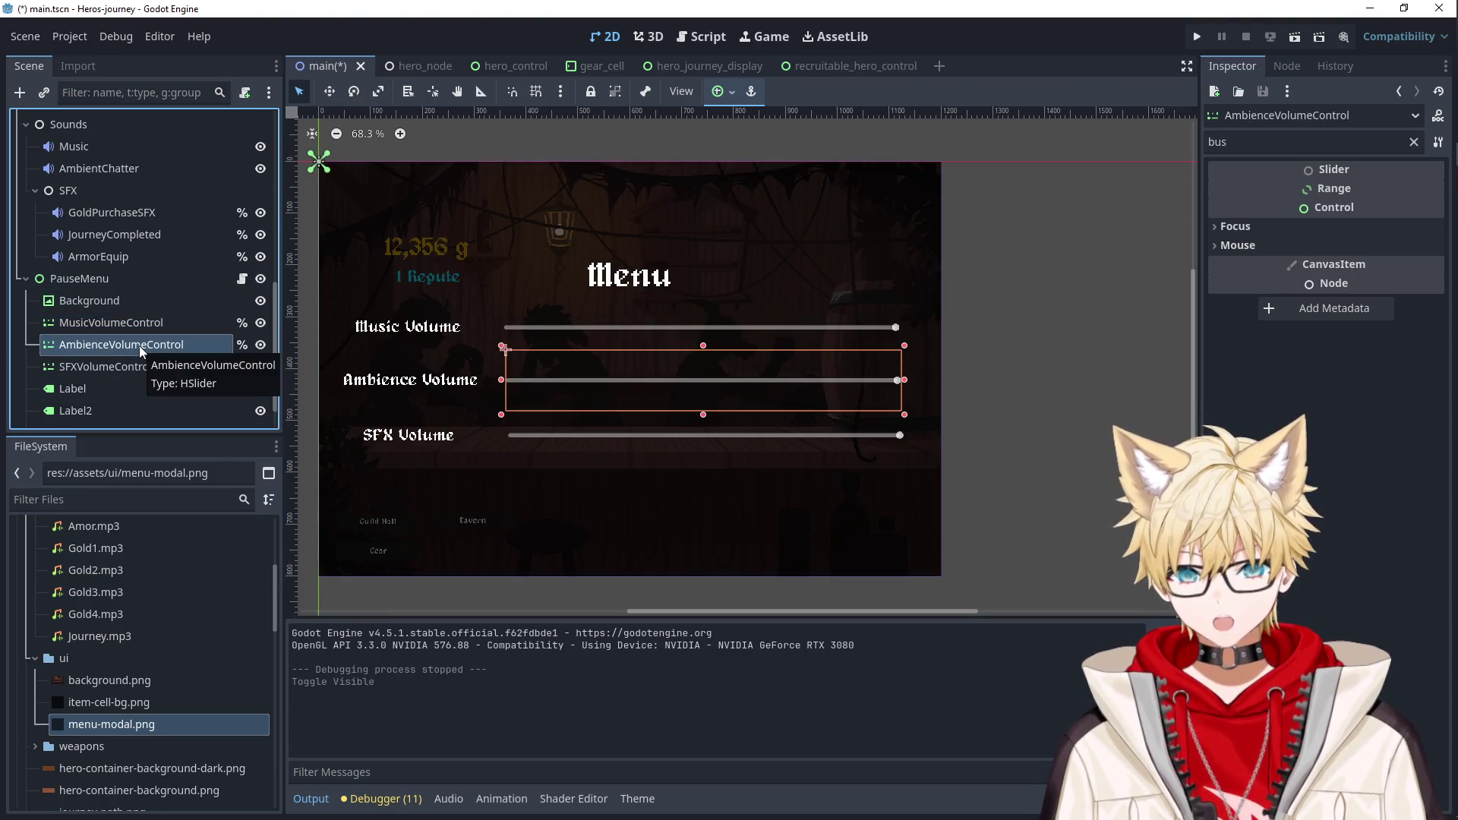
left_click(139, 367)
left_click(135, 326)
left_click(135, 367)
left_click(135, 346)
left_click(135, 324)
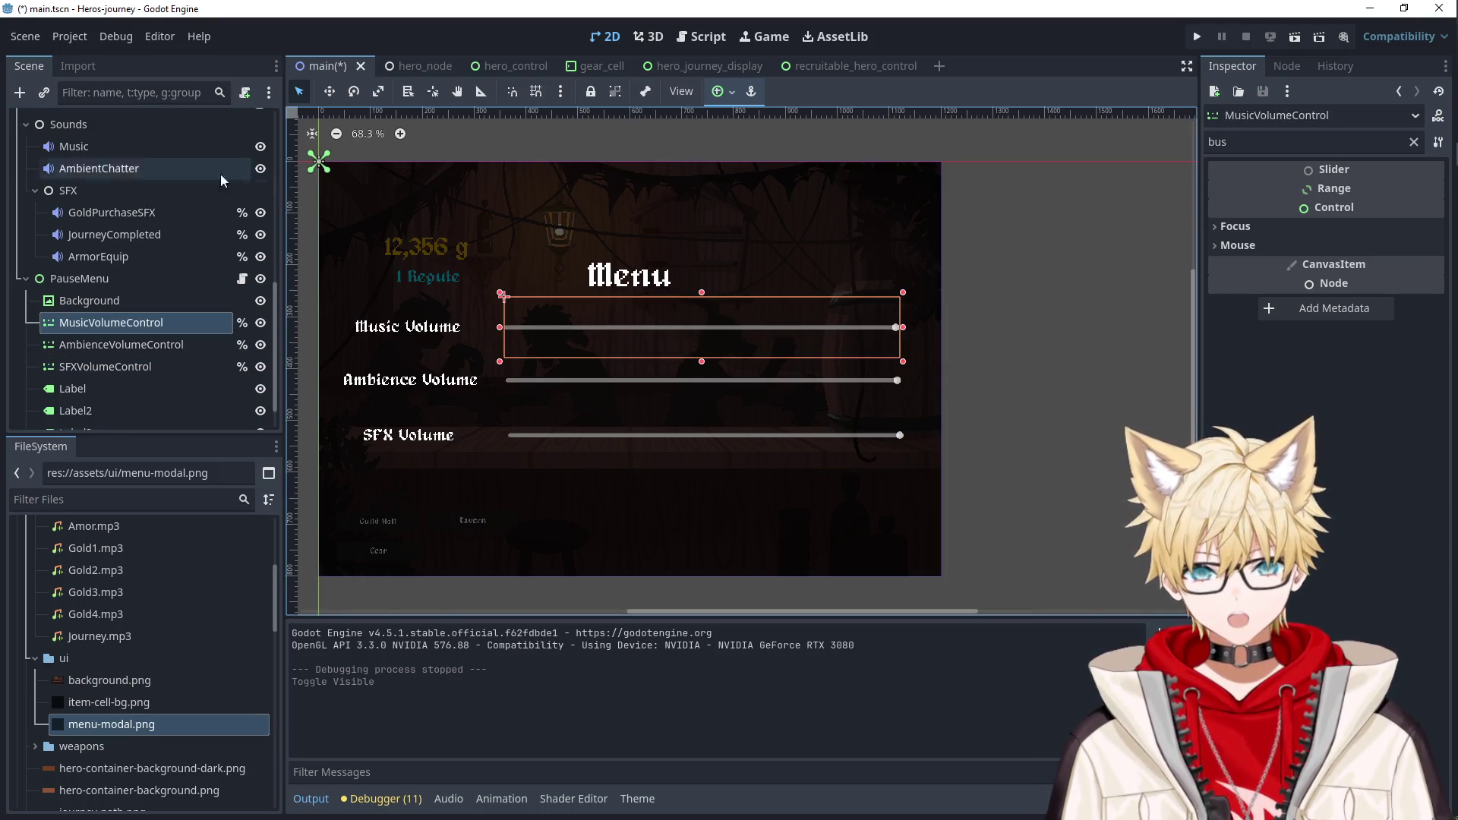
Return to PauseMenu's pause_menu.gd script at the Ambience bus line.
left_click(241, 279)
left_click(890, 379)
scroll(857, 418, "down", 4)
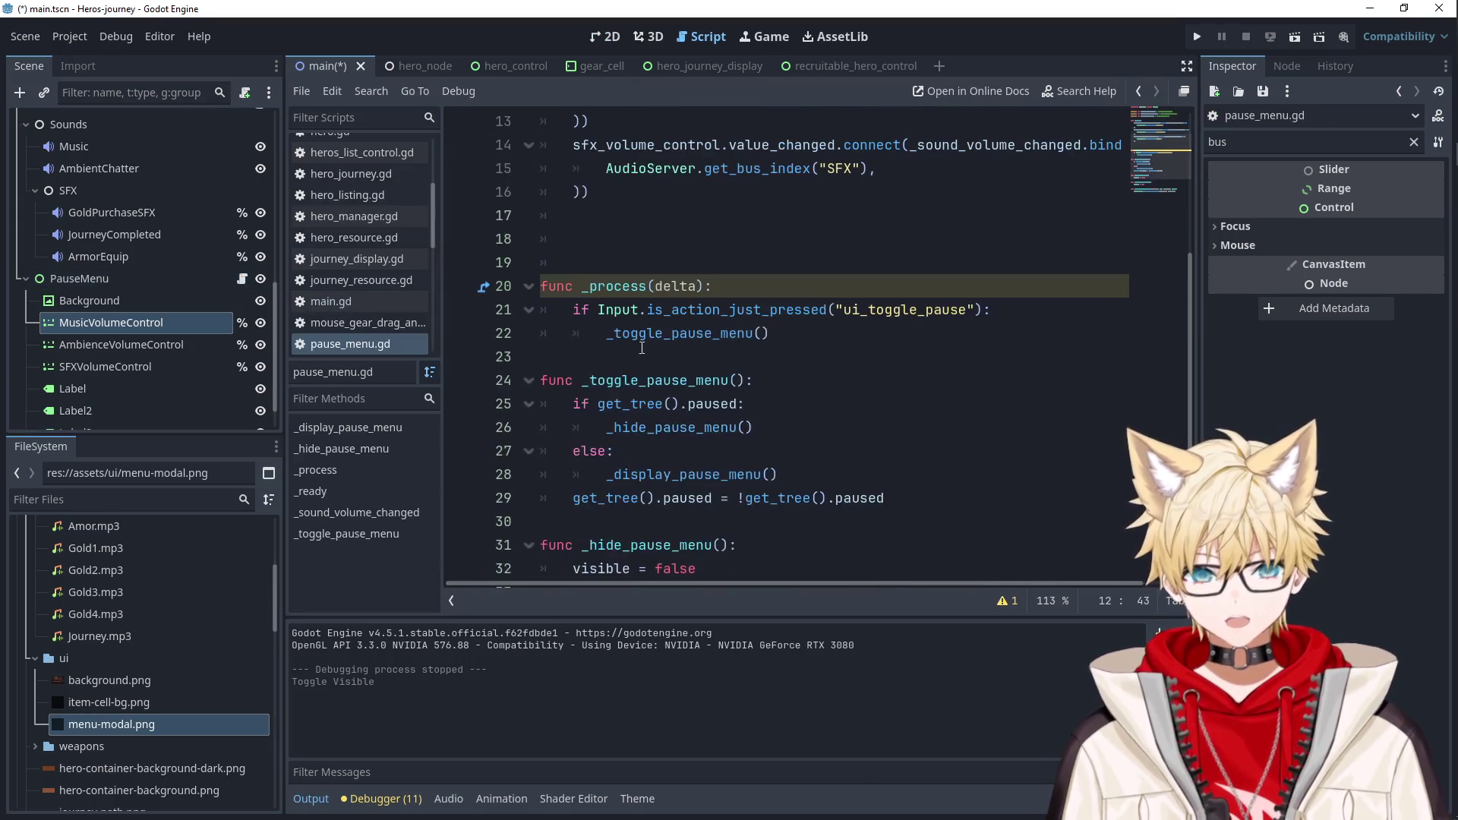
Delete the blank lines above _process and review _sound_volume_changed's bus_index and new_value parameters.
left_click(575, 263)
key("BackSpace")
key("BackSpace")
key("BackSpace")
scroll(809, 495, "down", 2)
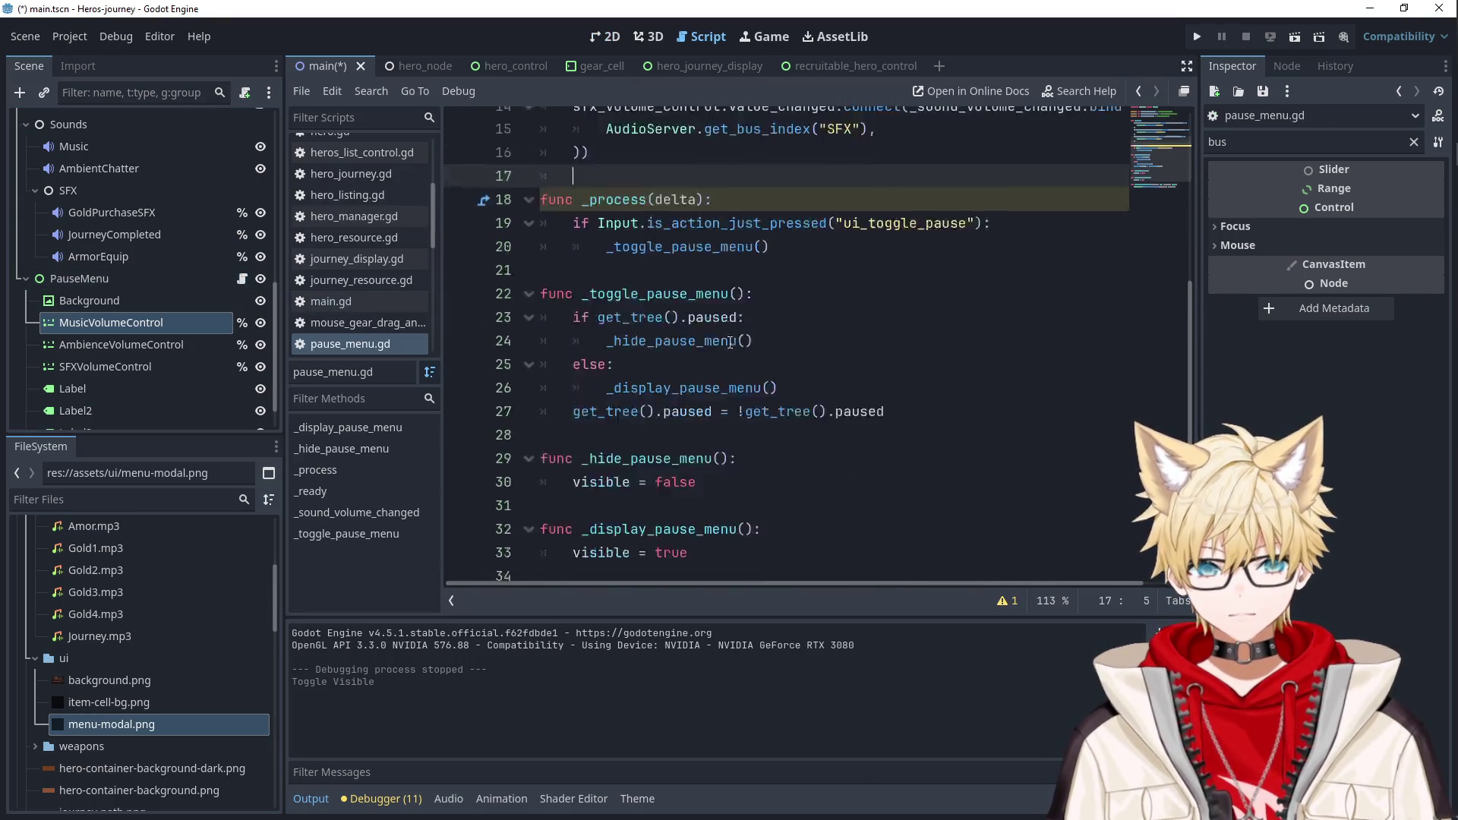
left_click(809, 498)
double_click(808, 498)
double_click(931, 498)
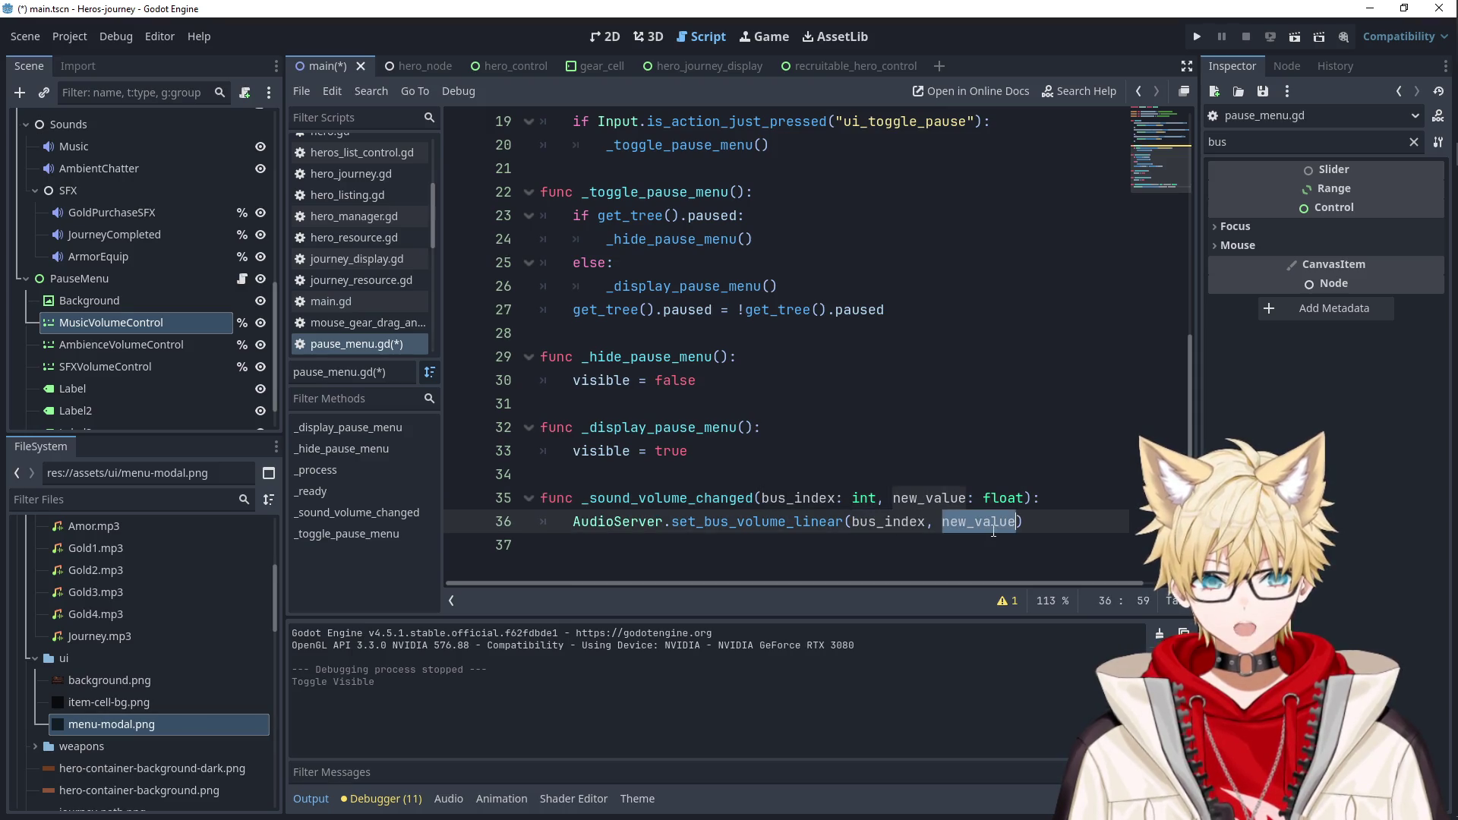
double_click(989, 490)
scroll(934, 408, "up", 2)
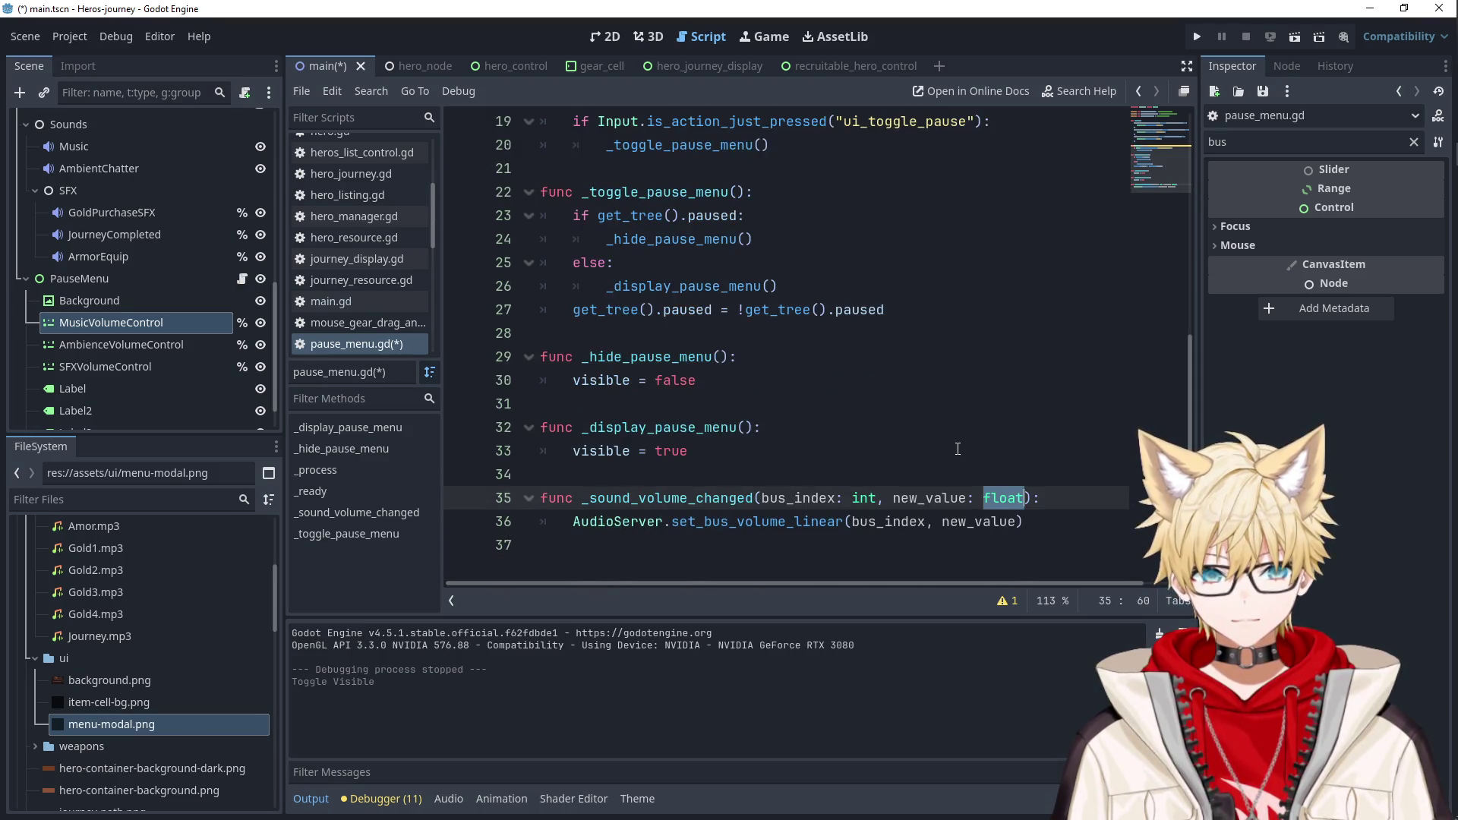
Save pause_menu.gd and relaunch the game to test the sliders.
left_click(934, 408)
key("ctrl+s")
key("Up")
key("Up")
key("Up")
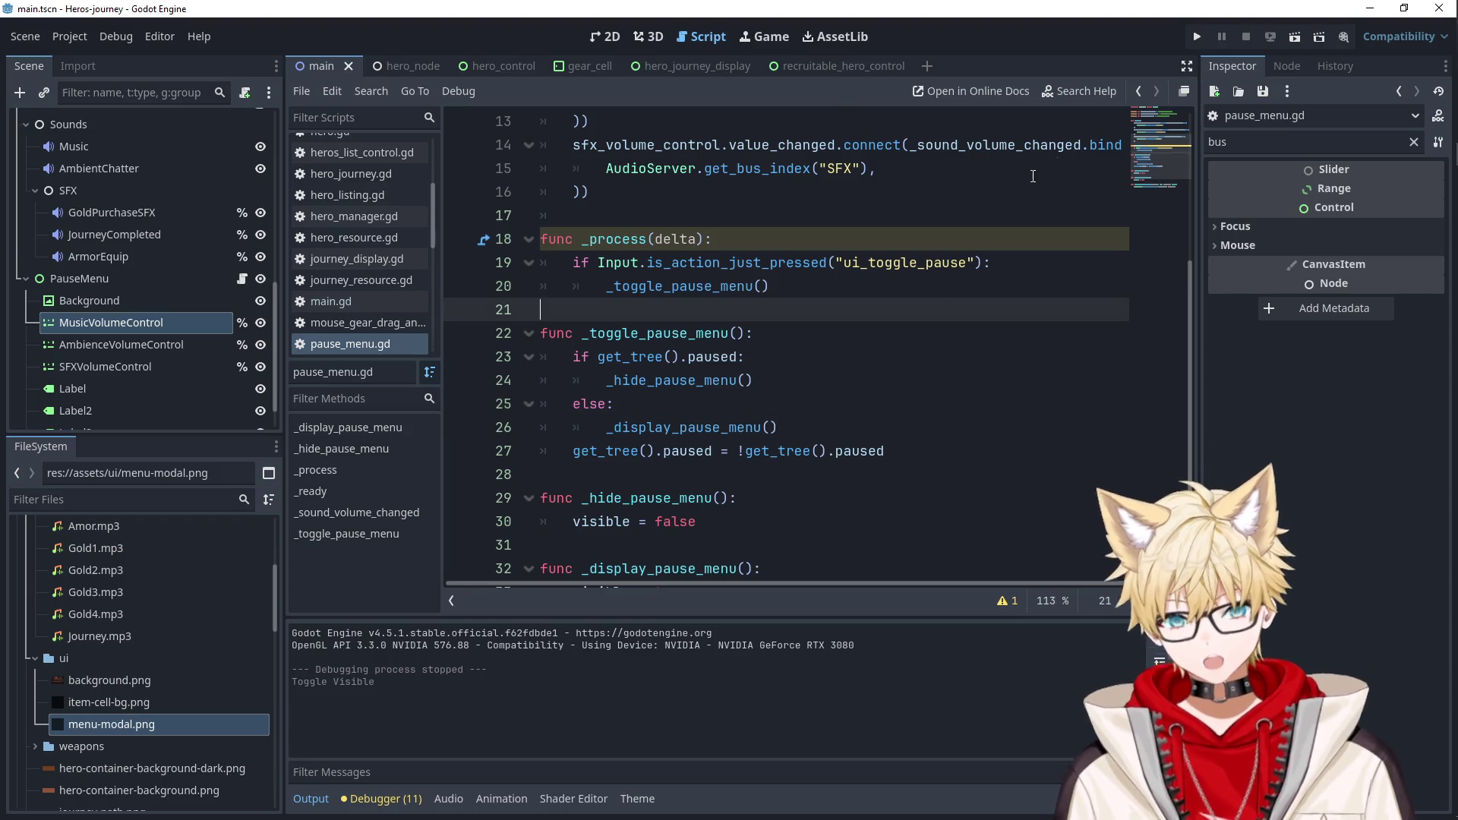
left_click(1199, 37)
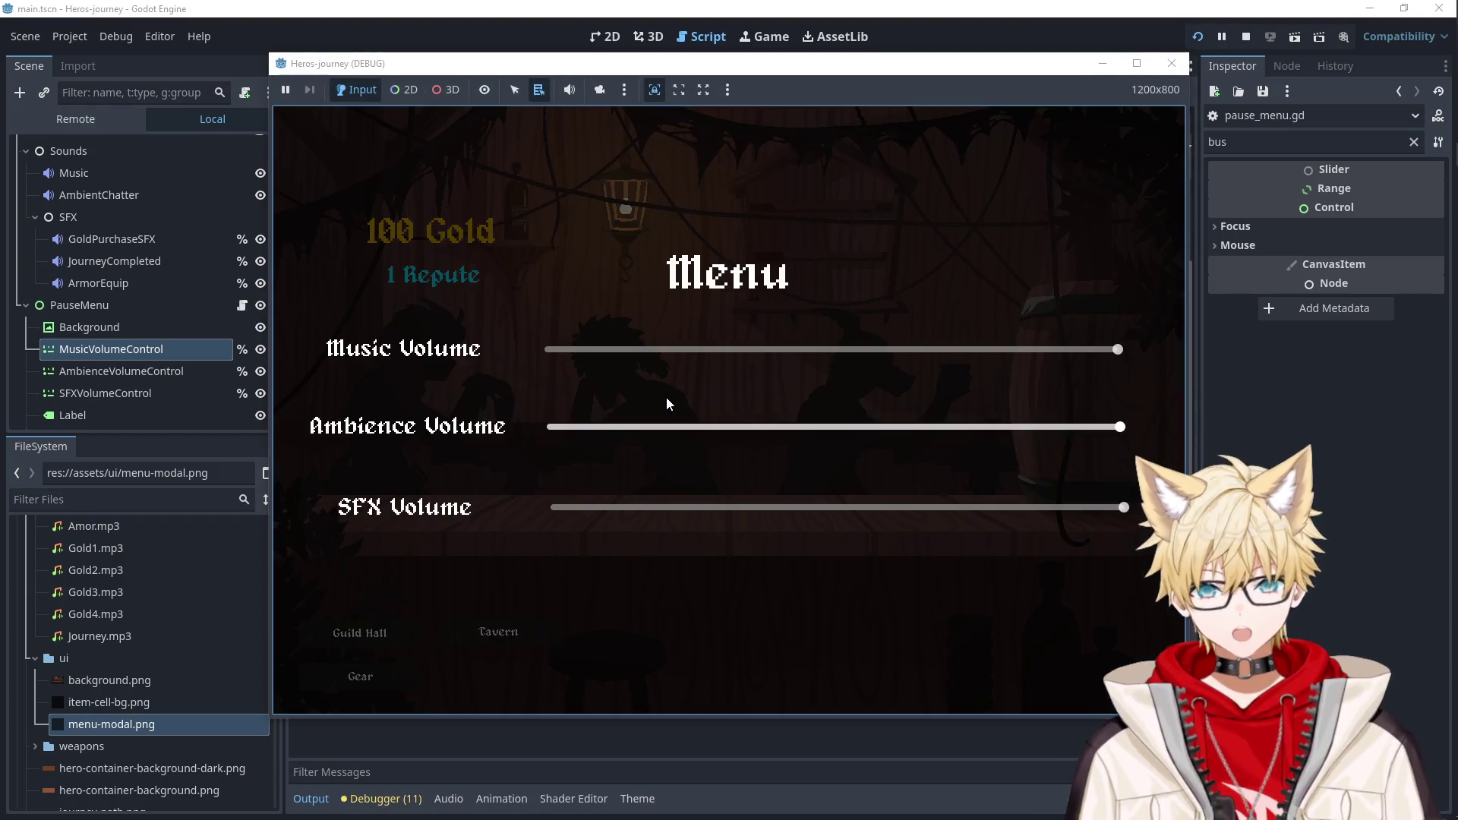
left_click(759, 347)
left_click_drag(775, 350, 1214, 337)
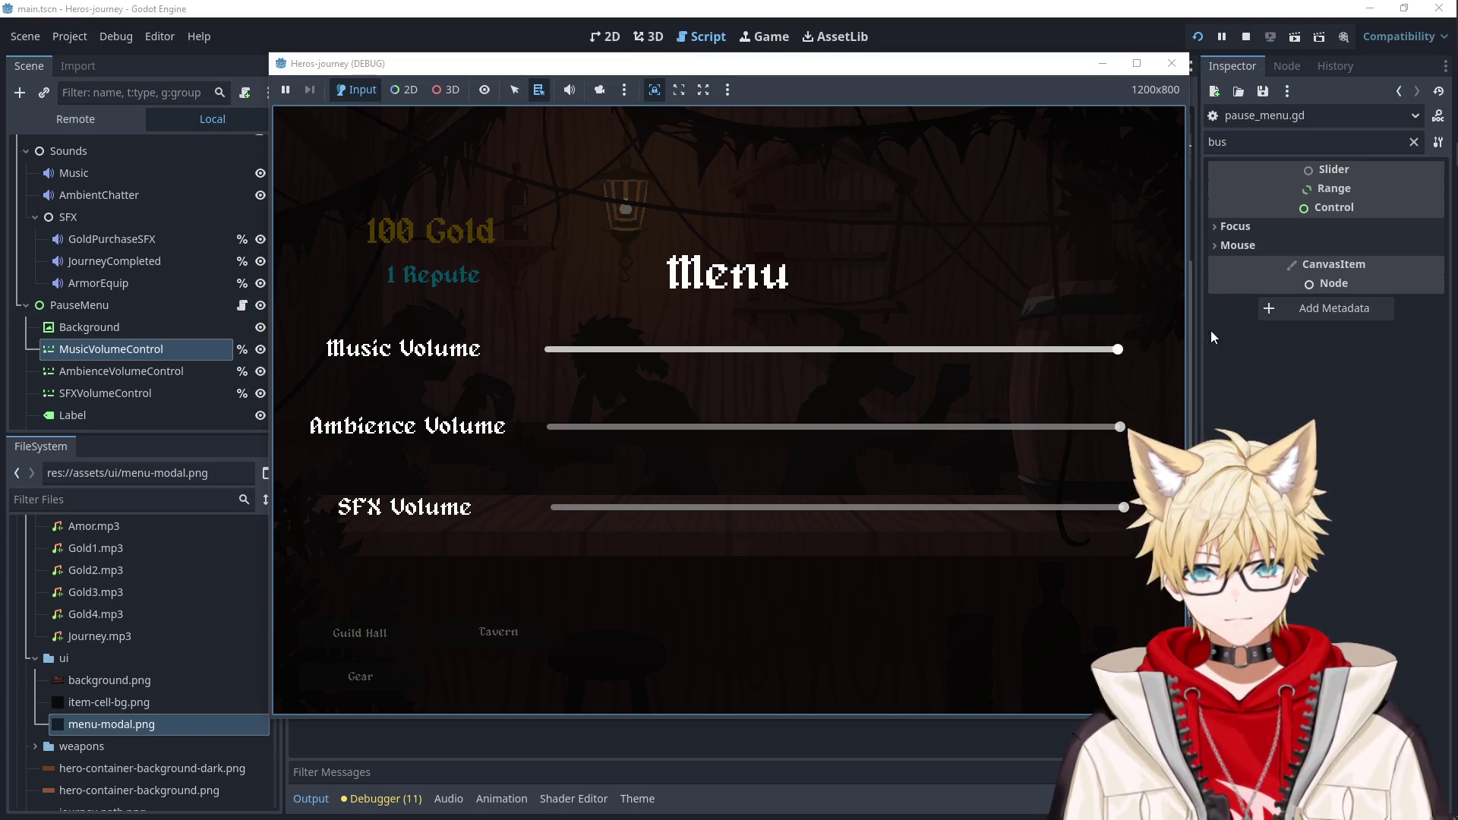
left_click_drag(911, 425, 733, 431)
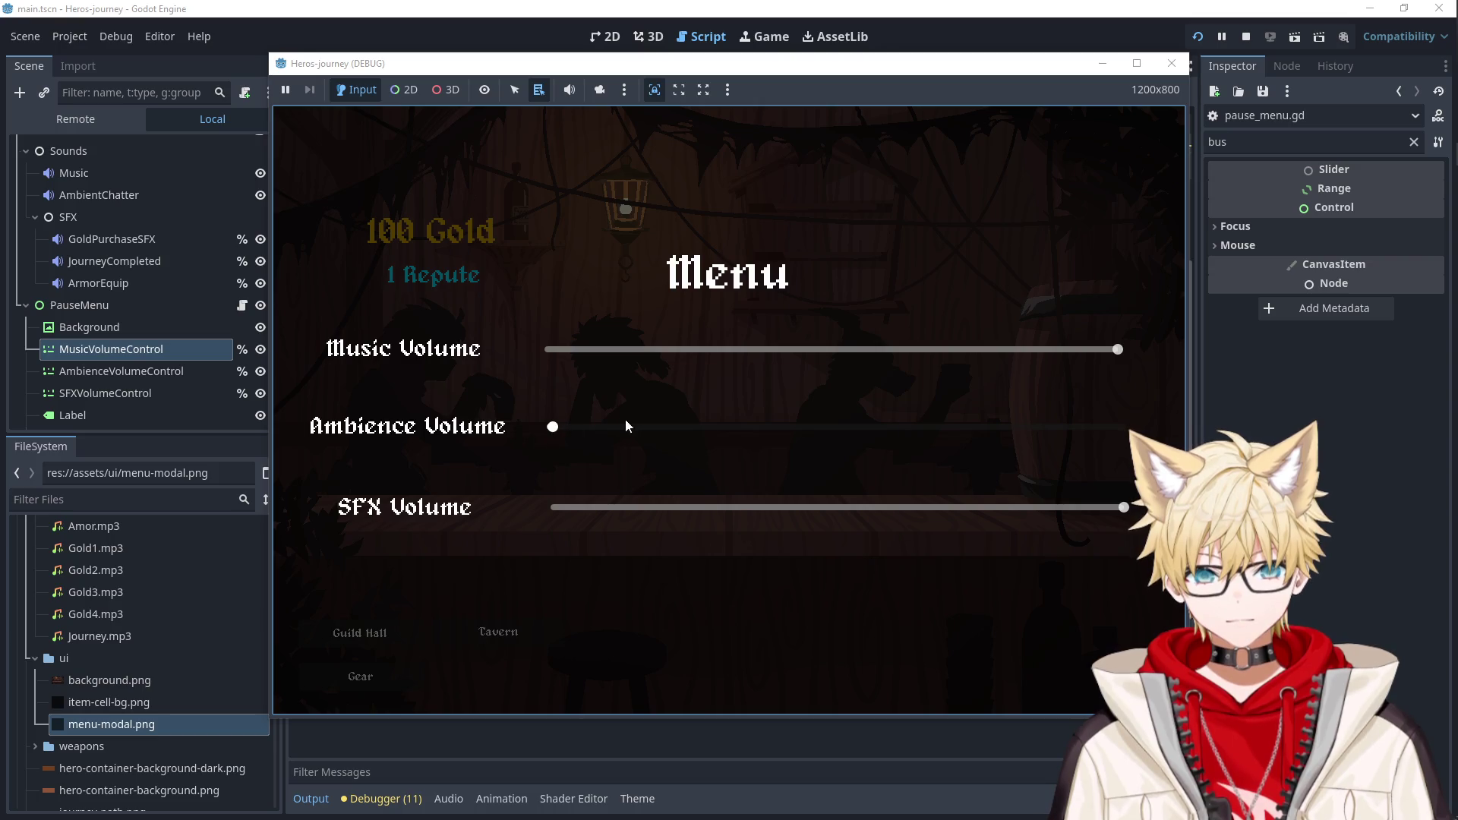
left_click(1172, 63)
scroll(801, 355, "up", 4)
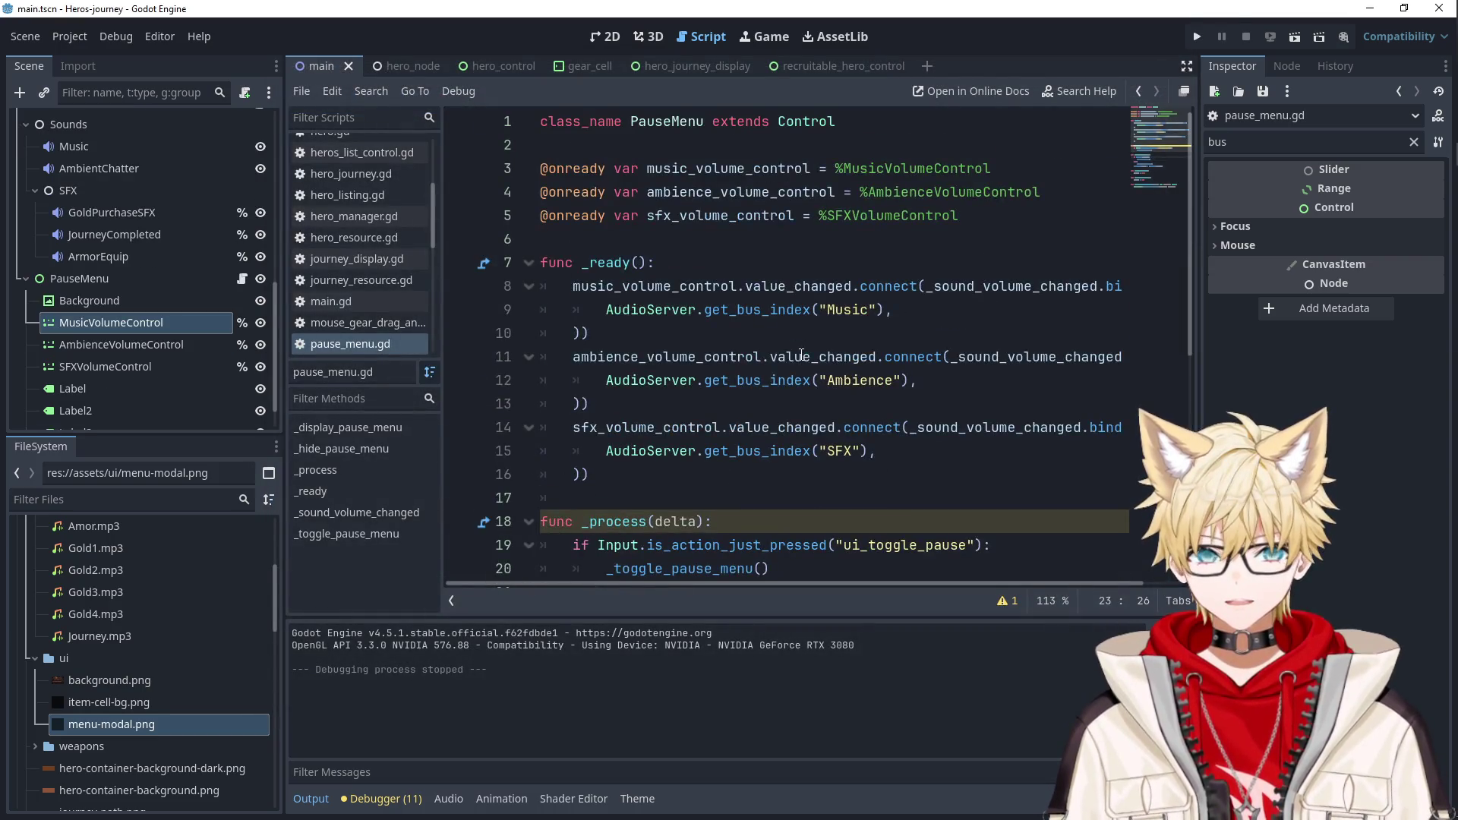
Review the music, ambience and SFX volume control variables and their connect lines.
double_click(659, 287)
double_click(654, 354)
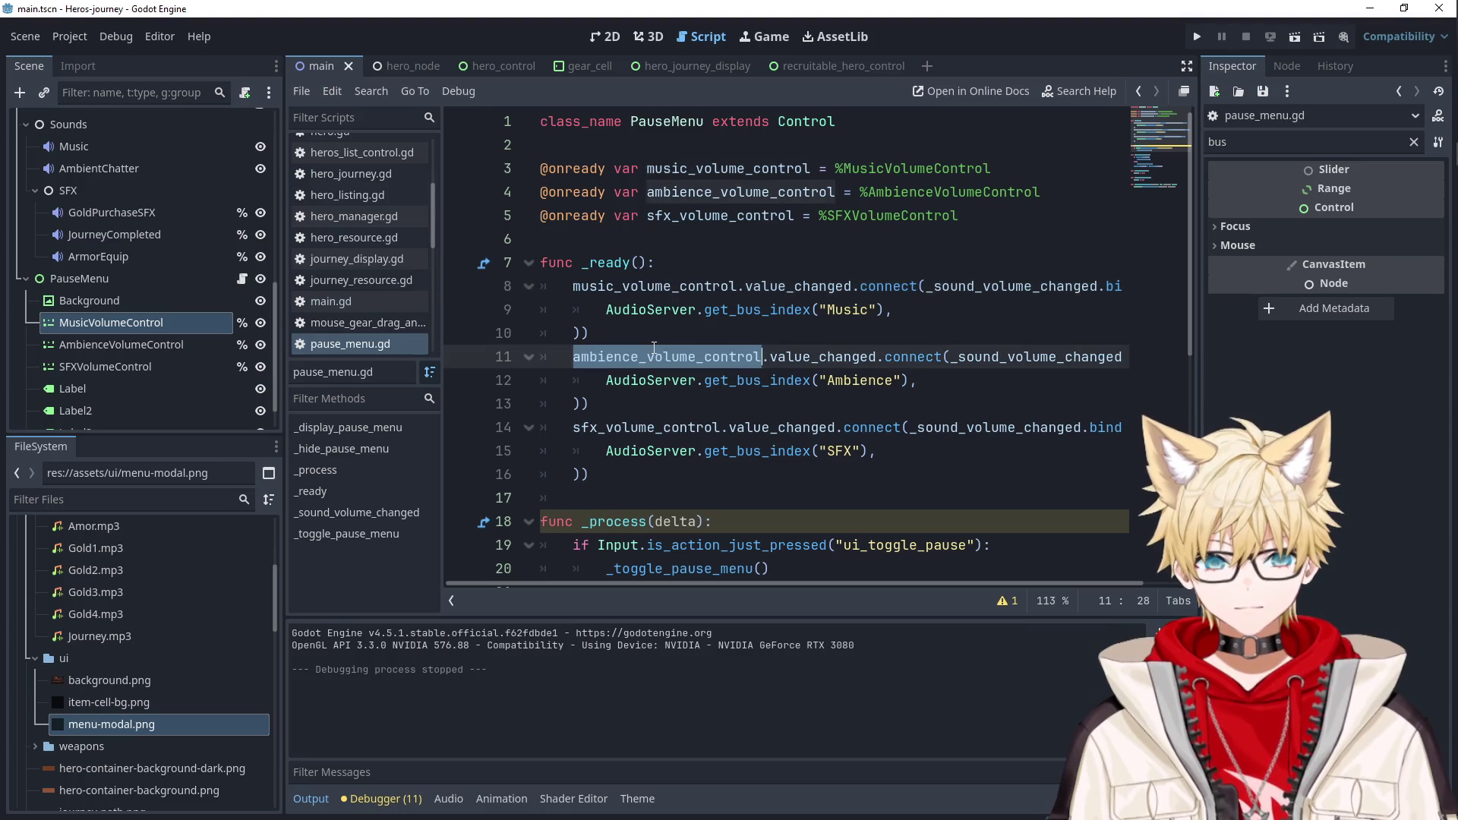
double_click(699, 287)
double_click(672, 358)
double_click(669, 430)
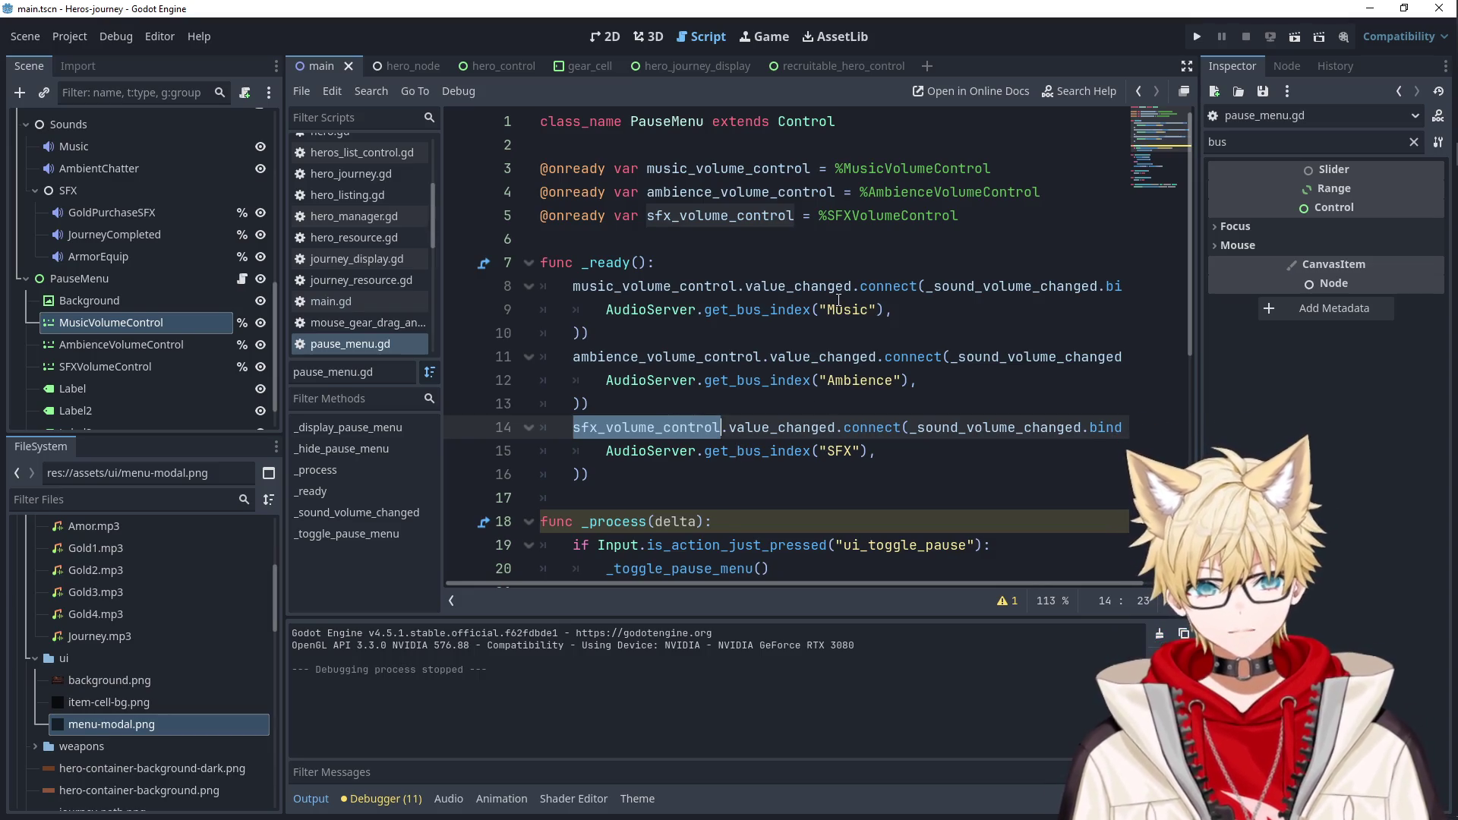
double_click(729, 169)
double_click(741, 192)
double_click(720, 216)
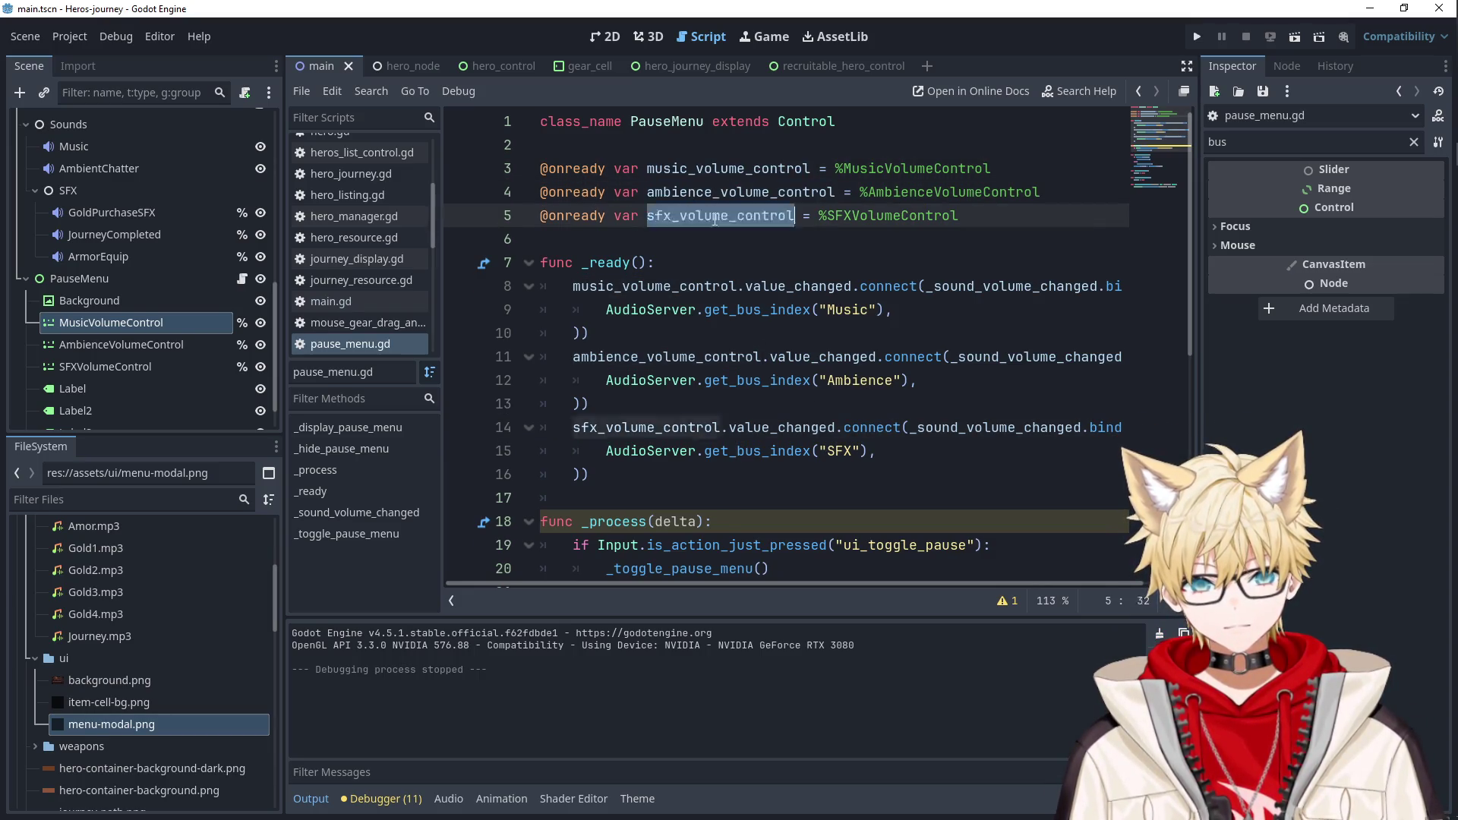
Widen the code editor, review bus_index and new_value in _sound_volume_changed, then rerun the game.
left_click_drag(1198, 320, 1403, 330)
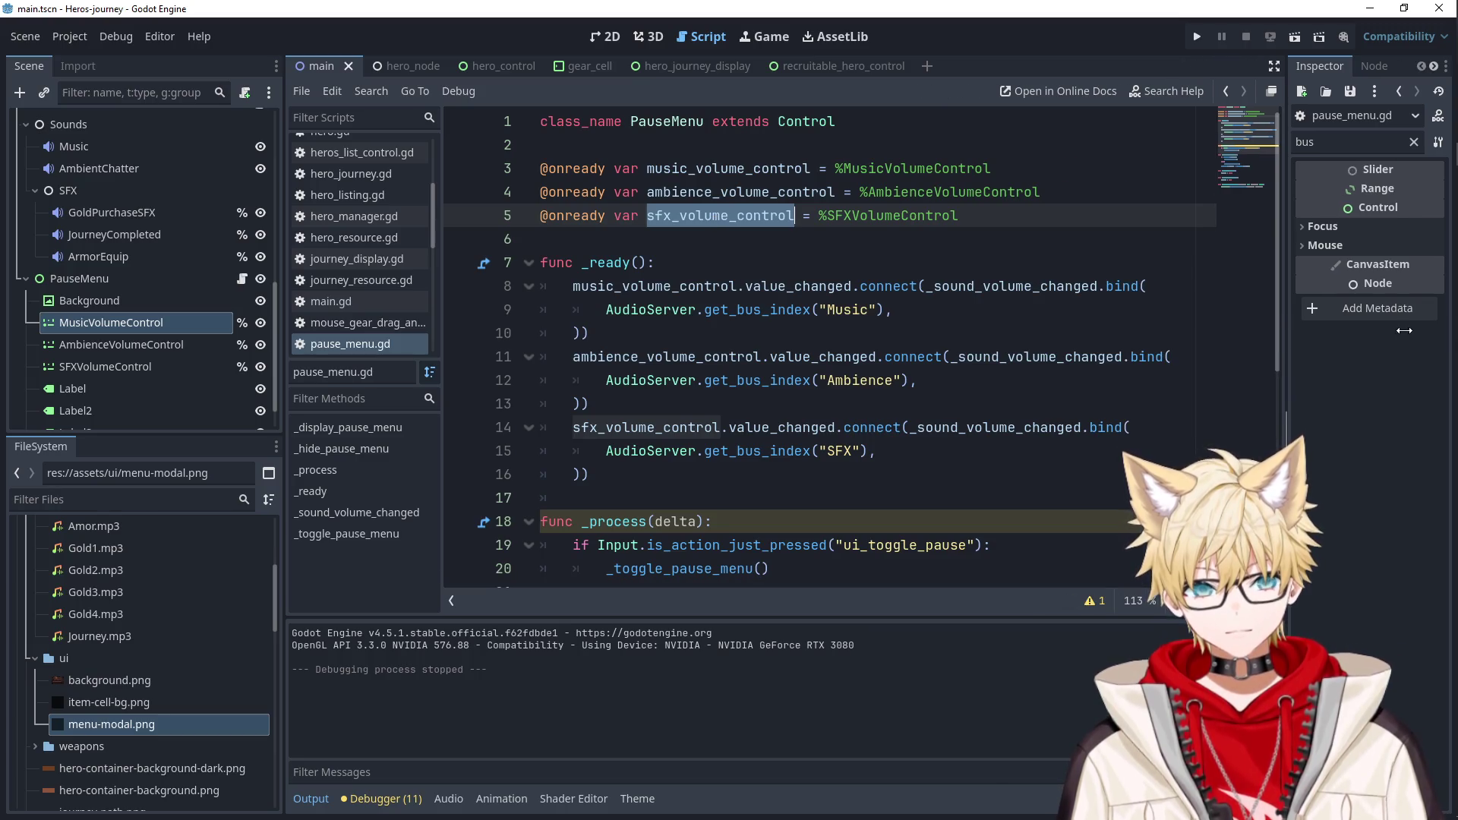
double_click(1004, 356)
scroll(835, 418, "down", 6)
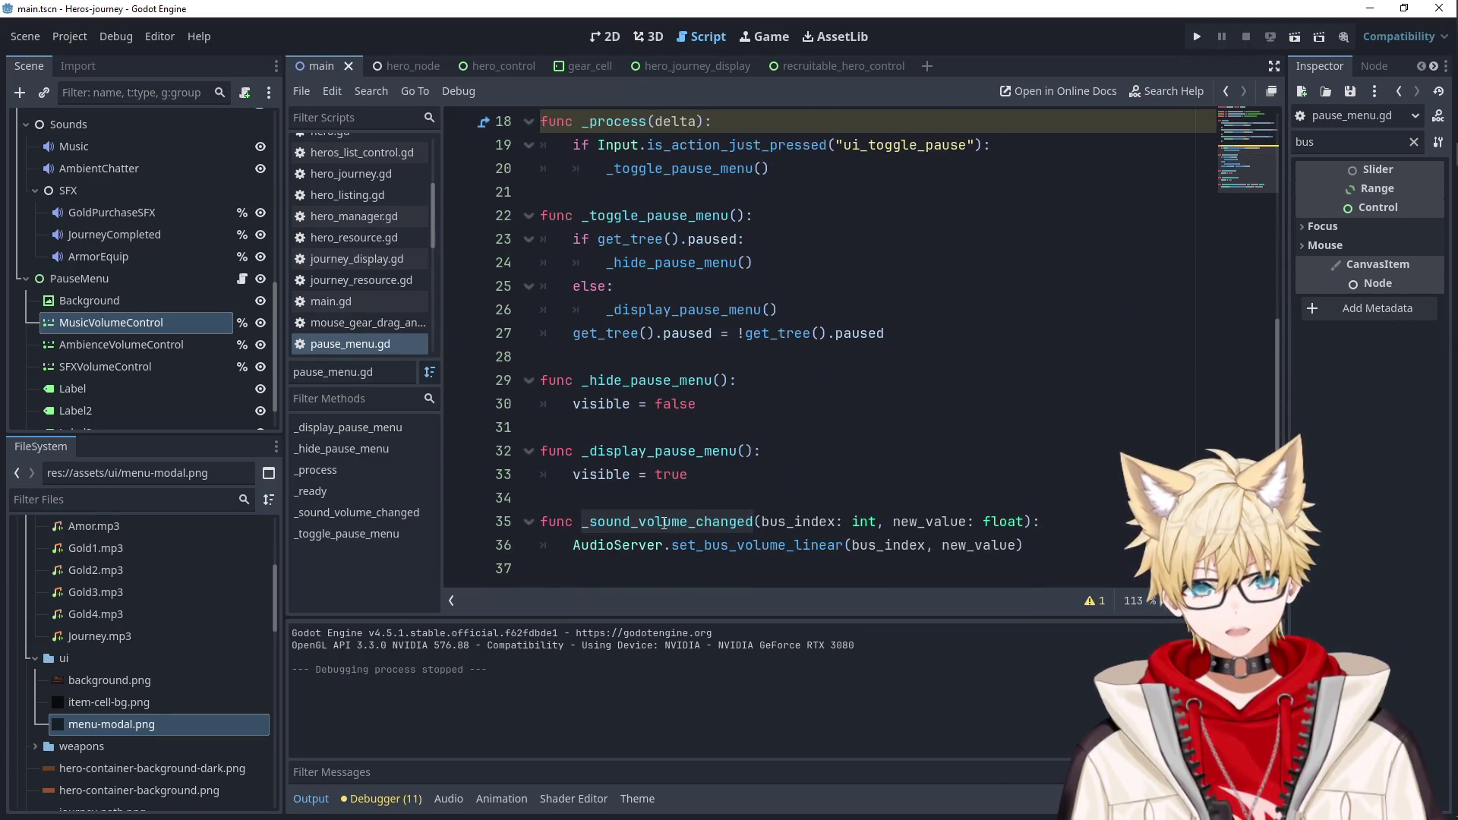
double_click(797, 520)
double_click(737, 546)
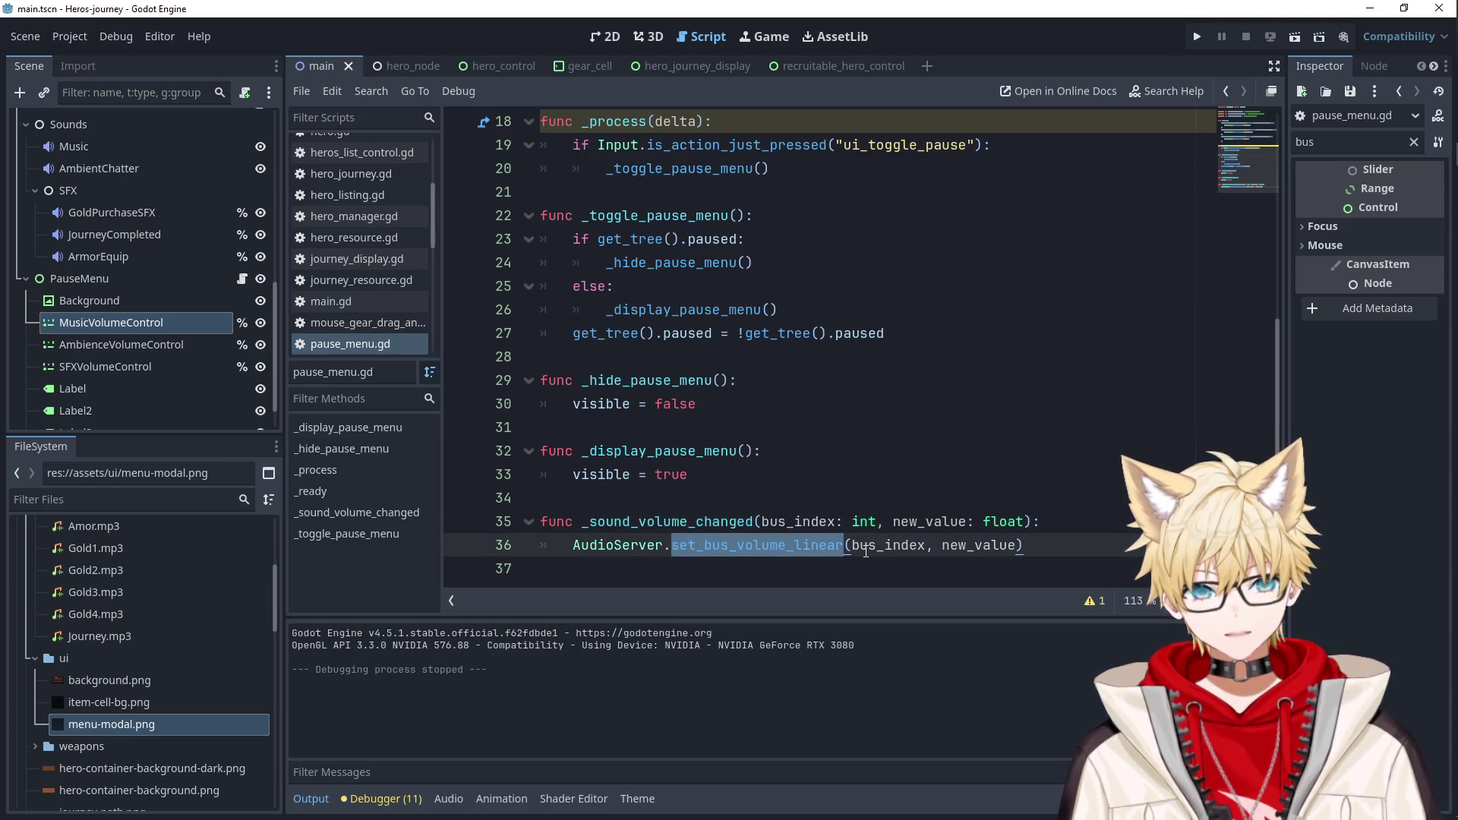
double_click(945, 546)
double_click(926, 521)
double_click(964, 546)
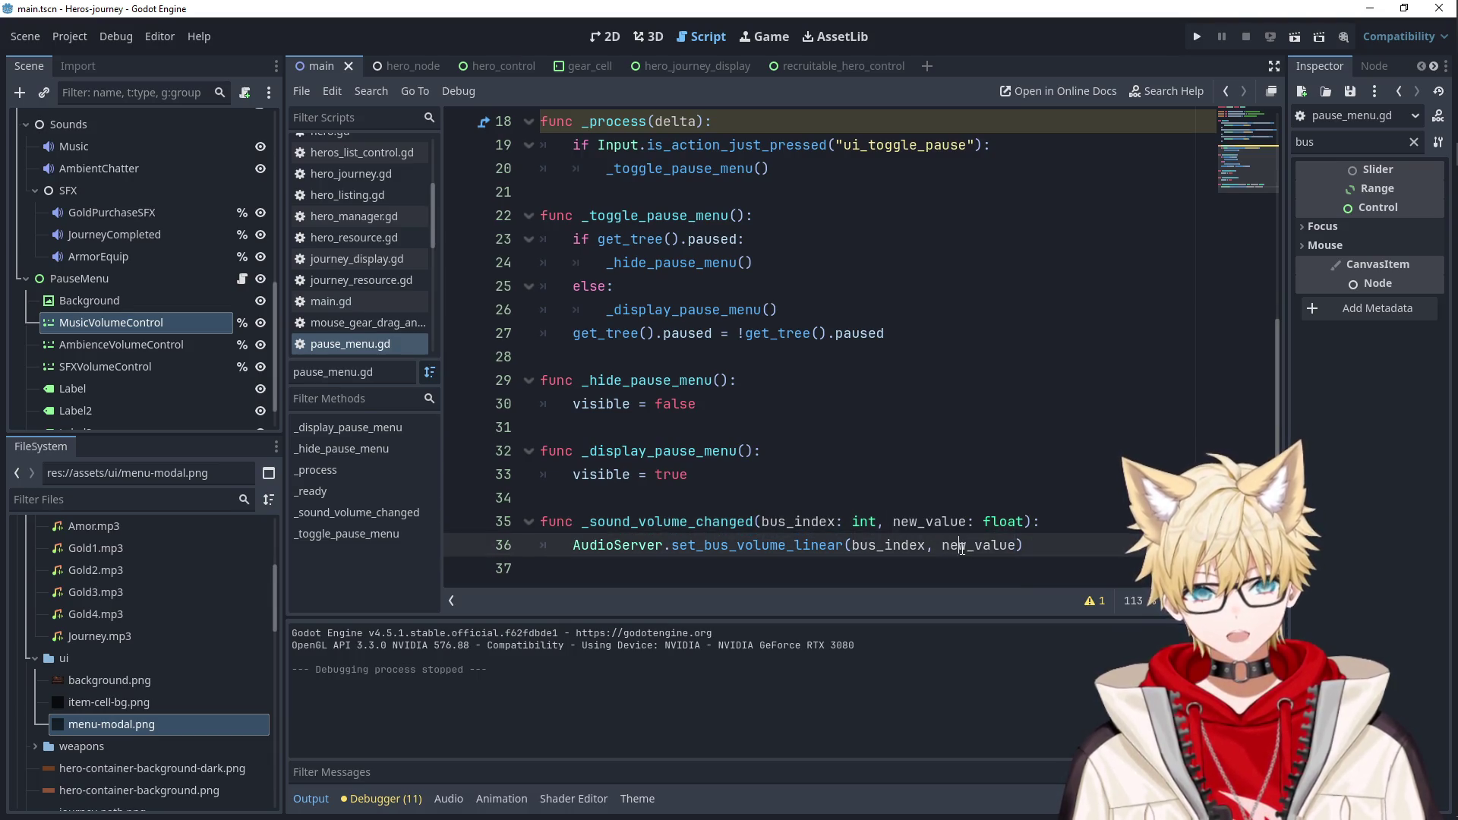
scroll(889, 431, "up", 3)
scroll(889, 432, "up", 2)
left_click(1195, 40)
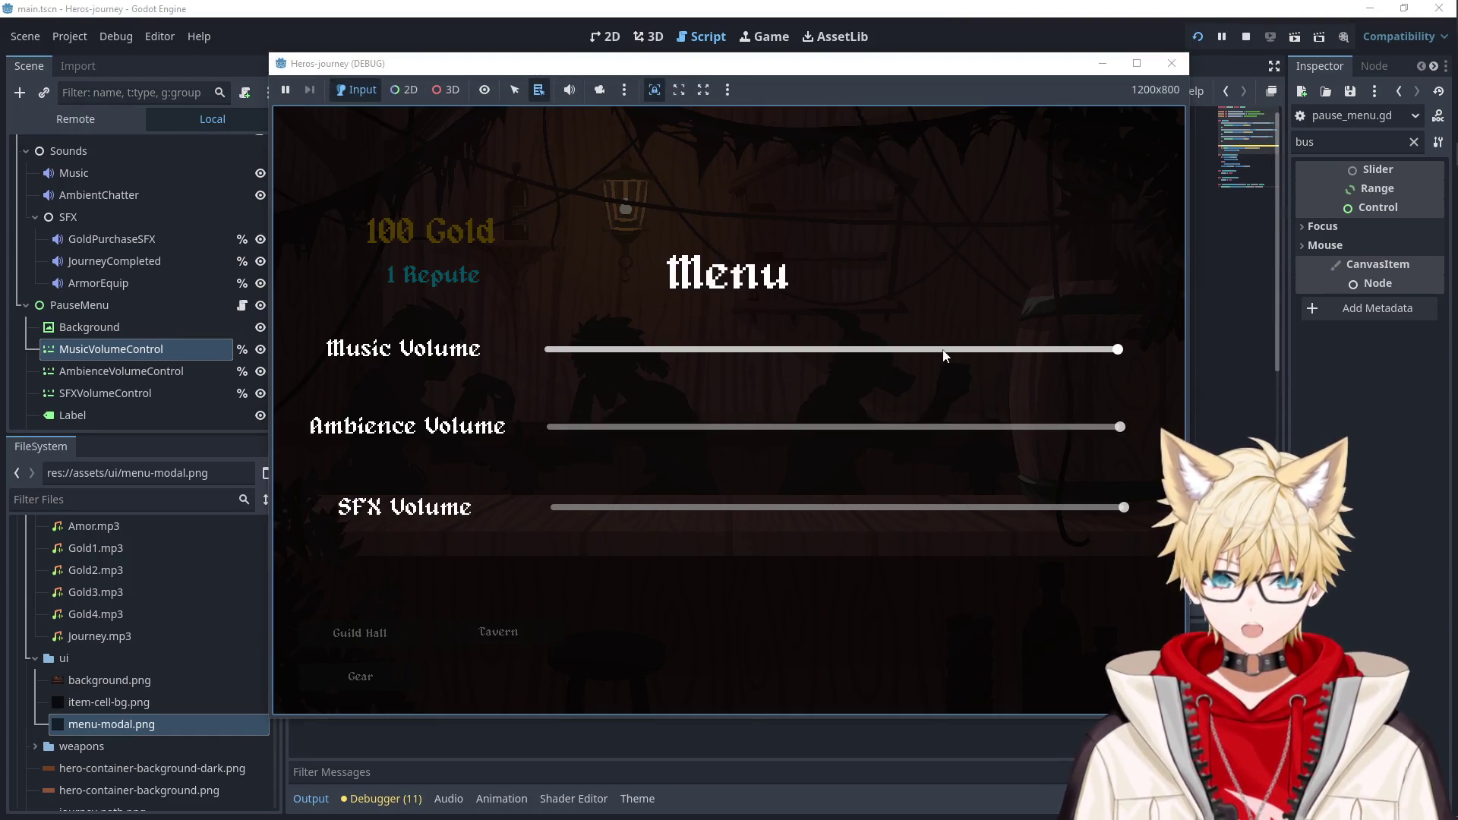
Drag the Music, Ambience and SFX pause-menu sliders down and back up.
mouse_move(945, 353)
left_mouse_down()
mouse_move(521, 351)
mouse_move(1181, 348)
left_mouse_up()
mouse_move(1120, 427)
left_mouse_down()
mouse_move(554, 423)
mouse_move(1127, 429)
left_mouse_up()
mouse_move(1116, 507)
left_mouse_down()
mouse_move(554, 507)
mouse_move(1126, 507)
left_mouse_up()
mouse_move(1119, 427)
left_mouse_down()
mouse_move(583, 431)
mouse_move(1122, 428)
left_mouse_up()
mouse_move(1124, 508)
left_mouse_down()
mouse_move(557, 506)
mouse_move(1121, 506)
left_mouse_up()
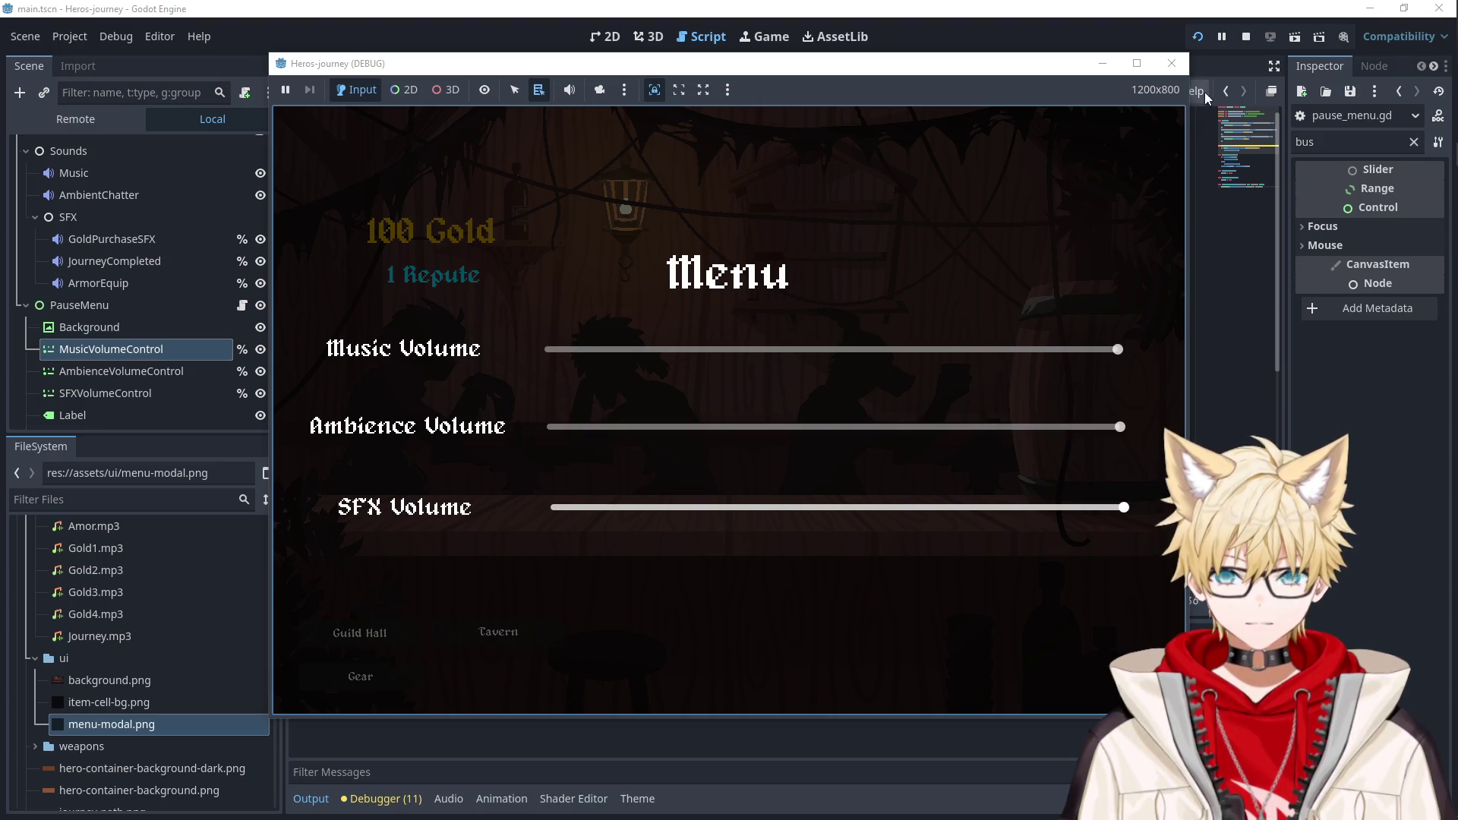
Stop the game, select the MusicVolumeControl node and clear the Inspector property filter.
left_click(1172, 63)
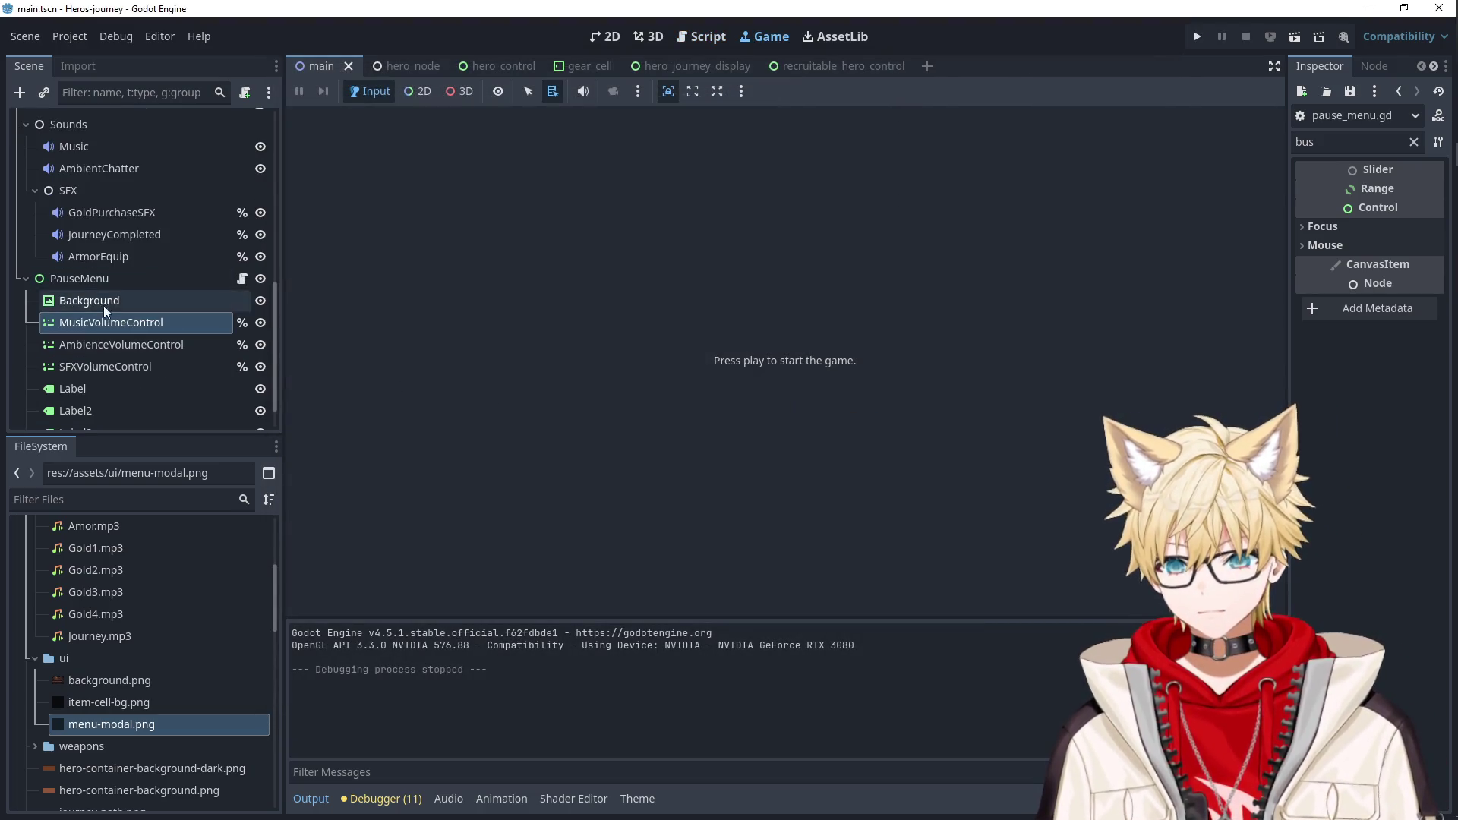
left_click(114, 323)
left_click(1414, 142)
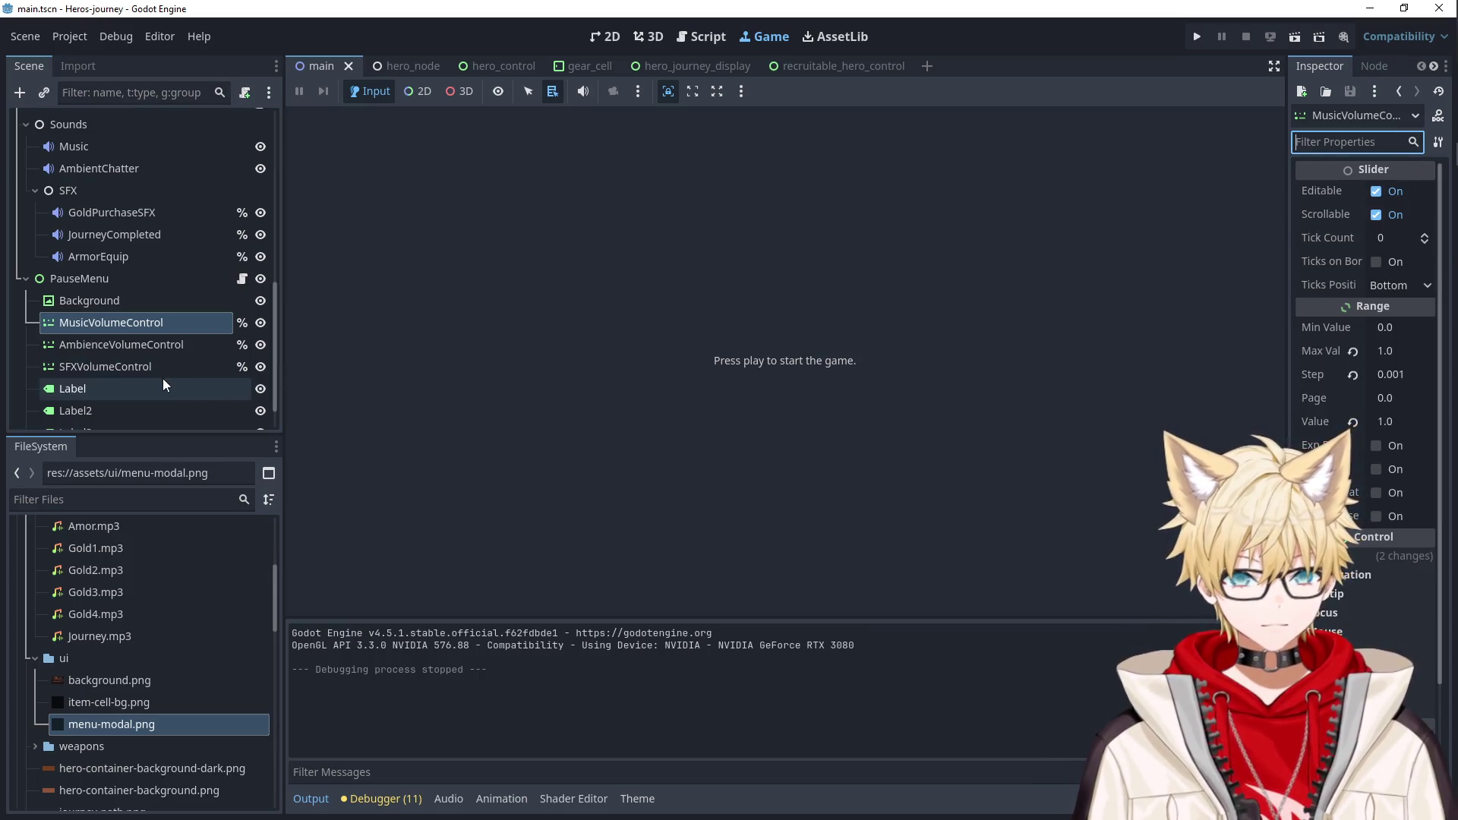
Check the Ambience and SFX slider nodes, then run the game and open the Remote scene tree.
left_click(133, 346)
left_click(130, 366)
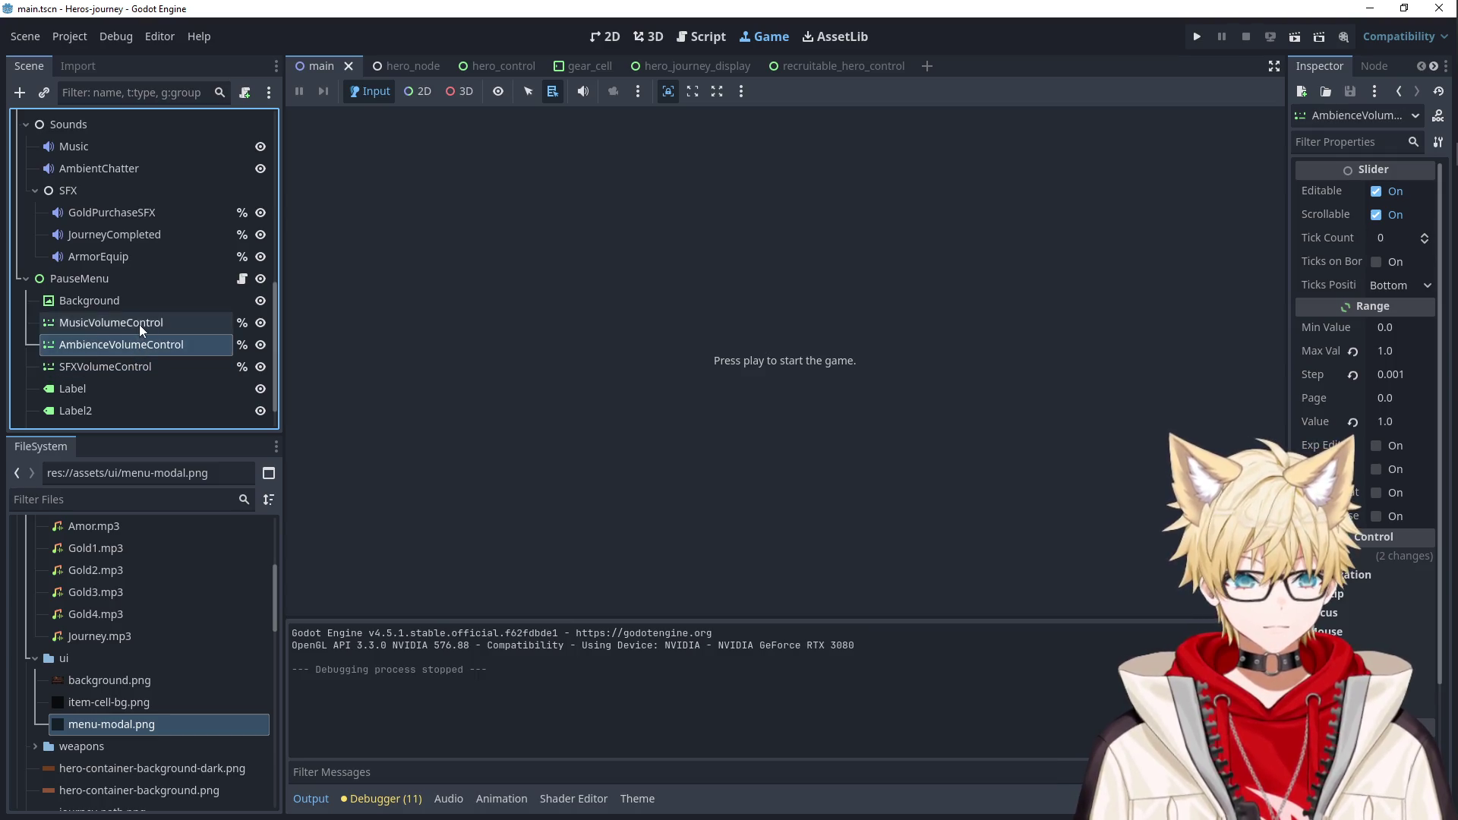
left_click(143, 348)
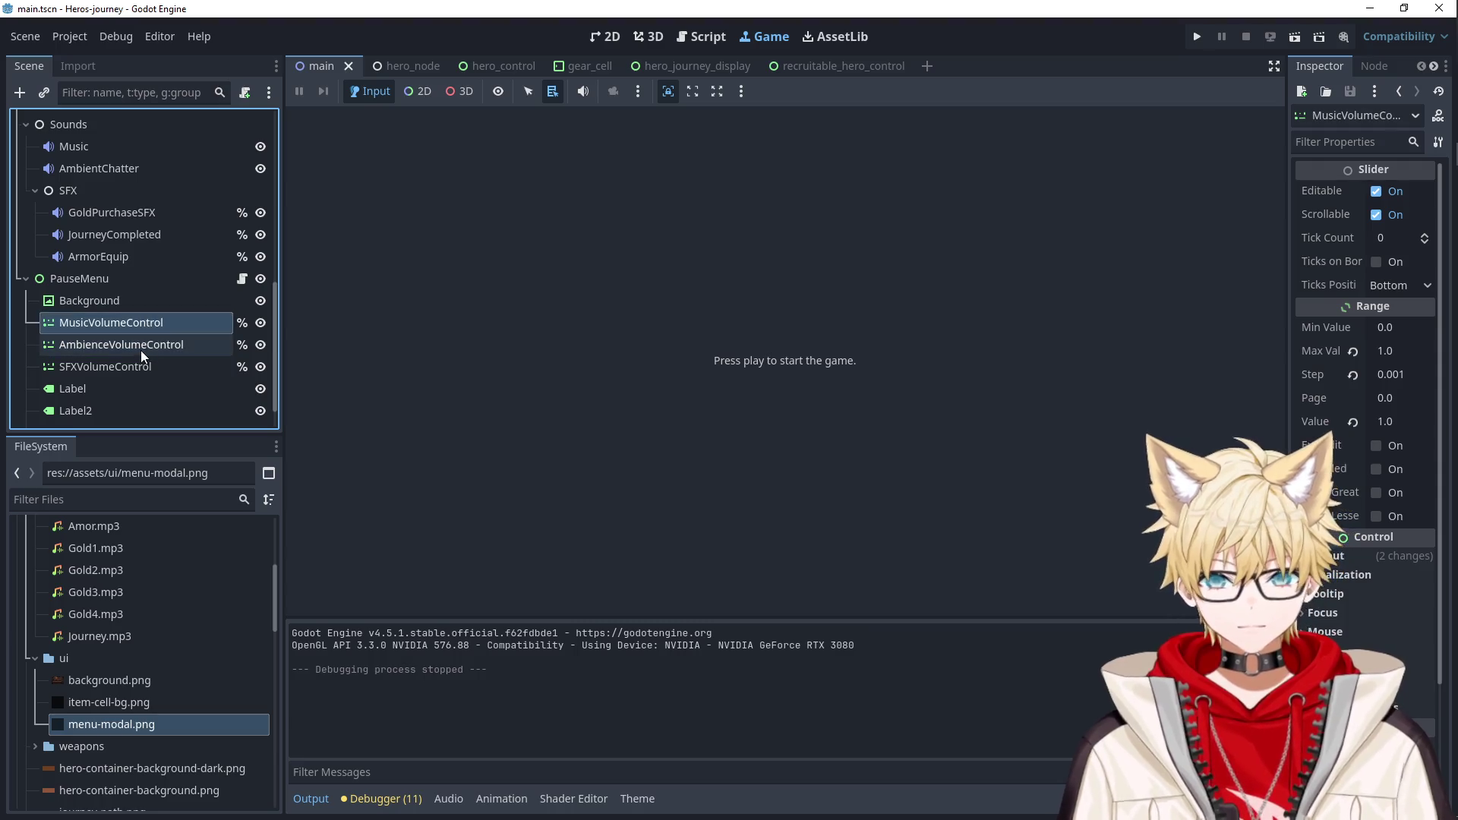
left_click(1198, 36)
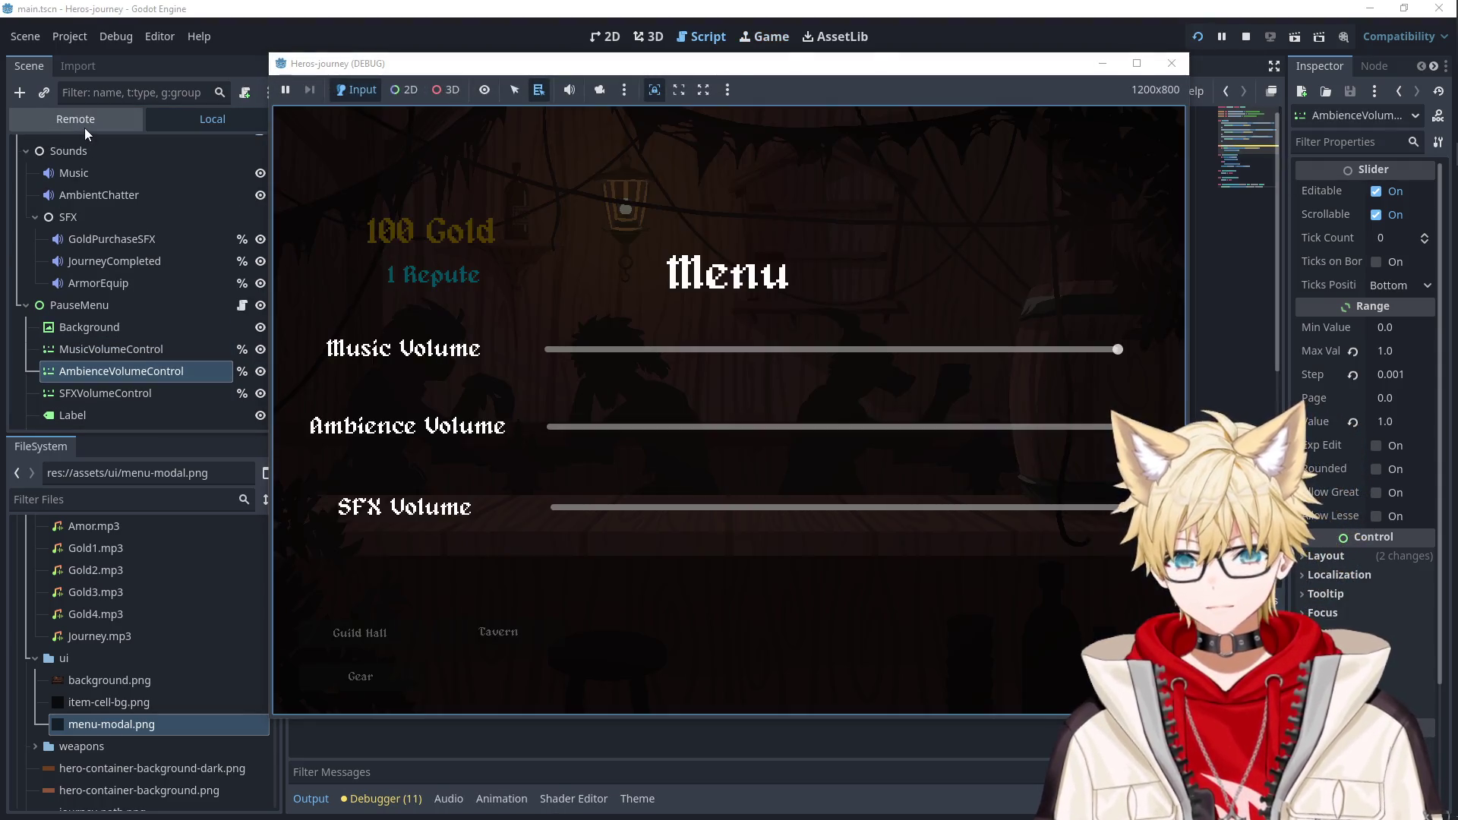
left_click(84, 126)
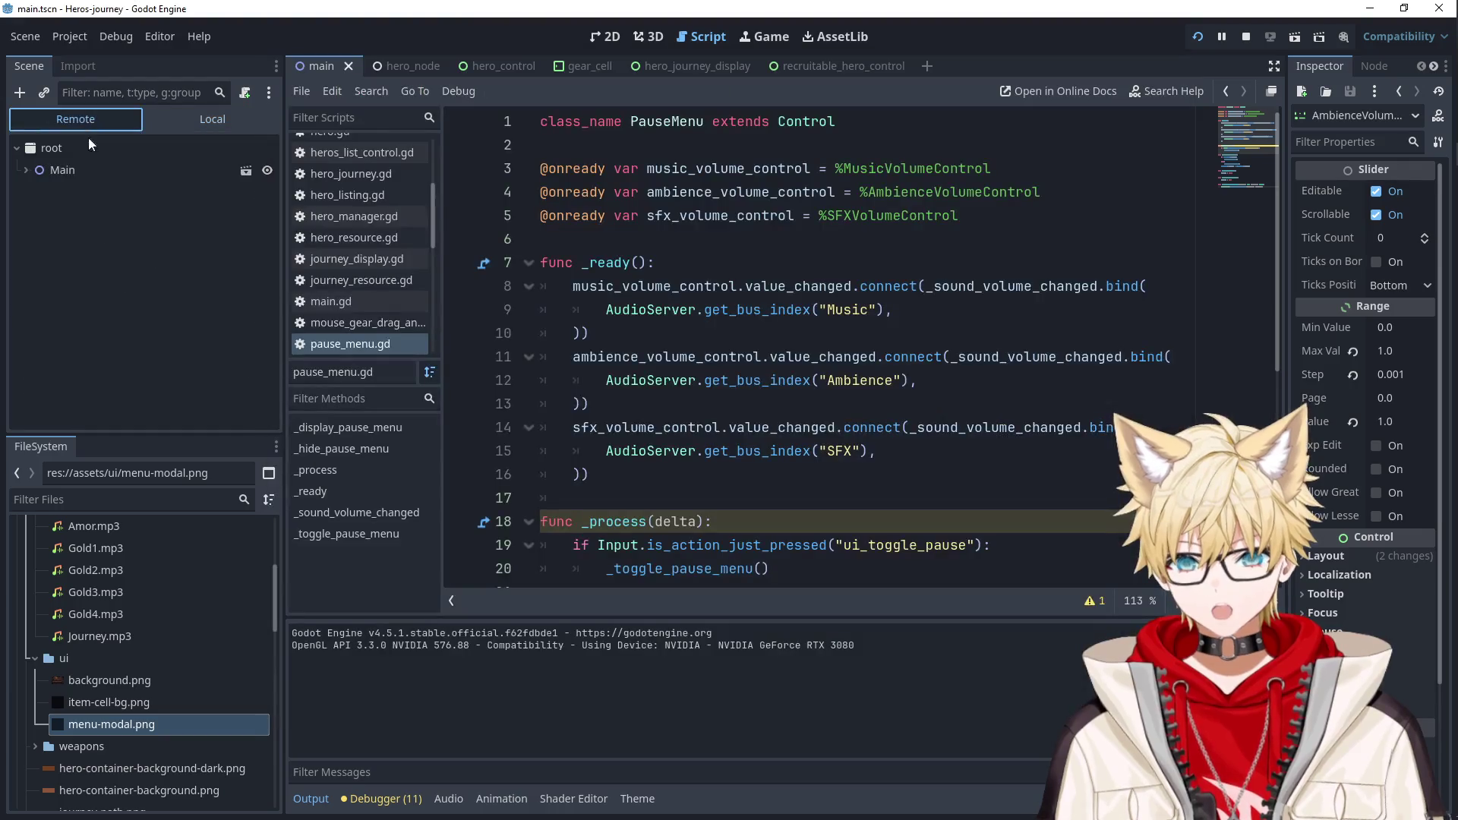
Expand the live PauseMenu in the Remote tree and inspect the Music and SFX sliders.
left_click(97, 178)
left_click(35, 303)
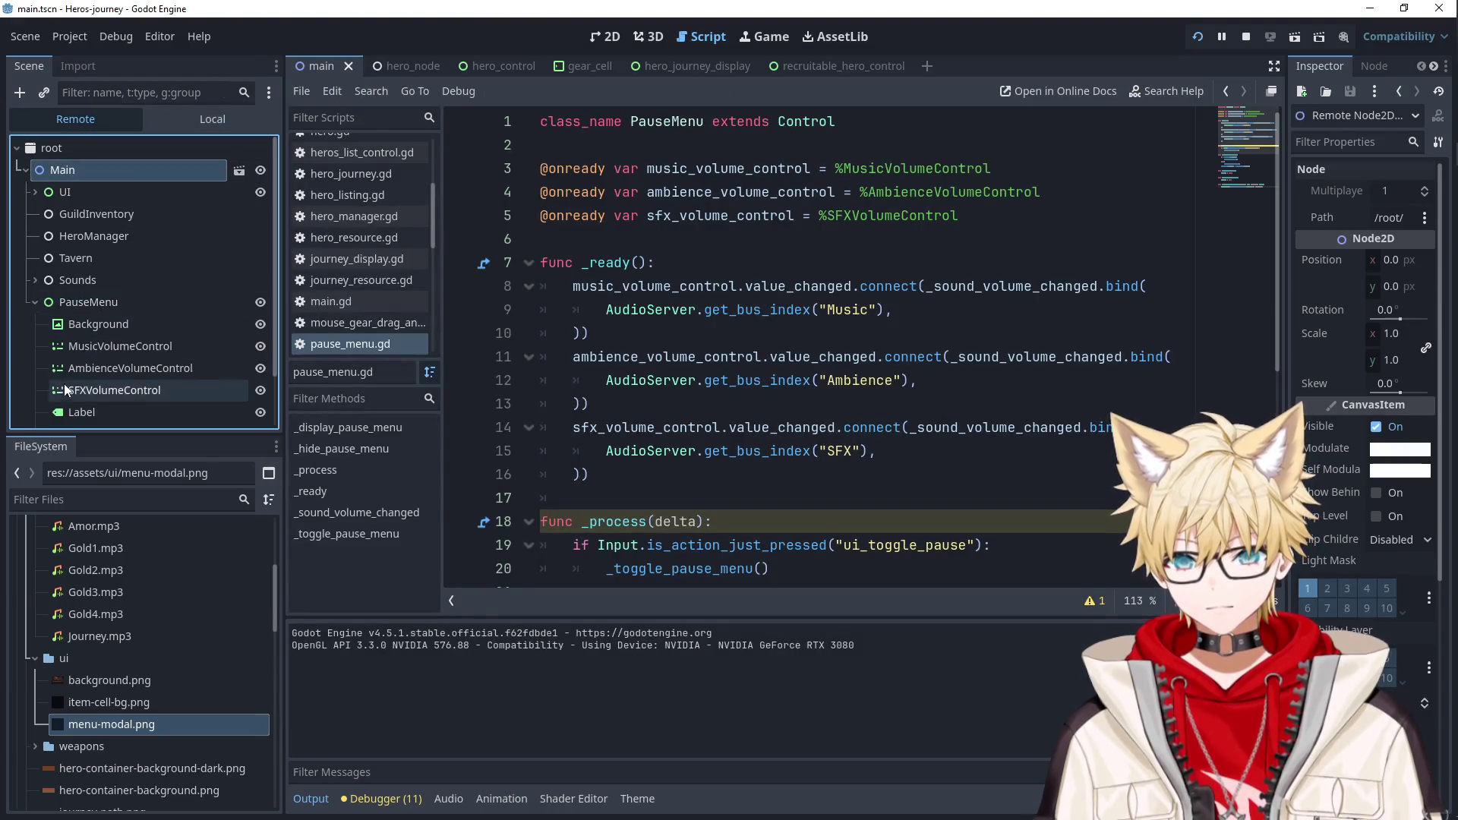
scroll(62, 386, "down", 2)
left_click(98, 284)
left_click(105, 326)
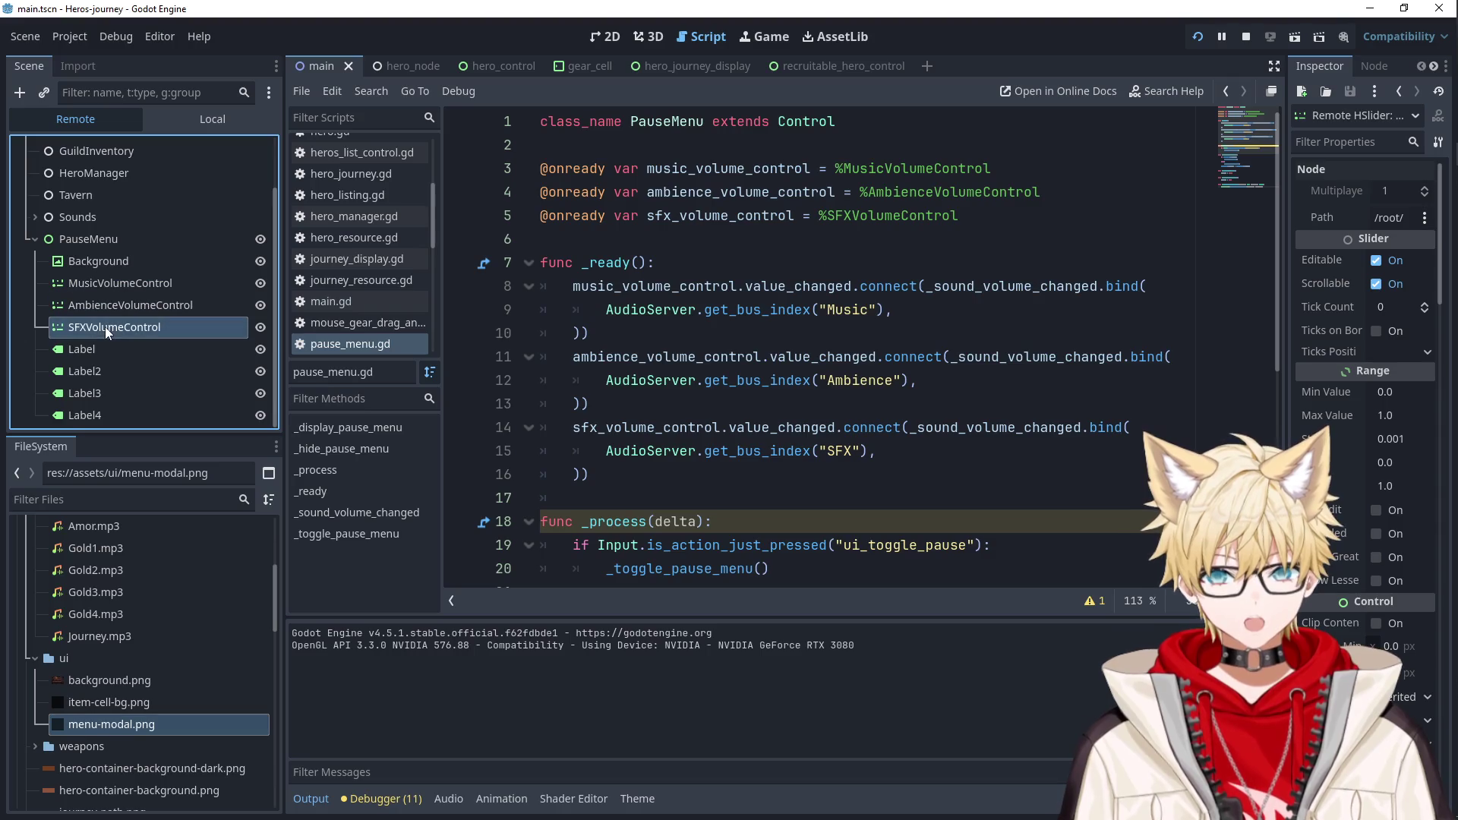
key("alt+Tab")
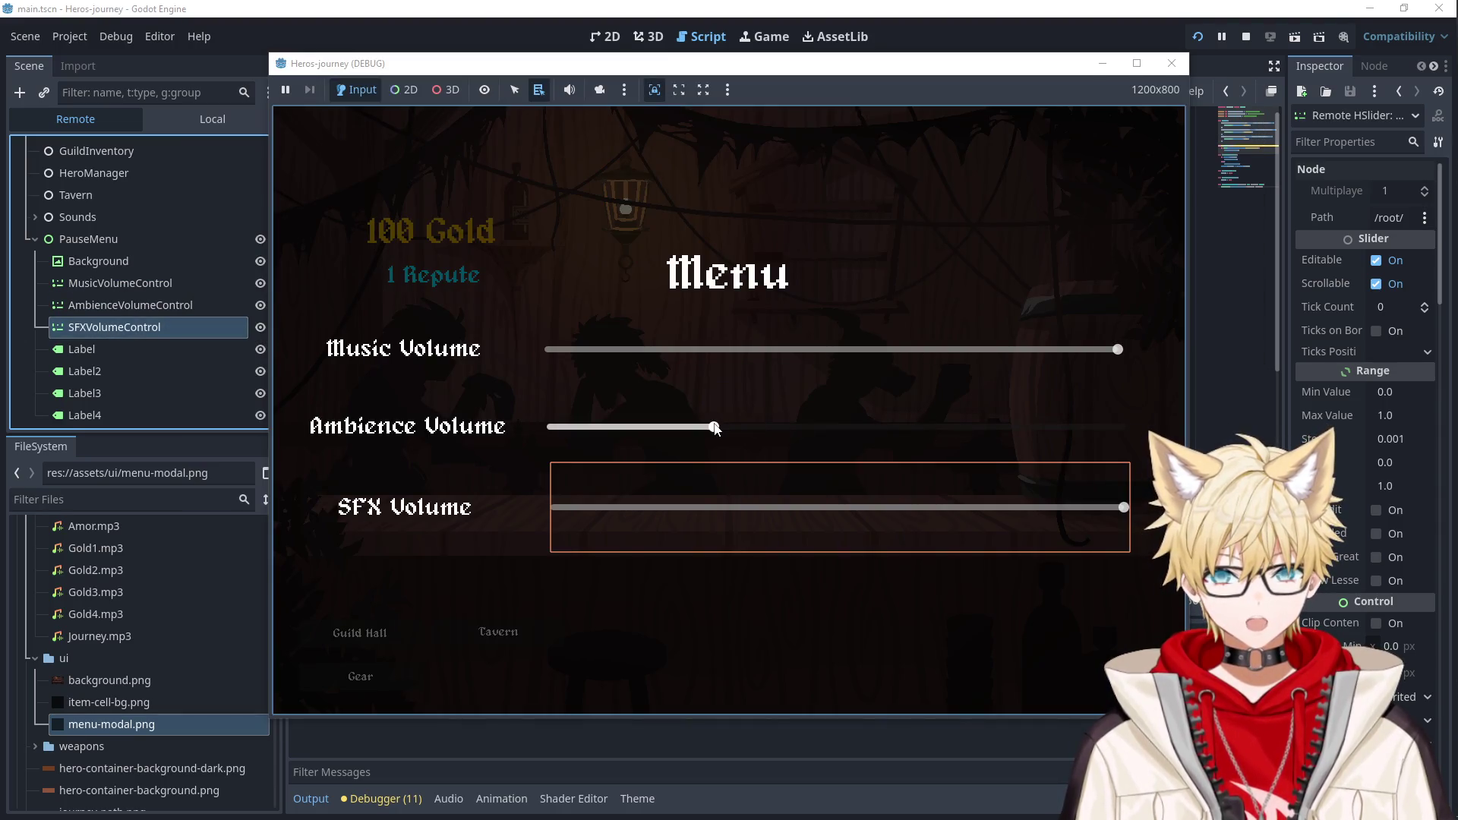
Compare live slider values: Ambience at 0.284, Music and SFX at 1.0.
left_click(116, 318)
left_click(113, 308)
left_click(111, 326)
left_click(115, 306)
left_click(114, 327)
left_click(116, 305)
left_click(126, 282)
left_click(127, 301)
key("alt+Tab")
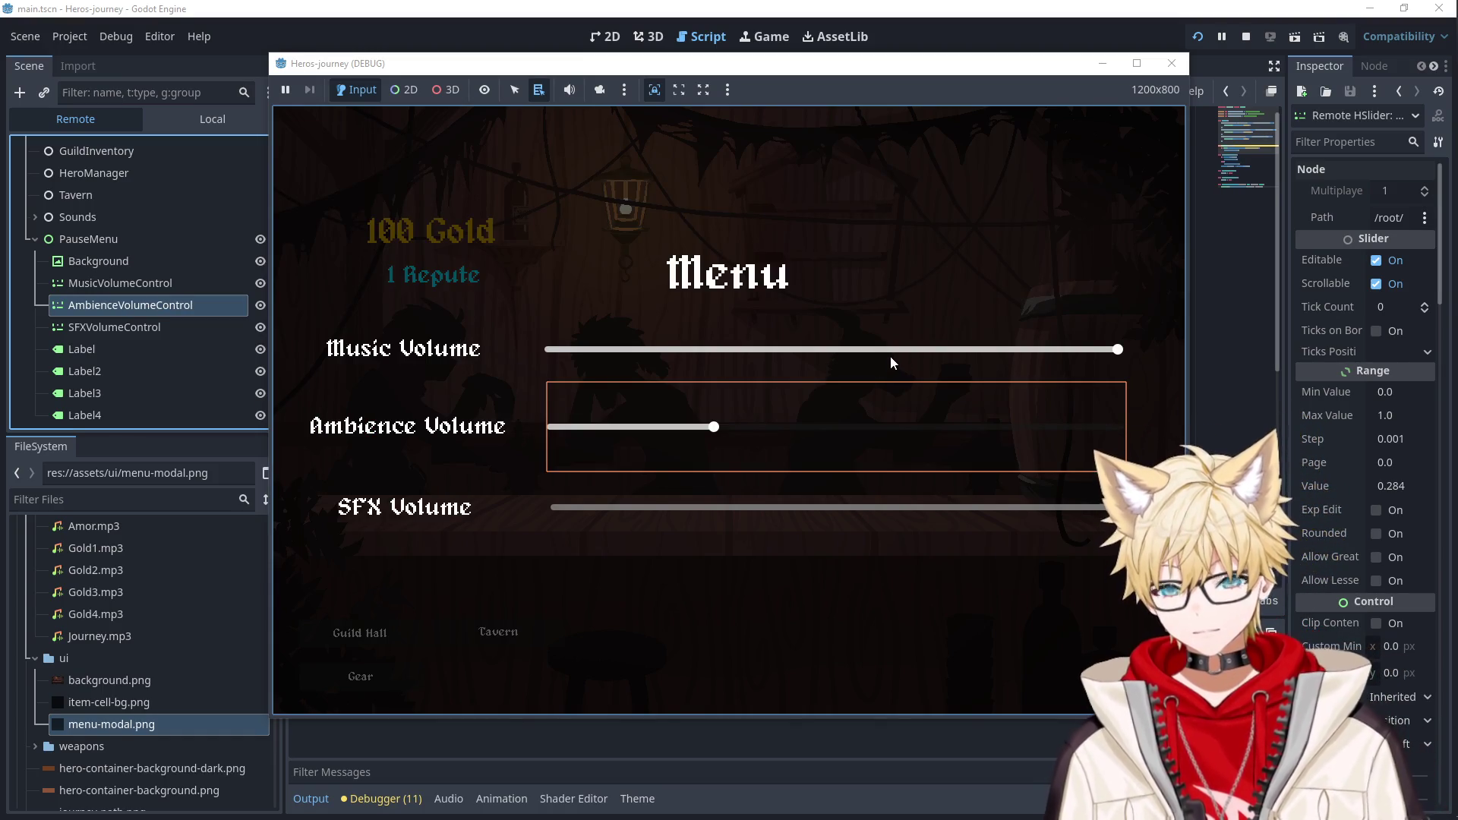
left_click(193, 319)
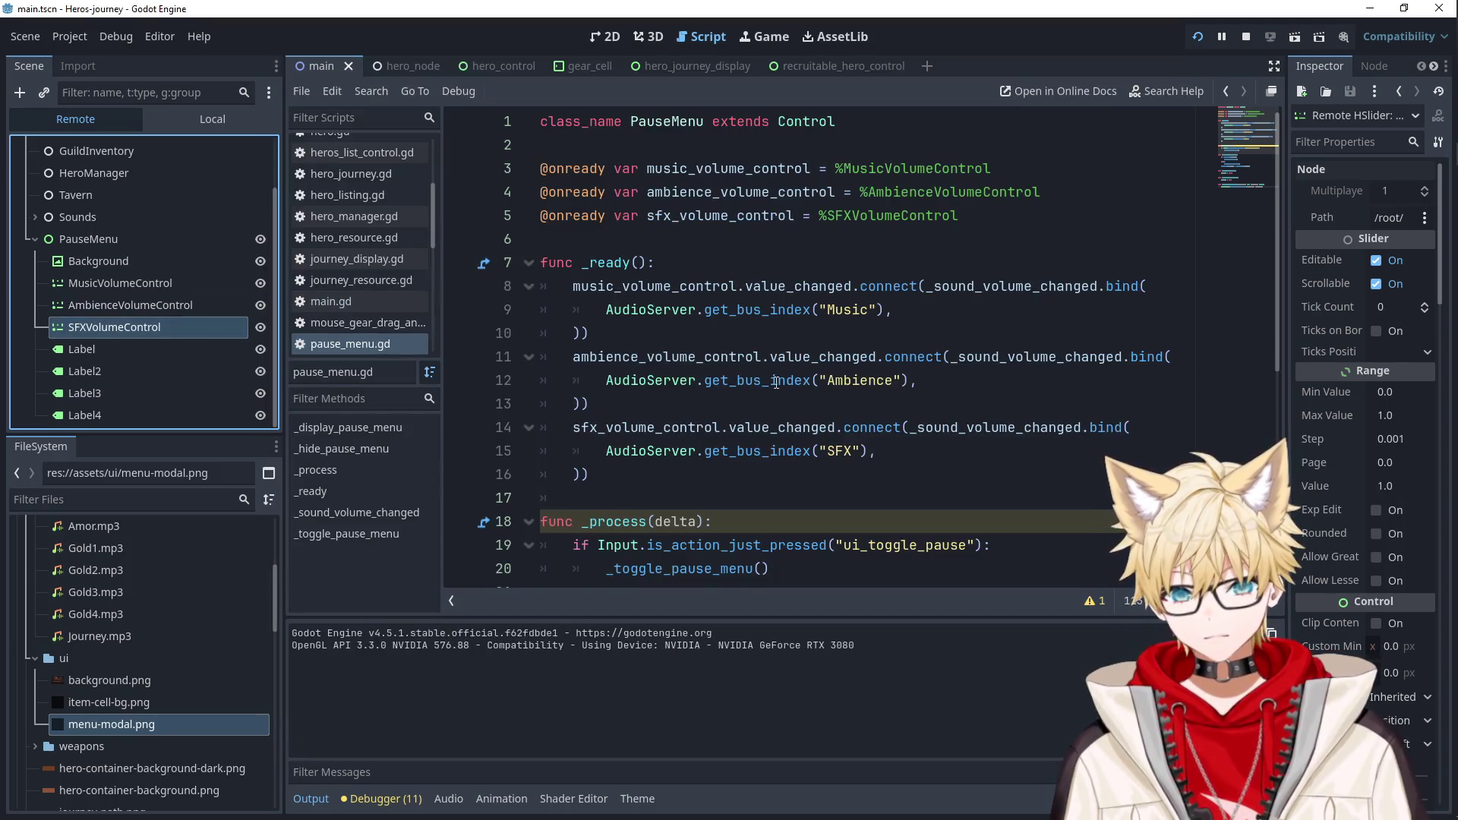
Set a line-36 breakpoint in _sound_volume_changed and trigger it, showing bus_index 0, new_value 1.0.
scroll(772, 375, "down", 5)
left_click(461, 545)
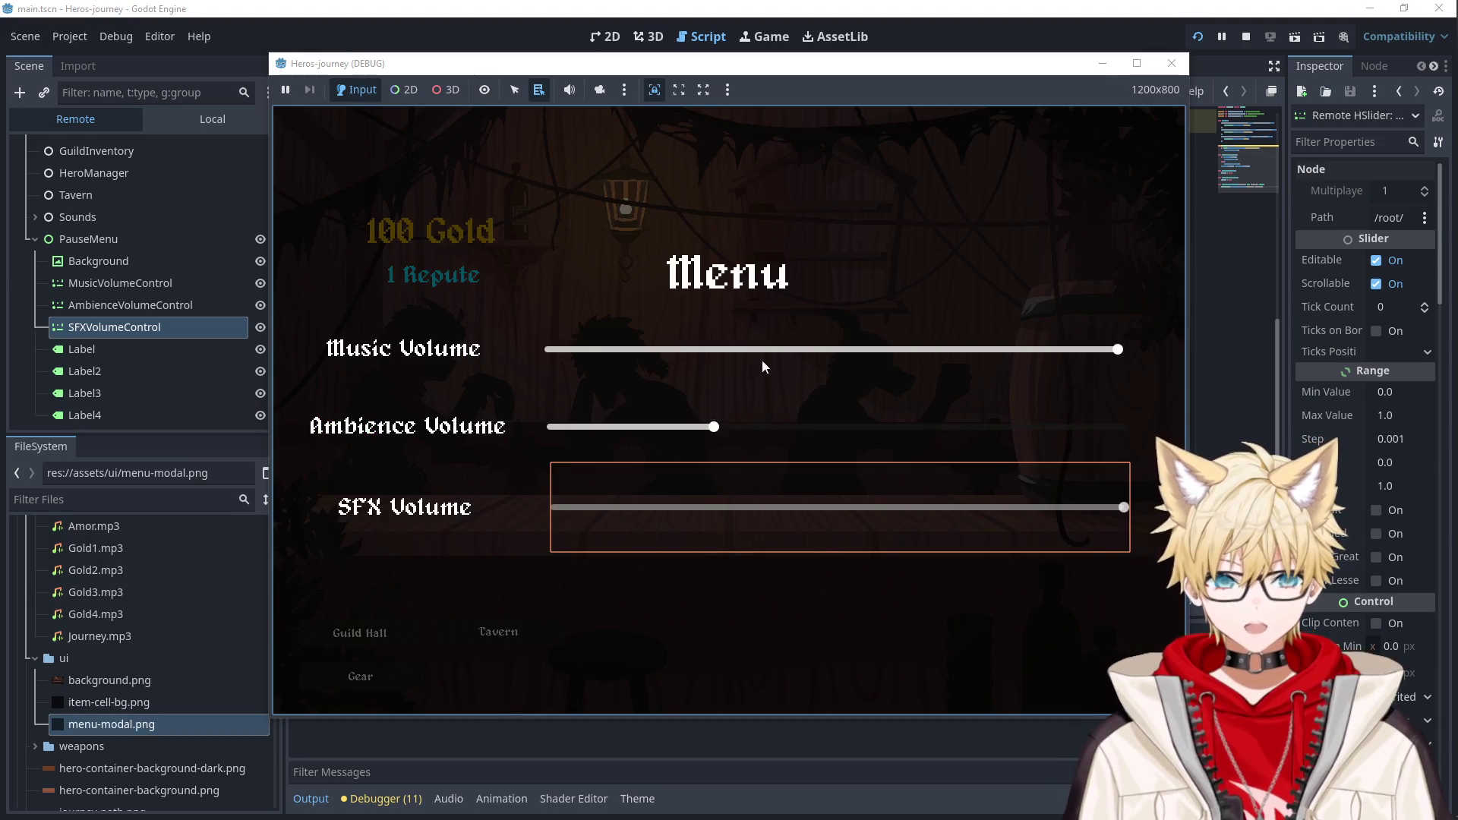
left_click(760, 356)
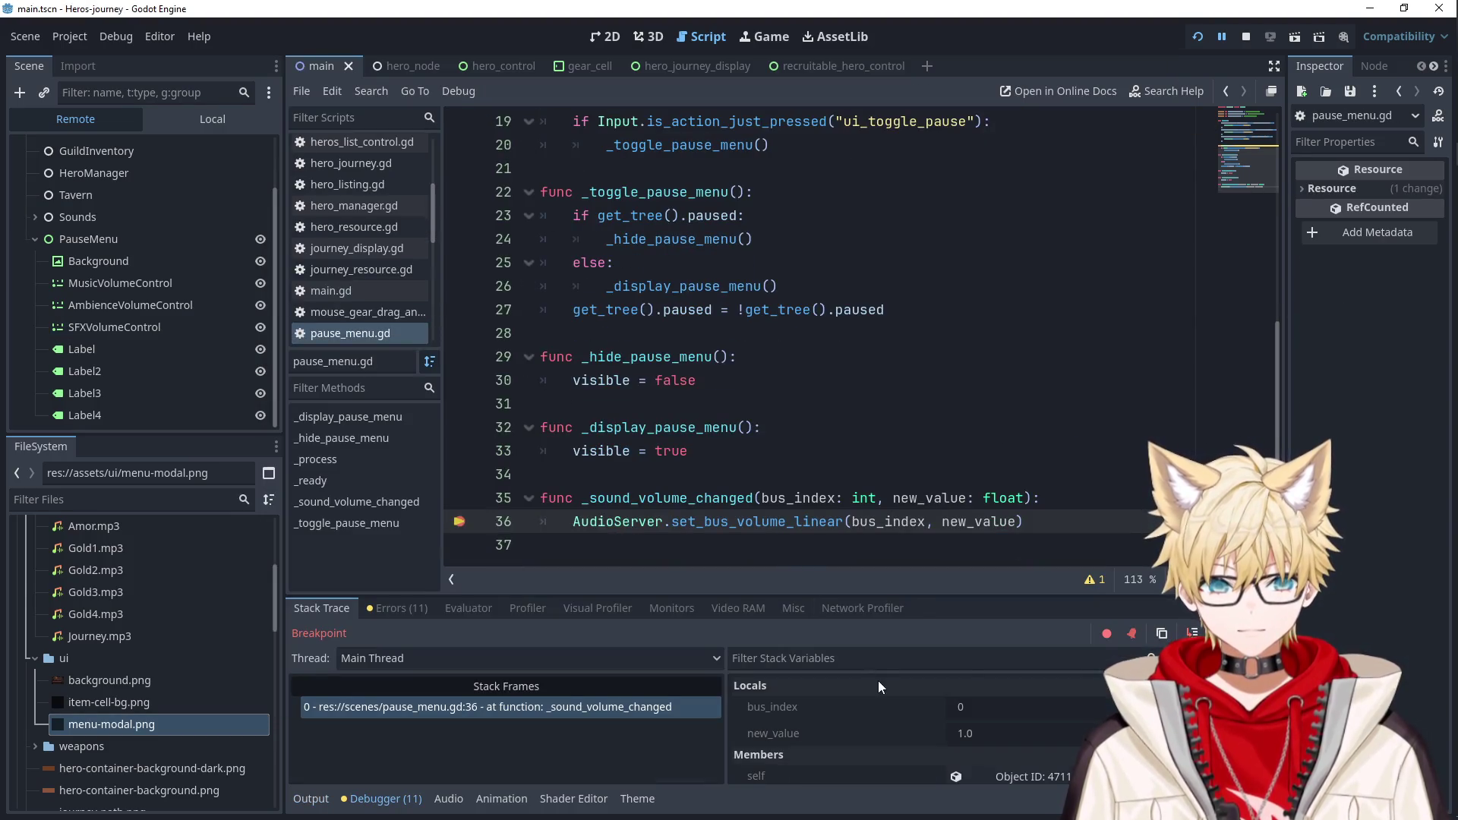
scroll(996, 708, "down", 3)
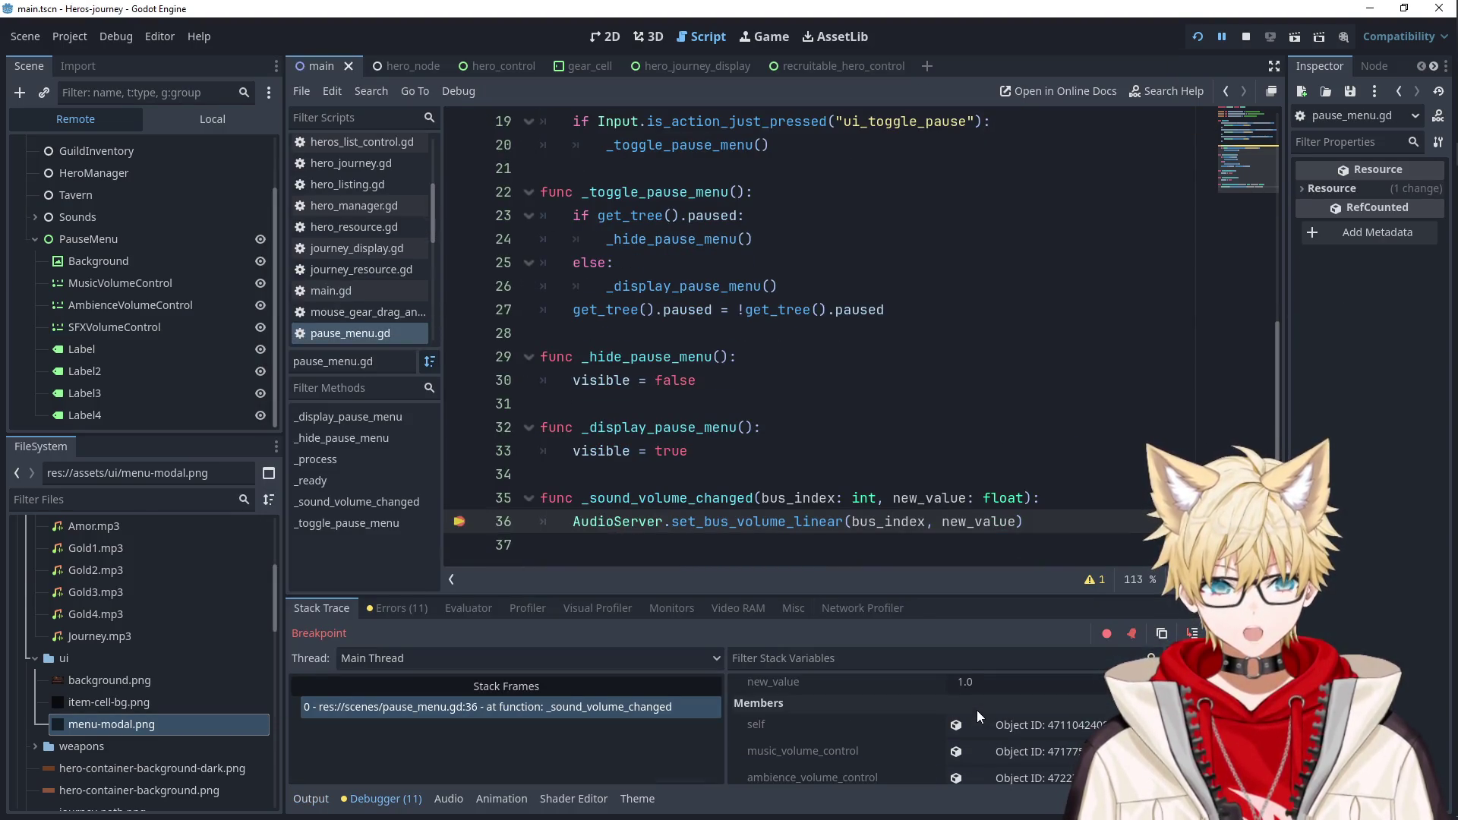
left_click(859, 433)
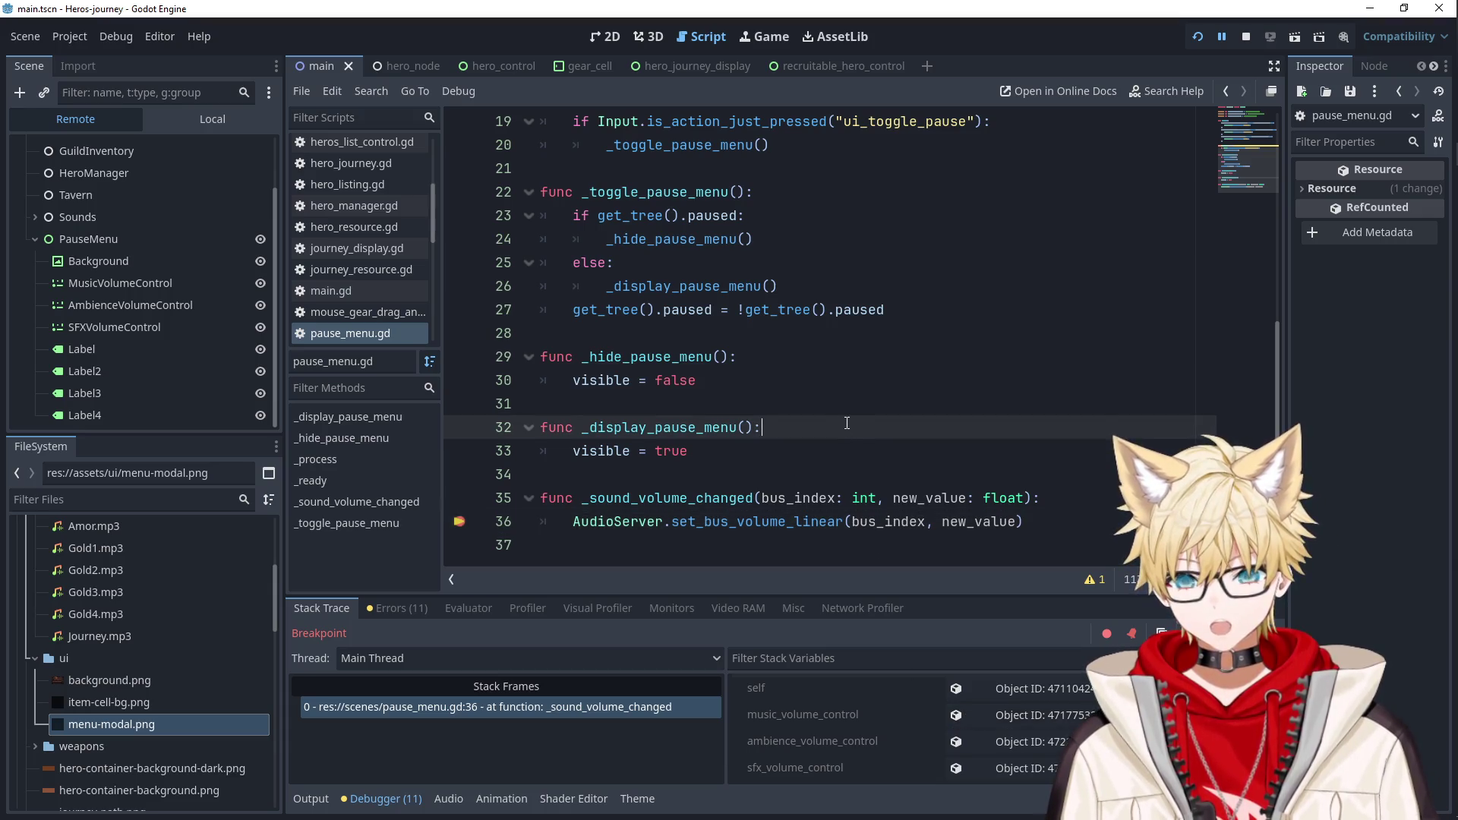
Show the audio bus layout and open the AudioServer docs for set_bus_volume_linear.
left_click(449, 799)
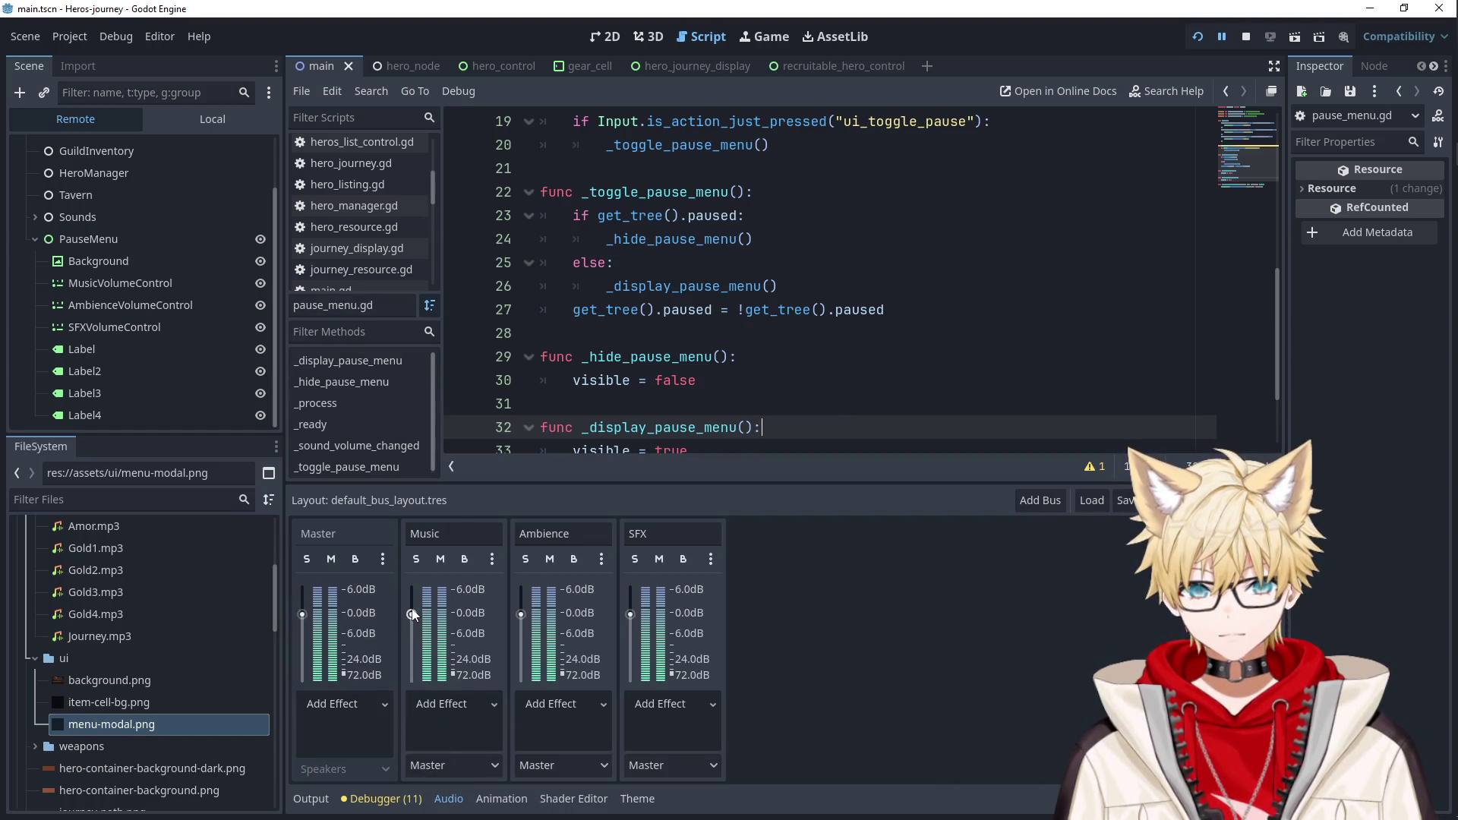
scroll(743, 375, "down", 2)
left_click(742, 406, "ctrl")
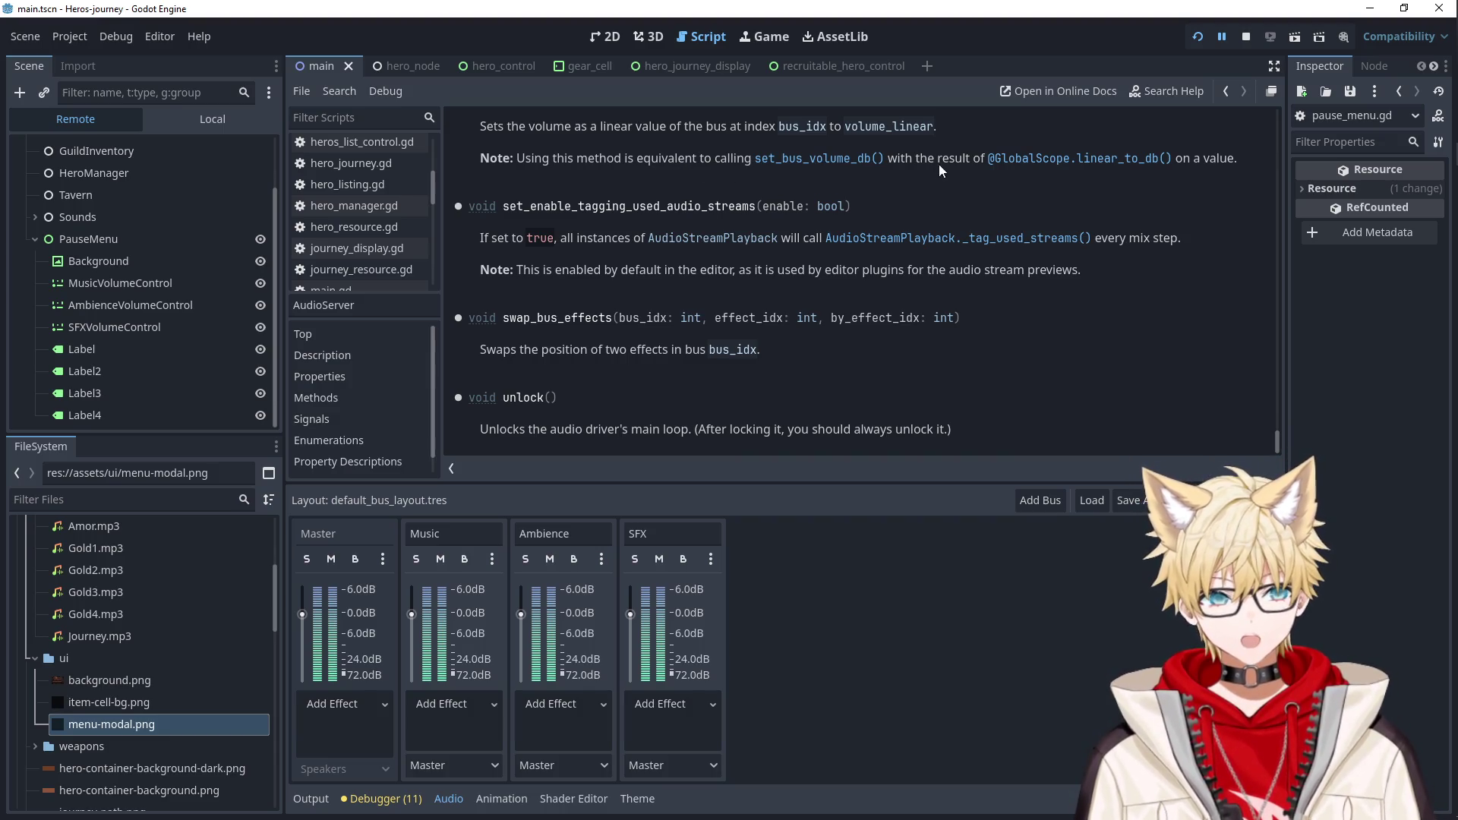
Read through the AudioServer bus volume methods, then inspect the live music slider.
scroll(1122, 208, "up", 2)
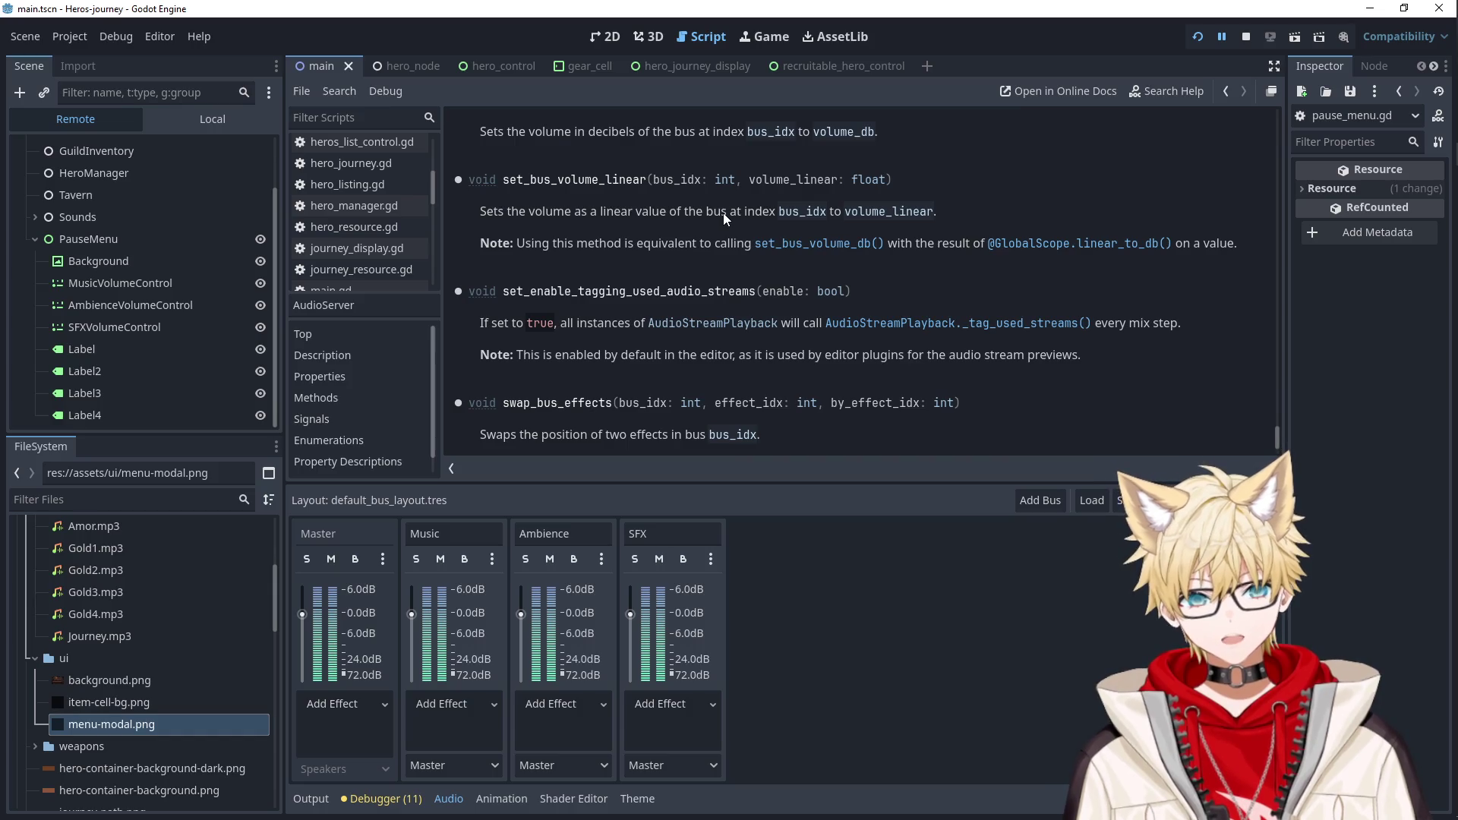
scroll(745, 235, "up", 2)
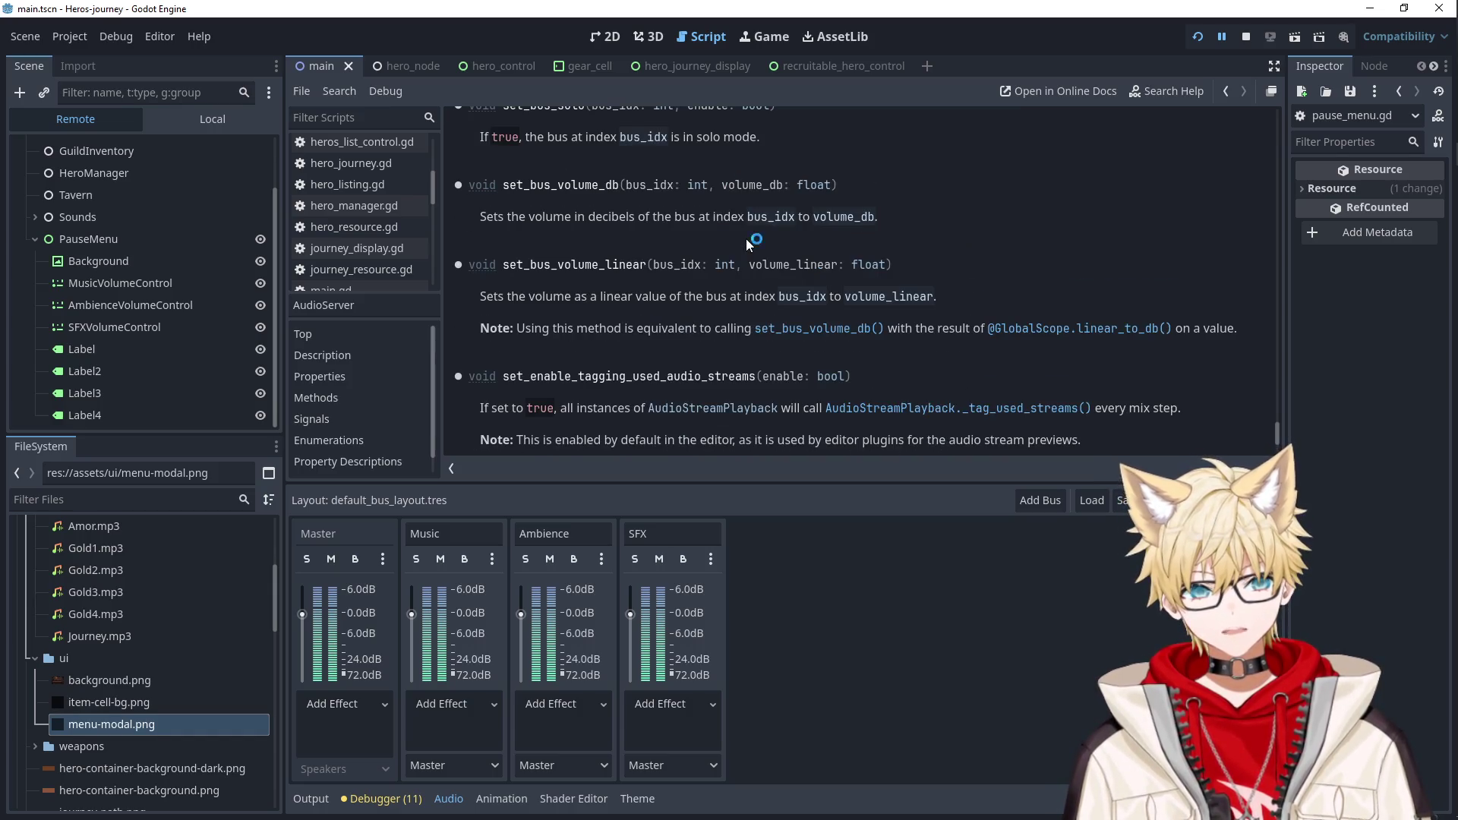
scroll(700, 280, "up", 3)
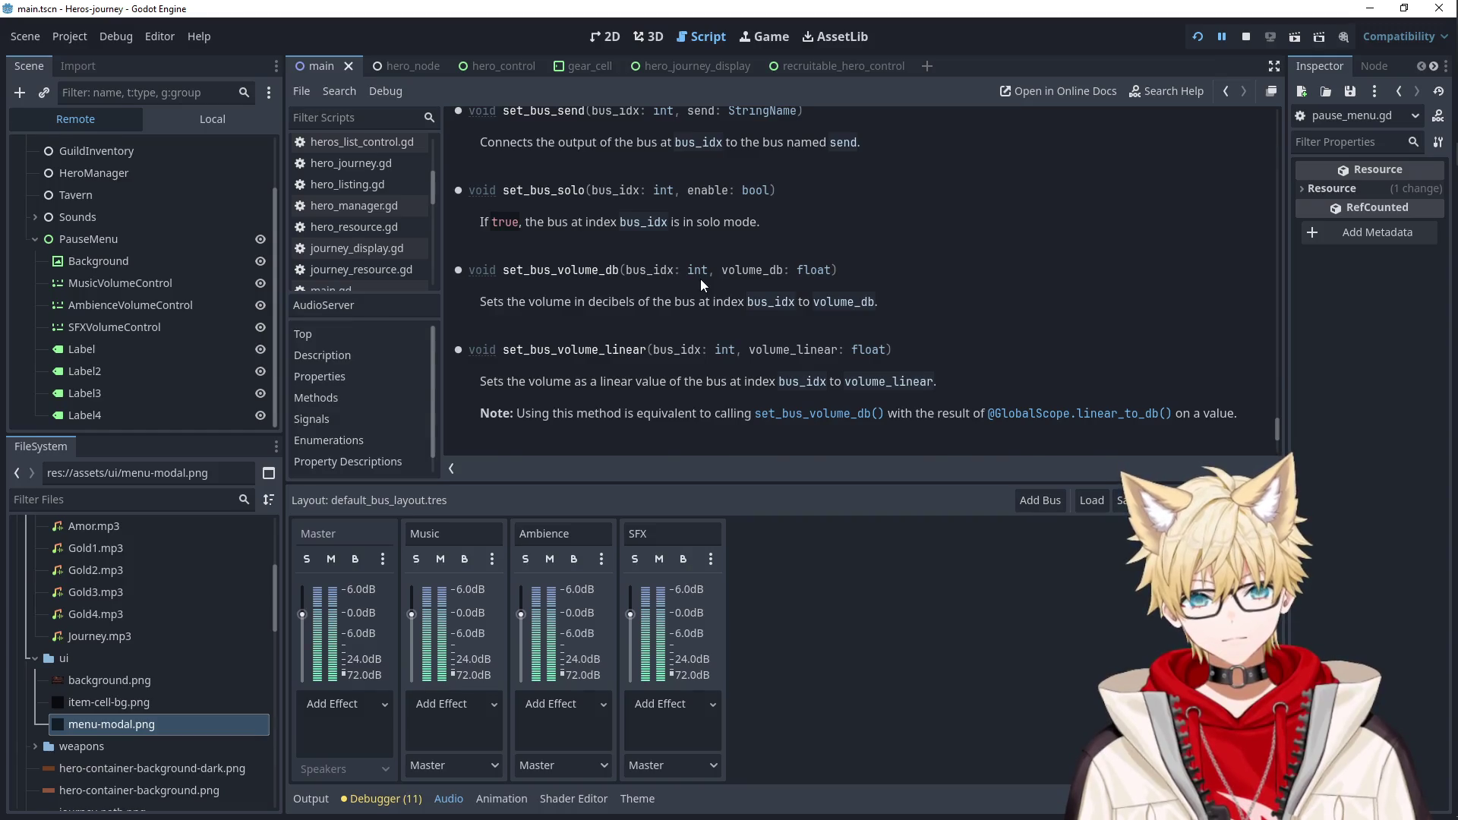
scroll(701, 280, "down", 4)
scroll(700, 279, "down", 3)
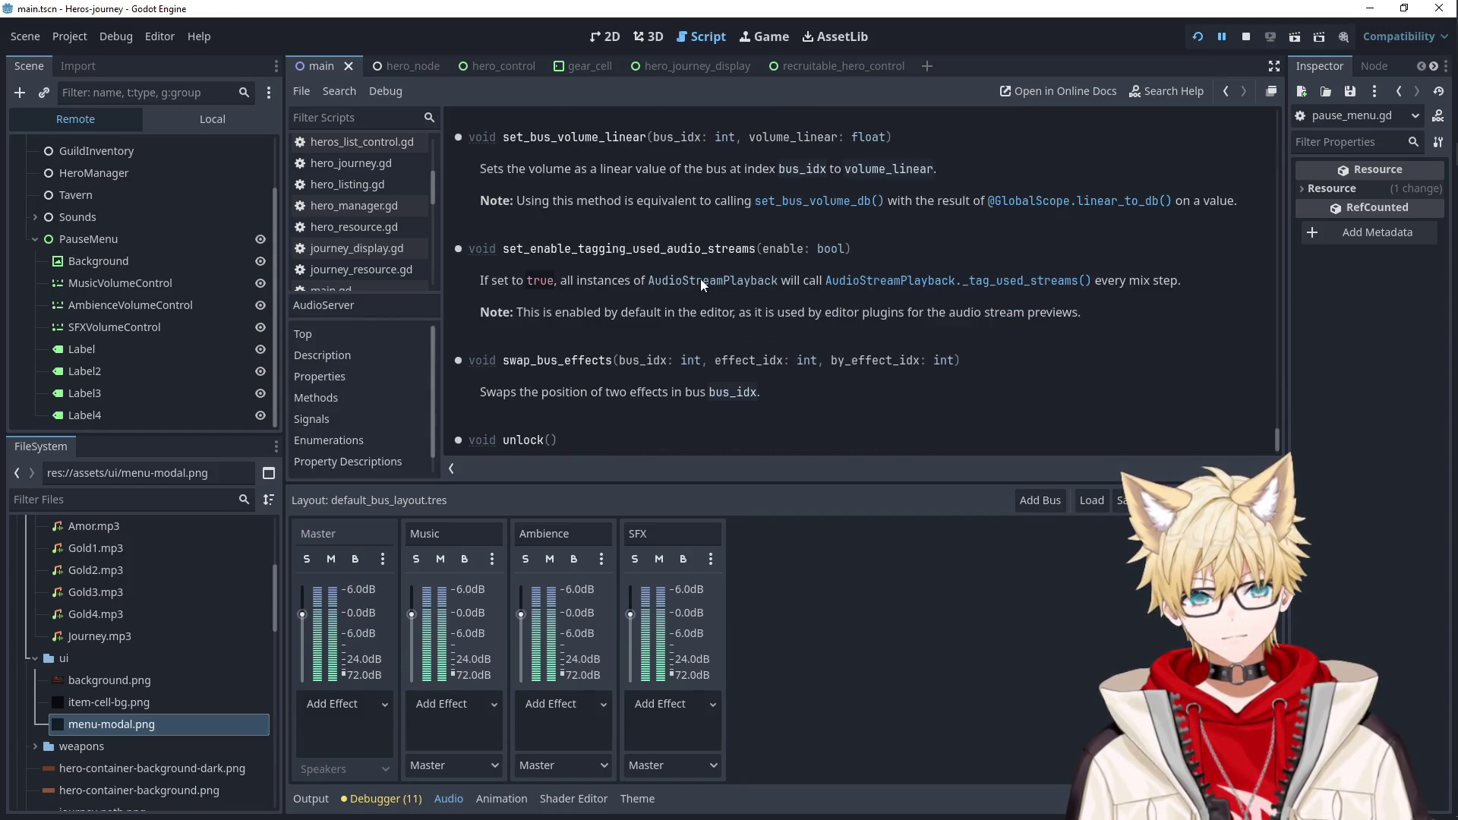
left_click(137, 287)
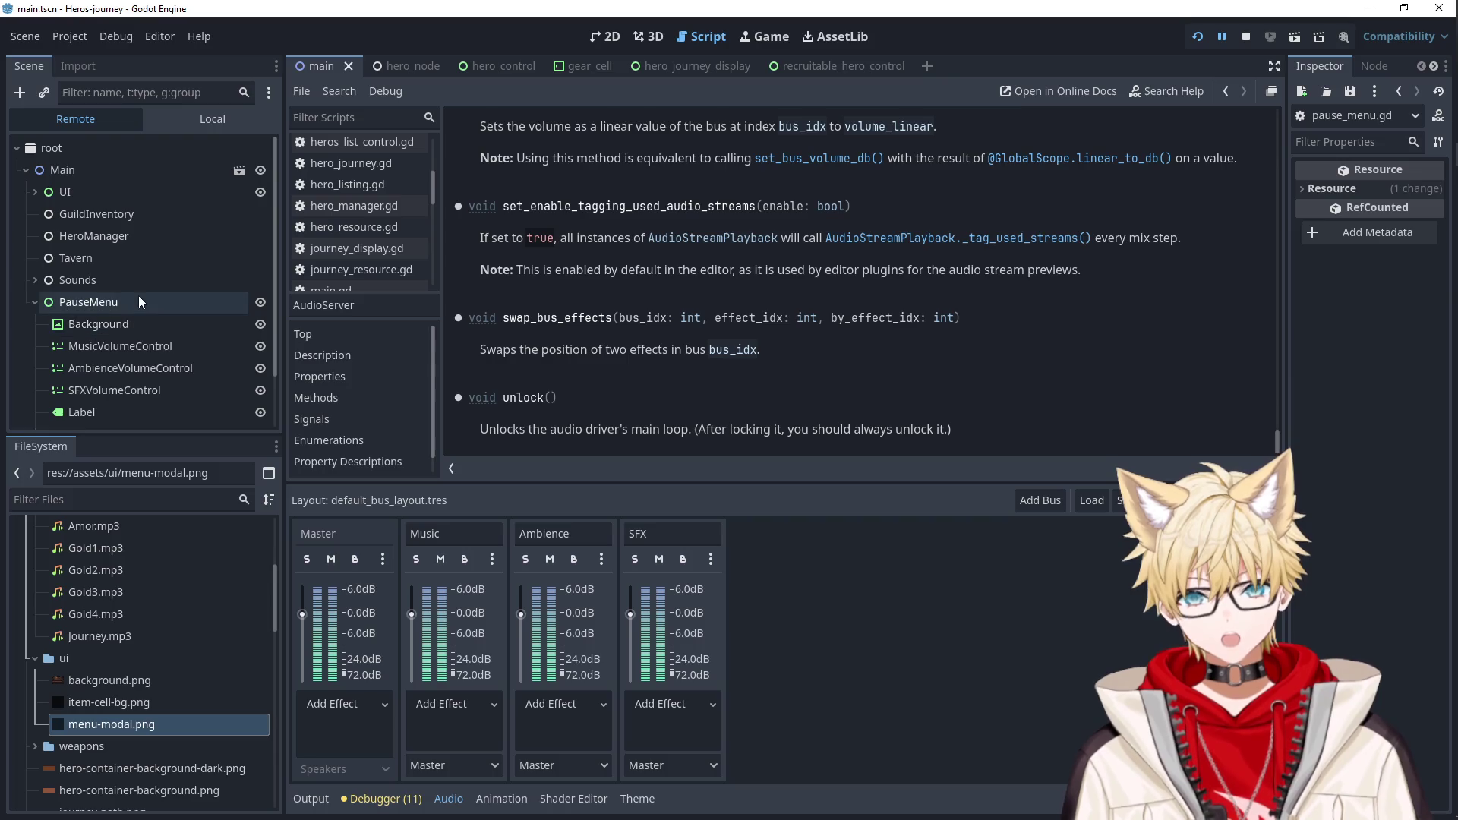
Stop the game, review ArmorEquip's streams and JourneyCompleted's volume, then switch to Aseprite.
left_click(1245, 36)
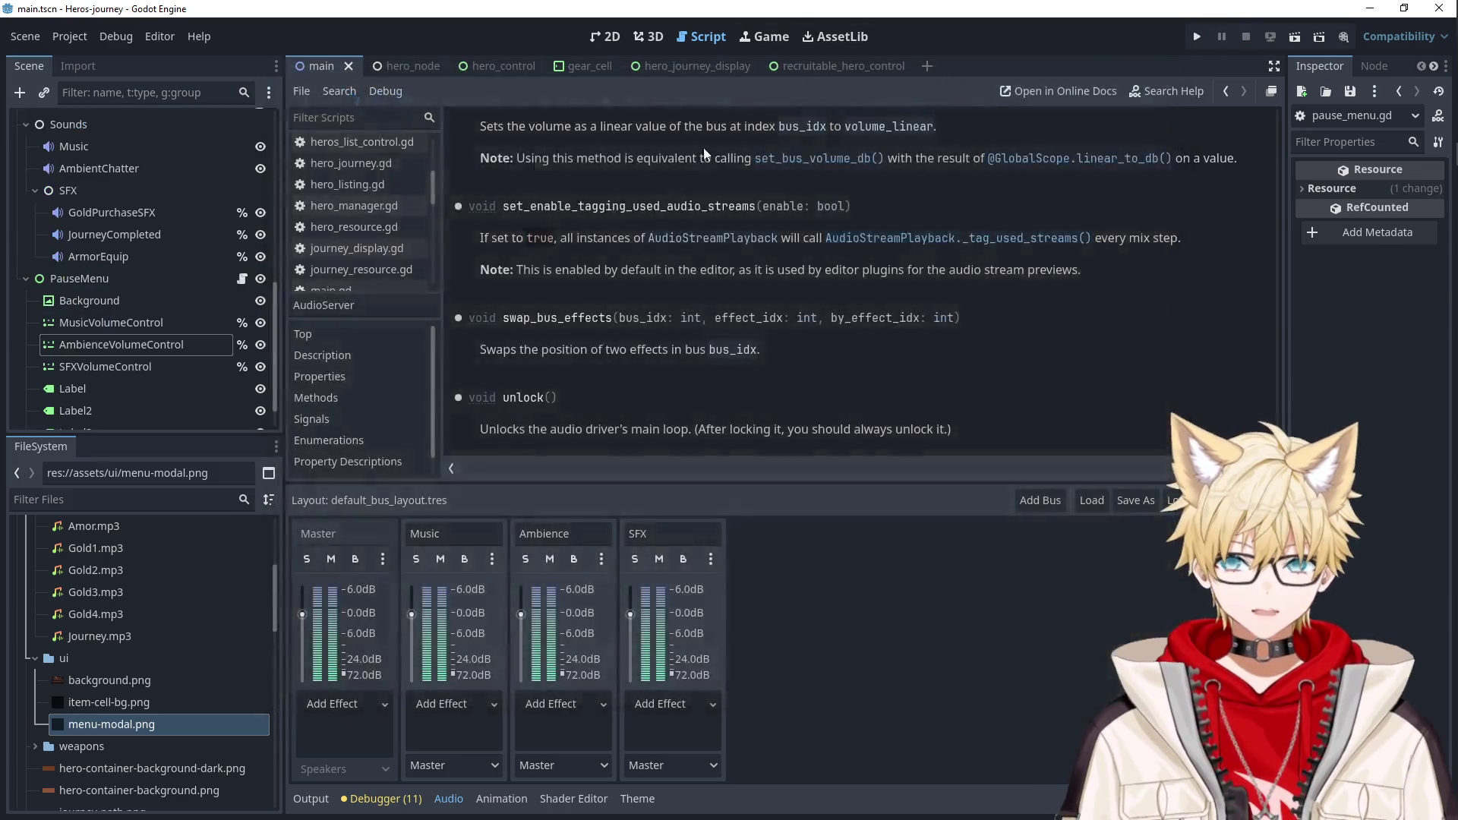
left_click(137, 251)
left_click(1339, 285)
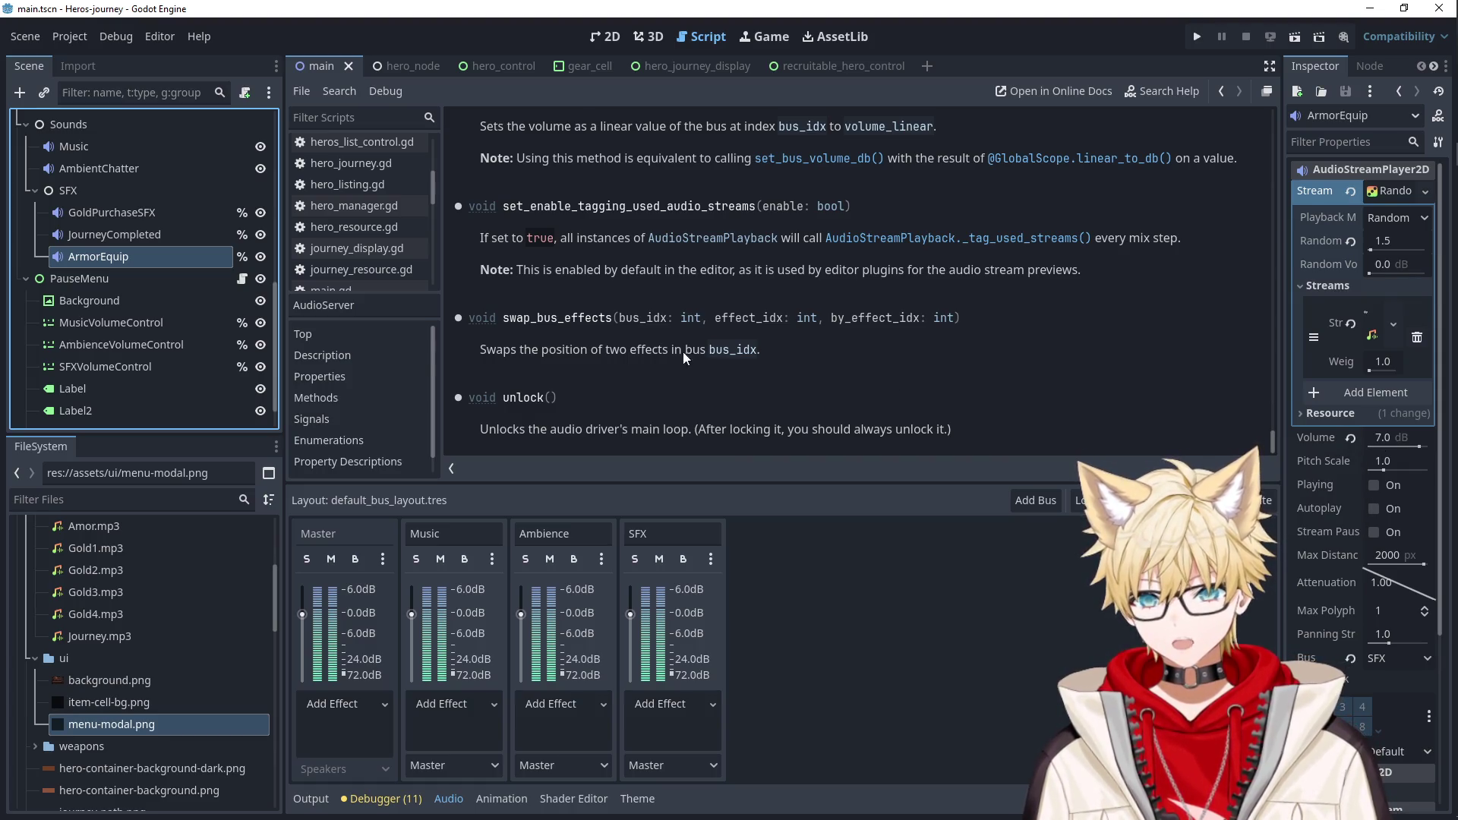
left_click(145, 237)
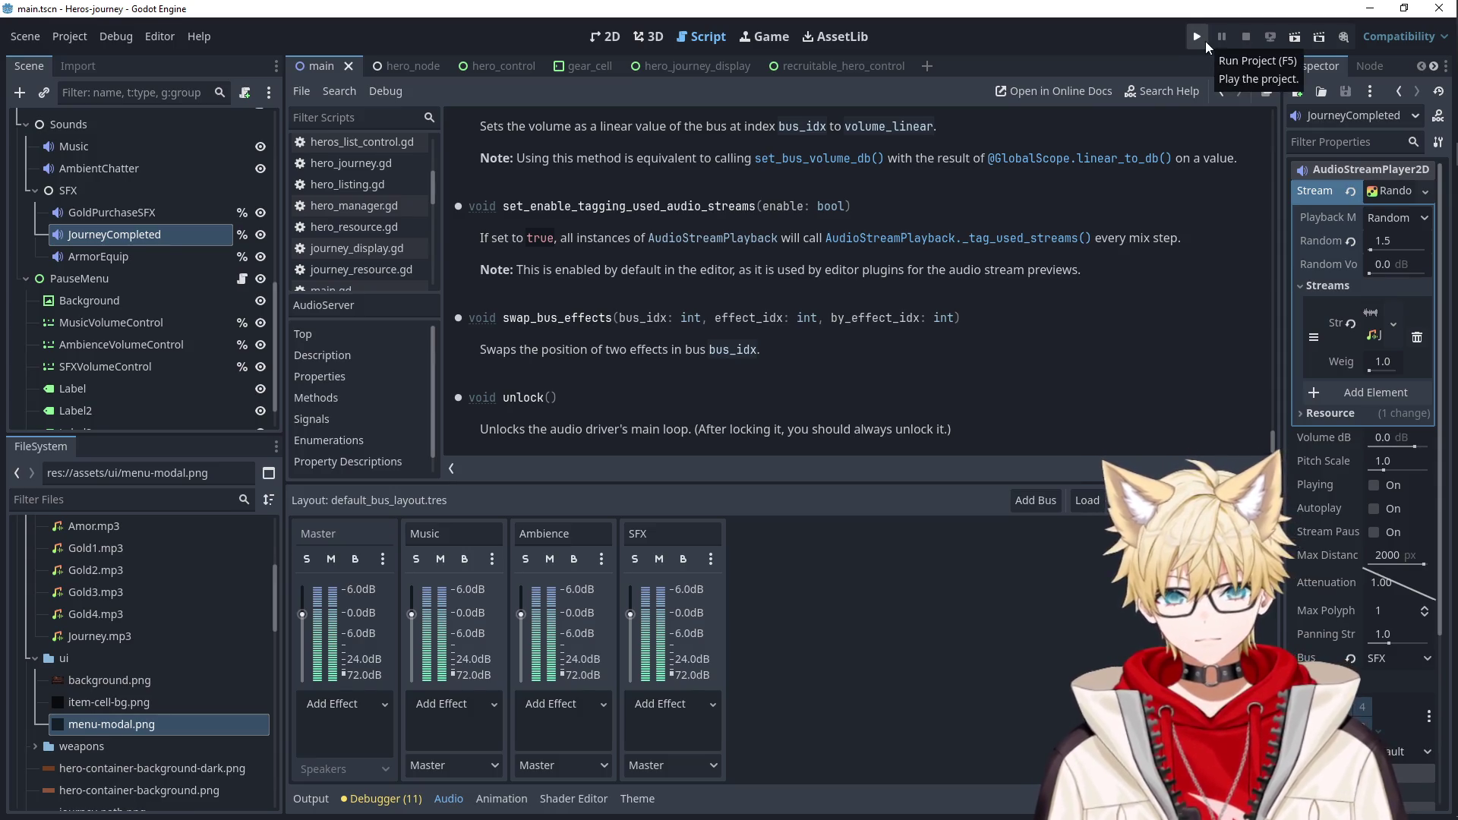
mouse_move(1454, 46)
left_click(1439, 156)
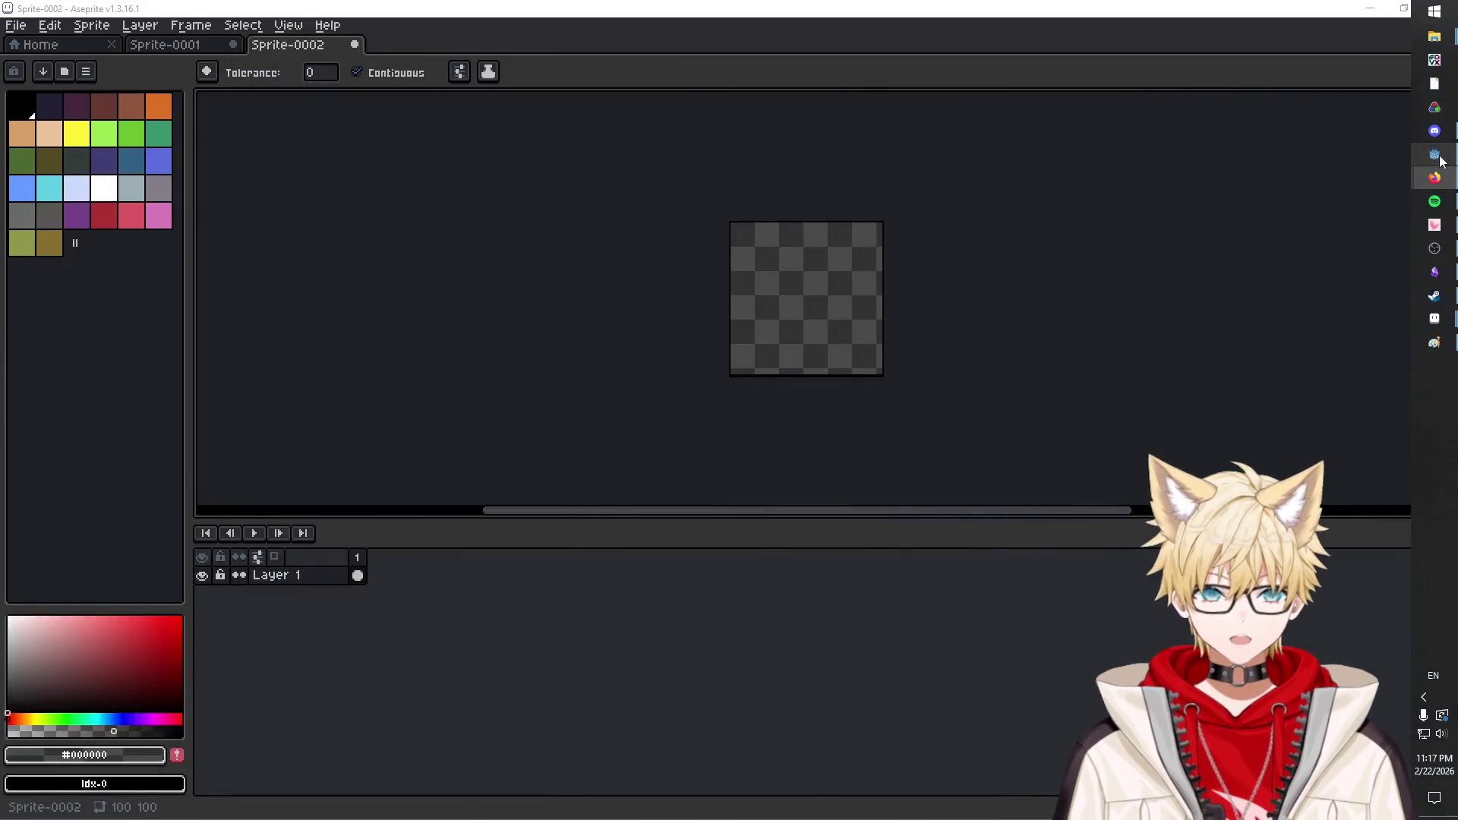
Open the gwj80 project from the Project Manager, accepting its upgrade to Godot 4.5.
left_click(1440, 160)
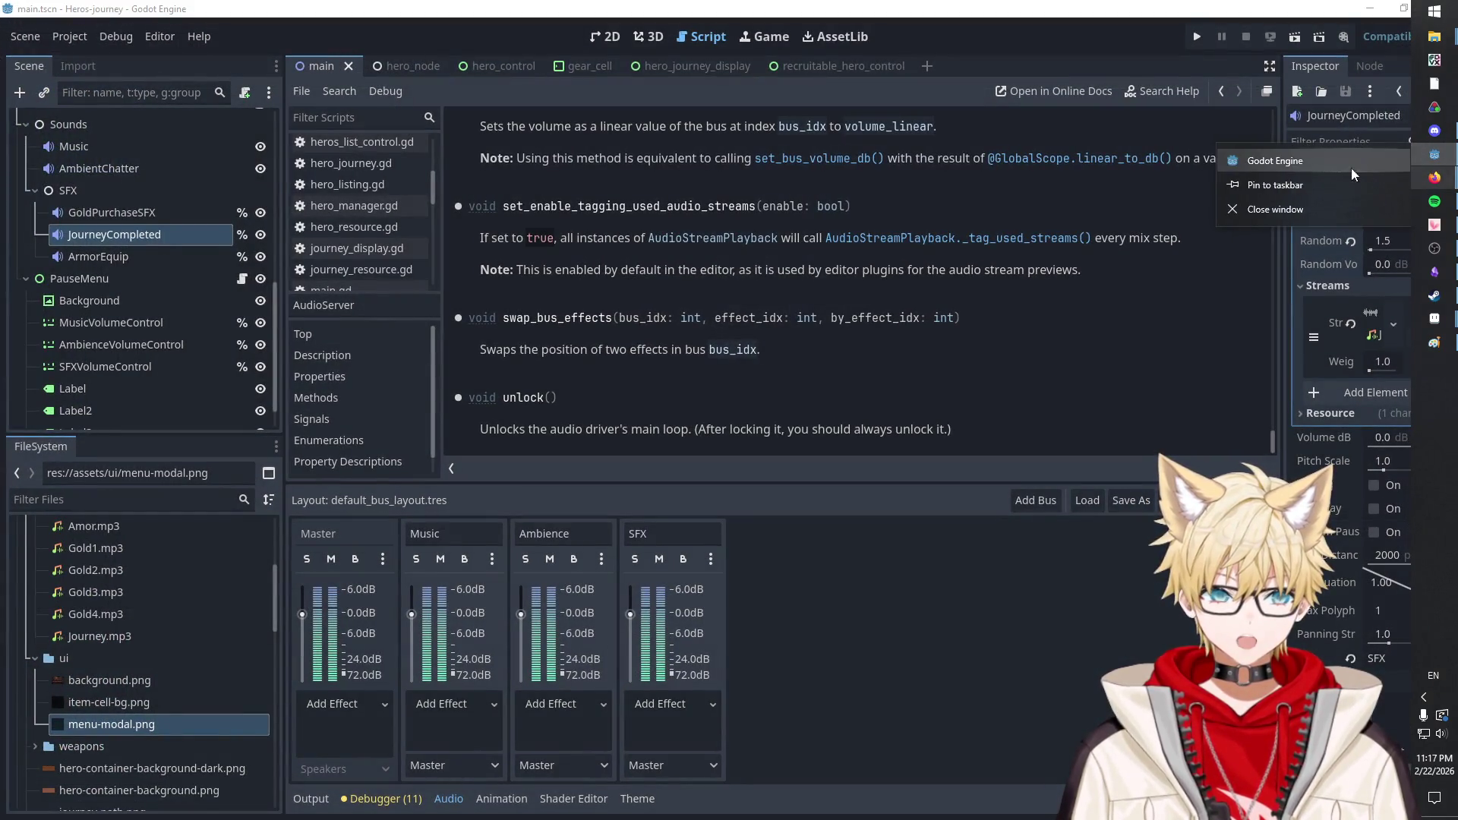
key("F5")
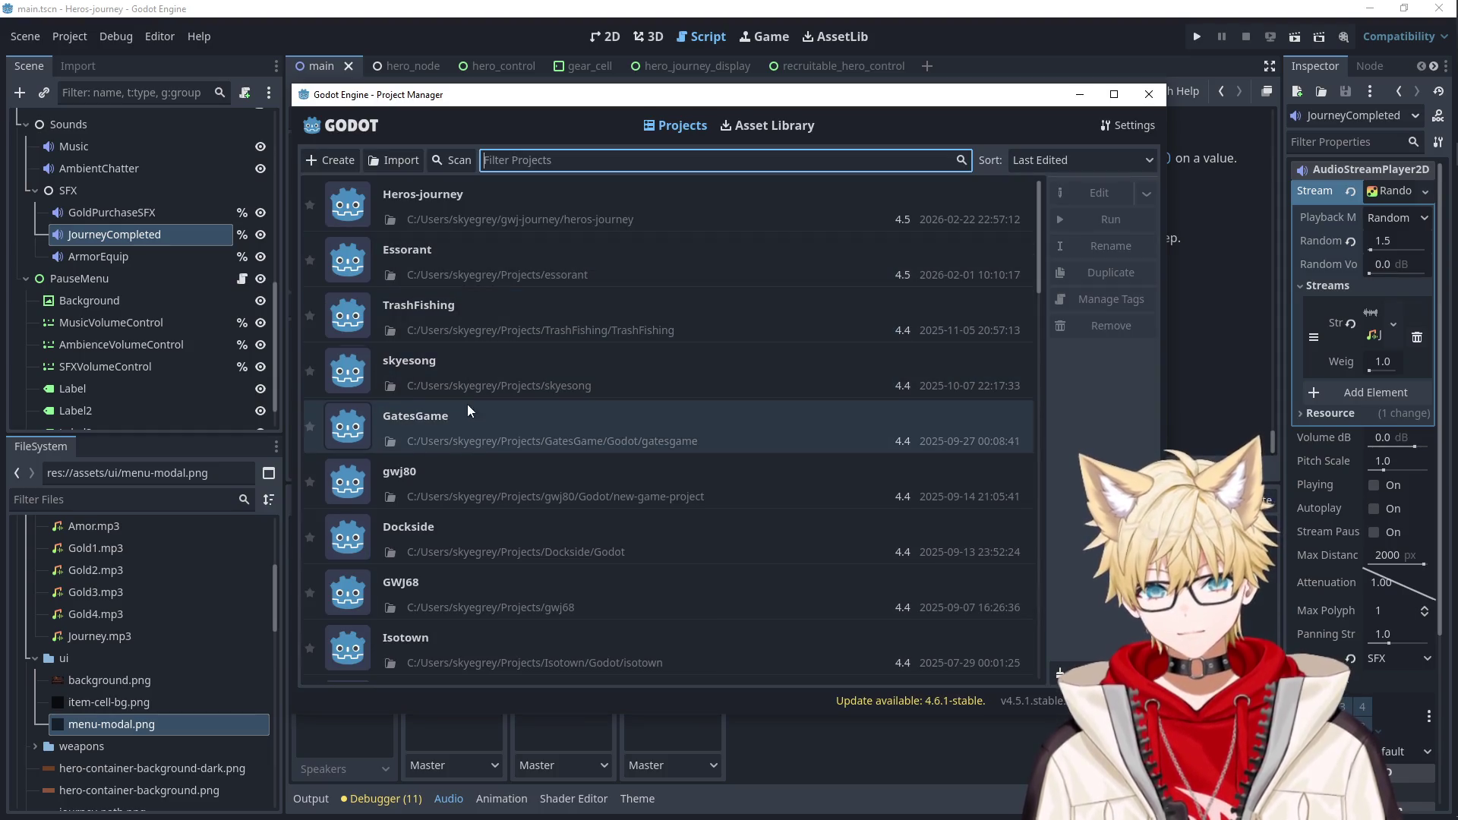
scroll(466, 497, "down", 5)
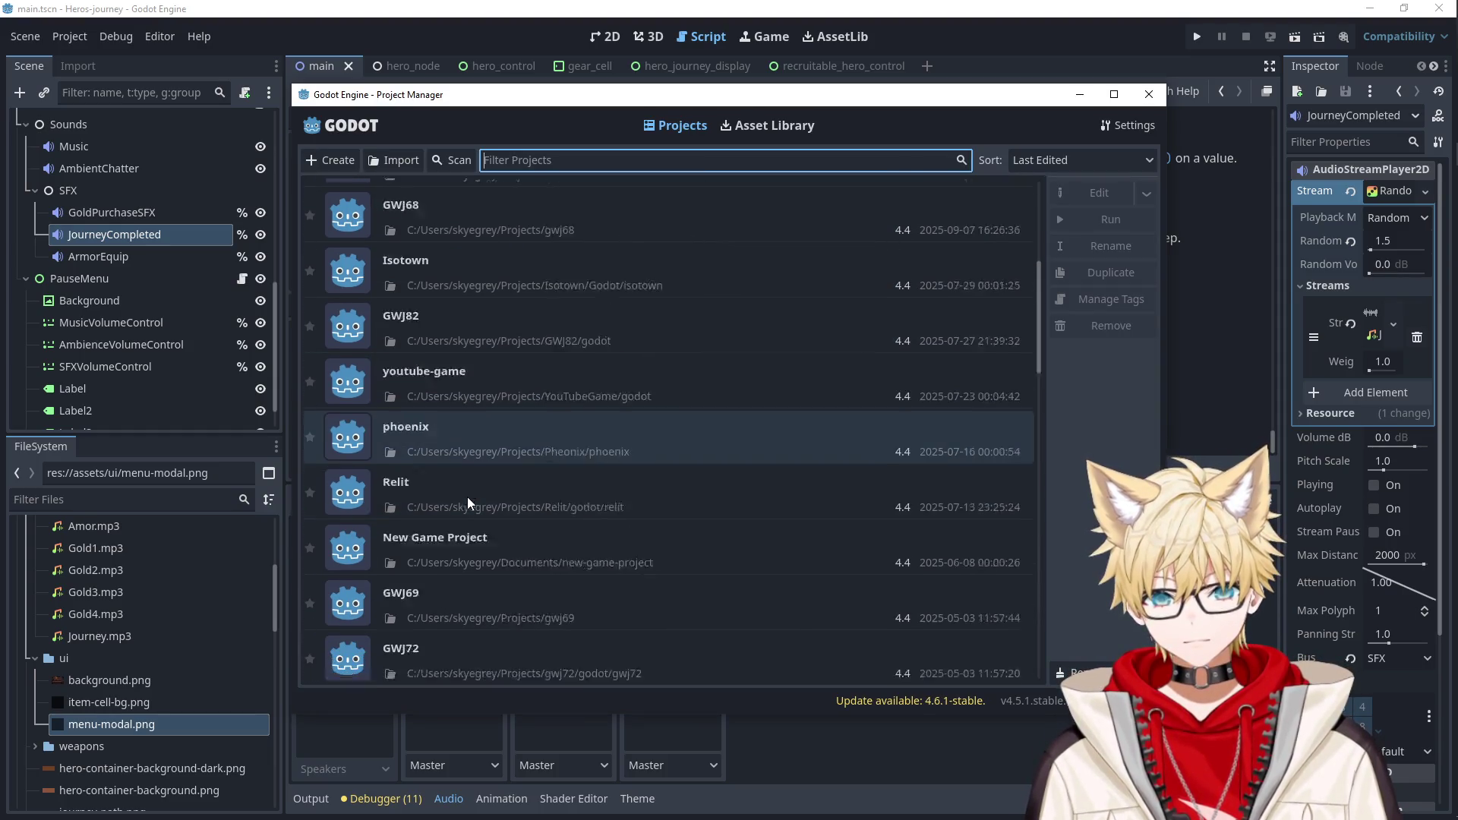
scroll(467, 495, "up", 5)
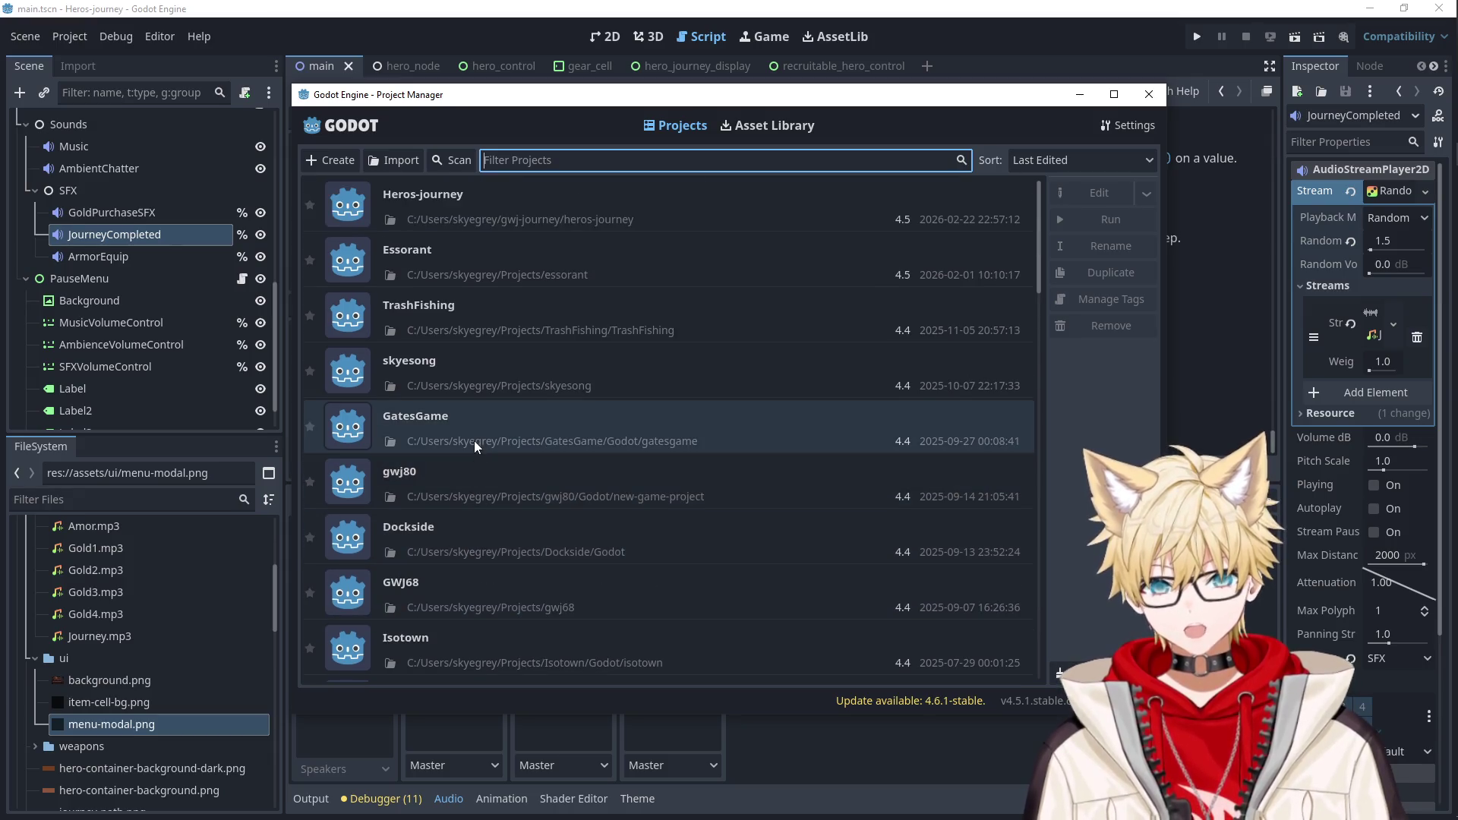
double_click(462, 486)
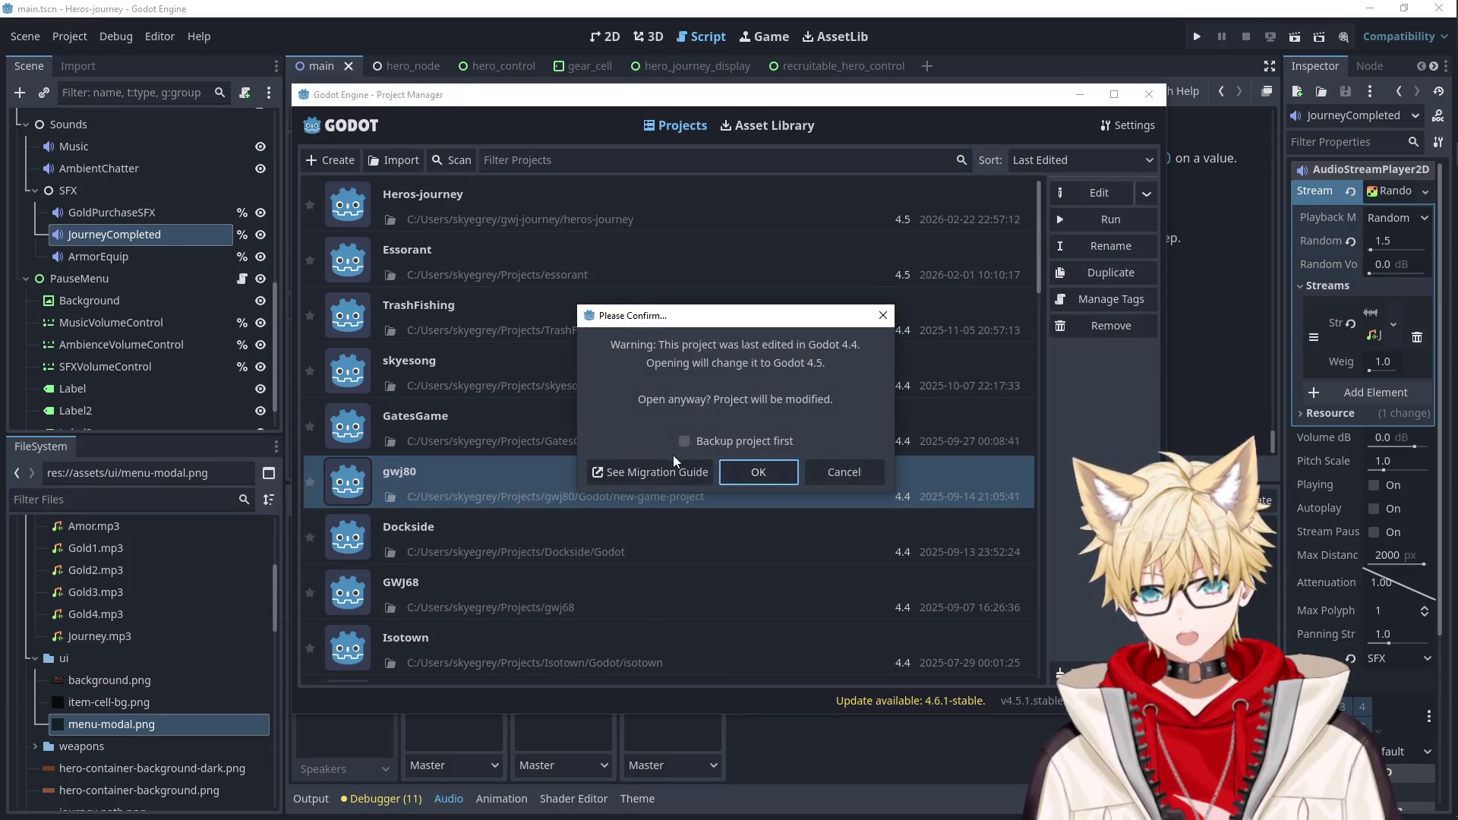
left_click(748, 470)
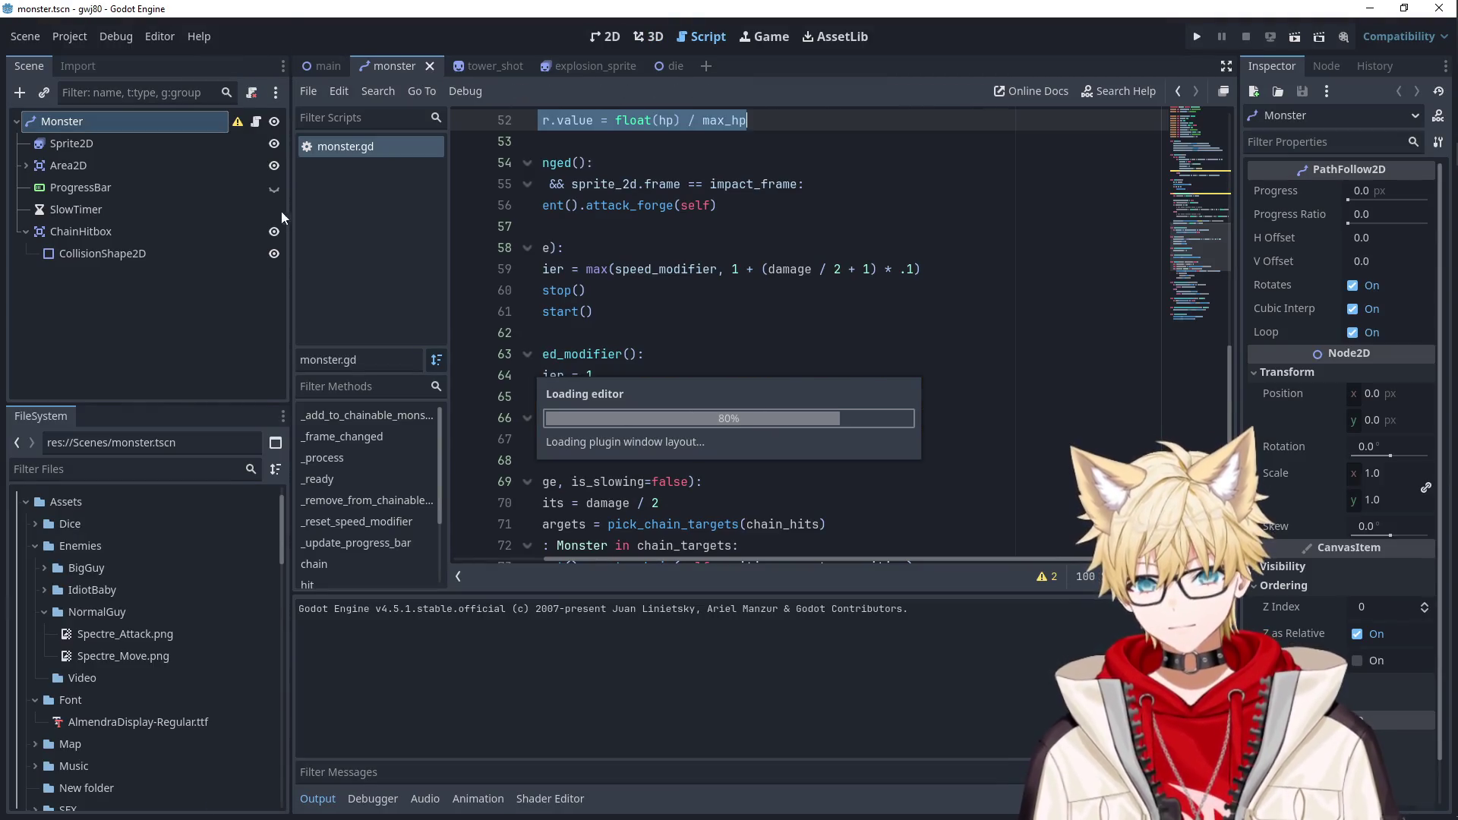
Switch to the main scene and open the pause menu's script, pause_menu.gd.
left_click_drag(543, 560, 483, 557)
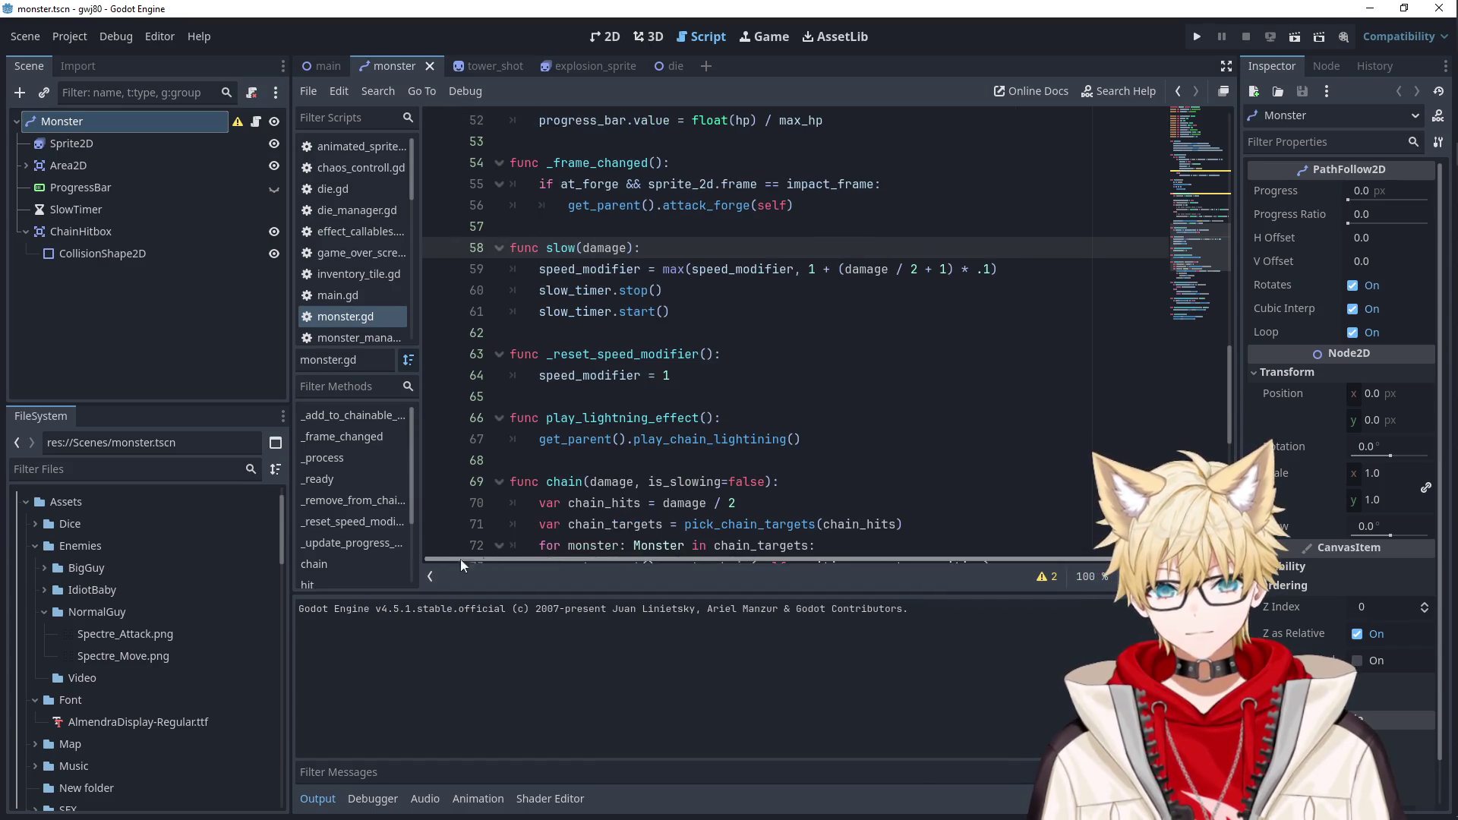
left_click(317, 67)
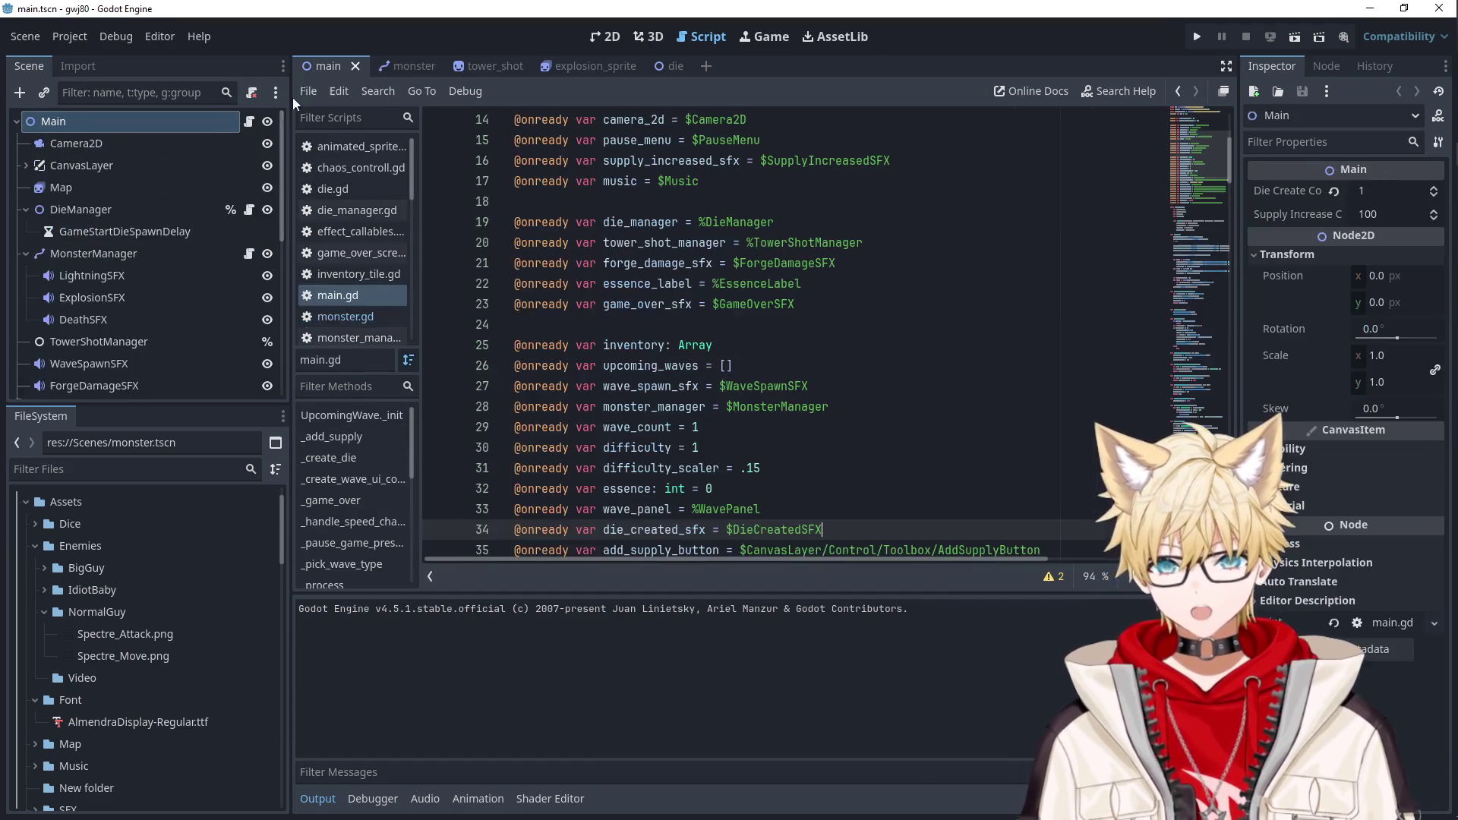
scroll(167, 327, "down", 3)
scroll(149, 293, "down", 5)
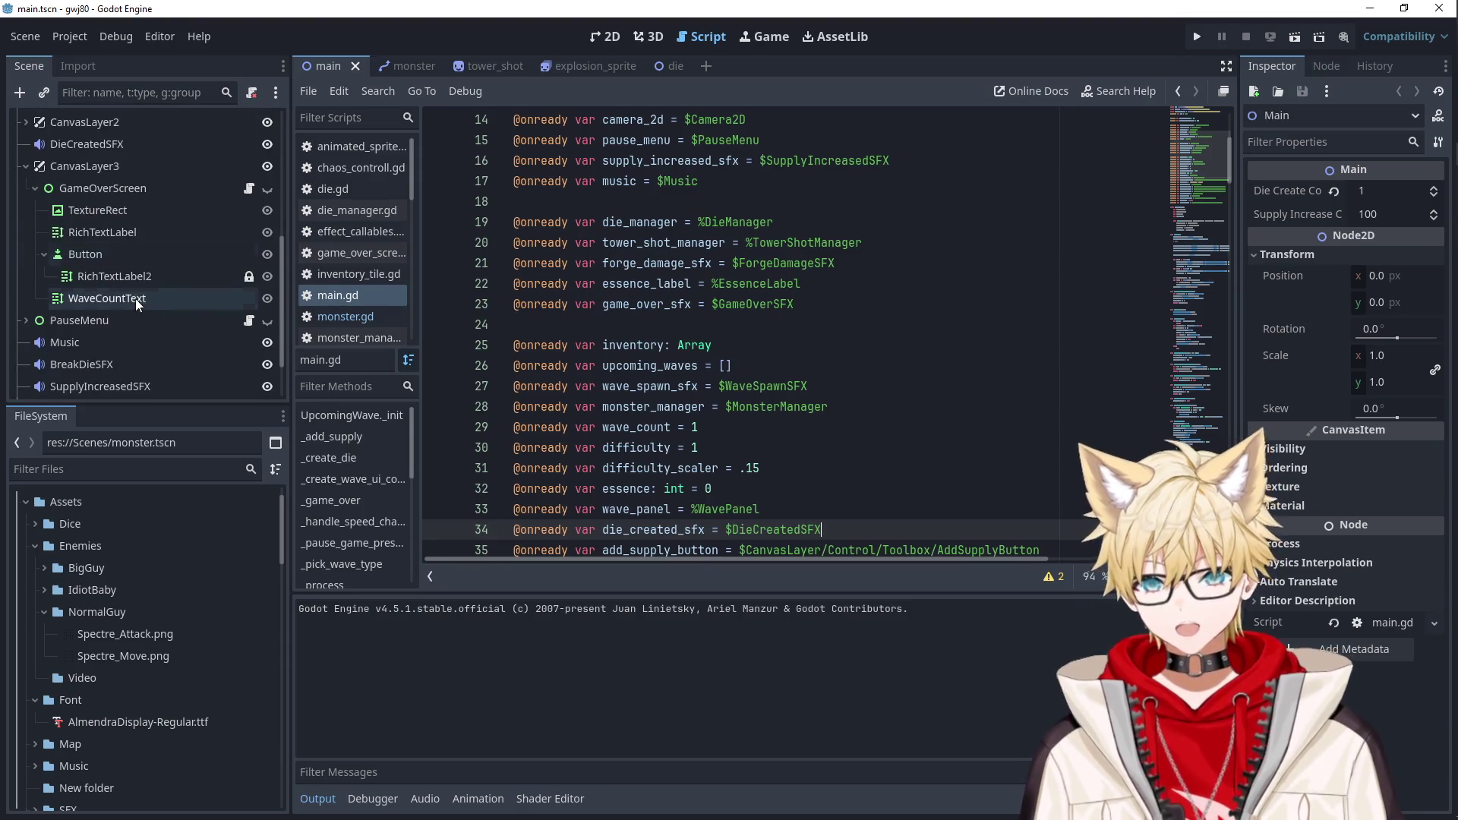
left_click(248, 253)
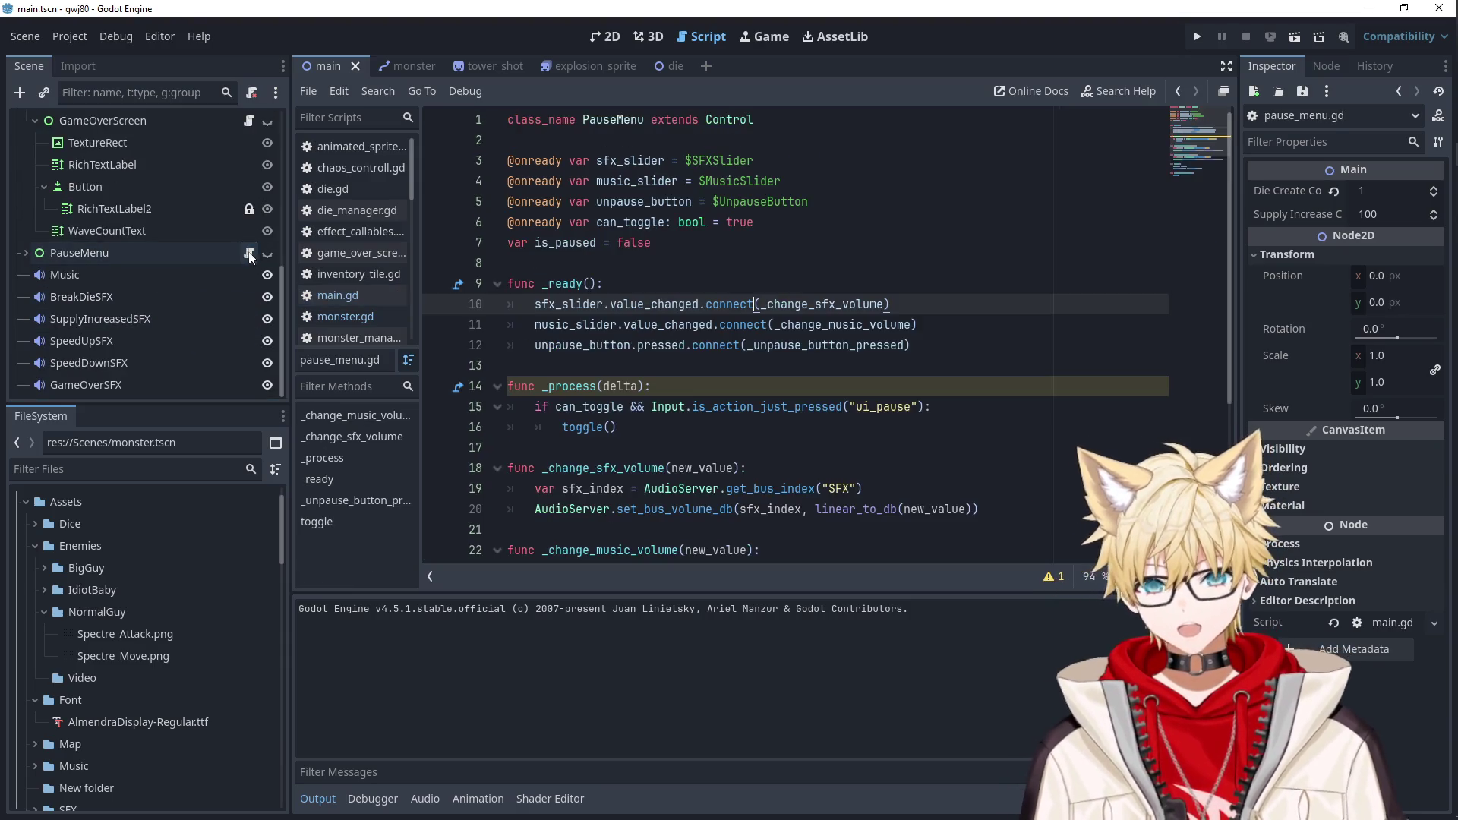
Trace sfx_index, new_value and linear_to_db in the SFX volume handler, then show the Master/Music/SFX buses.
double_click(646, 304)
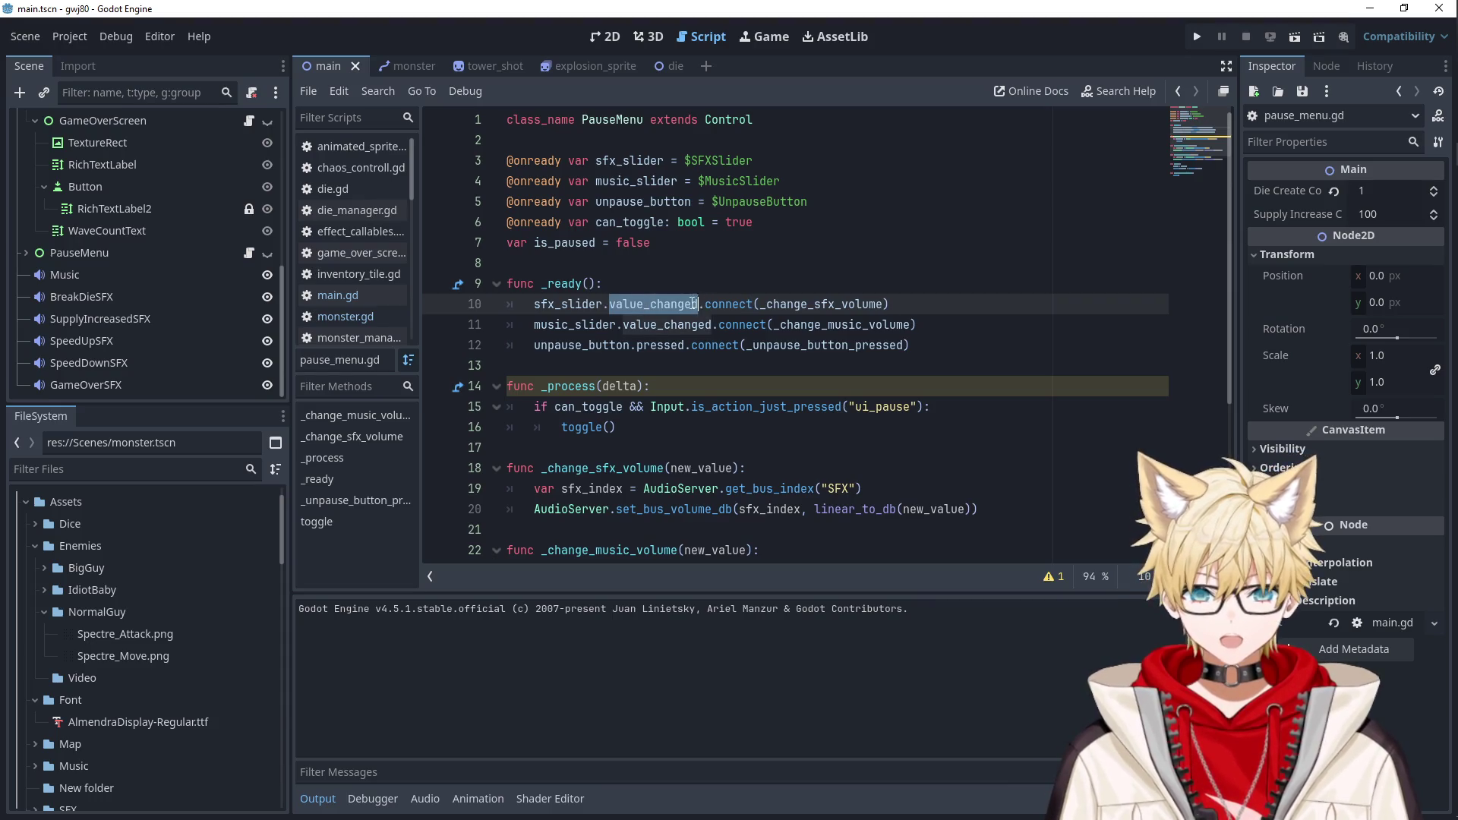
left_click(812, 308, "ctrl")
left_click(668, 347)
left_click(759, 345)
double_click(770, 365)
double_click(856, 365)
double_click(938, 365)
double_click(856, 365)
double_click(946, 366)
double_click(874, 365)
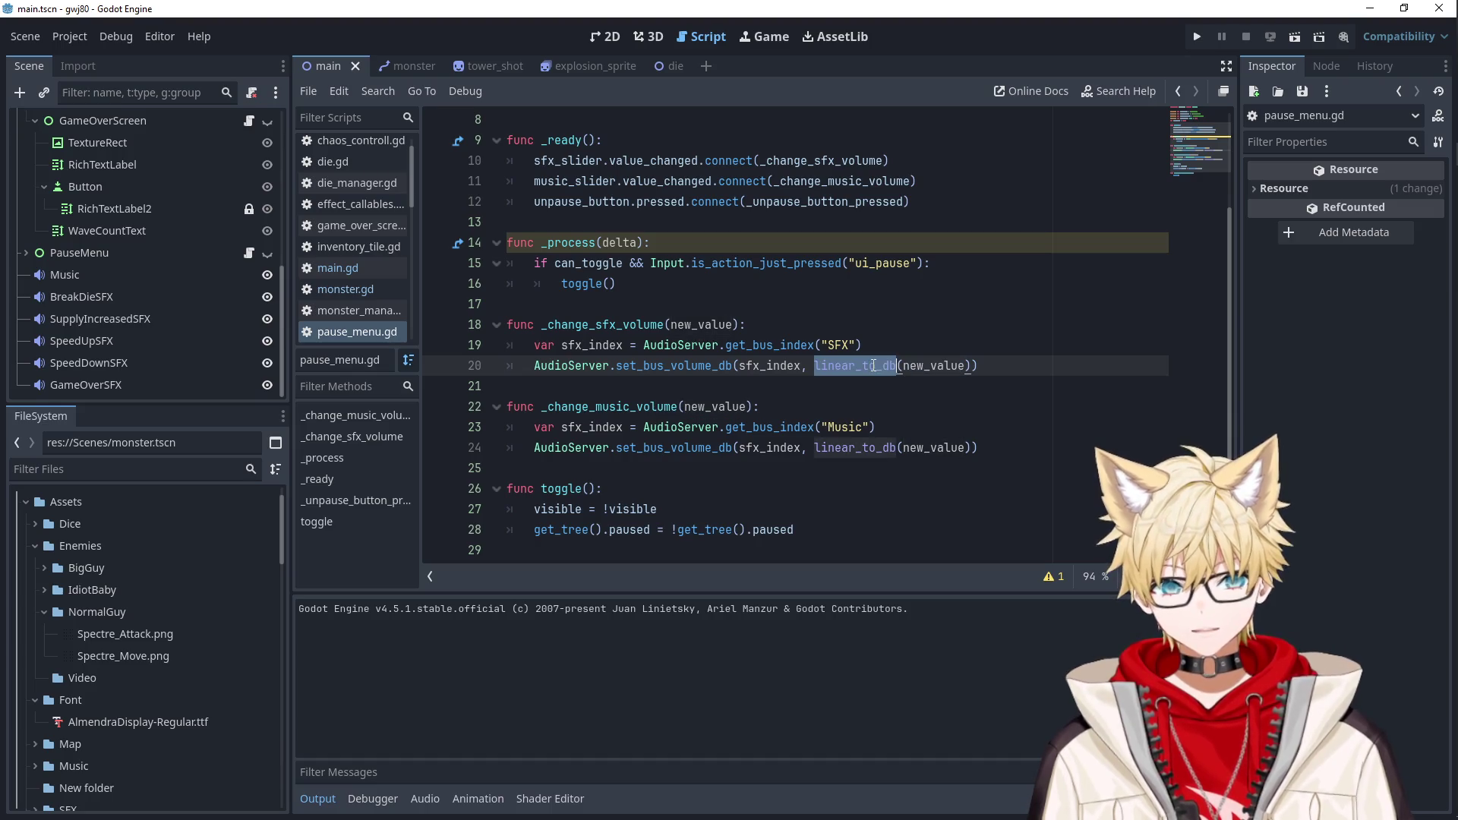
double_click(934, 365)
double_click(691, 365)
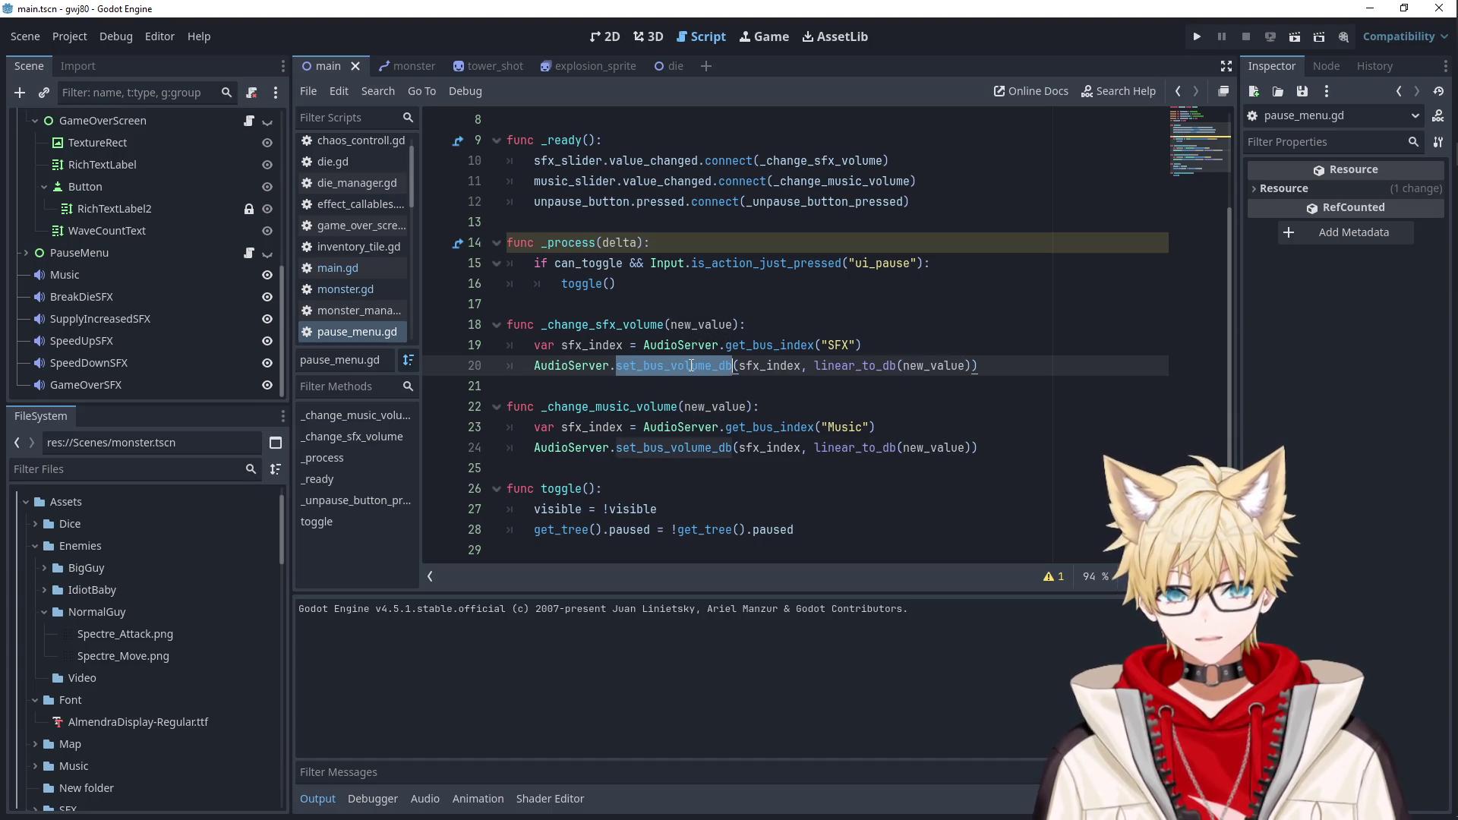
left_click(716, 308)
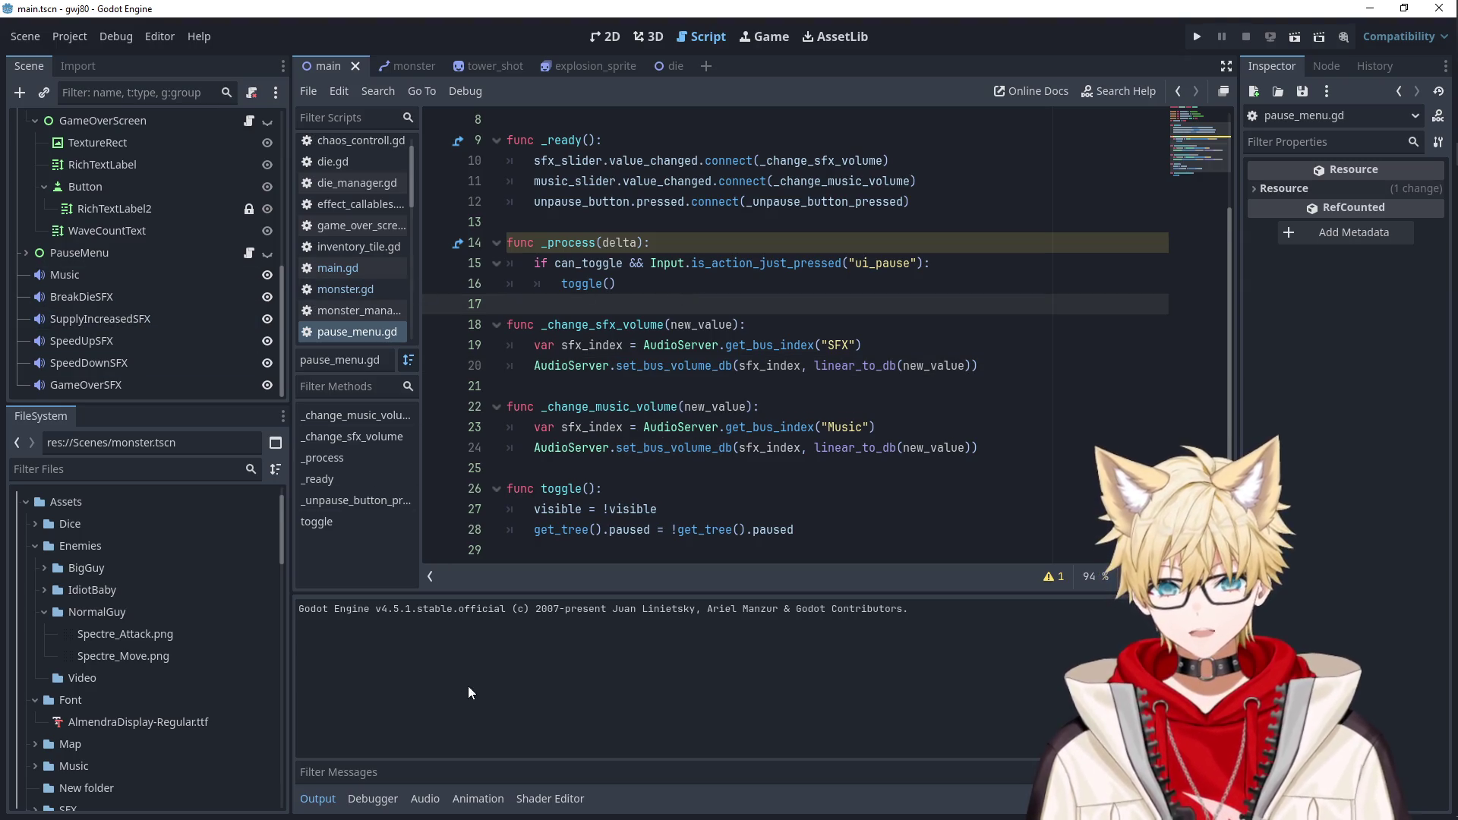
left_click(421, 799)
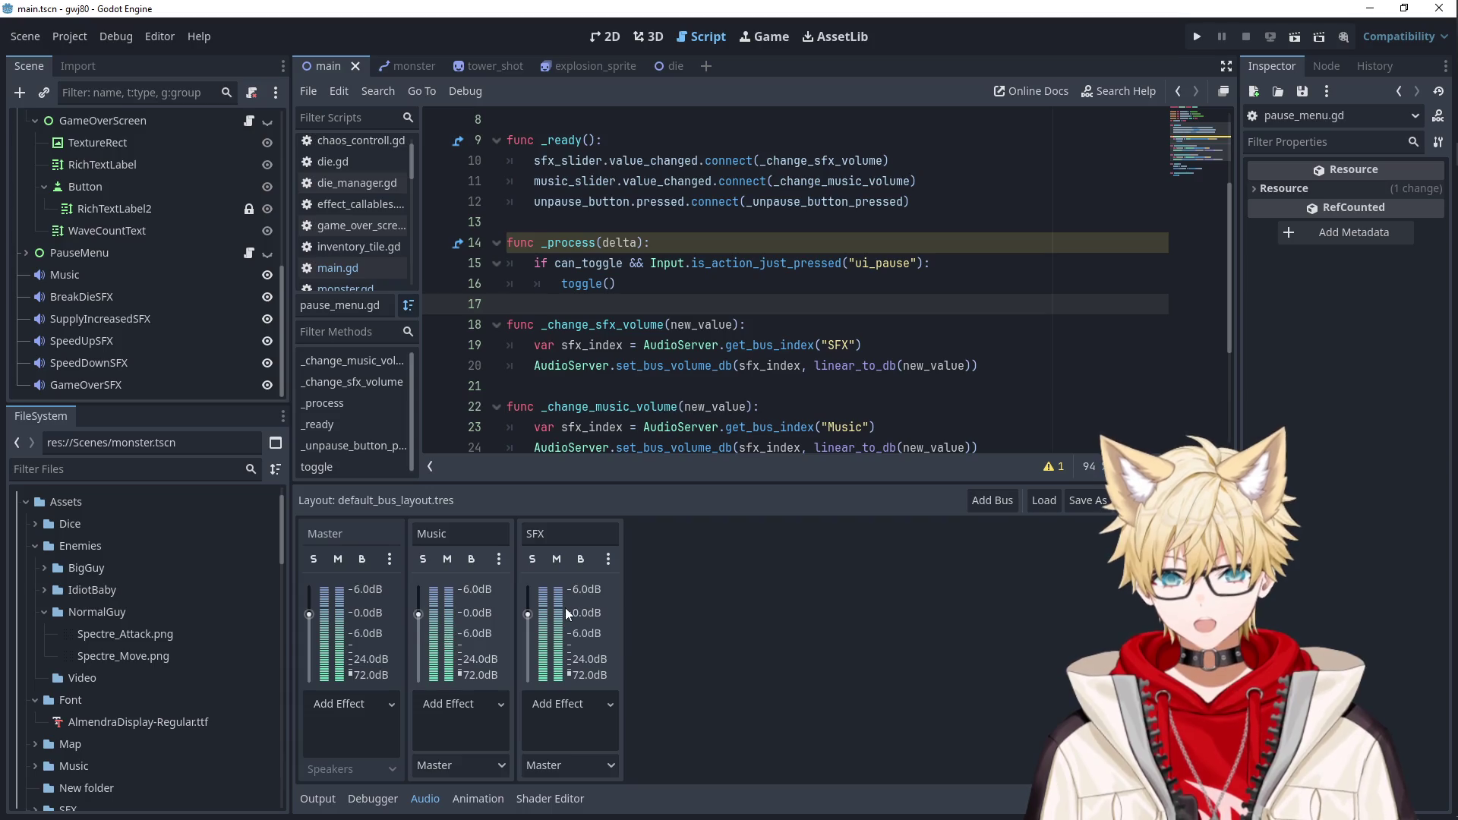
Review the sfx_index and set_bus_volume_db uses in the music and SFX volume handlers.
left_click(694, 369)
scroll(730, 359, "down", 3)
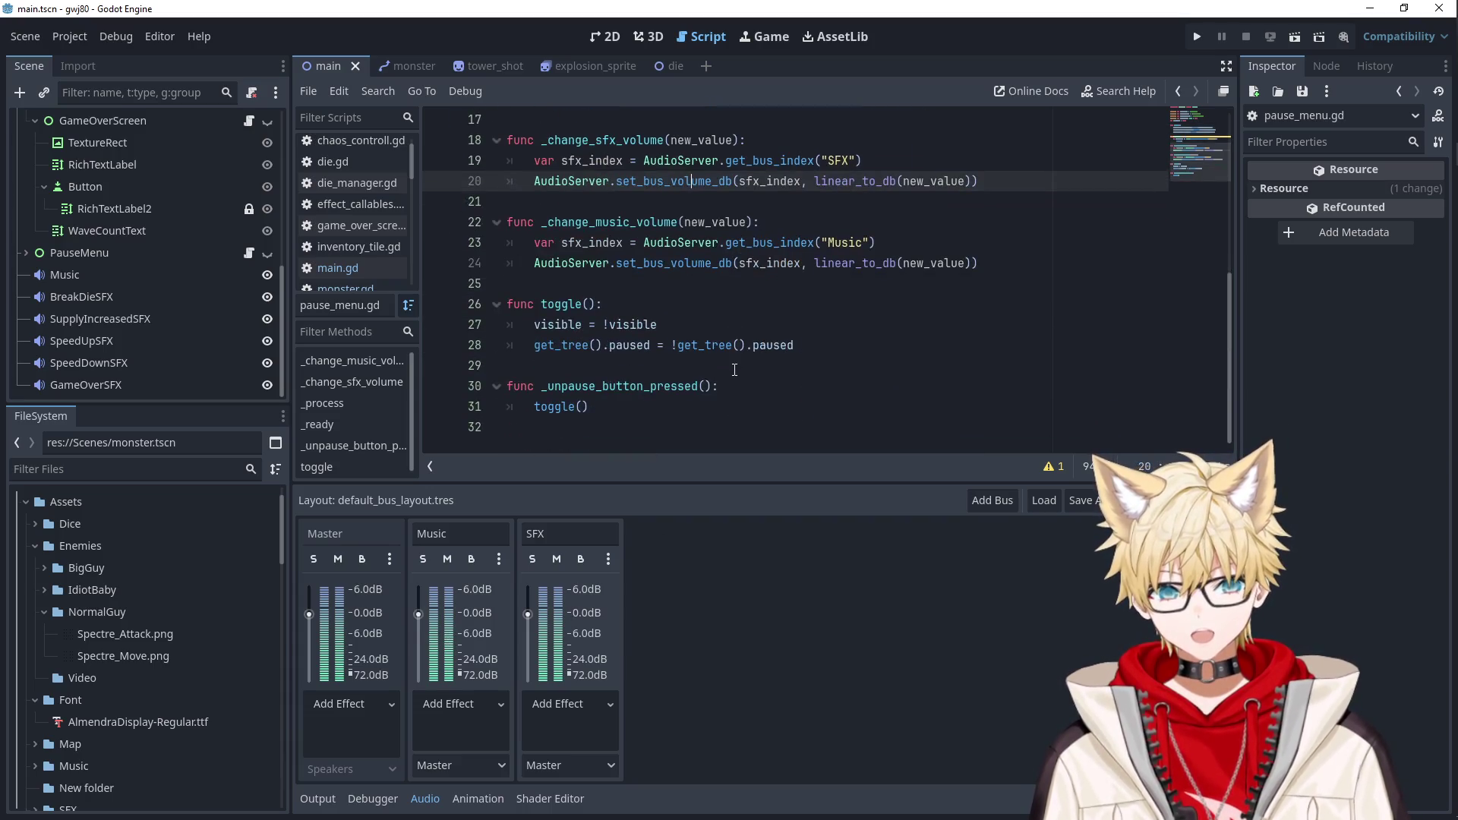
scroll(754, 339, "up", 2)
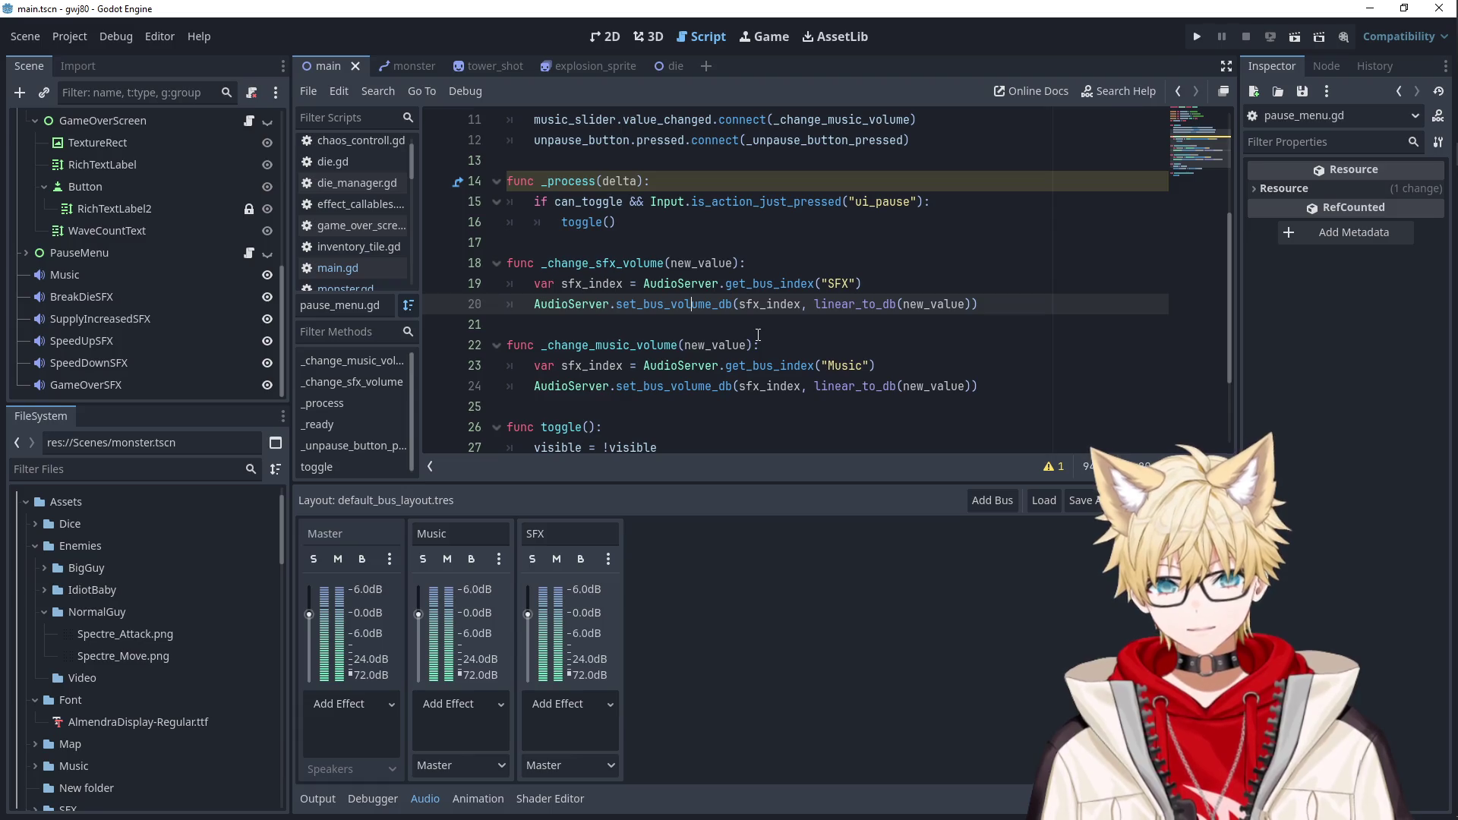
double_click(592, 367)
double_click(768, 386)
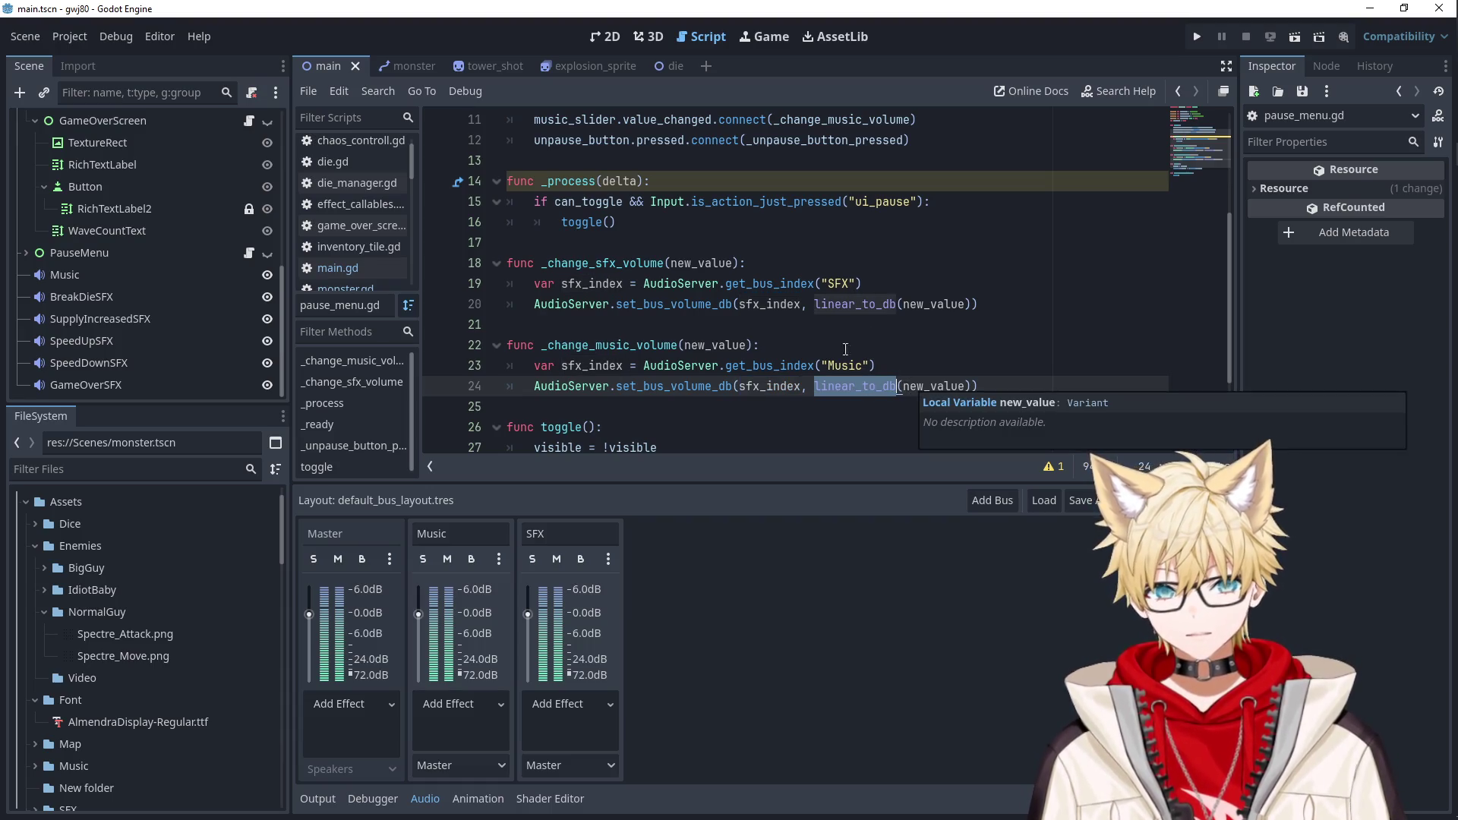
double_click(716, 306)
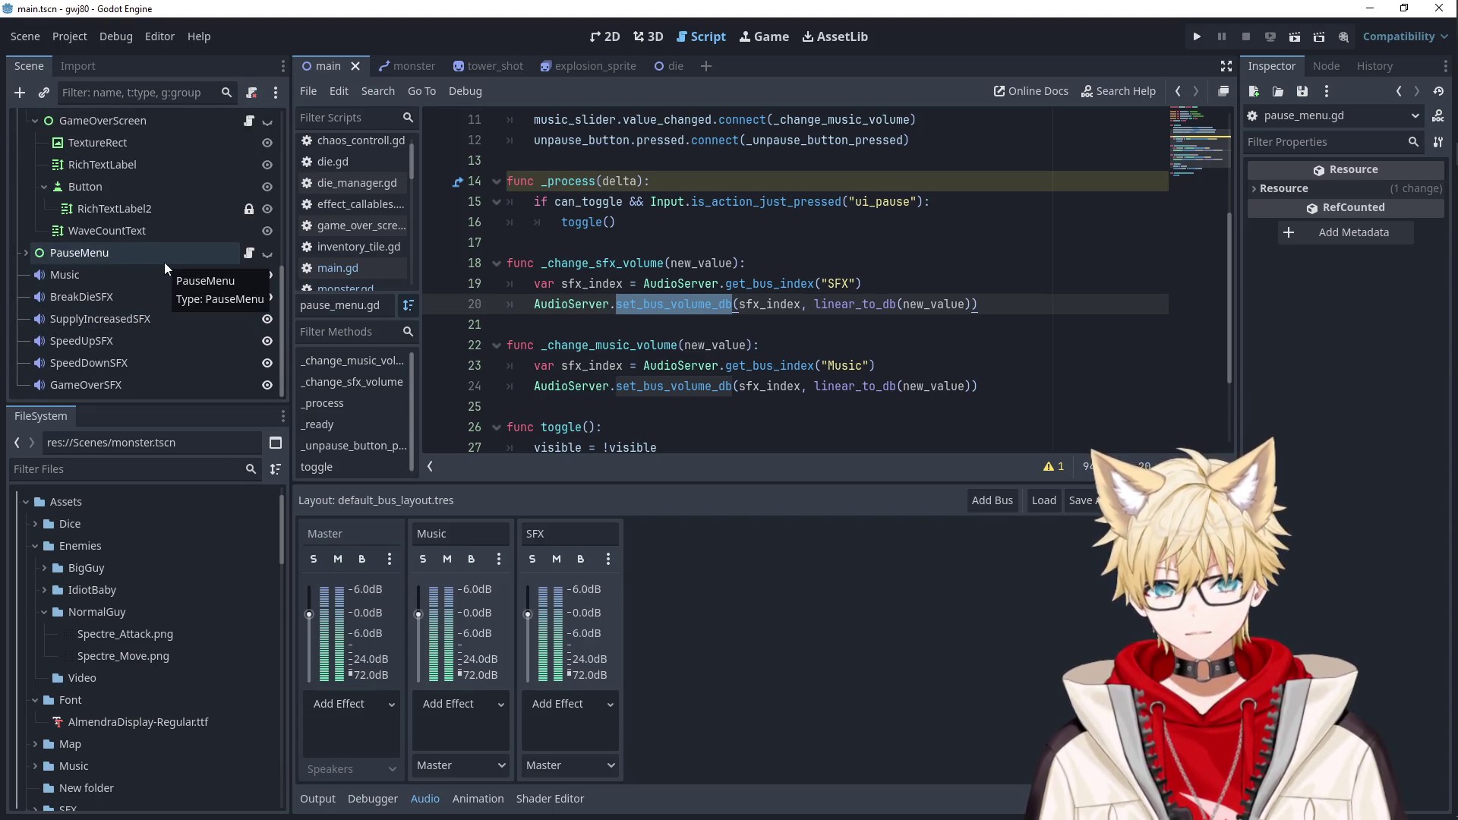
scroll(164, 262, "up", 2)
scroll(148, 262, "up", 3)
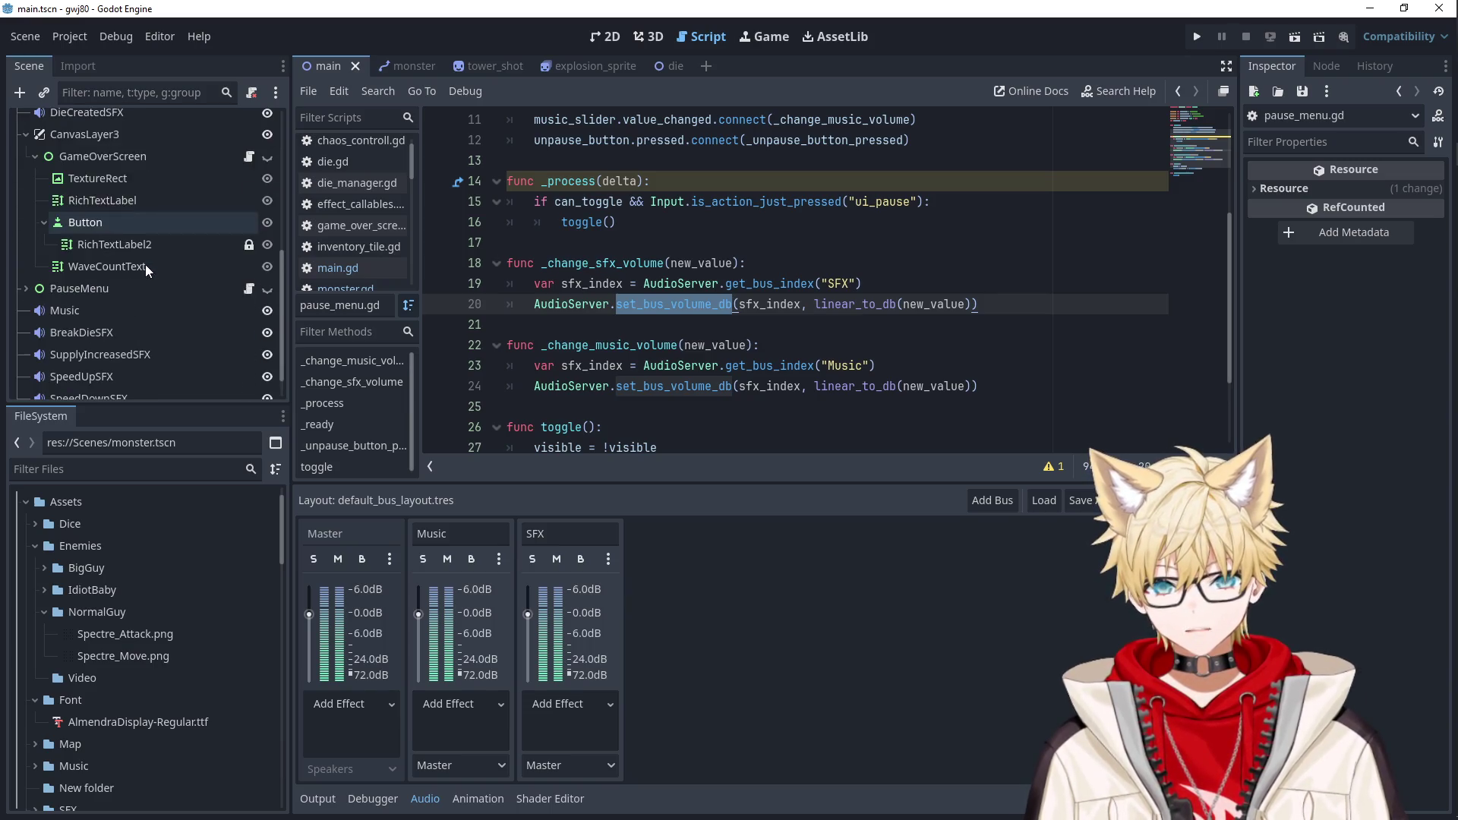
scroll(143, 267, "down", 3)
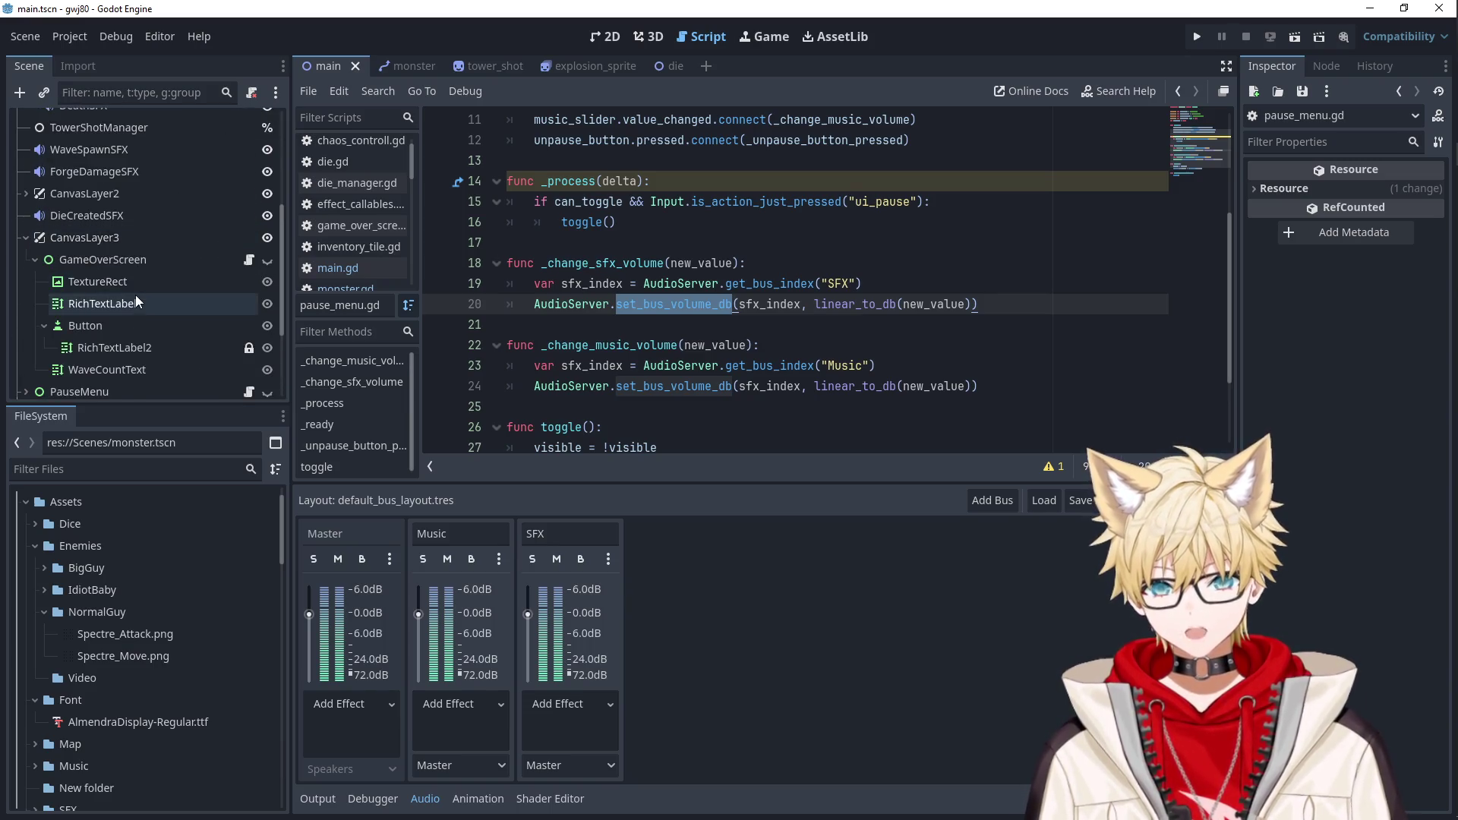
Expand PauseMenu and inspect SFXSlider's range: 0 to 1 with step 0.001.
left_click(25, 321)
scroll(121, 307, "down", 5)
left_click(121, 303)
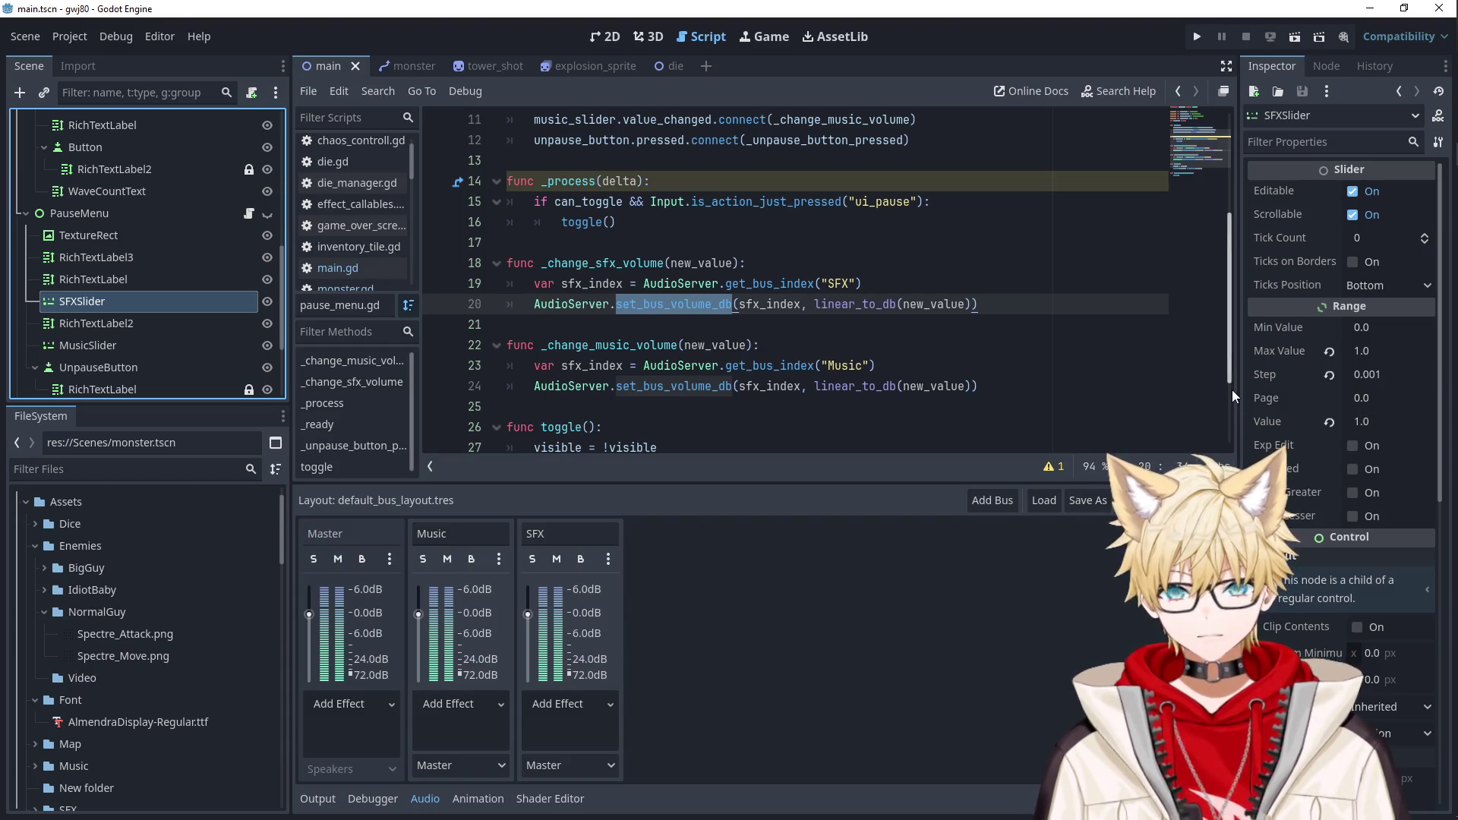
scroll(886, 322, "down", 2)
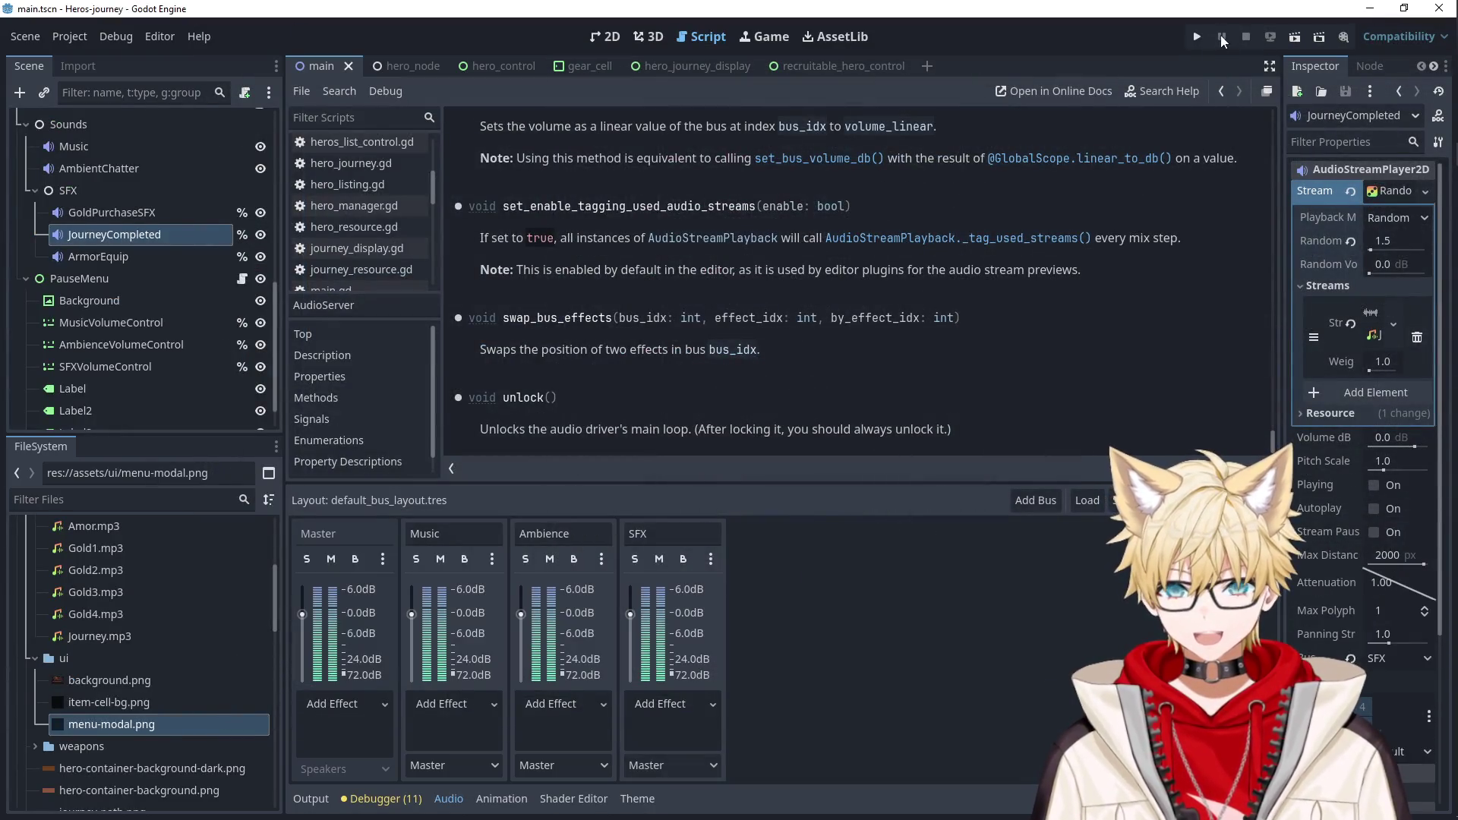
Run Heros-journey, move a volume slider to hit the breakpoint, resume, and close the game.
left_click(1197, 36)
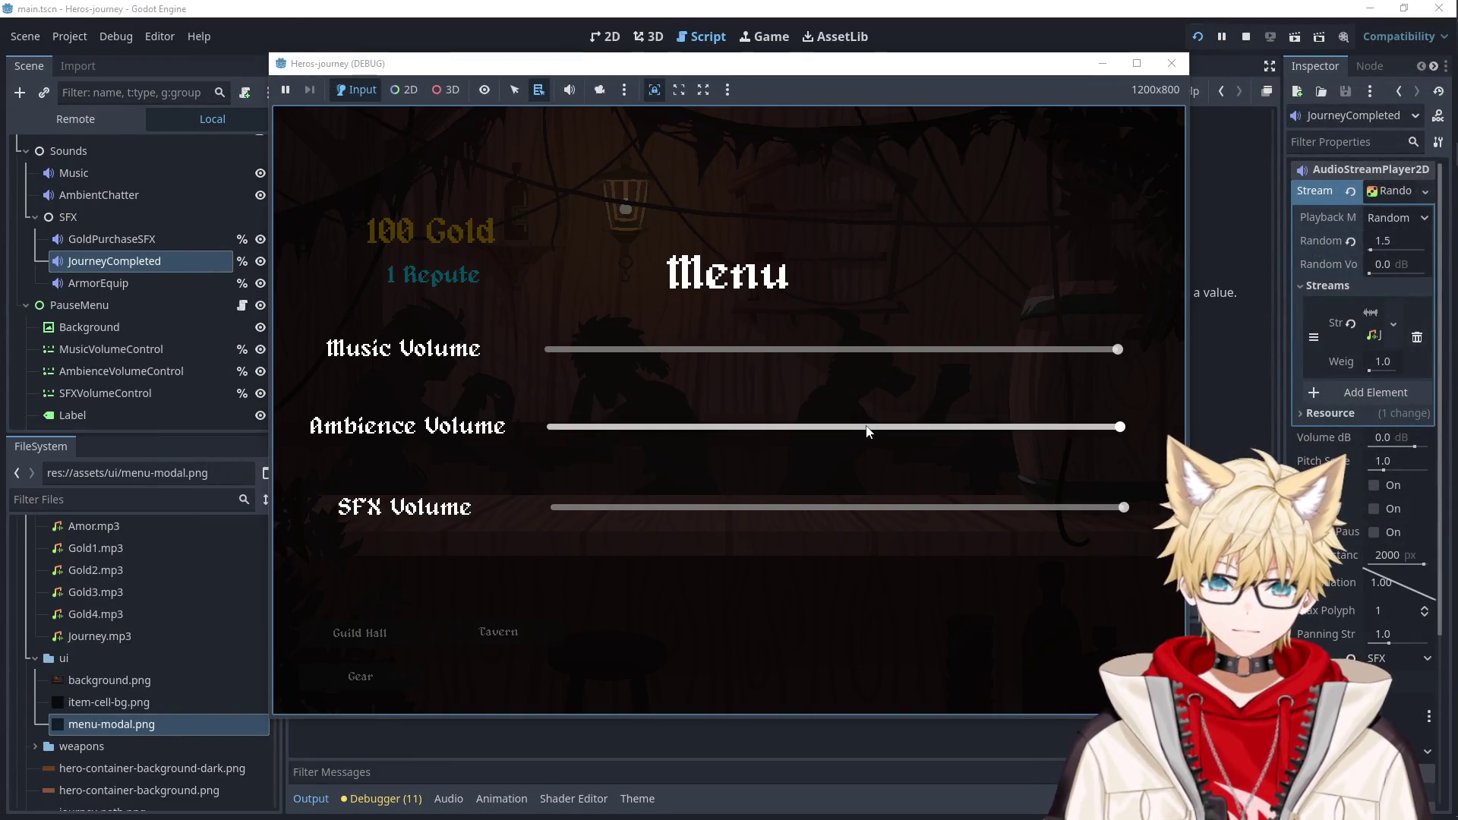
left_click(866, 426)
scroll(966, 707, "down", 1)
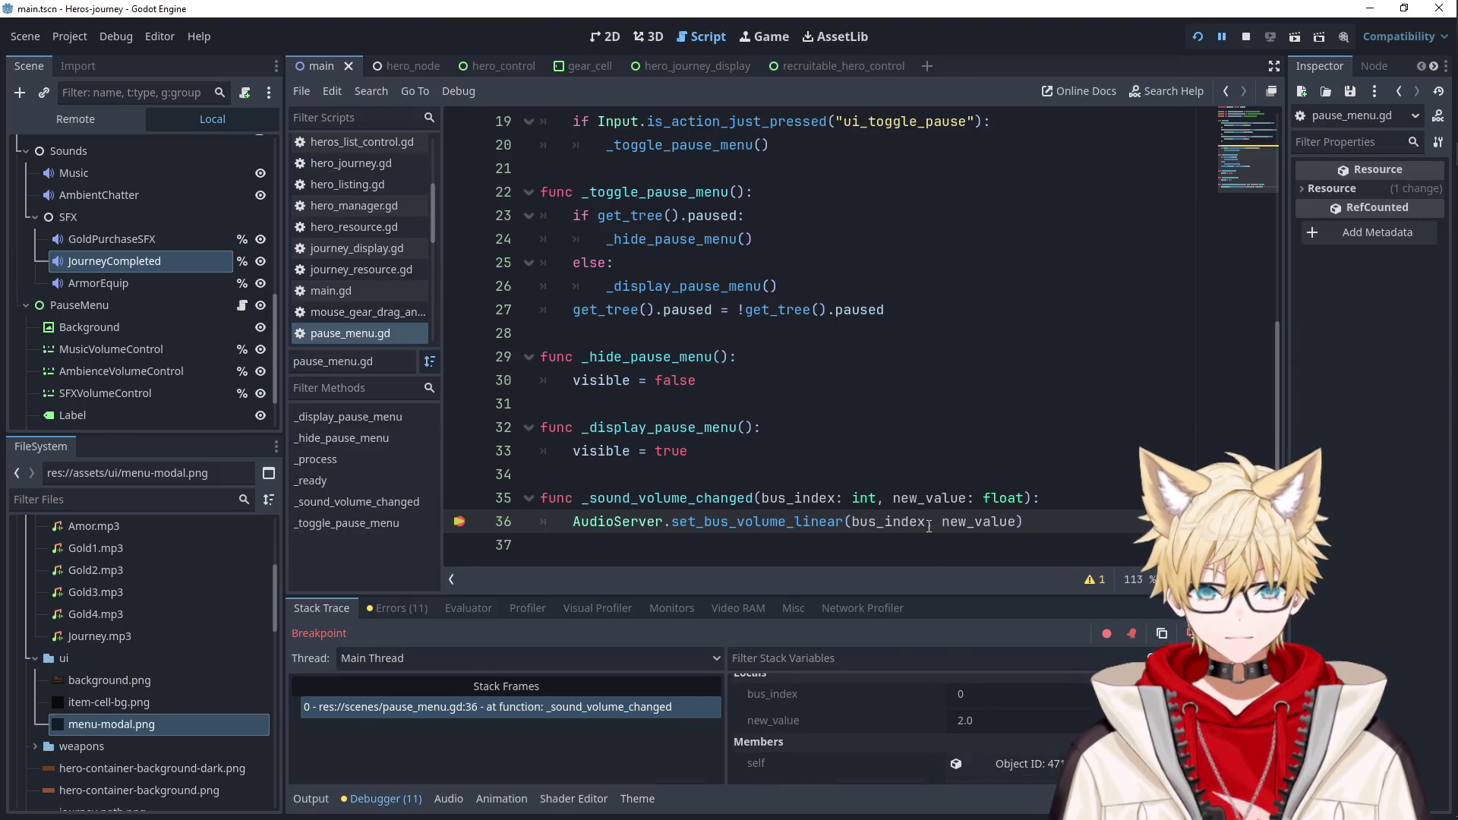
key("F12")
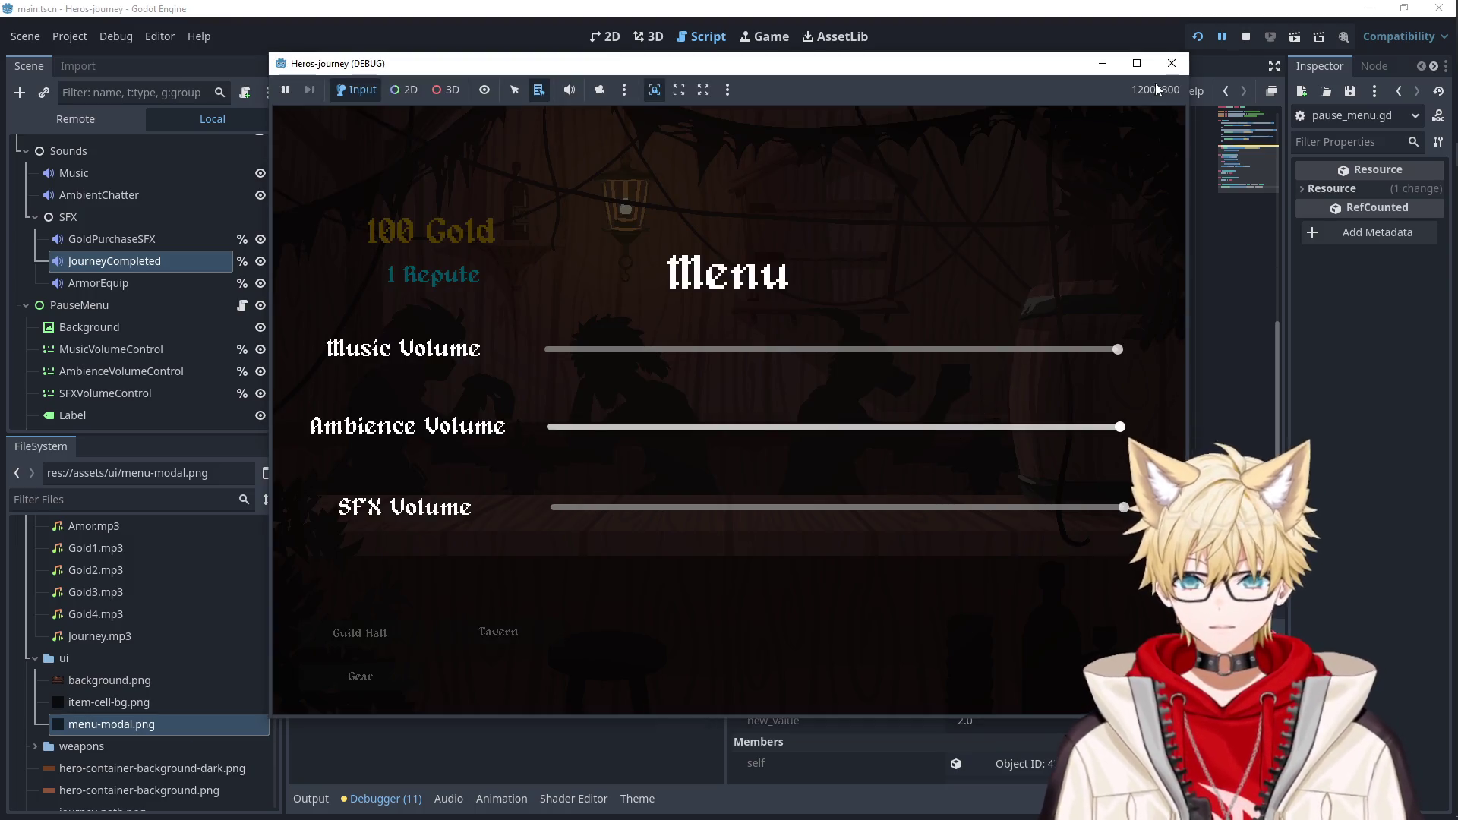
left_click(1172, 63)
Inspect the MusicVolumeControl slider node and the pause toggle code, then relaunch the game.
left_click(130, 359)
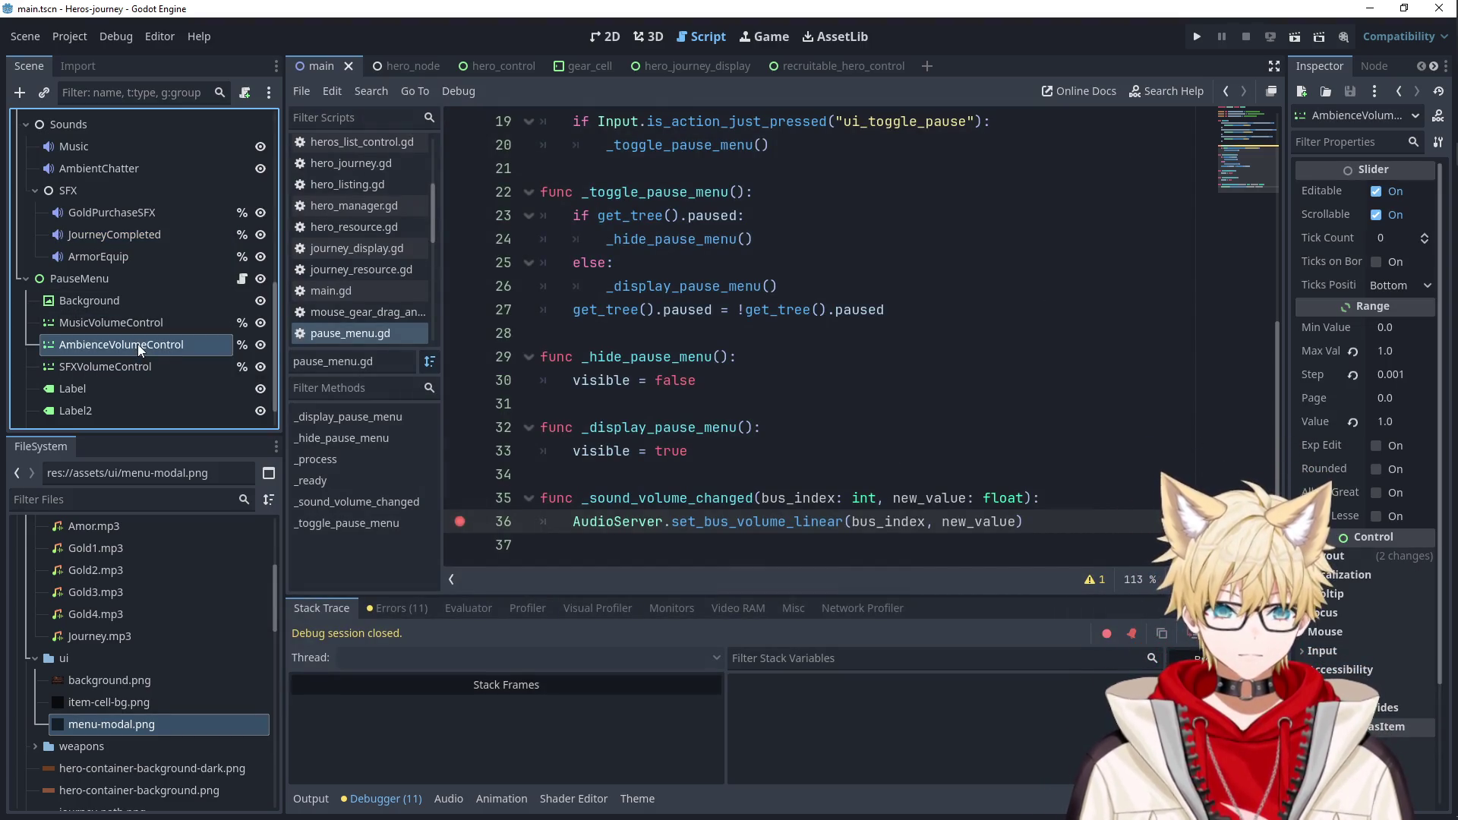
left_click(138, 322)
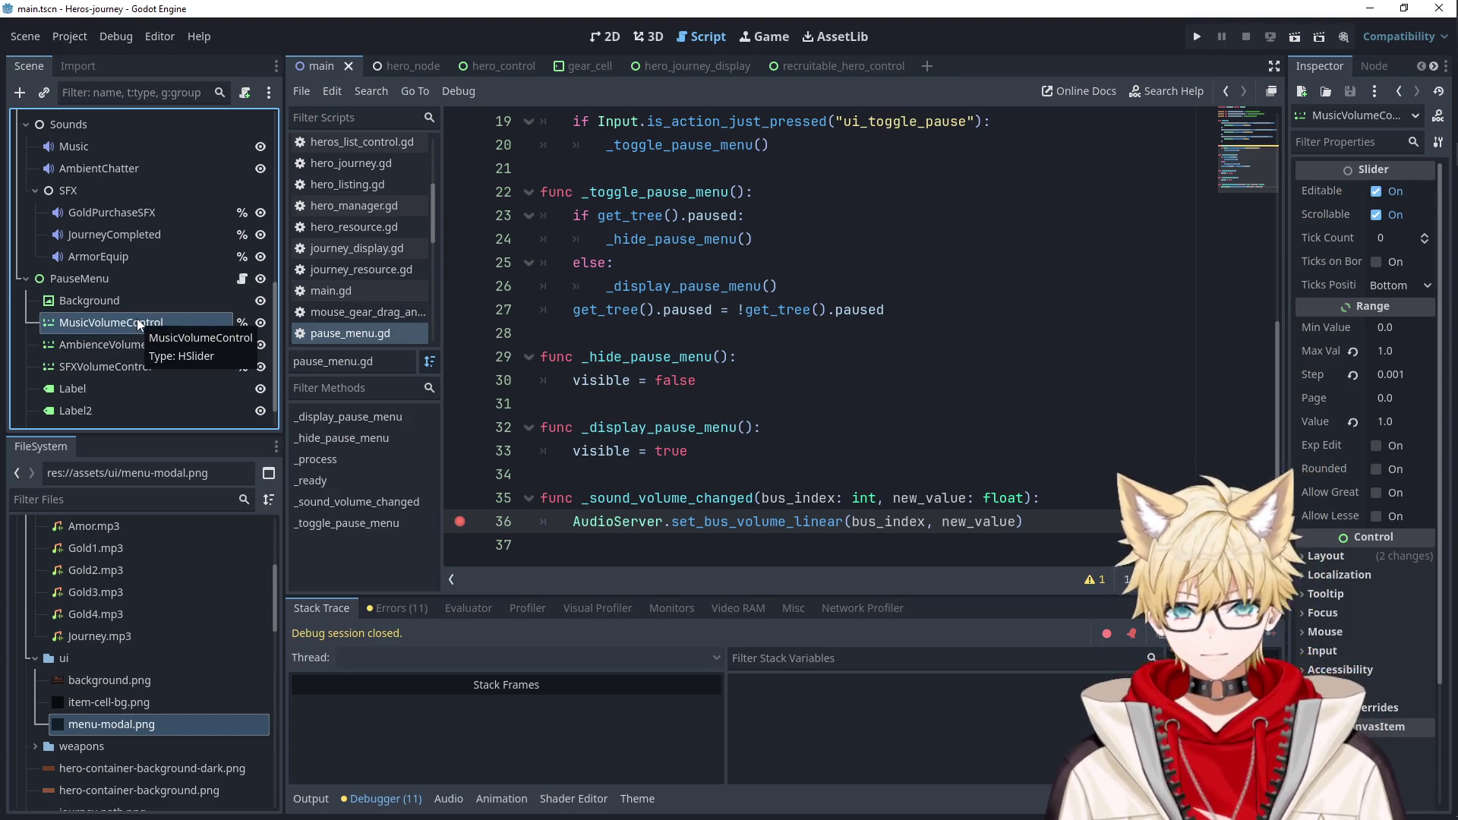
left_click(789, 309)
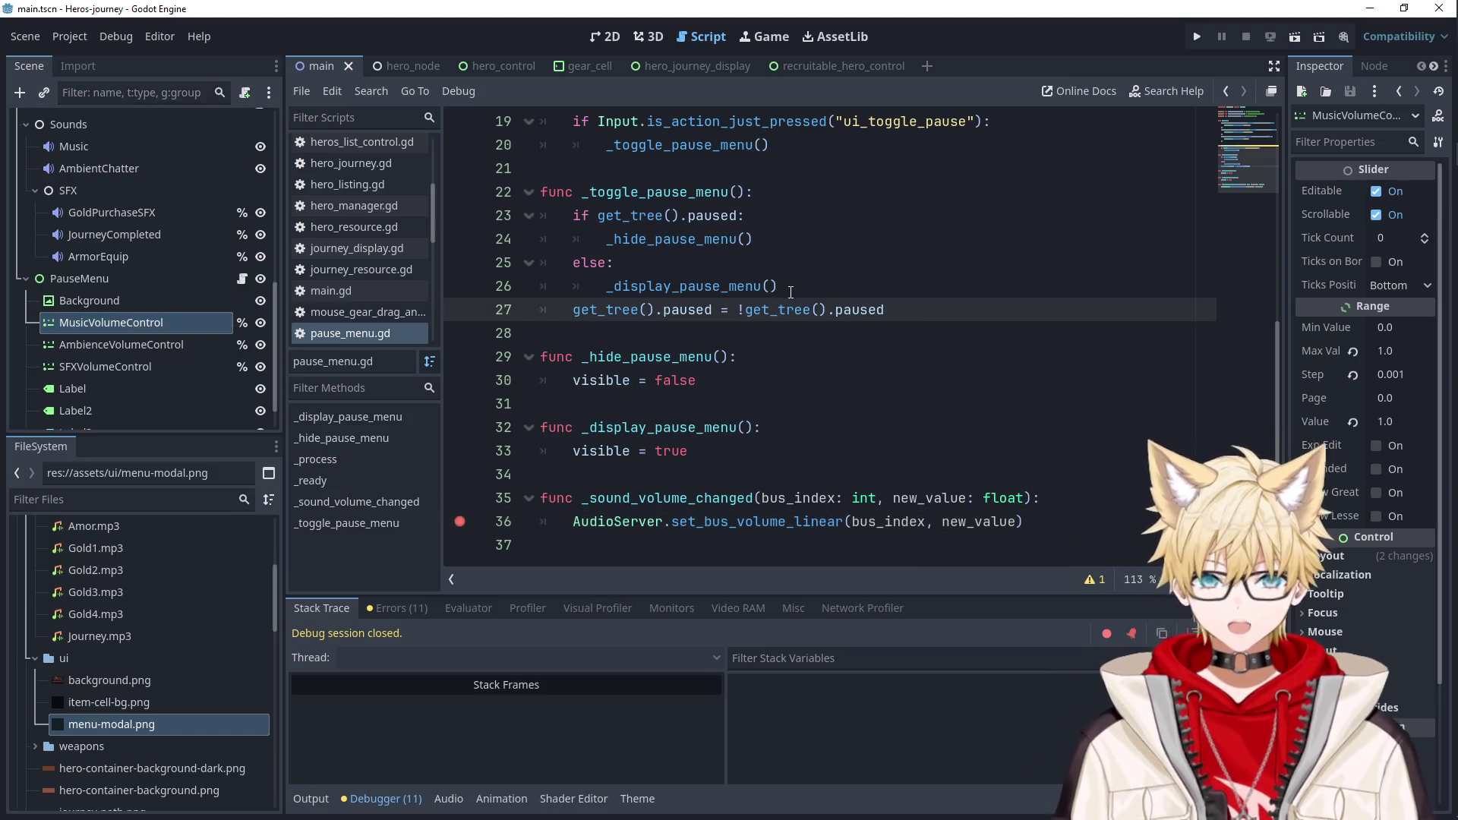
left_click(1198, 43)
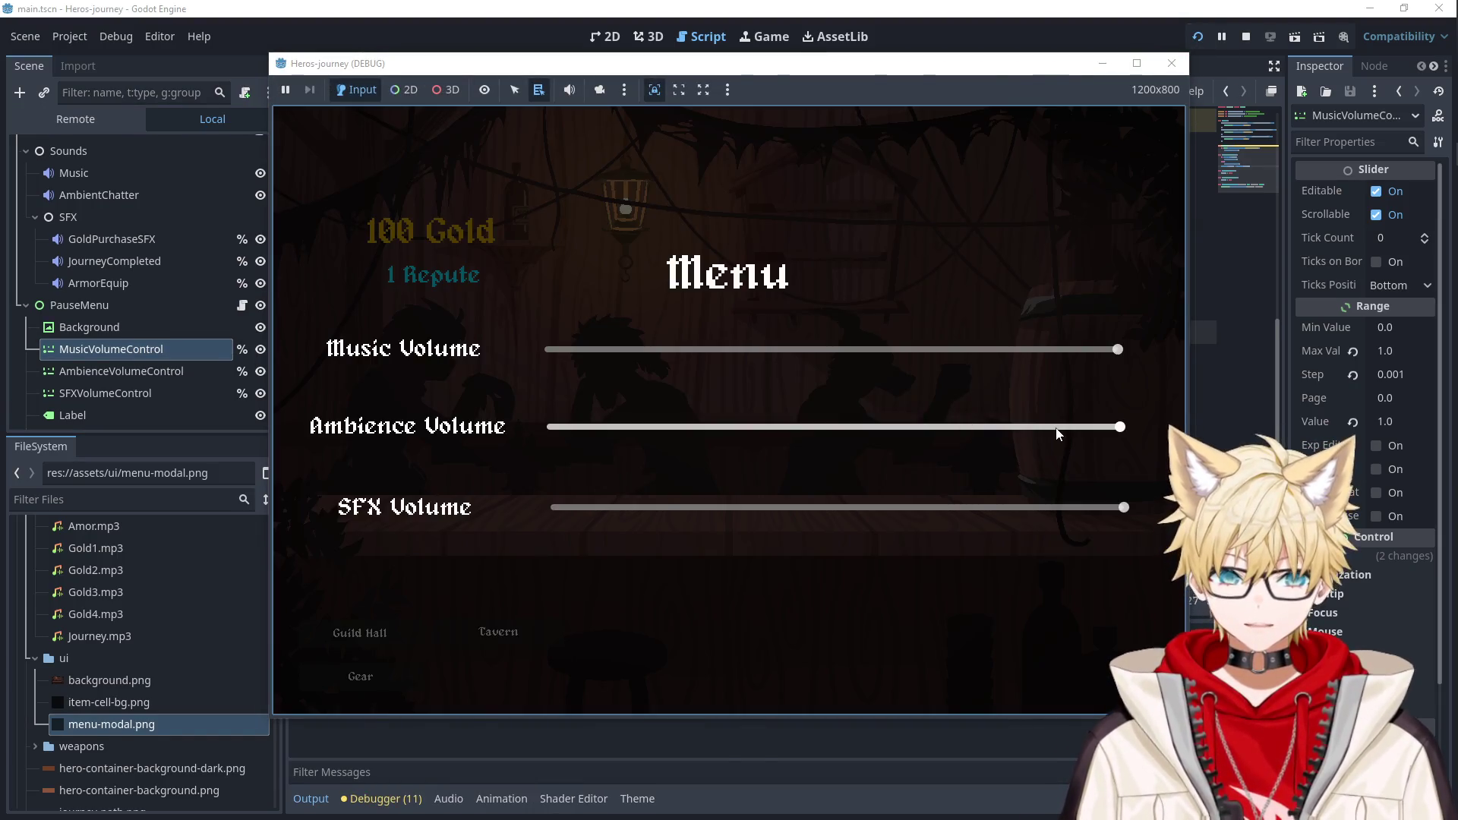
Move a volume slider to halt at line 36 with bus_index 0 and new_value 2.0.
left_click(1056, 426)
scroll(976, 732, "down", 3)
scroll(976, 731, "up", 3)
left_click(167, 380)
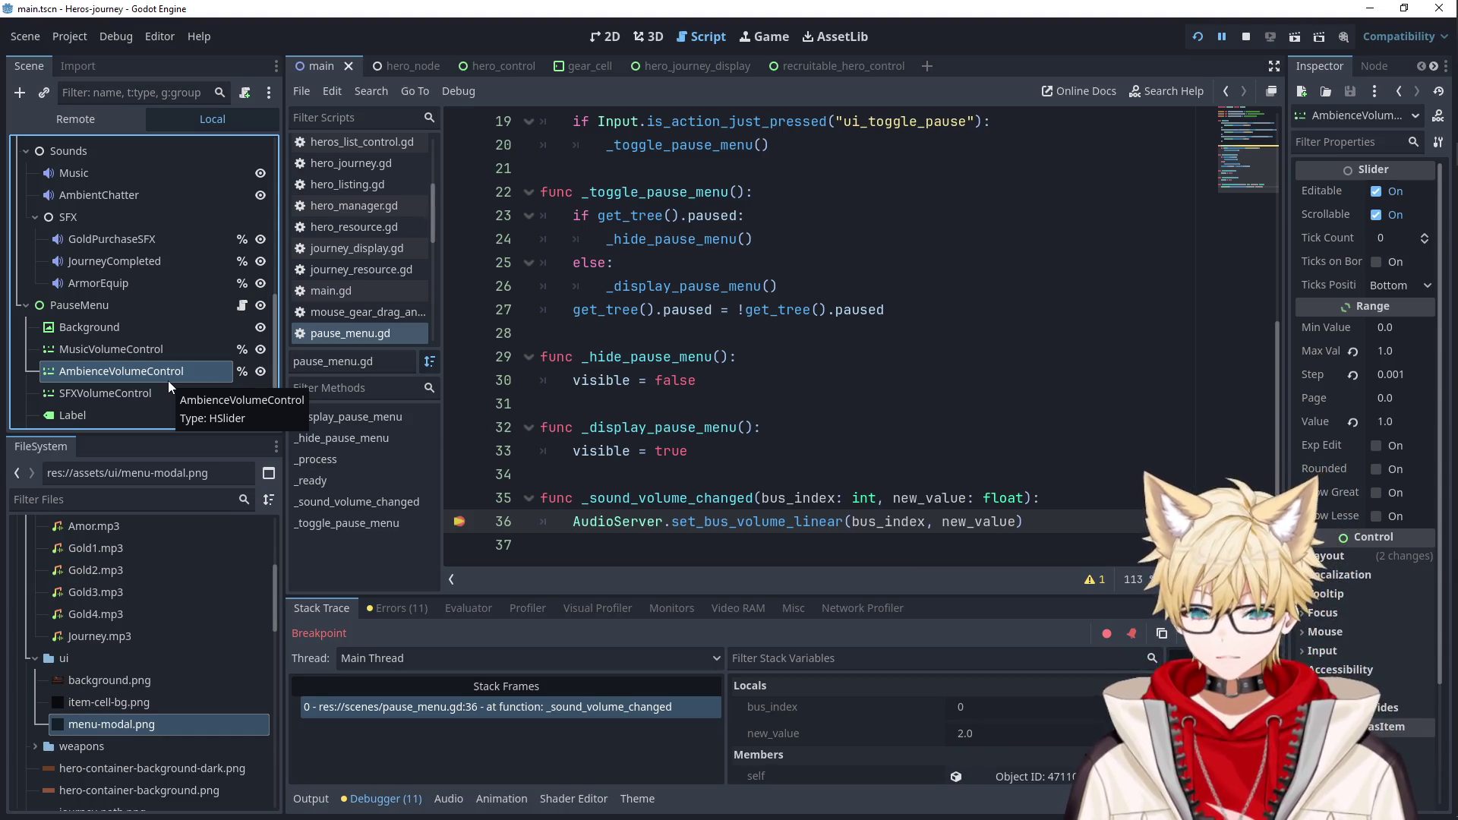
Review how each slider's signal connects to _sound_volume_changed in _ready.
left_click(873, 403)
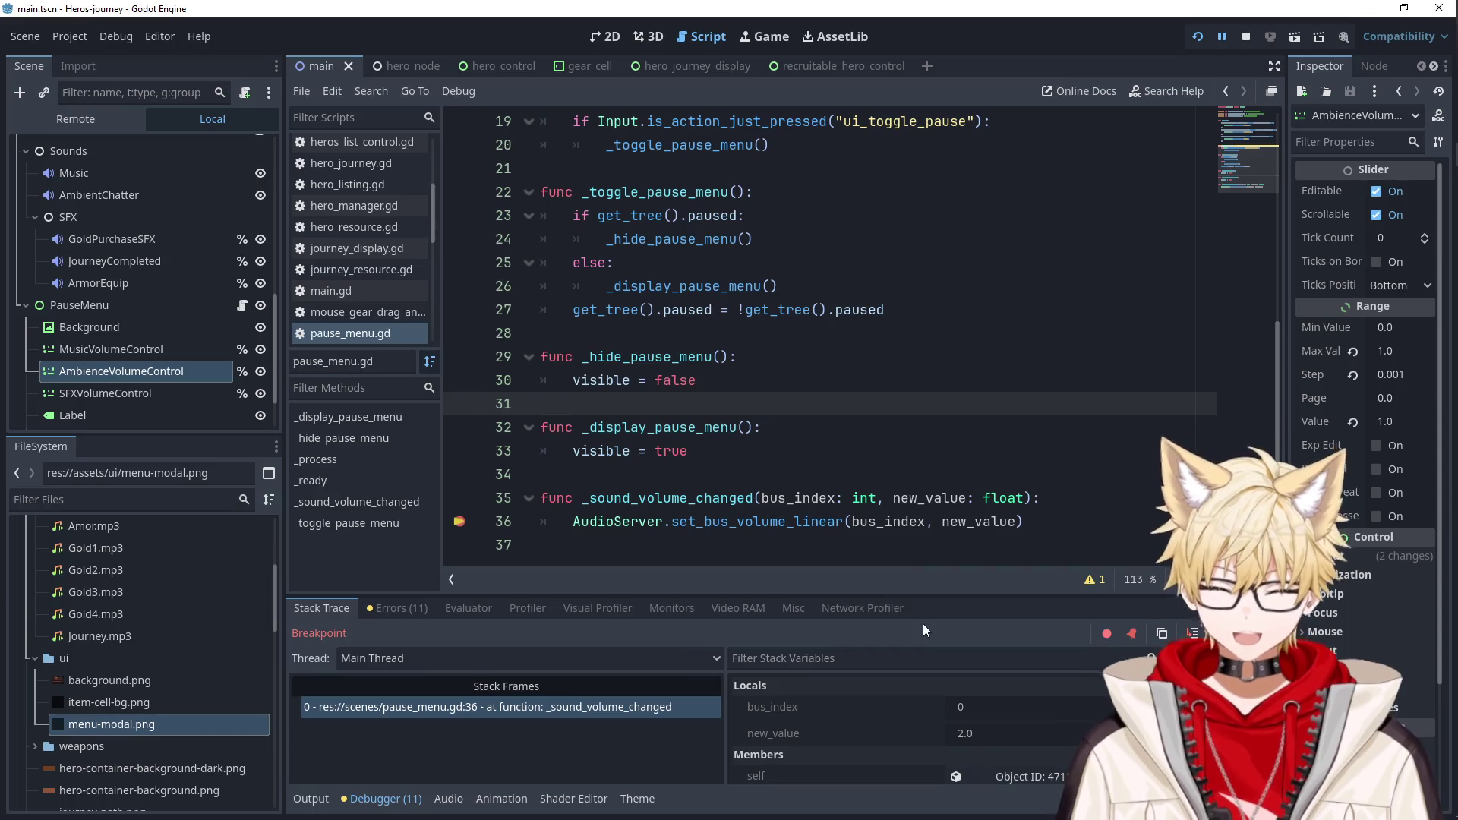
scroll(898, 719, "down", 1)
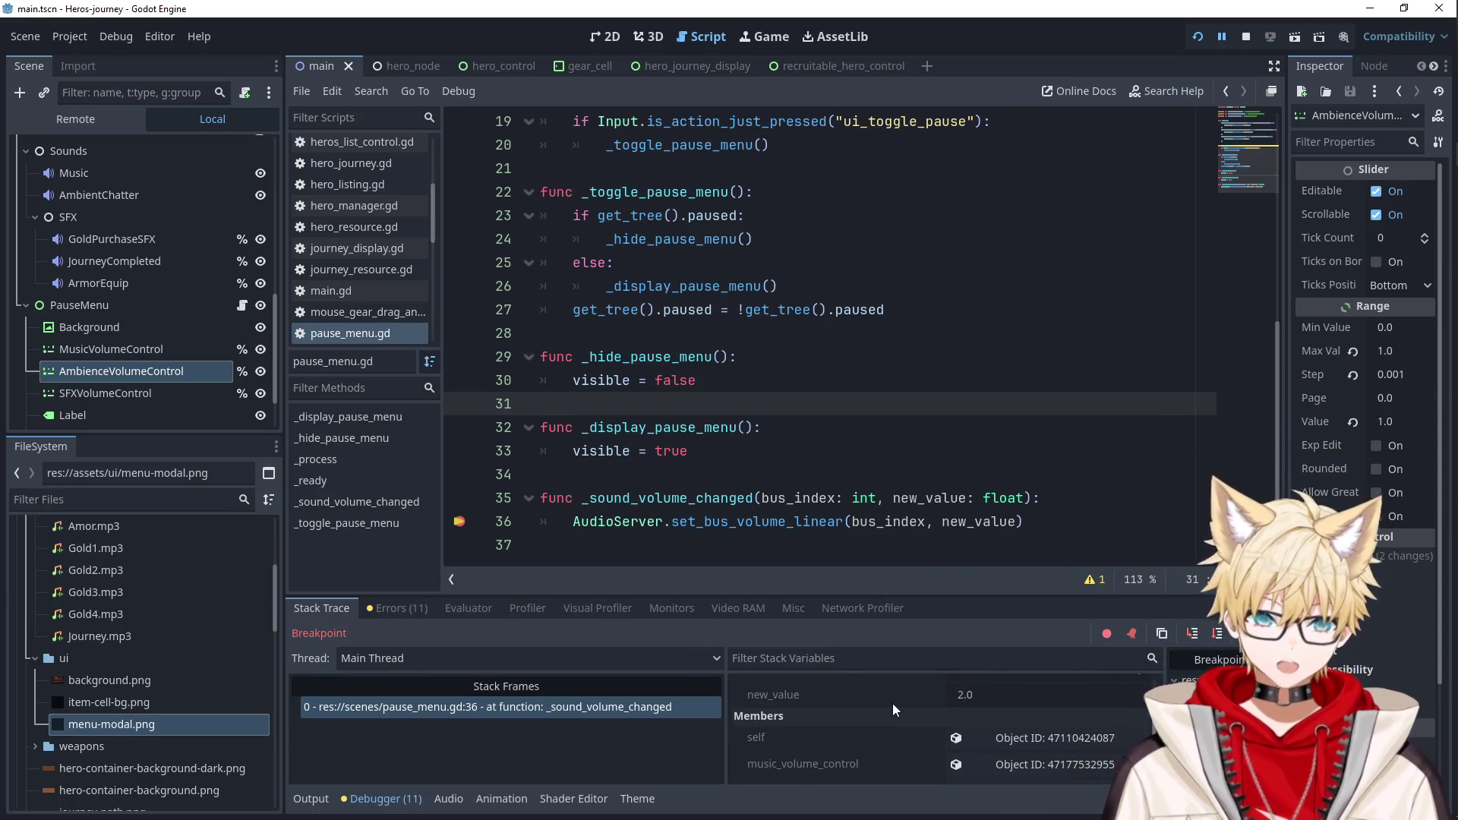
scroll(890, 694, "up", 1)
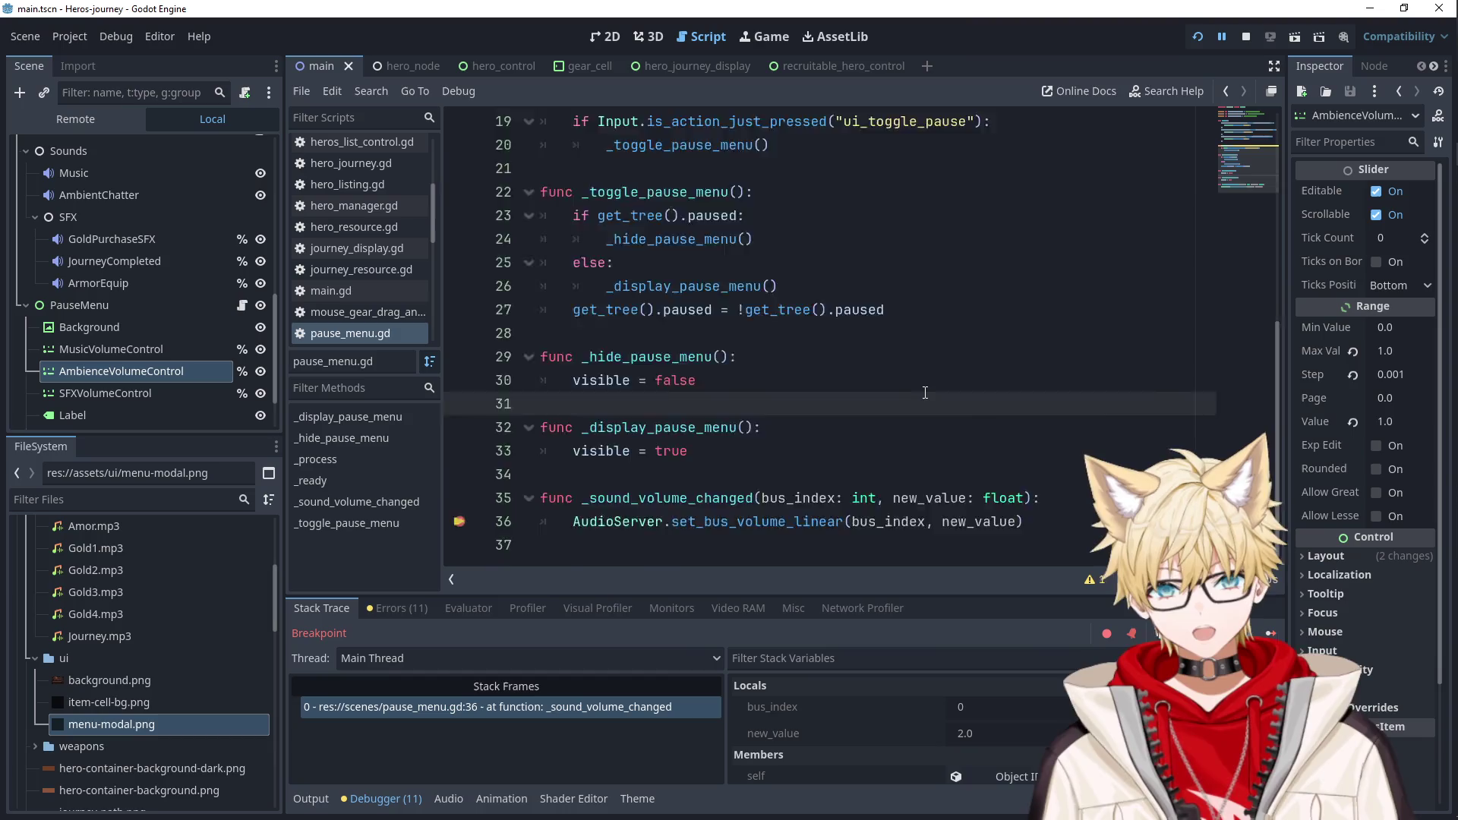
scroll(925, 392, "up", 6)
double_click(999, 285)
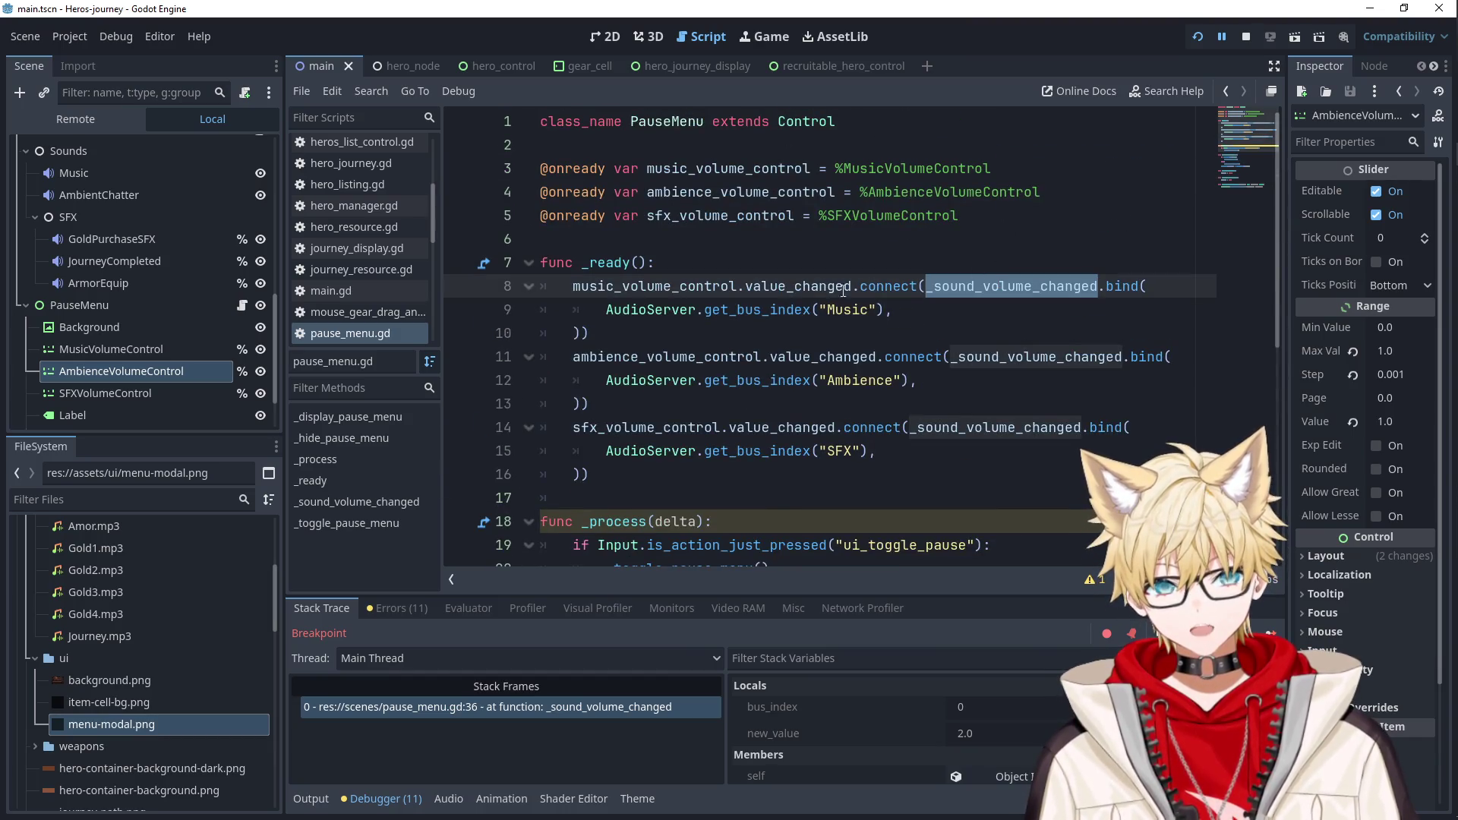
mouse_move(794, 291)
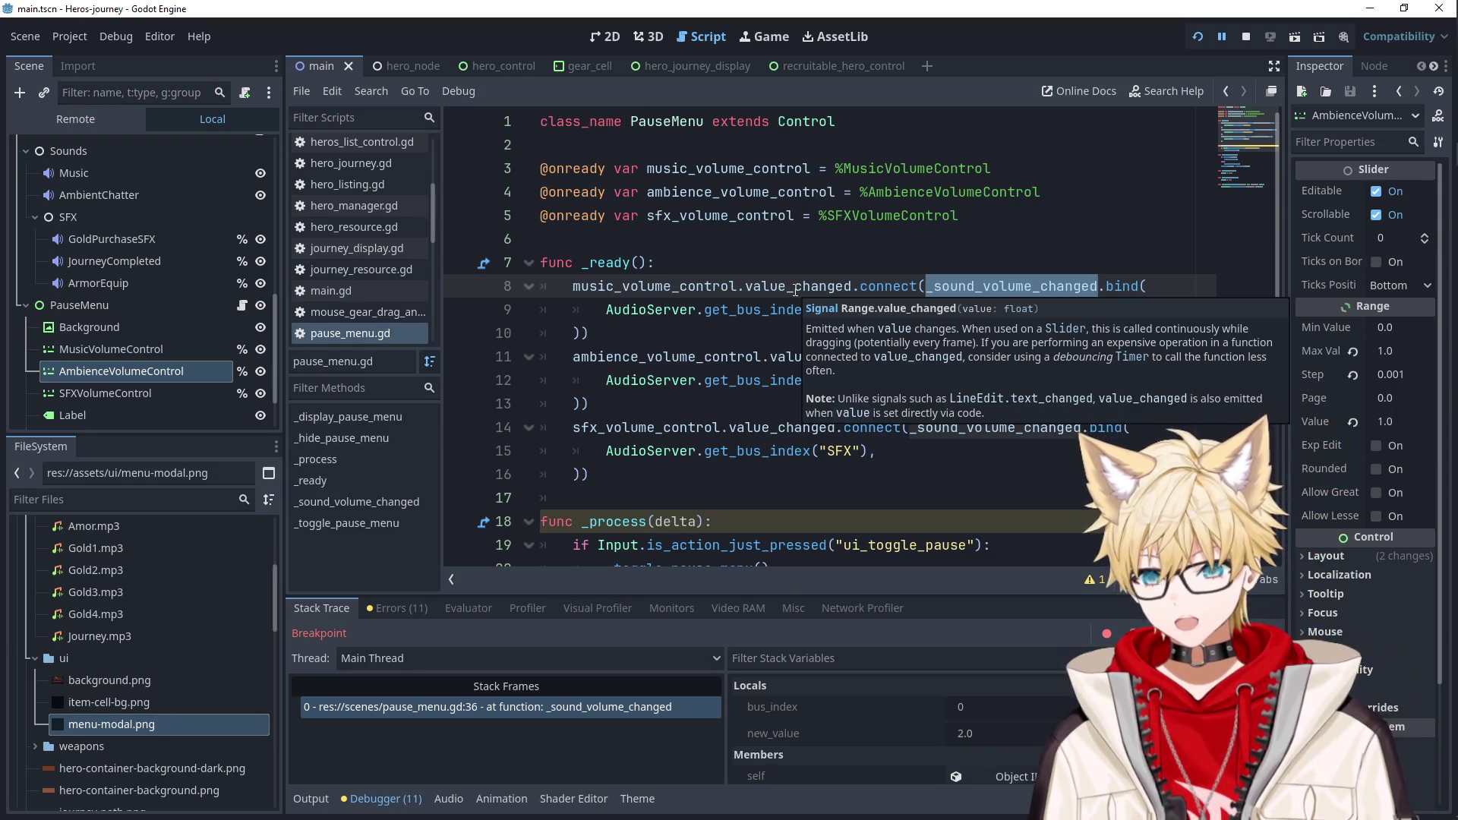
left_click(911, 240)
mouse_move(1437, 321)
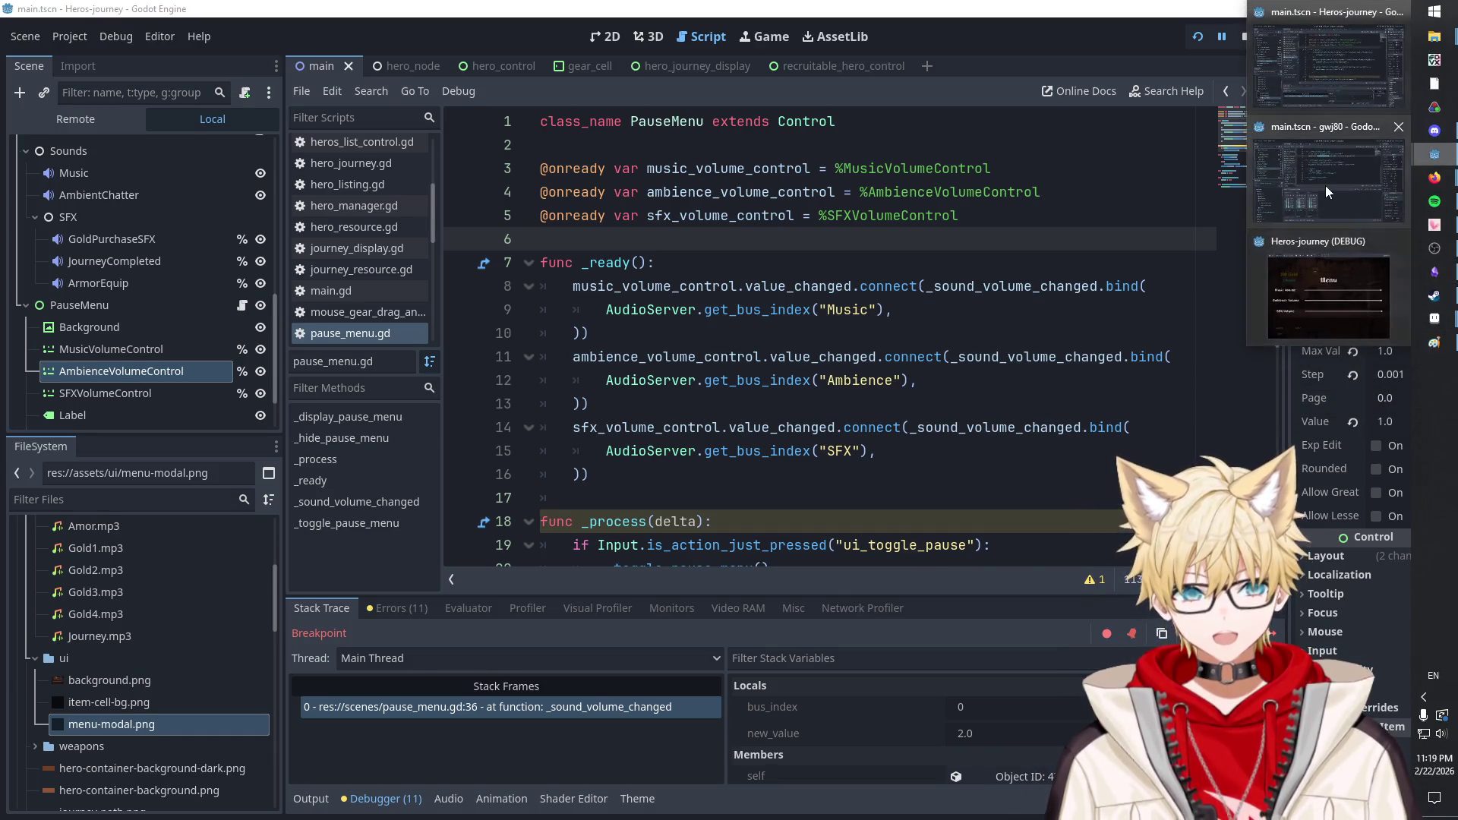
Compare the gwj80 music slider connection with the Heros-journey _ready code.
left_click(1324, 185)
scroll(703, 271, "up", 5)
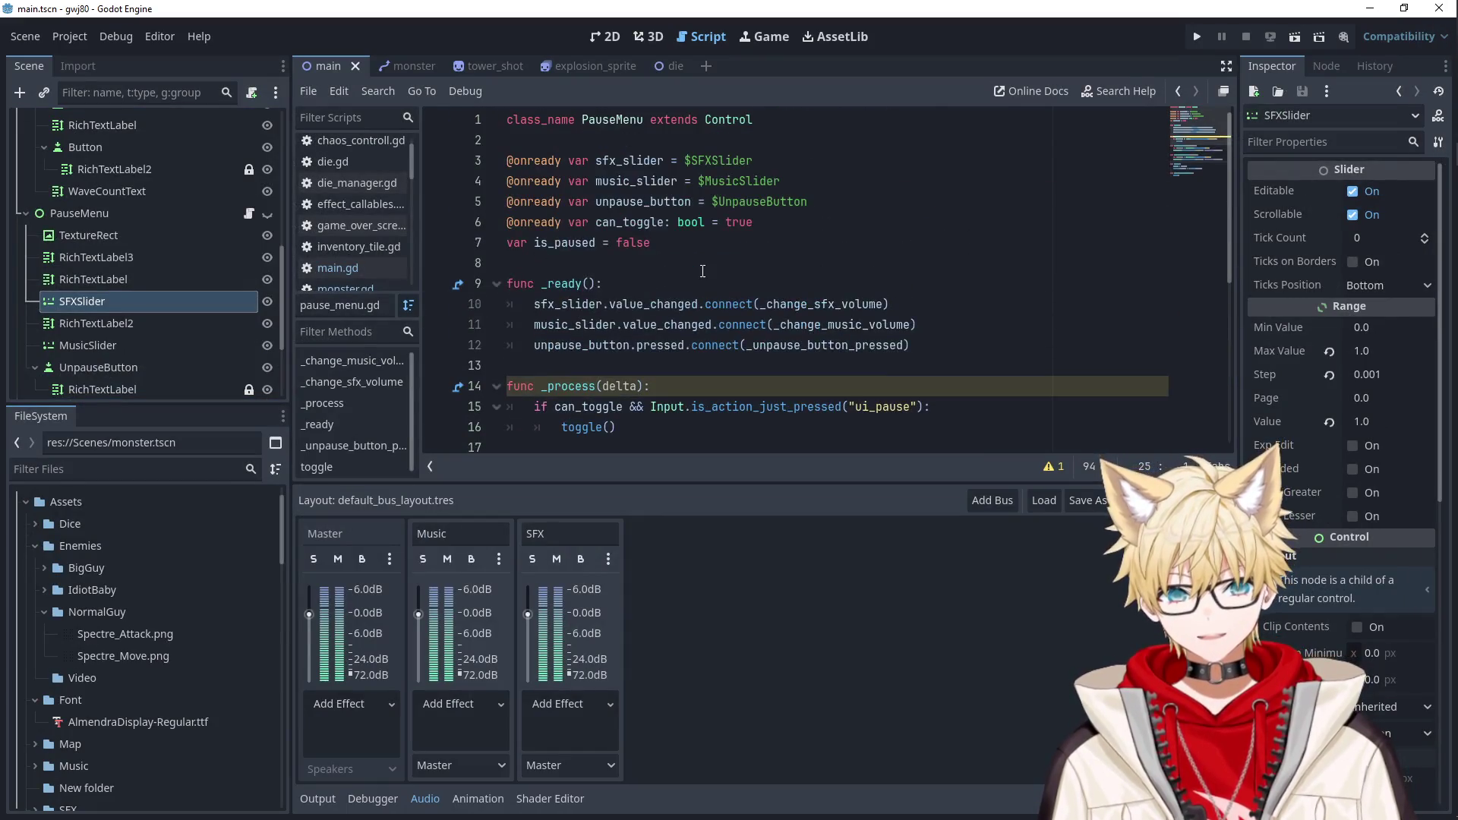
left_click(674, 305)
left_click(1371, 8)
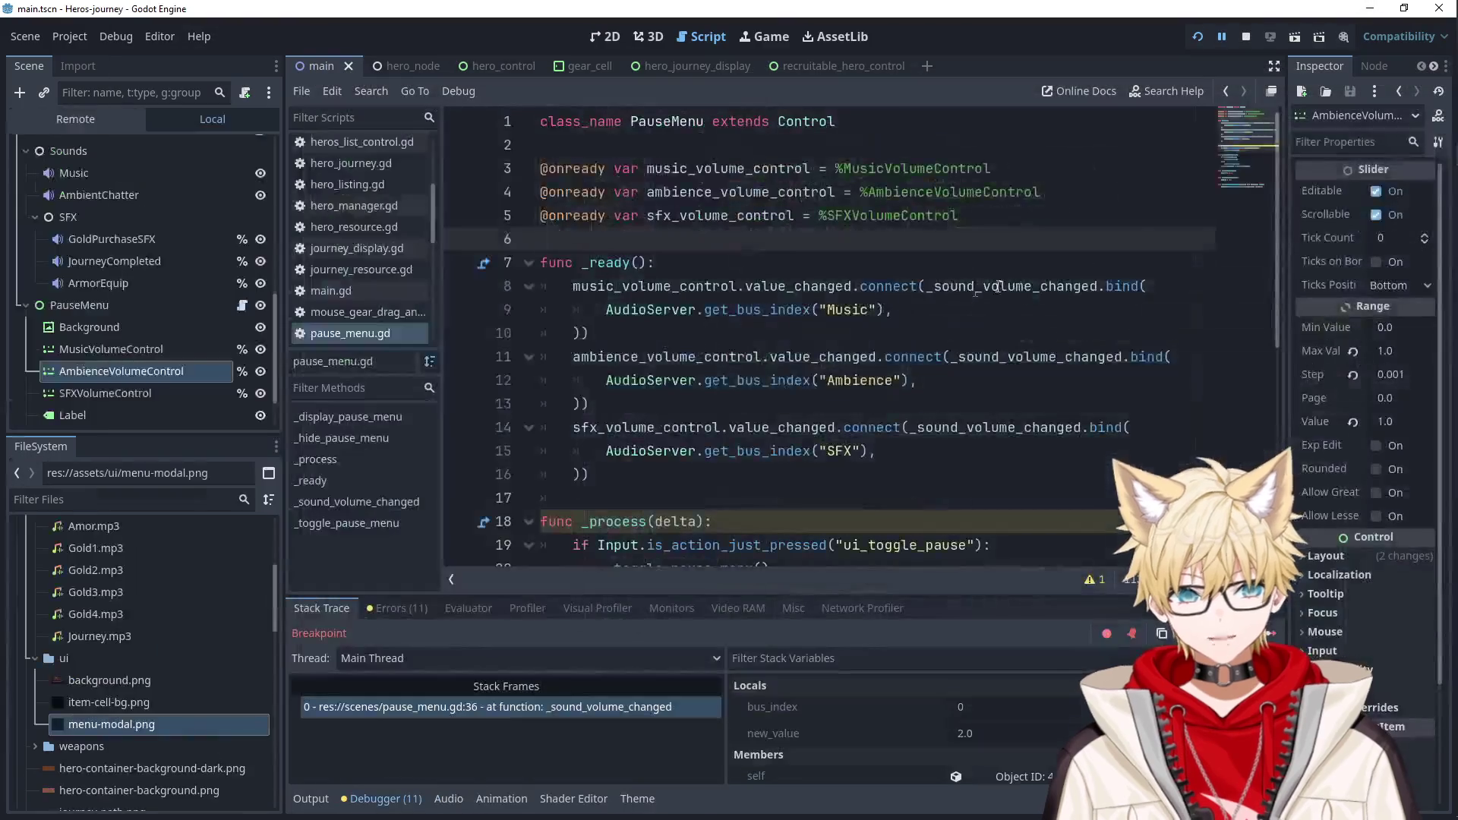
left_click(797, 286)
left_click(818, 327)
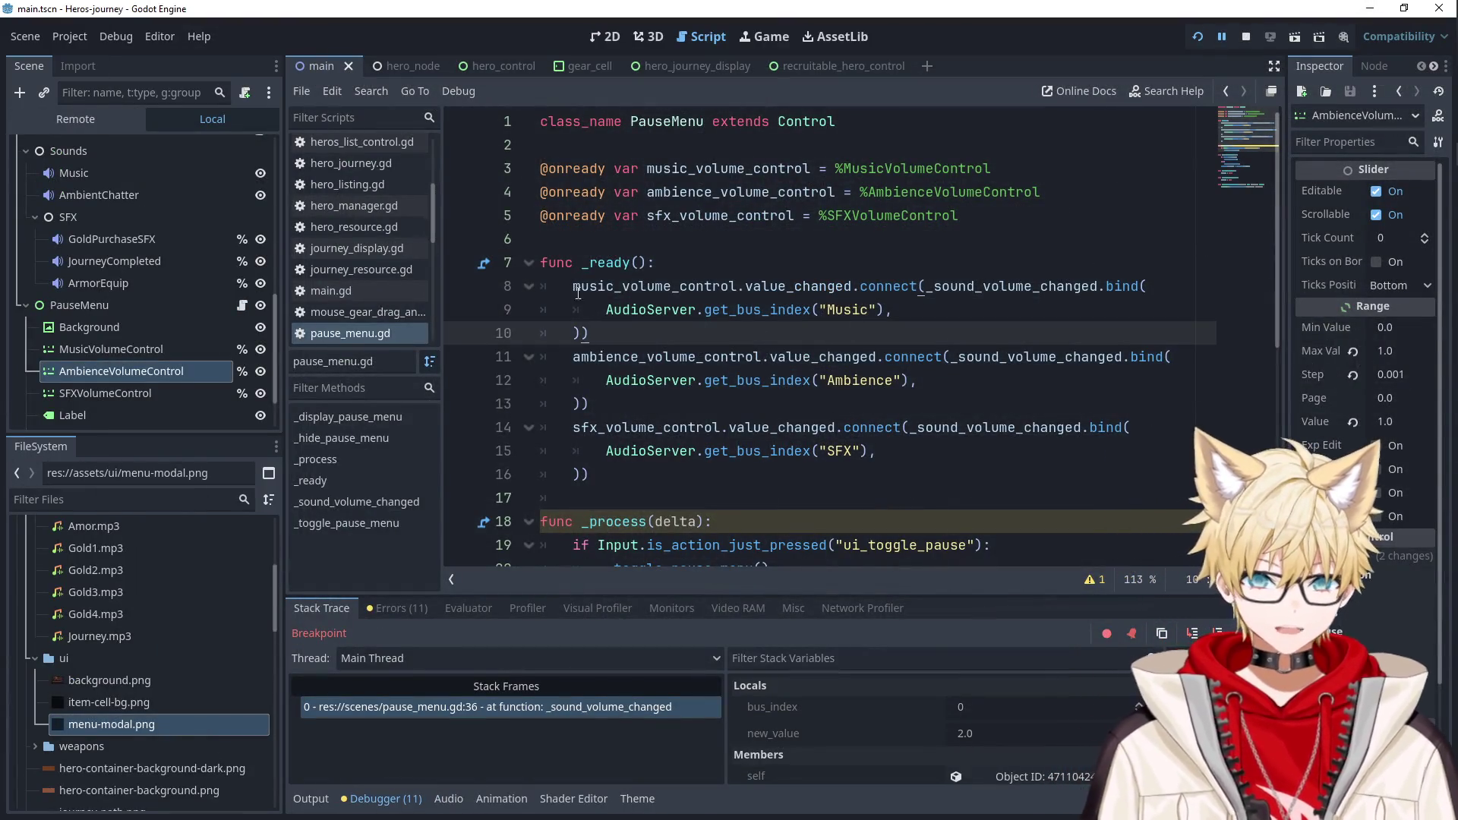
left_click(650, 309)
Save the scene, reload the current project via Stop & Reload, and run it again.
key("ctrl+s")
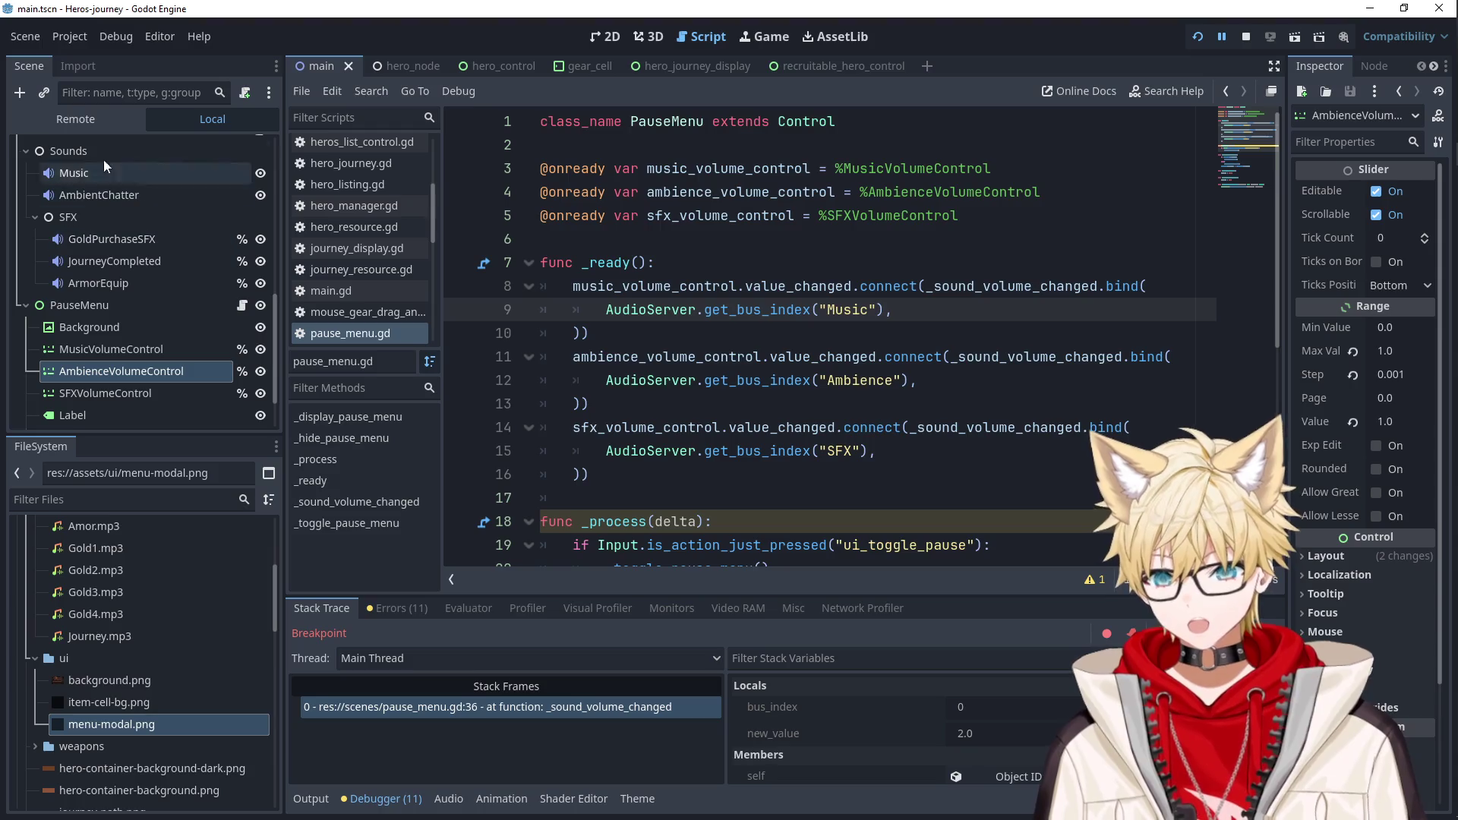
left_click(69, 37)
left_click(125, 262)
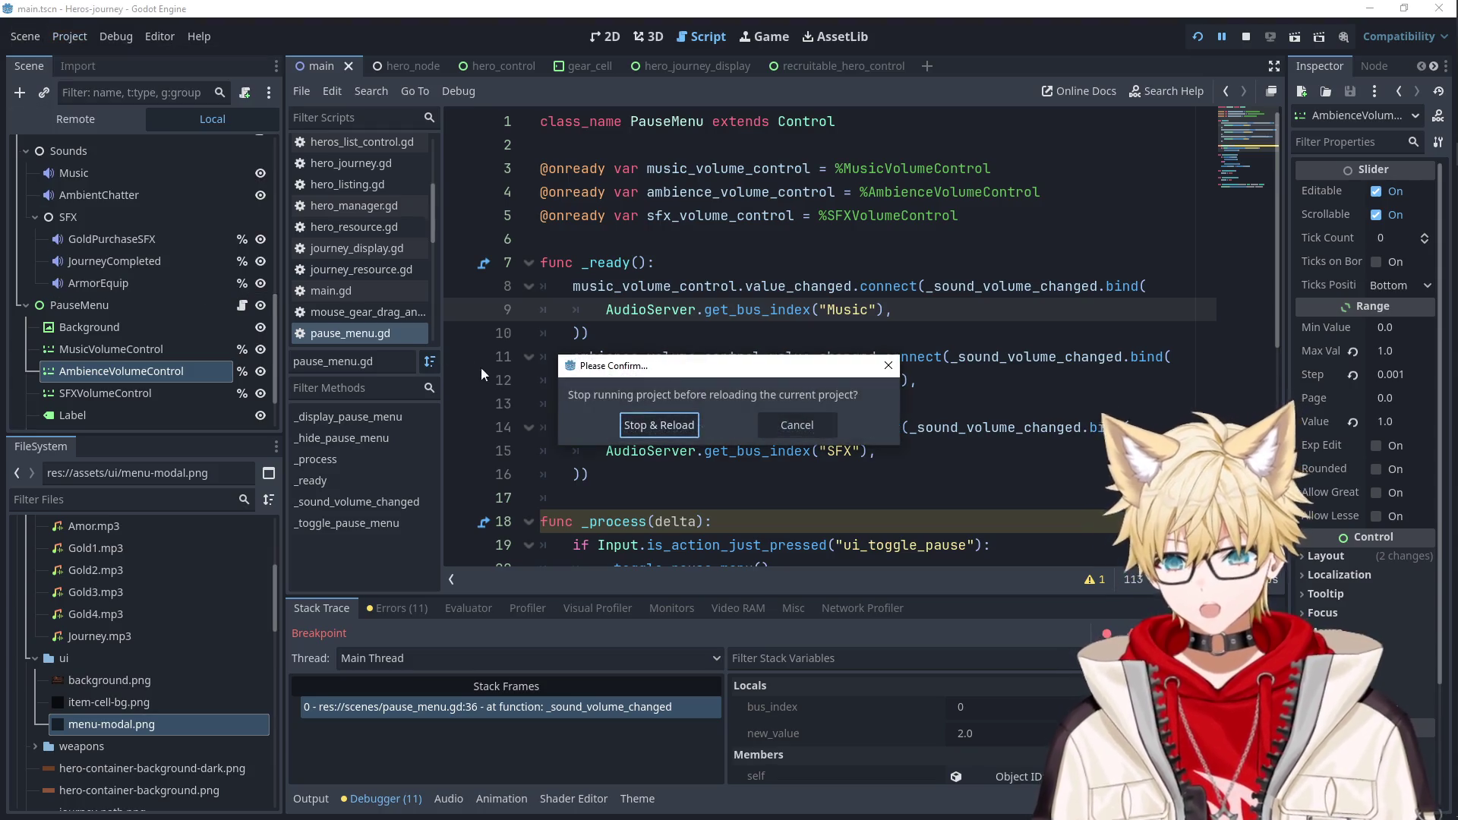
left_click(689, 426)
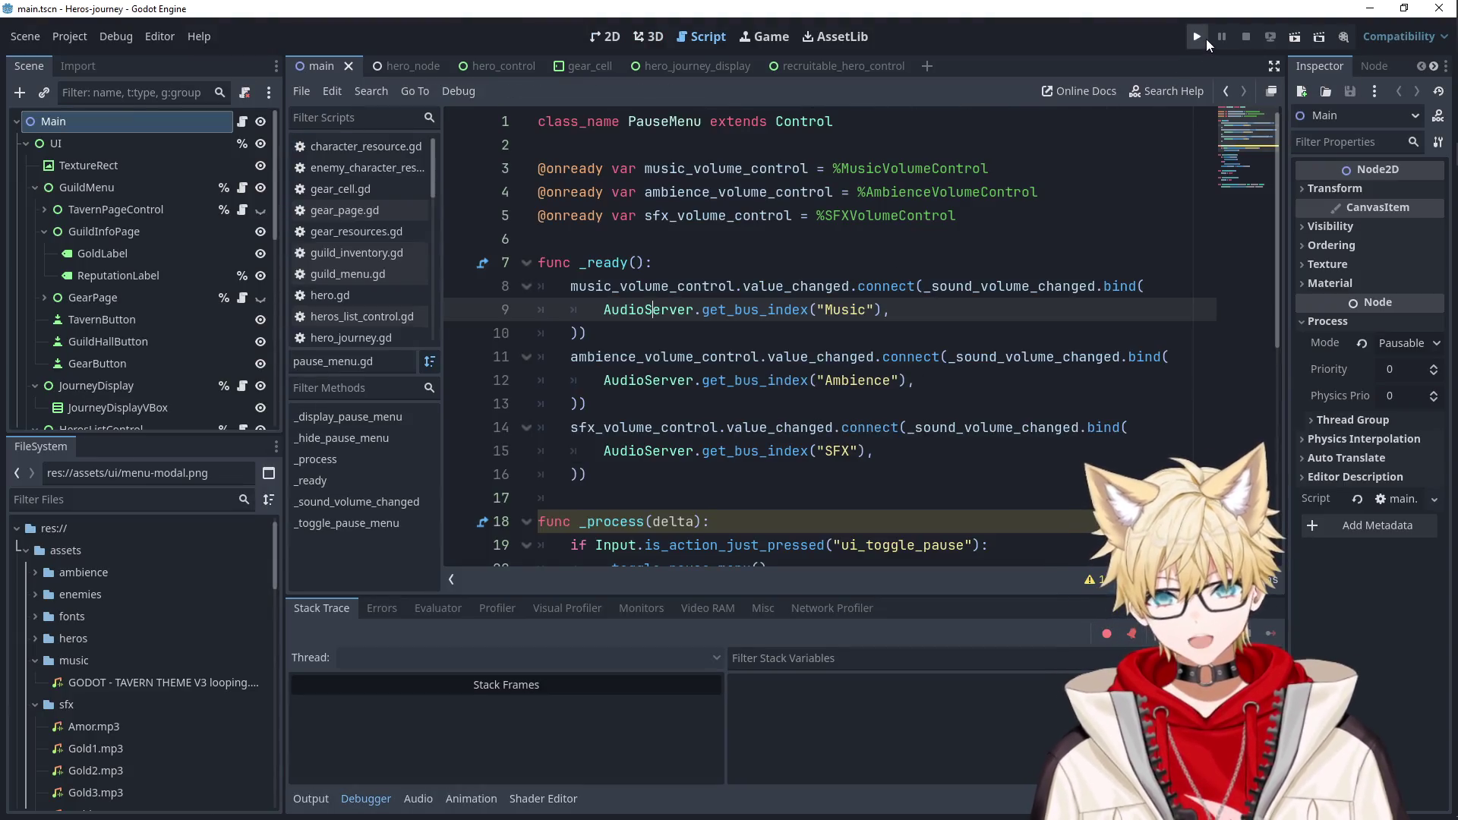
left_click(1199, 36)
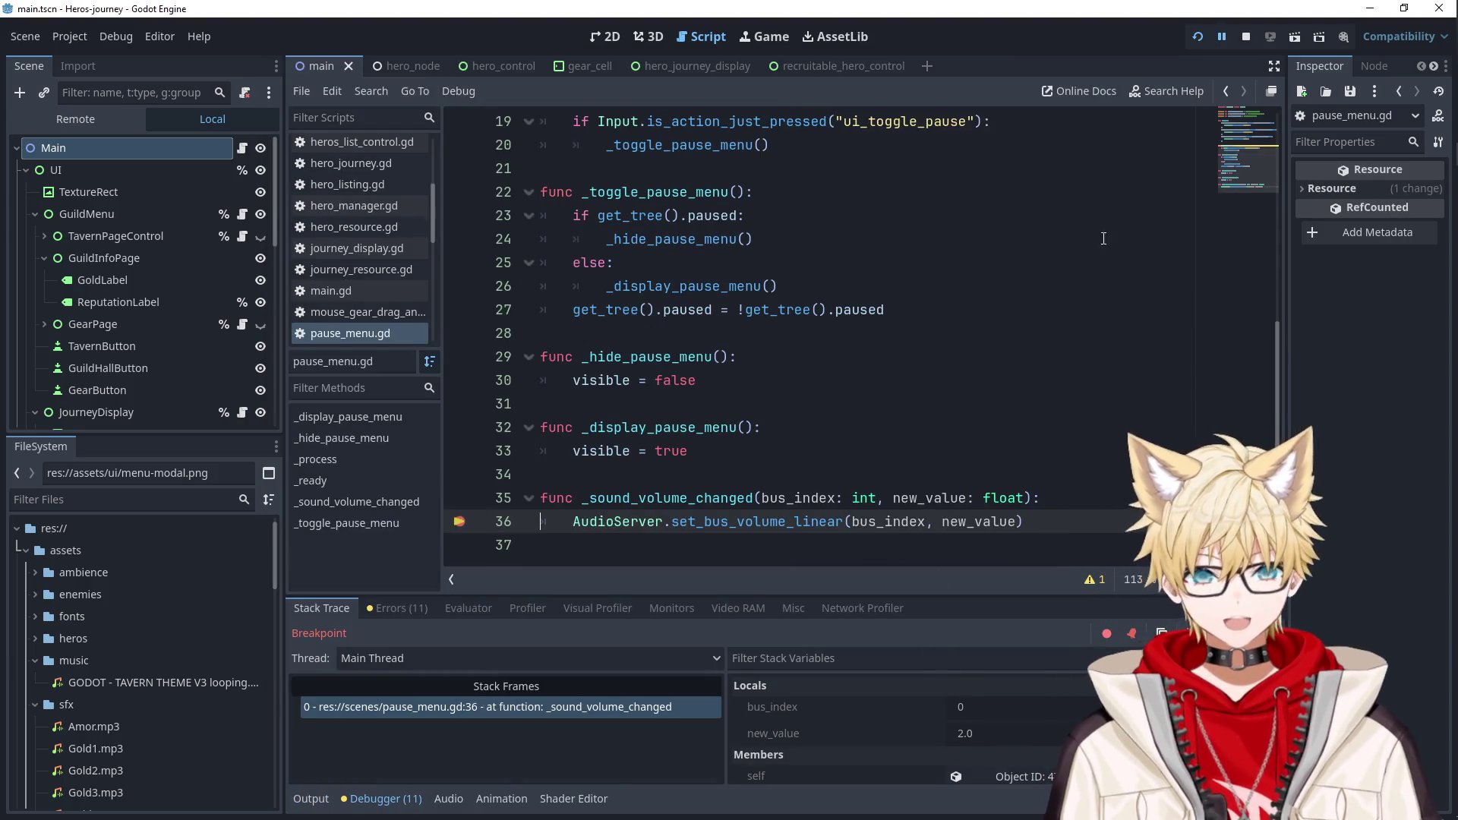
Alternate between the game's volume menu and the line-36 breakpoint, then close the game.
key("F12")
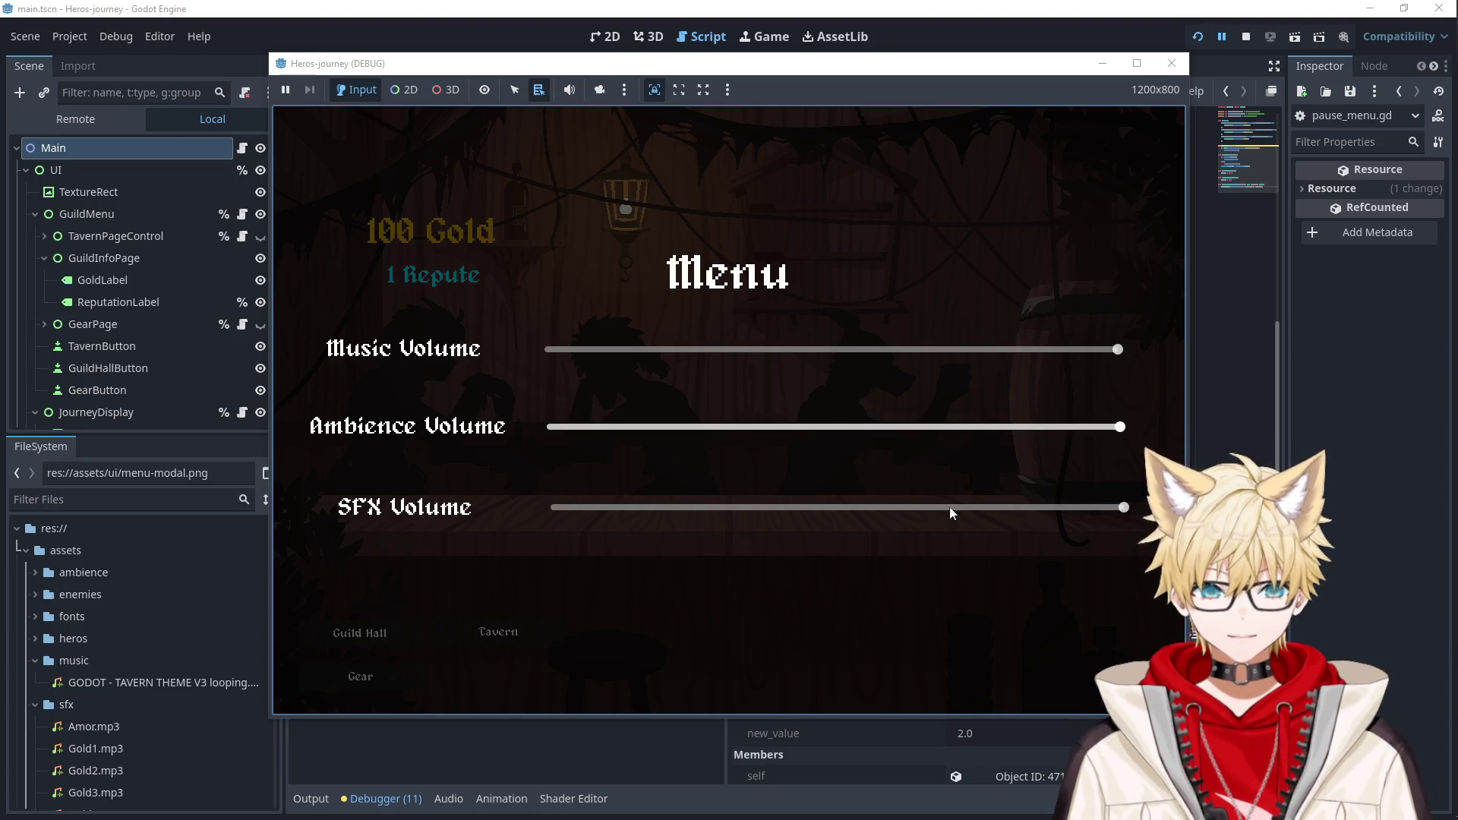
key("F12")
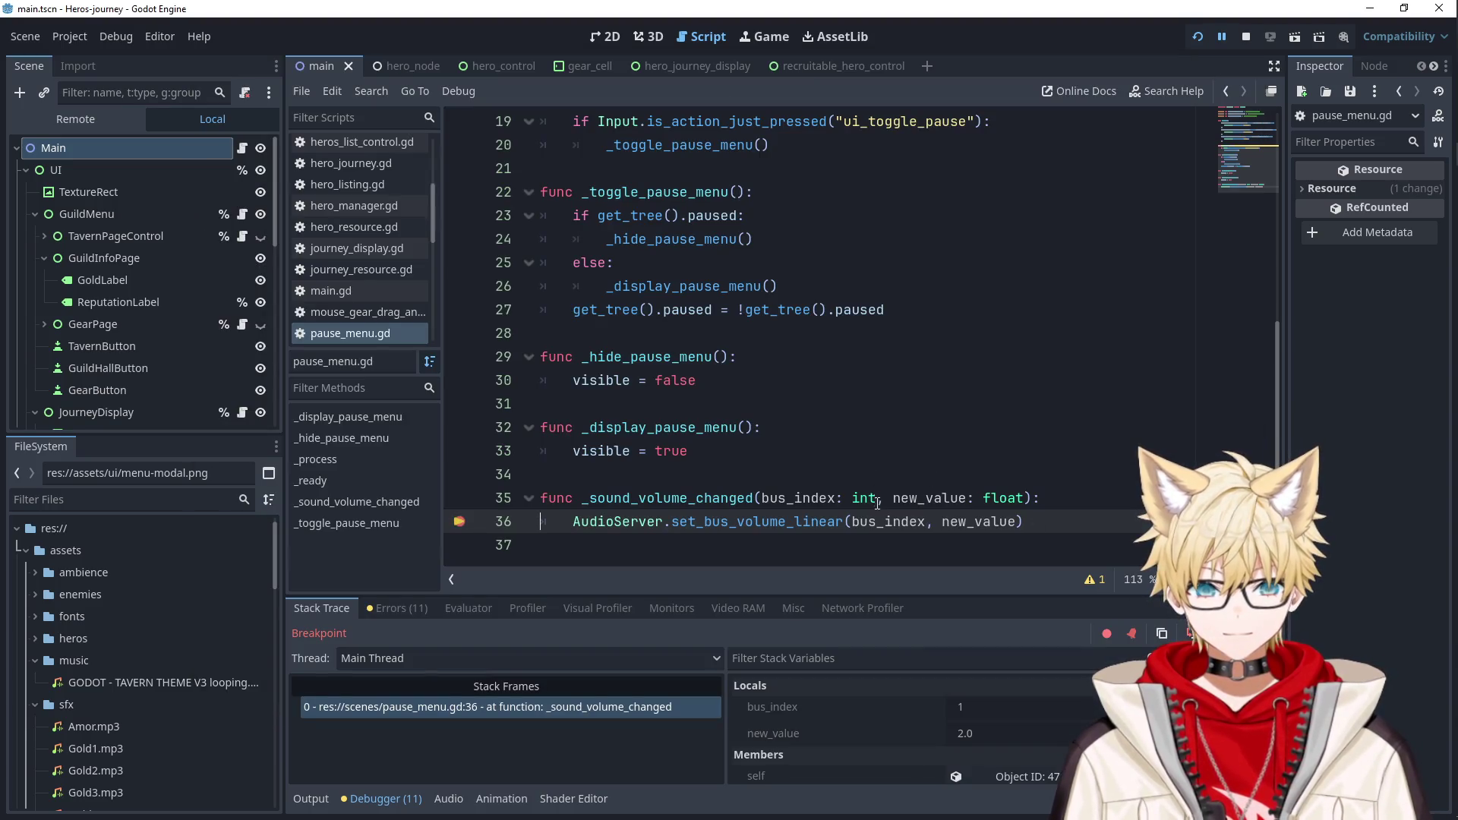
key("F12")
key("F12")
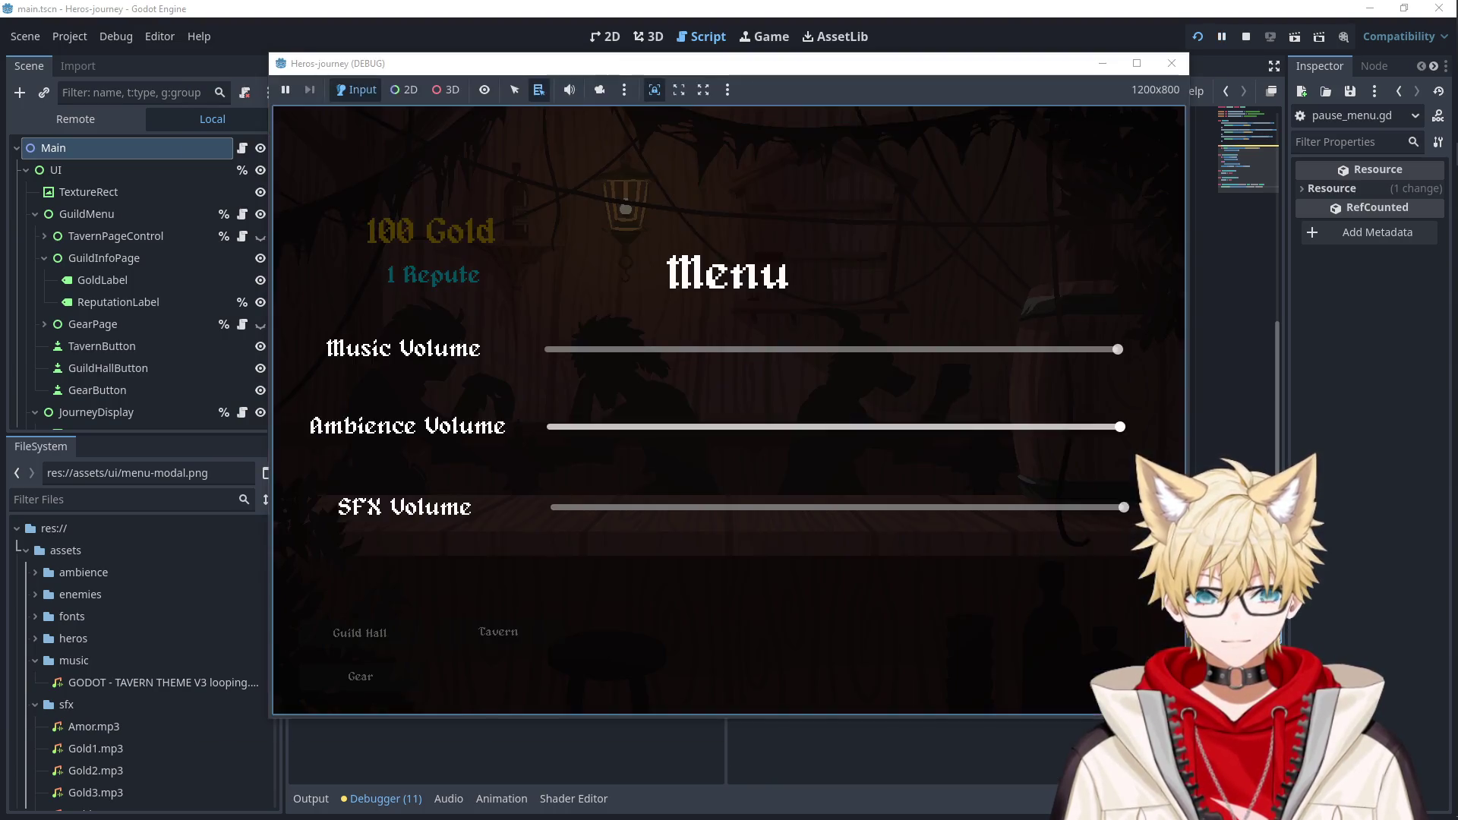
key("F12")
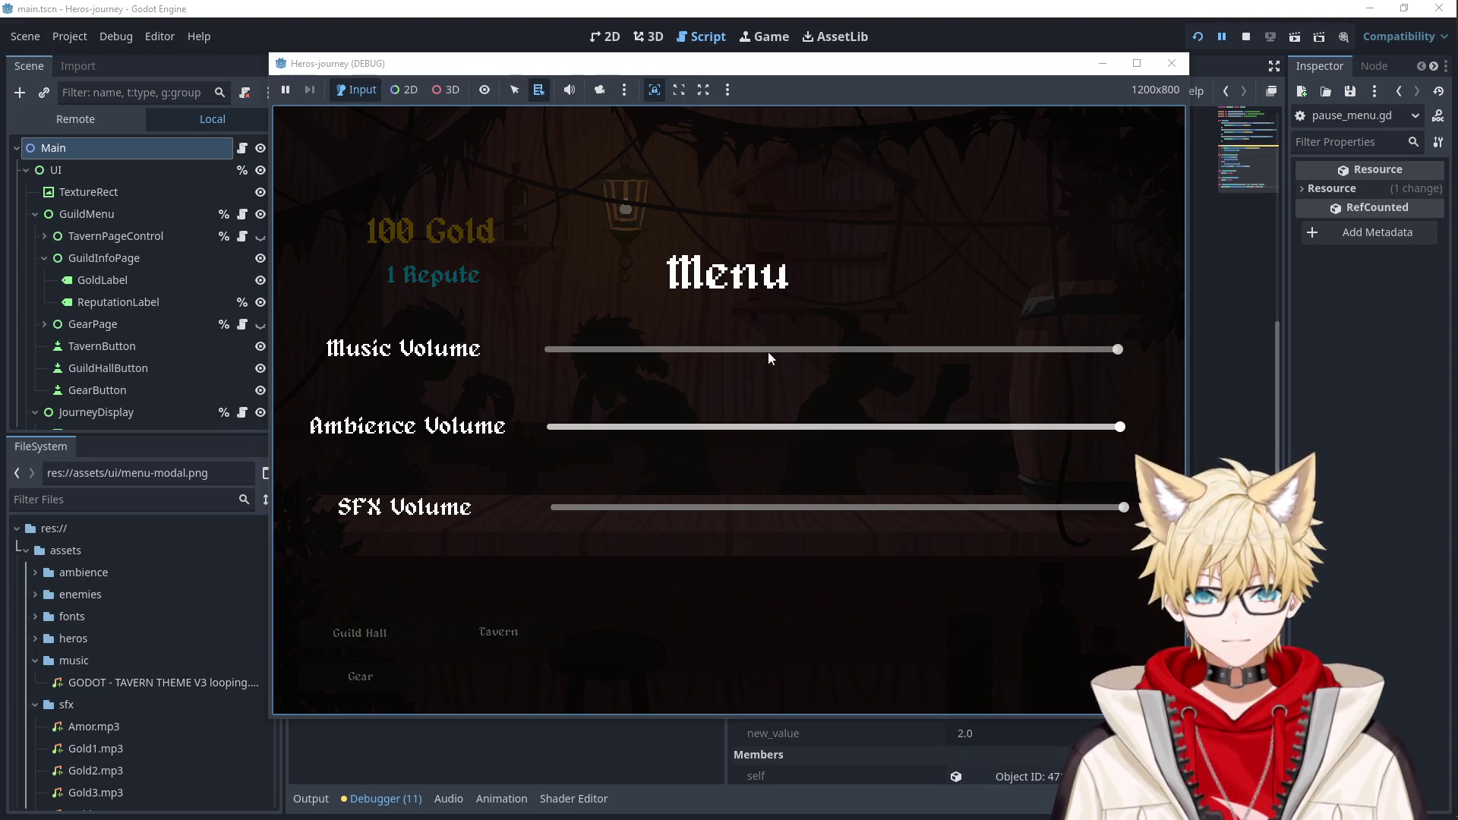
left_click(1171, 63)
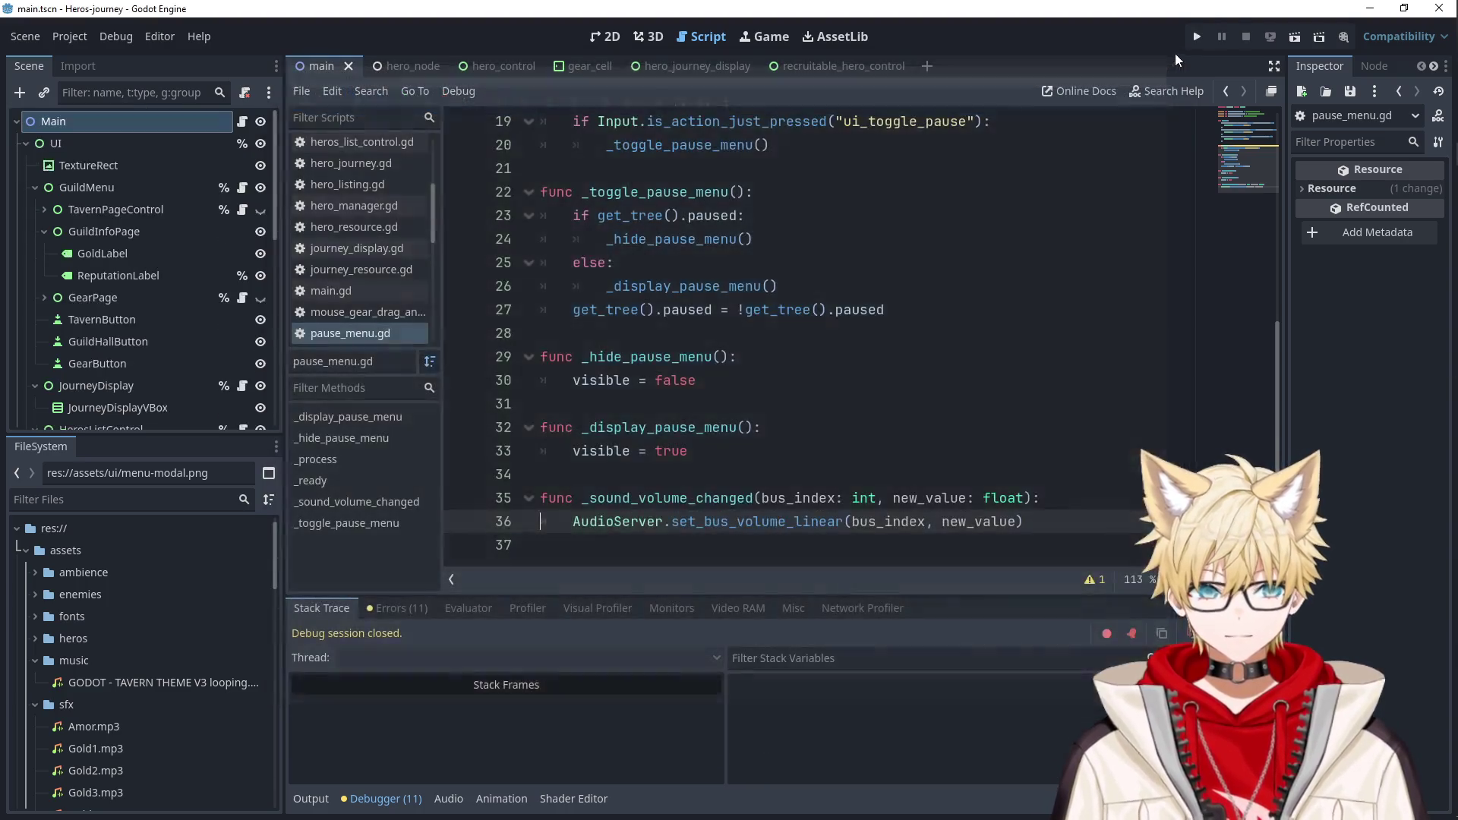
Hide the PauseMenu node, save and run, and drag the Music and Ambience sliders in-game.
scroll(148, 421, "down", 5)
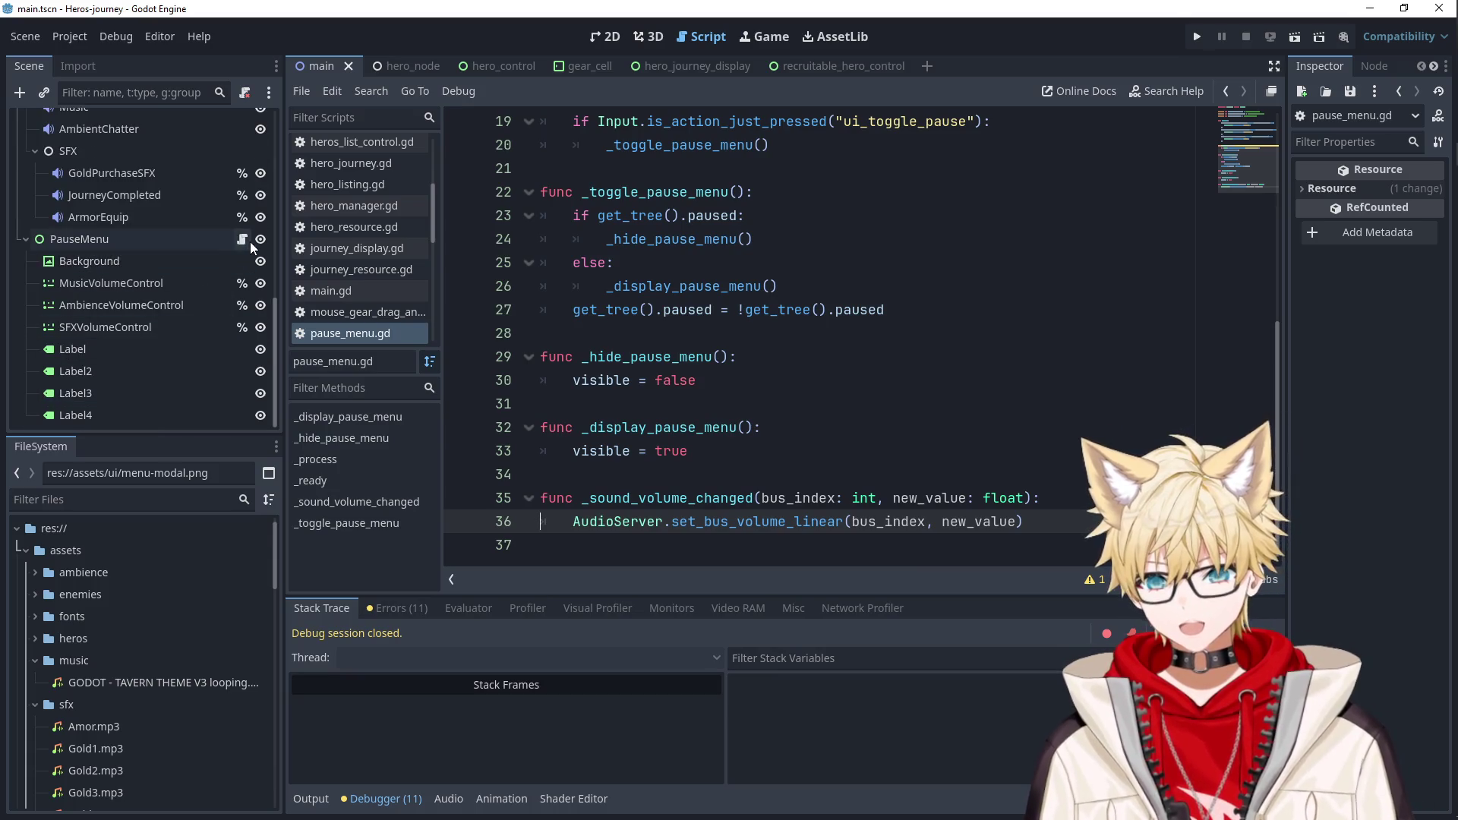
left_click(261, 239)
key("F5")
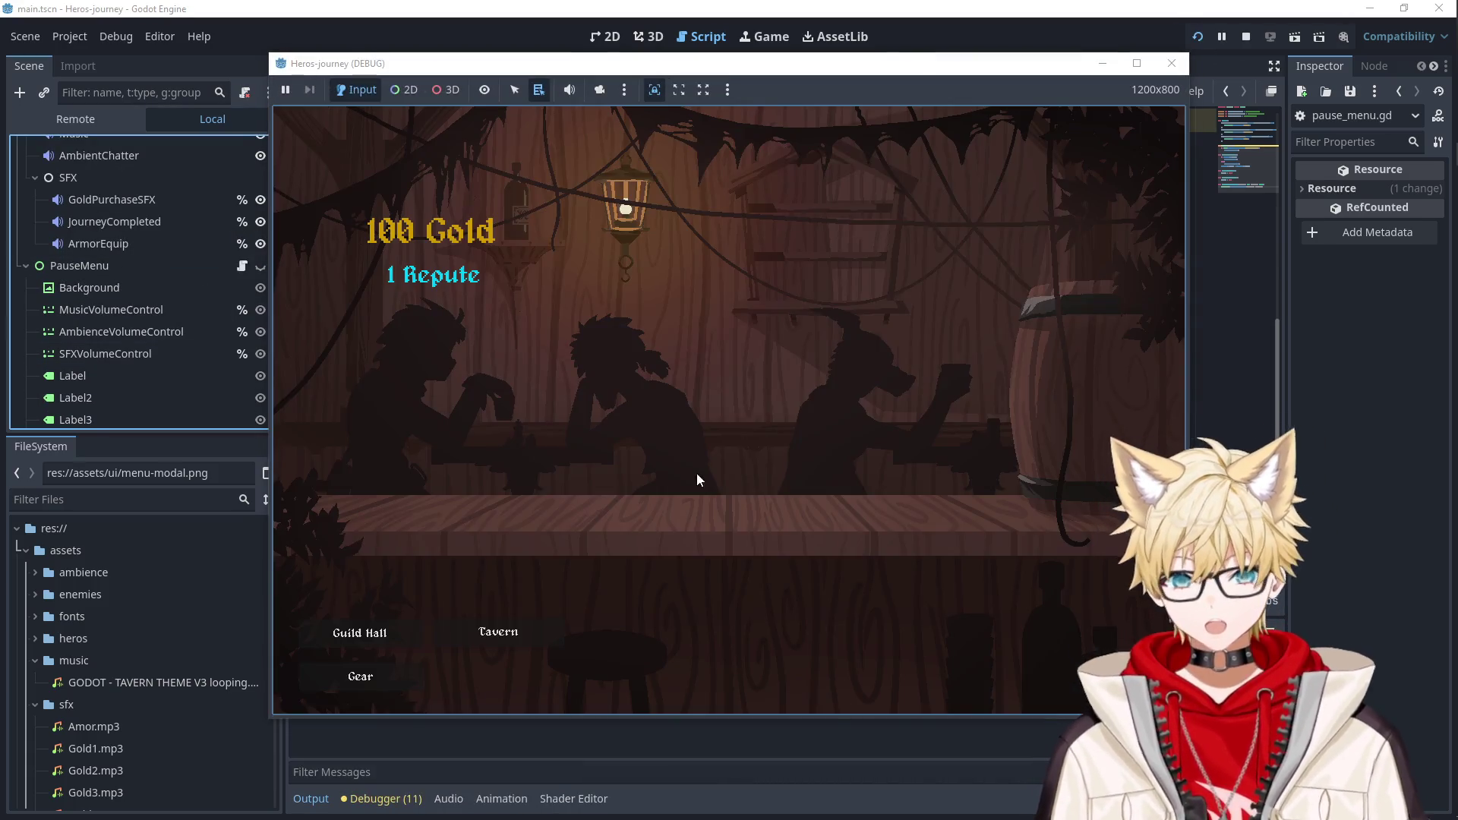
key("Escape")
left_click_drag(979, 426, 694, 427)
mouse_move(820, 349)
left_mouse_down()
mouse_move(547, 353)
mouse_move(1119, 357)
left_mouse_up()
left_click_drag(693, 427, 940, 437)
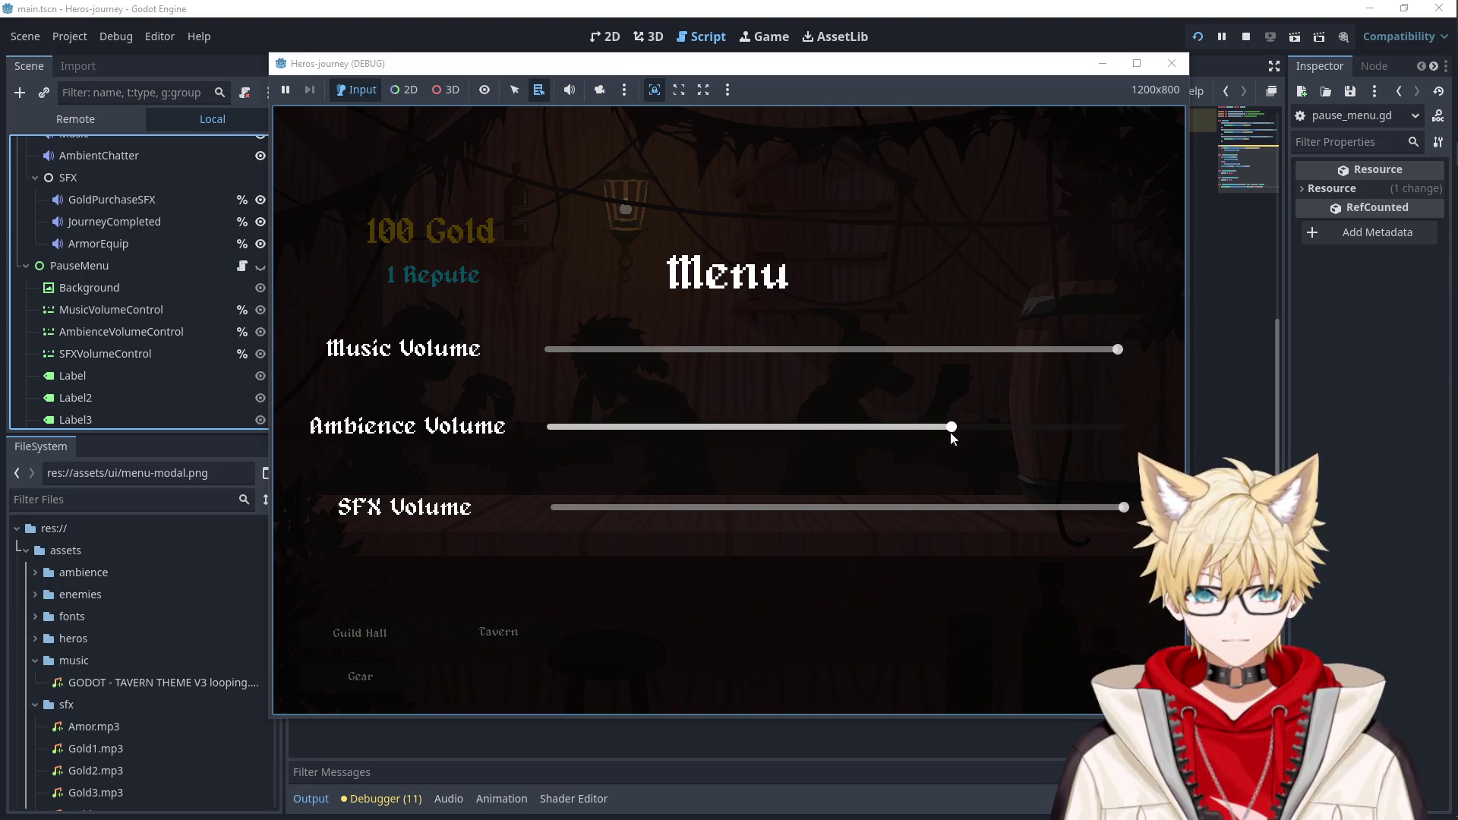
mouse_move(1120, 429)
left_mouse_down()
mouse_move(553, 429)
mouse_move(1120, 429)
left_mouse_up()
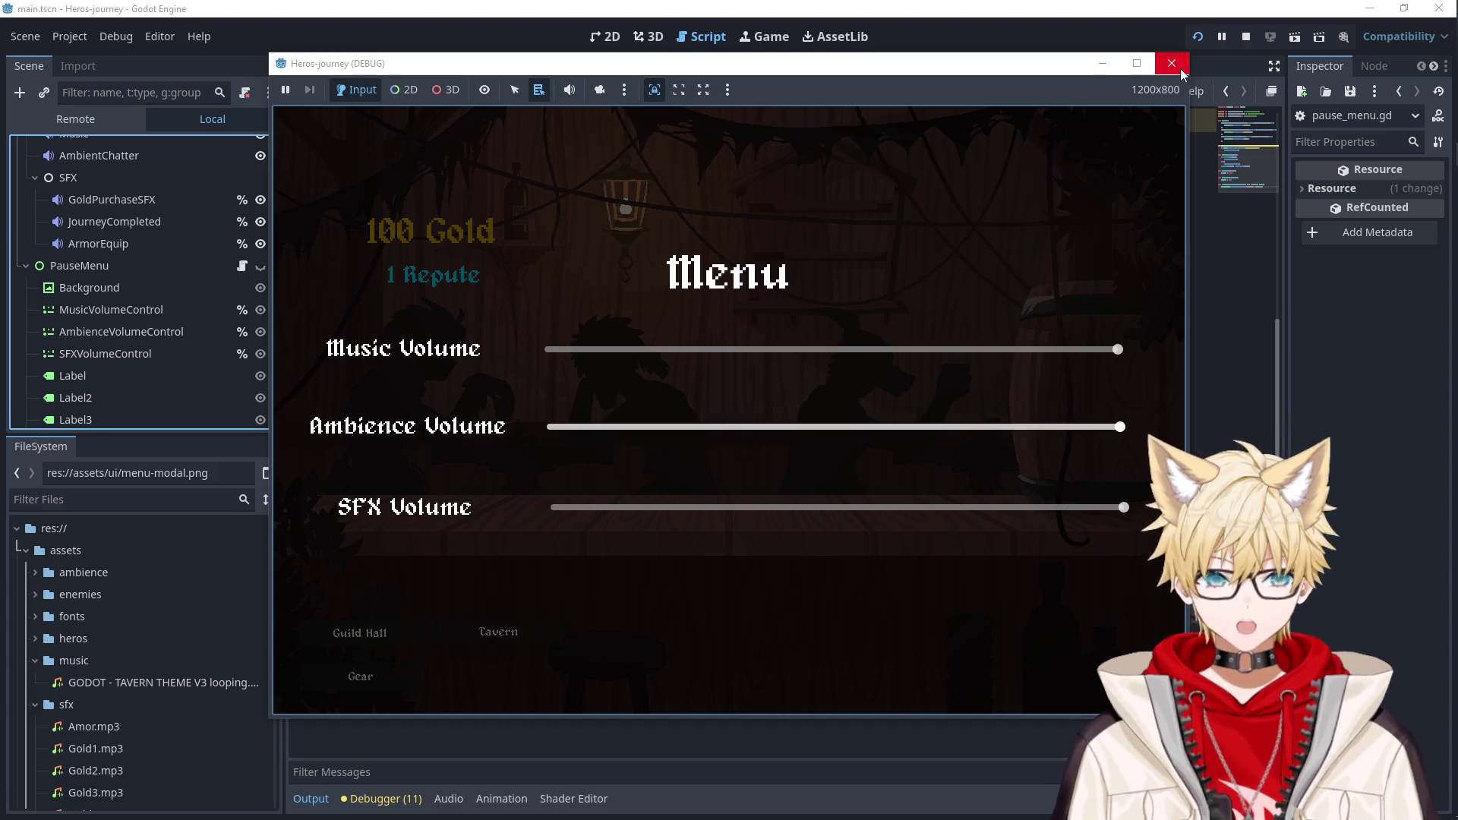
Close the game and check AmbienceVolumeControl's 0–1 range with step 0.001.
left_click(1172, 63)
left_click(141, 308)
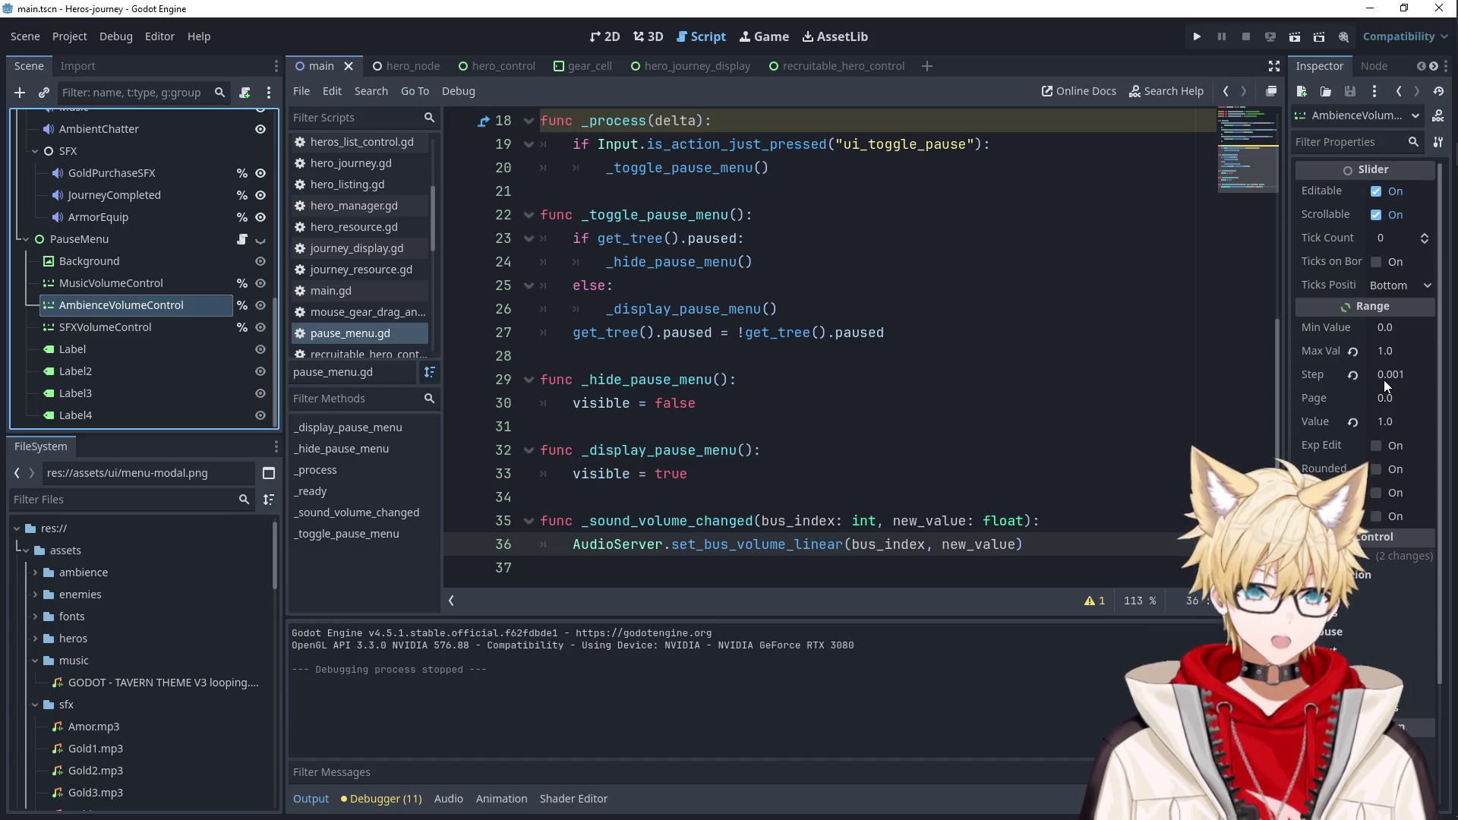
scroll(1337, 400, "down", 2)
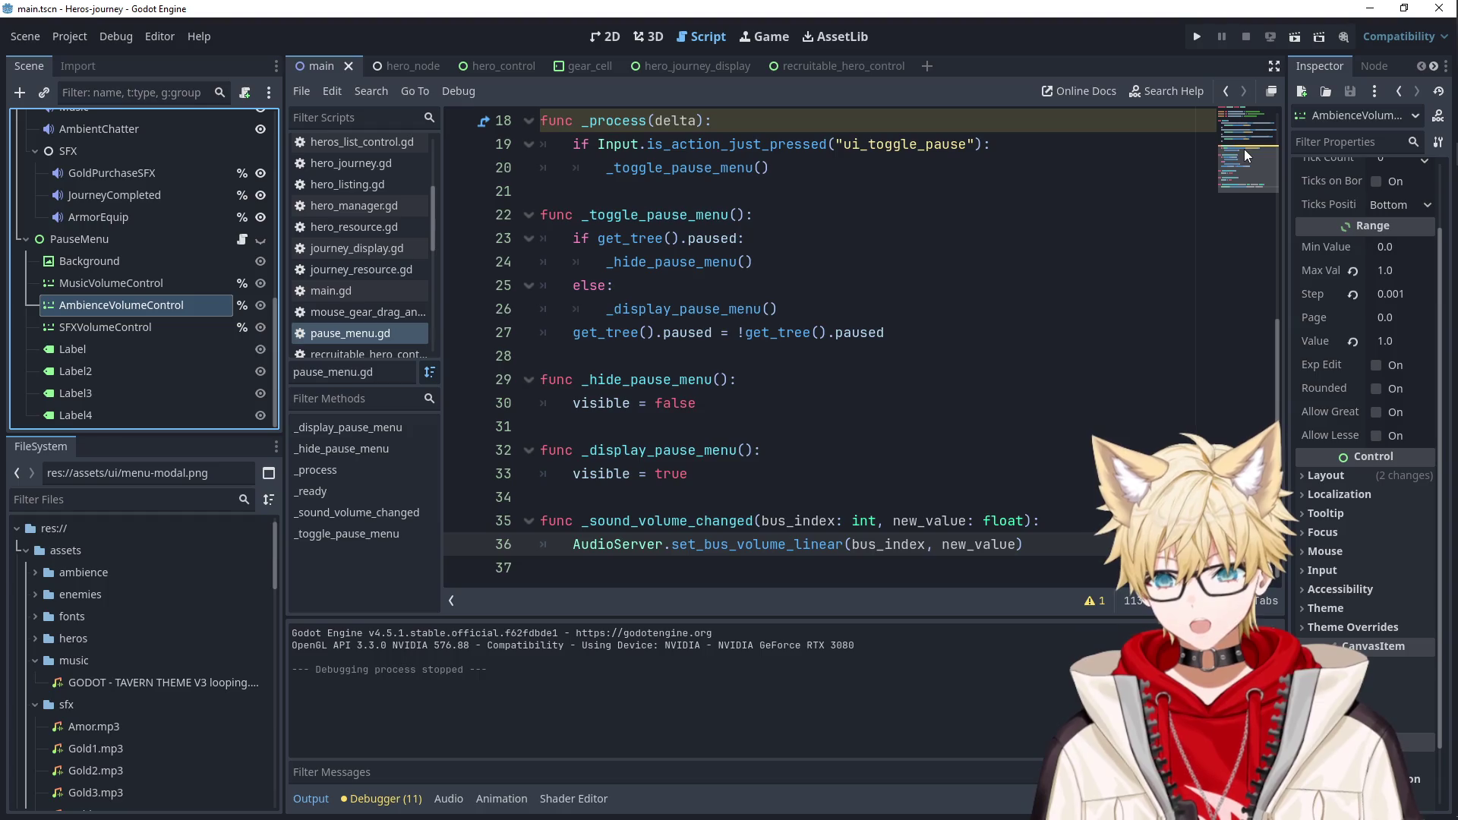
Run the game and inspect the live SFX, Ambience and Music volume sliders in the Remote tree.
left_click(1201, 38)
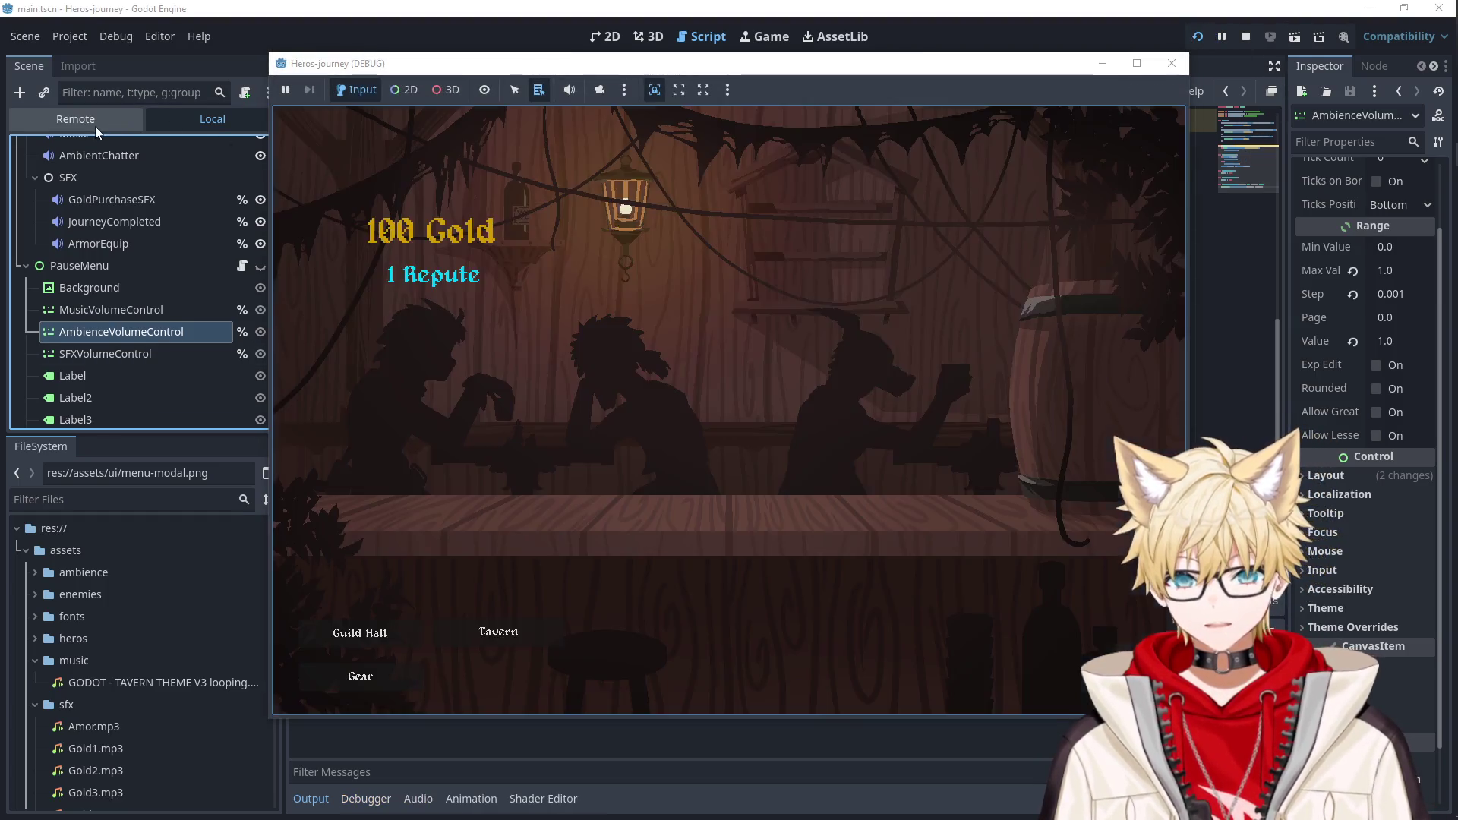
left_click(94, 126)
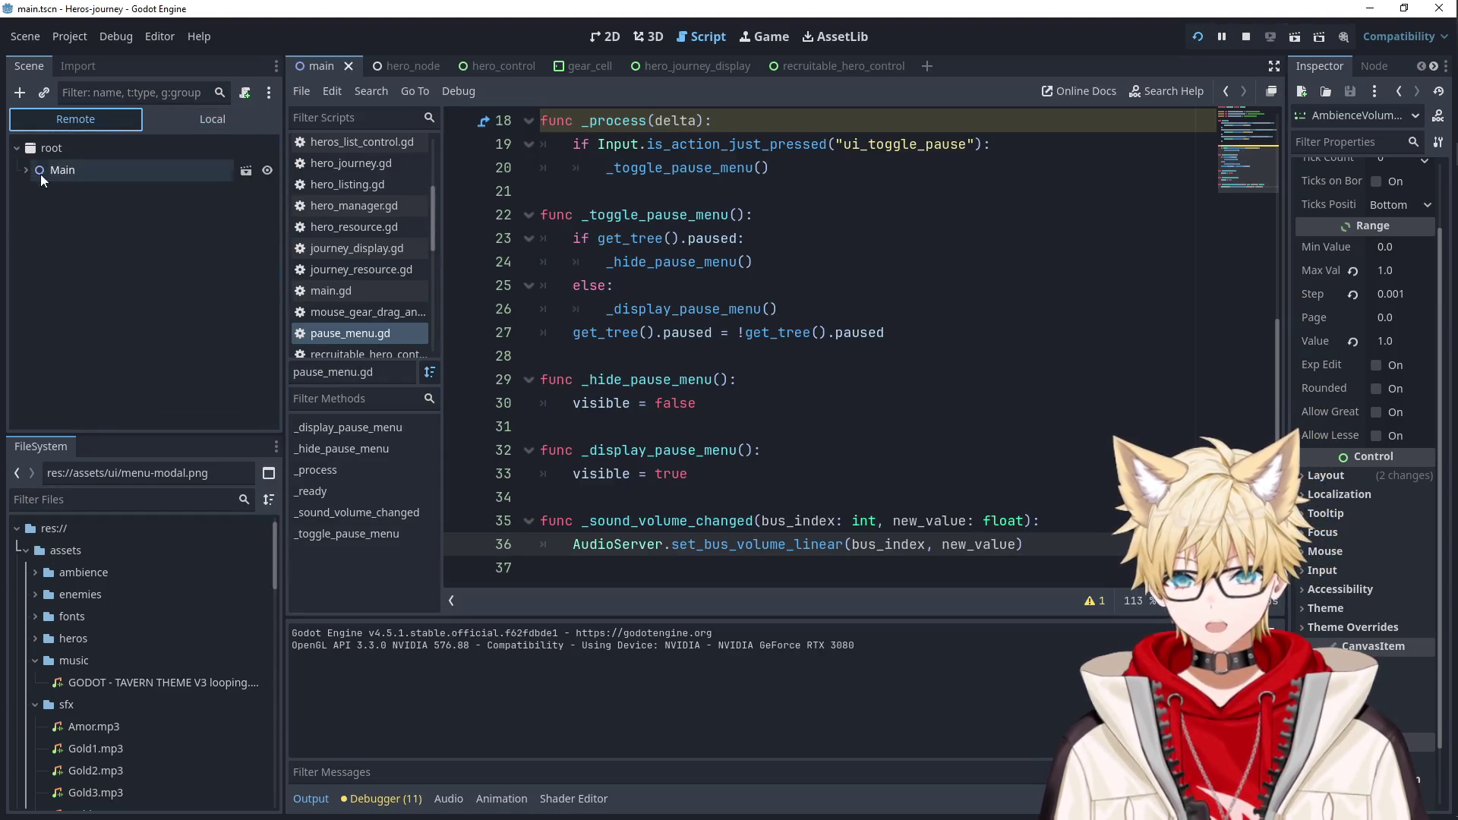
left_click(35, 302)
scroll(76, 319, "down", 2)
left_click(96, 331)
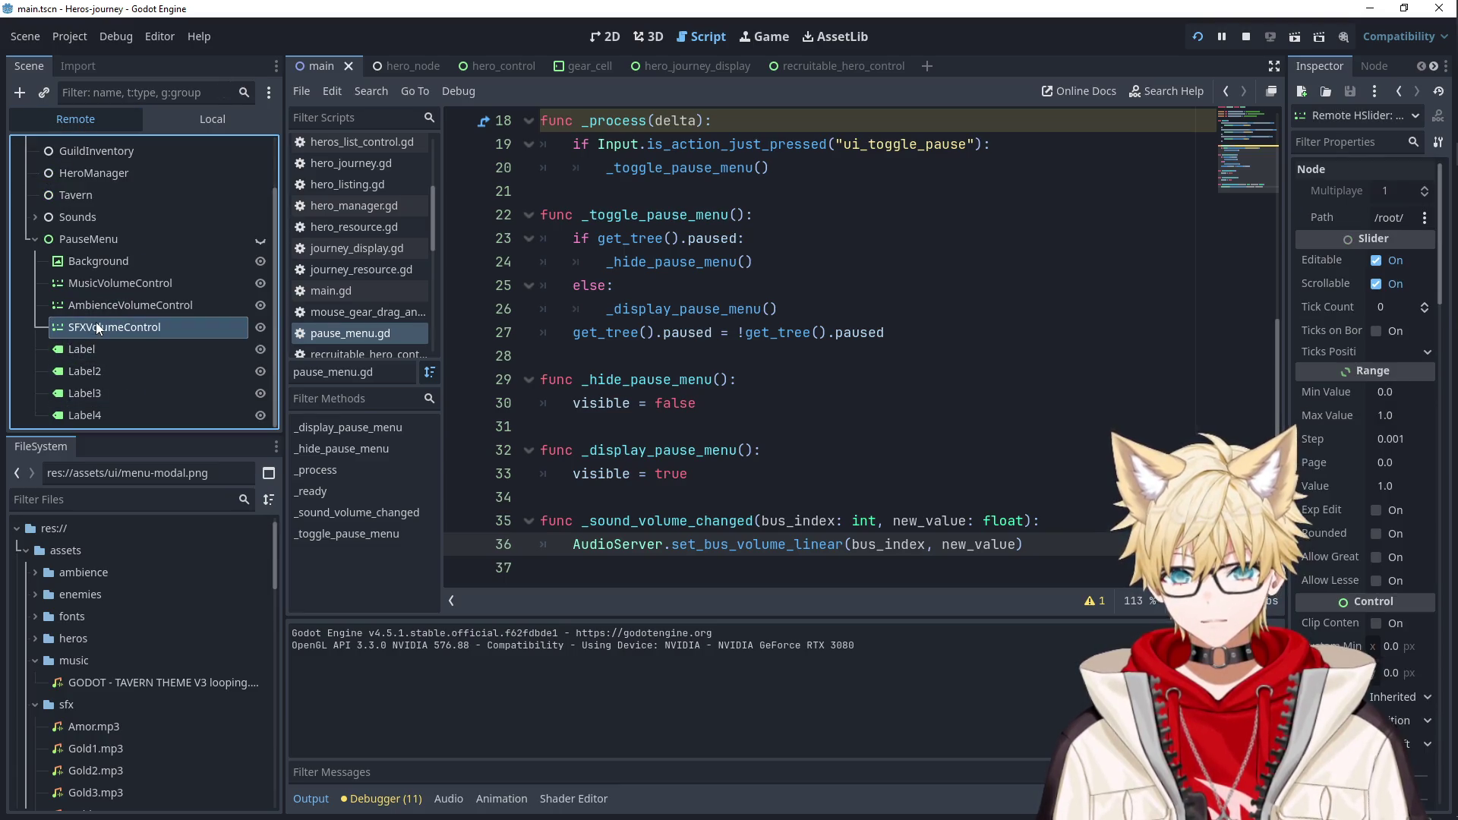
left_click(124, 308)
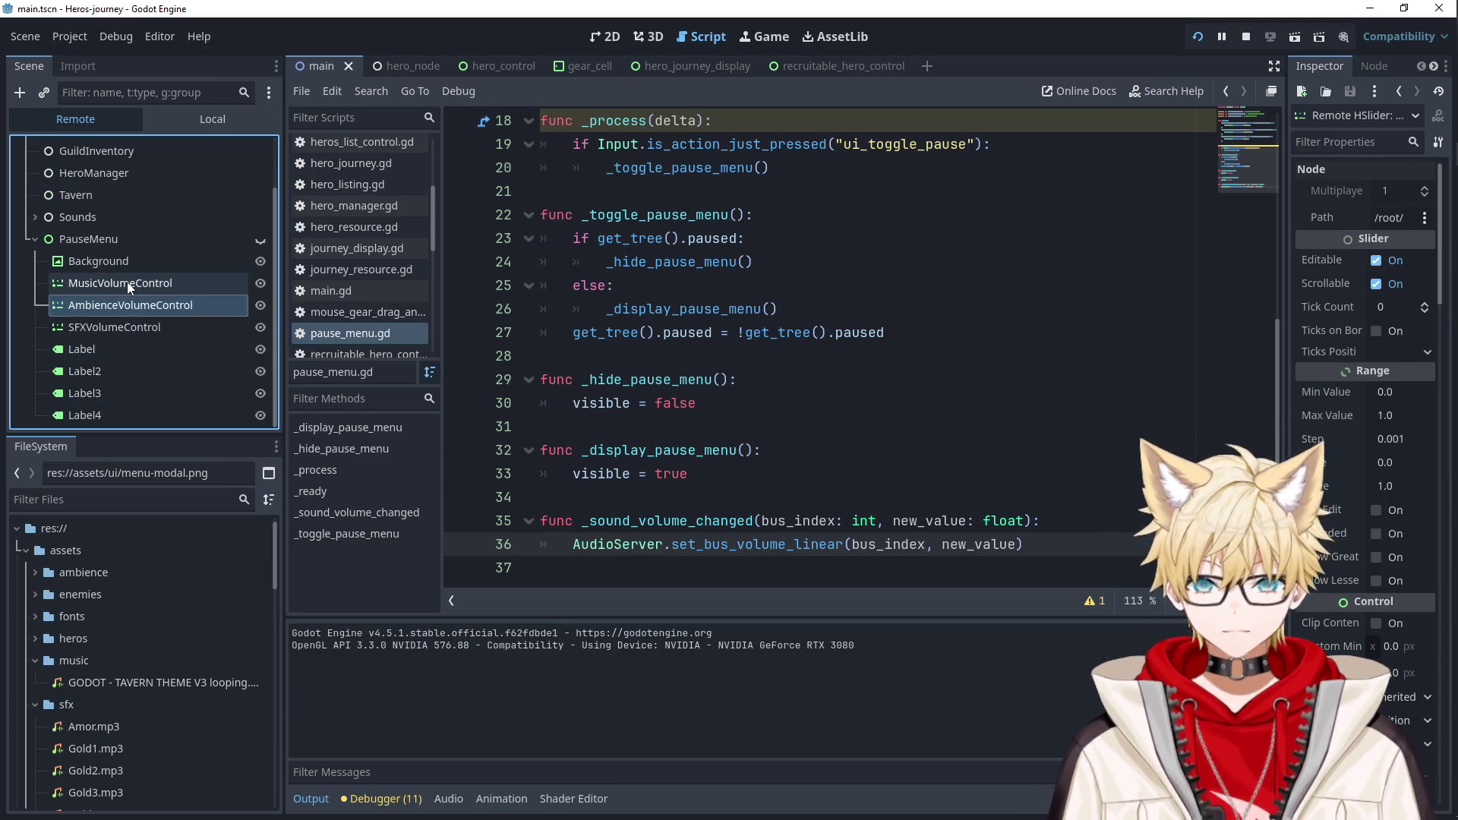
left_click(126, 282)
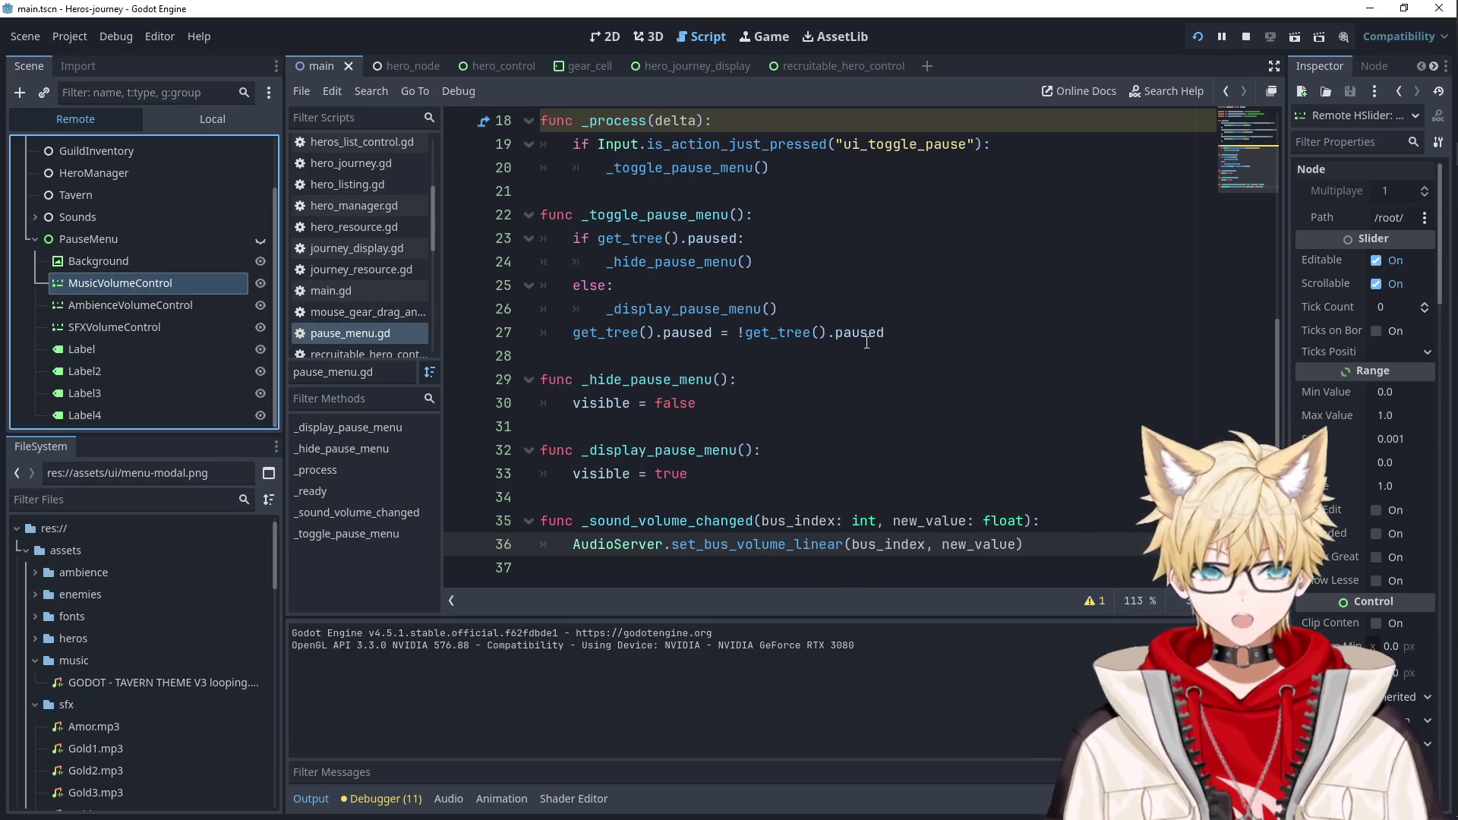
Open the in-game pause menu, compare live Ambience and Music slider values, then stop the game.
key("alt+Tab")
key("Escape")
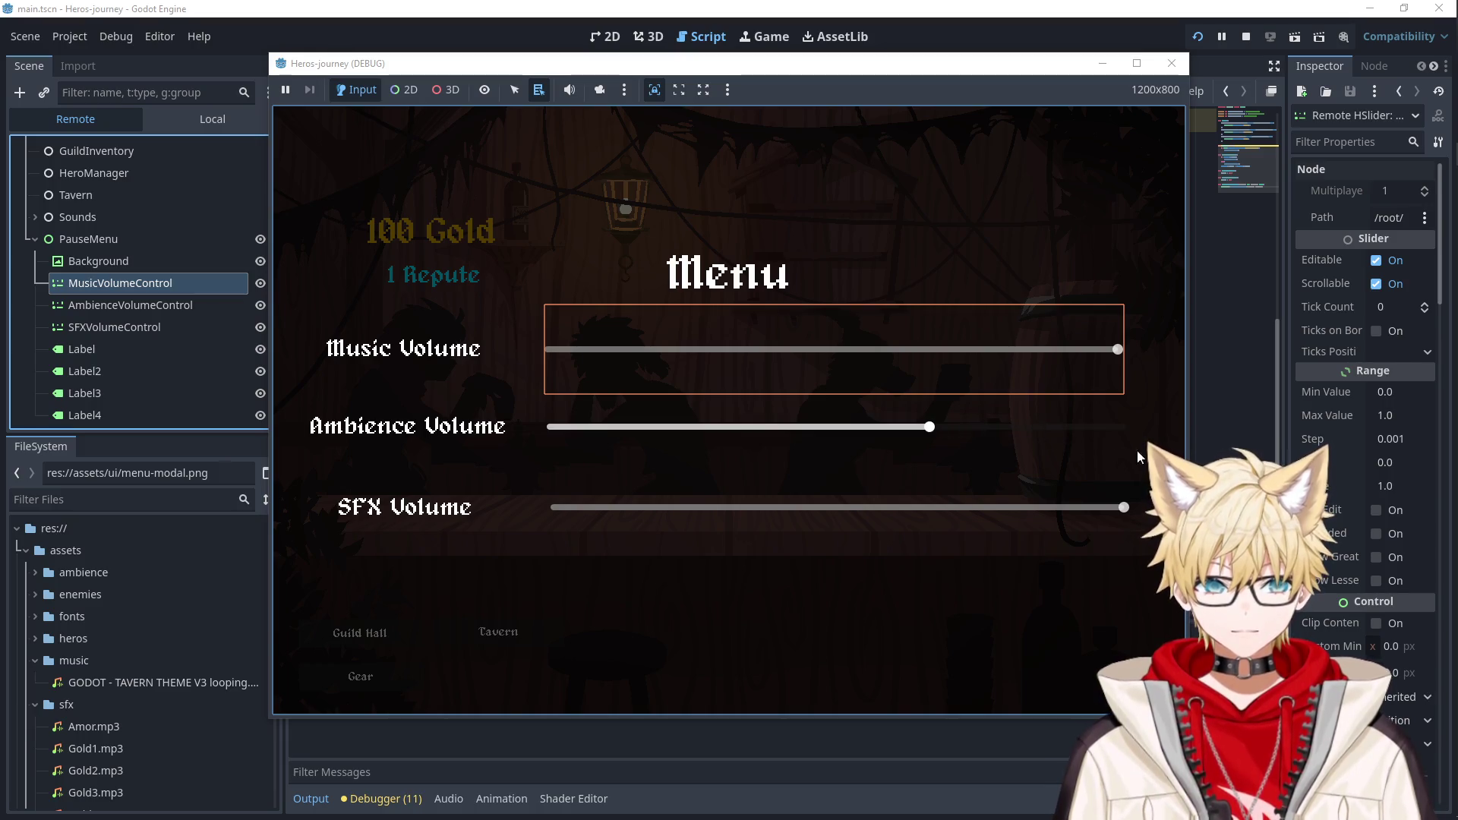
left_click(137, 308)
left_click(149, 275)
left_click(149, 307)
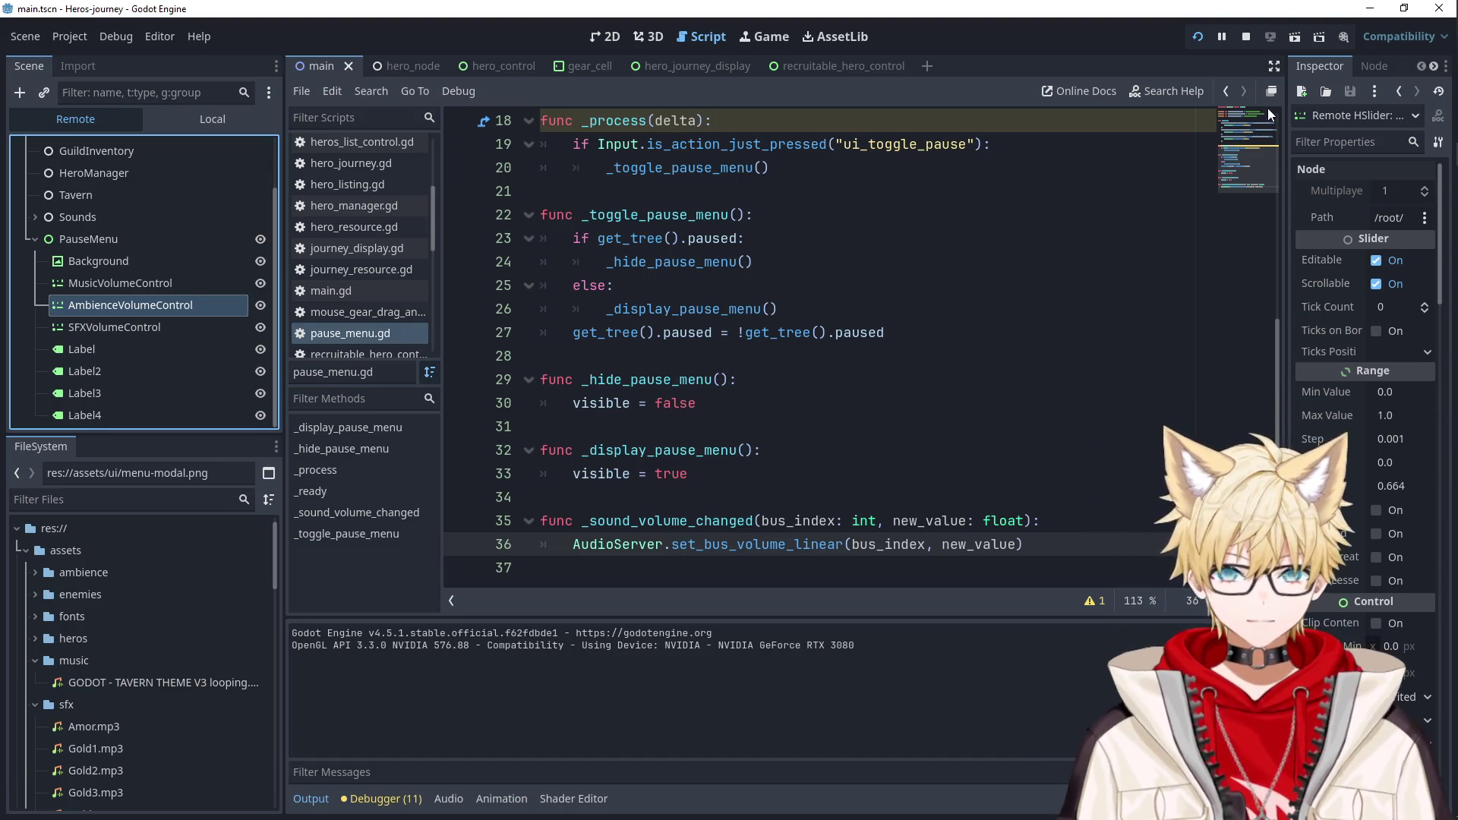
left_click(1246, 37)
Move 'new_value: float' ahead of bus_index in _sound_volume_changed on line 35.
scroll(947, 372, "up", 5)
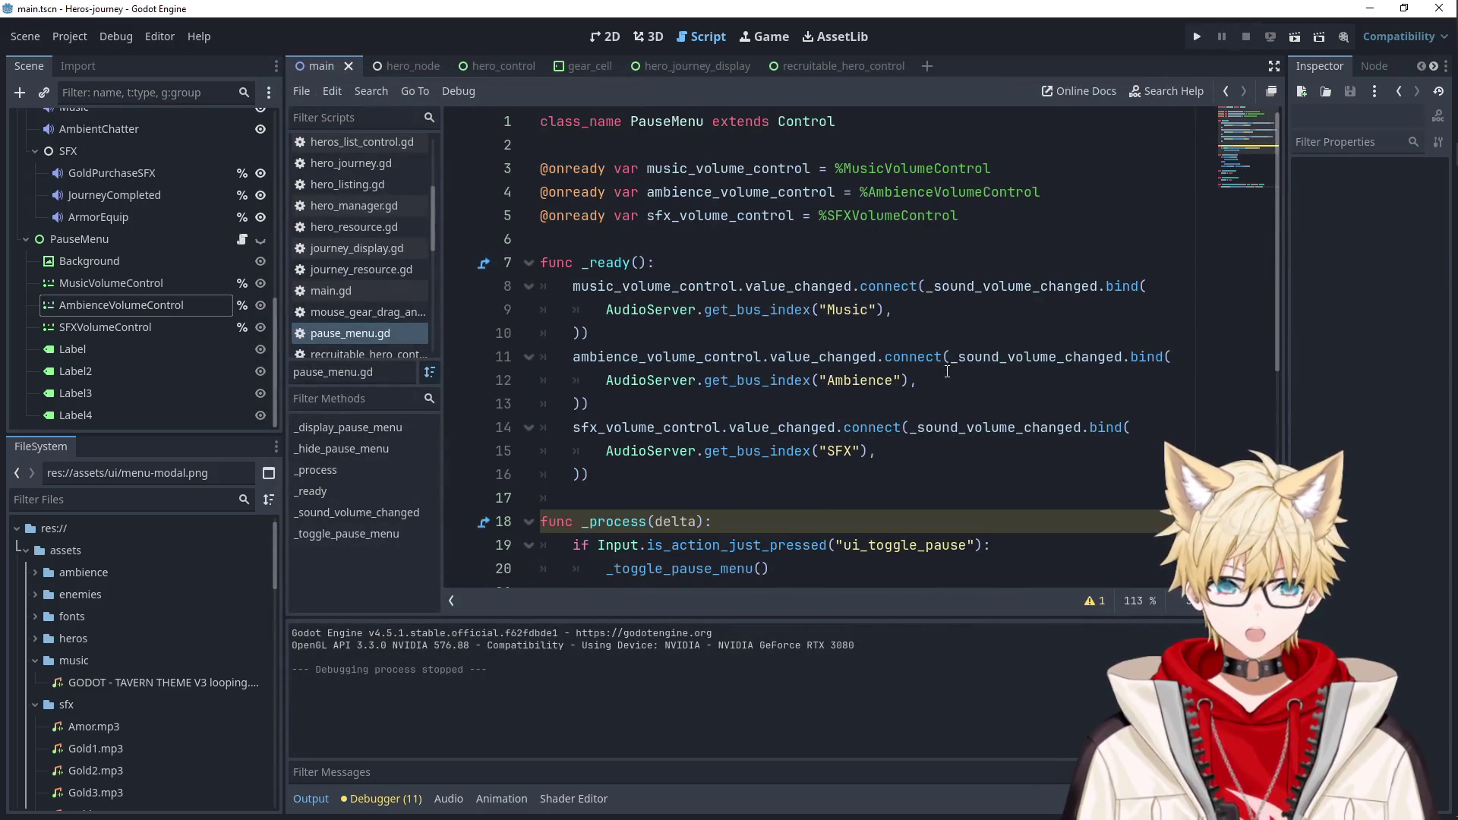
scroll(681, 326, "down", 6)
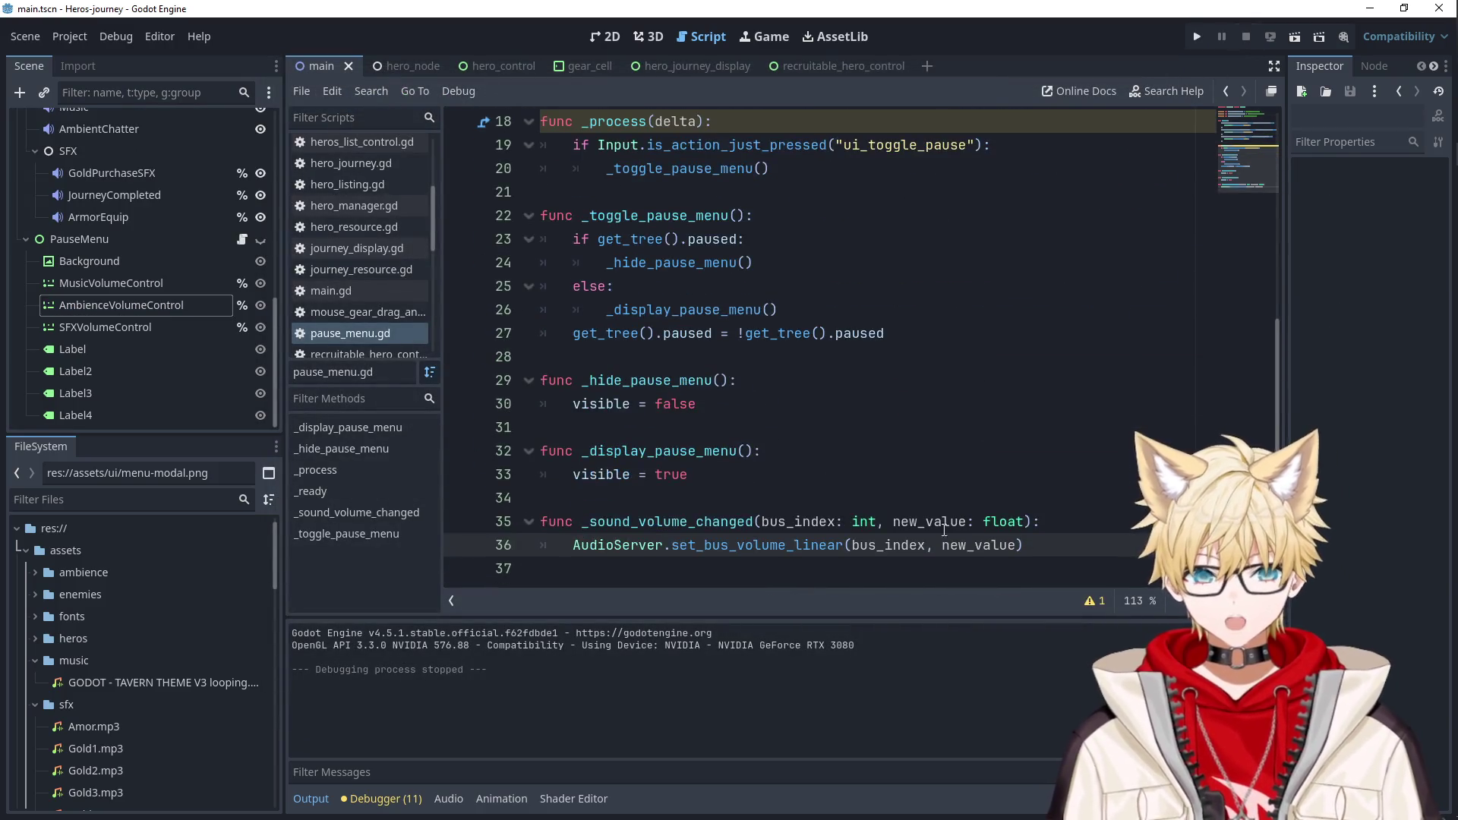
left_click_drag(1024, 521, 893, 521)
key("ctrl+x")
key("ctrl+Left")
key("ctrl+Left")
key("ctrl+v")
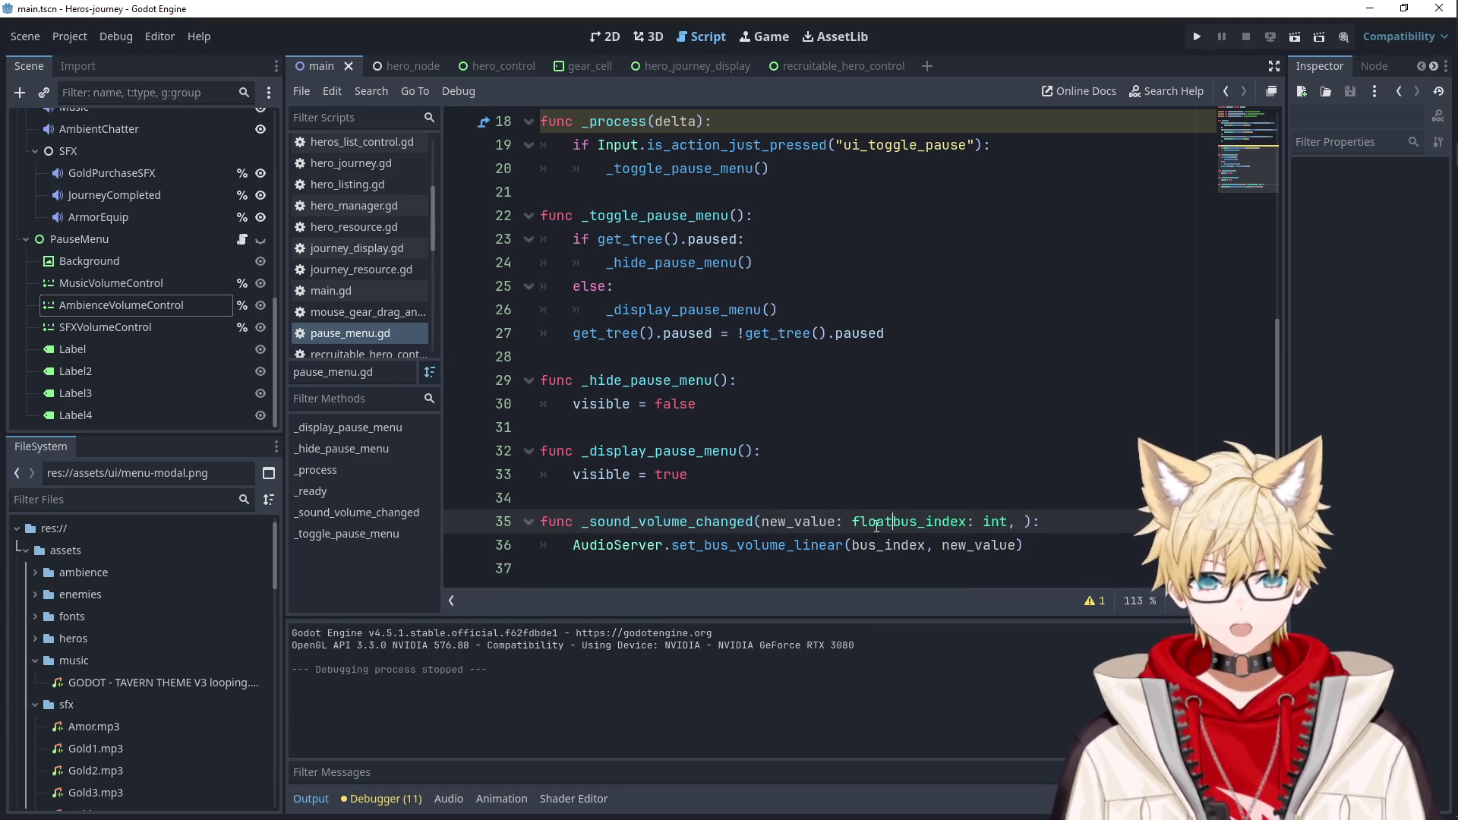
Fix the comma so the signature reads (new_value: float, bus_index: int), then rerun with the pause menu open.
type(",")
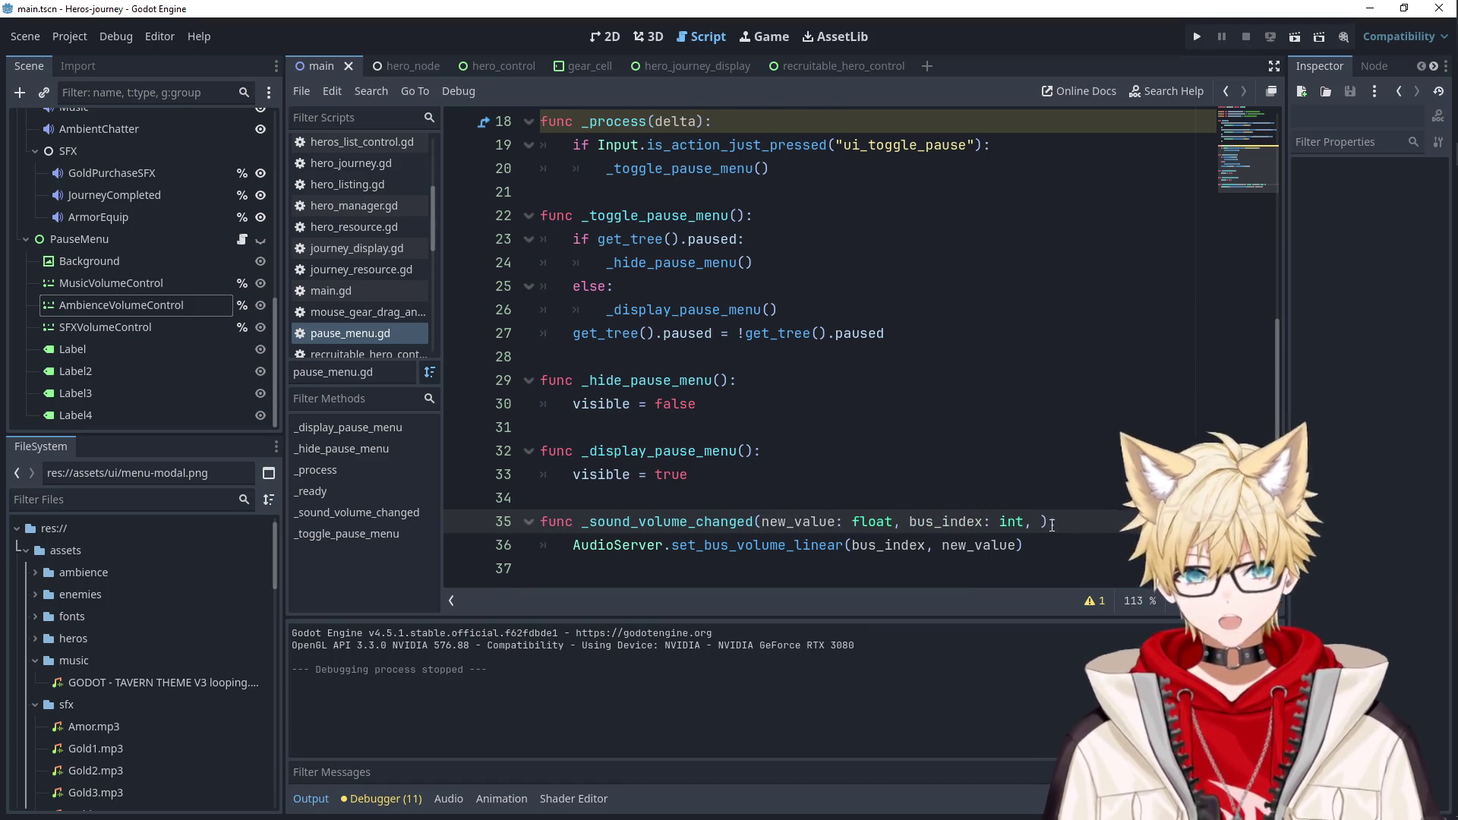
key("BackSpace")
key("BackSpace")
left_click(1197, 36)
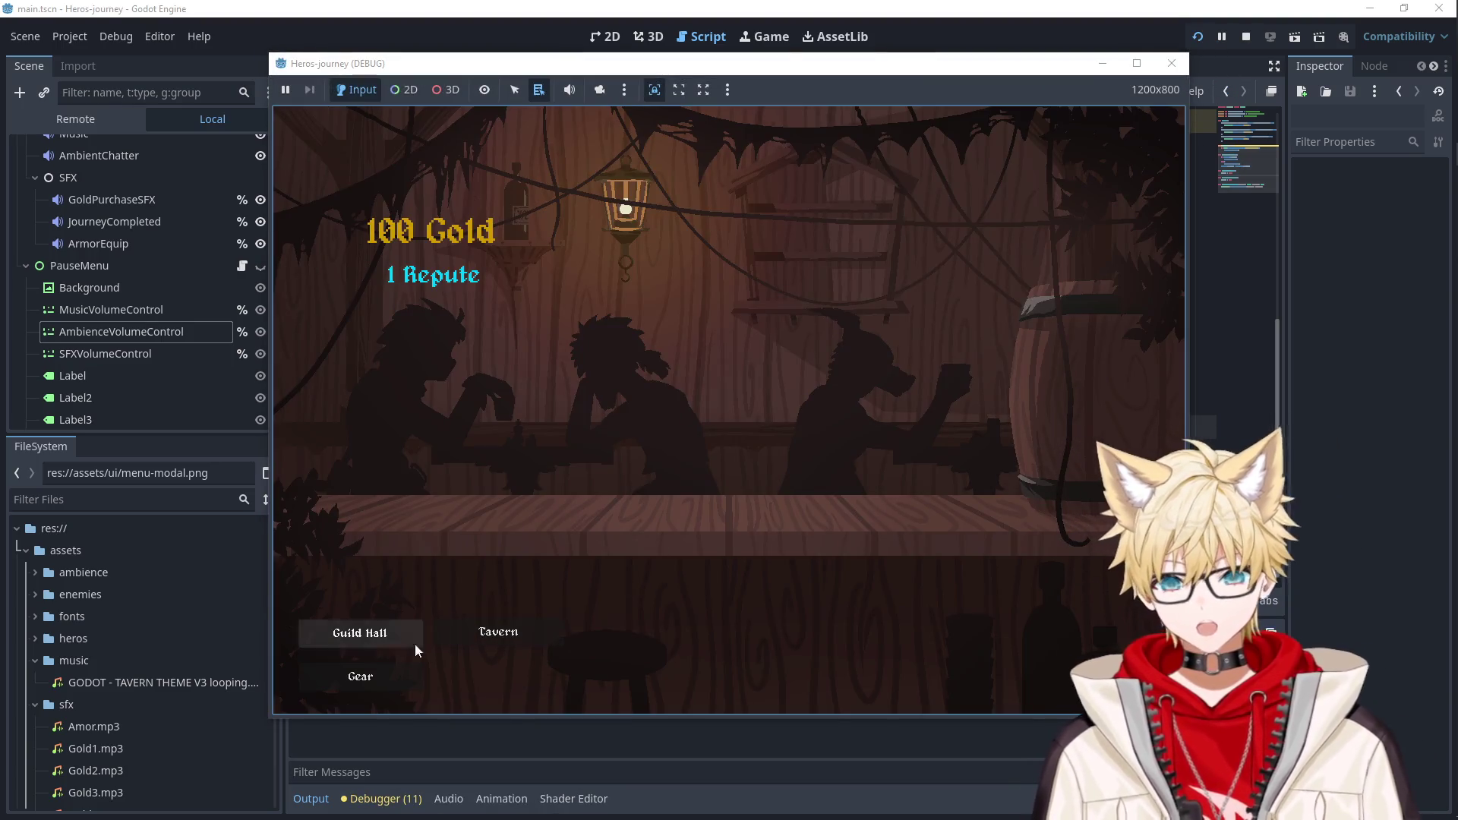
key("Escape")
Sweep the Music, Ambience and SFX sliders, then close the menu and stop the game.
mouse_move(977, 368)
left_mouse_down()
mouse_move(521, 358)
mouse_move(1211, 360)
left_mouse_up()
mouse_move(1070, 433)
left_mouse_down()
mouse_move(501, 435)
mouse_move(1108, 429)
mouse_move(603, 453)
mouse_move(1120, 429)
left_mouse_up()
left_click_drag(1120, 507, 499, 524)
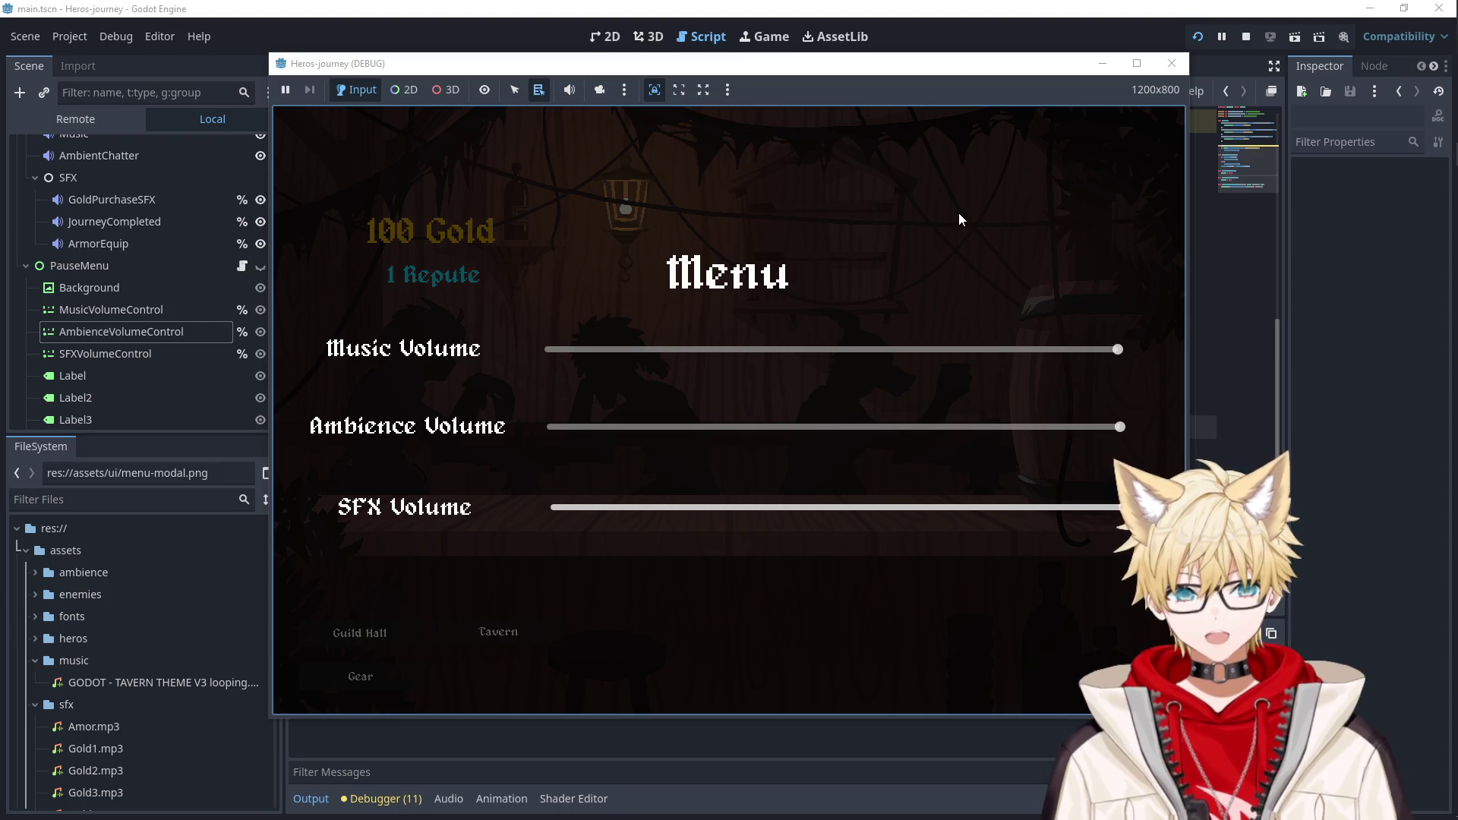
key("Escape")
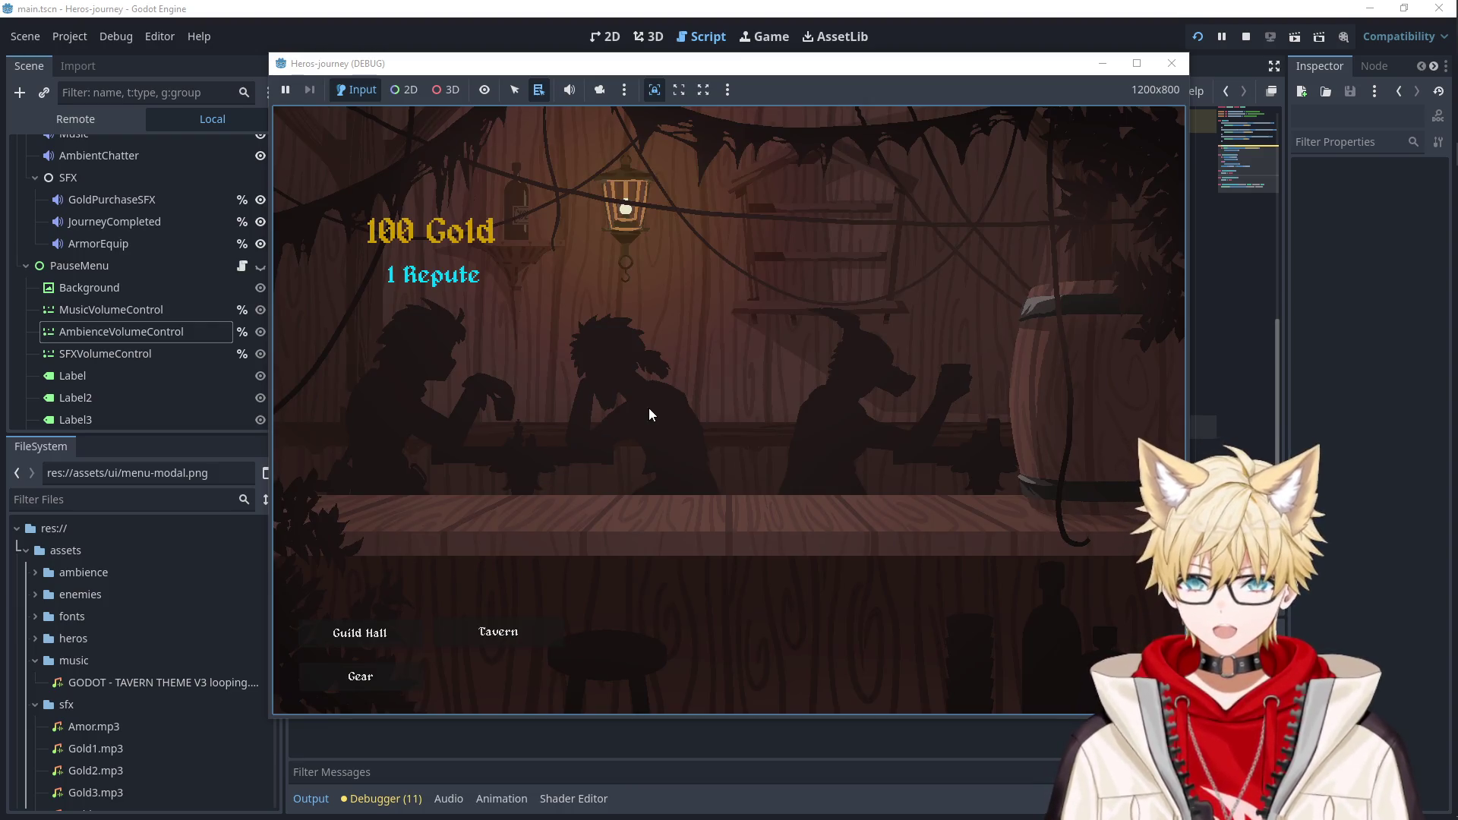
left_click(1172, 63)
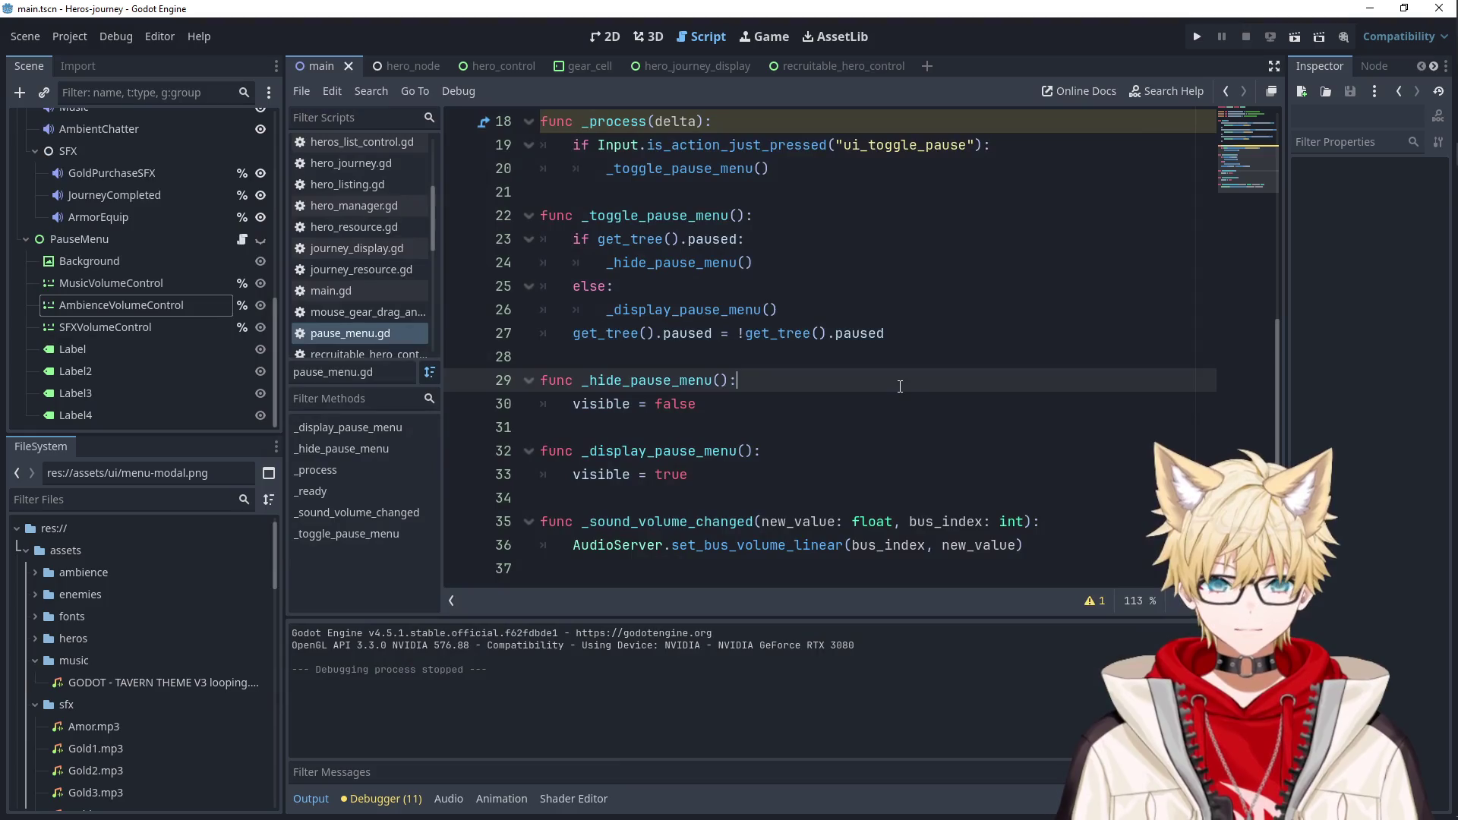
Tick Settings Menu, Pause game while in menu, Music Volume, SFX and Ambiance slider tasks.
scroll(899, 402, "up", 3)
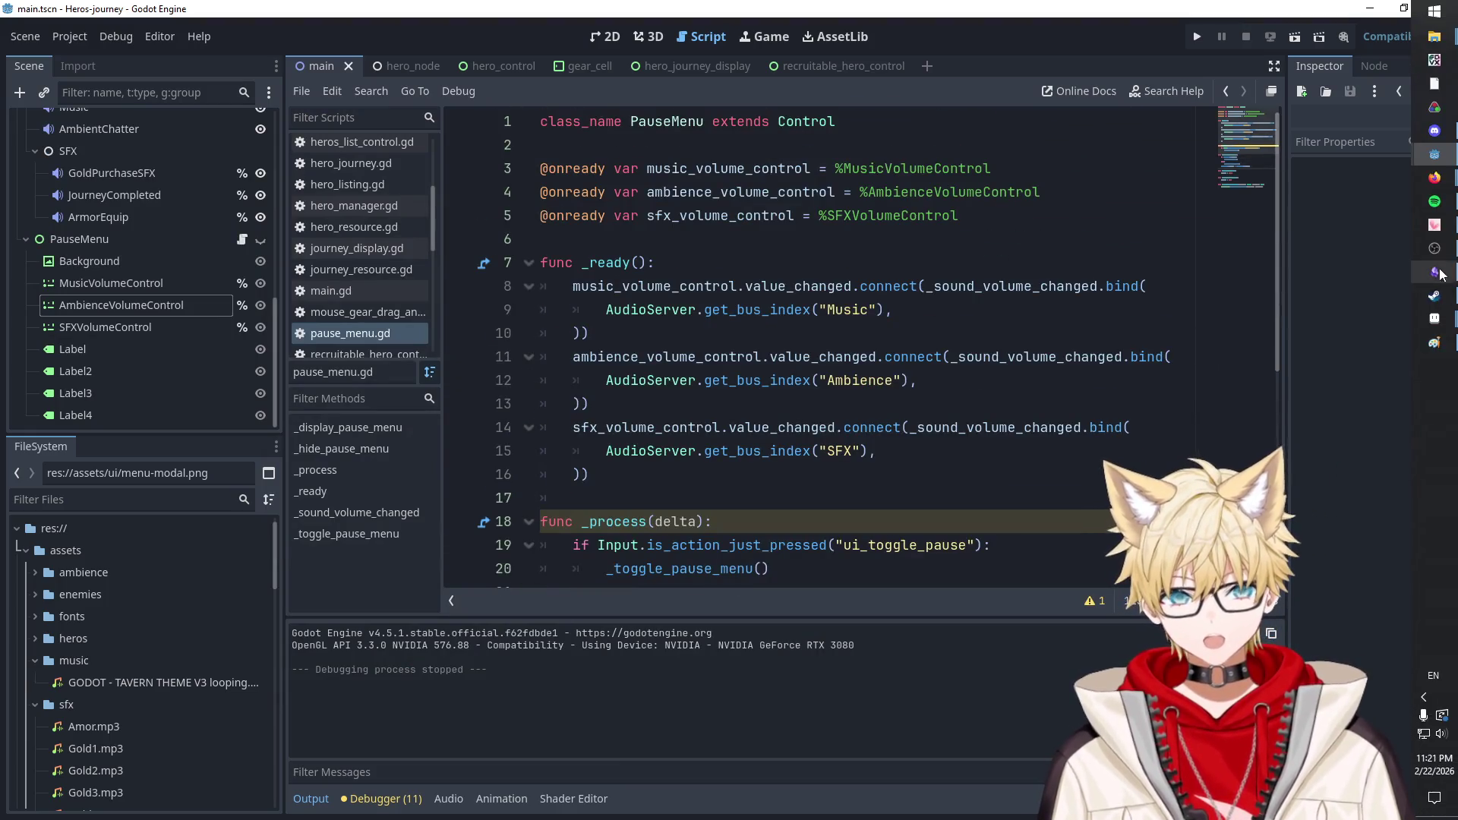
left_click(1435, 271)
left_click(518, 384)
left_click(545, 402)
left_click(545, 423)
left_click(545, 443)
left_click(545, 464)
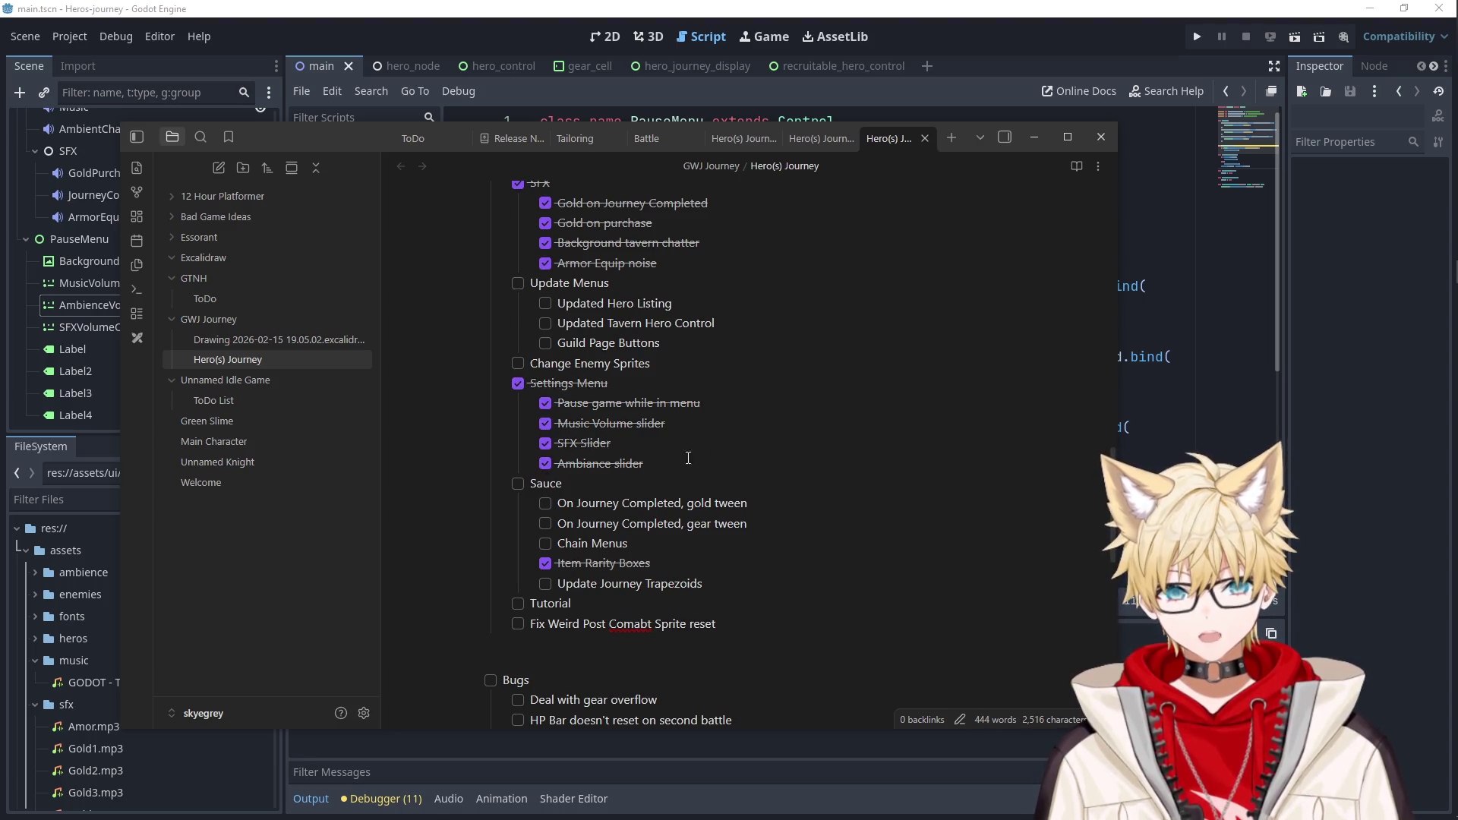
Clear a stray text selection and open the shared Guild/Tavern/Gear button image in Discord.
scroll(650, 509, "up", 2)
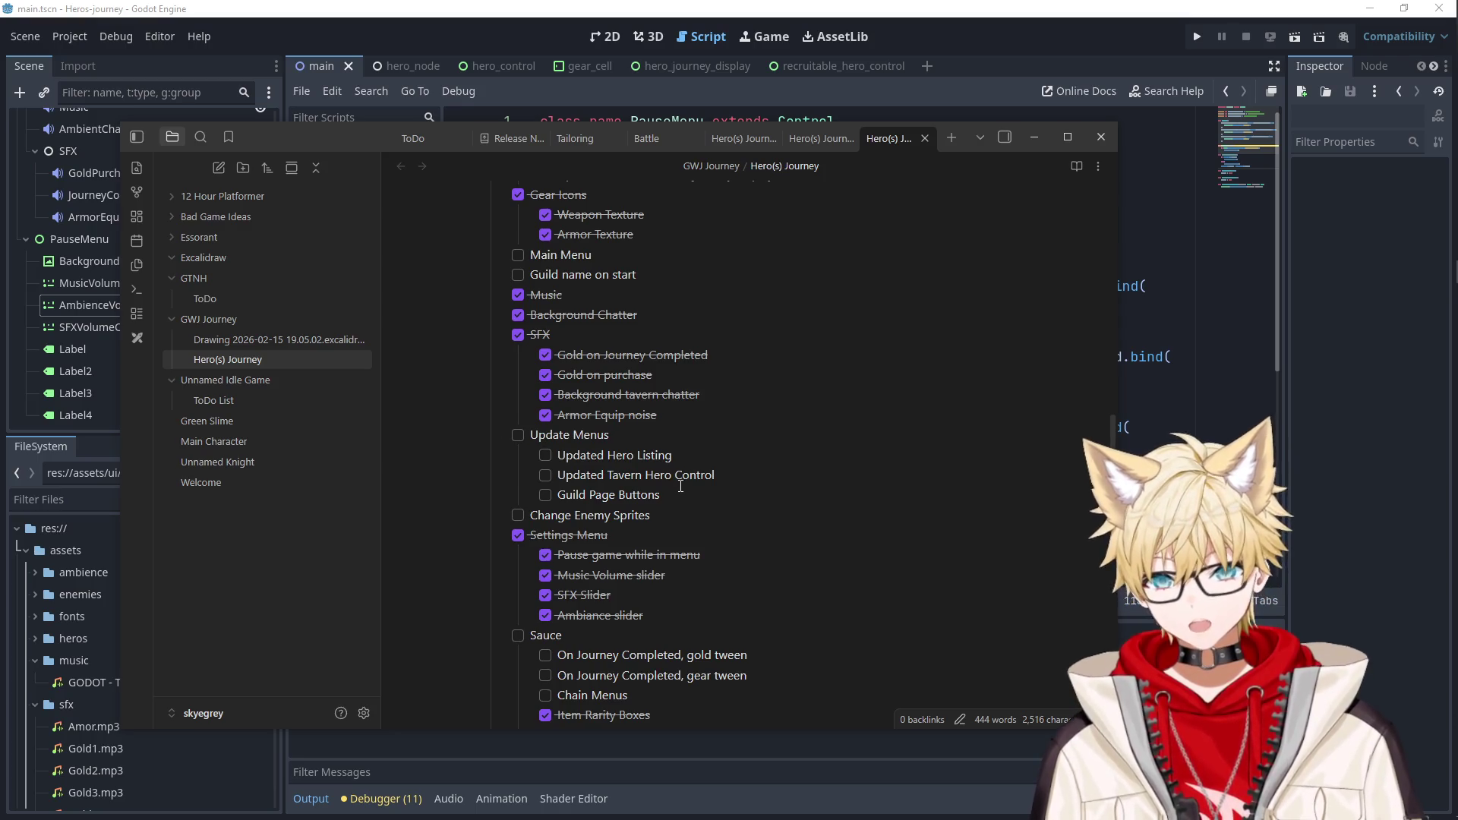
scroll(680, 486, "up", 2)
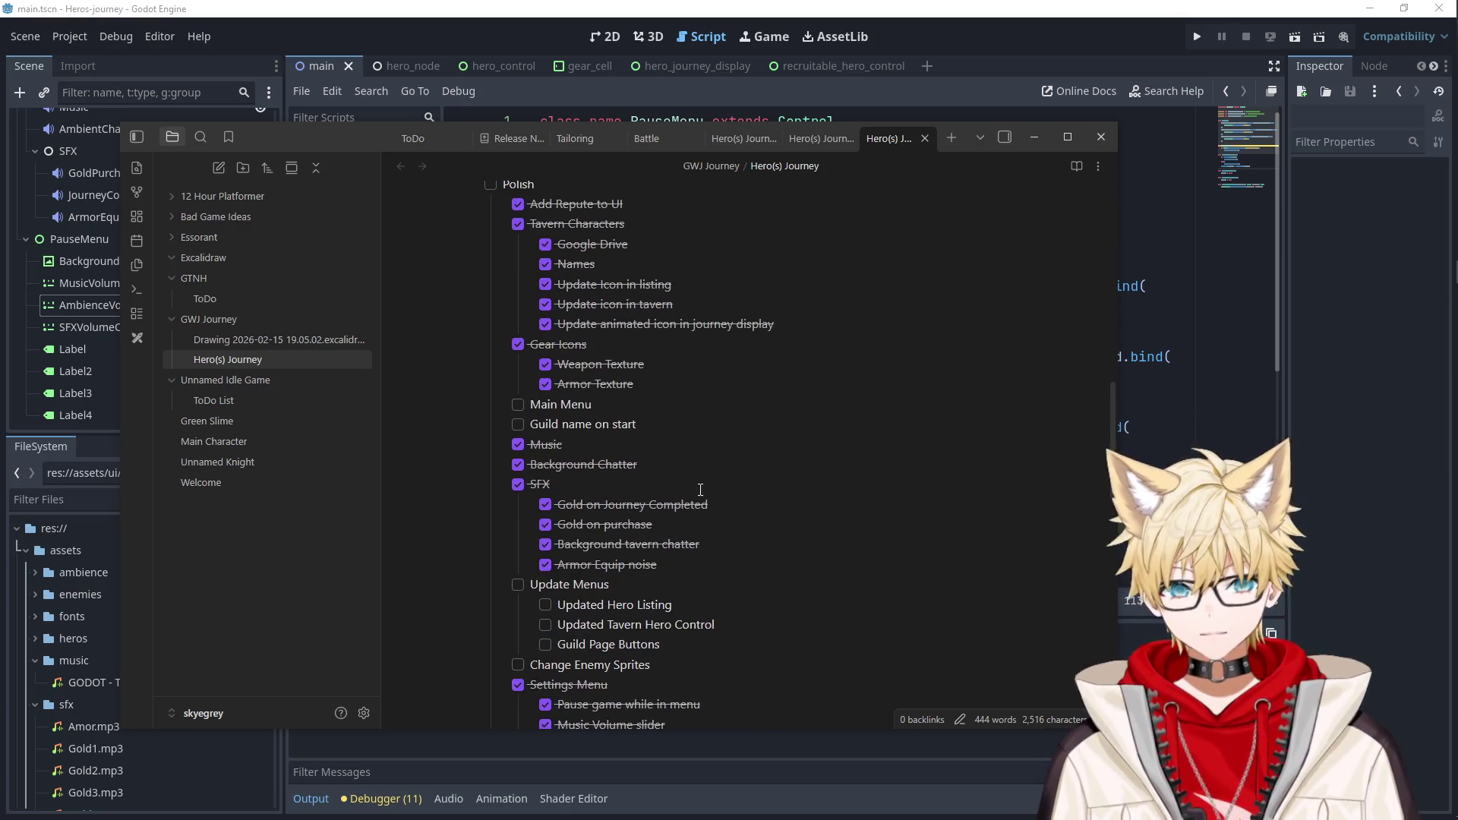
left_click_drag(669, 418, 446, 431)
left_click(780, 532)
scroll(750, 514, "down", 4)
mouse_move(1445, 367)
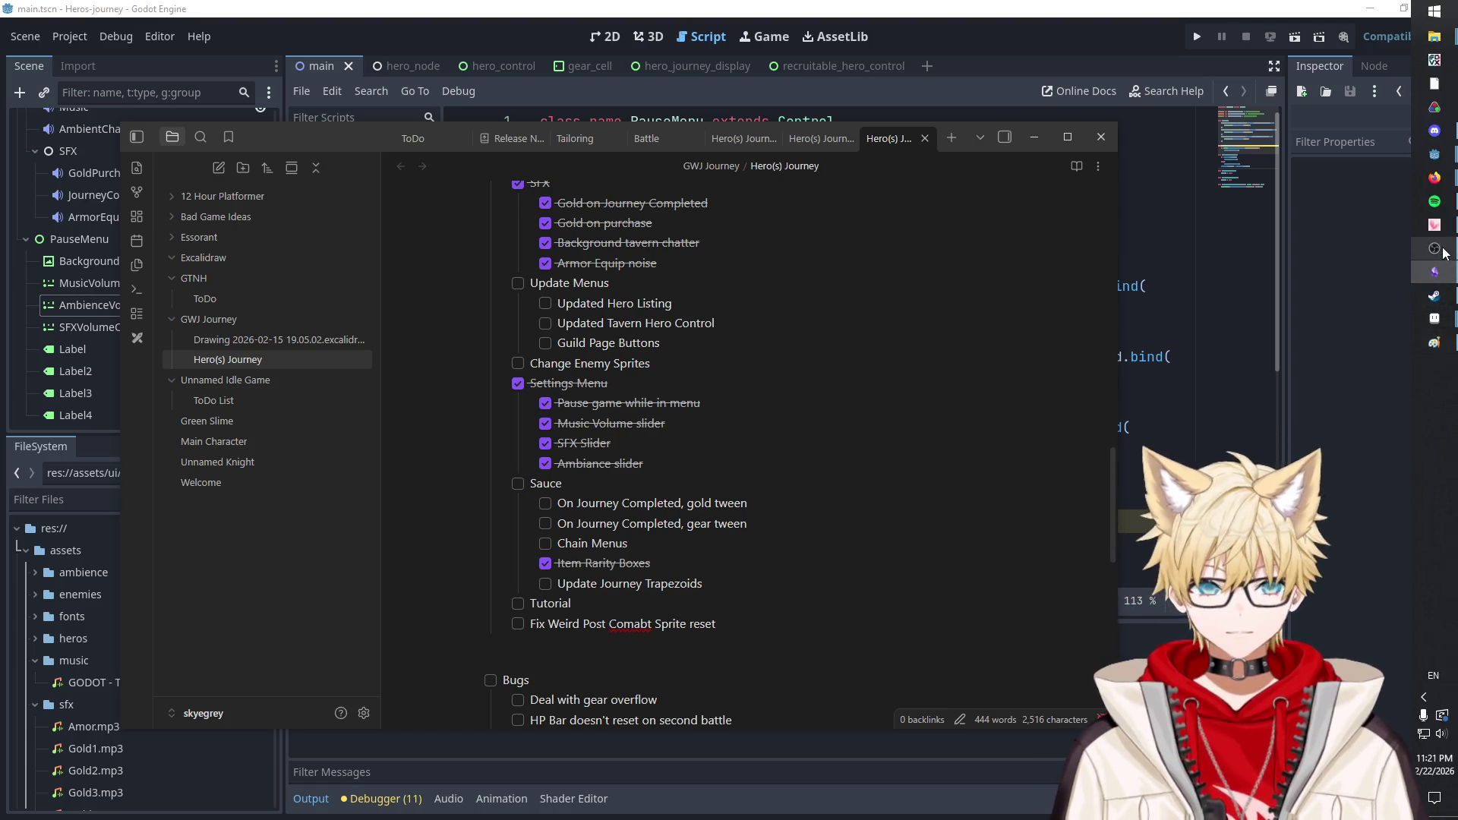
left_click(1436, 141)
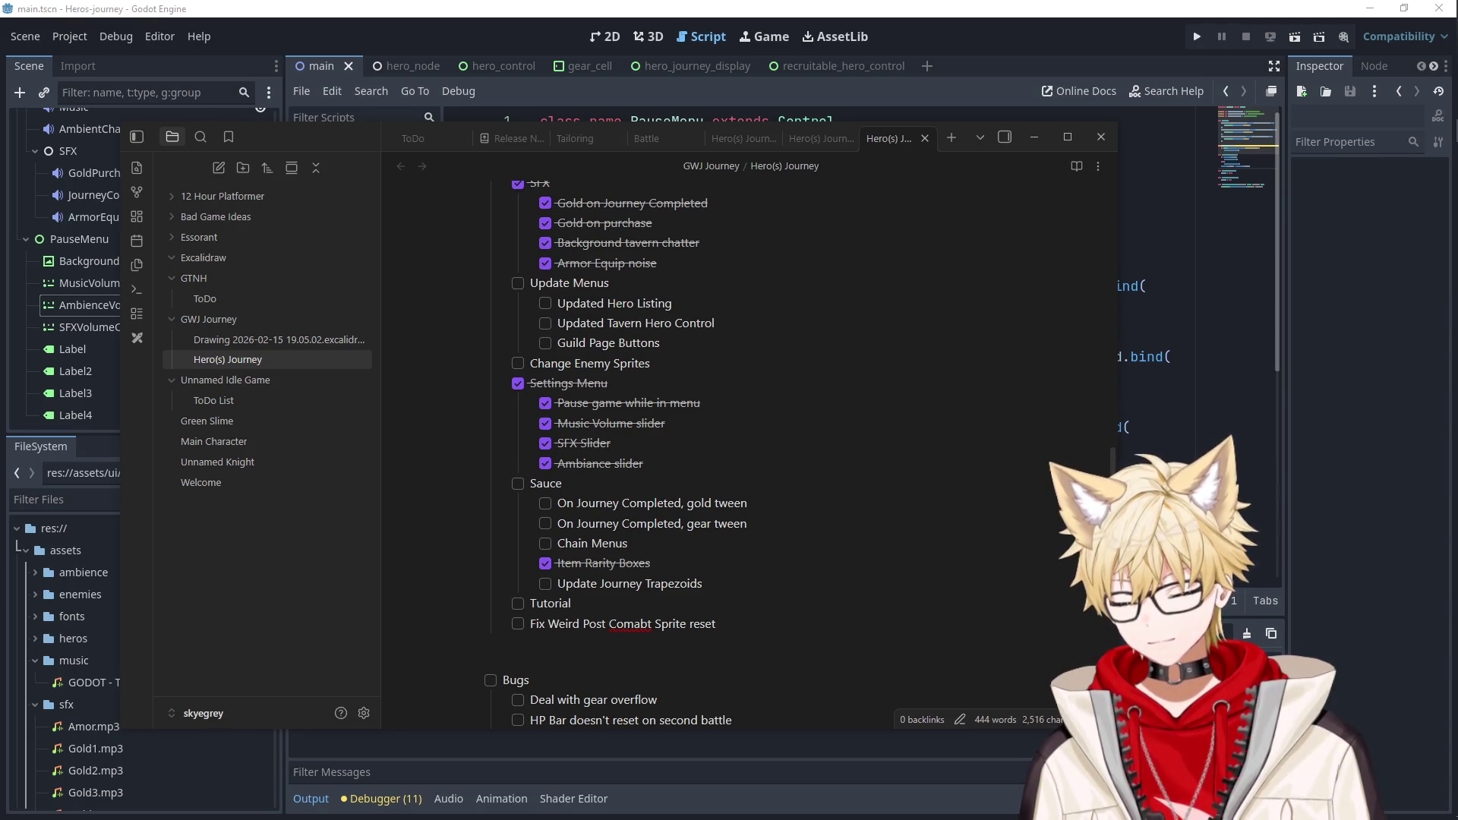
key("alt+Tab")
Browse the shared Guild, Tavern and Gear sign images in Discord's image viewer.
left_click_drag(571, 127, 620, 120)
left_click(1211, 395)
left_click(1213, 401)
left_click(1213, 400)
left_click(1213, 400)
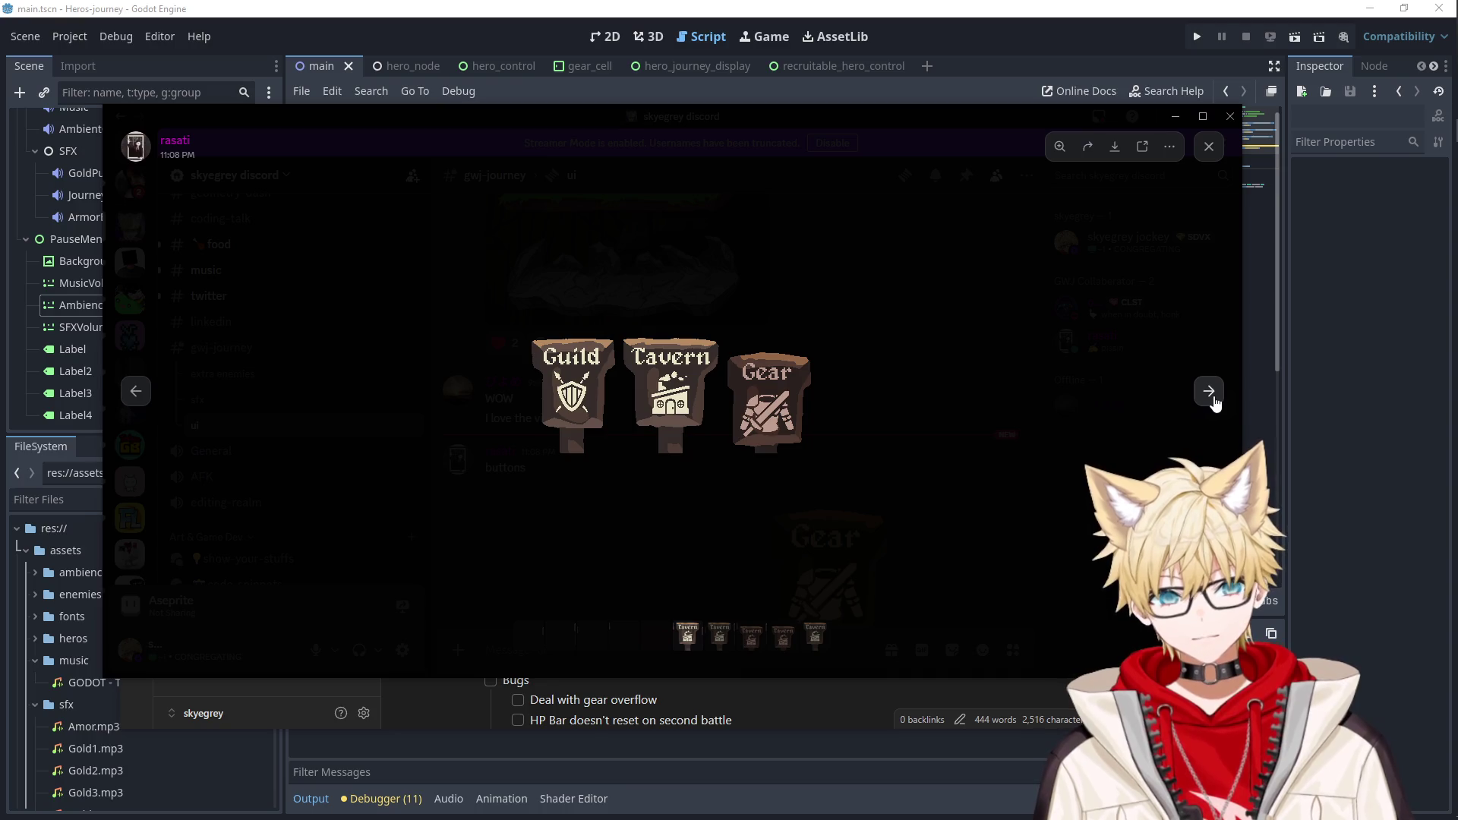
left_click(137, 391)
left_click(1210, 391)
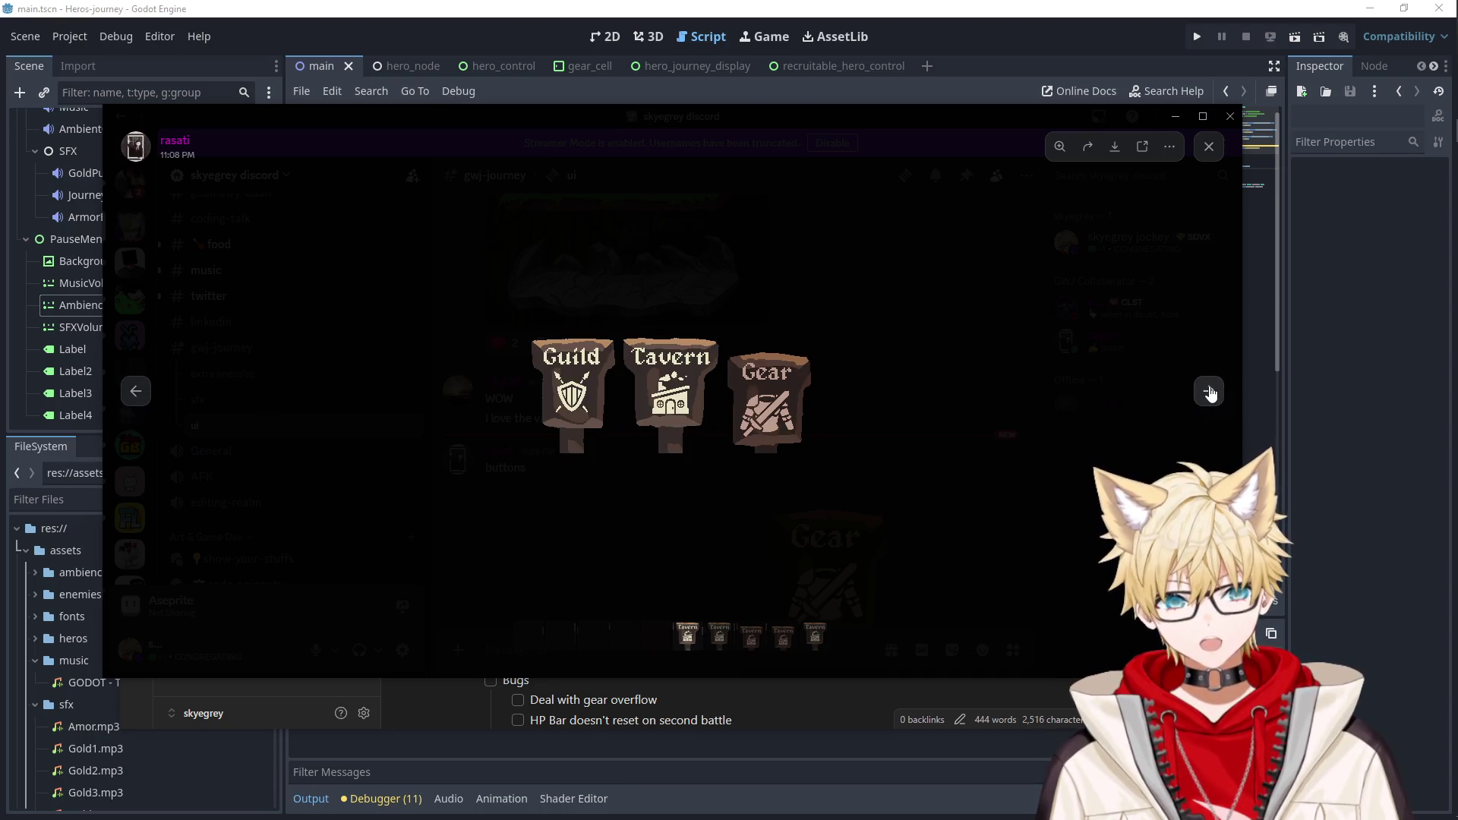
left_click(1210, 392)
left_click(1211, 393)
left_click(1211, 393)
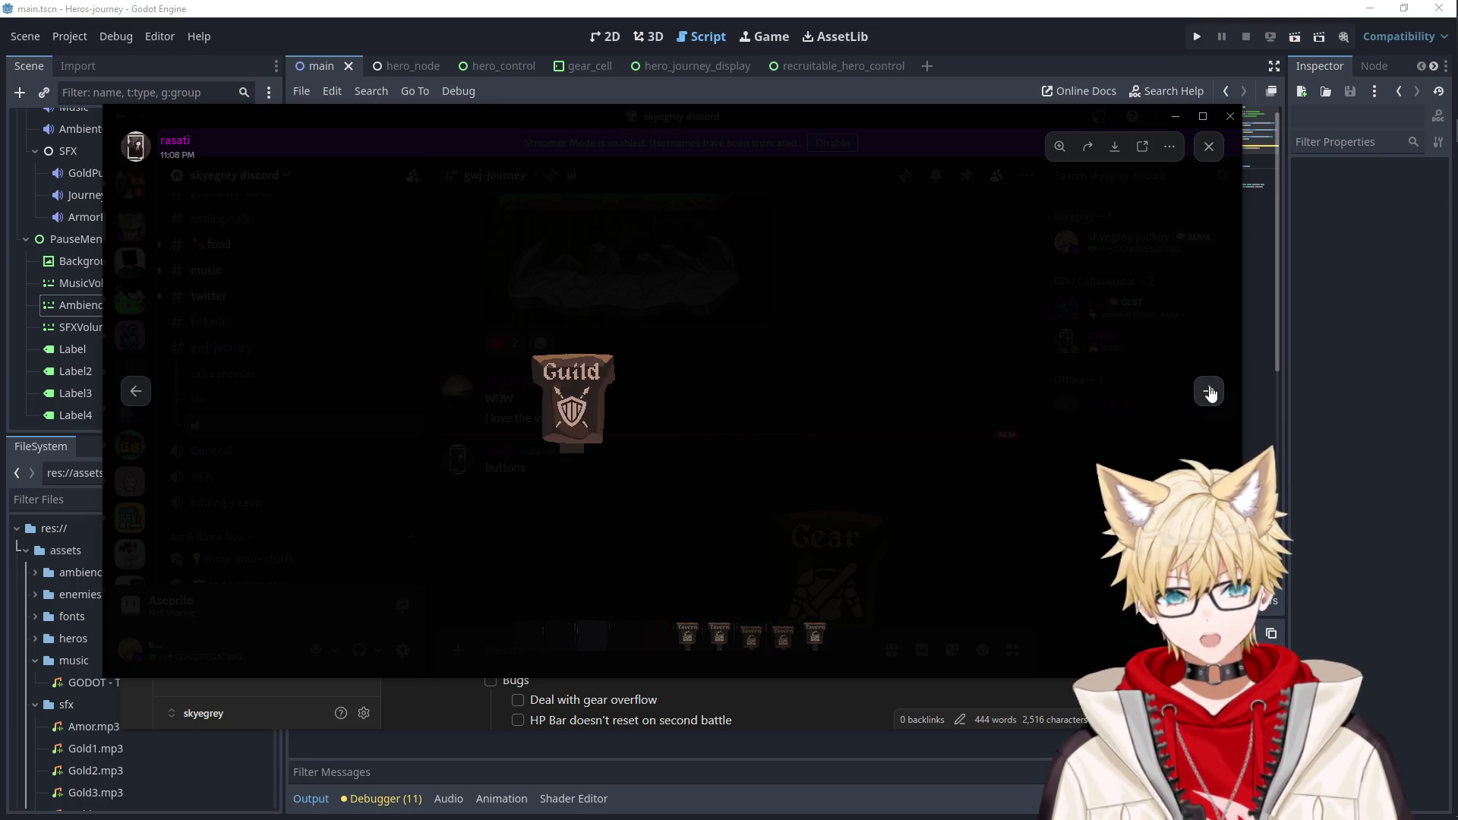
left_click(1041, 422)
Further down the channel, page through the terrain, rock, bush, grass platform and chain images.
scroll(544, 484, "down", 3)
scroll(545, 485, "down", 10)
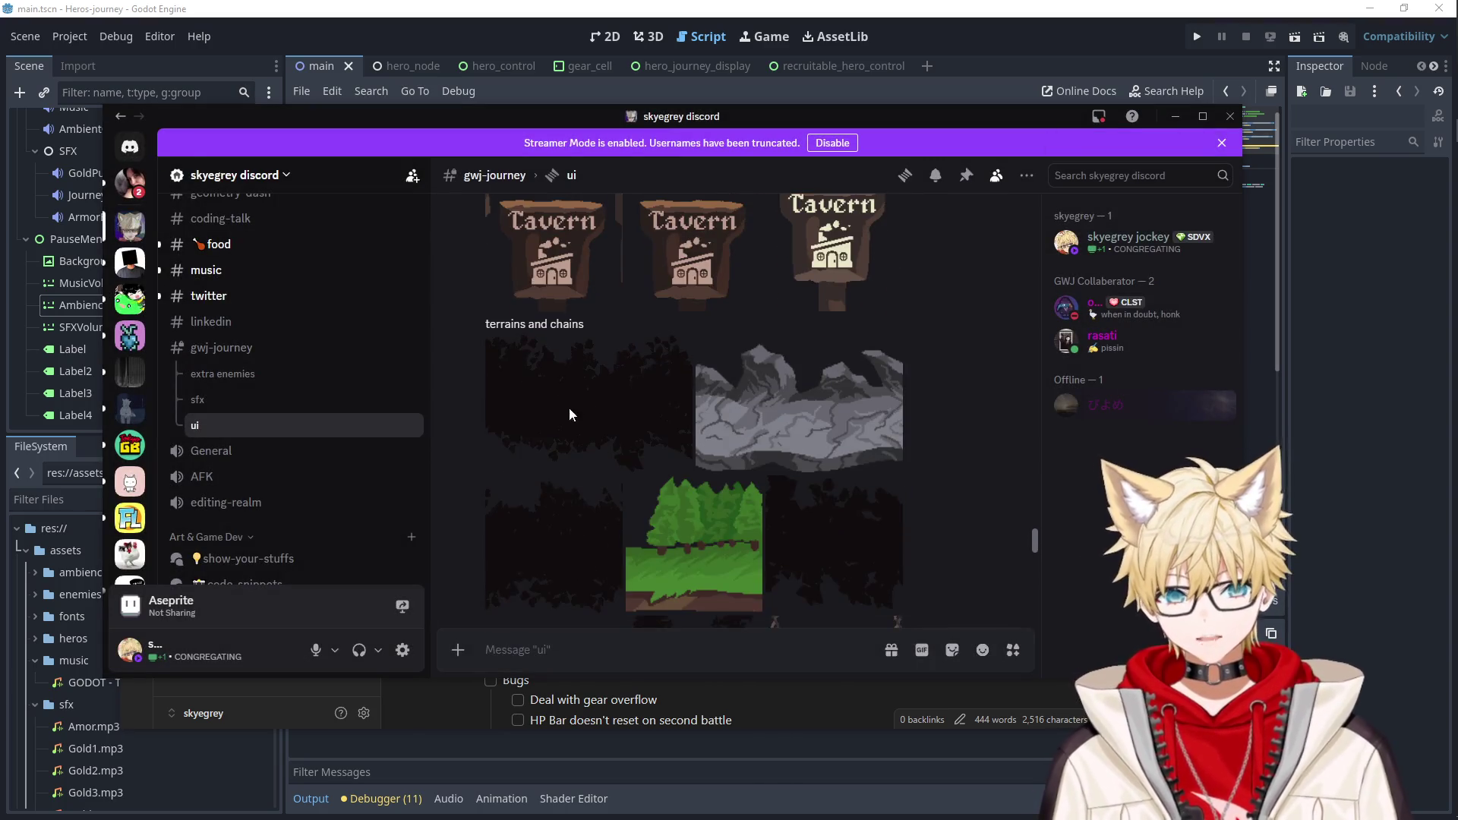
left_click(574, 414)
left_click(1209, 392)
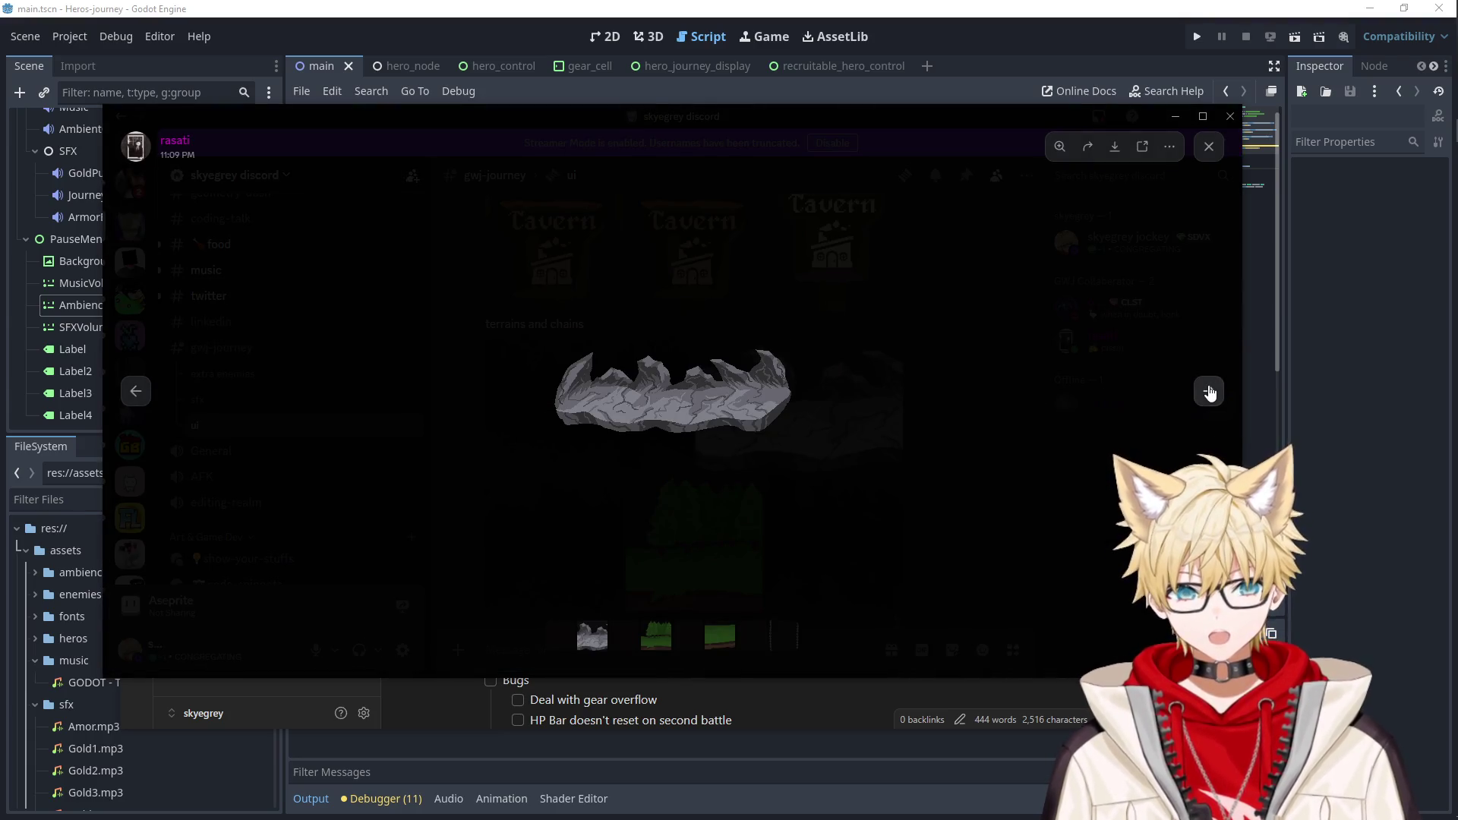
left_click(1209, 392)
left_click(1210, 392)
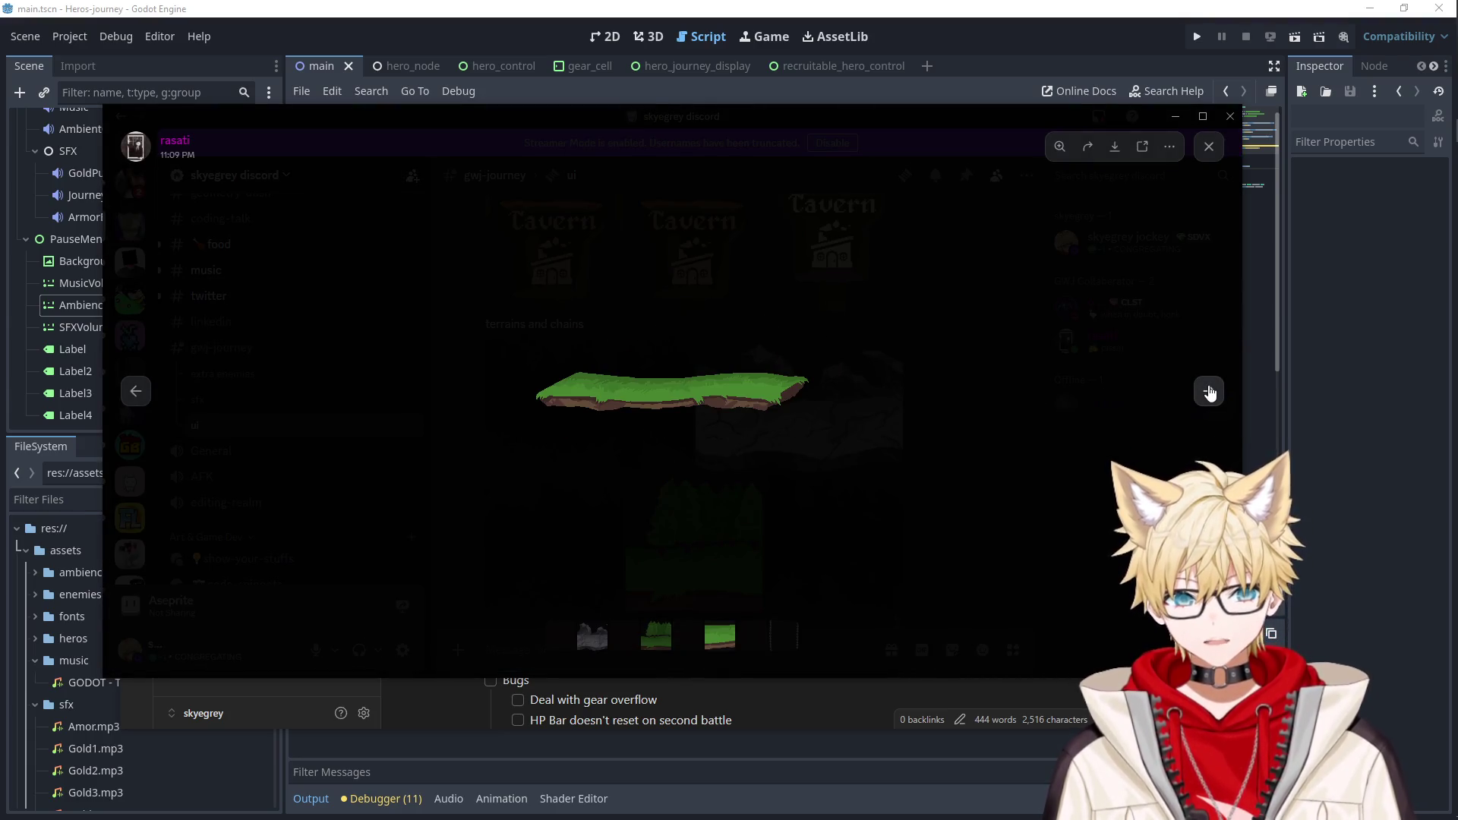
left_click(1210, 392)
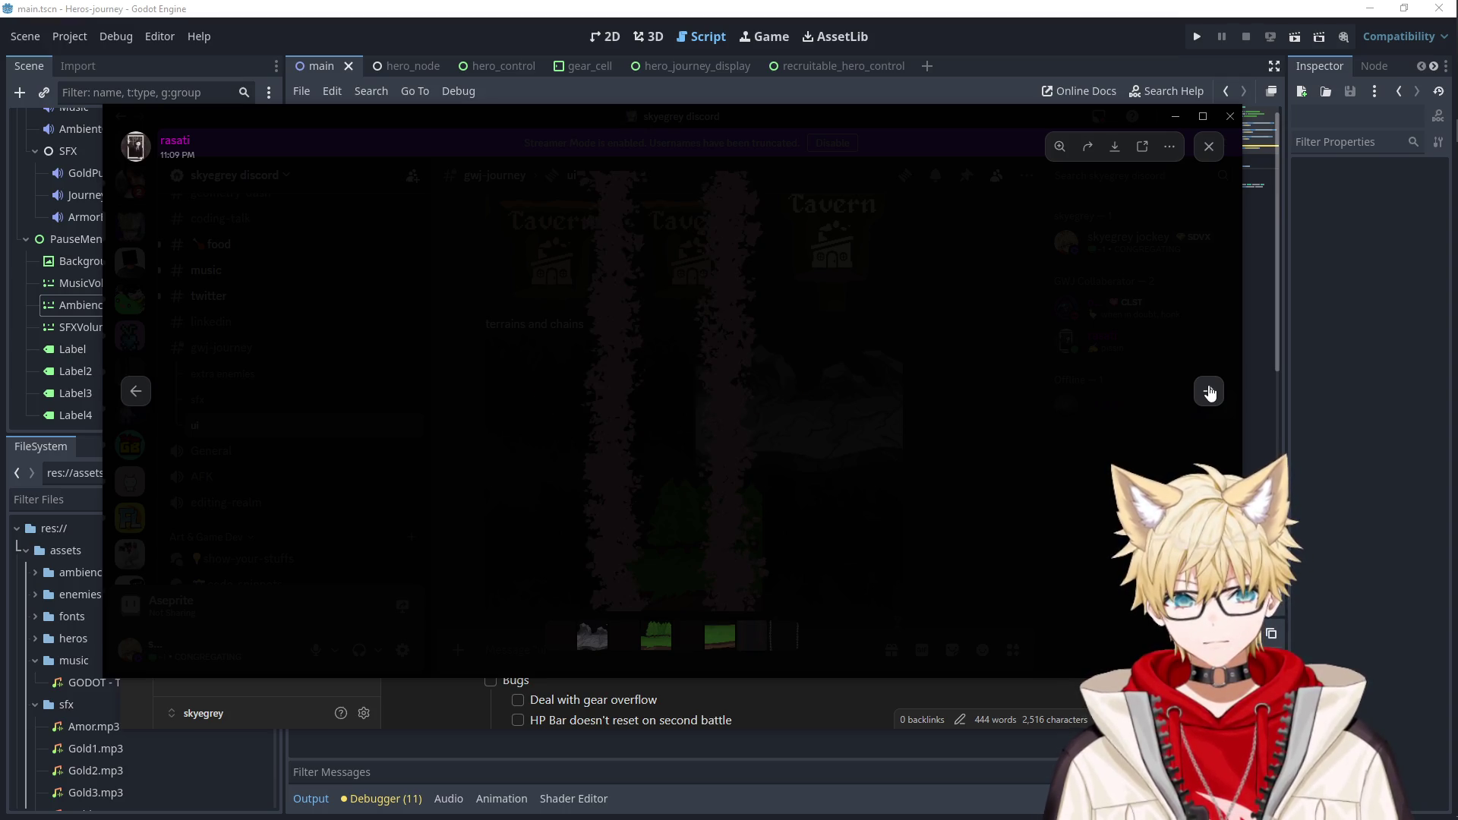
left_click(1209, 392)
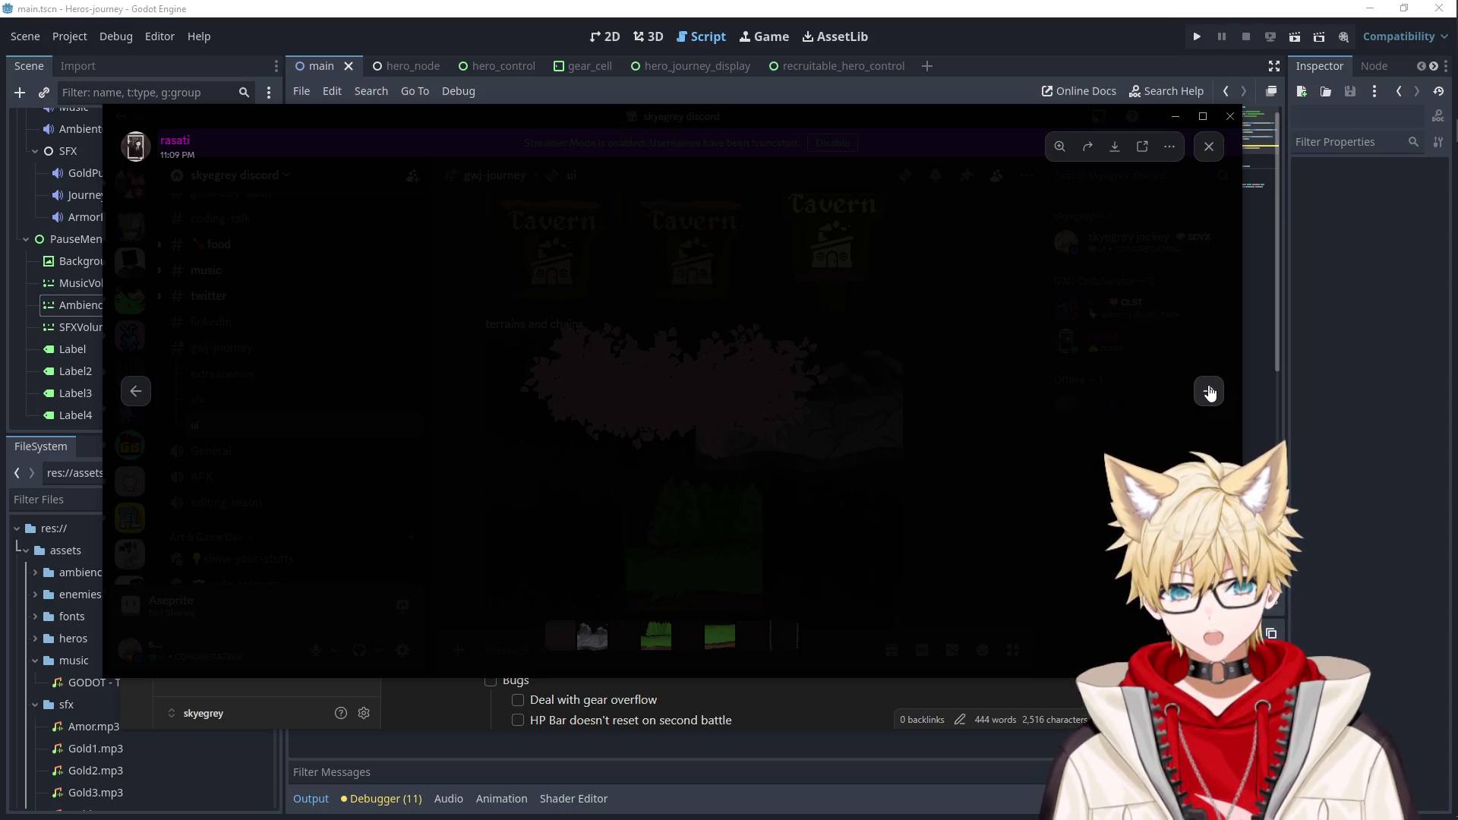
left_click(1210, 392)
left_click(1209, 392)
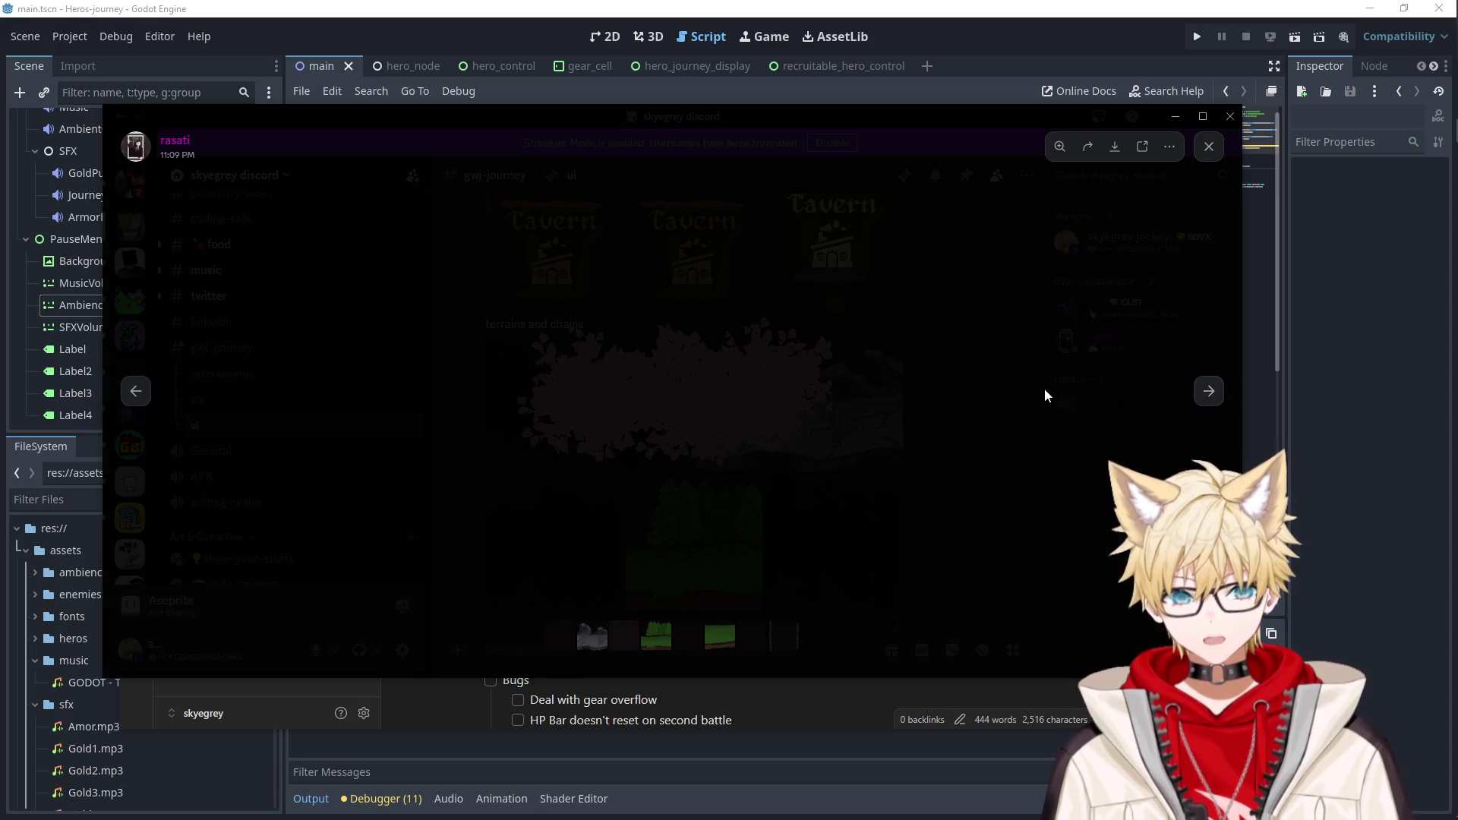
left_click(1045, 395)
scroll(817, 377, "down", 5)
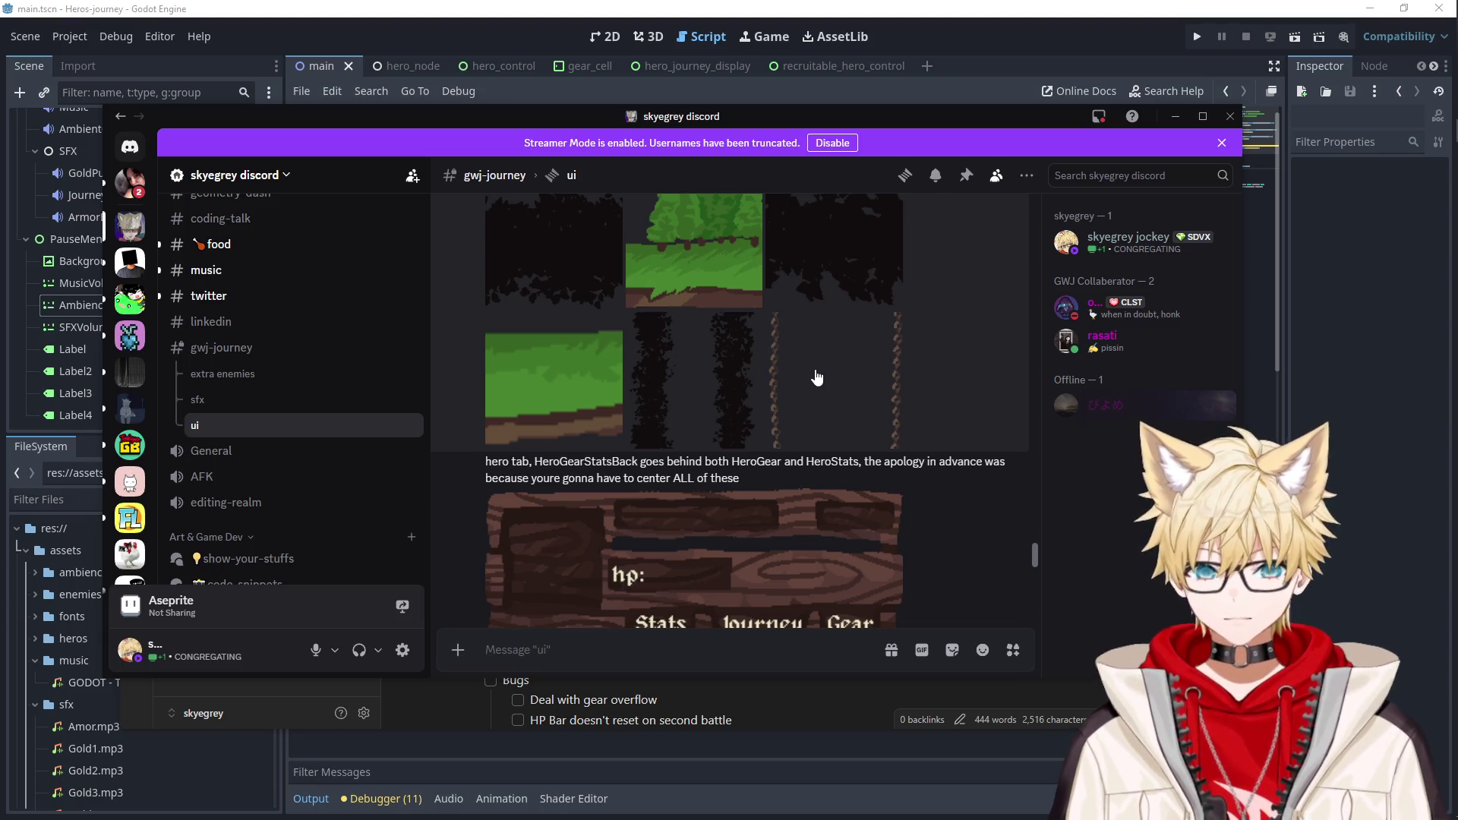
Test-run the game, recruit Taerentym at the tavern, then stop the run.
left_click(1199, 38)
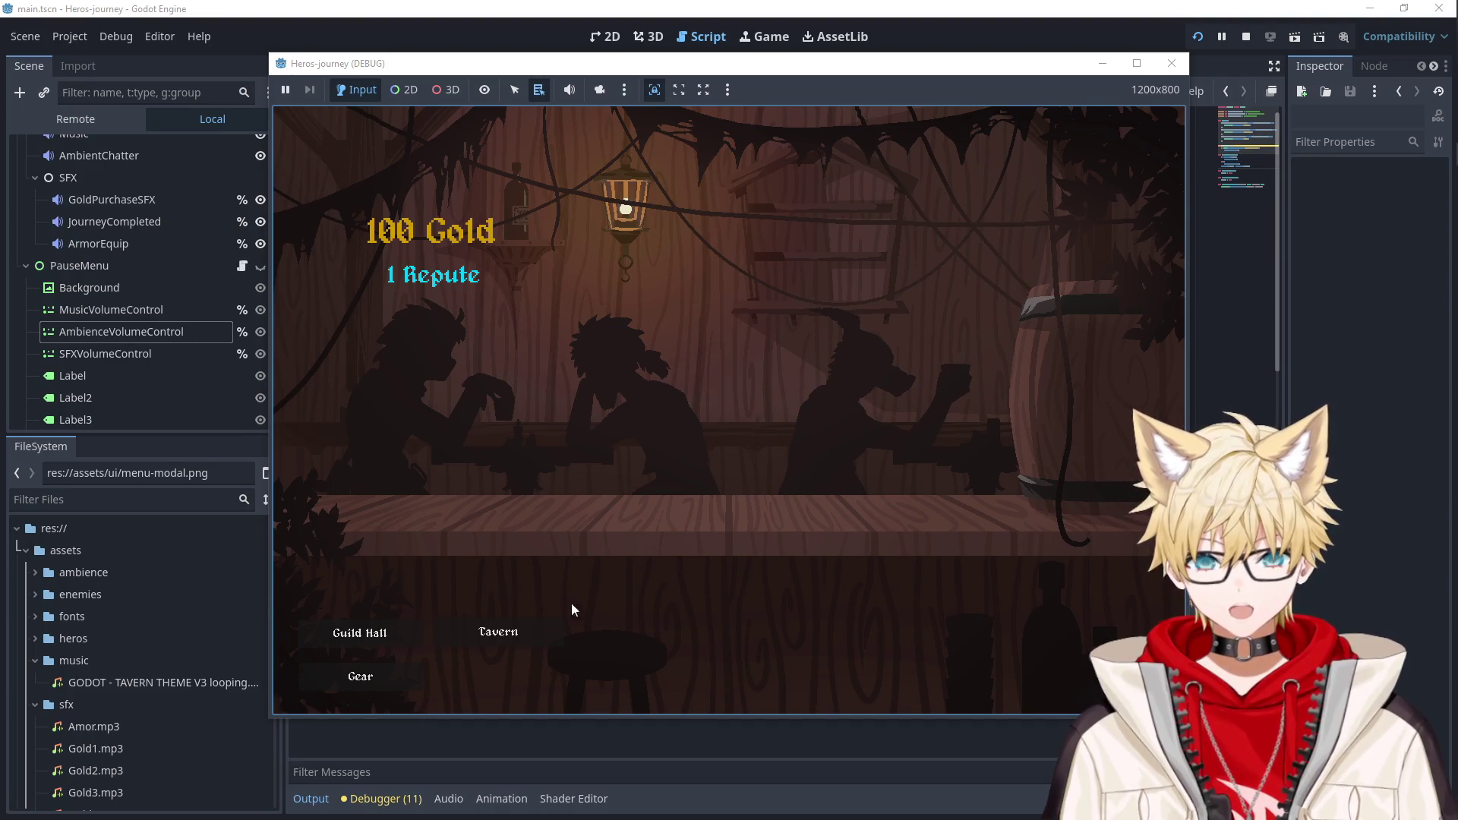
left_click(498, 631)
left_click(504, 334)
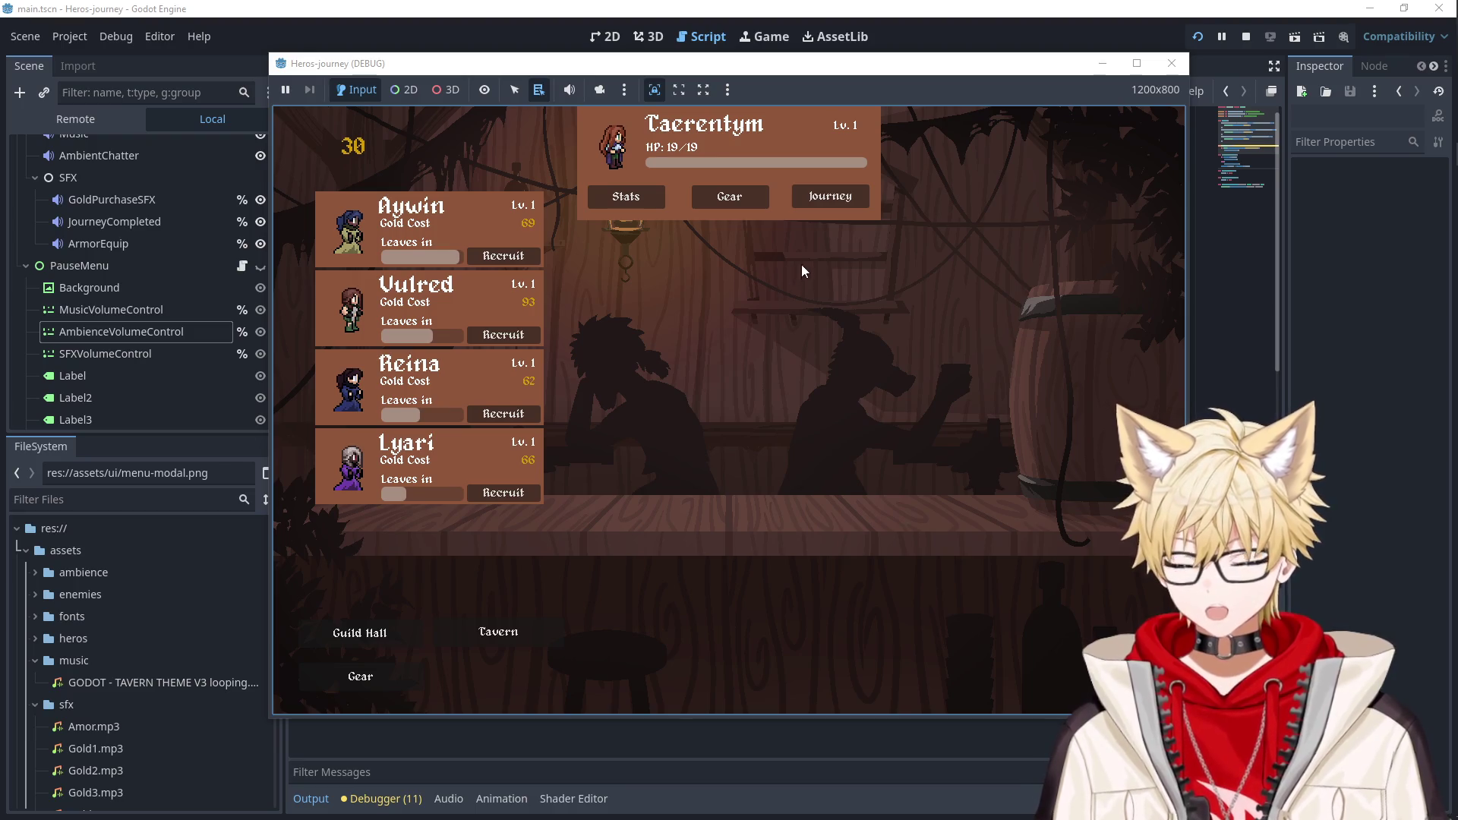
left_click(1172, 63)
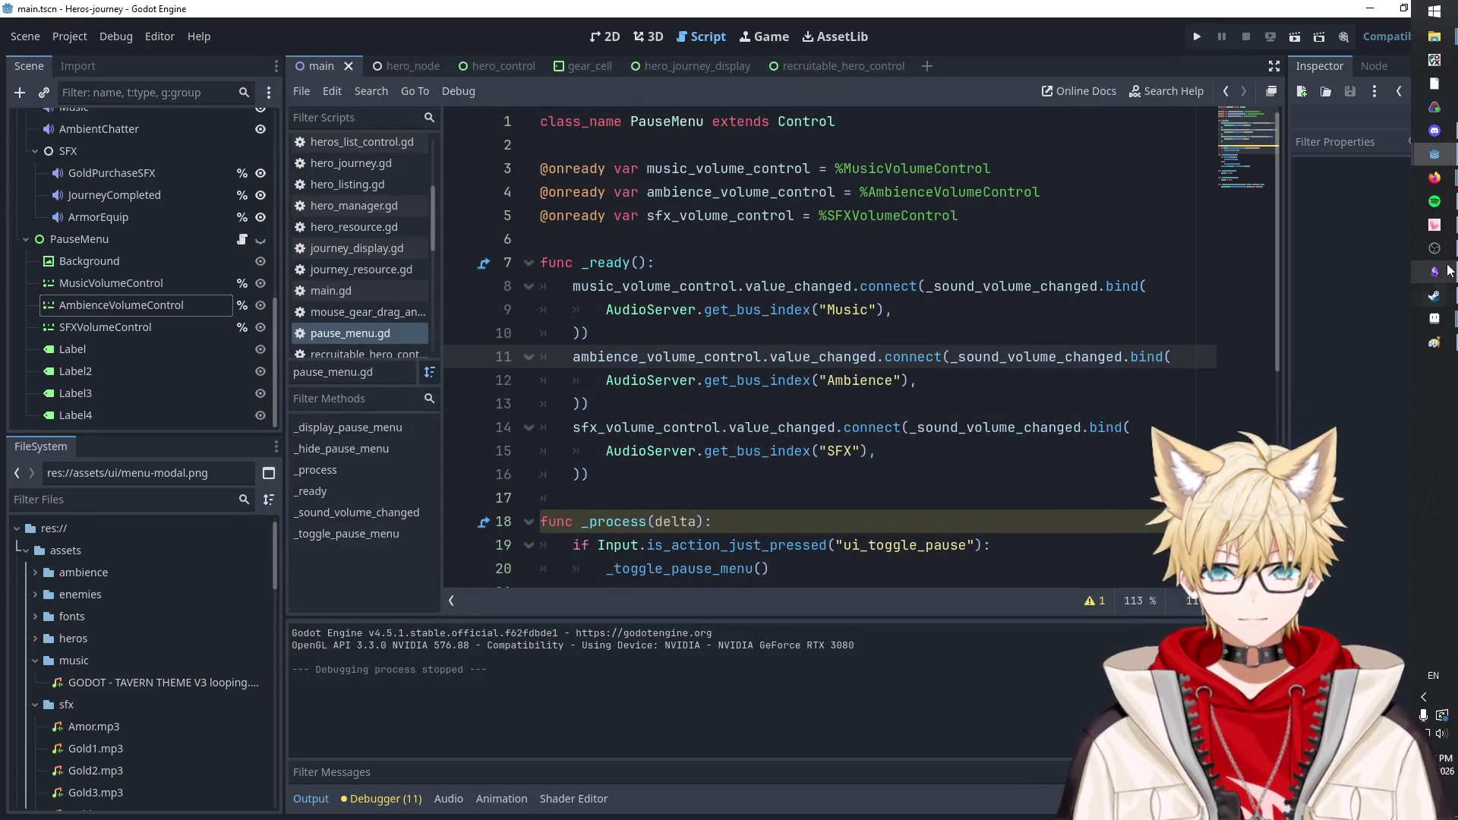
Add a 'The Rasati Files' checklist task with an indented 'Buttons' sub-item.
key("alt+Tab")
scroll(682, 395, "up", 1)
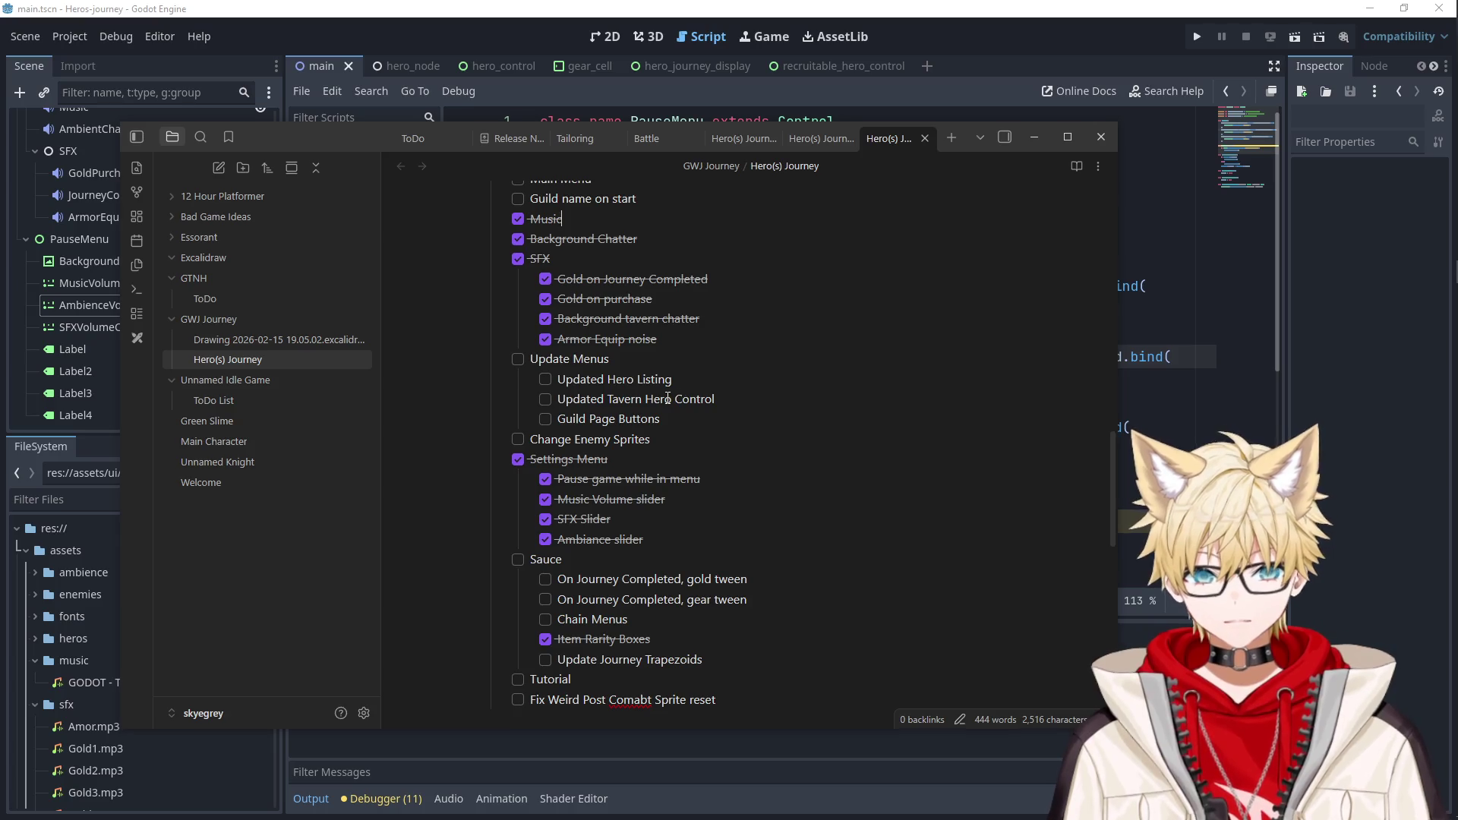
scroll(687, 338, "up", 3)
scroll(646, 326, "up", 4)
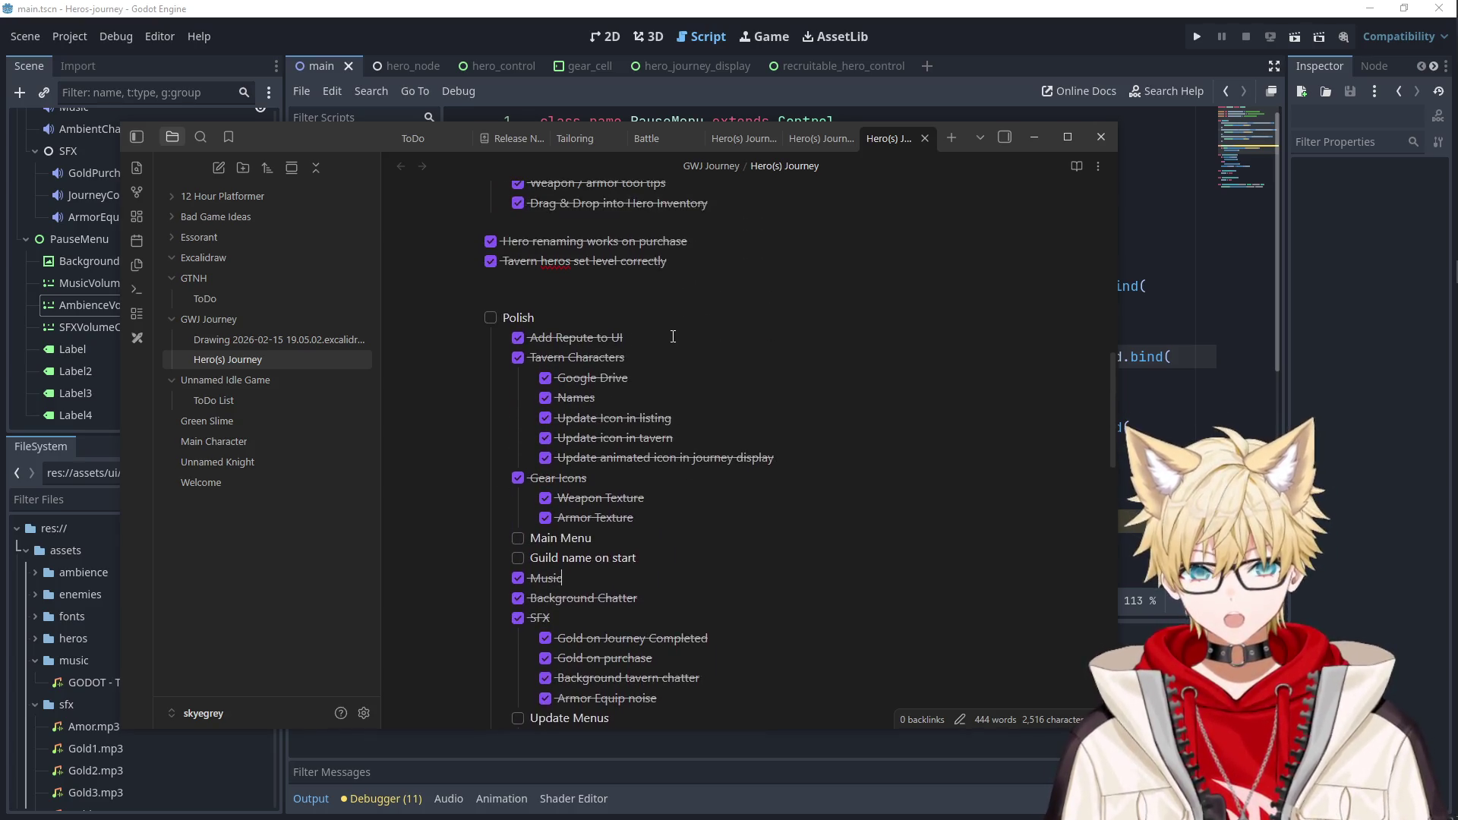
type("- ")
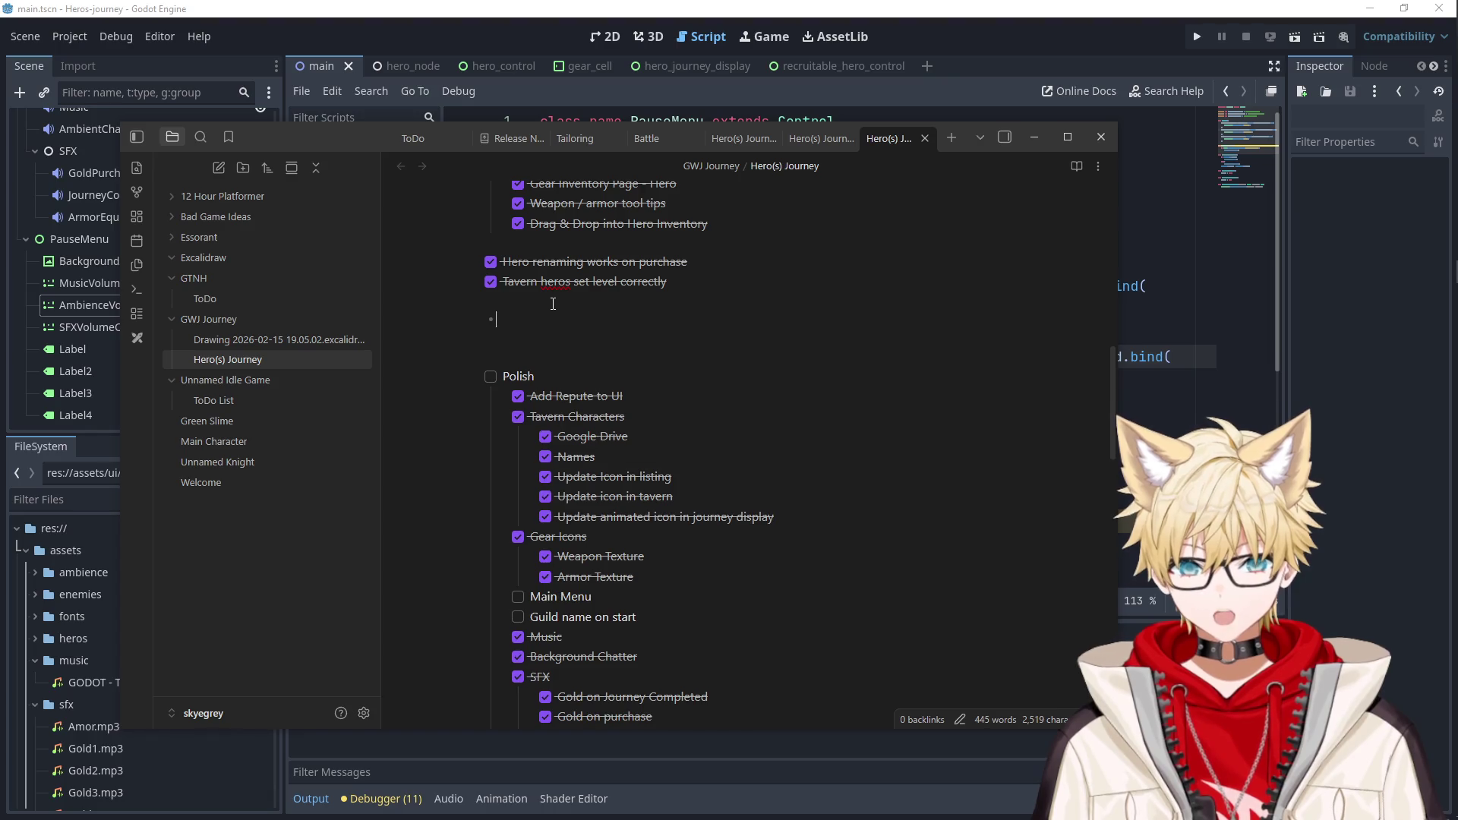
type("[ ] The Rasati Files")
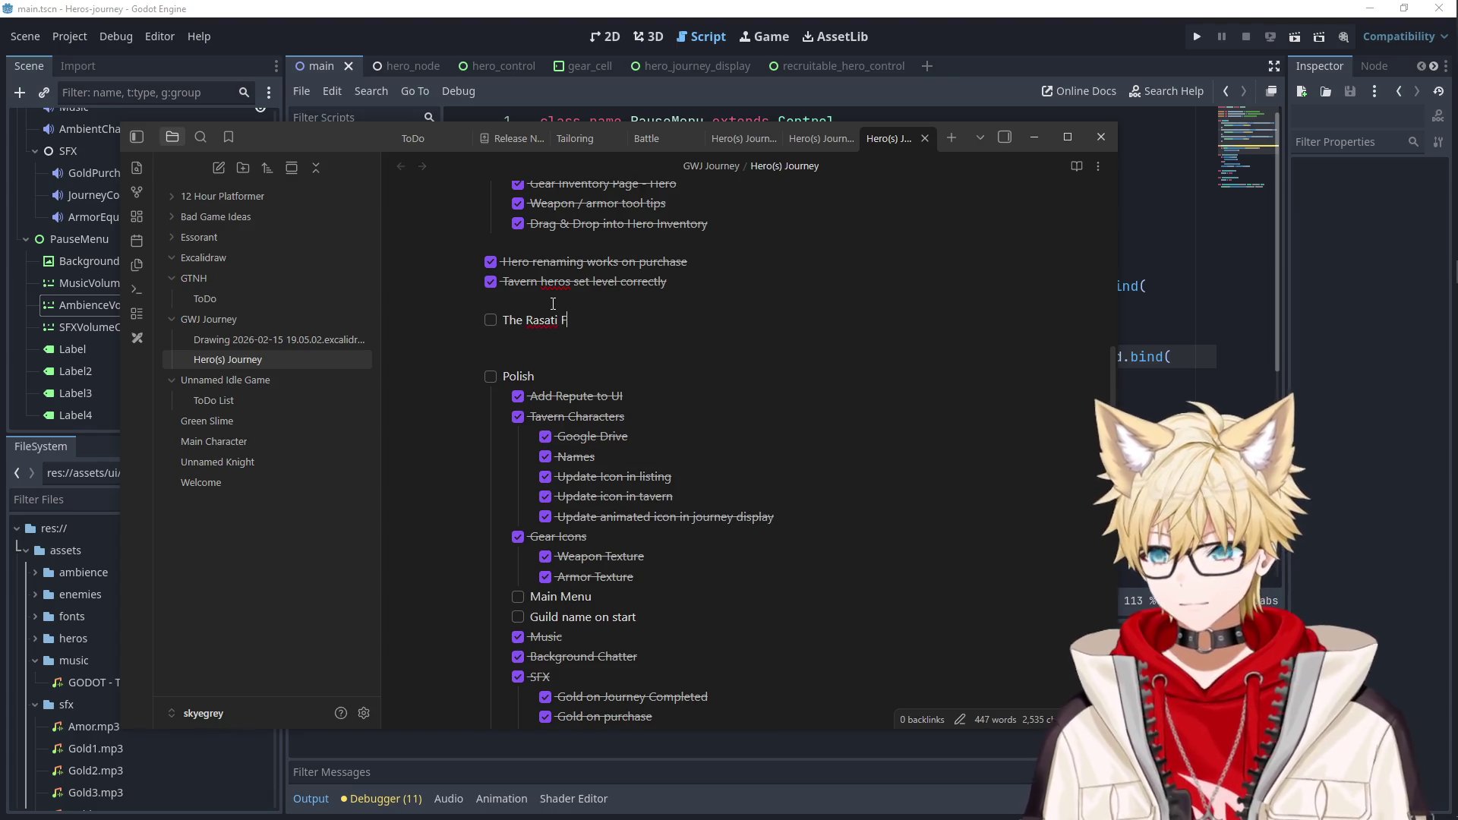
key("Return")
key("Tab")
type("Buttons")
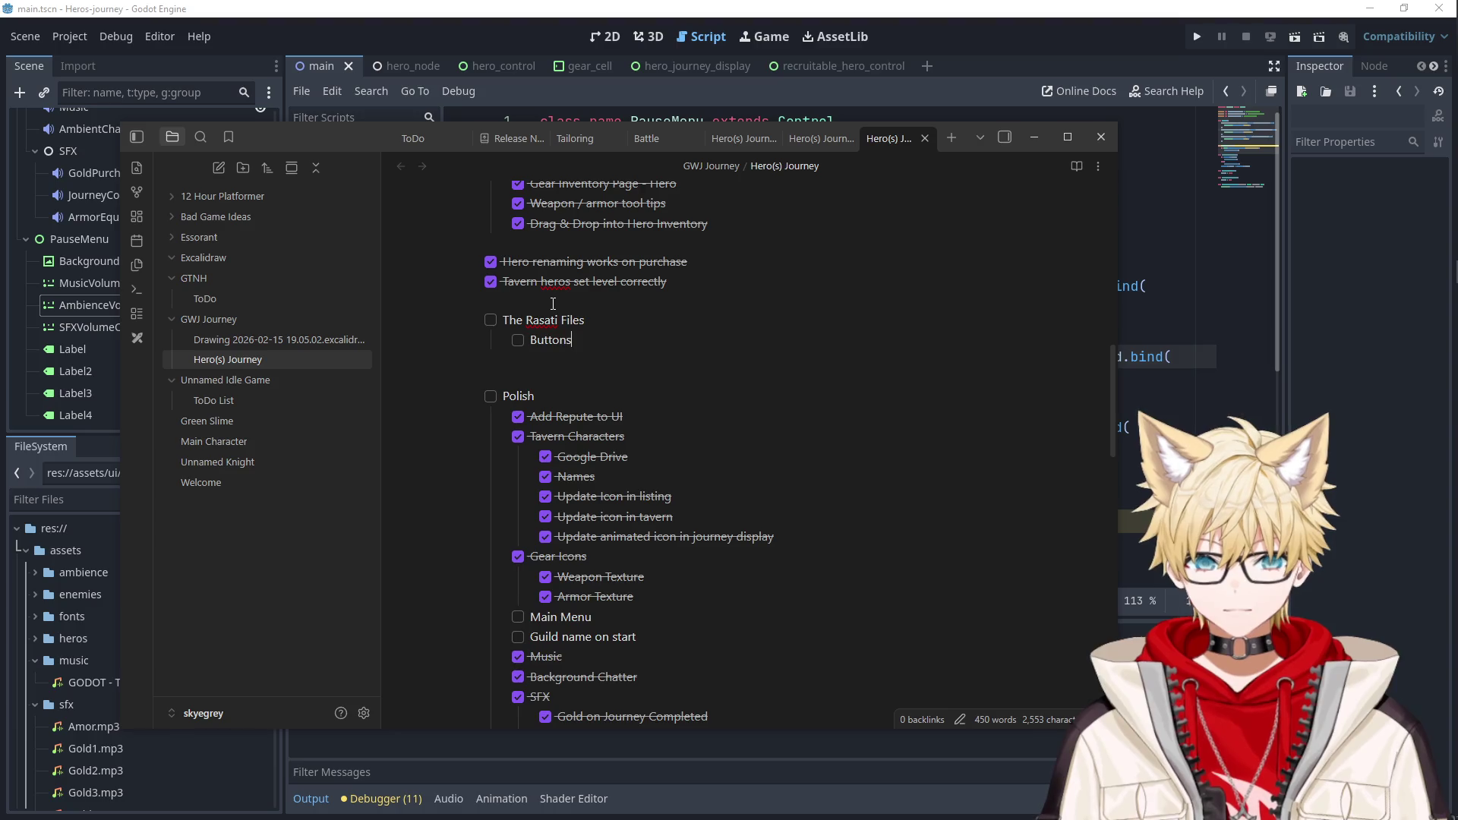
Add 'Hero Listings', 'Journeys' and 'Pages' items below Buttons, then return to Godot.
key("Return")
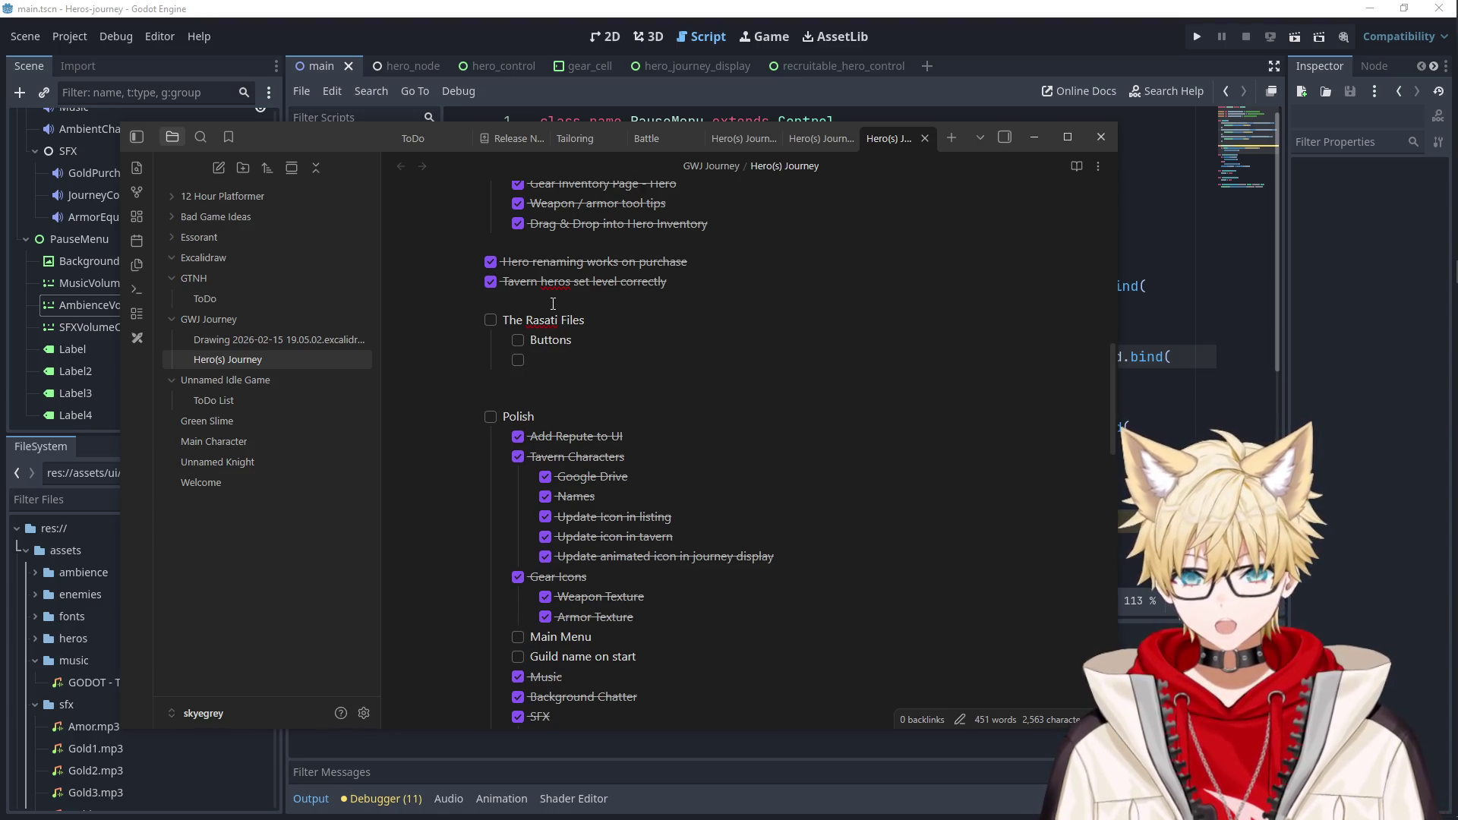
key("BackSpace")
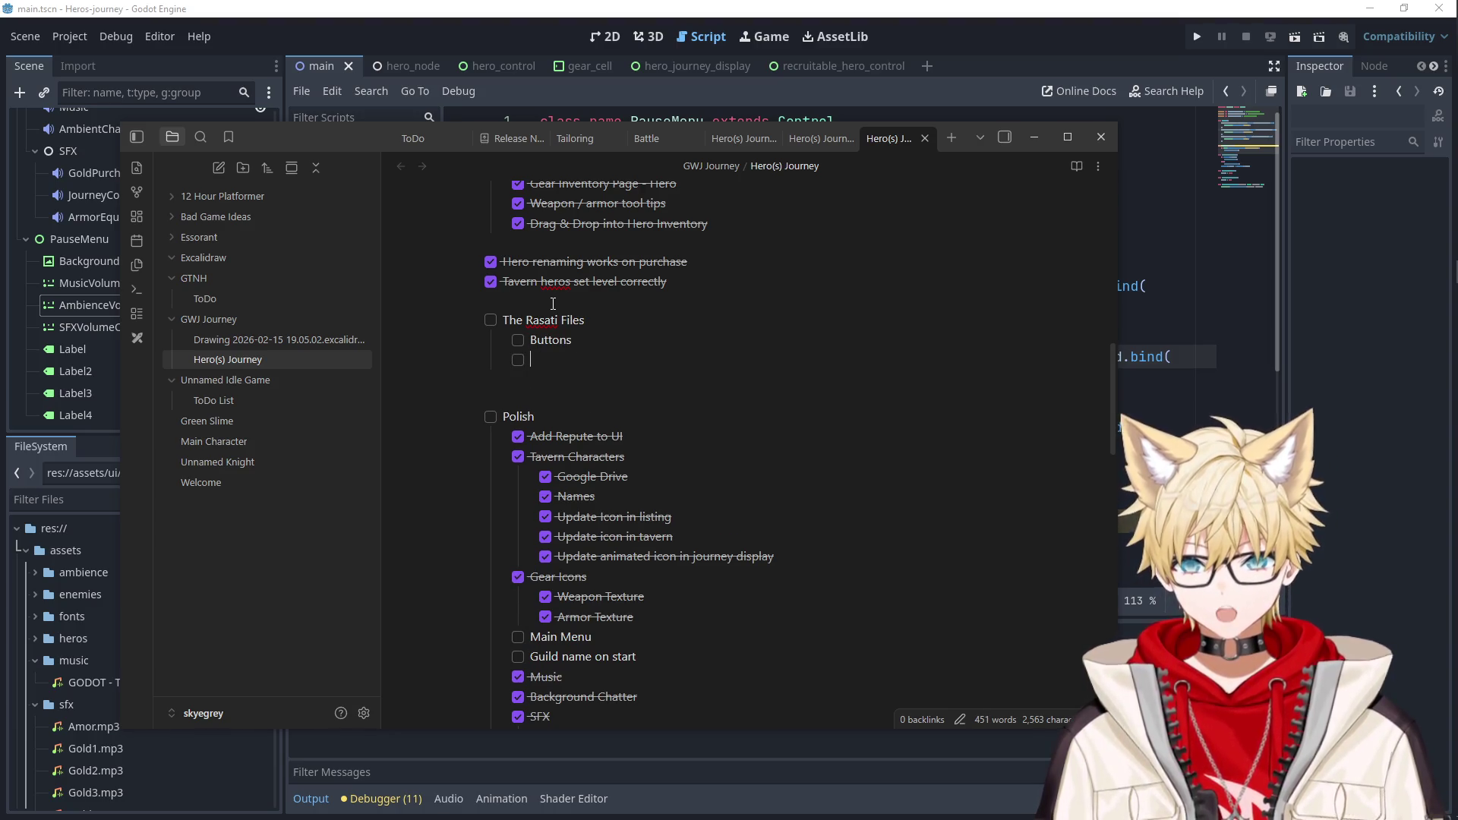
type("Hero Listings")
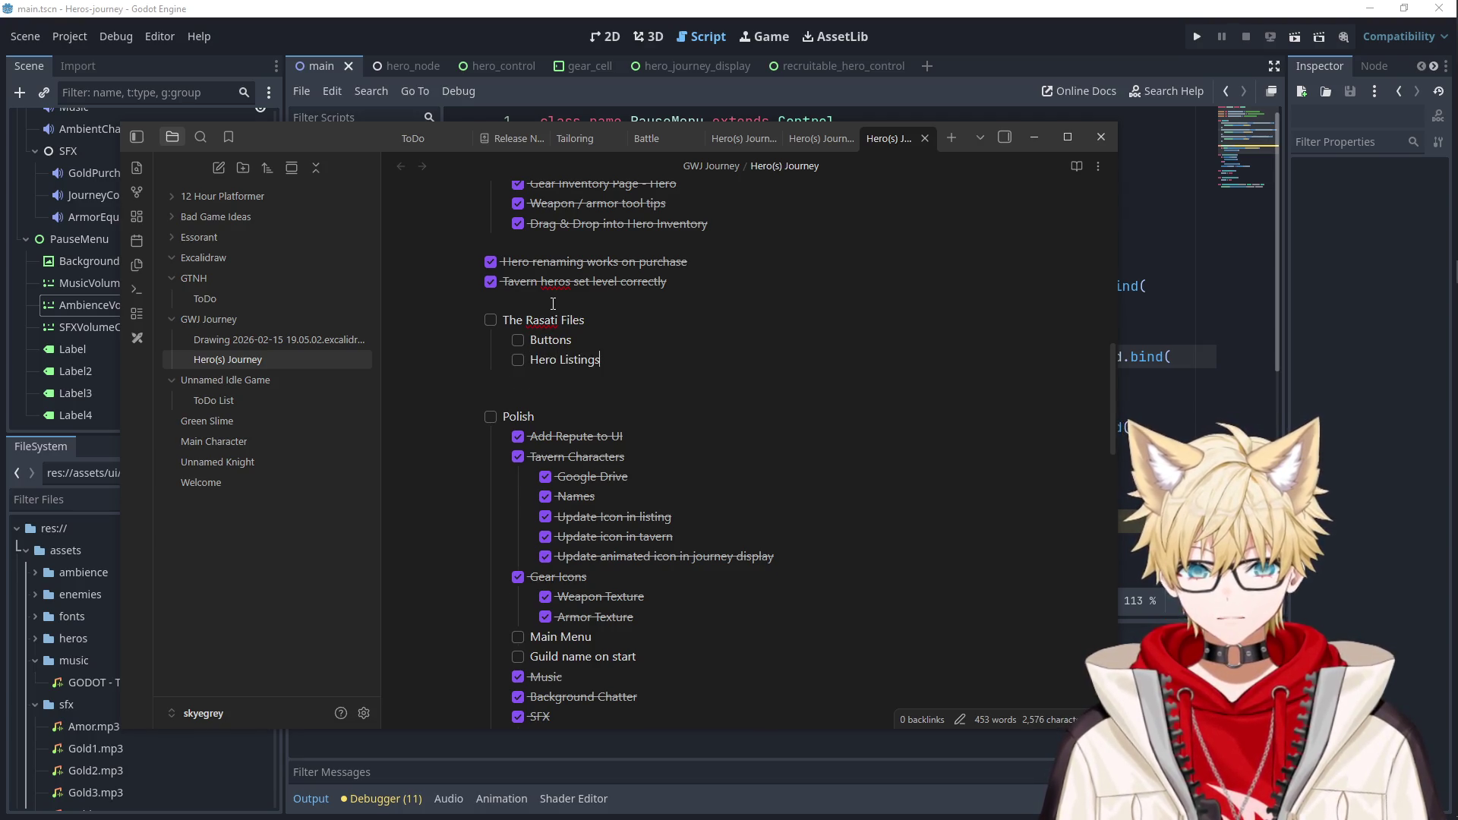
key("Return")
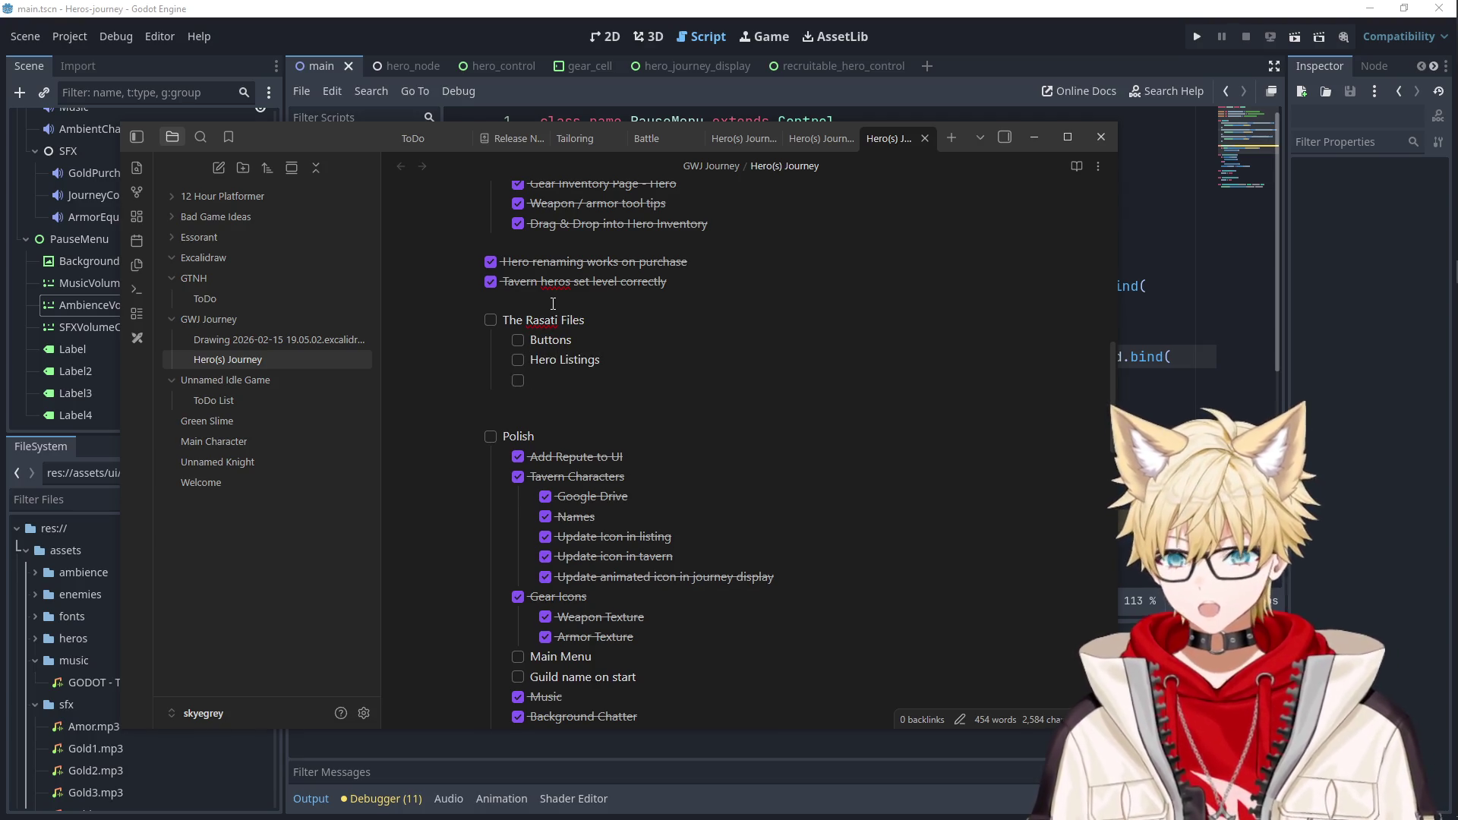
type("Journeys")
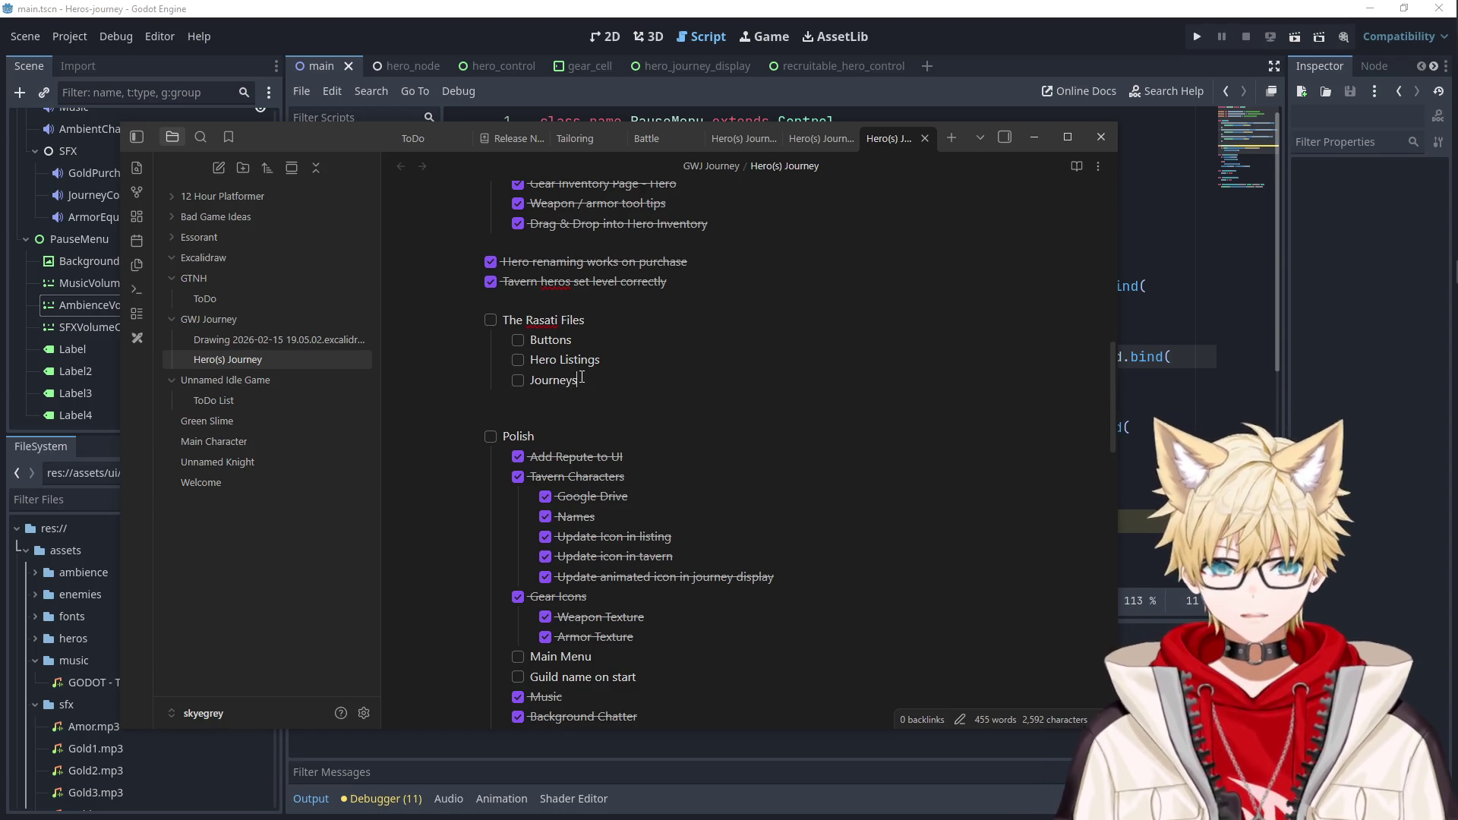
key("Return")
type("Pages")
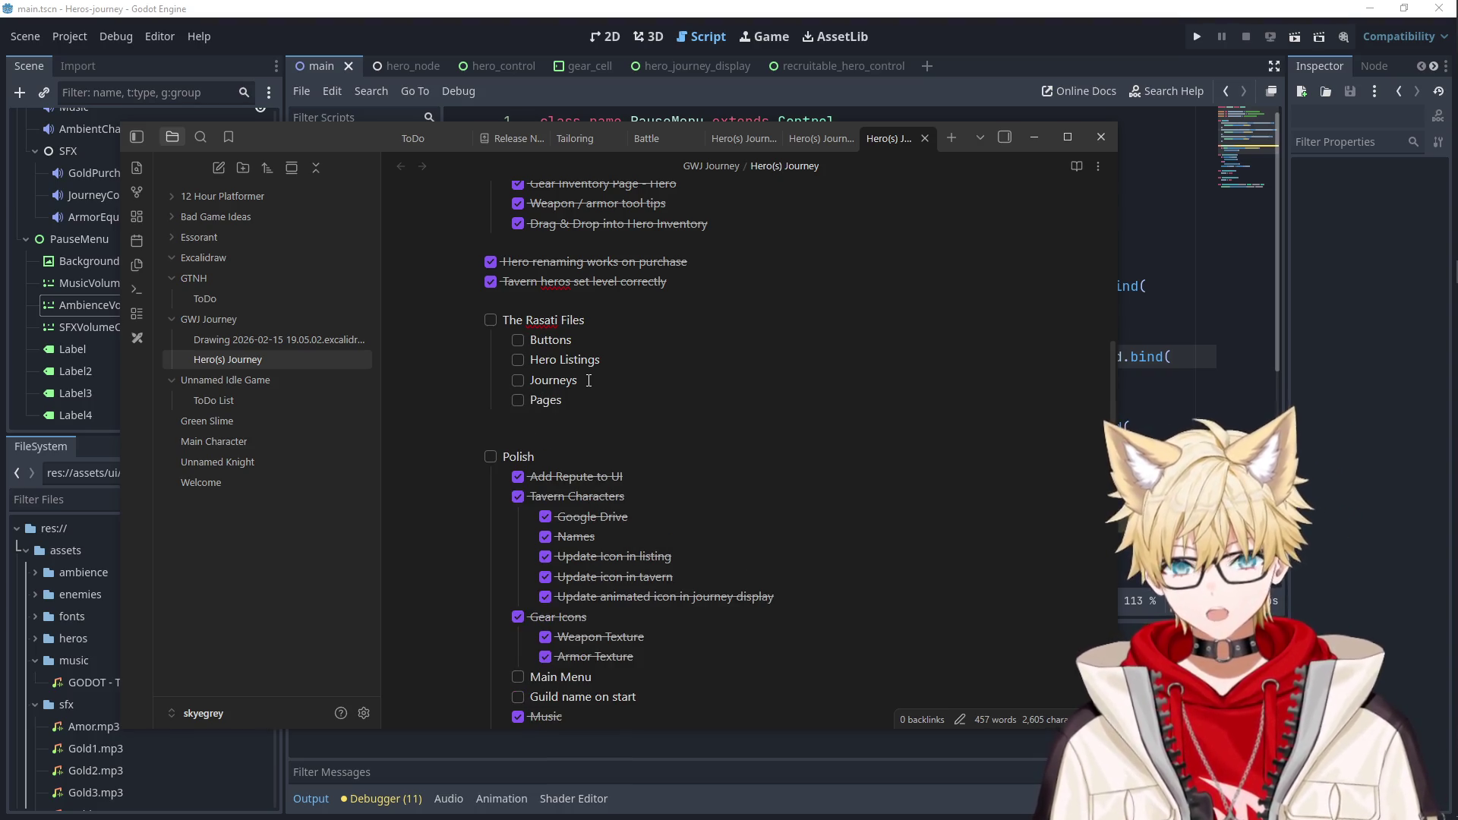
key("alt+Tab")
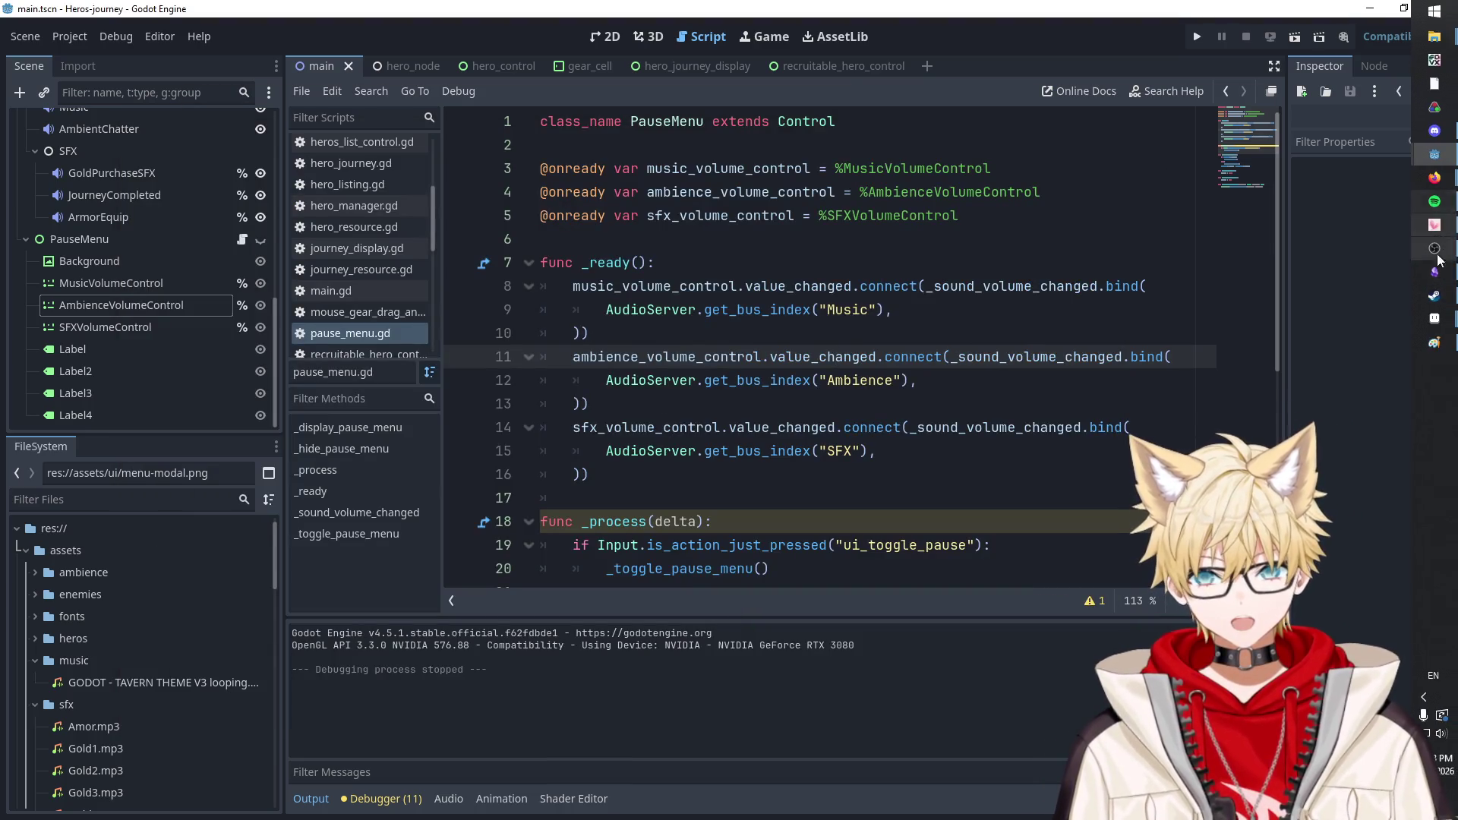
Bring Discord over the editor, check an unread direct message, then hide it.
mouse_move(1435, 319)
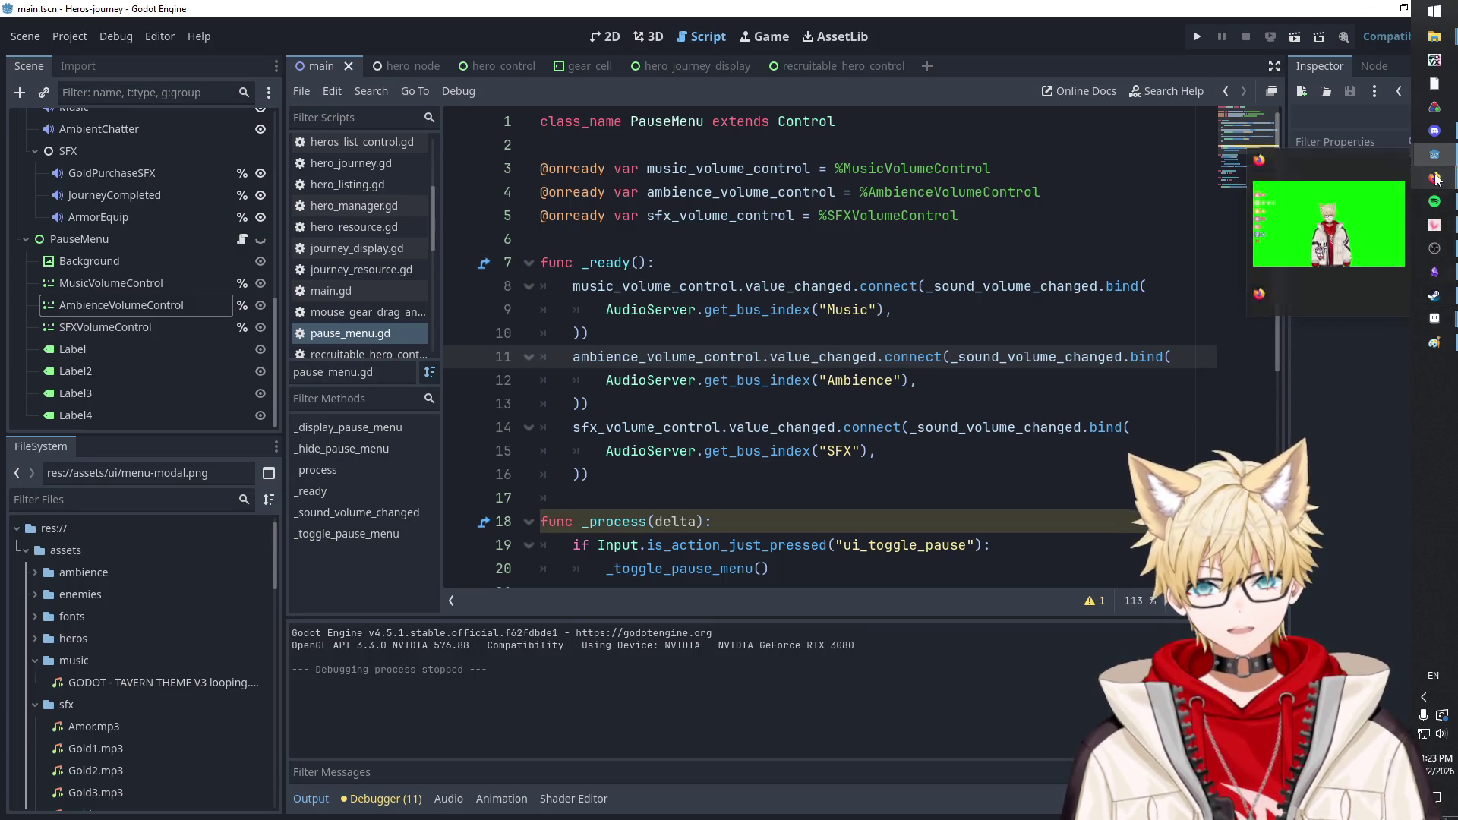
left_click(1434, 131)
scroll(775, 448, "down", 3)
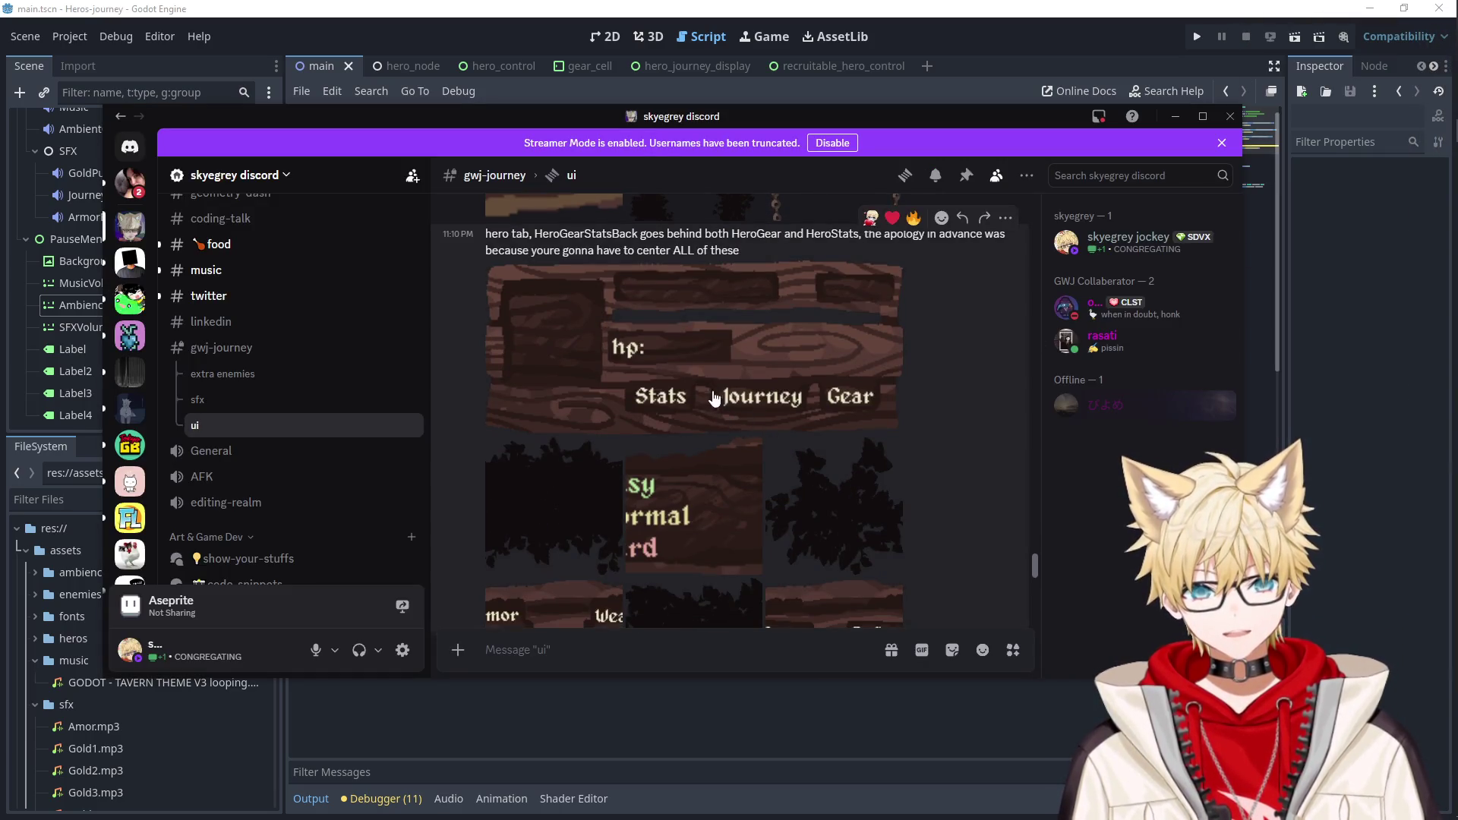
left_click(130, 182)
key("alt+Tab")
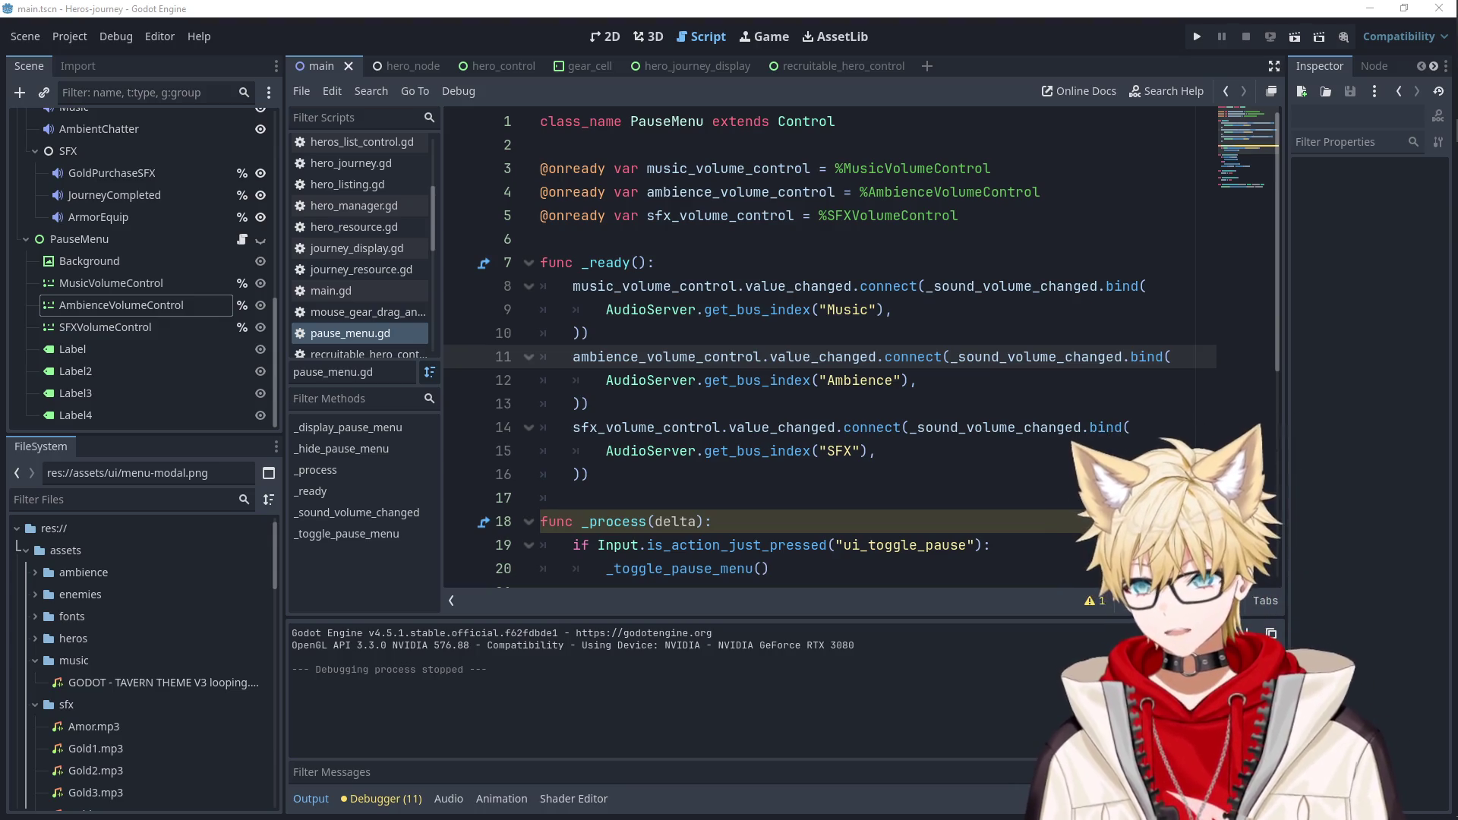
Return to the #ui channel on the hero tab Stats/Journey/Gear mockup.
key("alt+Tab")
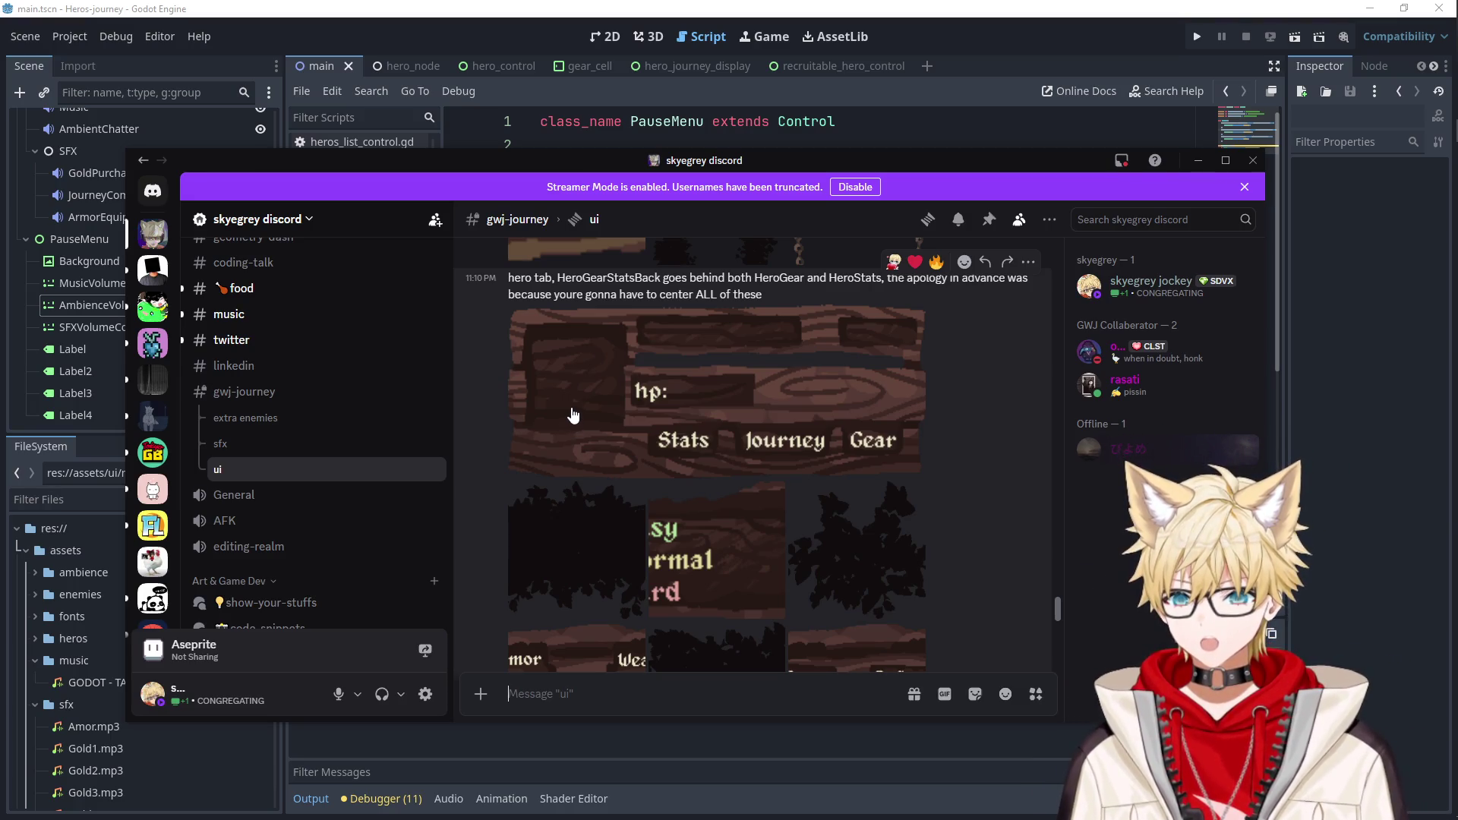
scroll(636, 424, "down", 8)
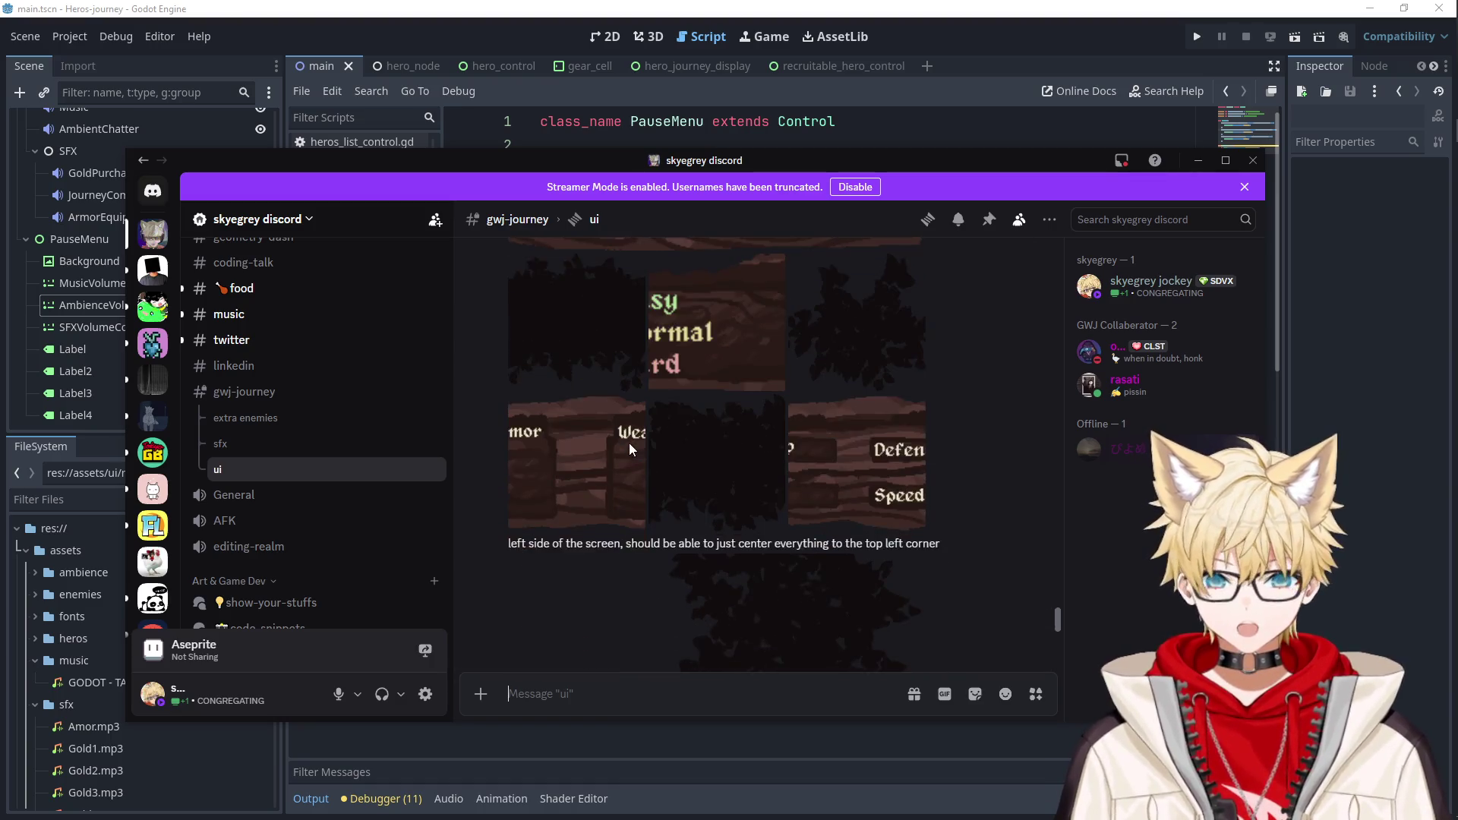
scroll(666, 507, "down", 2)
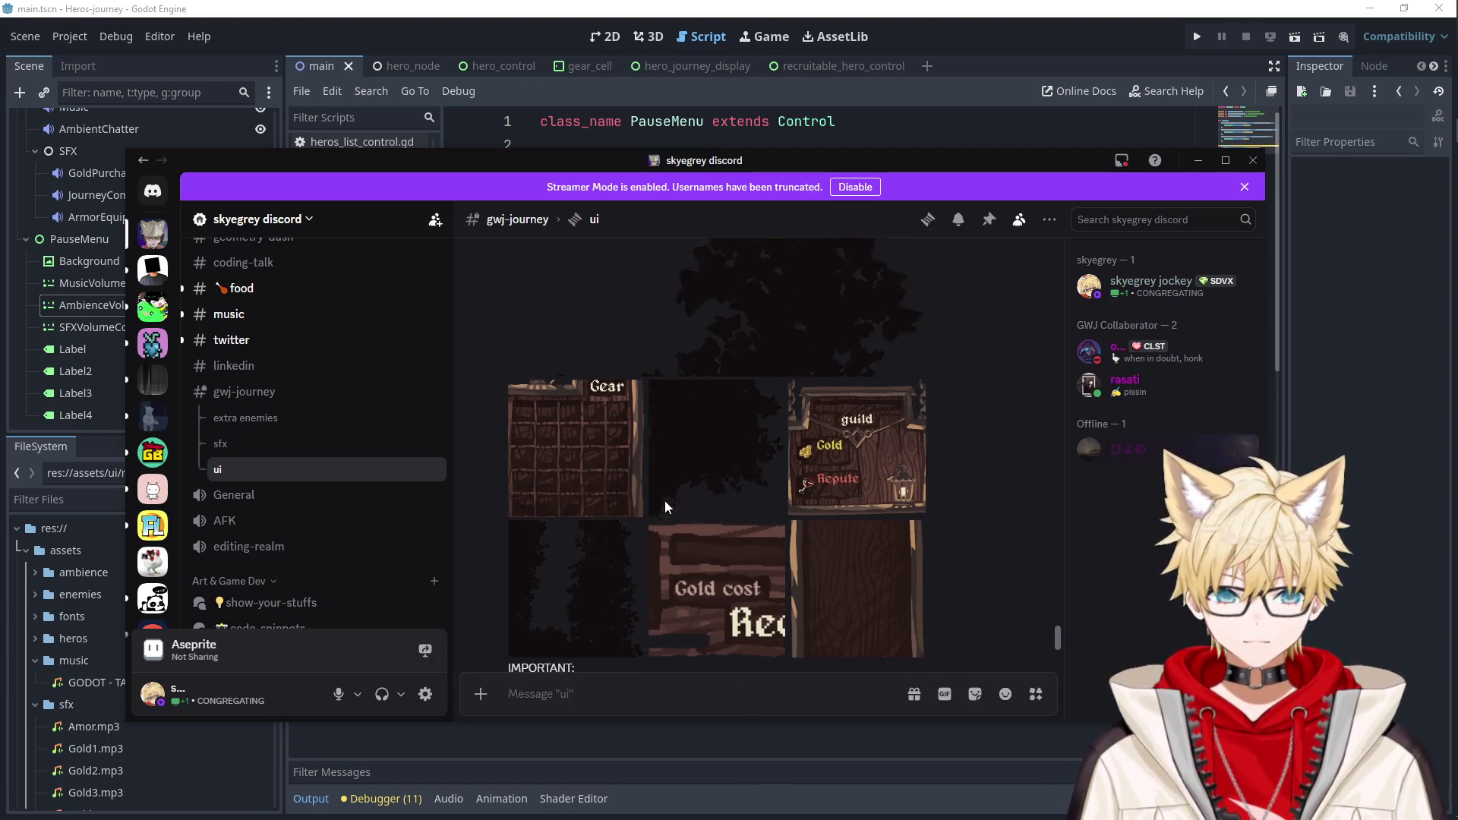
scroll(666, 507, "up", 6)
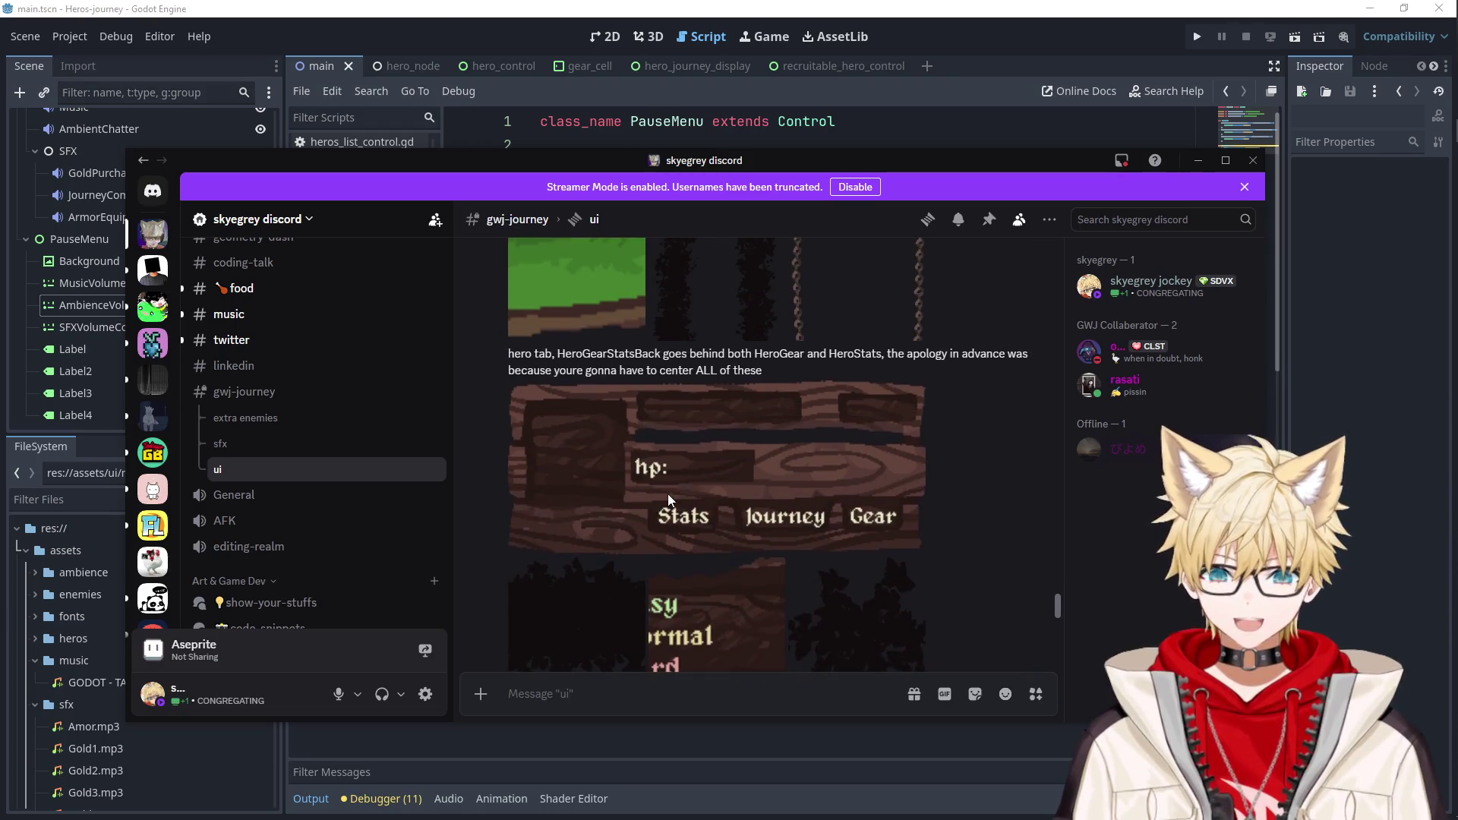
Save the tree-strip image from the #ui channel.
left_click(660, 435)
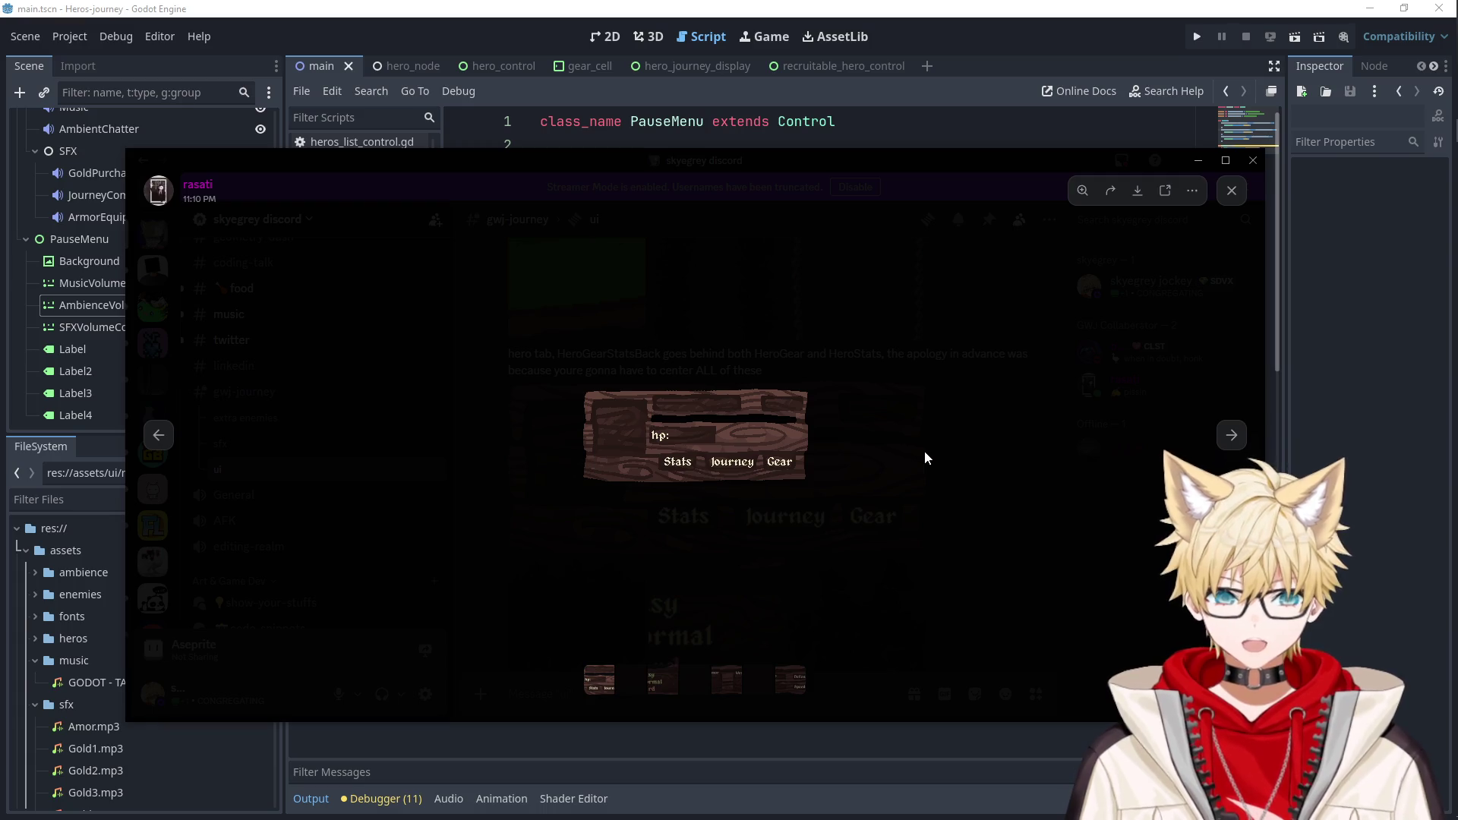
left_click(923, 458)
scroll(835, 450, "up", 3)
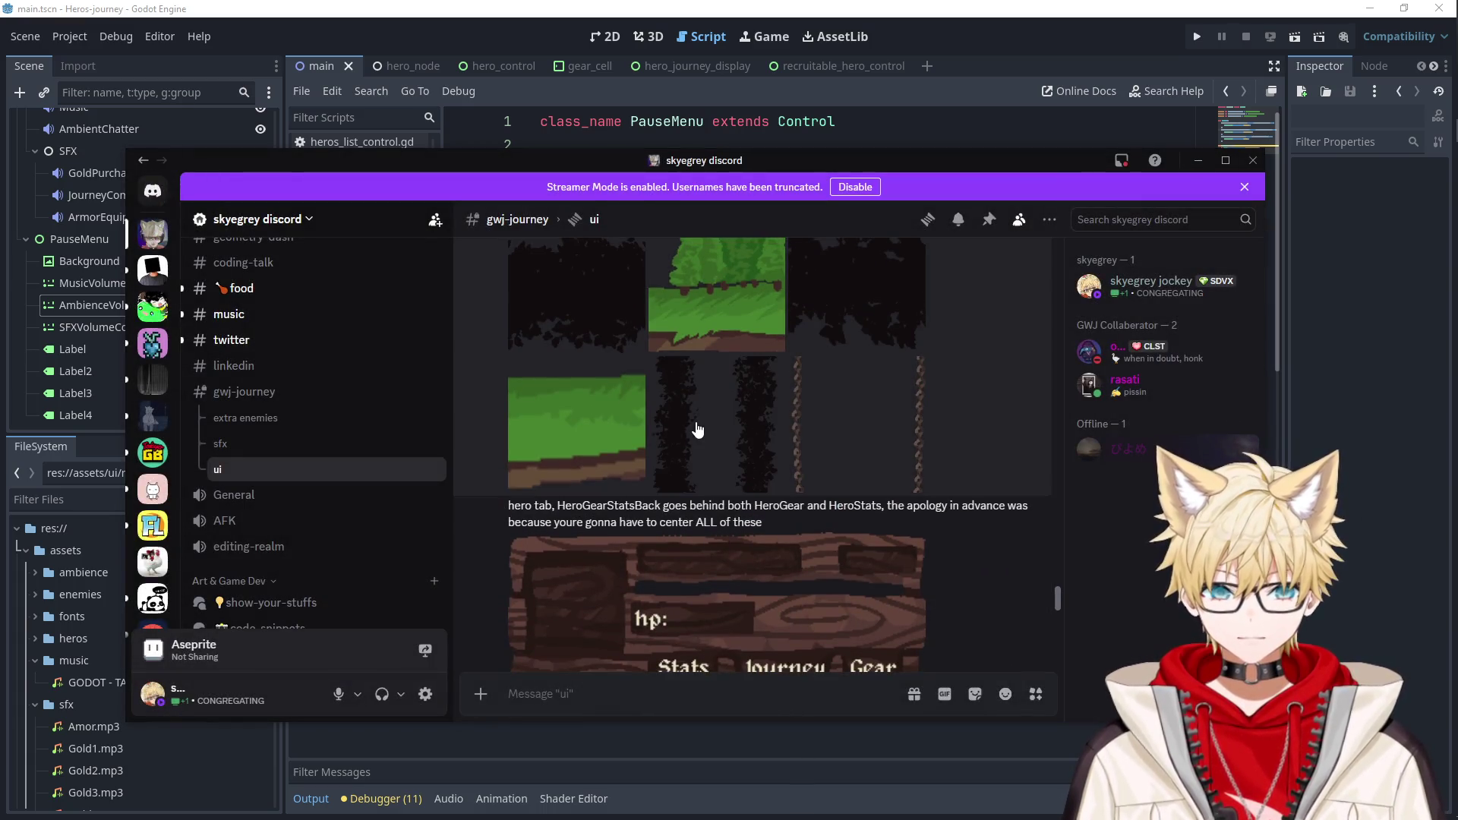
left_click(698, 430)
right_click(755, 437)
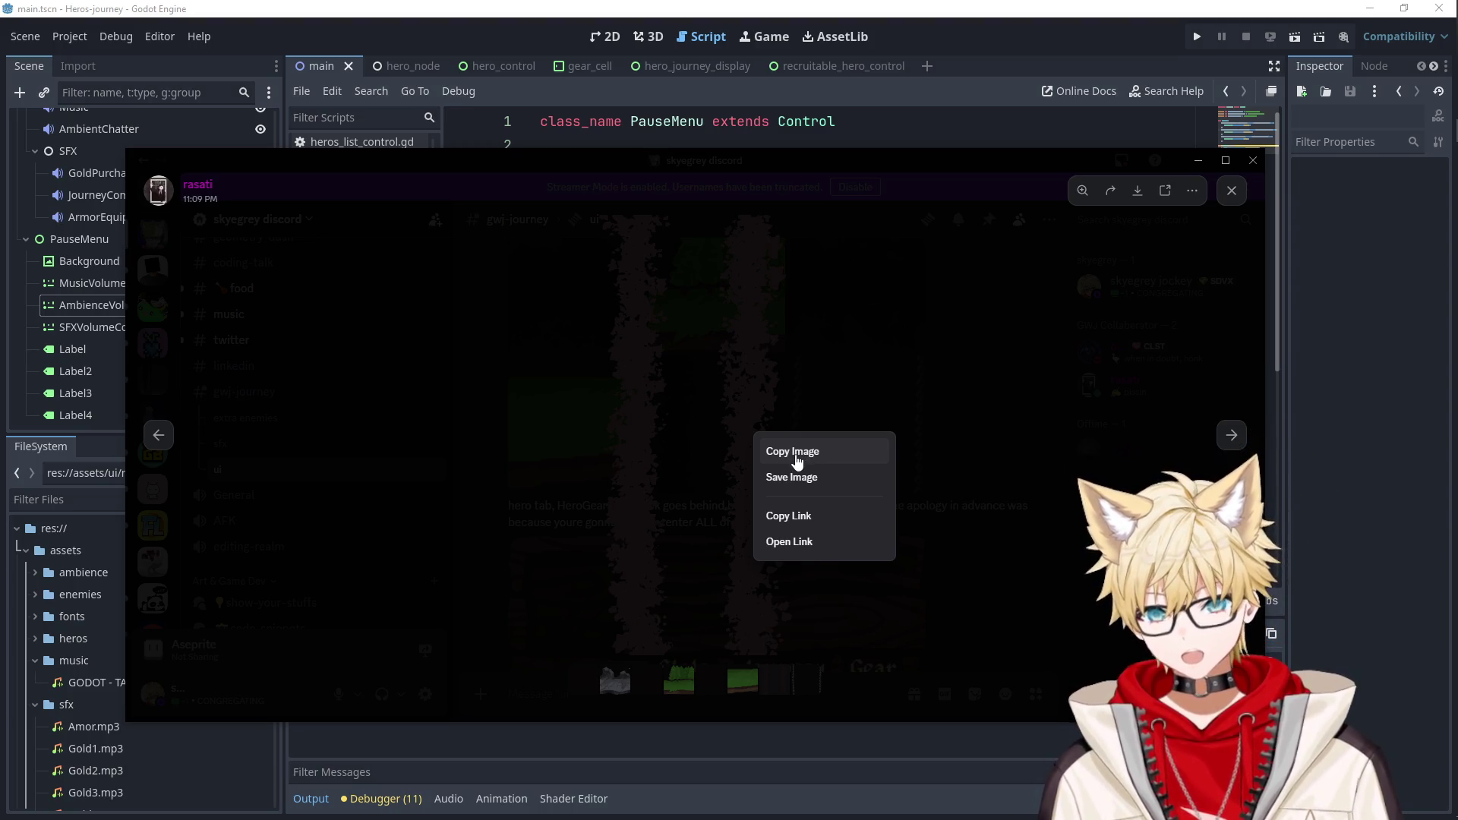
left_click(799, 483)
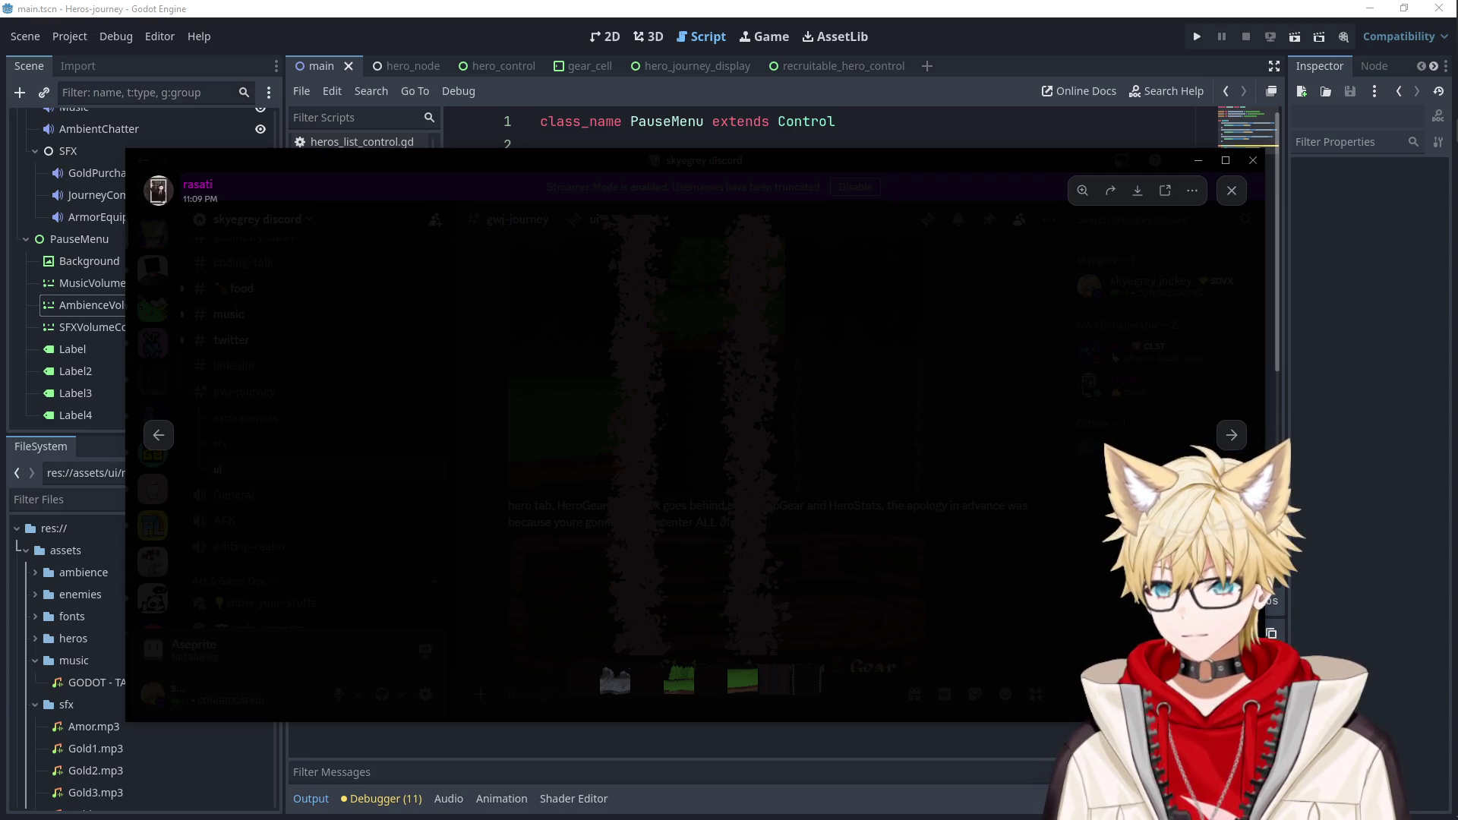
left_click(902, 446)
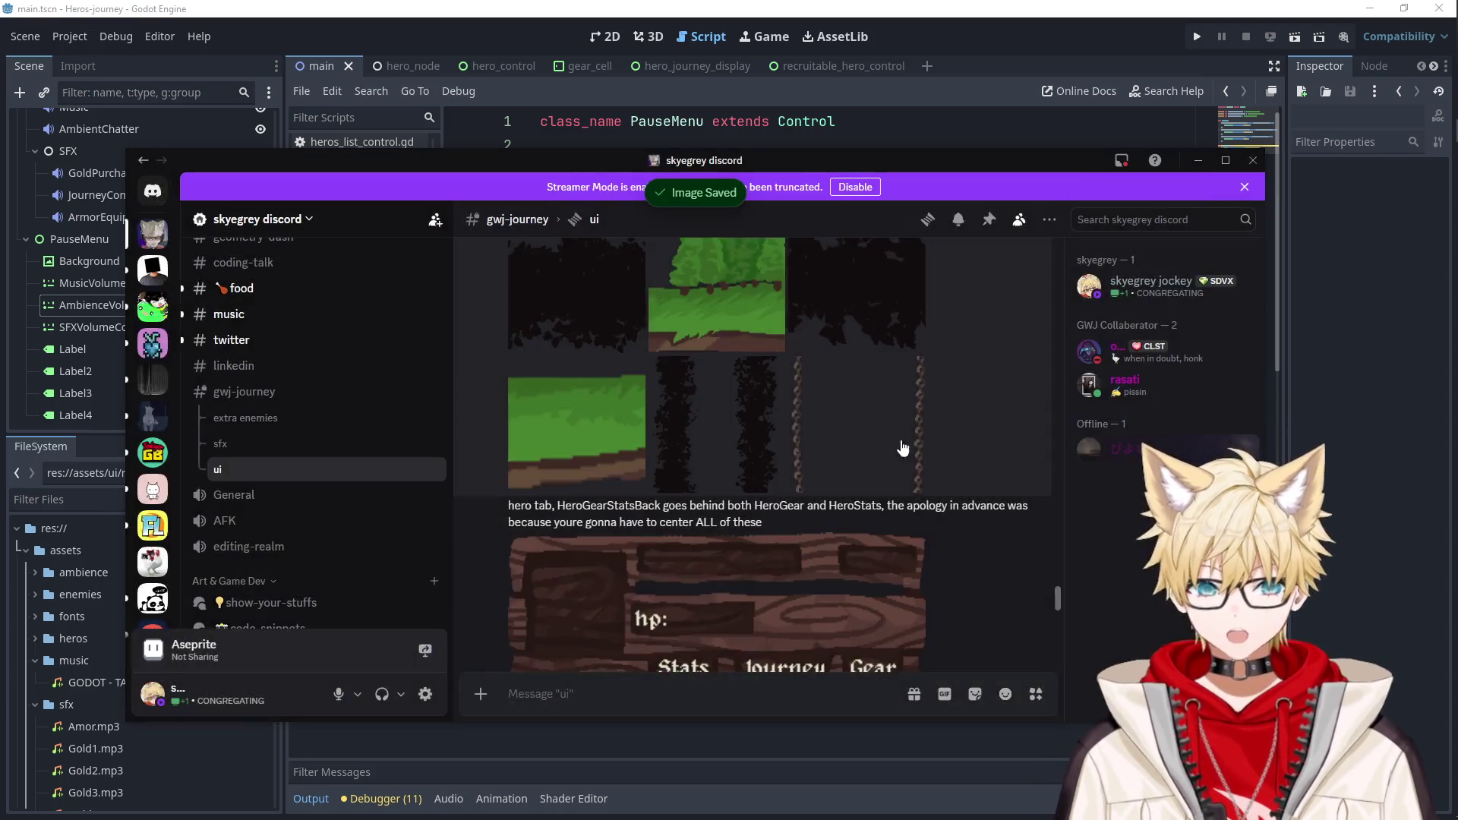
Save the chain image and the hp/Stats/Journey/Gear mockup image.
left_click(789, 427)
right_click(718, 437)
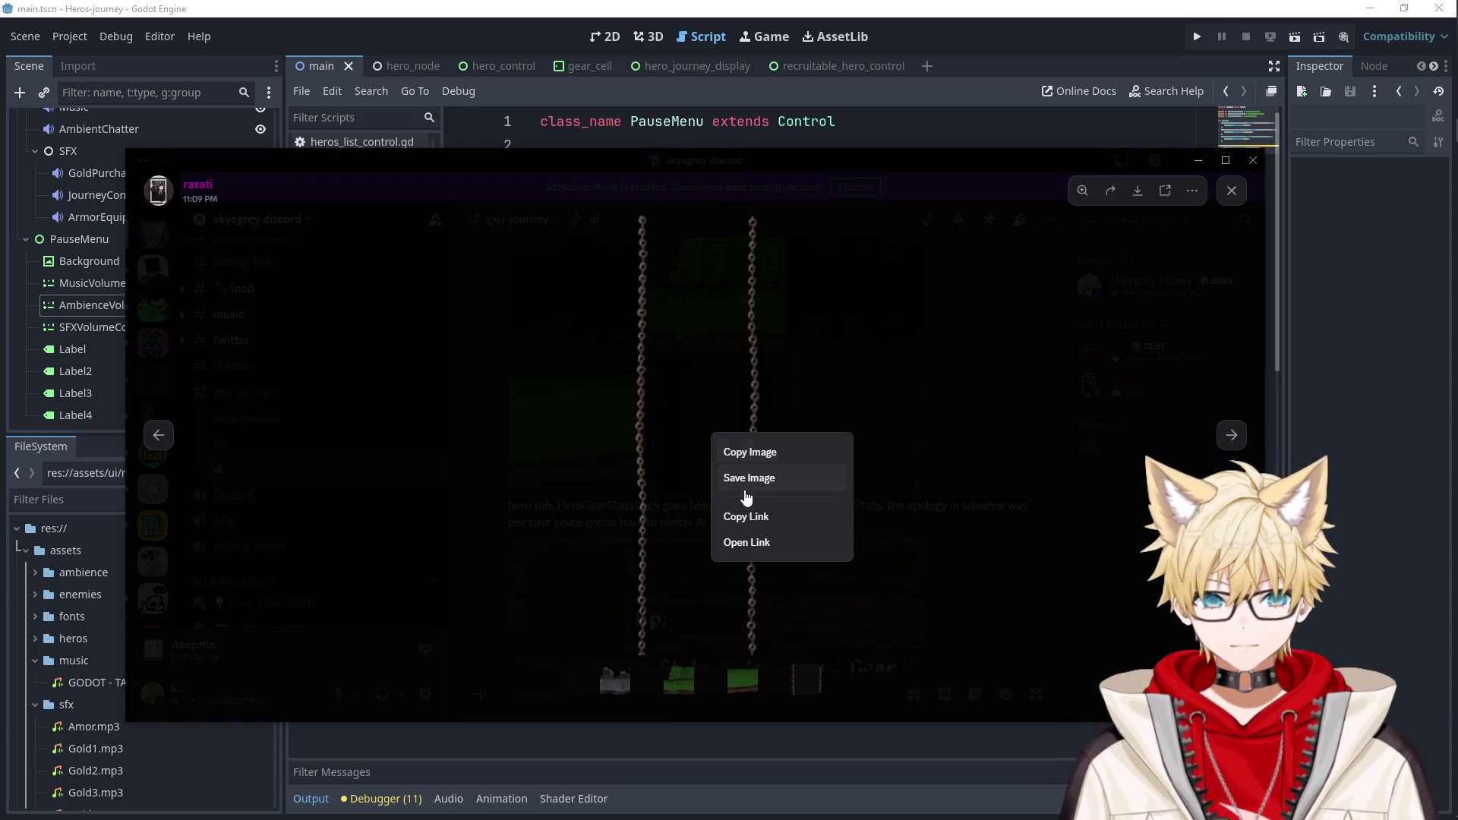
left_click(750, 480)
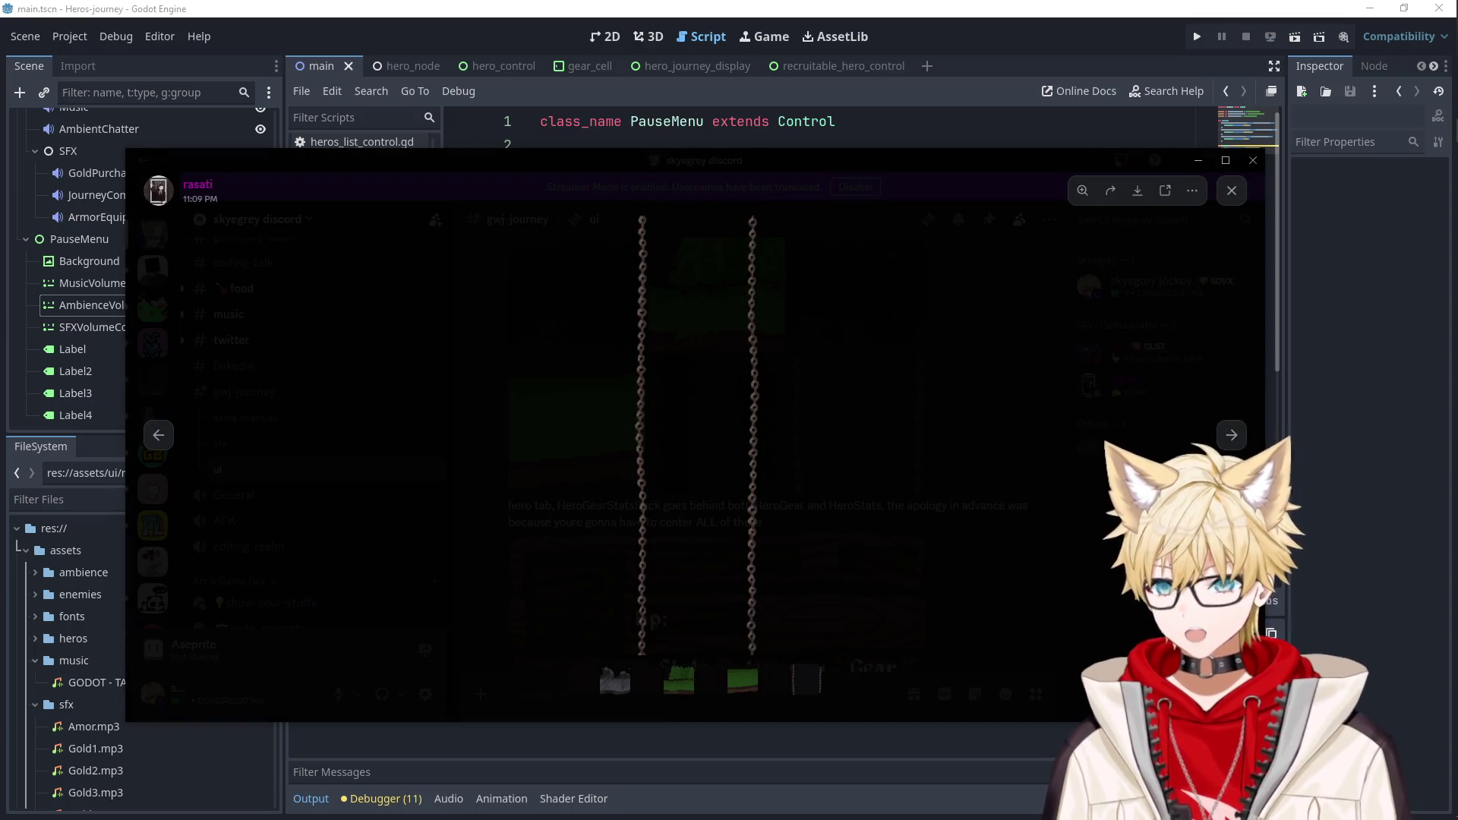
left_click(944, 449)
scroll(758, 454, "down", 3)
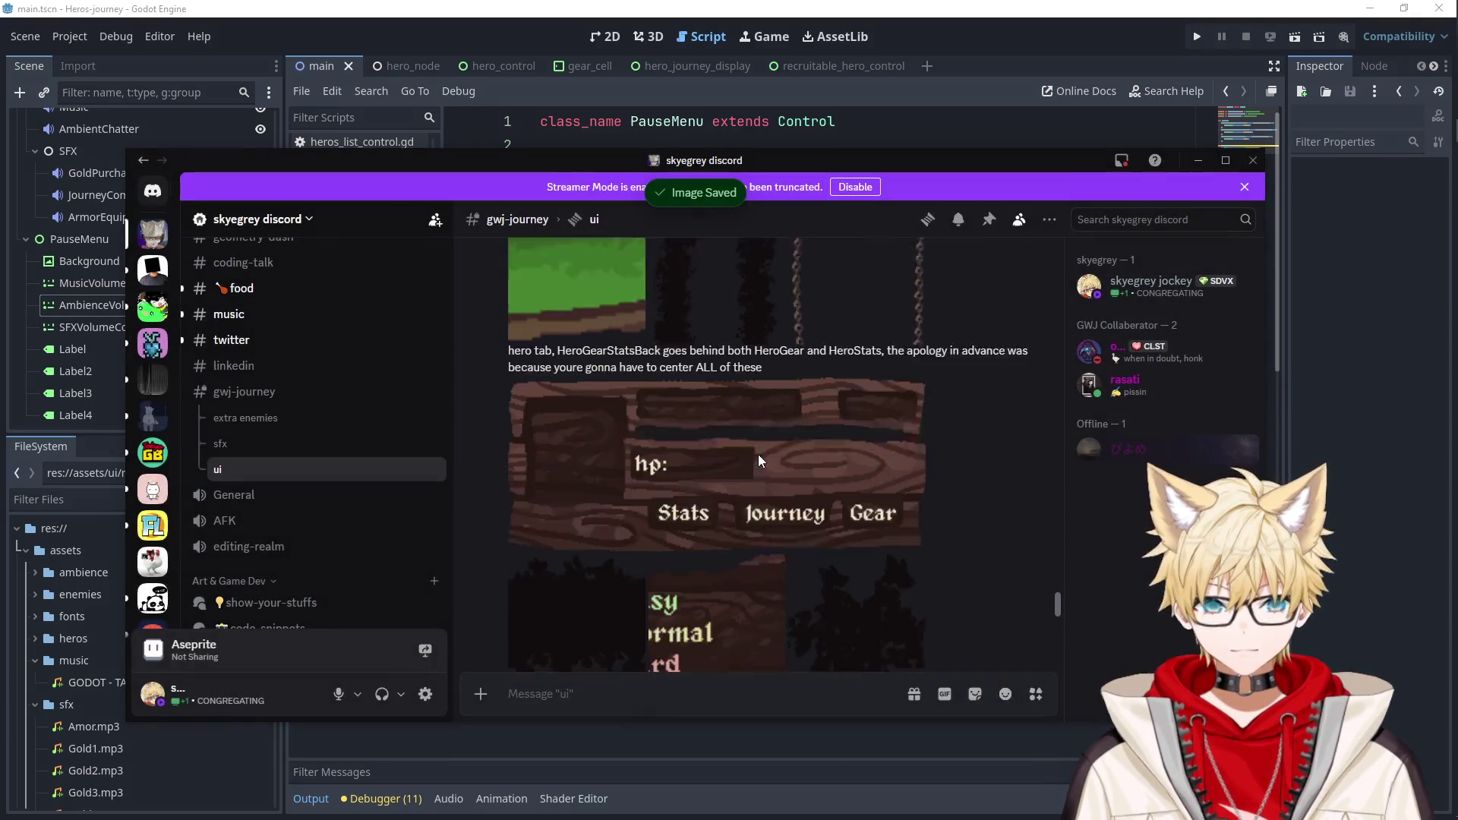
left_click(678, 407)
right_click(697, 416)
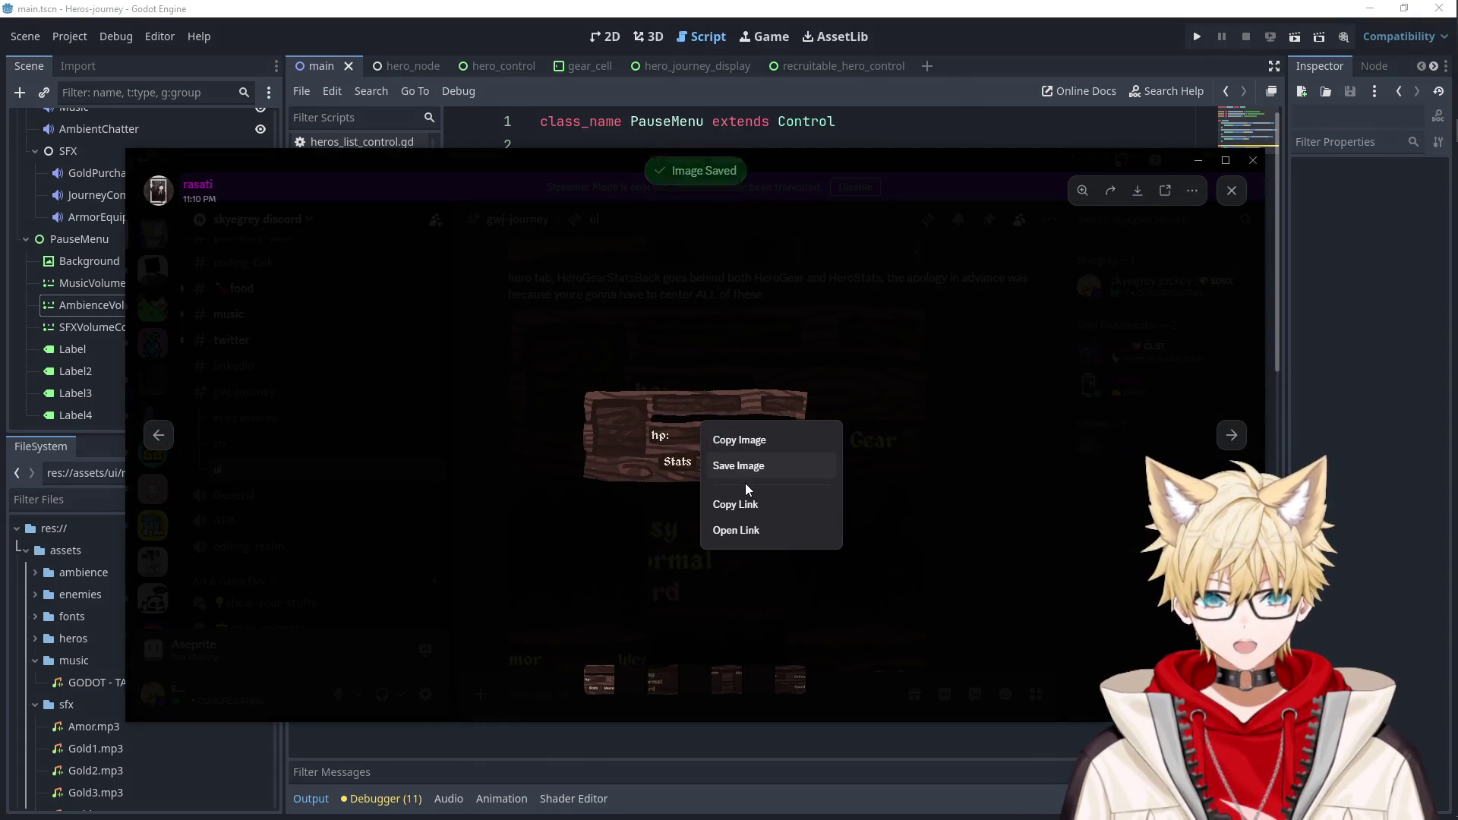
left_click(711, 465)
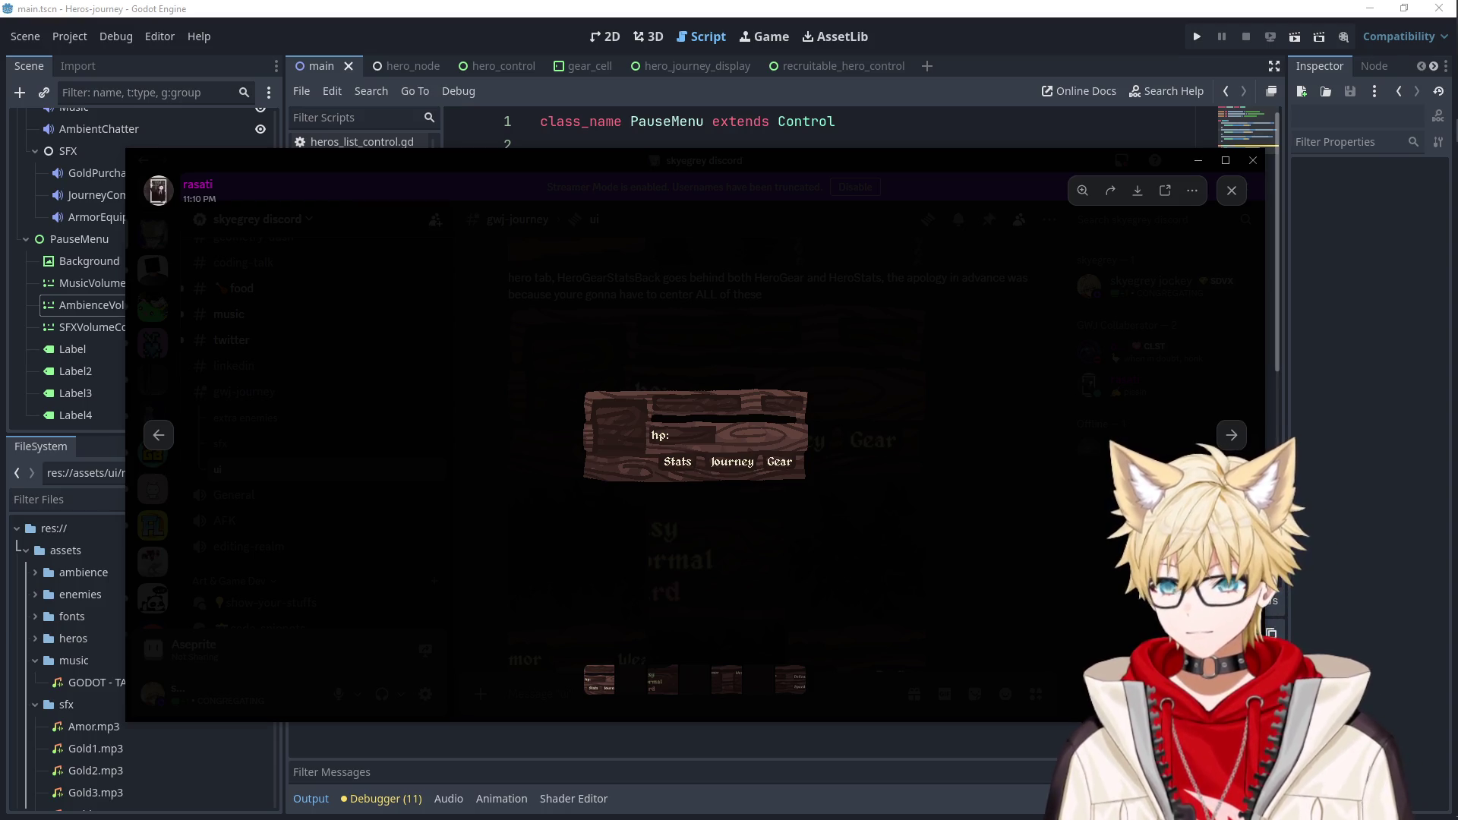
left_click(540, 463)
Page through the later mockups, including the Armor/Weapon and Max HP/Attack panels.
scroll(590, 448, "down", 3)
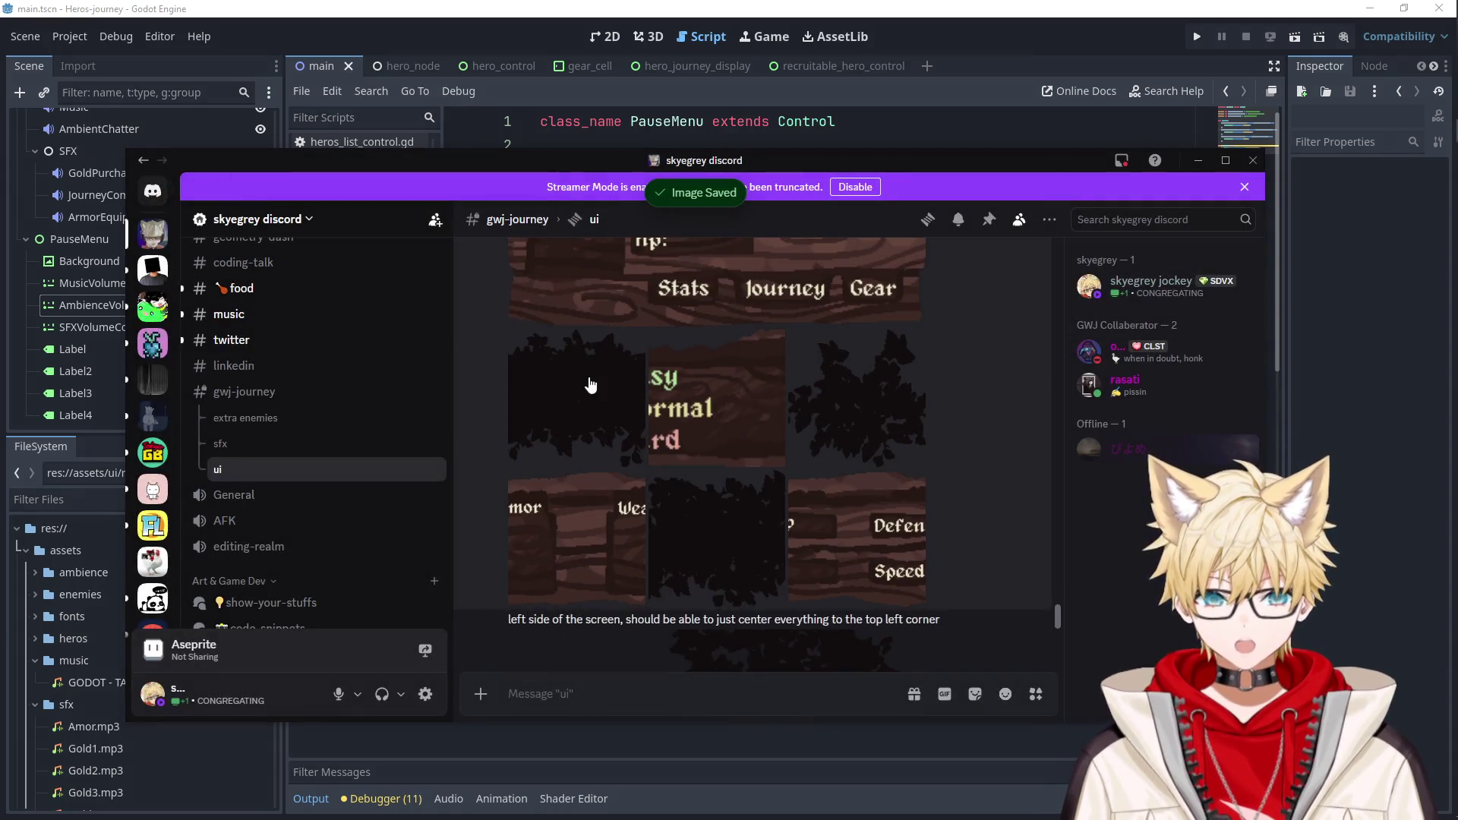
left_click(588, 376)
left_click(1232, 435)
left_click(1231, 435)
left_click(1232, 435)
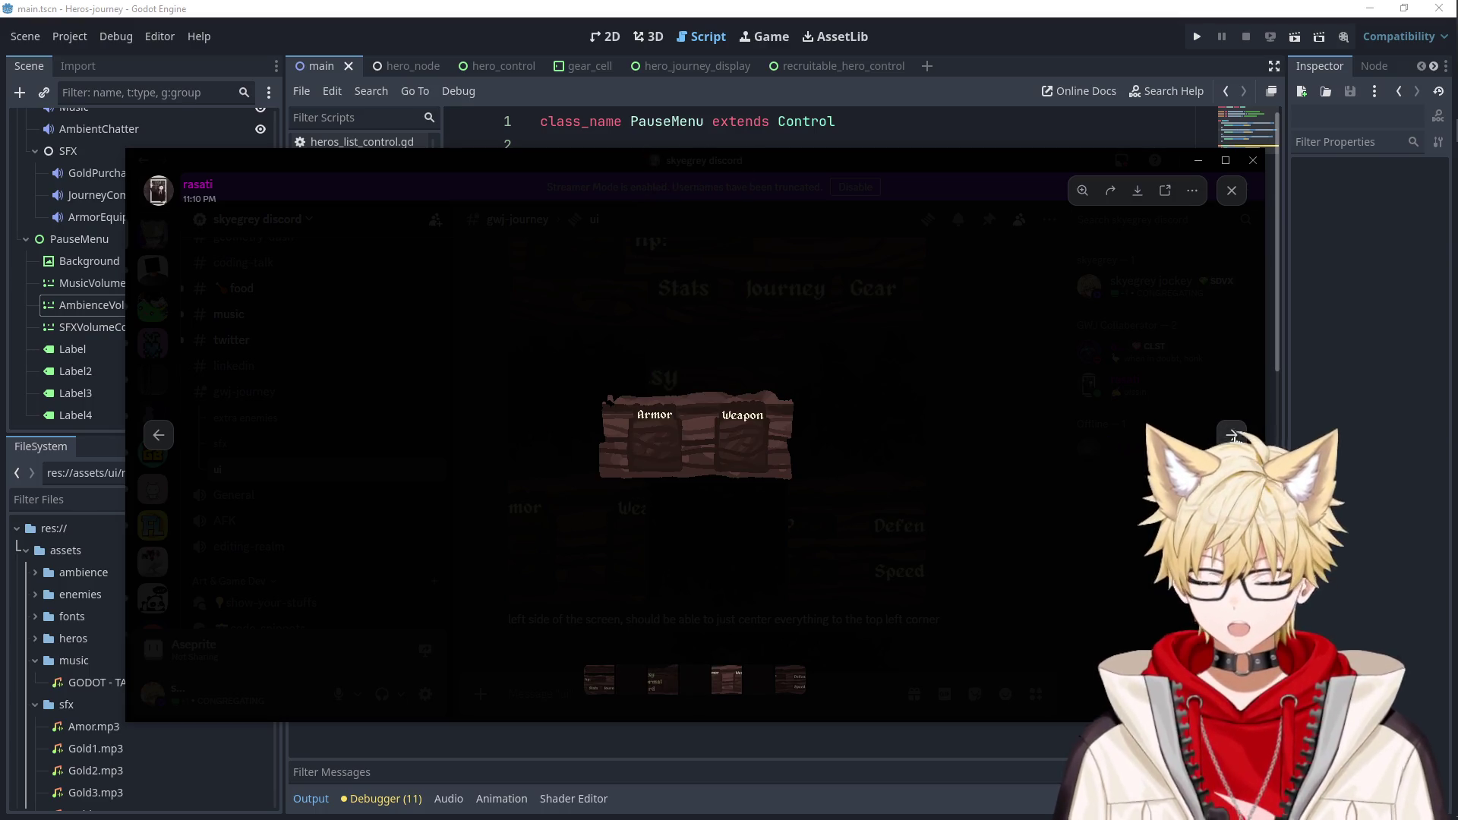
left_click(1231, 435)
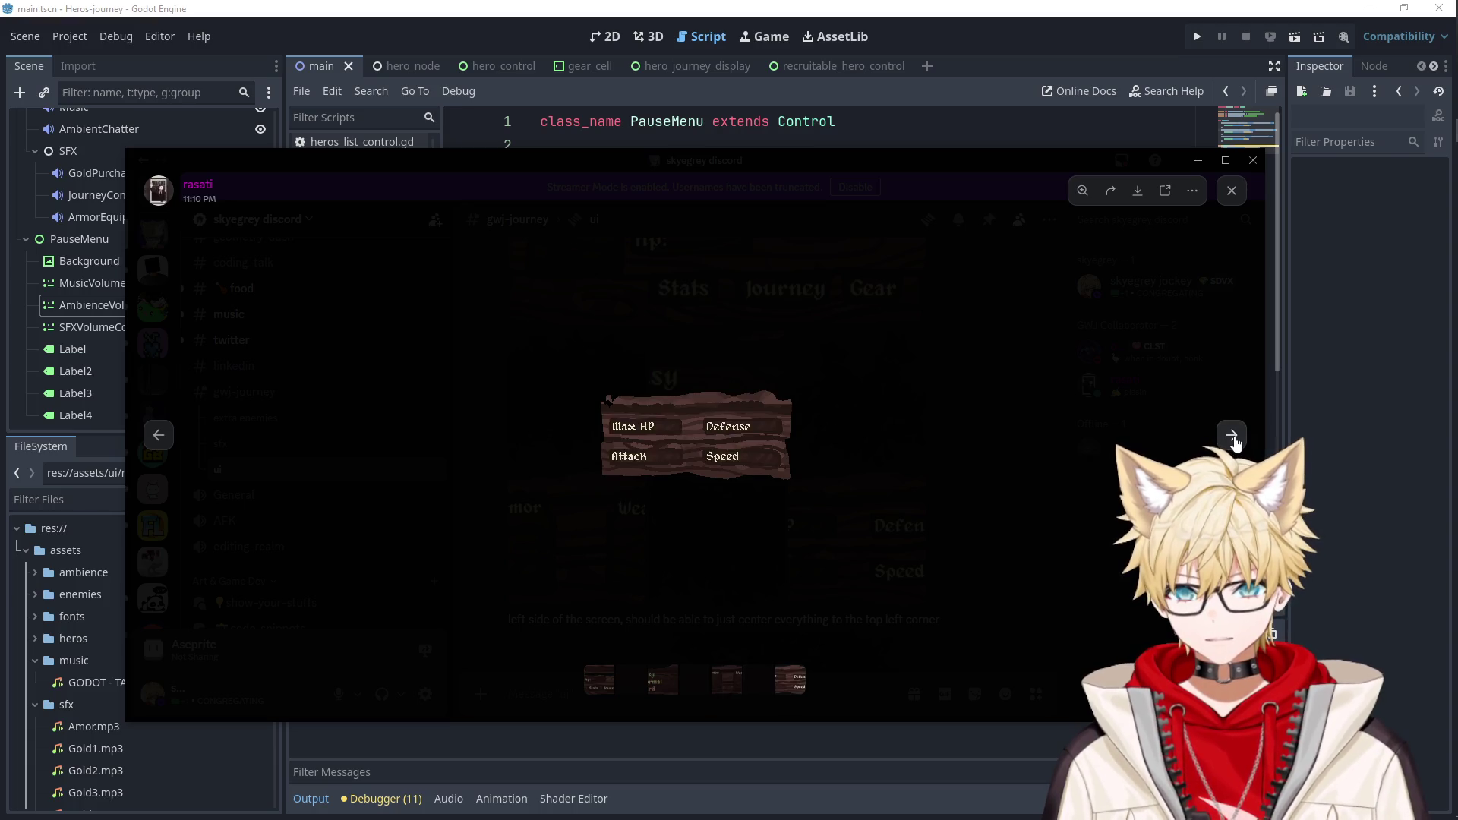
left_click(1232, 435)
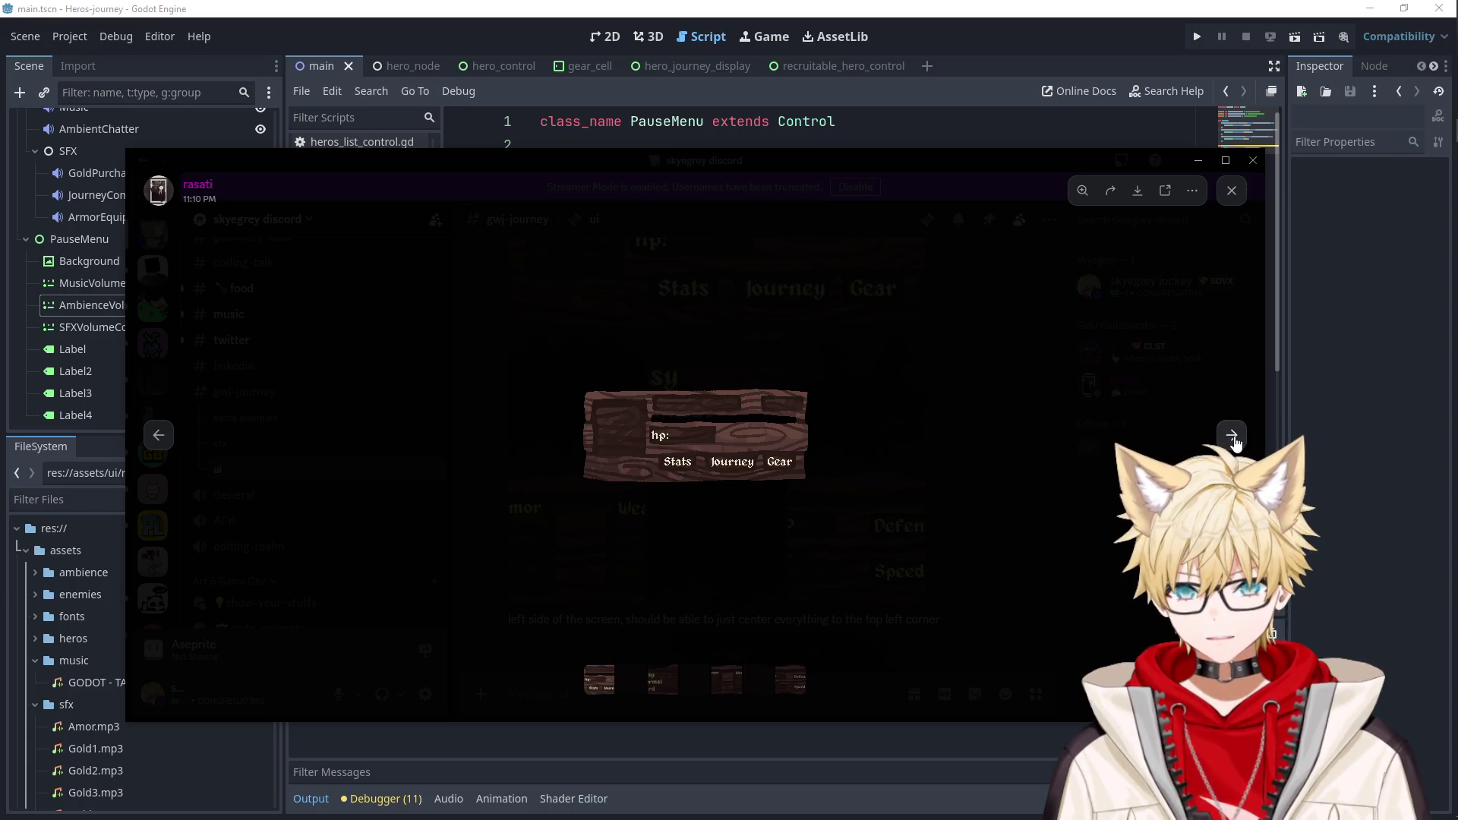
left_click(157, 436)
left_click(158, 435)
left_click(158, 438)
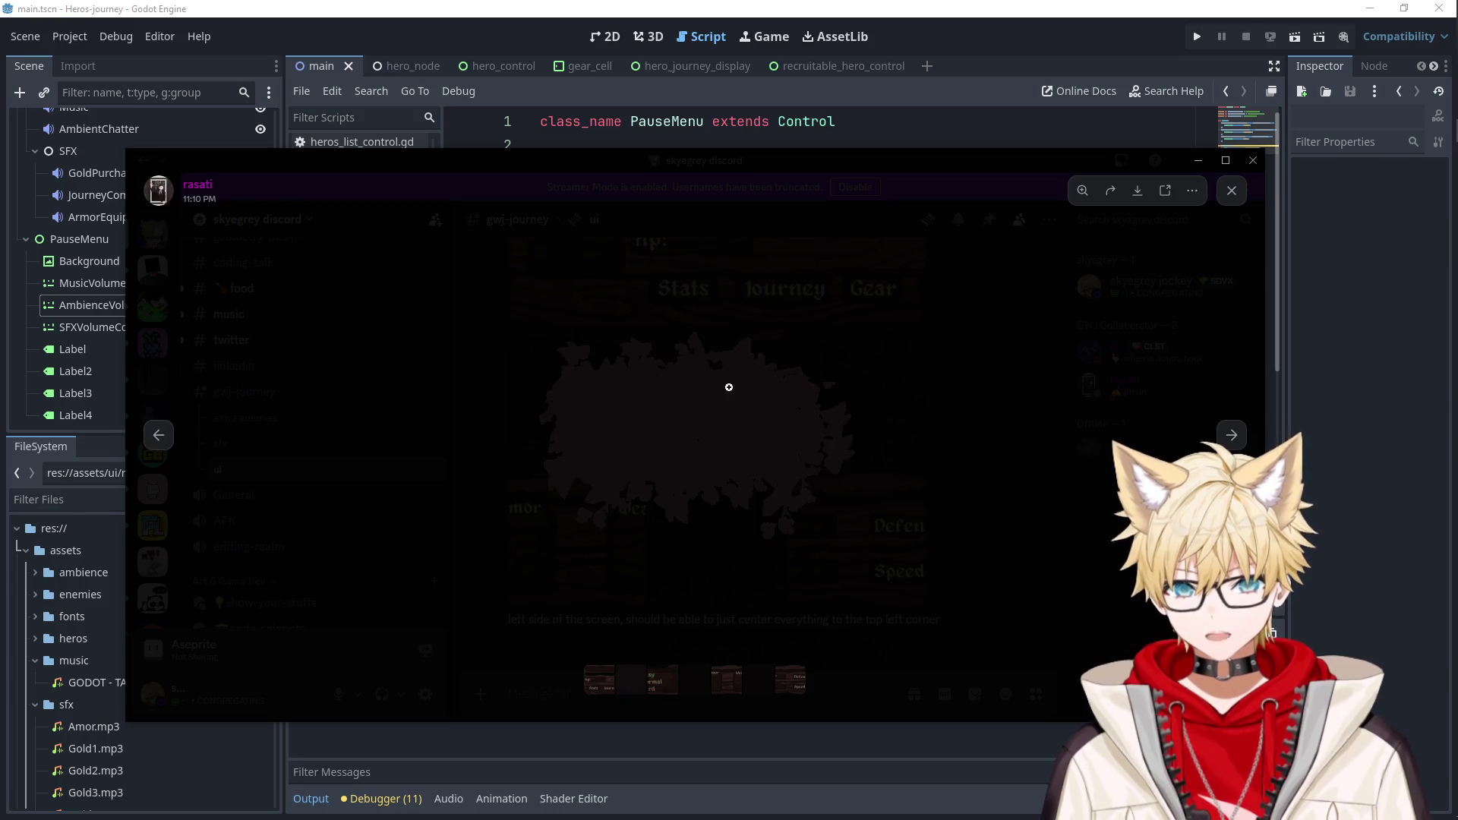
left_click(969, 471)
Save the dark silhouette image and the Easy/Normal/Hard image.
left_click(641, 414)
right_click(643, 415)
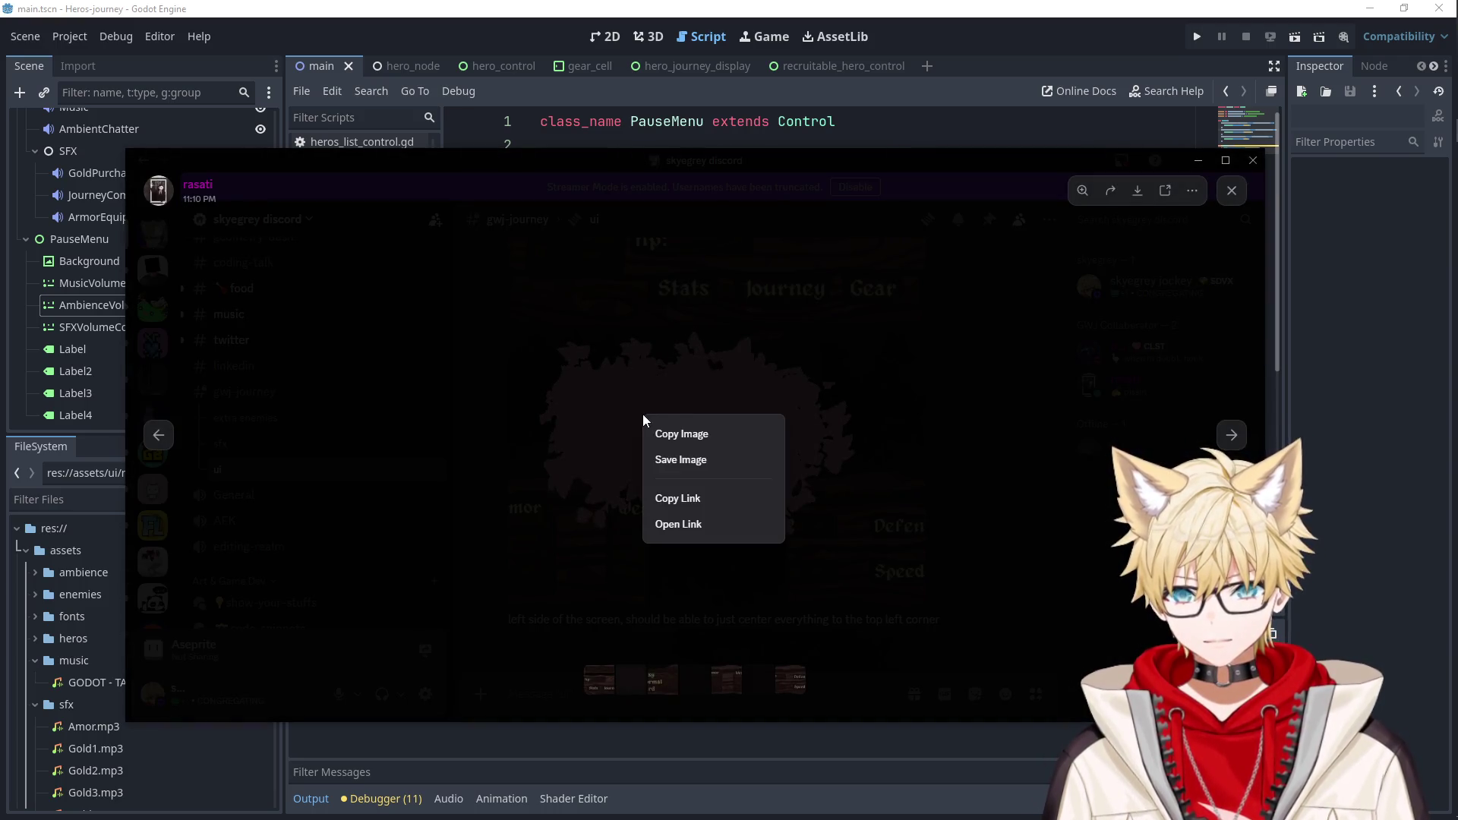
left_click(685, 460)
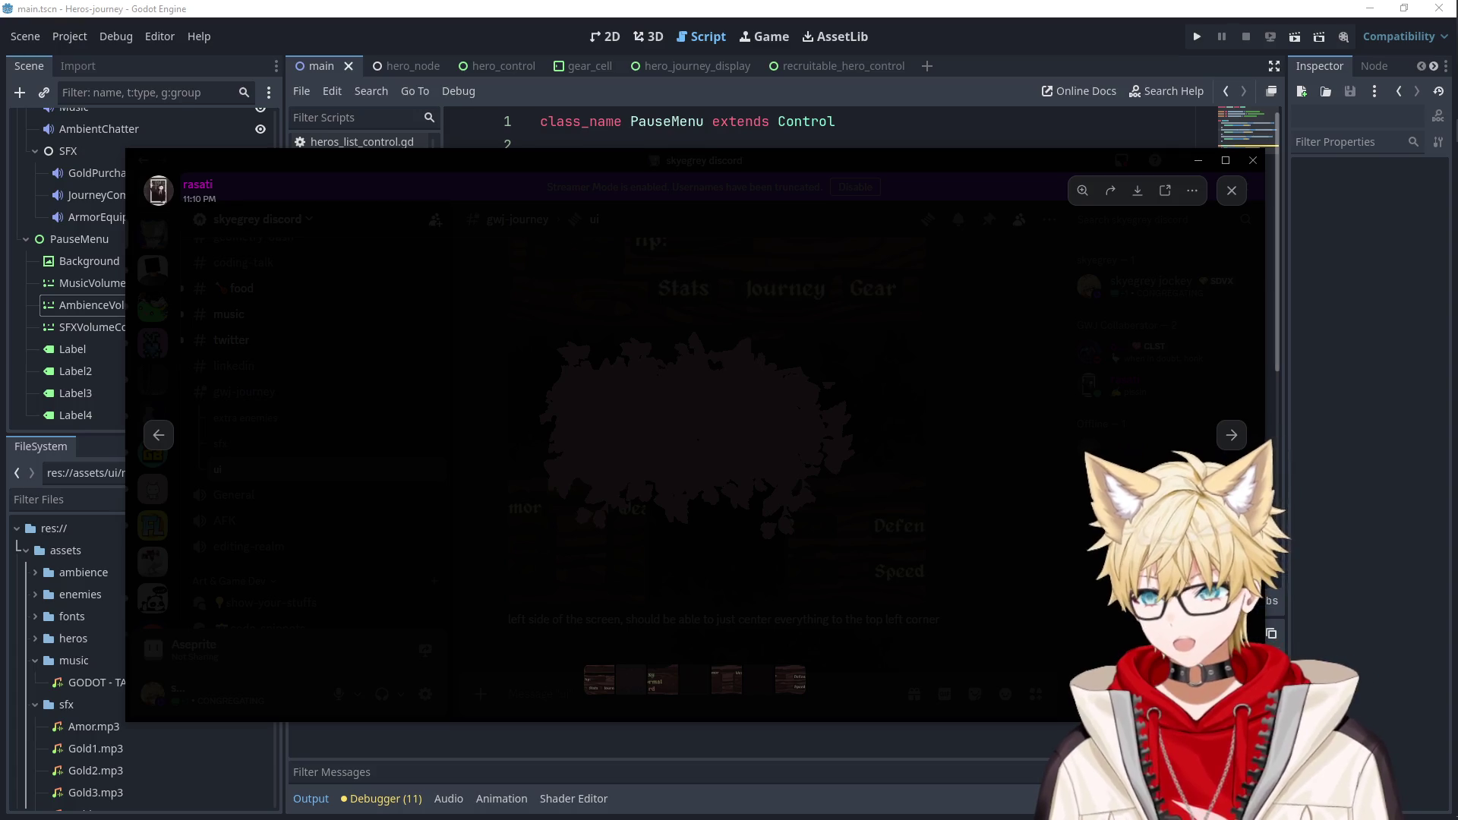
left_click(426, 446)
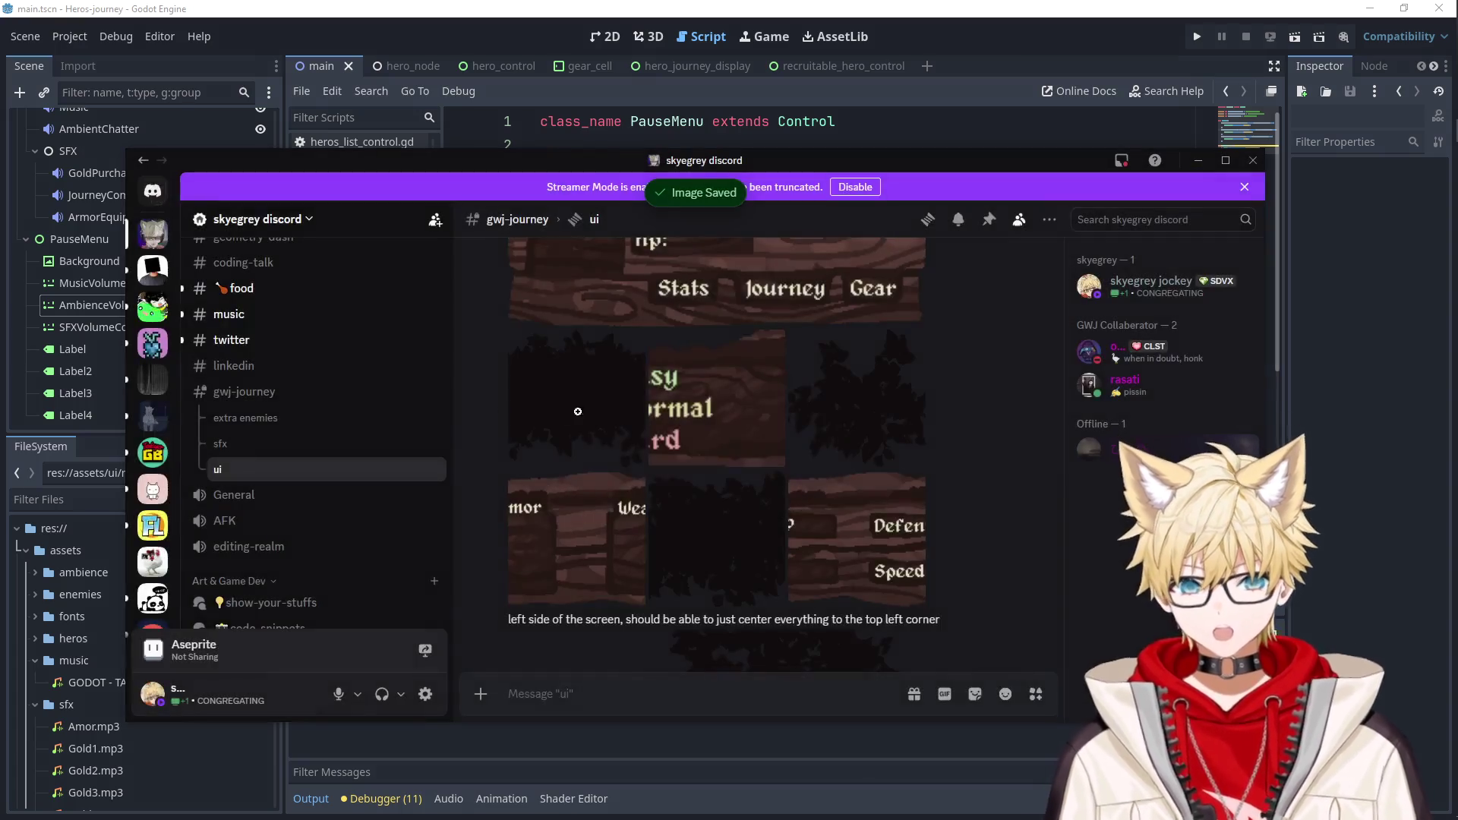
left_click(684, 425)
right_click(718, 422)
left_click(760, 467)
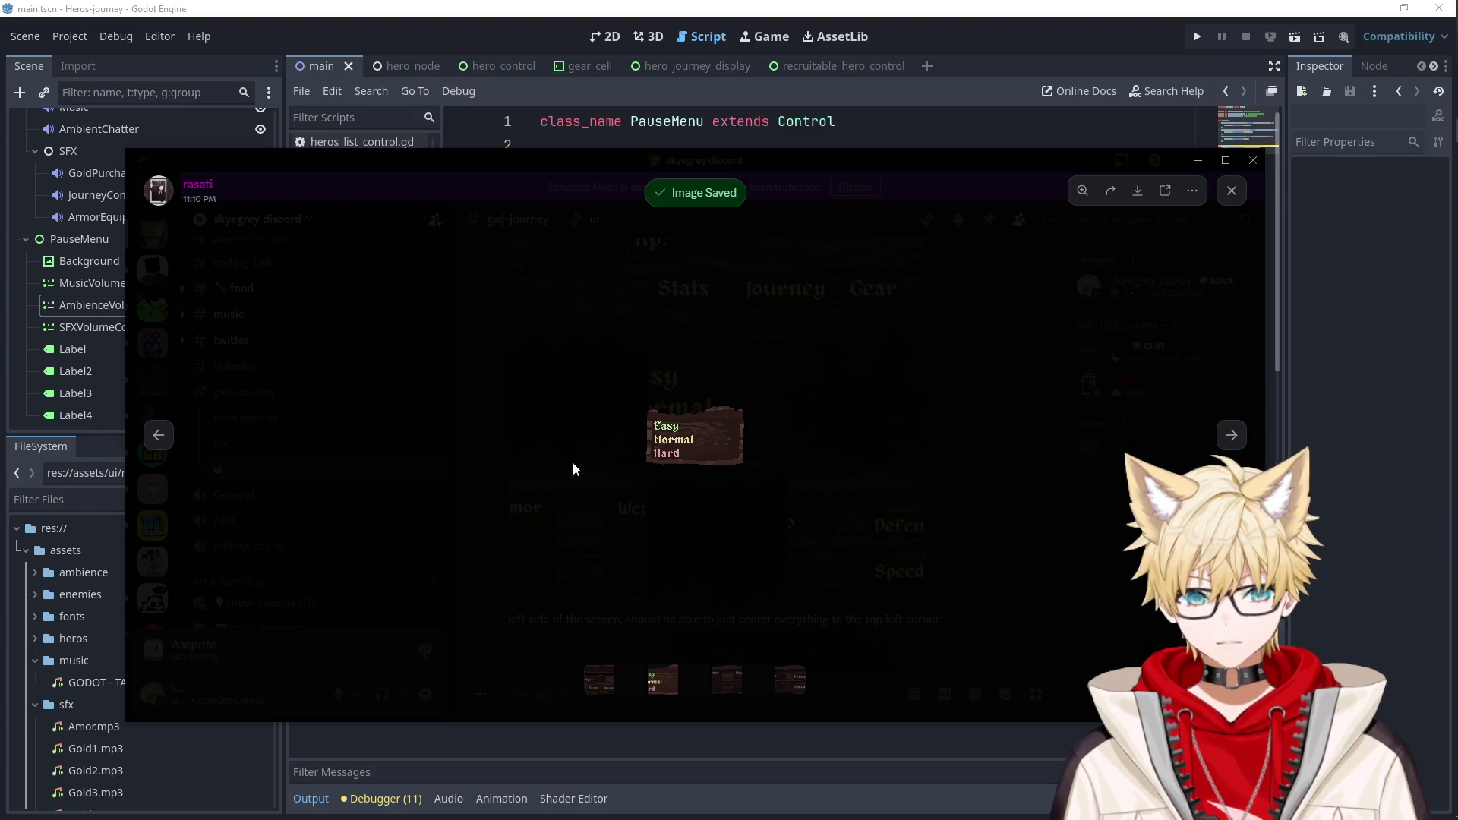
Save the Armor/Weapon panel image and another UI image.
key("Right")
right_click(687, 432)
left_click(713, 480)
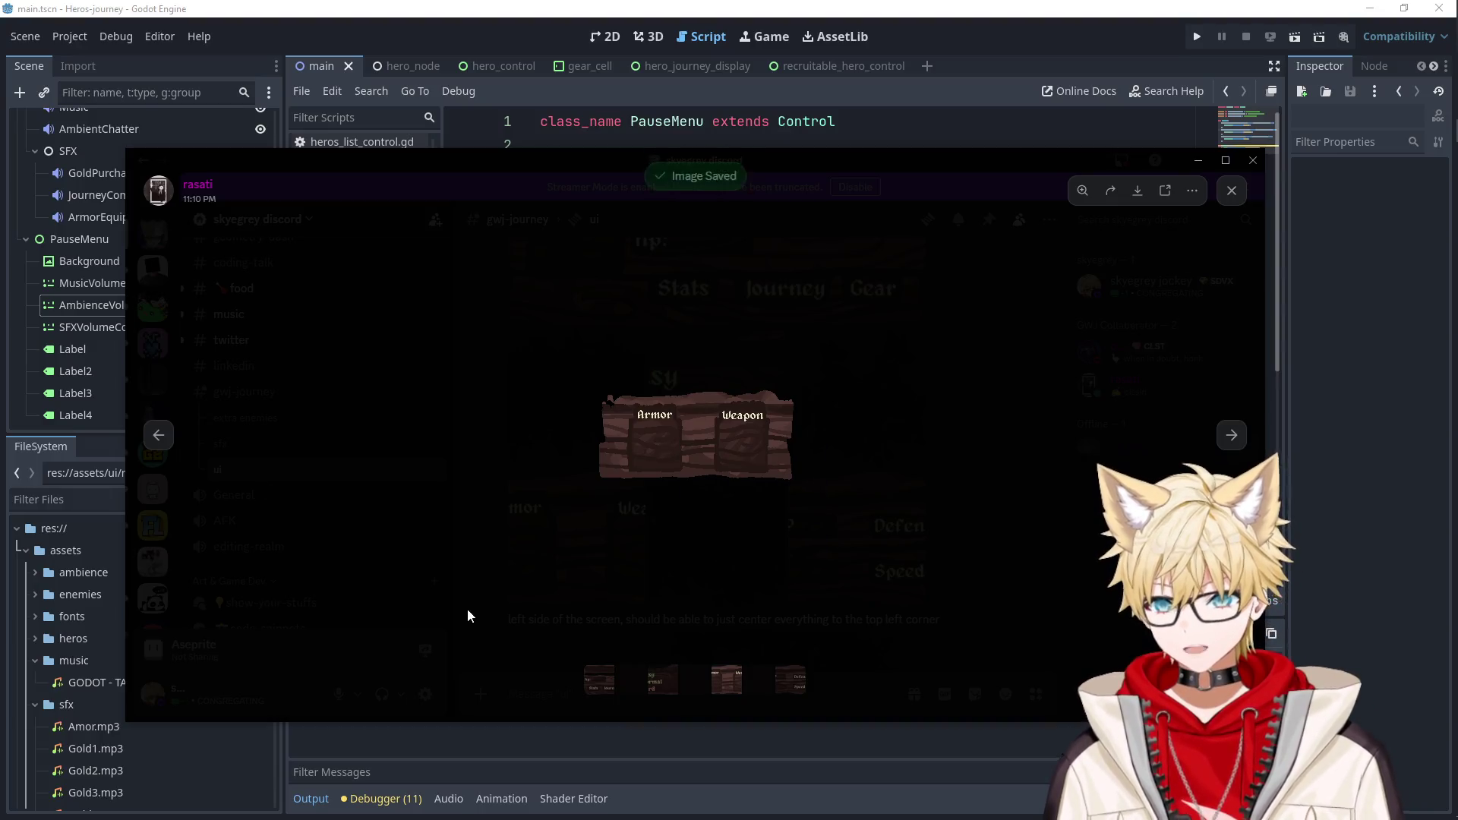
left_click(747, 550)
left_click(706, 489)
right_click(706, 490)
left_click(748, 529)
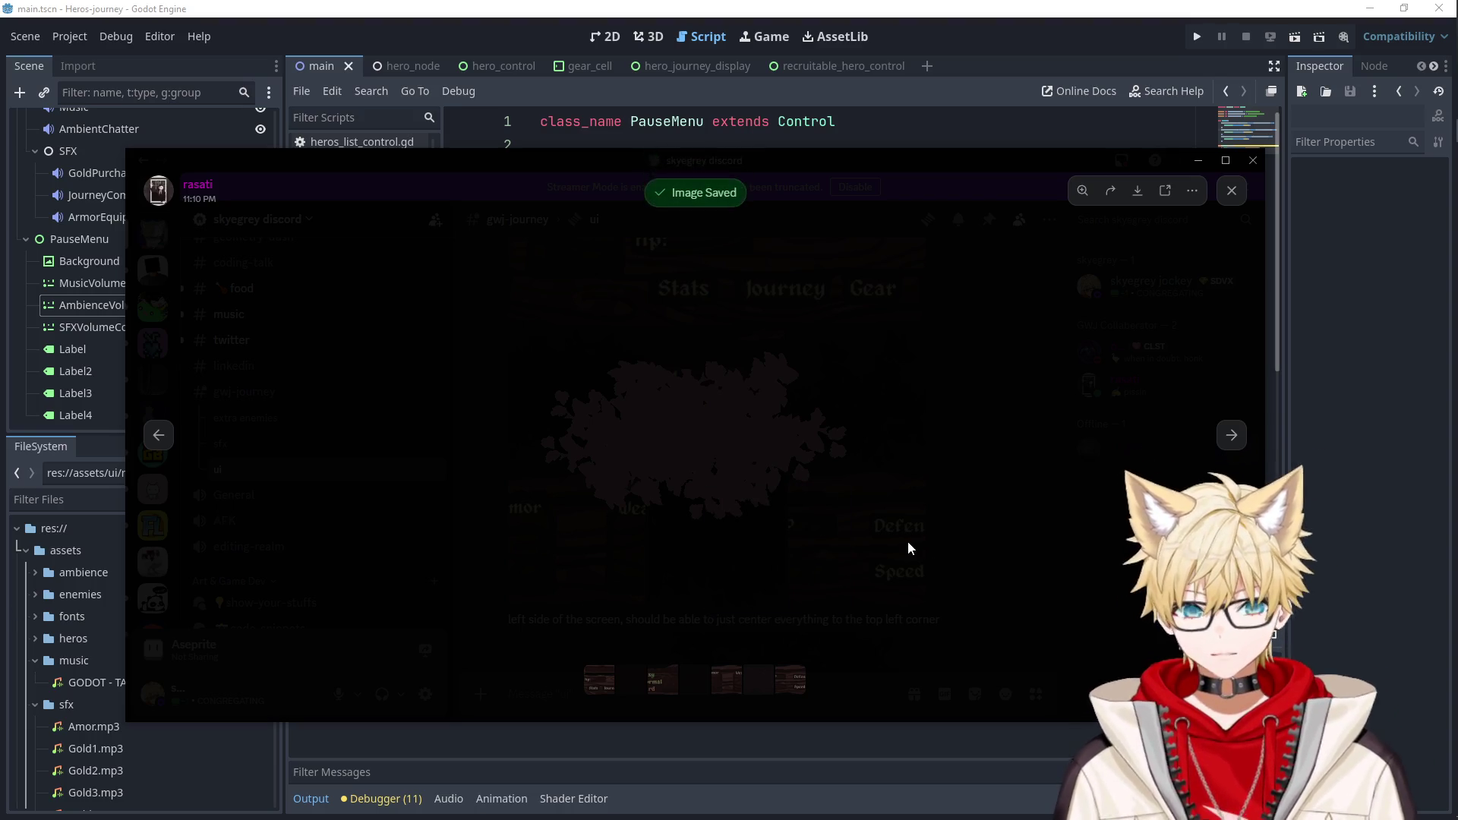
Save the Max HP/Defense stats panel image and hide Discord.
left_click(908, 543)
left_click(706, 456)
right_click(707, 431)
left_click(735, 480)
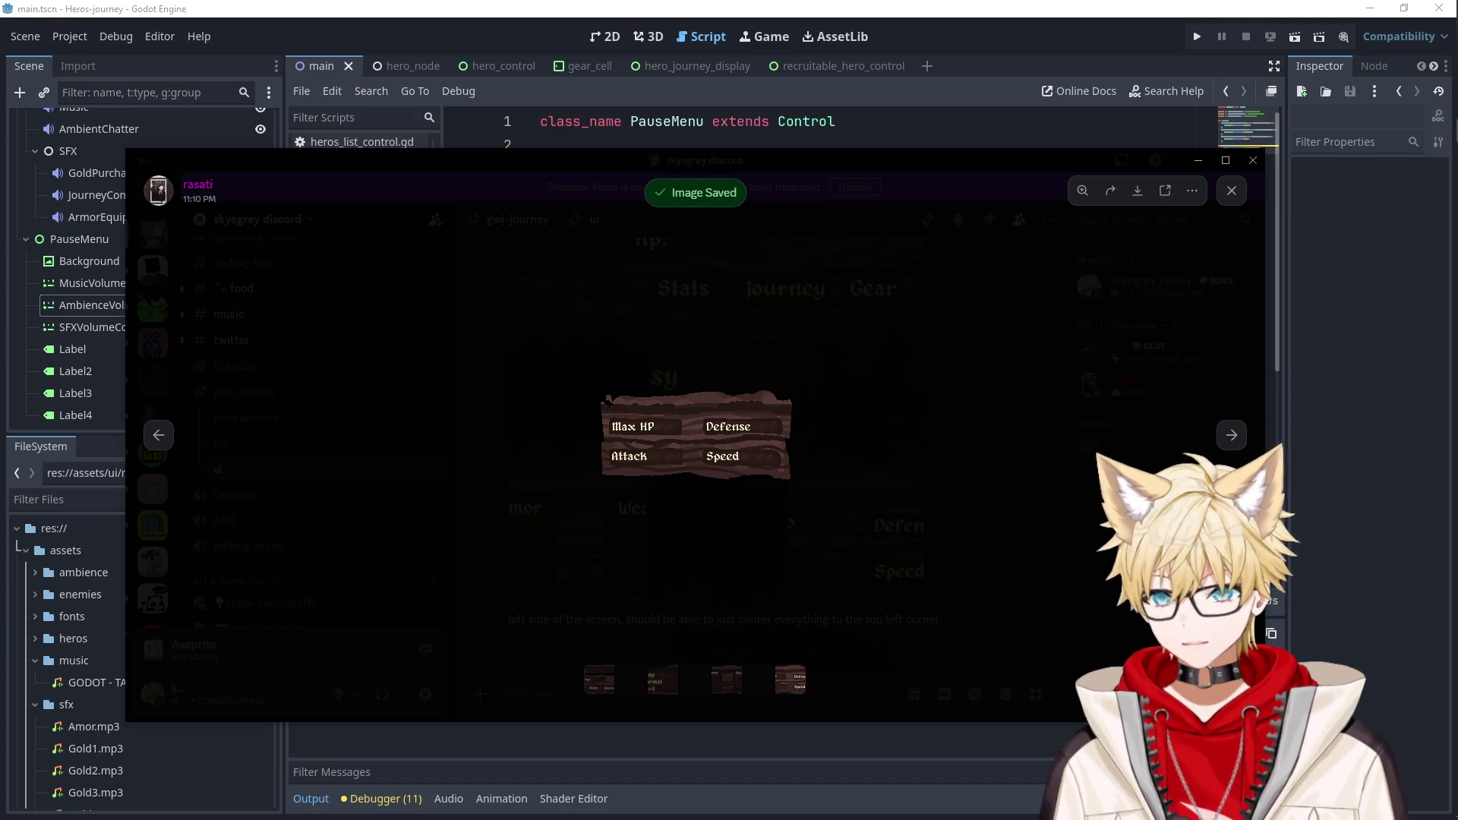
left_click(1038, 391)
left_click(1198, 160)
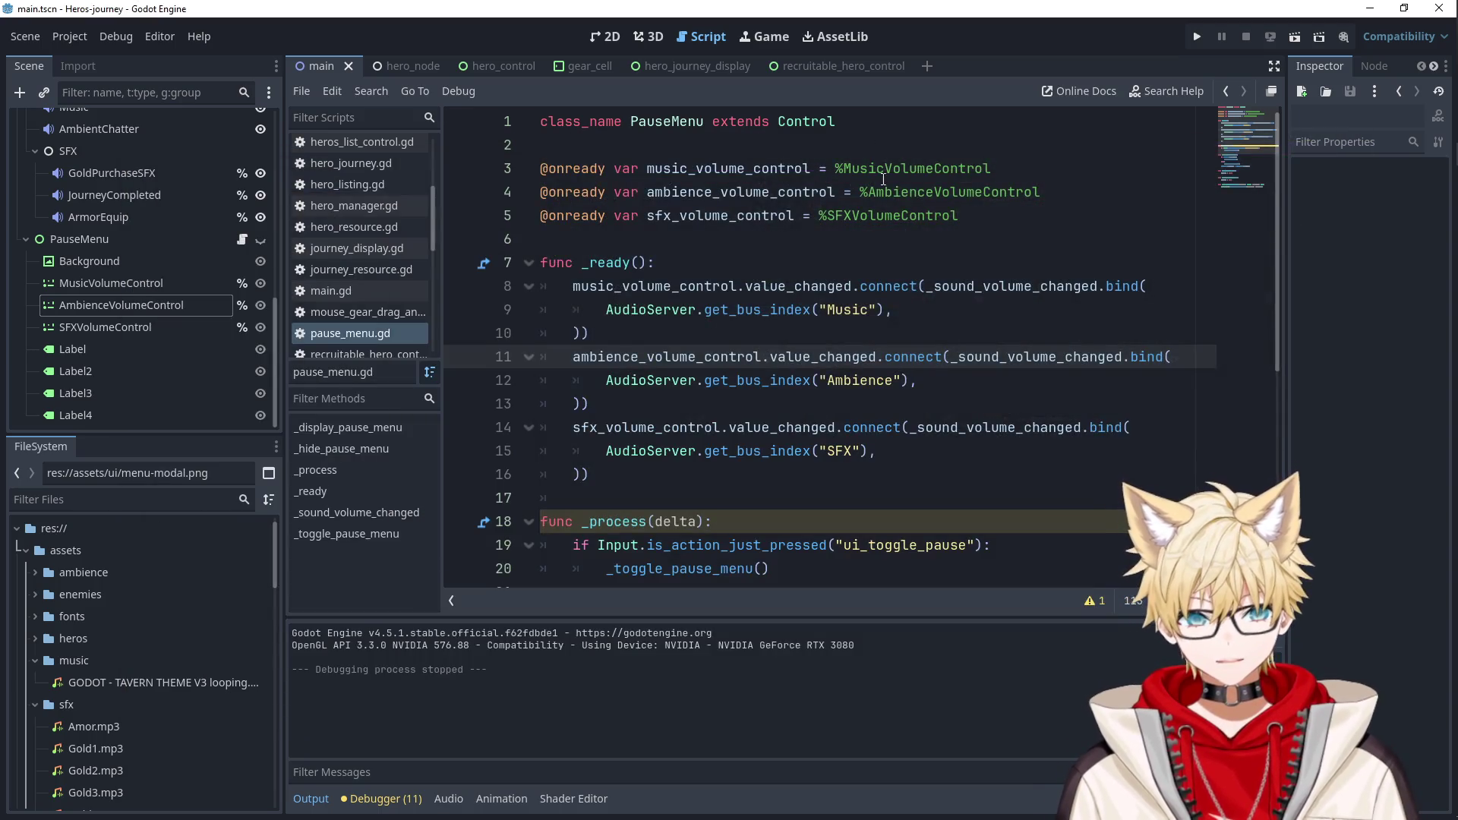
Switch main.tscn to the 2D view, briefly rechecking Discord before hiding it.
left_click(844, 317)
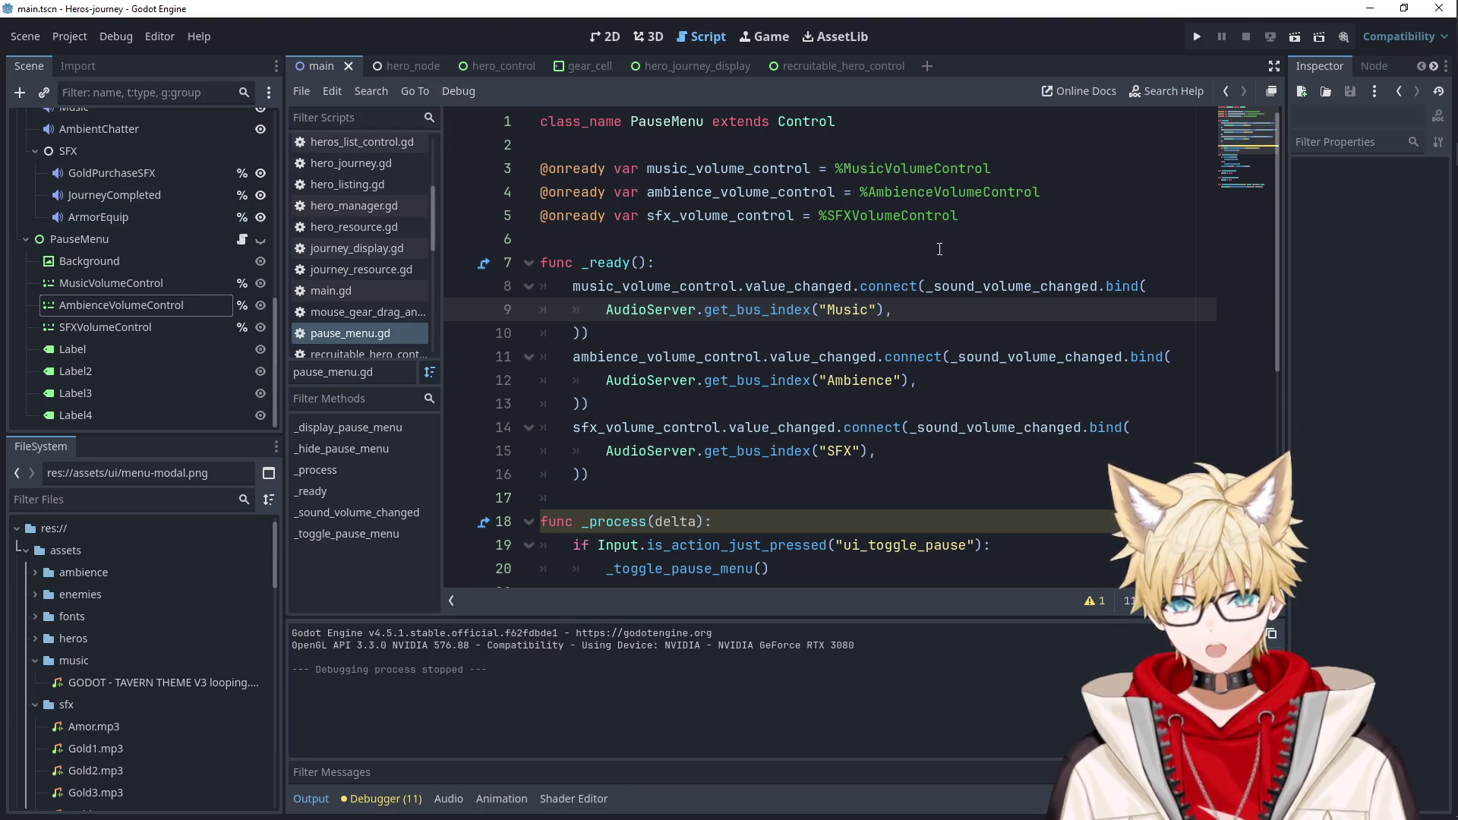
scroll(205, 216, "up", 10)
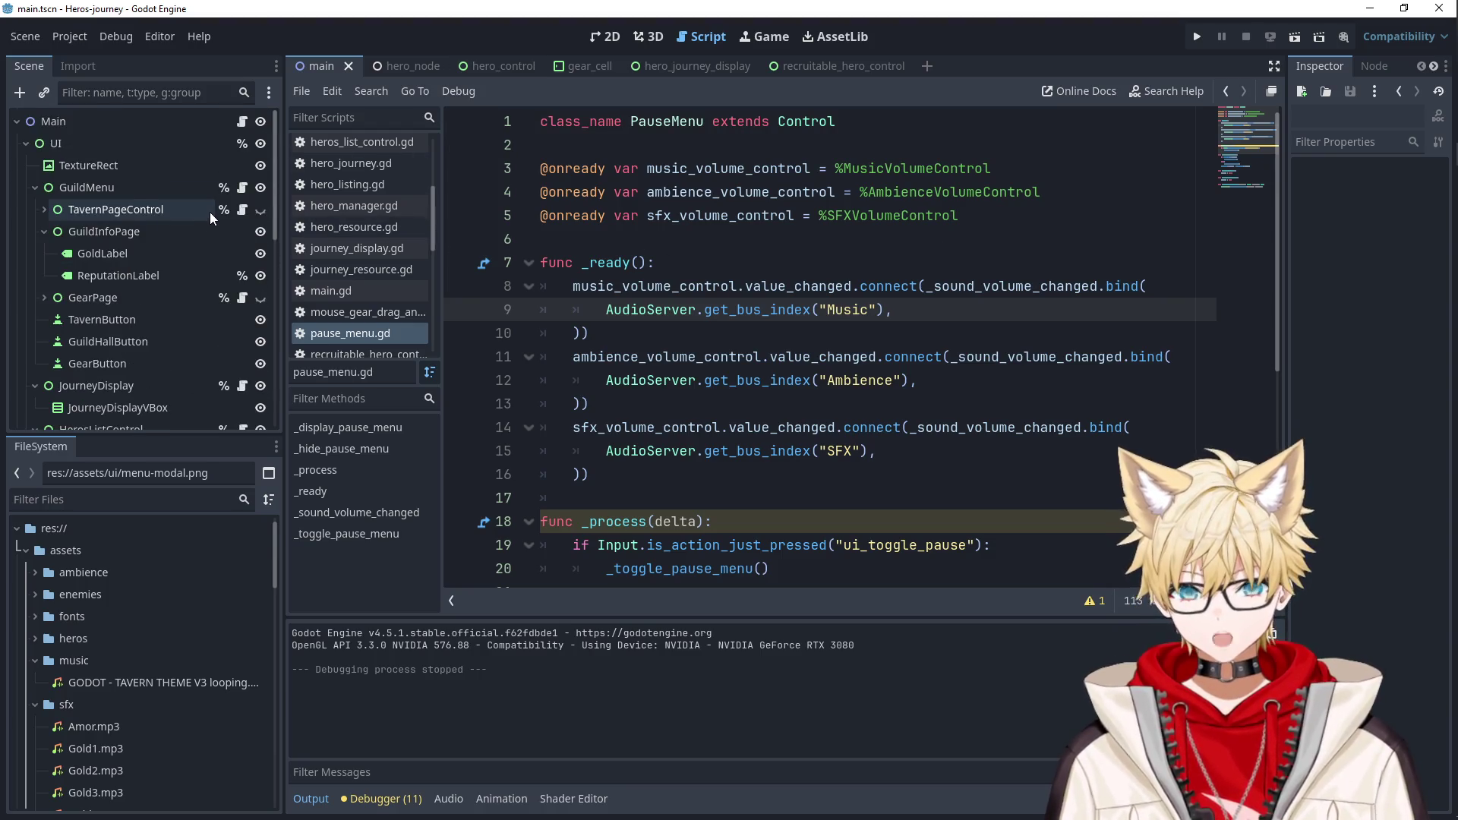
left_click(242, 122)
left_click(605, 38)
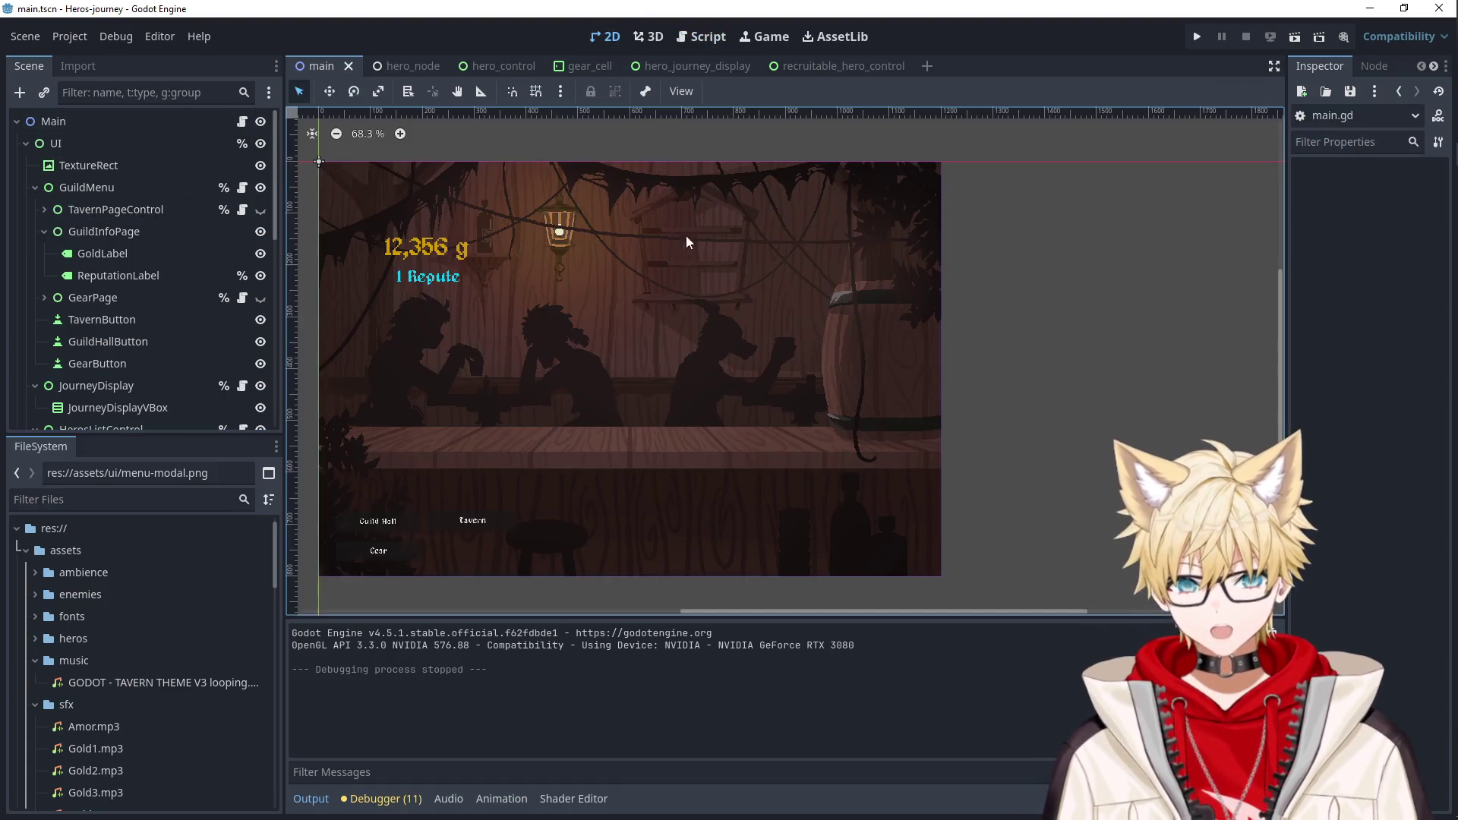
scroll(661, 311, "down", 1)
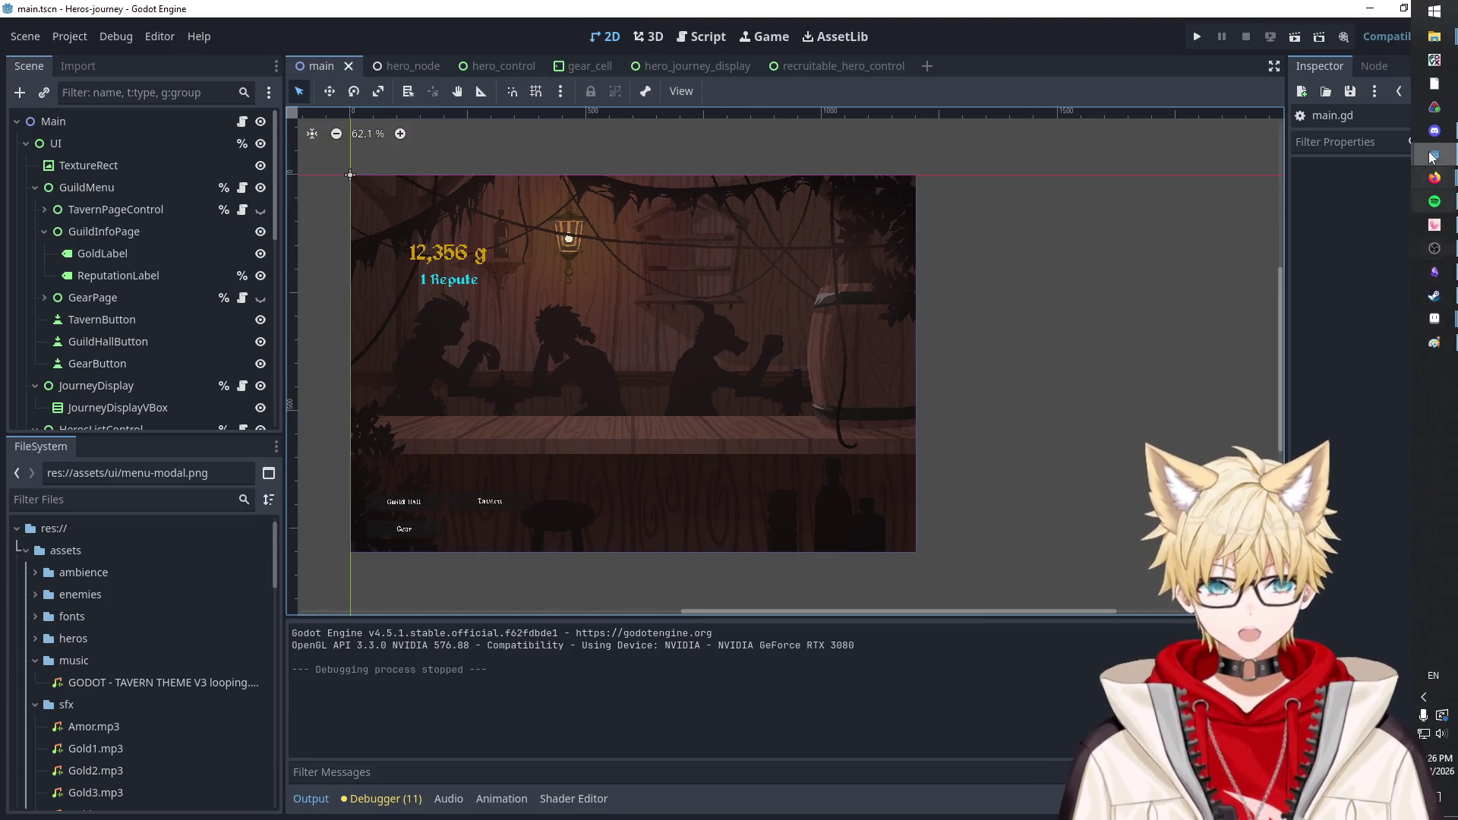
left_click(1447, 131)
scroll(666, 491, "down", 10)
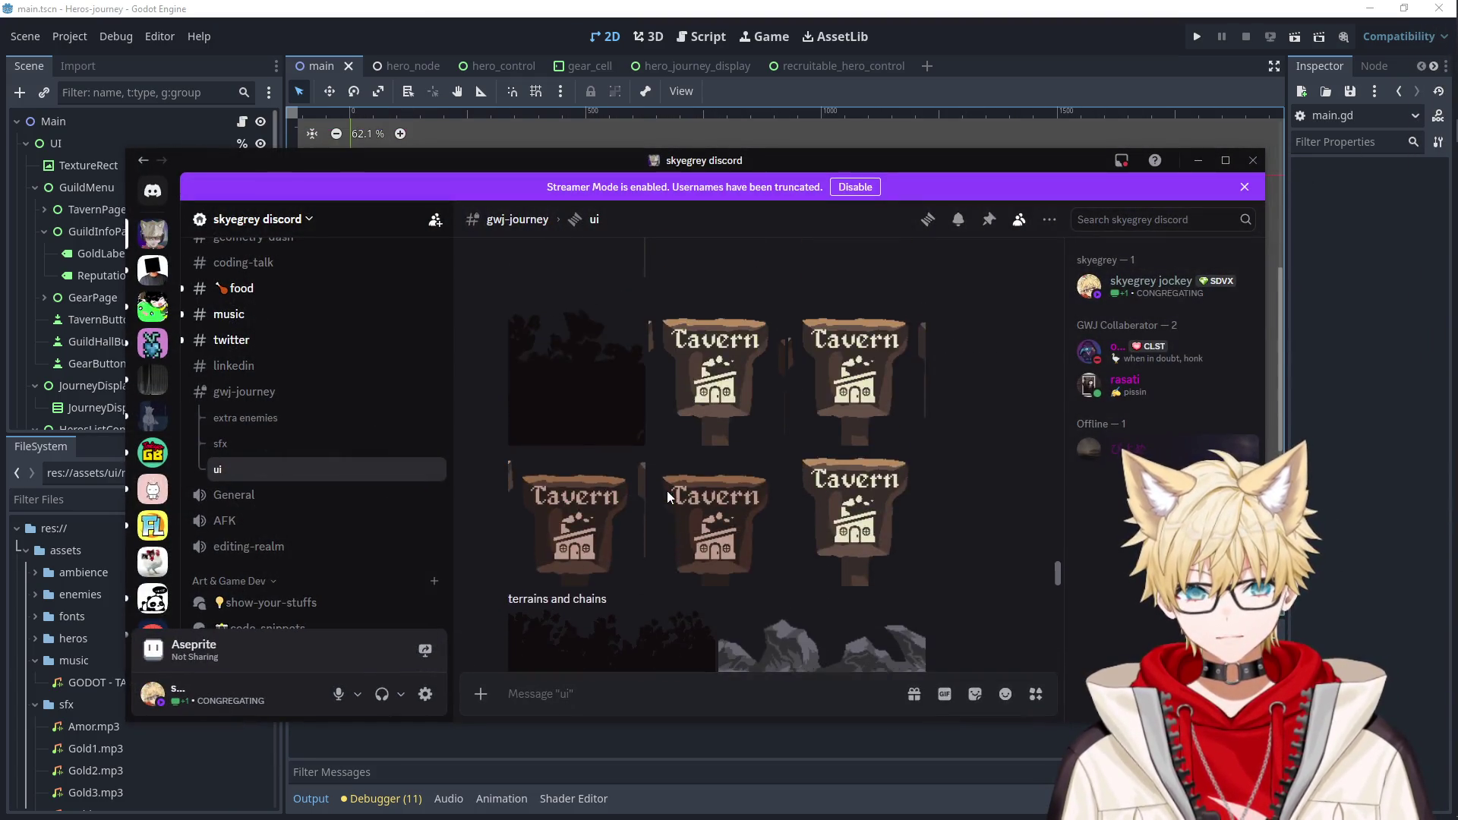
scroll(671, 497, "up", 10)
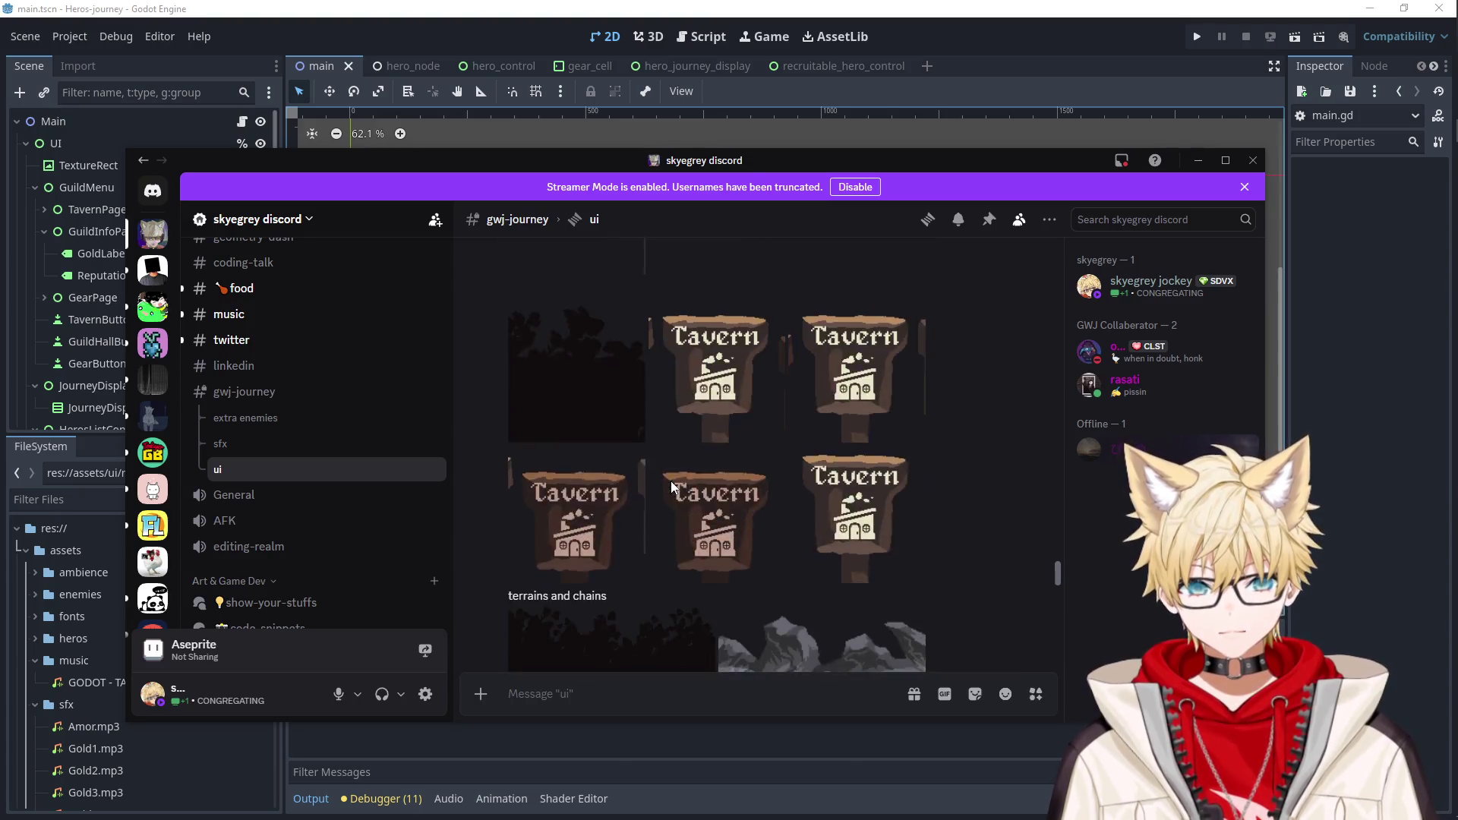
scroll(740, 495, "down", 10)
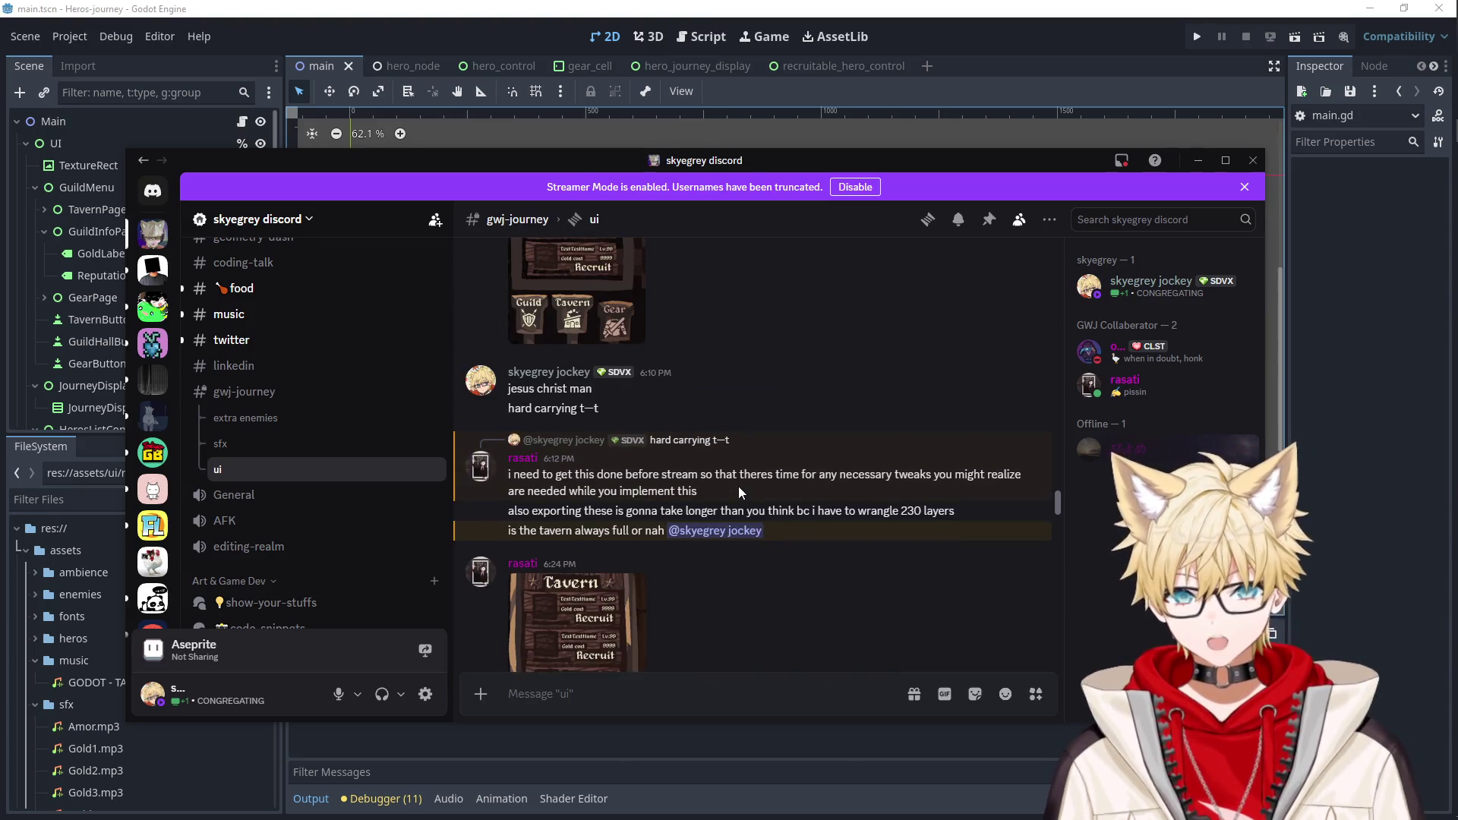
left_click(1198, 160)
Collapse the GuildMenu and JourneyDisplay branches to expose HerosListControl in the Scene dock.
left_click(107, 166)
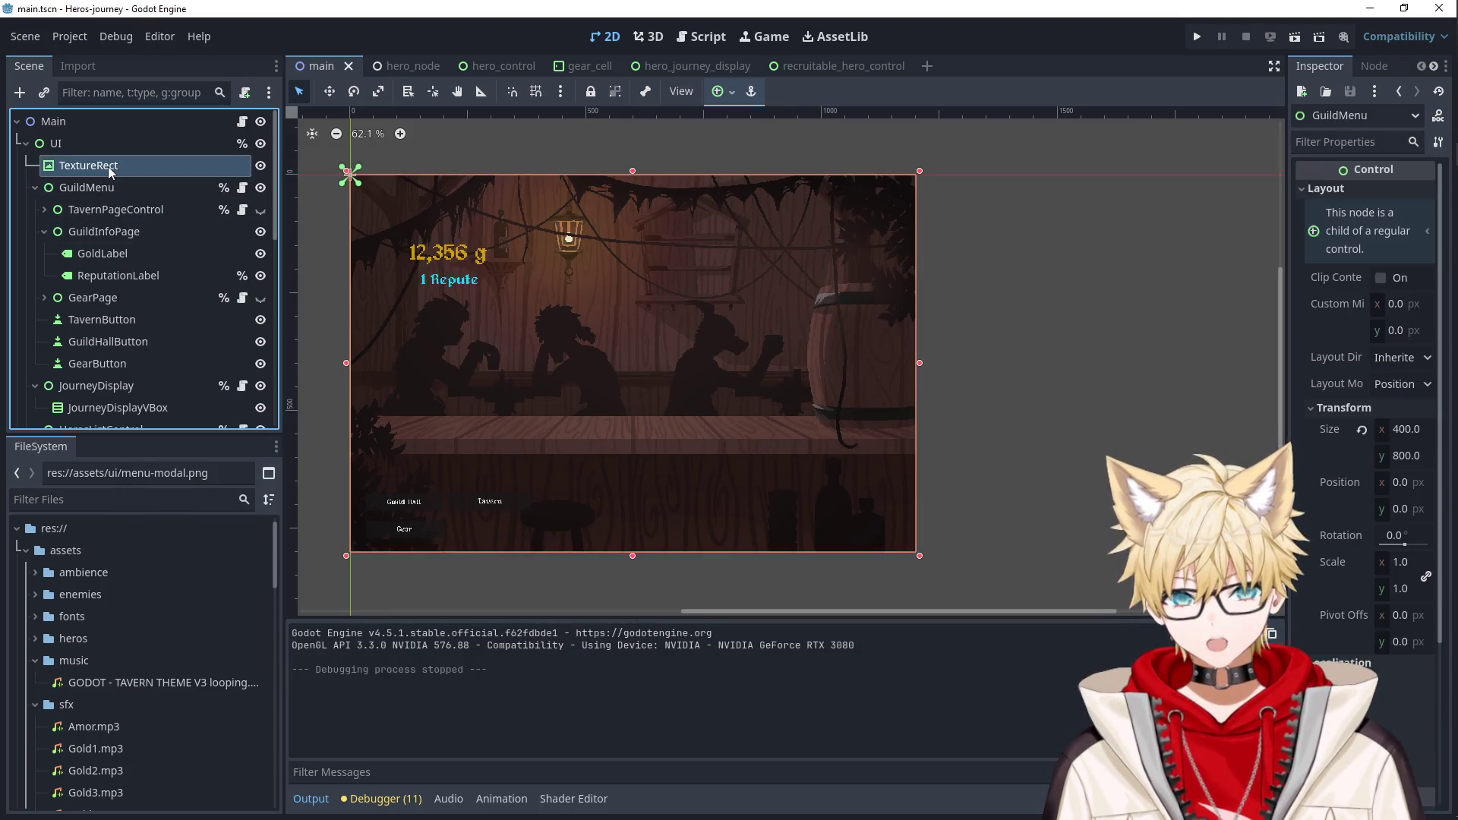
left_click(110, 191)
left_click(35, 188)
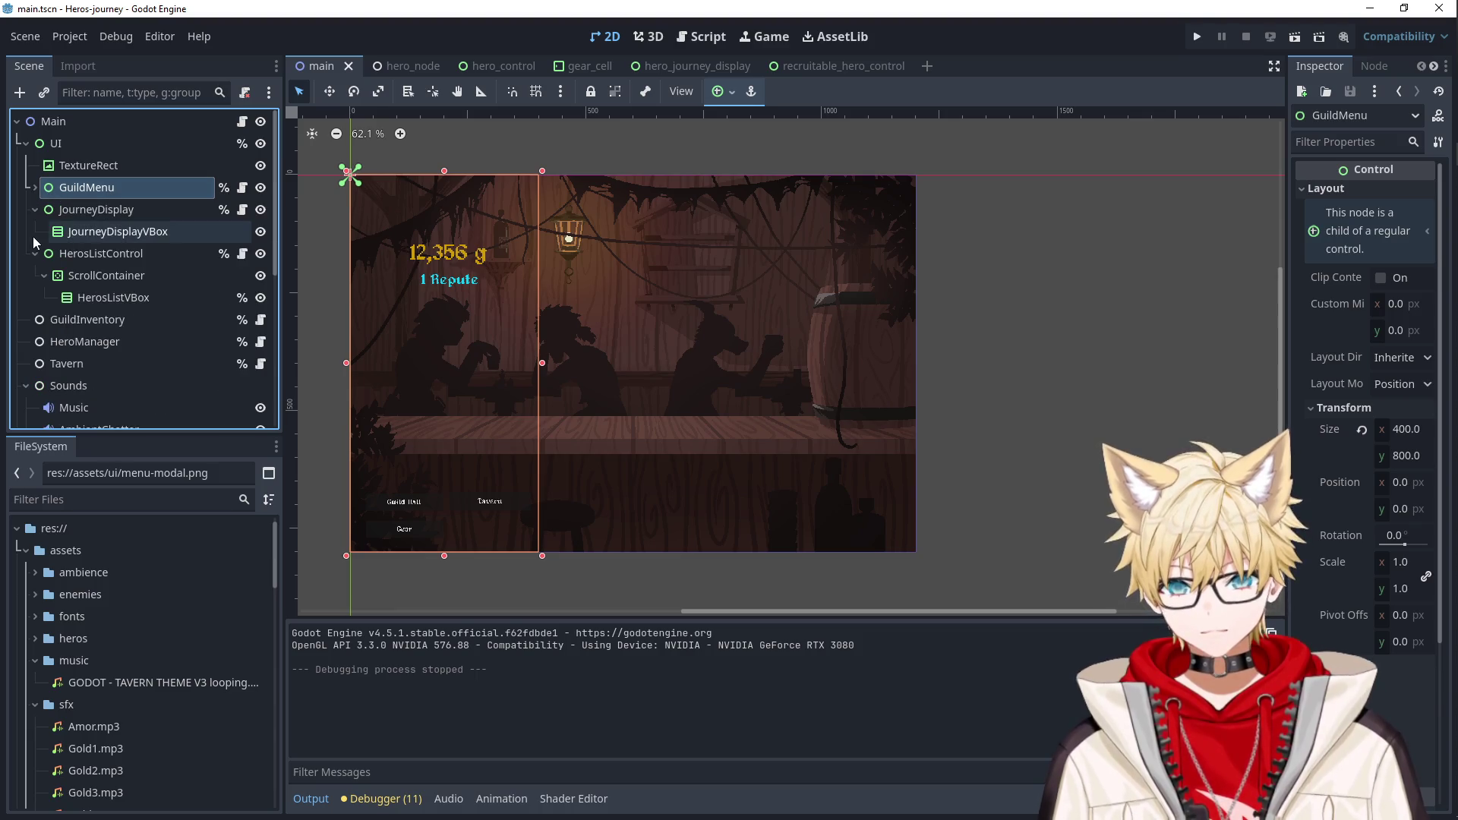
left_click(32, 209)
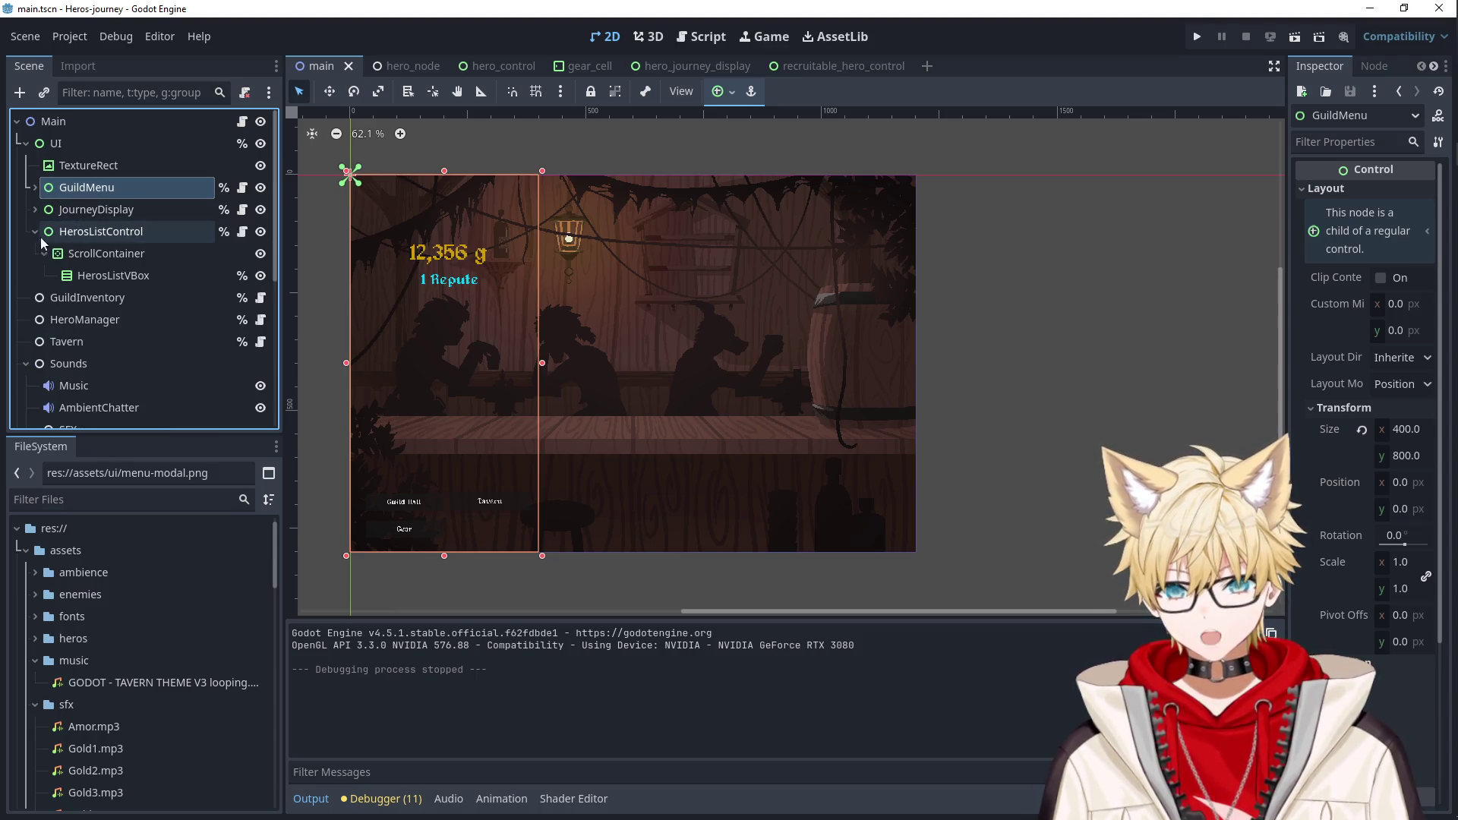
left_click(87, 253)
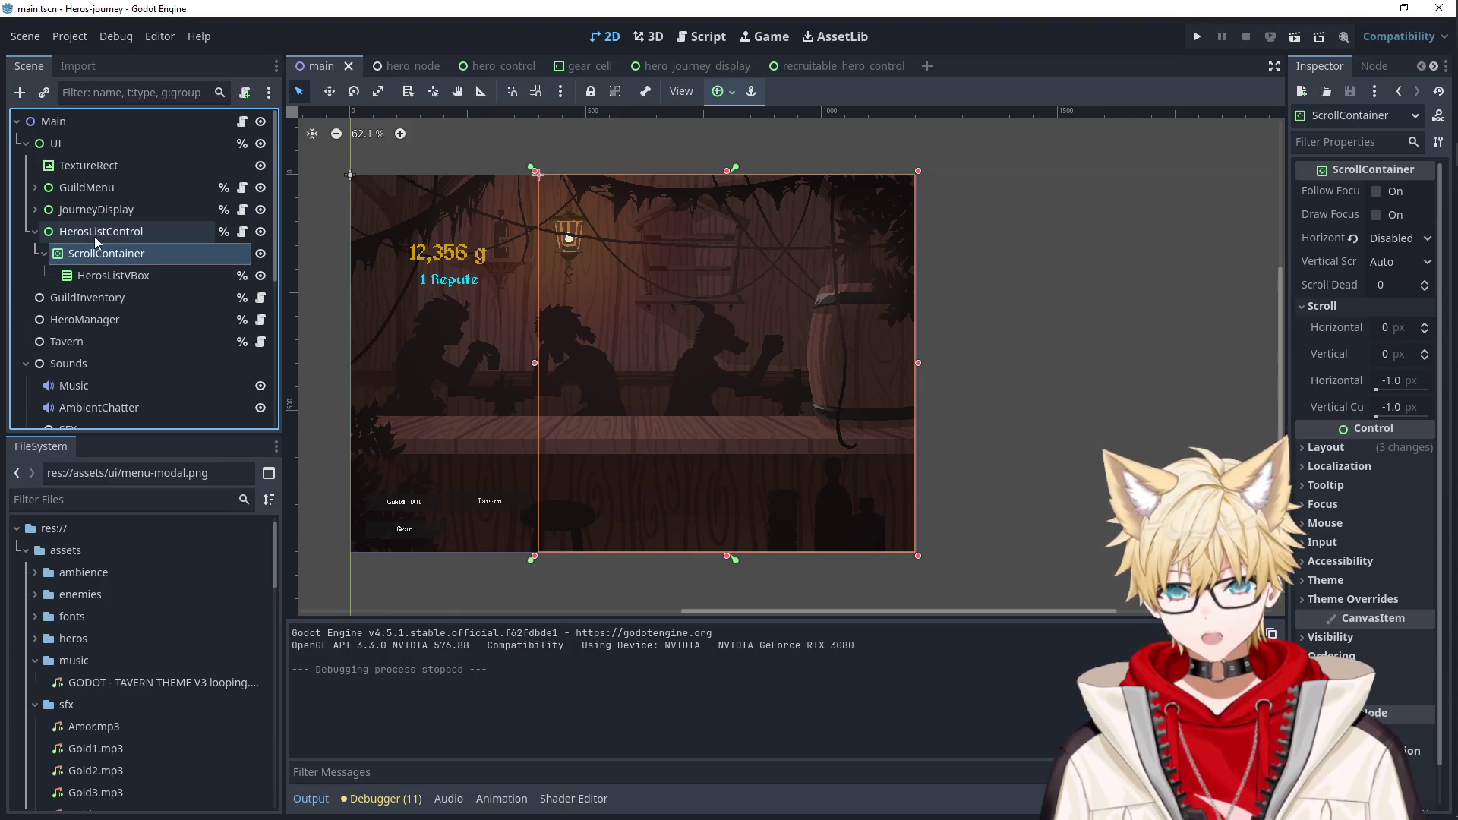
right_click(94, 236)
Add a TextureRect child to HerosListControl and rename it ChainBackground.
left_click(145, 278)
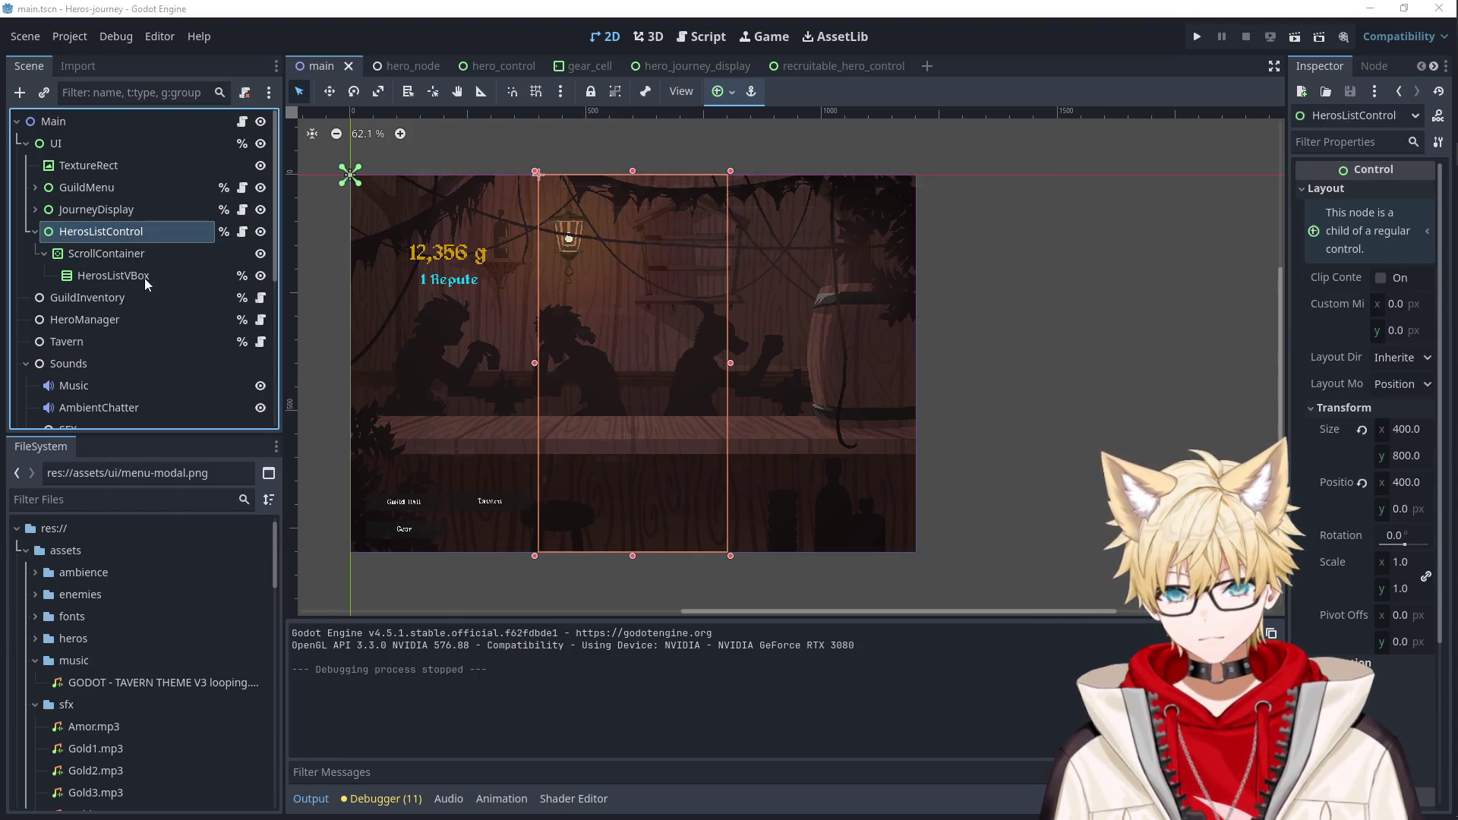
type("text")
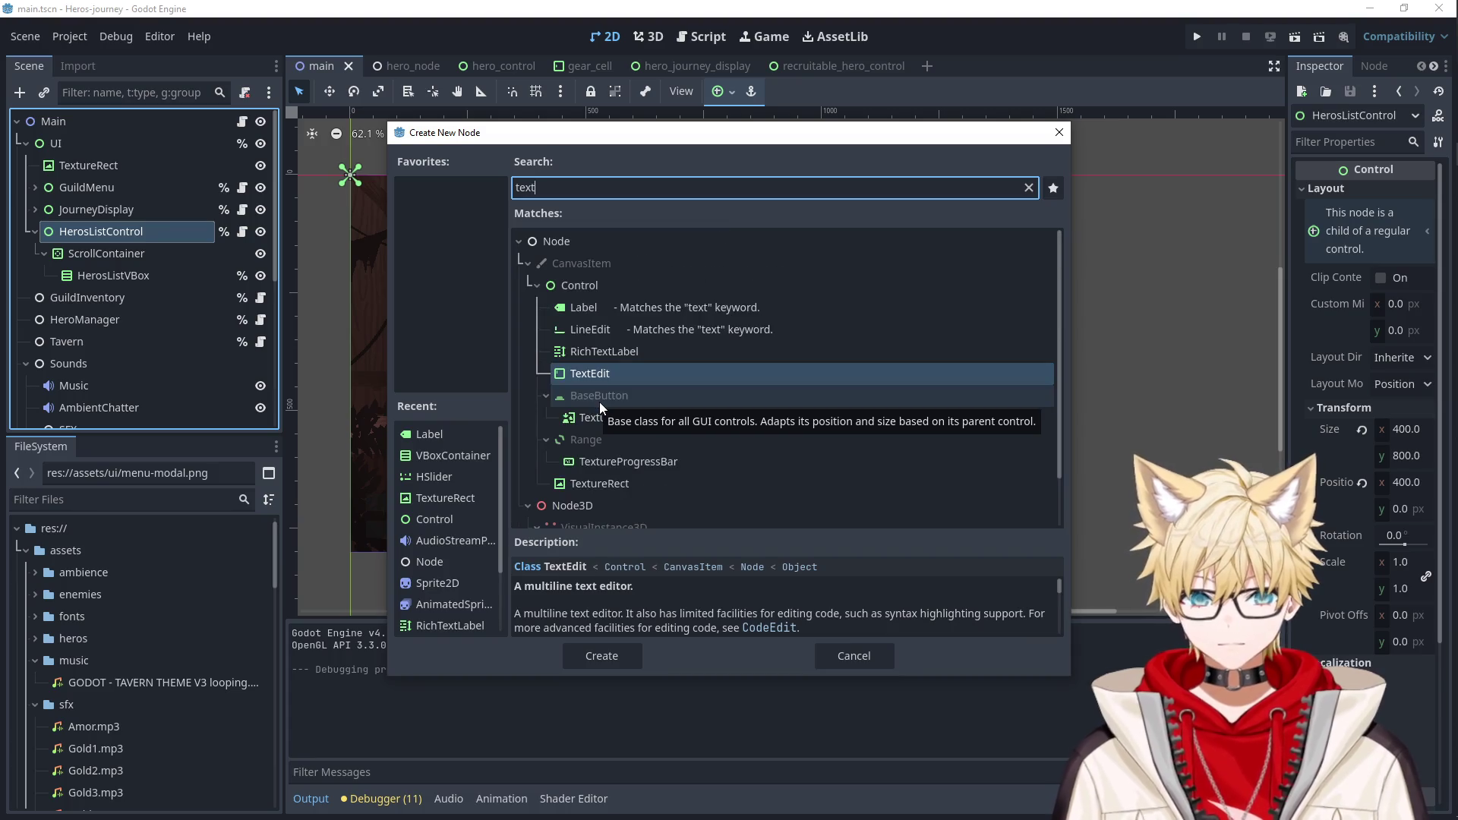
key("Return")
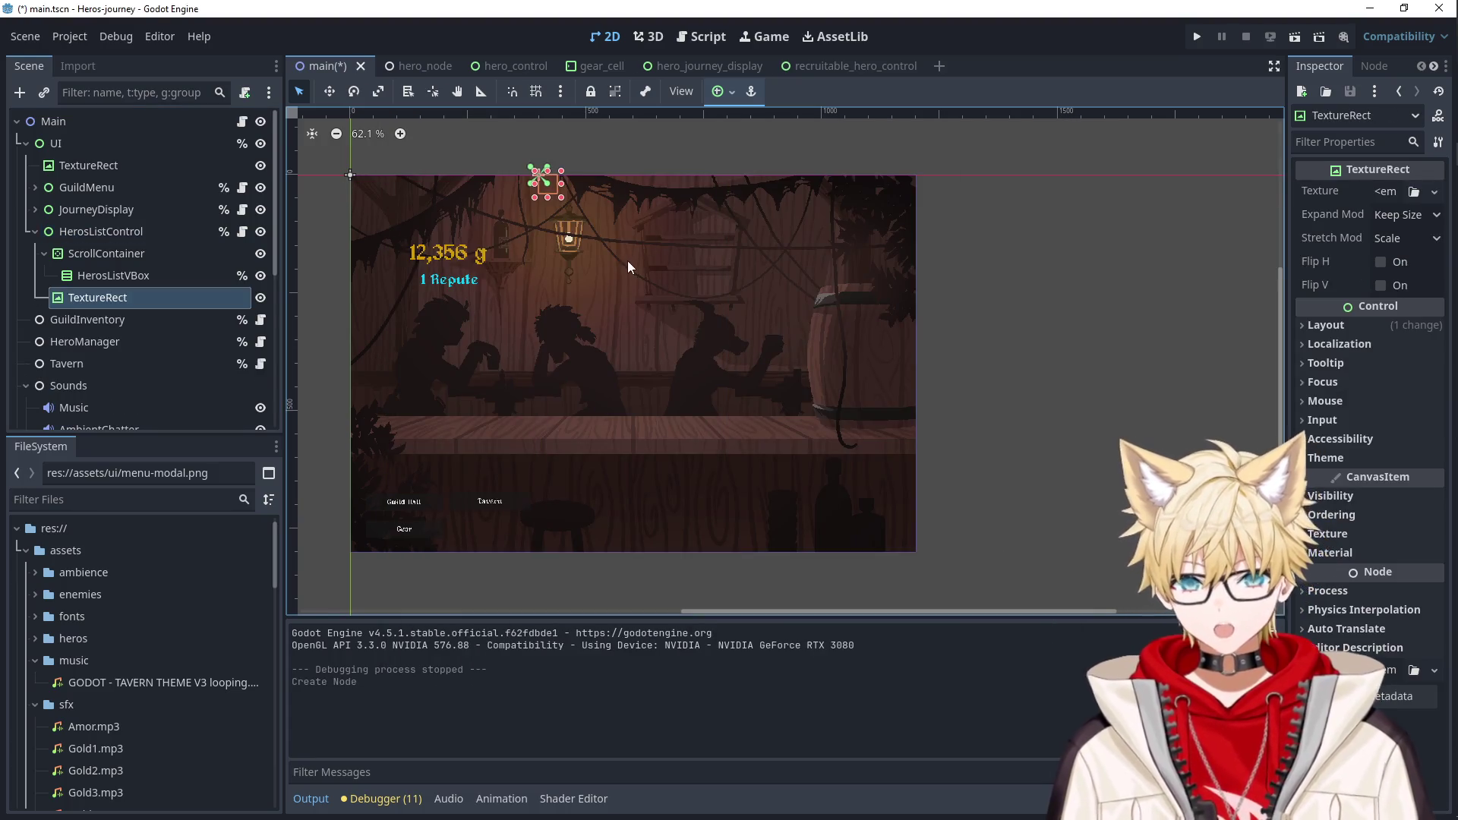
left_click(35, 659)
left_click(34, 683)
scroll(34, 714, "down", 3)
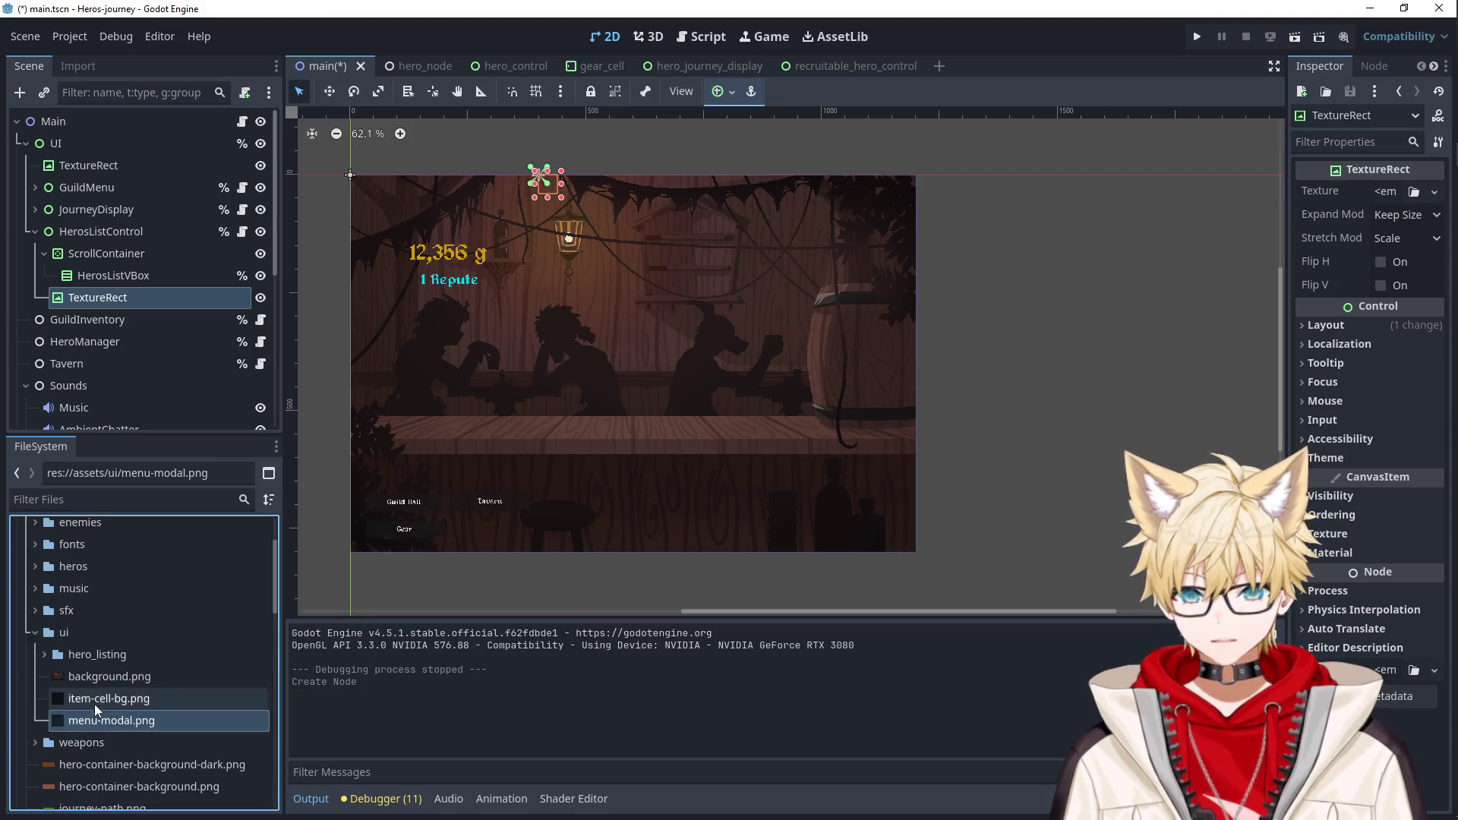
double_click(101, 297)
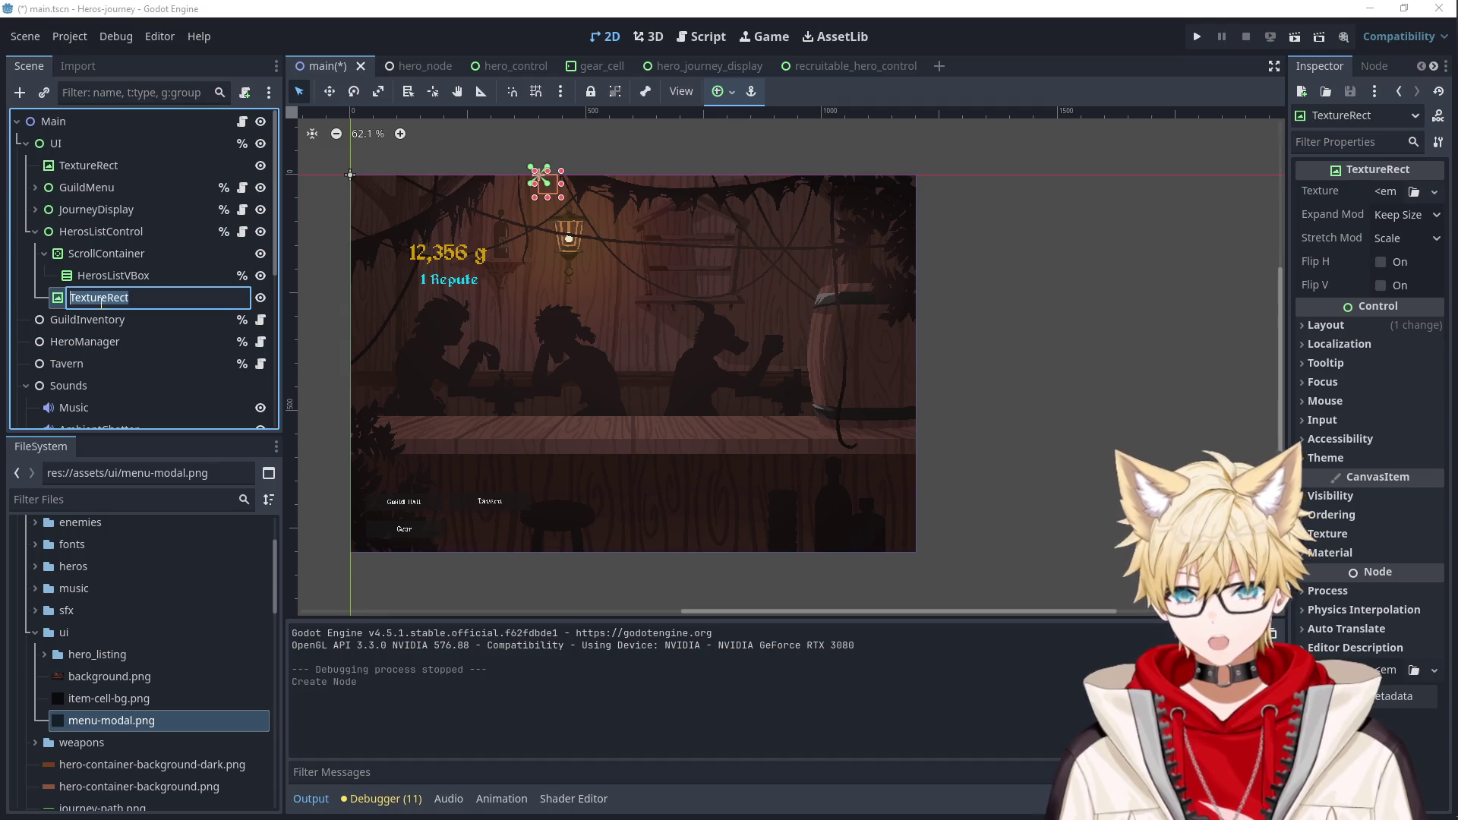
type("ChainBac")
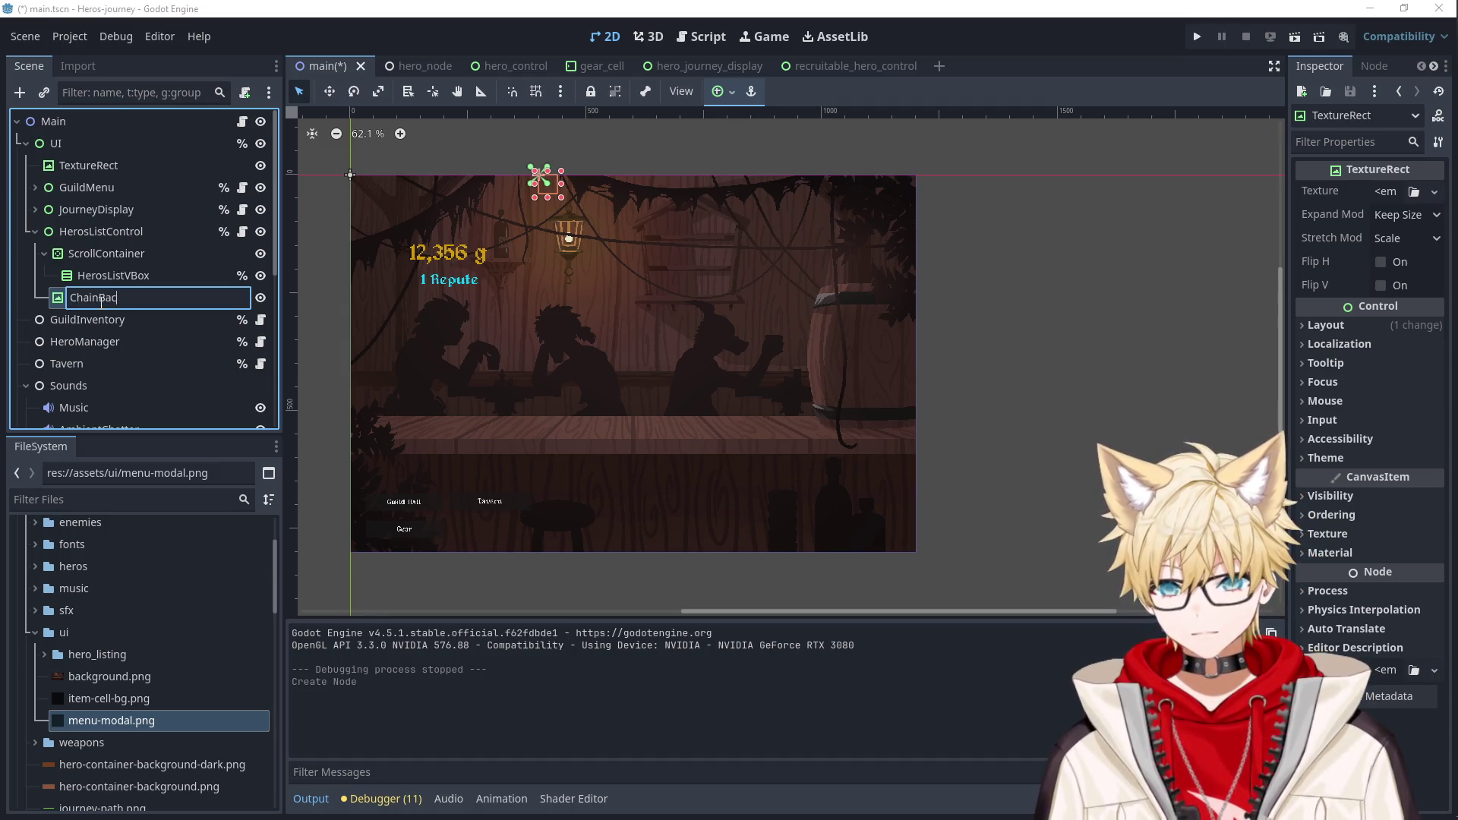
type("kground")
key("Return")
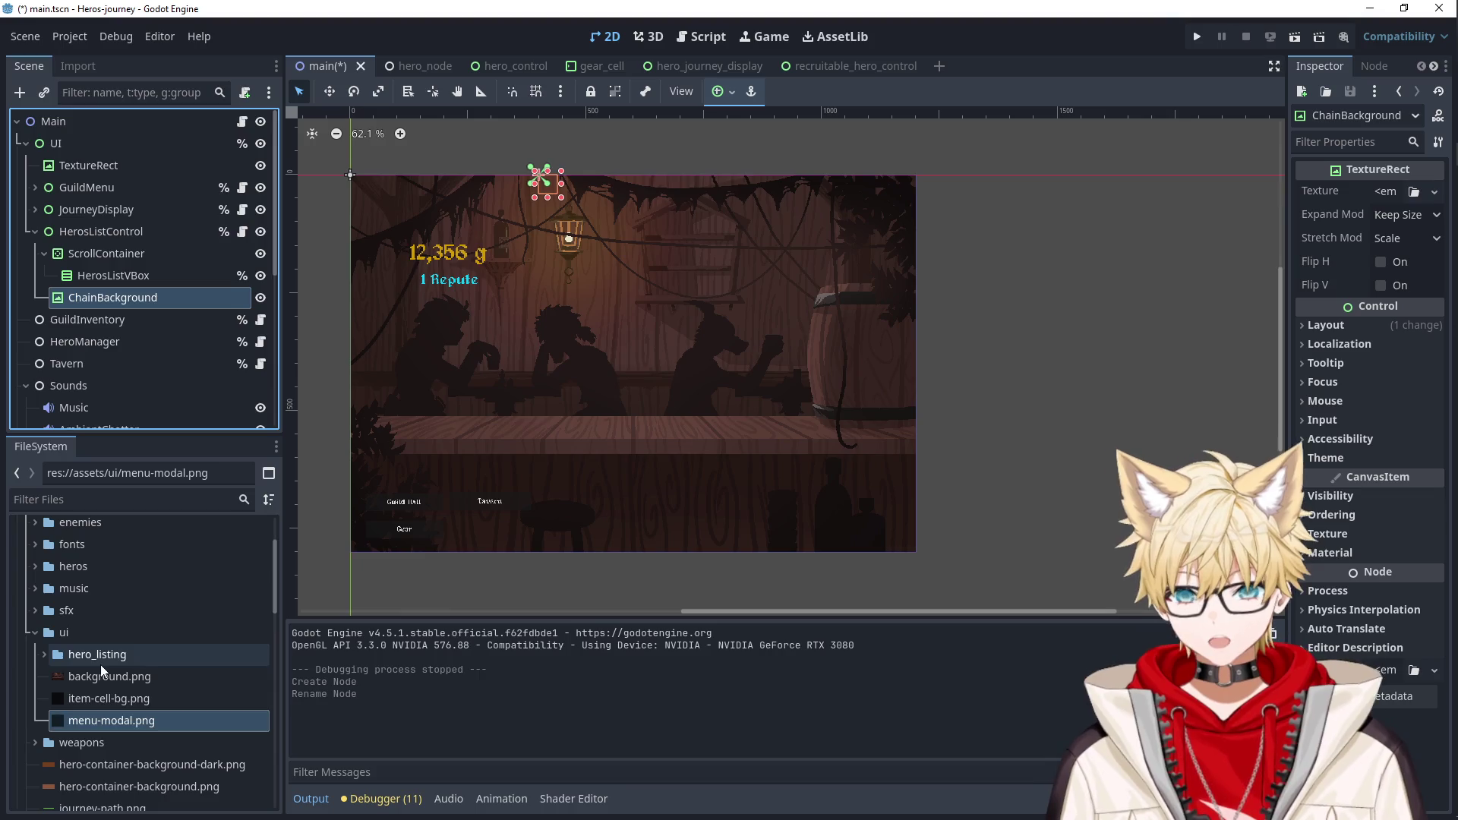
Assign hero_listing/ChainFront.png as ChainBackground's texture.
left_click(99, 677)
left_click(98, 700)
left_click(110, 722)
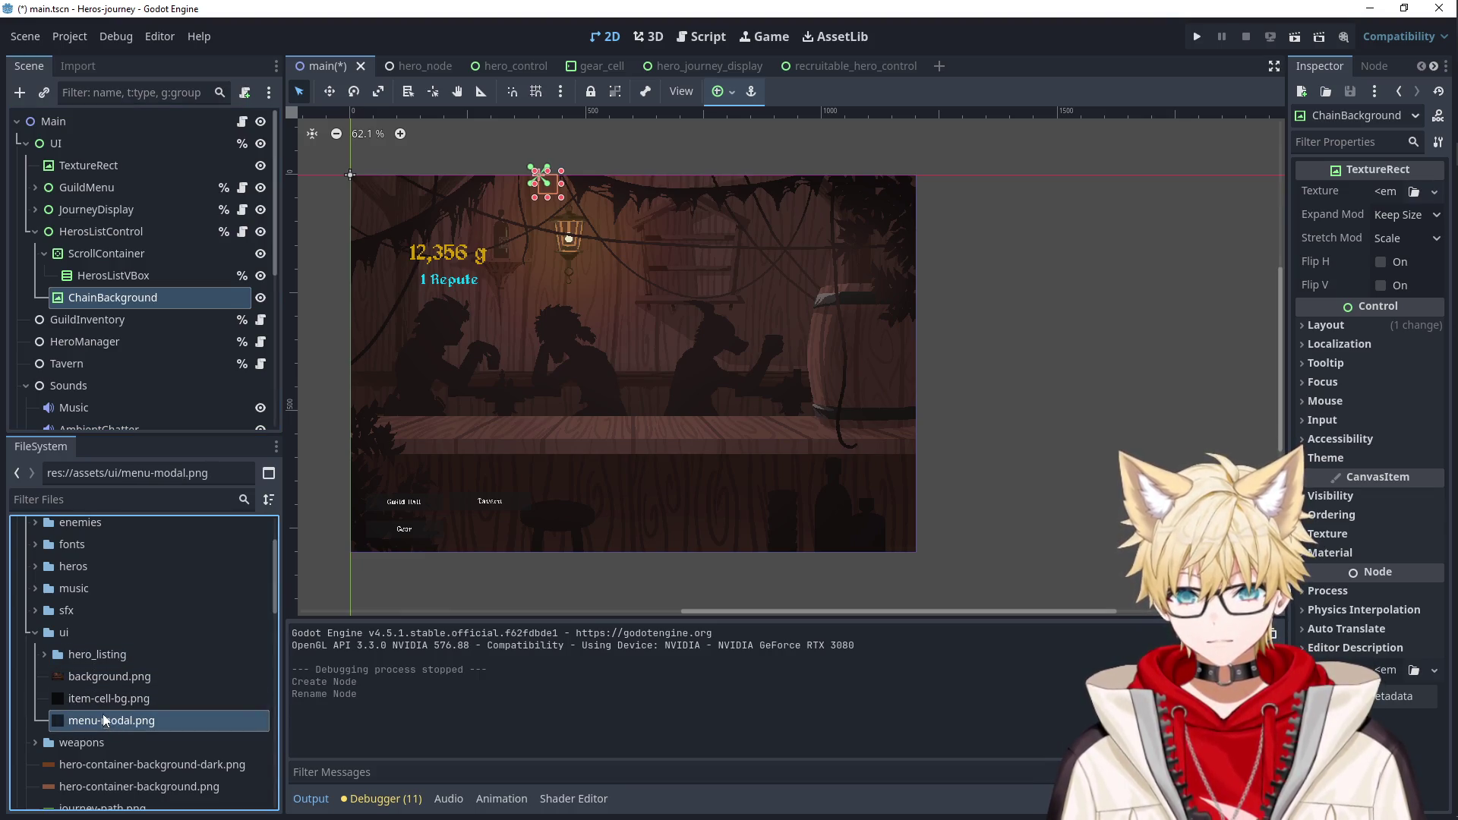
double_click(57, 655)
left_click(99, 677)
left_click(107, 697)
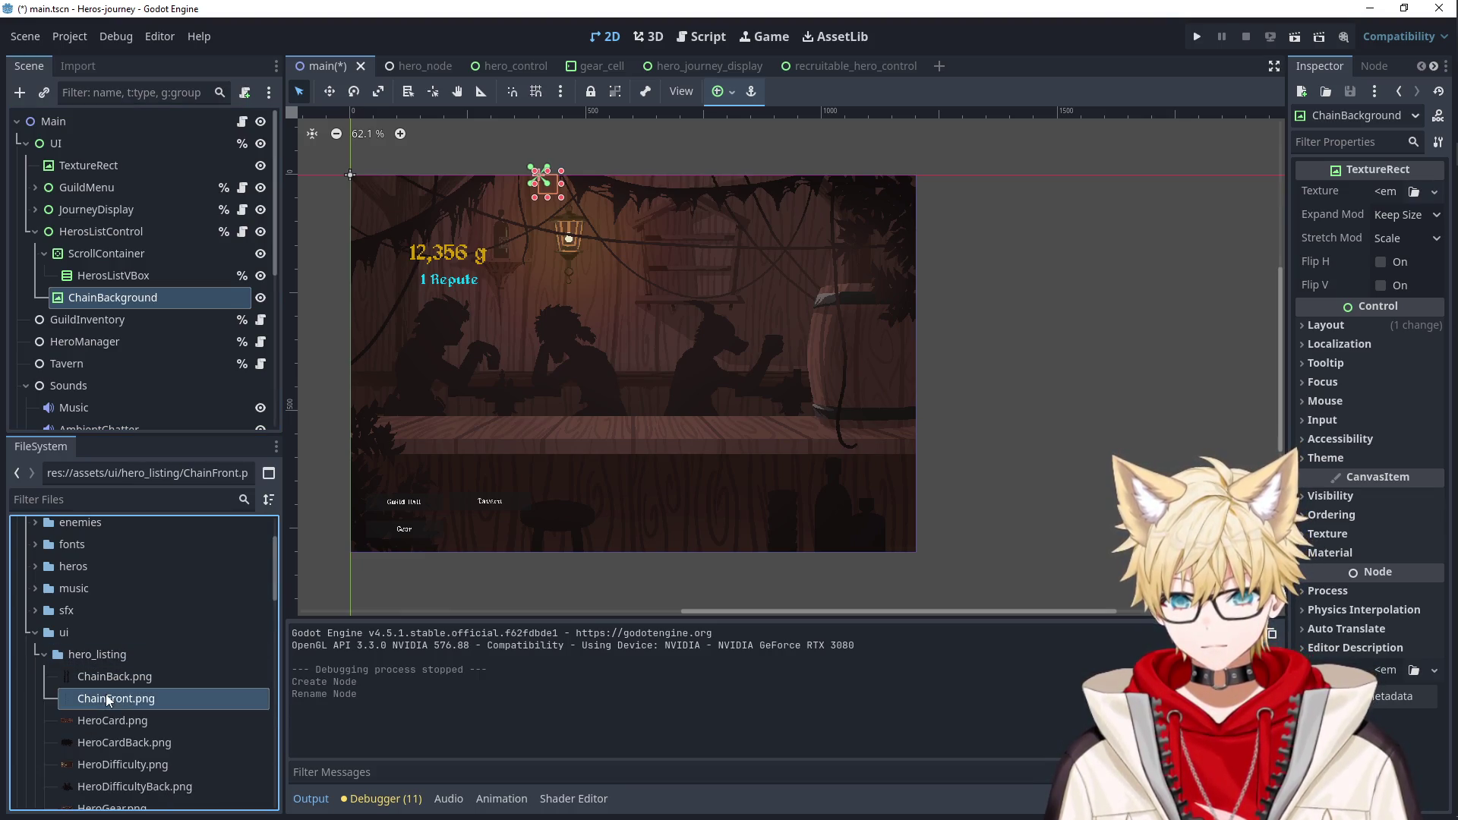
mouse_move(112, 699)
left_mouse_down()
mouse_move(152, 285)
mouse_move(114, 290)
left_mouse_up()
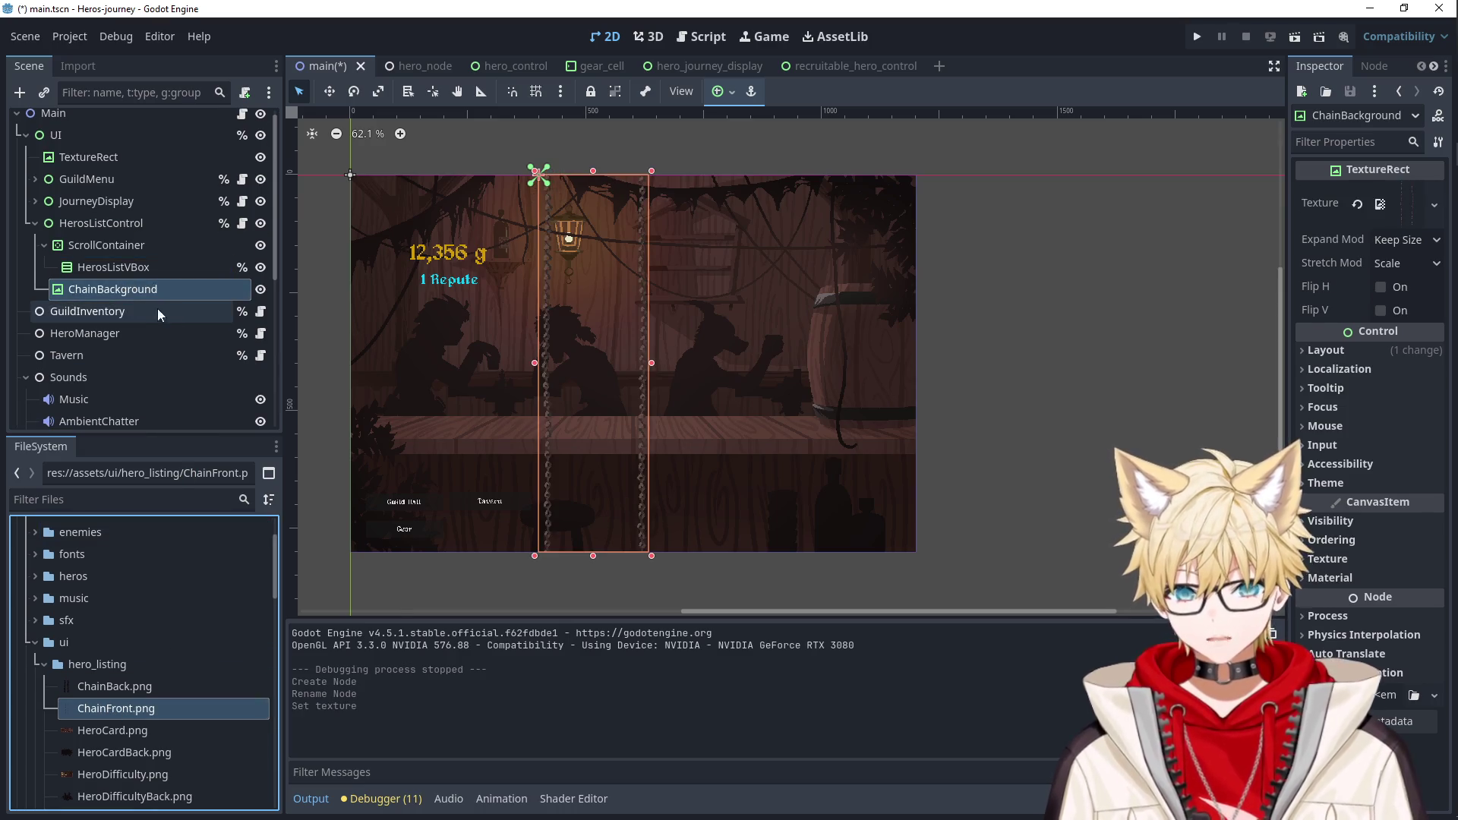
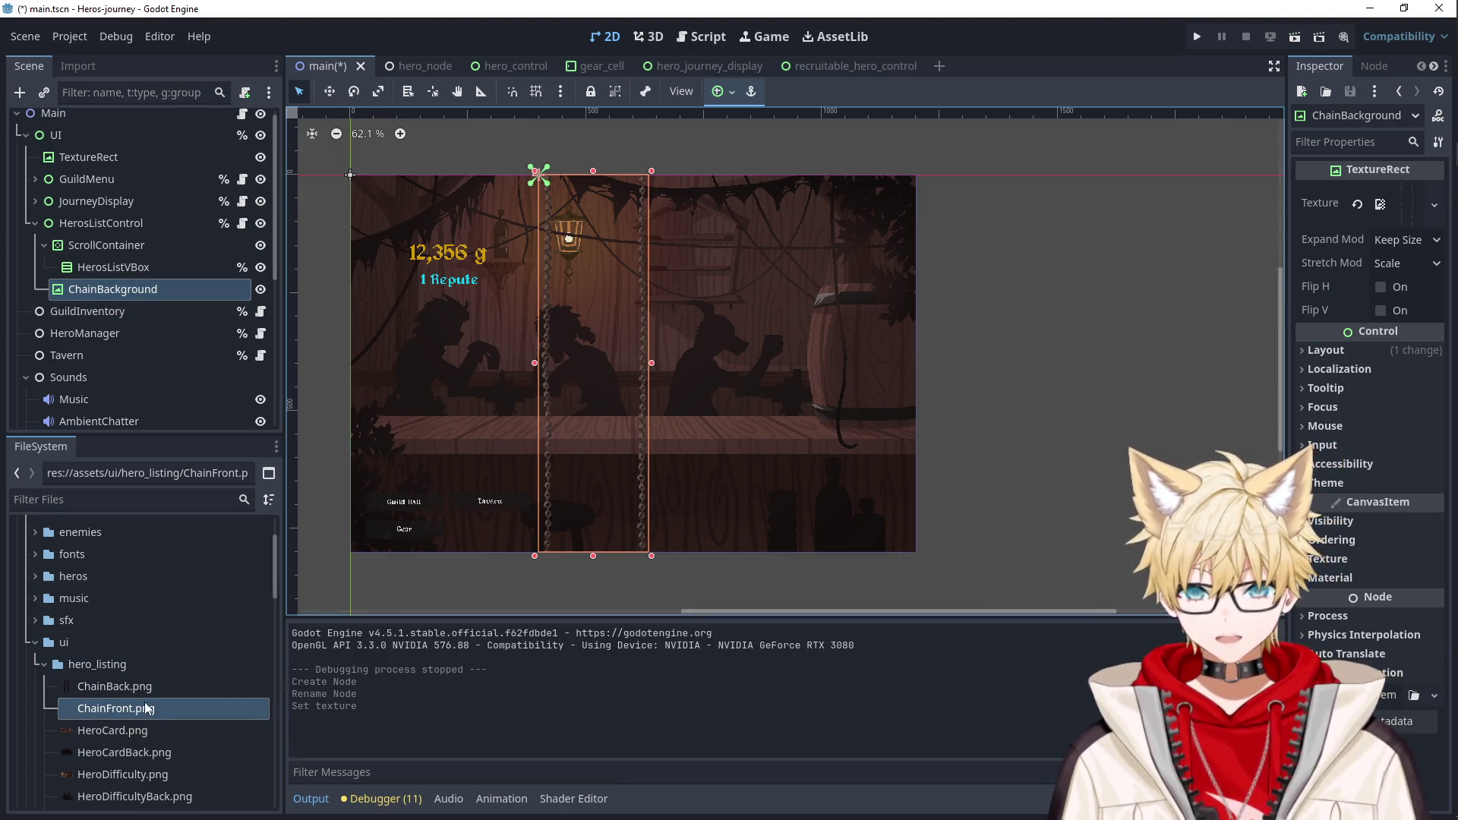
Give ChainBackground the ChainBack.png texture and add a TextureRect child under HerosListControl.
left_click_drag(143, 707, 129, 279)
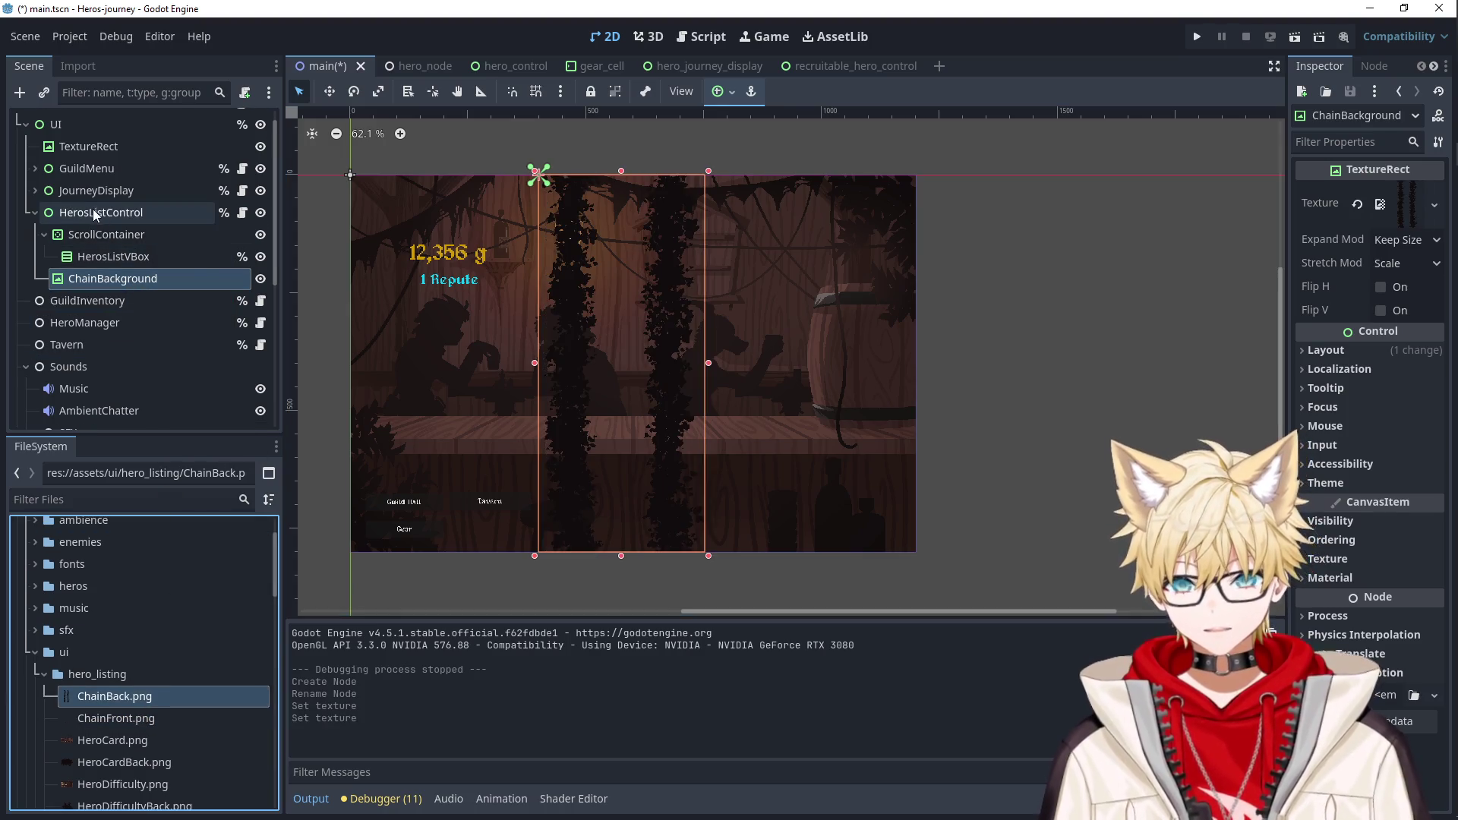
right_click(93, 210)
left_click(139, 251)
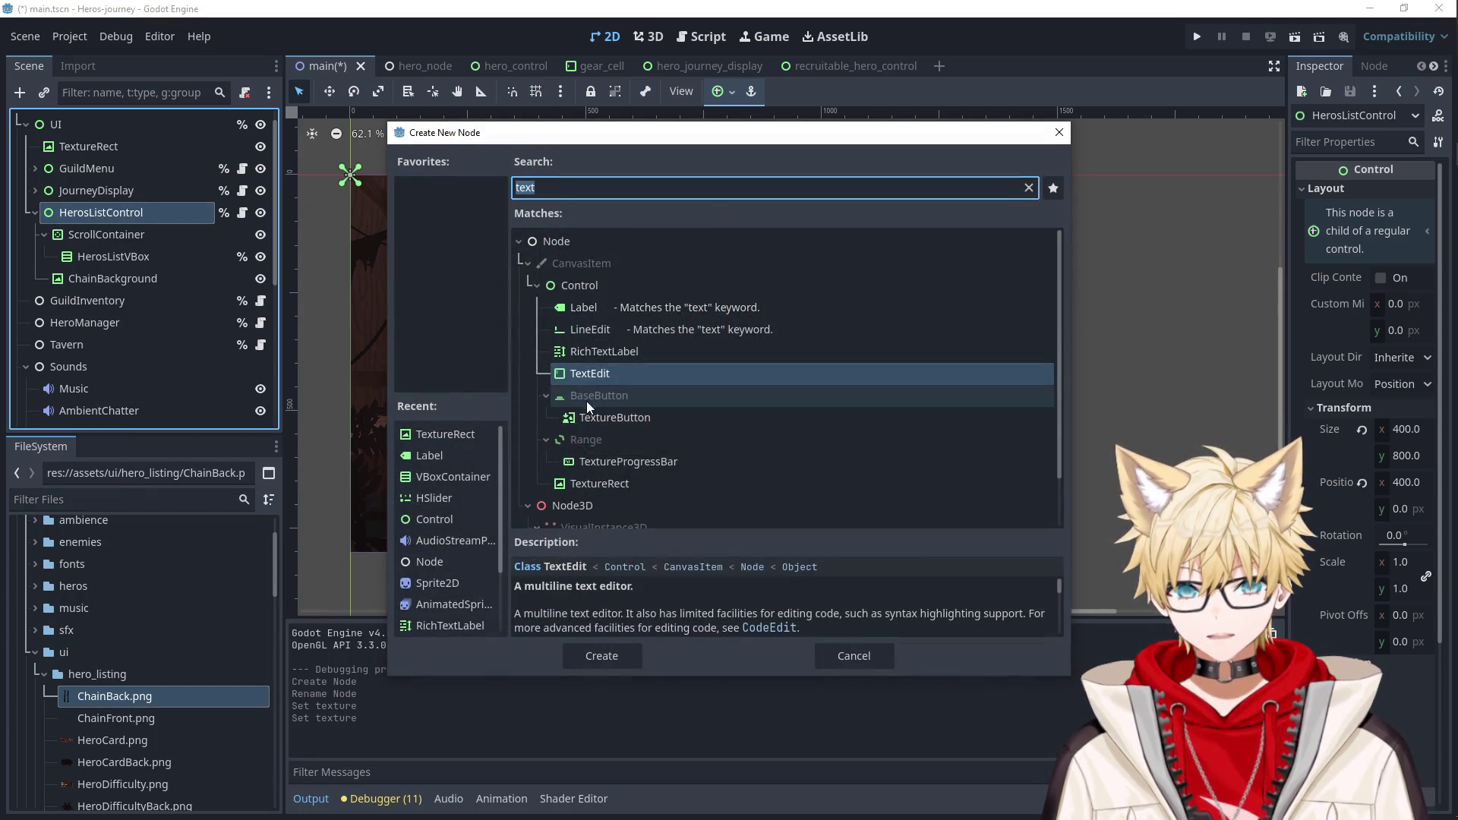
type("text")
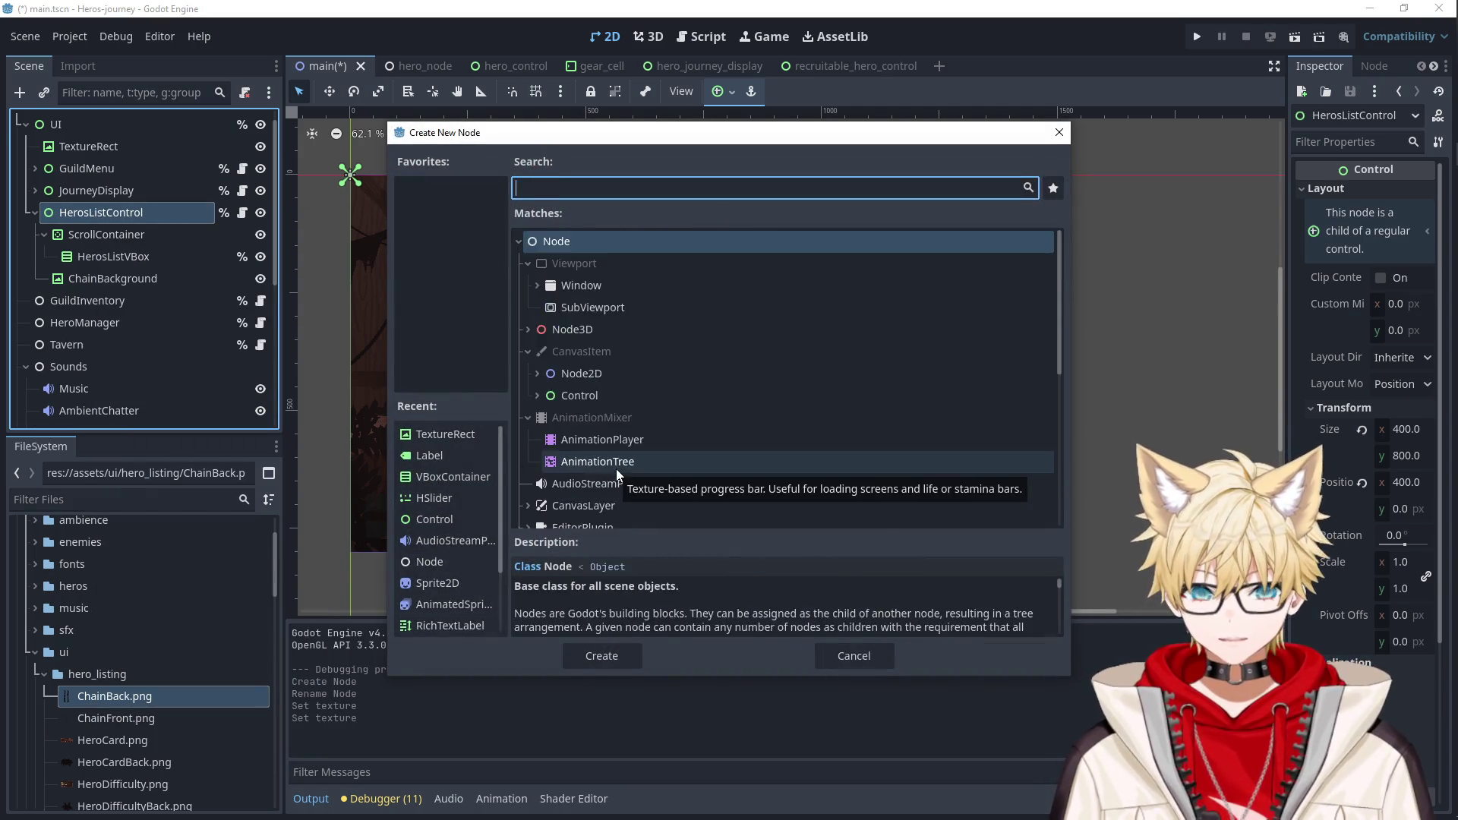
key("Down")
key("Down")
key("Down")
key("Down")
key("Down")
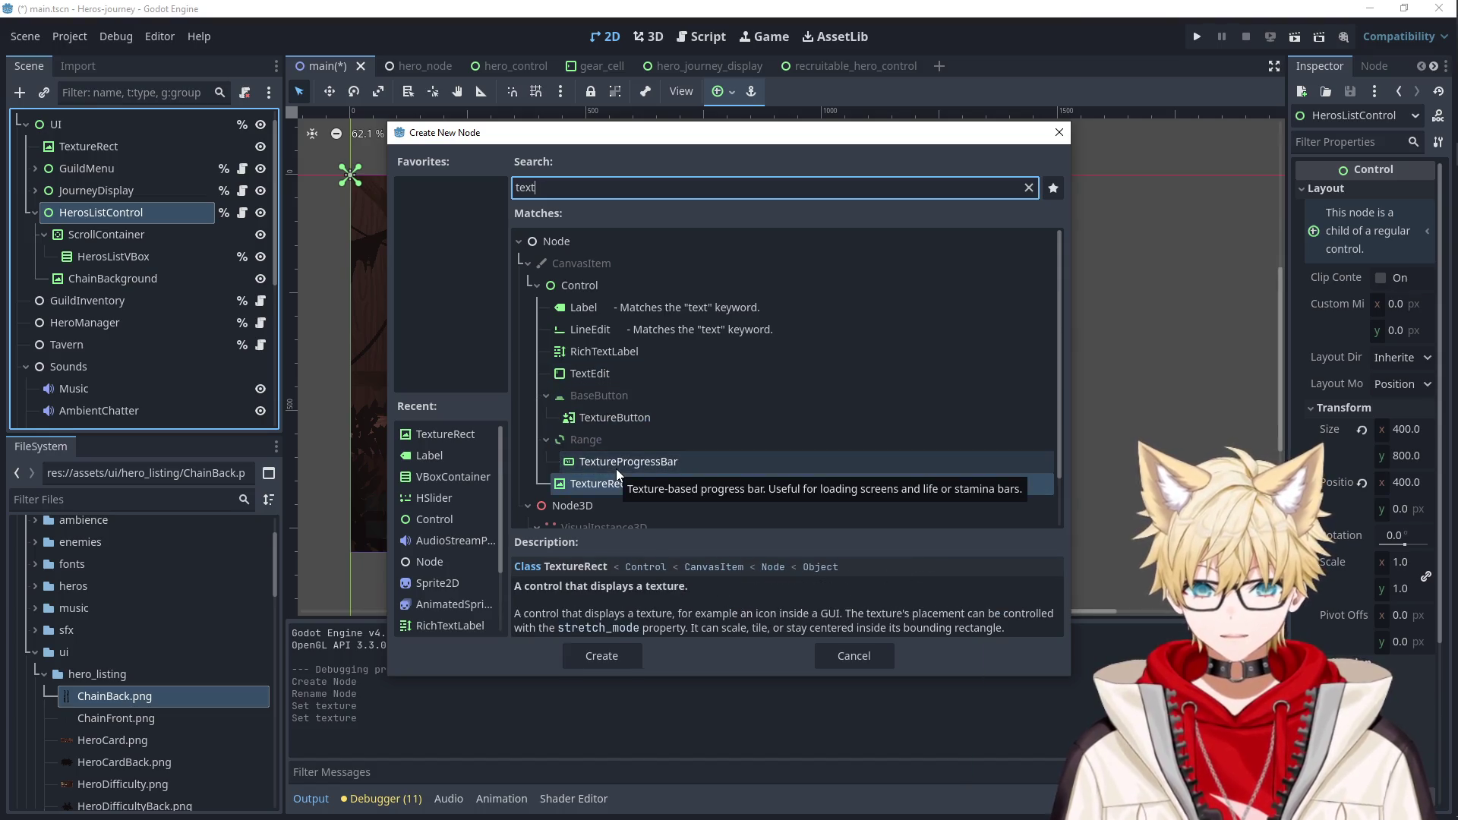
key("Return")
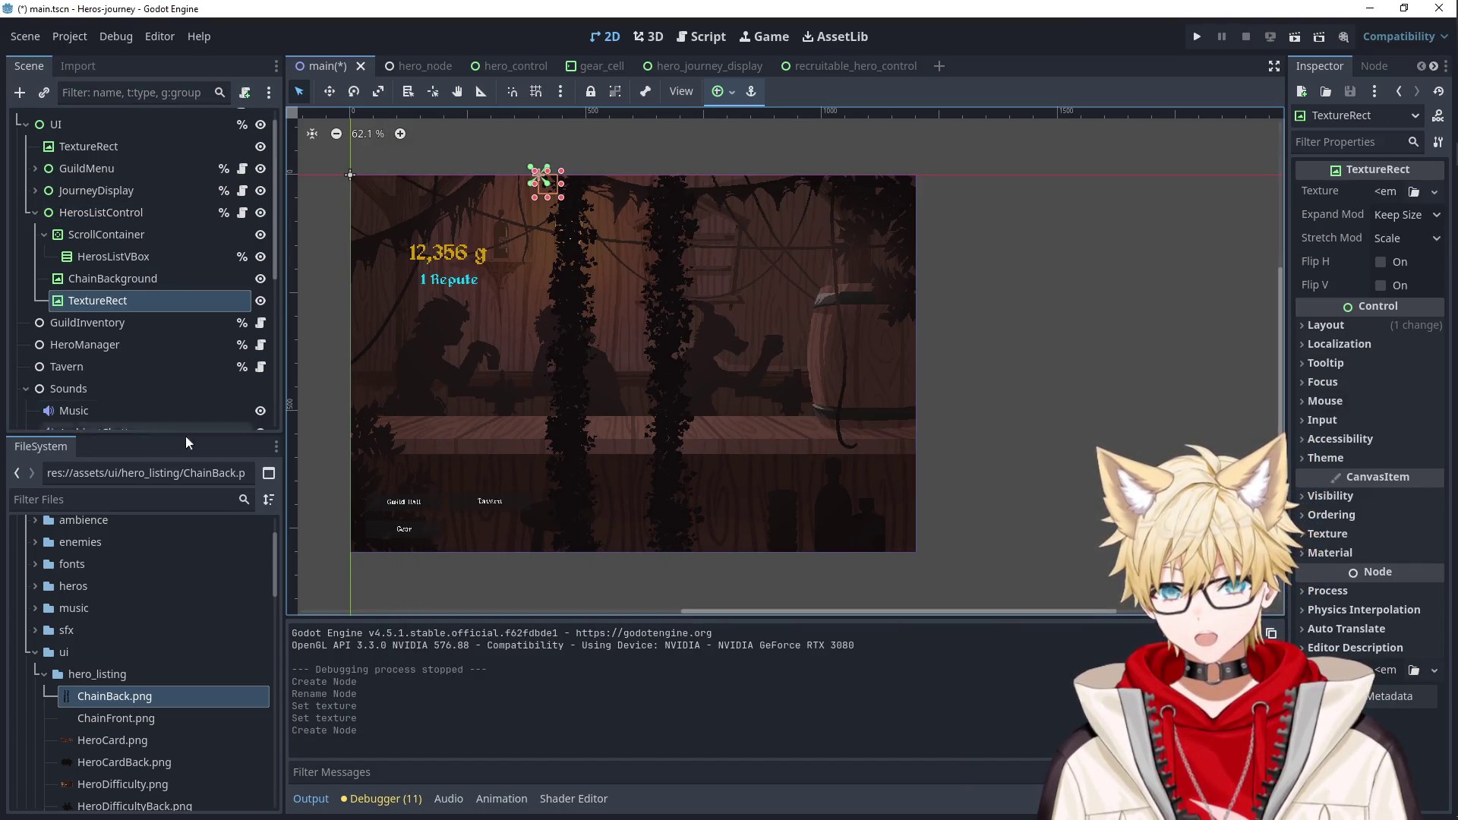
Apply ChainFront.png to the new TextureRect and nudge it right to (45, 0).
mouse_move(120, 712)
left_mouse_down()
mouse_move(212, 619)
mouse_move(121, 304)
mouse_move(99, 299)
left_mouse_up()
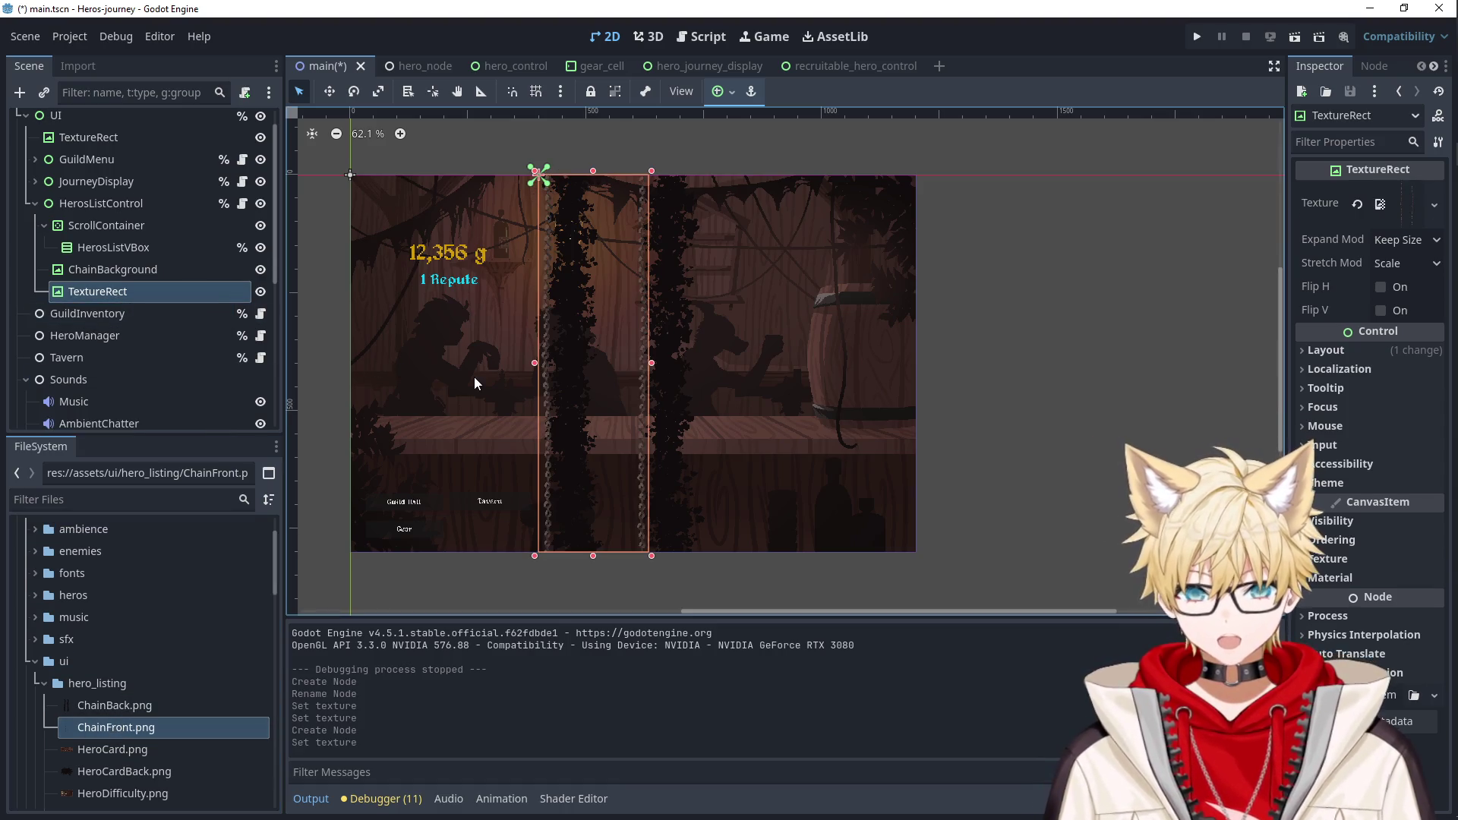
key("Right")
key("Right")
key("Right")
key("Right")
key("Right")
key("Right")
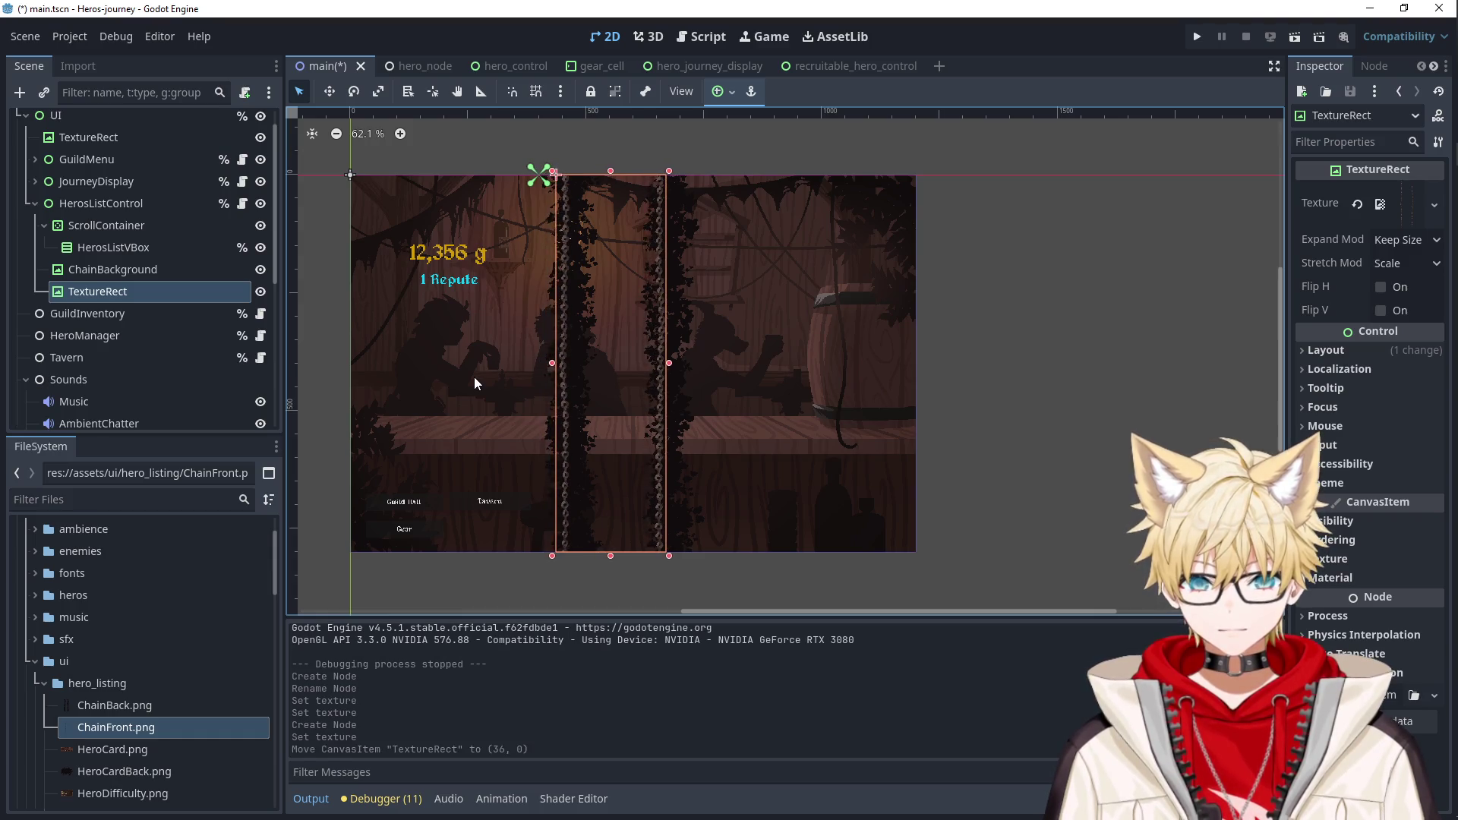
key("Right")
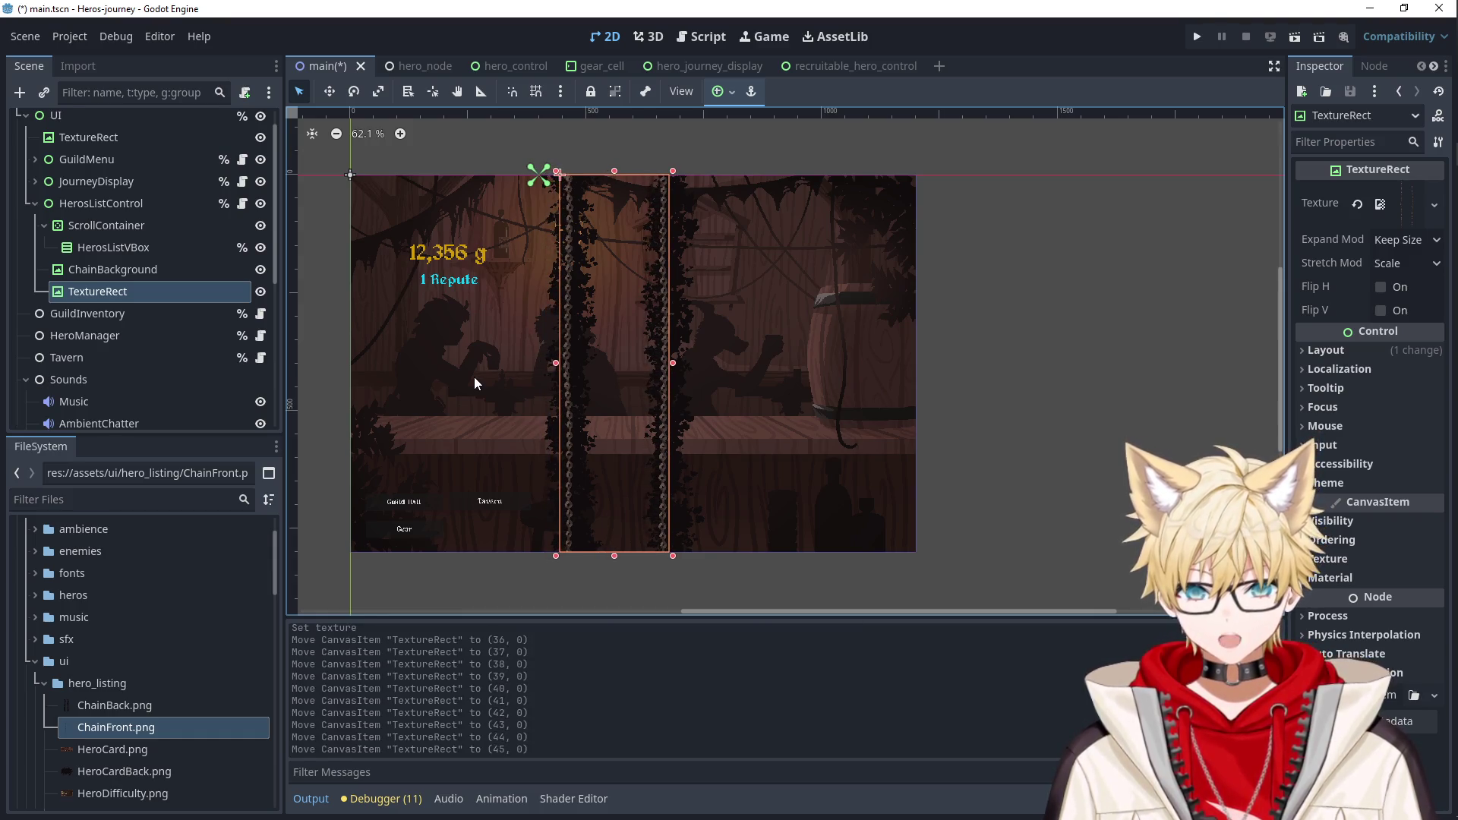
left_click(1082, 380)
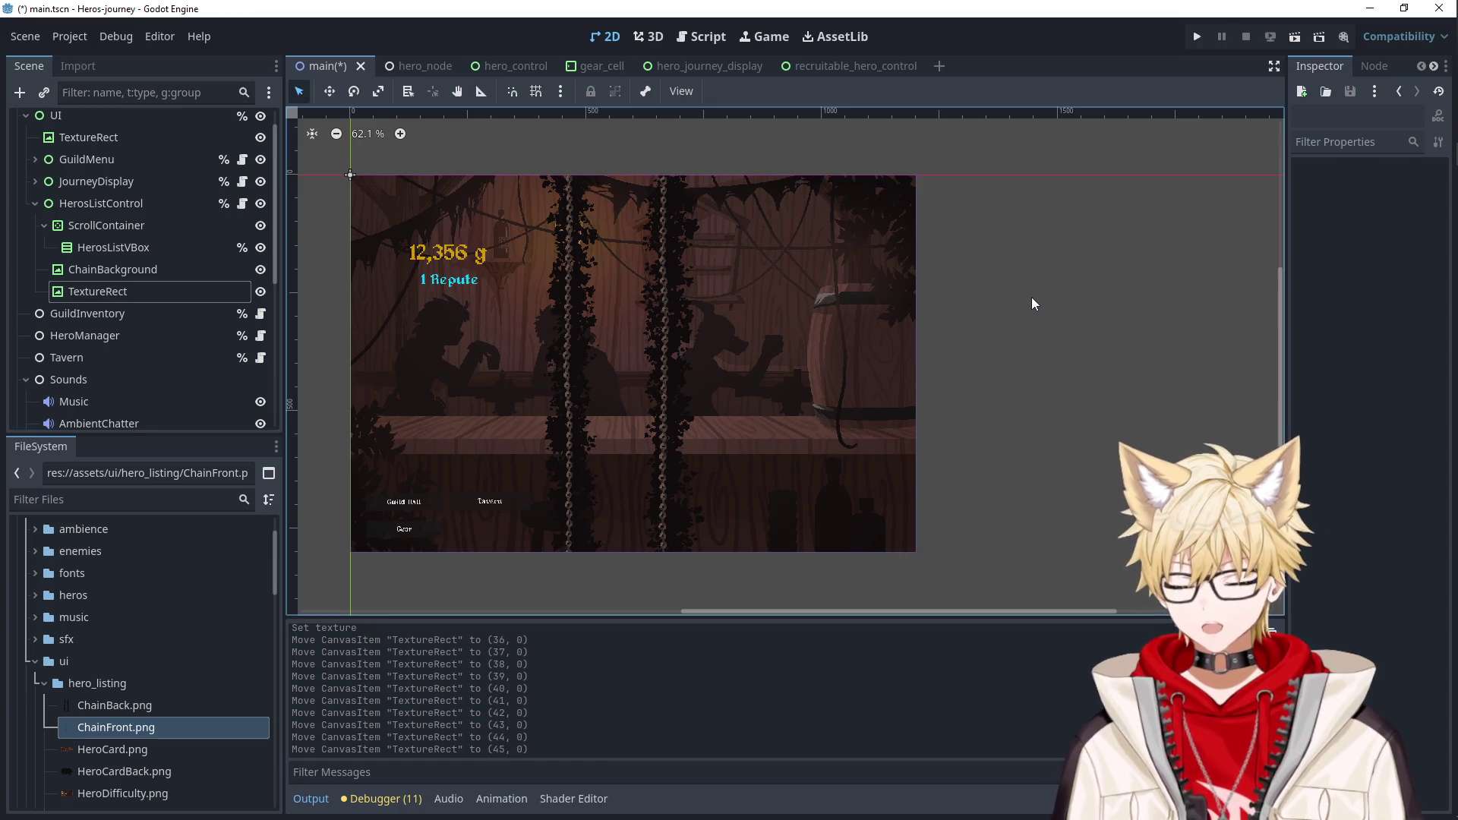
Run the project to check both chains, then close the game window.
left_click(1198, 36)
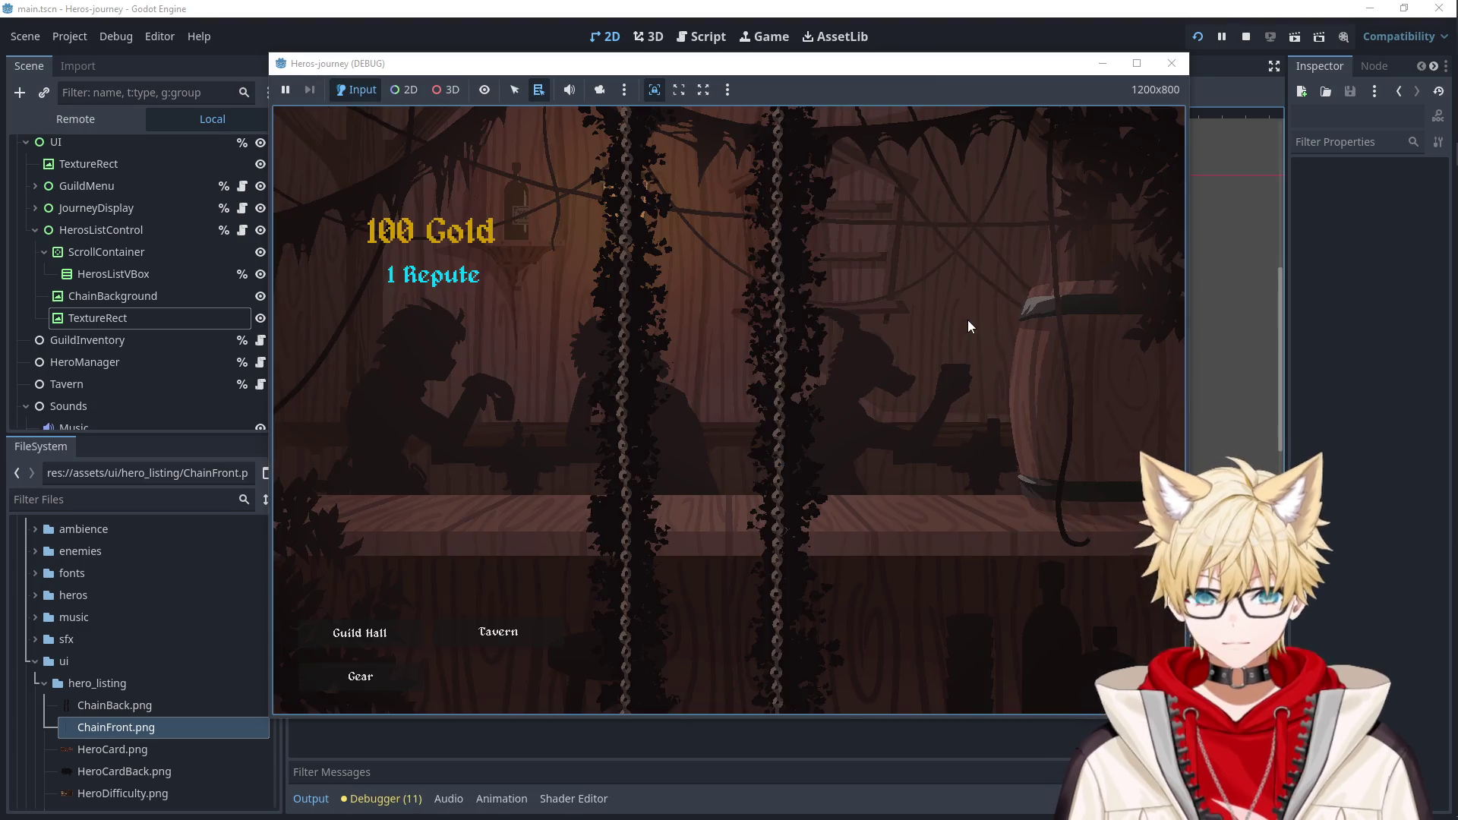
left_click(1163, 63)
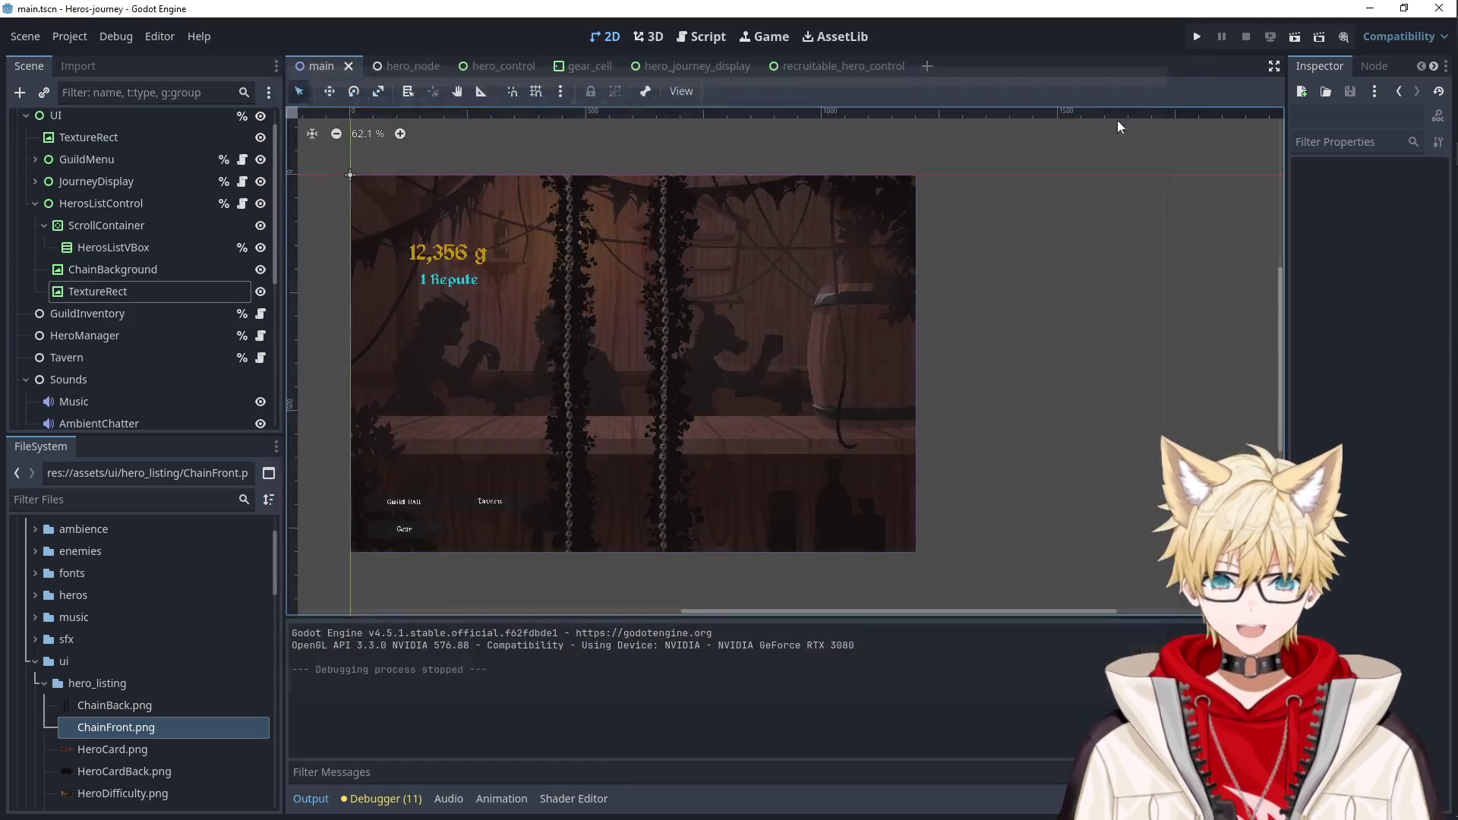
scroll(129, 655, "down", 1)
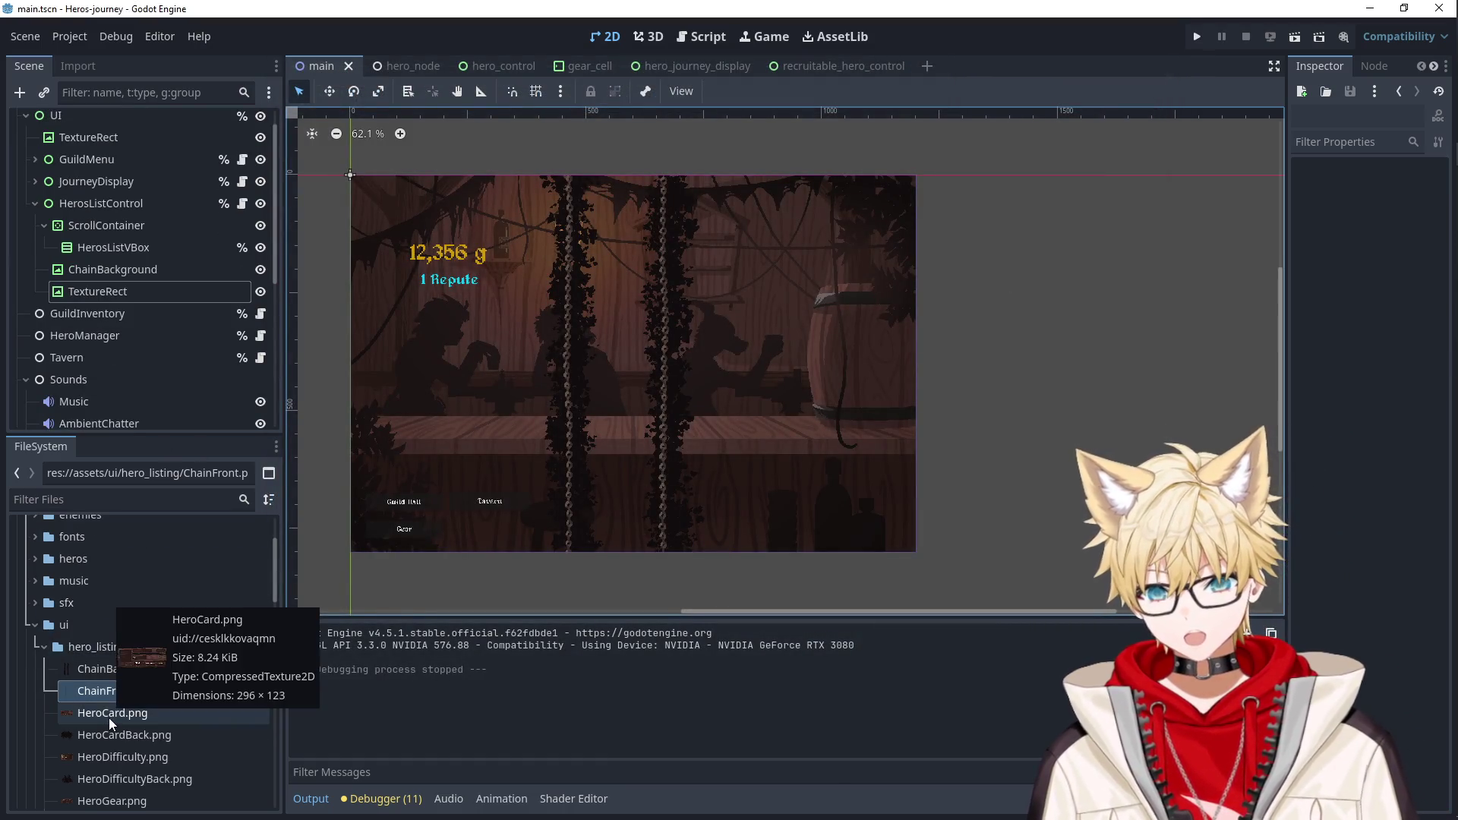
scroll(170, 330, "up", 1)
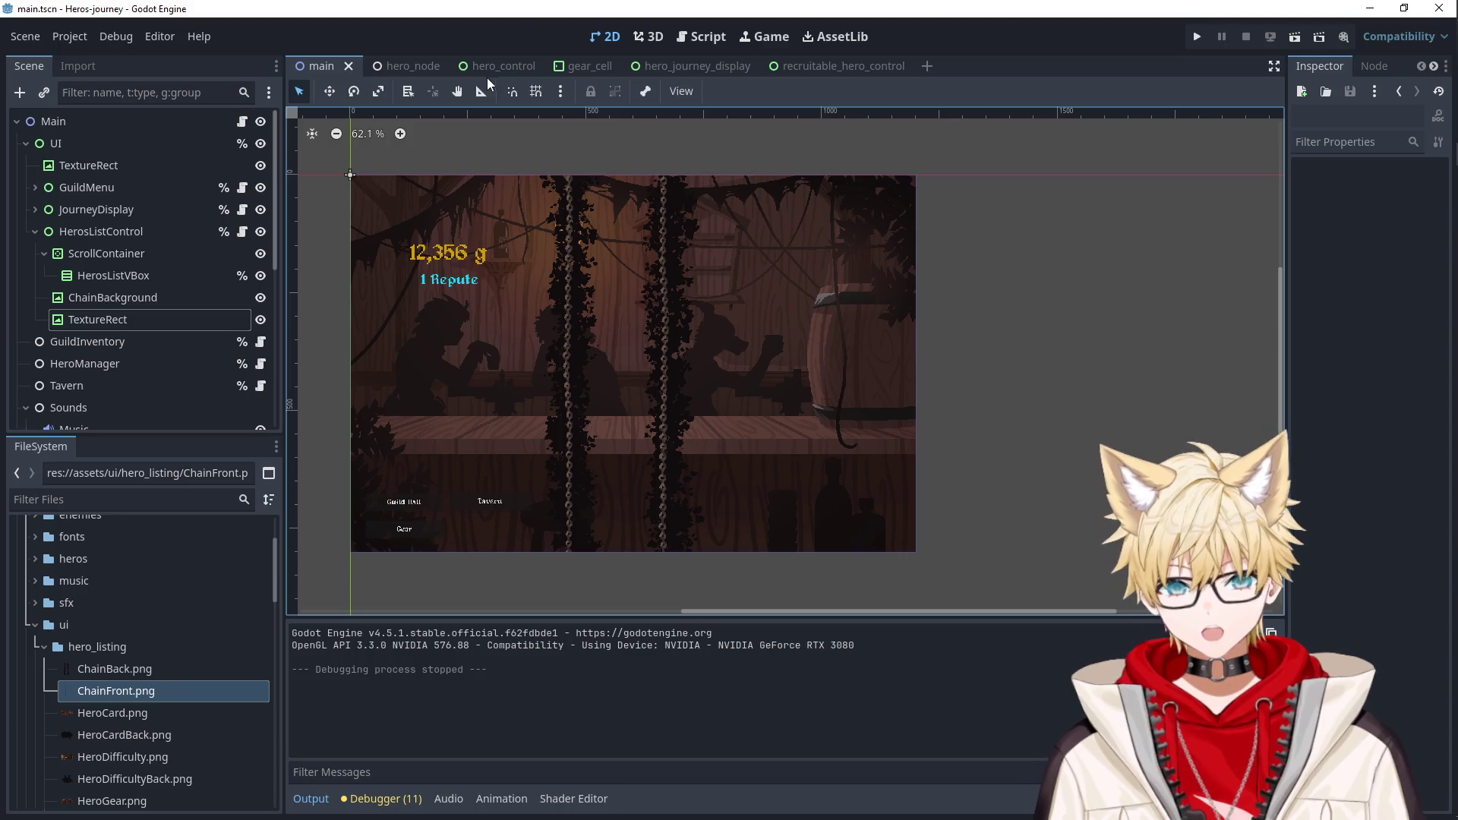
Filter the FileSystem to hero_ files and open hero_control.tscn.
left_click(35, 232)
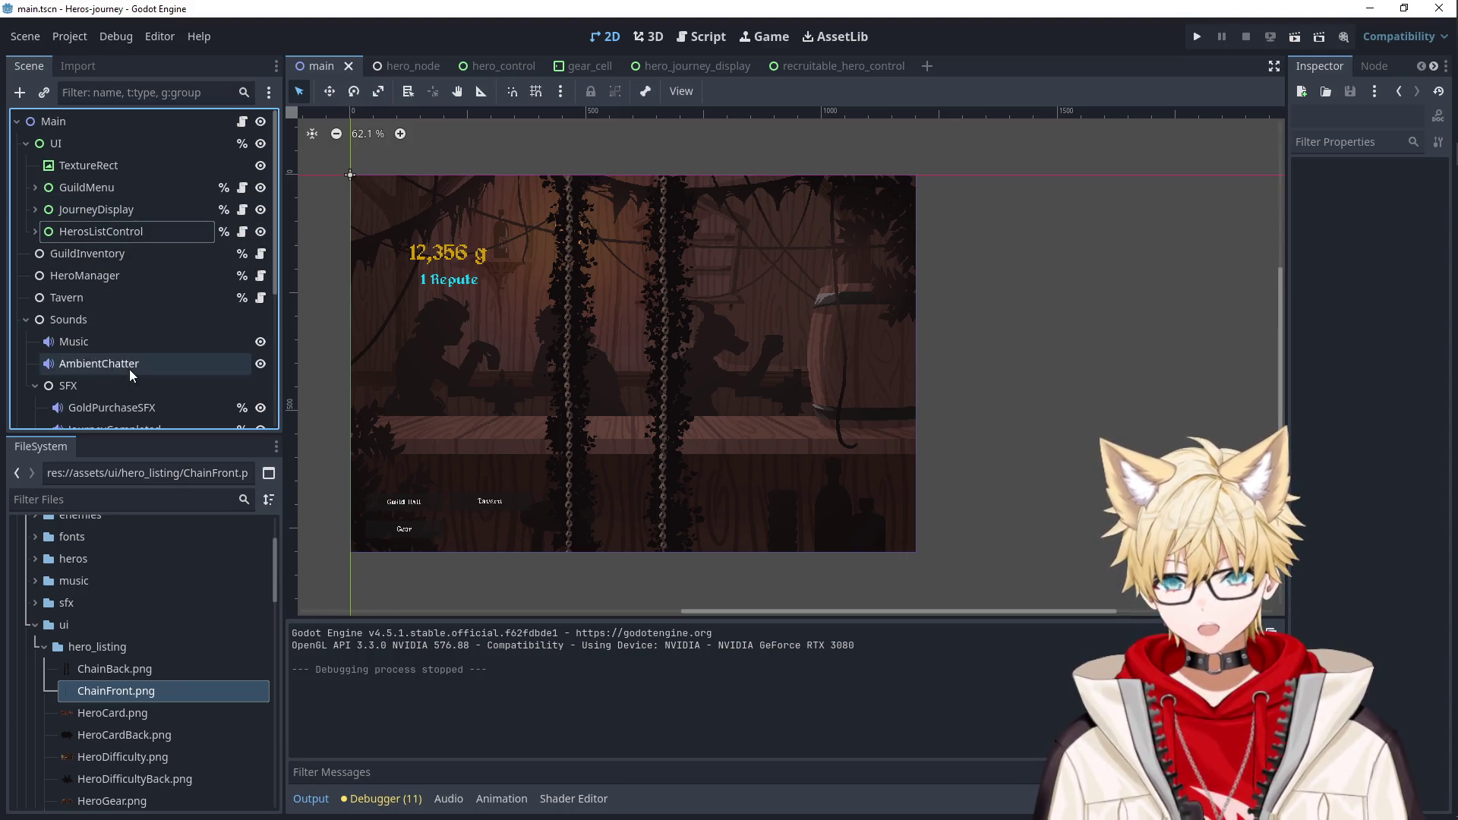
left_click(97, 518)
left_click(90, 499)
type("hero_list")
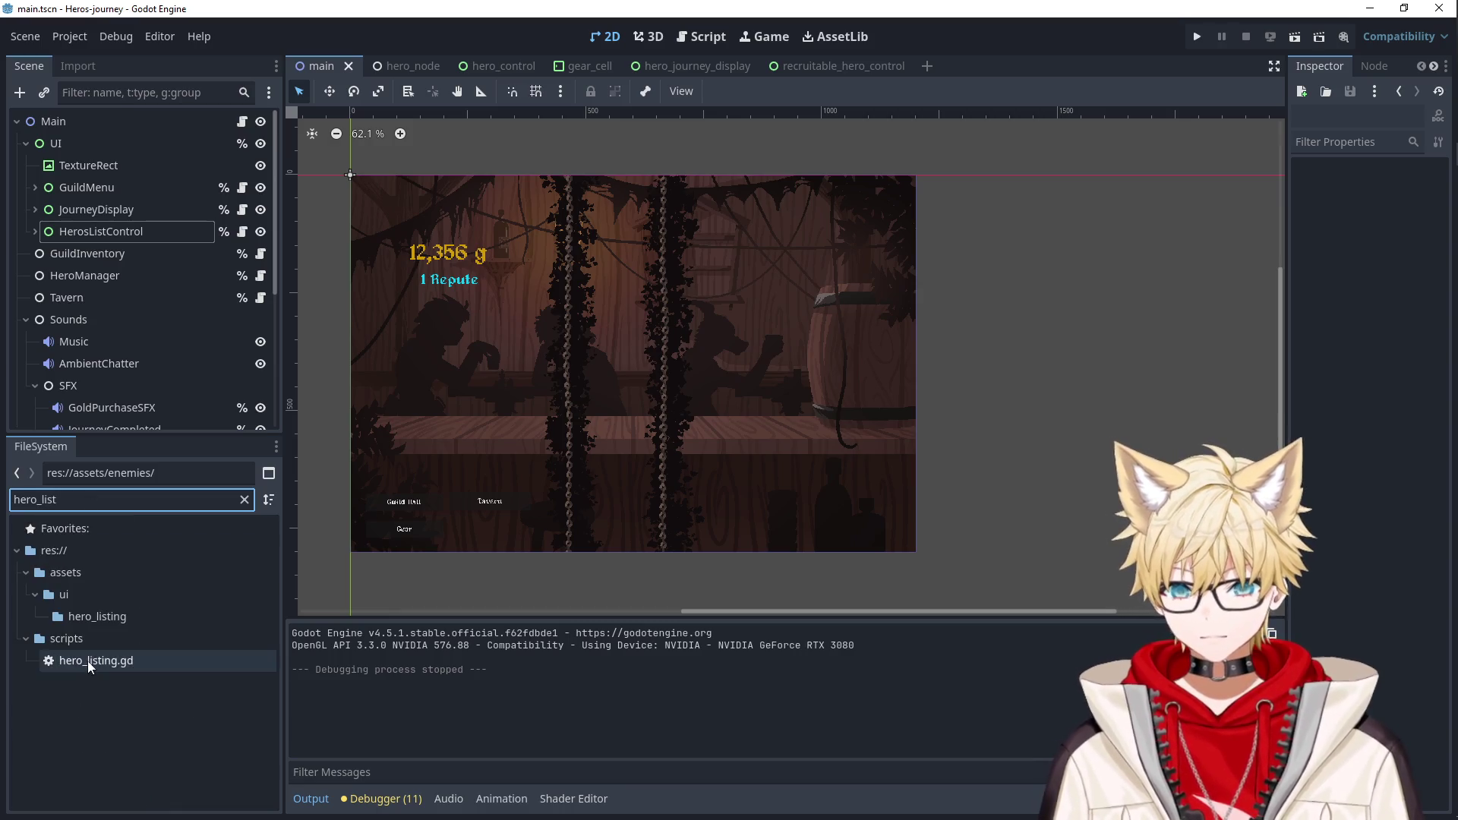
key("ctrl+a")
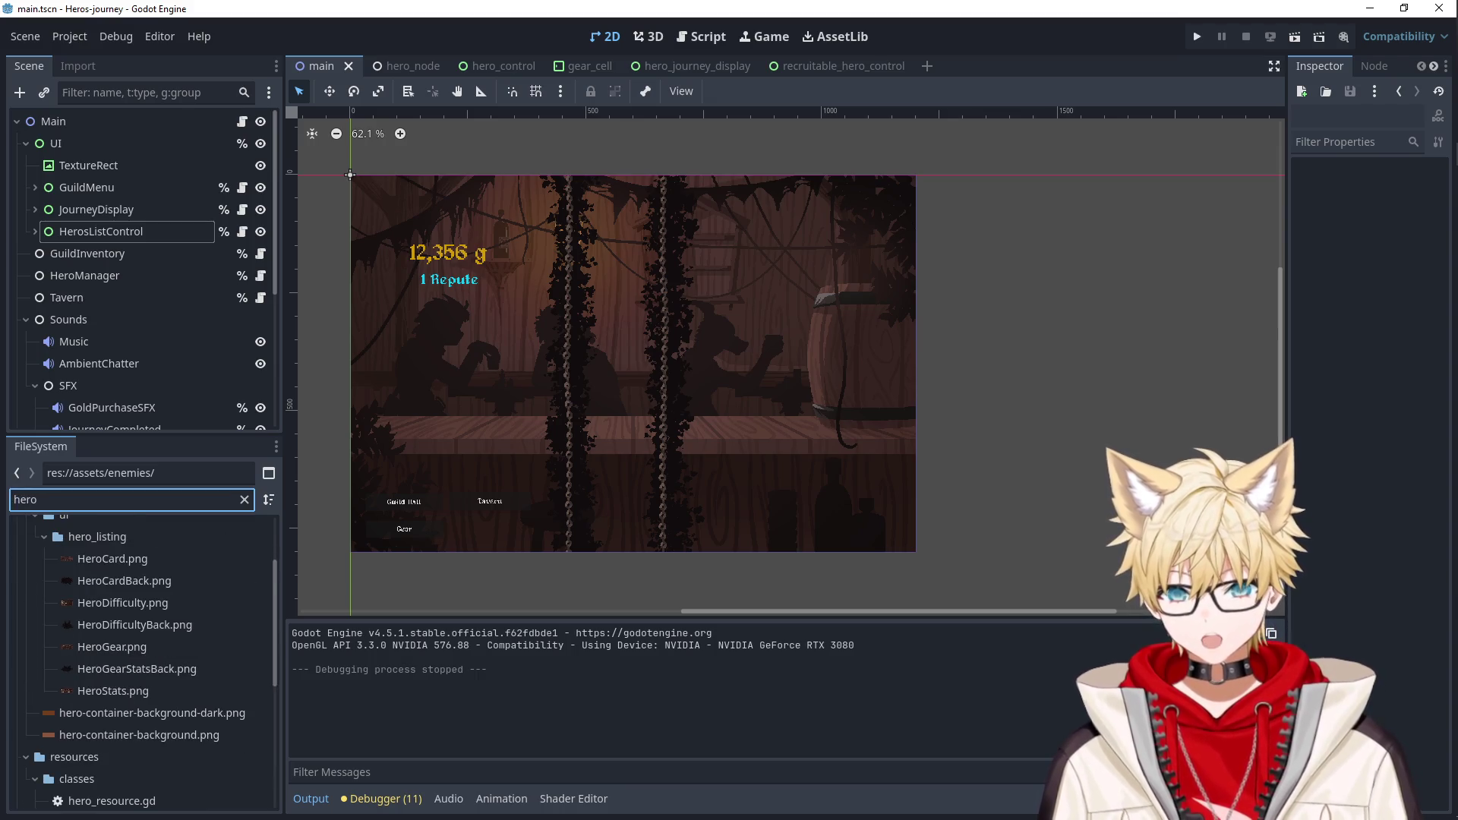
type("_")
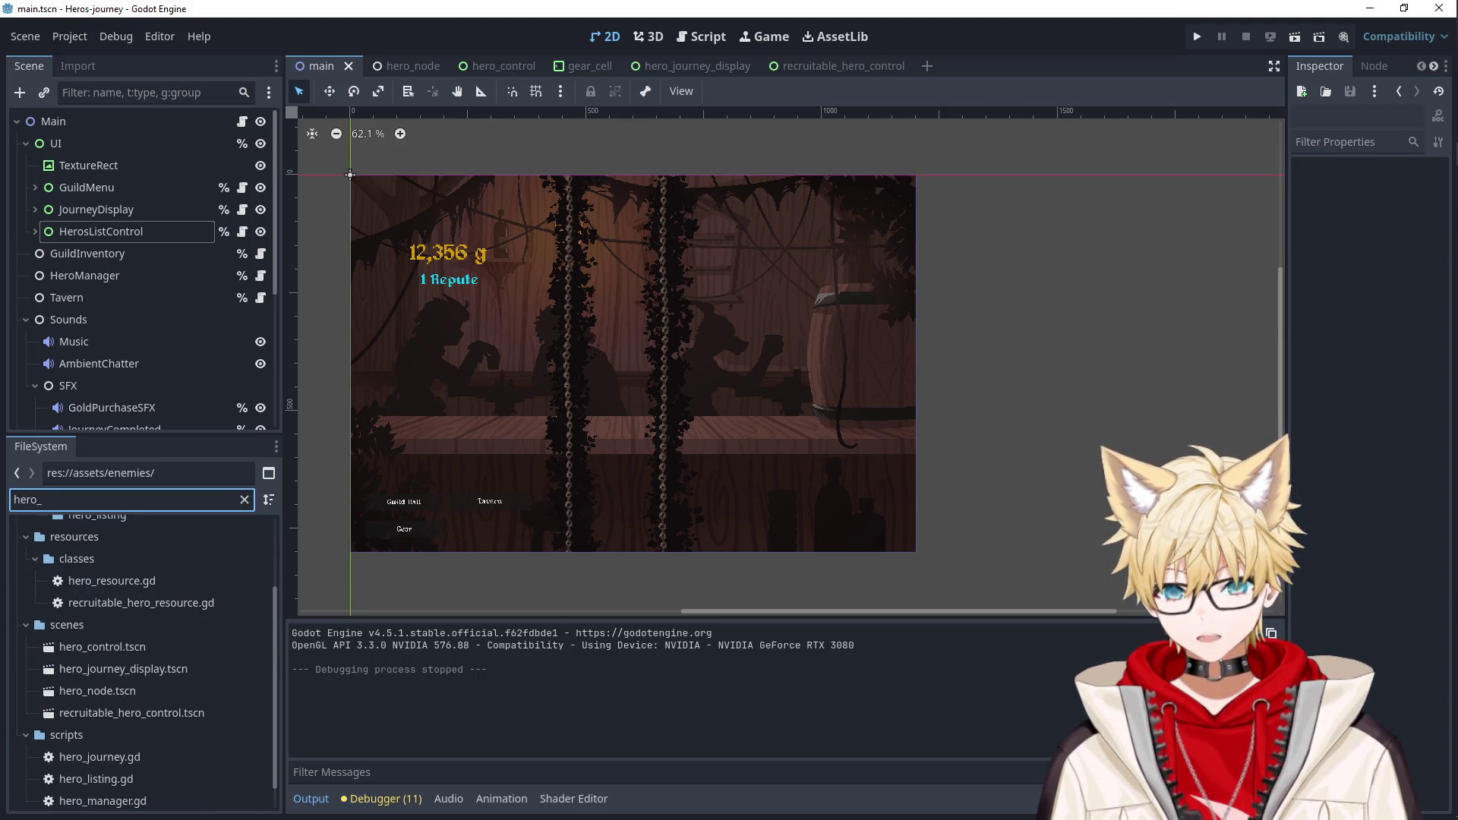
double_click(102, 647)
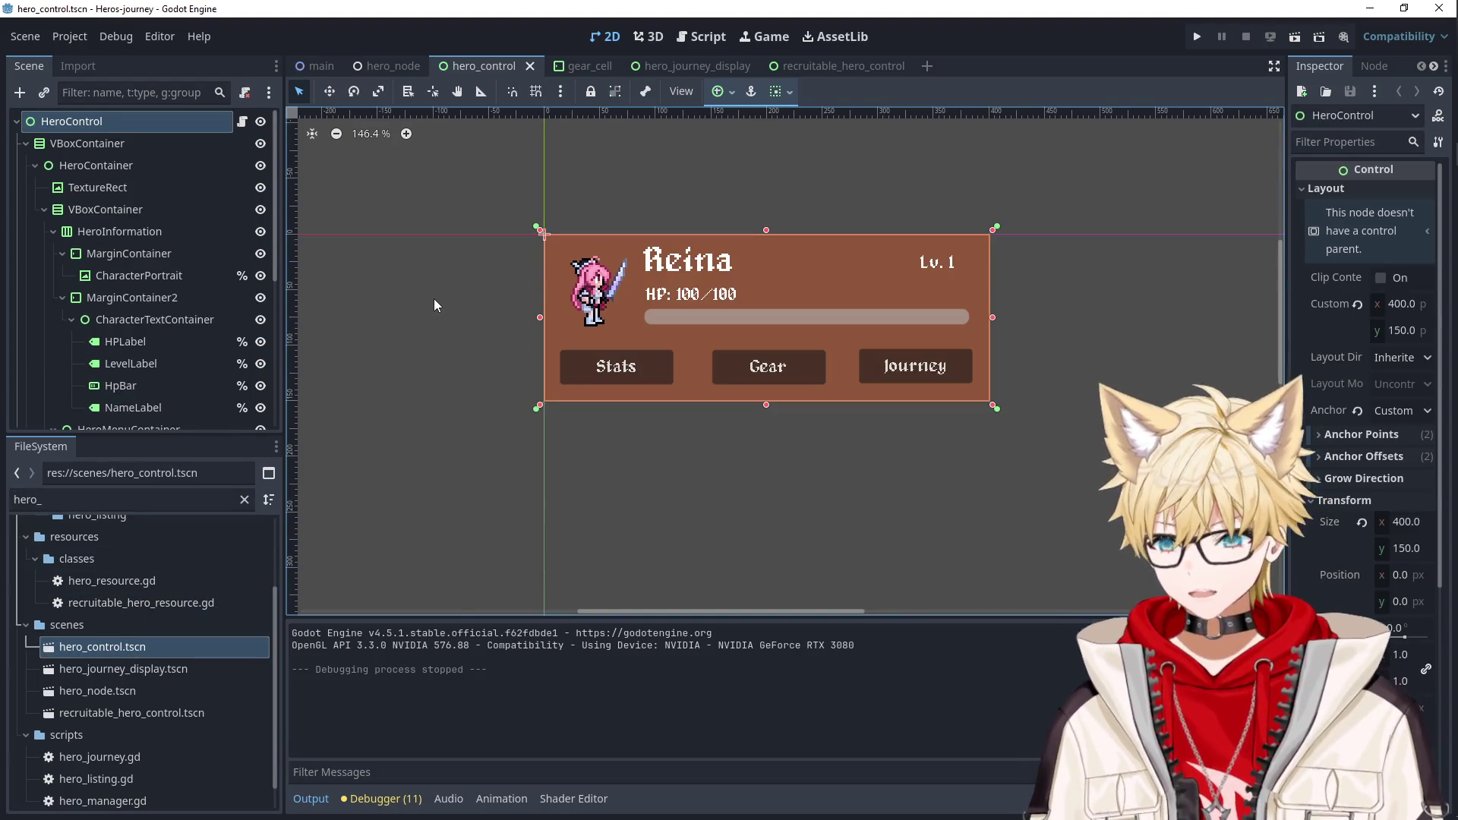
Expand the hero card's node tree and select the card's background TextureRect.
left_click(66, 144)
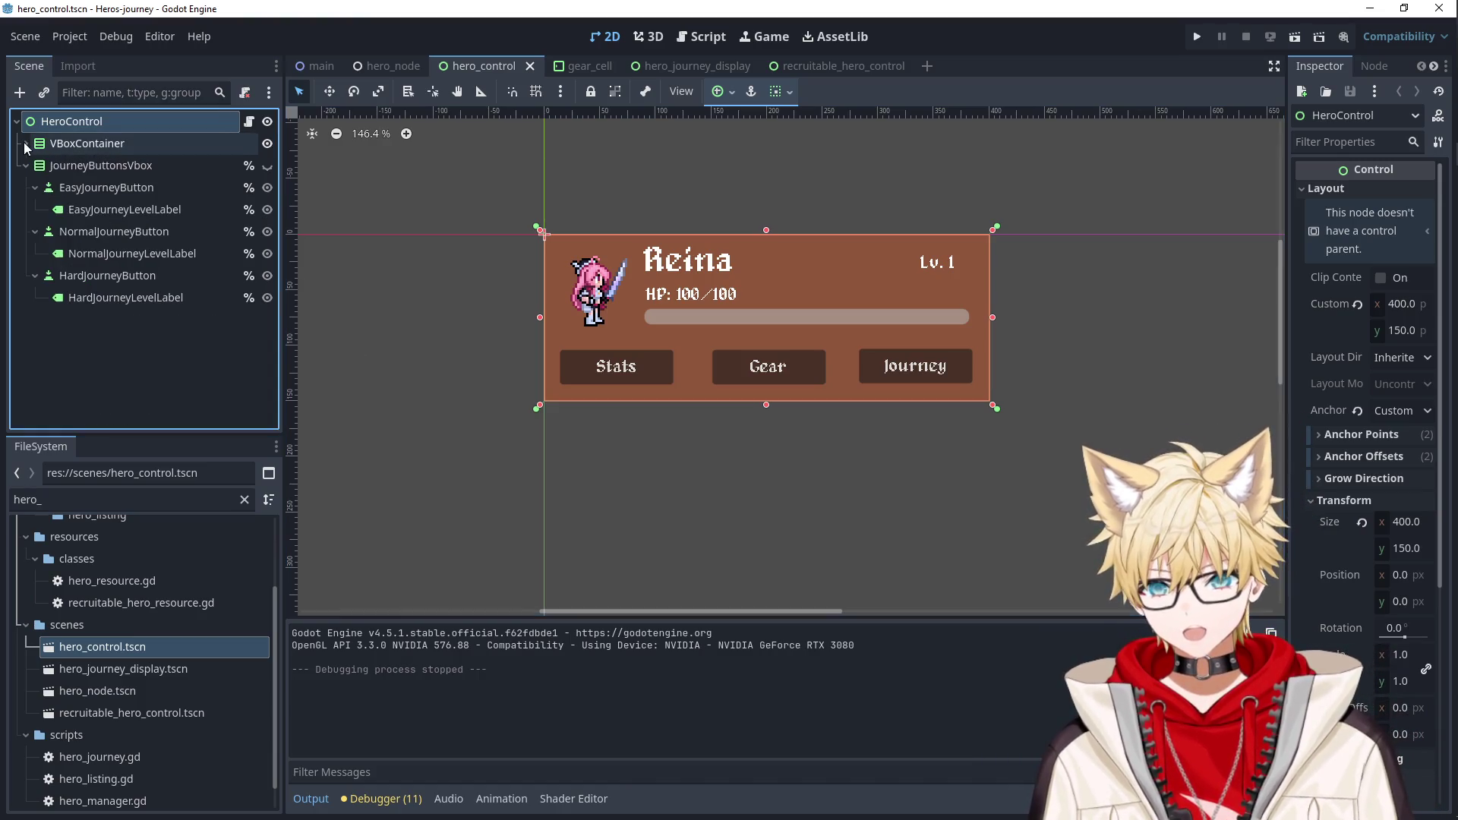
left_click(119, 231)
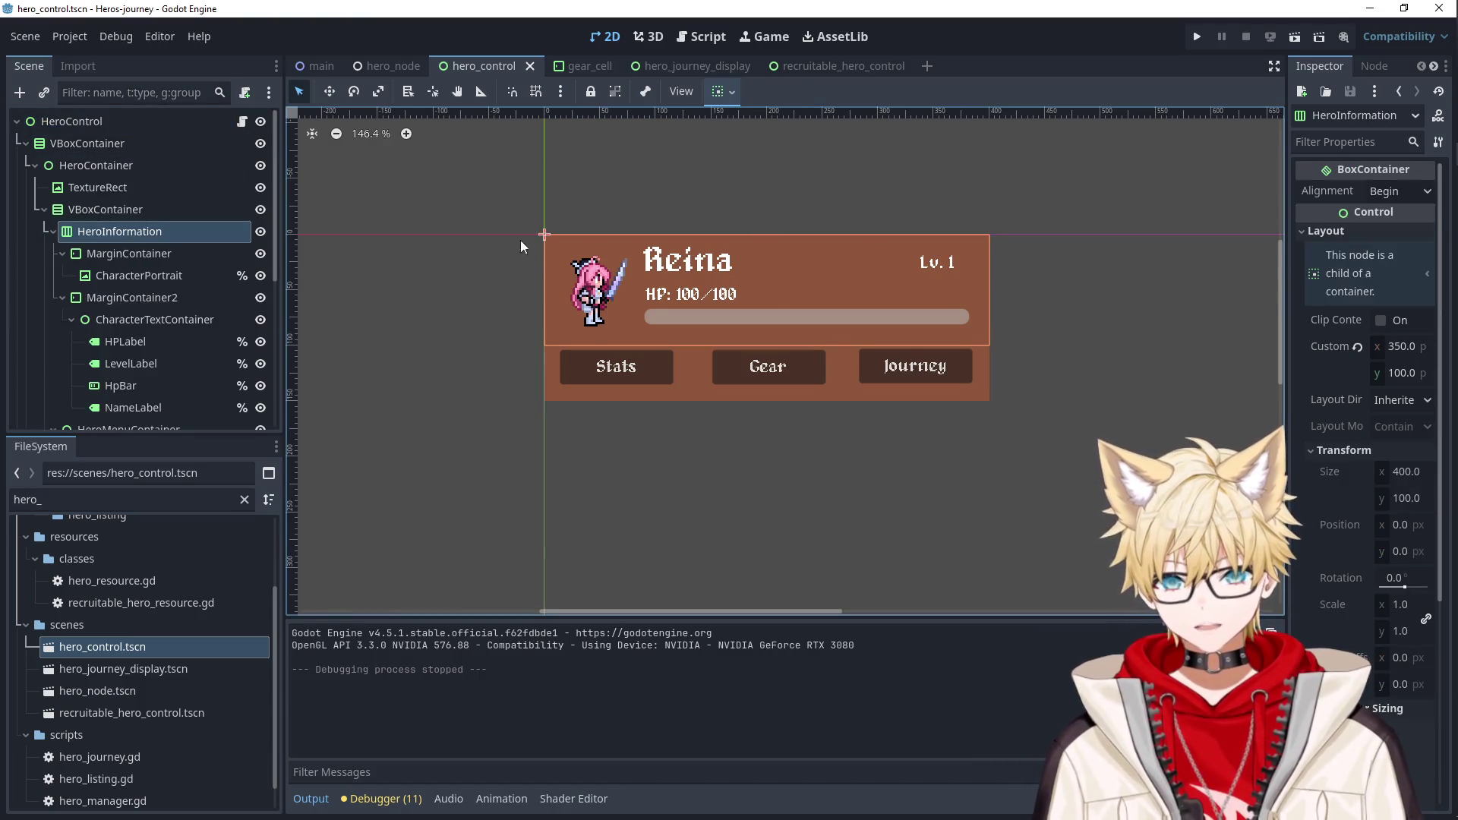
left_click(112, 189)
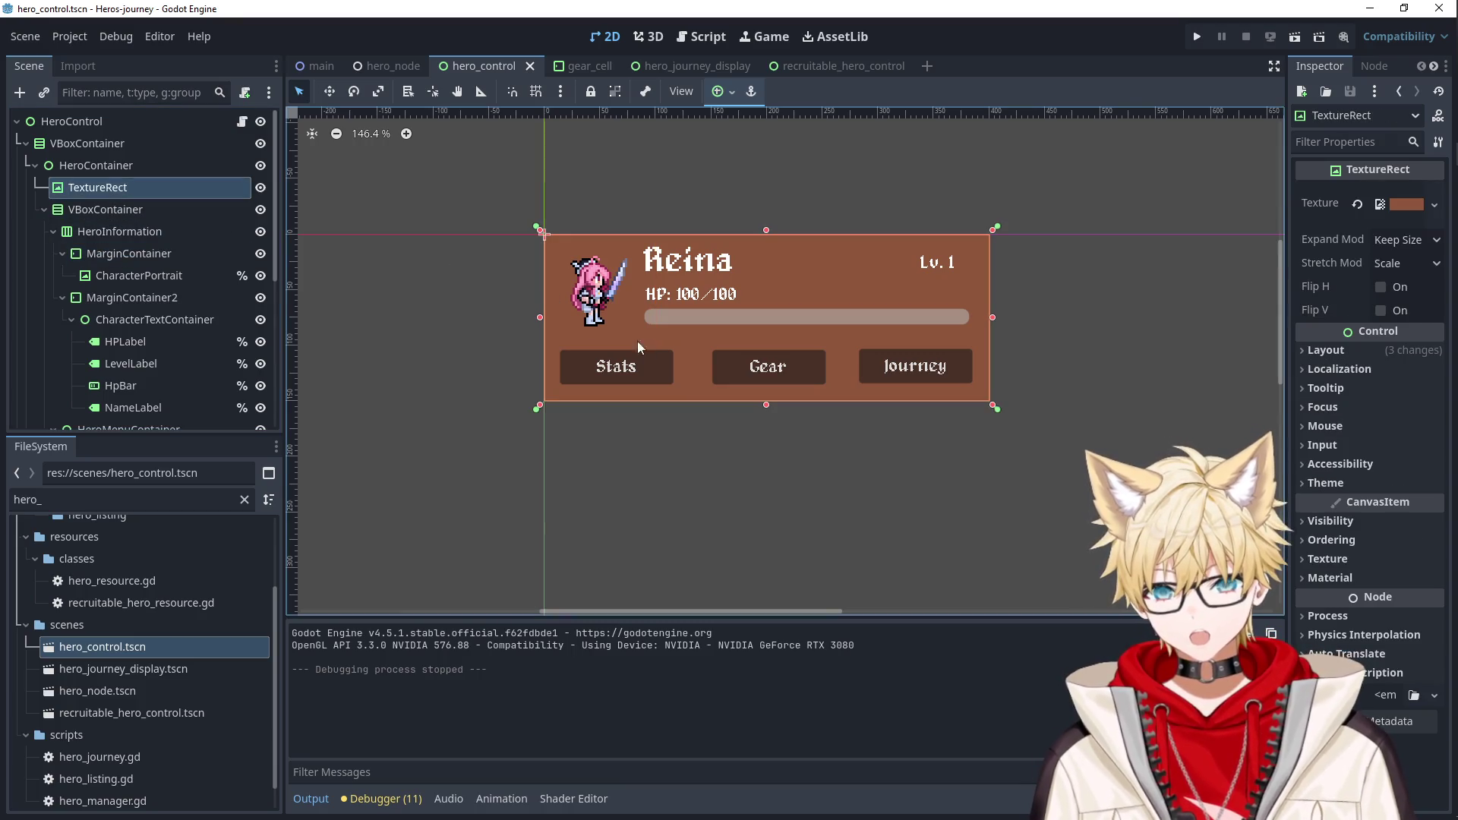
scroll(105, 644, "up", 3)
scroll(50, 614, "down", 4)
scroll(48, 614, "up", 5)
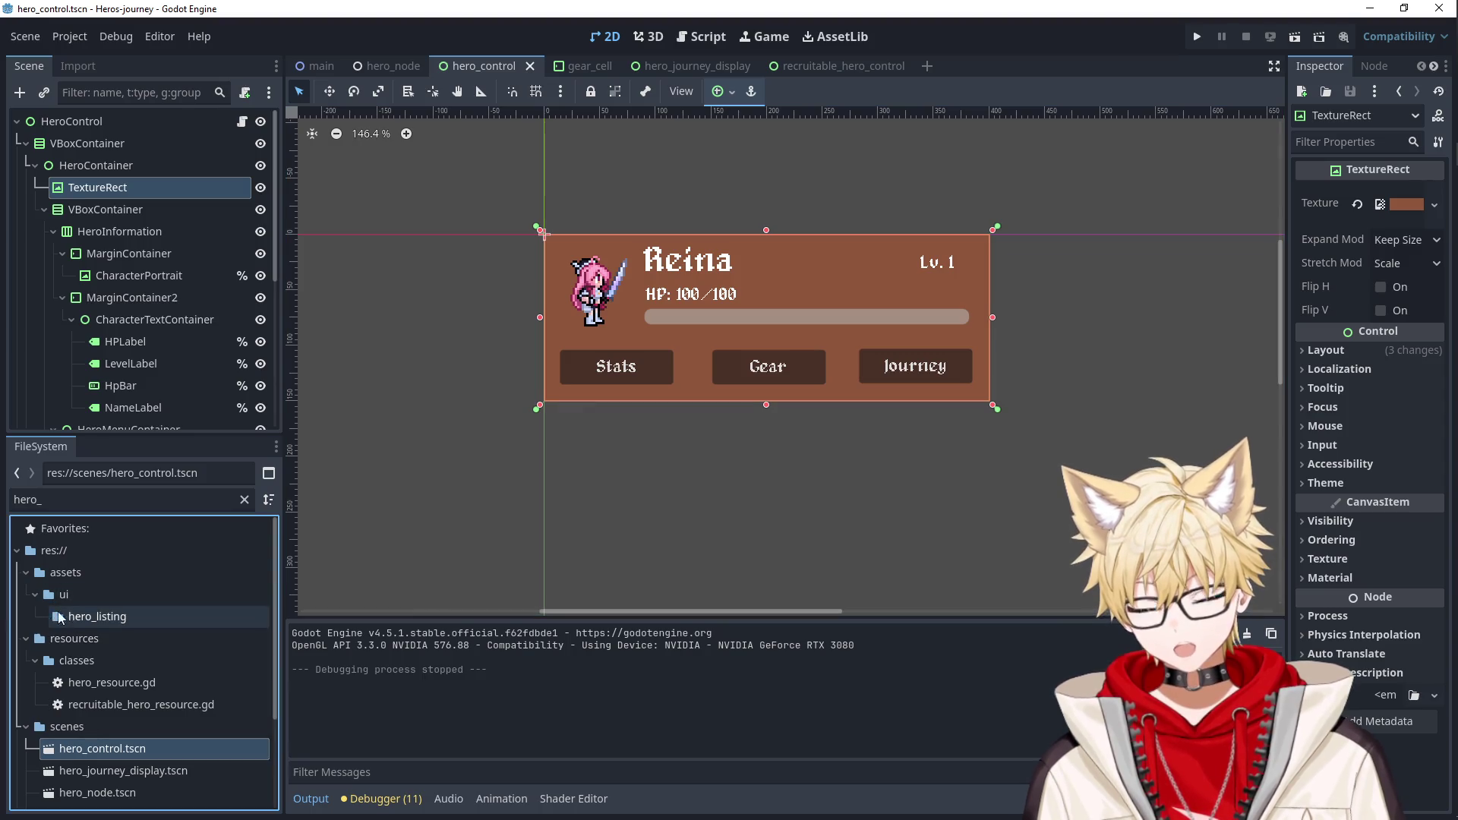
Clear the file filter and give the card background HeroCard.png, starting its rename.
left_click(245, 499)
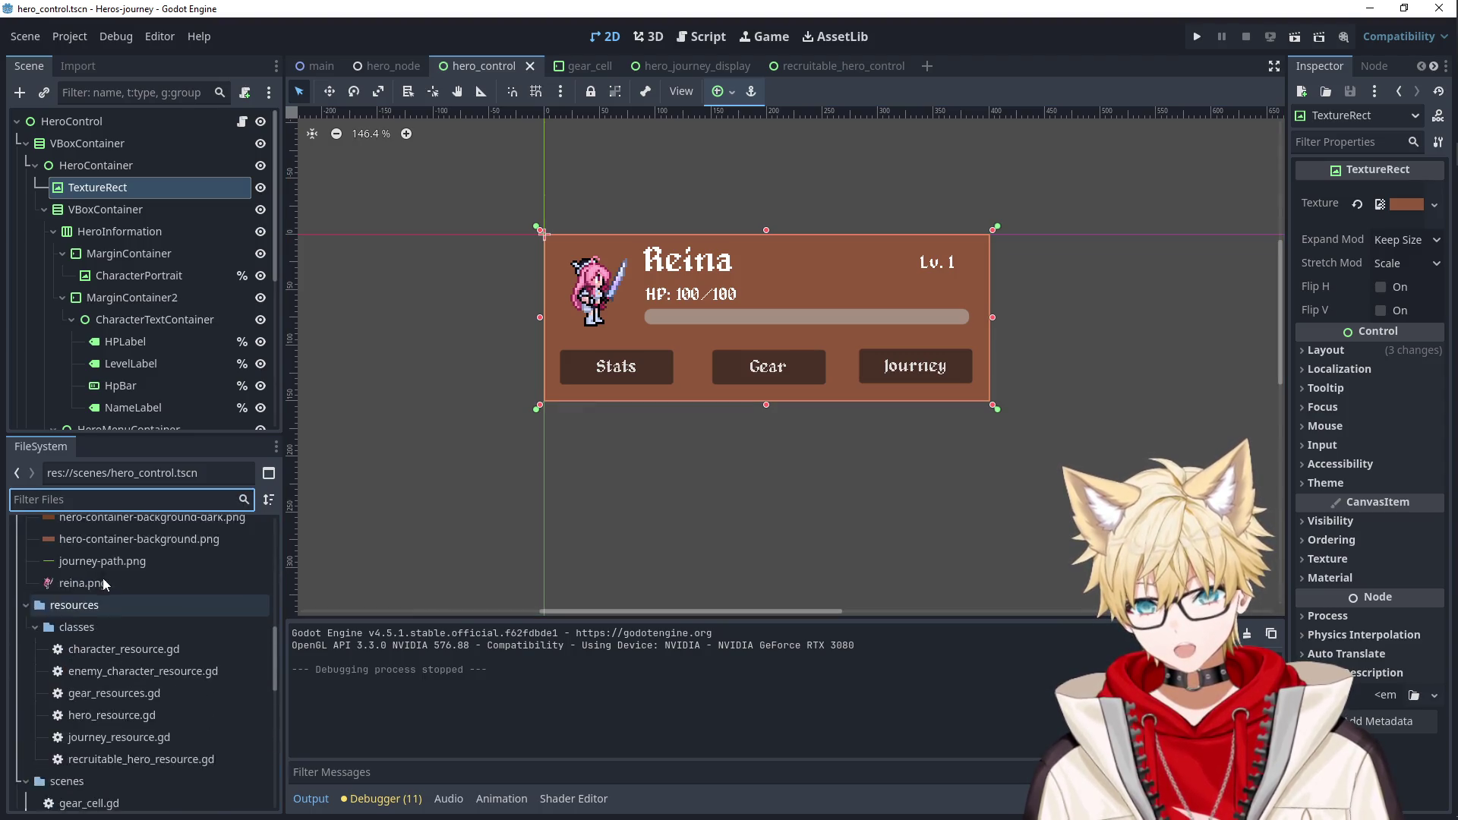
scroll(102, 593, "up", 5)
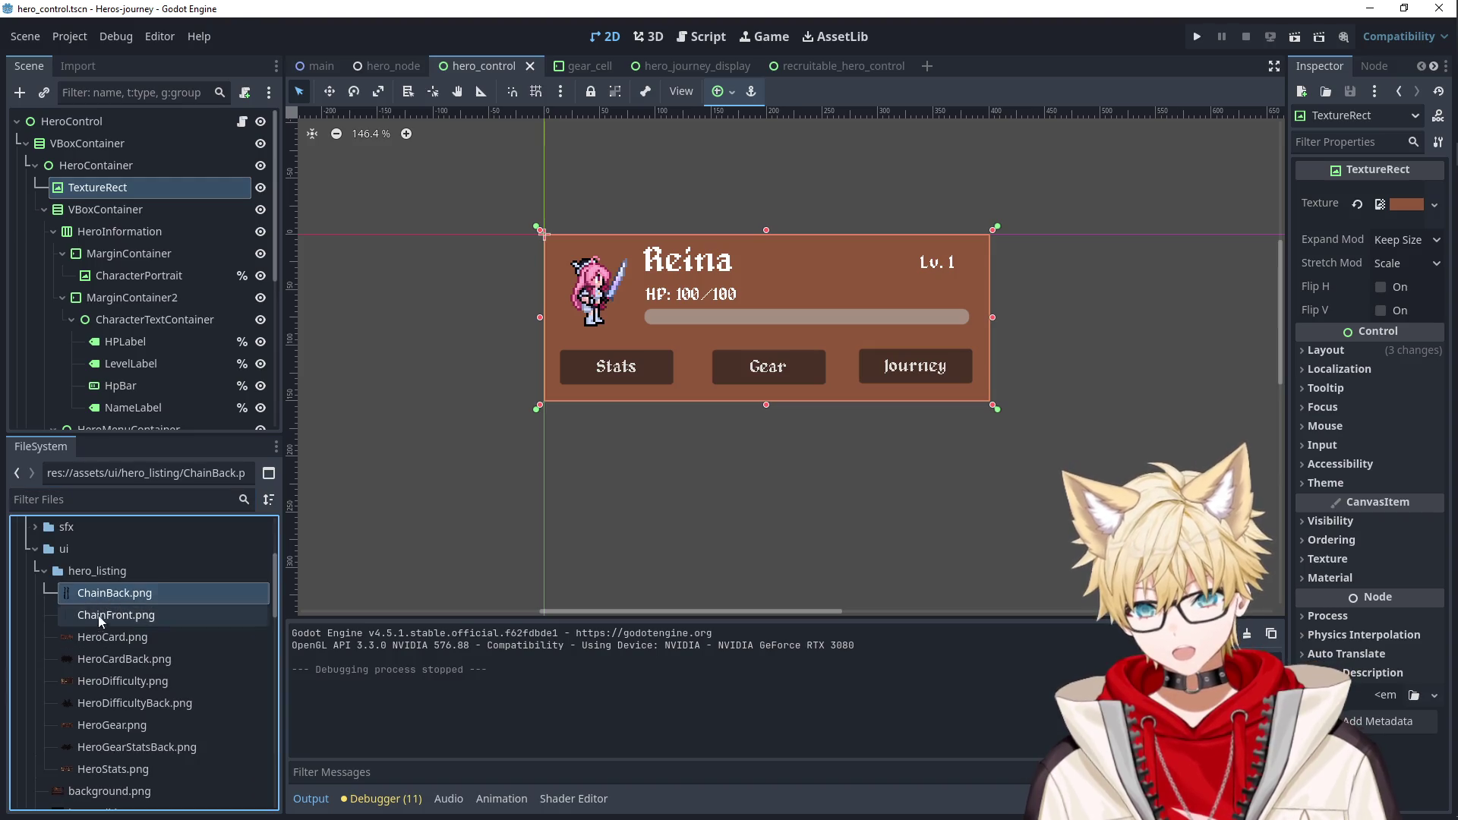
mouse_move(97, 640)
left_mouse_down()
mouse_move(126, 234)
mouse_move(105, 181)
left_mouse_up()
double_click(105, 182)
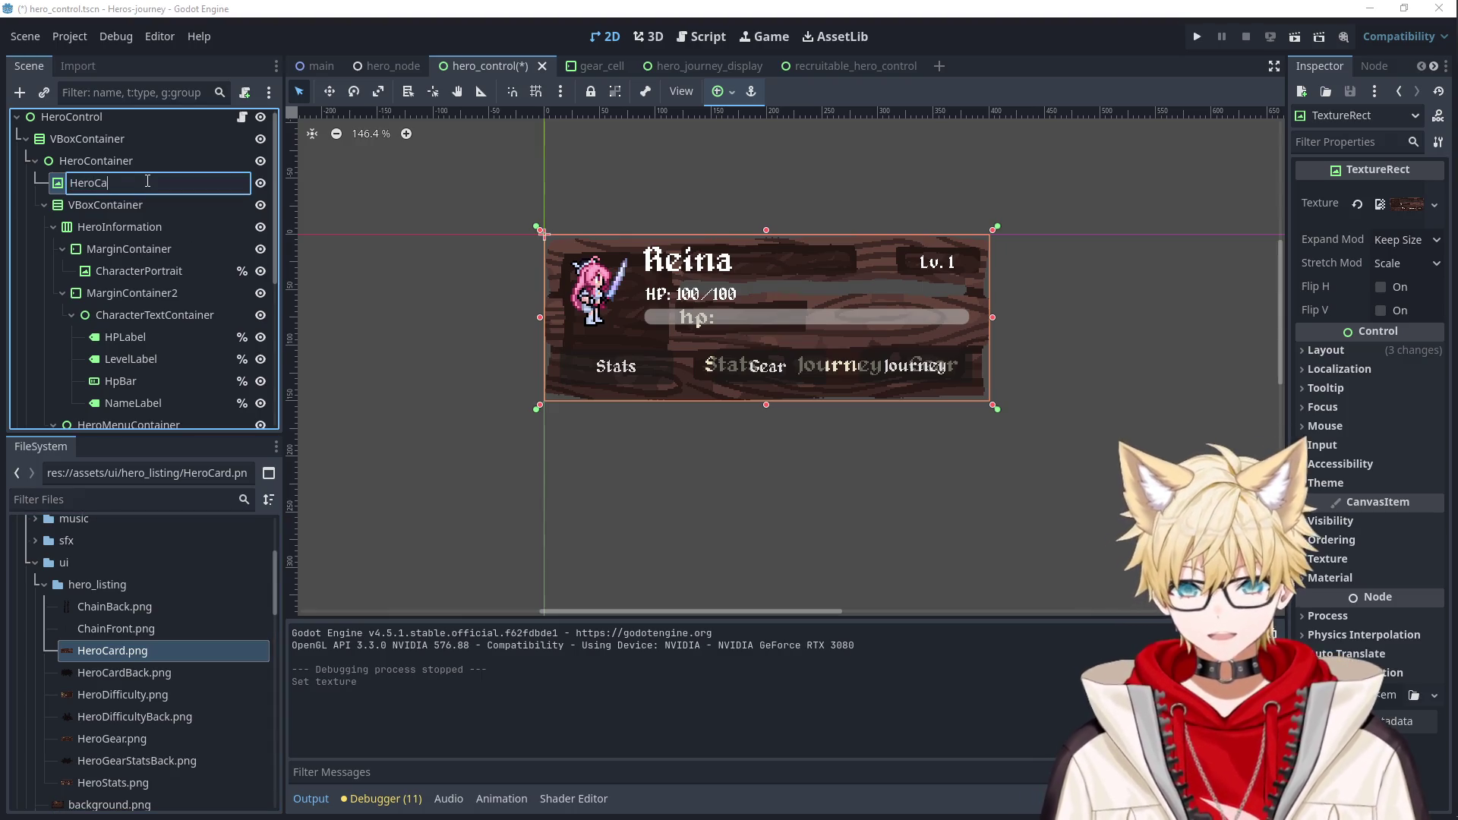
Finish renaming the card background to HeroCard and inspect the portrait and its MarginContainer.
type("rd")
key("Return")
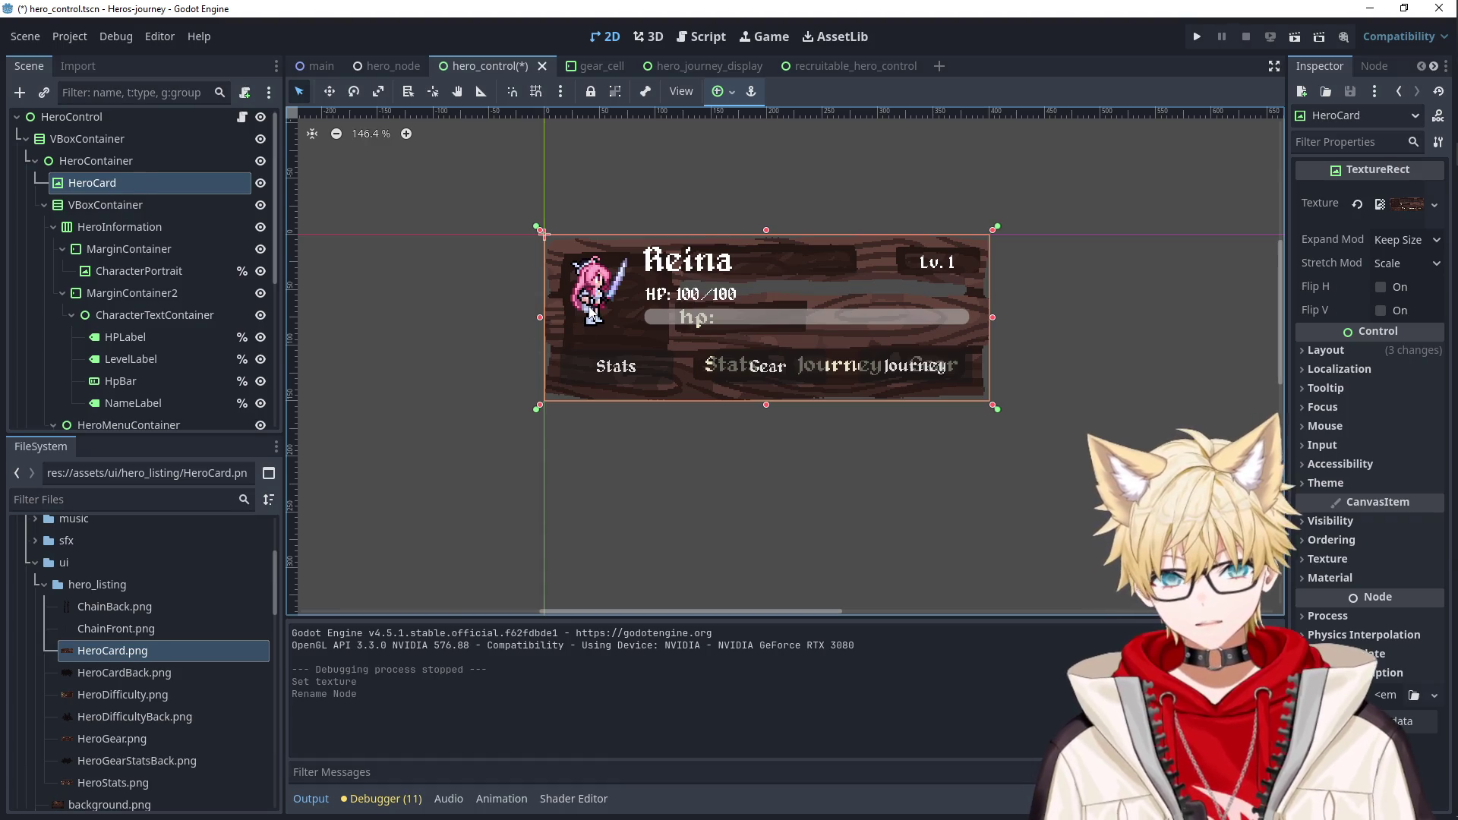
left_click(592, 312)
left_click(148, 247)
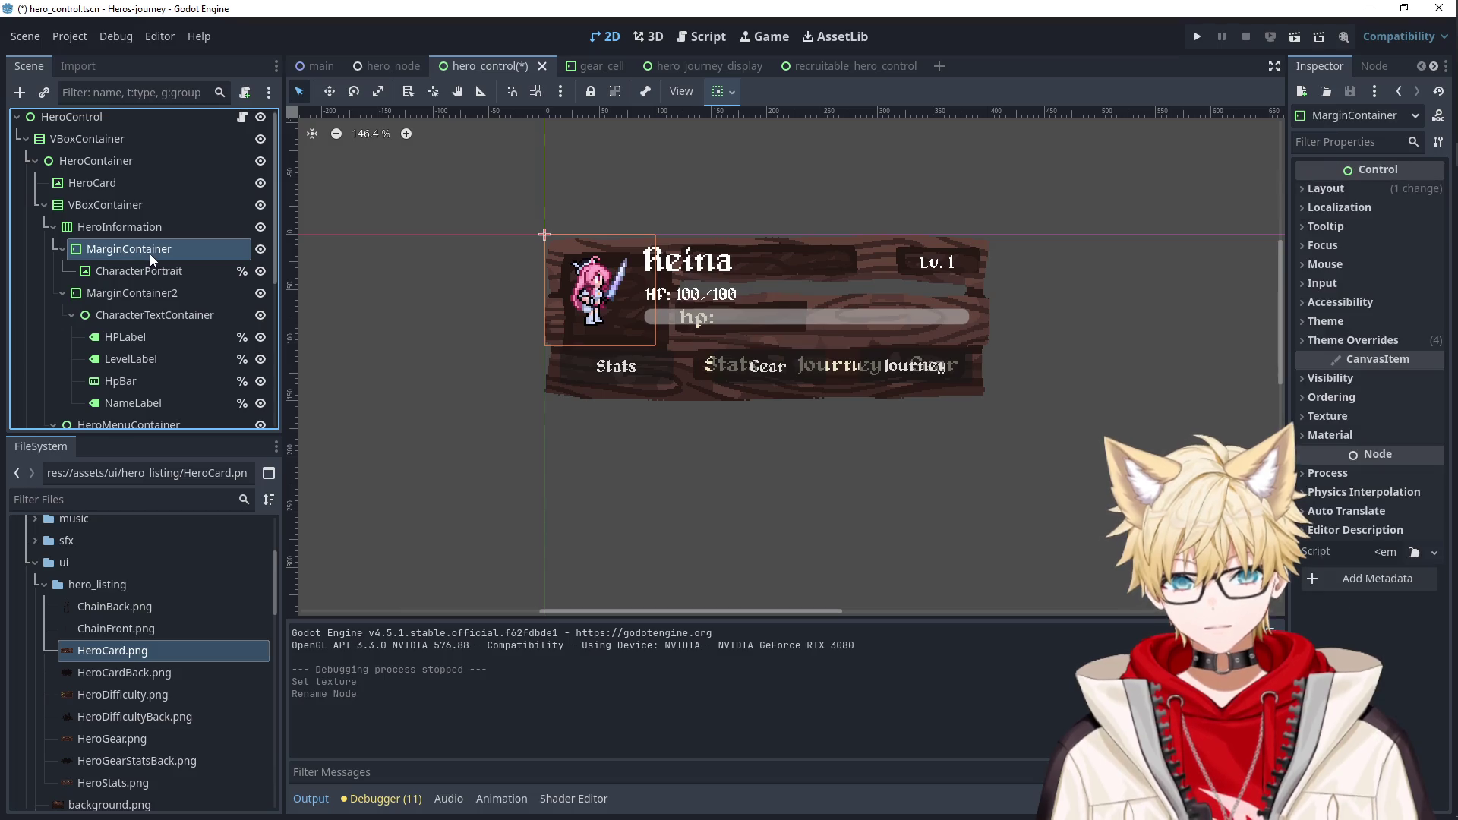
left_click(135, 274)
left_click(140, 248)
left_click(144, 271)
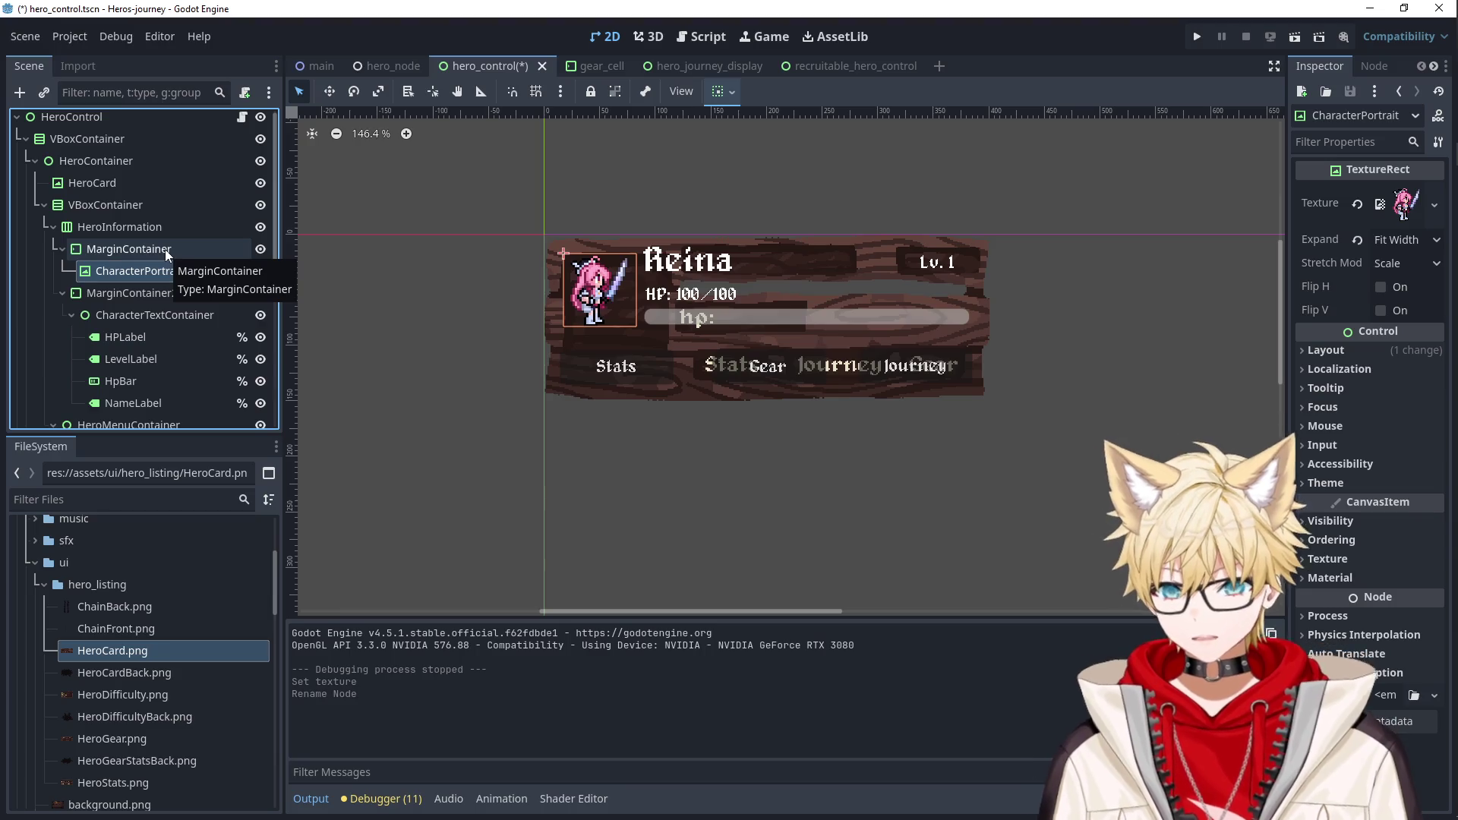
Change both HeroInformation and its VBoxContainer into plain Control nodes.
left_click(147, 231)
right_click(148, 231)
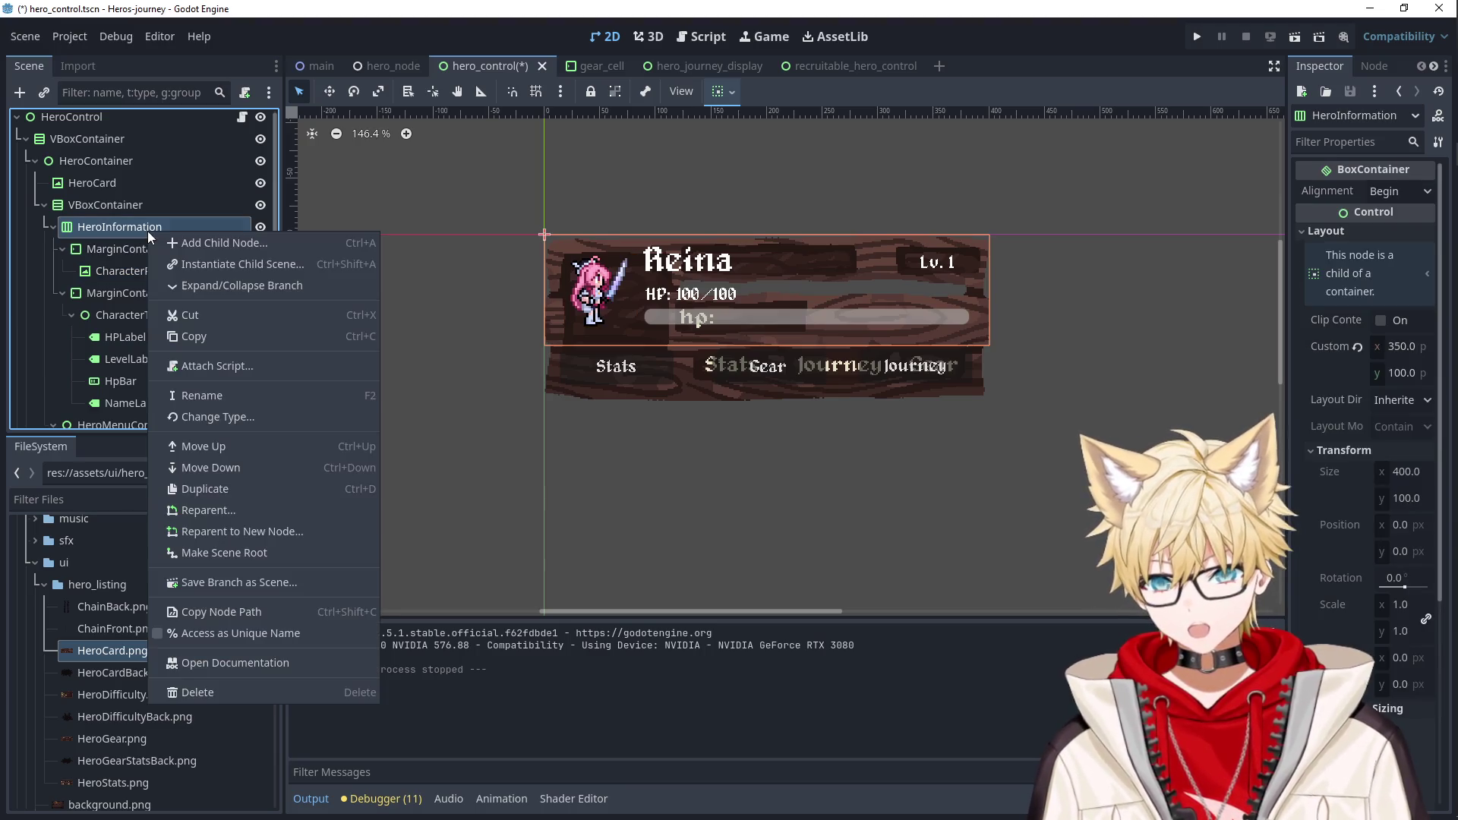
left_click(229, 416)
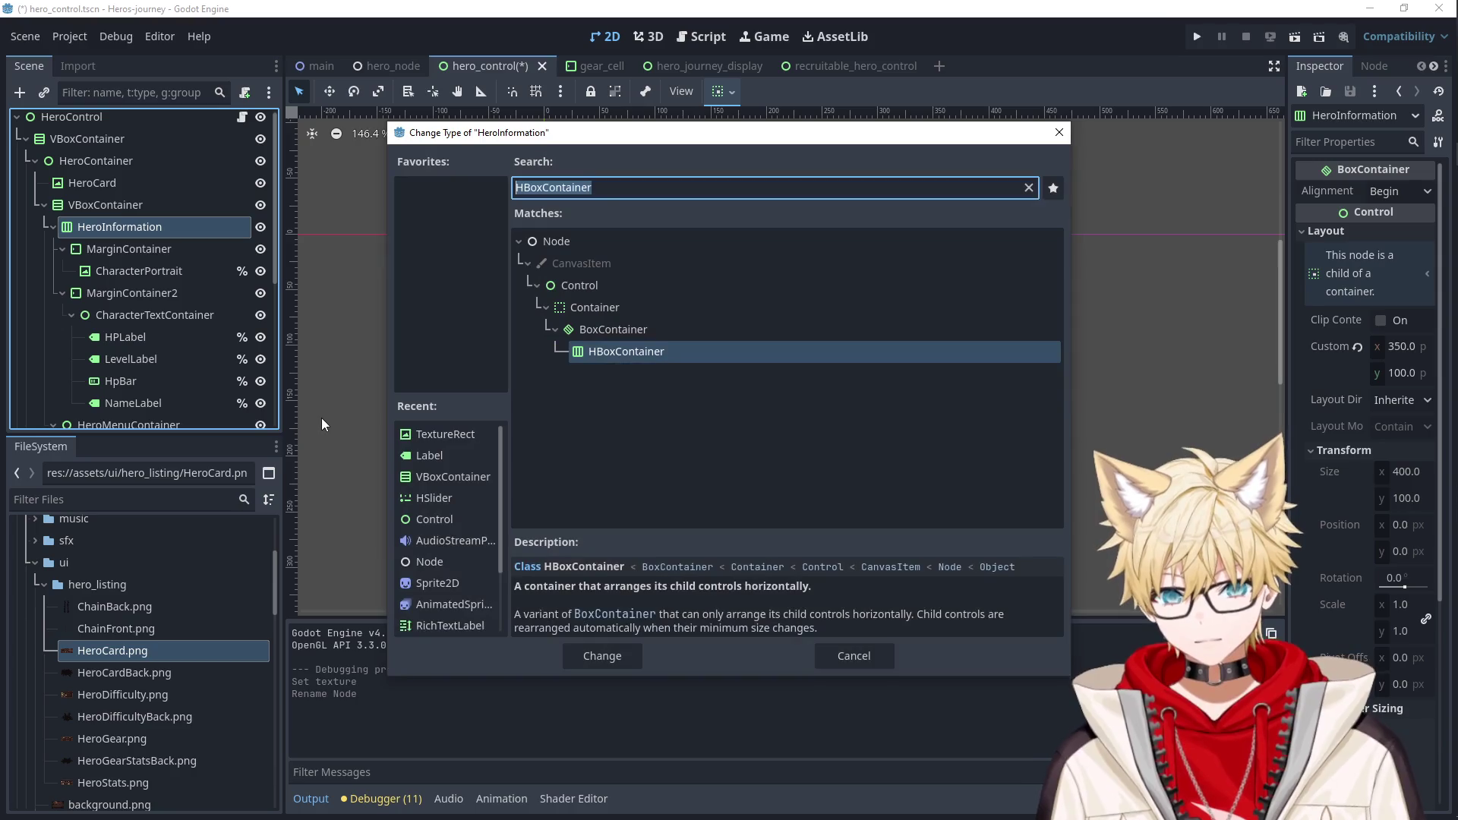
left_click(621, 285)
left_click(599, 647)
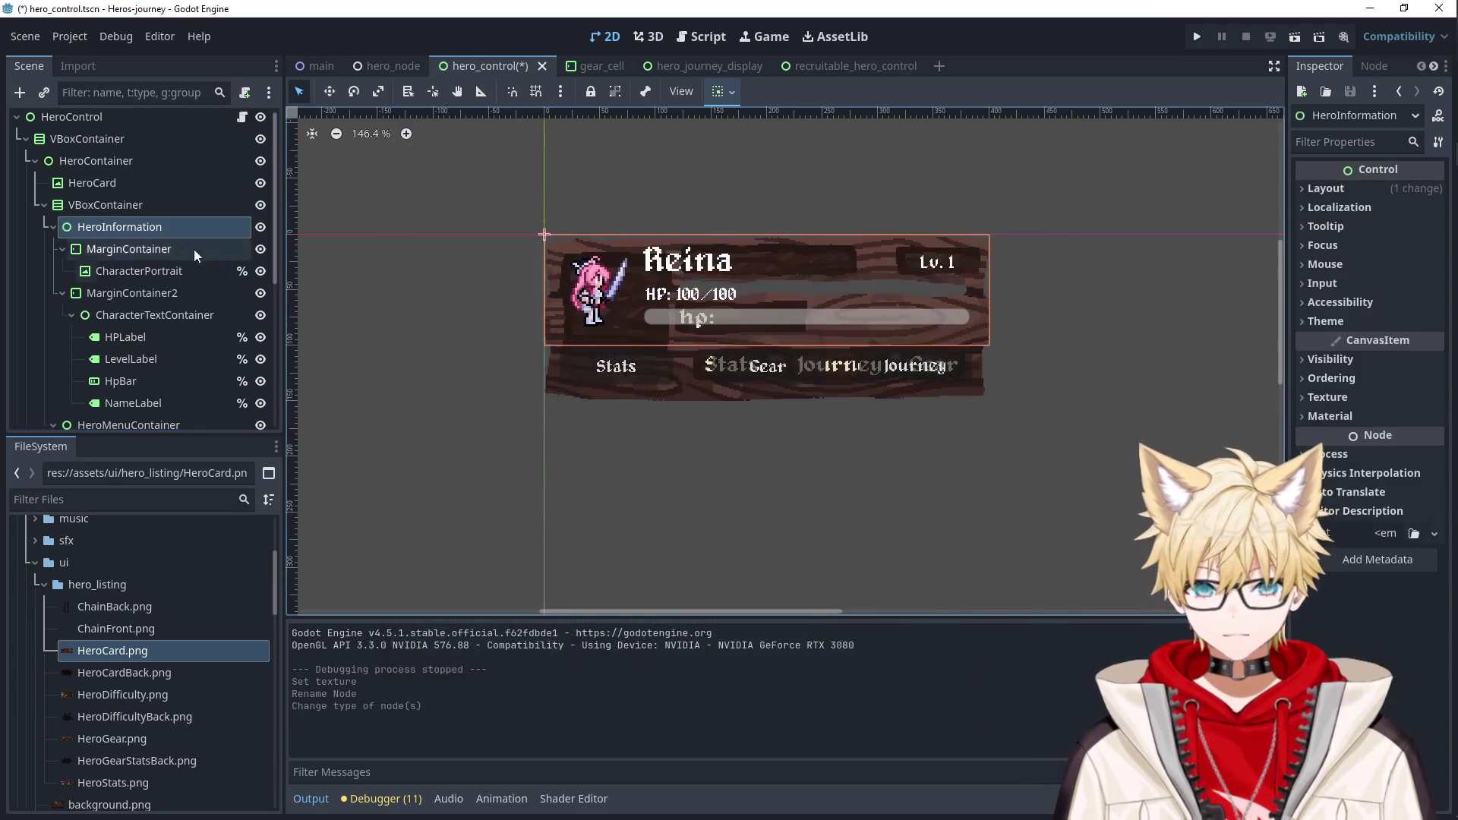
left_click(130, 212)
right_click(132, 215)
left_click(190, 406)
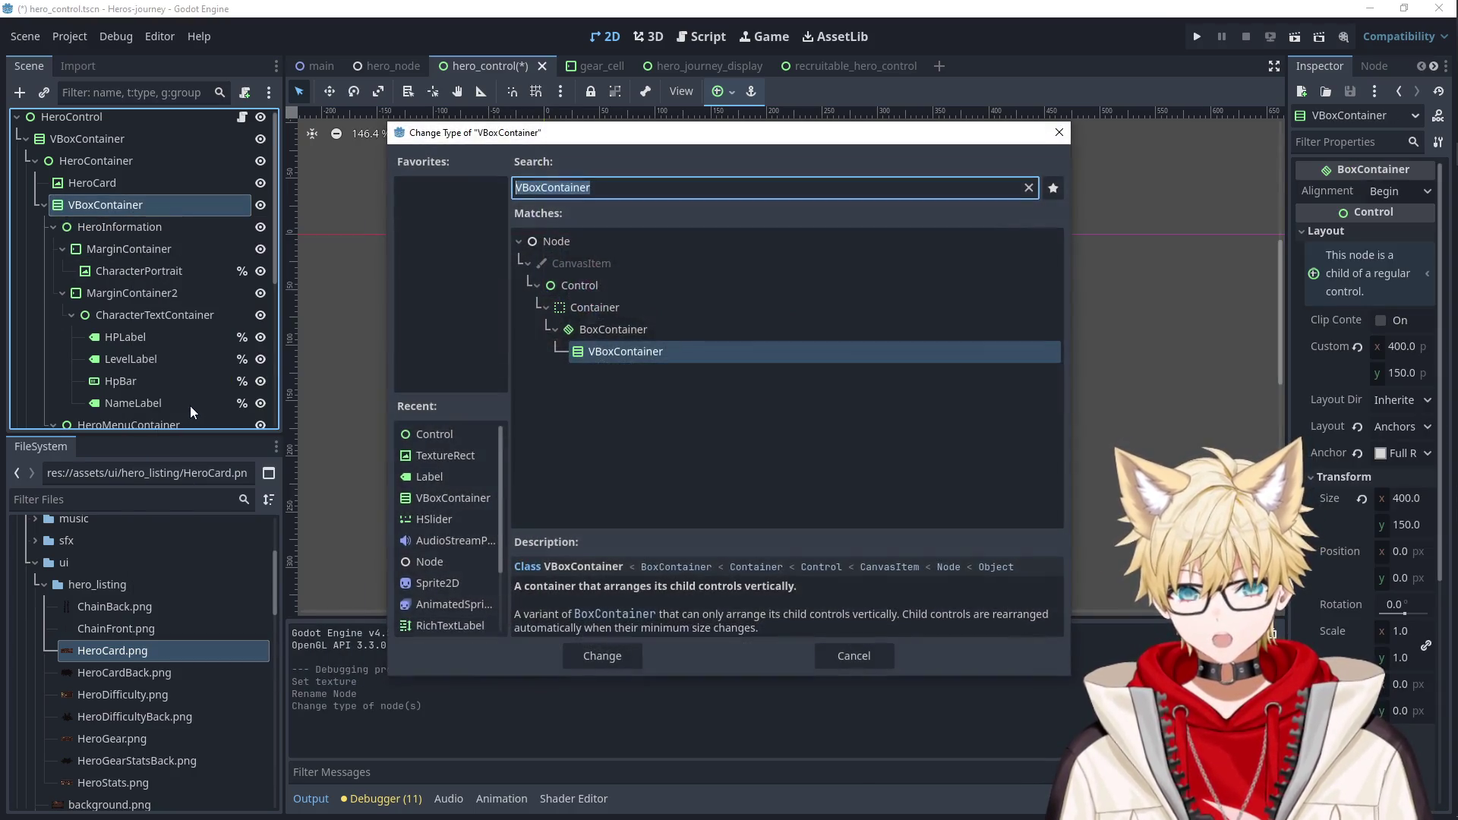
type("con")
key("Return")
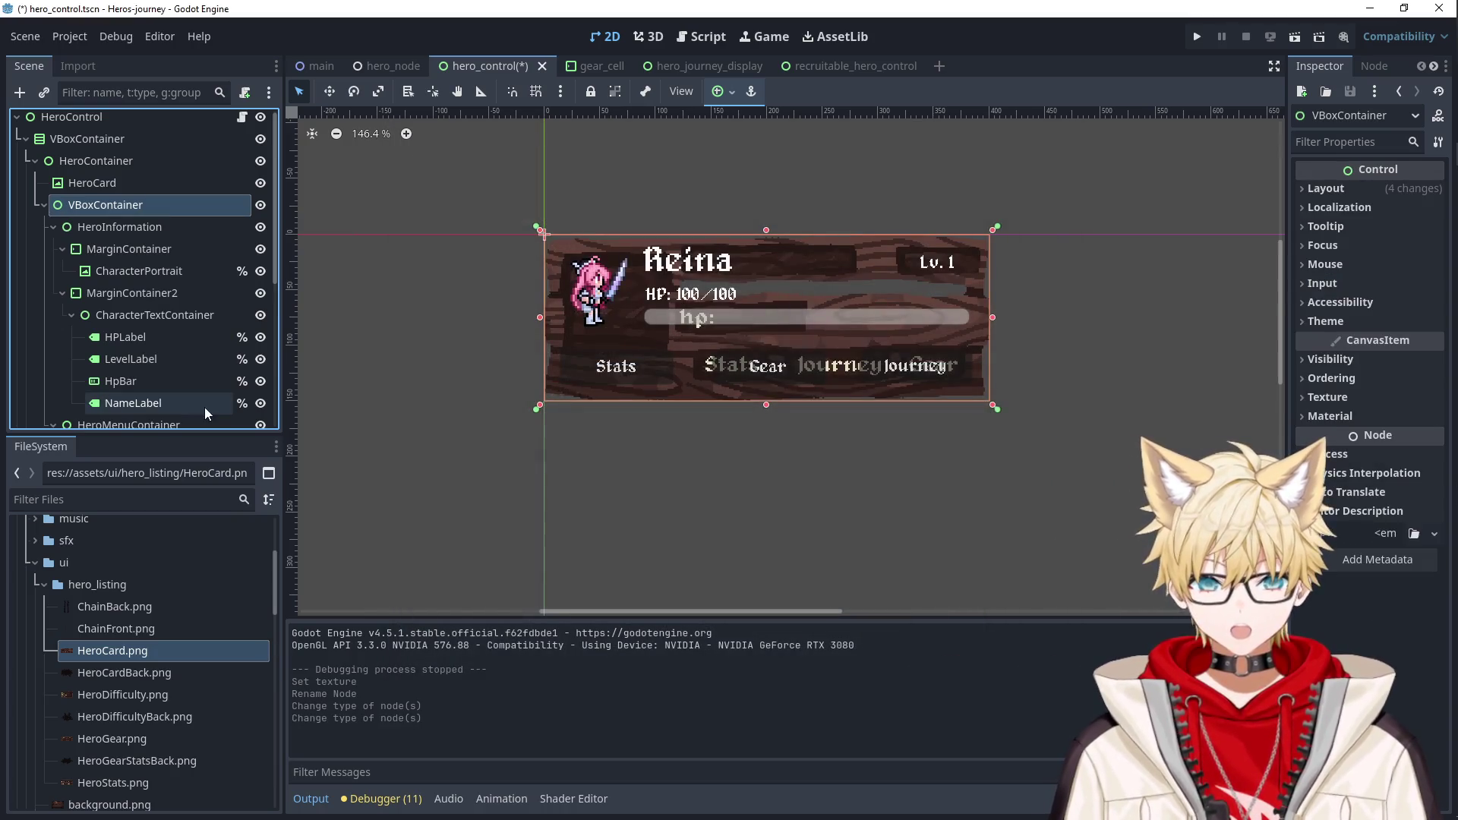
Lock CharacterPortrait so it can no longer be moved.
left_click(185, 224)
left_click(137, 249)
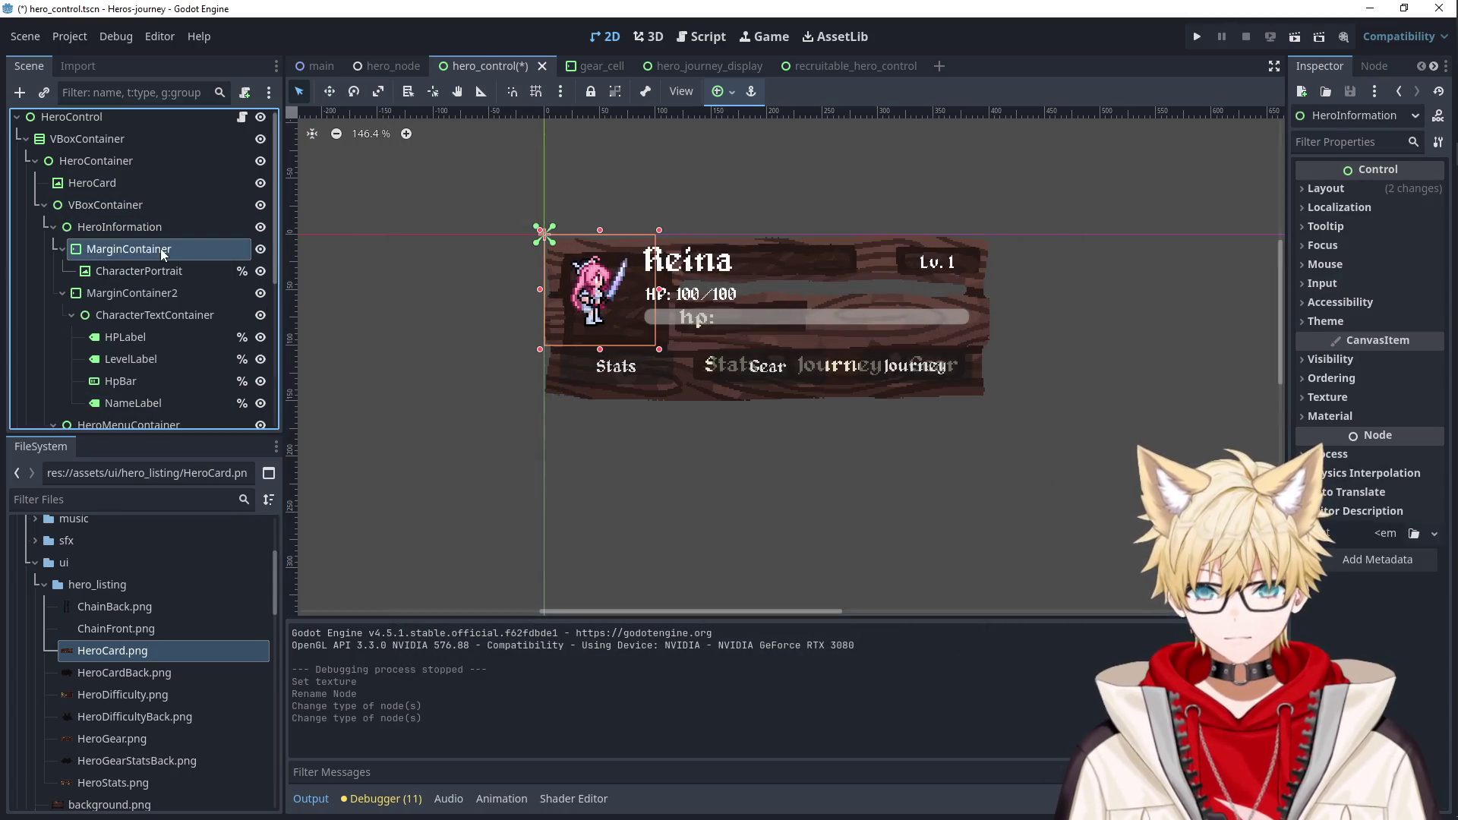
left_click(598, 294)
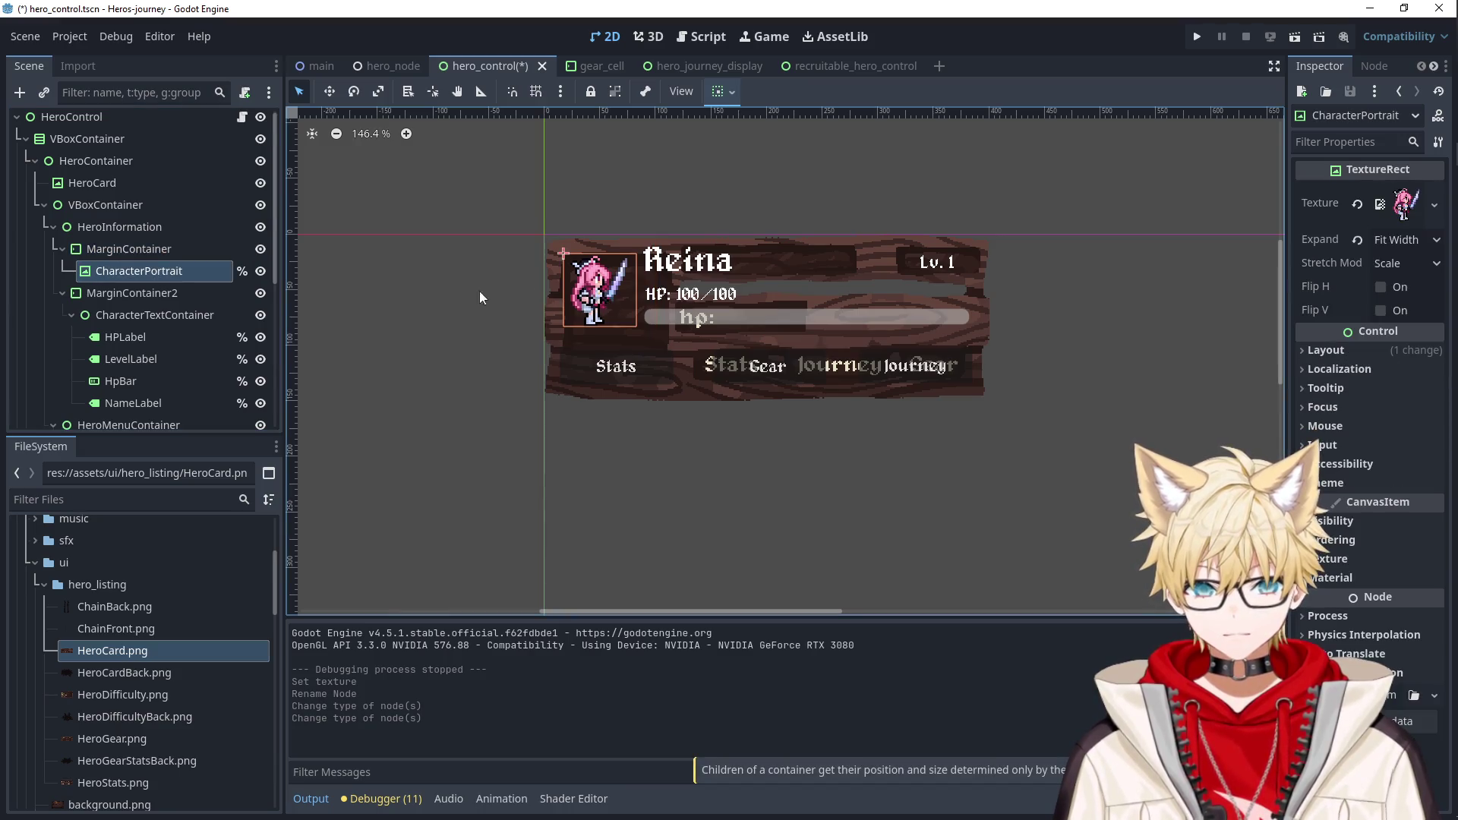
left_click(161, 227)
left_click(137, 248)
left_click(597, 294)
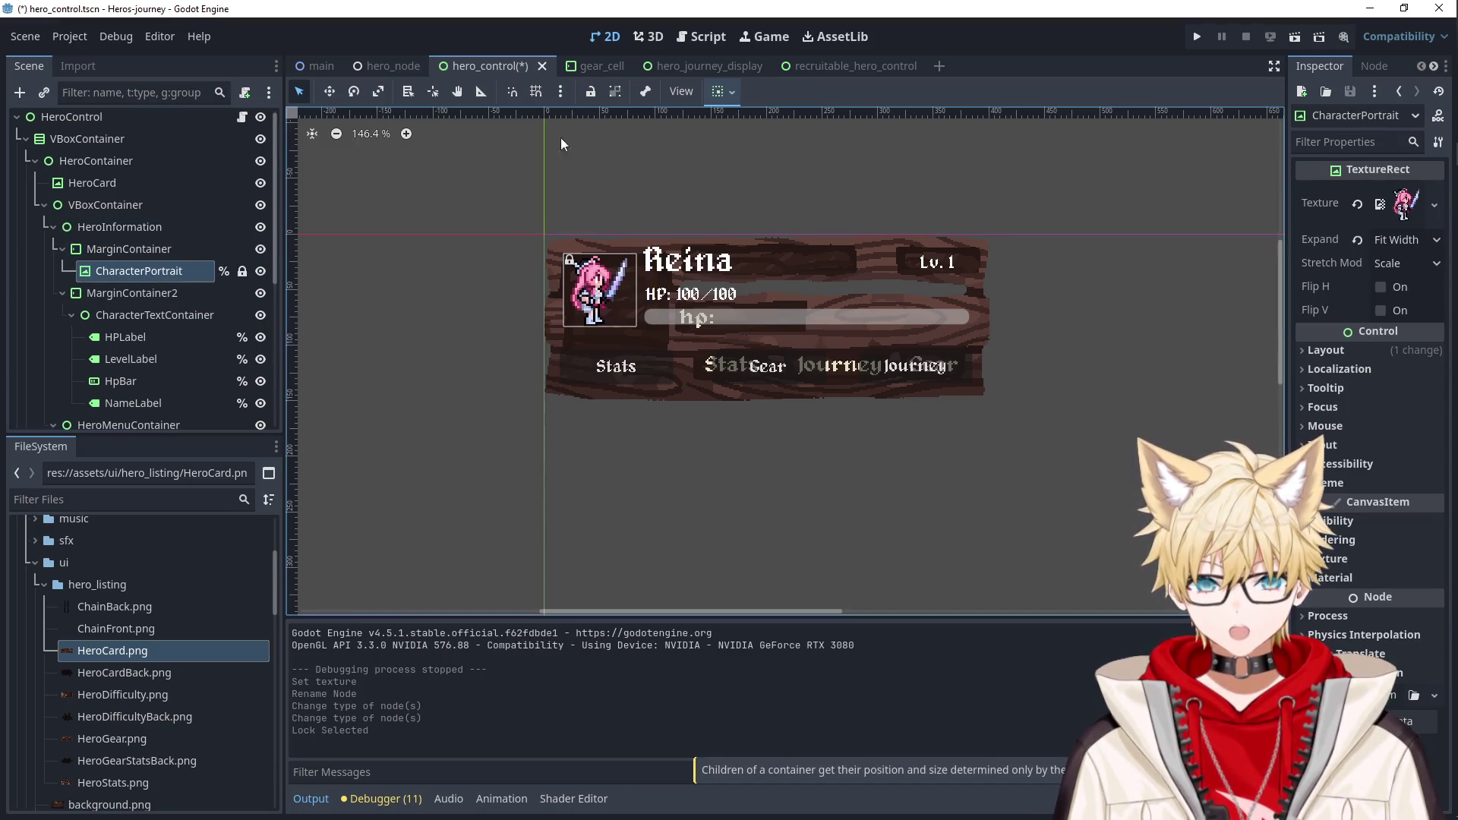
left_click(597, 296)
Move the portrait MarginContainer to (15, 15) and select the Reina NameLabel.
mouse_move(600, 304)
left_mouse_down()
mouse_move(612, 313)
mouse_move(625, 296)
left_mouse_up()
scroll(612, 313, "up", 5)
scroll(612, 312, "up", 2)
scroll(554, 304, "down", 5)
left_click(552, 303)
scroll(625, 296, "up", 3)
scroll(625, 296, "up", 2)
Widen the Lv. 1 LevelLabel to 74 × 24.
left_click(1070, 338)
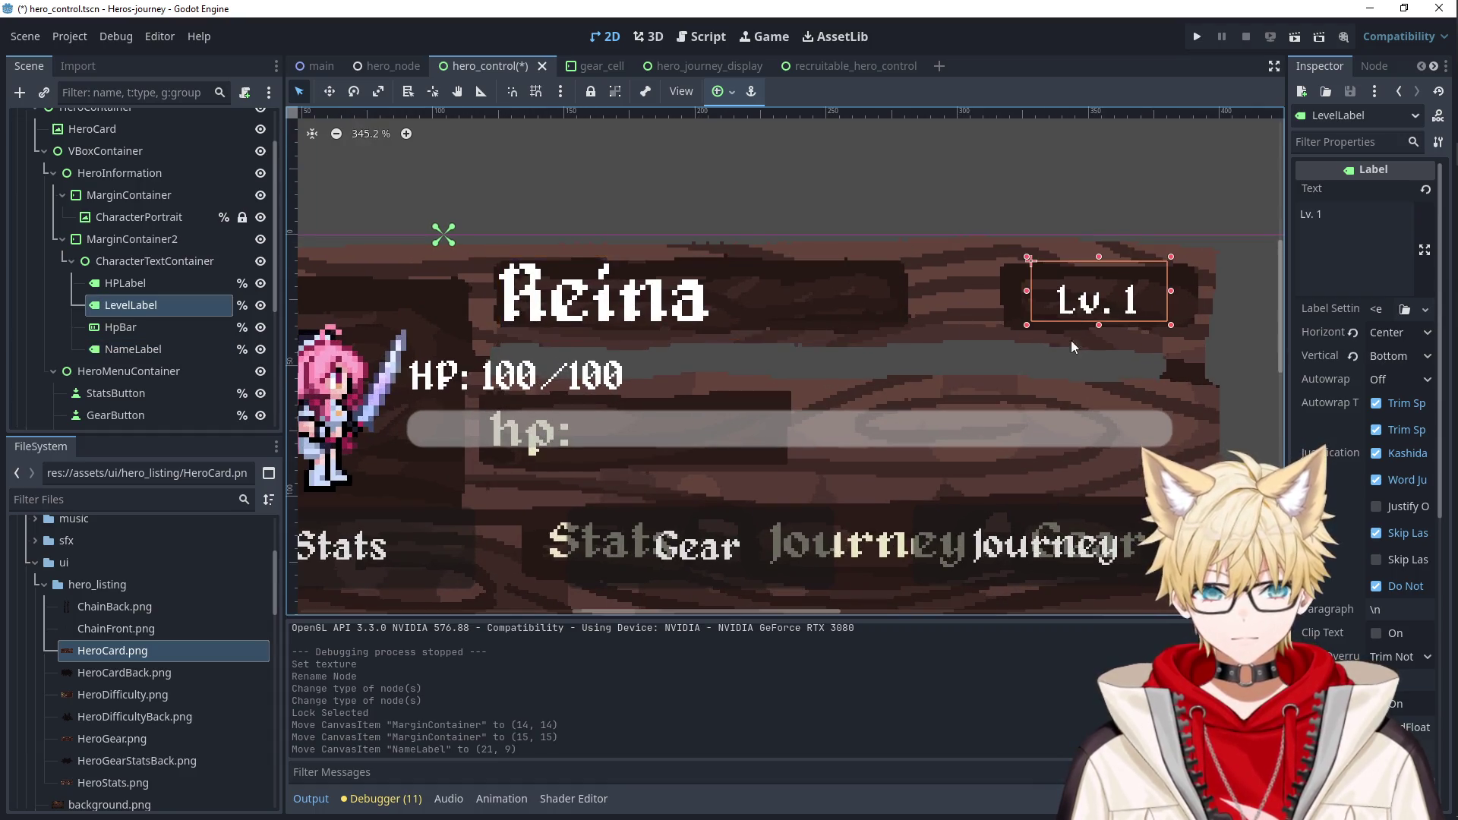
scroll(1067, 349, "down", 2)
scroll(1060, 361, "up", 6)
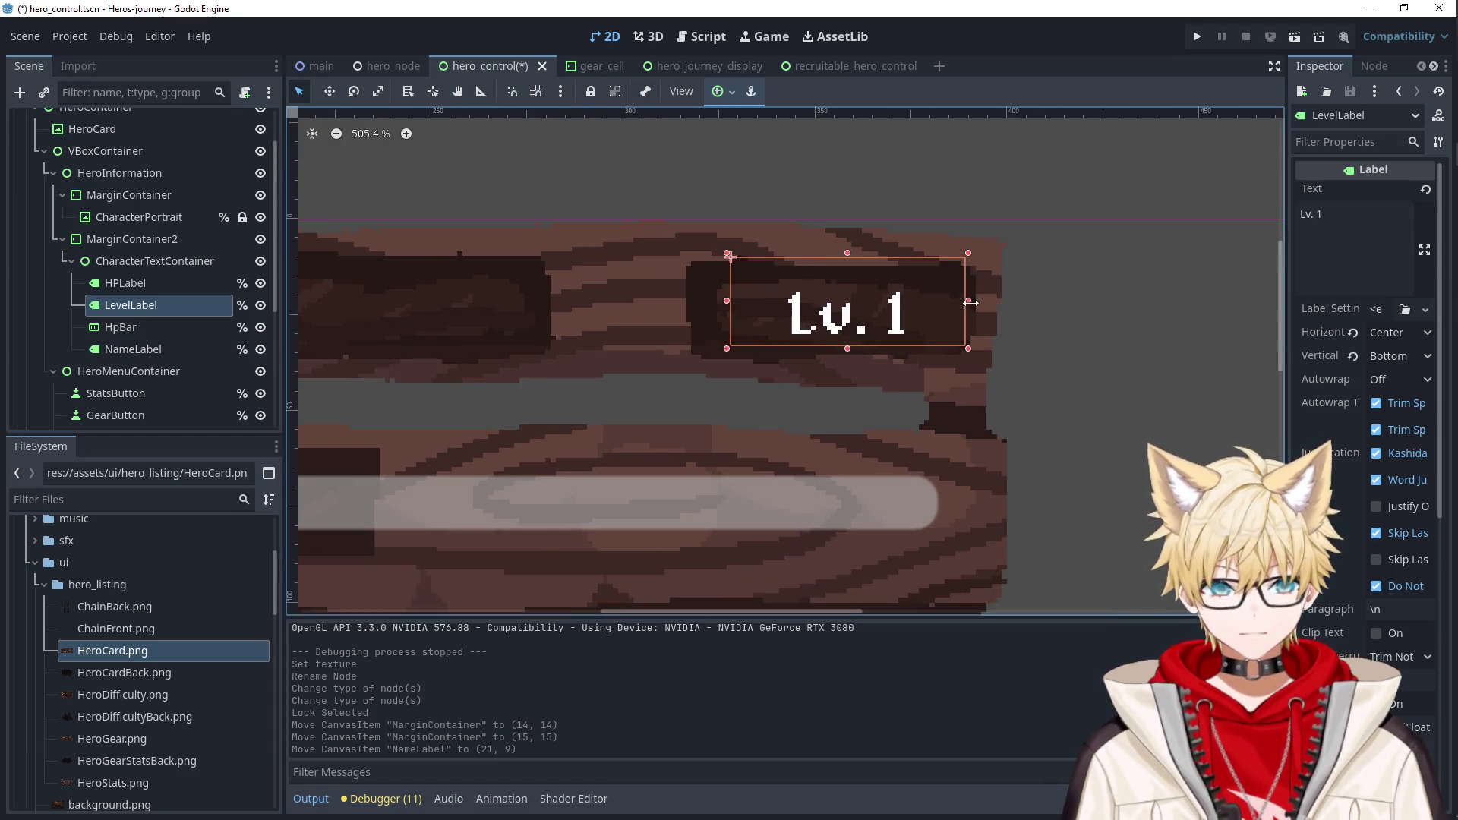
left_click(976, 301)
left_click(684, 302)
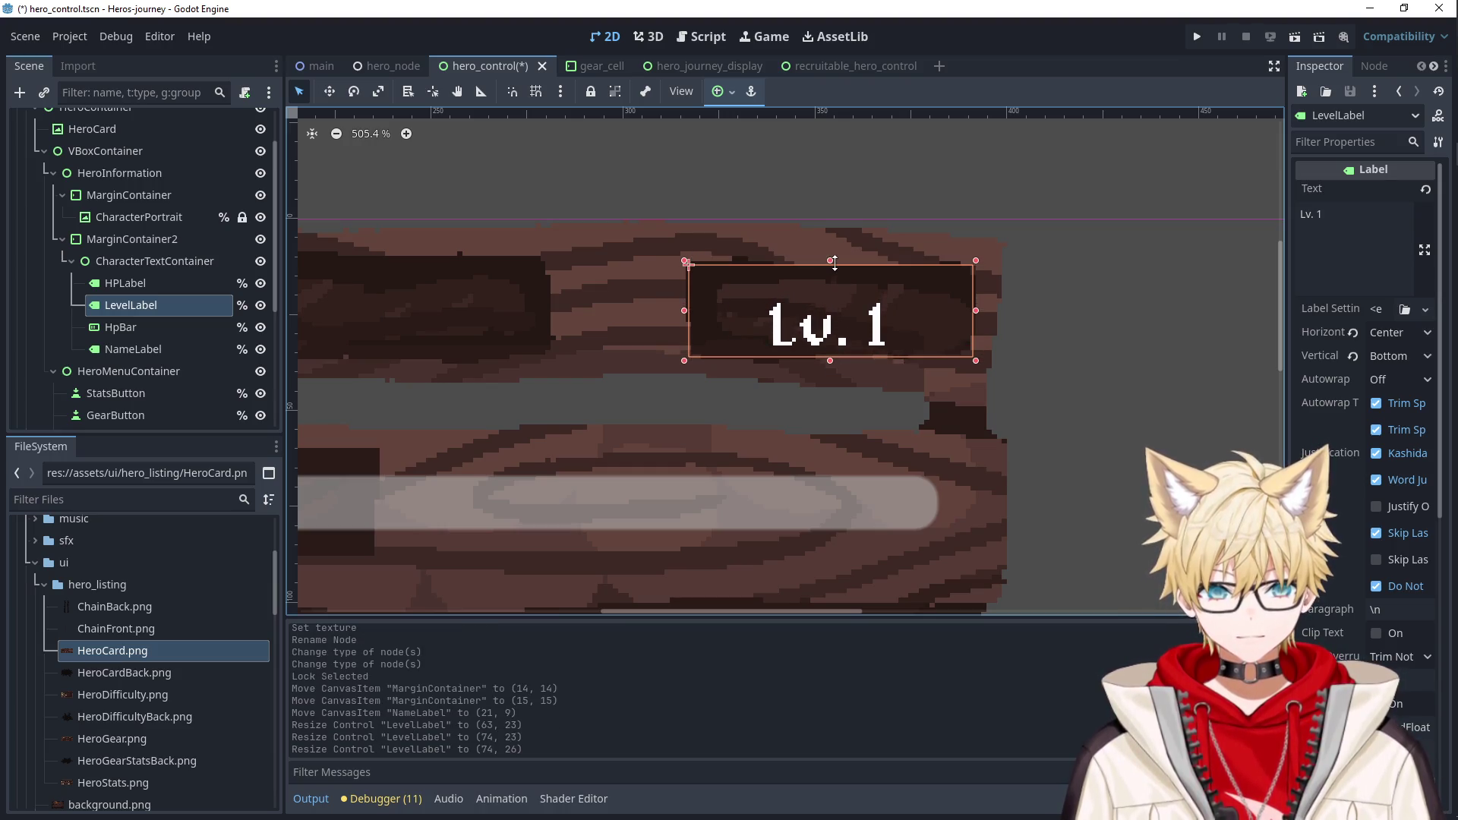
key("Escape")
Reselect the Reina name label, then select the HP value label.
scroll(854, 349, "down", 8)
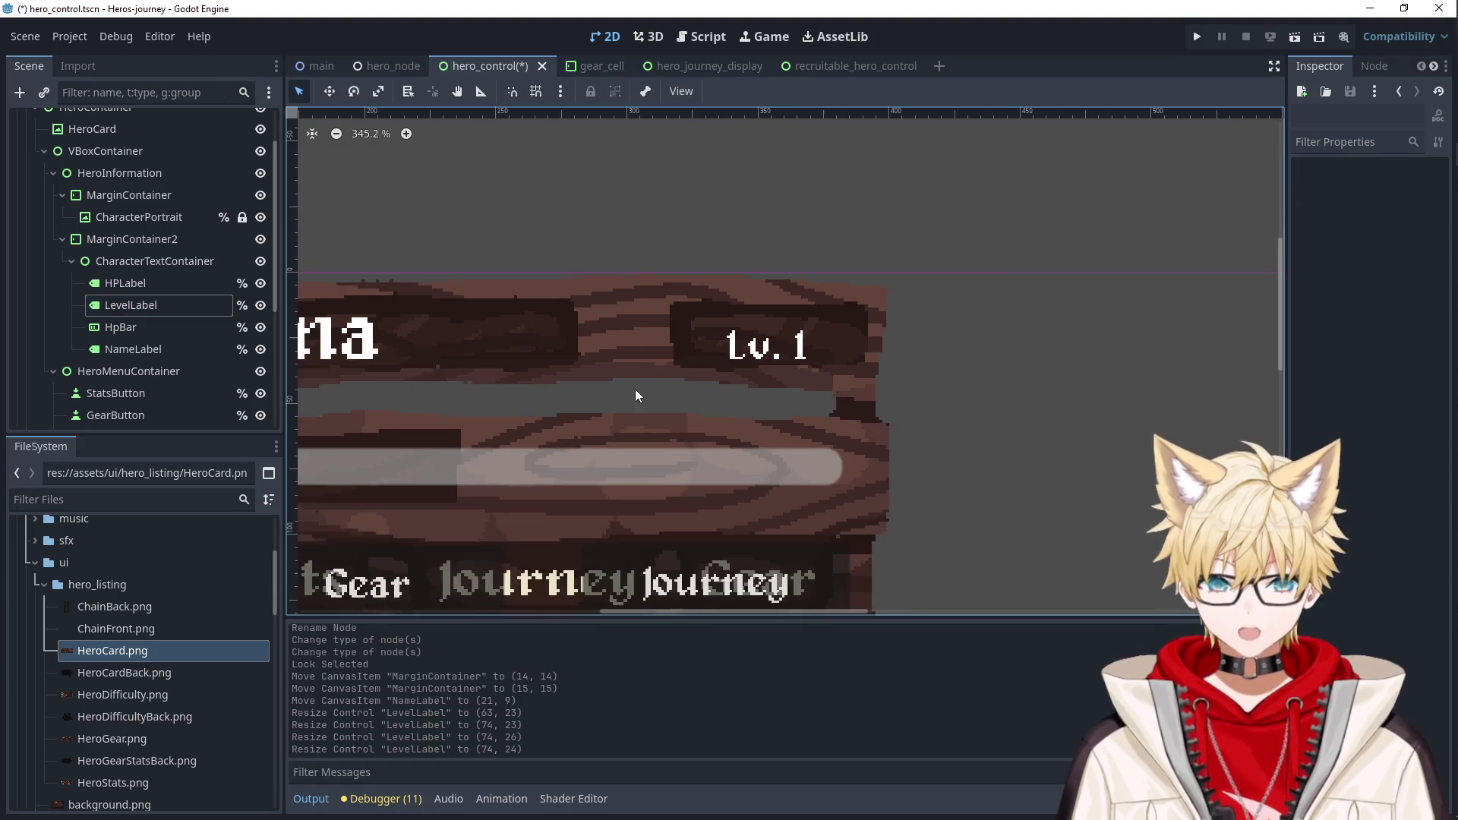
left_click(550, 343)
scroll(627, 396, "up", 3)
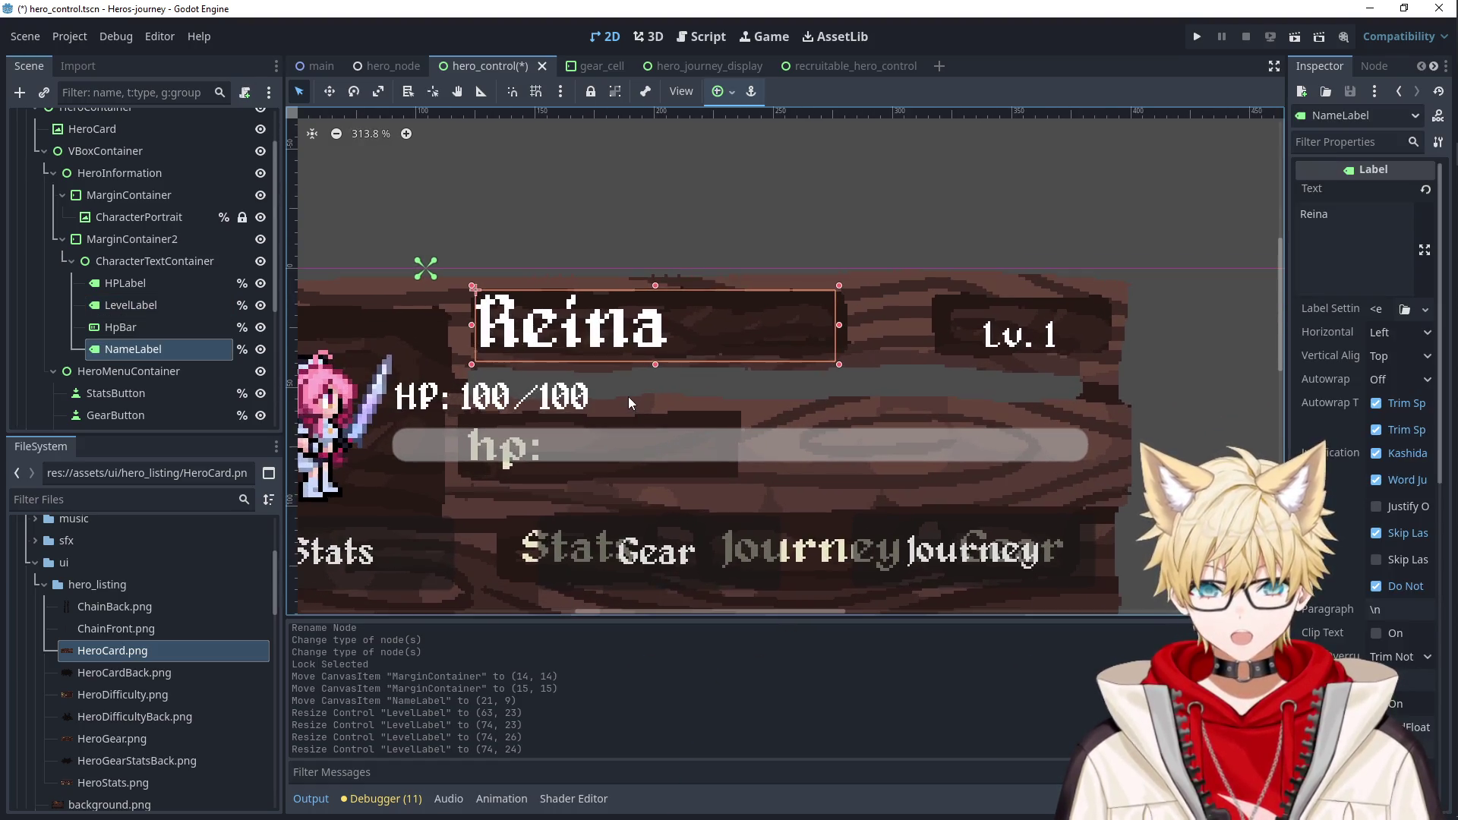
left_click(516, 406)
scroll(726, 393, "down", 4)
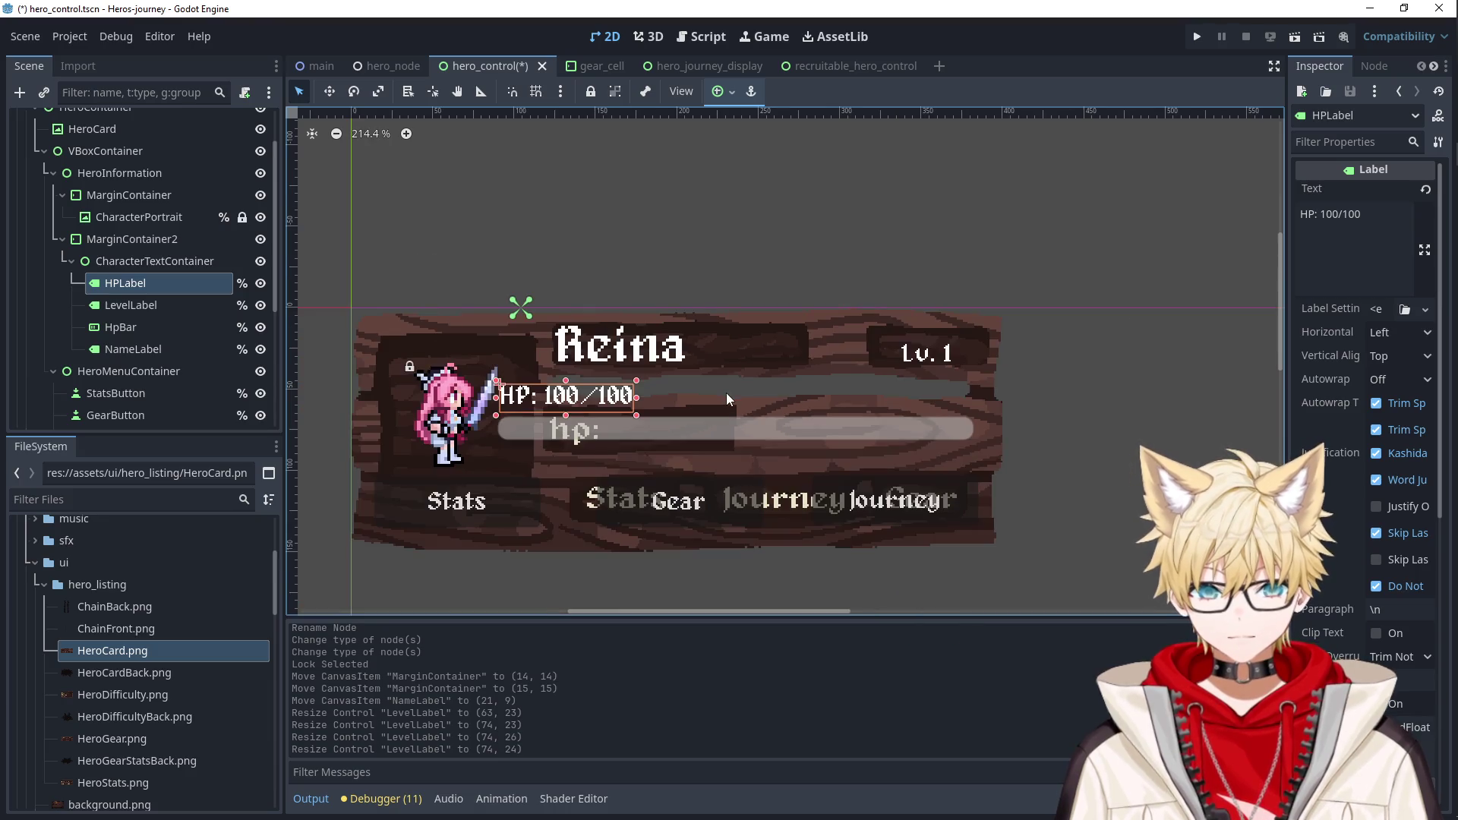
Move the HP label and the HP bar up above the card.
left_click_drag(596, 398, 603, 262)
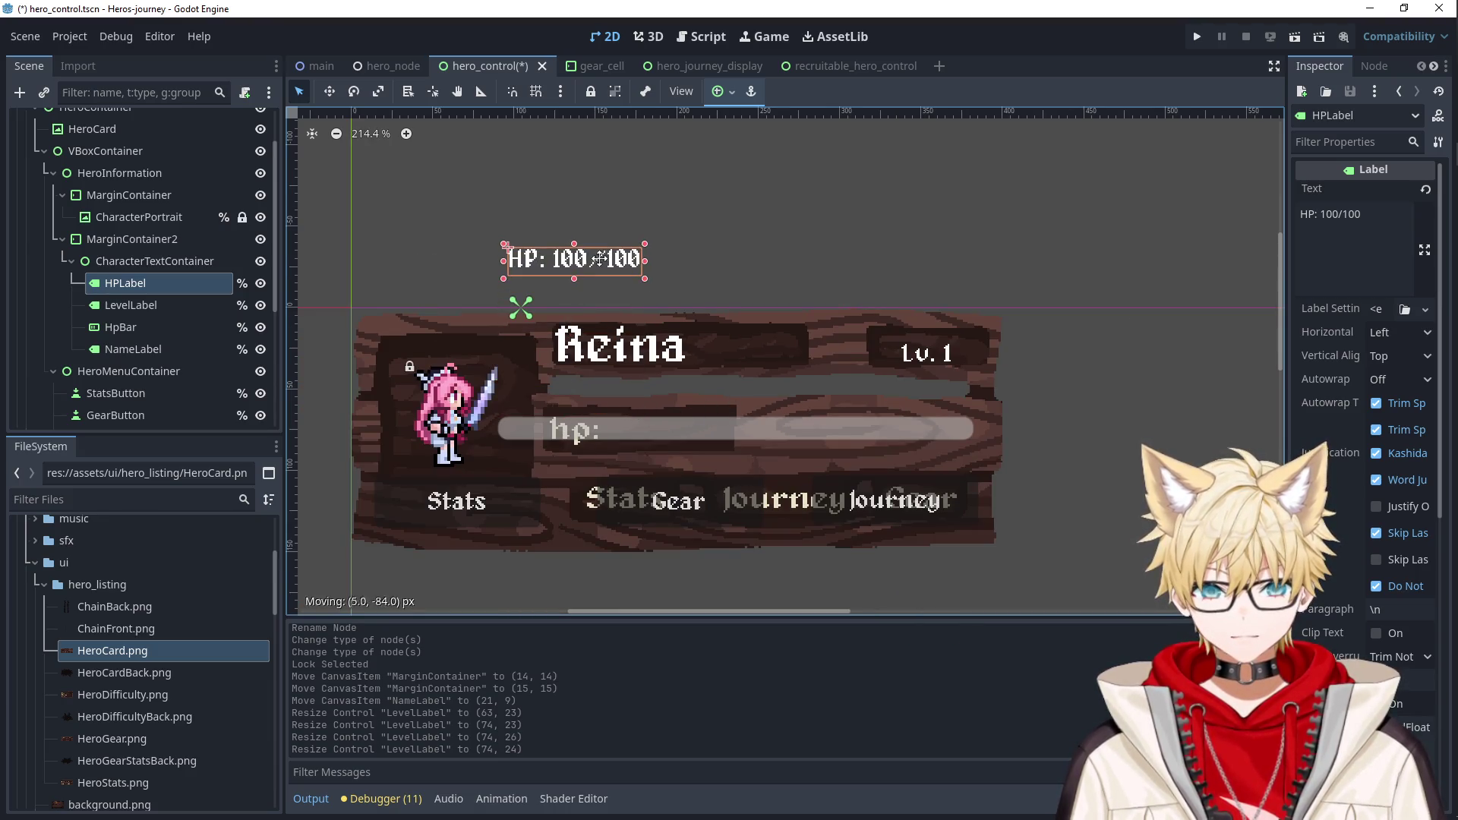
left_click(630, 420)
left_click_drag(630, 420, 738, 193)
key("Escape")
Change the HP label text to 100/100 and place it beside hp: on the card.
left_click(573, 266)
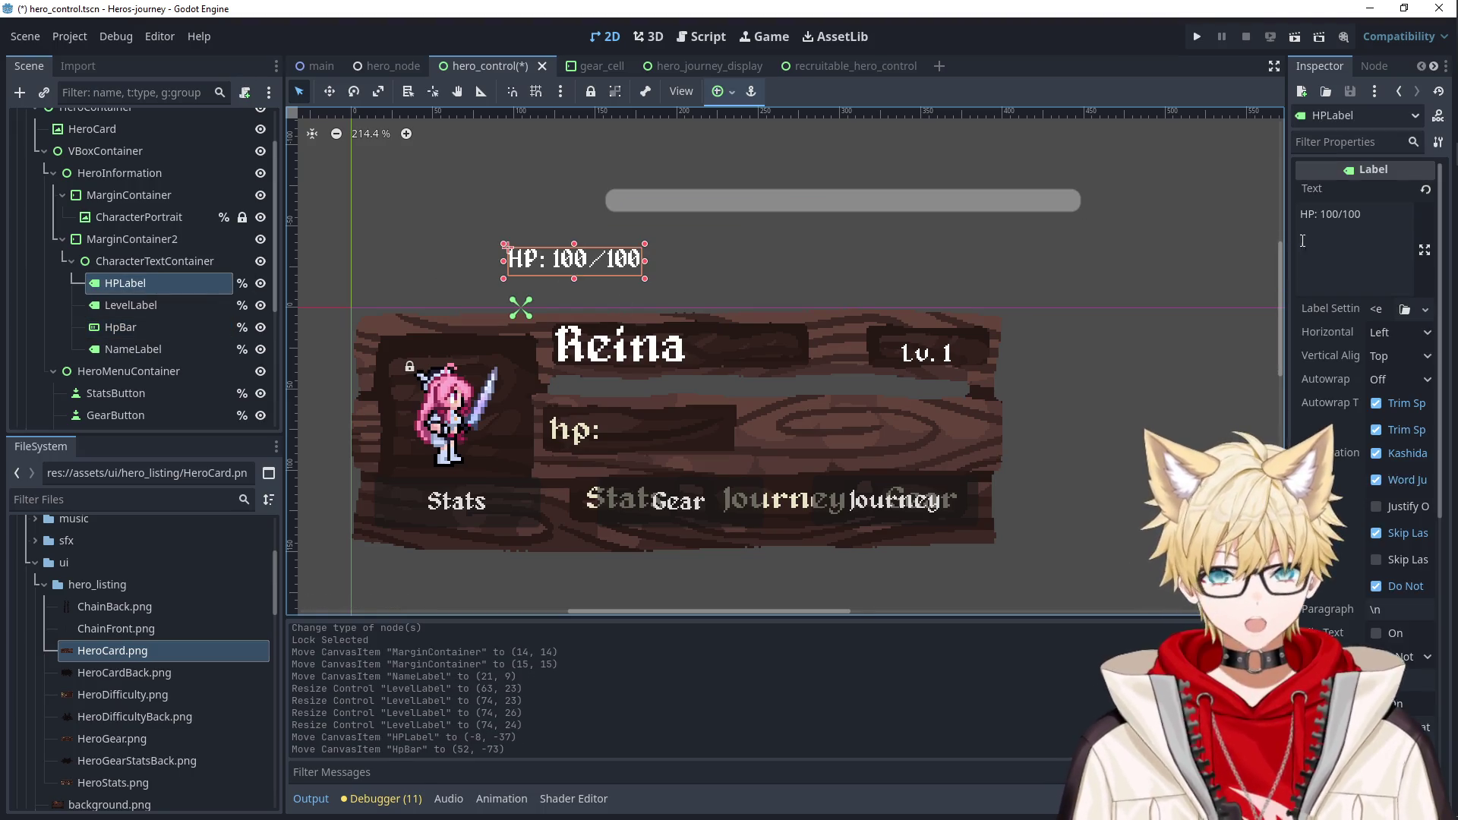
left_click_drag(1321, 217, 1300, 218)
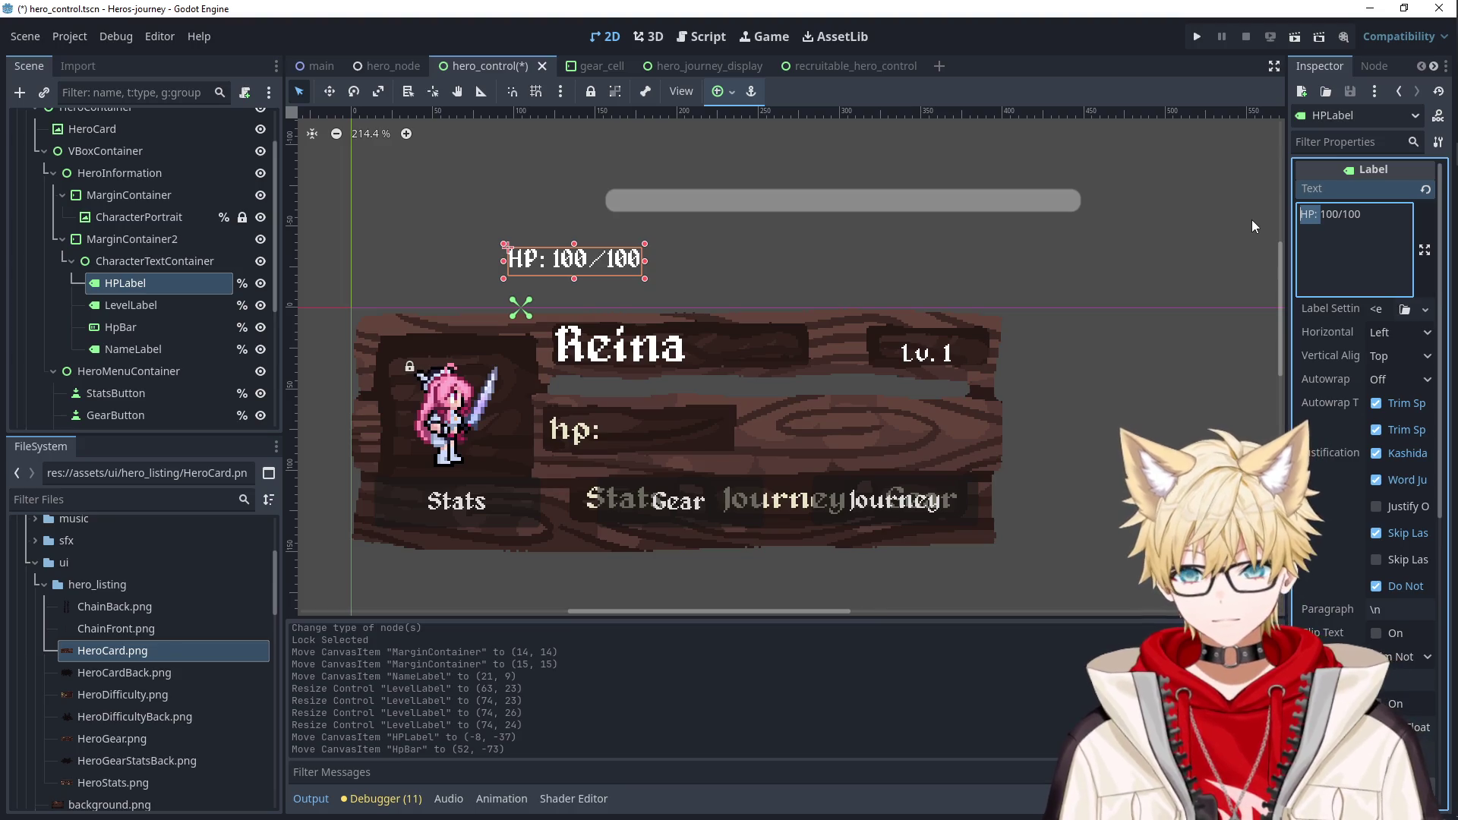
key("BackSpace")
mouse_move(556, 258)
left_mouse_down()
mouse_move(688, 423)
mouse_move(655, 432)
left_mouse_up()
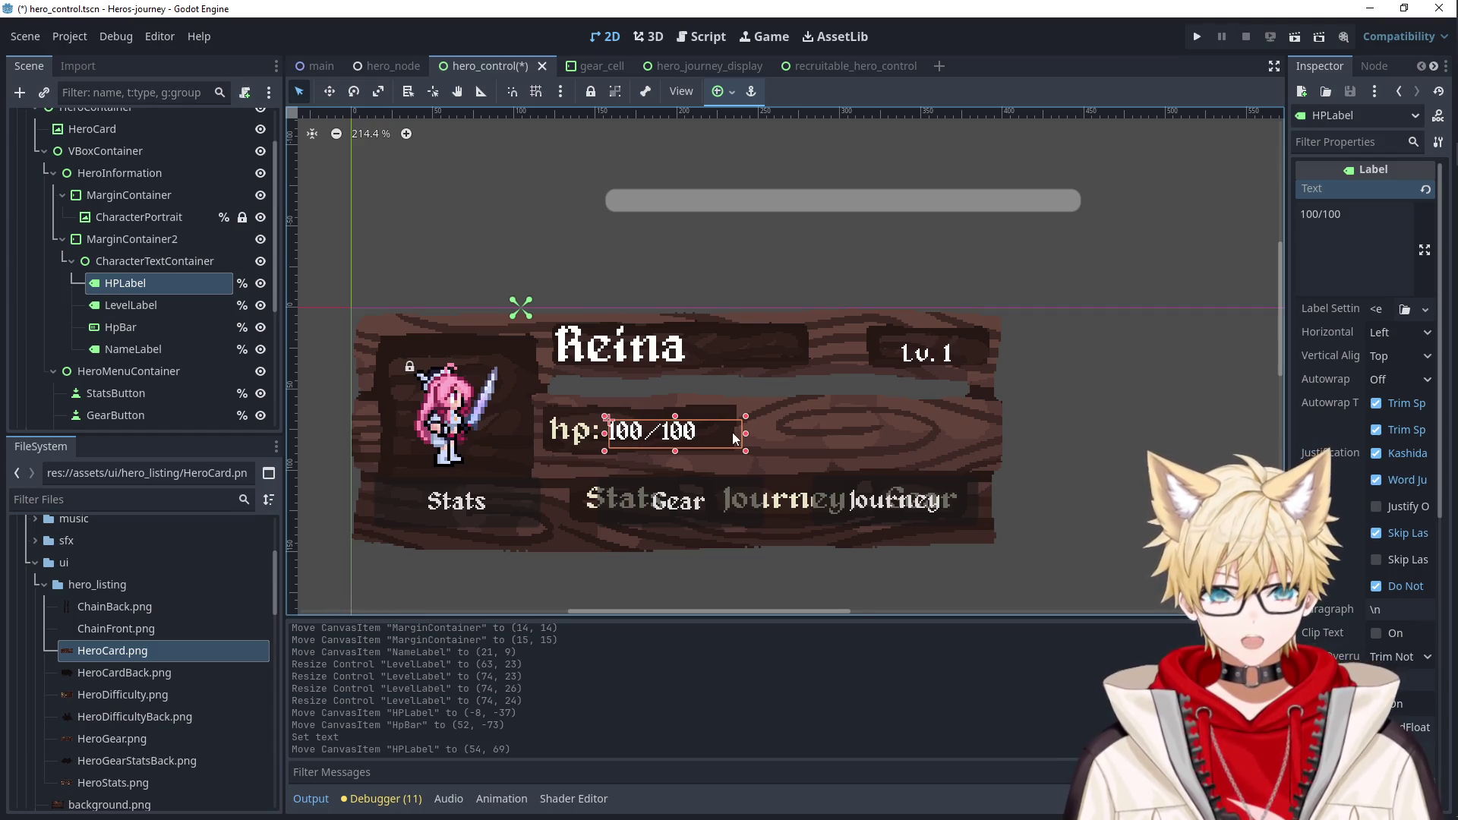
left_click_drag(735, 431, 670, 455)
left_click(672, 407)
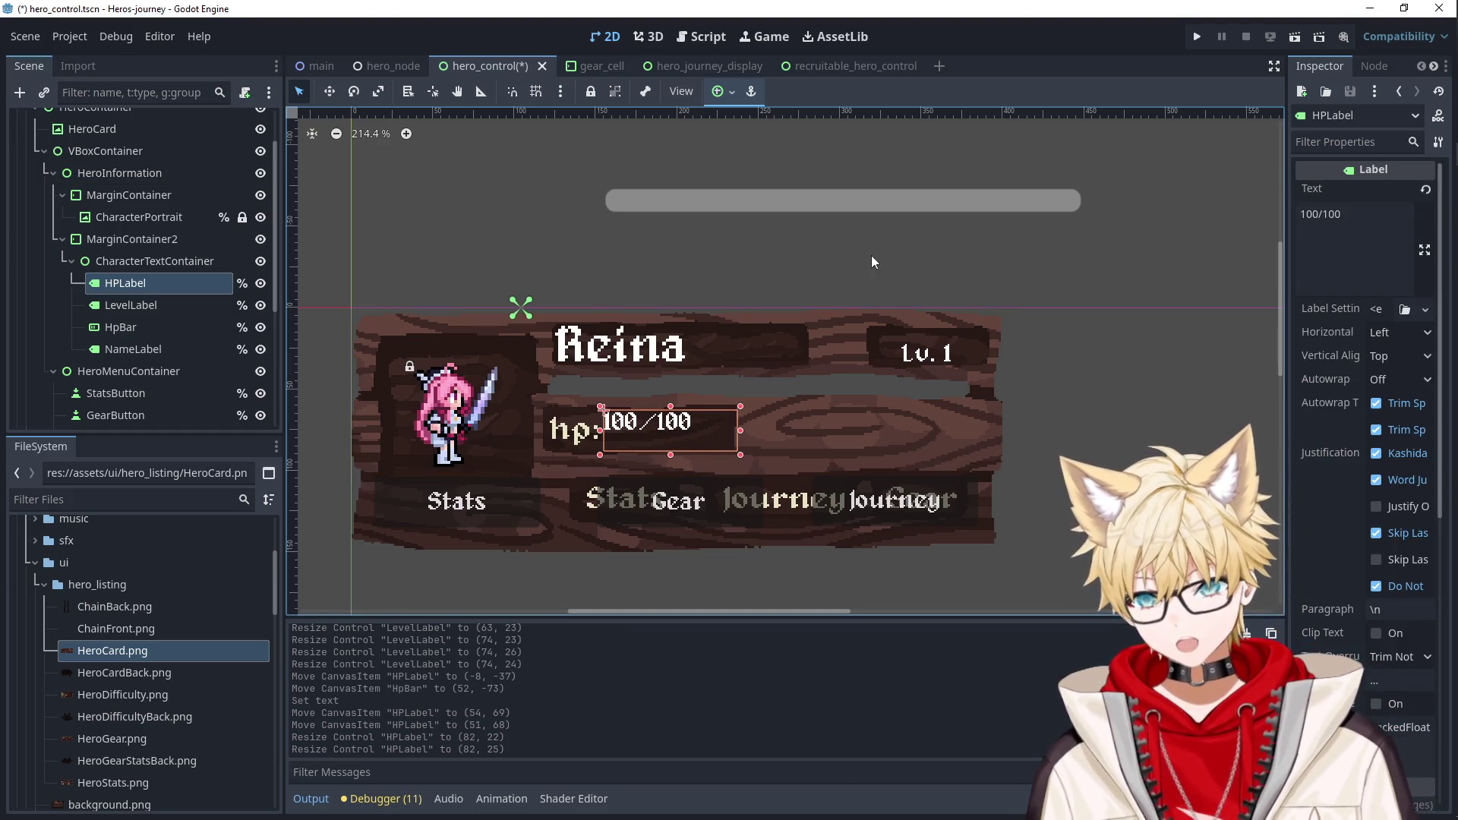
Try the HP bar on the card, then park it back above the card.
left_click(760, 193)
left_click_drag(764, 186, 754, 296)
left_click(778, 197)
mouse_move(777, 197)
left_mouse_down()
mouse_move(739, 361)
mouse_move(736, 213)
mouse_move(698, 381)
mouse_move(731, 383)
mouse_move(731, 199)
left_mouse_up()
Set the 100/100 label to Vertical Alignment Center and Horizontal Alignment Right.
left_click(654, 425)
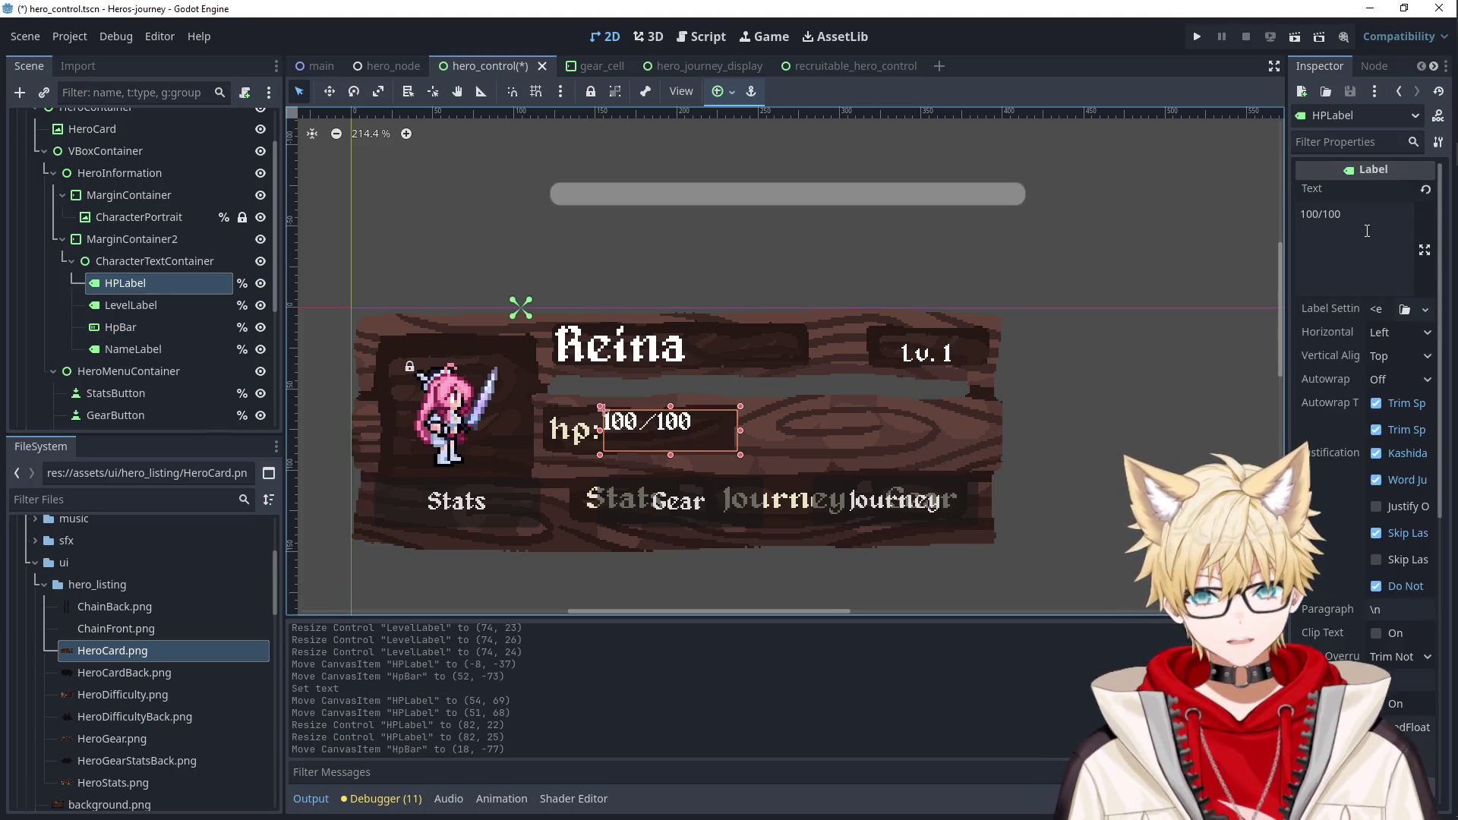
left_click(1383, 358)
left_click(1382, 401)
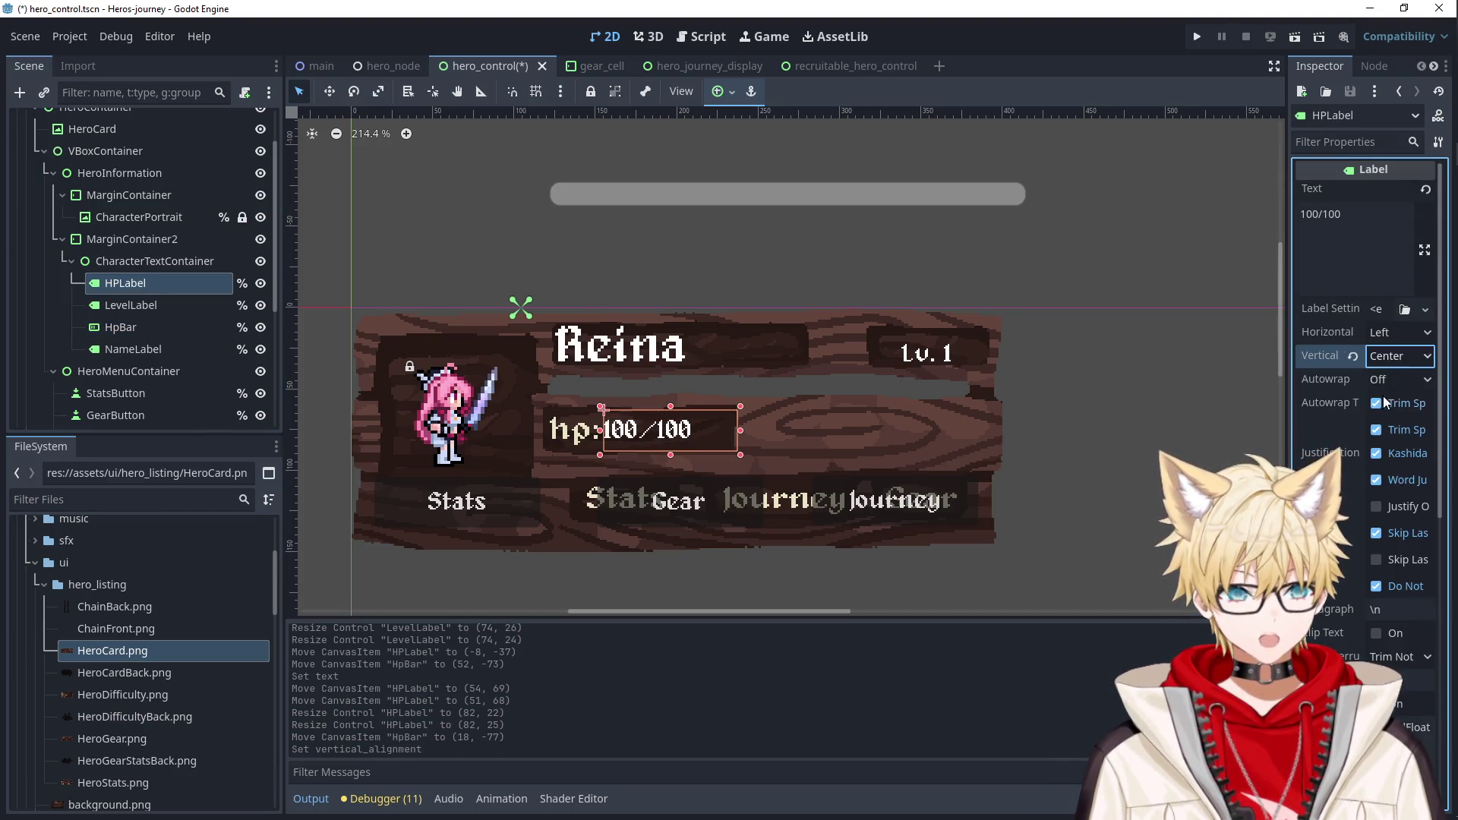
left_click(1386, 334)
left_click(1372, 402)
left_click(1111, 435)
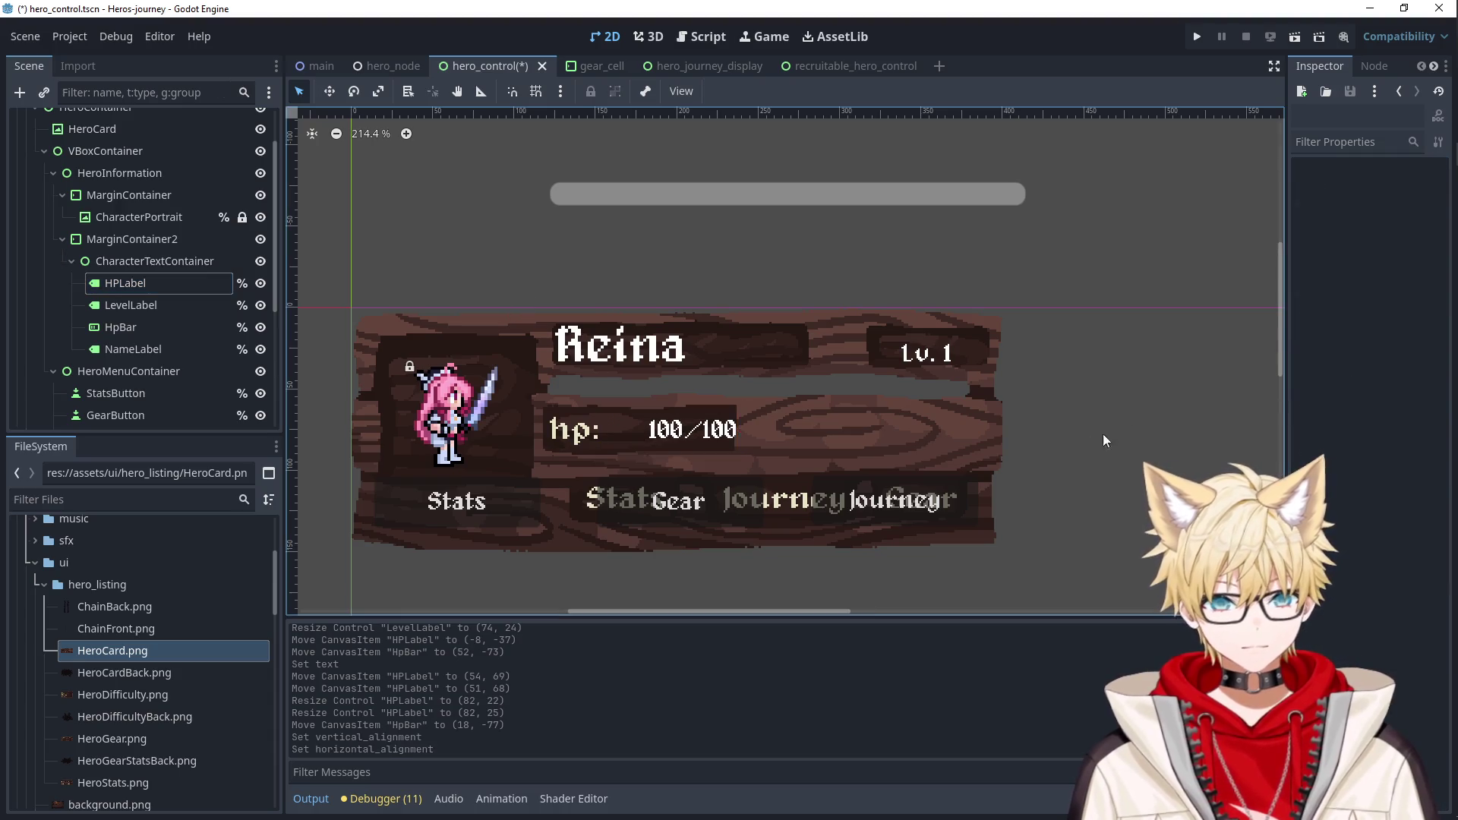
left_click(640, 435)
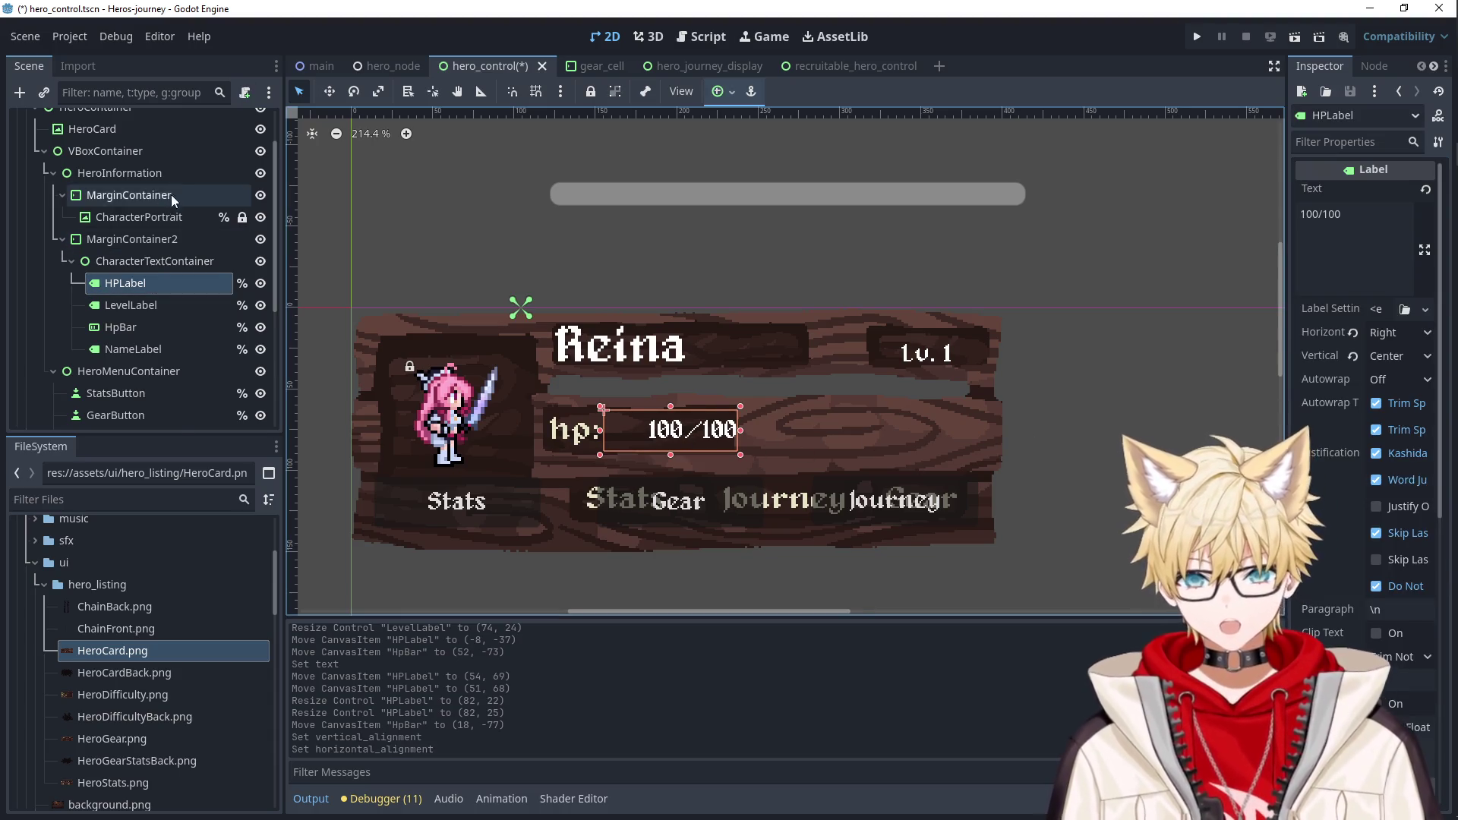
scroll(240, 132, "up", 2)
left_click(242, 123)
In hero_listing.gd, set hp_label.text to str(current_hp, "/", max_hp) and save the script.
key("ctrl+f")
type("update")
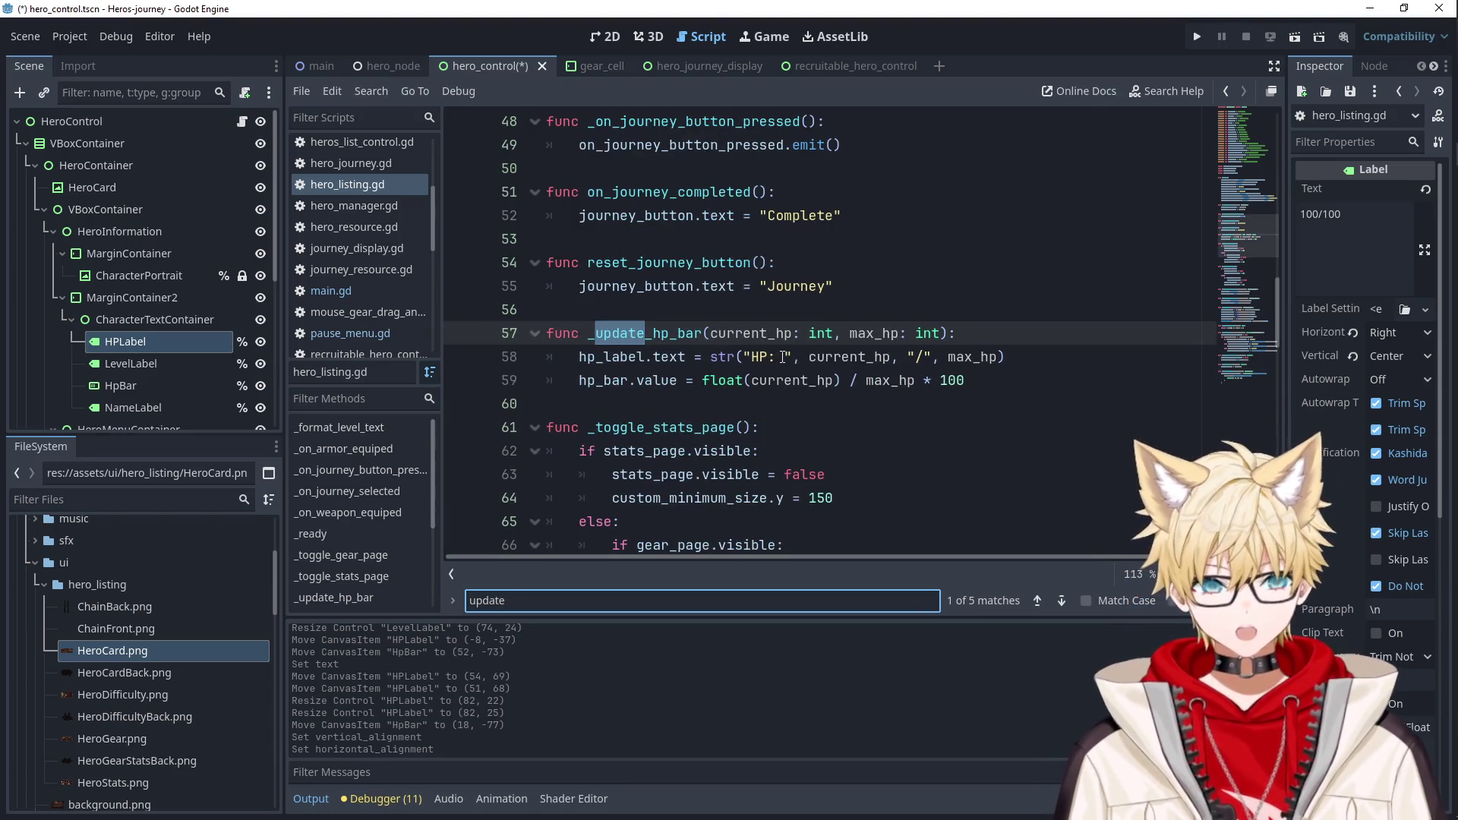
left_click_drag(785, 356, 753, 357)
key("BackSpace")
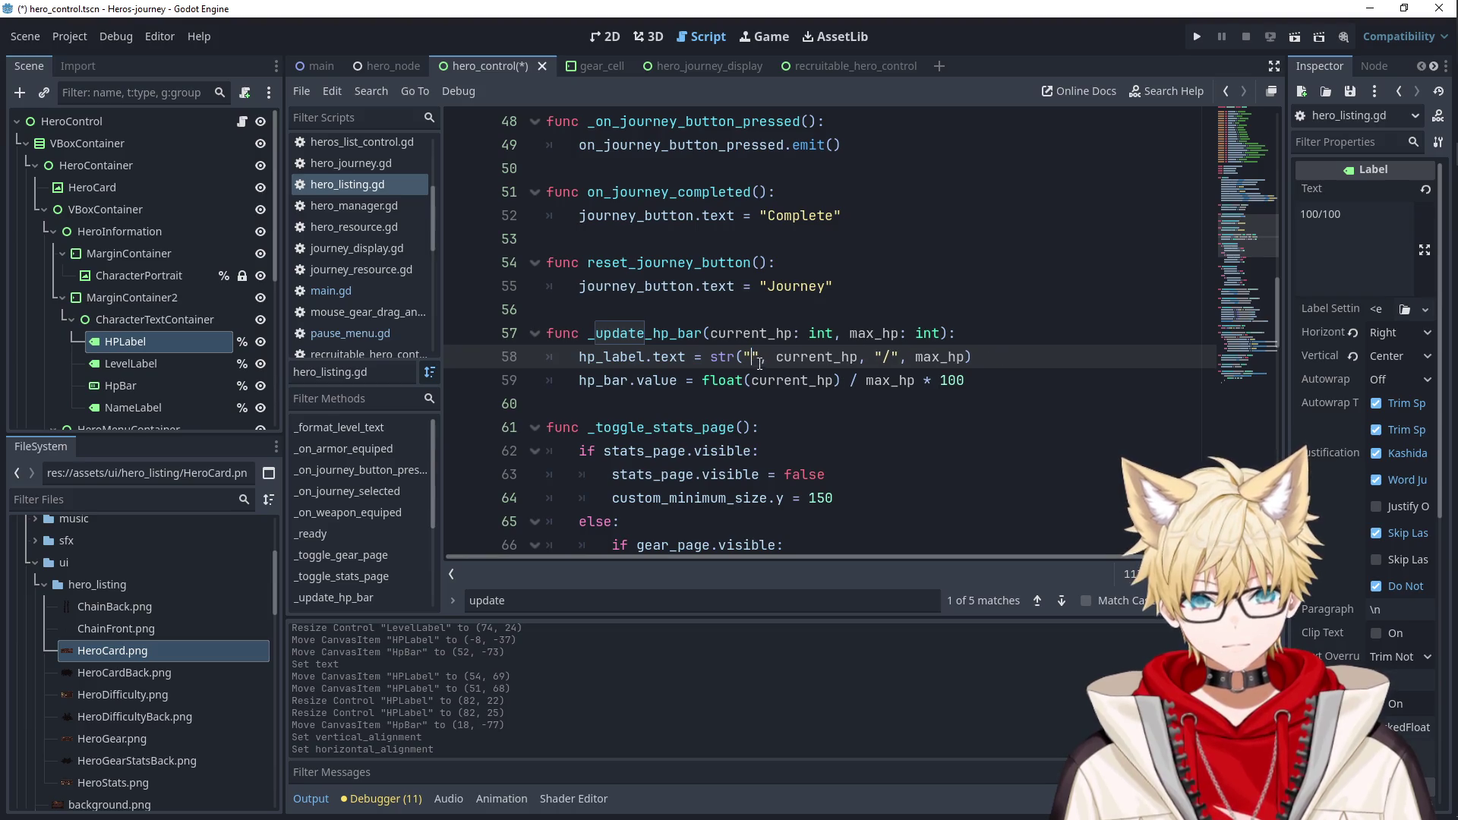
double_click(763, 357)
key("BackSpace")
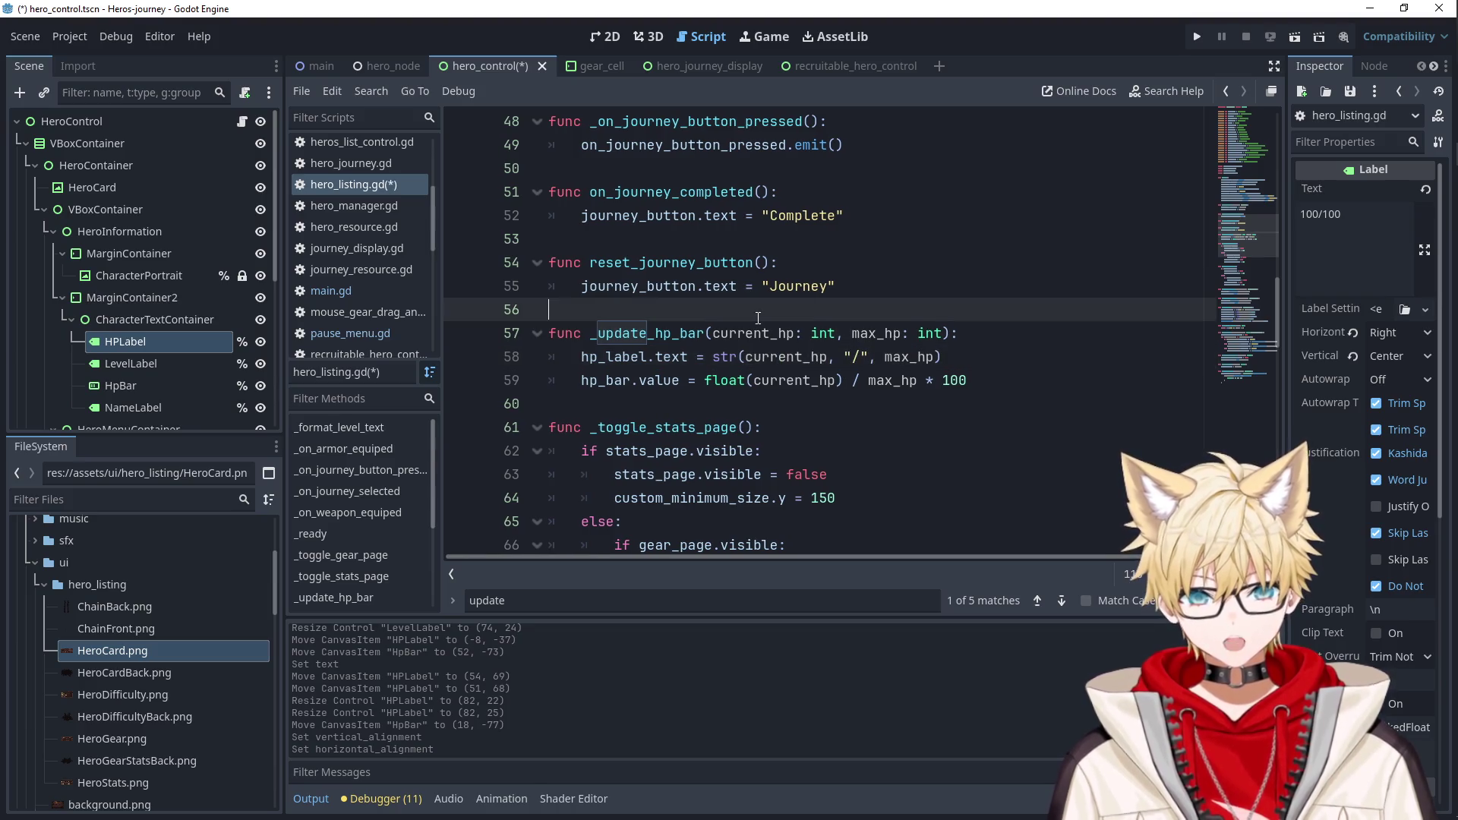
key("ctrl+s")
left_click(883, 262)
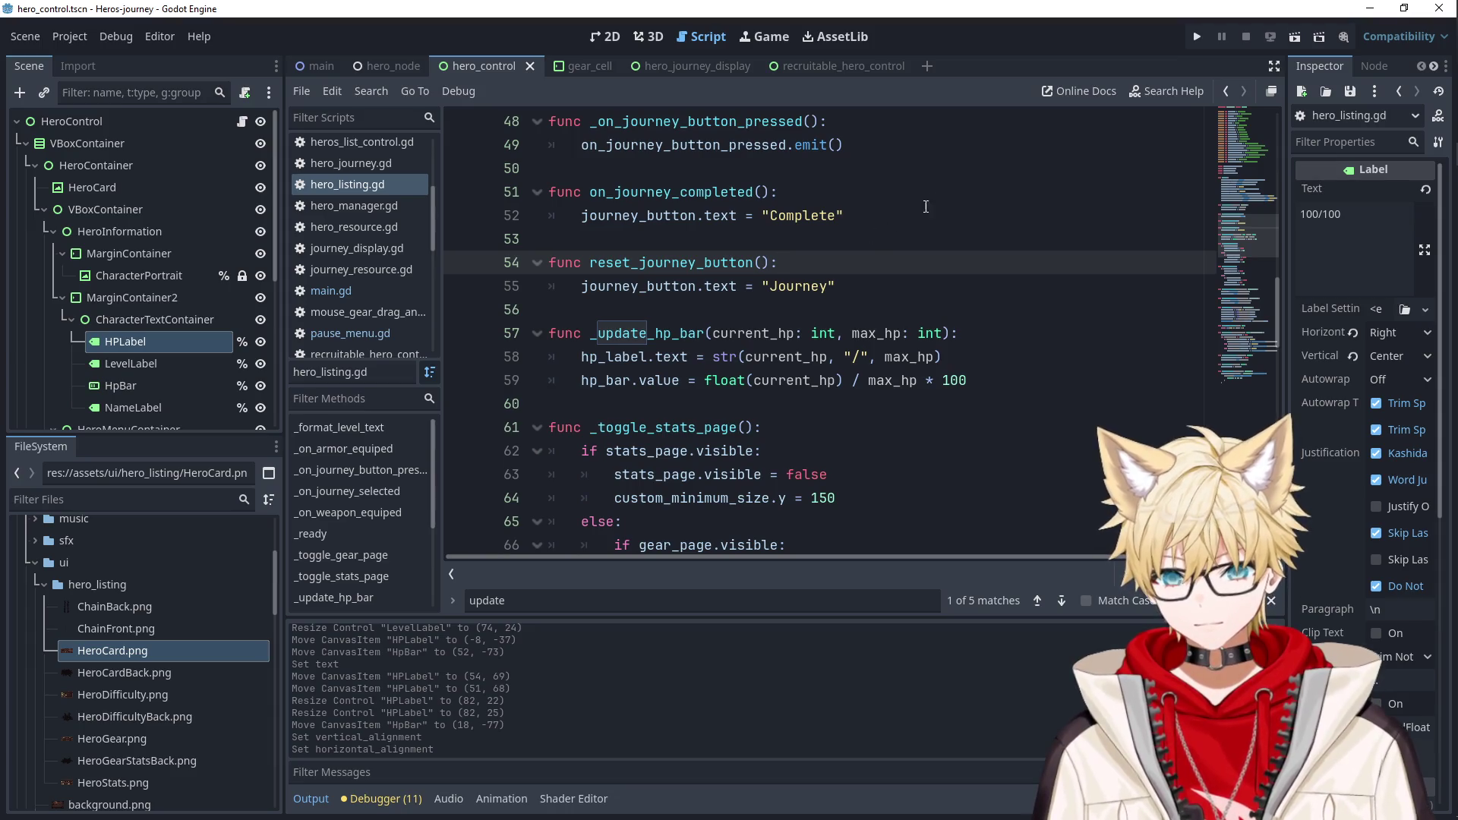
left_click(605, 37)
Move the Stats, Gear and Journey buttons below the card.
left_click(848, 453)
left_click(483, 520)
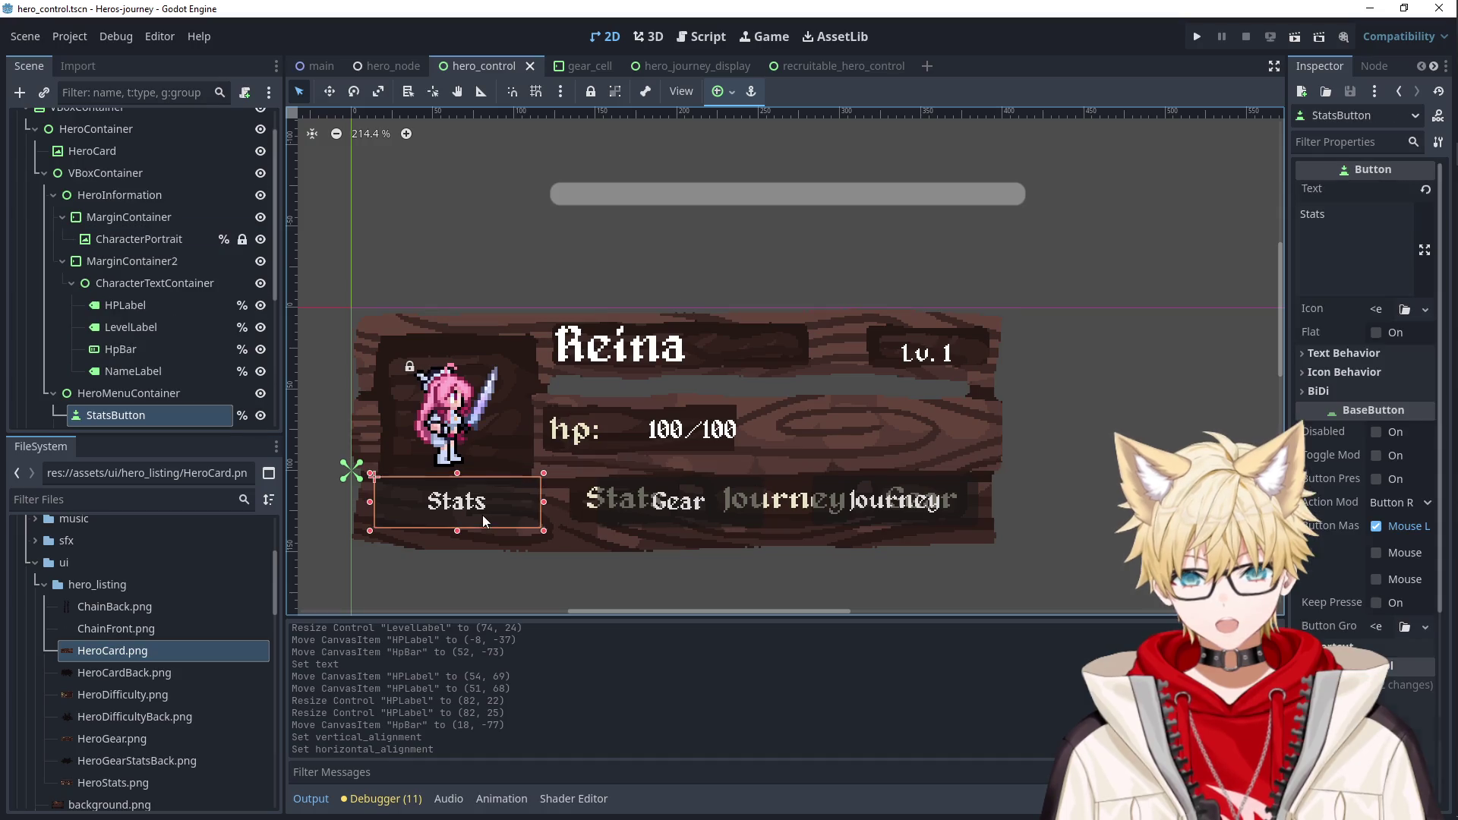
scroll(143, 395, "down", 2)
left_click_drag(596, 466, 632, 381)
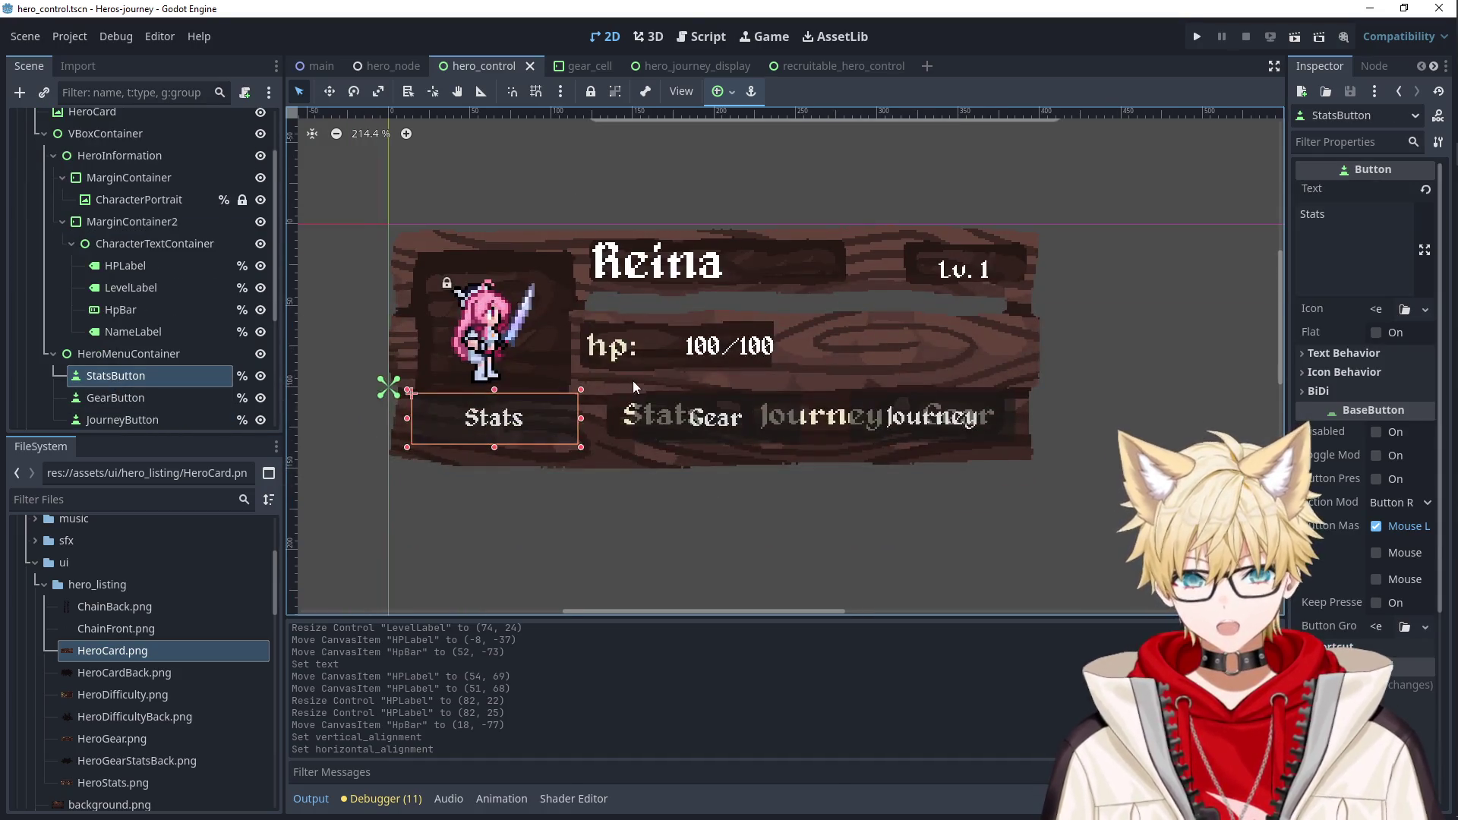
left_click_drag(536, 417, 521, 512)
left_click_drag(714, 418, 712, 523)
left_click_drag(907, 428, 925, 527)
scroll(926, 526, "right", 3)
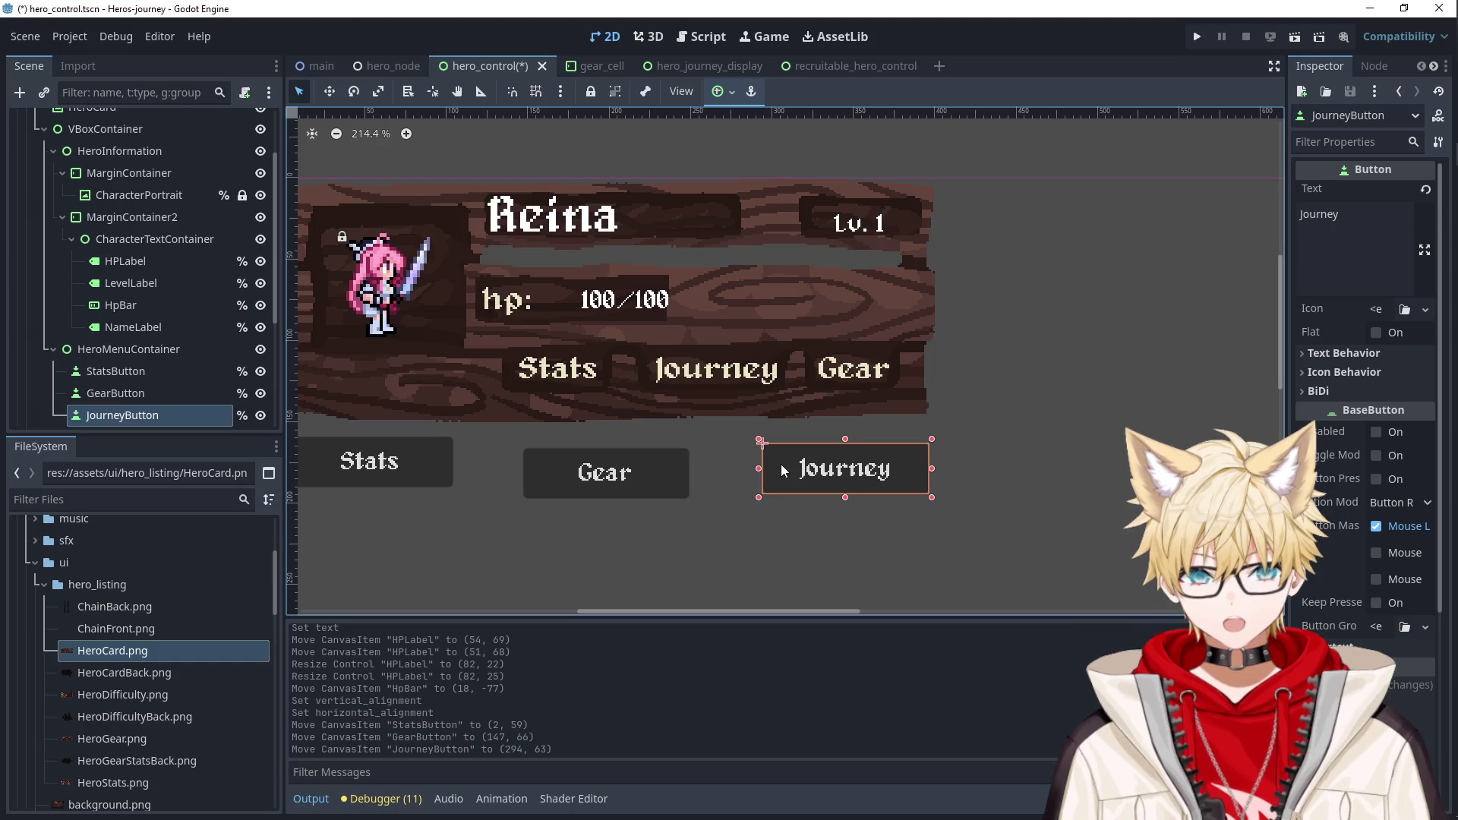
Place JourneyButton over the card's Journey slot and delete its Text value.
left_click_drag(833, 474, 705, 370)
scroll(774, 410, "up", 6)
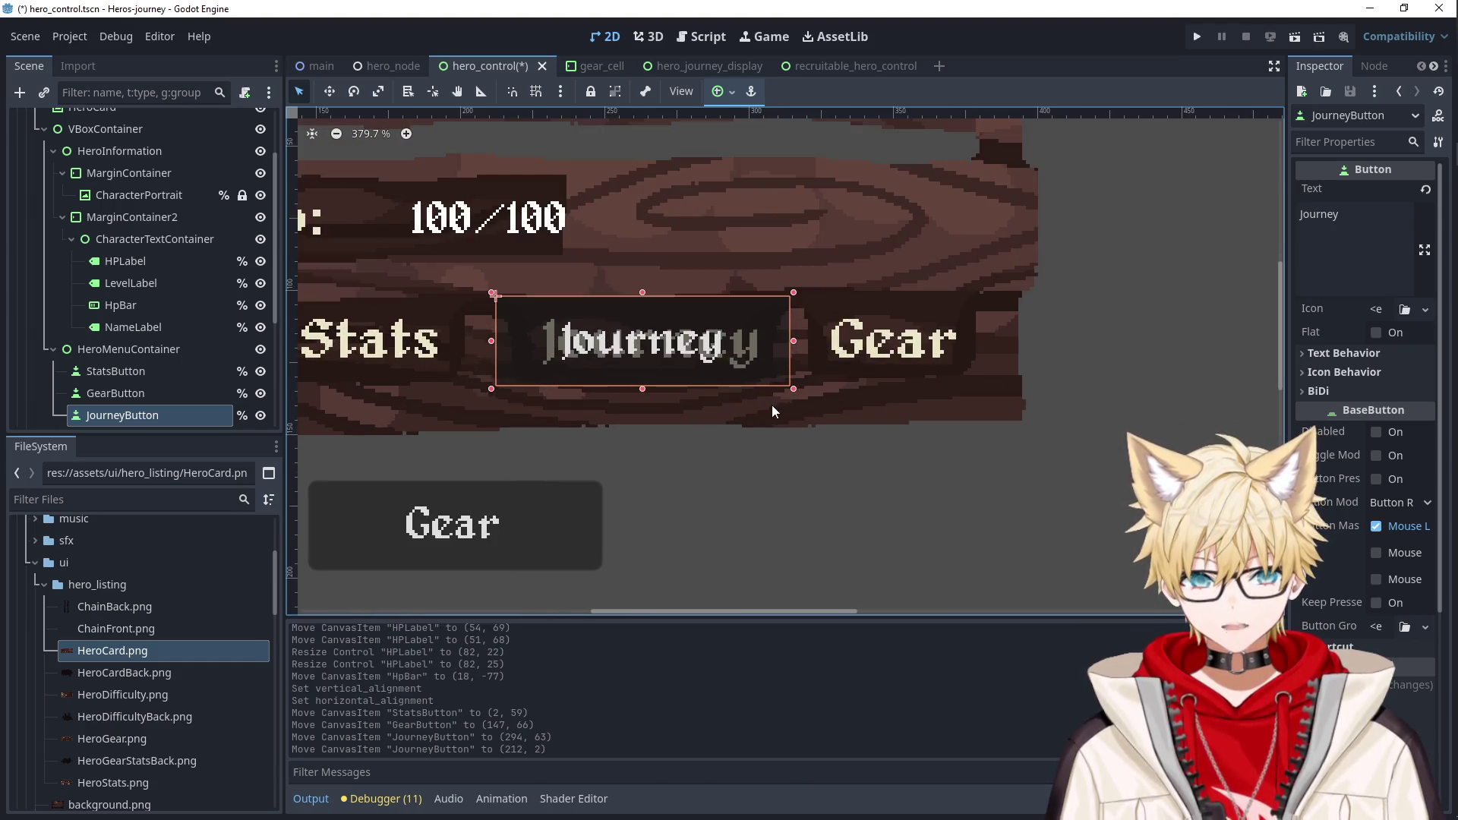
double_click(1317, 214)
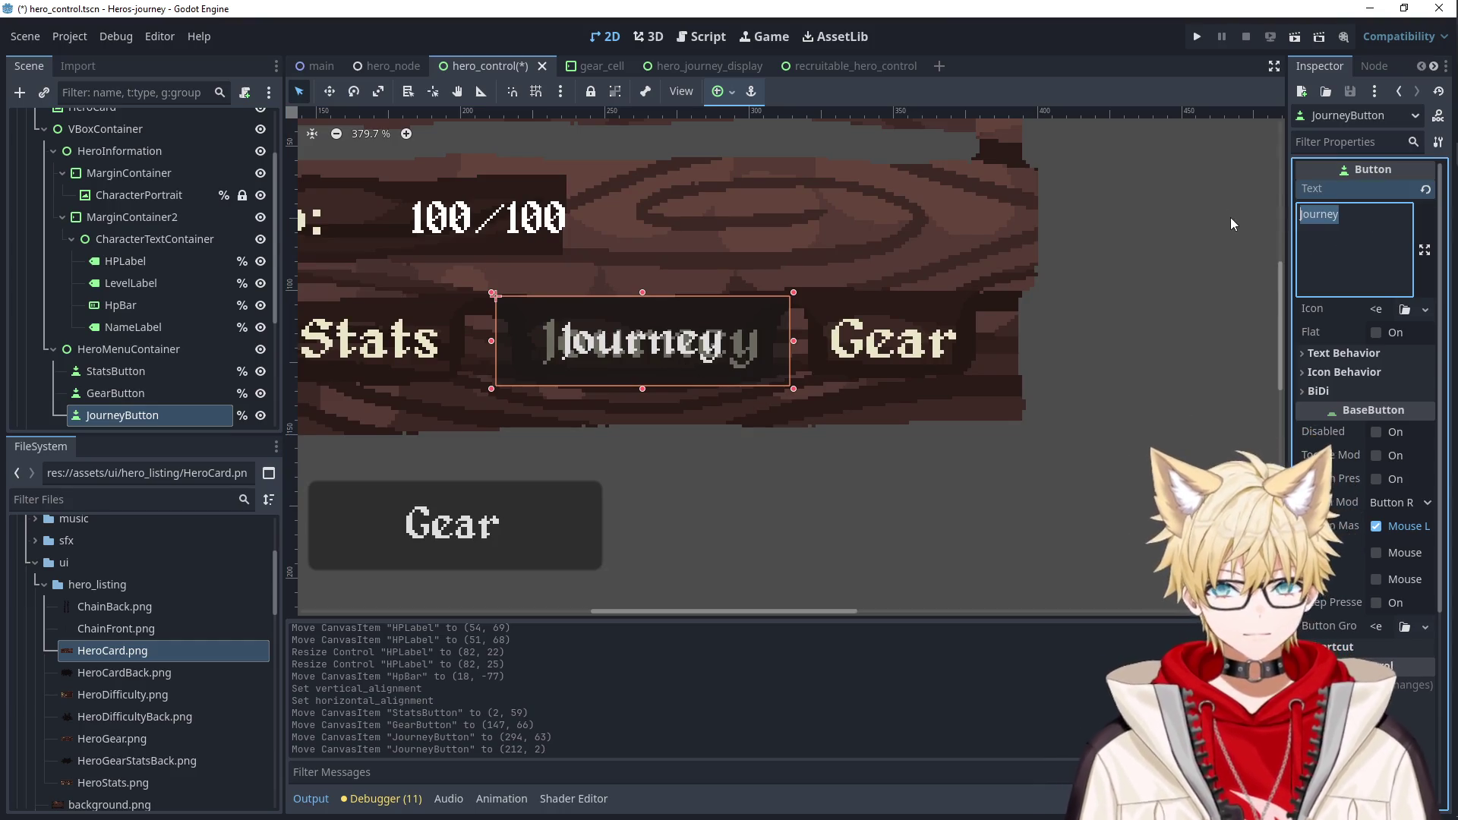
key("BackSpace")
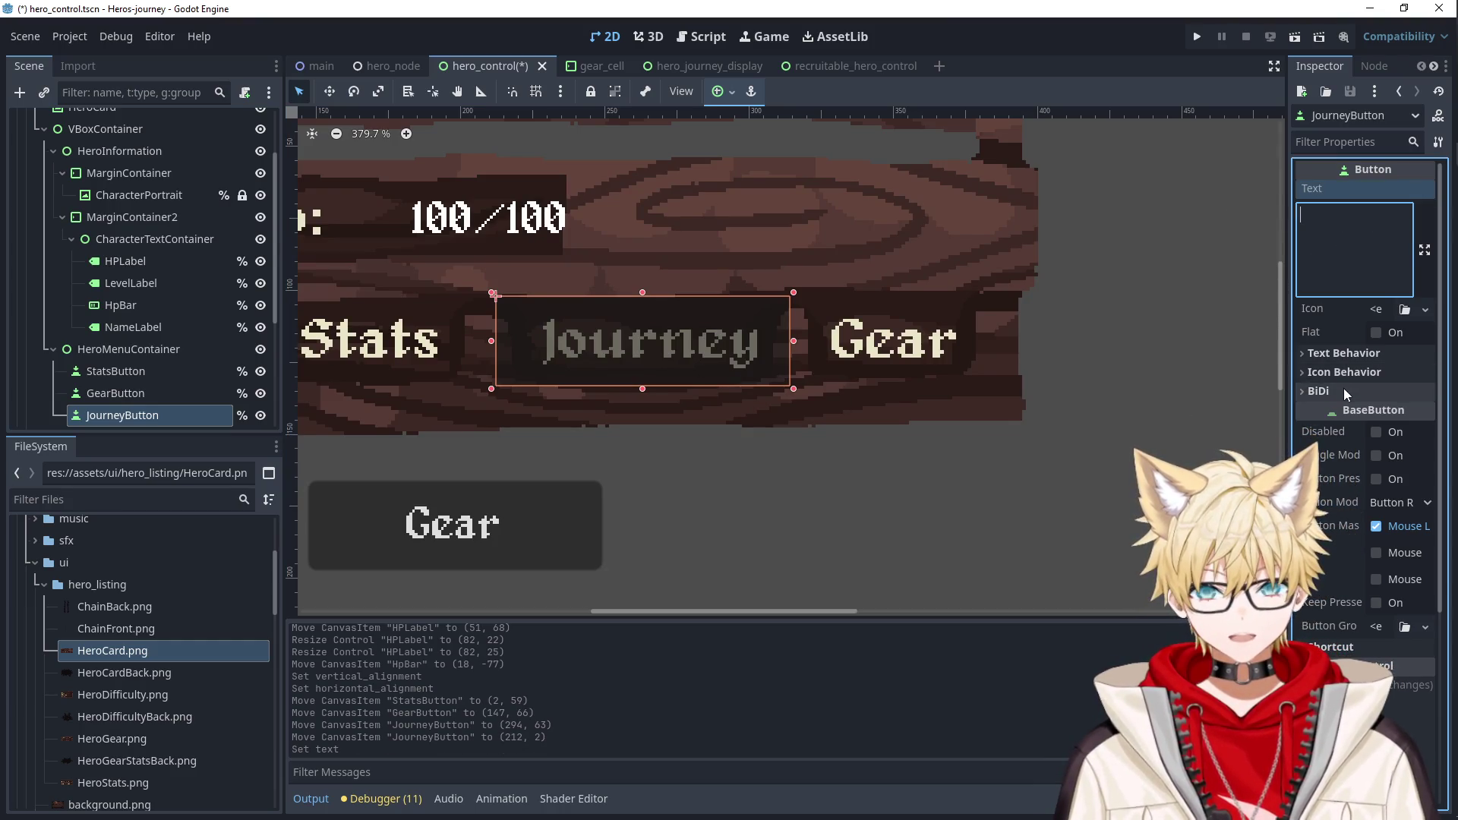
left_click(1350, 142)
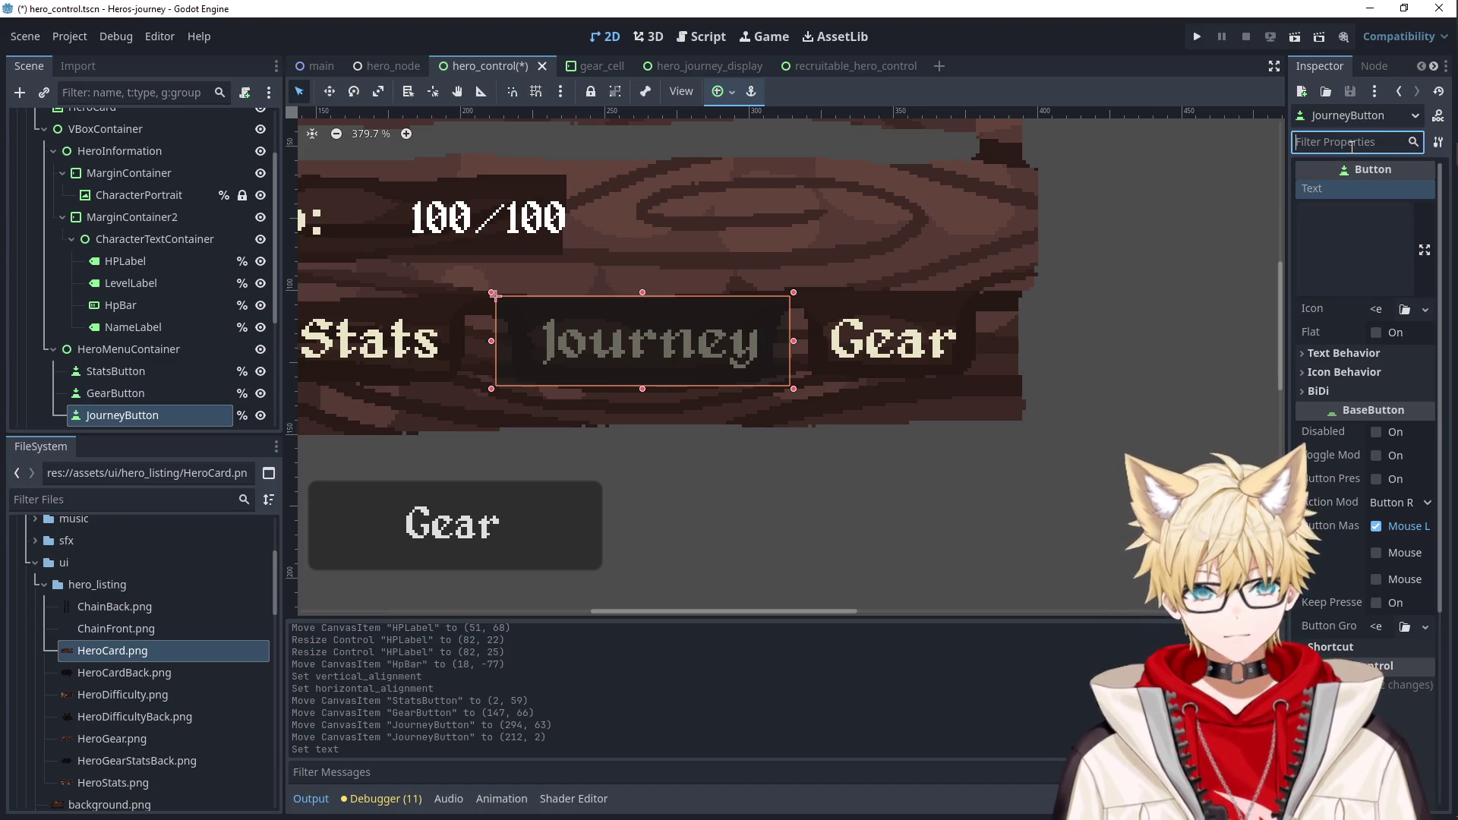
Filter the Inspector by 'theme' and expose the Journey button's Theme Overrides > Styles.
type("theme")
left_click(1356, 246)
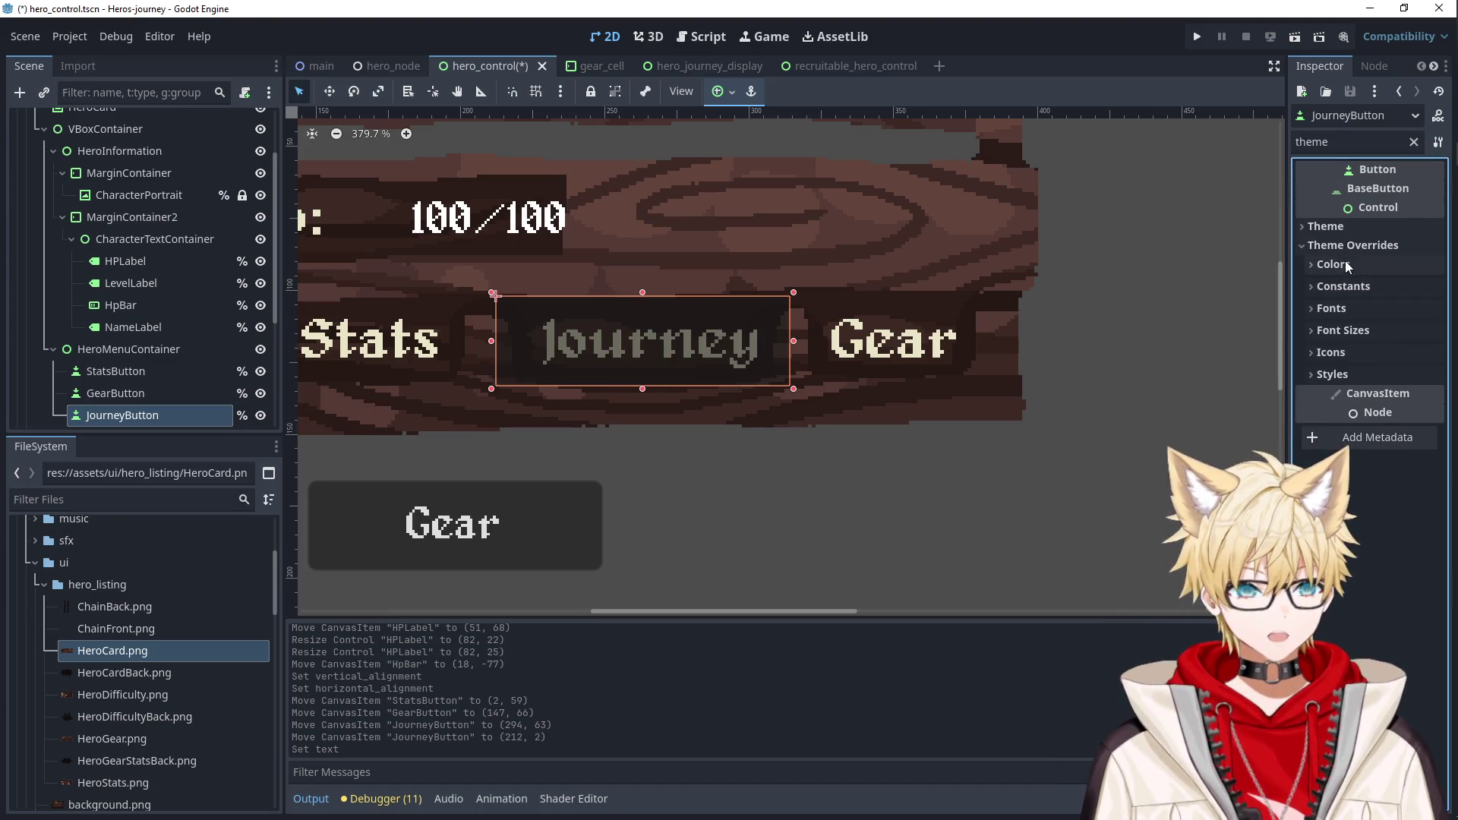
left_click(1328, 224)
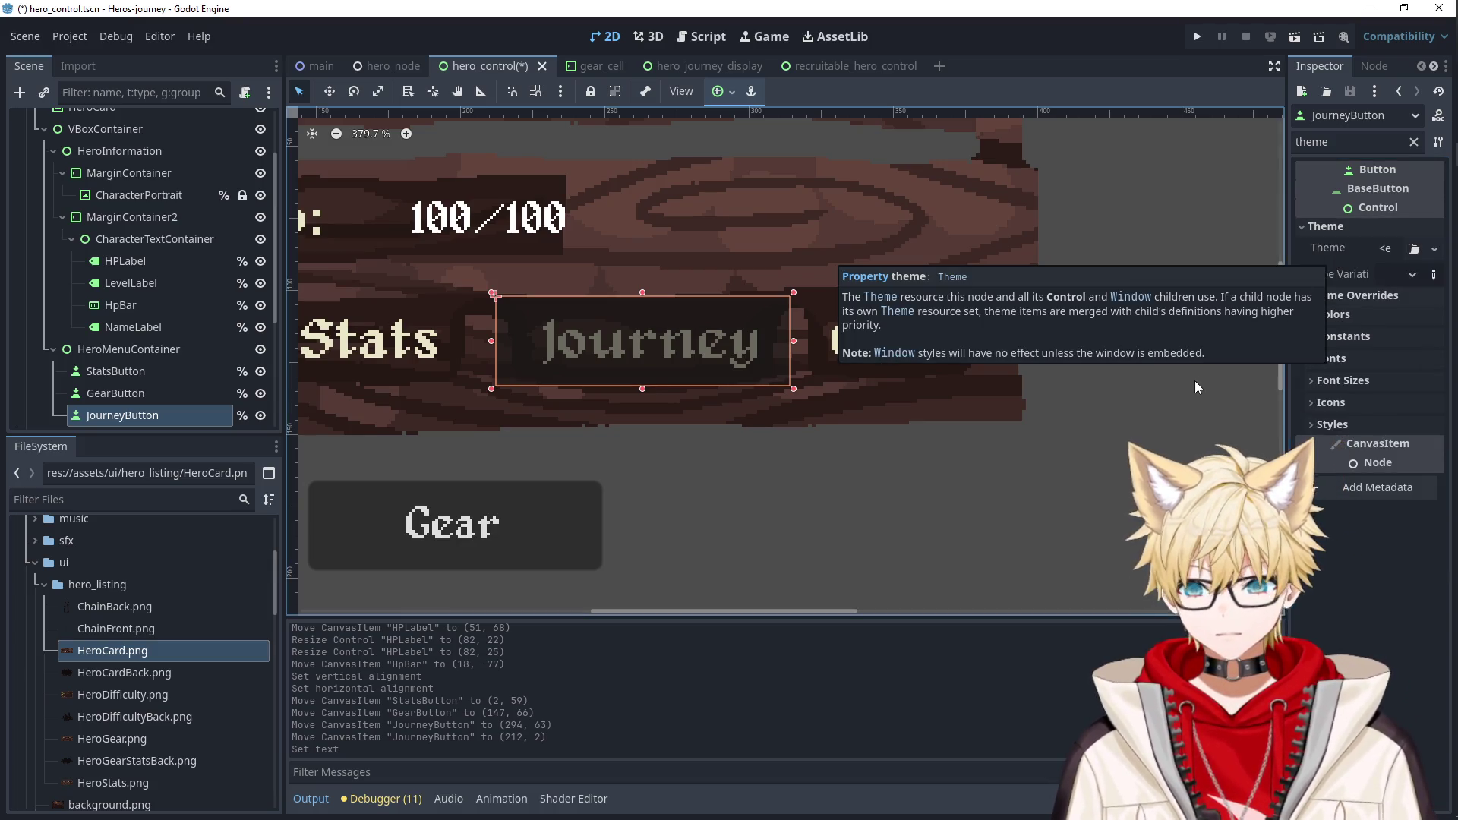
left_click(1413, 249)
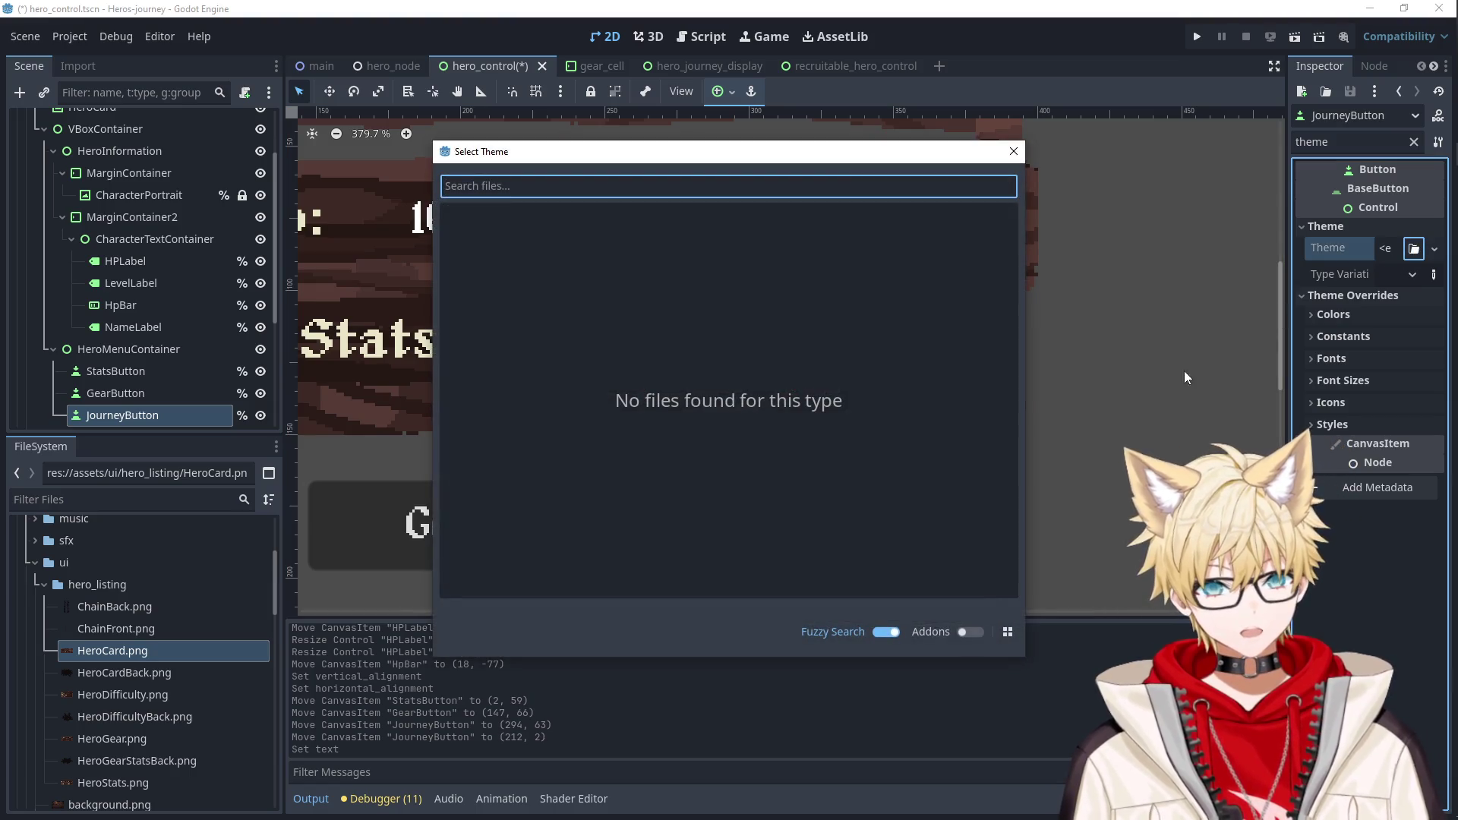
left_click(1013, 151)
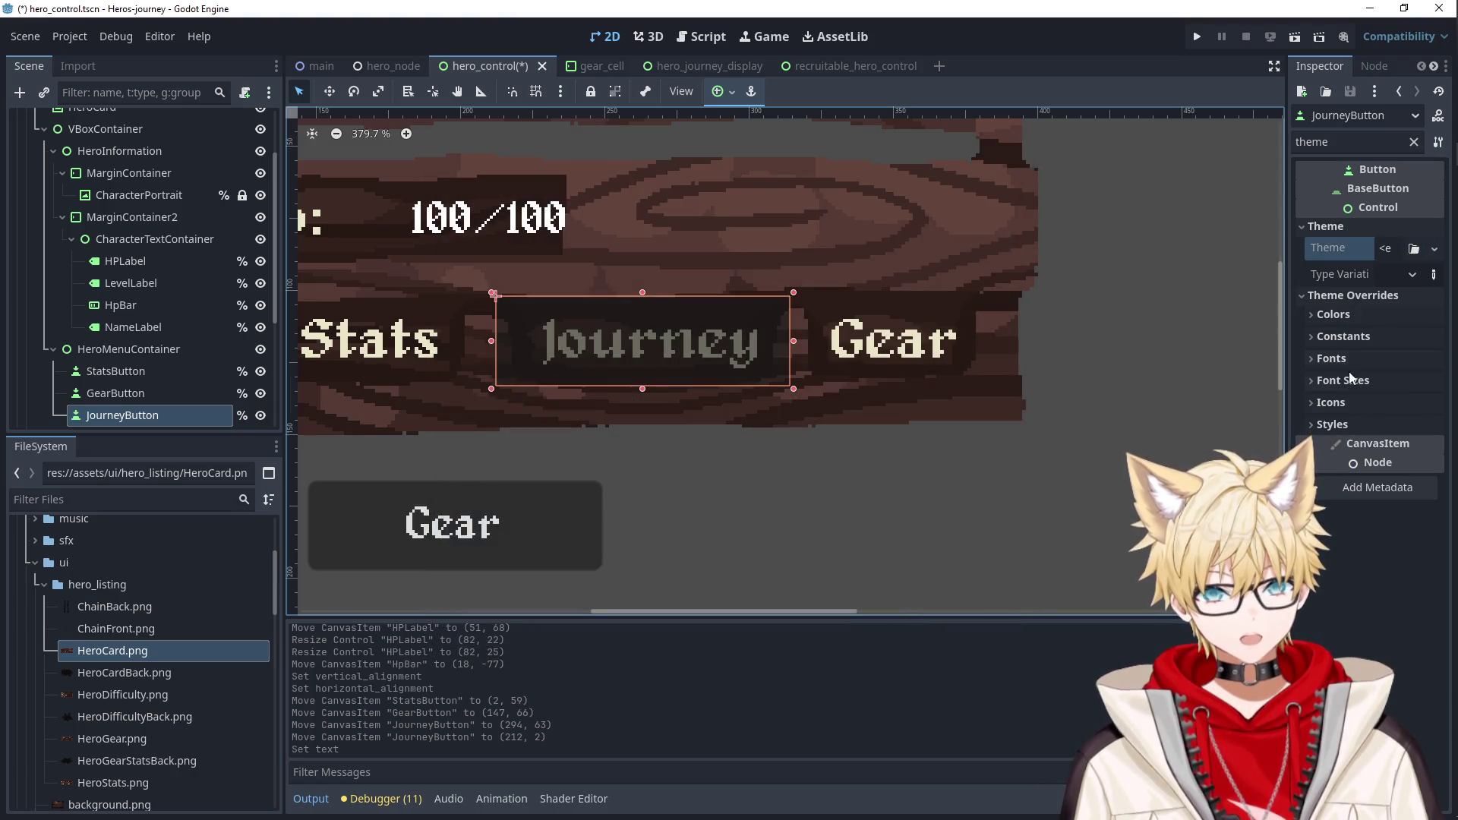
left_click(1333, 424)
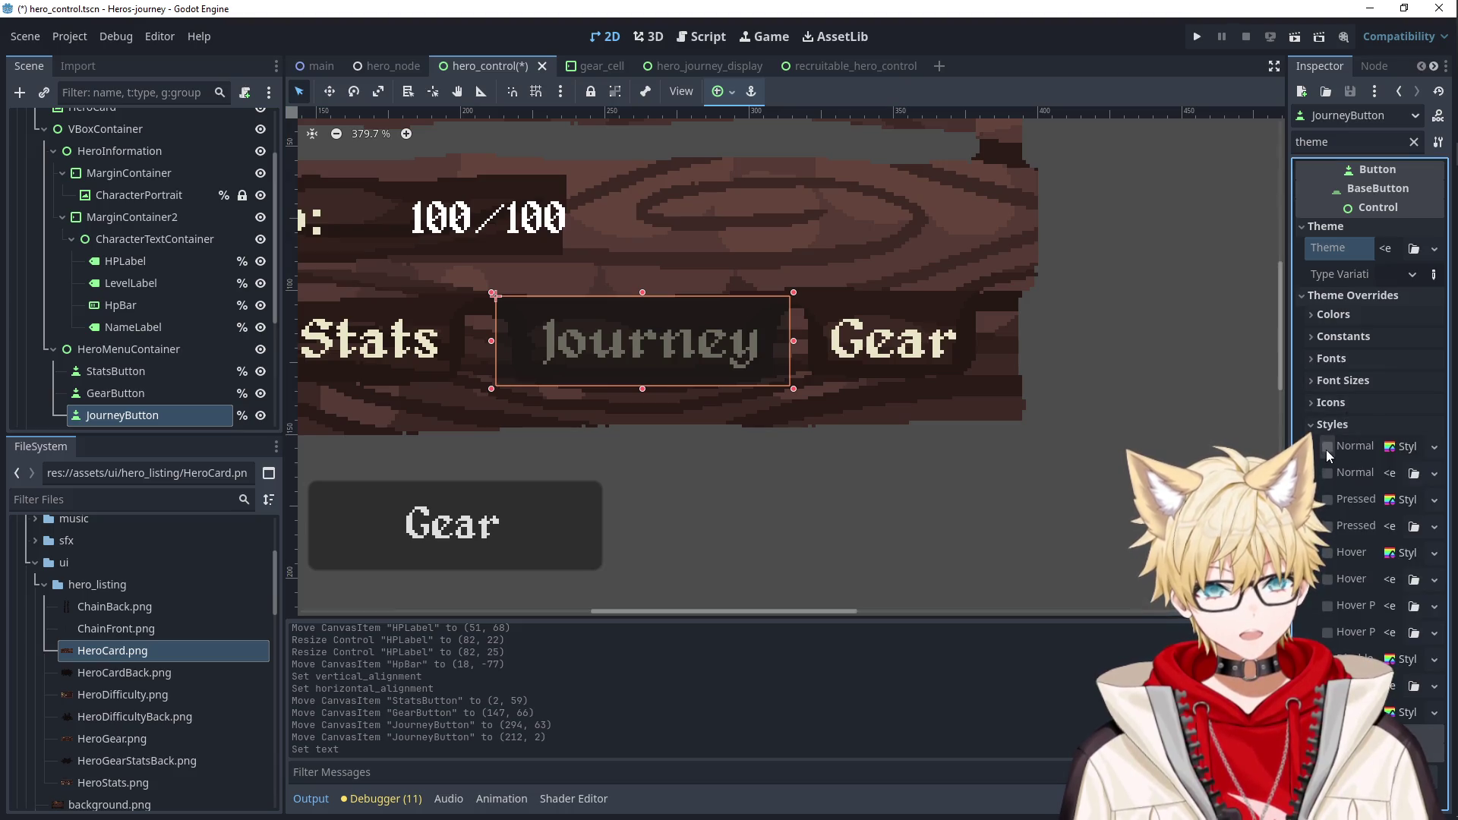
left_click(1400, 448)
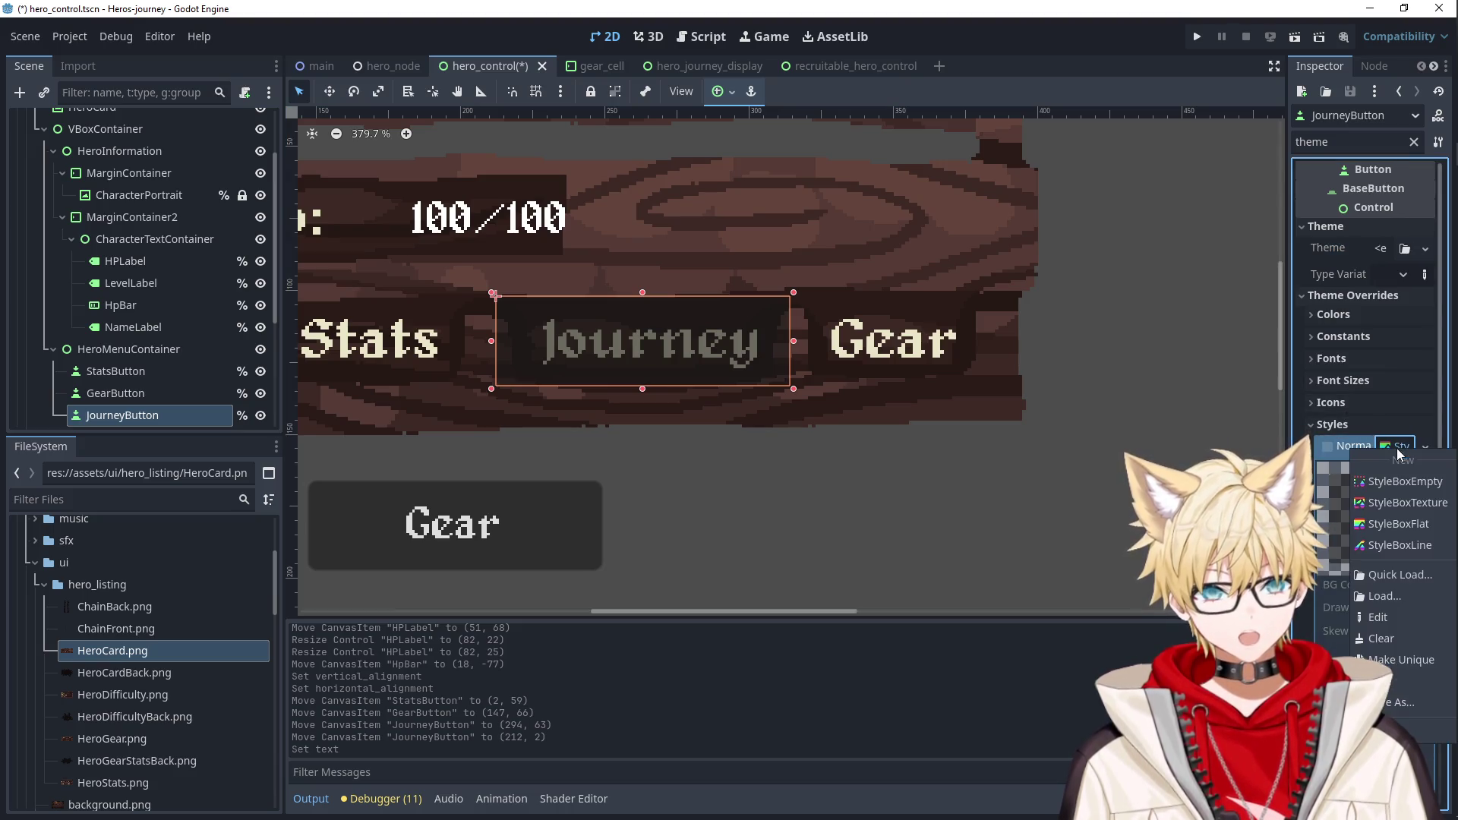
left_click(1397, 524)
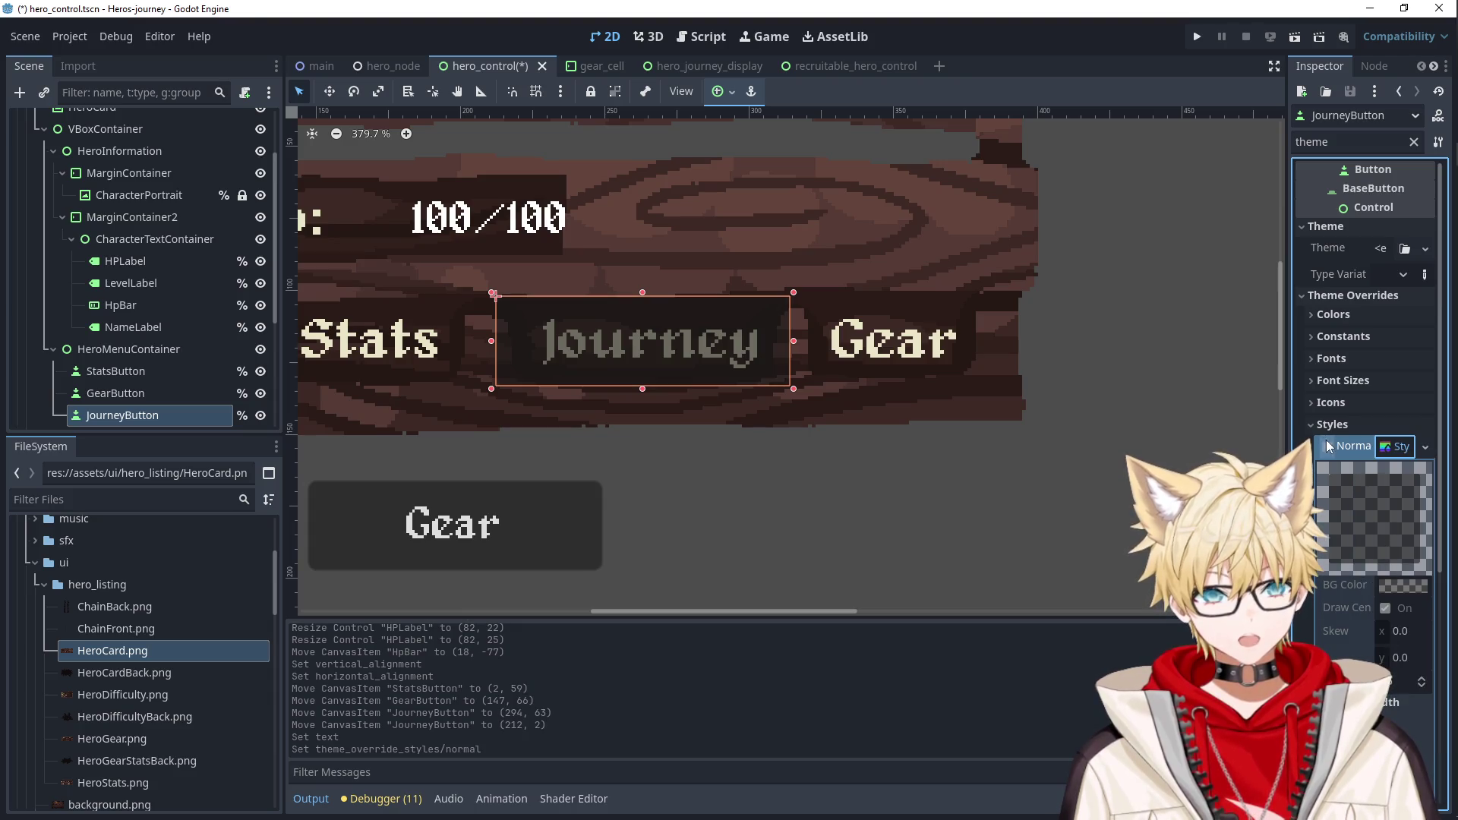
left_click(1331, 425)
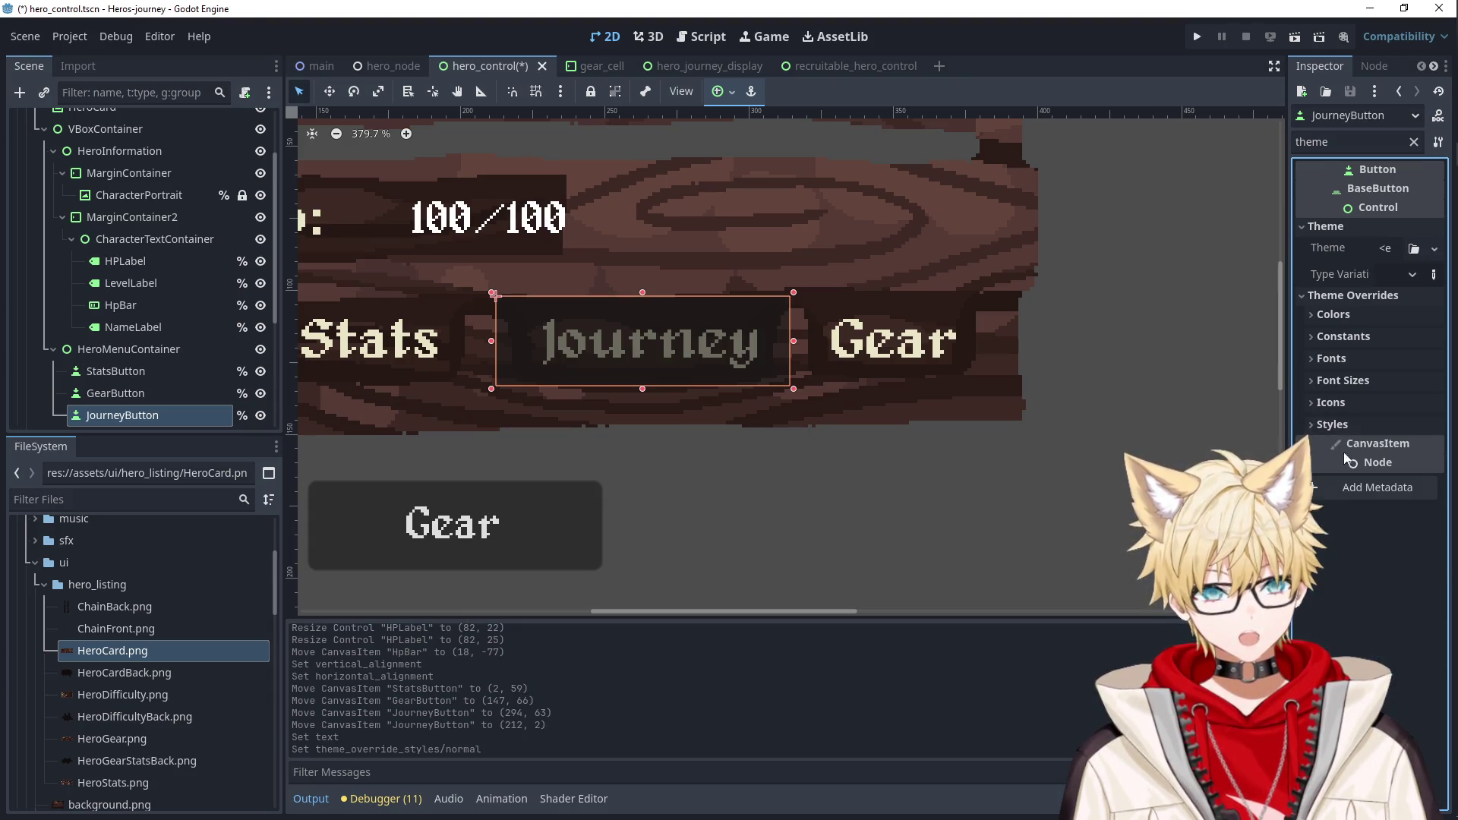
left_click(1321, 424)
left_click(1328, 448)
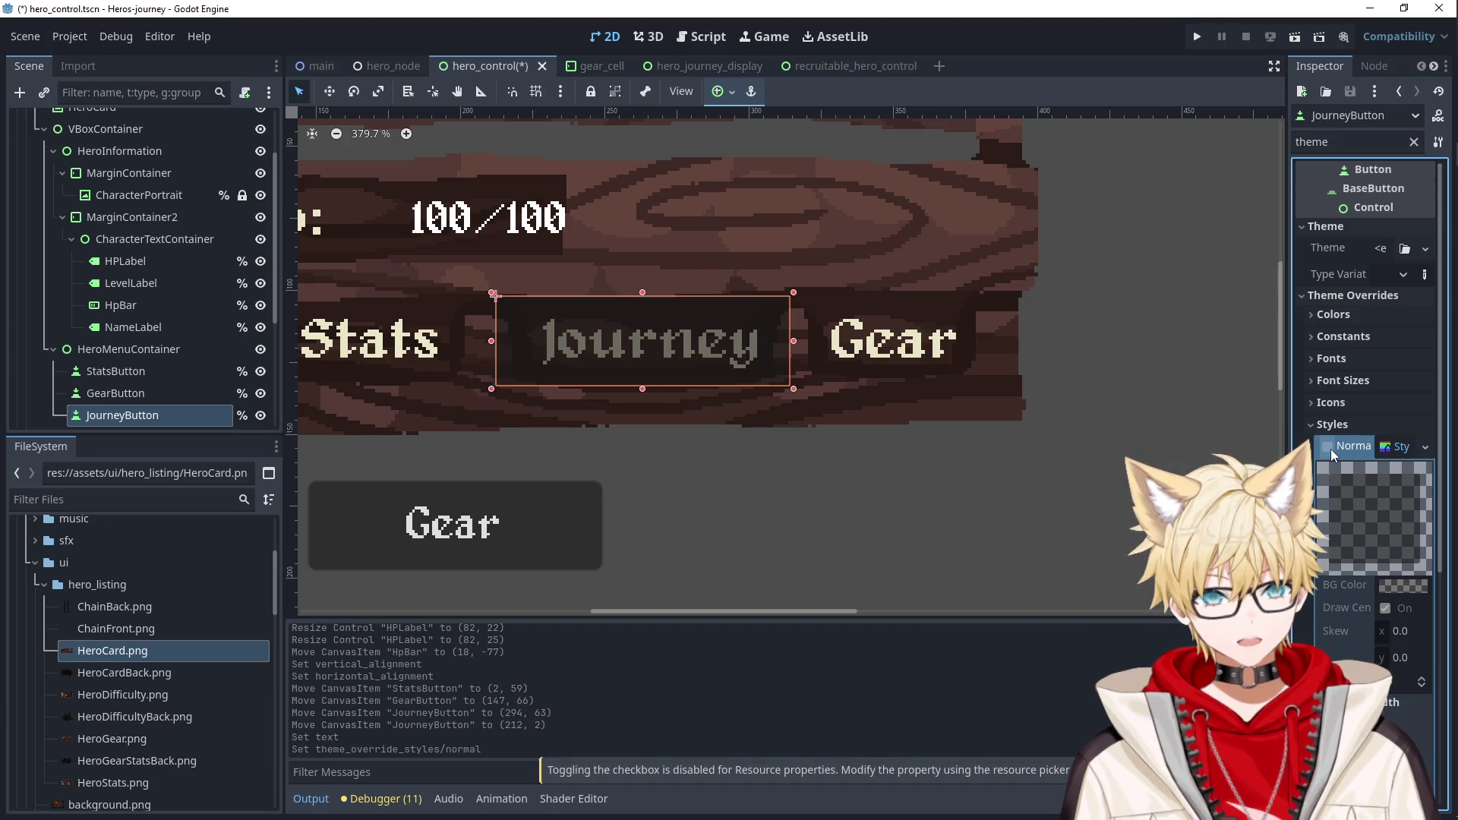
left_click(1400, 446)
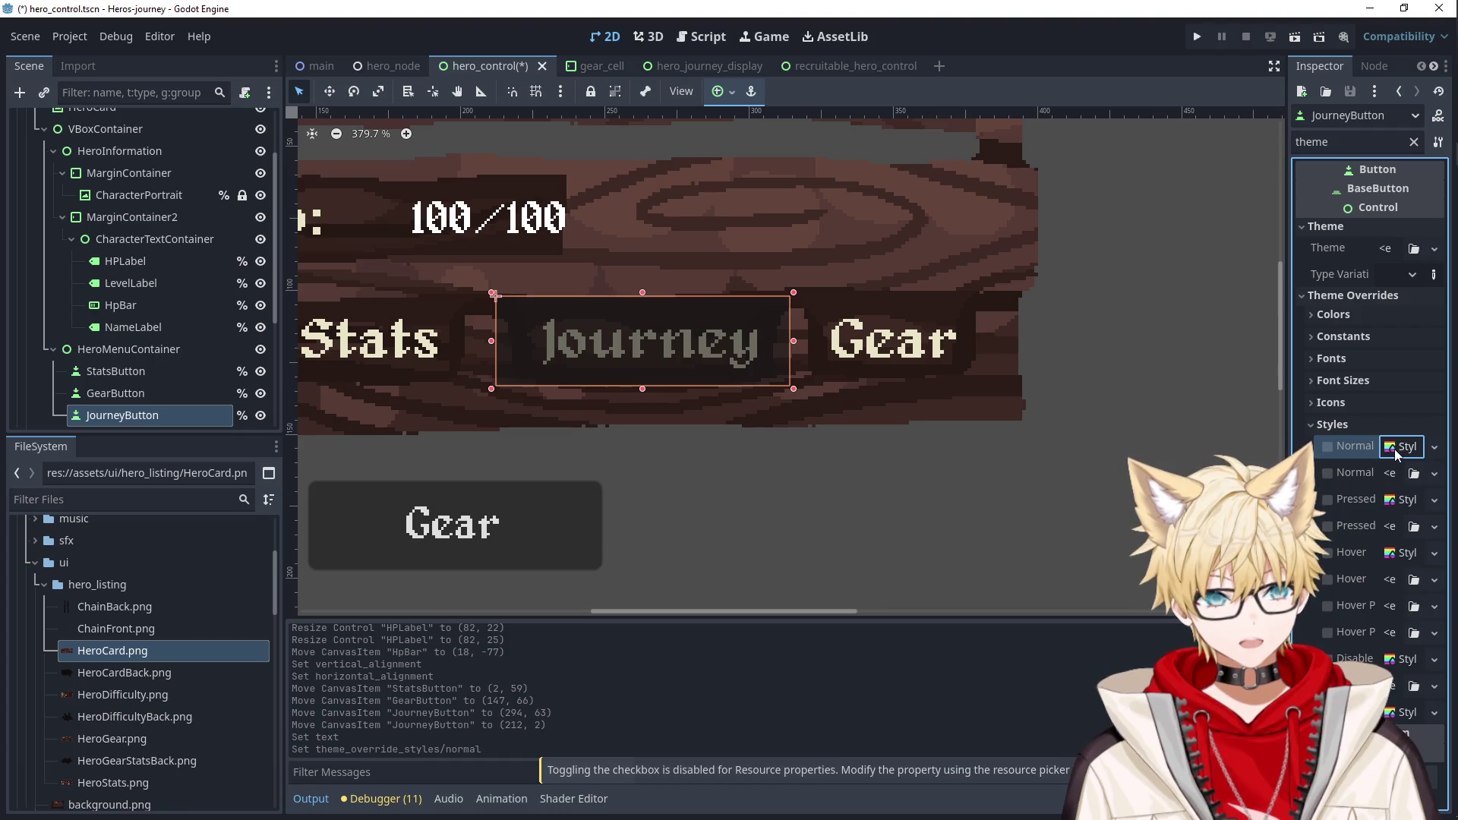
Assign a new StyleBoxEmpty to the Normal, Pressed, Hover, Disabled and Focus styles.
left_click(1396, 454)
left_click(1389, 471)
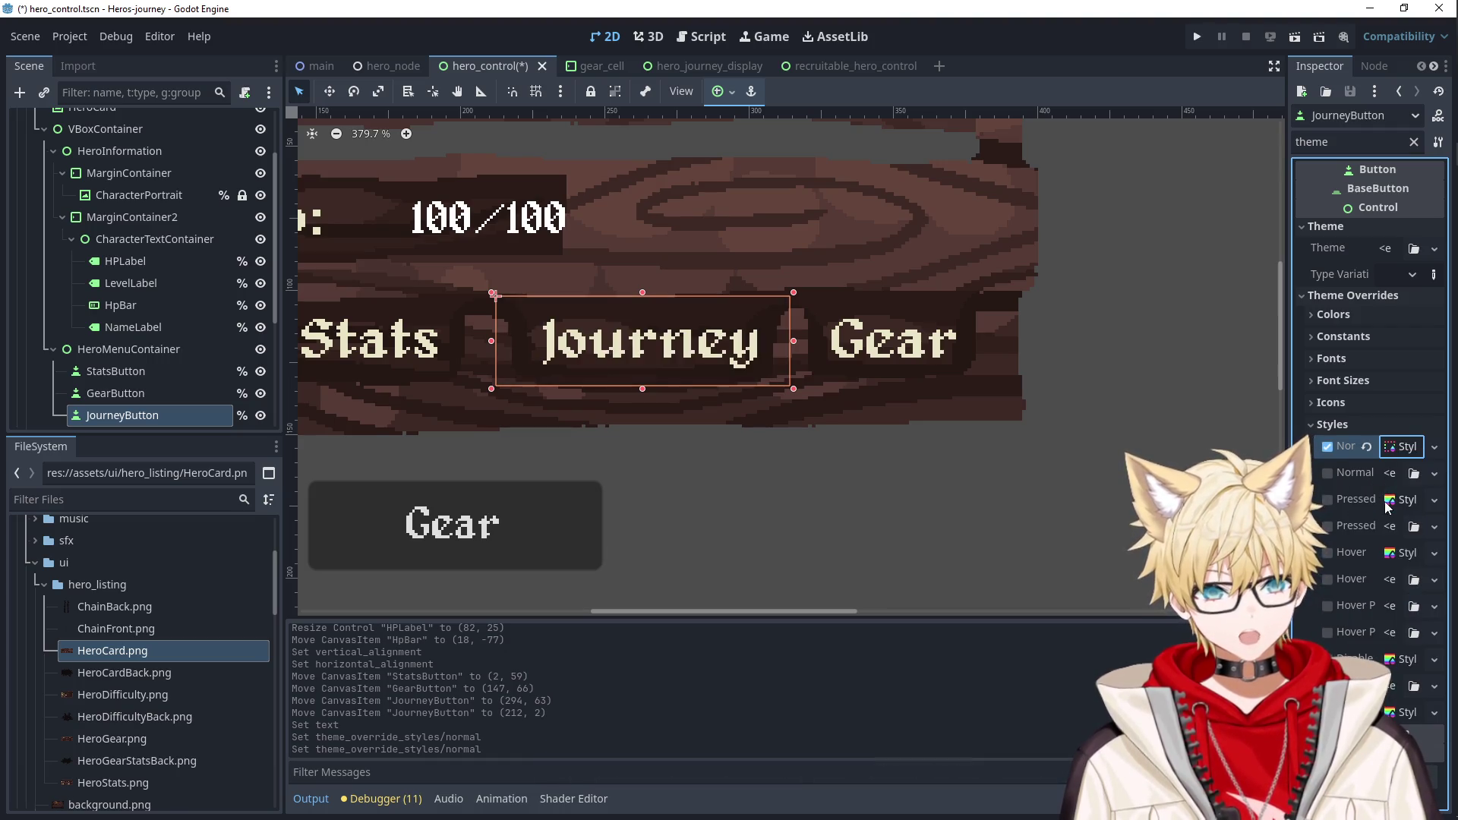
left_click(1386, 507)
left_click(1394, 531)
left_click(1397, 560)
left_click(1401, 559)
left_click(1397, 554)
left_click(1395, 565)
left_click(1397, 524)
left_click(1401, 558)
Recheck the Journey button on the card, then select the lower Gear button.
left_click(1100, 501)
left_click(752, 356)
scroll(702, 445, "down", 5)
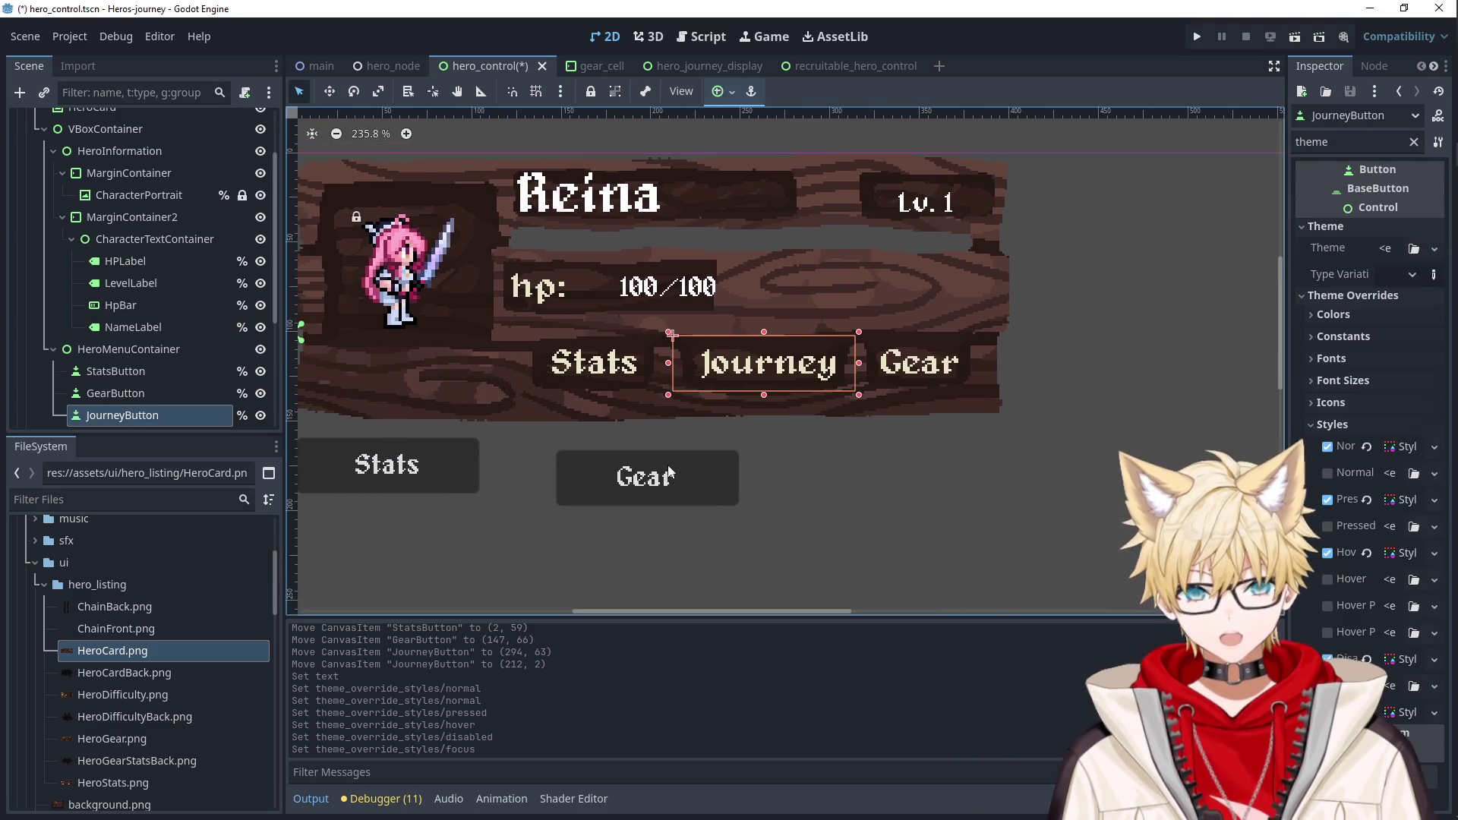
left_click(670, 472)
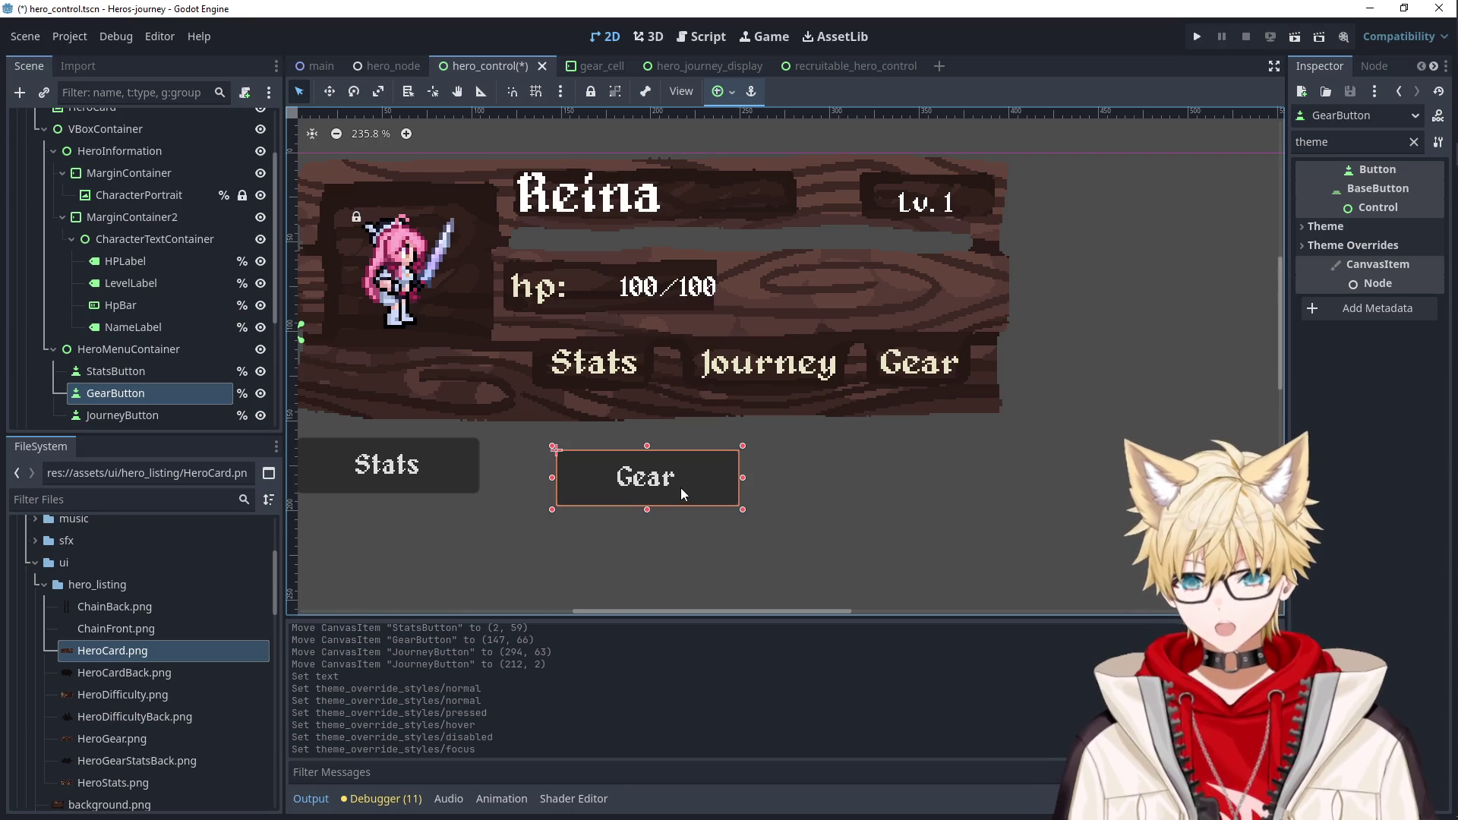
Nudge the HP value label left and resize it to 77×25.
left_click(719, 285)
key("Left")
key("Left")
key("Left")
key("Left")
key("Left")
key("Left")
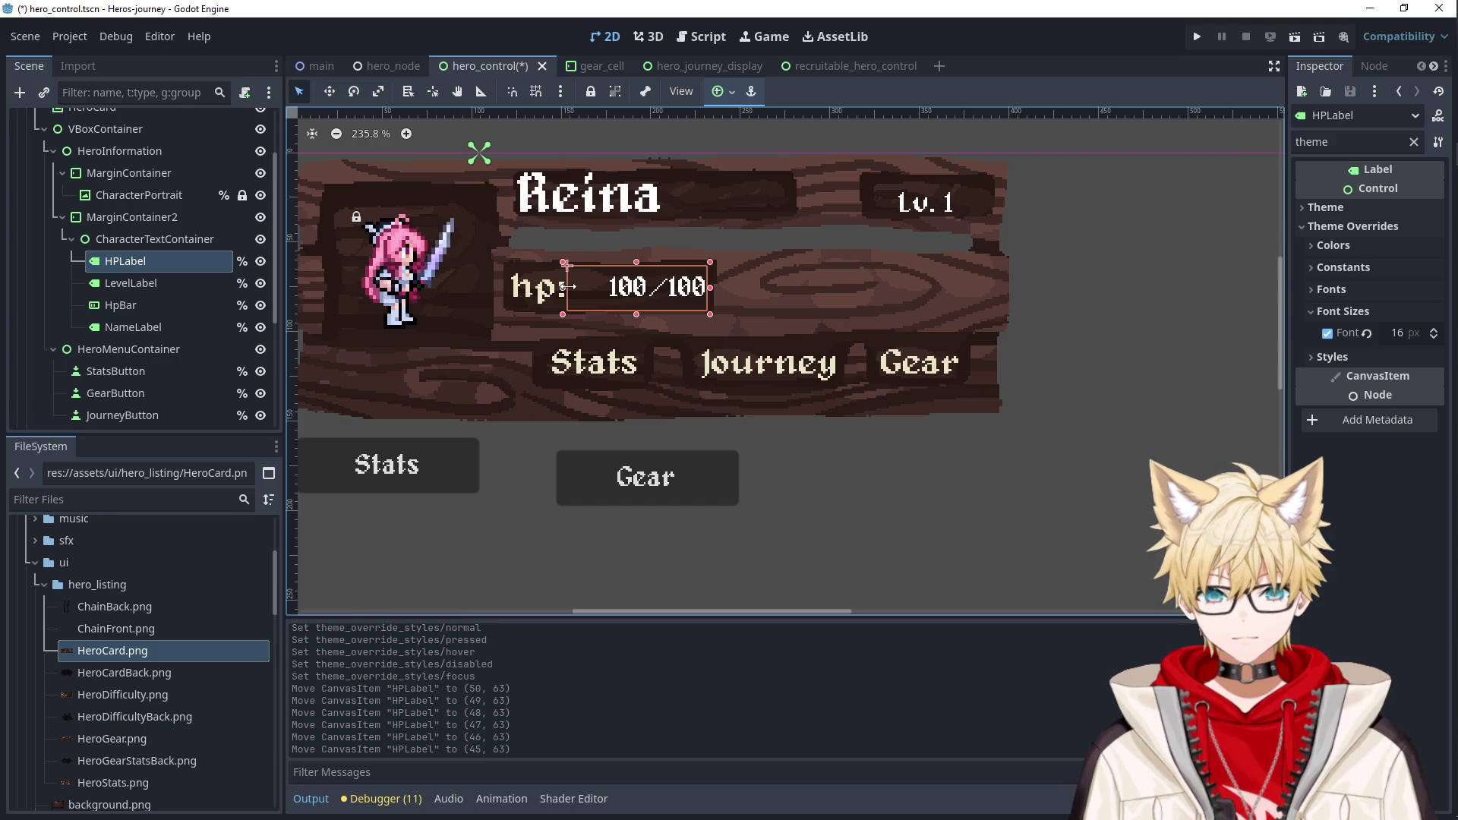
left_click_drag(568, 287, 567, 286)
left_click(894, 495)
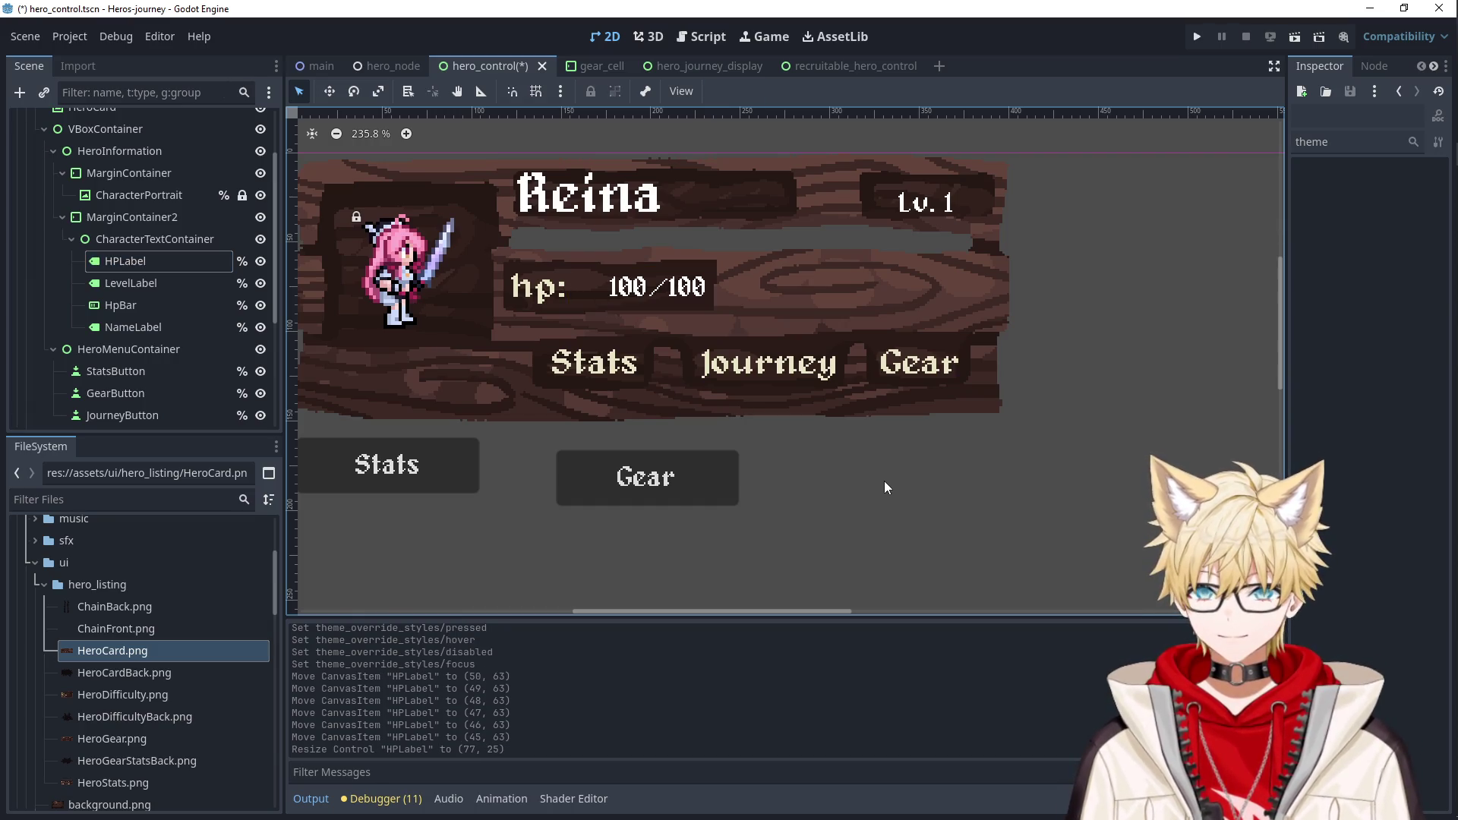
Move the Gear button onto the card's Gear slot and narrow it from both sides.
left_click(668, 457)
left_click_drag(690, 459, 941, 355)
scroll(960, 354, "up", 4)
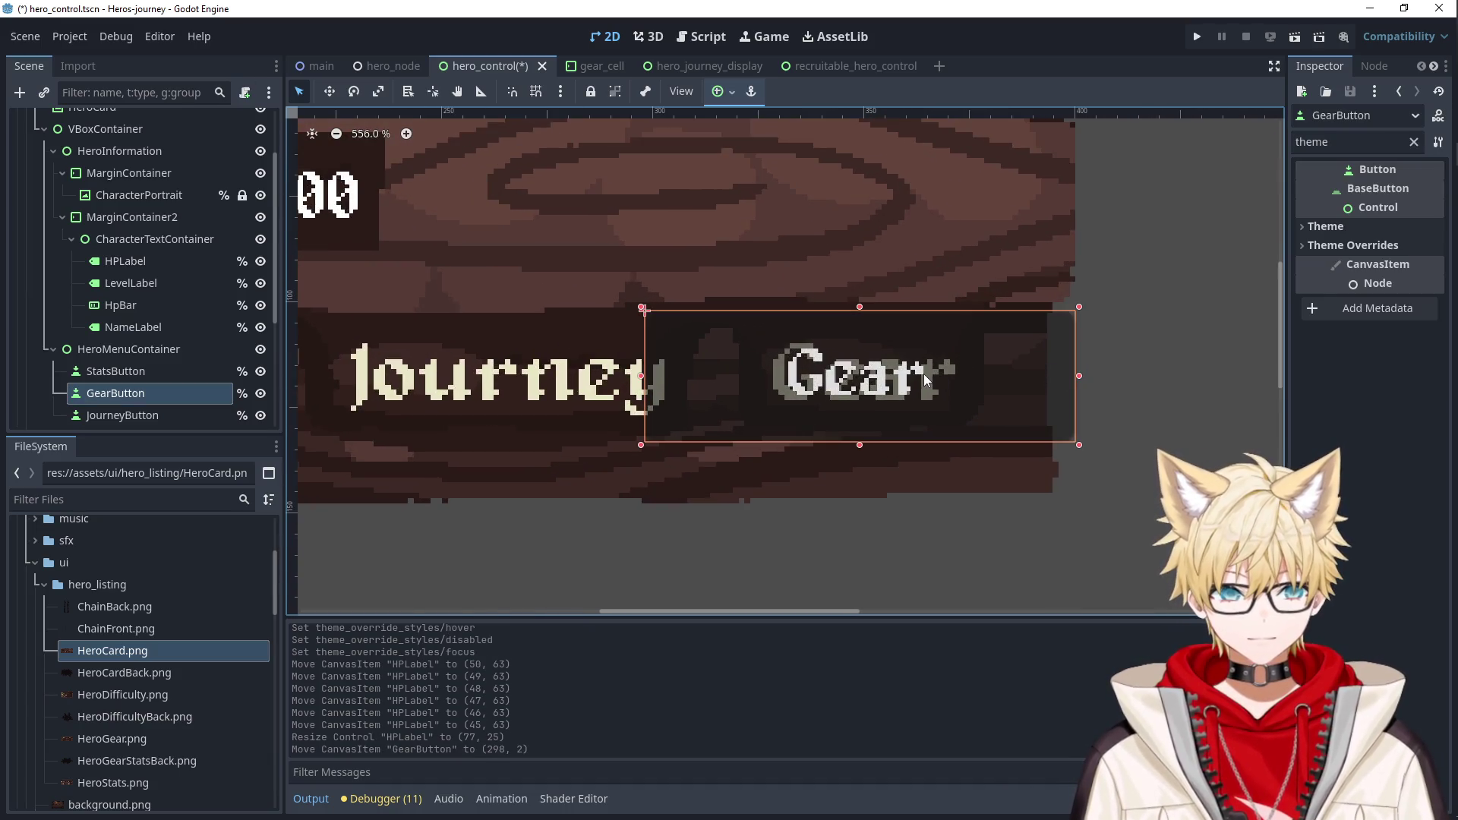
left_click_drag(1079, 375, 982, 371)
left_click_drag(642, 376, 733, 376)
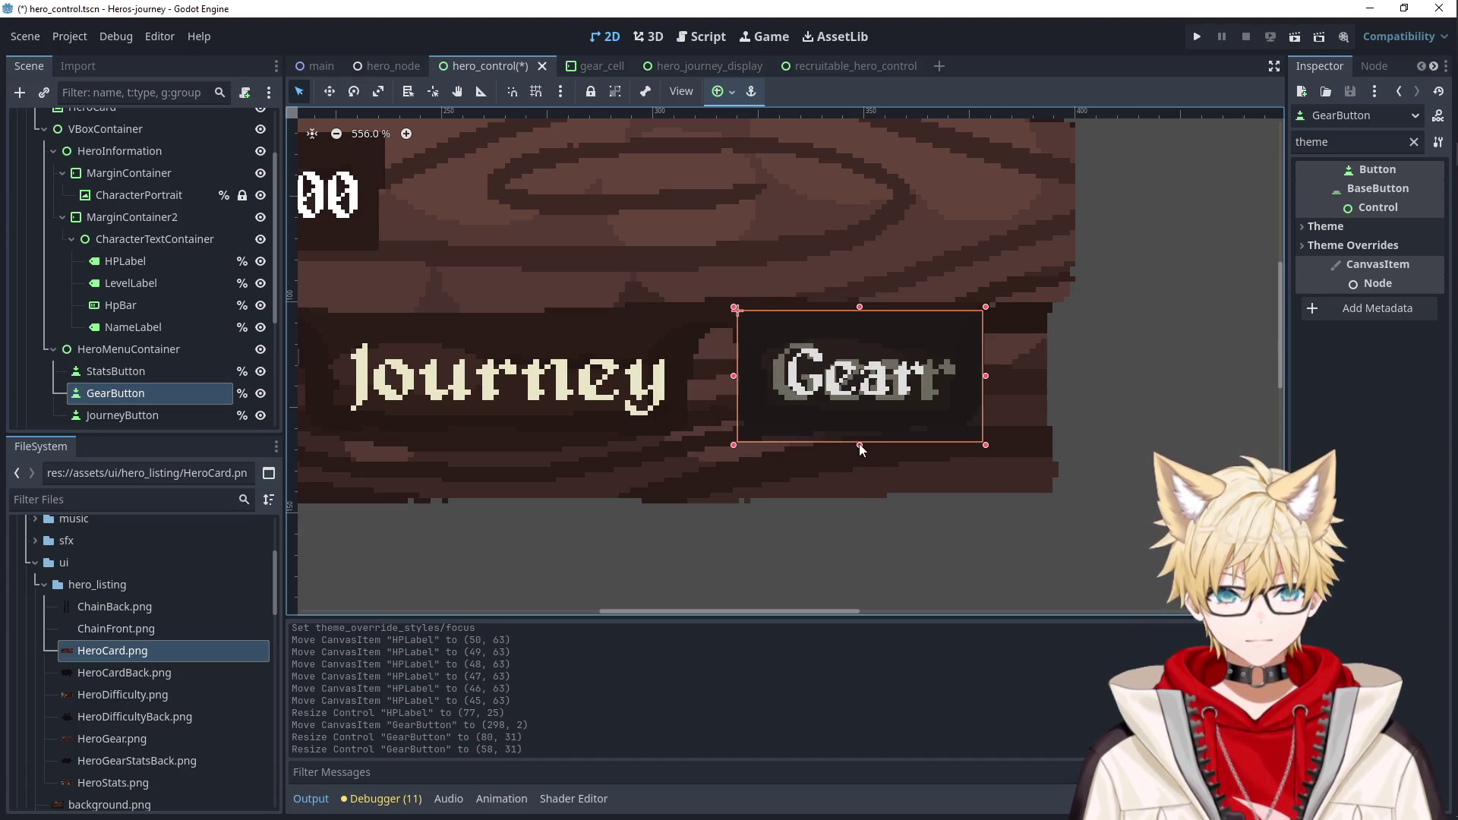
Clear the Gear button's Text so the duplicate 'Gear' label disappears.
left_click(1328, 227)
left_click(1413, 143)
left_click(1359, 228)
key("ctrl+a")
key("BackSpace")
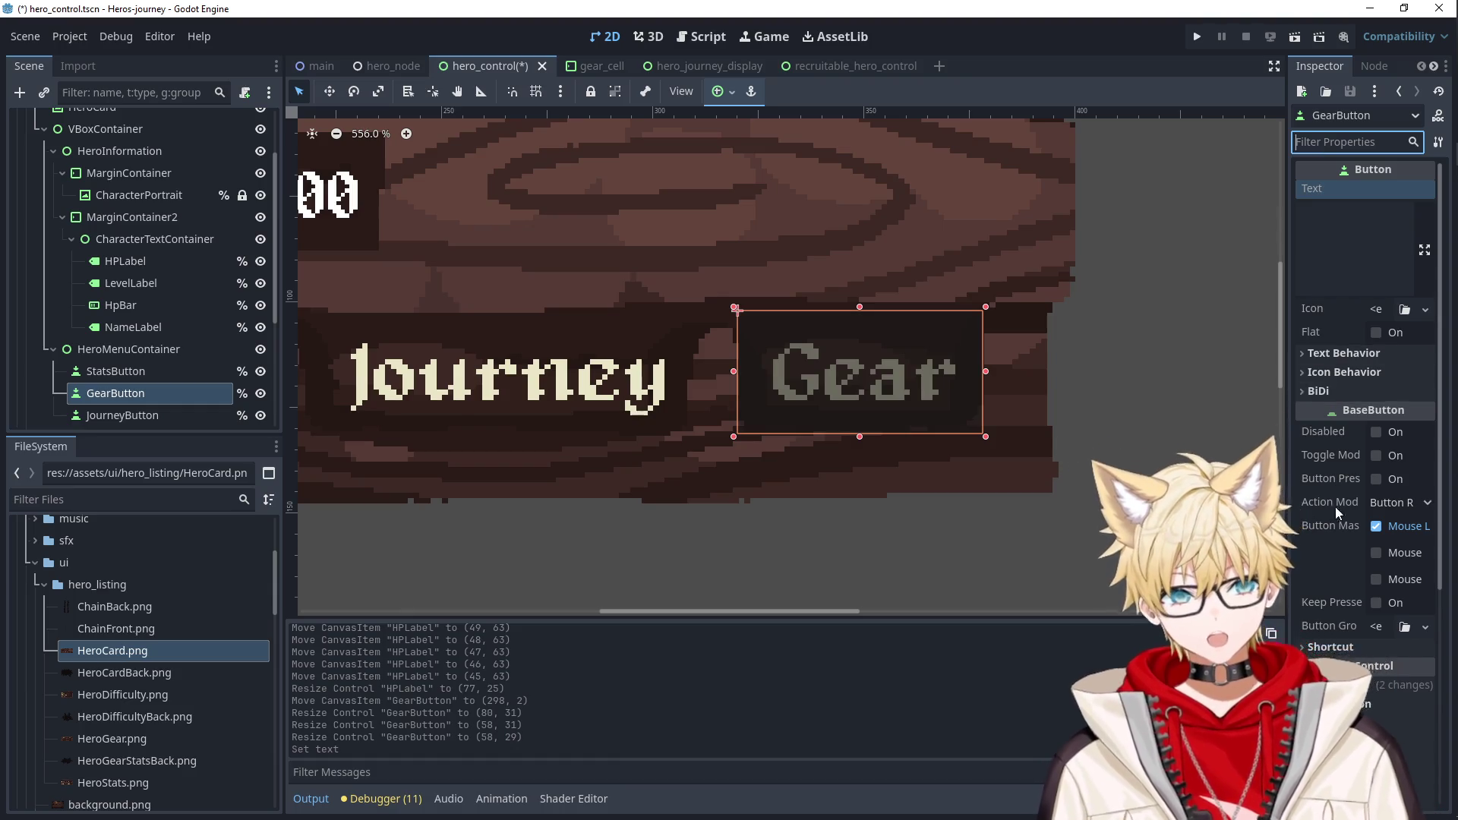
scroll(1337, 507, "down", 5)
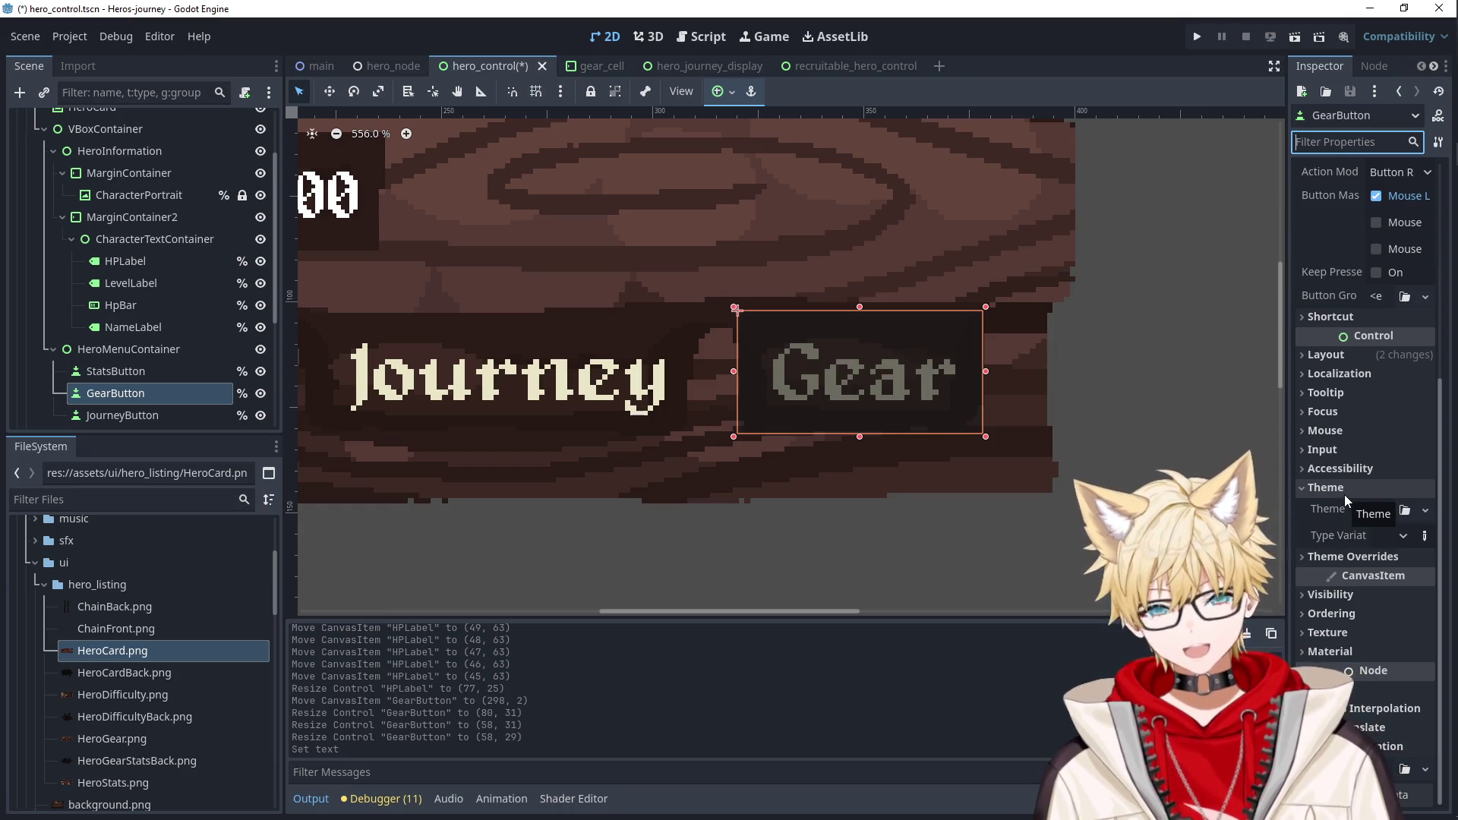
Give the Gear button empty Normal, Pressed, Hover, Disabled and Focus styles.
left_click(1352, 557)
scroll(1394, 458, "down", 6)
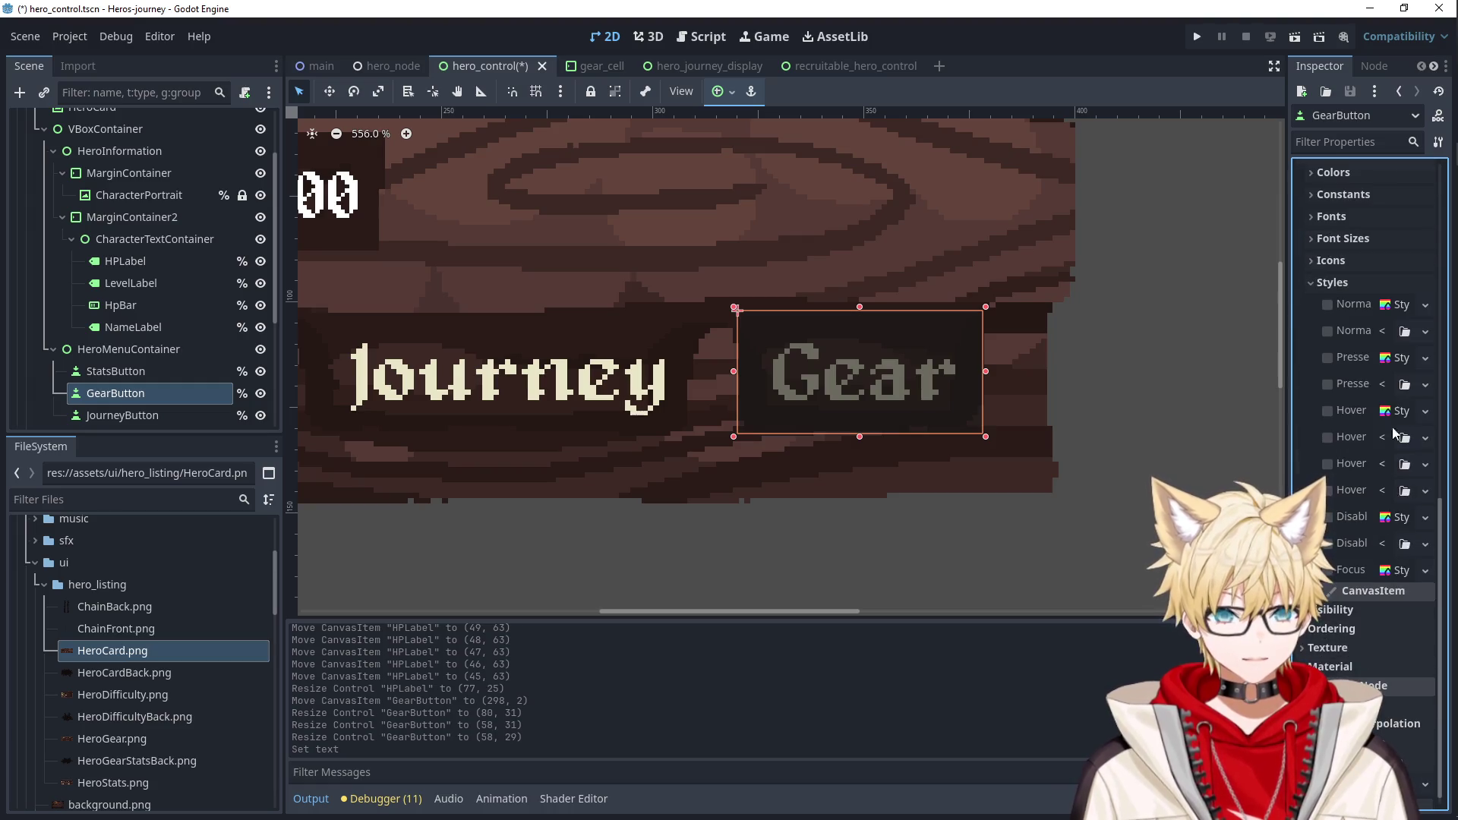
left_click(1401, 304)
left_click(1425, 304)
left_click(1394, 369)
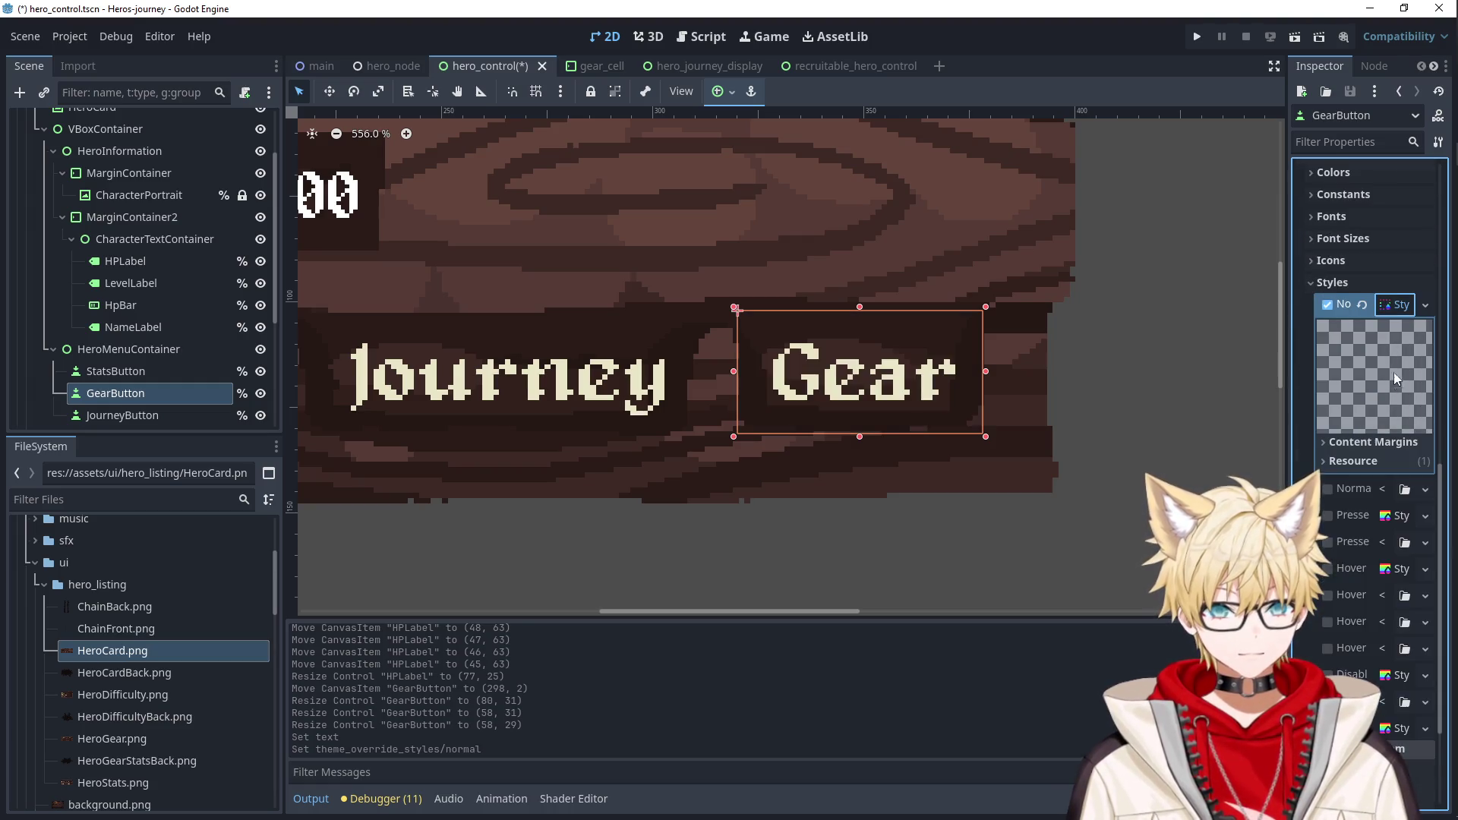
left_click(1400, 517)
left_click(1403, 606)
left_click(1399, 568)
left_click(1403, 659)
left_click(1397, 675)
left_click(1376, 571)
left_click(1397, 728)
left_click(1376, 571)
Move the Stats button into the card's menu row and size it to 66×29 at (117, 3).
scroll(631, 509, "down", 5)
left_click(637, 483)
scroll(965, 391, "up", 1)
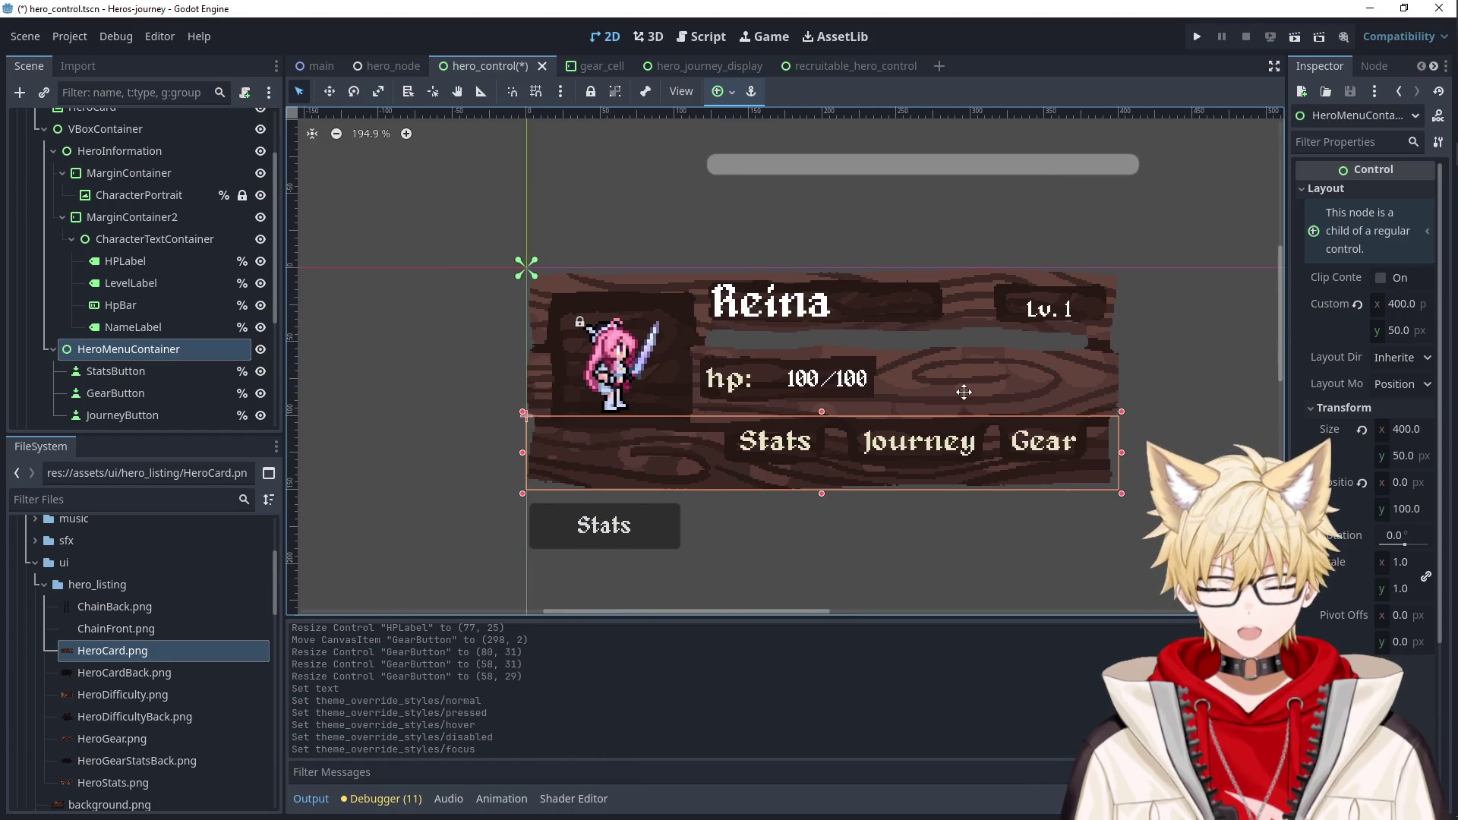
left_click(633, 531)
left_click_drag(634, 531, 799, 439)
scroll(797, 450, "up", 6)
left_click_drag(1000, 434, 900, 429)
left_click_drag(421, 427, 516, 427)
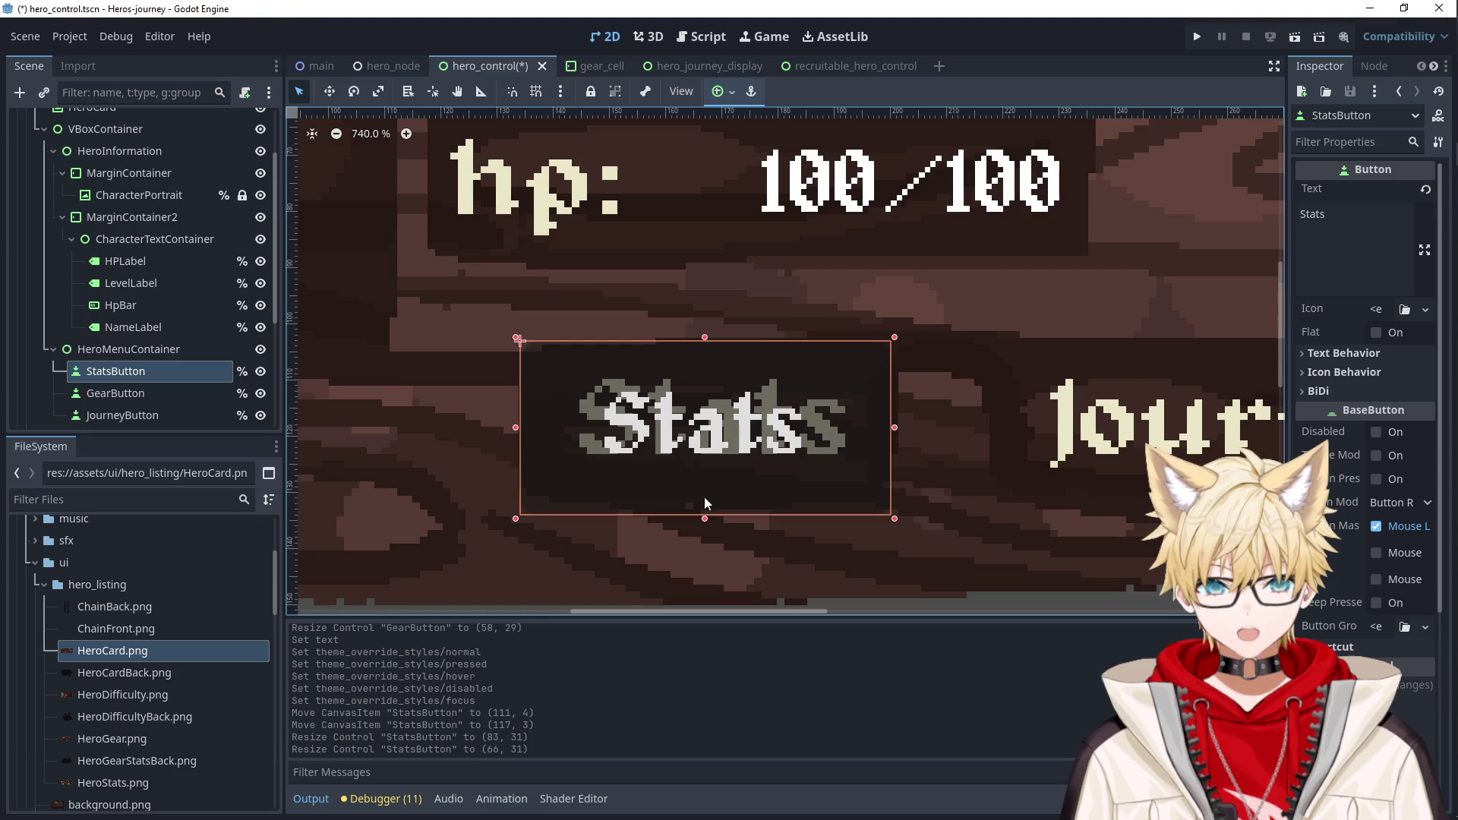
left_click_drag(706, 500, 705, 493)
Pan the canvas toward the card and reselect the Stats button.
left_click(864, 551)
scroll(863, 544, "down", 5)
left_click(965, 594)
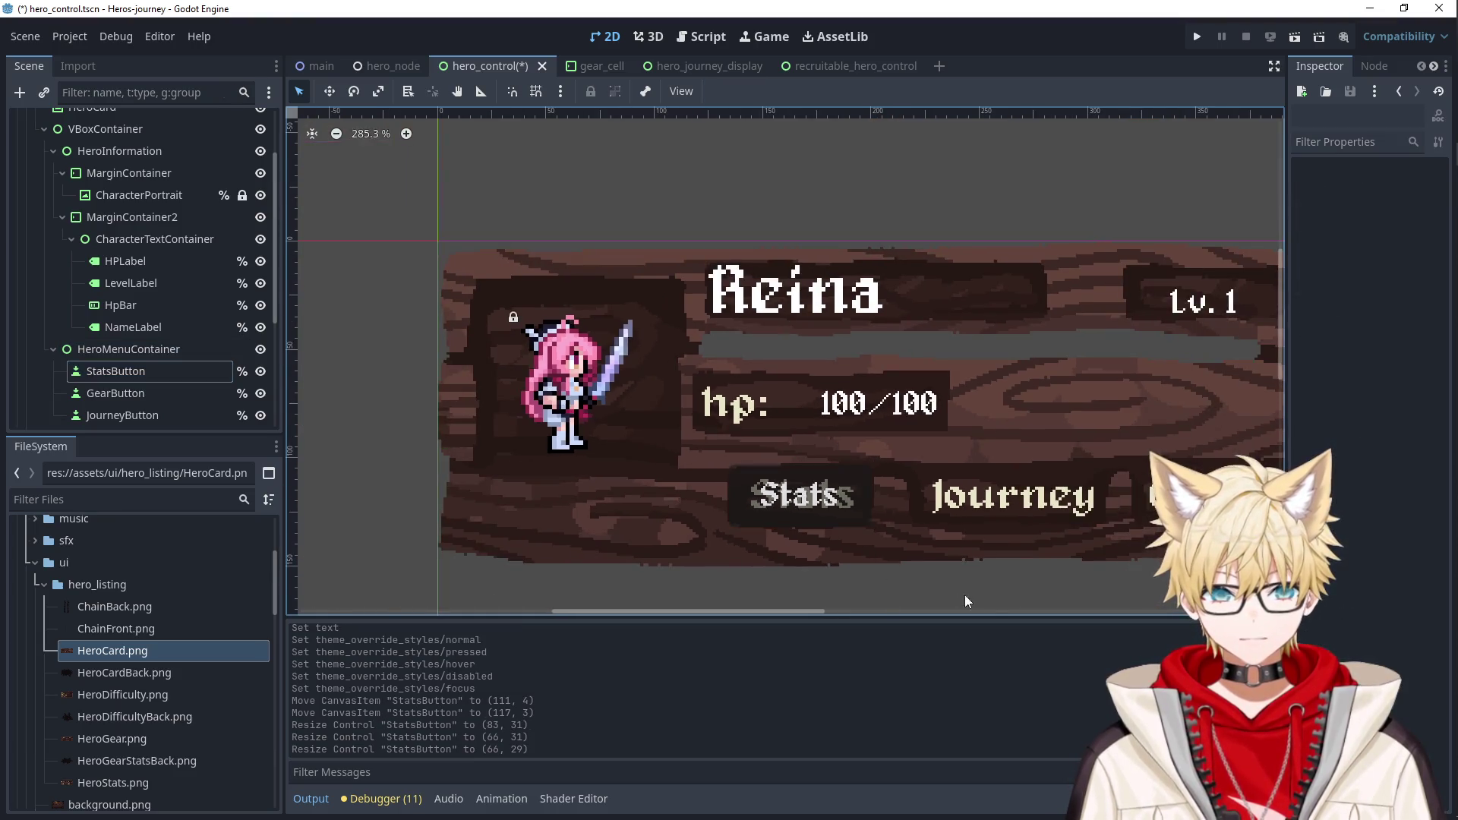
left_click_drag(964, 595, 868, 511)
left_click(673, 410)
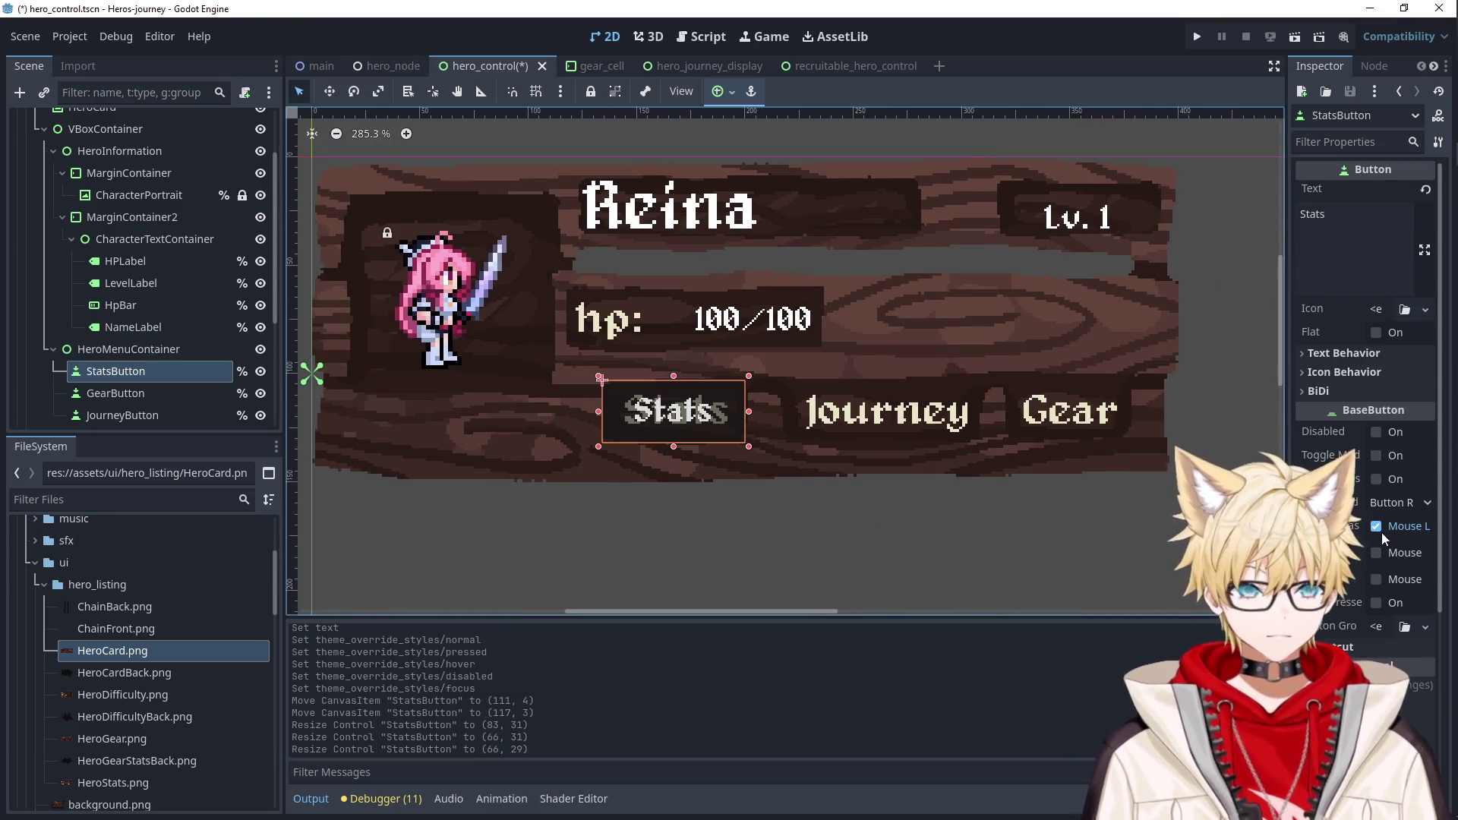
Filter the Inspector by 'focus' and give StatsButton an empty Focus style.
left_click(1328, 142)
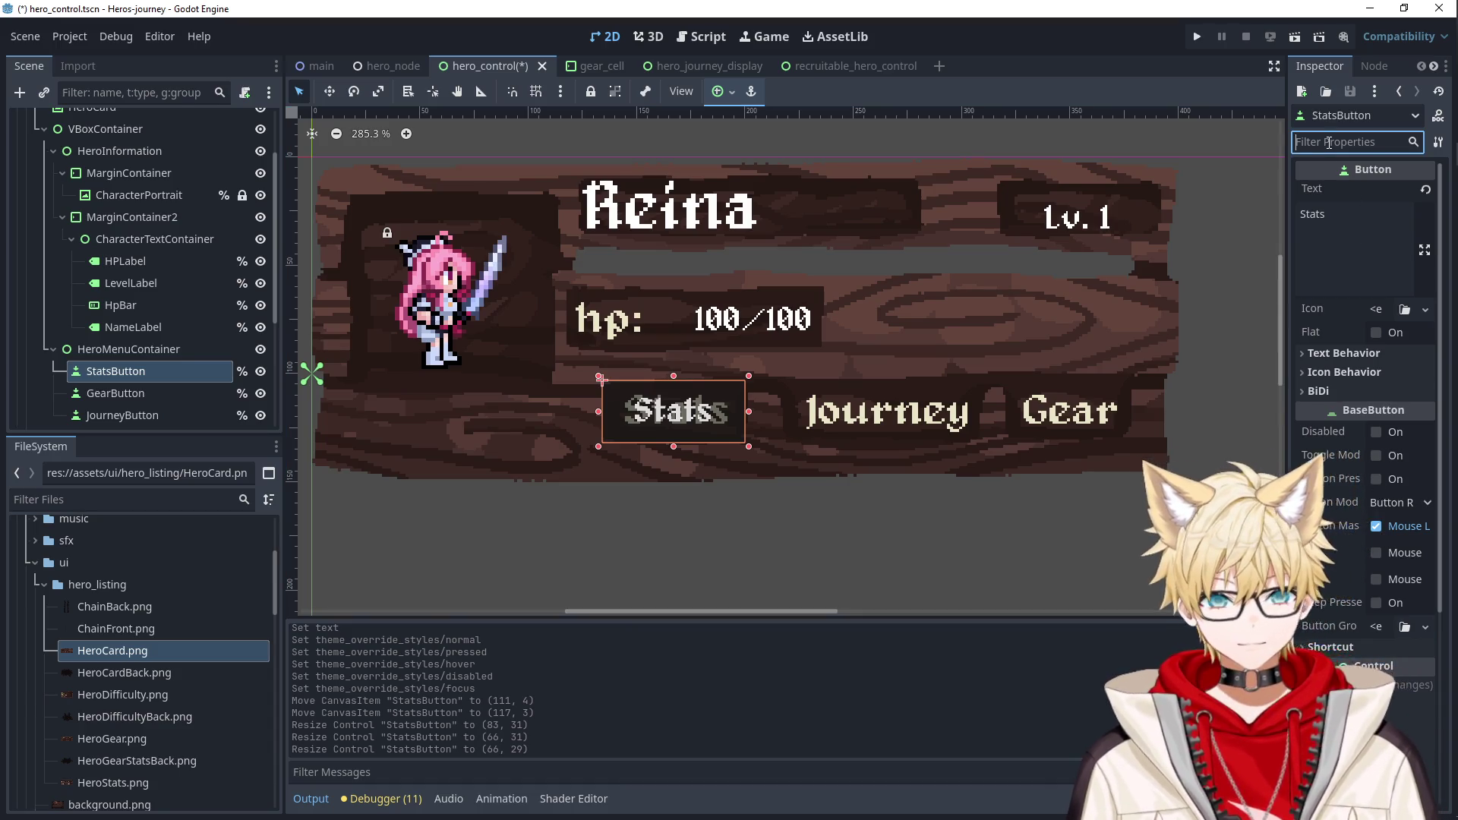
type("focus")
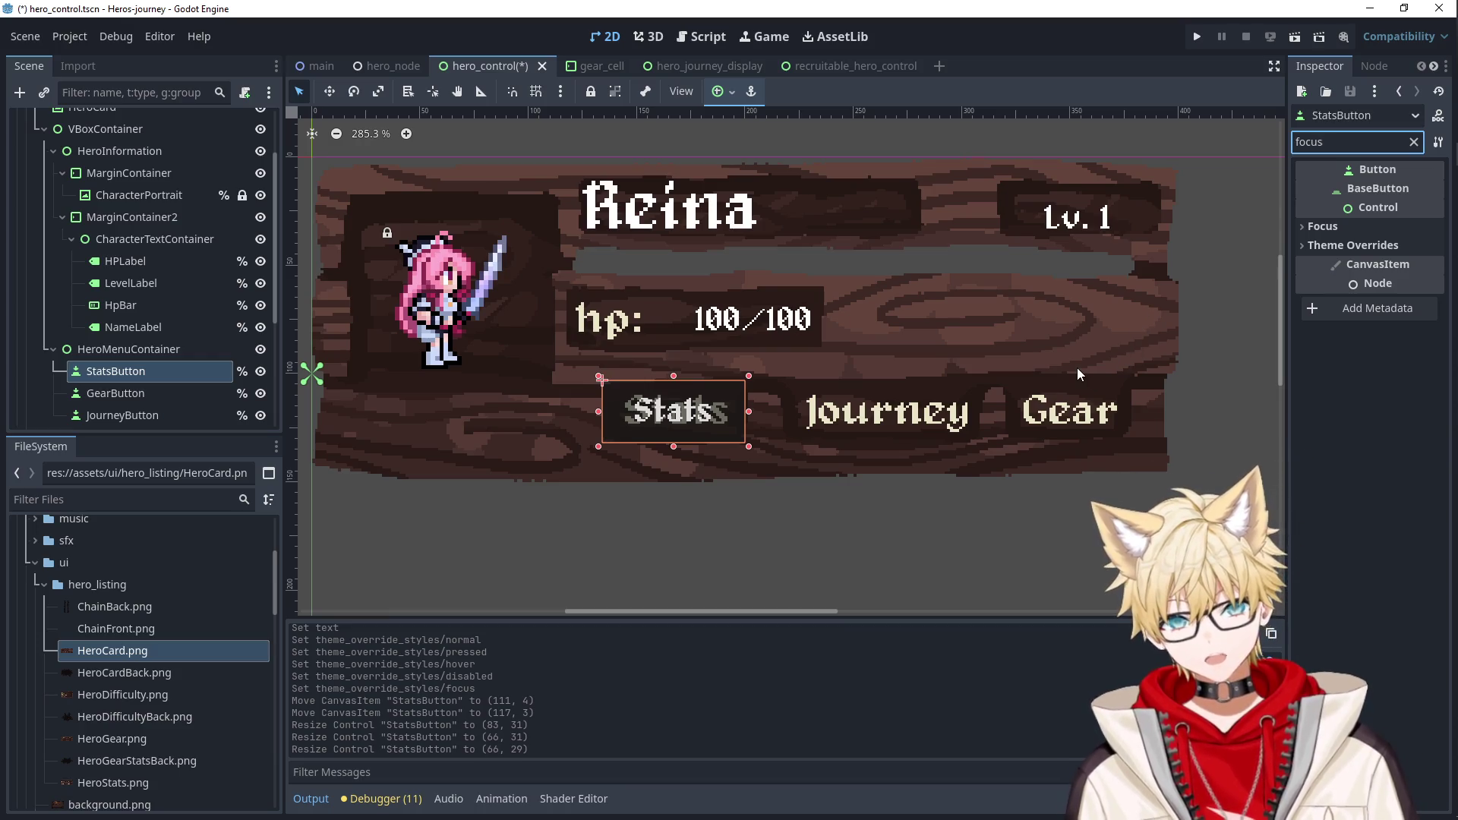
left_click(1344, 226)
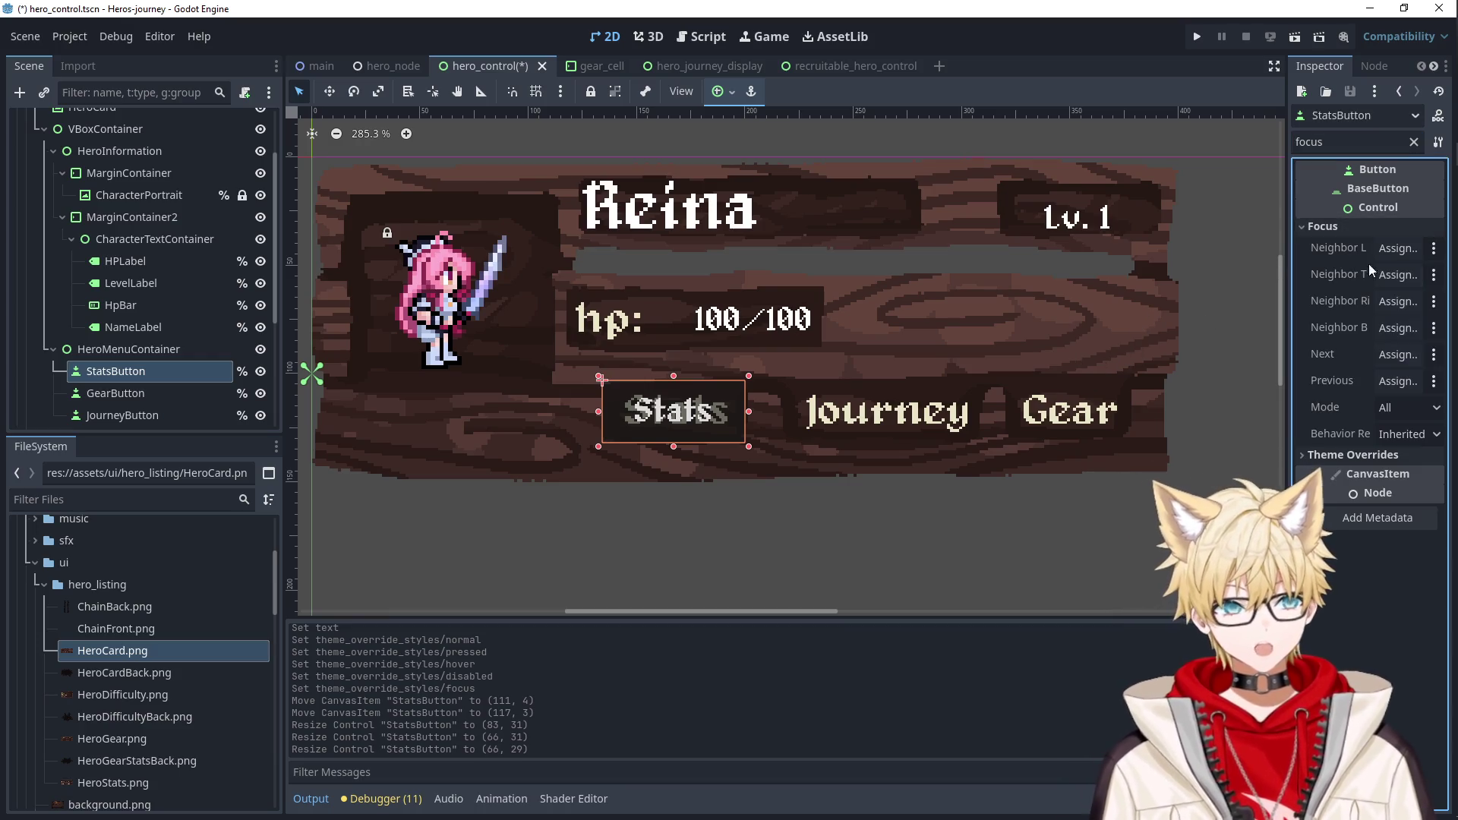
left_click(1343, 454)
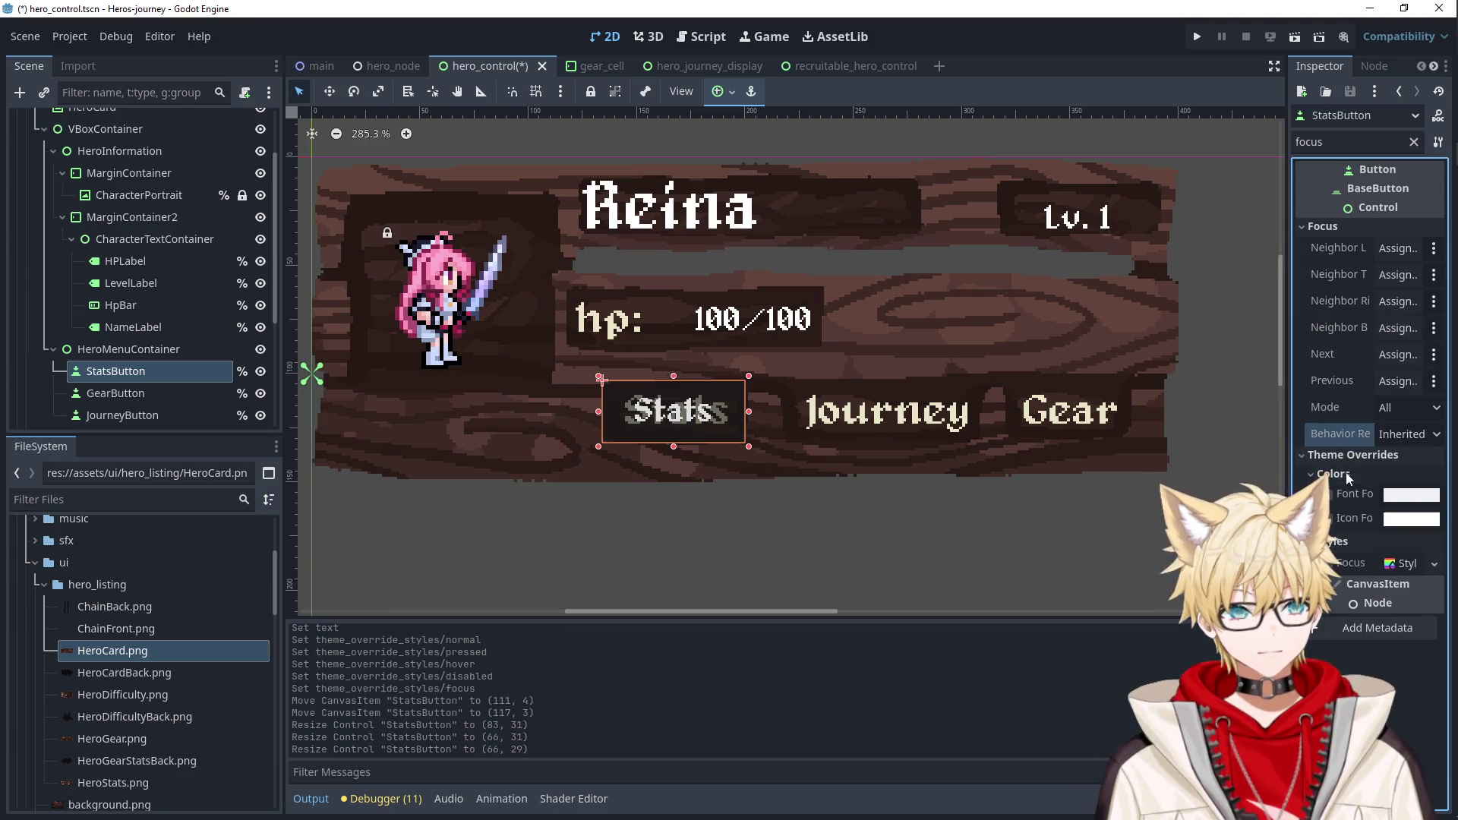
left_click(1400, 579)
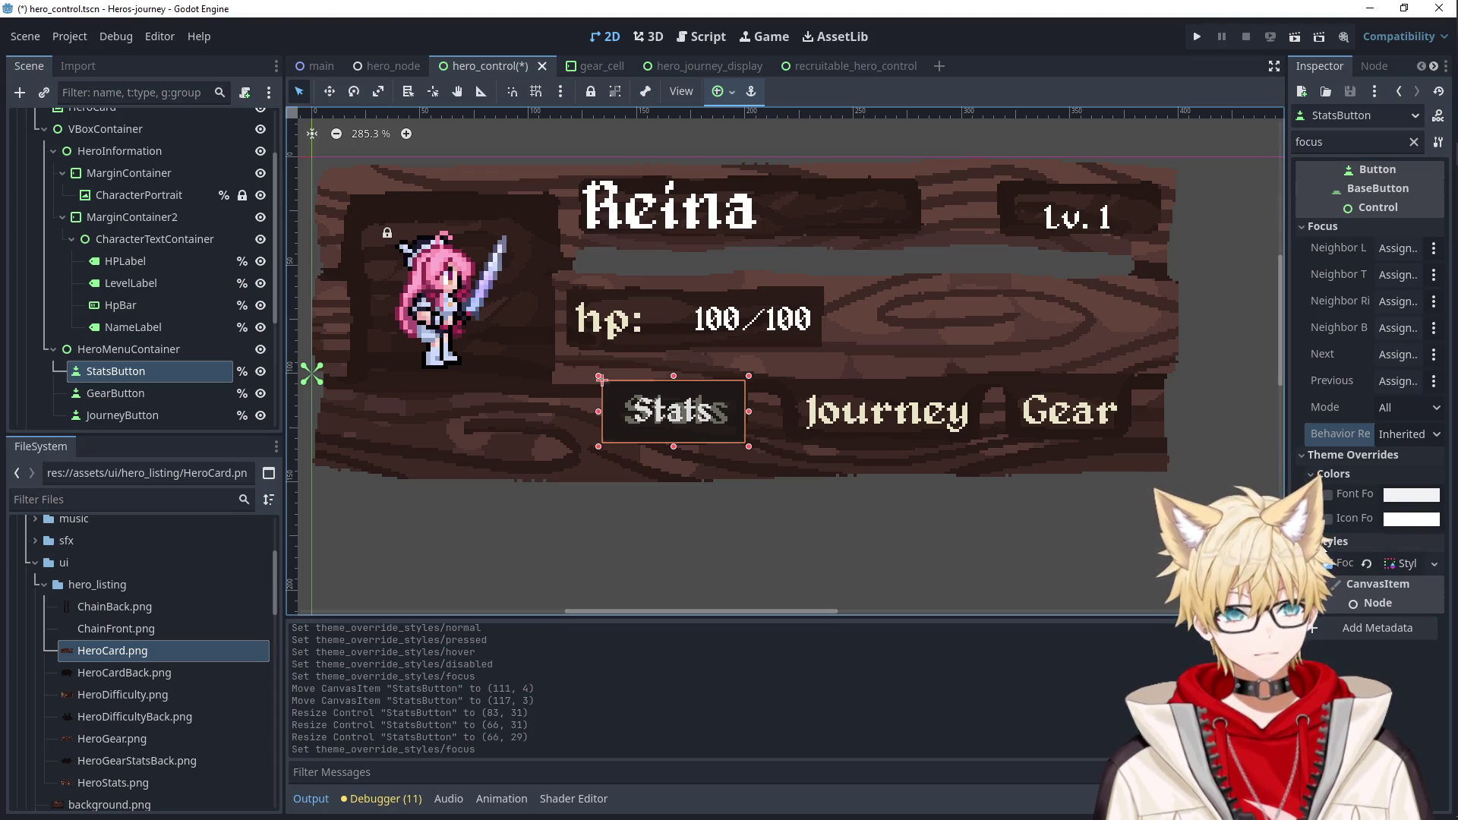
Assign empty styles to StatsButton's Disabled, Hover, Pressed and Normal states.
left_click(1409, 139)
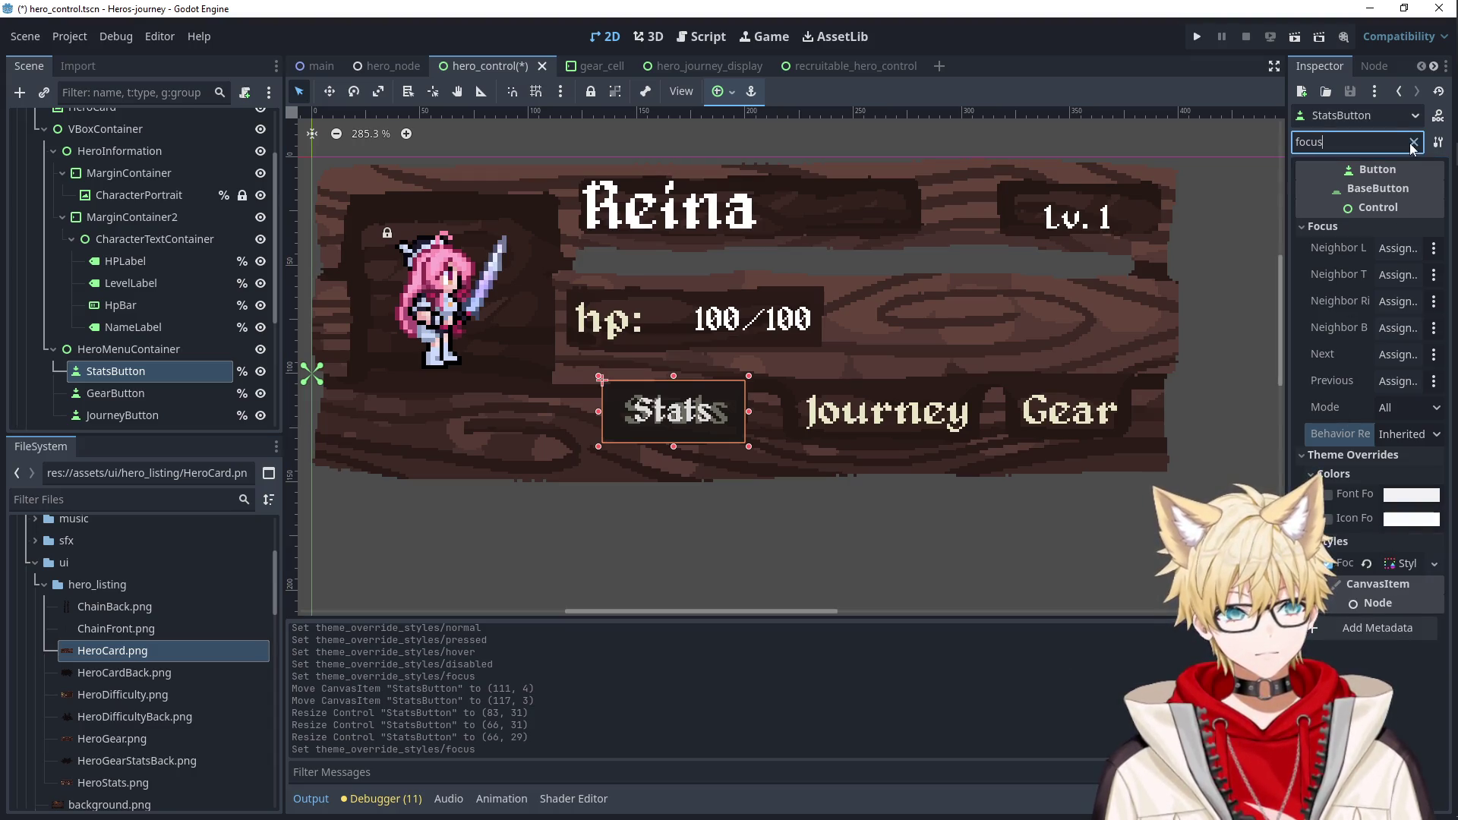
left_click(1412, 143)
scroll(1371, 497, "down", 15)
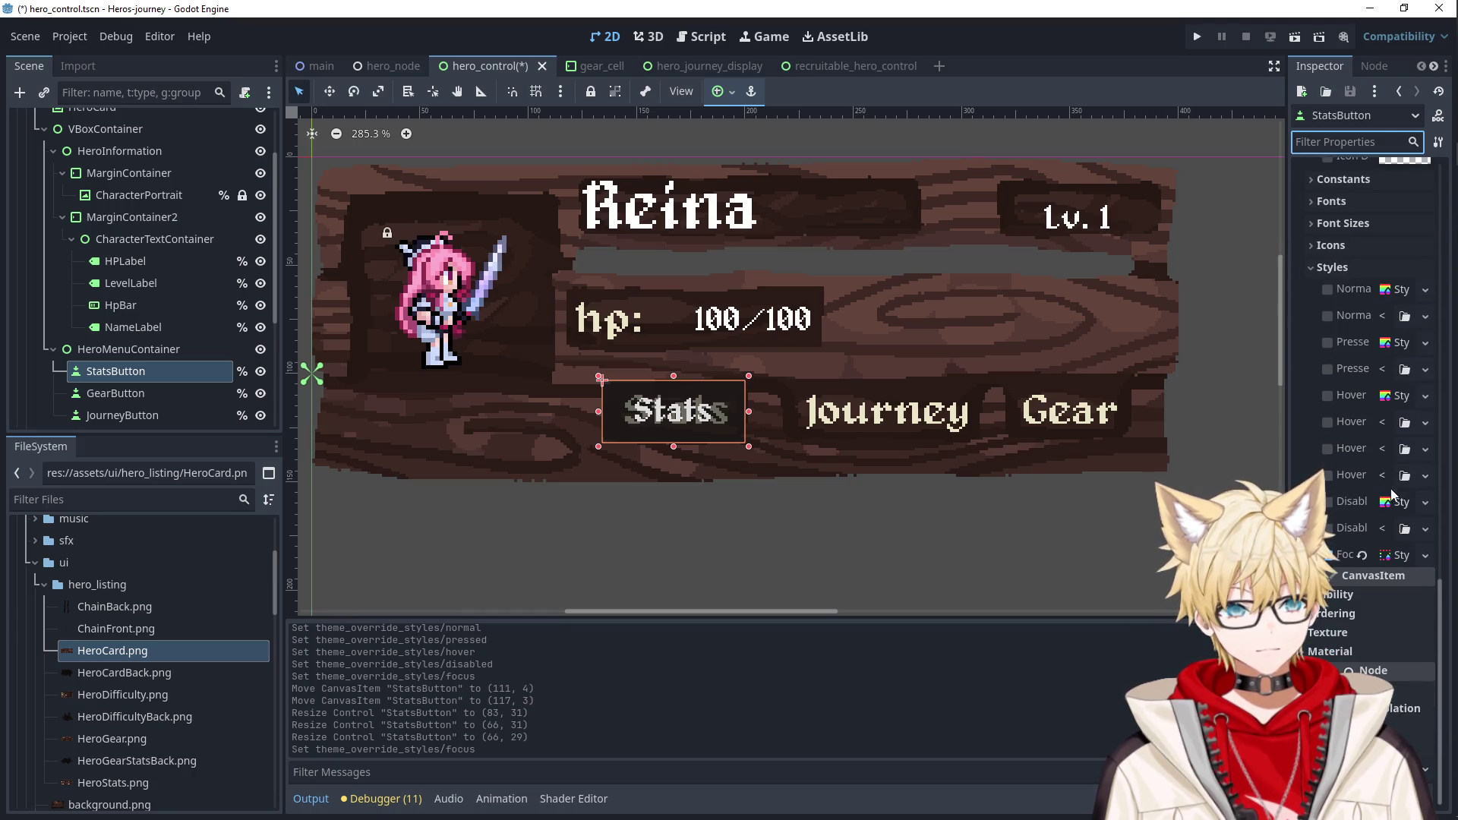
right_click(1396, 504)
left_click(1395, 536)
right_click(1391, 395)
left_click(1393, 421)
right_click(1400, 343)
left_click(1400, 361)
right_click(1394, 296)
left_click(1397, 319)
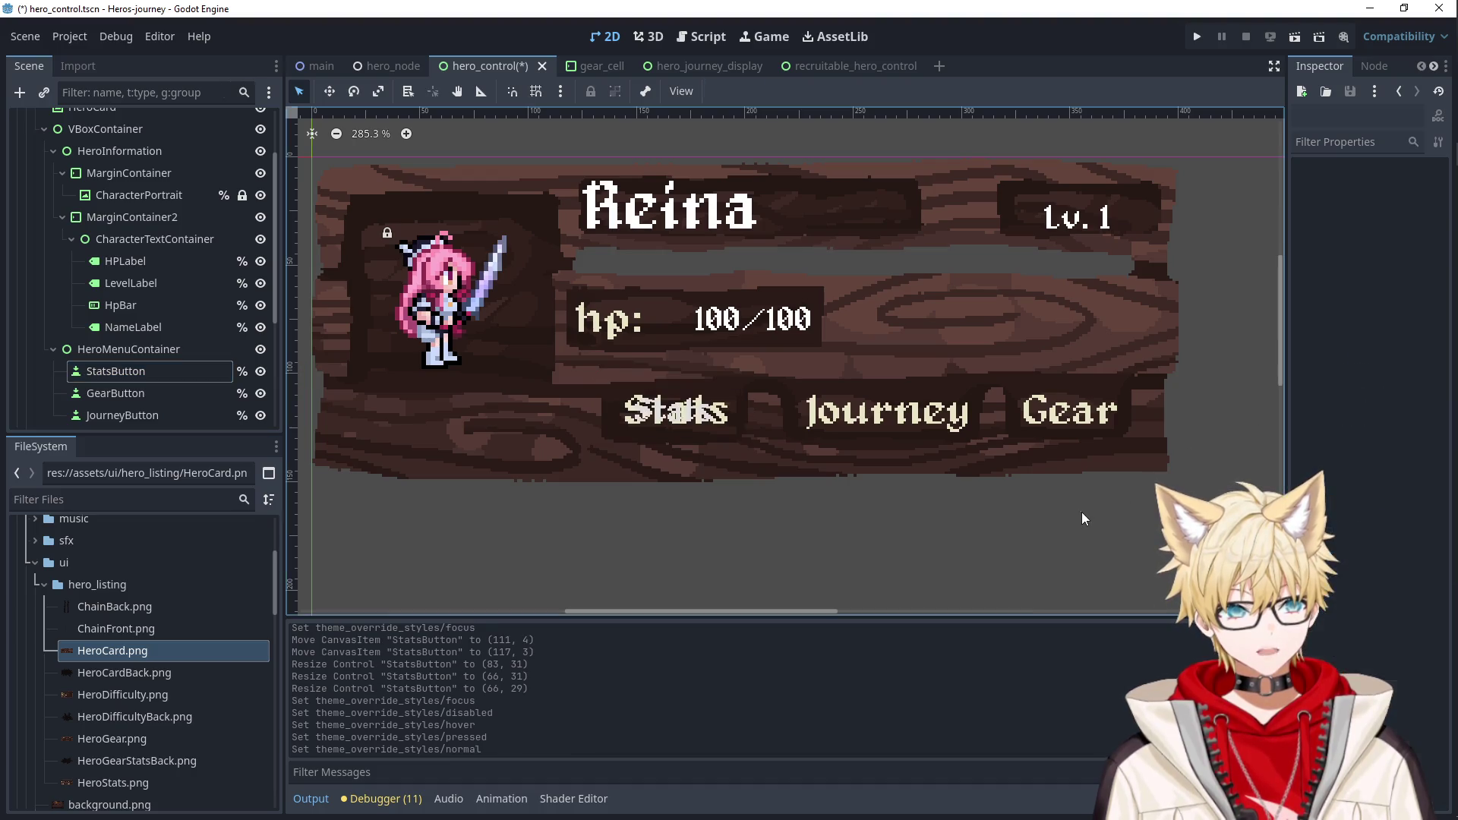
Delete the 'Stats' text from the StatsButton's Text field.
scroll(1419, 238, "up", 10)
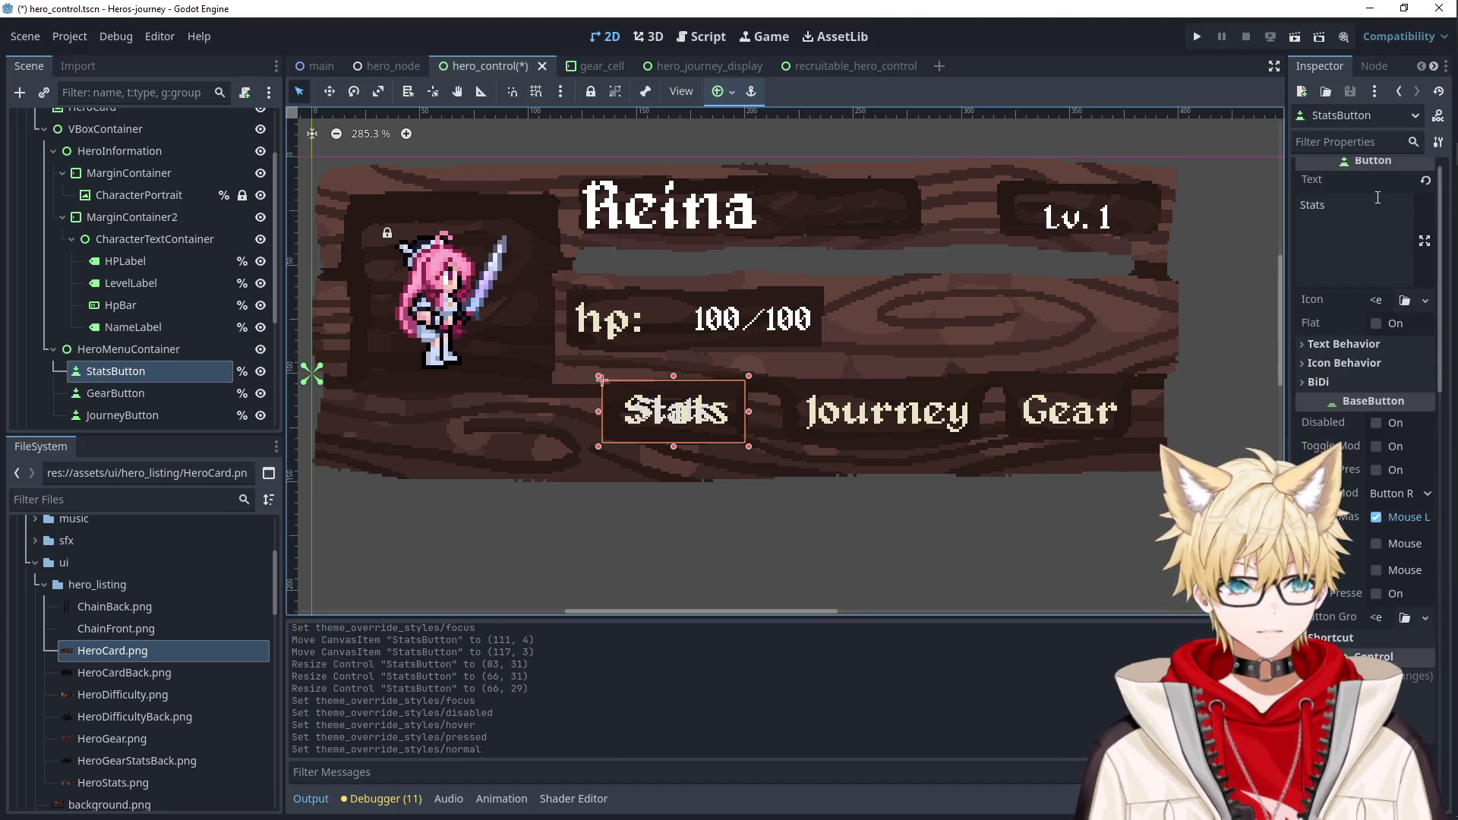
left_click(1354, 228)
key("ctrl+a")
key("BackSpace")
left_click(1115, 258)
scroll(153, 372, "down", 3)
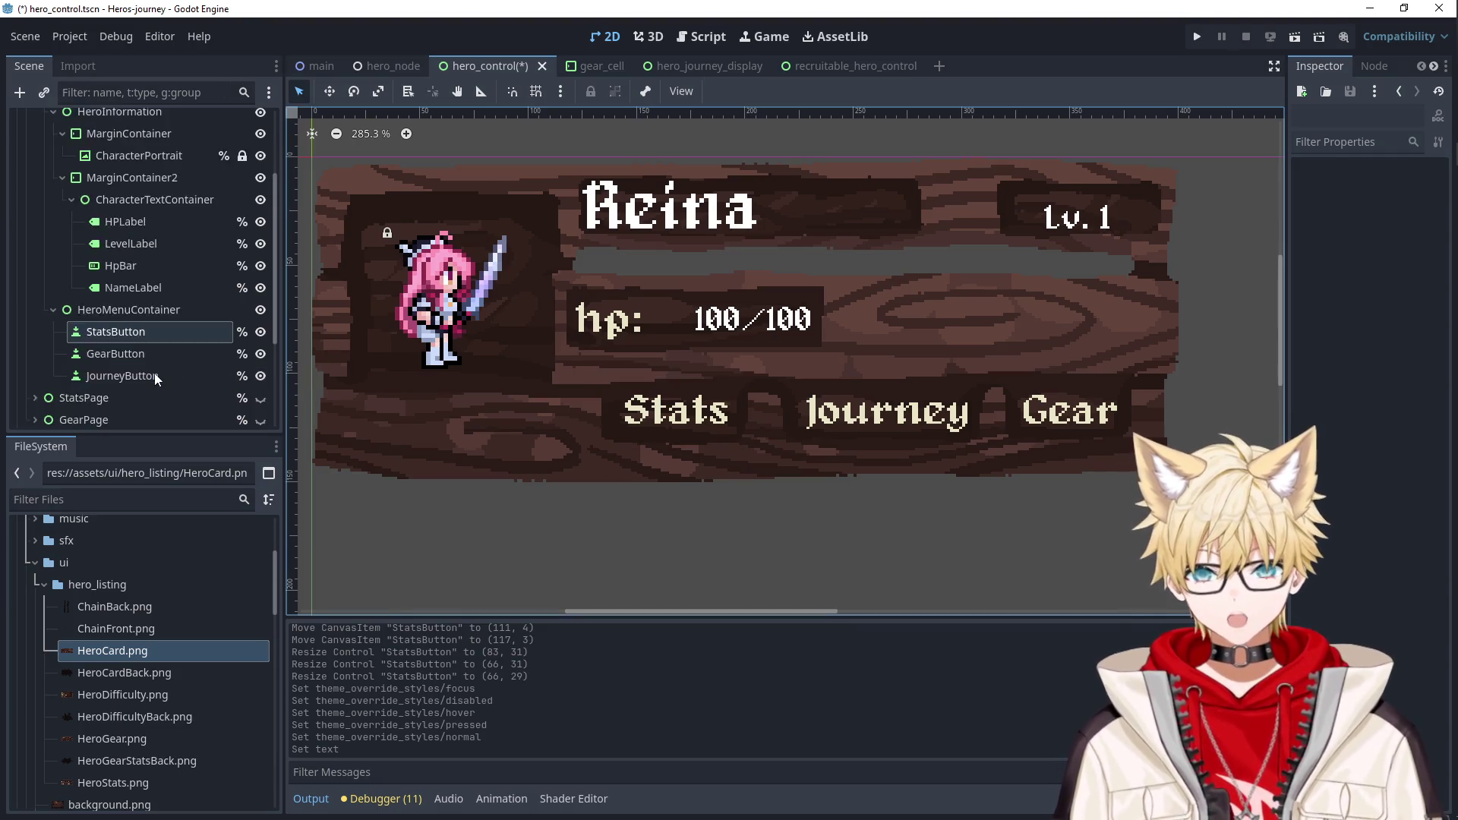
Toggle StatsButton's Flat setting and check its focus mode and shortcut settings.
left_click(603, 430)
left_click(1338, 142)
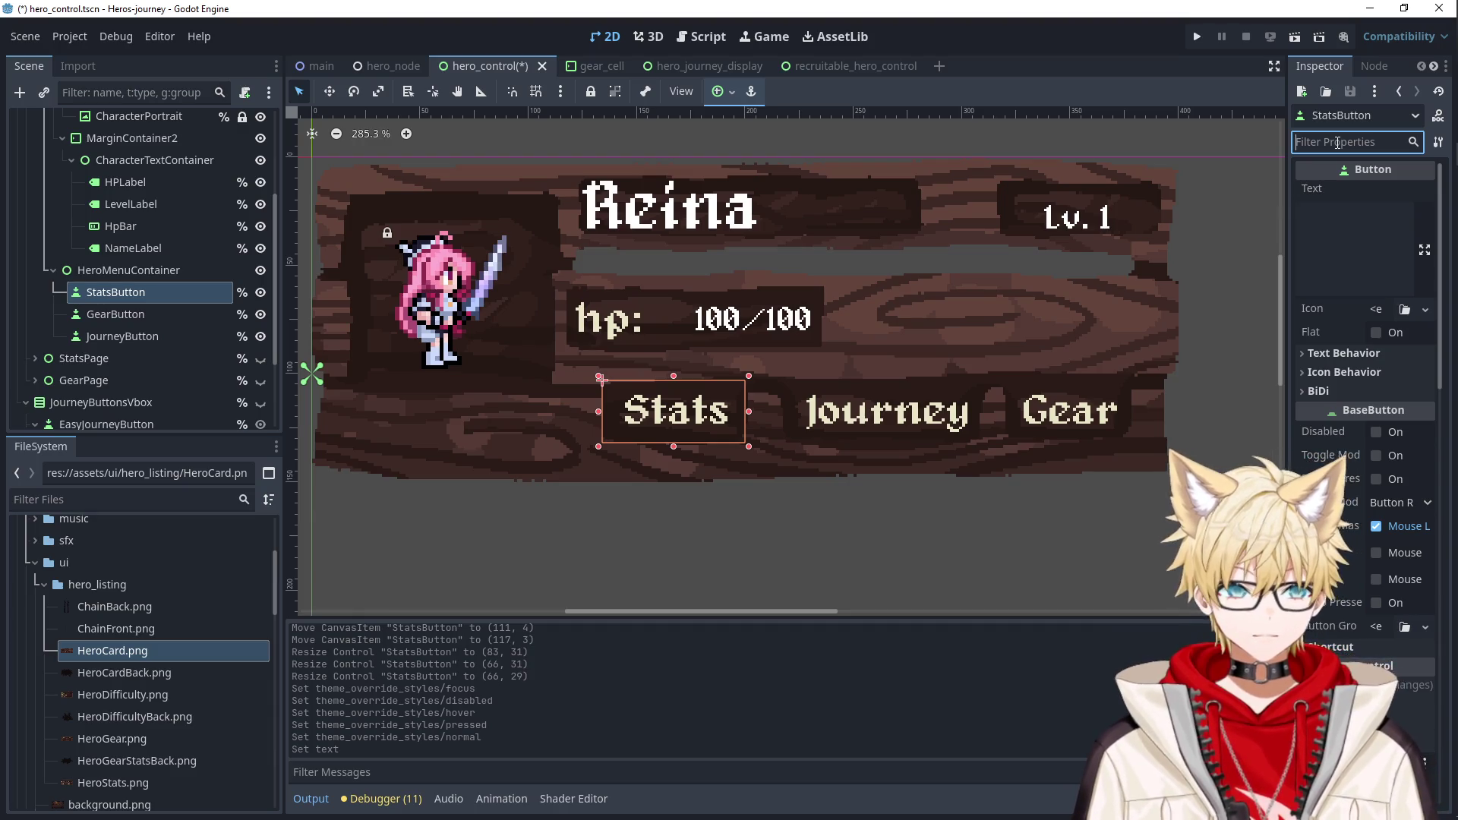
type("focus mo")
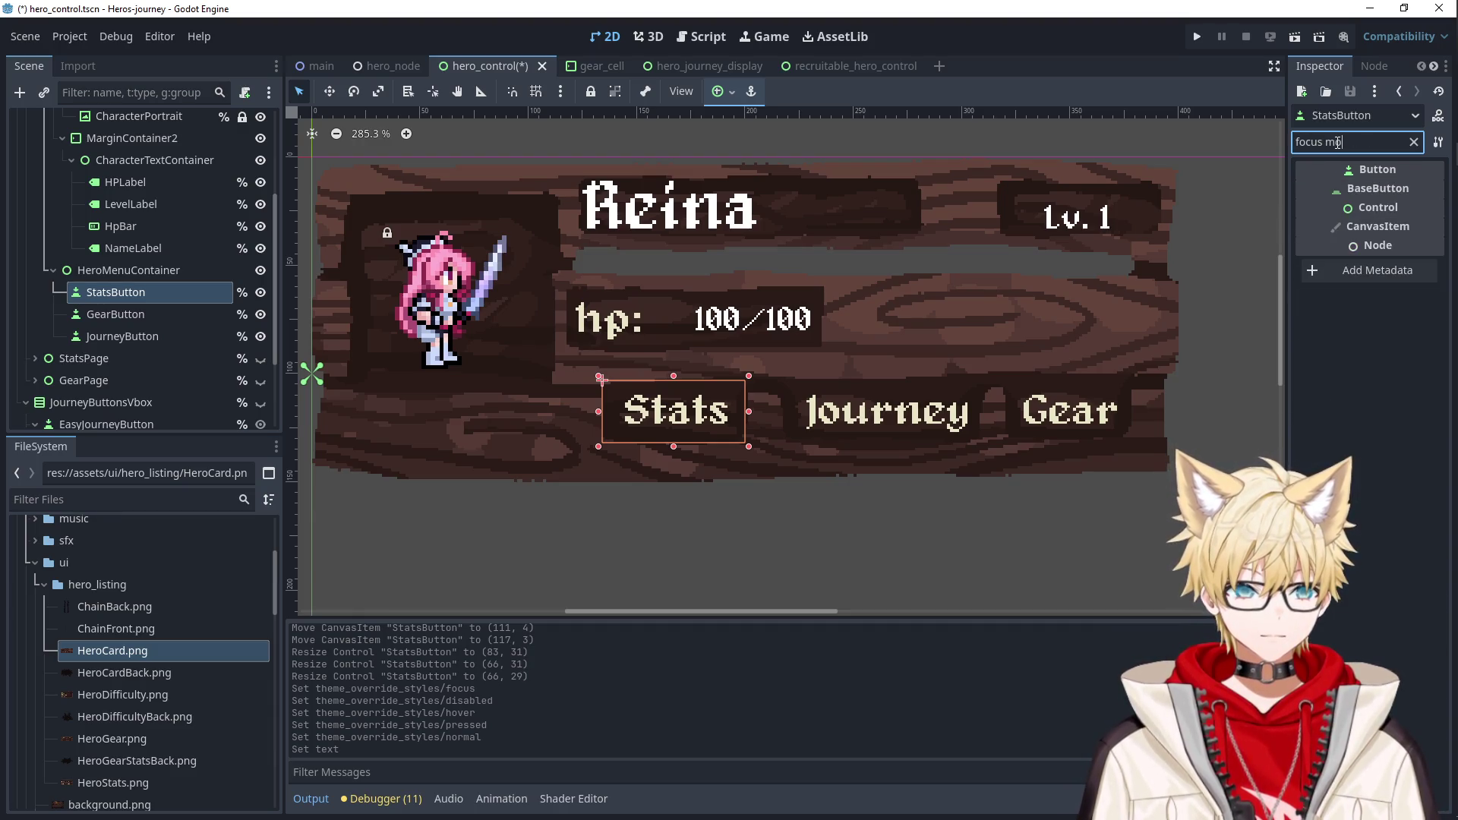
left_click(1414, 142)
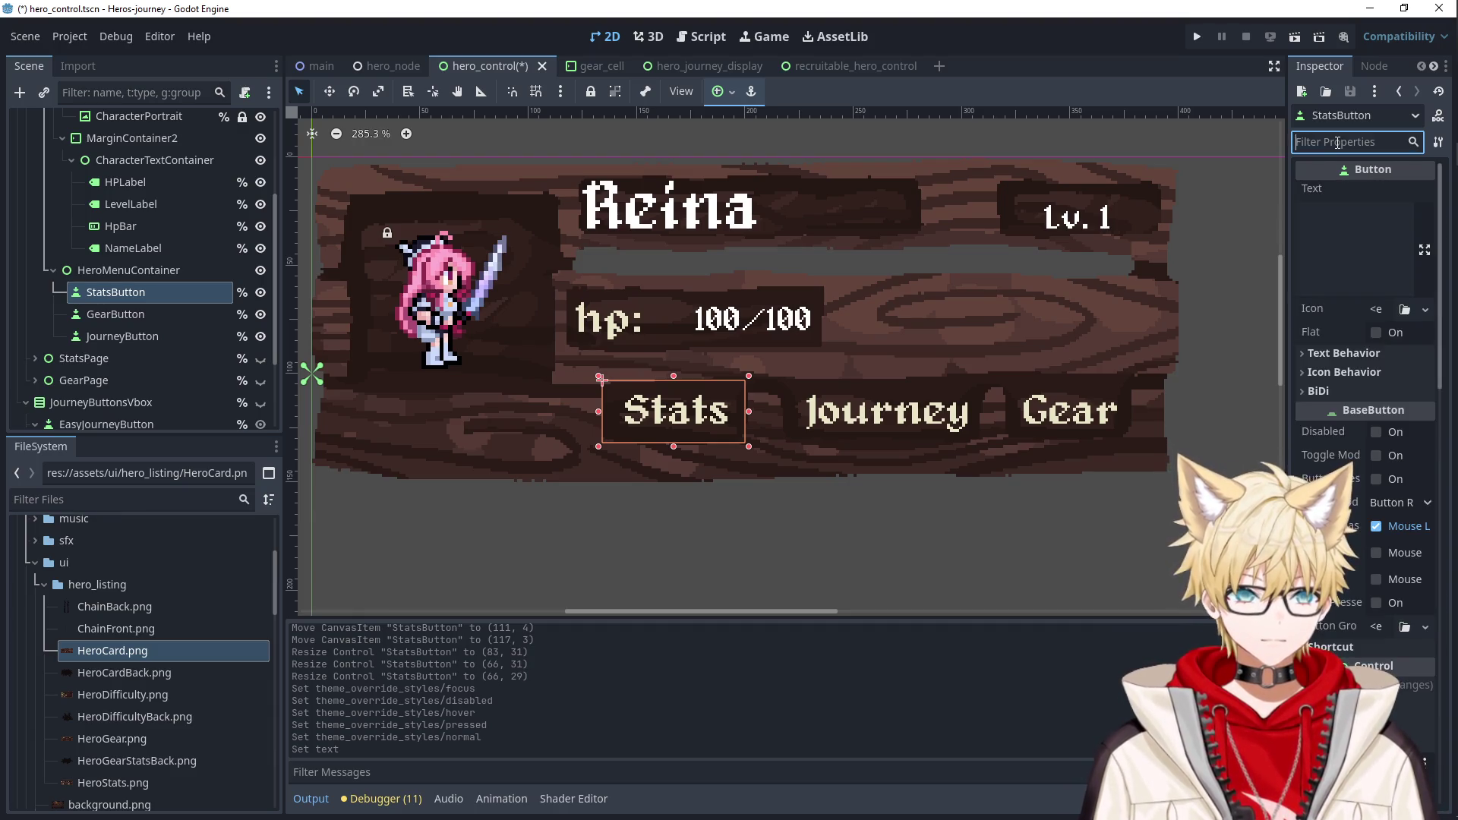
left_click(1374, 334)
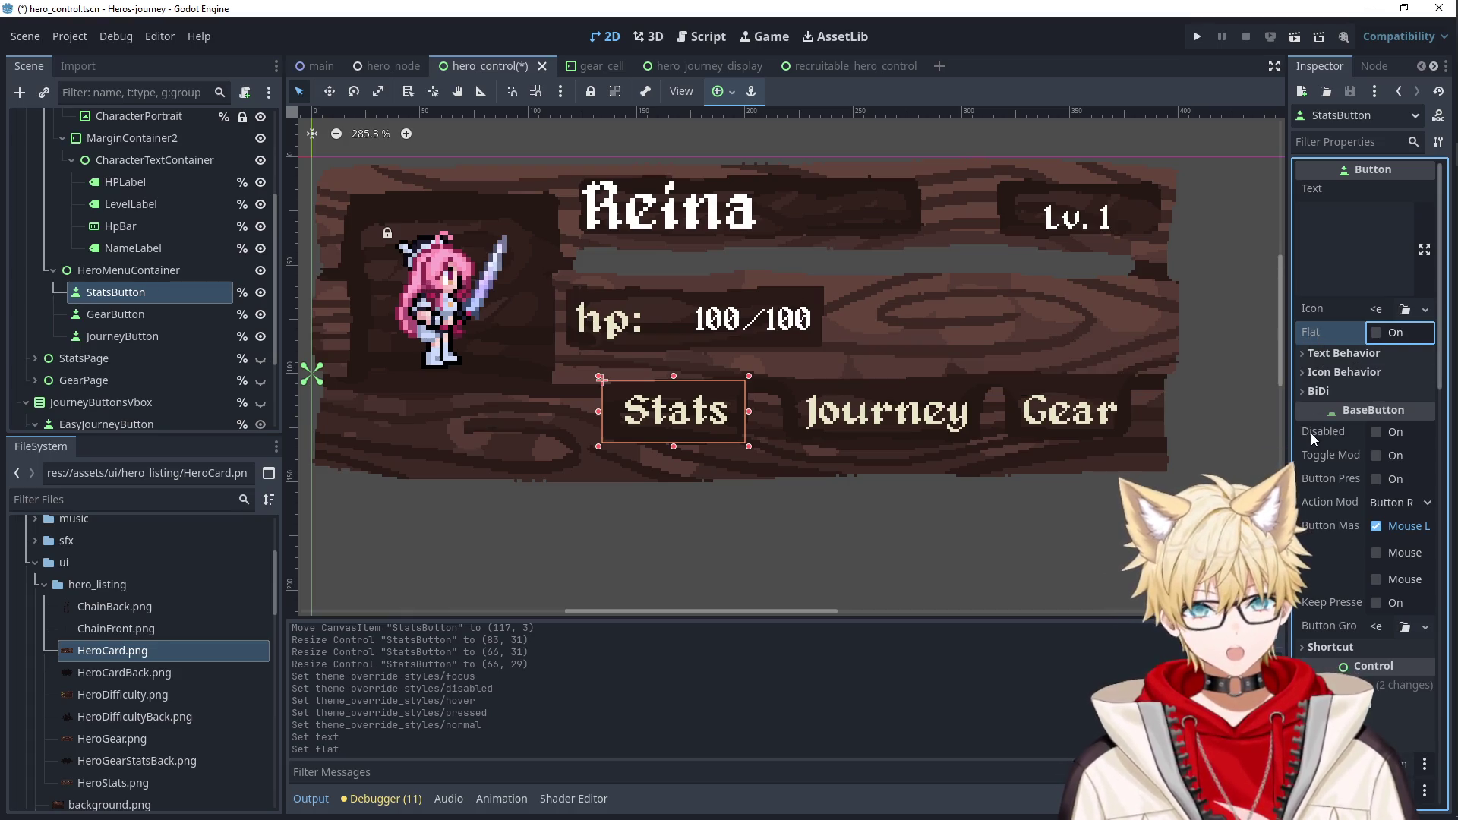
scroll(1323, 511, "down", 1)
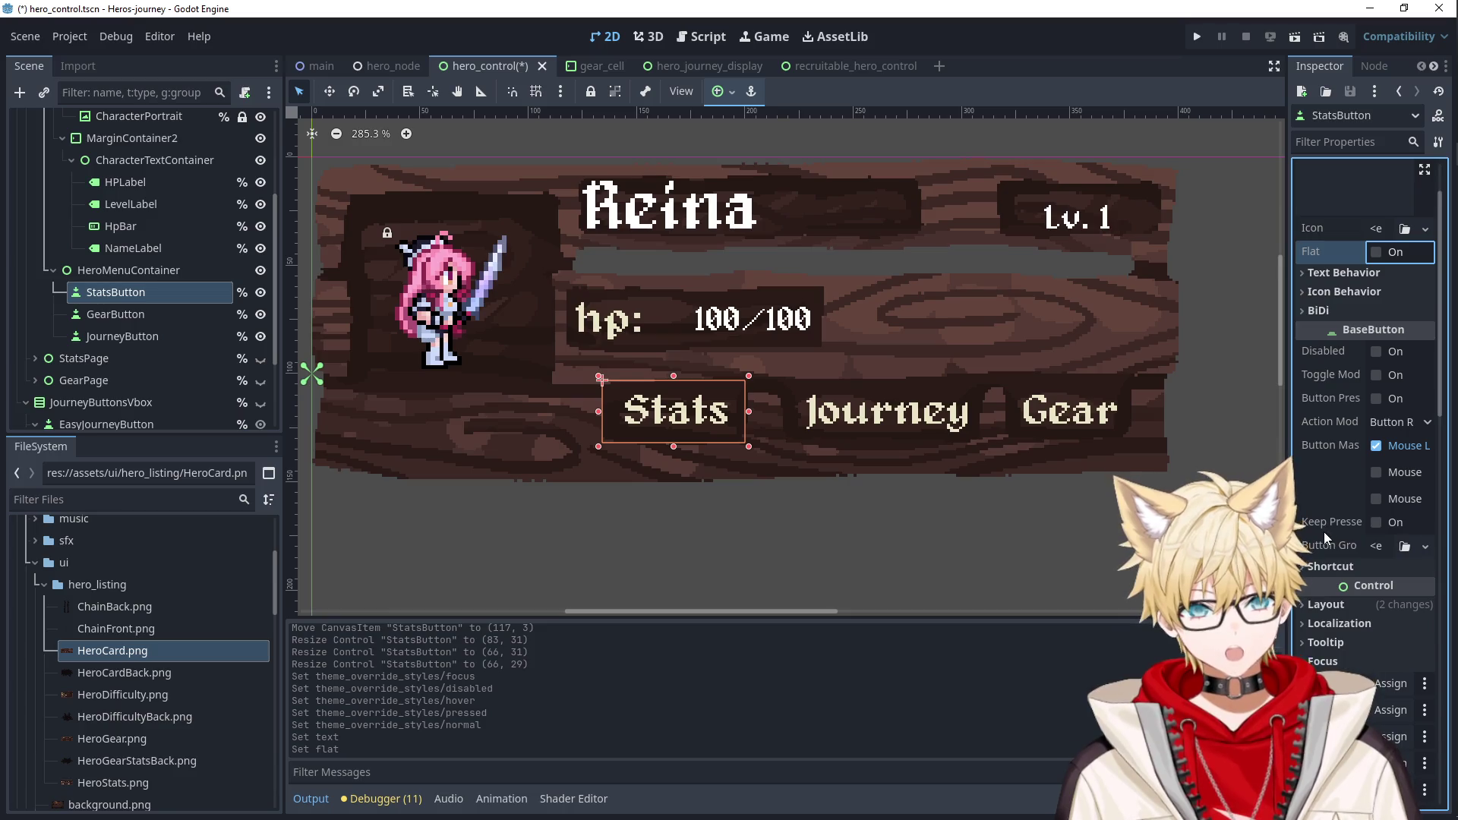
left_click(1323, 562)
scroll(1325, 562, "down", 3)
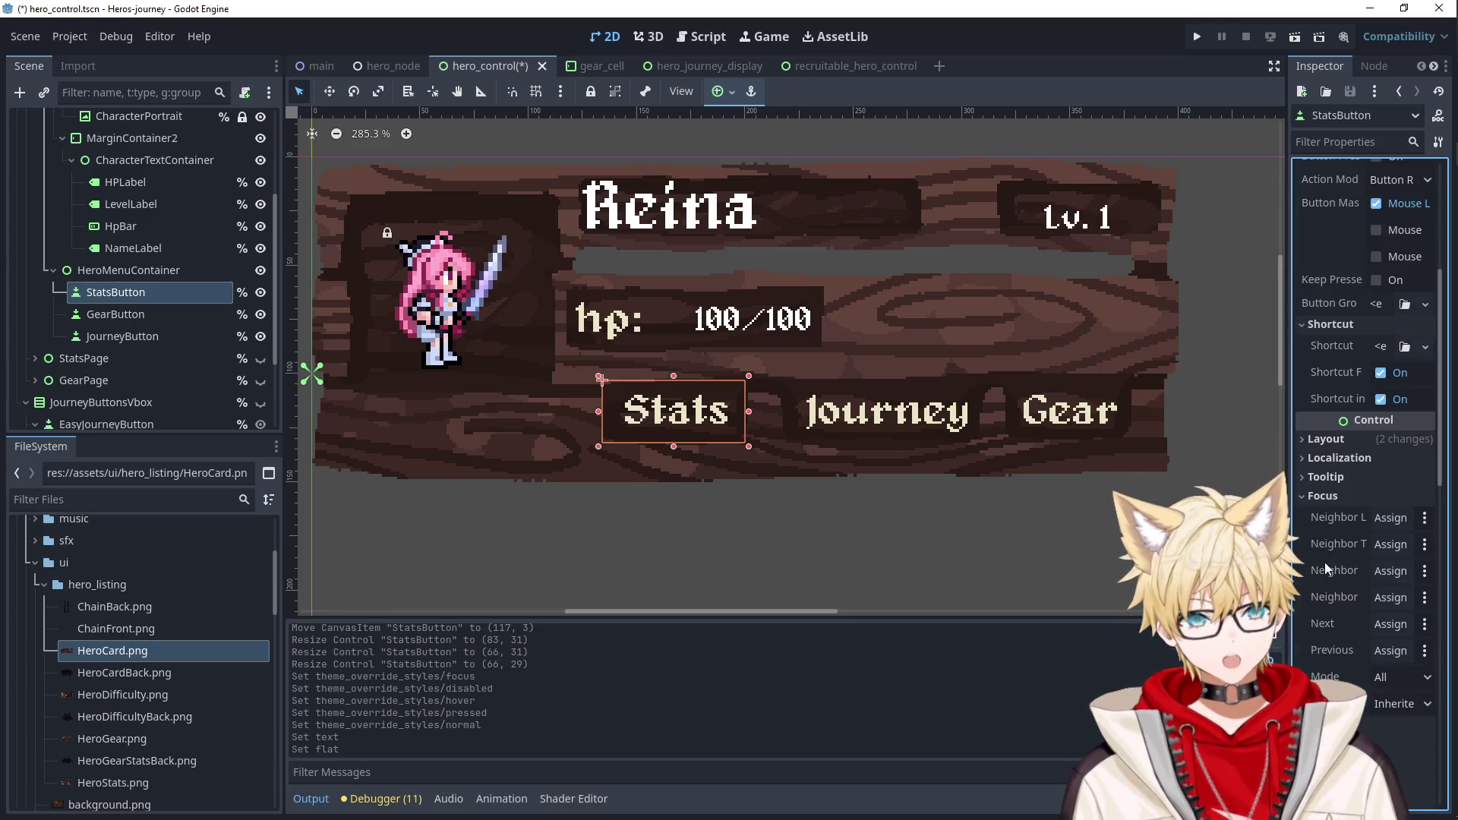
left_click(1087, 535)
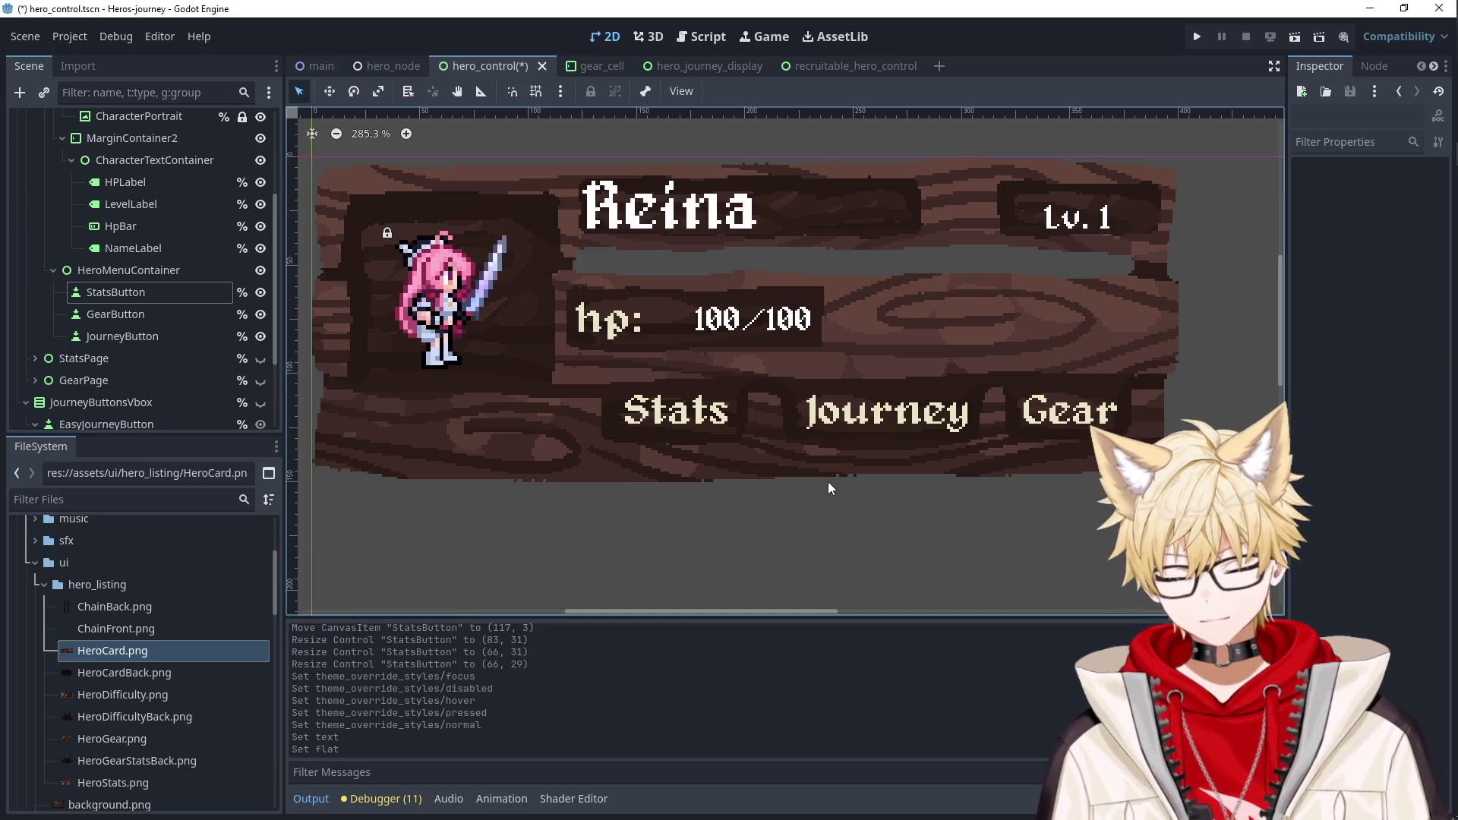
Keep Focus Mode at All, revert the Focus style override, and save hero_control.
left_click(747, 430)
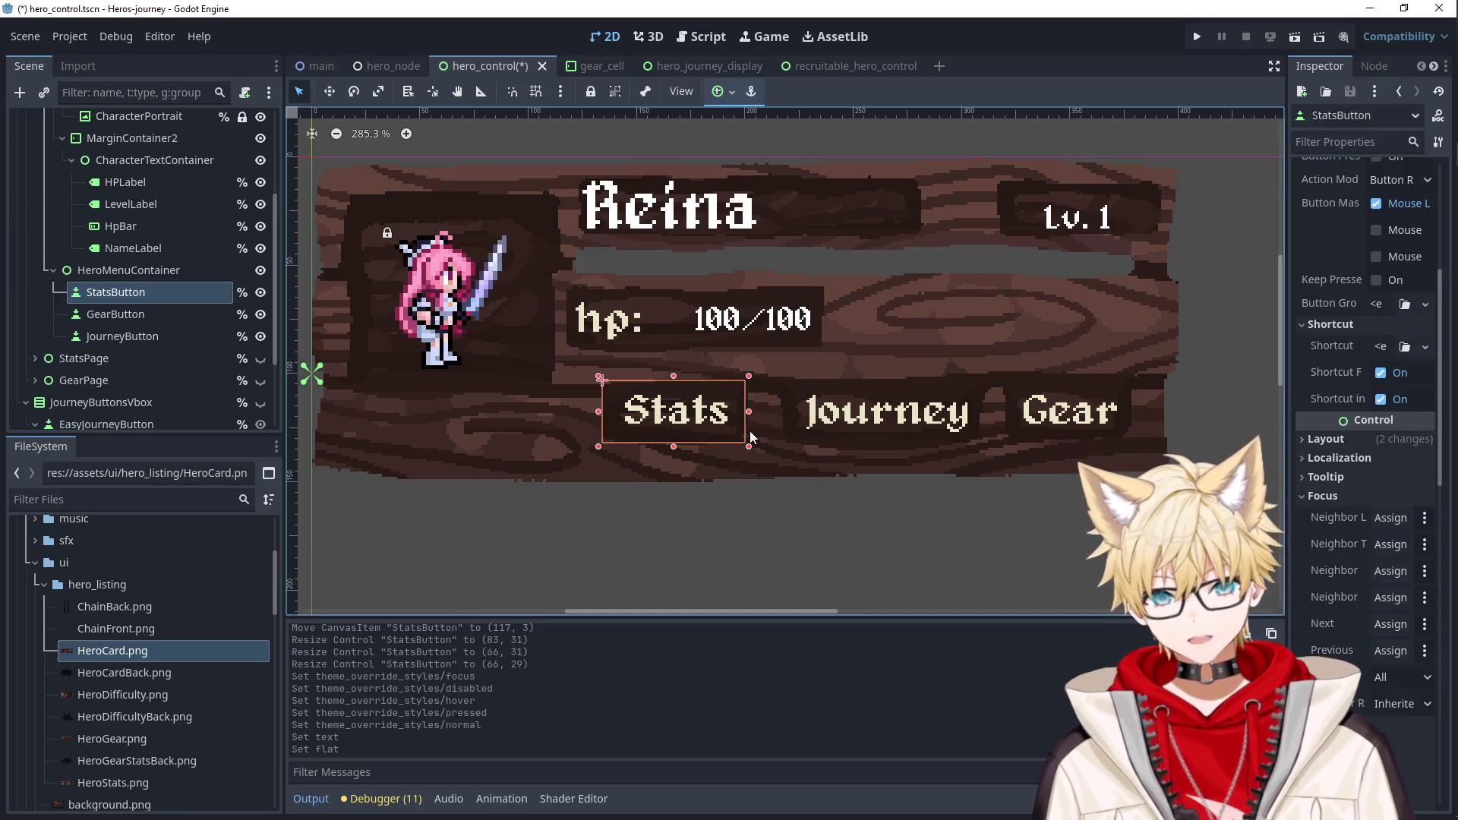
scroll(1330, 560, "down", 6)
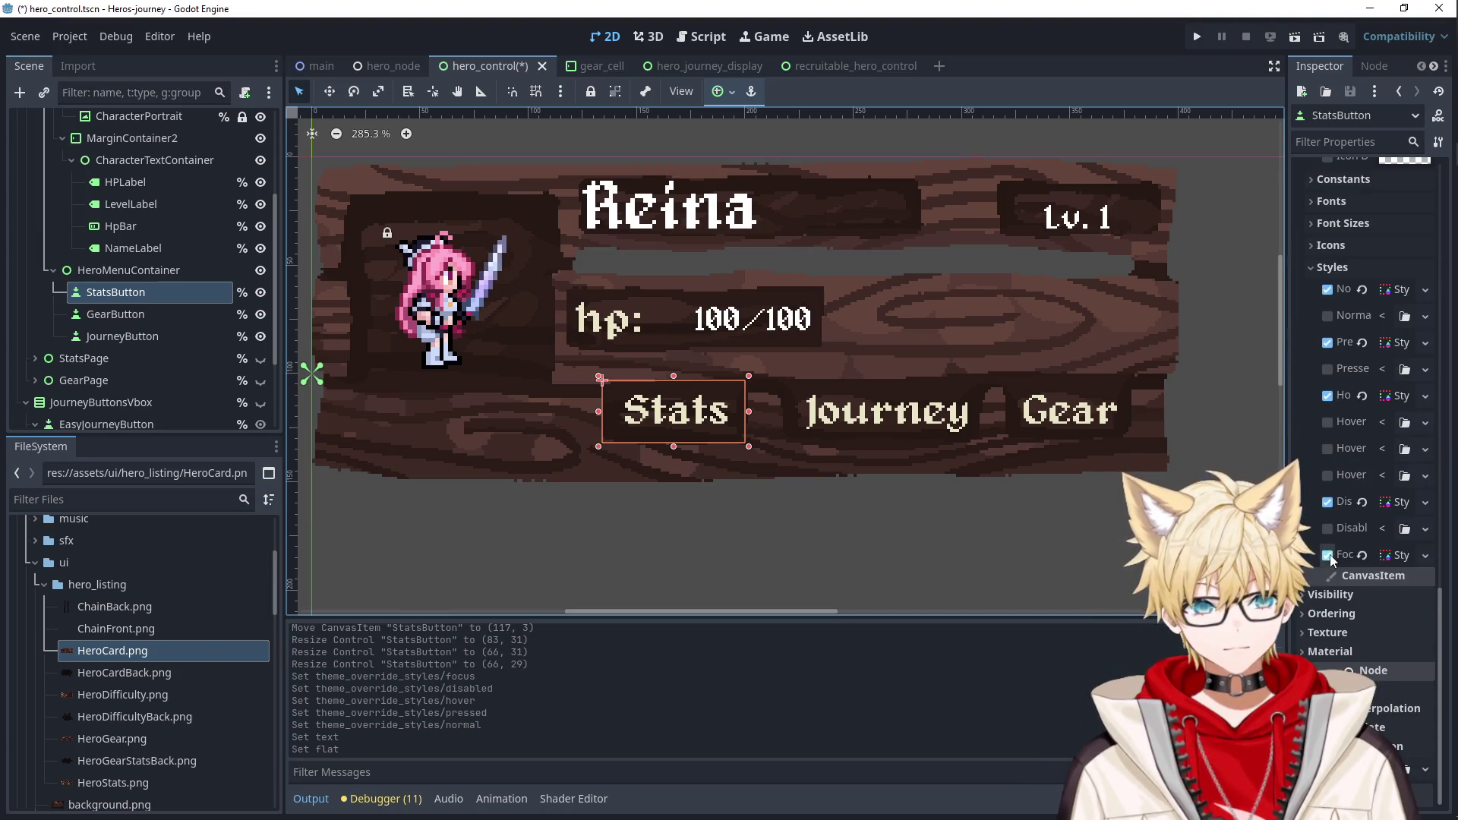
scroll(1340, 233, "up", 6)
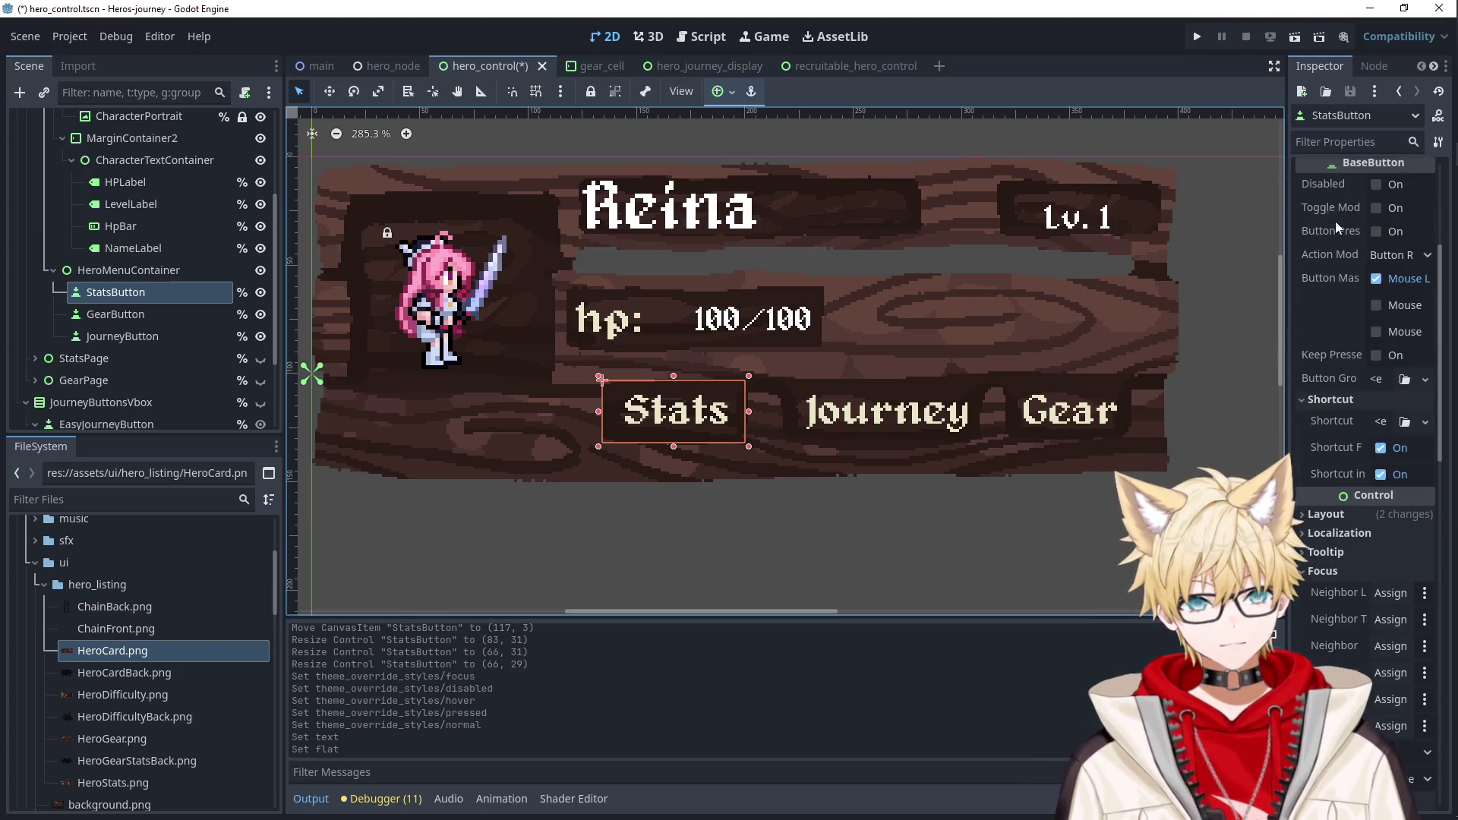
left_click(1336, 142)
type("focus")
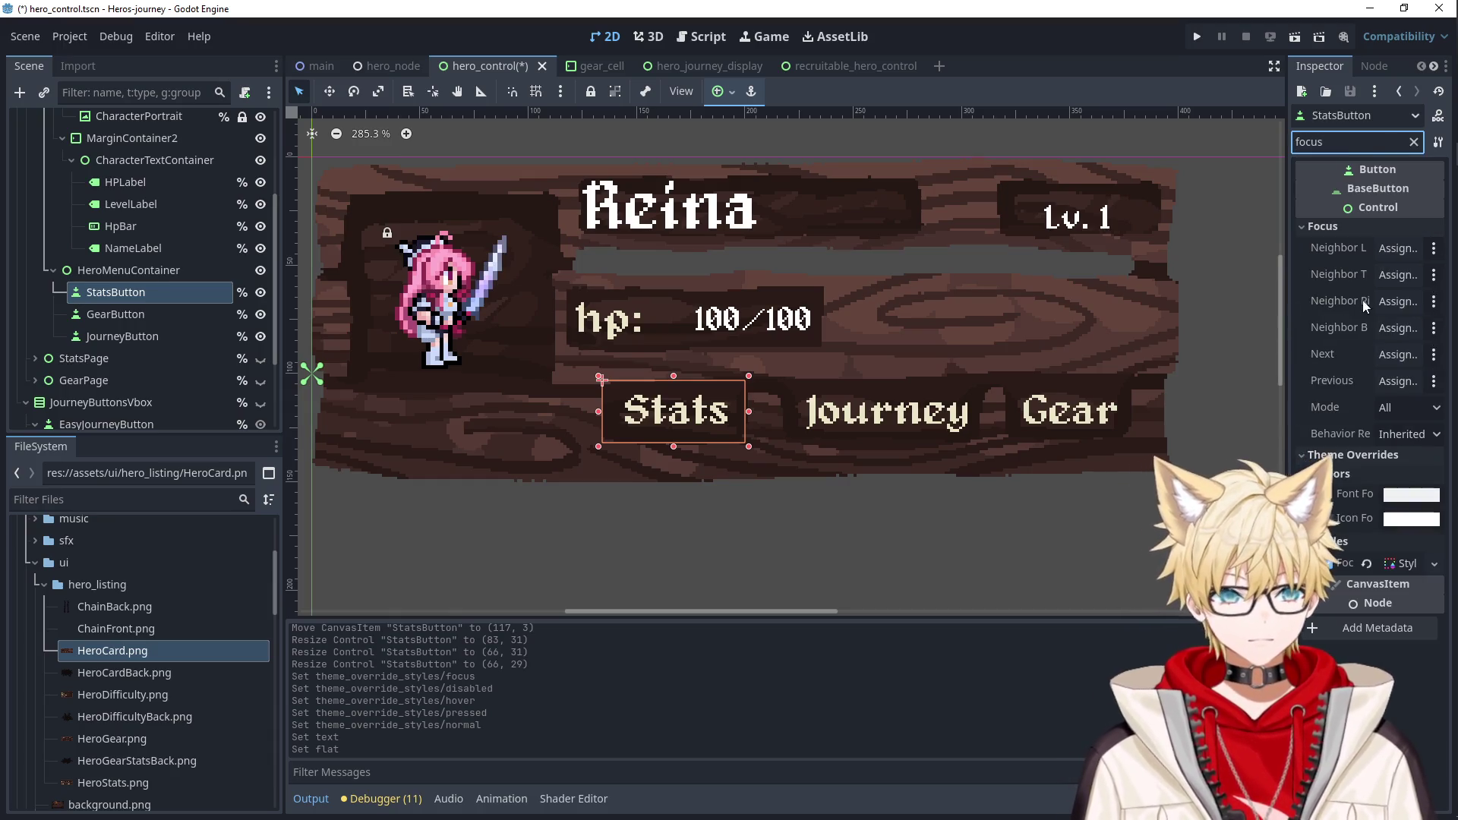
left_click(1417, 413)
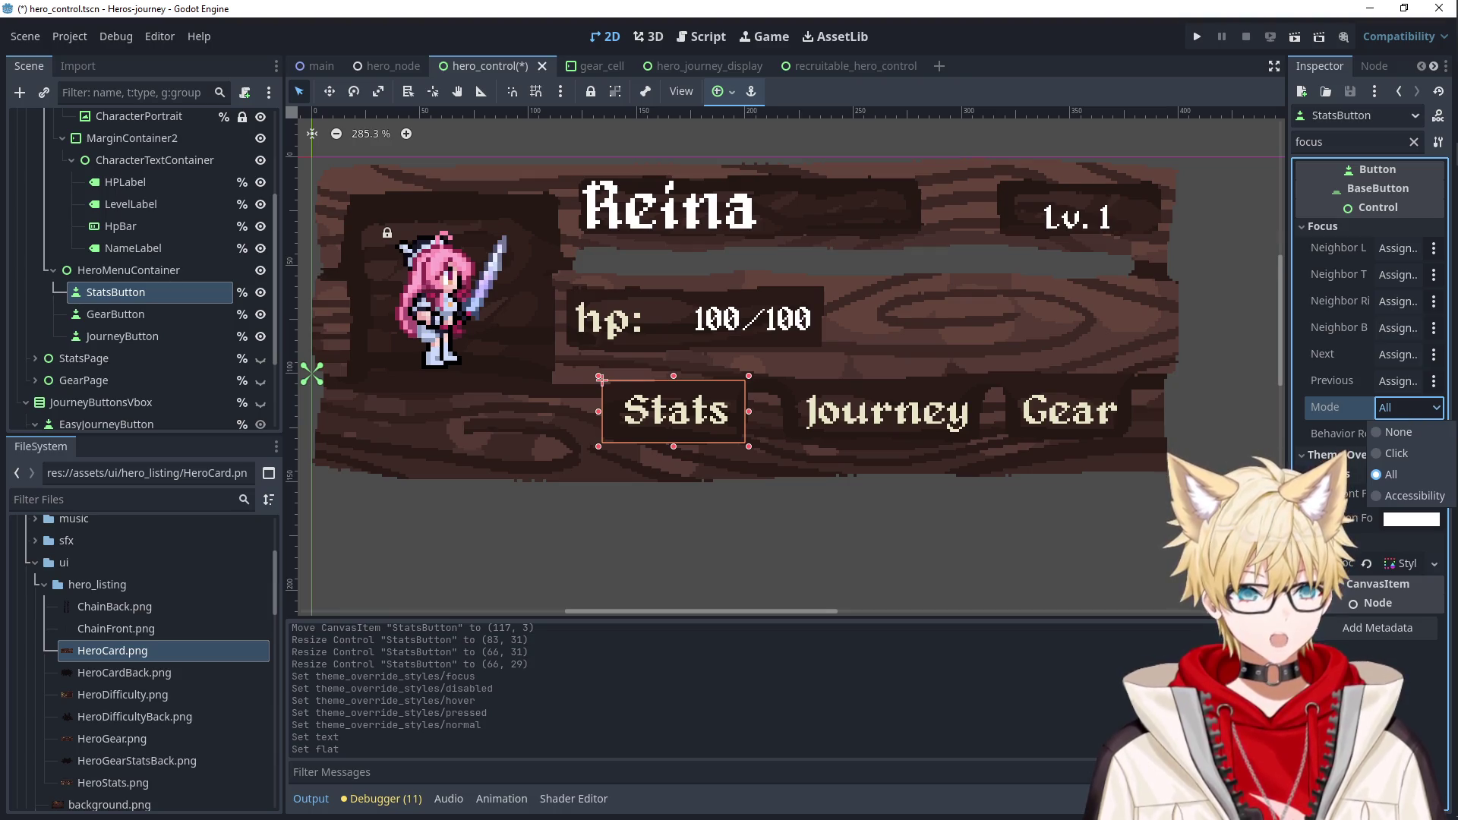
left_click(1417, 412)
left_click(1366, 563)
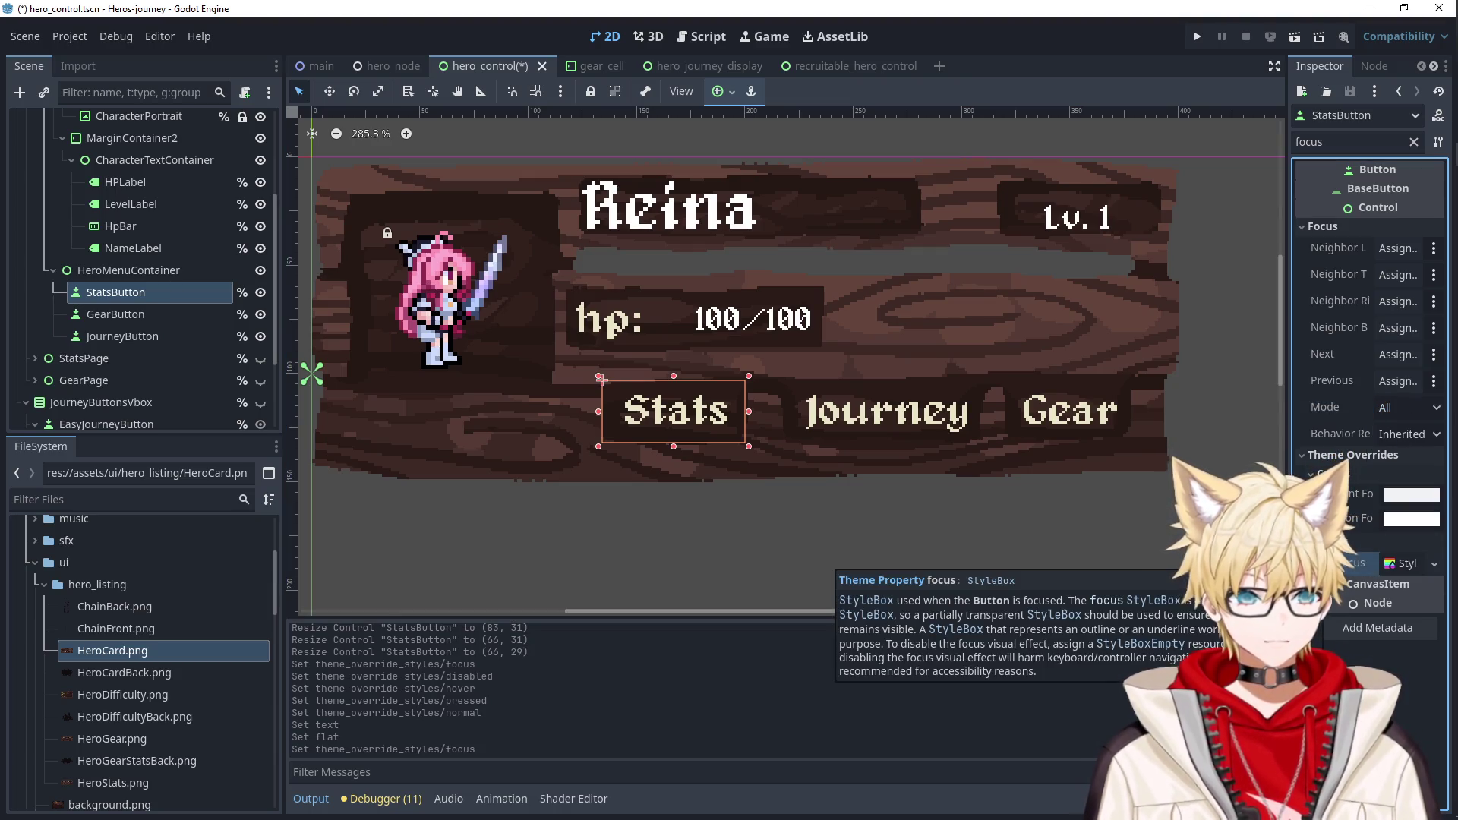
left_click(854, 514)
key("ctrl+s")
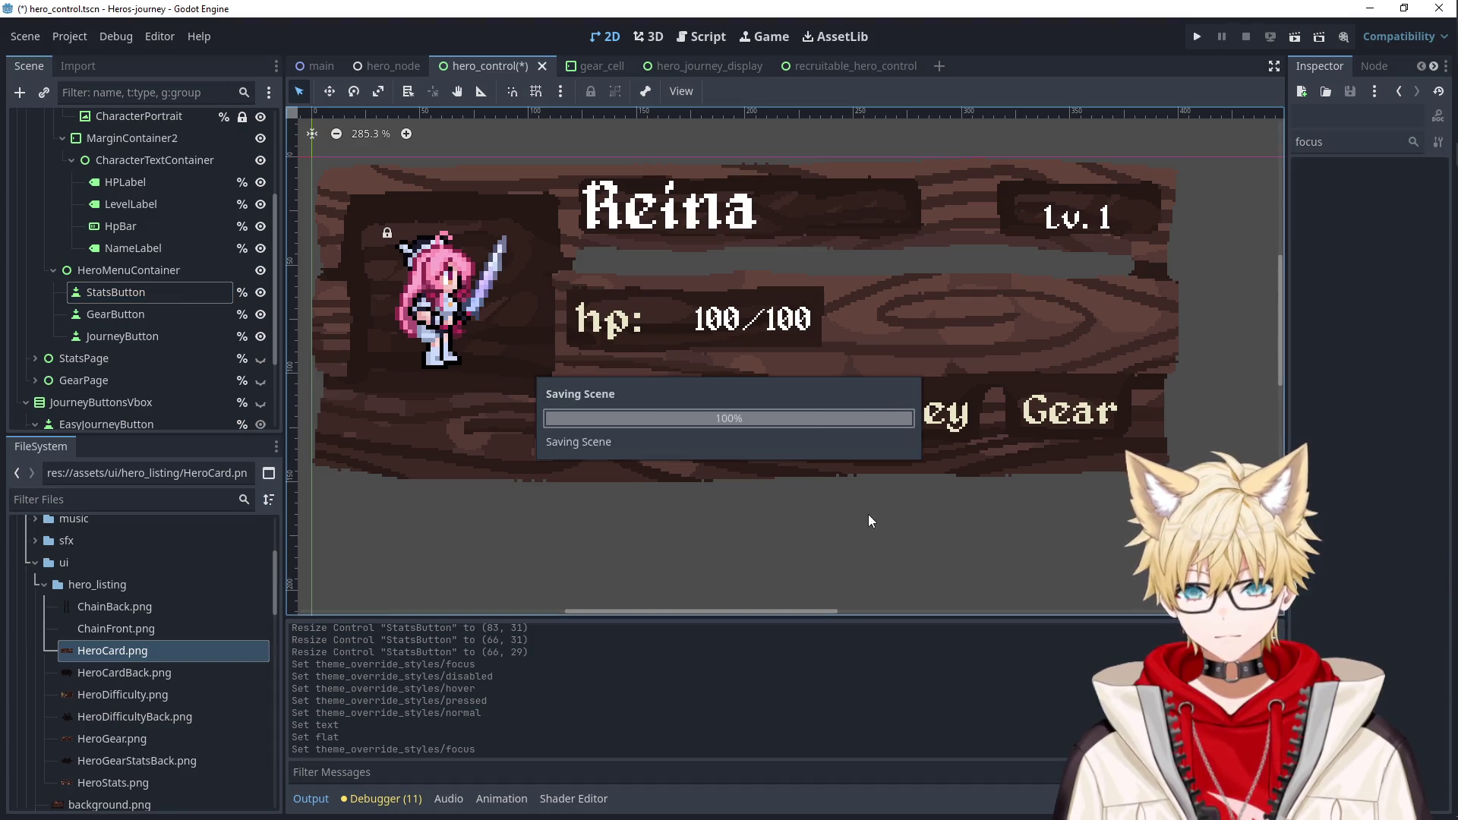
Run the game, recruit a hero at the Tavern, and stop the game with F8.
left_click(729, 425)
left_click(963, 444)
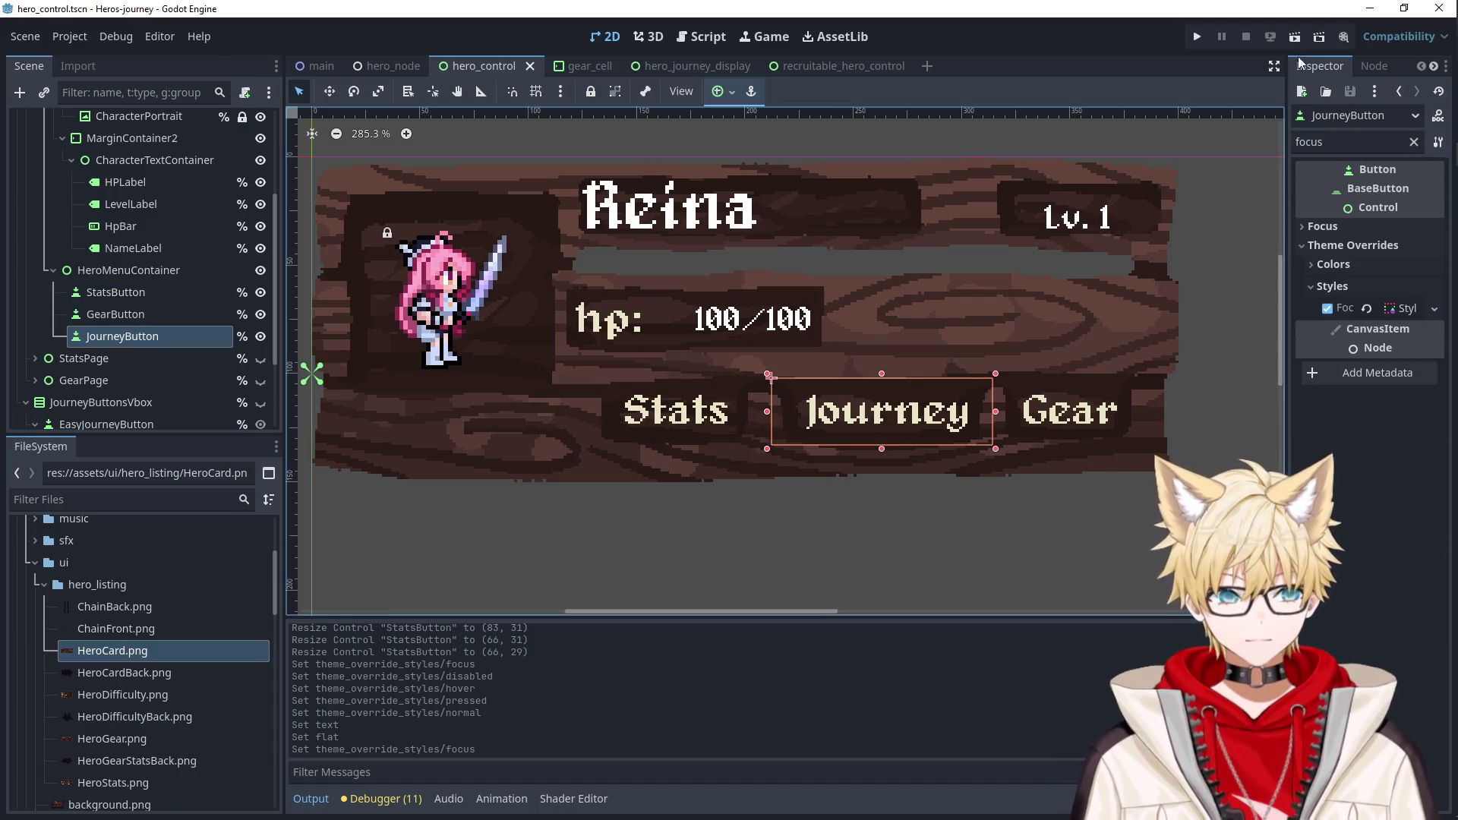
left_click(1197, 38)
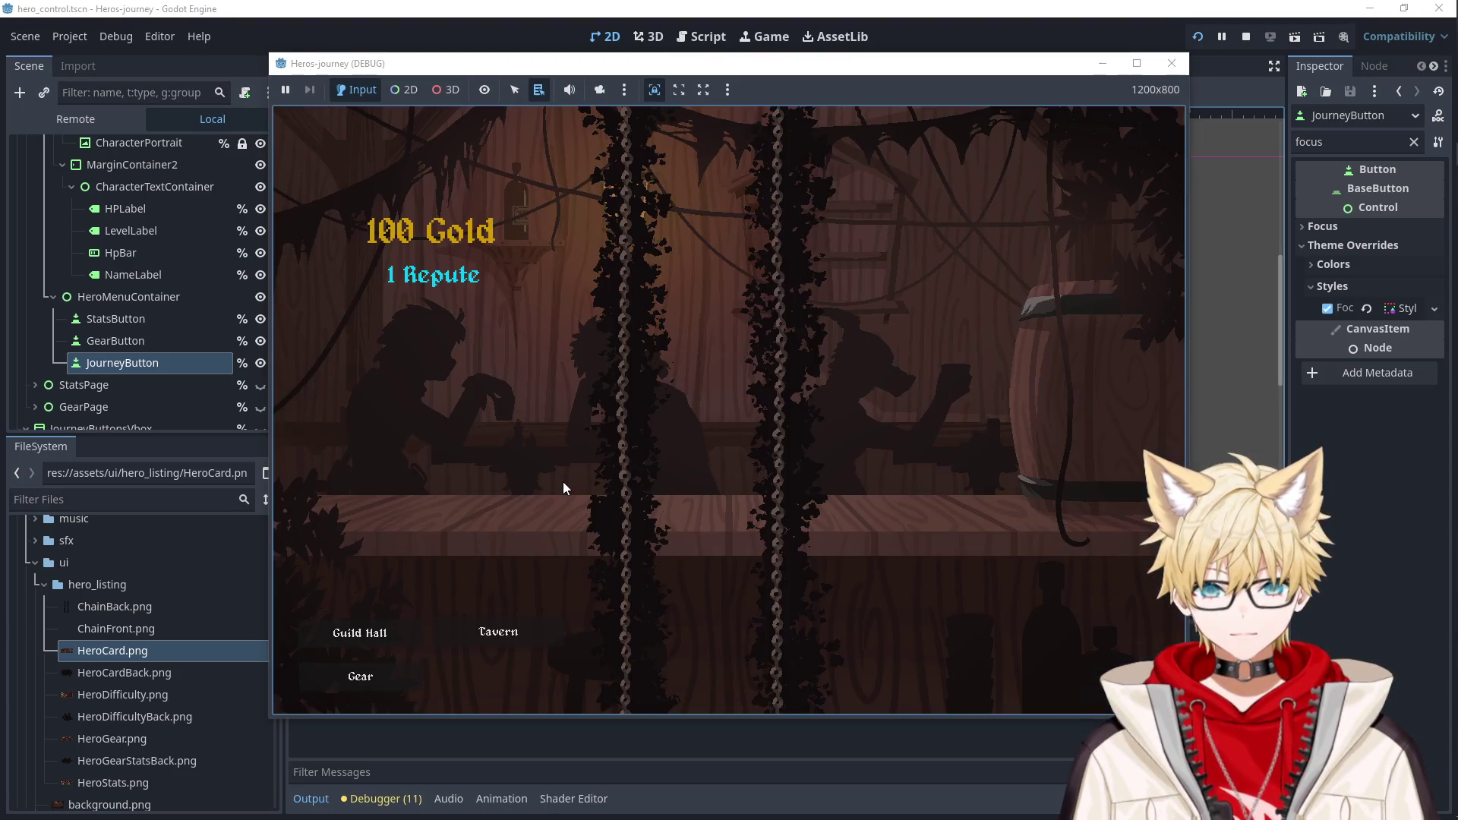
left_click(505, 619)
left_click(493, 257)
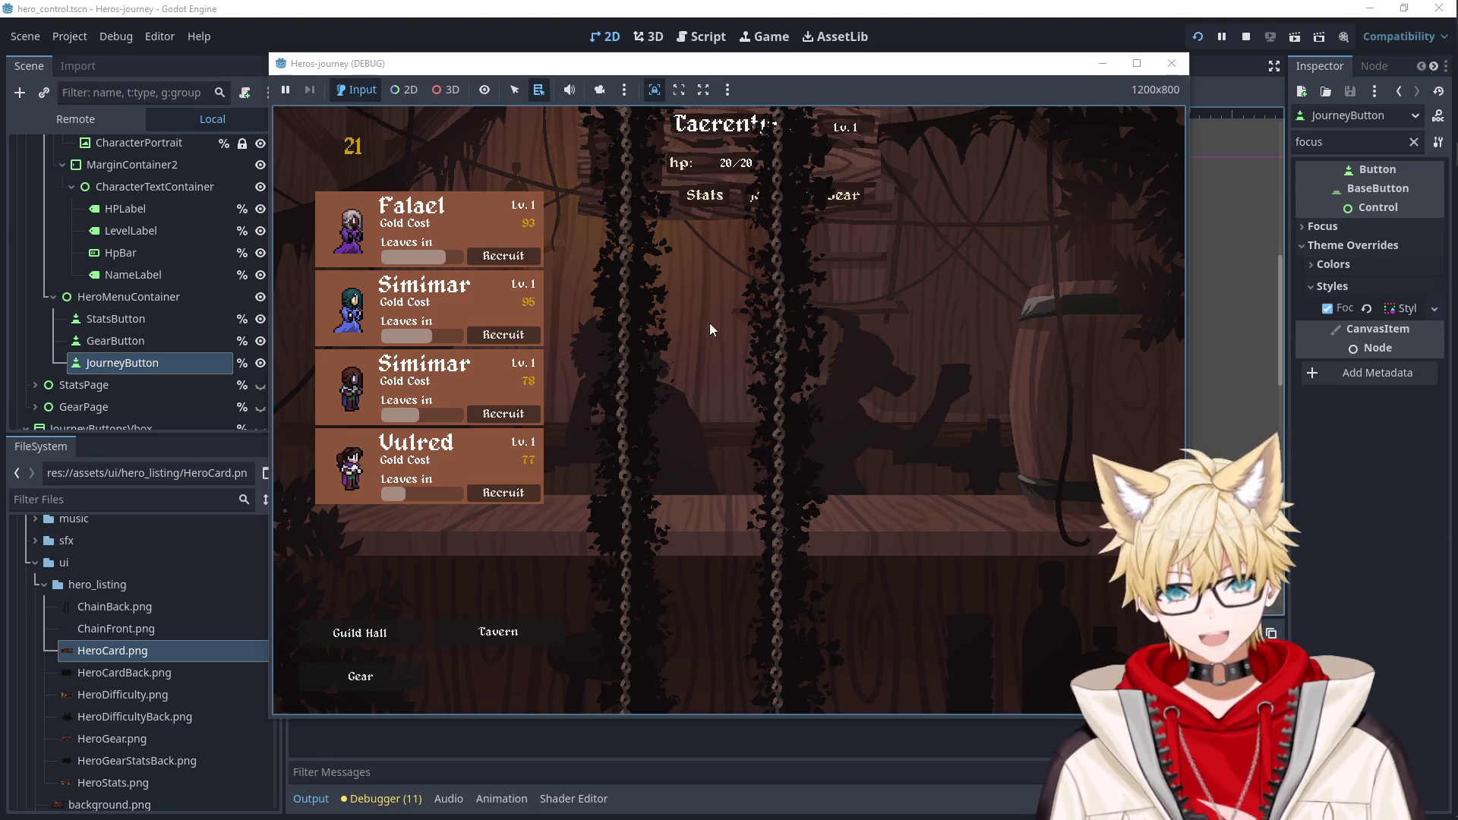
key("F8")
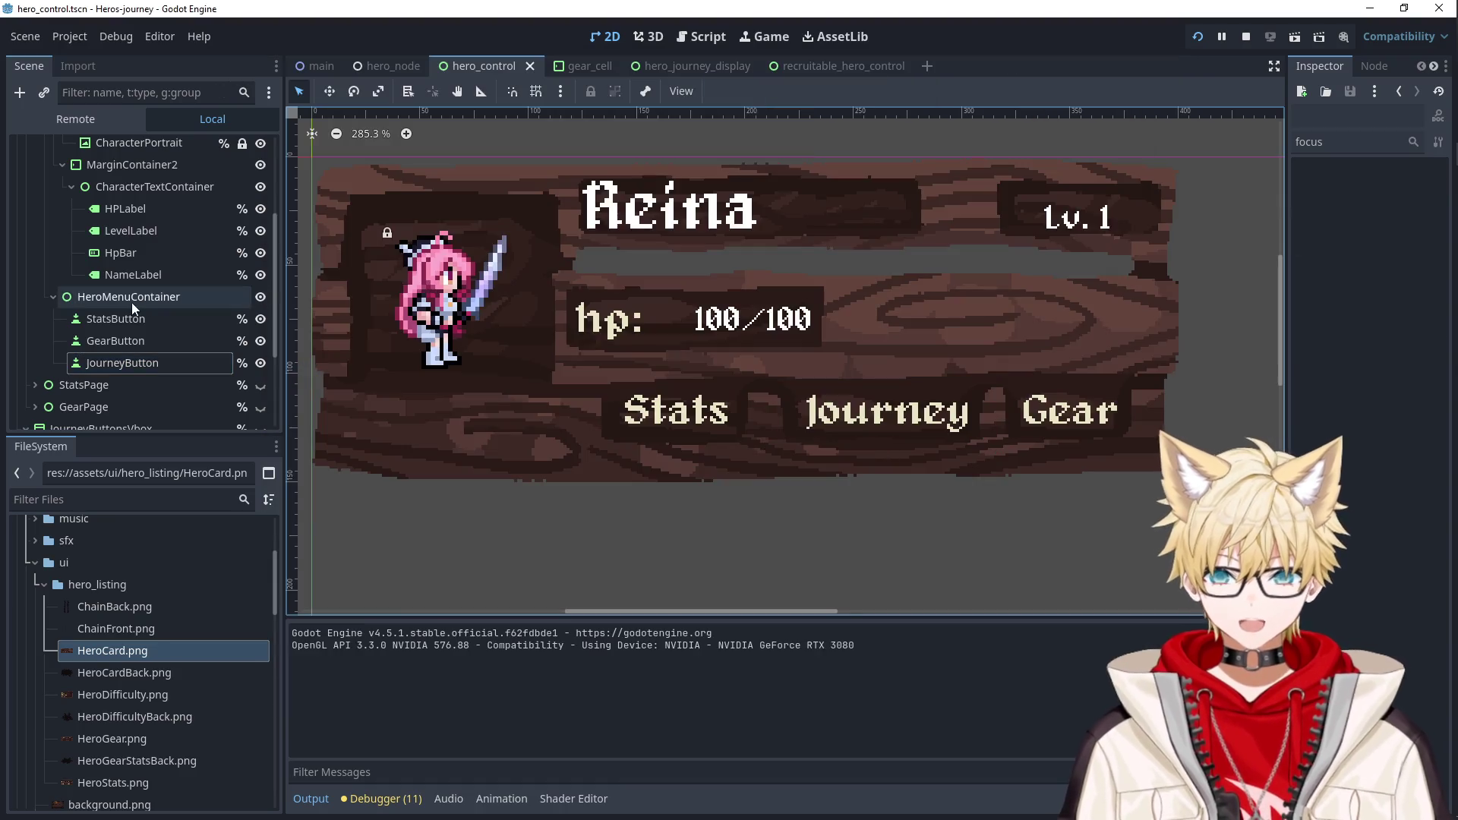
Switch to main.tscn and select ChainBackground and TextureRect together.
left_click(322, 74)
left_click(114, 324)
left_click(99, 346, "shift")
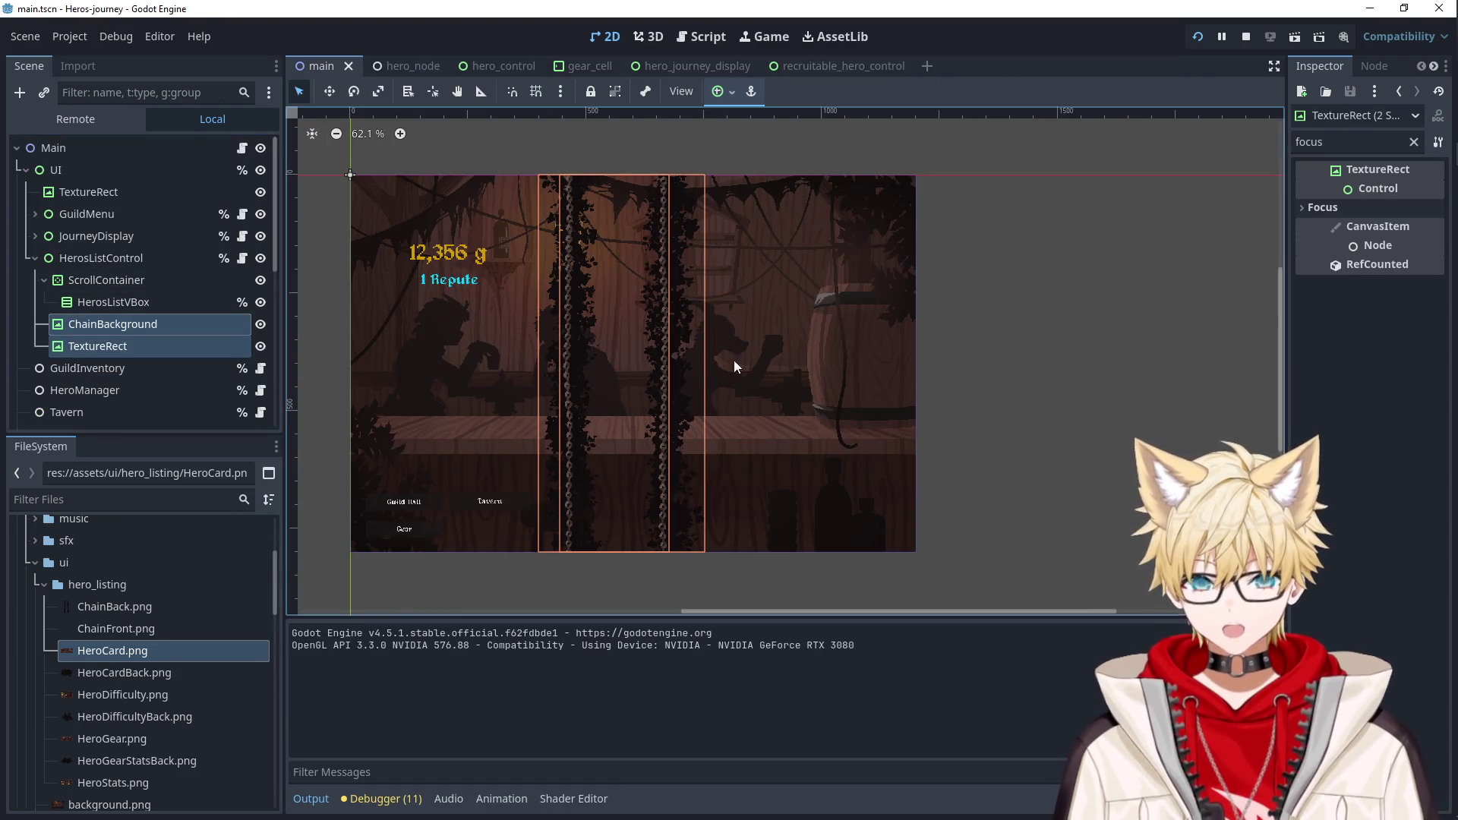
Filter the Inspector by 'z' and expand Layout and Transform for both chain nodes.
double_click(1321, 142)
key("BackSpace")
type("z")
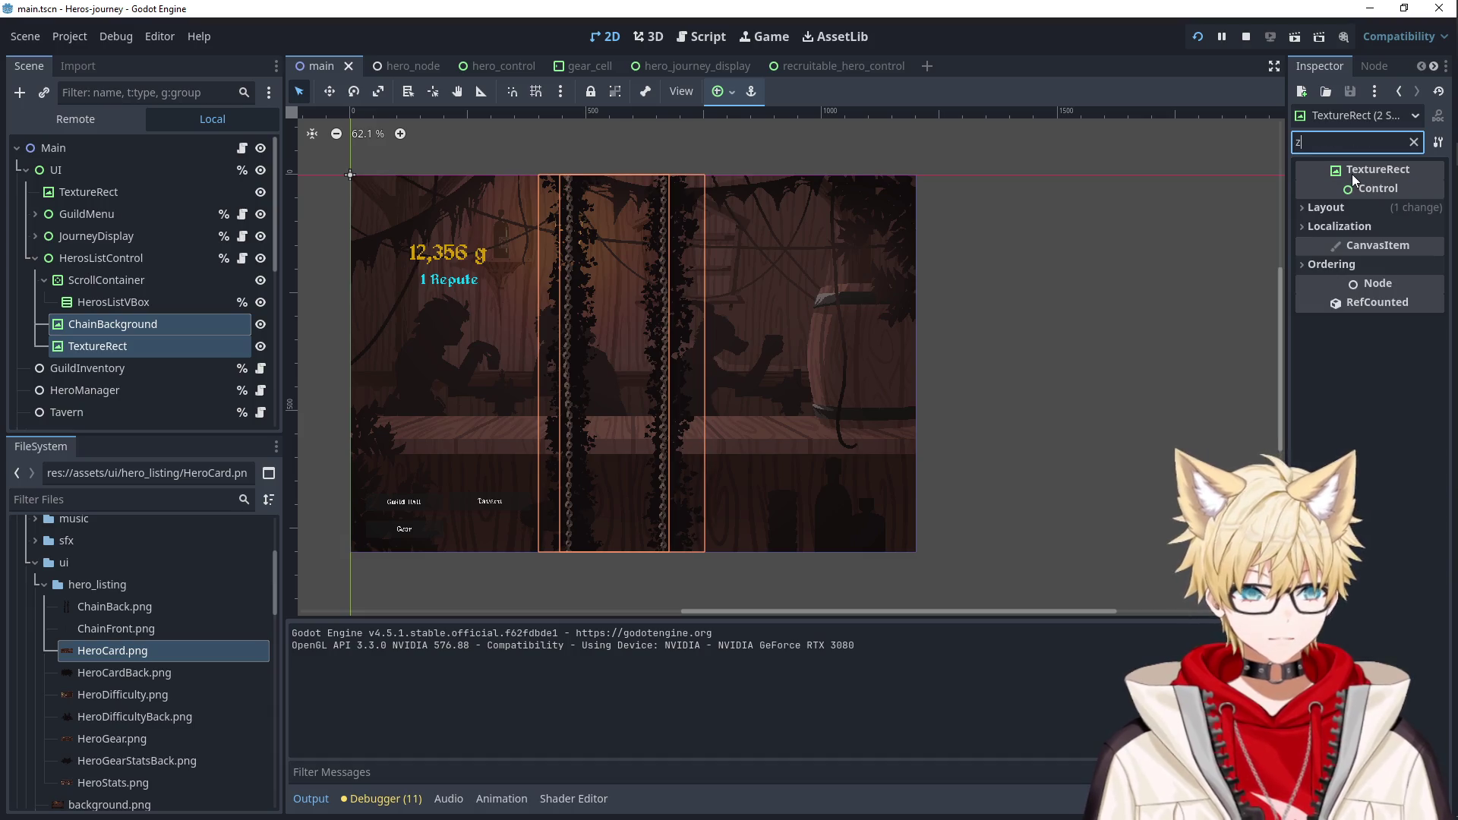
left_click(1350, 210)
left_click(1357, 281)
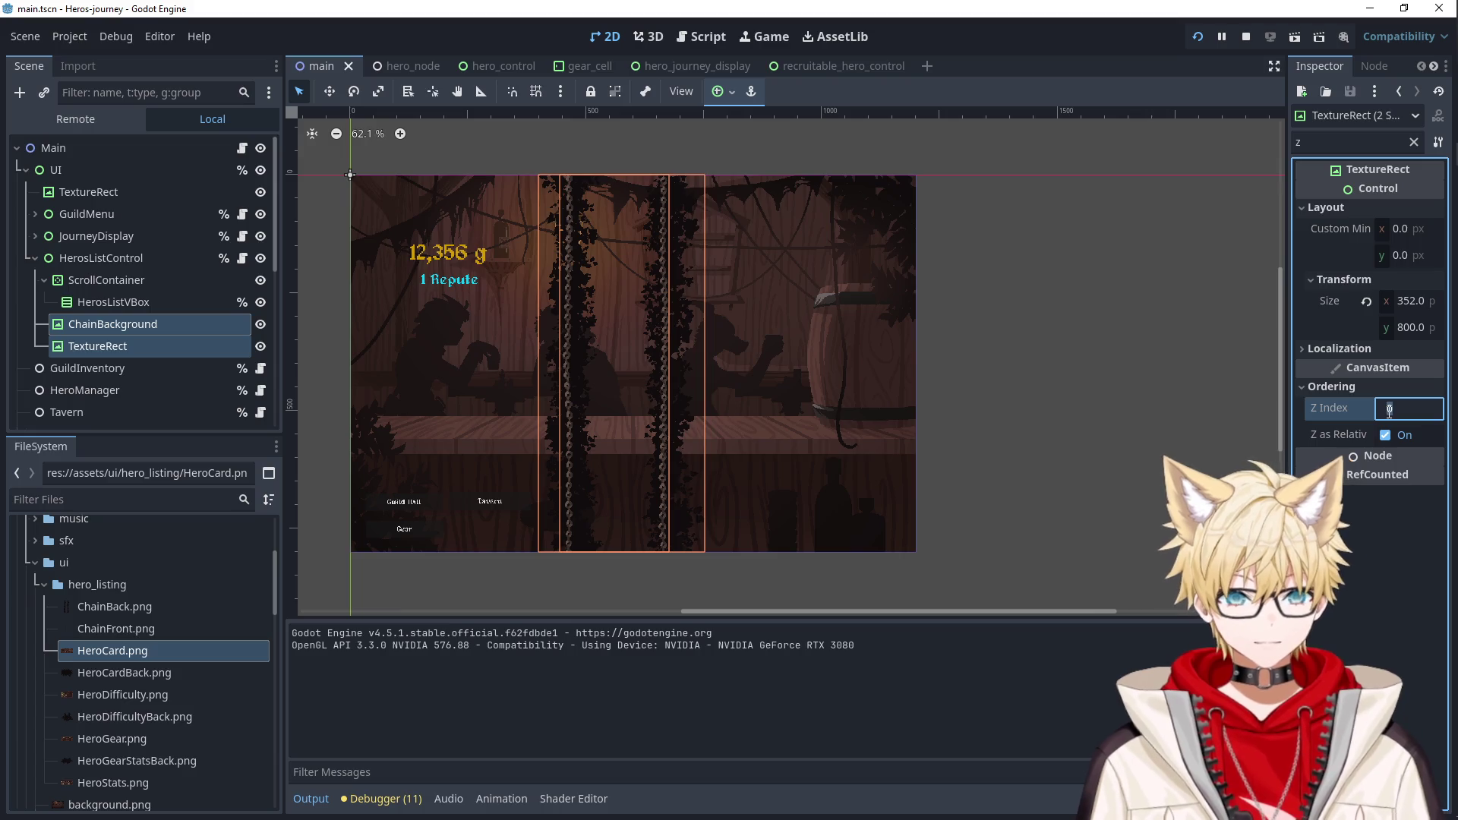
Try Z Index 1, revert it to 0, and move both nodes above ScrollContainer.
type("1")
key("Return")
type("0")
key("Return")
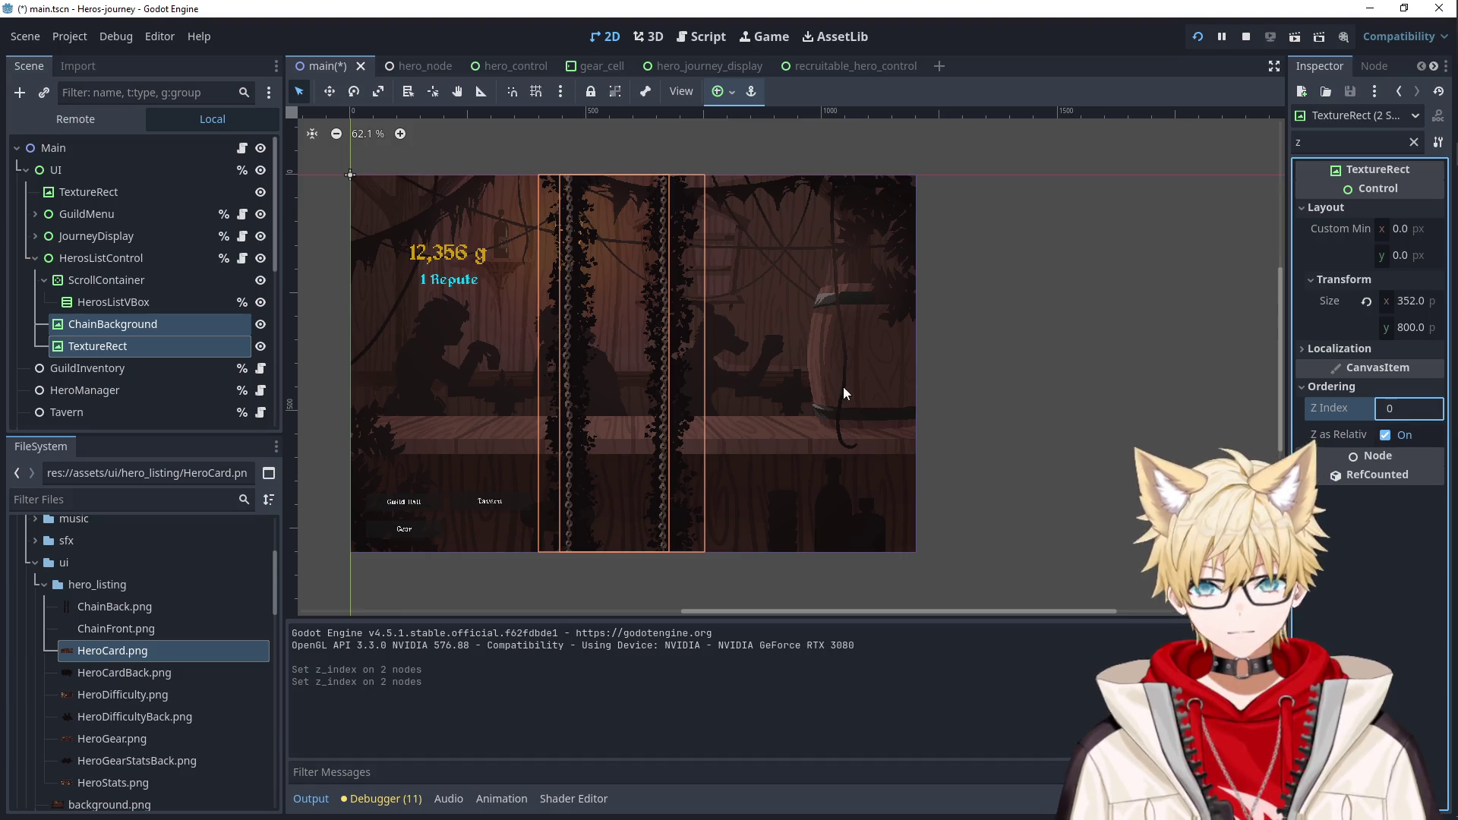
left_click_drag(89, 274, 89, 274)
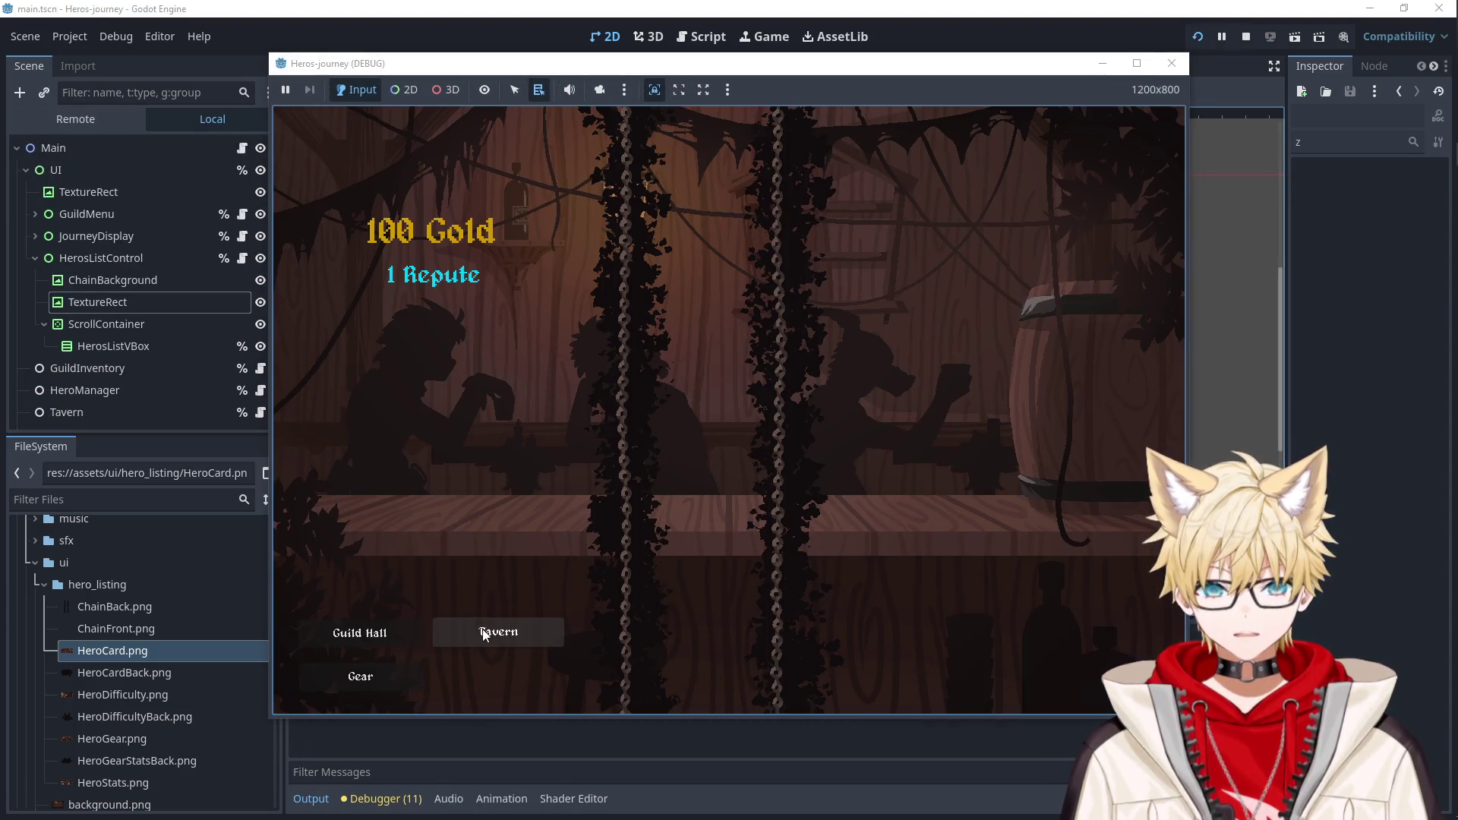
Recruit Lyari from the Tavern in the running game, then stop the test.
left_click(482, 634)
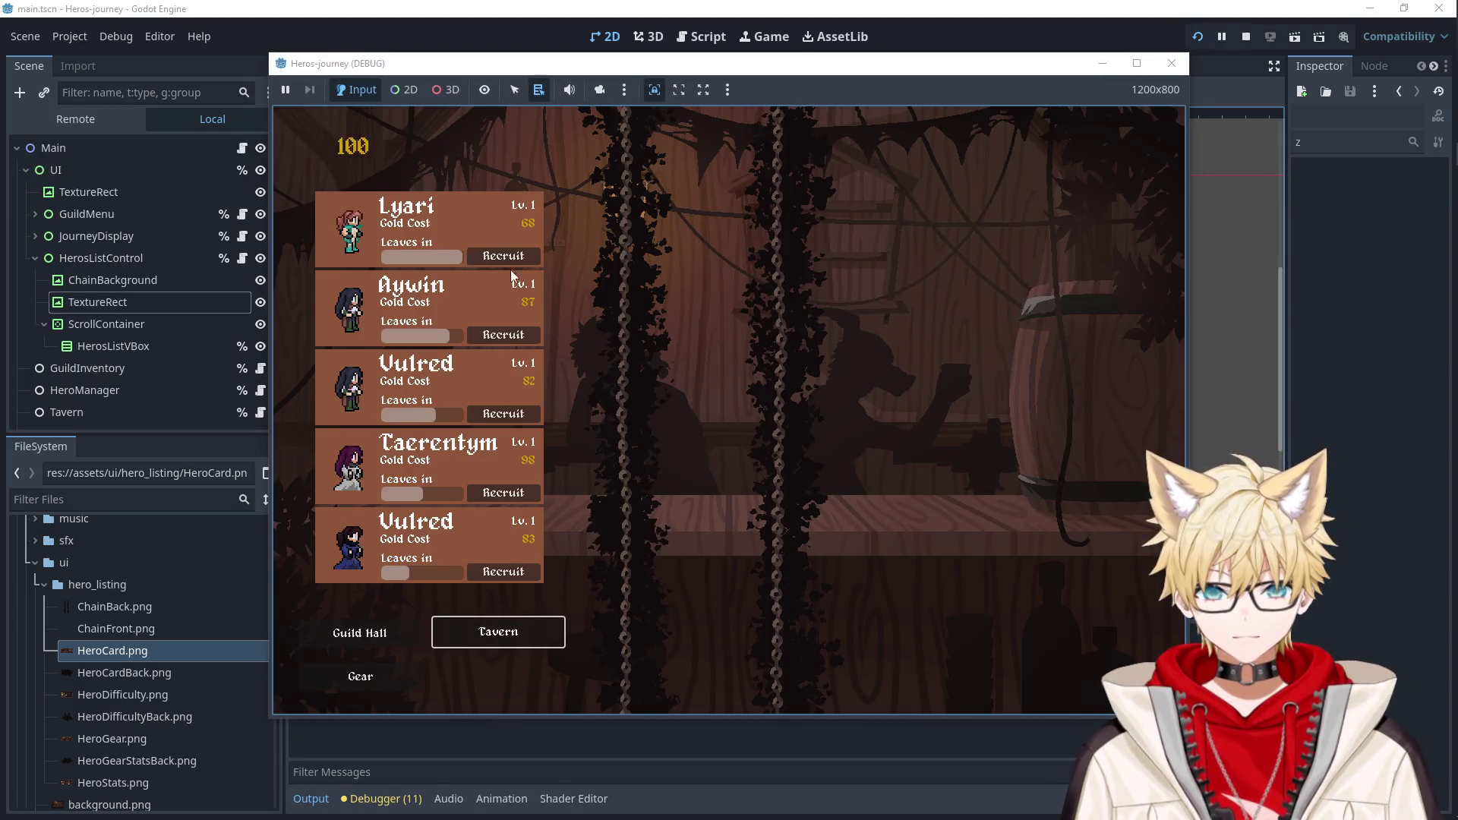
left_click(511, 257)
left_click(1172, 63)
Try shifting the ScrollContainer slightly right on the canvas, then undo the move.
left_click(631, 319)
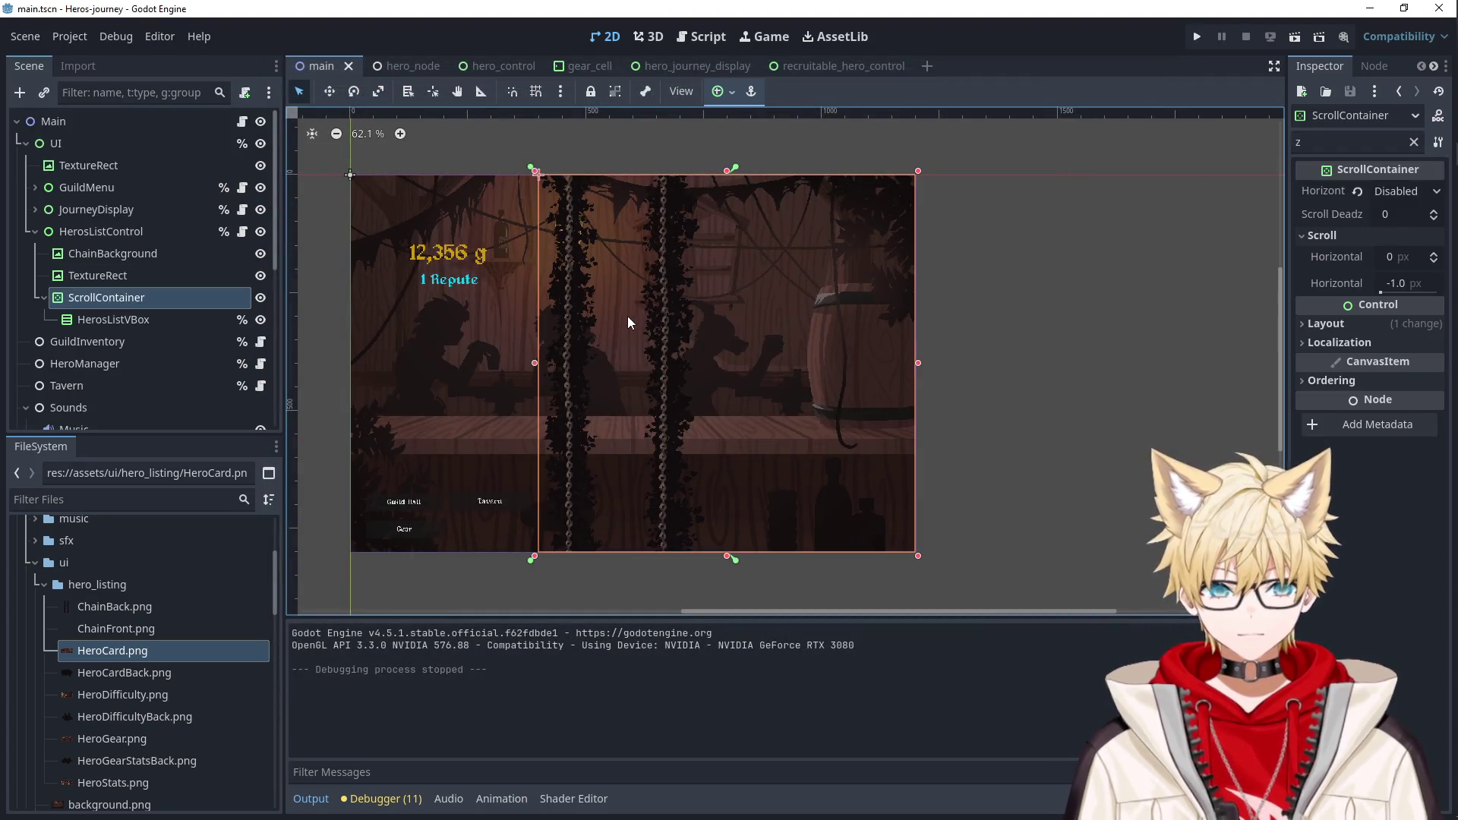
left_click(111, 275)
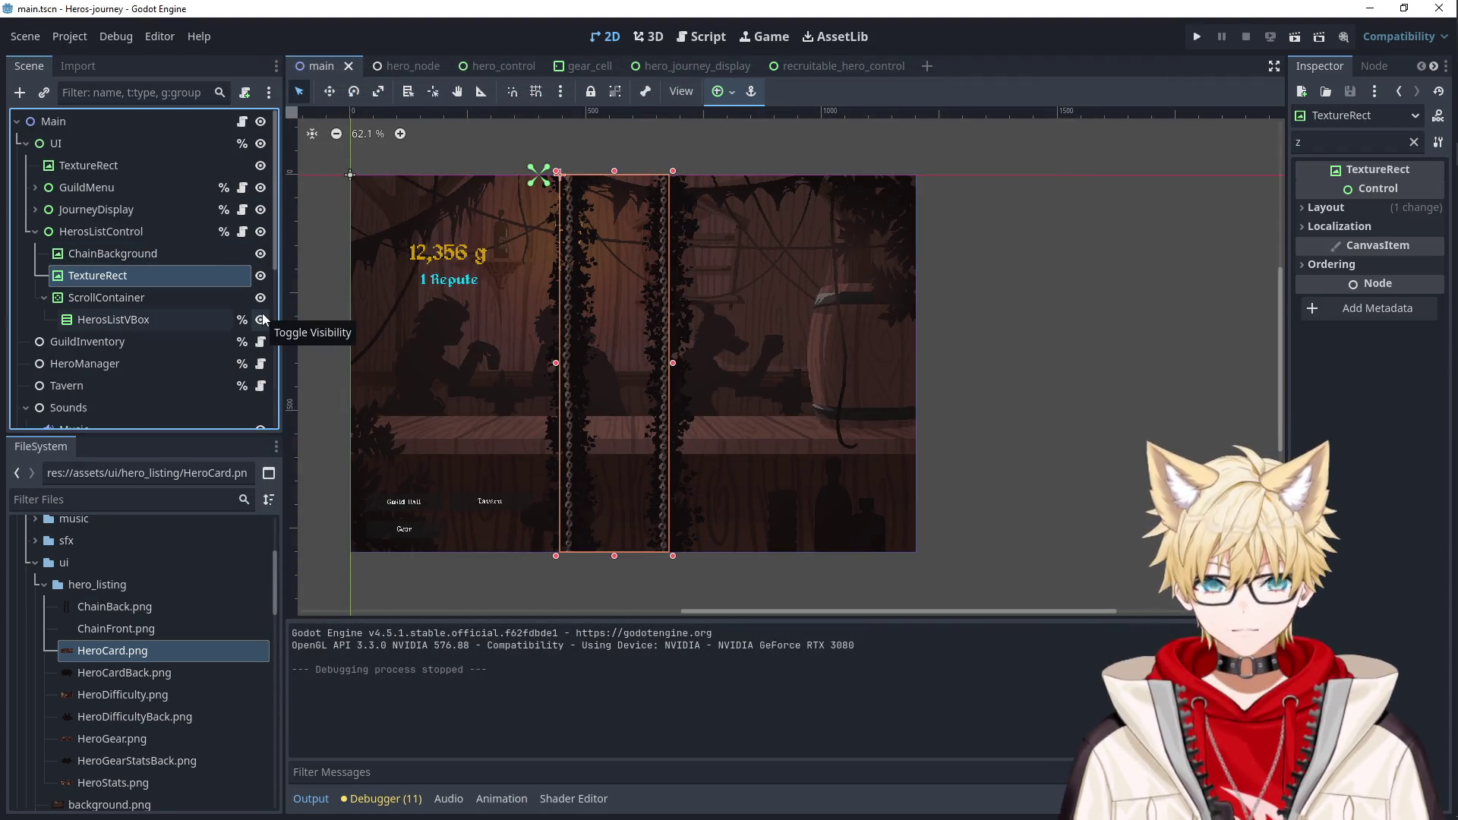
left_click(184, 256, "ctrl")
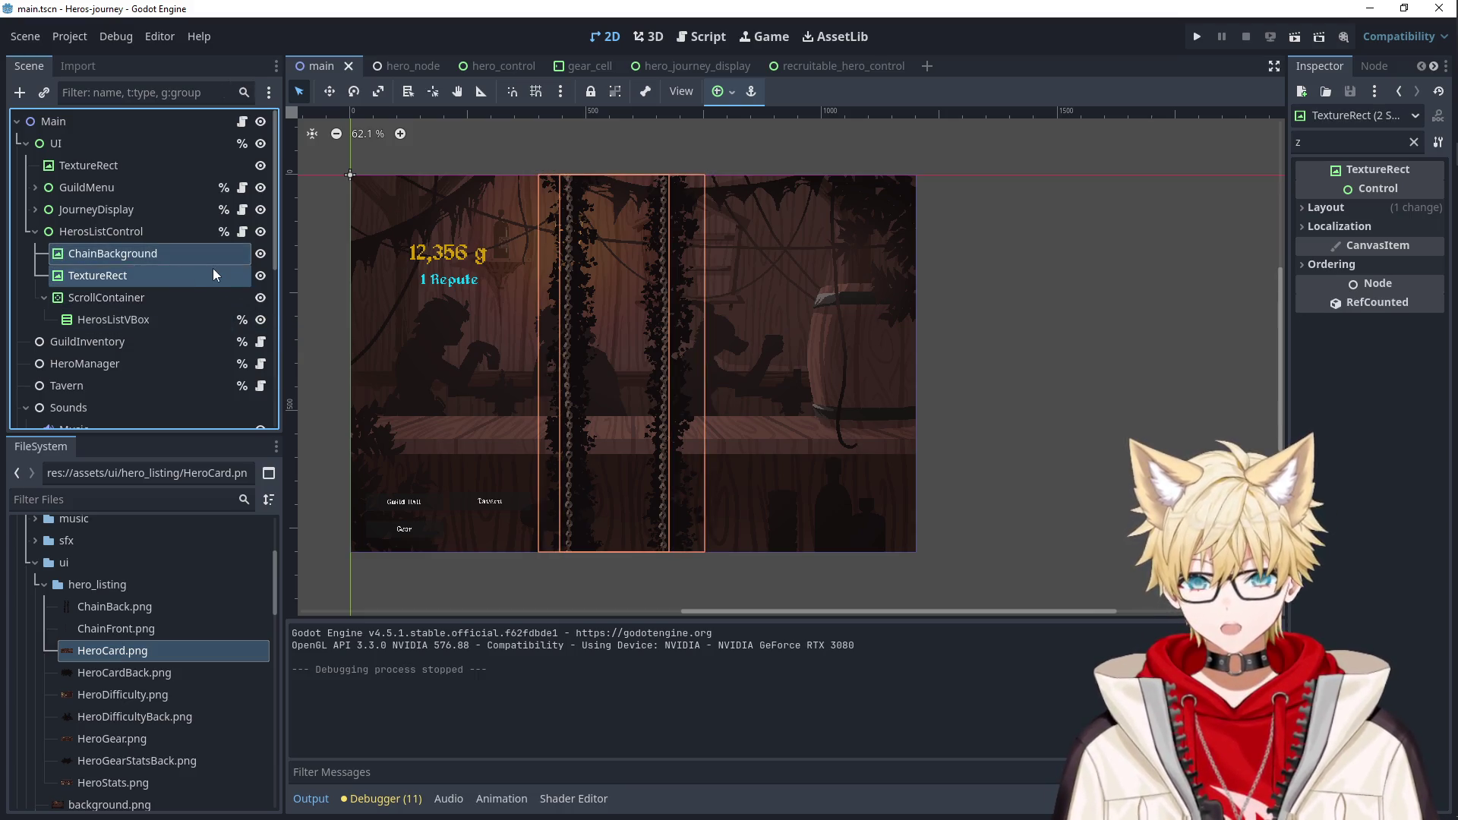
left_click_drag(649, 298, 641, 312)
key("ctrl+z")
left_click(154, 255)
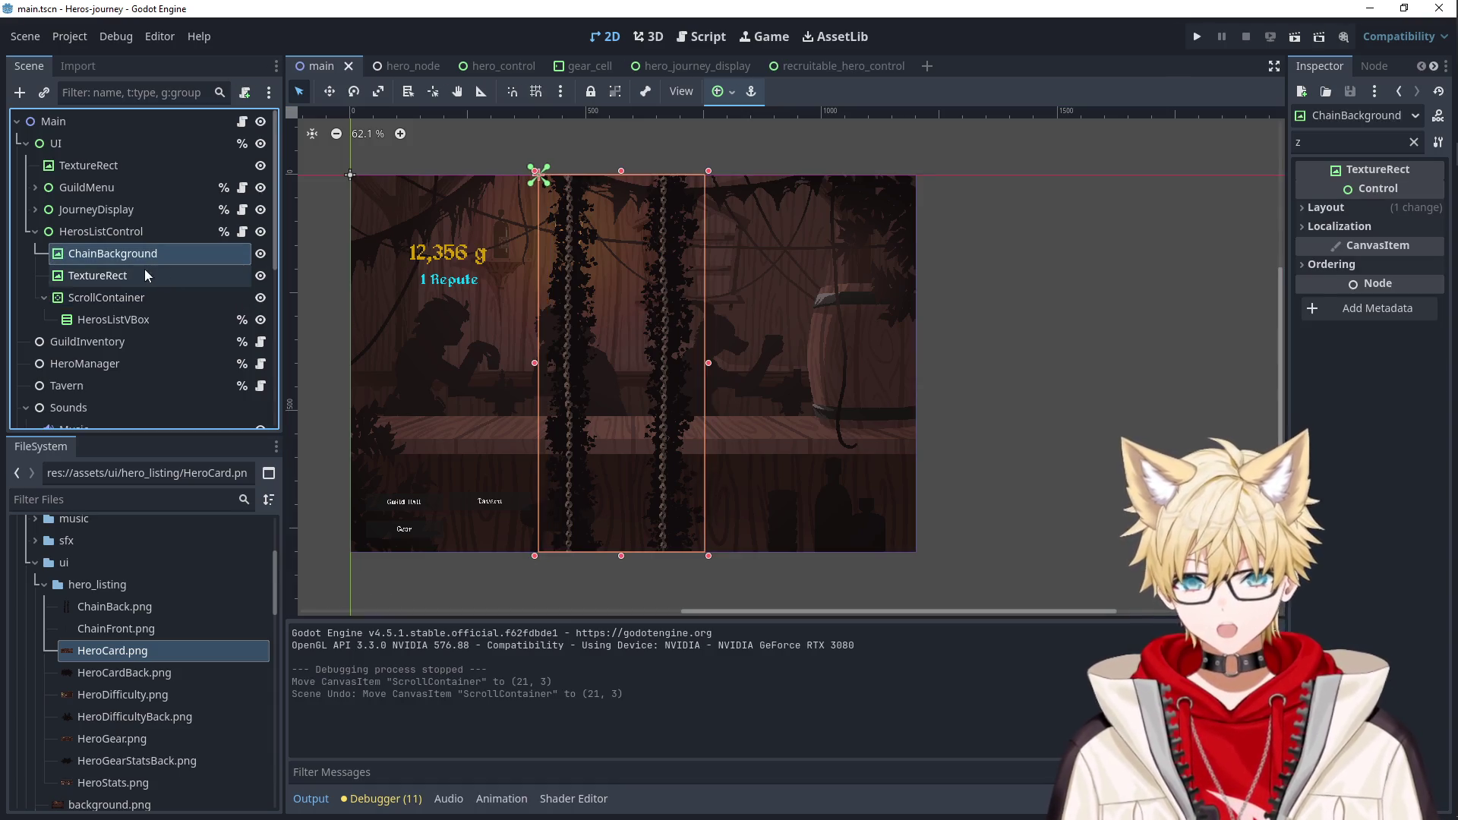
left_click(656, 345)
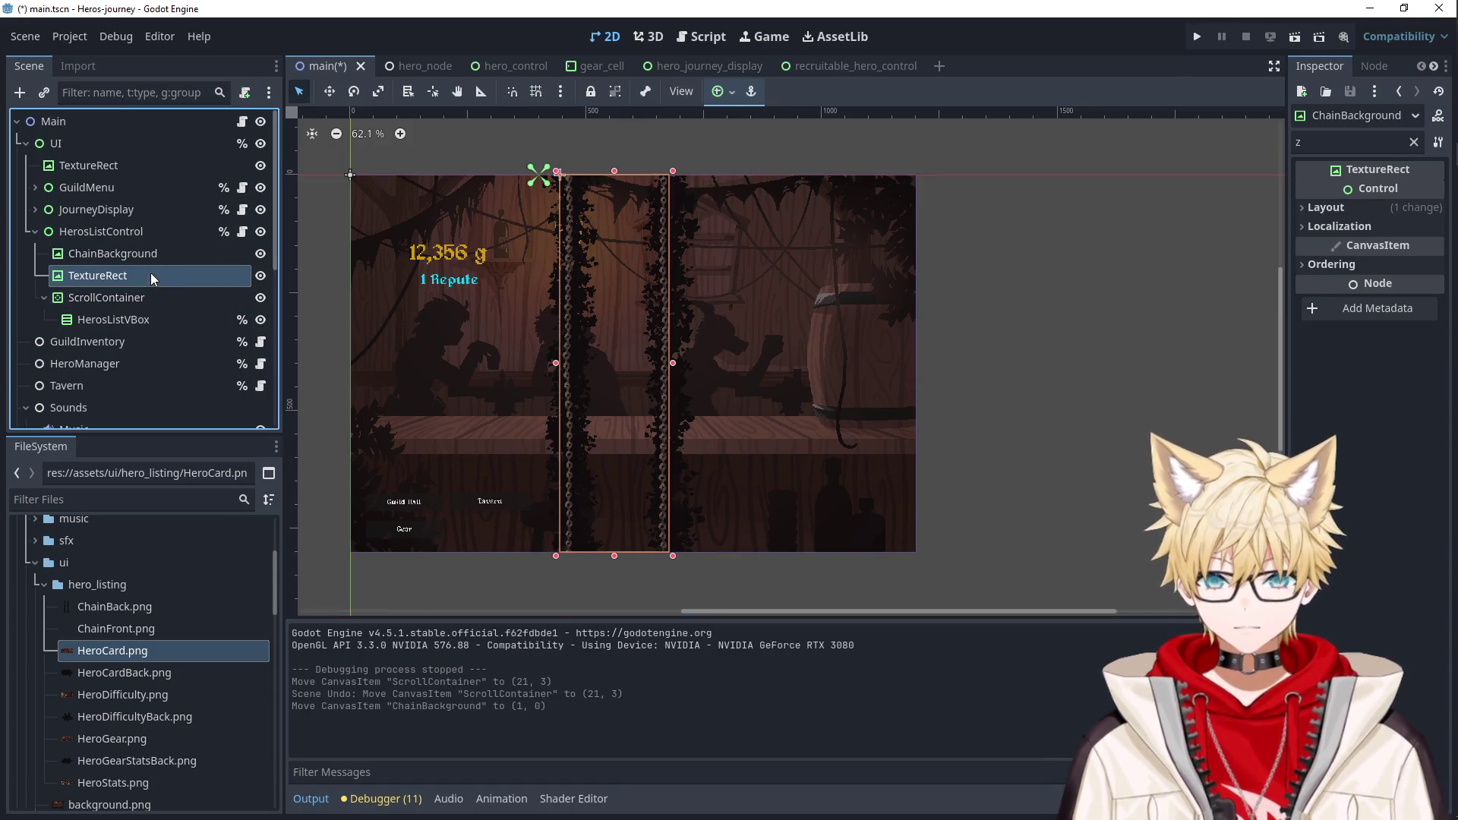
Save and run the game, recruit Lyari from the Tavern, then stop.
key("F5")
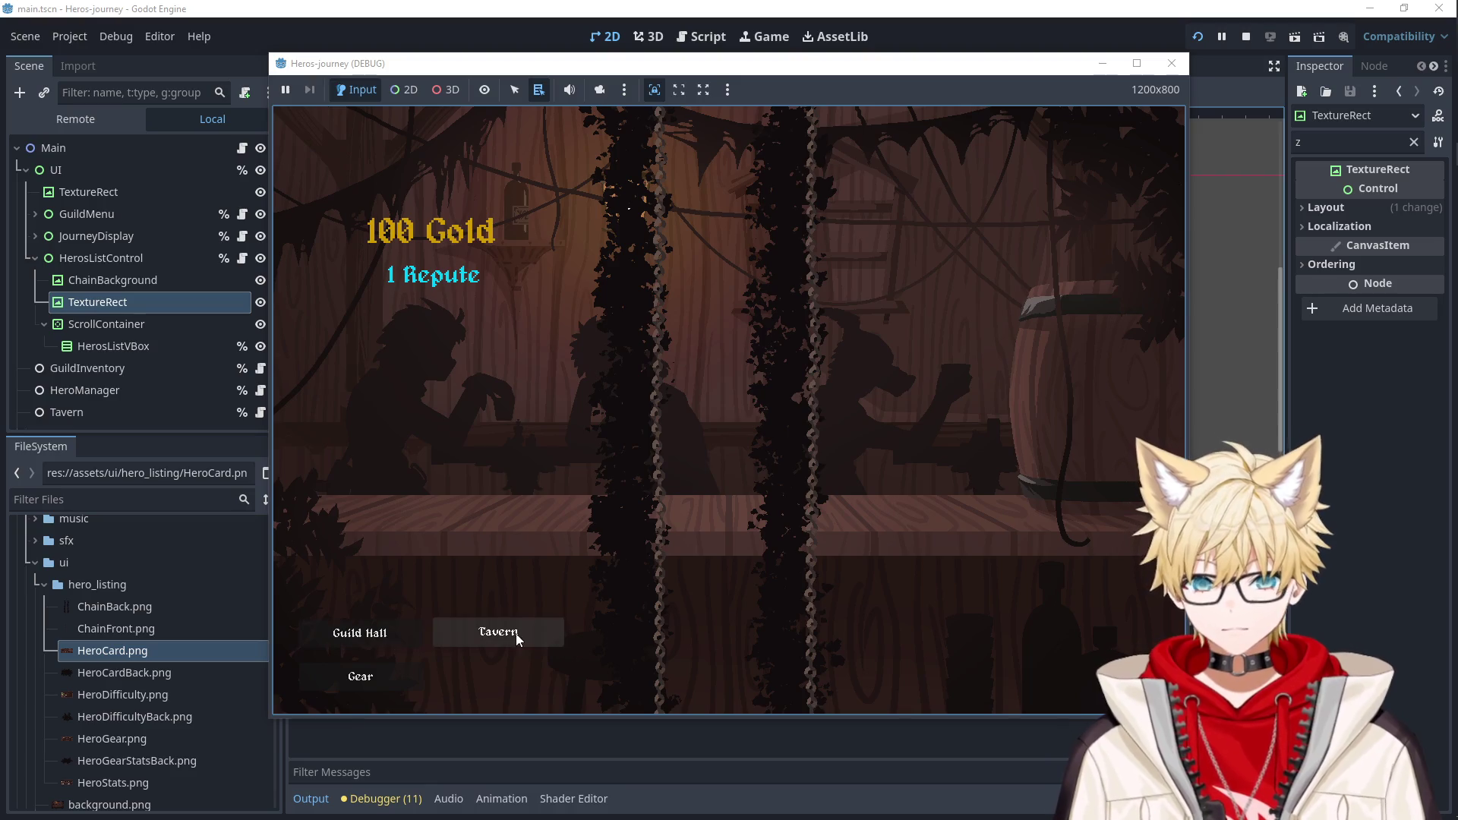
left_click(512, 633)
left_click(509, 258)
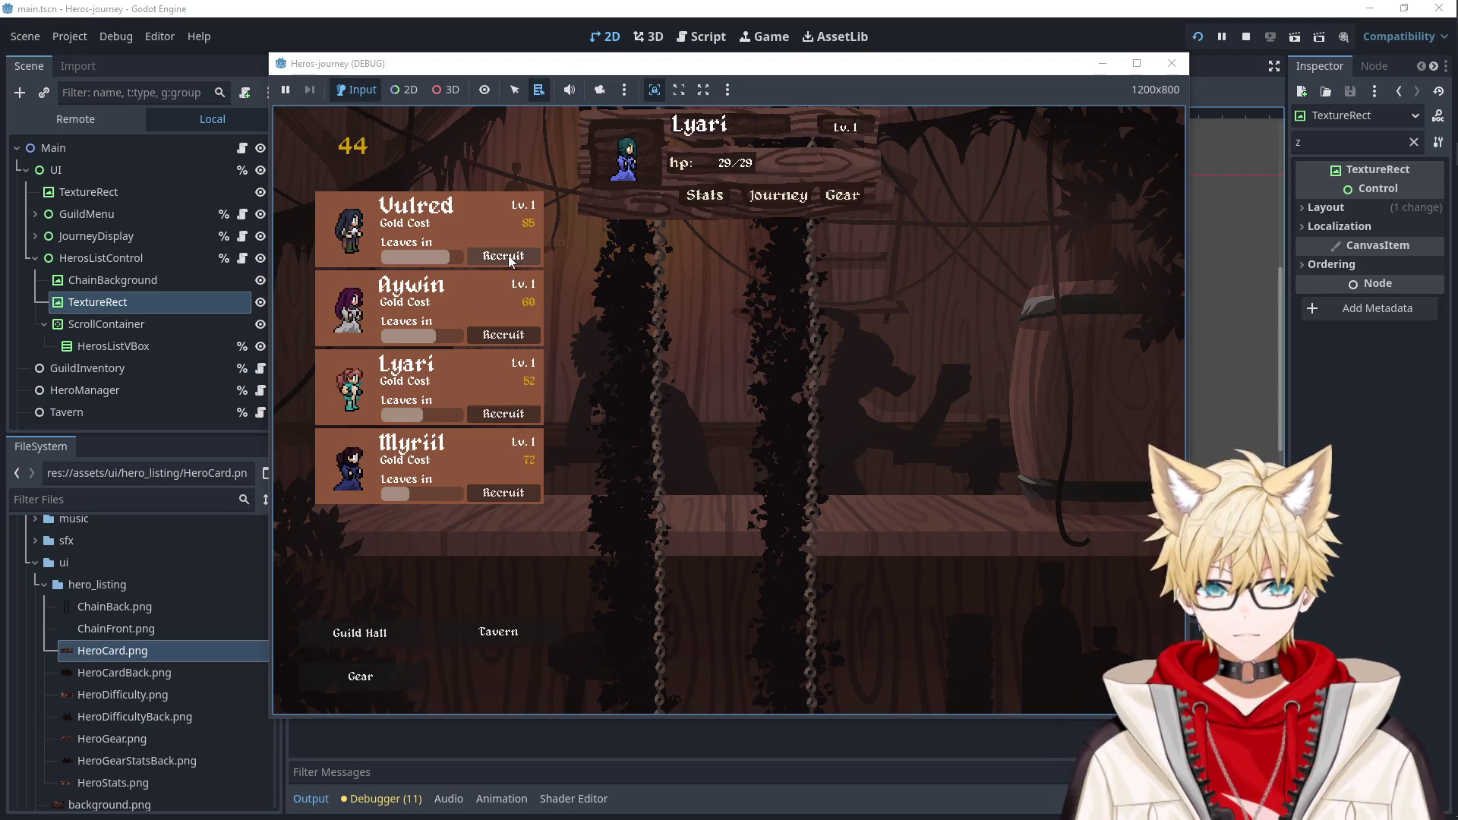
left_click(1171, 70)
Attempt another rightward ScrollContainer move beside ChainBackground and undo it.
left_click(144, 255)
left_click(144, 276)
left_click(150, 258)
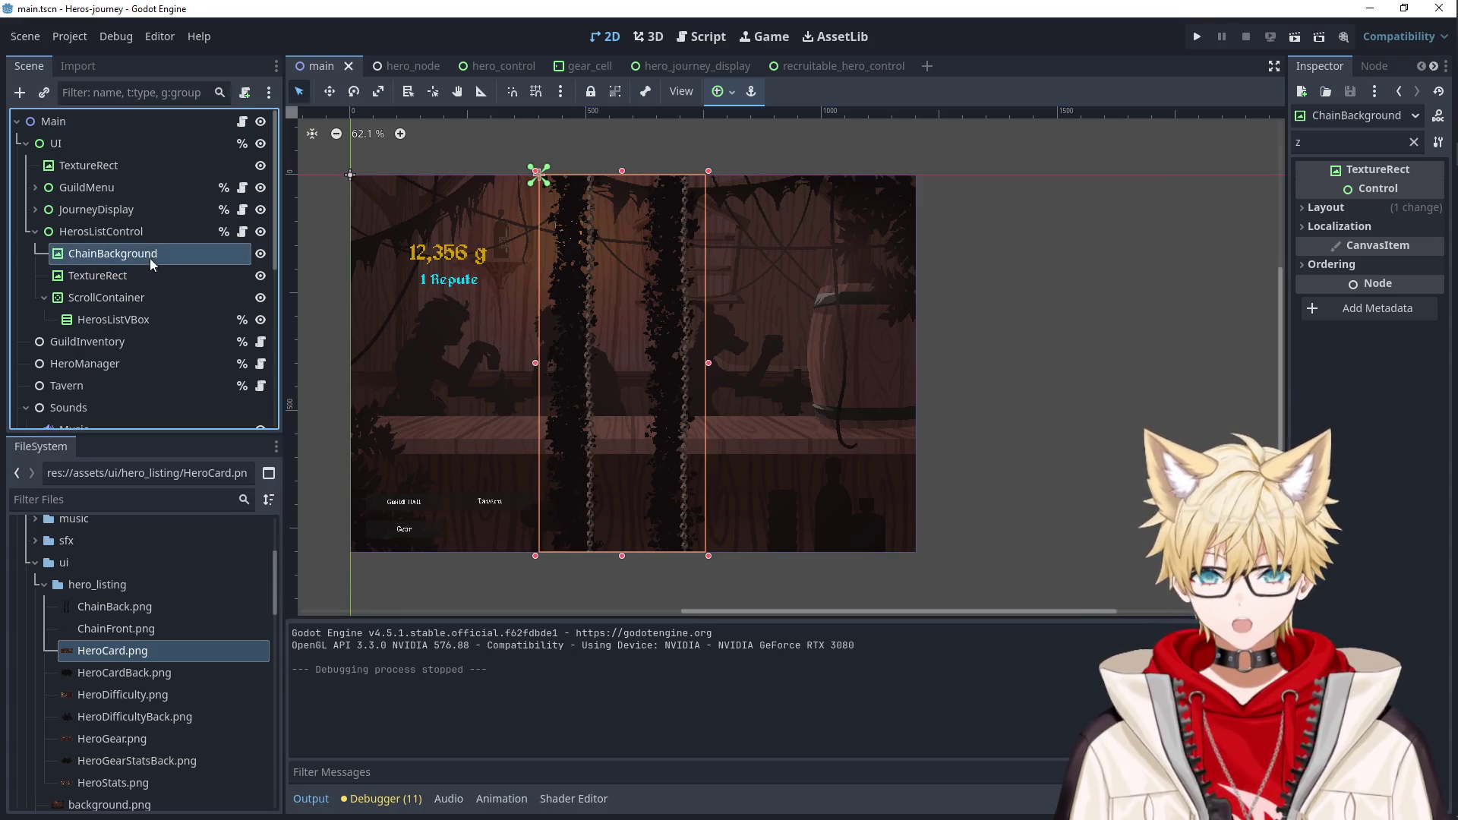
left_click_drag(554, 329, 571, 328)
key("ctrl+z")
left_click(172, 253)
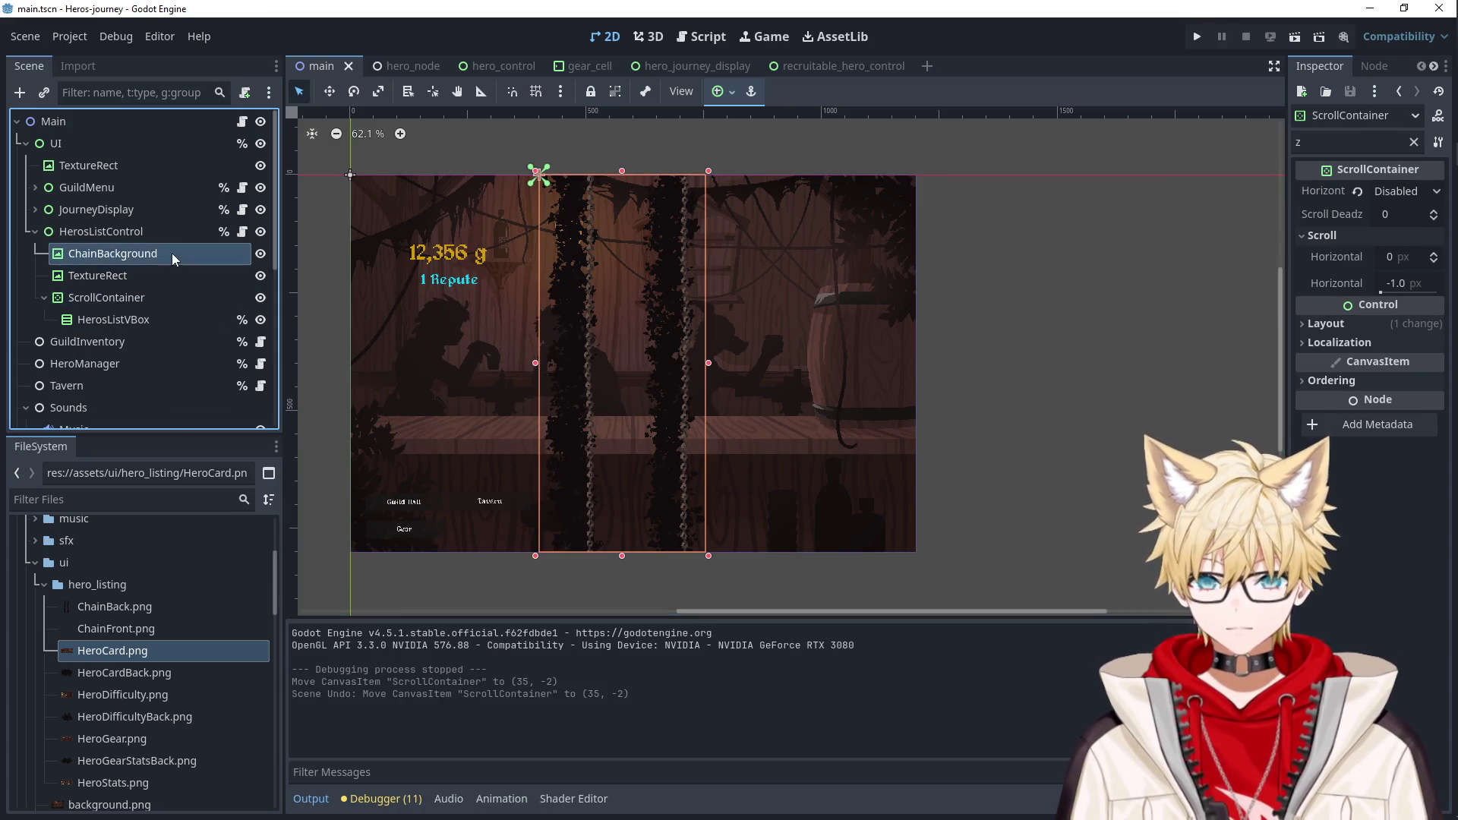
left_click(138, 275)
left_click(136, 259)
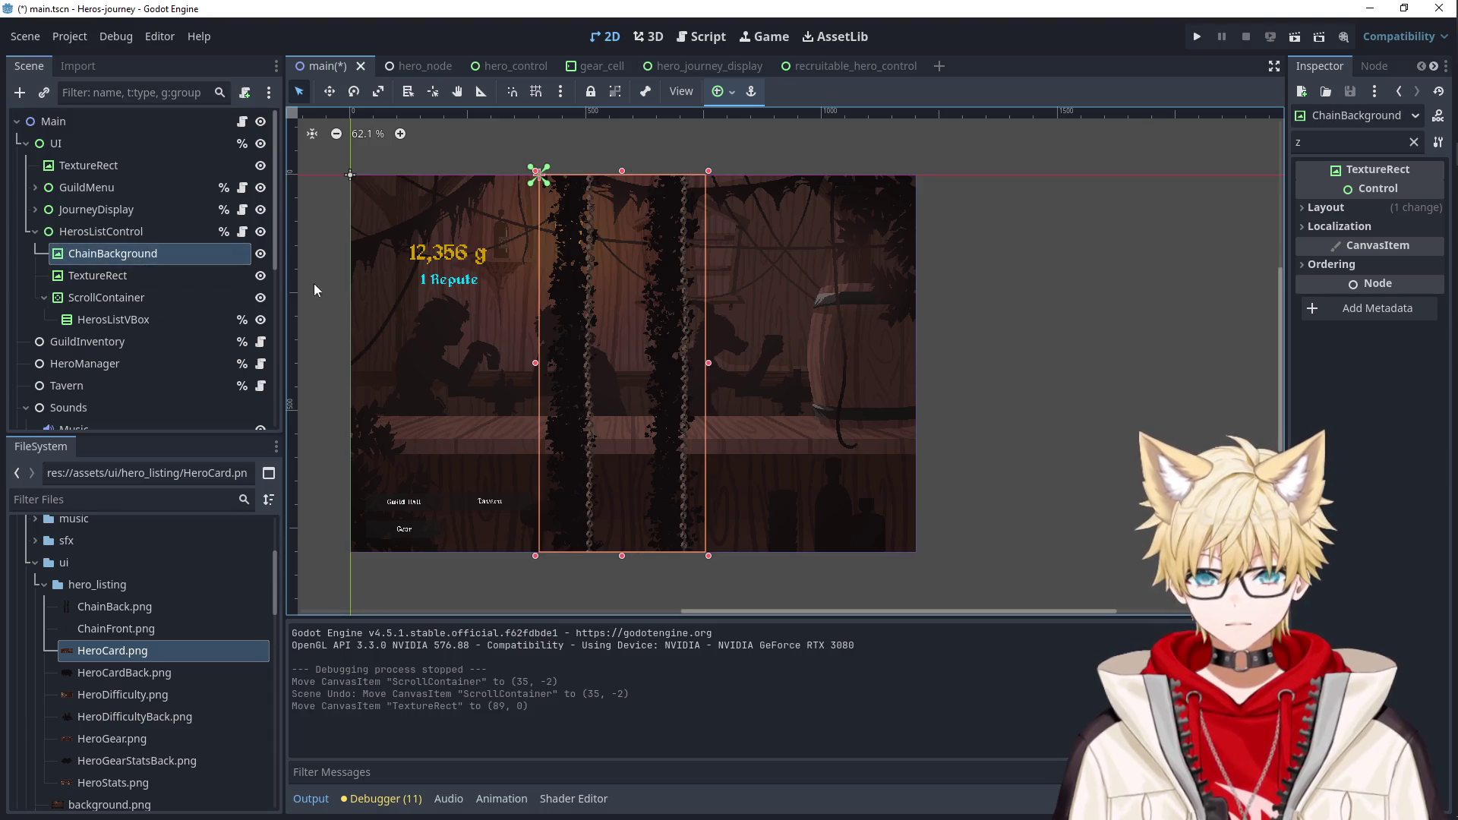
Lock the ScrollContainer in place and nudge ChainBackground right to x 34.
left_click(589, 249)
right_click(170, 301)
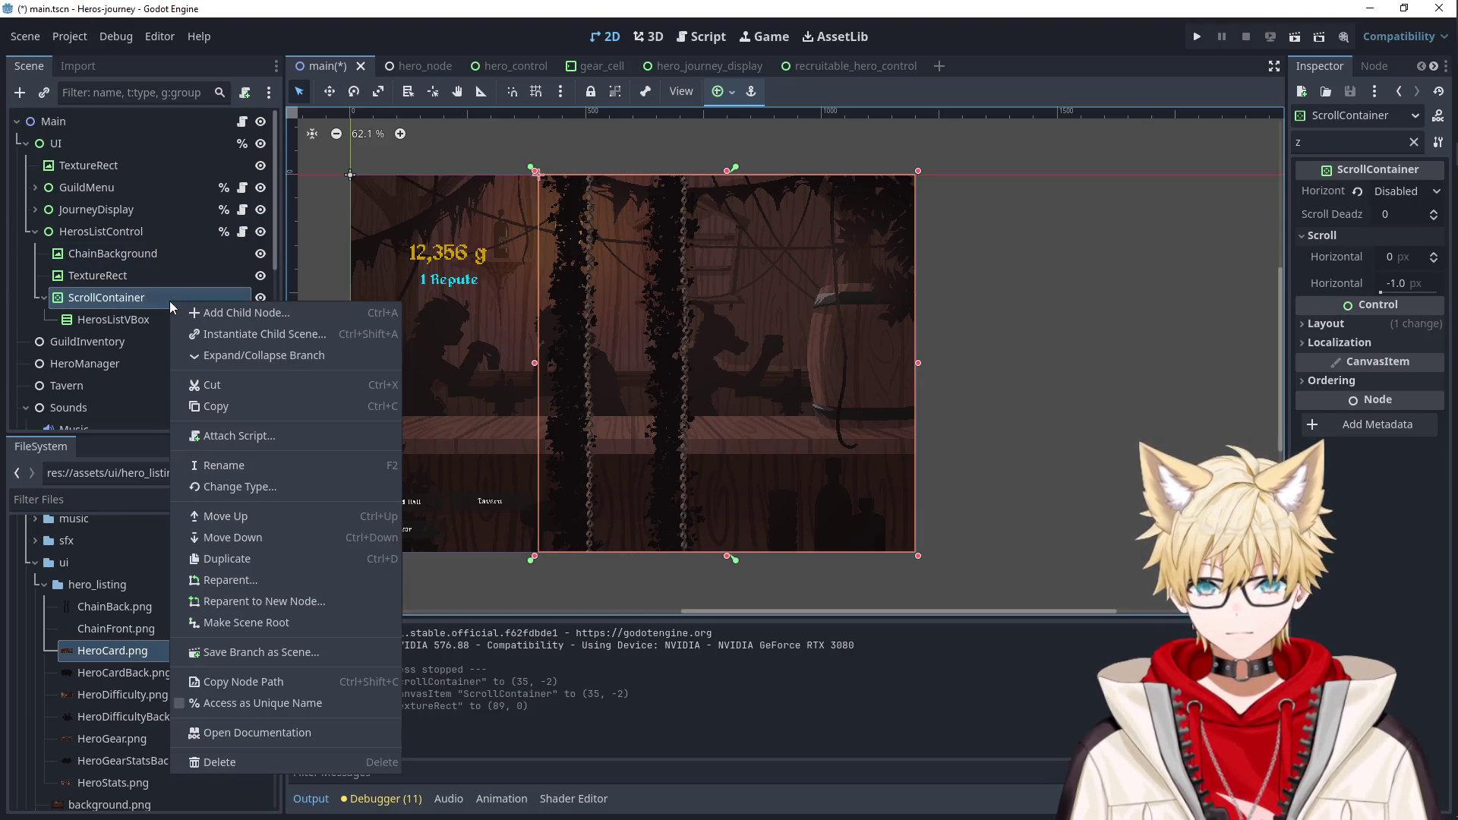
left_click(599, 93)
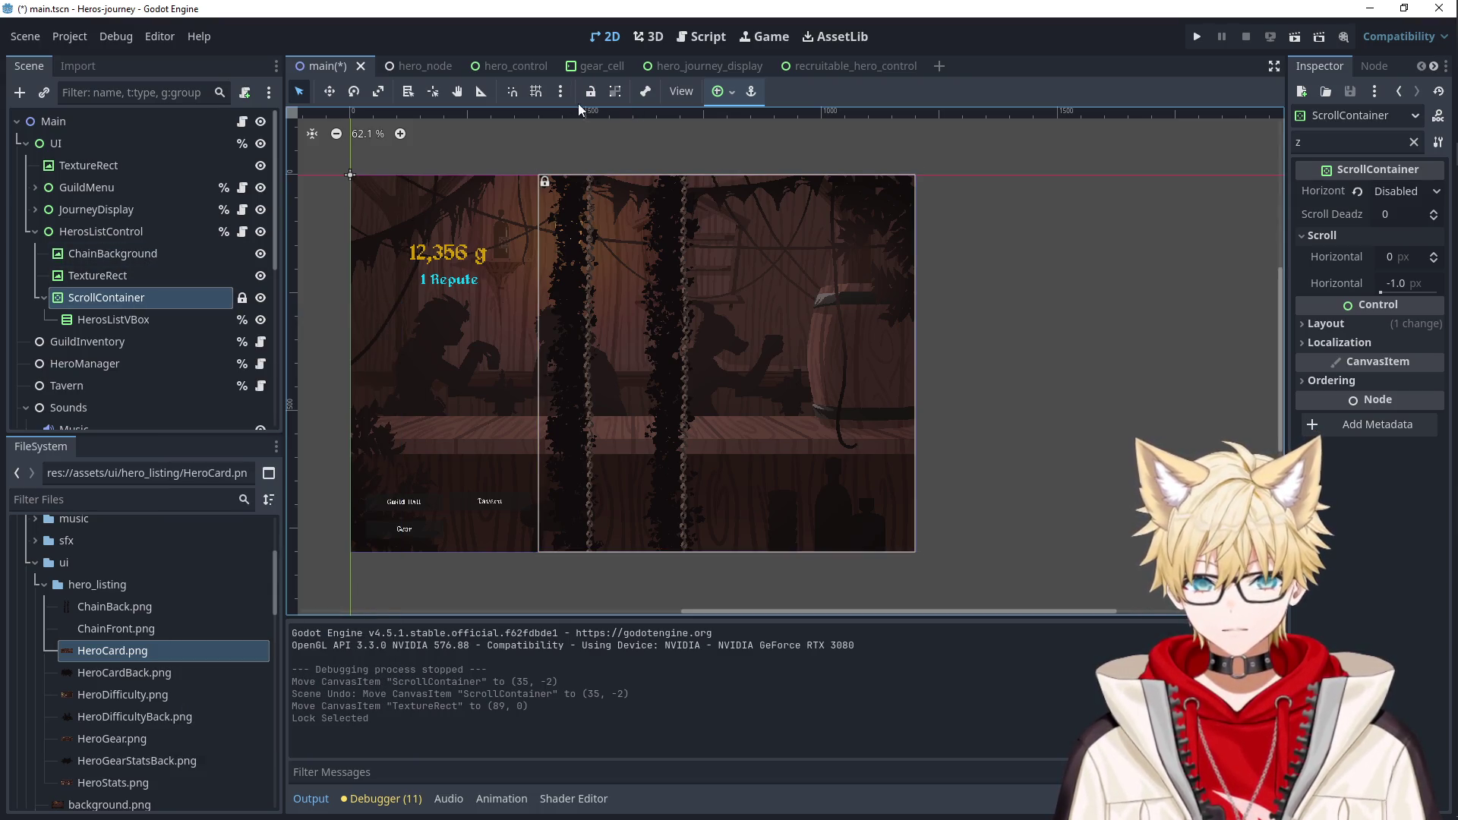
left_click(225, 252)
key("Right")
key("Right")
key("Right")
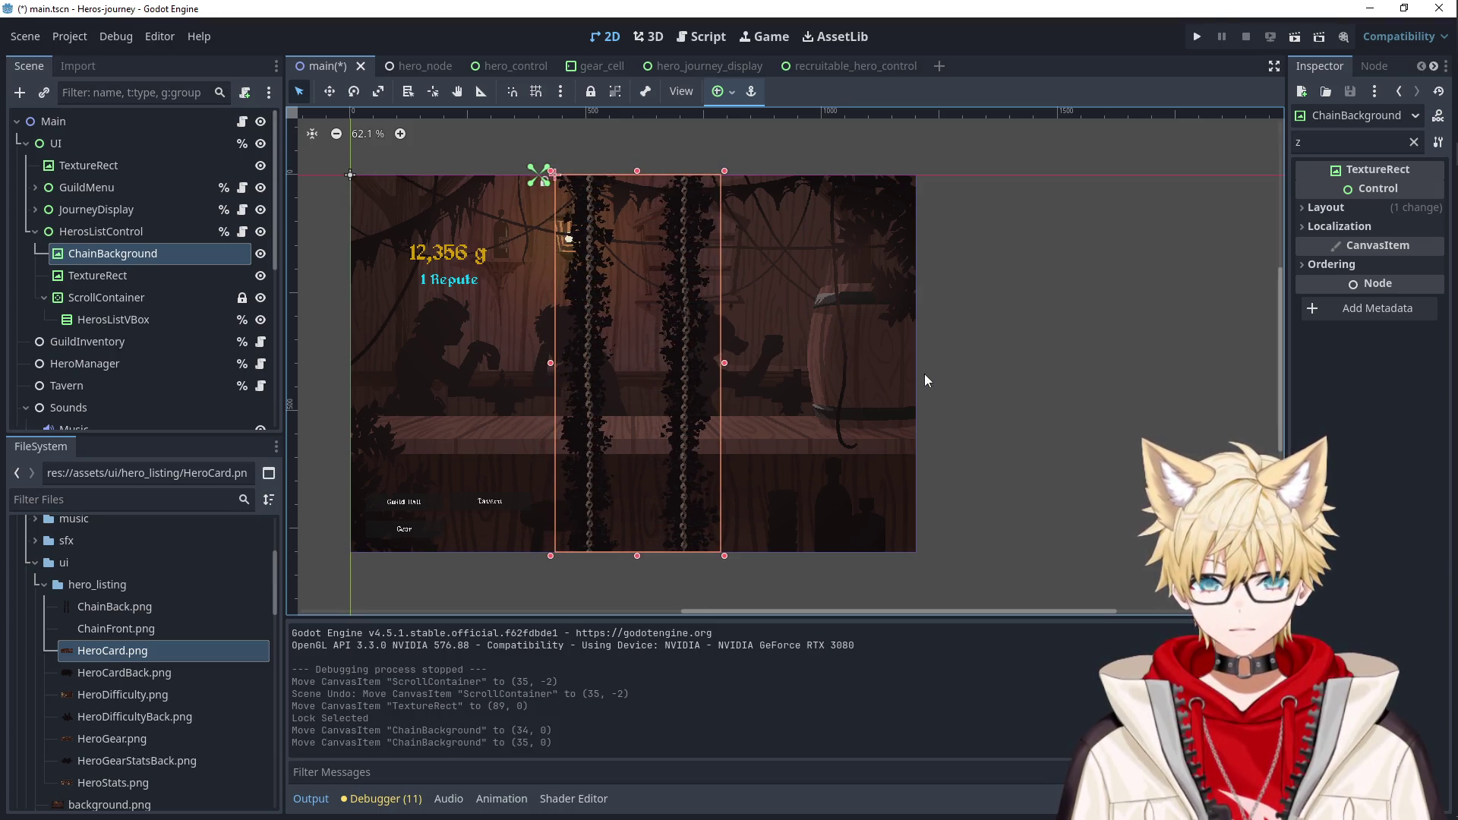
Run the game, recruit Falael, and check the hero's Gear and Stats pages.
left_click(1196, 38)
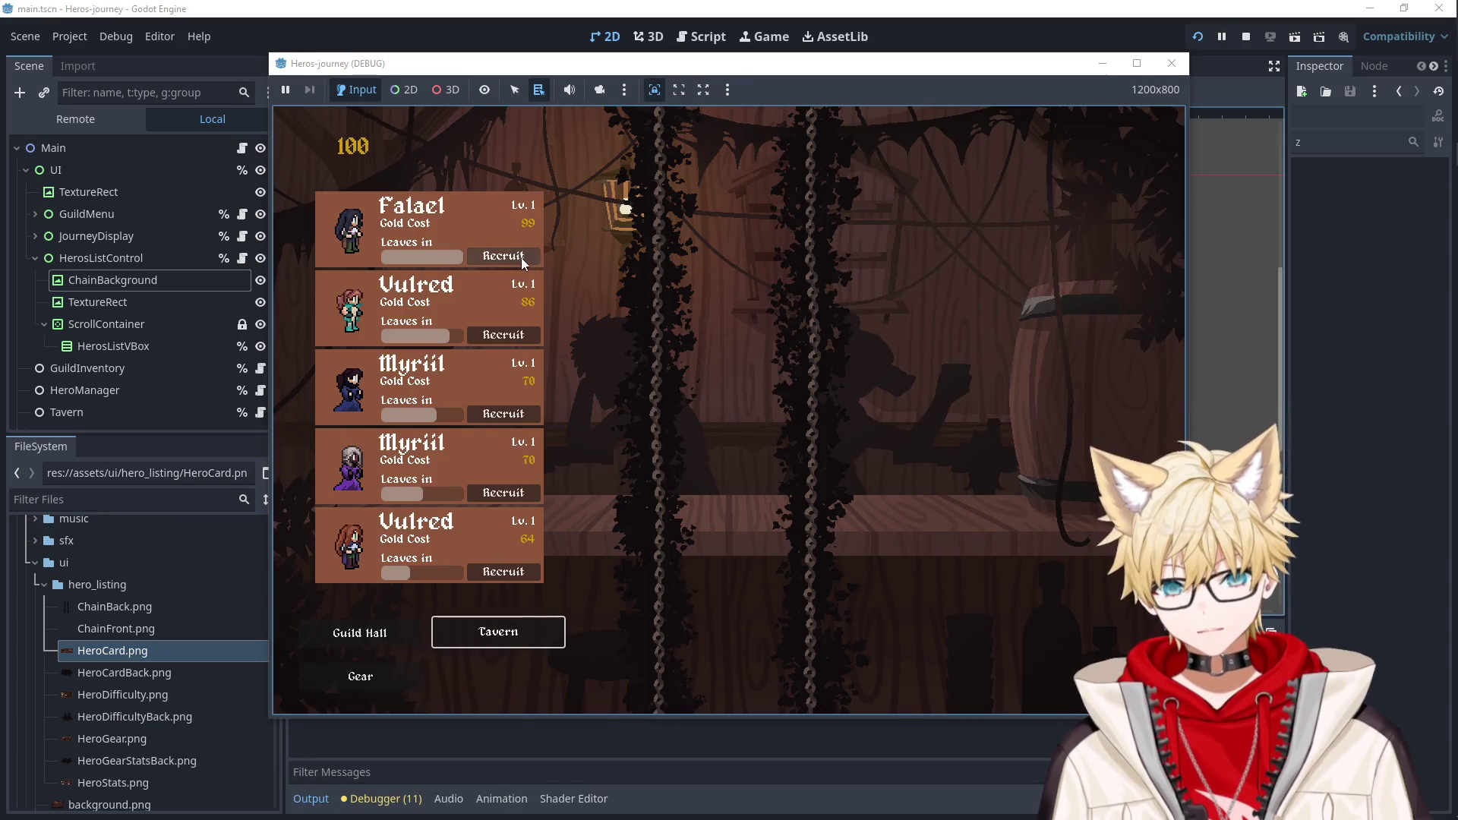
left_click(504, 256)
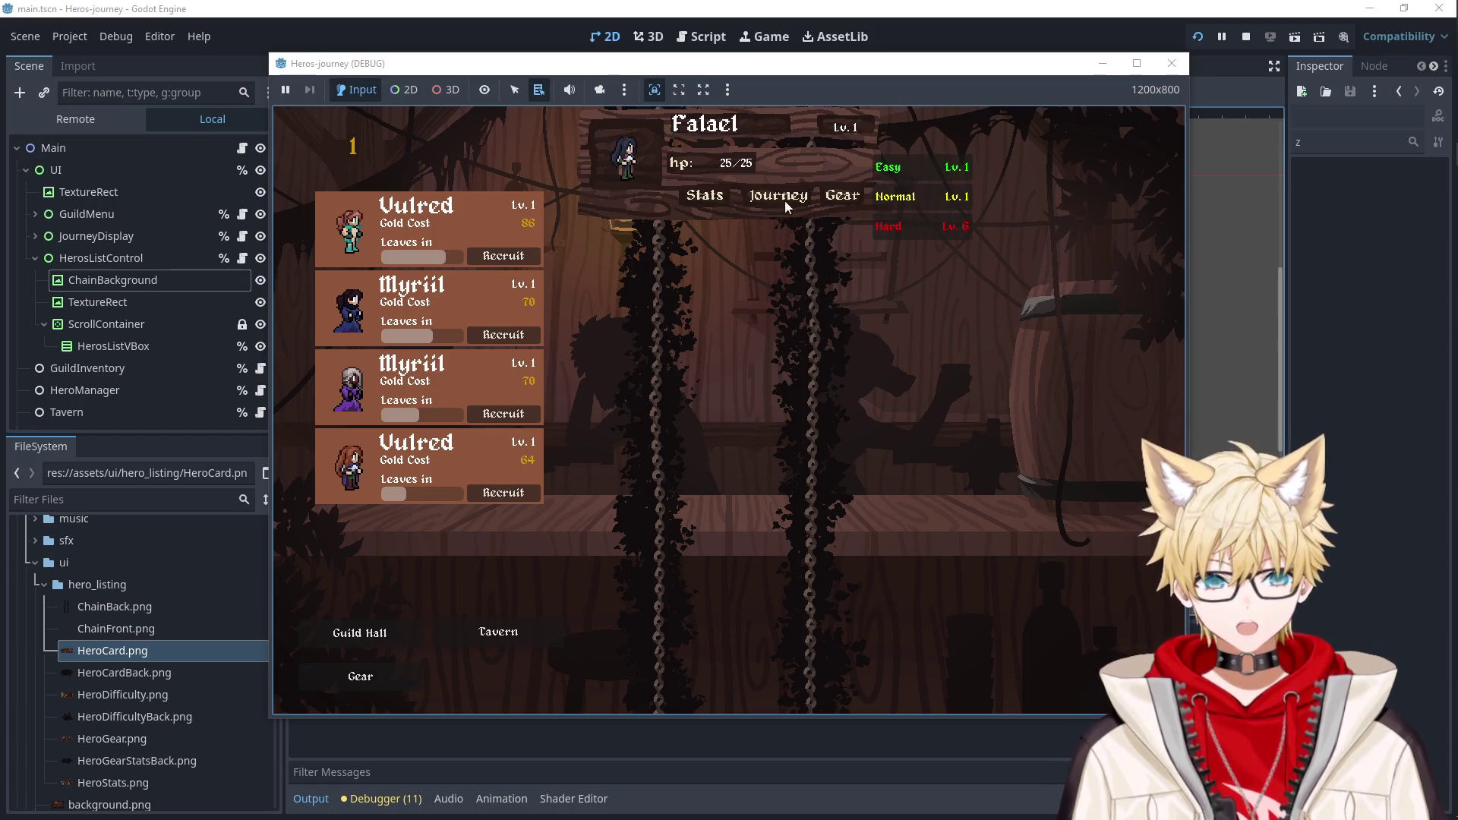
left_click(835, 199)
left_click(704, 195)
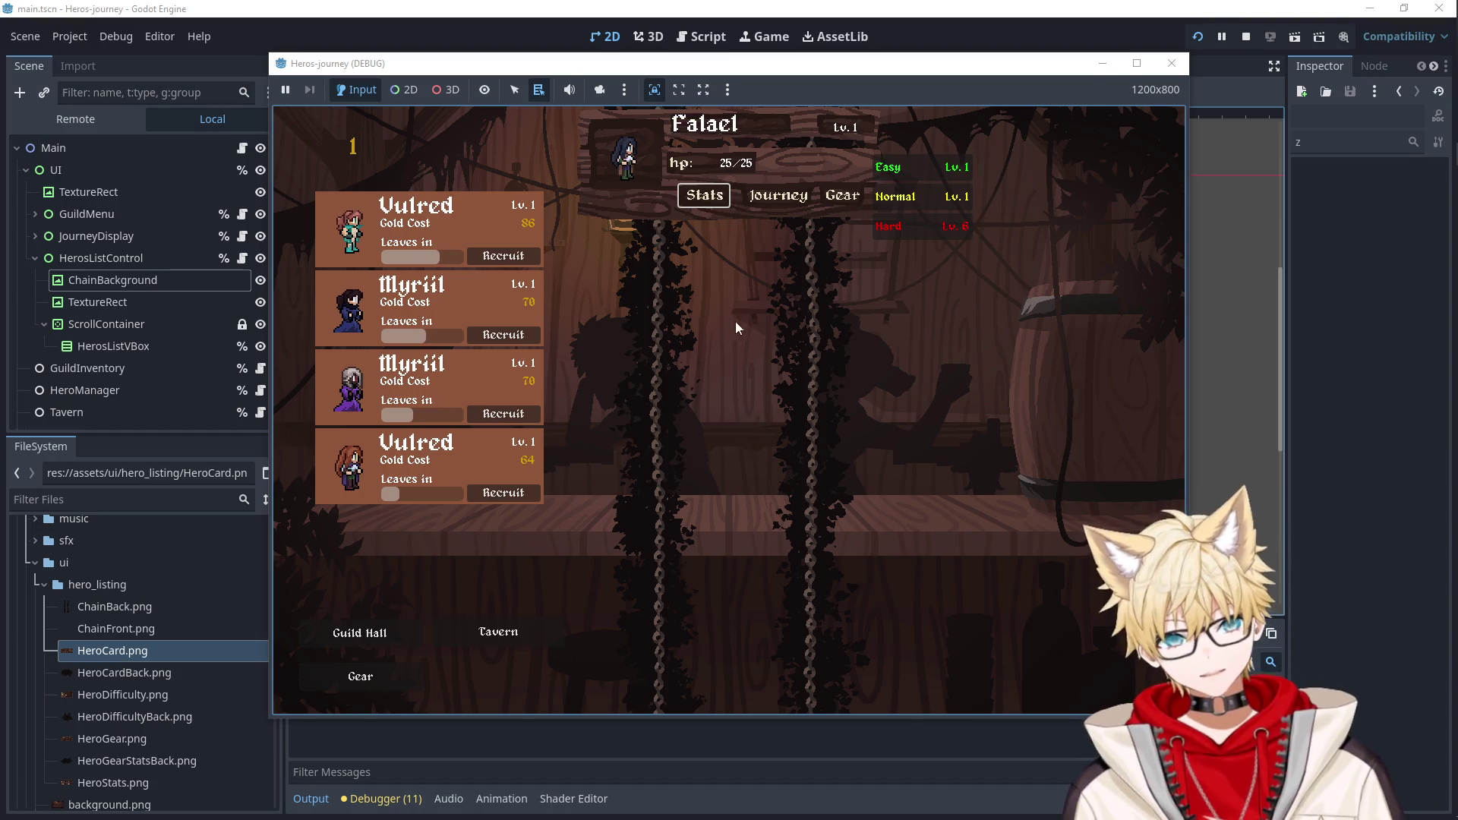
left_click(1172, 63)
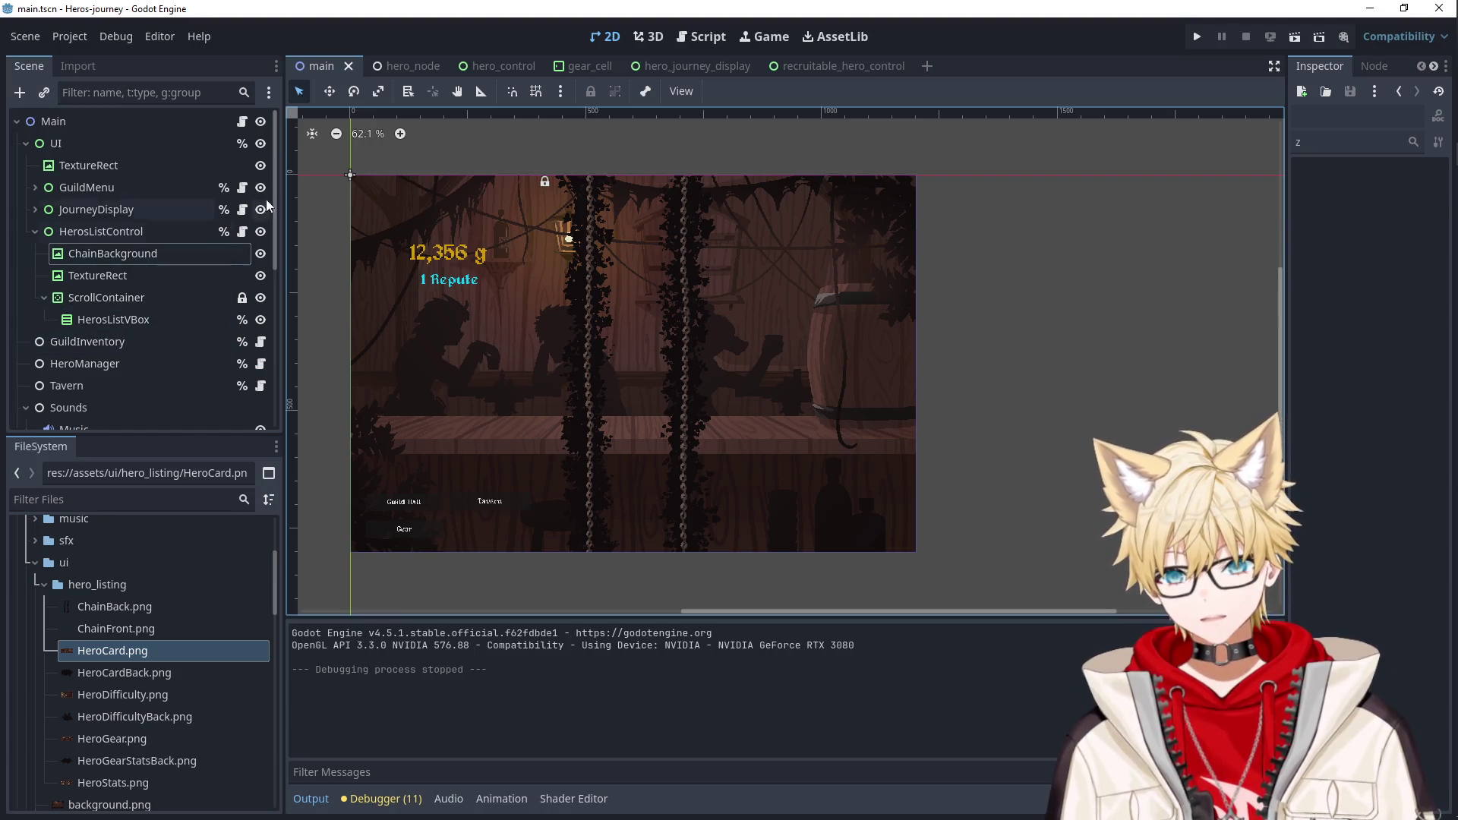
Return to the hero_control scene and show the StatsPage under the hero card.
left_click(576, 68)
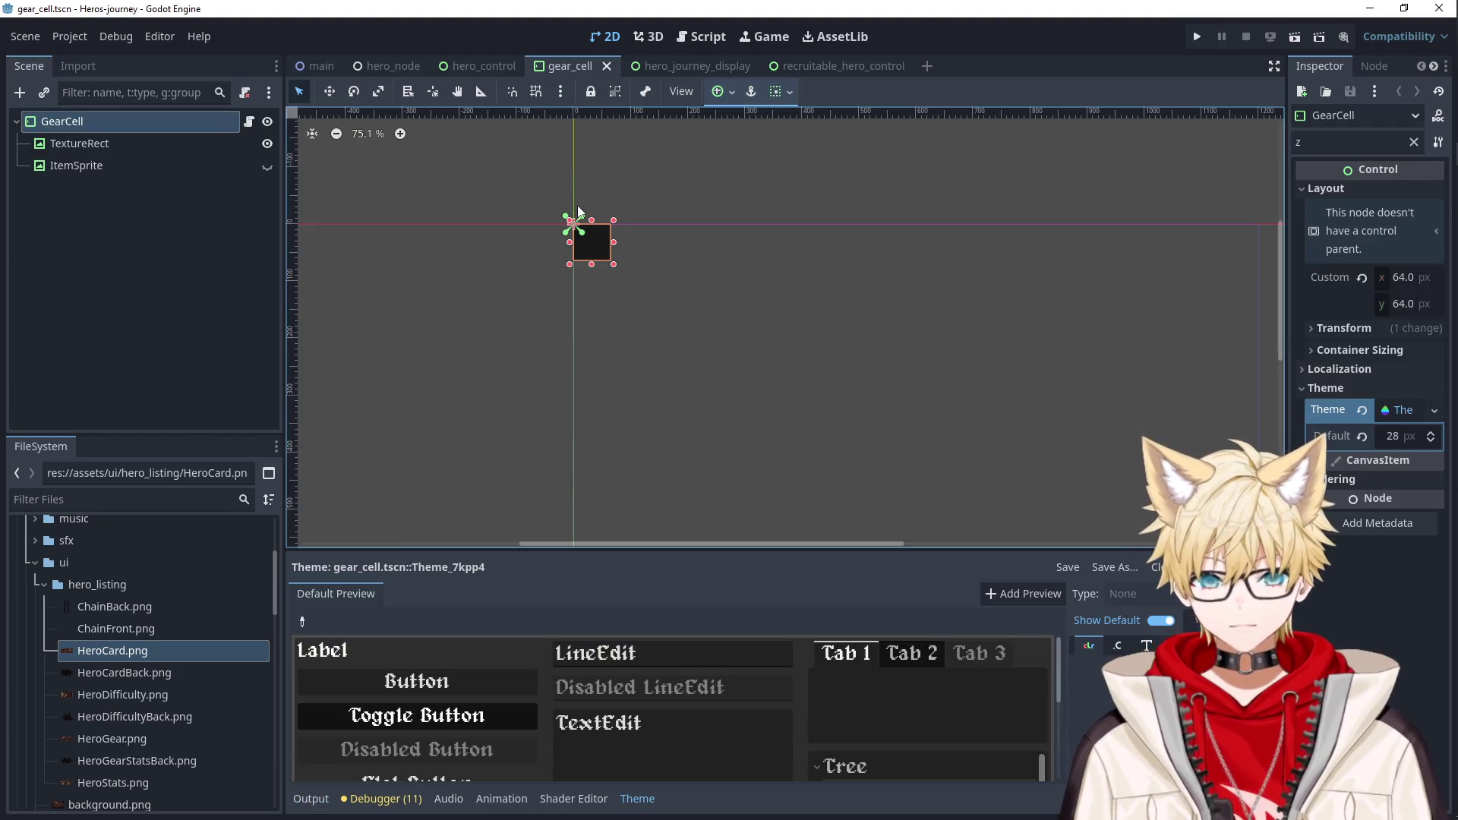
left_click(647, 63)
left_click(468, 64)
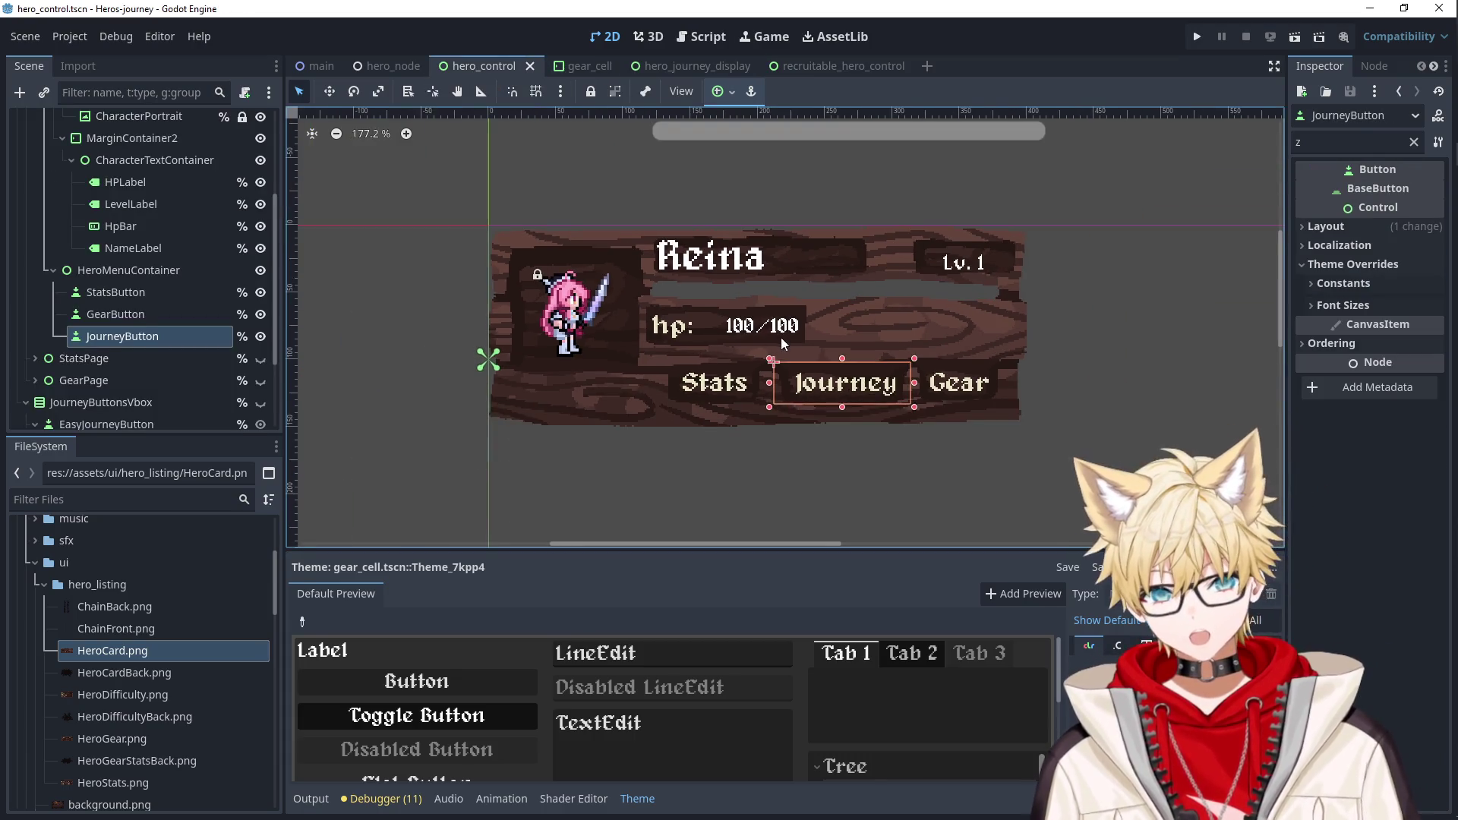
scroll(168, 364, "down", 5)
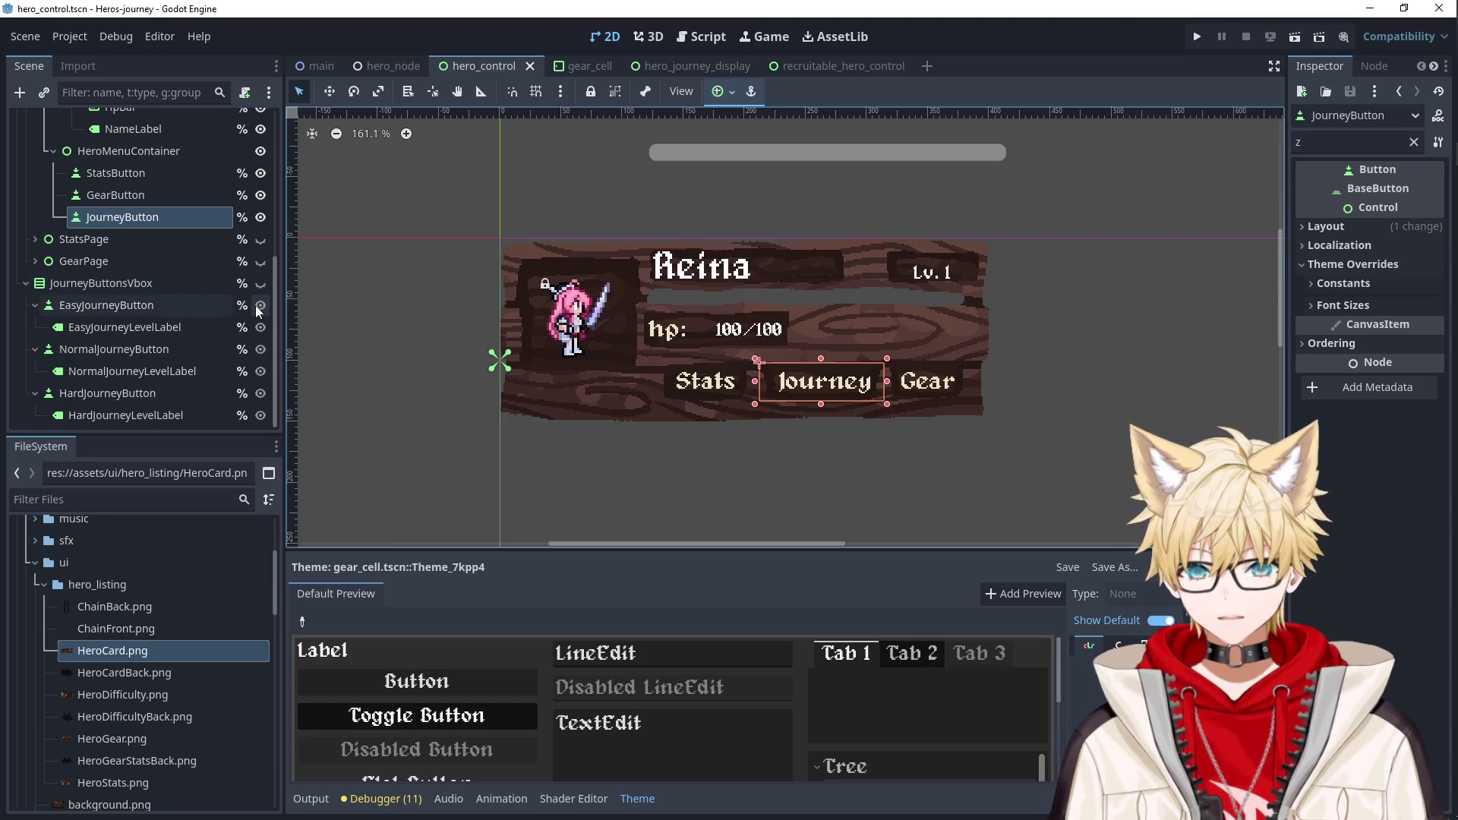
scroll(193, 332, "up", 5)
scroll(196, 331, "up", 3)
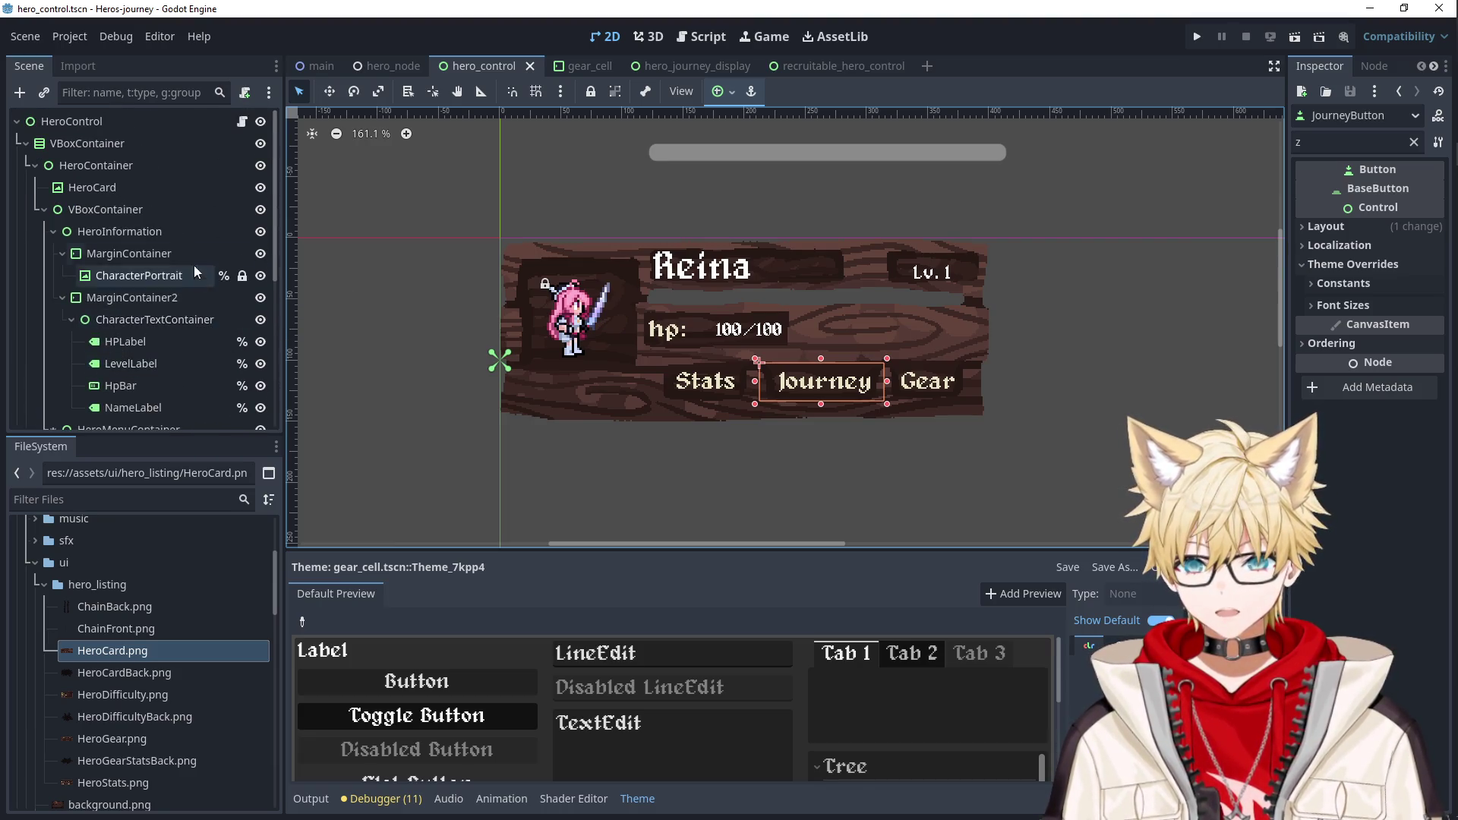
left_click(43, 209)
left_click(266, 232)
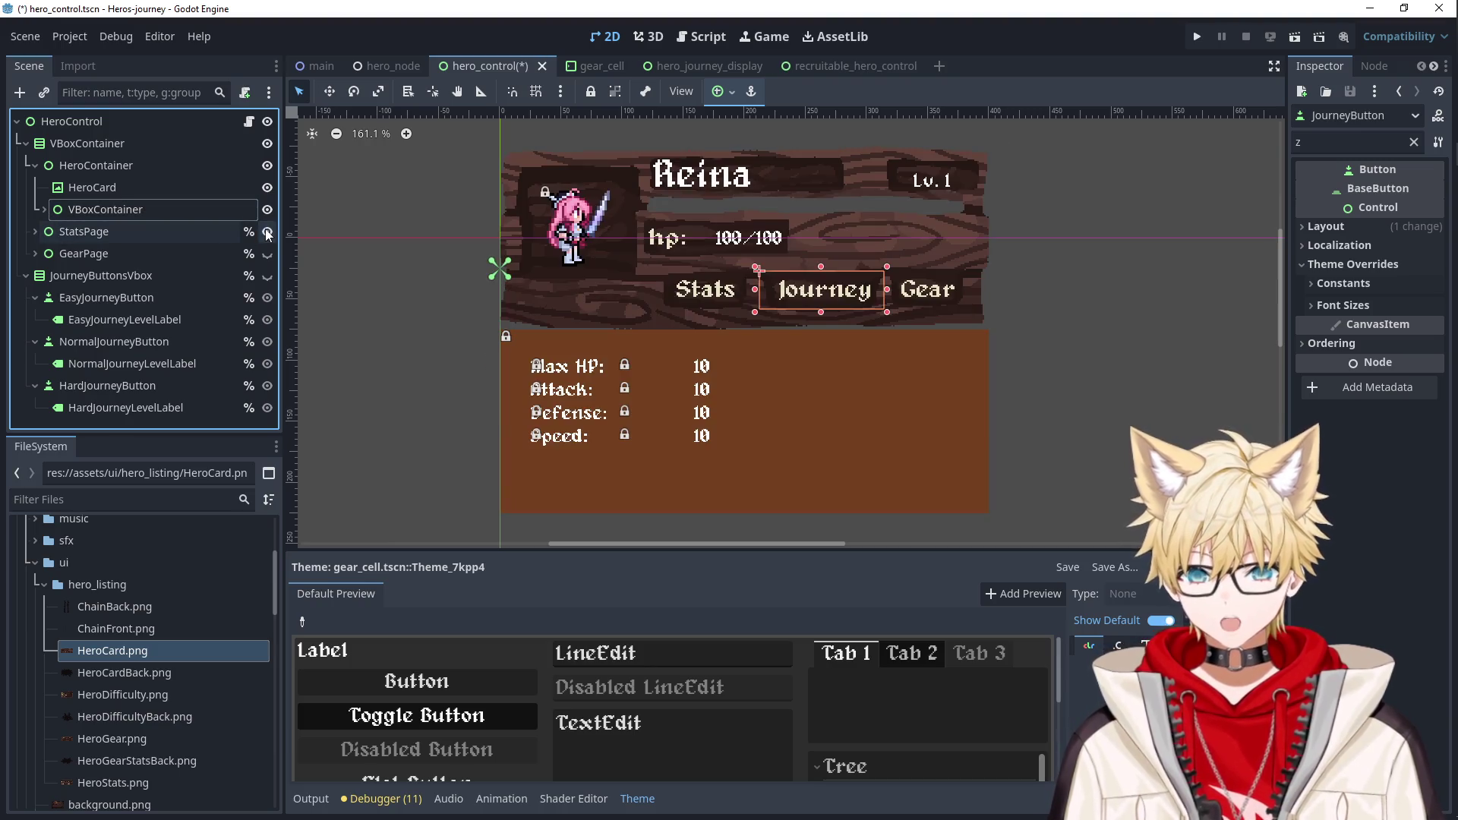
scroll(505, 401, "down", 3)
scroll(456, 364, "up", 2)
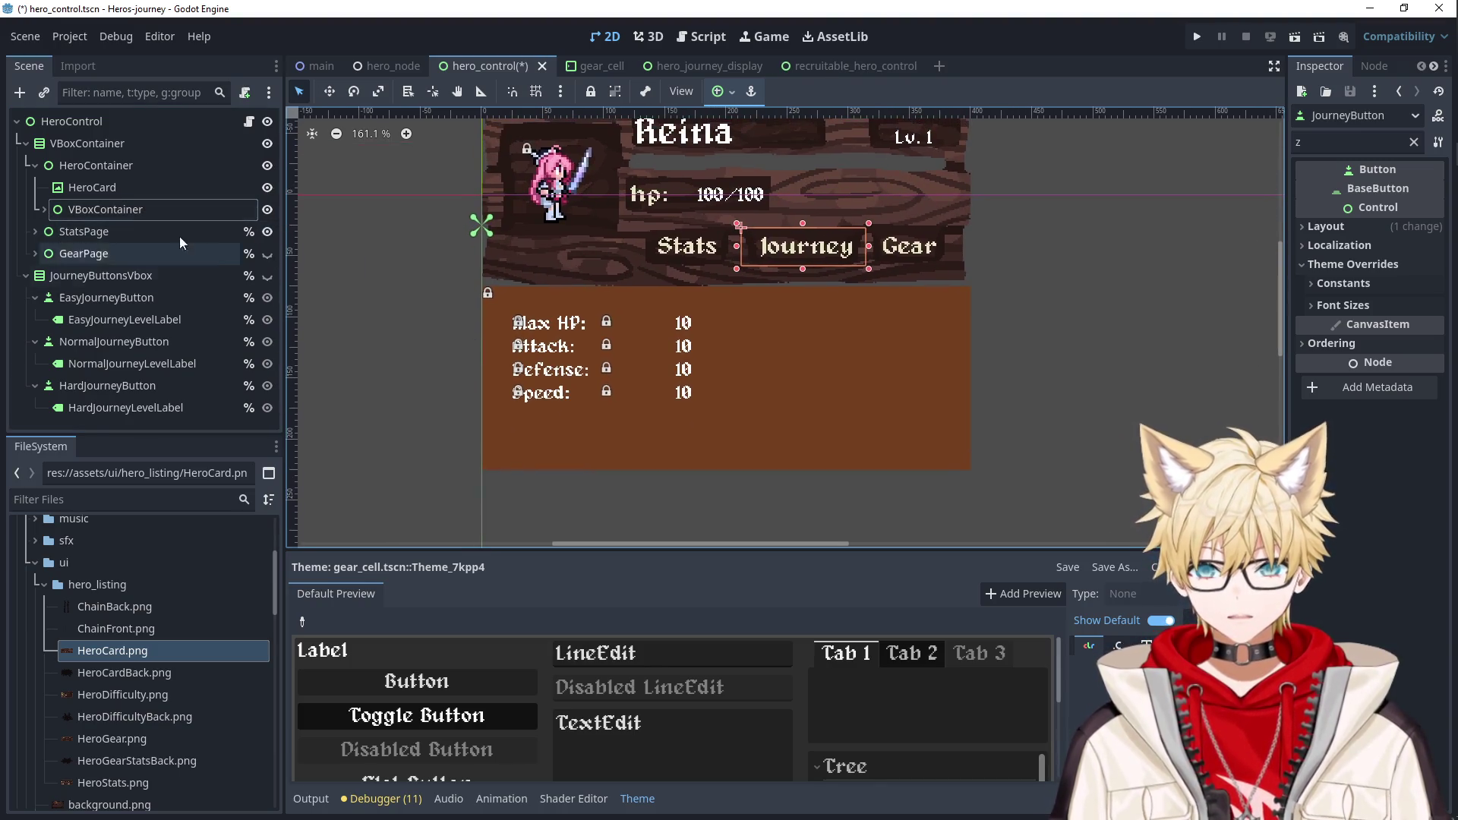
left_click(111, 166)
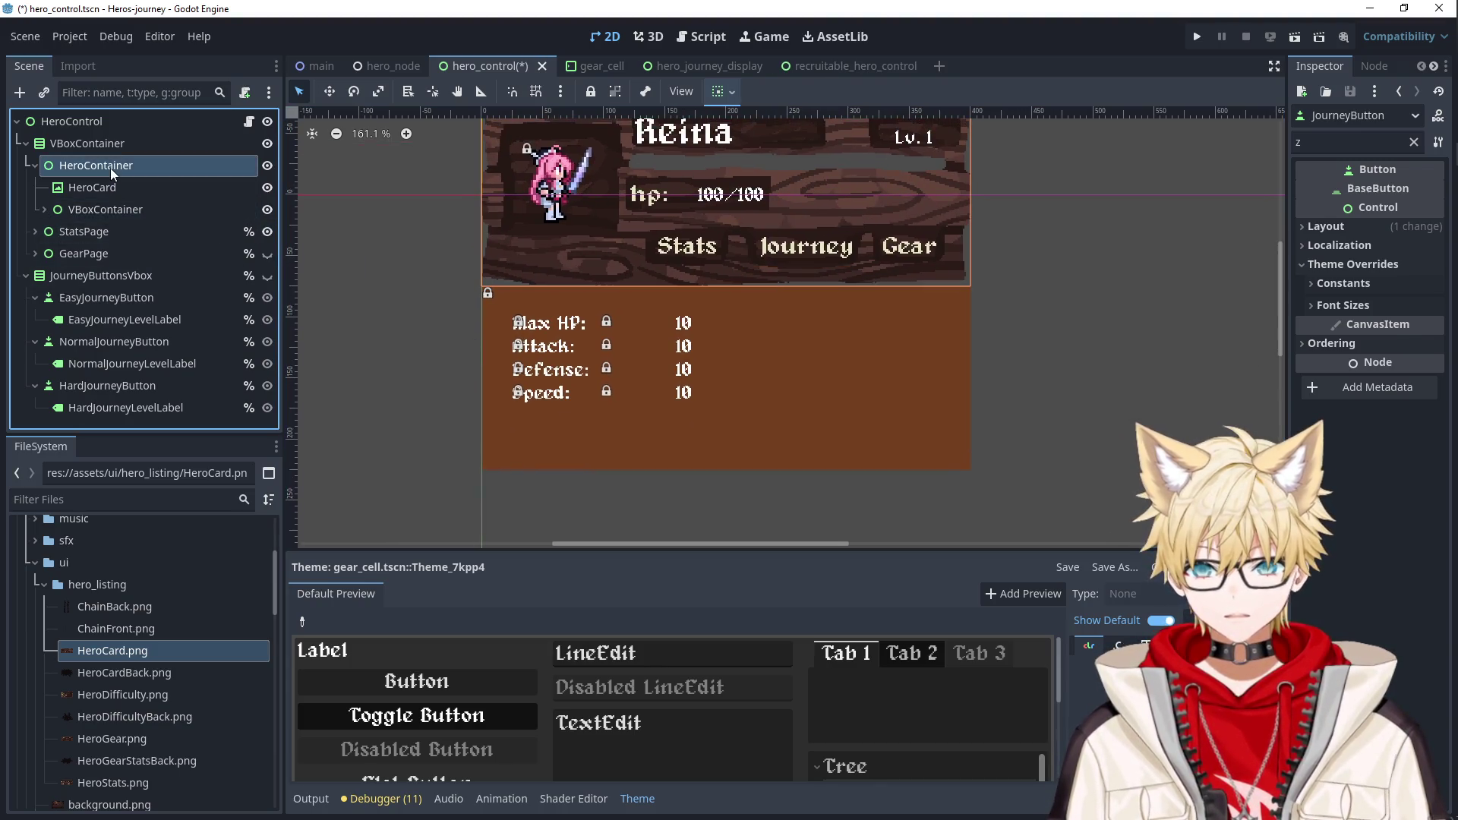
Expand StatsPage and set HeroStats.png from hero_listing as its TextureRect image.
left_click(823, 375)
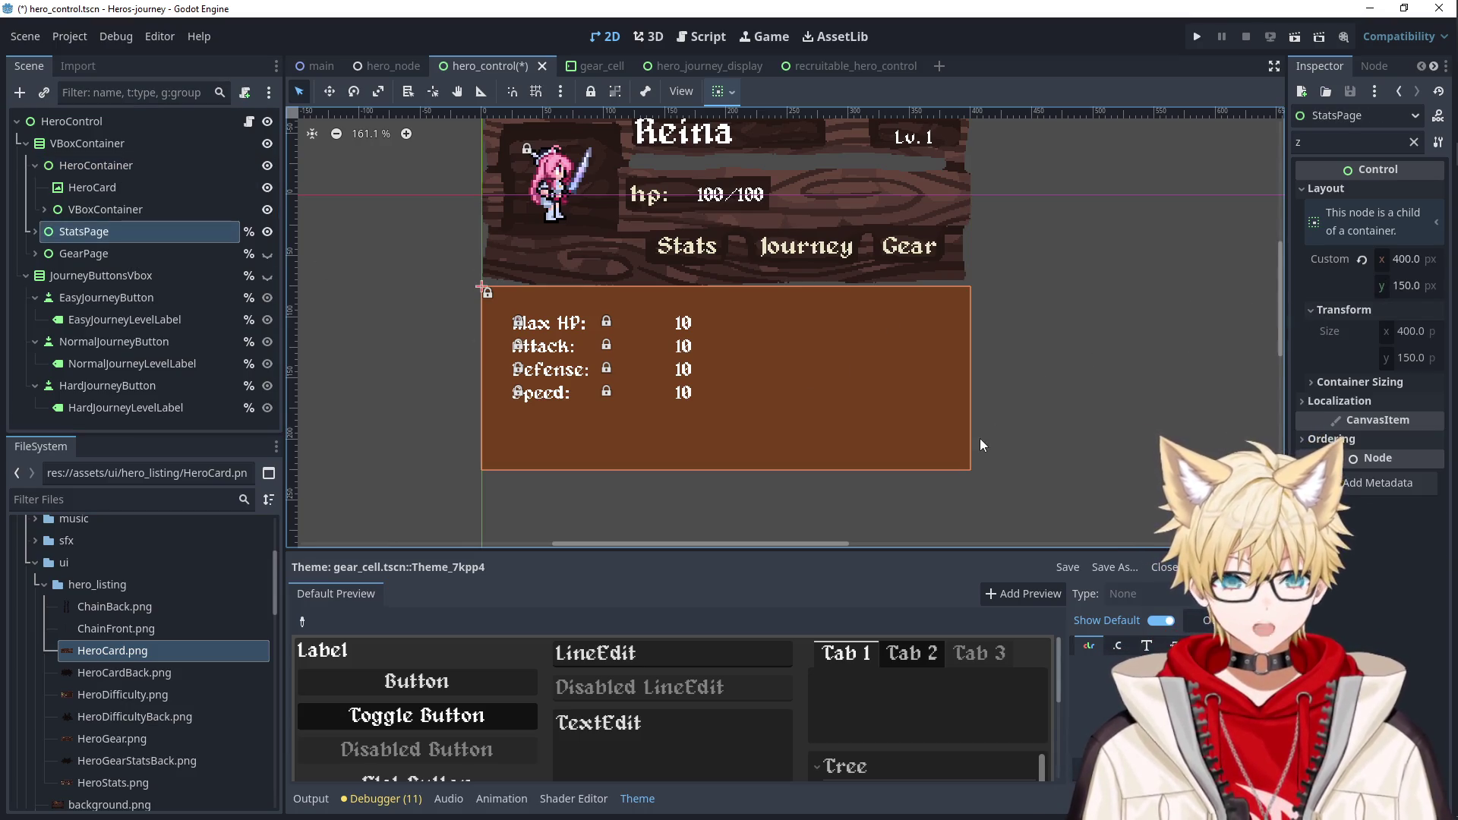
left_click(107, 694)
left_click(99, 741)
left_click(34, 231)
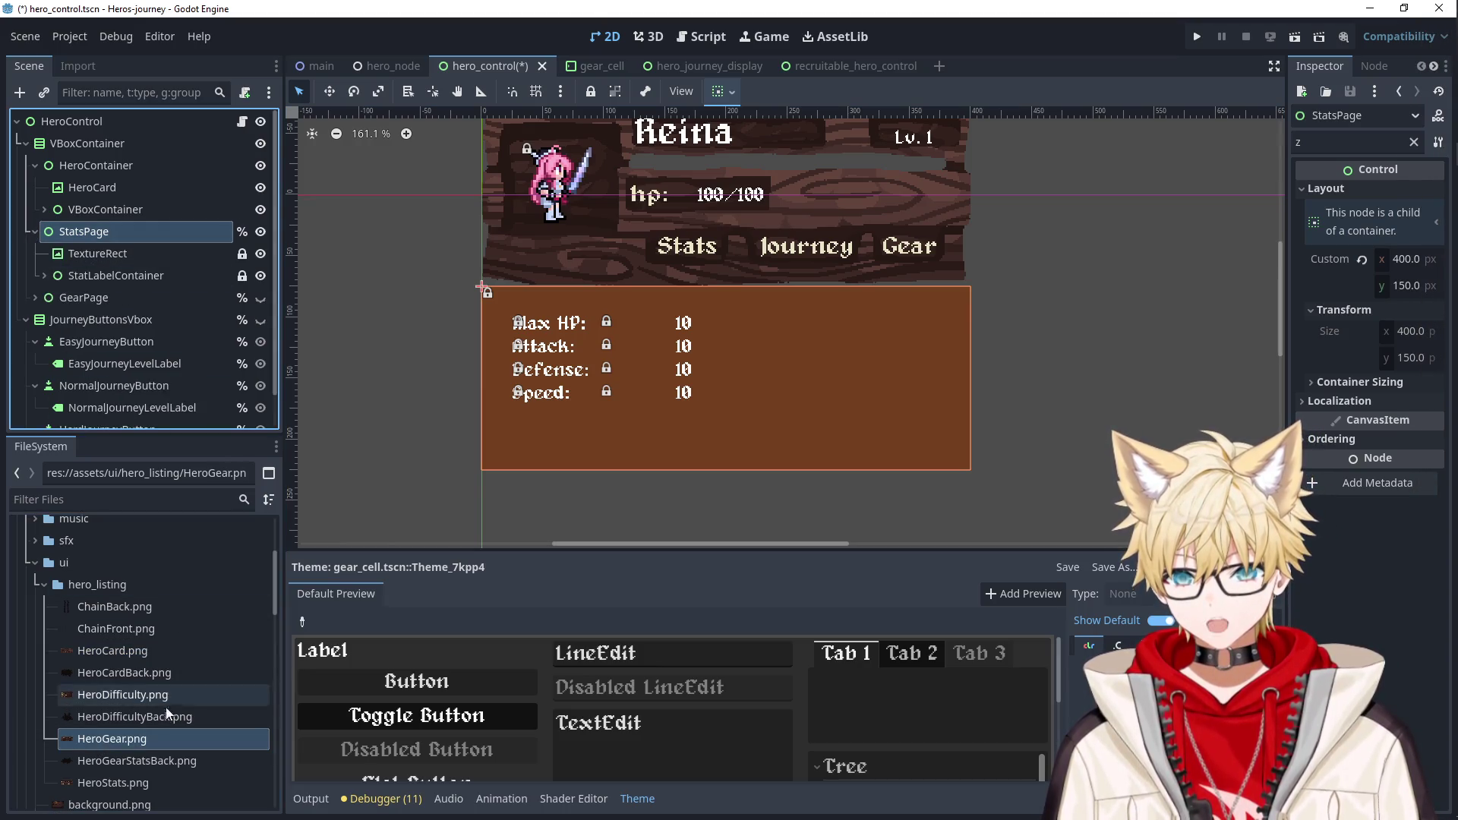
scroll(113, 722, "down", 1)
left_click_drag(110, 757, 88, 222)
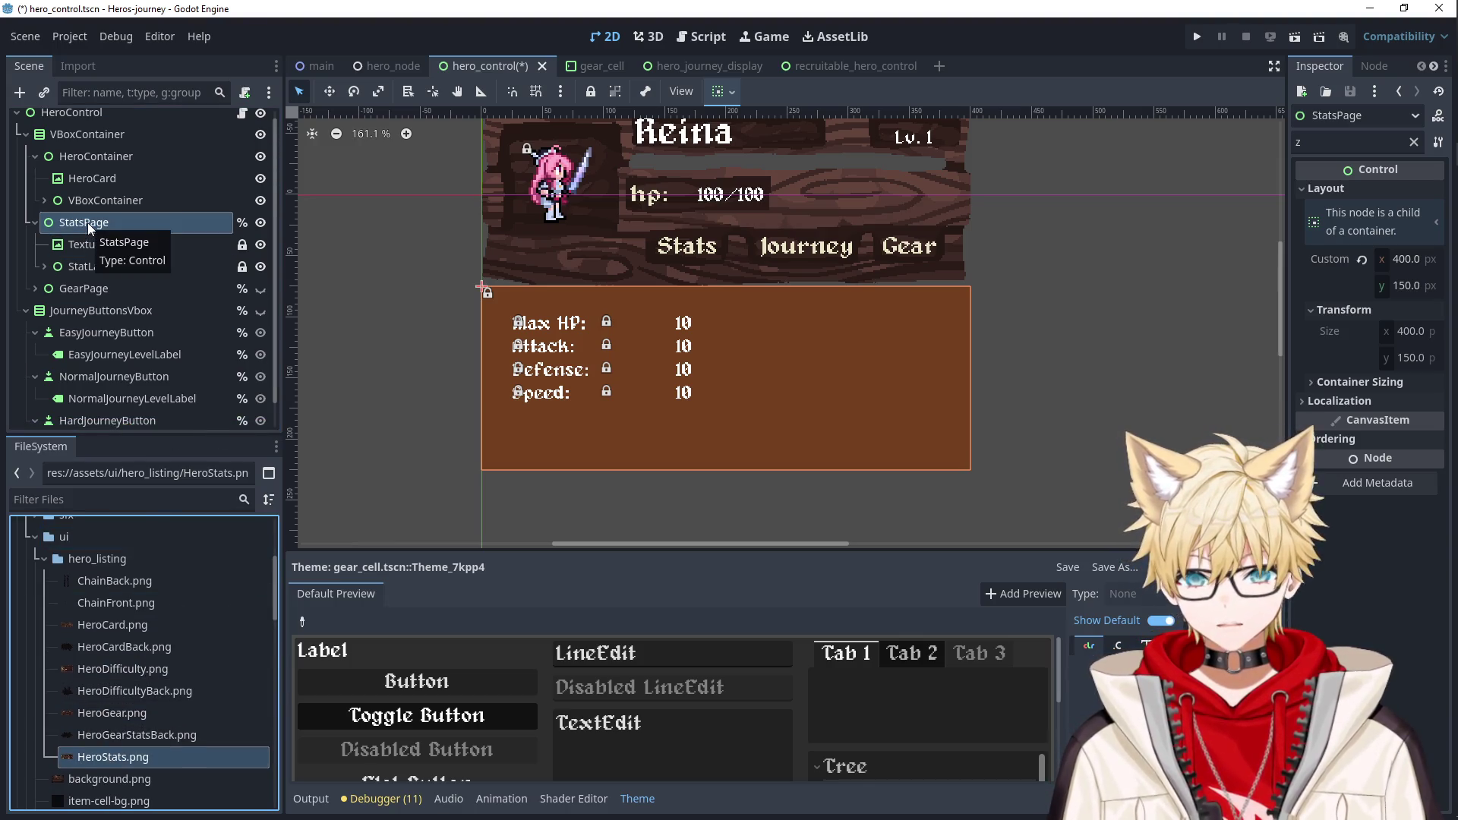
mouse_move(118, 760)
left_mouse_down()
mouse_move(114, 239)
mouse_move(94, 244)
left_mouse_up()
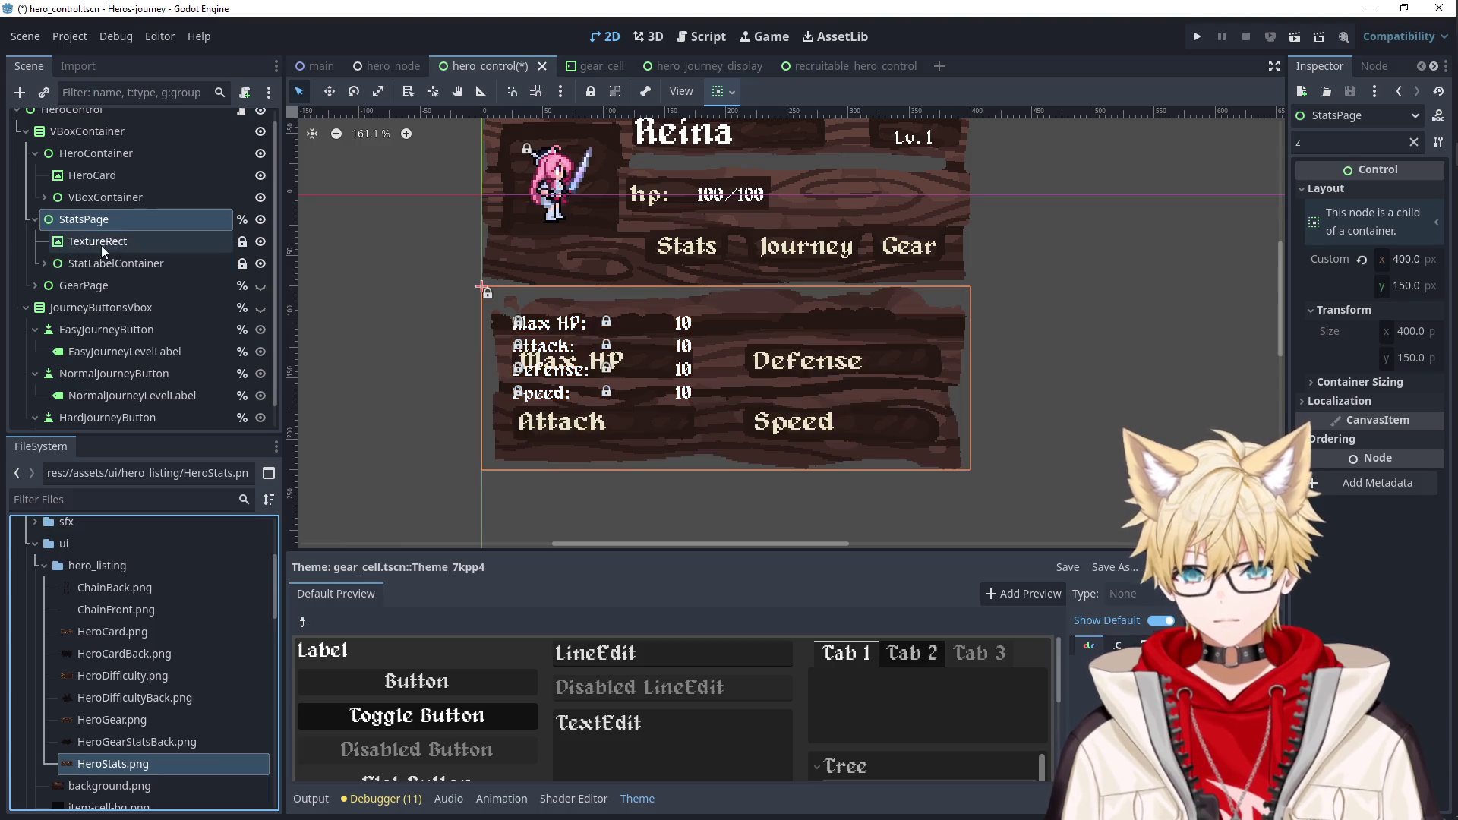
Convert the inner VBoxContainer to a Control and delete the old label container.
scroll(709, 422, "up", 2)
scroll(710, 422, "up", 1)
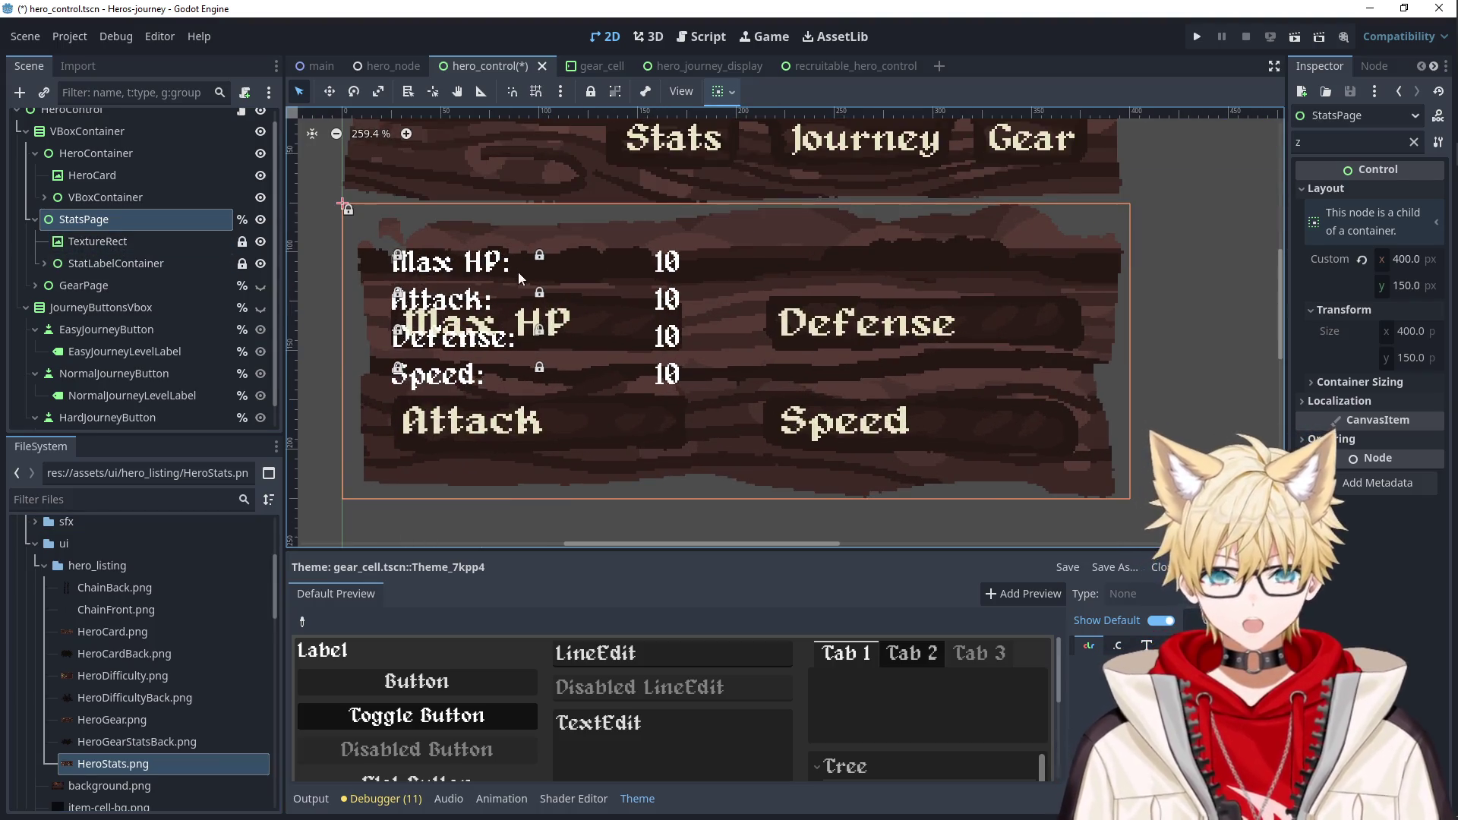
left_click(522, 277)
left_click(163, 307)
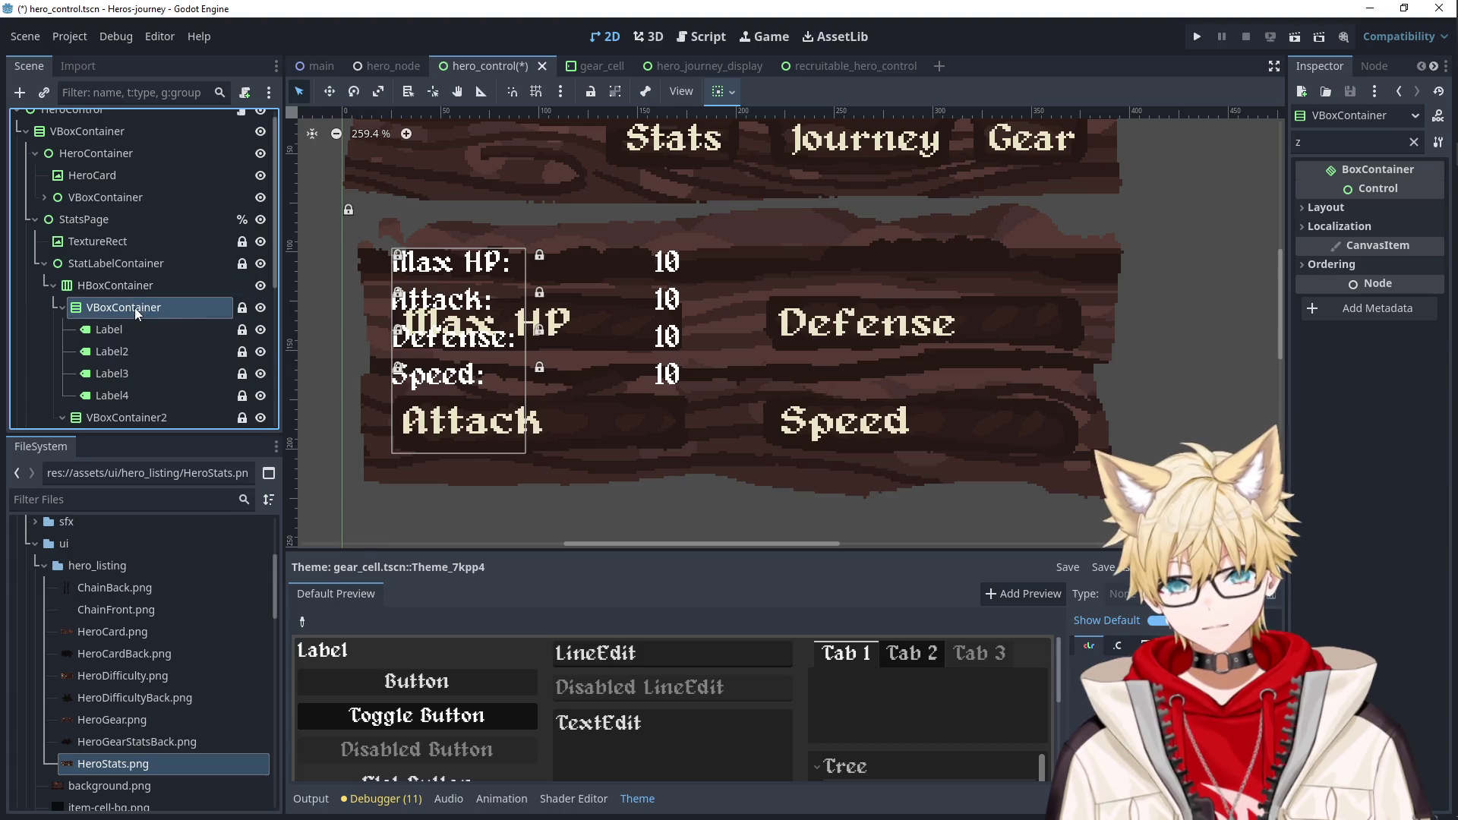
right_click(136, 307)
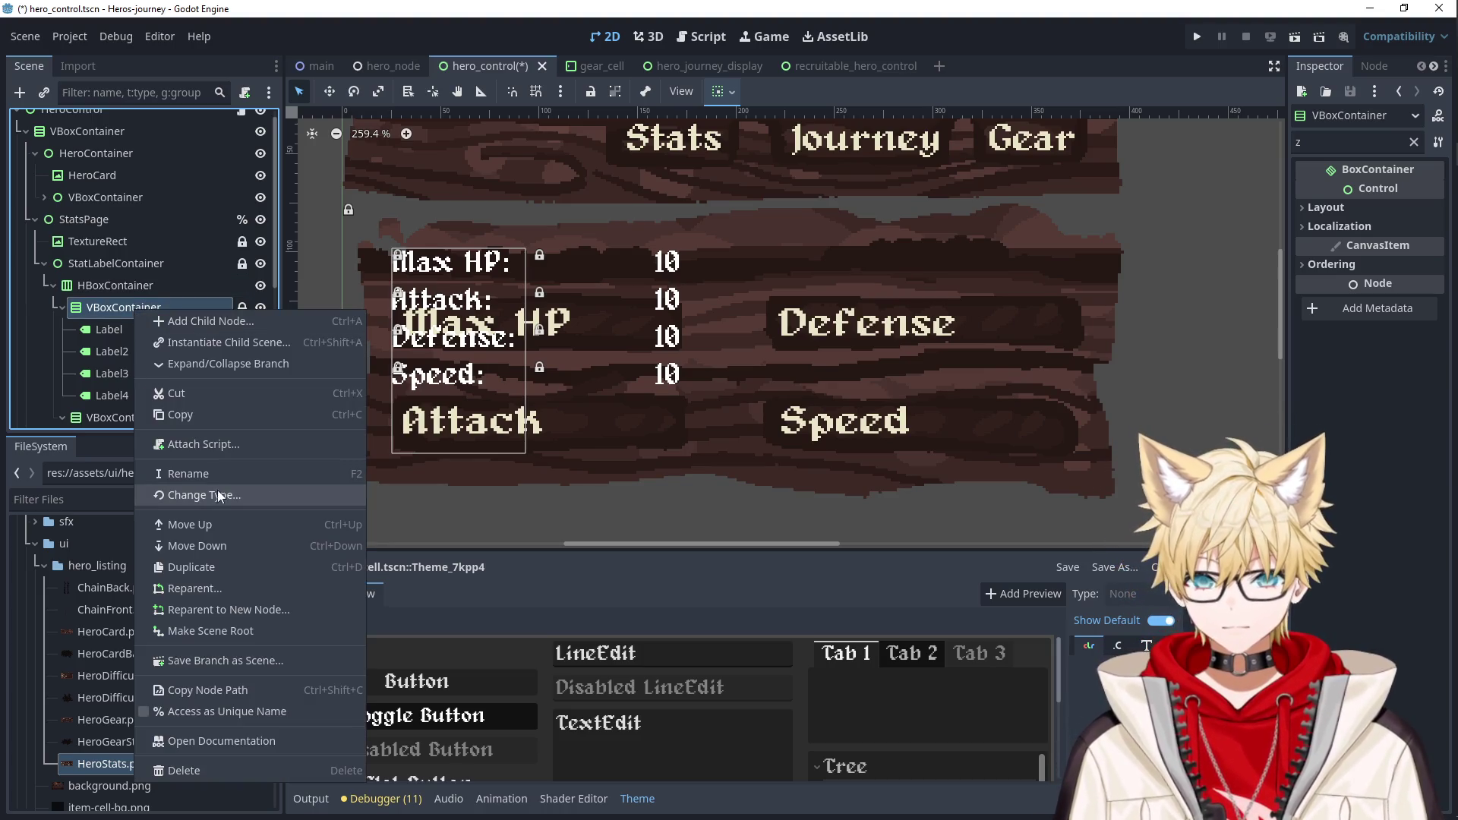
left_click(219, 494)
left_click(599, 285)
left_click(594, 653)
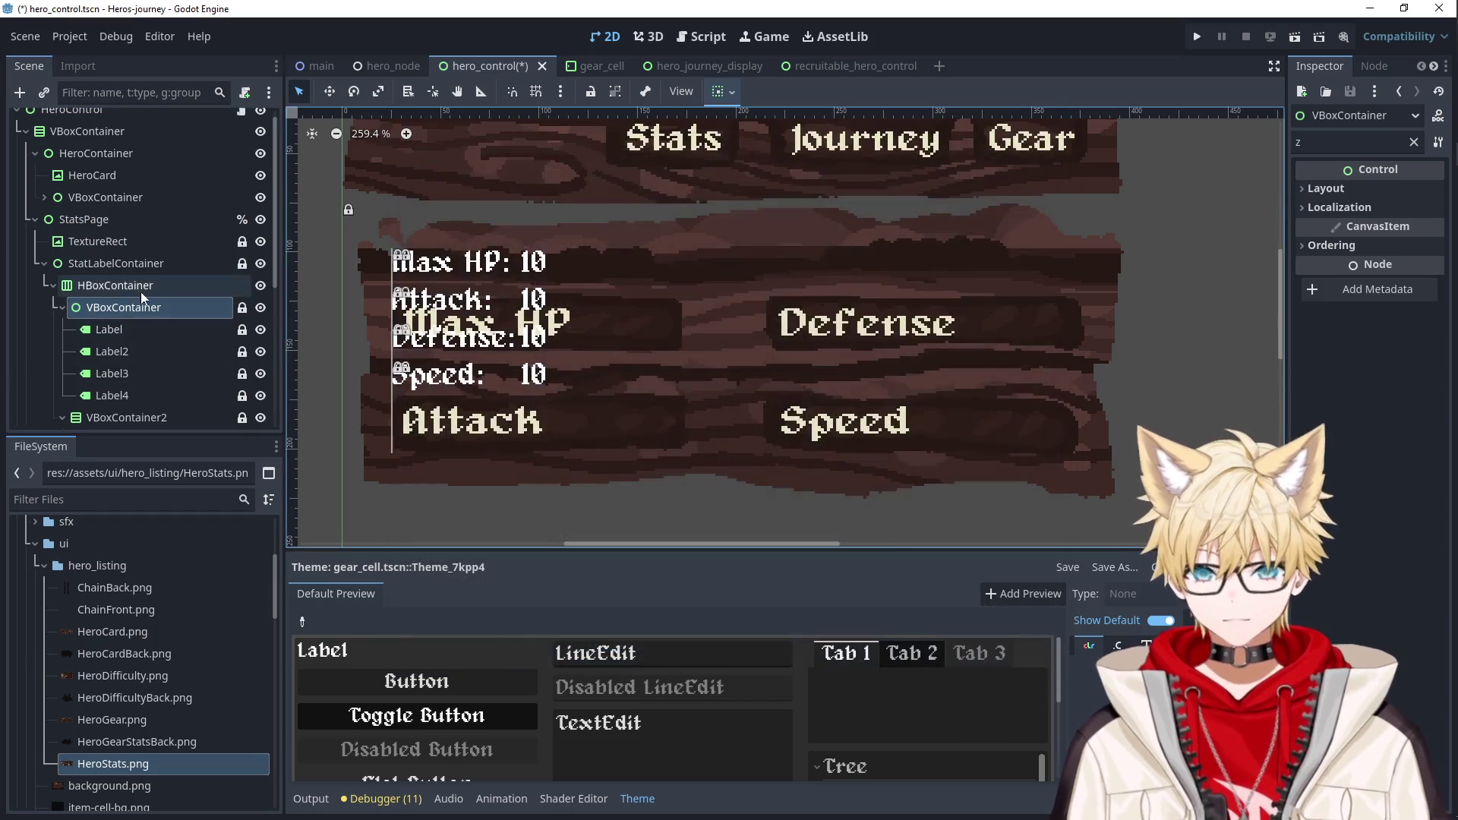
scroll(133, 284, "down", 2)
key("Delete")
left_click(677, 432)
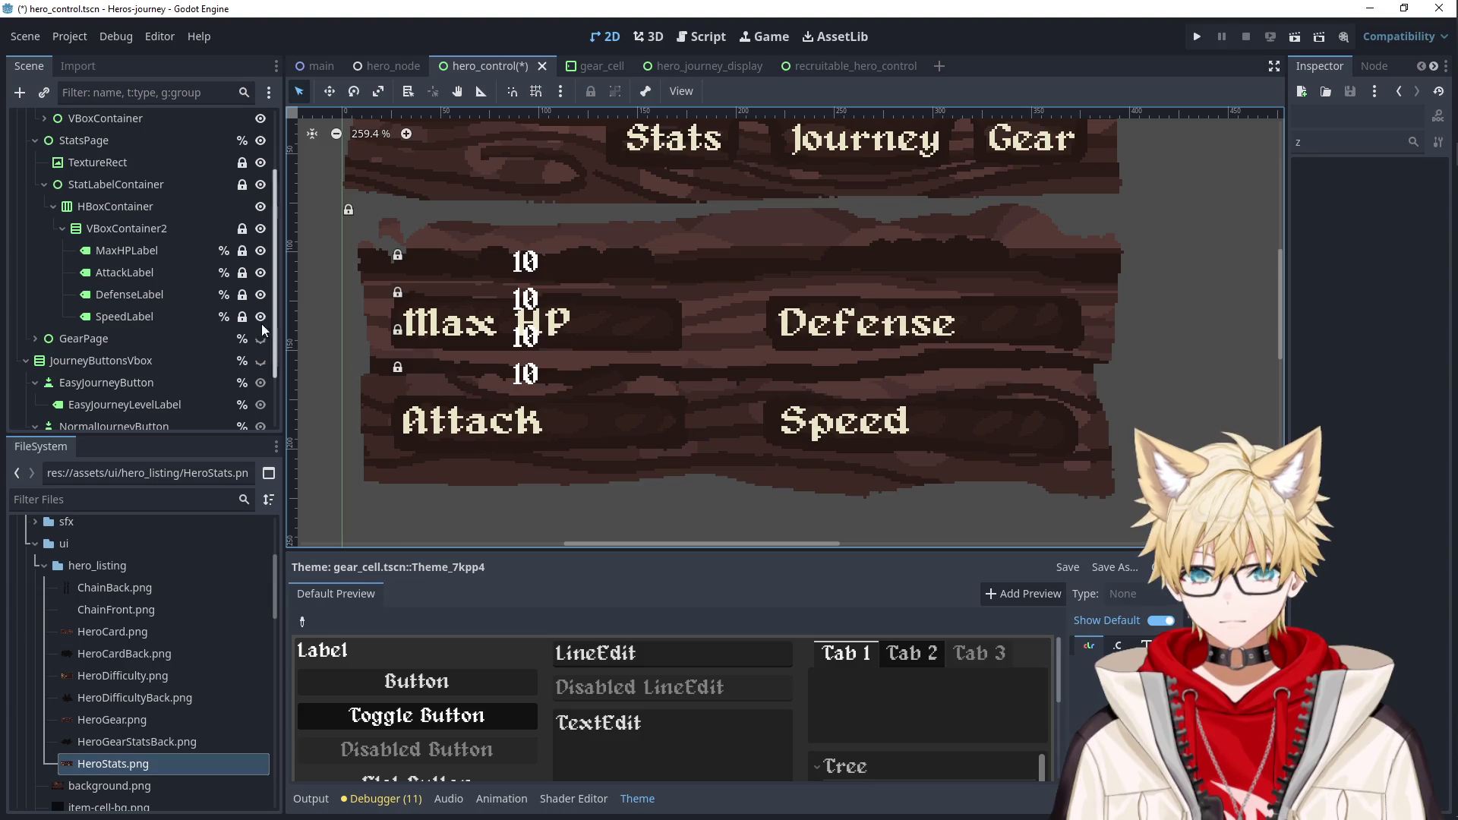
Change VBoxContainer2's type to Control.
left_click(131, 250)
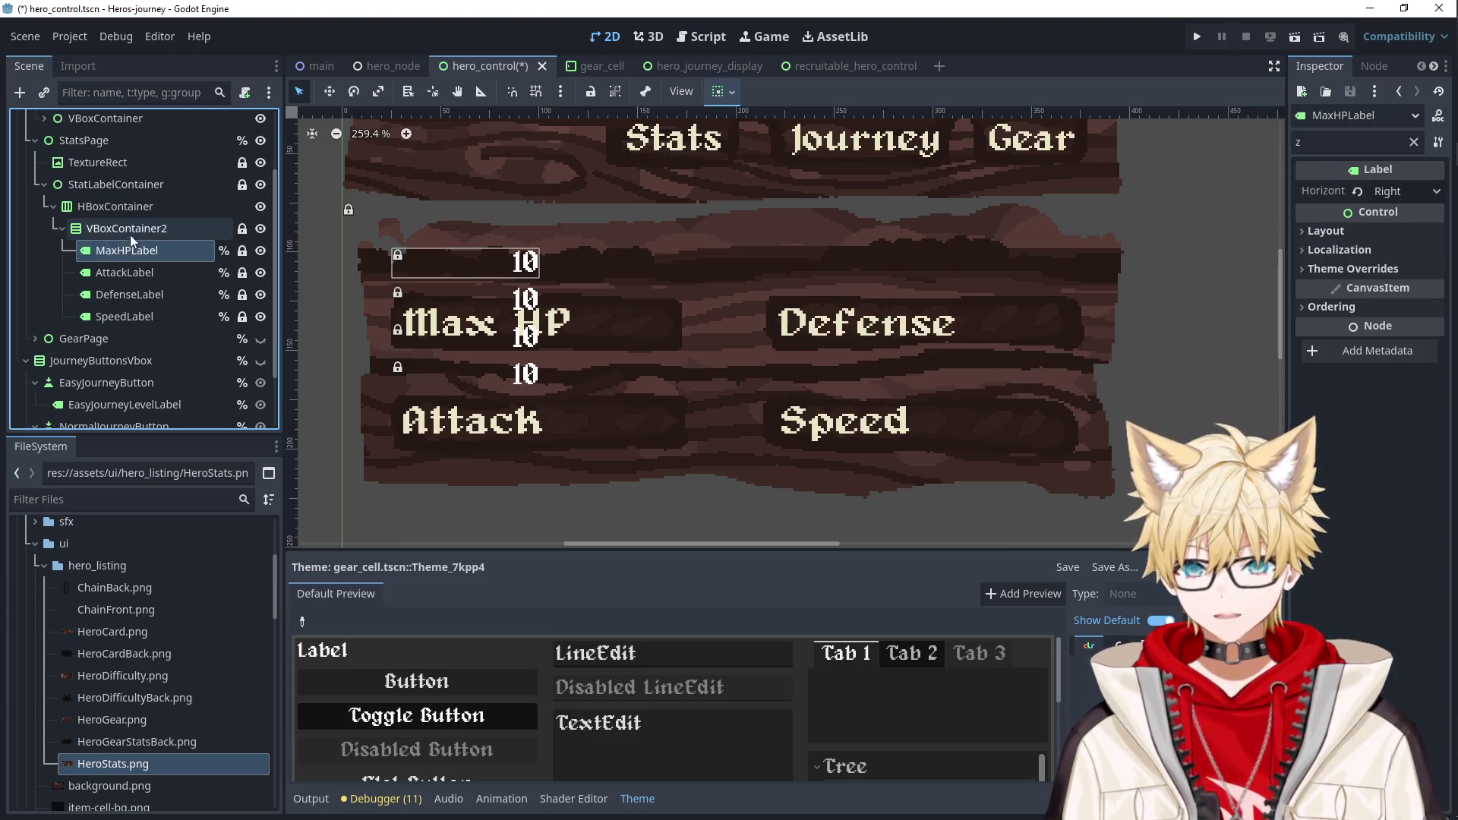
right_click(134, 230)
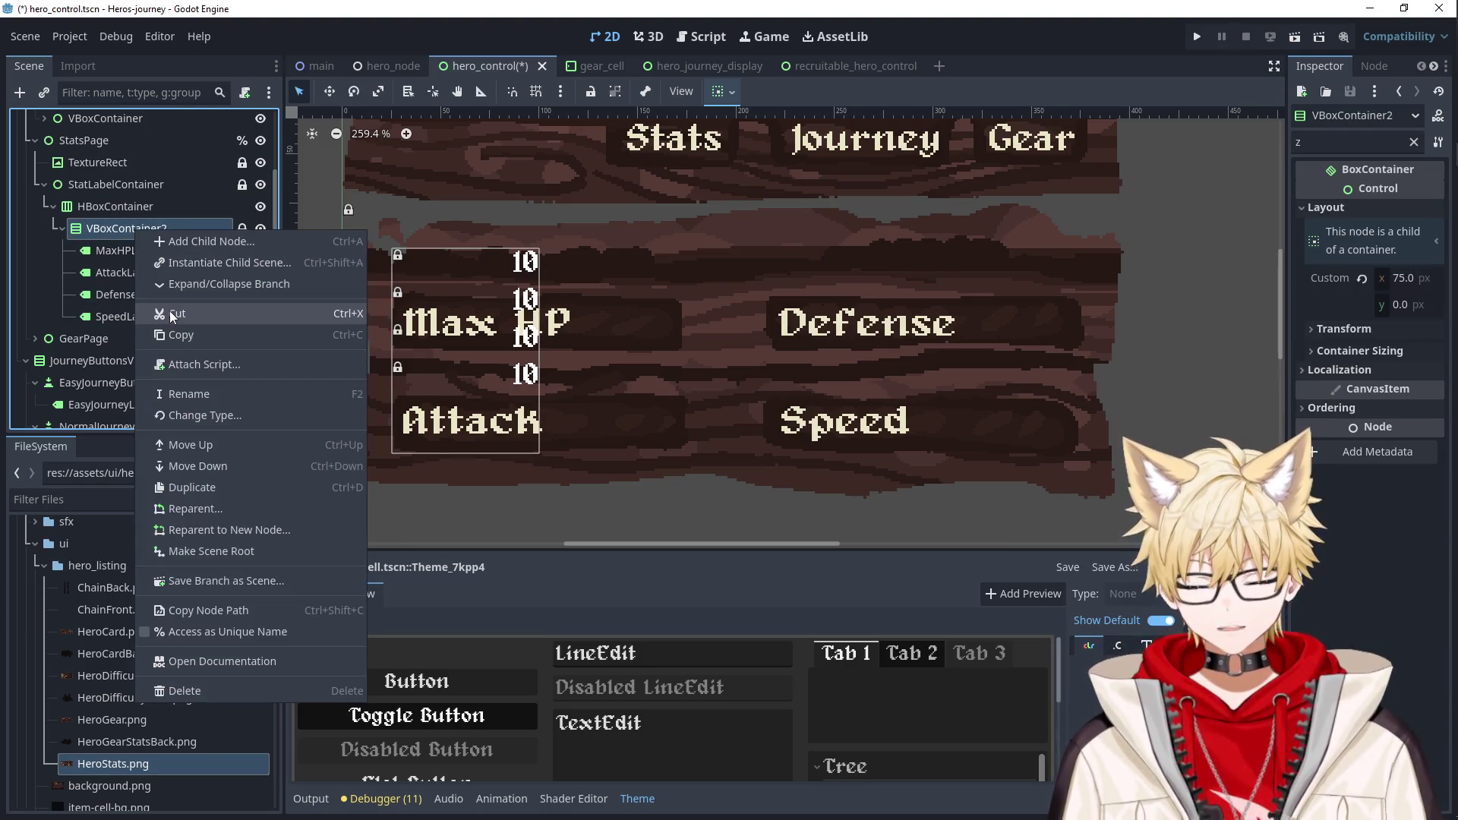
left_click(220, 414)
left_click(553, 285)
left_click(602, 656)
Place the Max HP, Attack, Defense and Speed values beside their names, then run the game.
left_click(114, 250)
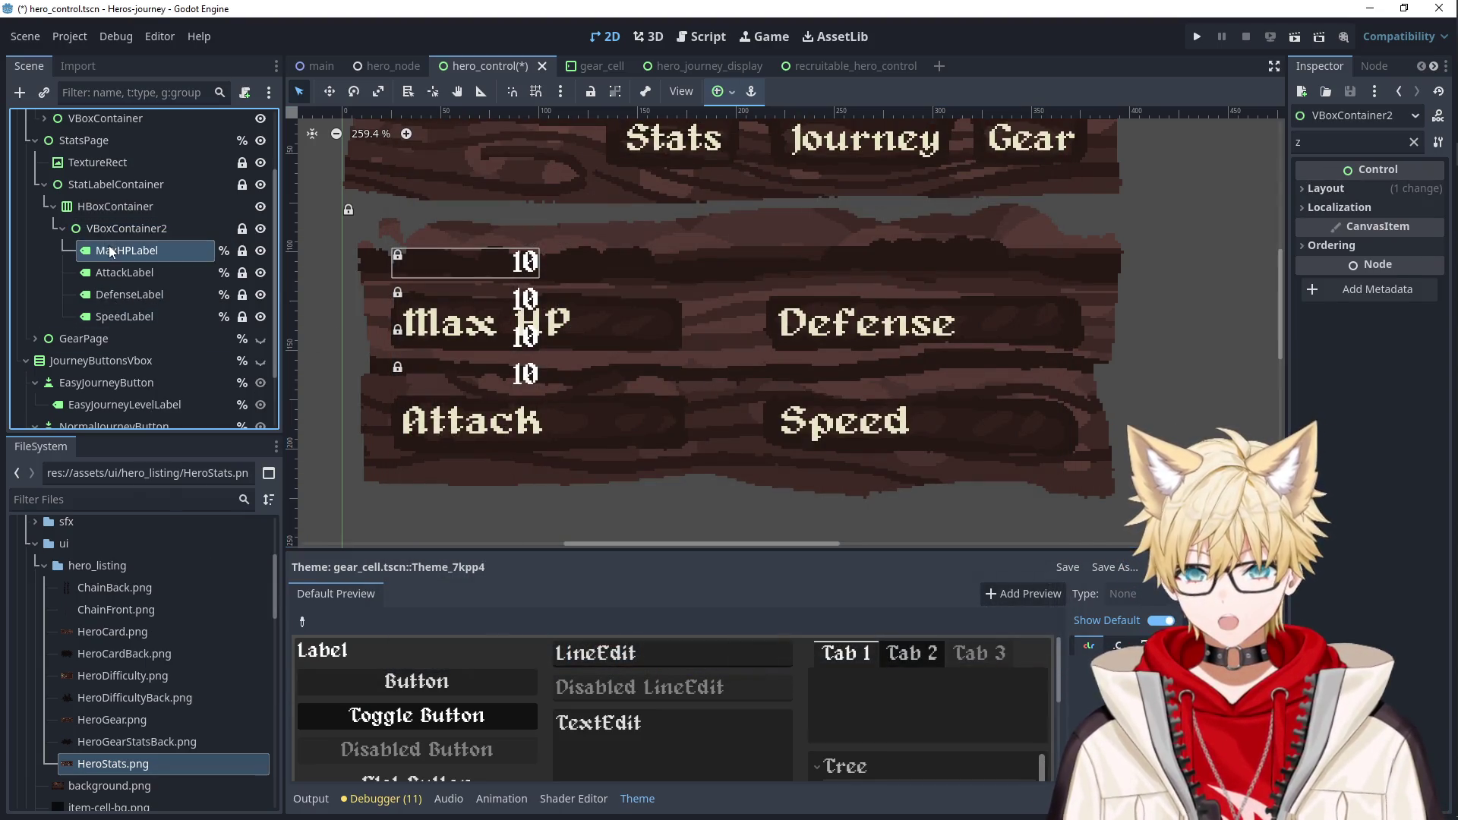
left_click(124, 316, "shift")
left_click(143, 227)
left_click(125, 250)
mouse_move(502, 276)
left_mouse_down()
mouse_move(588, 297)
mouse_move(618, 329)
left_mouse_up()
left_click(201, 273)
mouse_move(470, 300)
left_mouse_down()
mouse_move(742, 367)
mouse_move(605, 420)
left_mouse_up()
left_click_drag(477, 337, 983, 319)
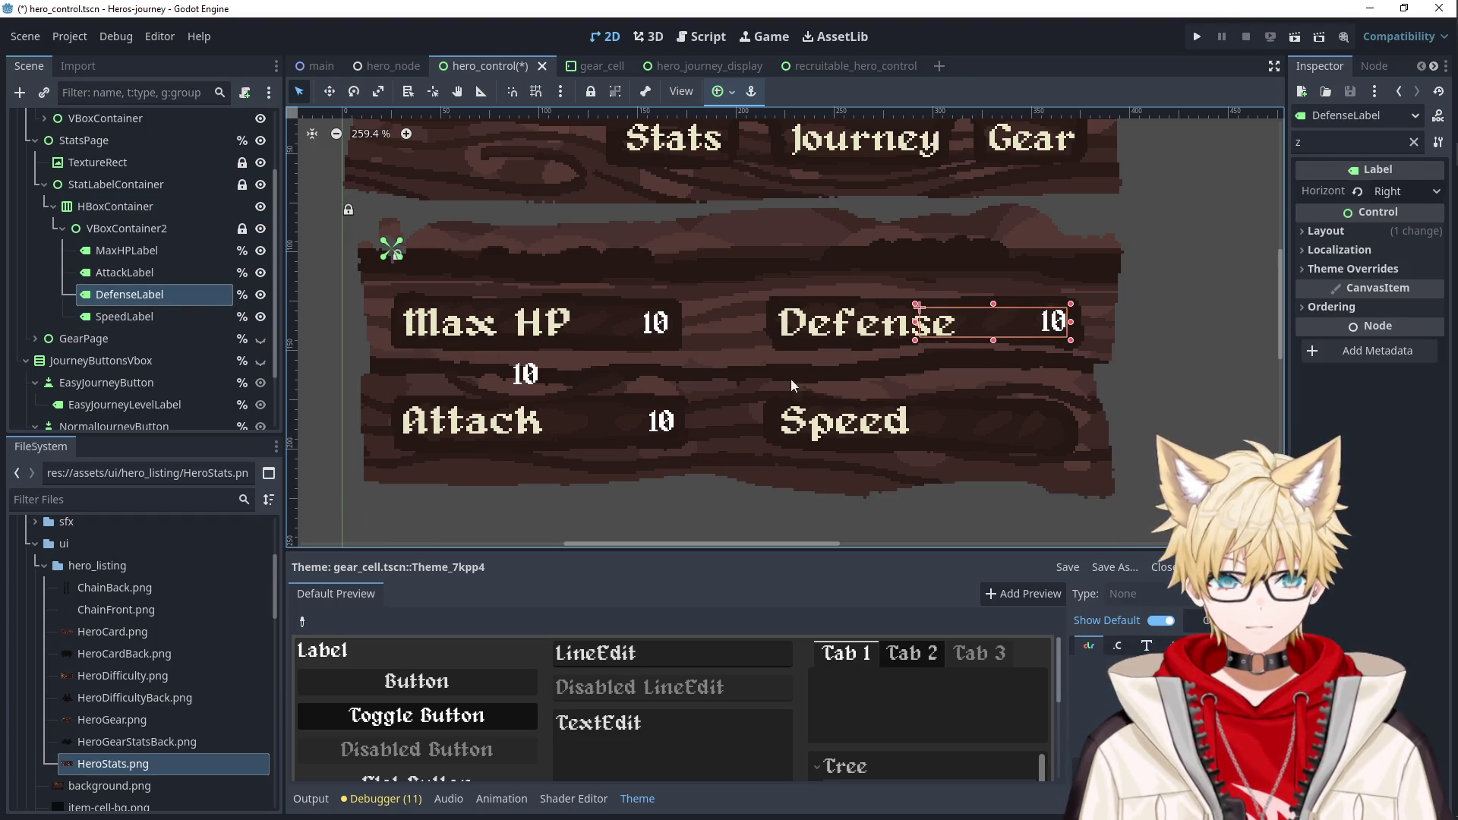
left_click(175, 316)
mouse_move(467, 369)
left_mouse_down()
mouse_move(939, 392)
mouse_move(981, 417)
left_mouse_up()
left_click(1144, 380)
scroll(1146, 380, "down", 7)
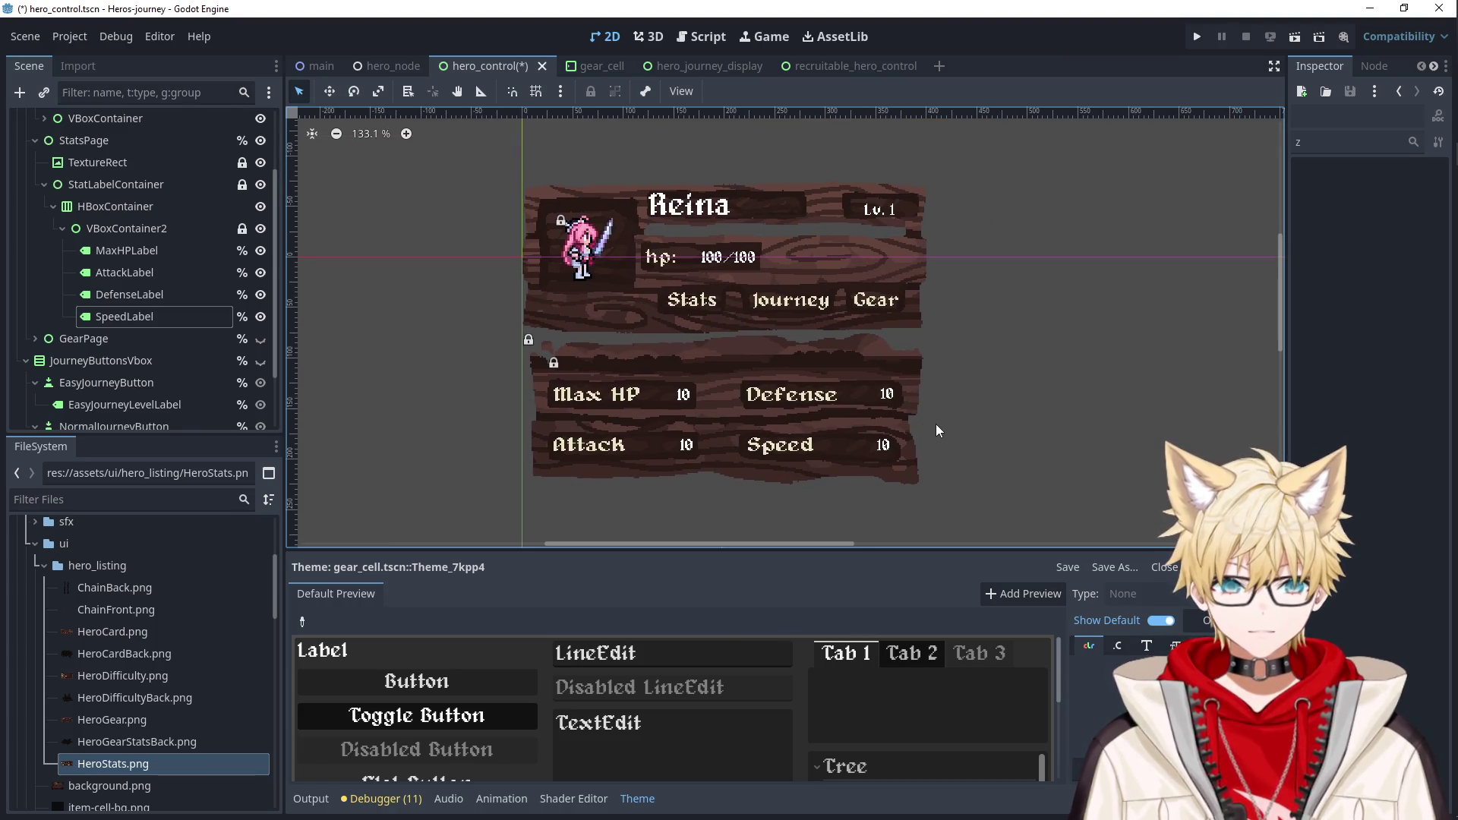
left_click(1196, 38)
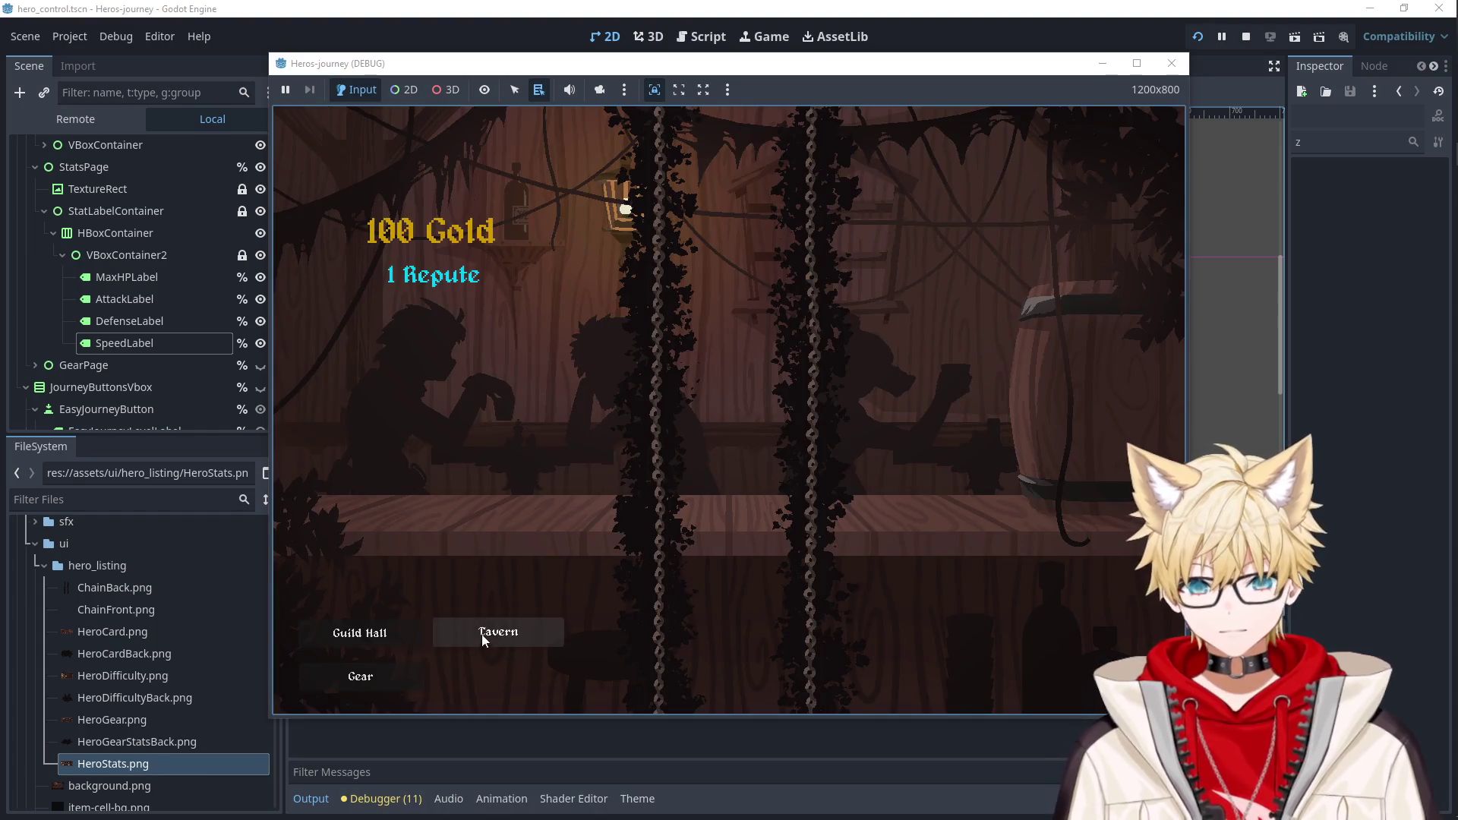
Recruit Reina in a test run, stop it, and hide StatsPage by default.
left_click(484, 637)
left_click(504, 335)
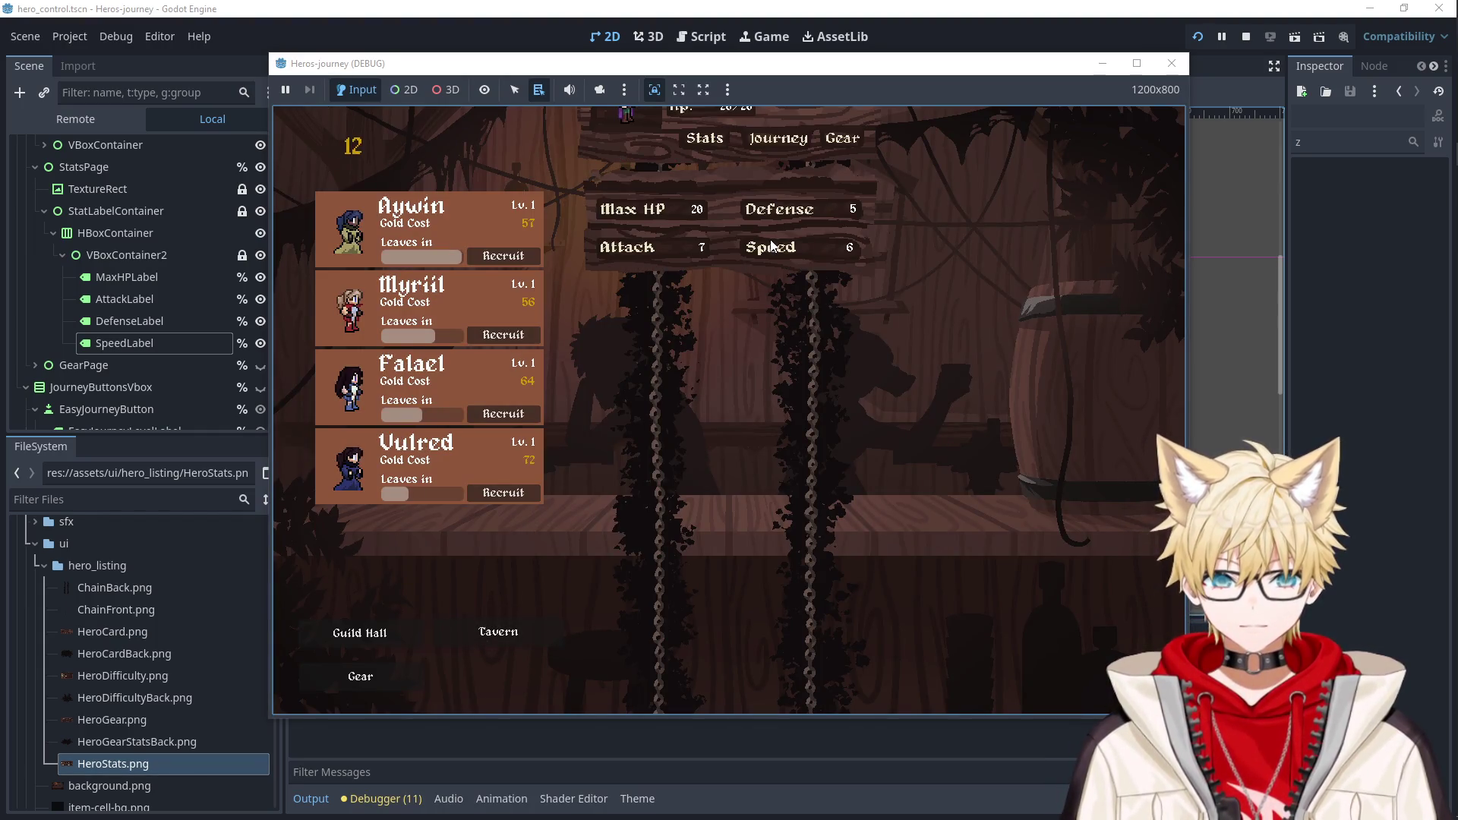
left_click(1171, 63)
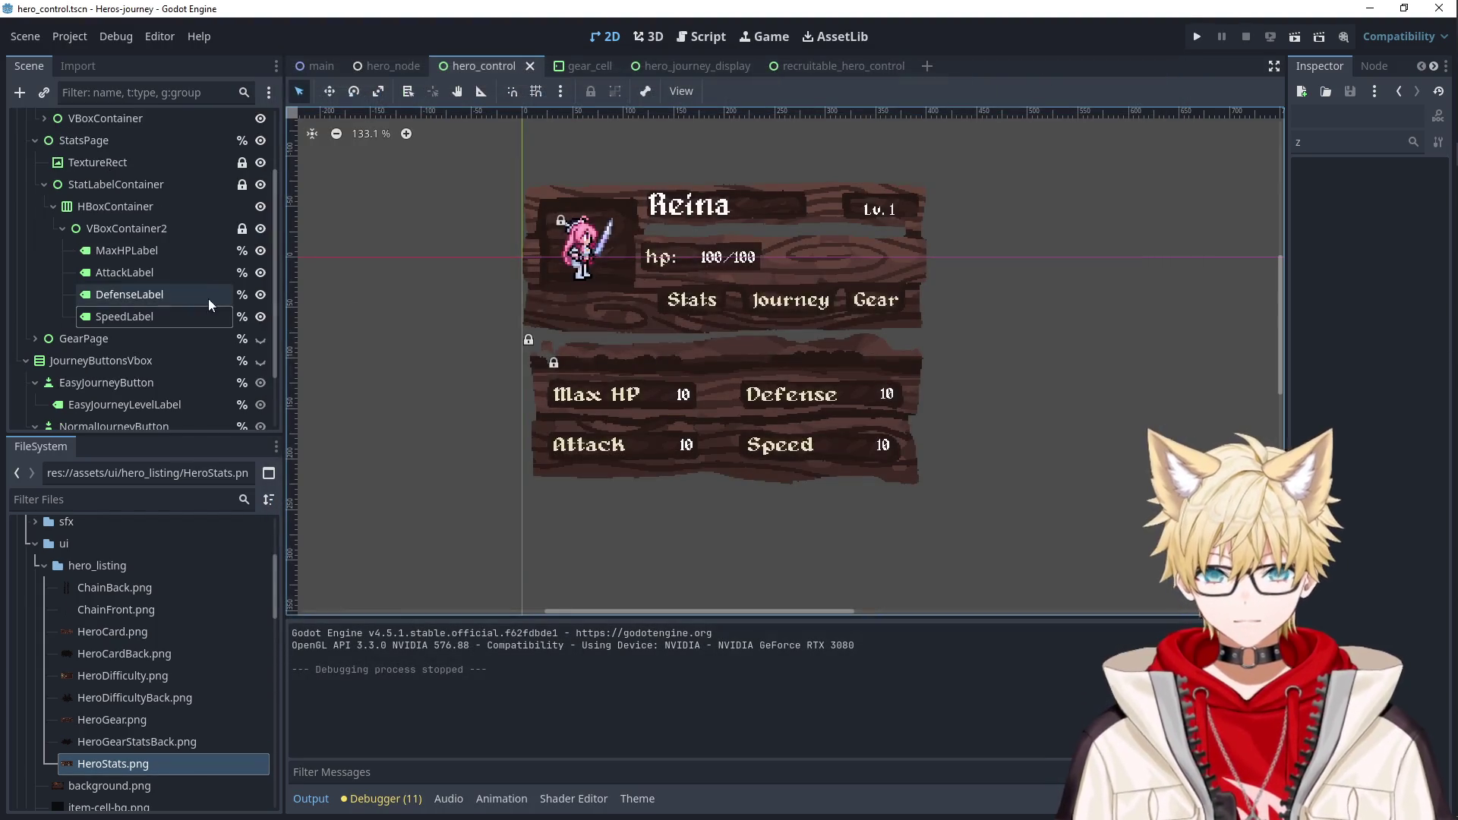
scroll(264, 185, "up", 2)
left_click(261, 181)
Rerun the game, recruit Aywin, and toggle Aywin's stats page on and off.
key("F5")
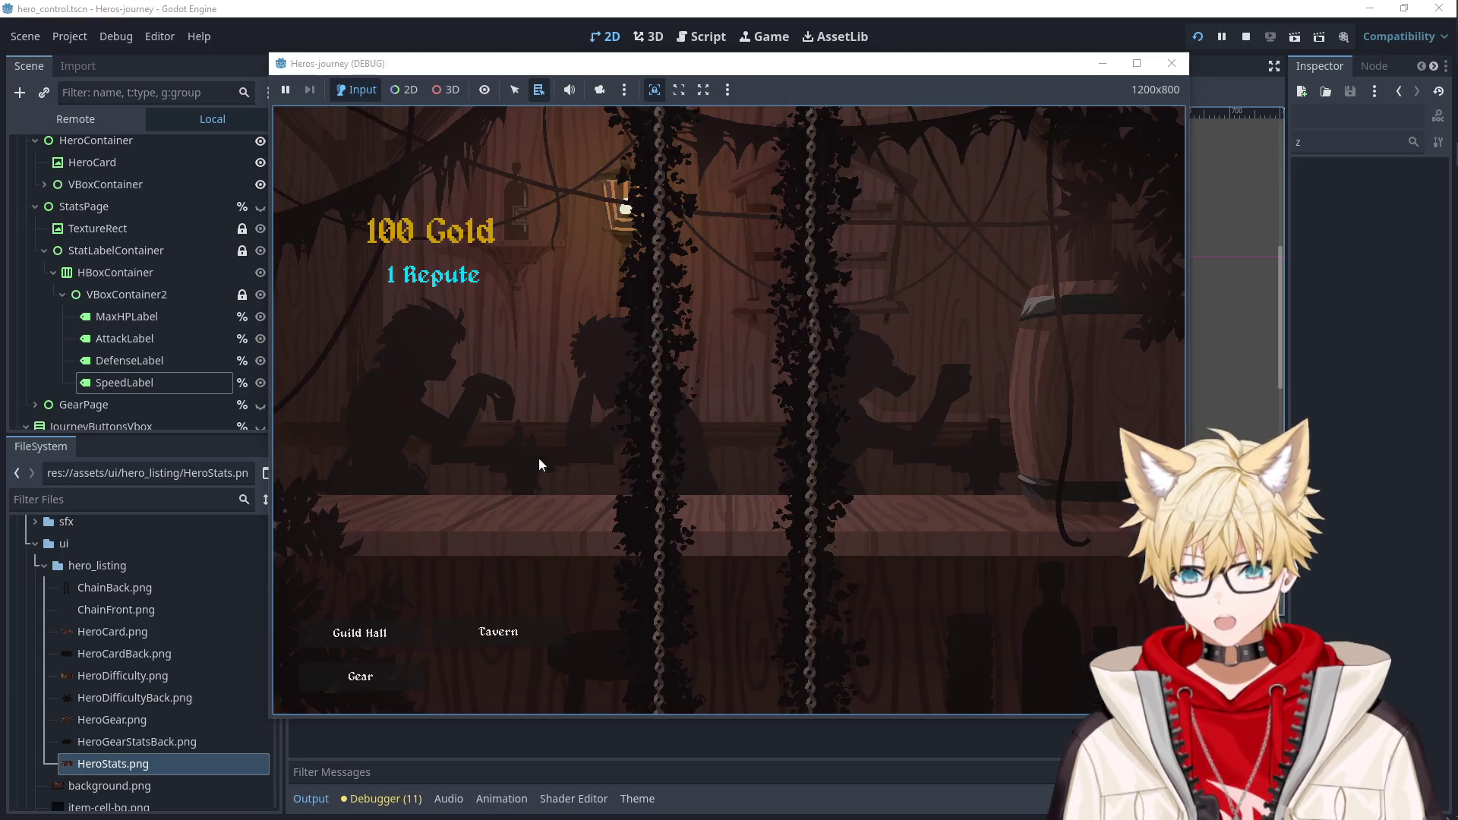
left_click(494, 634)
left_click(504, 258)
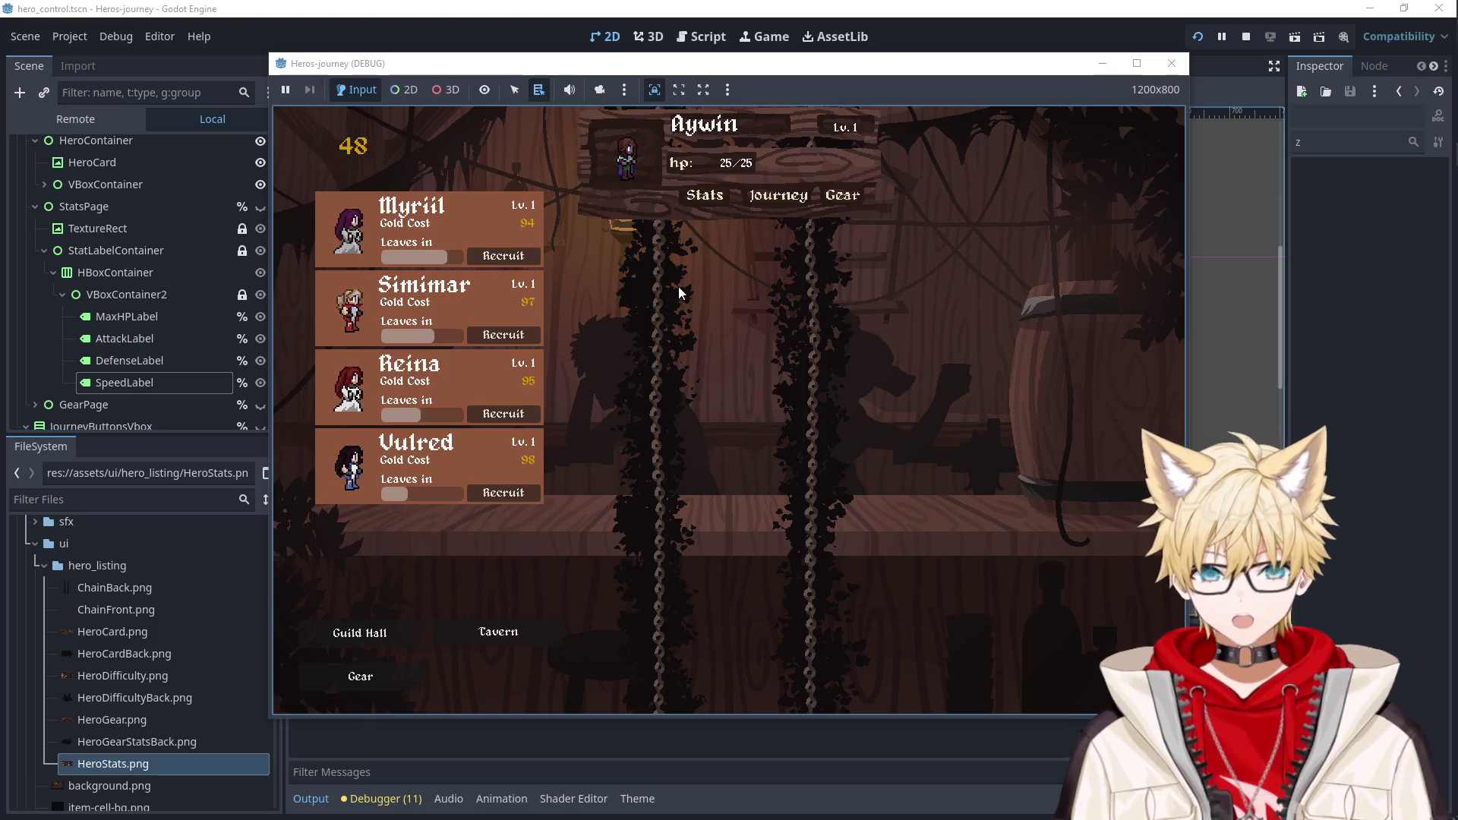
left_click(712, 201)
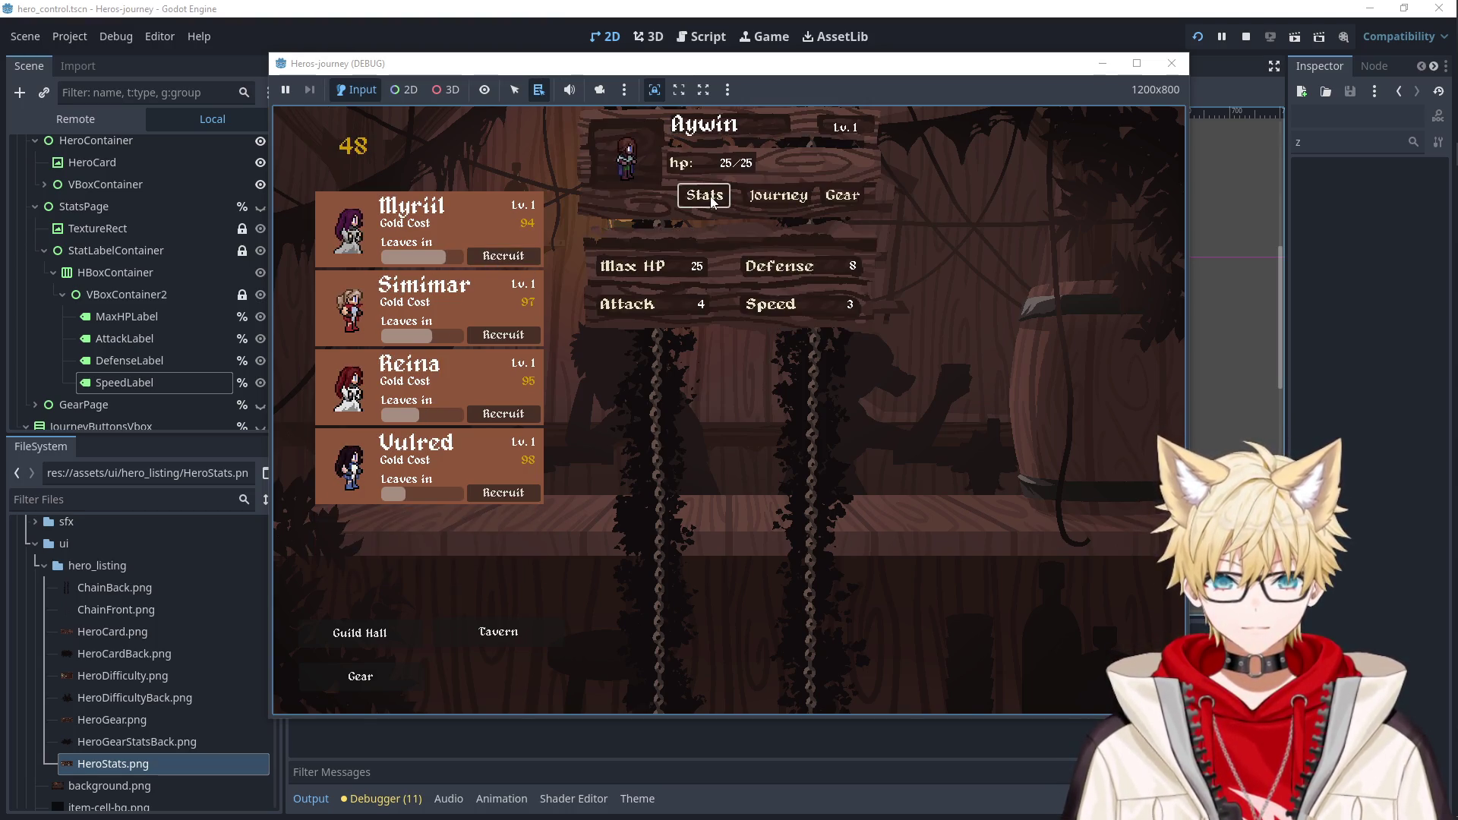
left_click(711, 199)
left_click(711, 200)
left_click(712, 200)
left_click(711, 200)
left_click(712, 200)
left_click(712, 200)
left_click(711, 200)
left_click(1172, 63)
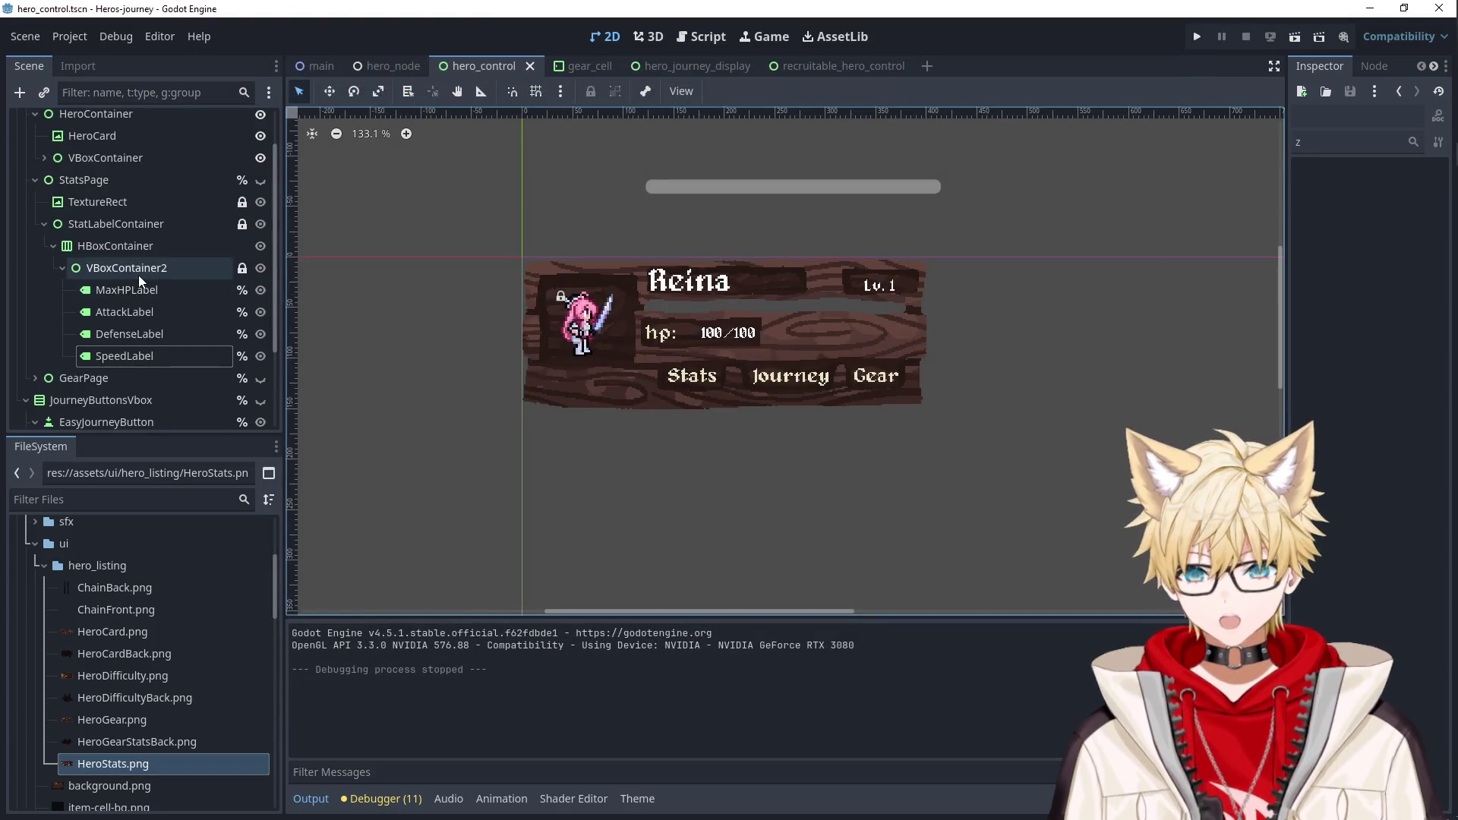
Open the guild_inventory.gd script from the main scene and review its variable declarations.
left_click(319, 66)
scroll(167, 327, "up", 5)
left_click(260, 216)
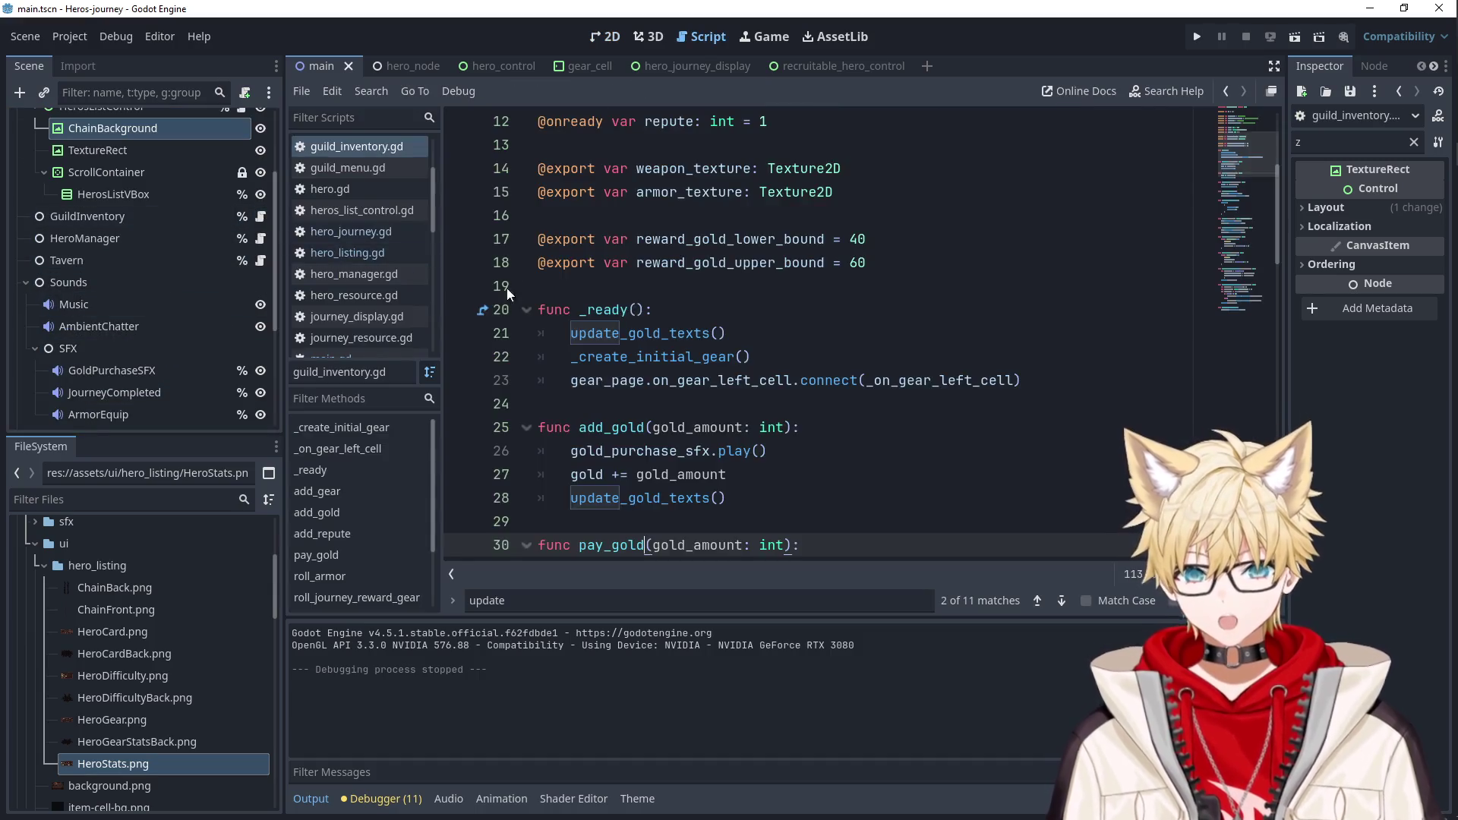
scroll(503, 303, "up", 4)
left_click(873, 333)
left_click(955, 294)
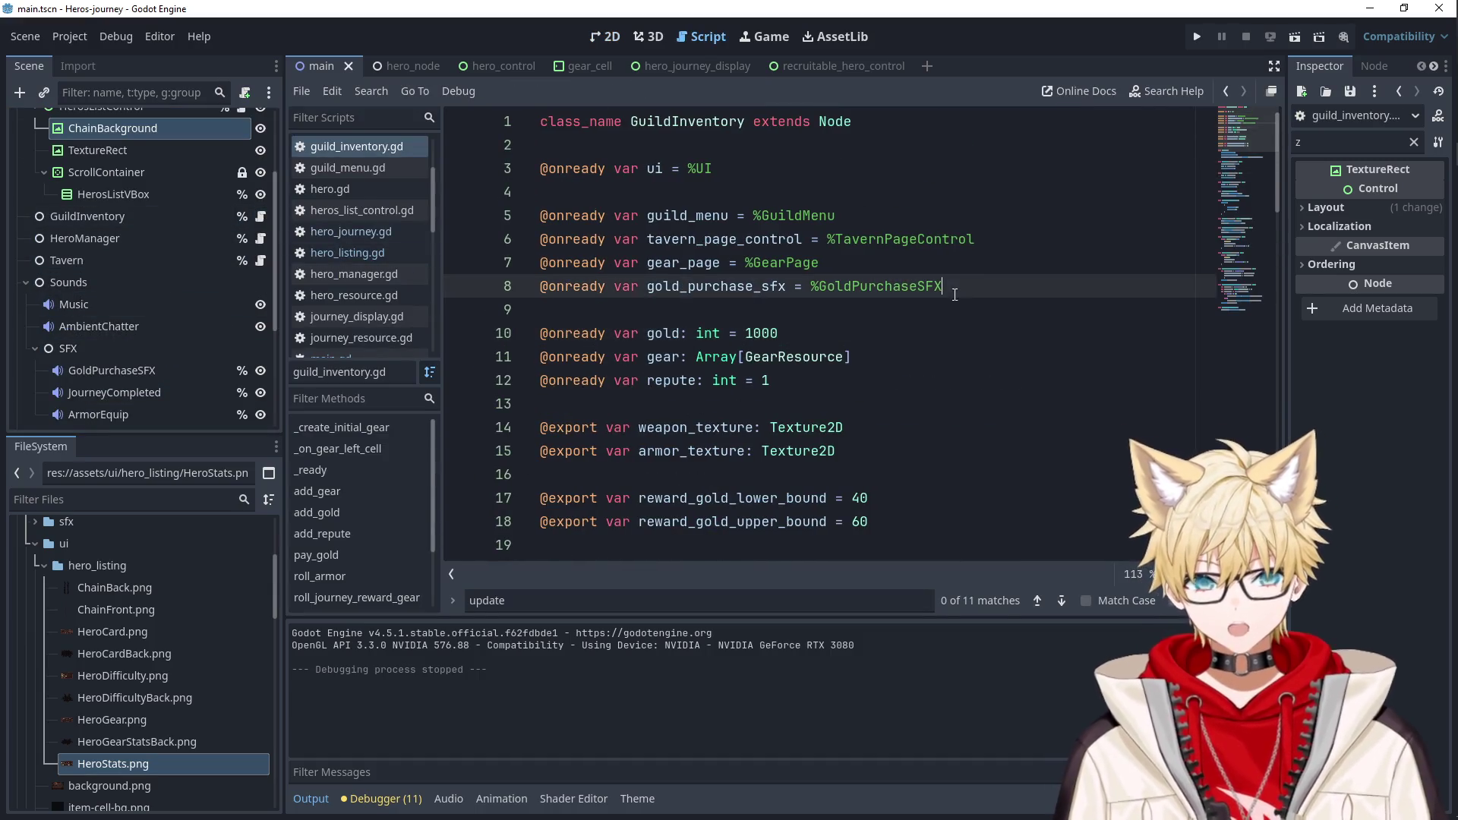
Run again, recruit two Myriils, and toggle their Stats and Gear pages.
left_click(1196, 38)
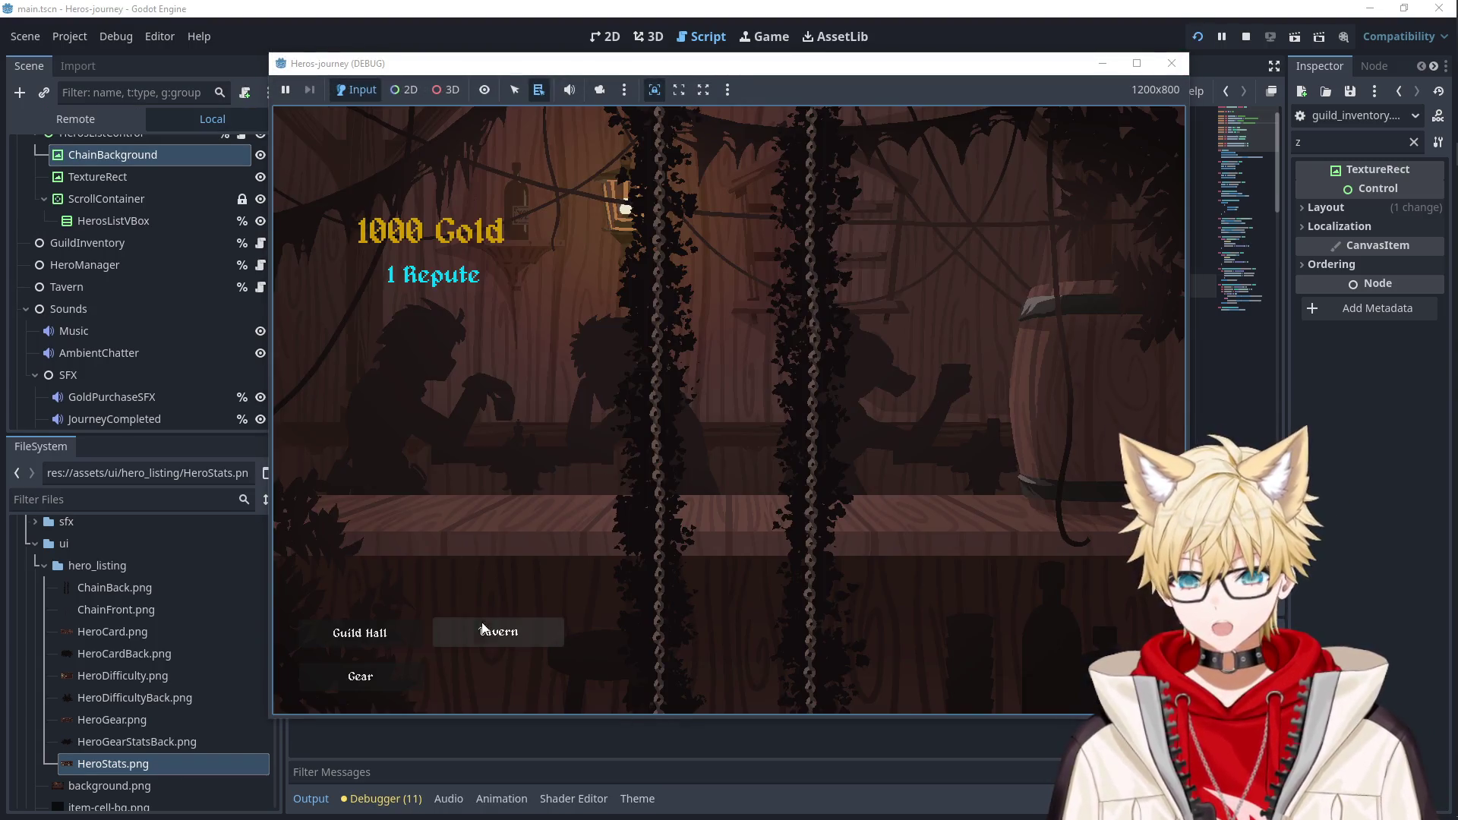
left_click(482, 630)
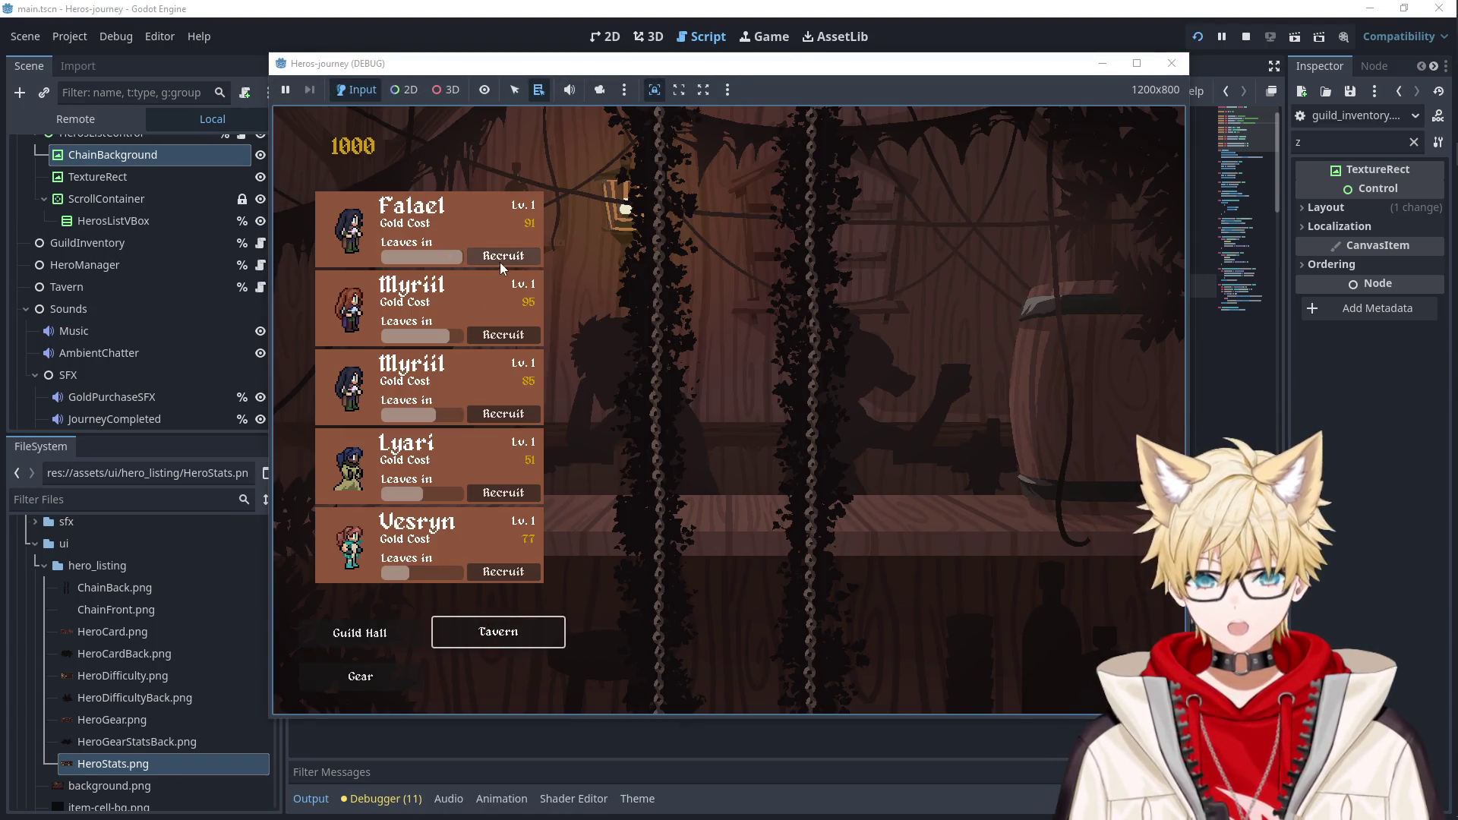
left_click(501, 335)
left_click(502, 336)
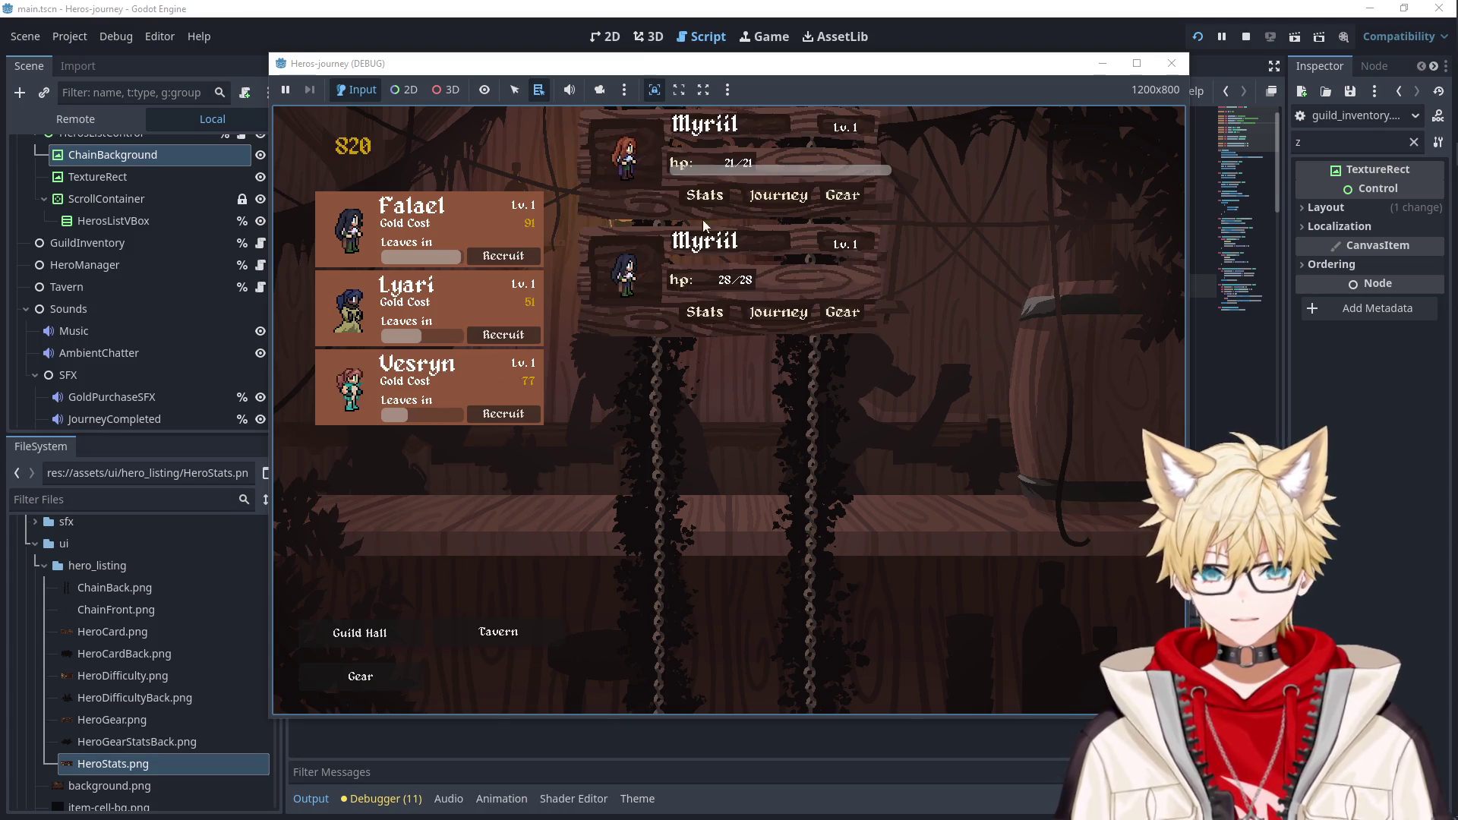
left_click(707, 199)
left_click(708, 199)
left_click(707, 199)
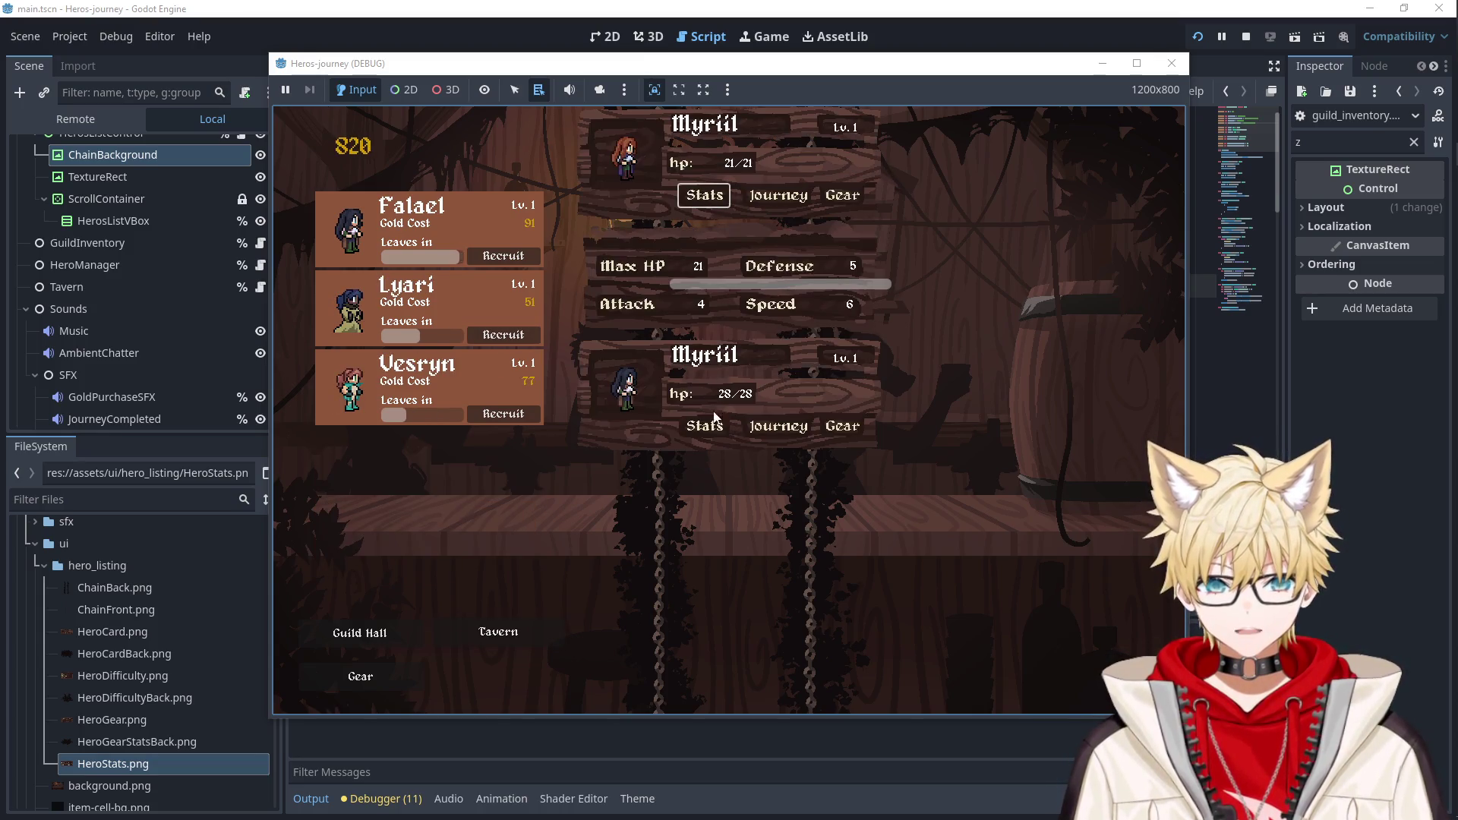
left_click(709, 428)
left_click(703, 199)
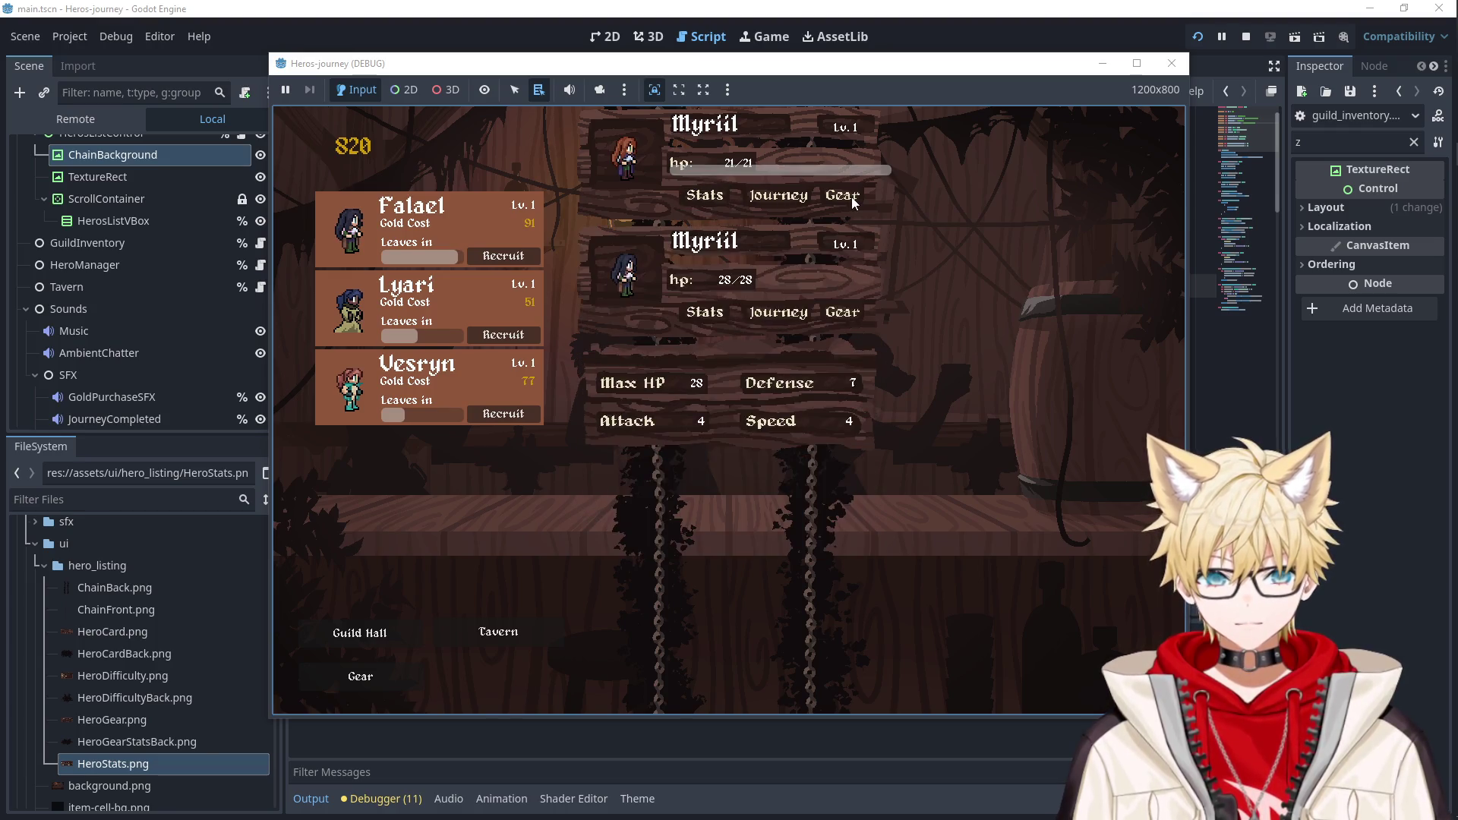
left_click(851, 198)
left_click(1172, 63)
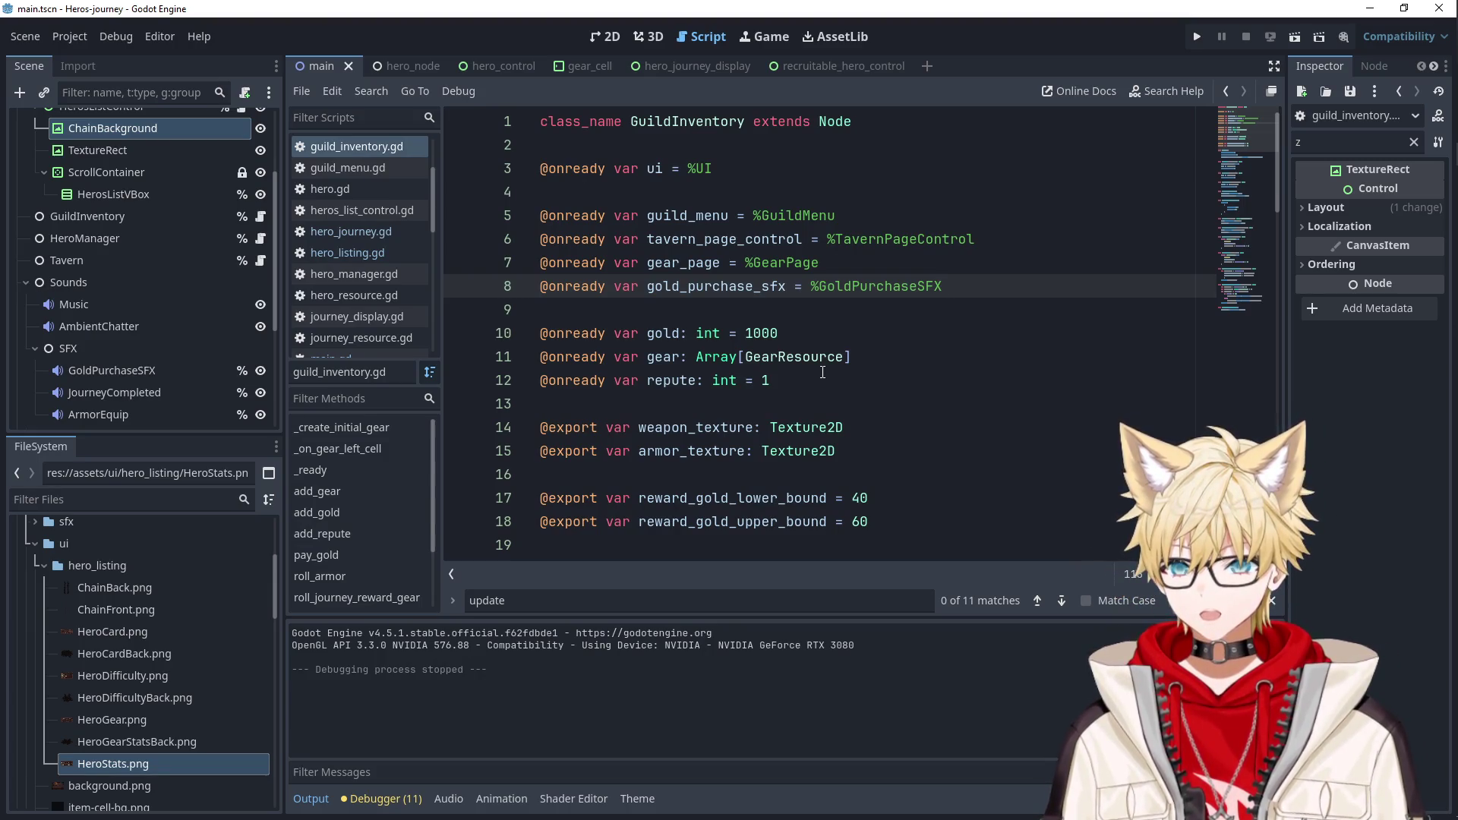
Open the hero_control scene, then make the GearPage visible, select it and expand it.
left_click(809, 456)
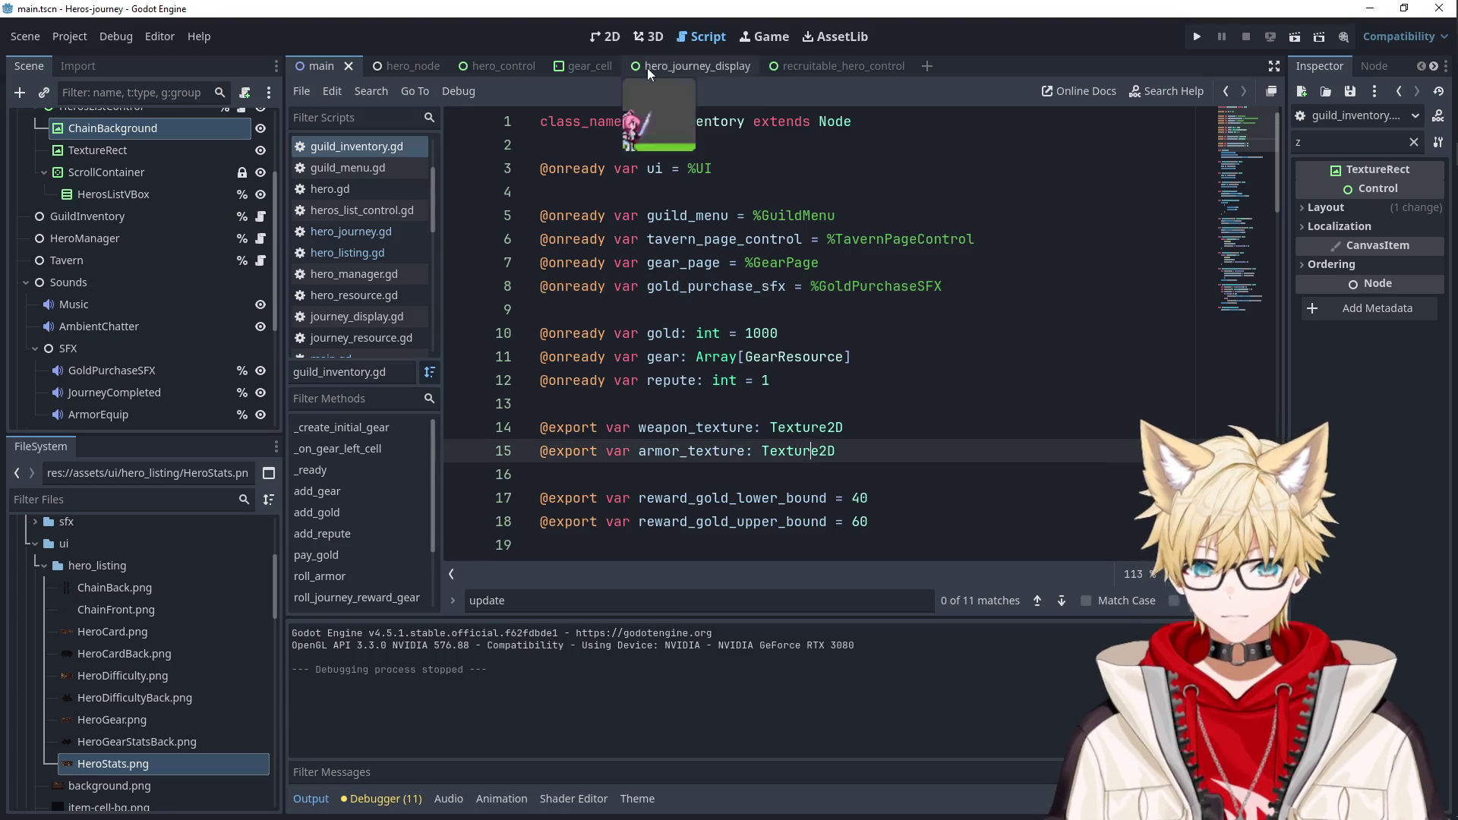
left_click(621, 29)
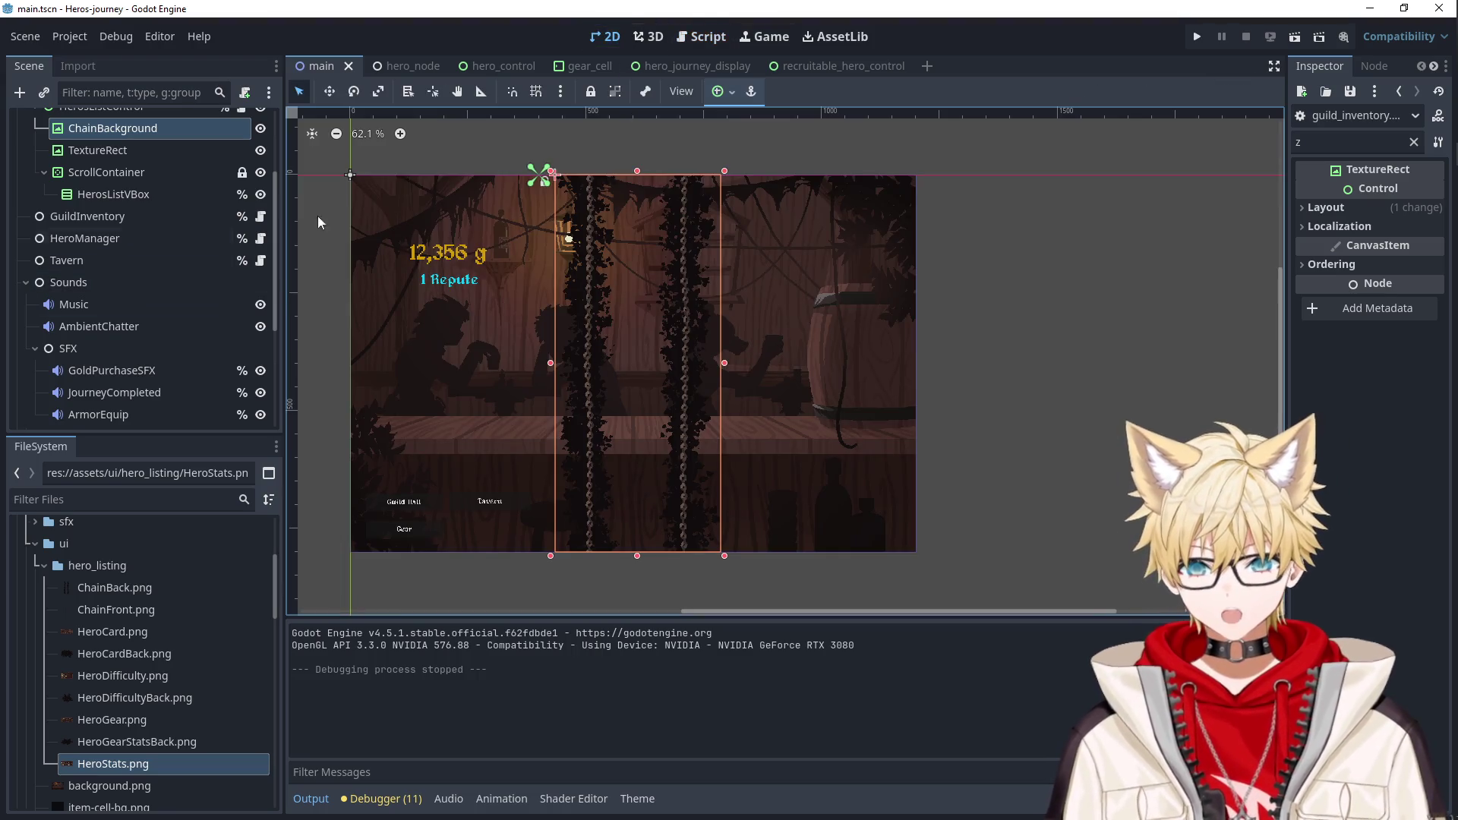
left_click(666, 67)
left_click(478, 66)
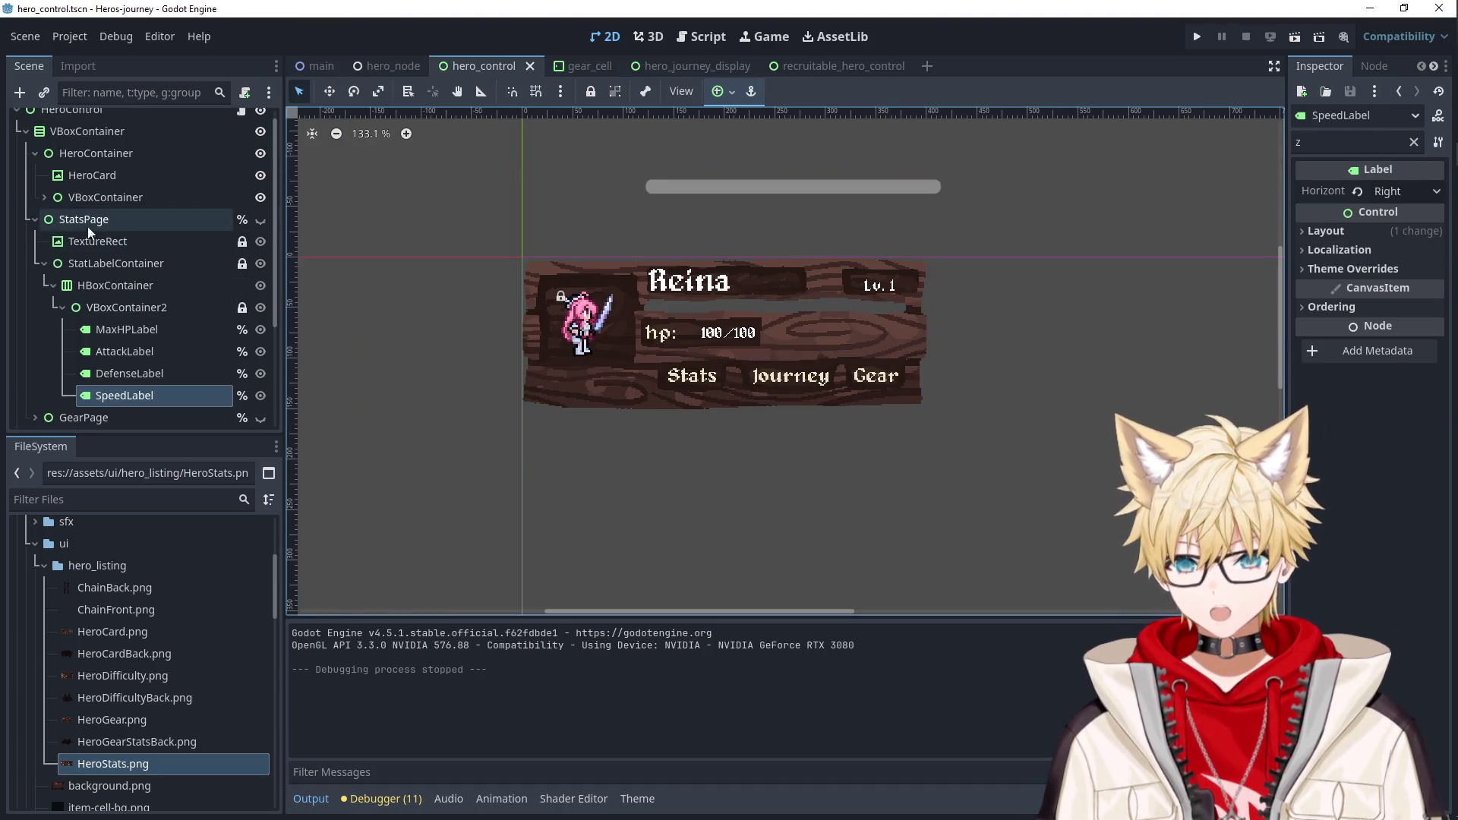
left_click(34, 220)
left_click(266, 253)
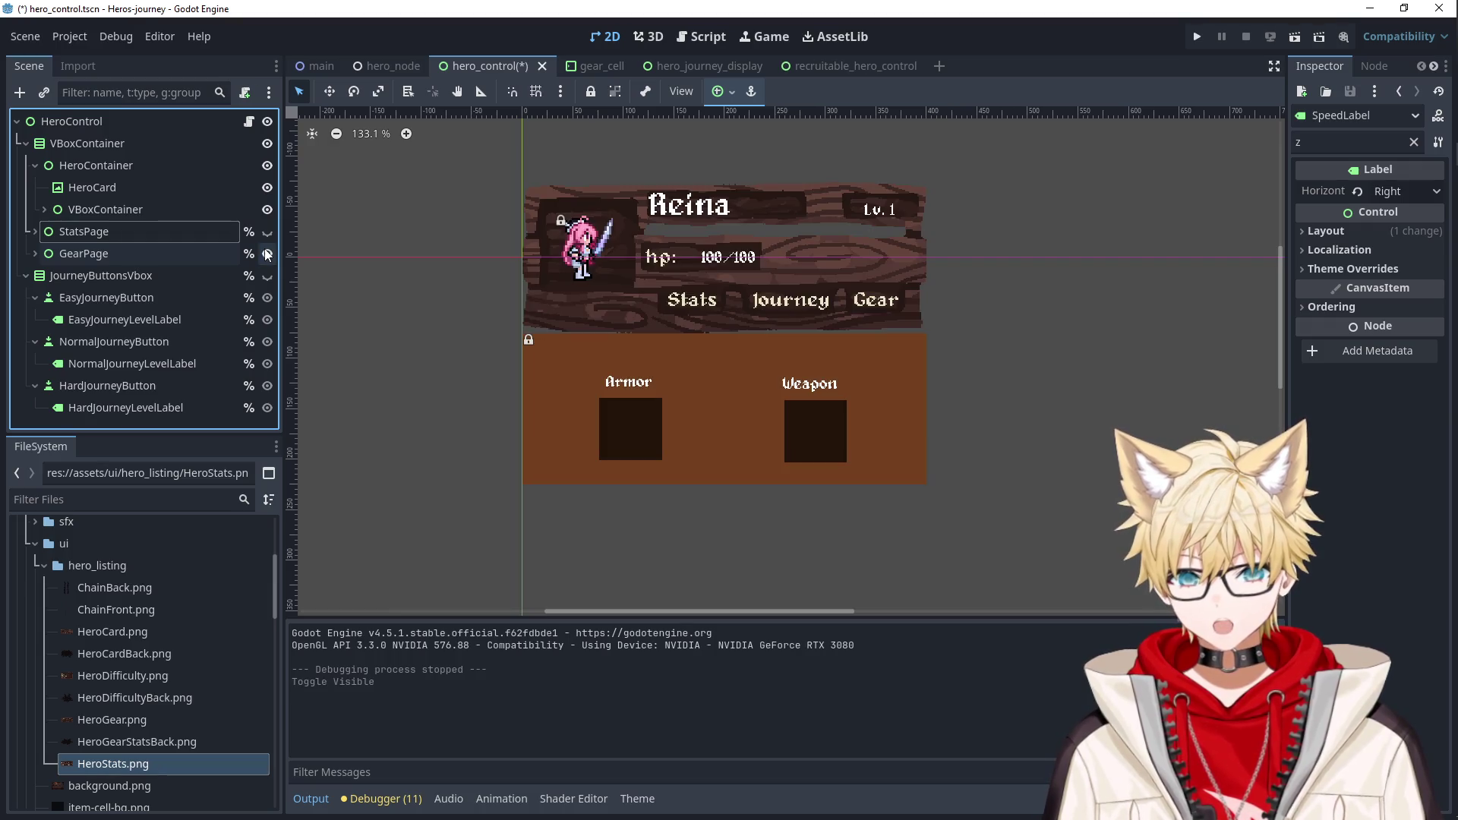
left_click(84, 254)
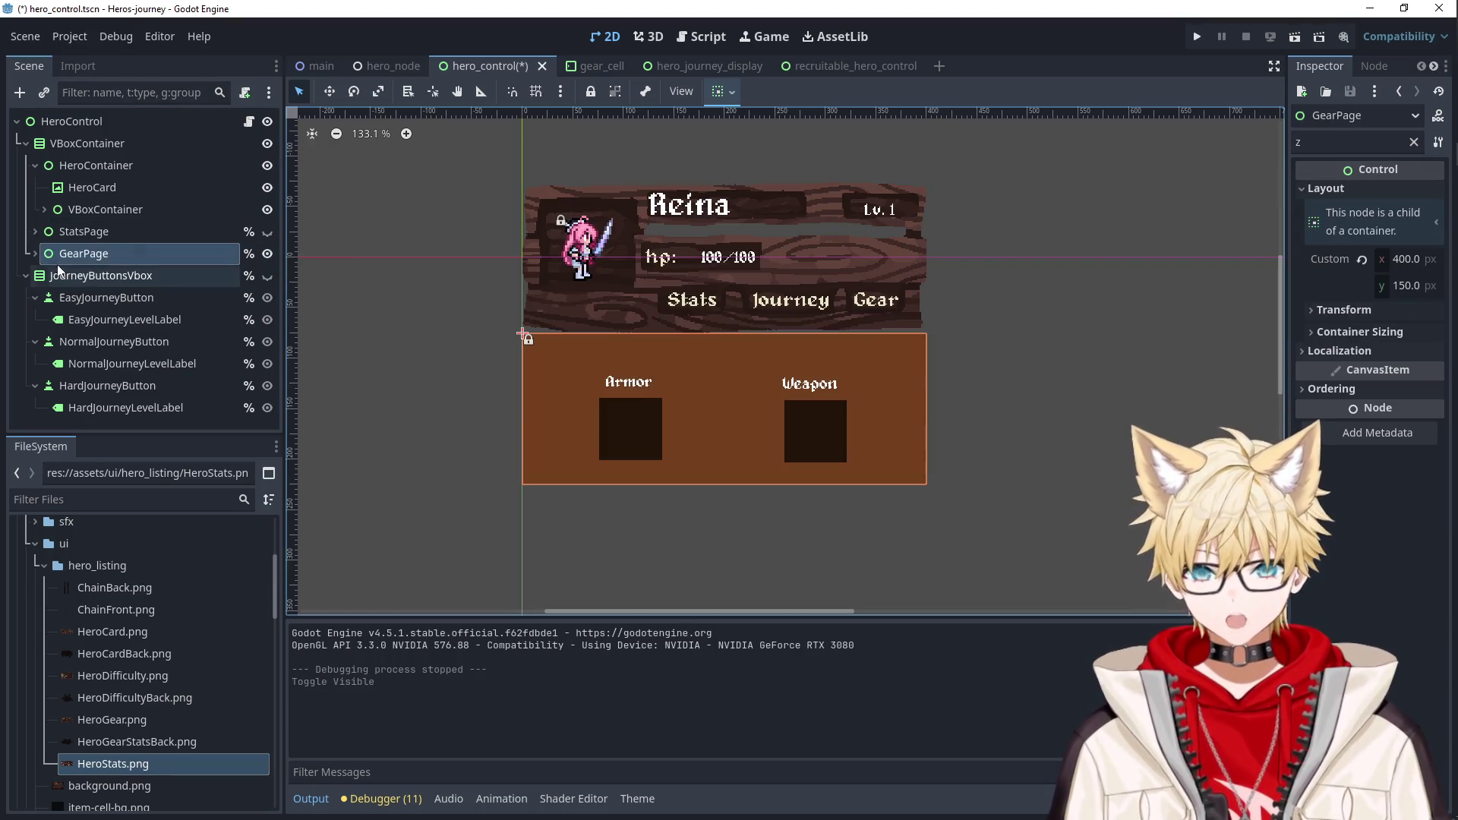
left_click(35, 254)
Apply the HeroGear.png wood texture to the gear page and delete the old Armor and Weapon labels.
left_click_drag(108, 721, 107, 258)
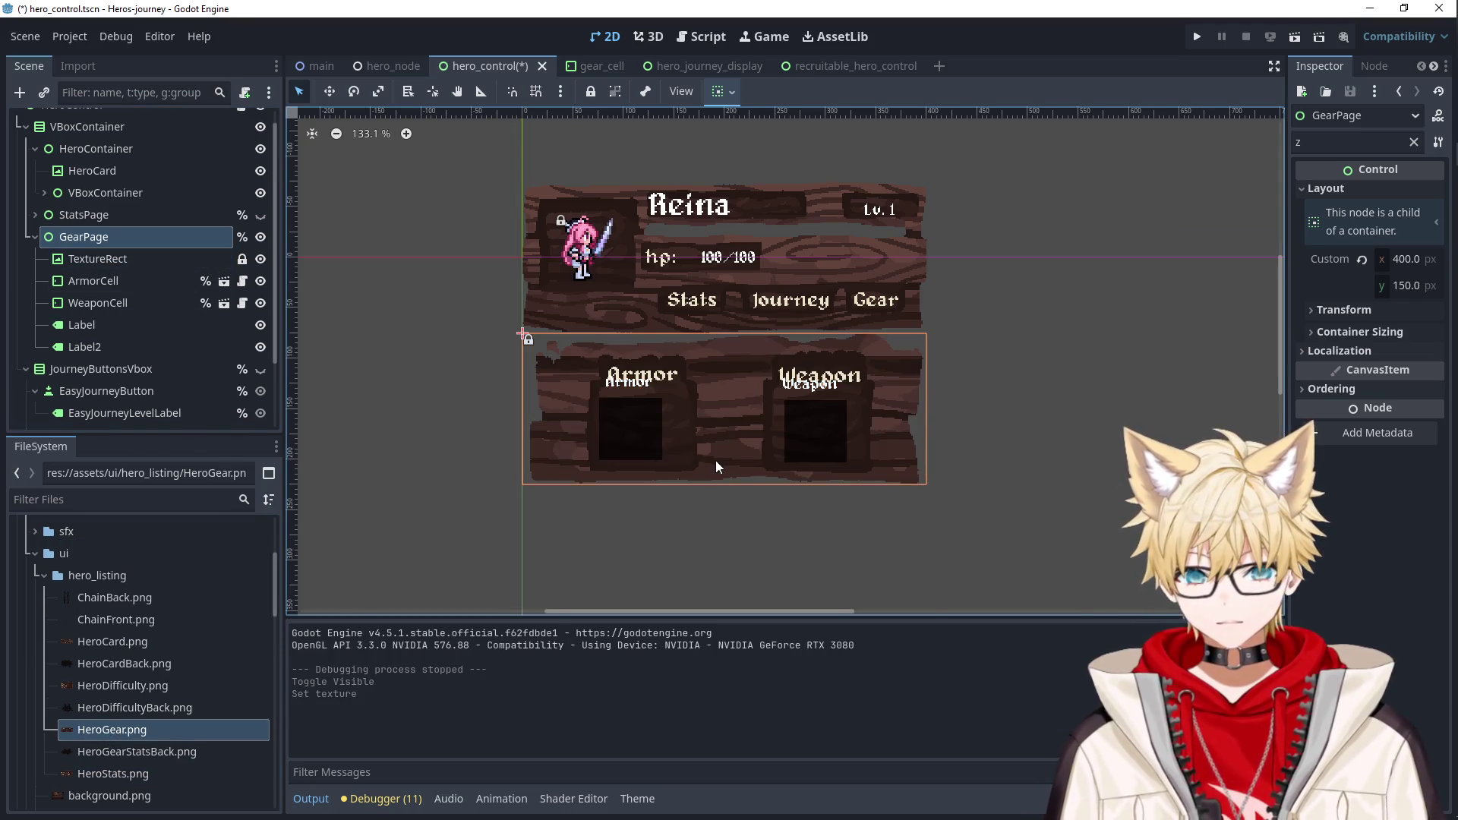
scroll(718, 458, "up", 5)
left_click(566, 336)
key("Delete")
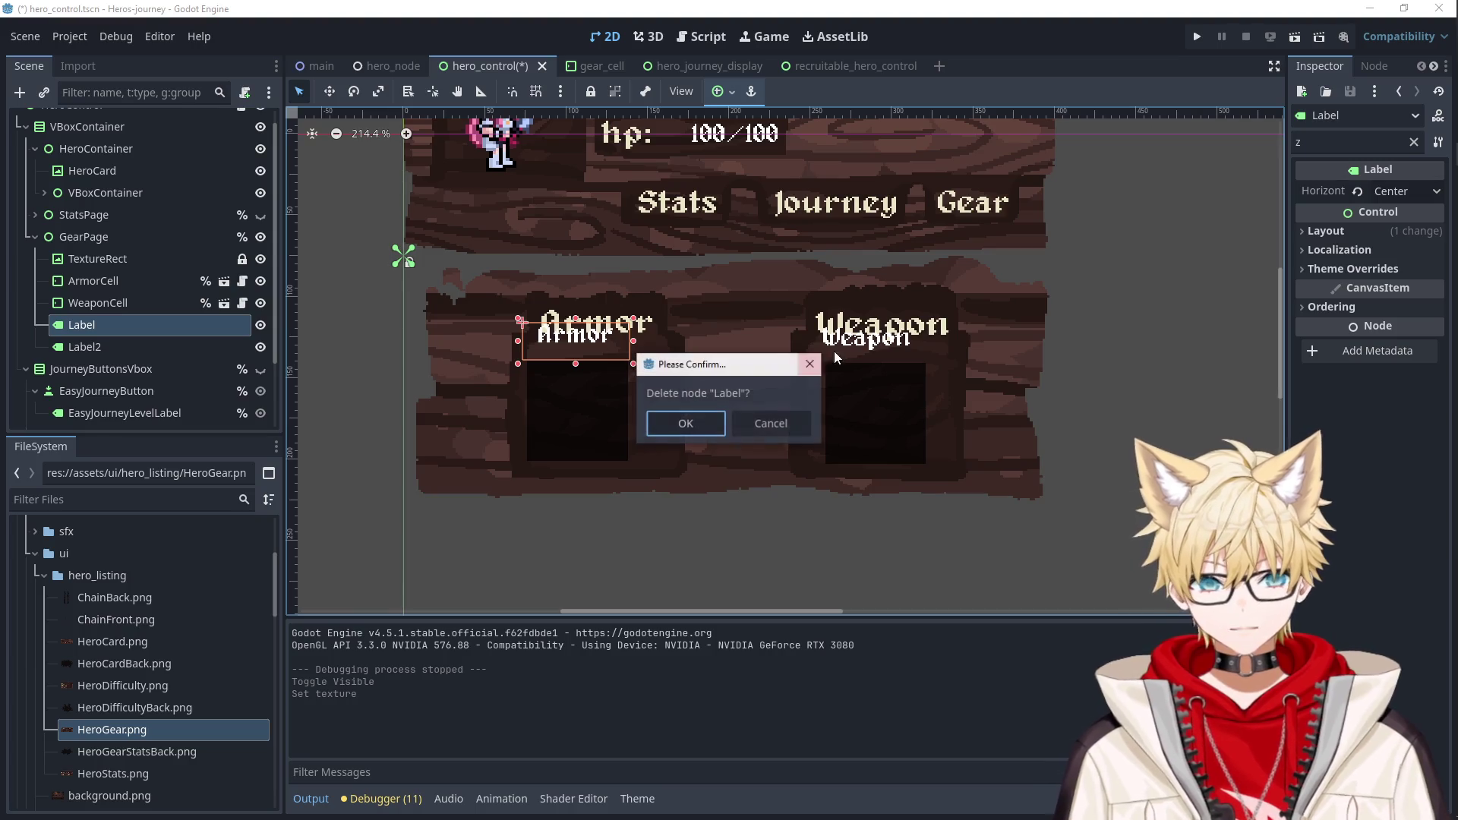
left_click(691, 422)
left_click(886, 344)
key("Delete")
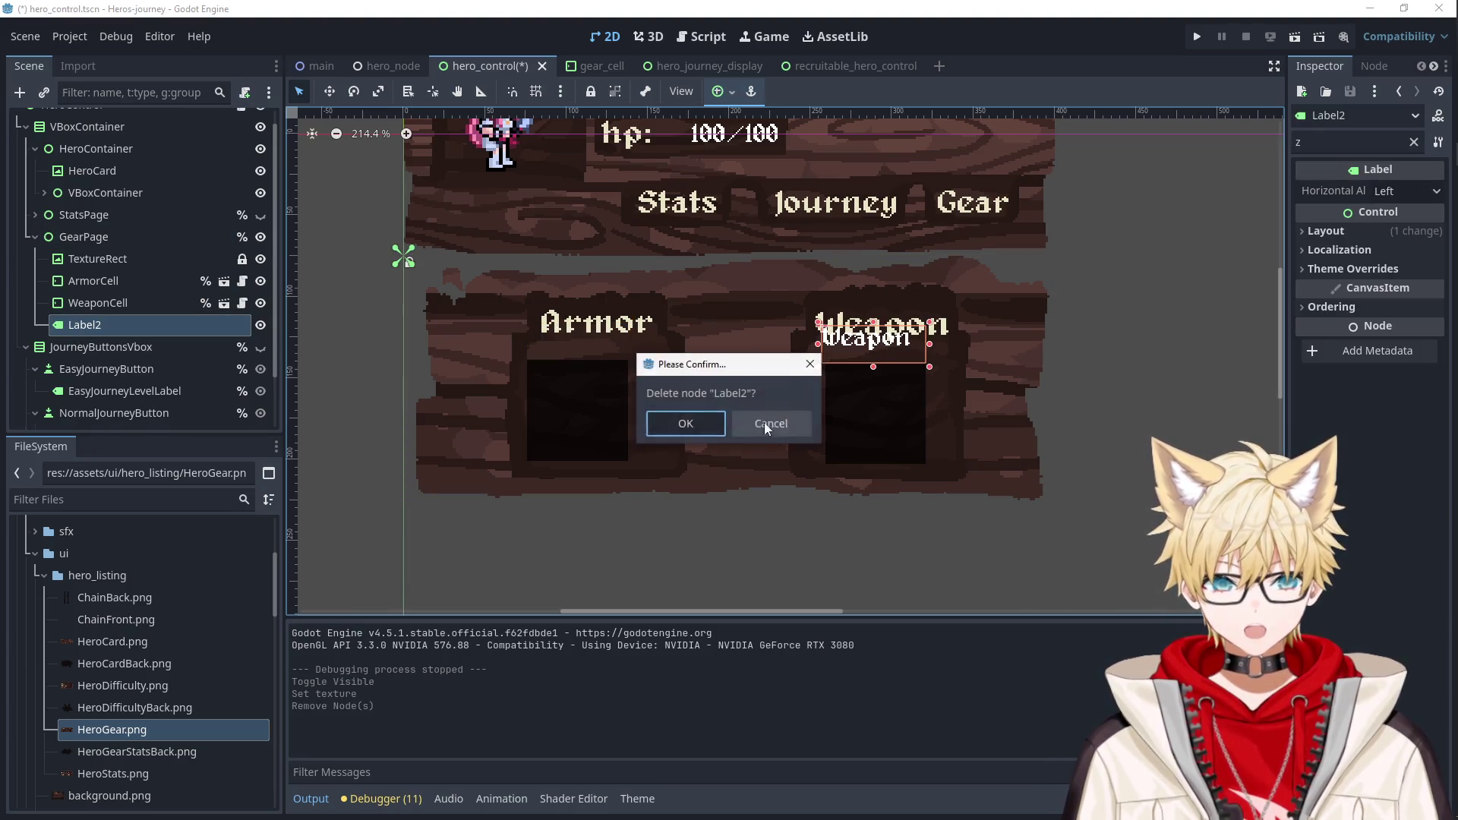
left_click(691, 421)
Nudge ArmorCell and WeaponCell into the wooden Armor and Weapon slots.
left_click(557, 407)
left_click_drag(557, 407, 573, 403)
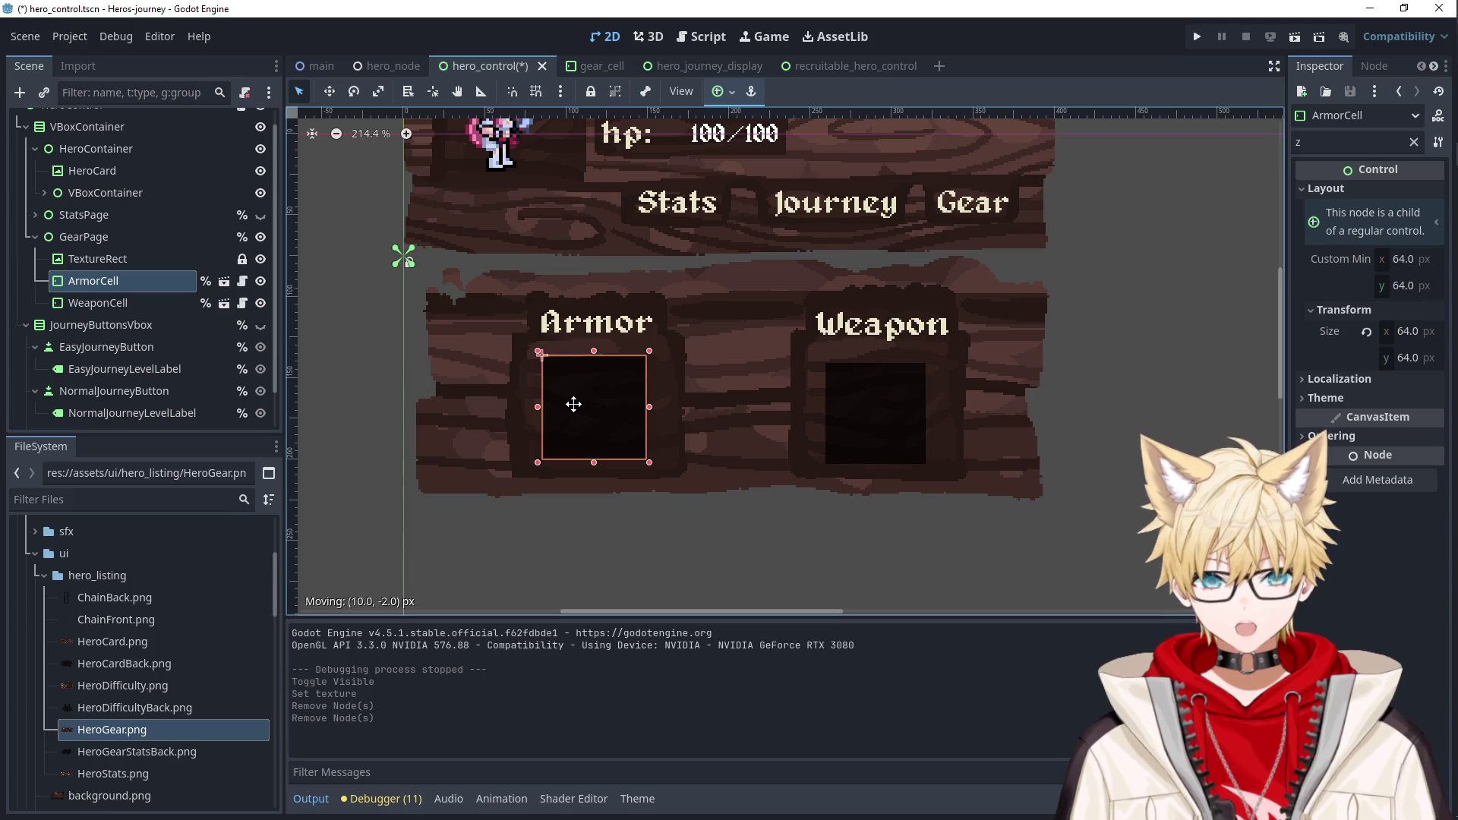
left_click(890, 407)
left_click_drag(890, 407, 875, 396)
left_click(1064, 385)
scroll(1065, 387, "down", 2)
scroll(1064, 389, "down", 1)
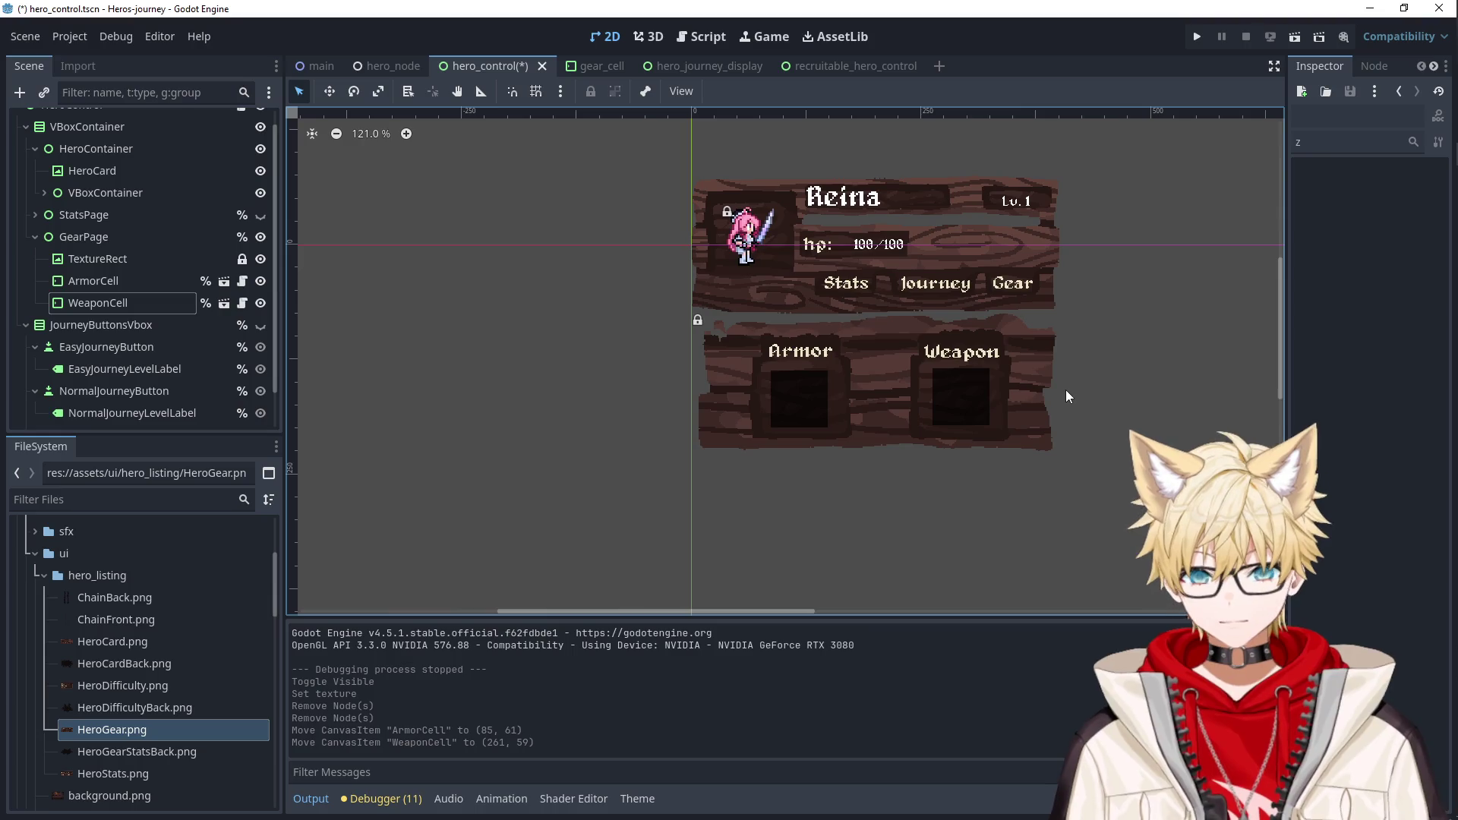
scroll(1002, 414, "right", 3)
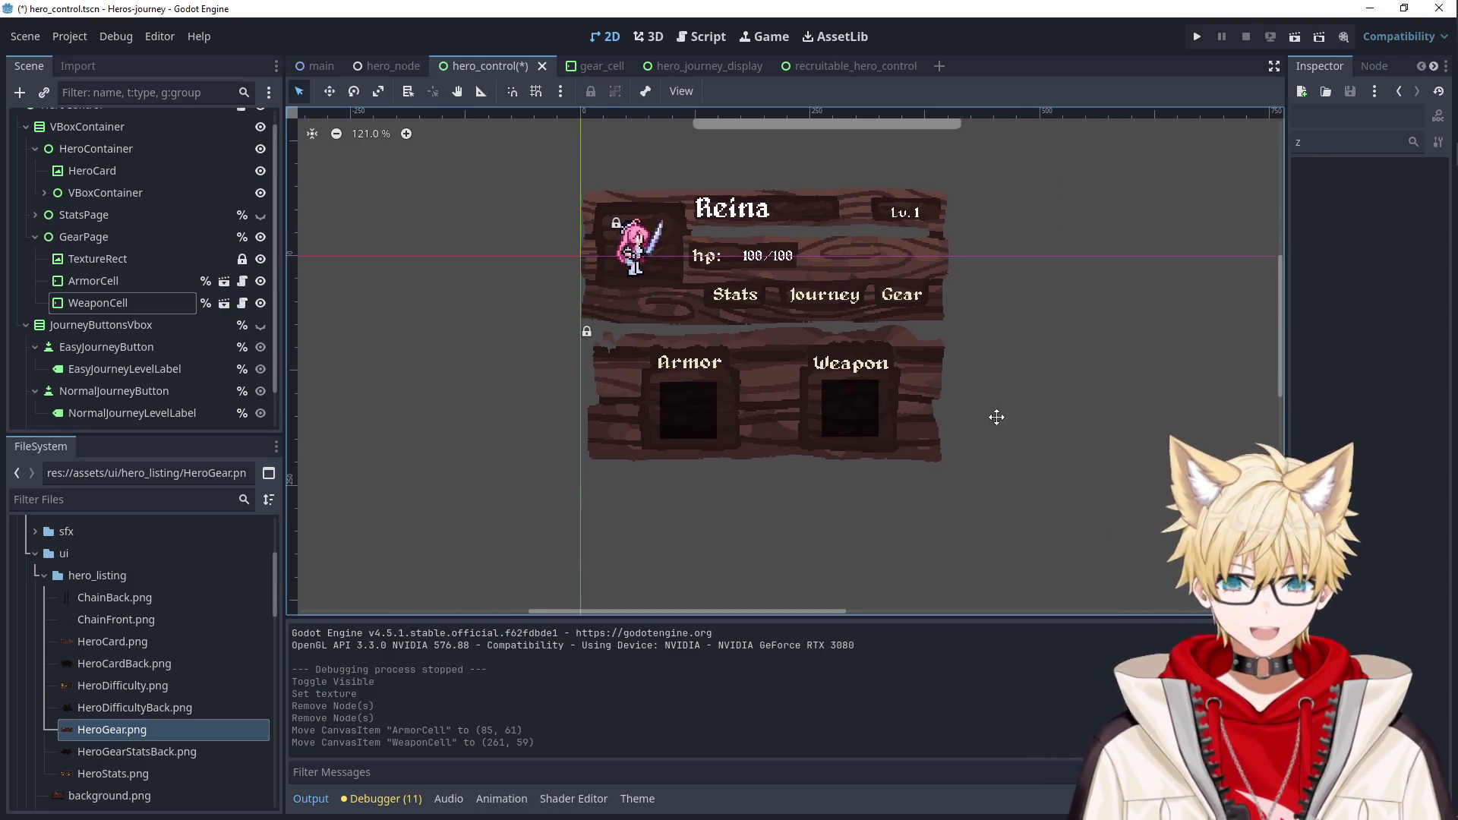
Fine-tune ArmorCell's position within its slot, then launch a test run.
left_click(128, 300)
left_click(129, 280)
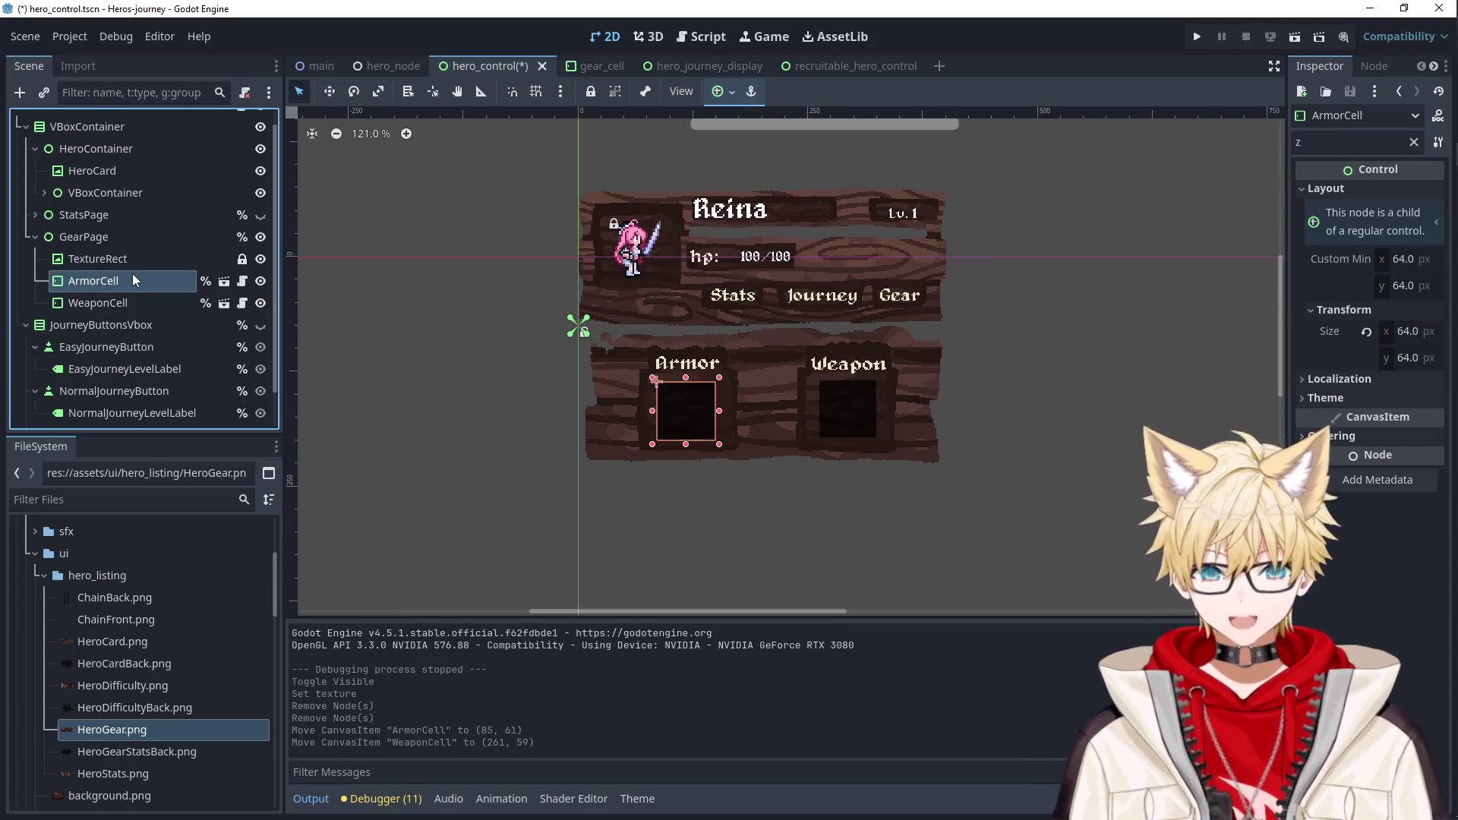
mouse_move(682, 410)
left_mouse_down()
mouse_move(644, 558)
mouse_move(685, 407)
left_mouse_up()
left_click(695, 499)
scroll(726, 488, "up", 2)
scroll(713, 467, "up", 1)
left_click(654, 325)
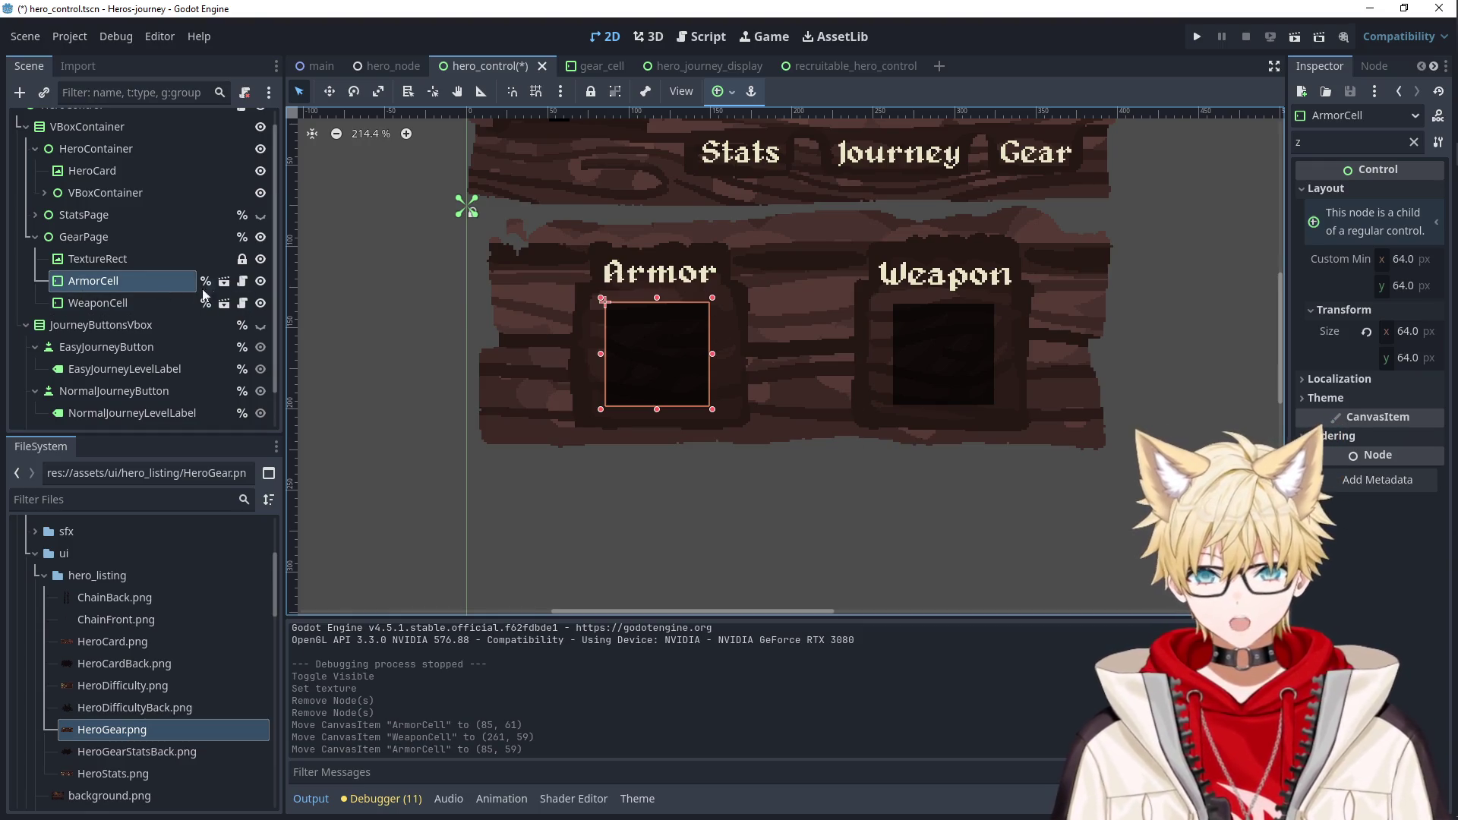
mouse_move(667, 367)
left_mouse_down()
mouse_move(668, 553)
mouse_move(663, 359)
left_mouse_up()
left_click(700, 524)
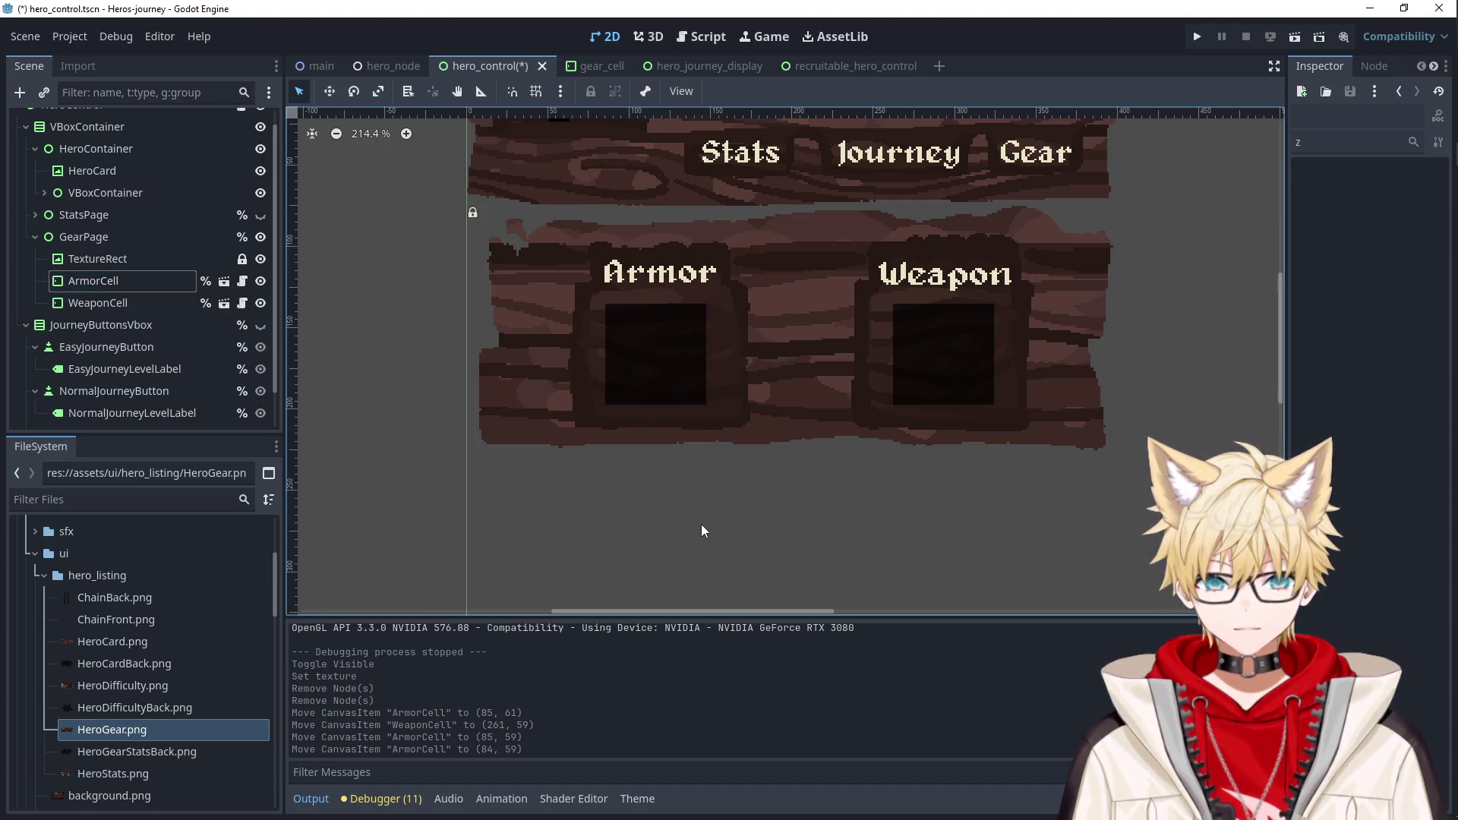
left_click(1201, 35)
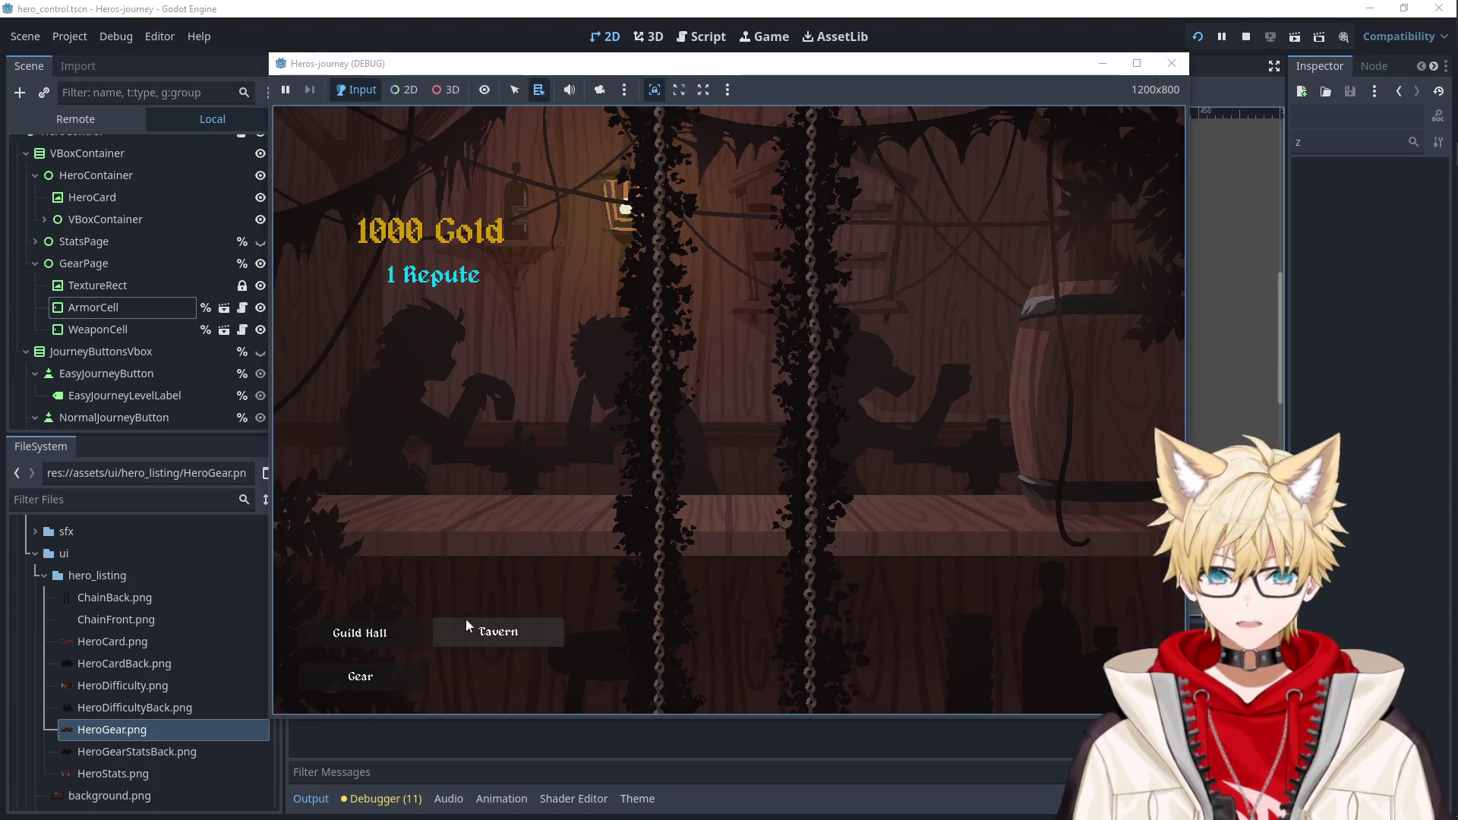
Recruit two heroes in the Tavern and check the Gear panel, then close the game and clear the Inspector filter.
left_click(467, 627)
left_click(501, 334)
left_click(501, 334)
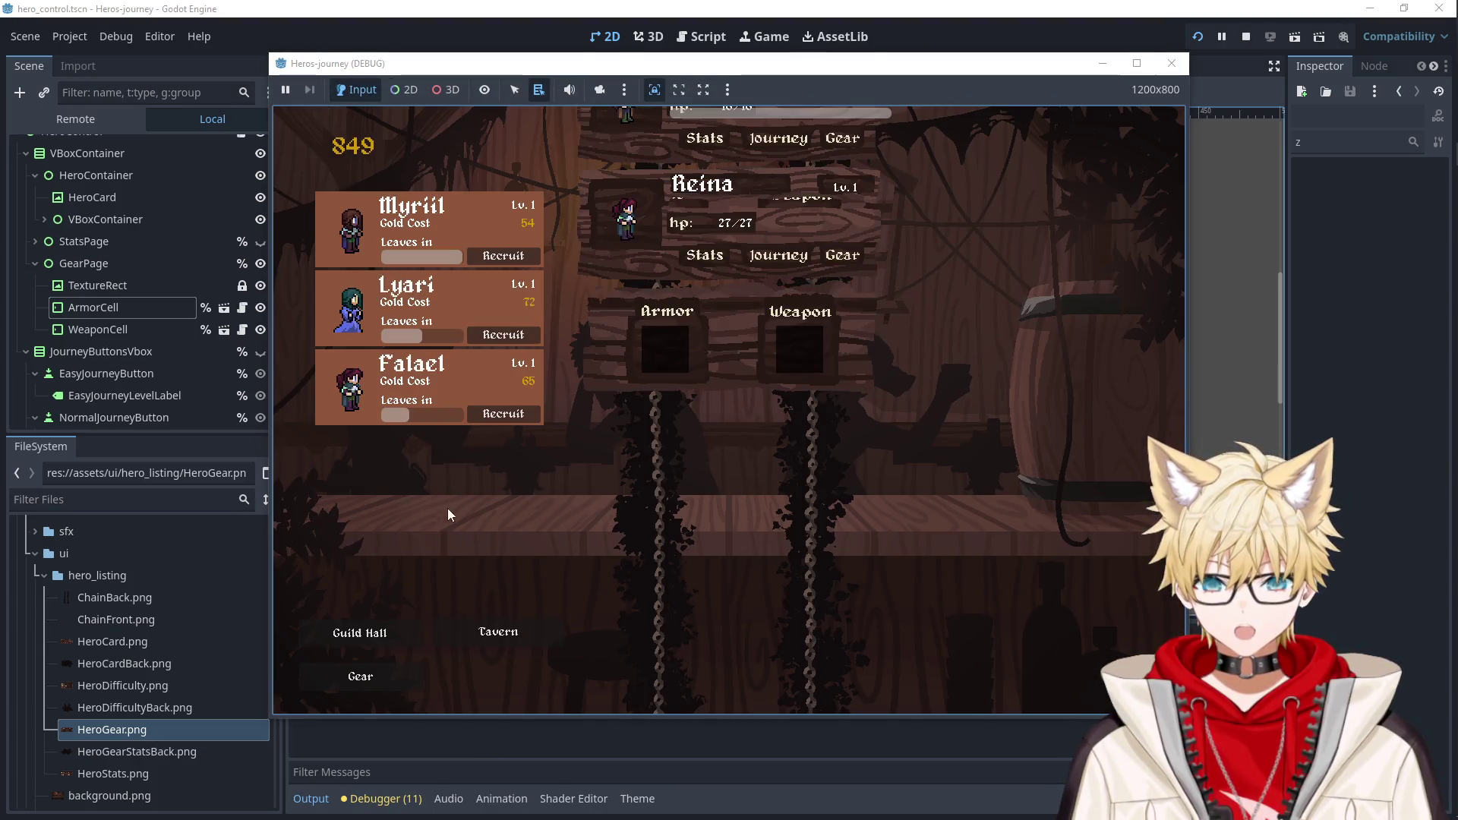
left_click(396, 675)
left_click(396, 675)
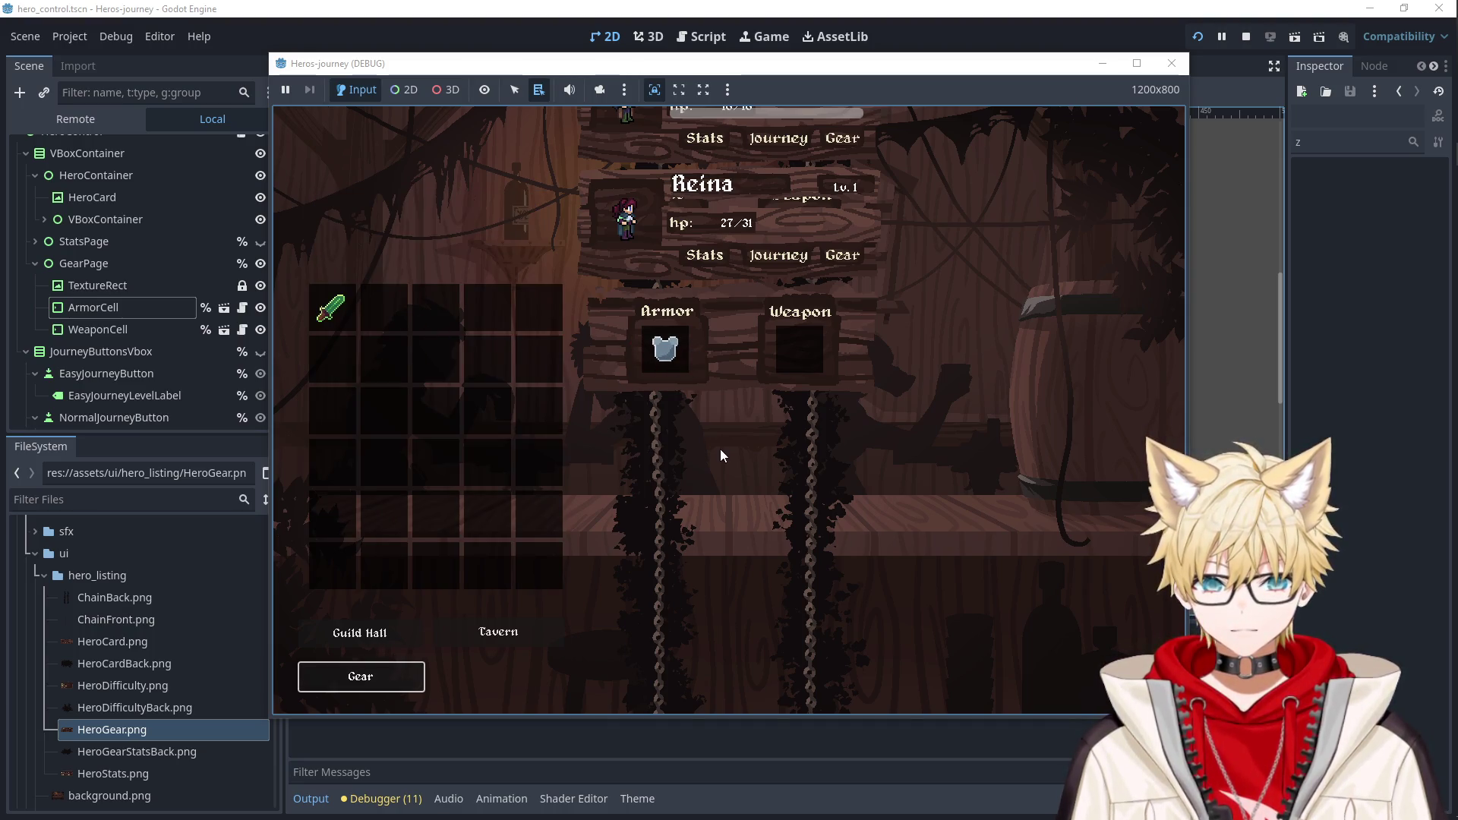
left_click(1172, 63)
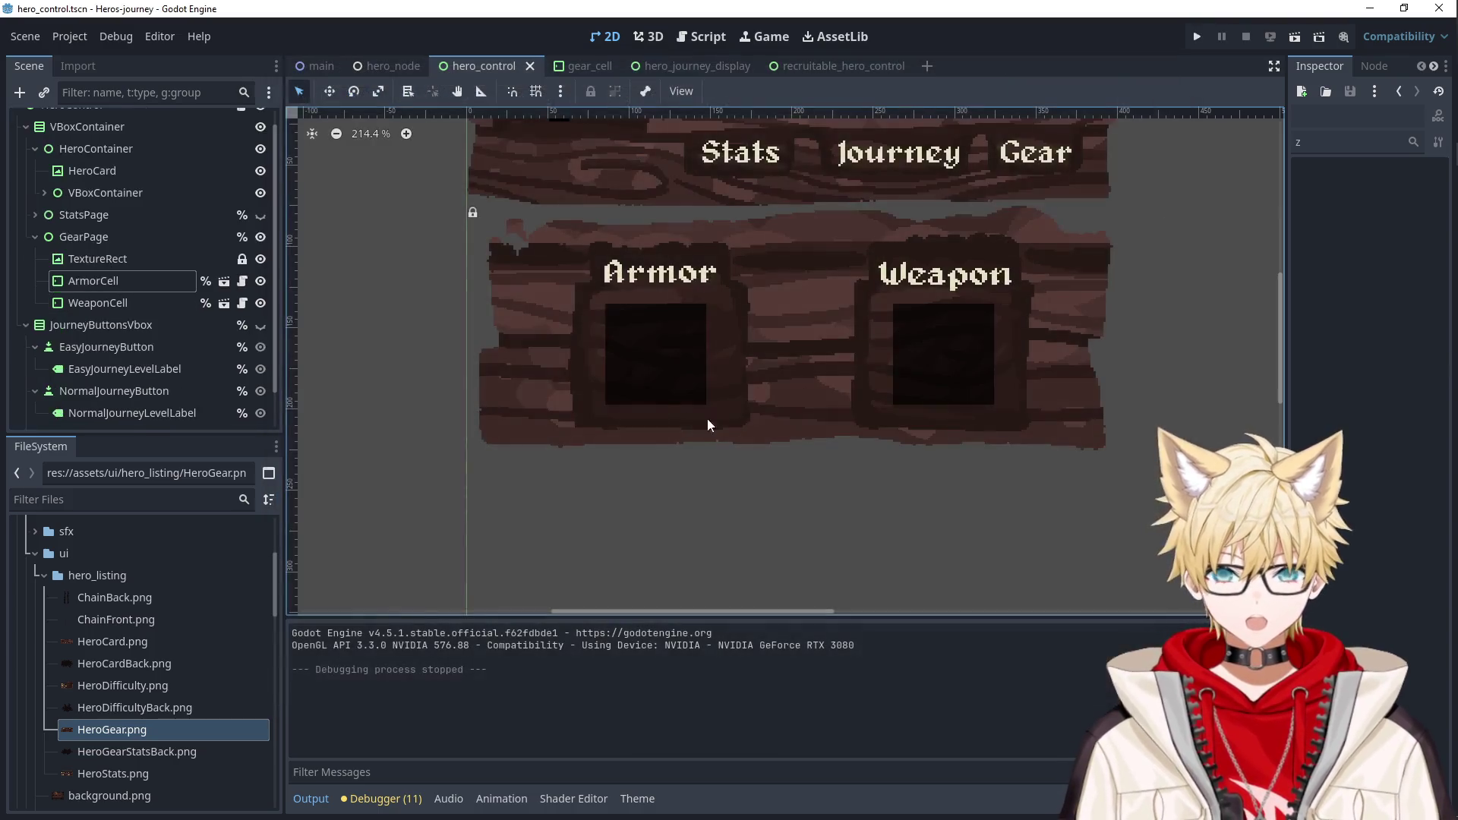
left_click(1413, 143)
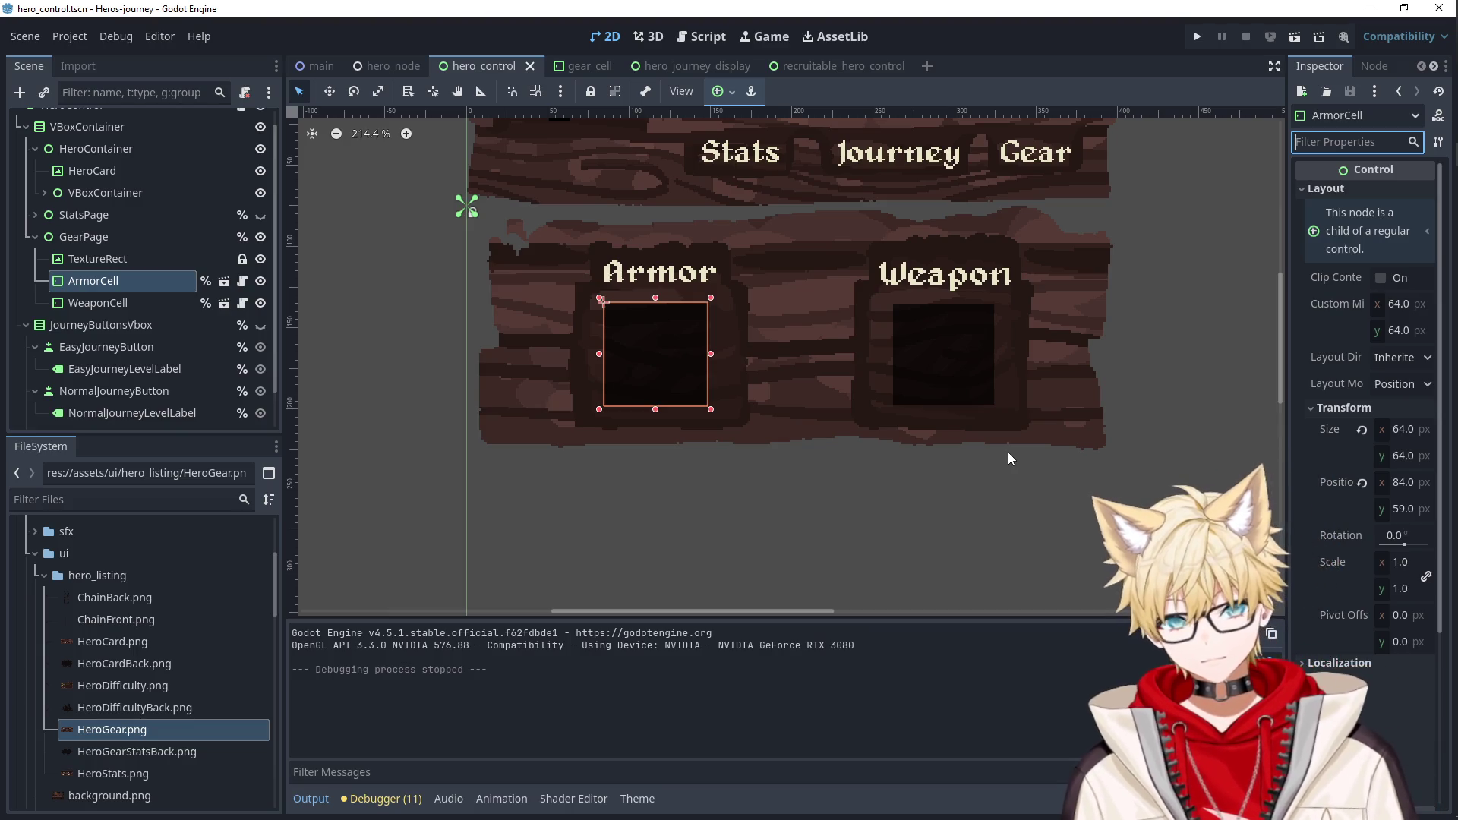
Open the gear_cell scene and toggle its TextureRect's visibility off and back on.
left_click(224, 281)
left_click(133, 142)
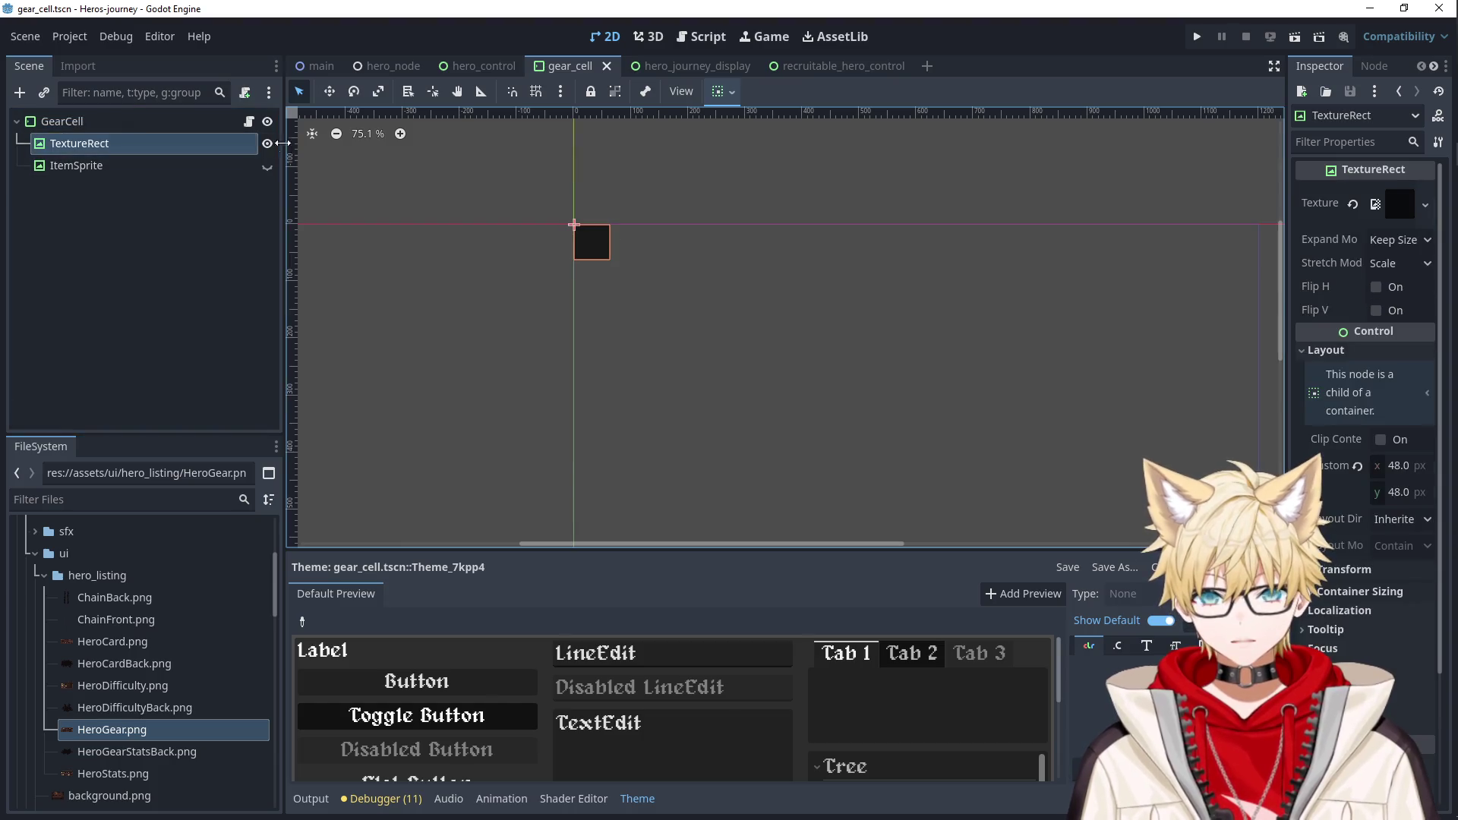
left_click(264, 144)
left_click(264, 144)
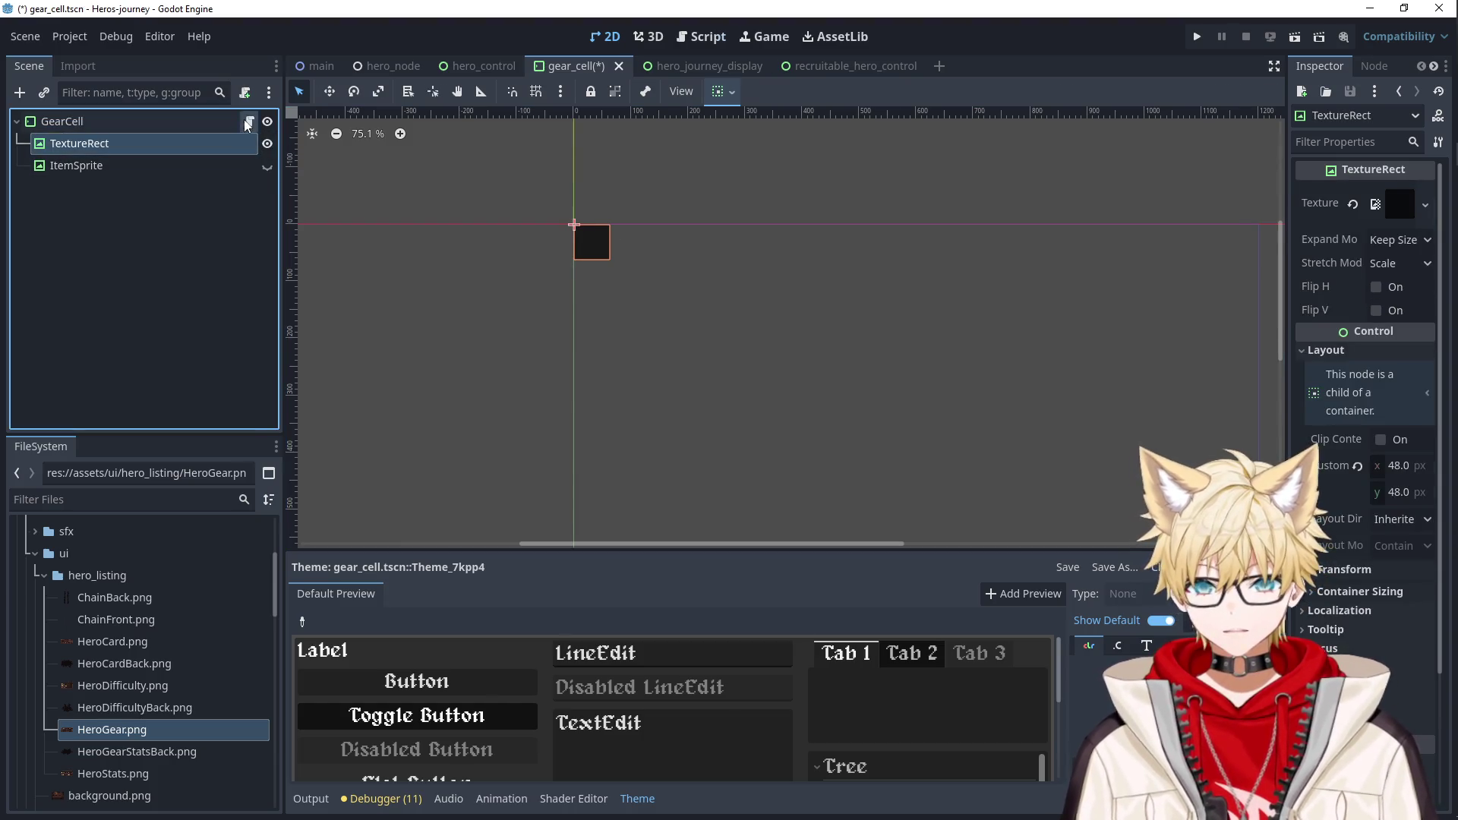
Tidy the blank lines after _ready in the GearCell script and save it.
left_click(248, 124)
scroll(806, 378, "up", 10)
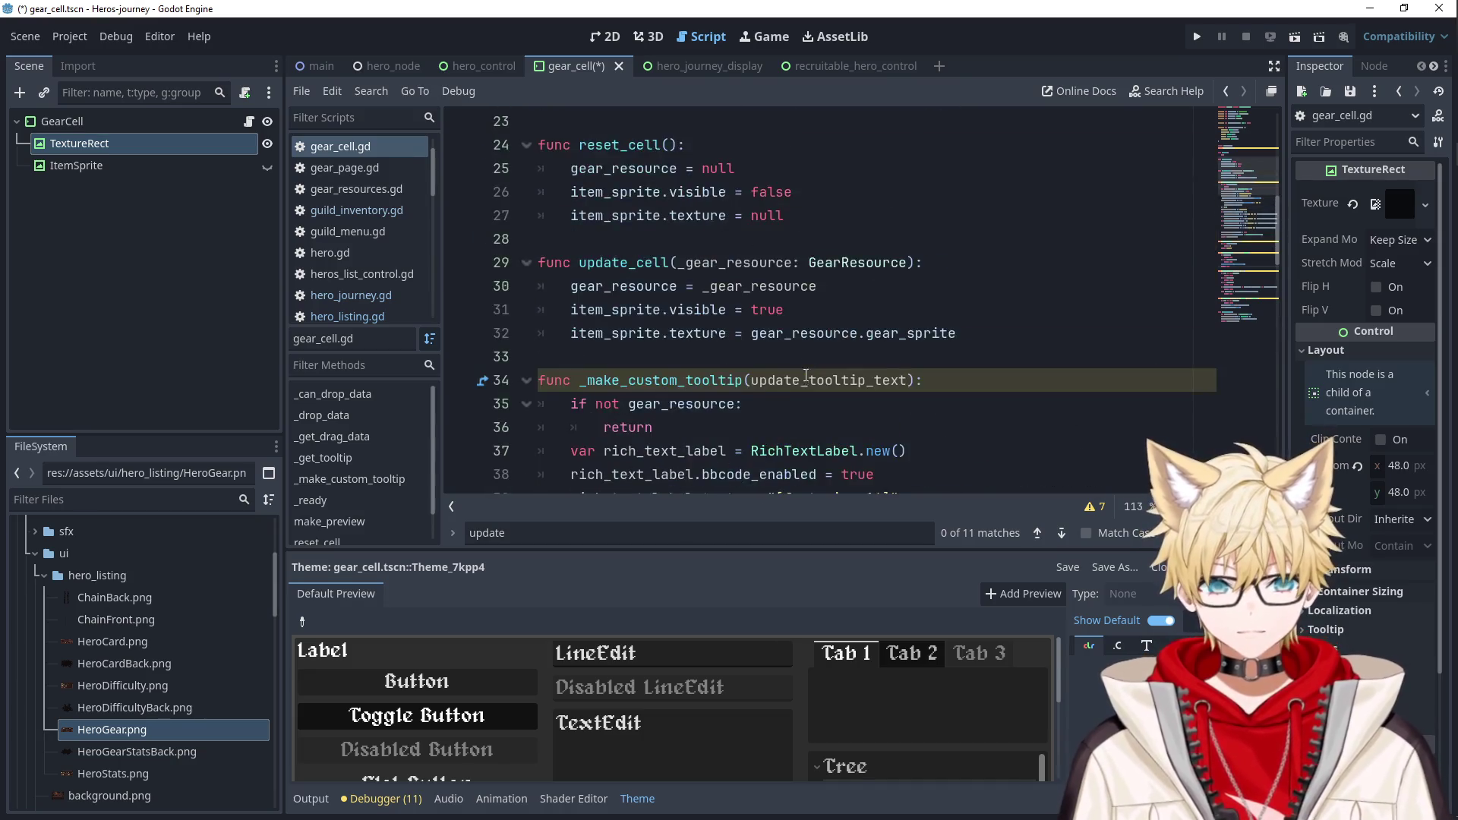
scroll(806, 378, "up", 5)
scroll(619, 258, "down", 3)
left_click(619, 258)
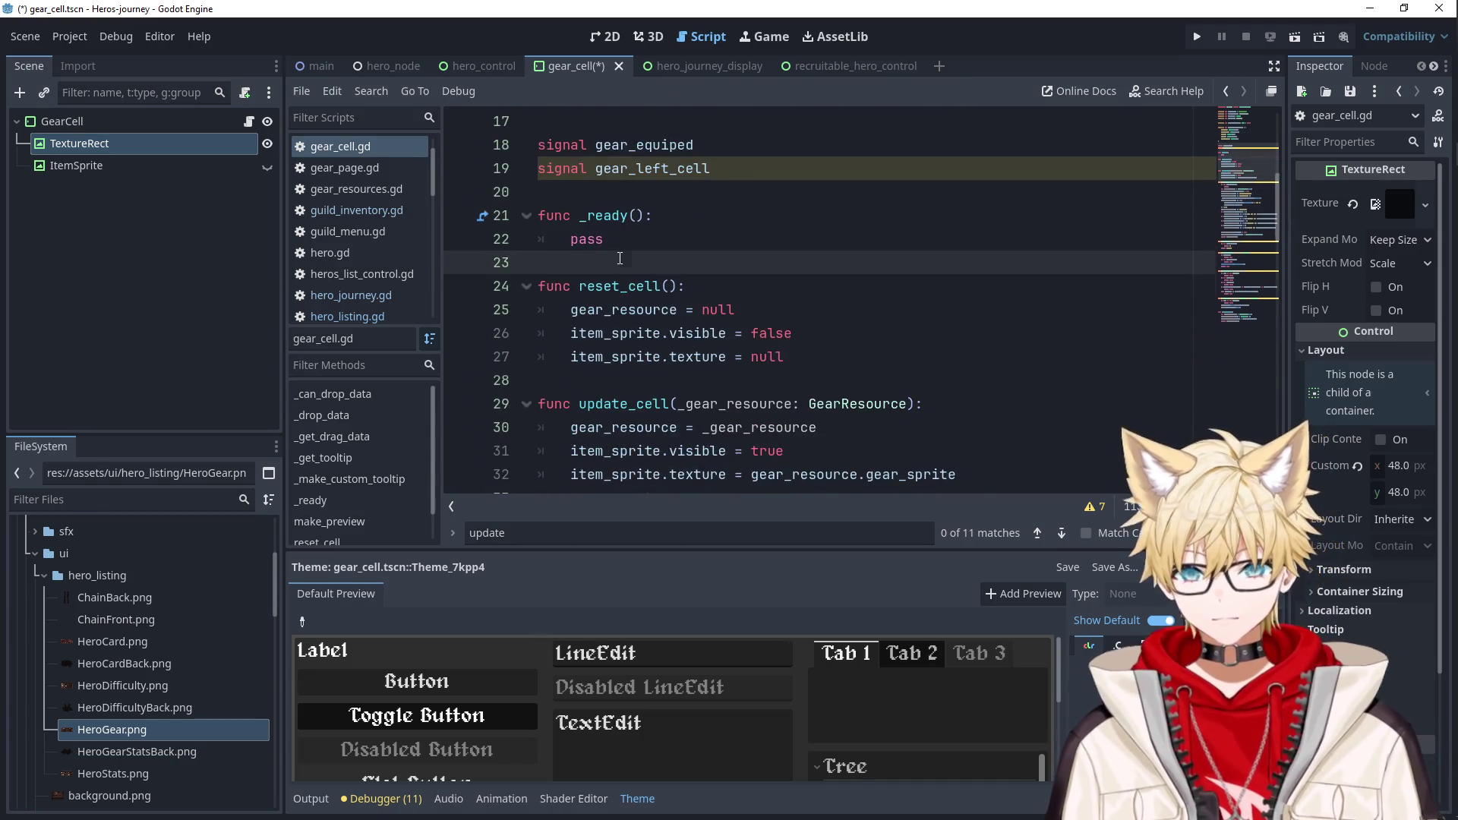
key("Return")
key("Return")
key("Up")
key("BackSpace")
key("BackSpace")
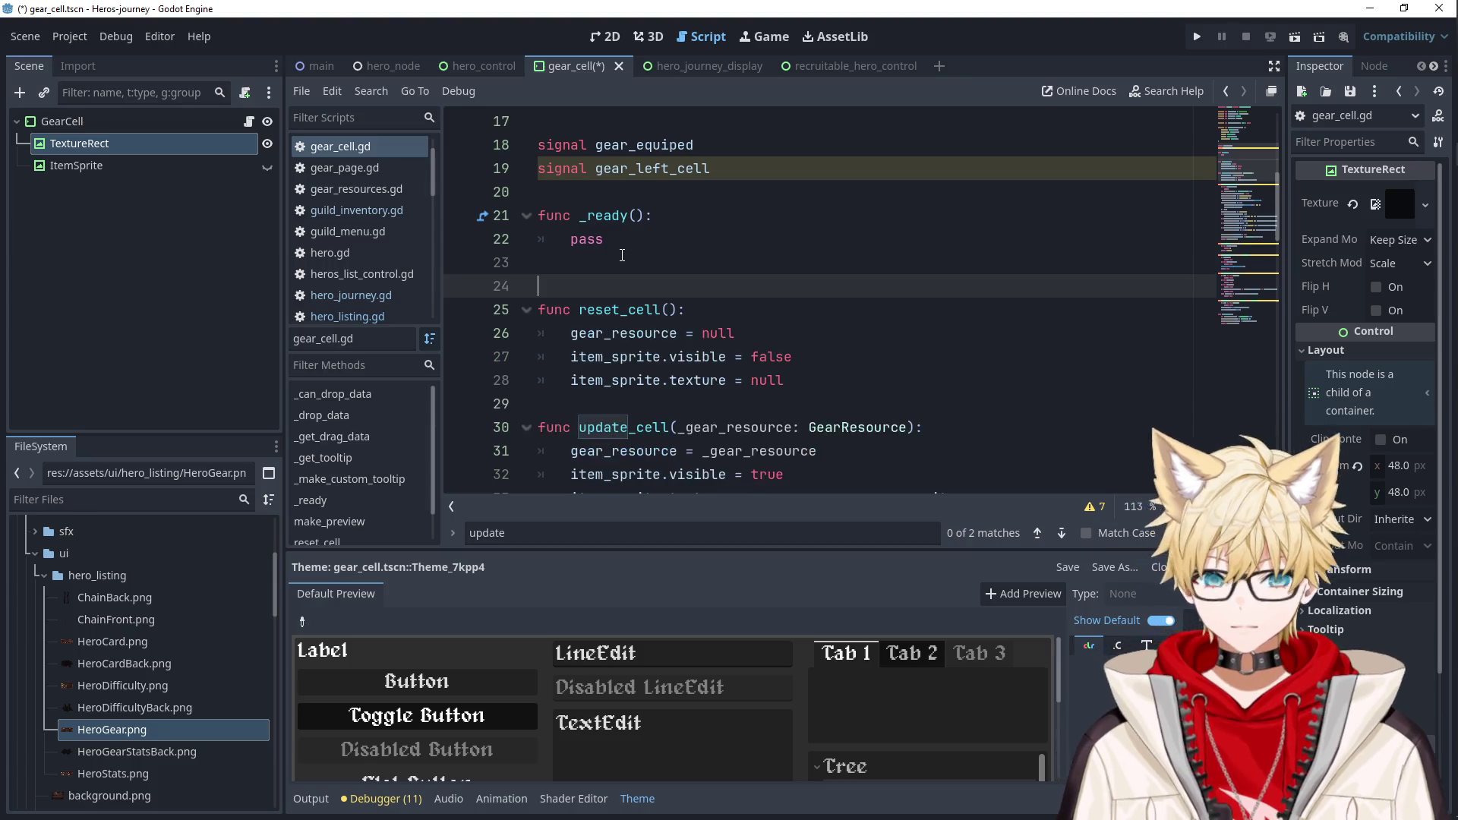
key("ctrl+s")
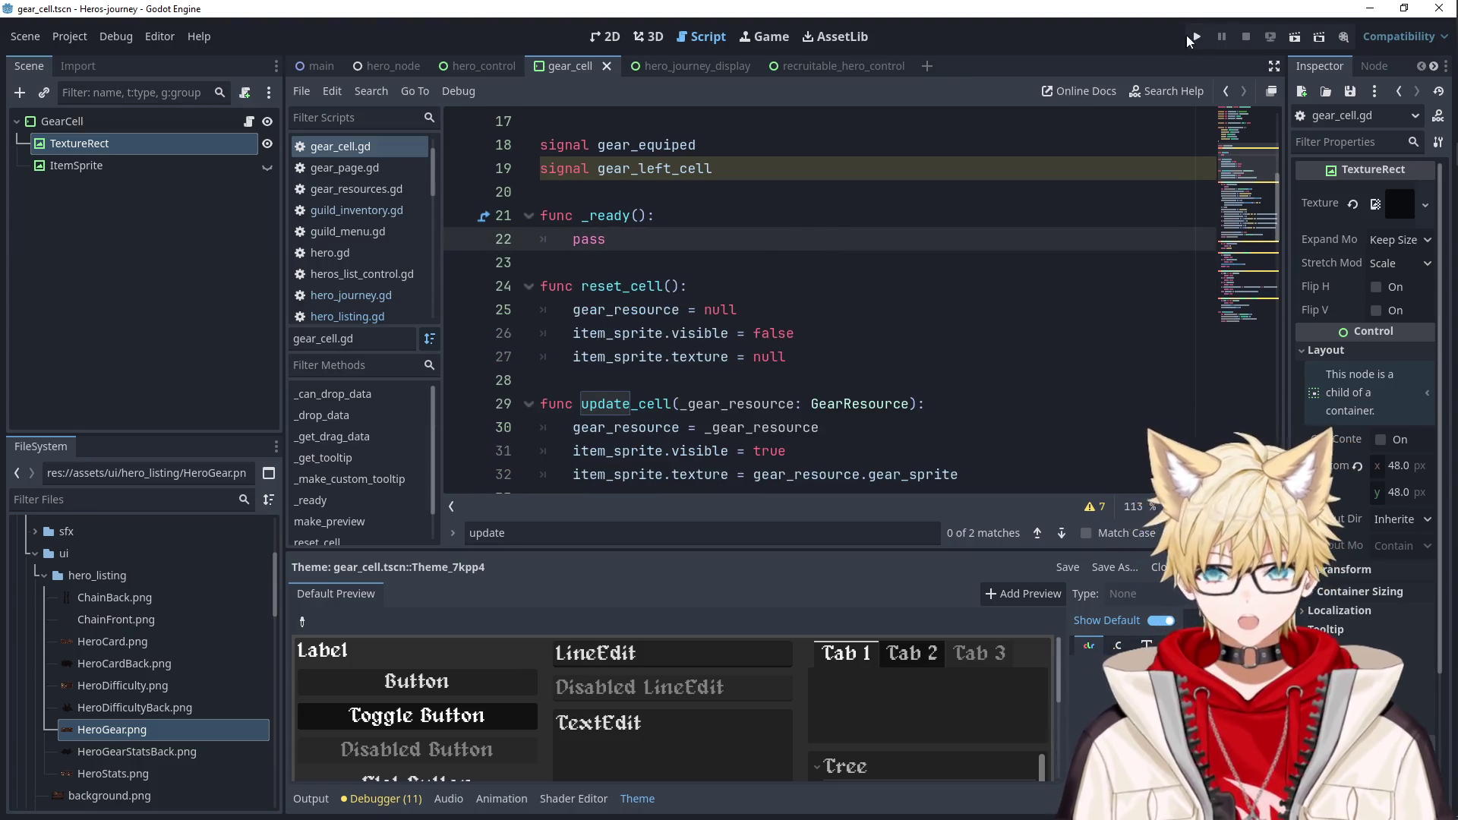
Test-run the game, recruit Myriil, equip a chestplate and sword, then open hero_journey_display.
left_click(1189, 40)
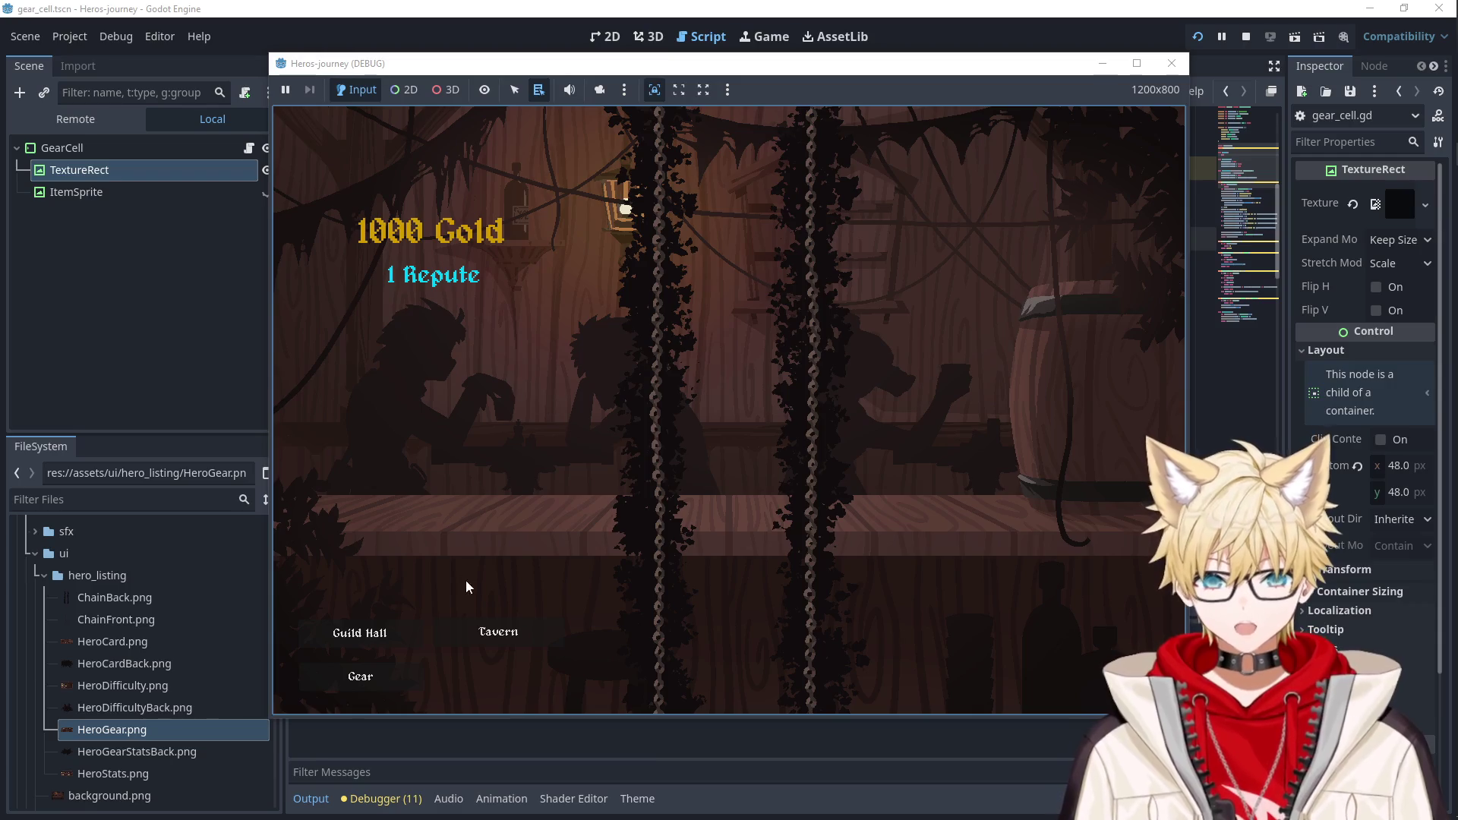
left_click(498, 631)
left_click(494, 258)
left_click(361, 675)
mouse_move(386, 308)
left_mouse_down()
mouse_move(429, 320)
mouse_move(660, 251)
left_mouse_up()
left_click_drag(797, 230, 799, 233)
left_click(1171, 64)
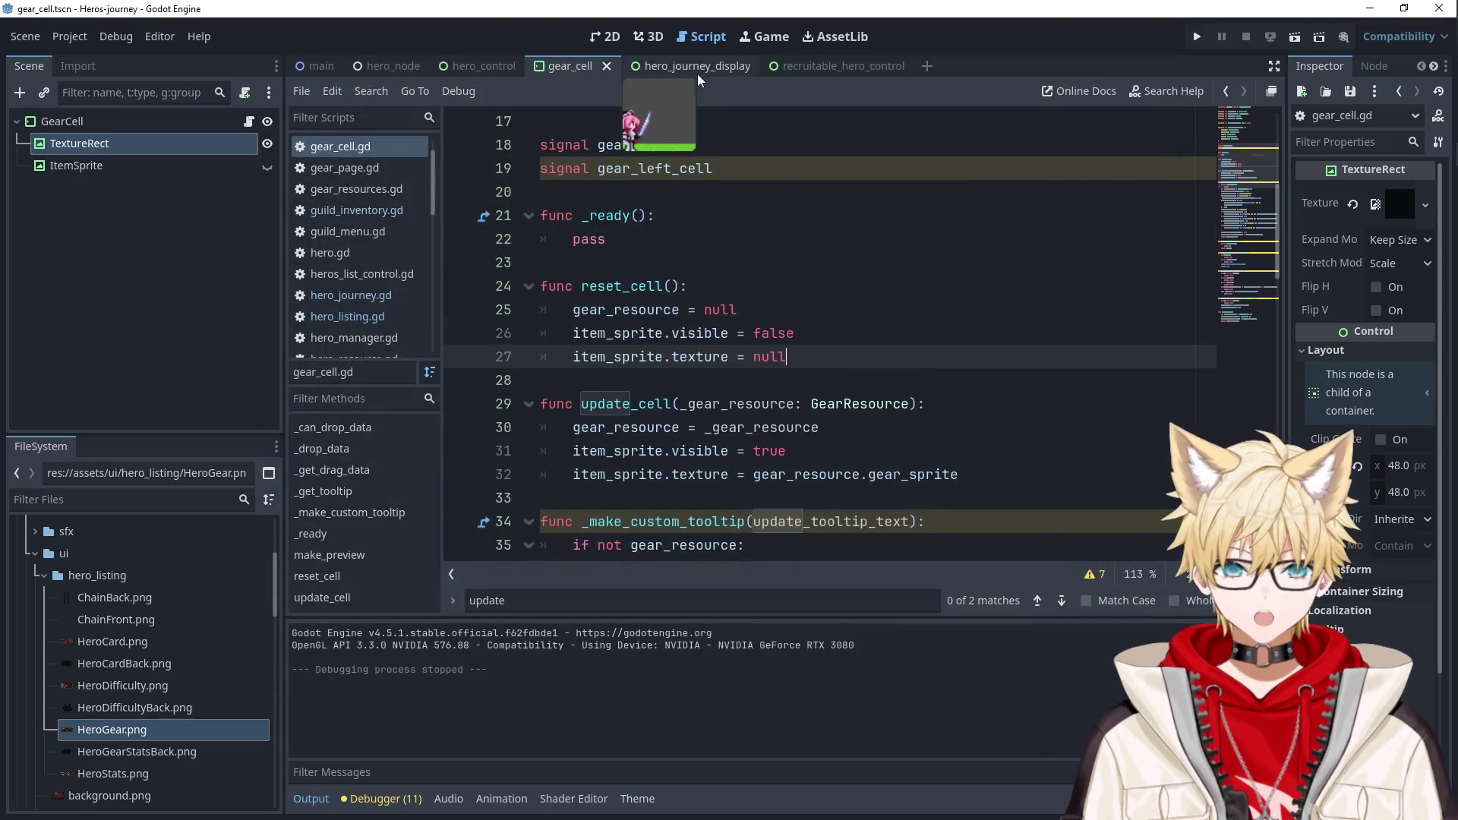
left_click(663, 69)
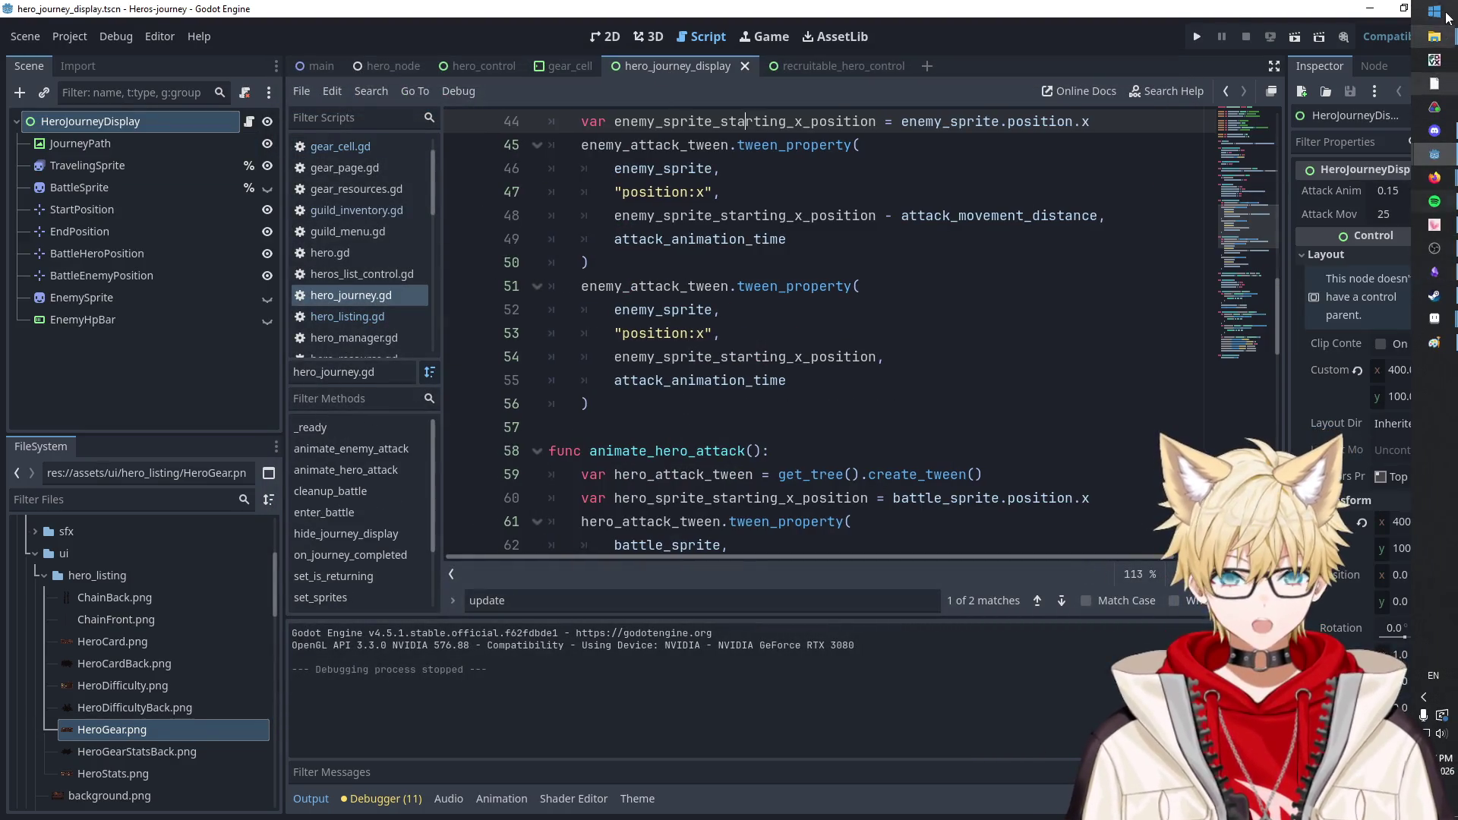
left_click(1445, 13)
In Git Bash, run git status, stage all files, commit as 'UI Updates' and push.
type("git bash")
key("Return")
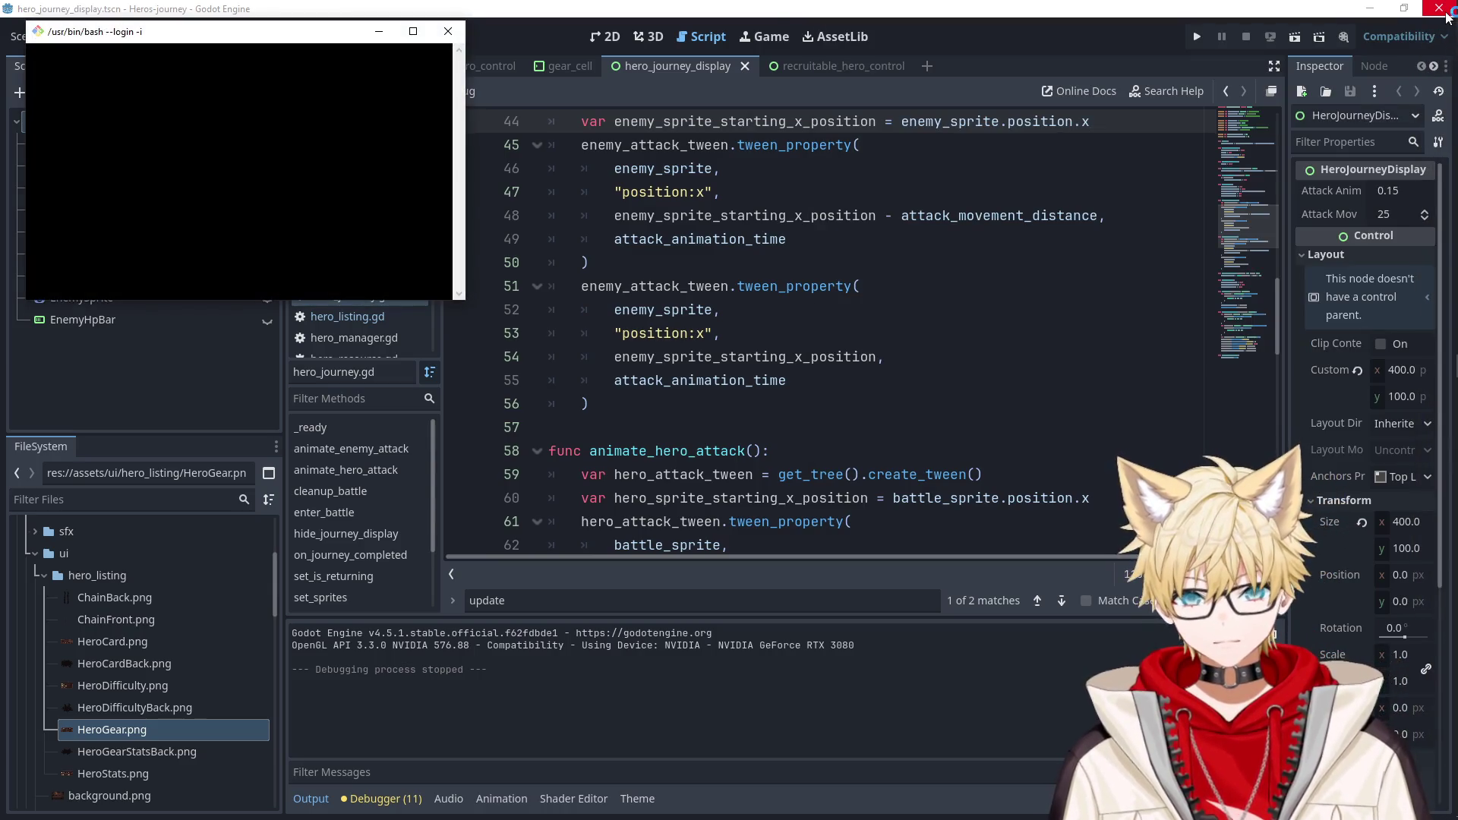
type("git status")
key("Return")
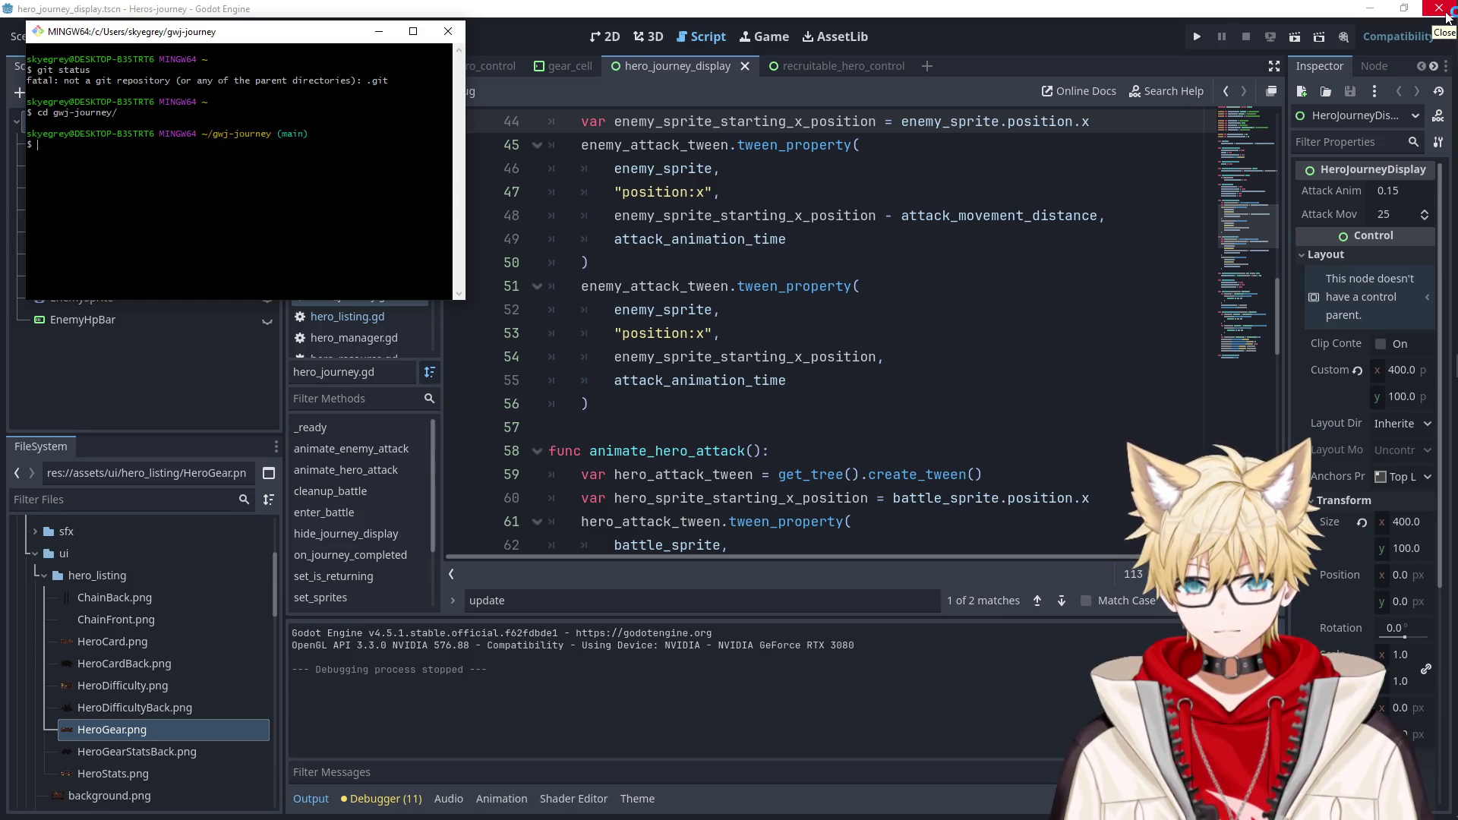
type("git status")
key("Return")
type("git add")
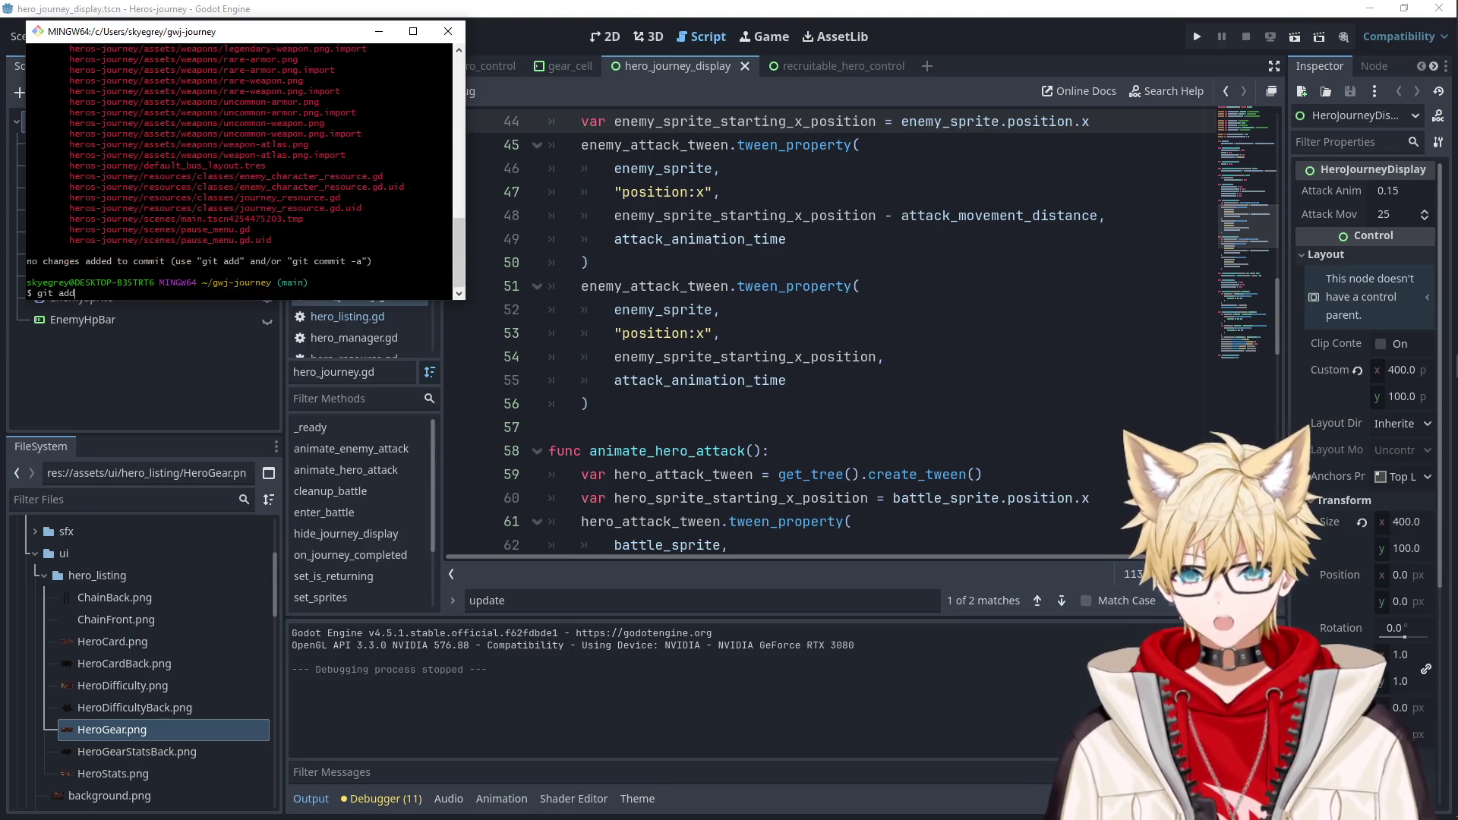
type(".")
key("Return")
type("git commit -m \"UI Updates\"")
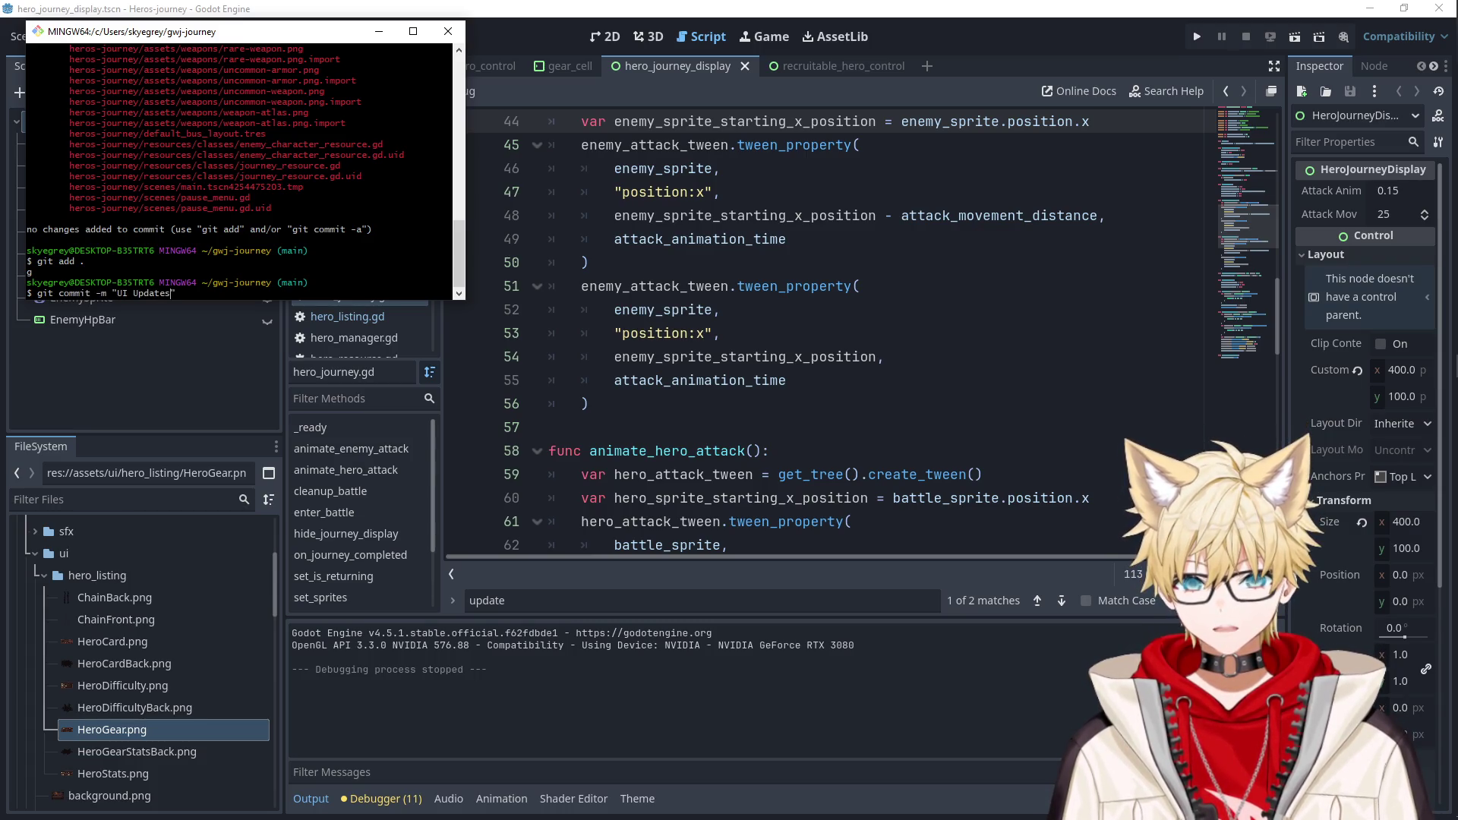
key("Return")
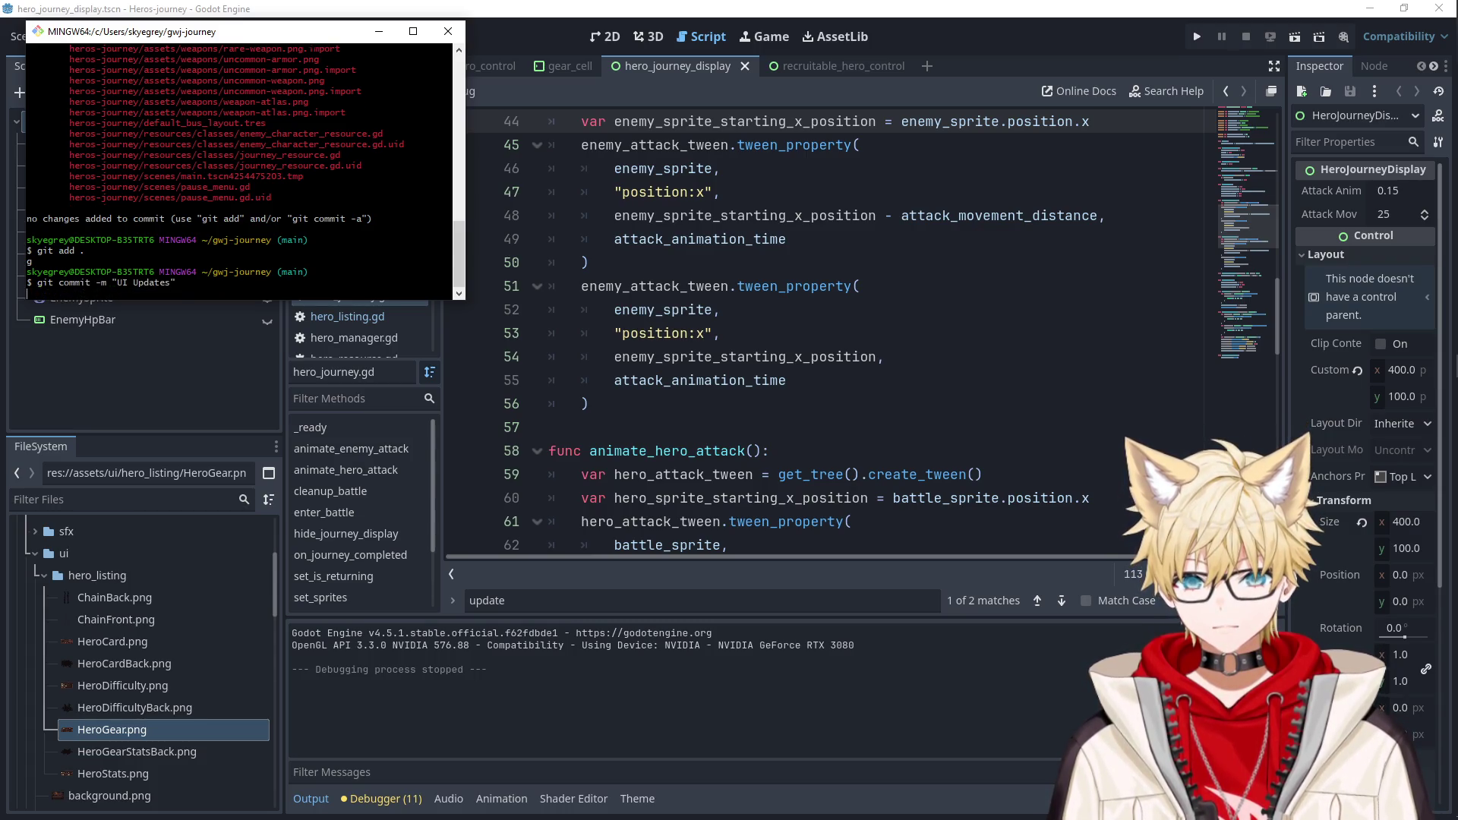
type("git push")
key("Return")
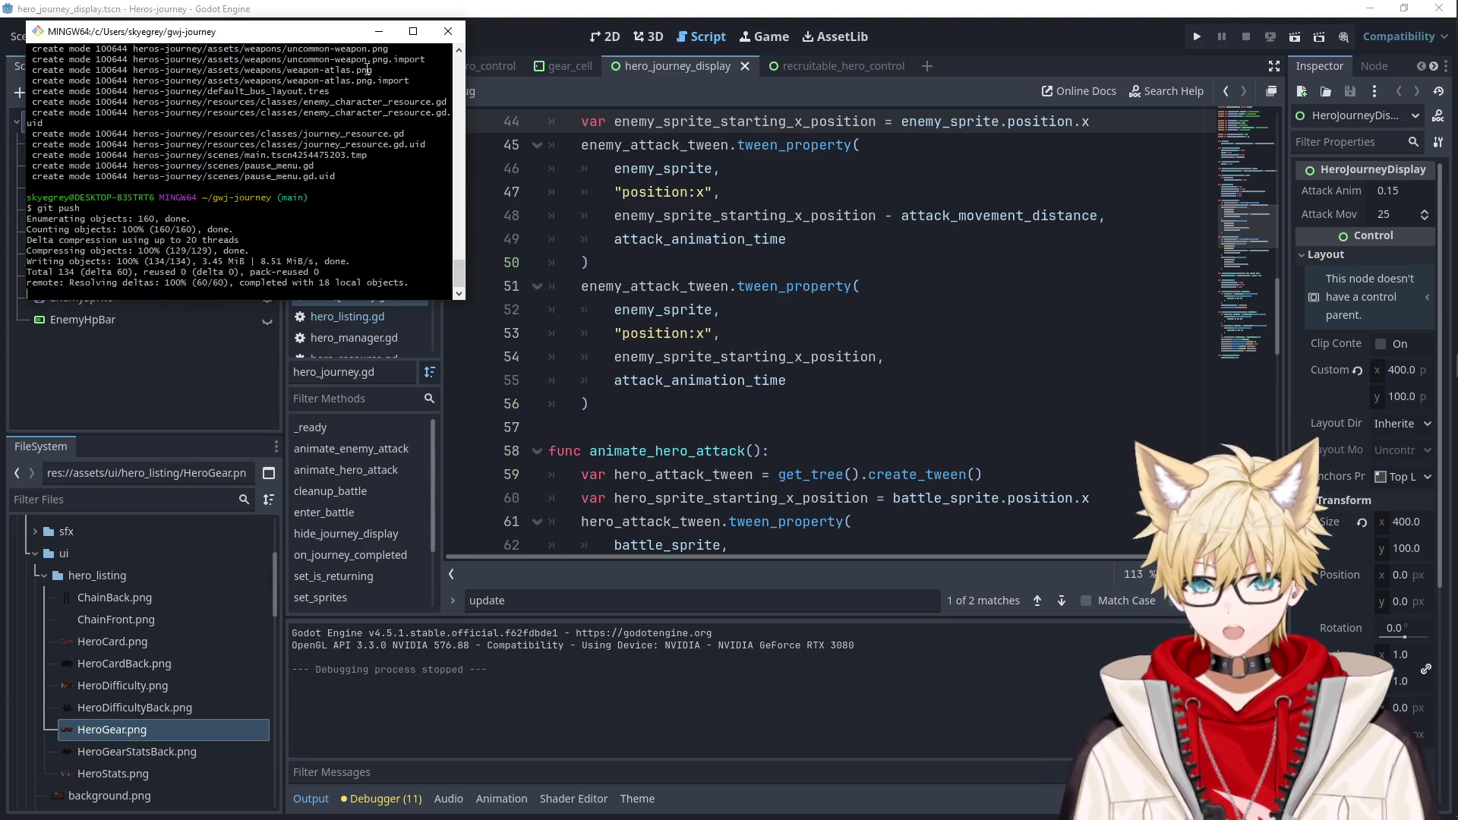
Close the terminal and launch the game from the Godot editor.
left_click(378, 31)
left_click(695, 333)
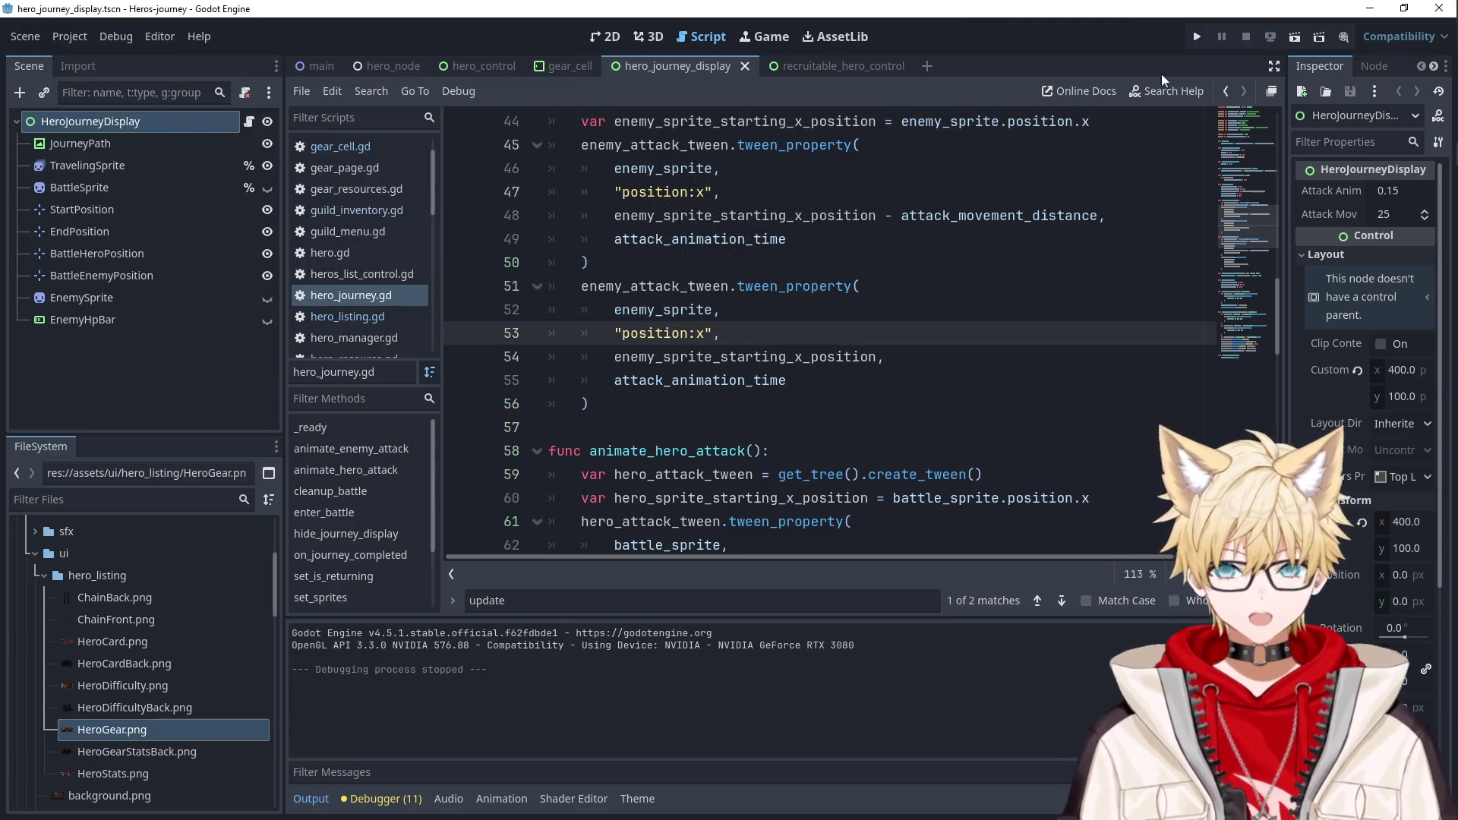
left_click(1196, 36)
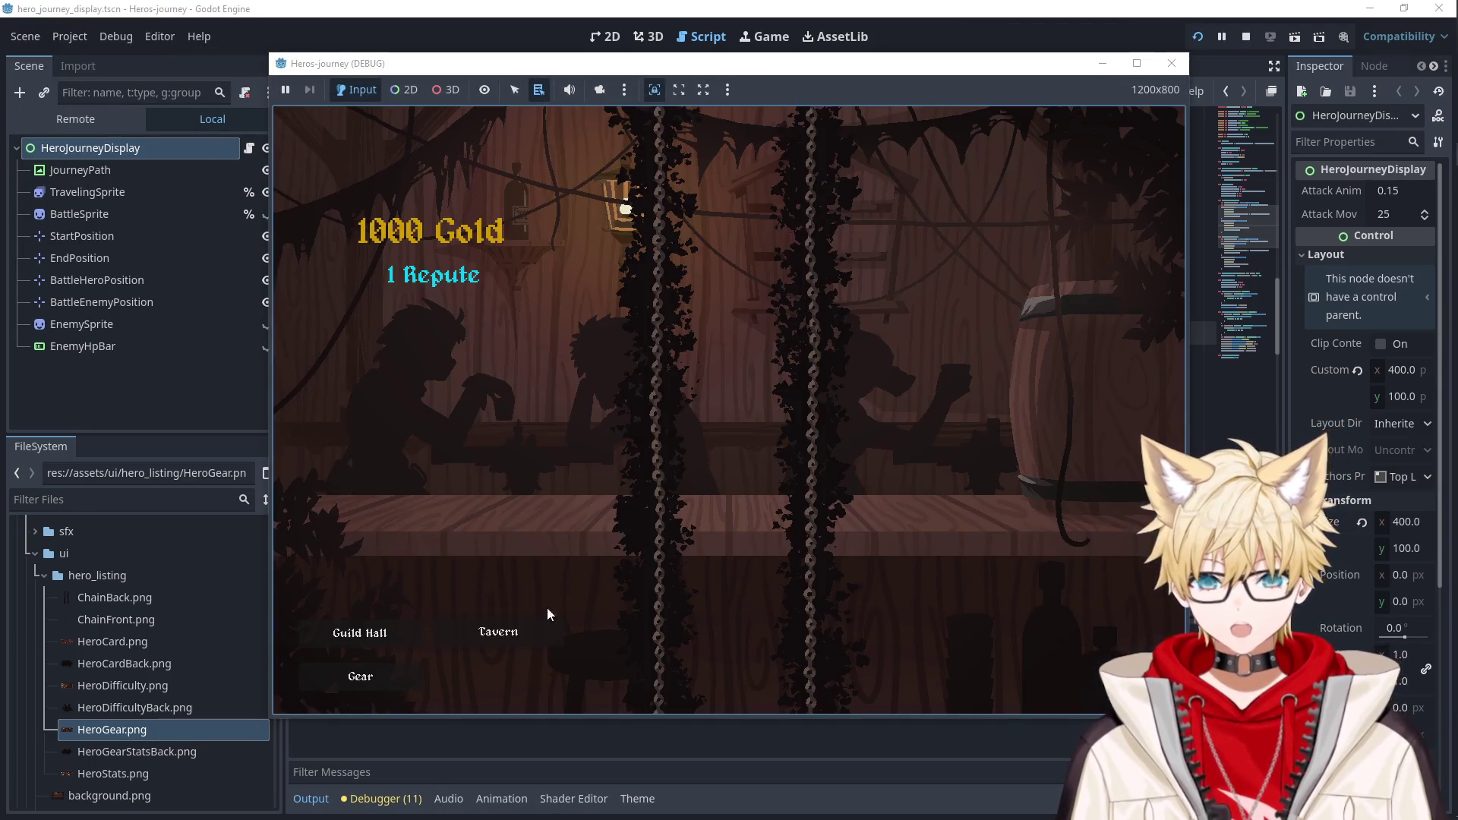
Recruit Reina in the test run, then close it and hide GearPage in hero_control.
left_click(531, 630)
left_click(496, 256)
left_click(1171, 63)
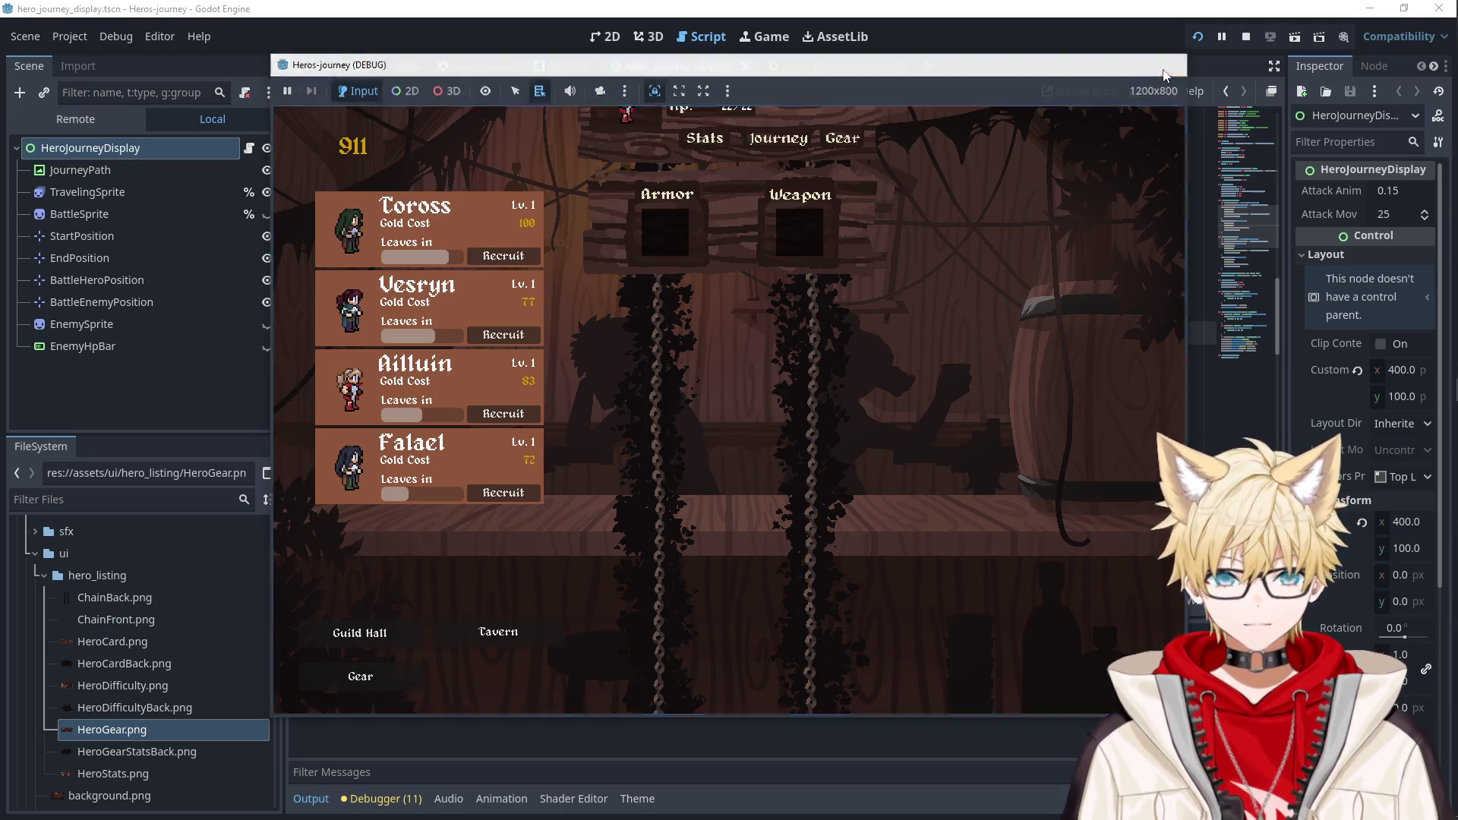
left_click(474, 64)
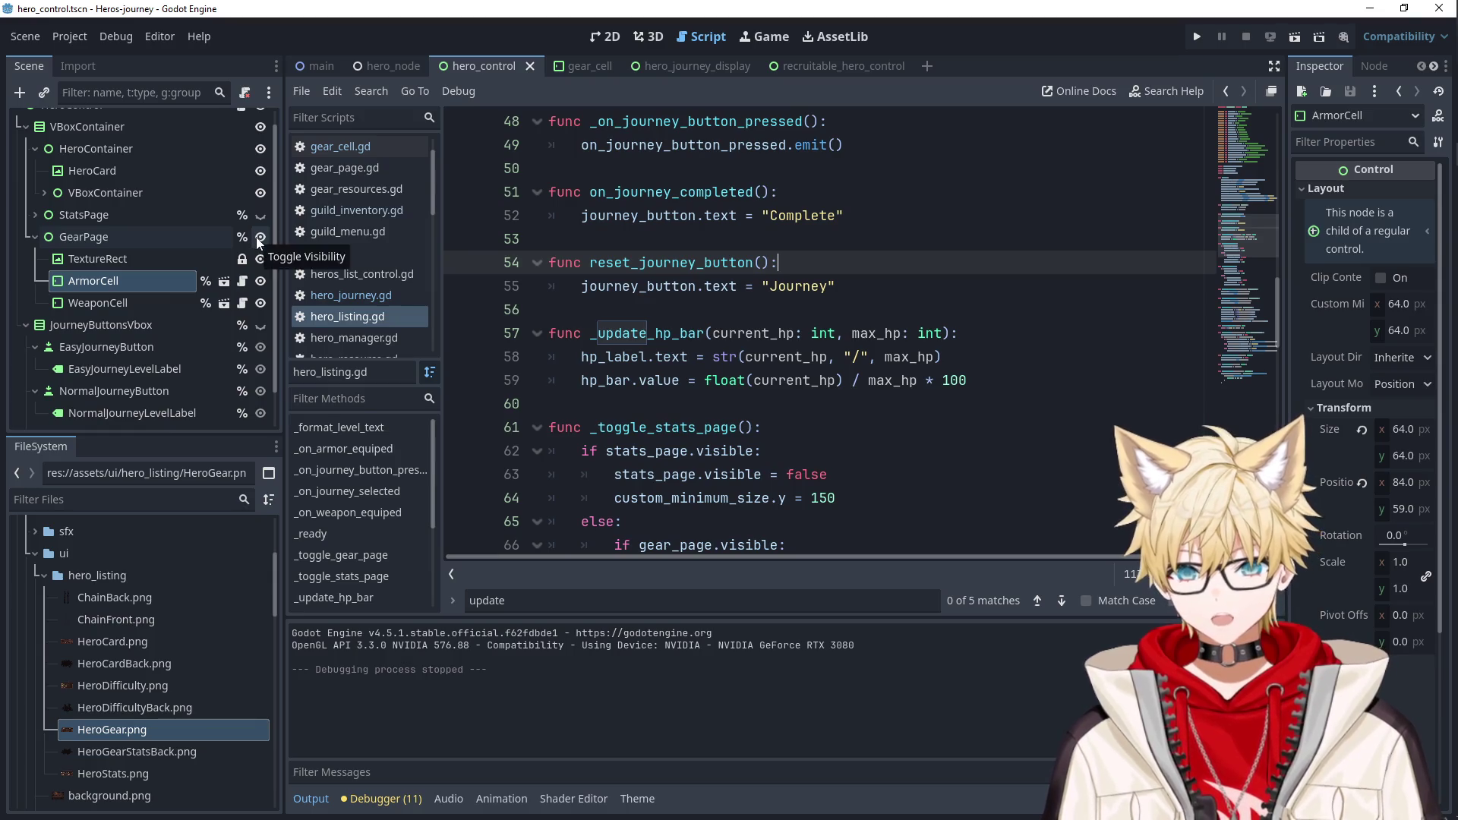
left_click(261, 237)
Rerun the game, recruit Vulred and Simimar, and open Vulred's gear page.
left_click(1197, 37)
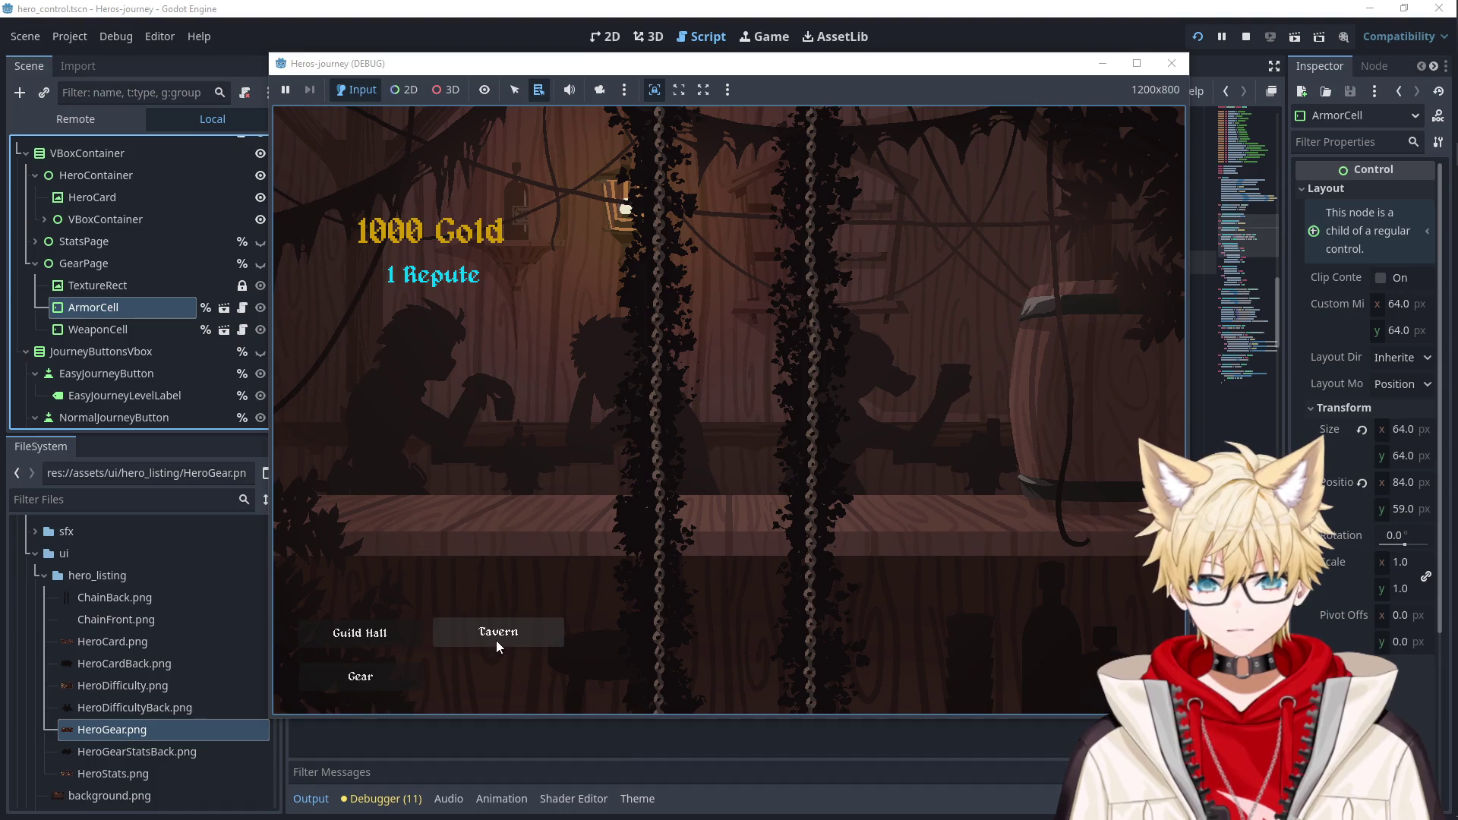
left_click(497, 644)
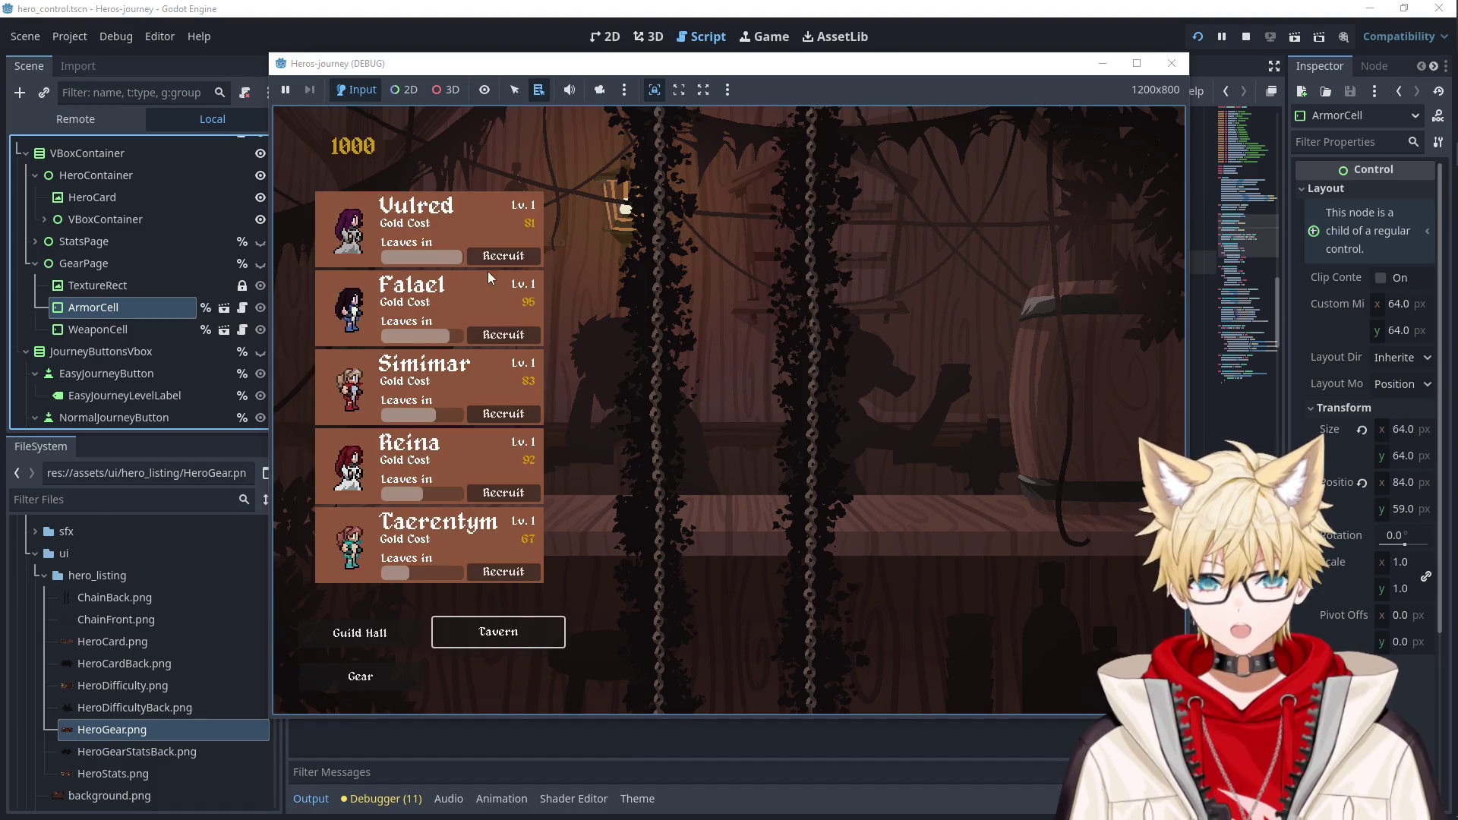
left_click(486, 257)
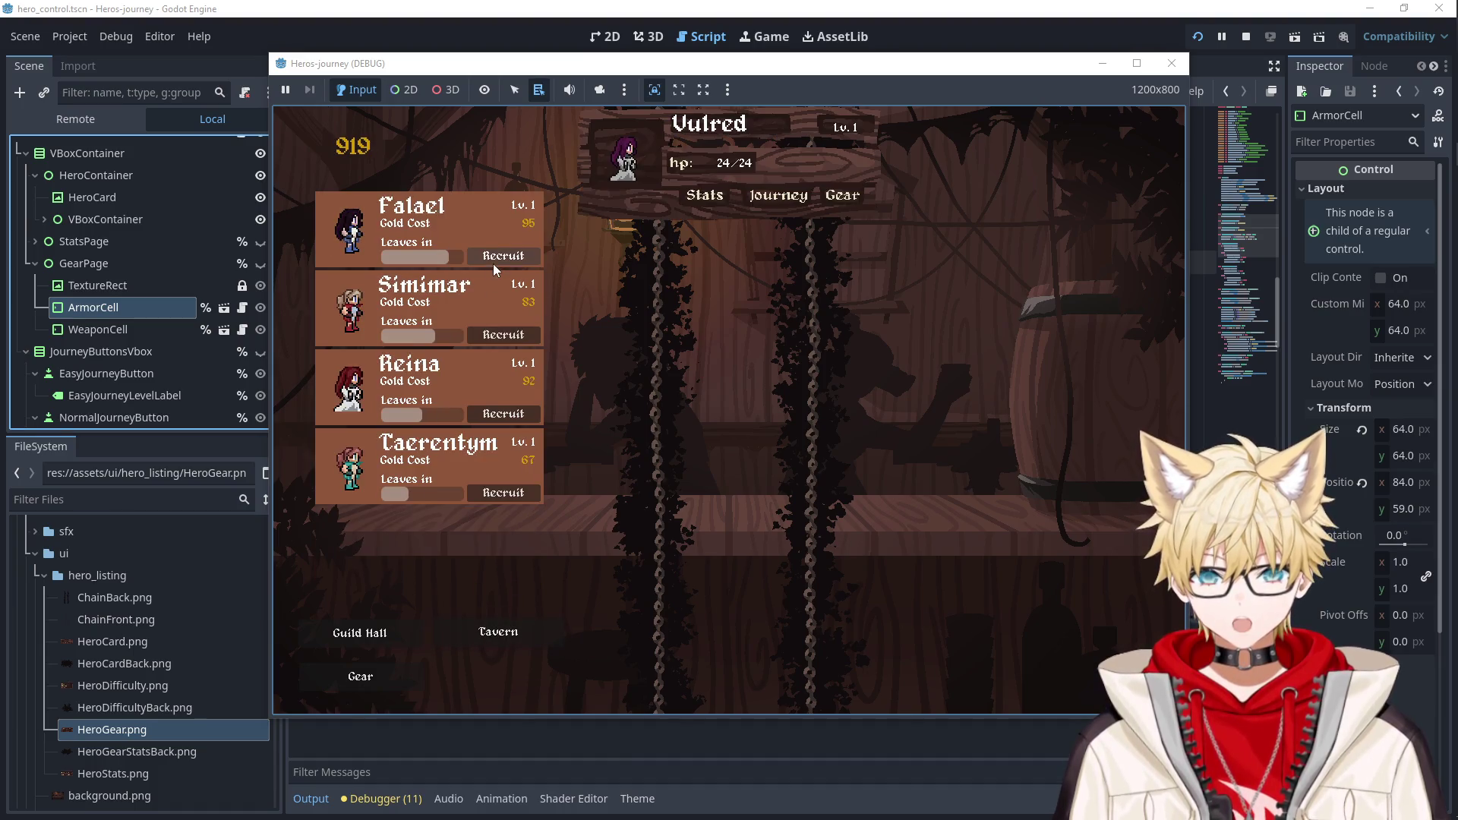
left_click(501, 333)
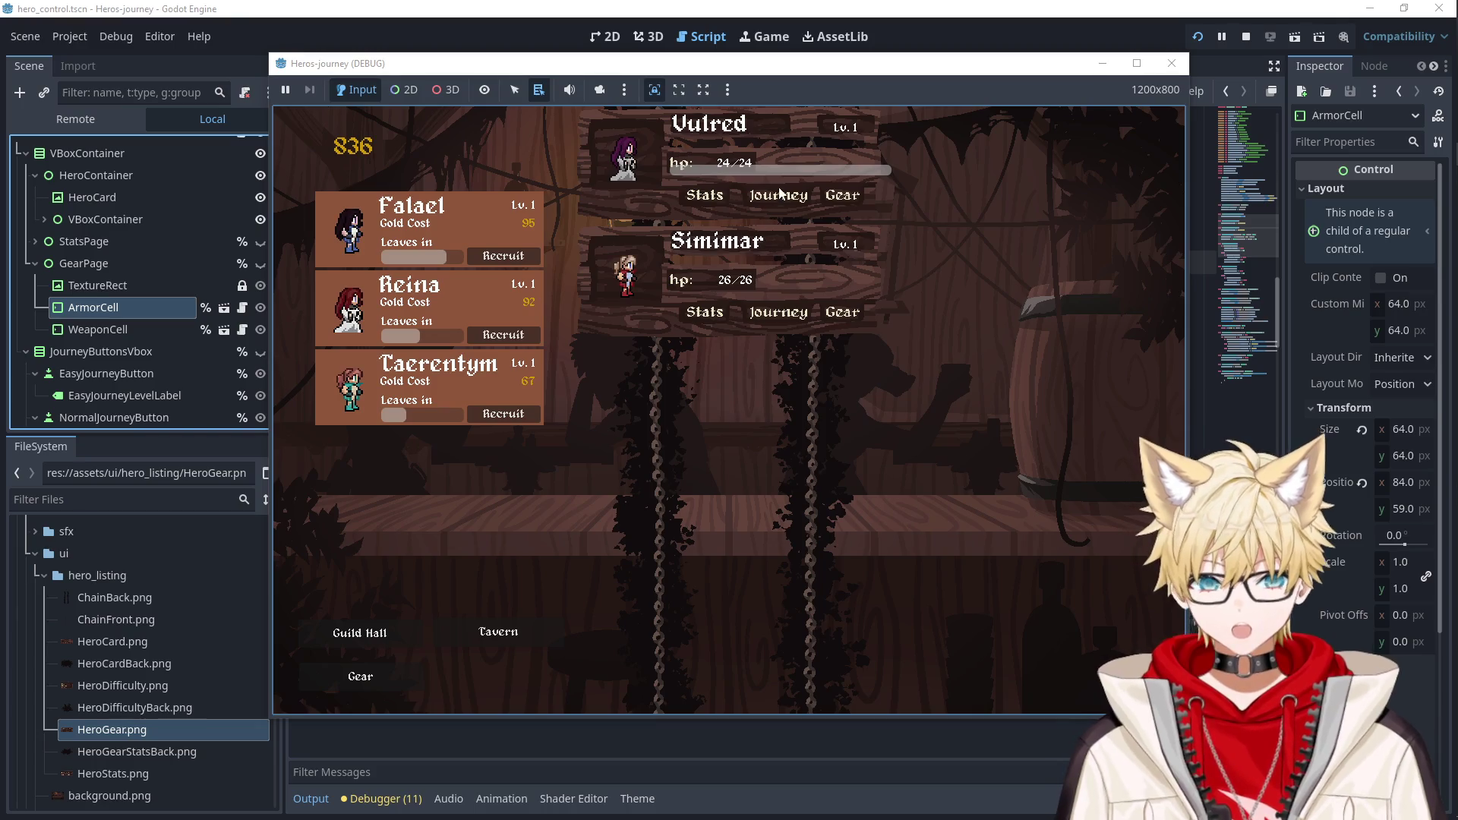
left_click(842, 196)
left_click(361, 676)
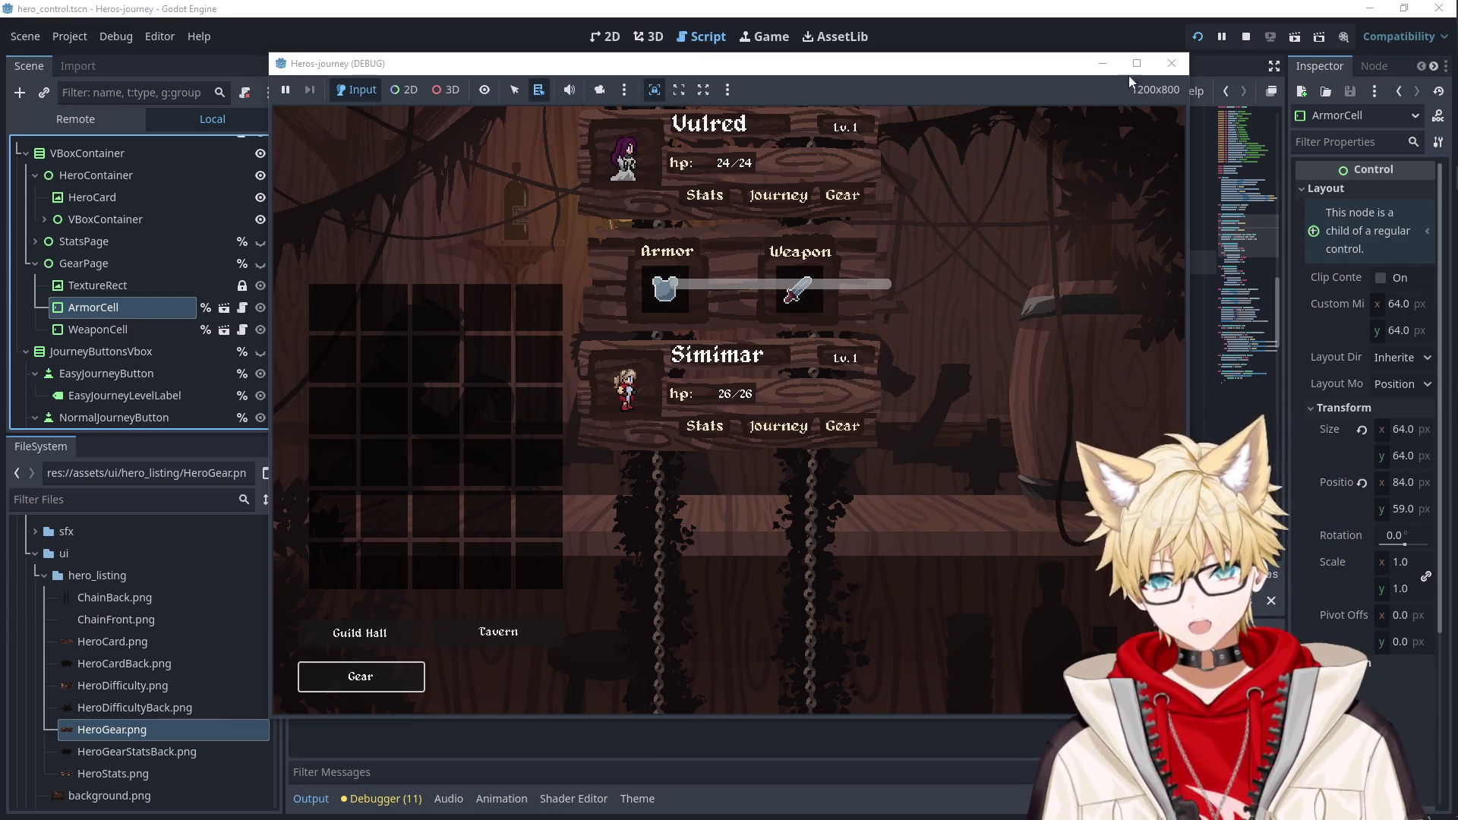
left_click(1171, 63)
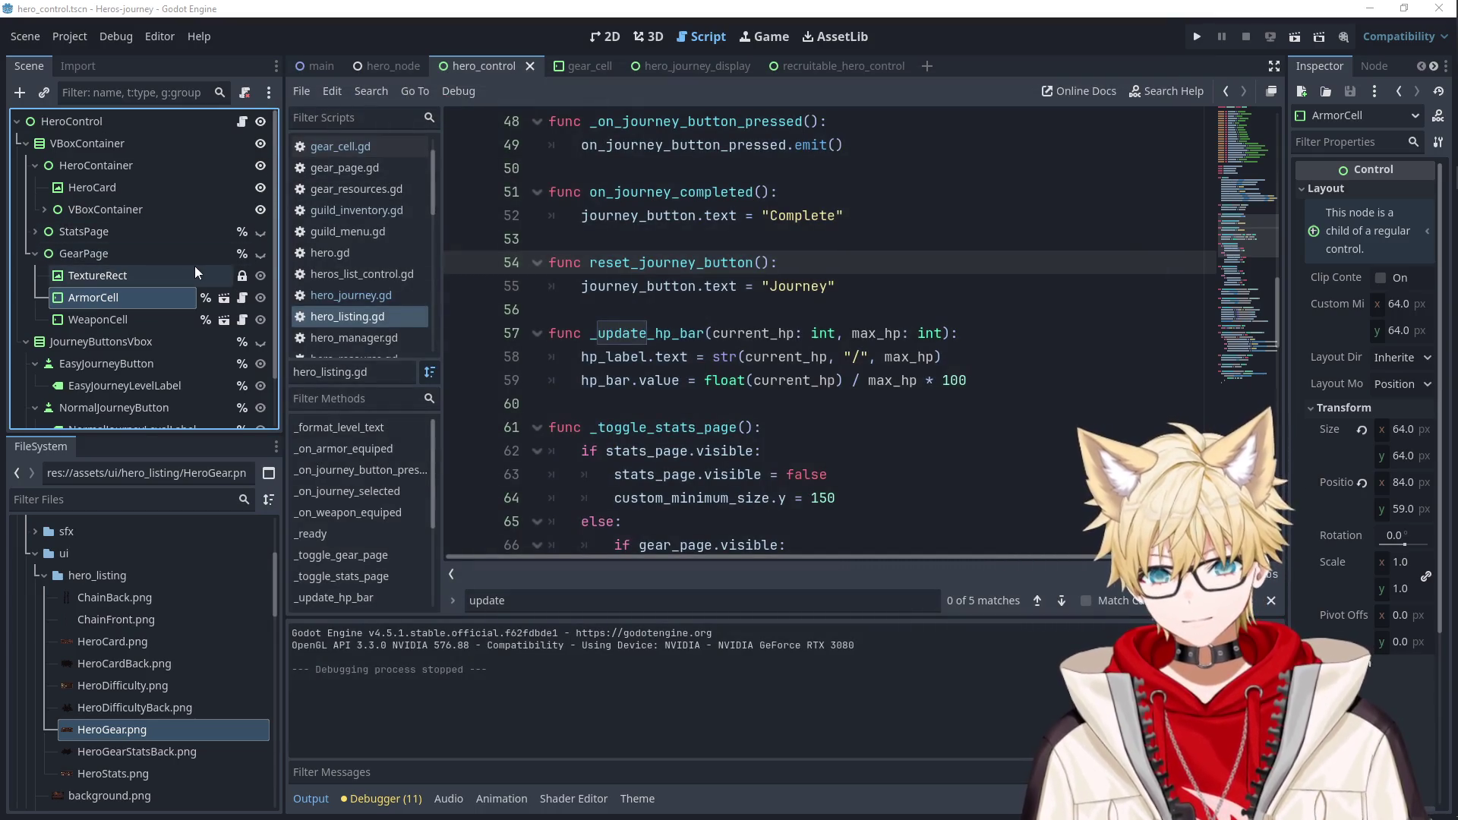
Move the HP bar down into the card, shorten it and make it slightly taller.
left_click(605, 37)
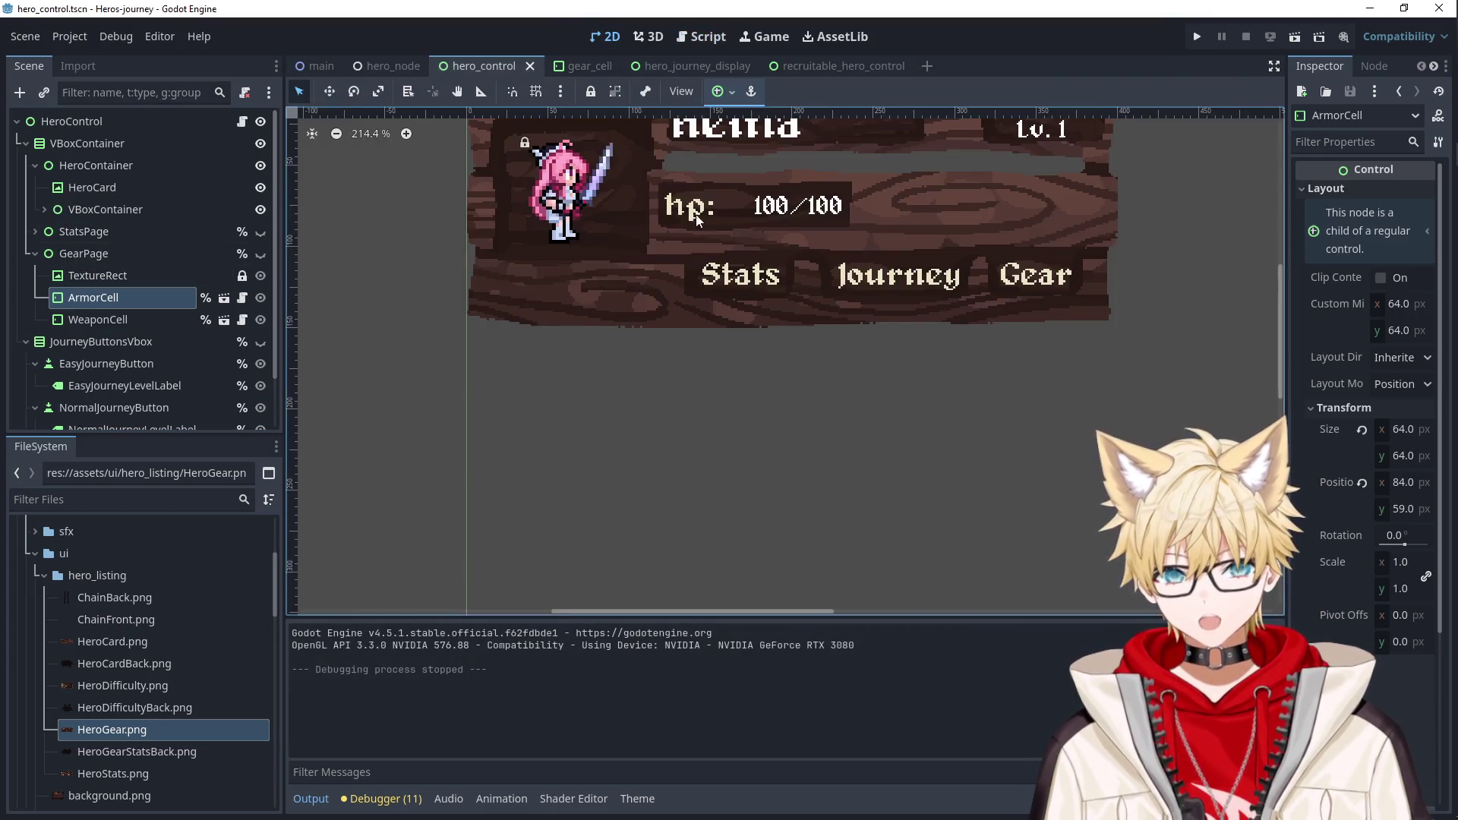
scroll(694, 218, "down", 3)
scroll(710, 284, "up", 3)
left_click(709, 280)
scroll(708, 276, "up", 2)
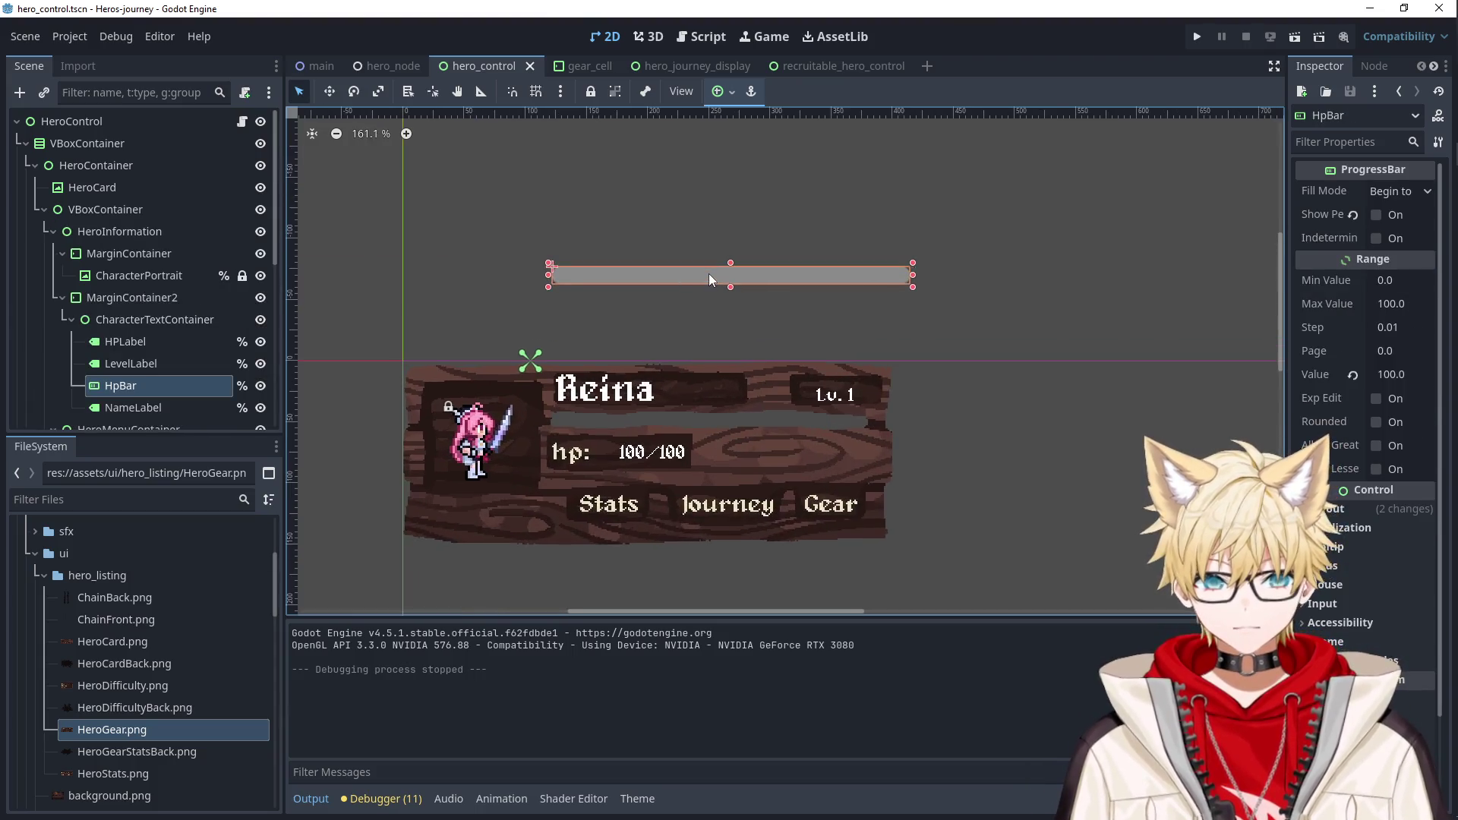
scroll(708, 273, "up", 1)
left_click_drag(709, 273, 705, 432)
scroll(924, 448, "up", 7)
left_click_drag(899, 433, 817, 434)
scroll(650, 366, "down", 2)
scroll(649, 366, "left", 4)
left_click_drag(678, 363, 658, 337)
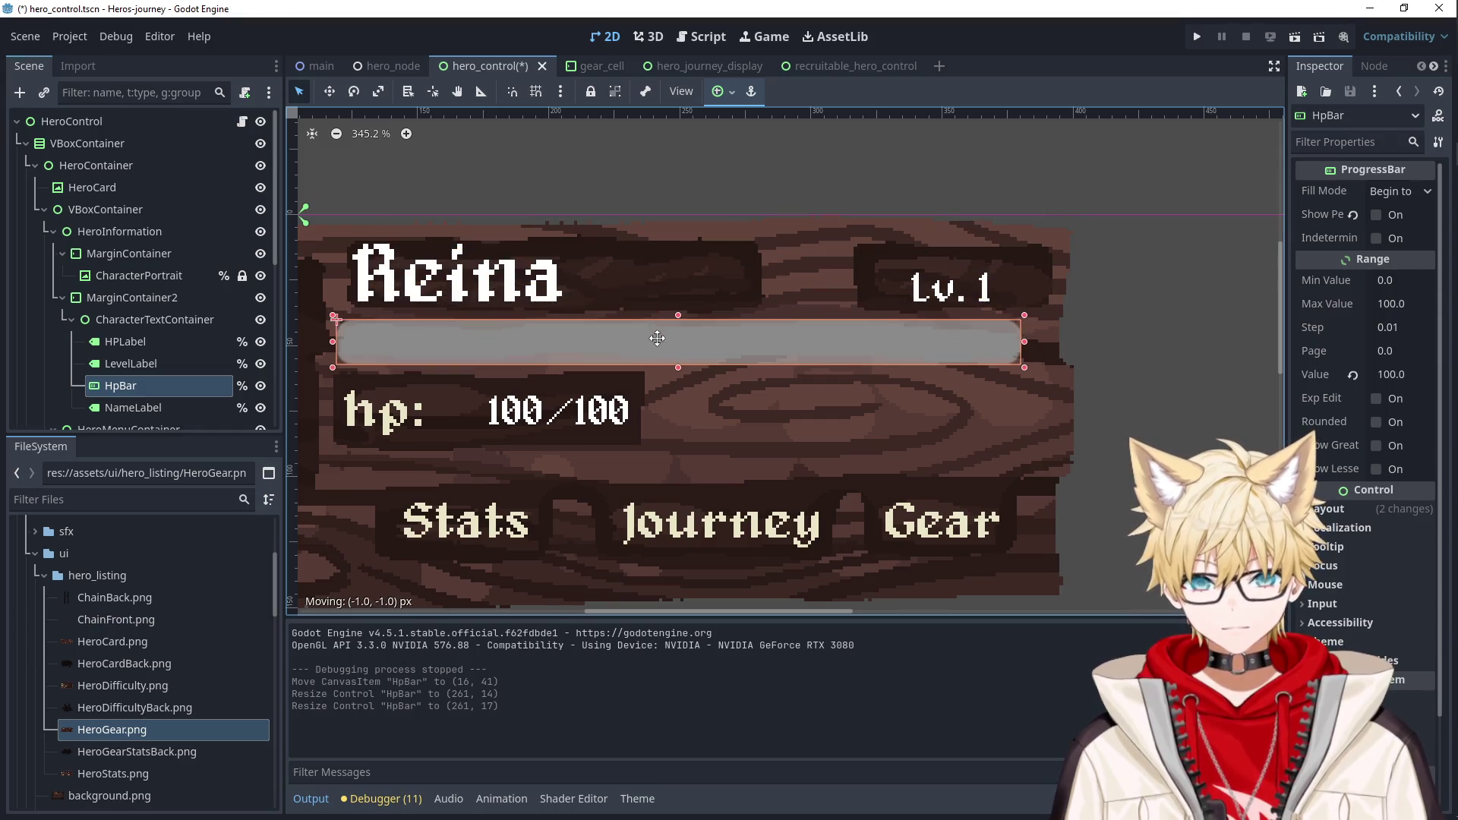
left_click(1092, 336)
left_click(580, 353)
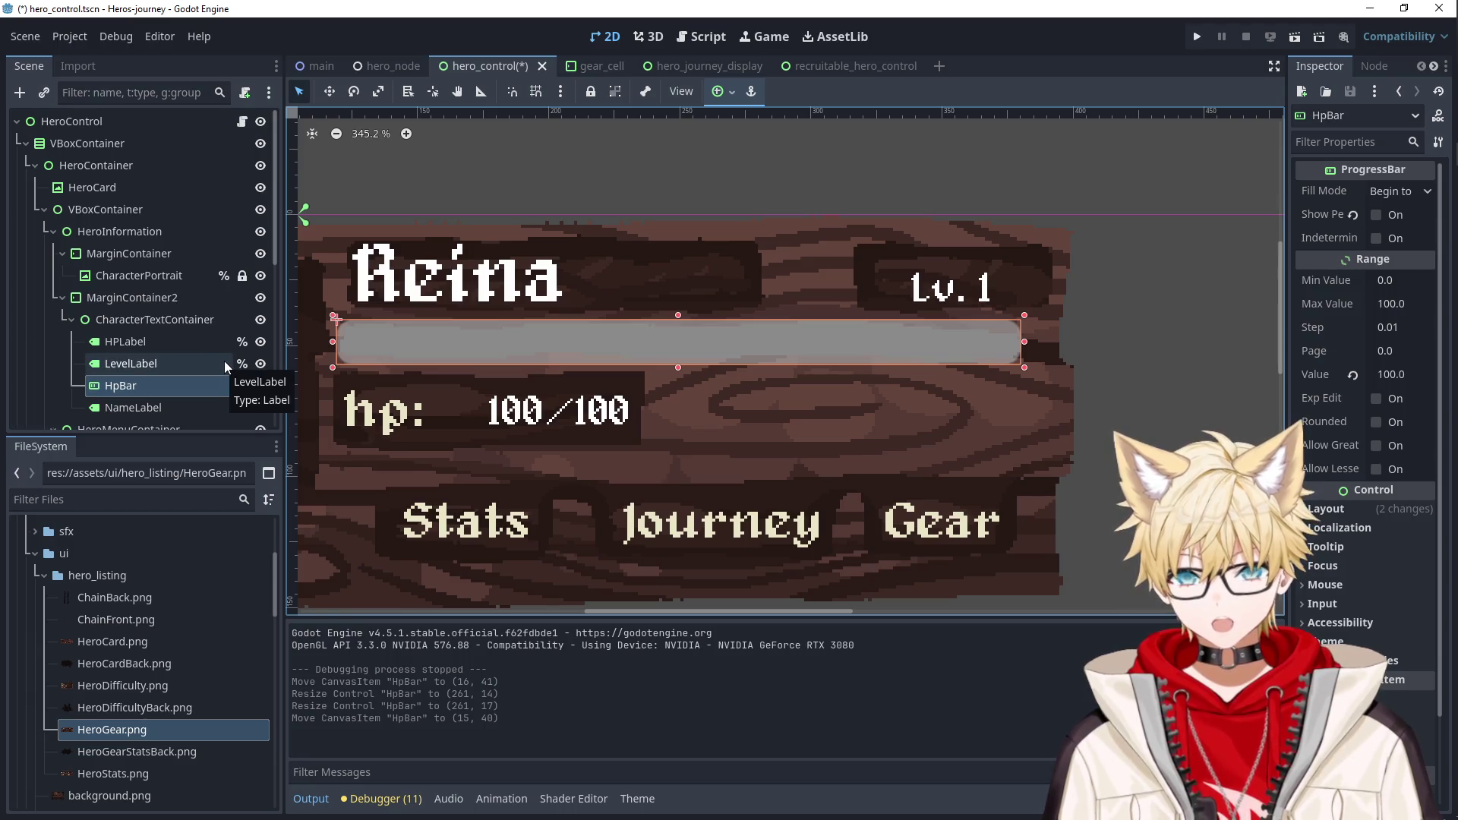
Give the HP bar a new StyleBox as its Fill style override.
left_click(1334, 144)
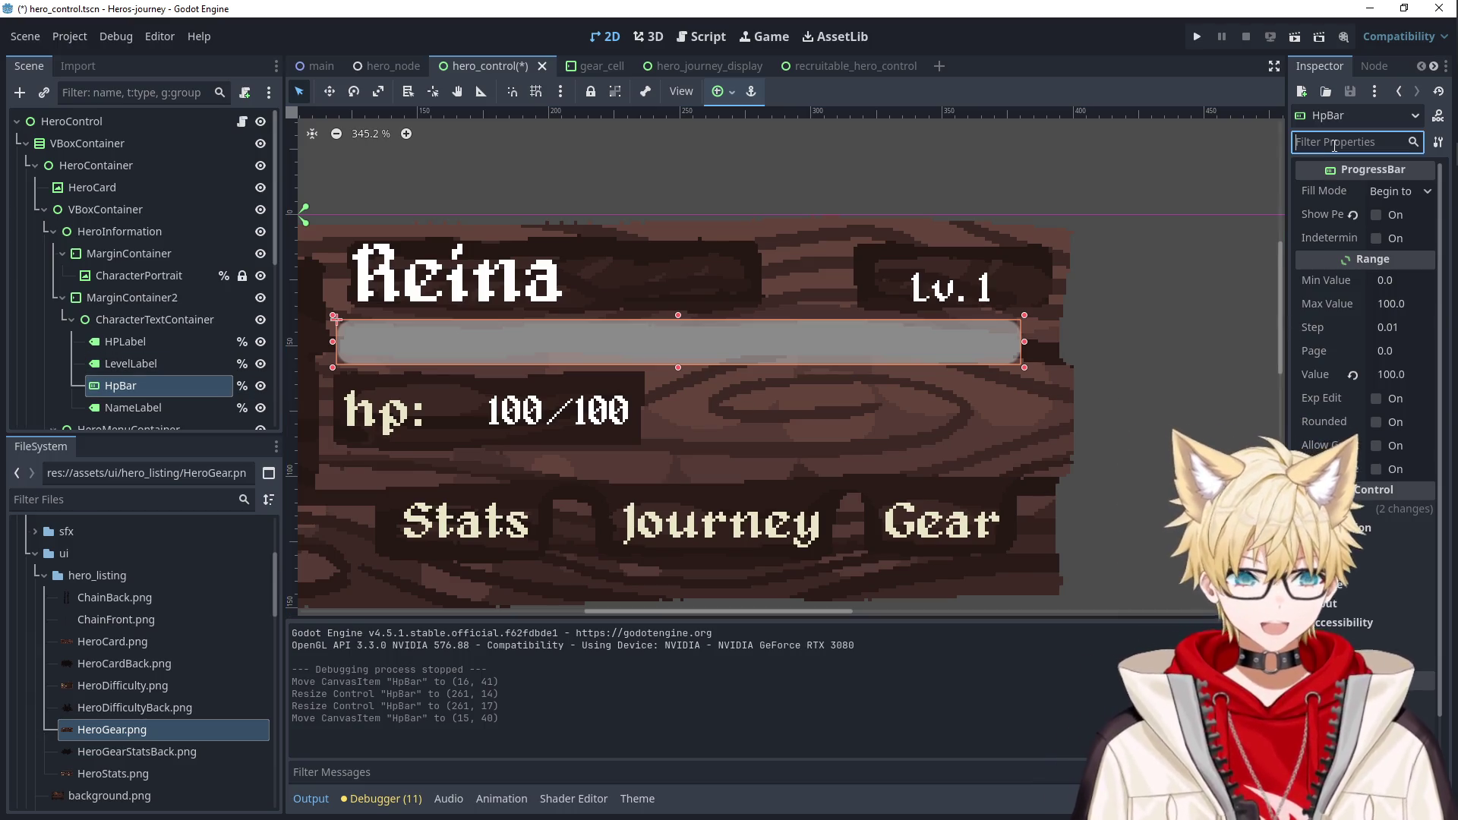
type("fill")
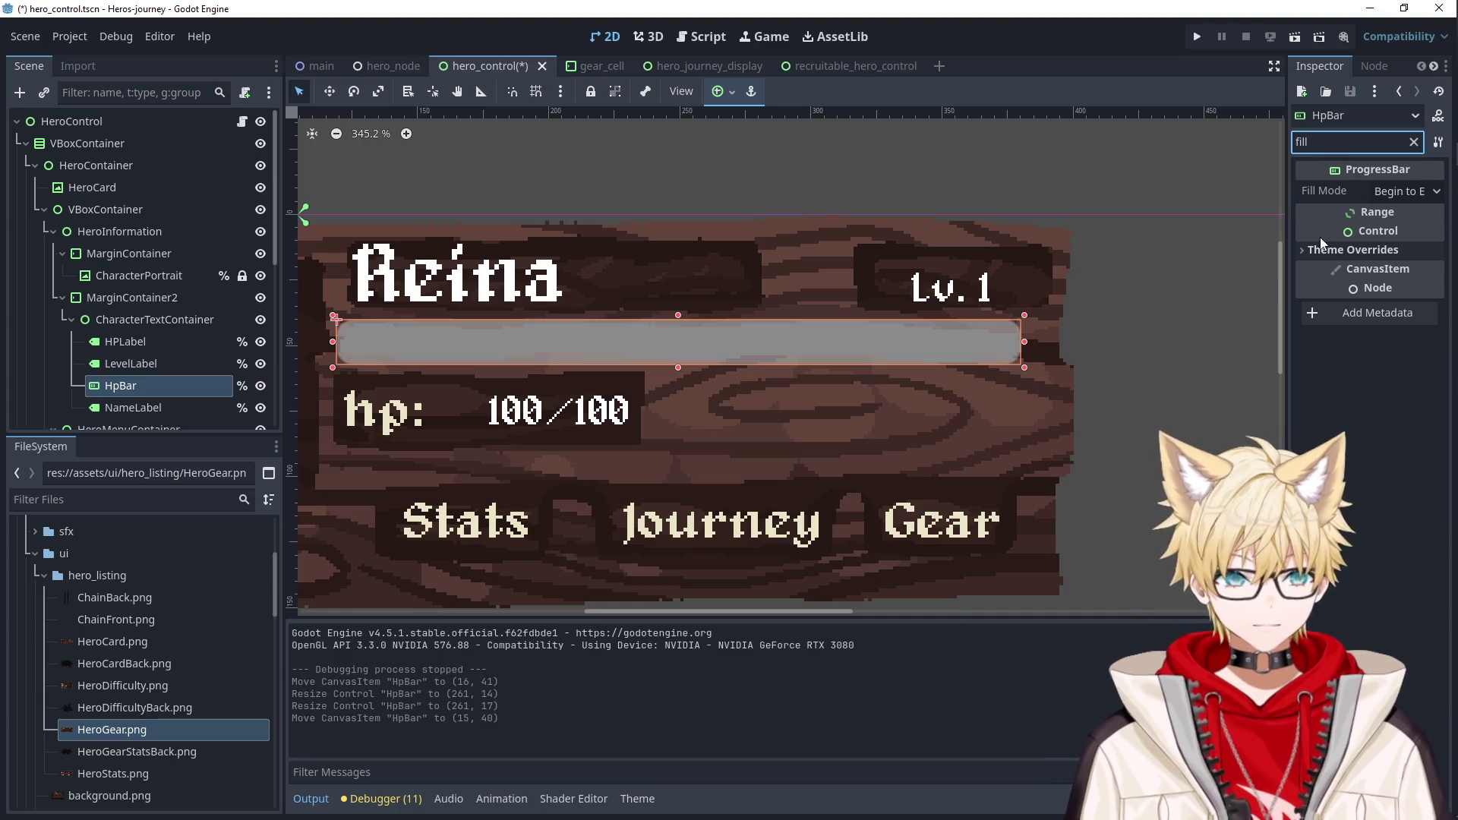
left_click(1331, 268)
left_click(1329, 292)
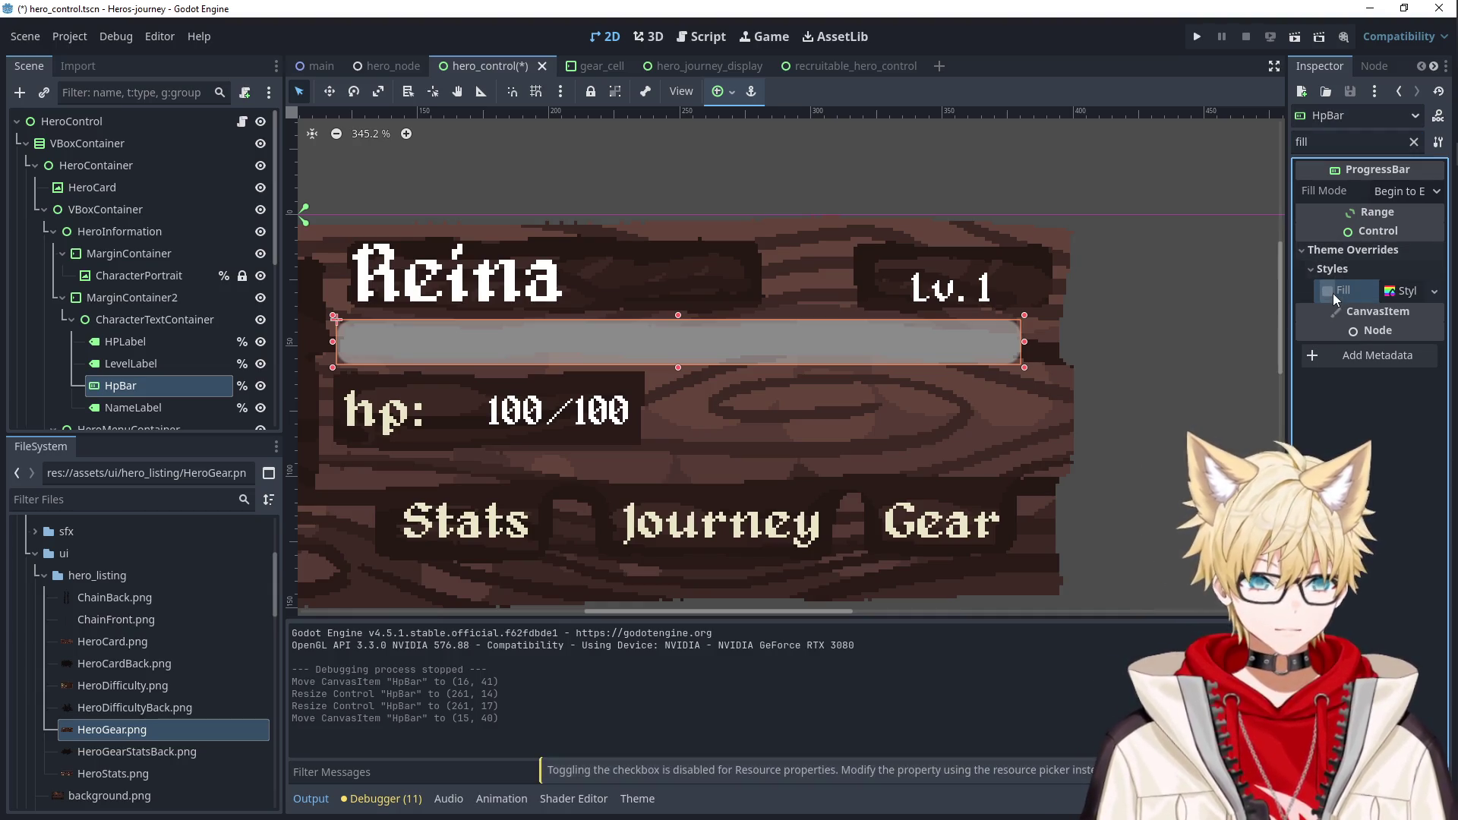
left_click(1416, 298)
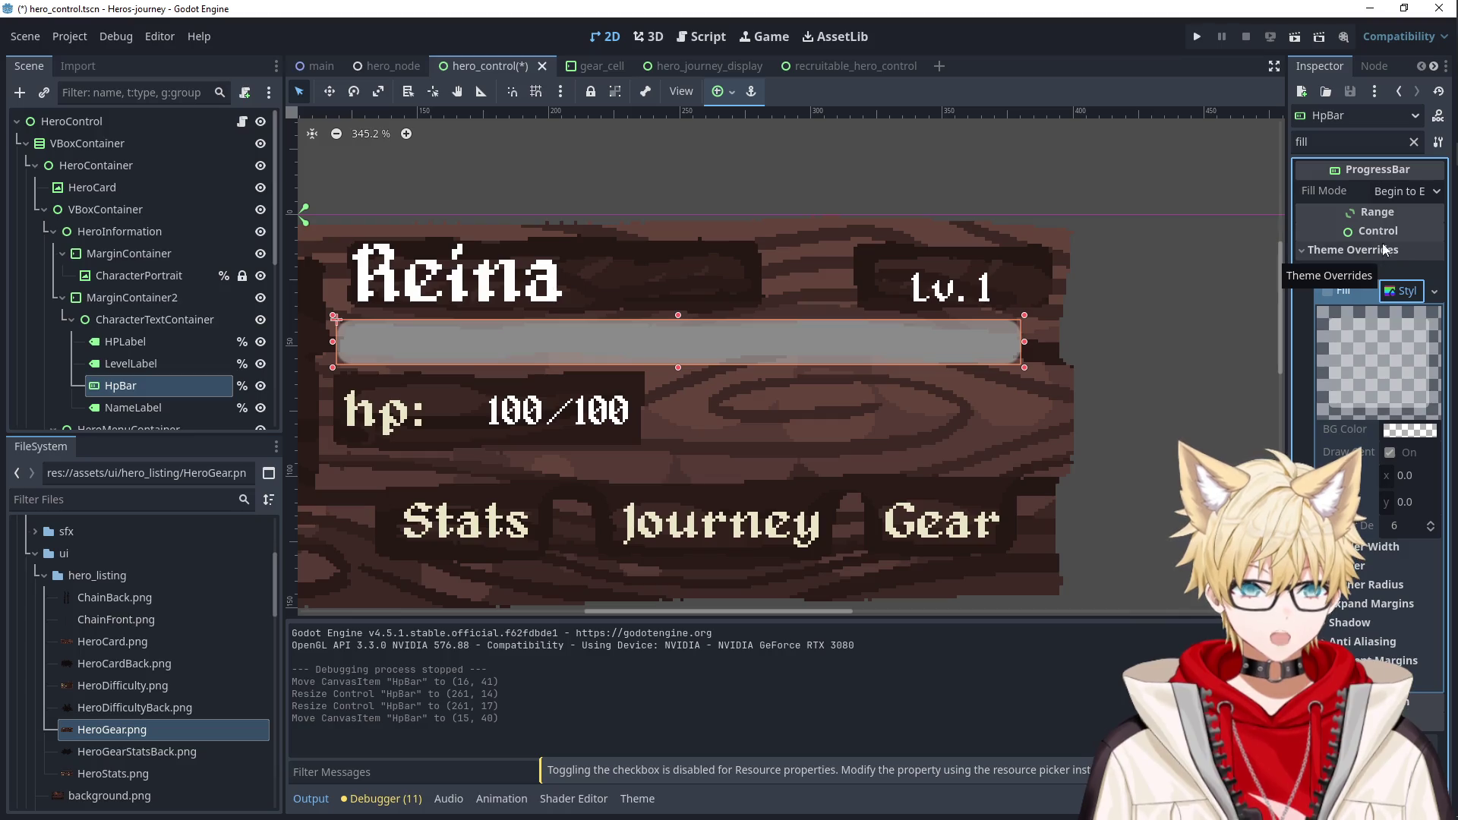
left_click(1413, 142)
scroll(1340, 429, "down", 10)
scroll(1341, 429, "up", 3)
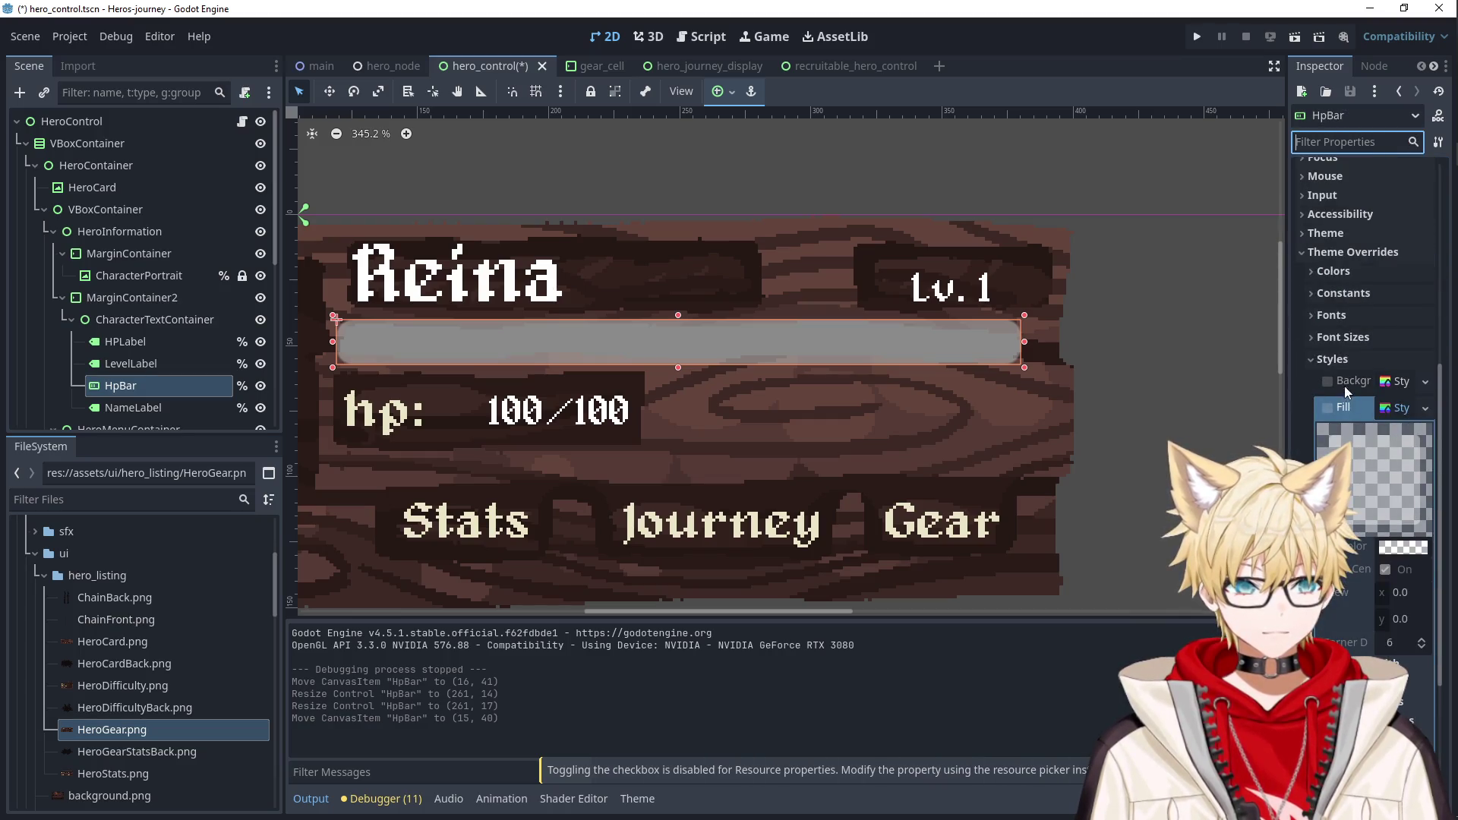
scroll(1341, 429, "down", 3)
Check the HP bar's Z Index ordering properties and launch the game.
left_click(1331, 142)
type("z")
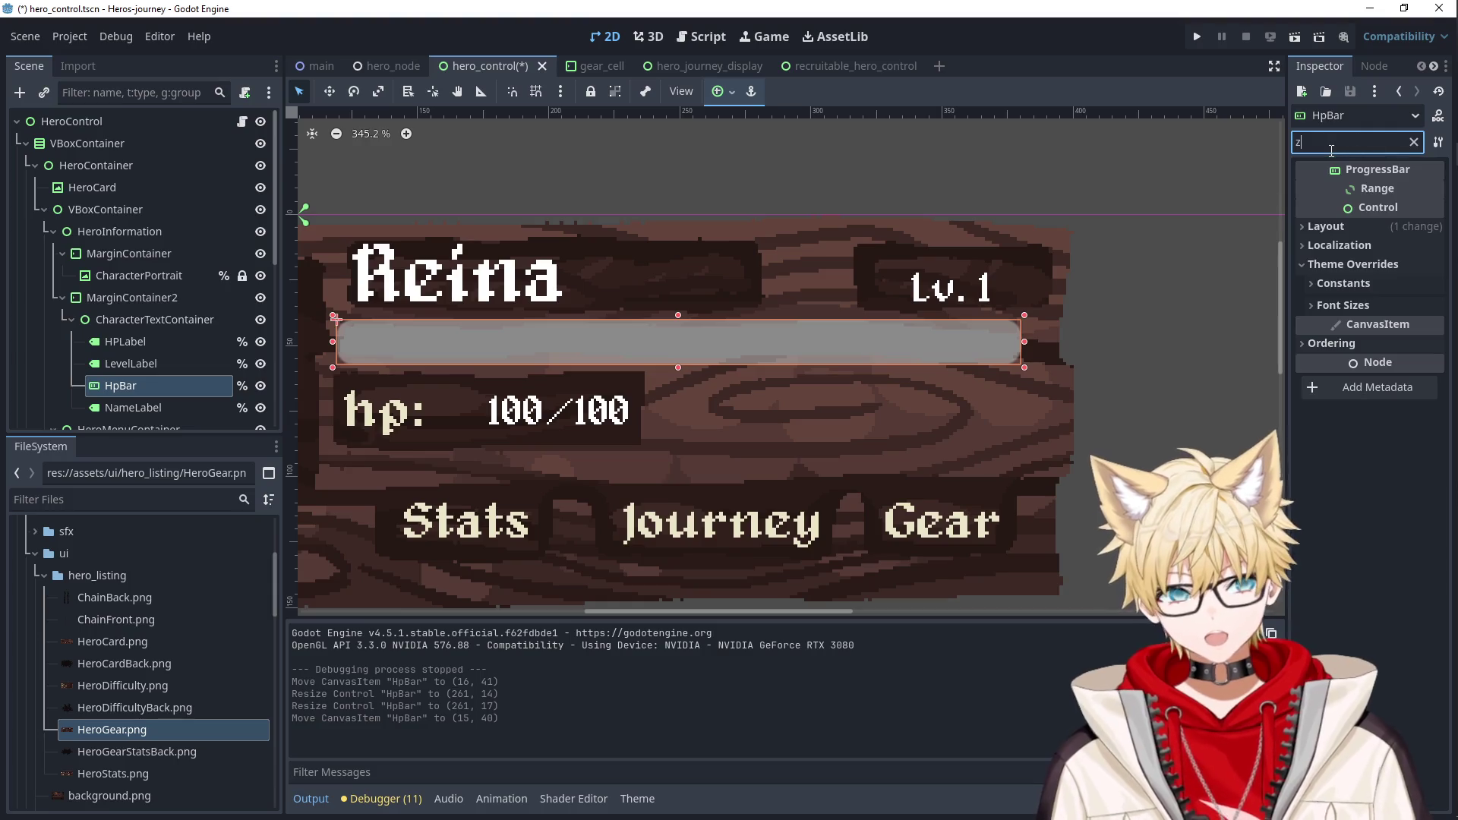
left_click(1331, 344)
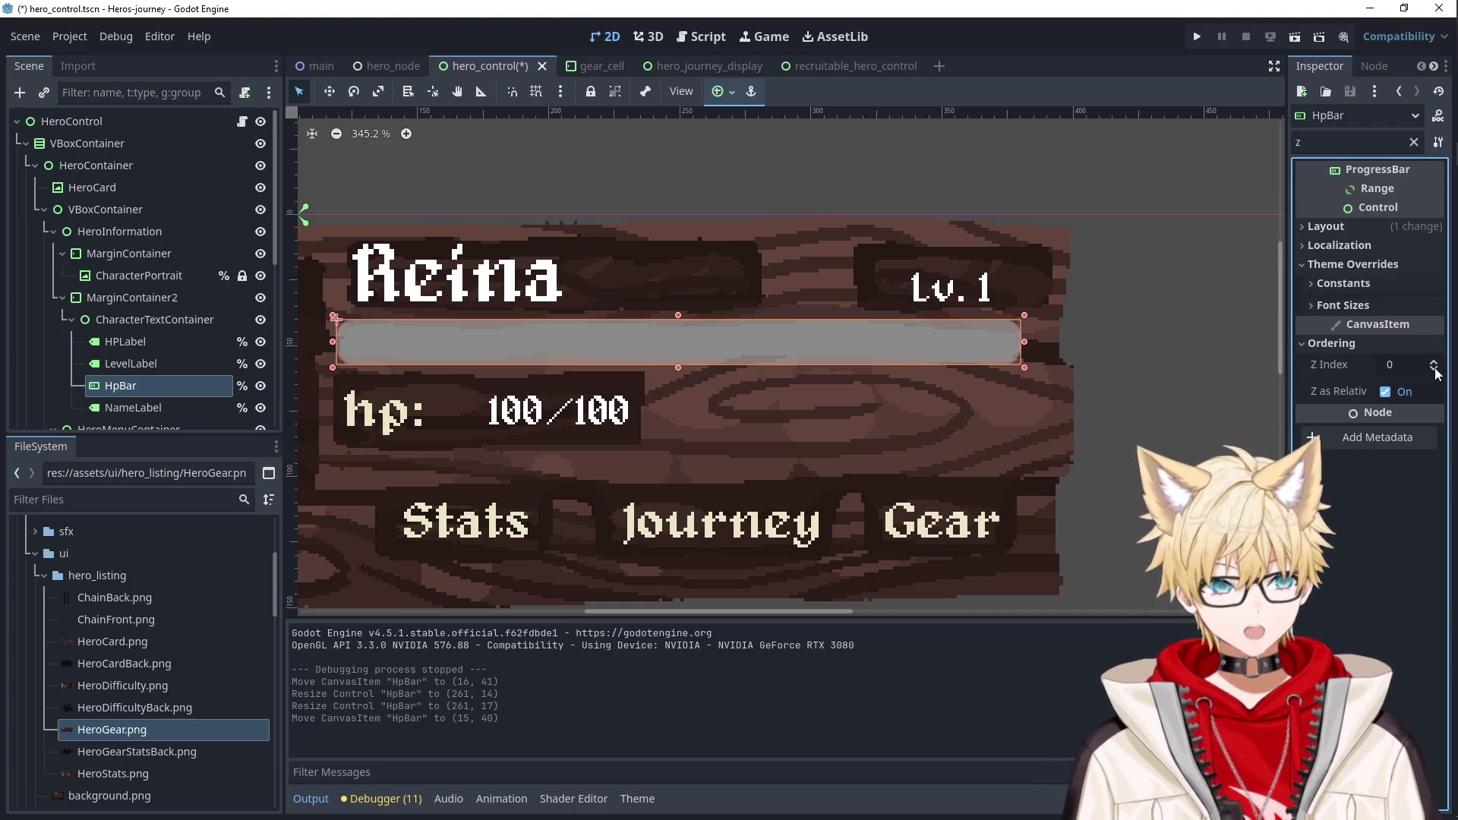
left_click(1197, 36)
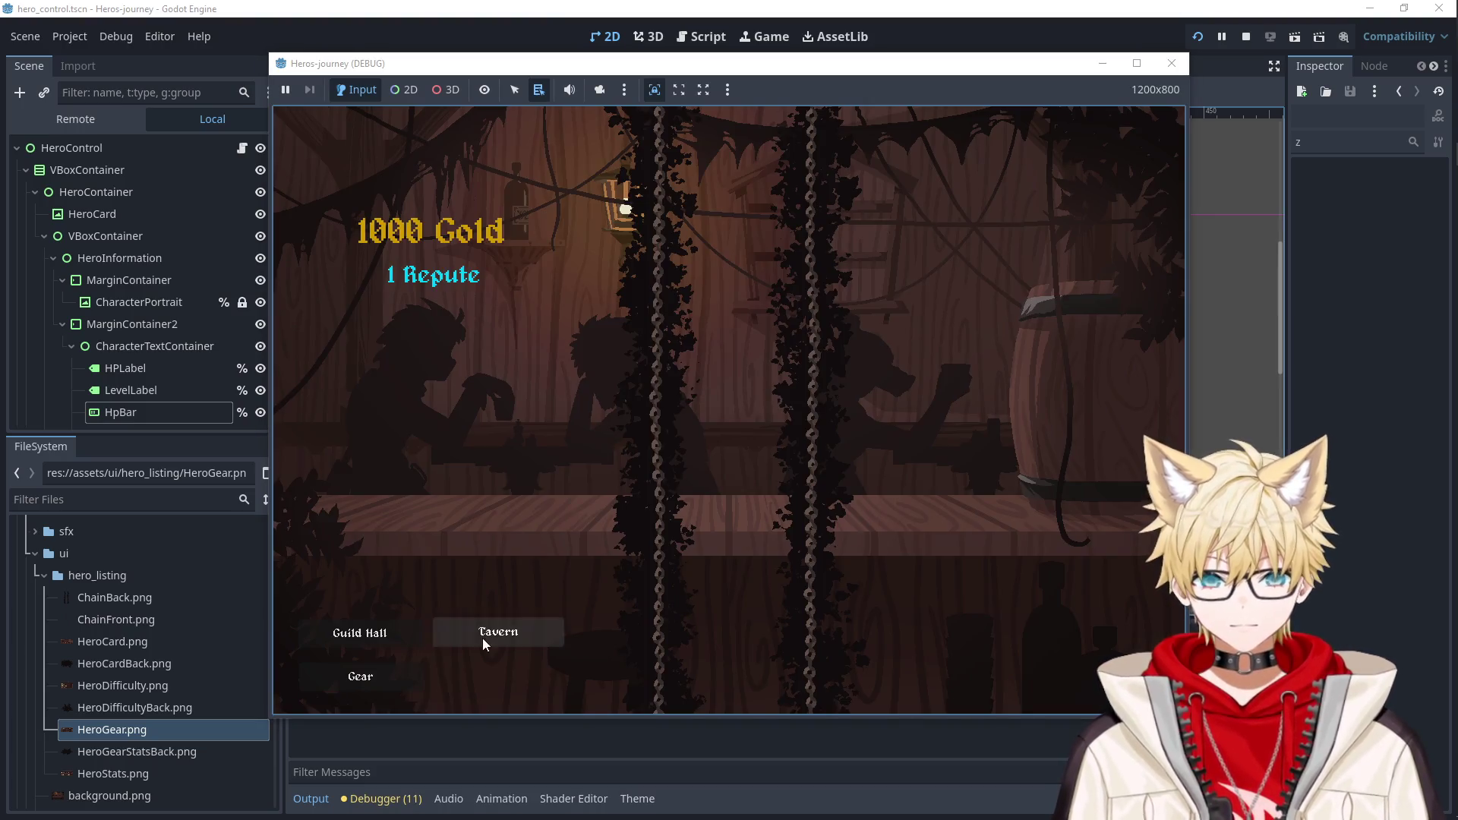
Recruit a Taerentym in the test run, then close it and return to hero_control.
left_click(483, 636)
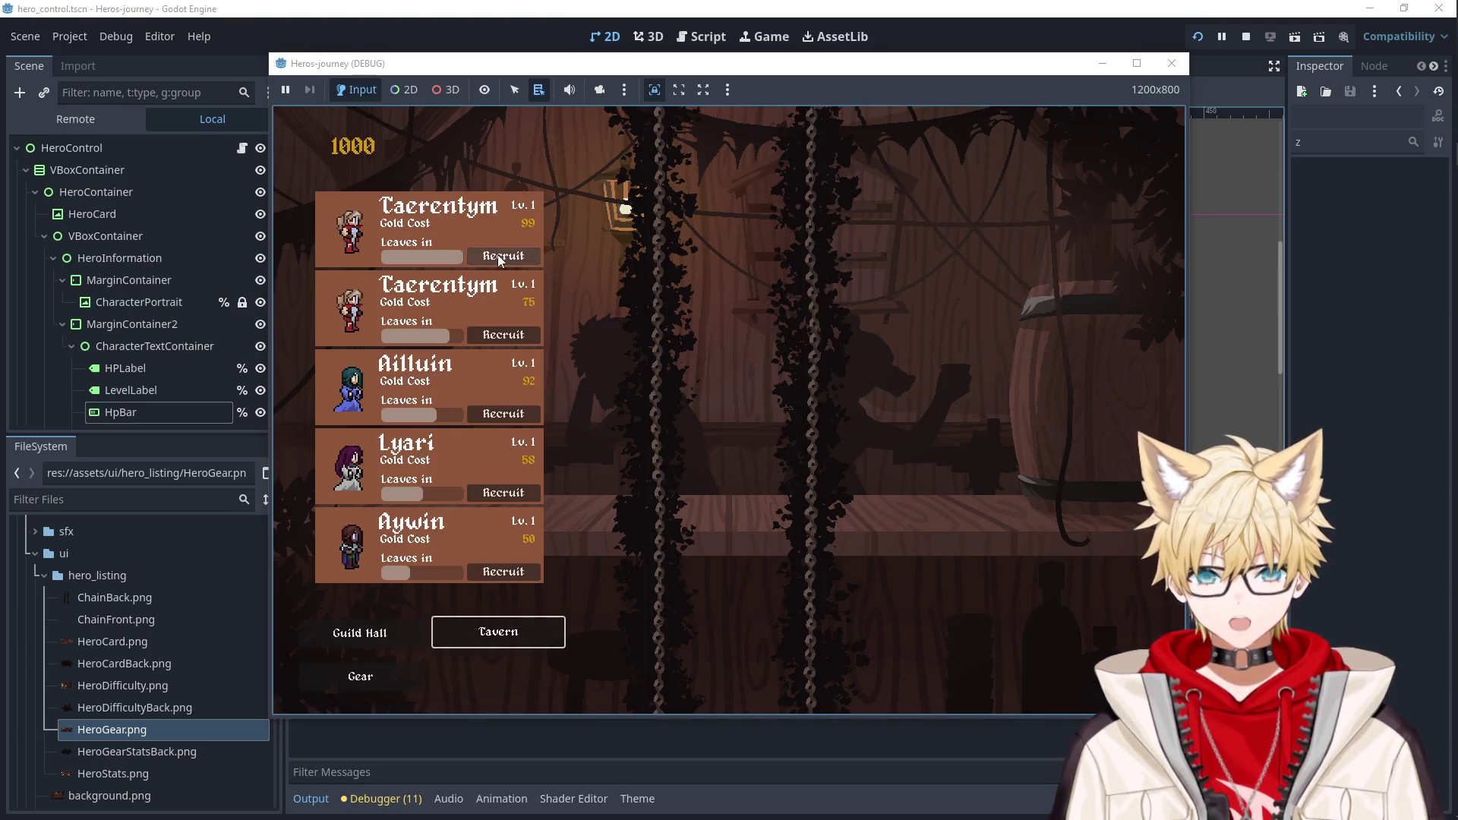
left_click(501, 256)
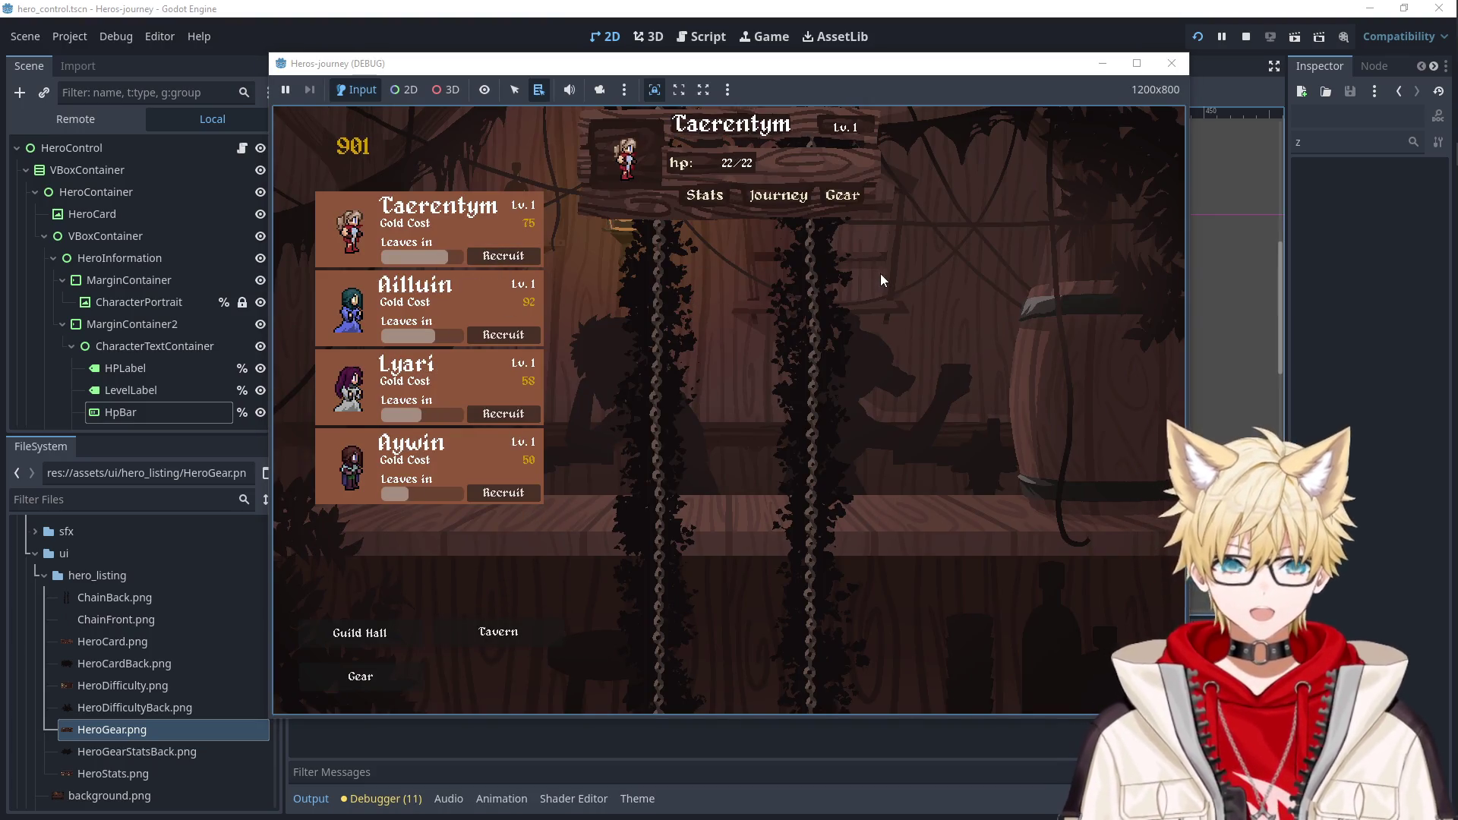
left_click(1172, 63)
left_click(748, 335)
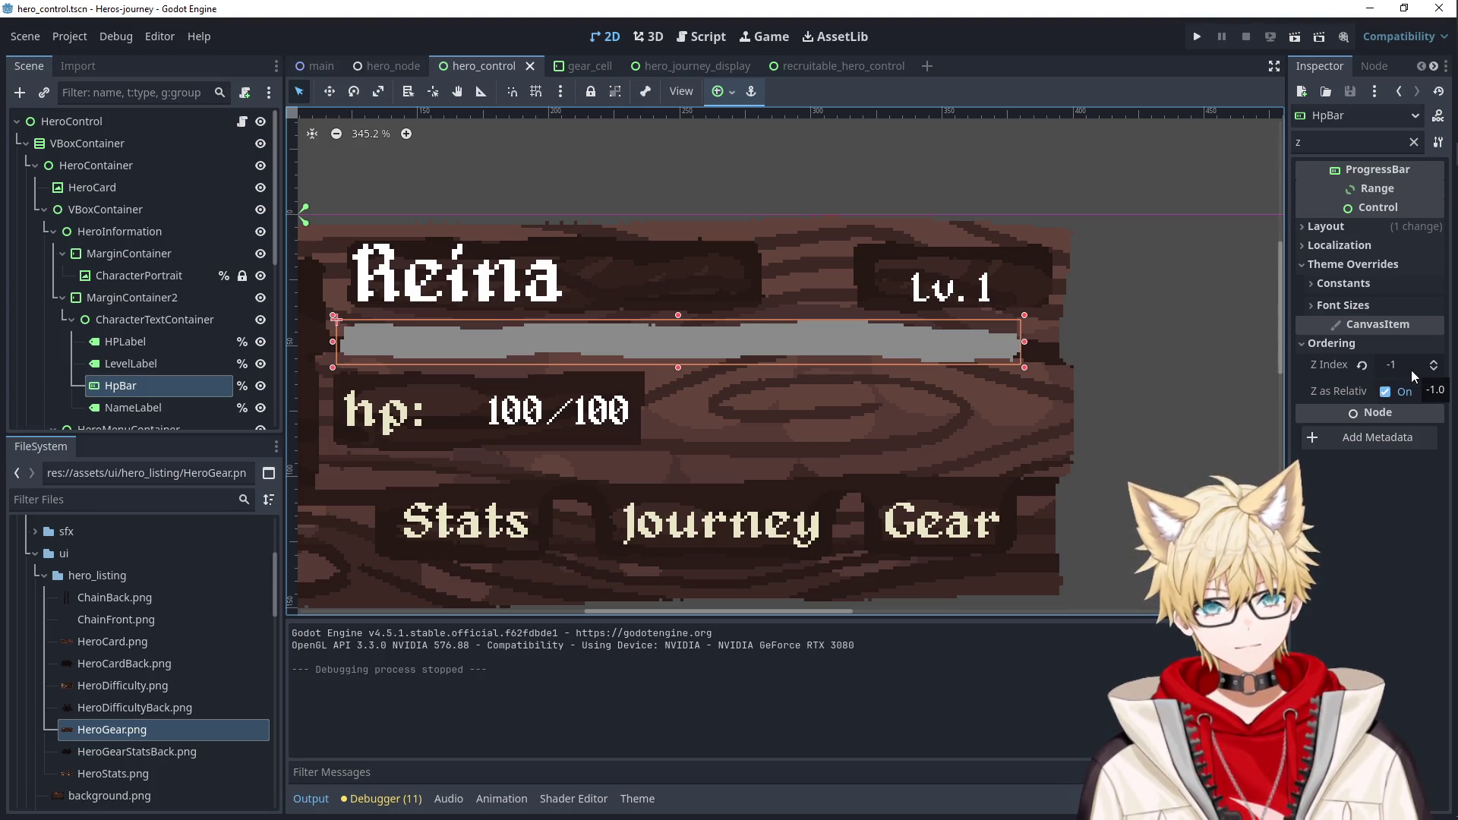
Reparent HpBar under HeroContainer above HeroCard, reset its Z Index to 0, and relaunch.
left_click_drag(464, 212, 659, 201)
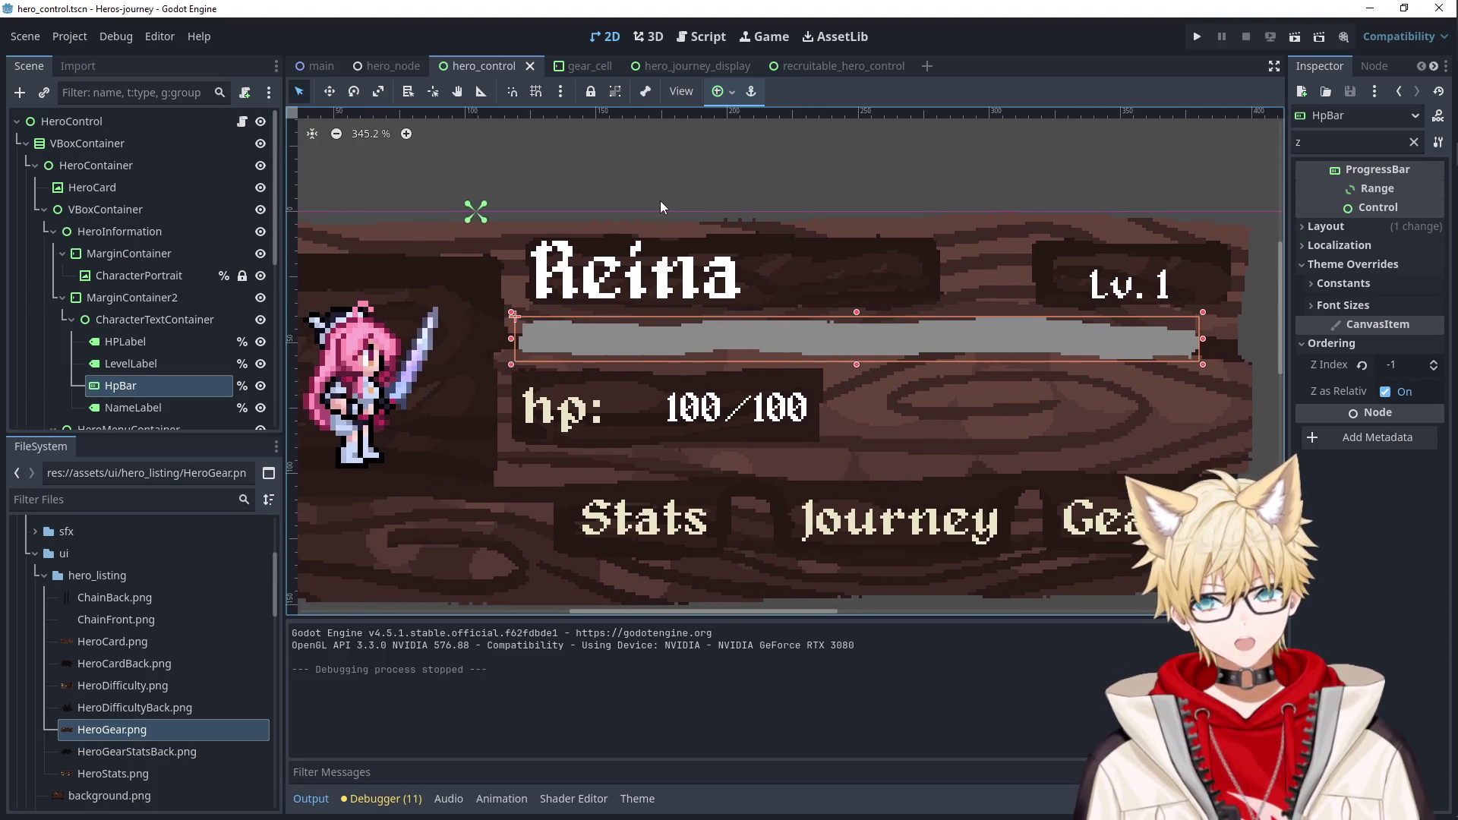
left_click(161, 319)
left_click(155, 387)
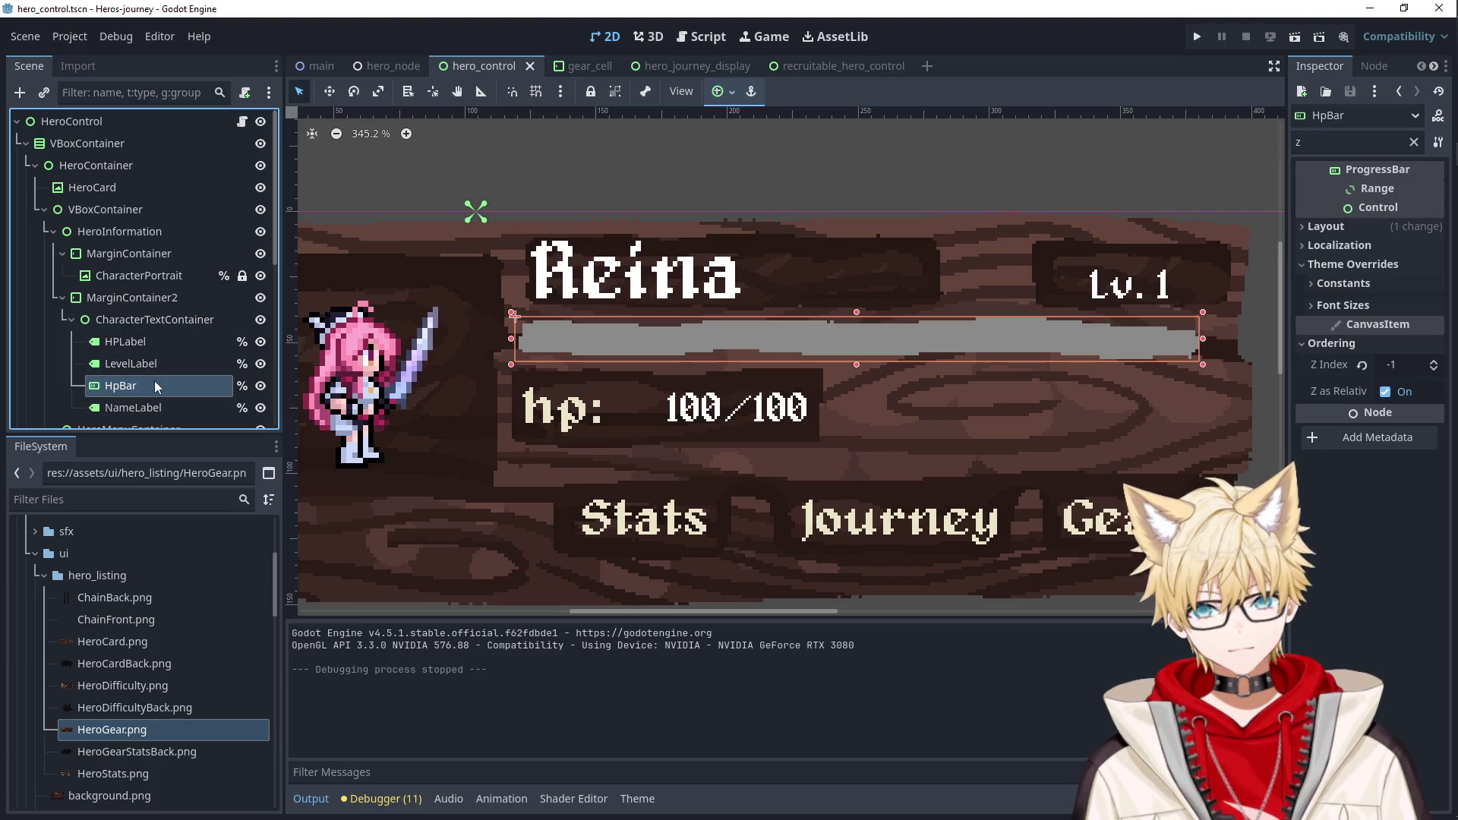
left_click(152, 323)
mouse_move(147, 386)
left_mouse_down()
mouse_move(108, 181)
mouse_move(82, 136)
mouse_move(78, 173)
left_mouse_up()
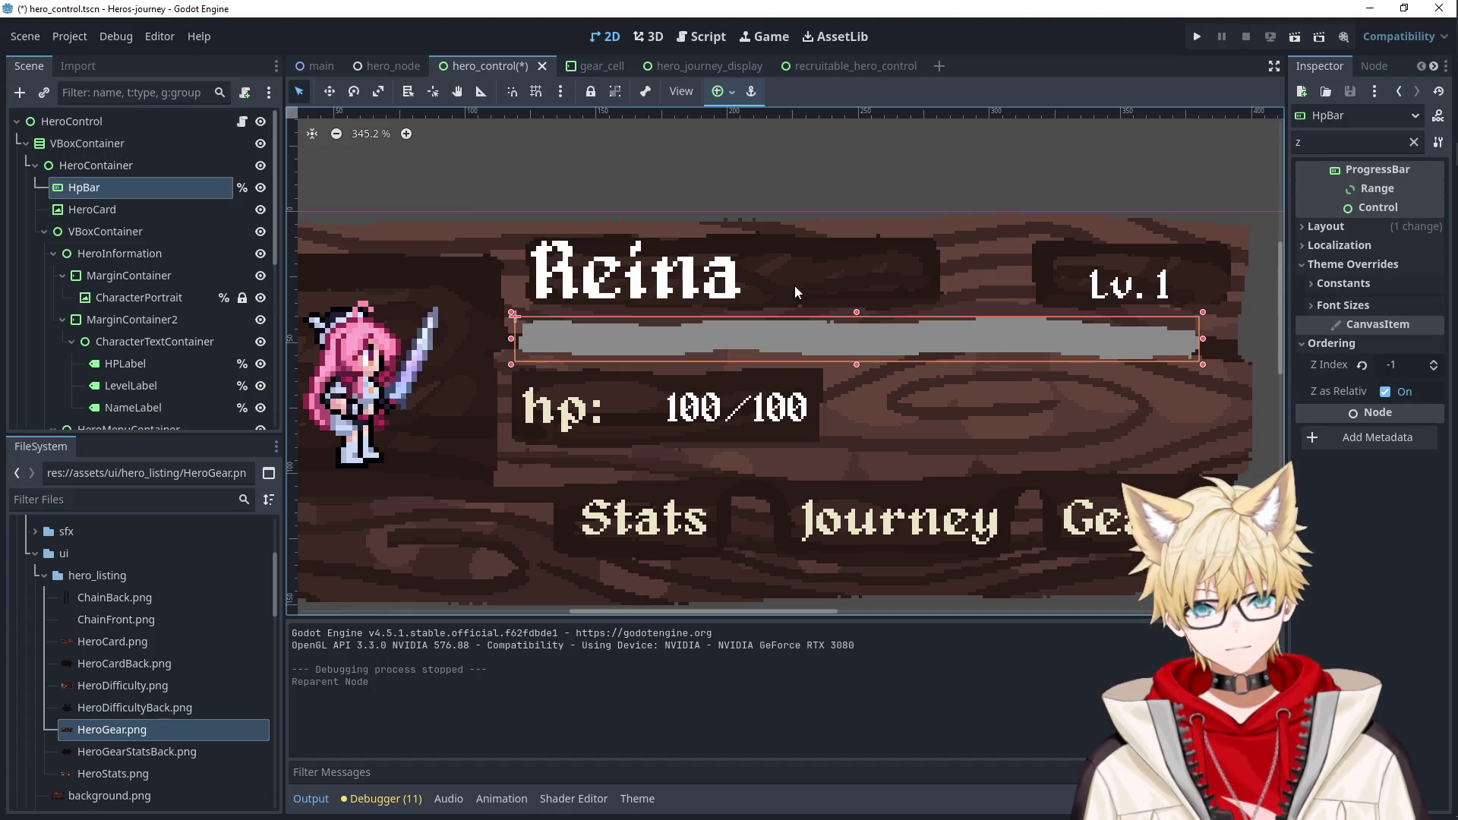
left_click(1363, 365)
left_click(1197, 36)
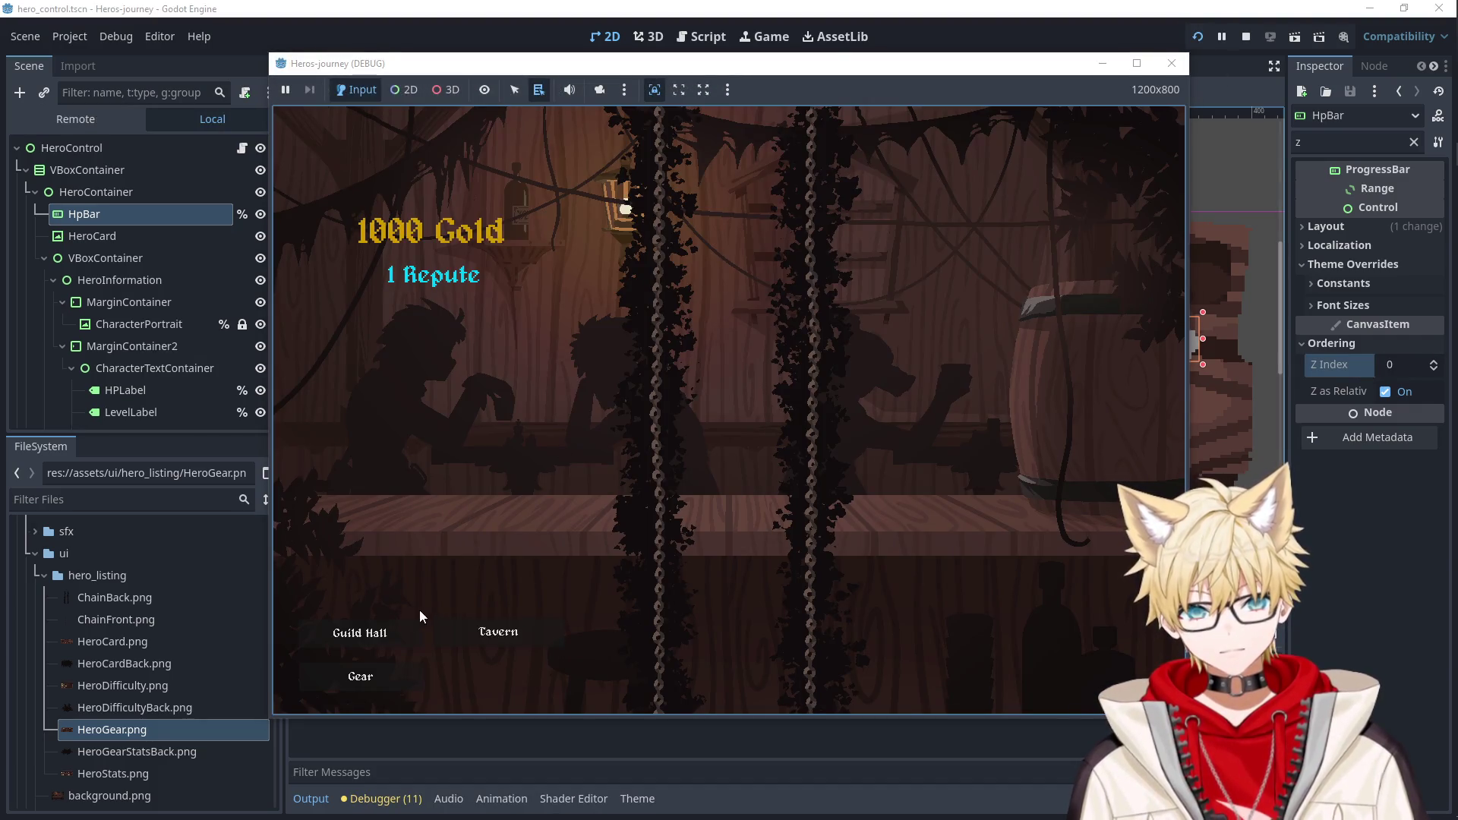
Recruit Lyari, open the Gear screen and equip armor in the Armor slot.
left_click(493, 631)
left_click(501, 327)
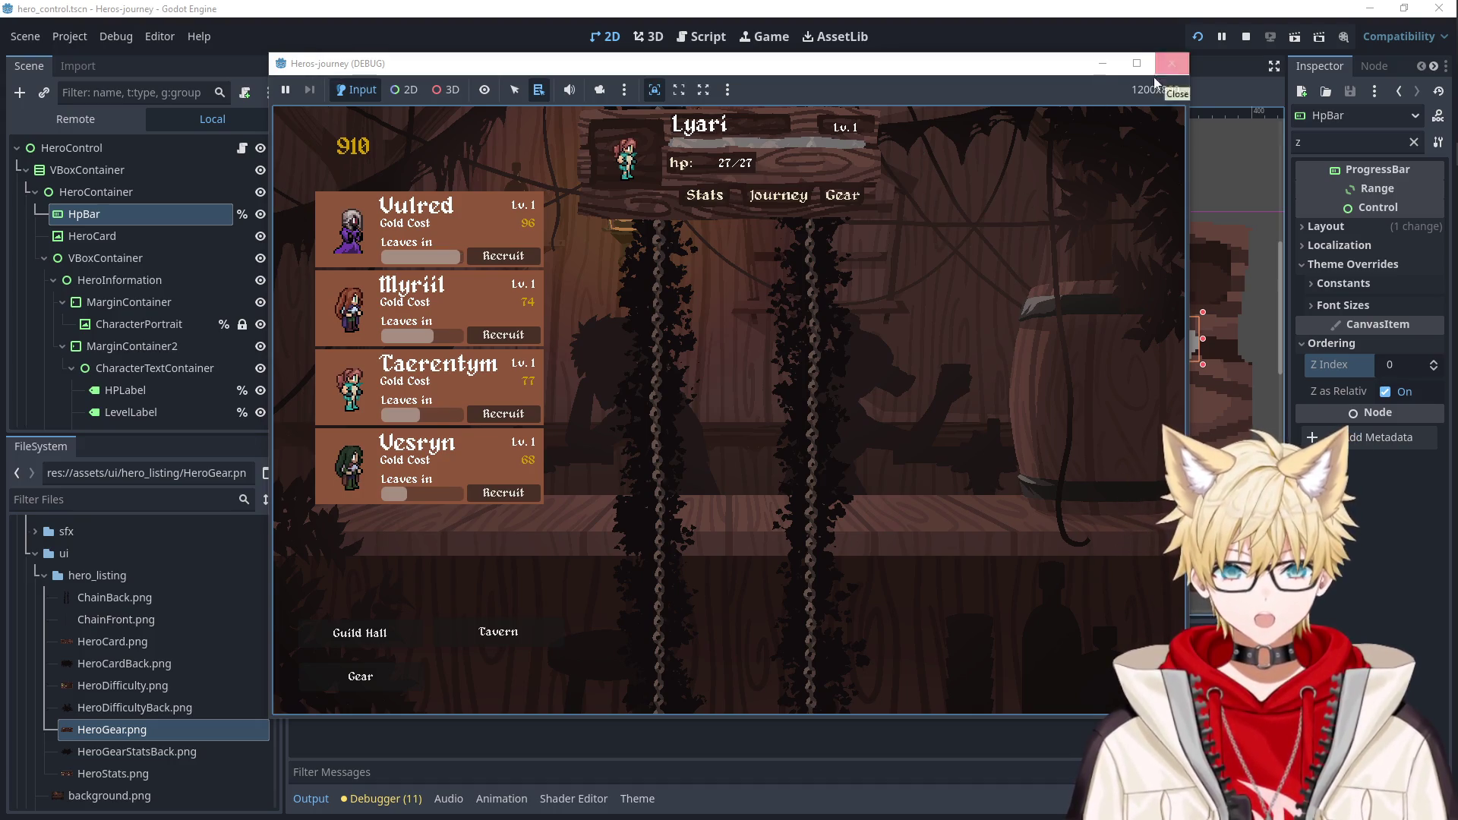
left_click(395, 674)
left_click(778, 214)
left_click(665, 296)
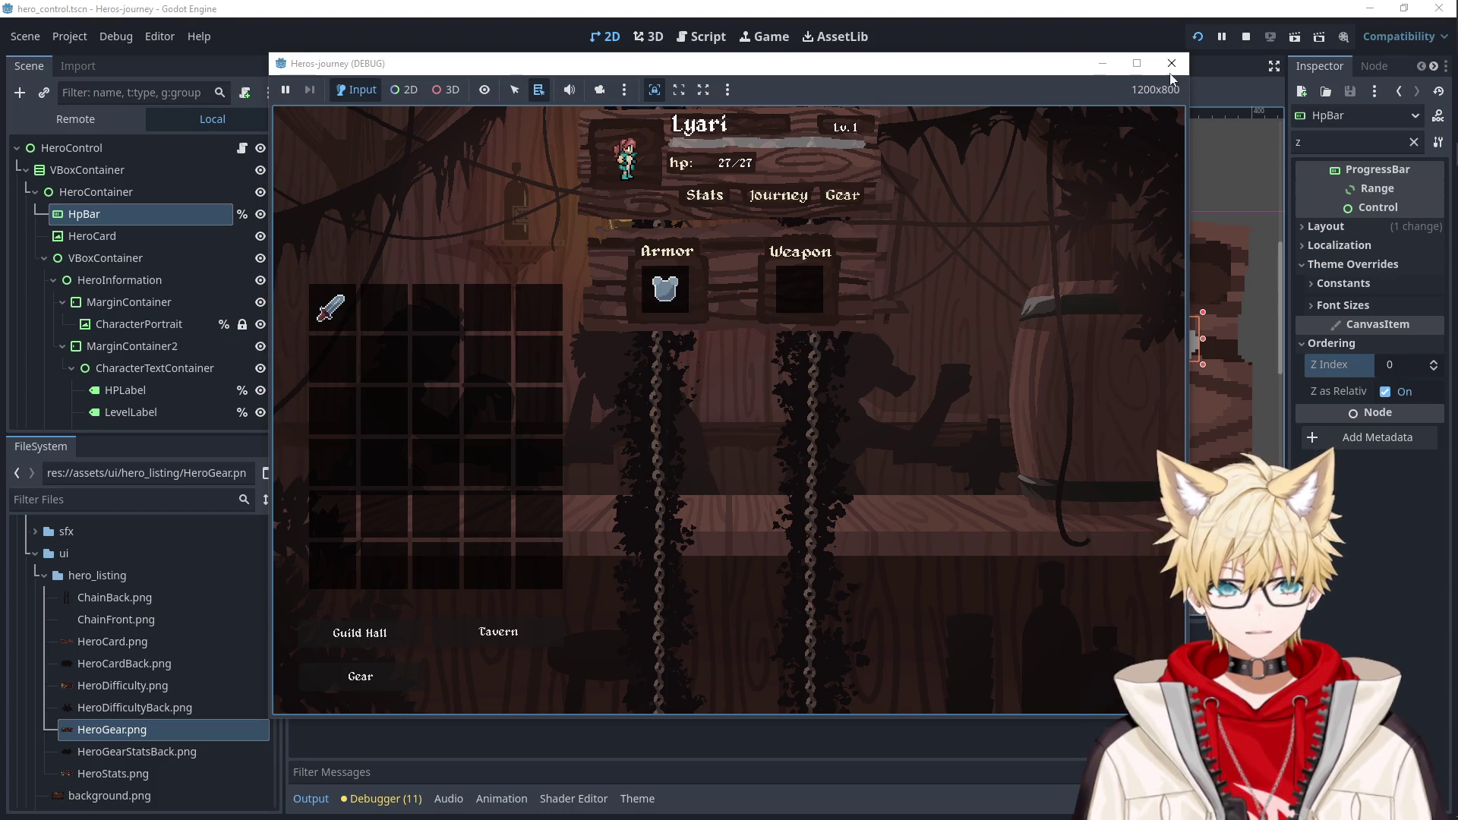
Restart the game, recruit Falael, view the gear slots, then stop the game.
left_click(1197, 37)
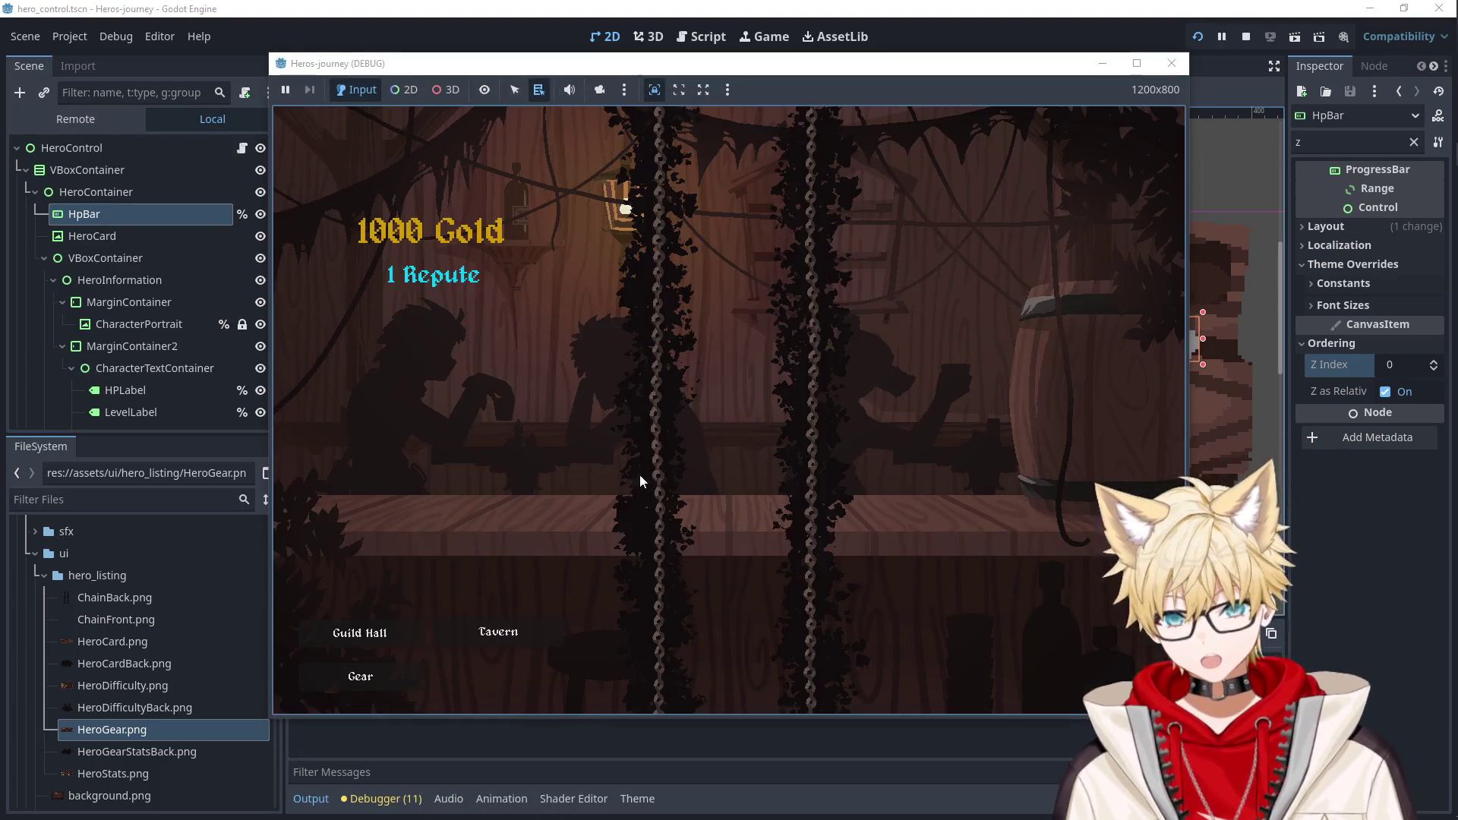
left_click(498, 631)
left_click(503, 342)
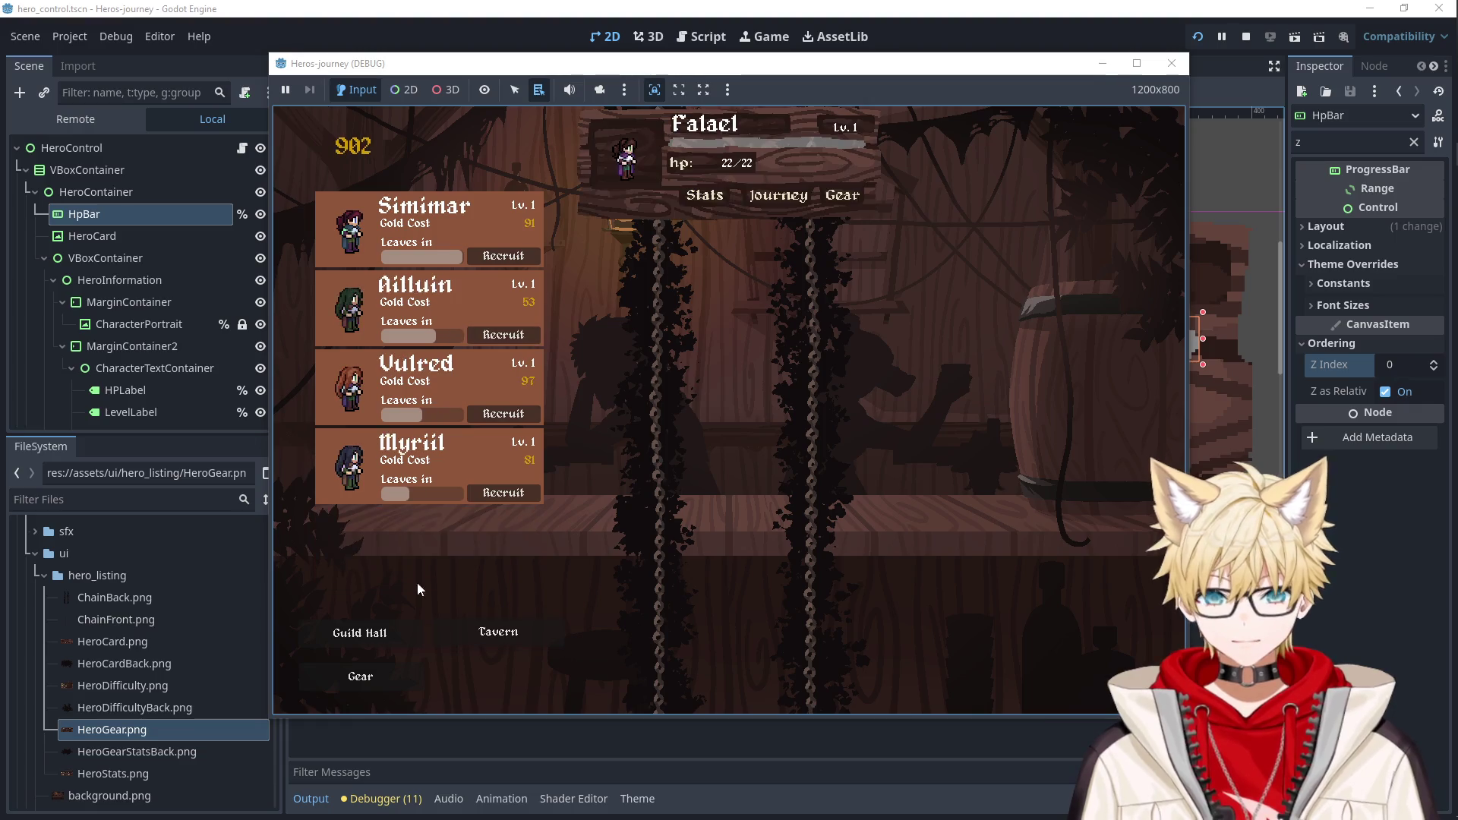
left_click(361, 676)
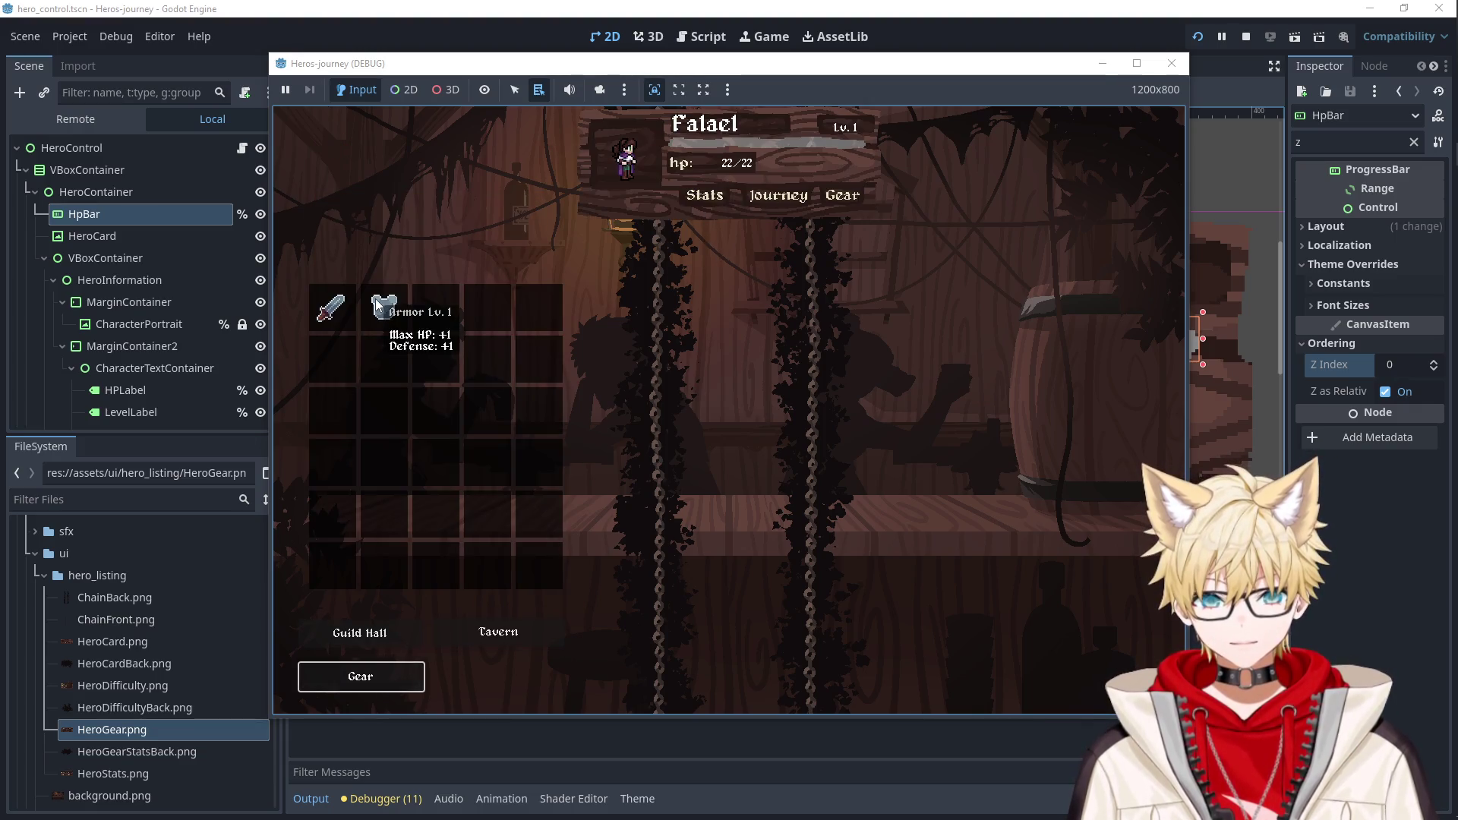
left_click(849, 199)
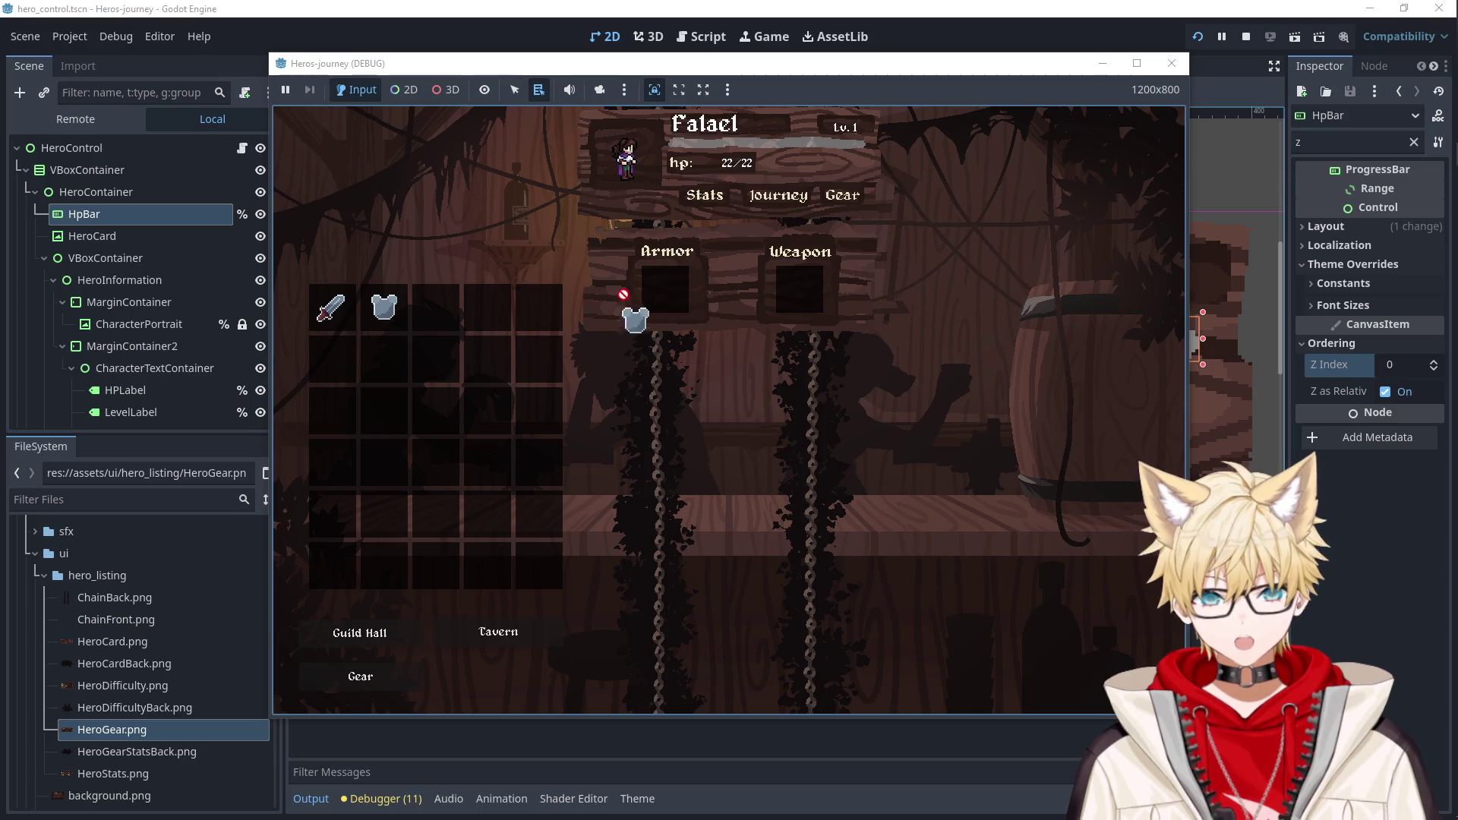
left_click(1172, 63)
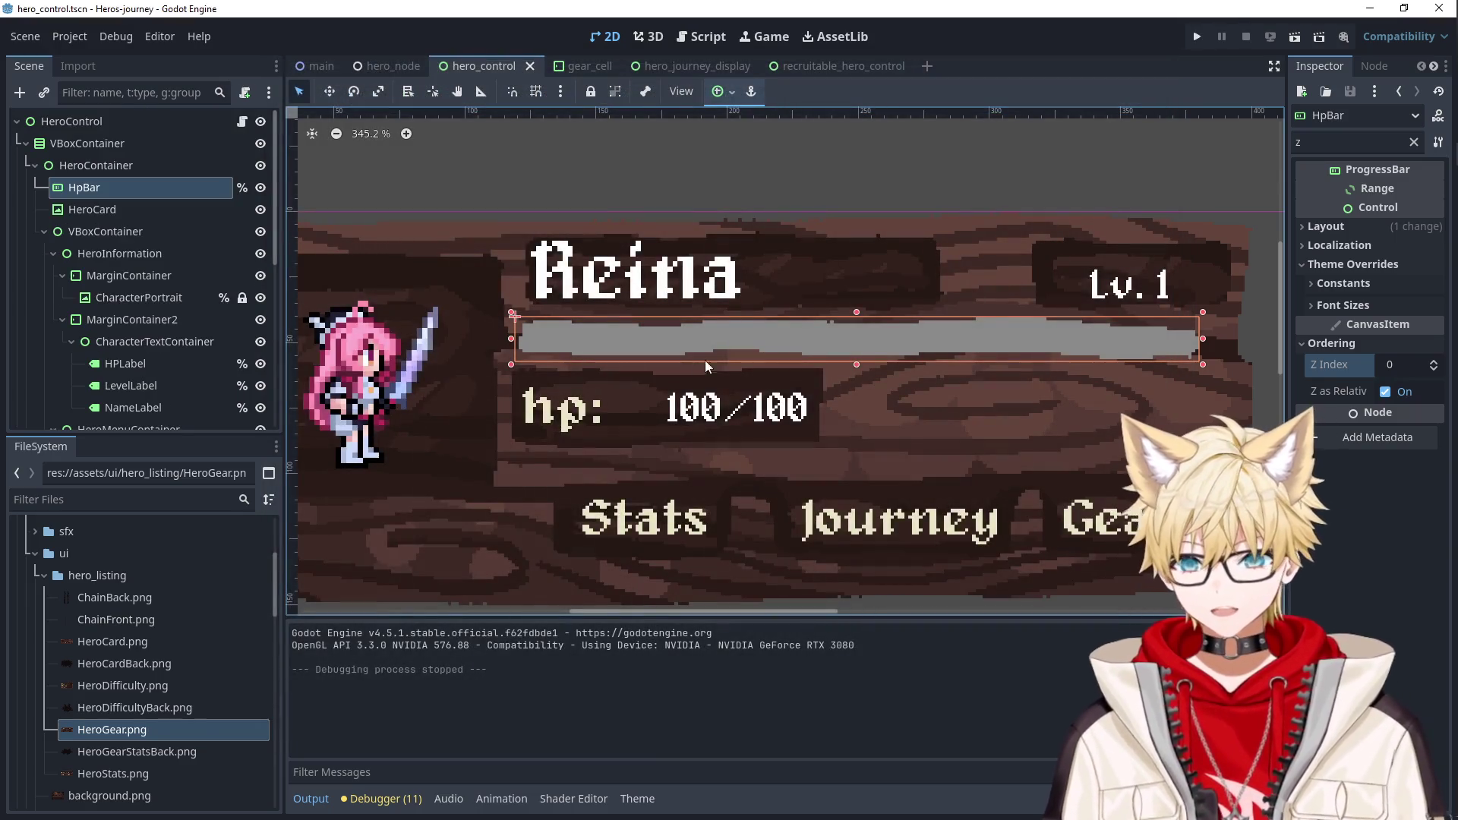
Select the HpBar node under HeroCard in the scene tree.
left_click(1337, 142)
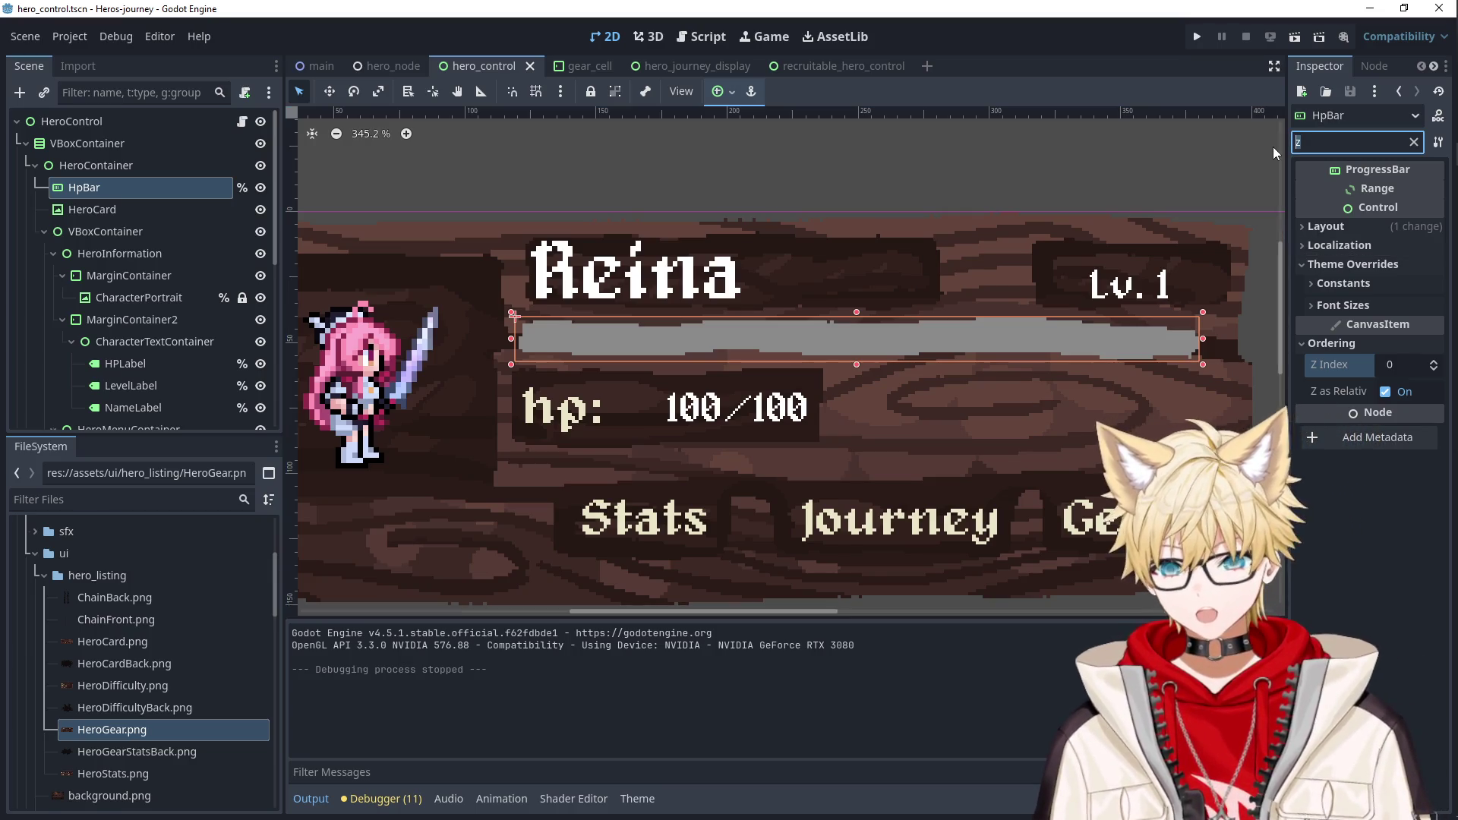
left_click(845, 266)
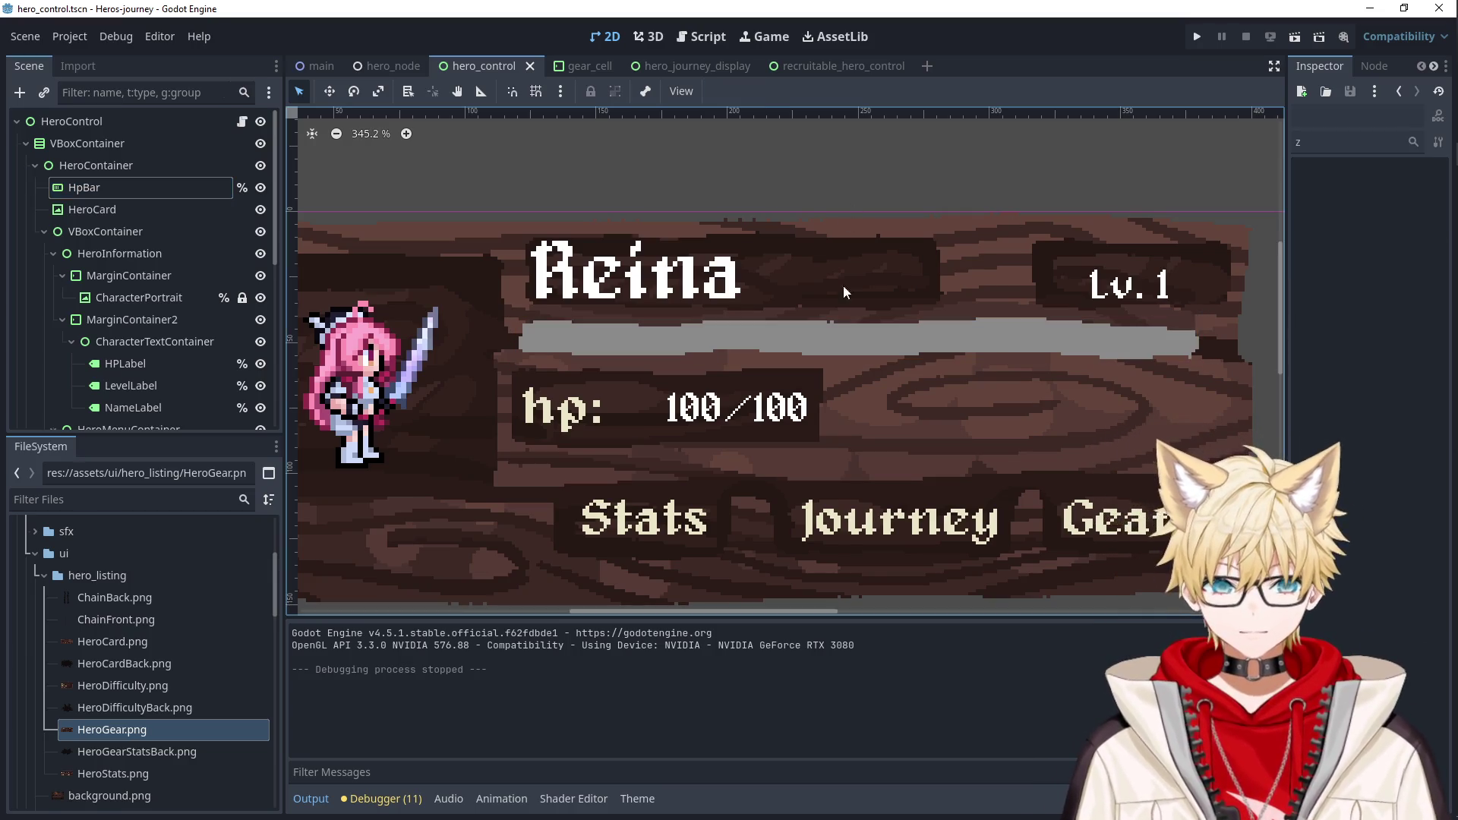
left_click(87, 143)
left_click(105, 165)
left_click(107, 209)
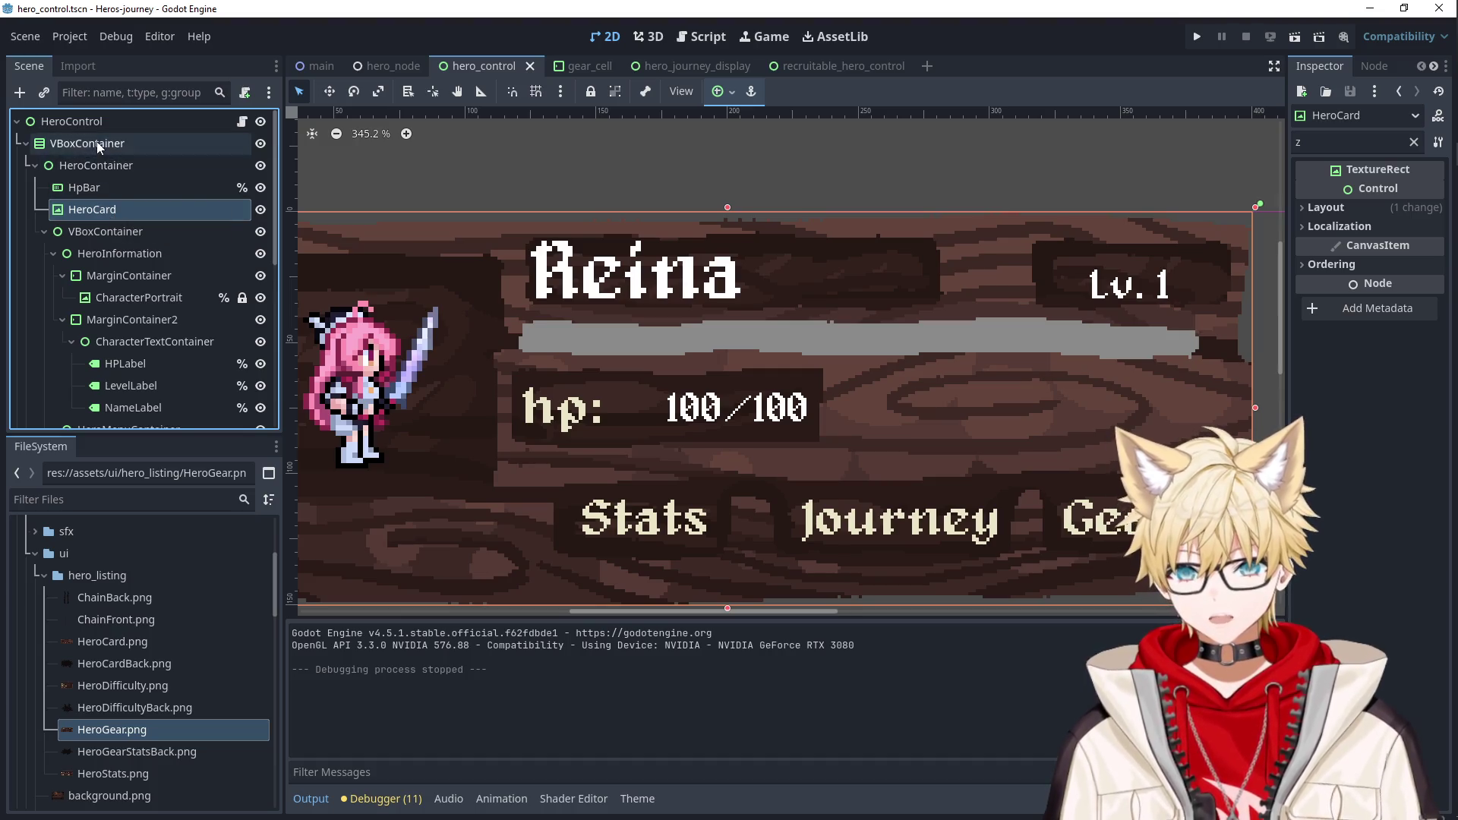
left_click(85, 188)
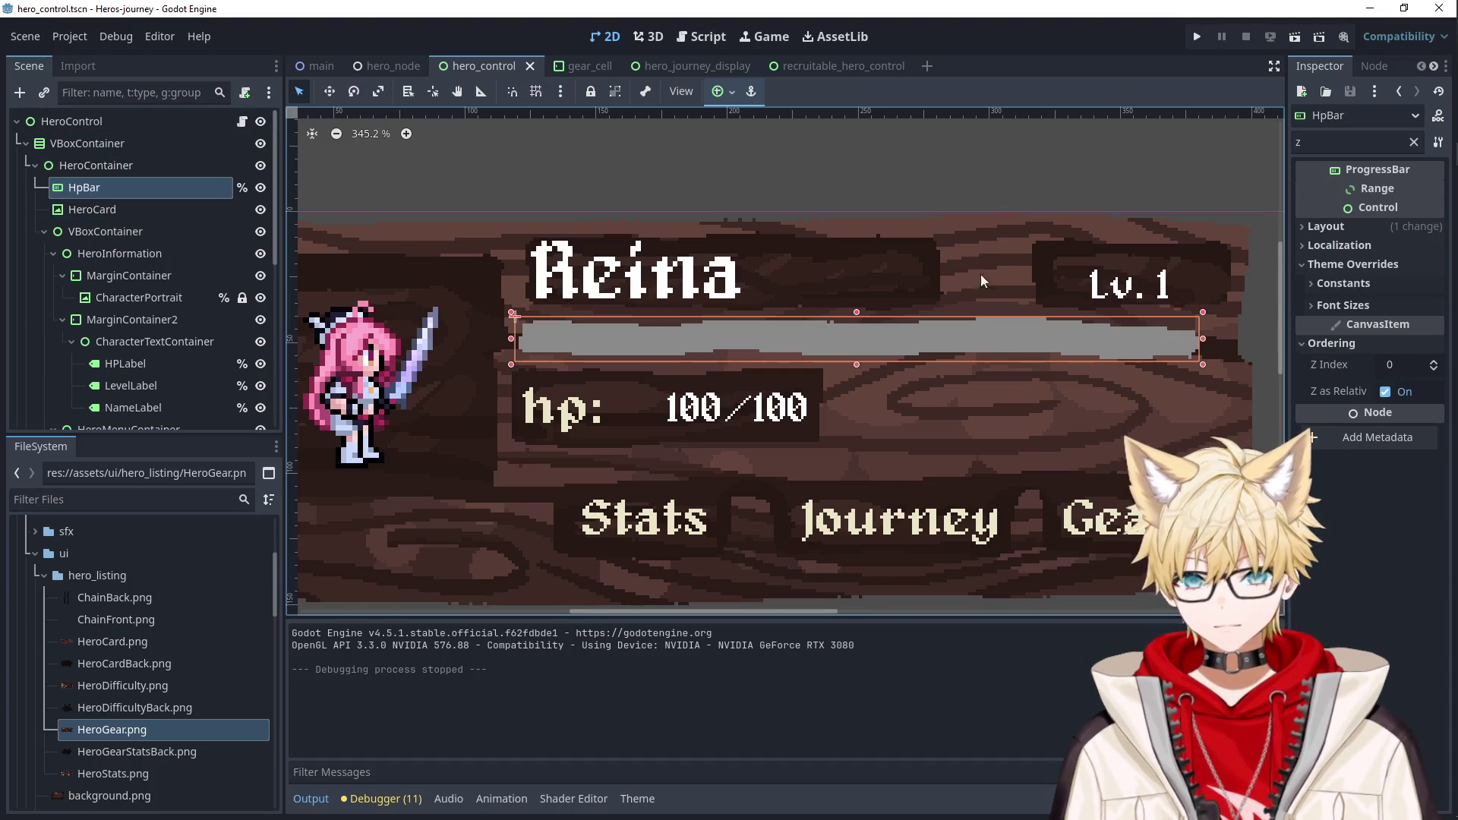
Clear the property filter and give HpBar new flat StyleBox overrides for Fill and Background.
left_click(1351, 142)
key("BackSpace")
type("alp")
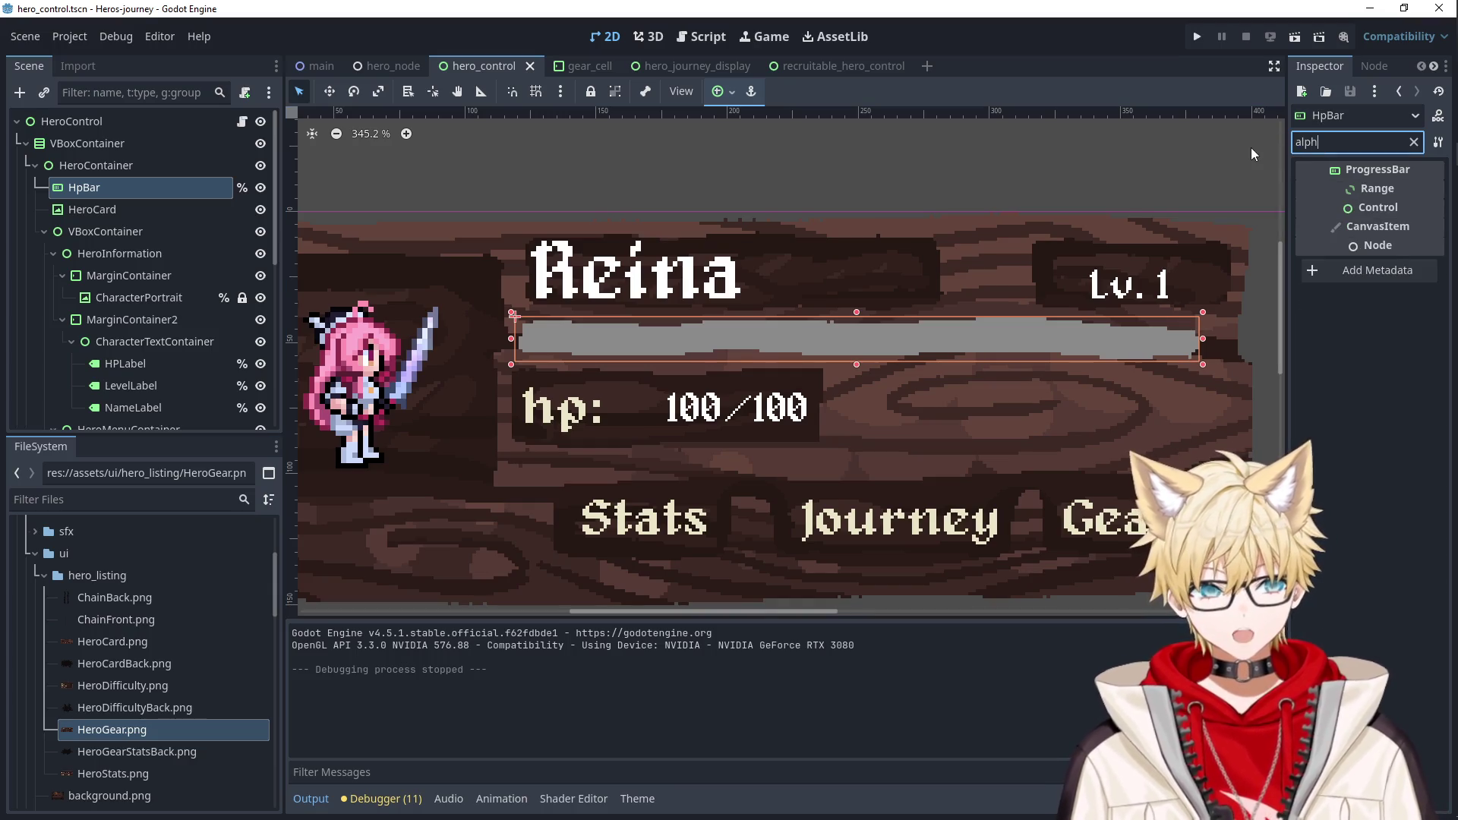
type("a")
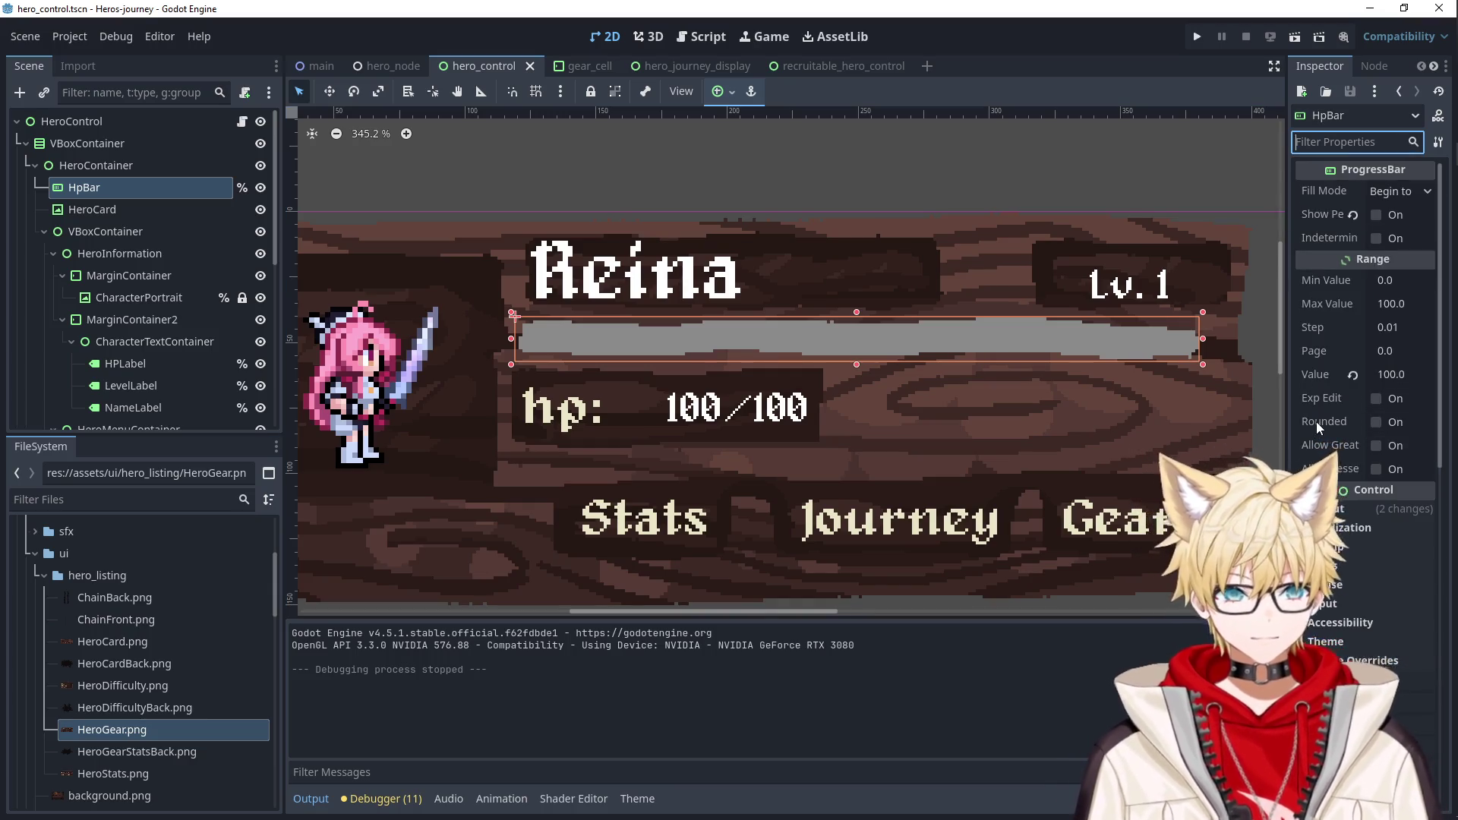
key("BackSpace")
scroll(1316, 422, "down", 5)
scroll(1359, 380, "up", 2)
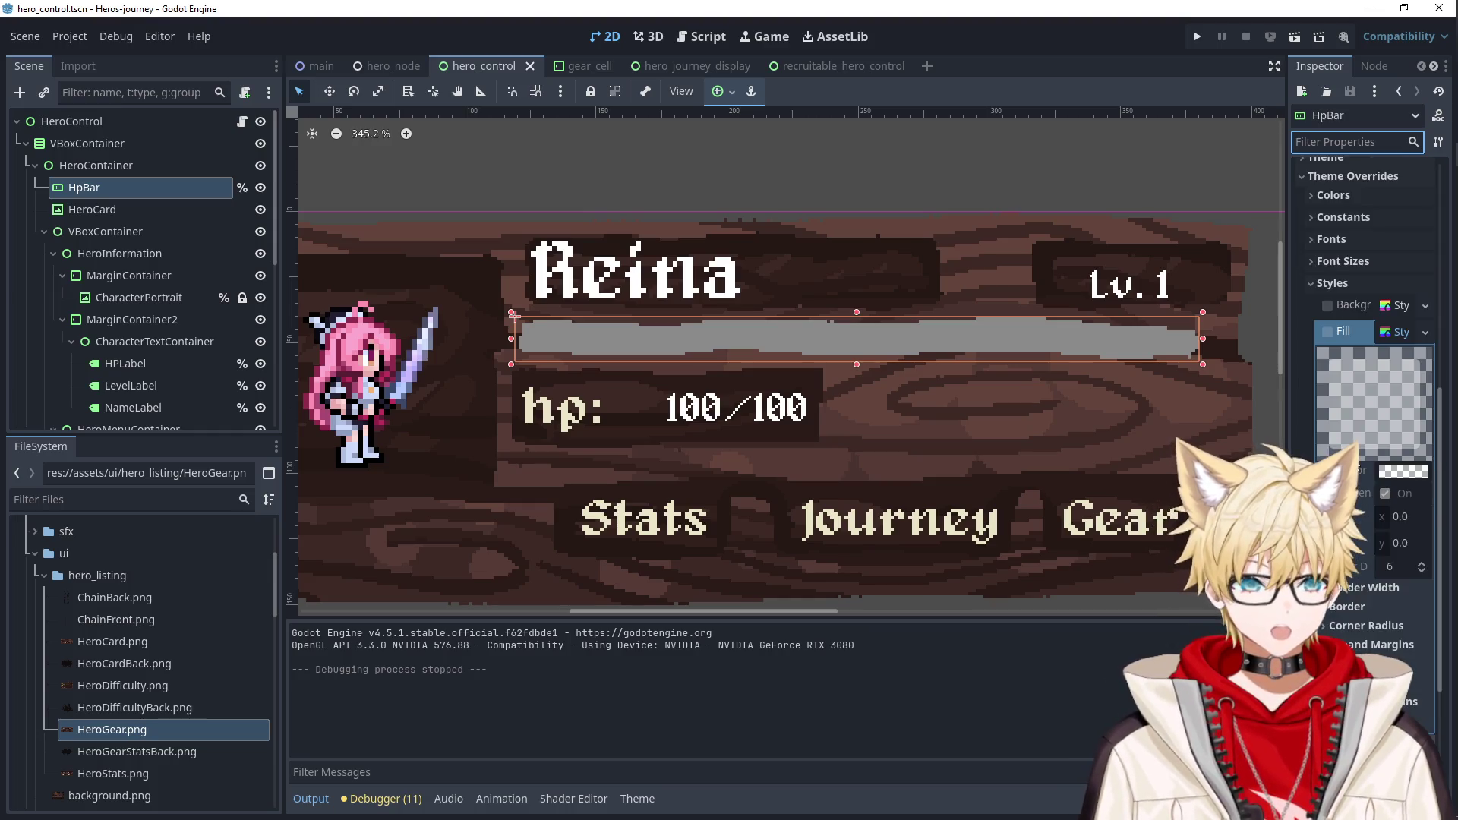
left_click(1332, 337)
left_click(1396, 331)
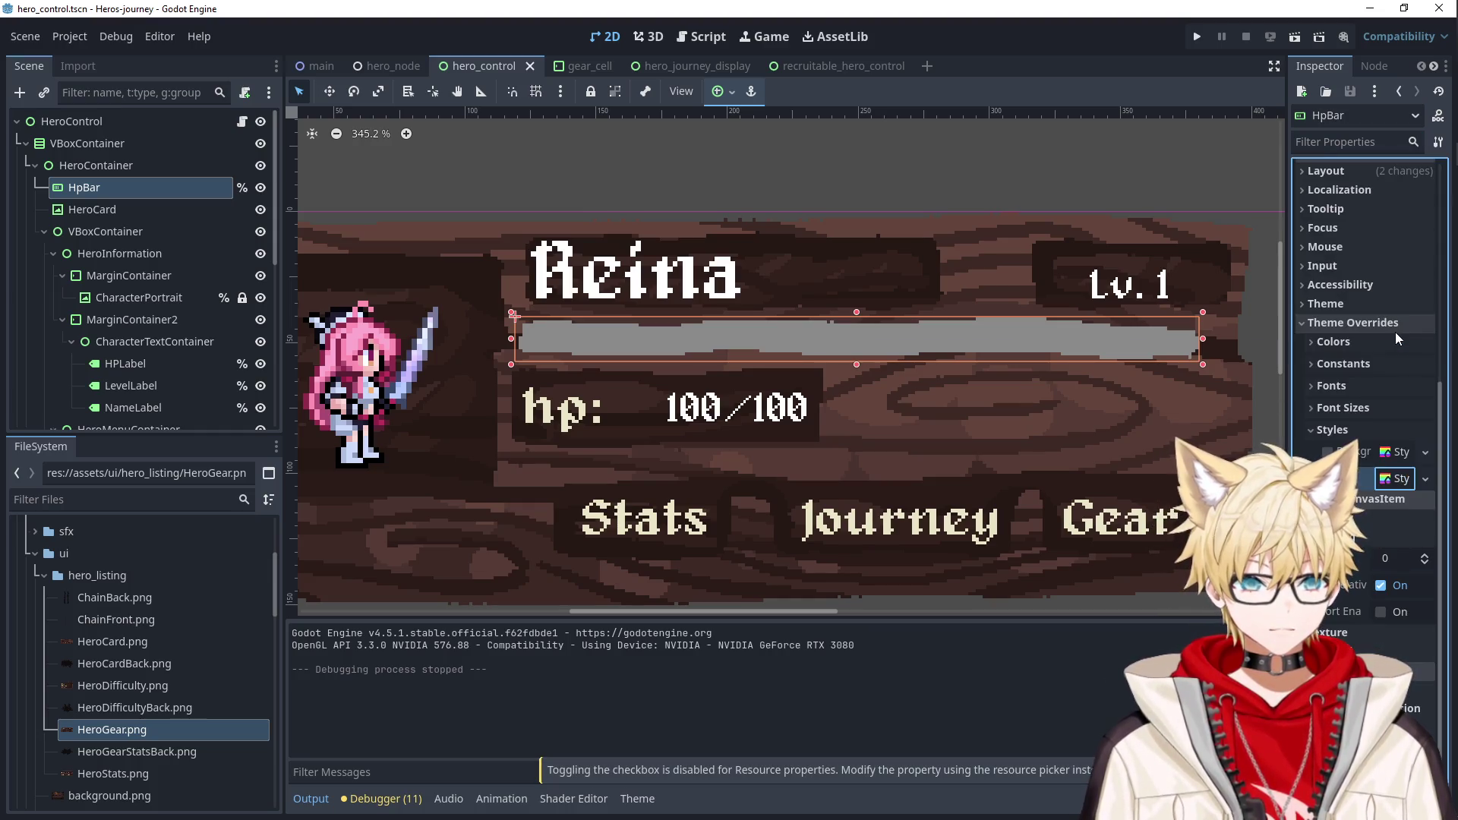
right_click(1391, 486)
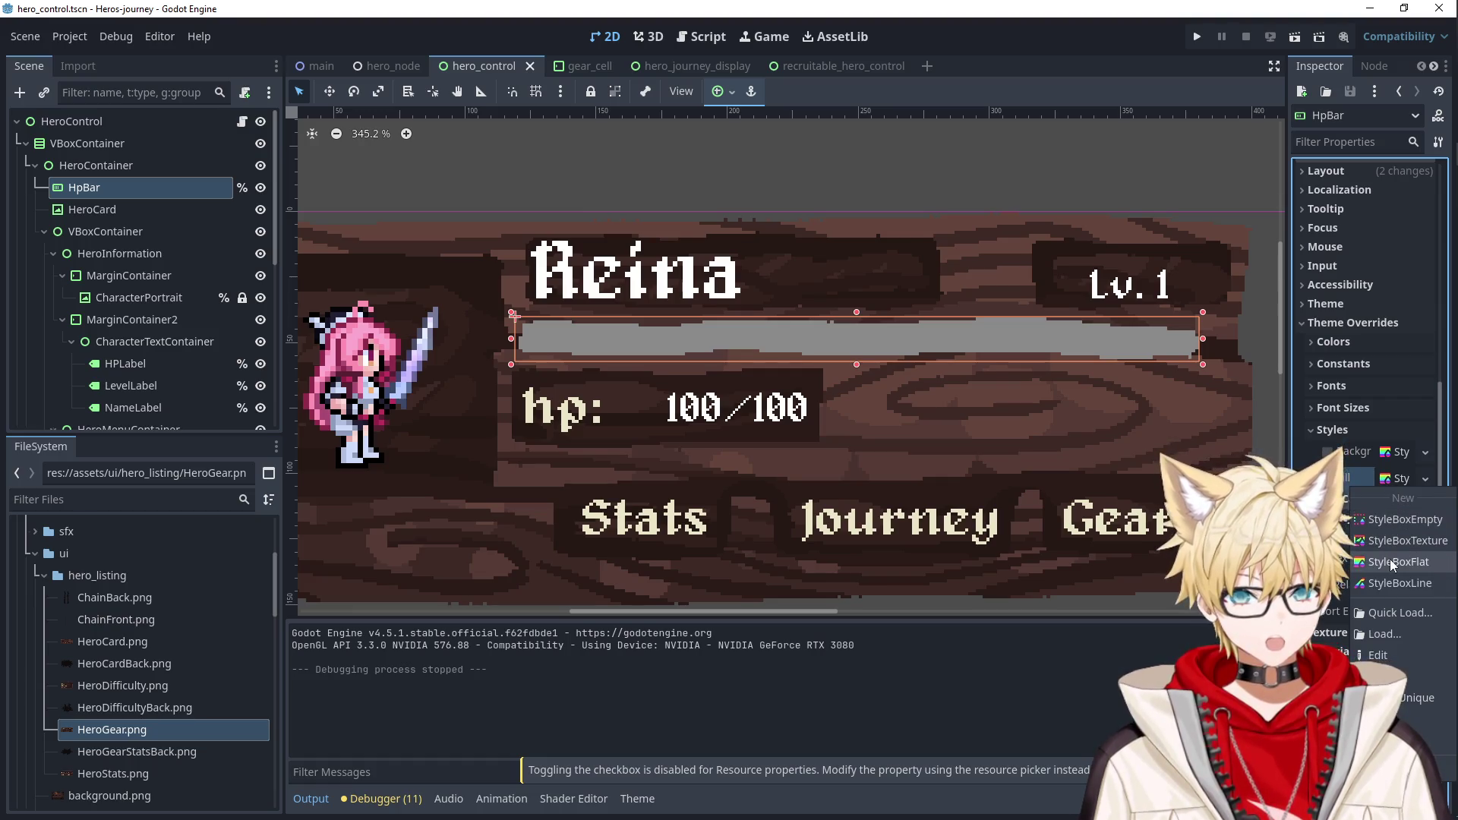
left_click(1390, 559)
right_click(1402, 460)
left_click(1395, 528)
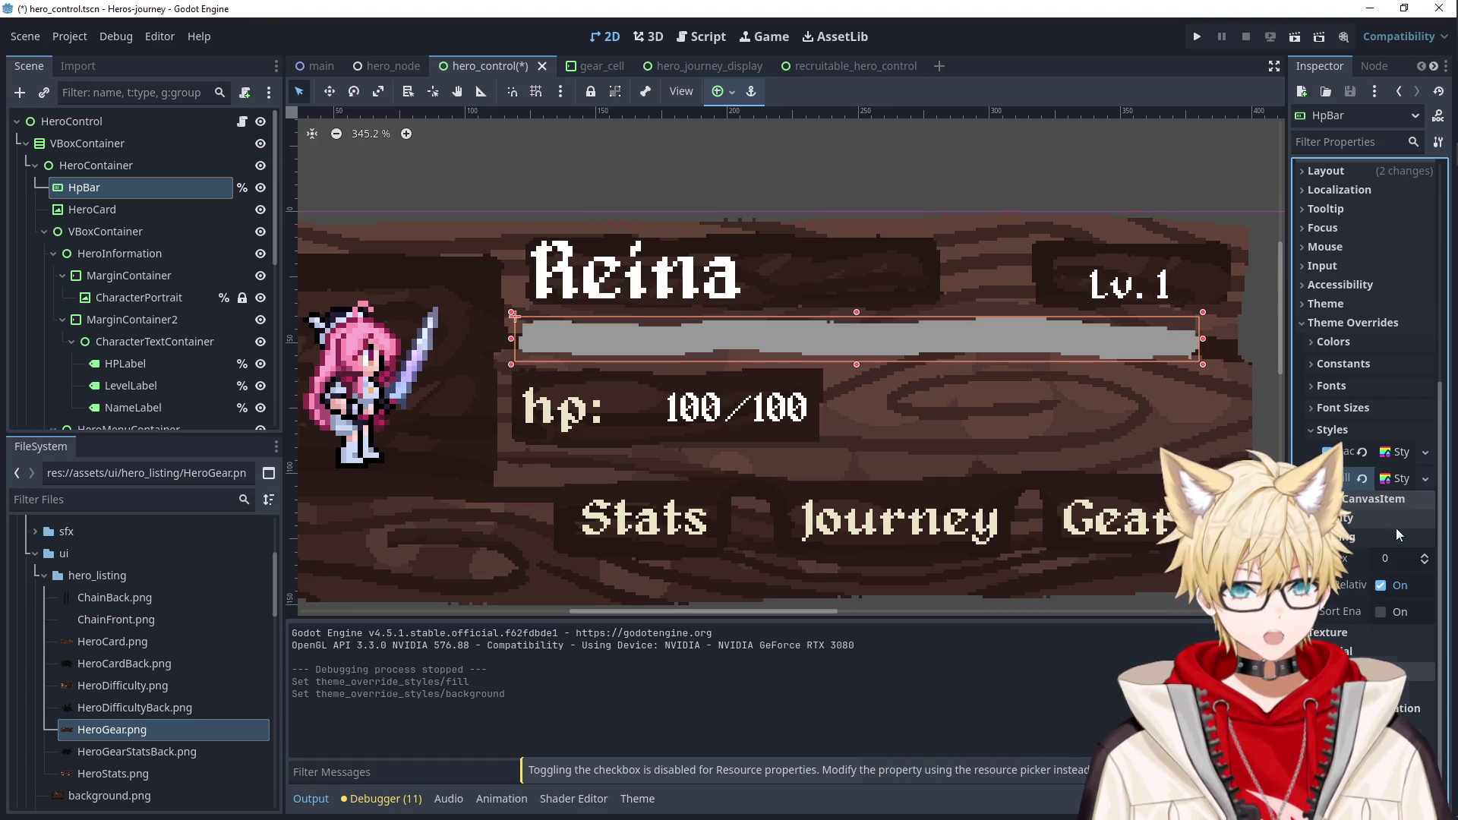
Set the Background style's BG Color to the card's dark brown, sampled from the canvas.
left_click(1426, 454)
key("Escape")
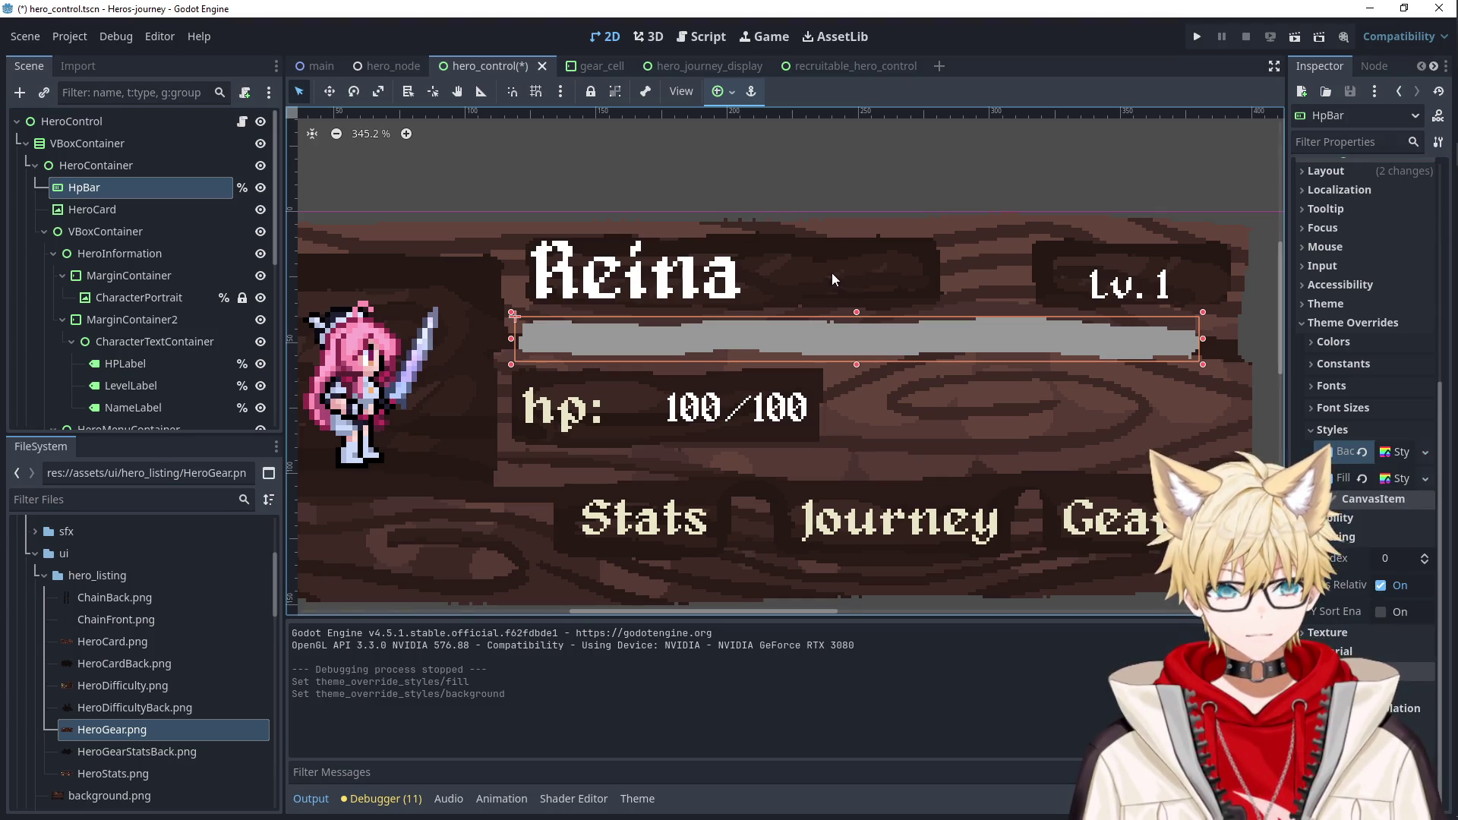
left_click(1399, 456)
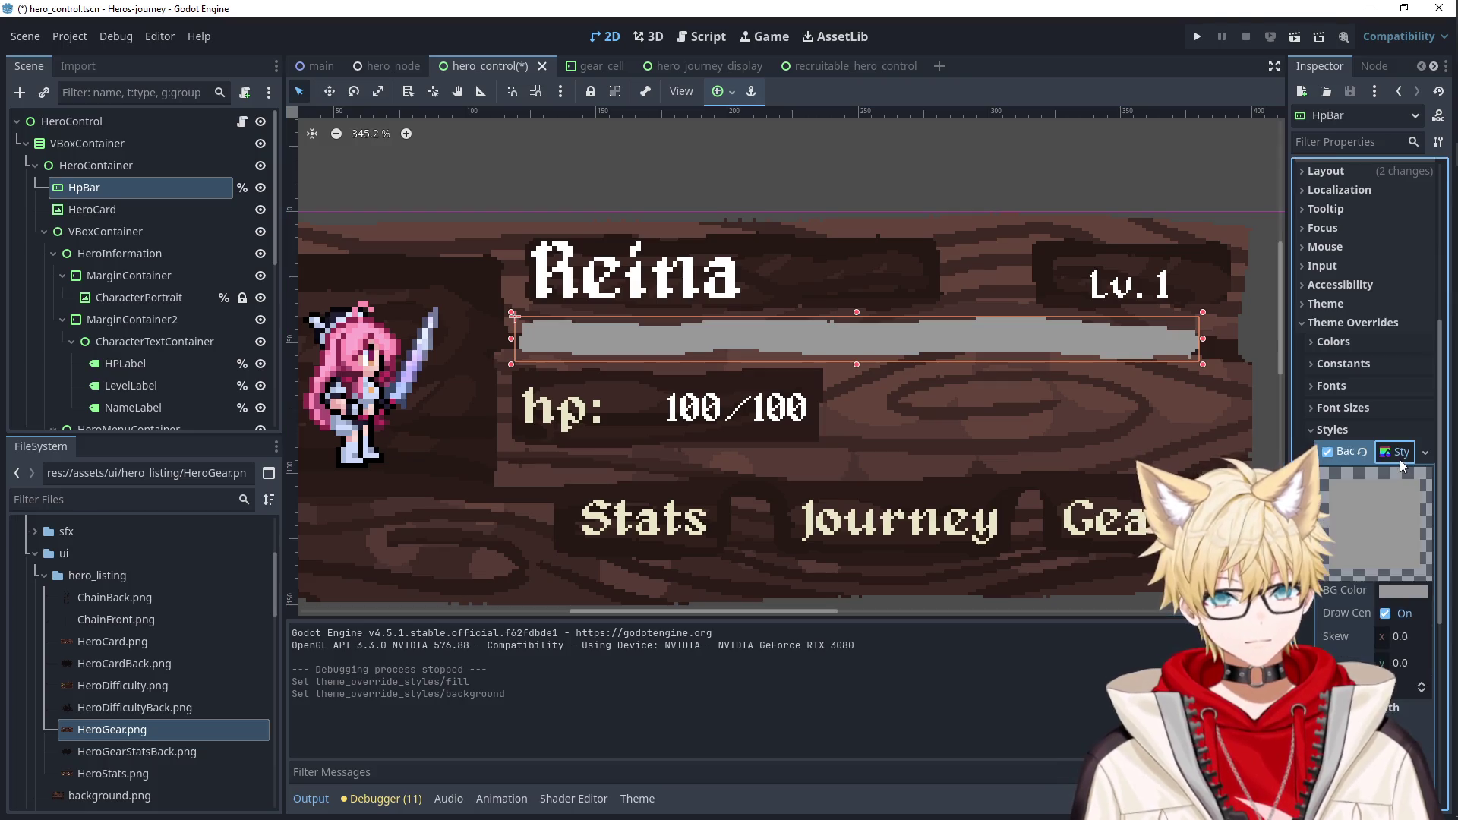
left_click(1403, 511)
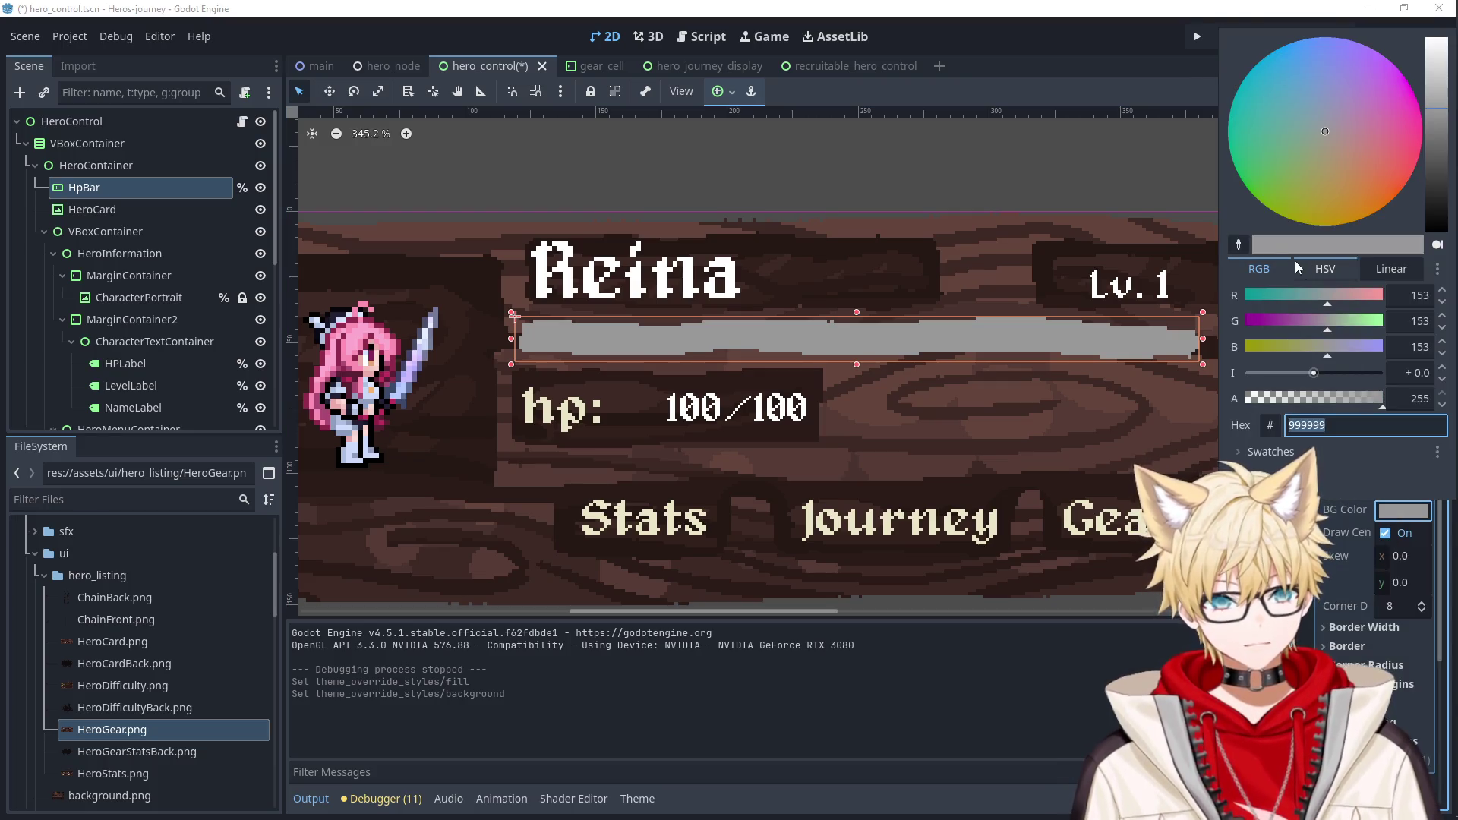
left_click(1238, 244)
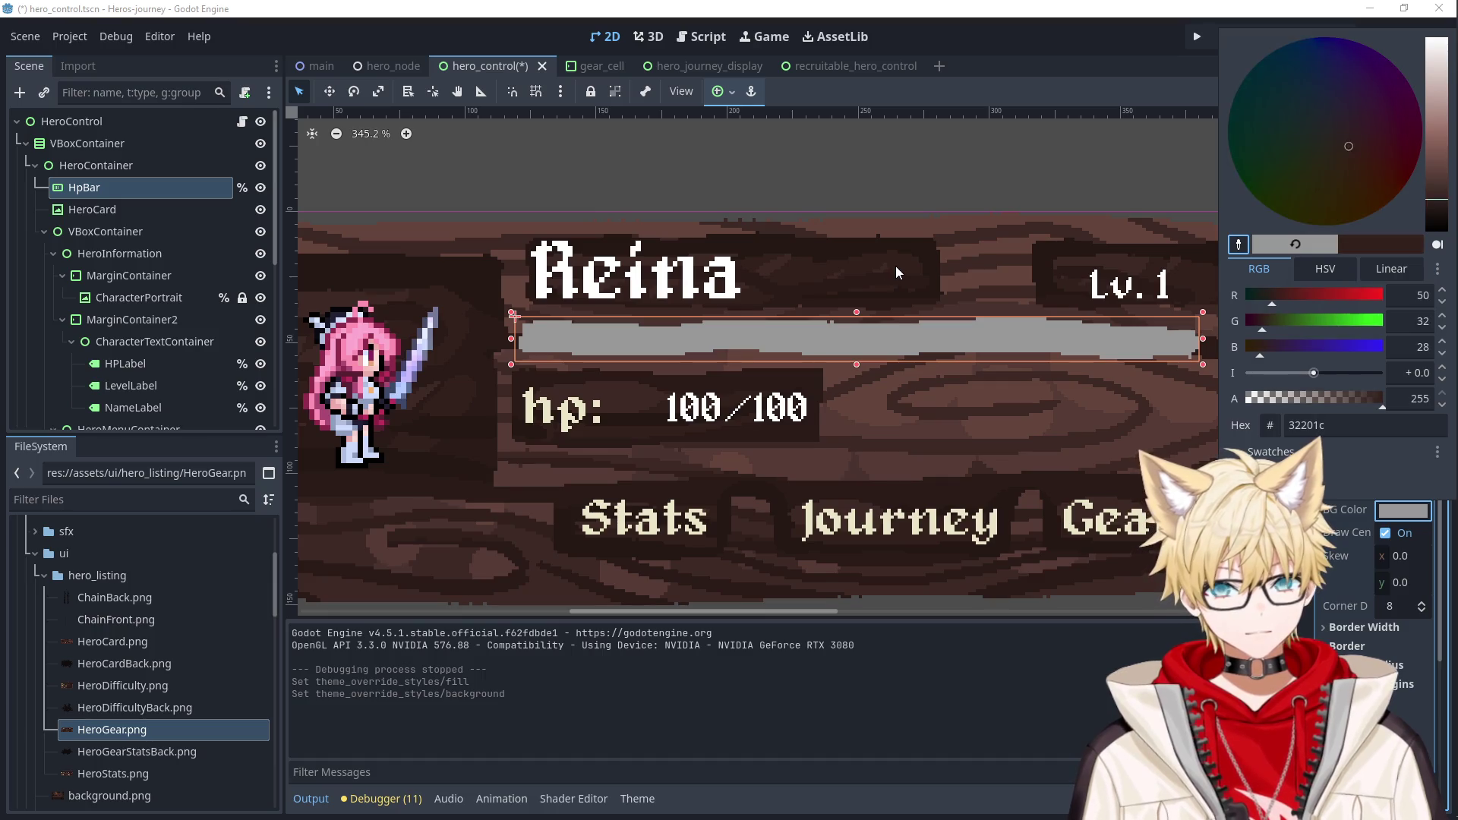
left_click(829, 253)
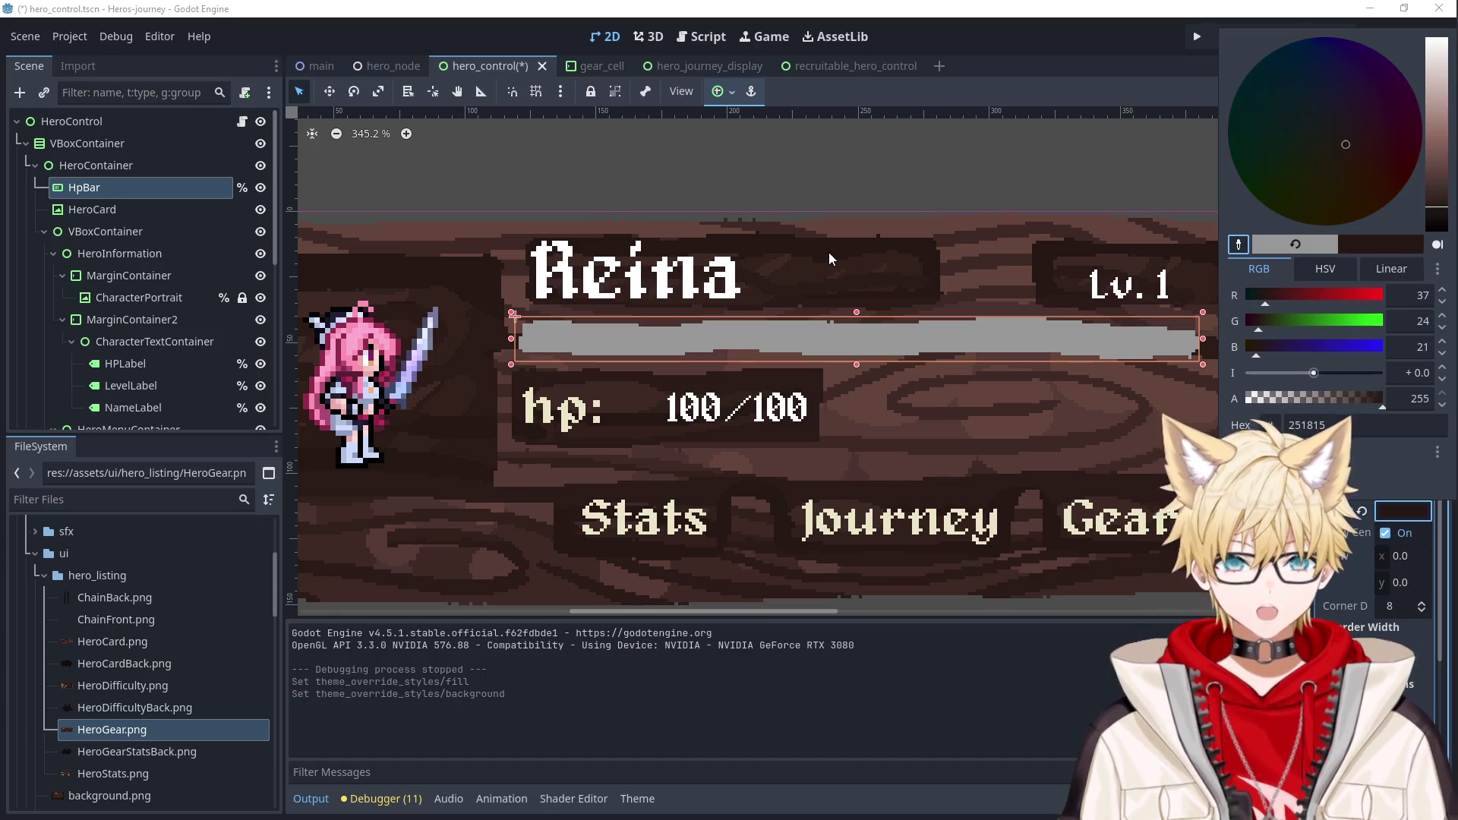
Color the Fill style bright green and launch a test run.
scroll(1350, 552, "down", 4)
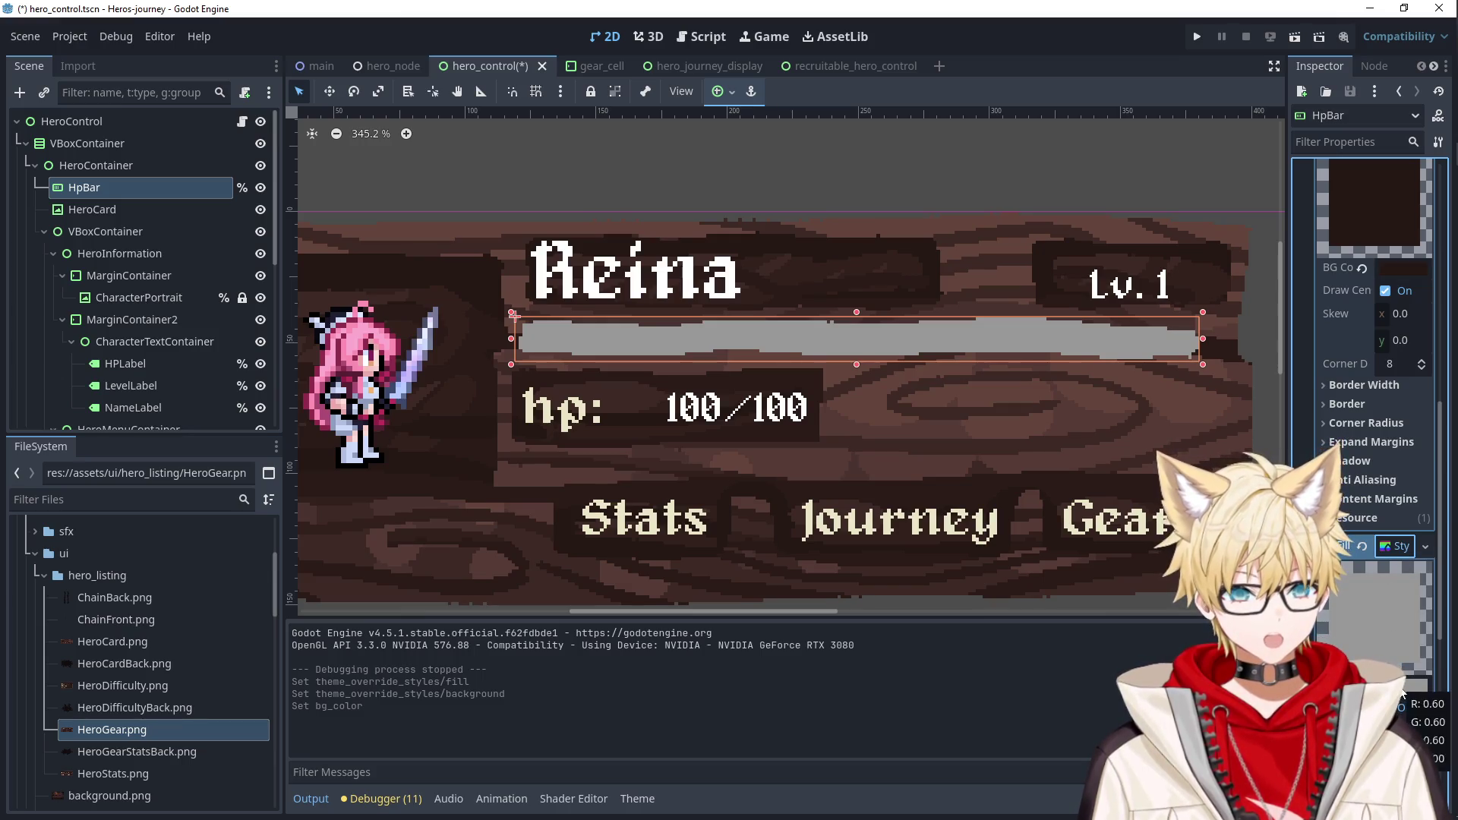
left_click(1379, 686)
left_click_drag(1300, 334, 1246, 365)
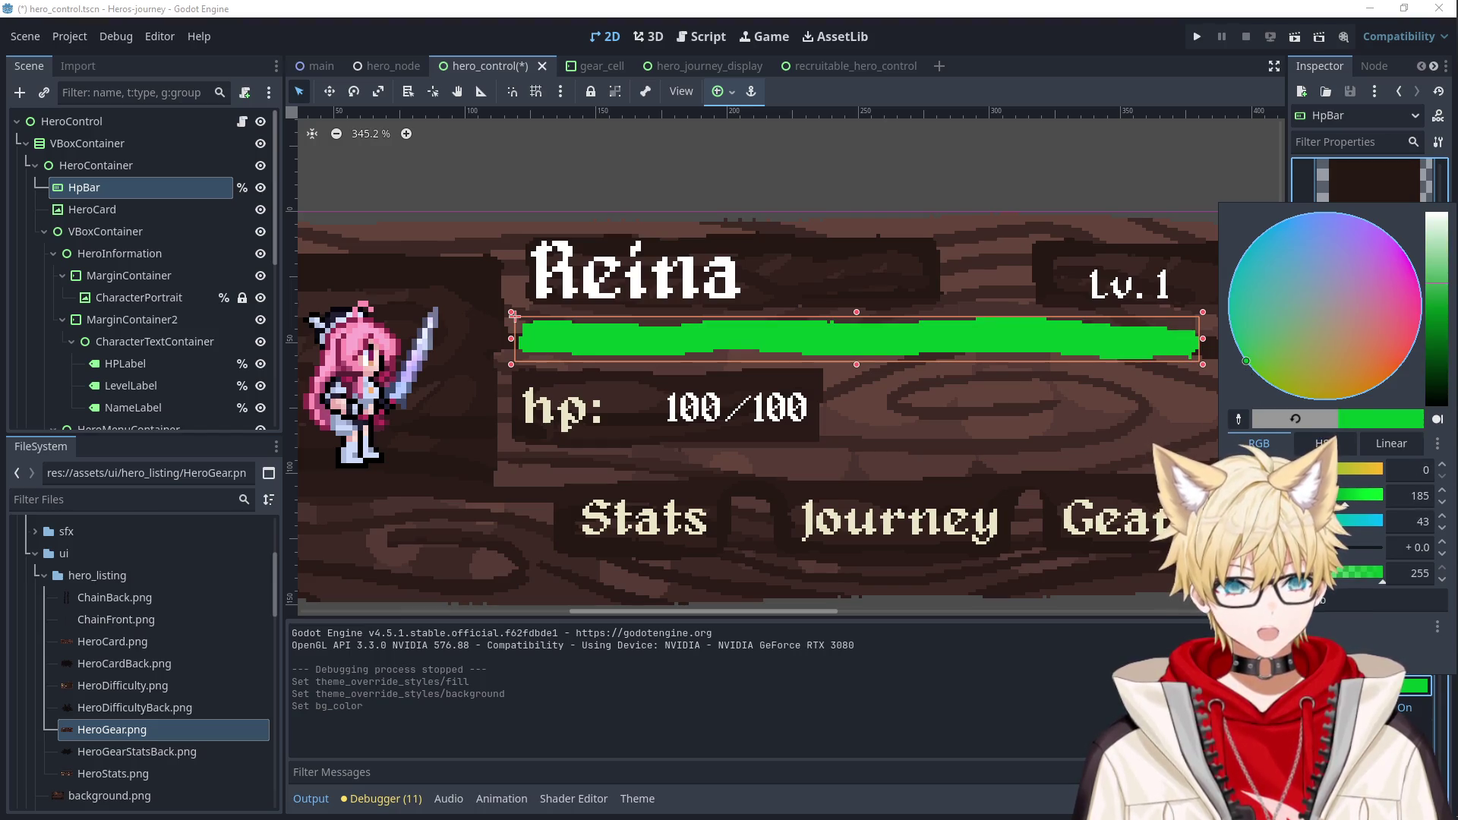
left_click(1092, 161)
left_click(1092, 161)
scroll(1150, 377, "down", 4)
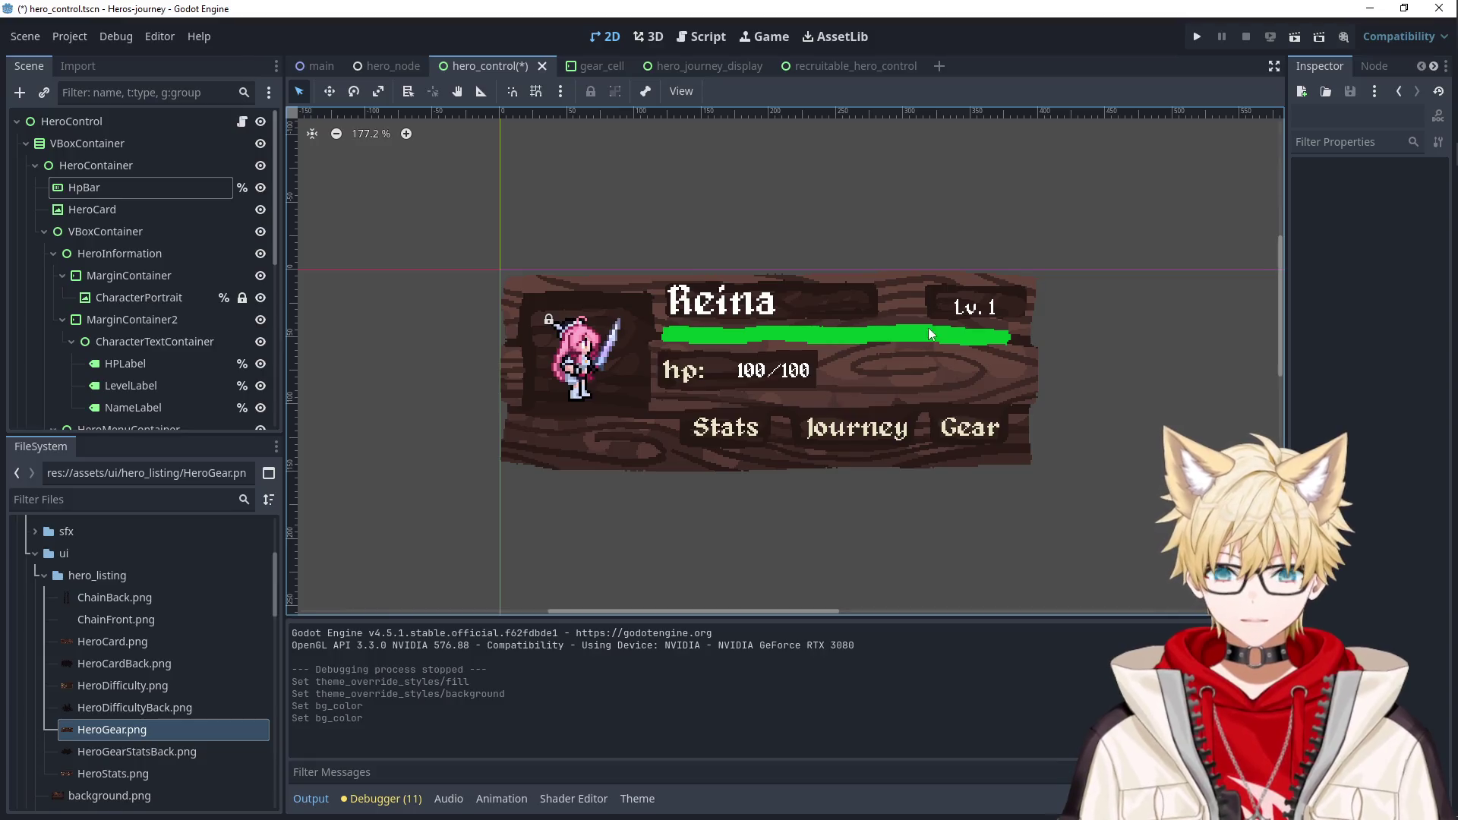
left_click(1192, 42)
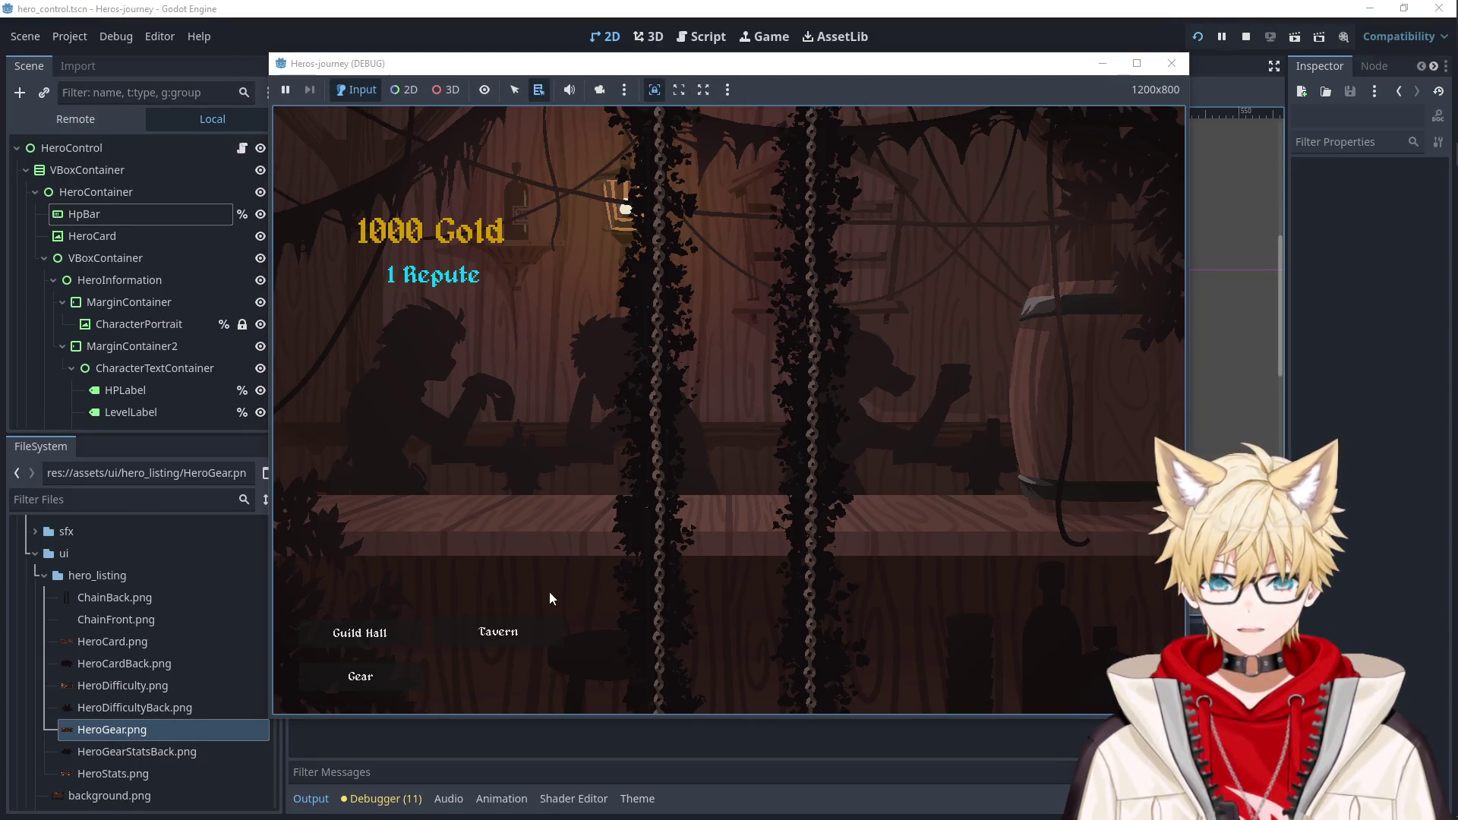
Recruit Ailluin in the Tavern to check the green HP bar, then stop the game.
left_click(524, 630)
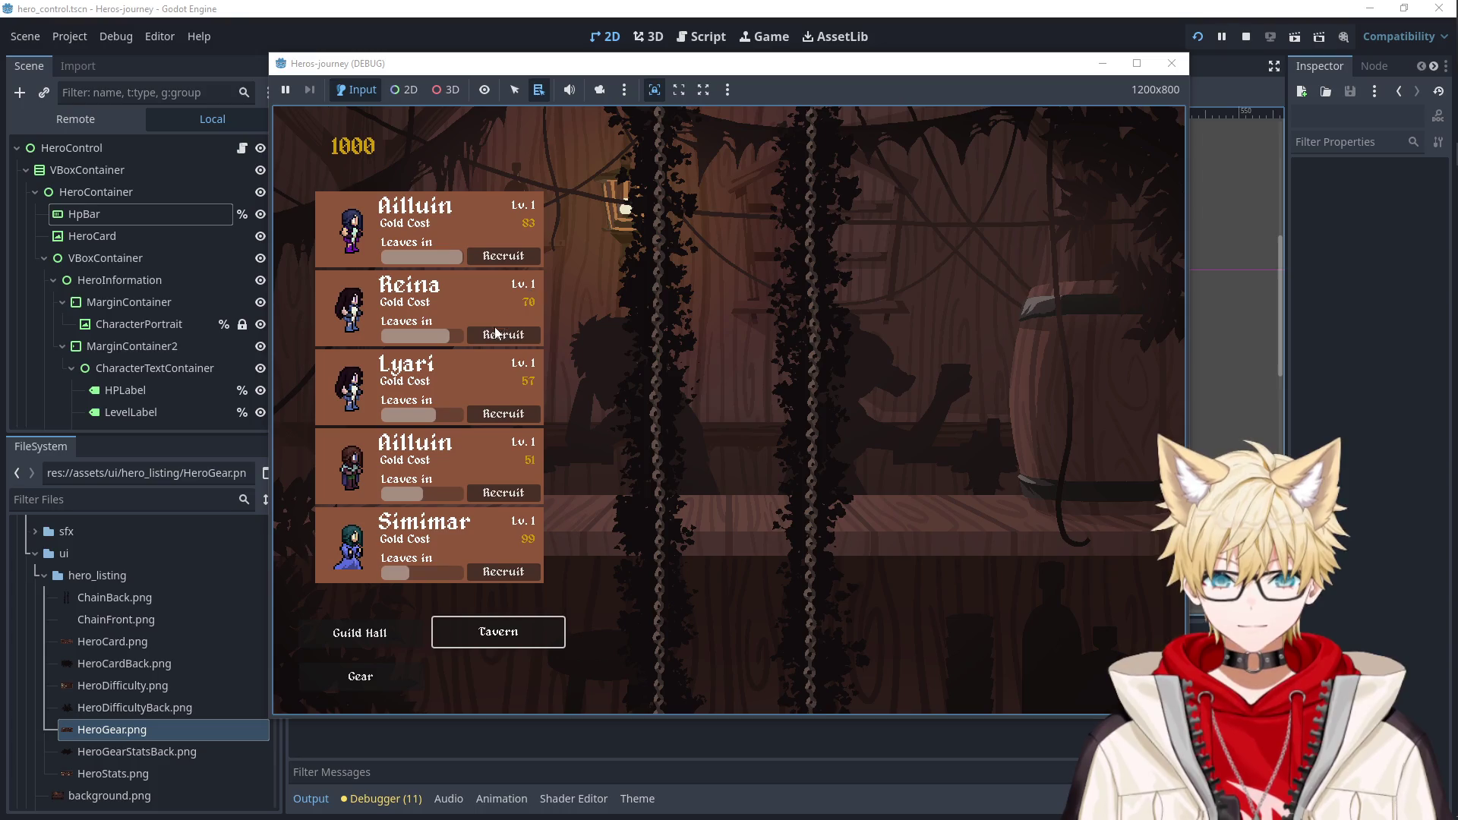
left_click(503, 251)
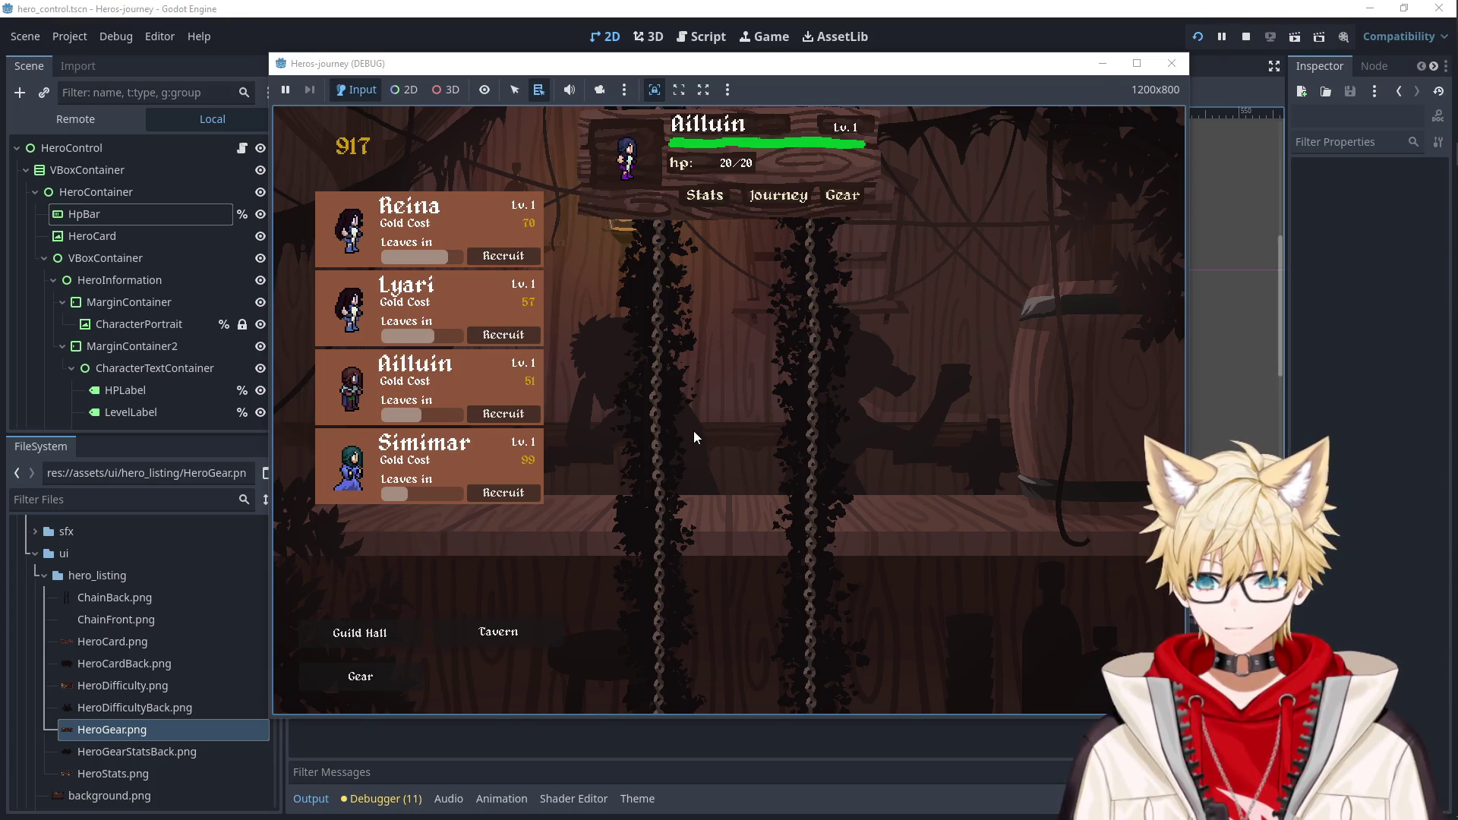
left_click(1171, 66)
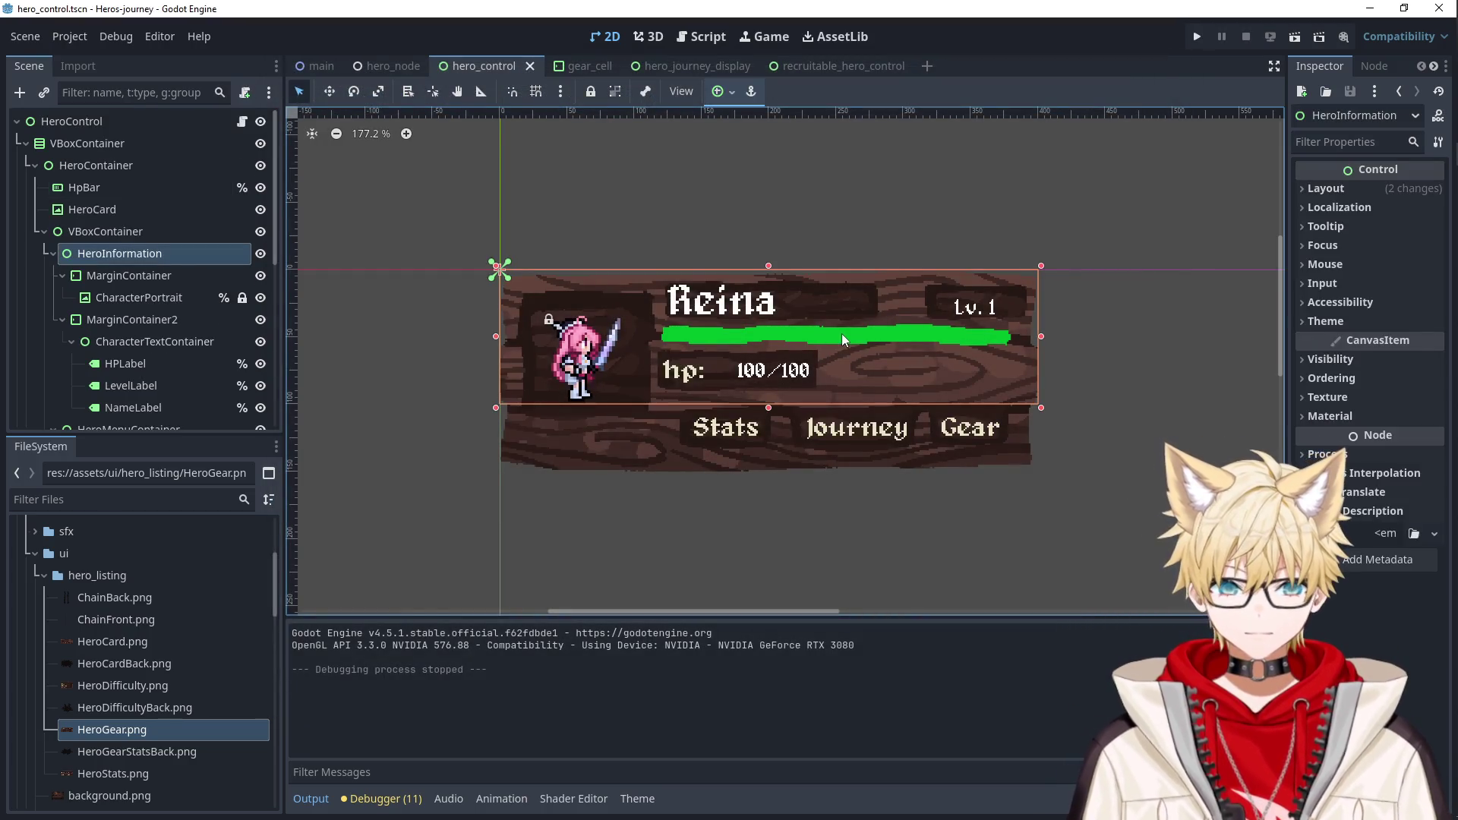
Set the HpBar's Range Value to 40 so the bar shows partly full.
left_click(127, 187)
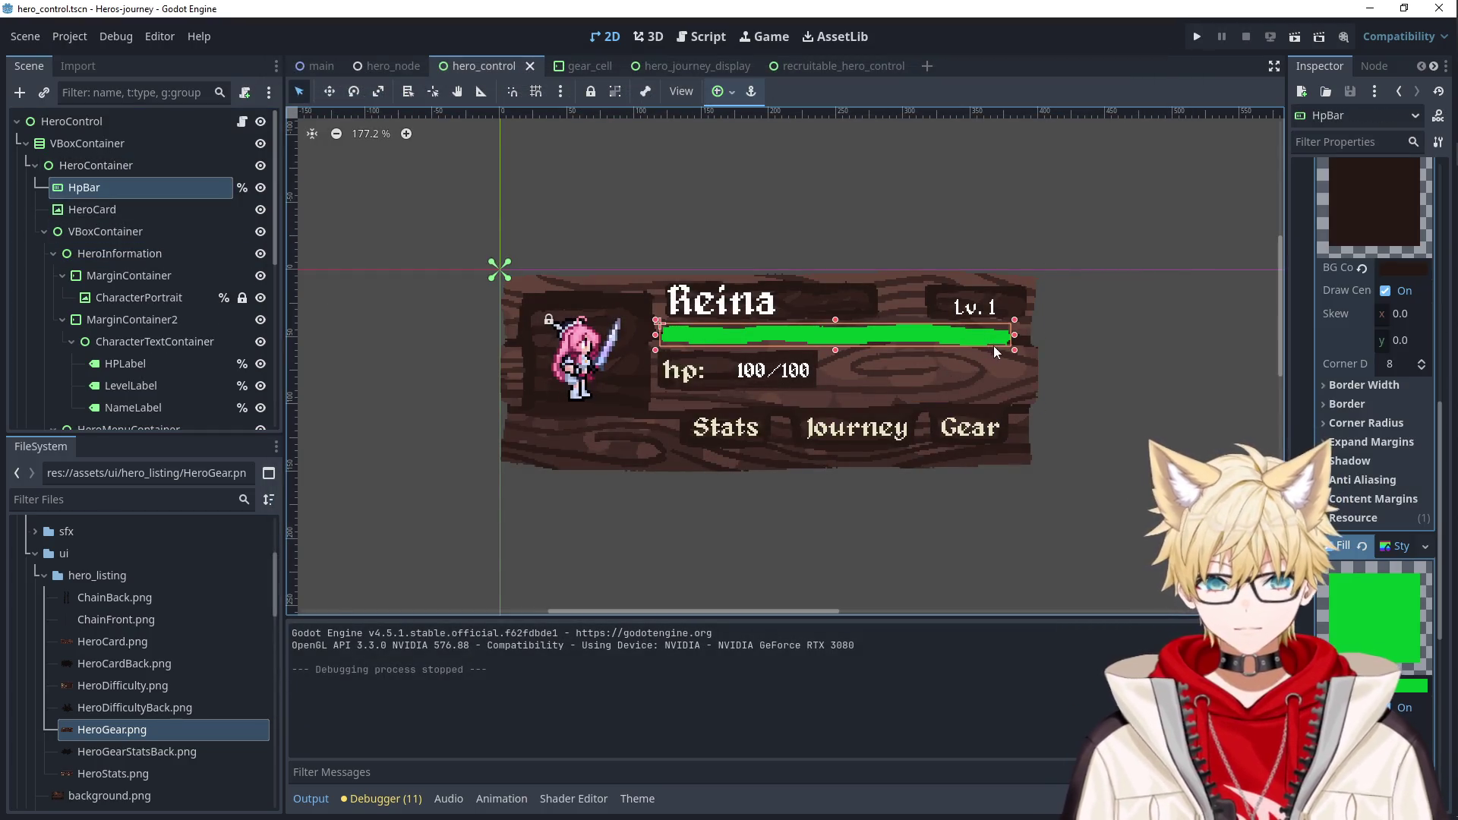
scroll(1369, 449, "up", 5)
scroll(1369, 449, "up", 3)
left_click(1387, 372)
type("40")
key("Return")
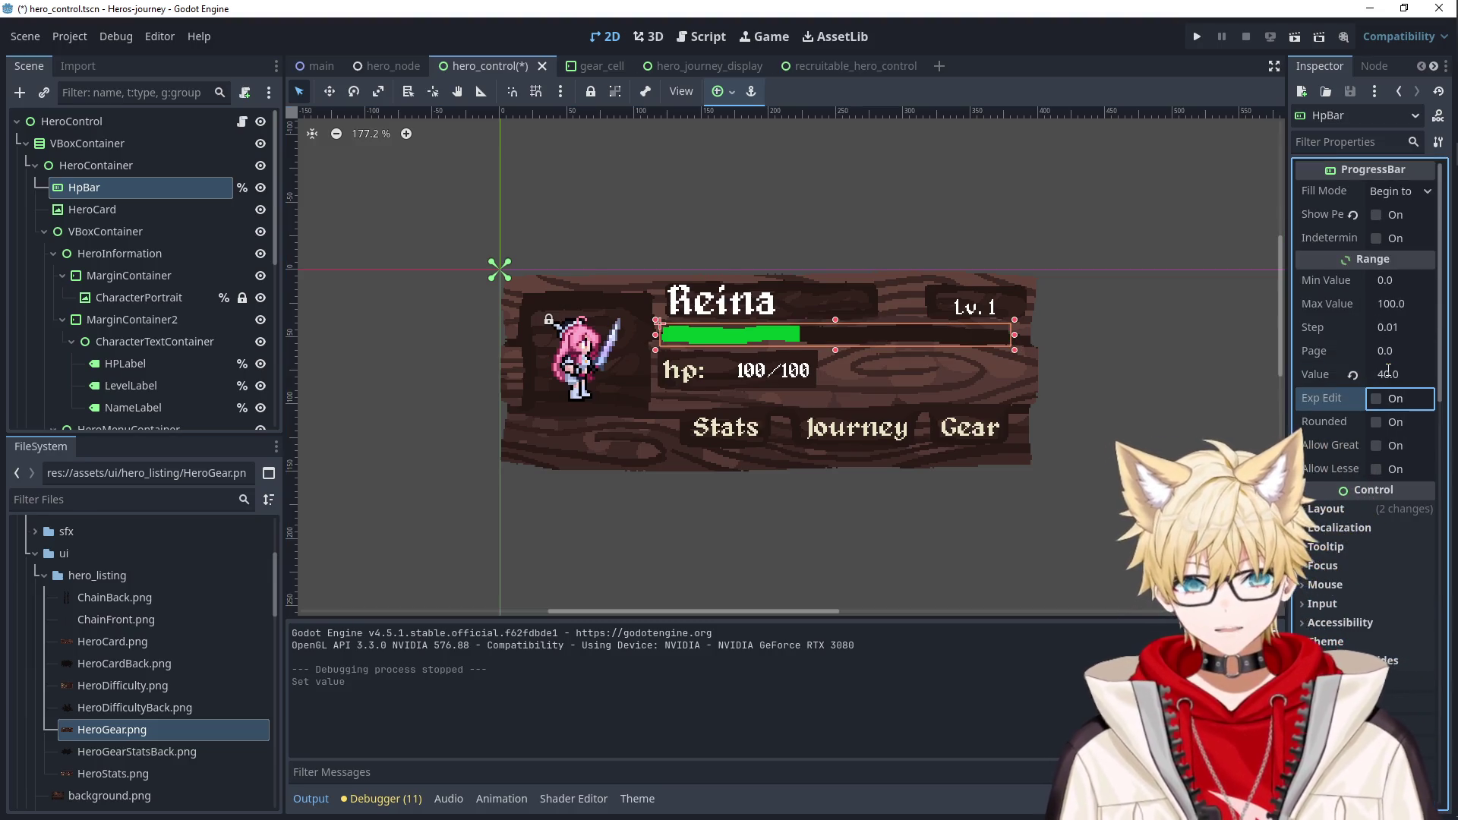
left_click(1090, 308)
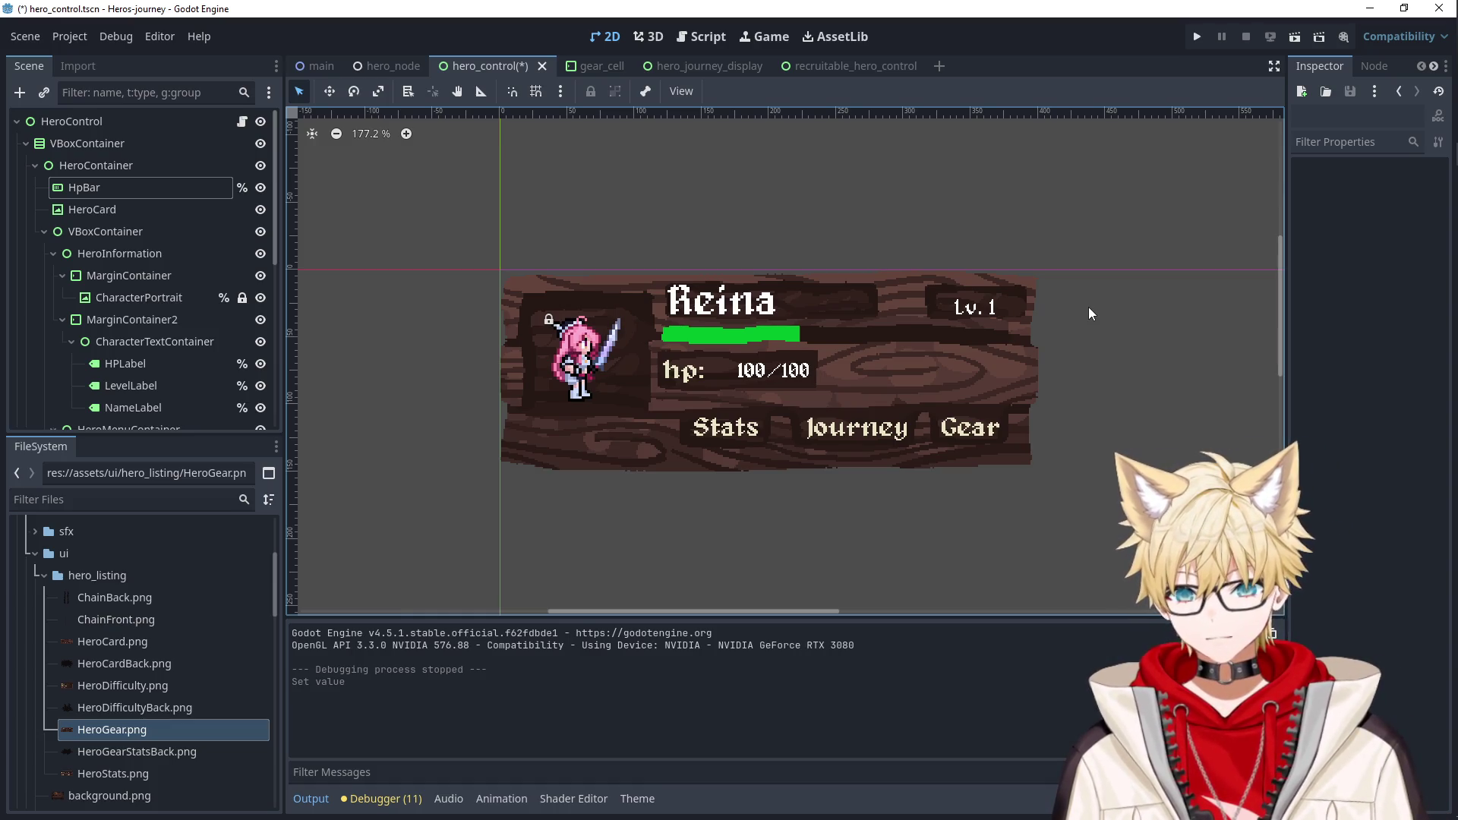
Shift the Fill style's colour to yellow-green (RGB 114, 174, 0).
left_click(100, 189)
scroll(1359, 456, "down", 10)
scroll(1360, 523, "down", 5)
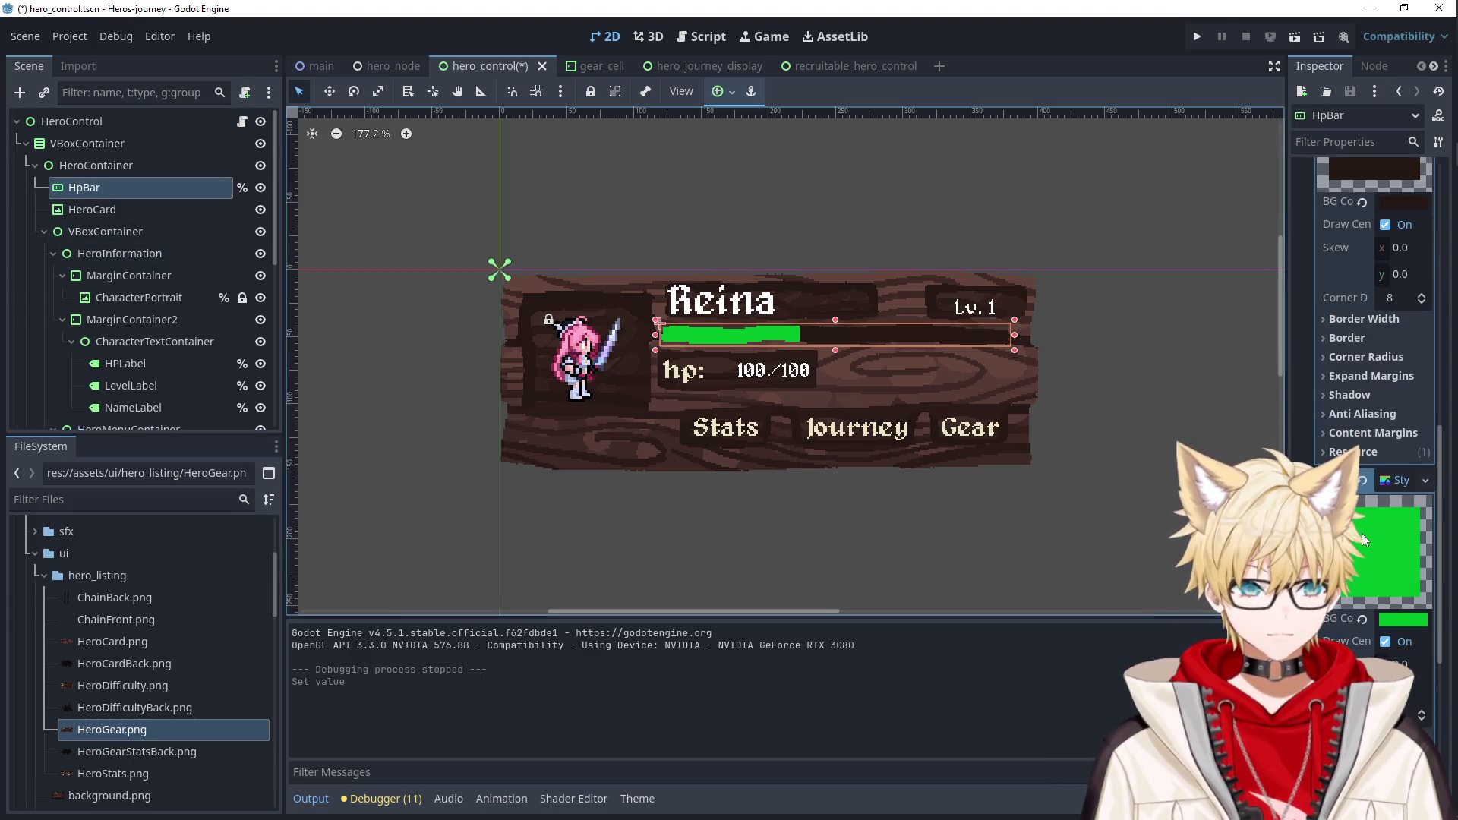
left_click(1403, 618)
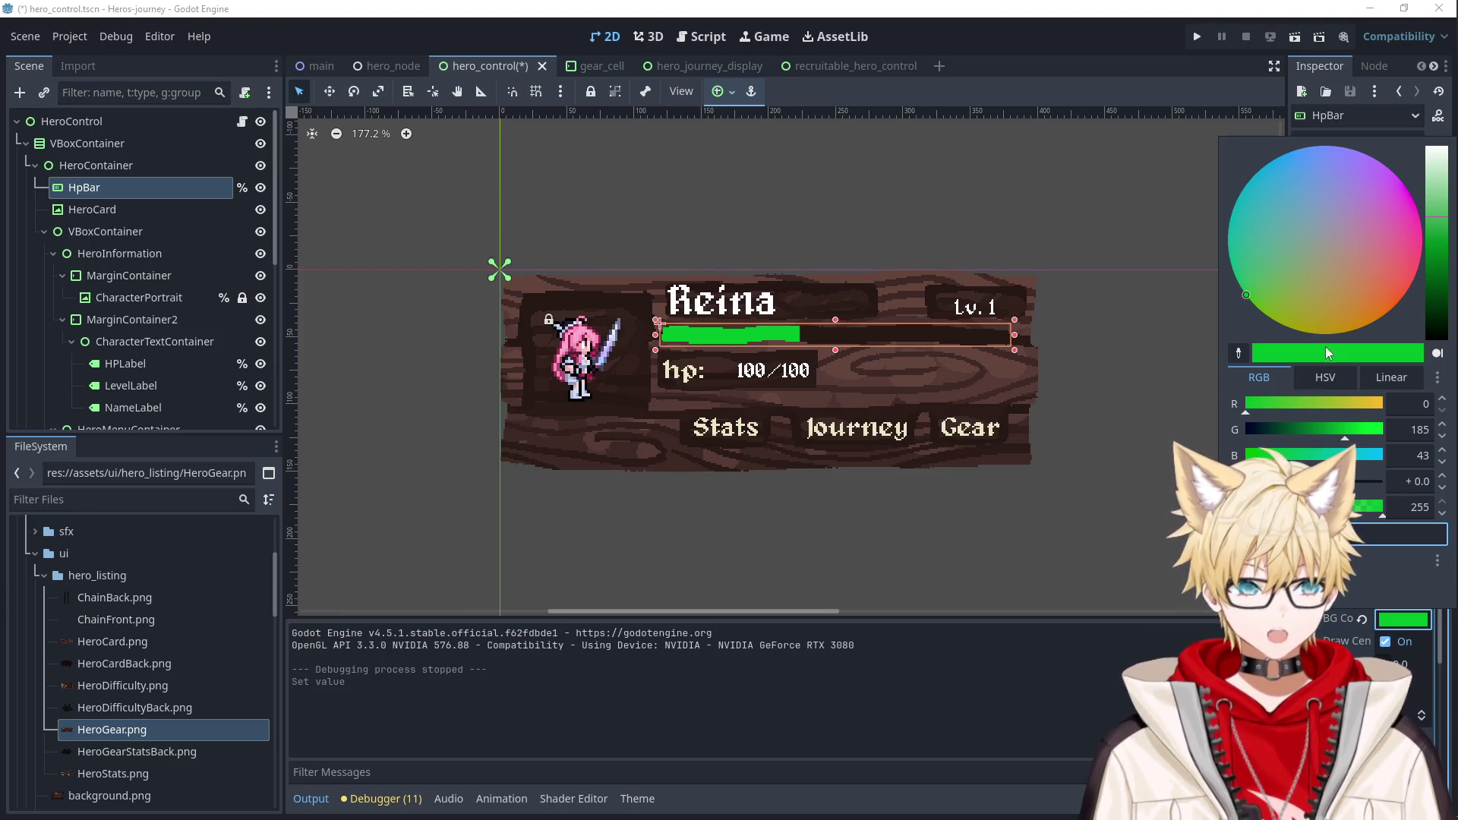
mouse_move(1249, 300)
left_mouse_down()
mouse_move(1327, 357)
mouse_move(1382, 349)
mouse_move(1431, 278)
mouse_move(1415, 181)
mouse_move(1351, 128)
mouse_move(1223, 171)
mouse_move(1194, 292)
mouse_move(1277, 313)
mouse_move(1305, 293)
mouse_move(1237, 307)
mouse_move(1250, 355)
left_mouse_up()
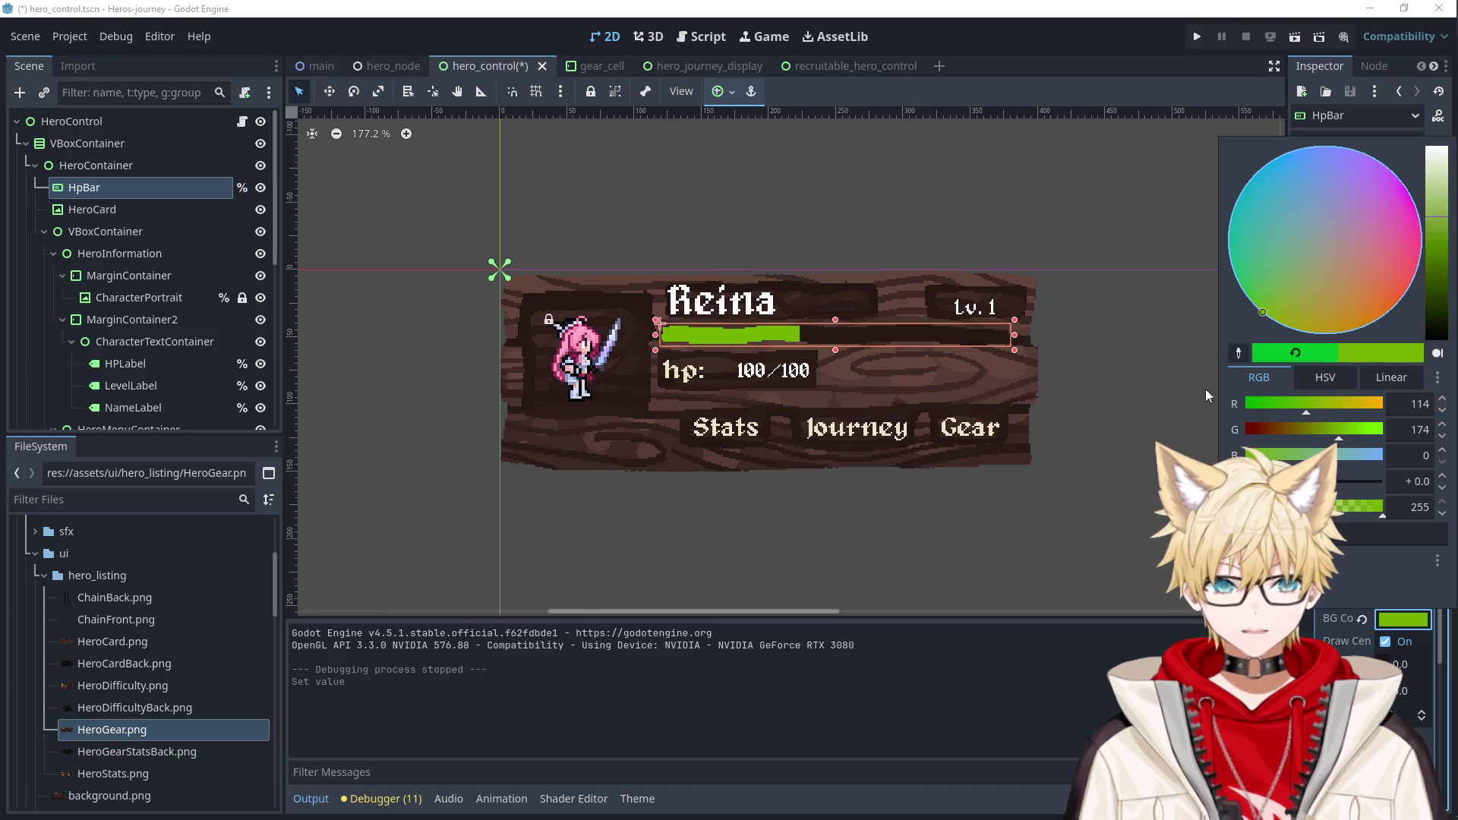
left_click(1215, 376)
left_click(1137, 467)
scroll(1050, 426, "down", 2)
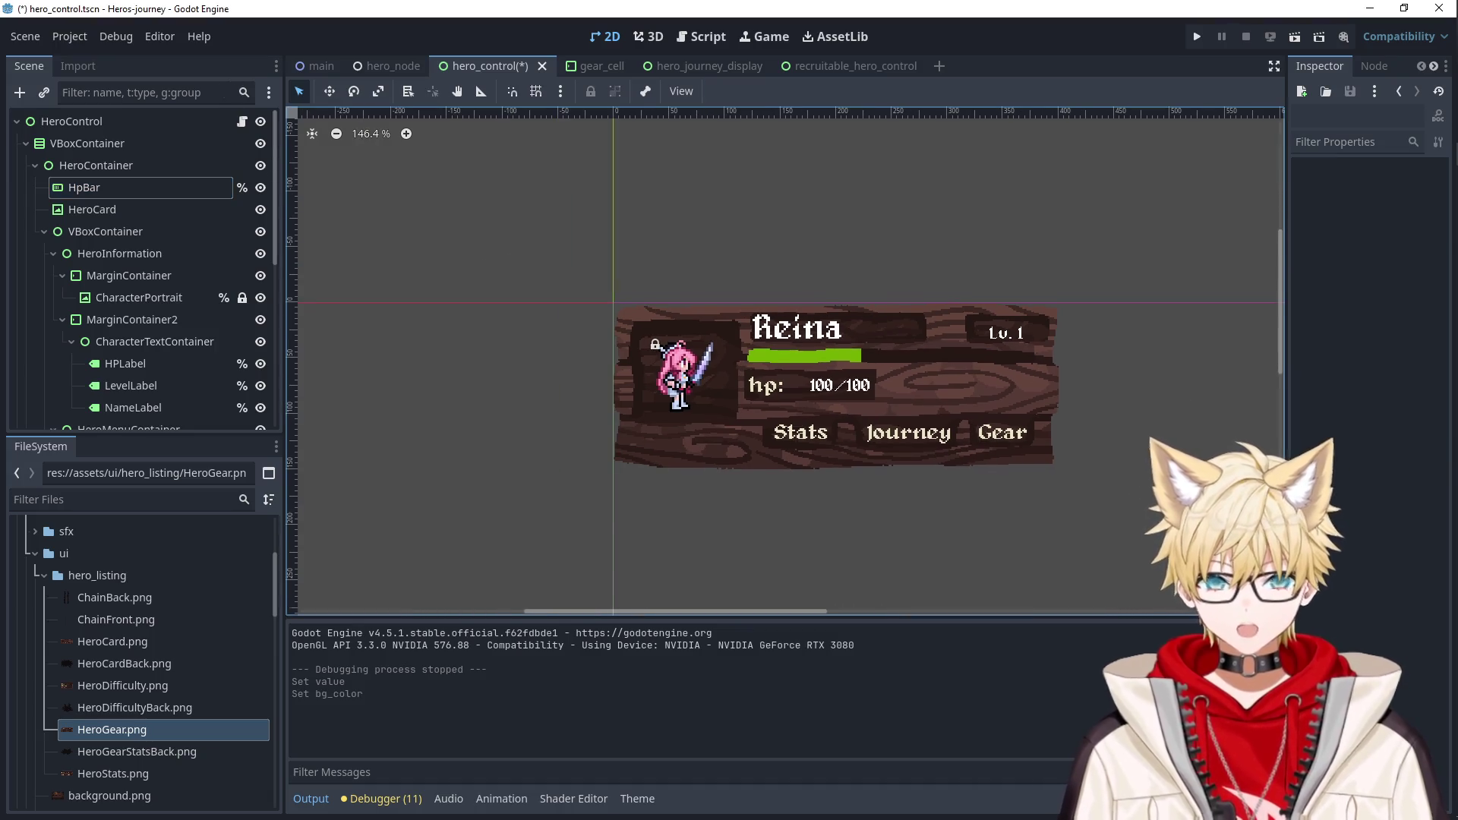
Reselect HpBar and reopen the Fill style's colour picker.
left_click(786, 326)
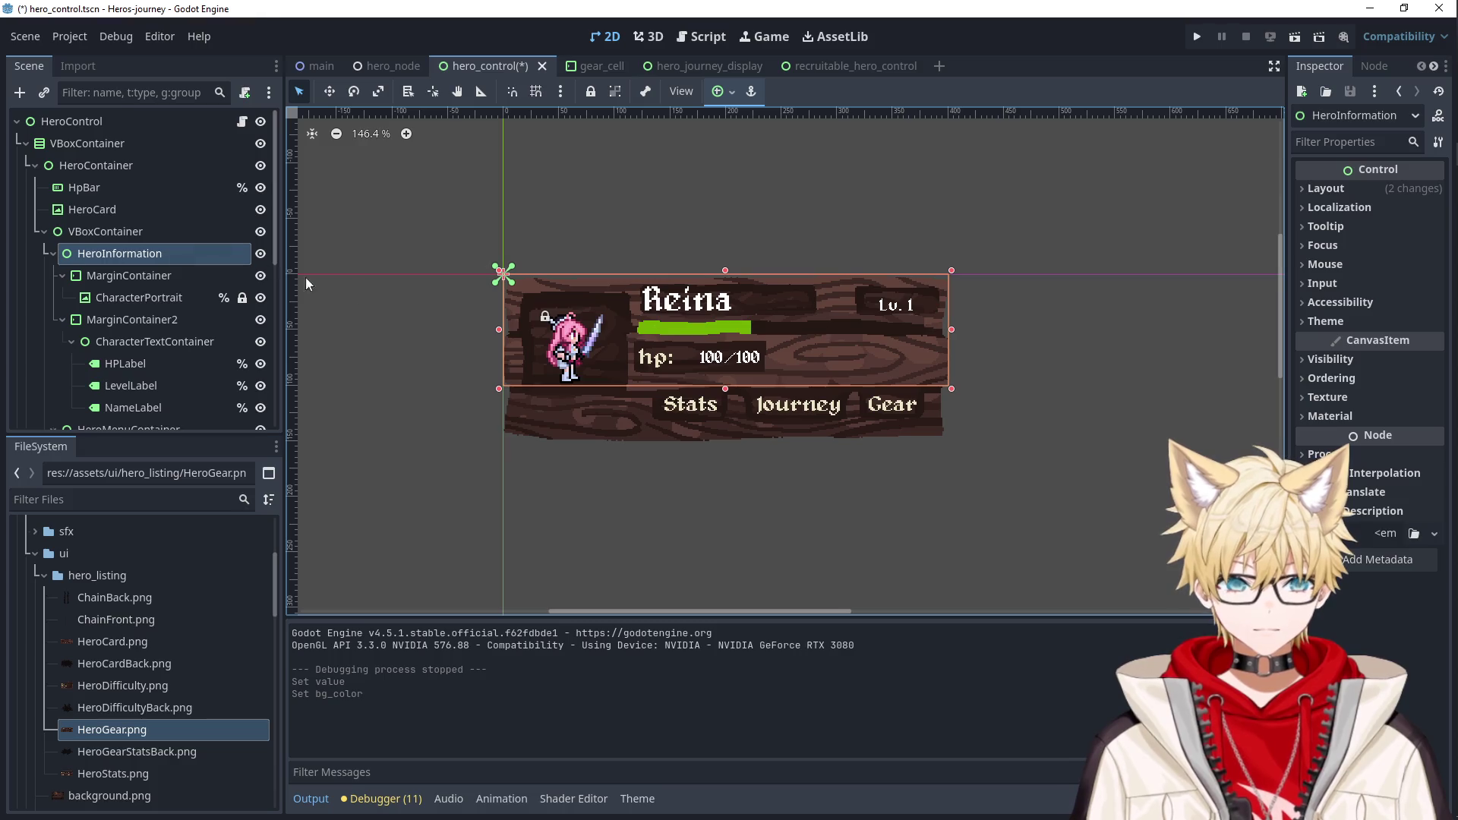
left_click(99, 187)
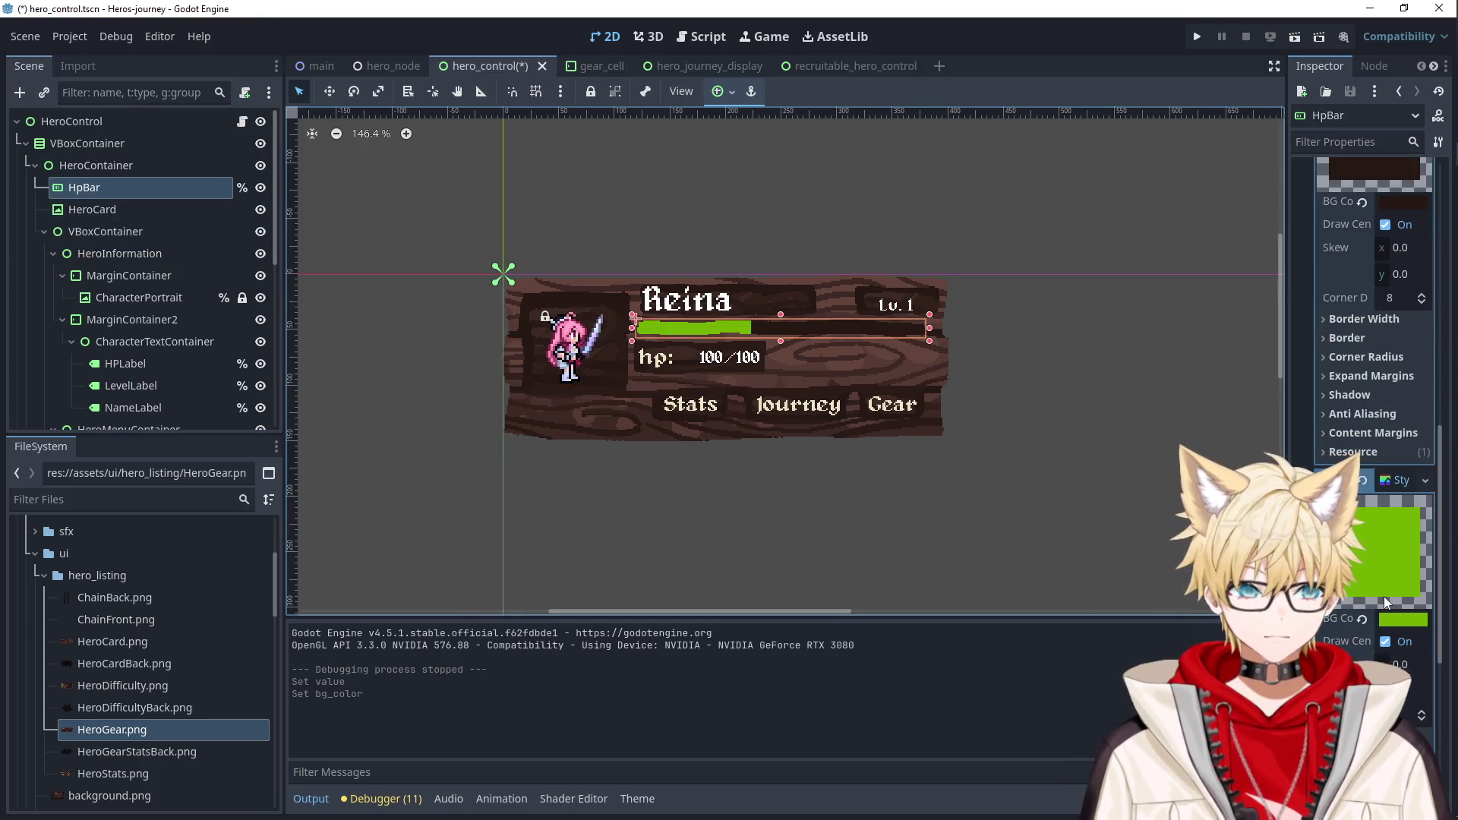
left_click(1355, 535)
left_click(1353, 527)
scroll(1351, 526, "down", 1)
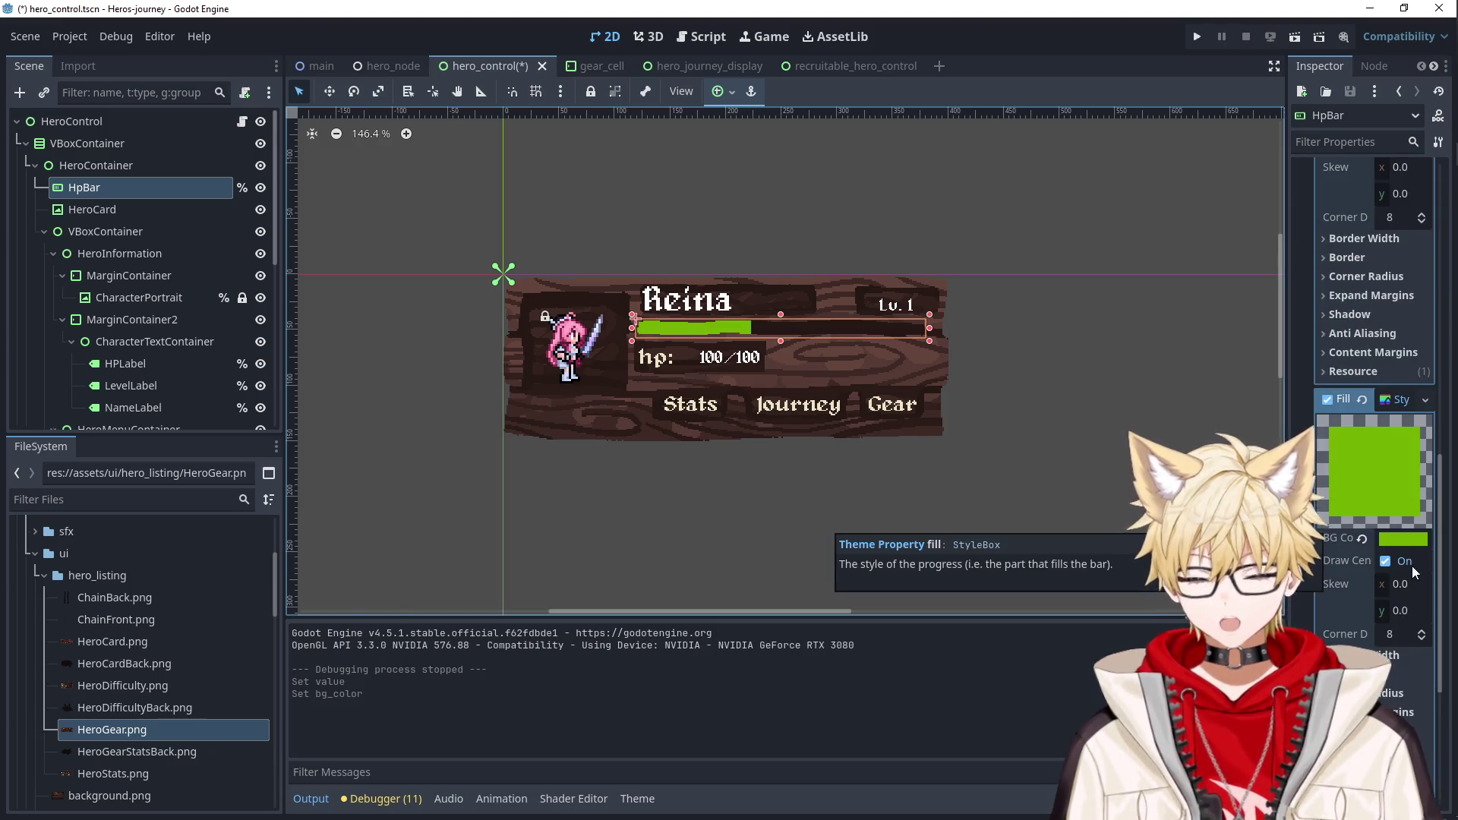
left_click(1409, 542)
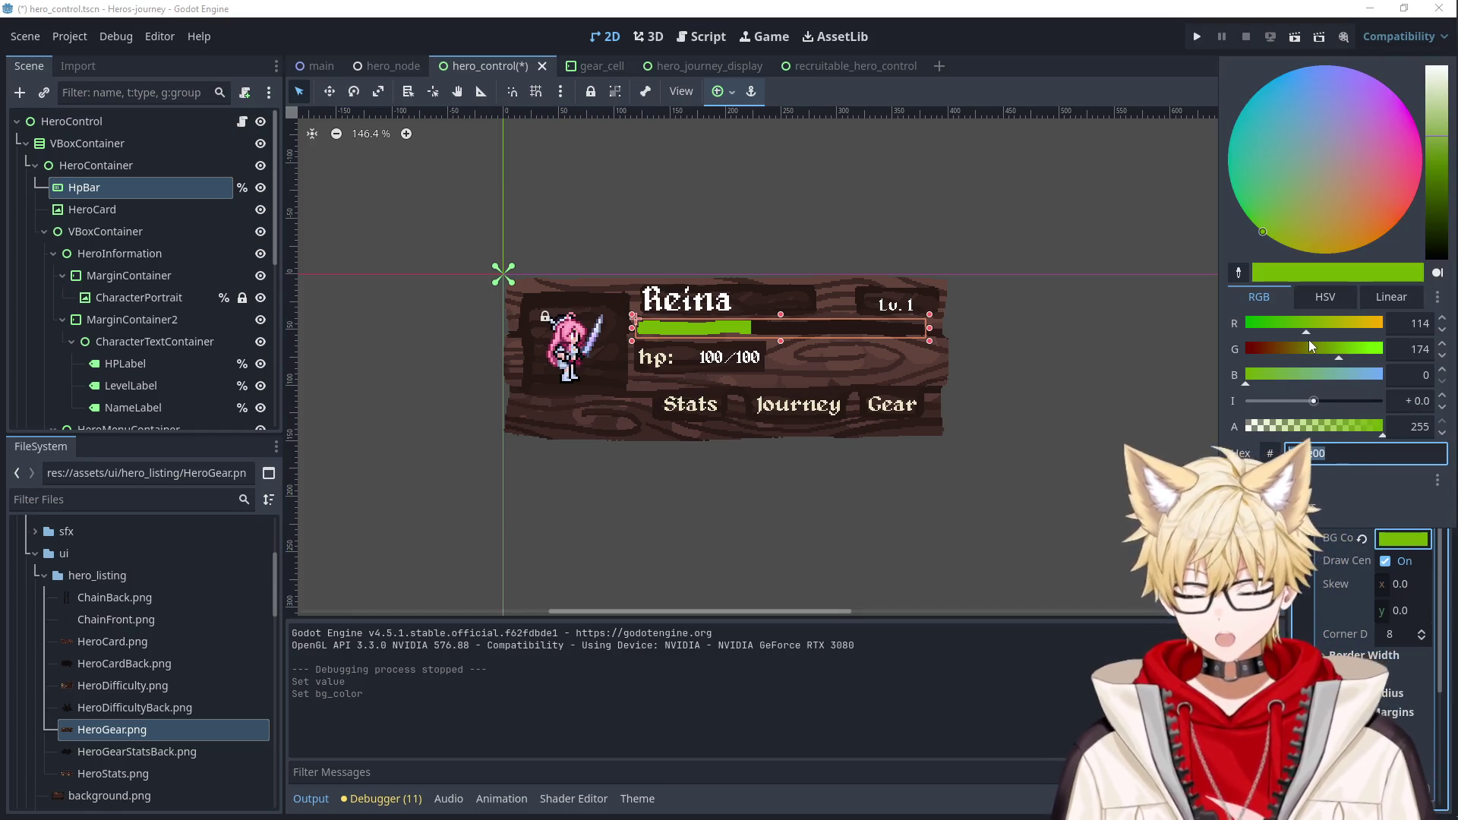
Nudge the fill's hue, darken it, and set its intensity to 1.0.
left_click(1267, 238)
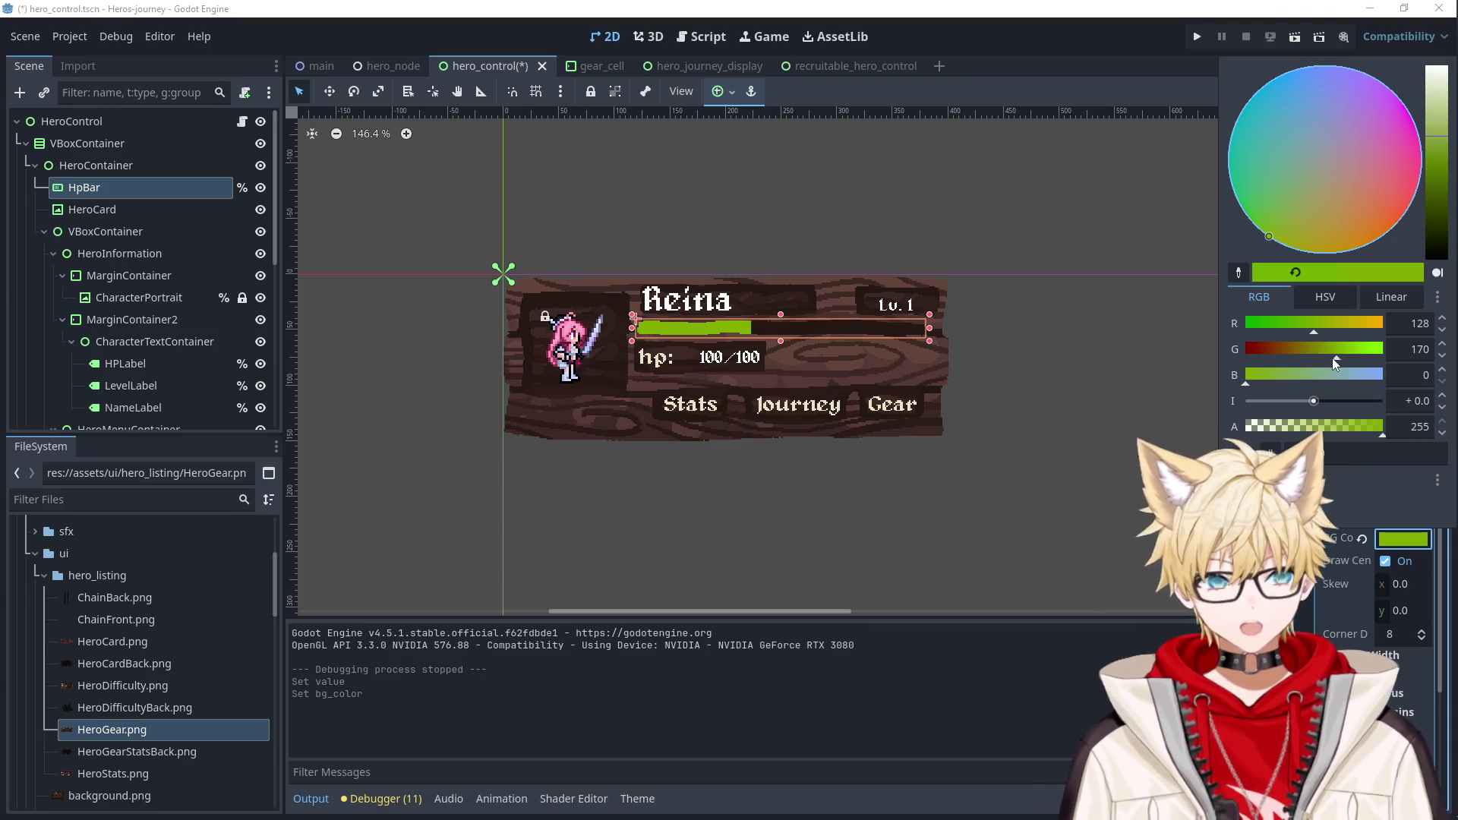
left_click_drag(1433, 158, 1442, 165)
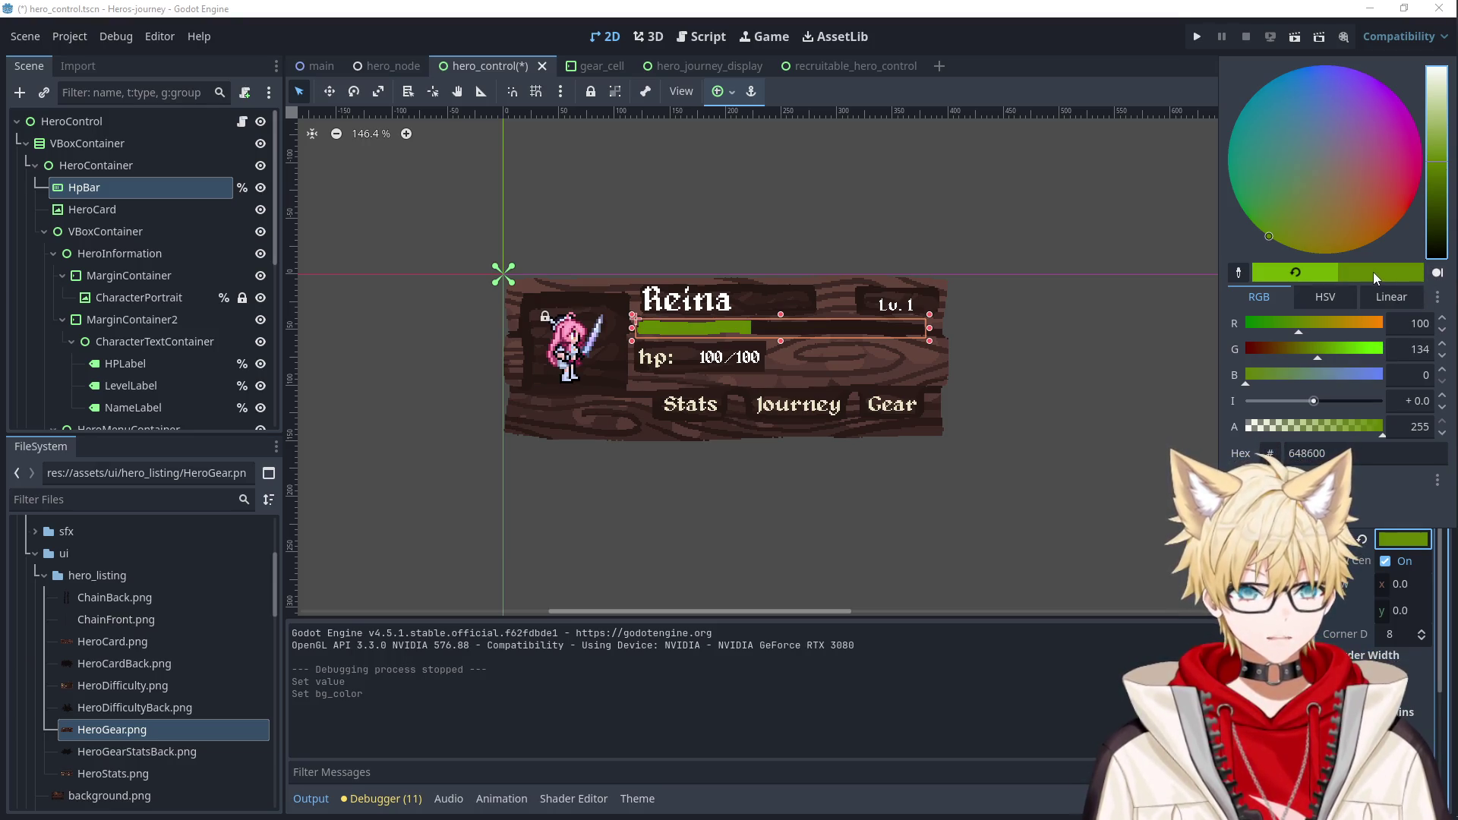
left_click(1291, 403)
mouse_move(1291, 402)
left_mouse_down()
mouse_move(1327, 404)
mouse_move(1312, 408)
left_mouse_up()
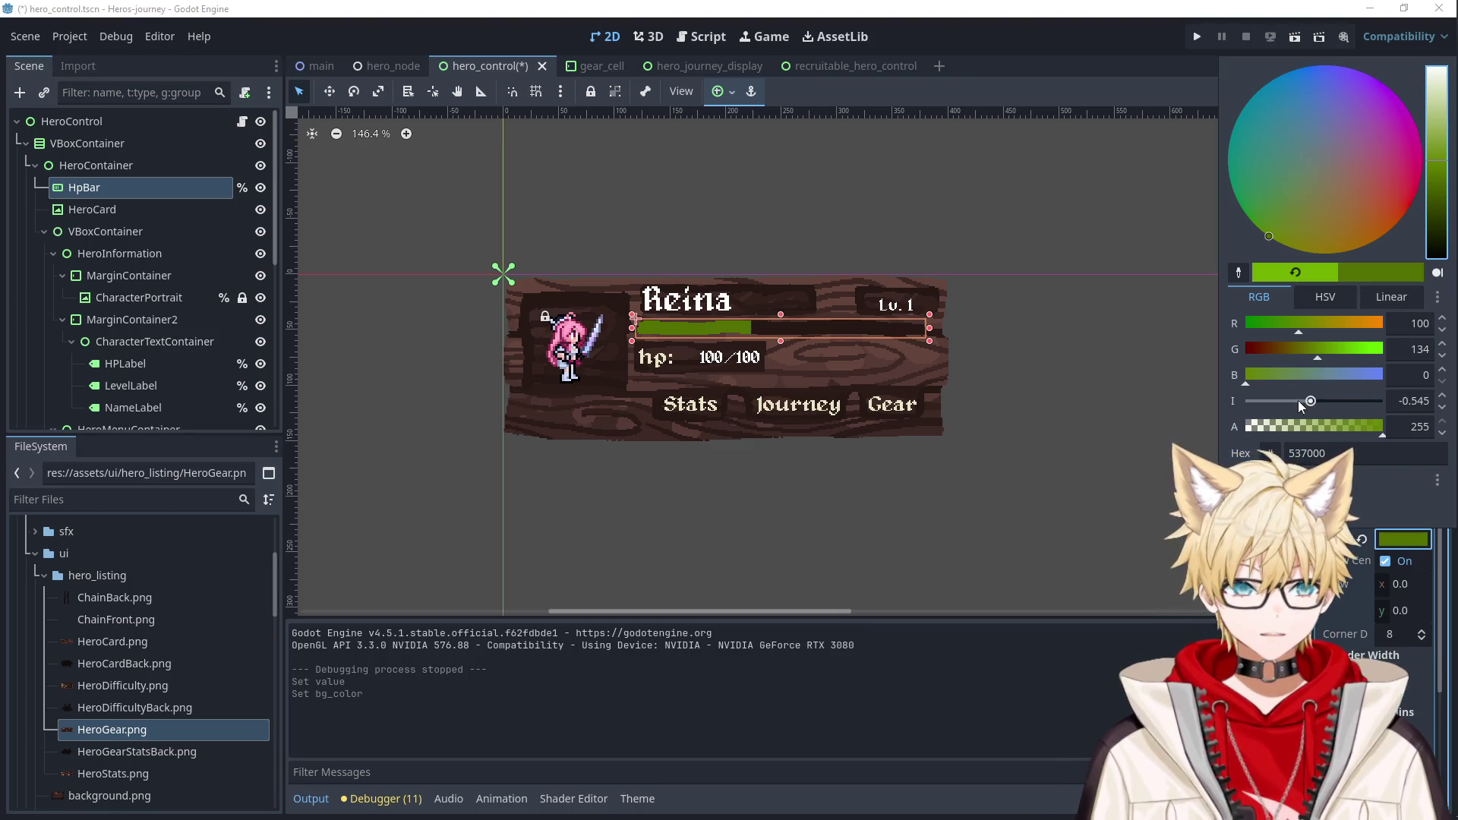
left_click(1413, 400)
type("1")
key("Return")
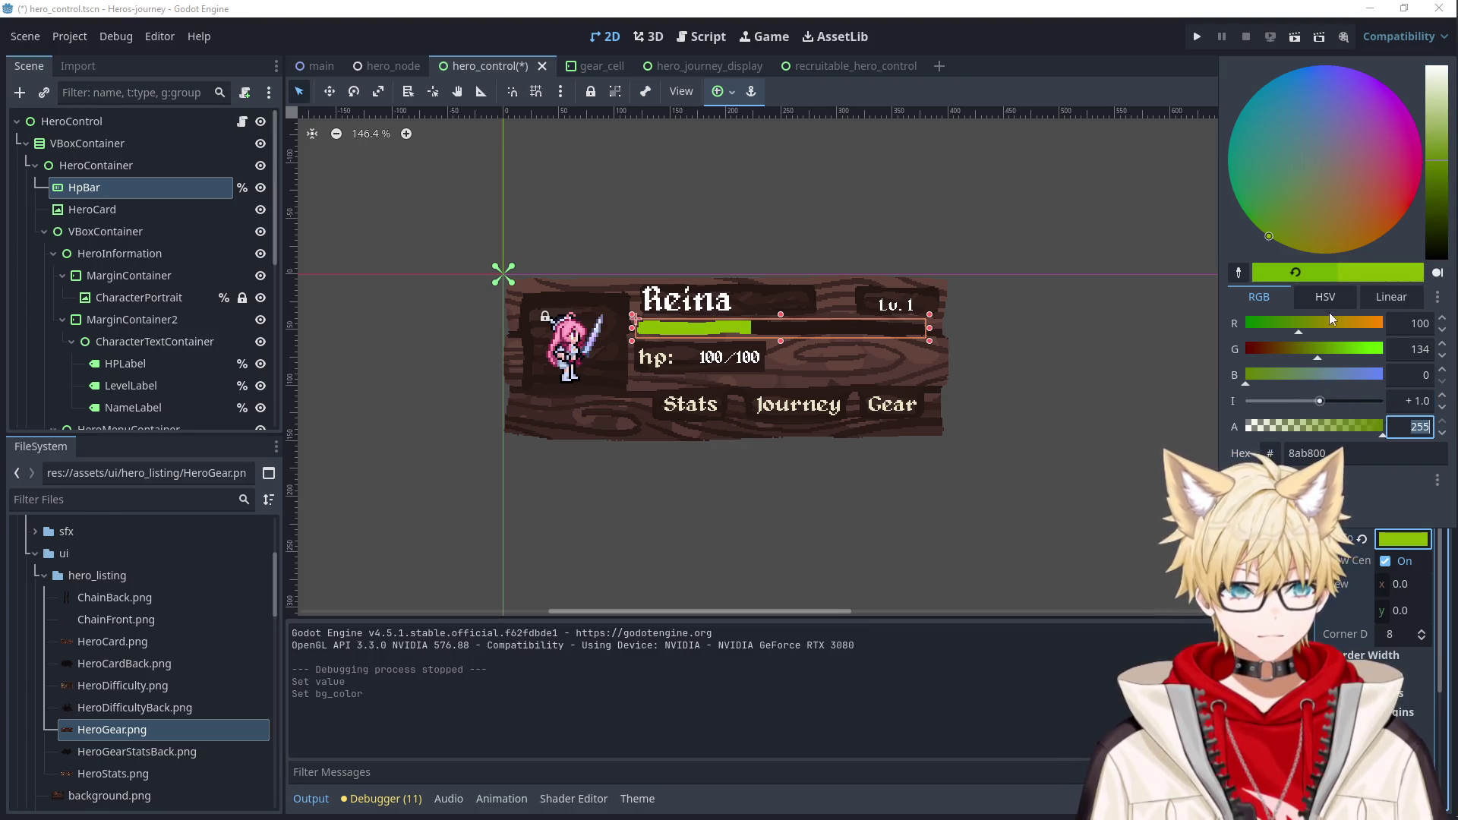
Tune the fill's HSV saturation to olive green 91b917 and close the picker.
left_click(1329, 313)
left_click(1352, 349)
left_click_drag(1325, 358, 1363, 355)
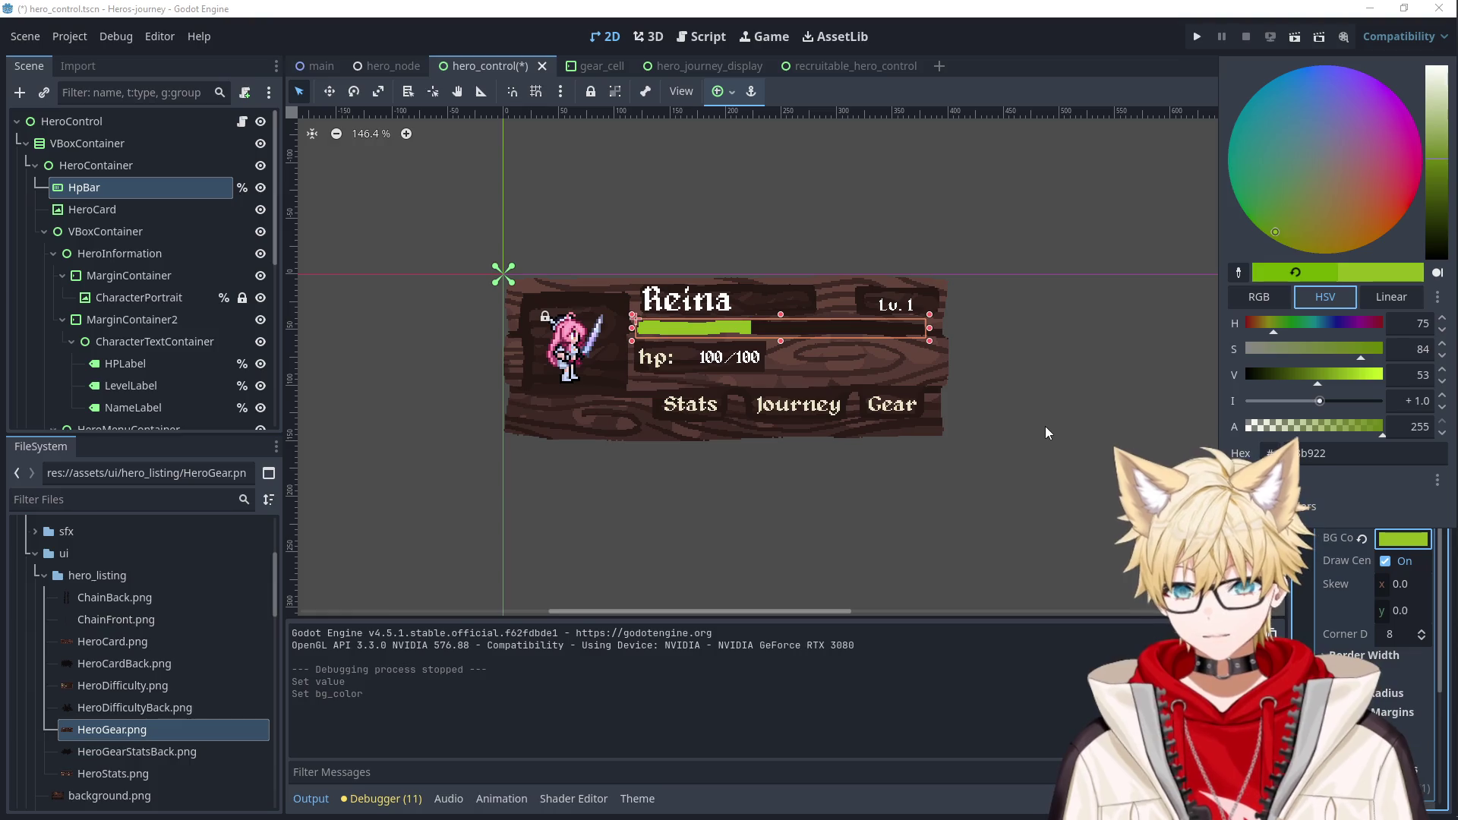
left_click(1373, 356)
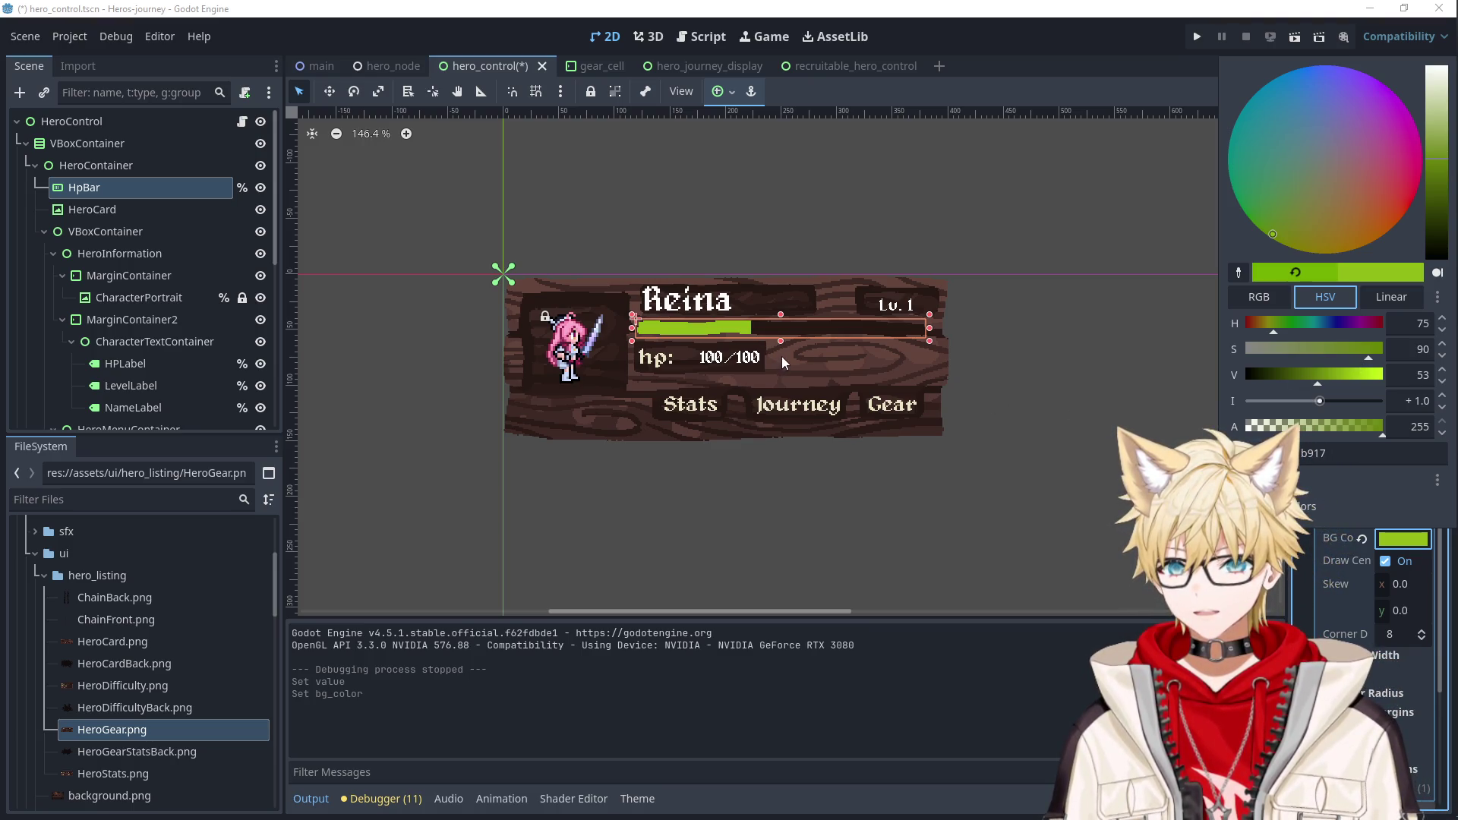
left_click(1129, 418)
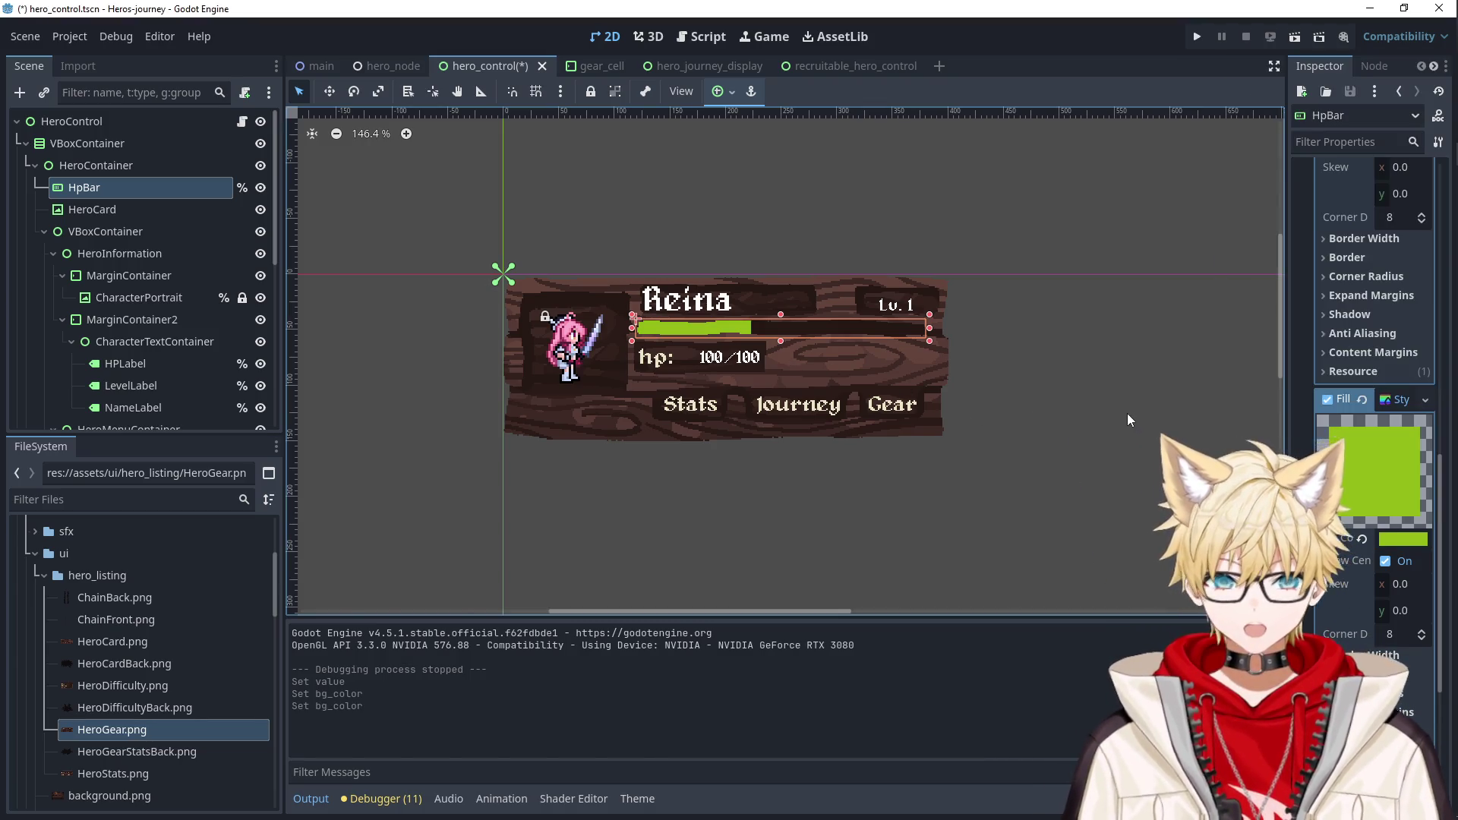
left_click(1127, 413)
Reselect HpBar and select its Range Value field for editing.
left_click(840, 330)
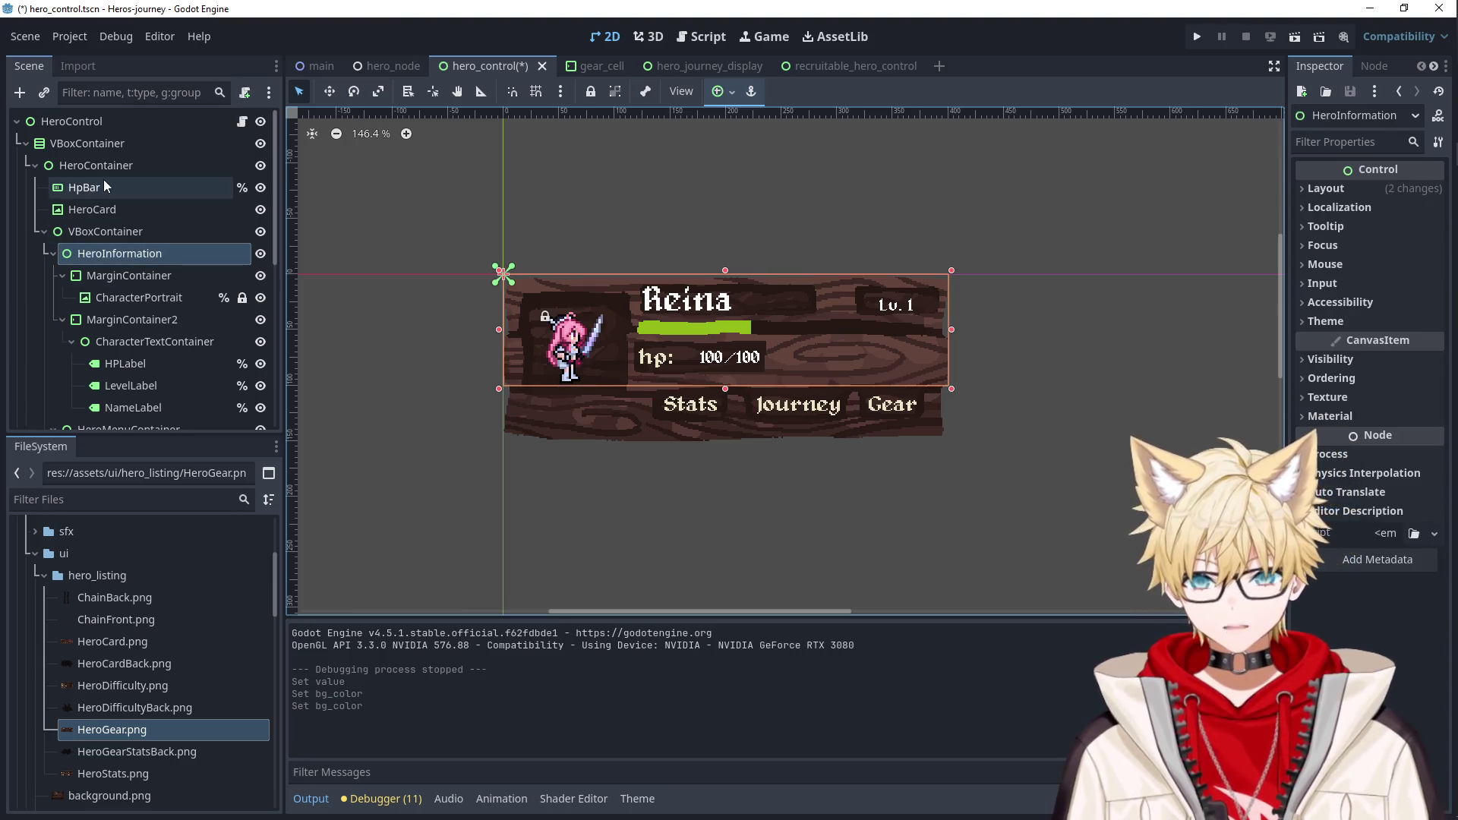
left_click(103, 184)
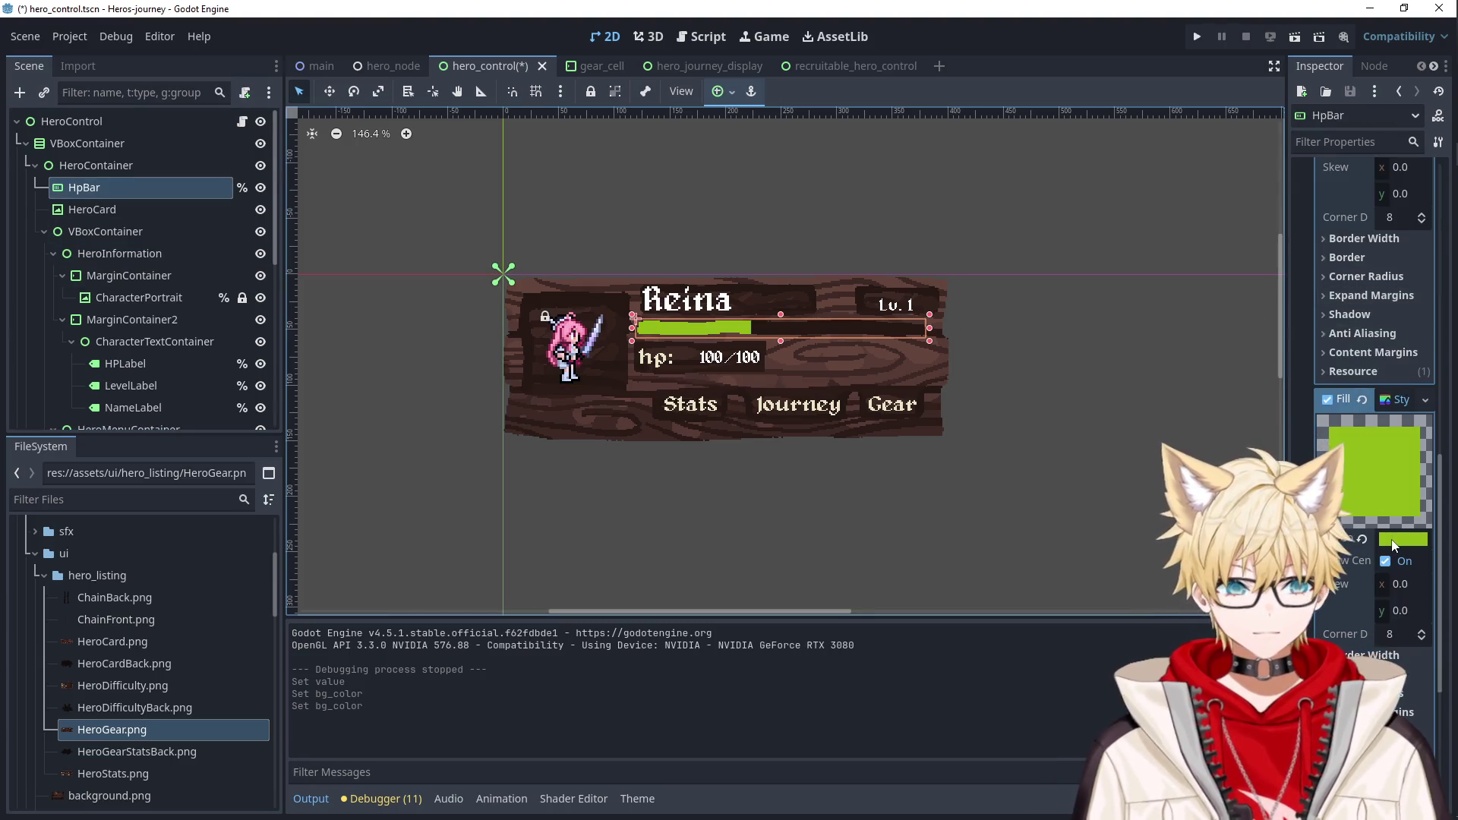
scroll(1363, 462, "up", 2)
scroll(1363, 460, "up", 5)
left_click_drag(1379, 372, 1213, 387)
Set the HP Value to 100, save and run, then recruit Aywin to view the full olive bar.
type("100")
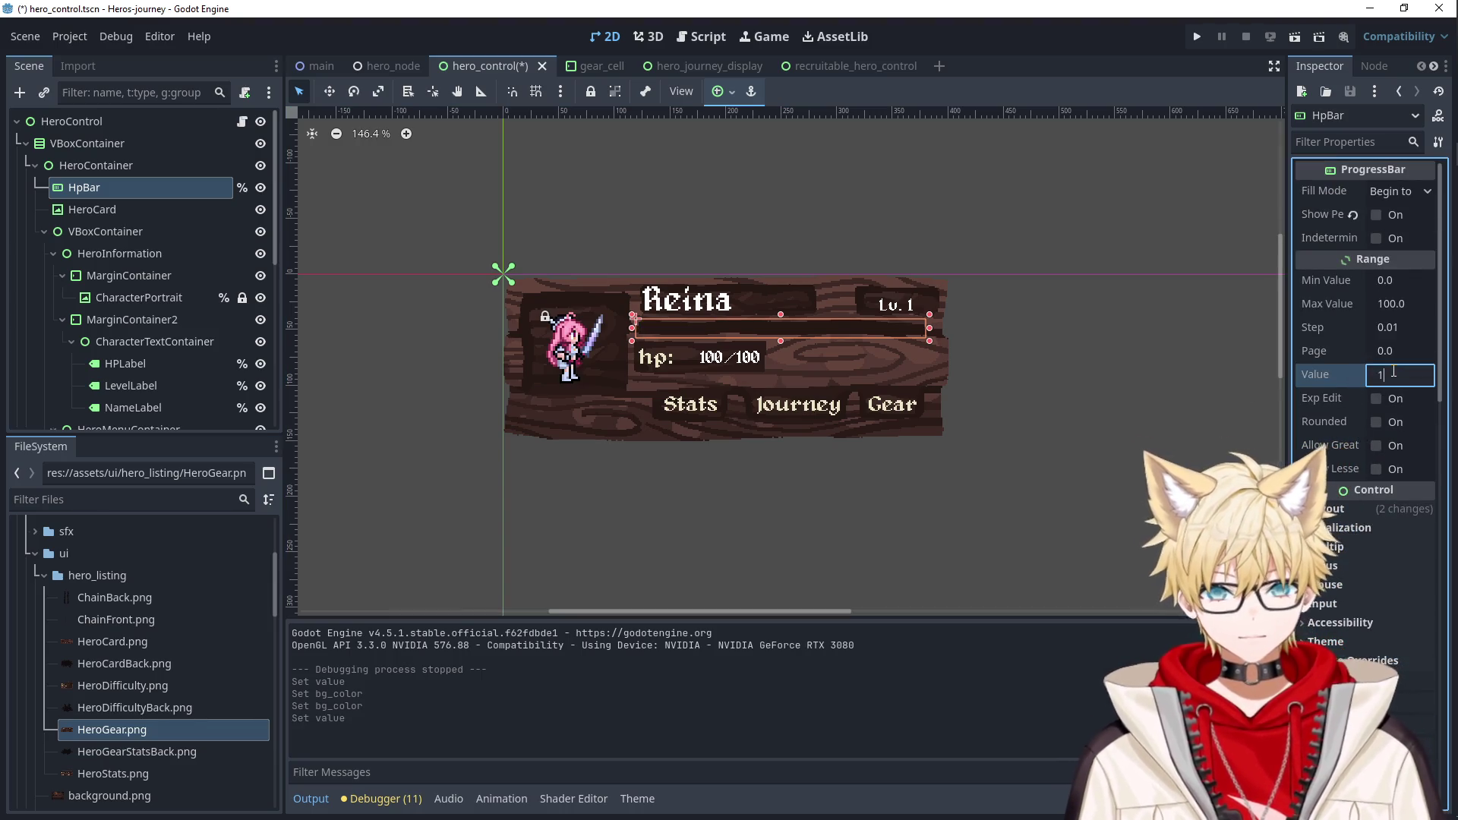
key("Return")
left_click(1197, 36)
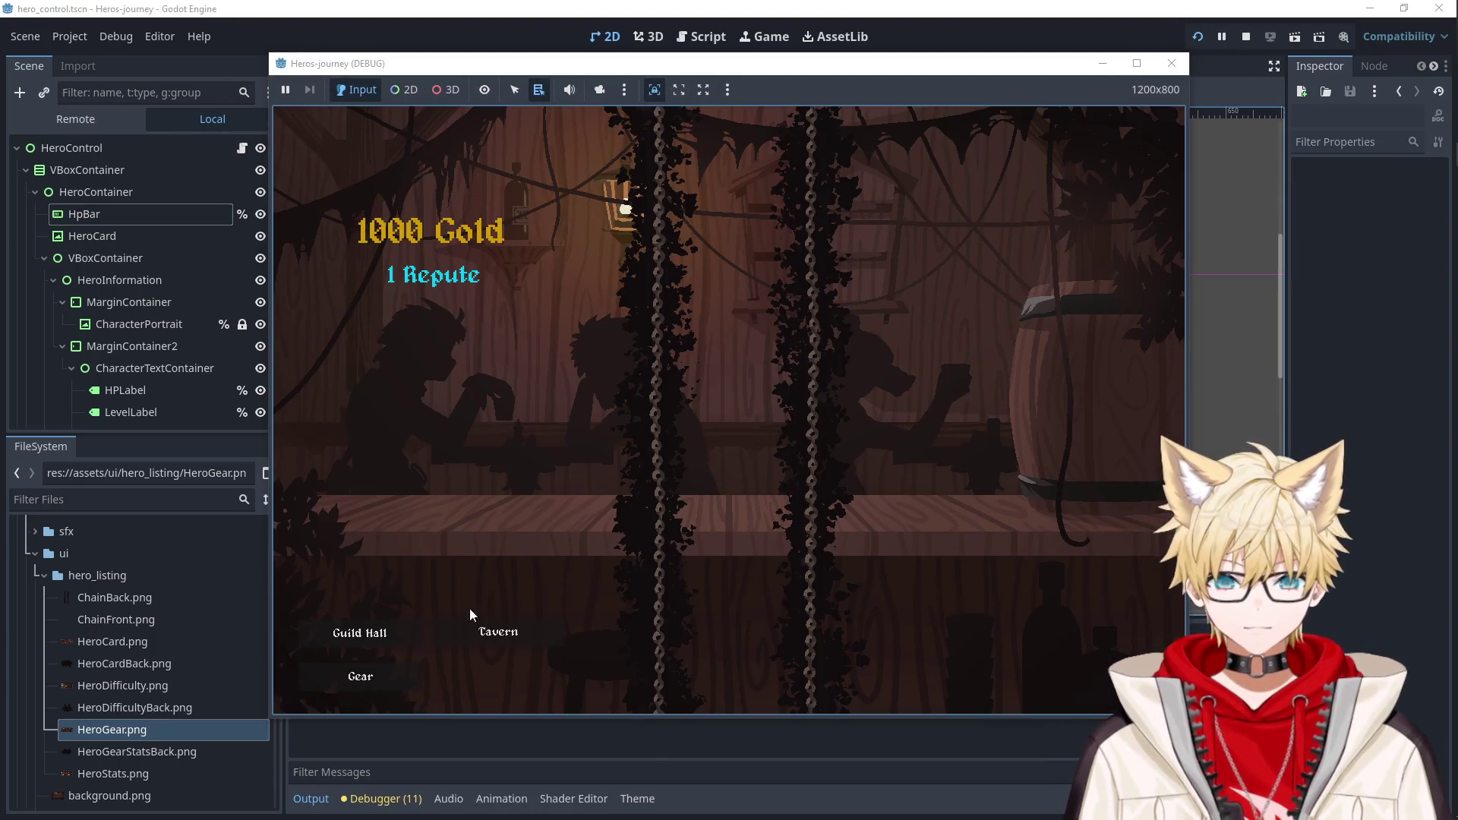
left_click(495, 631)
left_click(507, 334)
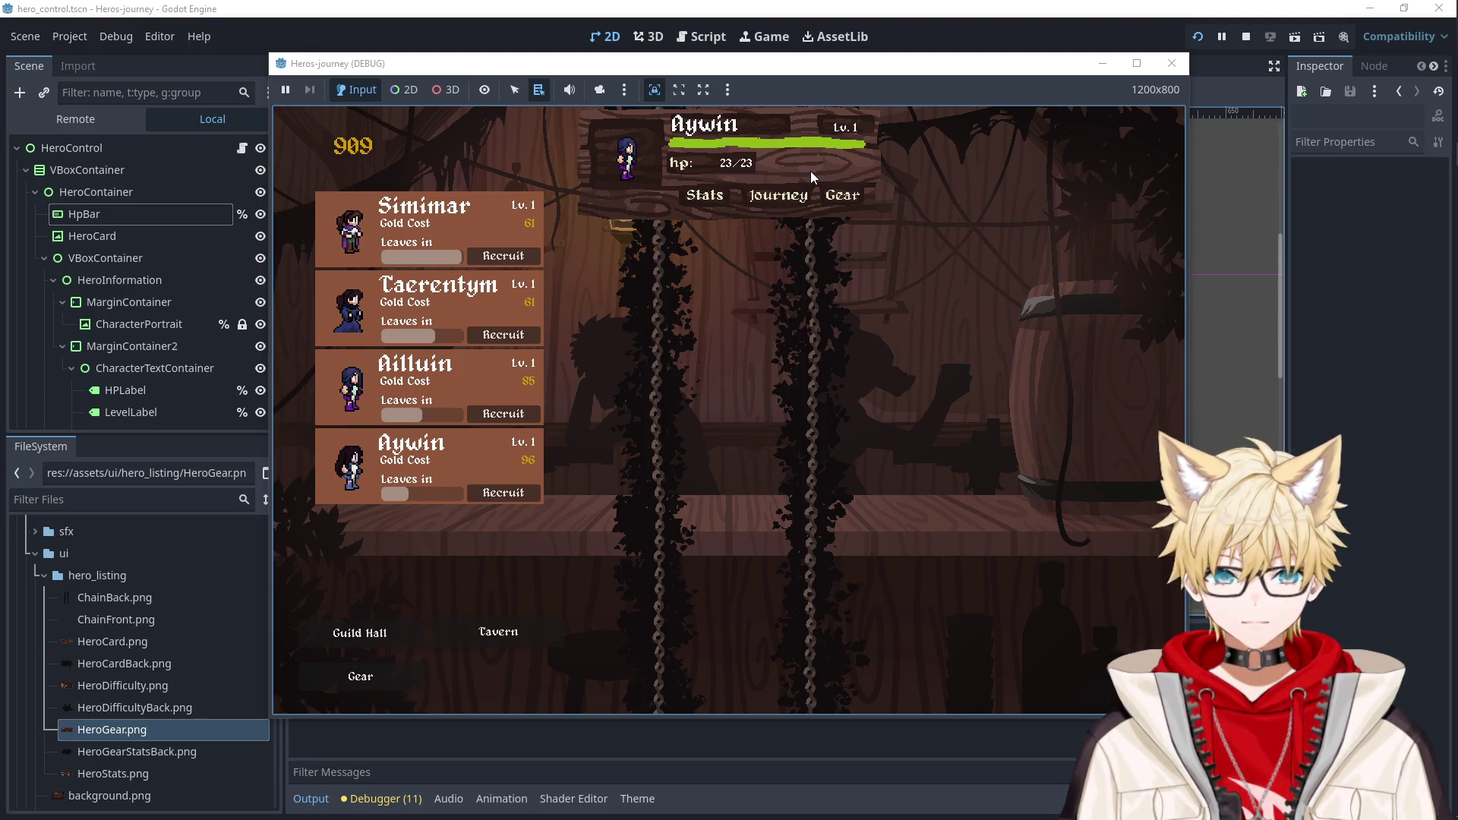
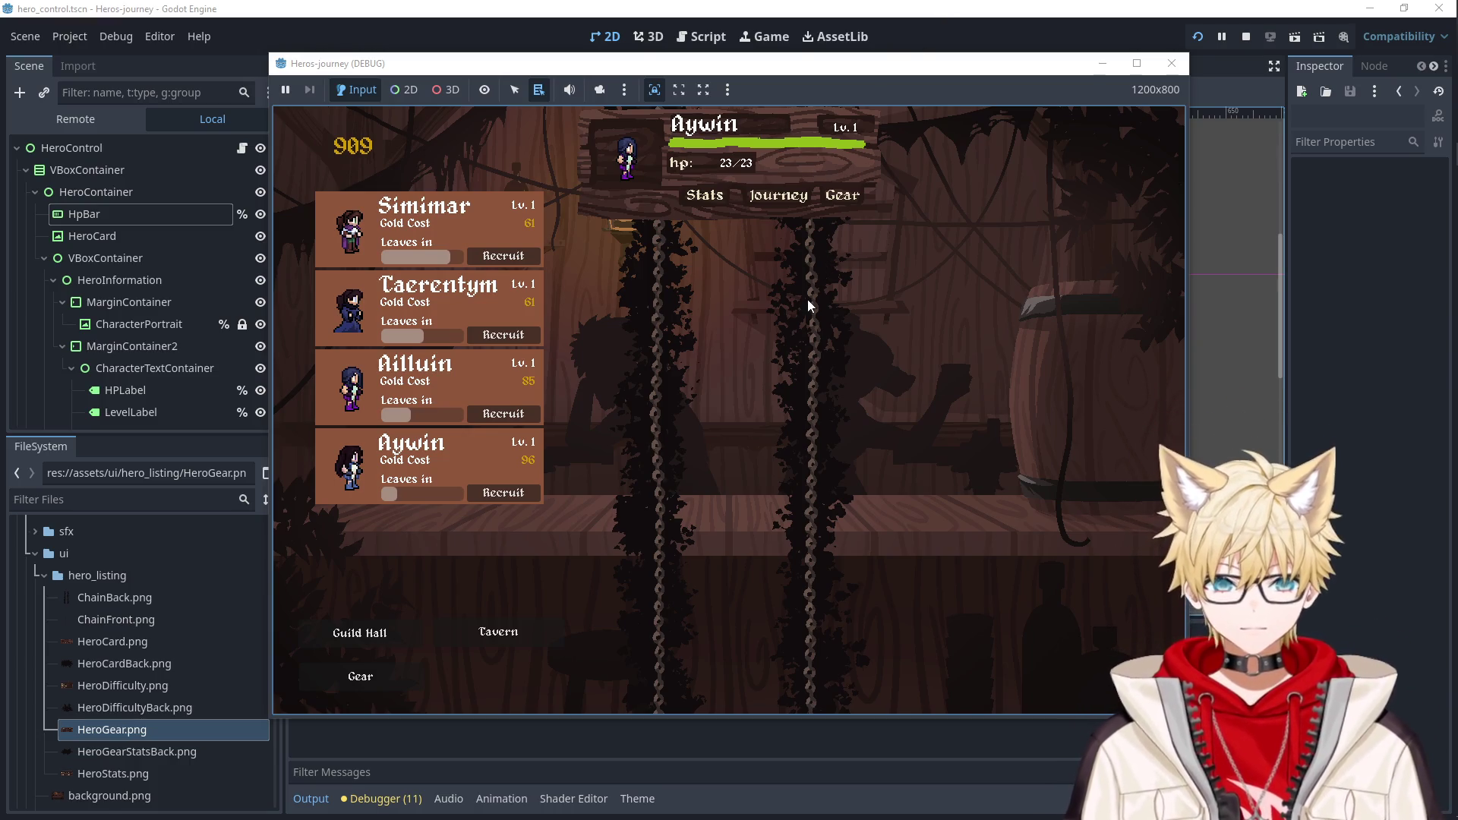
Toggle between the hero's Gear and Stats pages in the running game, then close the game.
left_click(859, 200)
left_click(846, 204)
left_click(705, 197)
left_click(713, 200)
left_click(713, 200)
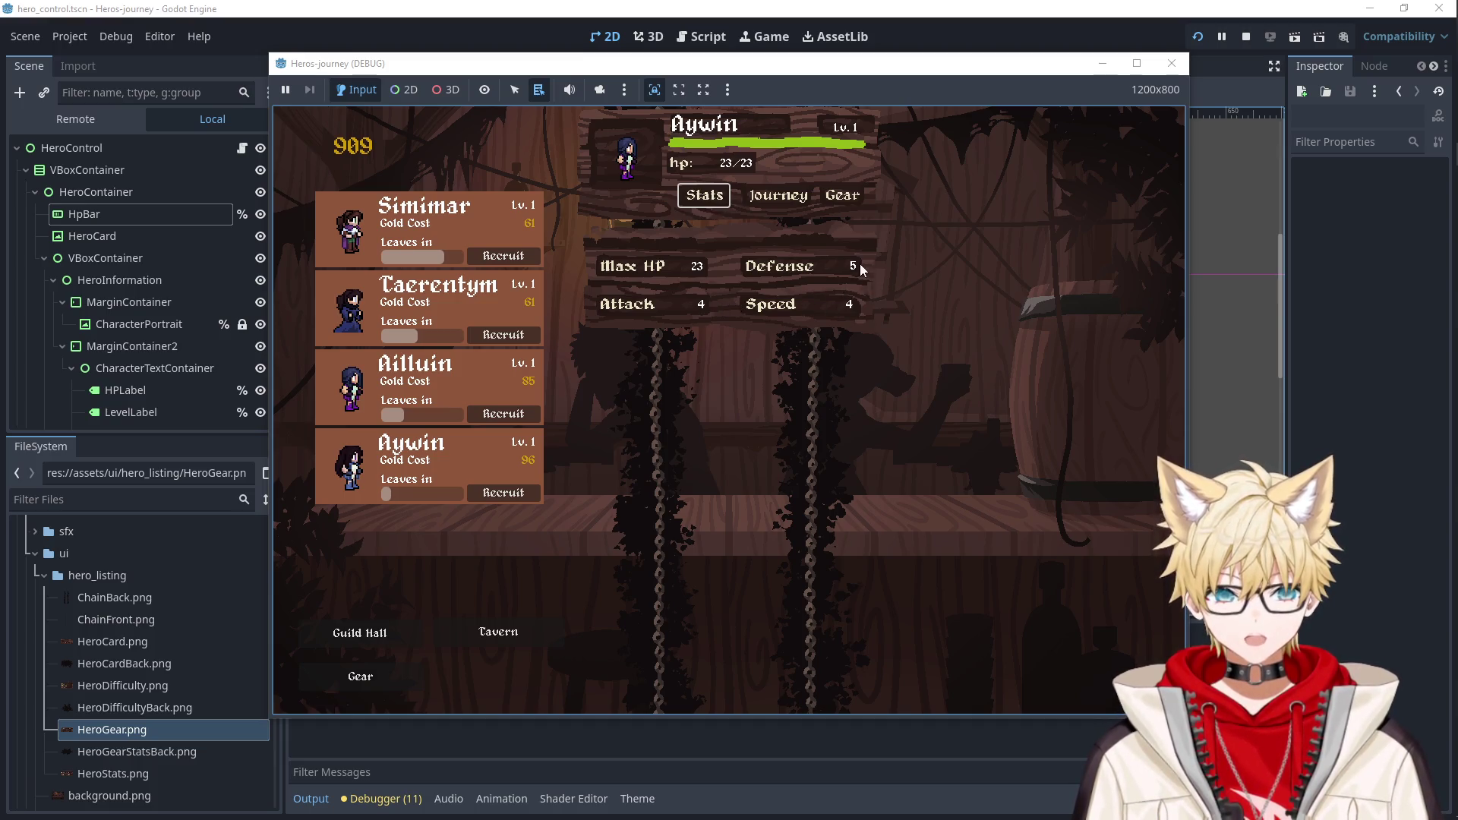
left_click(1172, 68)
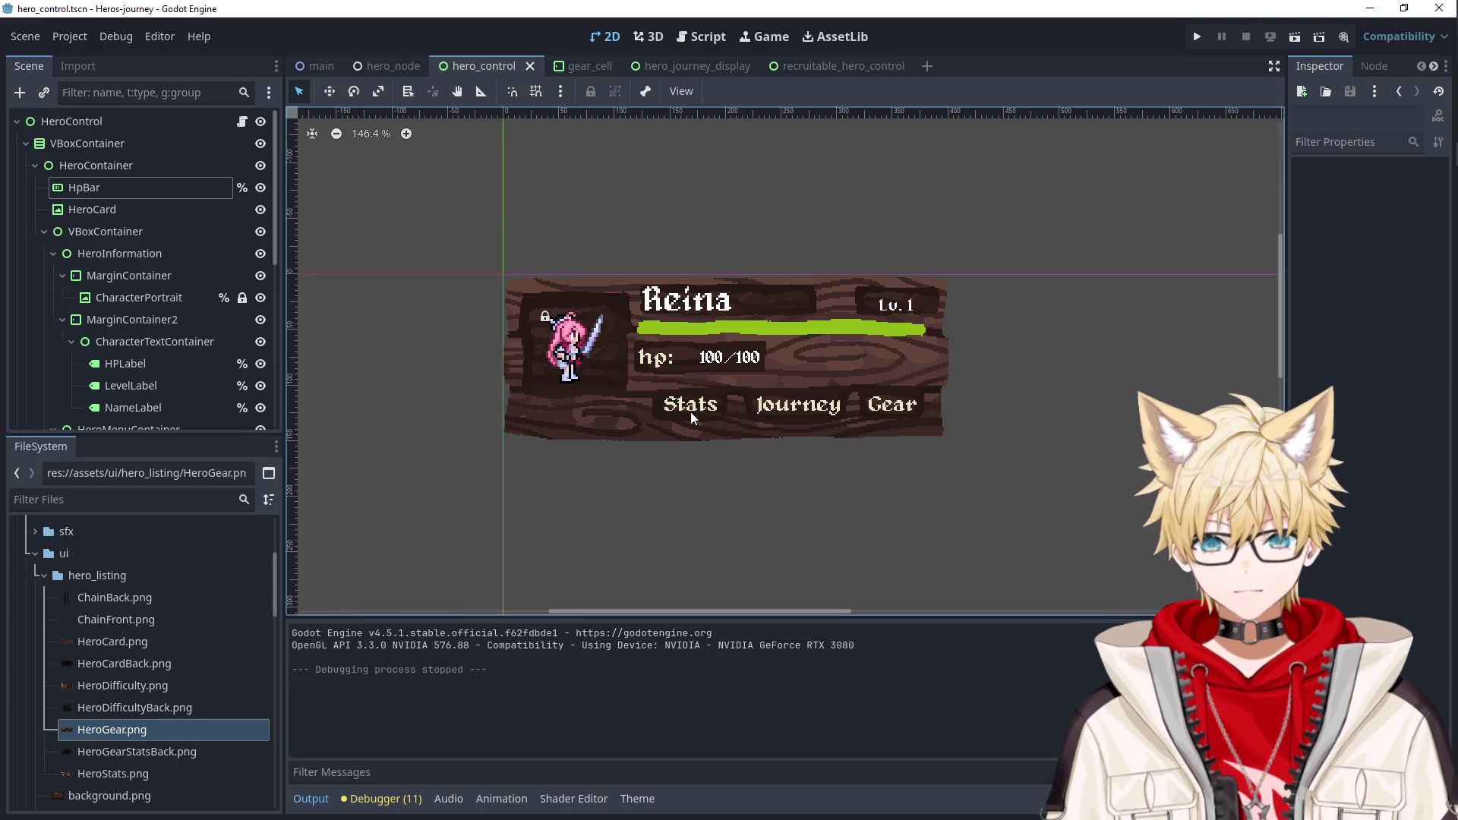
Collapse HeroContainer, keep GearPage hidden and show StatsPage in the canvas.
left_click(35, 165)
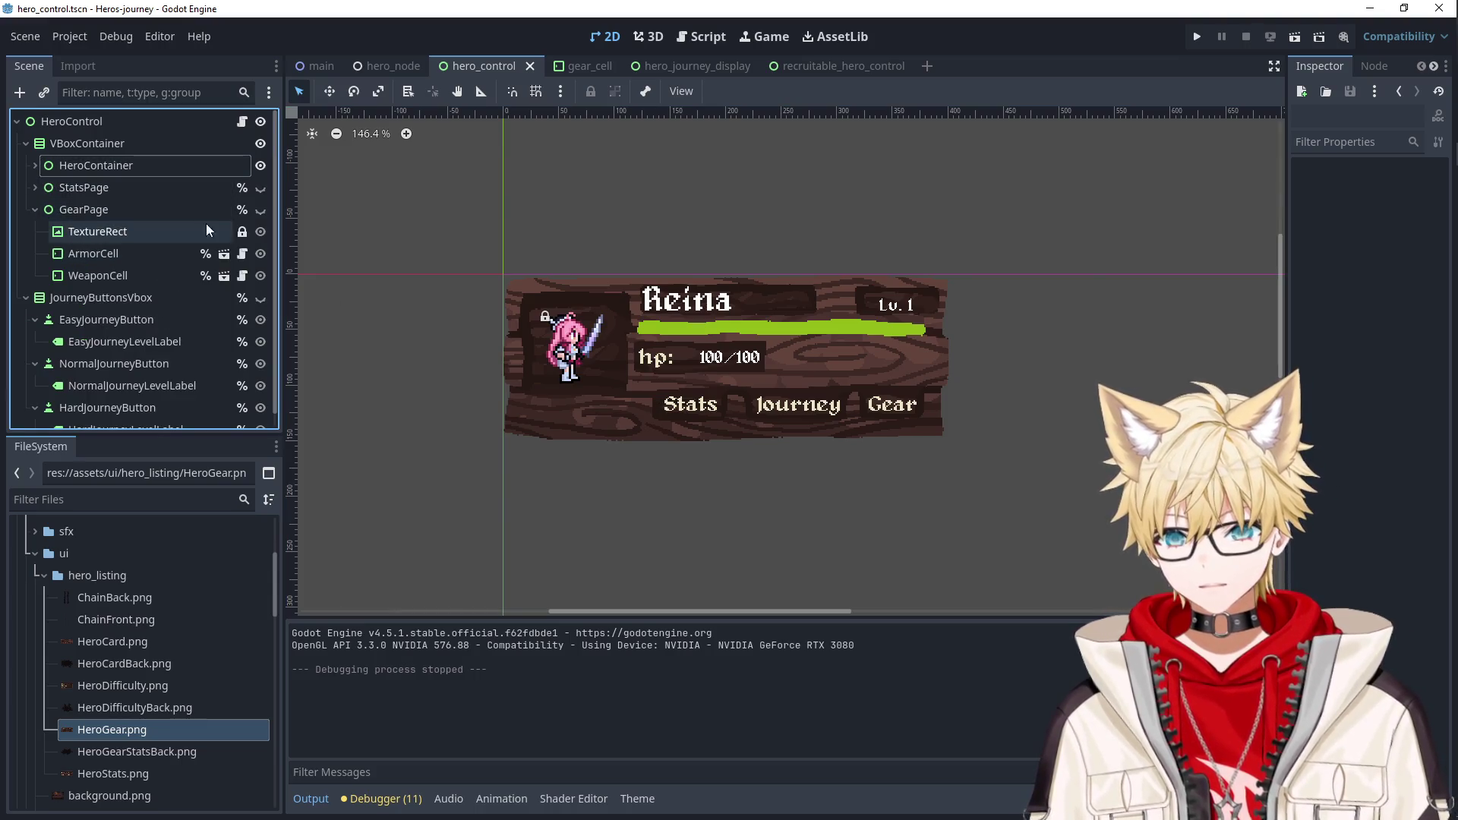
left_click(259, 210)
left_click(261, 209)
left_click(260, 189)
Move the Speed and Defense values left into their stat boxes and level Defense with its label.
left_click(914, 430)
left_click(912, 436)
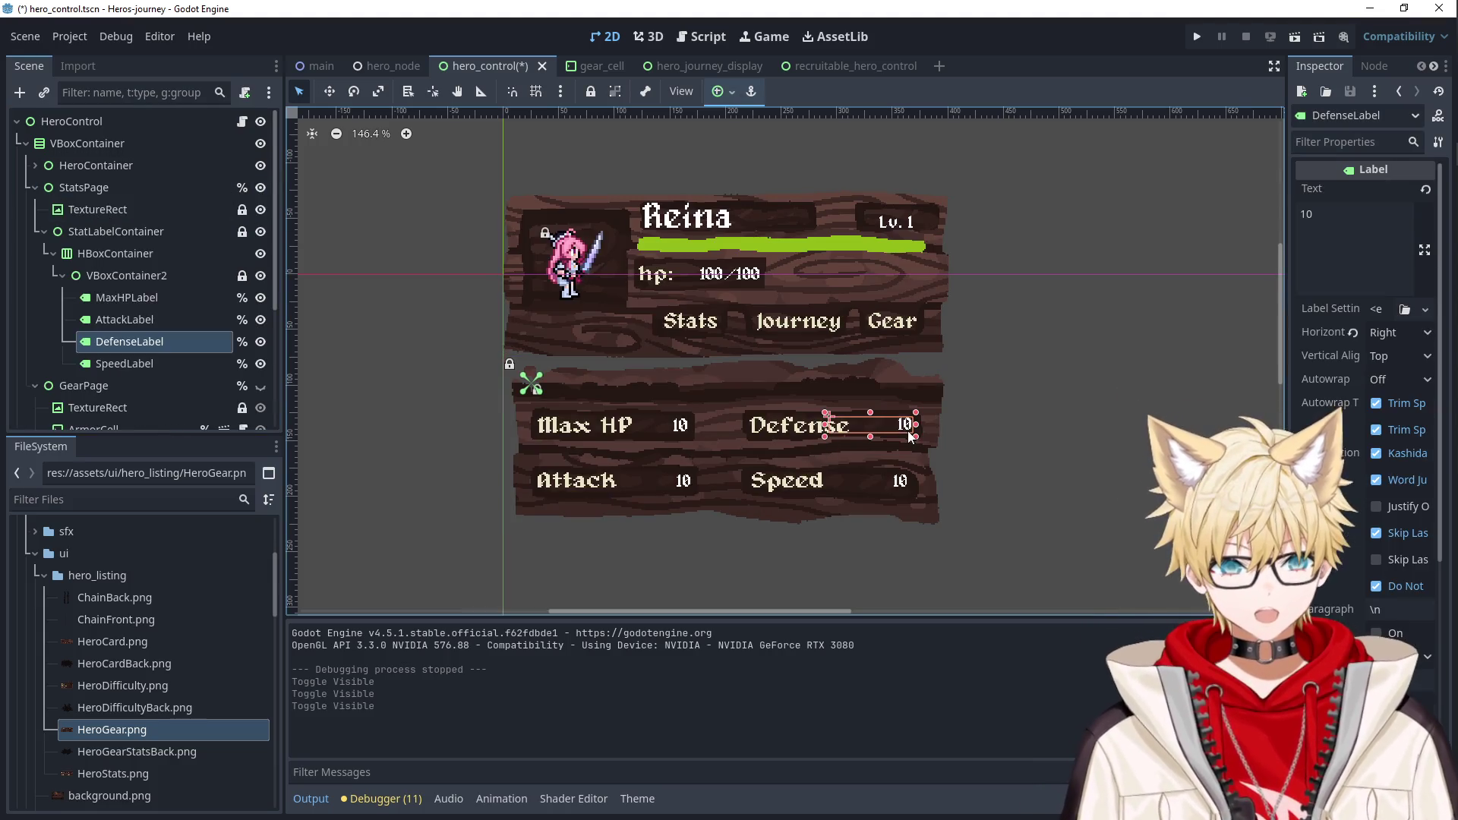
left_click_drag(899, 485, 904, 483)
key("Left")
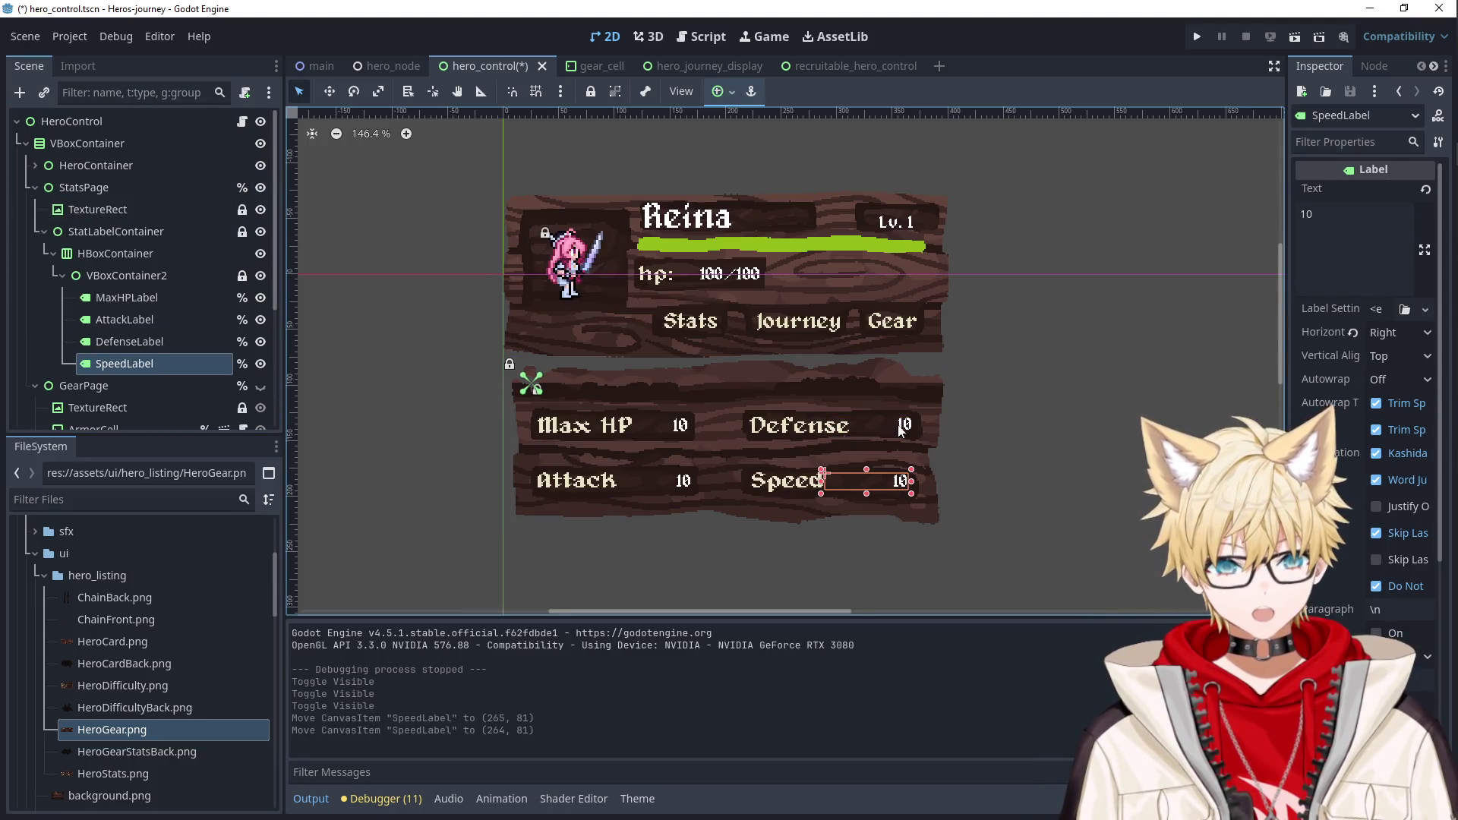
left_click(894, 425)
key("Left")
key("Left")
key("Left")
scroll(955, 476, "up", 6)
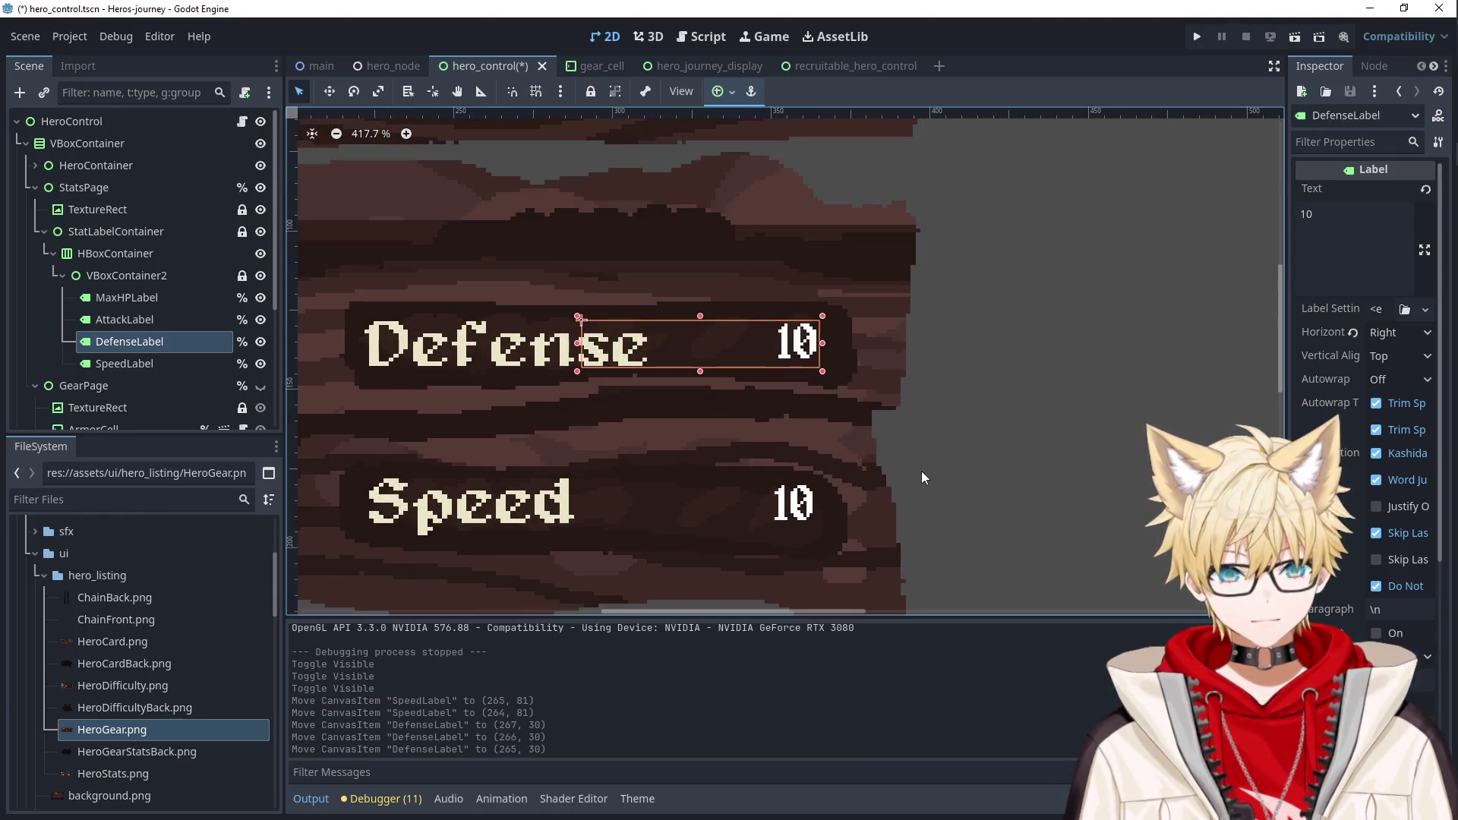
key("Down")
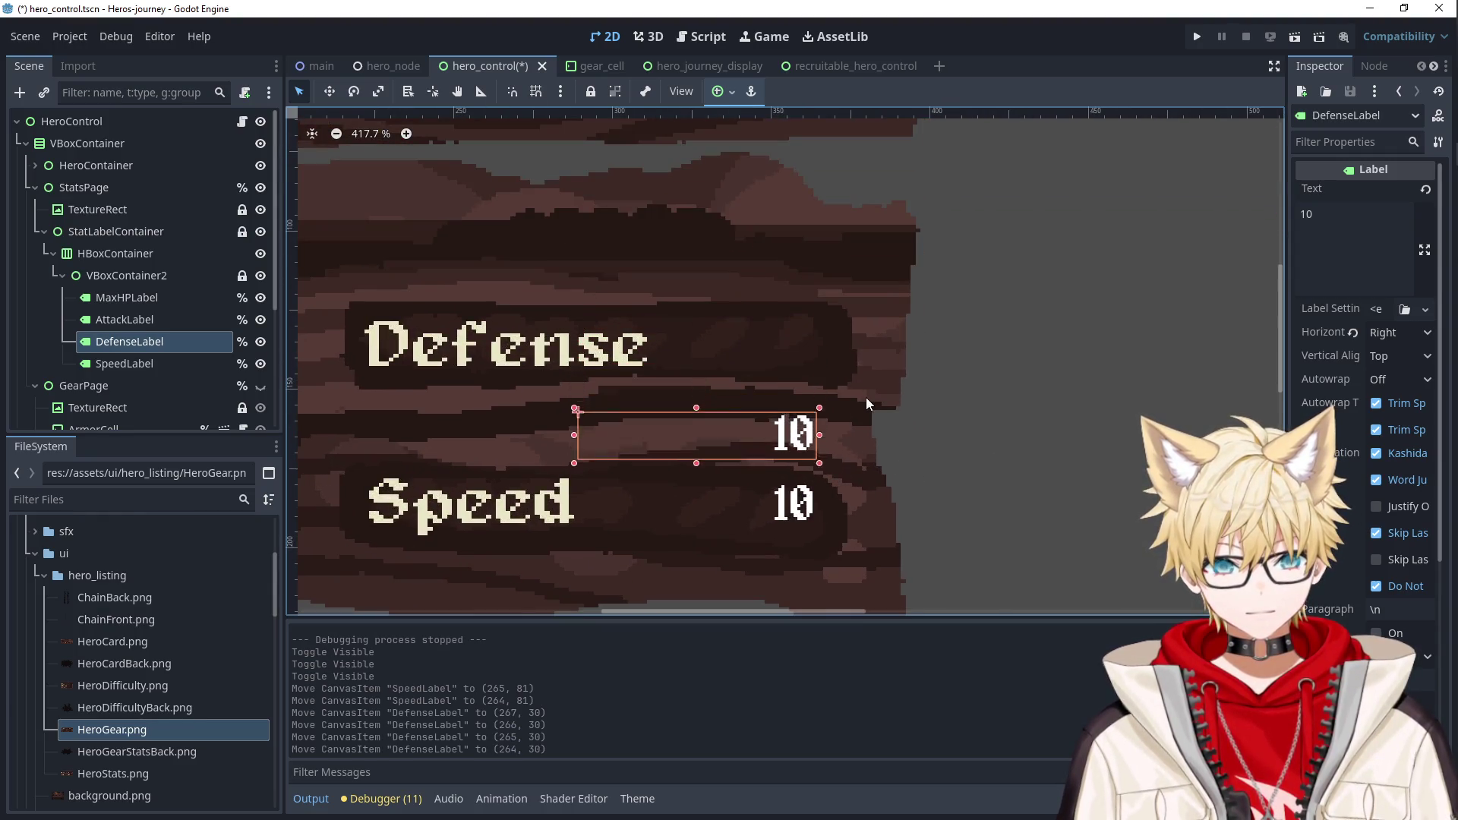
key("Up")
key("Up")
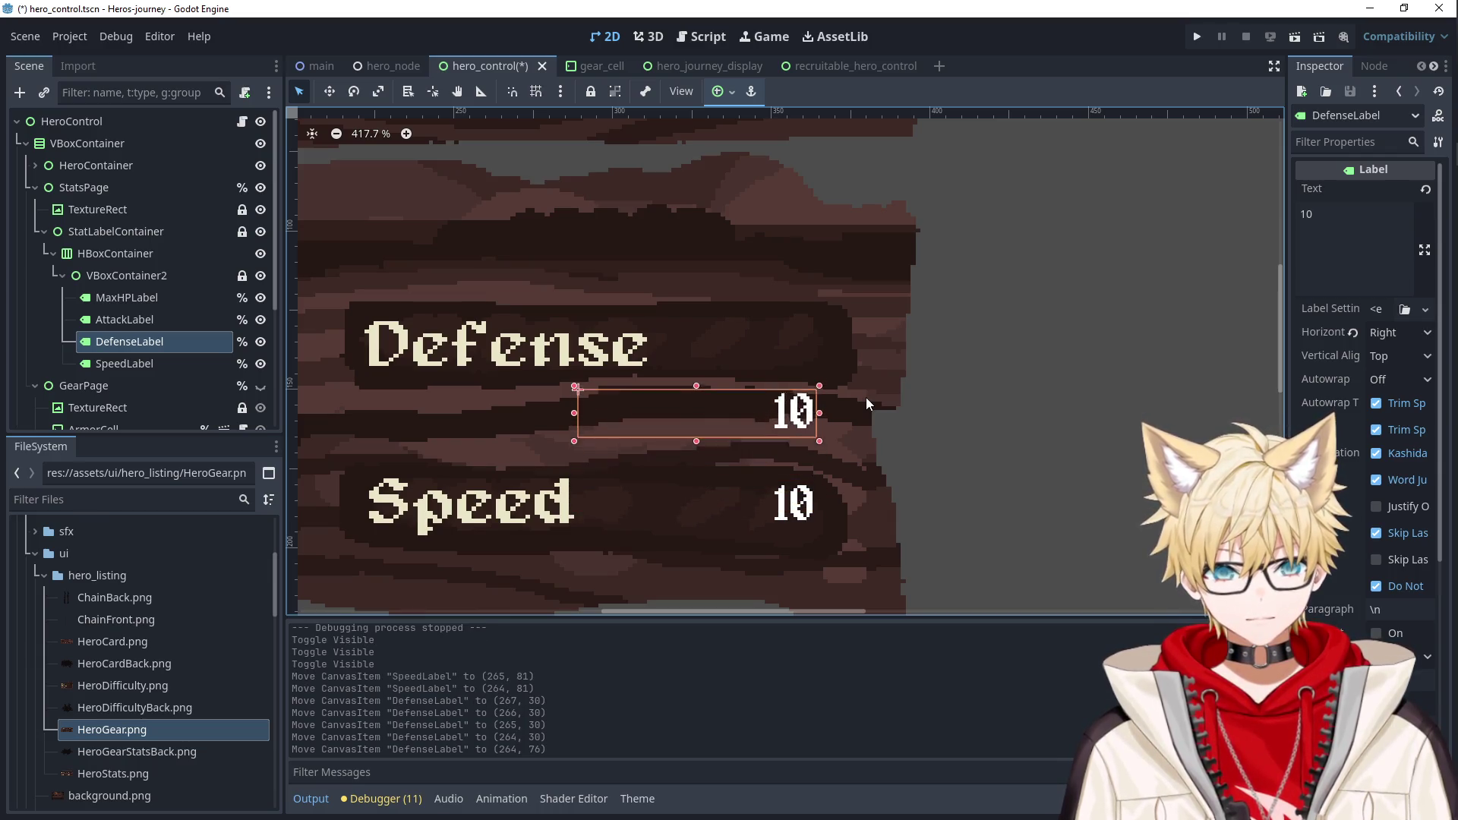
key("Up")
key("Down")
key("Down")
Nudge the Attack value left and level it with its label, then save and run.
left_click(782, 501)
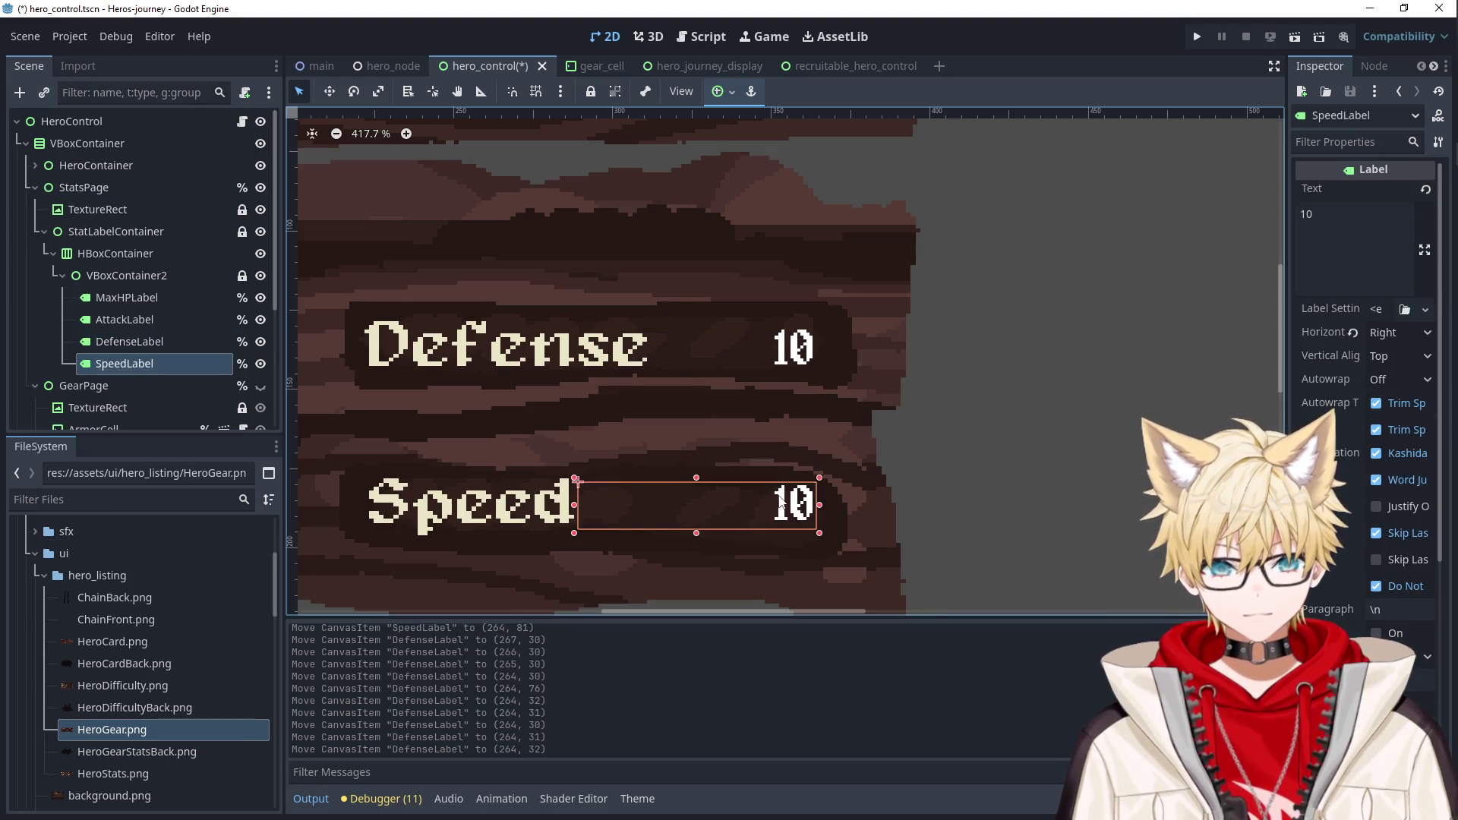
left_click(937, 460)
scroll(938, 452, "down", 5)
scroll(939, 450, "down", 1)
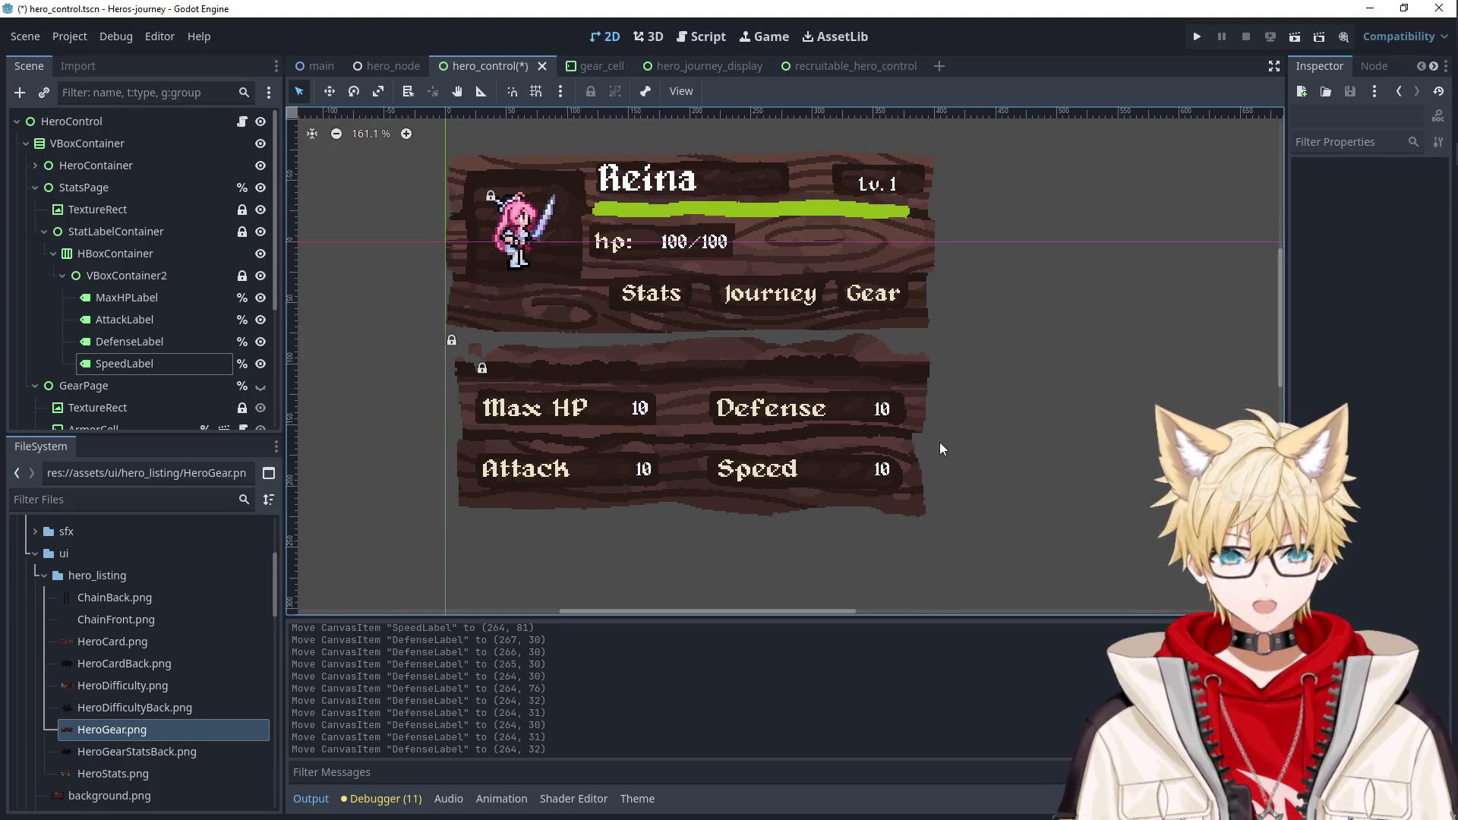
left_click(669, 468)
scroll(662, 430, "up", 7)
key("Left")
key("Left")
key("Left")
key("Up")
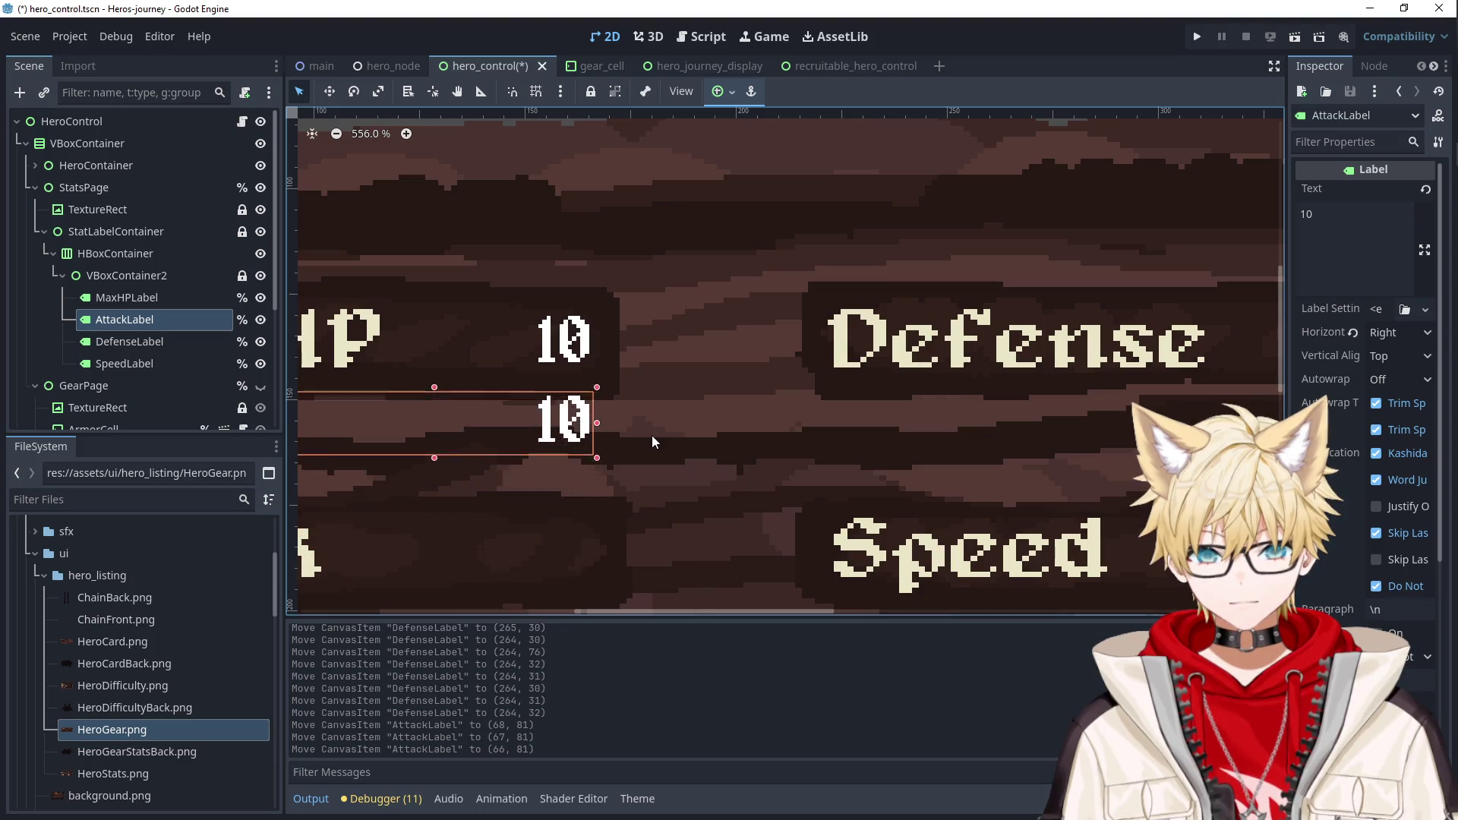
key("Up")
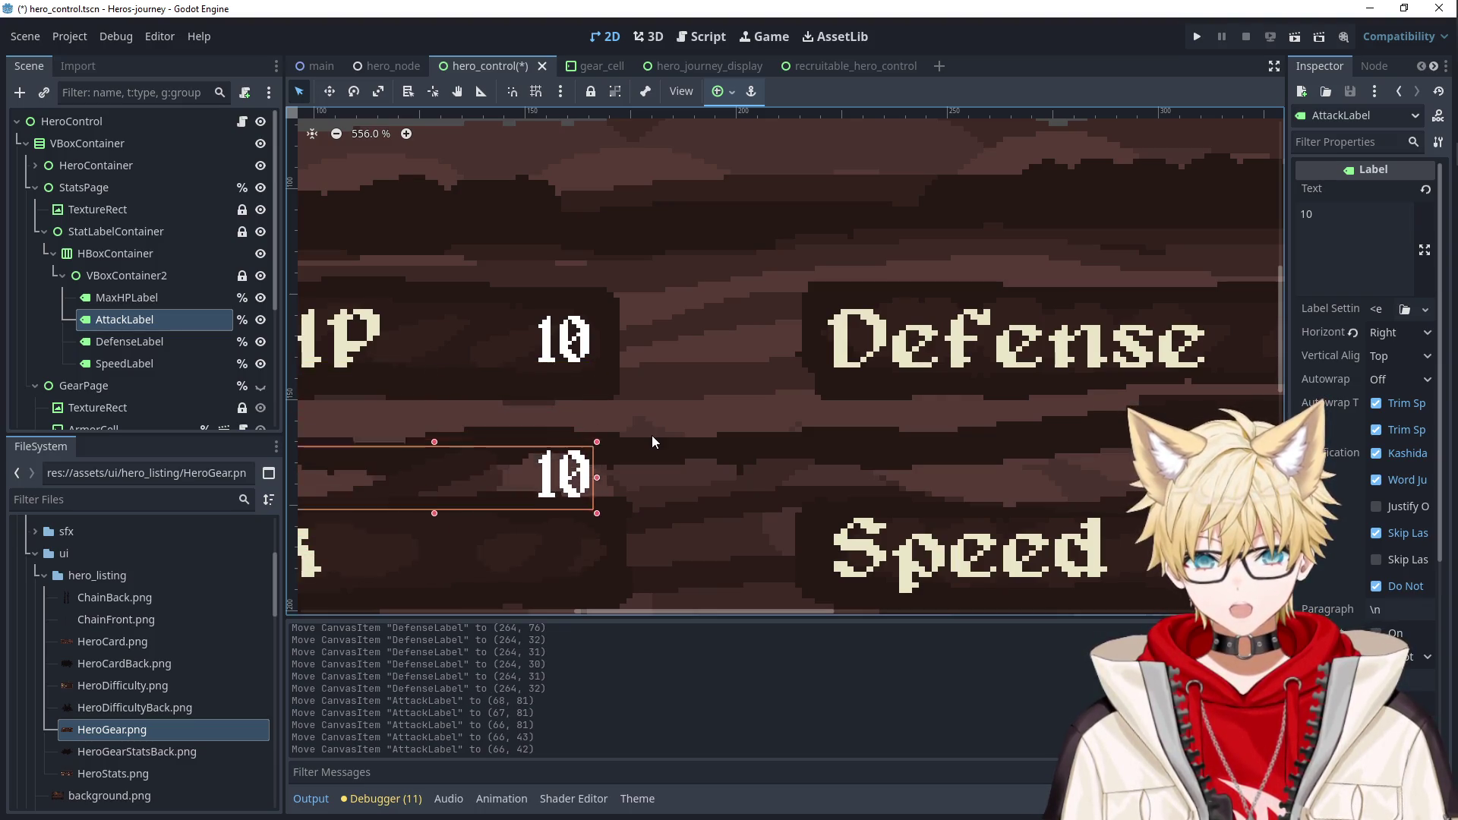
key("Down")
key("Up")
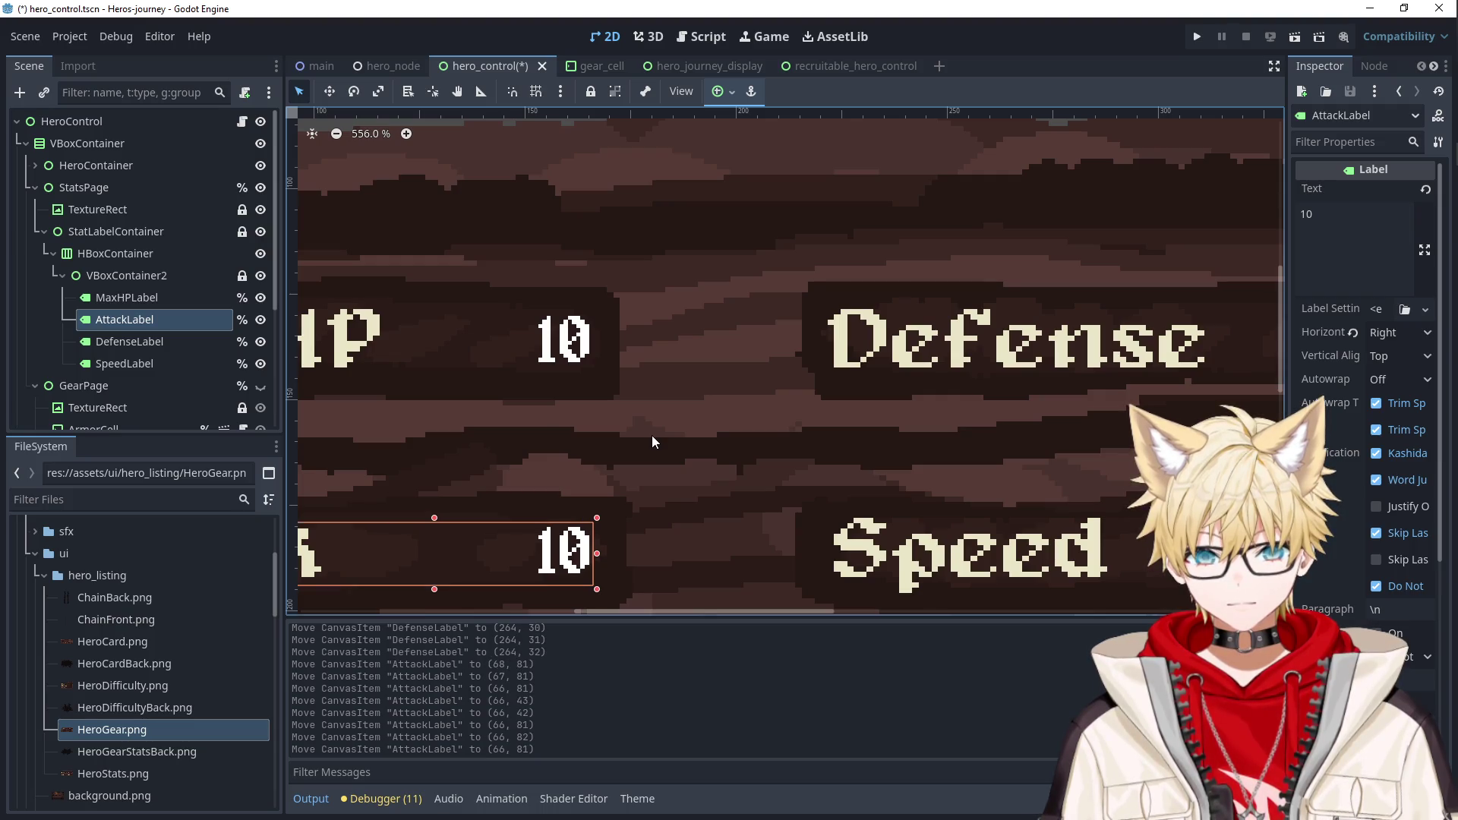
scroll(651, 439, "down", 2)
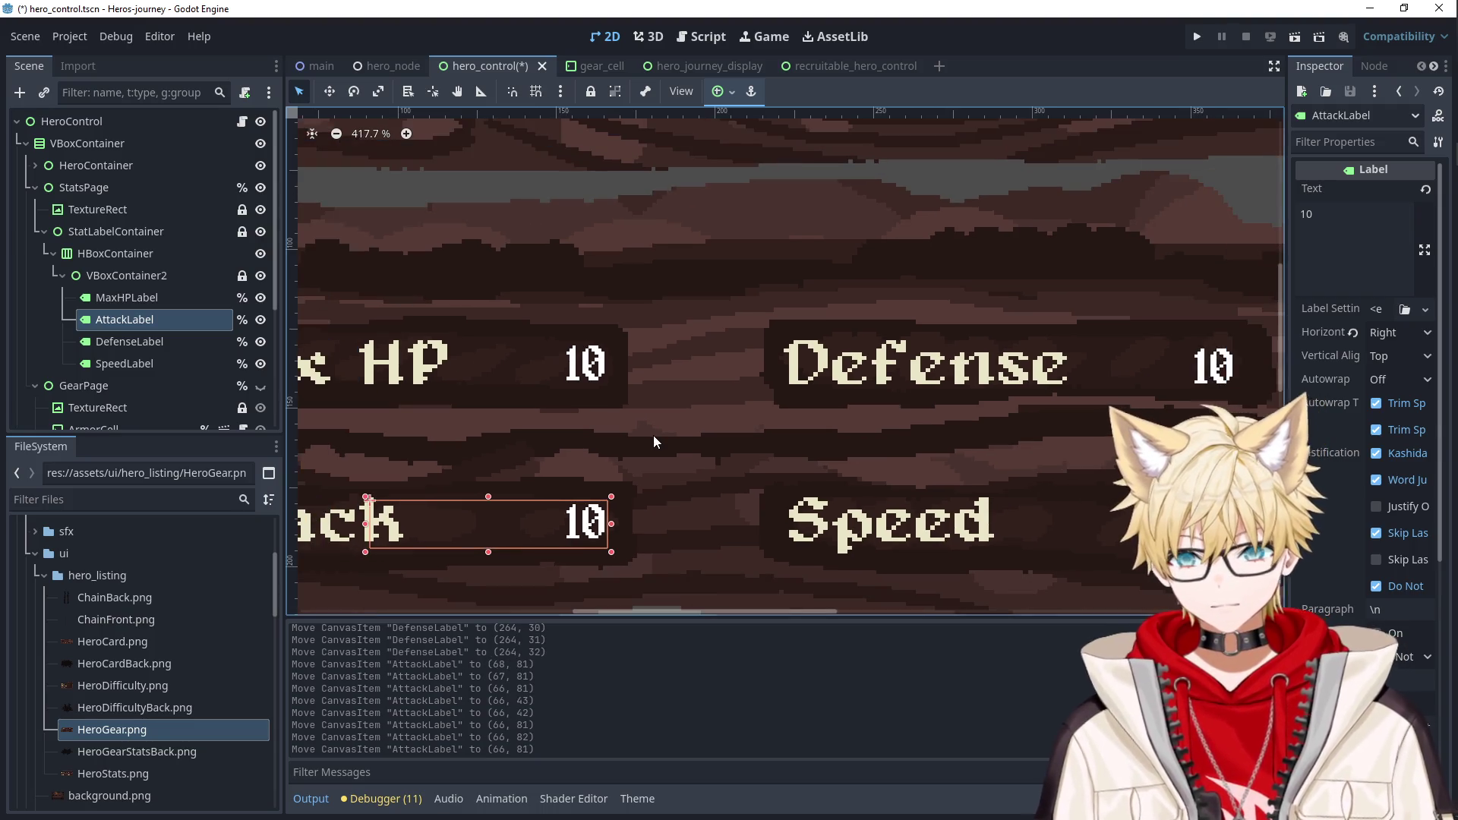
scroll(653, 435, "down", 5)
left_click(1196, 39)
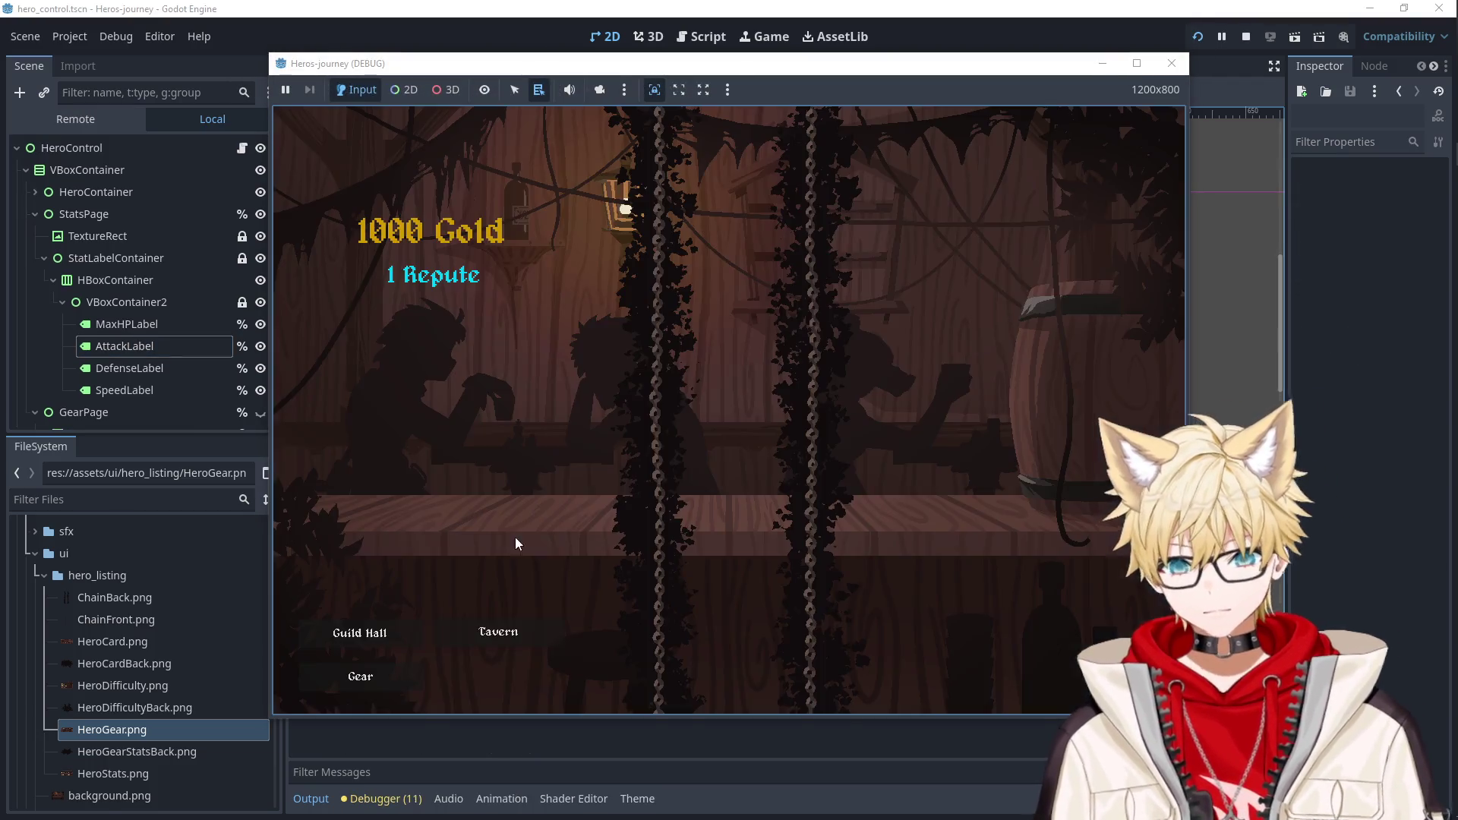
Recruit a hero from the Tavern to check the stats panel, then close the game.
left_click(475, 631)
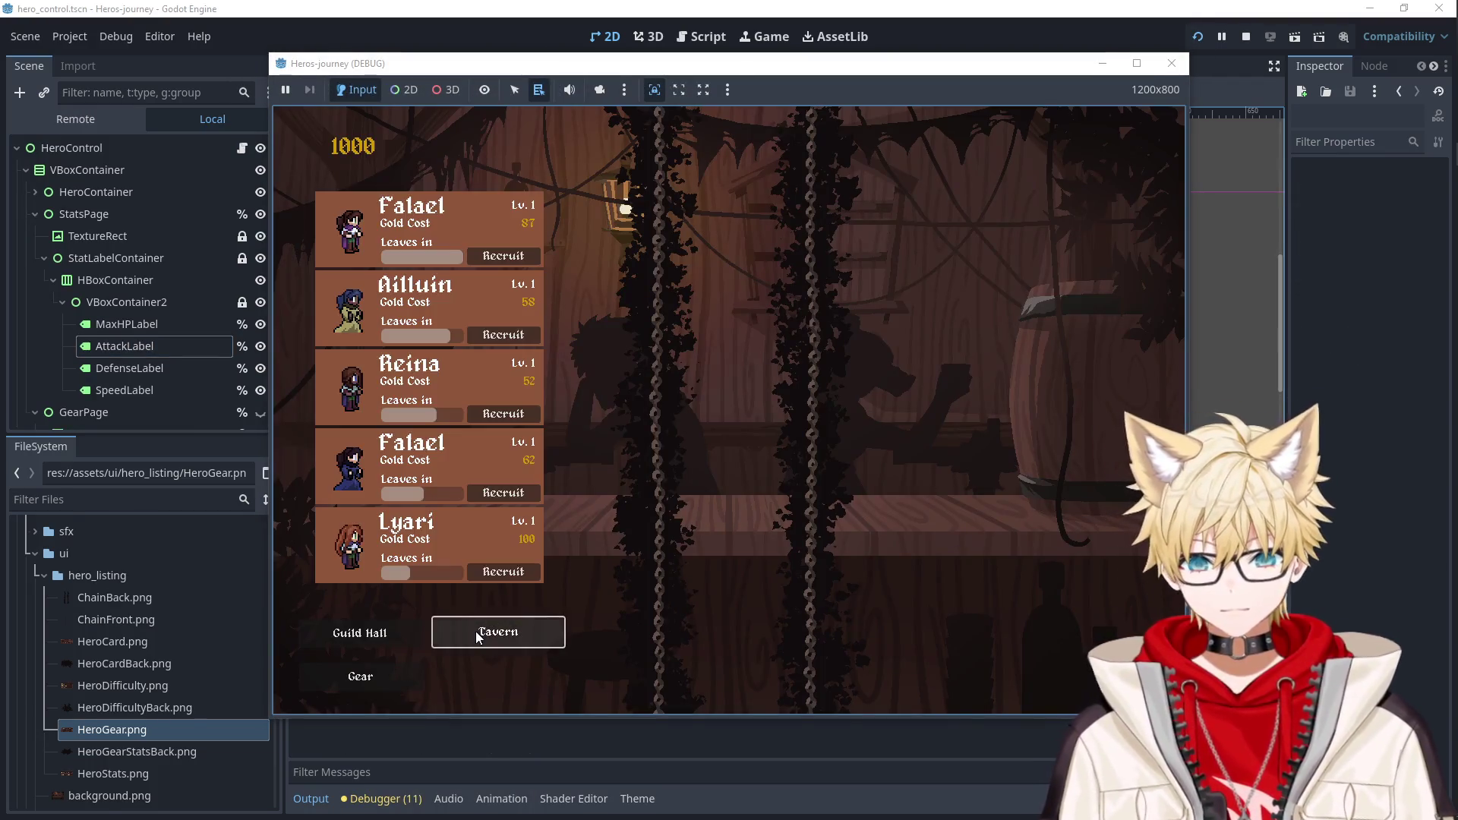
left_click(501, 335)
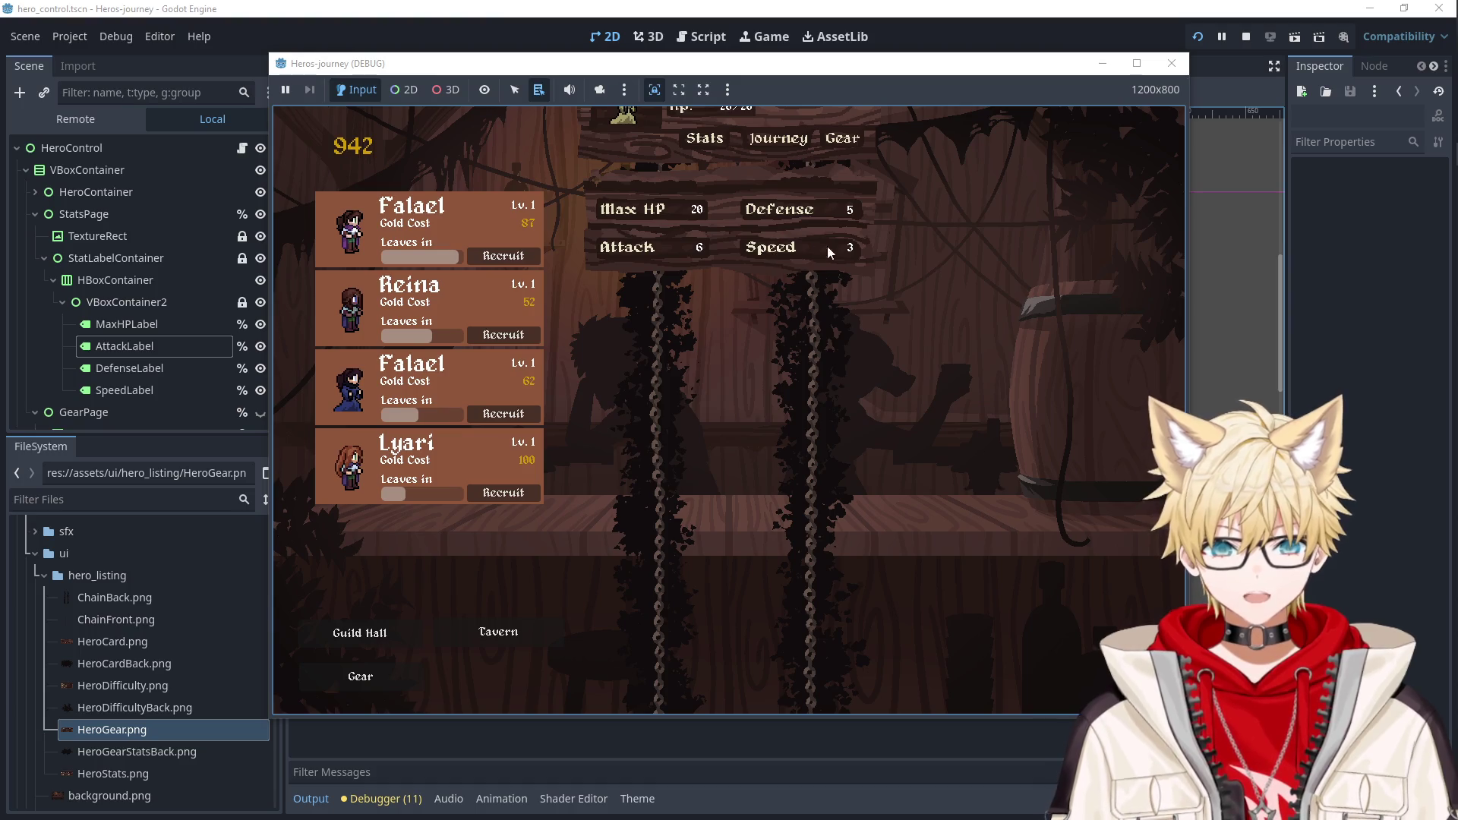
left_click(1171, 64)
Drag the Defense and Speed values into place and nudge Speed down one pixel.
left_click_drag(862, 377, 889, 390)
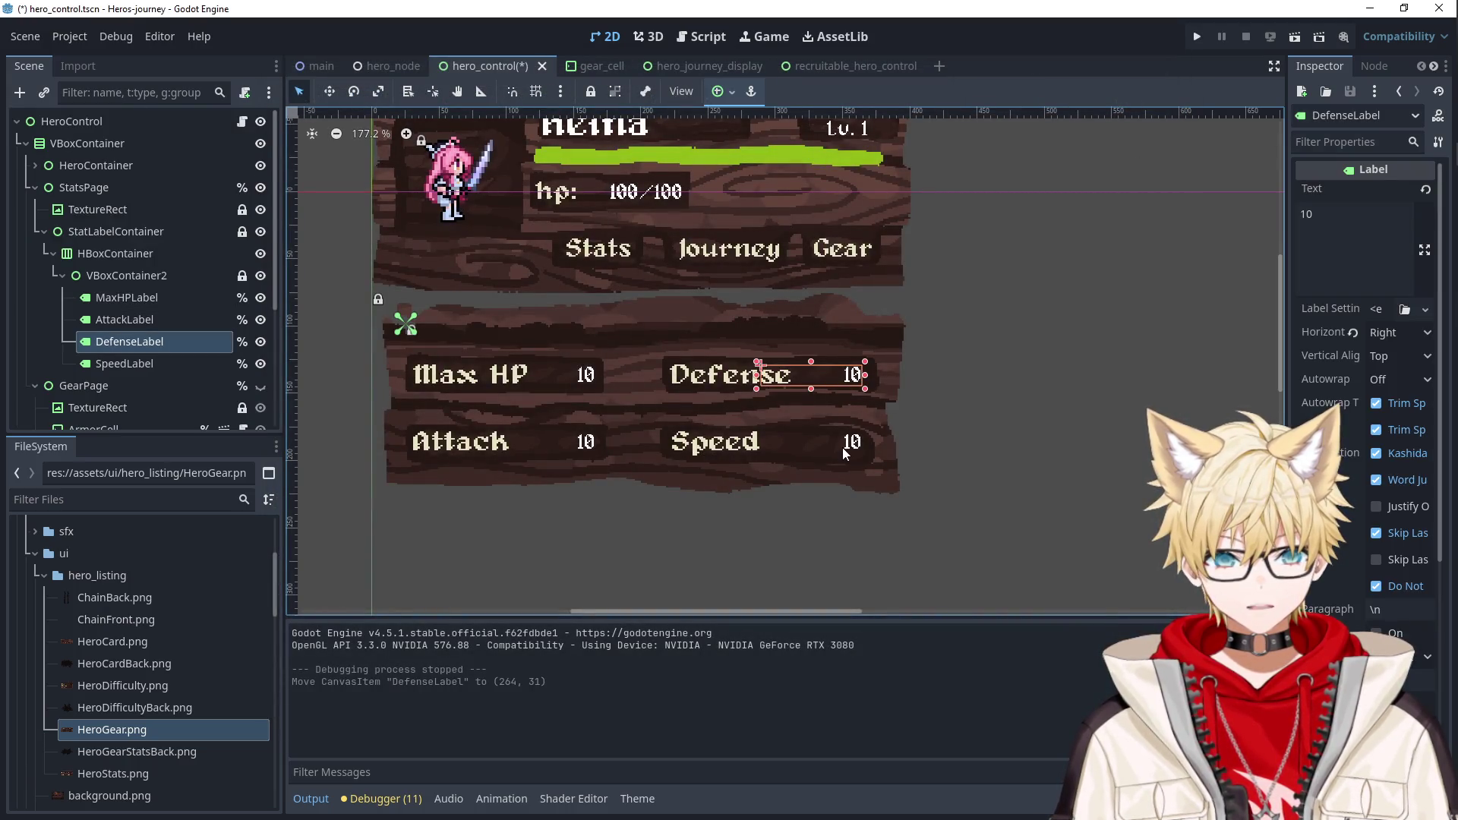
left_click_drag(841, 448, 889, 451)
key("Down")
left_click(1043, 276)
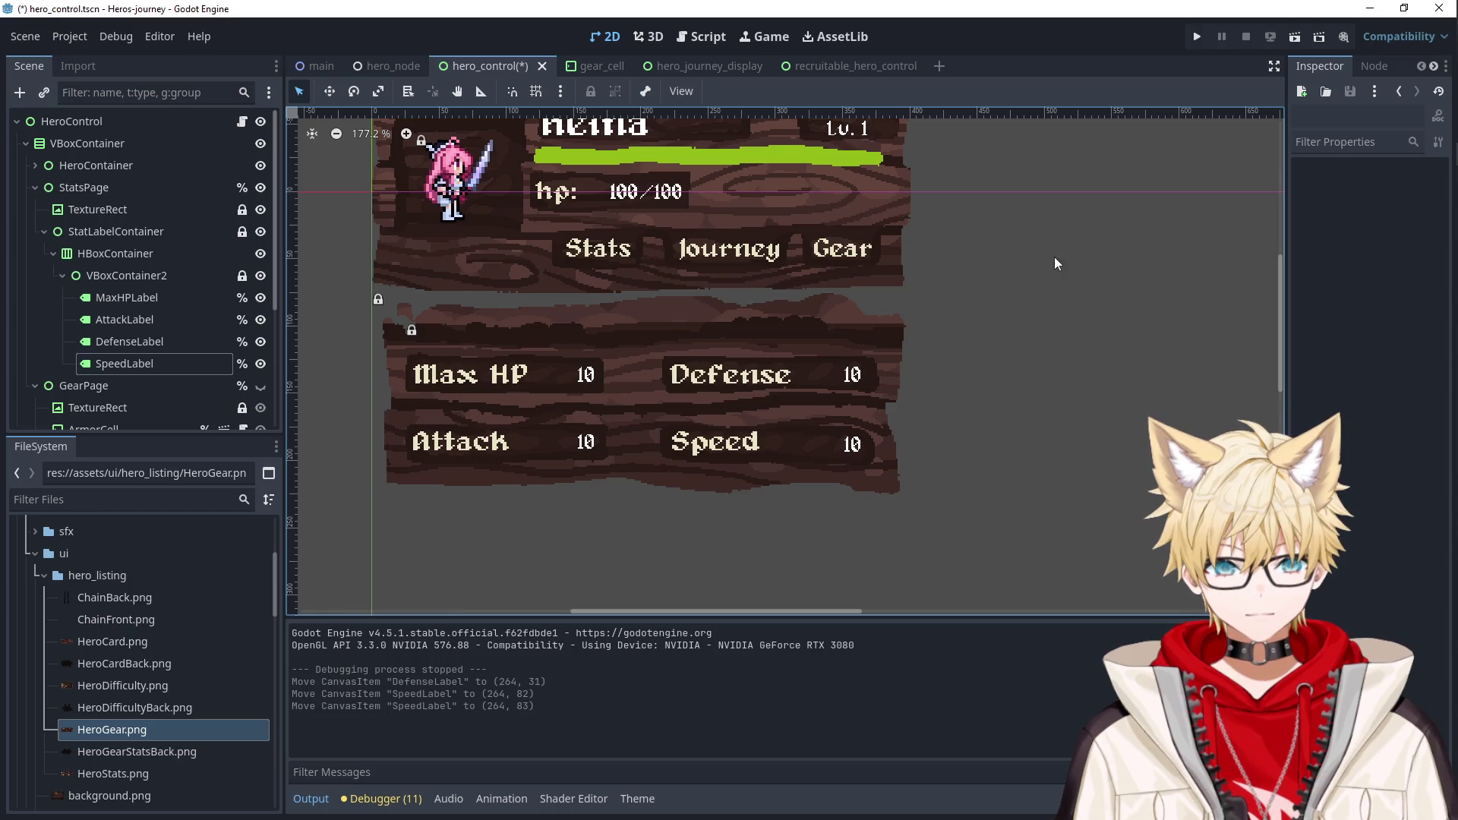
Save and rerun, recruit another hero to verify the stats, then close the game.
left_click(1189, 37)
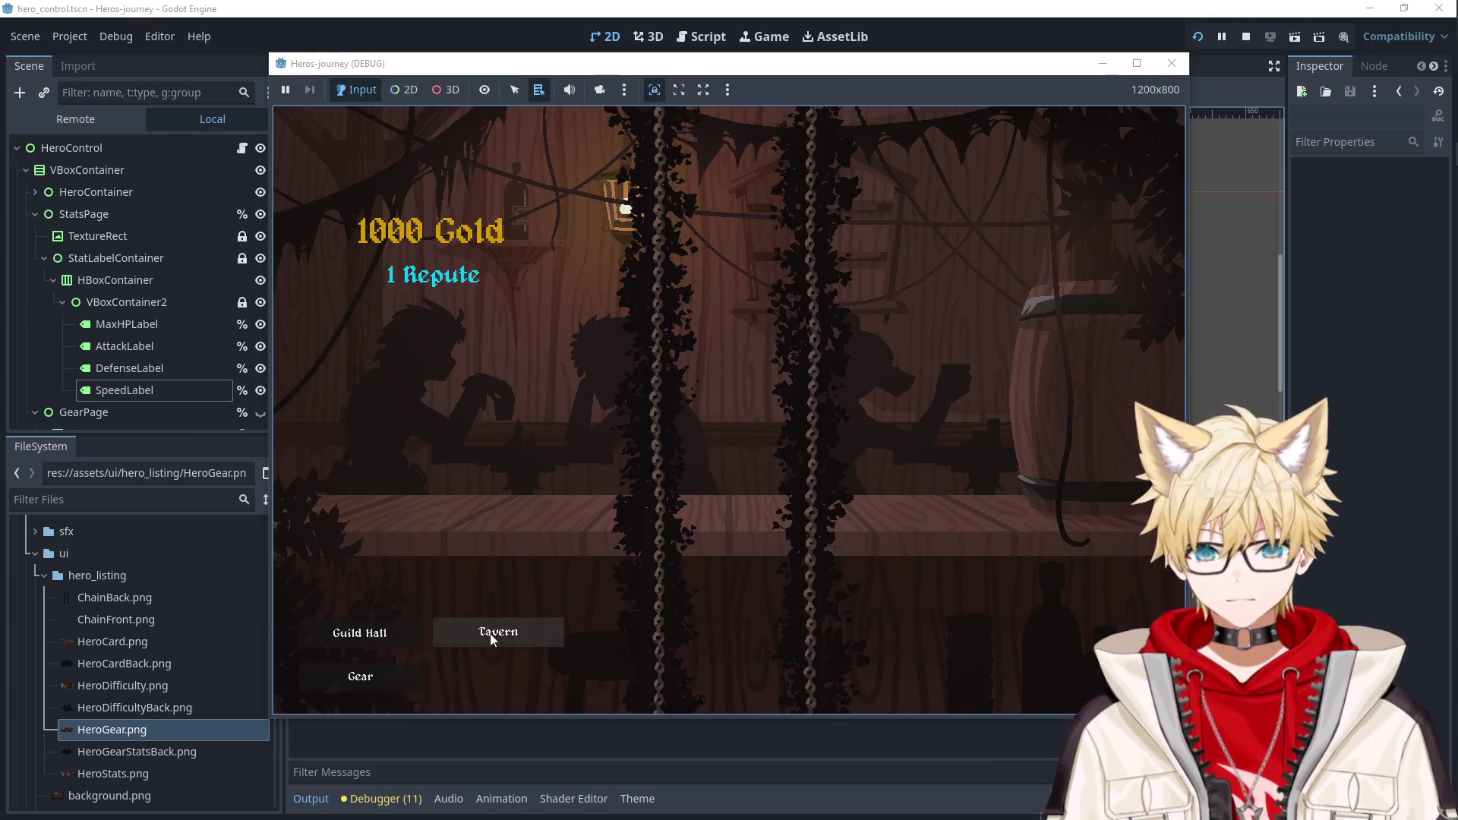
left_click(490, 633)
left_click(511, 334)
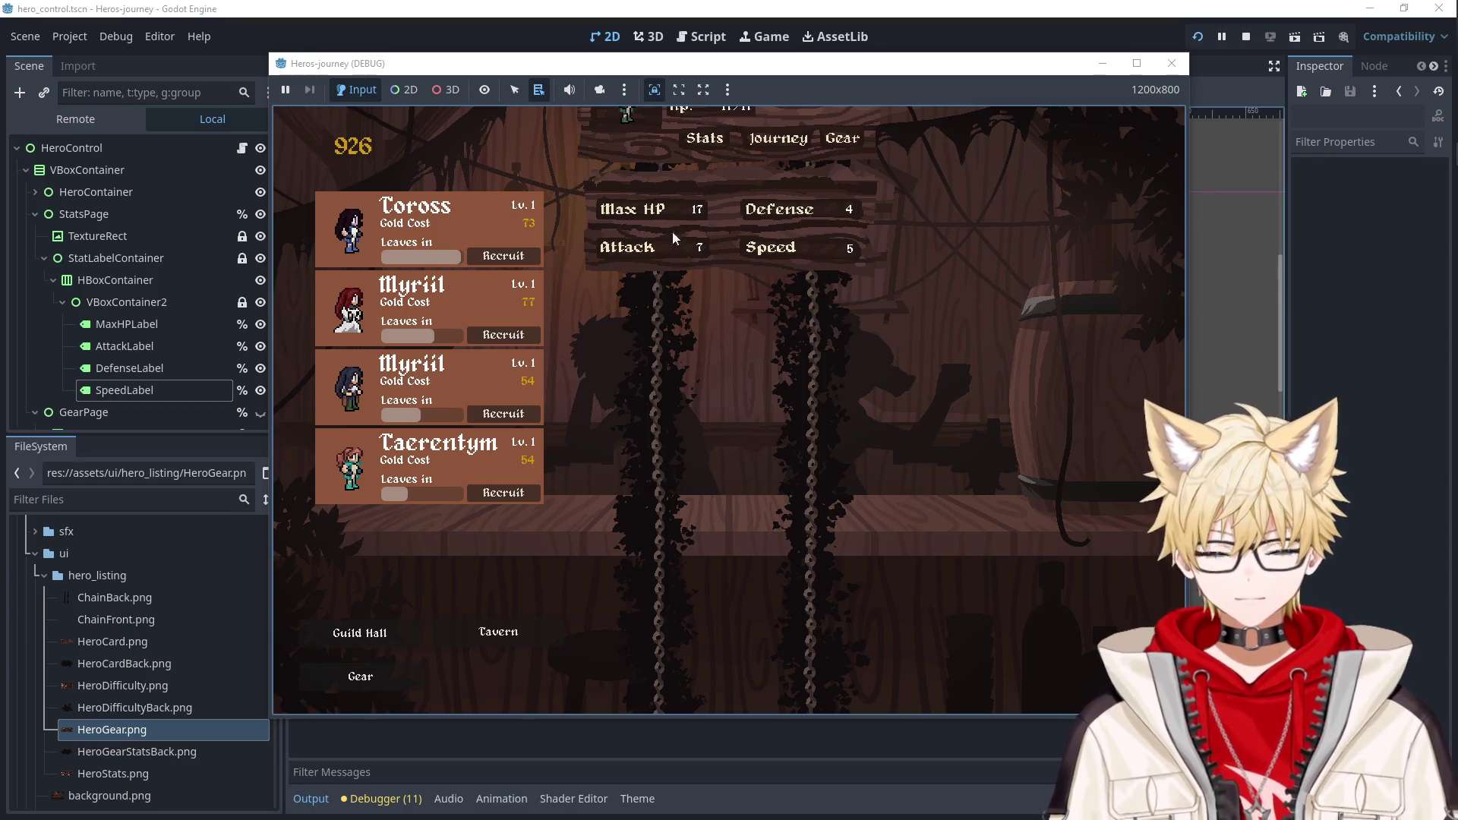
left_click(1171, 63)
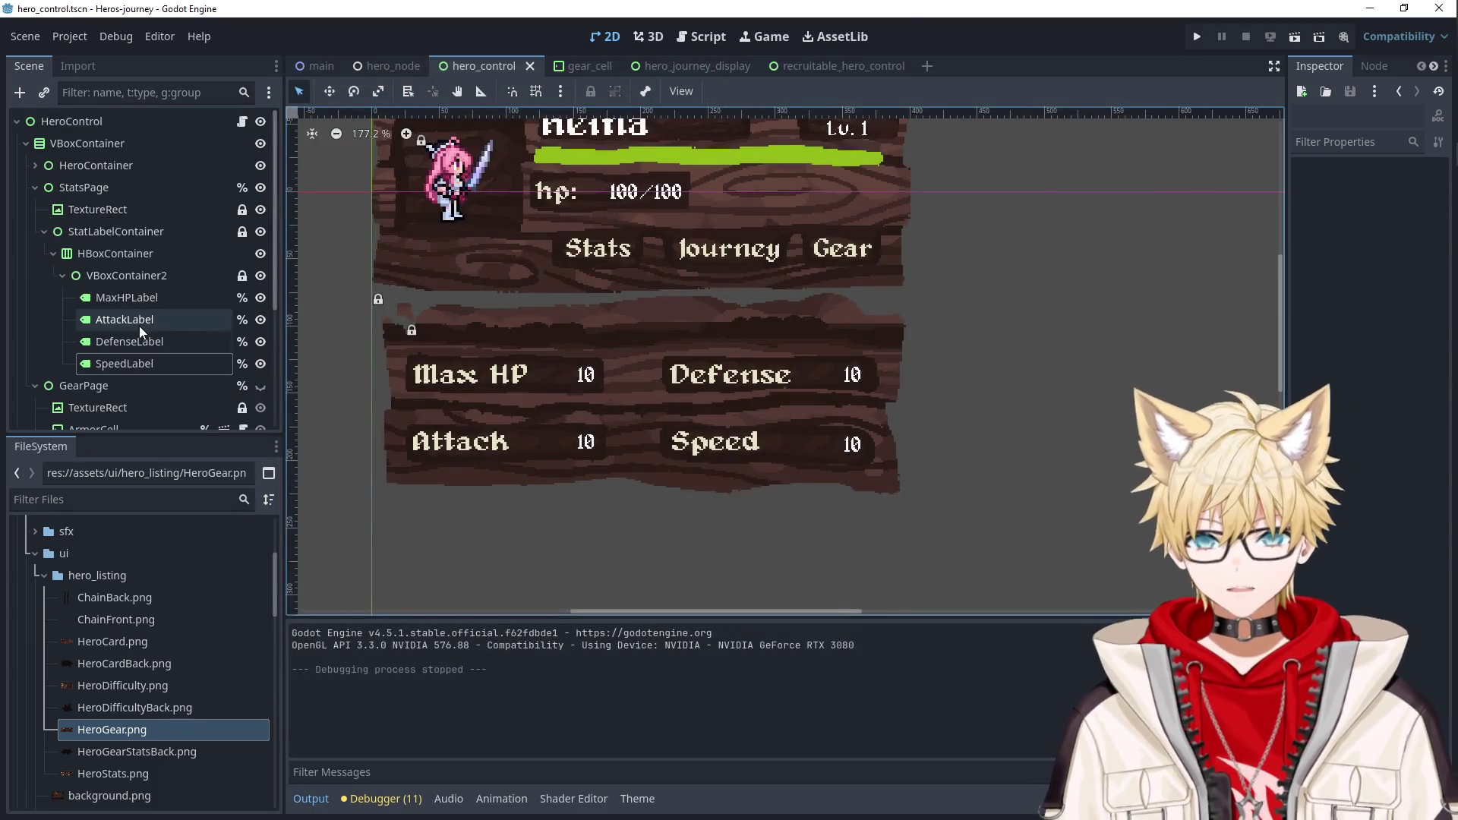
Hide both the GearPage and StatsPage, then save the scene.
left_click(43, 232)
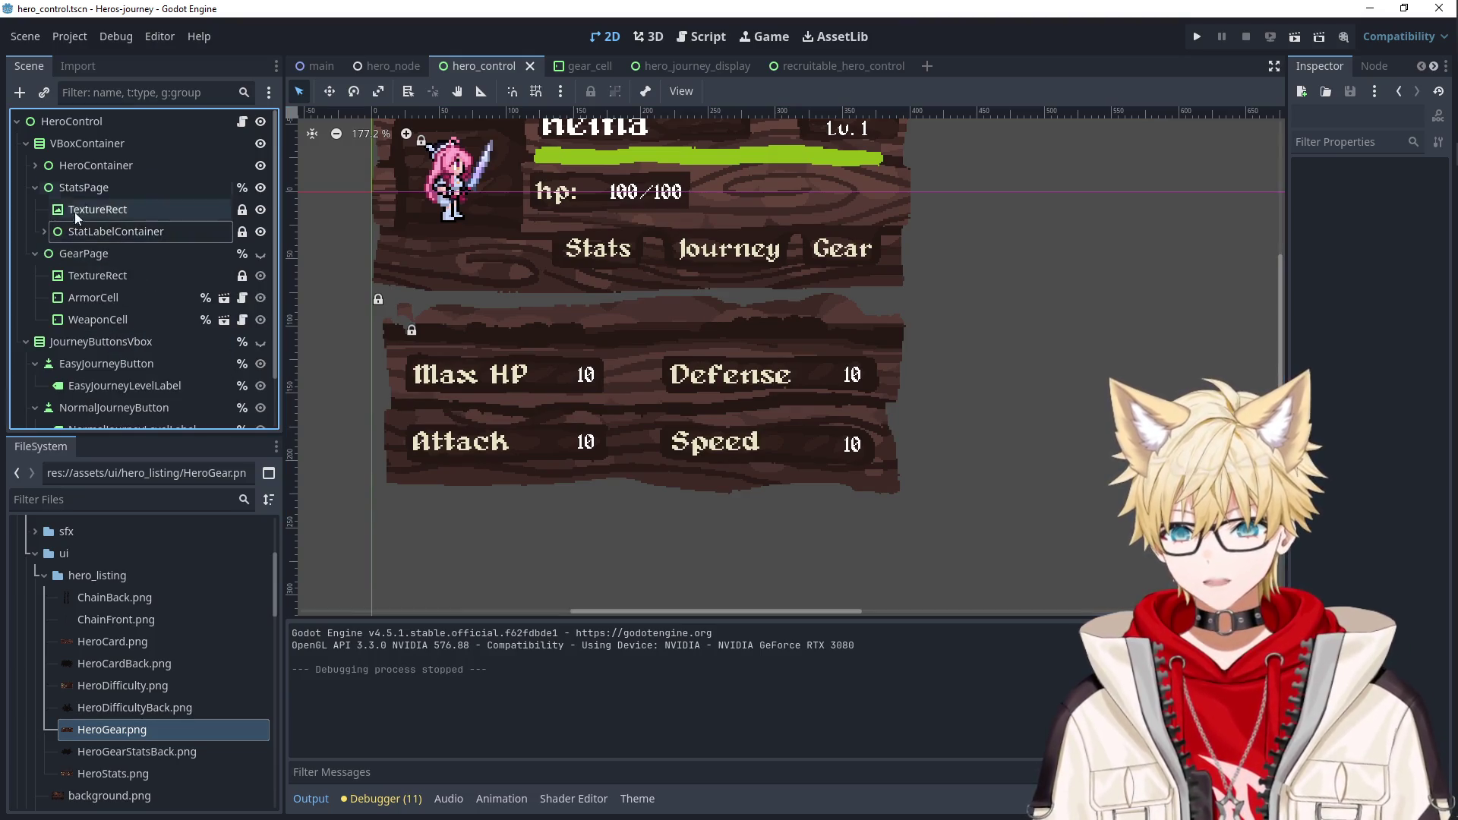
double_click(260, 255)
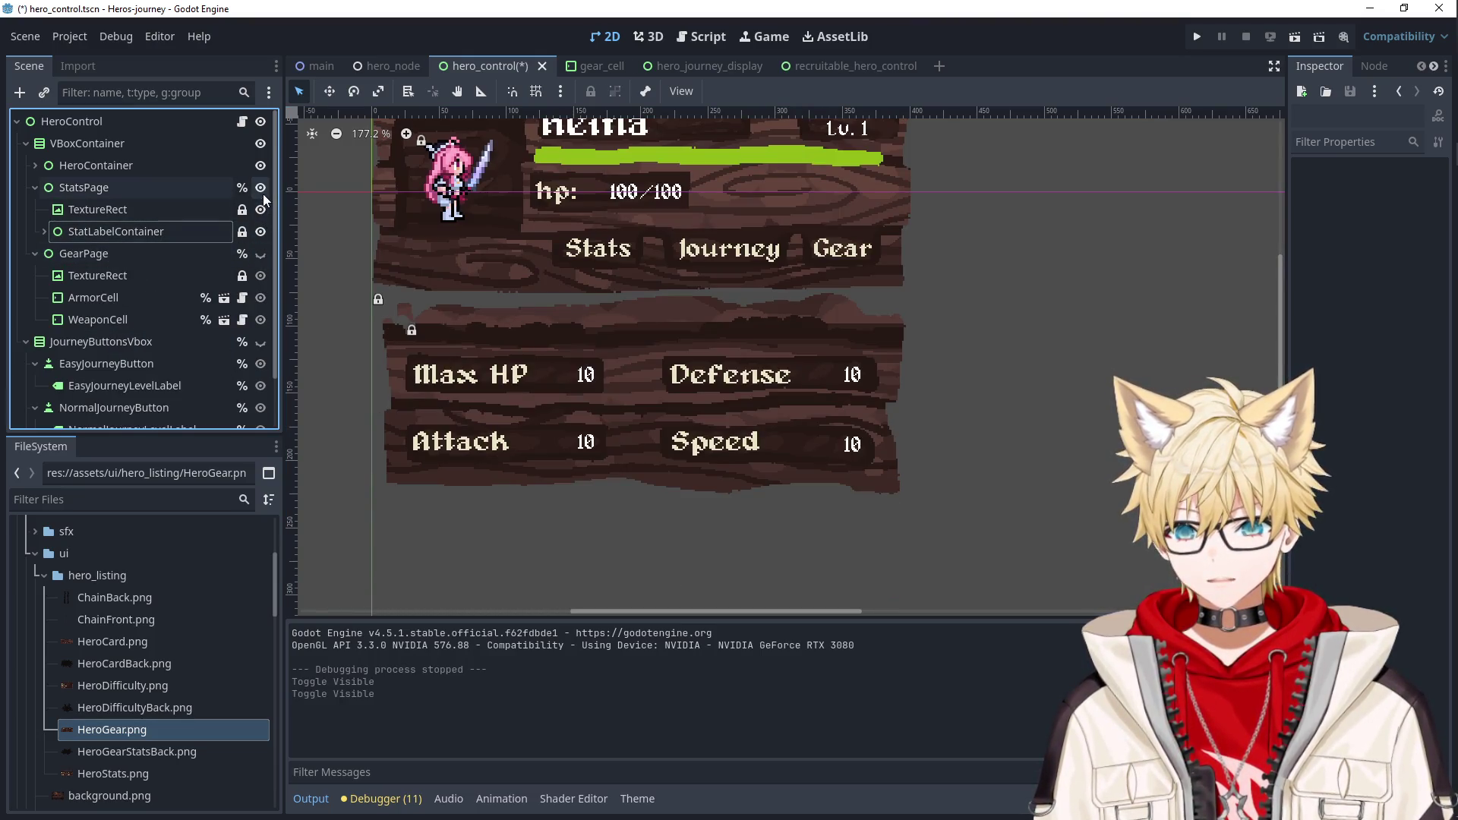
left_click(261, 253)
scroll(472, 352, "down", 2)
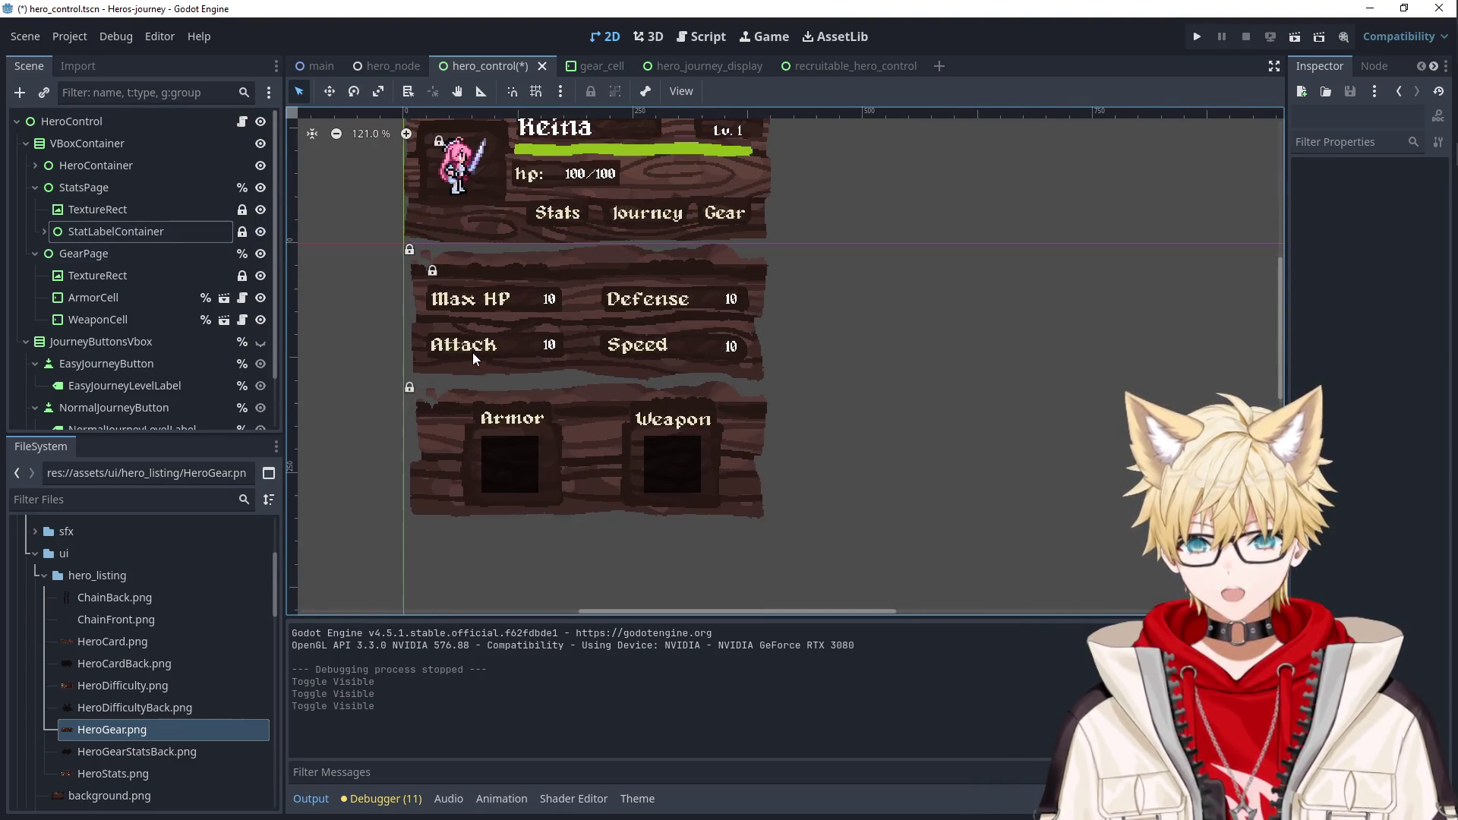
left_click(261, 254)
left_click(260, 189)
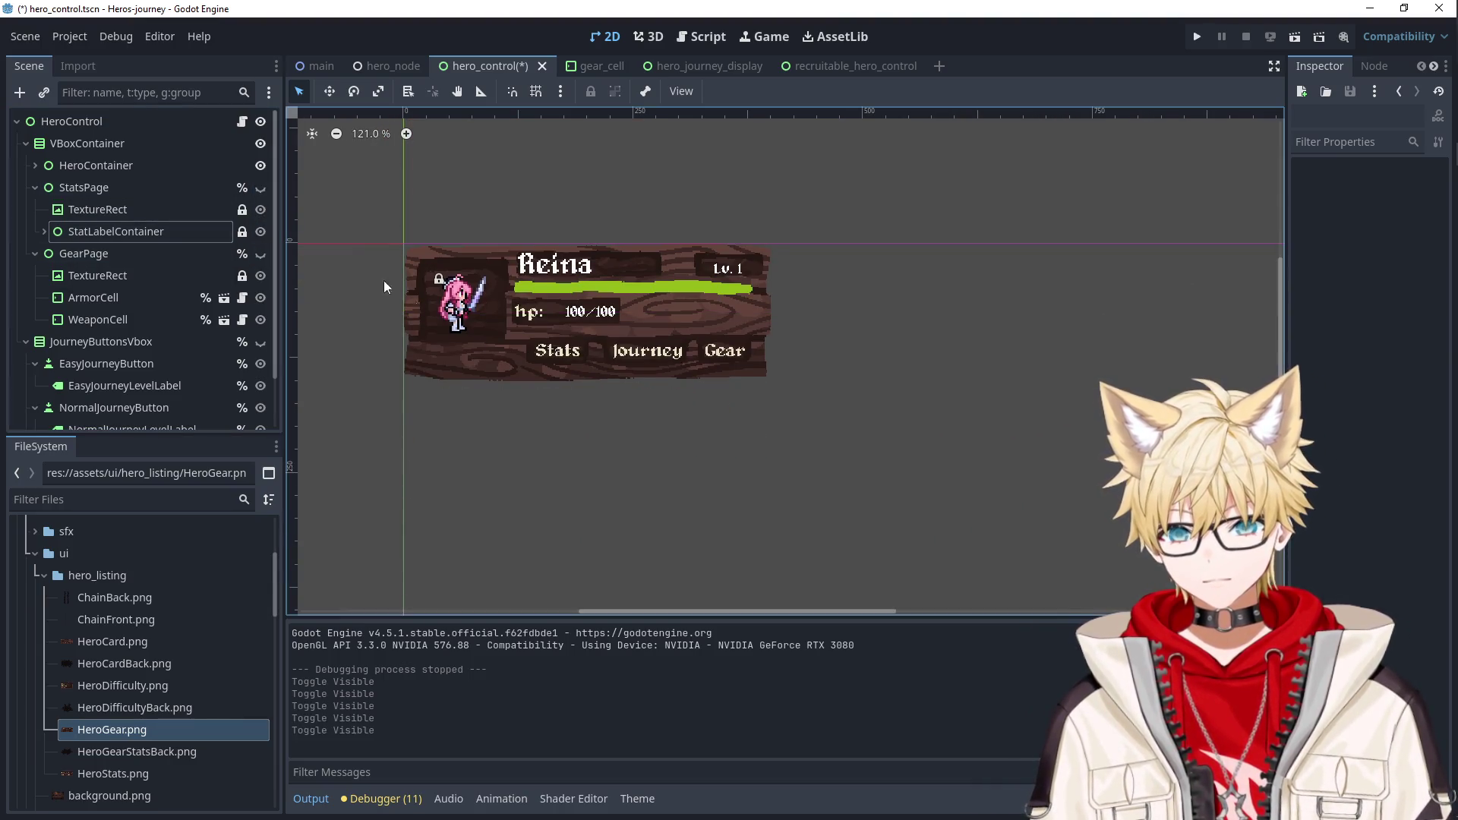
key("ctrl+s")
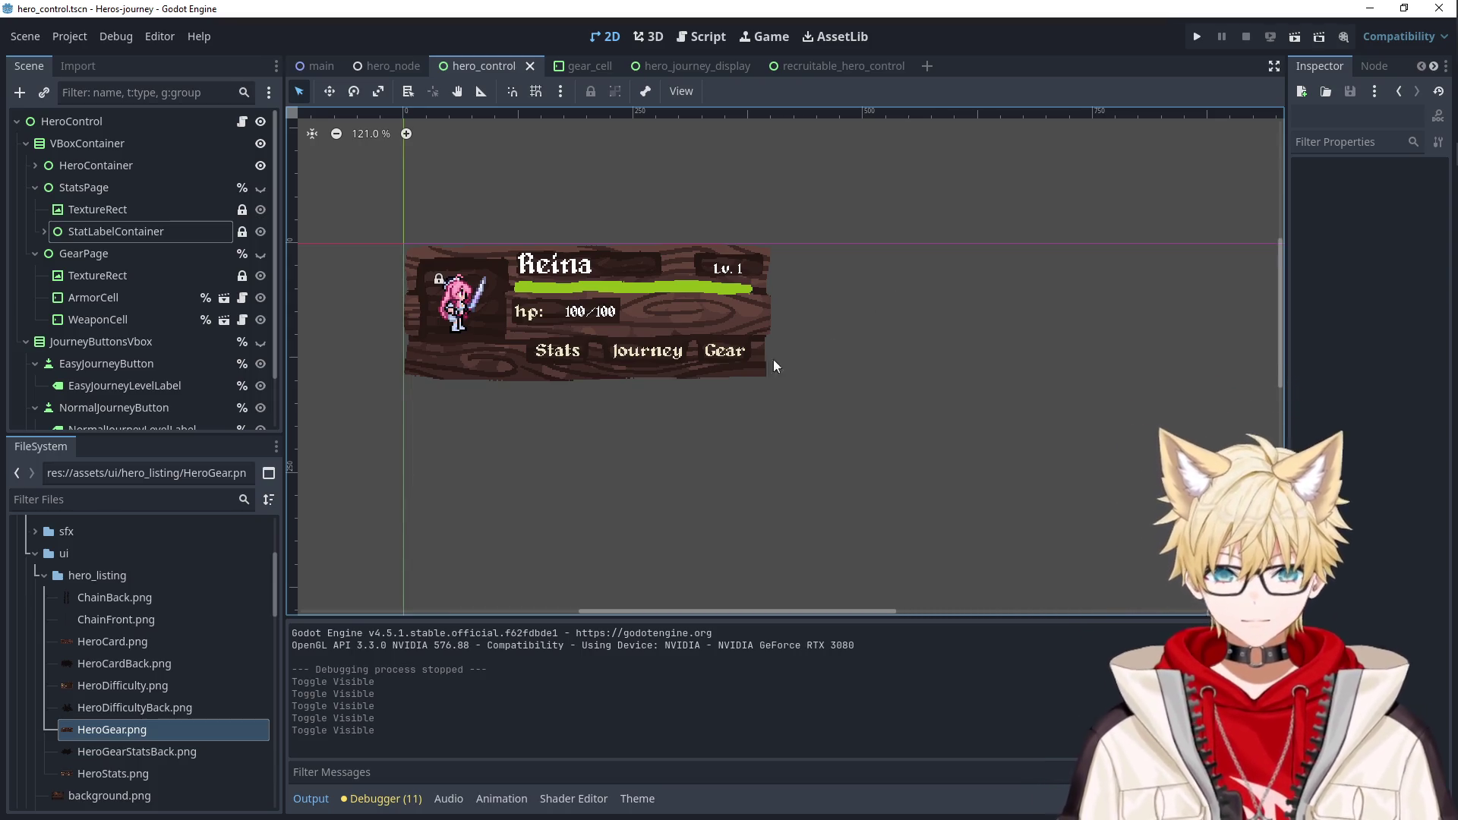
Fold the page branches, select the portrait's container and pick HeroStats.png in FileSystem.
left_click(35, 188)
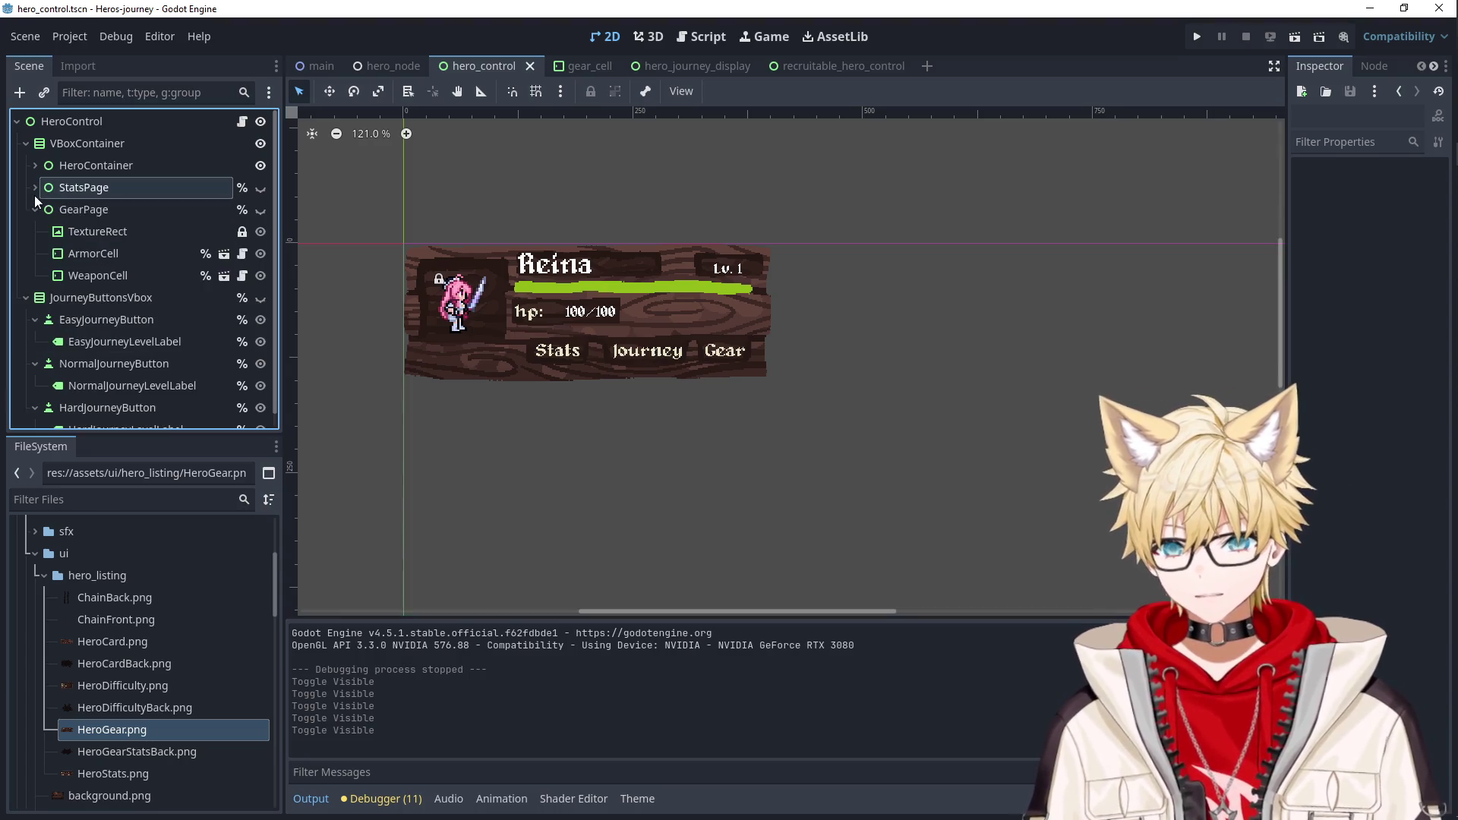
left_click(35, 209)
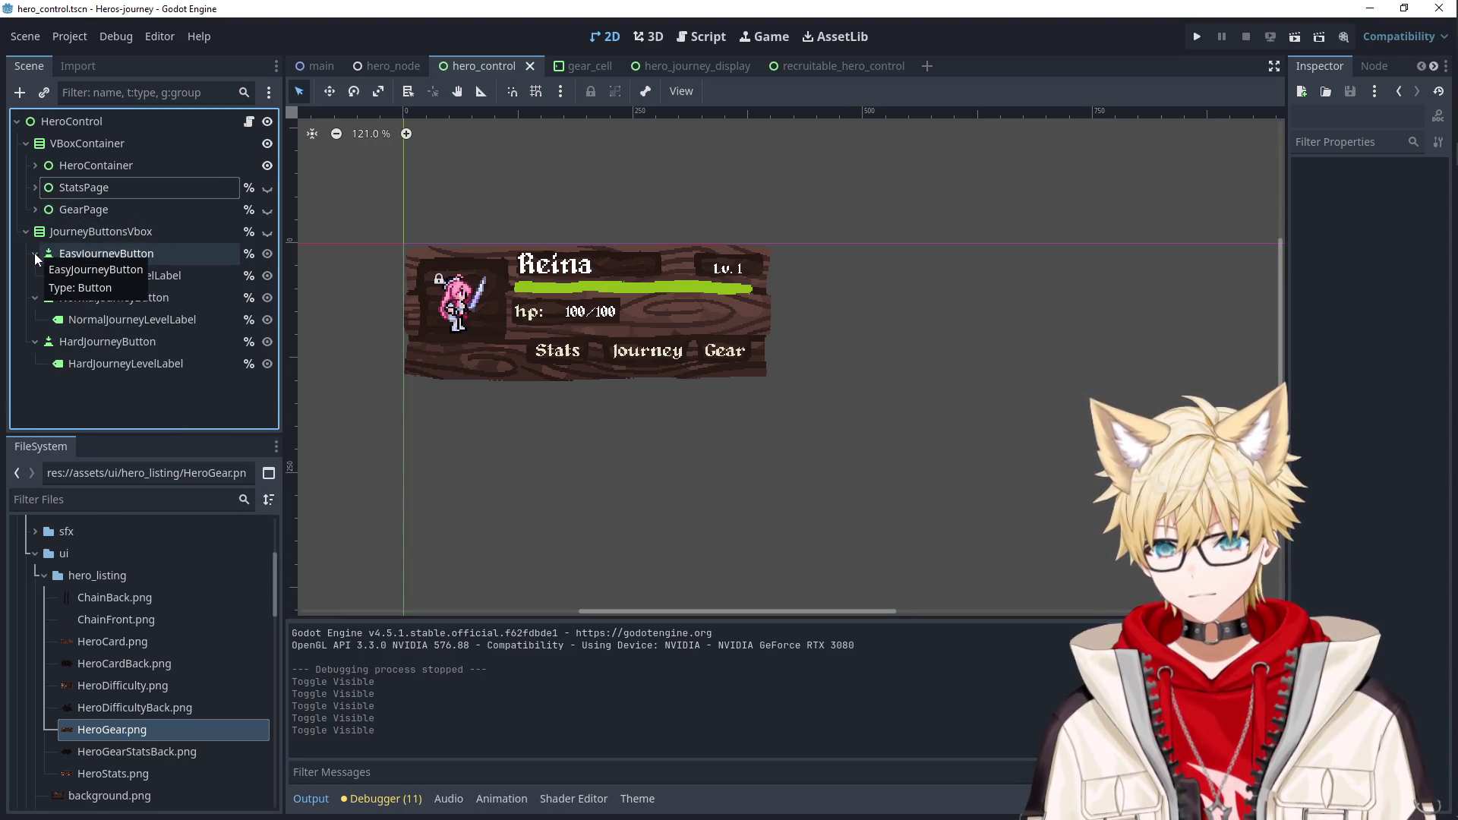
left_click(125, 231)
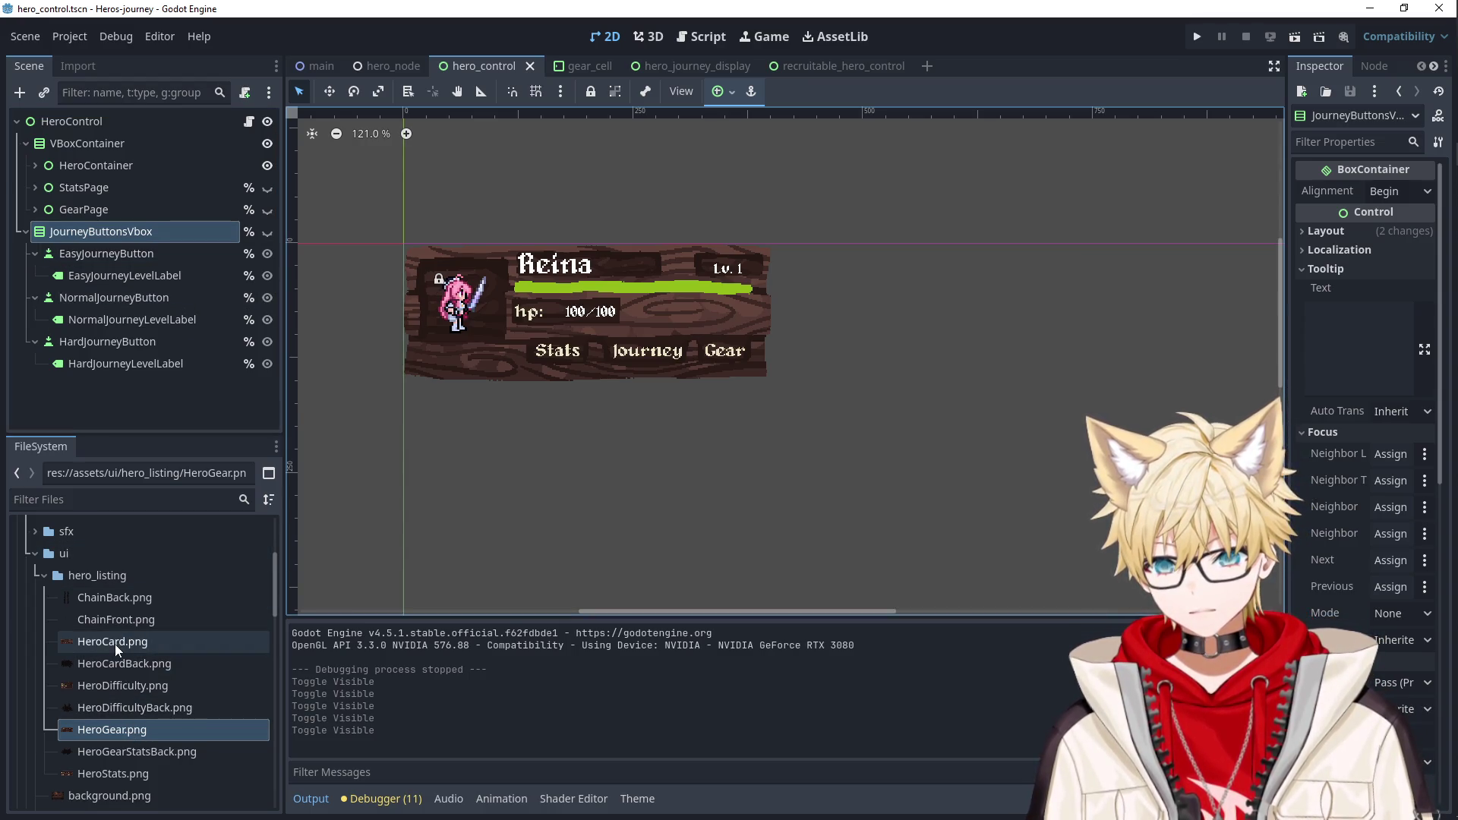
mouse_move(115, 643)
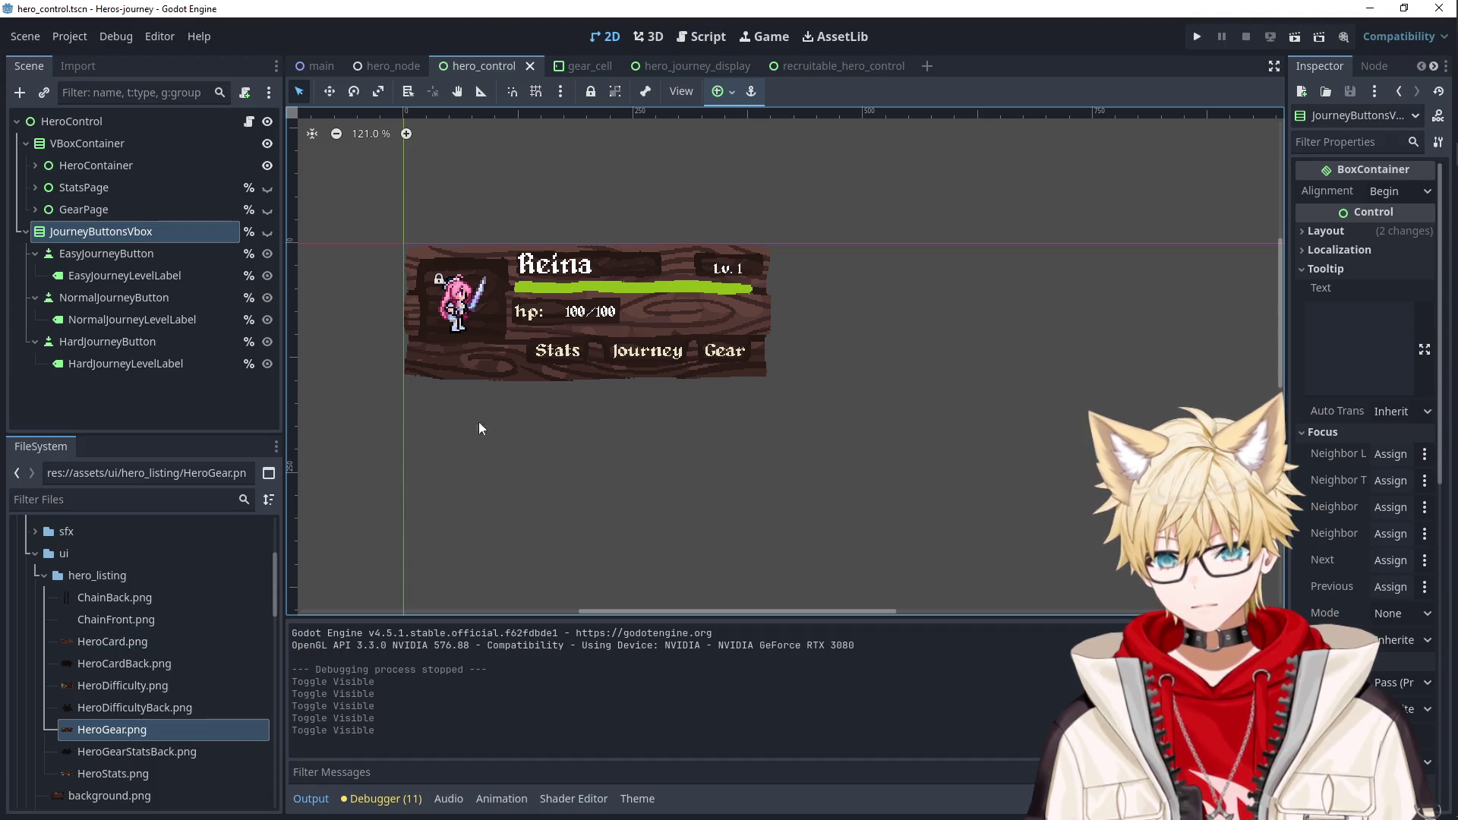
left_click(464, 317)
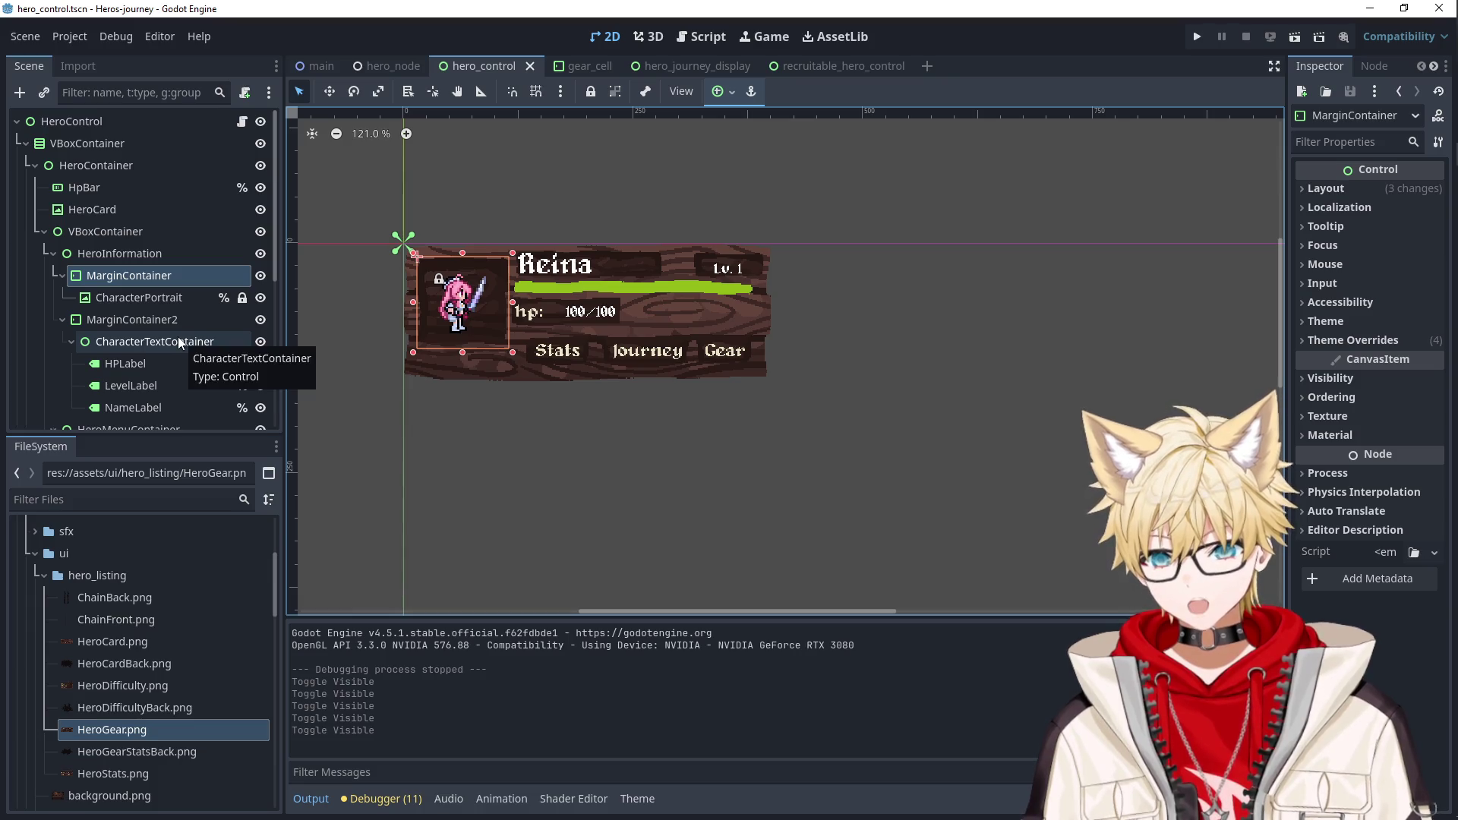
scroll(139, 757, "down", 2)
left_click(121, 741)
left_click(112, 759)
left_click(115, 741)
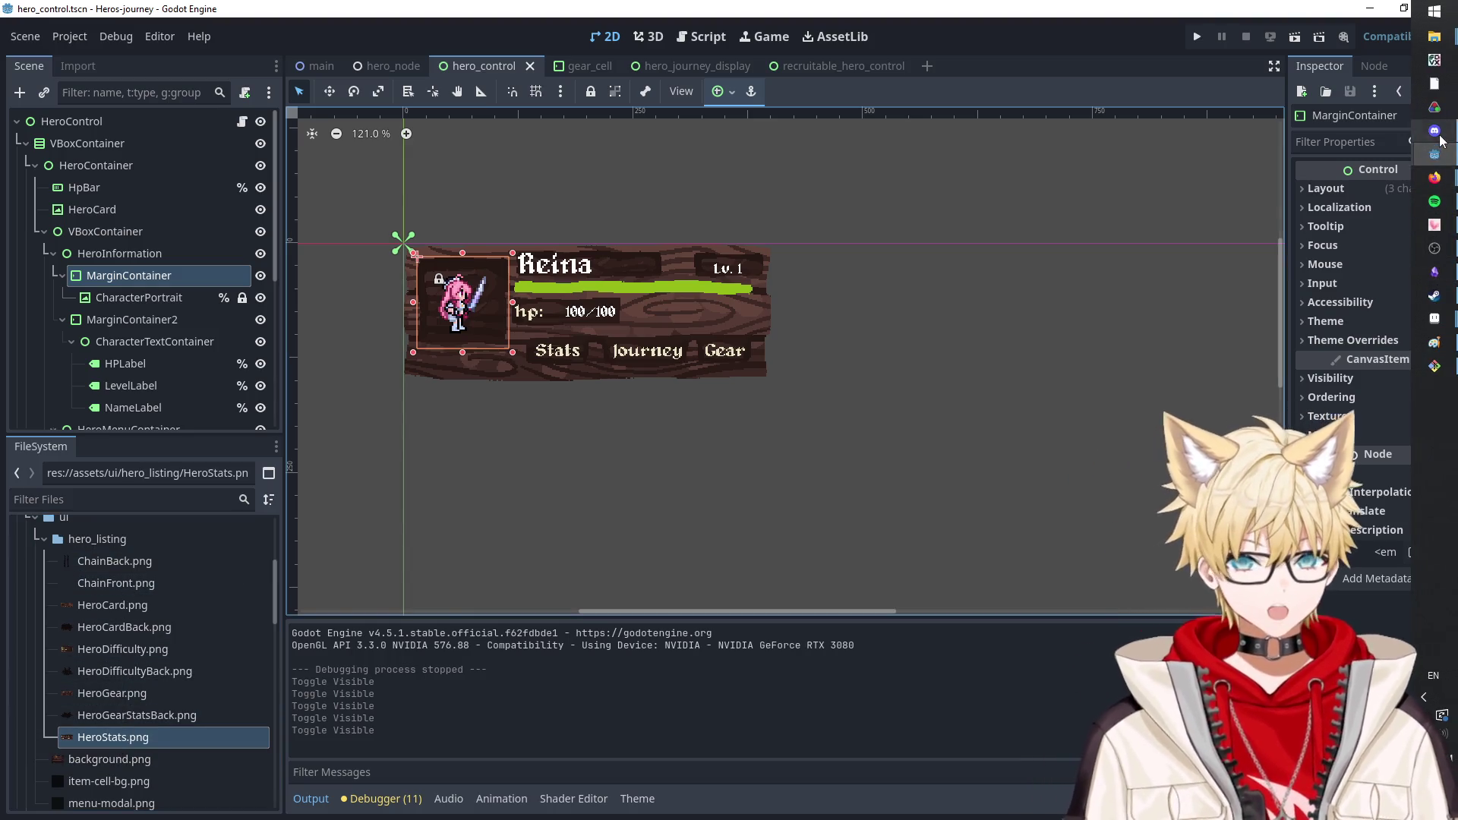
Bring the Discord chat to the front and scroll up through it.
left_click(1434, 131)
scroll(756, 405, "up", 5)
scroll(684, 410, "up", 2)
Open the Easy/Normal/Hard difficulty image full-size, save it with Save Image, and return to Godot.
left_click(627, 418)
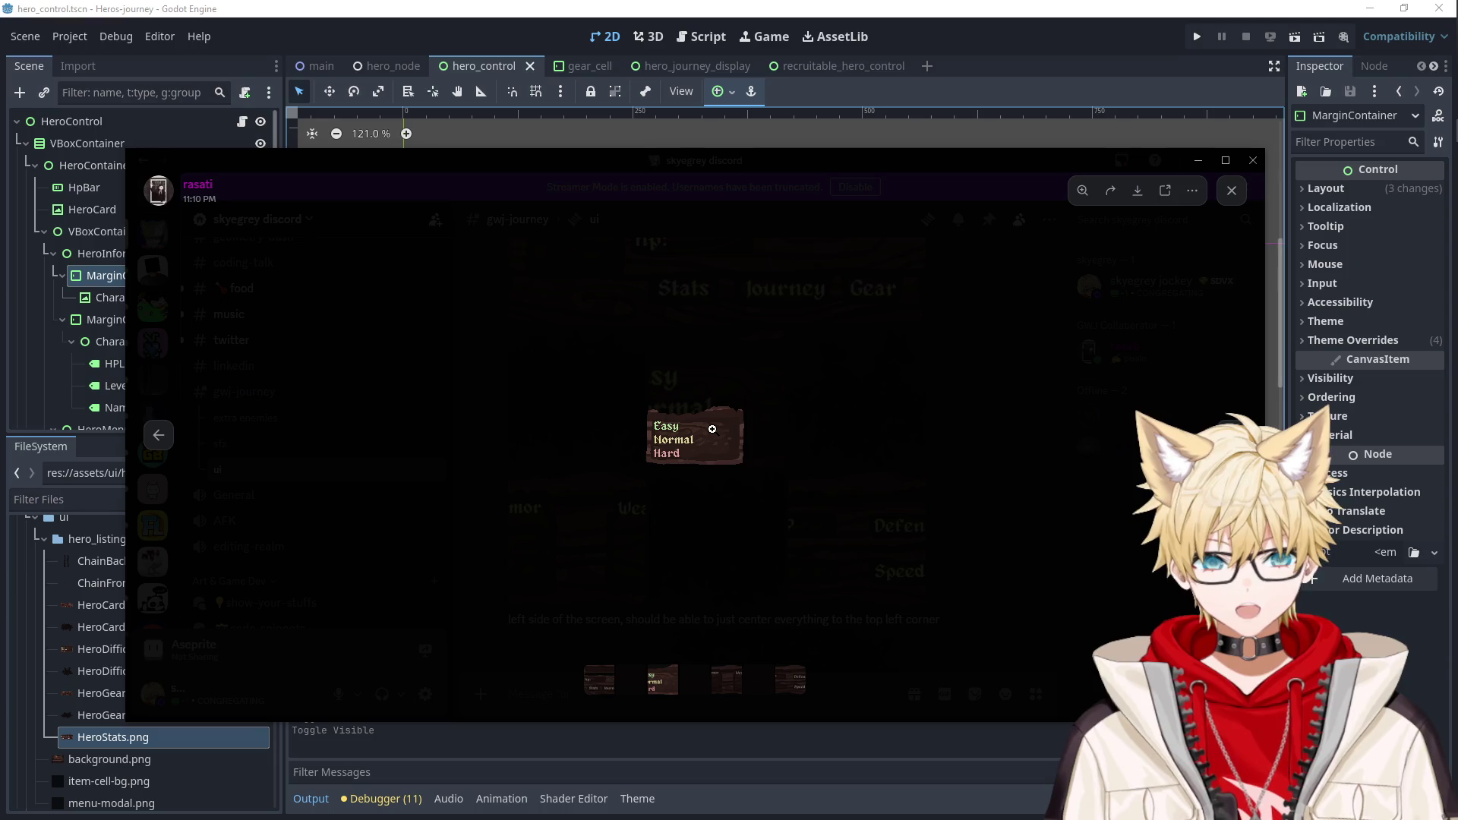
right_click(712, 429)
left_click(747, 478)
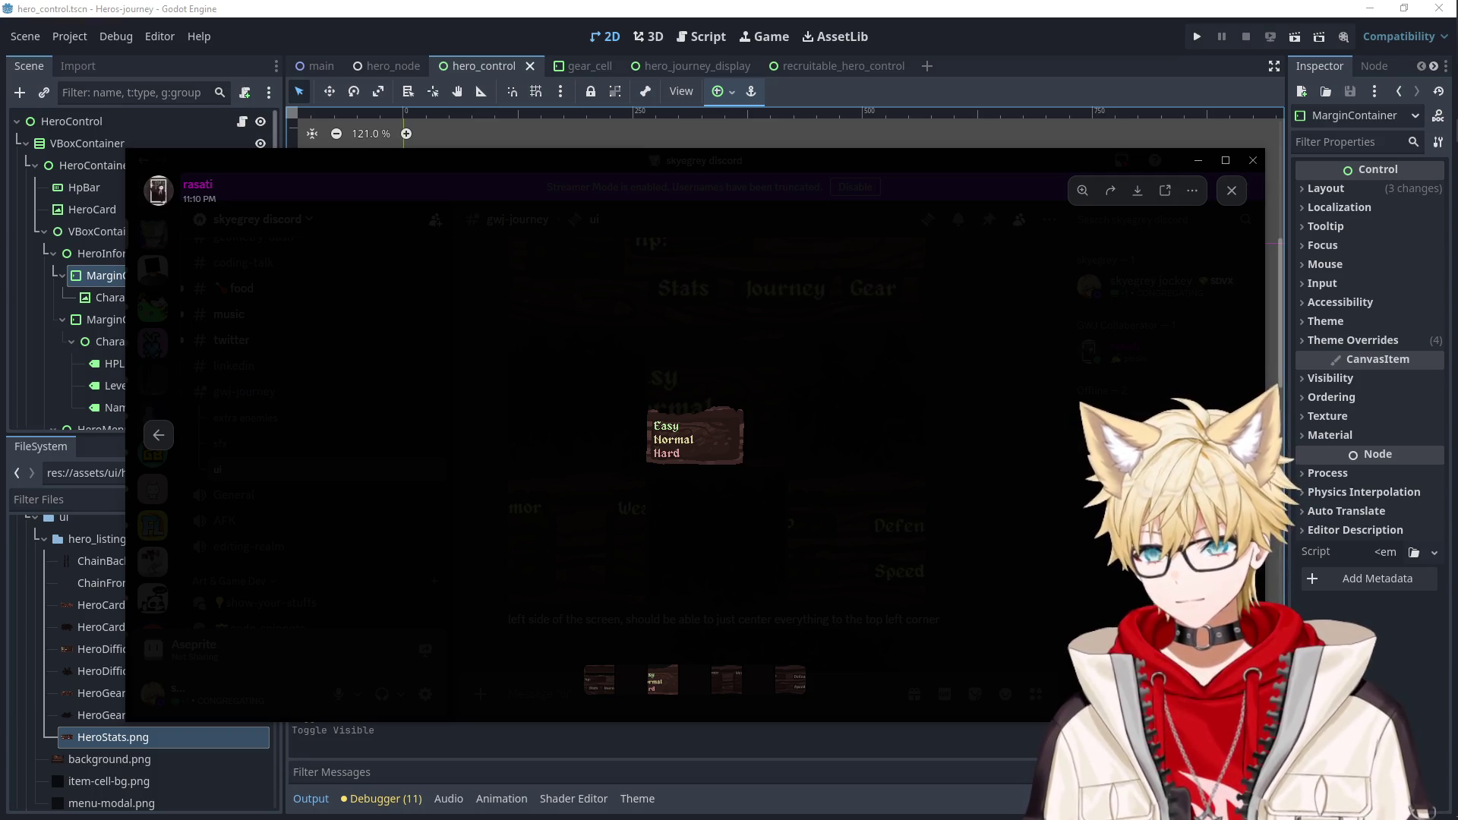
left_click(976, 148)
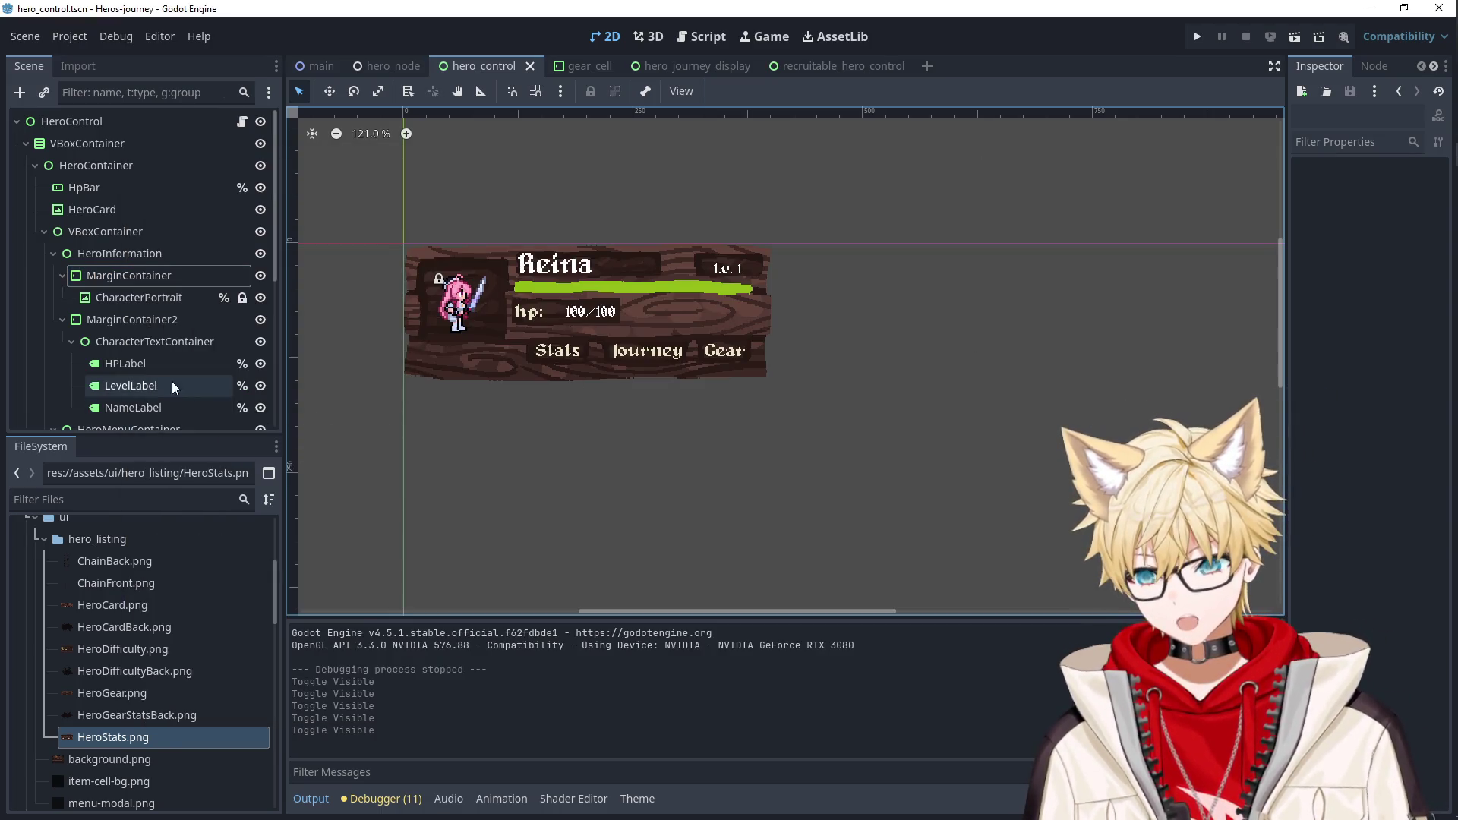
Expand StatsPage, select its TextureRect and make the stats page visible on the canvas.
left_click(159, 298)
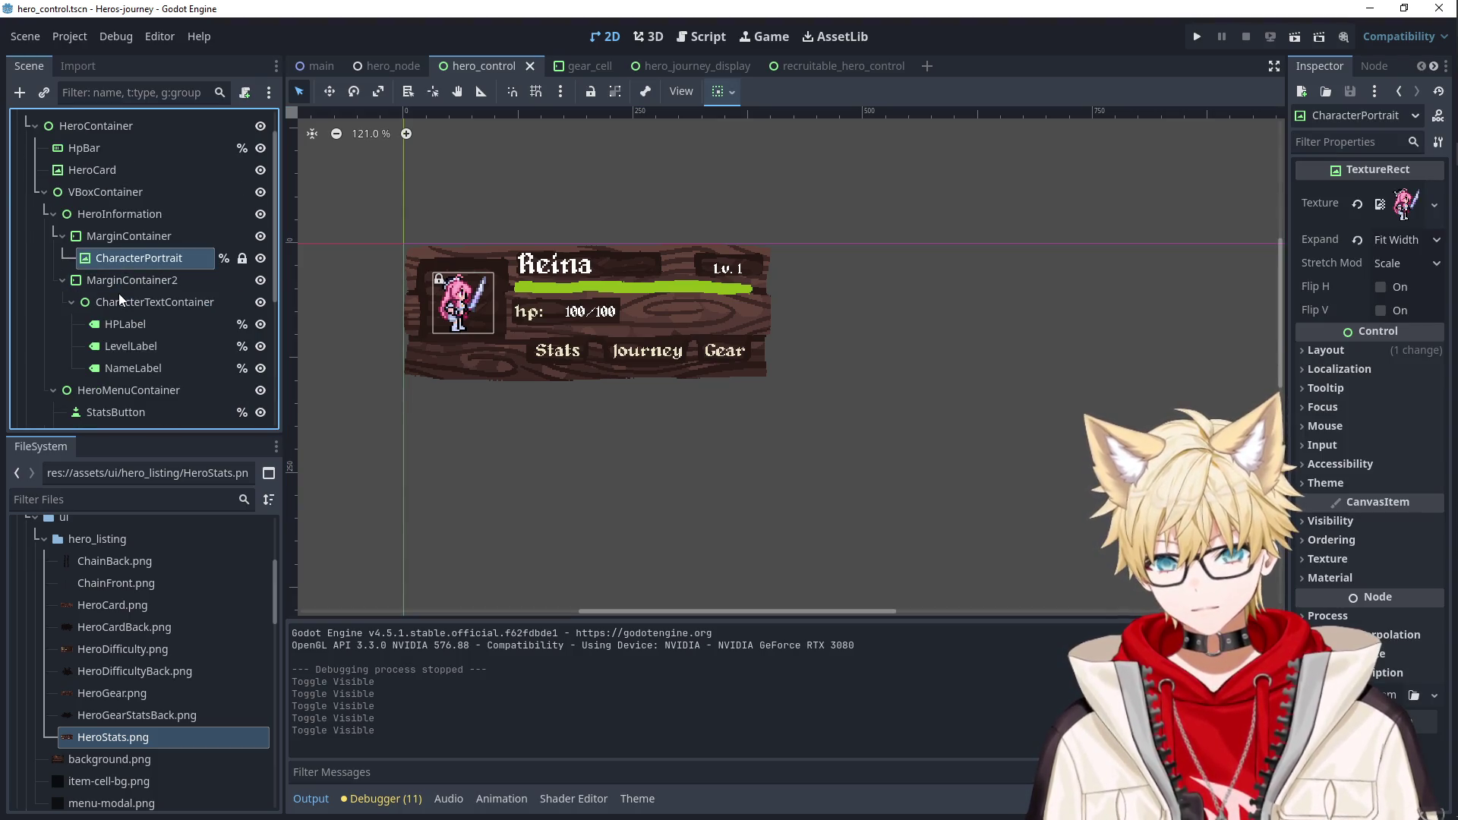
scroll(118, 294, "down", 5)
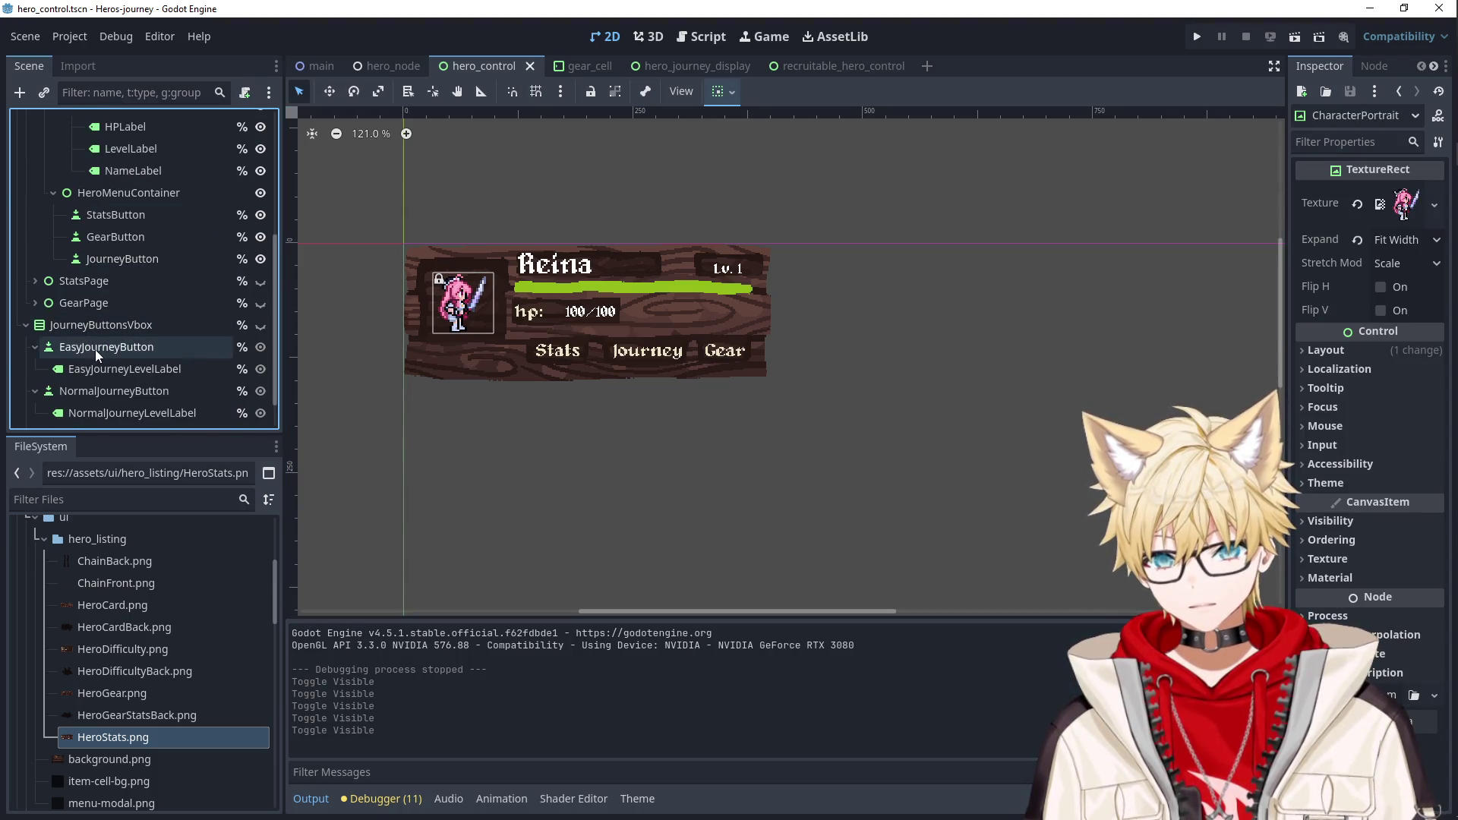
scroll(94, 349, "up", 3)
left_click(35, 403)
scroll(121, 357, "down", 4)
left_click(107, 265)
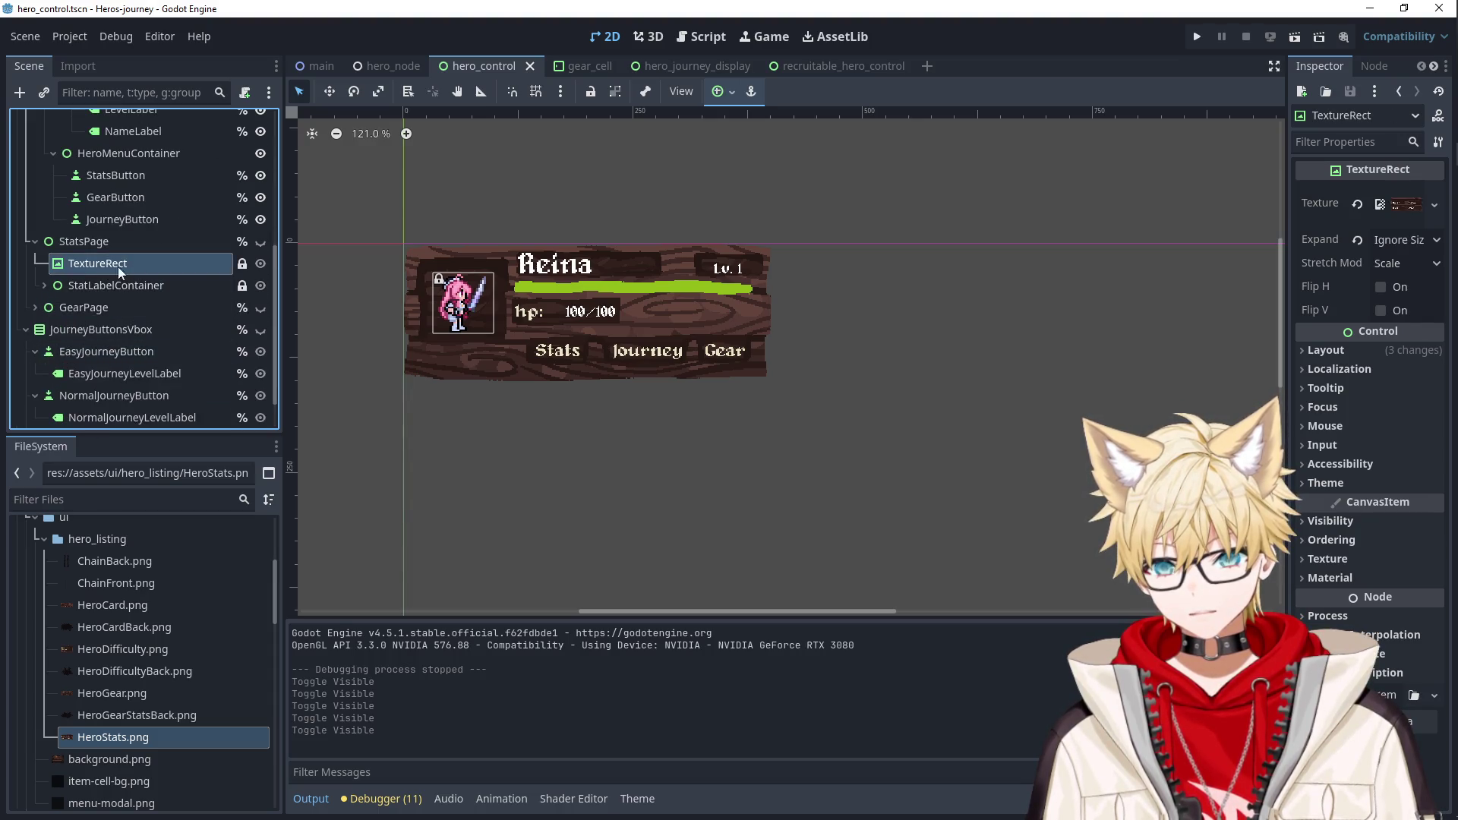
left_click(257, 243)
scroll(578, 389, "up", 3)
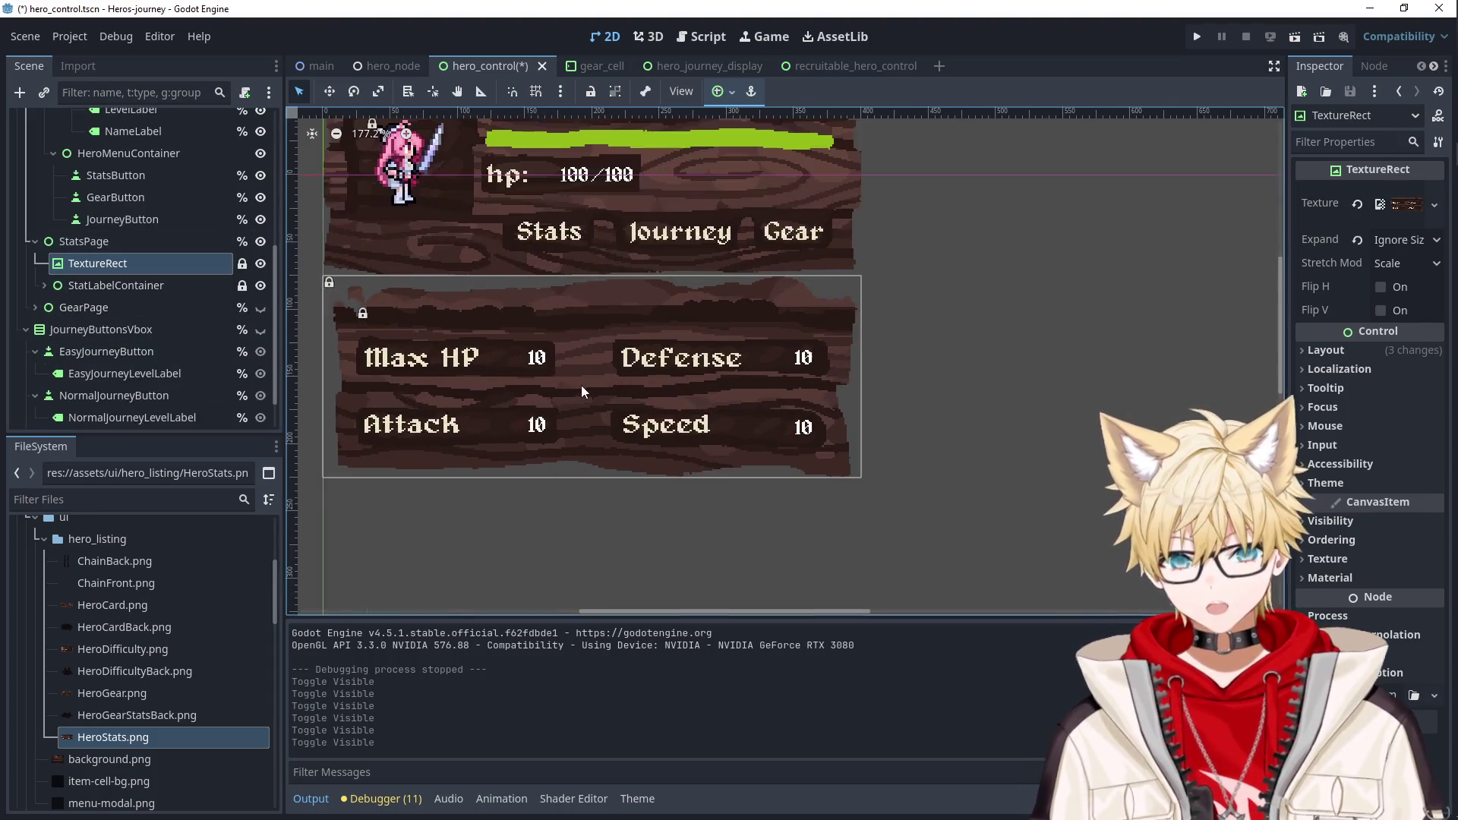
scroll(584, 388, "down", 1)
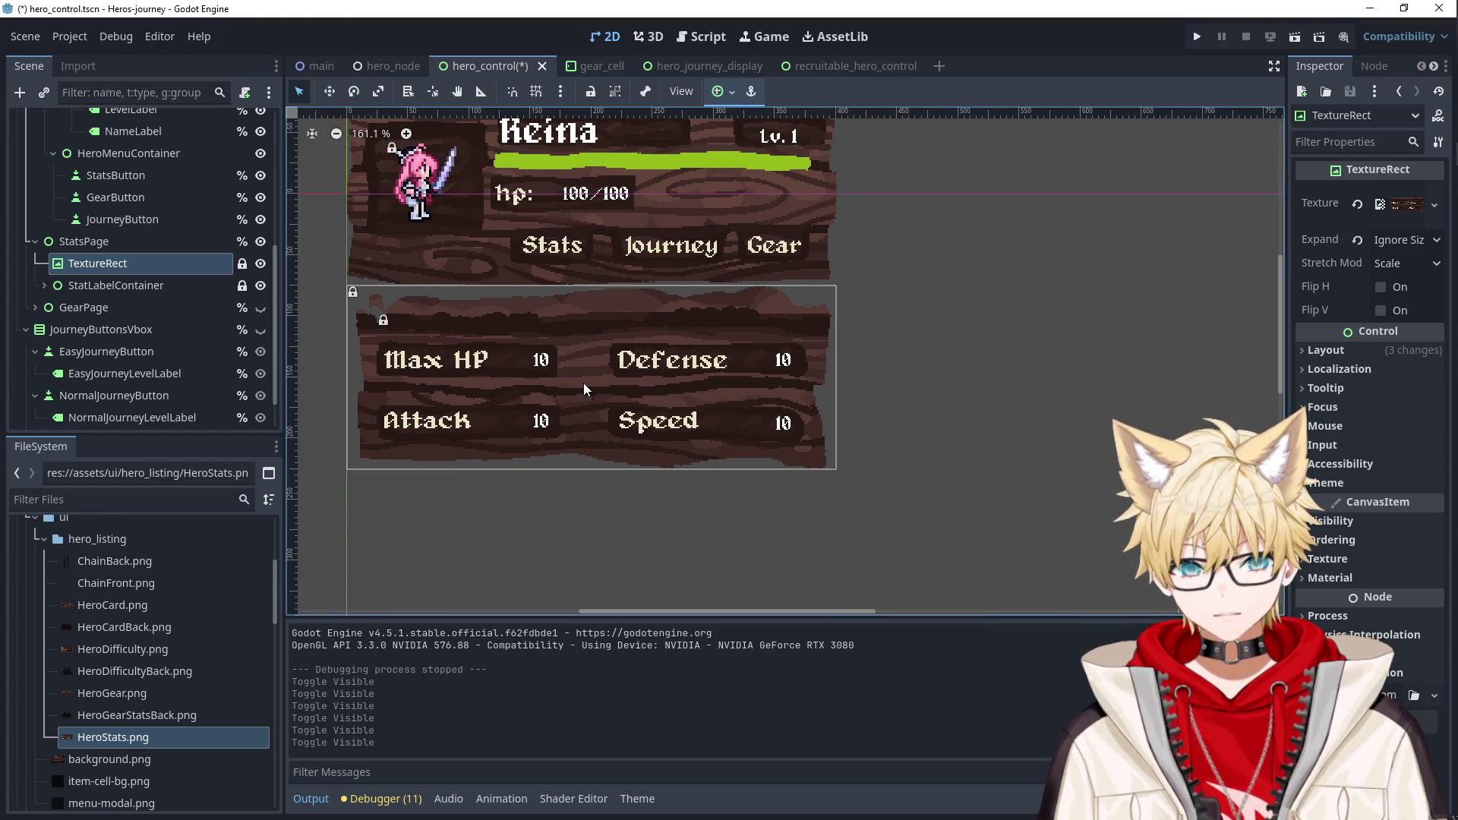
Set the TextureRect's Expand Mode to Keep Size and Stretch Mode to Keep.
left_click(1392, 243)
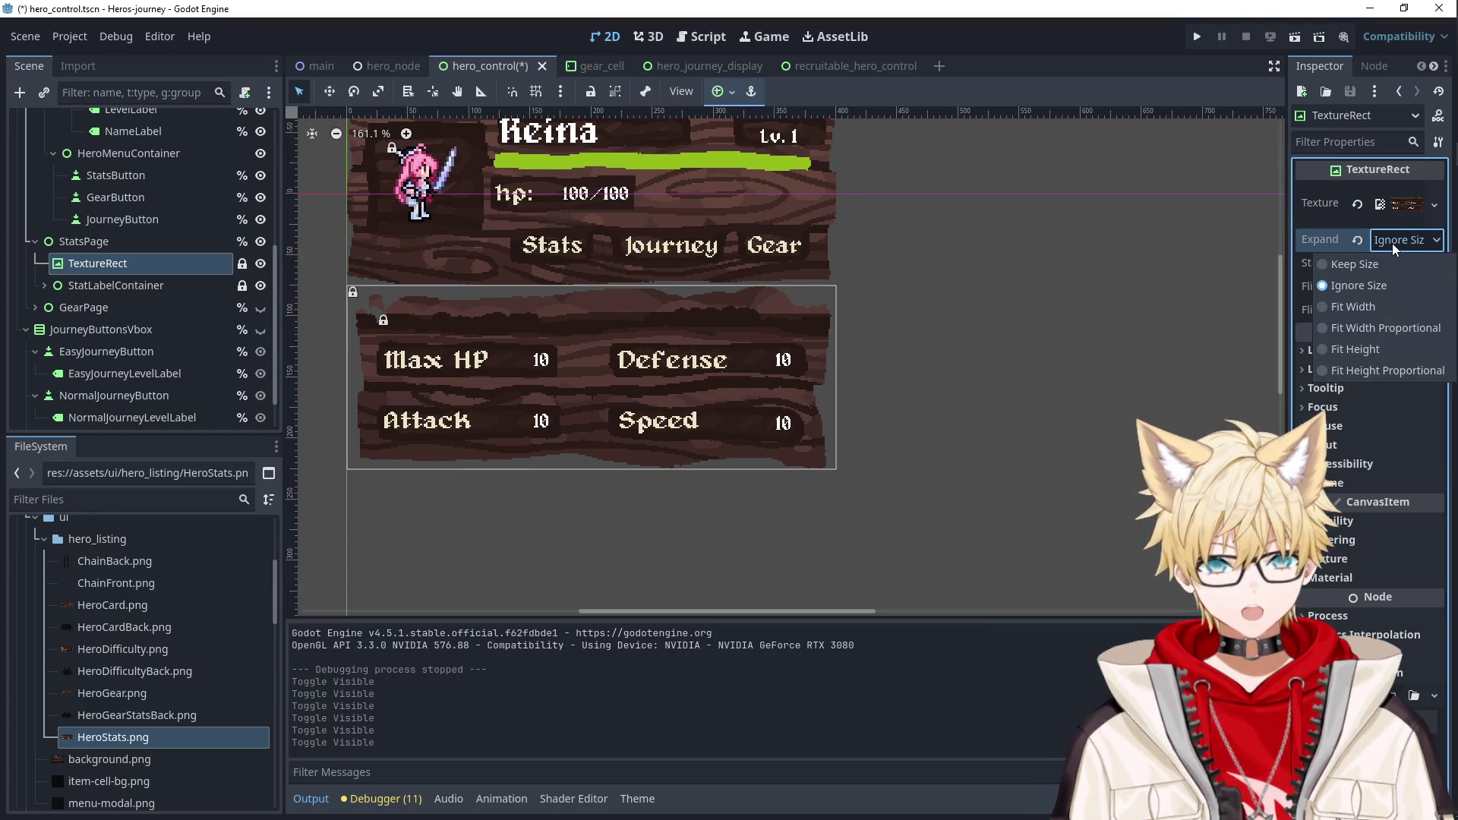
left_click(1383, 262)
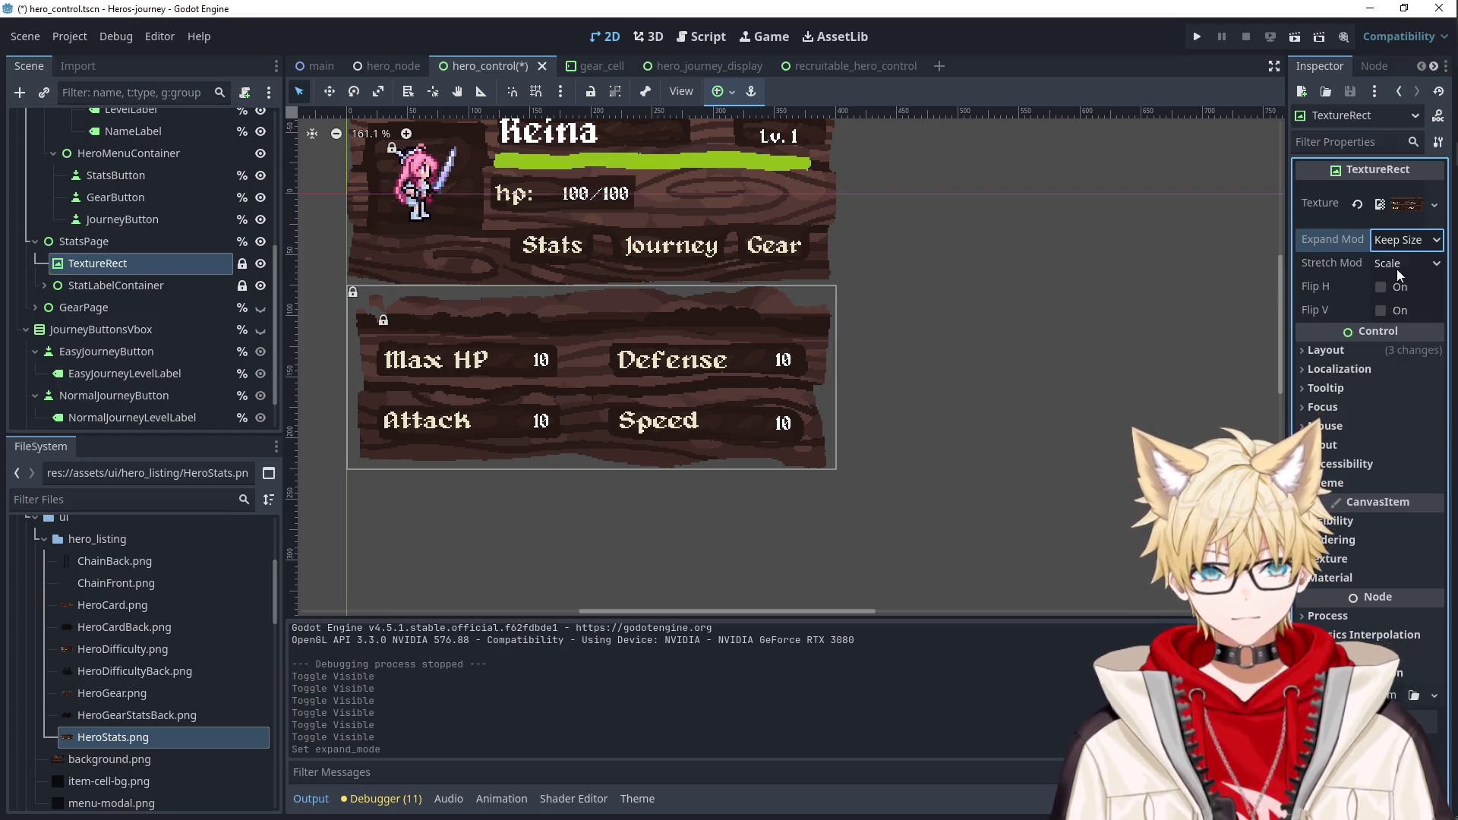
left_click(1396, 268)
left_click(1365, 329)
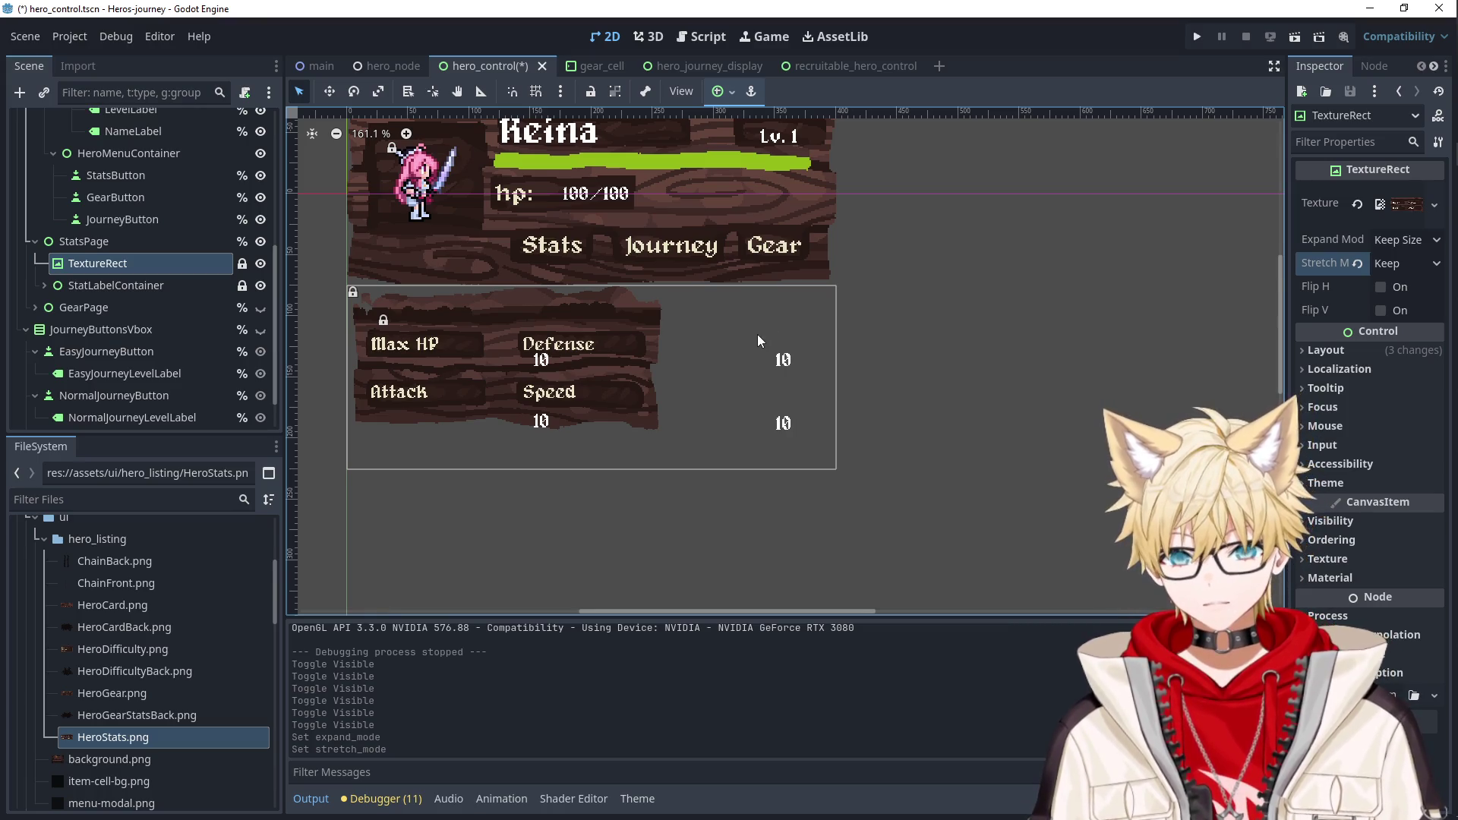
Switch between the StatsPage node and its TextureRect to inspect the unscaled texture.
left_click(130, 243)
left_click(121, 266)
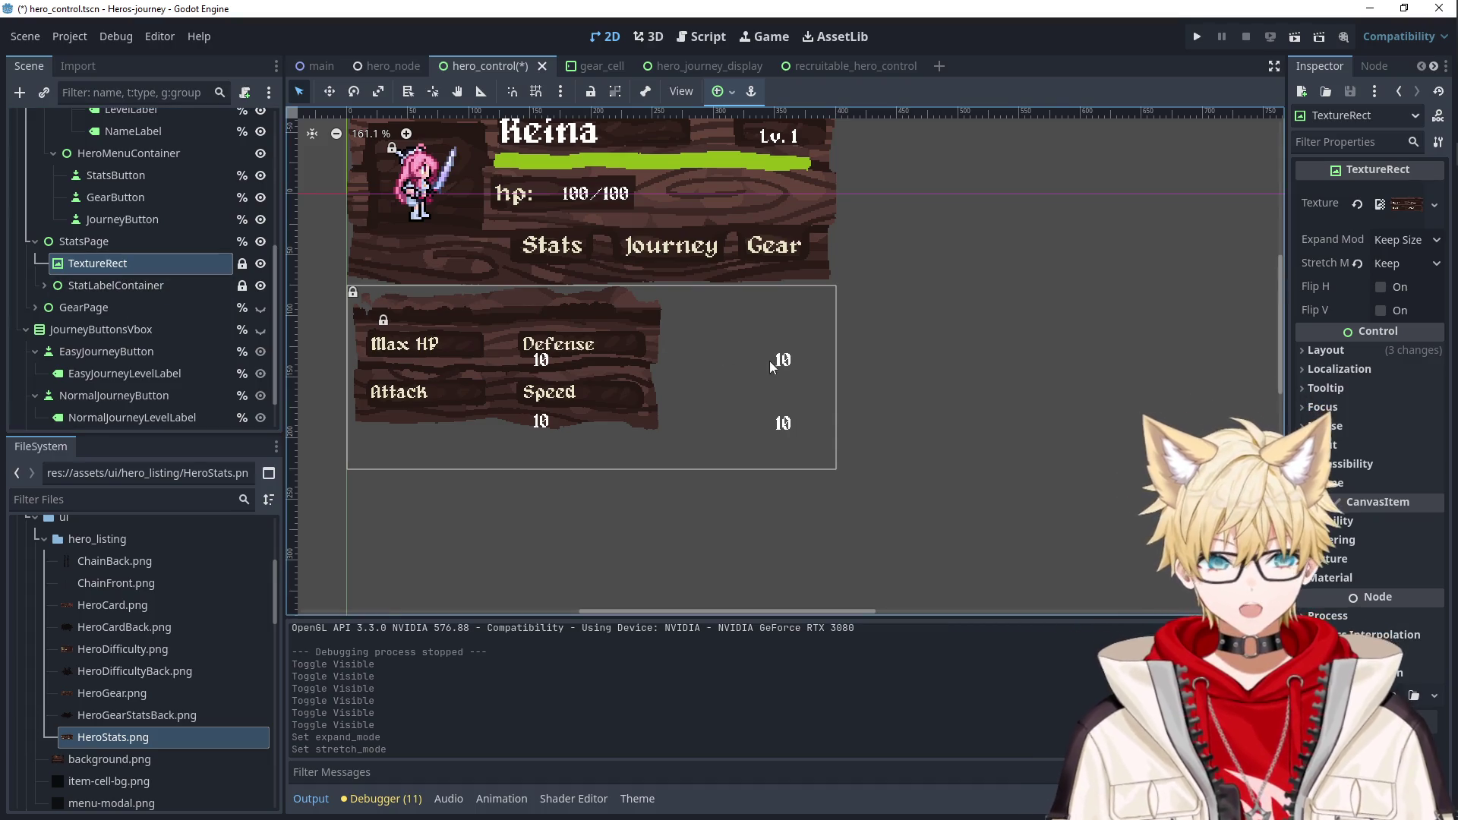
left_click(513, 352)
left_click(441, 304)
left_click(147, 266)
left_click(129, 244)
left_click(129, 267)
left_click(137, 243)
left_click(133, 265)
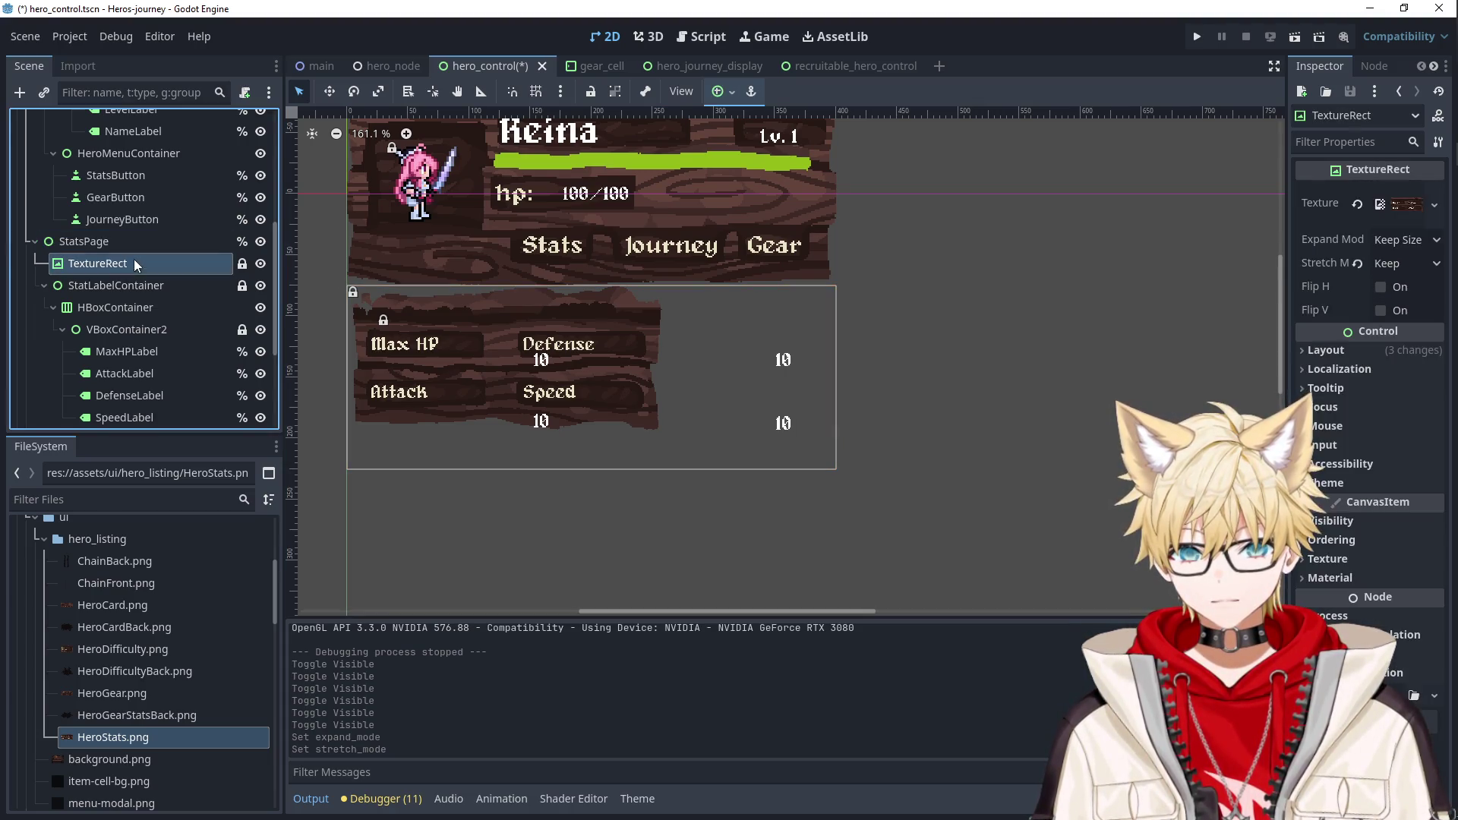
left_click(135, 238)
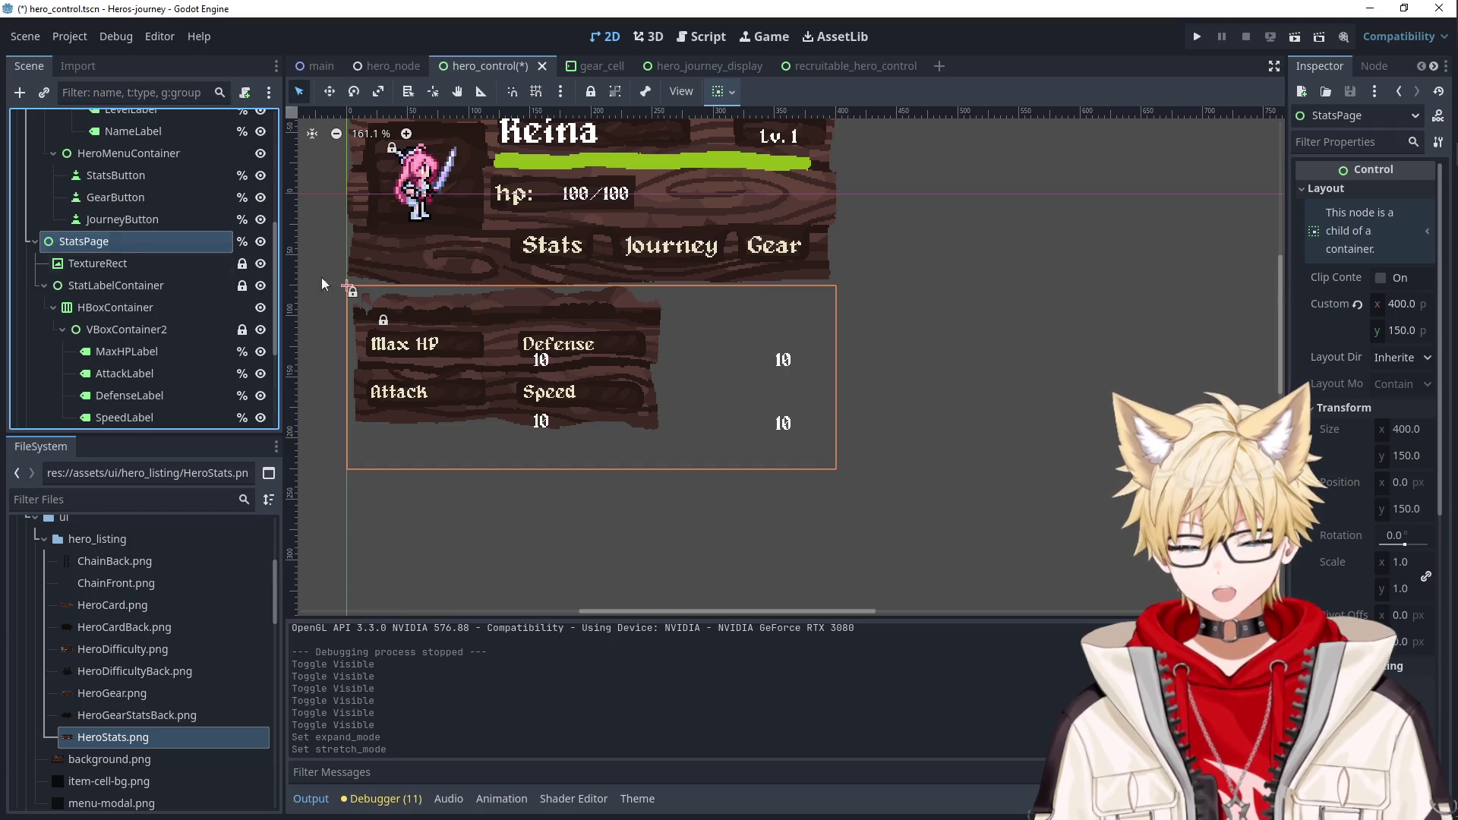
left_click(138, 262)
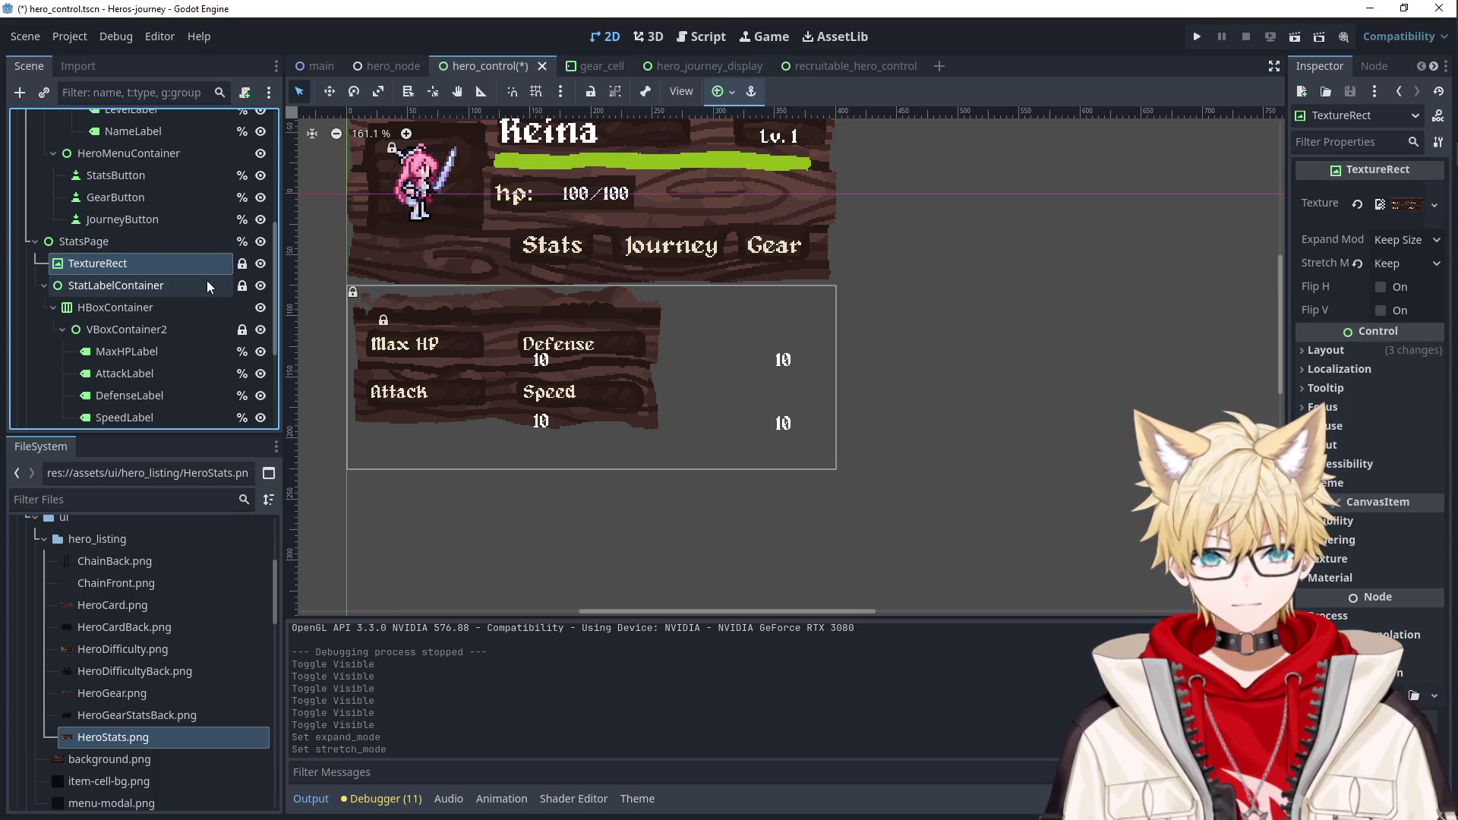
Undo so the stats background scales to fill the panel again, then select StatsPage.
key("ctrl+z")
key("ctrl+z")
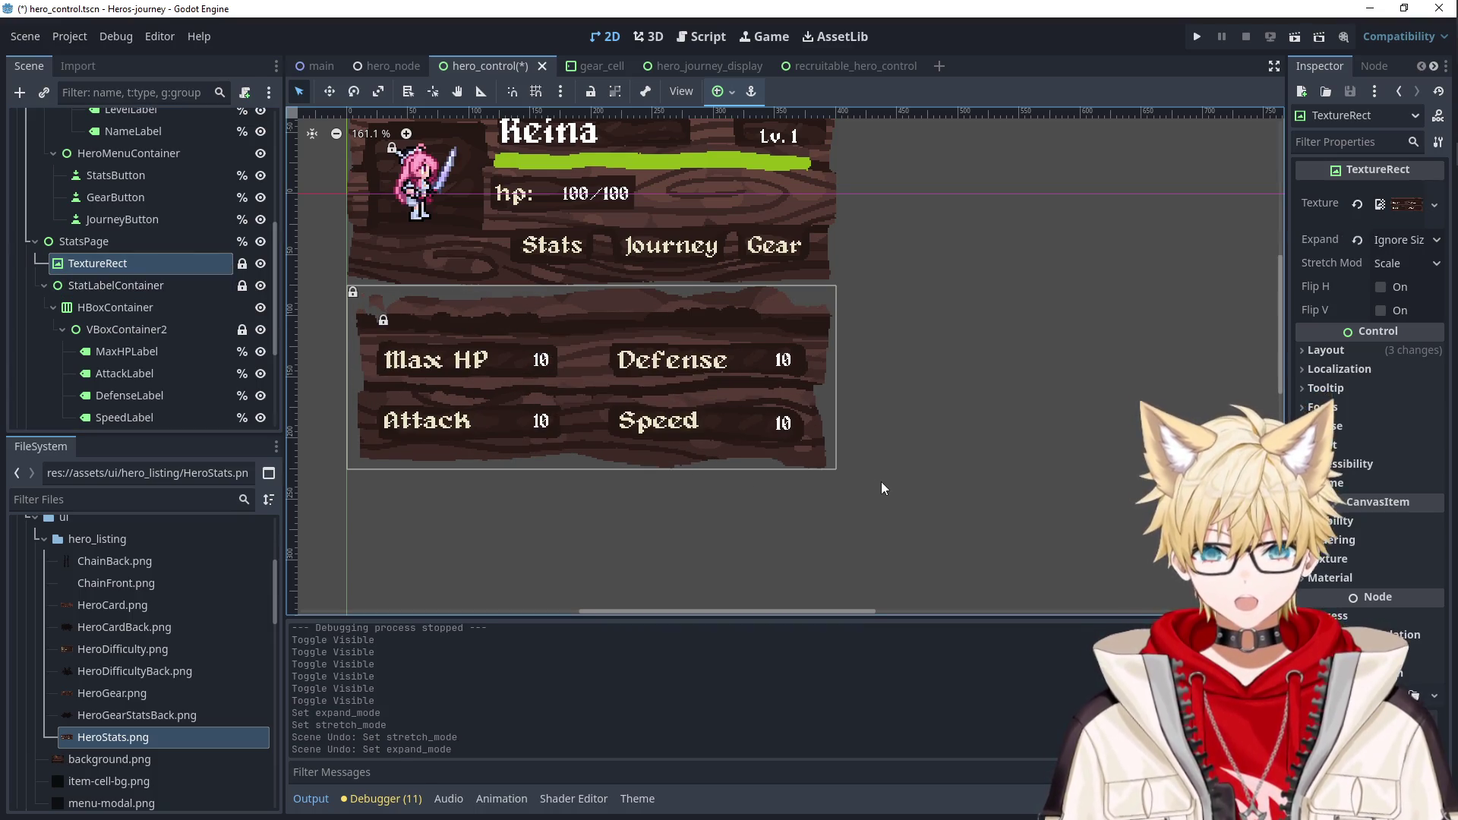
left_click(881, 481)
left_click(501, 361)
left_click(627, 301)
left_click(613, 312)
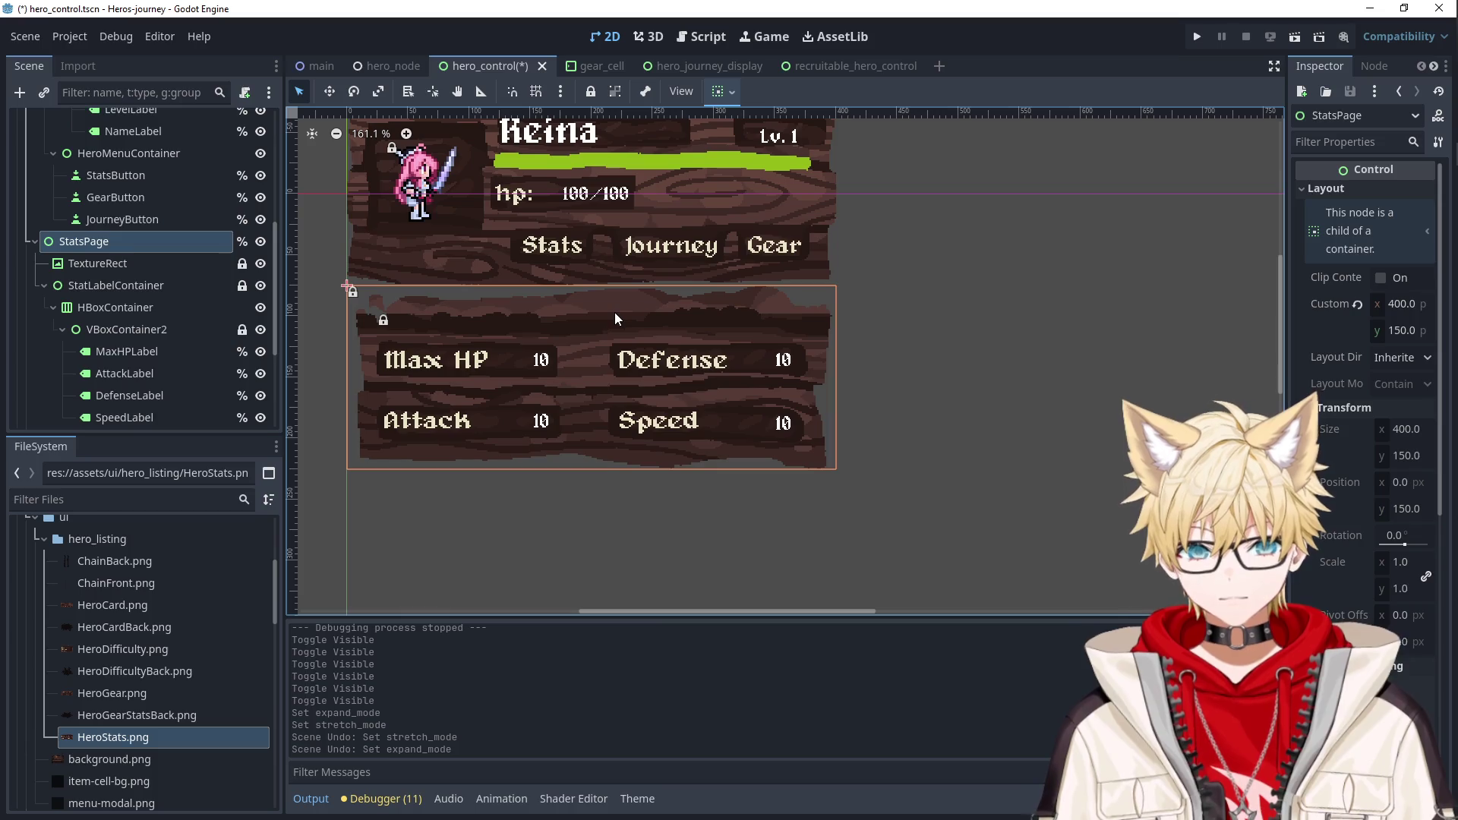
scroll(657, 371, "down", 2)
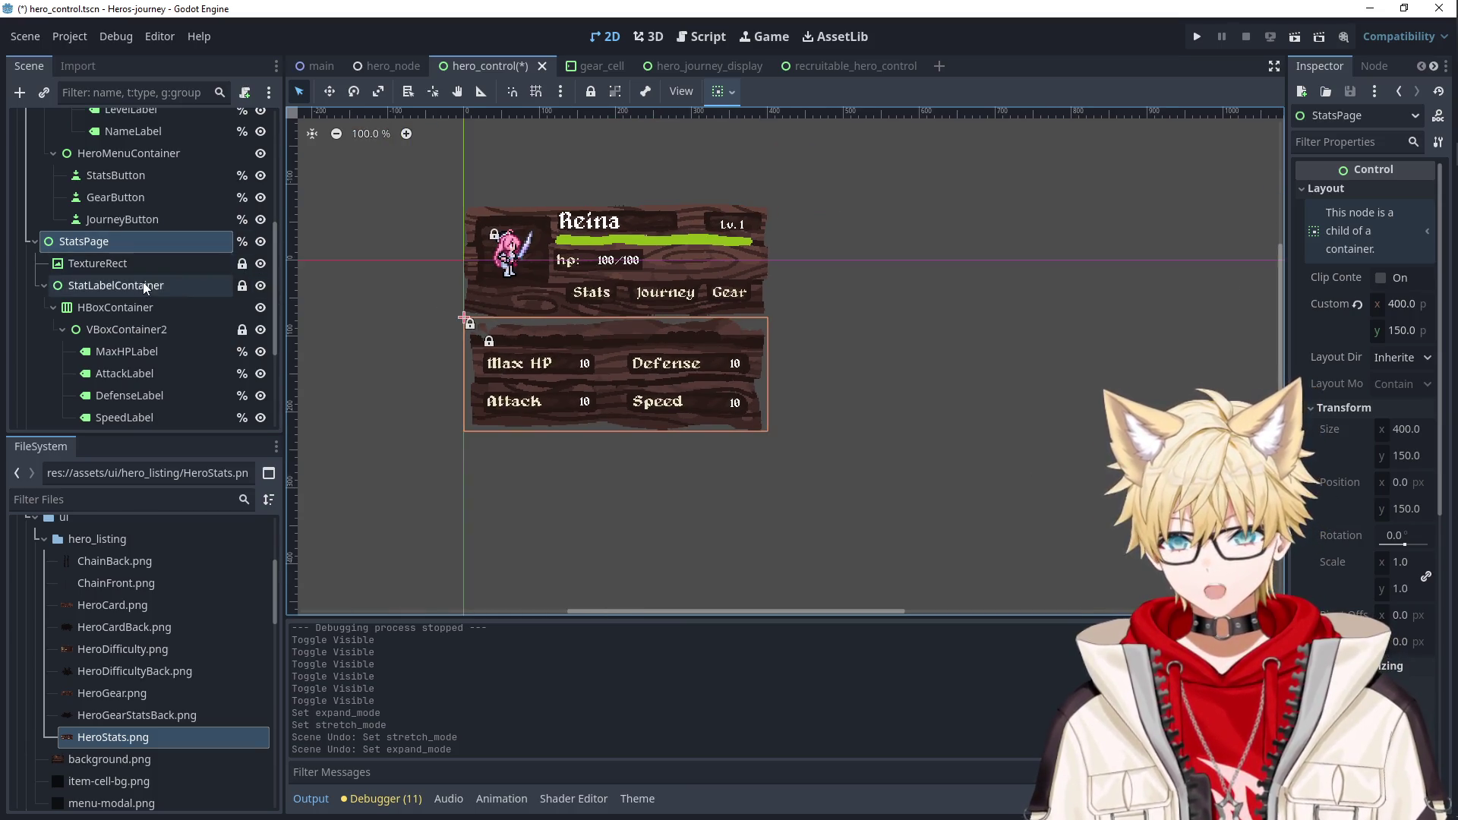
Hide the stats page and show the Easy/Normal/Hard journey buttons in JourneyButtonsVbox.
left_click(260, 242)
scroll(587, 267, "up", 2)
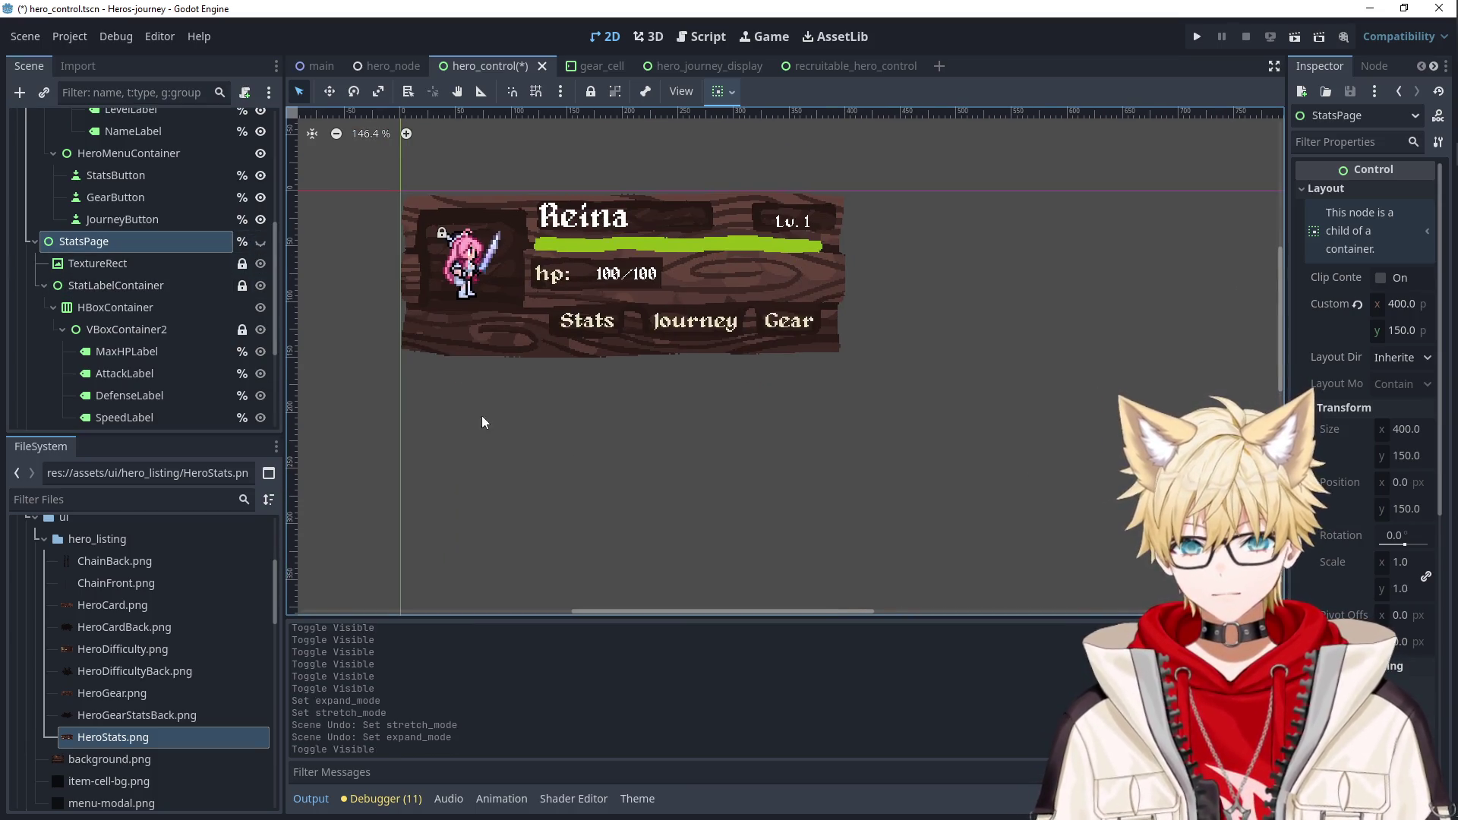
scroll(125, 332, "down", 3)
left_click(85, 285)
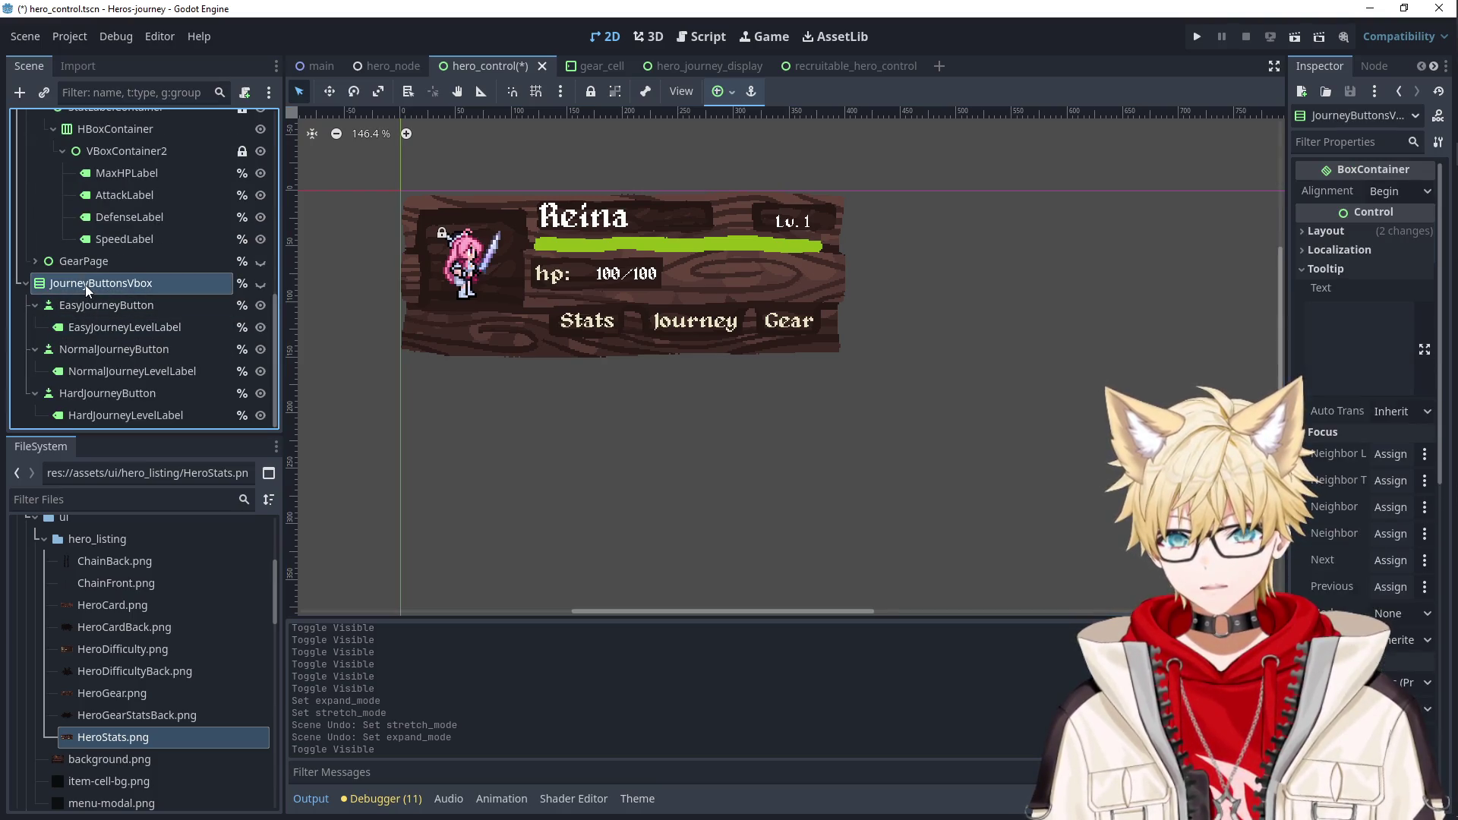
left_click(259, 283)
left_click_drag(903, 334, 855, 324)
key("ctrl+z")
Lock the journey nodes from EasyJourneyButton through HardJourneyLevelLabel.
left_click(130, 312)
left_click(120, 414, "shift")
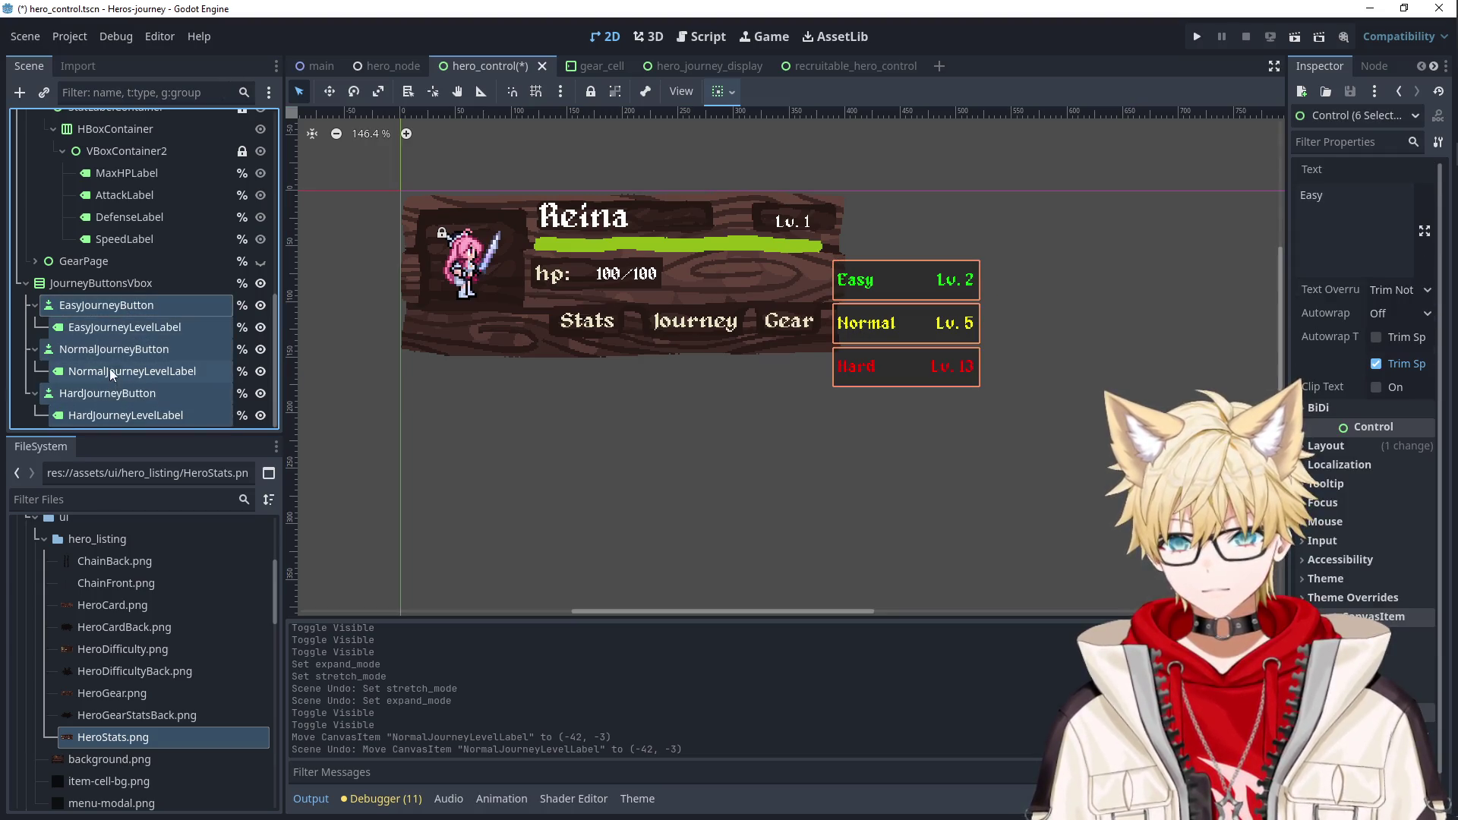
left_click(590, 91)
left_click_drag(841, 320, 841, 319)
key("ctrl+z")
left_click(866, 323)
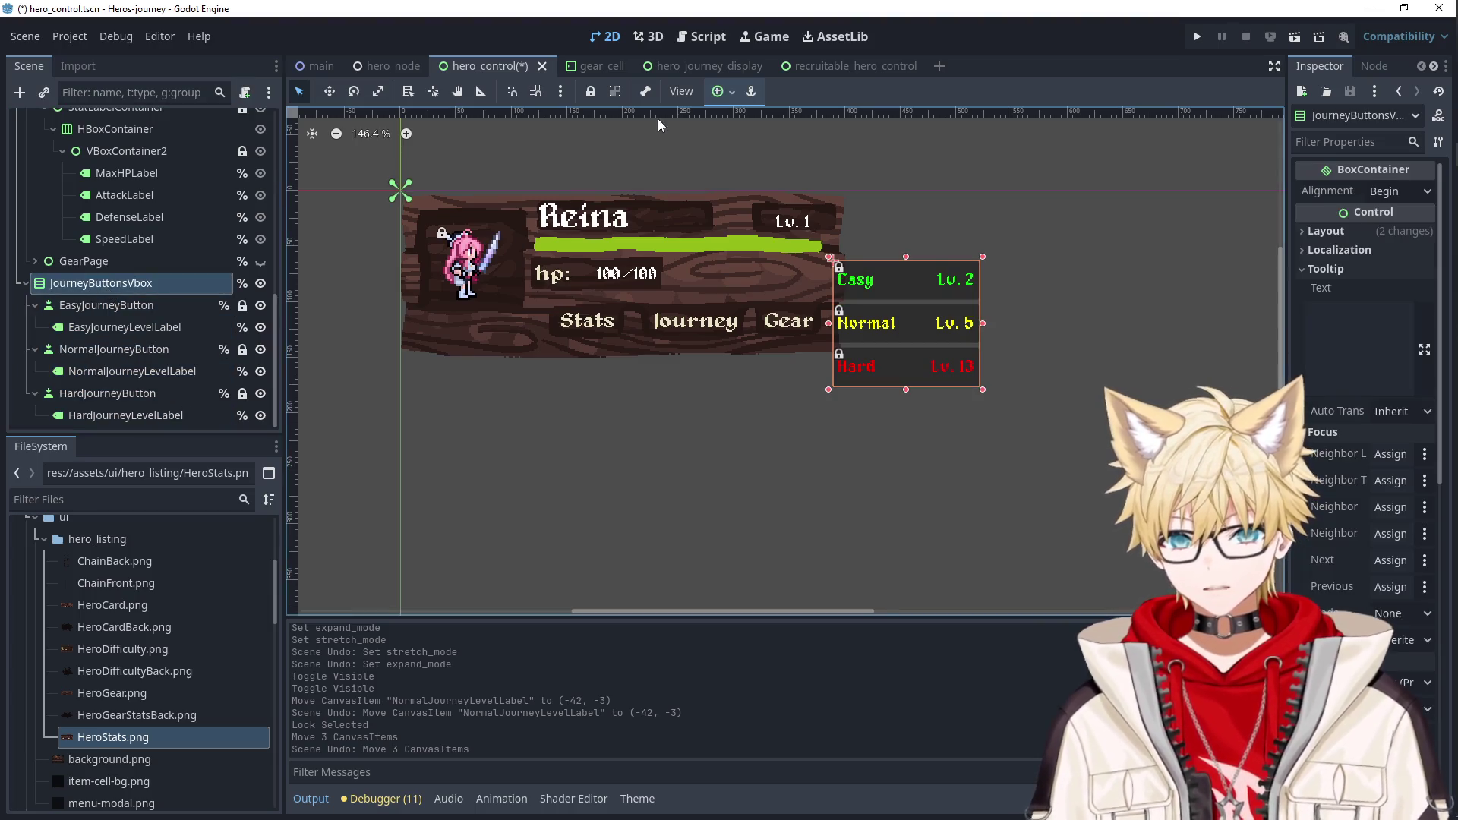
left_click_drag(911, 282, 887, 280)
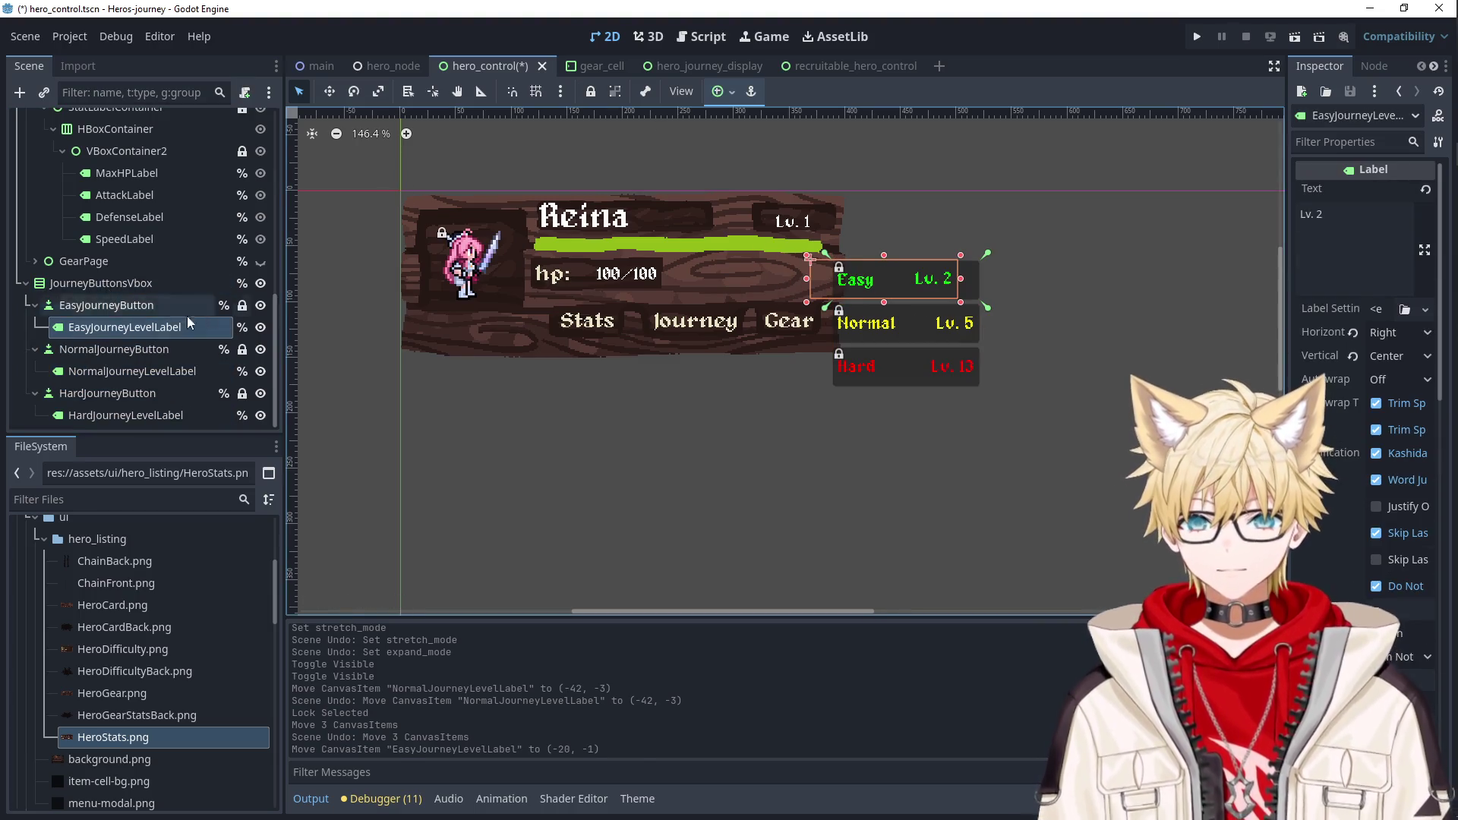
key("ctrl+z")
Lock the Easy, Normal and Hard level labels, then drag JourneyButtonsVbox left onto the card.
left_click(150, 393, "shift")
left_click(152, 415, "shift")
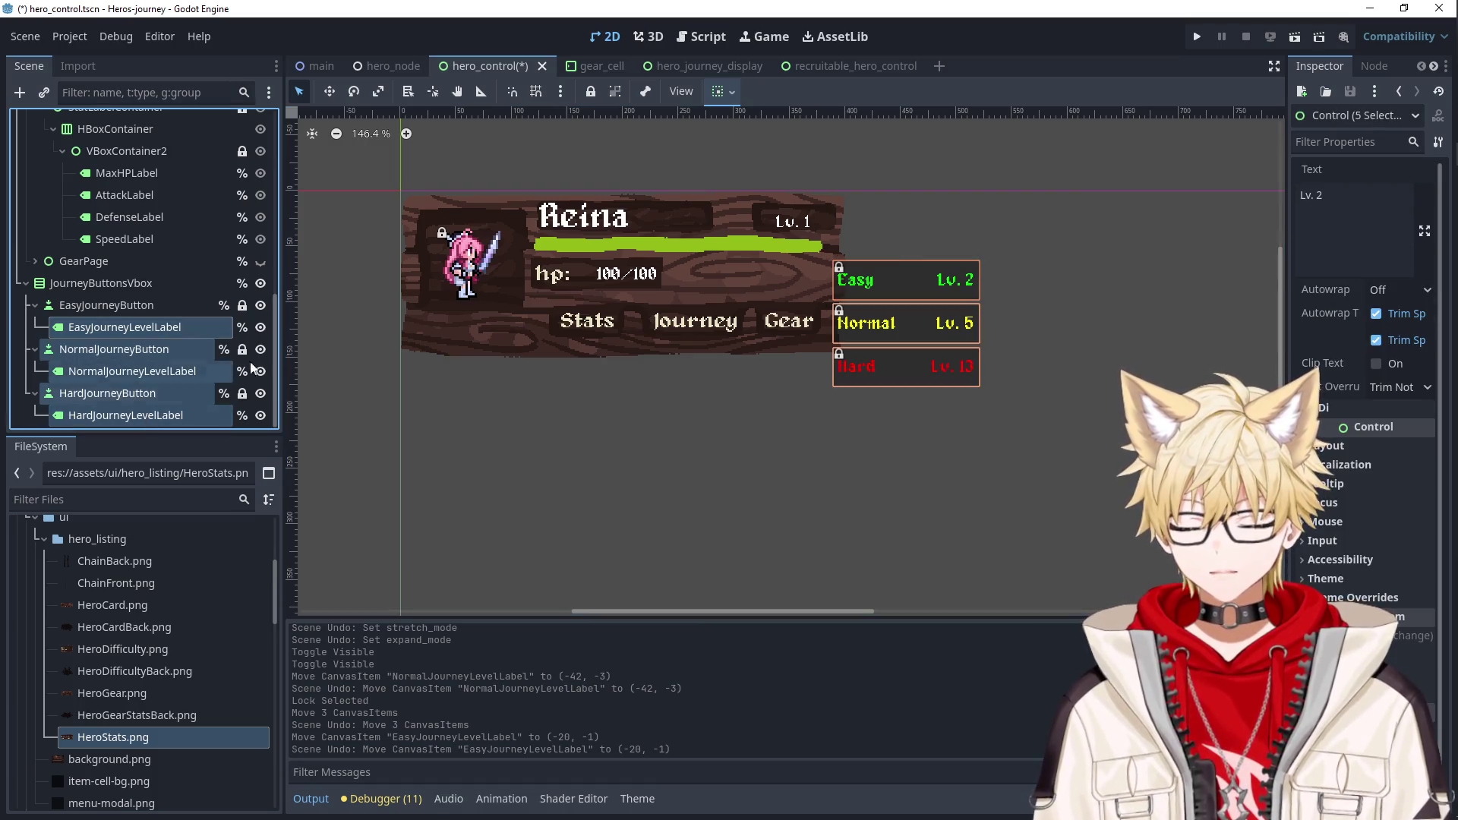
left_click(591, 92)
left_click(592, 93)
left_click(591, 92)
left_click(132, 371)
left_click(125, 415, "shift")
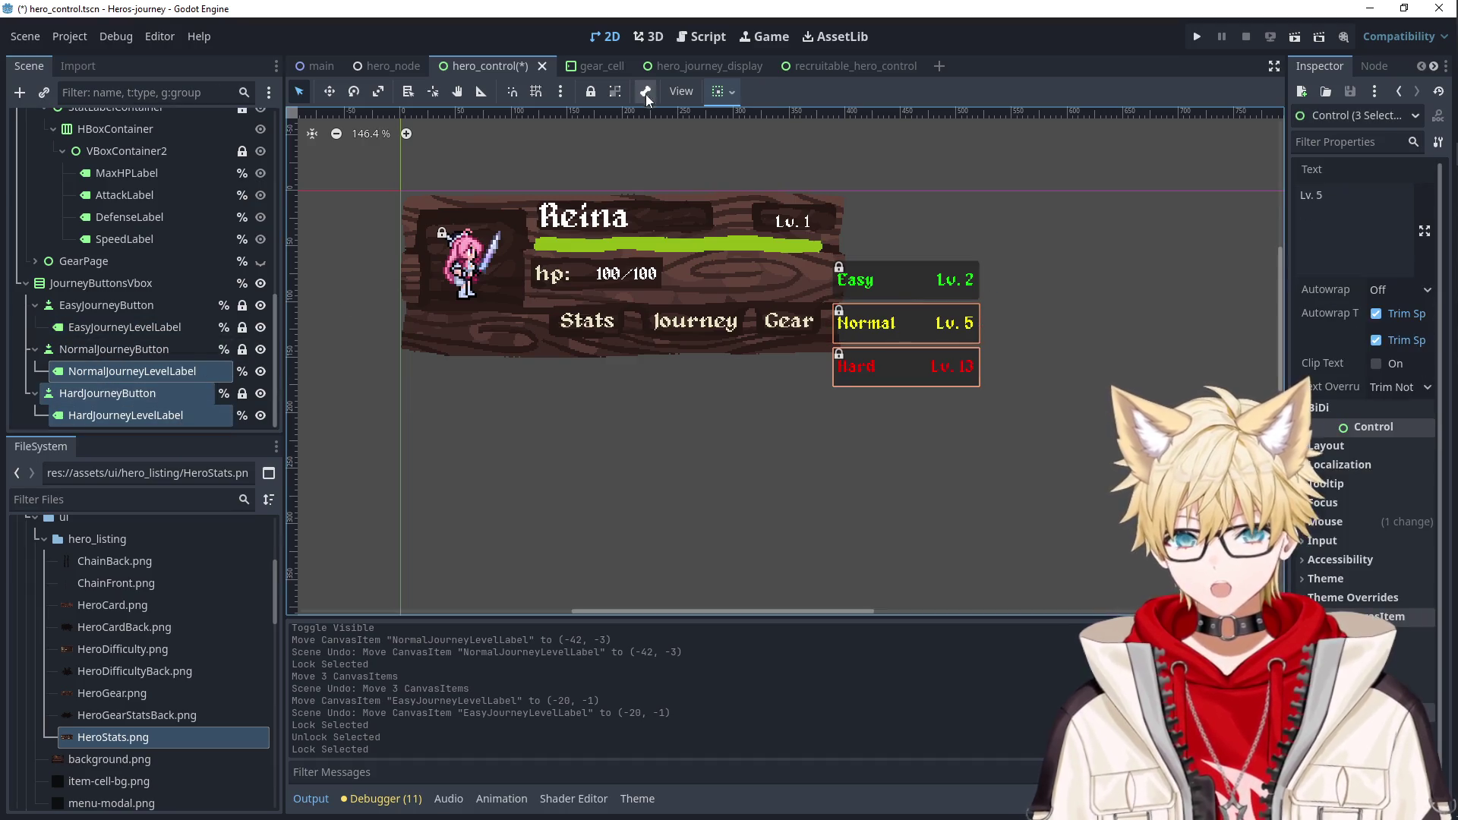
left_click(587, 97)
left_click(591, 92)
left_click(1035, 266)
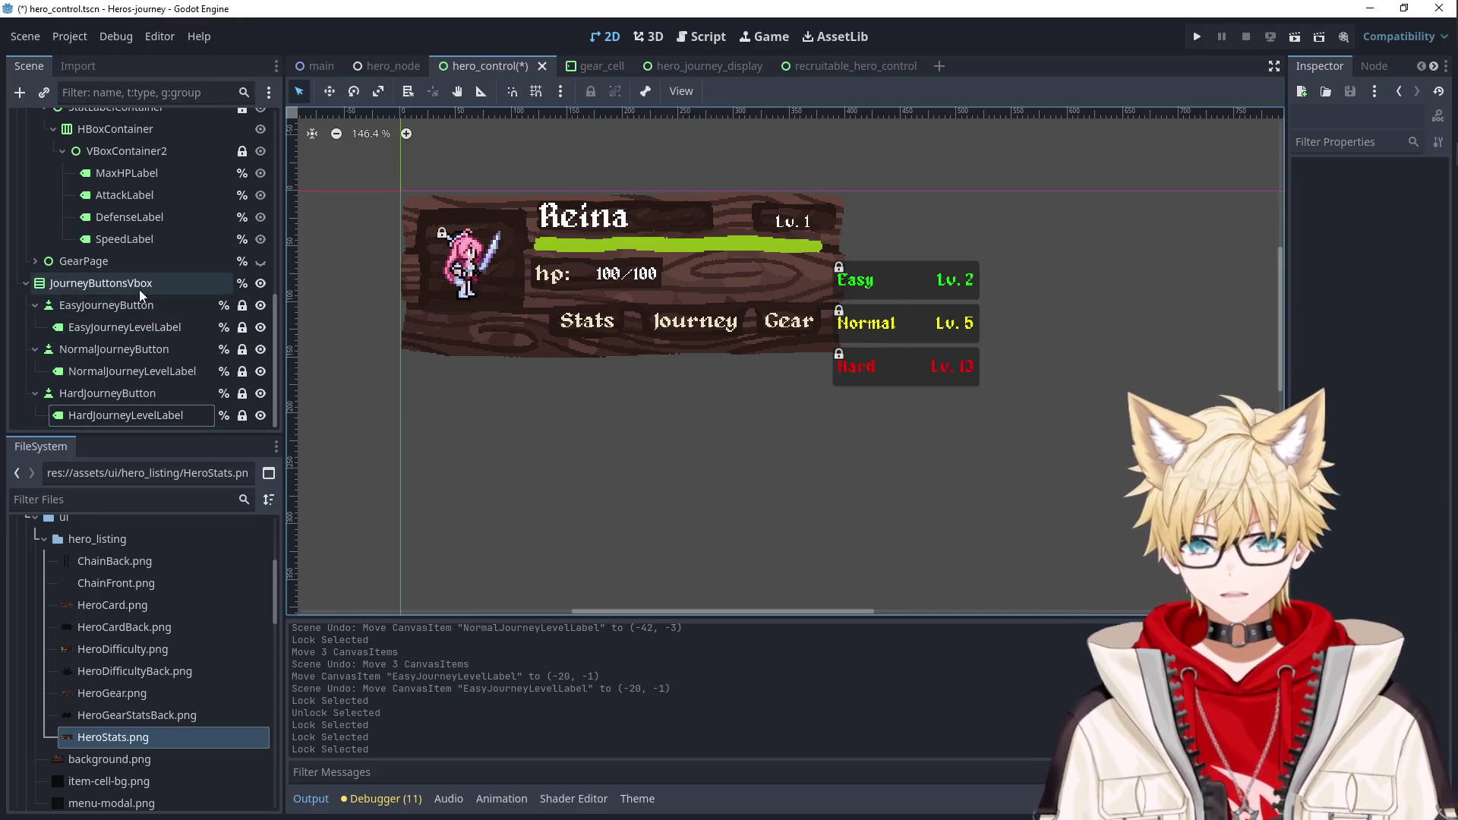
left_click(101, 283)
left_click_drag(881, 321, 827, 319)
Add a TextureRect child to JourneyButtonsVbox and move it to the top of the group.
right_click(91, 287)
left_click(125, 299)
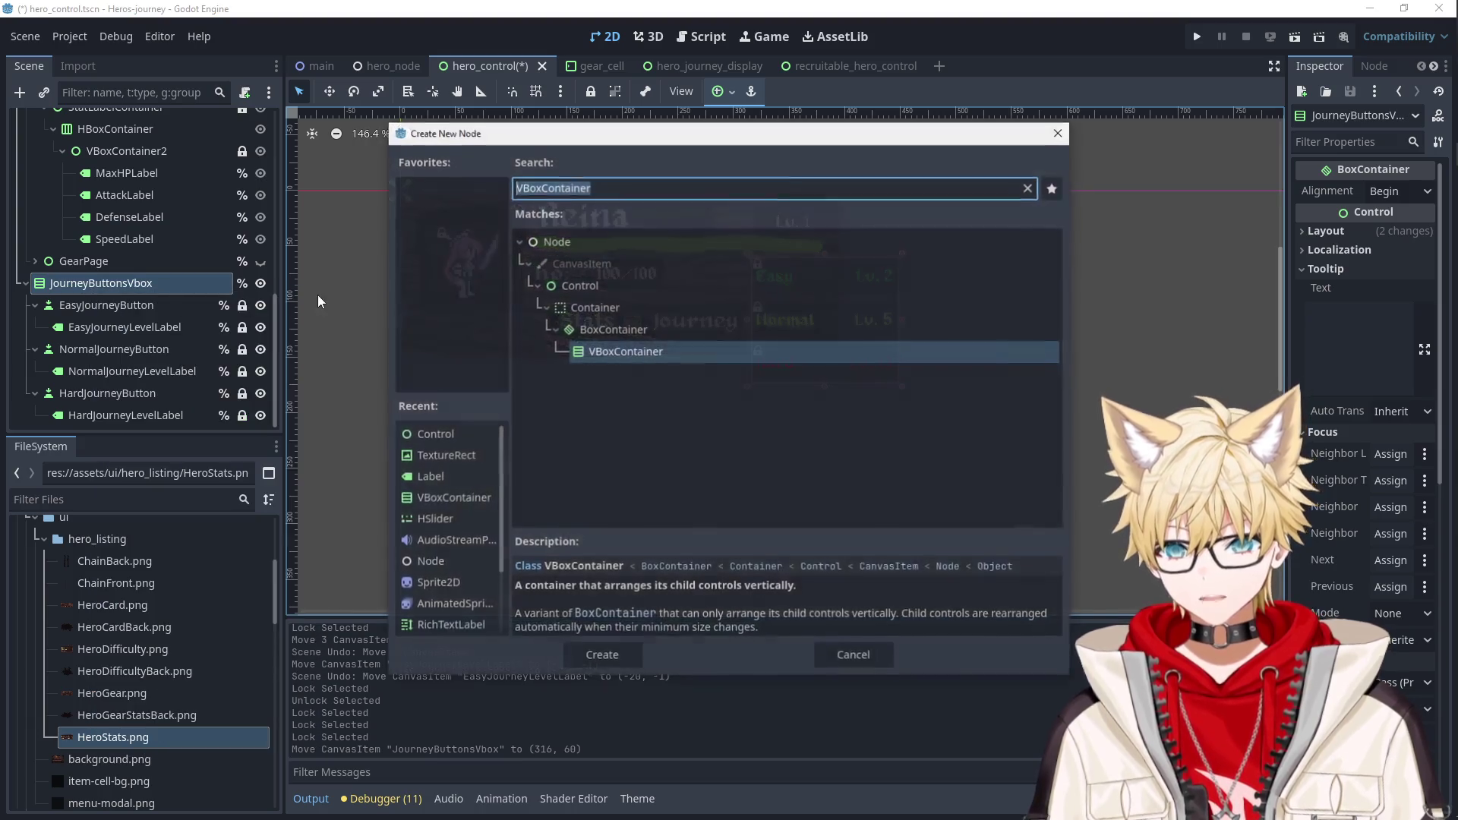
type("tex")
key("Up")
key("Down")
key("Down")
key("Down")
key("Down")
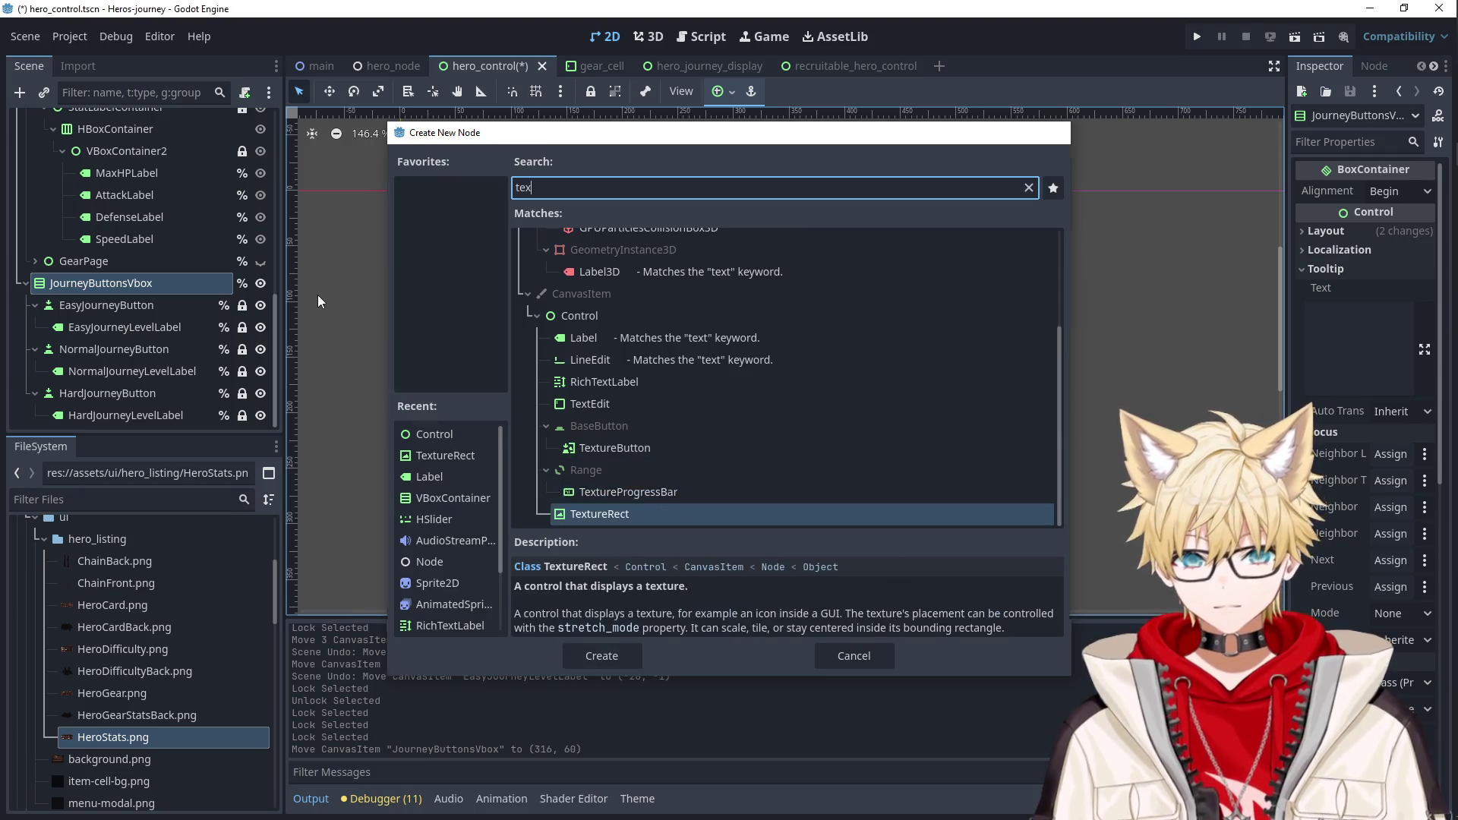
key("Return")
left_click_drag(125, 418, 113, 273)
Give the TextureRect the HeroDifficulty.png texture instead of HeroStats.png and check its stretch options.
left_click_drag(115, 739, 114, 285)
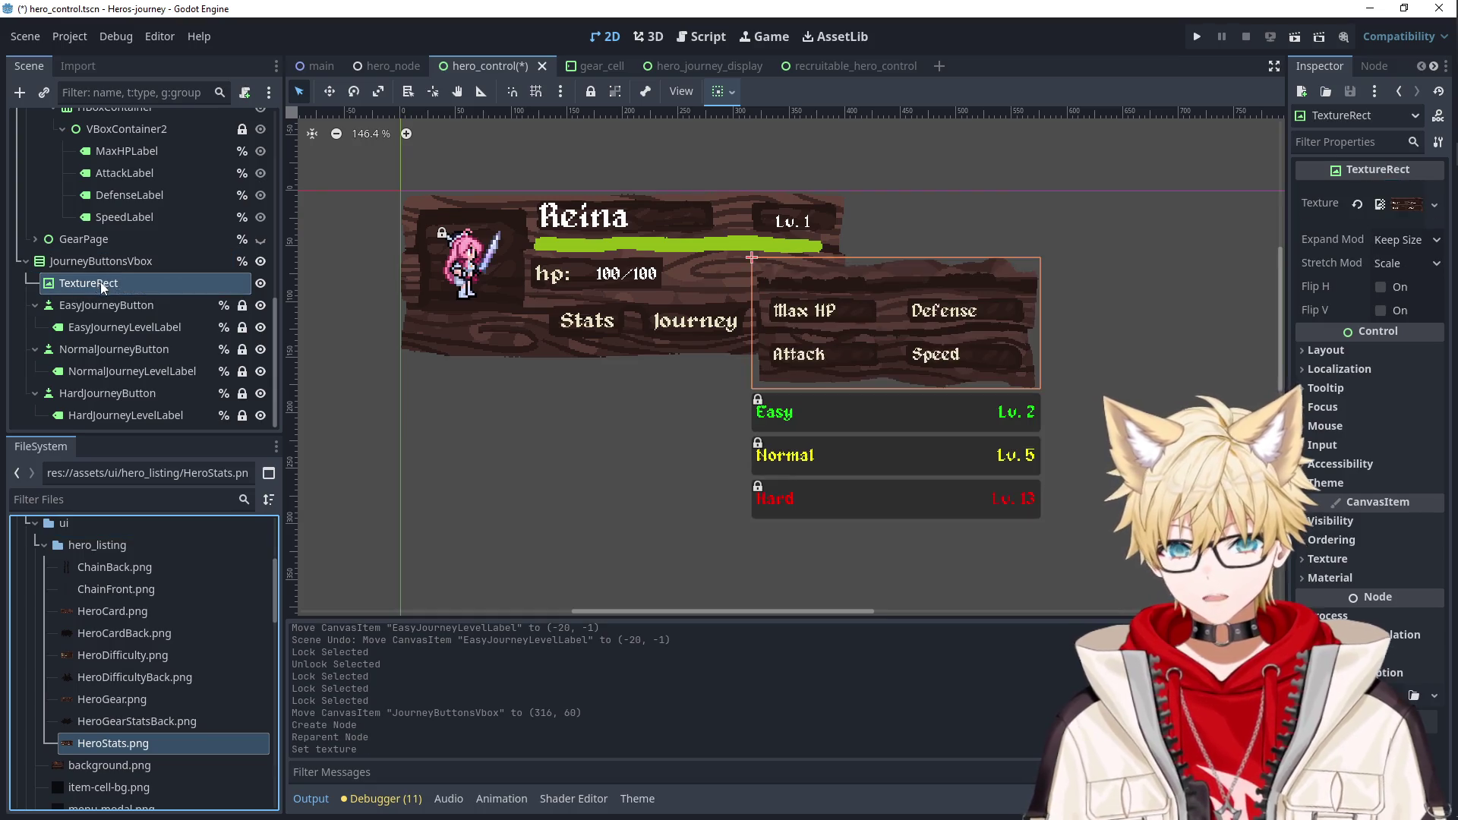
key("ctrl+z")
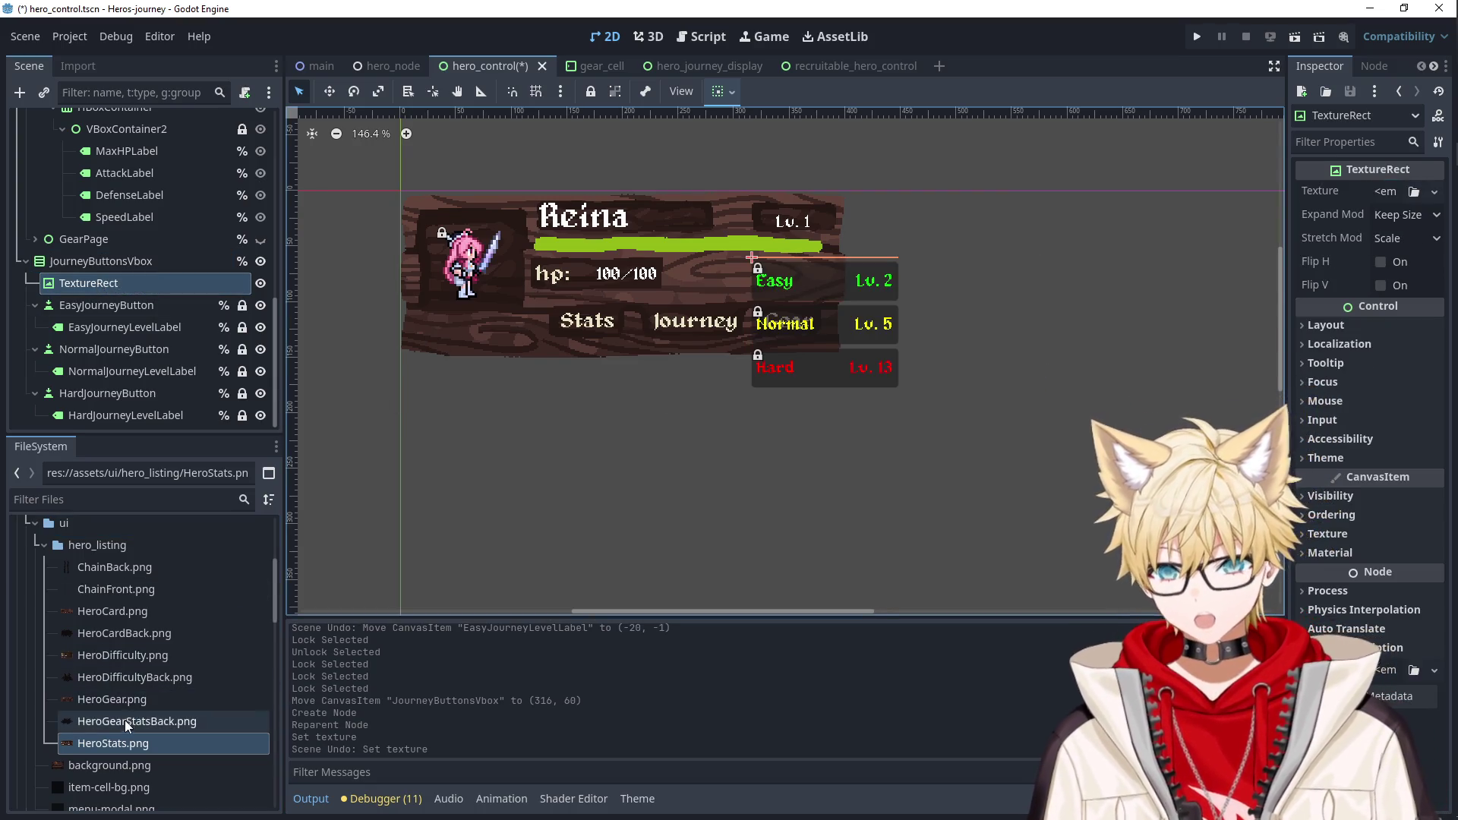
mouse_move(121, 655)
left_mouse_down()
mouse_move(156, 549)
mouse_move(154, 290)
left_mouse_up()
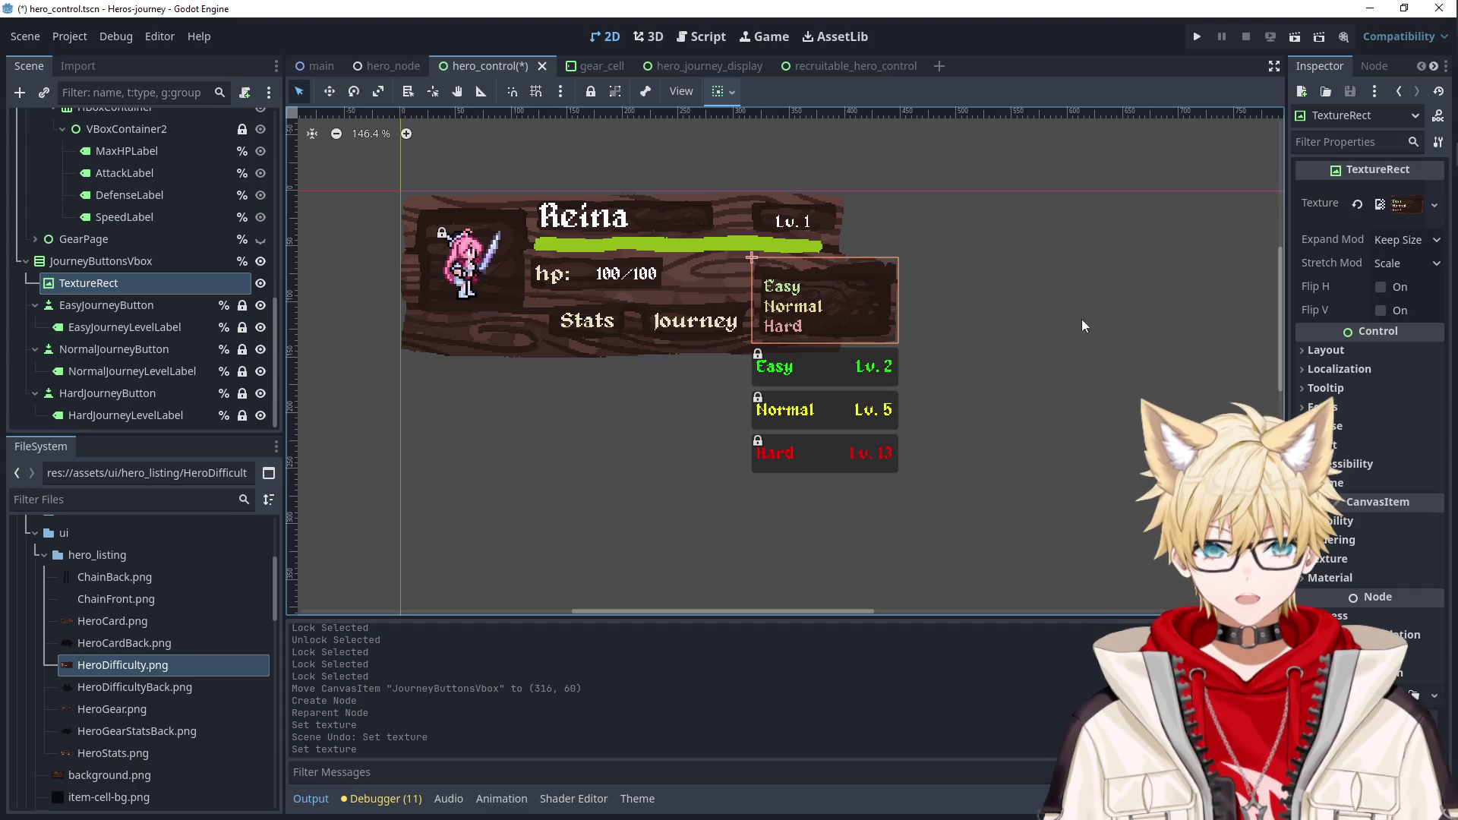
left_click(1405, 239)
left_click(1405, 239)
left_click(1405, 263)
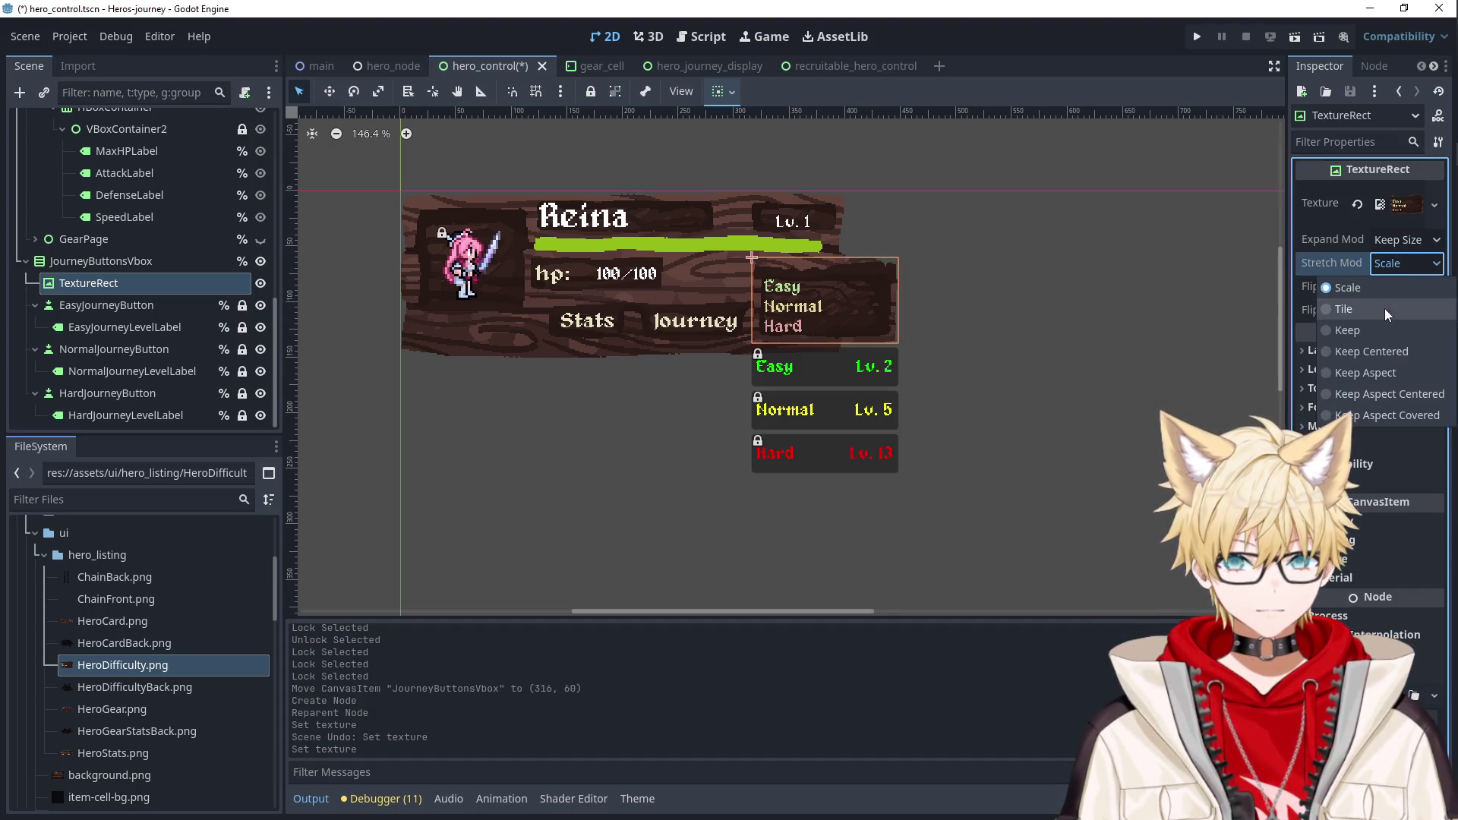
Set the difficulty panel TextureRect's Stretch Mode to Keep so the art stays at native size.
left_click(1366, 329)
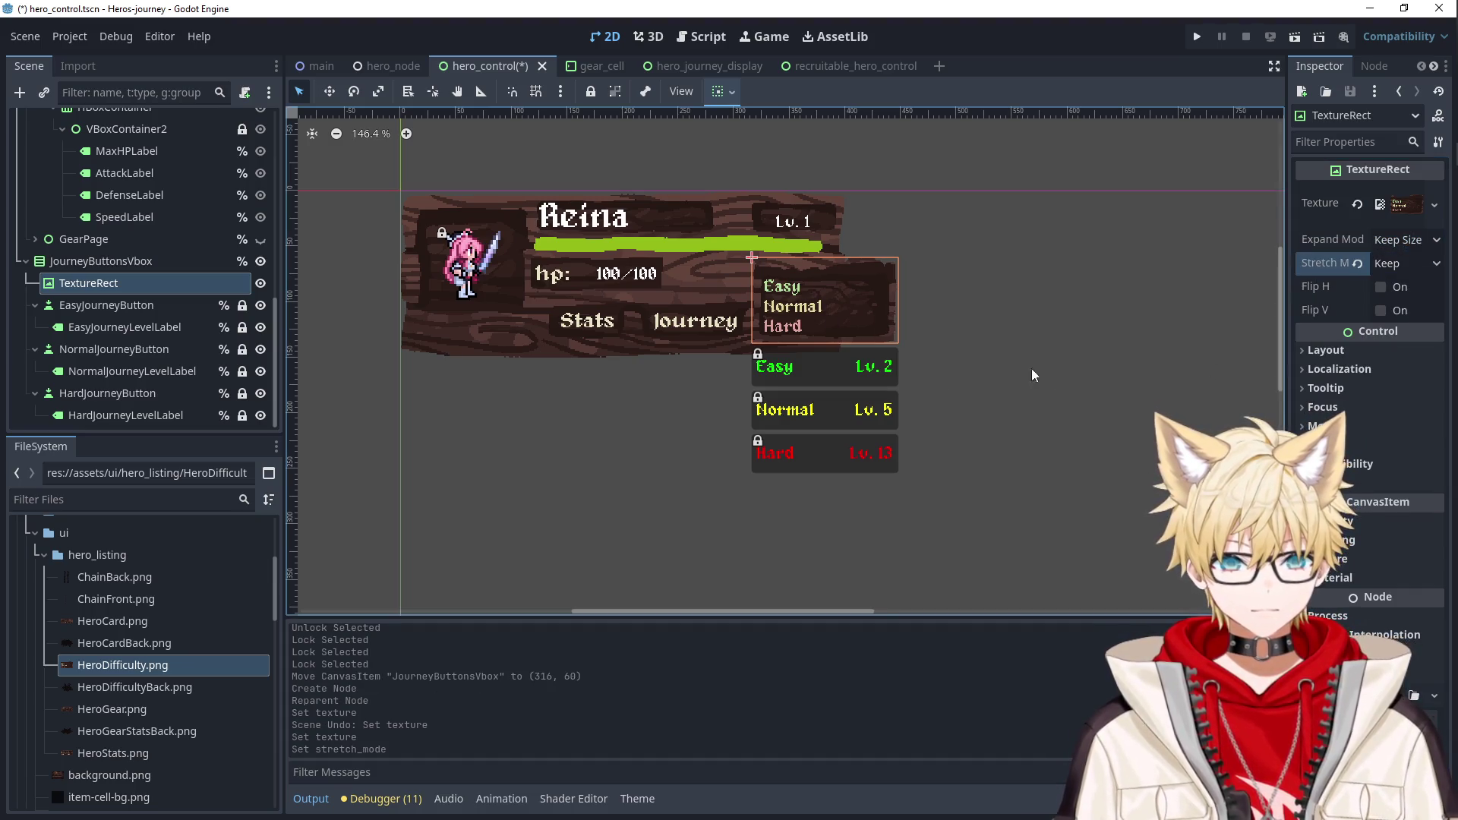
left_click(131, 304)
left_click(125, 345)
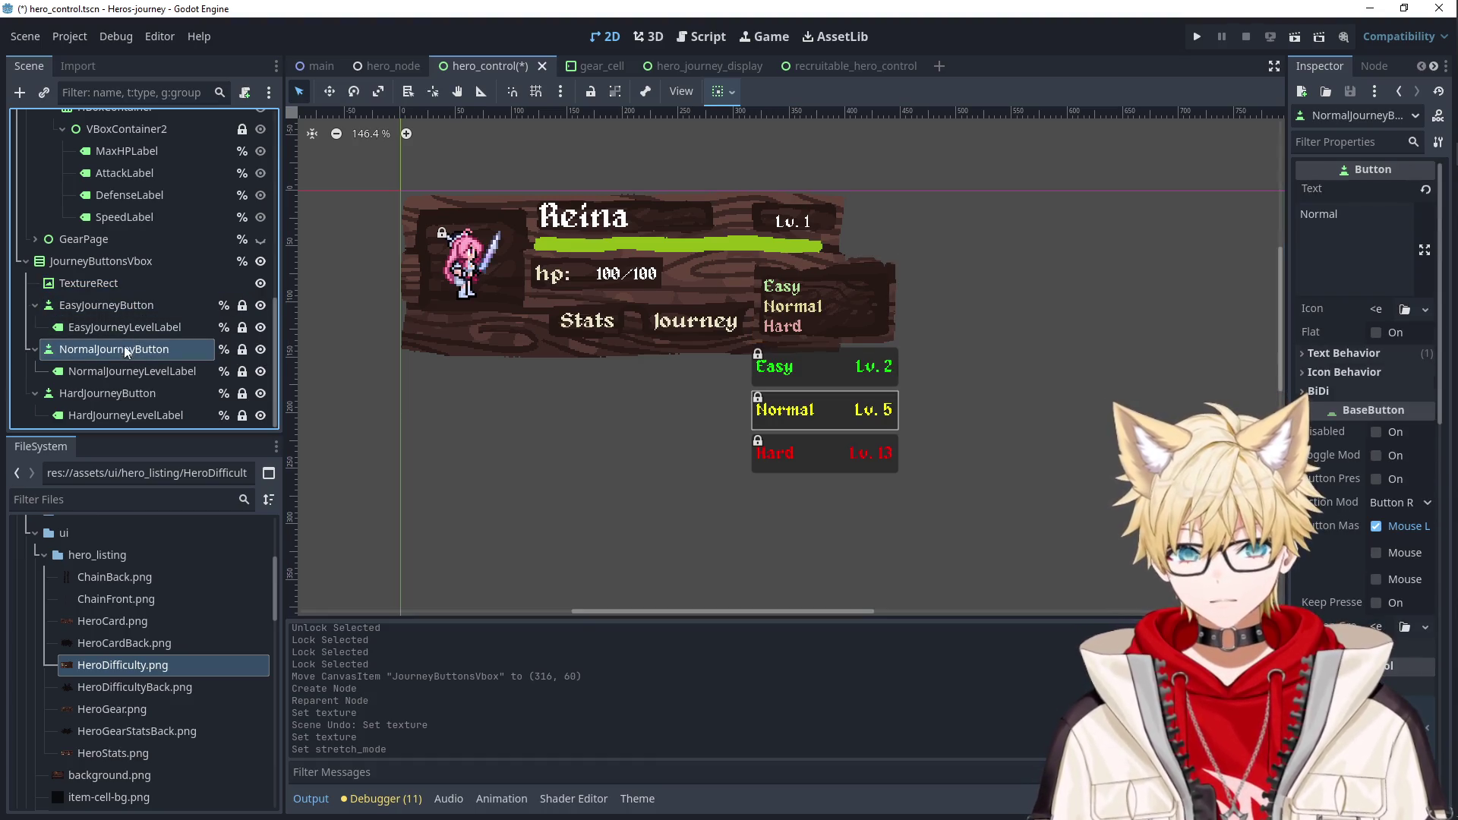
scroll(821, 382, "up", 3)
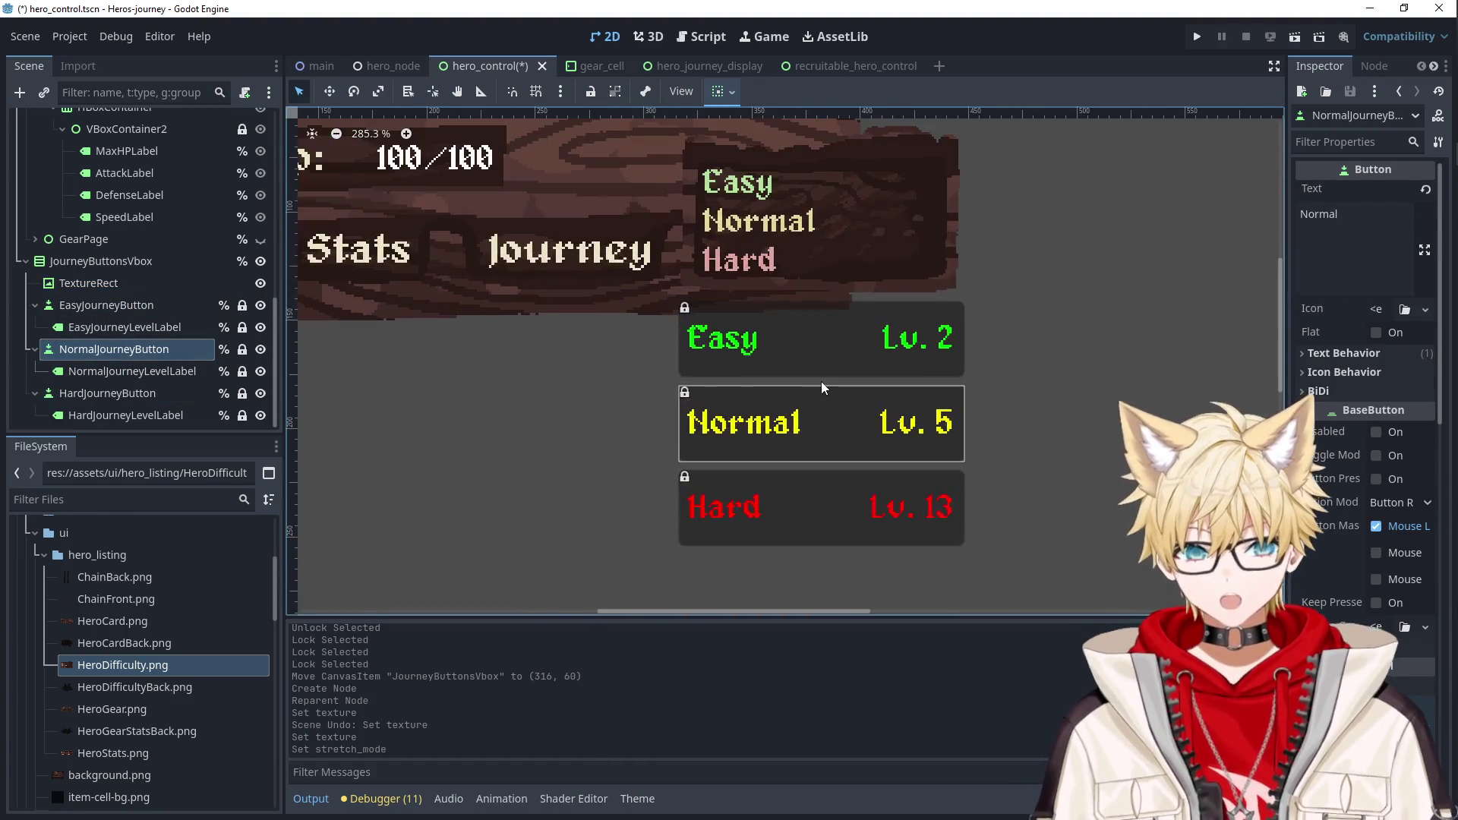
mouse_move(870, 237)
left_mouse_down()
mouse_move(820, 274)
mouse_move(827, 291)
left_mouse_up()
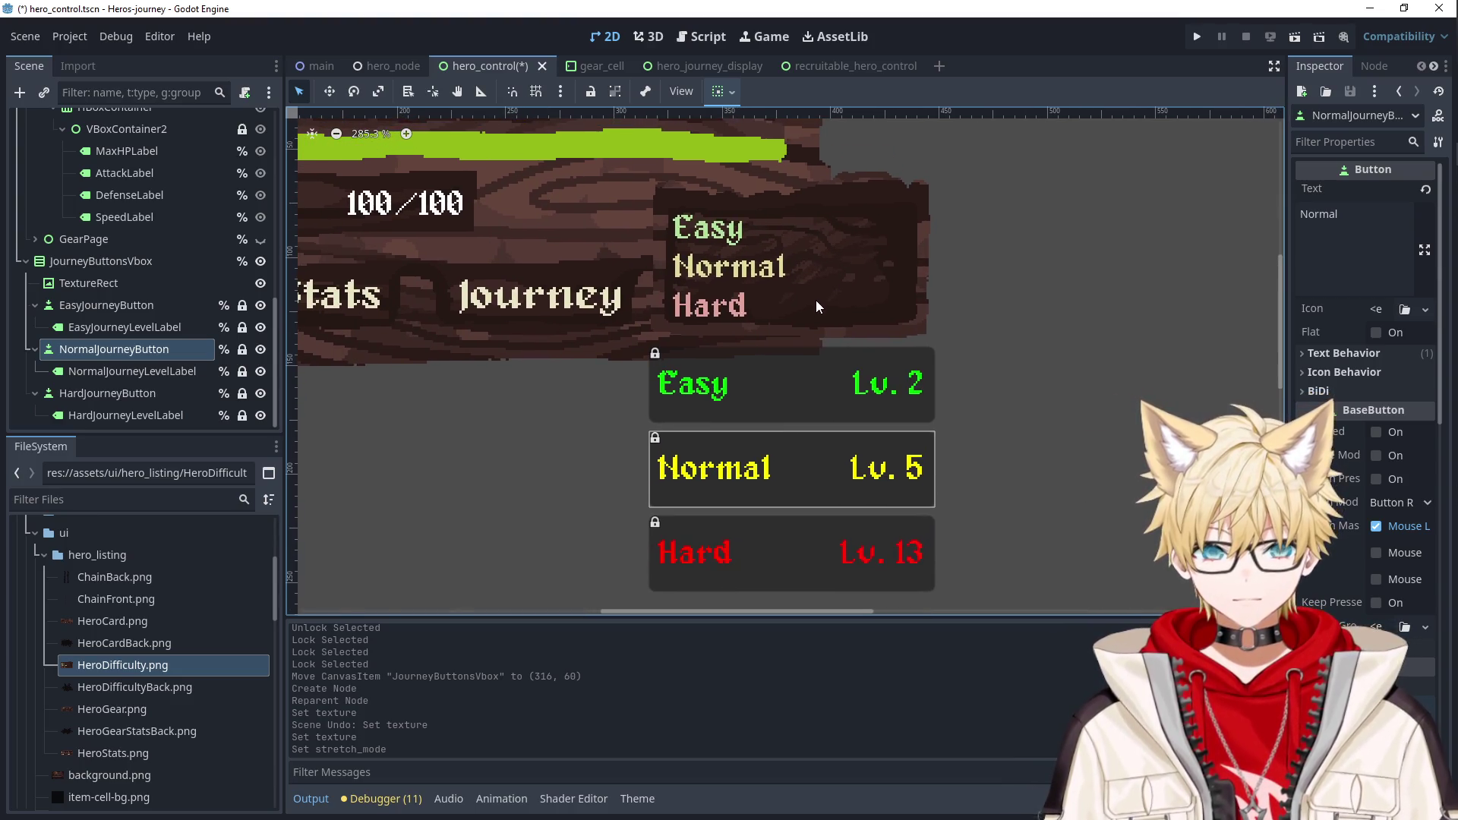
Change JourneyButtonsVbox's type from VBoxContainer to a plain Control node.
left_click(746, 398)
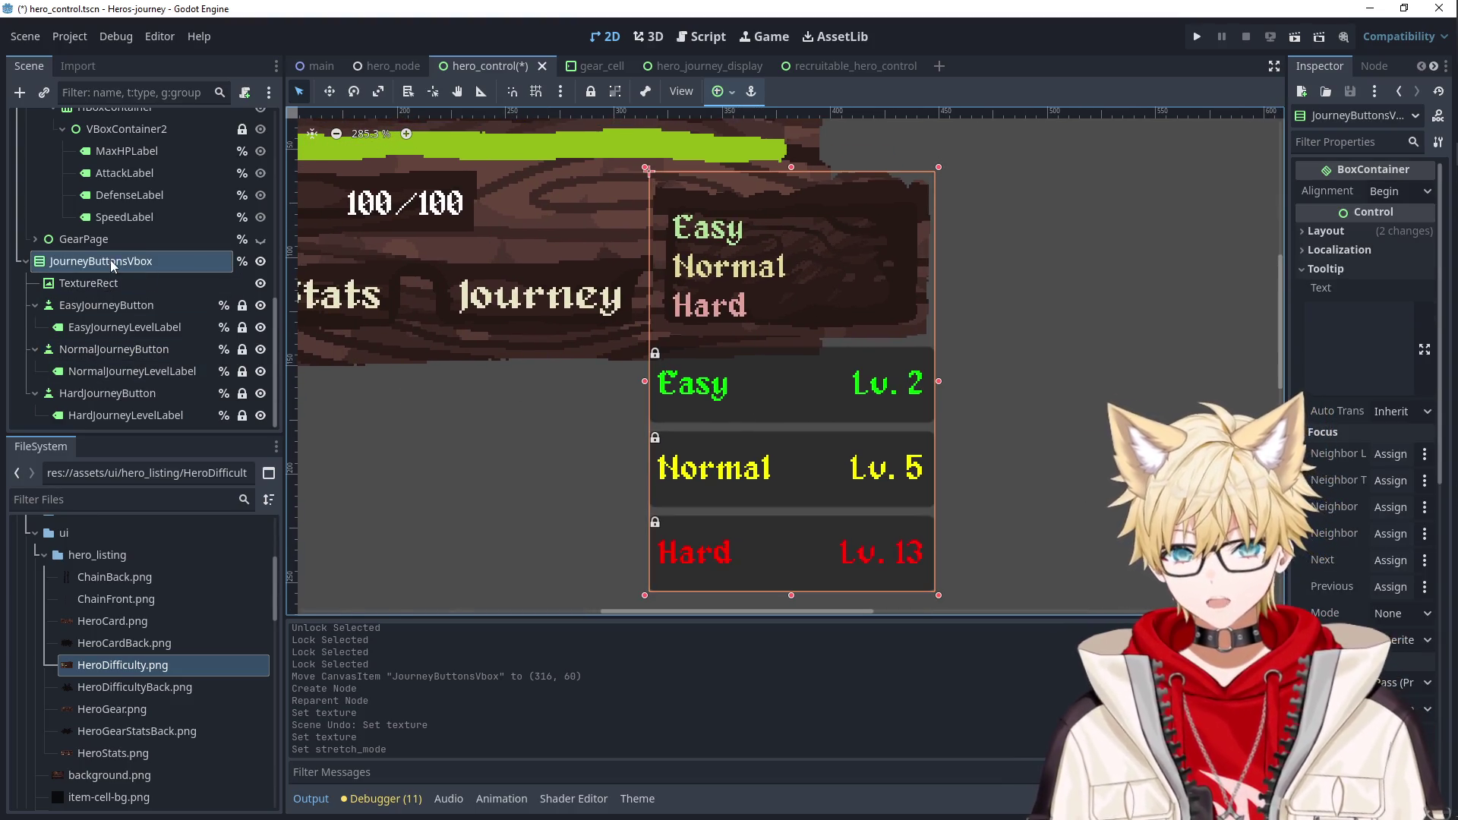
right_click(113, 264)
left_click(170, 445)
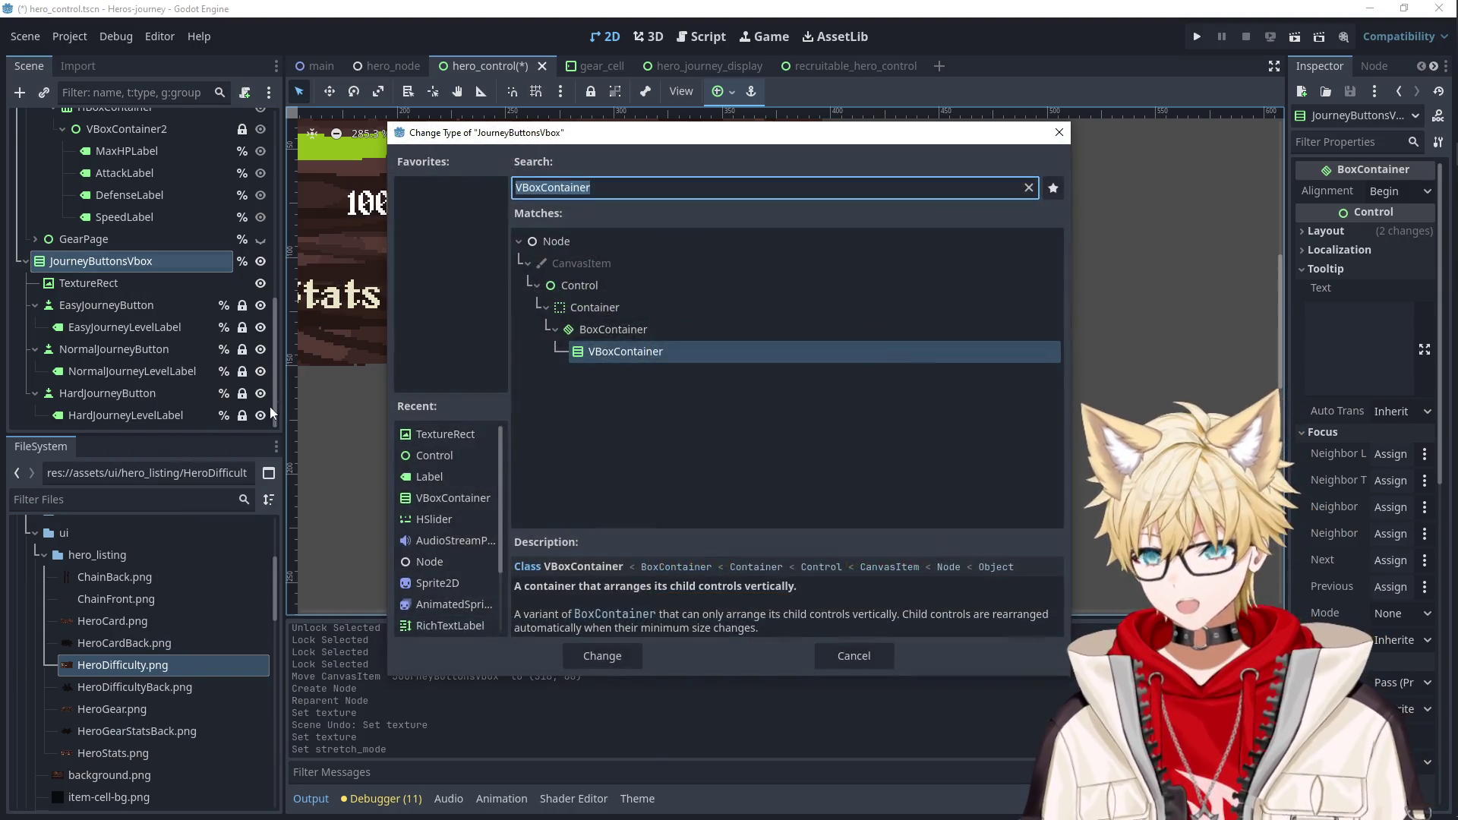
left_click(579, 285)
left_click(602, 655)
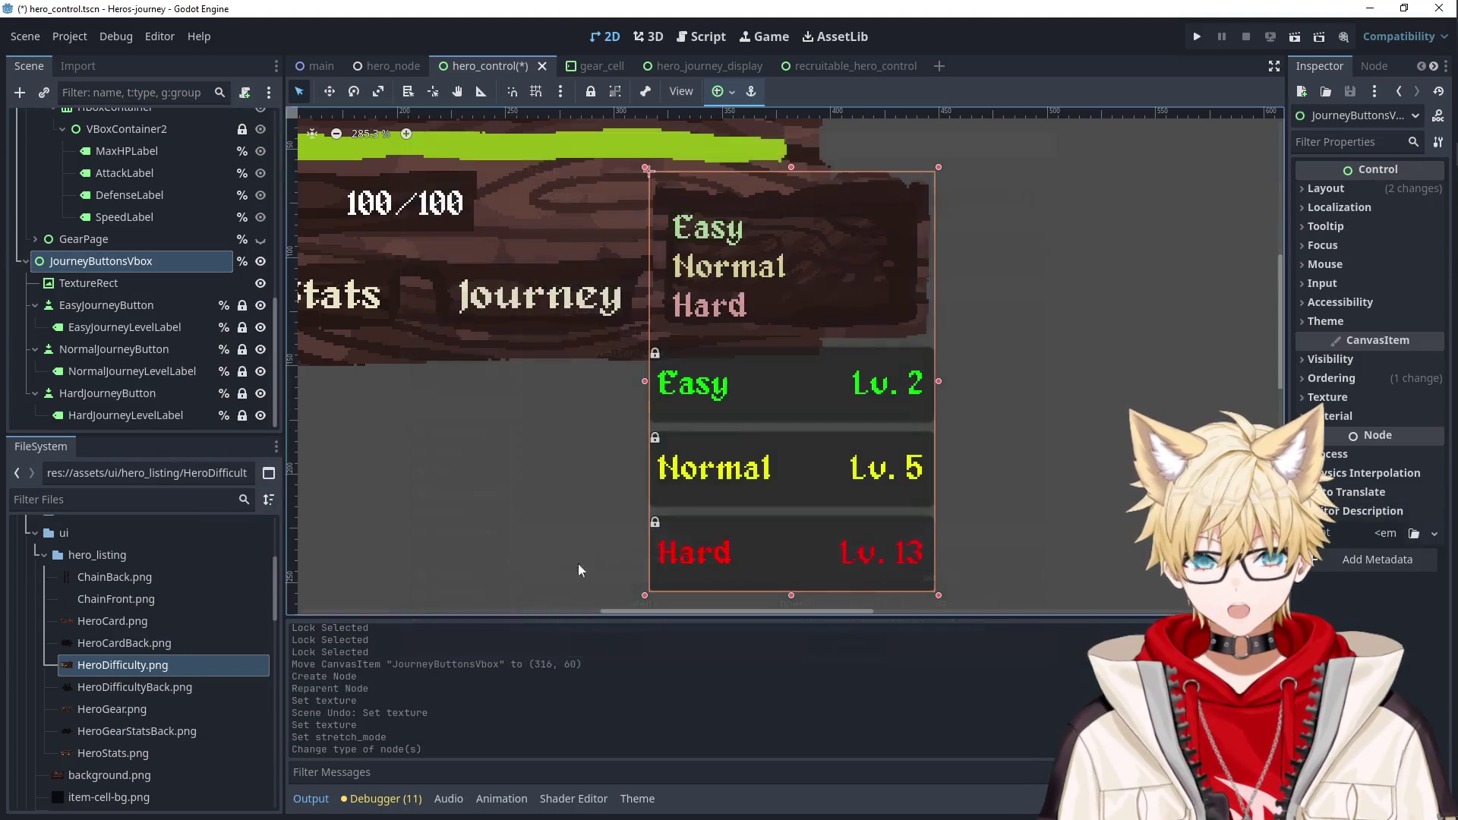
left_click(175, 305)
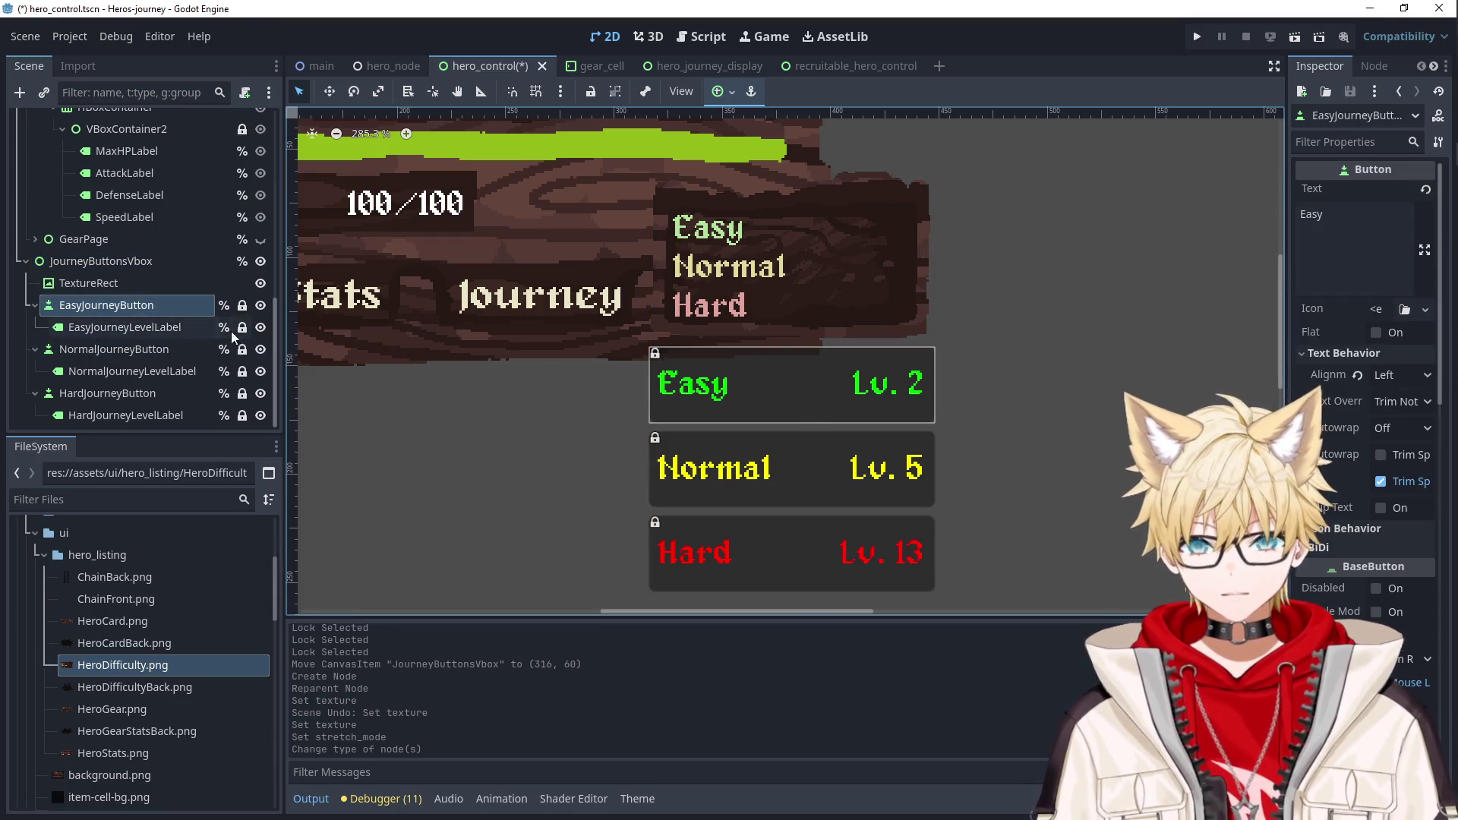
Unlock EasyJourneyButton, move it onto the panel's Easy row at 118×35, and lock the TextureRect.
left_click(590, 91)
mouse_move(761, 372)
left_mouse_down()
mouse_move(788, 286)
mouse_move(781, 222)
mouse_move(814, 228)
left_mouse_up()
left_click_drag(954, 228, 866, 225)
left_click_drag(789, 188, 794, 195)
key("ctrl+z")
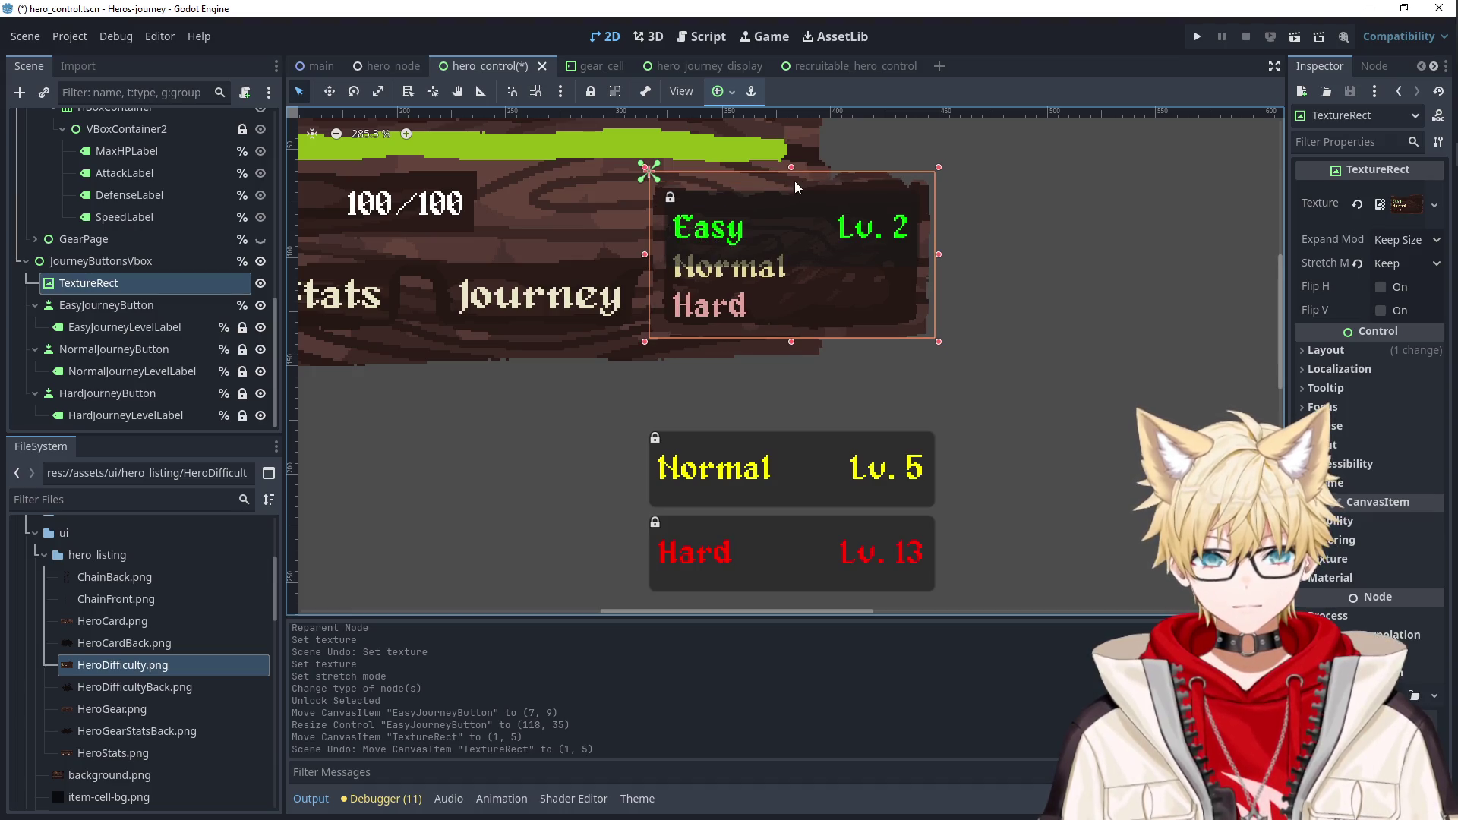
left_click(590, 91)
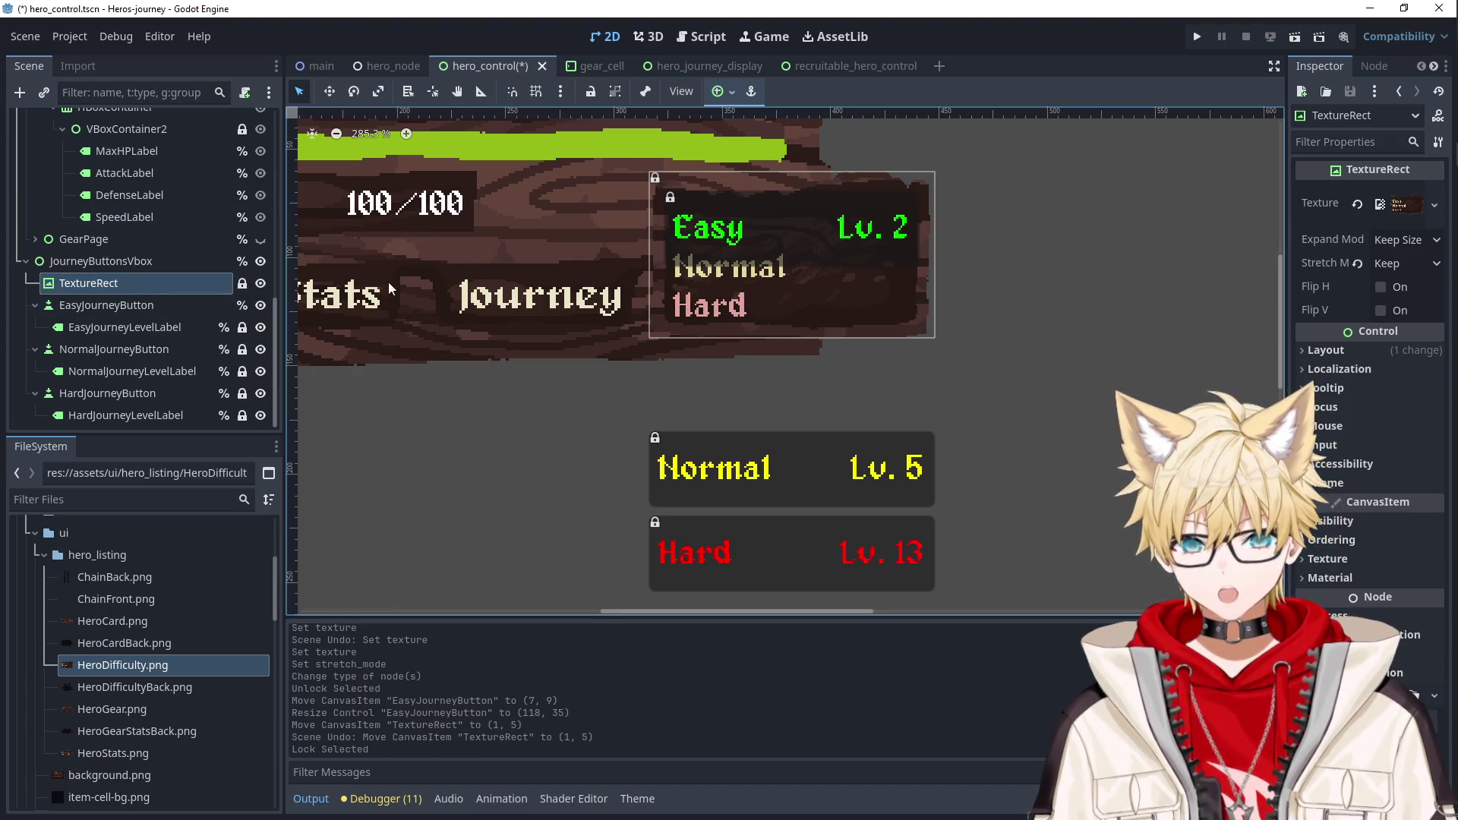
left_click(208, 305)
left_click_drag(794, 260, 792, 262)
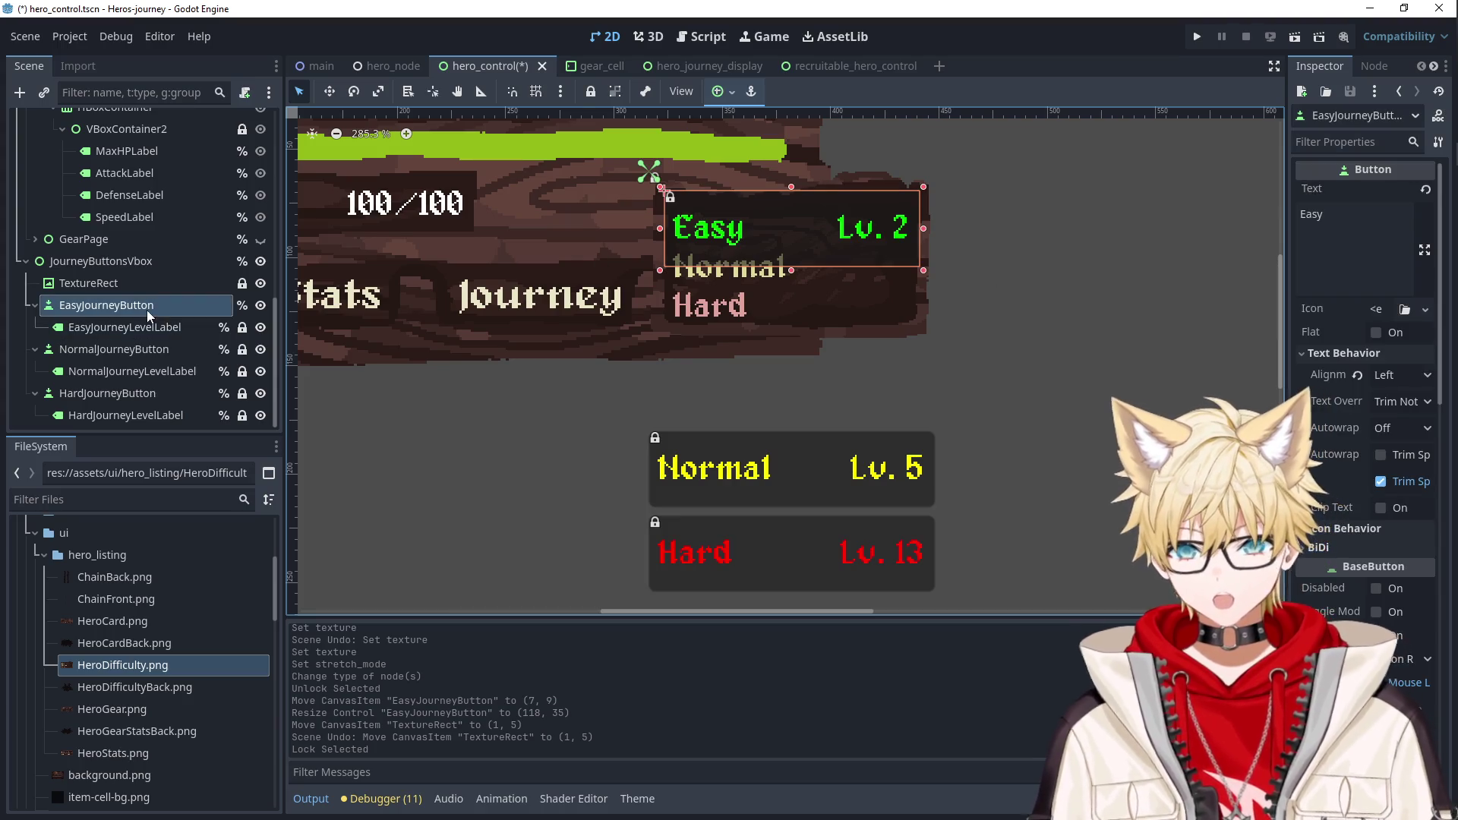
Empty the Easy journey button's Text field.
left_click(1301, 235)
key("ctrl+a")
key("BackSpace")
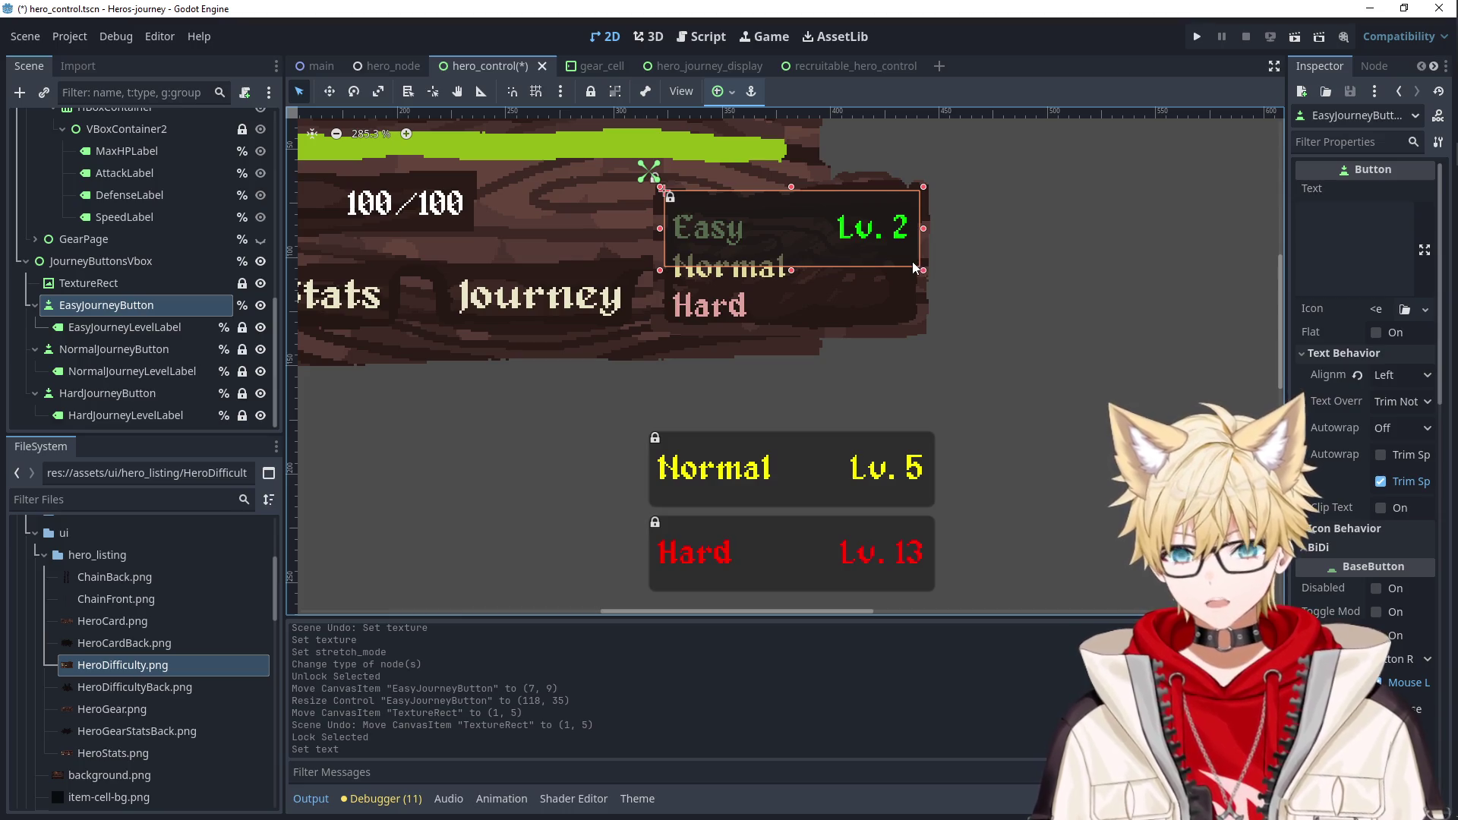
left_click(167, 325)
left_click(156, 313)
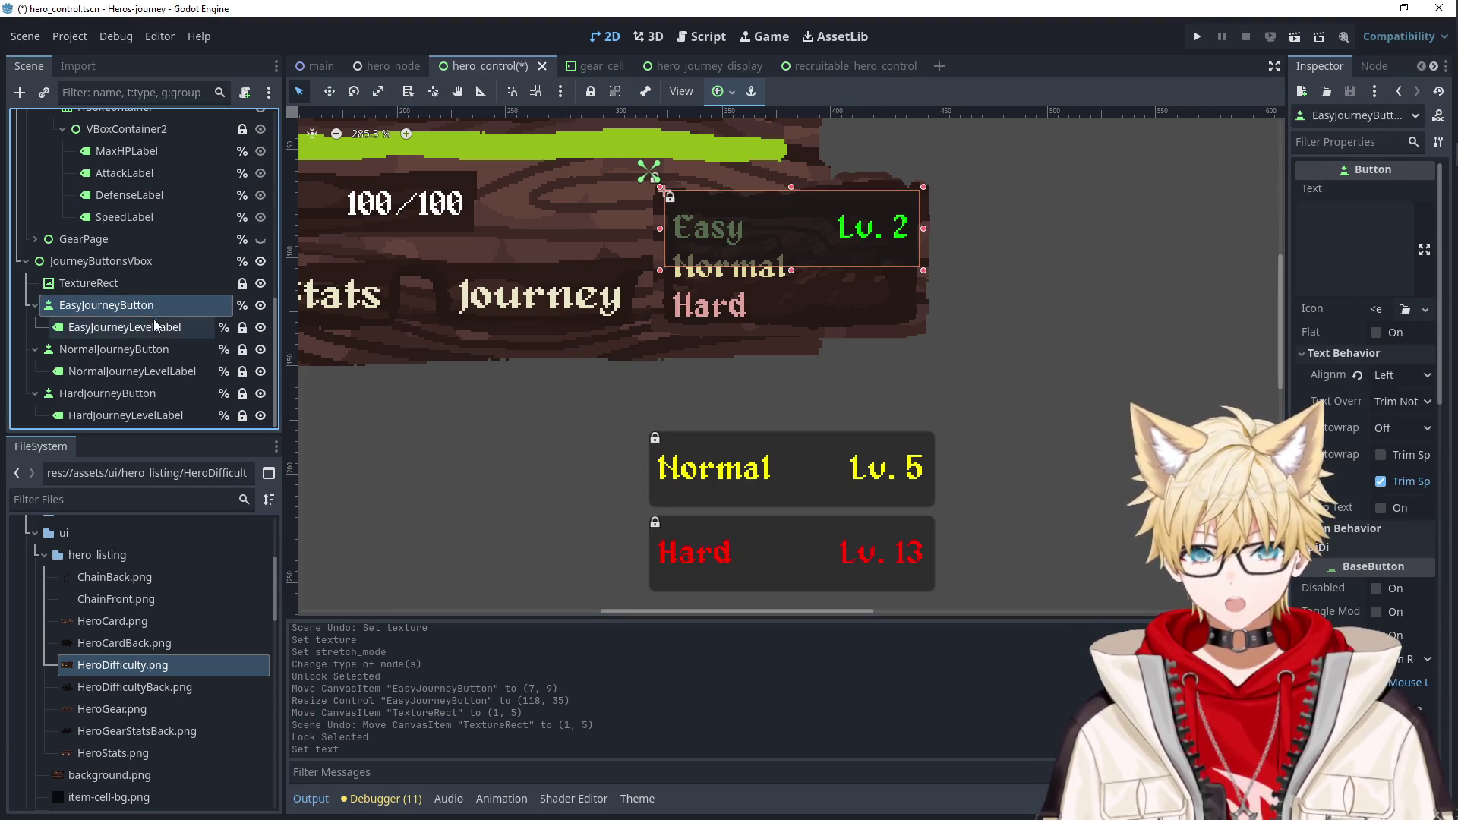
left_click(152, 320)
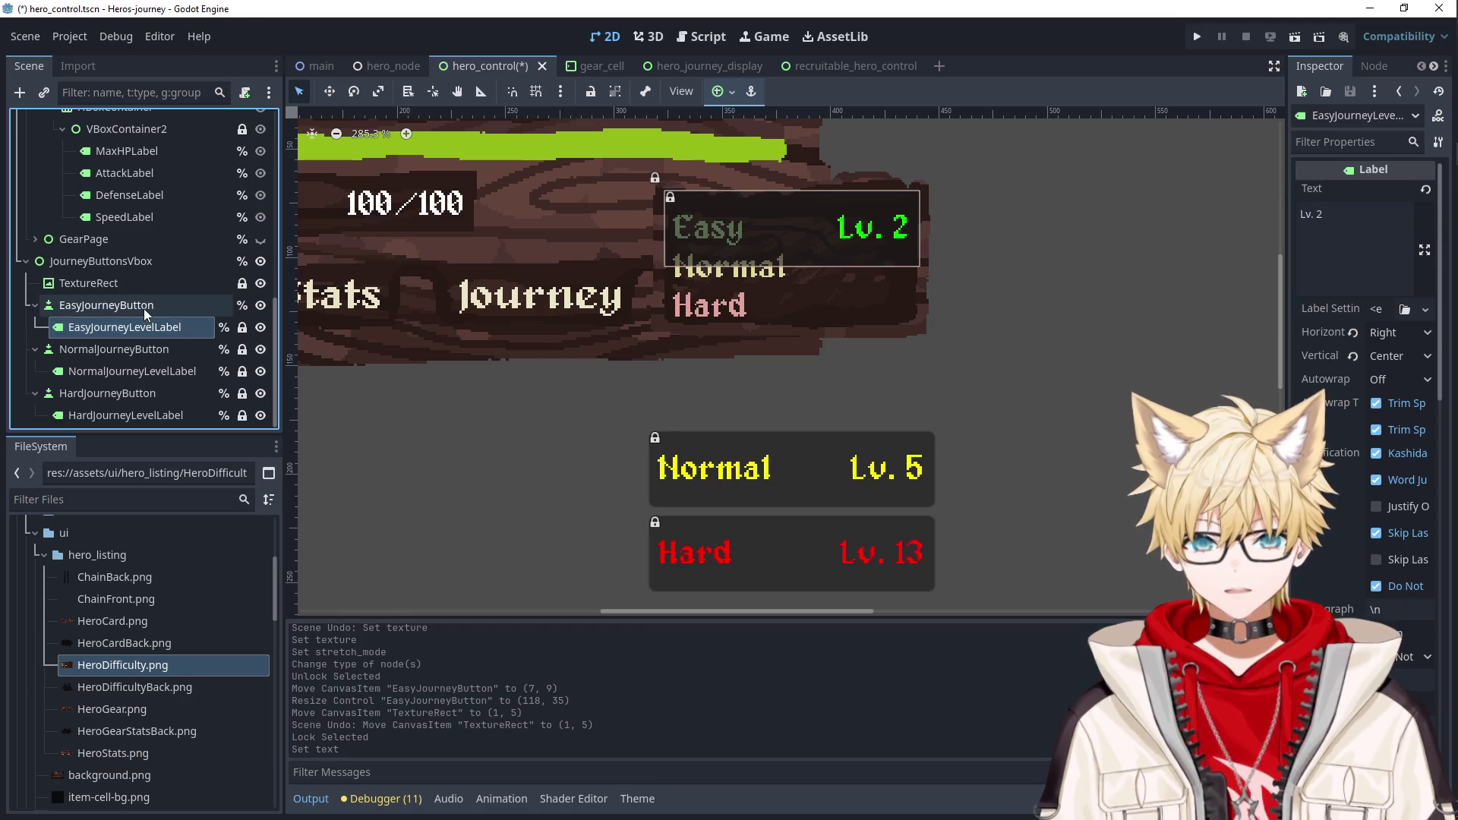
left_click(144, 309)
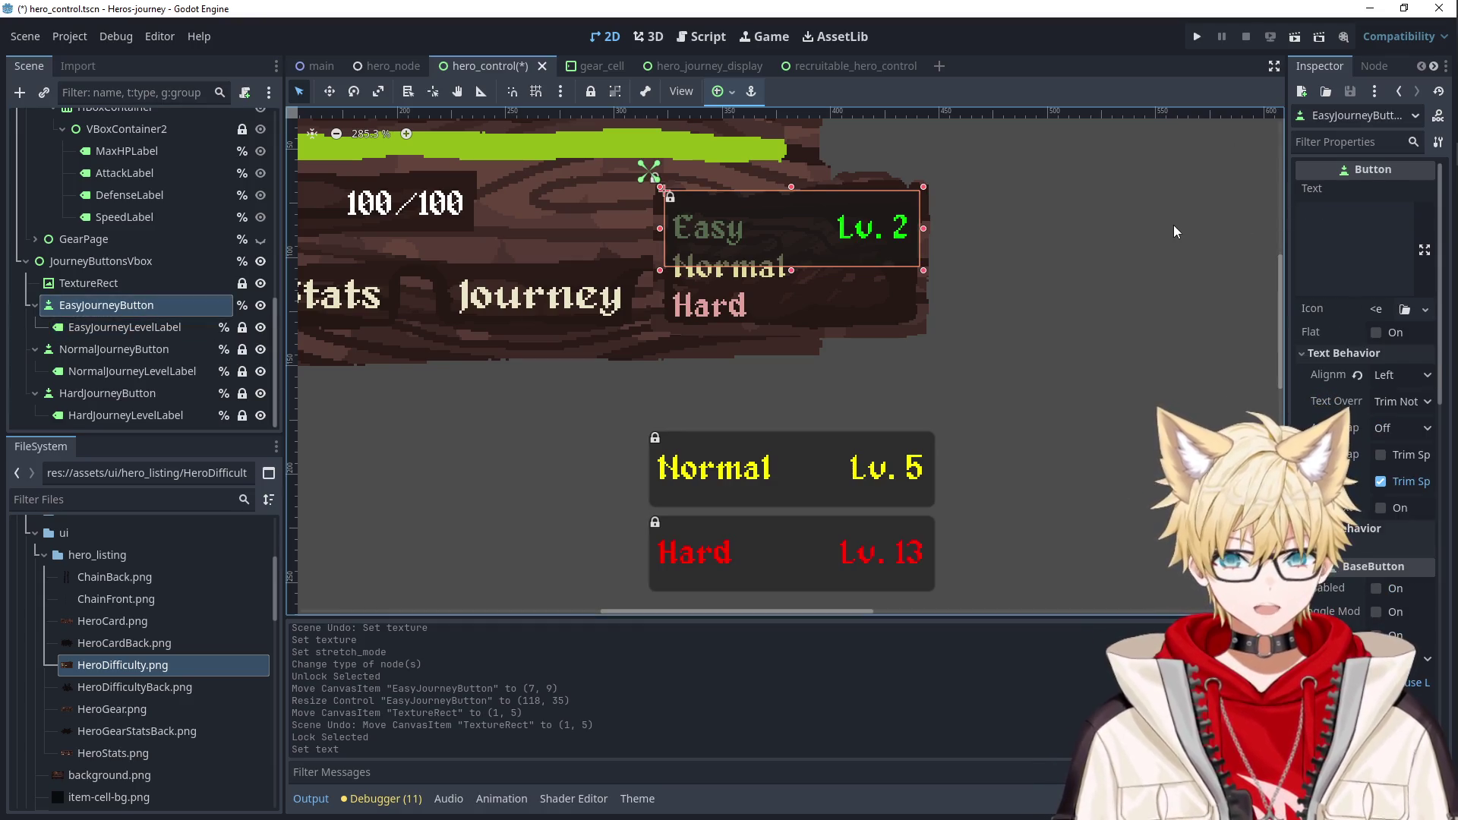
left_click(1357, 142)
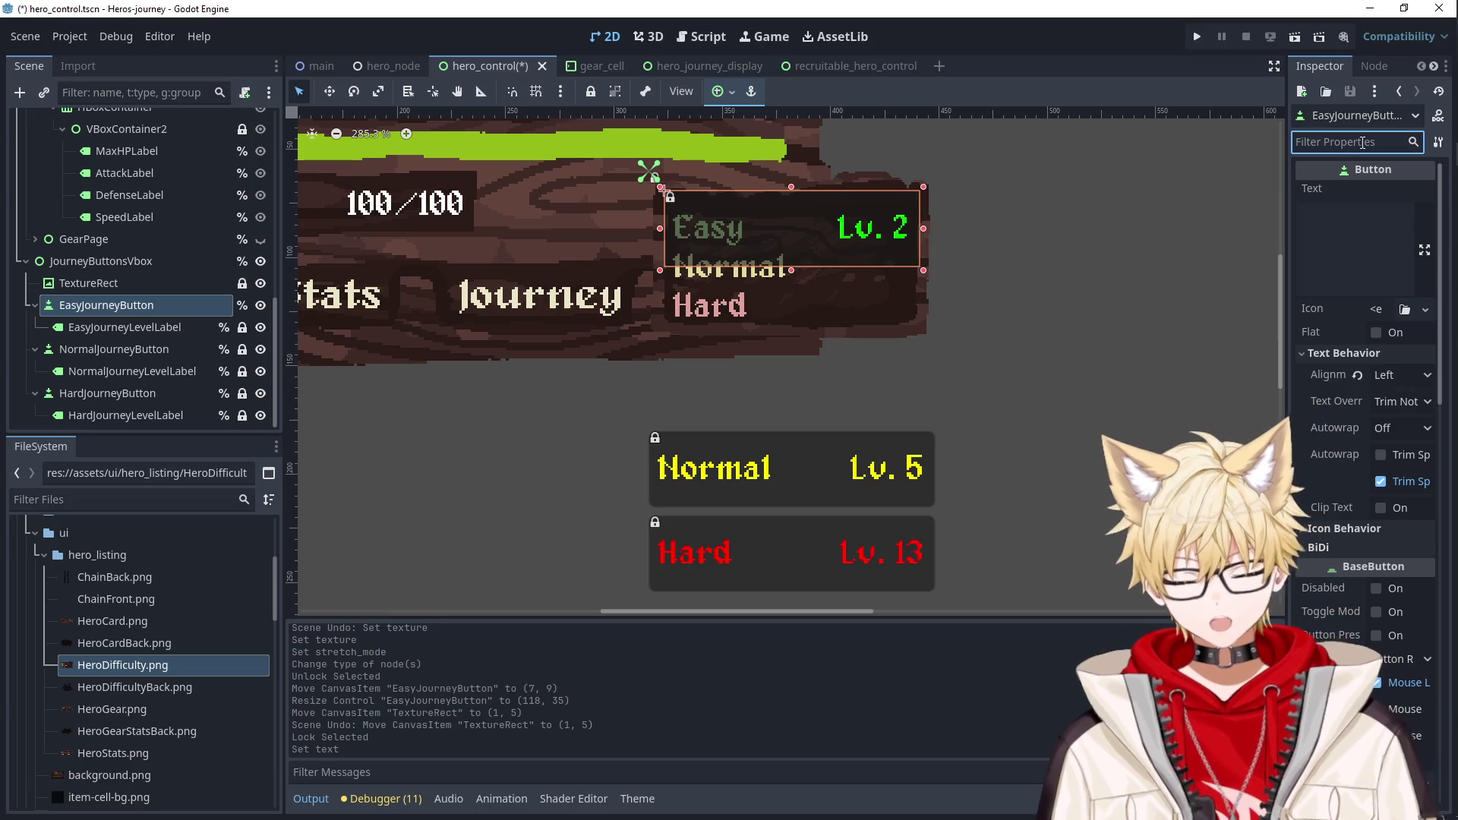
Filter properties by 'theme' and remove the Easy button's font colour override.
type("theme")
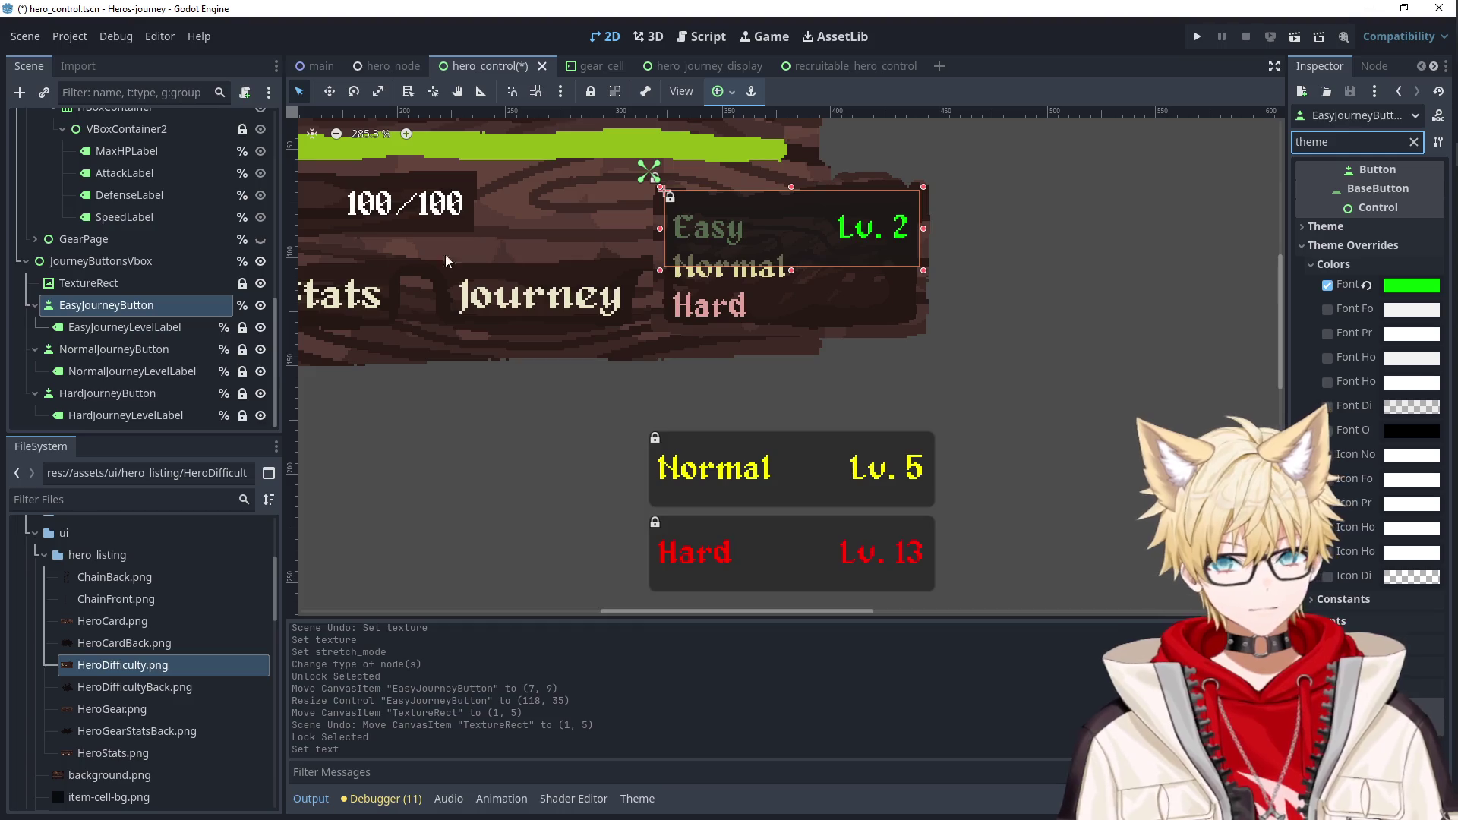
left_click(135, 319)
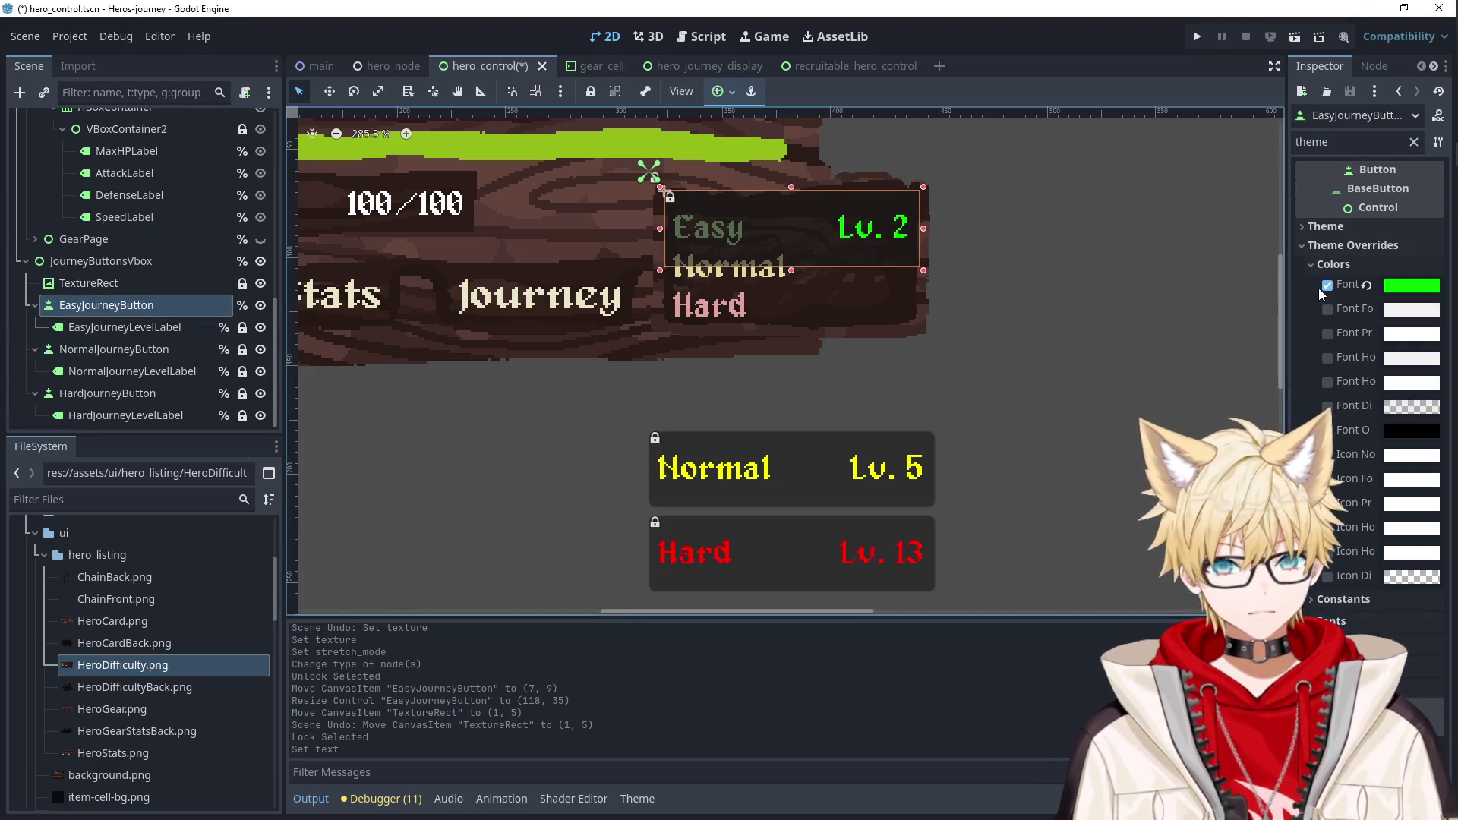
left_click(1327, 285)
left_click(1325, 231)
scroll(1369, 252, "down", 1)
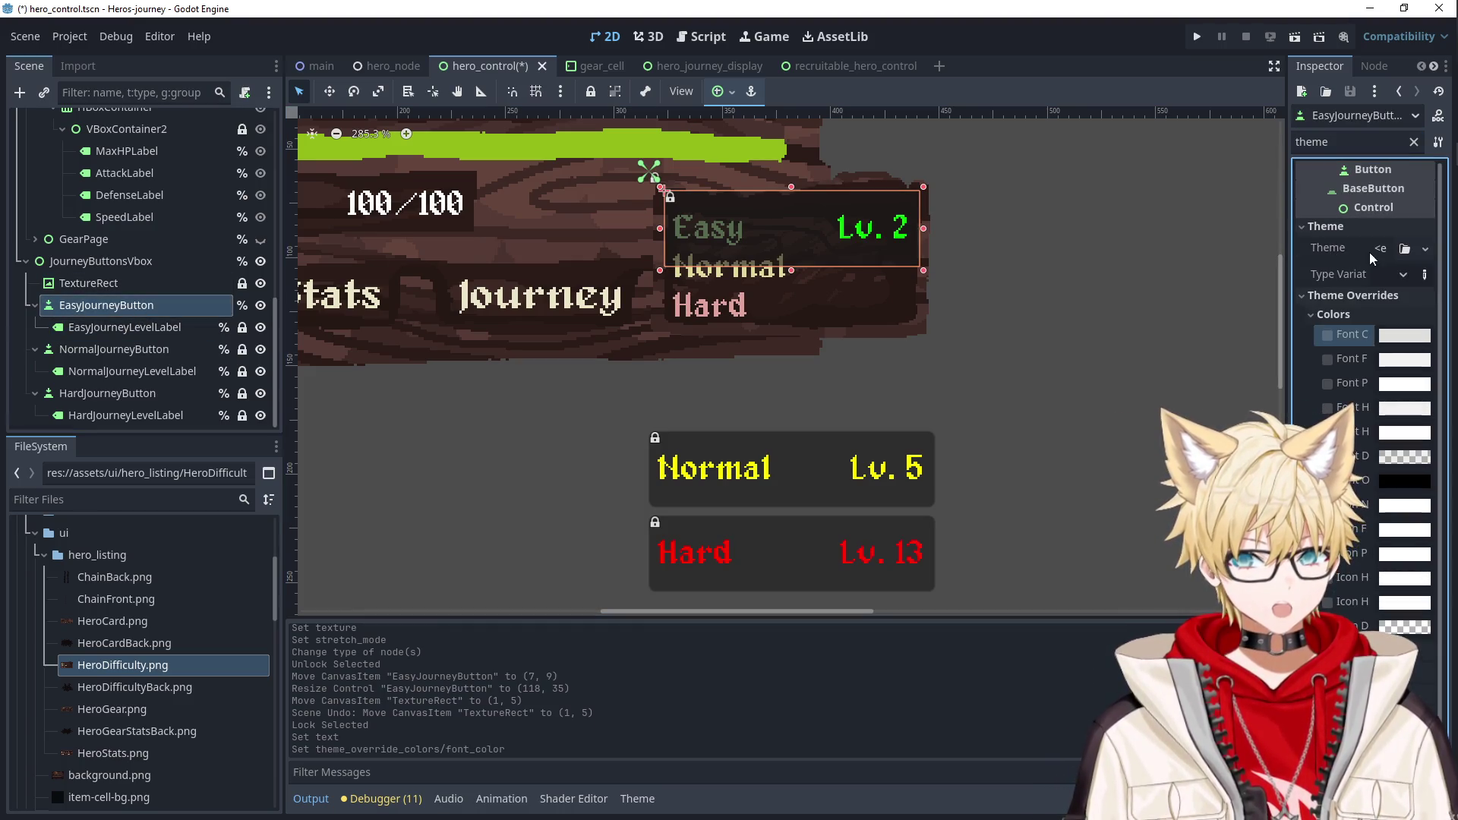
scroll(1366, 304, "down", 5)
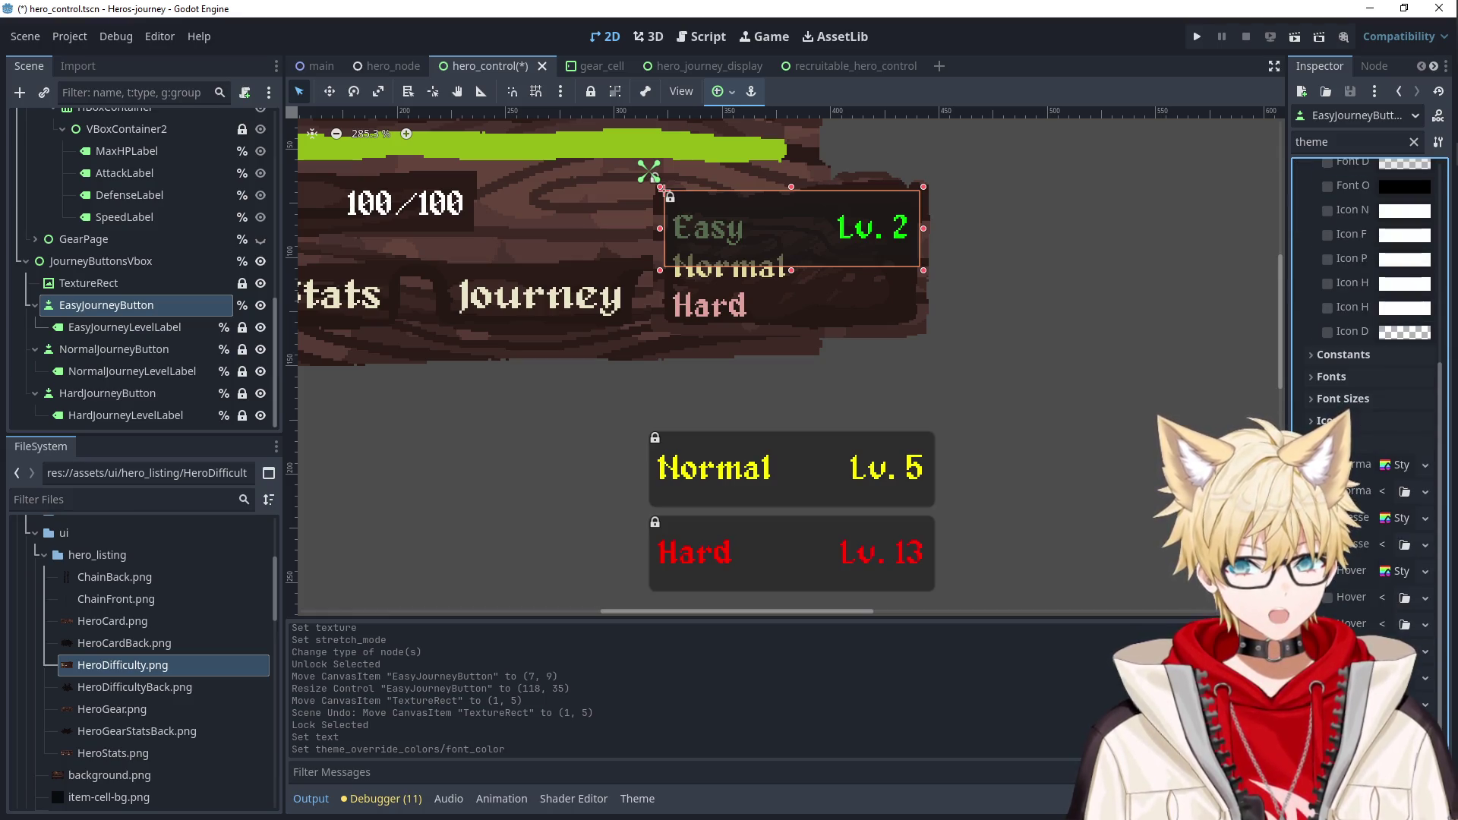
Give the Easy button empty normal, pressed, disabled and focus styles and a texture hover style.
left_click(1388, 466)
left_click(1383, 522)
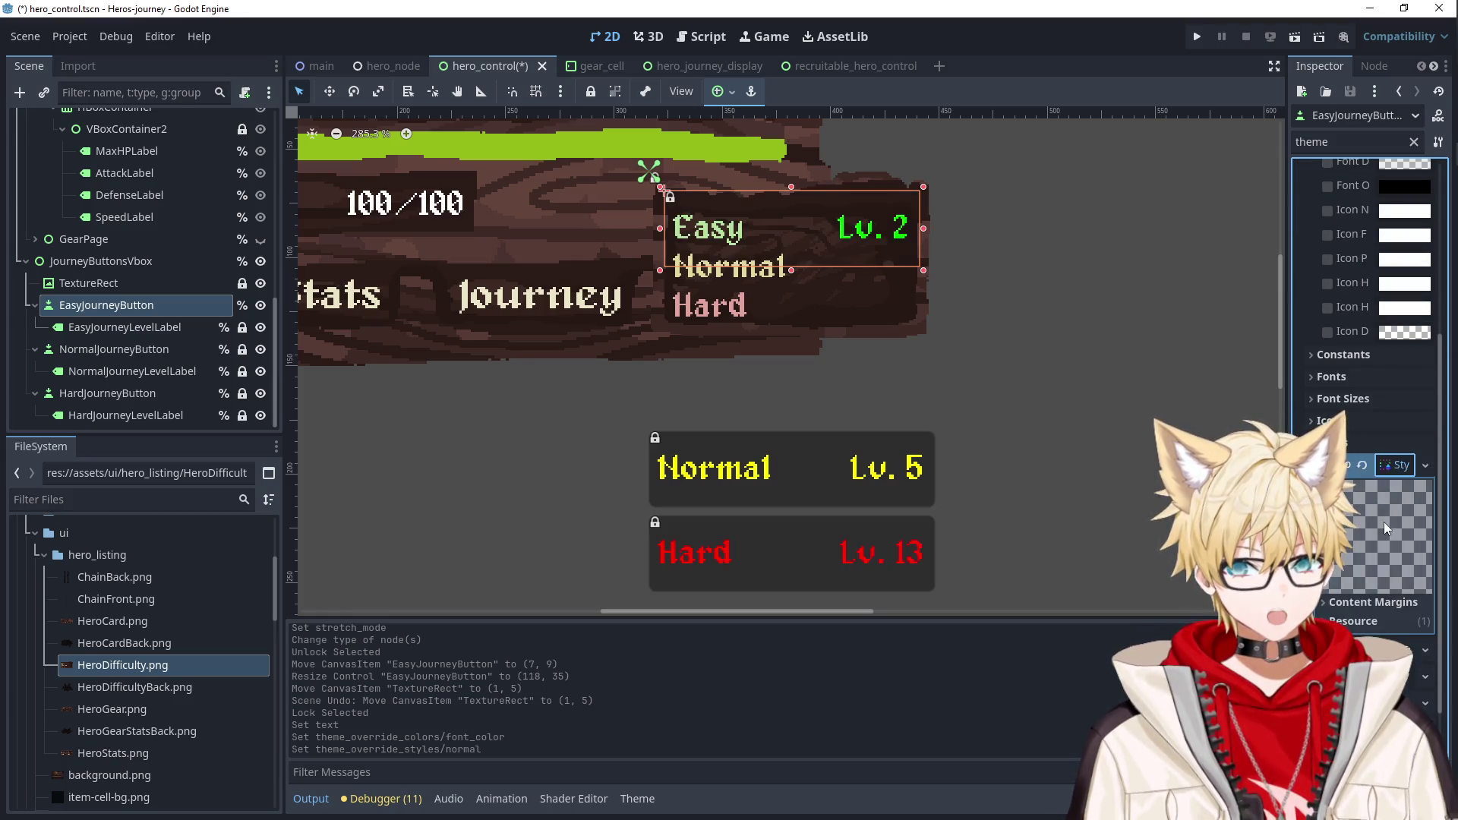
left_click(1392, 518)
left_click(1396, 549)
left_click(1388, 550)
left_click(1393, 579)
left_click(1393, 650)
left_click(1393, 678)
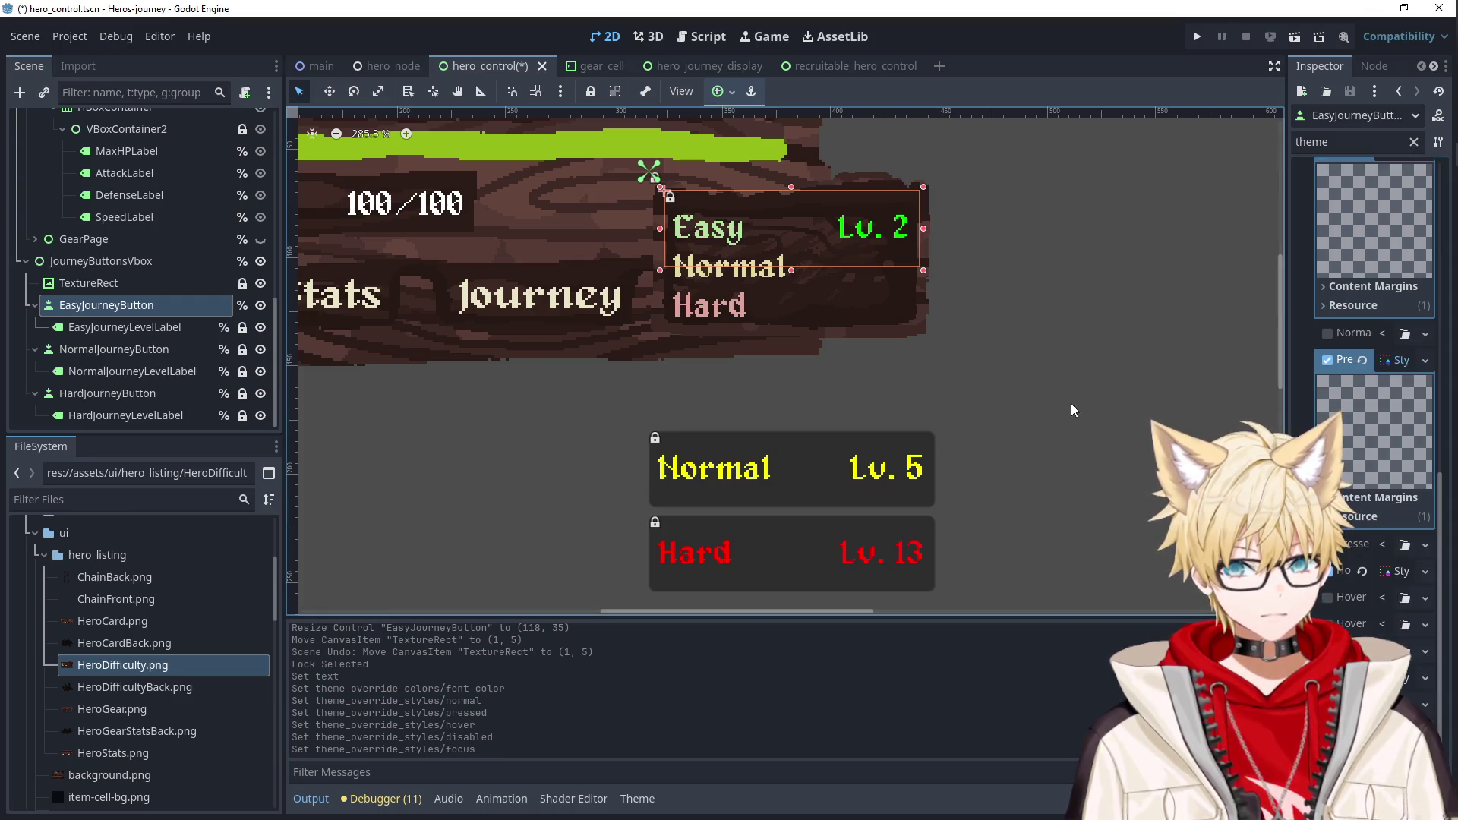
left_click(1063, 288)
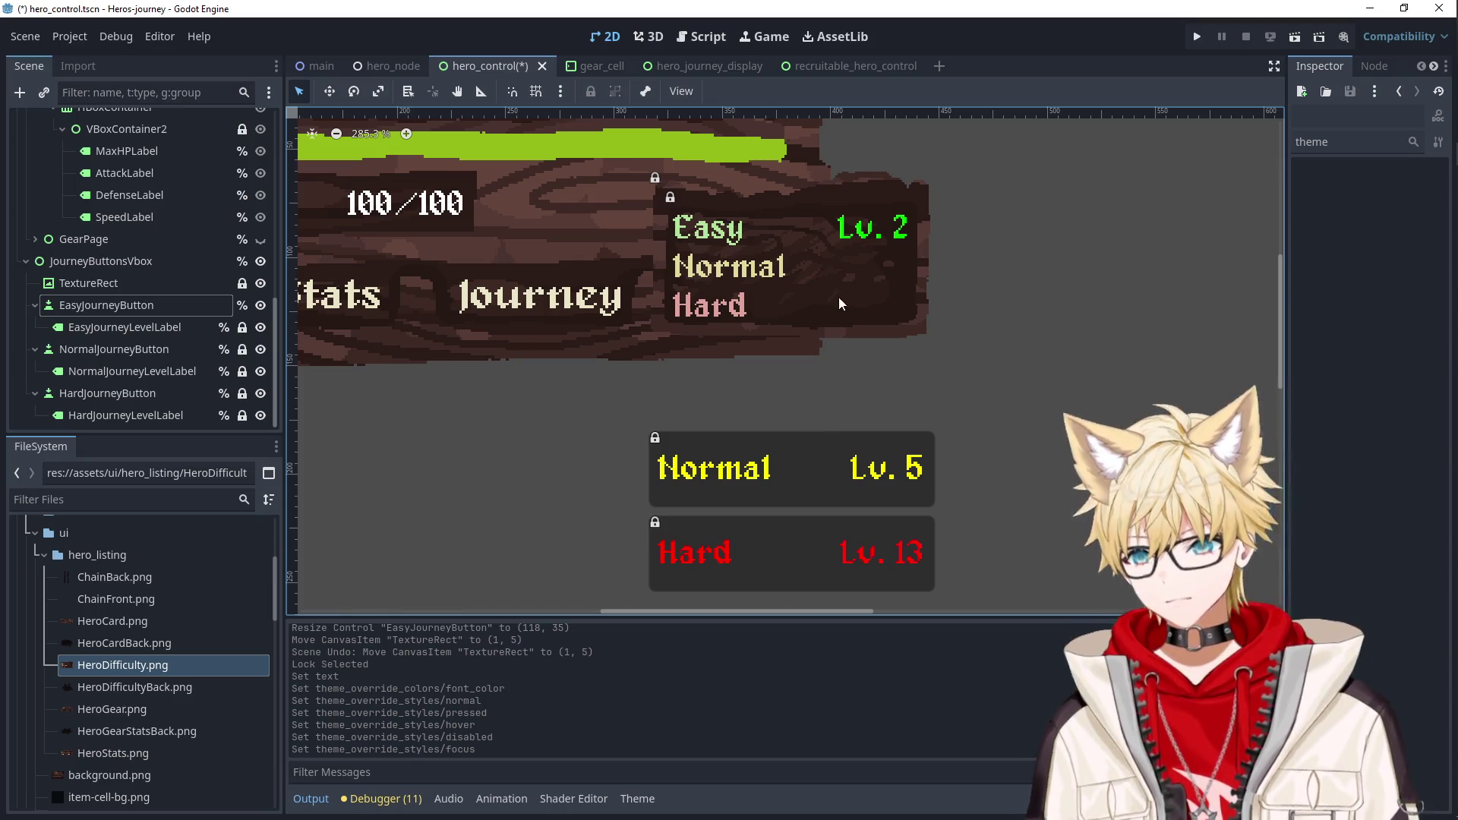
left_click(121, 305)
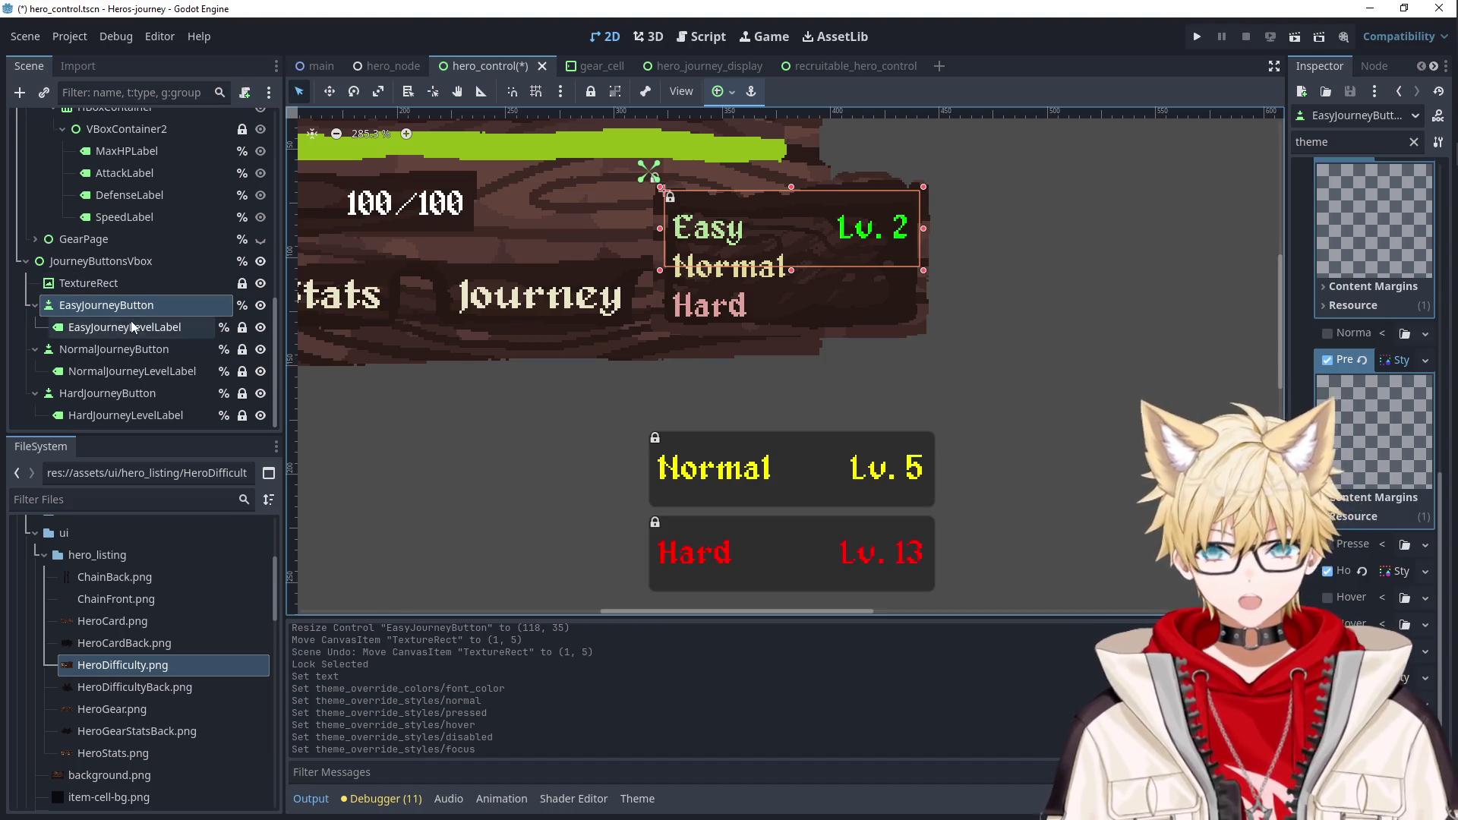
Set the Easy level label's font colour to the pale green sampled from the word Easy.
left_click(133, 326)
left_click(1410, 266)
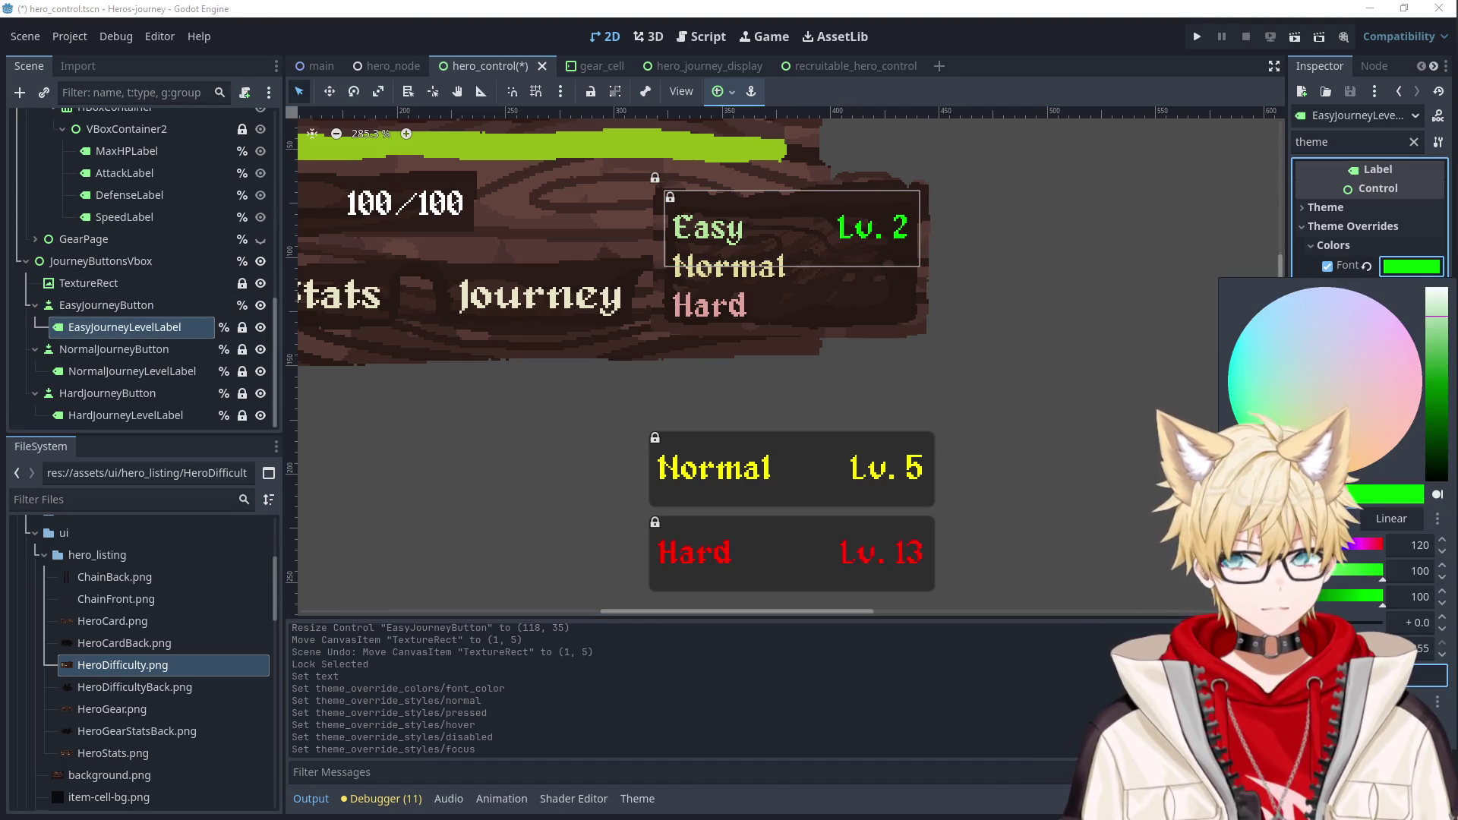
left_click(698, 235)
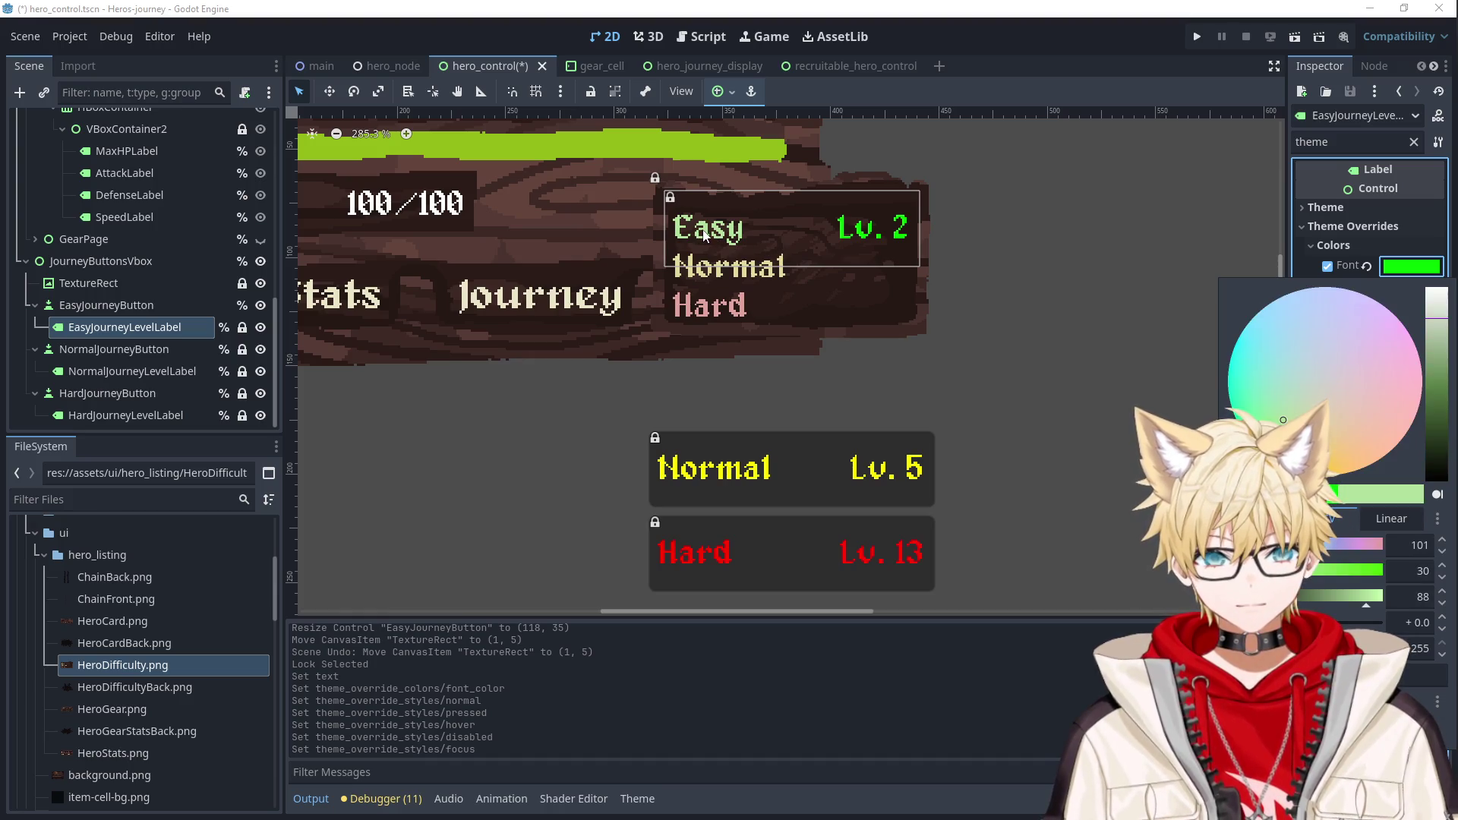
left_click(1063, 308)
left_click(862, 458)
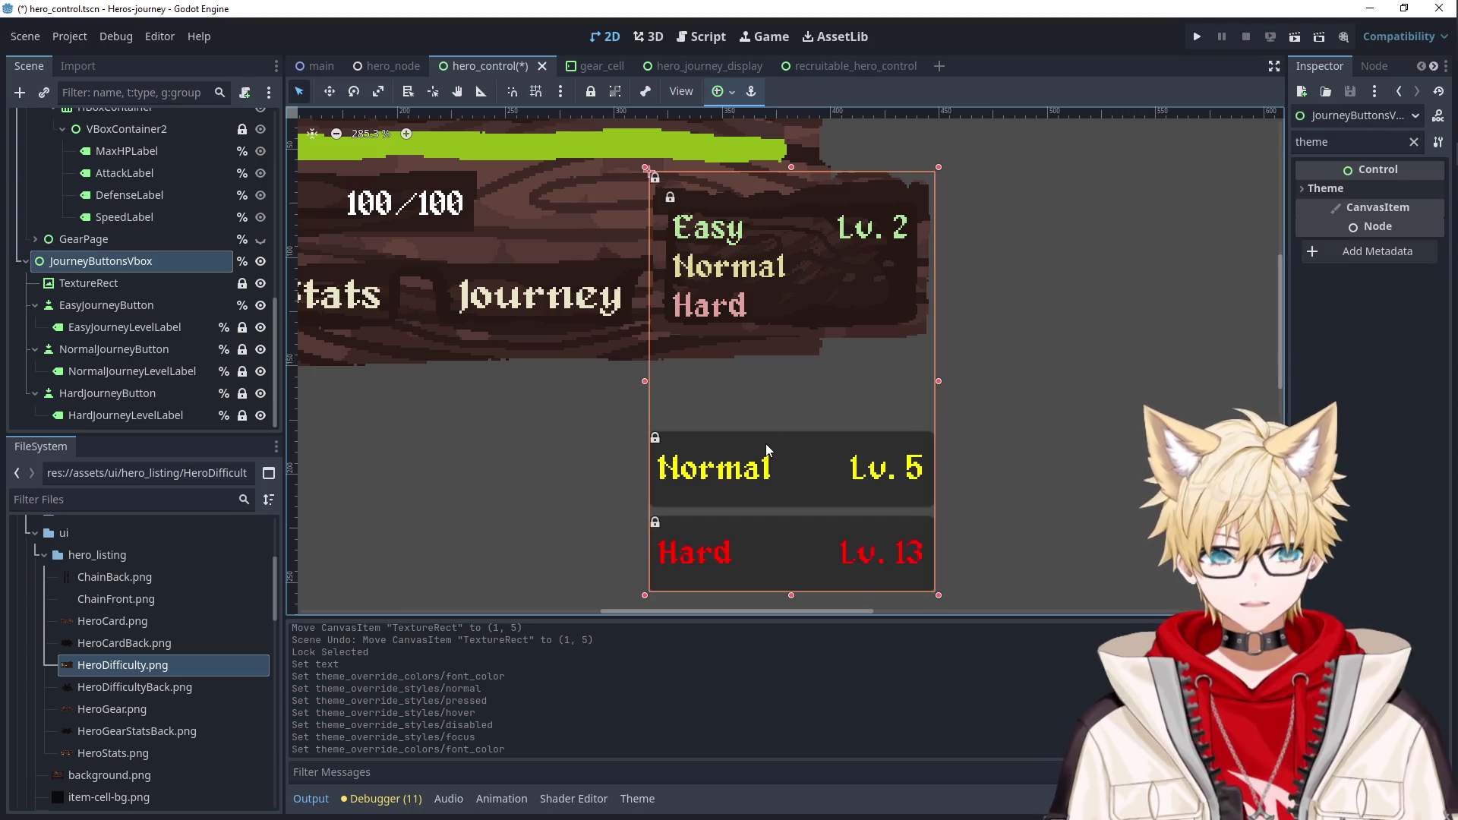
left_click(107, 306)
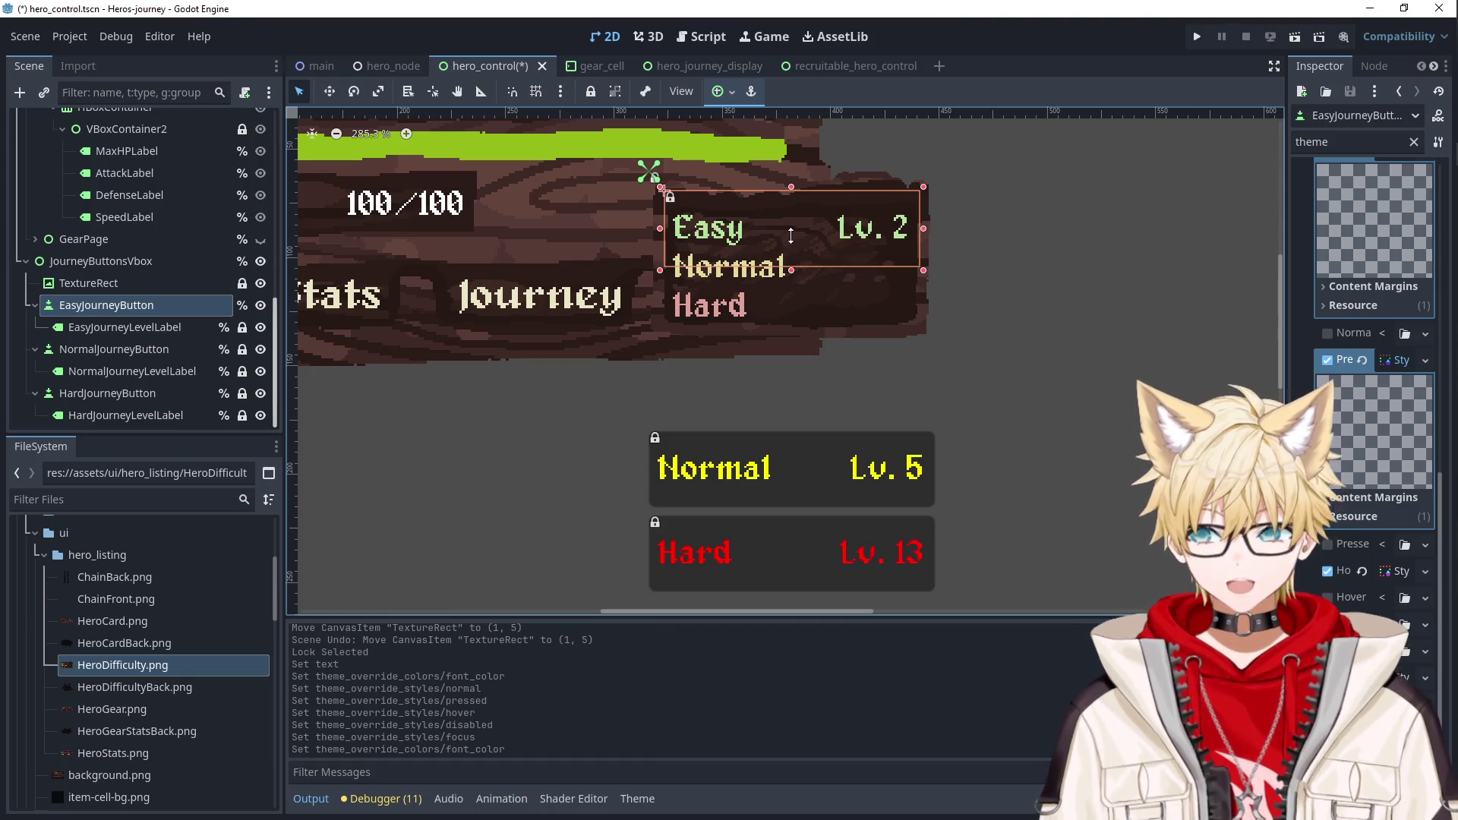
Bring the Easy, Normal and Hard rows into view and expand the Easy button's constant overrides.
scroll(791, 235, "up", 4)
mouse_move(791, 235)
left_mouse_down()
mouse_move(781, 303)
mouse_move(763, 320)
left_mouse_up()
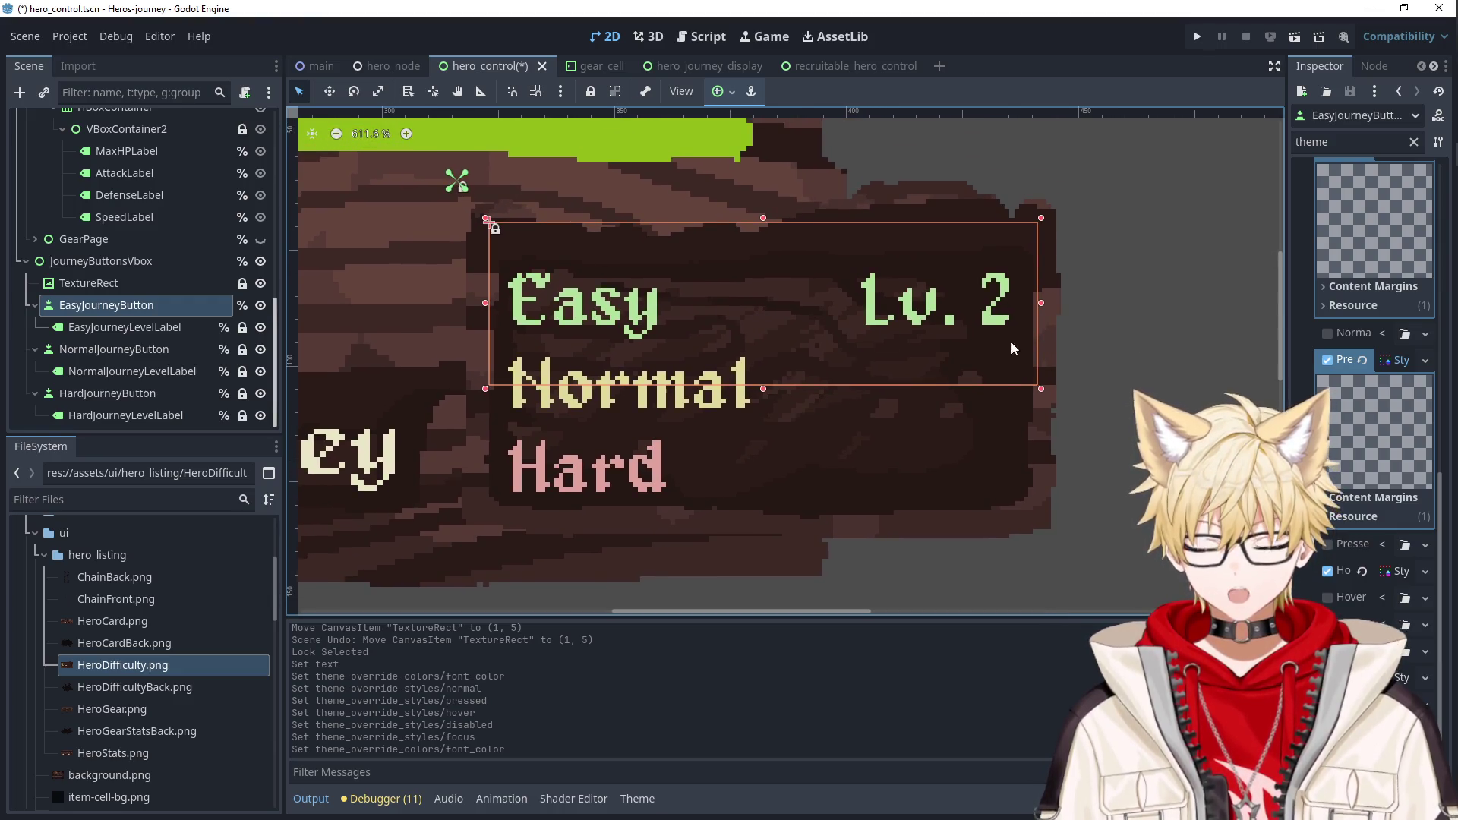
scroll(1333, 368, "up", 10)
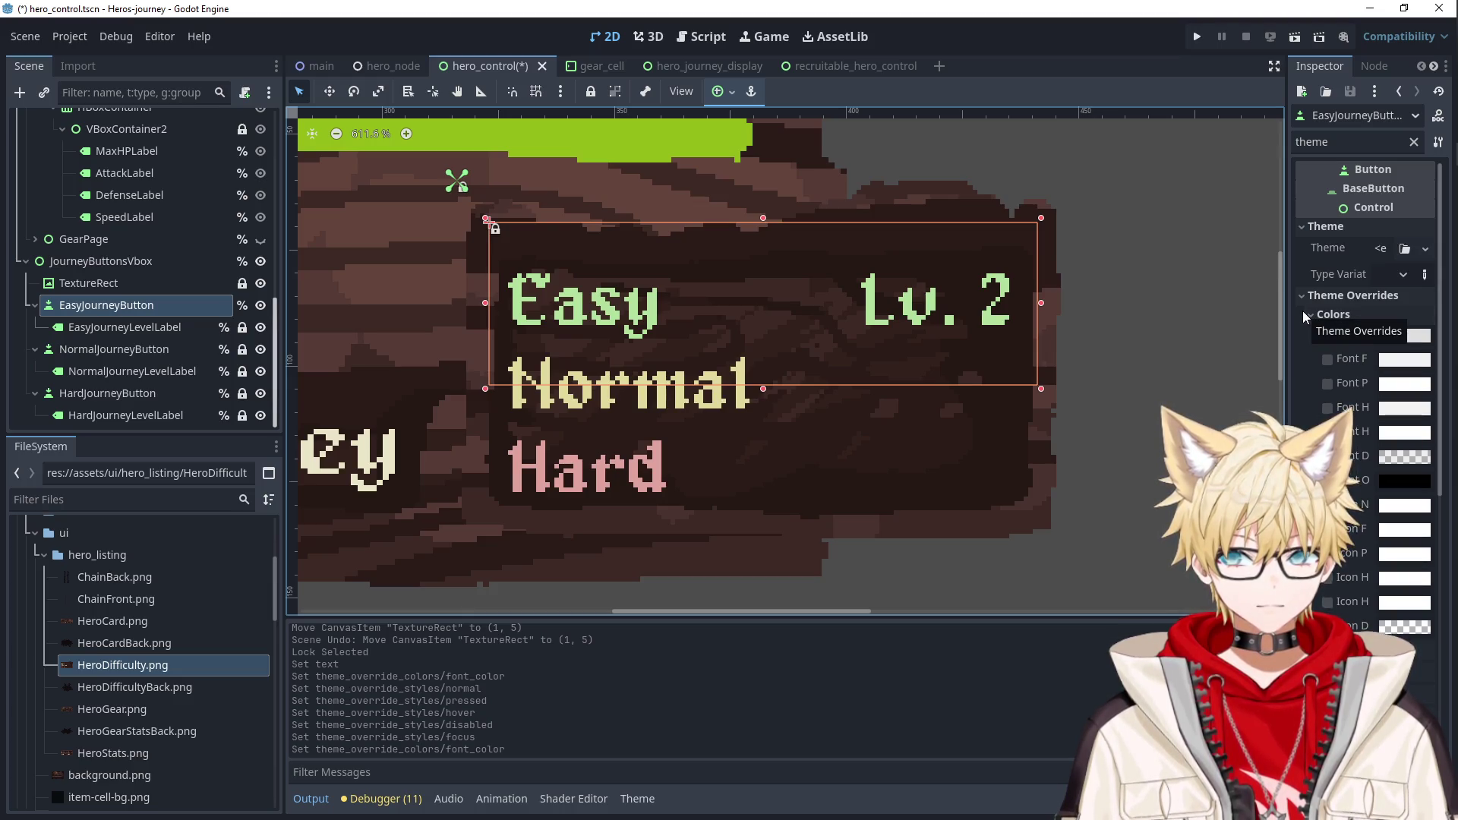
scroll(1302, 312, "down", 5)
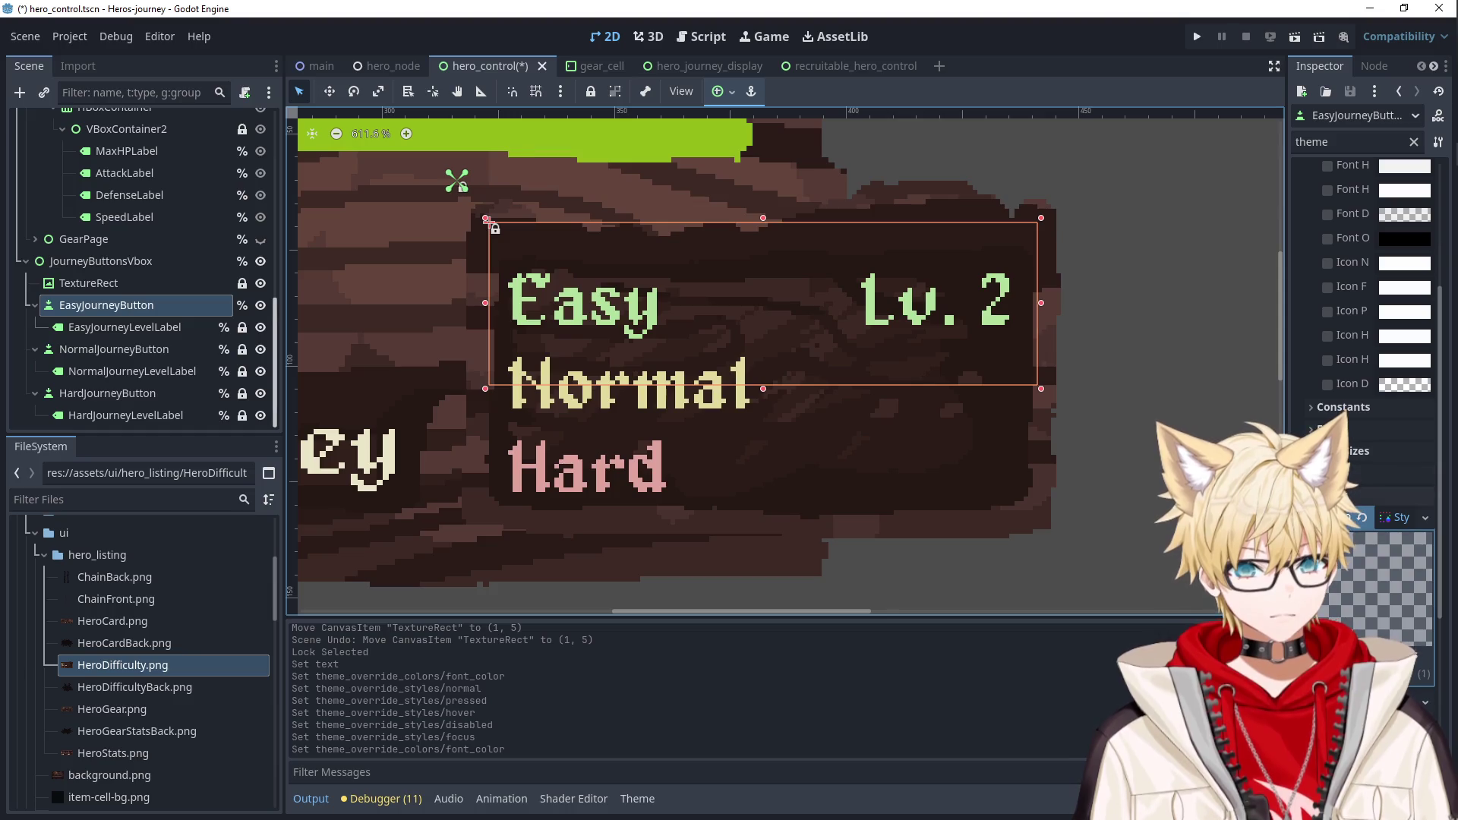
left_click(1343, 408)
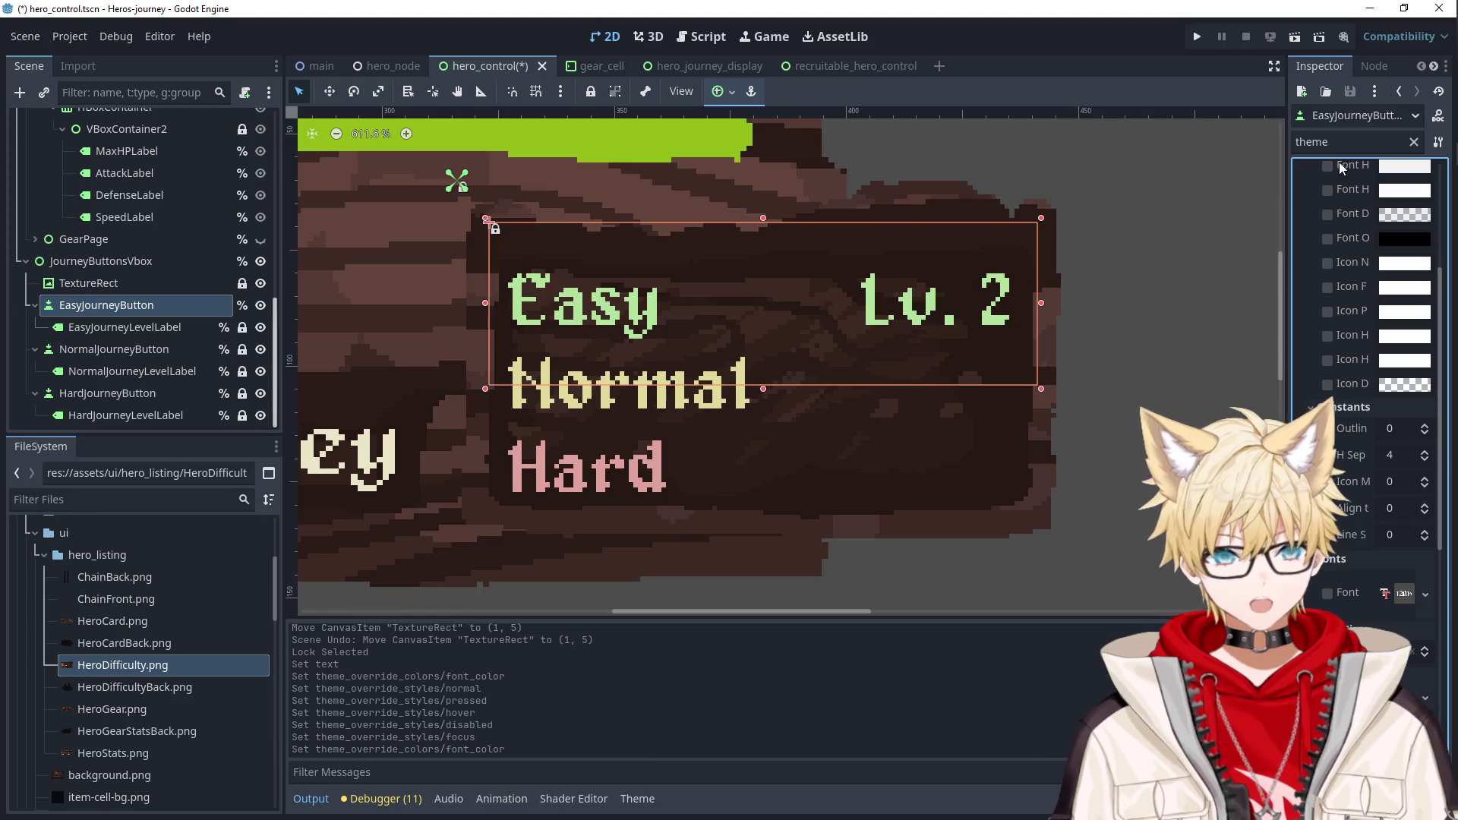
double_click(1311, 142)
Set EasyJourneyButton's Custom Minimum Size y to 1 and drag its top and bottom edges around the Easy row.
type("mini")
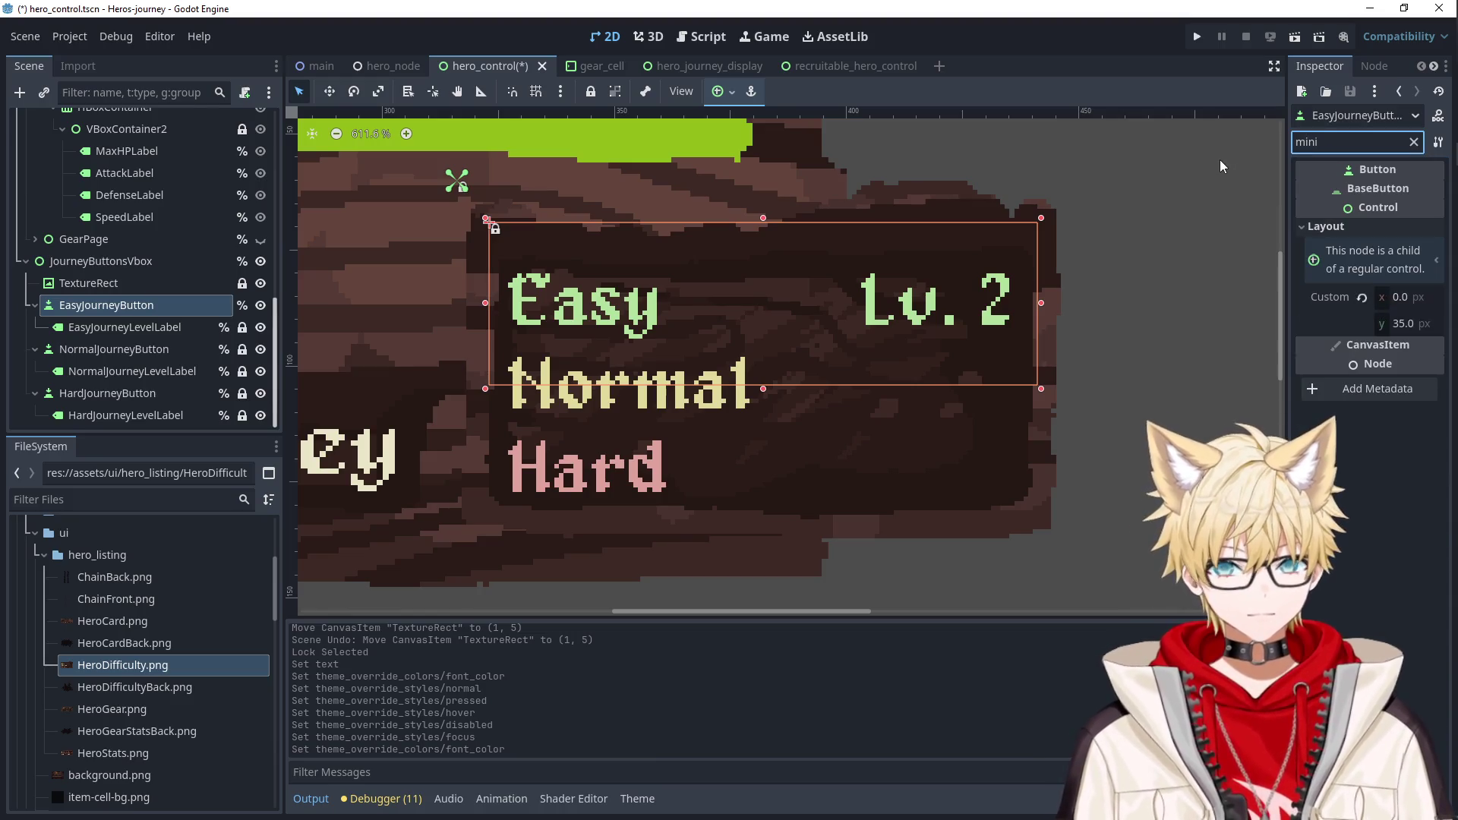
left_click(1403, 323)
type("1")
key("Return")
mouse_move(764, 341)
left_mouse_down()
mouse_move(766, 275)
mouse_move(764, 307)
left_mouse_up()
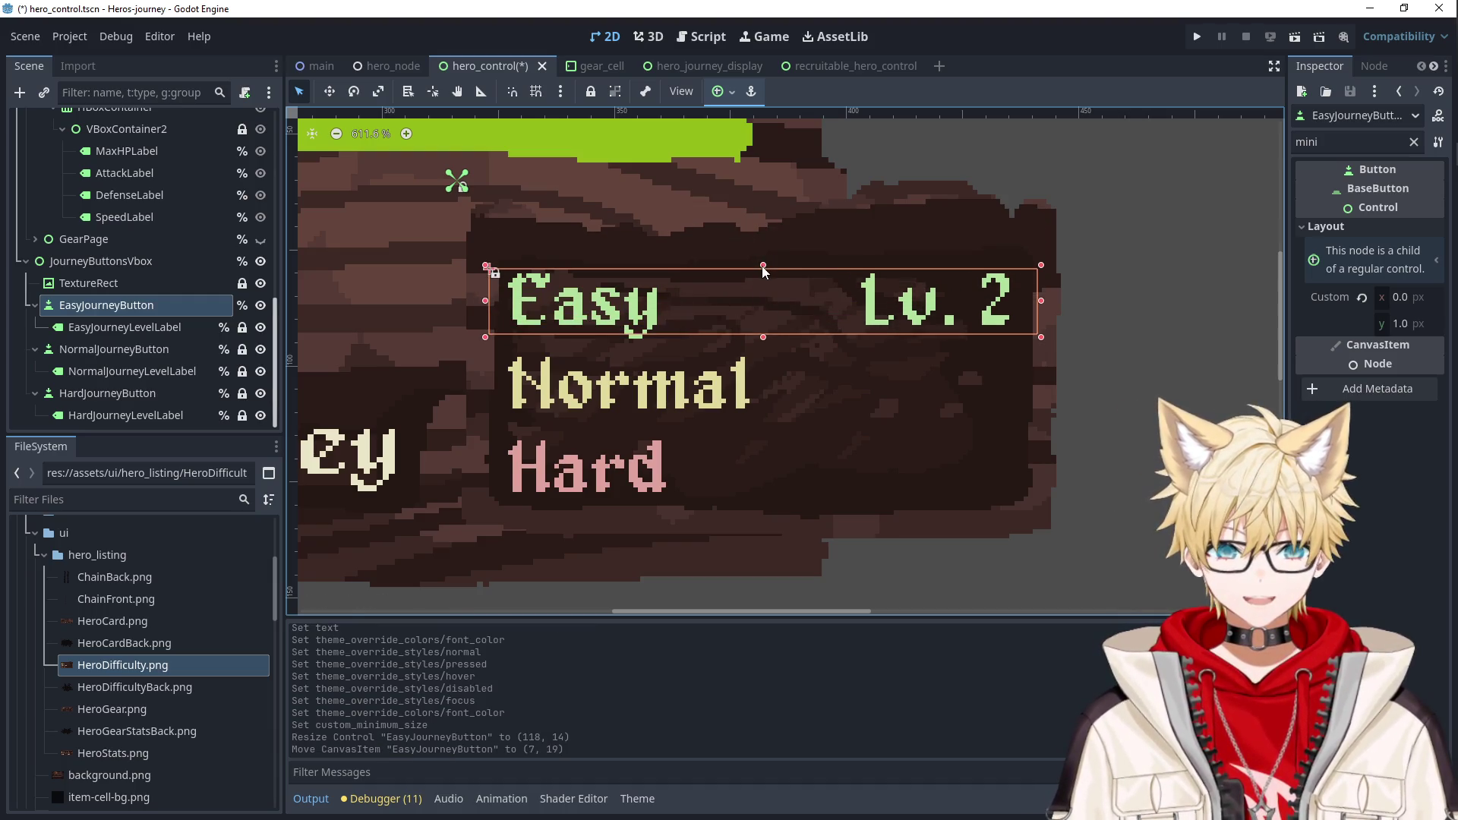
mouse_move(763, 267)
left_mouse_down()
mouse_move(765, 255)
mouse_move(764, 292)
left_mouse_up()
left_click(1109, 334)
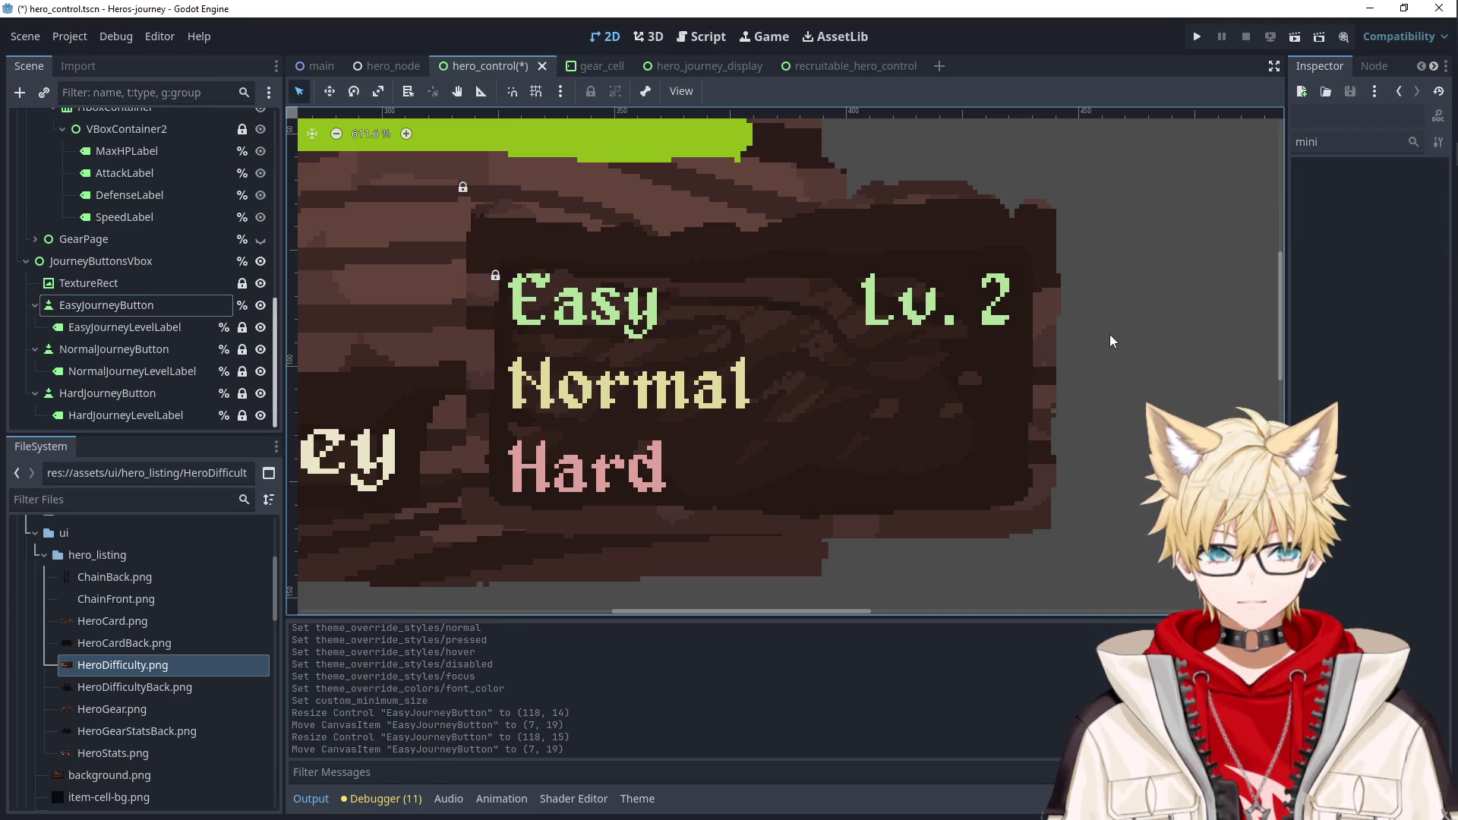
left_click(805, 308)
left_click_drag(759, 340, 762, 346)
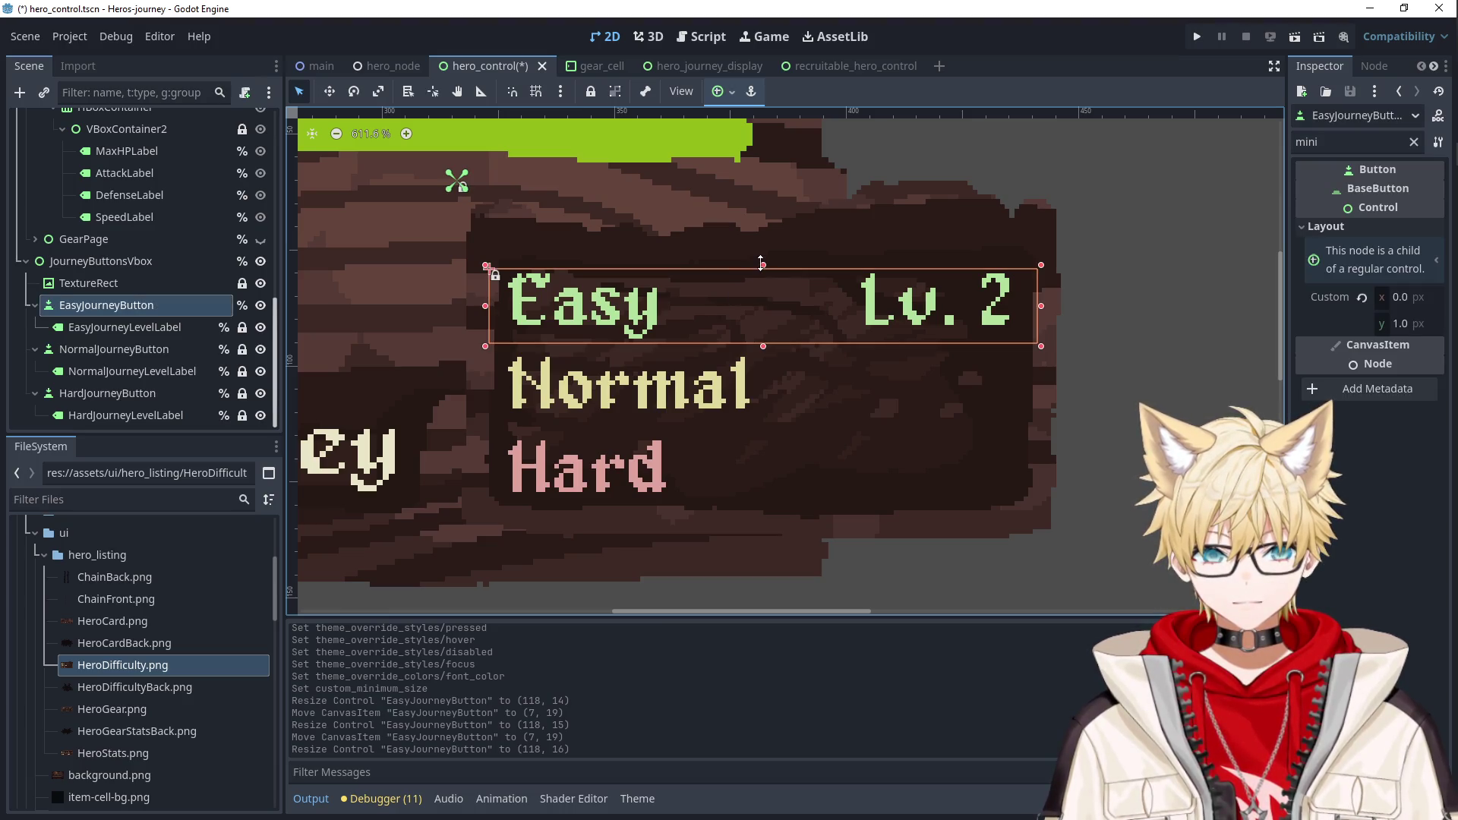
left_click_drag(761, 259, 762, 257)
Review the Easy level label's alignment options, keeping it Right aligned.
left_click(129, 327)
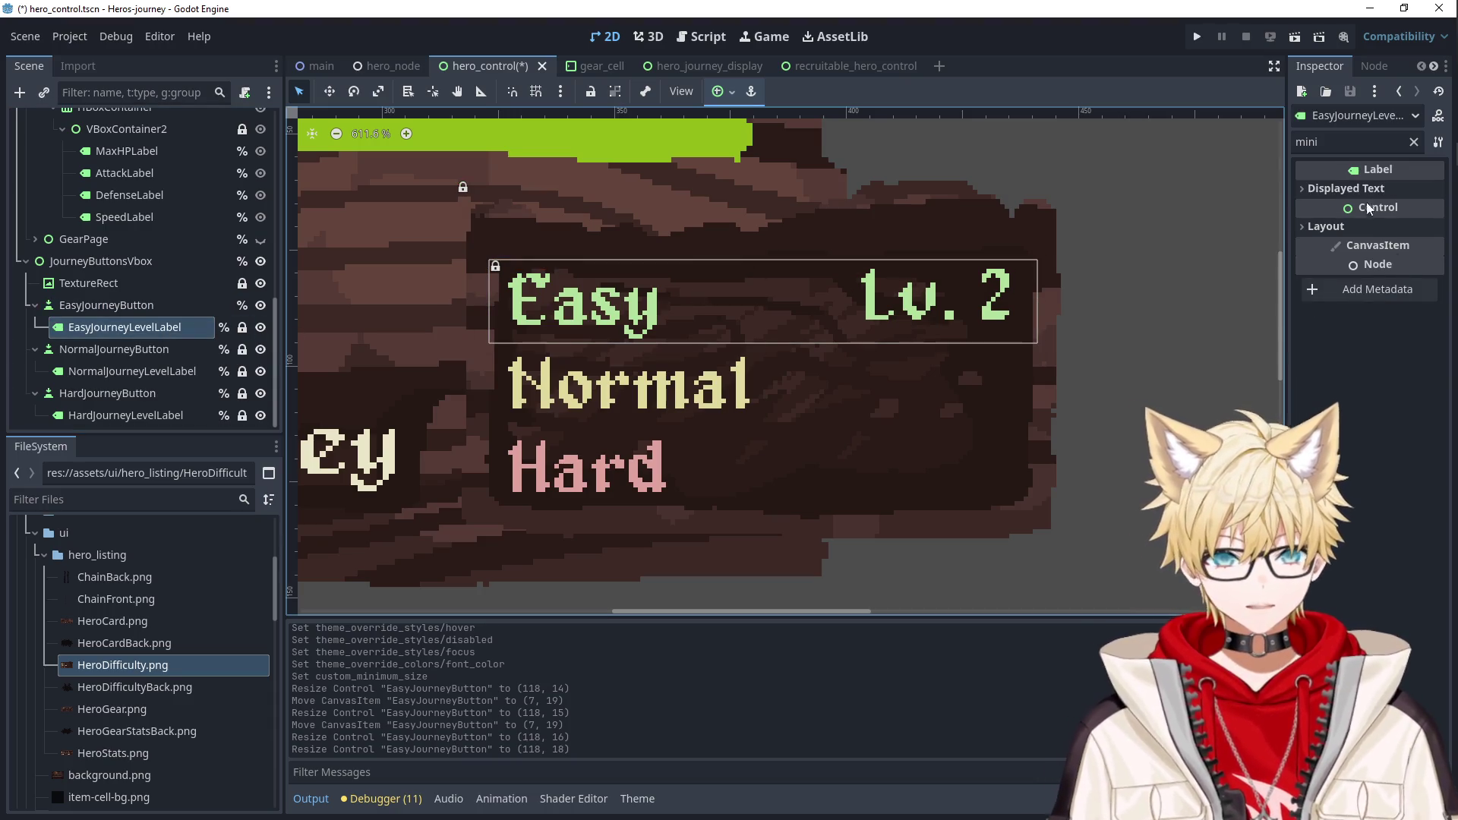
left_click(1413, 142)
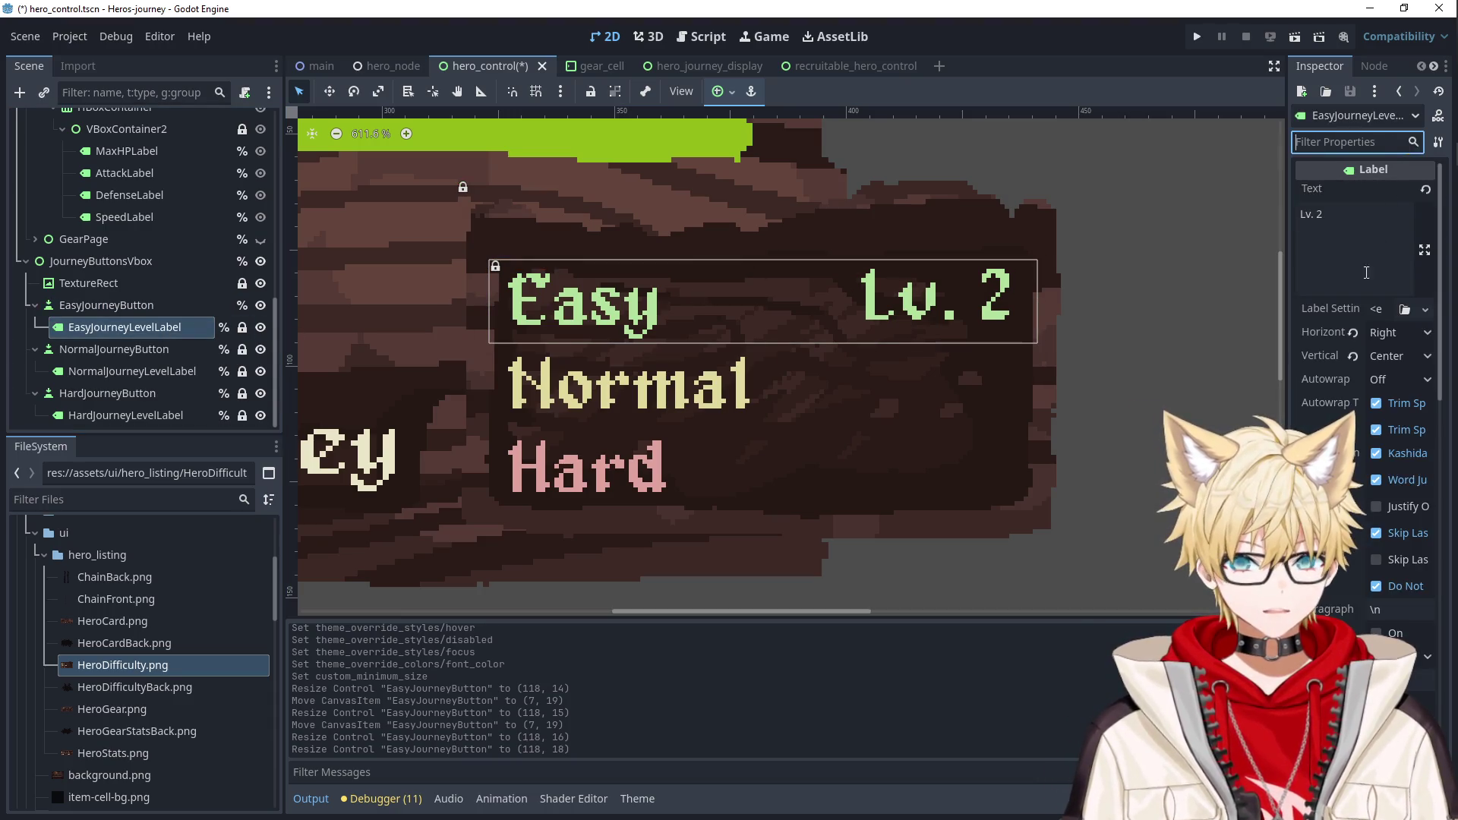
left_click(1379, 358)
left_click(1386, 397)
left_click(1388, 337)
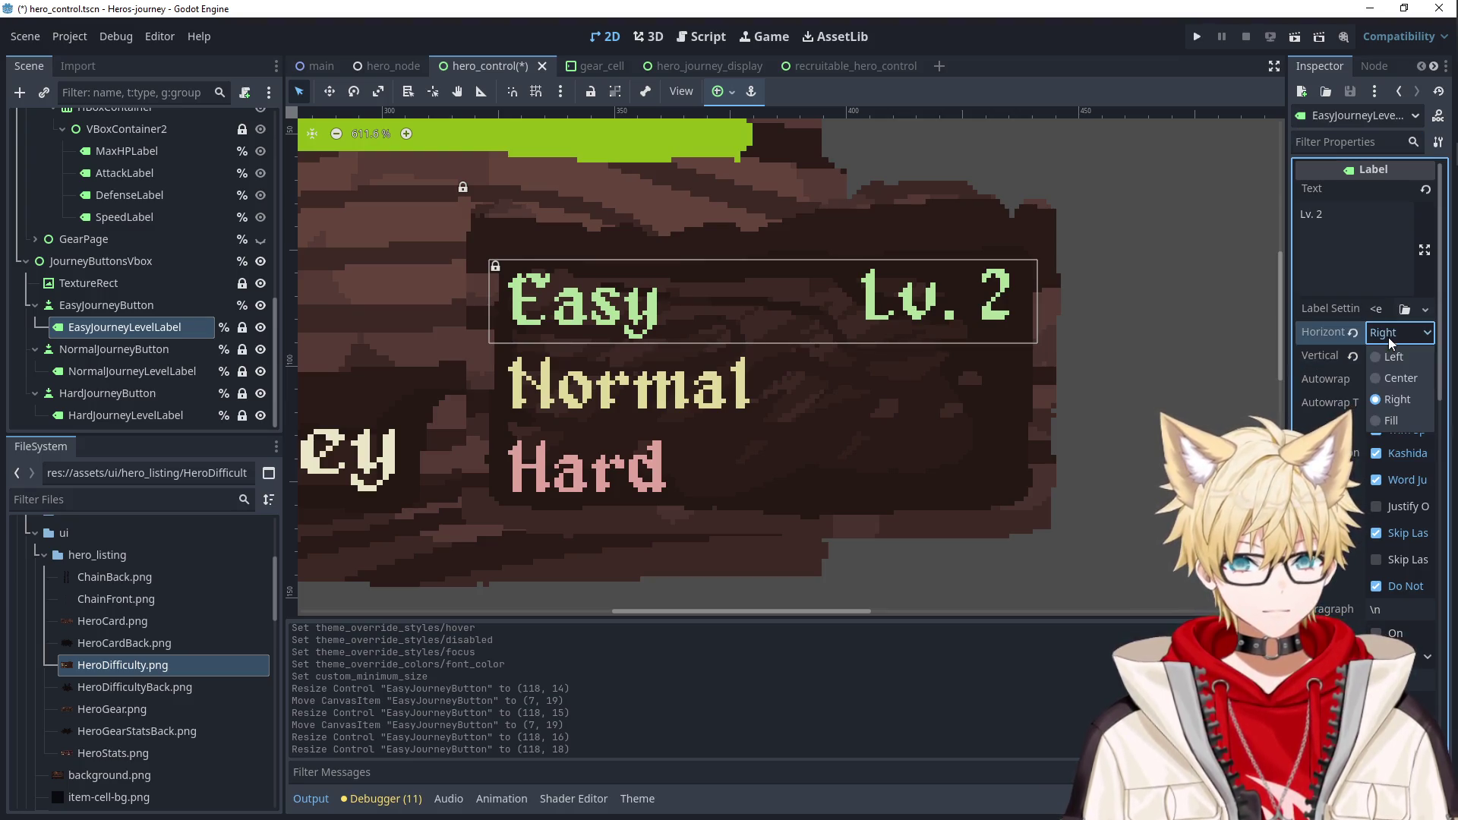
left_click(899, 300)
Fine-tune the Easy button's edges to 118×18 at position (7, 19).
mouse_move(763, 256)
left_mouse_down()
mouse_move(773, 197)
mouse_move(763, 260)
left_mouse_up()
left_click_drag(763, 346, 764, 353)
scroll(843, 340, "down", 2)
scroll(843, 341, "down", 2)
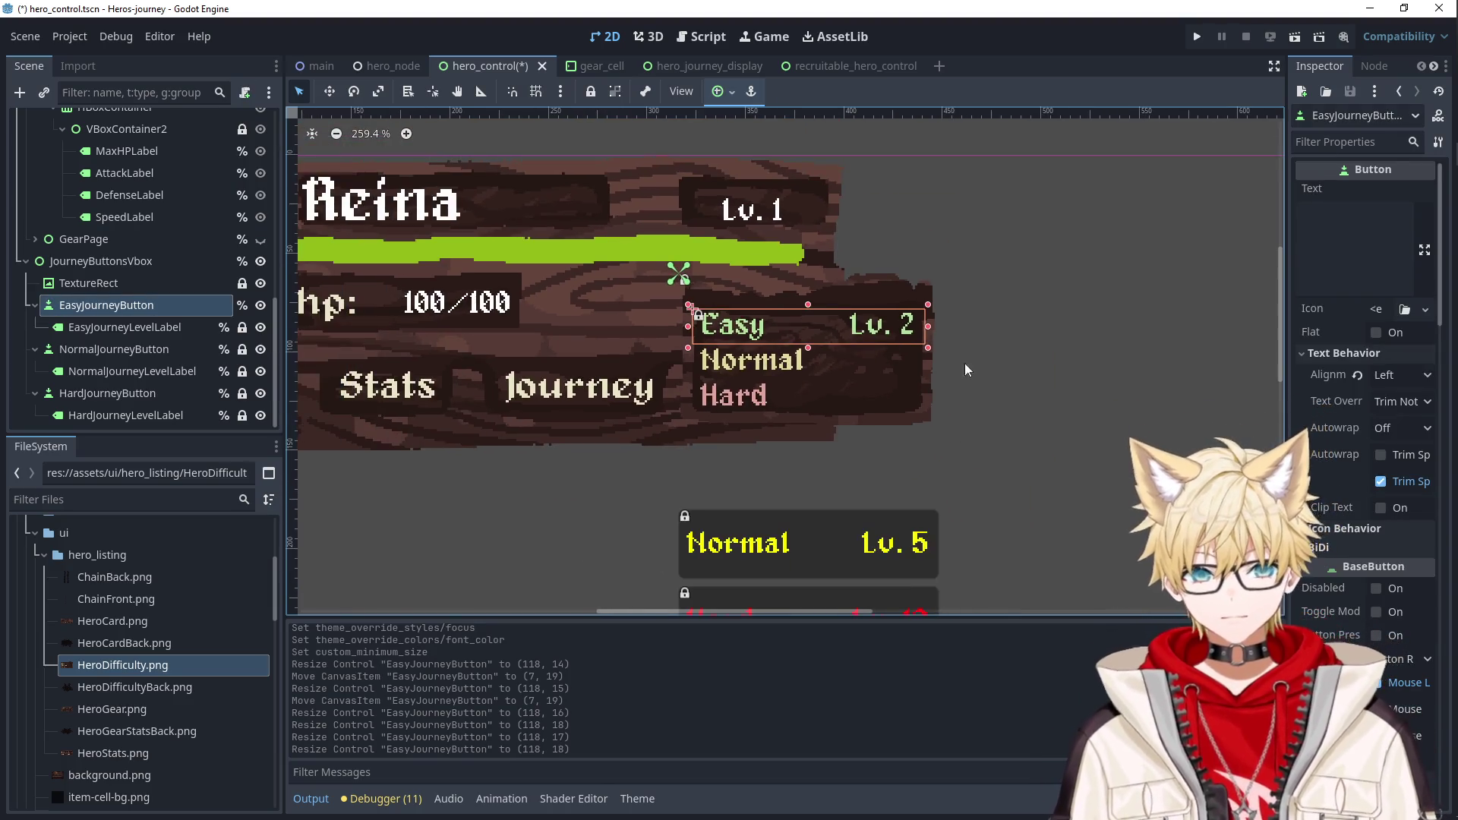
left_click(1043, 367)
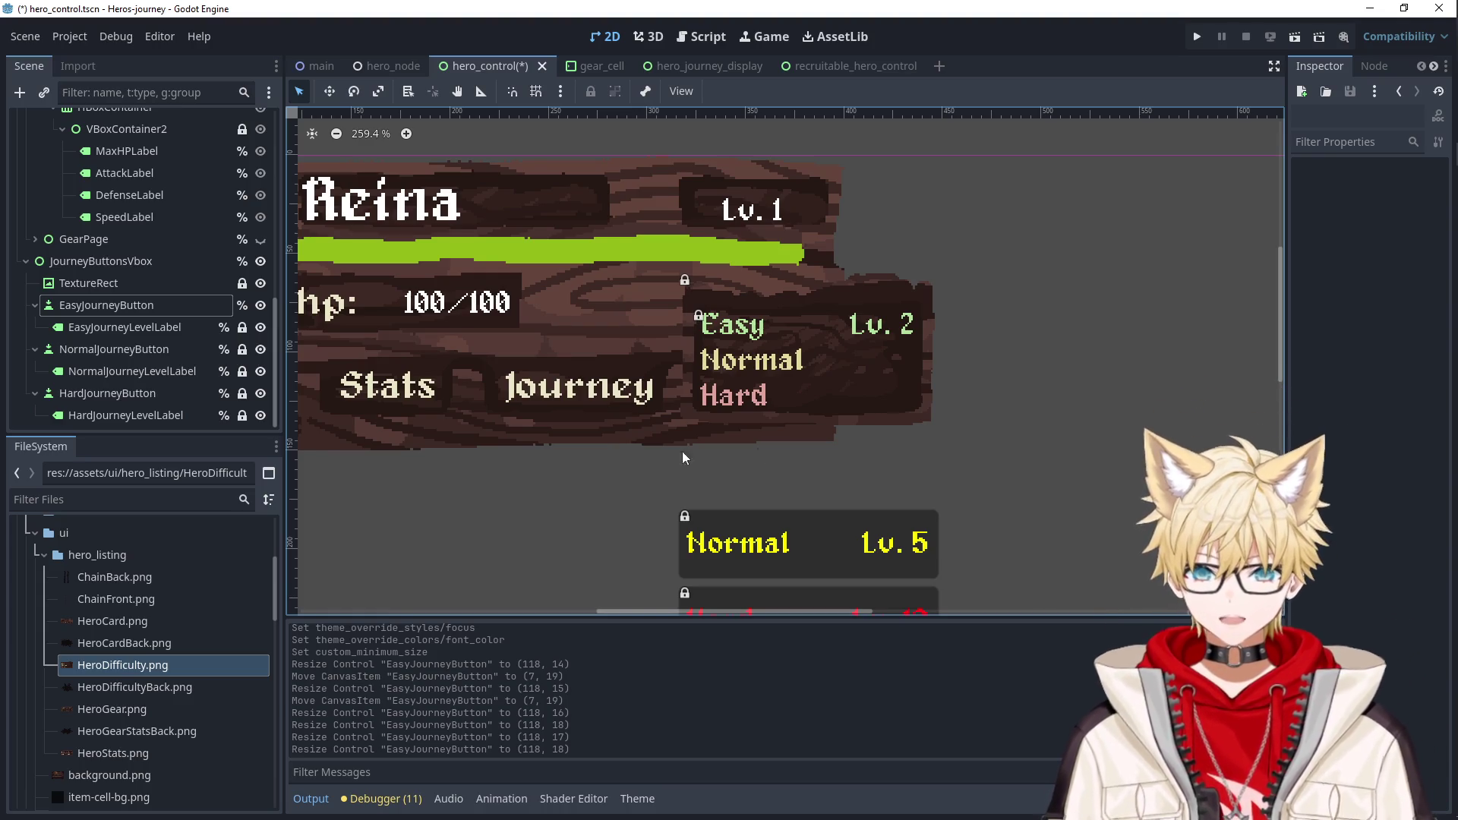
left_click(101, 261)
left_click(151, 328)
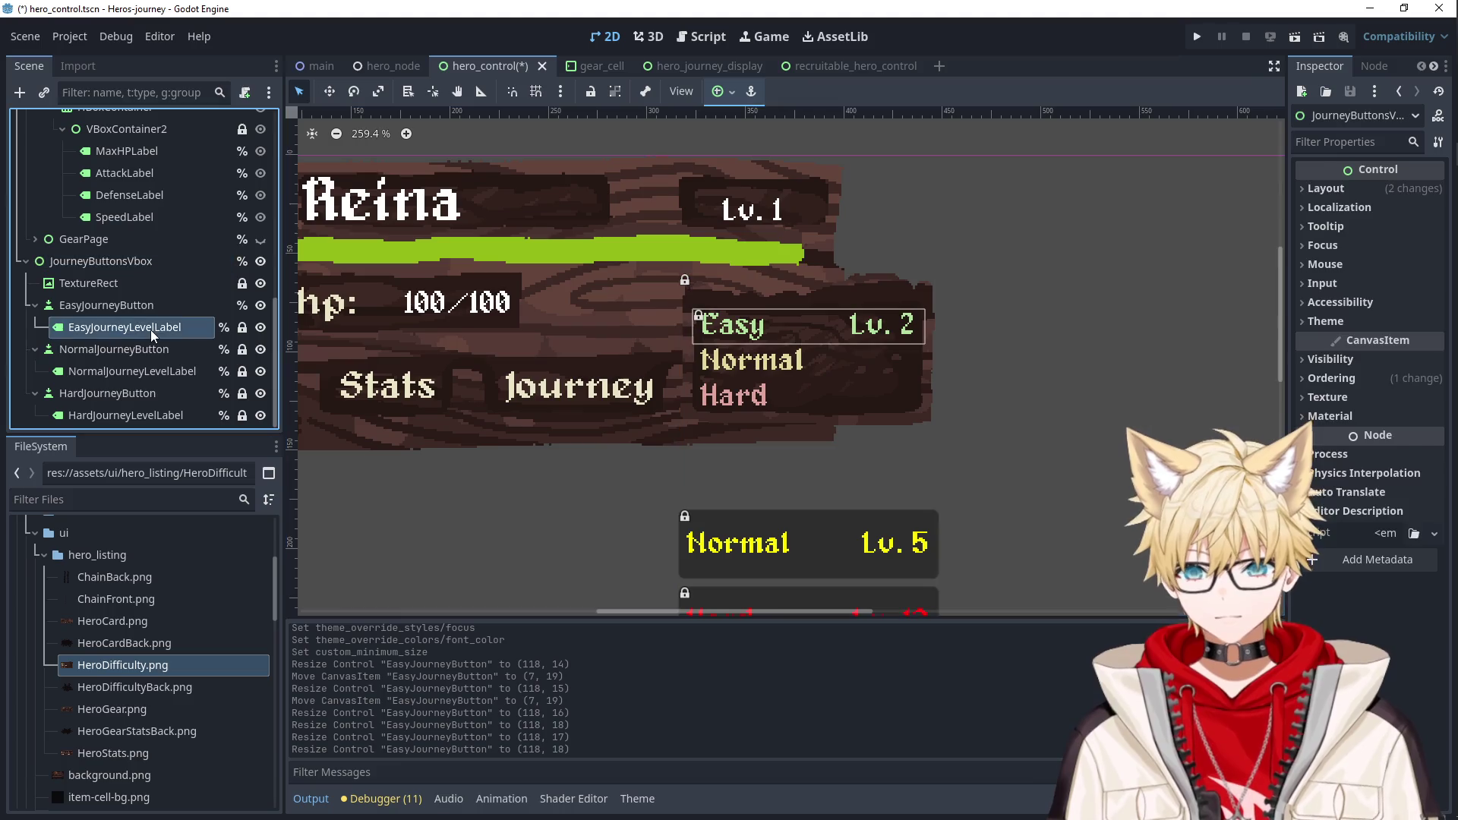
Delete the NormalJourneyButton's own text.
left_click(139, 306)
left_click(140, 327)
left_click(143, 349)
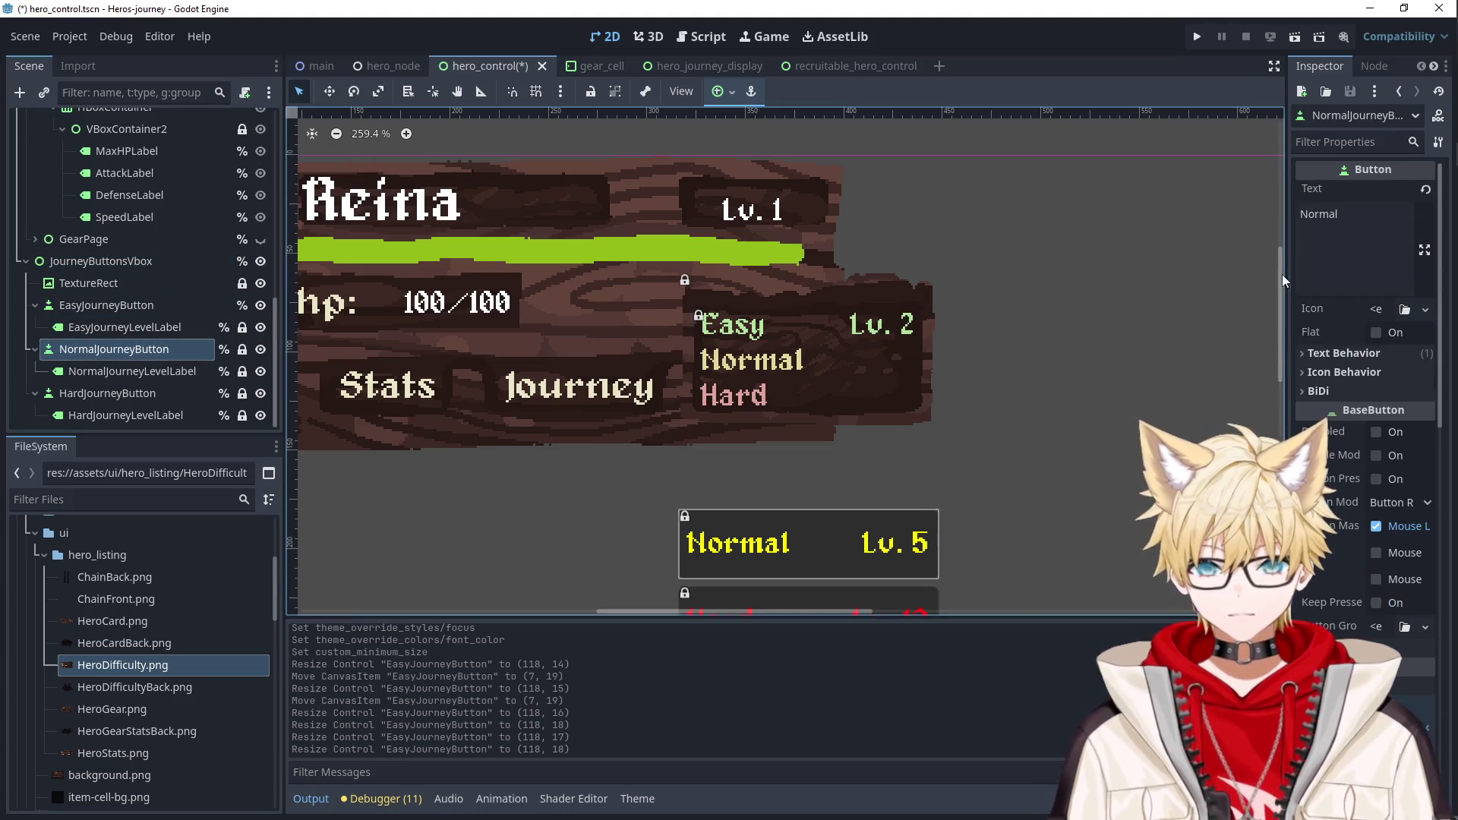
double_click(1319, 214)
key("BackSpace")
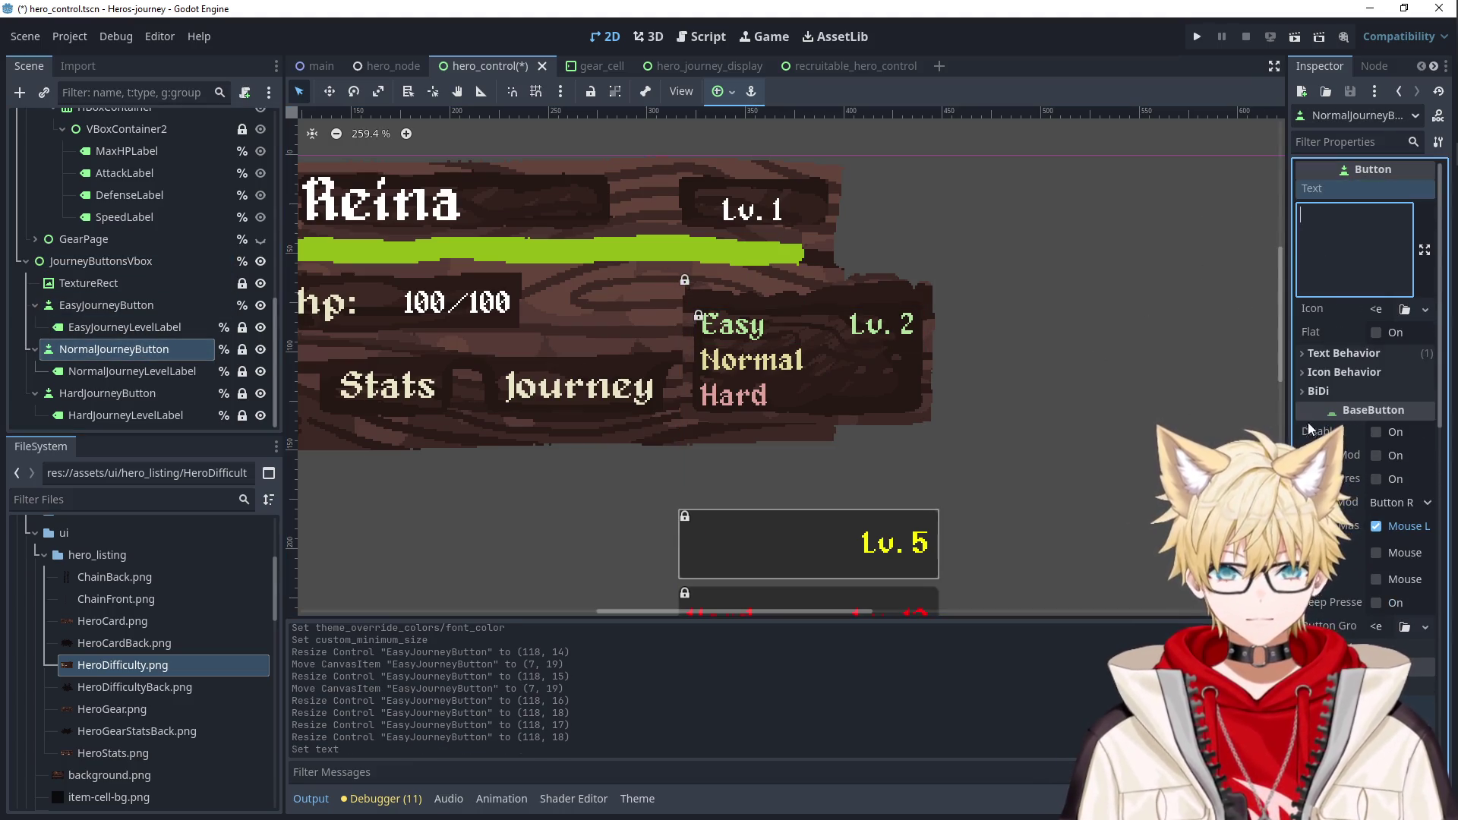
Turn off the Normal button's Font Color theme override.
scroll(1308, 420, "down", 10)
left_click(1327, 370)
scroll(1329, 368, "down", 5)
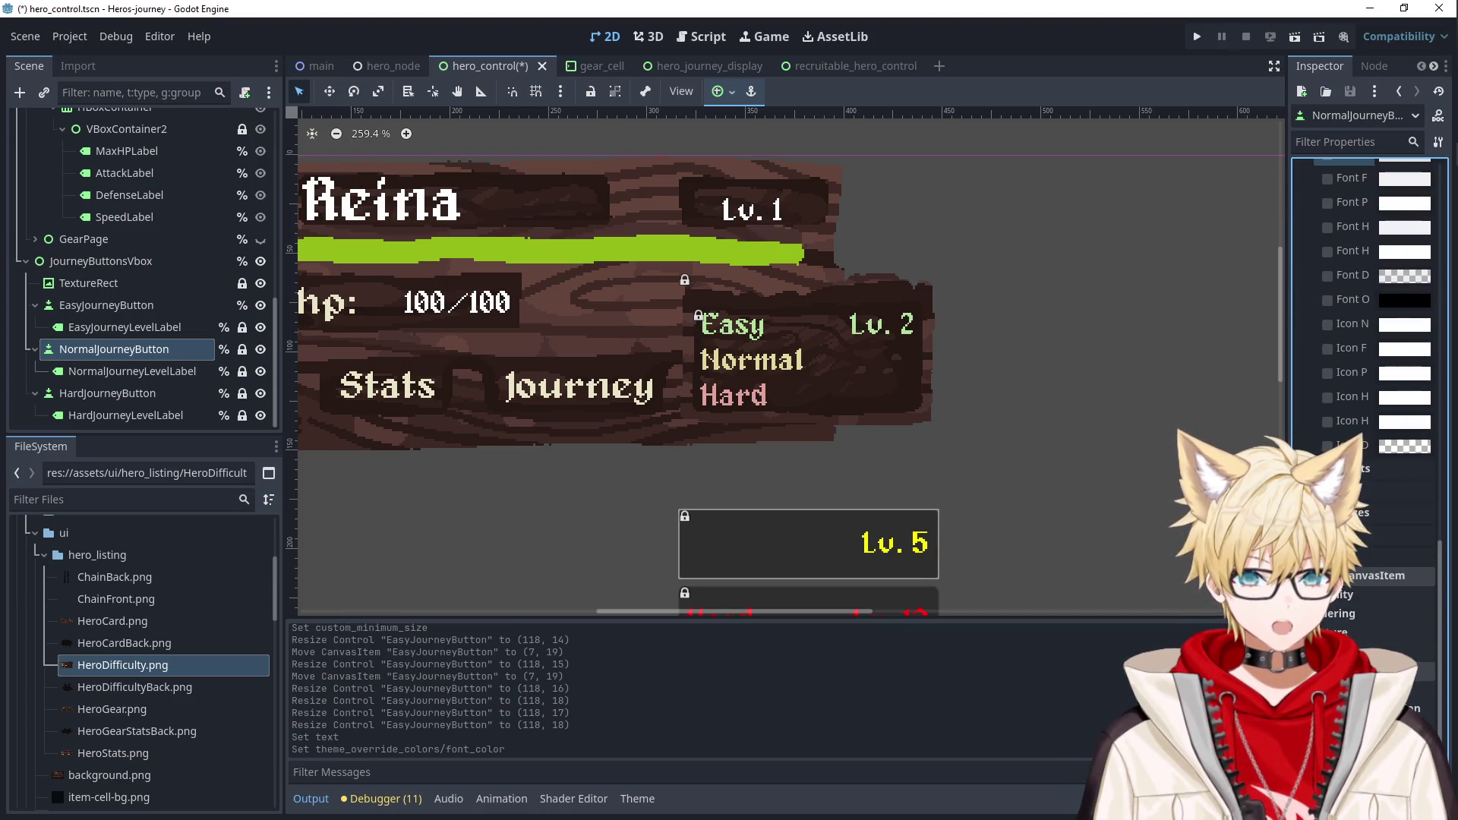
left_click(1359, 513)
scroll(1367, 380, "down", 5)
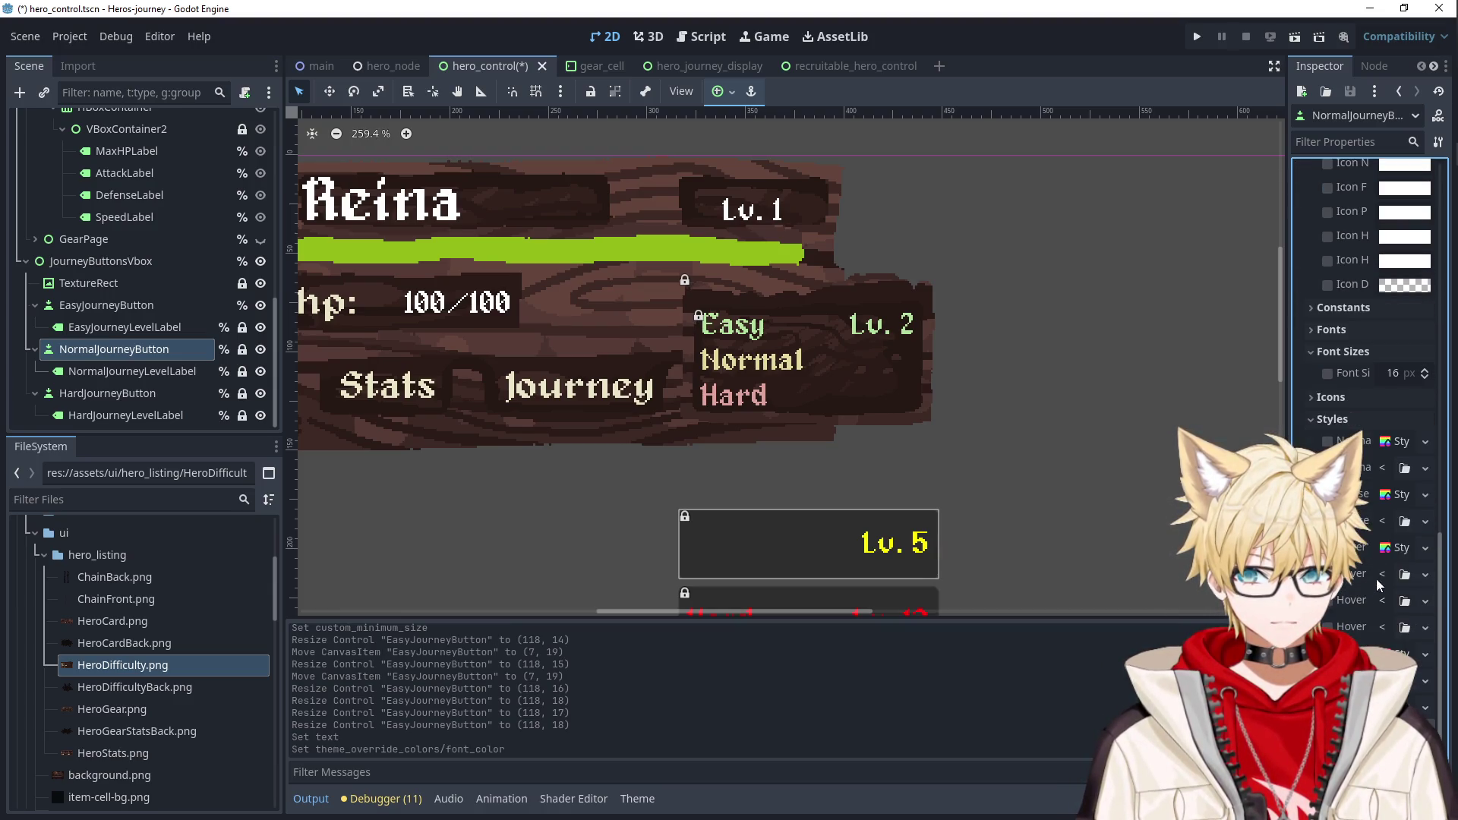
Set the Normal button's normal, pressed, hover, disabled and focus styles to New StyleBoxEmpty.
left_click(1392, 444)
left_click(1397, 509)
left_click(1387, 498)
left_click(1405, 532)
left_click(1388, 521)
left_click(1388, 559)
left_click(1425, 521)
left_click(1389, 557)
left_click(1424, 520)
left_click(1397, 562)
Try moving the JourneyButtonsVbox container up, then undo the move.
left_click(814, 544)
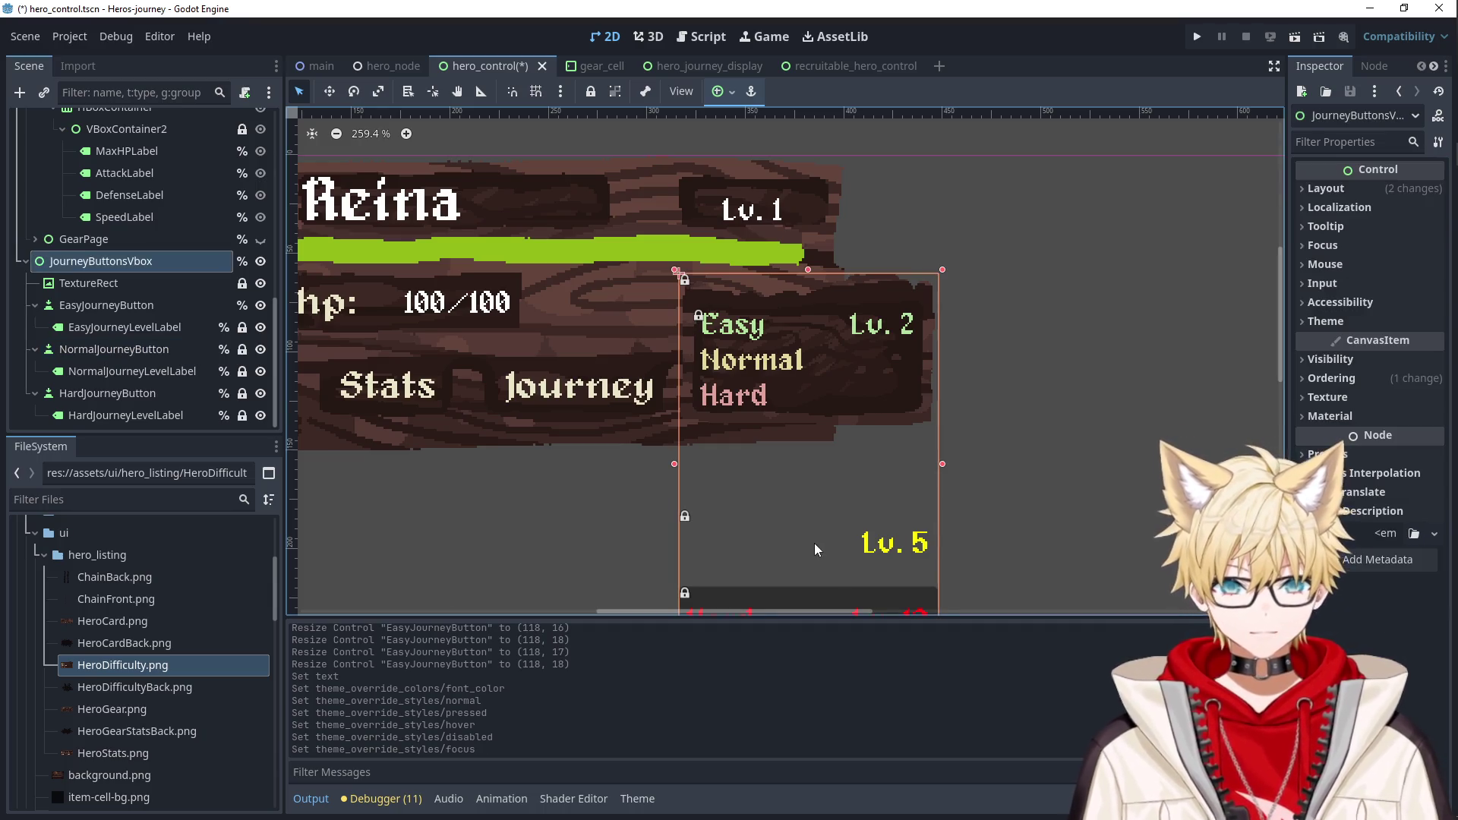
left_click_drag(788, 539, 788, 495)
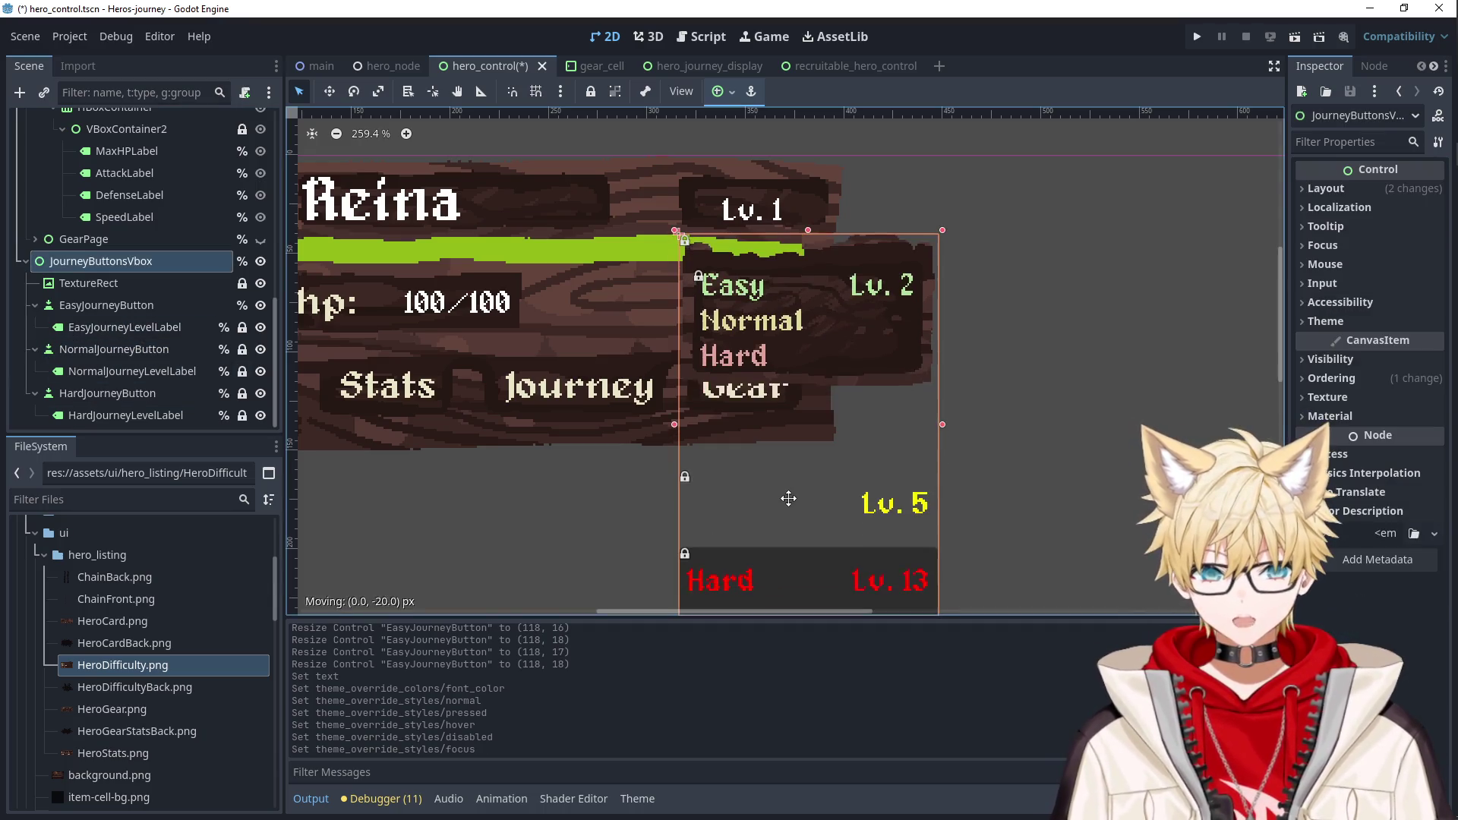
key("ctrl+z")
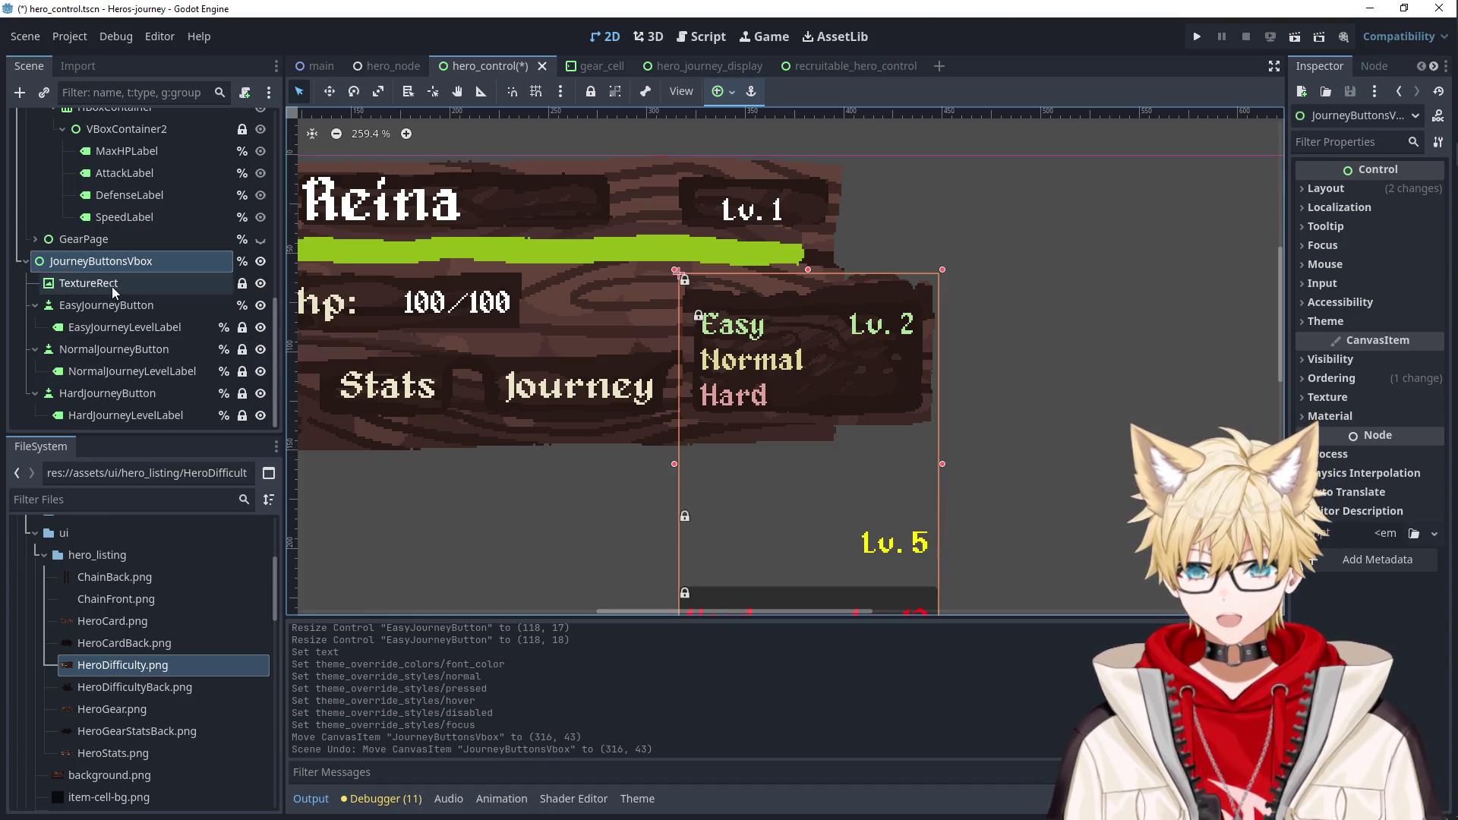
left_click(111, 284)
left_click(115, 306)
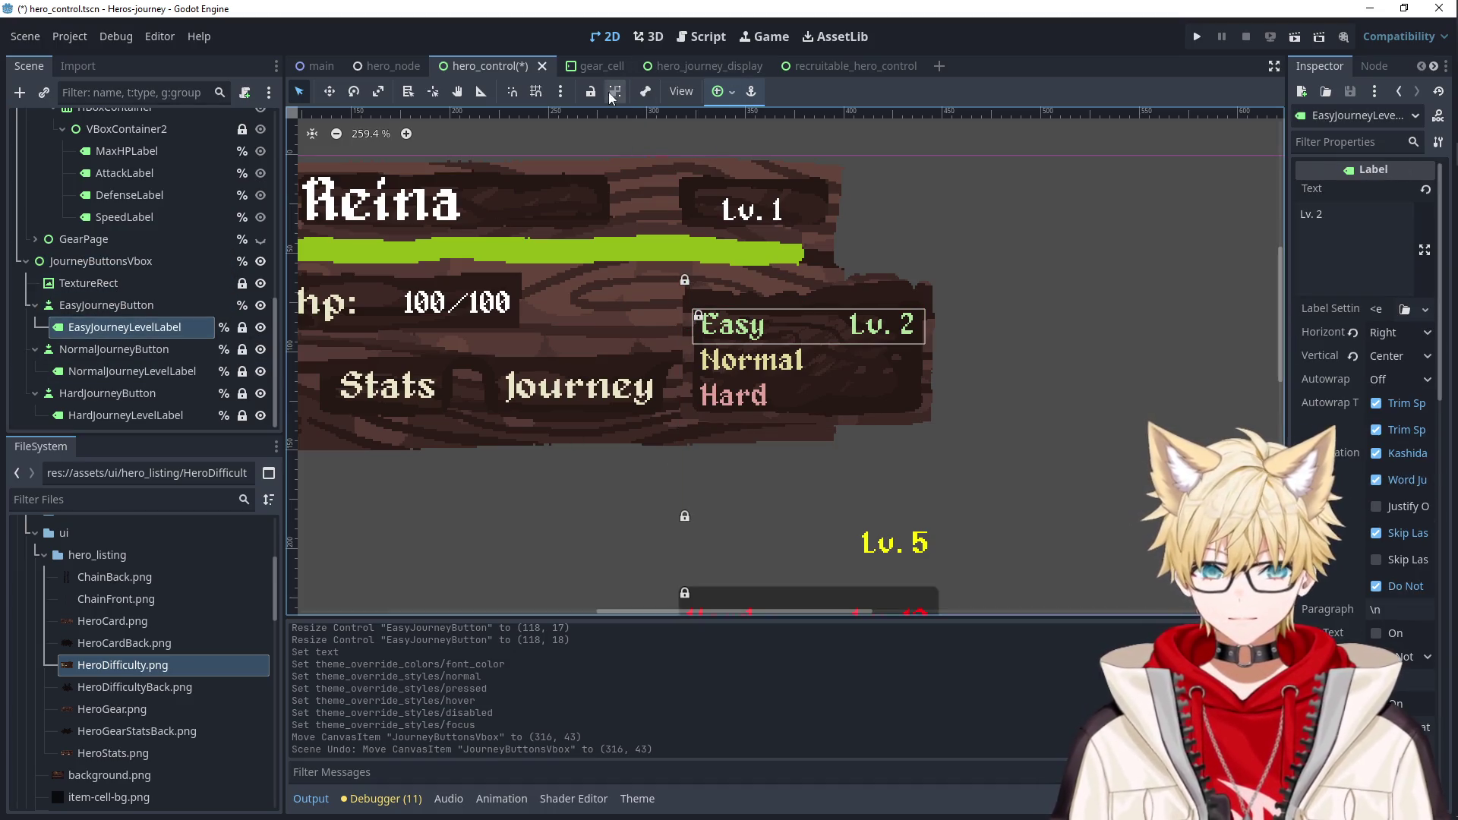
Lock the Easy button and label, then unlock the NormalJourneyButton and its level label.
left_click(611, 92)
left_click(161, 307, "ctrl")
left_click(590, 92)
left_click(589, 92)
left_click(102, 349)
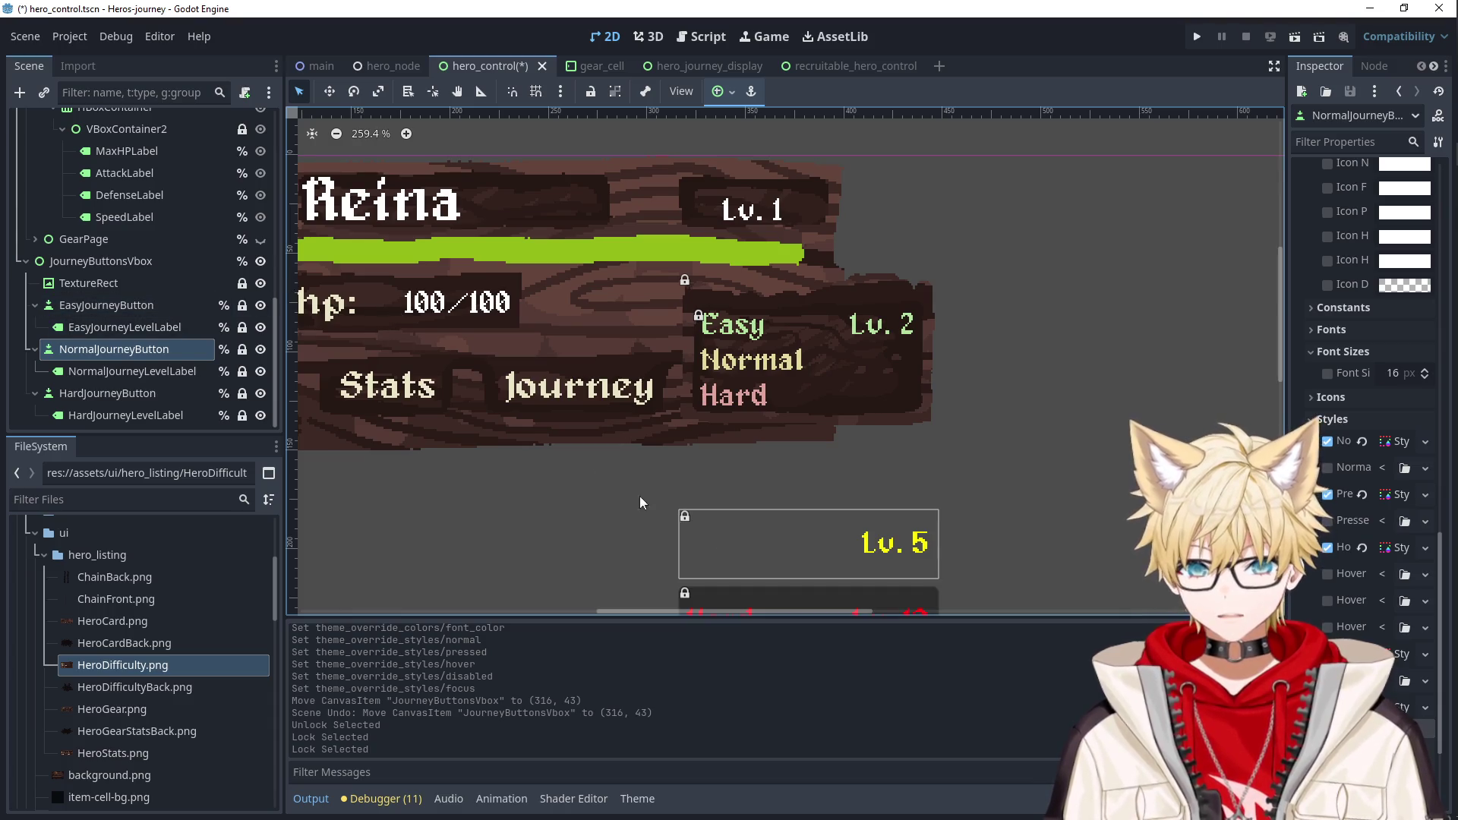
left_click(579, 94)
left_click(158, 372)
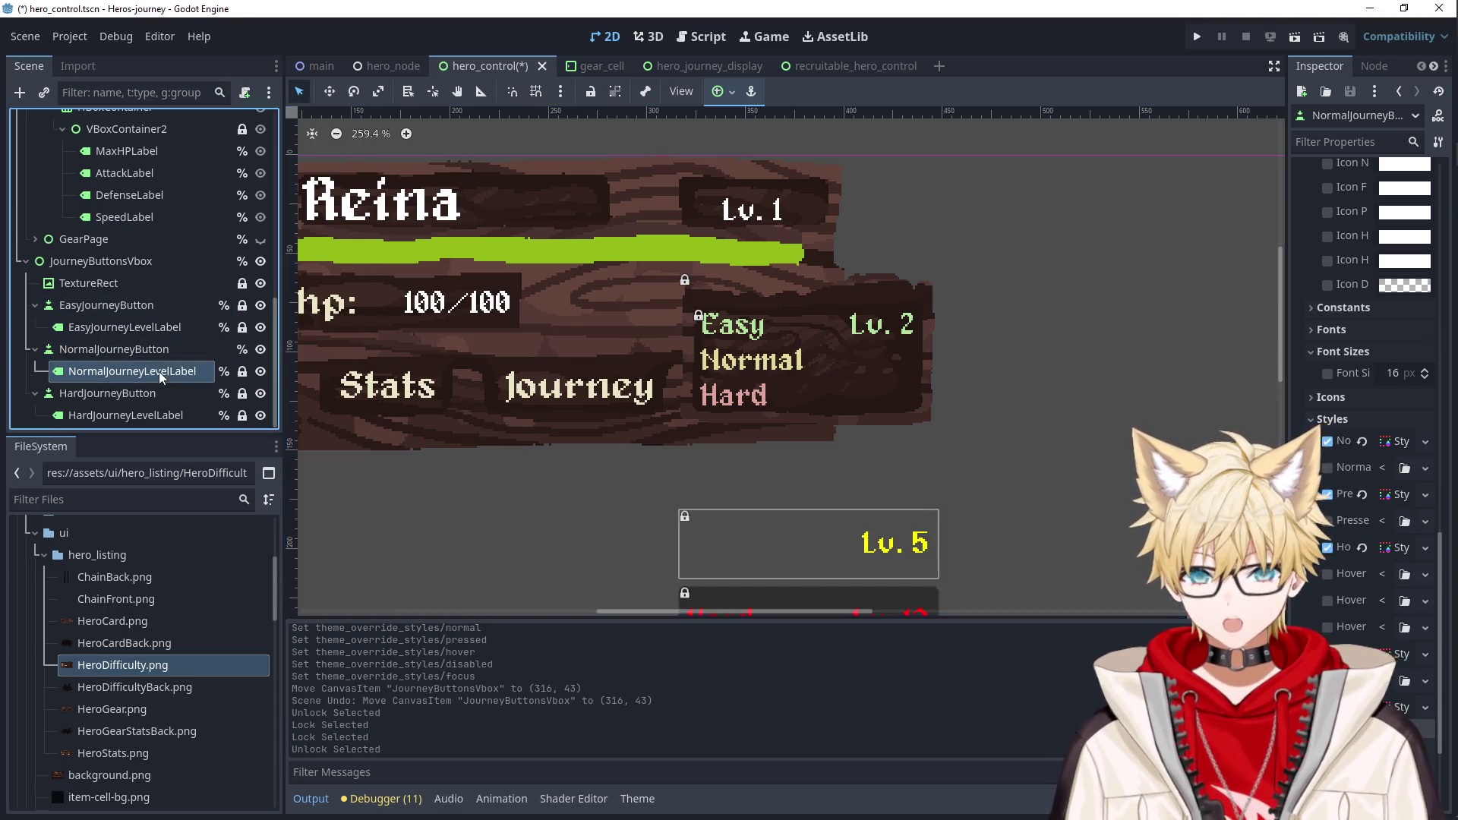
left_click(580, 94)
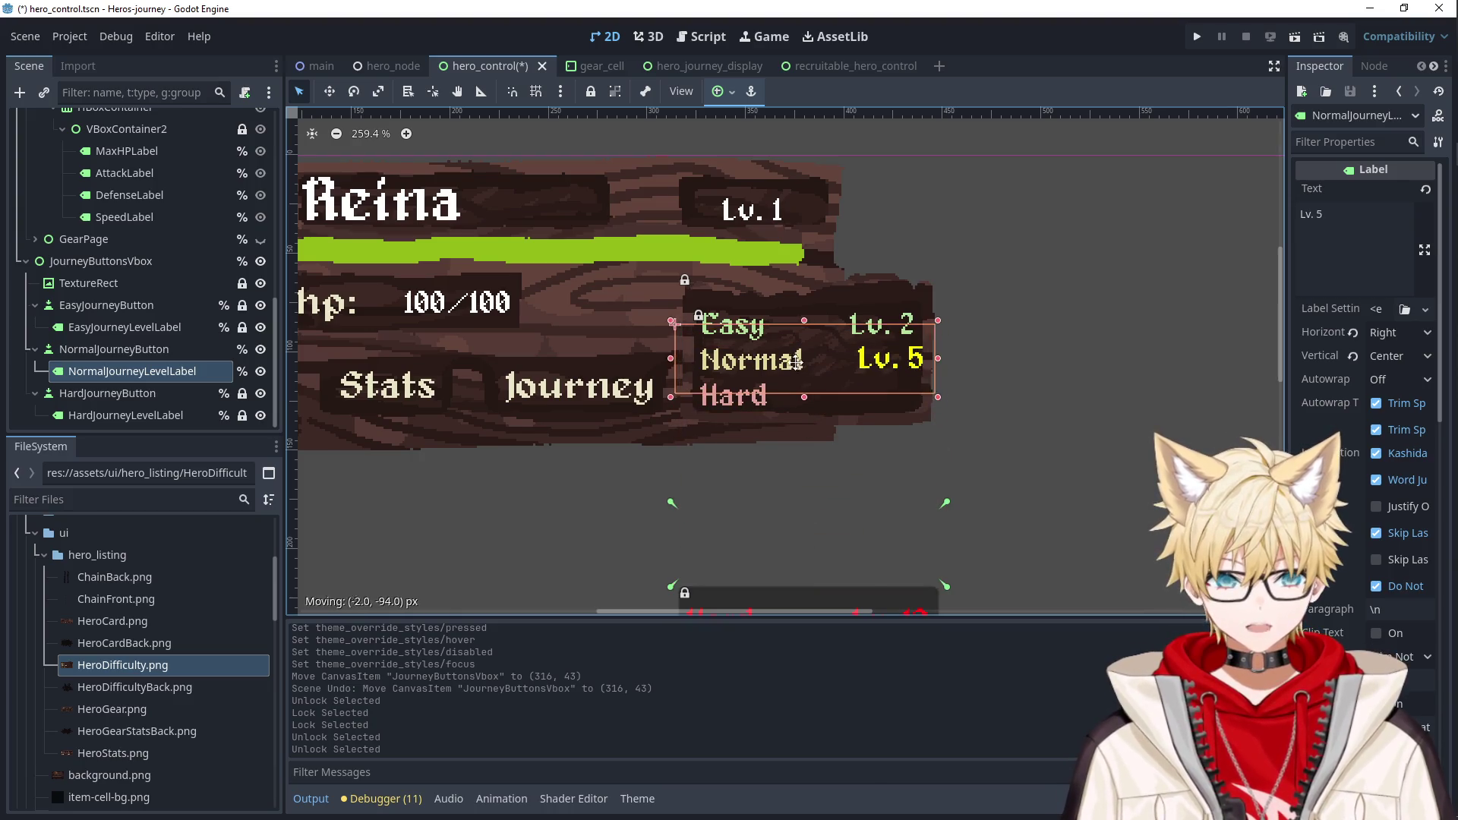
Drag the Lv. 5 label up beside Normal and nudge it into line under Lv. 2.
scroll(790, 357, "up", 5)
left_click_drag(972, 368, 729, 374)
key("Right")
key("Right")
key("Right")
key("Right")
key("Right")
key("Right")
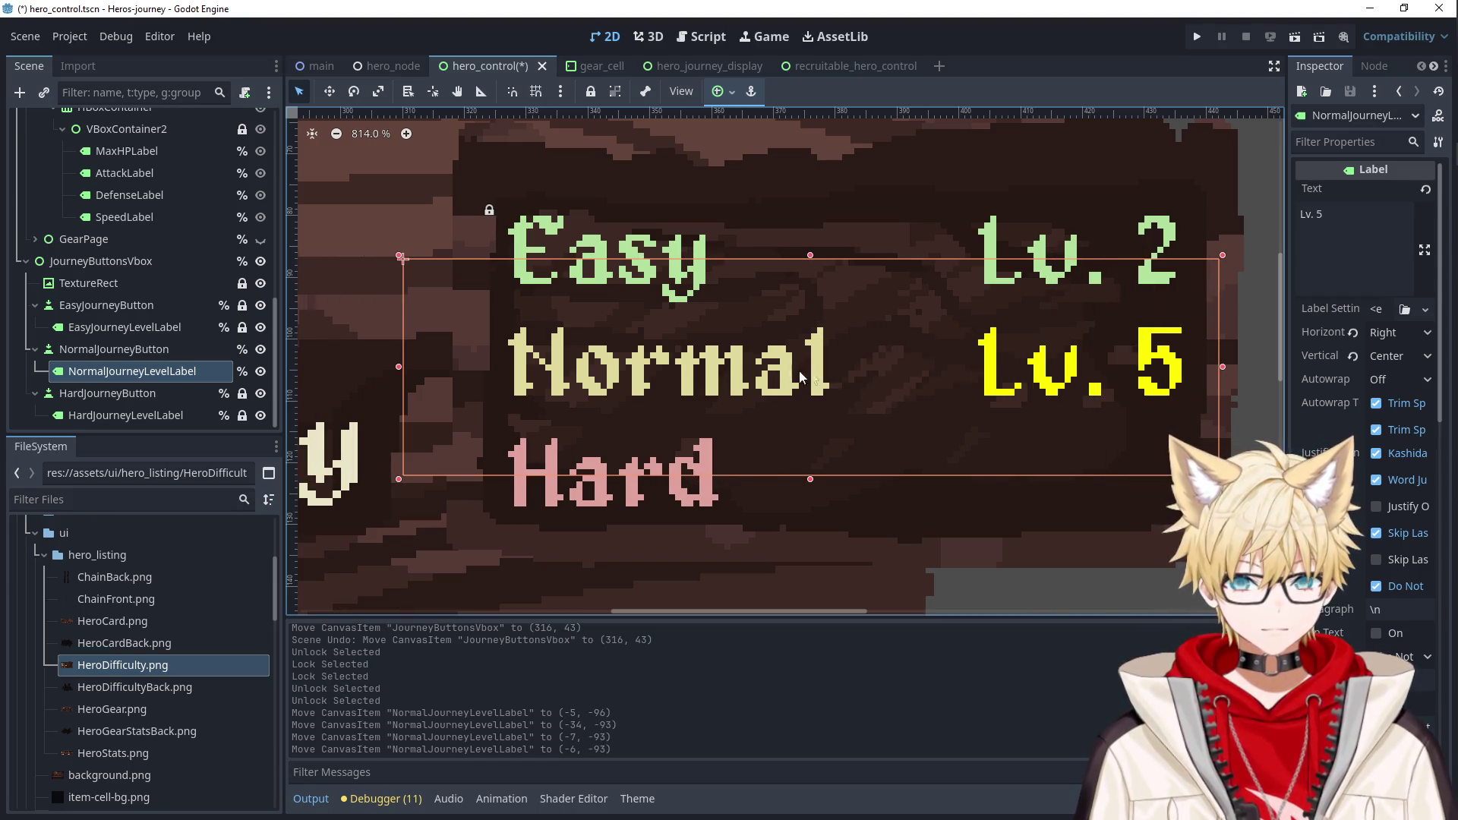
key("Up")
key("Up")
key("Up")
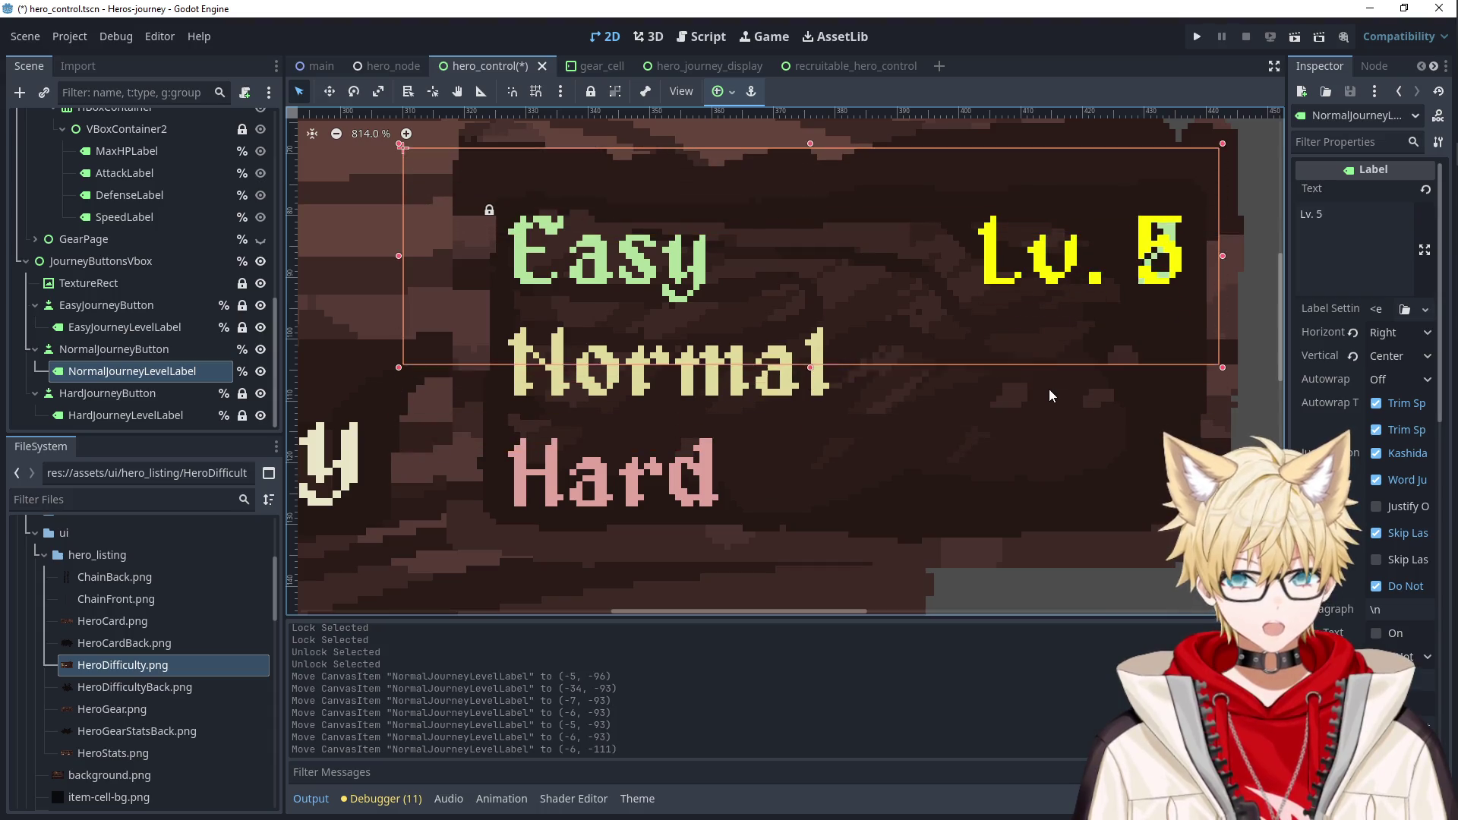
key("Down")
key("Down")
key("Down")
key("Down")
key("Down")
key("Down")
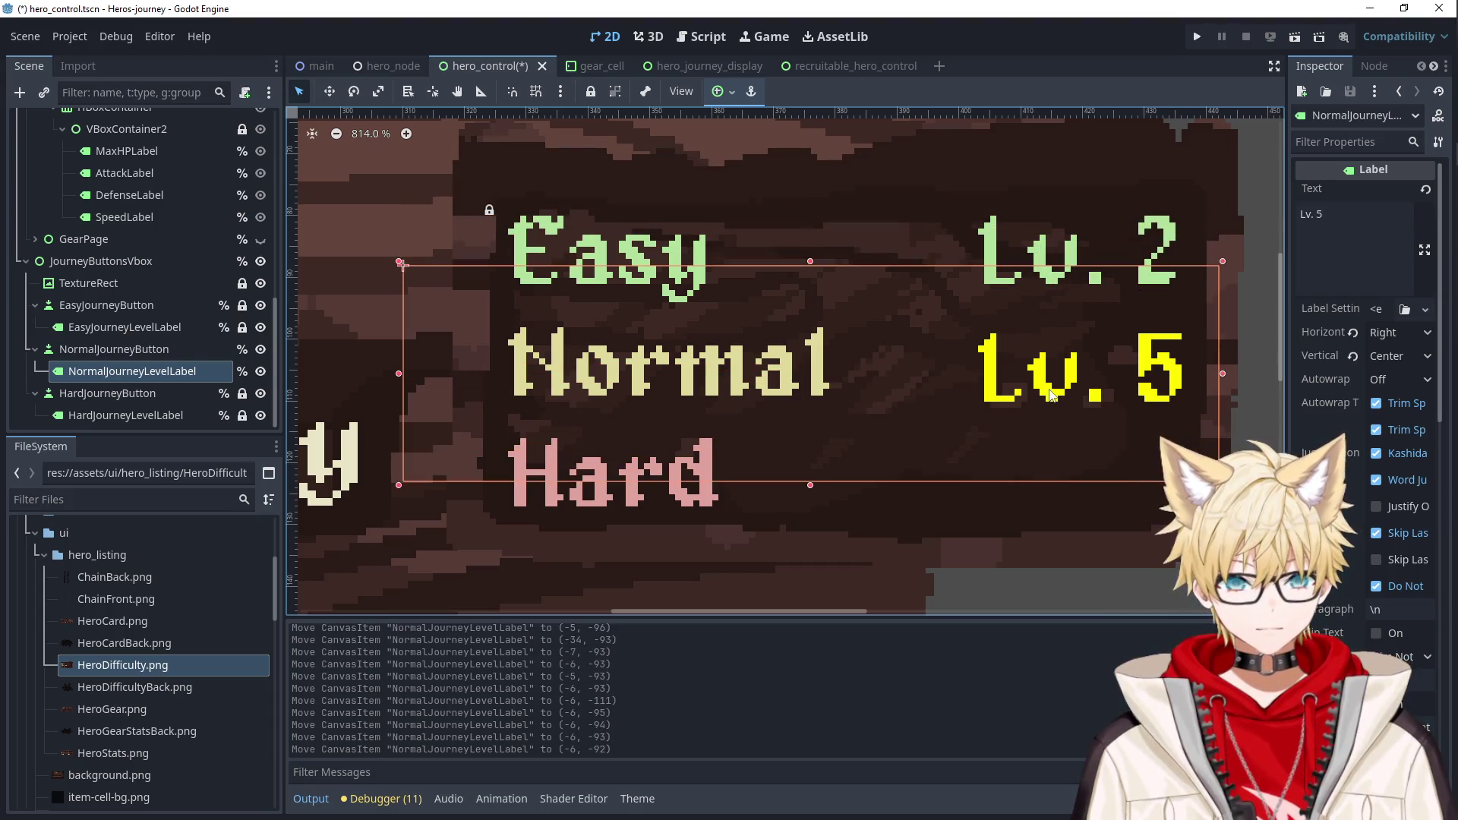
key("Up")
key("Left")
key("Left")
key("Left")
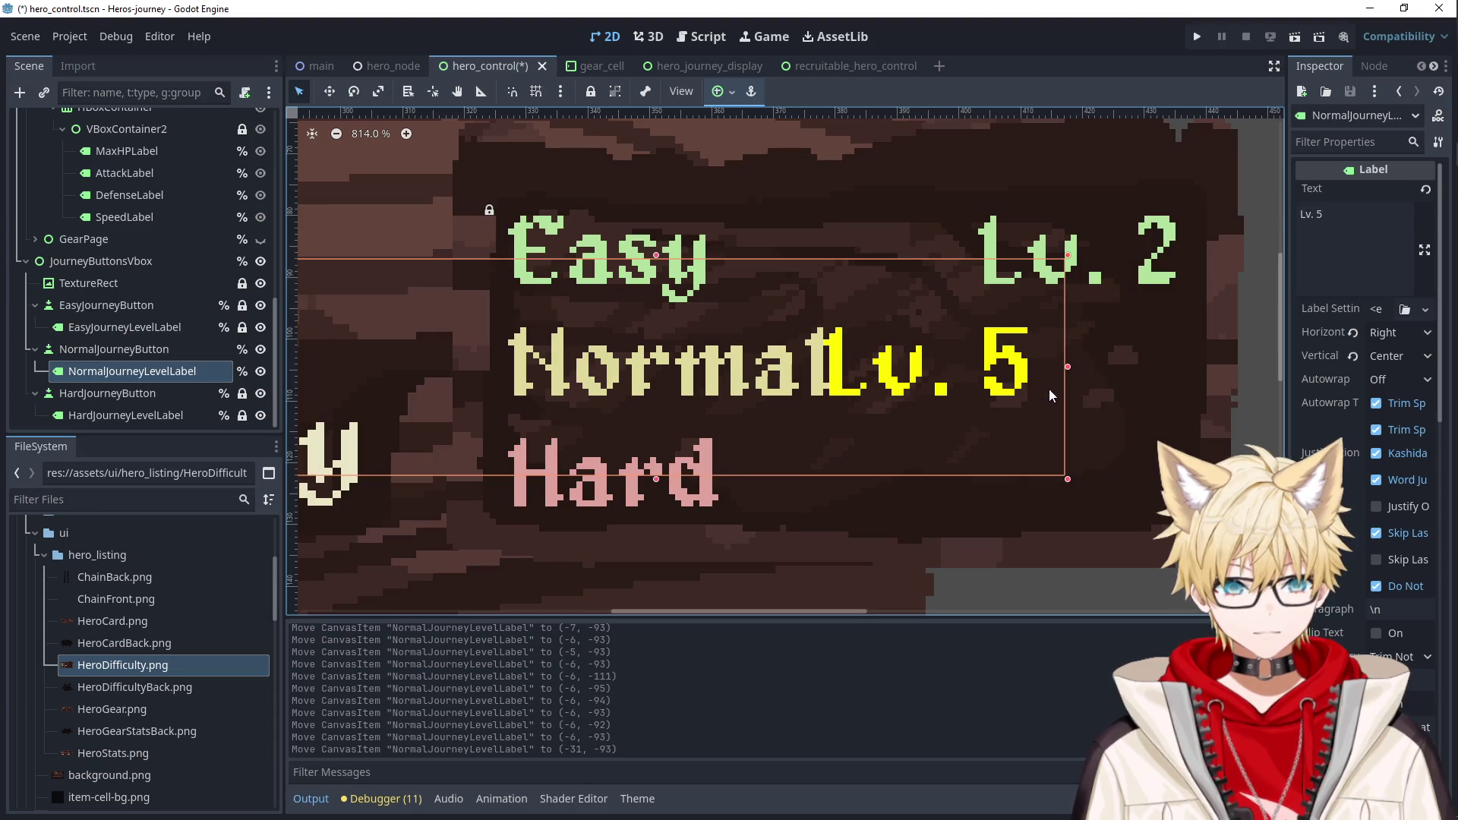
key("Right")
key("Right")
key("Right")
key("Right")
key("Right")
key("Right")
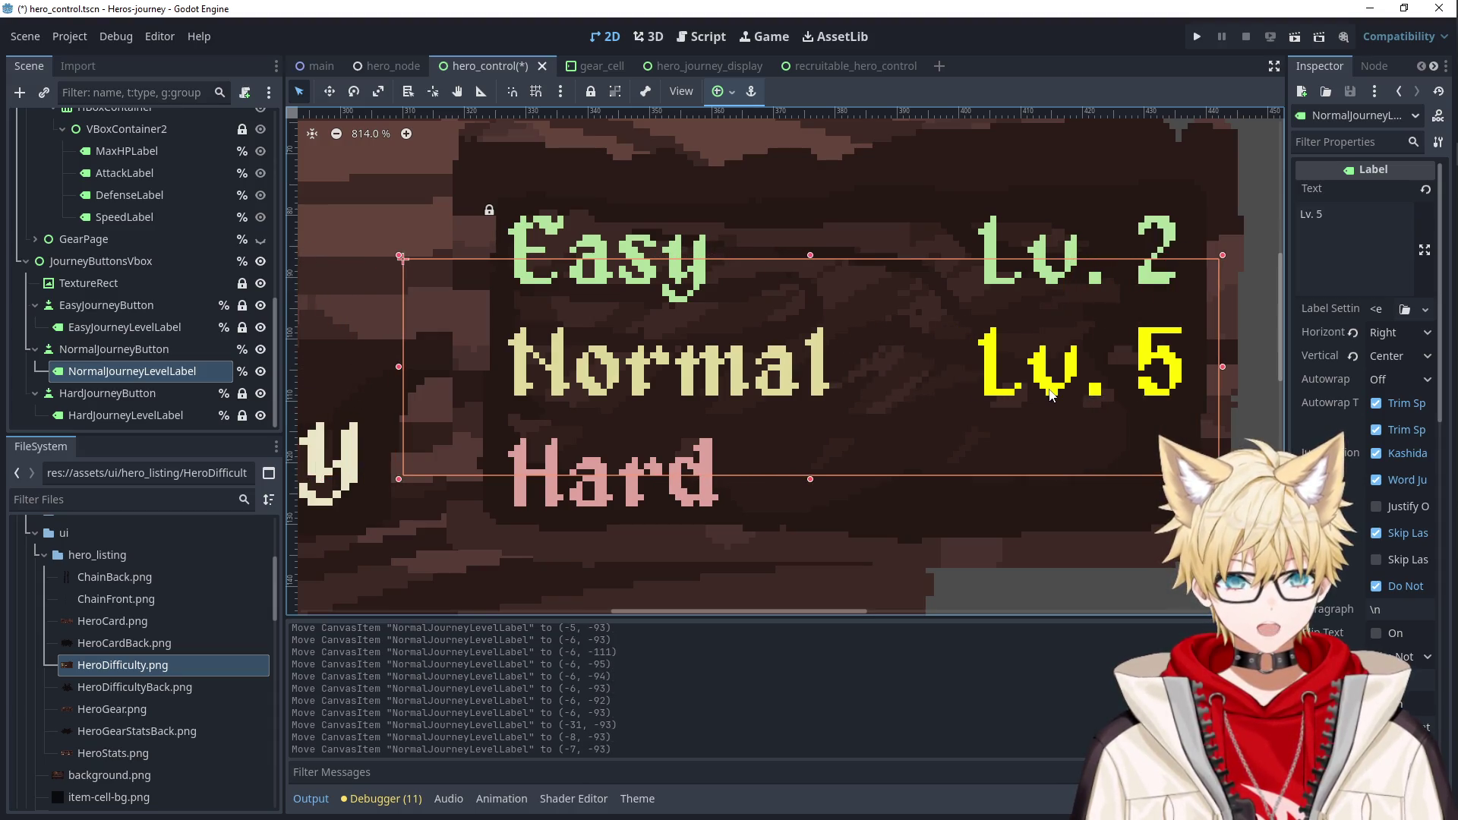
key("Right")
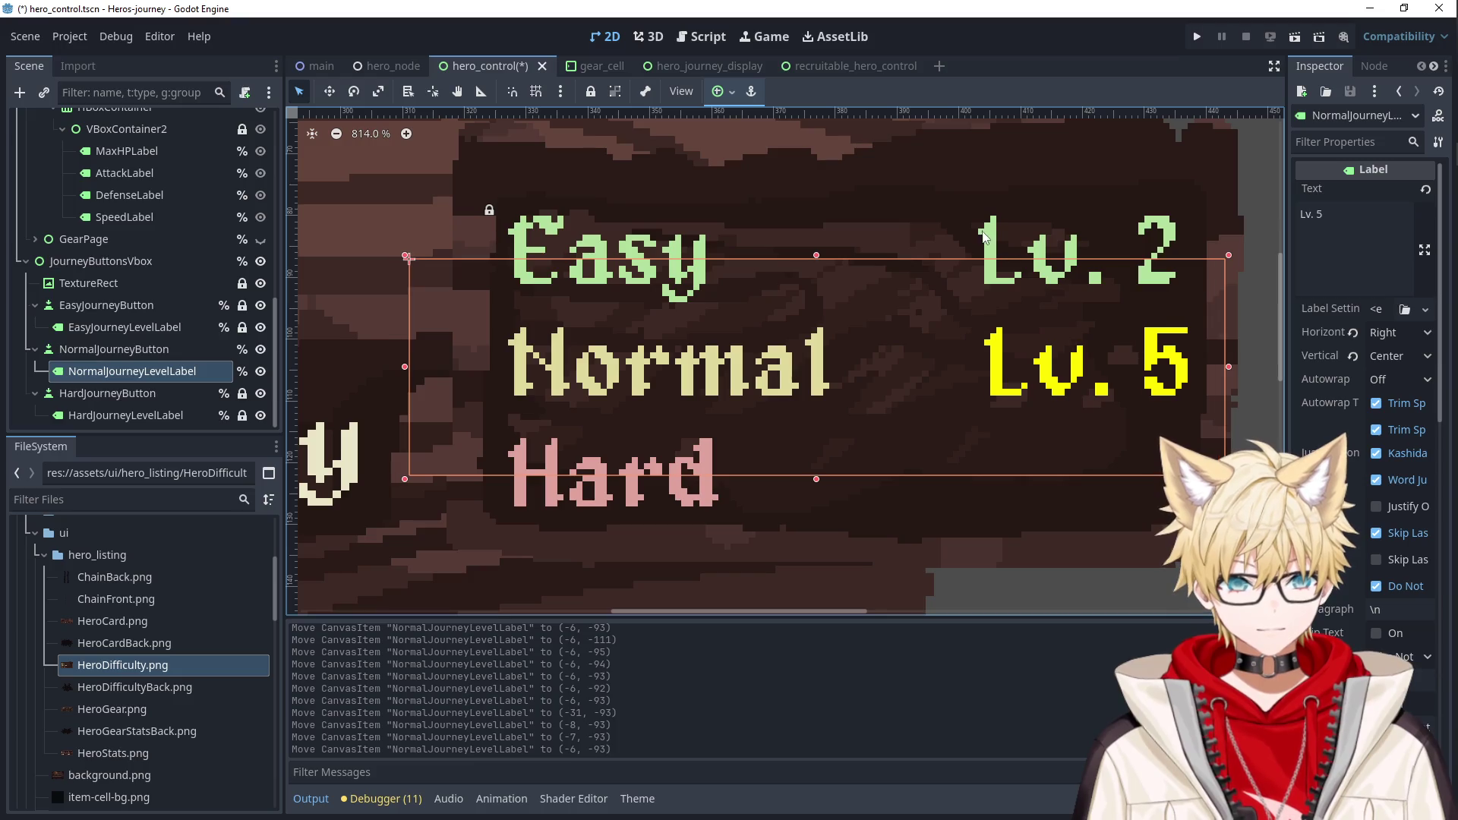
key("Left")
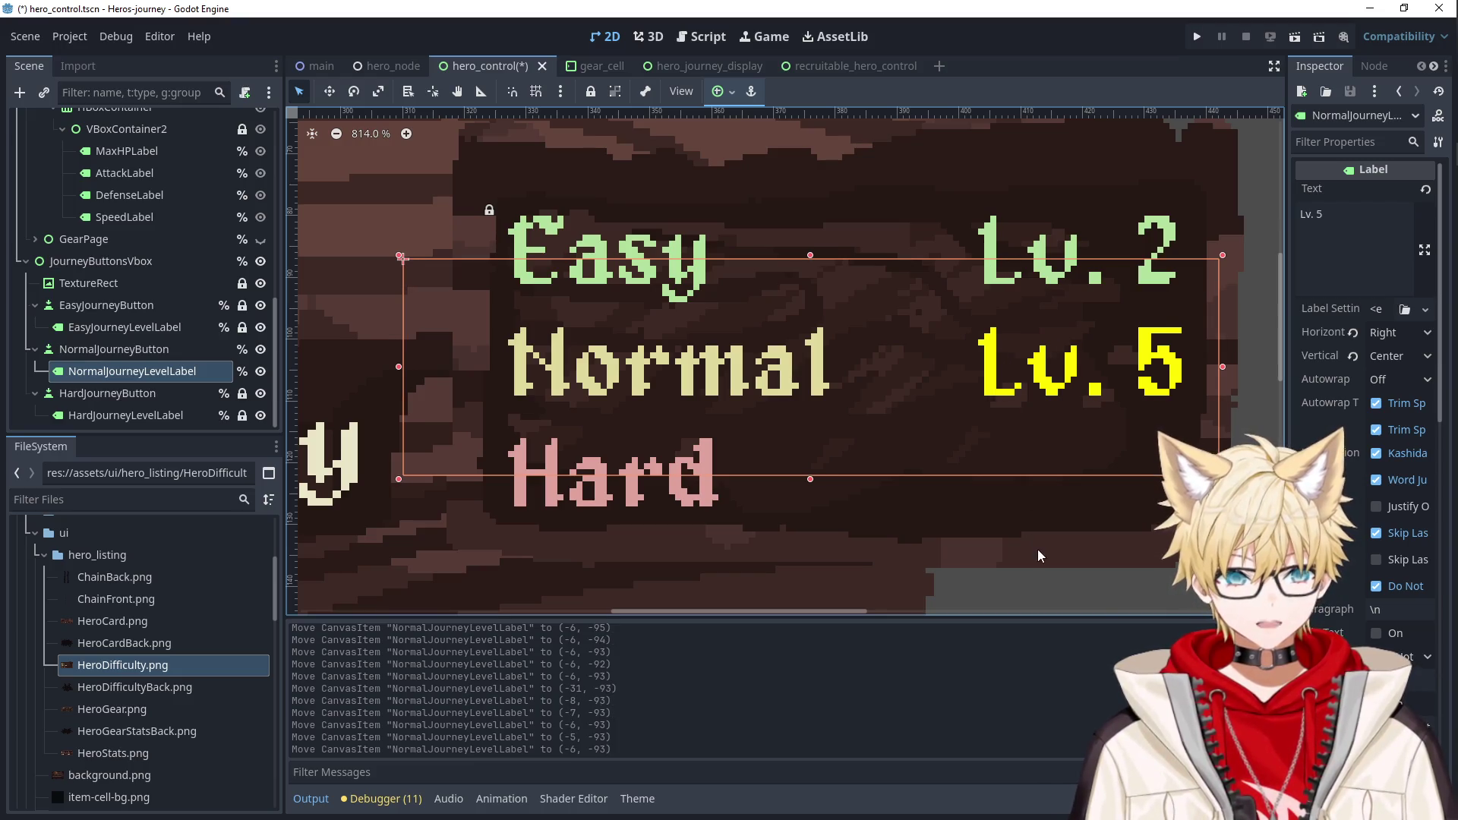
Fit the Lv. 5 label's top and bottom edges to the Normal row's height.
scroll(1035, 545, "down", 3)
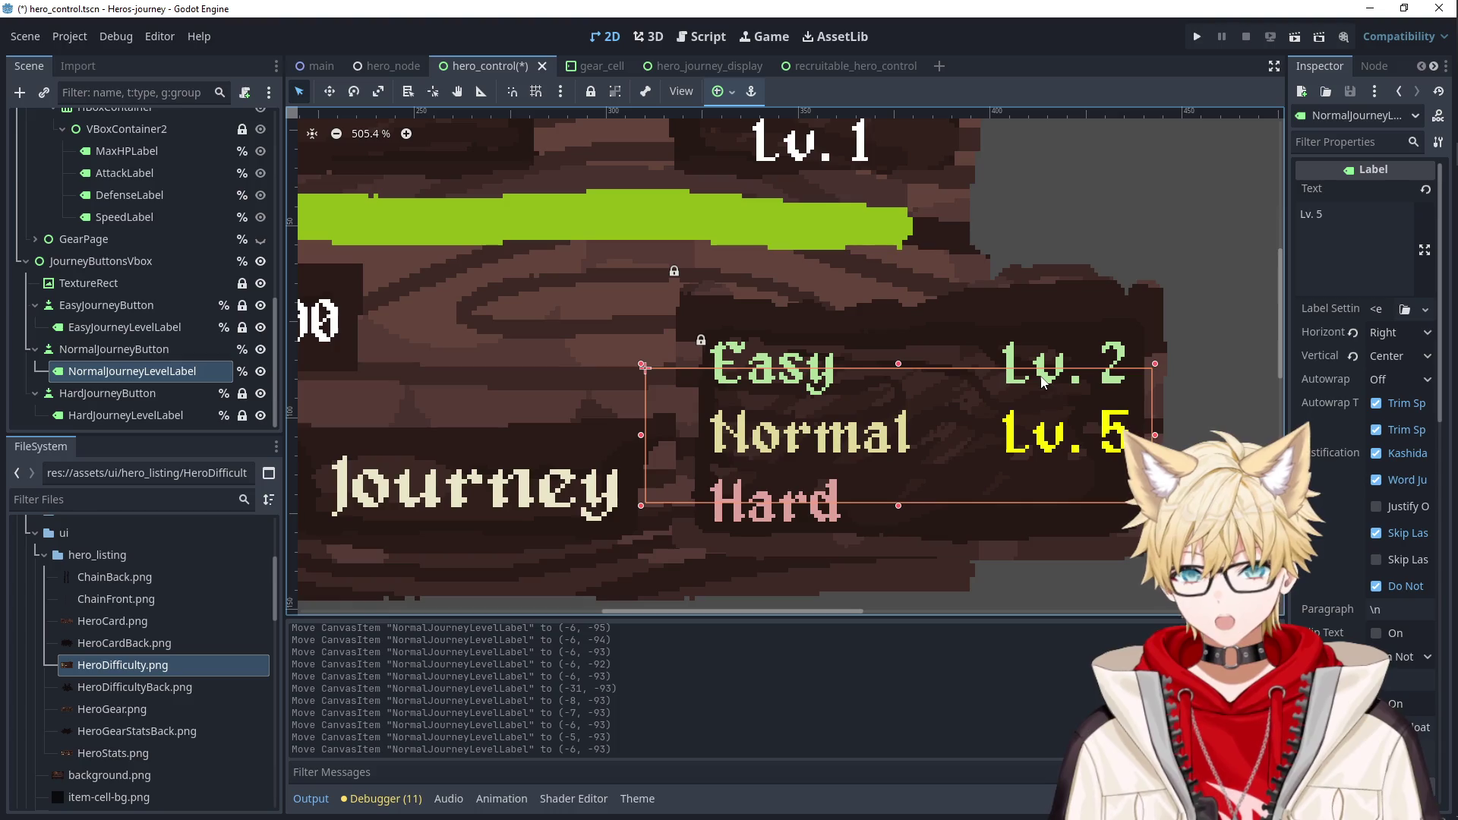
left_click_drag(898, 364, 898, 409)
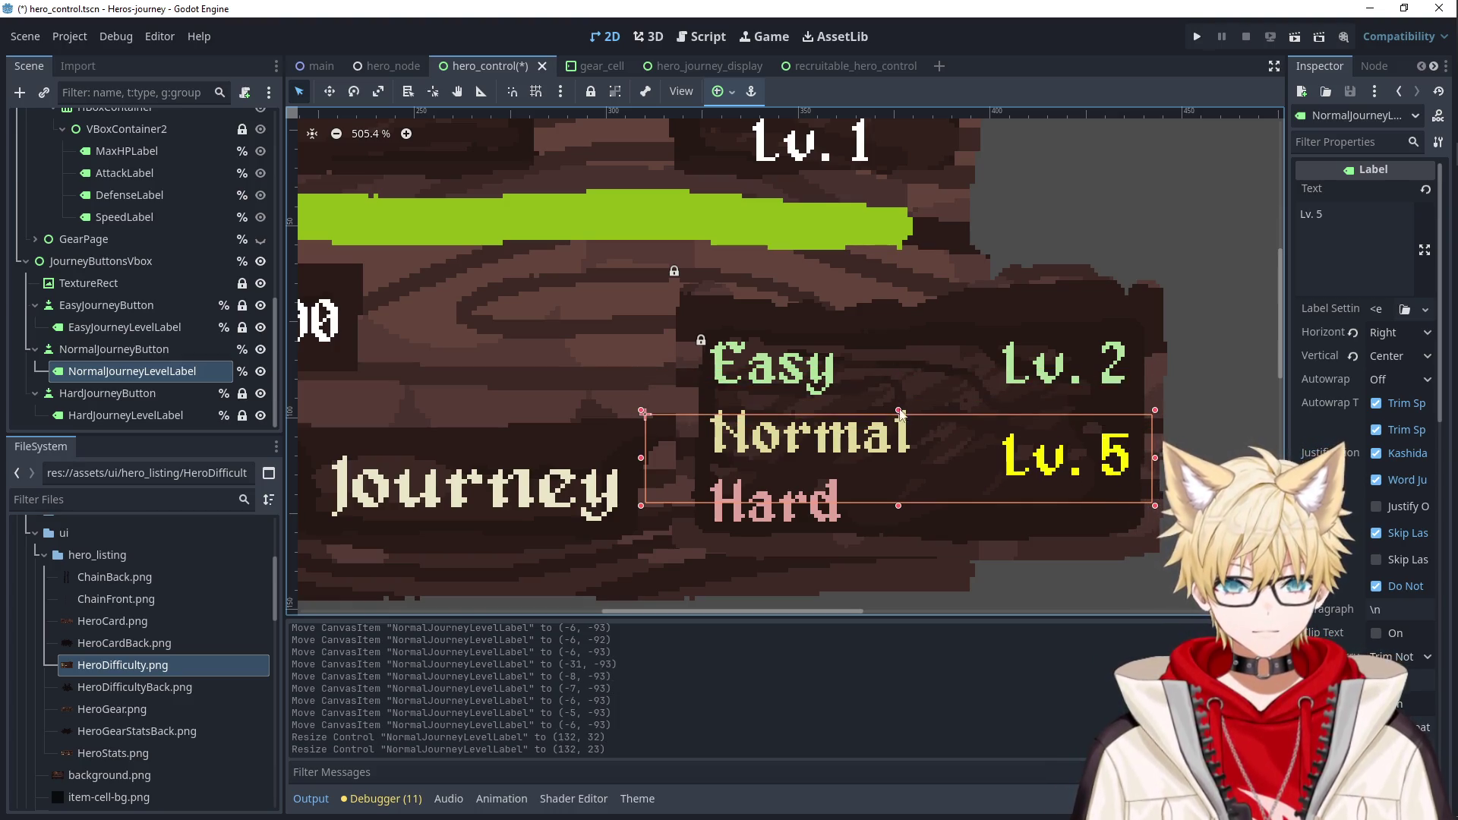
left_click_drag(898, 505, 899, 475)
left_click_drag(984, 448, 984, 440)
key("Down")
key("Down")
key("Down")
key("Up")
scroll(1022, 502, "up", 3)
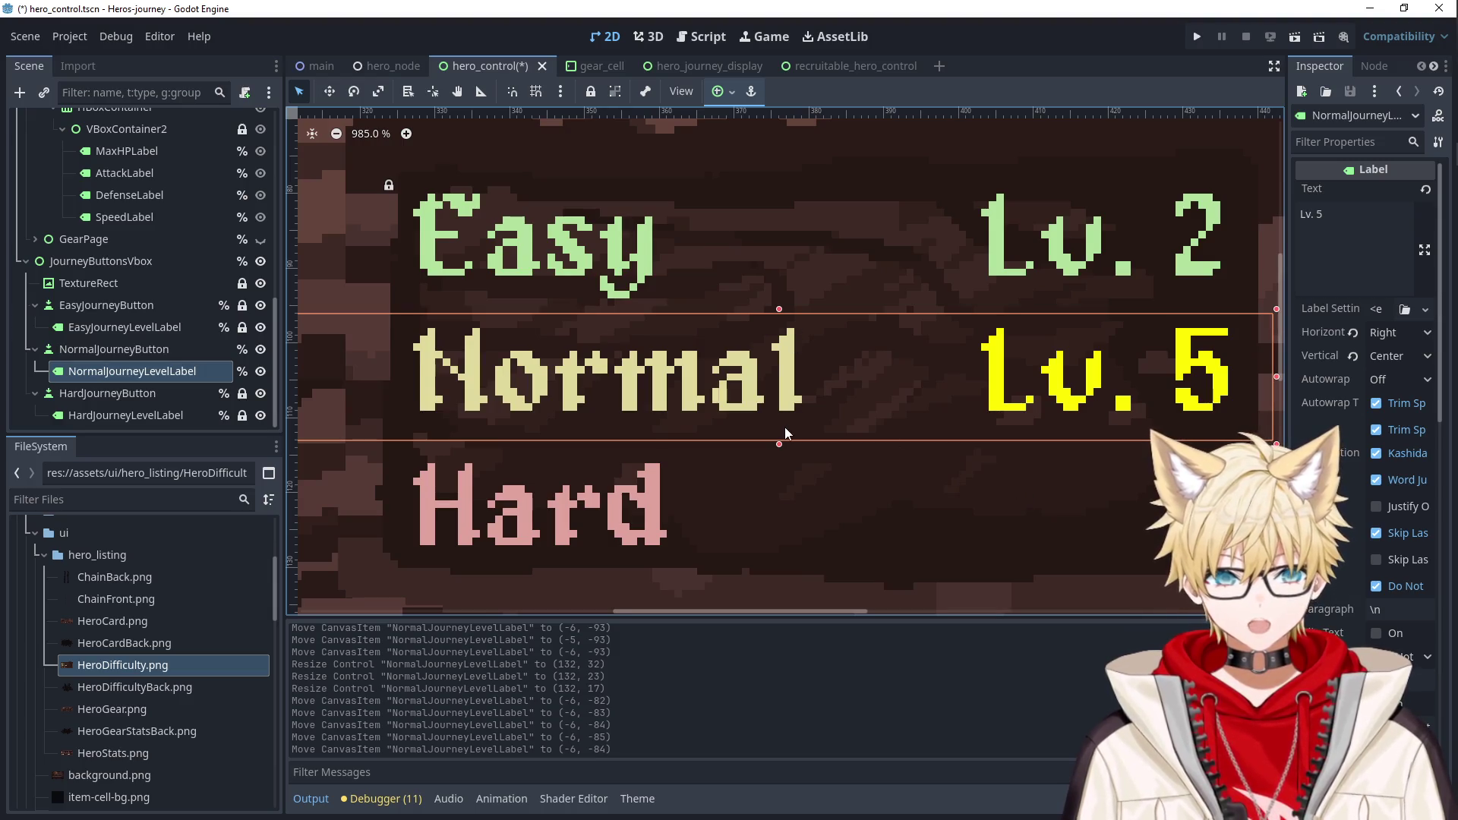
key("Down")
key("Up")
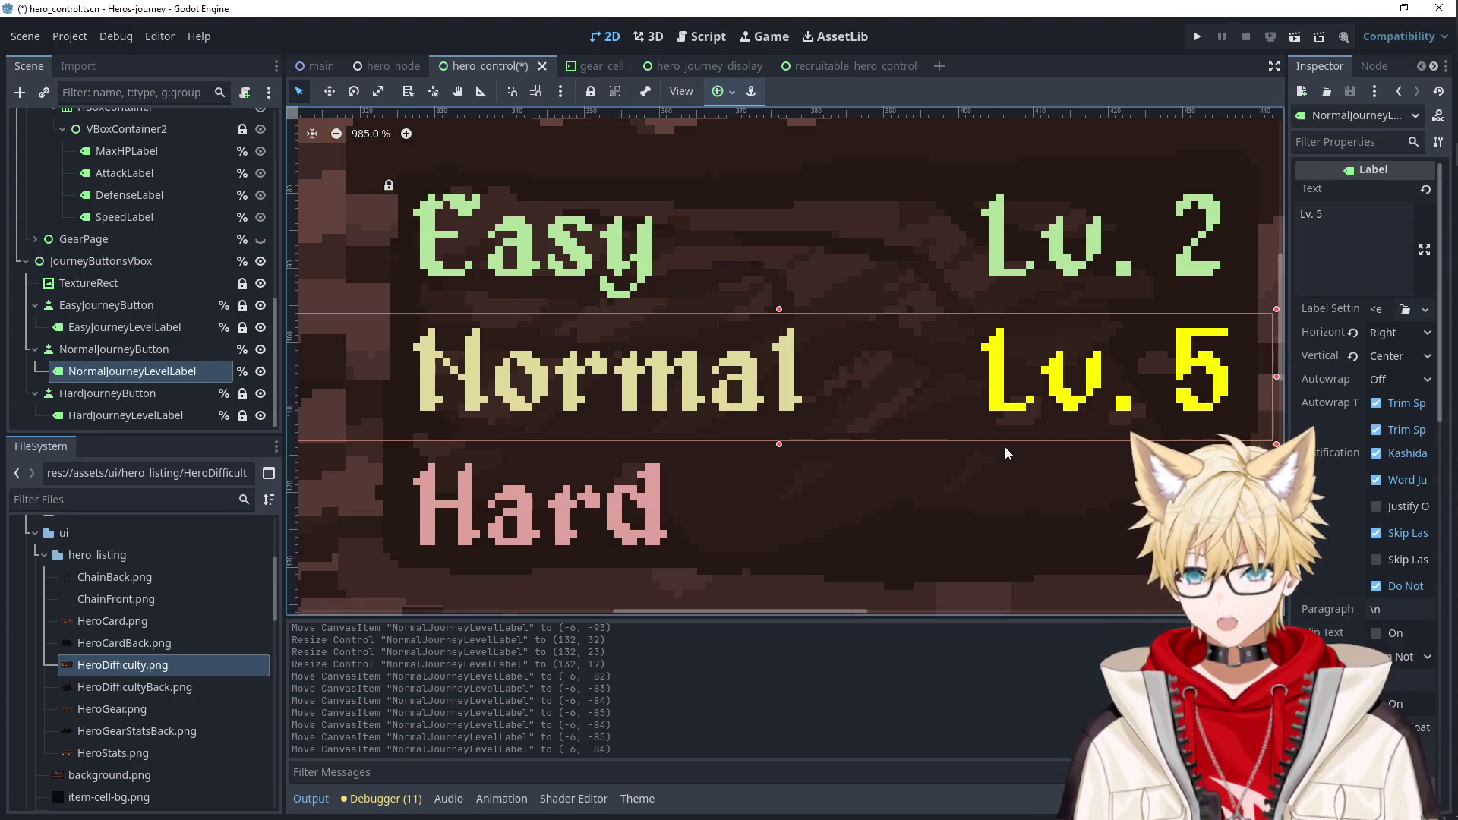
scroll(1063, 455, "down", 2)
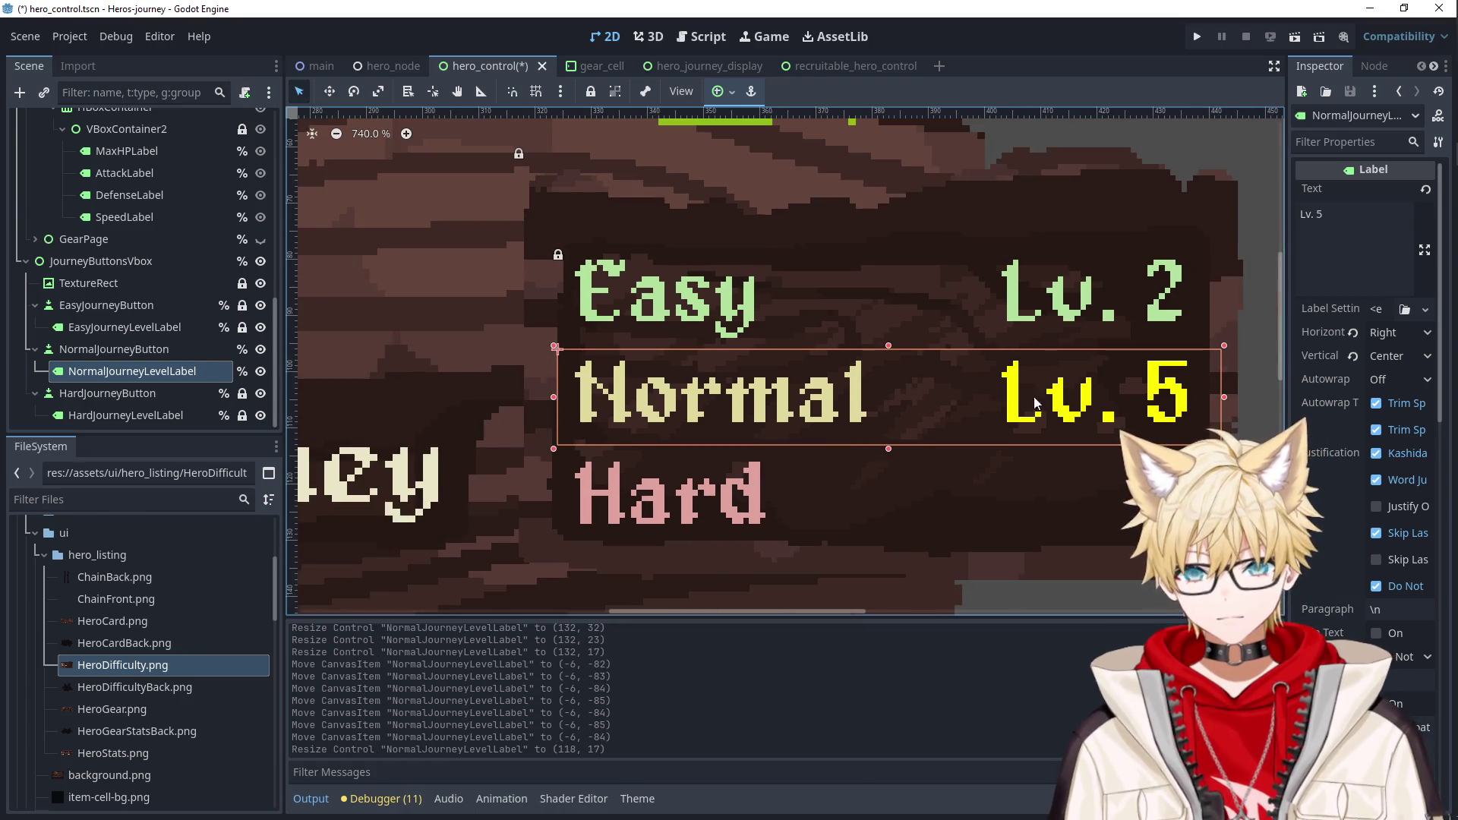
left_click_drag(1219, 399, 1213, 398)
key("ctrl+z")
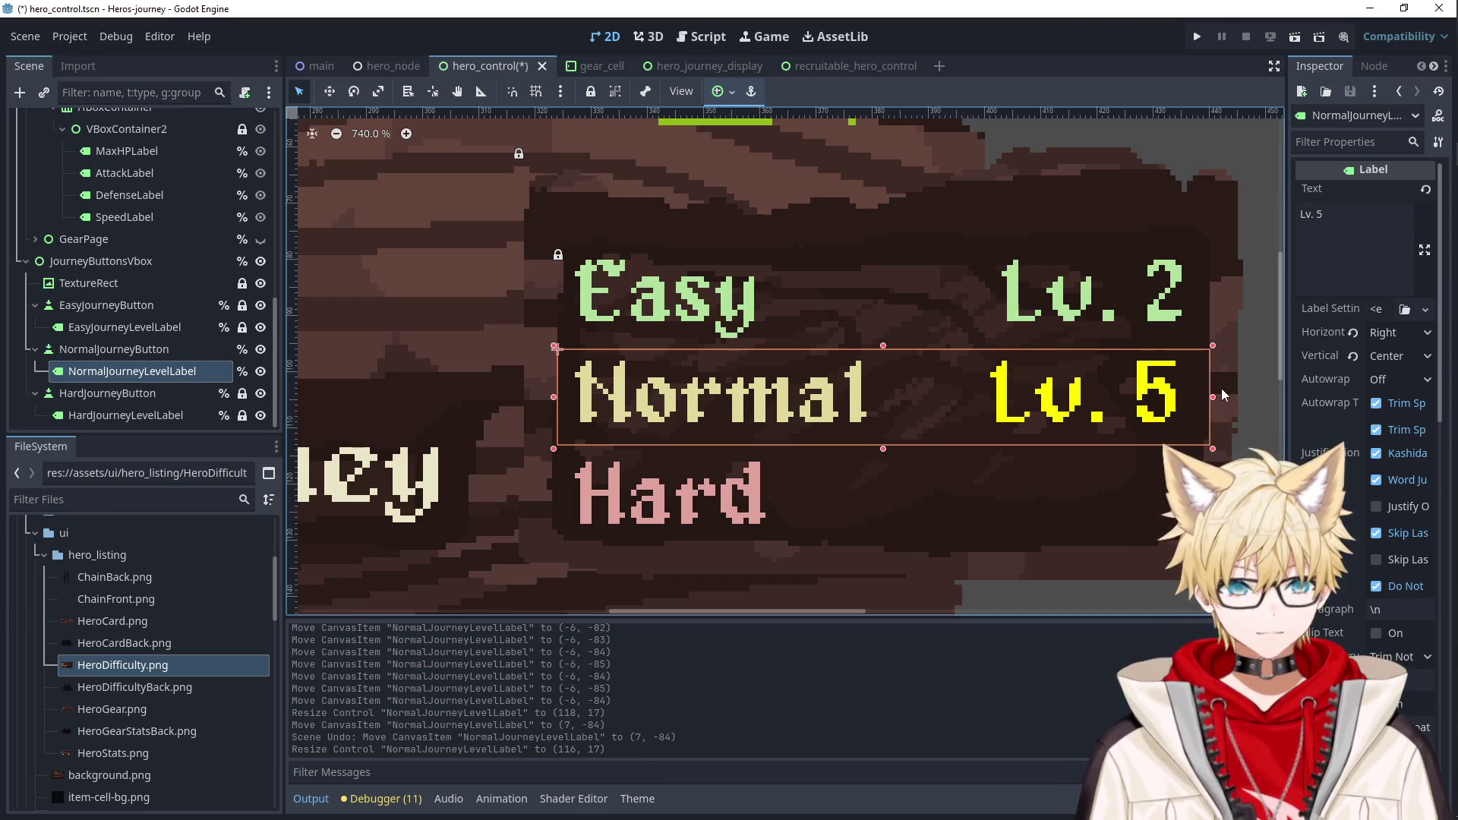
Unlock EasyJourneyButton and resize it by moving its left edge right.
left_click(1167, 311)
left_click_drag(1167, 302, 1170, 306)
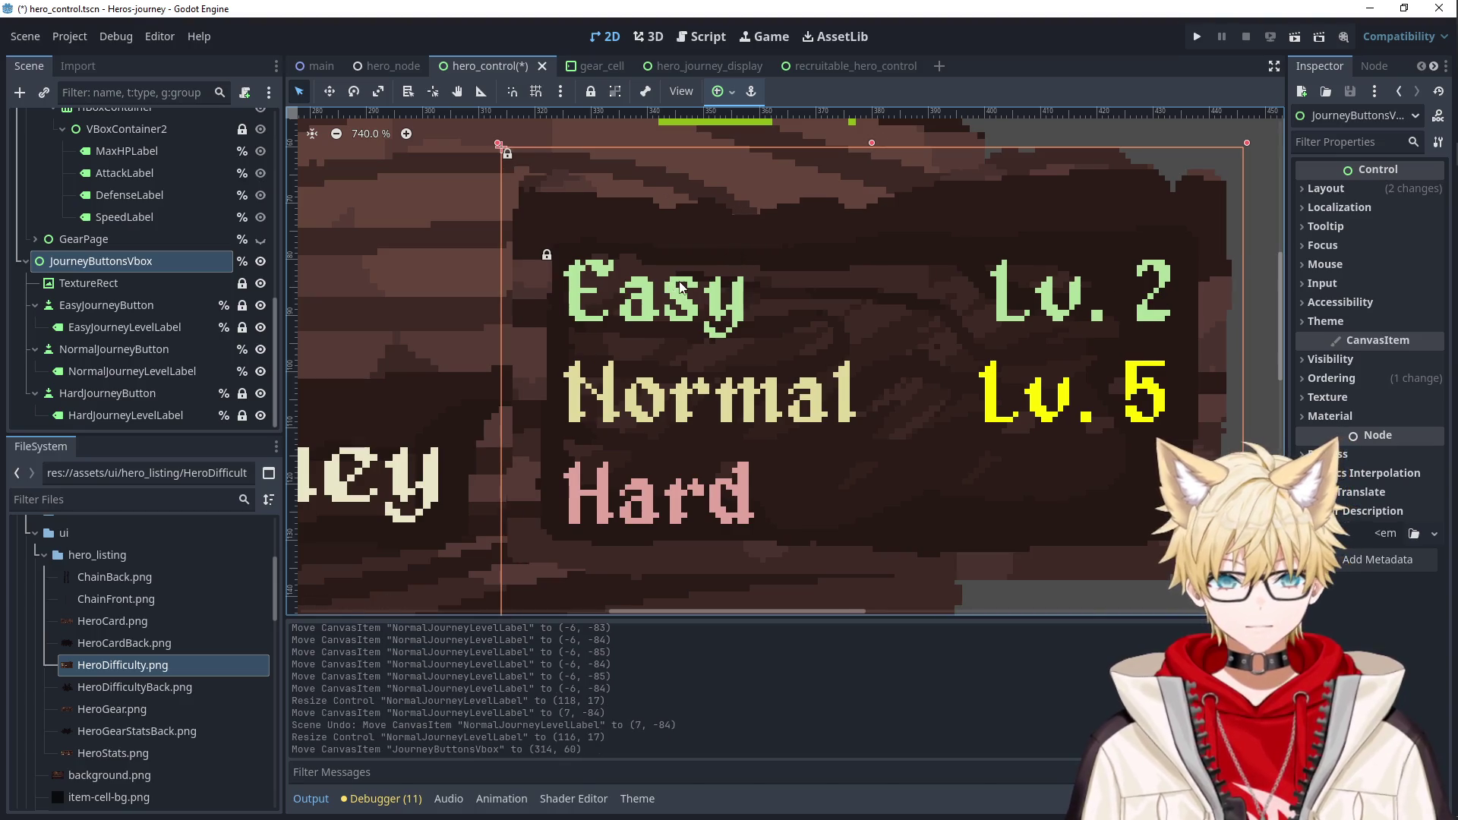
key("ctrl+z")
left_click(152, 282)
left_click(148, 306)
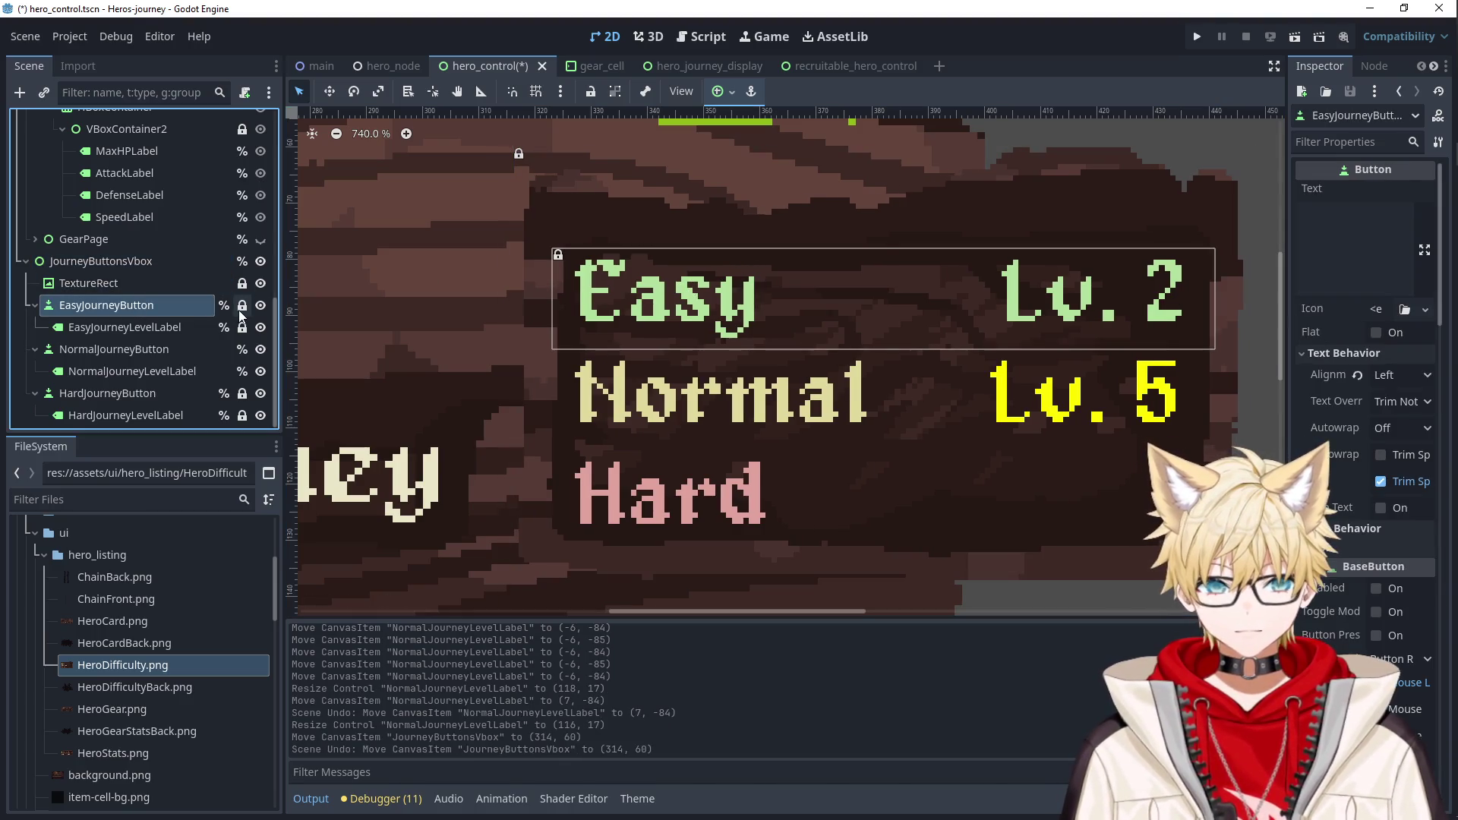
left_click(242, 306)
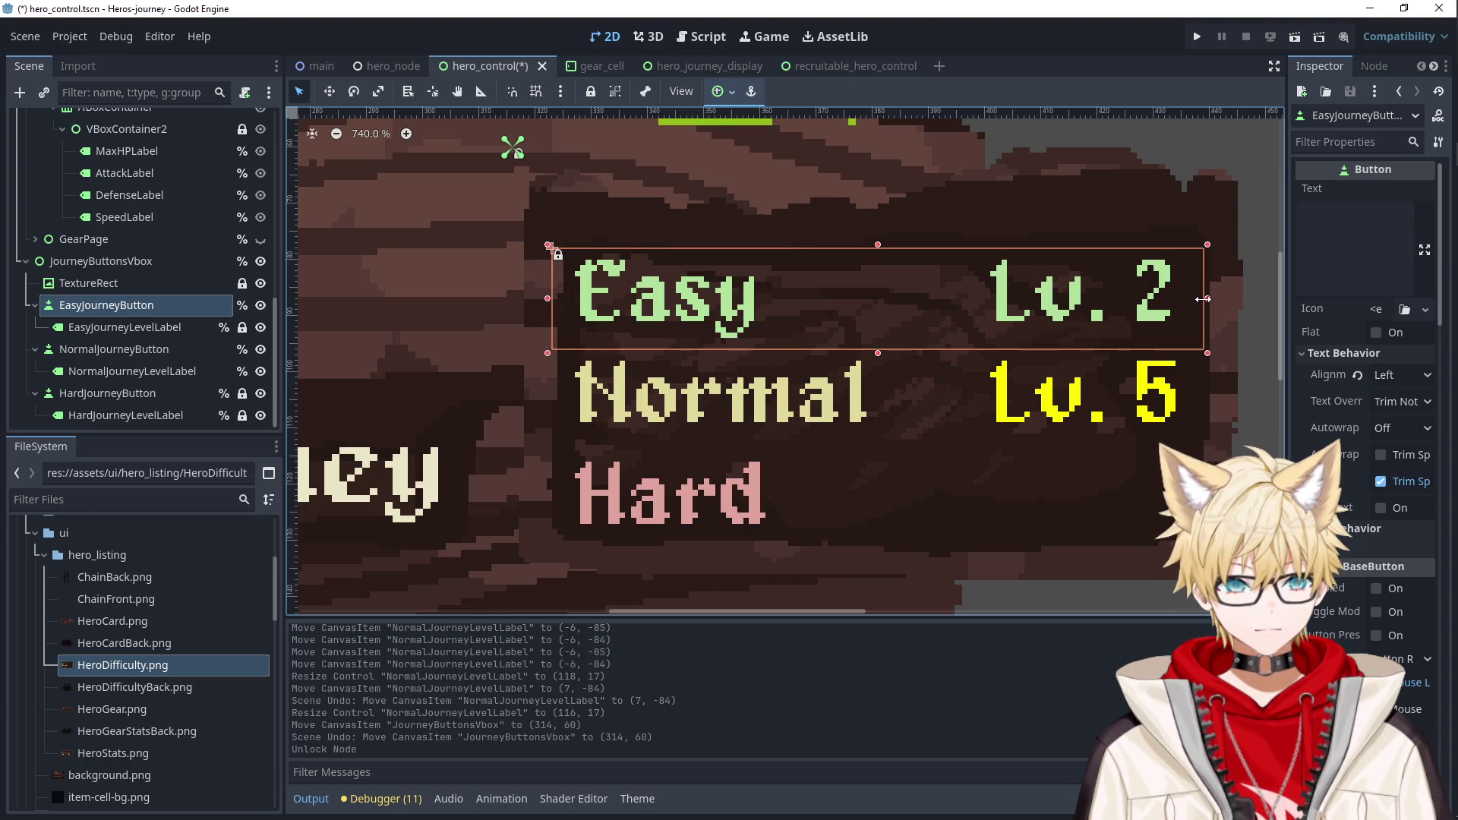
left_click_drag(1201, 299, 1199, 299)
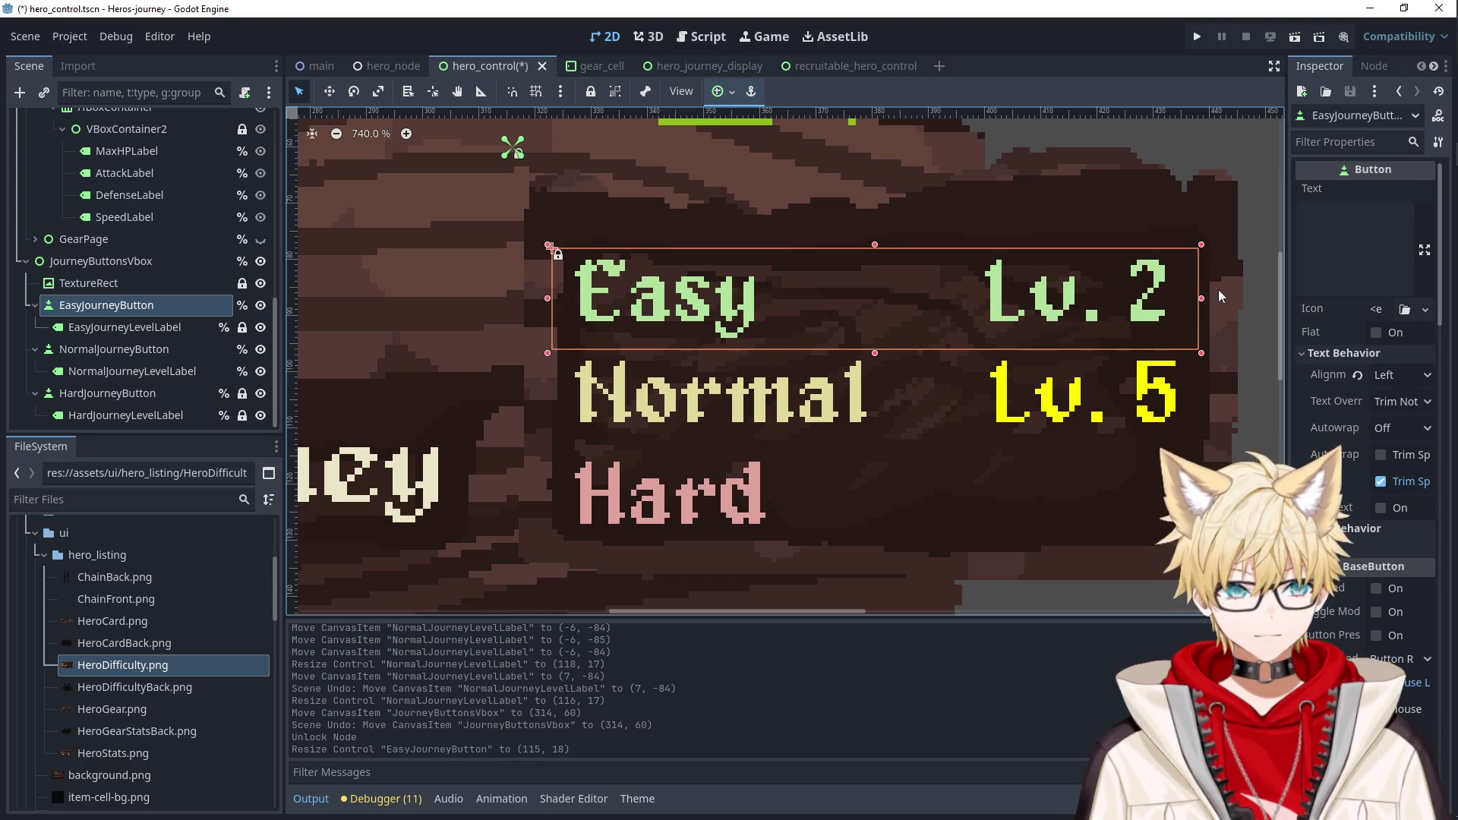
left_click_drag(550, 298, 559, 298)
left_click(547, 325)
left_click(657, 391)
left_click(654, 336)
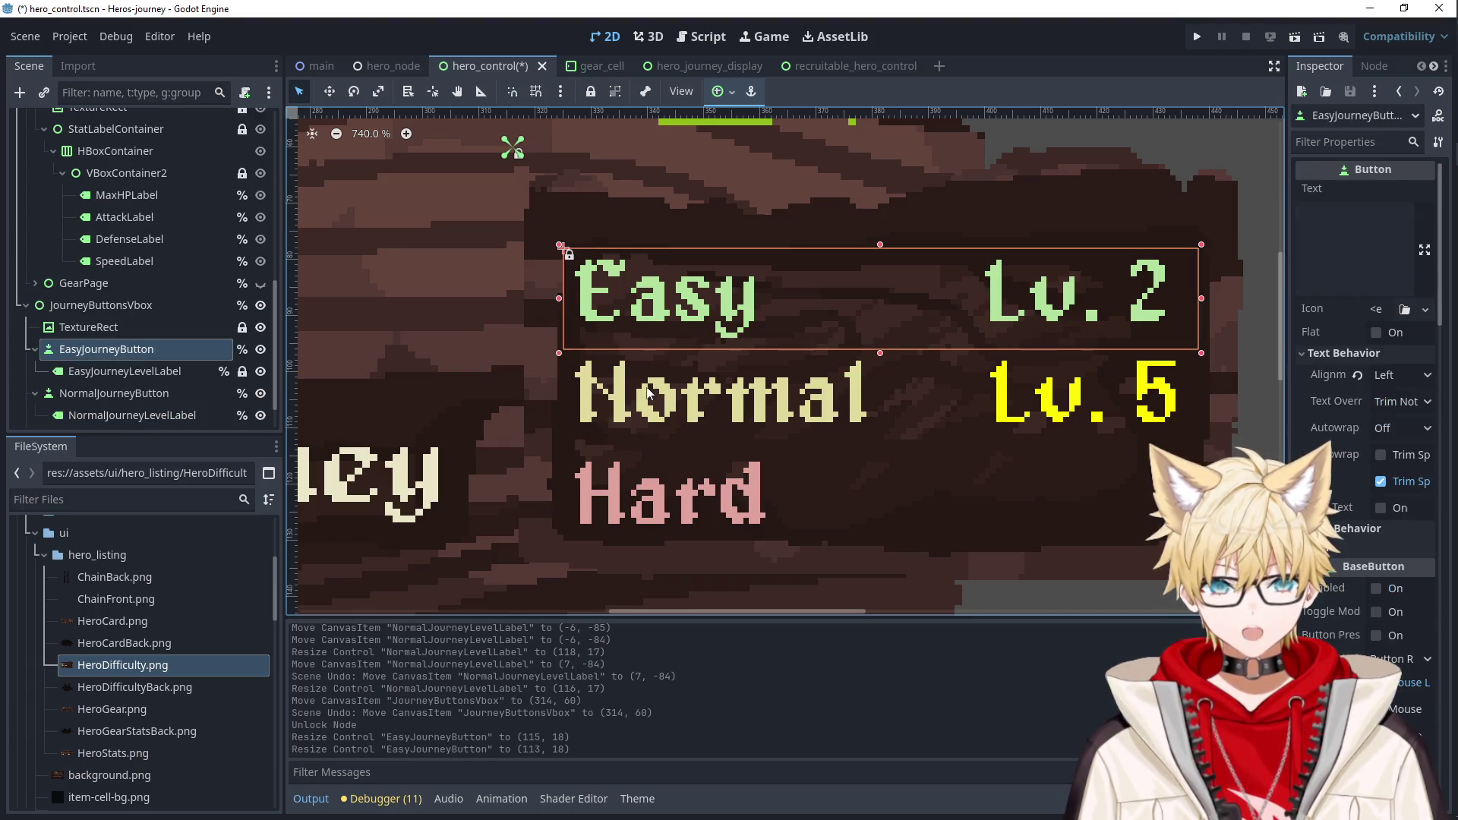
Shrink the Normal level label to 115 wide, right-aligning Lv. 5 under Lv. 2.
left_click(586, 391)
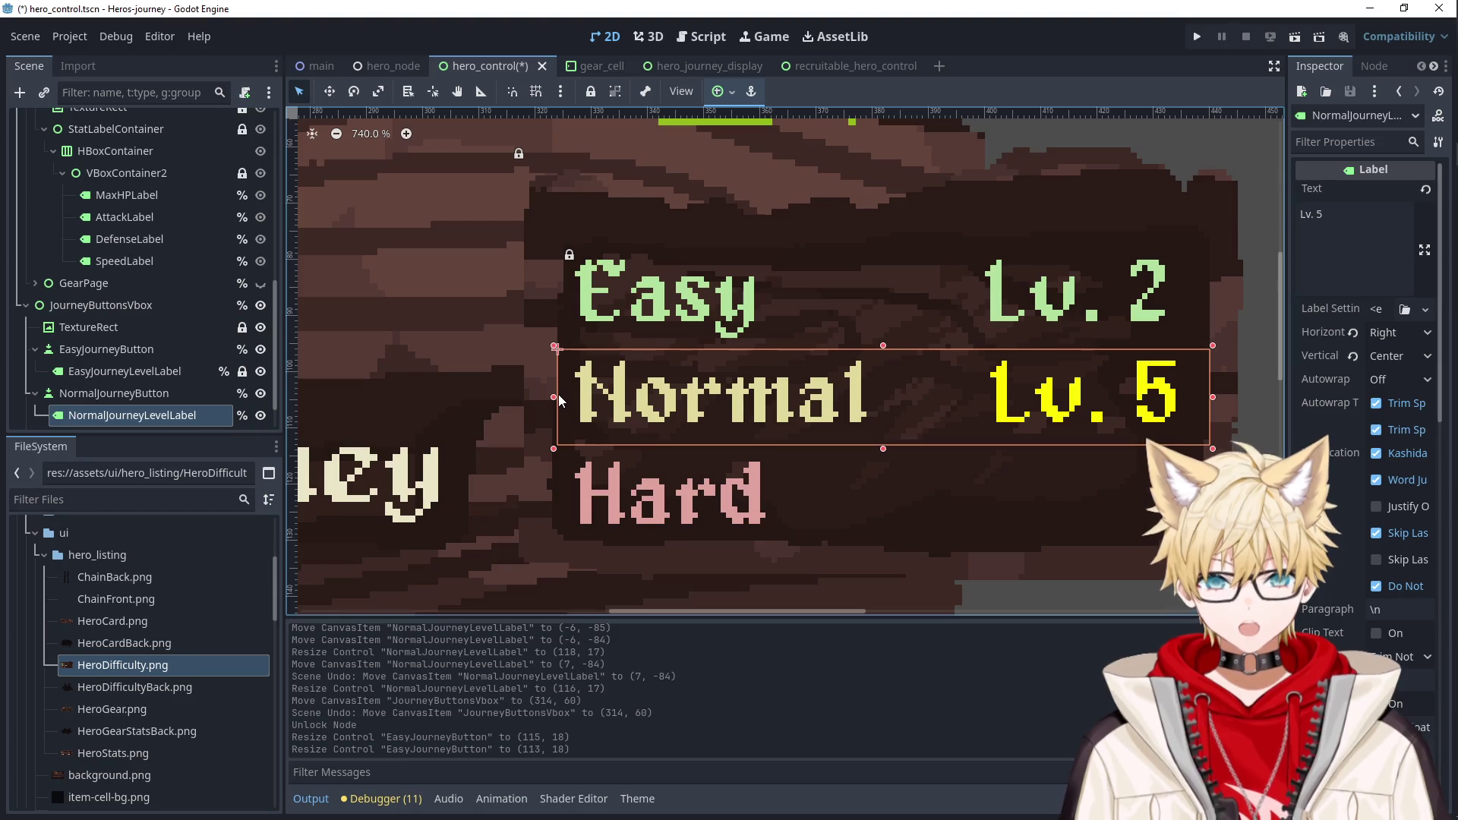
left_click_drag(563, 396, 569, 396)
left_click(690, 296)
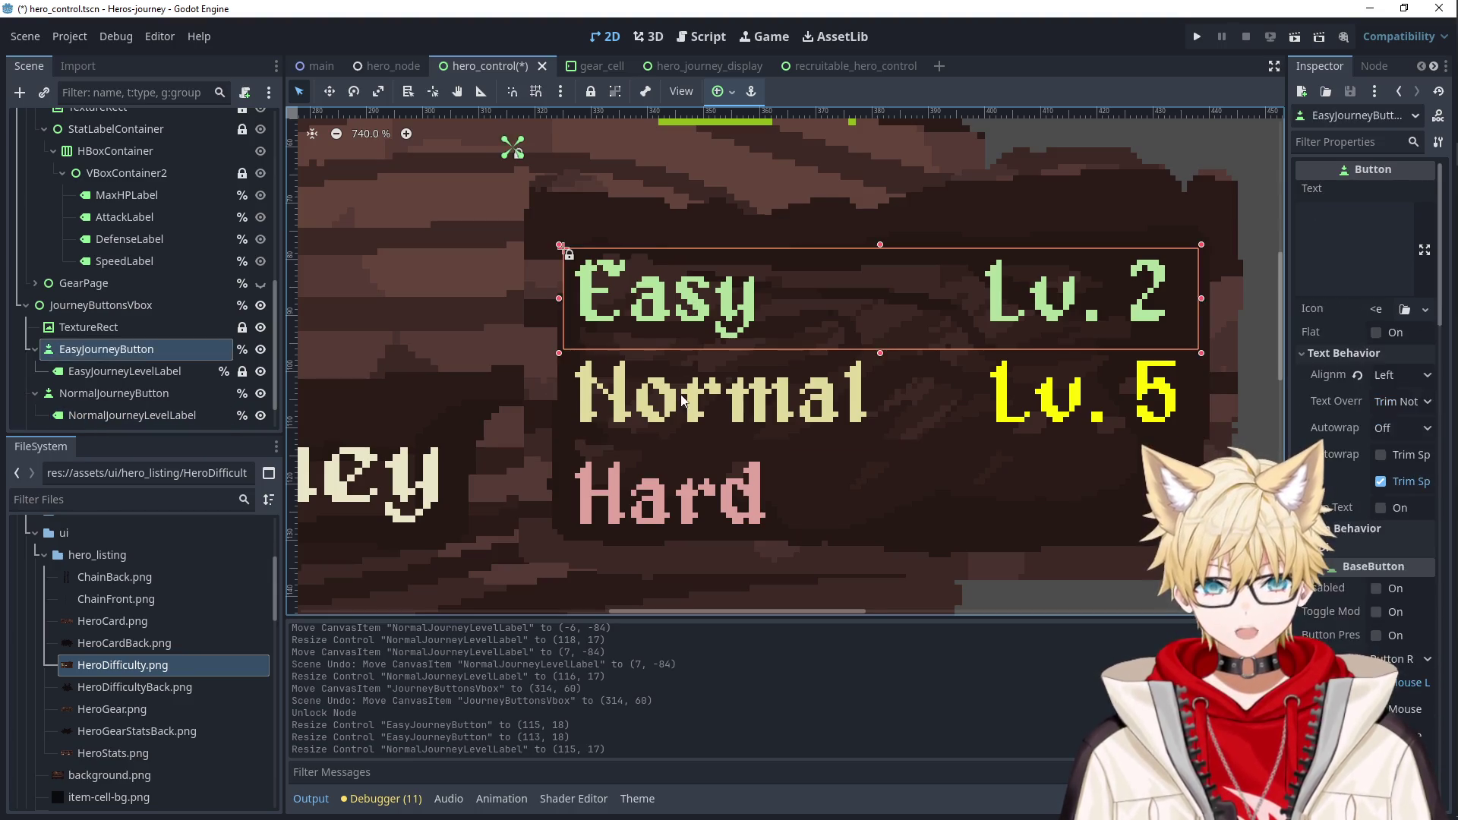
left_click(718, 390)
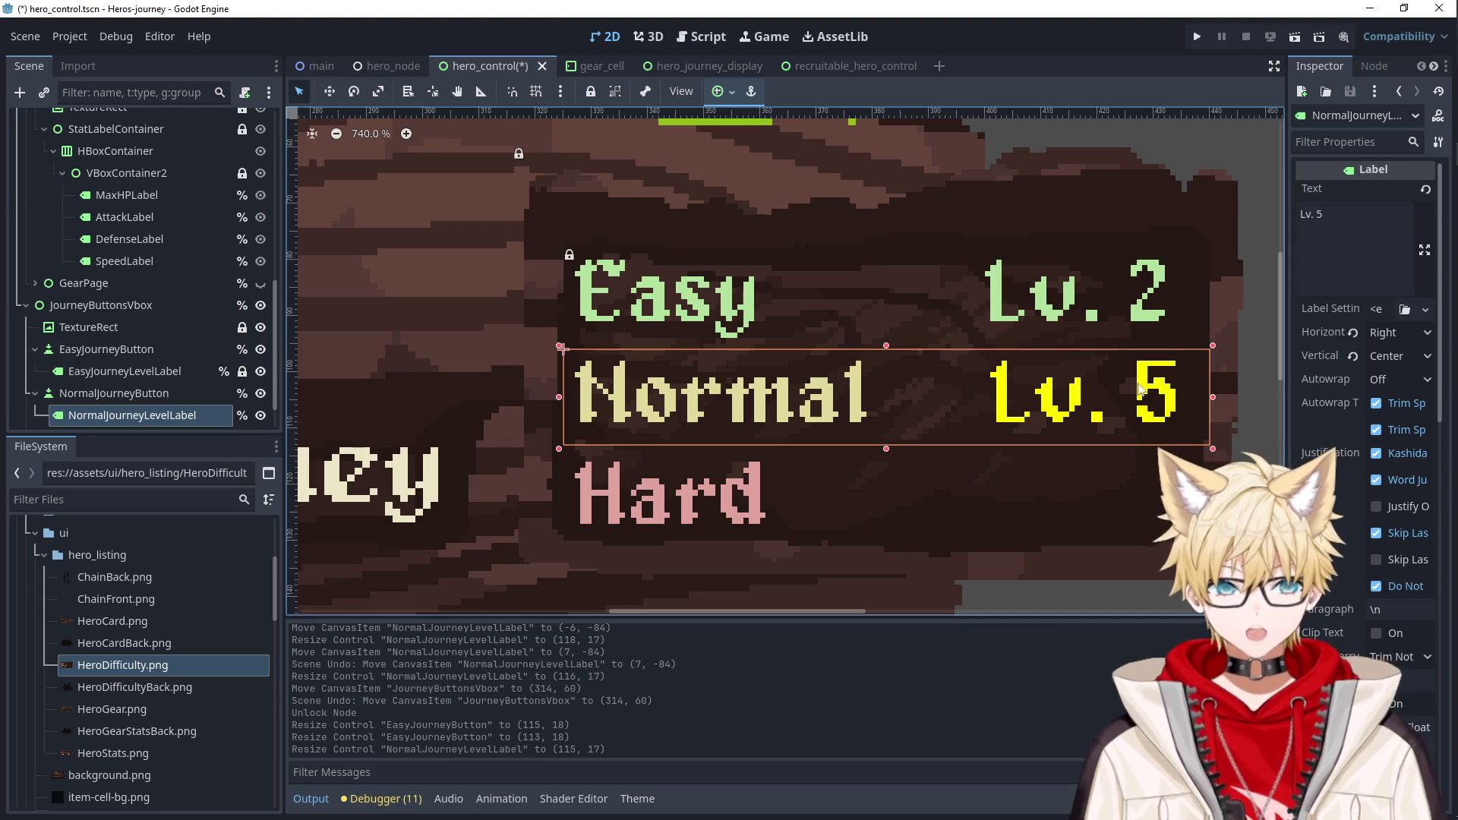
left_click_drag(1205, 392, 1206, 399)
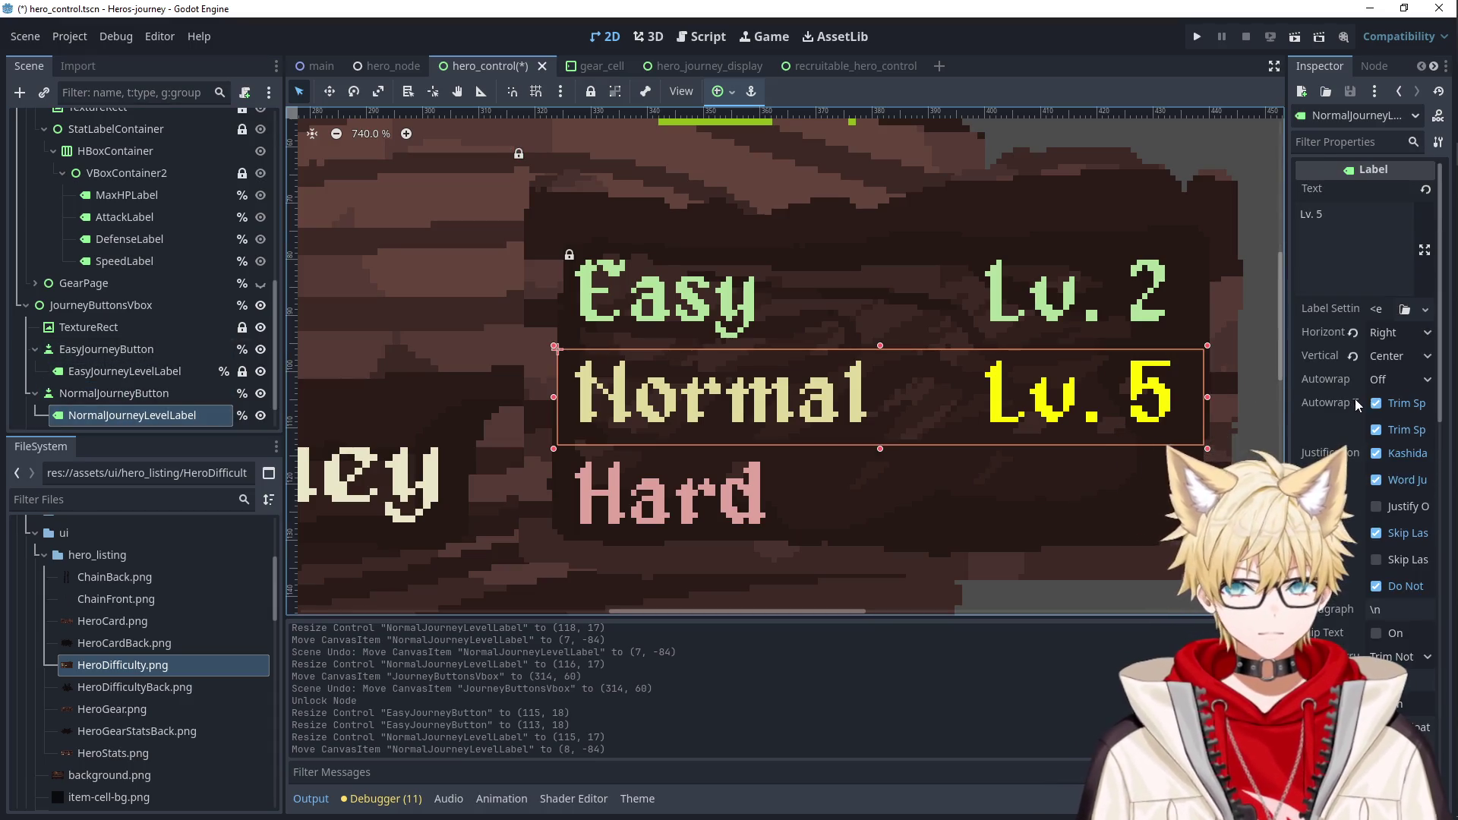
left_click(1336, 228)
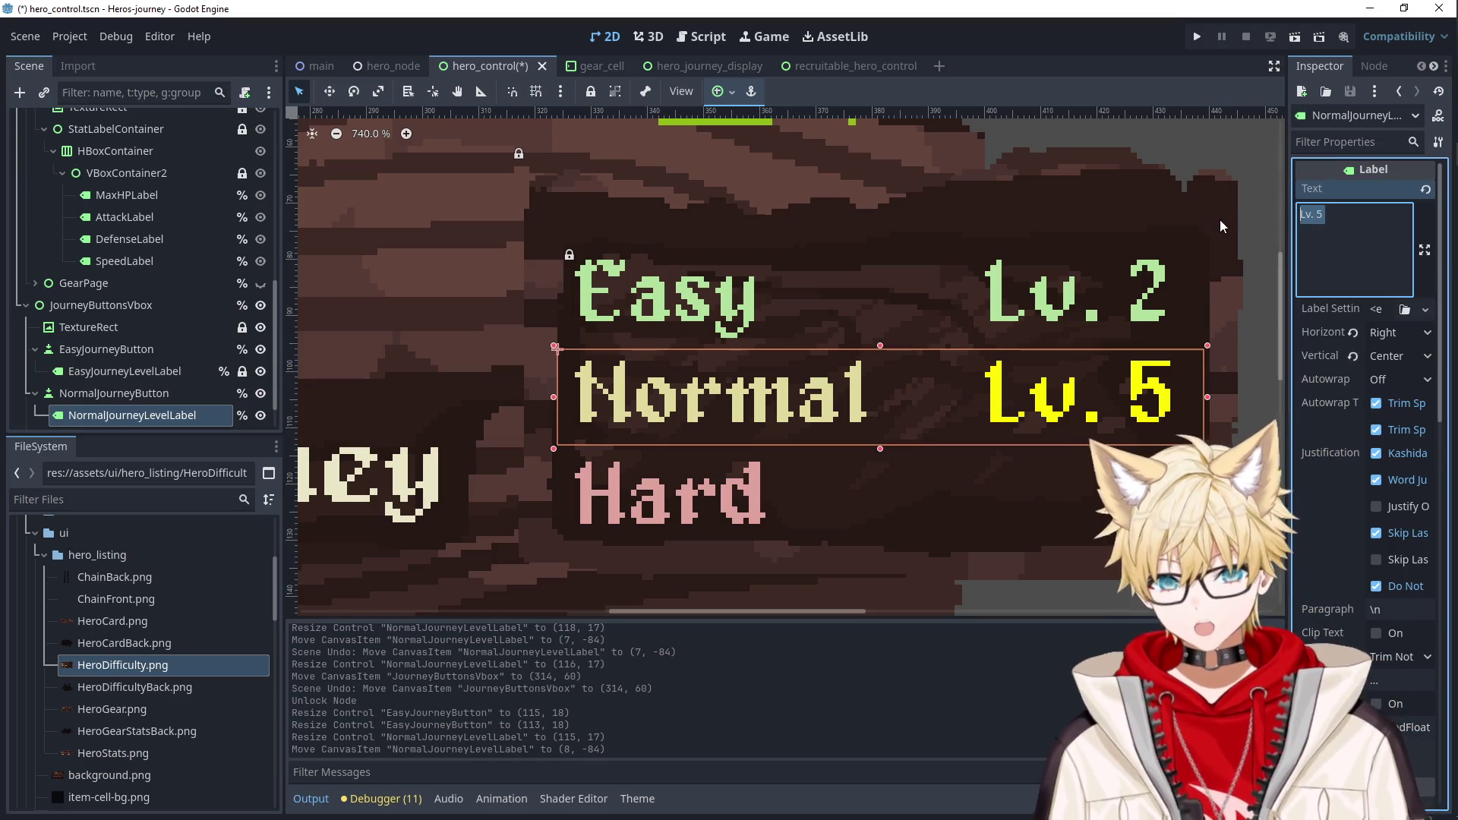
Filter the Inspector for 'color' and give the label a pale yellow Font Color.
left_click(1352, 144)
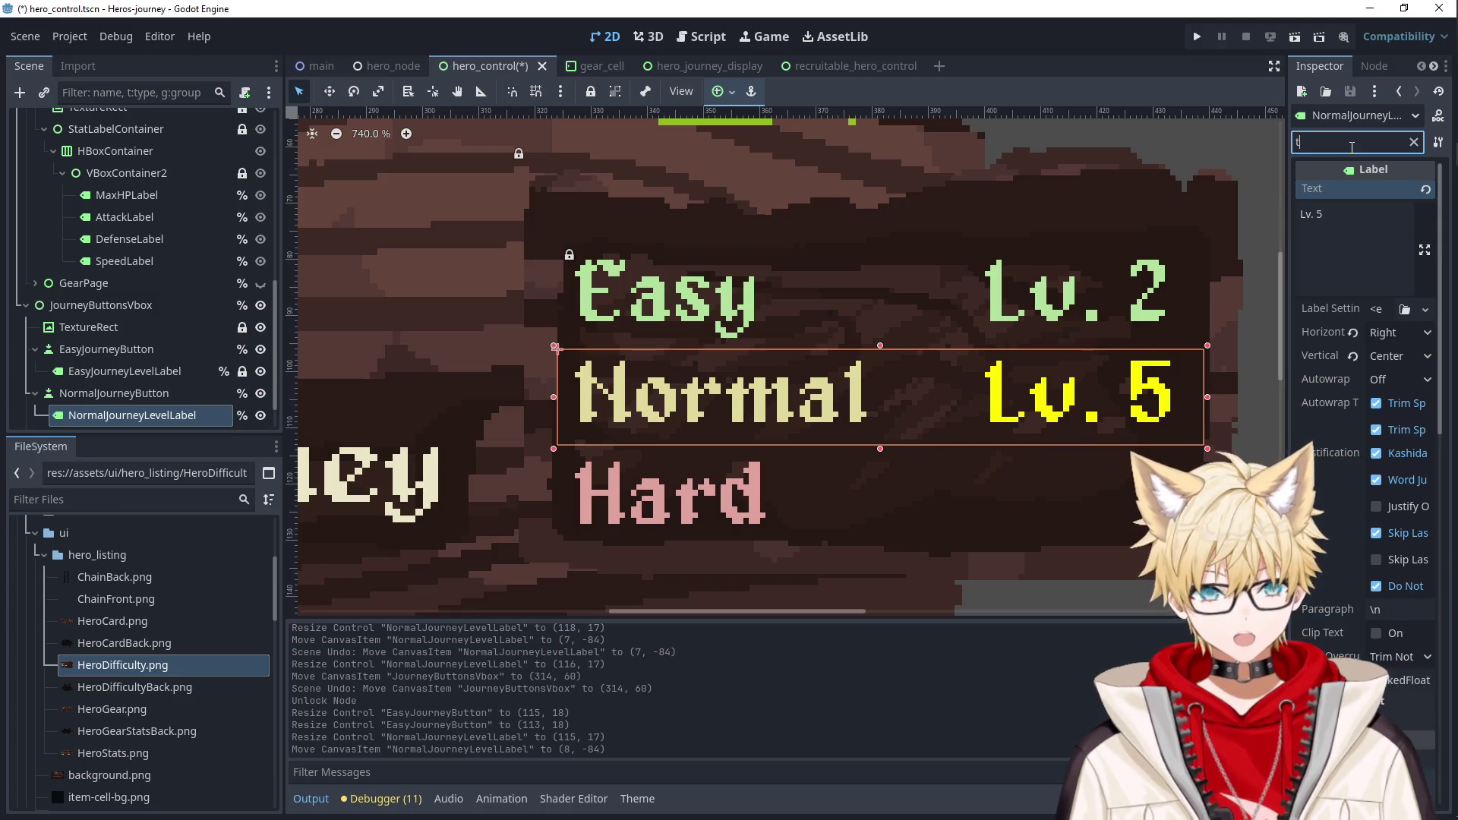
type("color")
left_click(1410, 247)
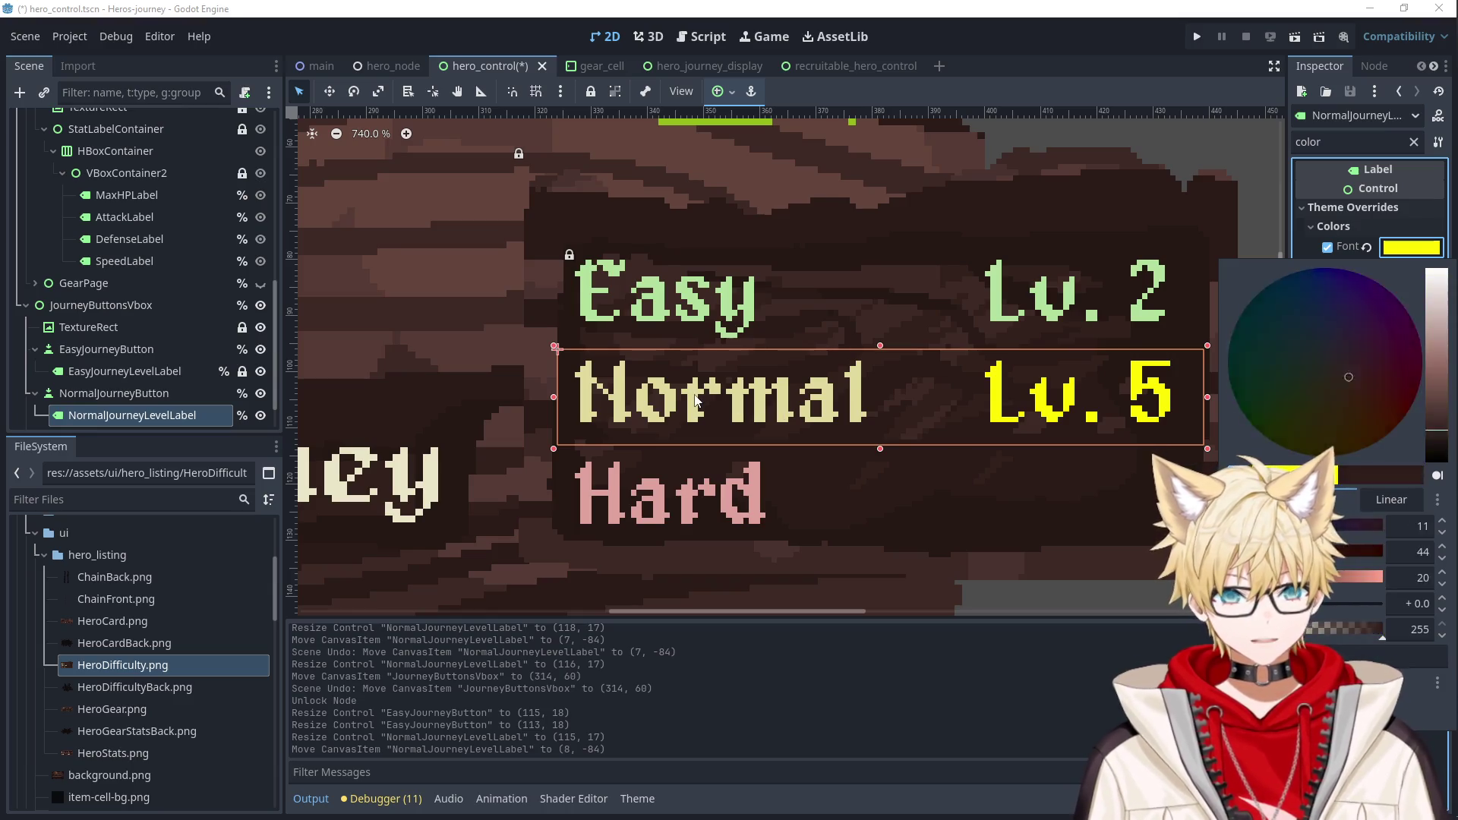
left_click(1028, 511)
Bring the whole hero card into view and check the Easy row's level label colour.
scroll(1017, 547, "down", 4)
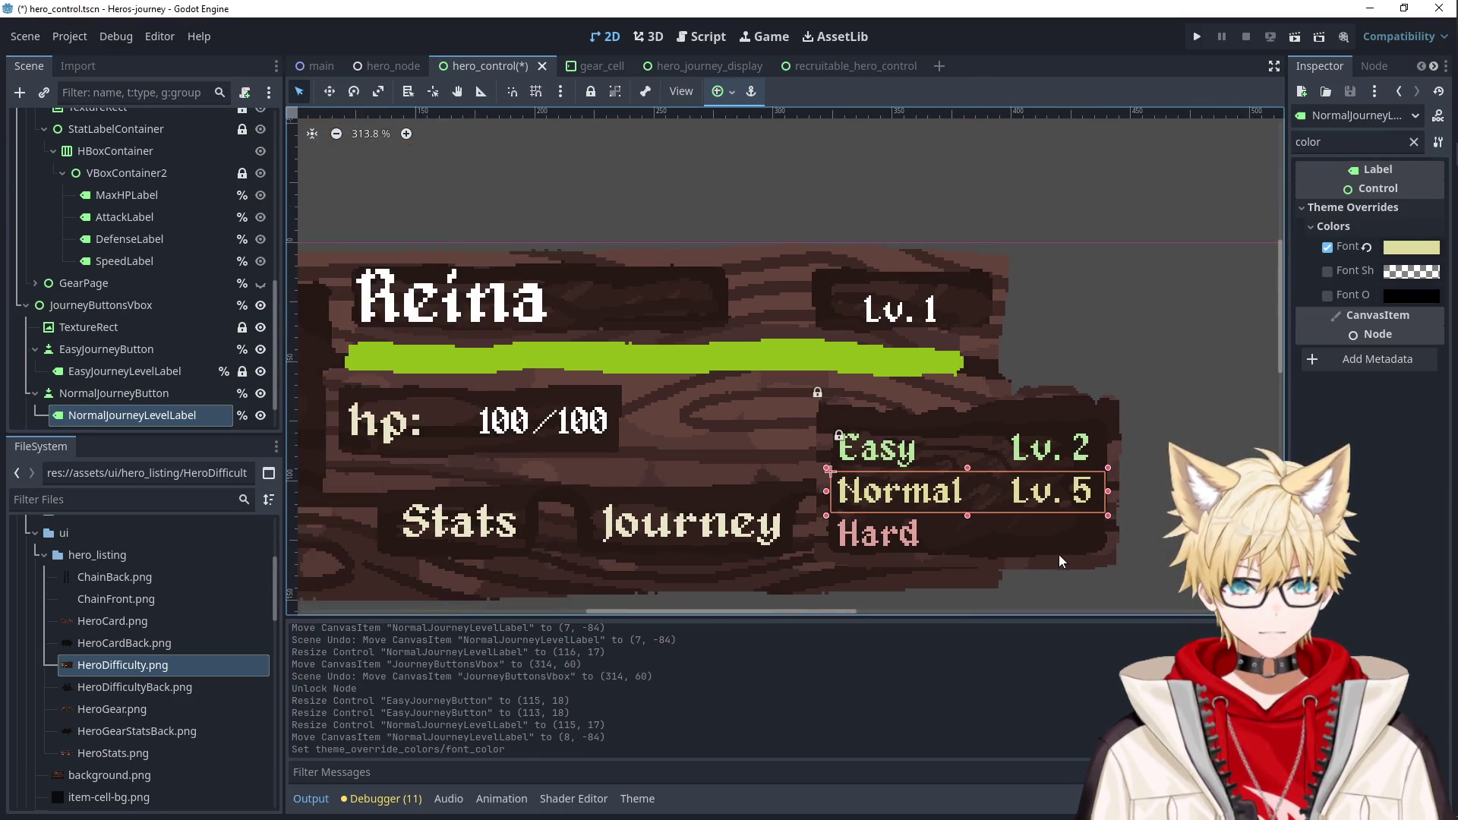
left_click_drag(1055, 555, 918, 332)
left_click(813, 583)
scroll(134, 375, "down", 2)
left_click(117, 284)
left_click(120, 307)
Lock NormalJourneyLevelLabel, then select NormalJourneyButton and shift it up.
left_click(120, 348)
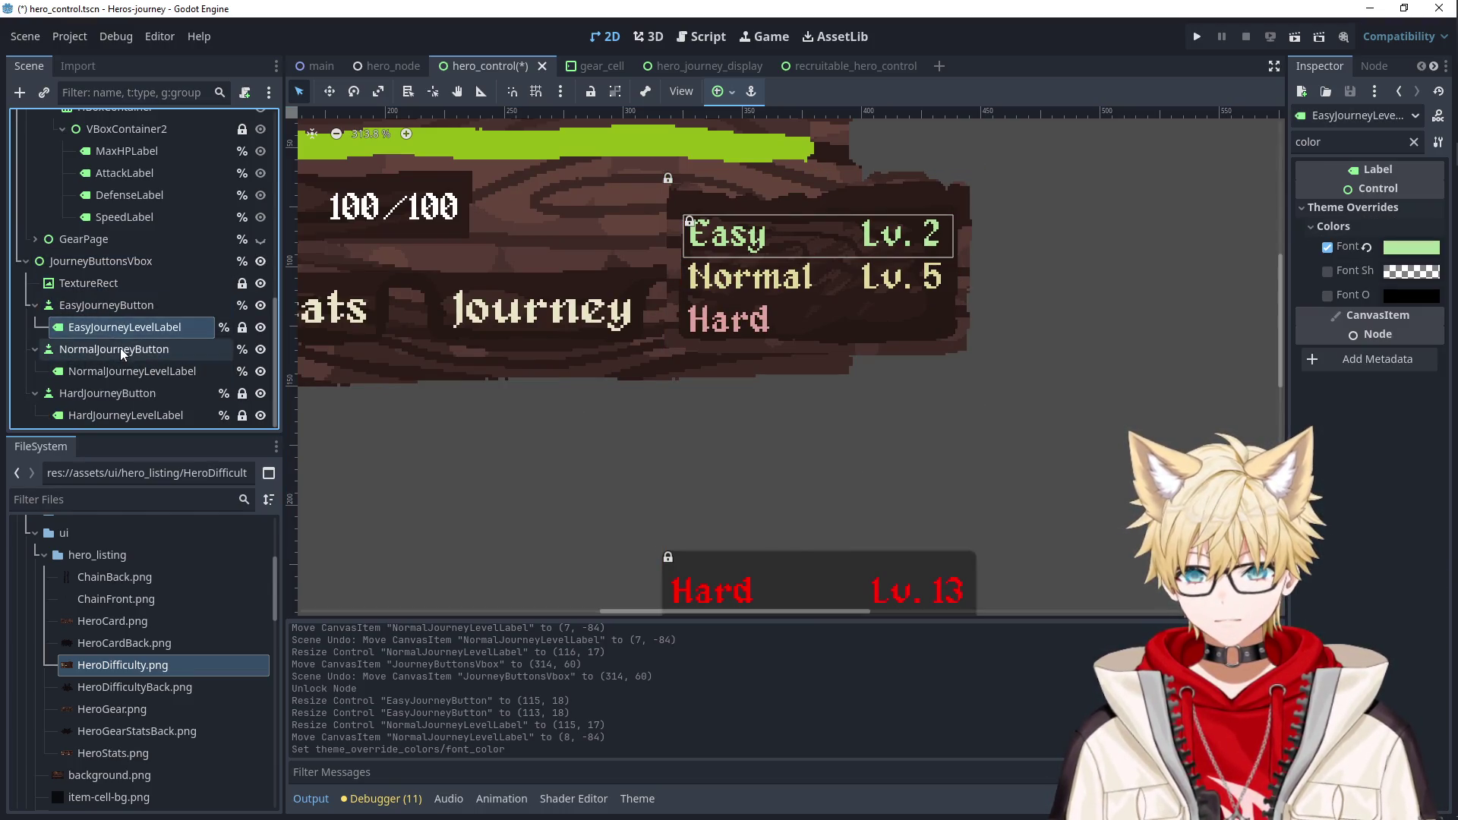
left_click(121, 372)
left_click(121, 351)
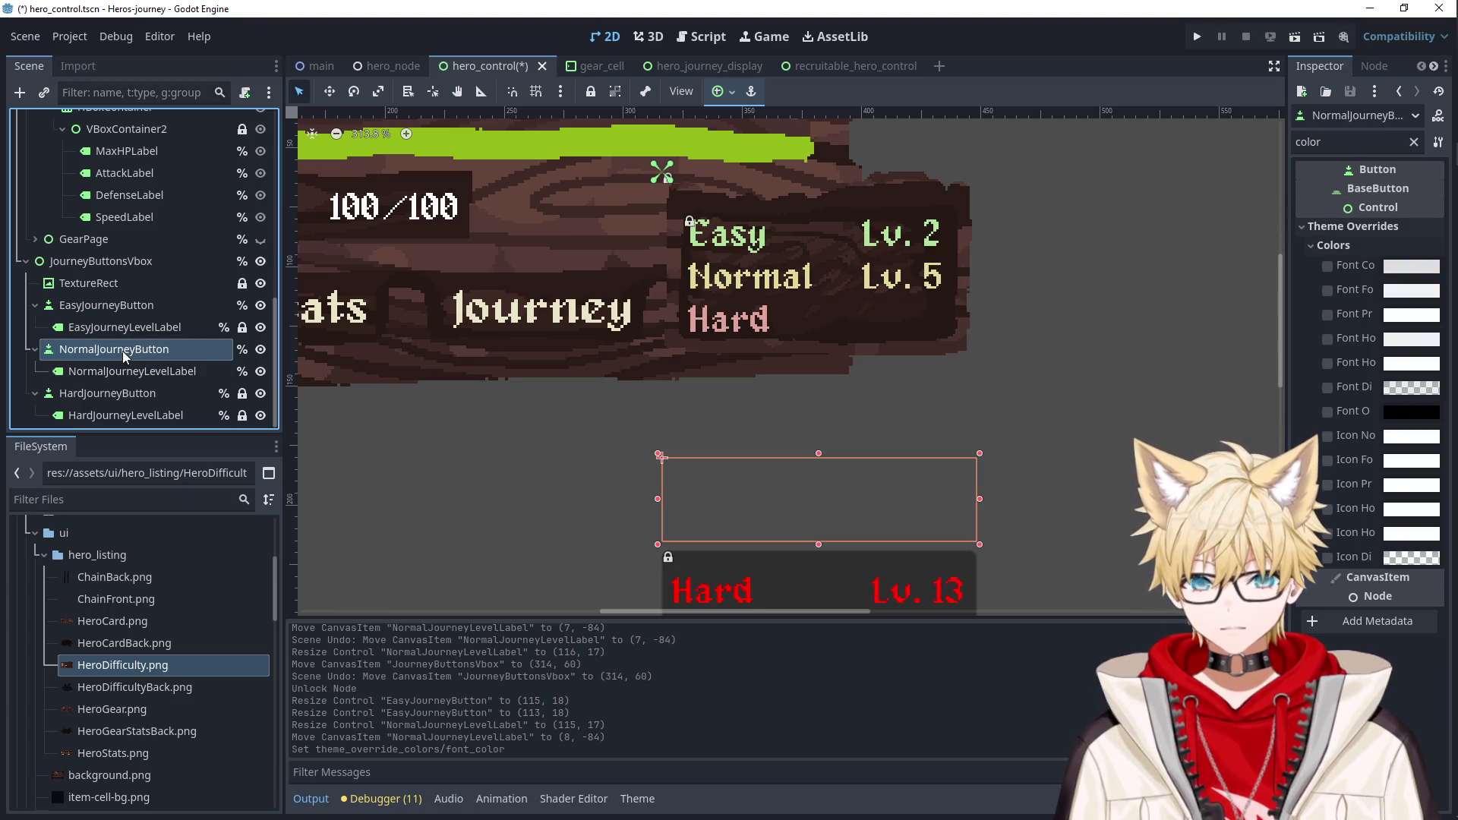
left_click(124, 372)
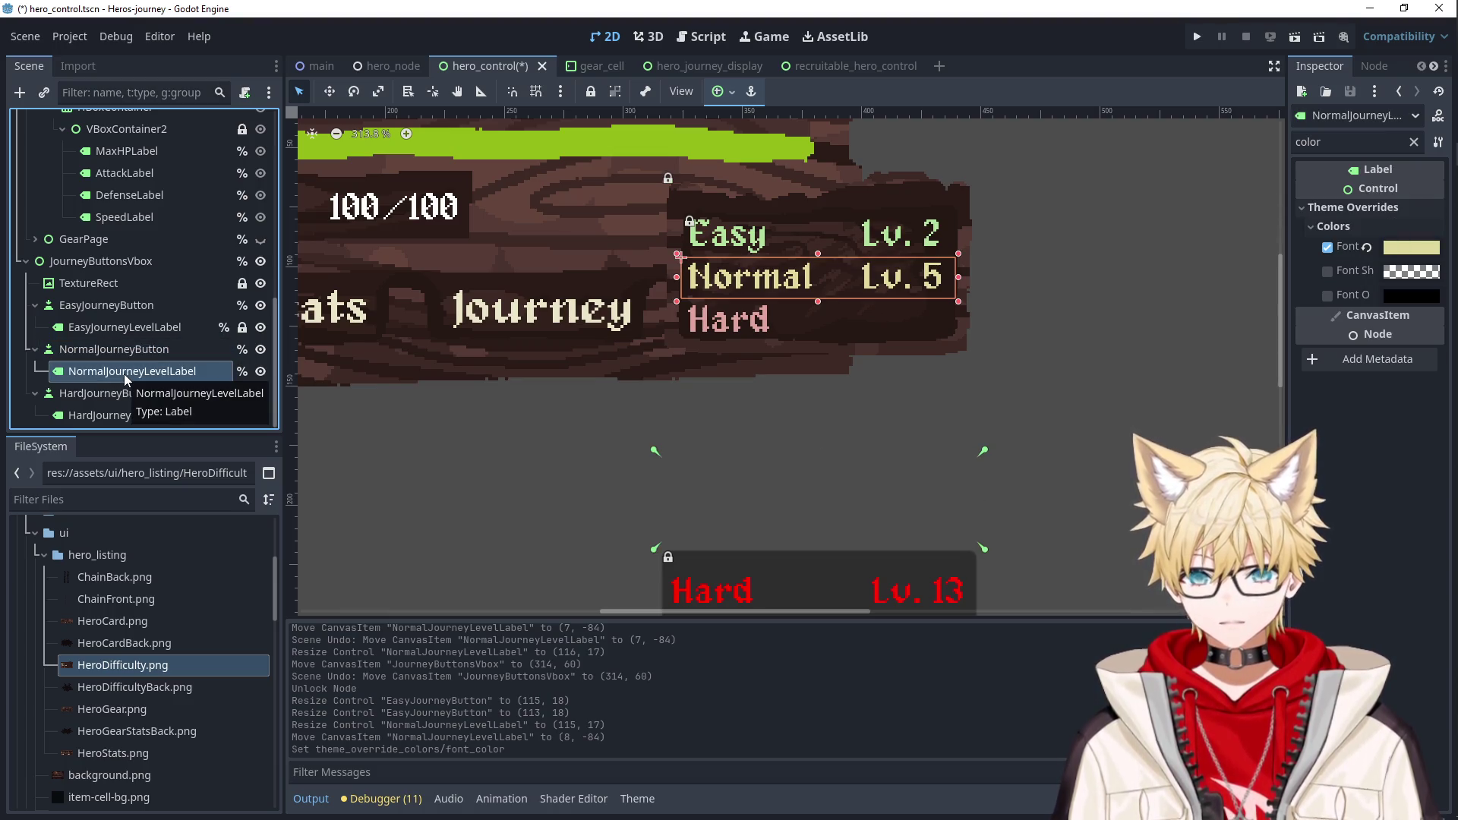
left_click(126, 351)
left_click(131, 371)
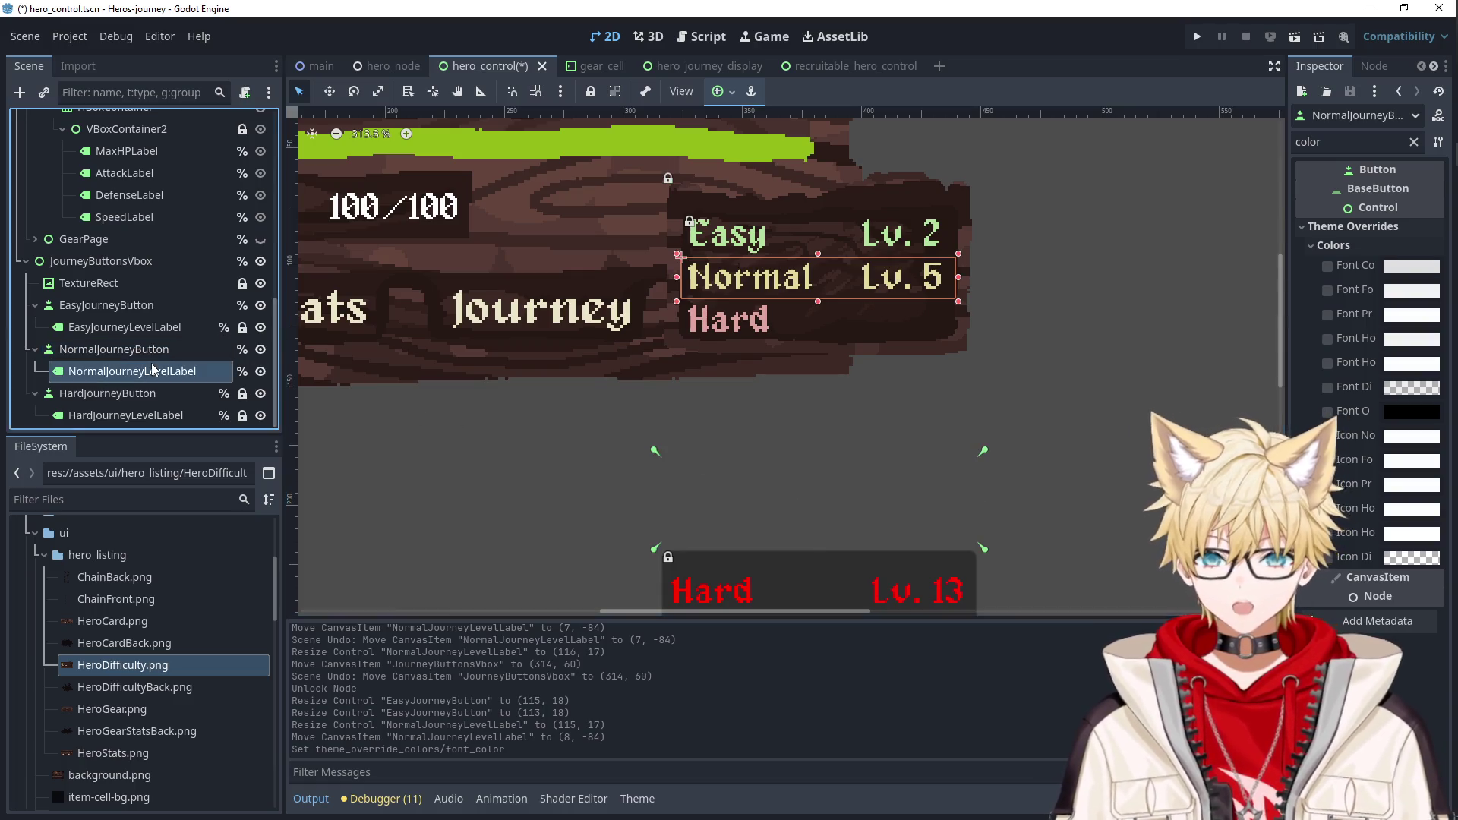
left_click(590, 91)
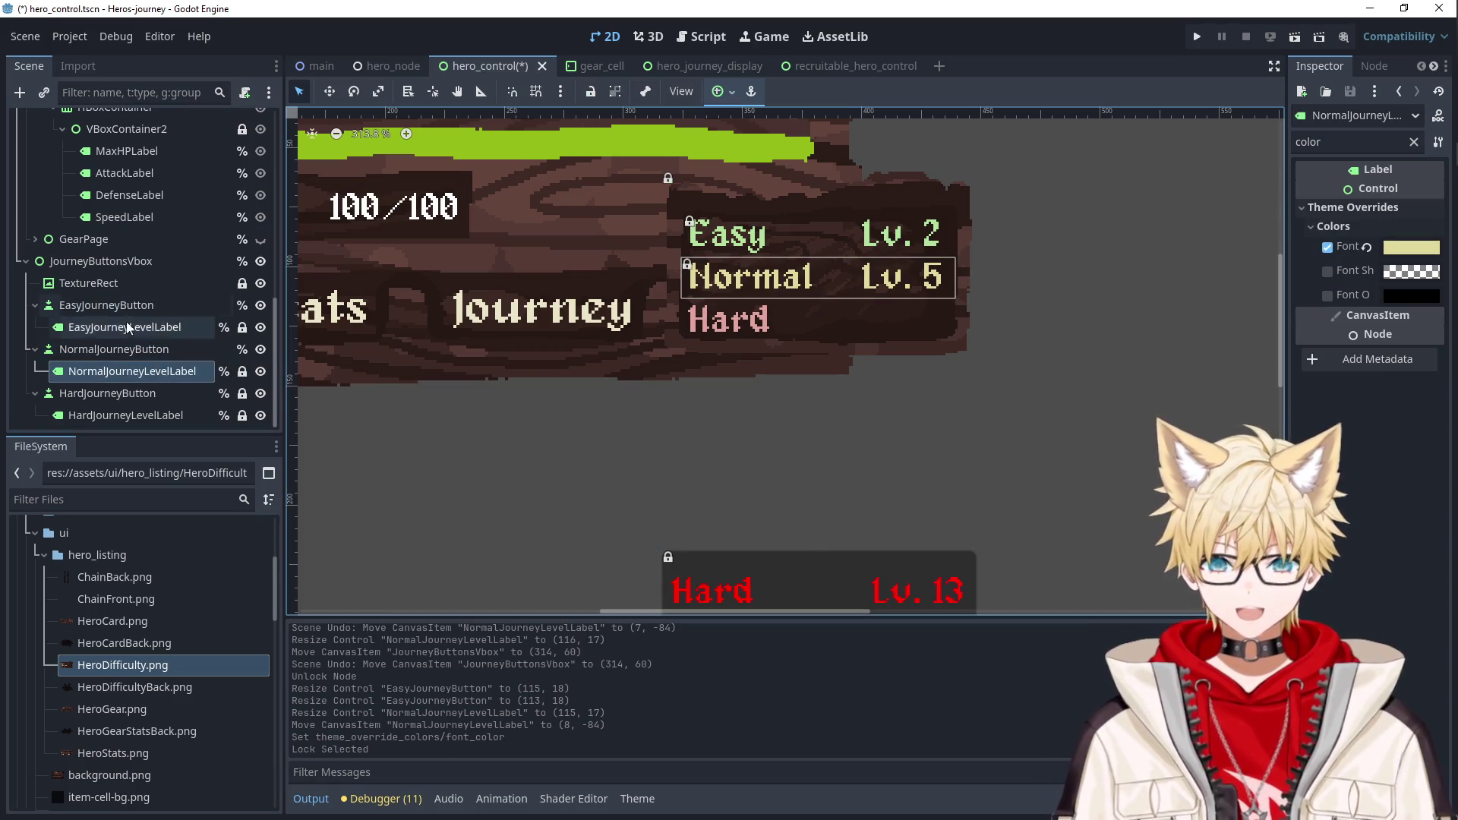
left_click(121, 350)
left_click_drag(835, 505, 835, 285)
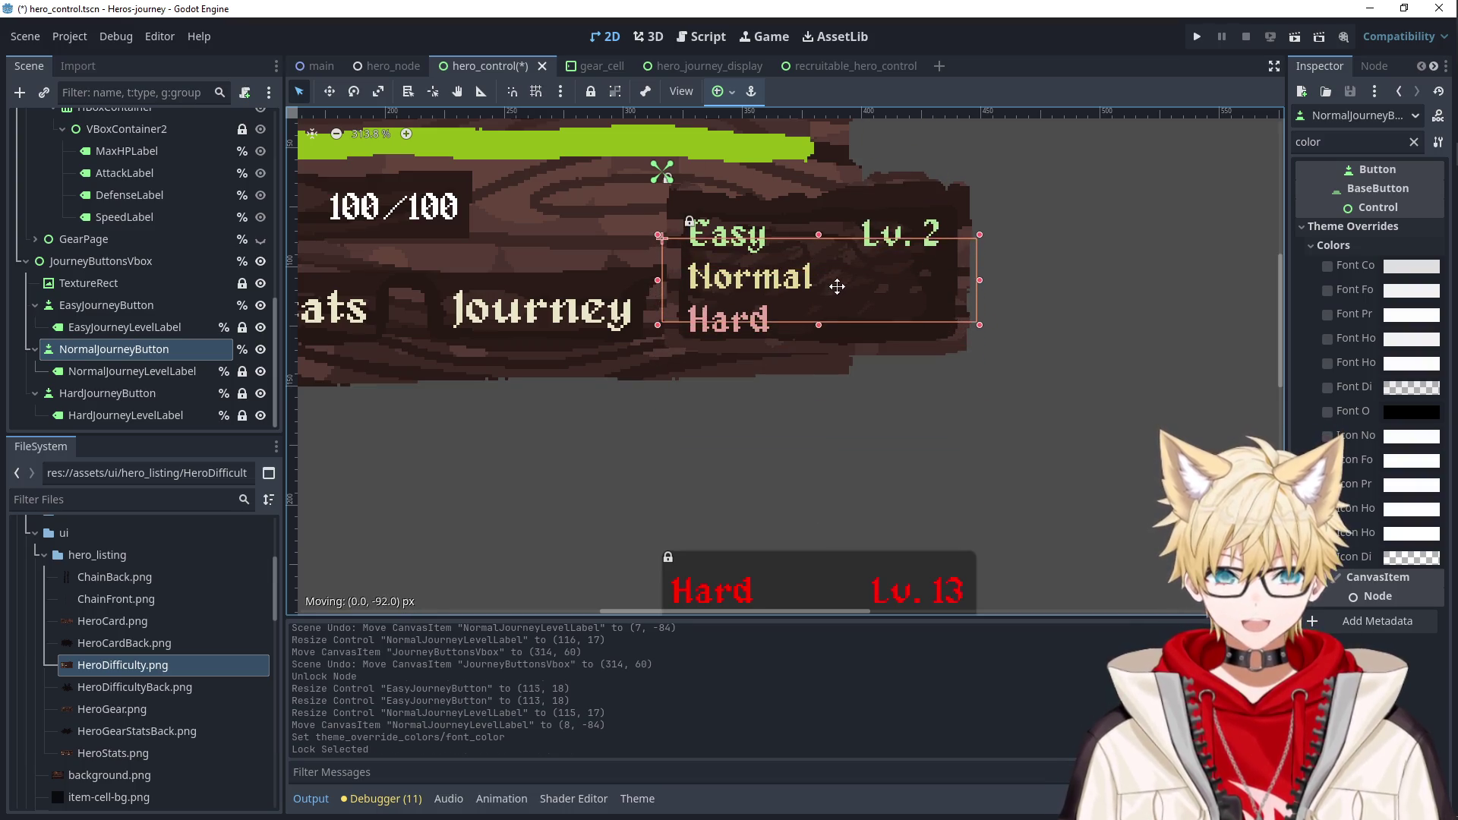
Select the Normal level label and filter its properties for 'pos'.
scroll(835, 272, "up", 4)
scroll(798, 299, "up", 2)
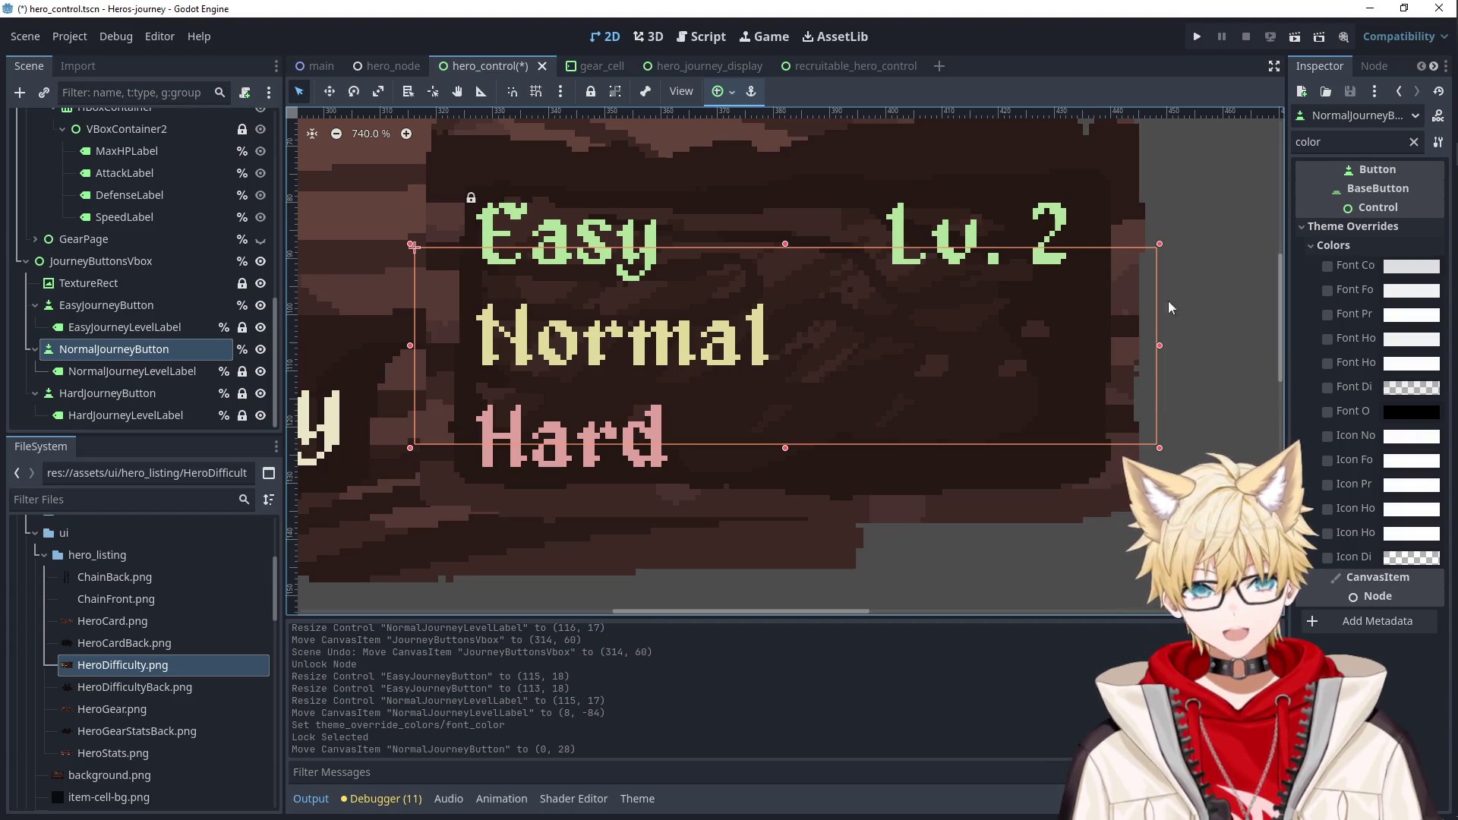
left_click(121, 372)
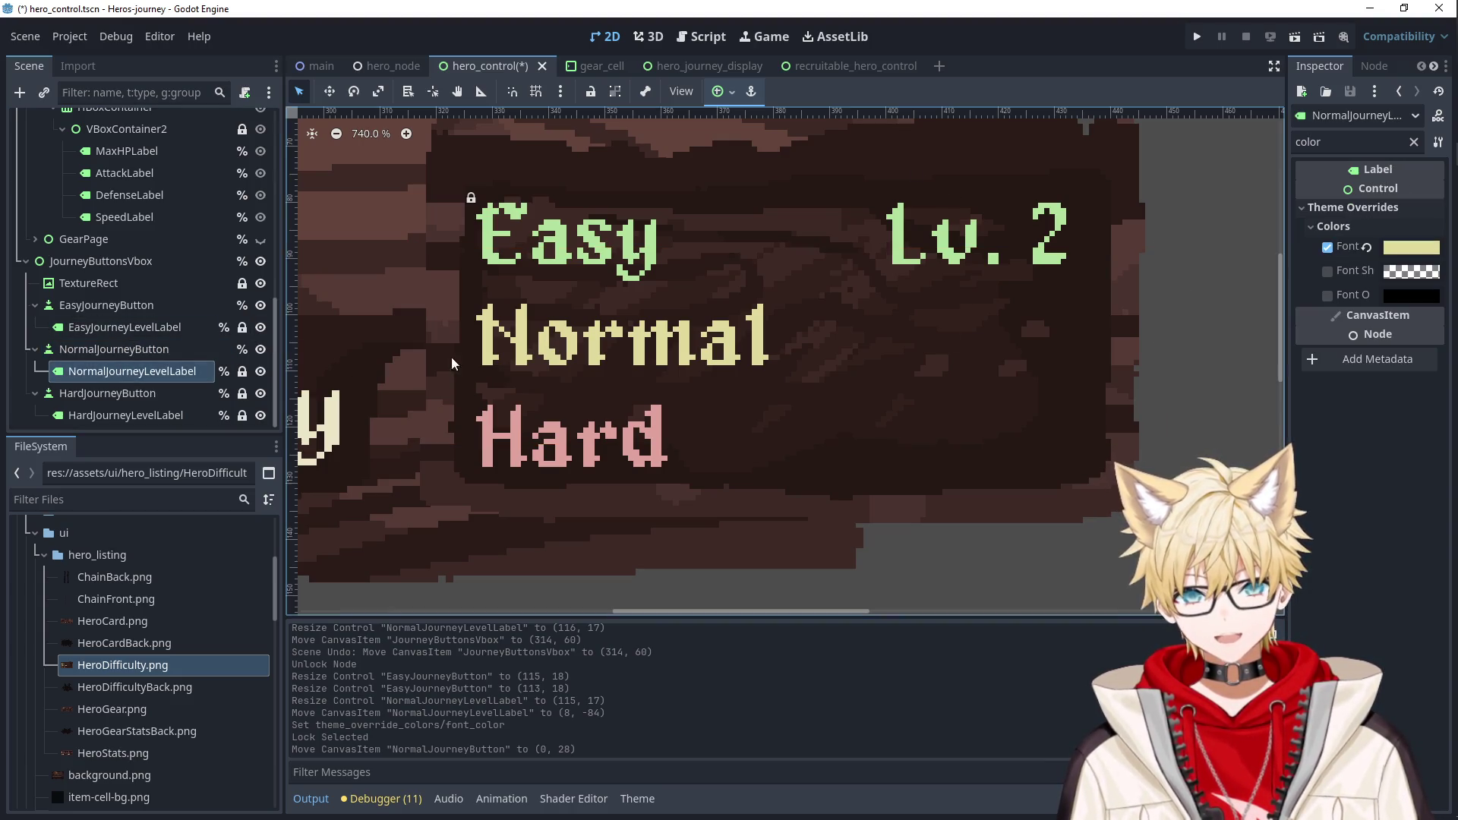
left_click(1413, 142)
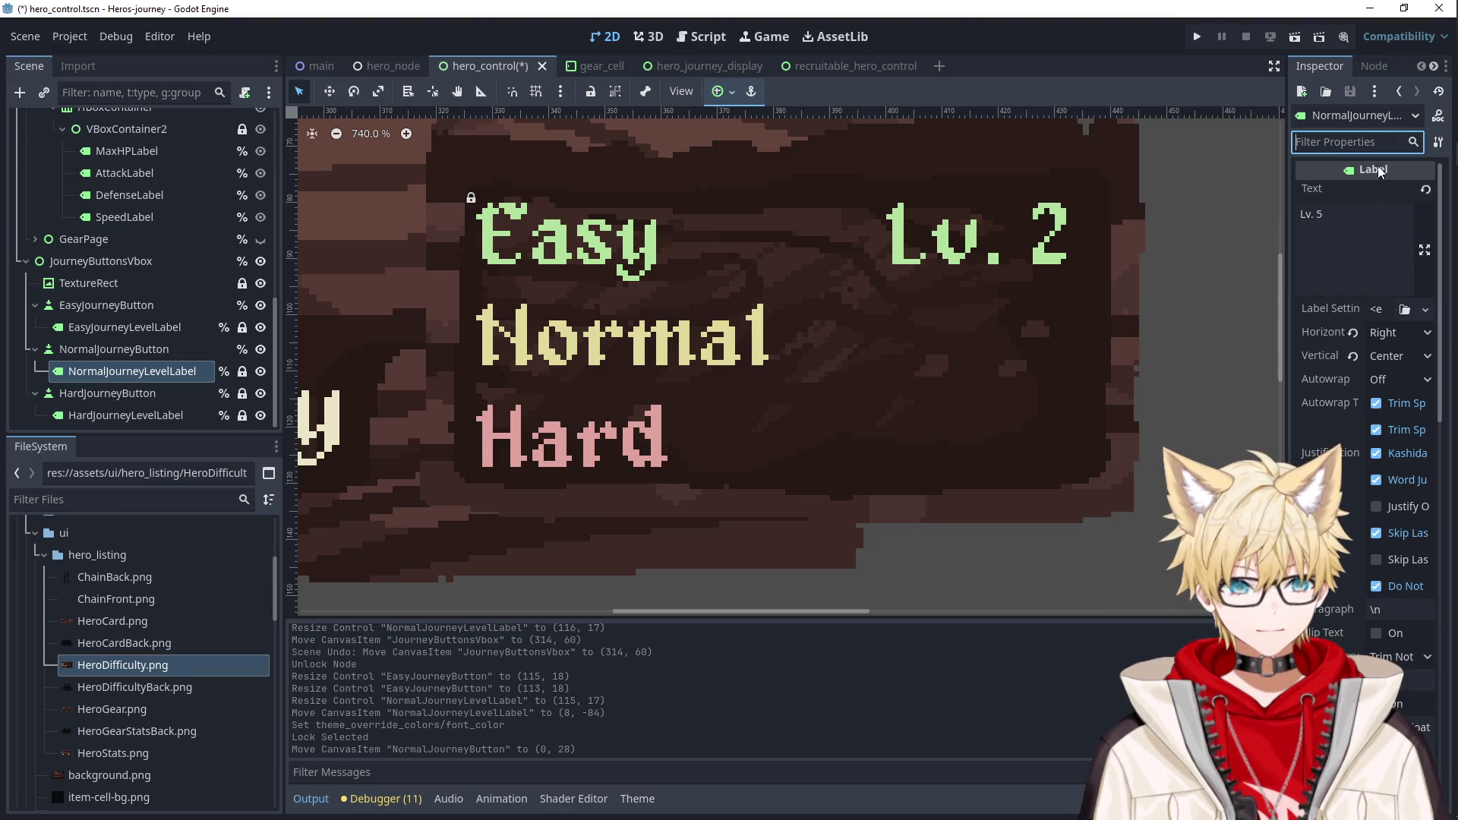
type("pos")
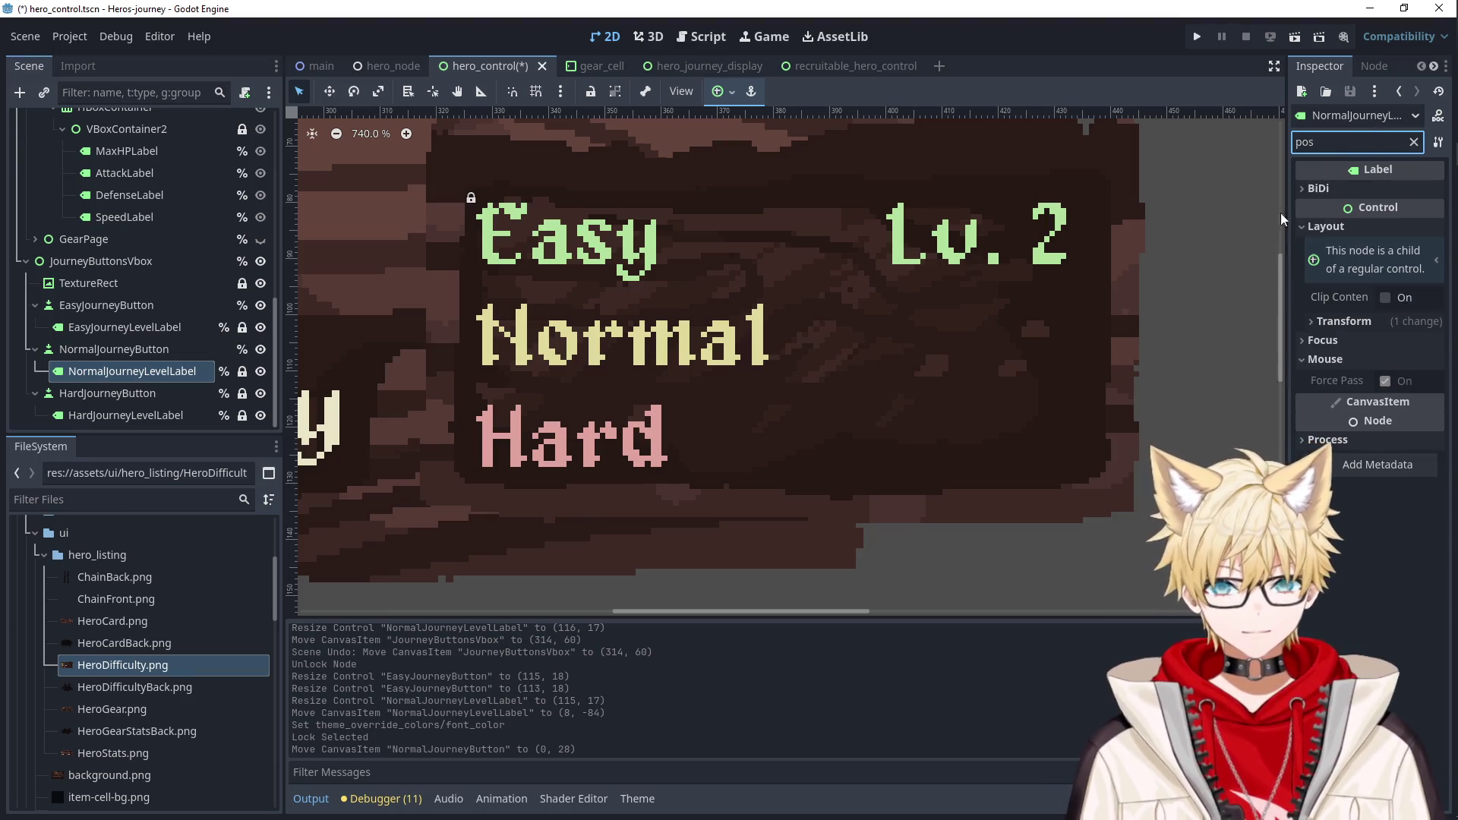
left_click(1323, 229)
left_click(1322, 229)
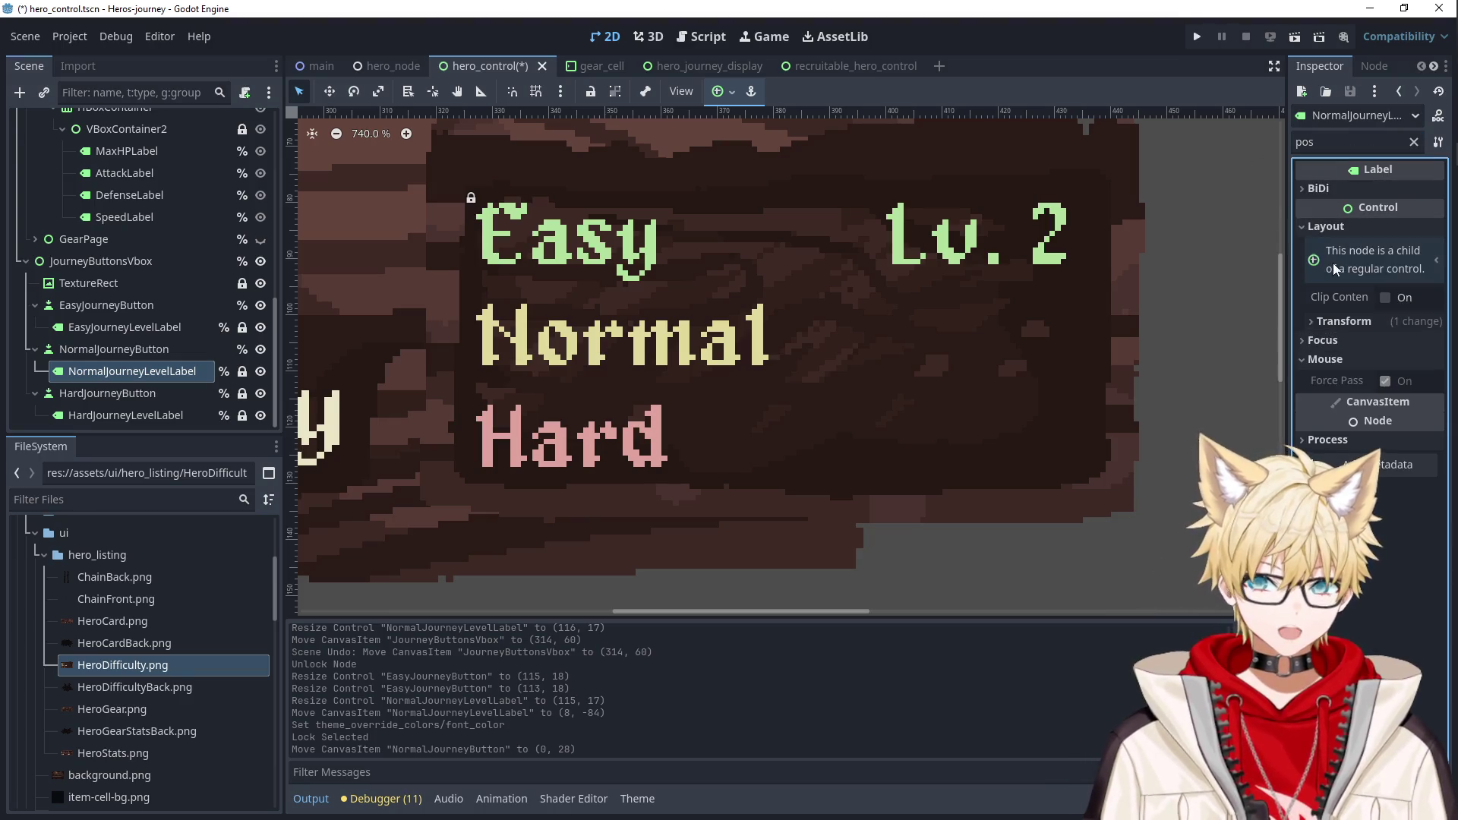
Filter for Transform and revert the label's Position to (0, 0).
left_click(1348, 188)
key("ctrl+f")
type("trans")
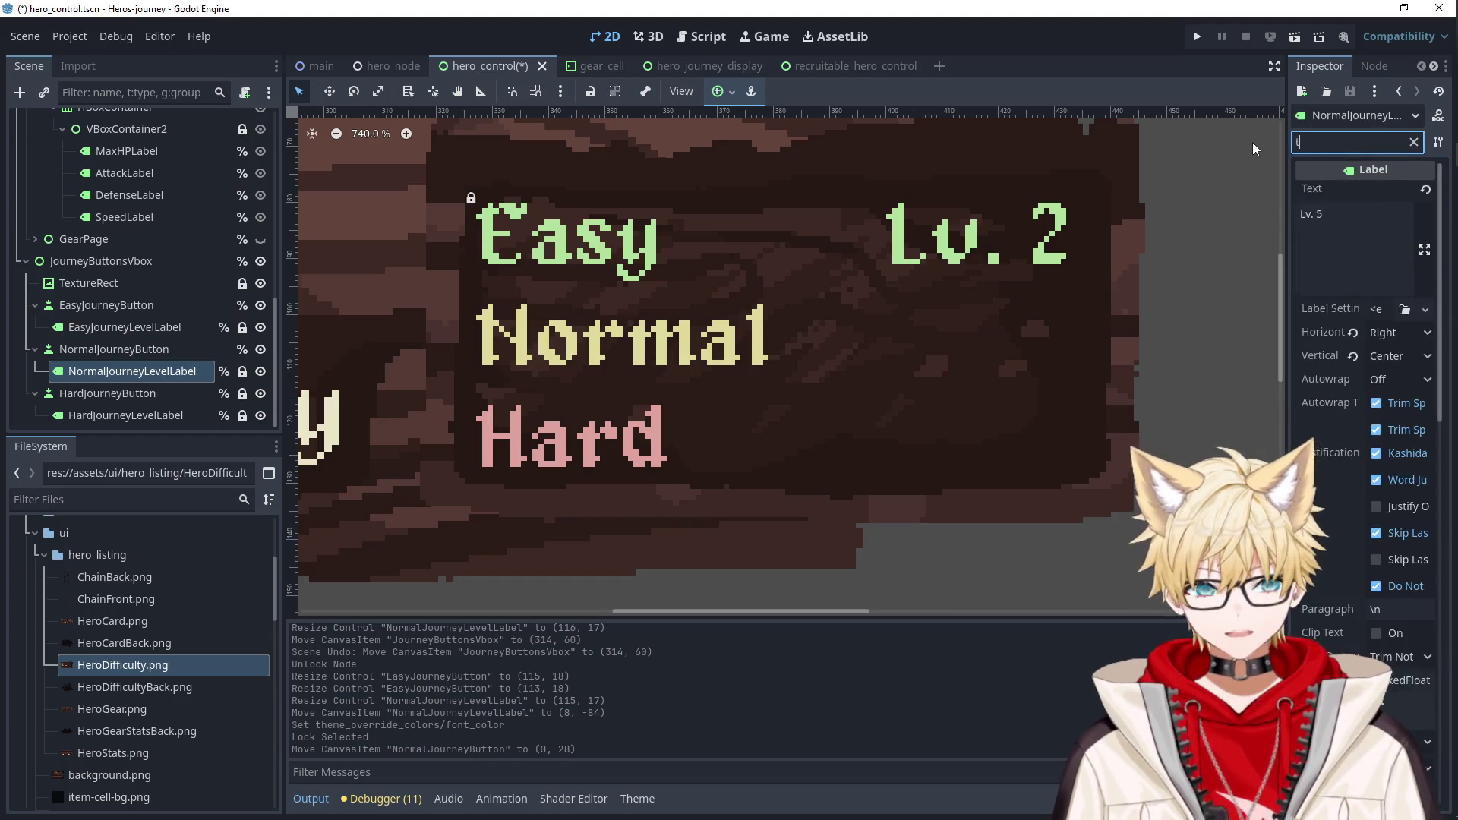
left_click(1341, 229)
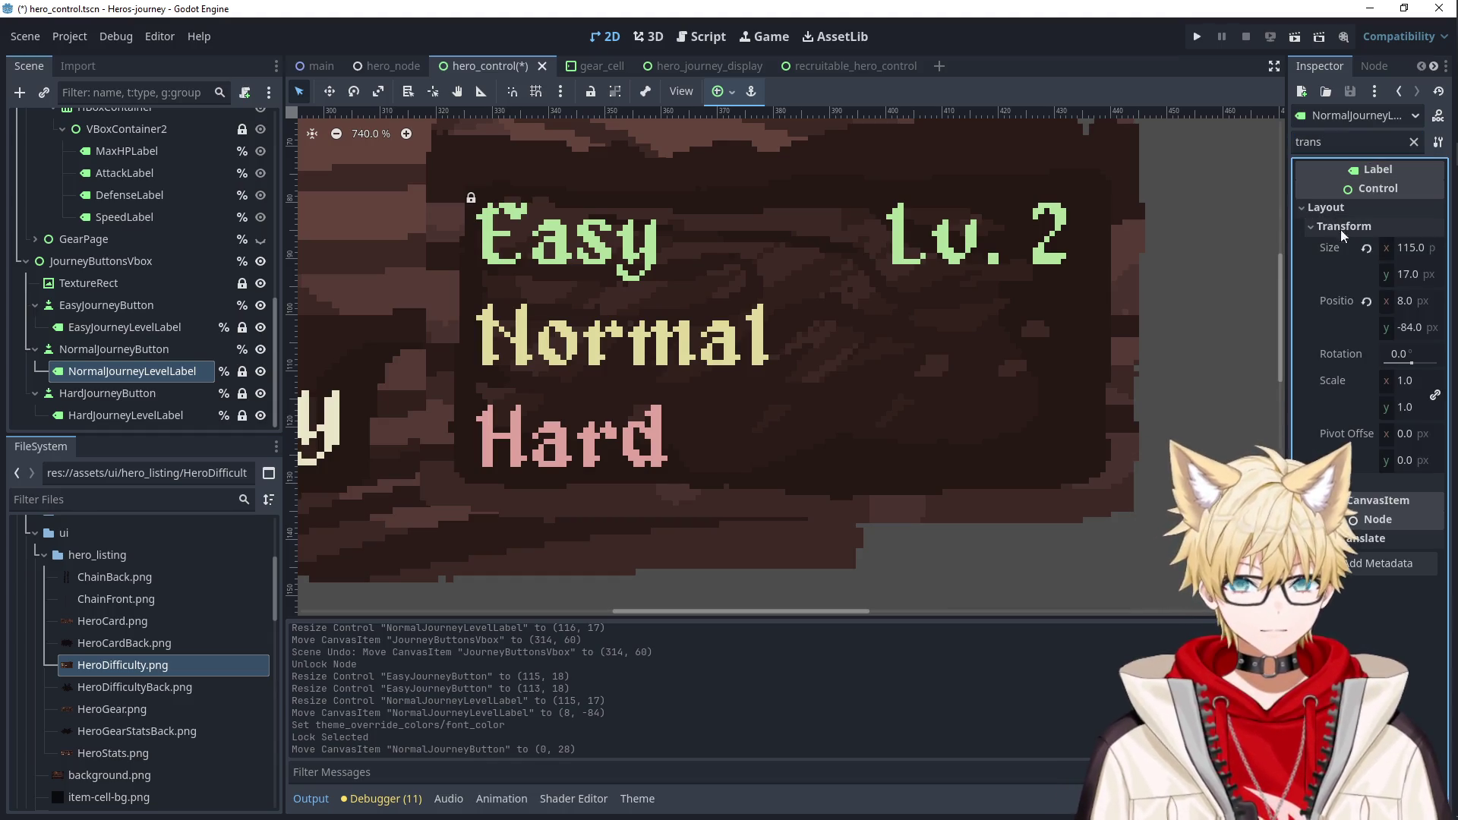
left_click(1413, 255)
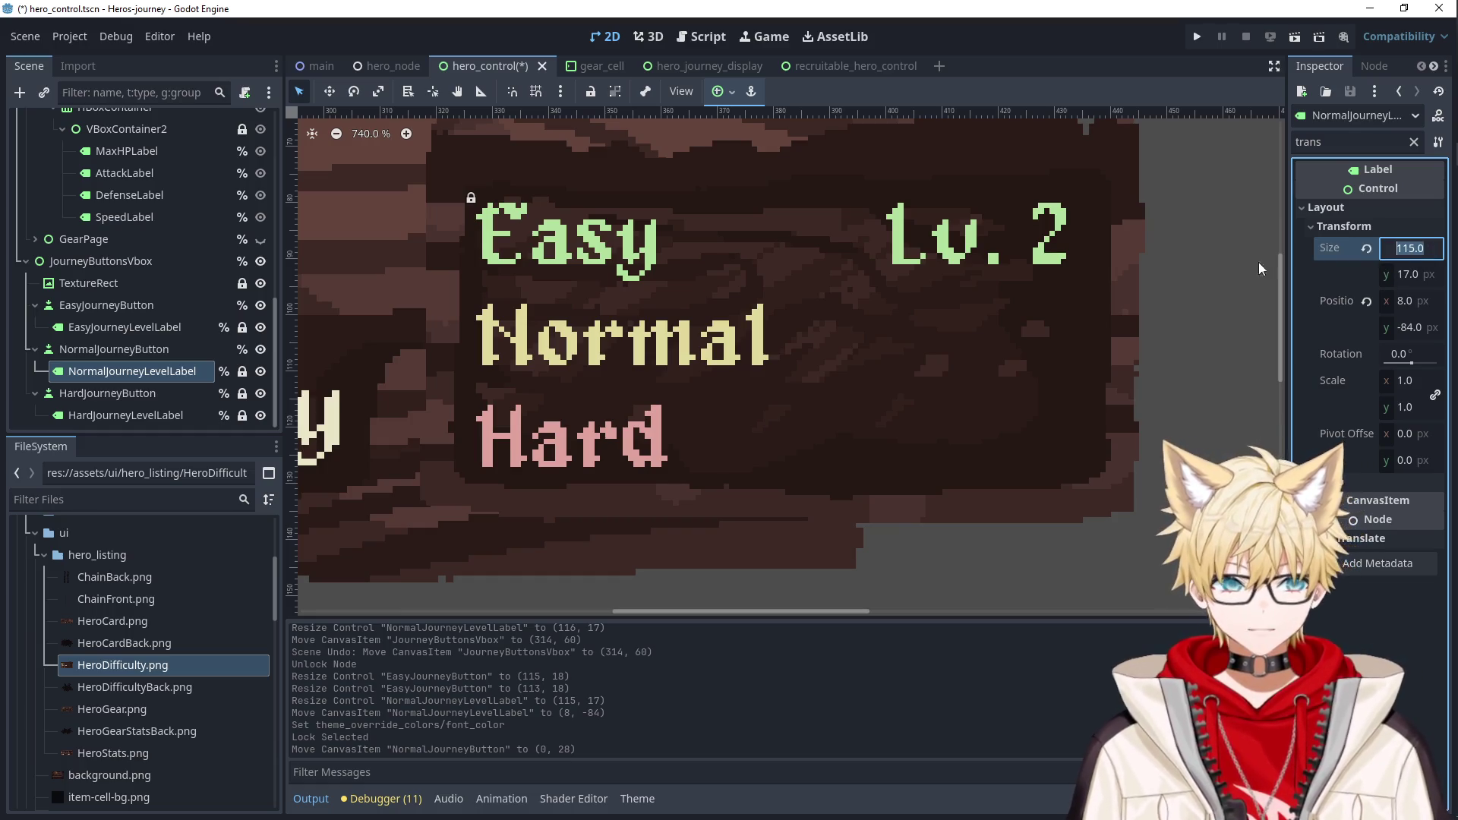
left_click(1366, 302)
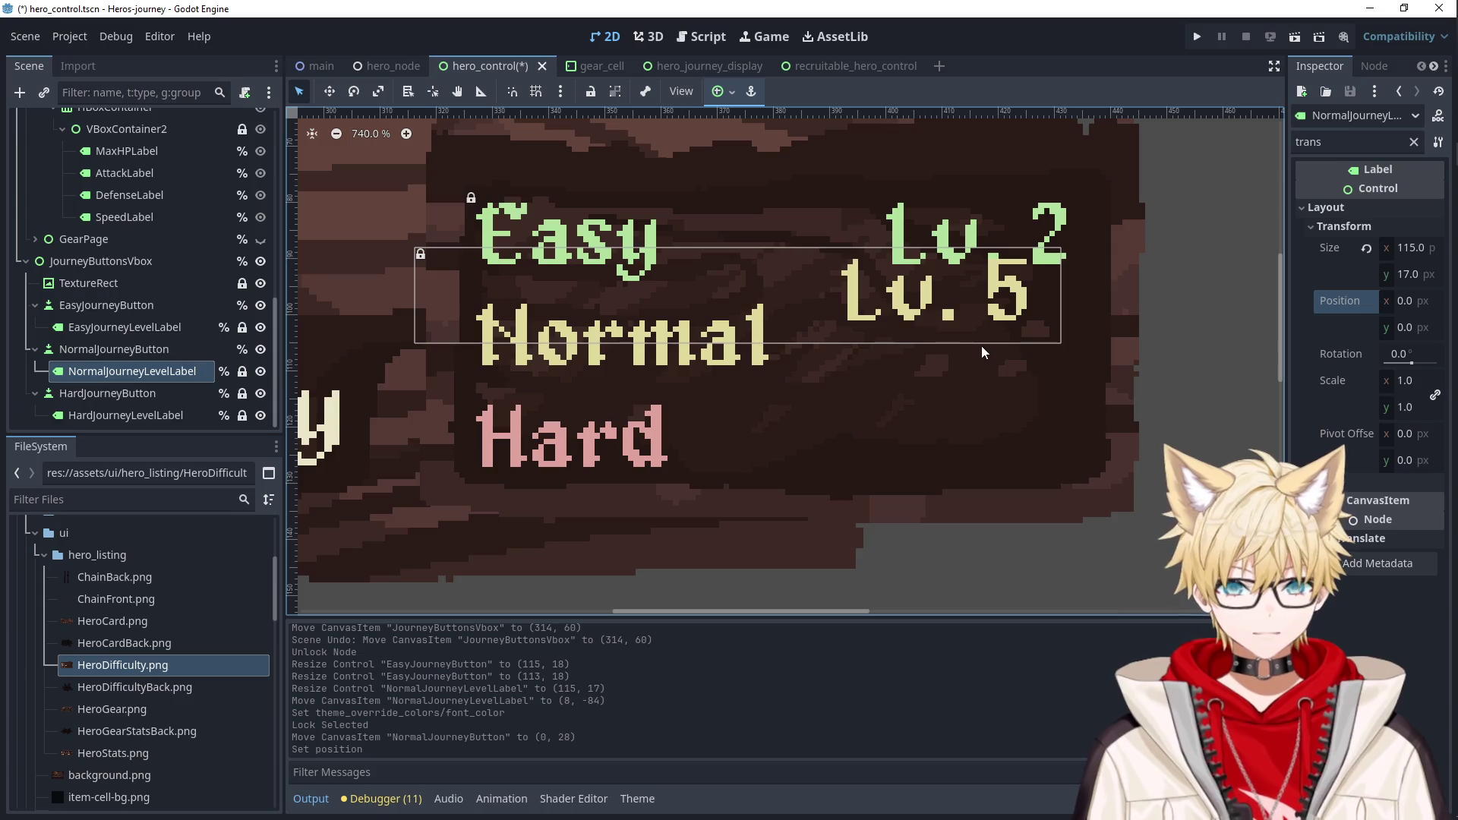
left_click(143, 354)
left_click(142, 372)
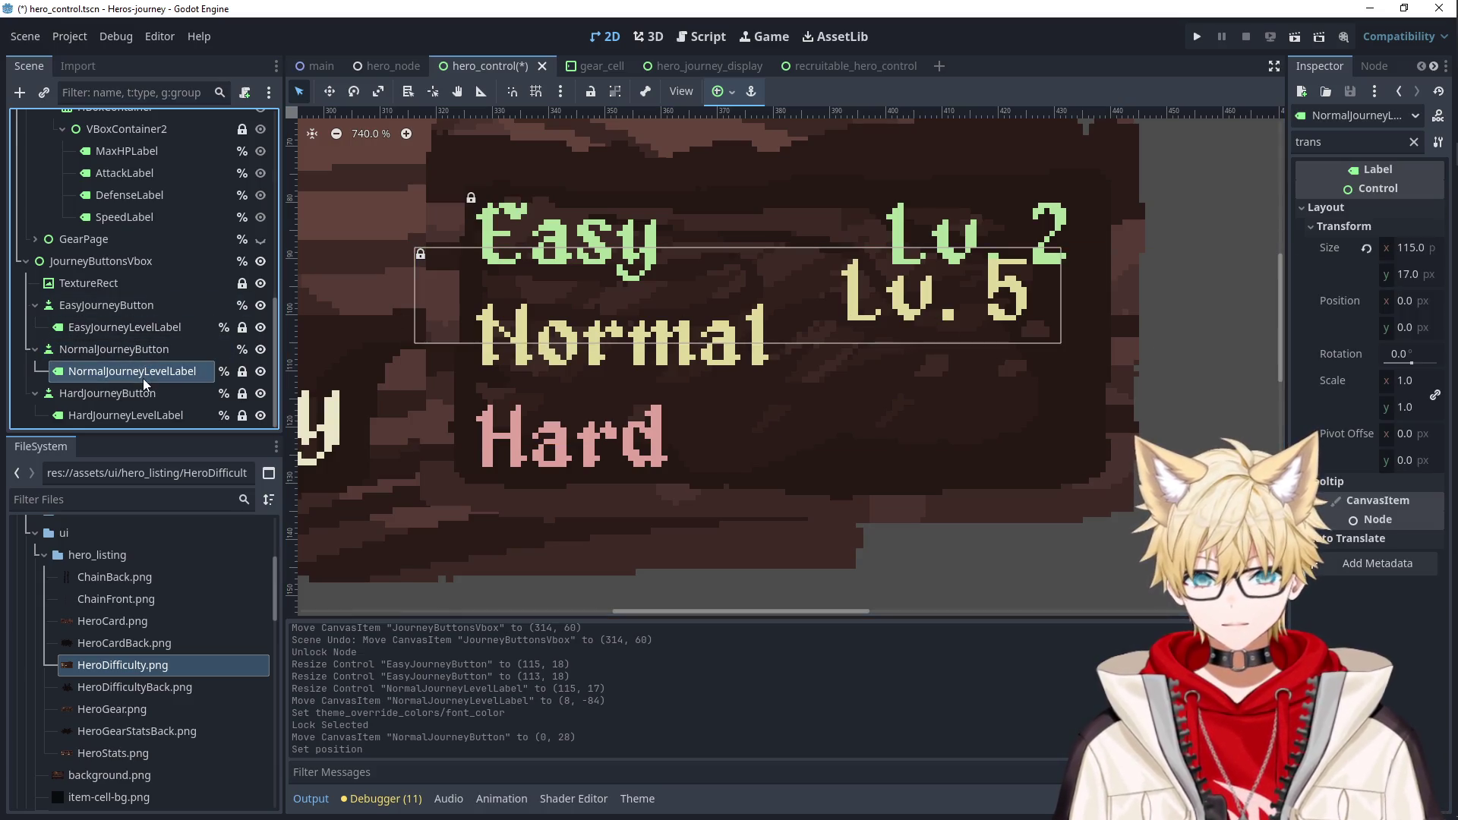
Set NormalJourneyButton's Custom Minimum Size y to 0.
left_click(155, 352)
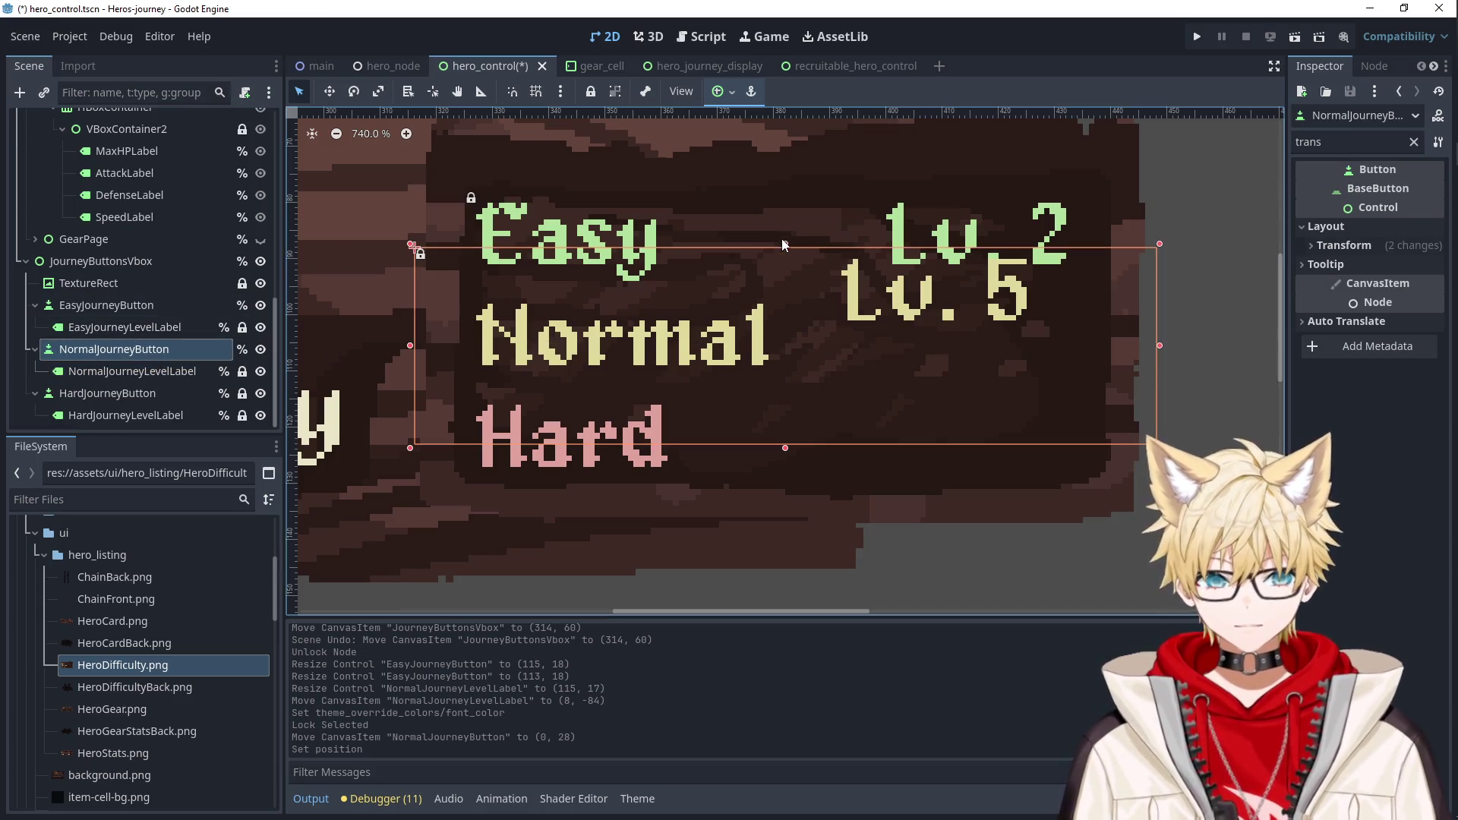
double_click(1336, 142)
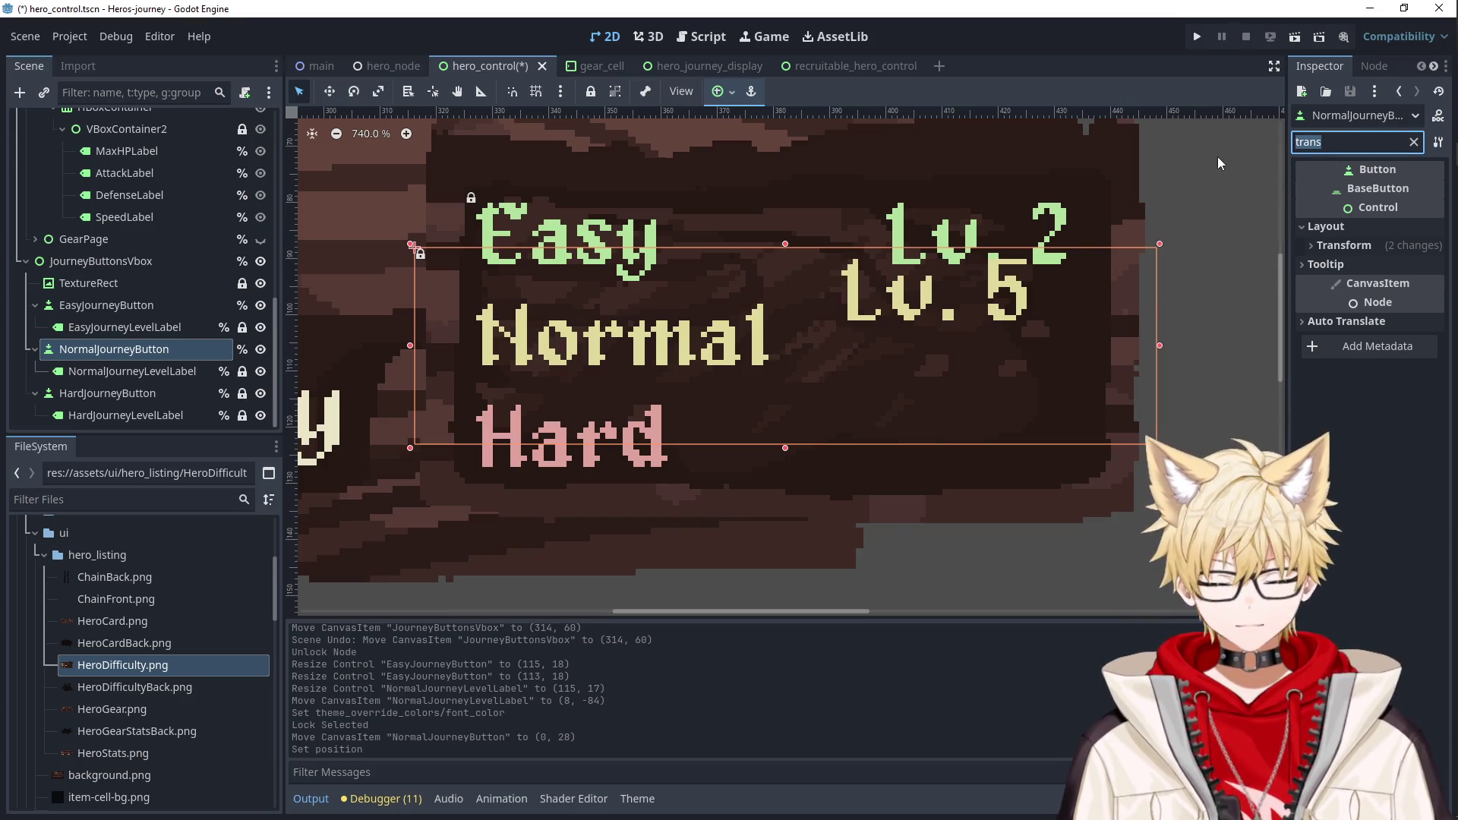
type("mini")
left_click(1403, 324)
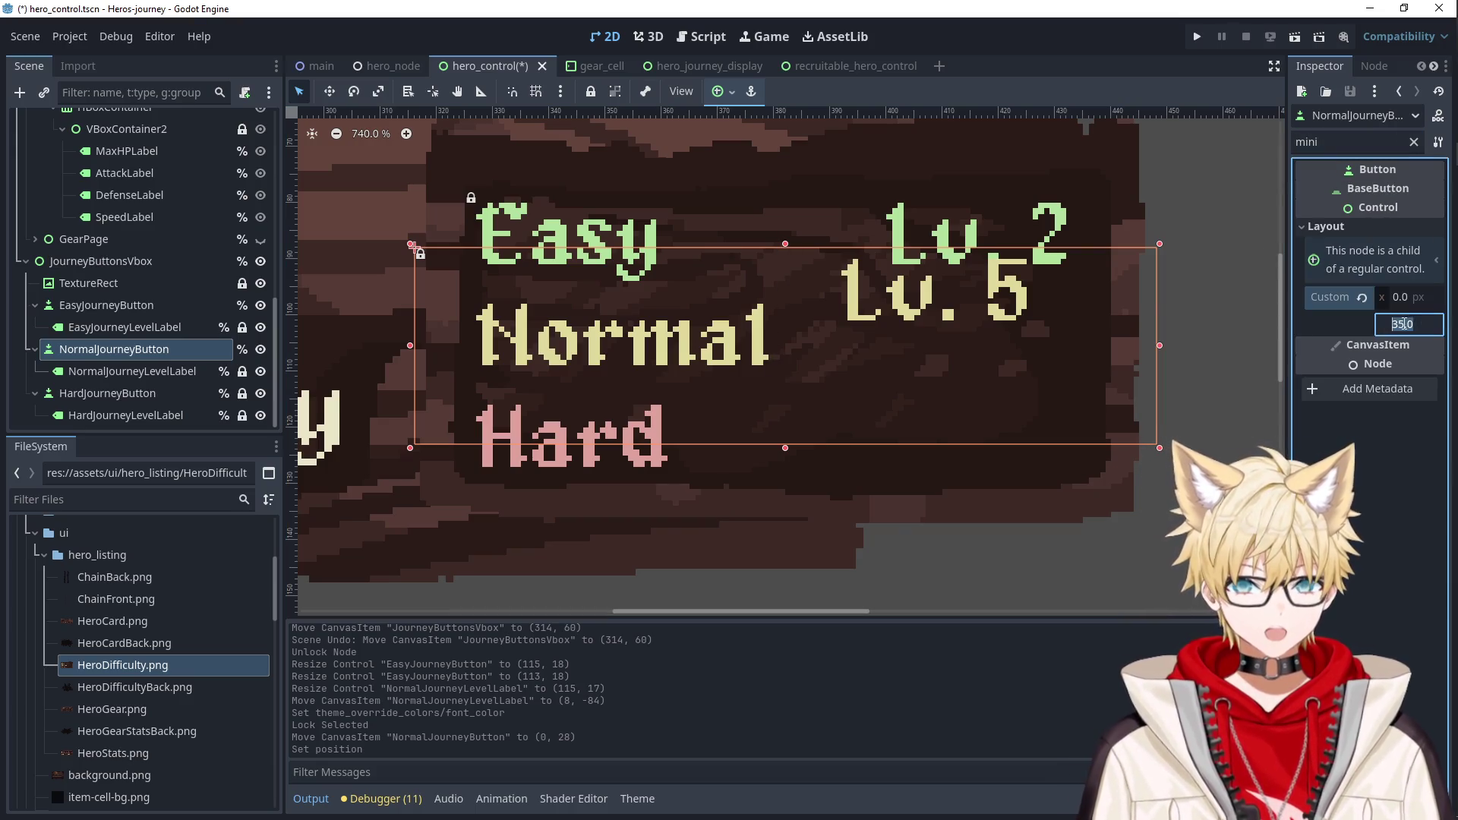
type("0")
key("Return")
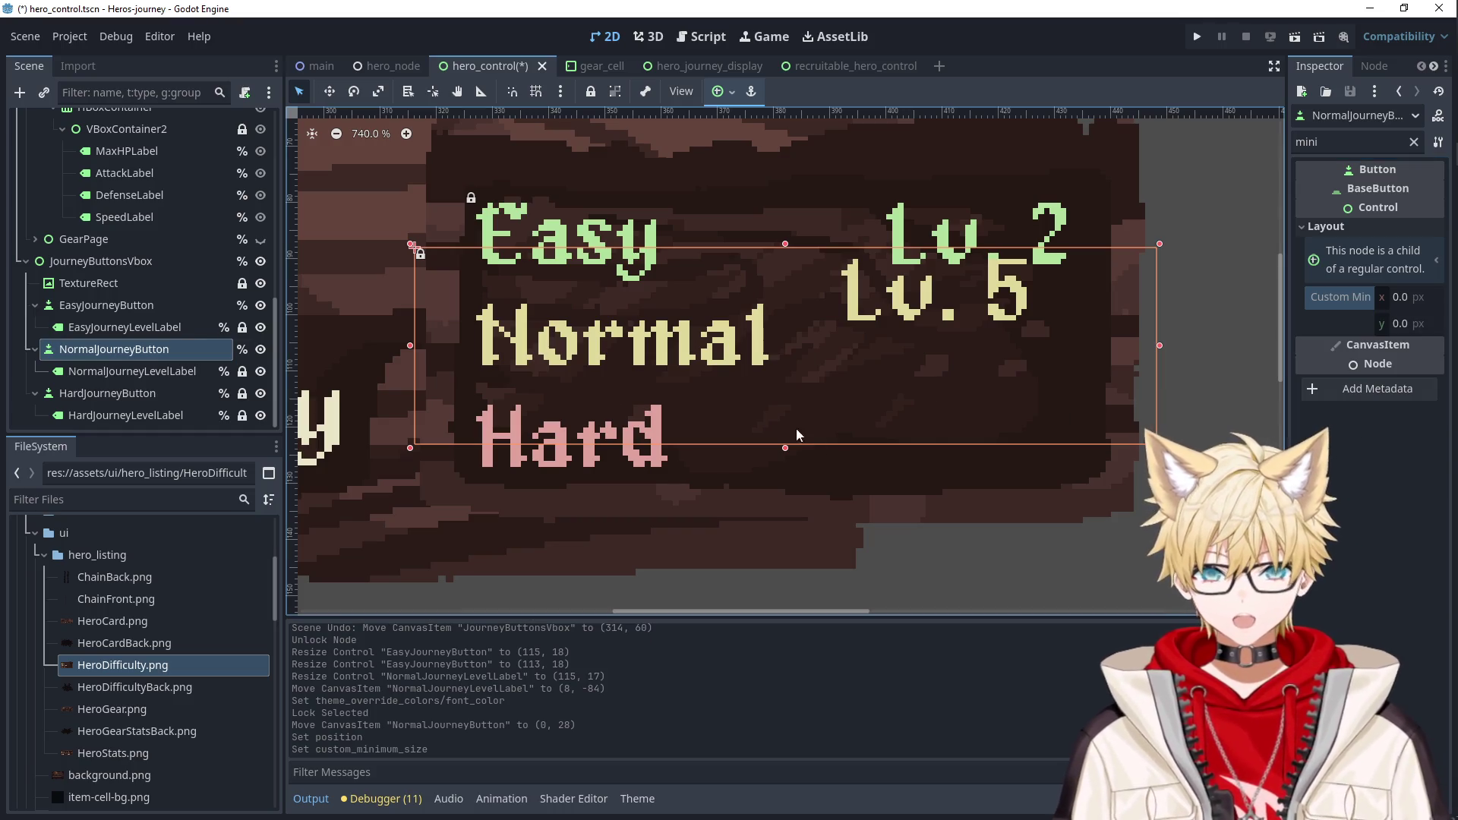
left_click_drag(778, 452, 799, 327)
Undo the stray move, narrow the Normal button, and give its label the Full Rect anchor preset.
key("ctrl+z")
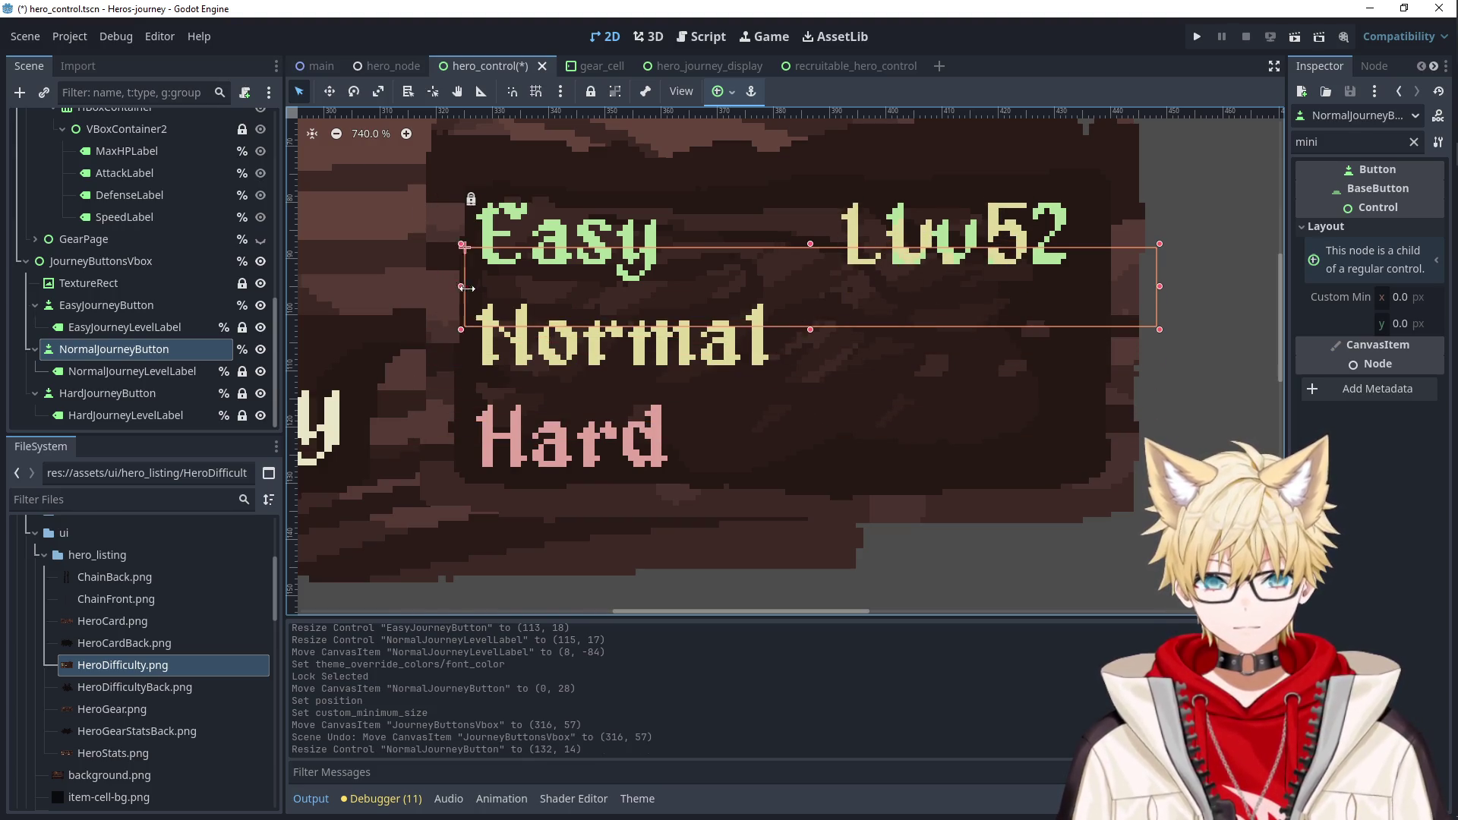
left_click_drag(472, 288, 534, 288)
left_click_drag(1114, 288, 1115, 290)
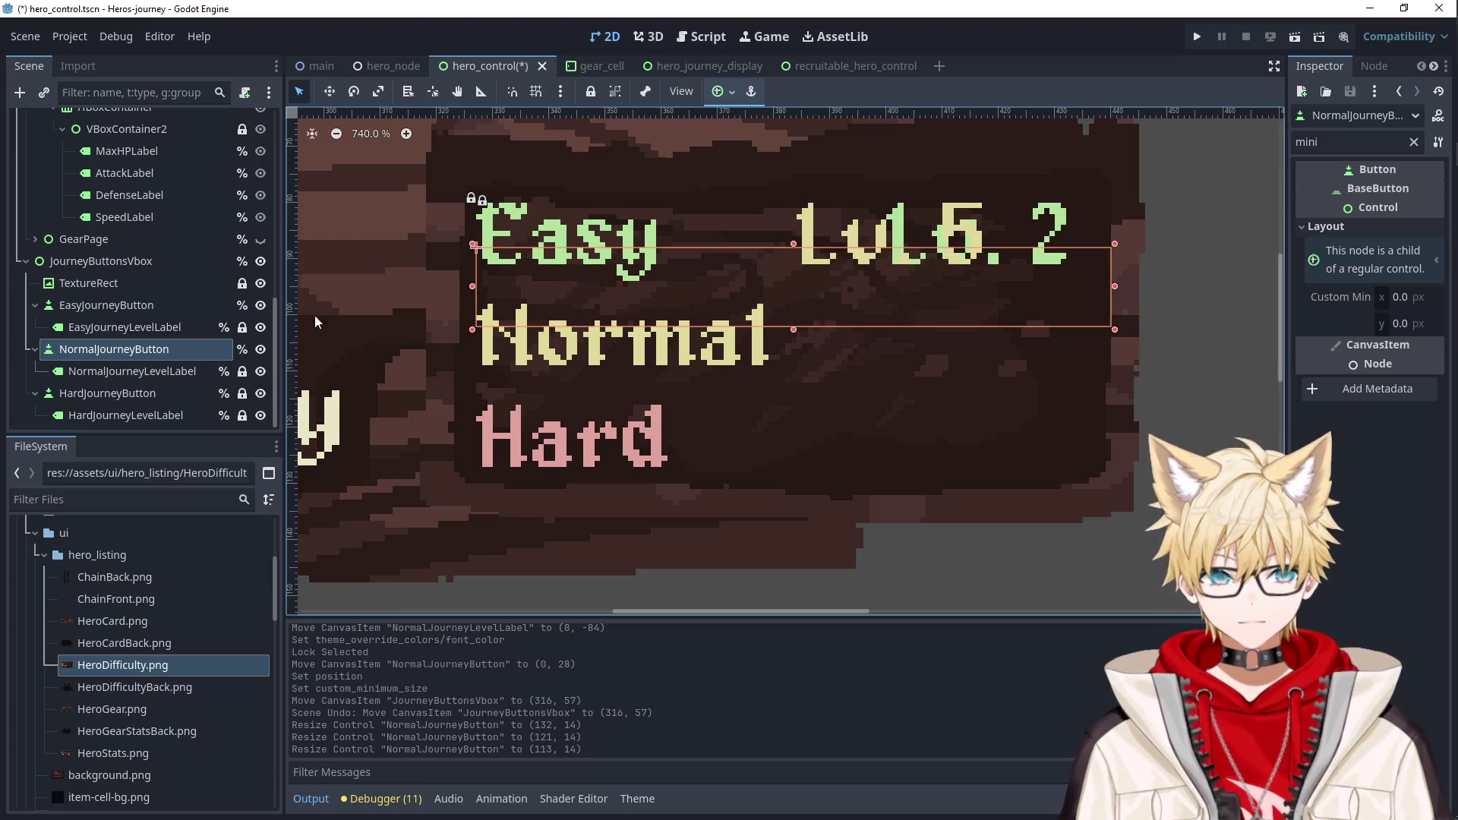
left_click(125, 372)
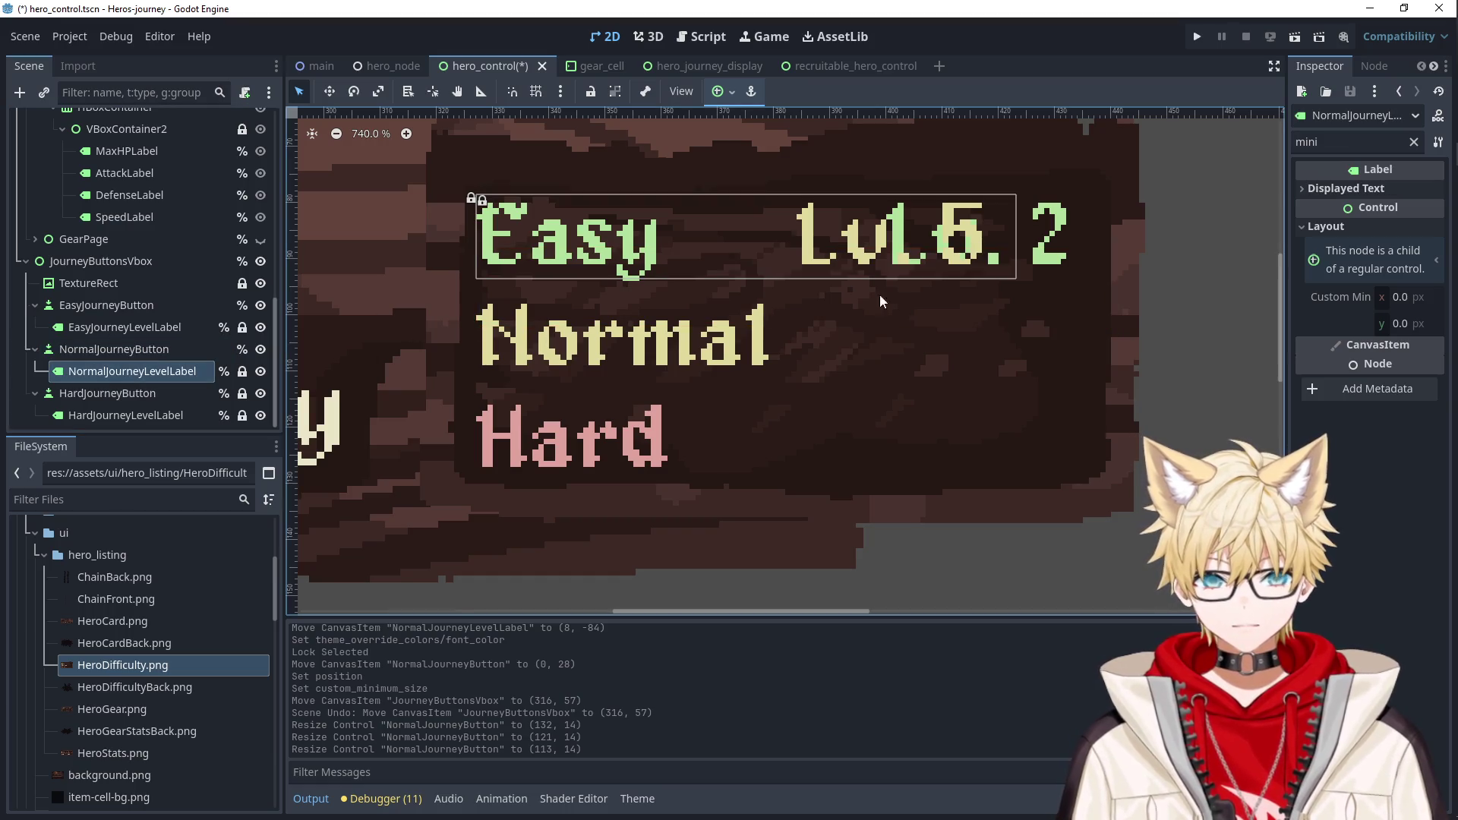
left_click(740, 92)
left_click(810, 232)
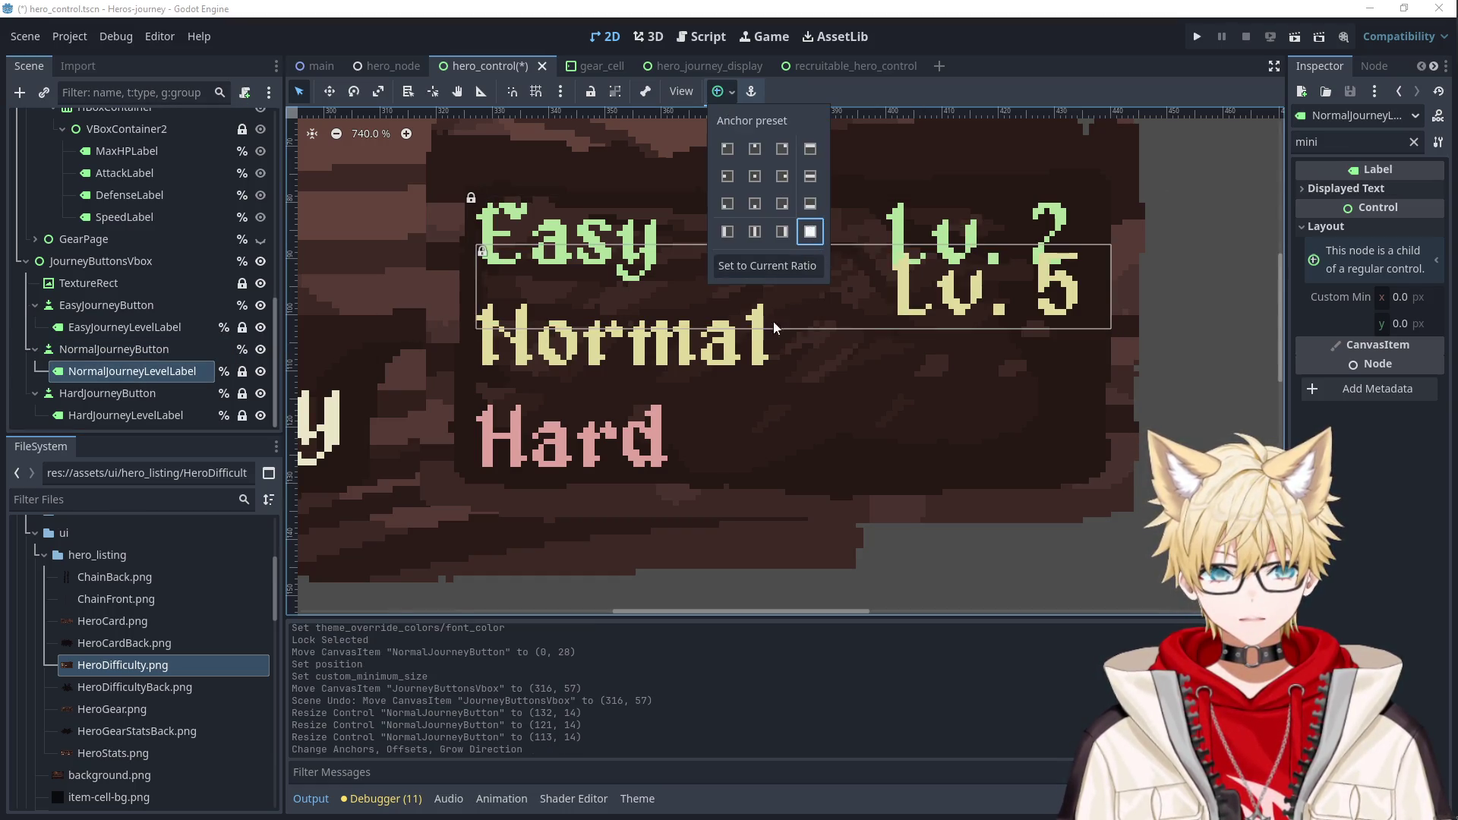
Place NormalJourneyButton at (11, 37) under Easy and resize it to 114×17.
left_click(114, 349)
left_click_drag(1042, 349, 1045, 357)
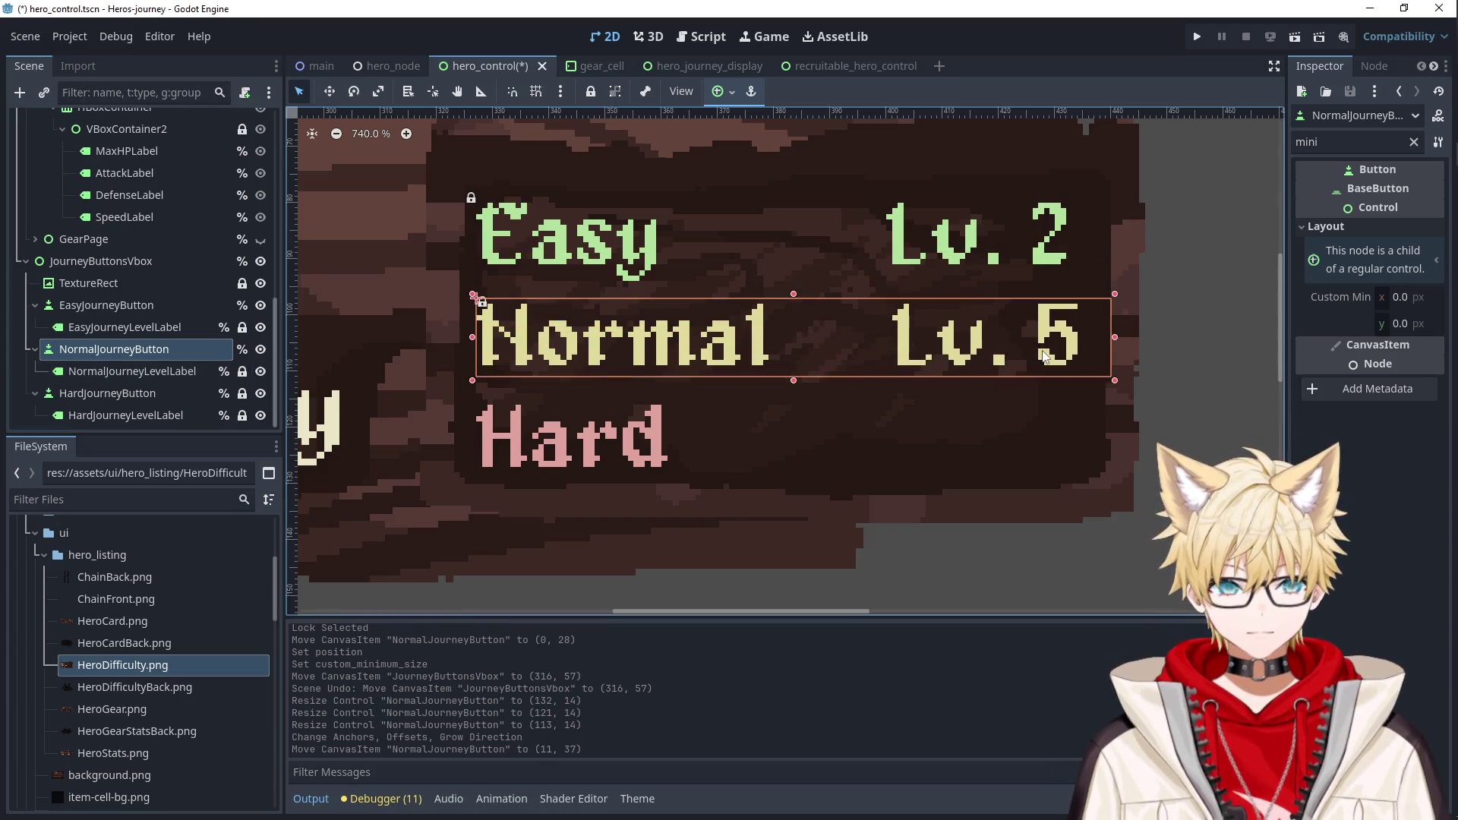
scroll(1045, 357, "up", 6)
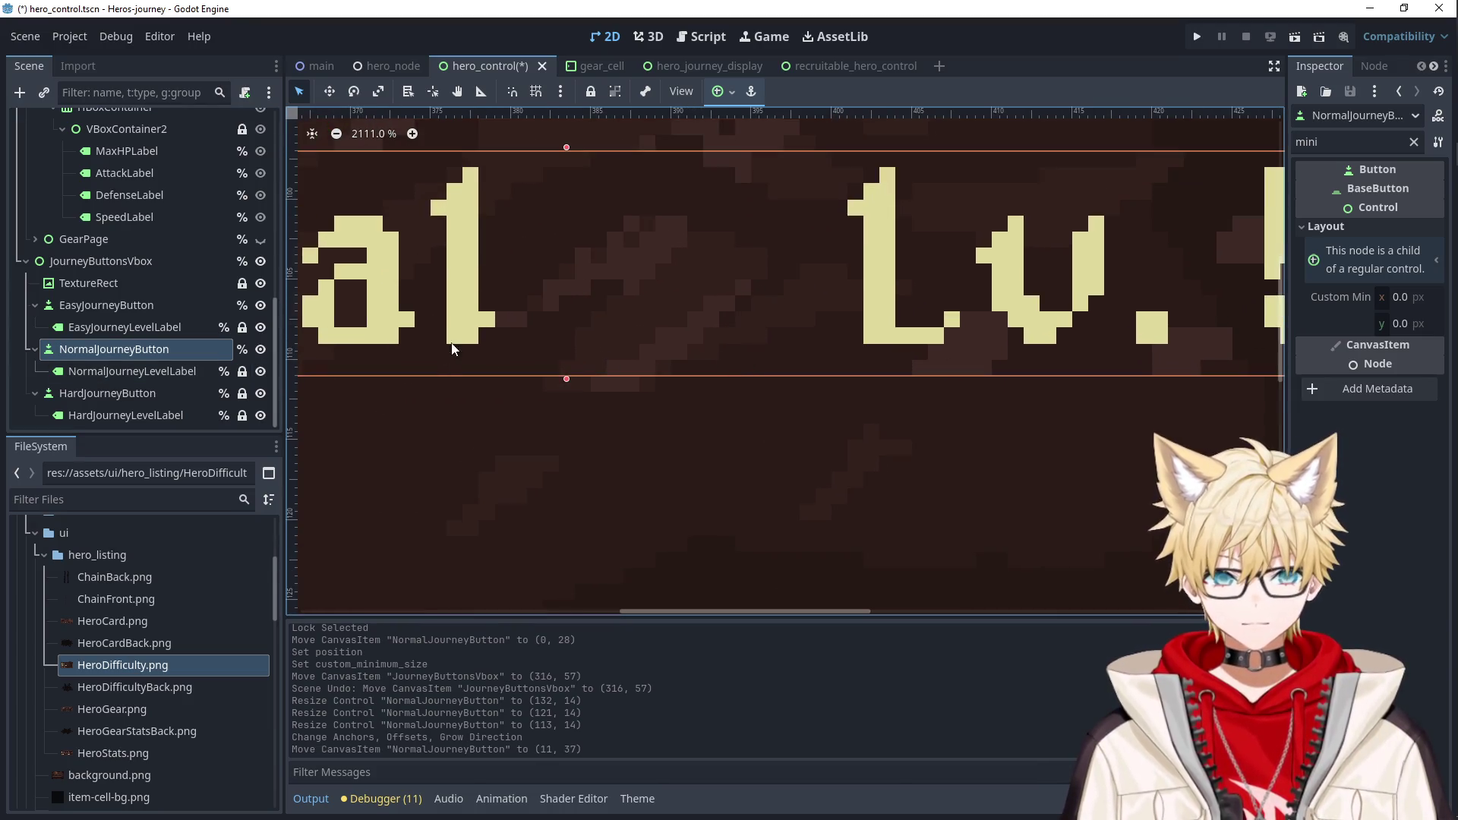
scroll(909, 341, "down", 5)
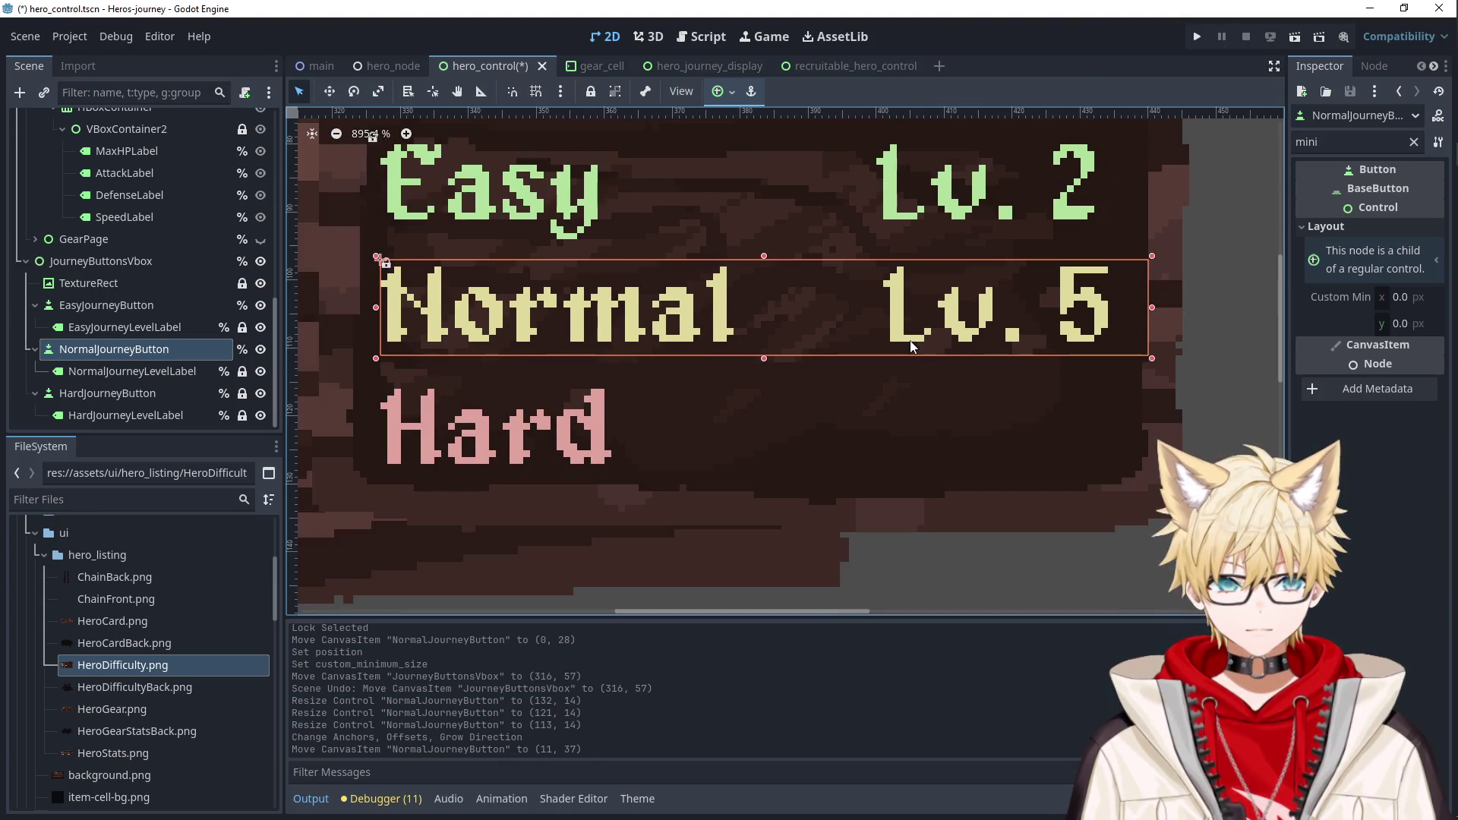
scroll(1043, 312, "right", 3)
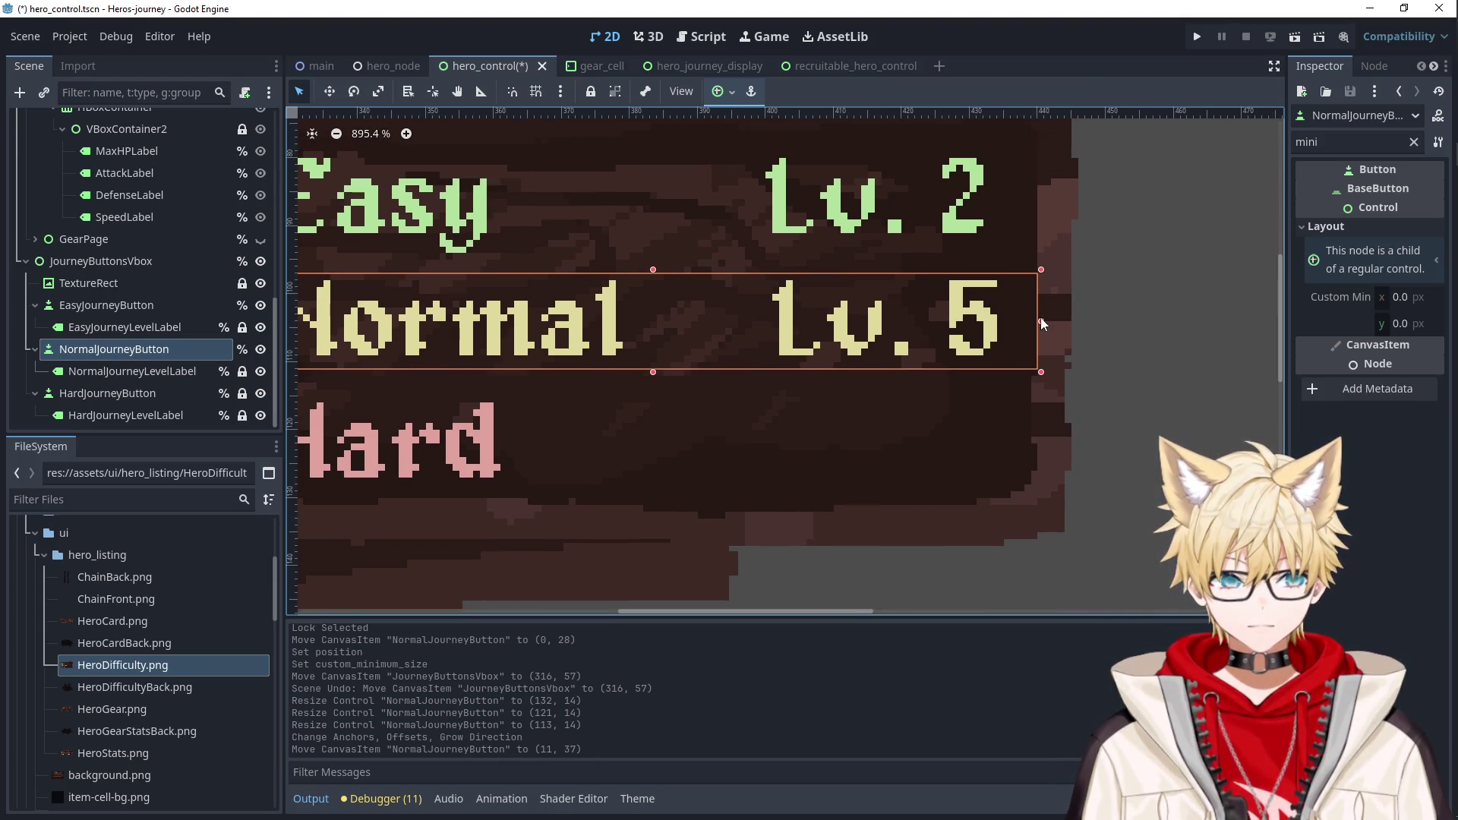
left_click_drag(1036, 319, 1029, 319)
scroll(1028, 393, "down", 5)
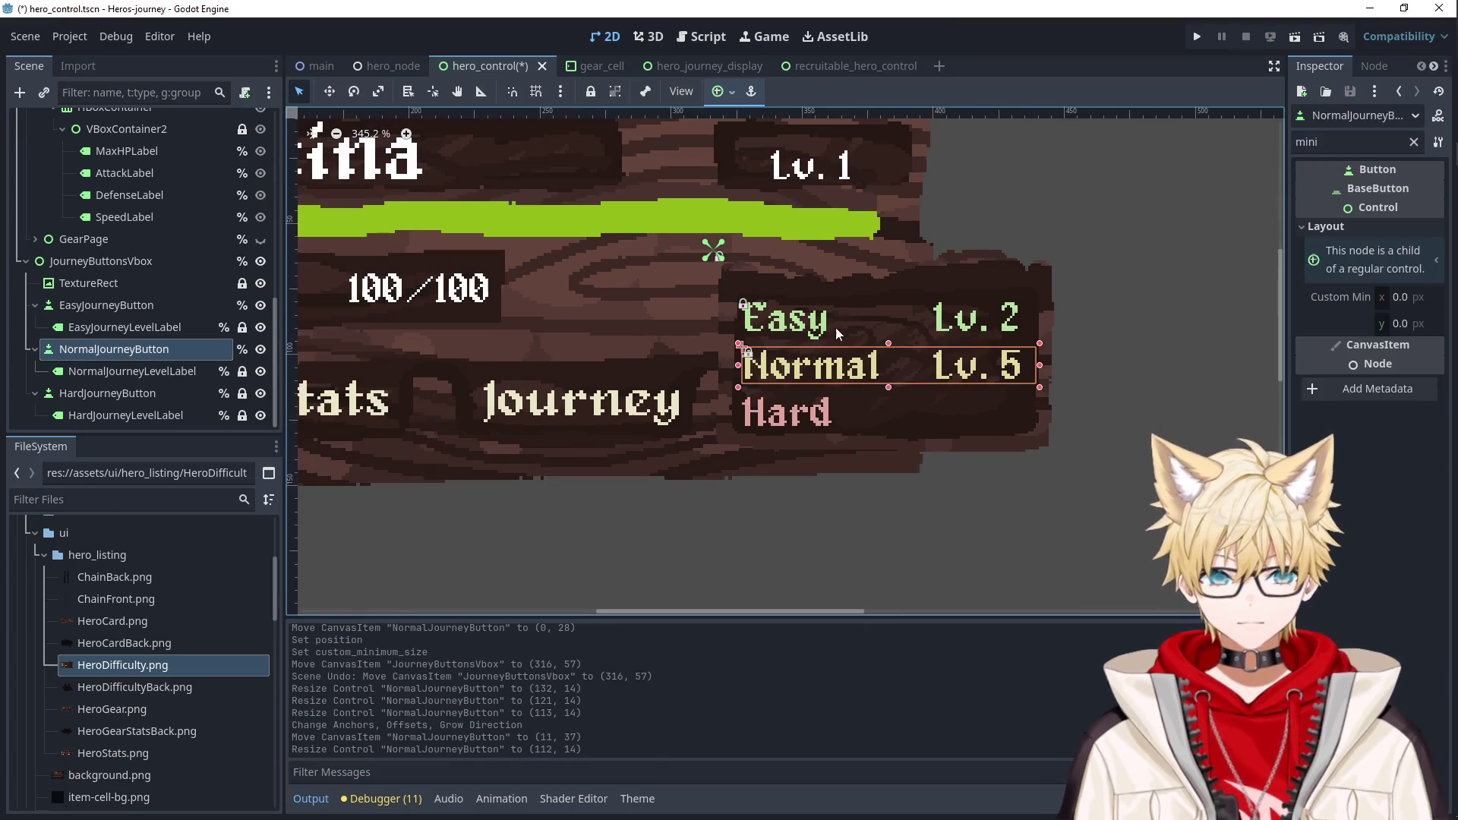
scroll(838, 363, "up", 4)
mouse_move(936, 322)
left_mouse_down()
mouse_move(937, 216)
mouse_move(937, 313)
left_mouse_up()
left_click_drag(937, 404, 937, 415)
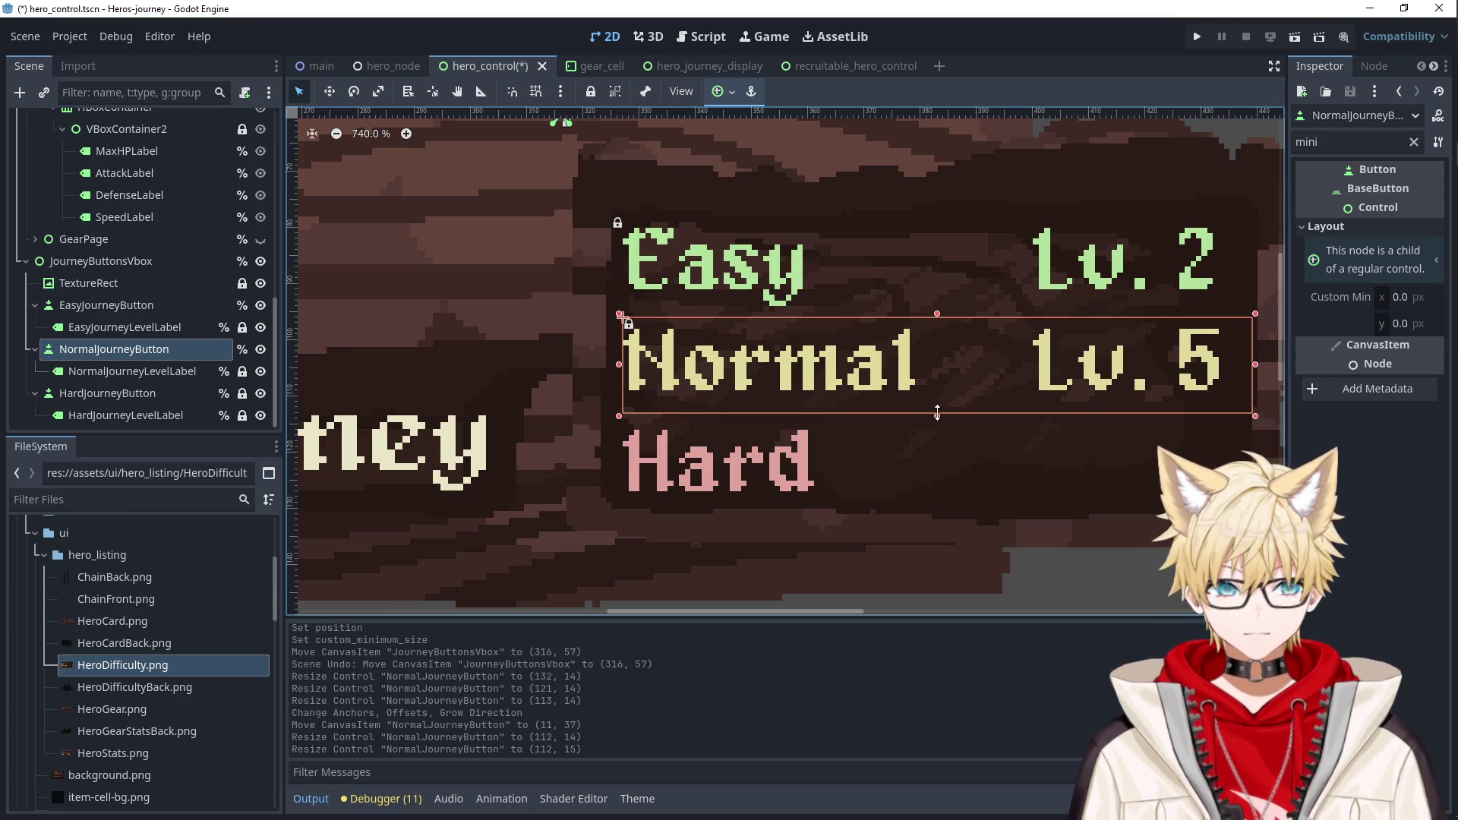
left_click(898, 375)
left_click(617, 358)
left_click_drag(605, 367, 594, 367)
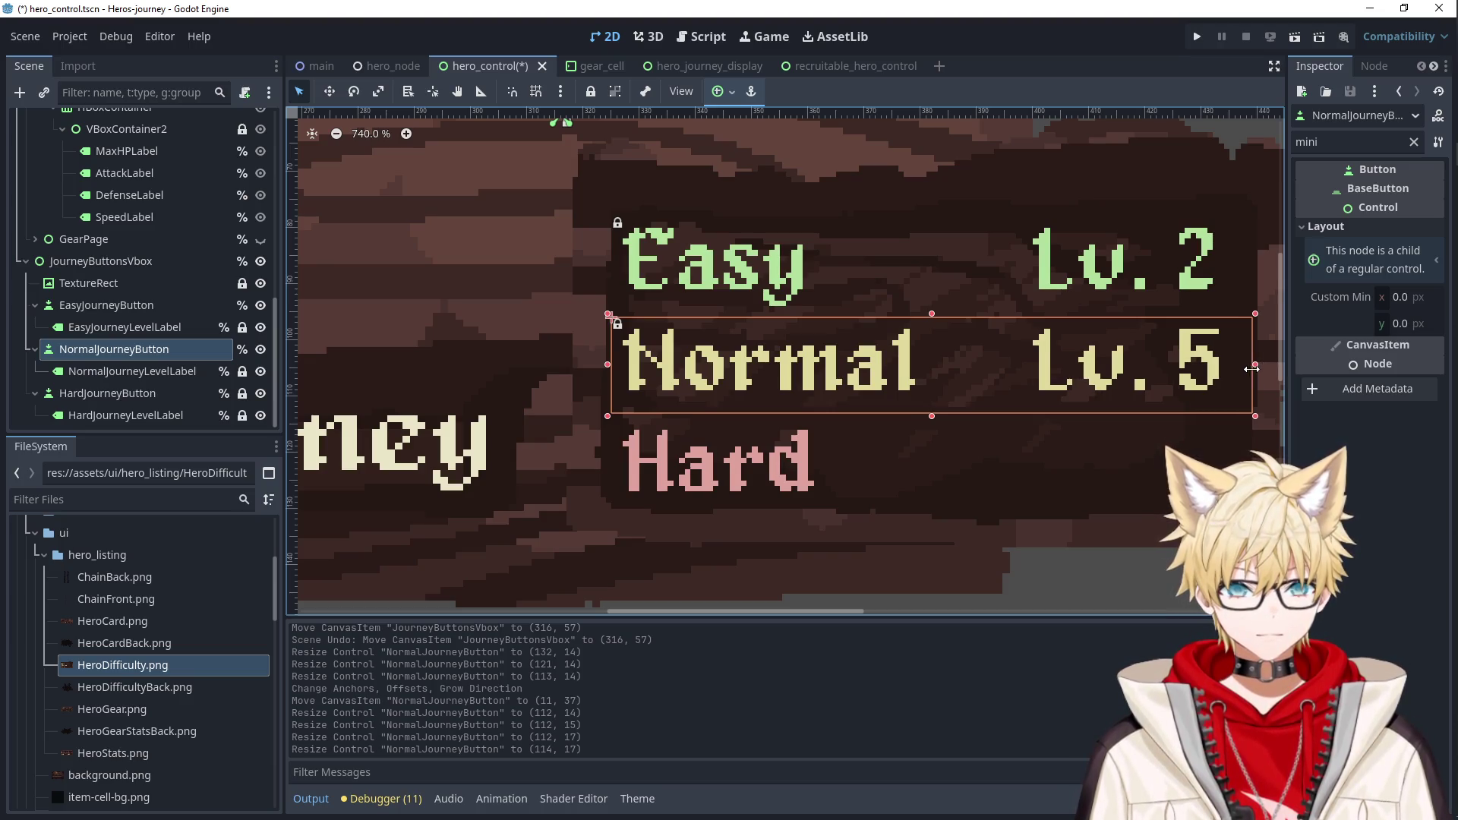
Compare against the Easy button, view the whole card, and select HardJourneyButton.
left_click(1137, 248)
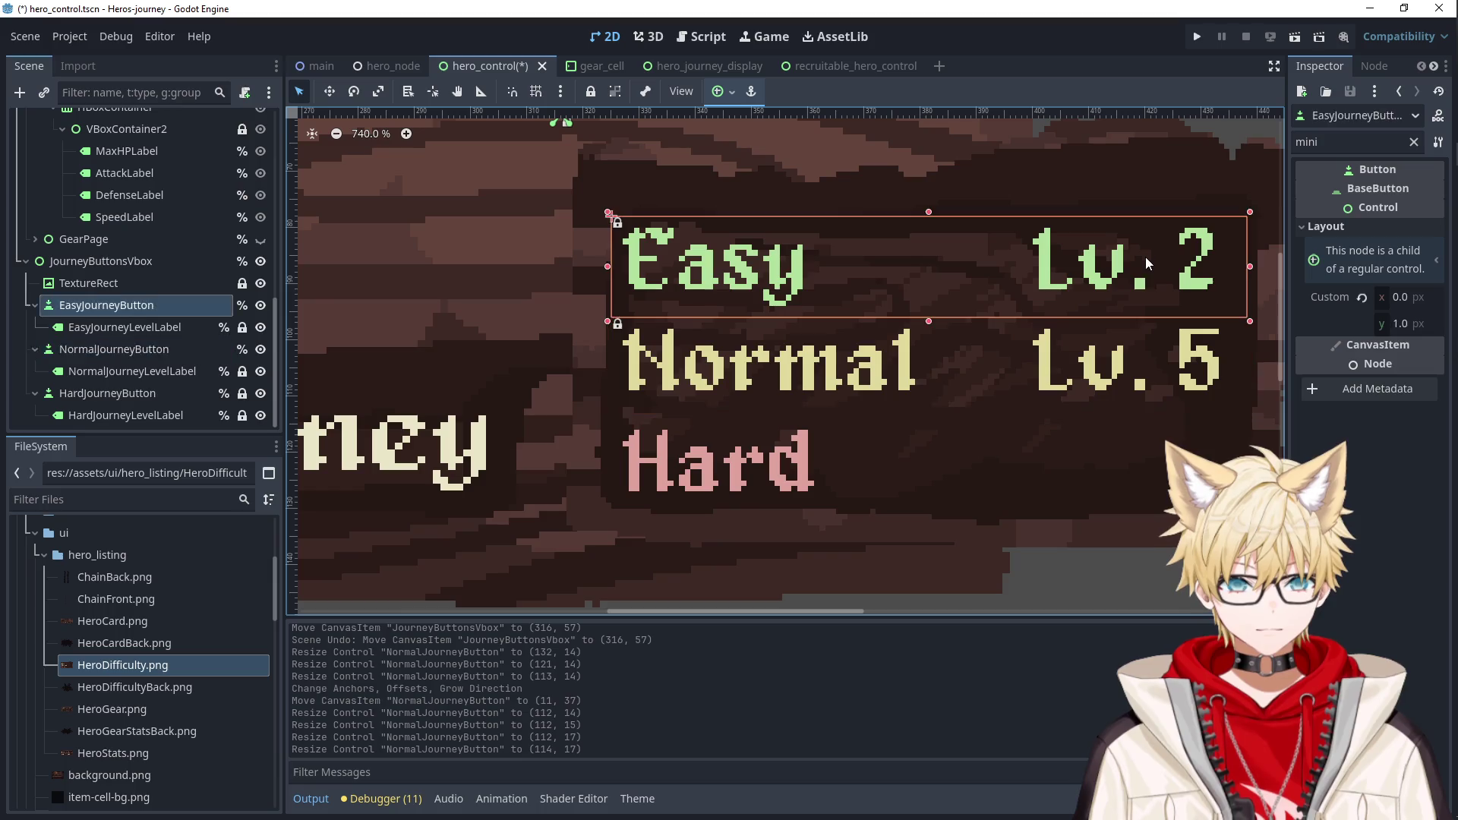
left_click(1141, 354)
scroll(1136, 512, "down", 3)
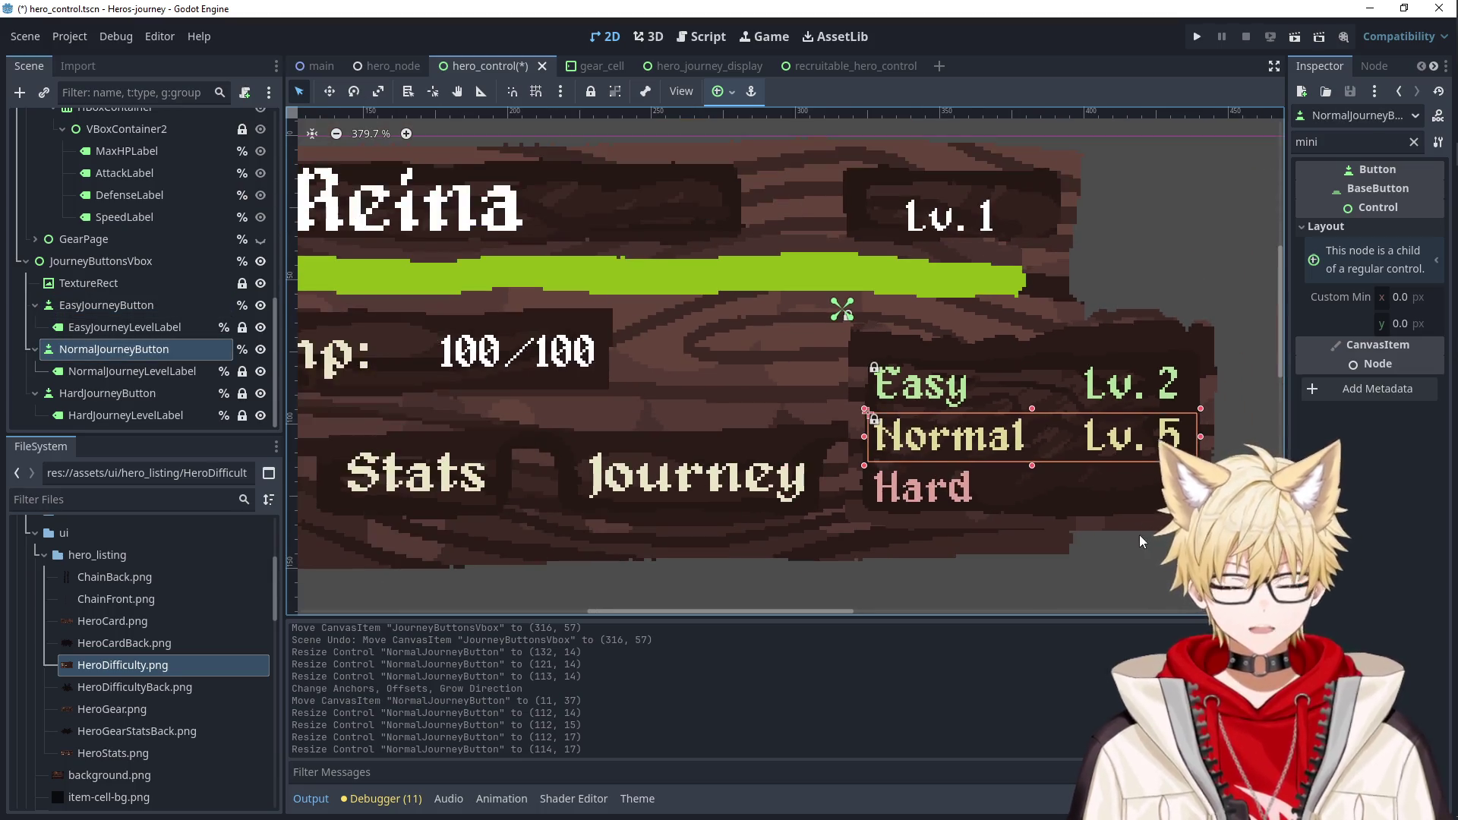
left_click_drag(1139, 534, 1006, 411)
scroll(975, 389, "down", 3)
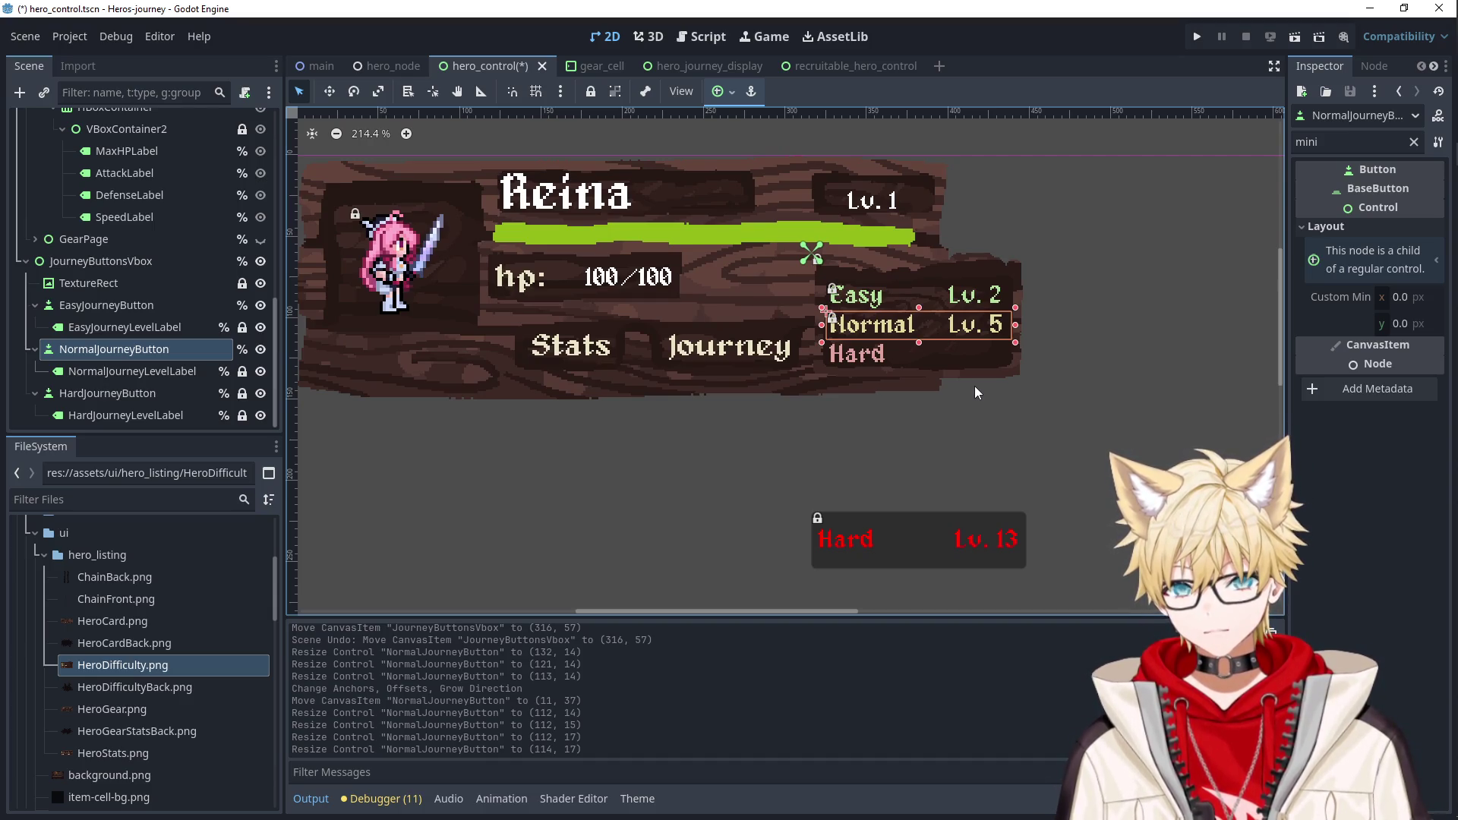
left_click(891, 561)
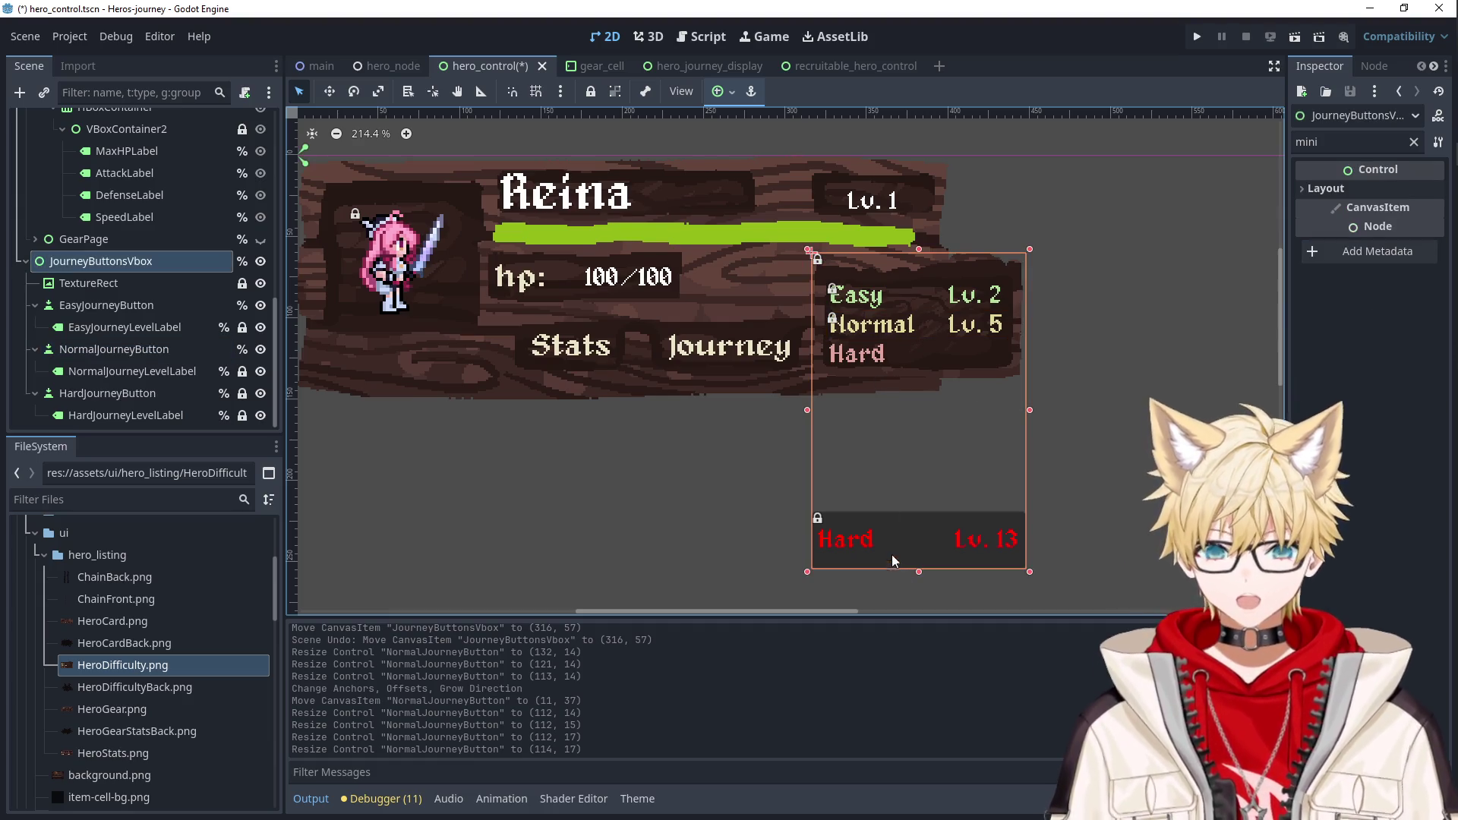
left_click(114, 394)
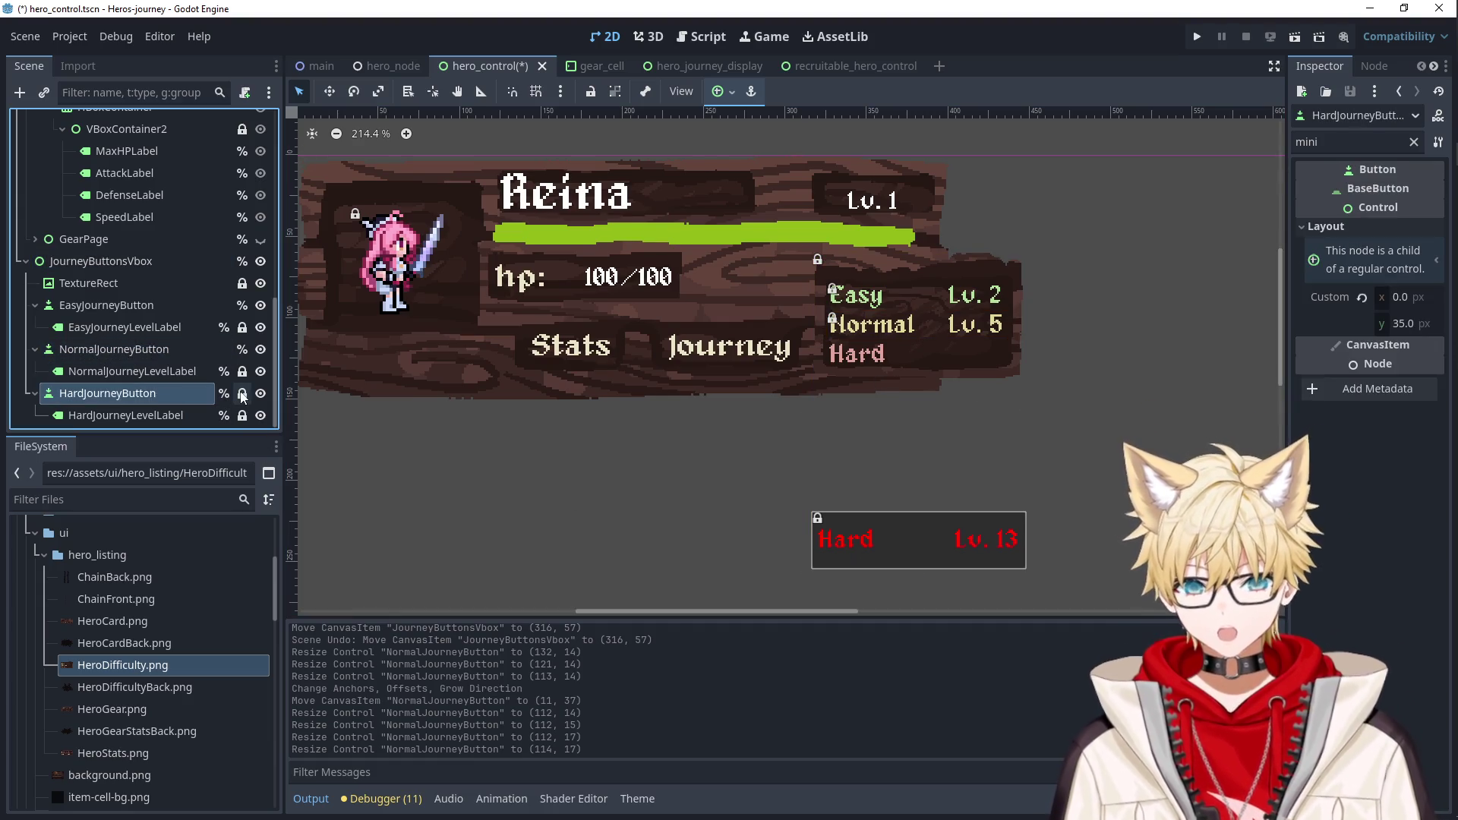
Unlock HardJourneyButton and move it up directly beneath the Normal row.
left_click(243, 393)
left_click_drag(921, 527, 932, 361)
scroll(936, 362, "up", 2)
scroll(937, 361, "up", 4)
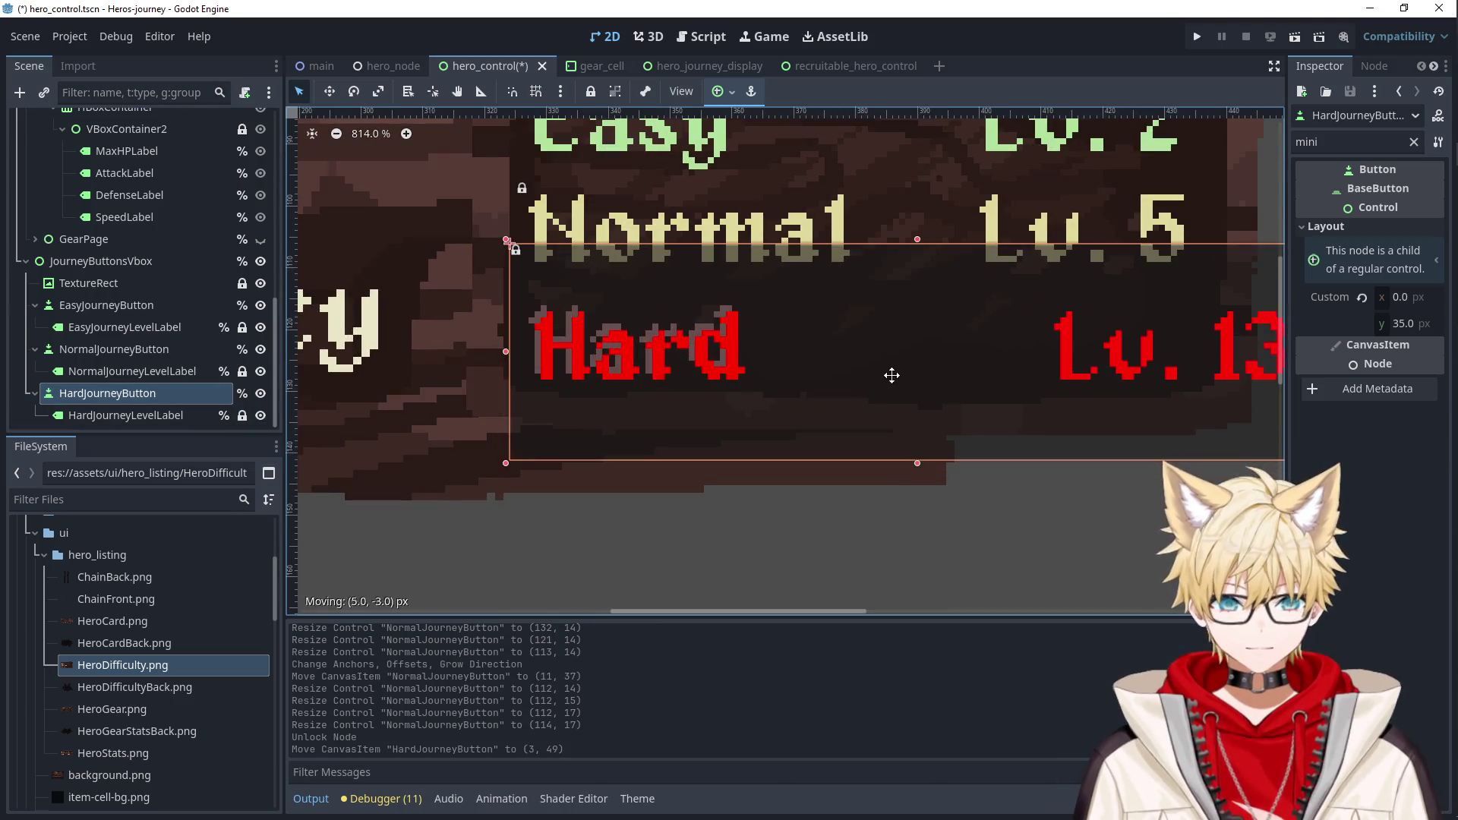
left_click_drag(489, 383, 514, 358)
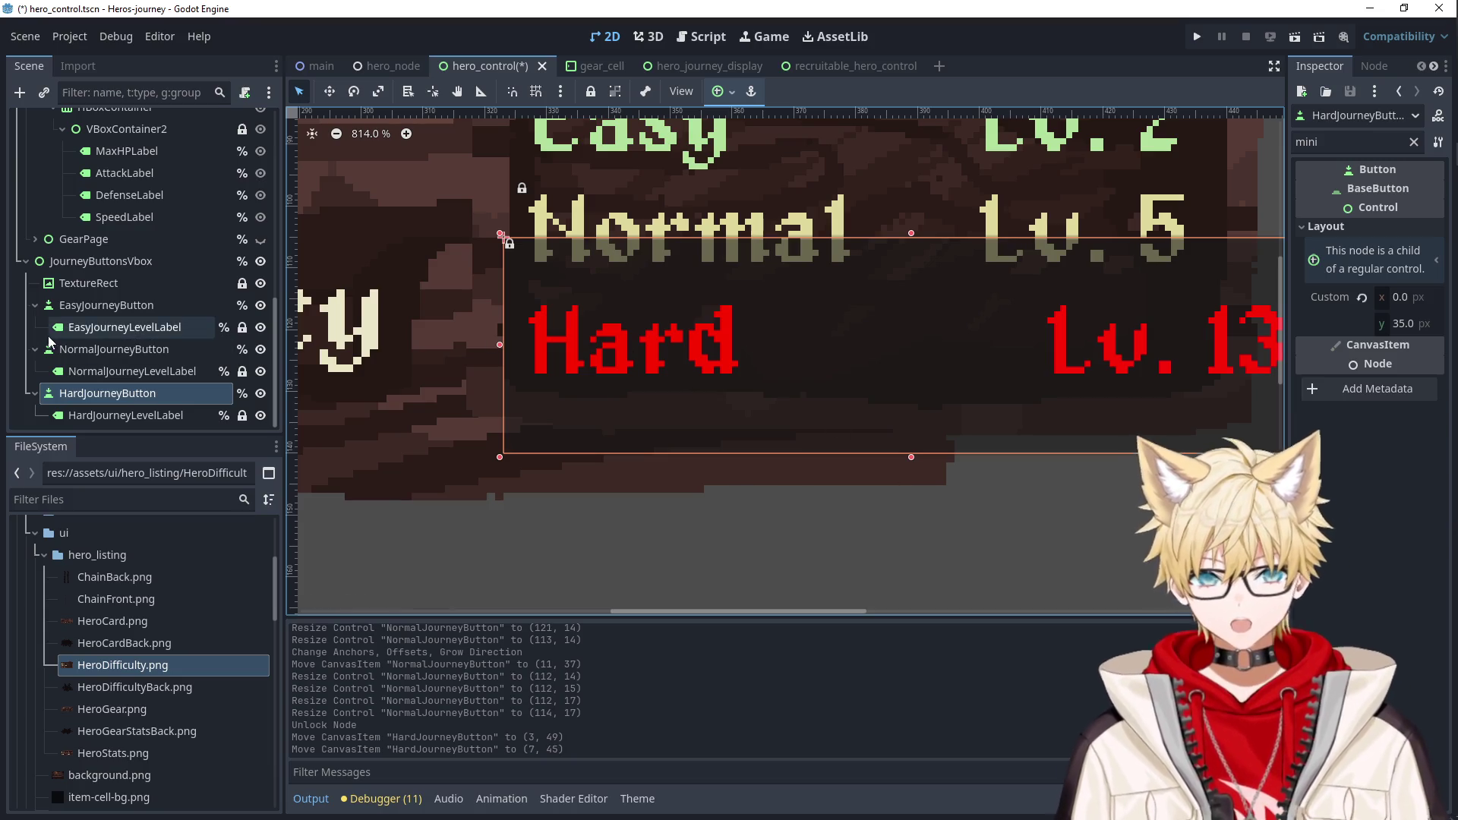
Narrow the Hard button's right side to 116 px and reset its minimum height to 0.
scroll(780, 421, "down", 3)
mouse_move(1077, 455)
left_mouse_down()
mouse_move(945, 457)
mouse_move(884, 421)
left_mouse_up()
scroll(884, 421, "up", 1)
scroll(884, 422, "up", 4)
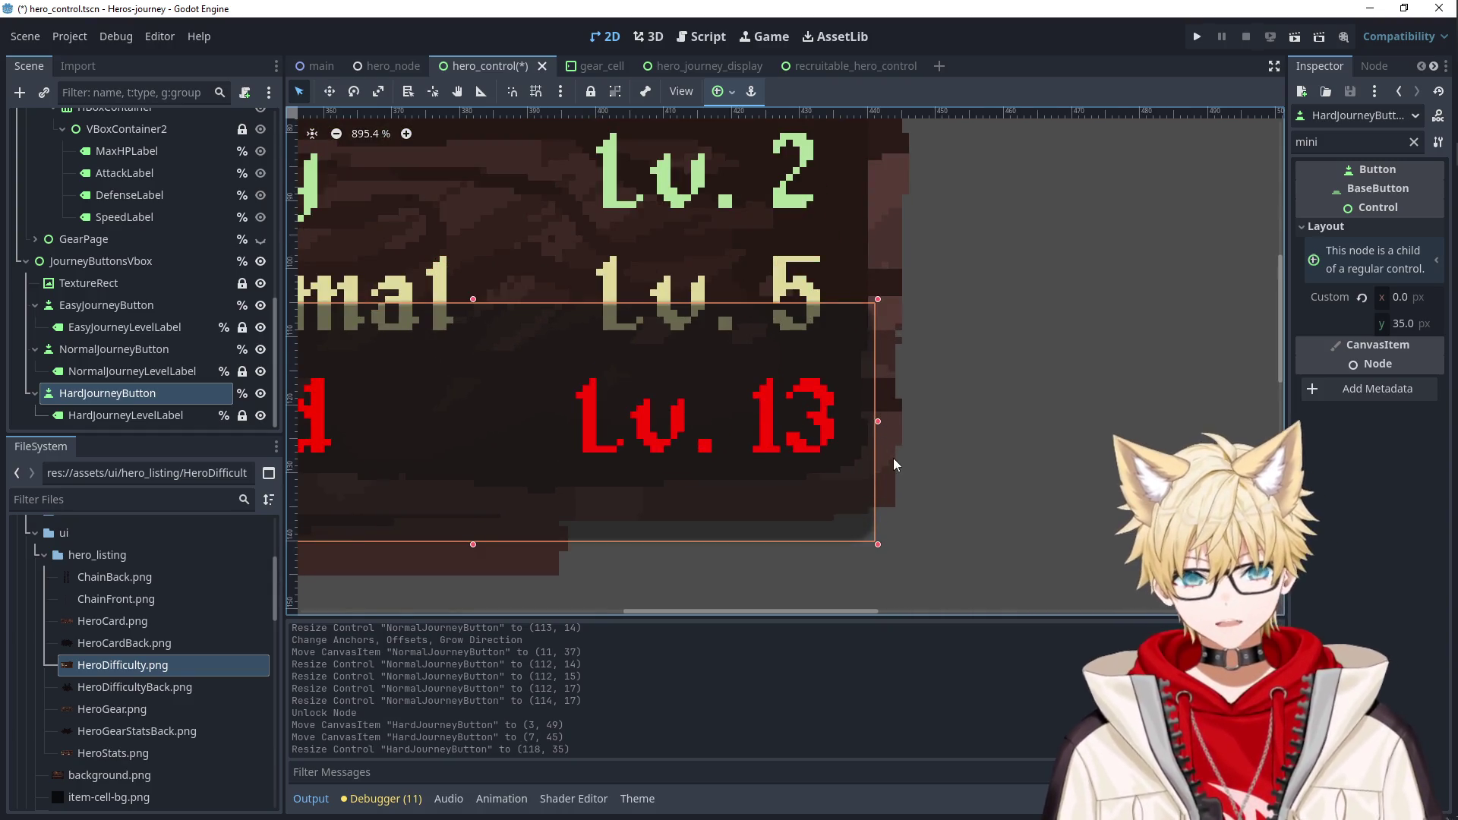
left_click_drag(878, 421, 867, 424)
scroll(922, 389, "down", 4)
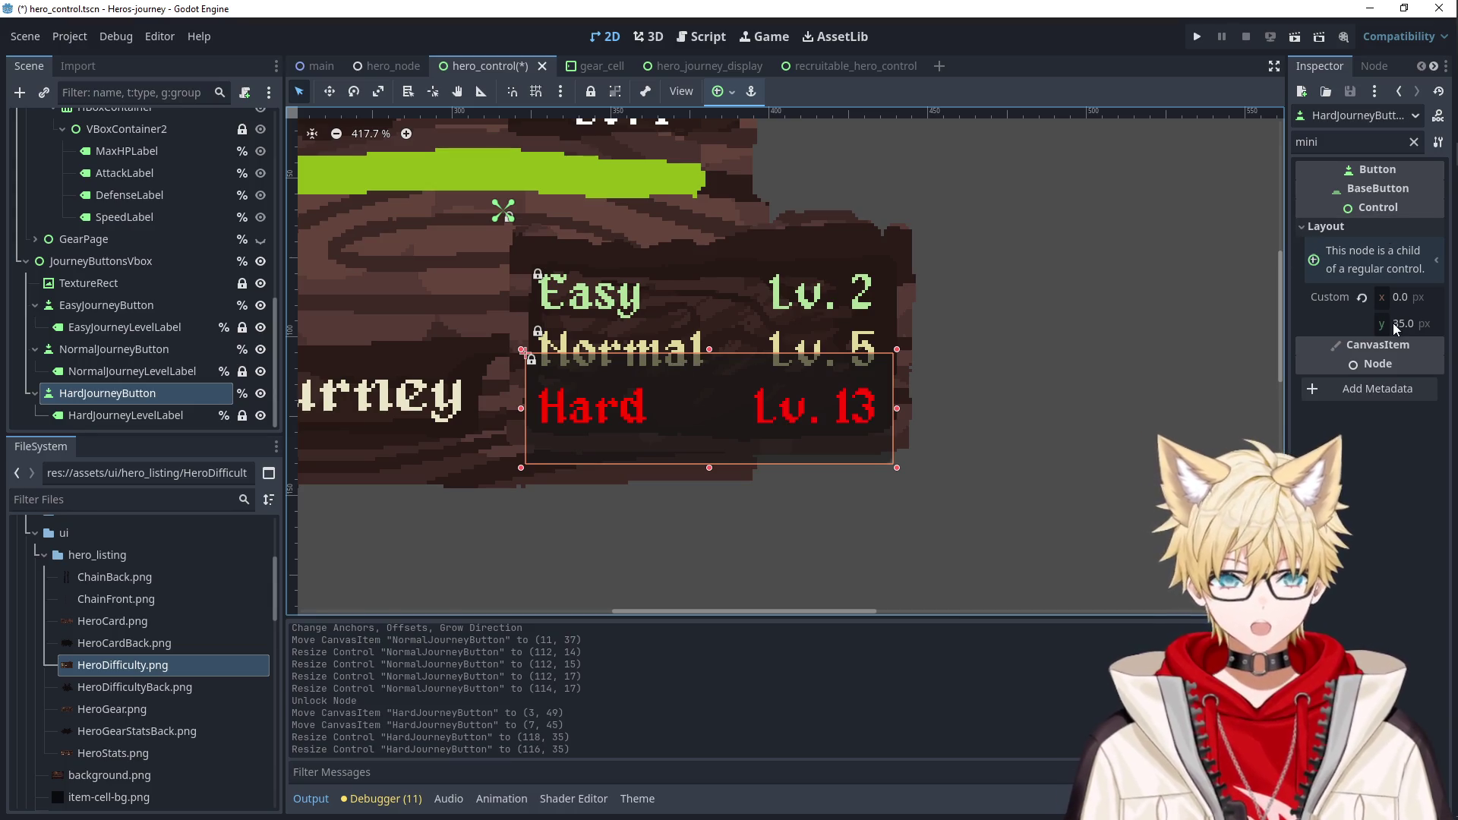
left_click(1361, 297)
scroll(801, 450, "up", 4)
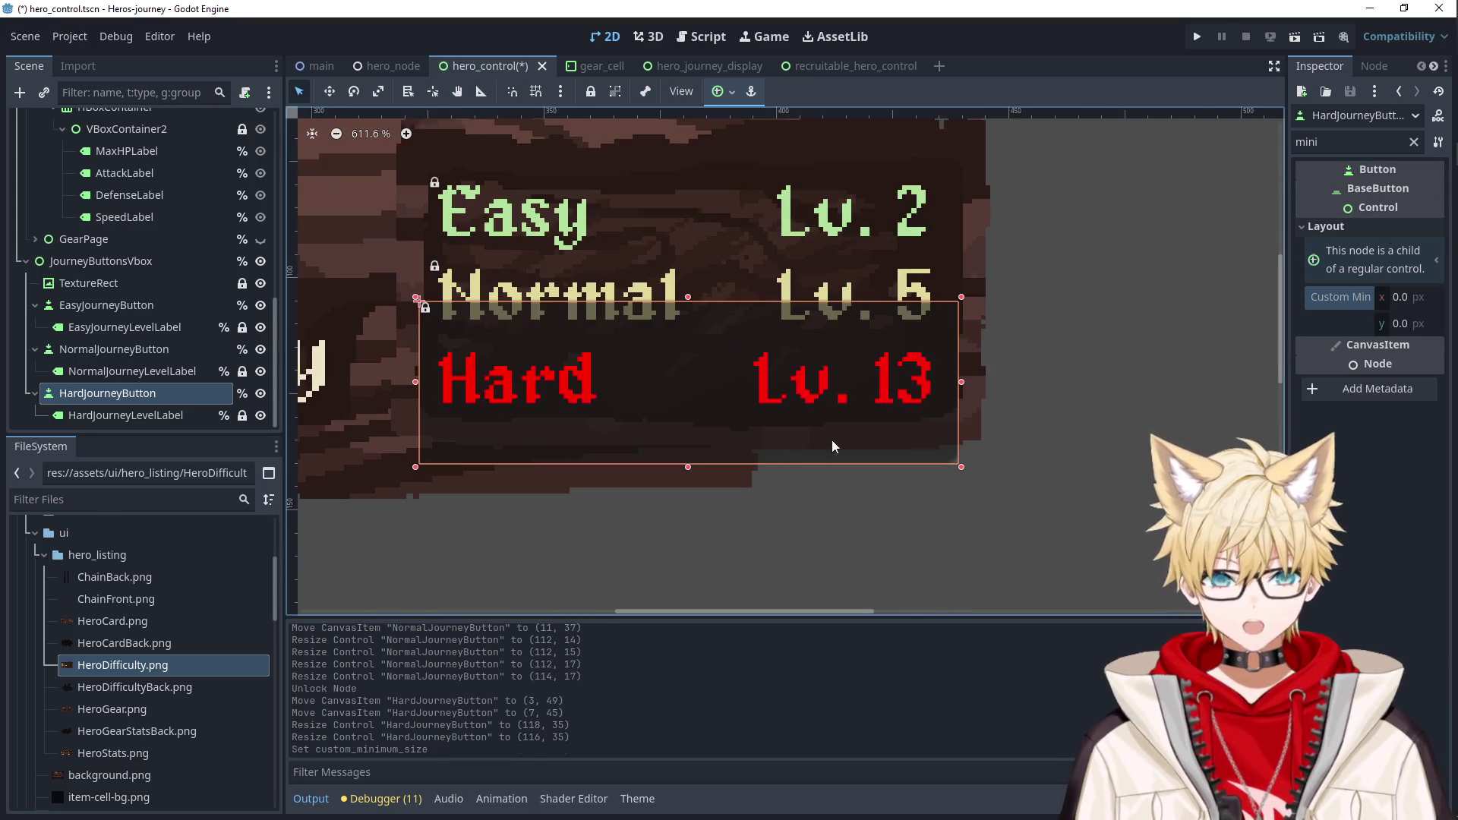
left_click(1413, 142)
Turn off the Hard button's red Font Color override and clear its text.
scroll(1359, 552, "down", 10)
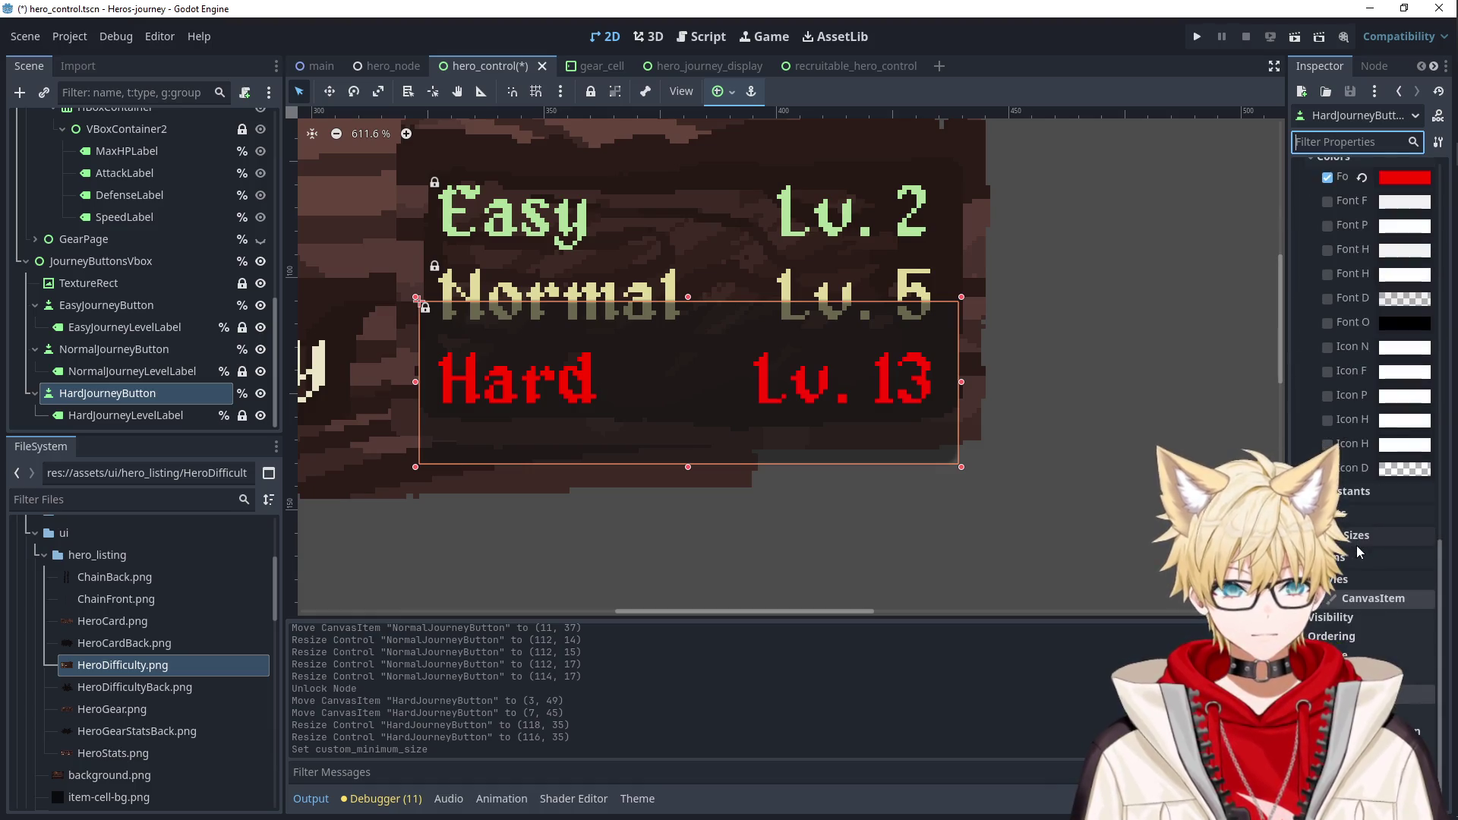
left_click(1328, 177)
scroll(1343, 574, "down", 1)
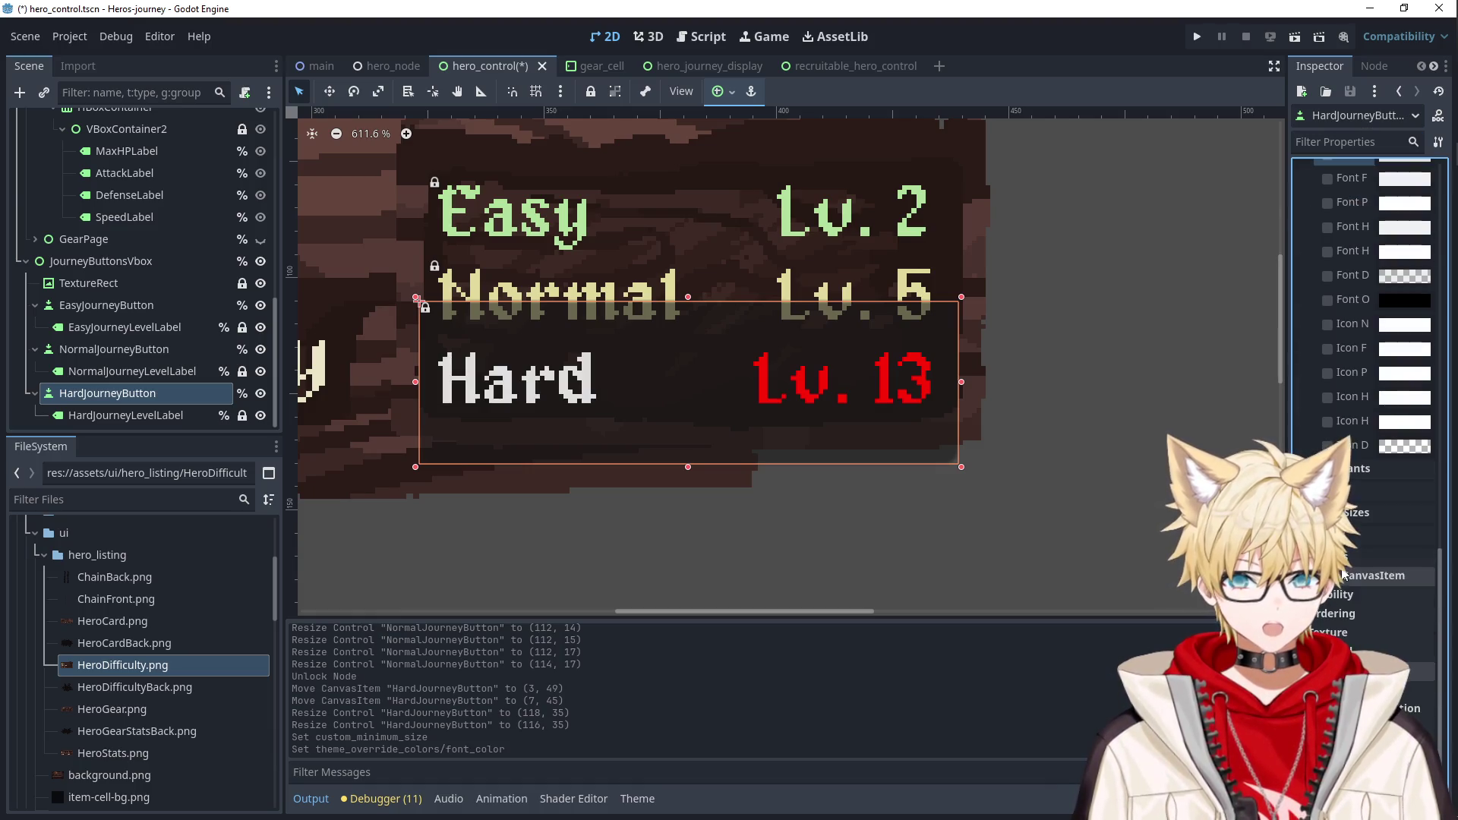
scroll(1359, 531, "up", 12)
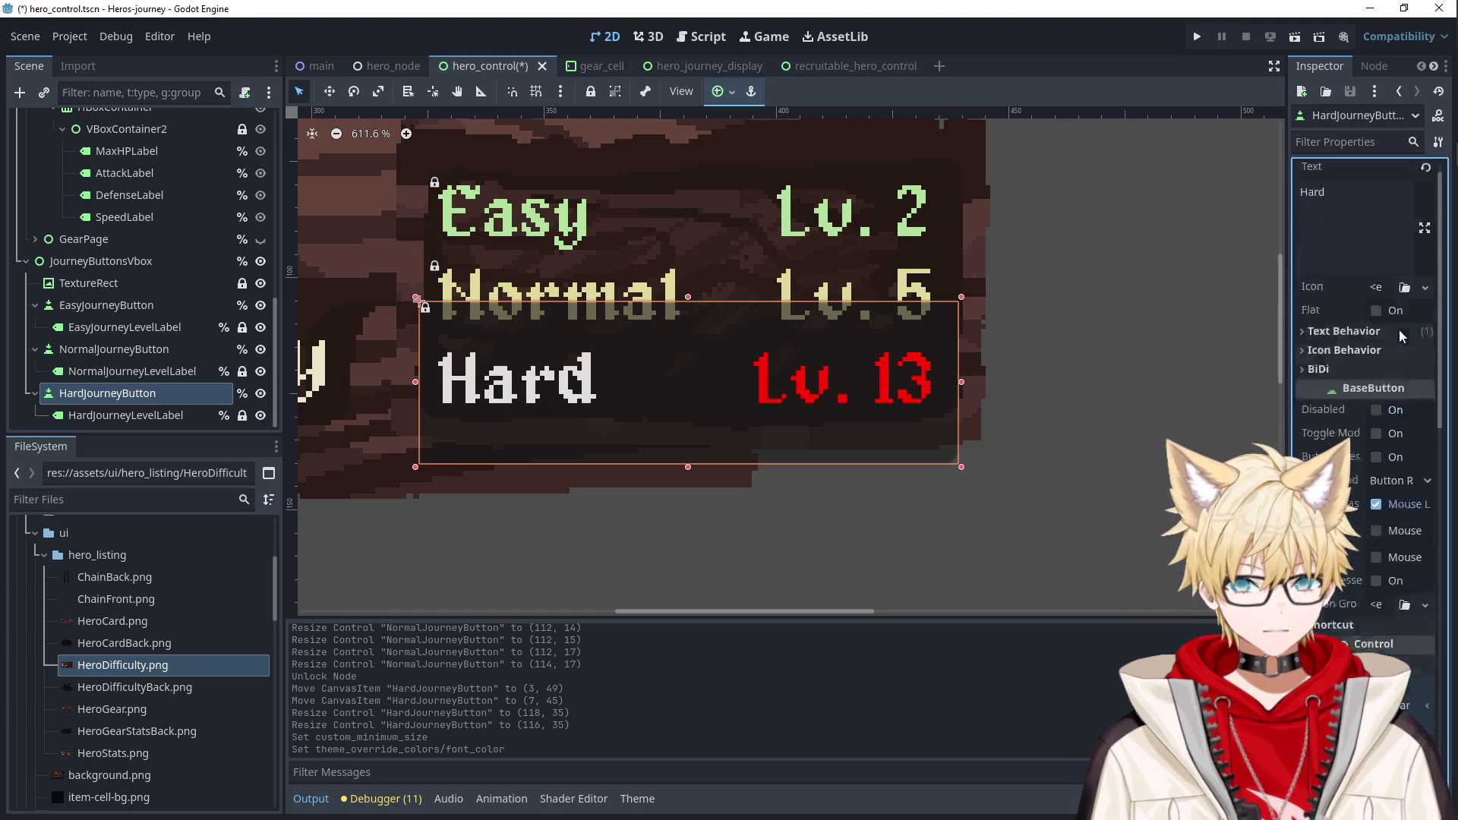
key("ctrl+a")
key("BackSpace")
Give the Normal, Pressed, Hover, Disabled and Focus styles a StyleBoxEmpty each.
scroll(1360, 530, "down", 10)
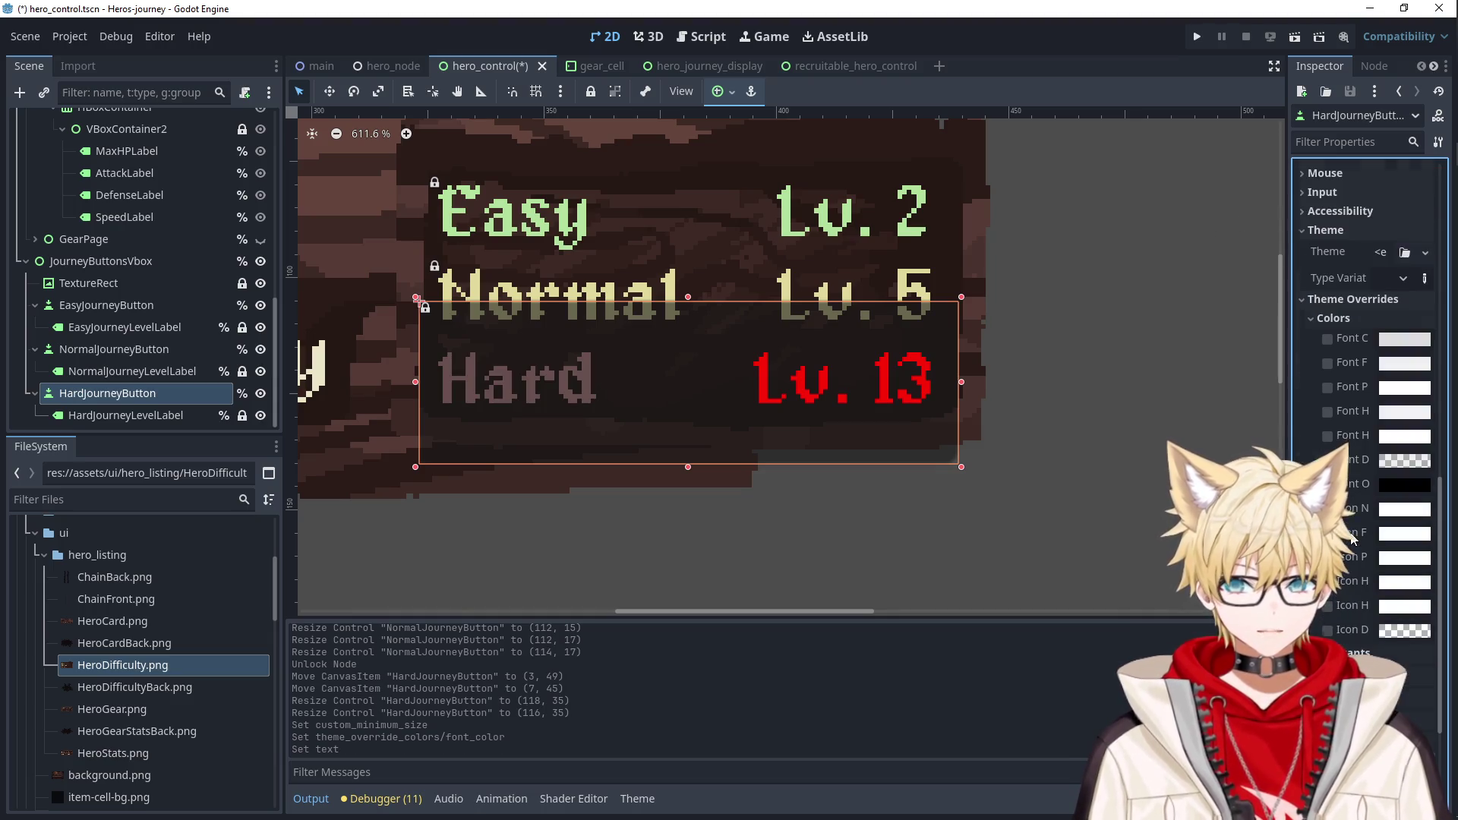
scroll(1359, 532, "down", 5)
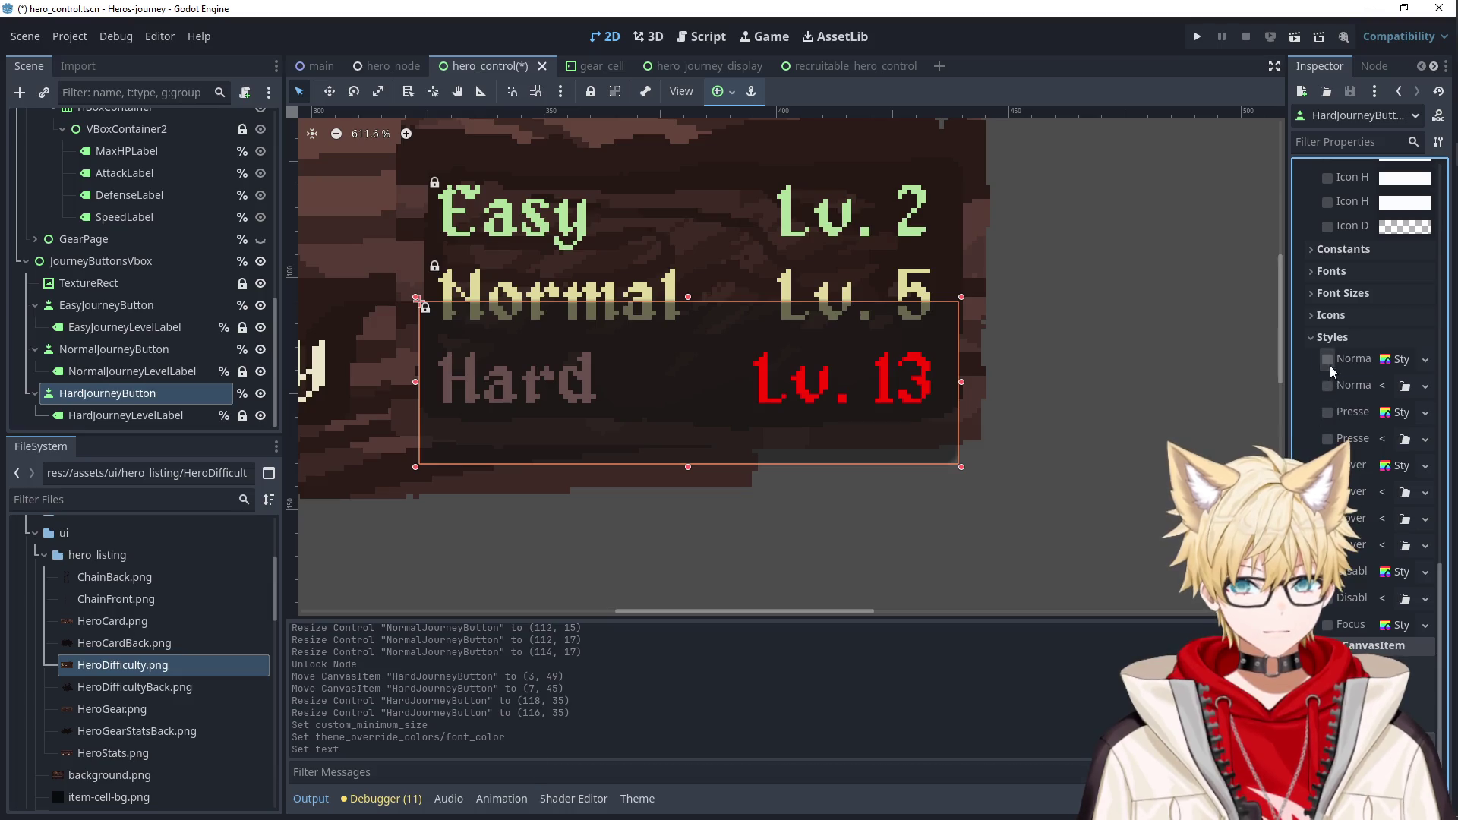
left_click(1327, 413)
left_click(1400, 360)
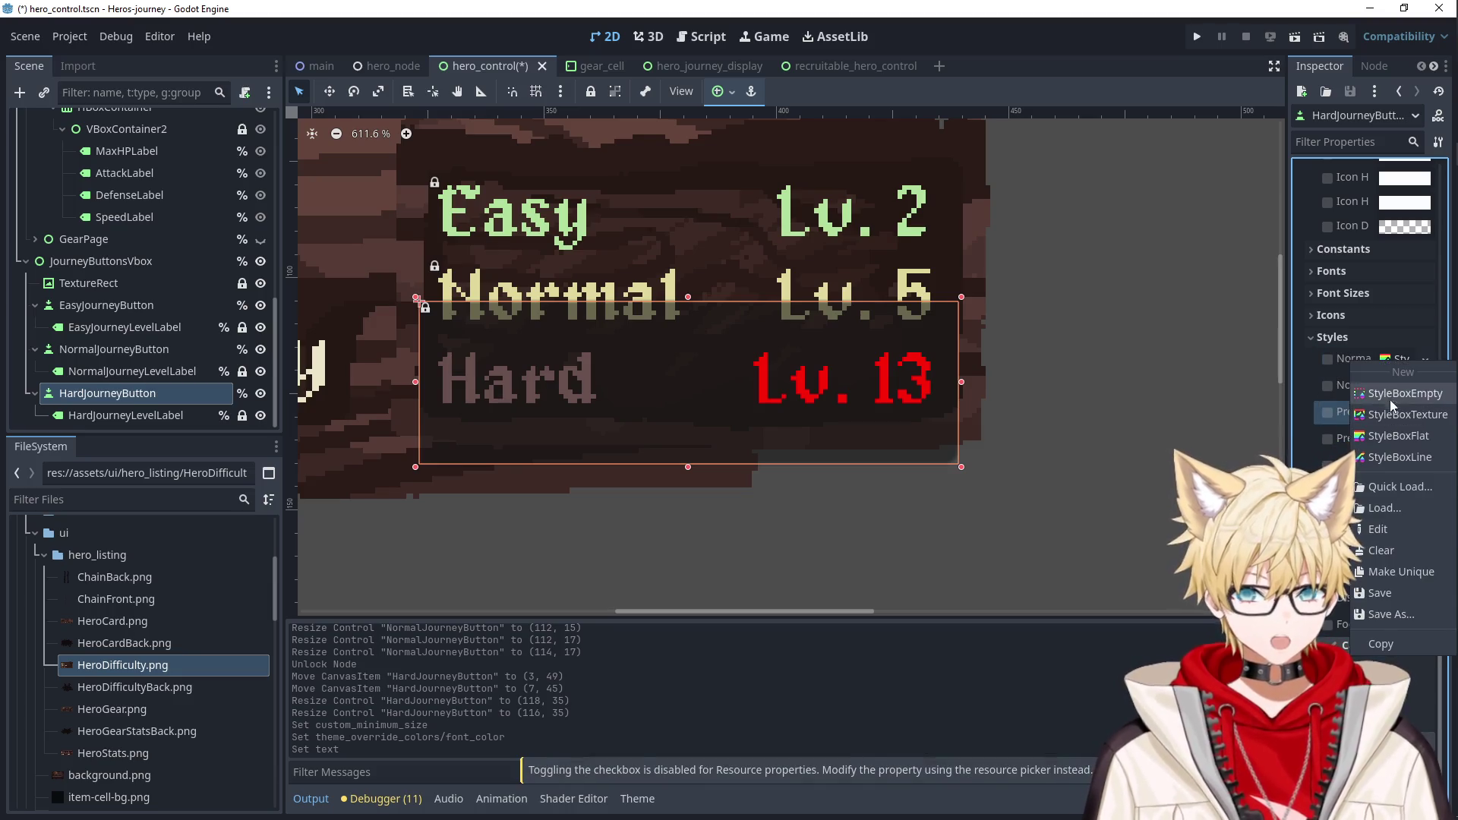
left_click(1405, 396)
left_click(1401, 412)
left_click(1401, 450)
left_click(1399, 467)
left_click(1402, 501)
left_click(1401, 520)
left_click(1393, 558)
left_click(1395, 626)
left_click(1392, 567)
Shorten the Hard button's height and undo the accidental container move.
left_click_drag(688, 297, 688, 346)
left_click_drag(682, 464, 686, 442)
key("ctrl+z")
left_click(675, 393)
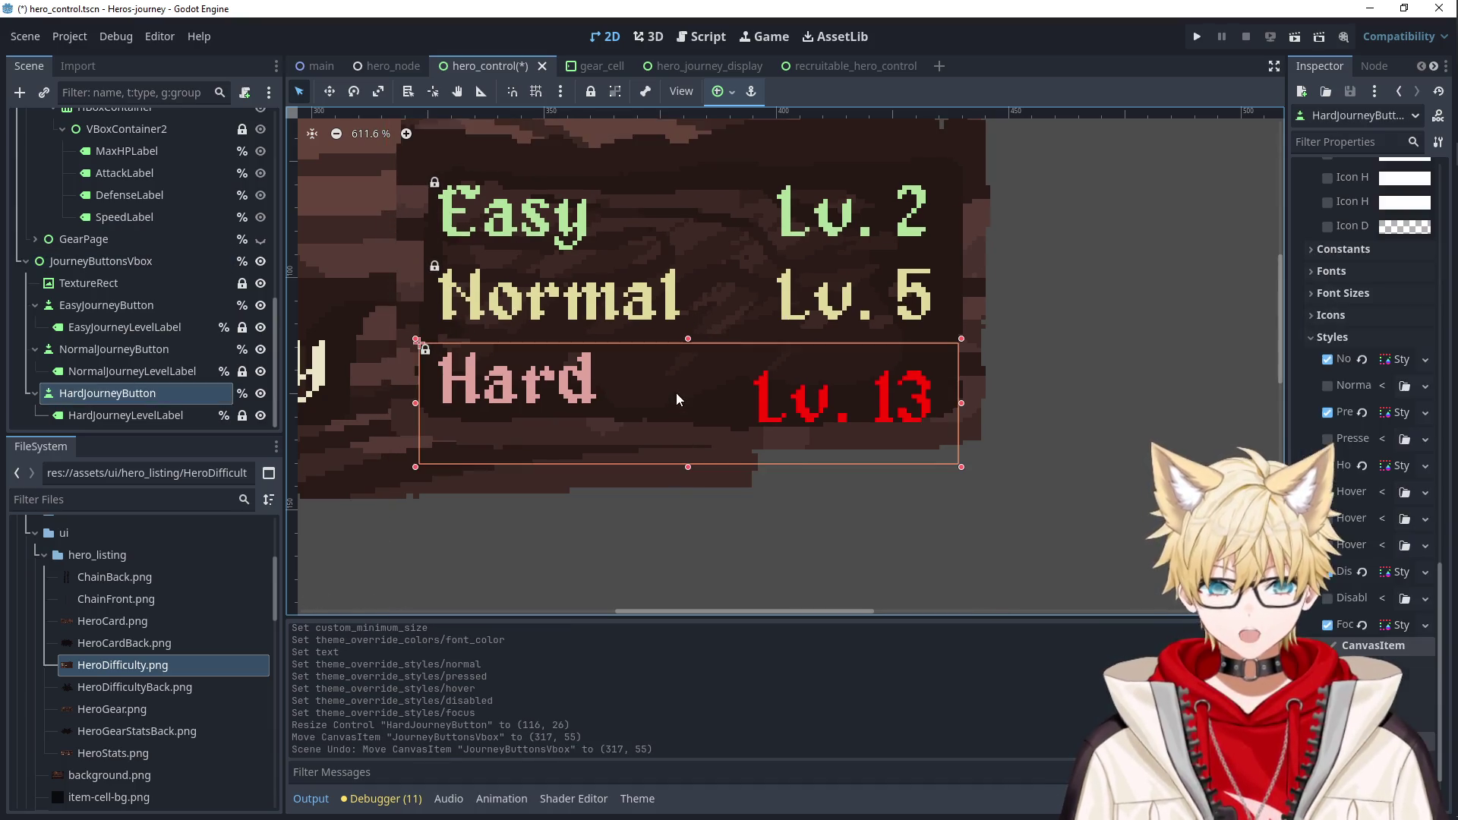
Lock JourneyButtonsVbox in place and pull up the Hard button's bottom edge.
left_click(101, 261)
key("ctrl+l")
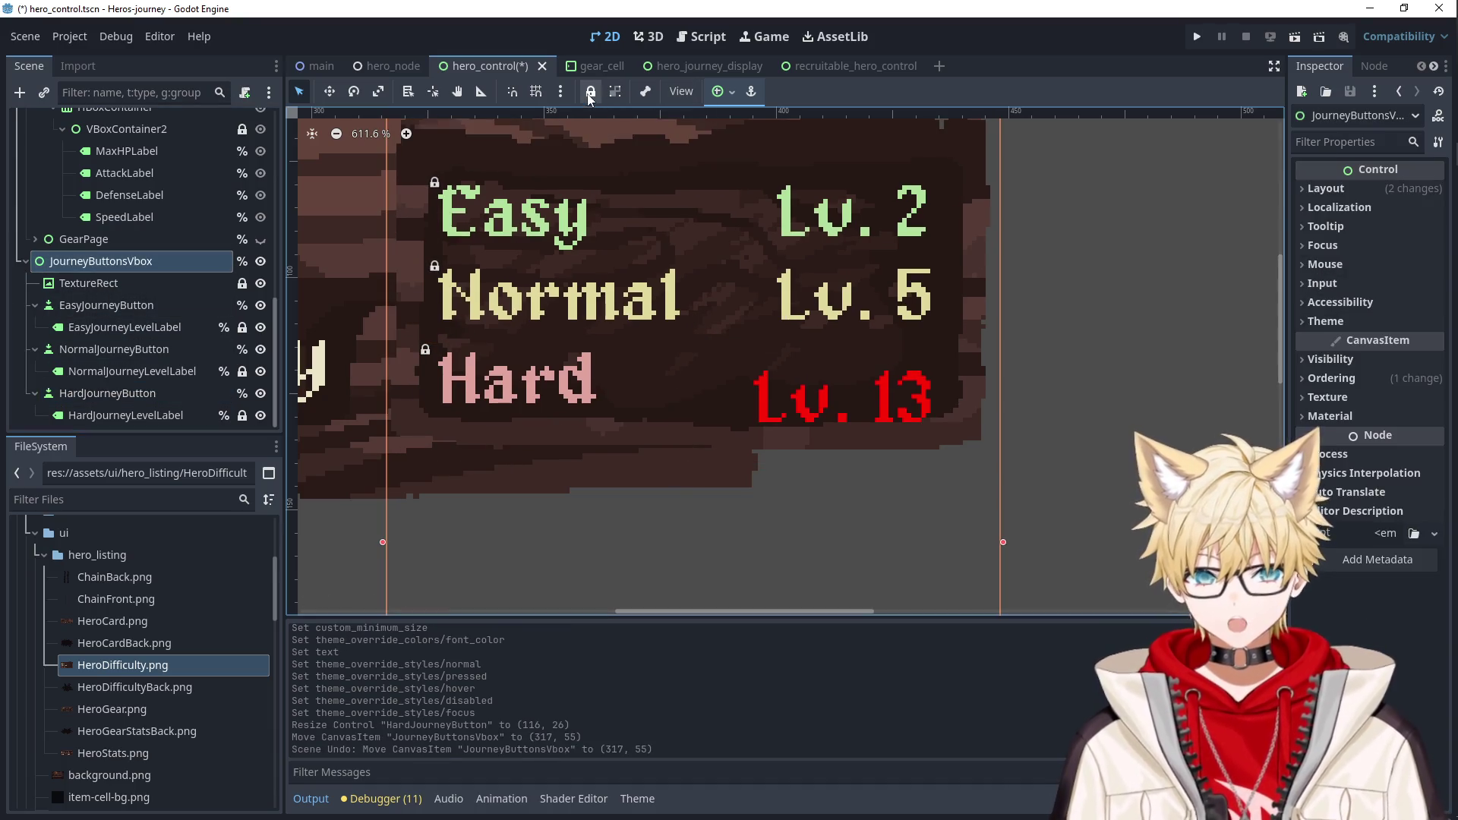
left_click(108, 392)
left_click_drag(687, 453, 695, 420)
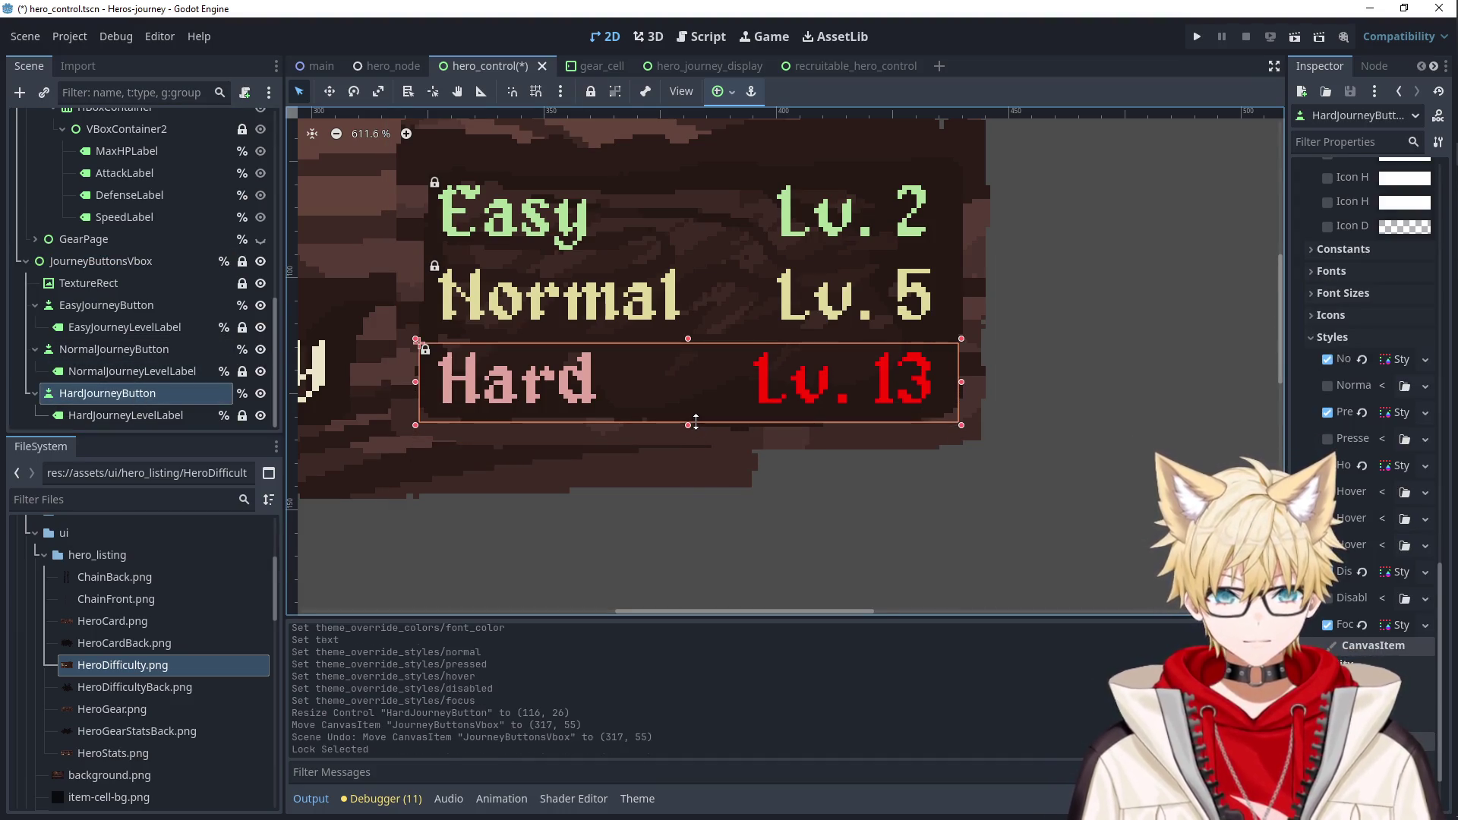
Trim the Hard button's left, top and bottom edges to a snug 114×19.
scroll(687, 382, "up", 5)
scroll(709, 335, "down", 2)
scroll(553, 273, "down", 2)
left_click_drag(343, 368, 349, 368)
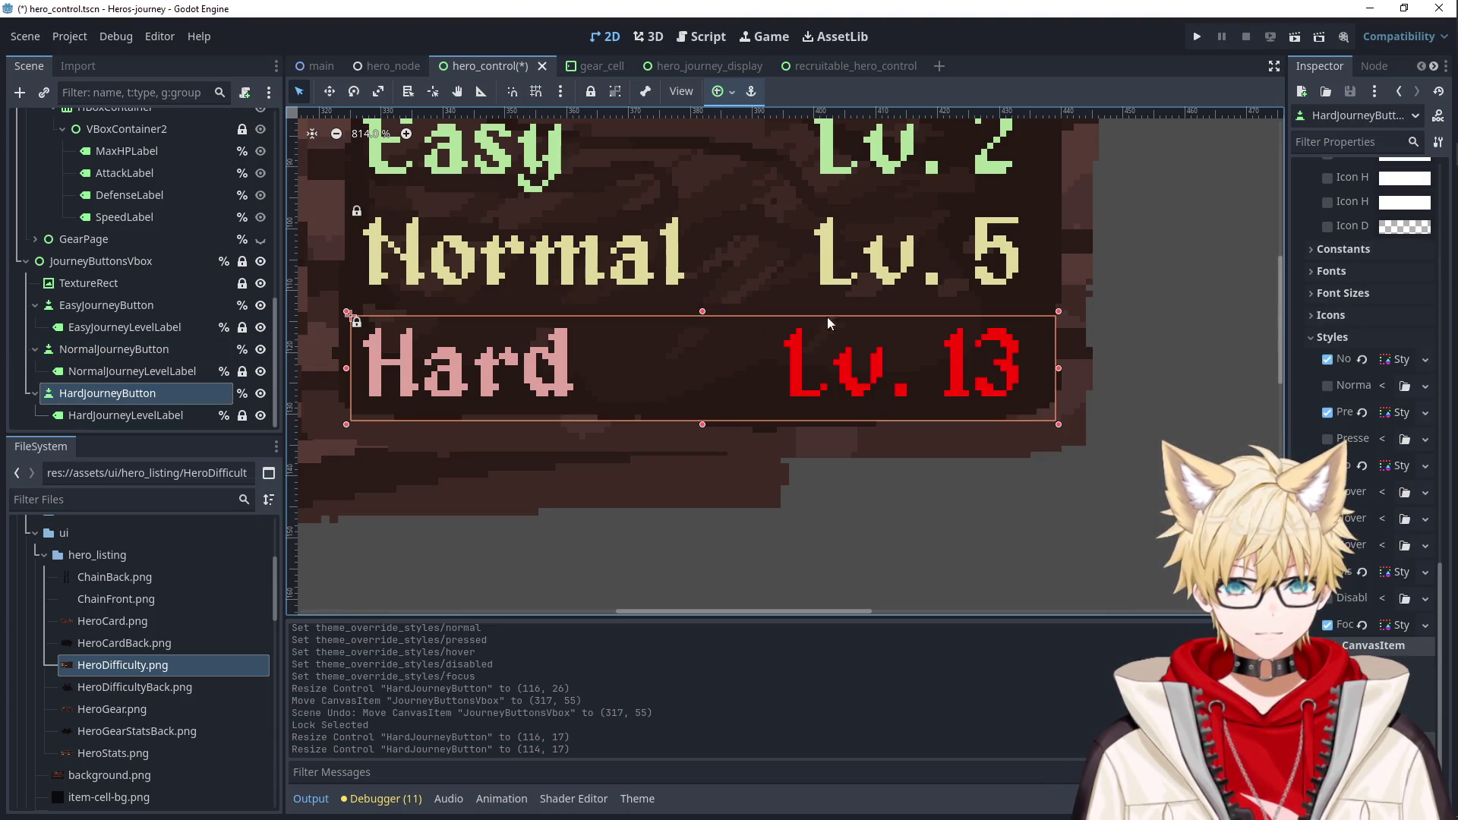
left_click_drag(704, 312, 703, 312)
left_click_drag(702, 425, 703, 431)
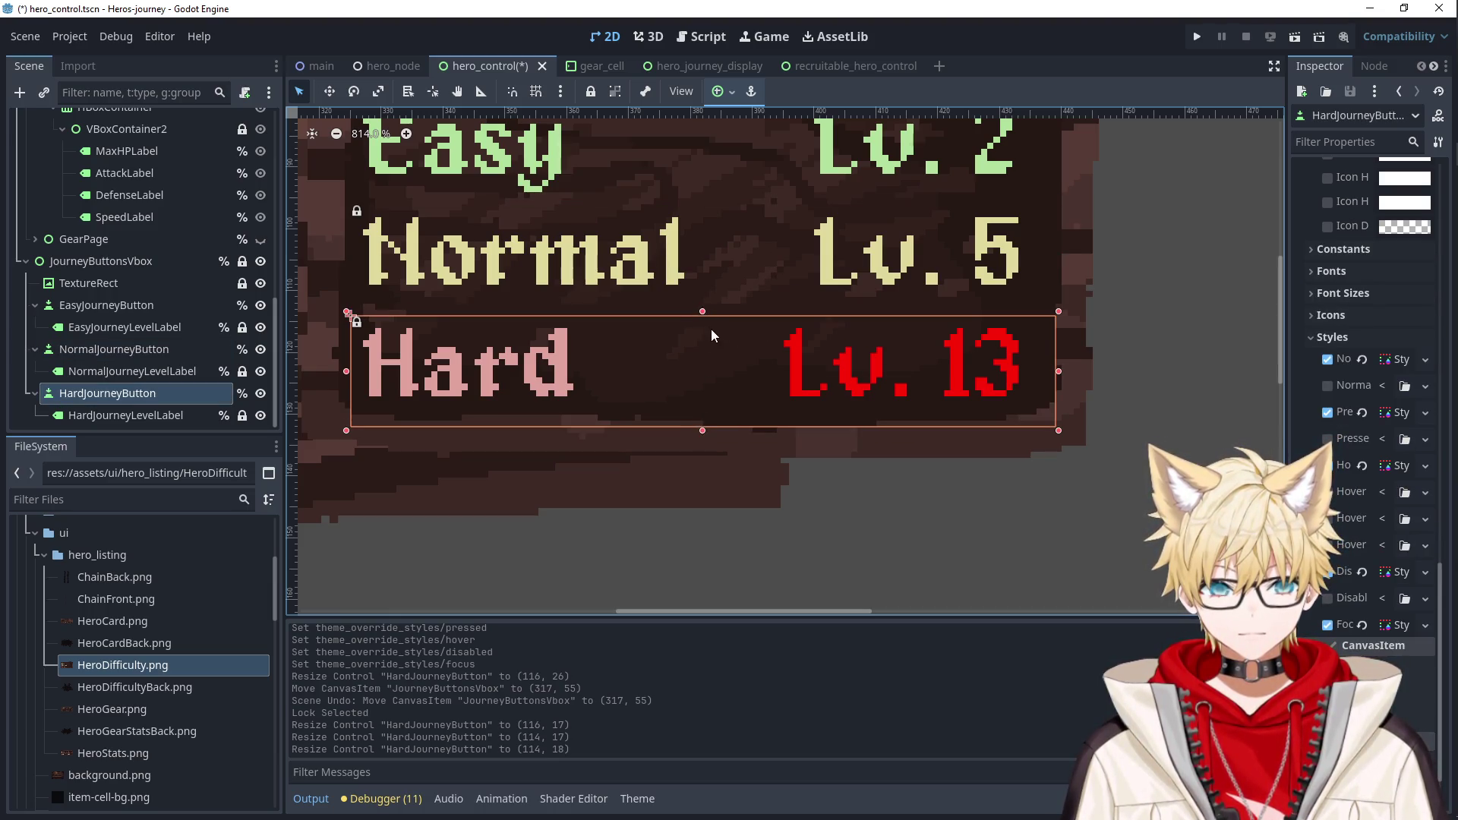
left_click_drag(702, 306, 702, 305)
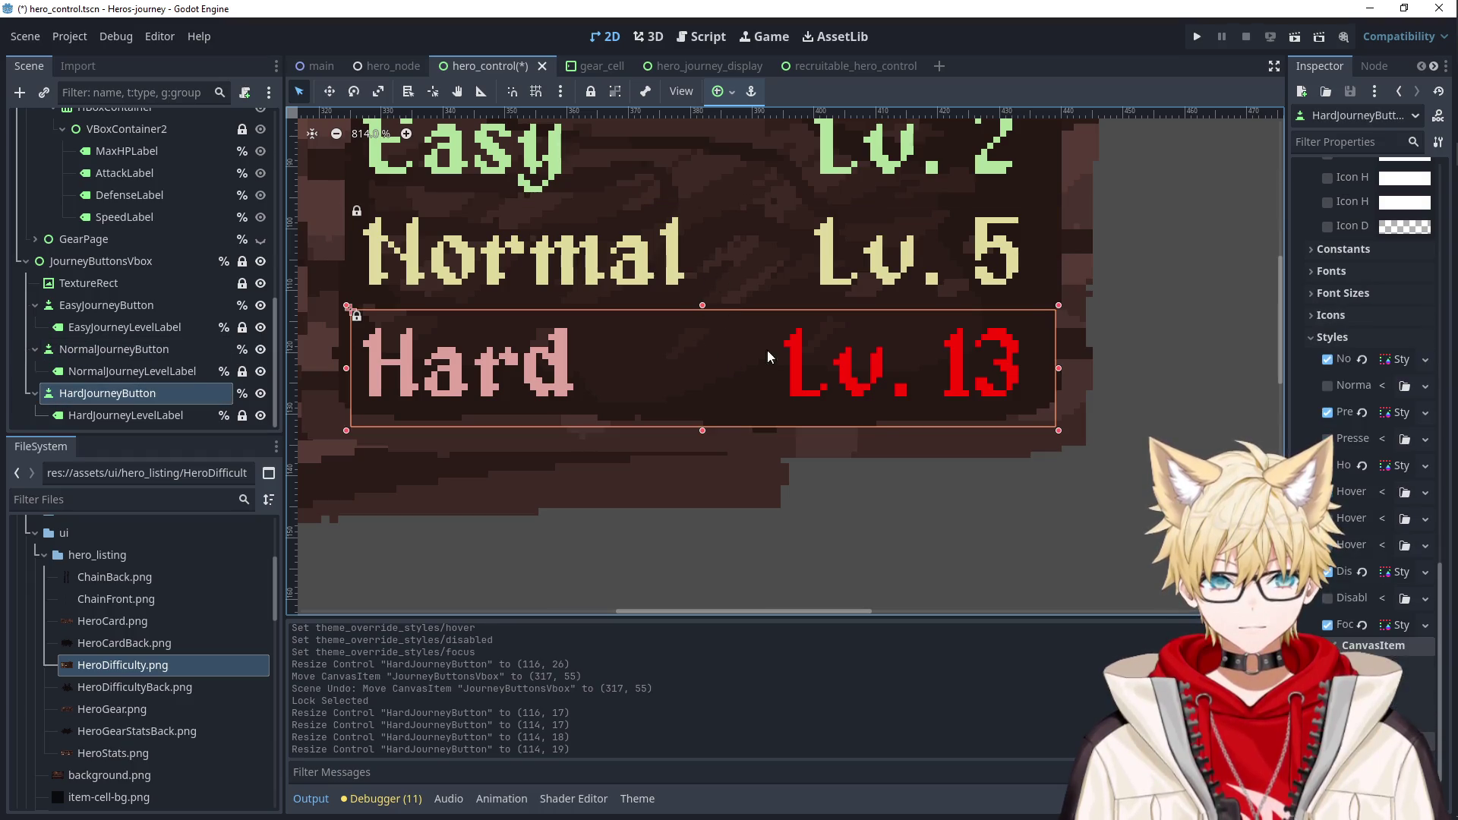
left_click(134, 410)
Eyedrop the Hard artwork's pink into HardJourneyLevelLabel's font colour and save the scene.
key("Up")
left_click(143, 416)
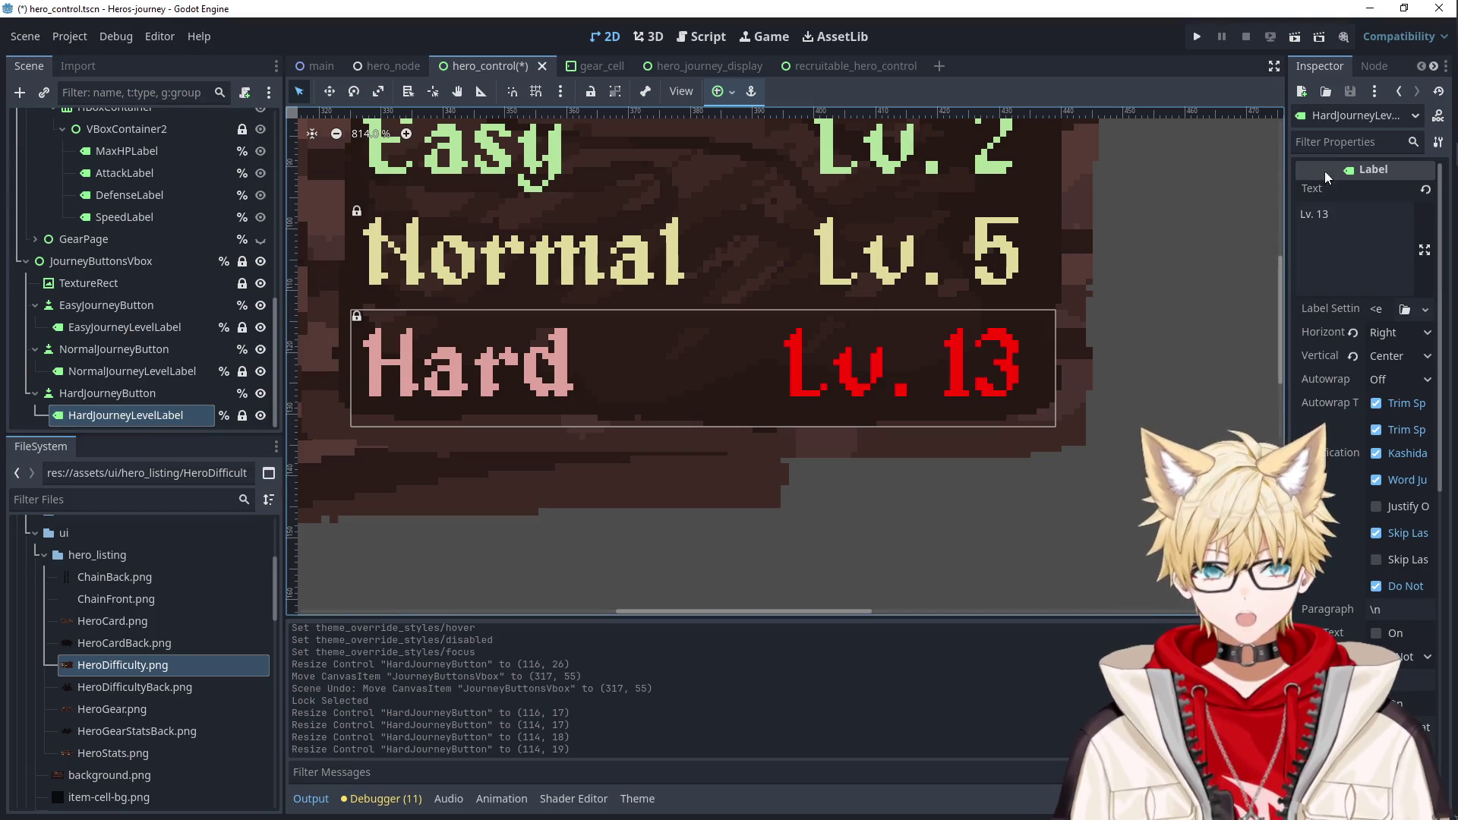
left_click(1341, 144)
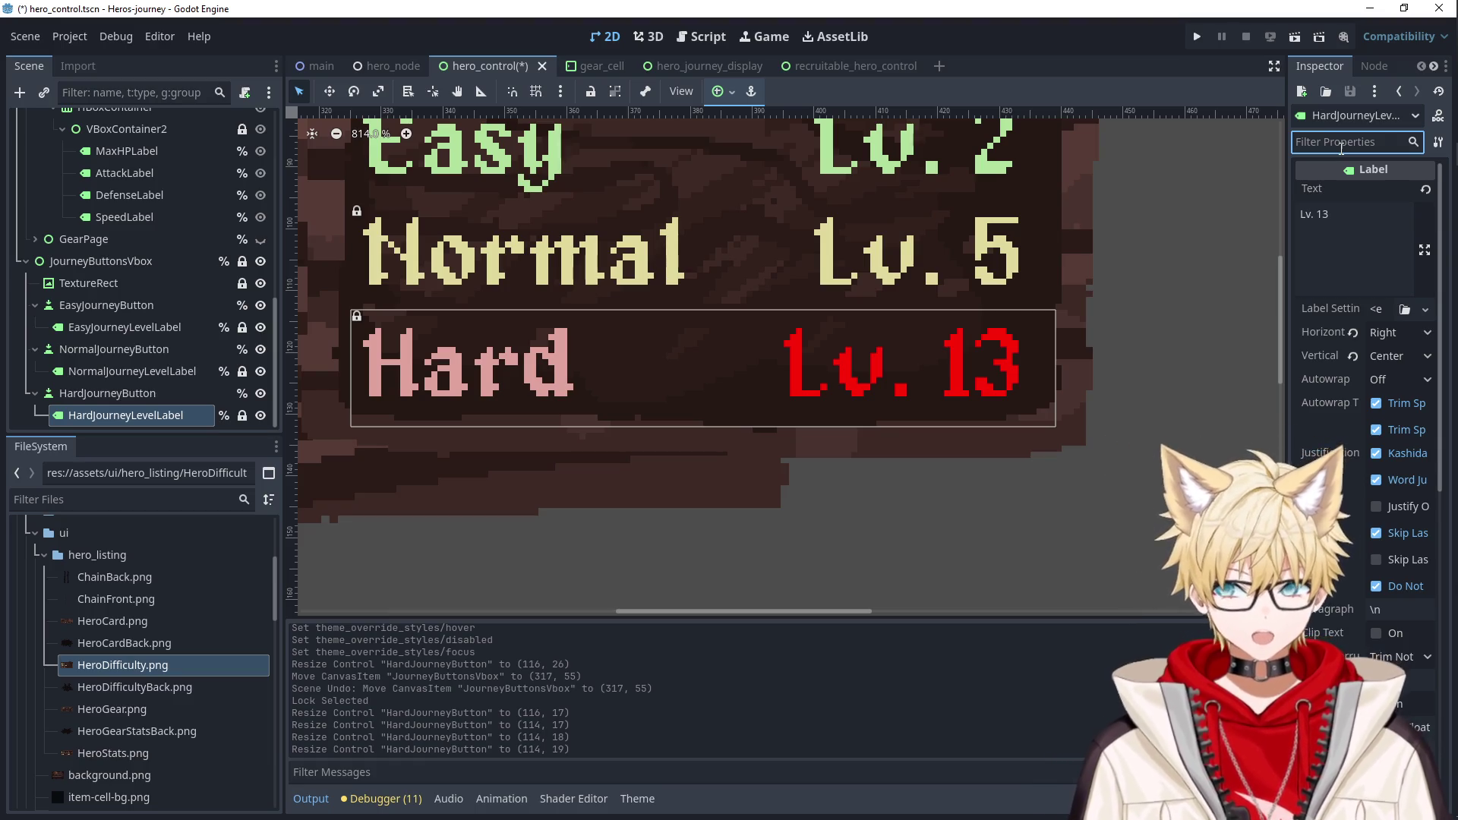
type("label")
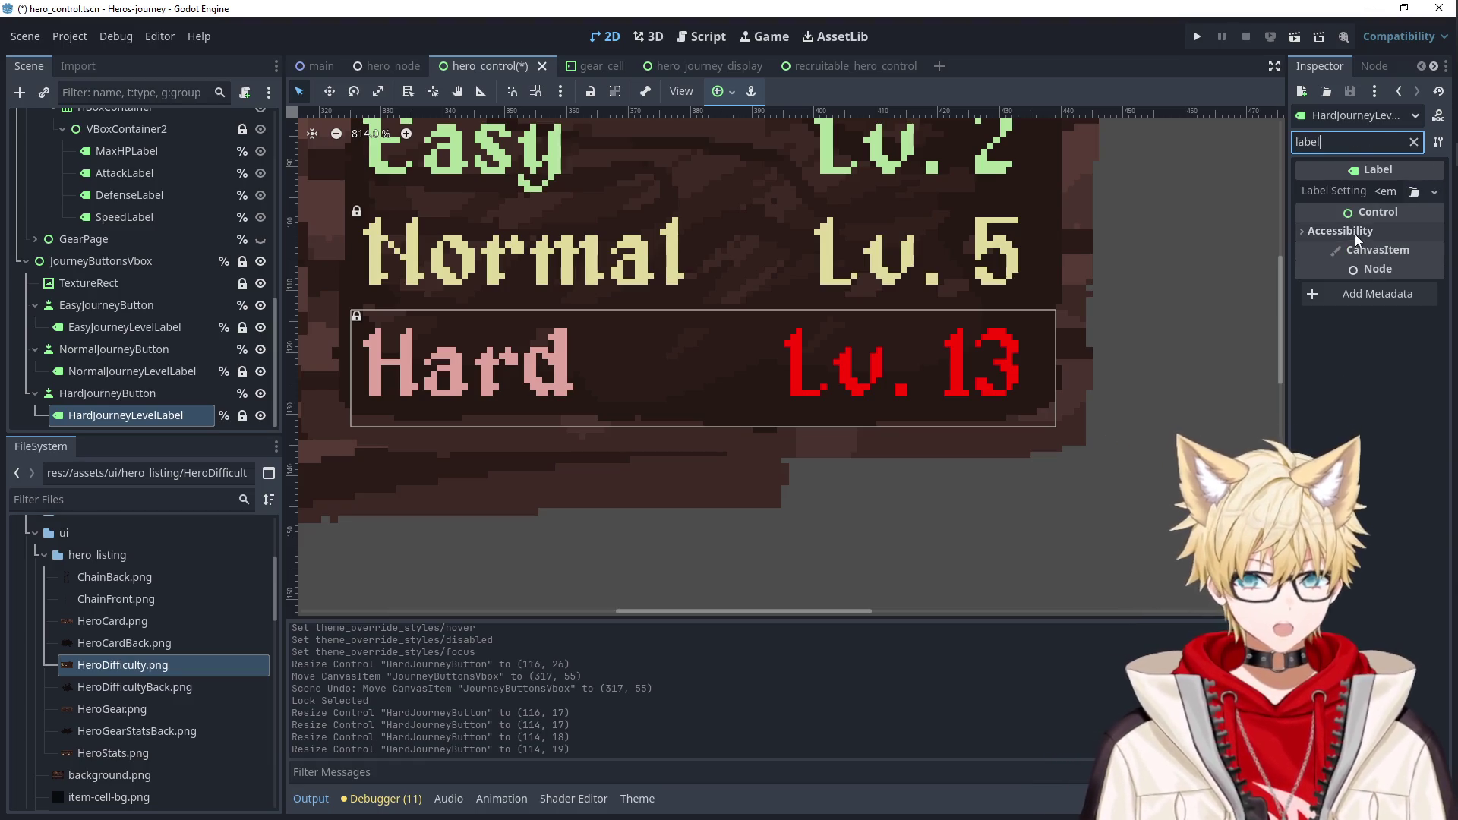
type("color")
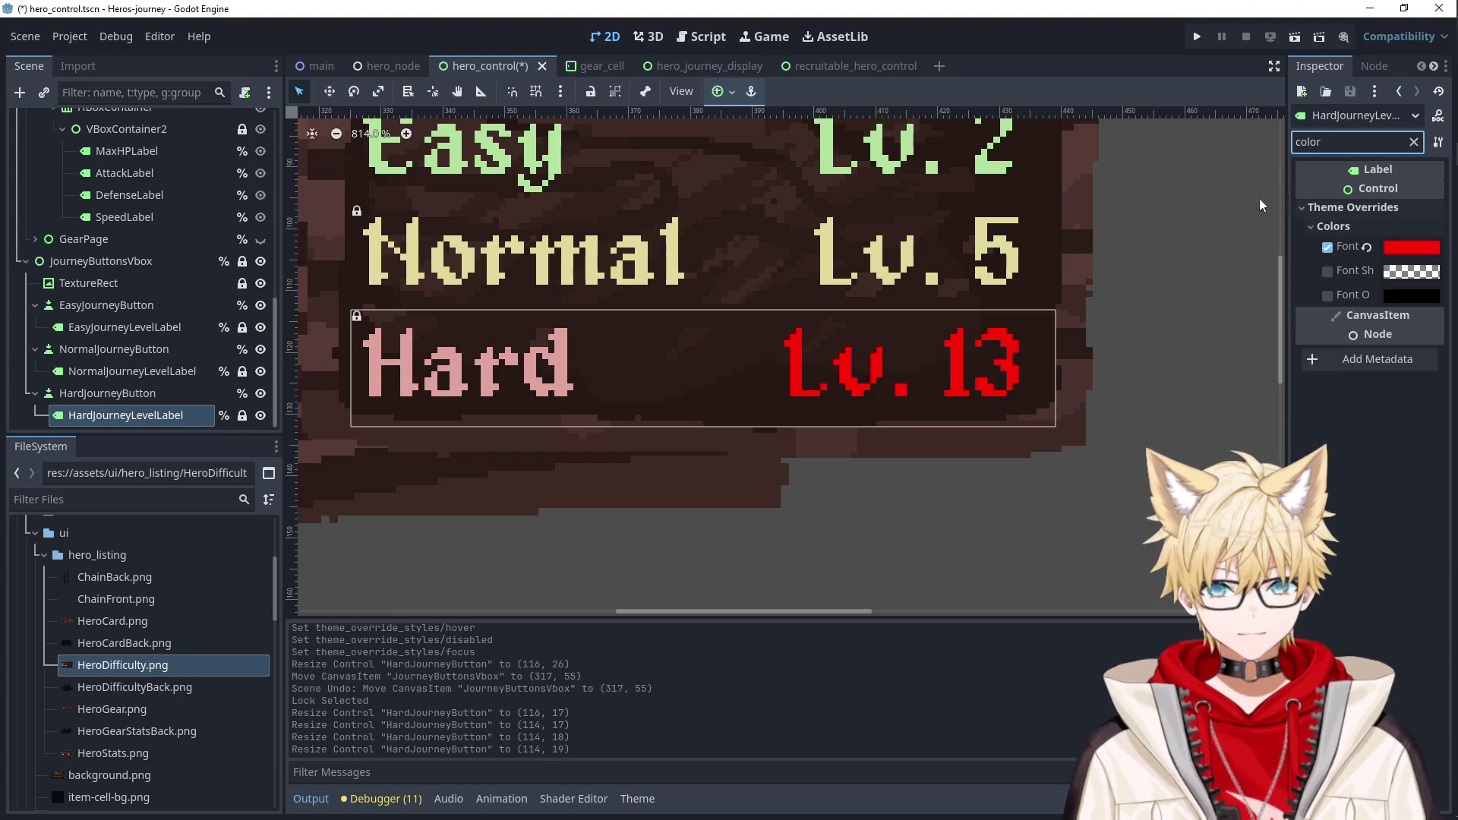
left_click(1394, 255)
left_click(1437, 475)
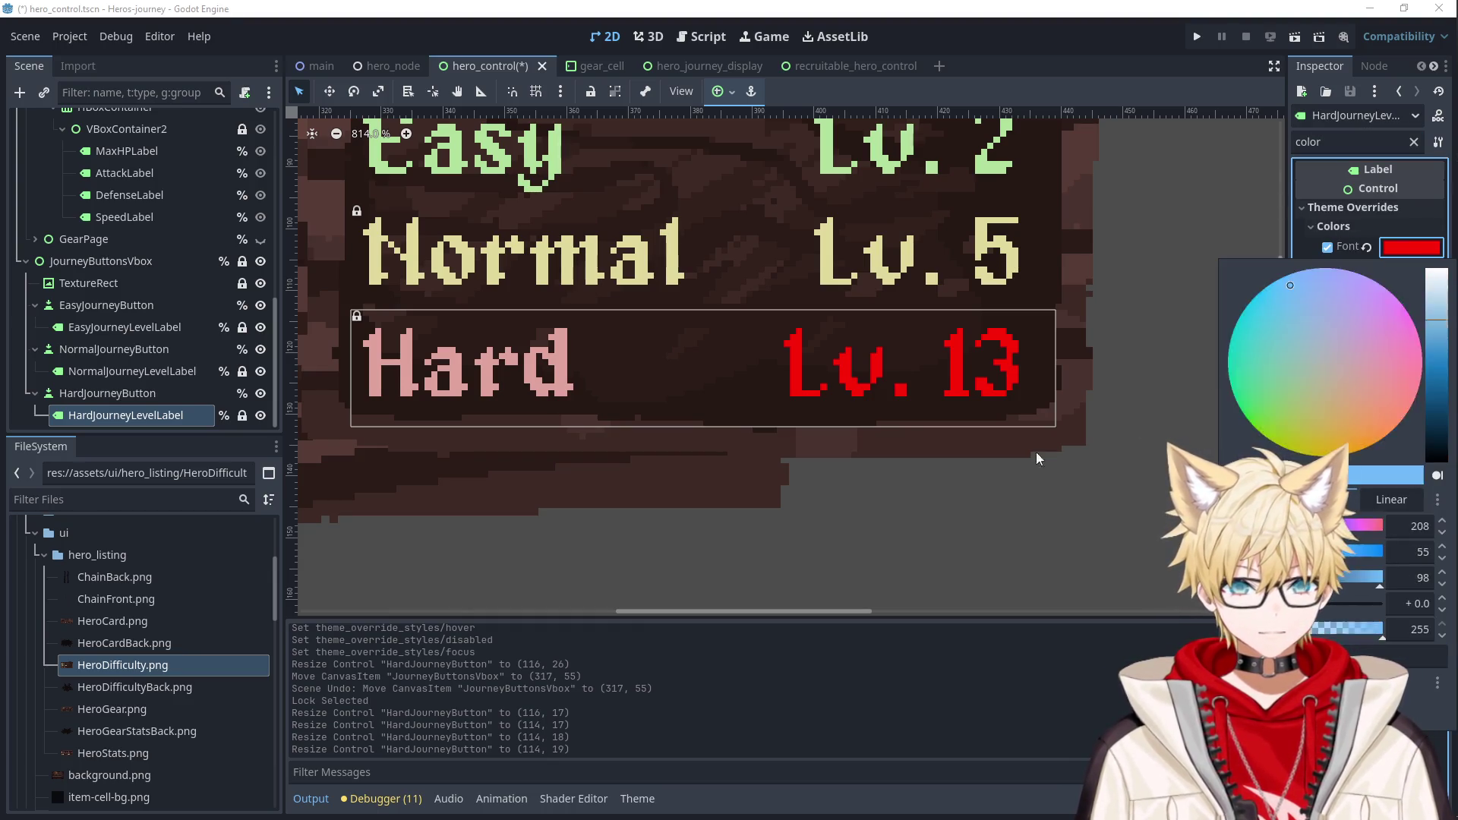
left_click(557, 346)
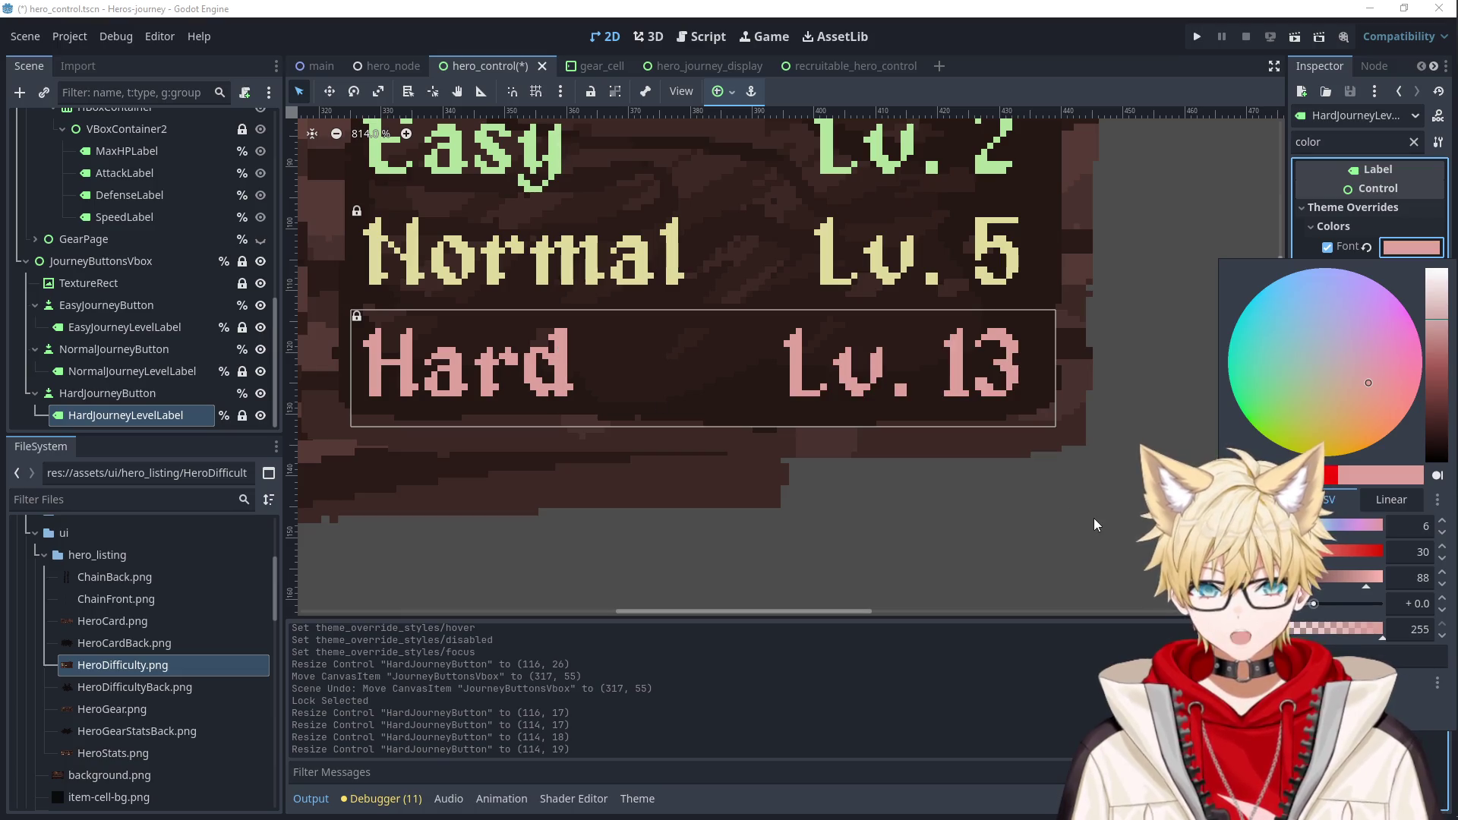
left_click(1096, 514)
scroll(1096, 513, "down", 6)
left_click(1105, 499)
key("ctrl+s")
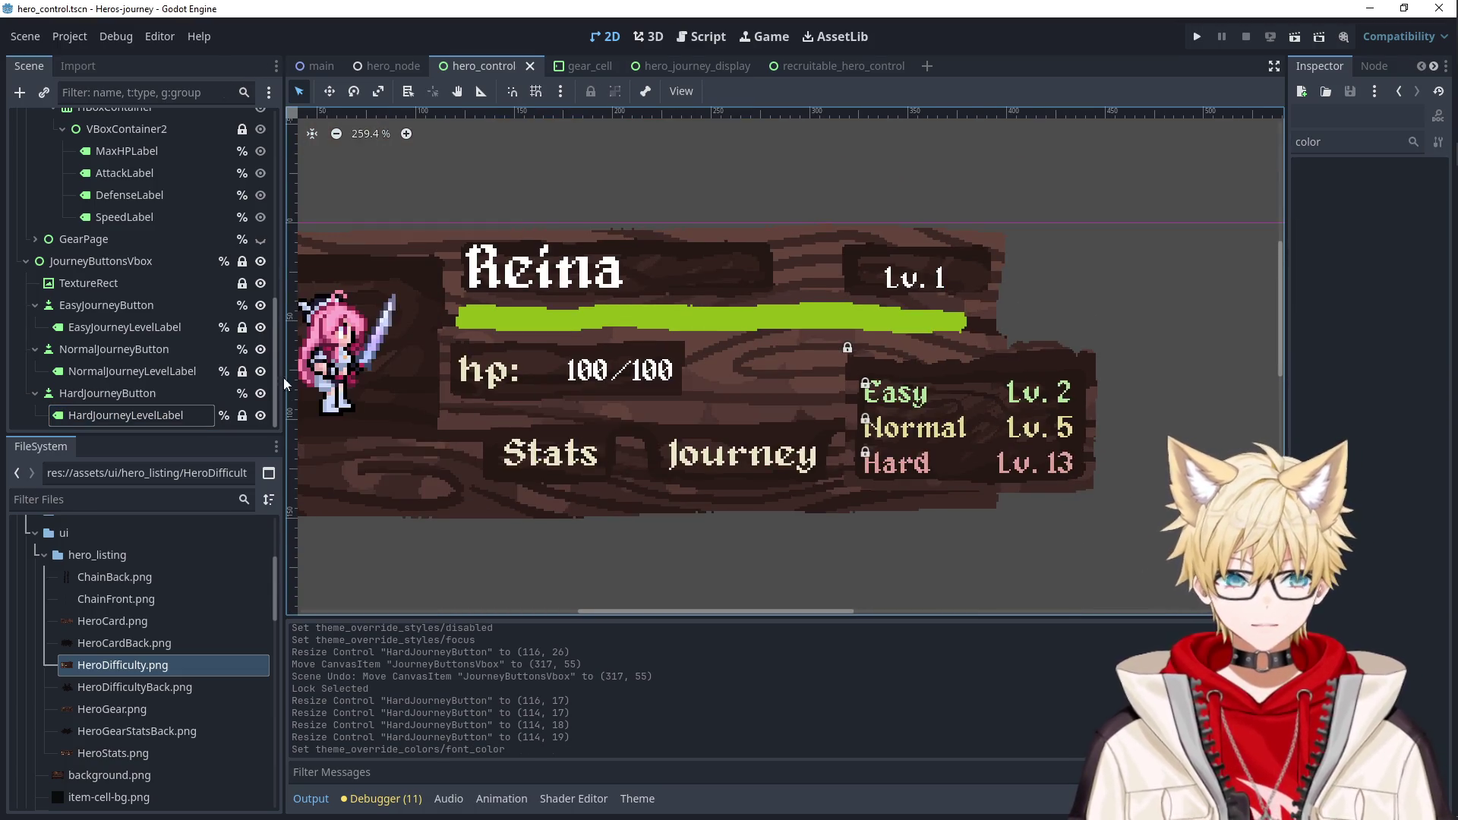
Hide the difficulty list panel, run the game and recruit a hero from the tavern.
left_click(261, 262)
scroll(996, 426, "down", 3)
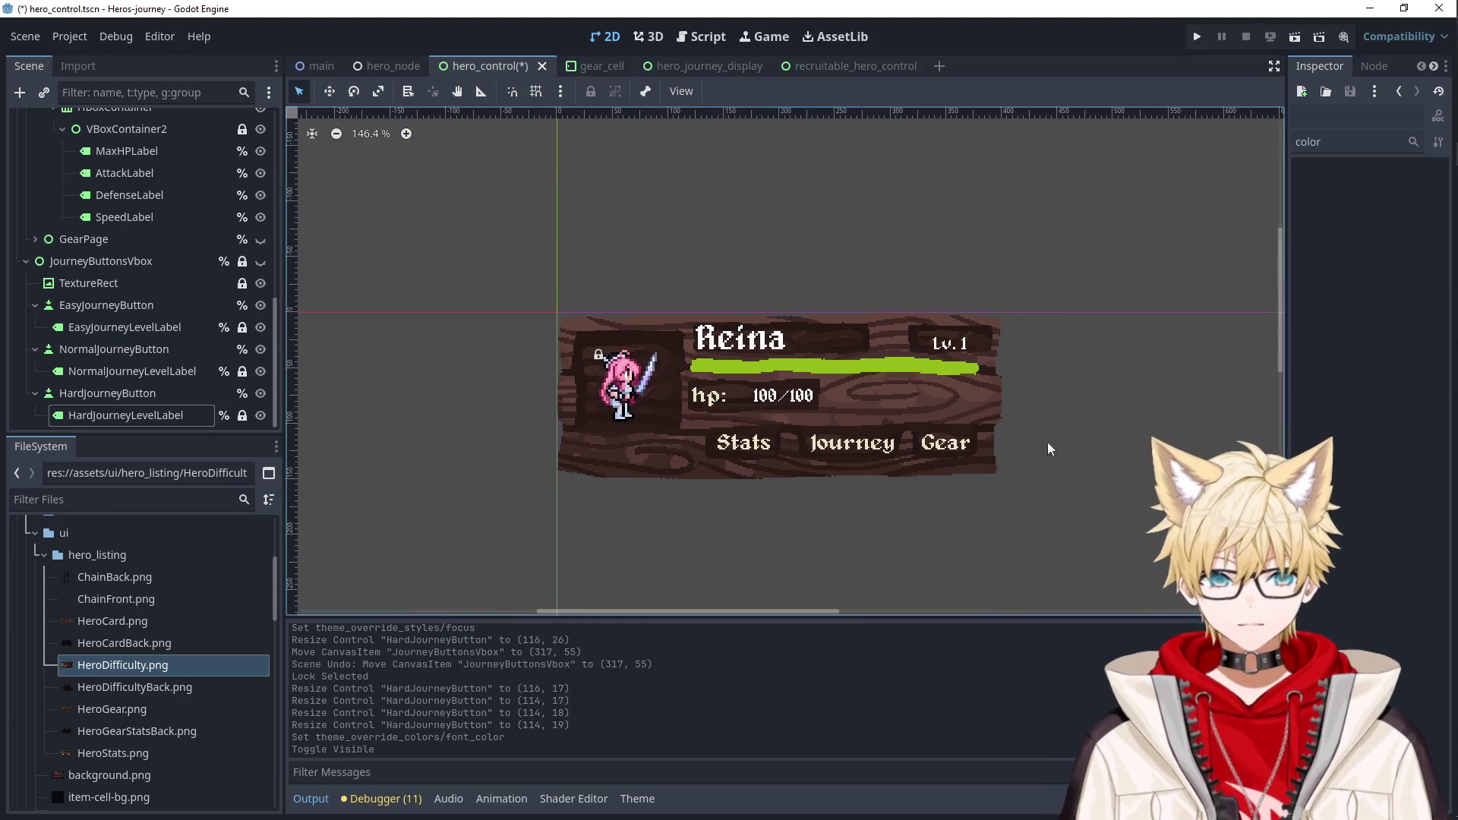
left_click(1196, 36)
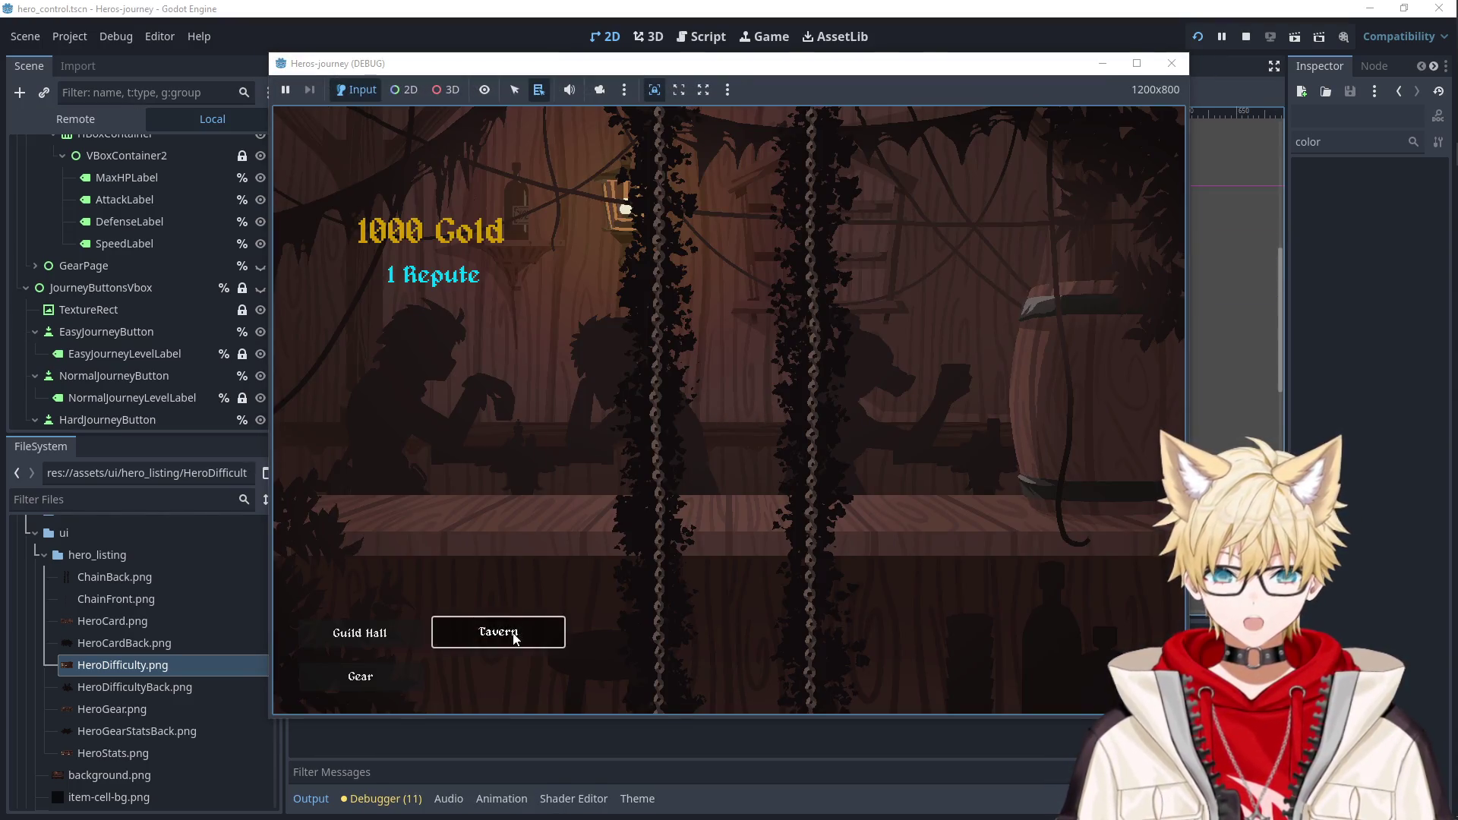
left_click(498, 631)
left_click(502, 255)
left_click(771, 197)
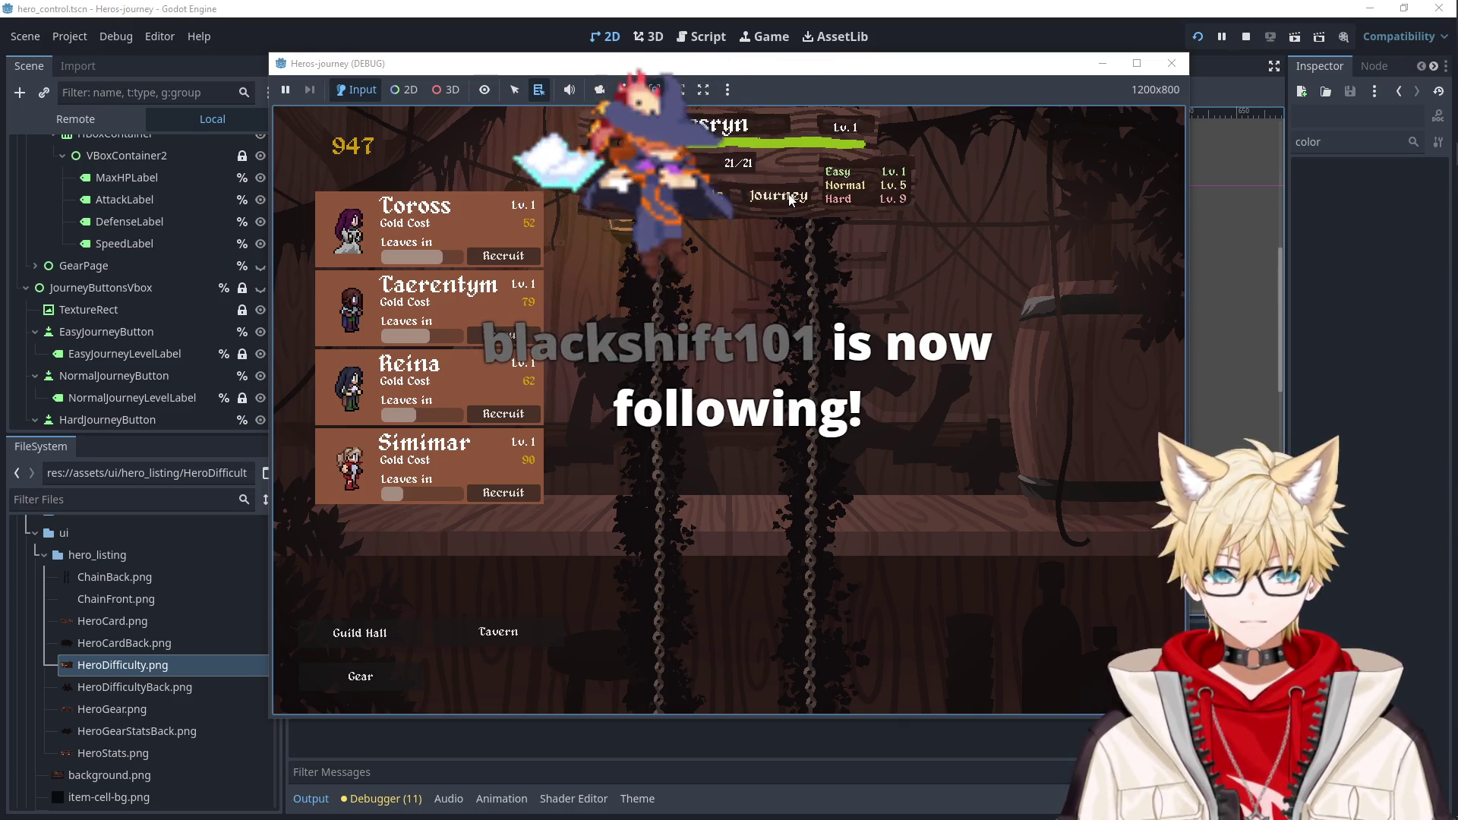
Start a journey, flip between the gear and stats pages, then close the game.
left_click(839, 199)
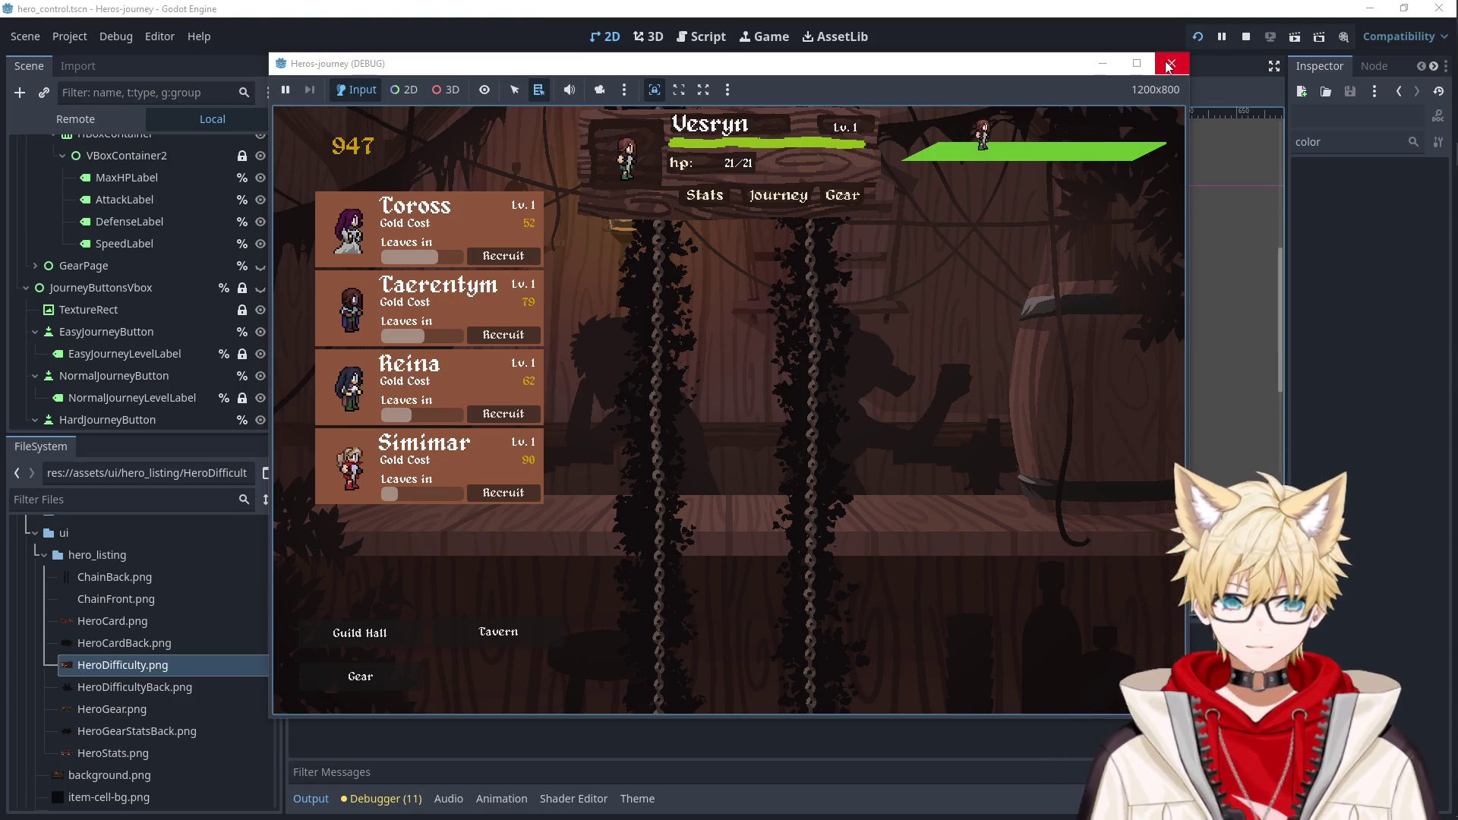
left_click(841, 196)
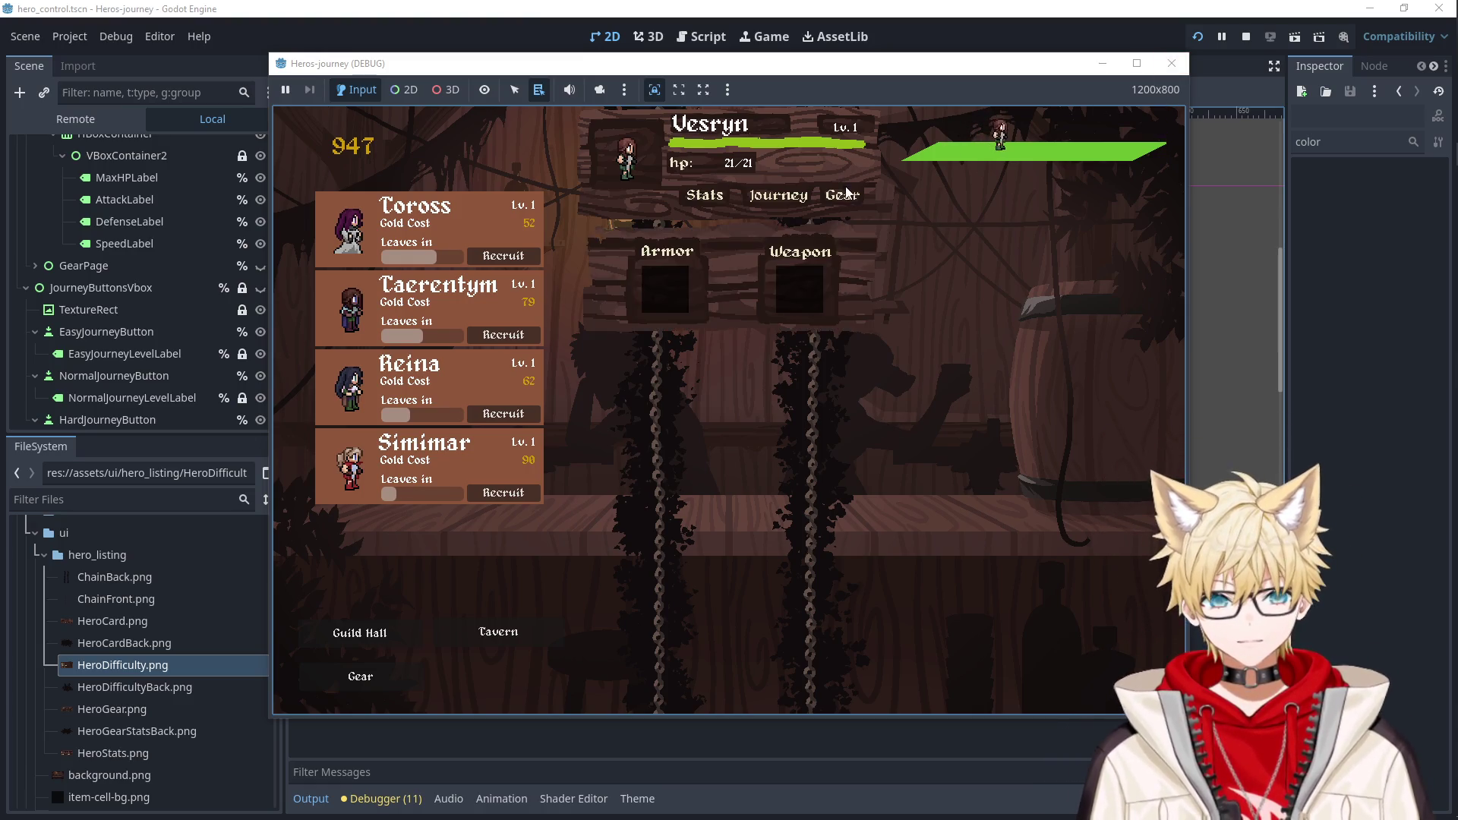
left_click(700, 198)
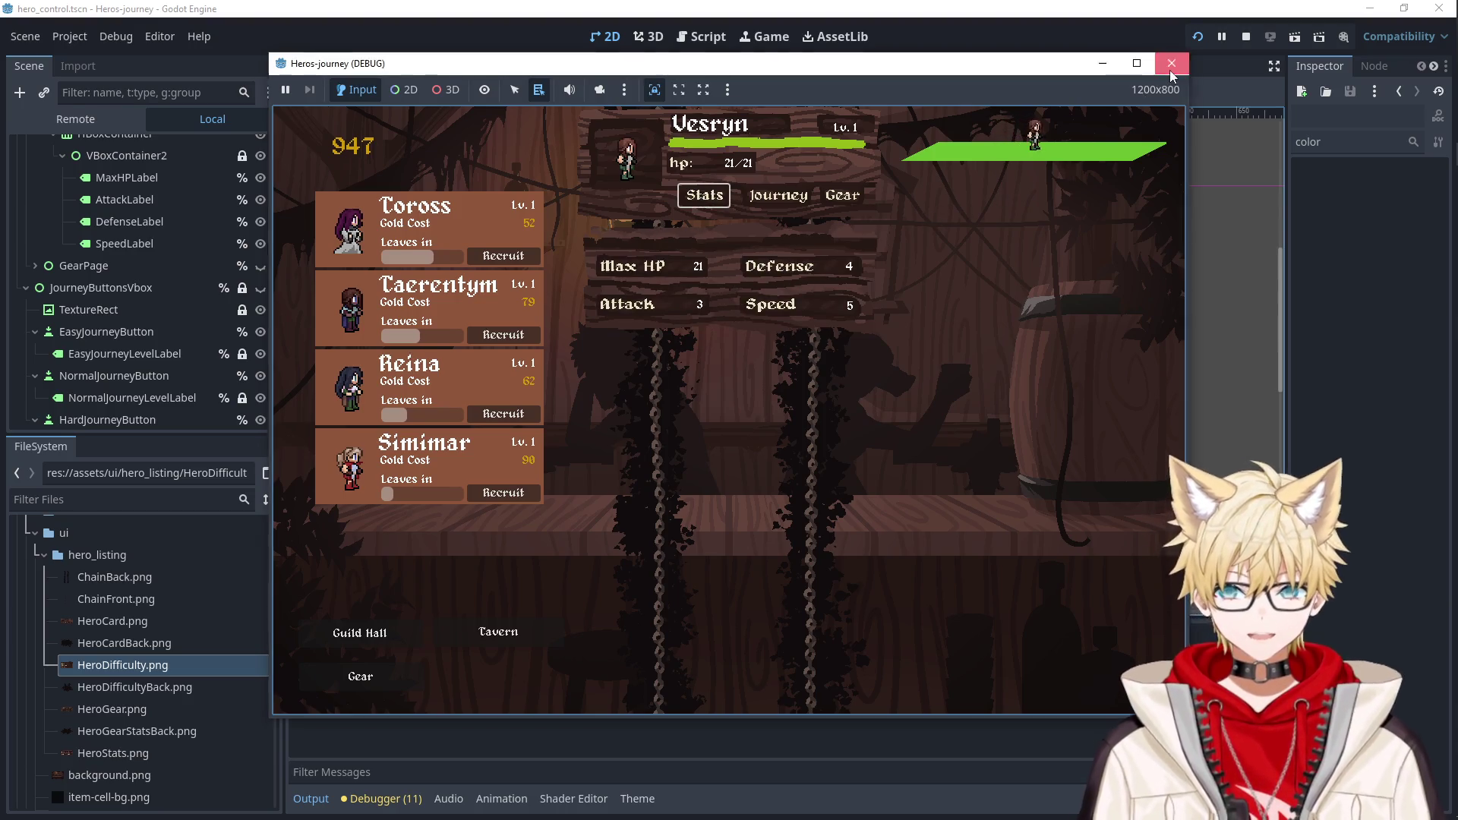
left_click(1172, 64)
left_click(135, 237)
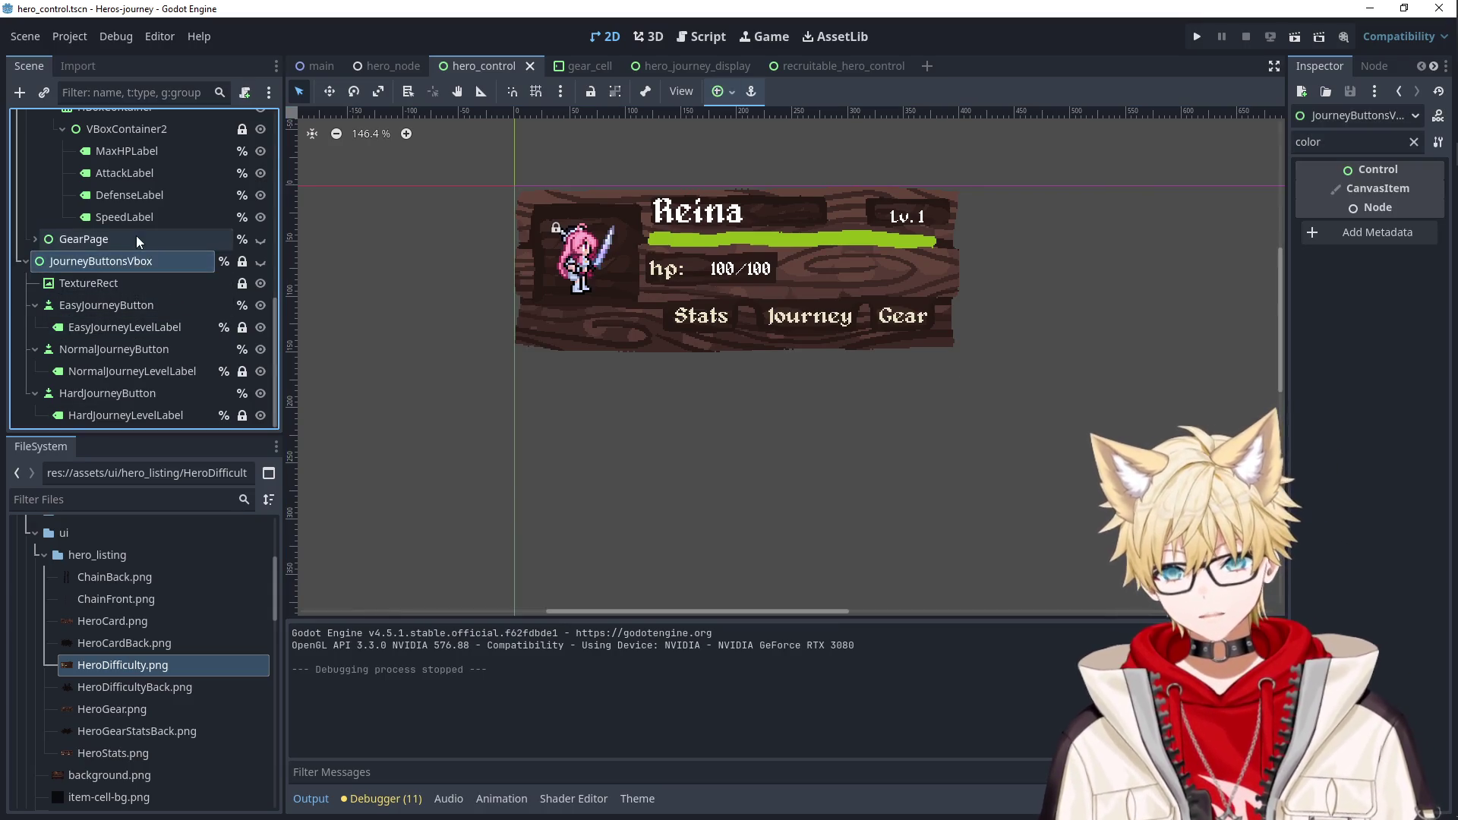
Select the stats page background TextureRect and make StatsPage visible.
scroll(141, 281, "up", 3)
scroll(141, 281, "up", 1)
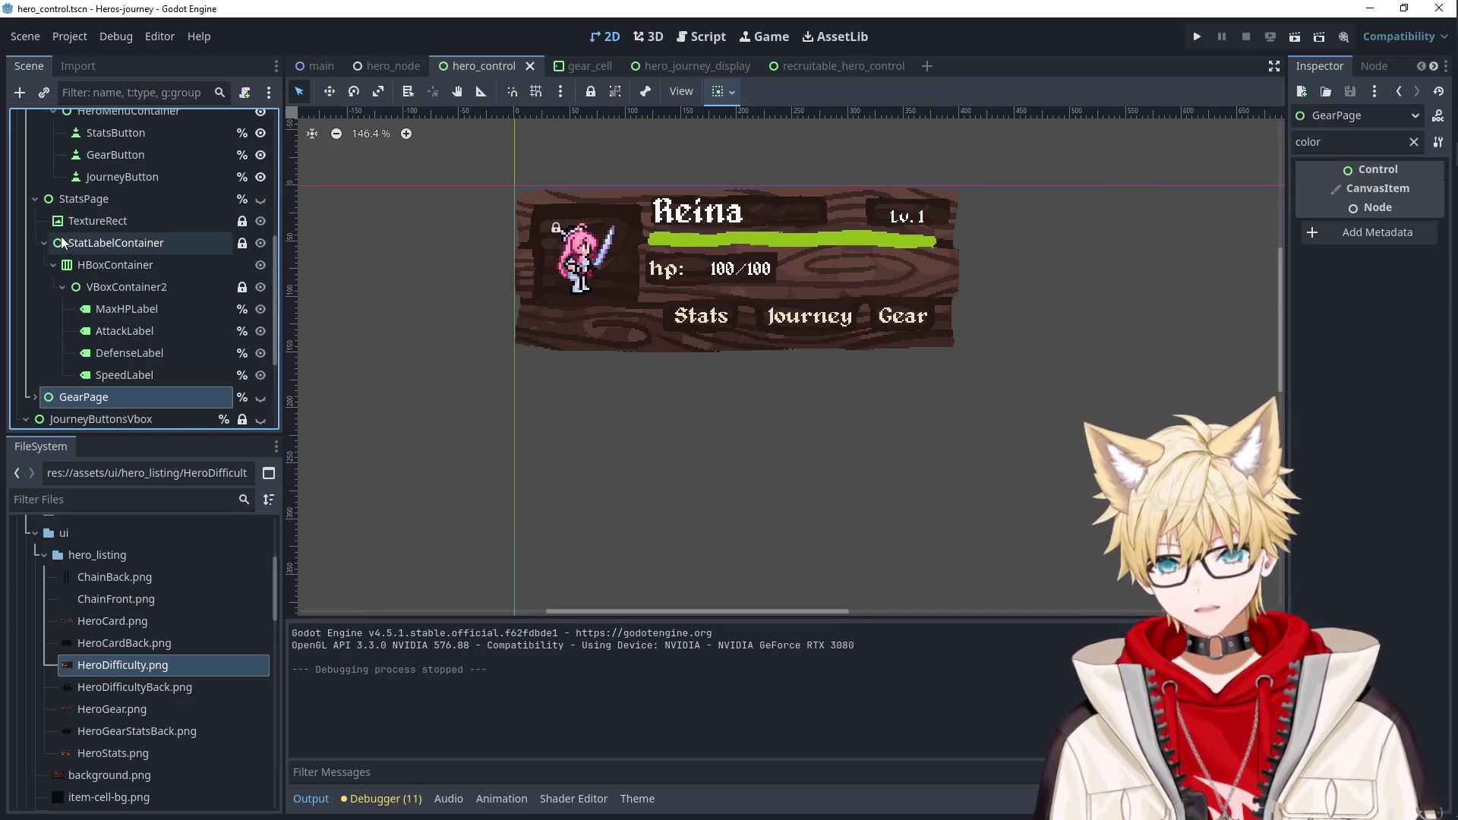
left_click(44, 241)
left_click(93, 221)
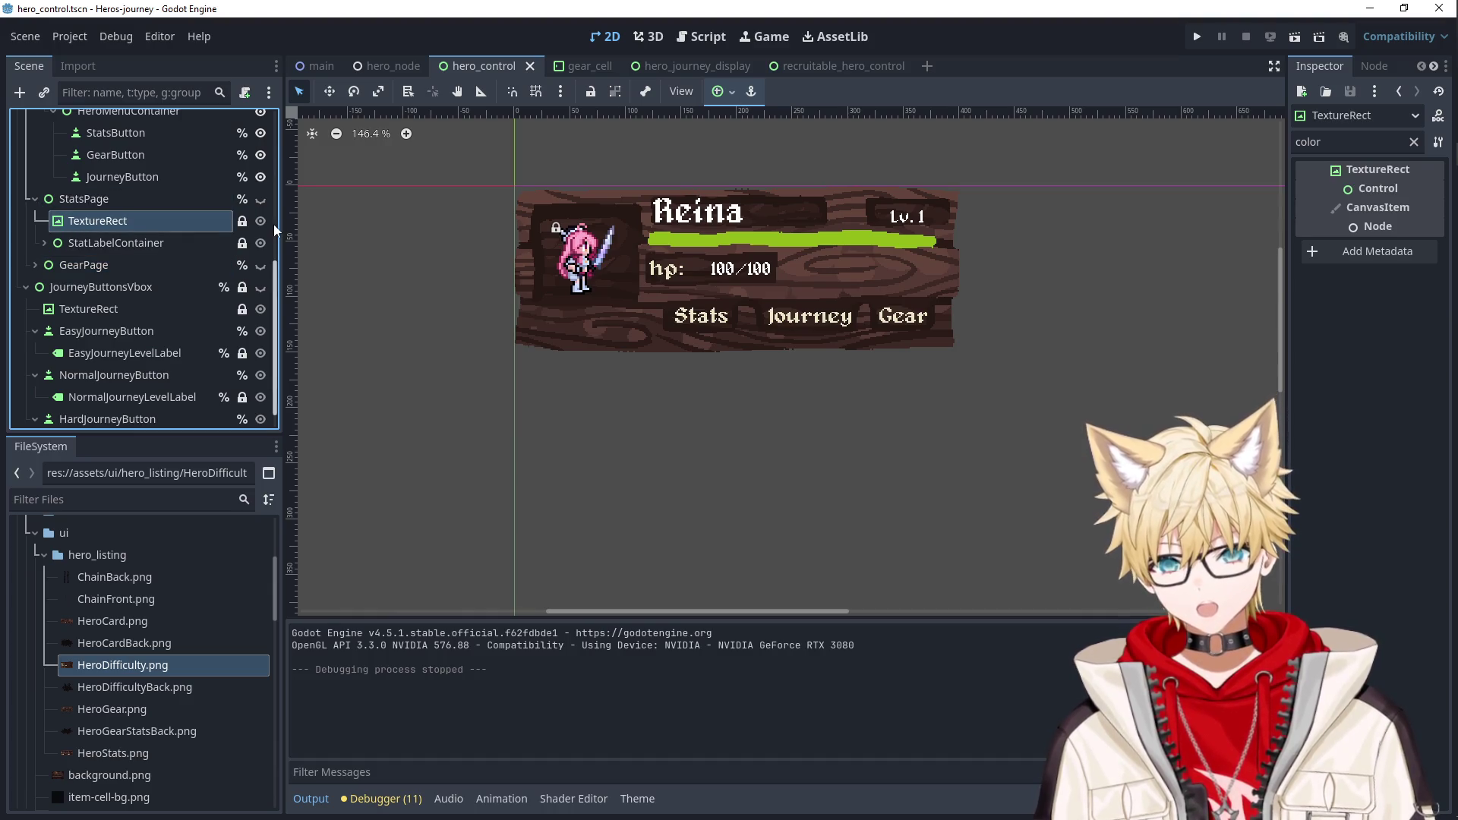
left_click(263, 203)
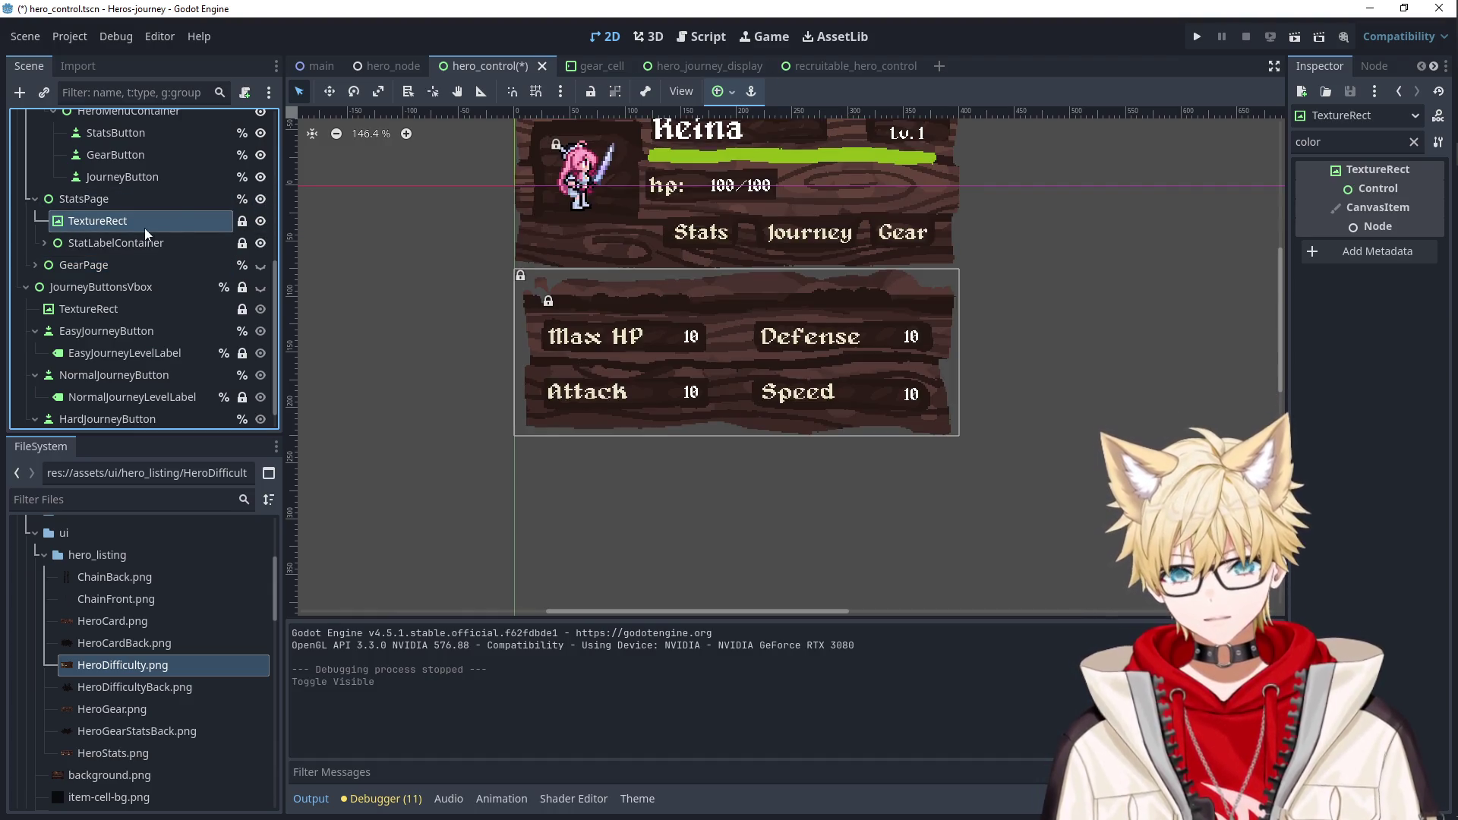
Set the background's Stretch Mode to Keep and Expand Mode to Keep Size.
left_click(1412, 144)
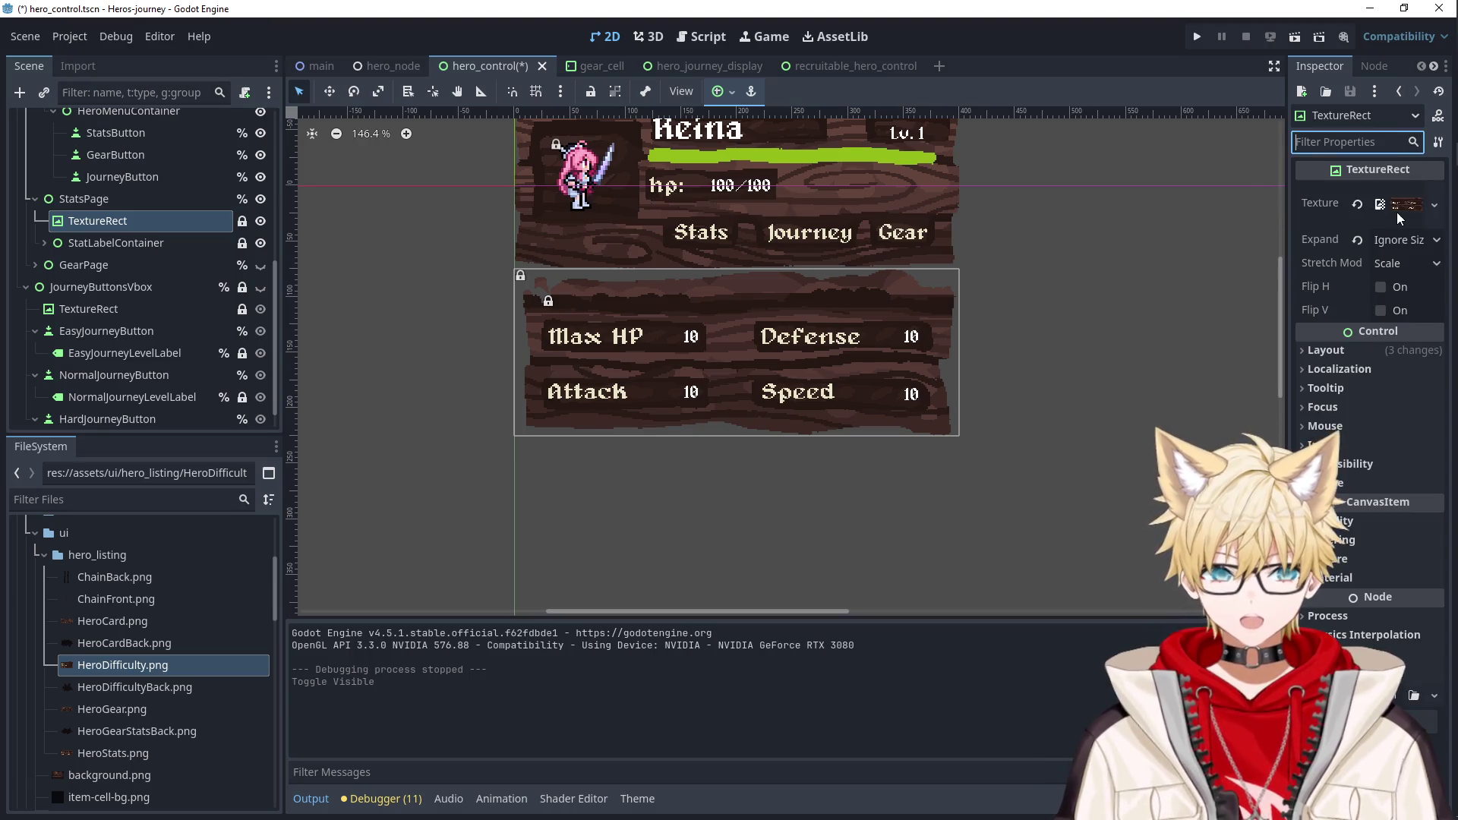
left_click(1396, 263)
left_click(1373, 334)
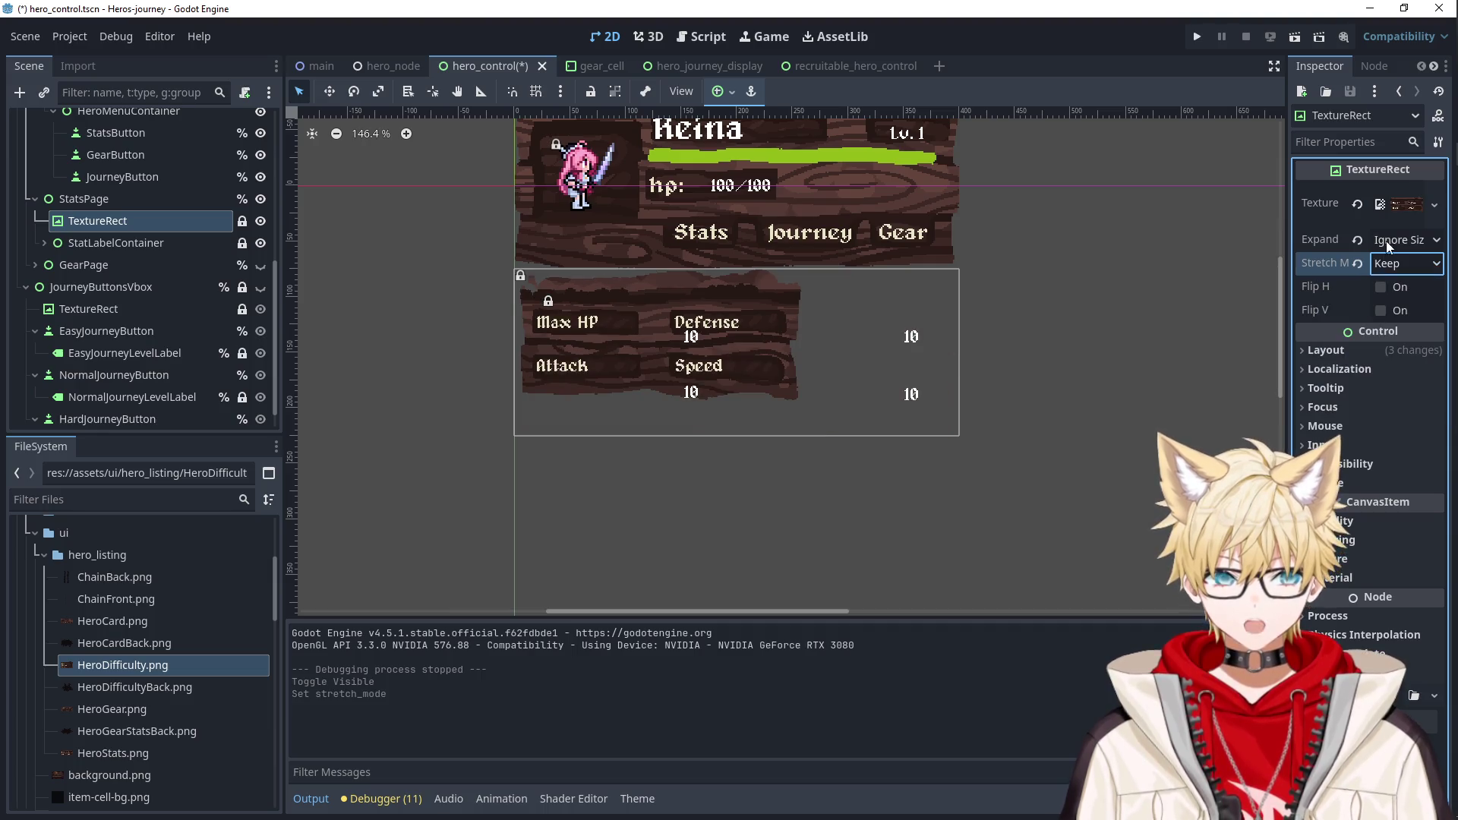
left_click(1387, 240)
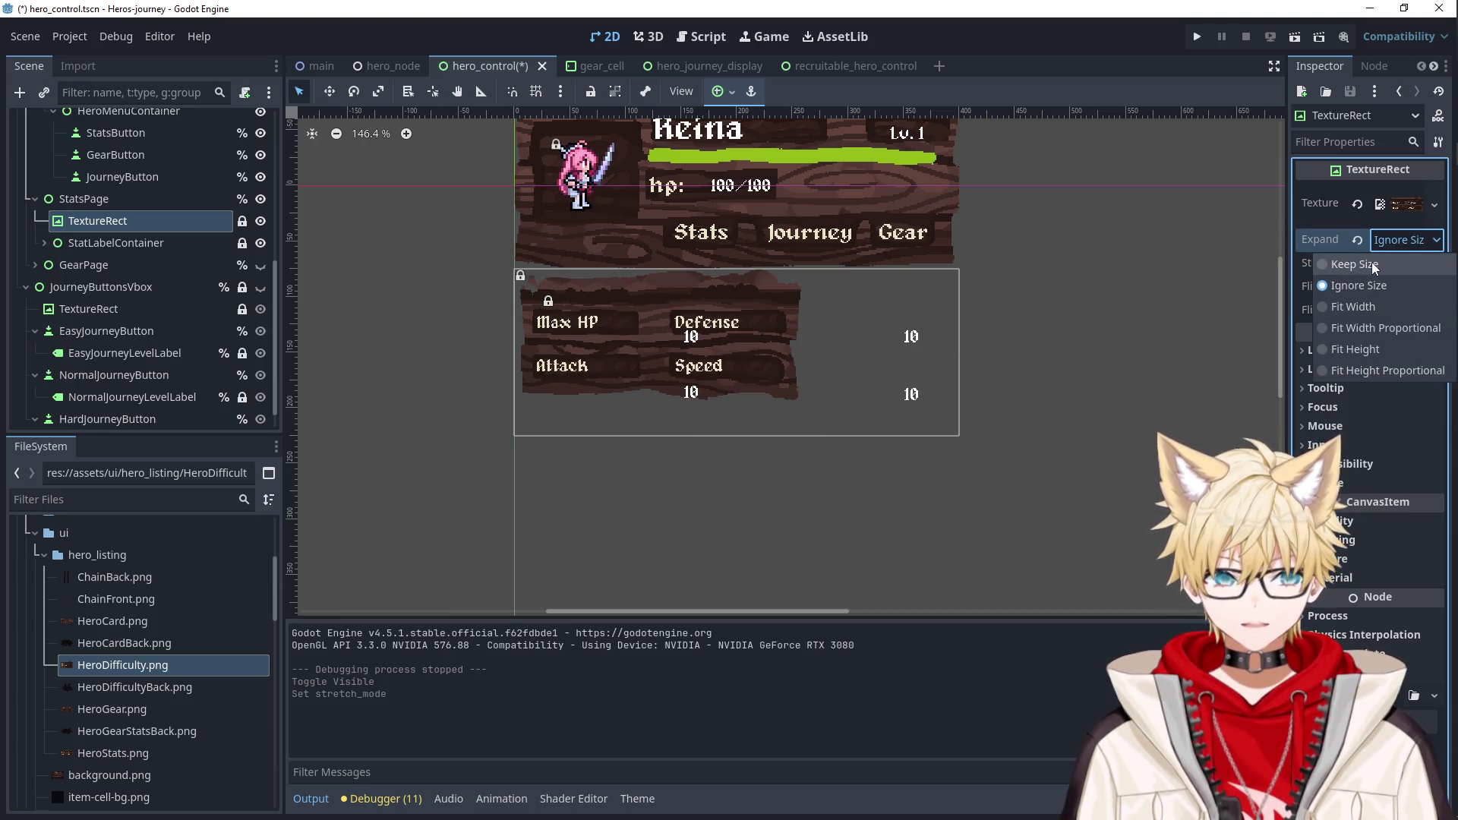
left_click(1374, 265)
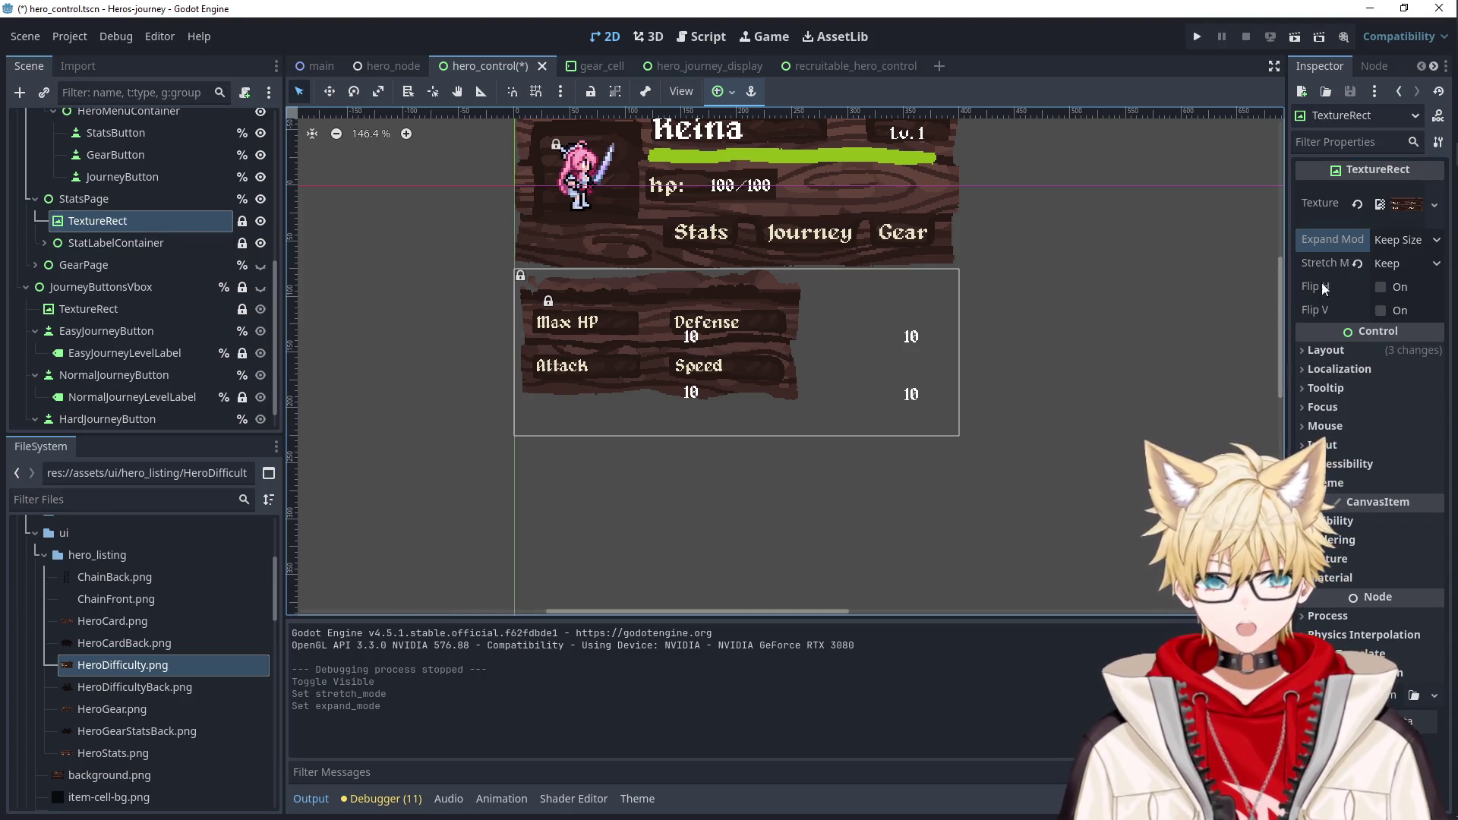
left_click(1404, 241)
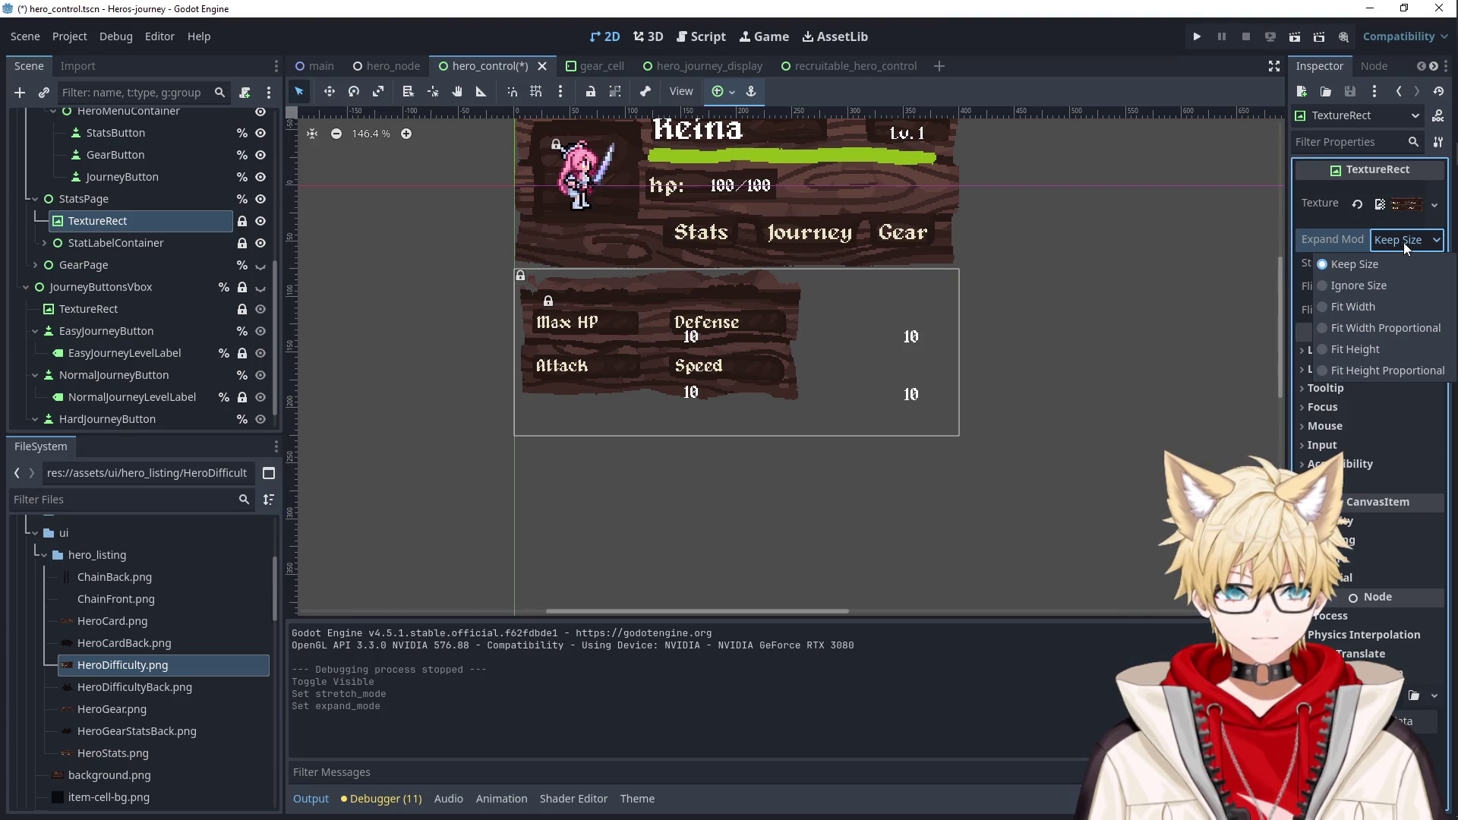
left_click(1383, 266)
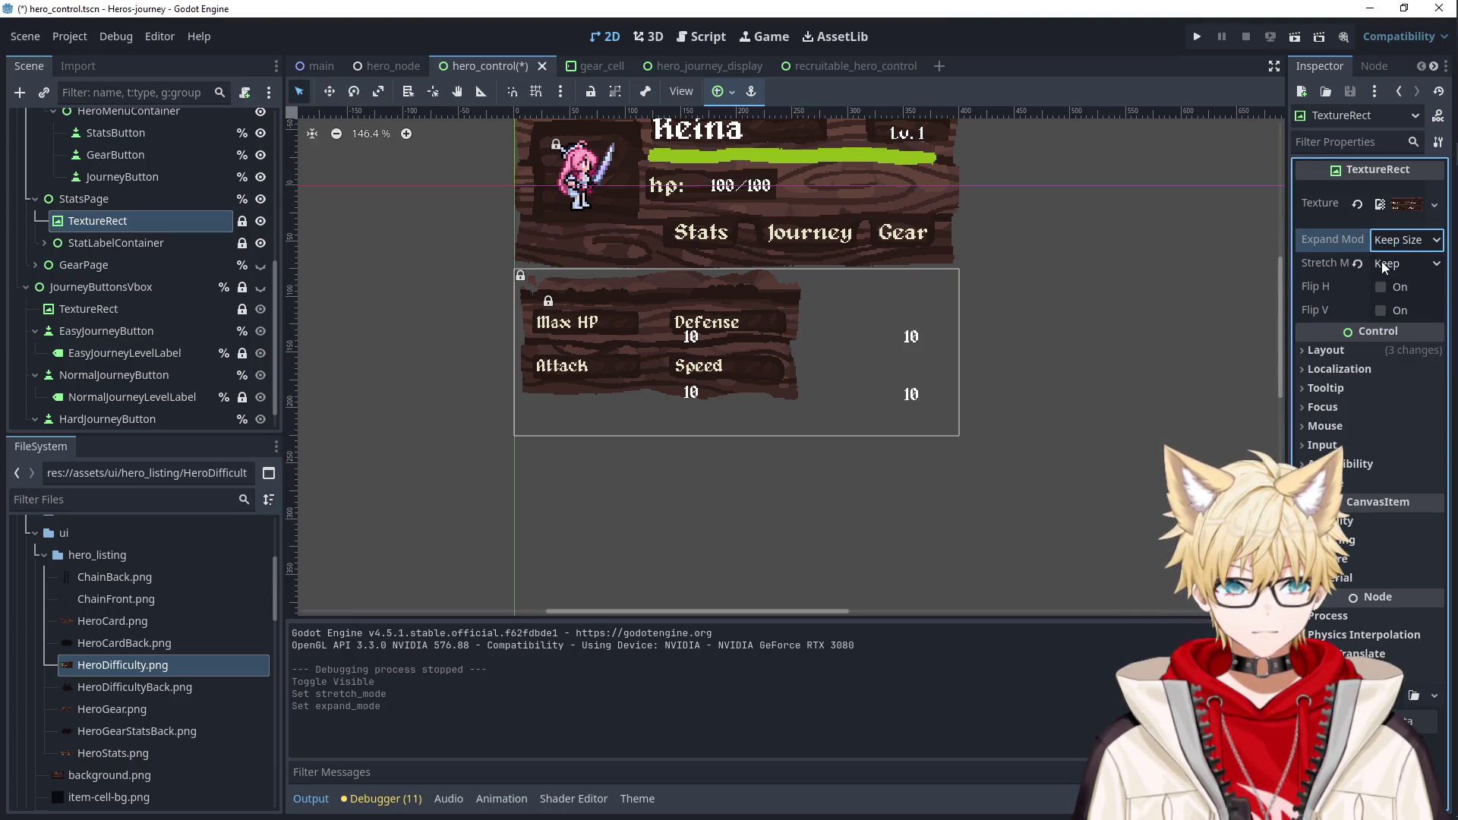
left_click(1342, 143)
type("center")
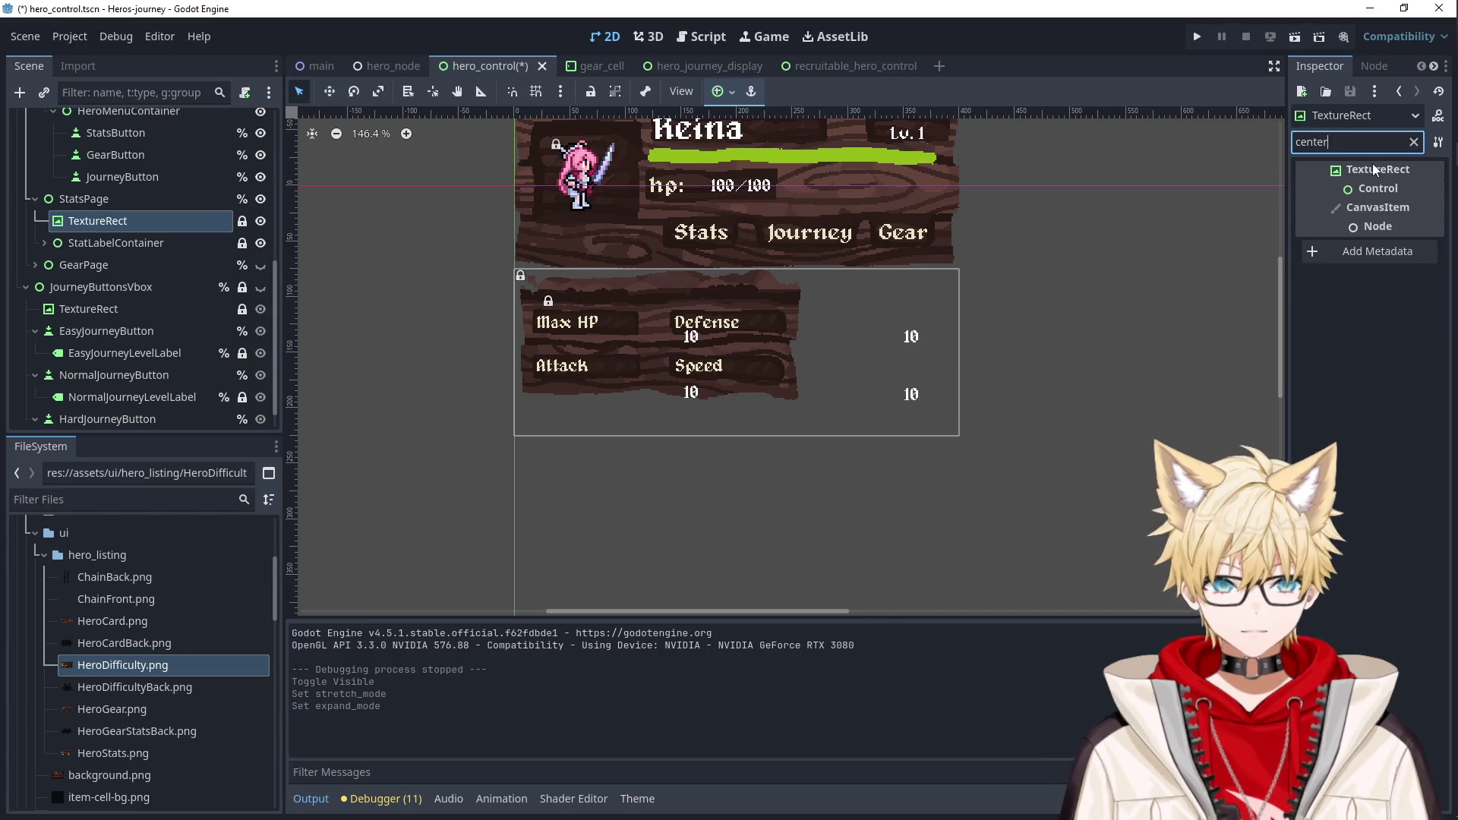
key("BackSpace")
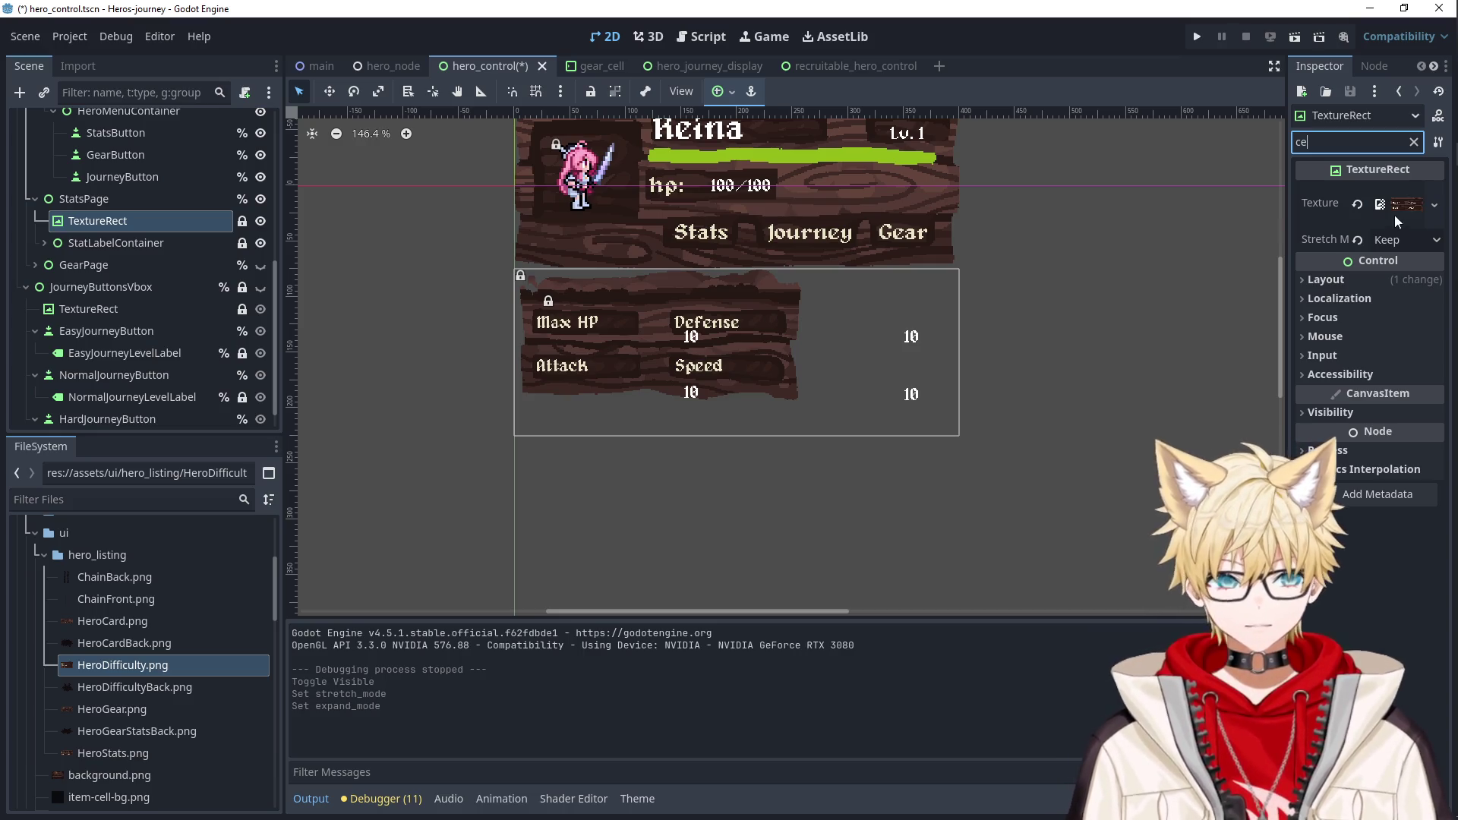
left_click(1391, 240)
left_click(1368, 302)
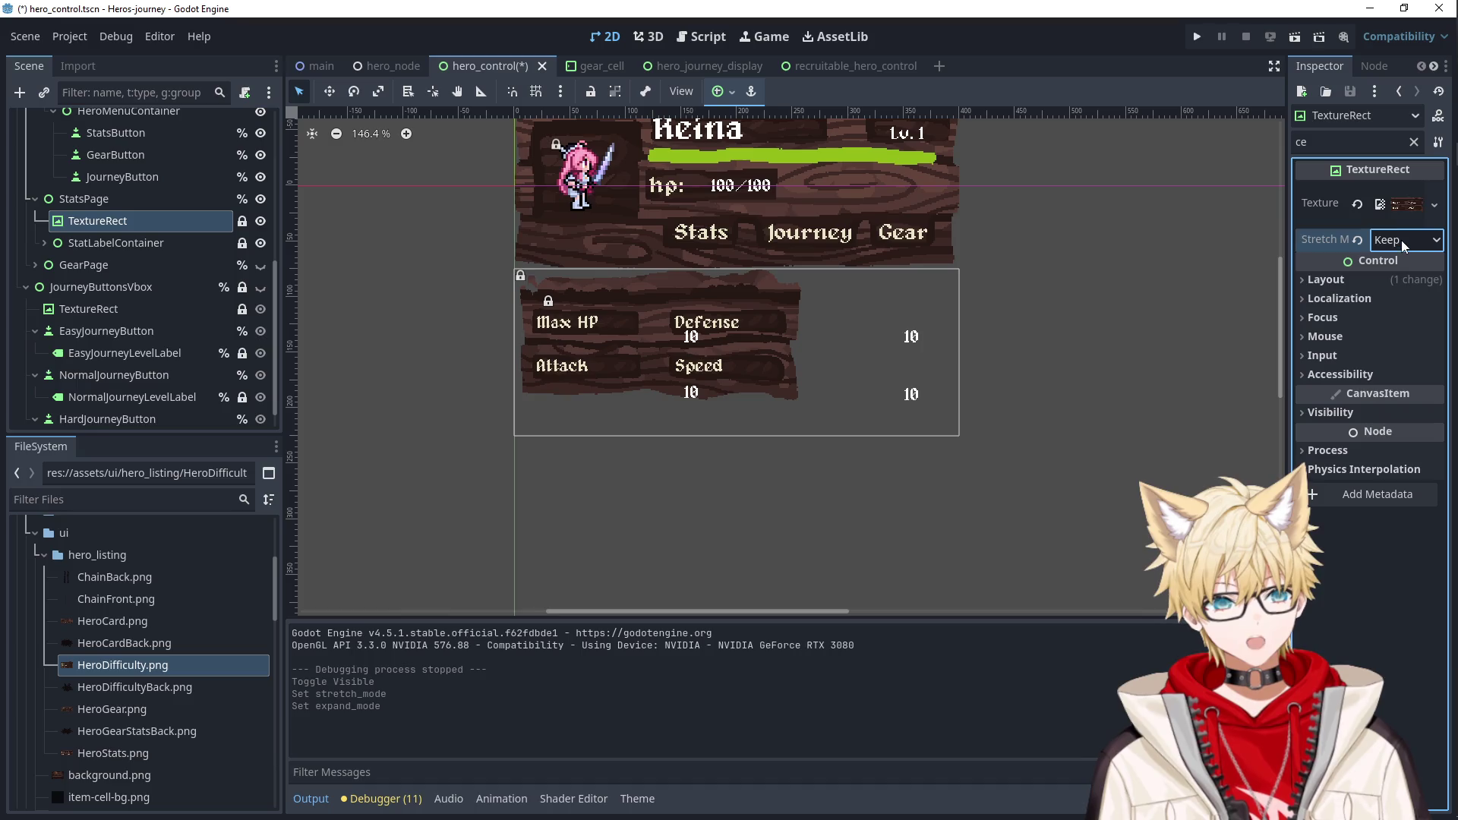
Apply the Center Top anchor preset to the stats page background.
left_click(1359, 414)
left_click(1352, 477)
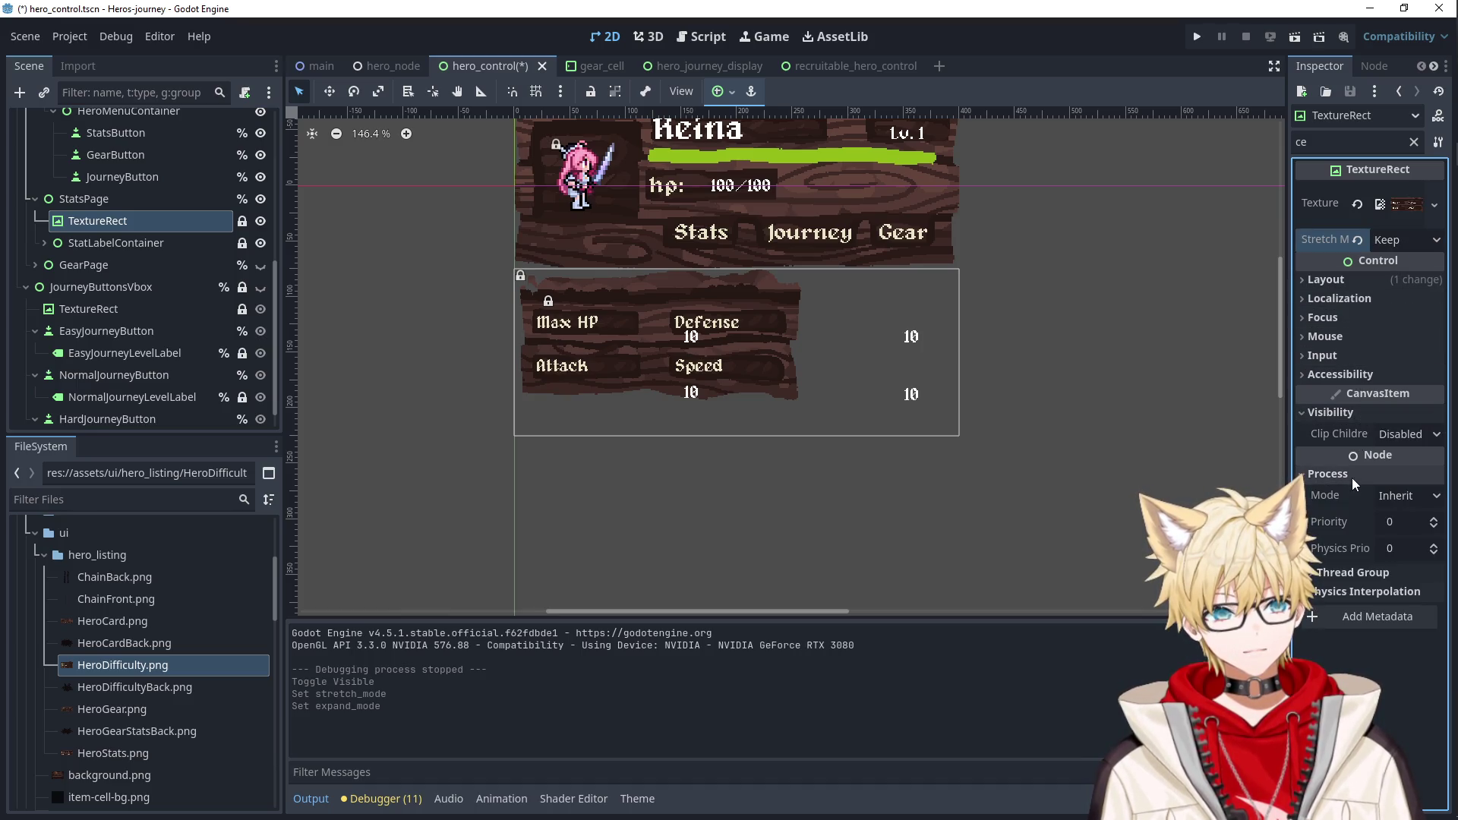
left_click(1346, 594)
left_click(1325, 279)
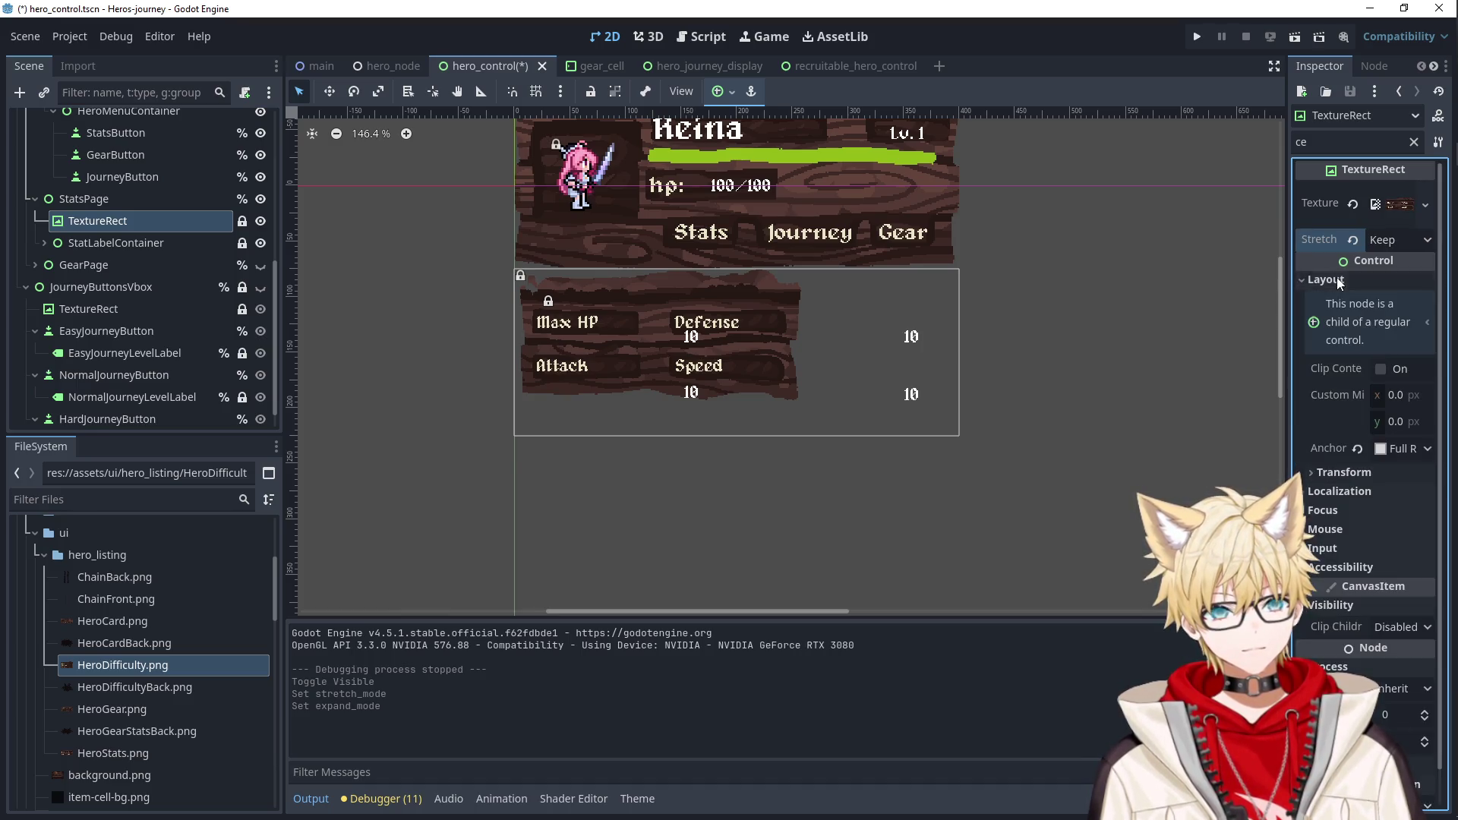
left_click(85, 200)
left_click(97, 221)
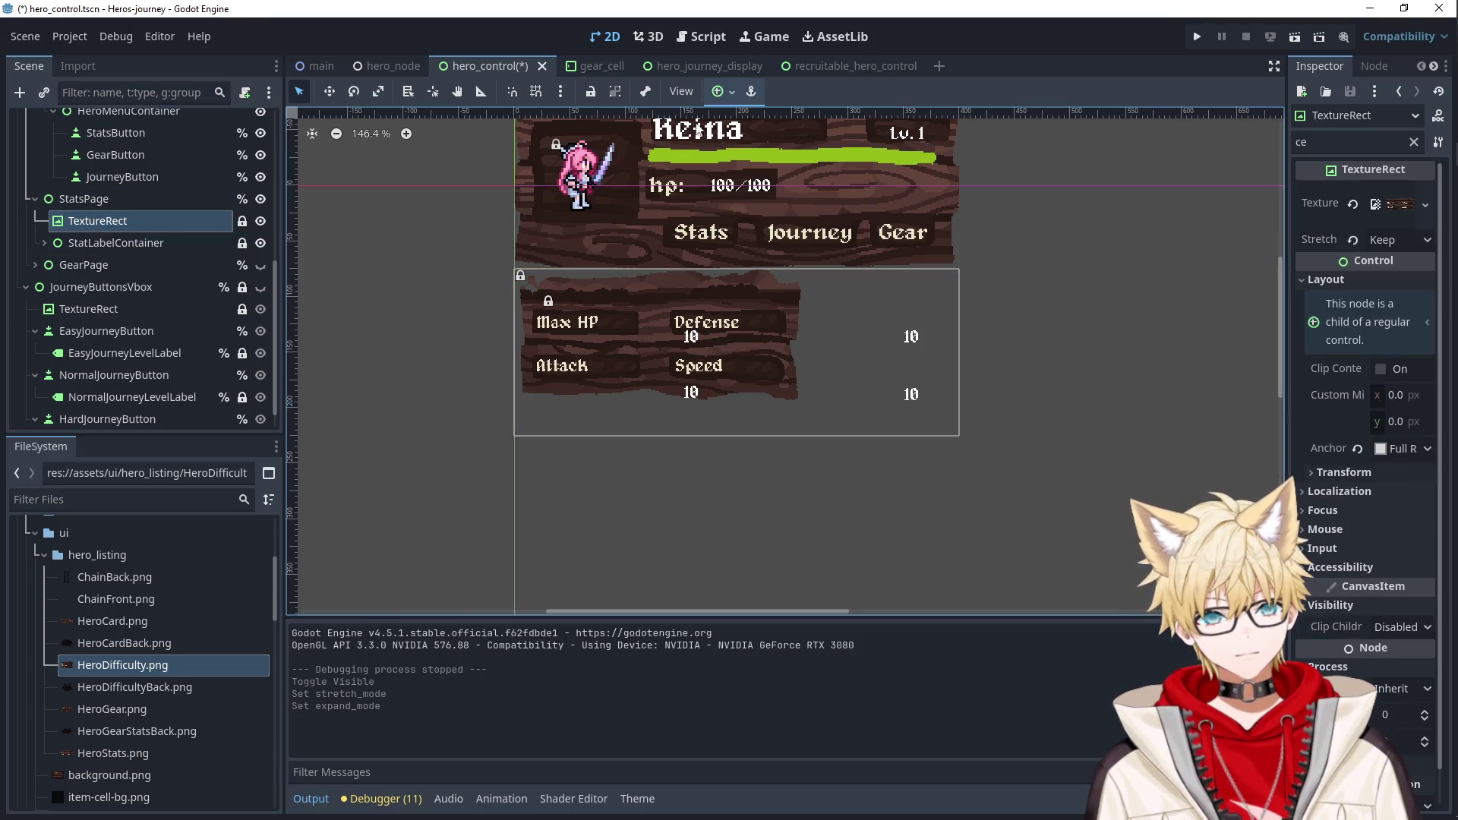
left_click(718, 91)
left_click(810, 231)
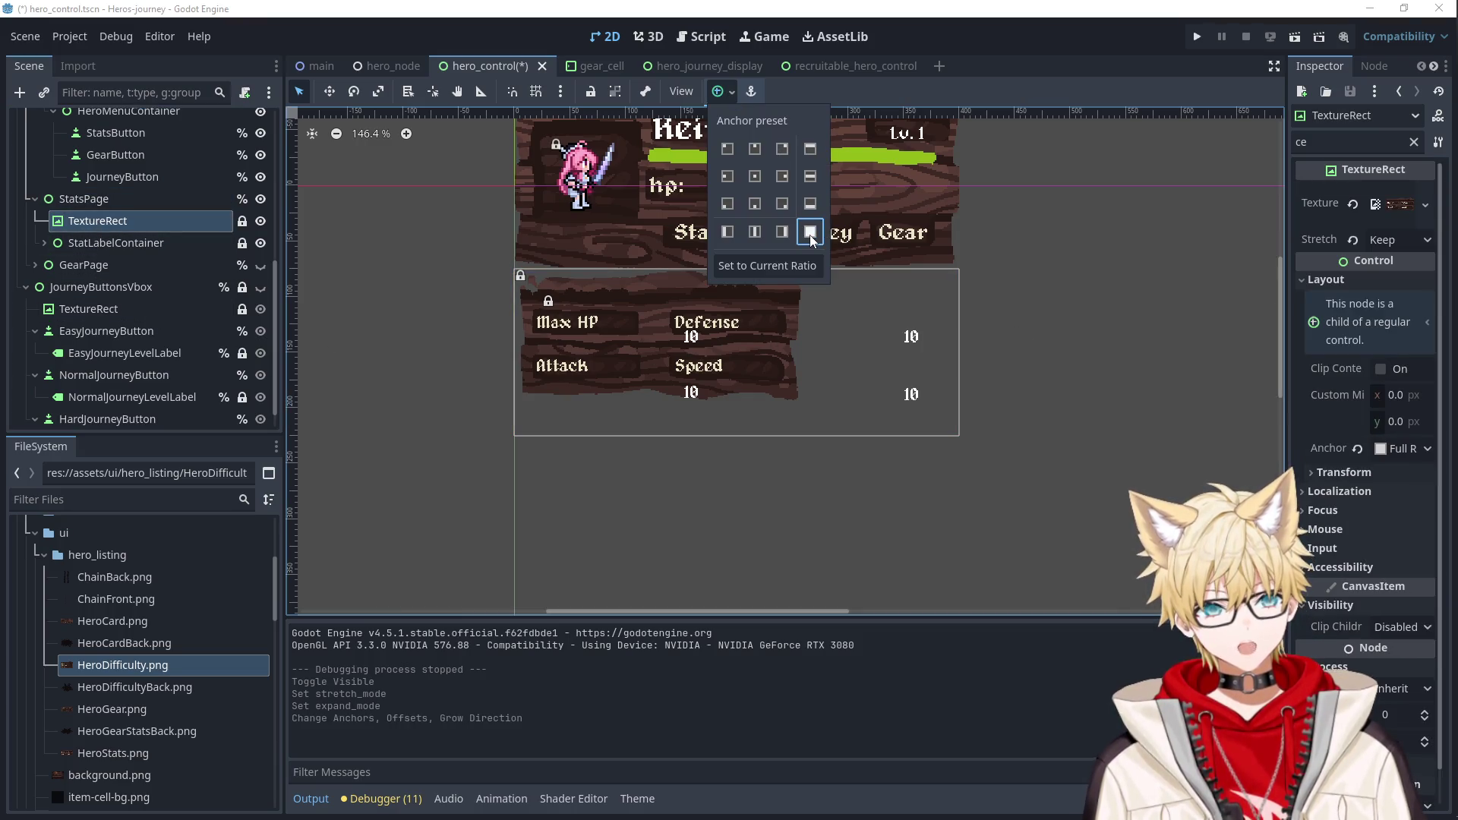
left_click(757, 152)
Reselect the StatsPage and expand the StatLabelContainer children.
left_click(1048, 278)
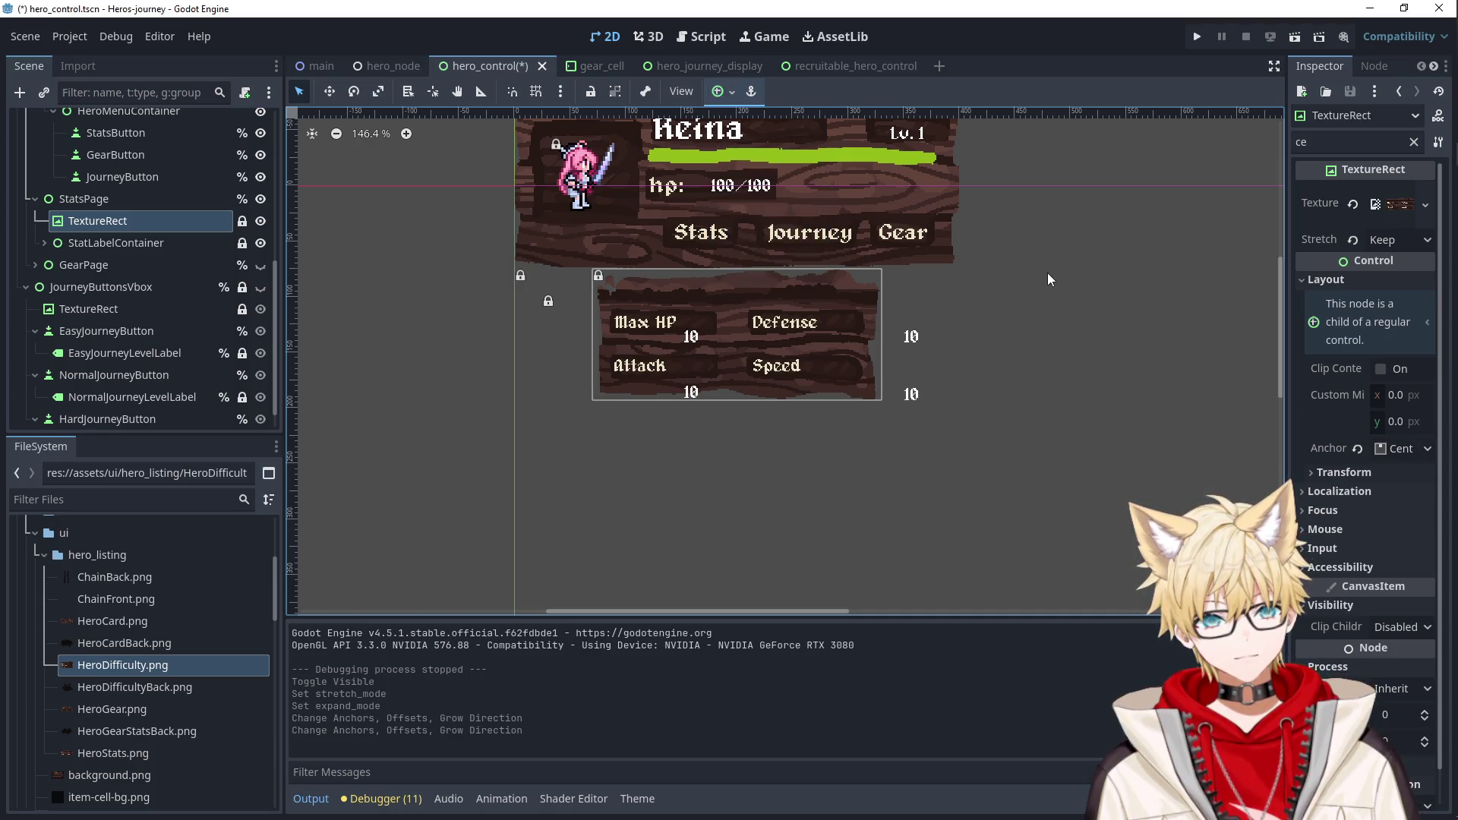
left_click(1048, 275)
left_click(799, 325)
left_click(1047, 326)
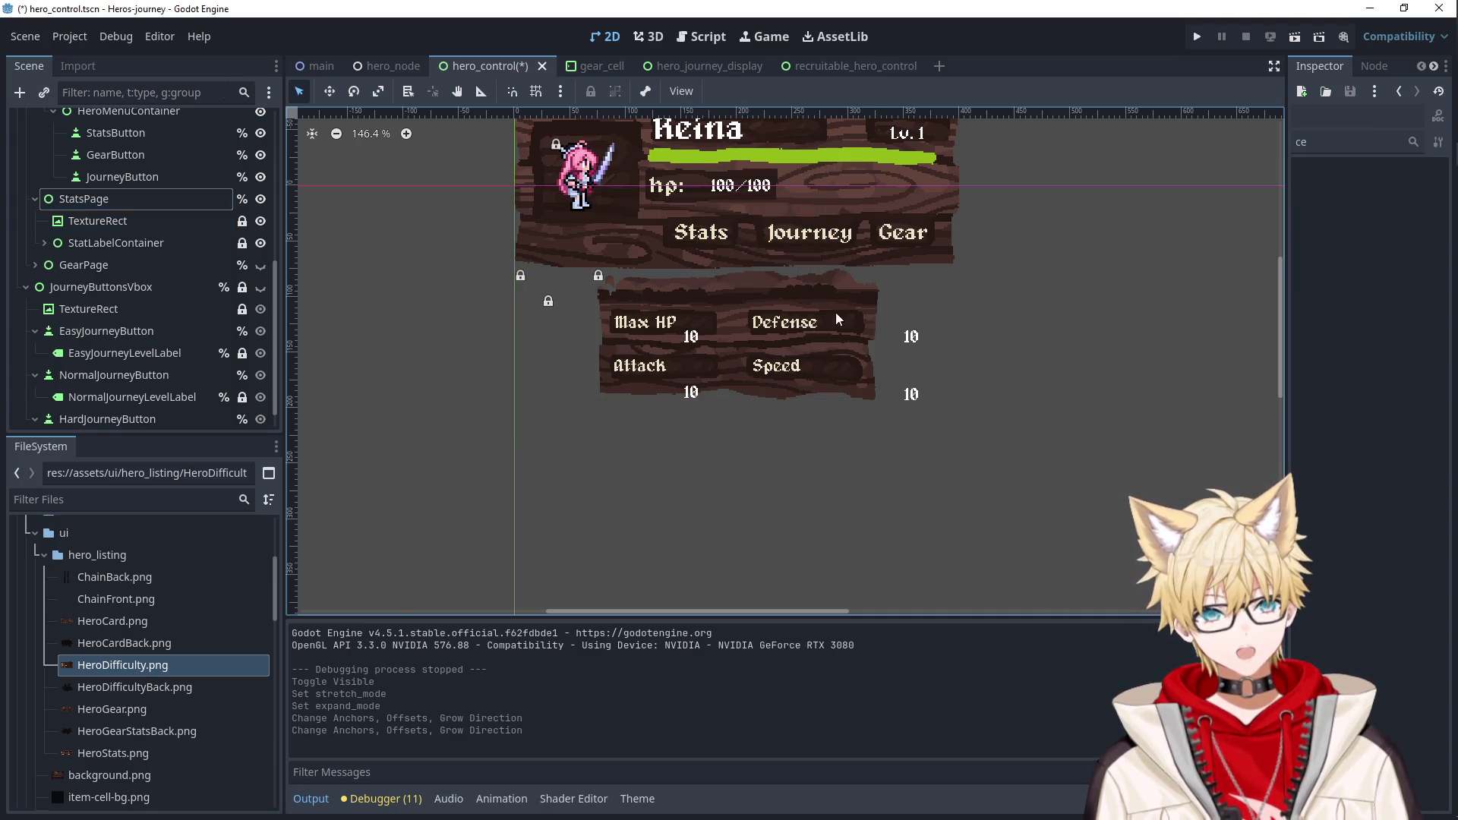
left_click(692, 368)
left_click(44, 243)
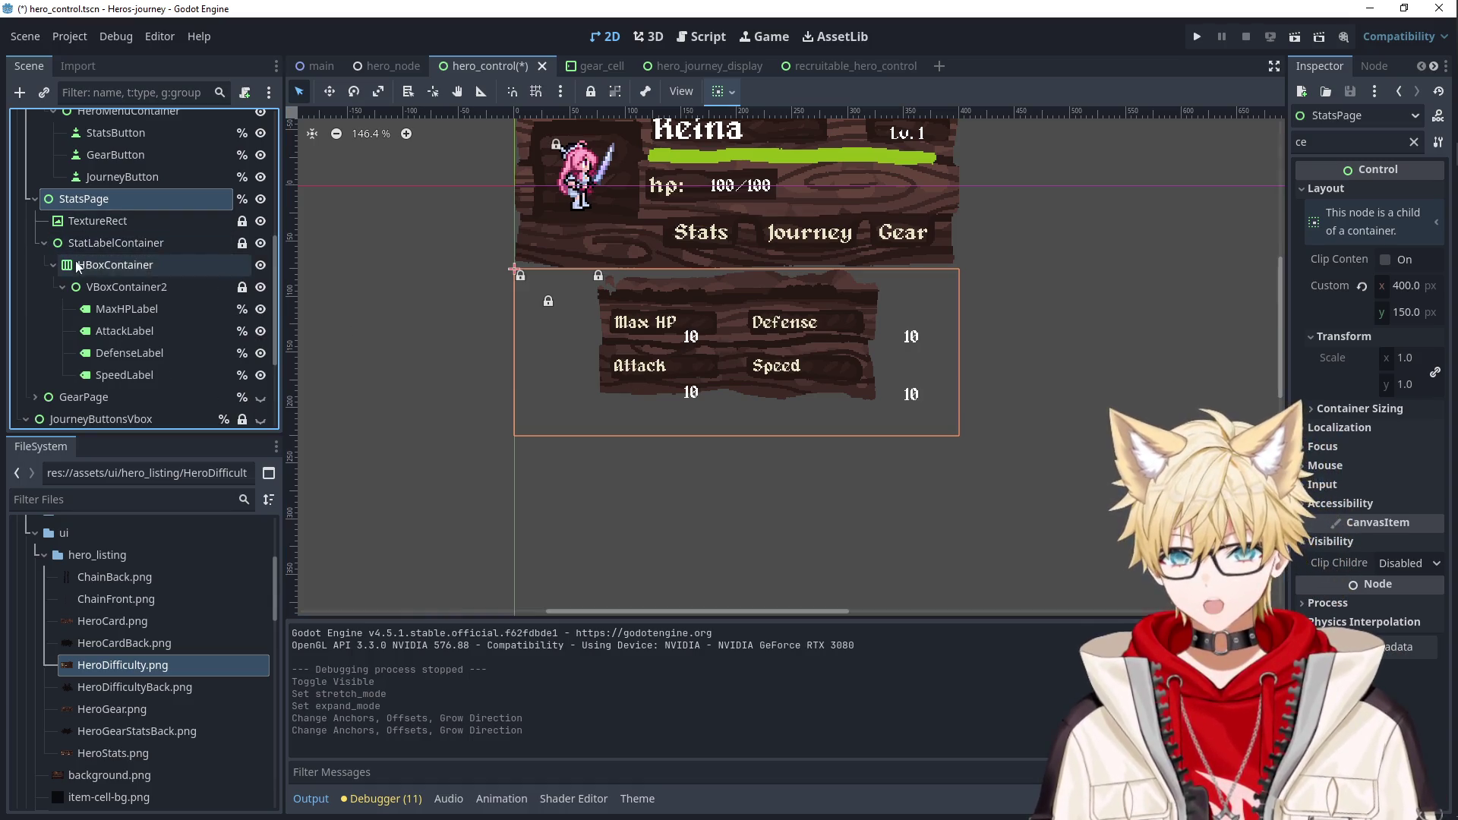
Move the Max HP and Attack 10 values onto their rows and widen them leftward.
left_click(127, 309)
scroll(740, 370, "up", 5)
left_click_drag(627, 321, 648, 288)
scroll(648, 289, "up", 4)
left_click_drag(428, 287, 369, 284)
mouse_move(664, 539)
left_mouse_down()
mouse_move(697, 440)
mouse_move(714, 441)
mouse_move(714, 317)
mouse_move(732, 429)
left_mouse_up()
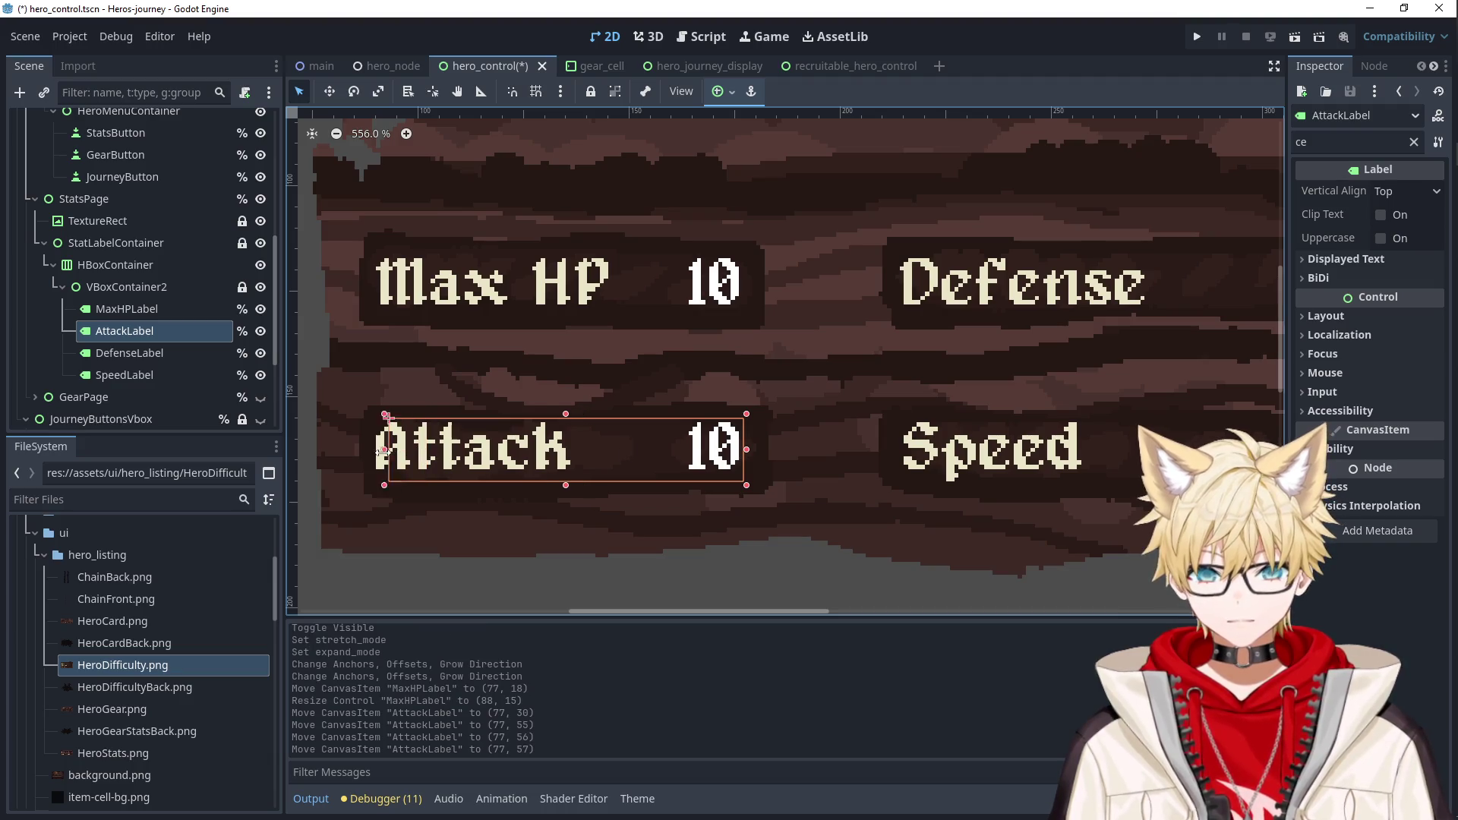
left_click_drag(368, 452, 370, 452)
Place the Defense and Speed 10 values beside their labels, then launch a test run.
left_click(541, 389)
scroll(897, 387, "down", 5)
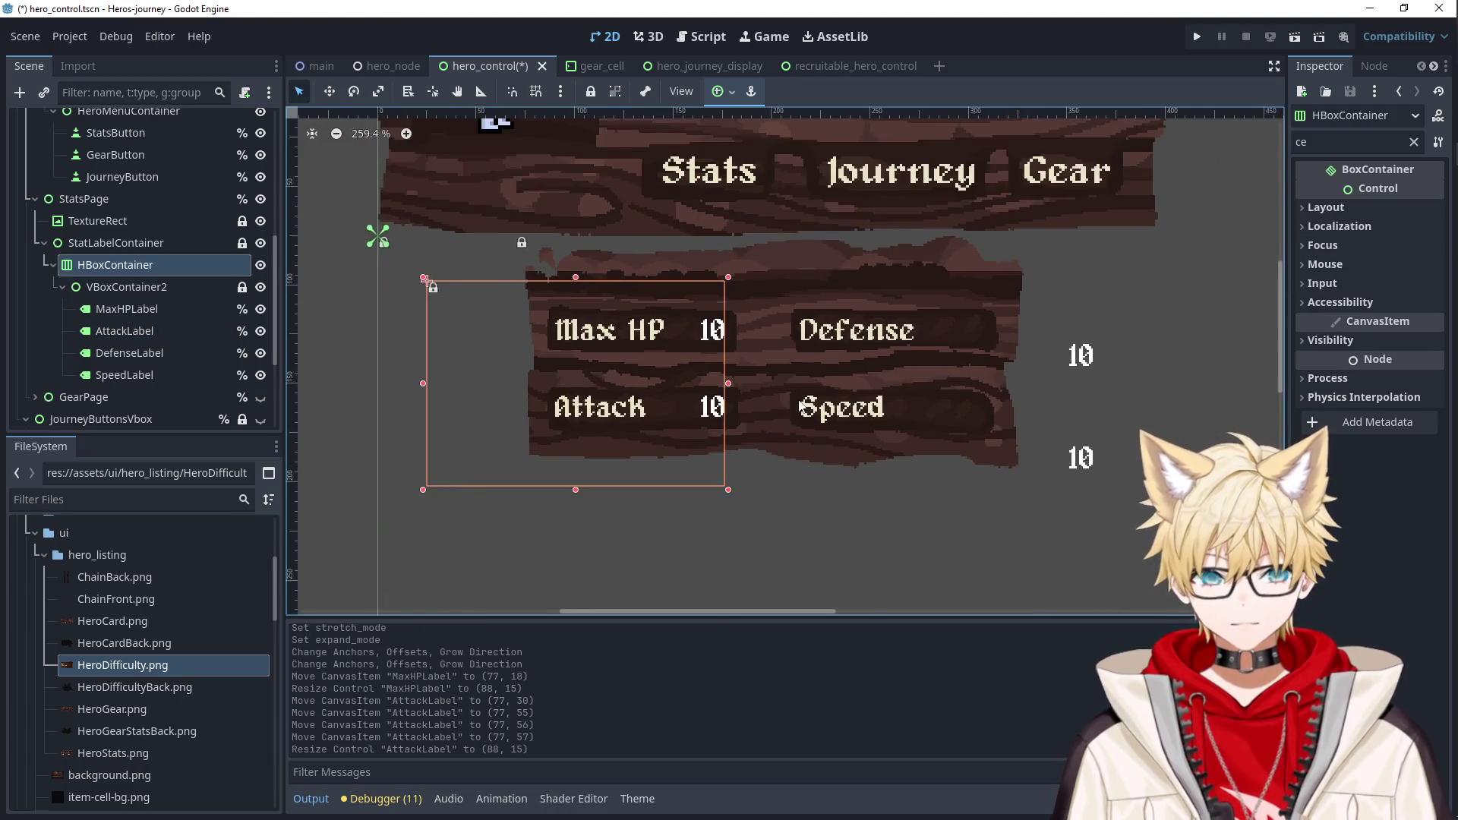
scroll(865, 398, "right", 2)
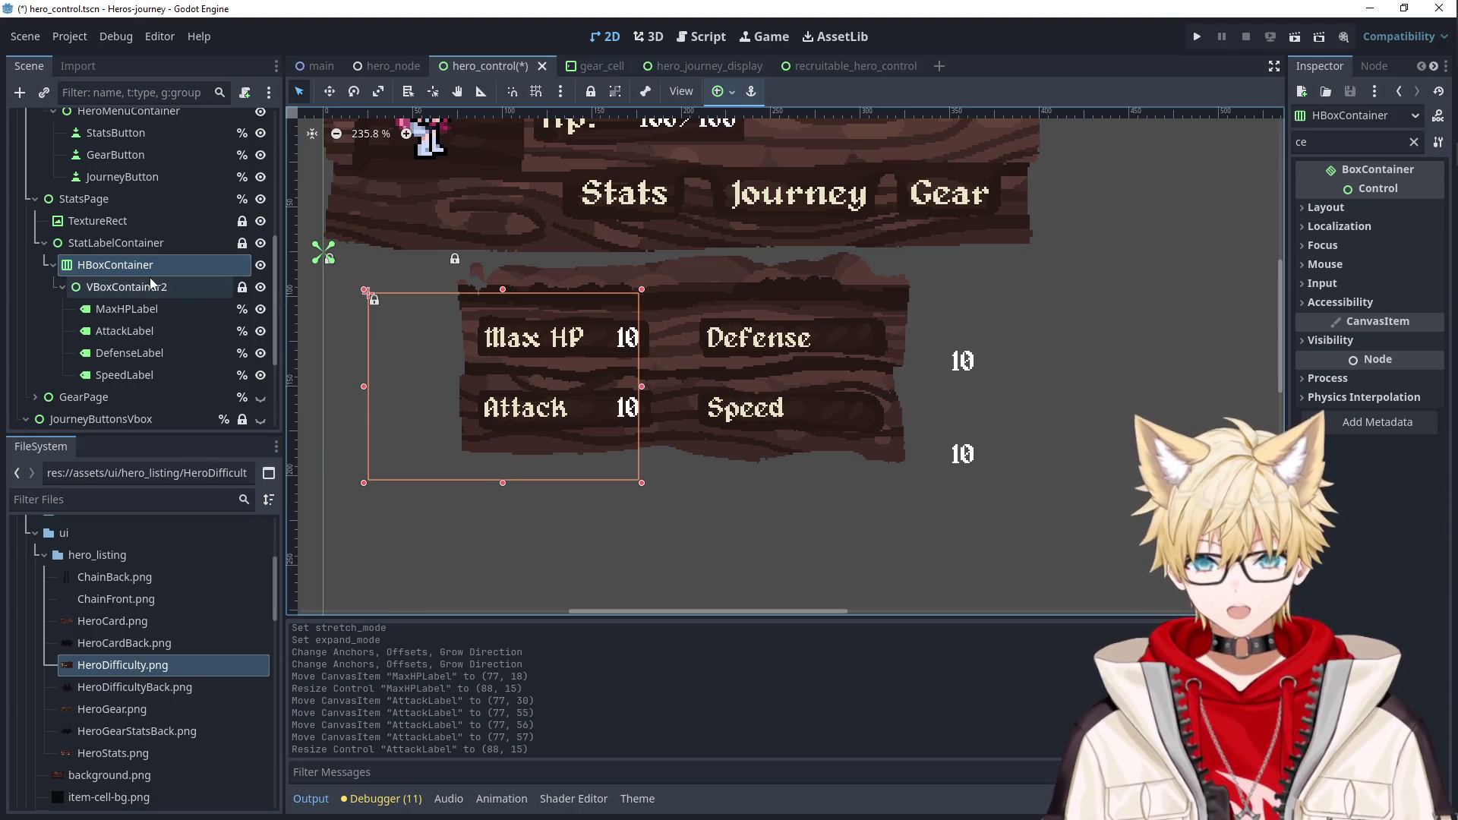
left_click(949, 363)
scroll(979, 360, "up", 4)
left_click_drag(936, 369, 730, 329)
left_click_drag(640, 325, 641, 327)
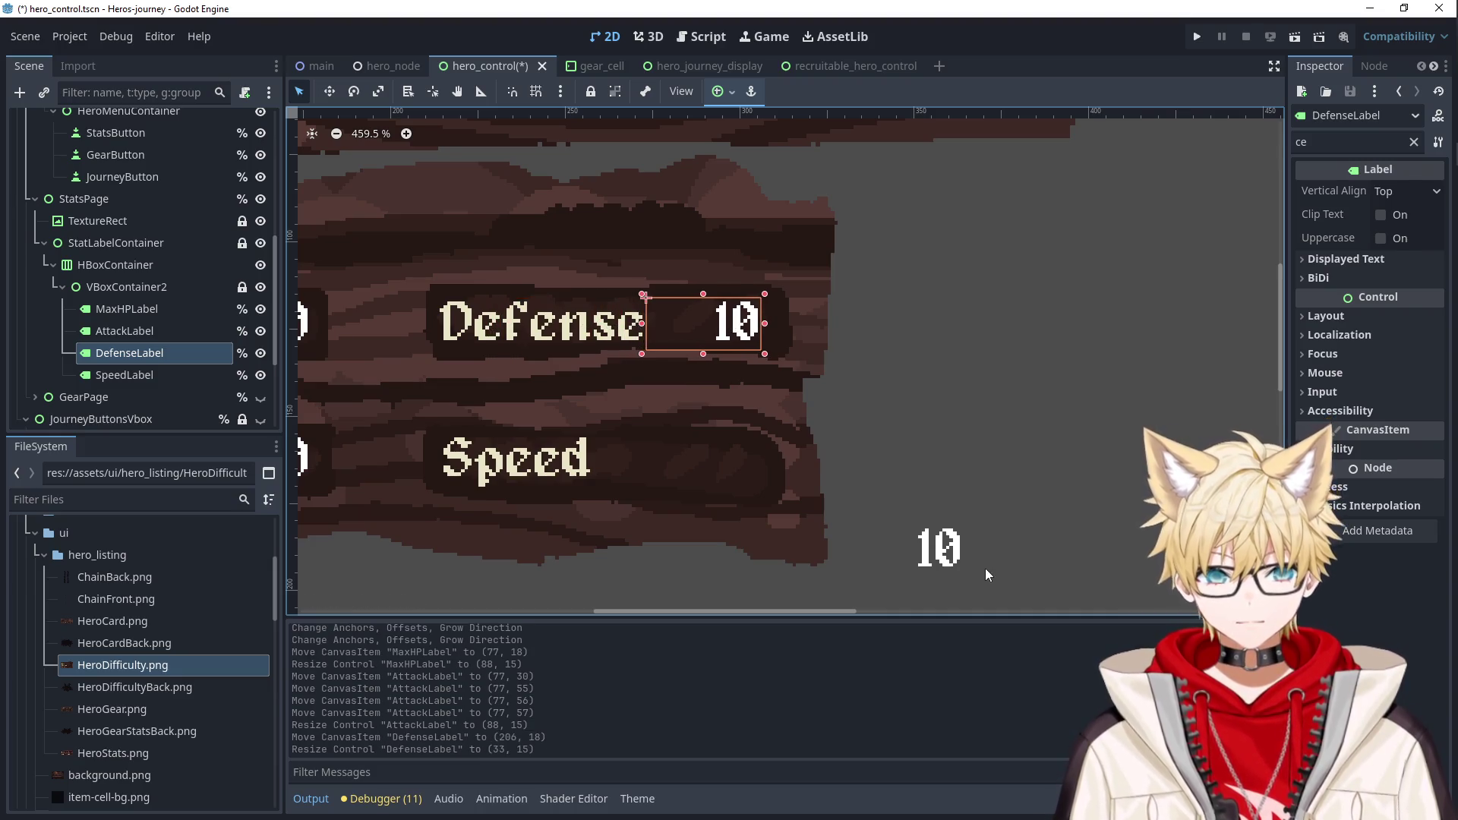
mouse_move(939, 548)
left_mouse_down()
mouse_move(730, 465)
mouse_move(736, 371)
mouse_move(740, 459)
left_mouse_up()
mouse_move(615, 457)
left_mouse_down()
mouse_move(657, 483)
mouse_move(590, 465)
left_mouse_up()
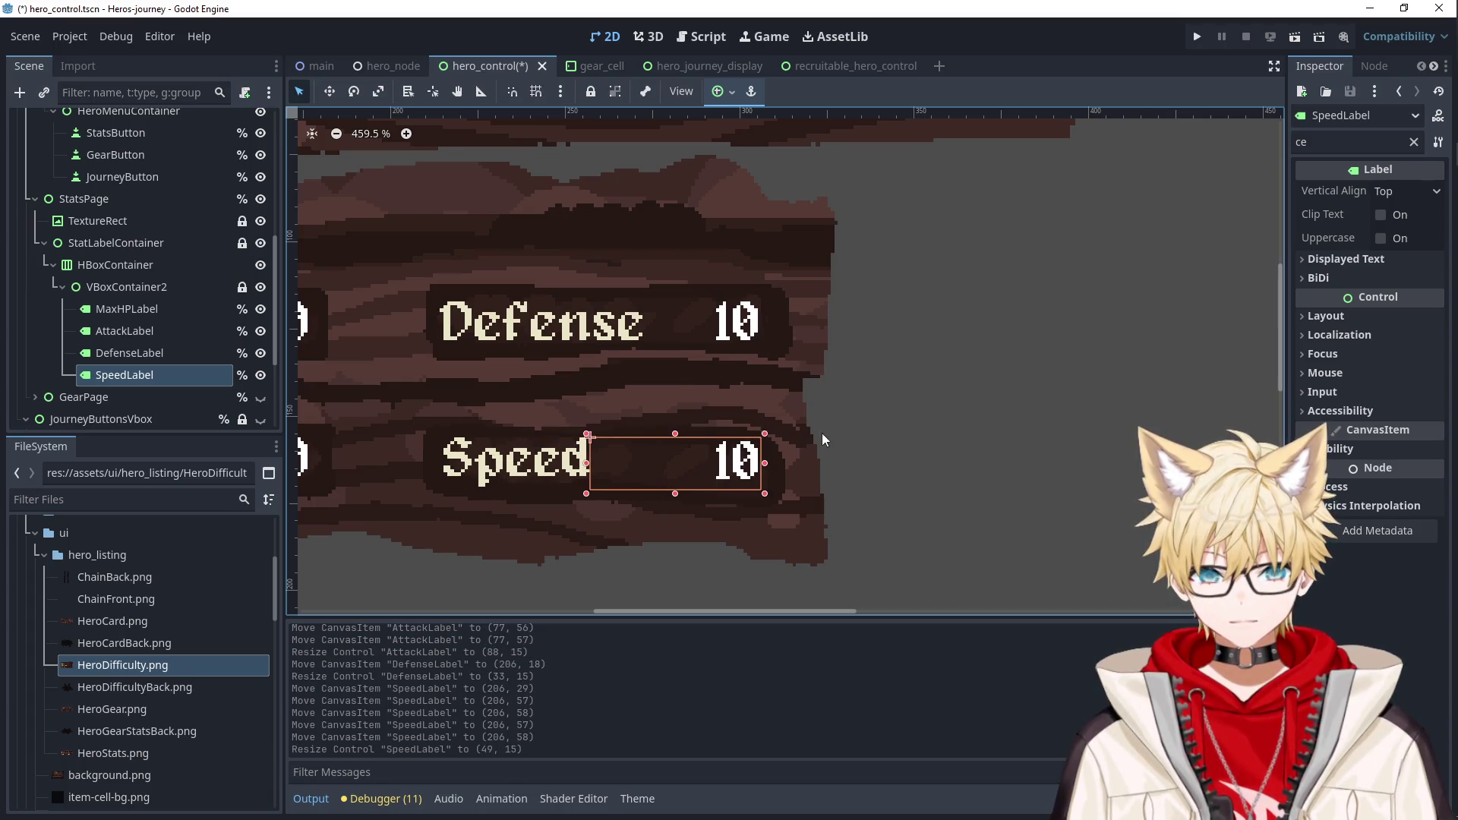
left_click(813, 434)
scroll(706, 385, "down", 4)
left_click(1198, 36)
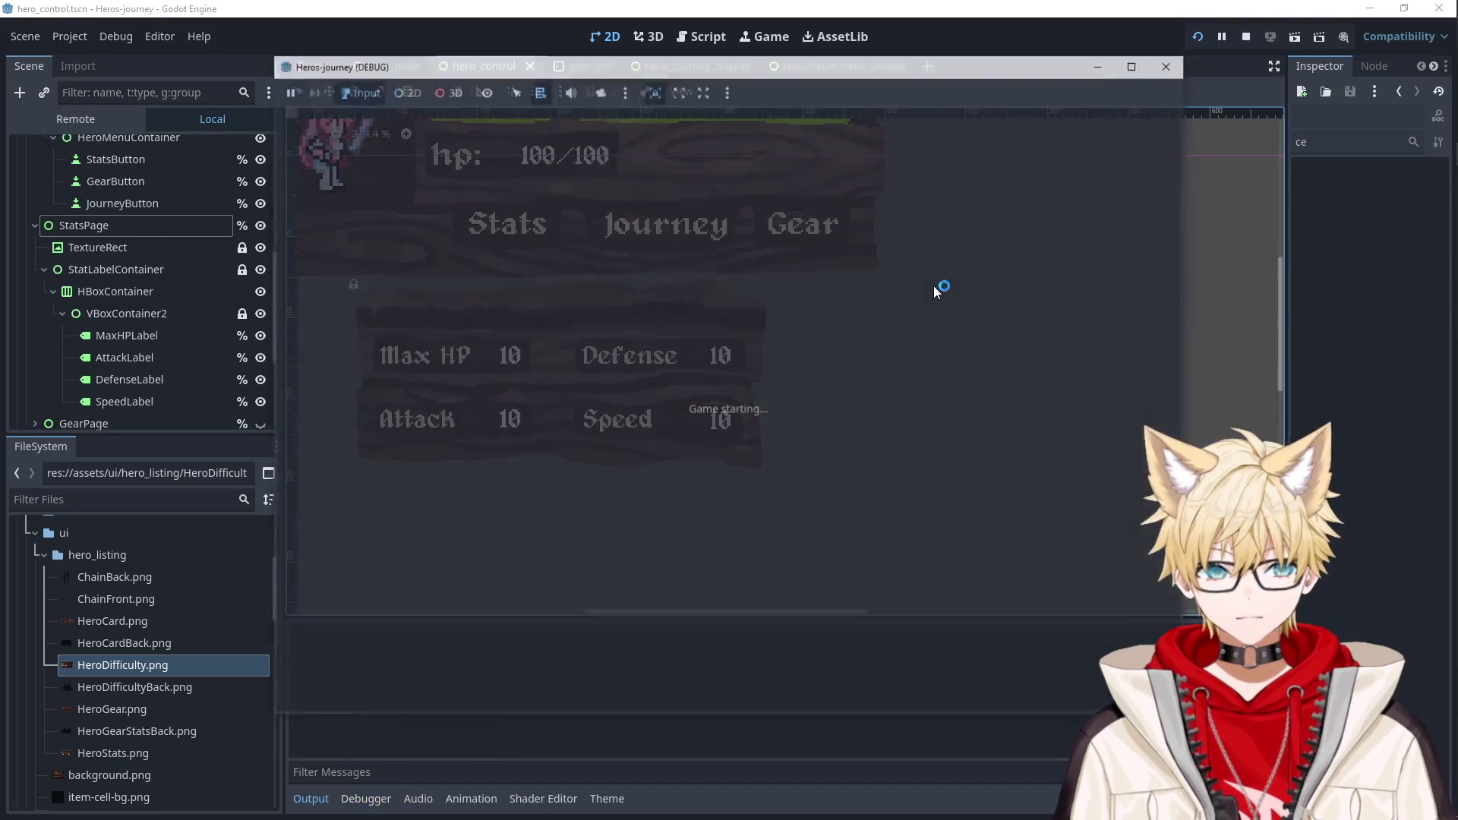
Close the test game and hide the StatsPage on the canvas.
left_click(1182, 88)
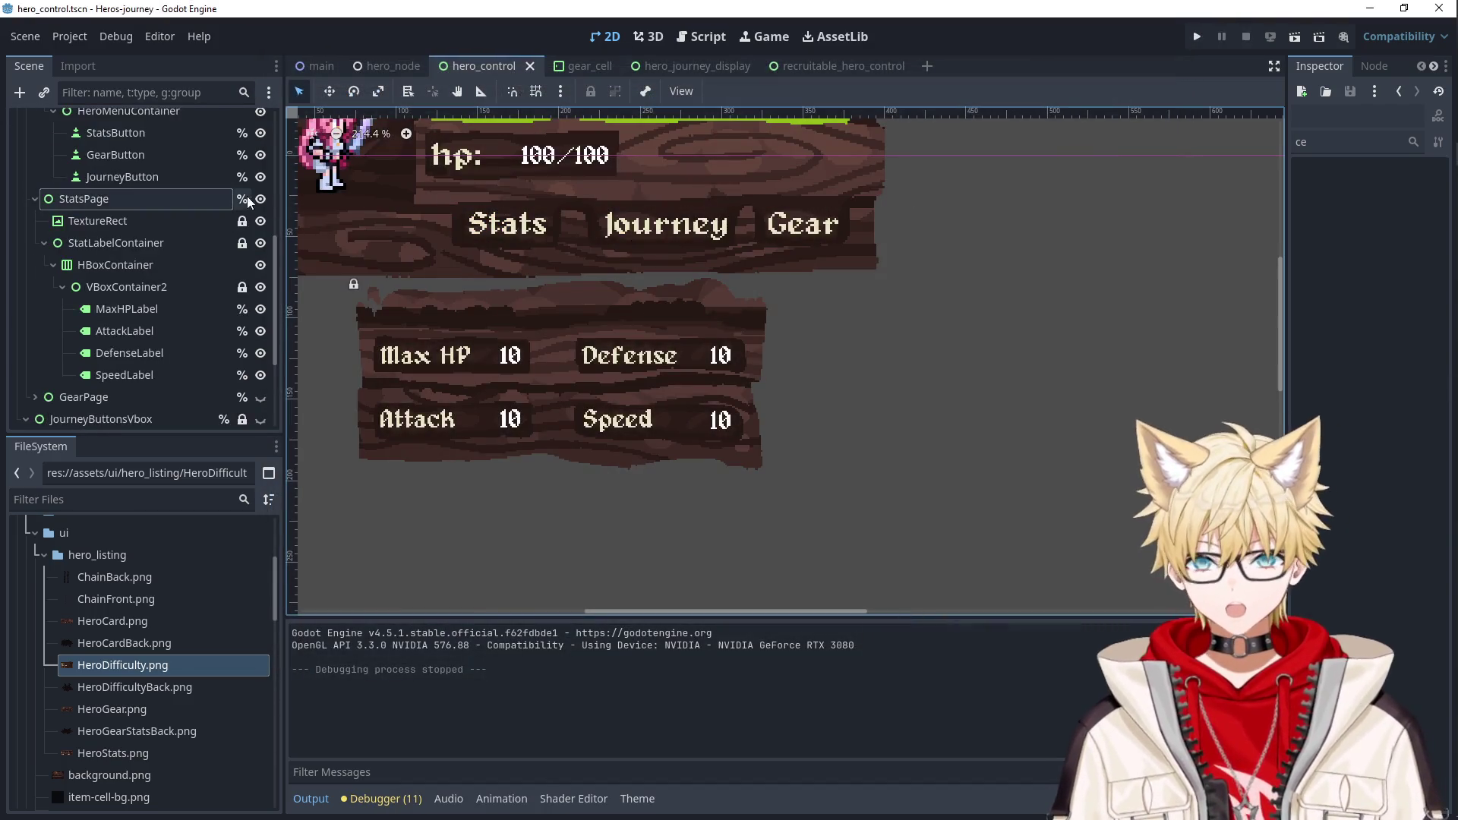
scroll(197, 244, "up", 5)
left_click(35, 165)
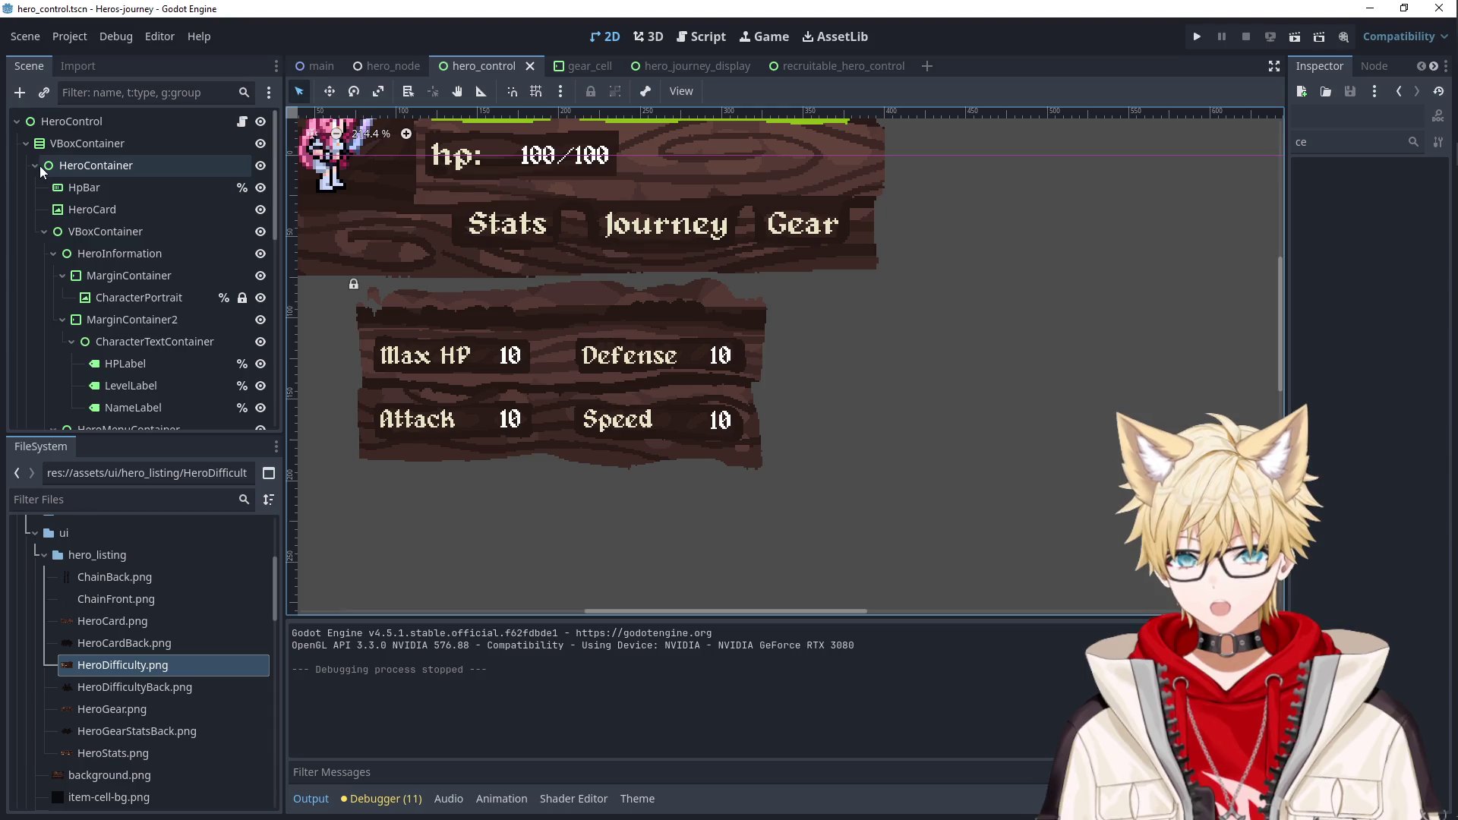
left_click(91, 190)
left_click(260, 188)
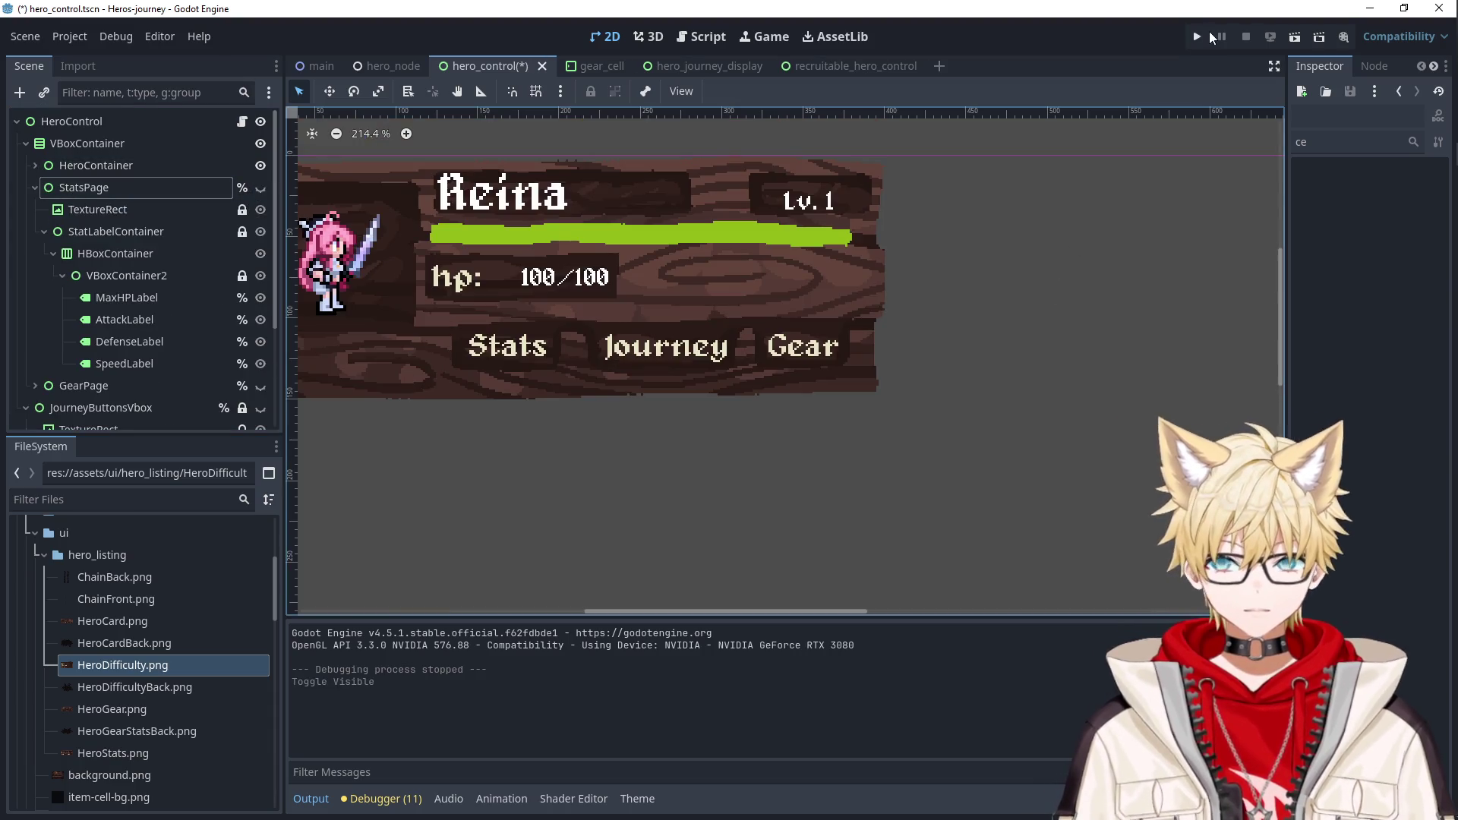
Run the game, recruit Simimar and Toross, check their stats and gear pages, then close it.
left_click(1206, 37)
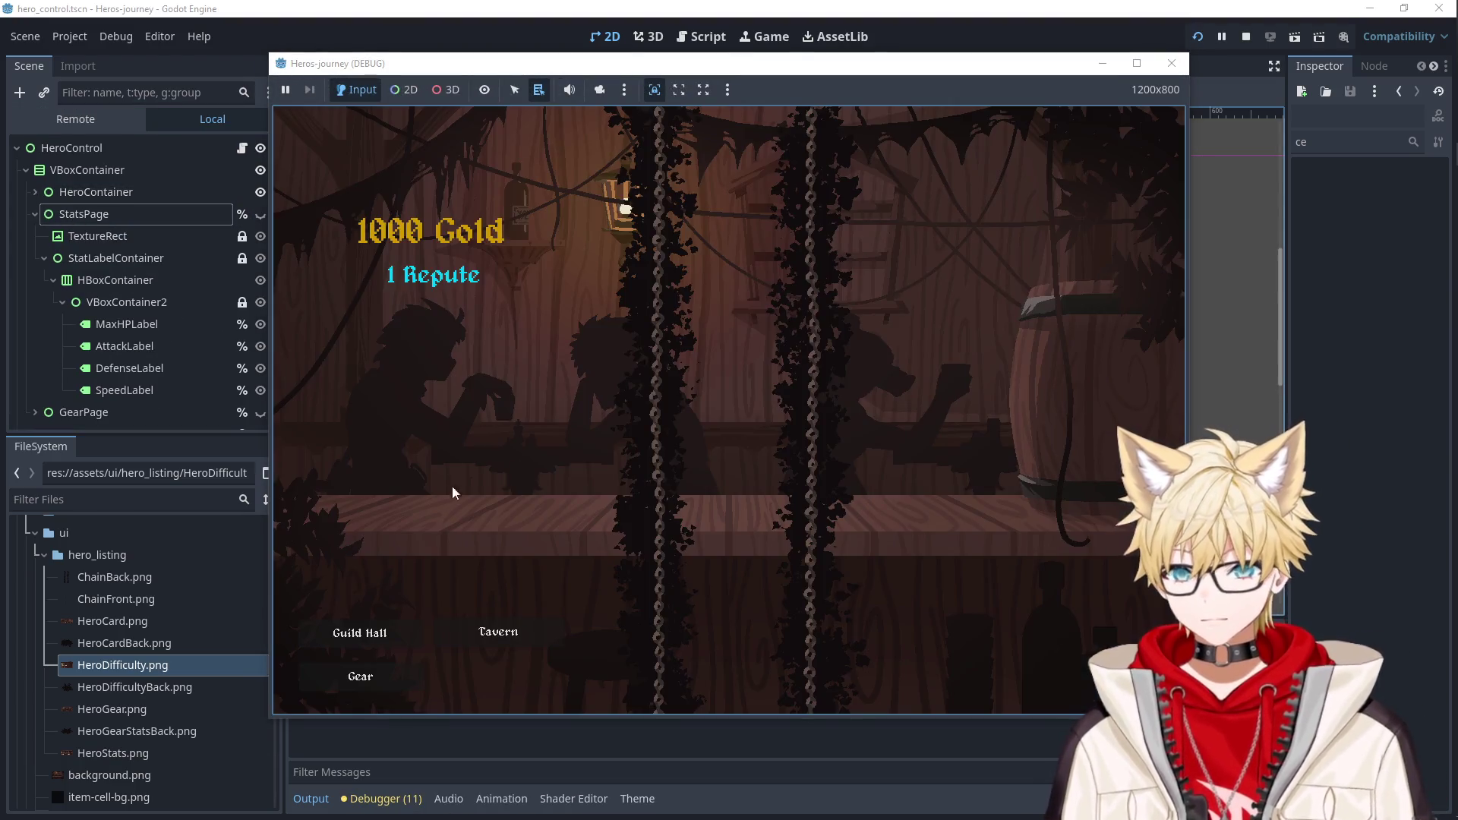
left_click(498, 632)
left_click(508, 336)
left_click(499, 416)
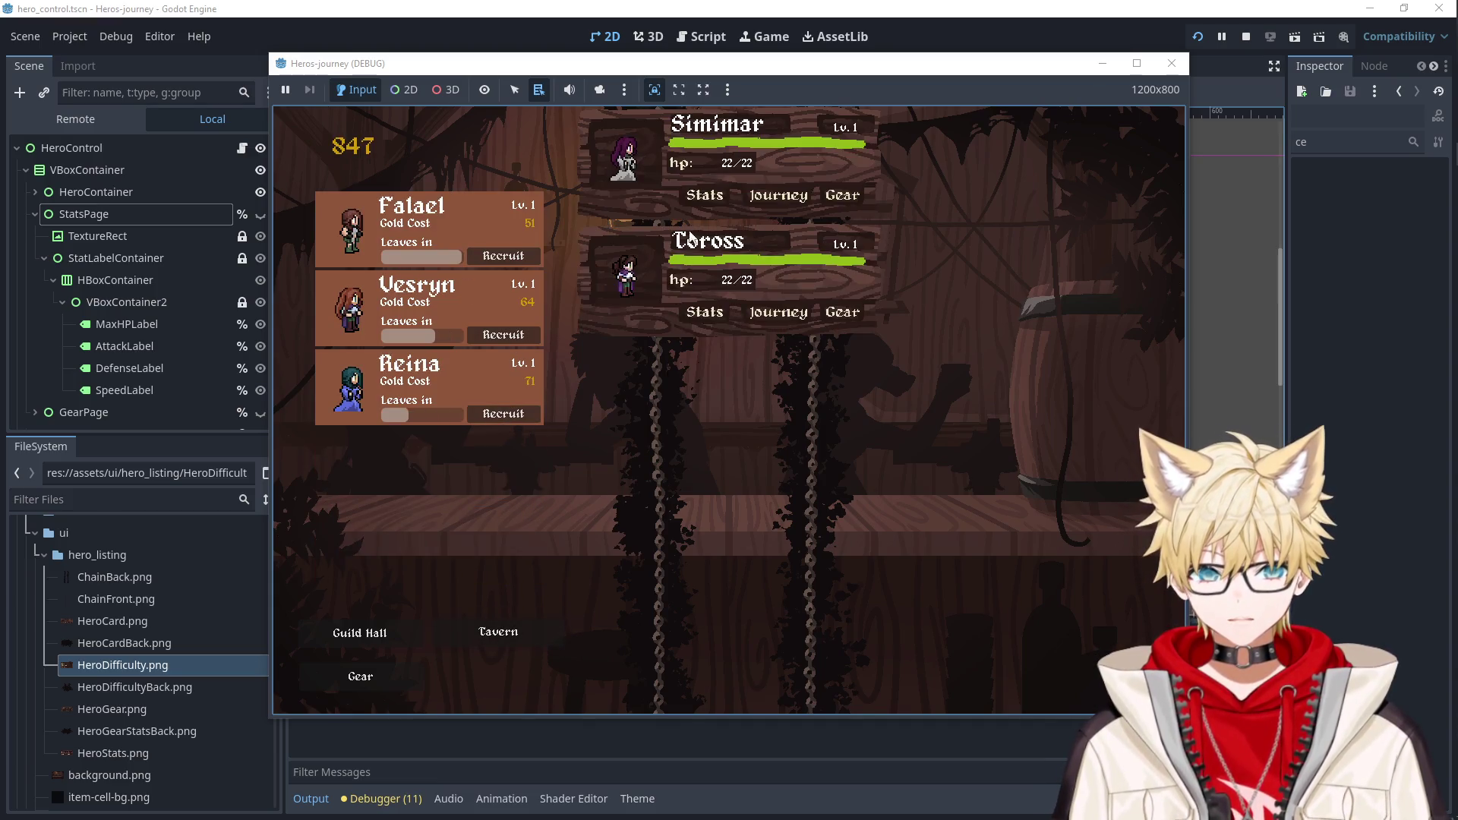
left_click(708, 194)
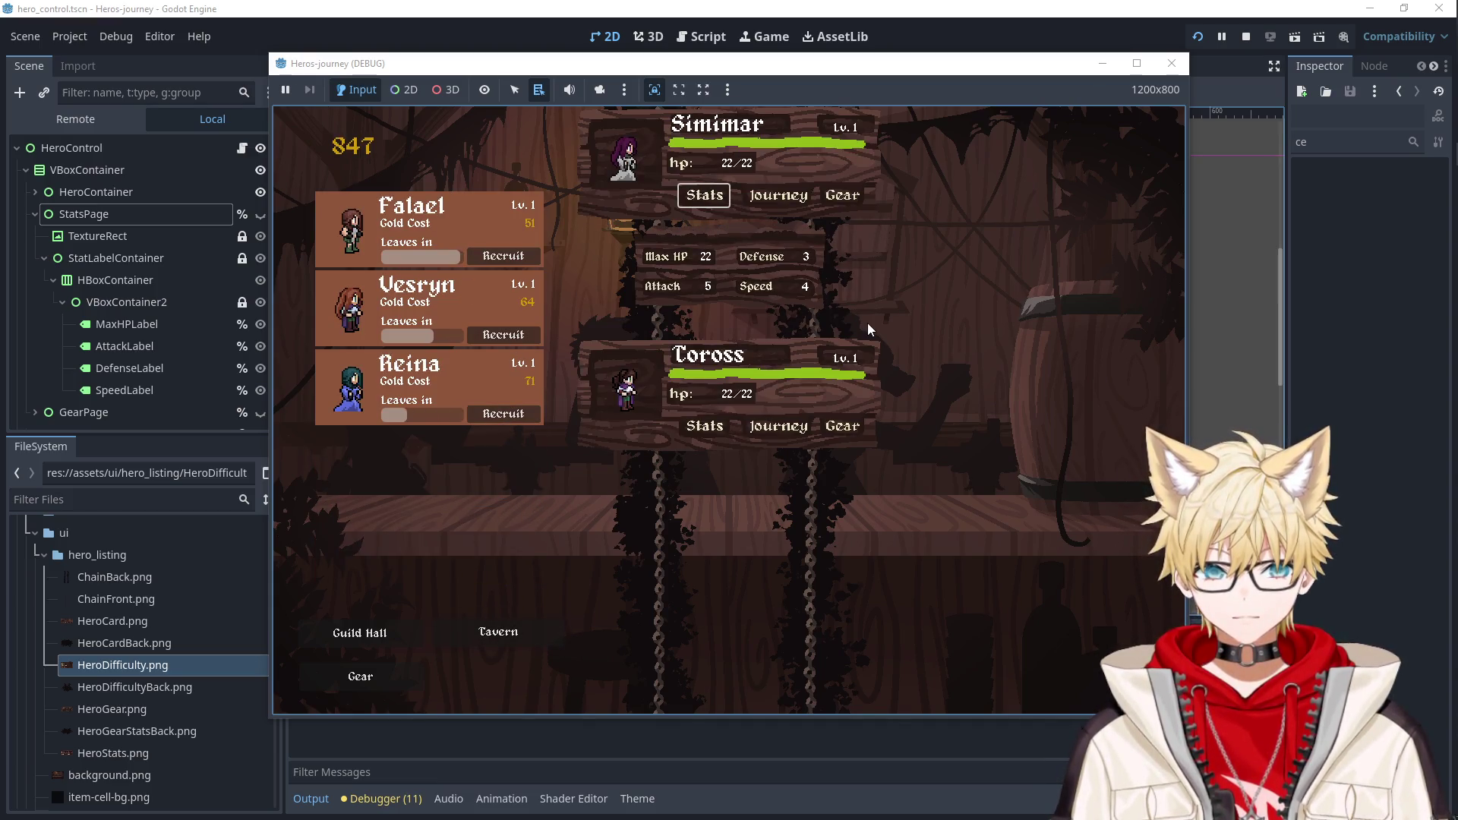
left_click(693, 433)
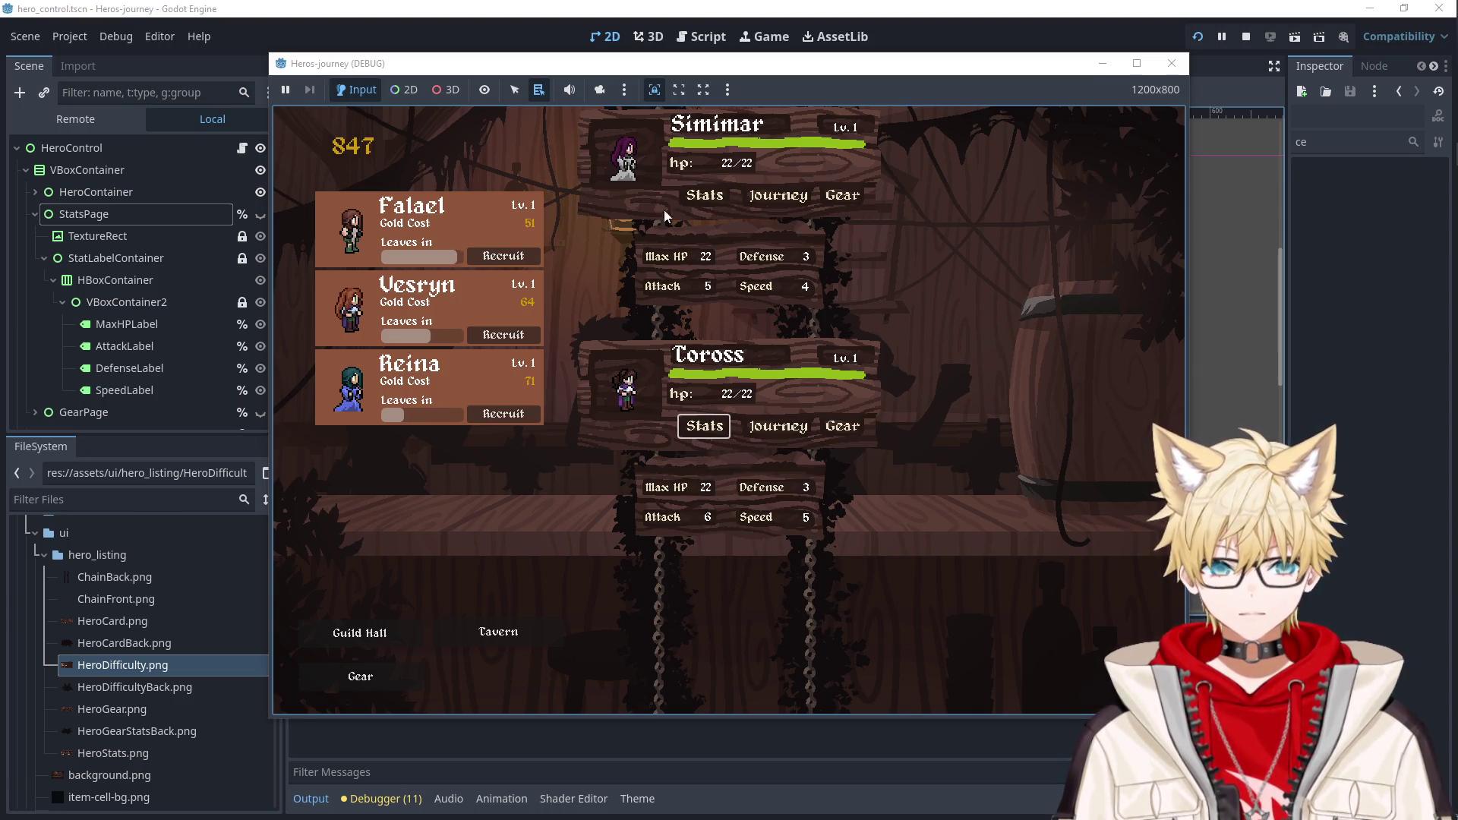
left_click(847, 201)
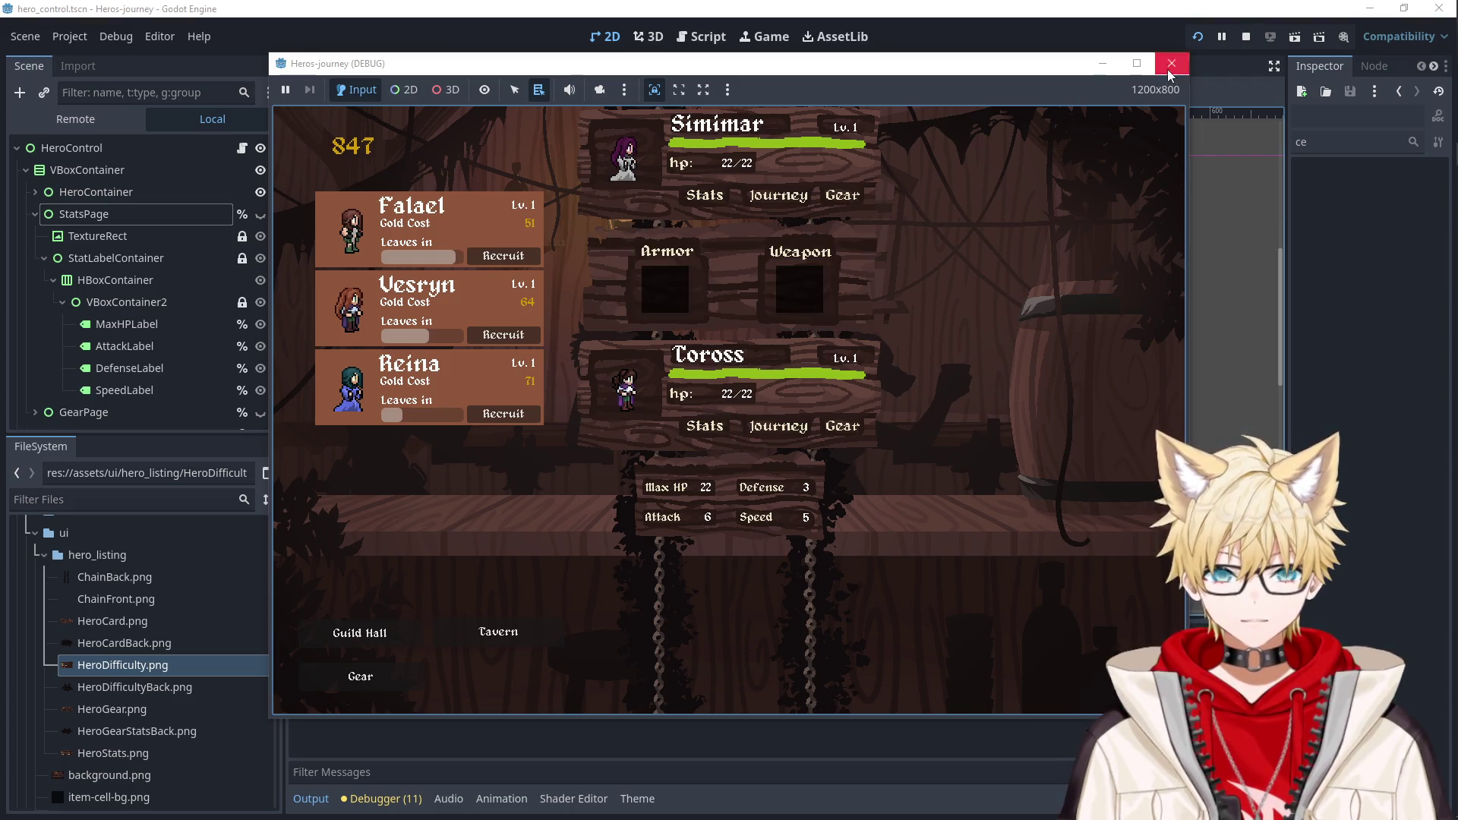
left_click(1169, 64)
Collapse the StatsPage branch and expand the GearPage branch in the scene tree.
scroll(656, 439, "down", 6)
scroll(448, 393, "up", 6)
key("Left")
left_click(37, 209)
Give the GearPage TextureRect Stretch Mode Keep and Expand Mode Keep Size.
left_click(70, 228)
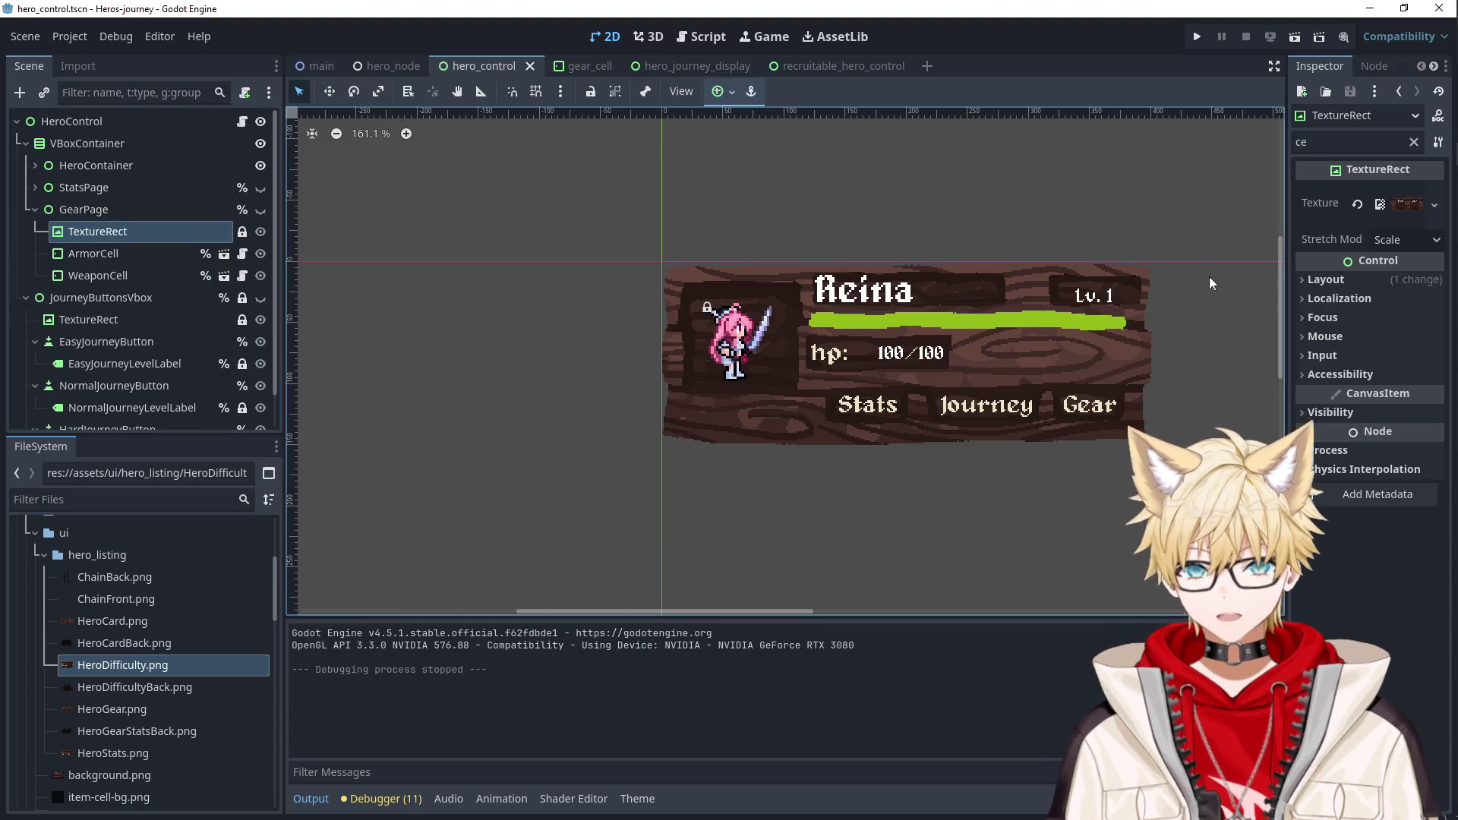
left_click(1389, 240)
left_click(258, 212)
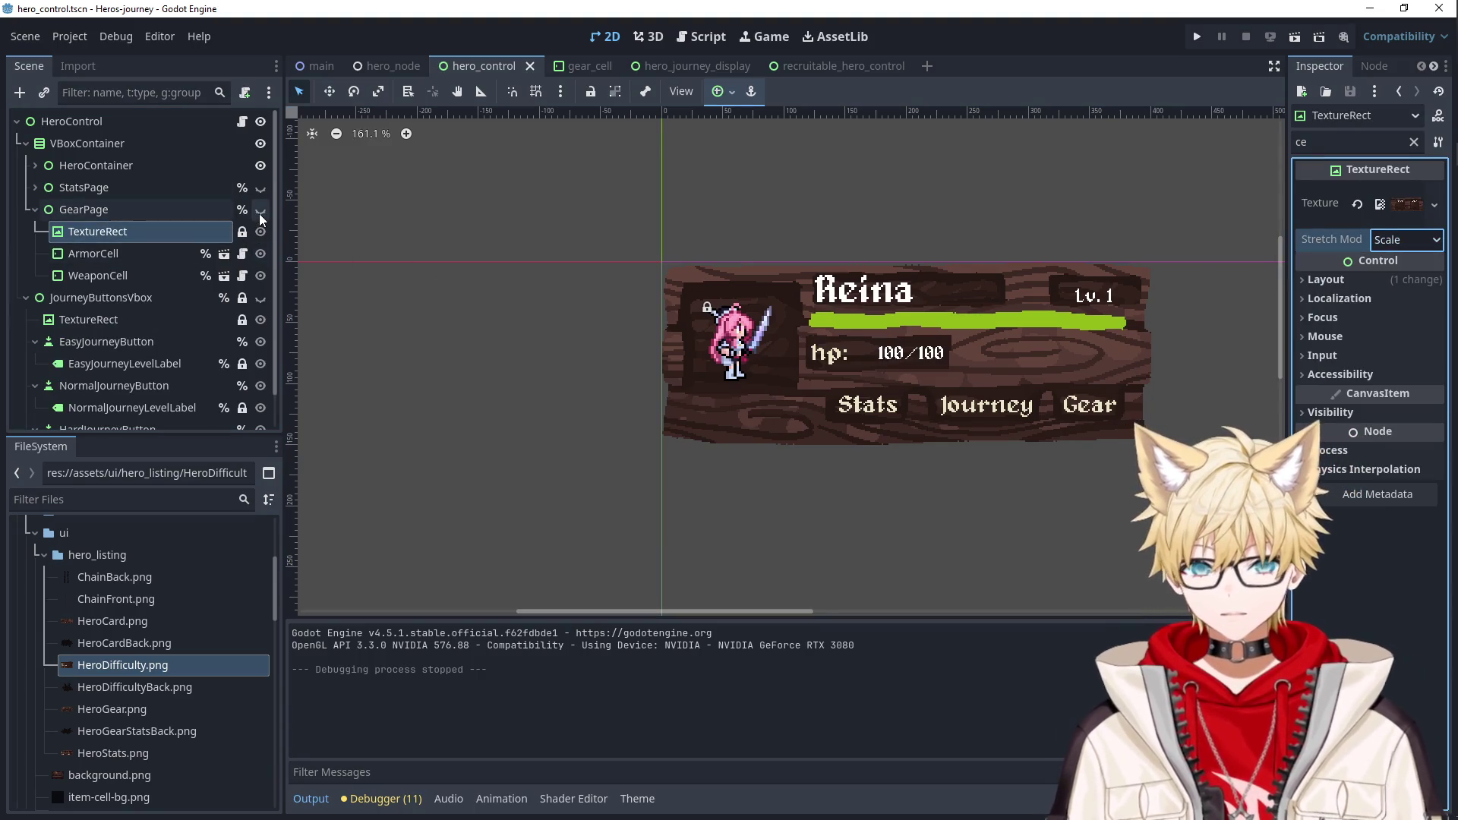
left_click(258, 213)
scroll(929, 374, "down", 3)
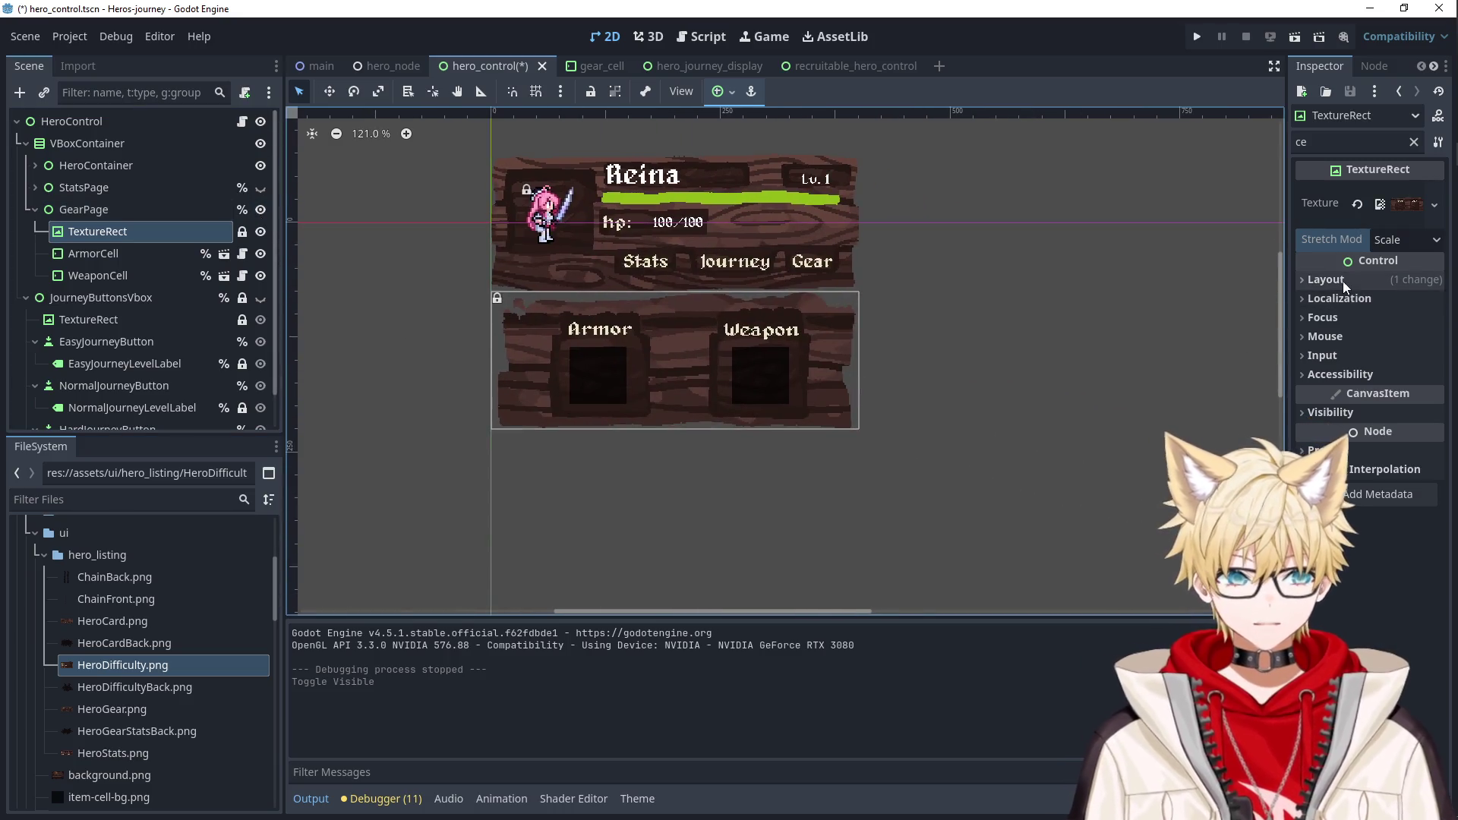
left_click(1401, 240)
left_click(1356, 305)
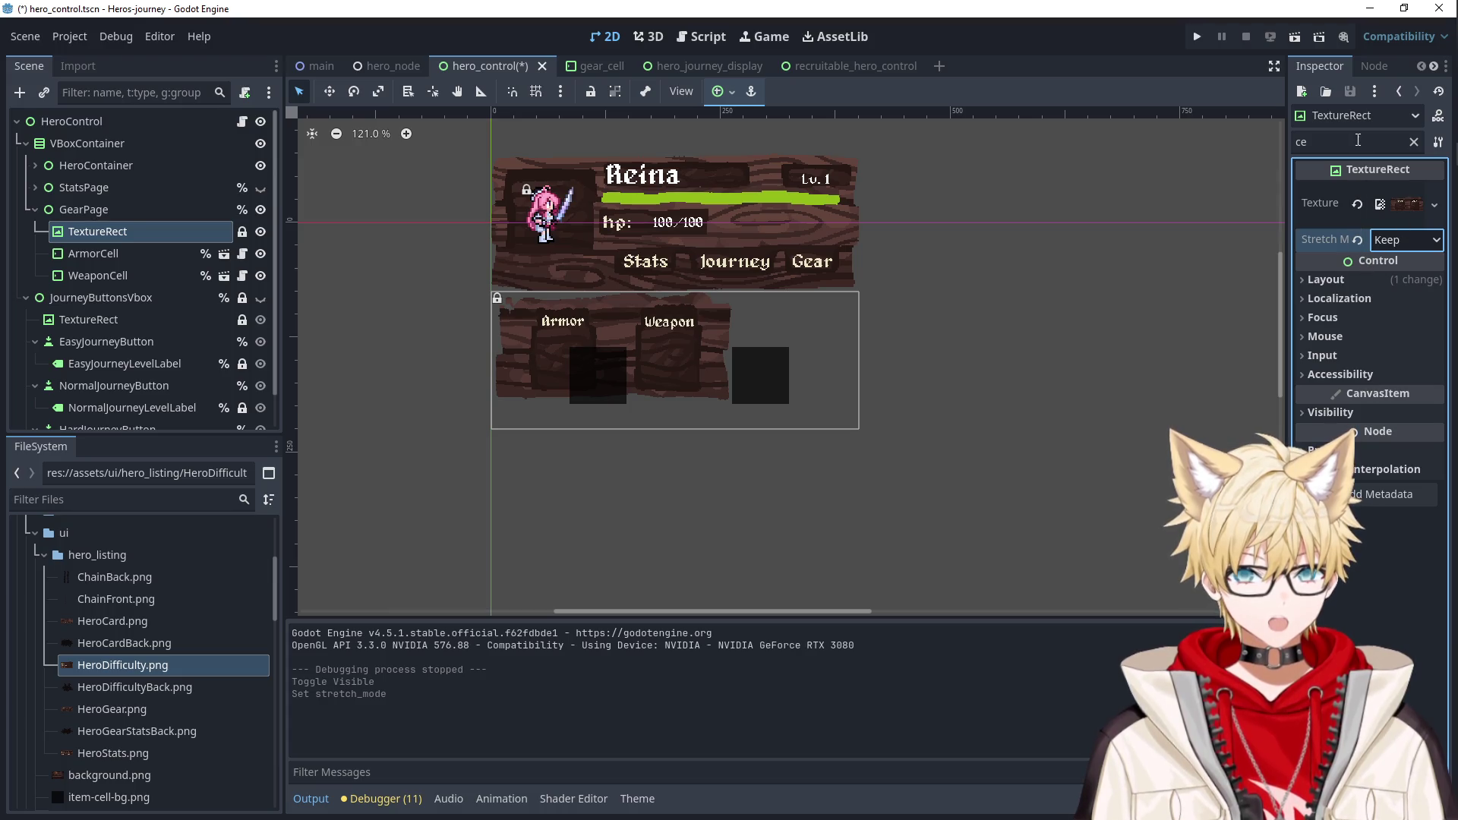
left_click(1414, 142)
left_click(1405, 240)
left_click(1376, 285)
Anchor the gear background top centre; move ArmorCell to (114, 41) and WeaponCell to (229, 41).
left_click(719, 91)
left_click(756, 149)
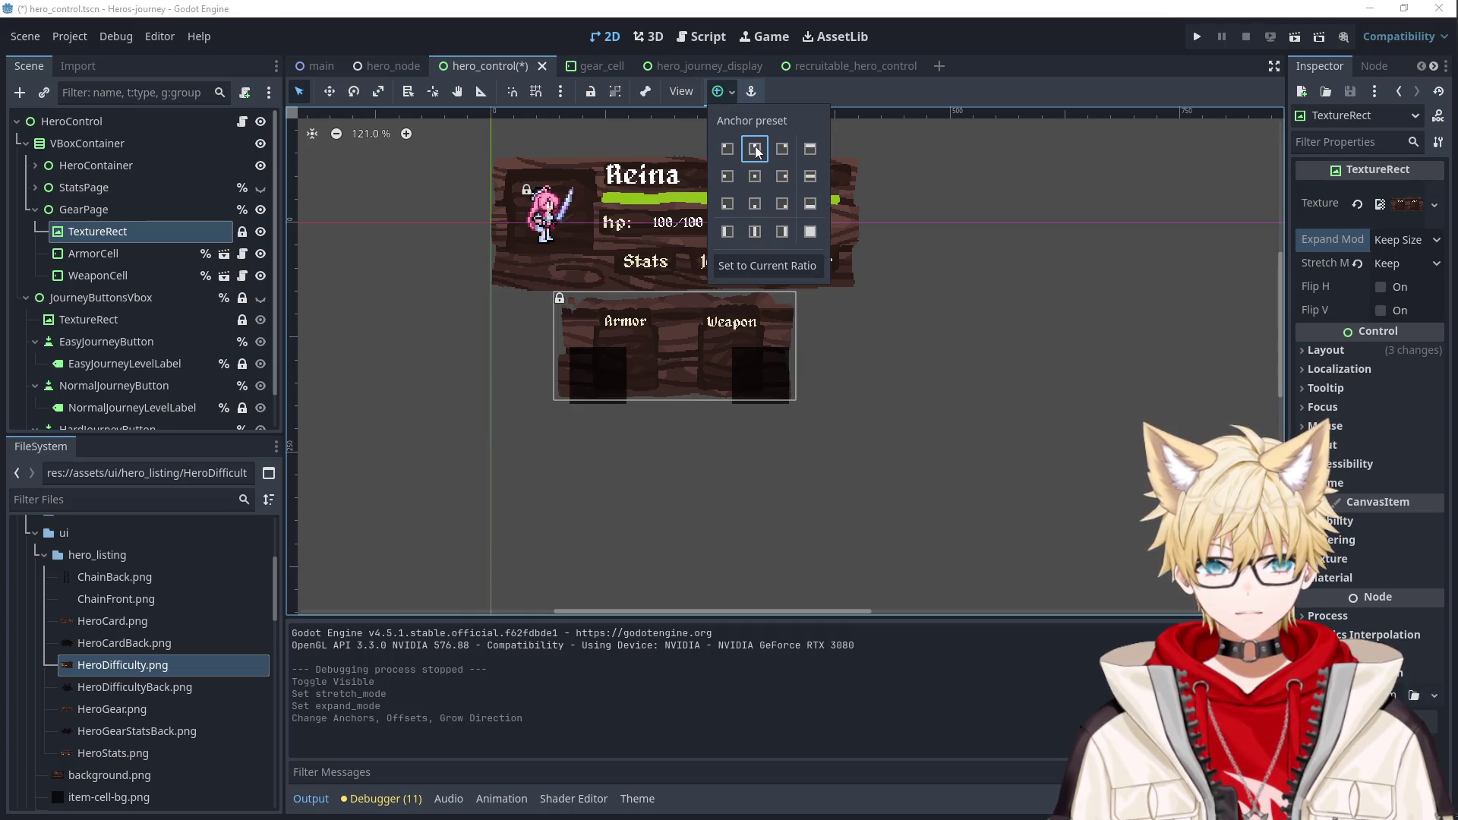
left_click(594, 370)
scroll(607, 383, "up", 4)
left_click_drag(607, 382, 672, 343)
left_click_drag(932, 366, 876, 338)
Deselect the canvas, save the scene and run the game.
left_click(1092, 340)
scroll(1086, 352, "down", 7)
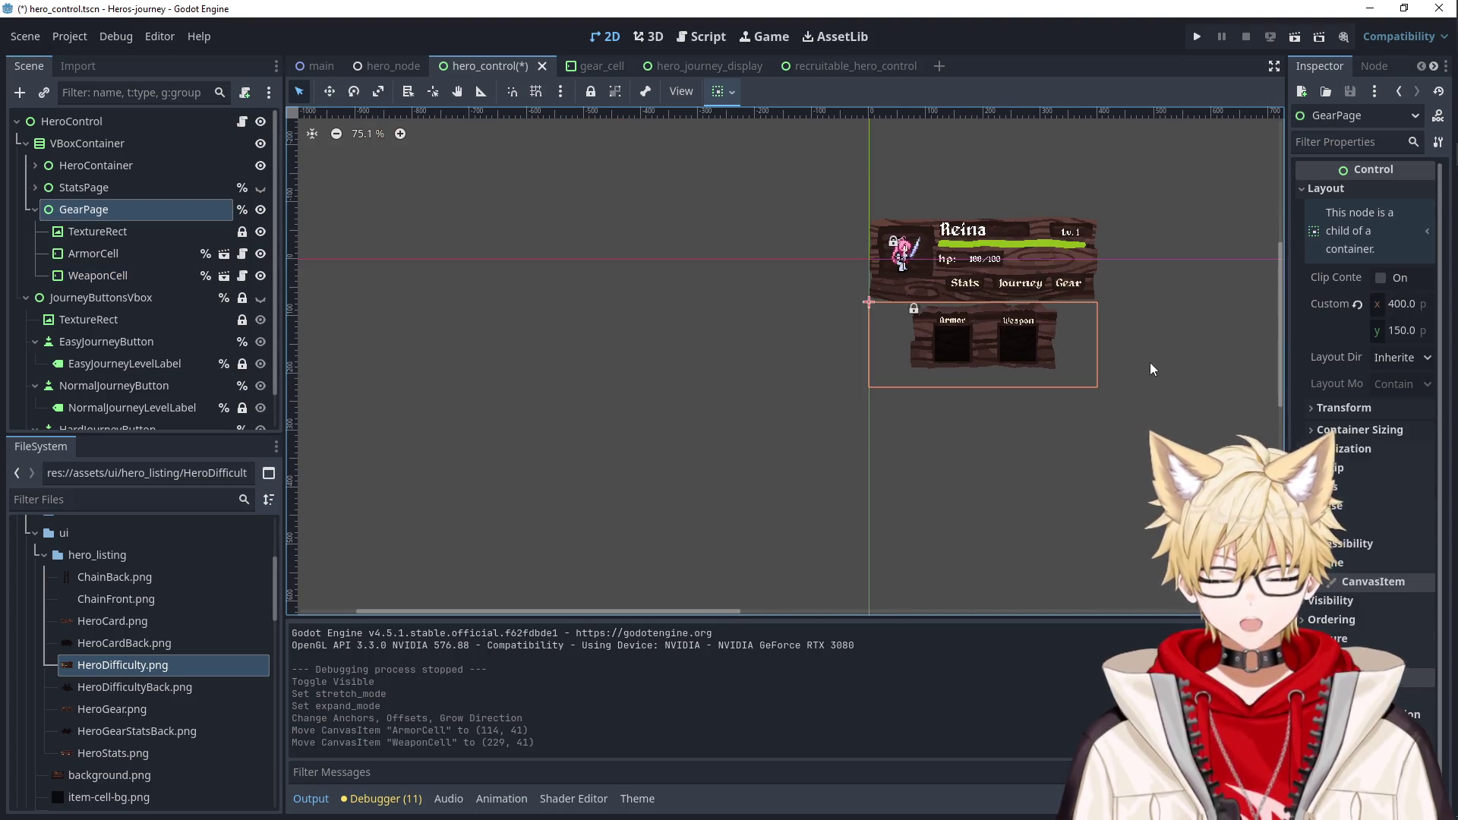
left_click(1139, 328)
left_click(1196, 36)
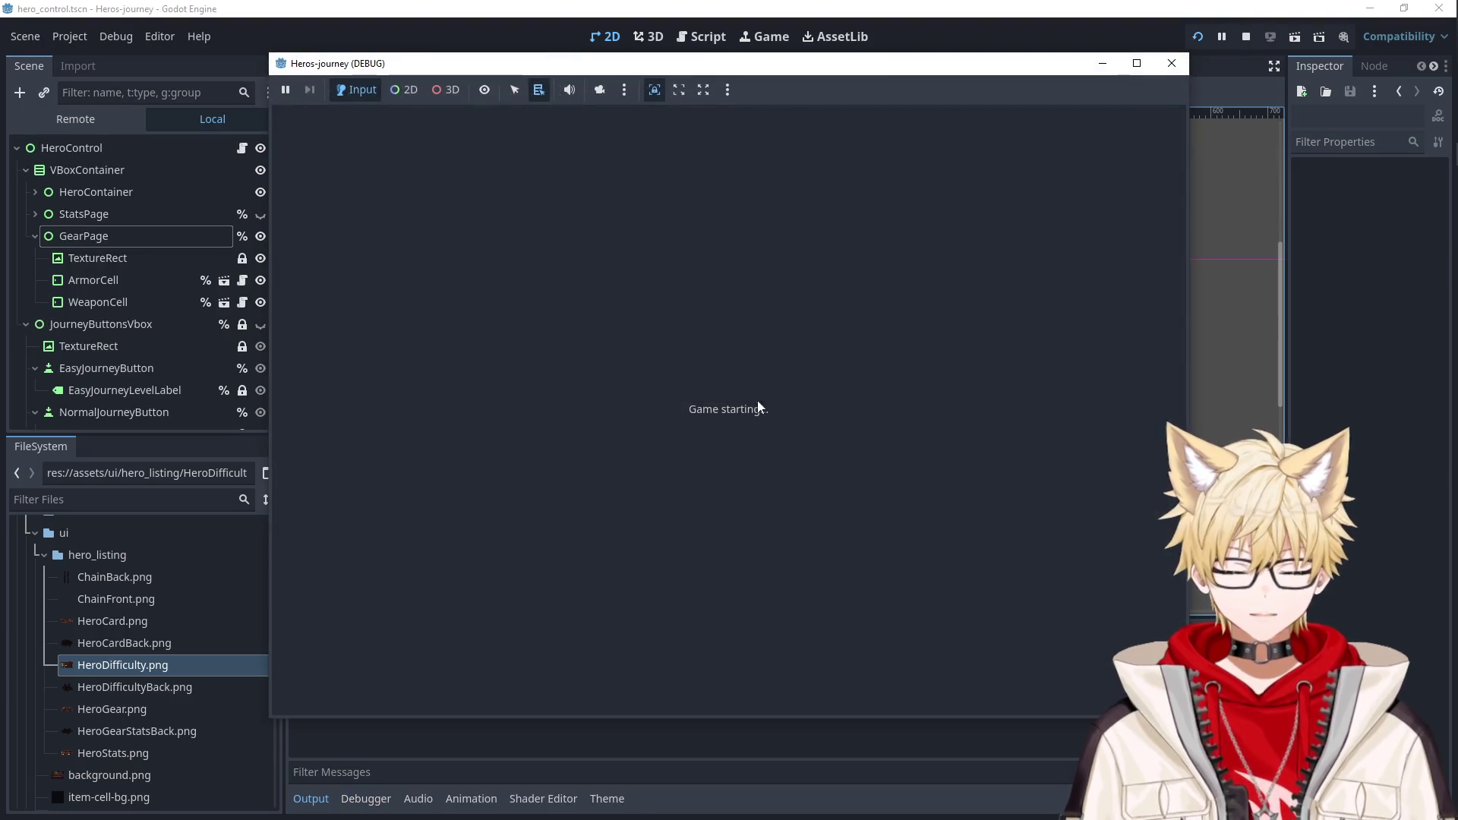
Hide the GearPage by default, then save and relaunch the game.
left_click(1172, 63)
left_click(261, 209)
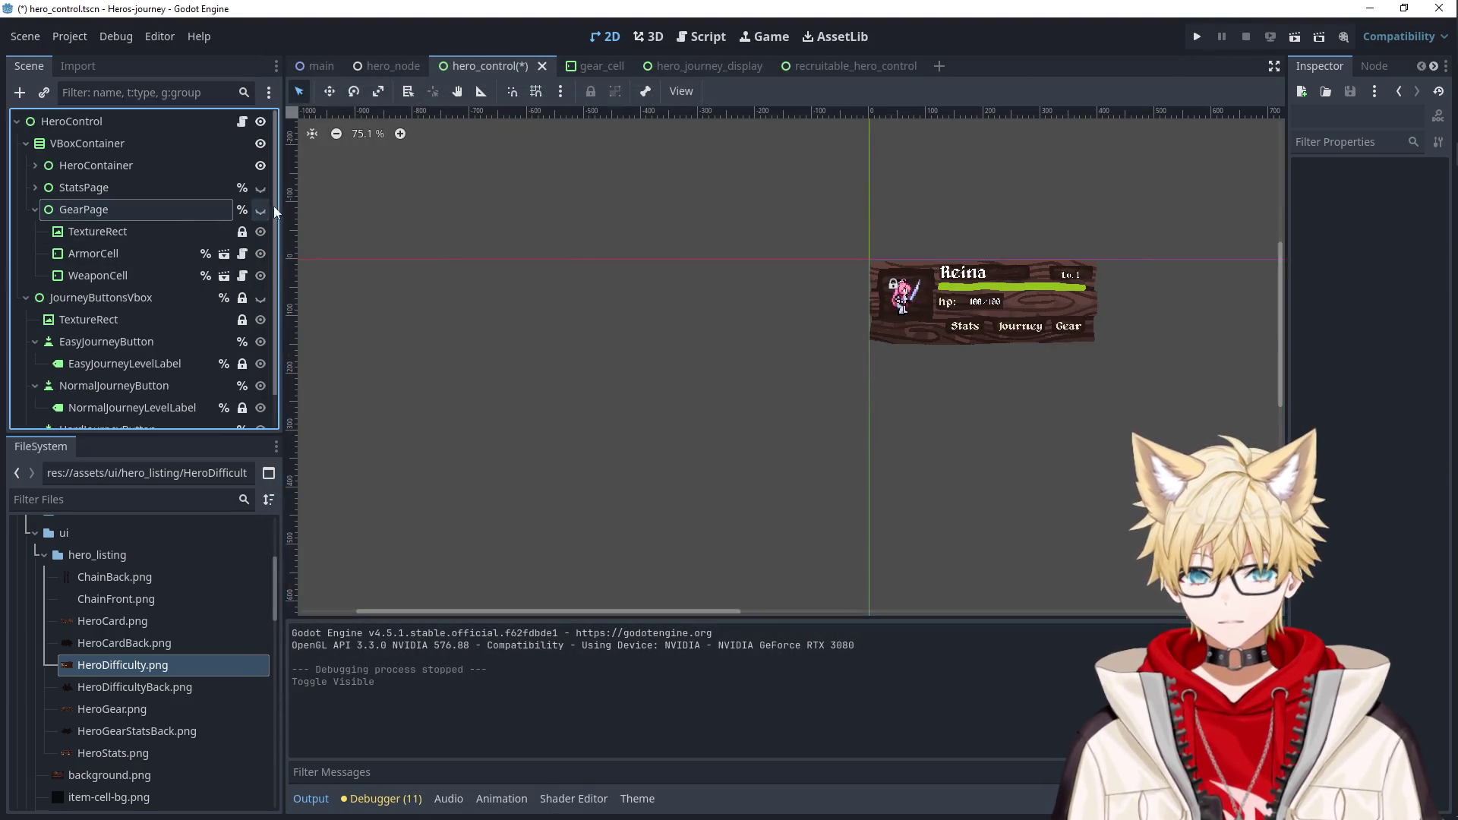
left_click(1197, 37)
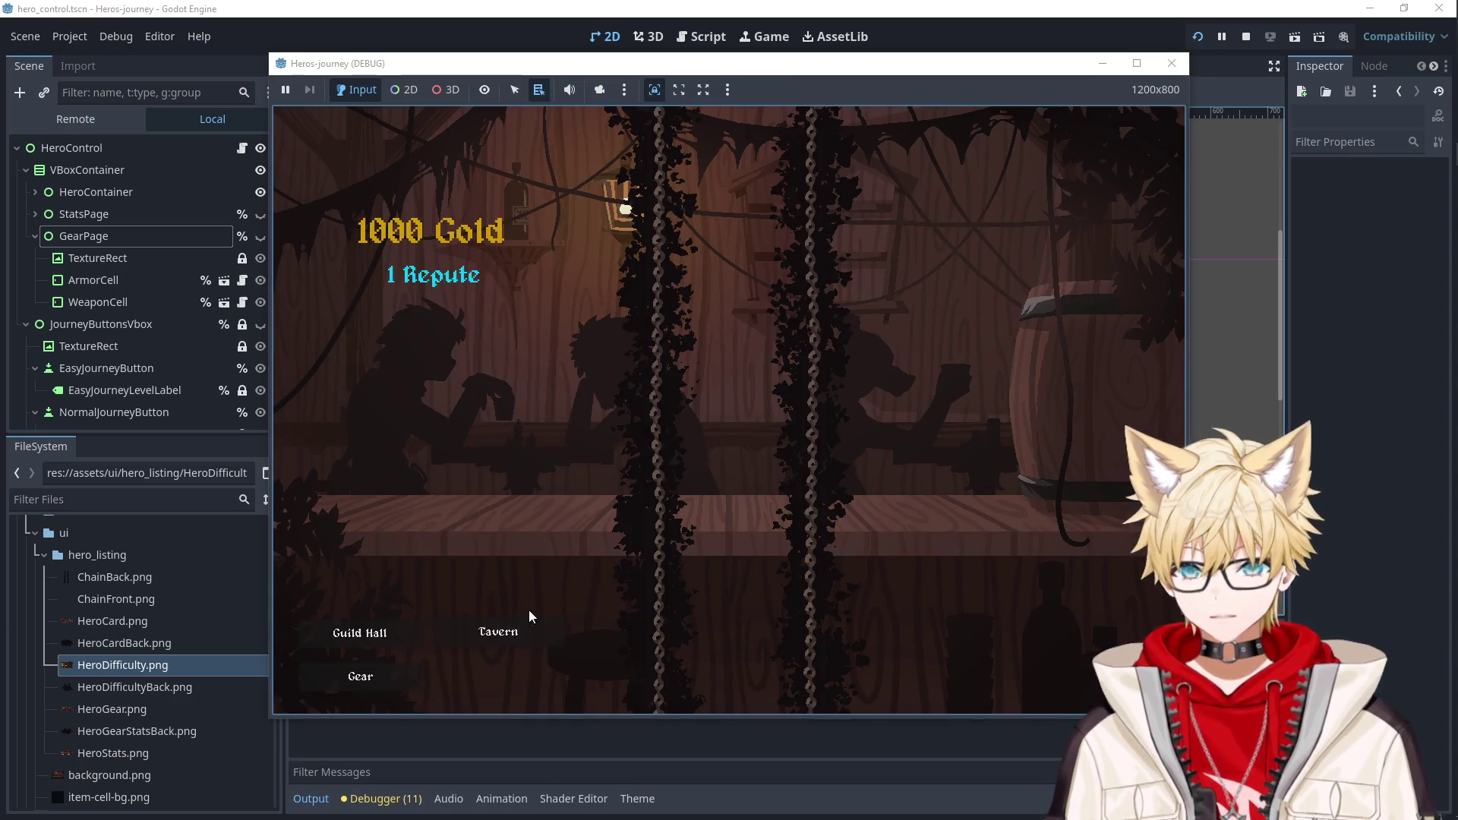
Recruit Ailluin and Myriil, then equip Ailluin with the armor and the sword.
left_click(509, 631)
left_click(507, 335)
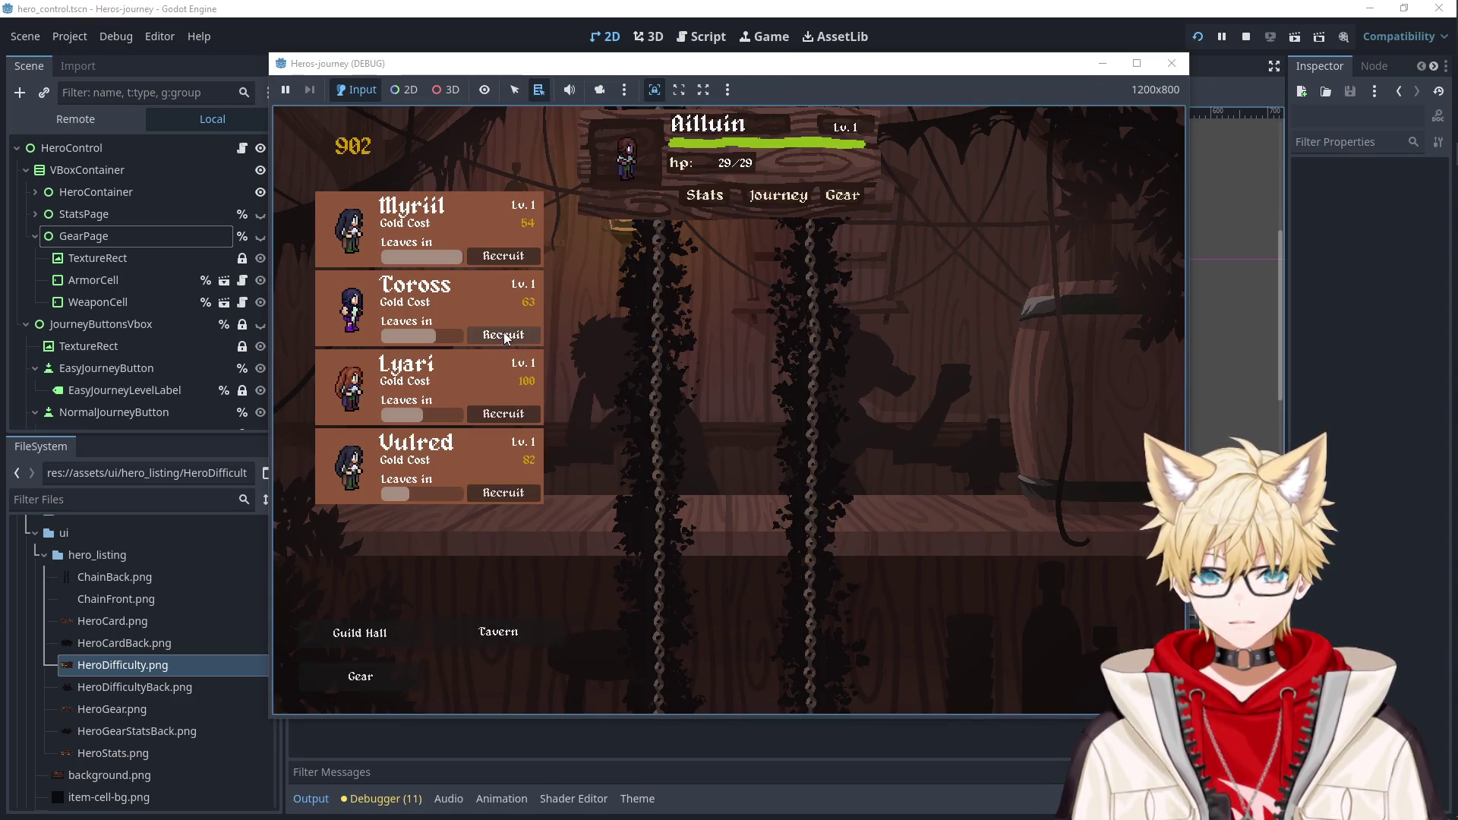
left_click(522, 254)
left_click(831, 198)
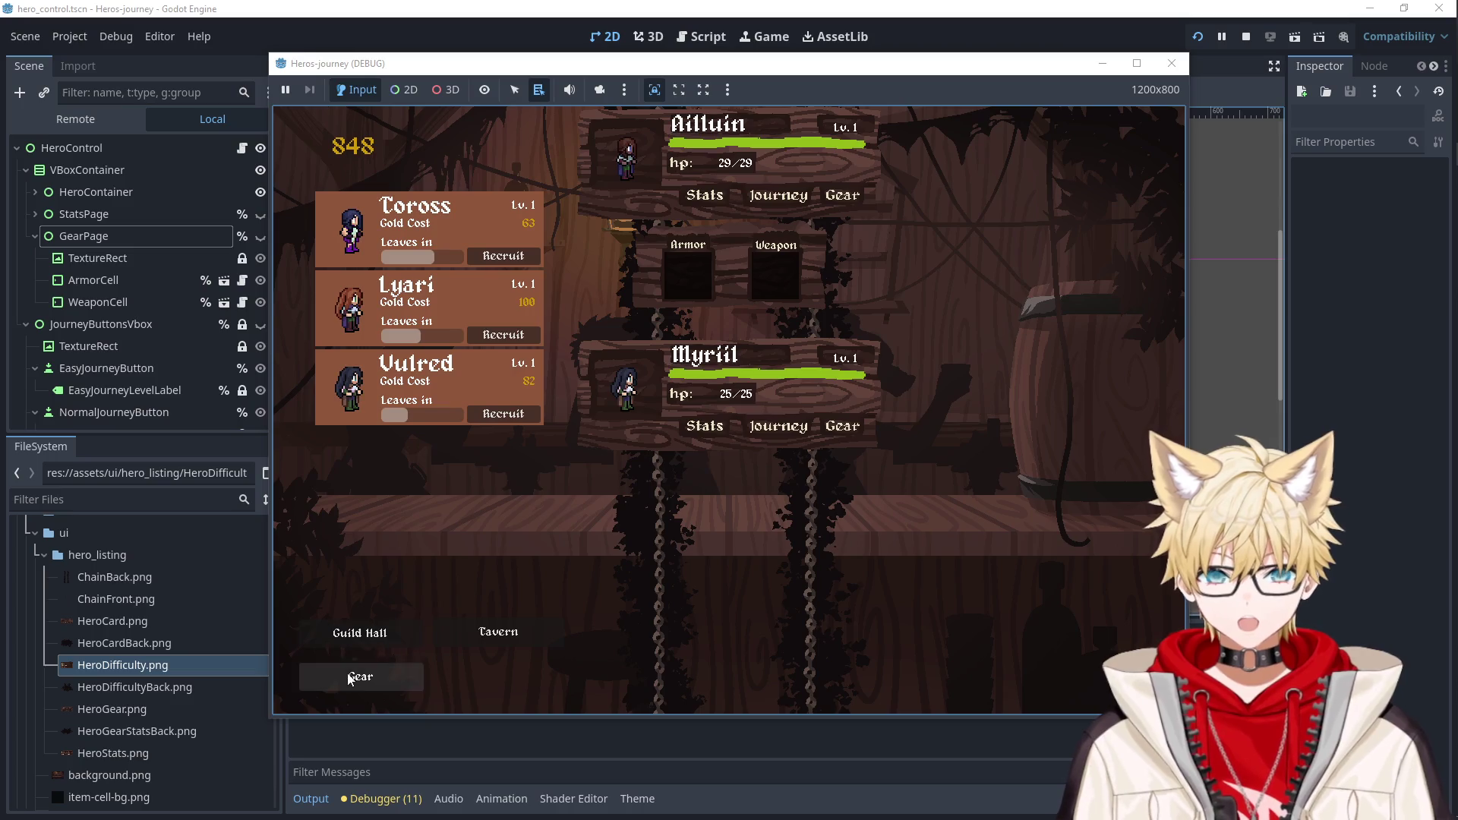
left_click(361, 676)
left_click(387, 332)
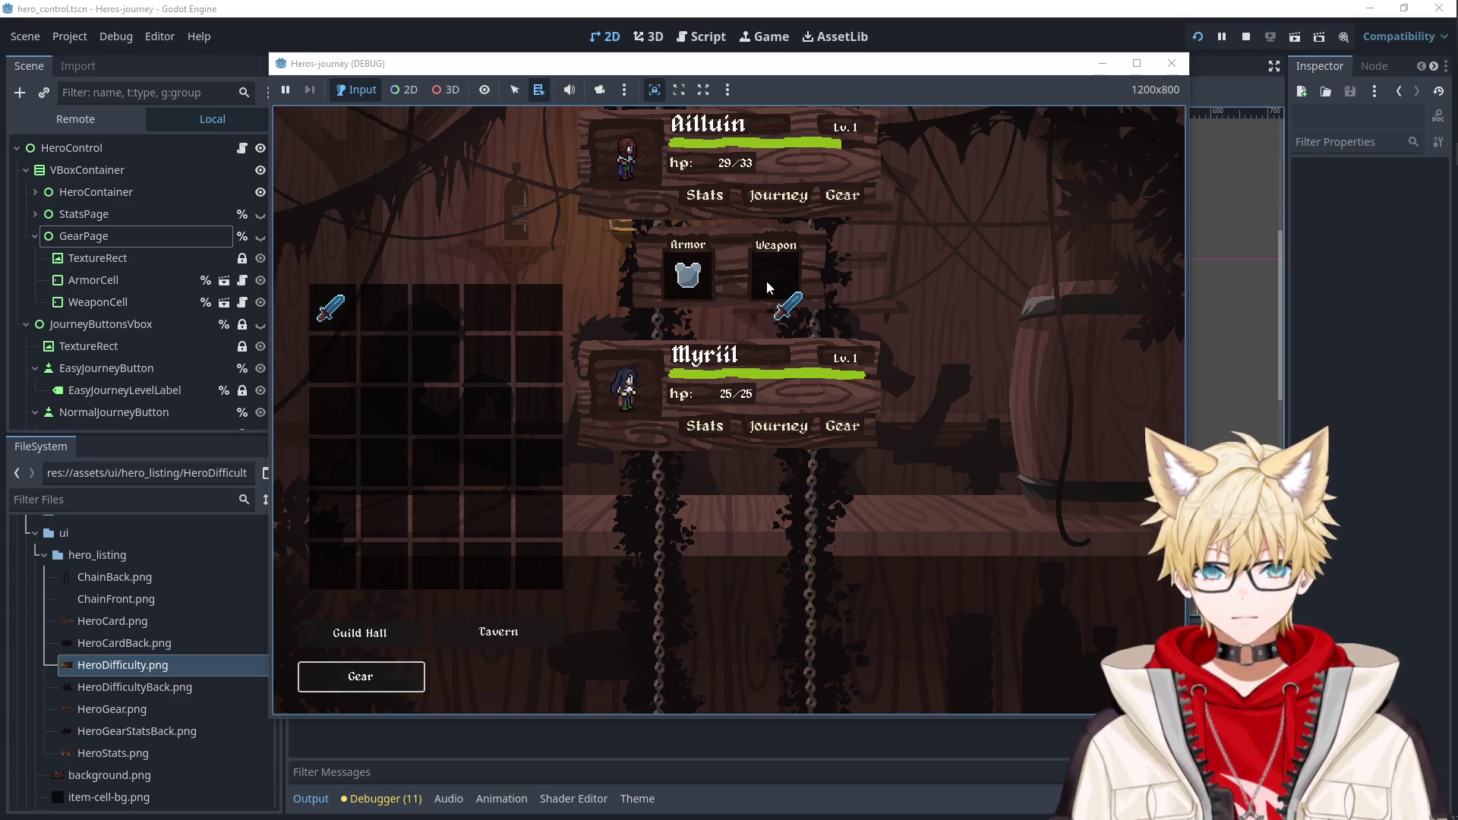
left_click_drag(767, 281, 770, 283)
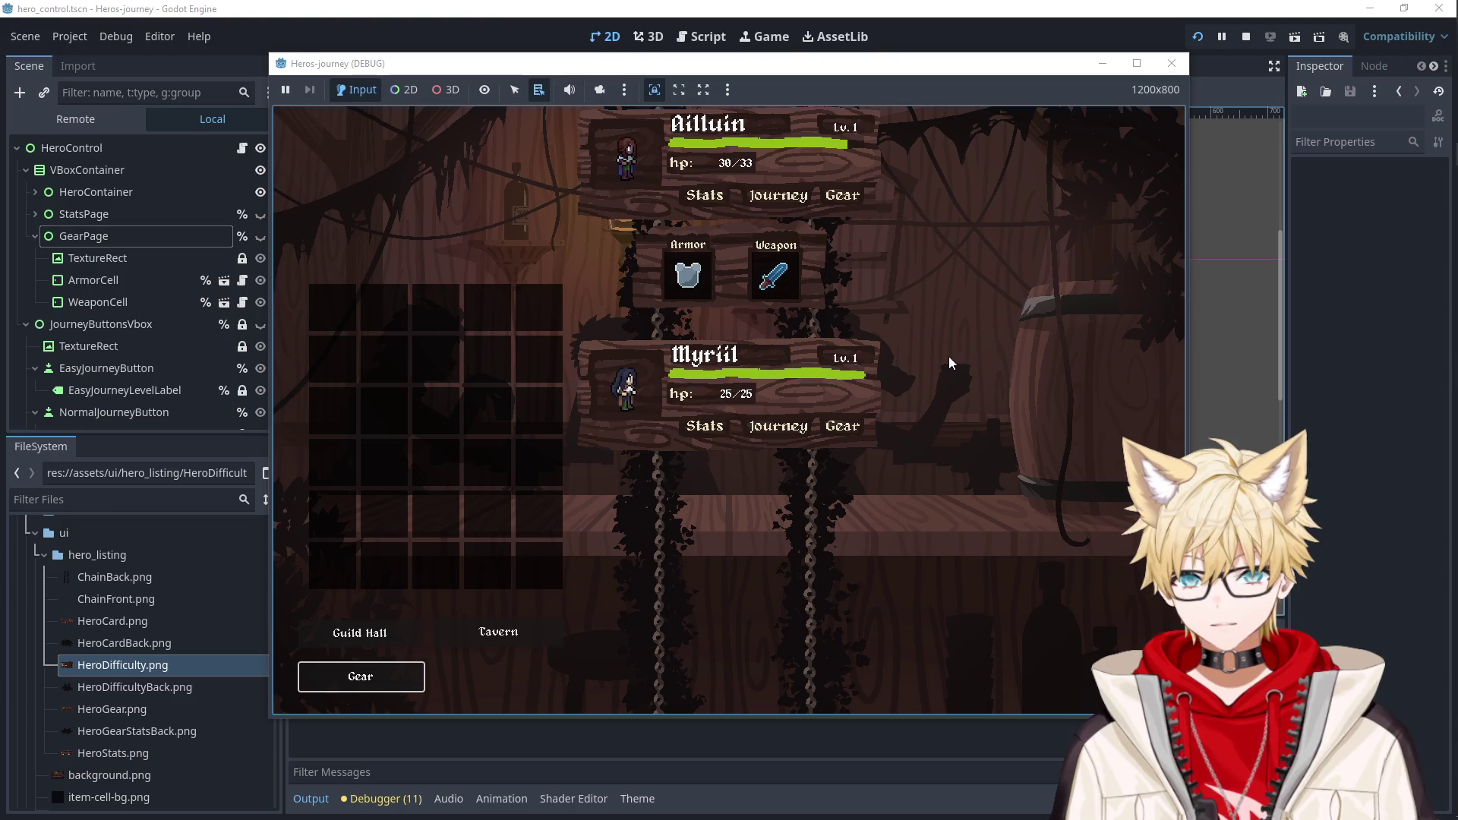
Send Ailluin on a Normal journey, re-picking Normal twice, then close the game window.
left_click(810, 198)
left_click(842, 189)
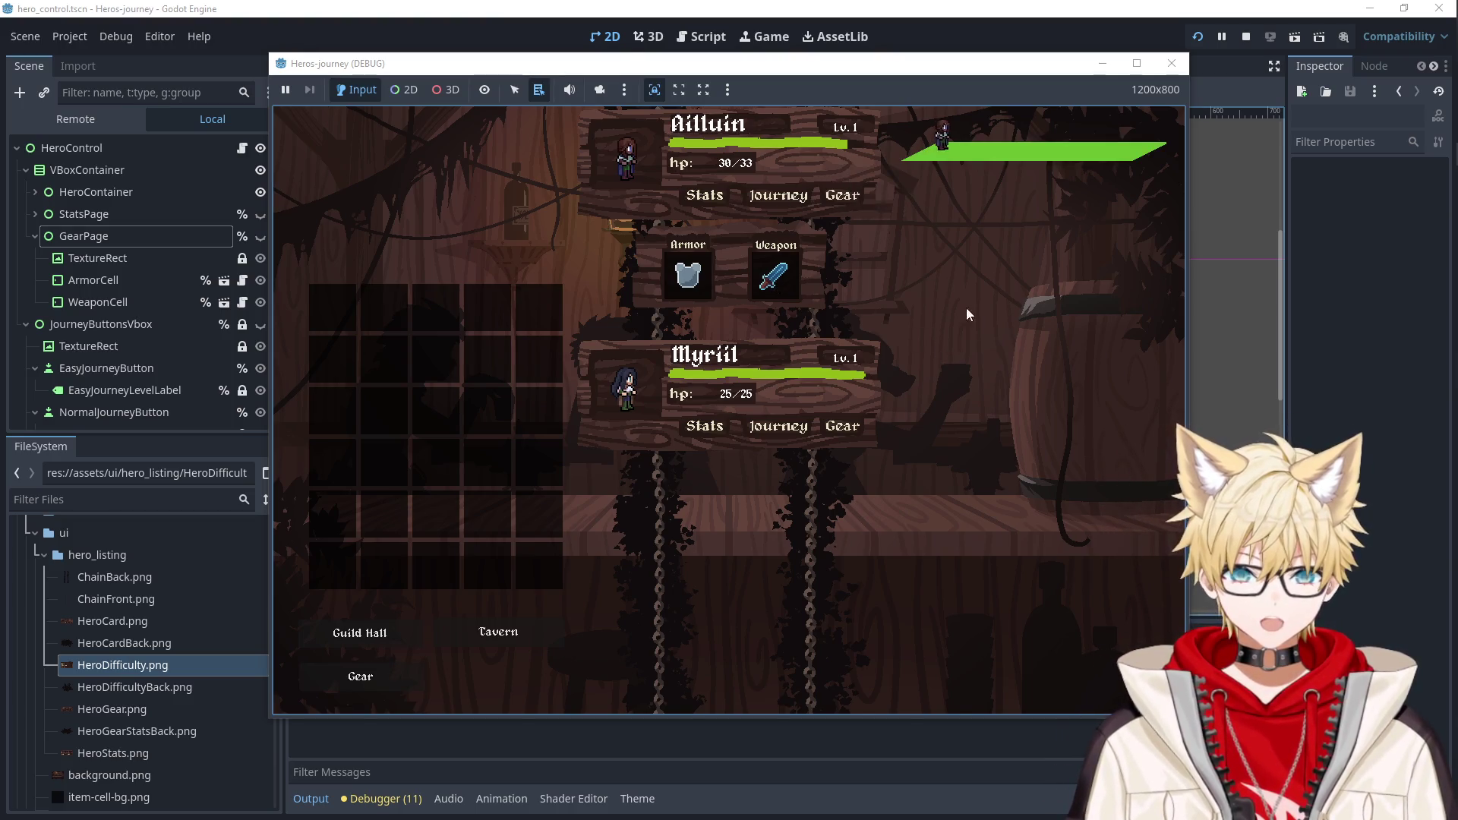
left_click(791, 200)
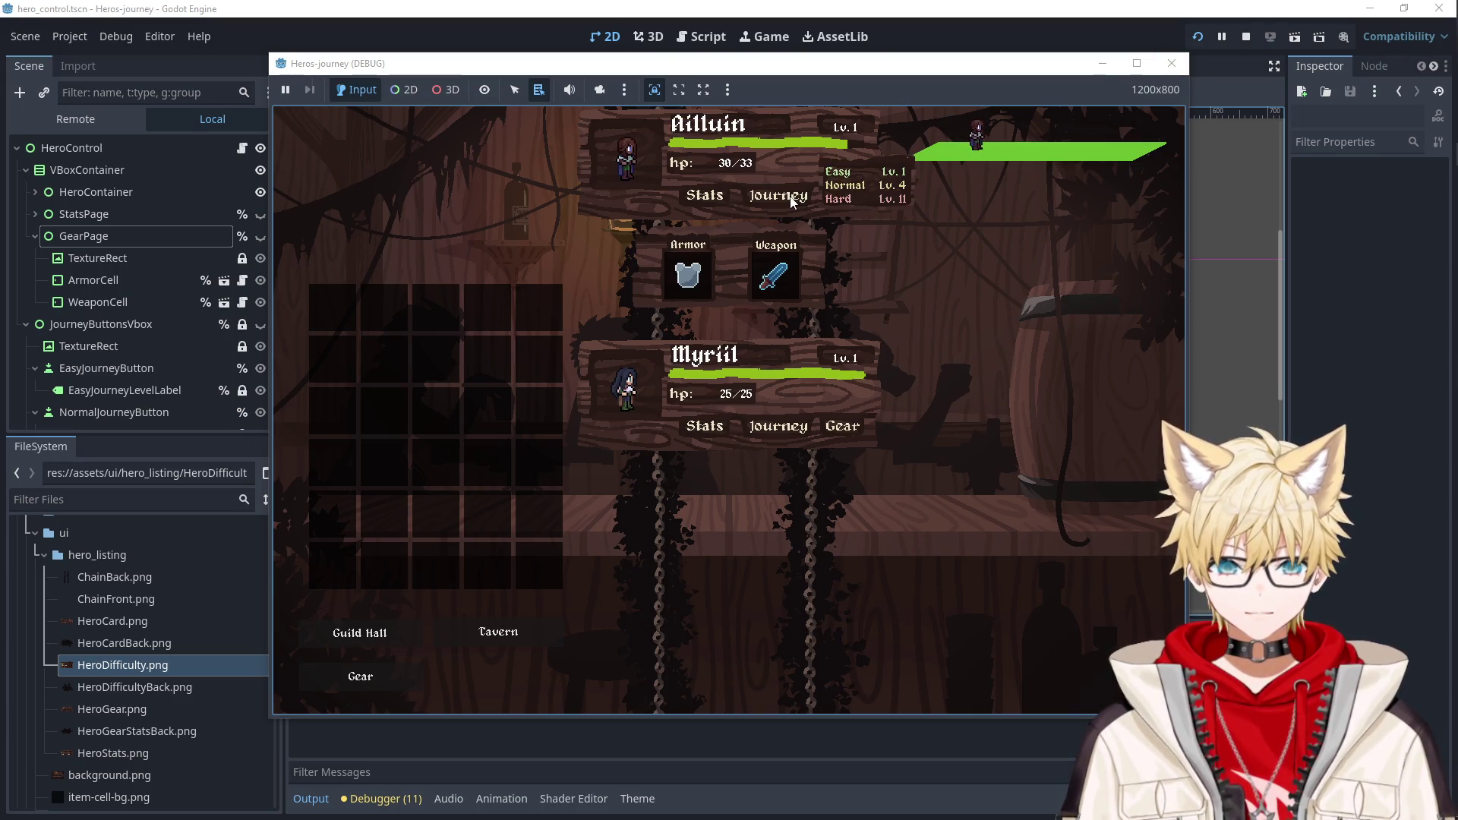
left_click(839, 191)
left_click(772, 199)
left_click(839, 190)
left_click(1172, 63)
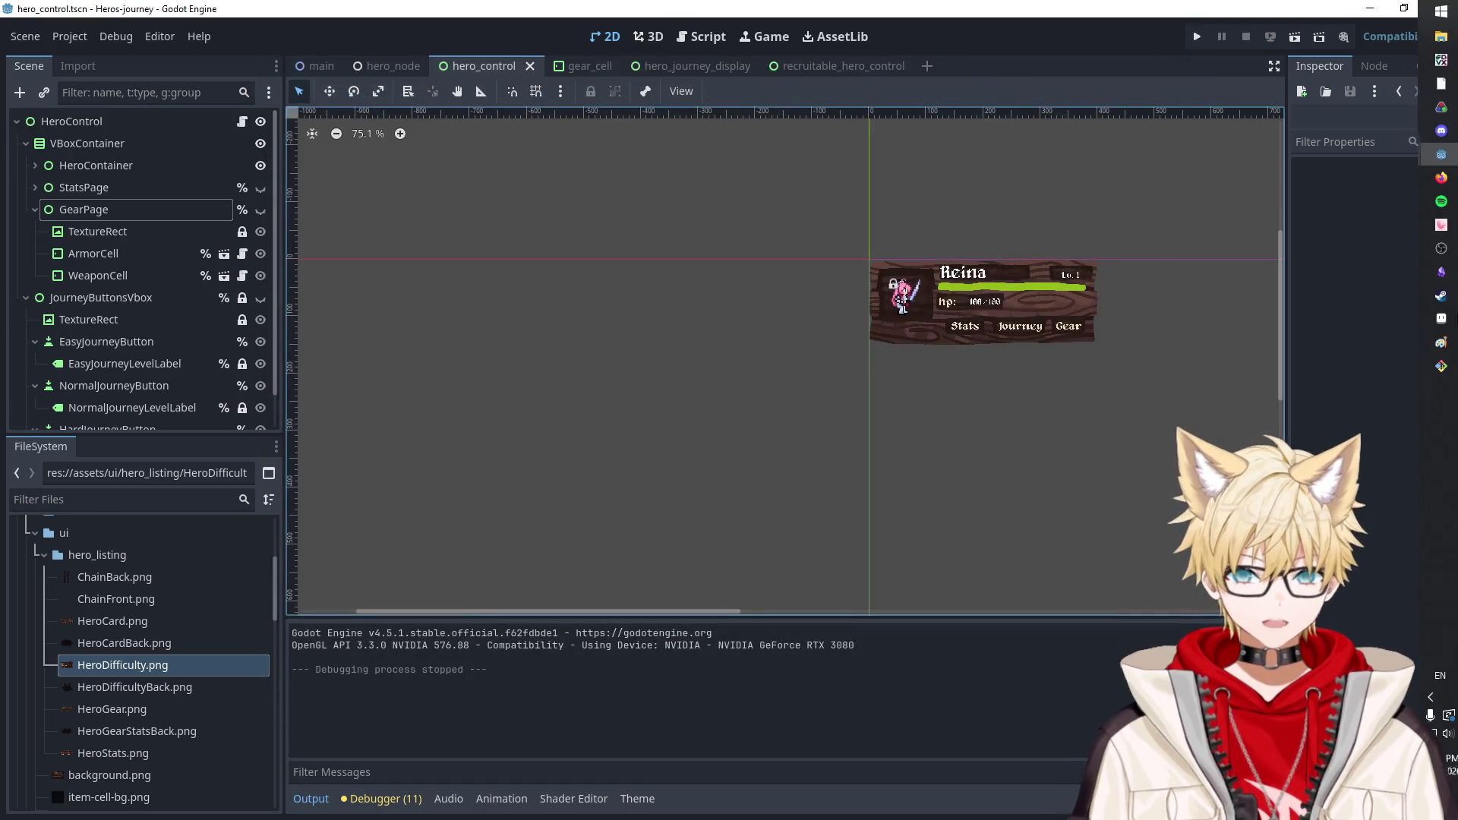
Add a 'Fix re-selecting journeys' task after Stop animation and a new task under Guild Page Buttons.
left_click(1438, 271)
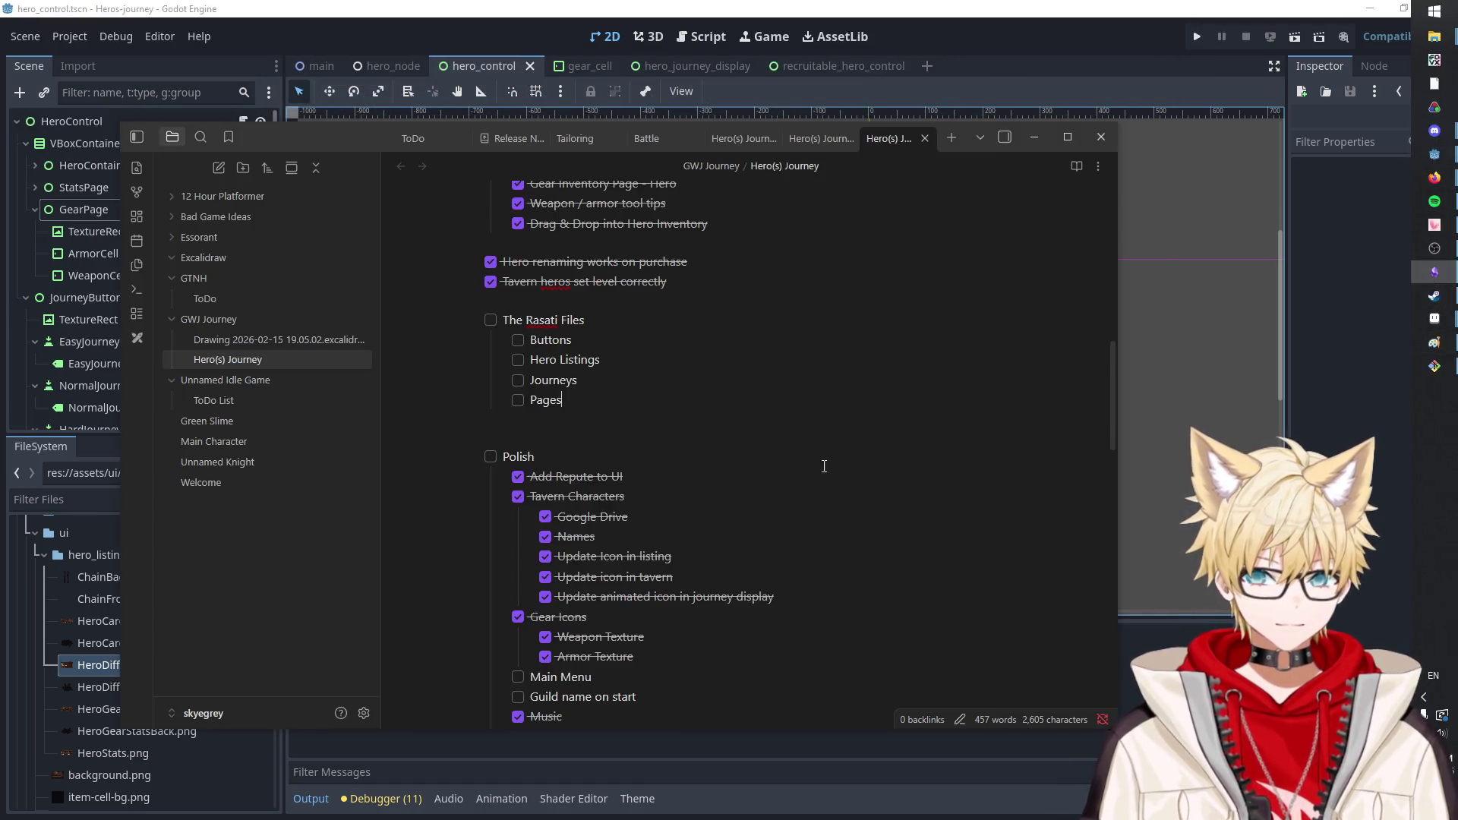
scroll(847, 466, "down", 15)
left_click(774, 307)
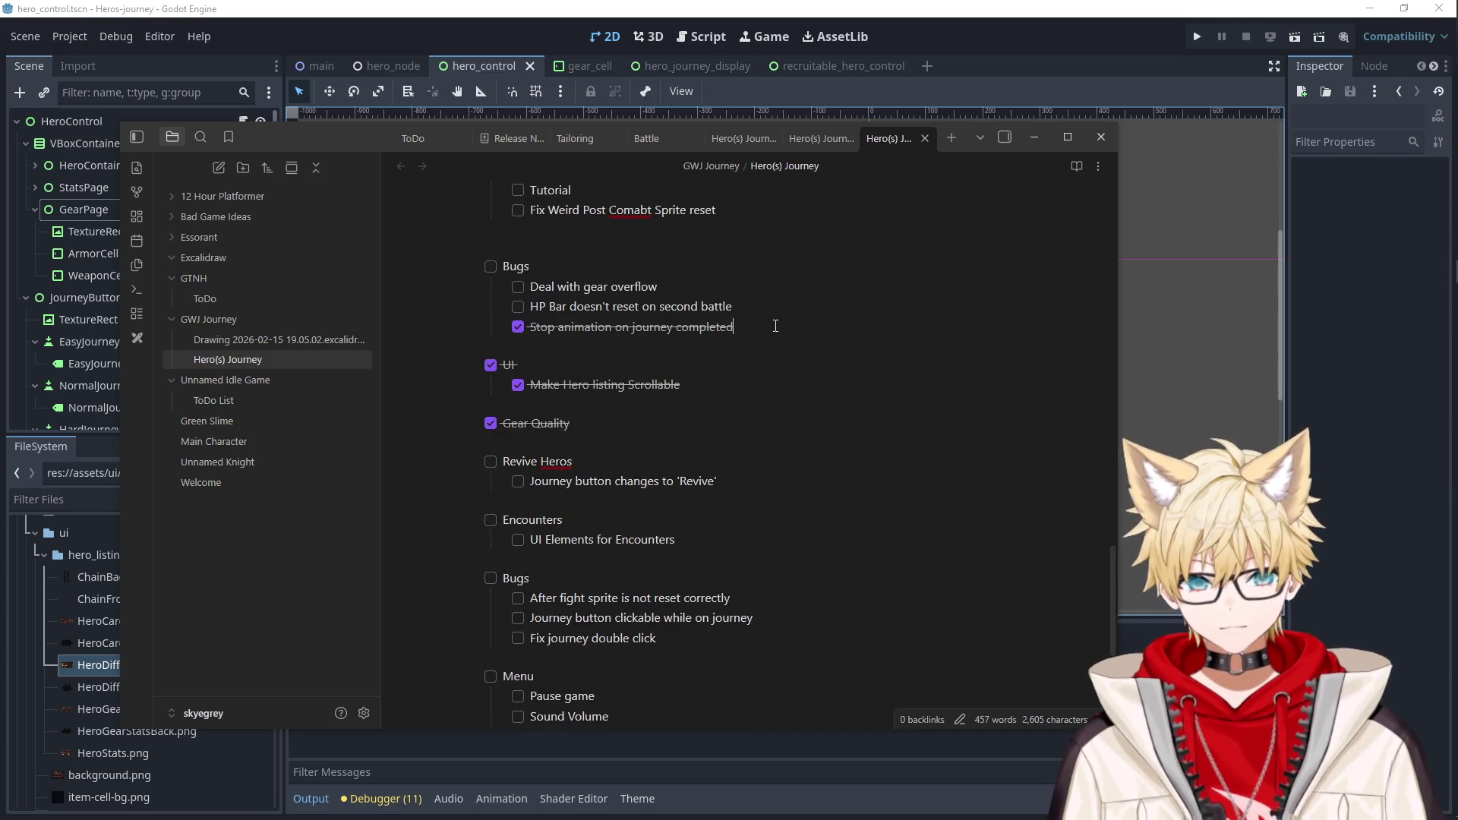
key("Return")
type("Fix re-selecting journeys")
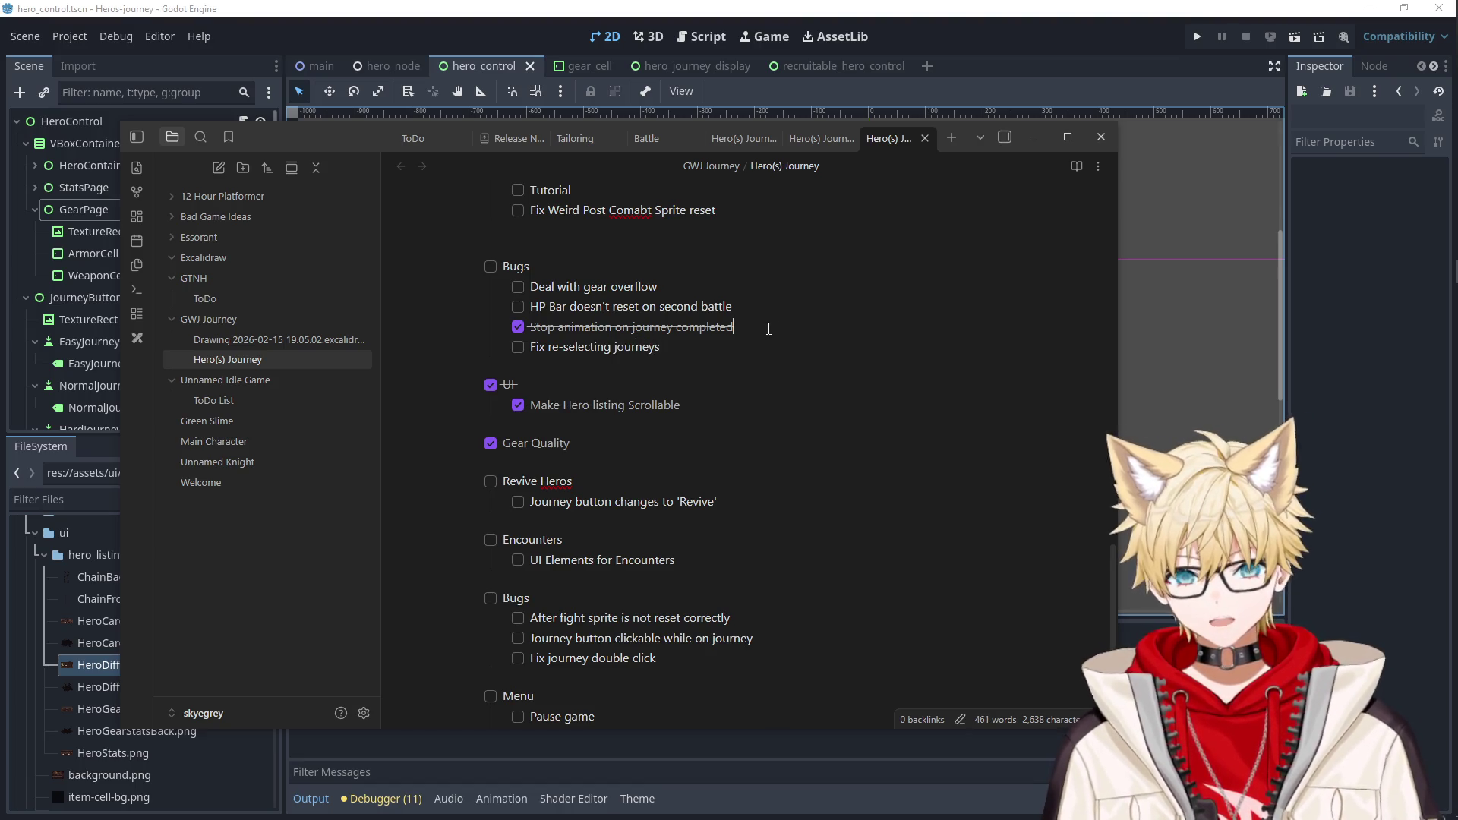
scroll(689, 339, "up", 10)
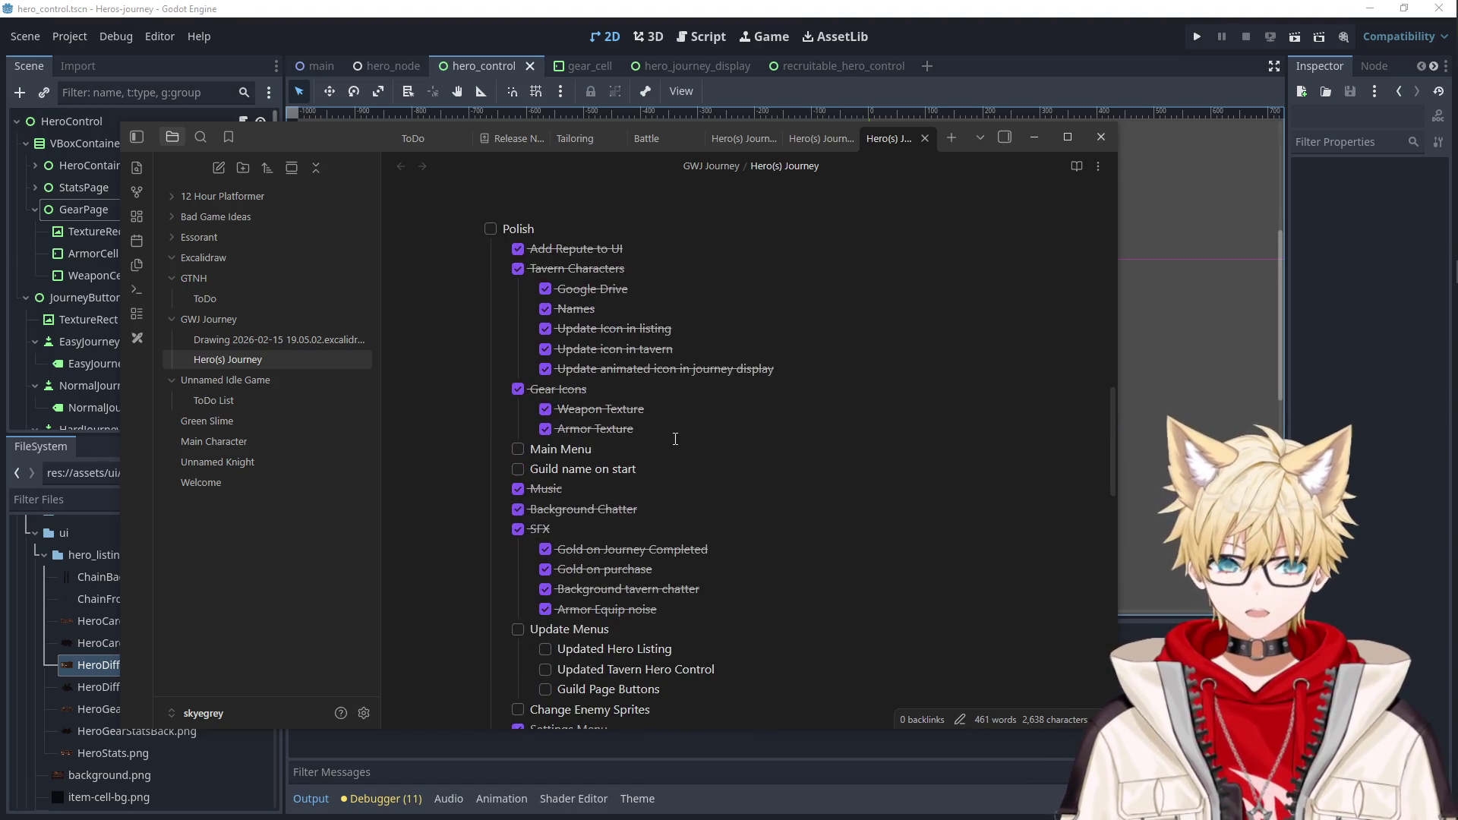
scroll(662, 439, "down", 5)
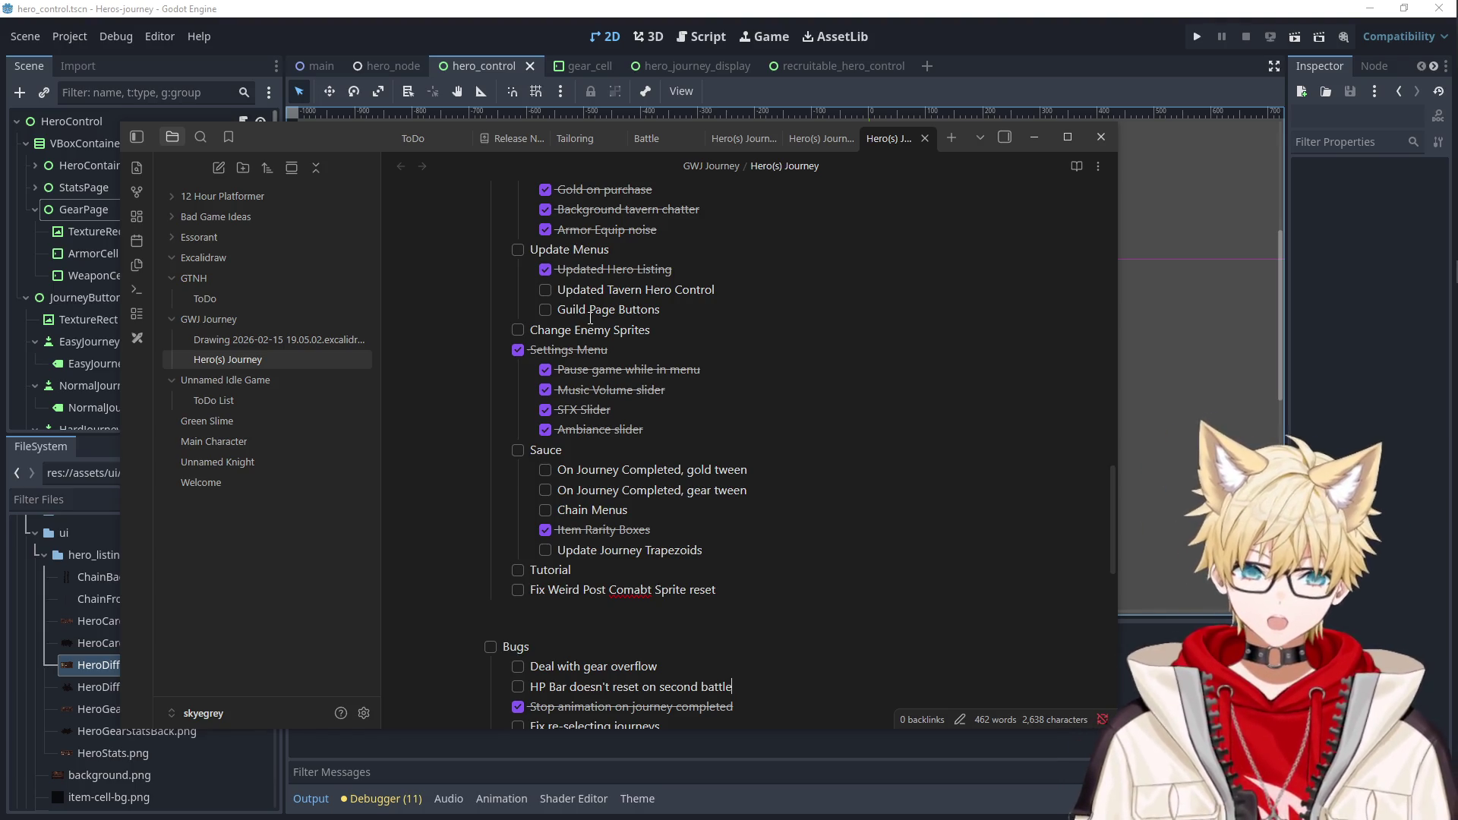
key("Return")
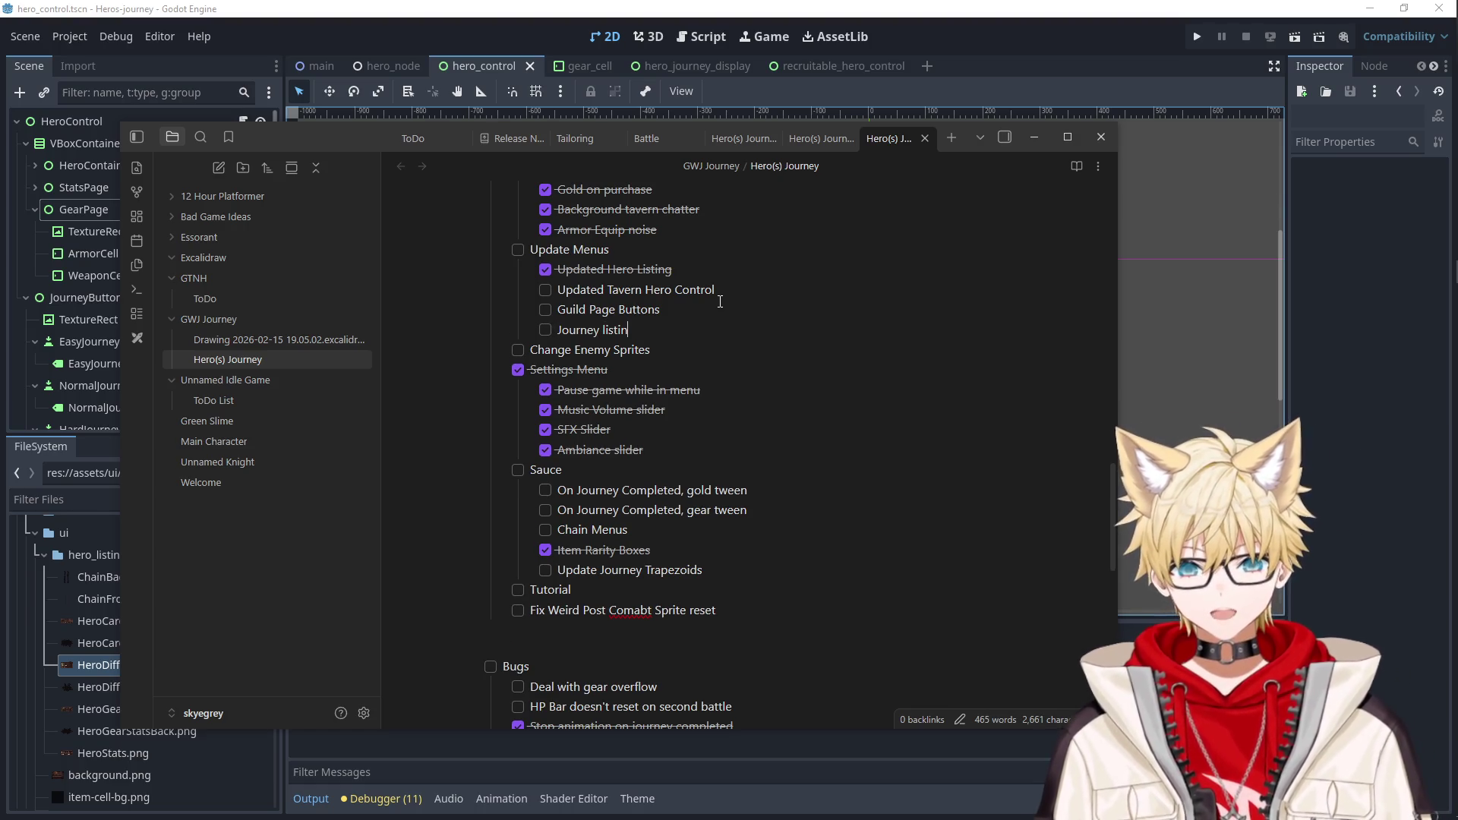
left_click(1163, 277)
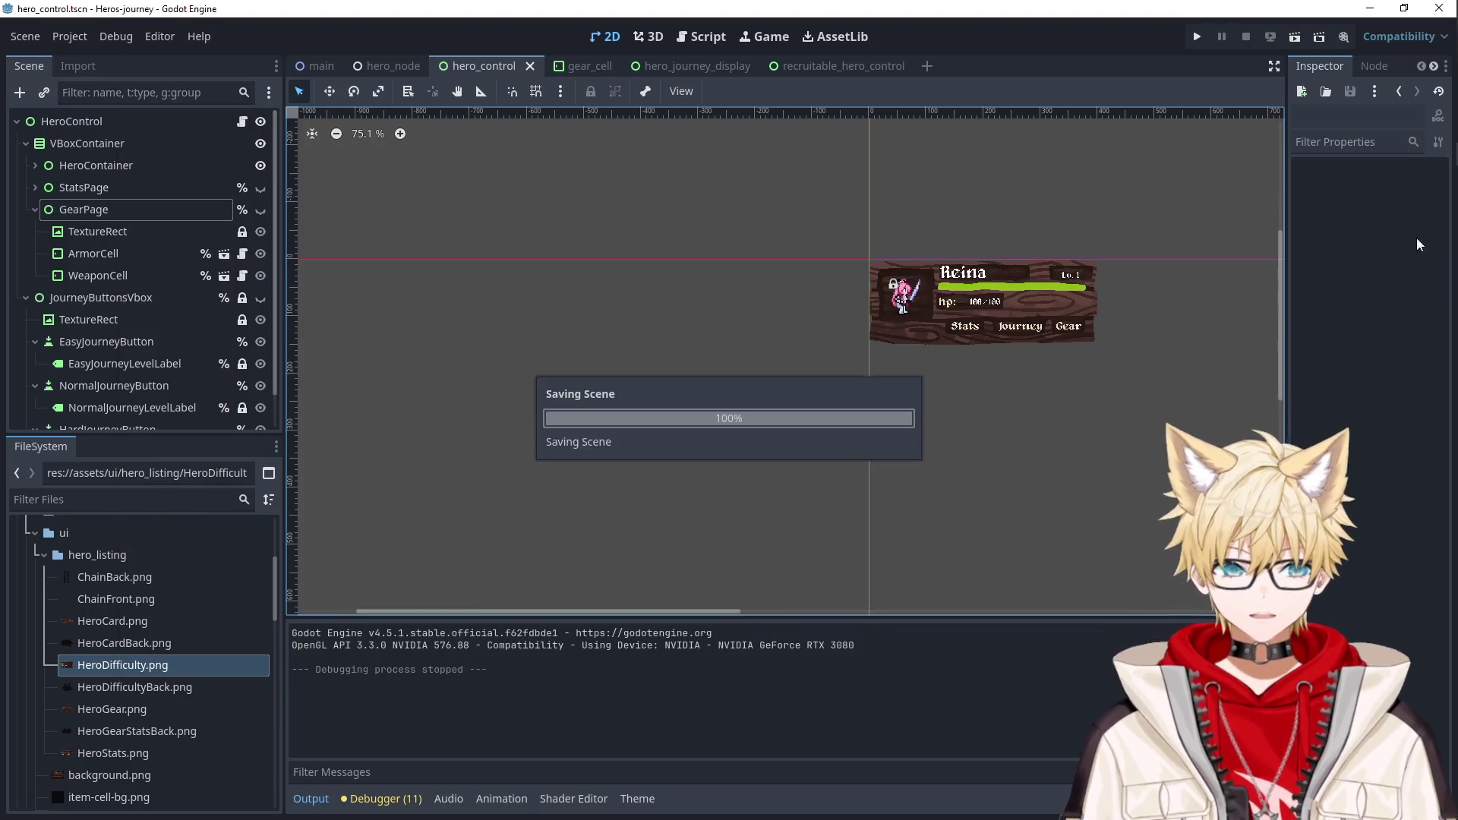
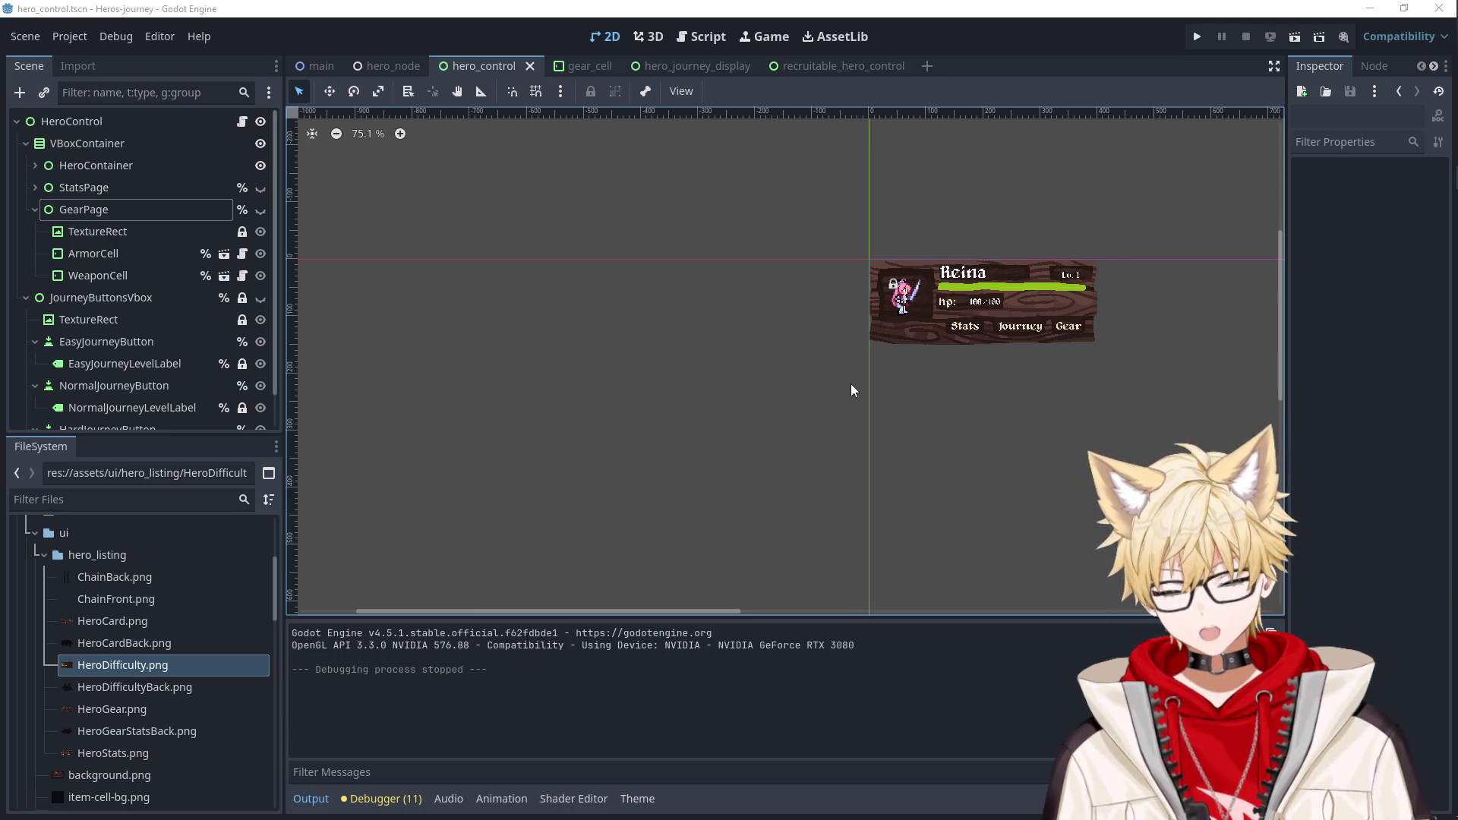
Look over the hero card, selecting the card and its Stats/Journey/Gear button row.
scroll(1086, 368, "up", 5)
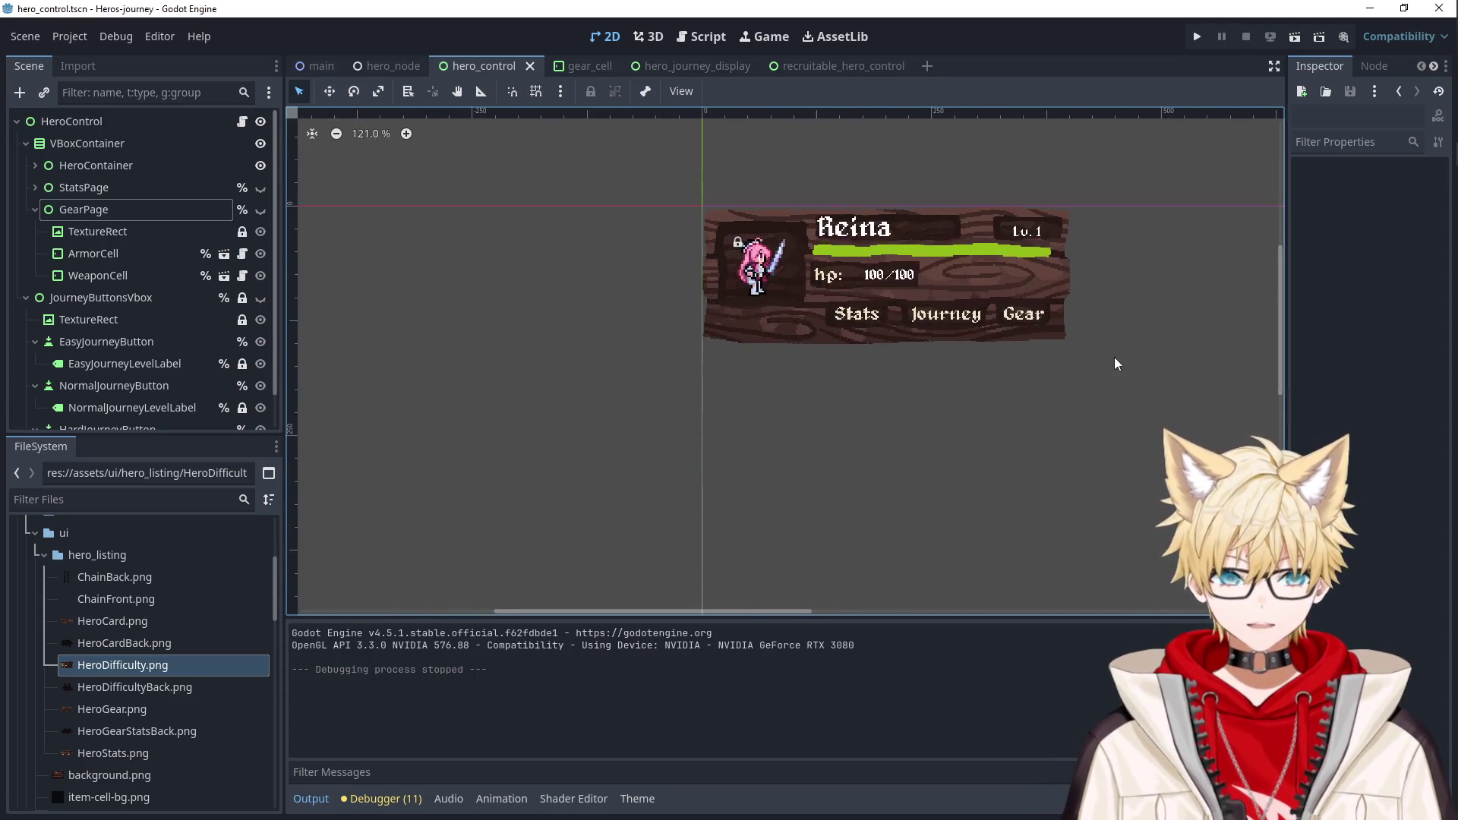
left_click_drag(1033, 361, 827, 352)
scroll(826, 352, "down", 3)
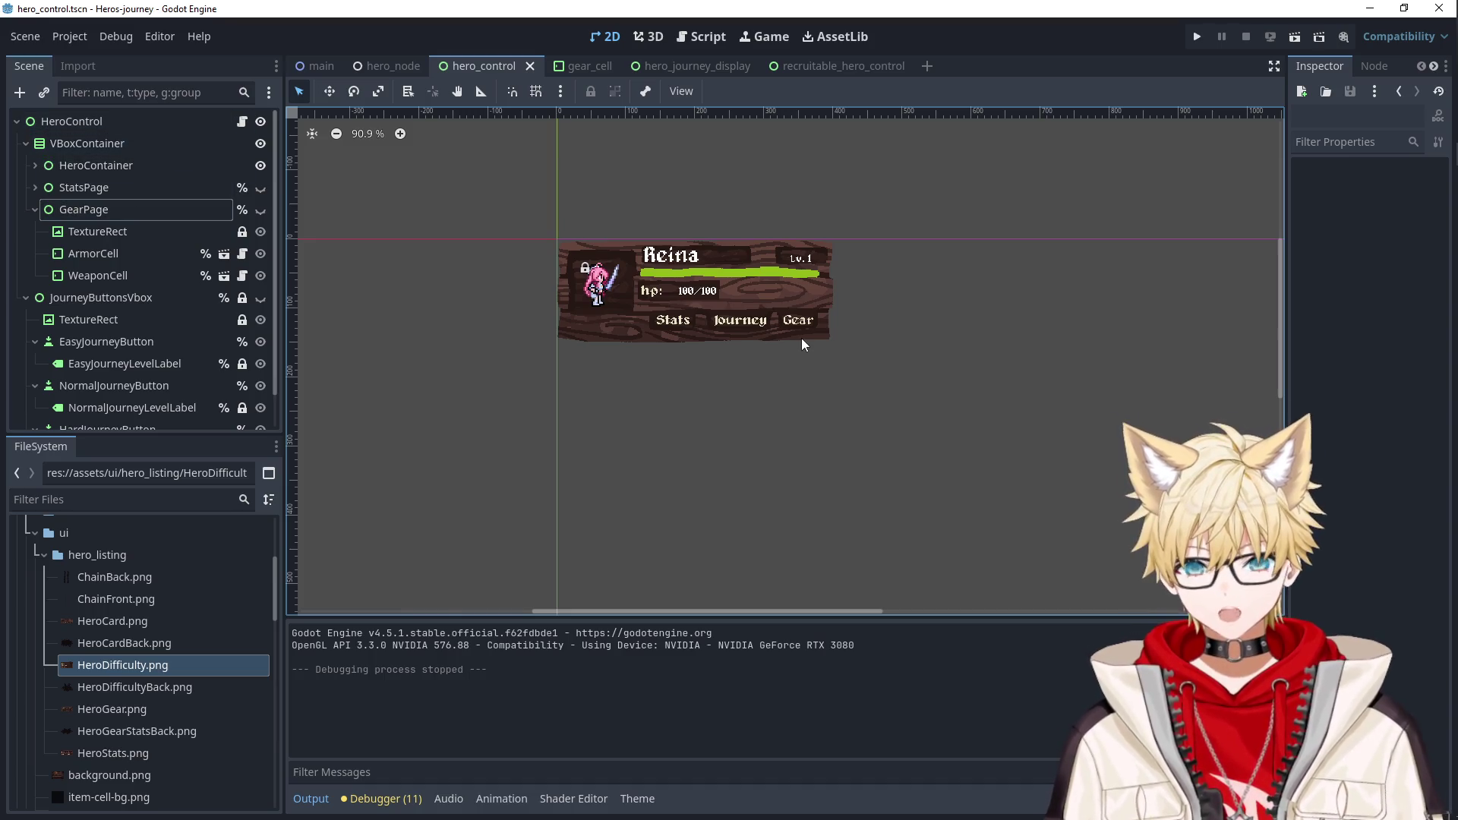
scroll(802, 337, "down", 1)
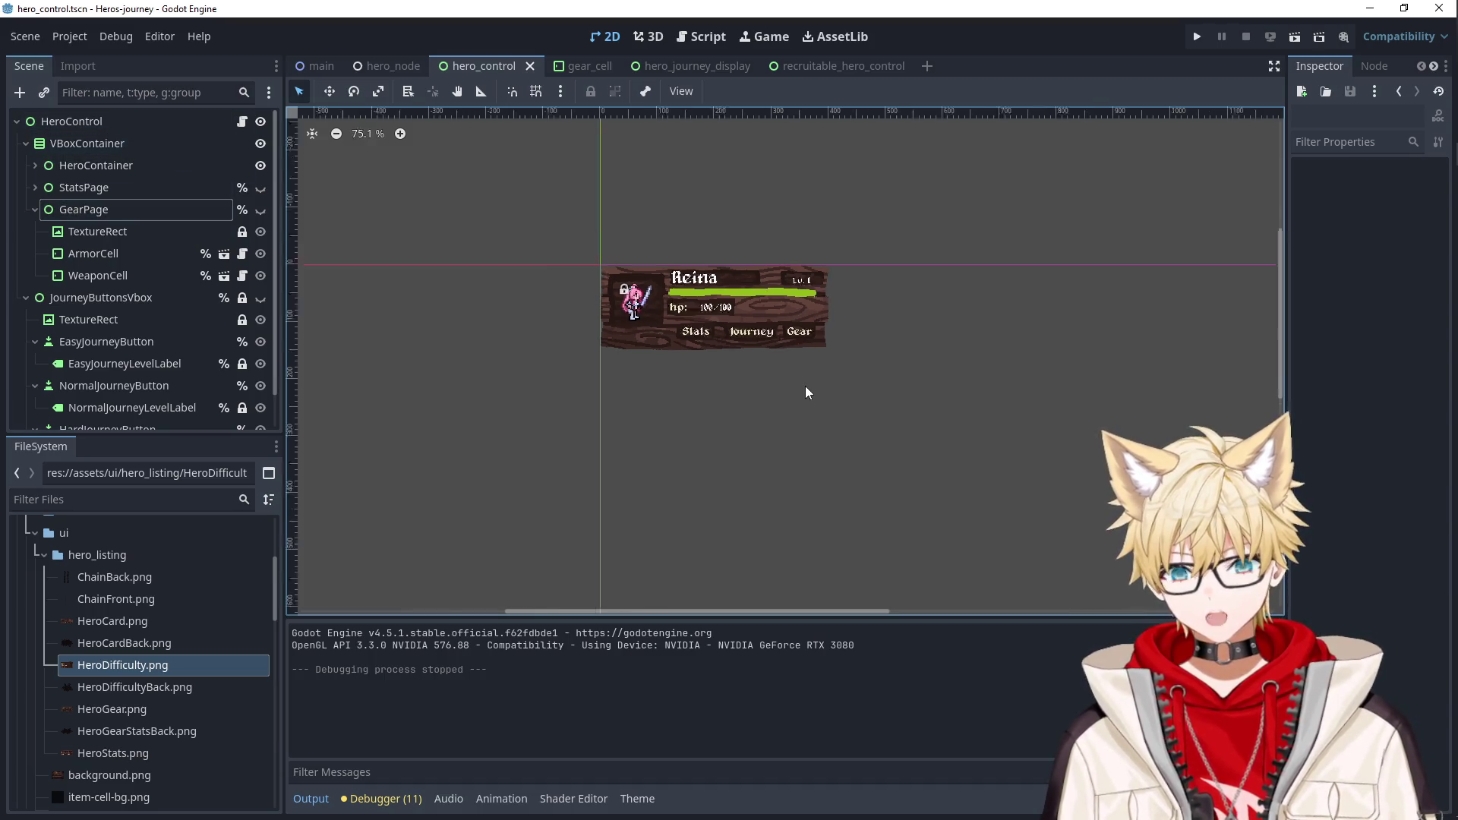
scroll(805, 385, "up", 1)
left_click(784, 305)
left_click(598, 330)
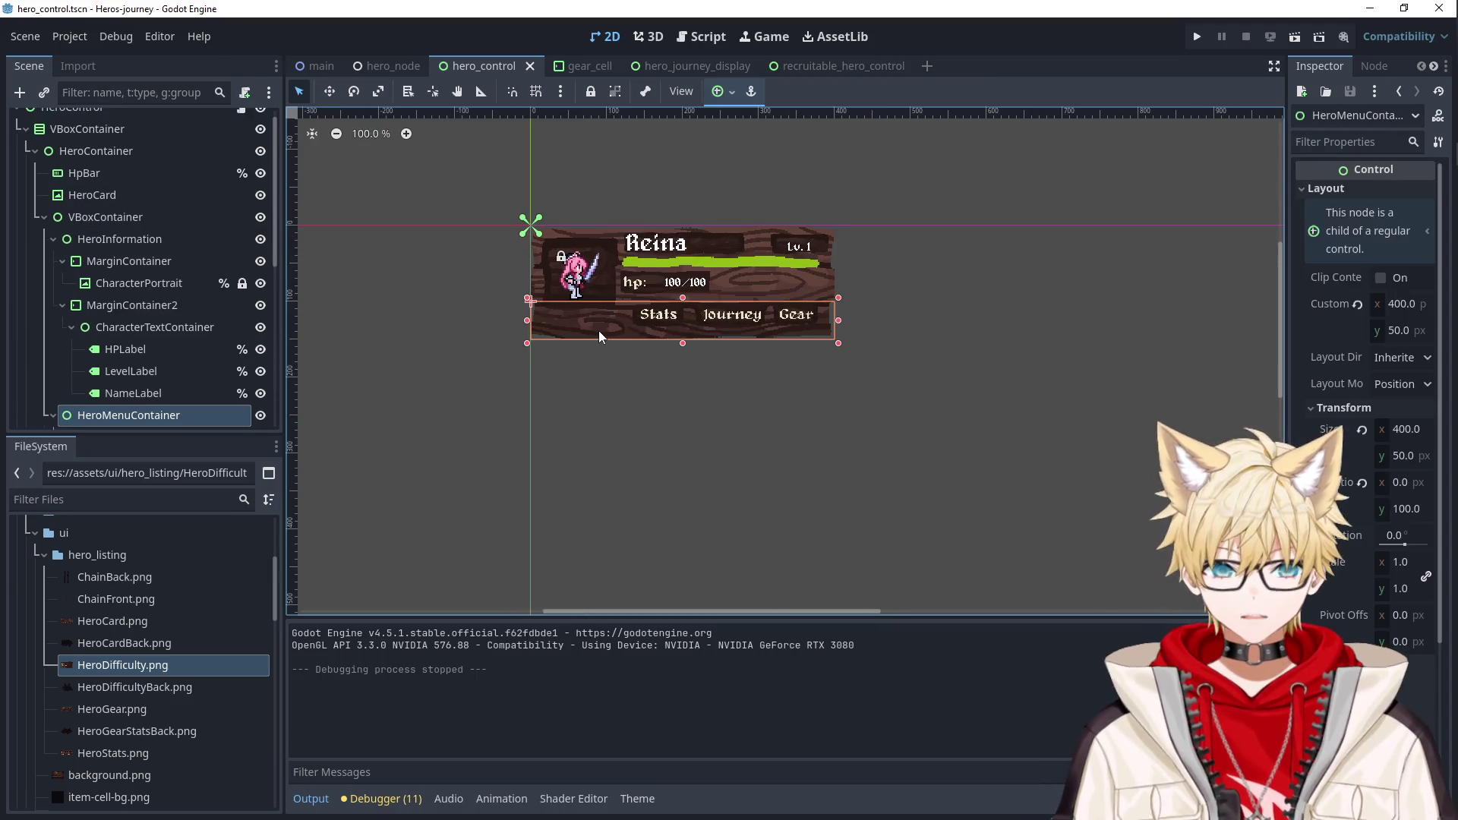
left_click(364, 320)
Collapse the VBoxContainer and JourneyButtonsVbox branches and run the project.
scroll(144, 266, "up", 2)
left_click(24, 142)
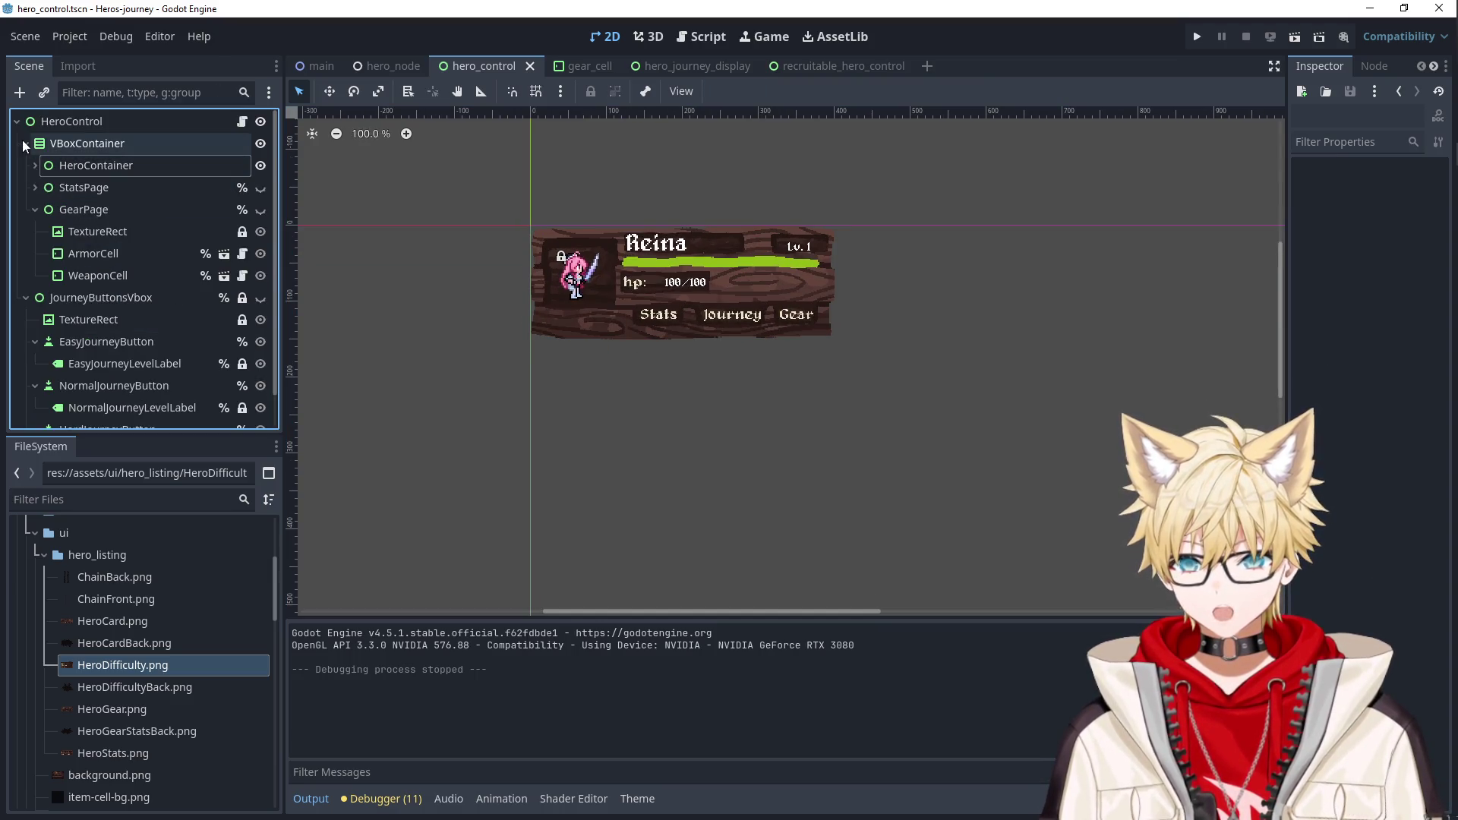
left_click(25, 166)
scroll(766, 385, "down", 4)
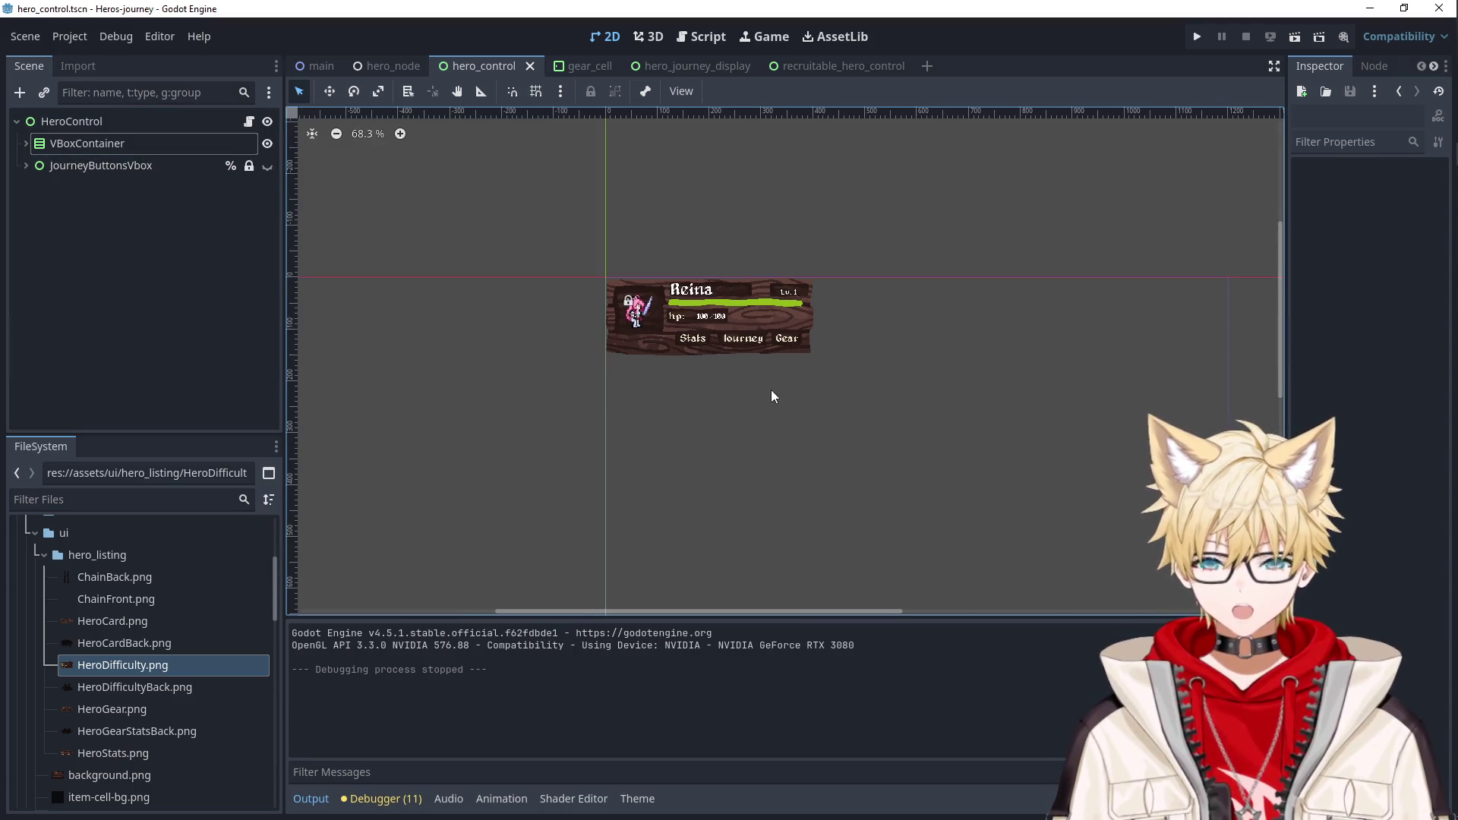
scroll(908, 342, "up", 3)
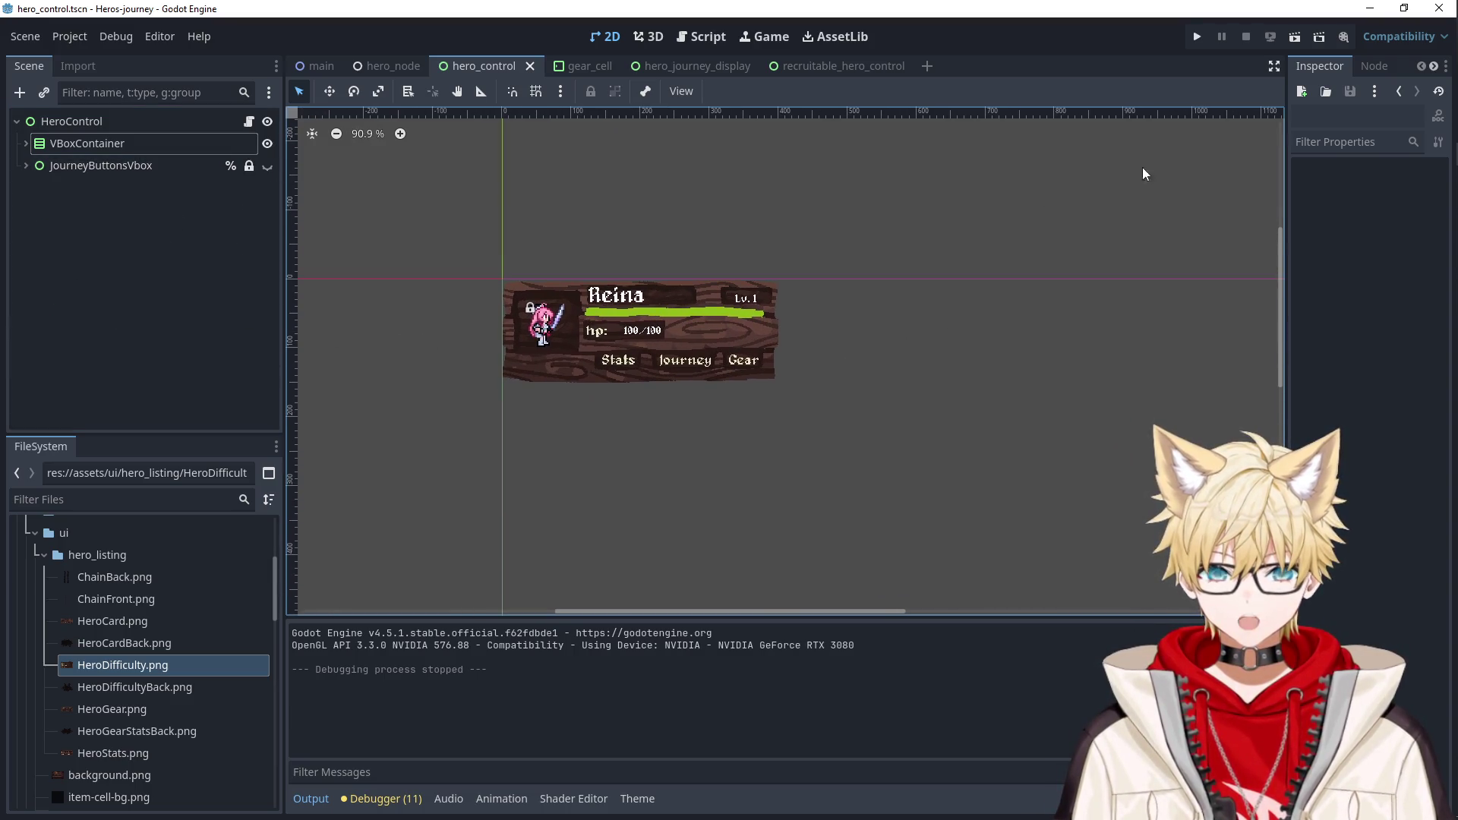
left_click(1195, 37)
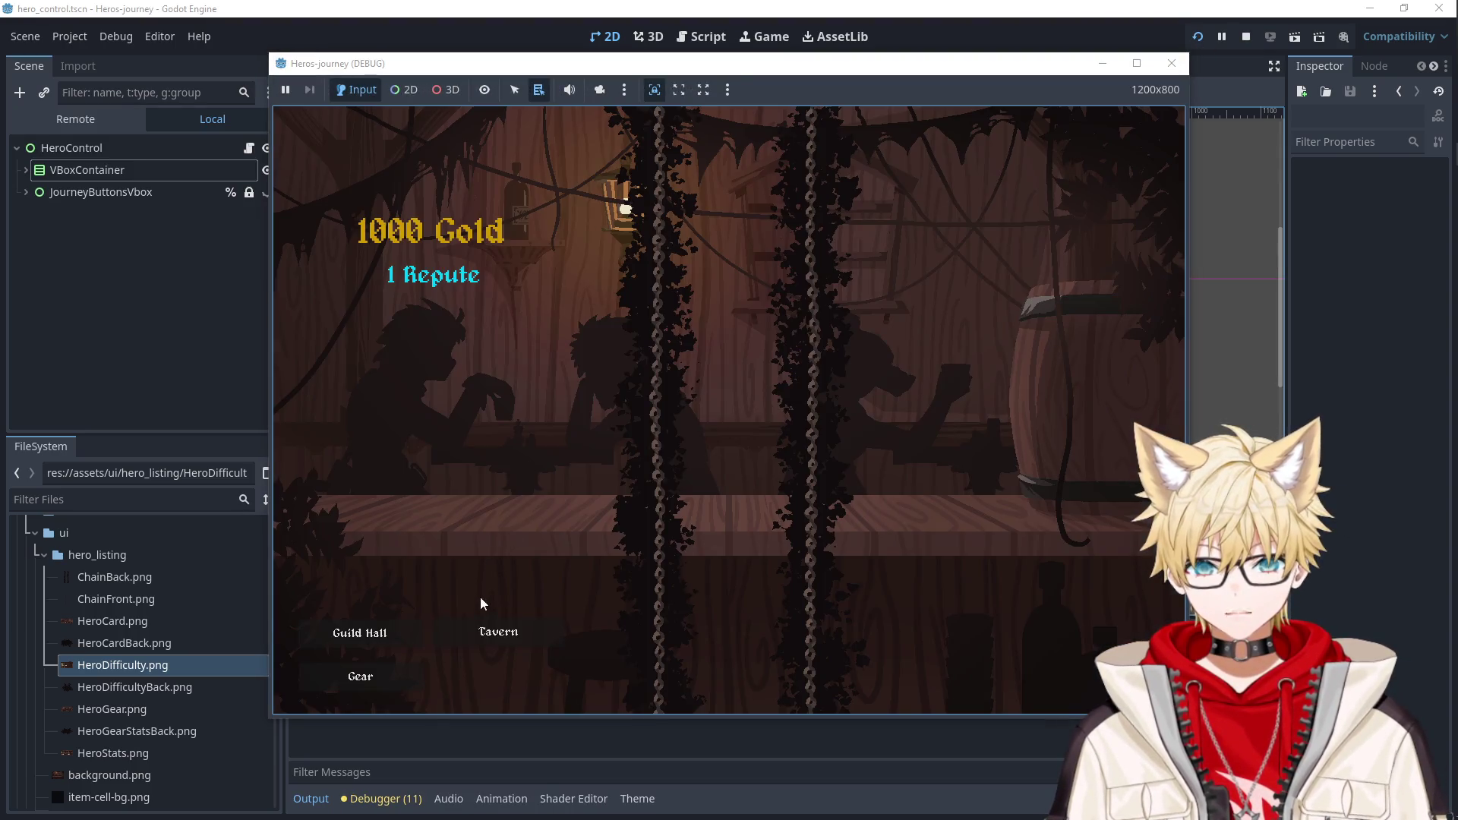
In the Tavern, recruit Ailluin and then Falael for 53 gold.
left_click(495, 630)
left_click(504, 332)
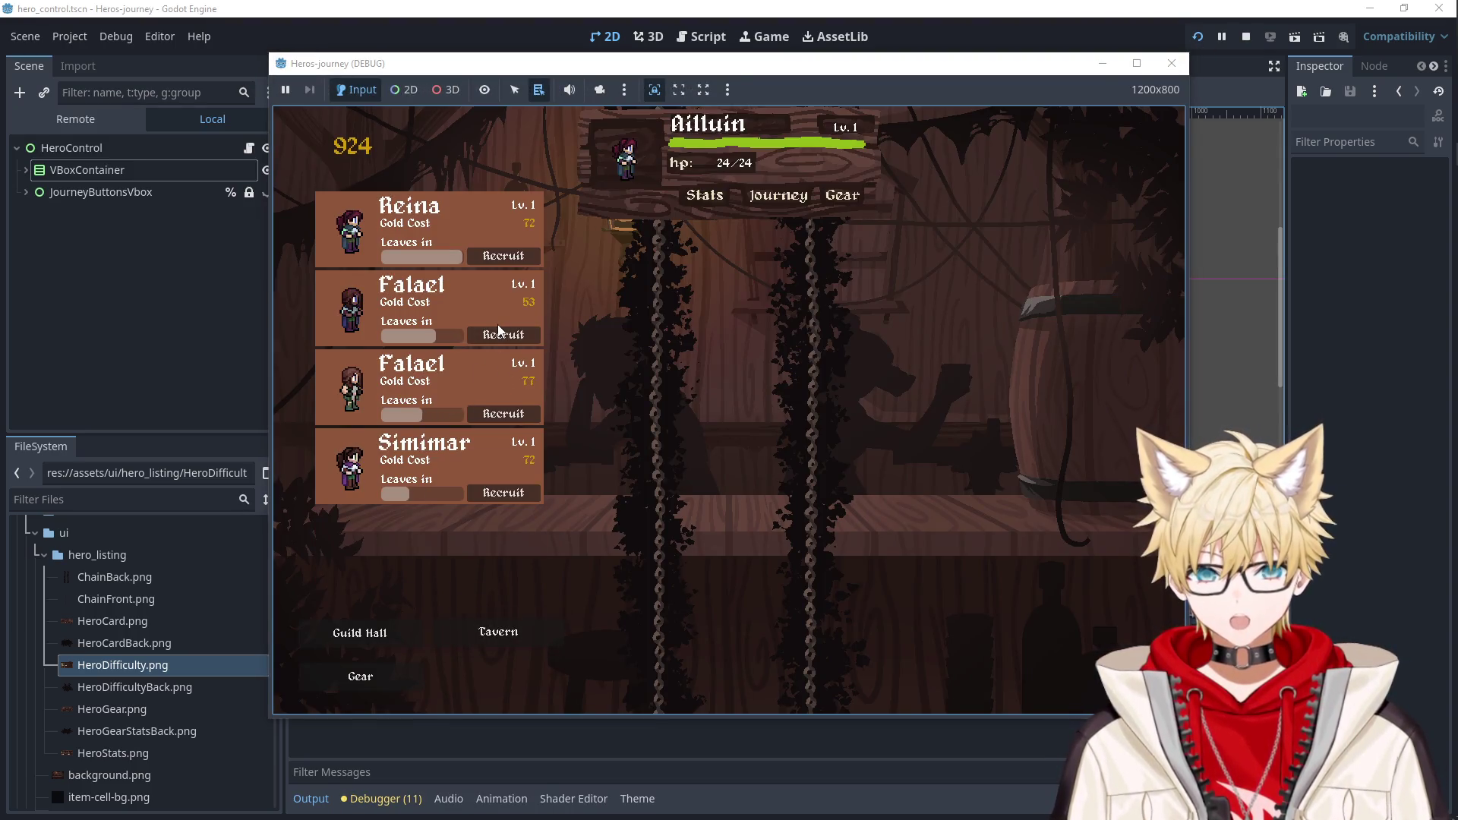
left_click(502, 335)
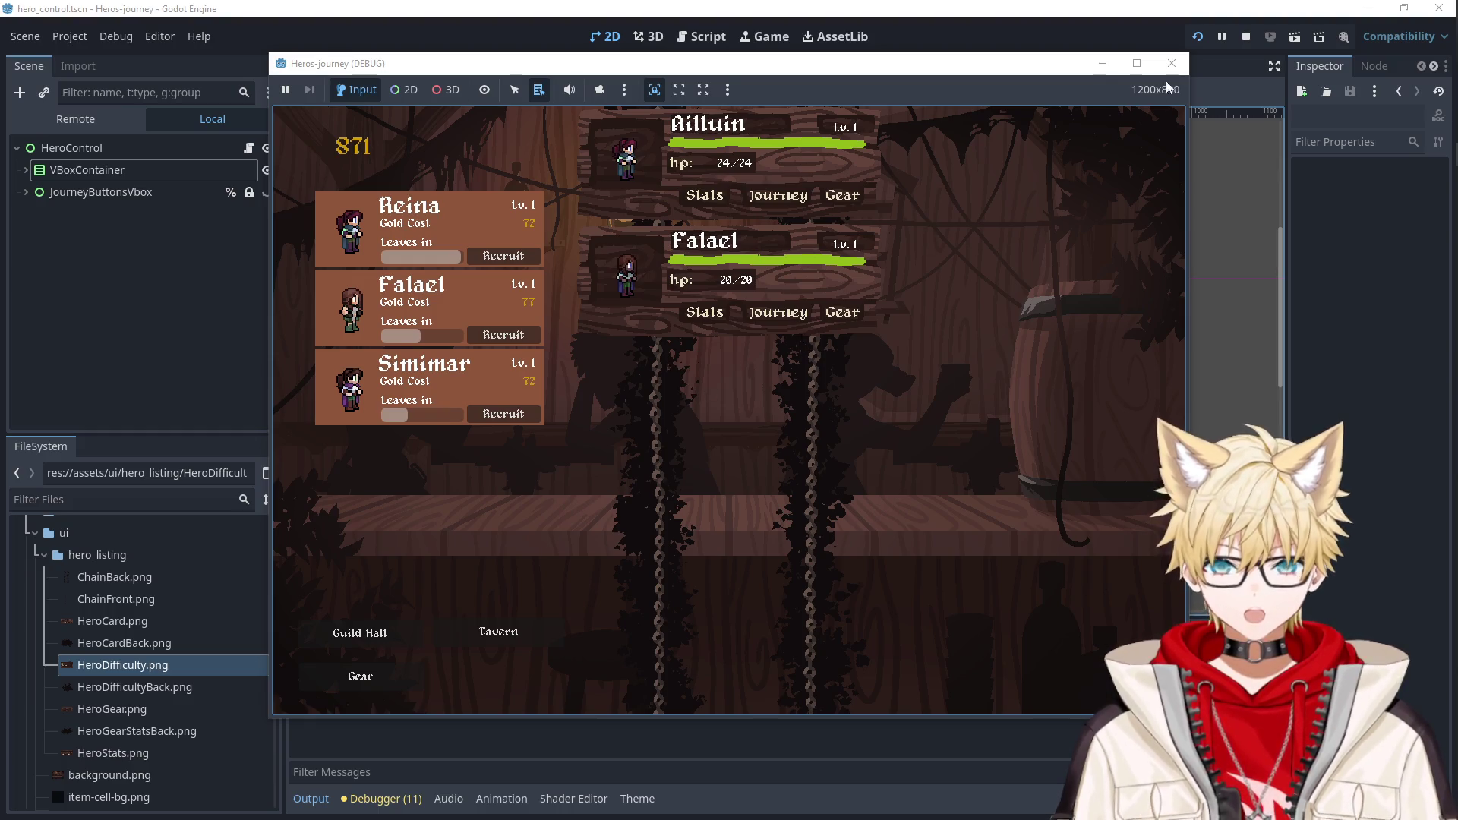
Close the running game and select the portrait's MarginContainer.
left_click(1171, 63)
left_click(548, 322)
scroll(558, 334, "up", 13)
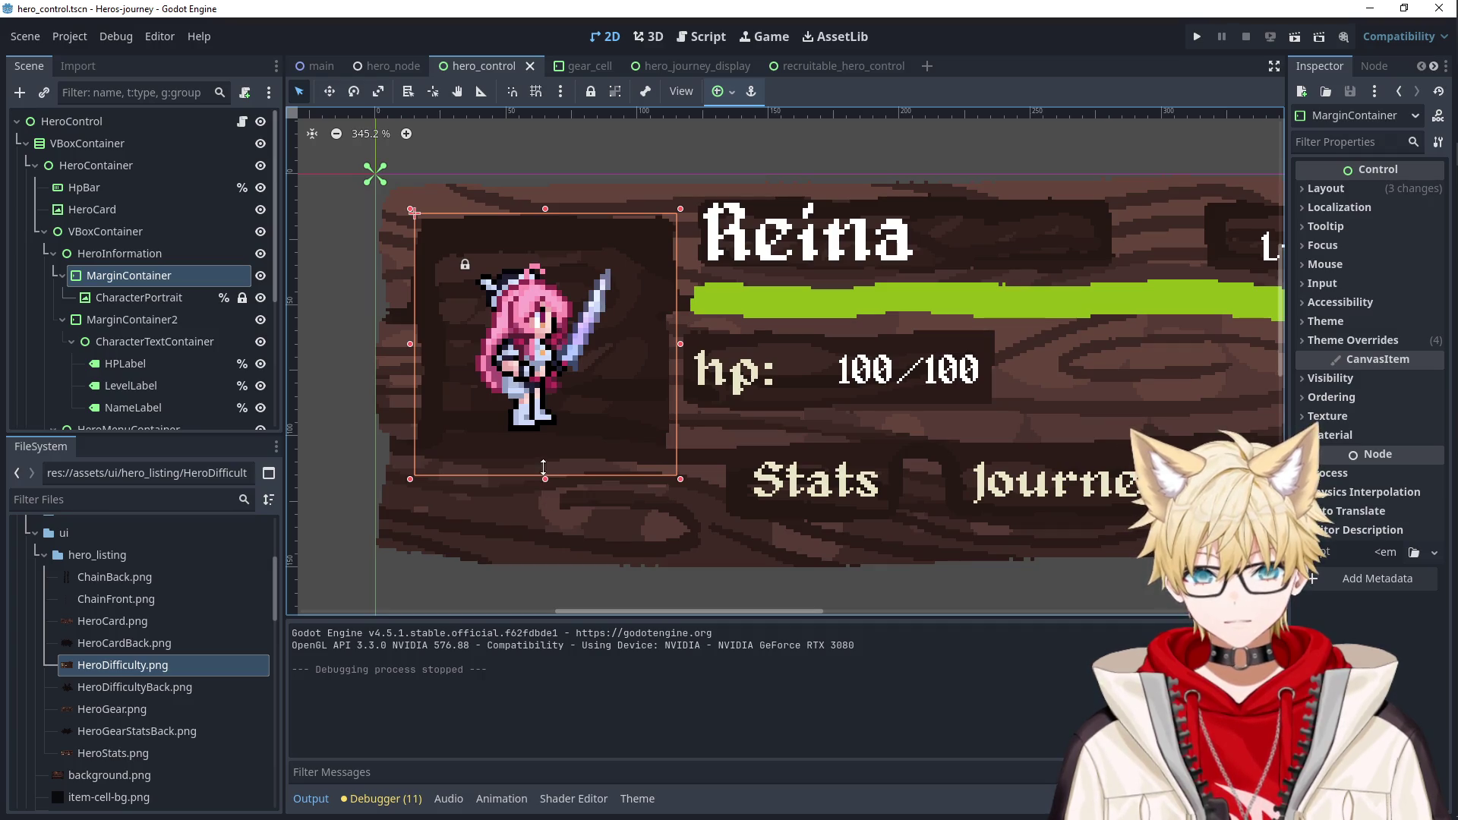
Filter the Inspector by 'mini' and reset the container's Custom Minimum Size to 0.
left_click(1356, 142)
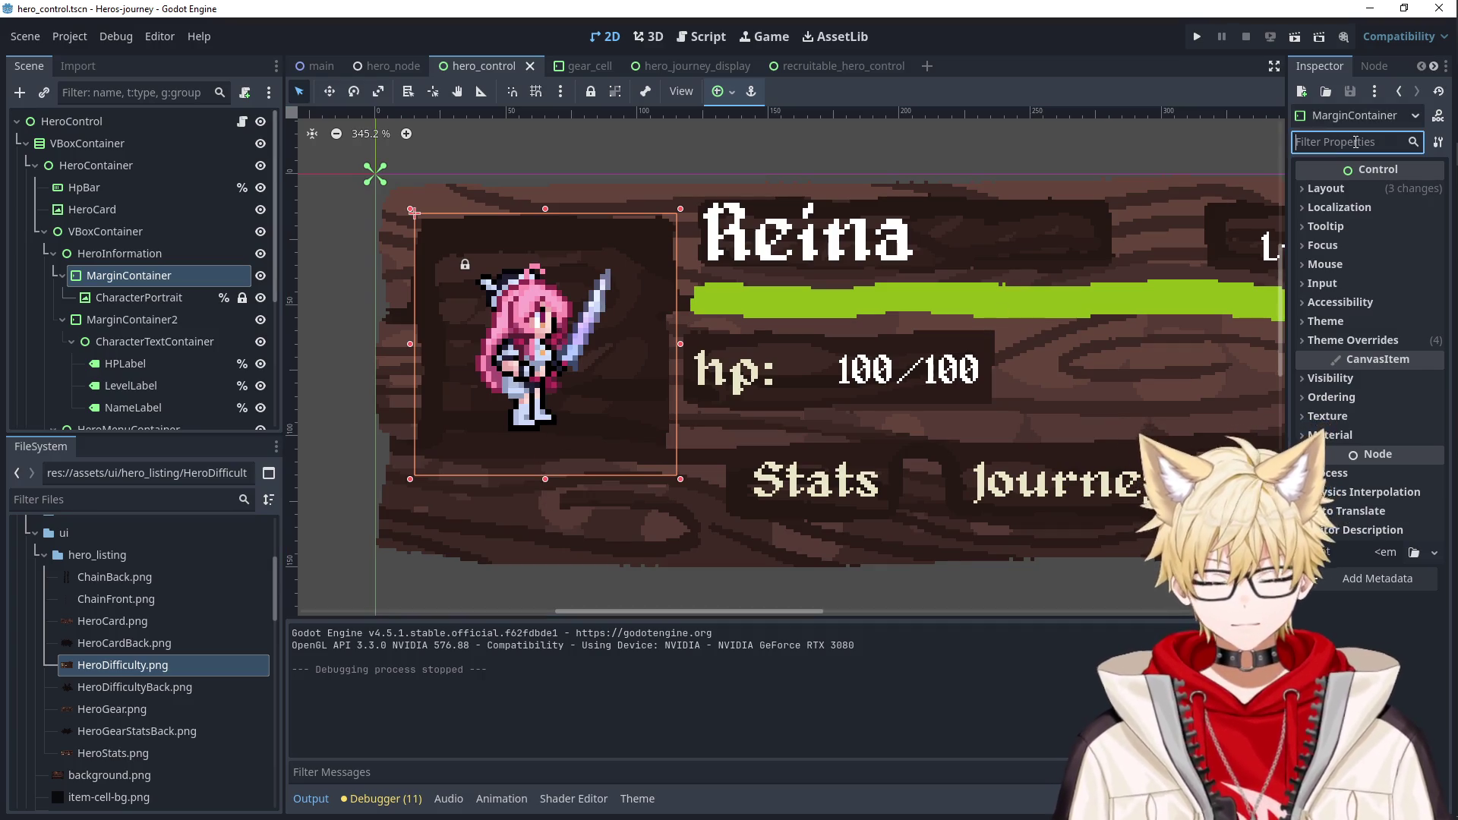
type("mini")
left_click(1351, 207)
left_click(1326, 188)
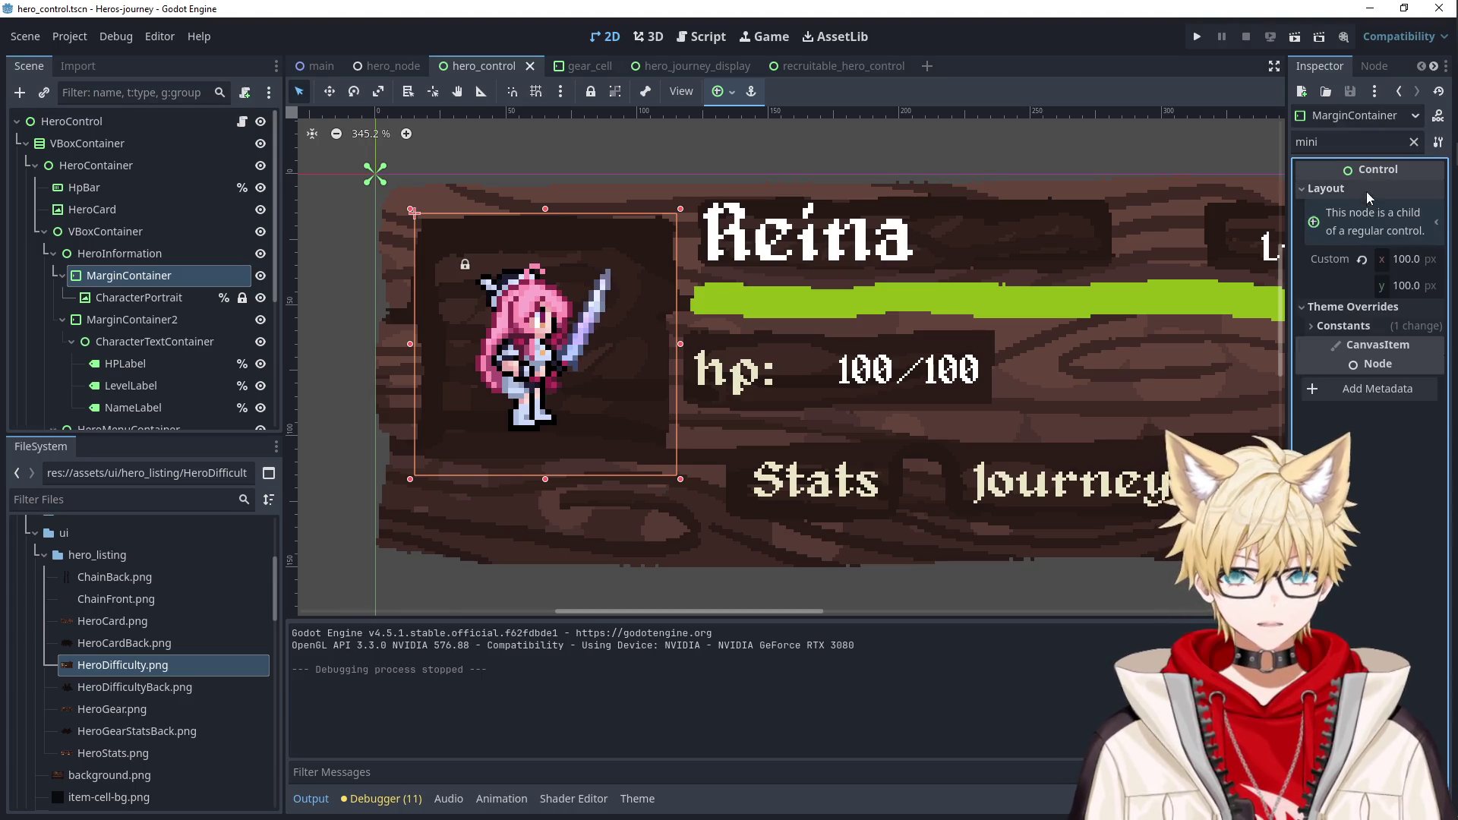
left_click(1396, 287)
type("90")
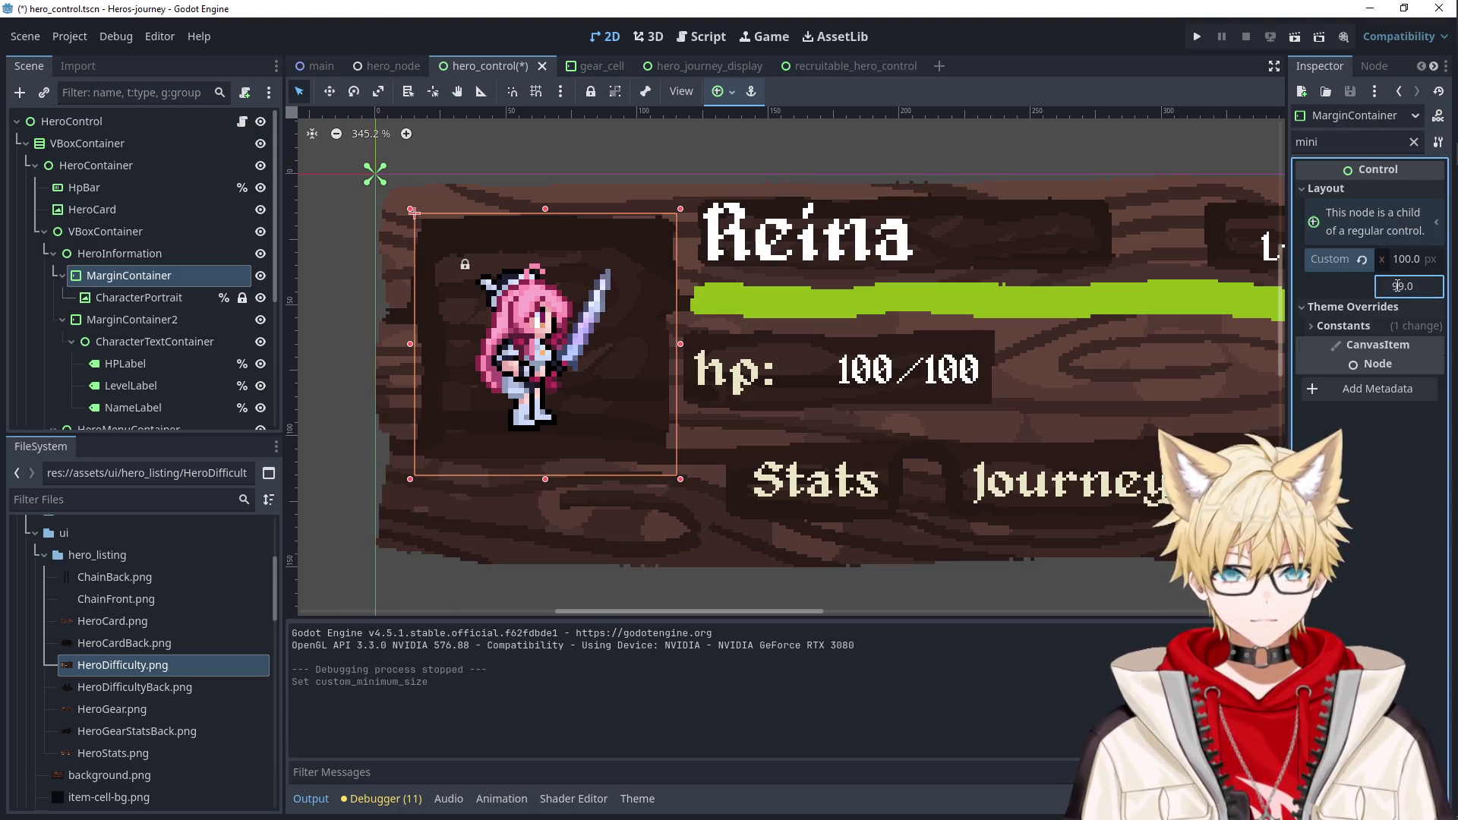
left_click(1361, 260)
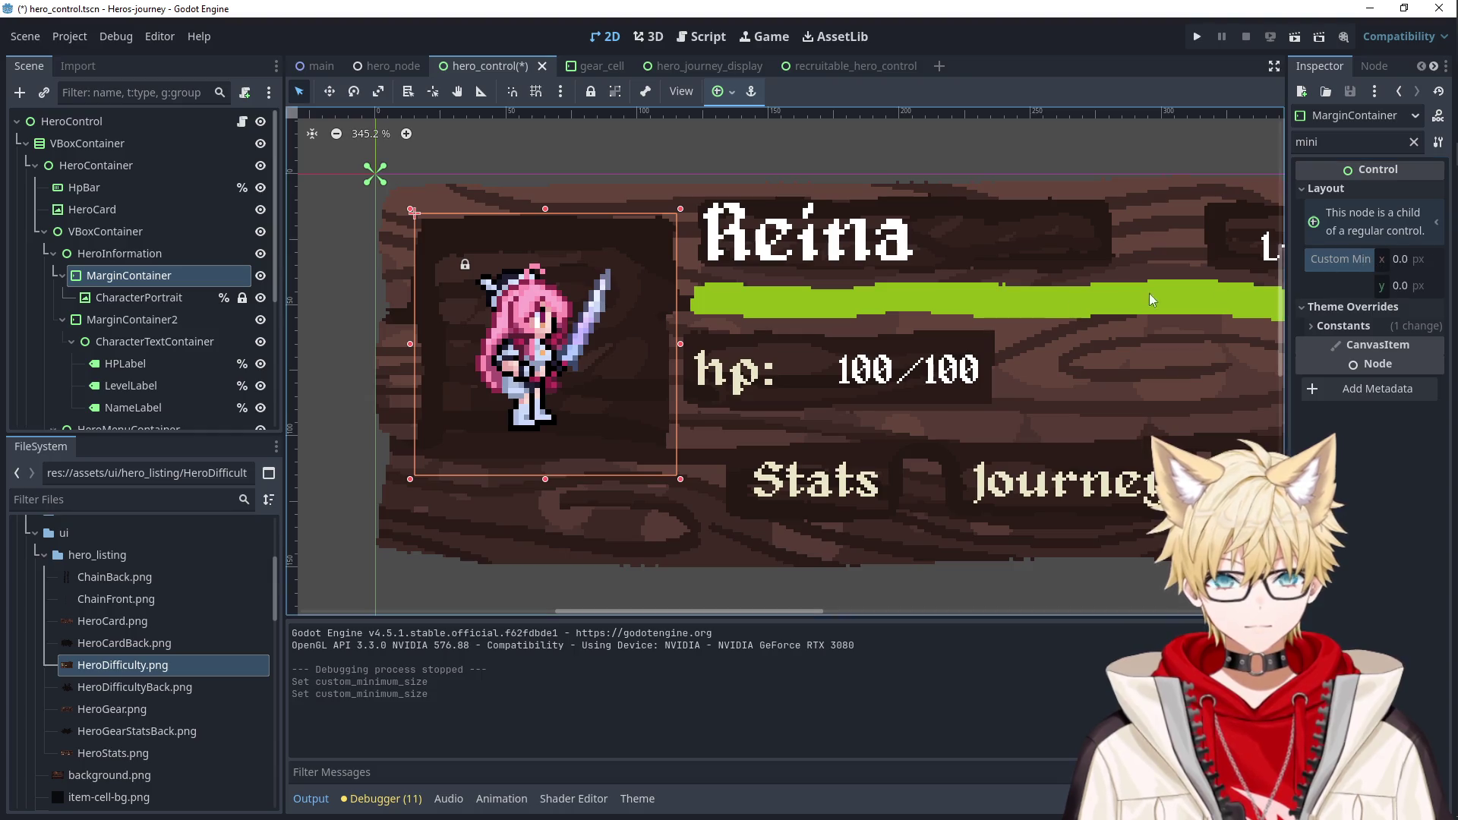
Drag the container's bottom and right edges to make it 98 × 98, then clear the filter.
left_click_drag(545, 479, 547, 473)
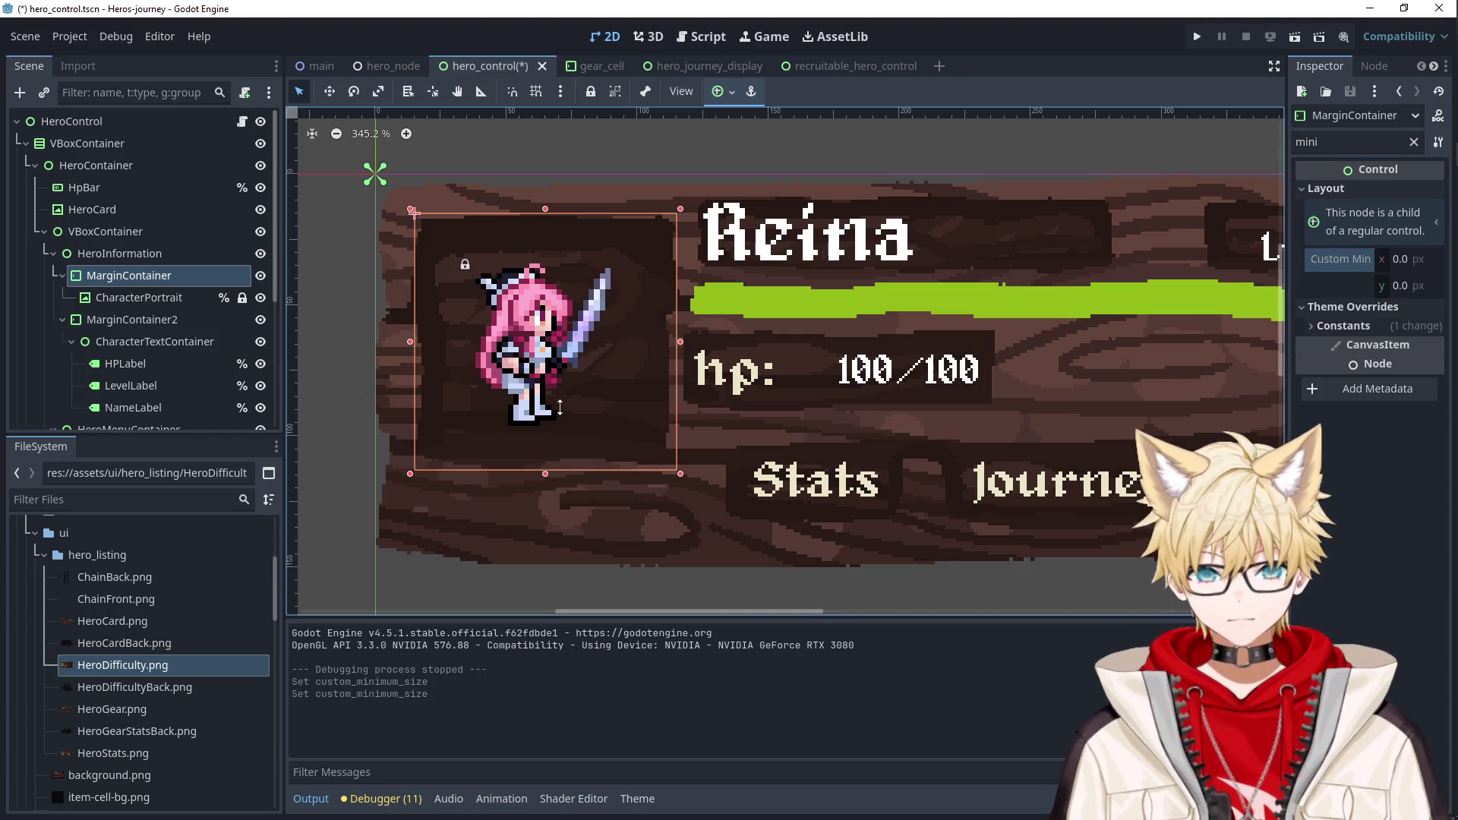
left_click_drag(680, 342, 675, 342)
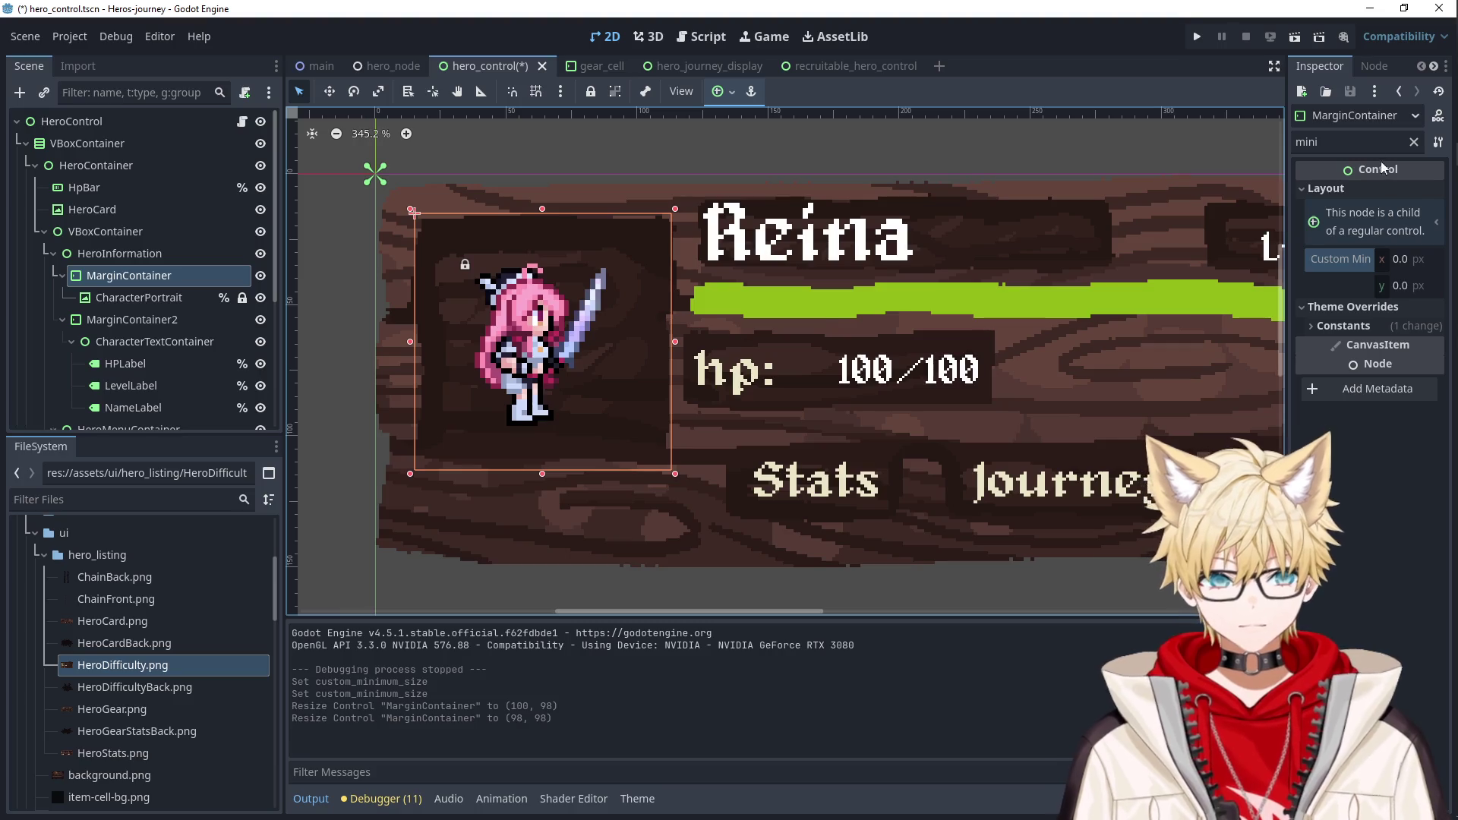
left_click(1415, 143)
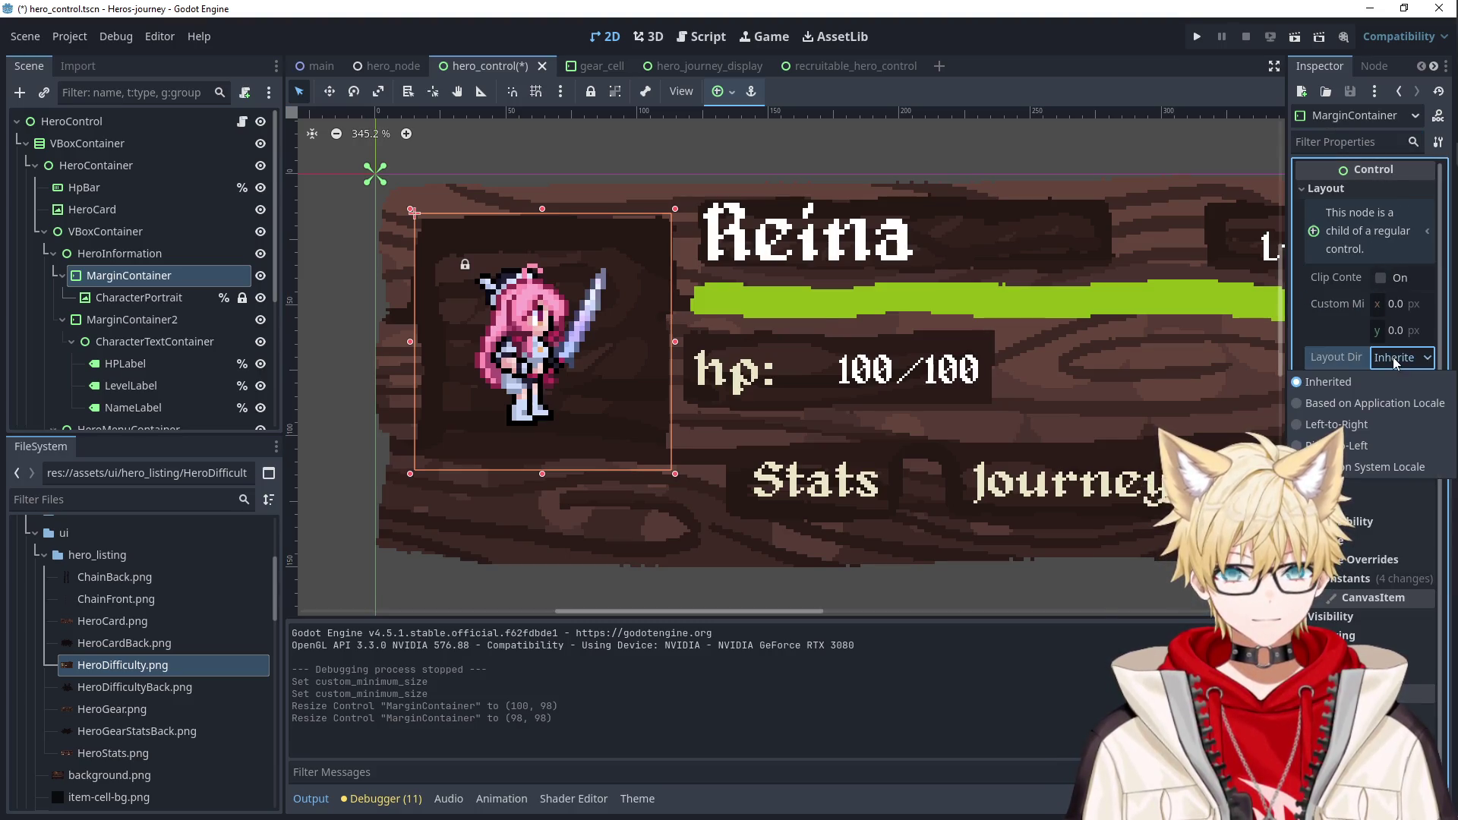
left_click(219, 301)
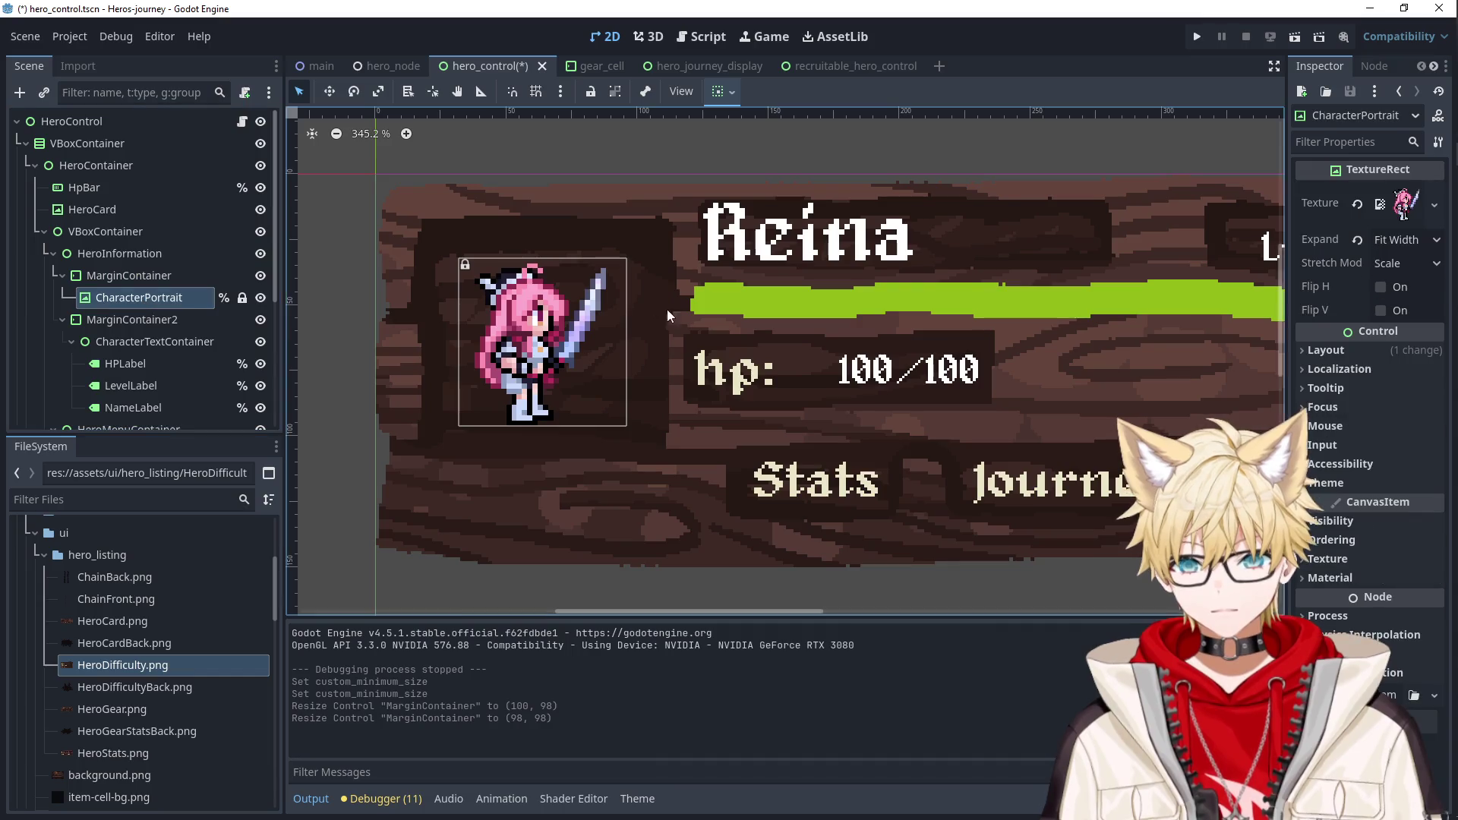
Set CharacterPortrait's Expand Mode to Keep Size and Stretch Mode to Keep.
left_click(1404, 240)
left_click(1353, 264)
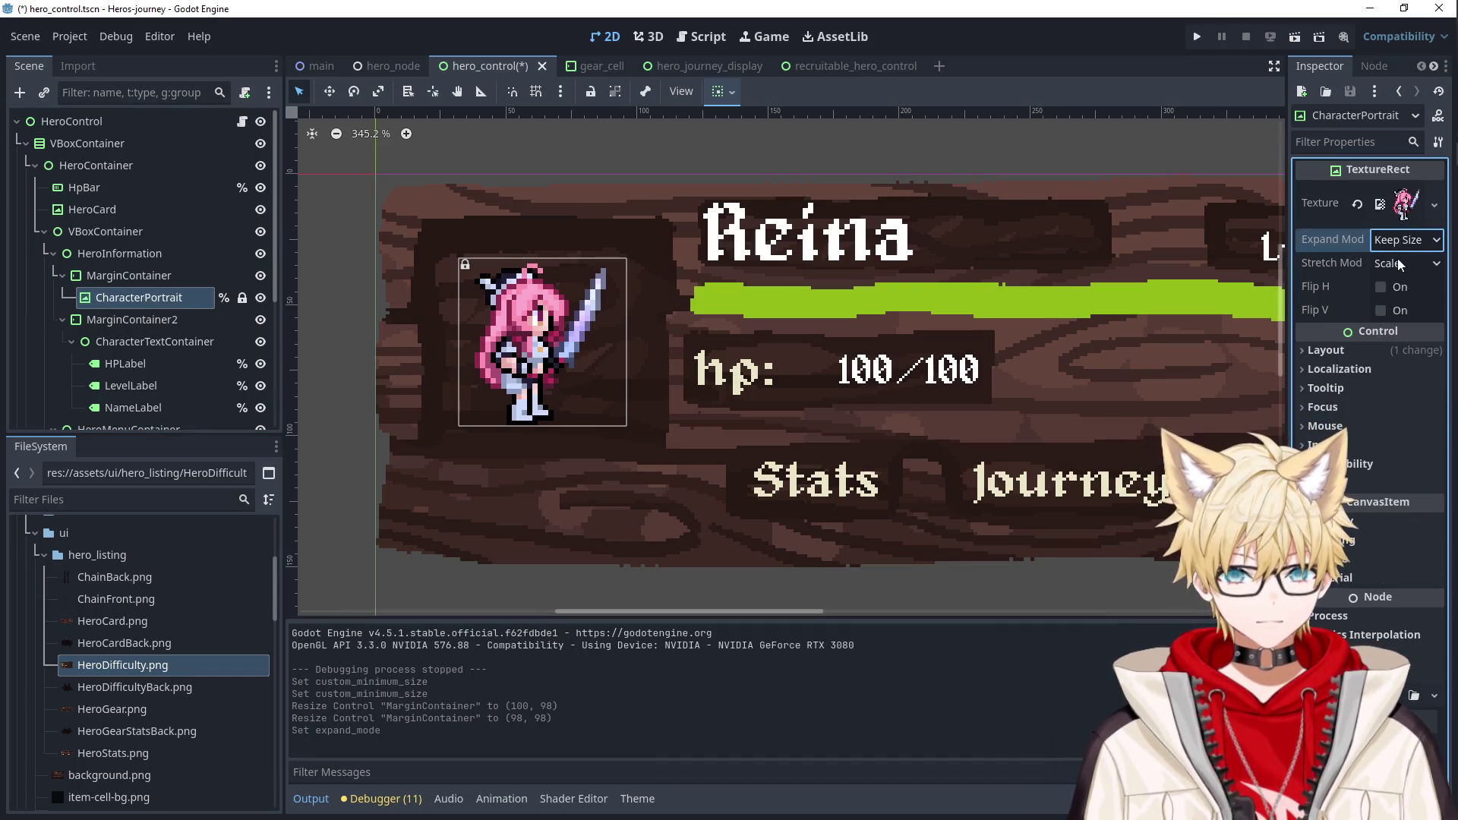
left_click(1397, 263)
left_click(1359, 328)
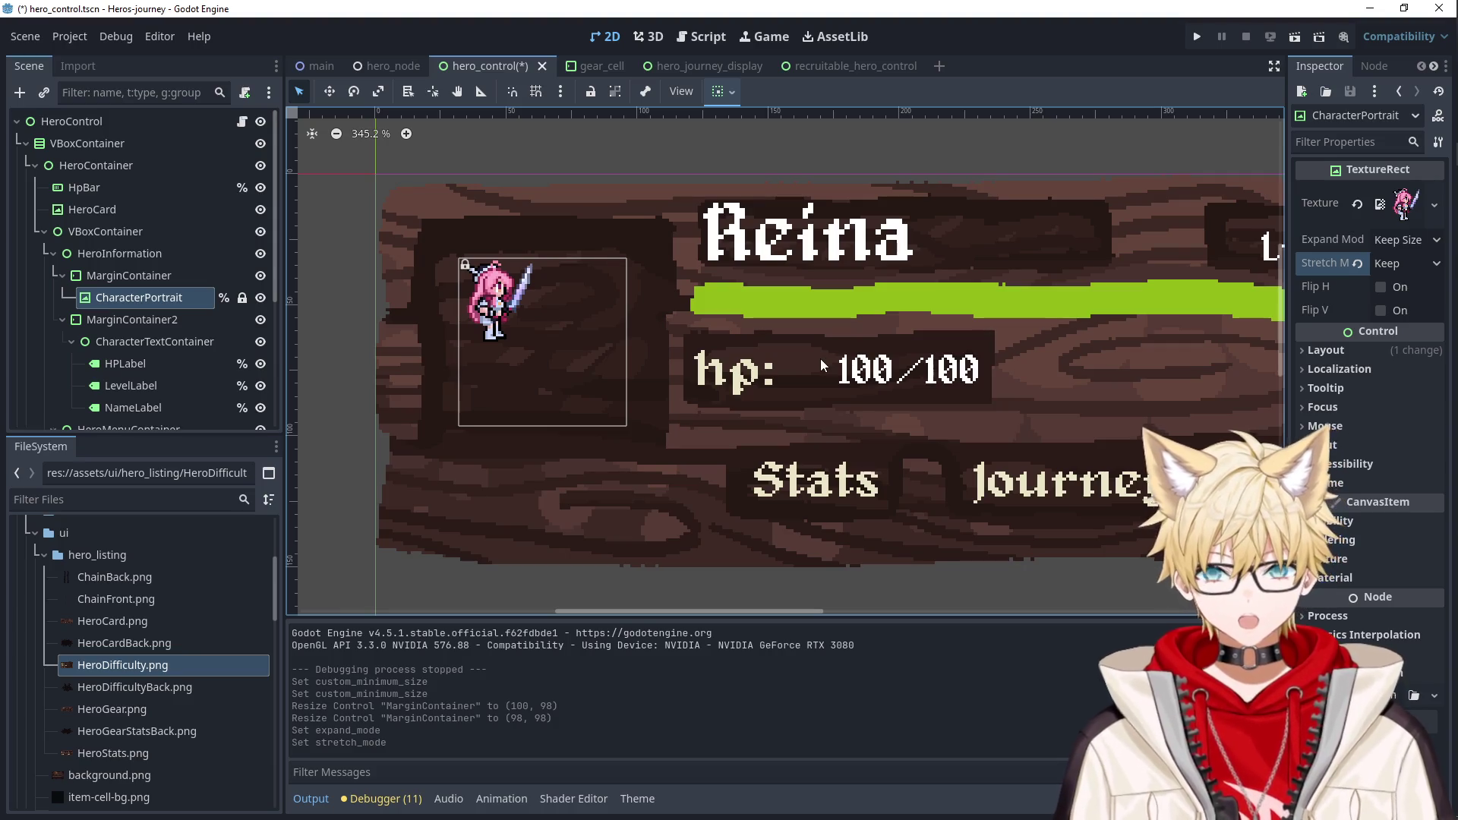
Select CharacterPortrait and filter its properties by 'sca'.
left_click(531, 356)
left_click(501, 304)
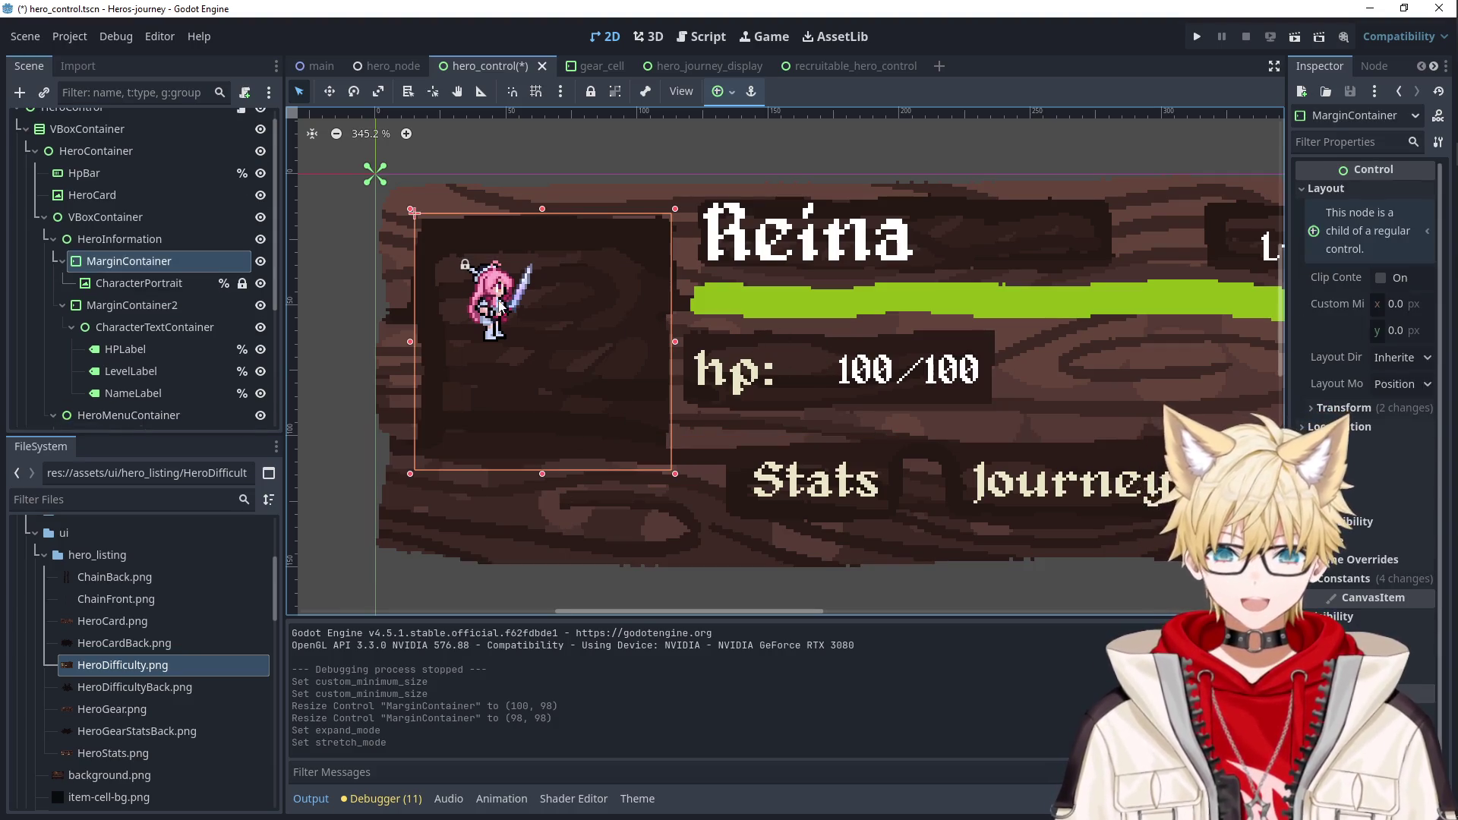
left_click(139, 282)
left_click(1351, 142)
type("s")
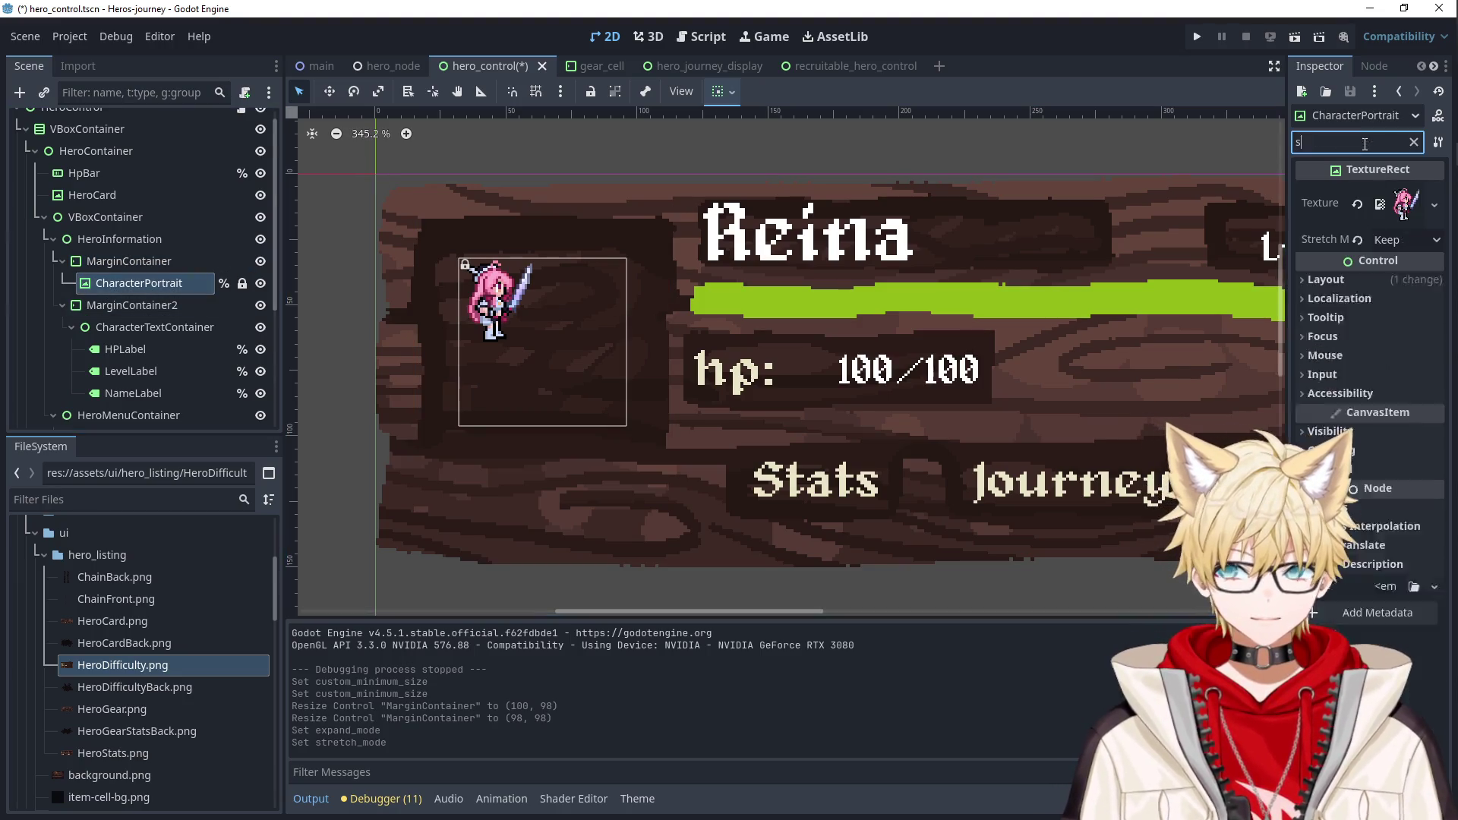
type("ca")
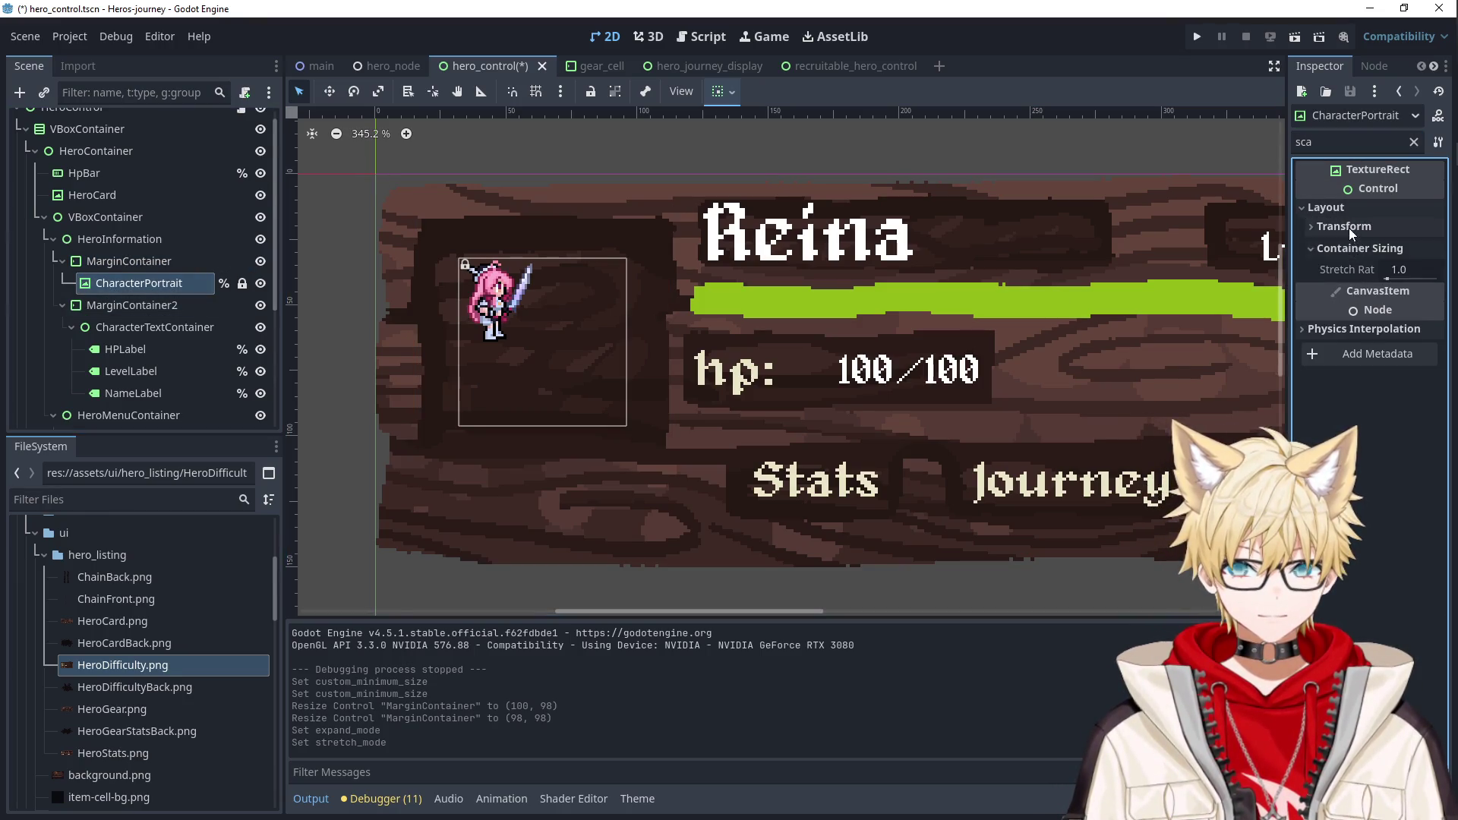
left_click(141, 259)
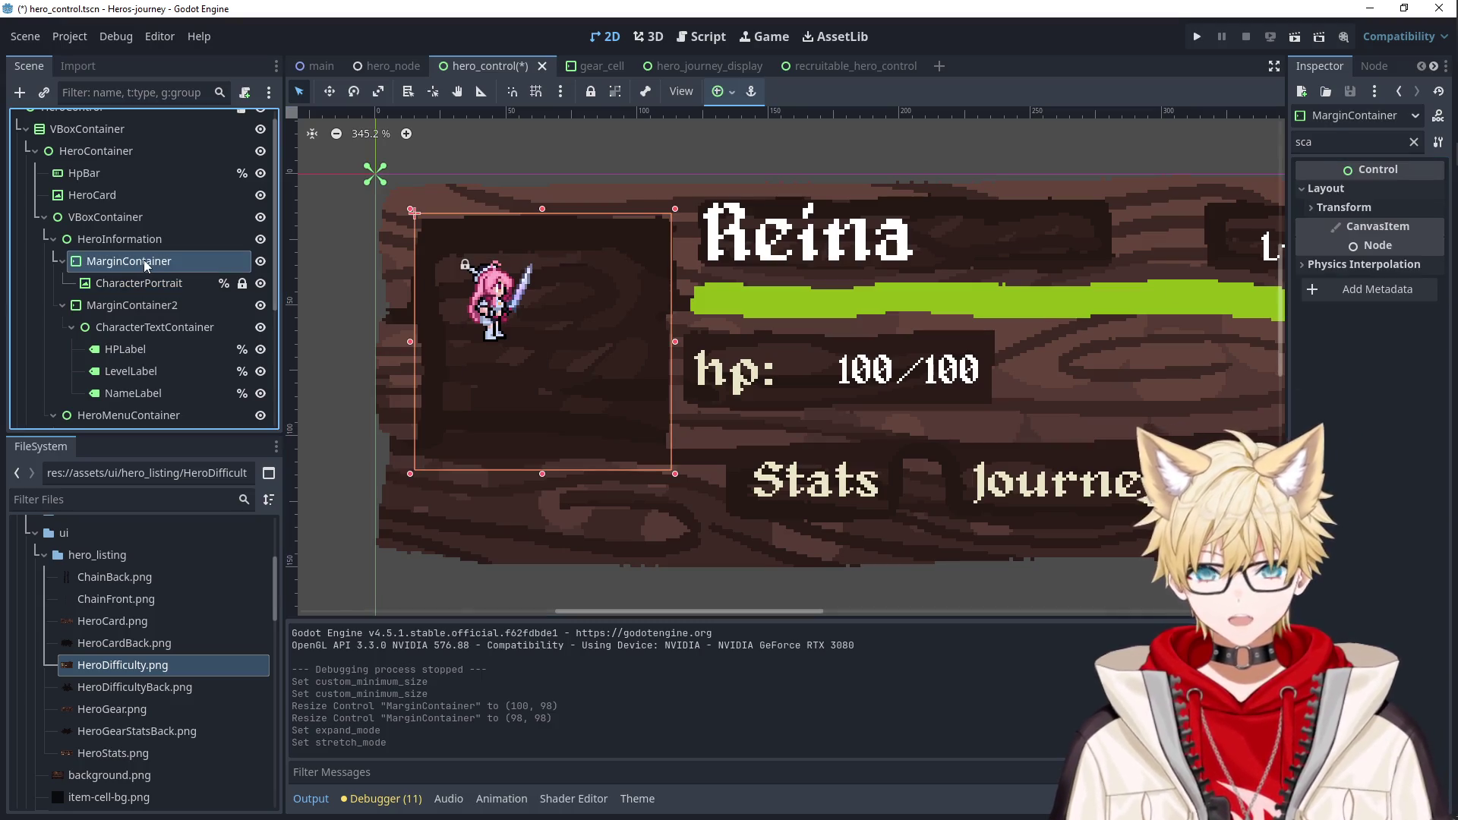
left_click(152, 281)
Move CharacterPortrait to be HeroInformation's first child, deleting the empty MarginContainer.
left_click_drag(152, 279, 135, 237)
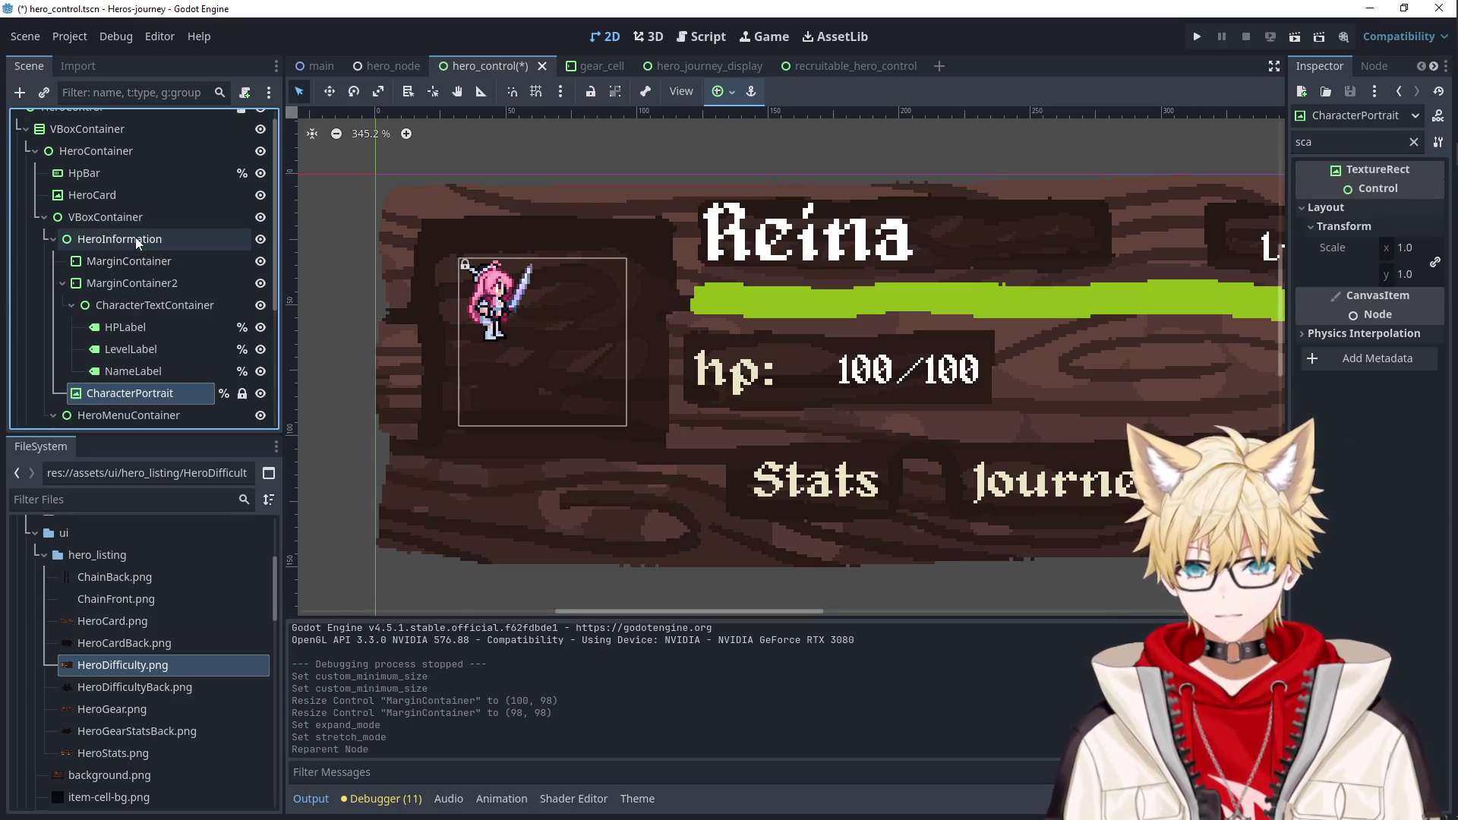
left_click(121, 268)
key("Delete")
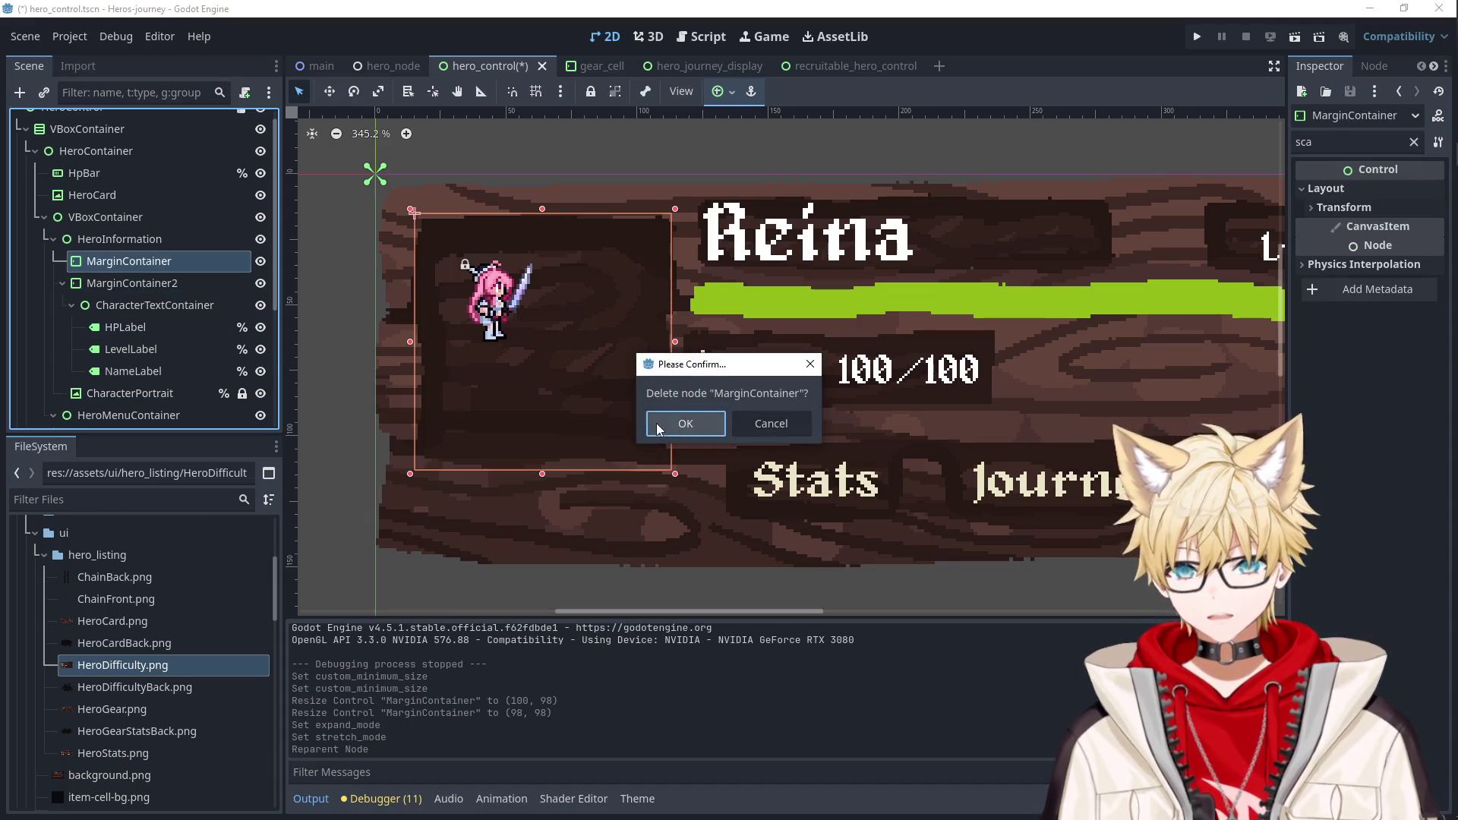
left_click(654, 424)
left_click_drag(121, 373, 130, 255)
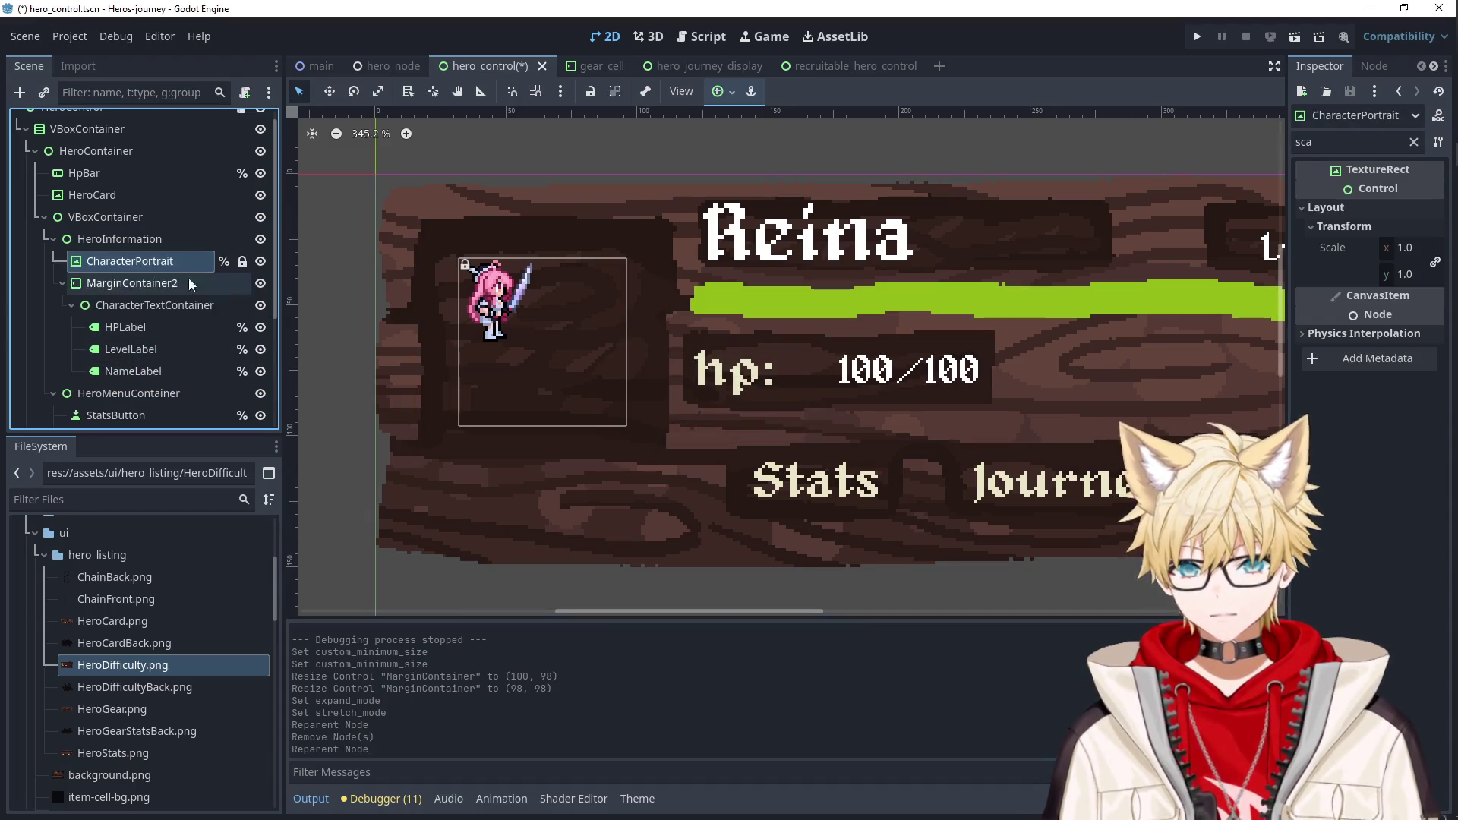
left_click(136, 262)
left_click(590, 91)
Change the portrait's scale from 1.5 to 2.0.
left_click(1406, 247)
key("Tab")
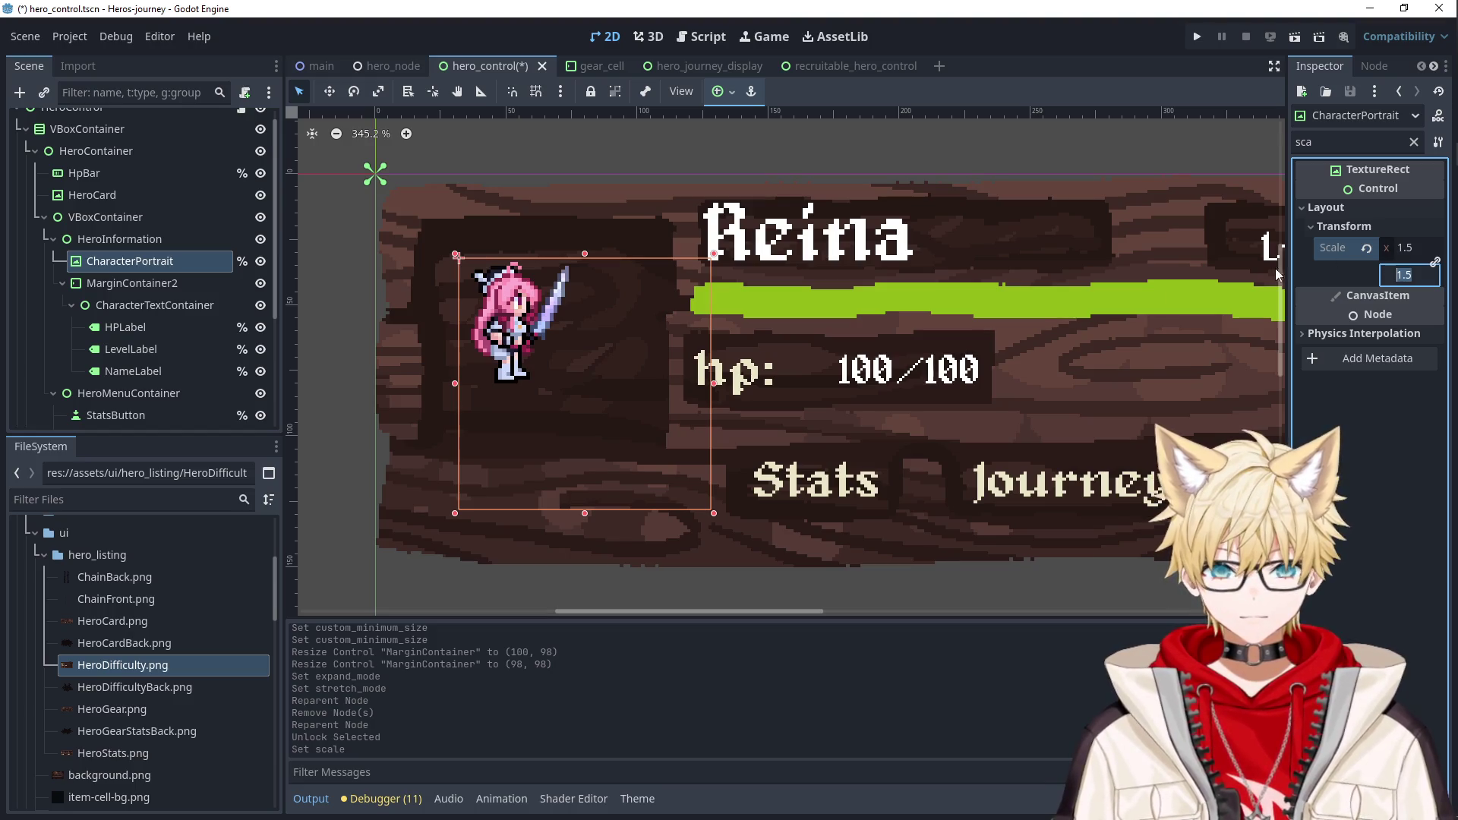
left_click(1406, 247)
type("2")
key("Tab")
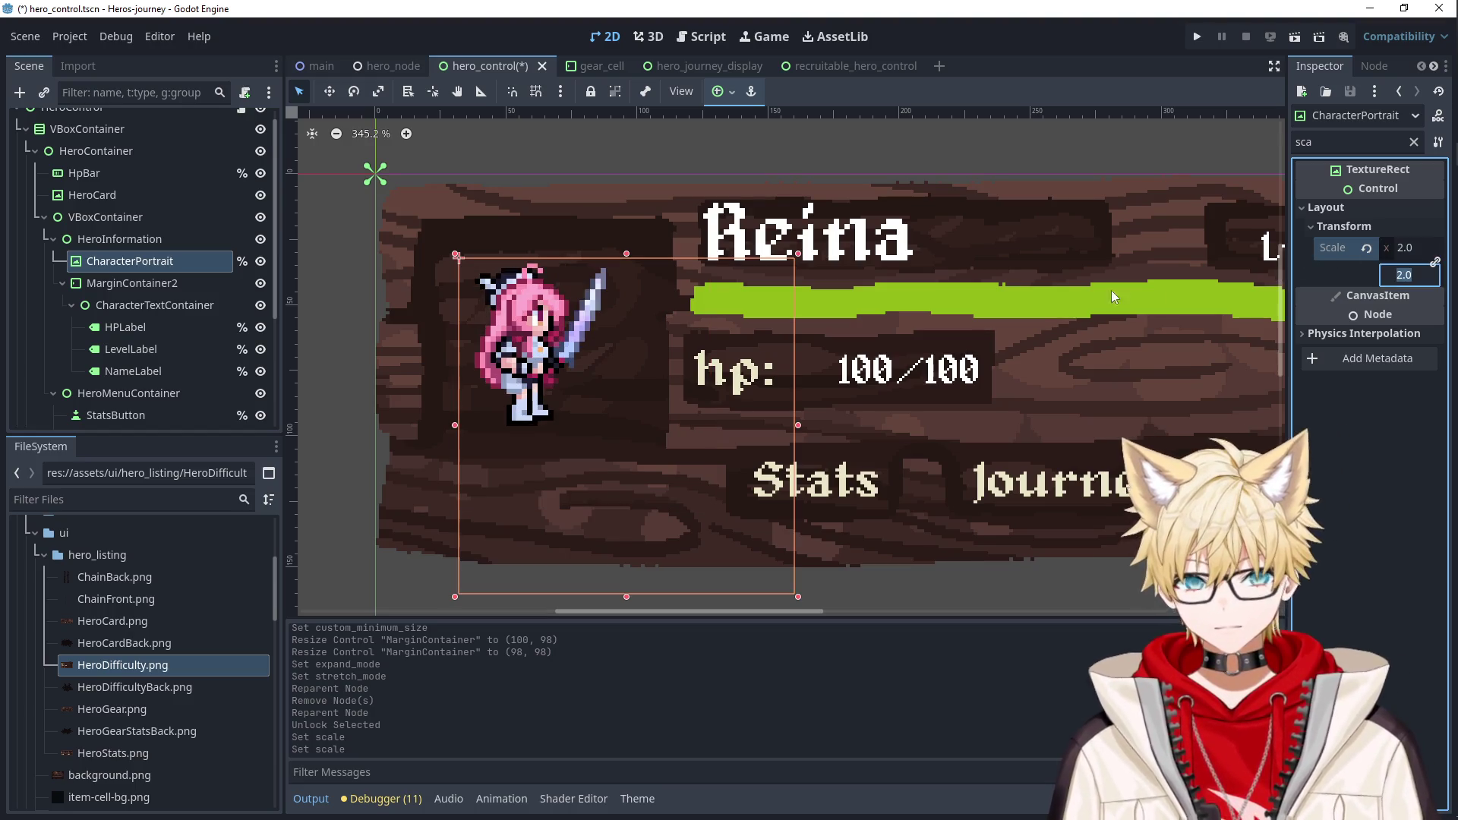
left_click(605, 394)
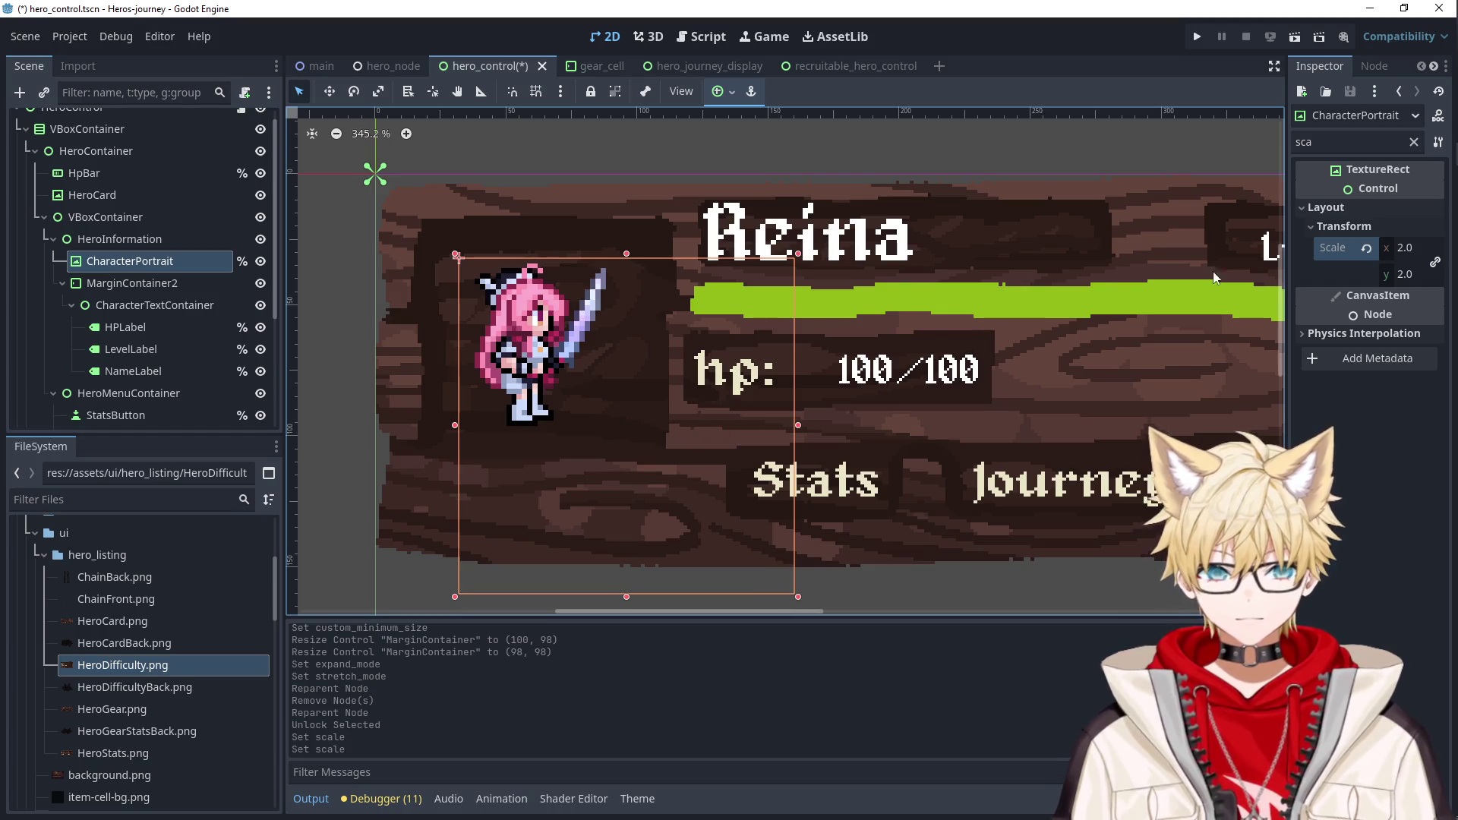
Clear the filter, reset Custom Minimum Size, and resize the portrait to 43 × 43.
left_click(1414, 142)
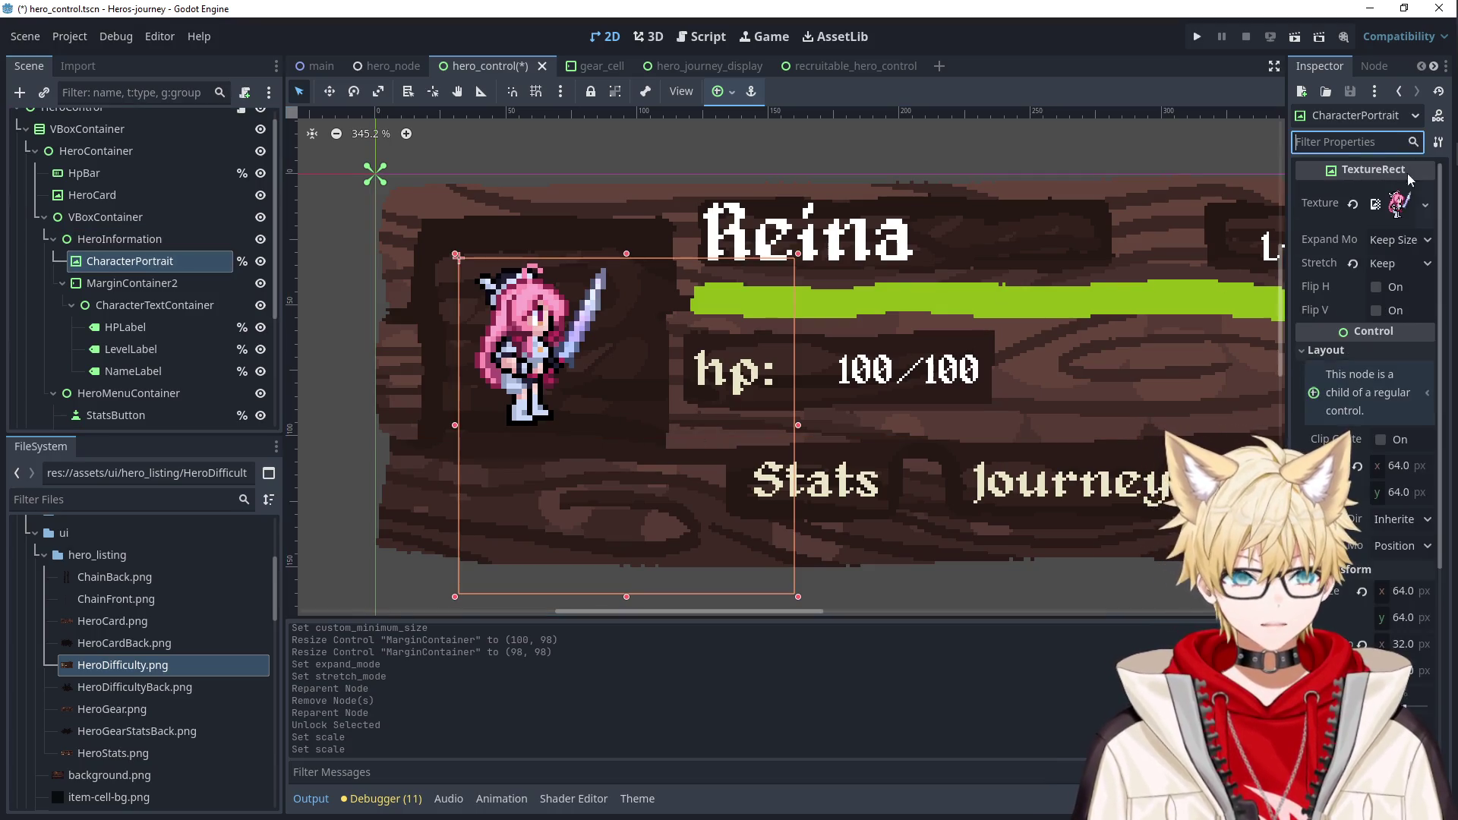
left_click(1358, 467)
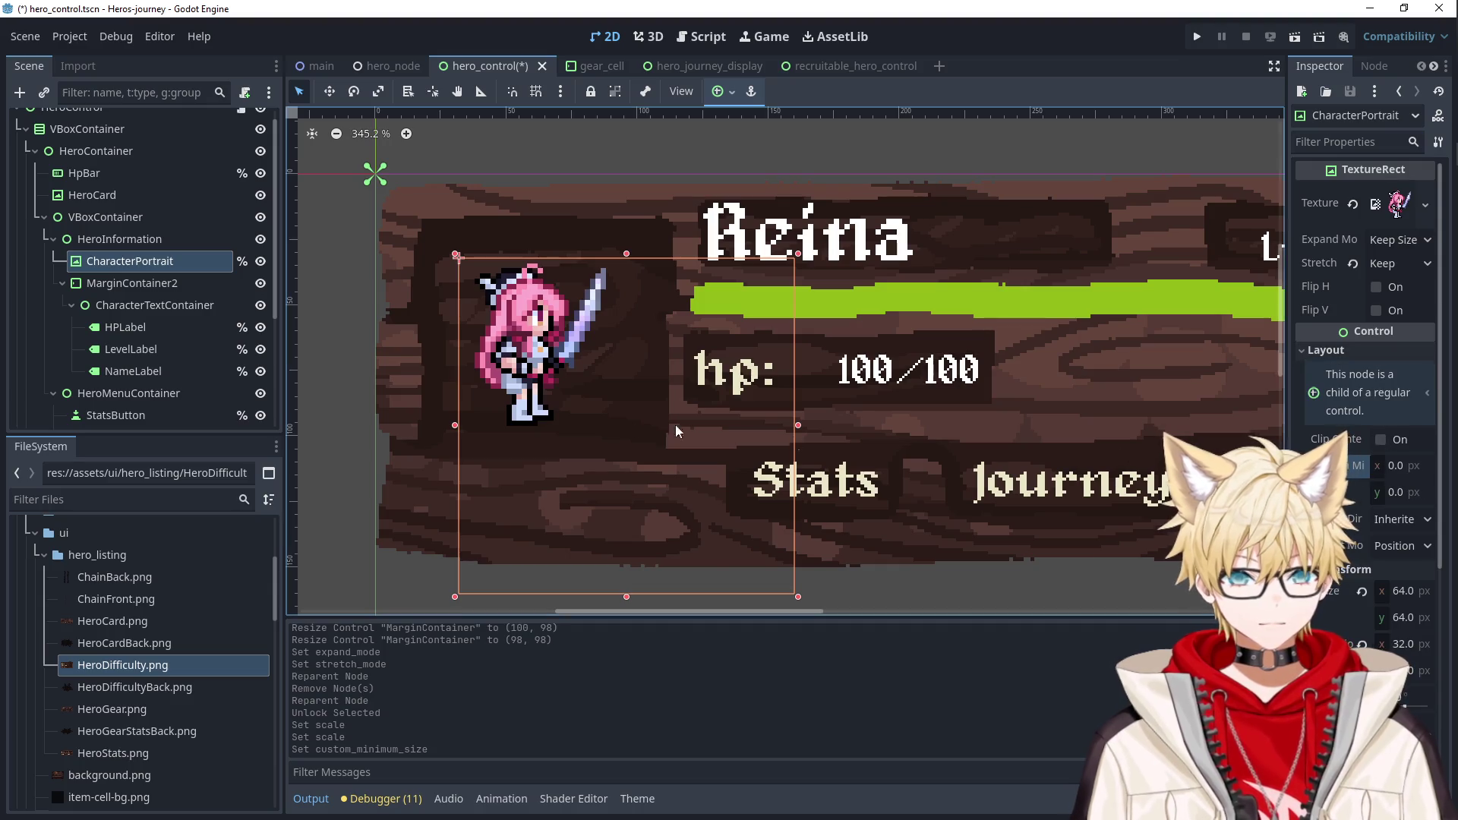
mouse_move(796, 595)
left_mouse_down()
mouse_move(603, 401)
mouse_move(625, 424)
left_mouse_up()
left_click_drag(456, 256, 426, 224)
left_click(725, 92)
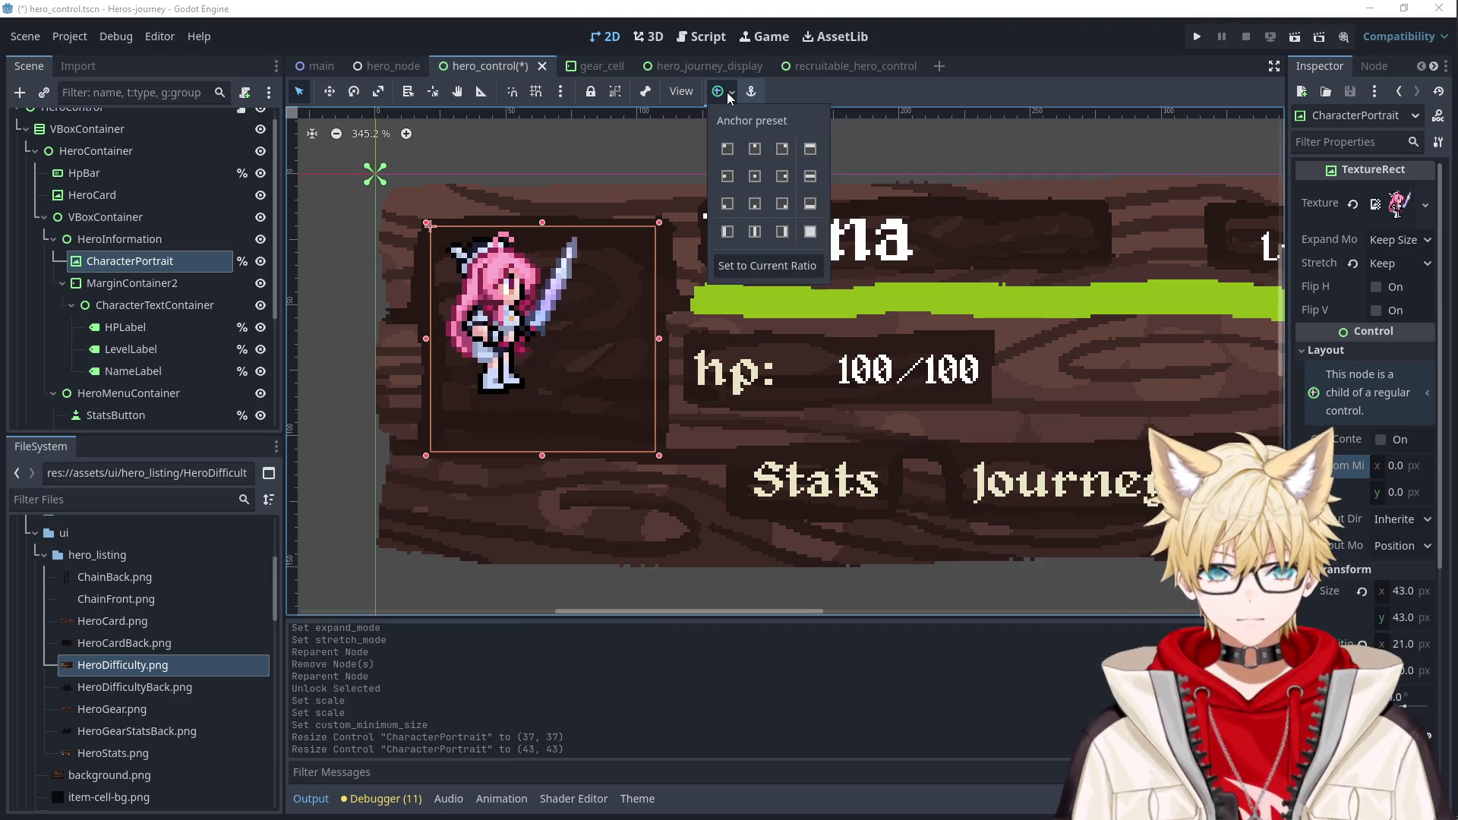
Center-anchor the portrait and drag the hp value label leftward.
left_click(755, 177)
left_click(894, 393)
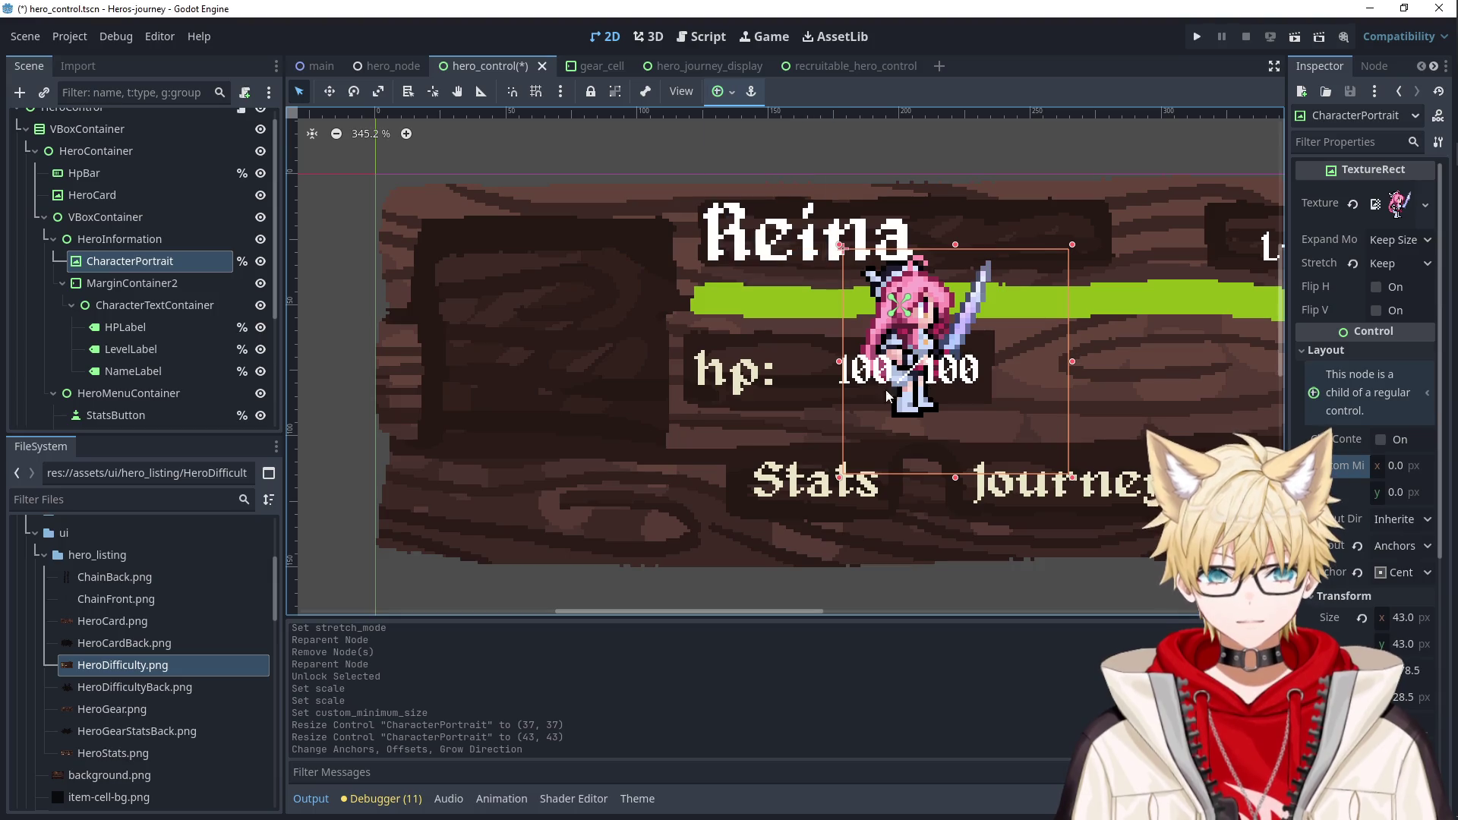
left_click_drag(946, 399, 718, 396)
Undo the portrait edits to restore its MarginContainer and gear panel, then redo the WeaponCell move.
key("ctrl+z")
key("ctrl+z")
key("ctrl+z")
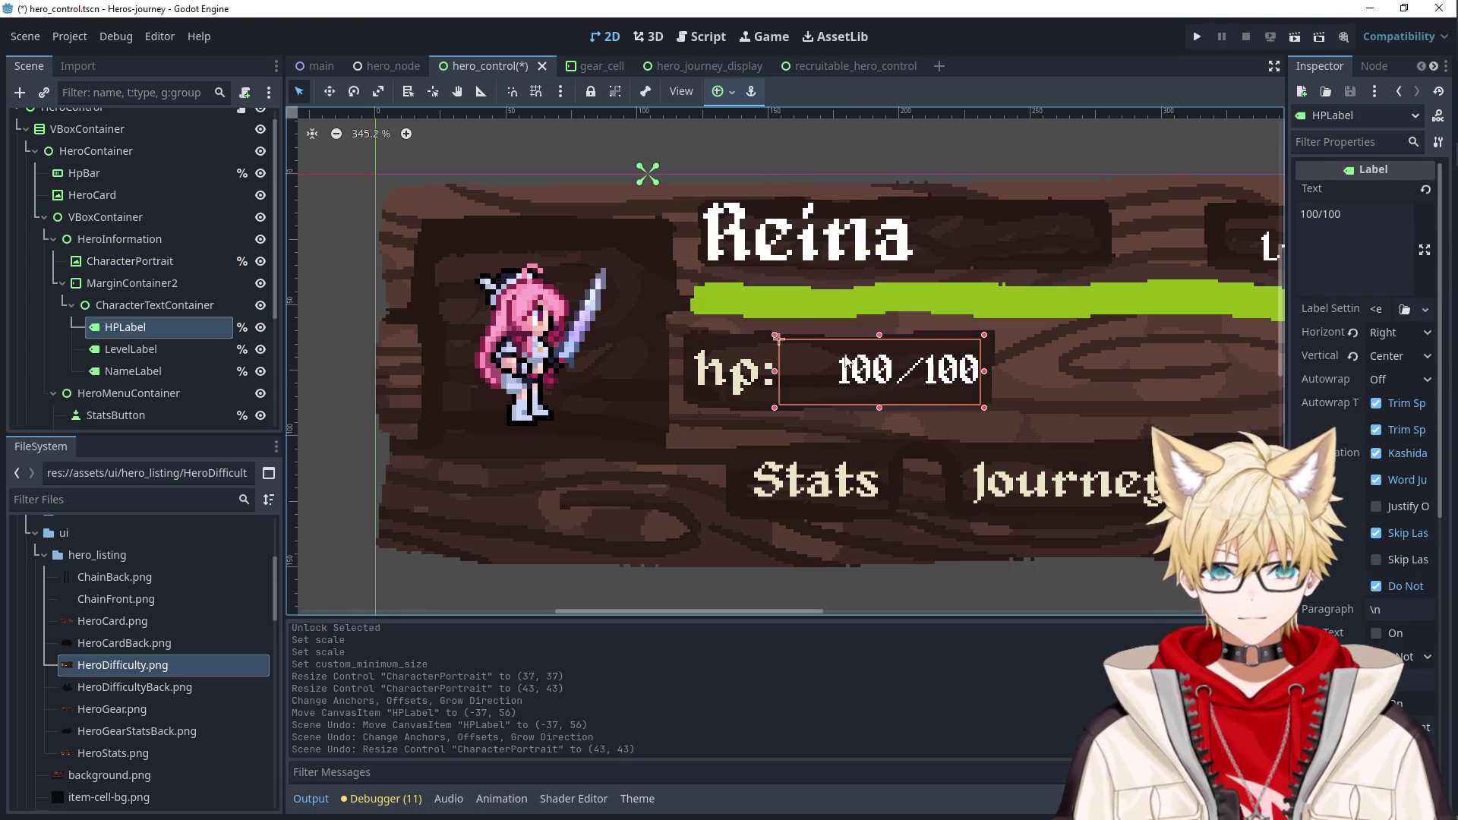
key("ctrl+z")
key("ctrl+z")
key("ctrl+z")
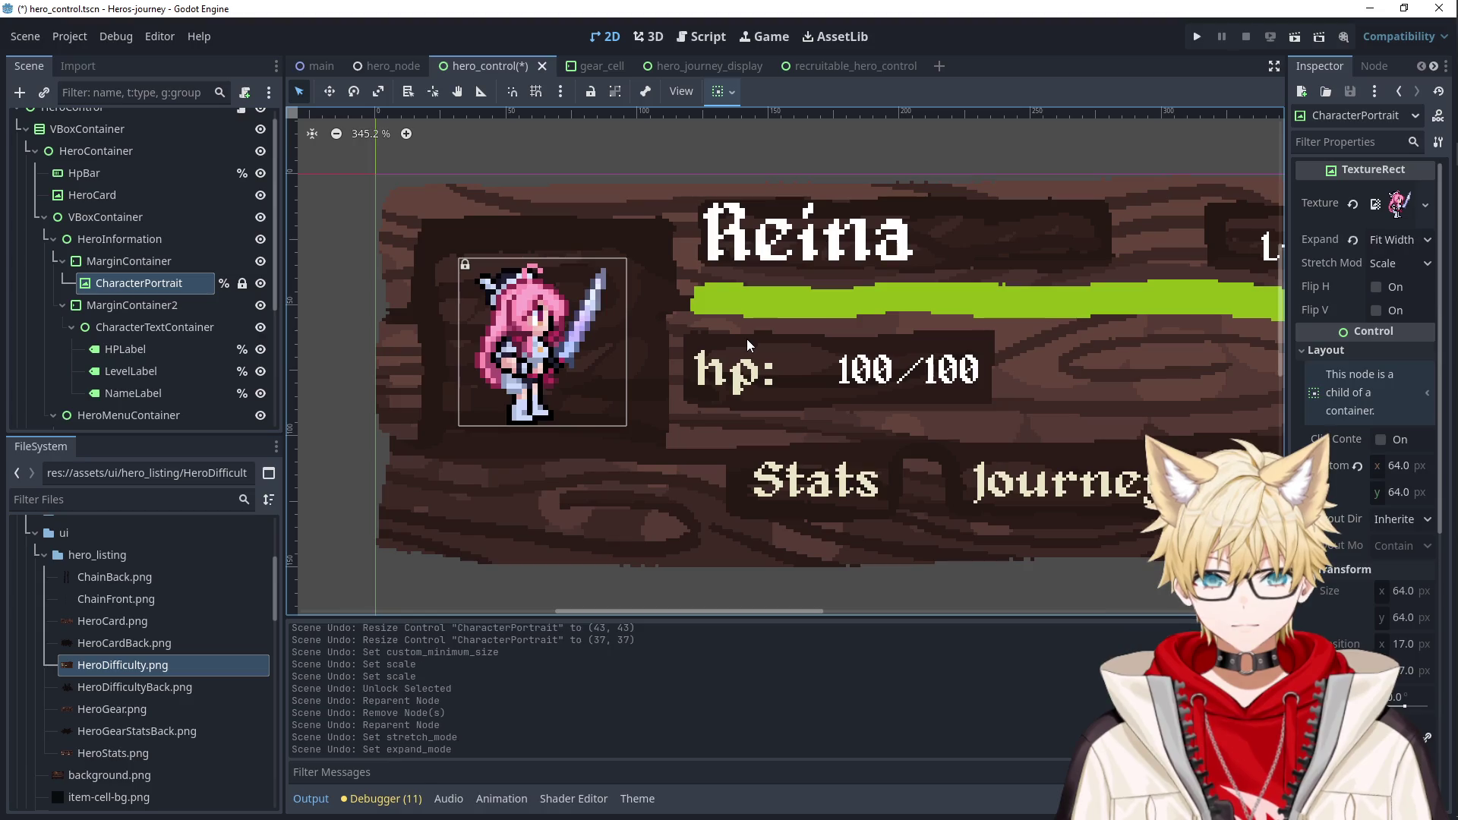
key("ctrl+z")
key("ctrl+z")
key("ctrl+z")
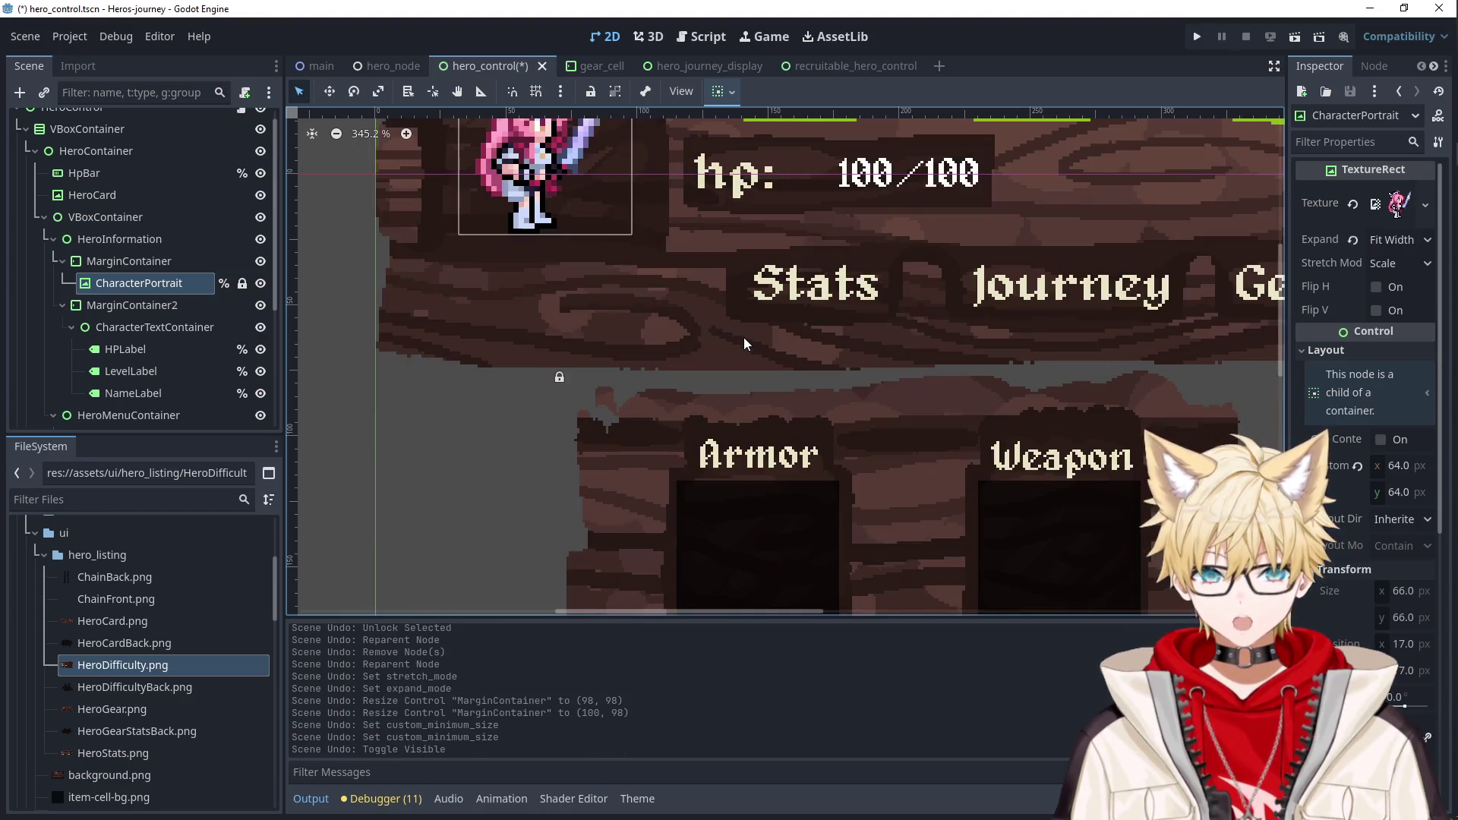
key("ctrl+shift+z")
Select the GearPage panel and run the project to test.
left_click(442, 399)
scroll(442, 399, "down", 9)
left_click(904, 187)
left_click(1196, 37)
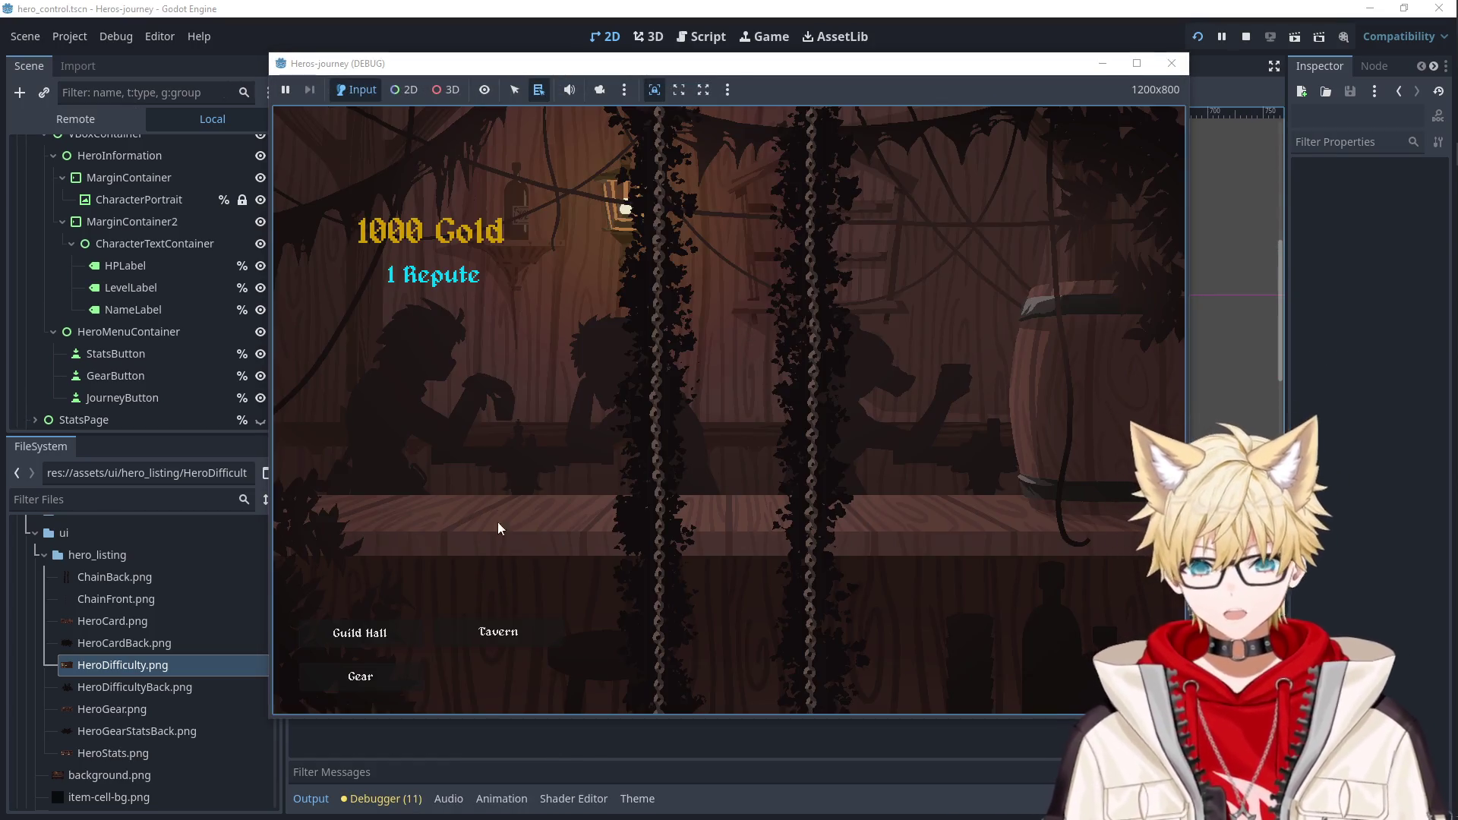
Recruit Simimar and another hero in the Tavern, then close the game.
left_click(498, 631)
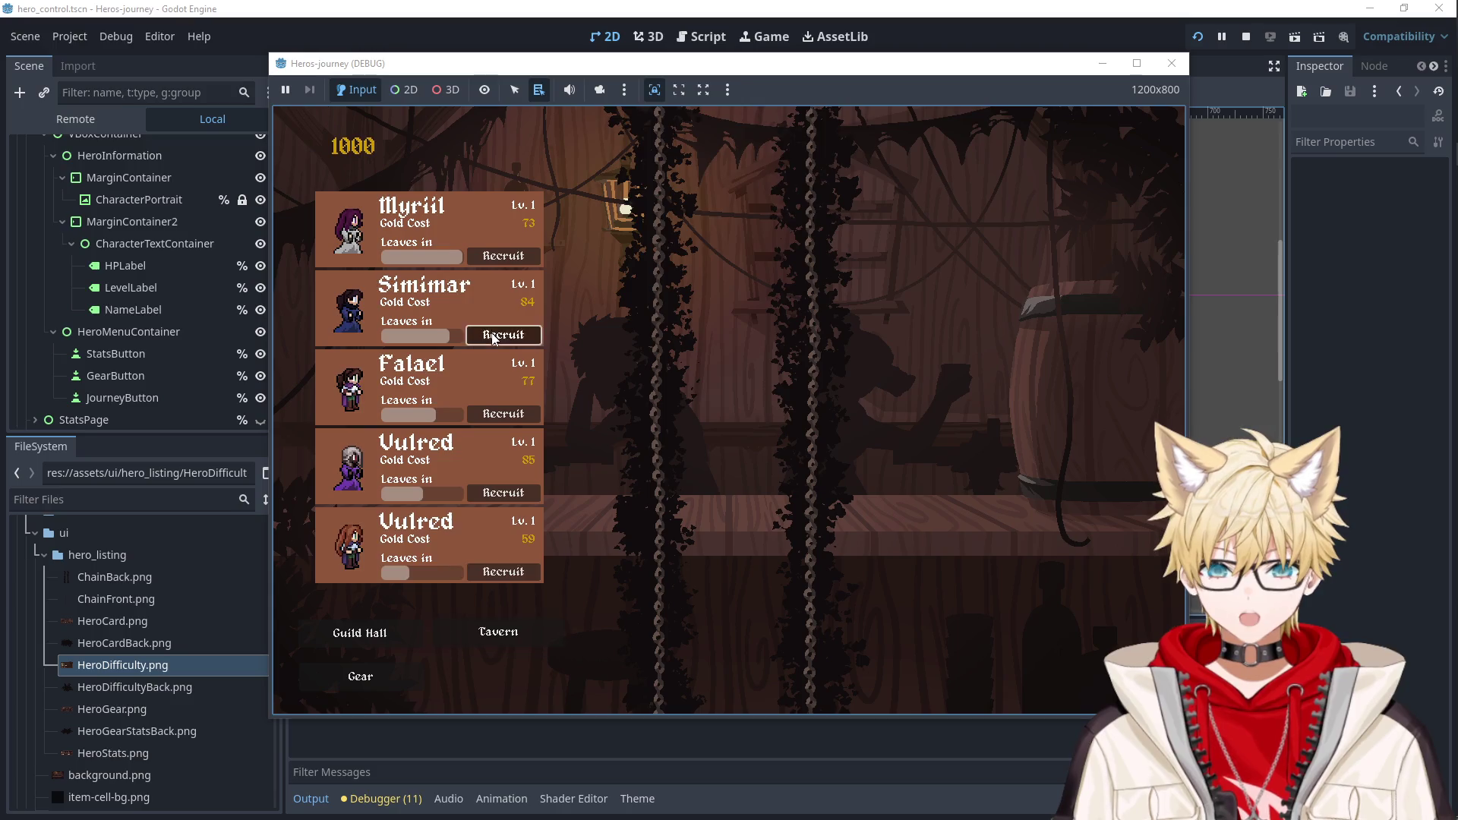
left_click(503, 334)
left_click(504, 256)
left_click(1172, 63)
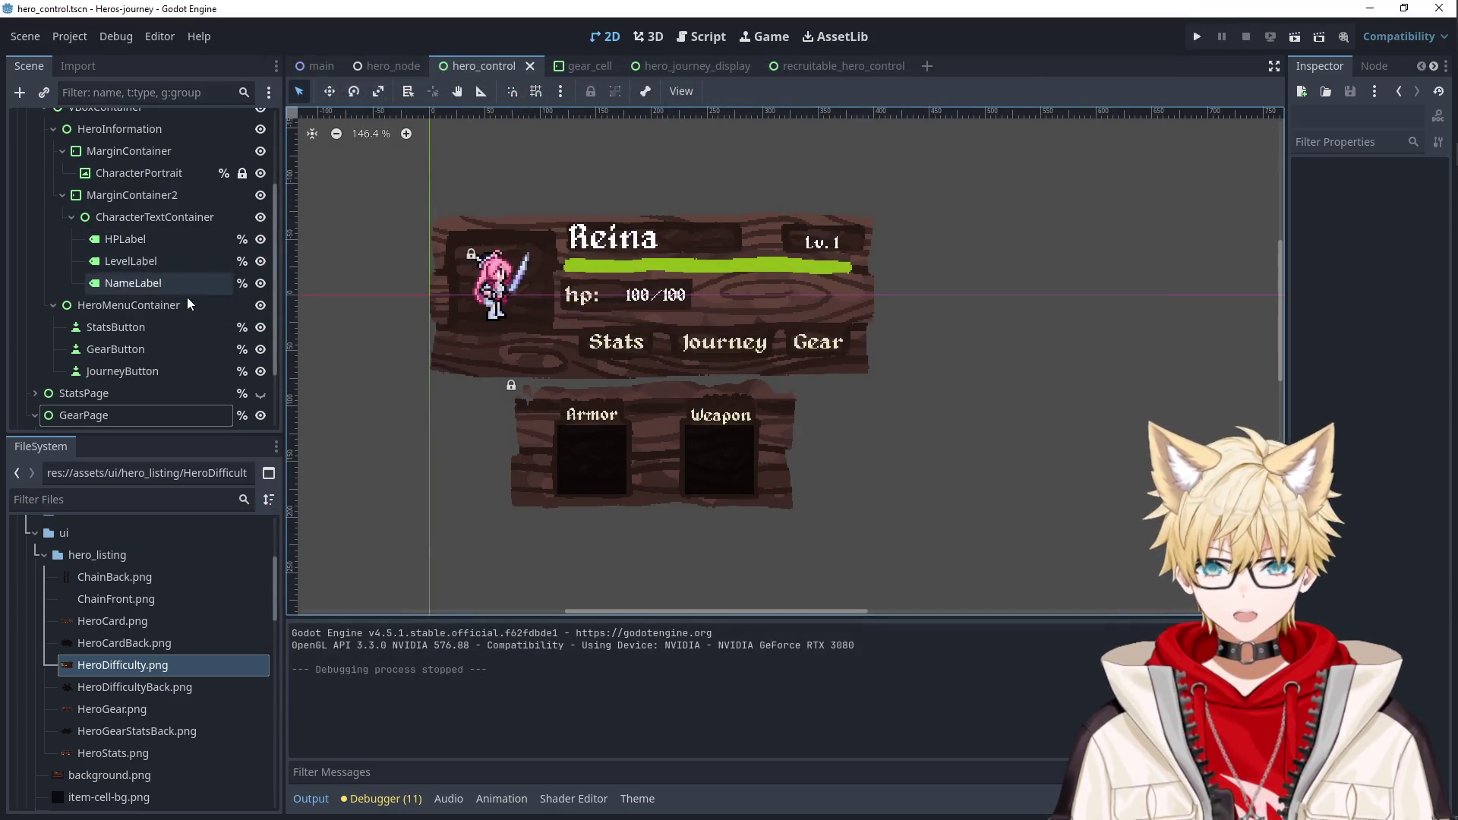
Hide GearPage, rerun the game, recruit Myriil and Lyari, and stop it.
left_click(36, 165)
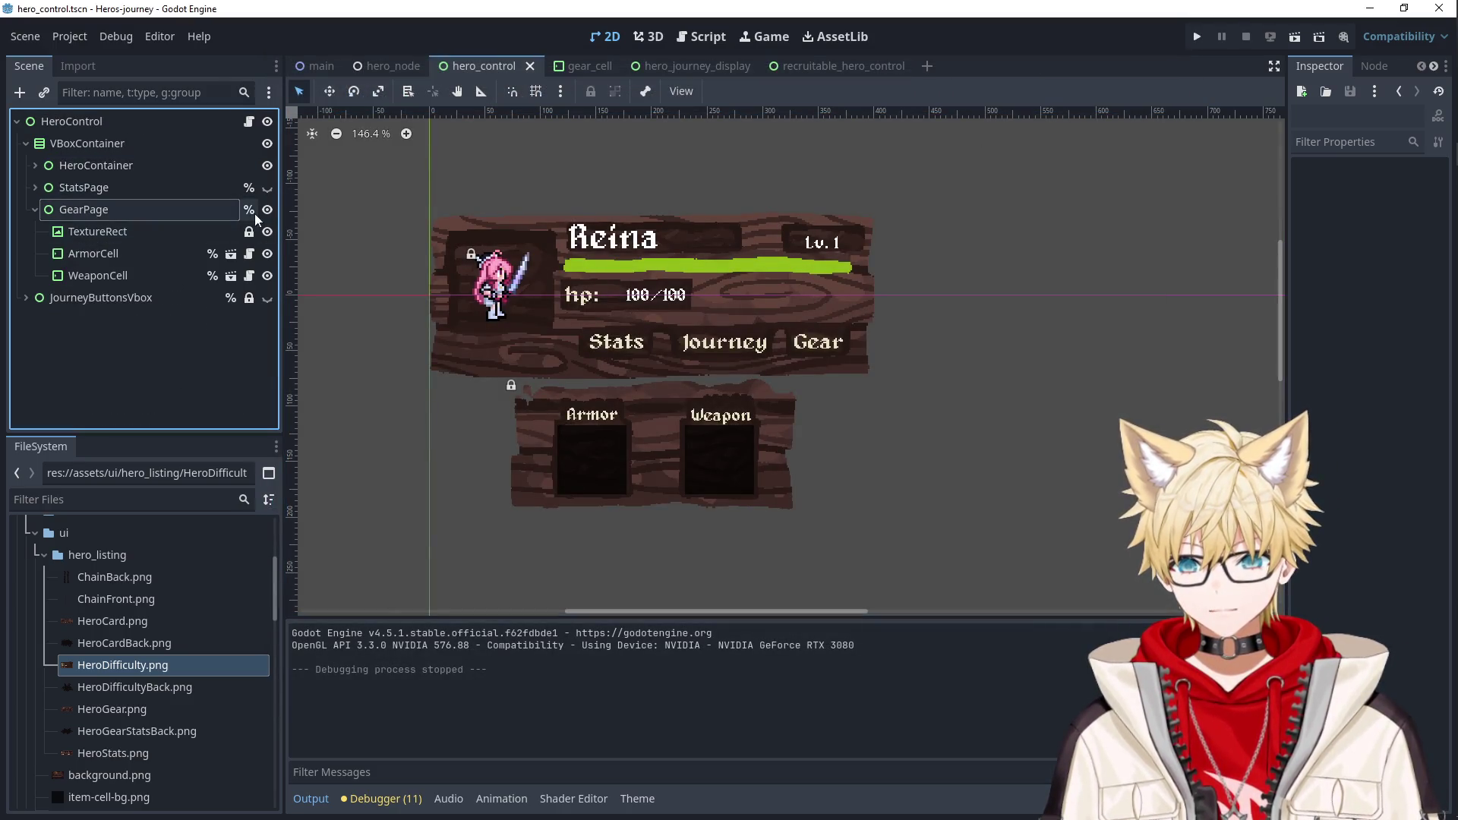
left_click(266, 209)
left_click(1197, 36)
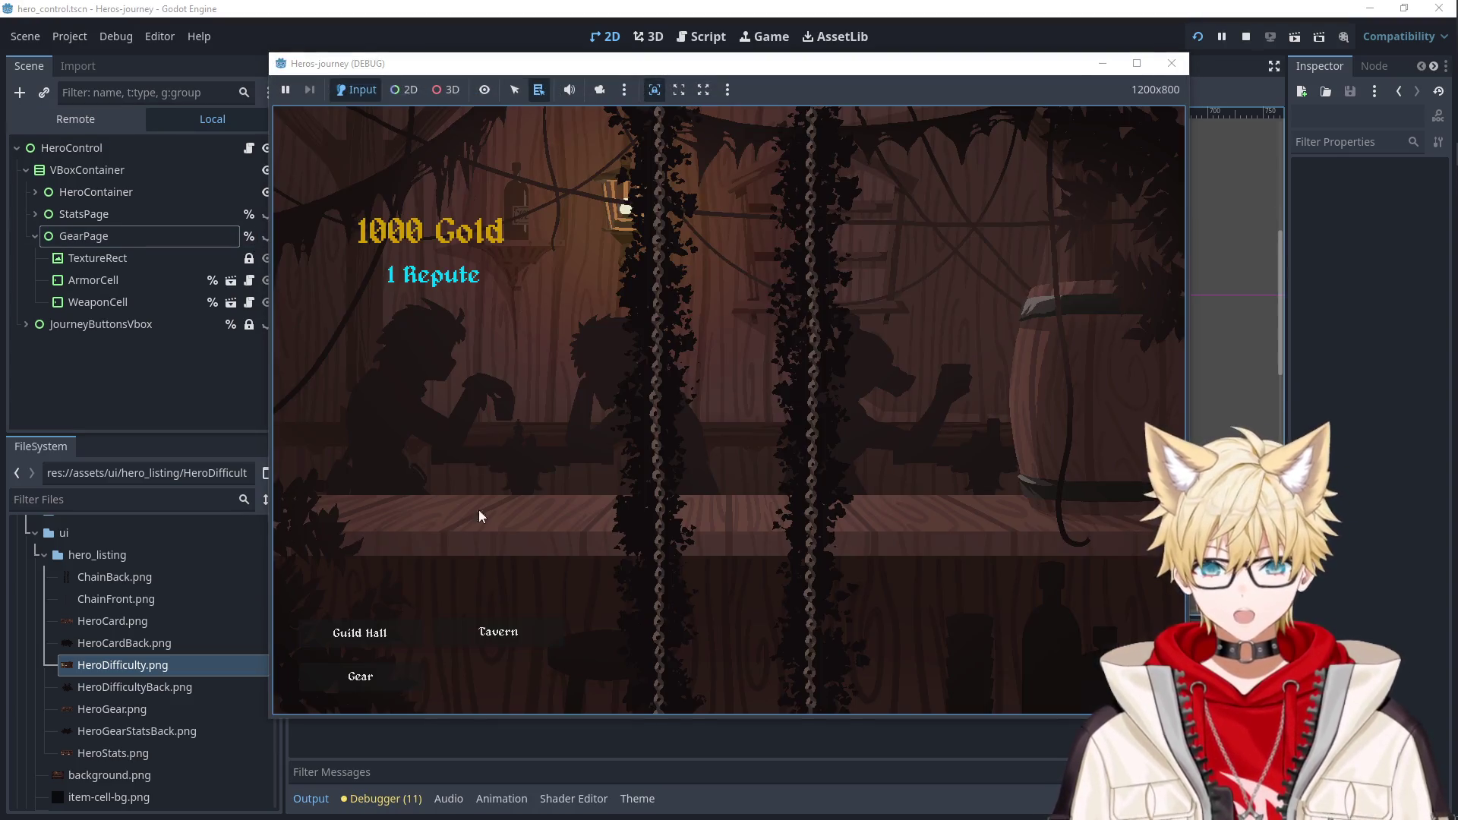
left_click(498, 631)
left_click(501, 335)
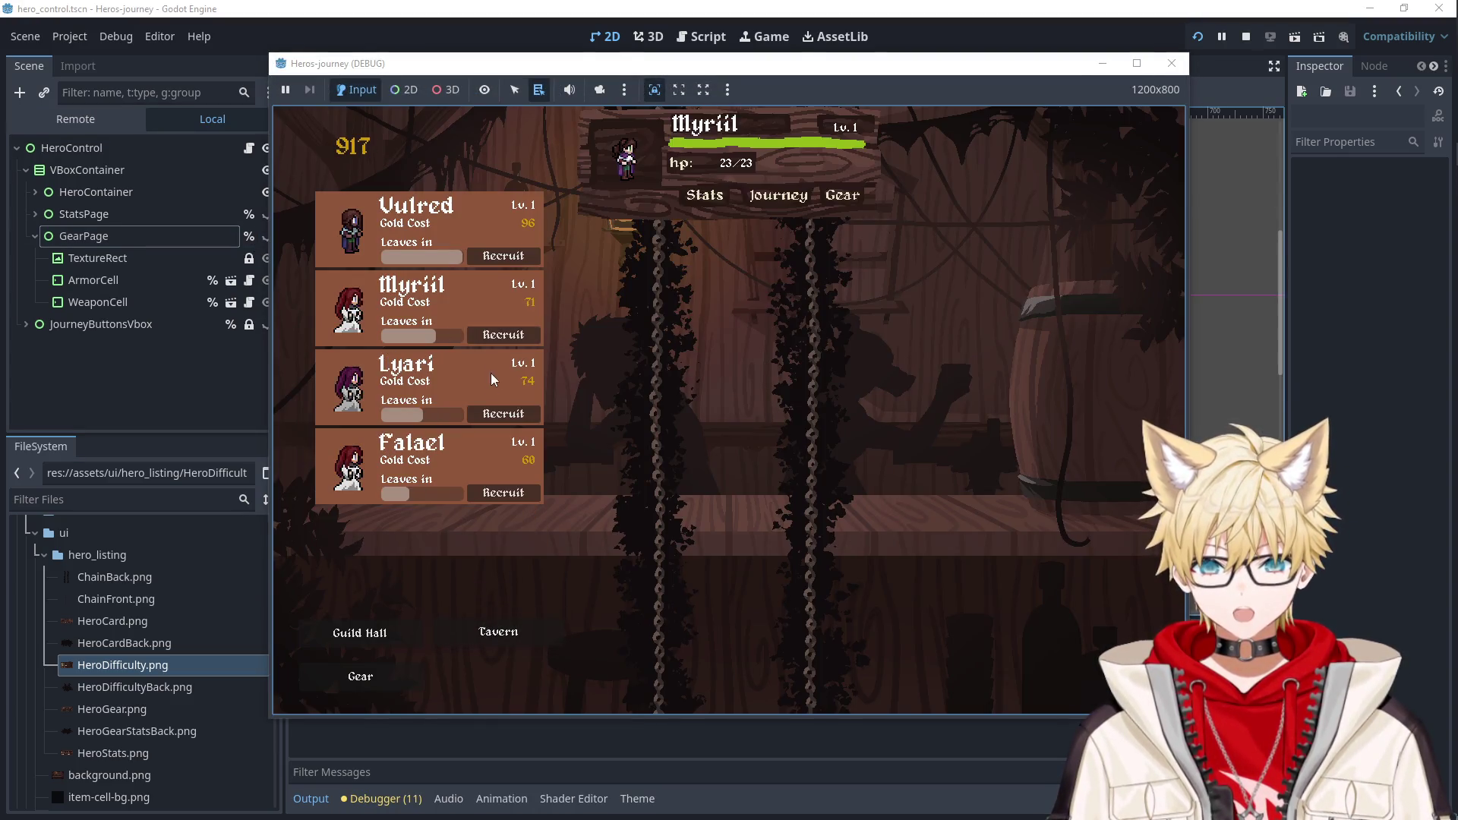
left_click(501, 413)
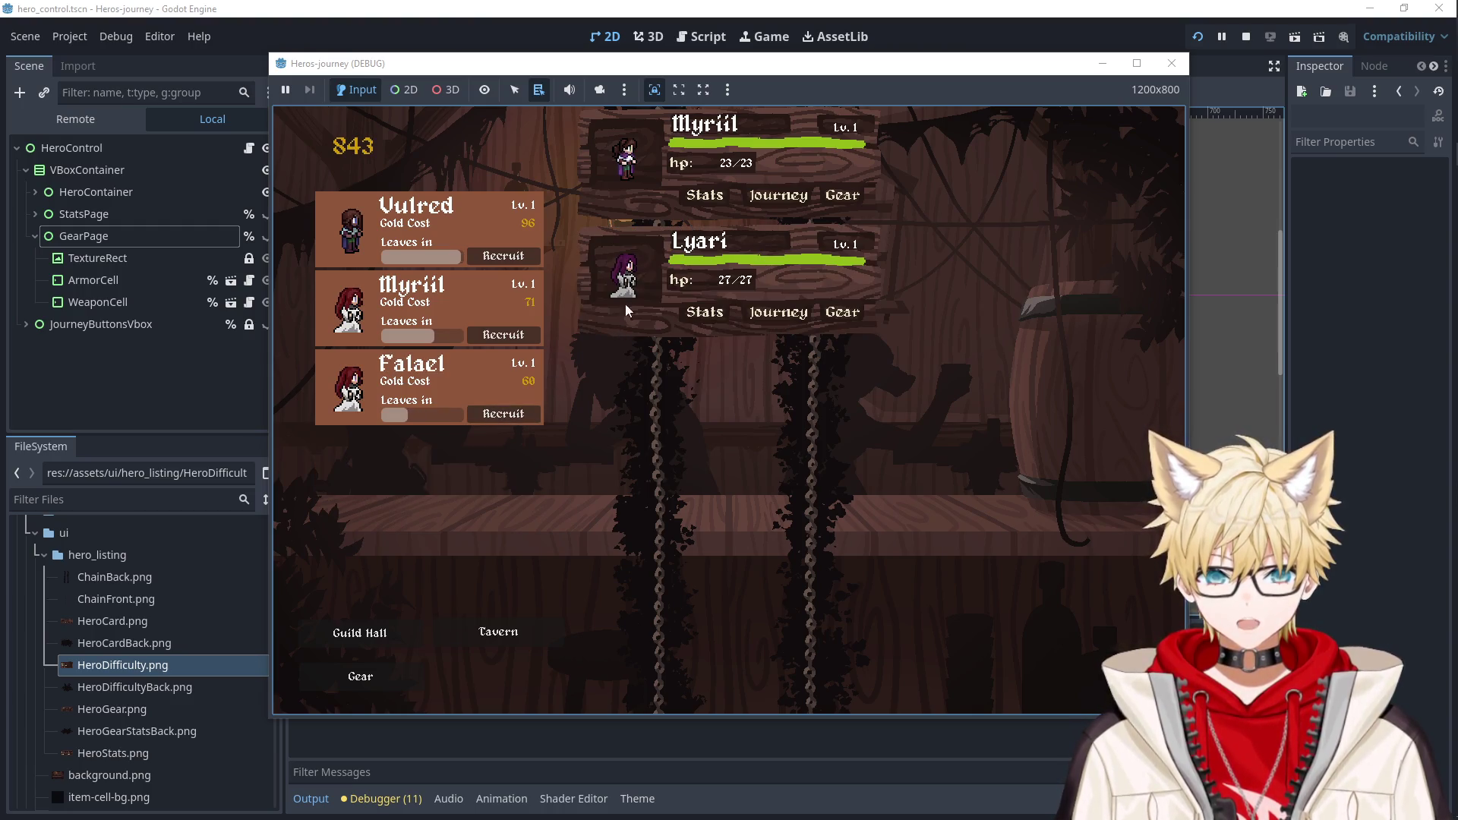
left_click(1171, 63)
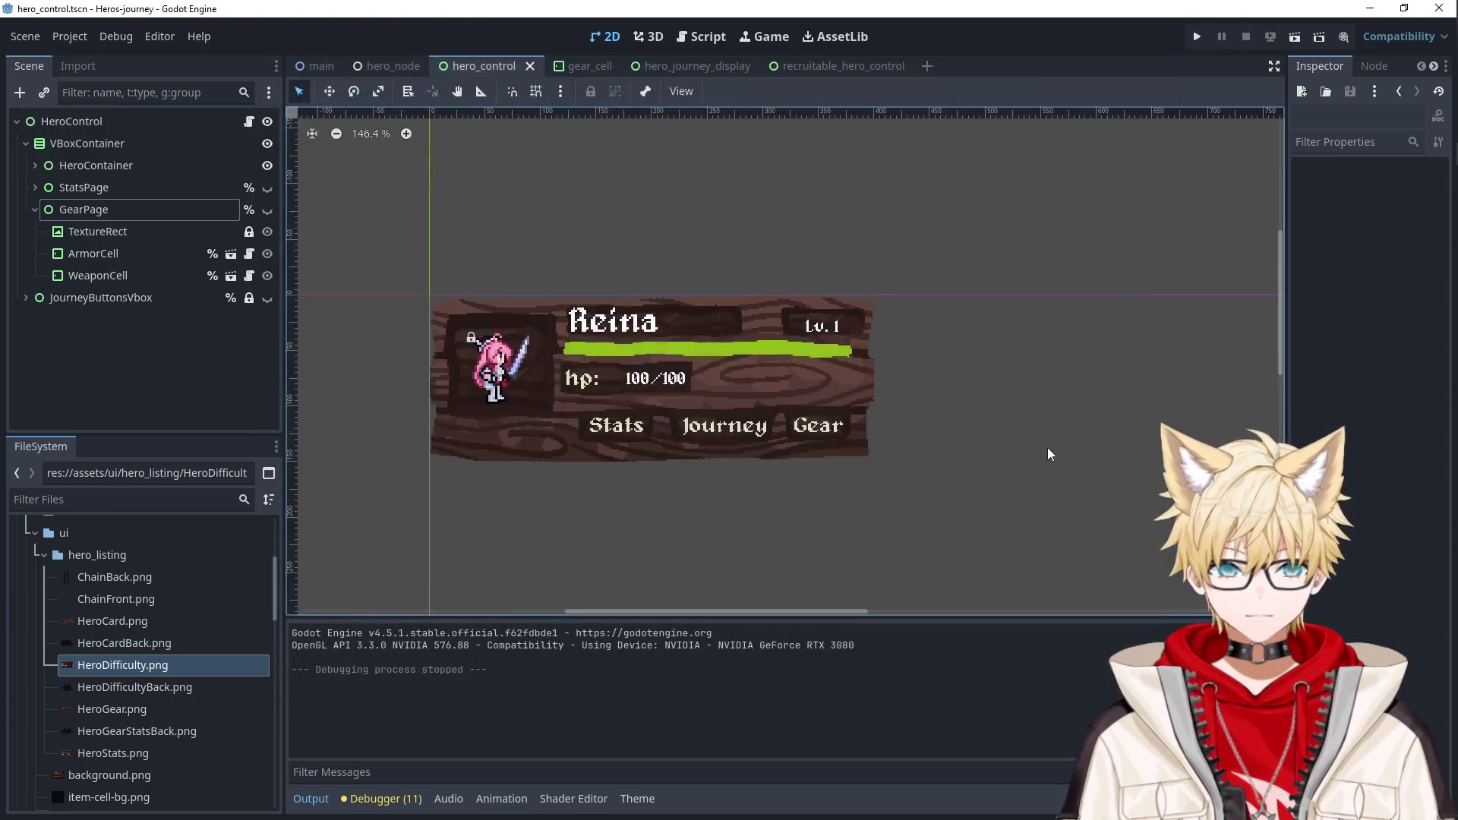
Look over the main scene, then return to hero_control.
left_click(317, 66)
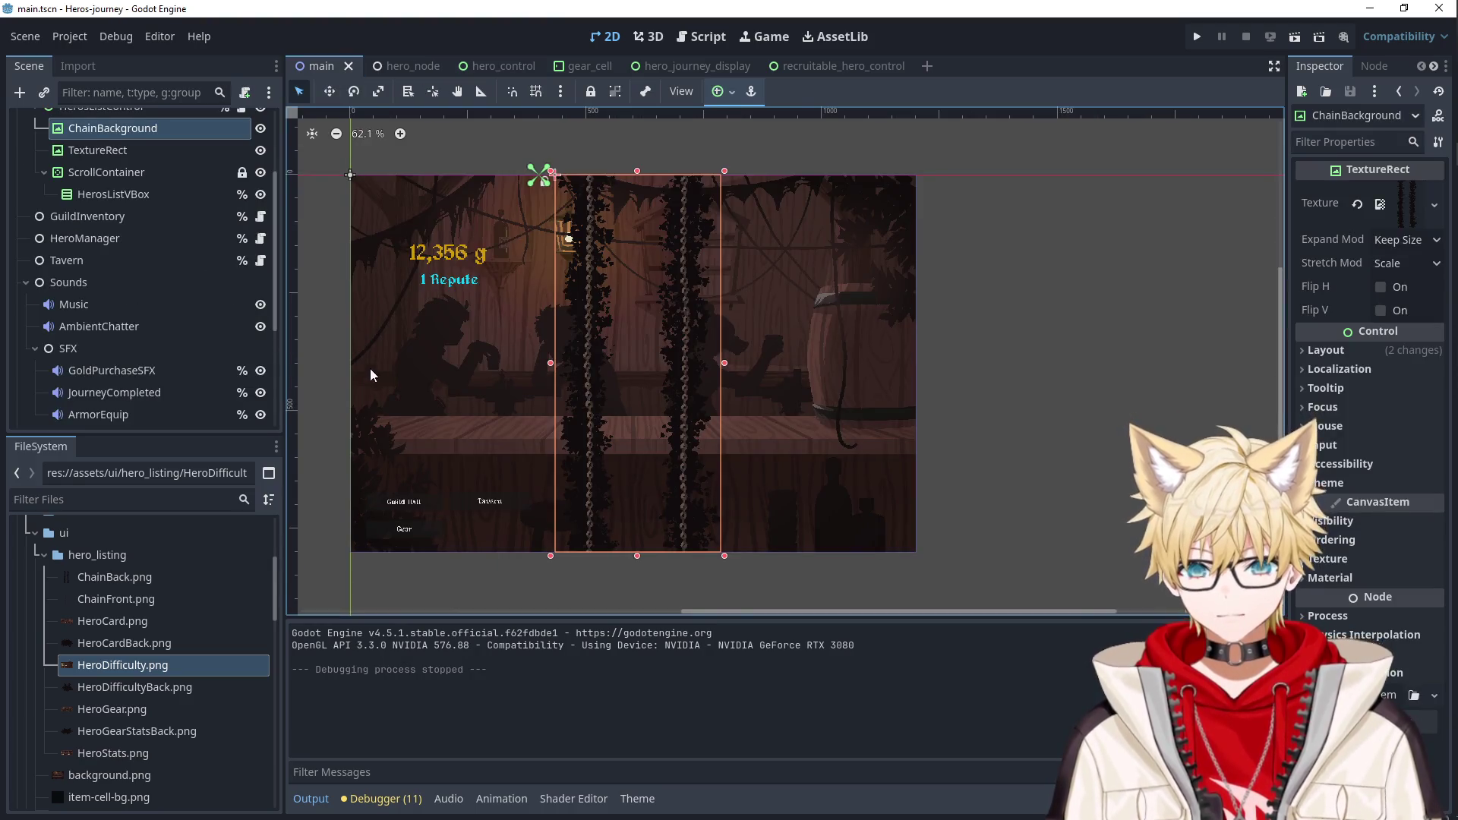
scroll(438, 390, "up", 3)
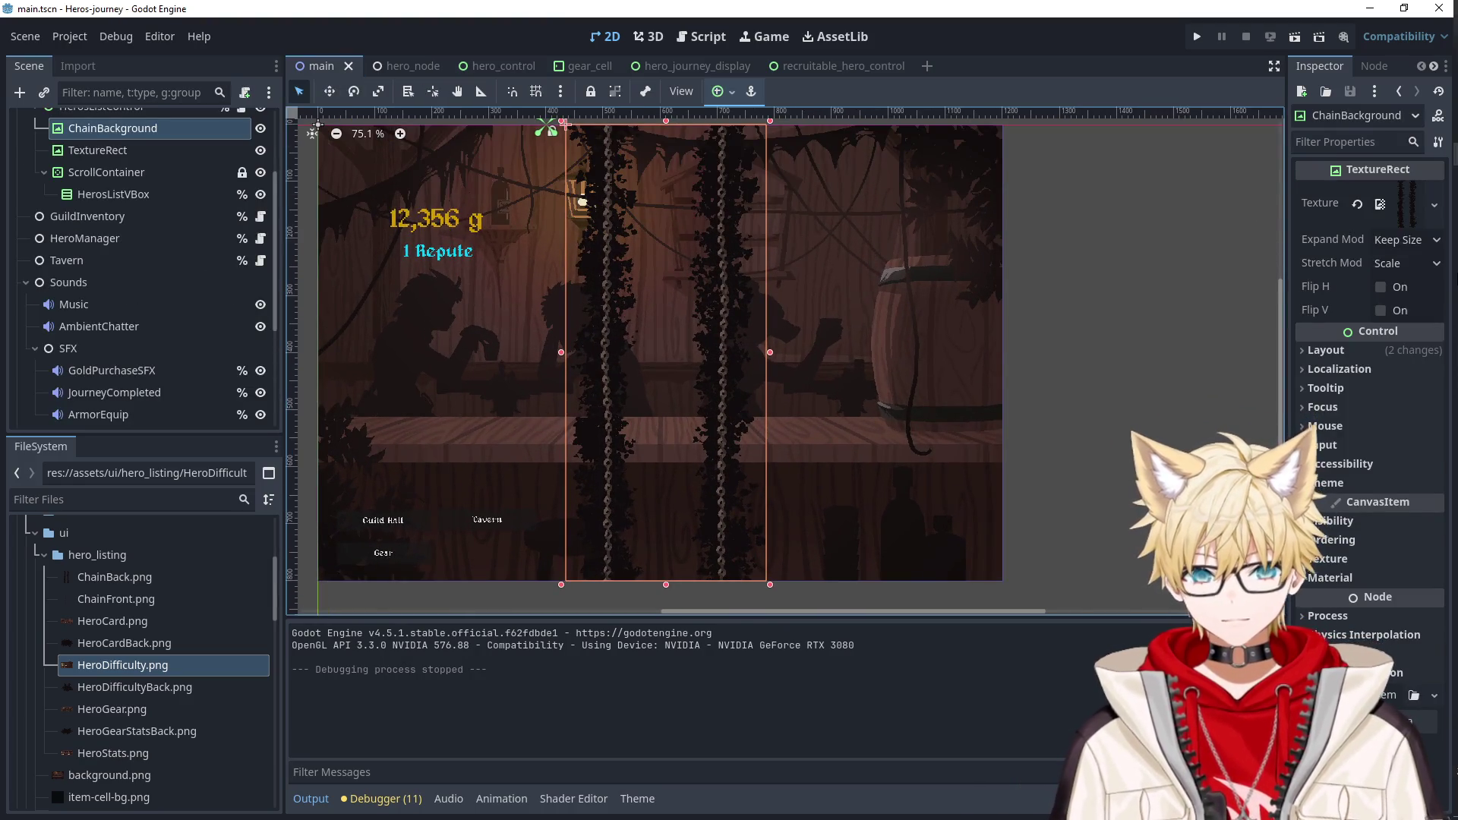
mouse_move(1434, 130)
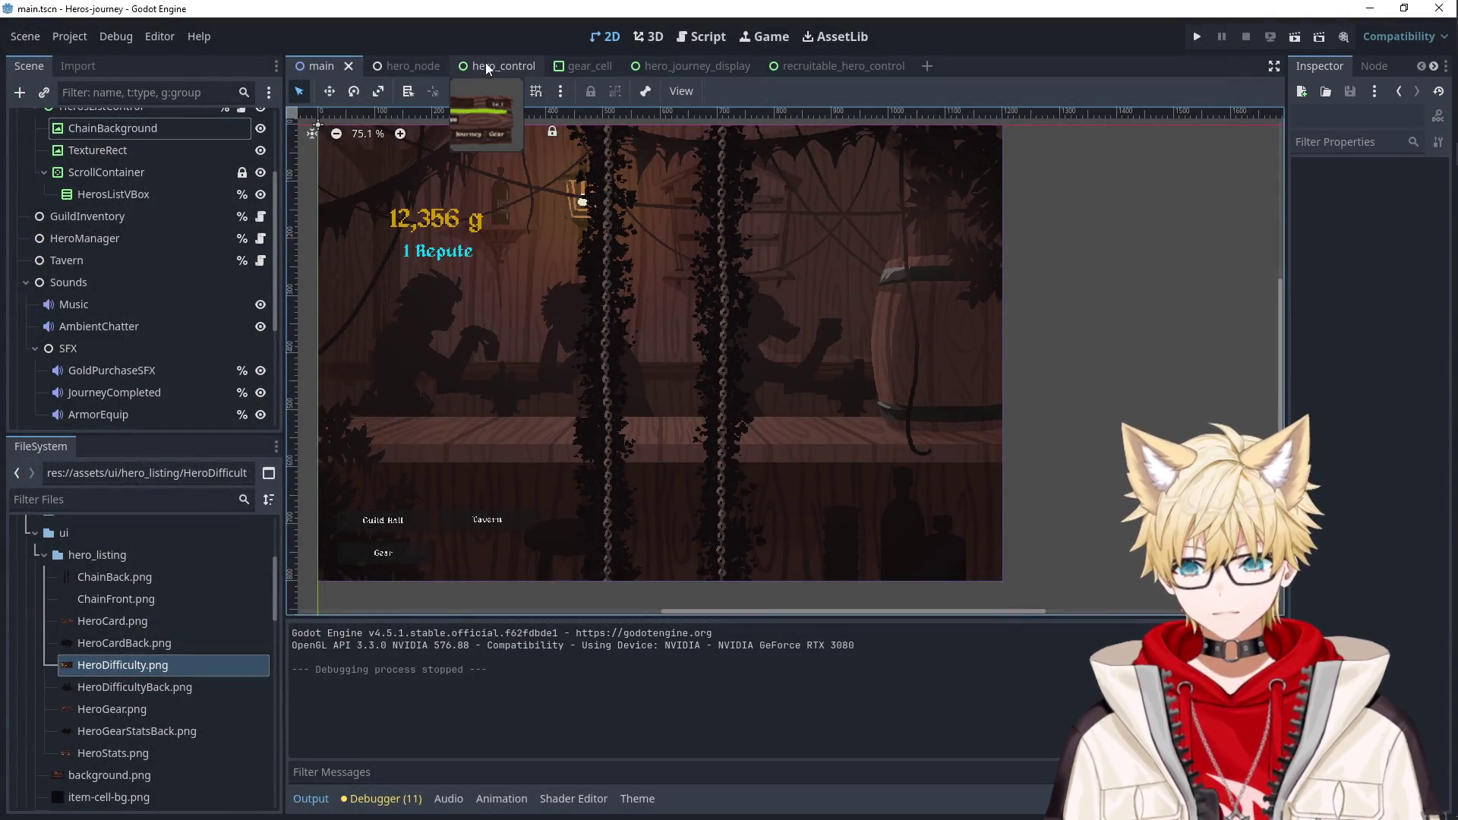
left_click(484, 66)
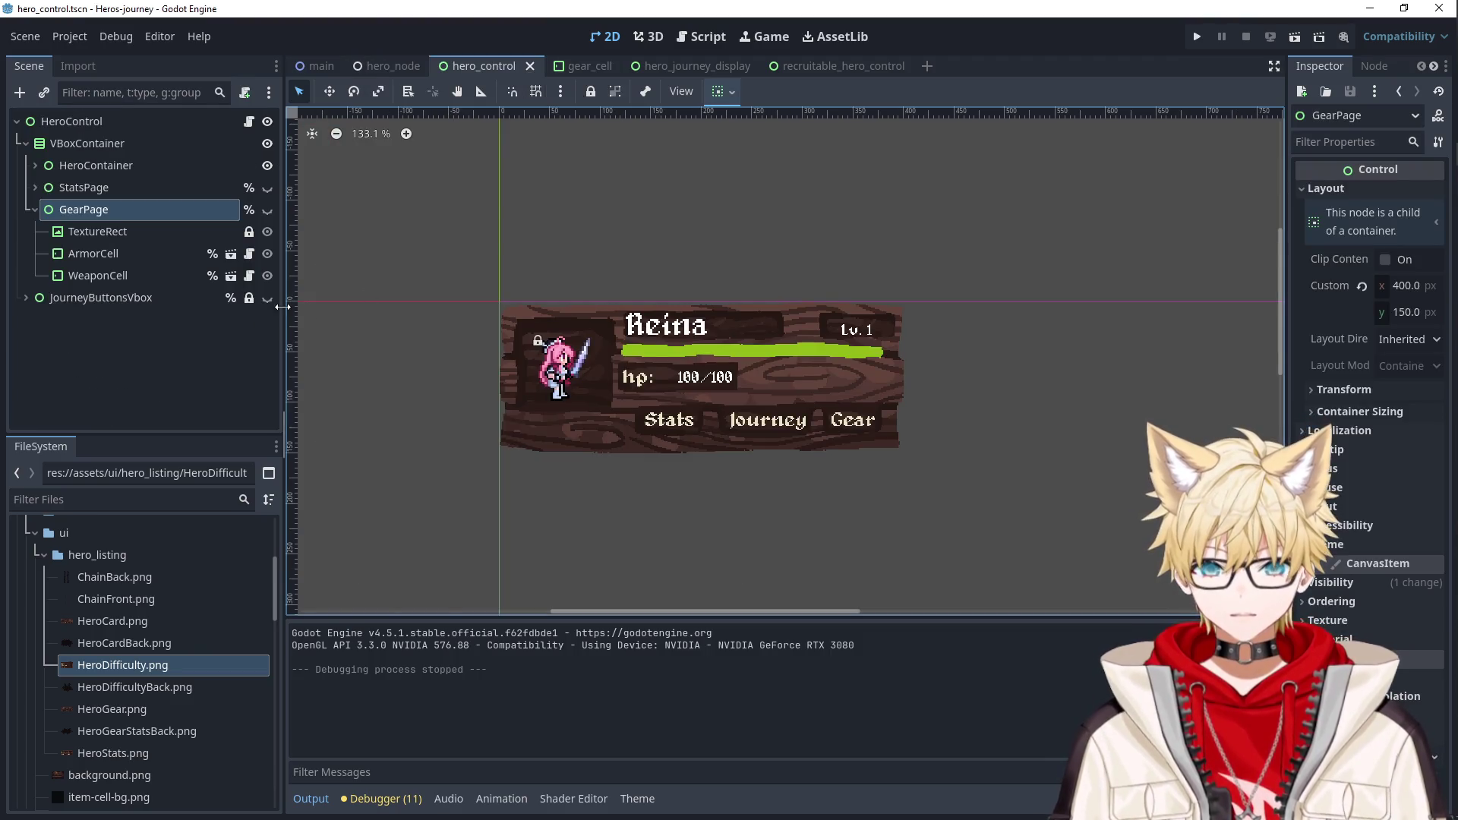
Expand HeroContainer and inspect HpBar and HeroCard, cancelling an Add Child Node attempt.
left_click(35, 165)
left_click(80, 190)
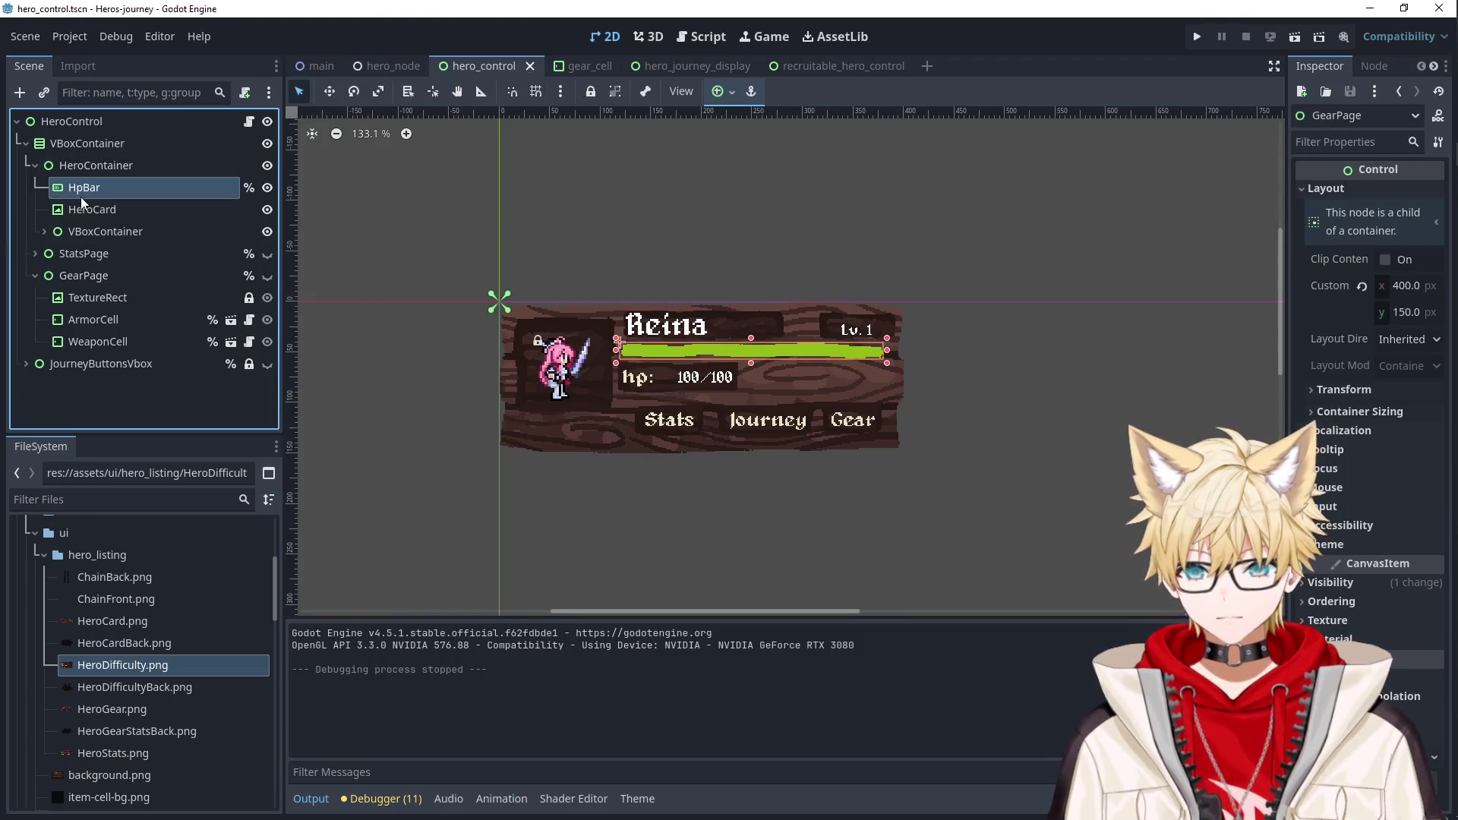
left_click(108, 216)
scroll(712, 478, "up", 1)
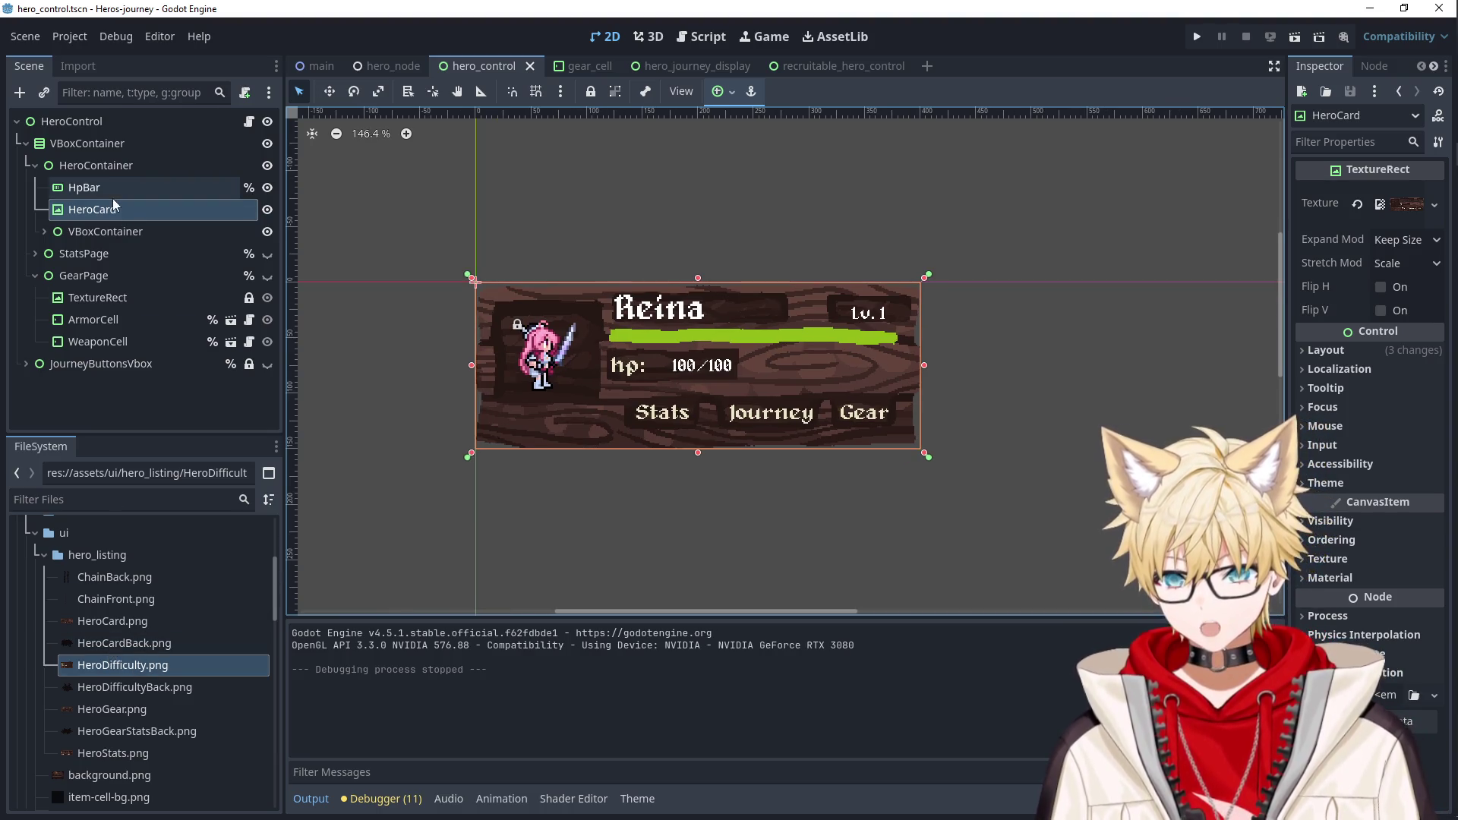
left_click(107, 172)
right_click(106, 175)
left_click(153, 192)
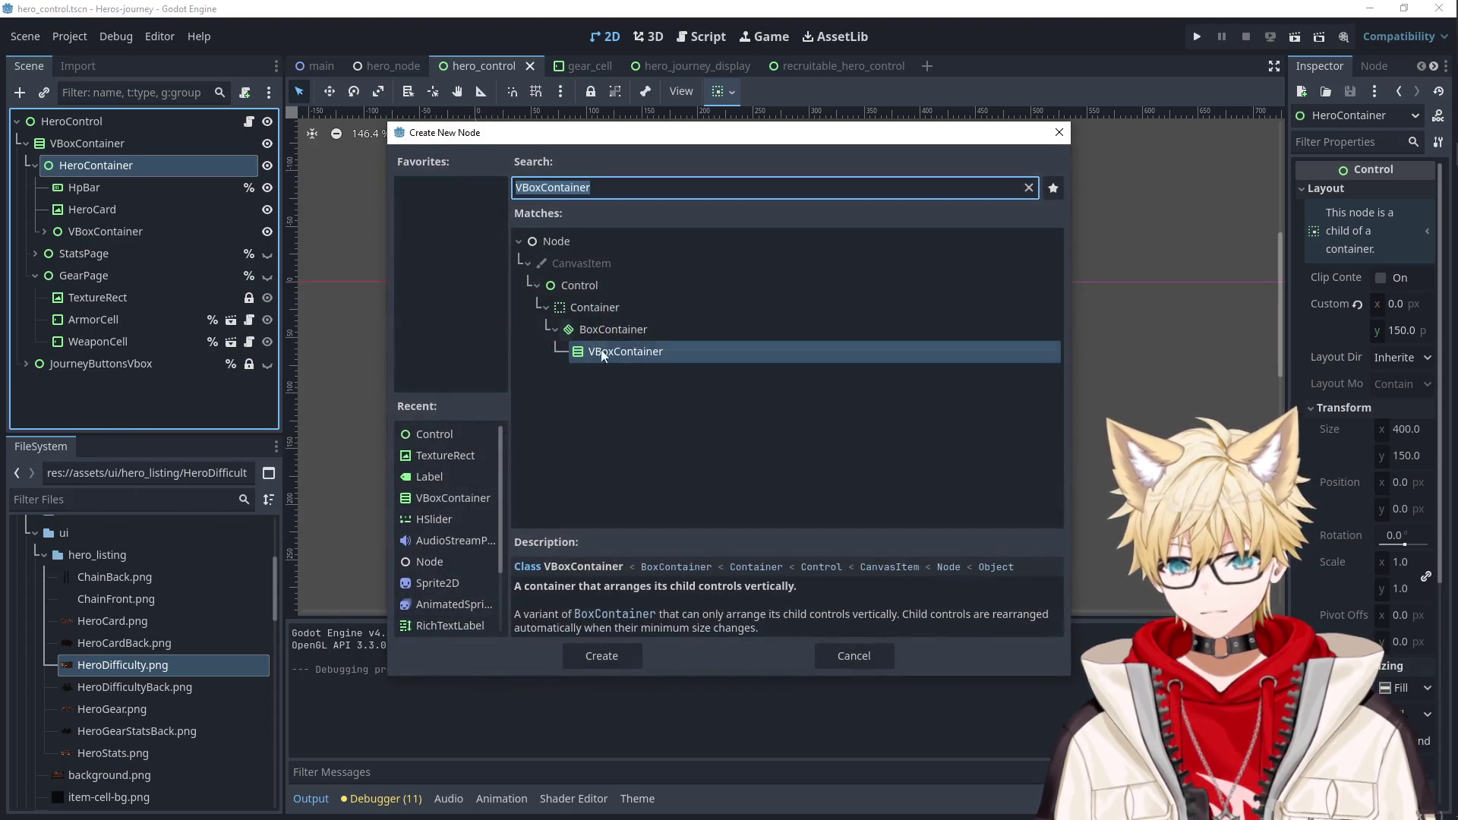
left_click(853, 655)
Duplicate HeroCard as HeroCard2, place it before HeroCard, and give it HeroCardBack.png.
left_click(143, 208)
key("ctrl+c")
left_click(134, 171)
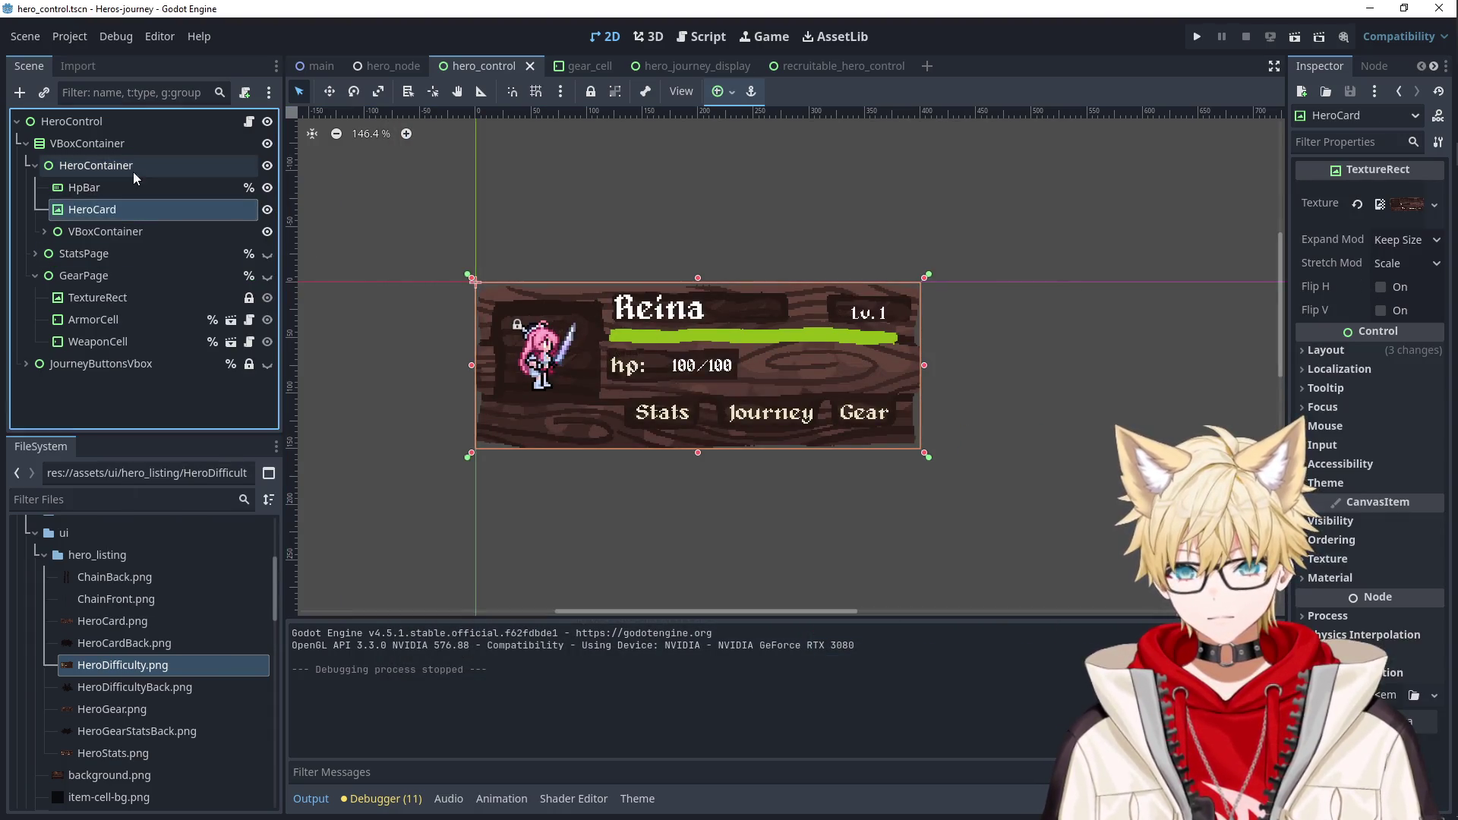
key("ctrl+v")
left_click_drag(111, 252, 103, 219)
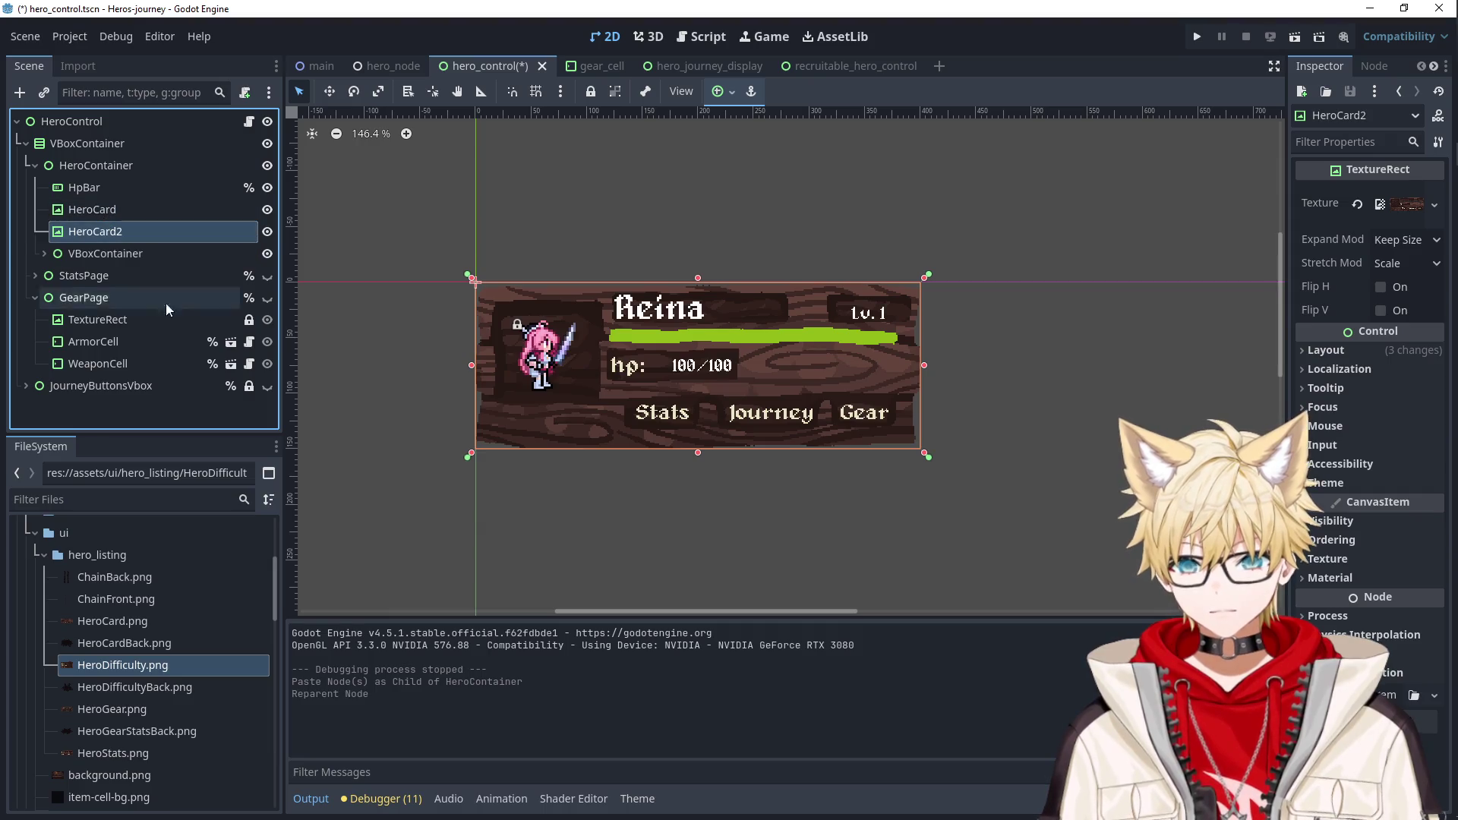
left_click_drag(120, 644, 104, 200)
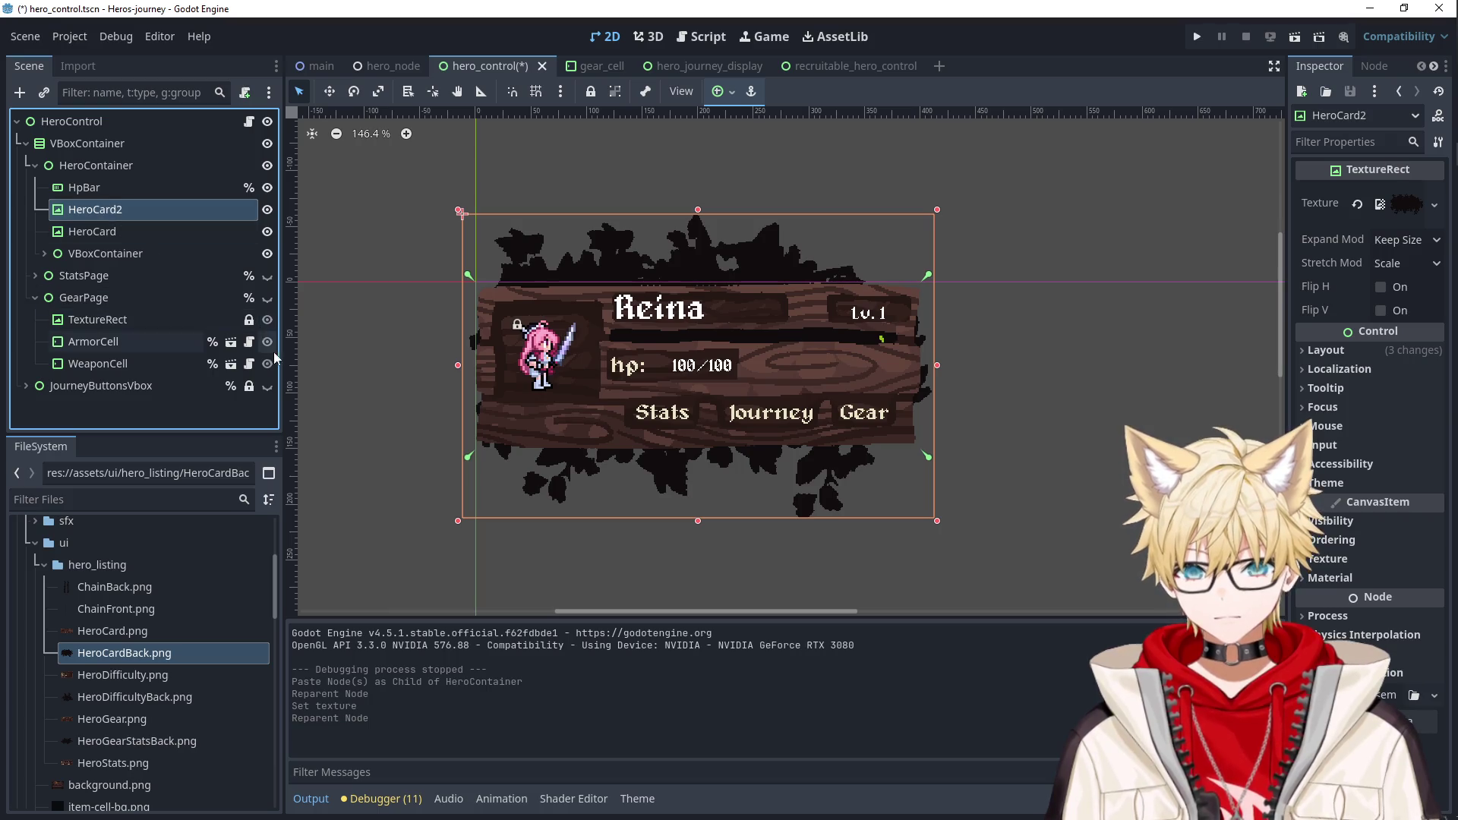
left_click(34, 165)
left_click(34, 188)
Copy the splatter backdrop into StatsPage as TextureRect2, show StatsPage, and move TextureRect2 first.
left_click(93, 211)
key("ctrl+c")
left_click(105, 195)
key("ctrl+v")
left_click_drag(100, 386, 113, 221)
left_click(261, 187)
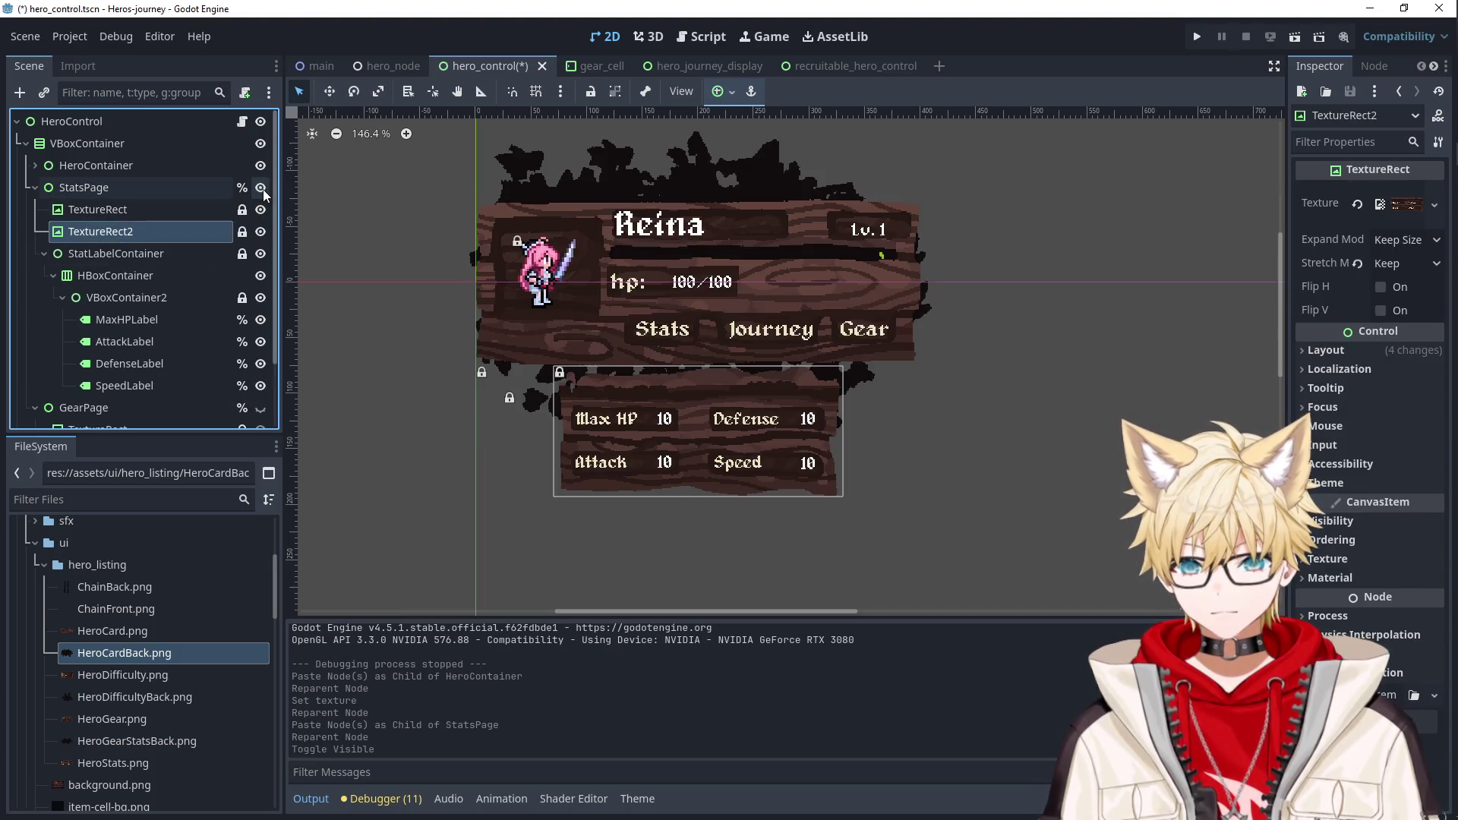
left_click_drag(122, 231, 122, 203)
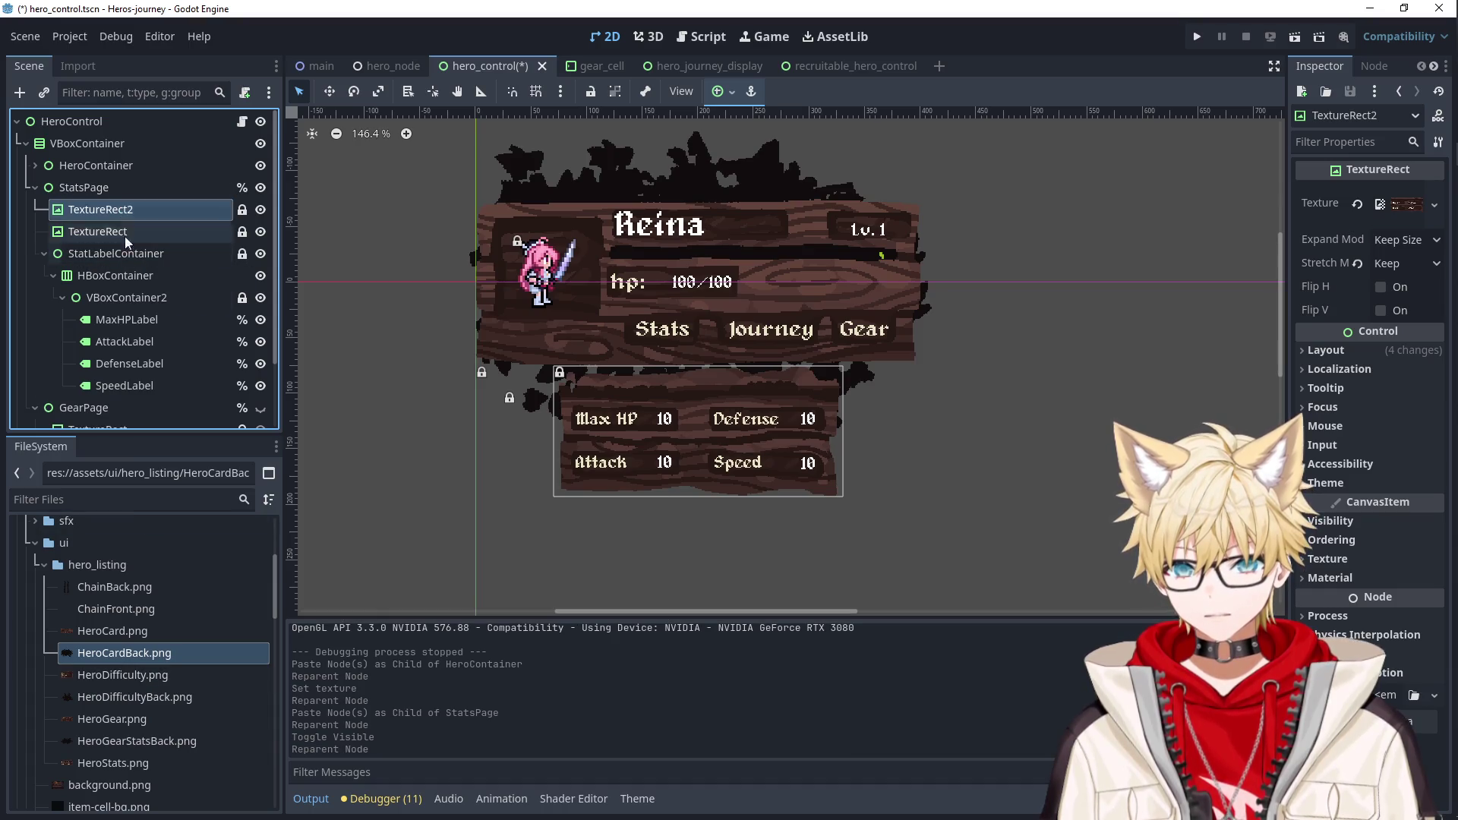
After undoing trial changes, assign HeroGearStatsBack.png to TextureRect2's Texture.
left_click(114, 739)
left_click_drag(114, 744, 103, 202)
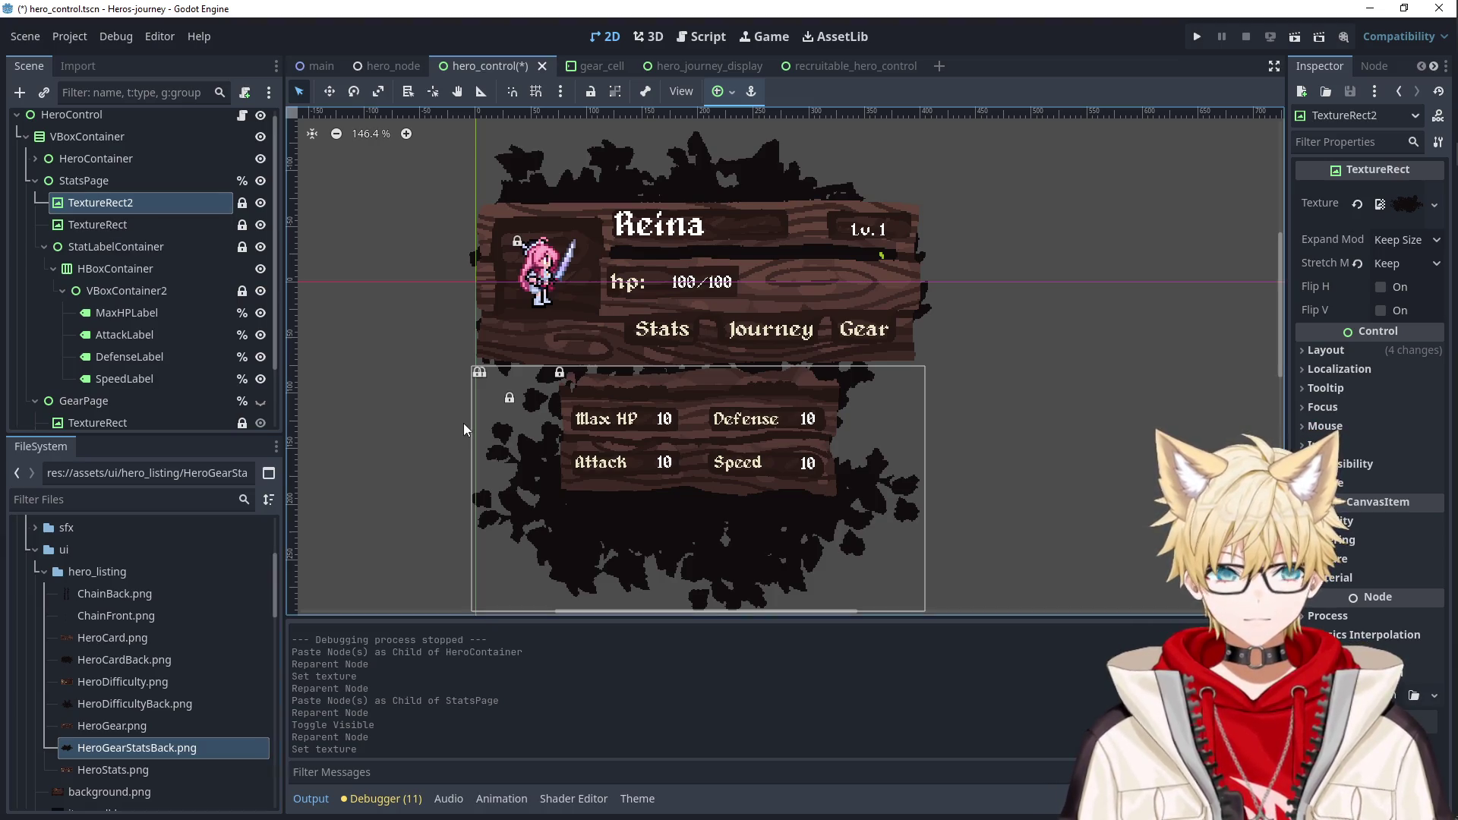
key("ctrl+z")
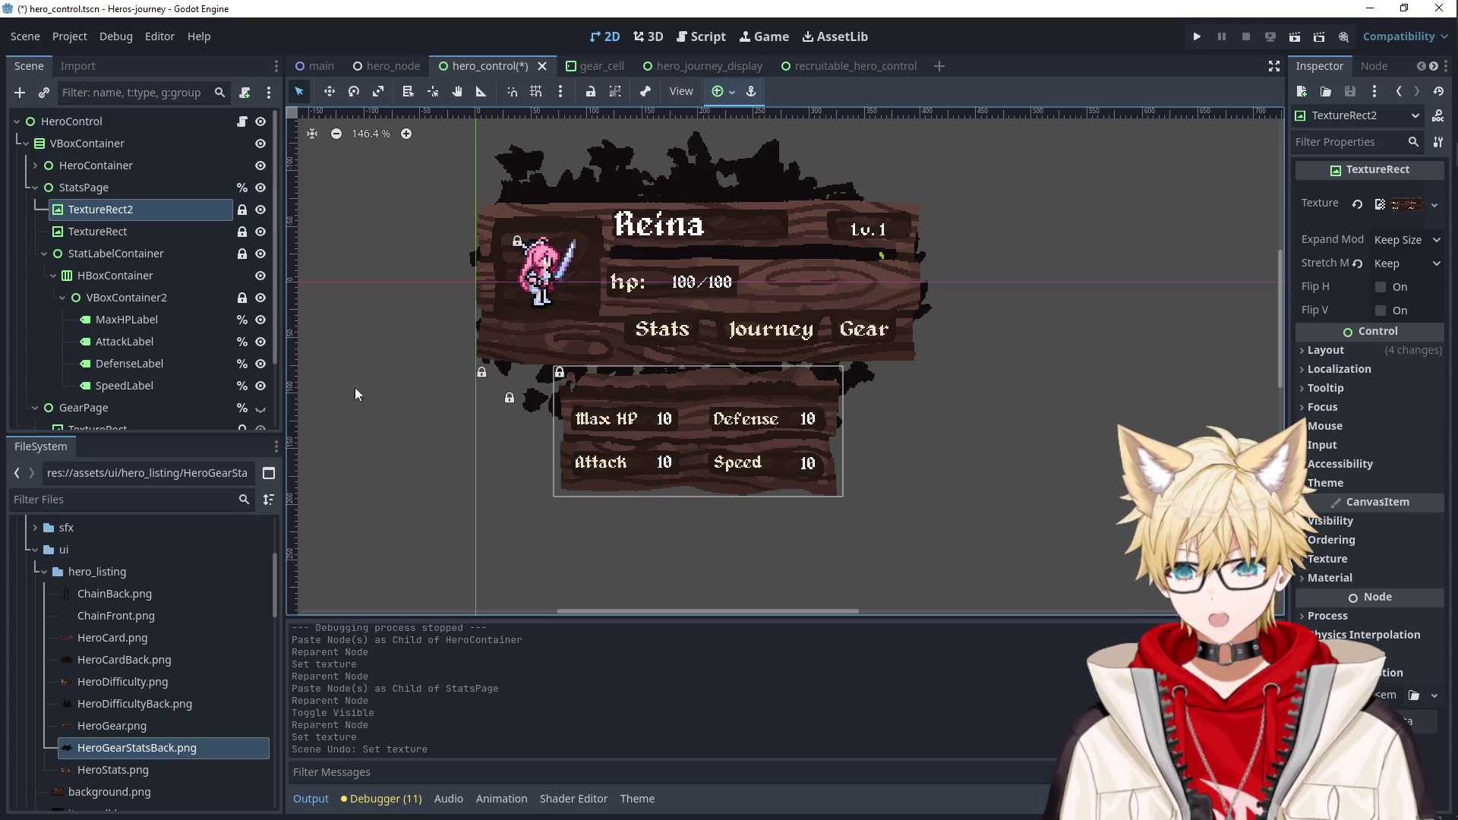
key("ctrl+z")
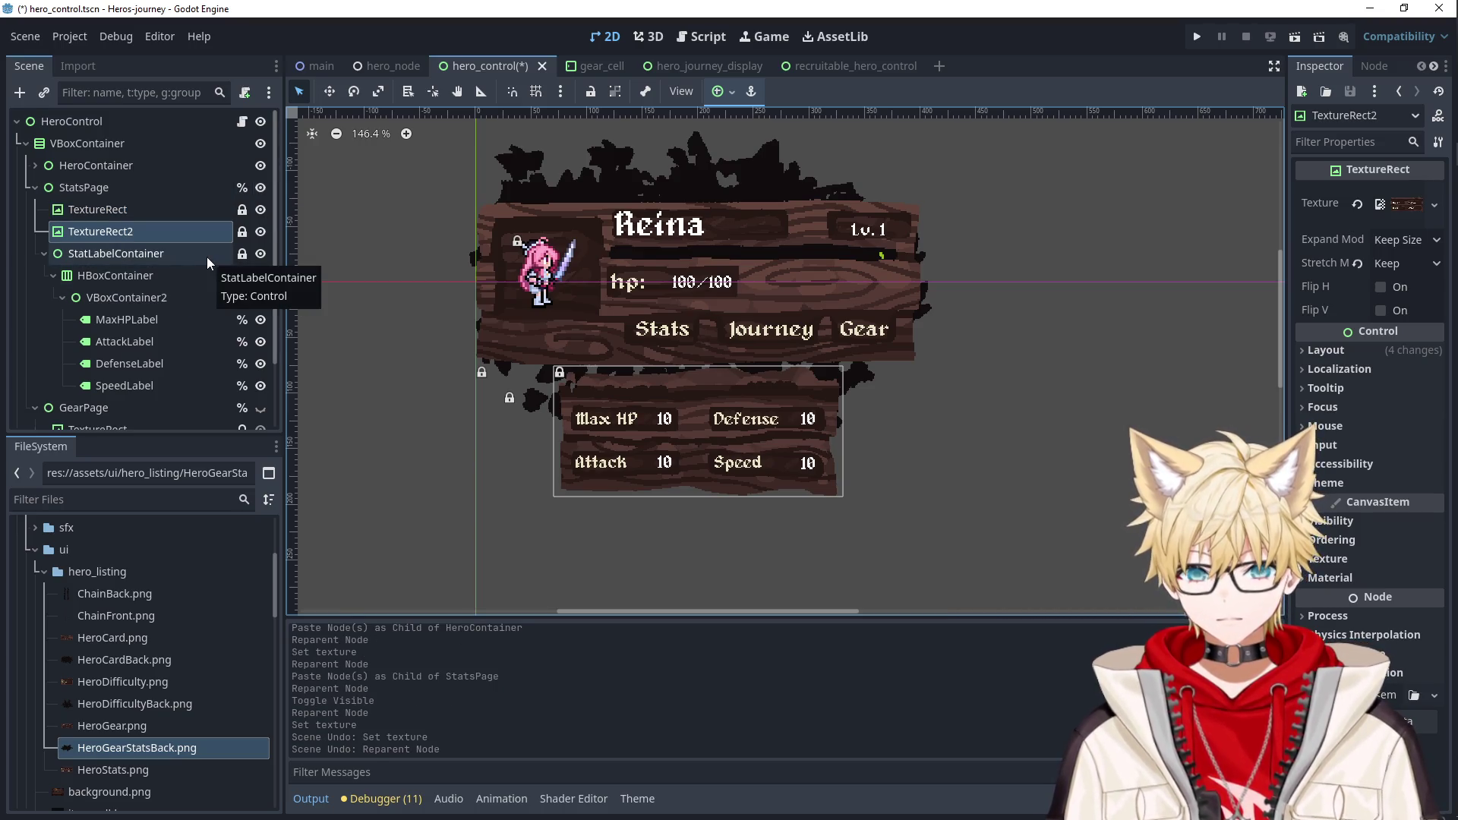
left_click_drag(126, 234, 95, 207)
key("ctrl+z")
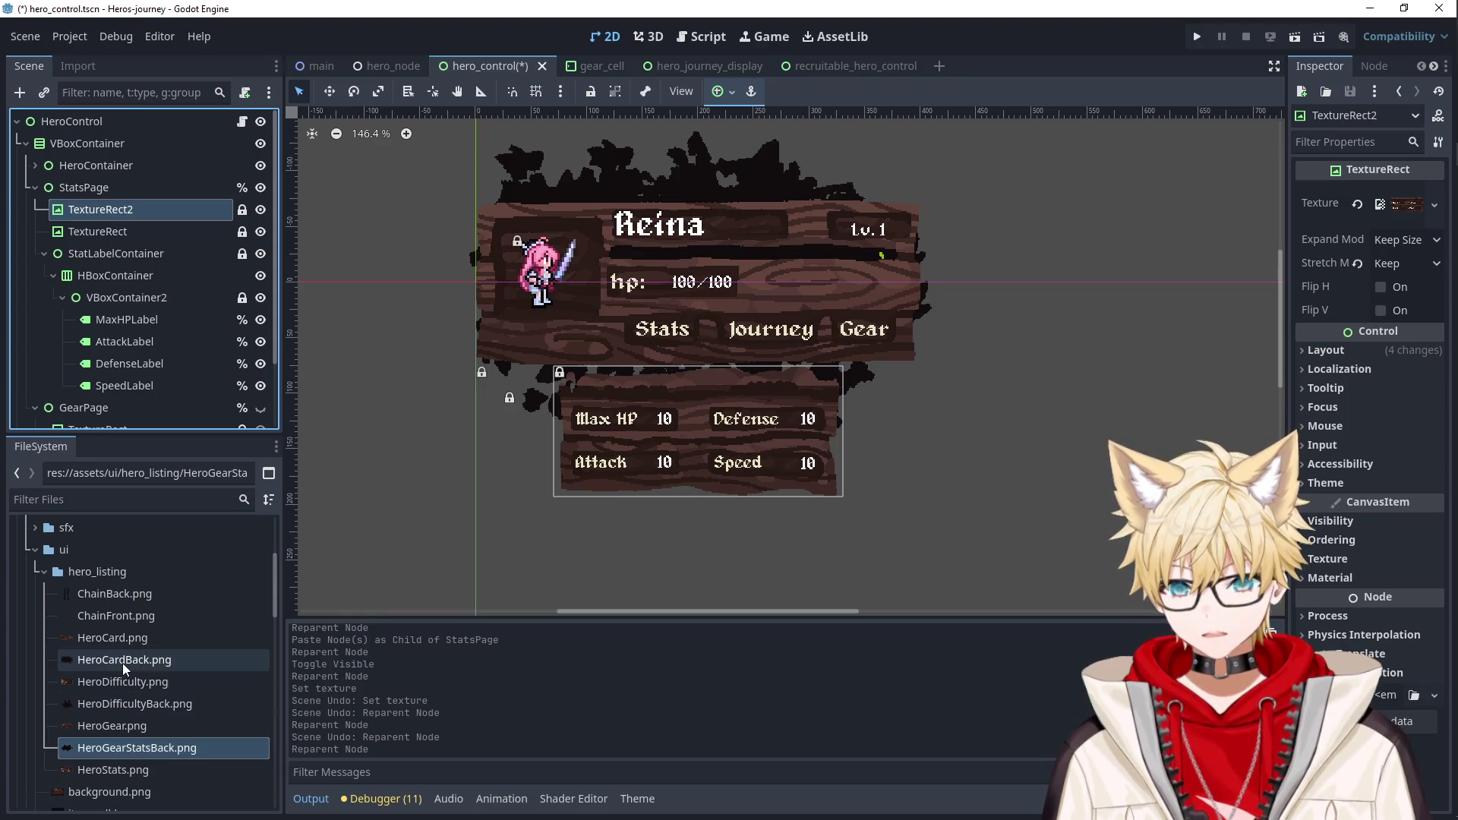
left_click(126, 746)
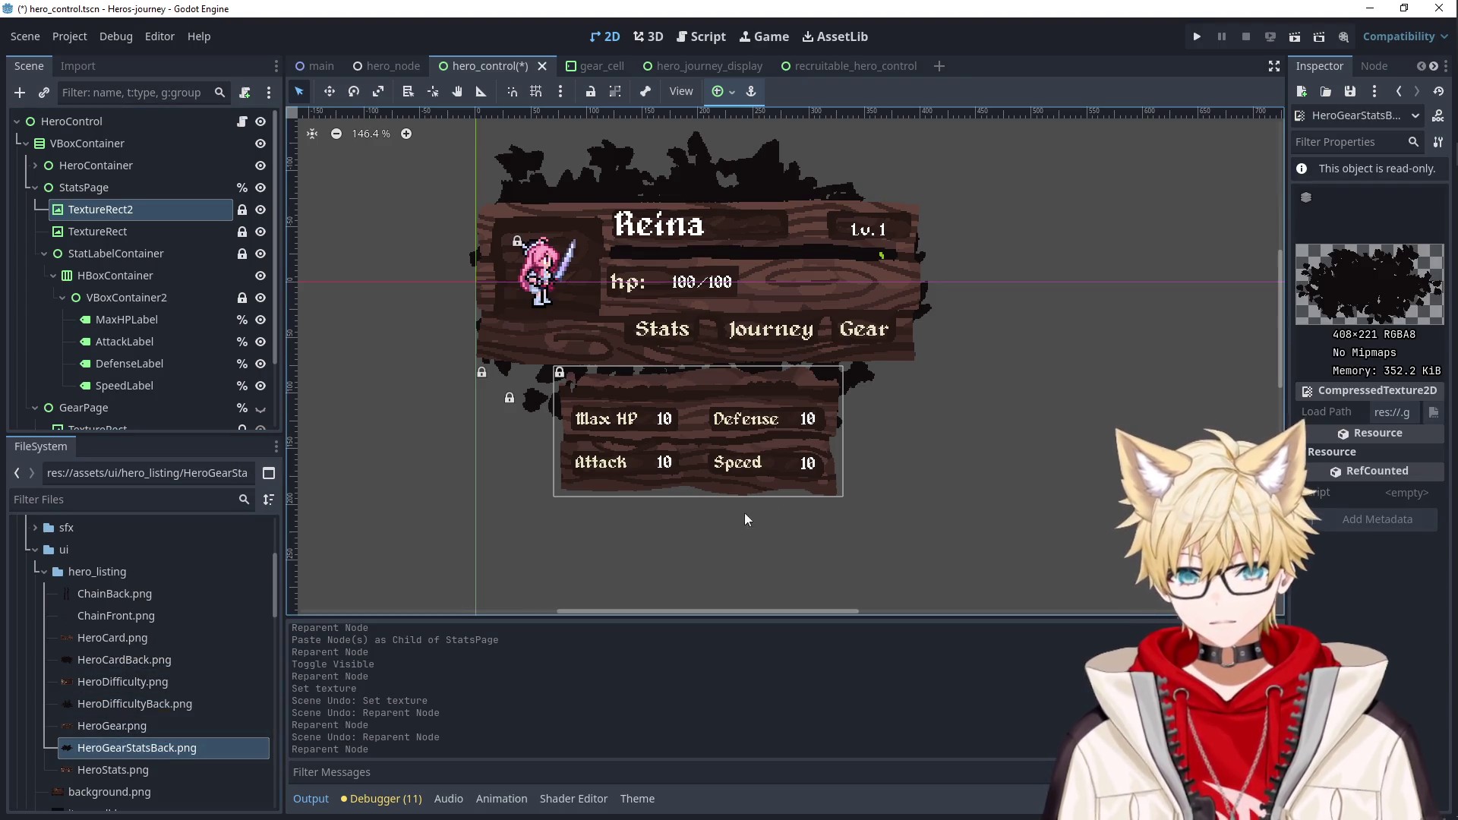
left_click_drag(149, 750, 119, 211)
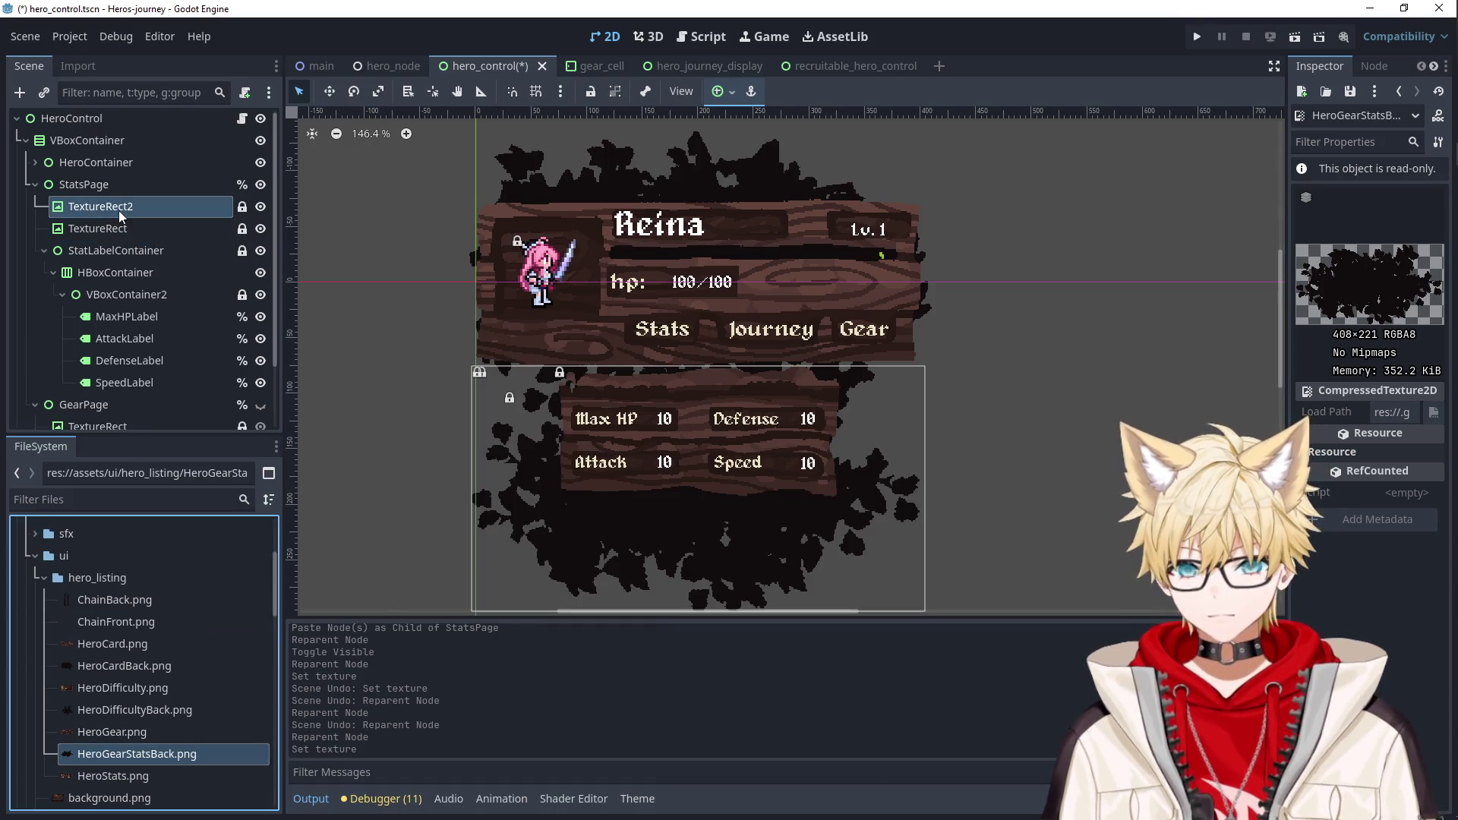
Hide StatsPage and move HpBar between HeroCard2 and HeroCard.
scroll(777, 476, "down", 4)
scroll(792, 477, "up", 4)
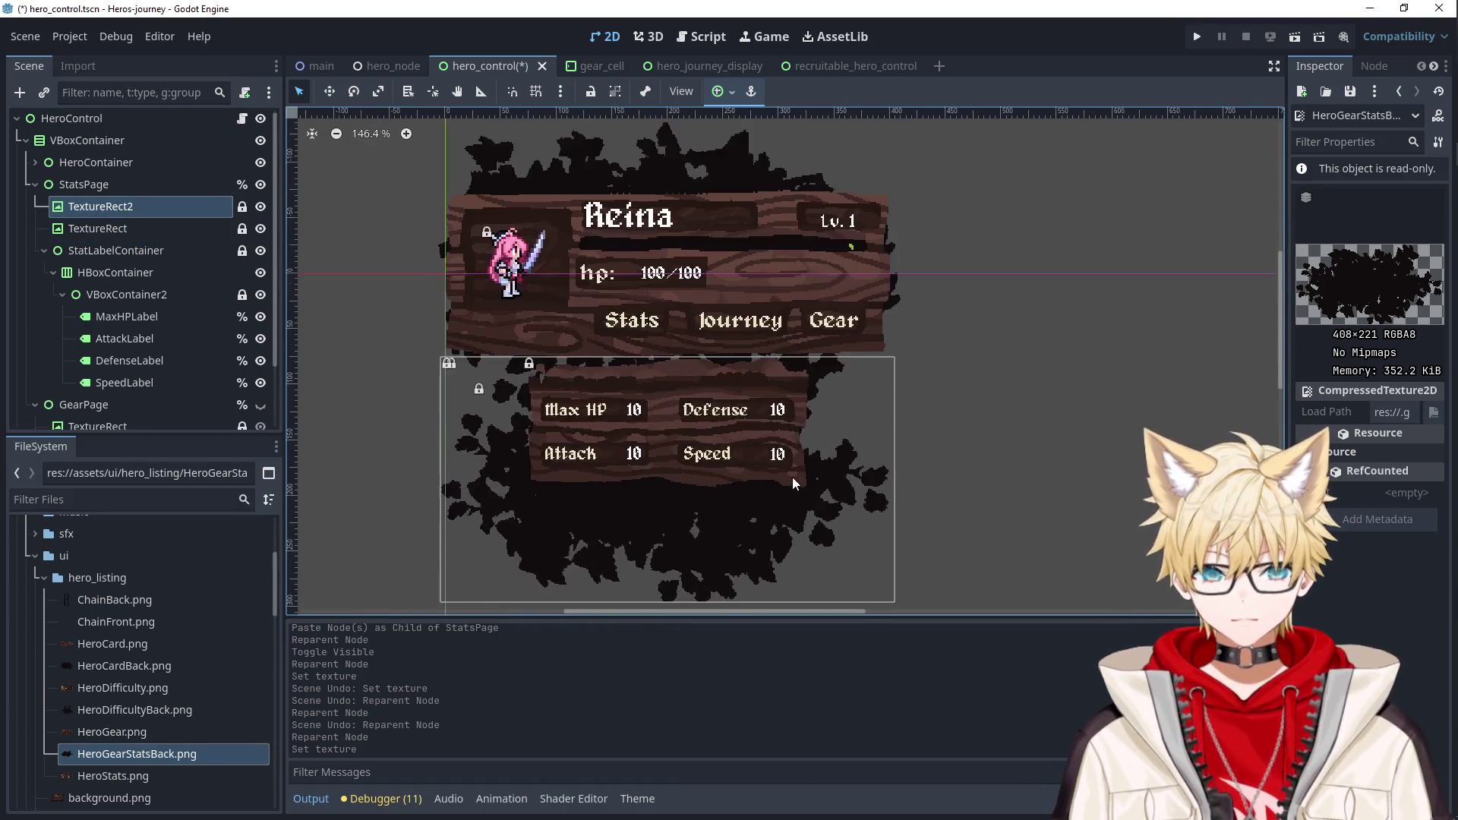
scroll(803, 475, "down", 2)
left_click_drag(944, 458, 903, 406)
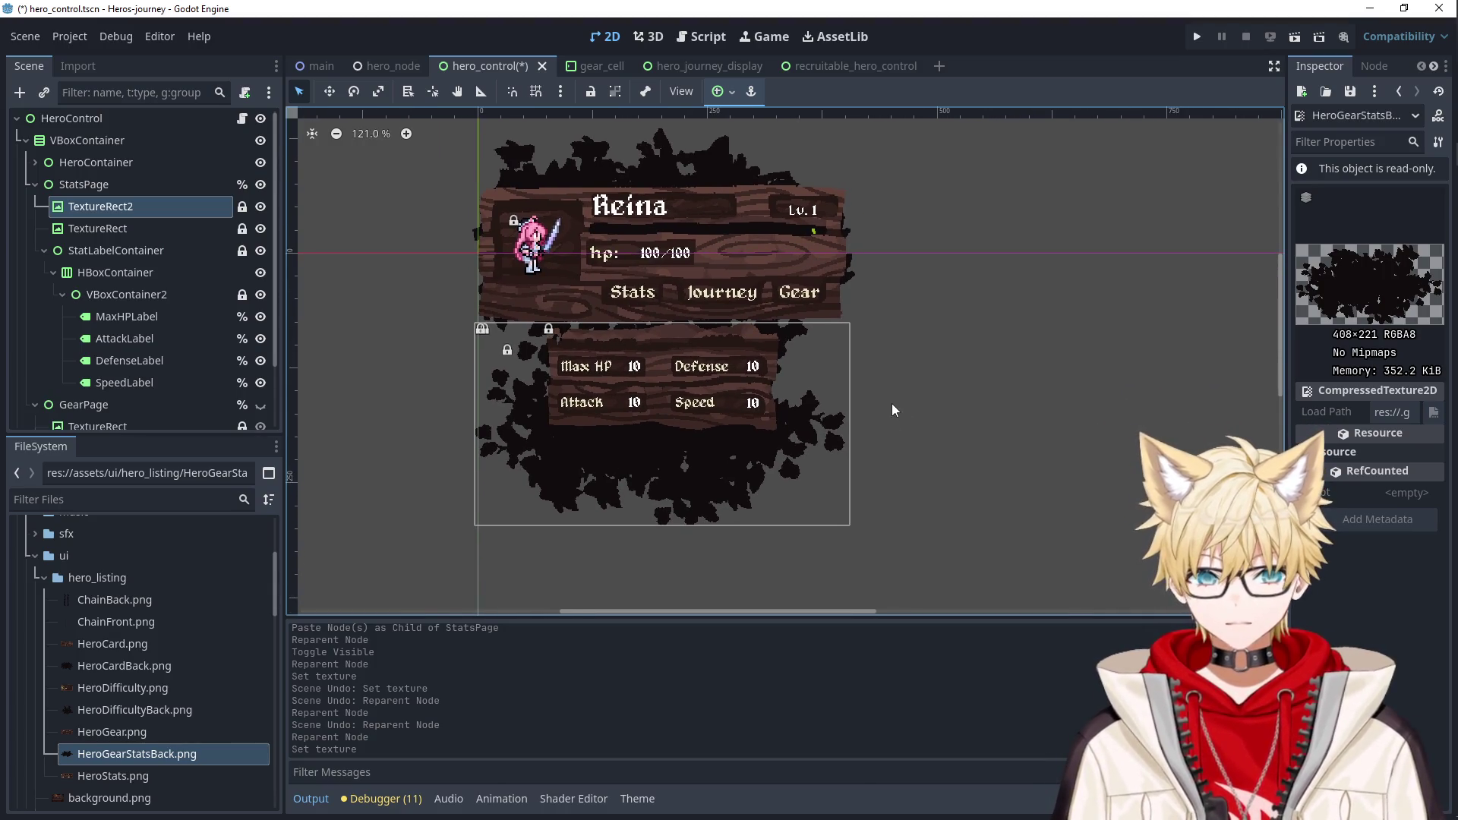
scroll(893, 390, "up", 1)
left_click_drag(854, 350, 851, 372)
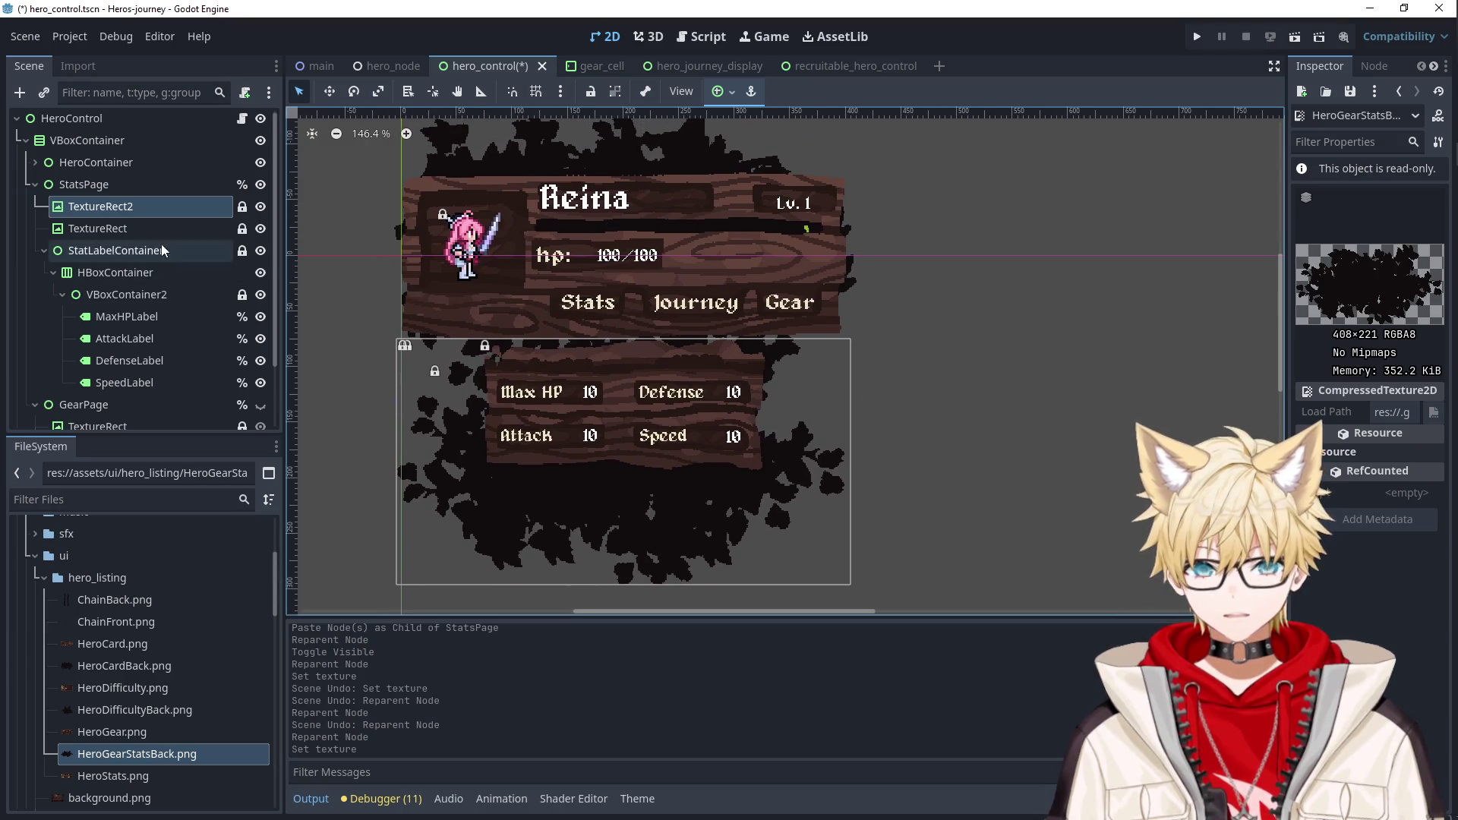
left_click(261, 186)
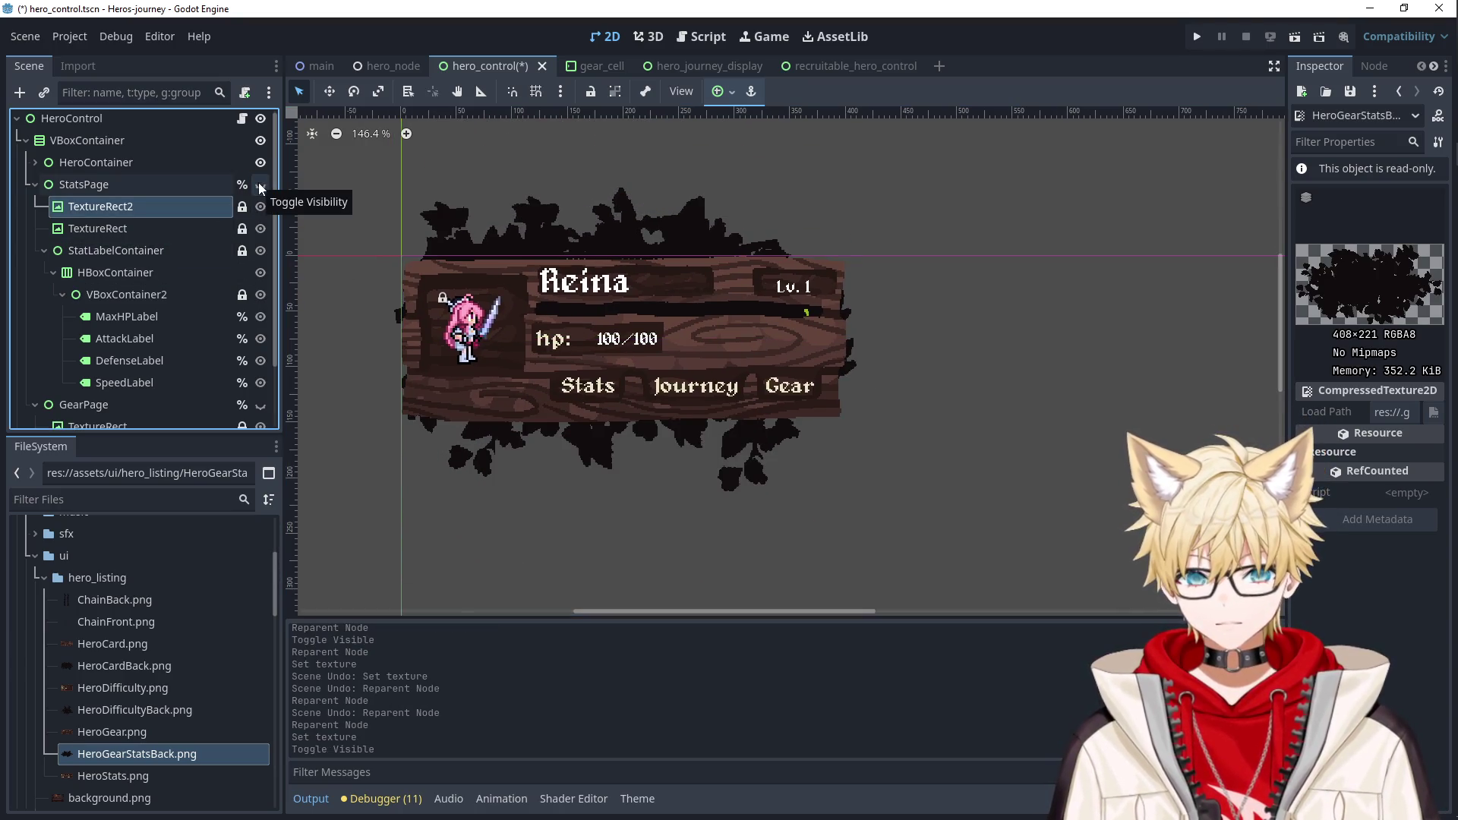
left_click(33, 161)
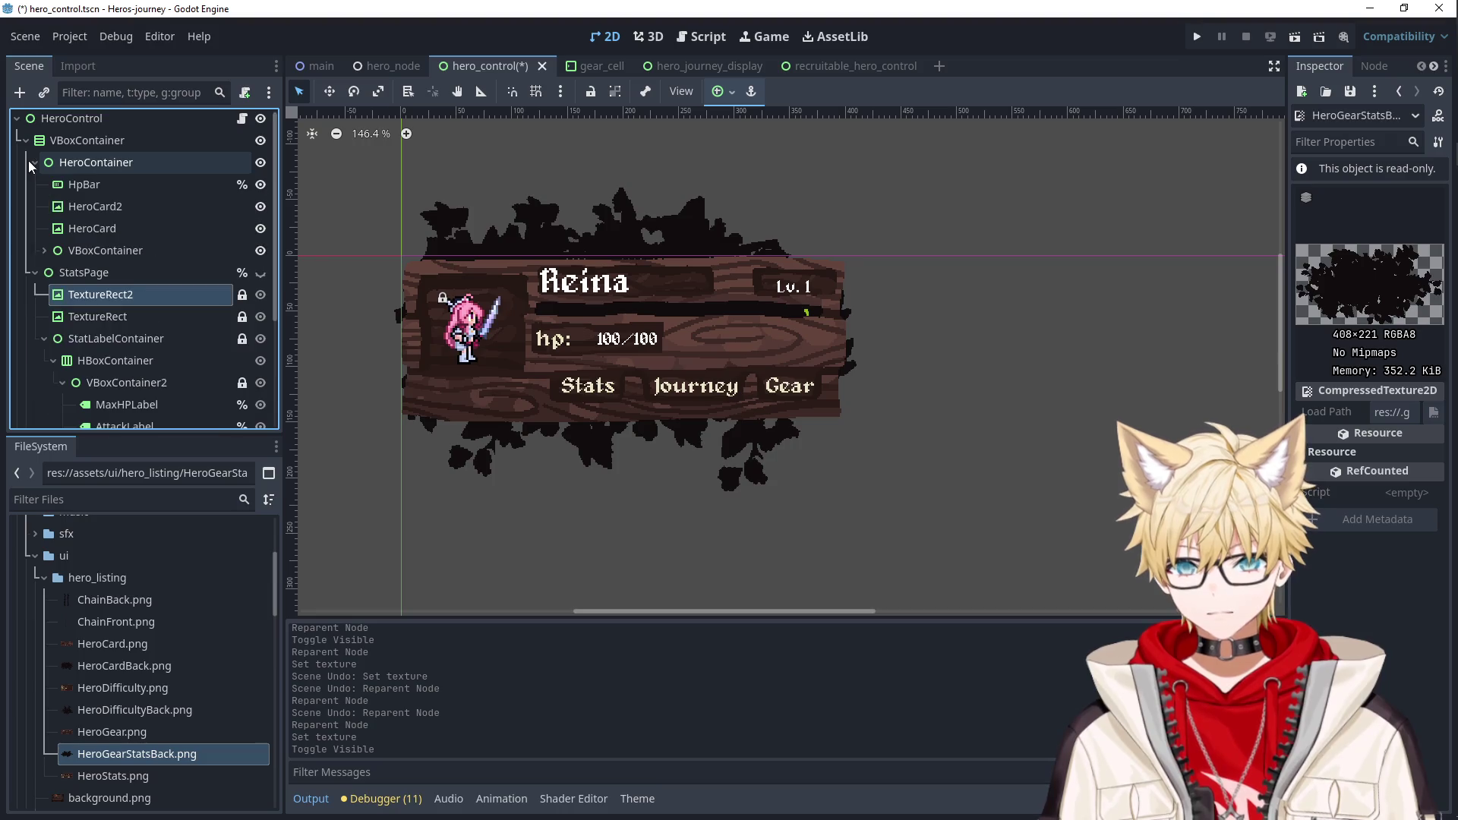
left_click(83, 203)
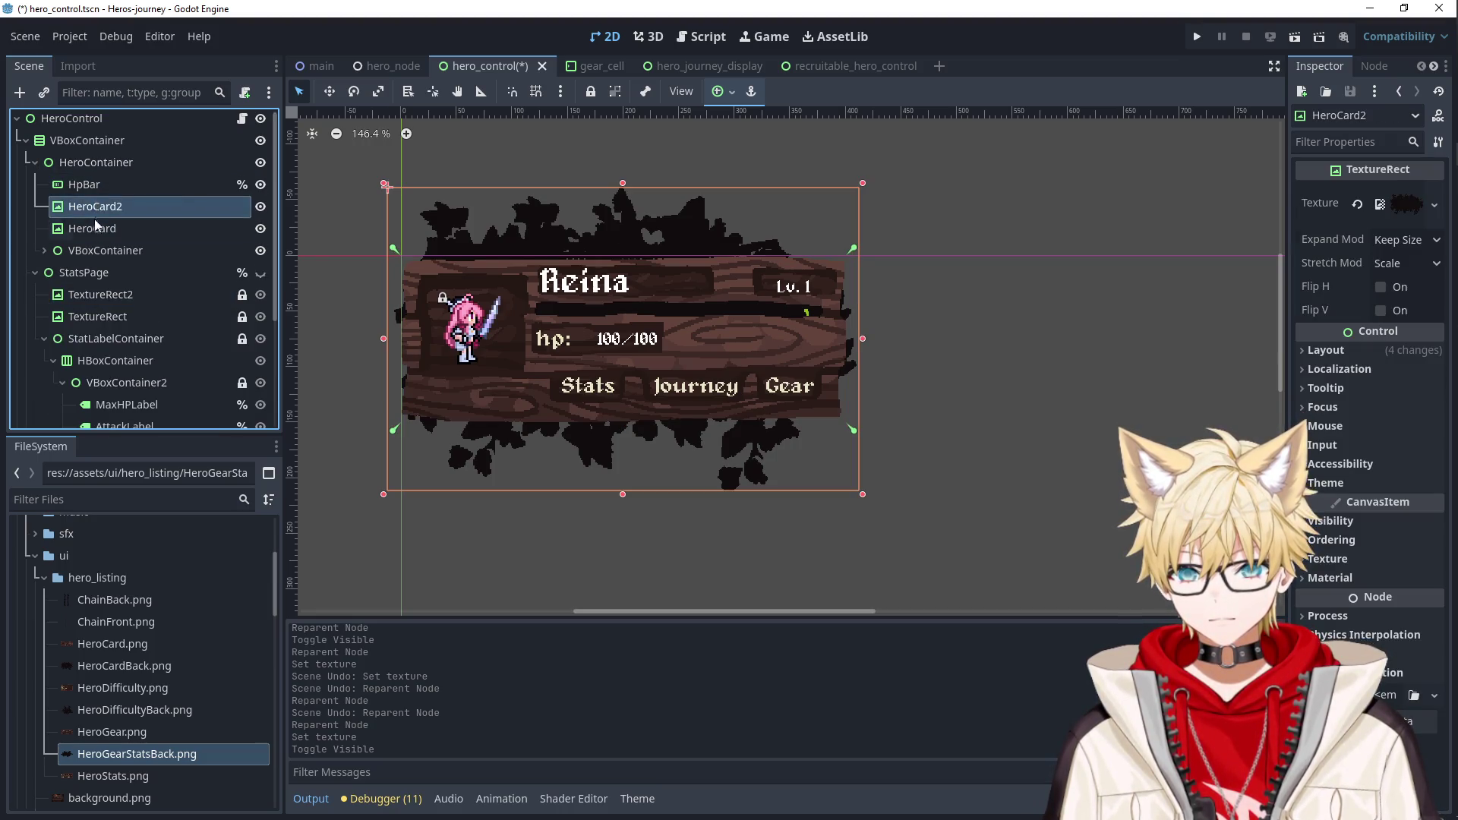
left_click(94, 185)
left_click(94, 206)
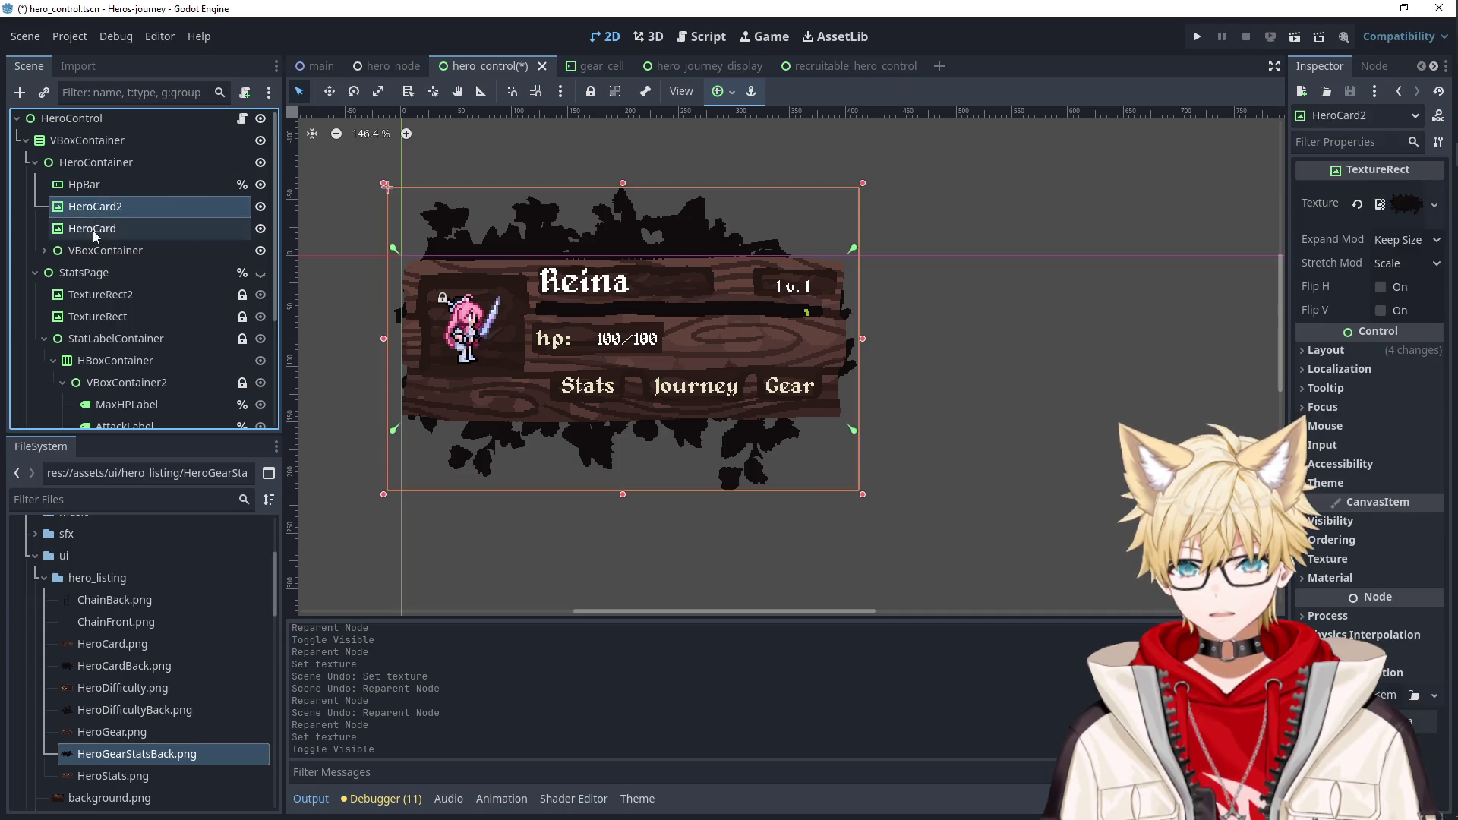
mouse_move(89, 186)
left_mouse_down()
mouse_move(91, 240)
mouse_move(91, 216)
left_mouse_up()
left_click(979, 386)
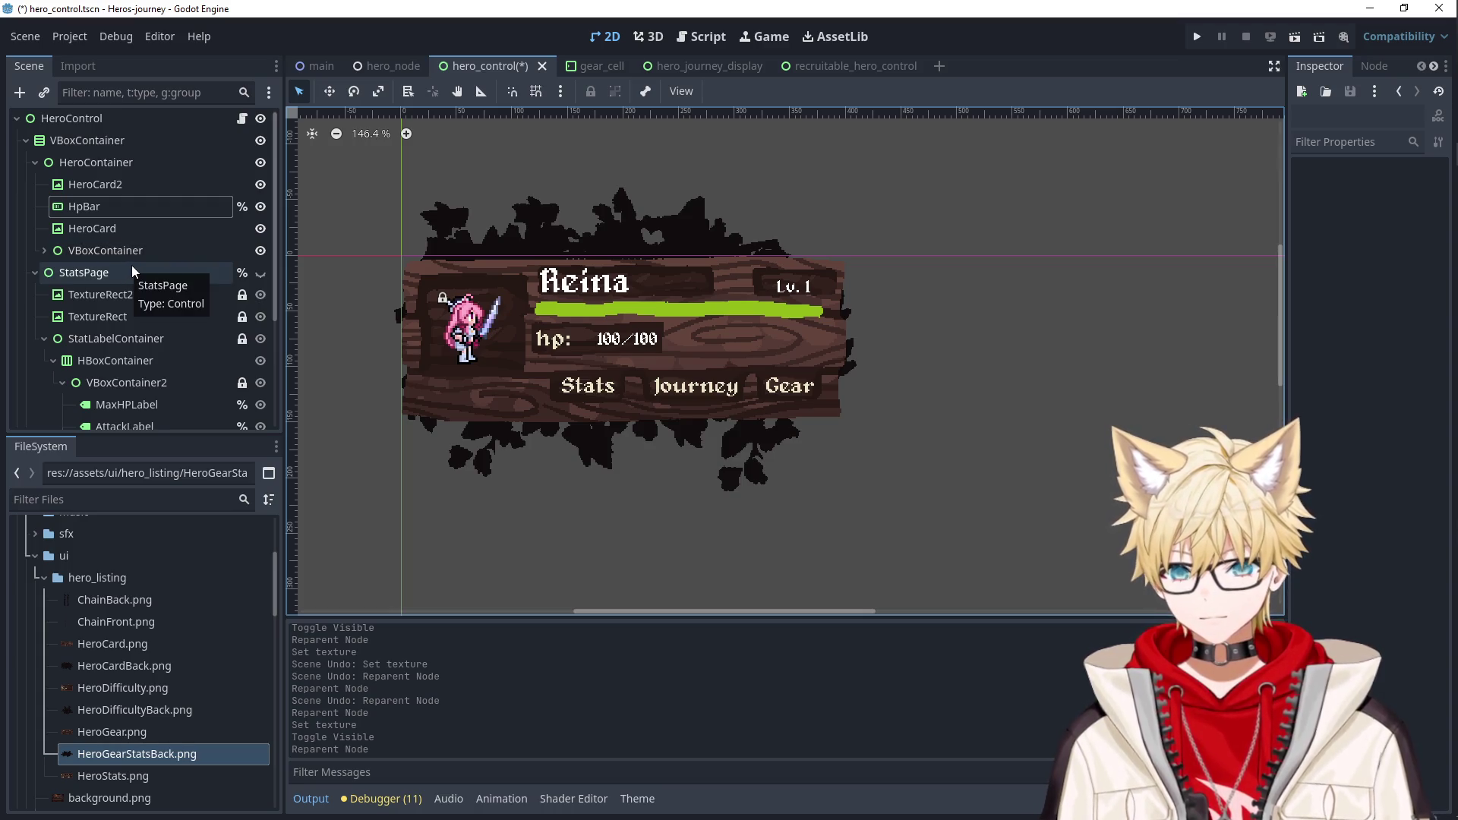
Show StatsPage again and apply the Center anchor preset to its TextureRect.
scroll(132, 271, "down", 1)
left_click(260, 234)
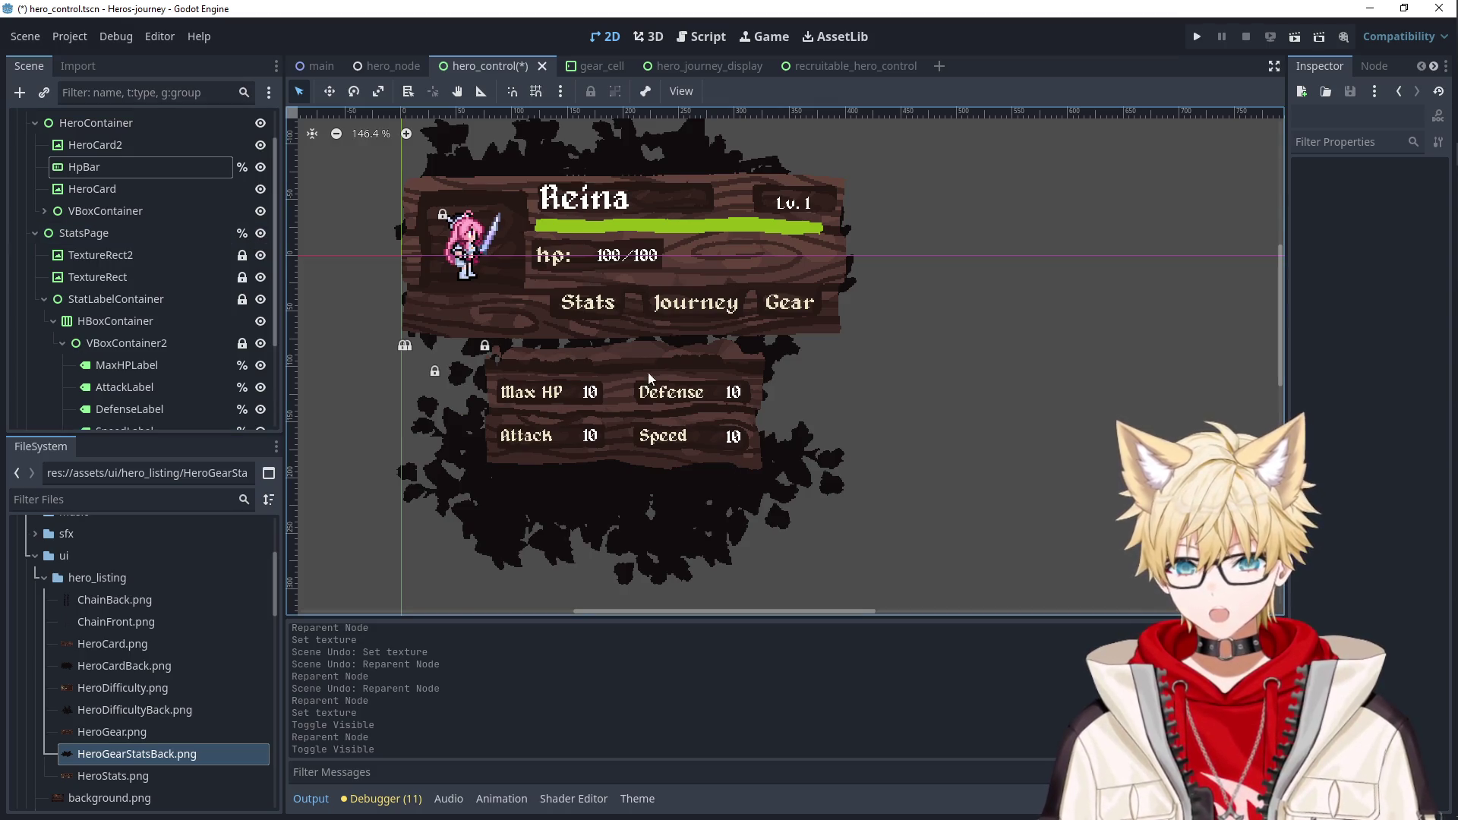
scroll(635, 362, "up", 3)
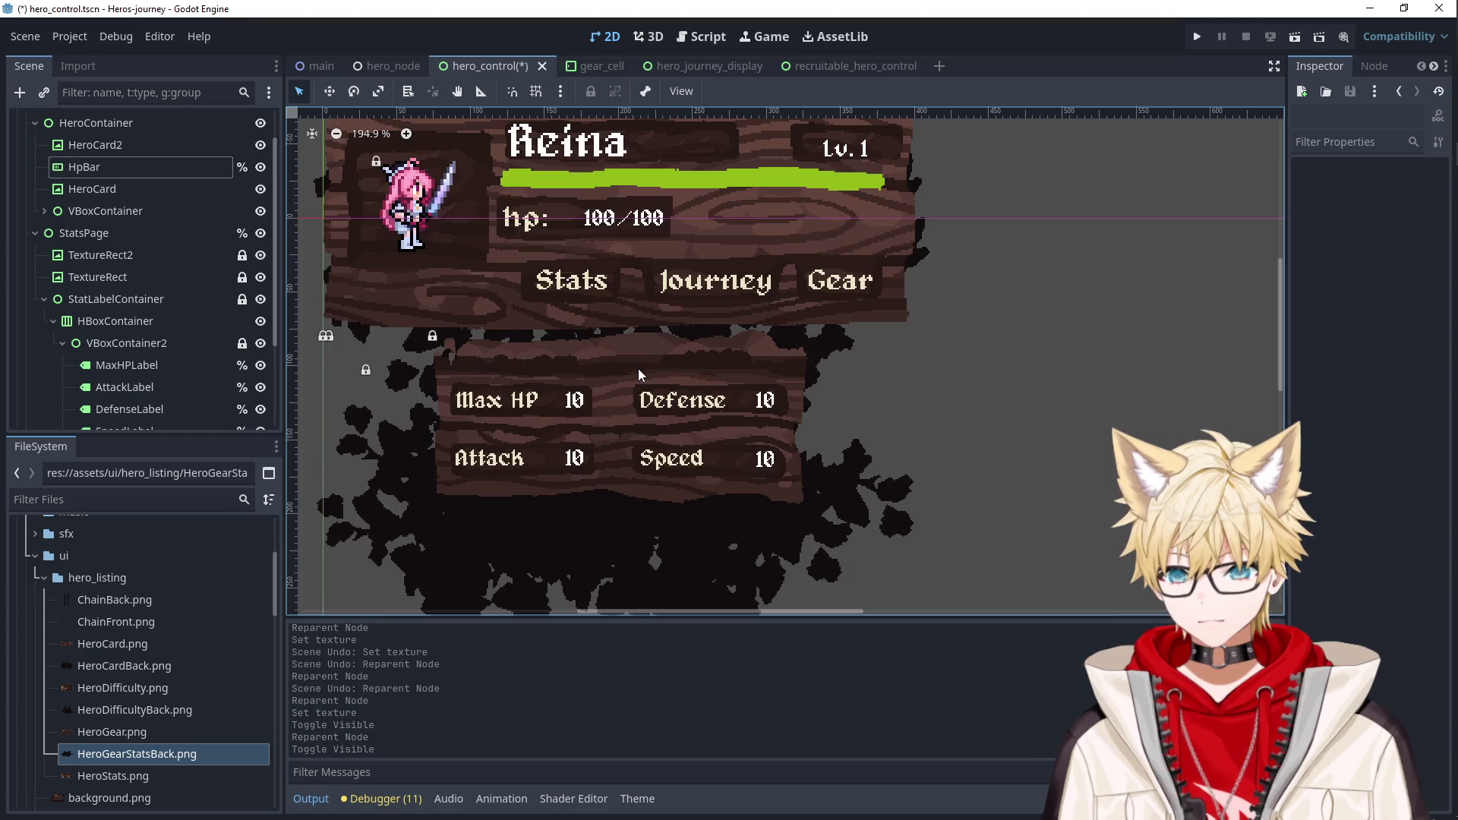
left_click(636, 321)
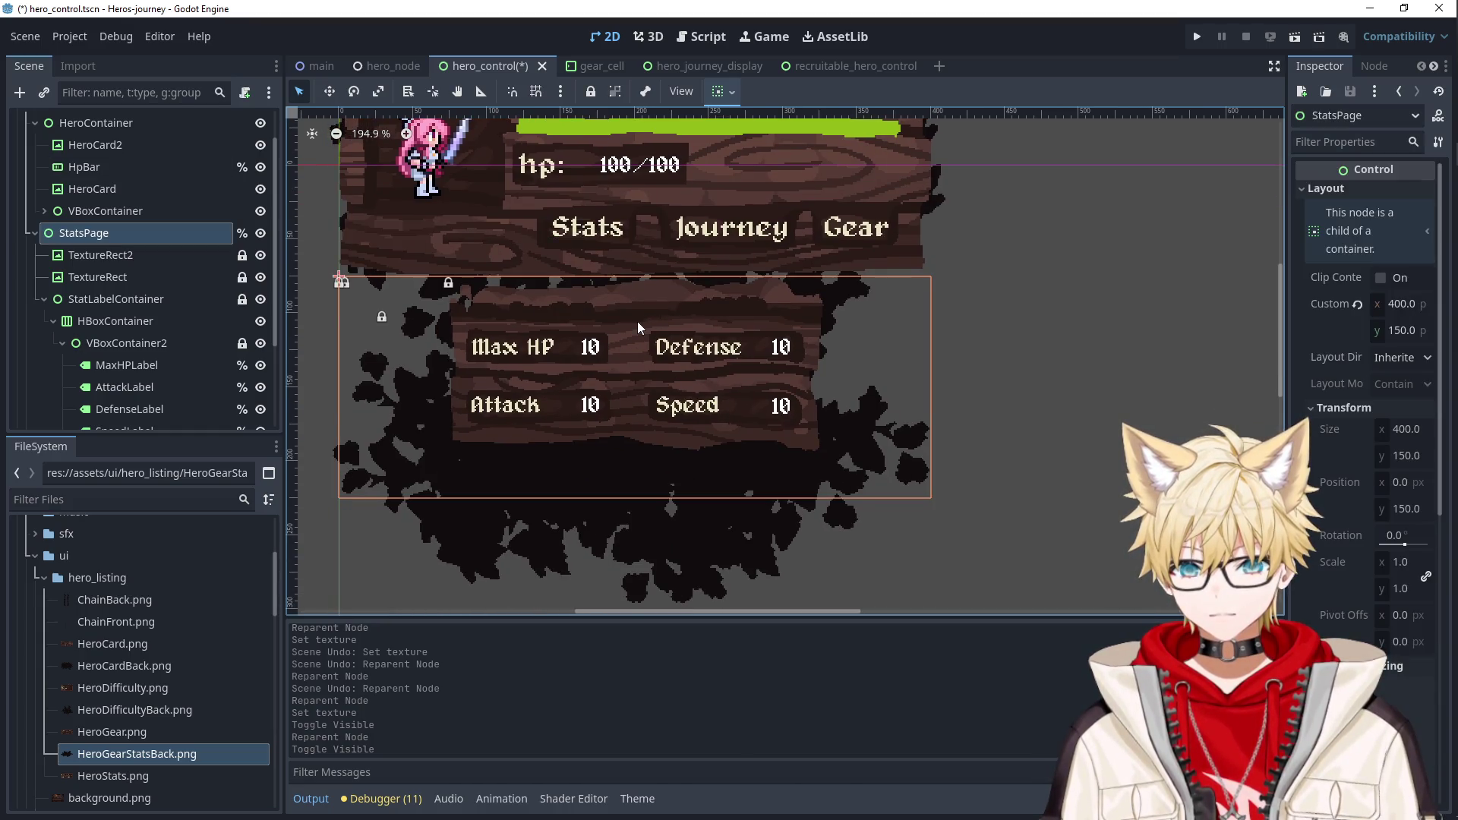
left_click(149, 270)
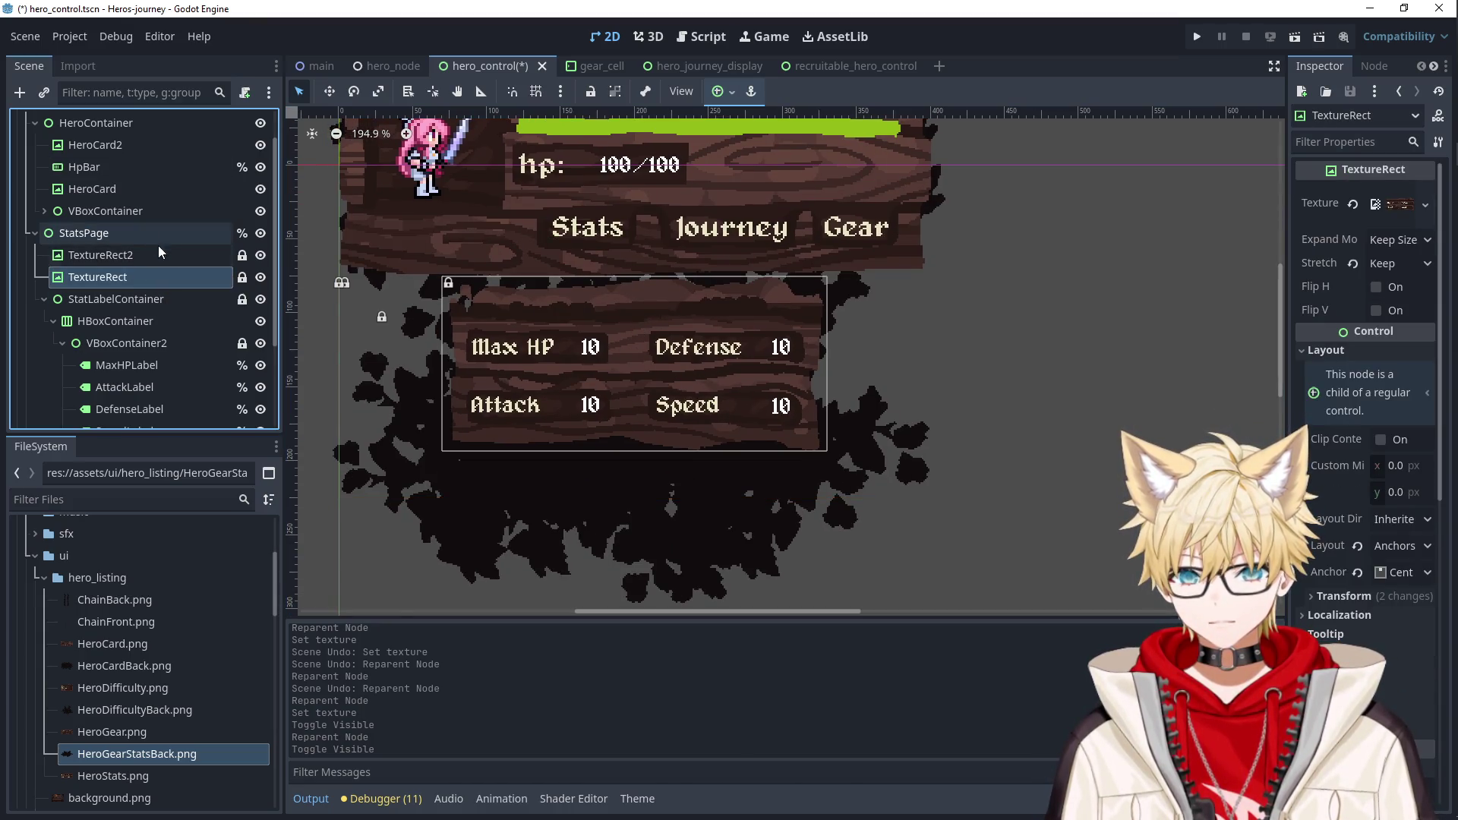
left_click(722, 91)
left_click(756, 177)
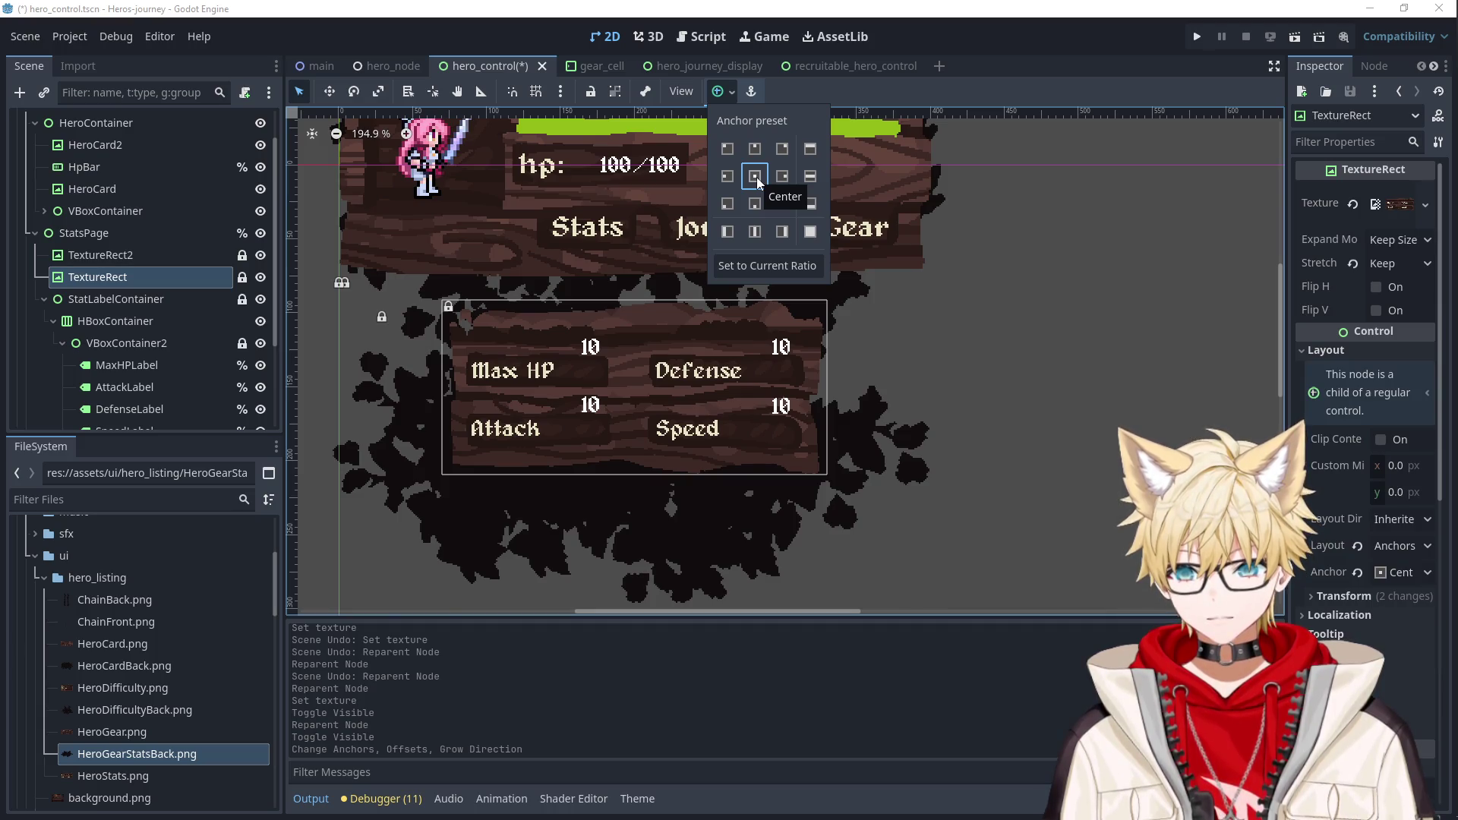
Give HeroCard2 the Keep Size expand mode and the Keep stretch mode.
left_click(148, 257)
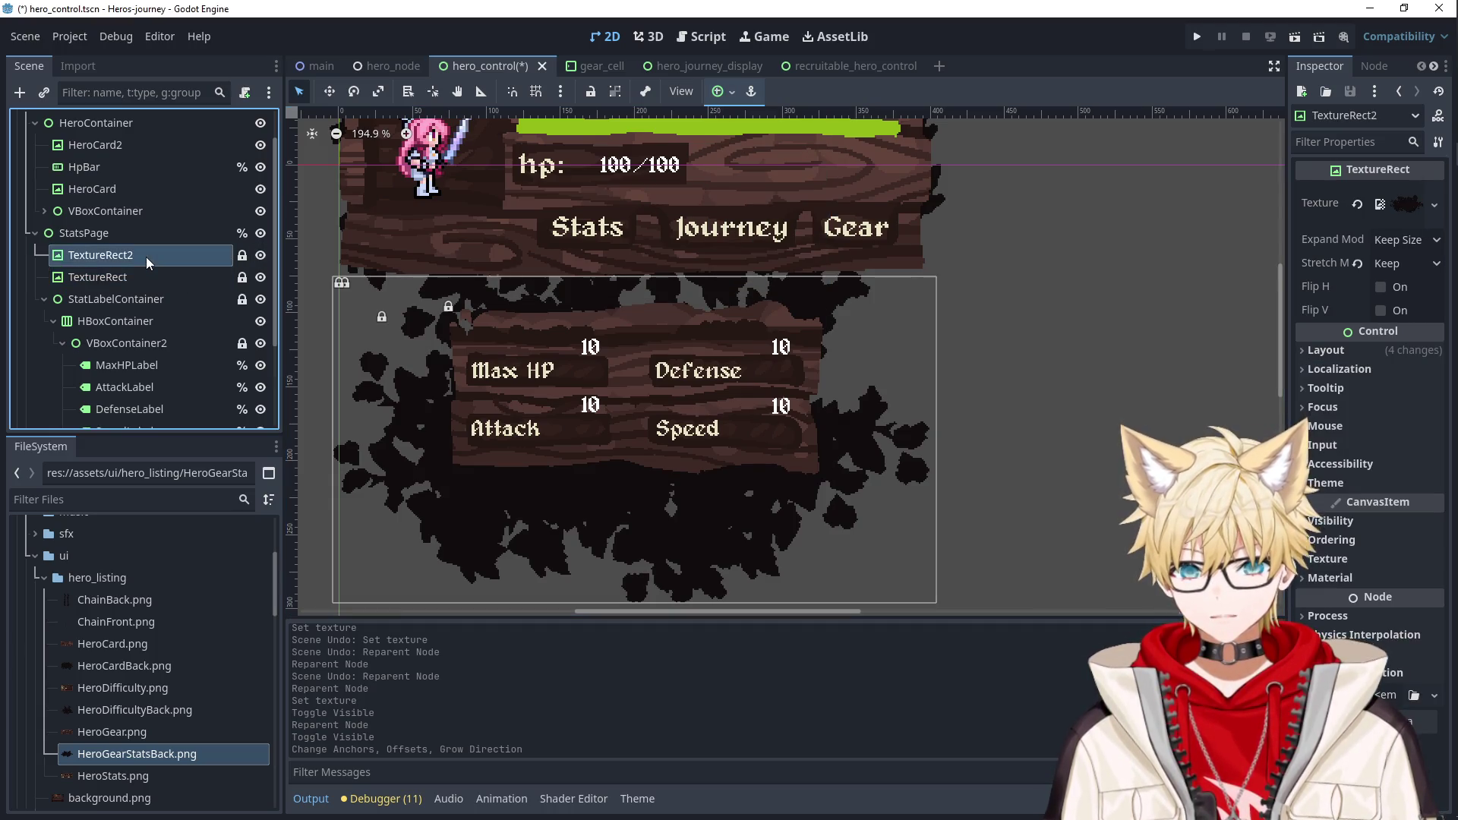
scroll(157, 270, "up", 2)
left_click(126, 169)
left_click(109, 187)
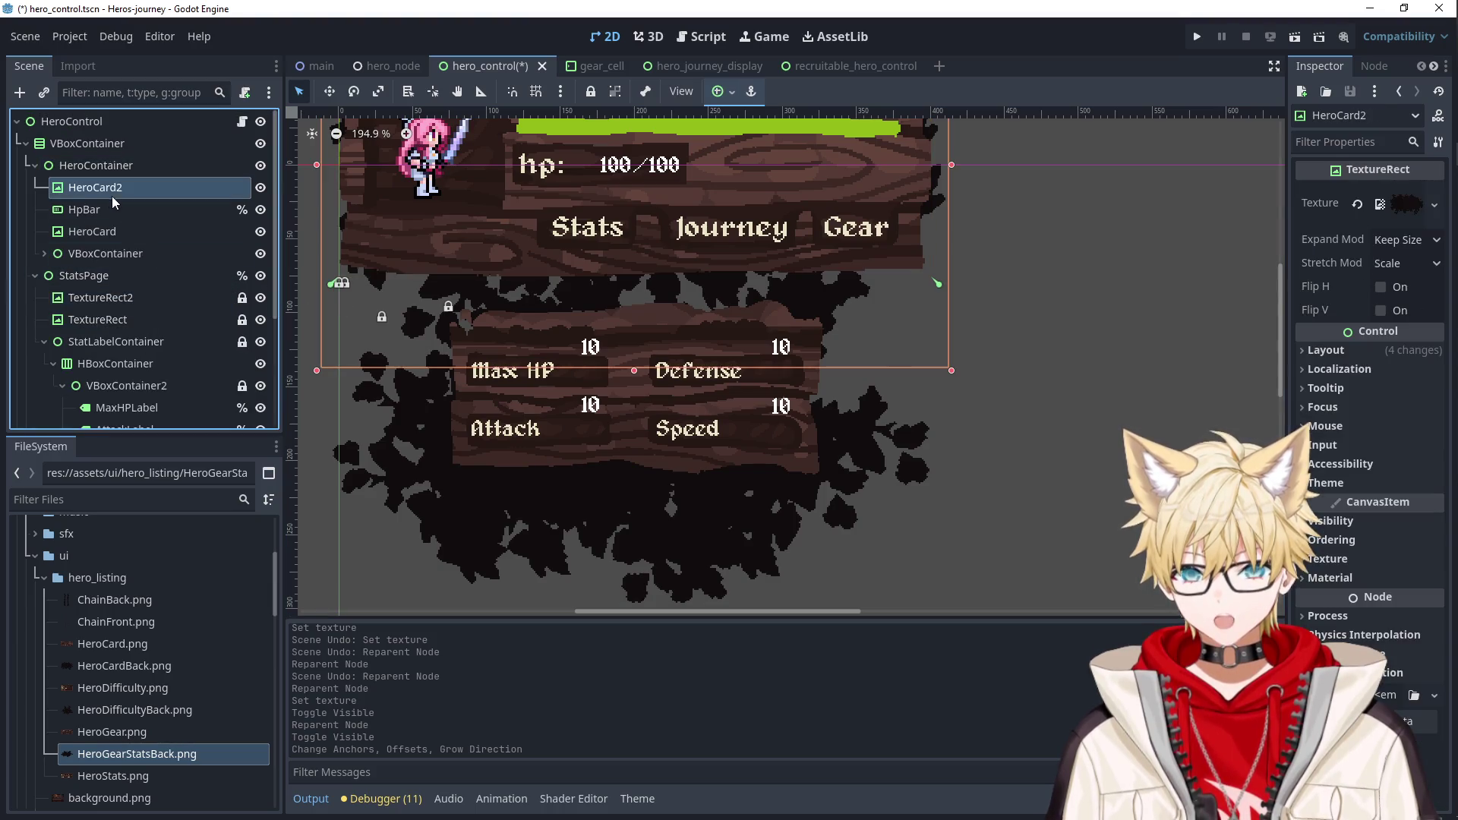
scroll(537, 327, "down", 2)
left_click(1407, 240)
left_click(1385, 266)
left_click(1406, 263)
left_click(1360, 332)
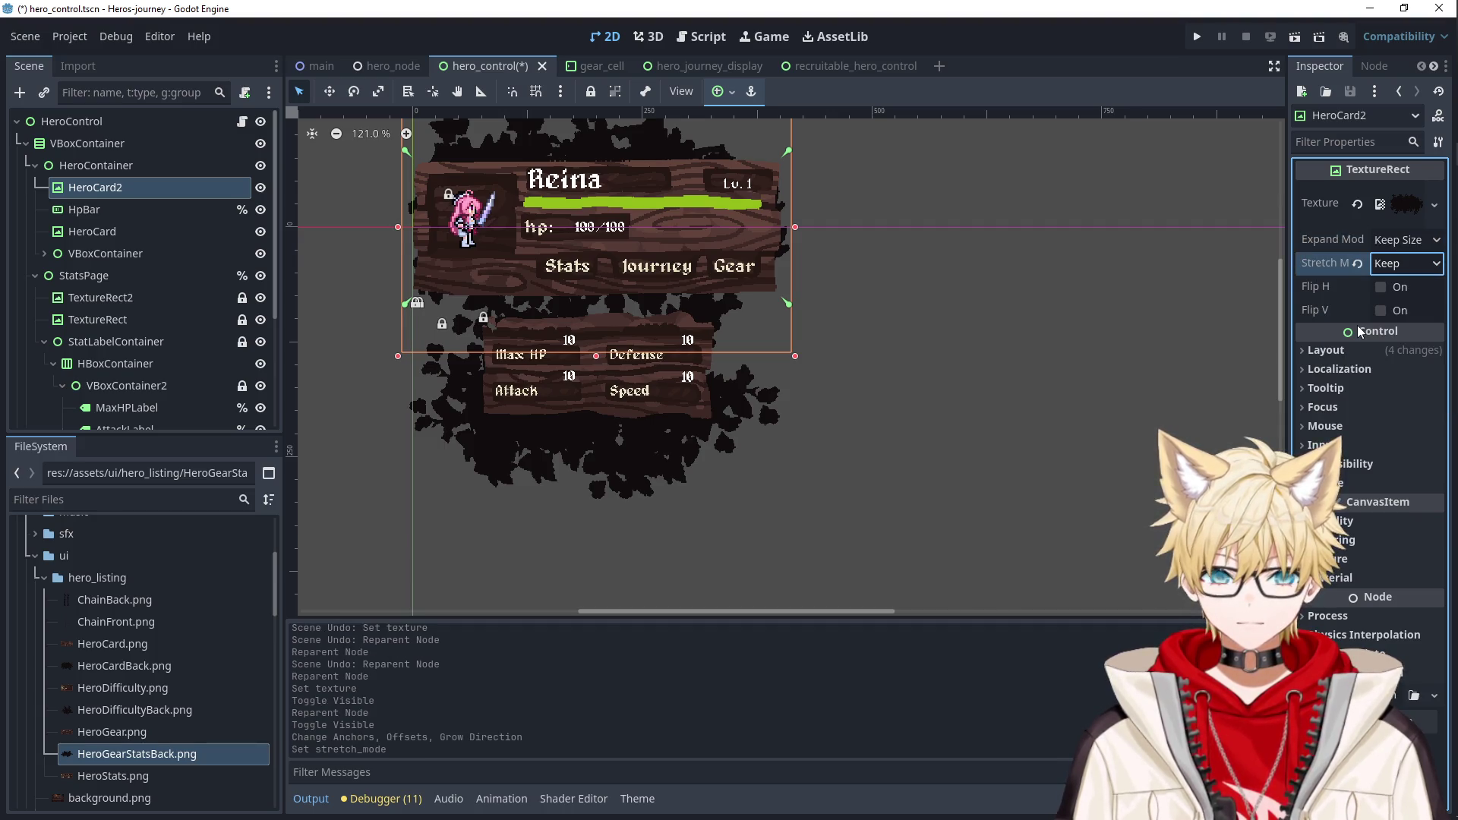
Set HeroCard's stretch mode to Keep.
left_click(90, 210)
left_click(92, 234)
left_click(1395, 261)
left_click(1371, 331)
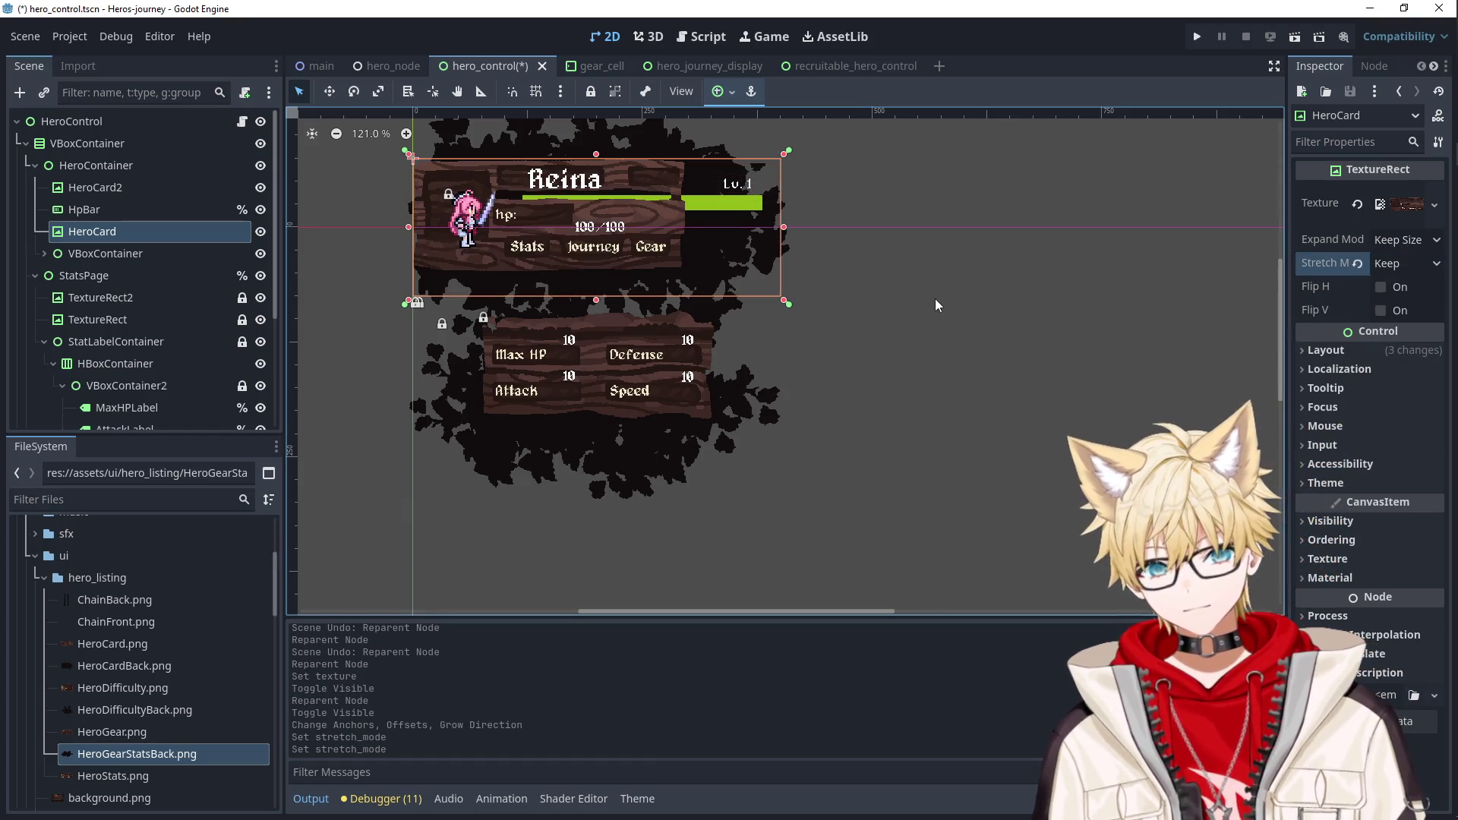
Apply the Center anchor preset to HeroCard.
scroll(876, 296, "up", 4)
scroll(876, 294, "up", 3)
scroll(876, 295, "left", 5)
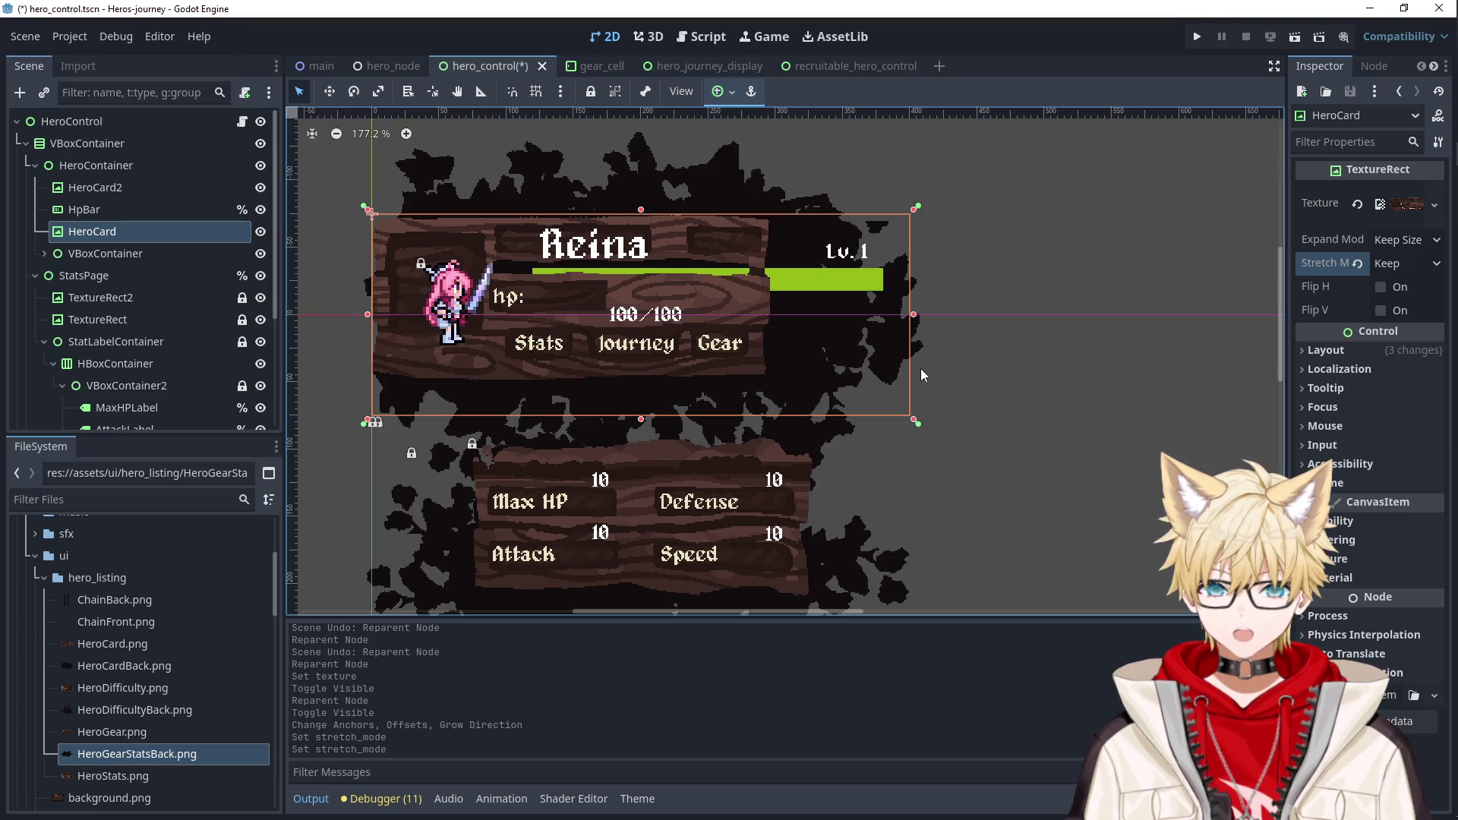
left_click(458, 307)
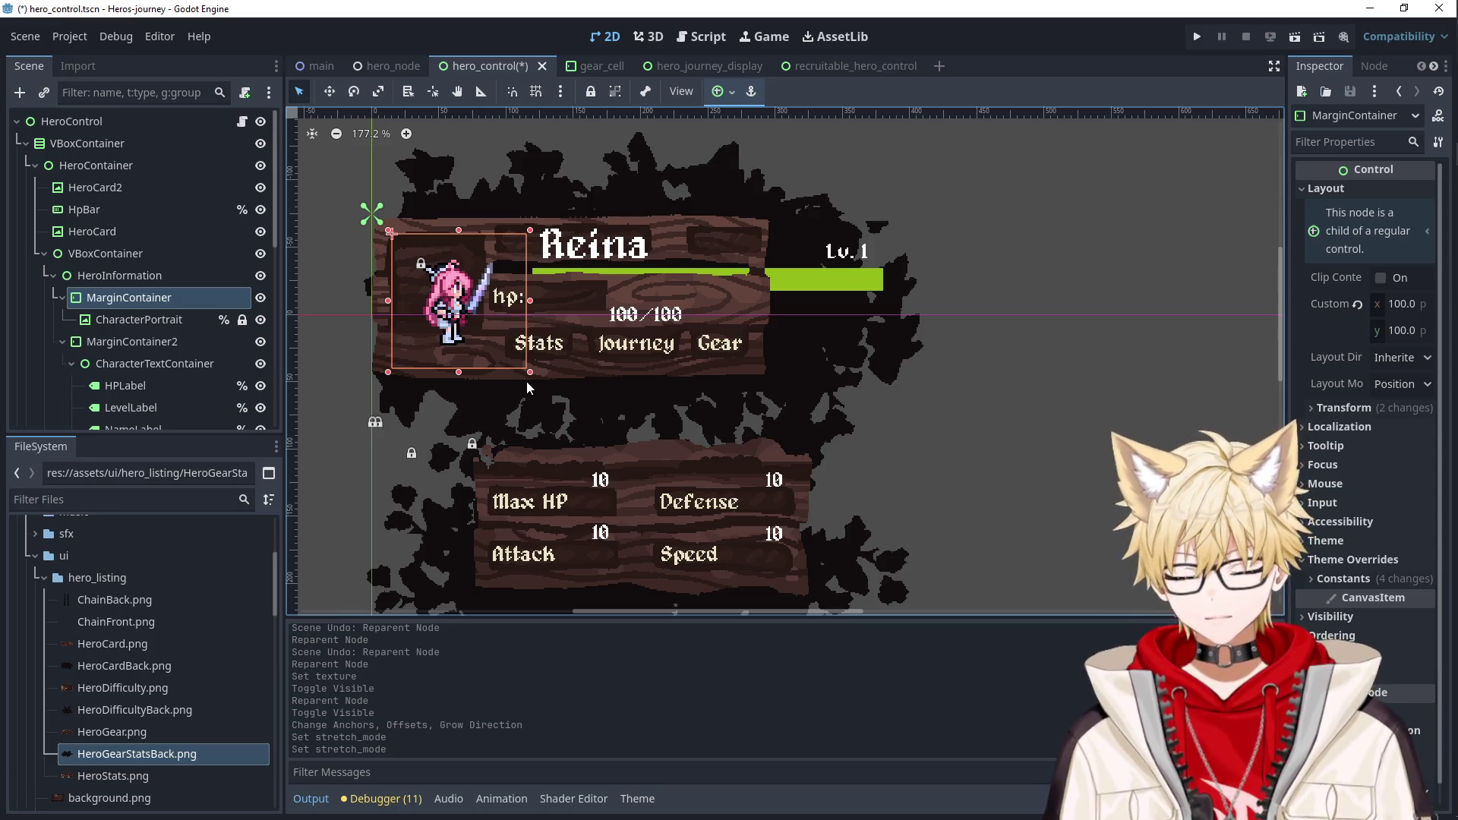
scroll(462, 326, "up", 6)
scroll(461, 325, "down", 6)
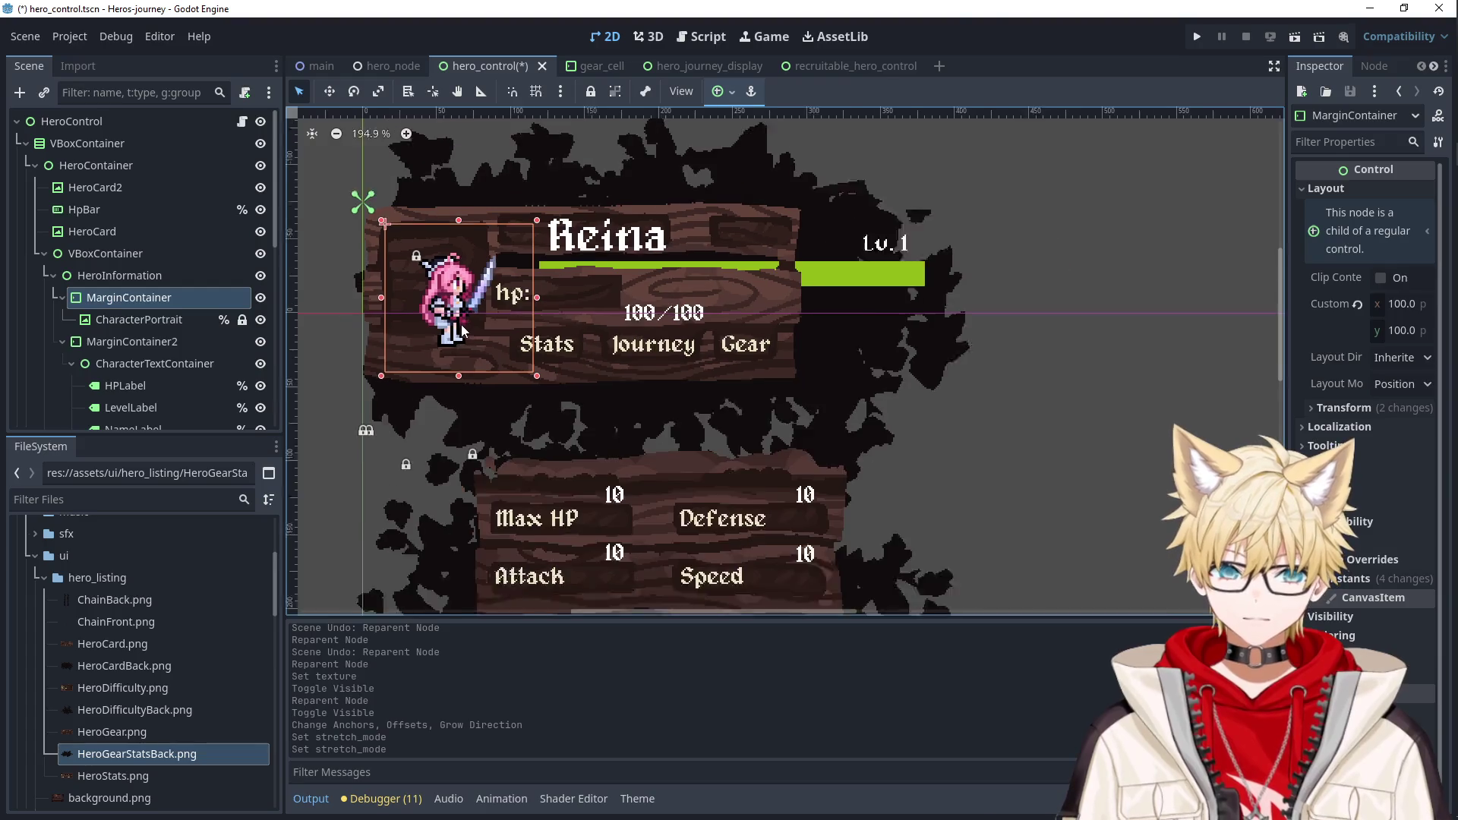
left_click(134, 213)
left_click(115, 230)
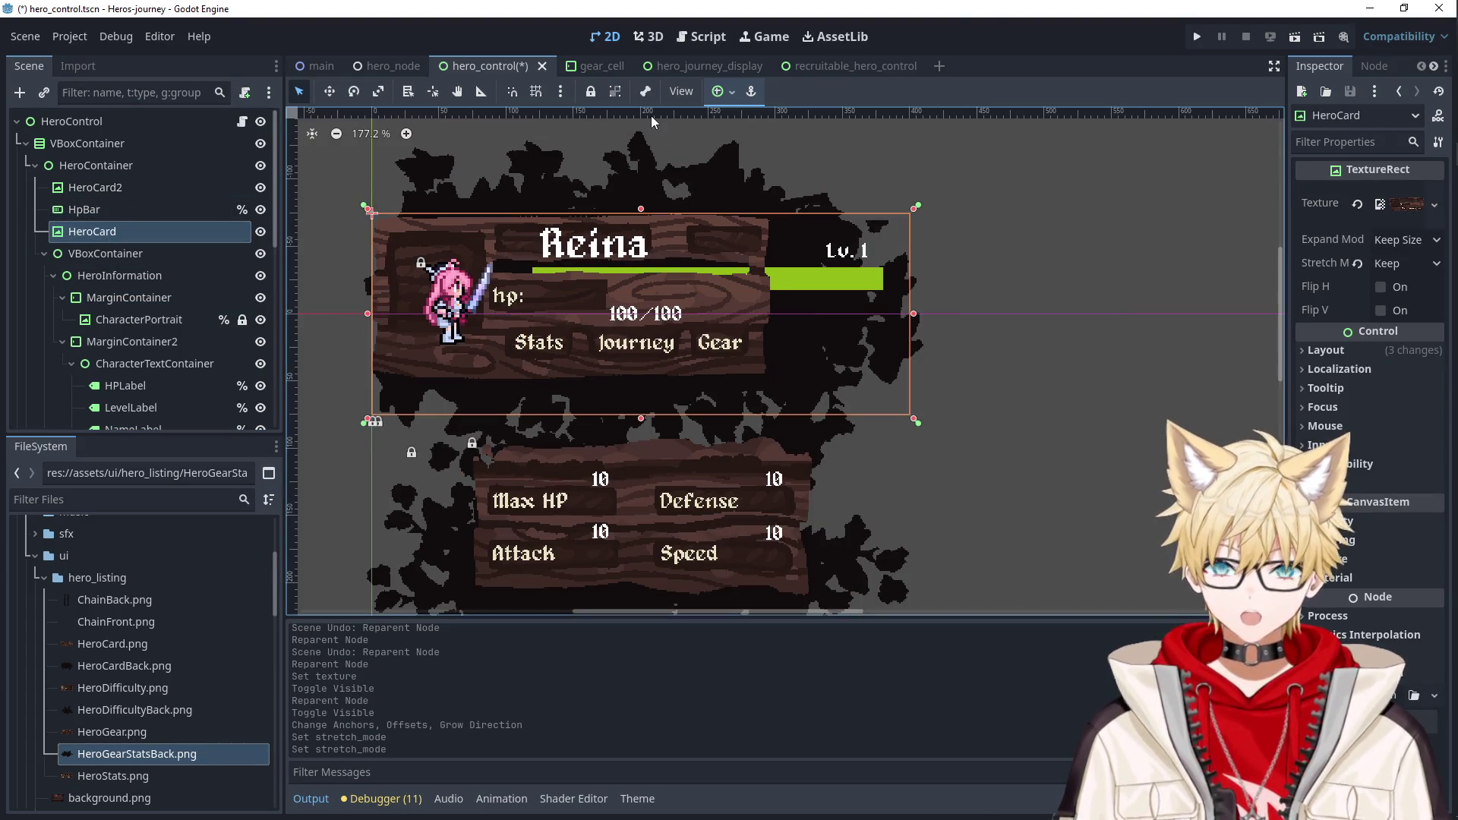
left_click(719, 93)
left_click(755, 184)
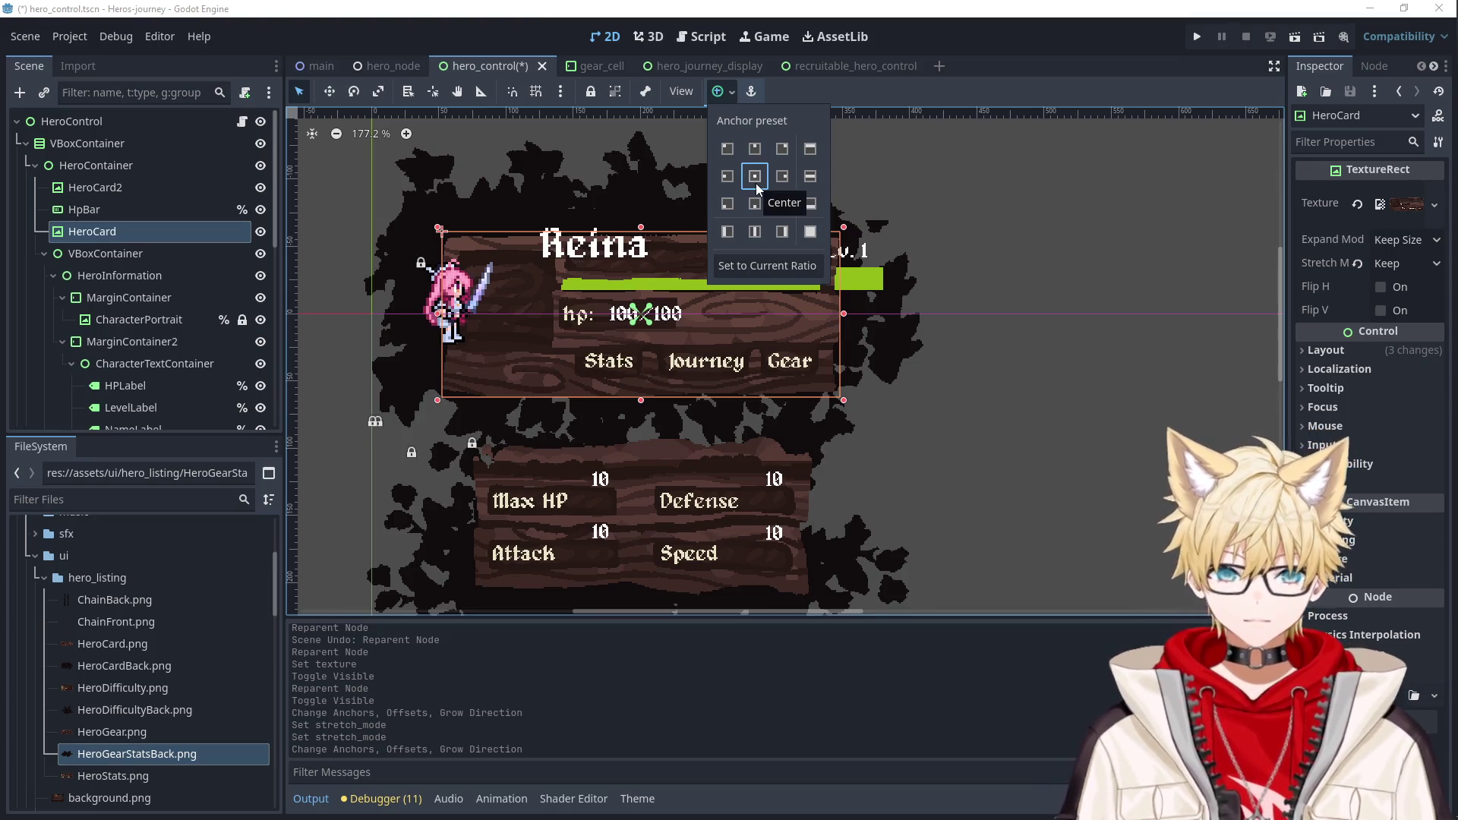
left_click(818, 302)
Move the portrait MarginContainer right to (55, 15) and shift the name label down-right.
left_click(498, 304)
scroll(456, 305, "up", 2)
scroll(454, 304, "up", 2)
mouse_move(454, 303)
left_mouse_down()
mouse_move(559, 307)
mouse_move(572, 334)
left_mouse_up()
left_click_drag(735, 193, 789, 223)
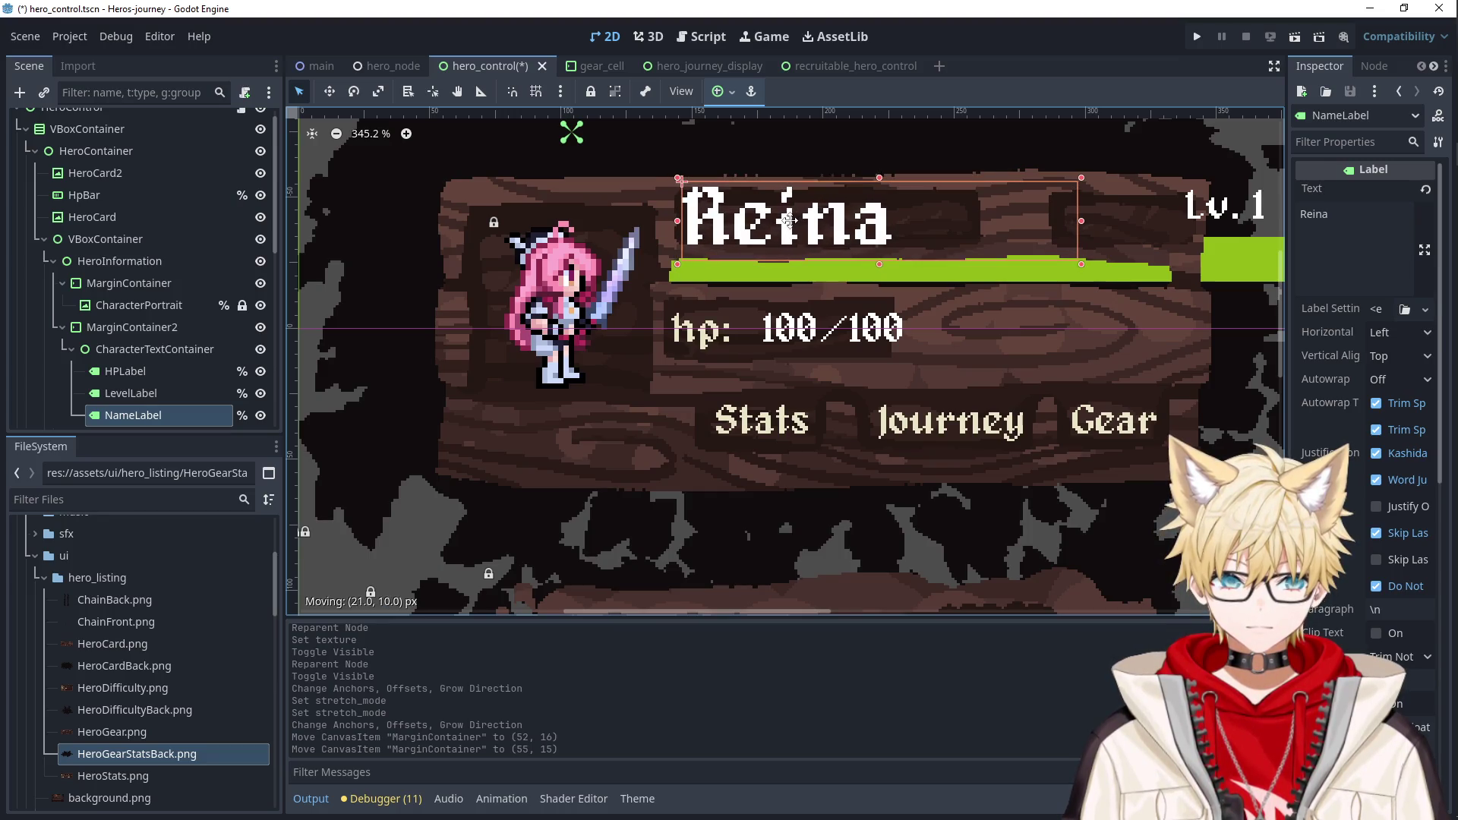
Move the HP label slightly left on the card.
left_click(999, 337)
scroll(999, 338, "right", 3)
left_click_drag(619, 326, 603, 328)
Reposition the Stats button, and move and shrink the Journey and Gear buttons.
left_click(529, 430)
mouse_move(562, 444)
left_mouse_down()
mouse_move(586, 434)
mouse_move(576, 396)
mouse_move(539, 430)
left_mouse_up()
left_click(669, 431)
left_click_drag(670, 431, 672, 418)
left_click_drag(869, 465, 778, 448)
left_click(931, 453)
left_click_drag(939, 436, 849, 426)
mouse_move(948, 461)
left_mouse_down()
mouse_move(880, 422)
mouse_move(935, 422)
mouse_move(916, 415)
left_mouse_up()
Move the level label left and down to (174, 19).
left_click(997, 215)
left_click_drag(997, 216, 895, 231)
left_click(1000, 269)
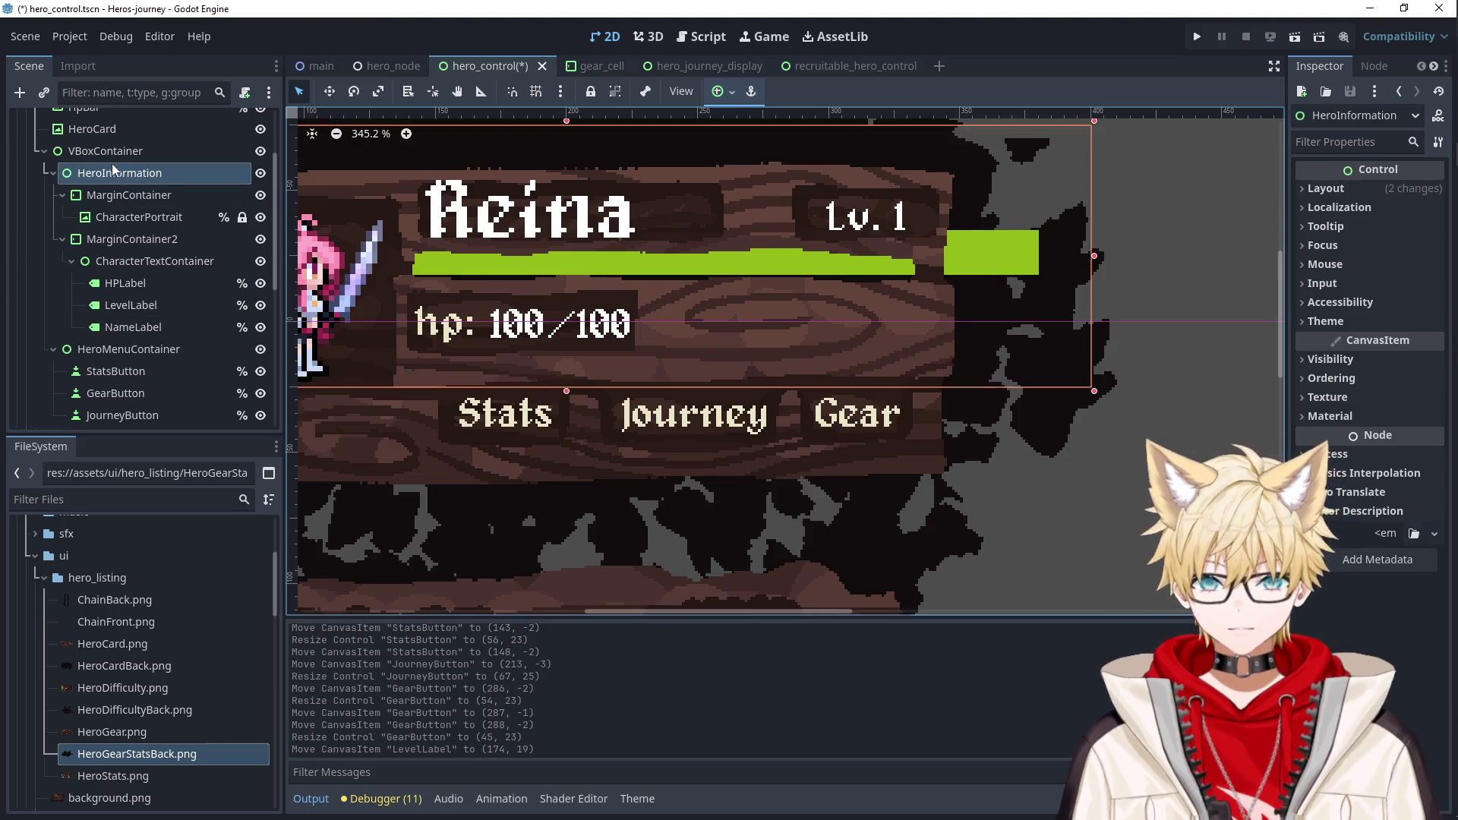
Shorten the HP bar from its right end, undoing accidental hero information block moves.
left_click_drag(1047, 270, 979, 267)
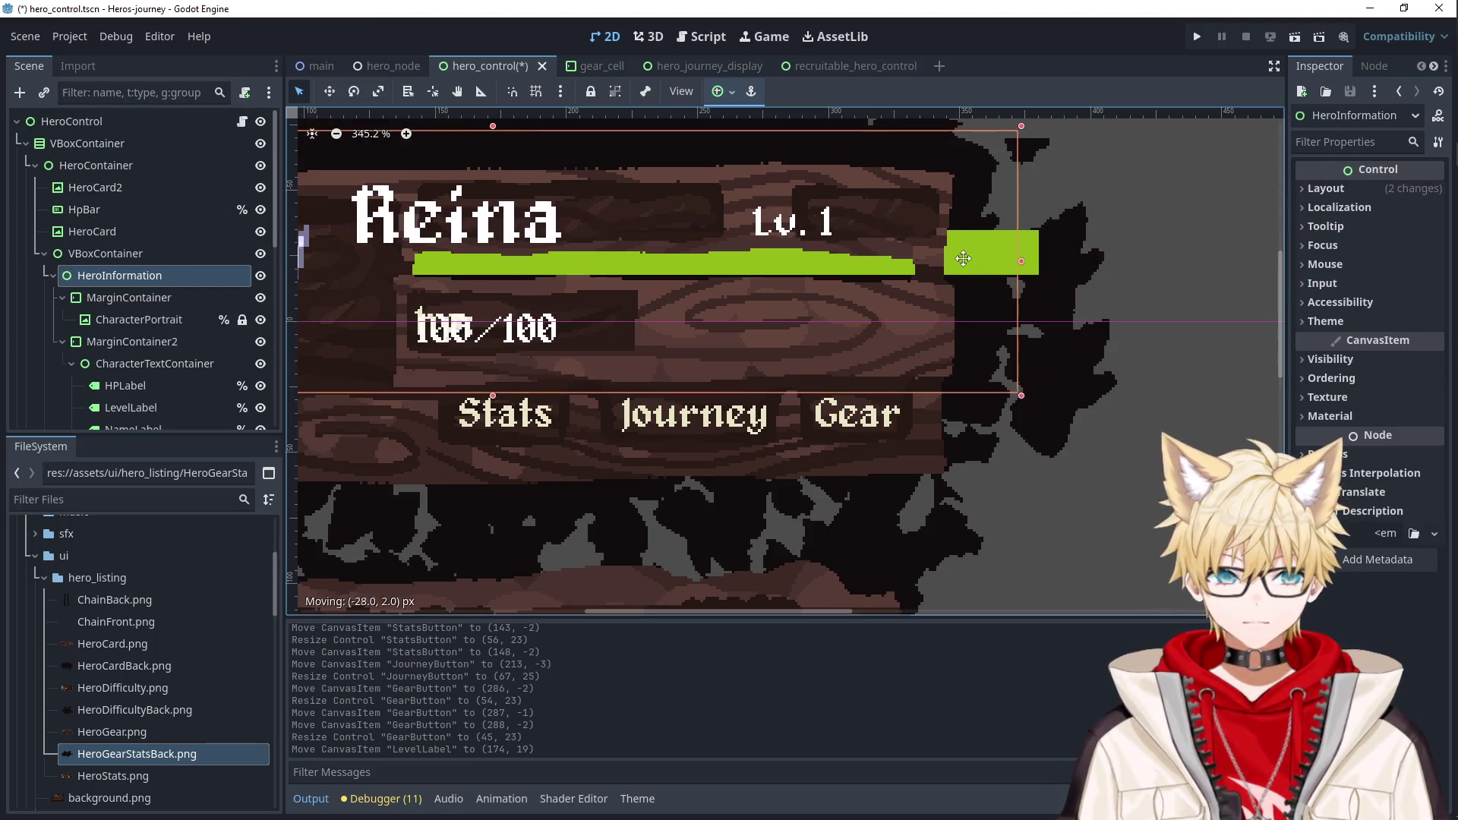
key("ctrl+z")
left_click(84, 209)
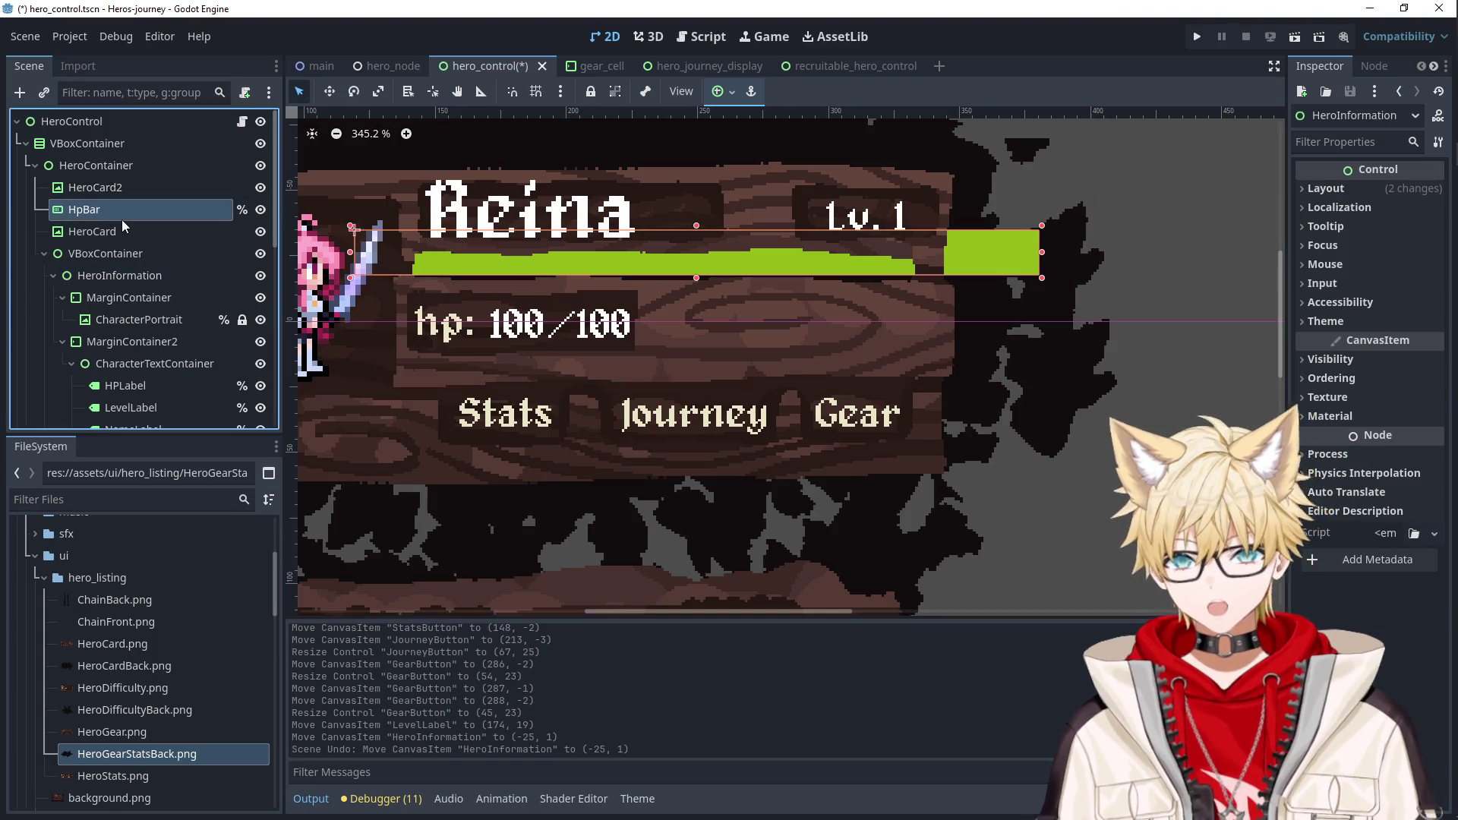
left_click_drag(1042, 257, 916, 256)
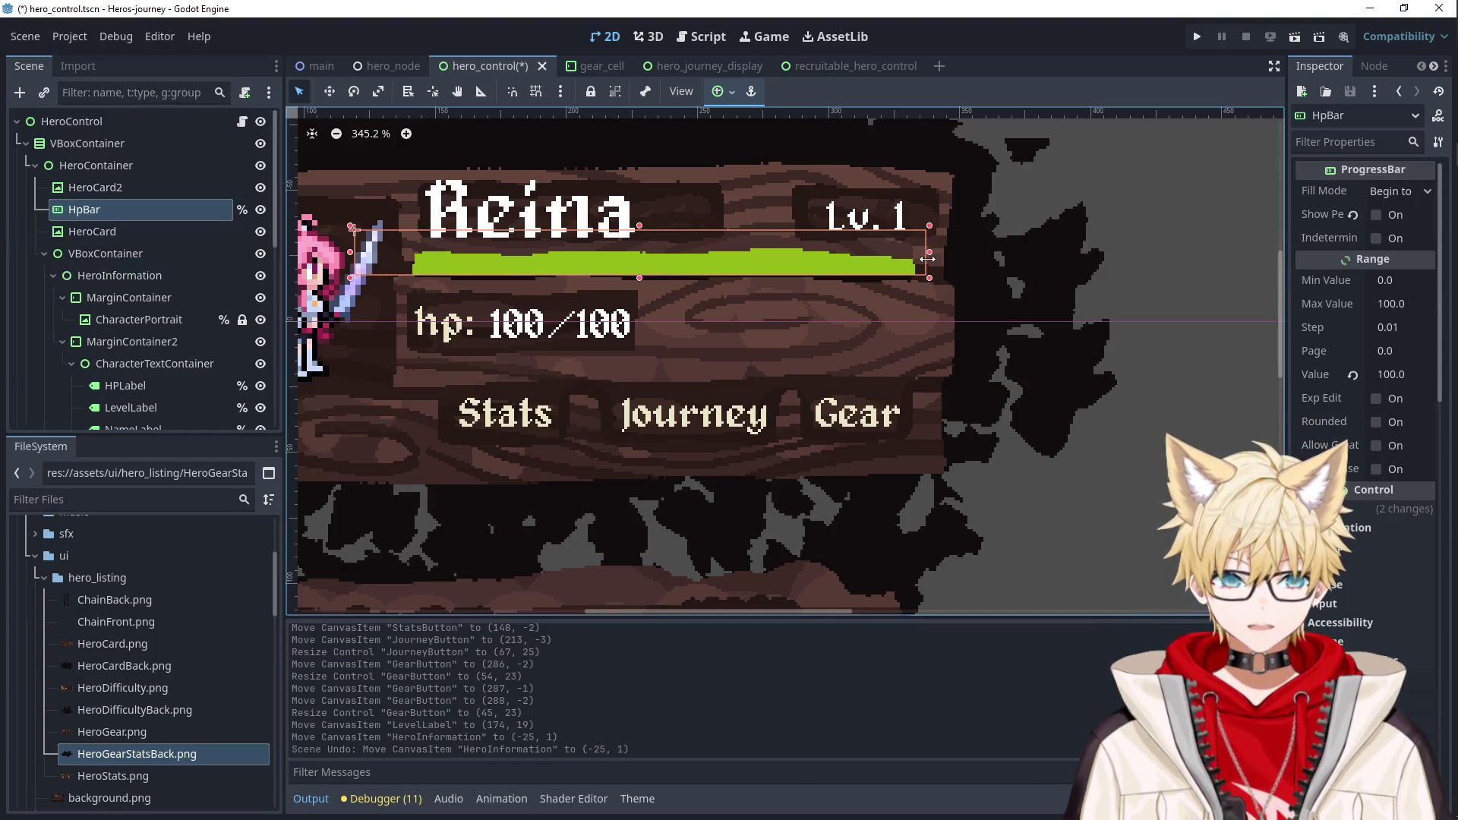
left_click_drag(738, 255, 738, 268)
key("ctrl+z")
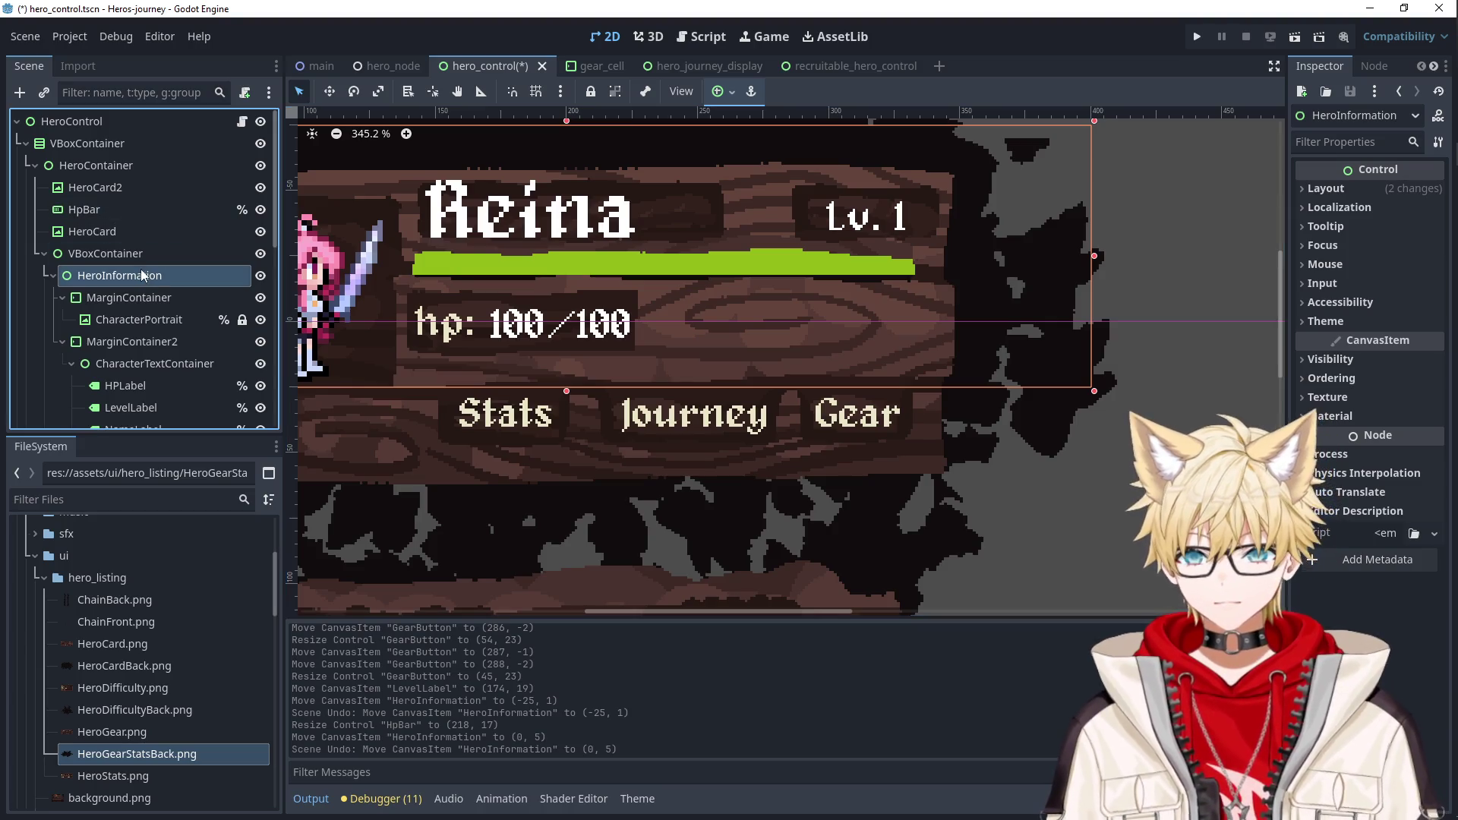
Lock the VBoxContainer, HeroInformation and MarginContainer nodes in place.
double_click(227, 253)
left_click(590, 91)
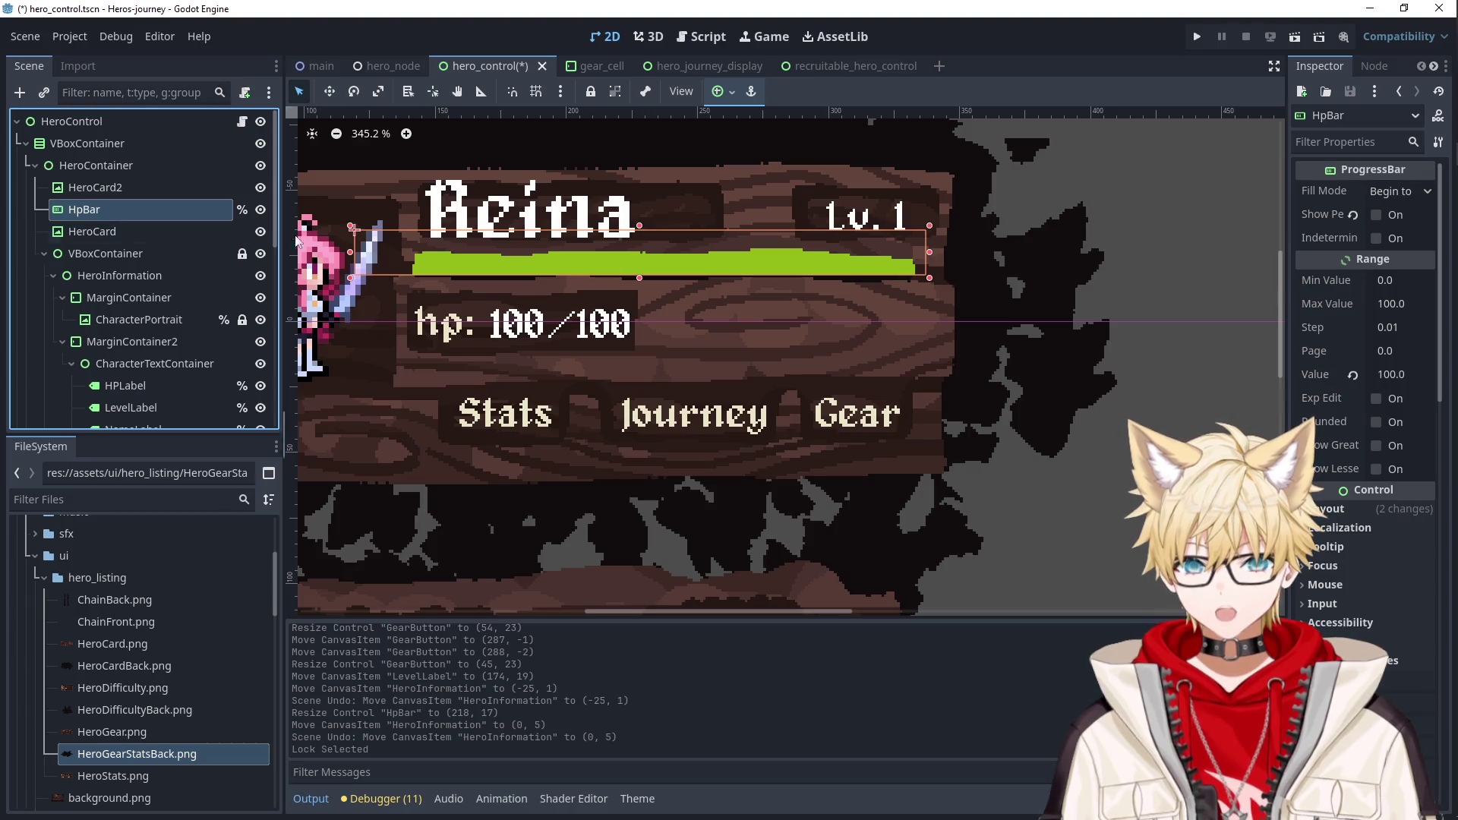
left_click_drag(711, 255, 730, 264)
key("ctrl+z")
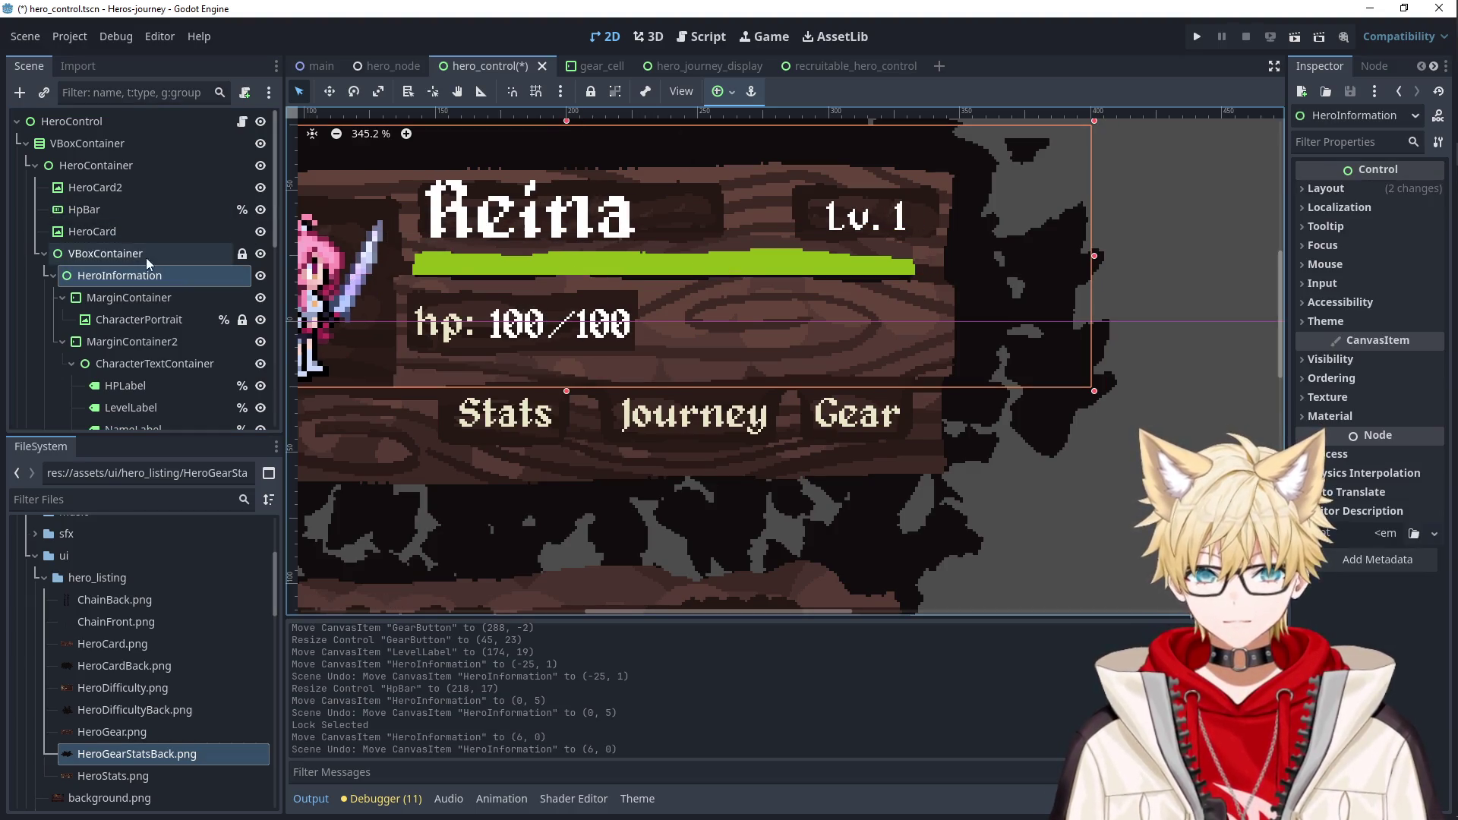
left_click(146, 299, "ctrl")
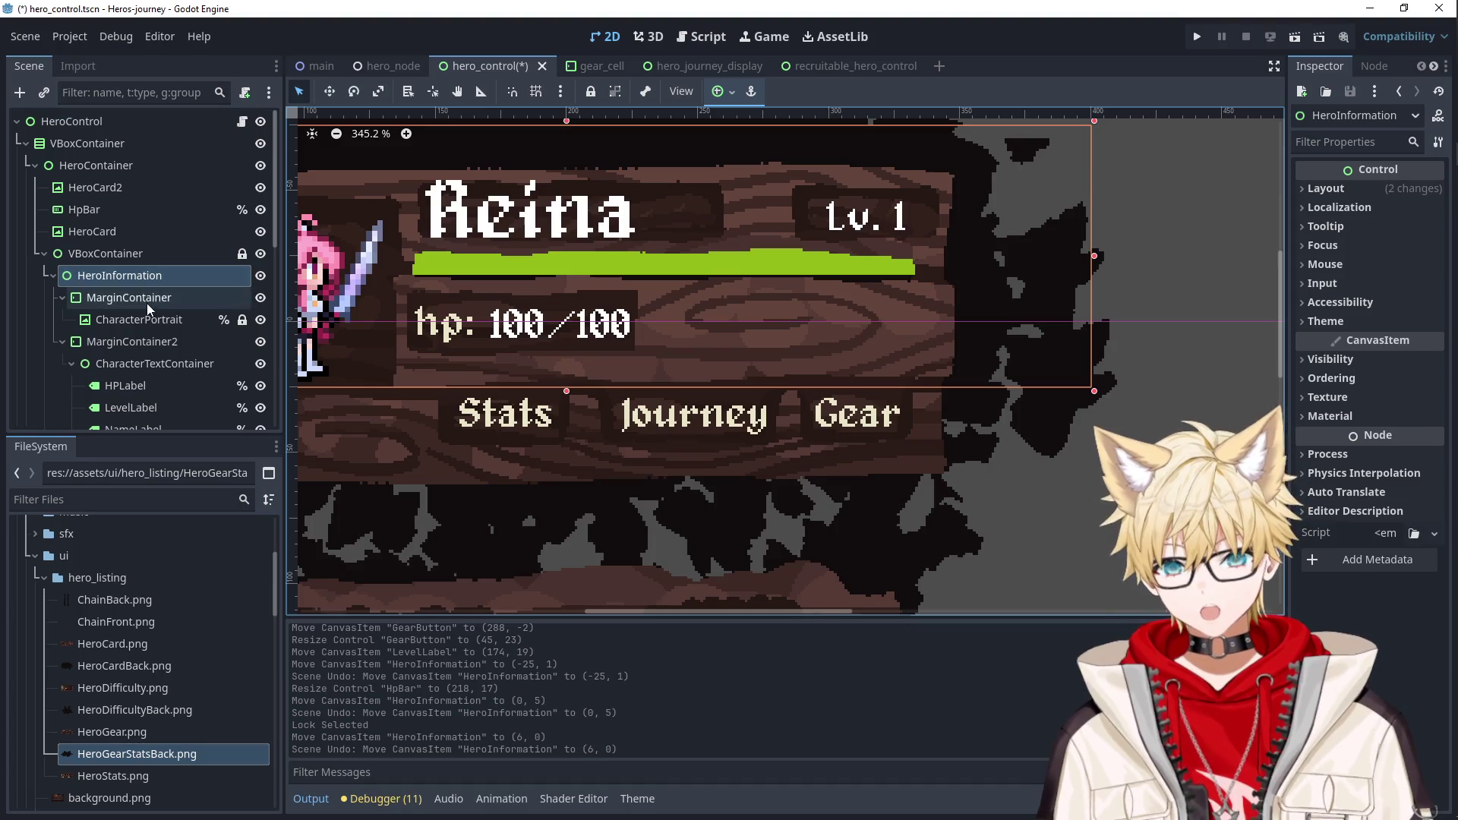
left_click(590, 91)
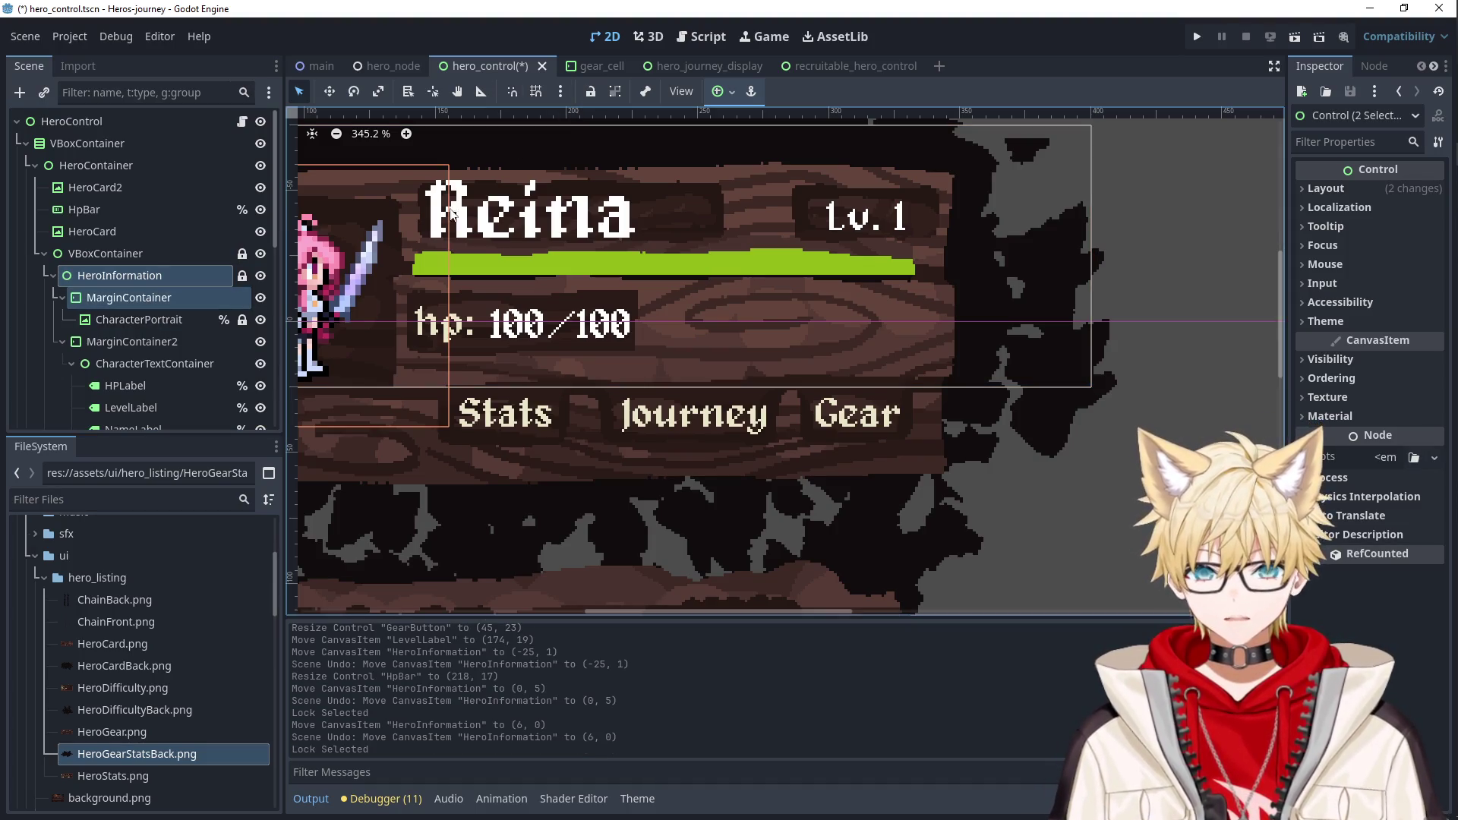
left_click(149, 297)
left_click(590, 91)
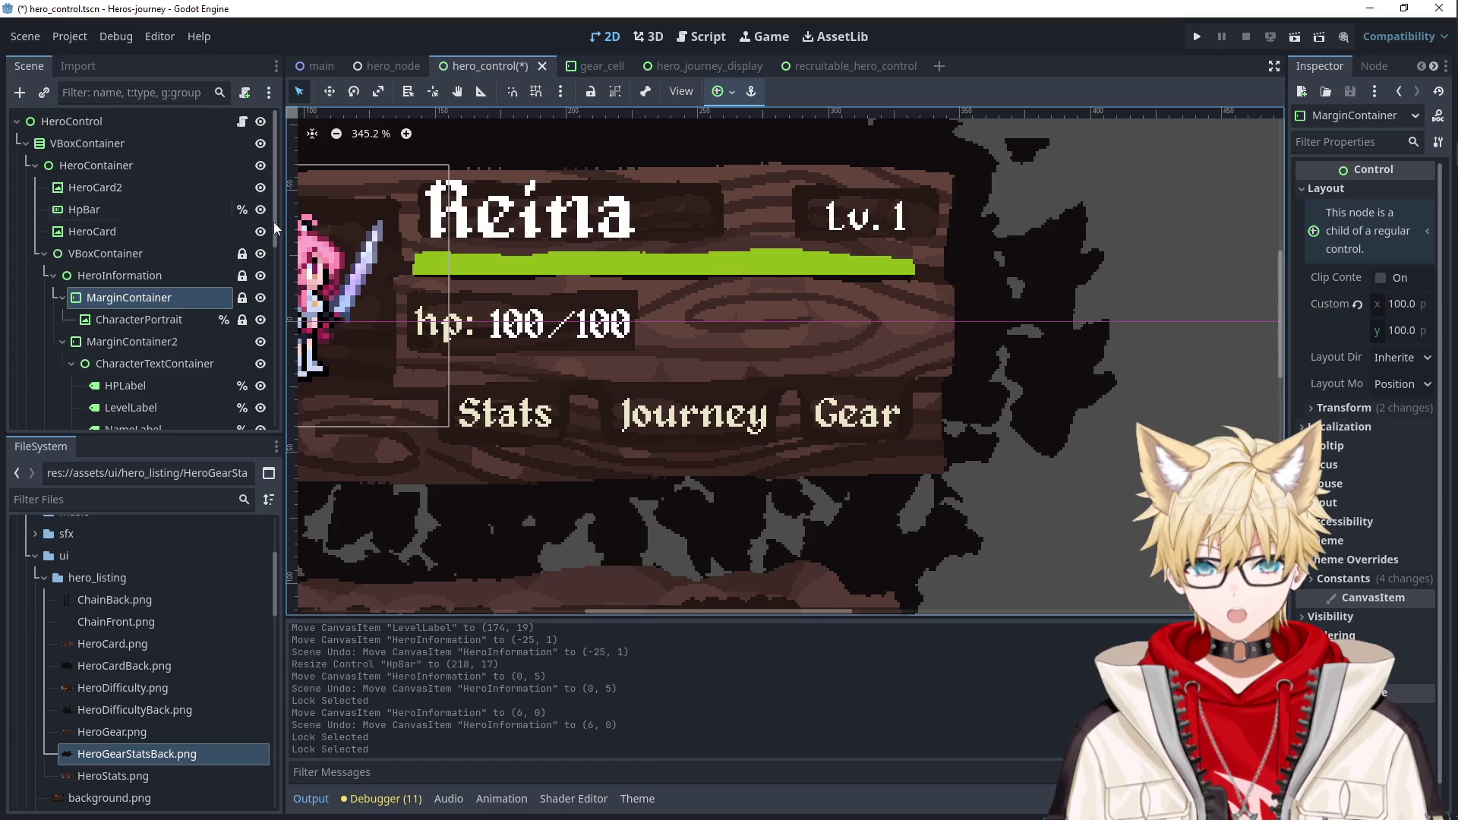
Nudge the HP bar to (138, 45) and resize it to 194 × 17.
left_click(143, 206)
key("Down")
key("Down")
key("Right")
key("Right")
key("Right")
key("Down")
key("Down")
key("Down")
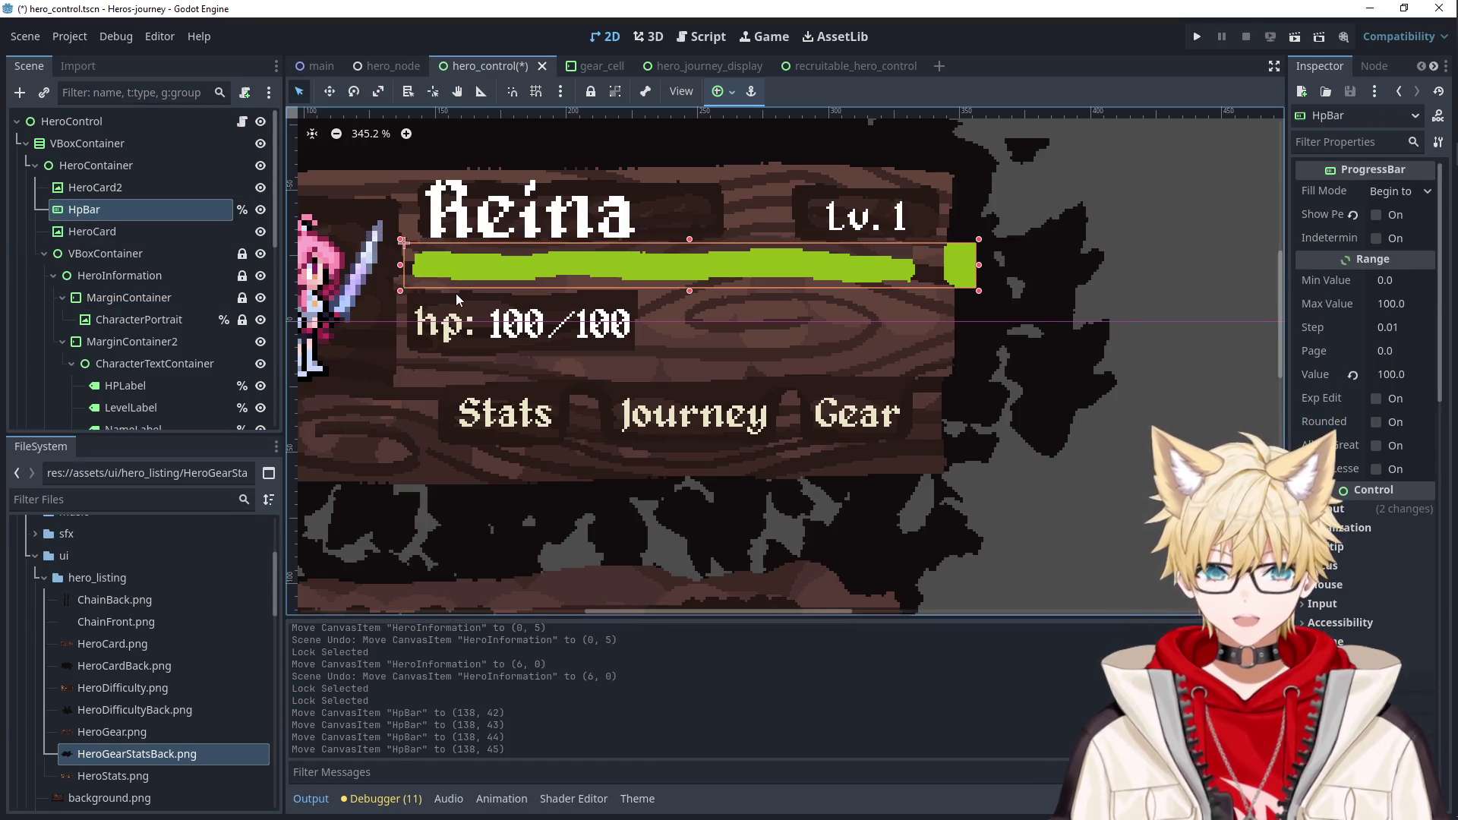
left_click_drag(977, 276, 925, 266)
left_click_drag(401, 265, 406, 265)
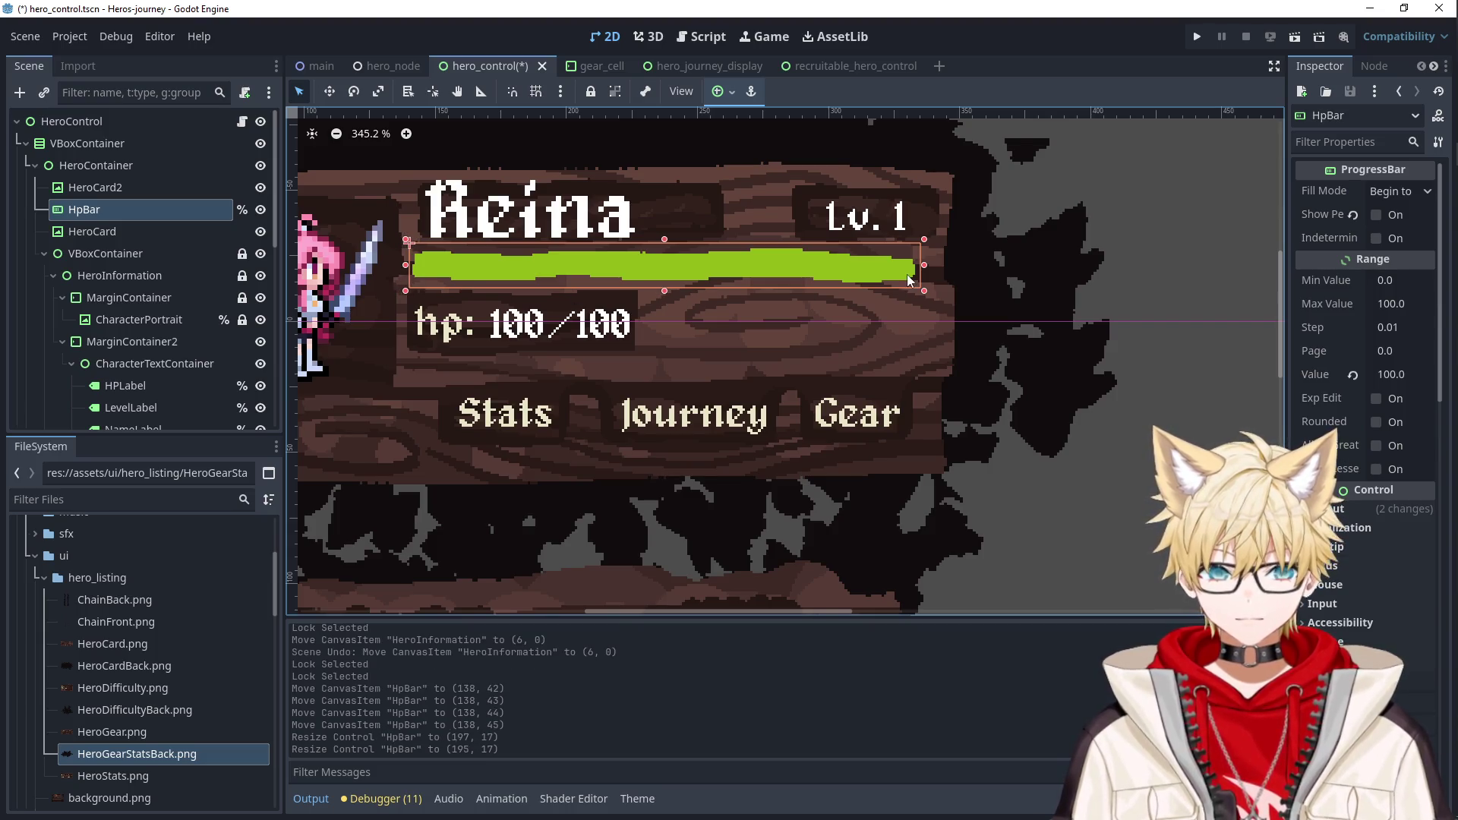
left_click_drag(924, 265, 921, 265)
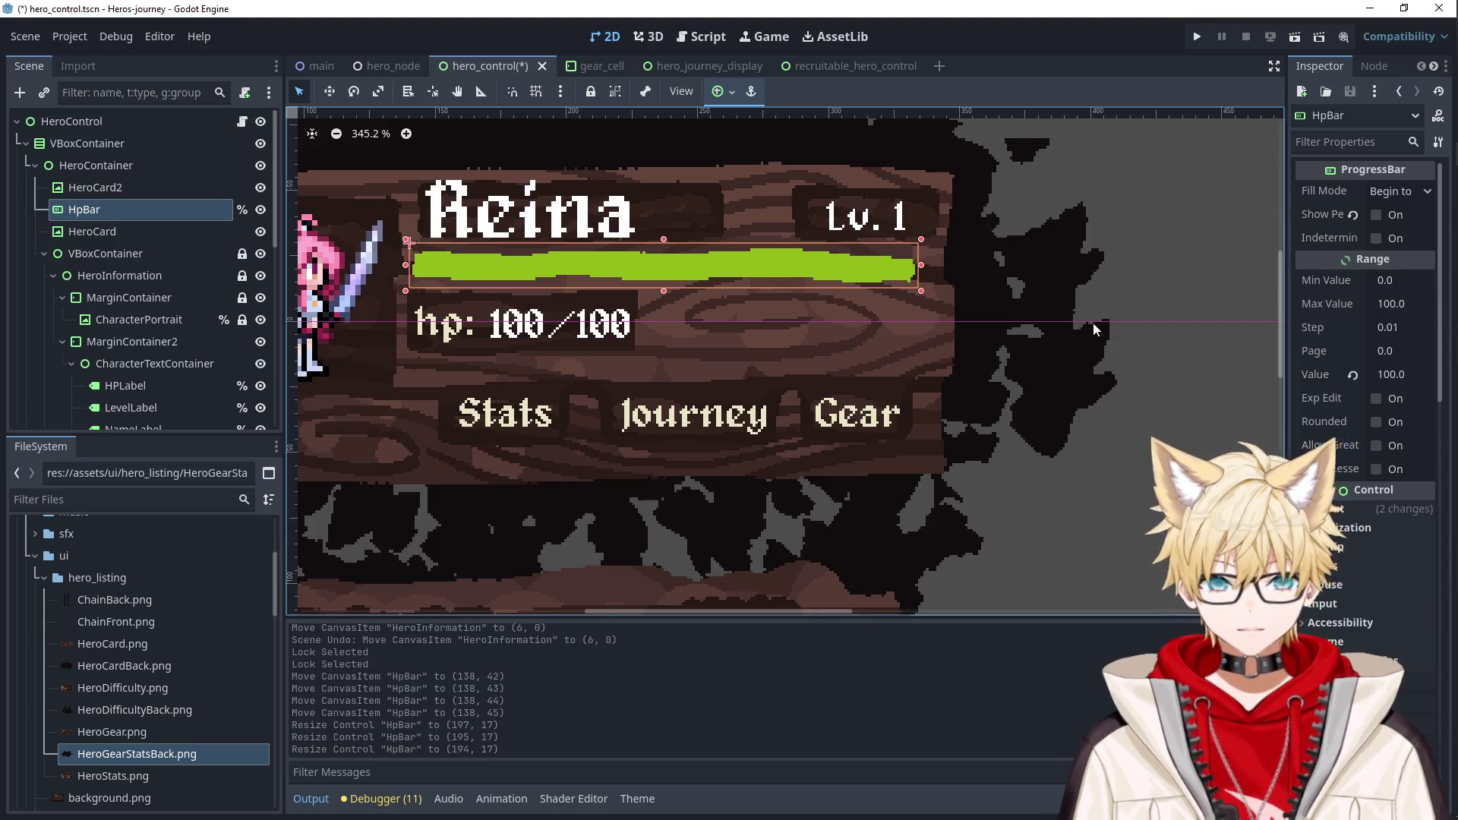
left_click(1092, 322)
scroll(1063, 443, "down", 5)
left_click_drag(1054, 403, 864, 294)
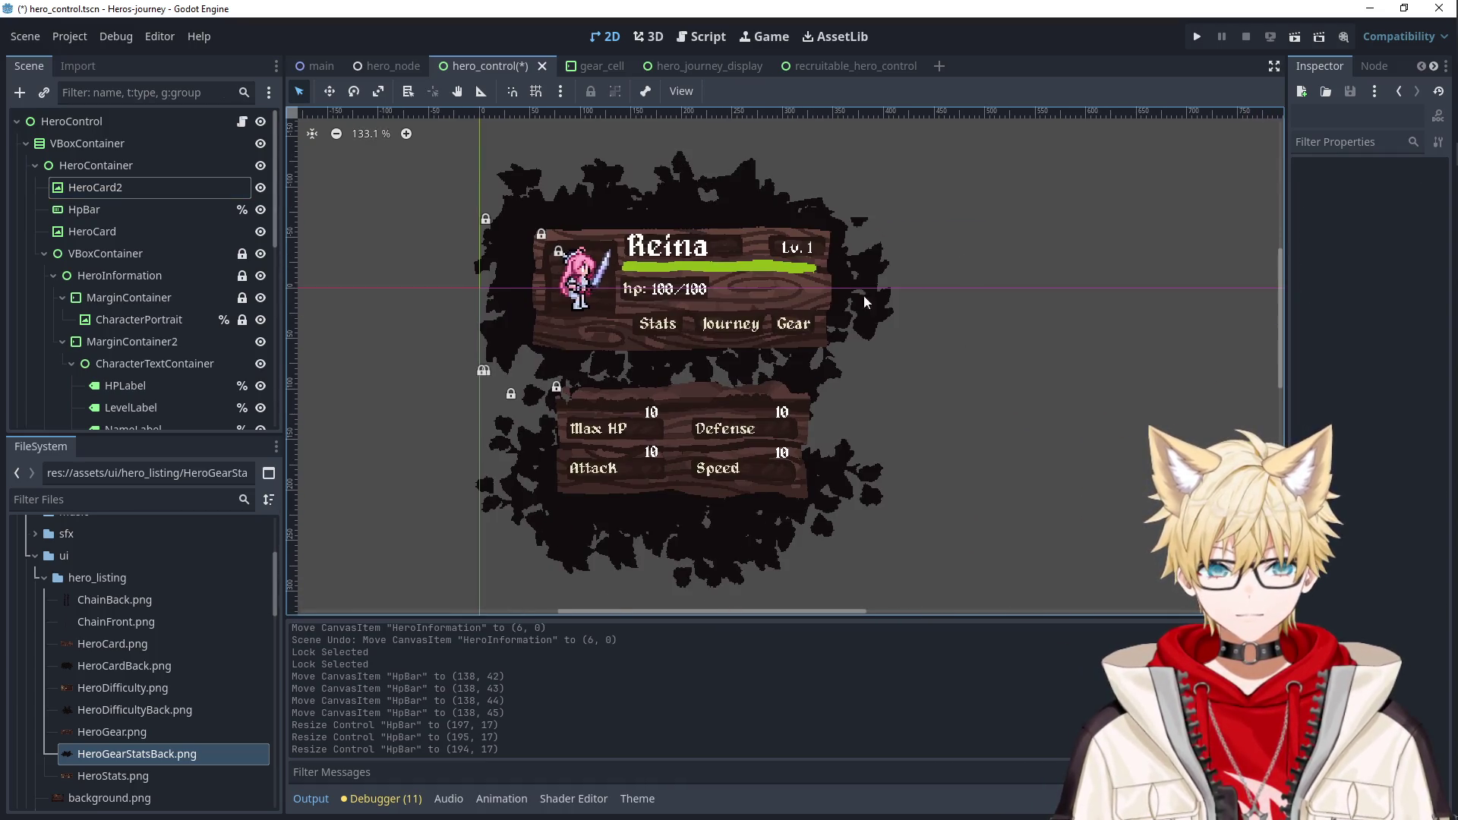
Set the HeroCard2 splatter backdrop's stretch mode to Keep.
left_click(783, 308)
left_click(91, 186)
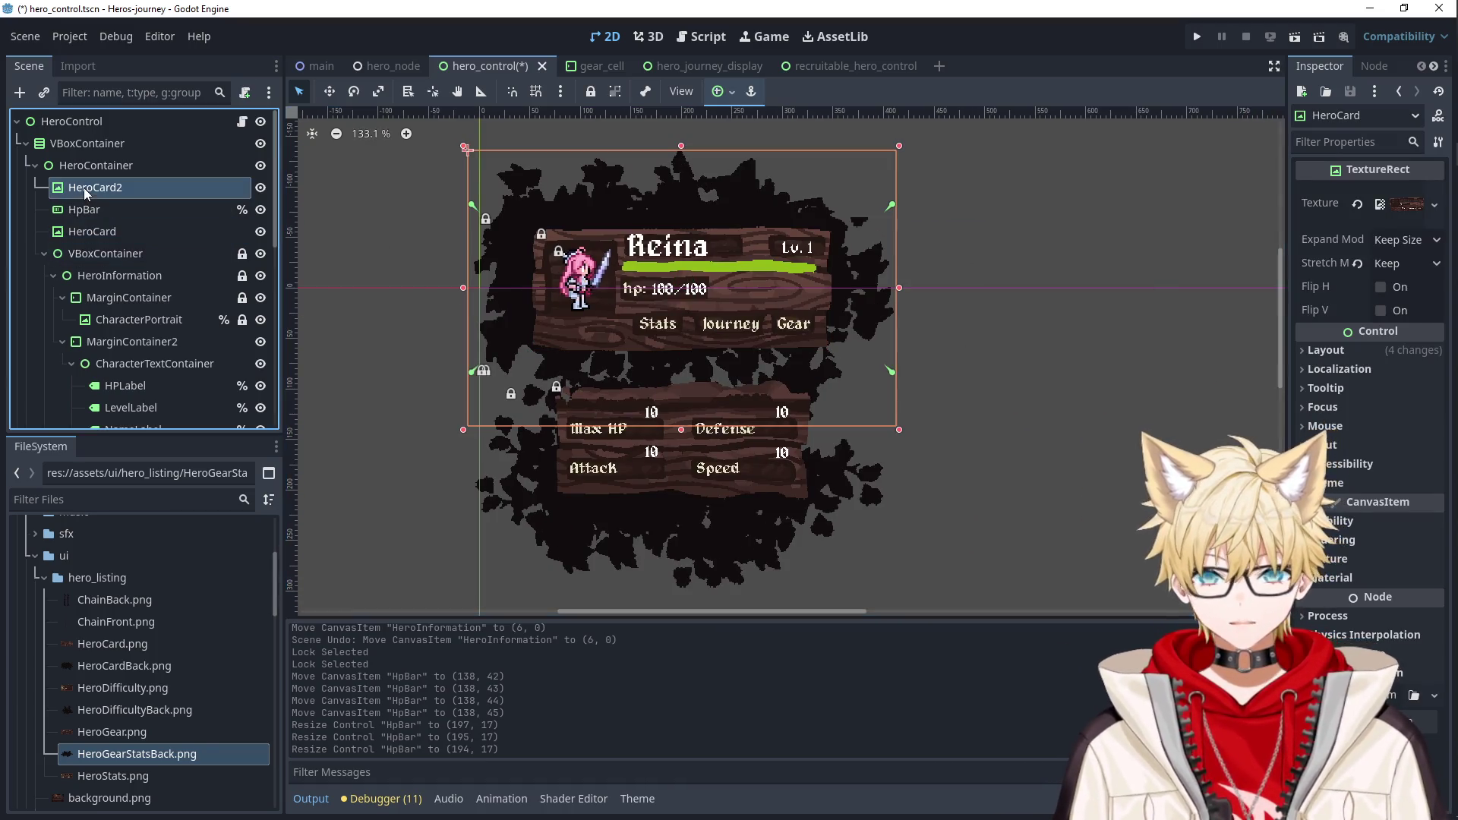
left_click(1409, 263)
left_click(1390, 263)
left_click(1386, 262)
left_click(1364, 328)
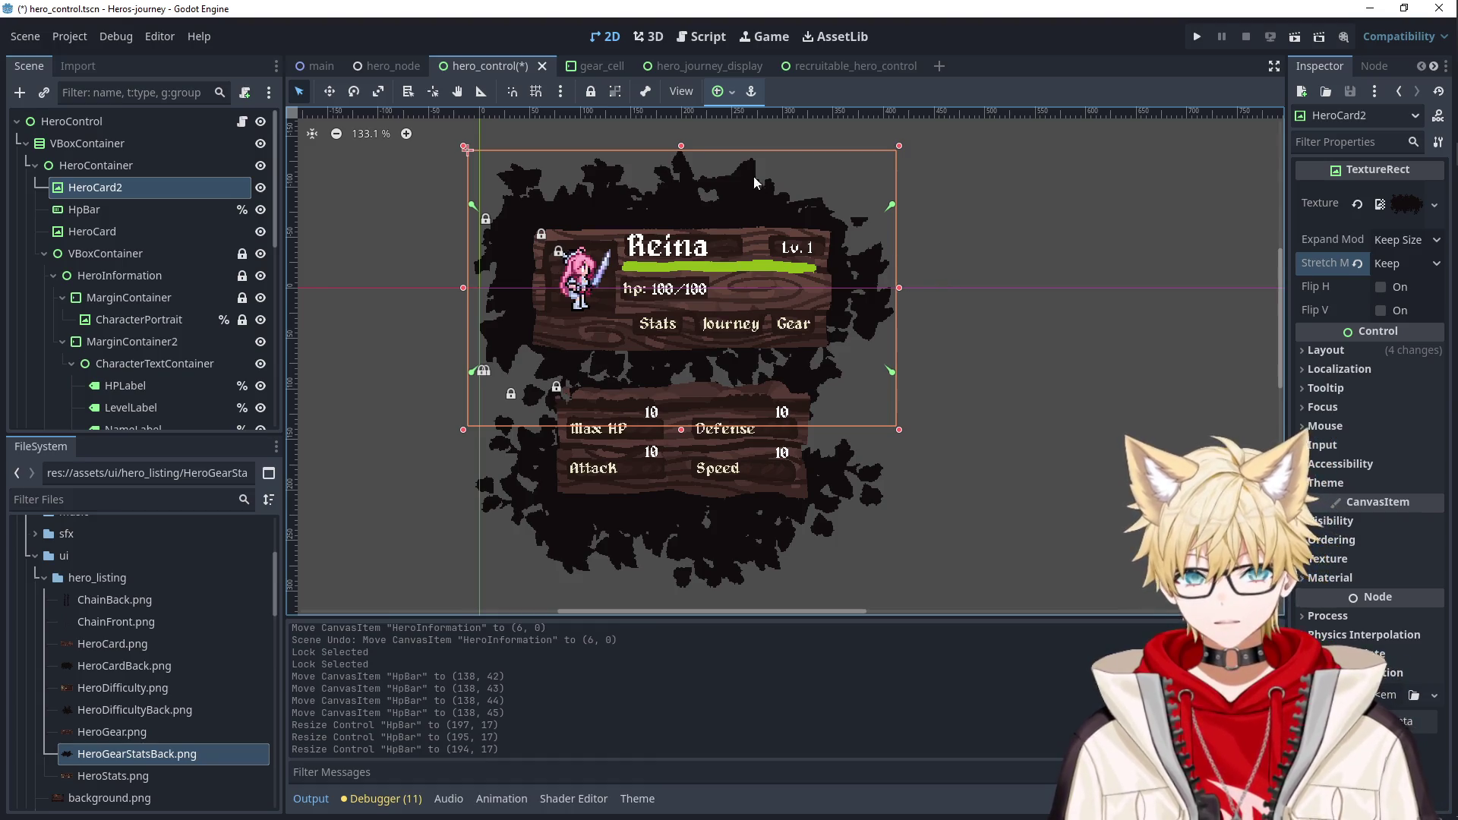
left_click(729, 536)
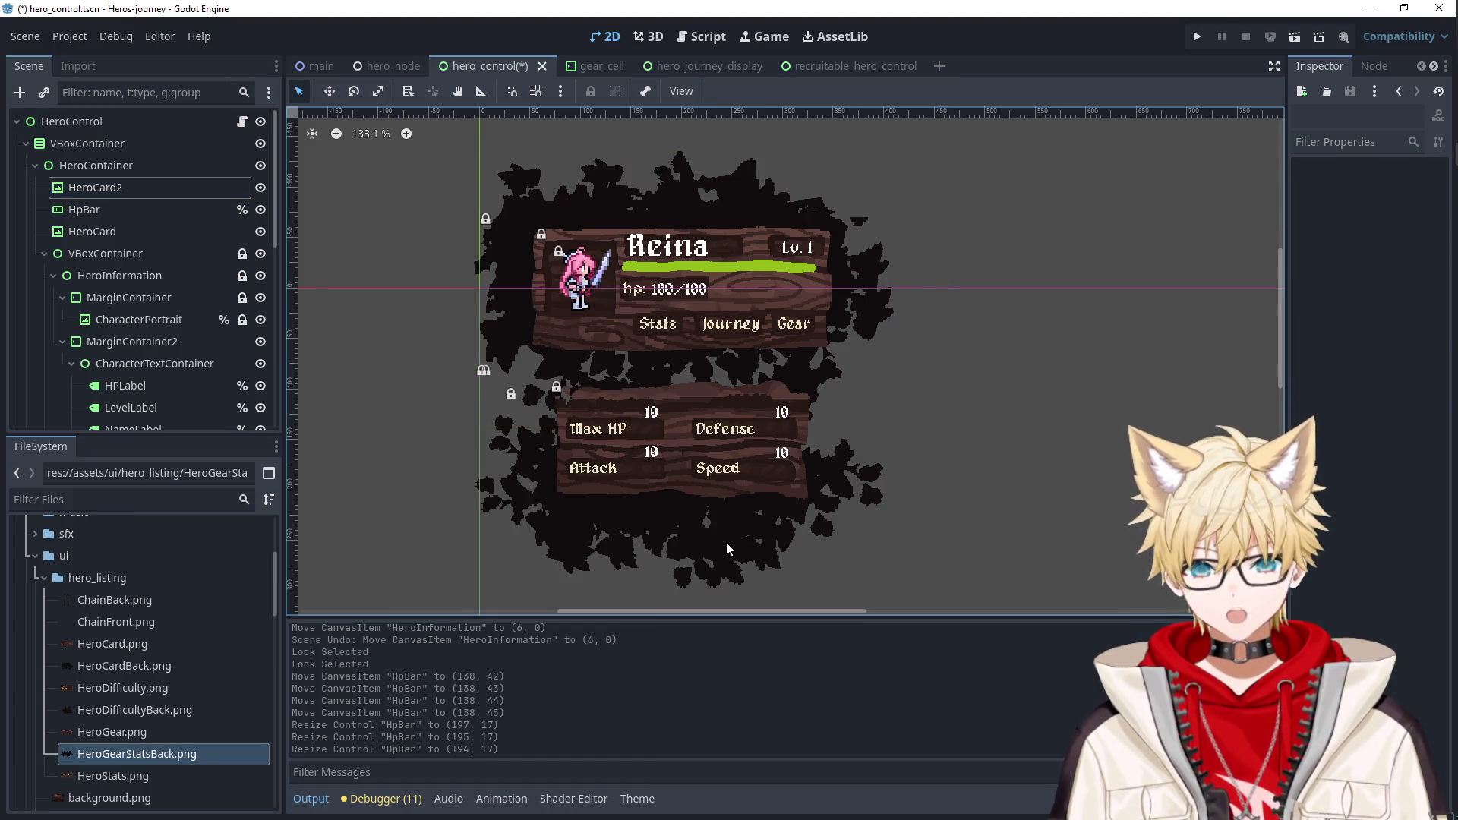
Apply the Center anchor preset to the StatsPage TextureRect.
left_click(626, 436)
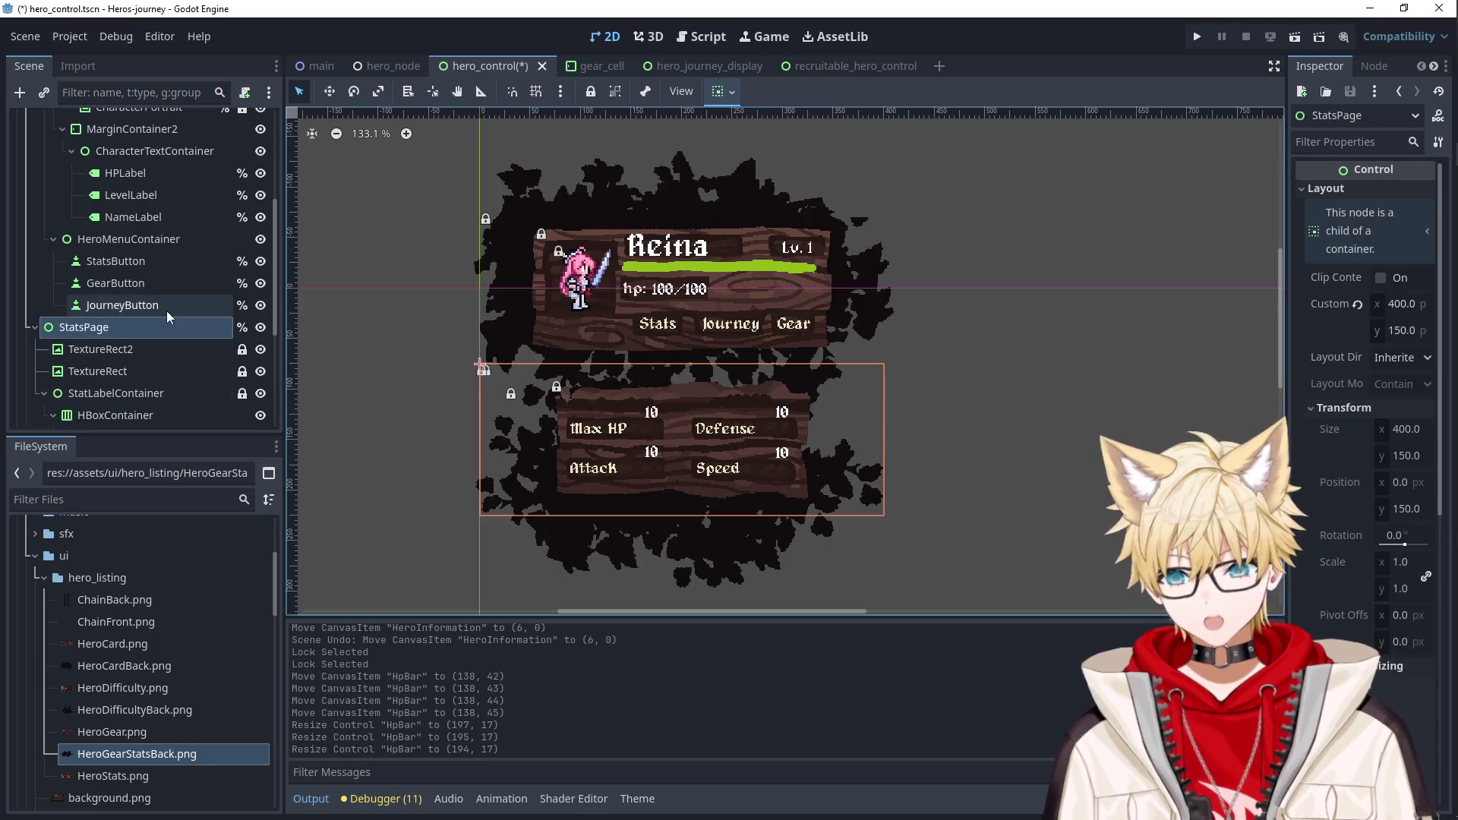
left_click(121, 352)
left_click(117, 374)
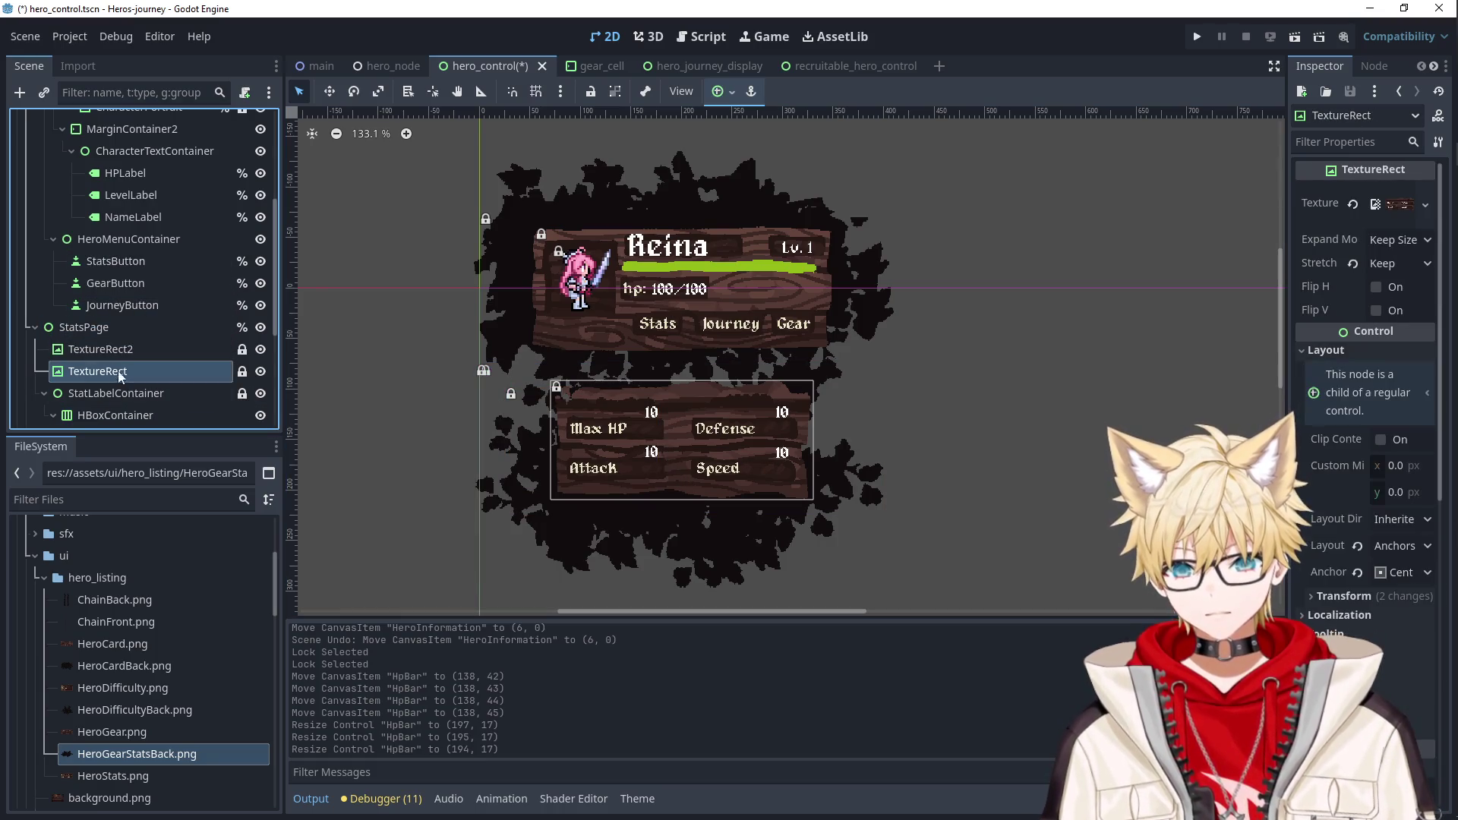
left_click(129, 353)
left_click(125, 371)
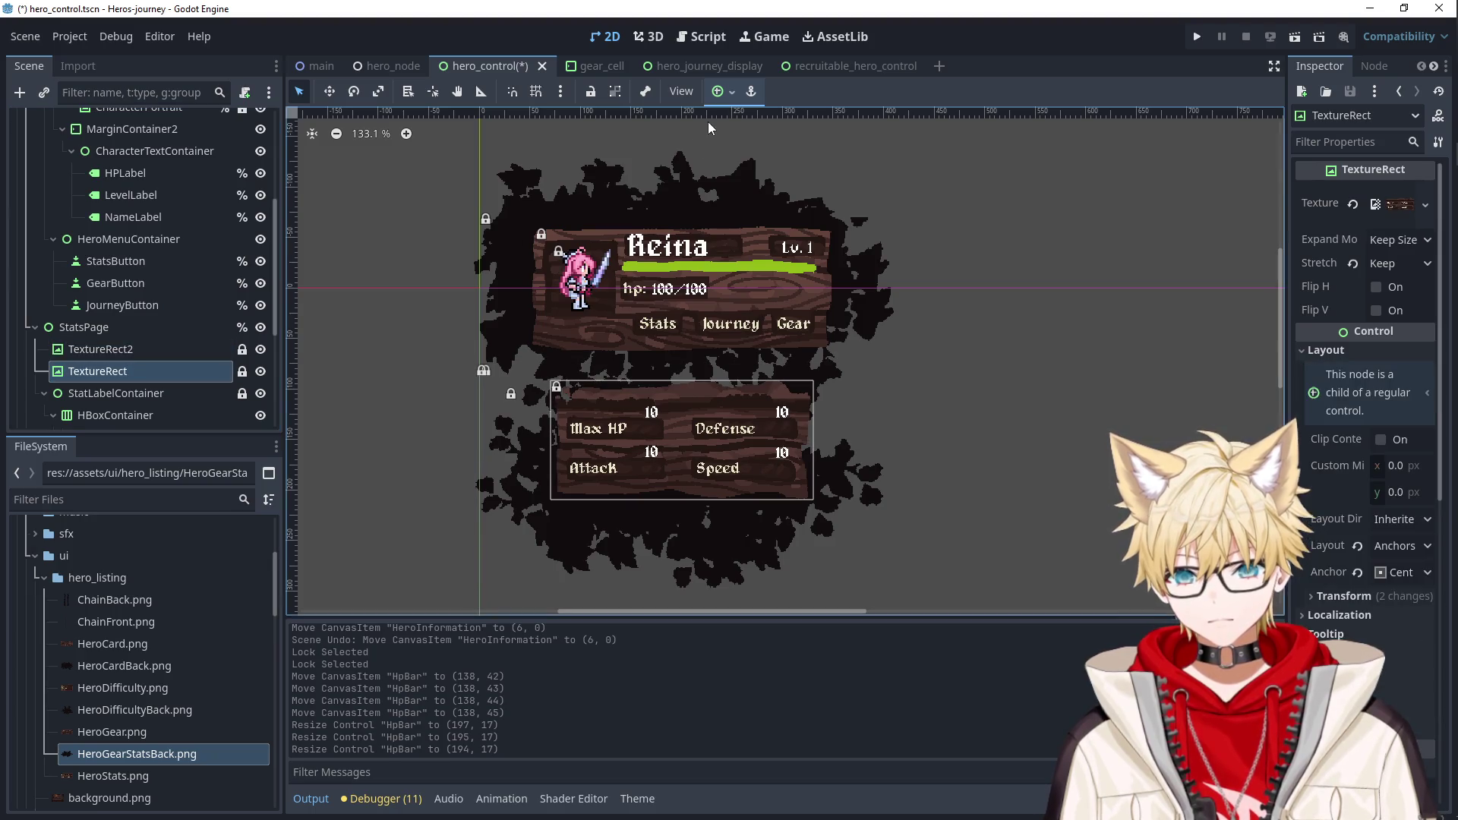
left_click(721, 91)
left_click(759, 179)
Compare the TextureRect and TextureRect2 bounds, then collapse the VBoxContainer branch.
left_click(114, 351)
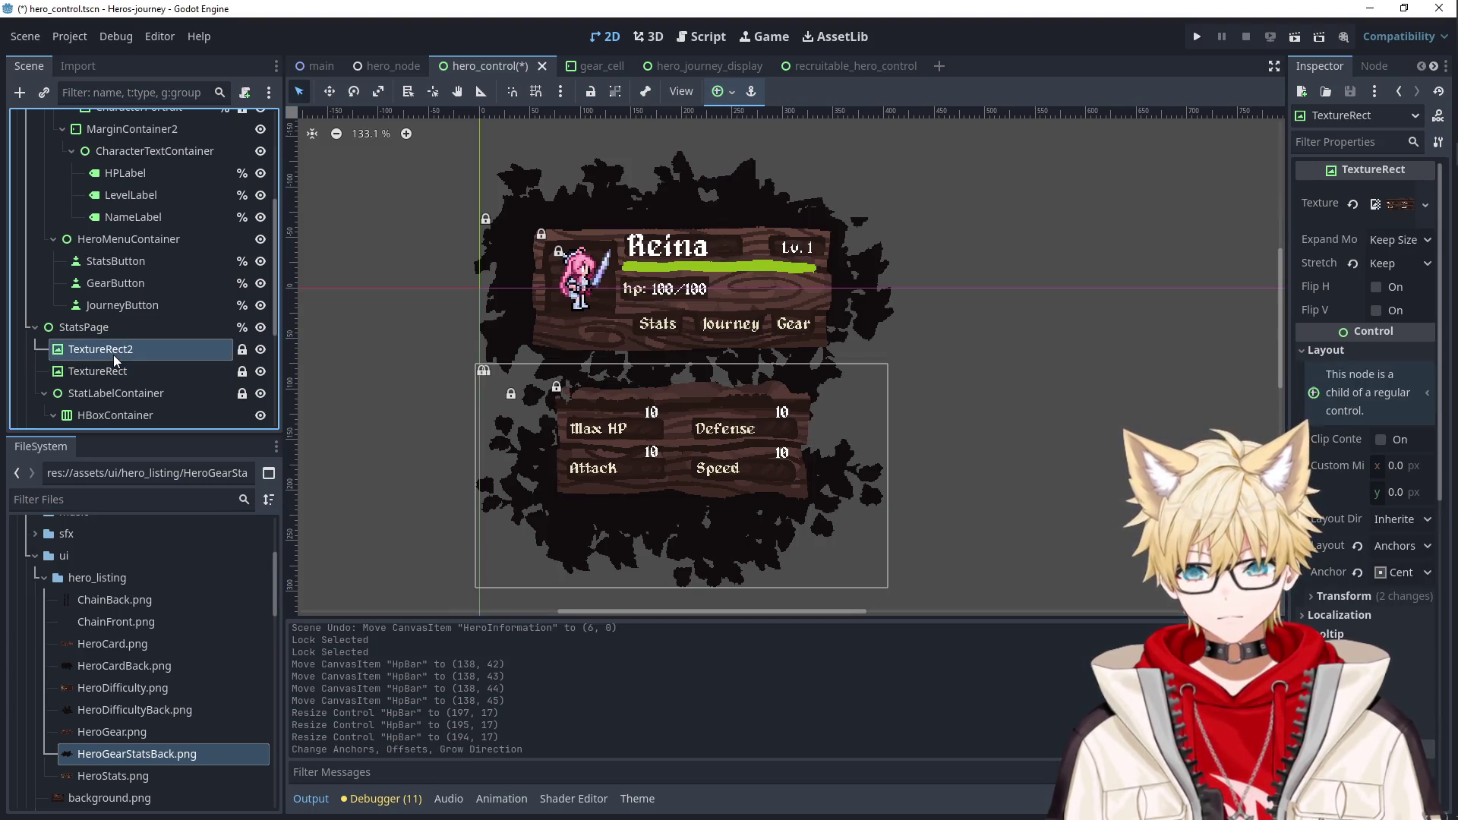
left_click(109, 369)
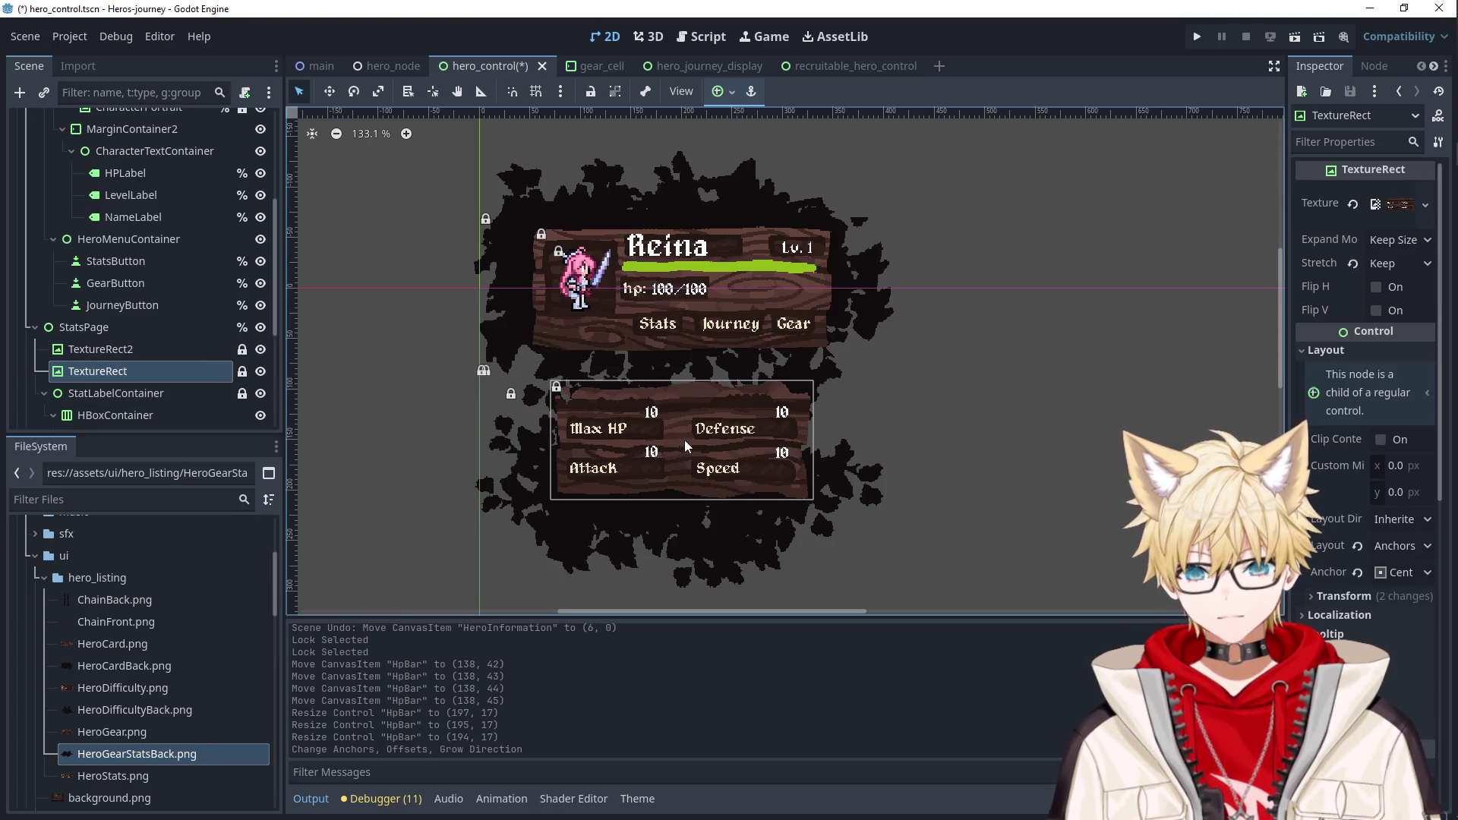
left_click(199, 354)
left_click(178, 370)
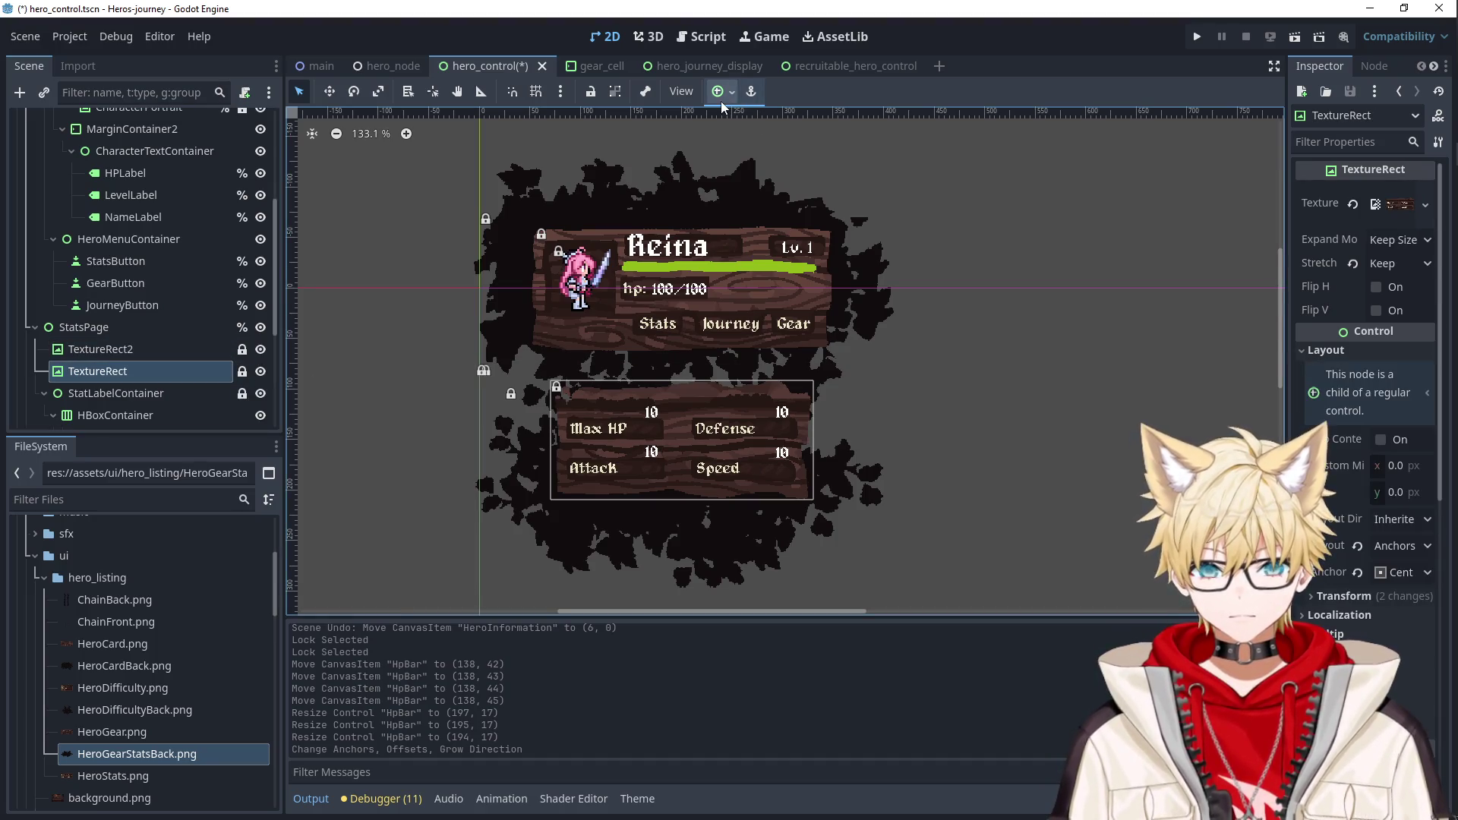
left_click(198, 349)
left_click(162, 331)
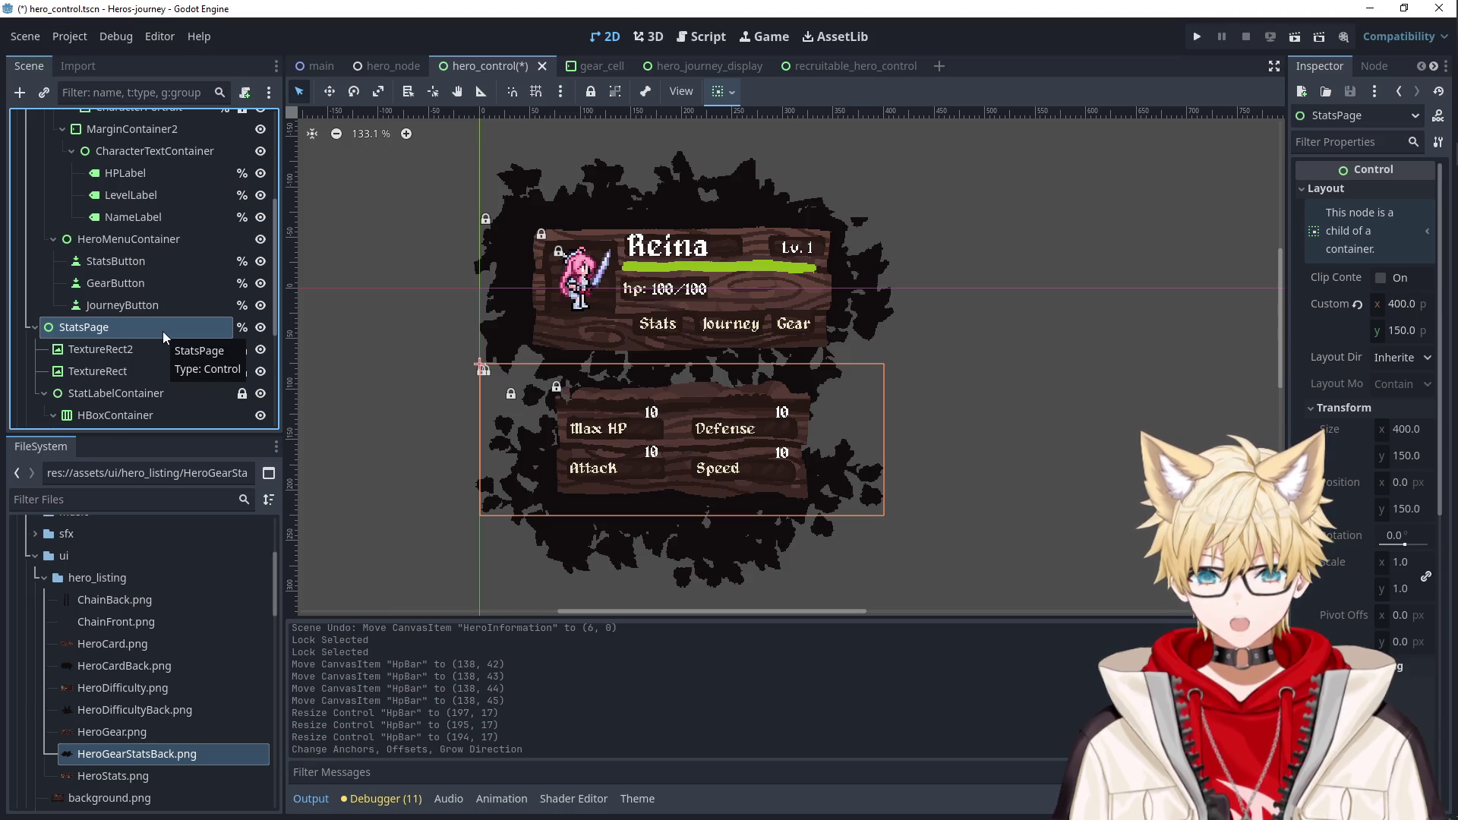
scroll(957, 489, "down", 2)
scroll(927, 367, "up", 2)
scroll(112, 275, "up", 5)
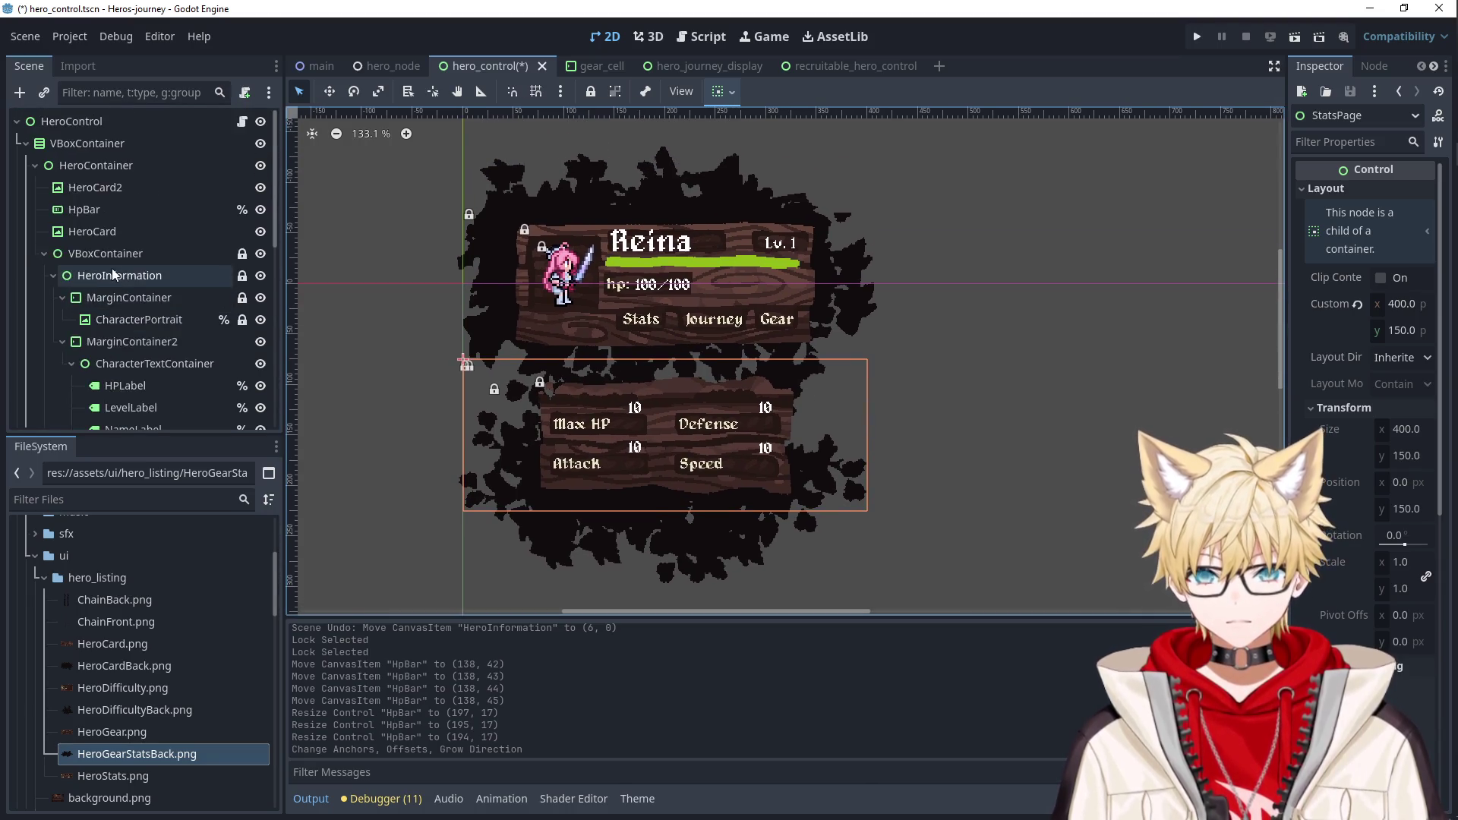
left_click(43, 254)
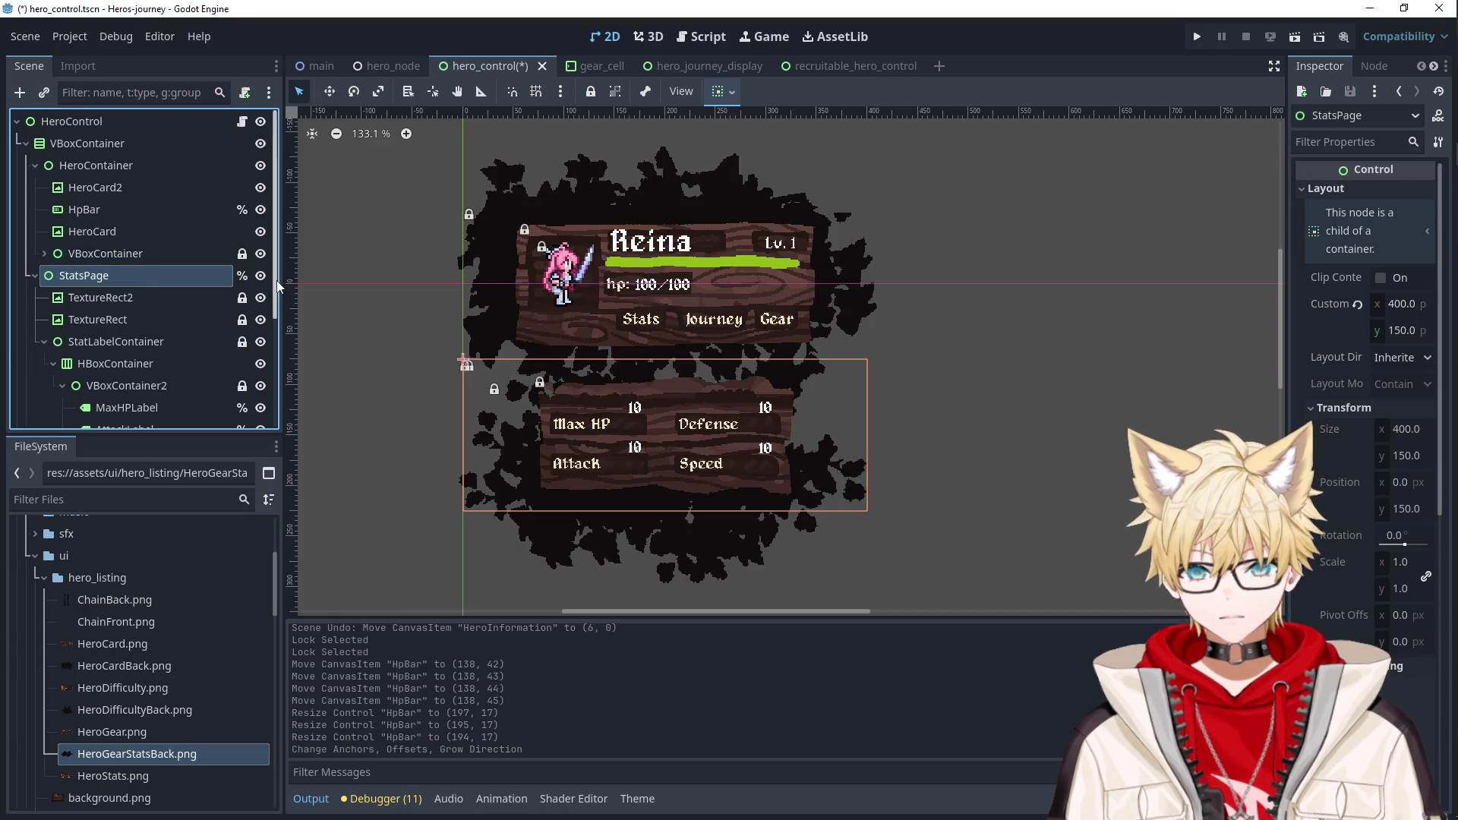
Toggle the StatsPage visibility off.
left_click(259, 275)
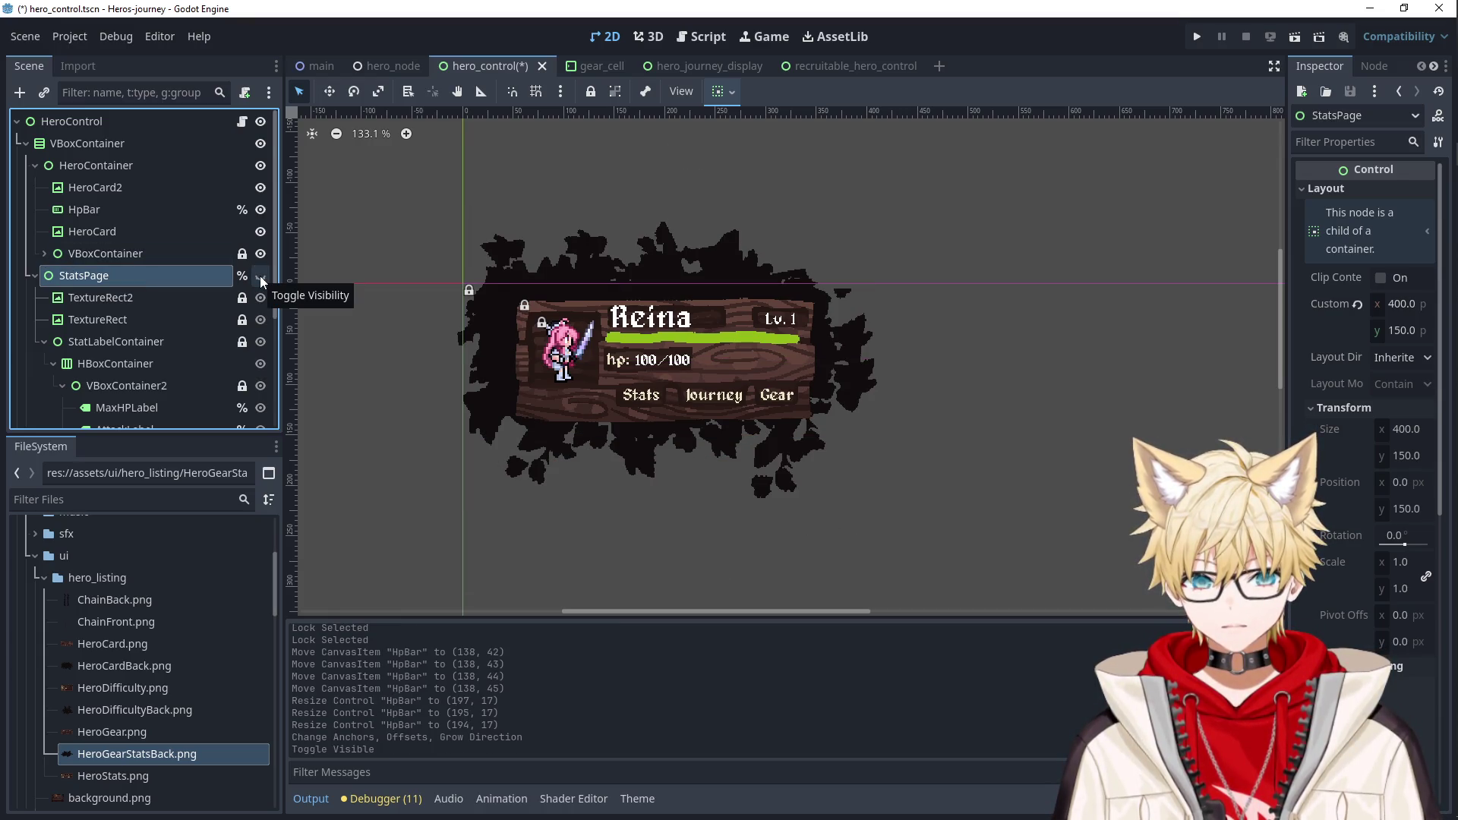
left_click(261, 281)
left_click(261, 281)
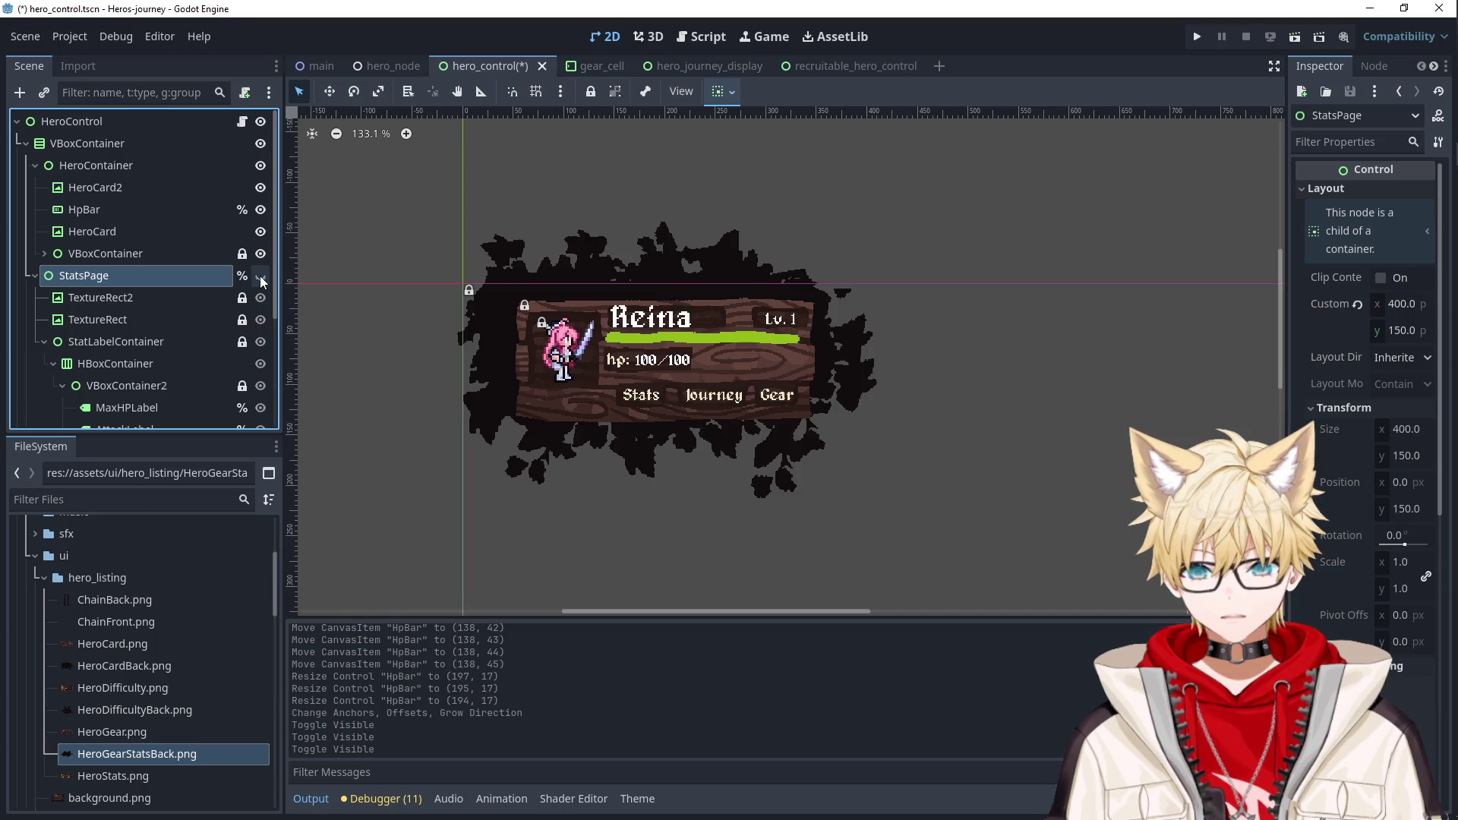
Check the HeroCard2 splatter backdrop selection, then save the scene and run the game.
left_click(114, 165)
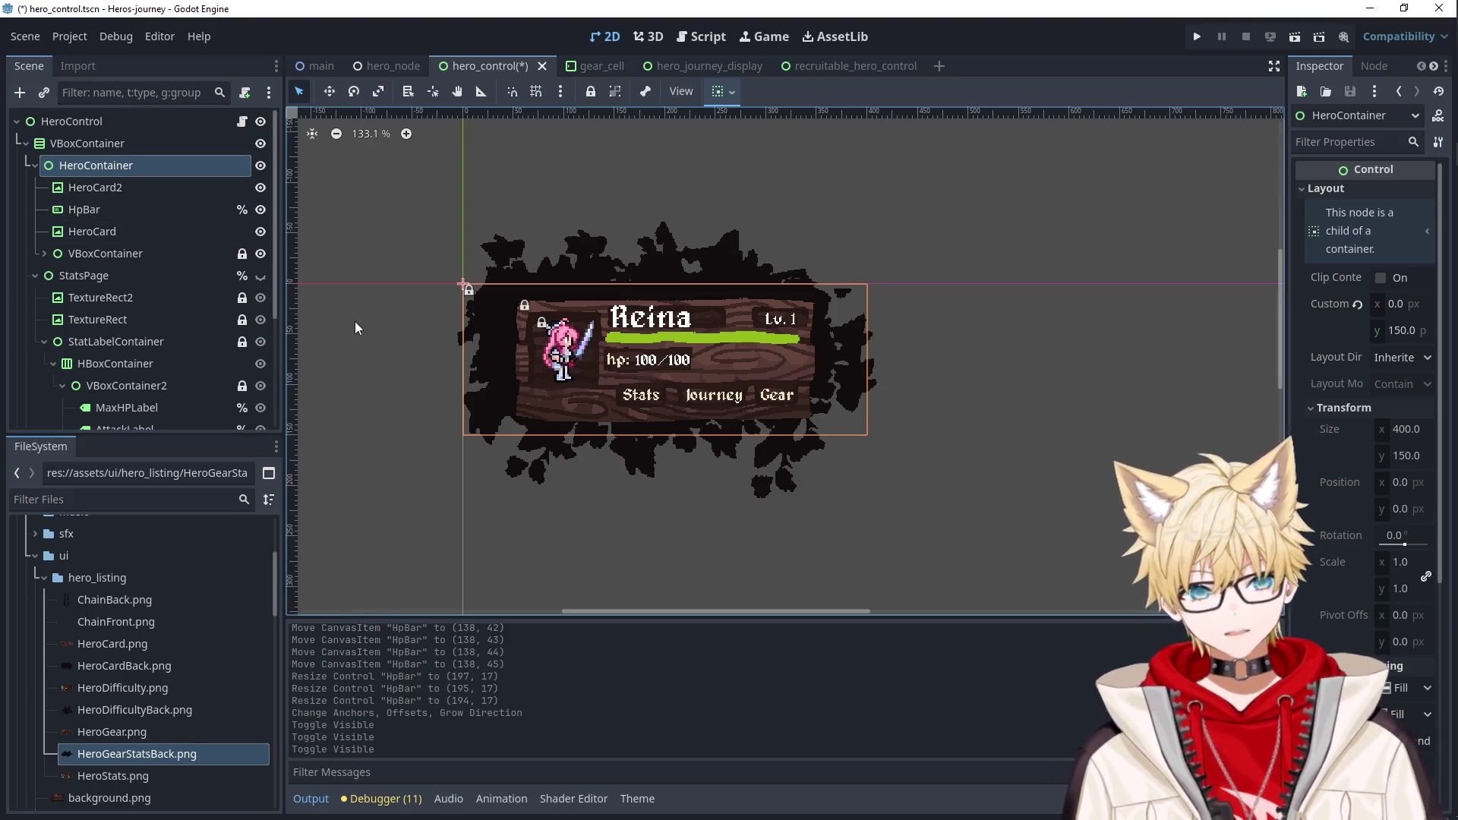
left_click(126, 190)
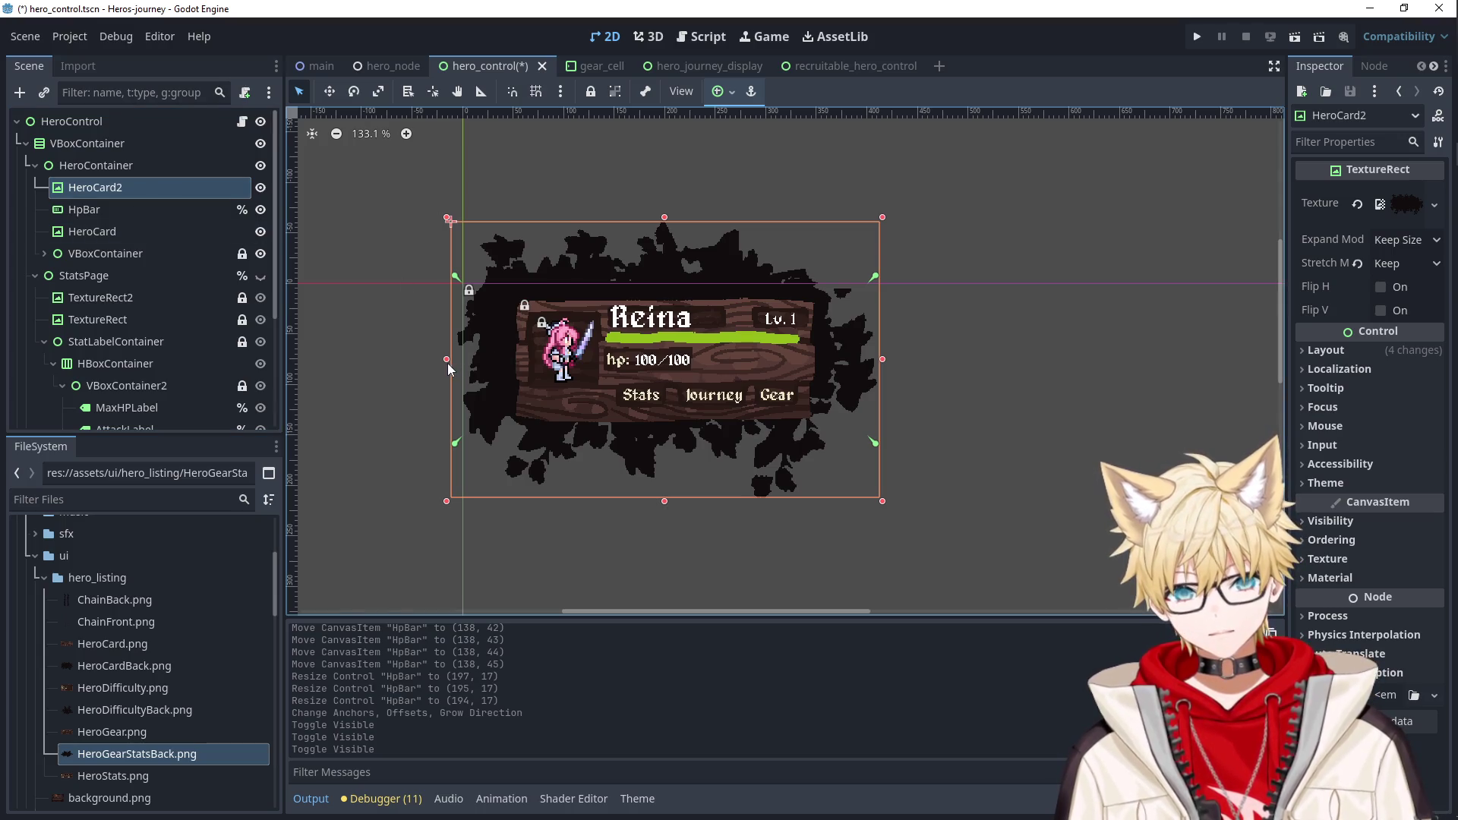
left_click(774, 348)
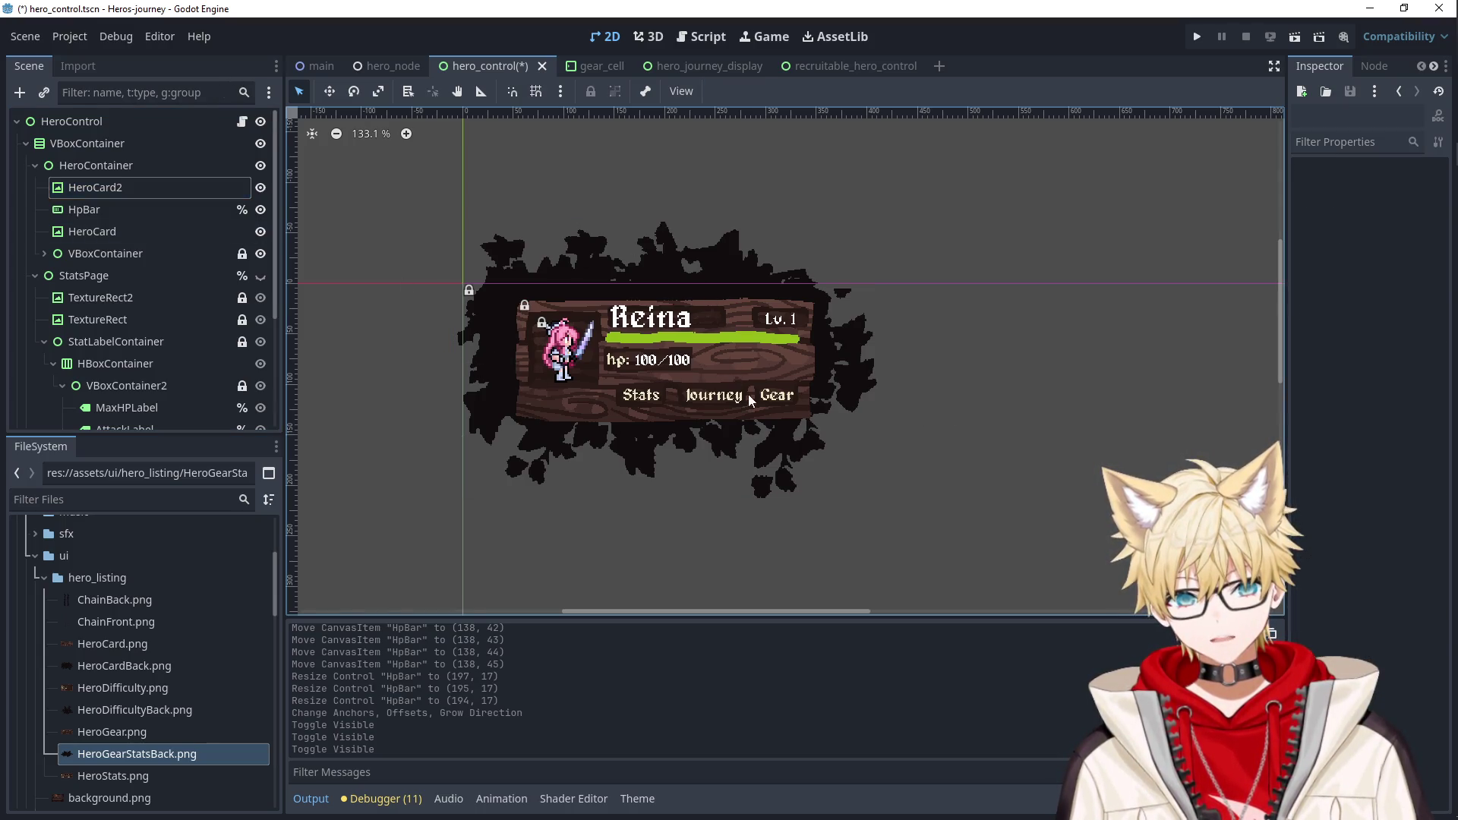
left_click(103, 152)
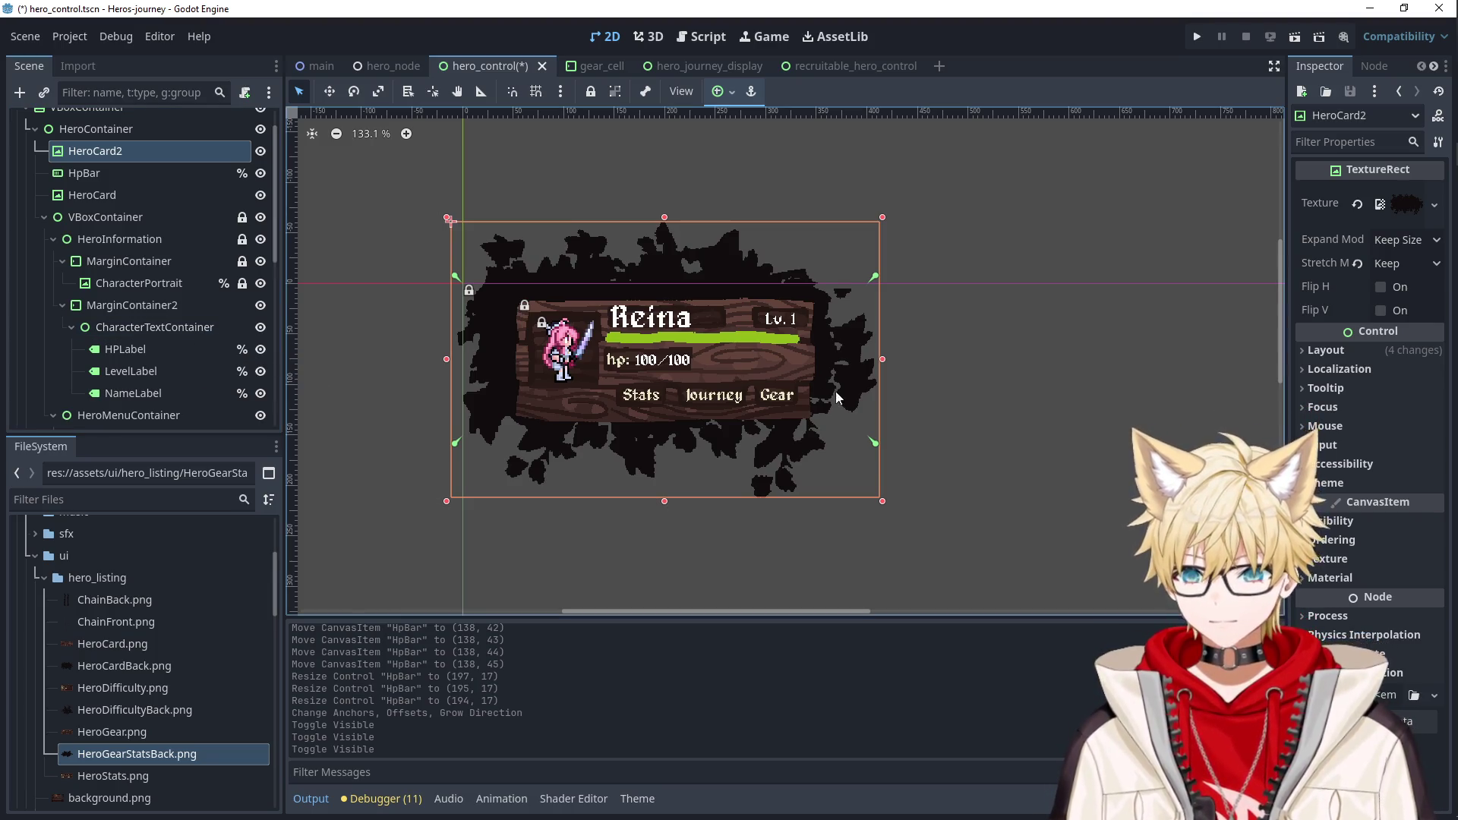
left_click(1198, 37)
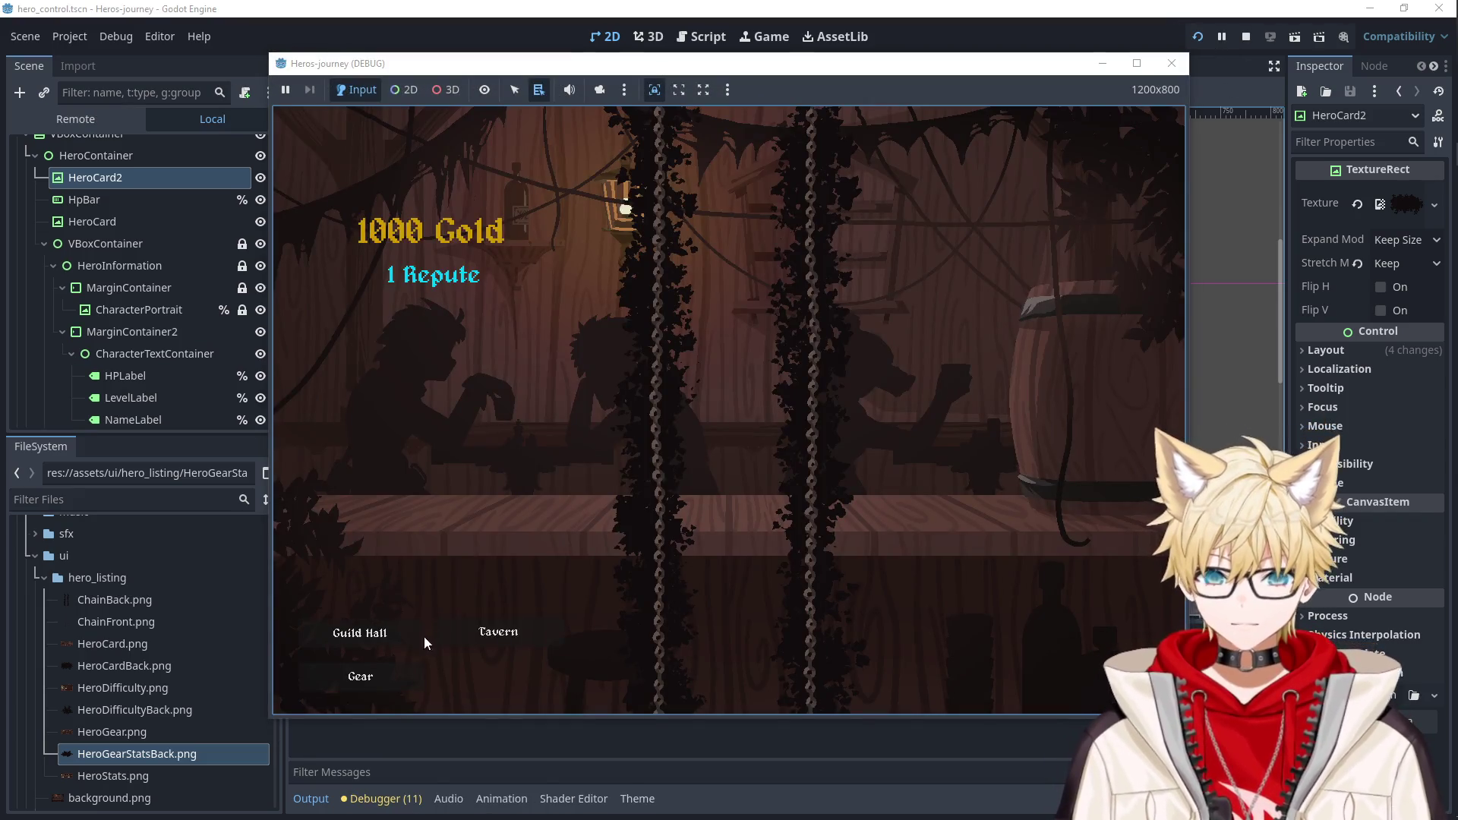
In the tavern, recruit Vesryn and Ailluin (826 gold left), then close the game.
left_click(498, 632)
left_click(504, 256)
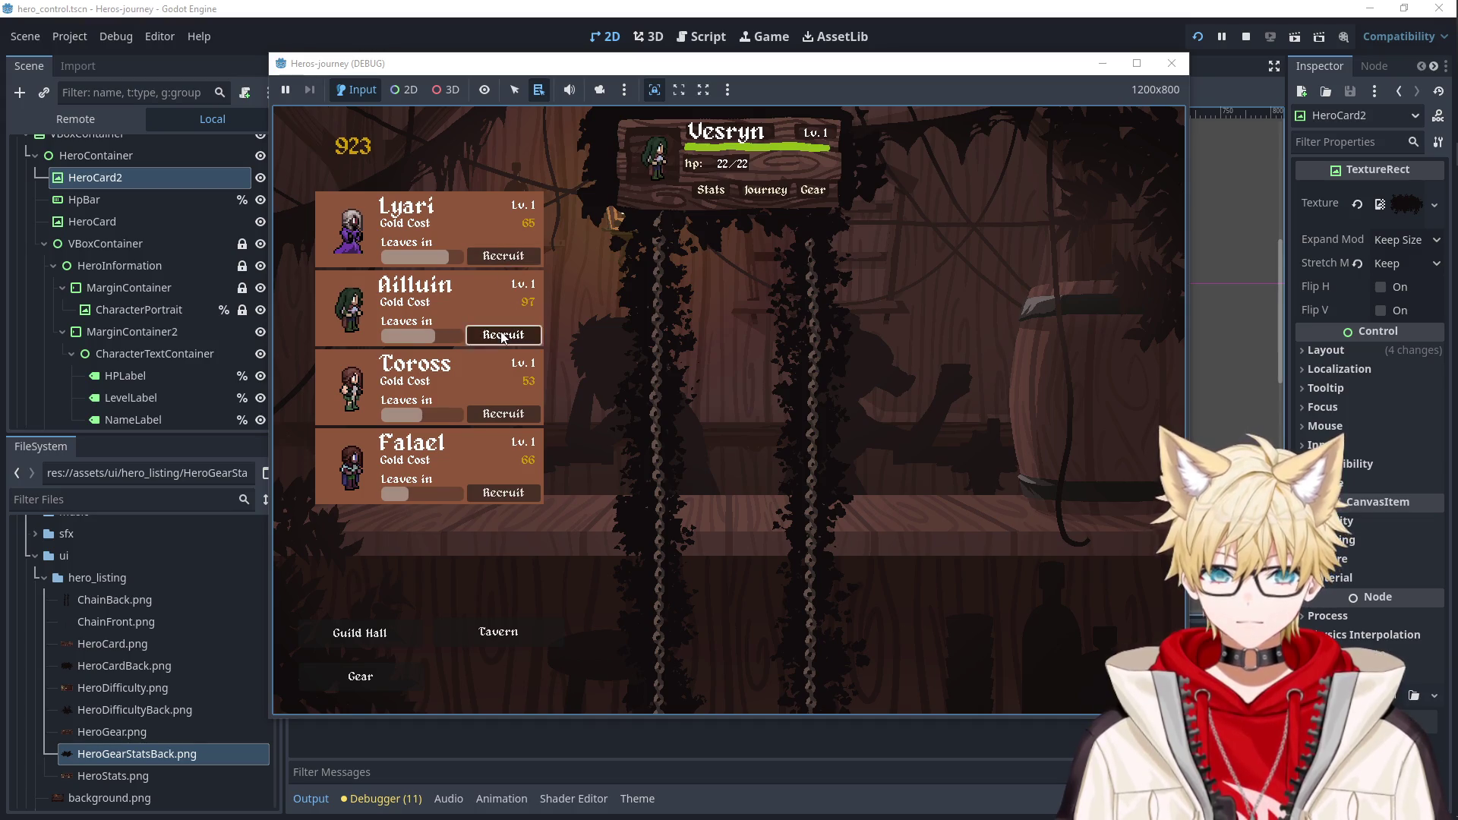
left_click(504, 334)
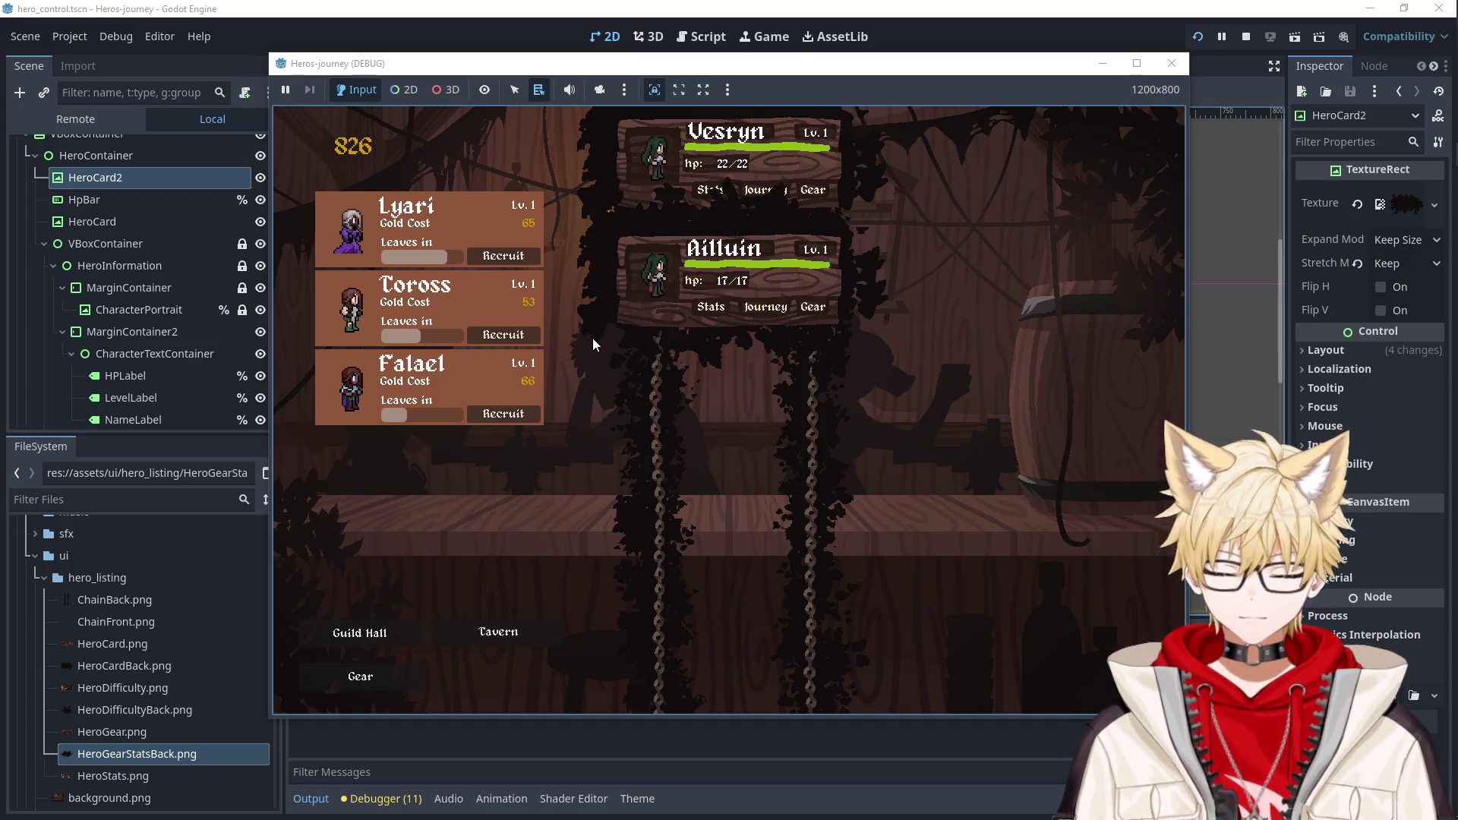
left_click(1172, 64)
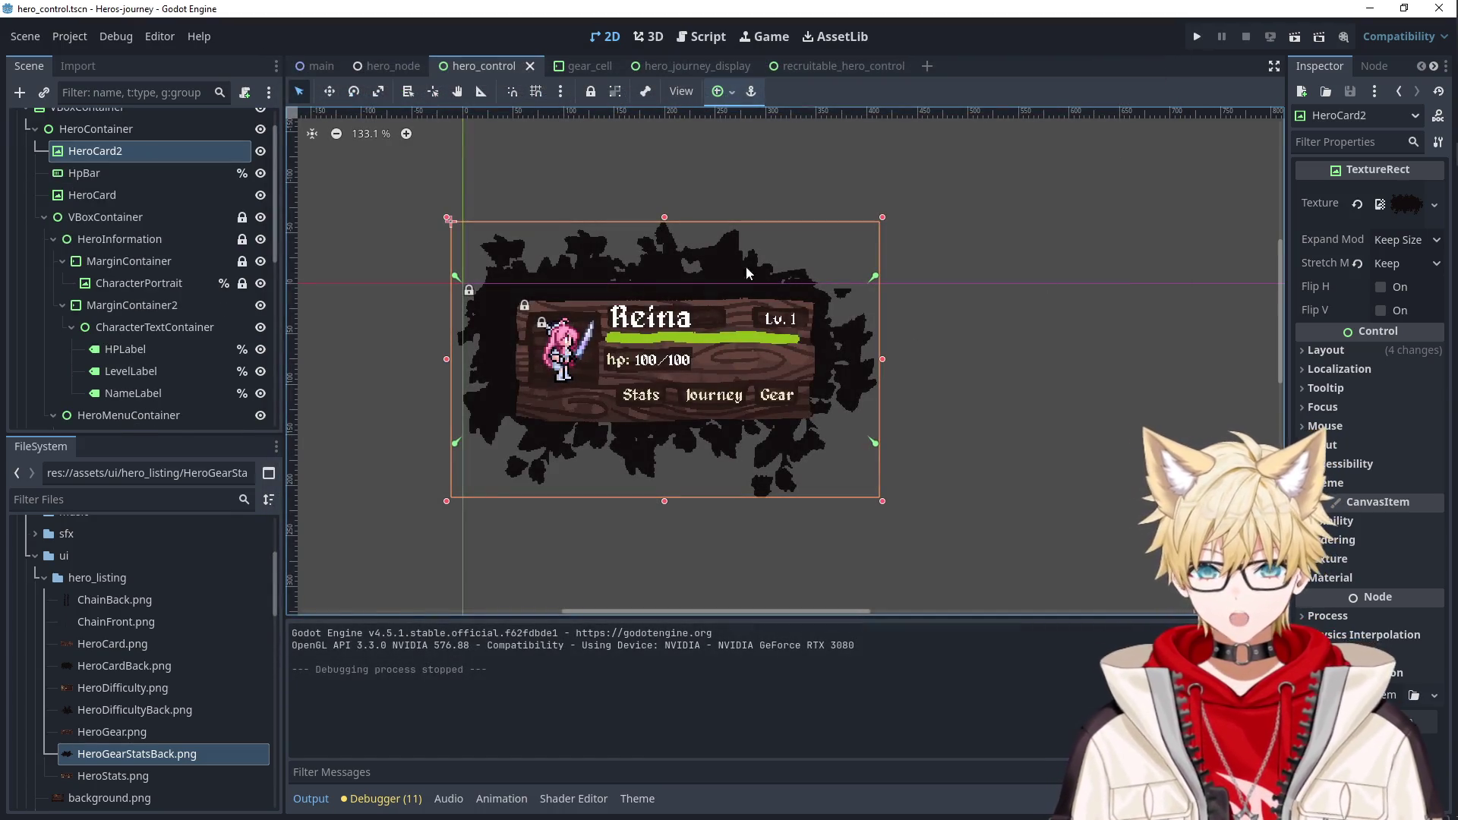
Drag the HeroCard2 backdrop, then nudge it with arrow keys back to (0, 0).
left_click(128, 198)
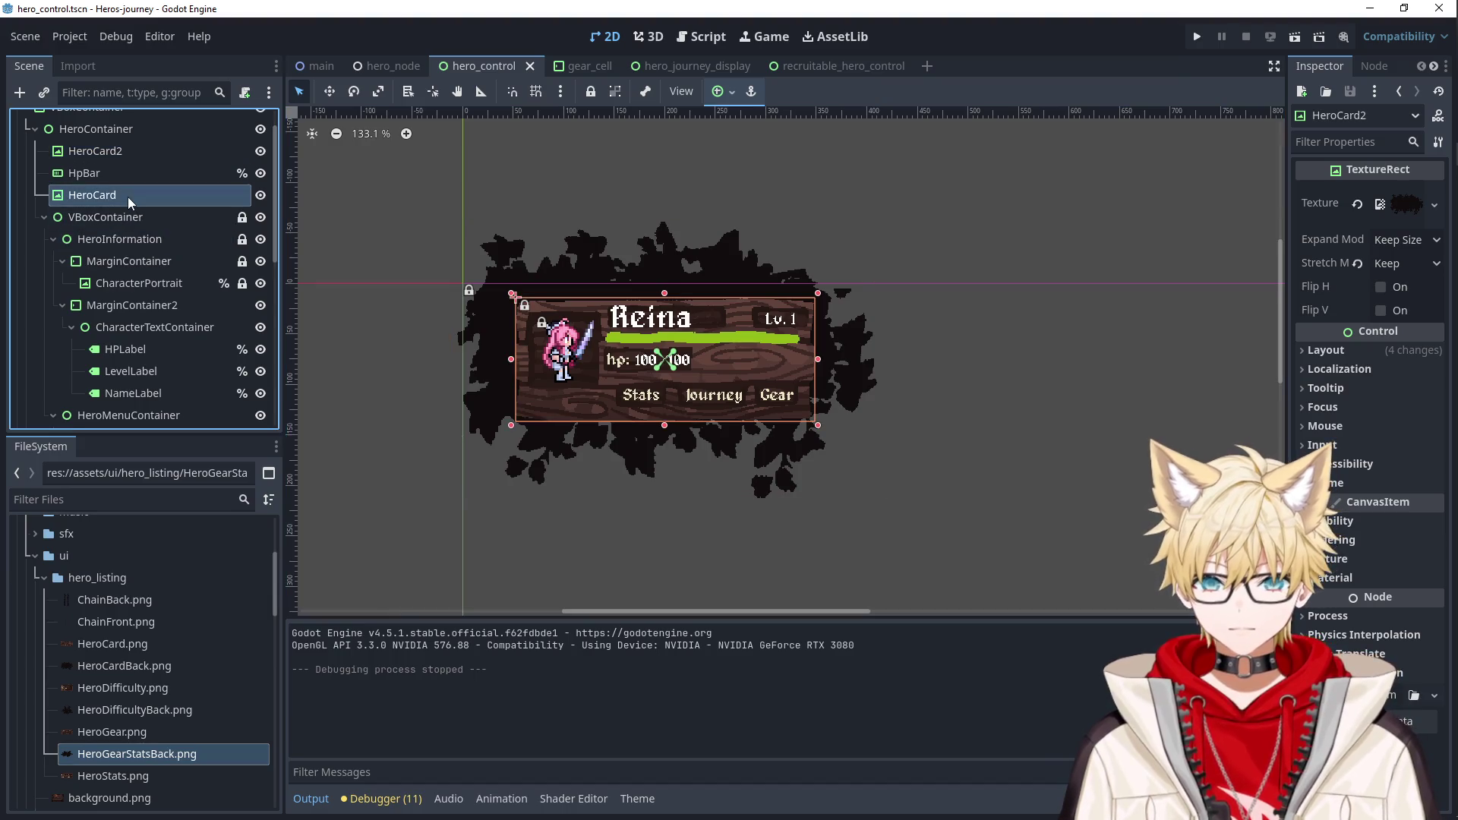
left_click(120, 148)
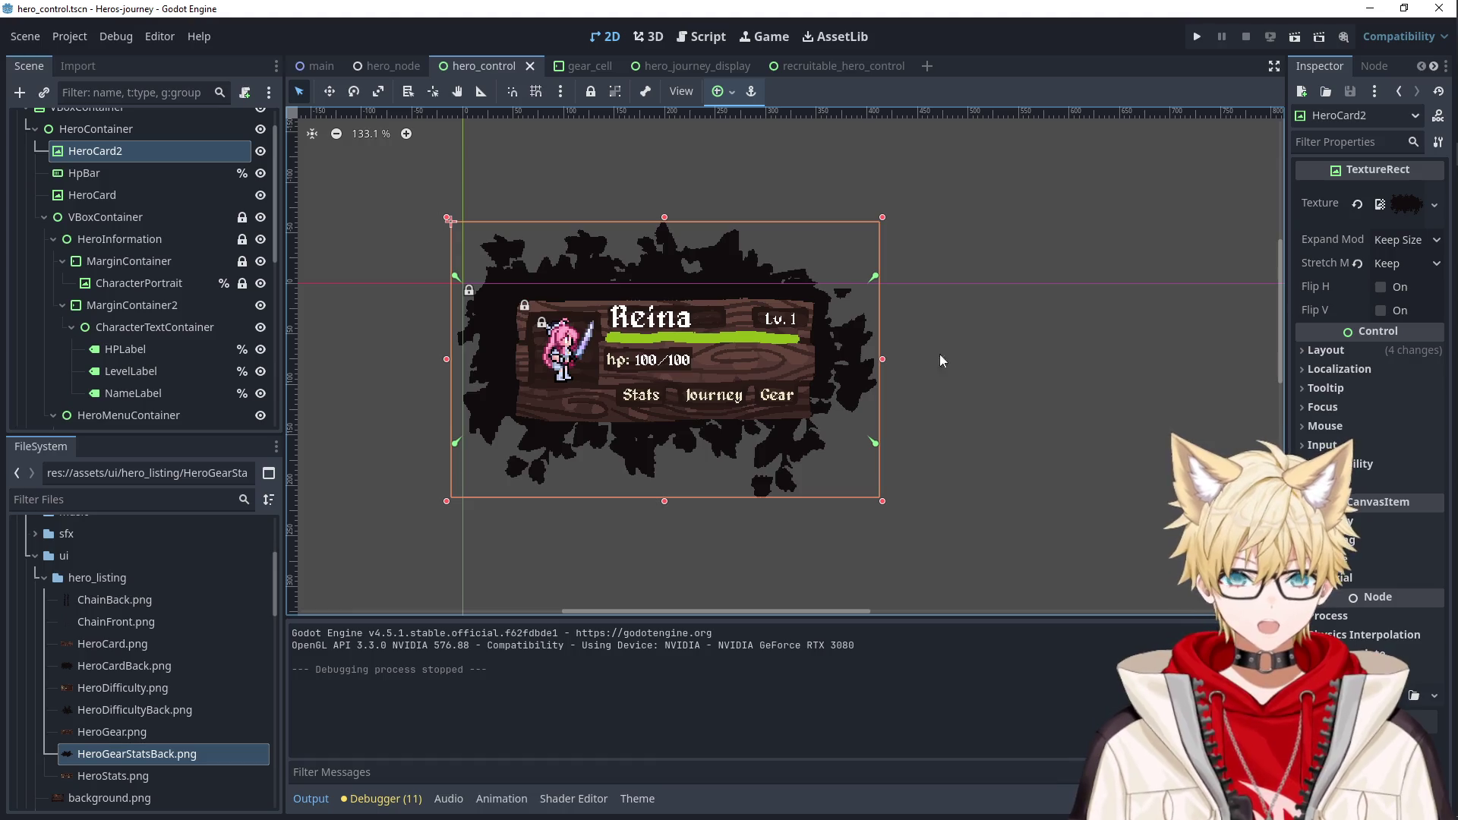
left_click_drag(855, 258, 864, 307)
left_click_drag(866, 313, 863, 305)
left_click(454, 330)
left_click(504, 440)
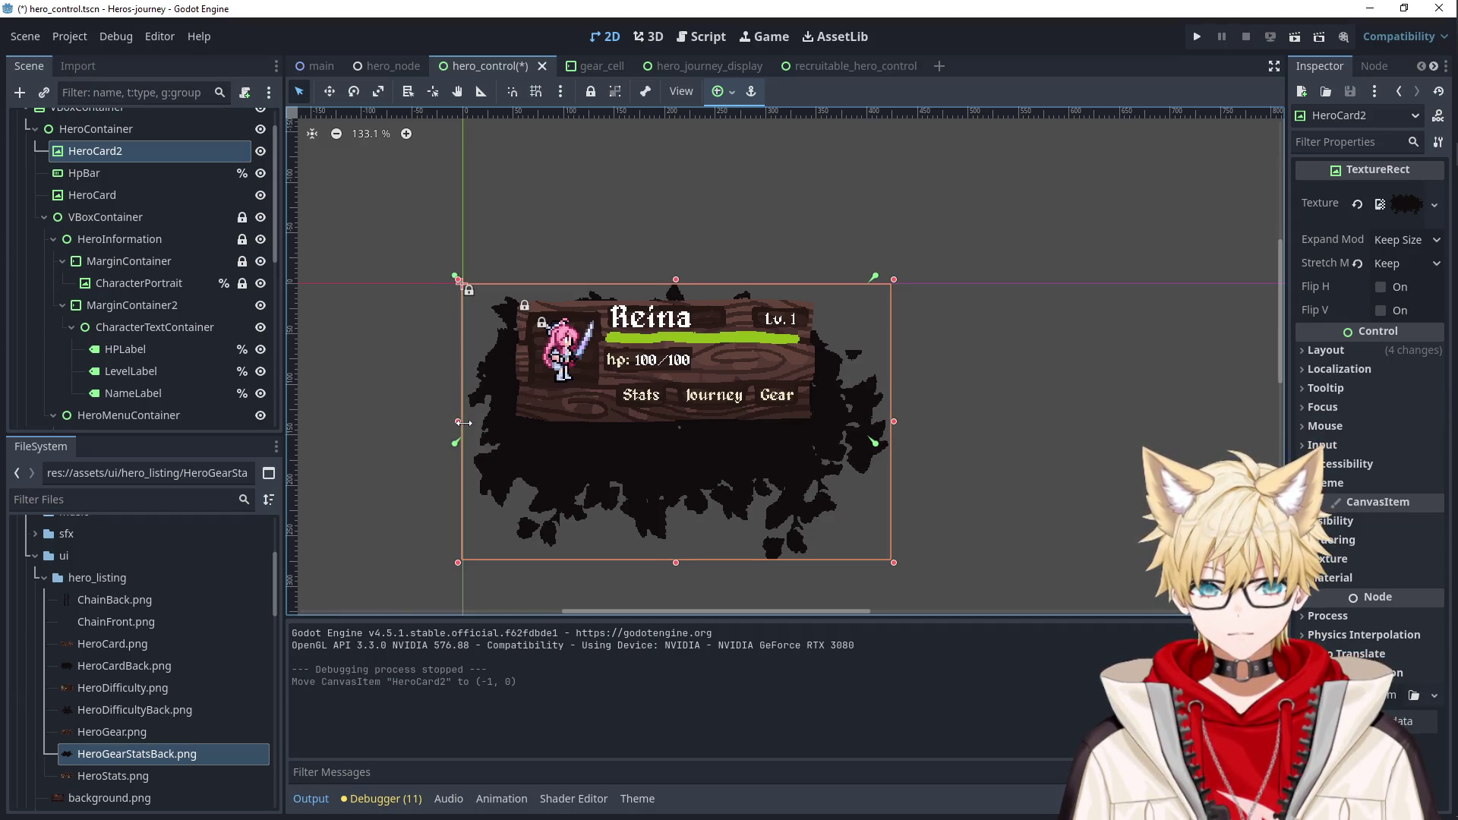
key("Right")
key("Up")
key("Down")
left_click(750, 239)
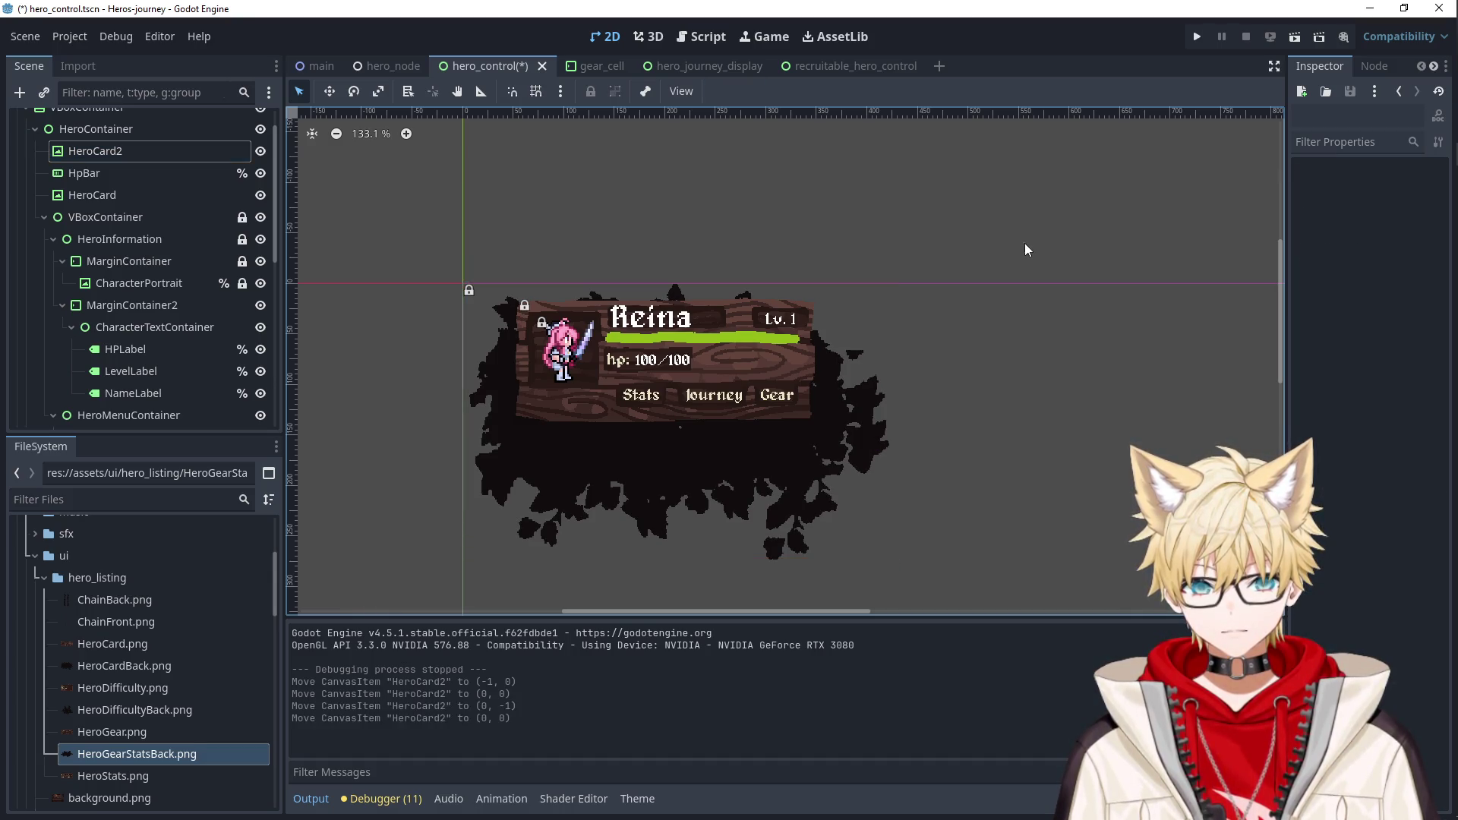
left_click(759, 519)
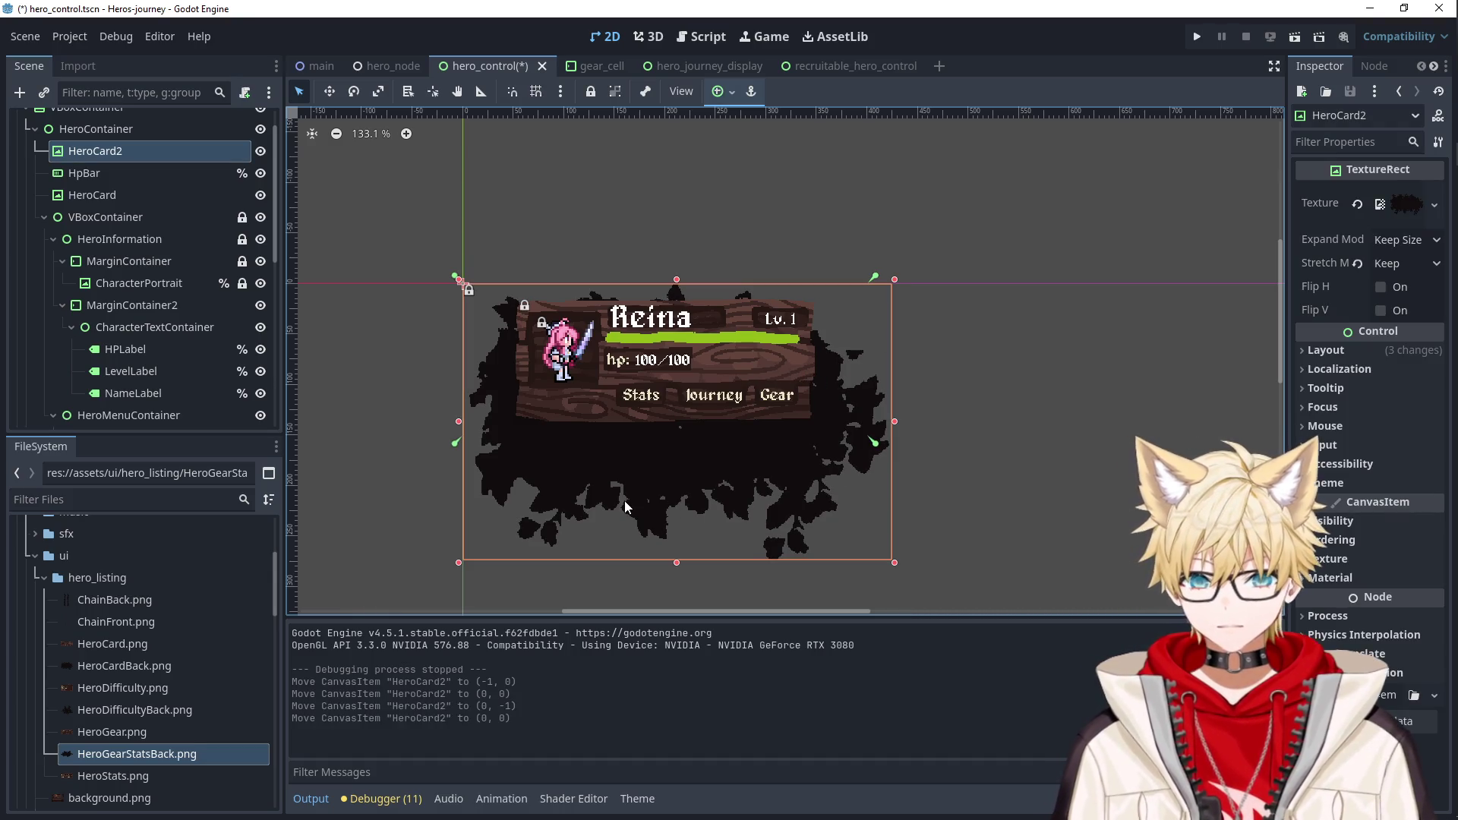
Check the Discord reference mockup, then nudge the backdrop upward behind the card.
left_click(106, 200)
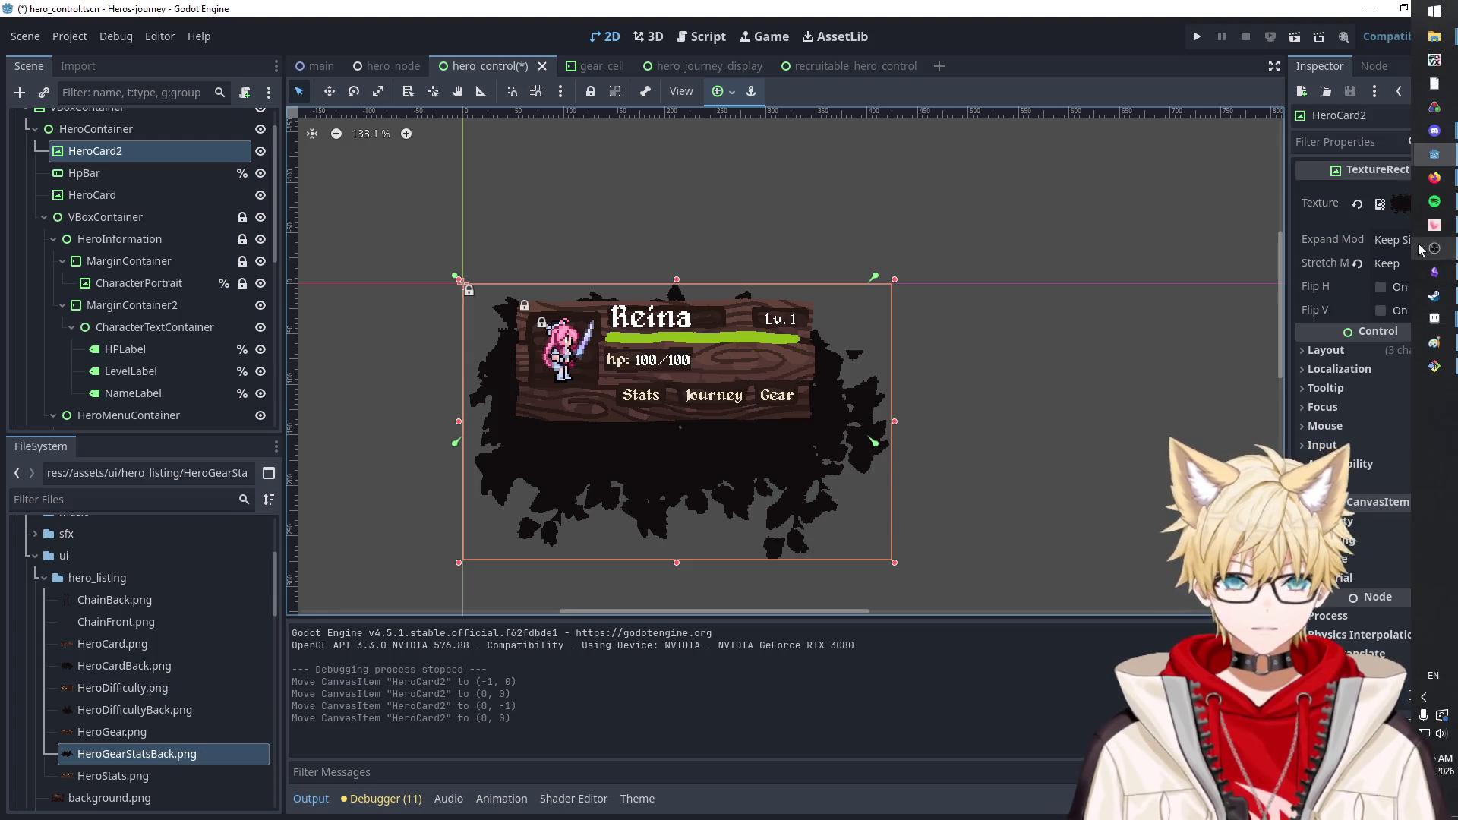
mouse_move(1434, 130)
left_click(1308, 114)
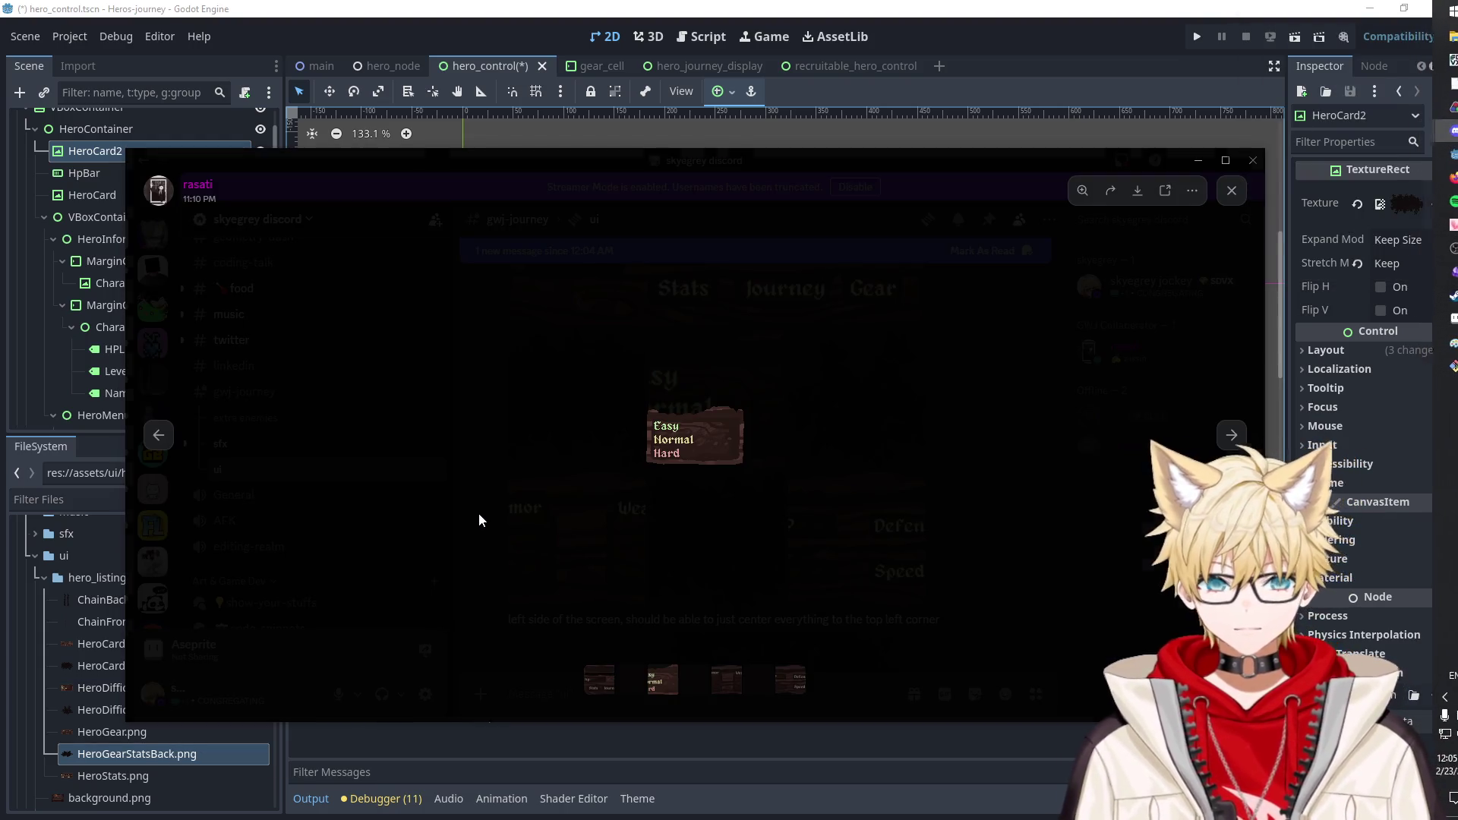
left_click(478, 513)
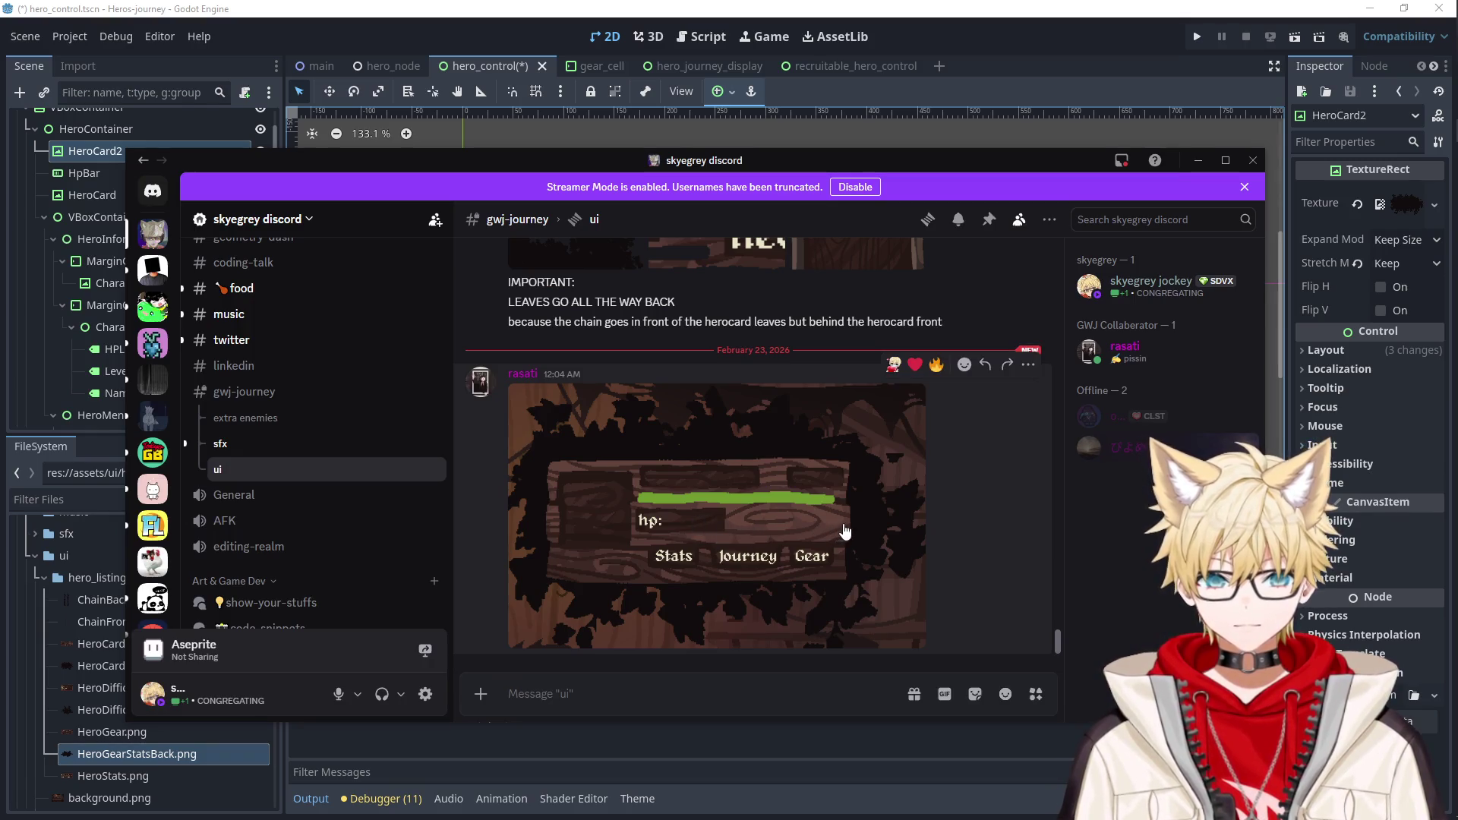
left_click_drag(813, 160, 0, 135)
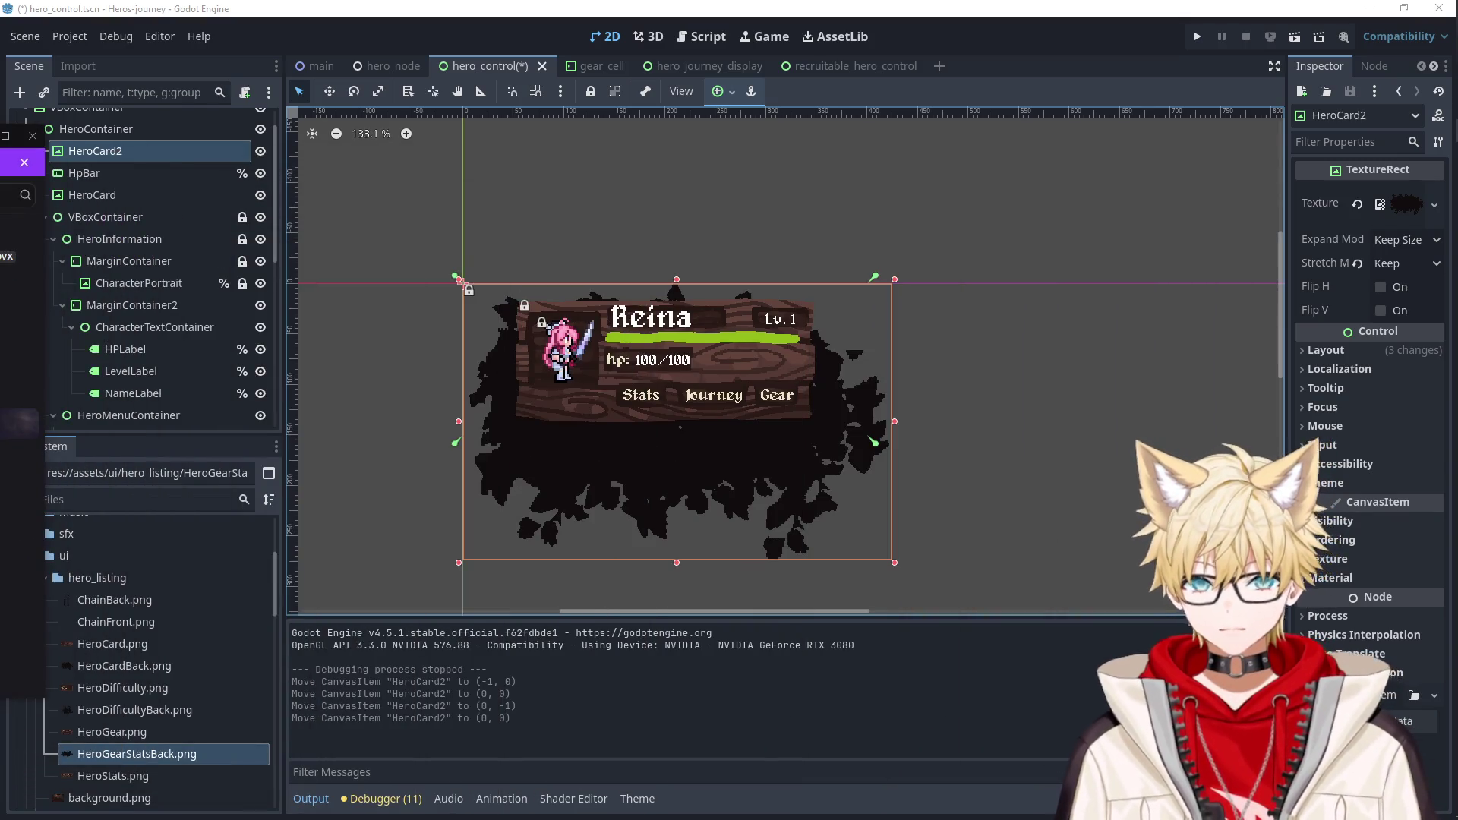
left_click(782, 484)
key("Up")
key("Up")
key("Up")
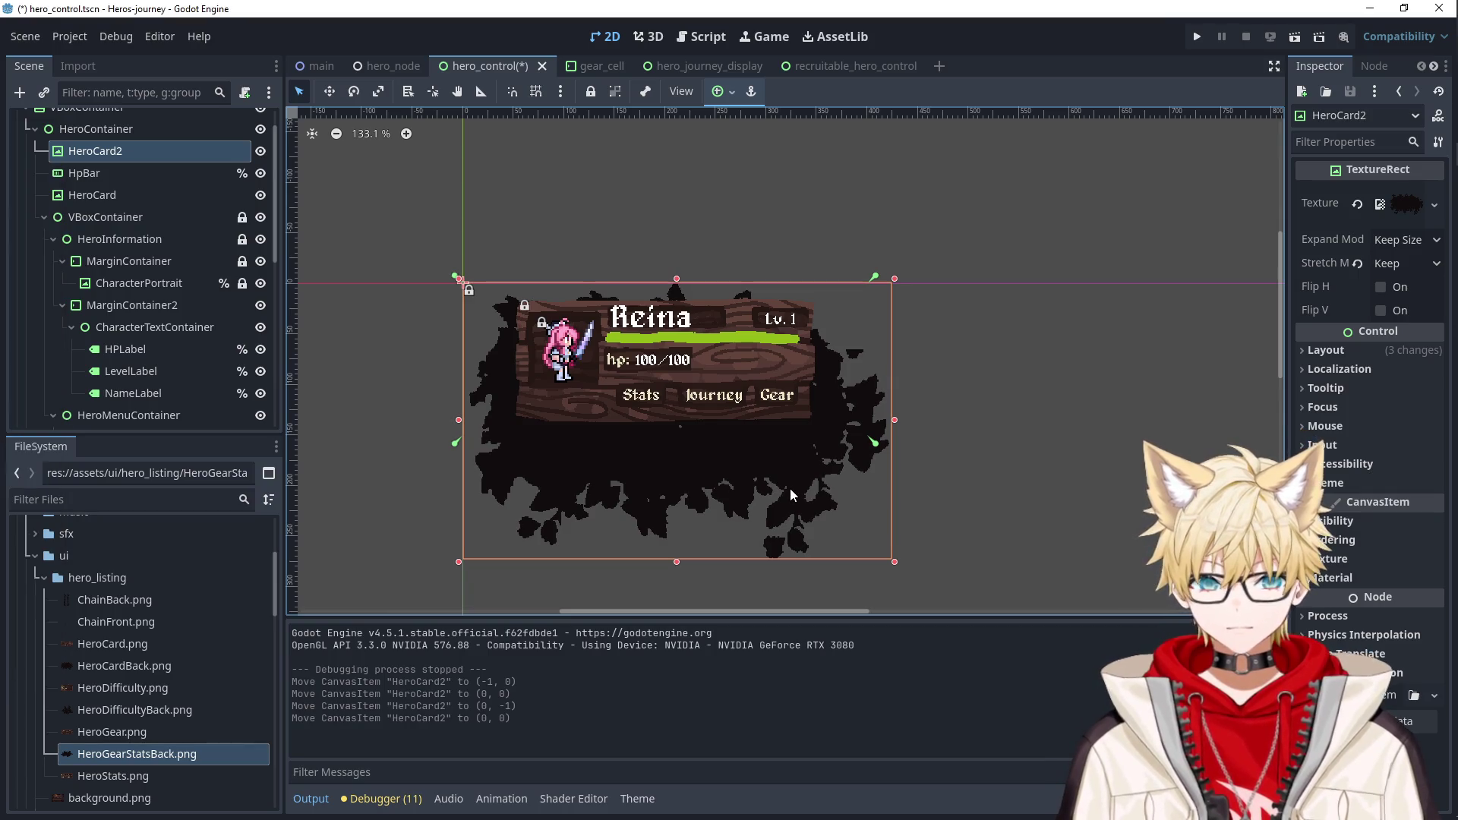
Fine-tune the HeroCard2 backdrop's height with arrow nudges, previewing the card by deselecting.
key("Up")
key("Up")
key("Up")
key("Up")
key("Up")
key("Up")
key("Up")
key("Up")
key("Up")
key("Up")
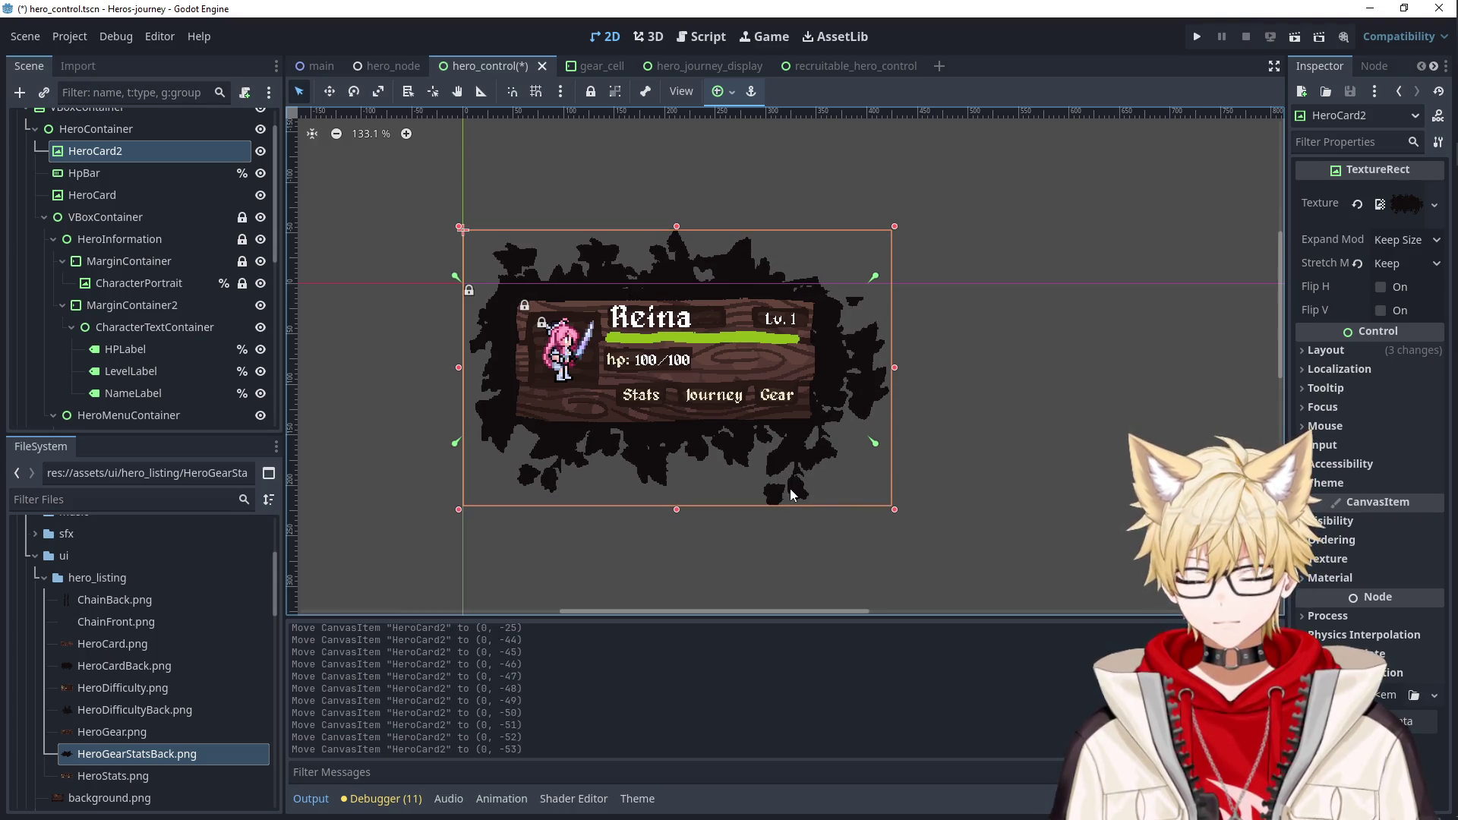
key("Down")
key("Down")
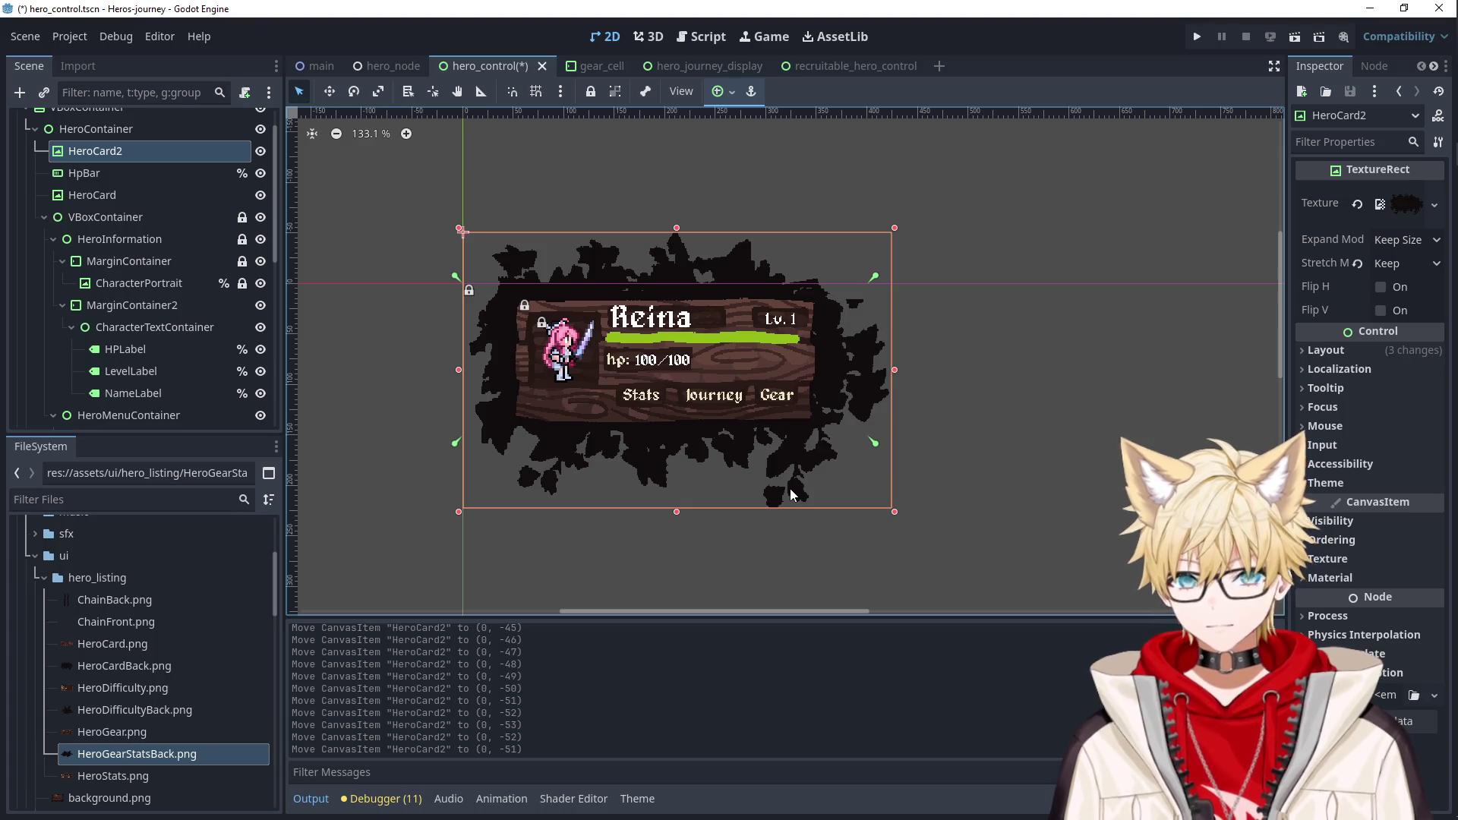
left_click(945, 444)
left_click(748, 266)
left_click(782, 265)
left_click(731, 258)
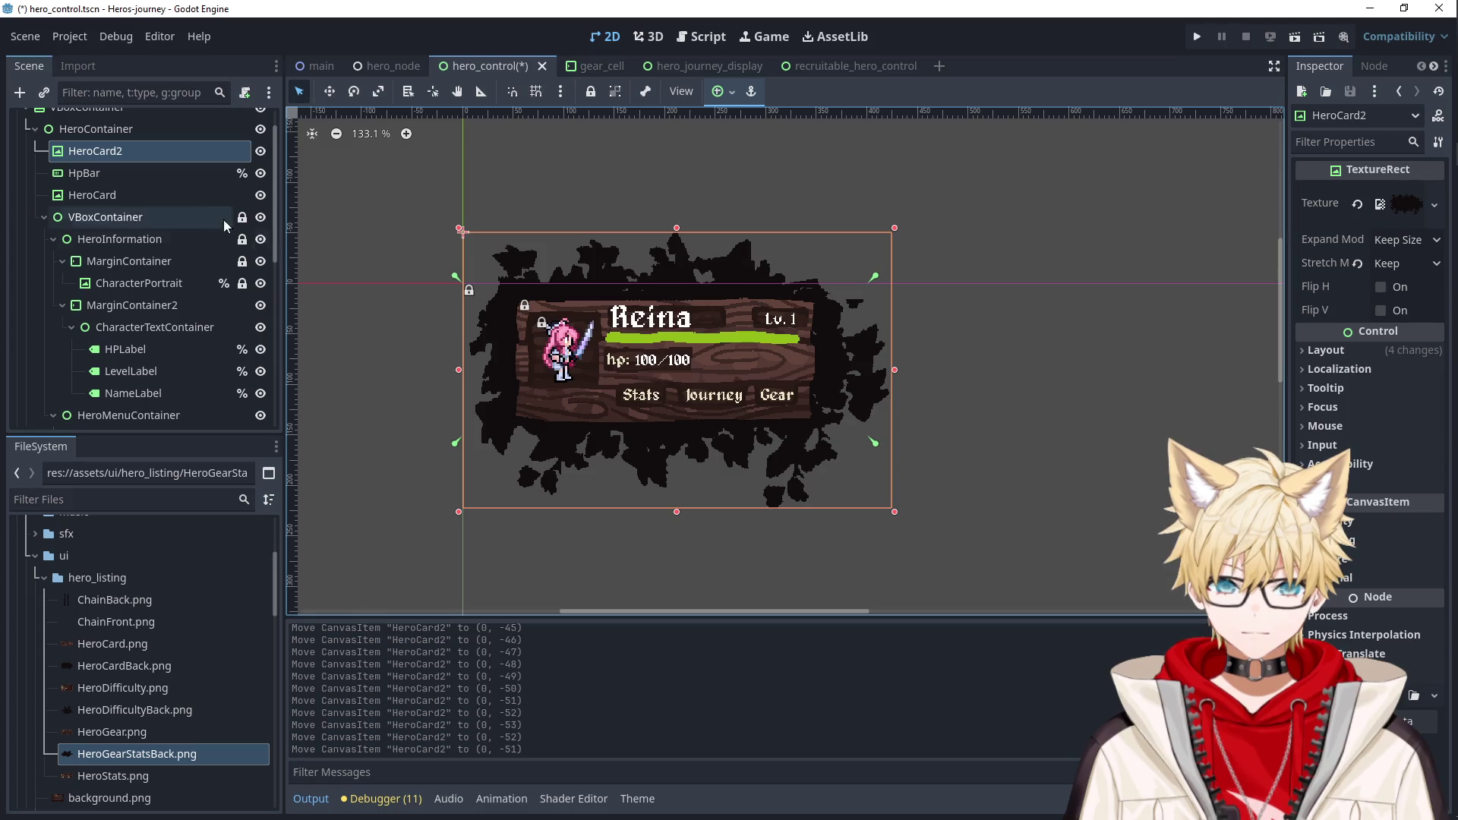
Compare the bounds of HeroContainer, HpBar and VBoxContainer against the HeroCard2 backdrop.
scroll(240, 236, "up", 2)
left_click(111, 165)
left_click(126, 186)
left_click(131, 167)
left_click(126, 209)
left_click(124, 167)
left_click(125, 187)
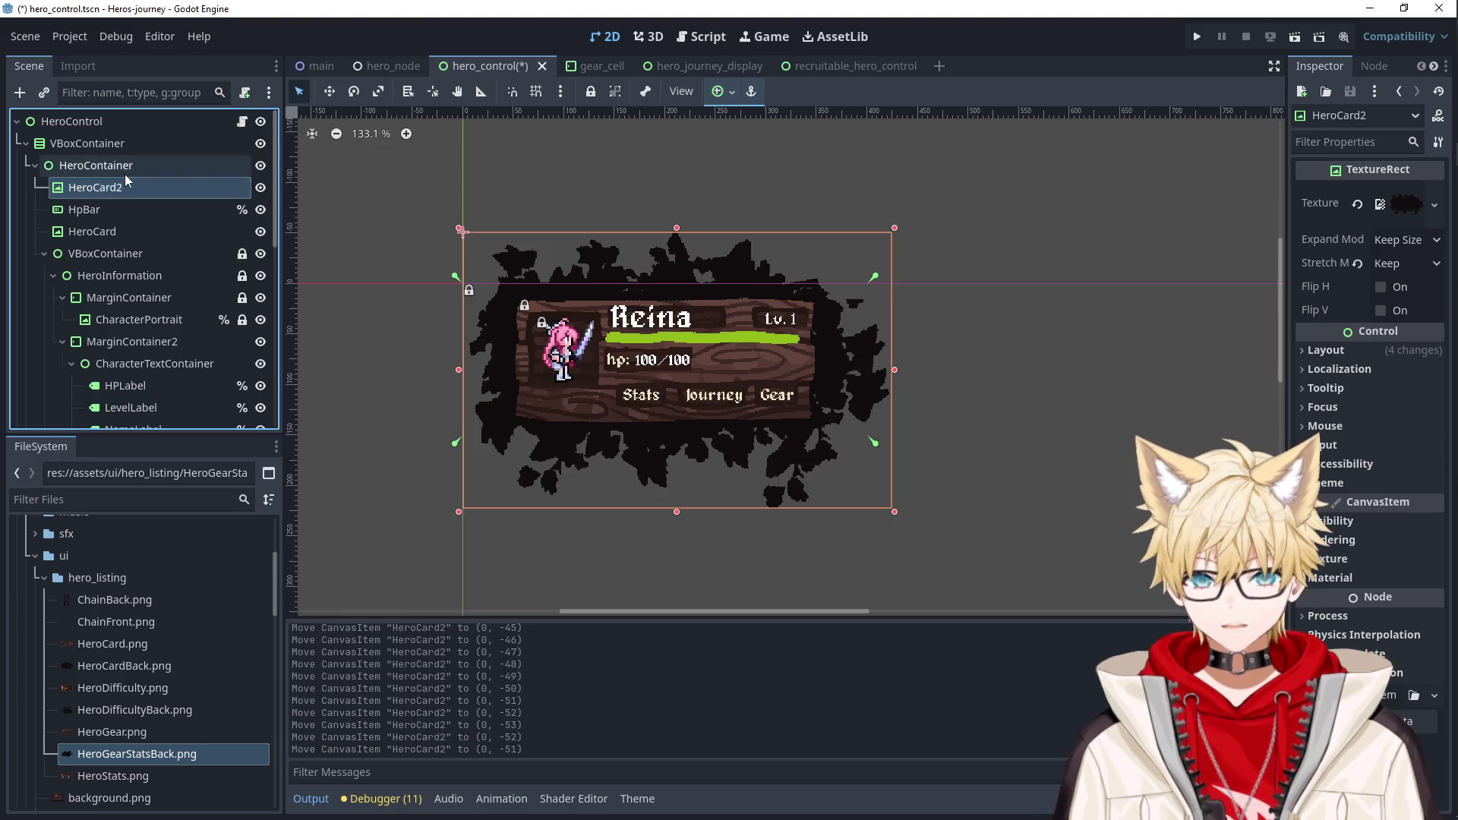
left_click(129, 167)
left_click(139, 143)
left_click(140, 189)
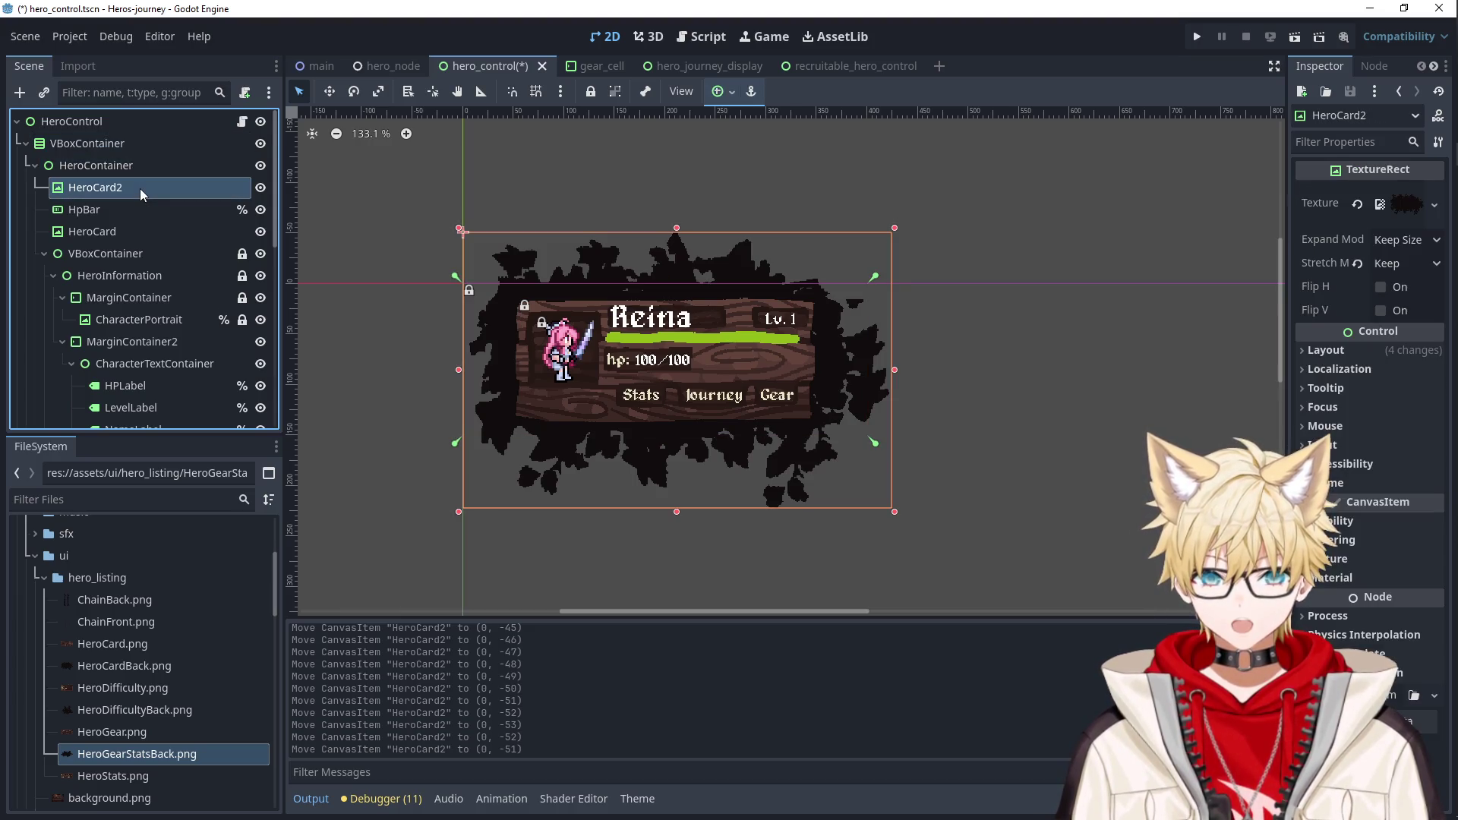
left_click(126, 167)
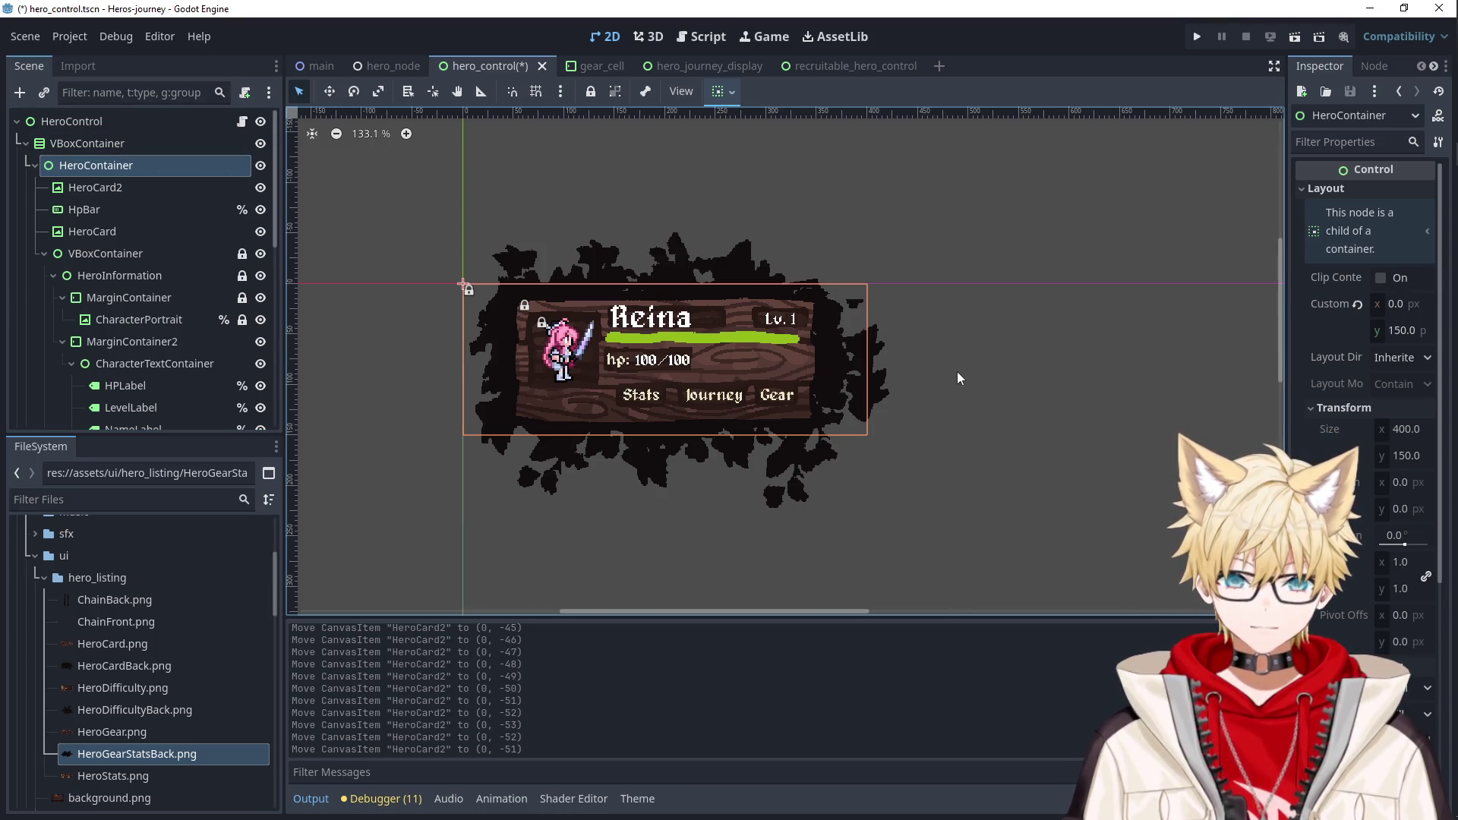
Preview the finished card and save the hero_control scene by running the project.
left_click(886, 377)
left_click(1091, 226)
left_click(1198, 38)
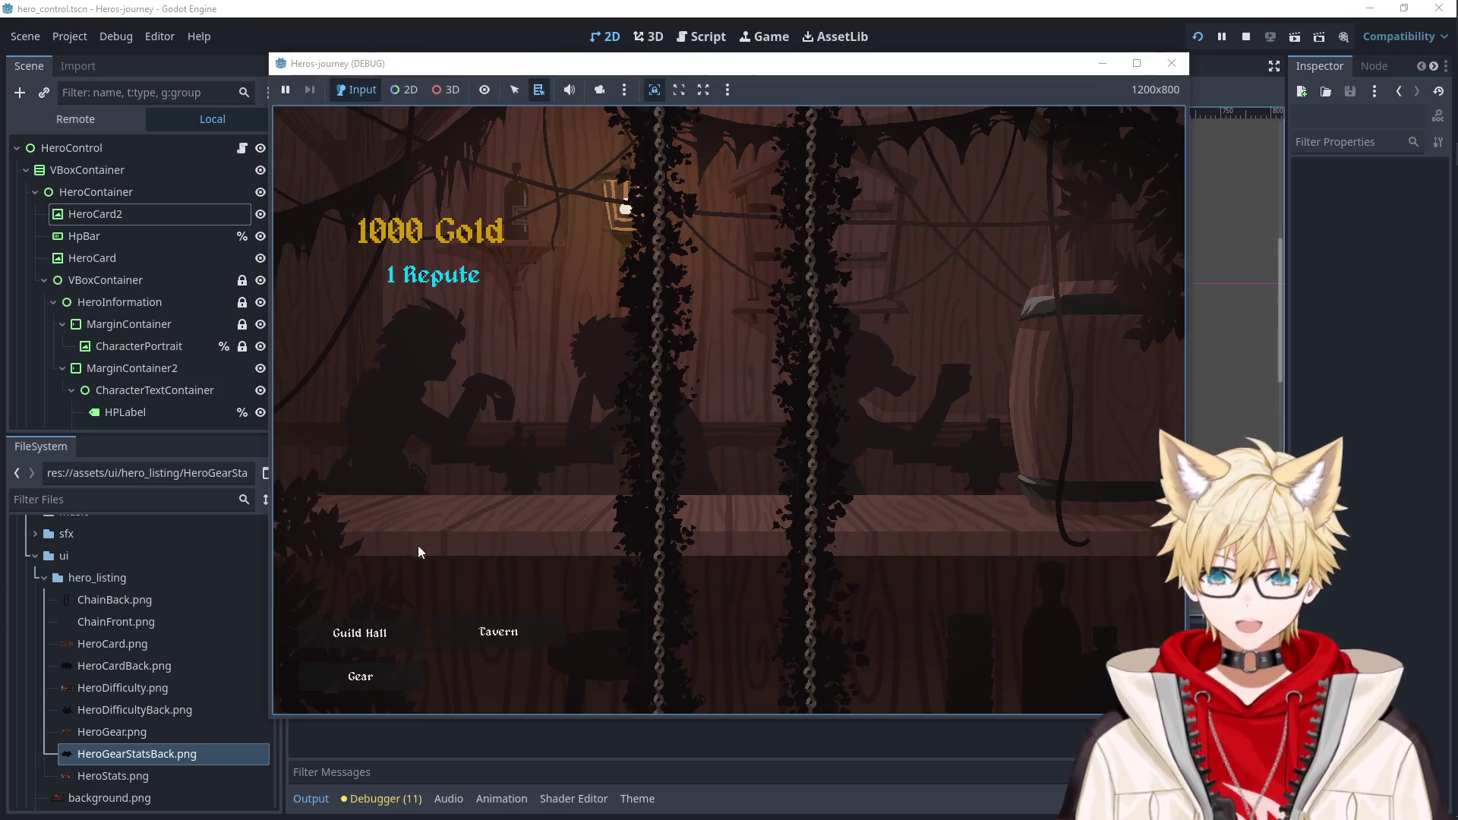
Recruit Ailluin and Aywin from the Tavern to check their cards, then close the game.
left_click(498, 631)
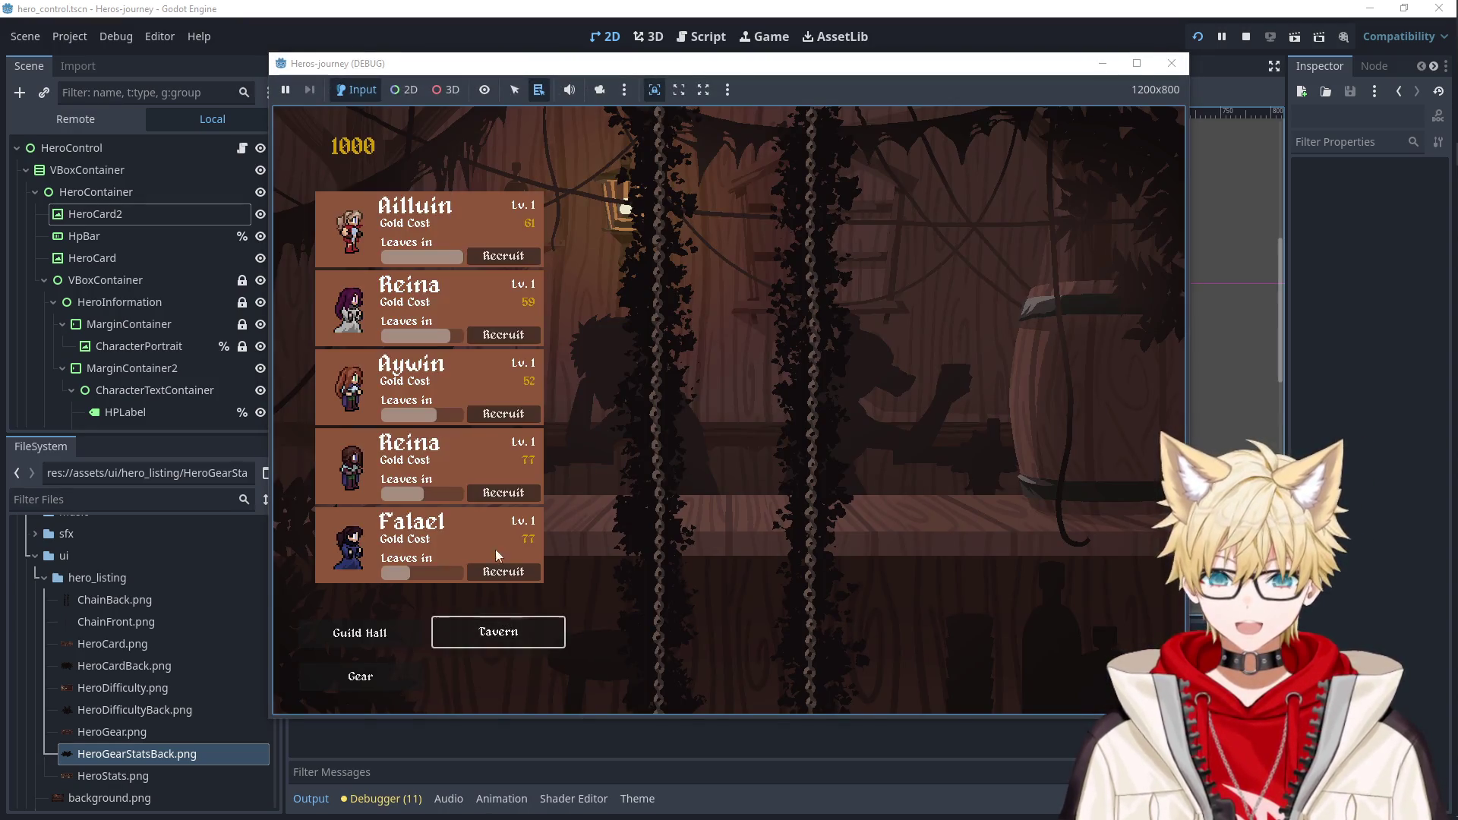
left_click(503, 256)
left_click(502, 334)
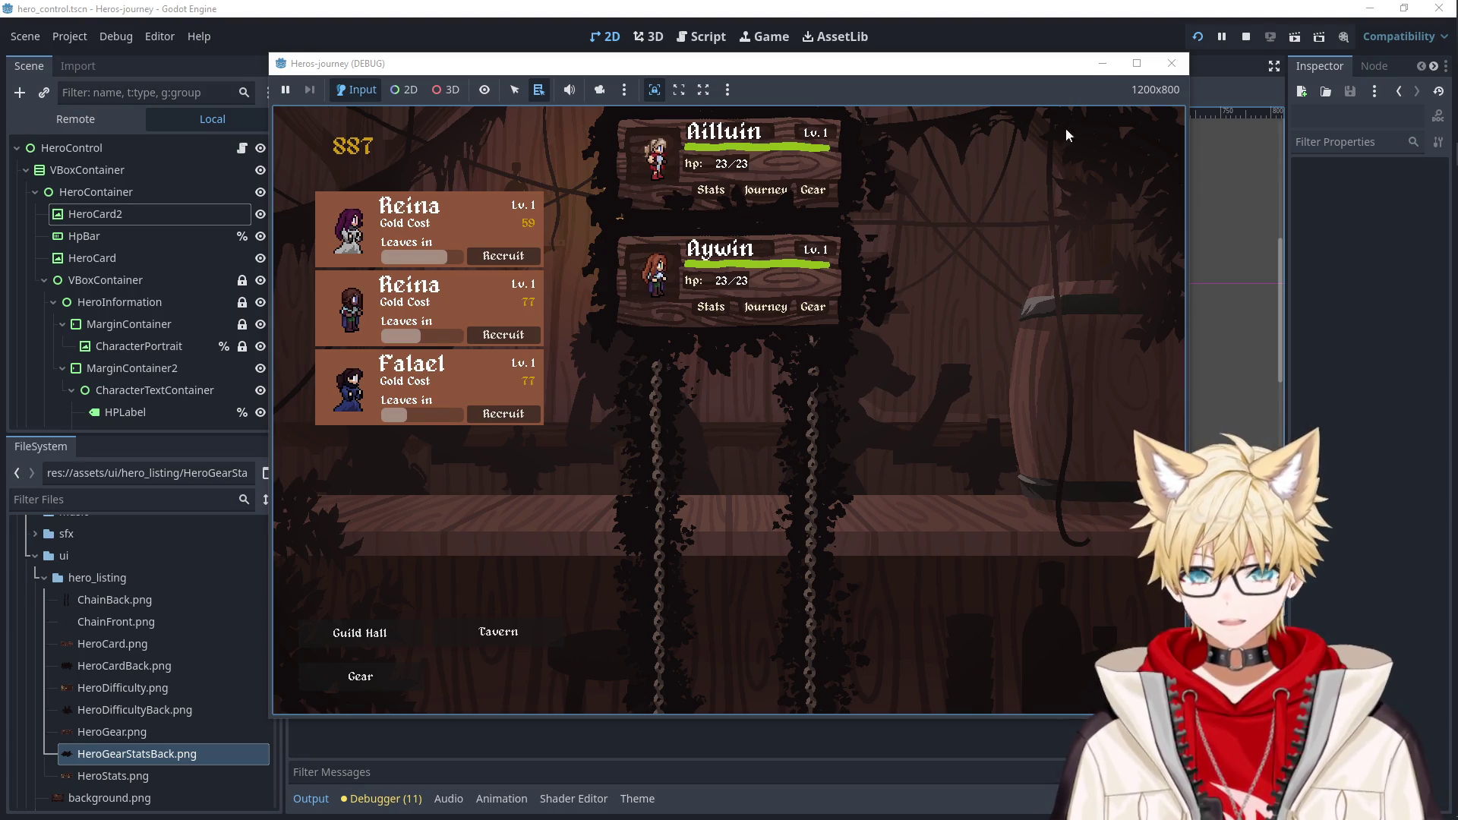
left_click(1171, 63)
left_click(621, 271)
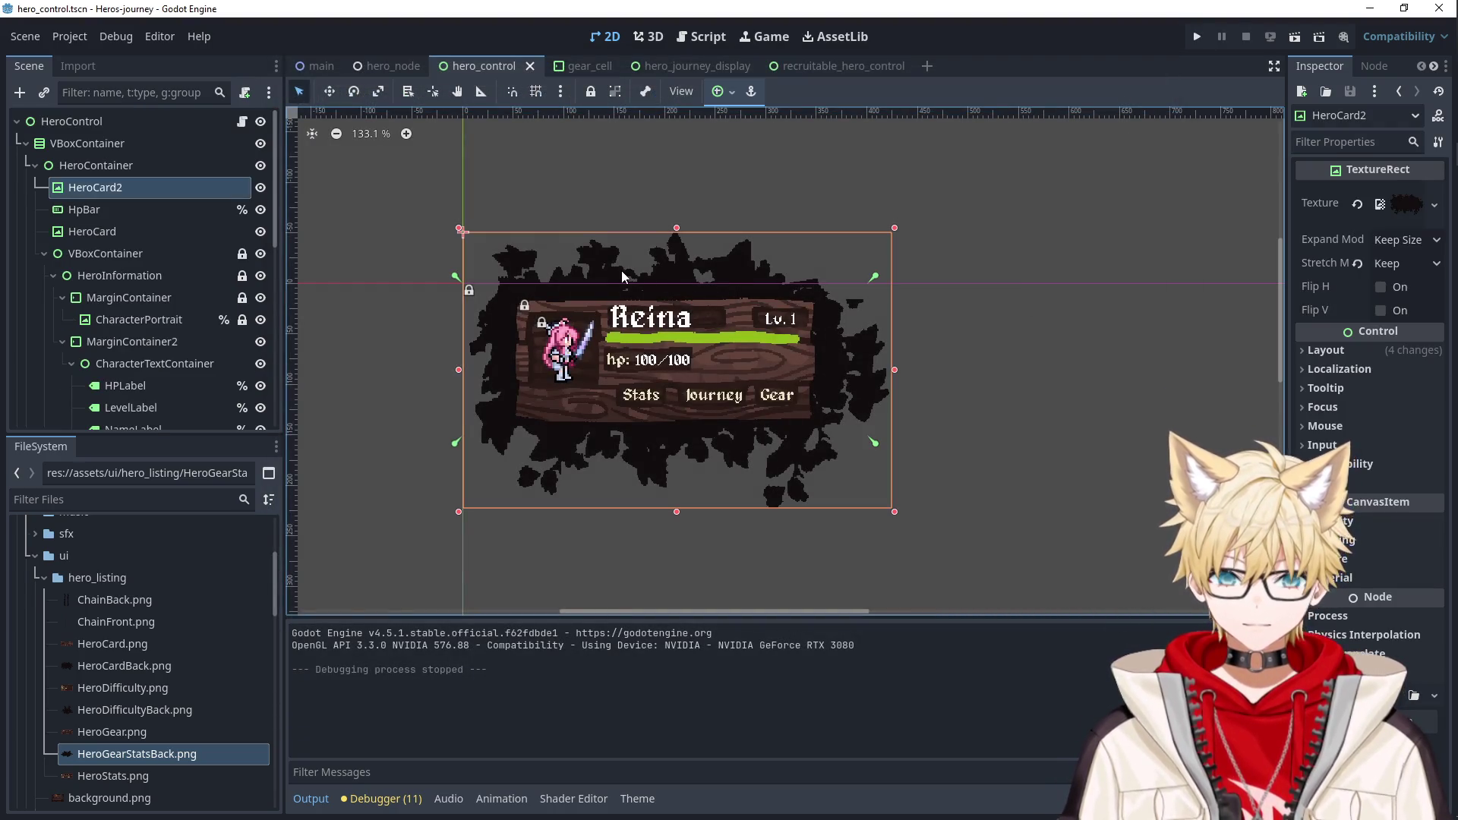
Collapse the VBoxContainer branch in the Scene dock.
scroll(191, 266, "down", 2)
scroll(194, 290, "down", 5)
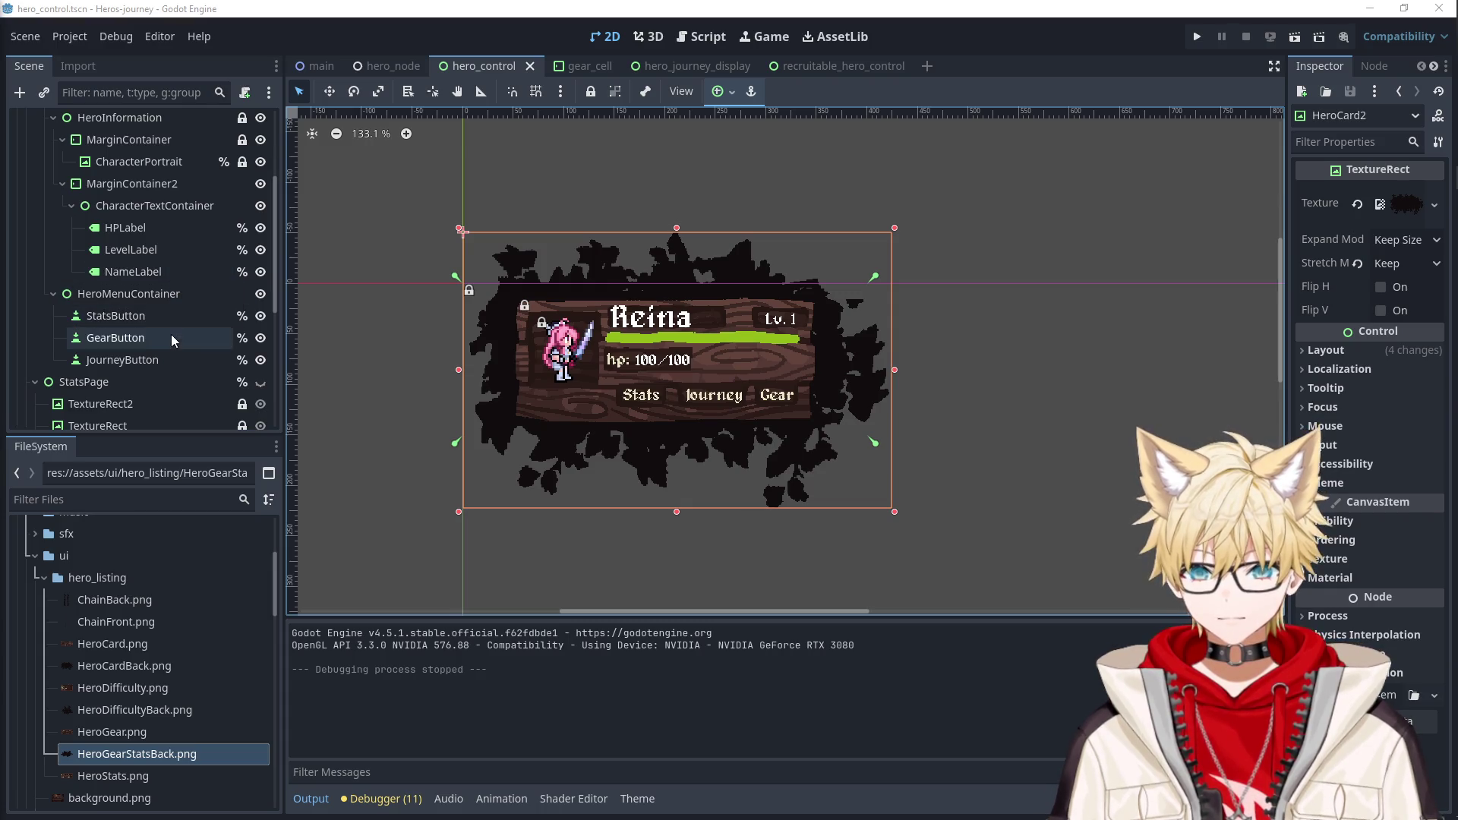
scroll(151, 251, "up", 3)
left_click(44, 214)
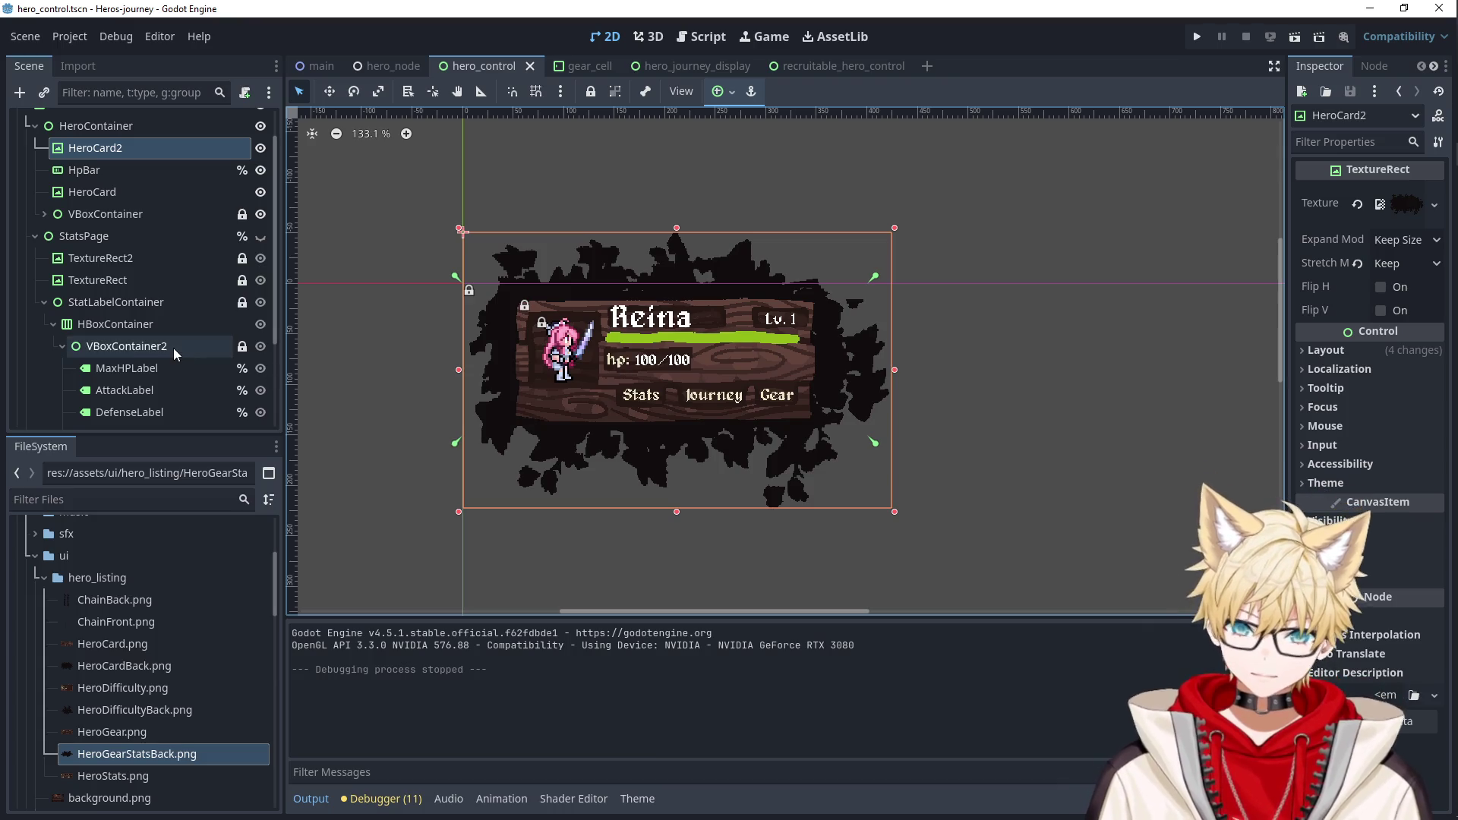
Toggle the StatsPage panel's visibility several times, leaving it shown.
left_click(260, 236)
left_click(260, 236)
left_click(259, 236)
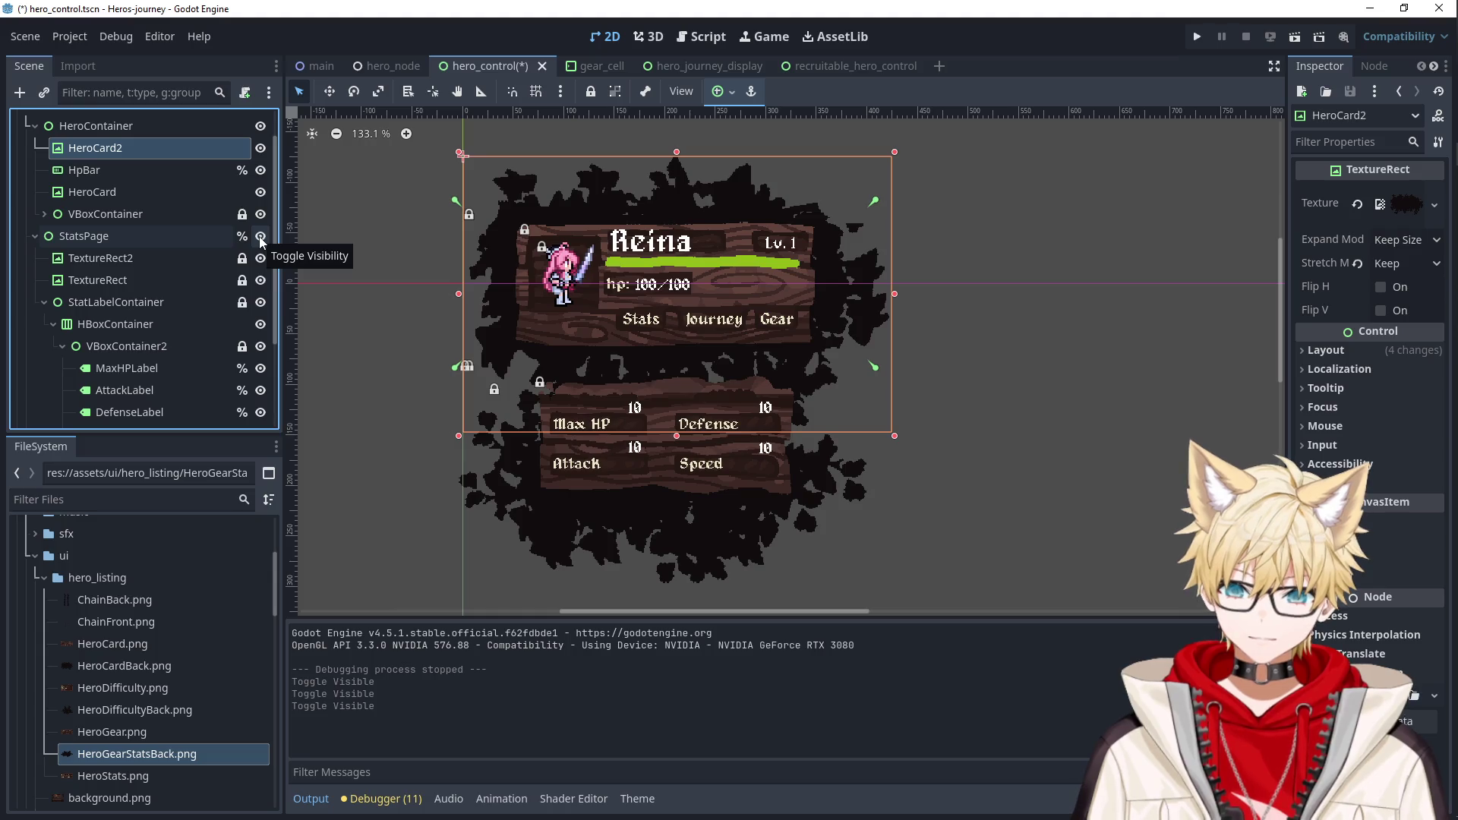
left_click(259, 236)
left_click(260, 236)
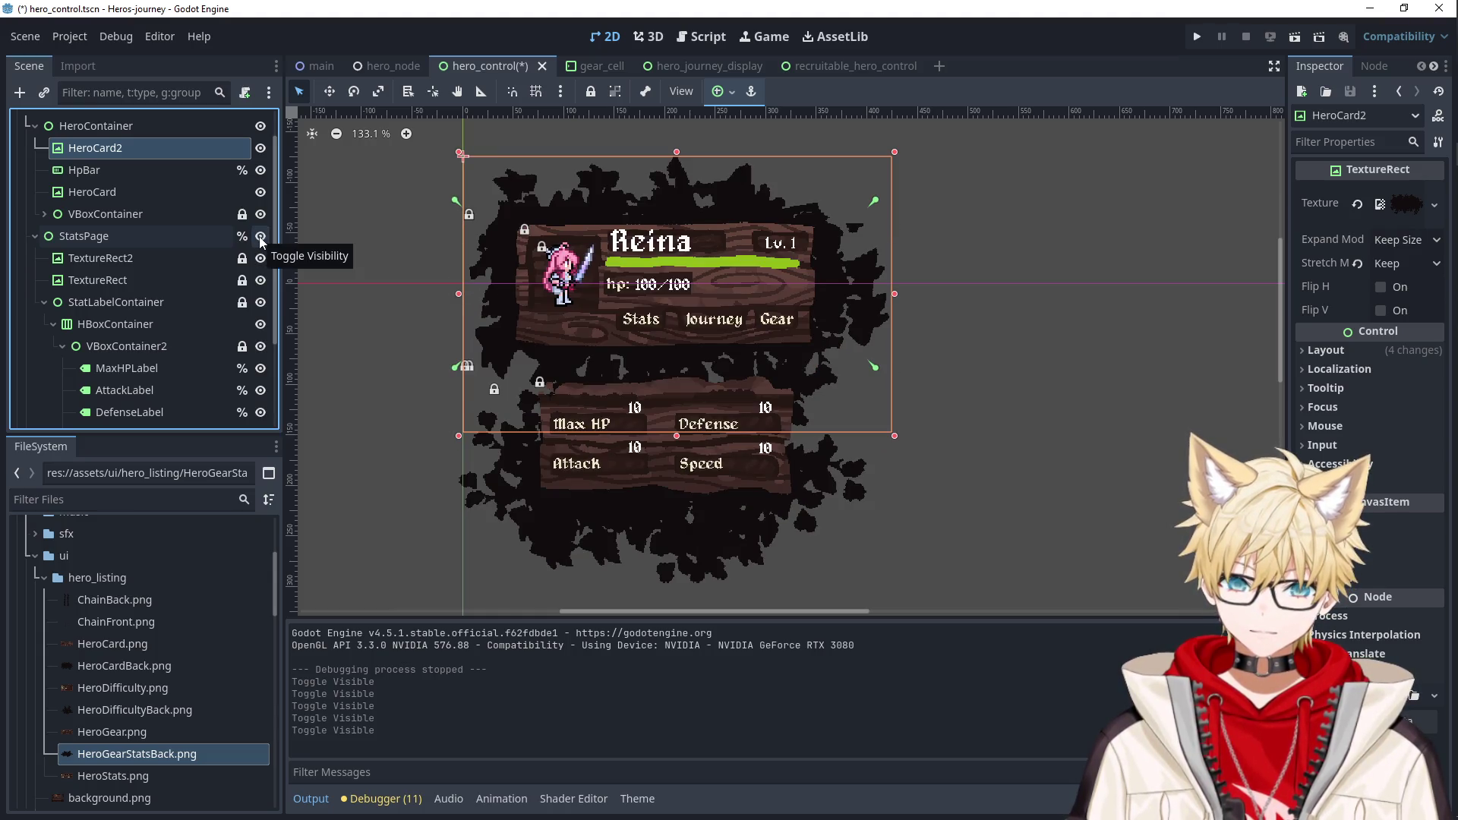
left_click(260, 236)
left_click(260, 236)
left_click(260, 236)
left_click(260, 237)
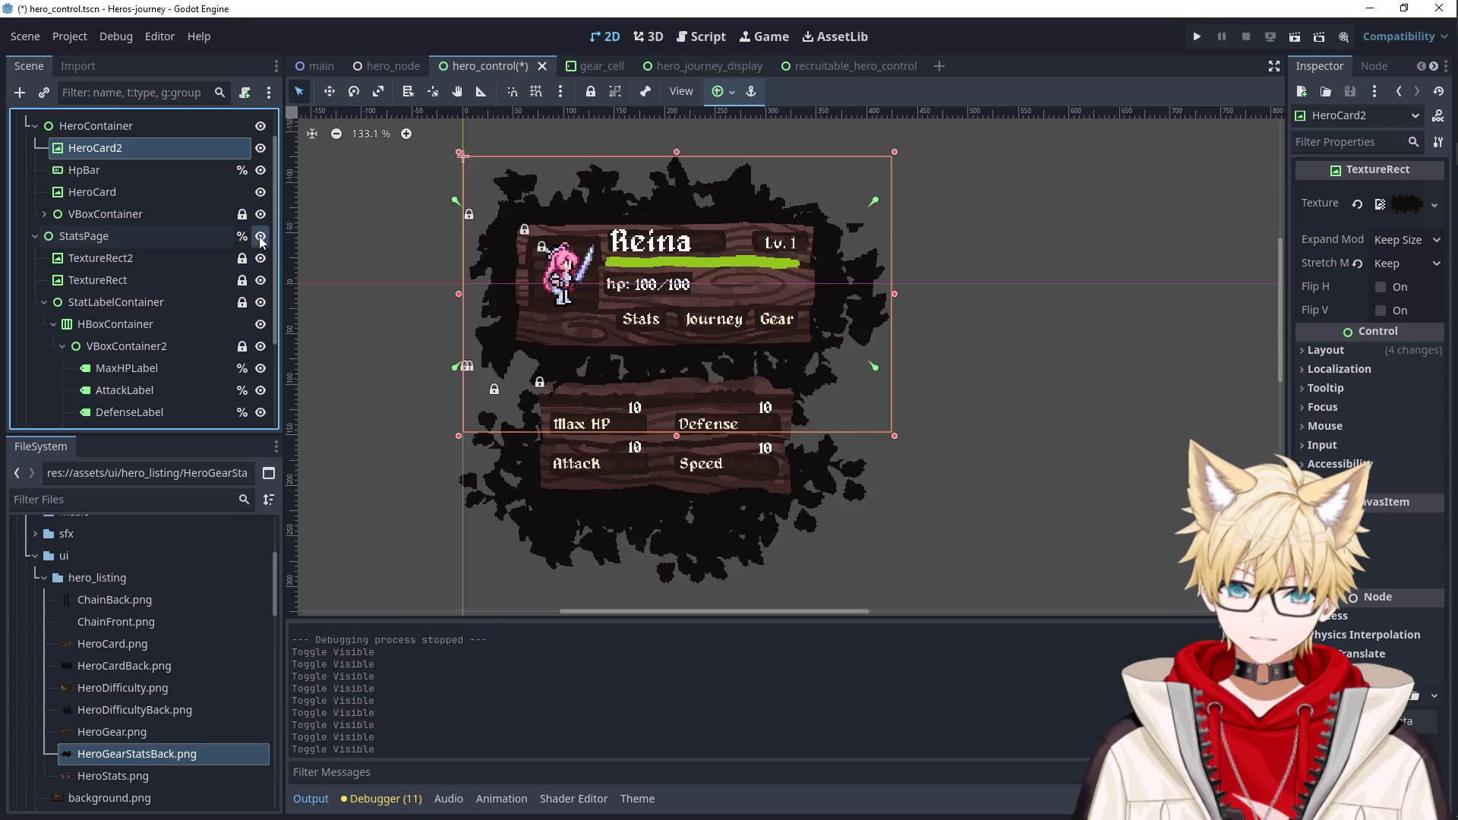
left_click(260, 236)
left_click(260, 236)
left_click(260, 236)
left_click(259, 236)
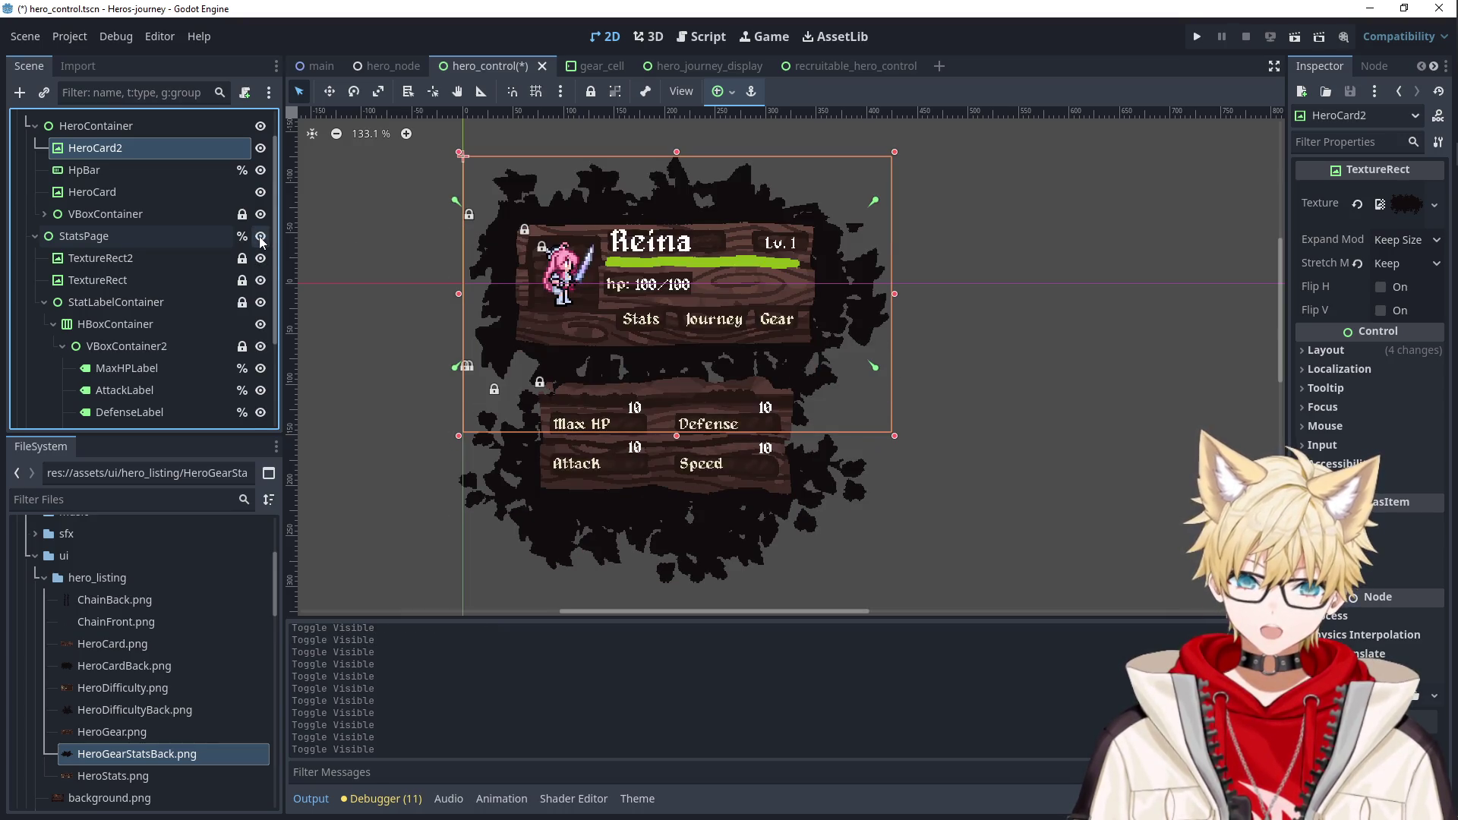
left_click(260, 236)
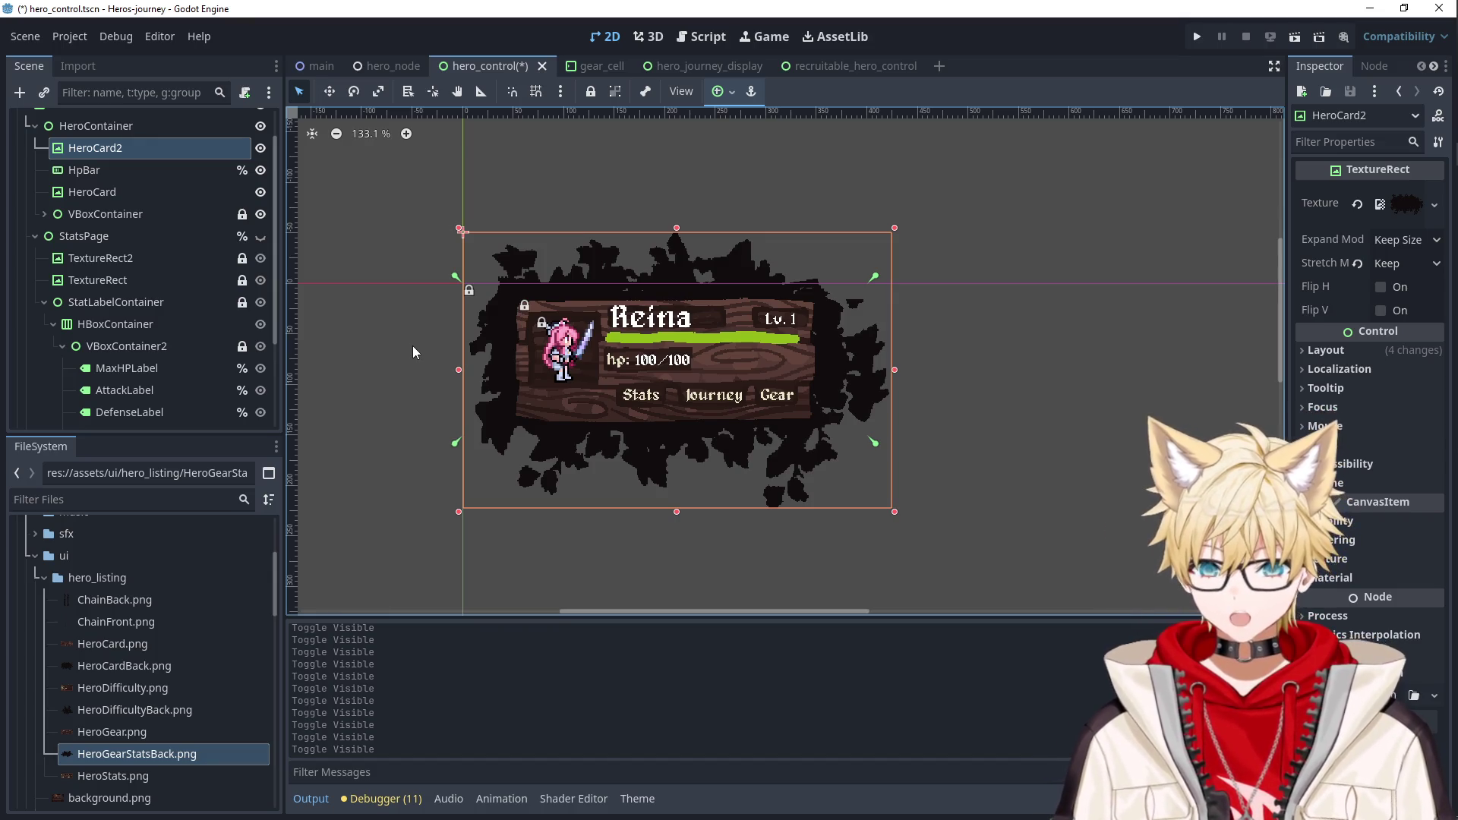
Inspect HeroMenuContainer and the inner HeroCard, reselect HeroCard2, and run the game.
left_click(561, 398)
left_click(599, 319)
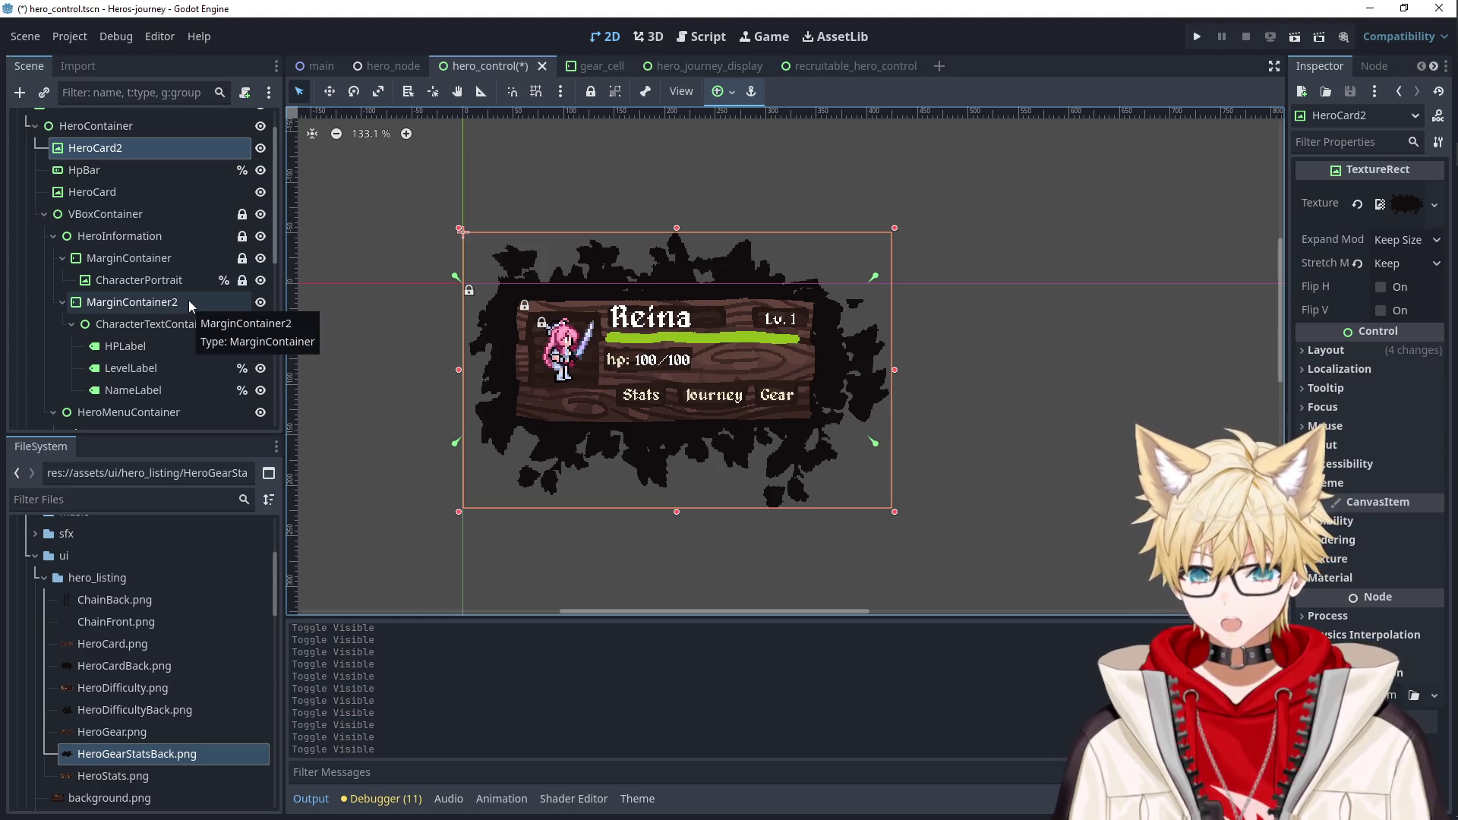
scroll(190, 258, "up", 2)
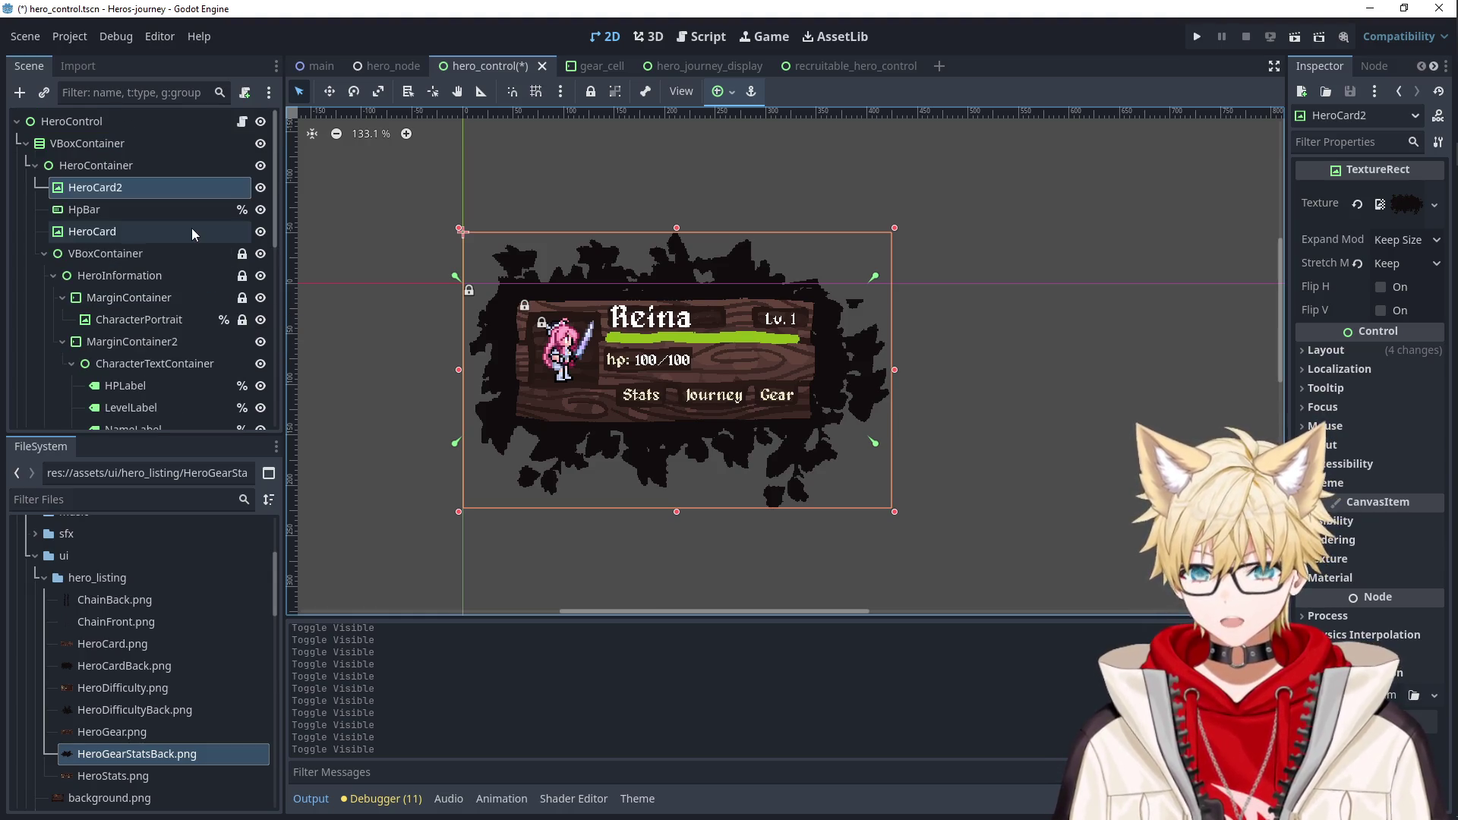
left_click(675, 377)
left_click(626, 426)
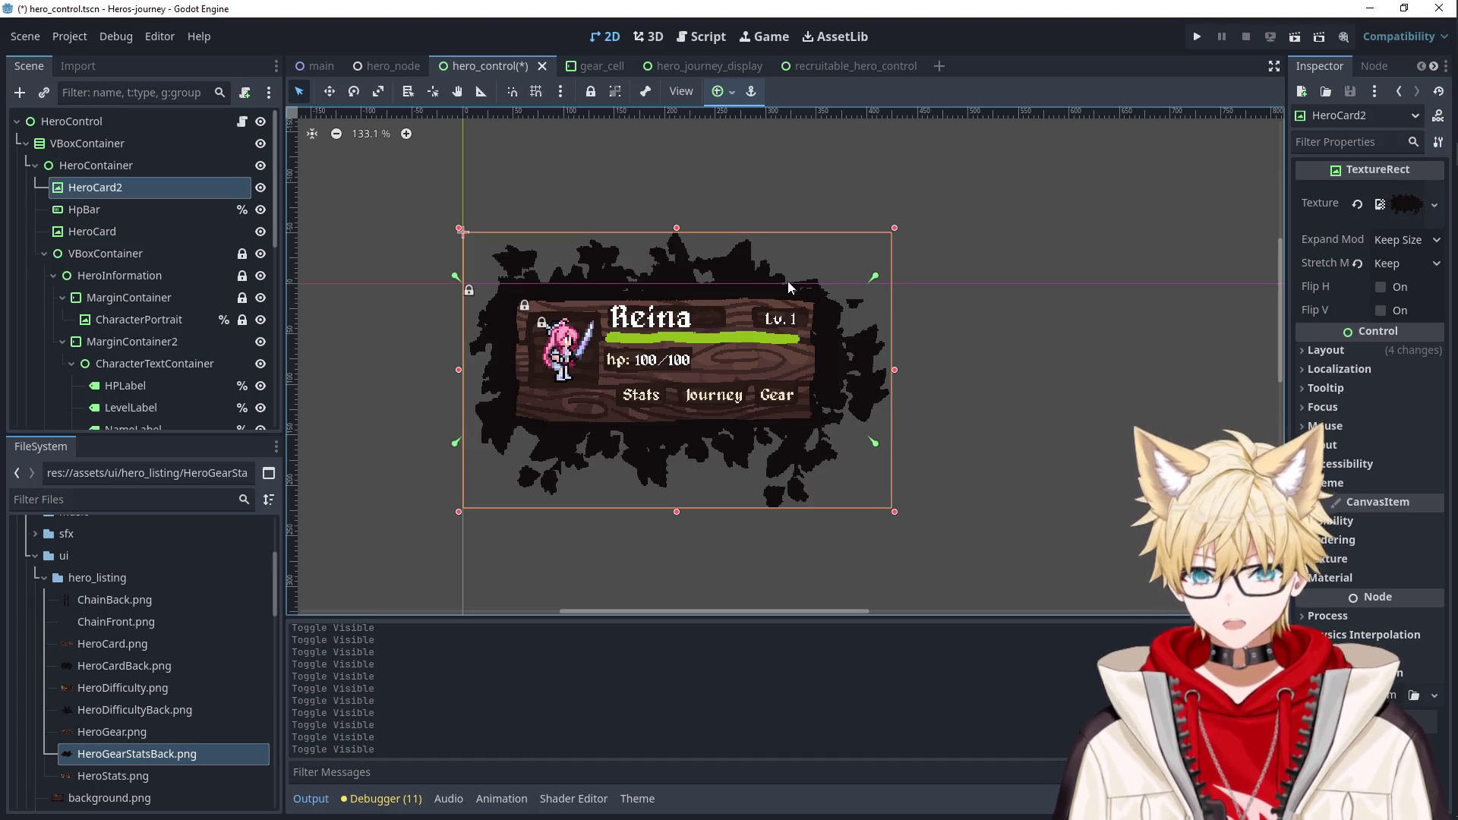
left_click(1197, 36)
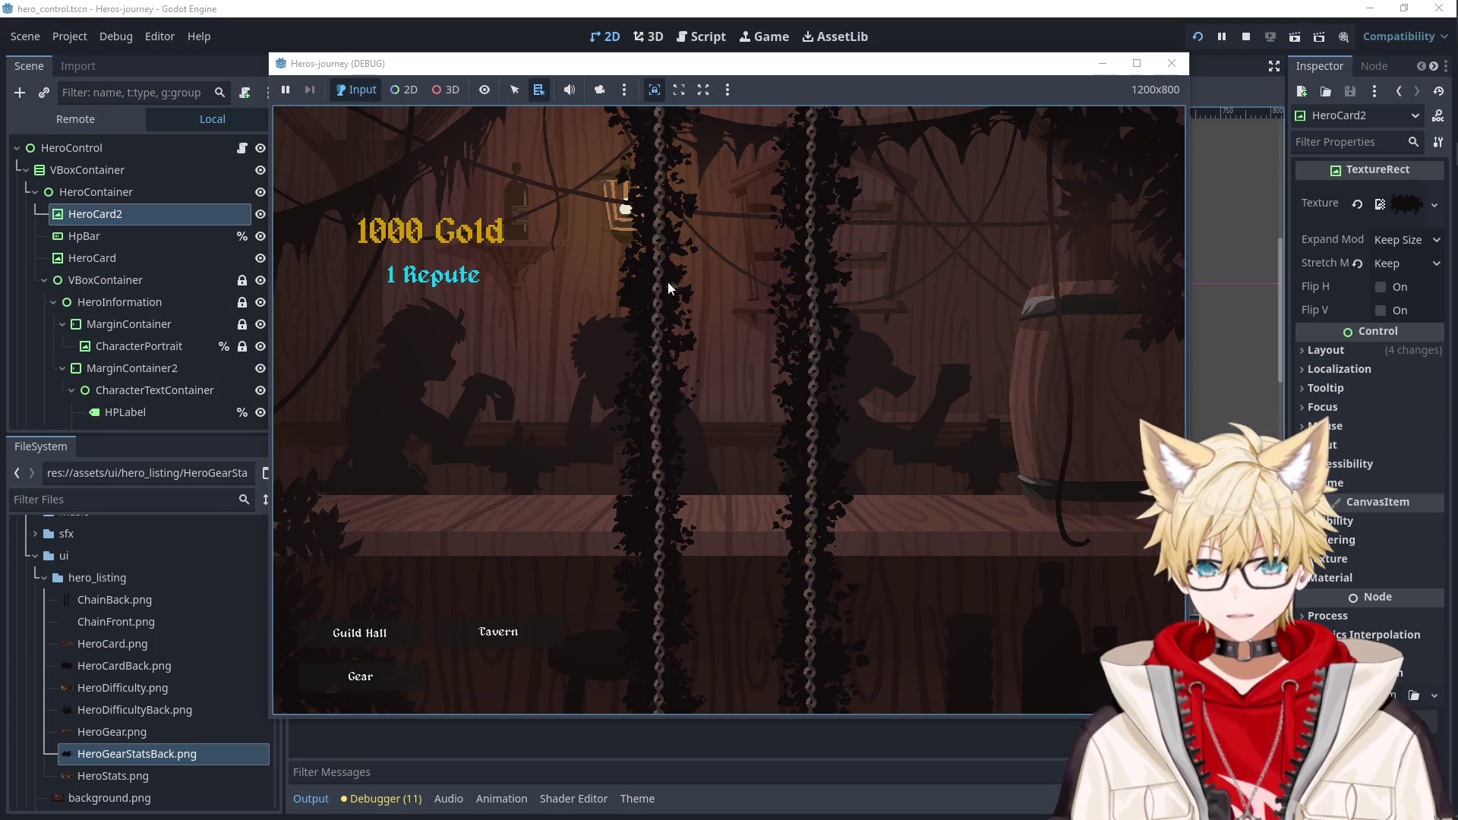
Recruit Simimar and Lyari from the Tavern, leaving 820 gold.
left_click(524, 634)
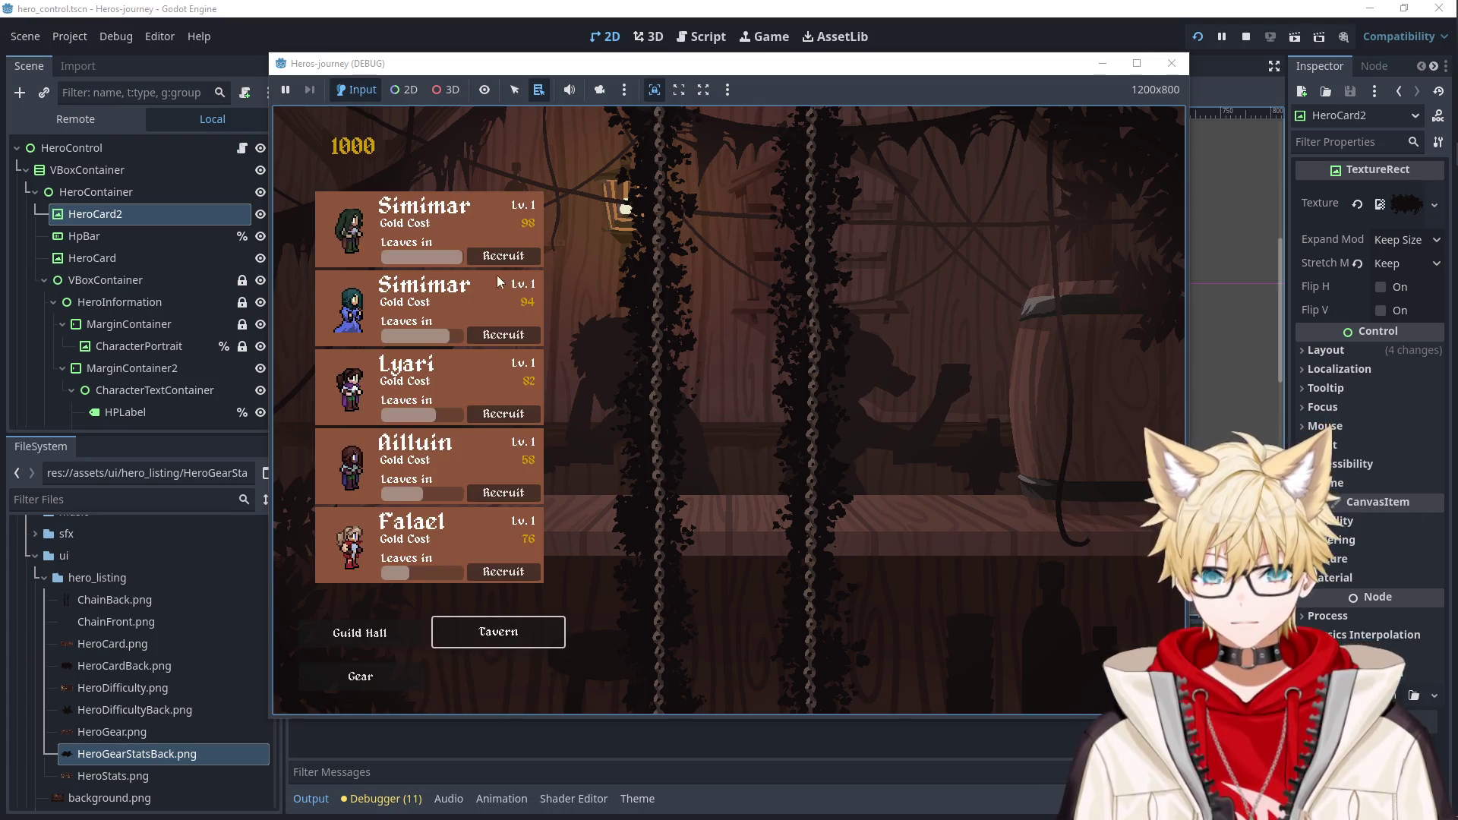
left_click(502, 256)
left_click(503, 334)
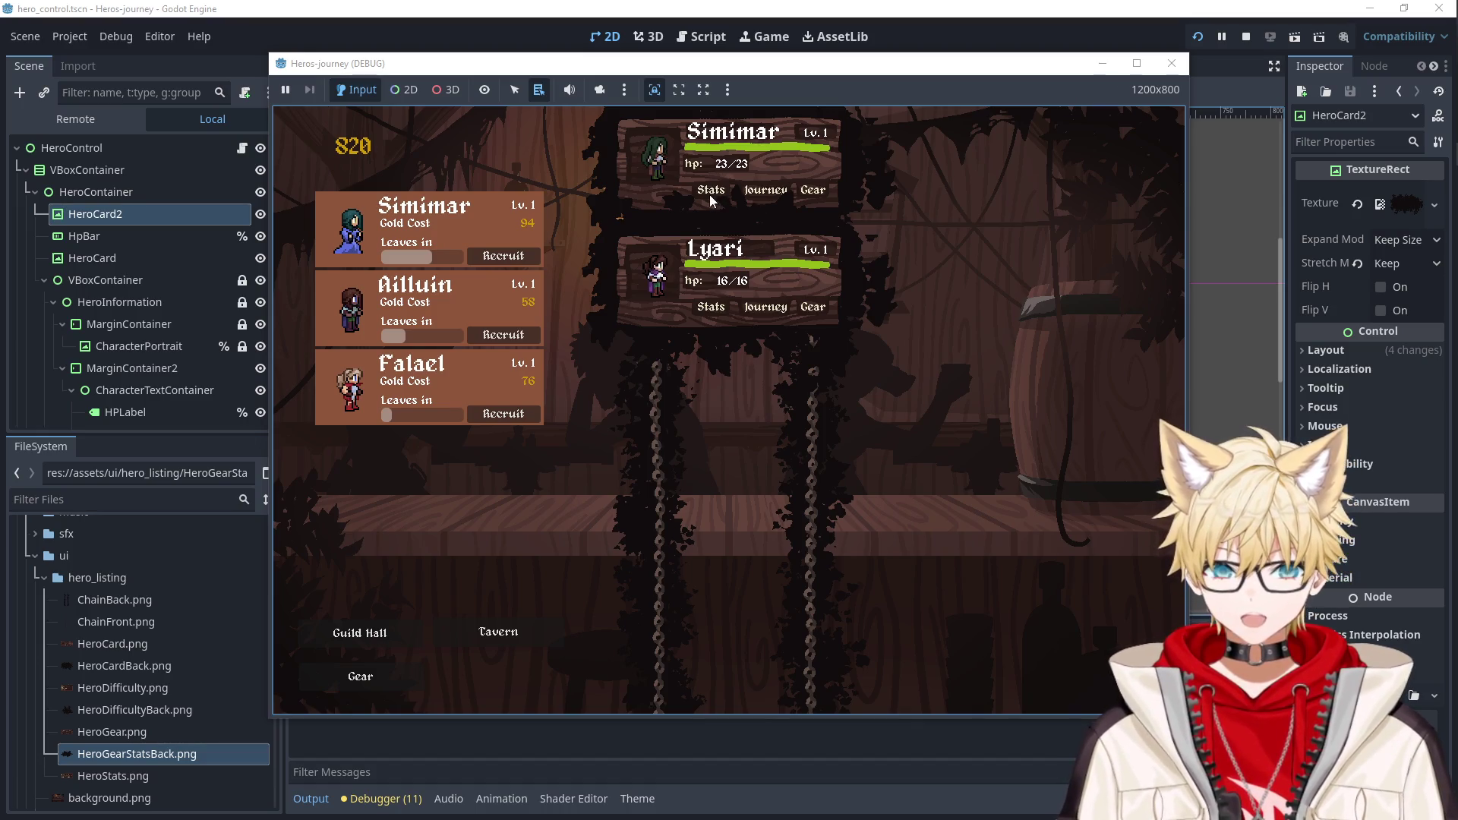
Open Simimar's Gear and Stats panels, then stop the game.
left_click(815, 189)
left_click(713, 189)
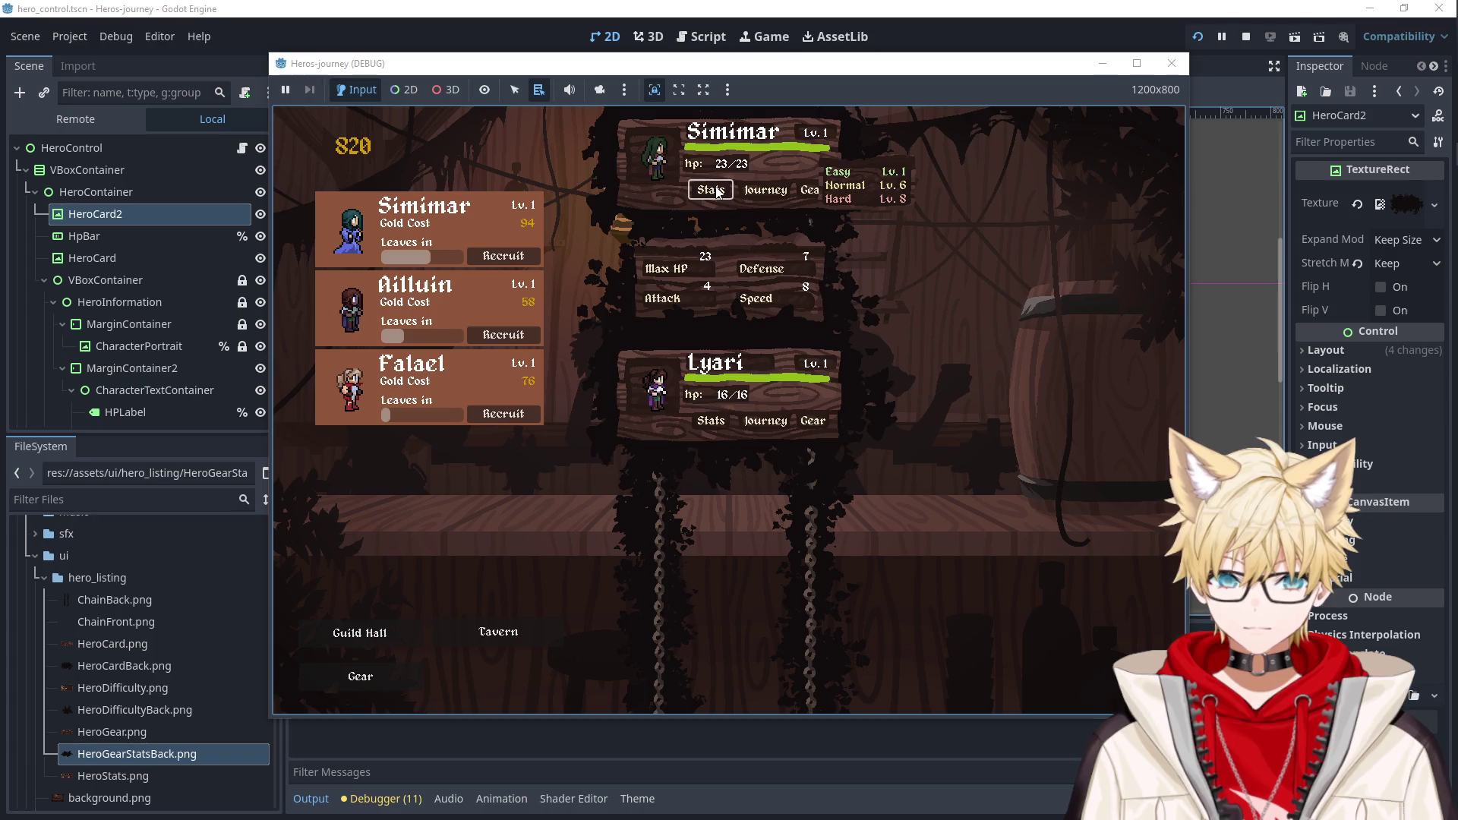
left_click(716, 191)
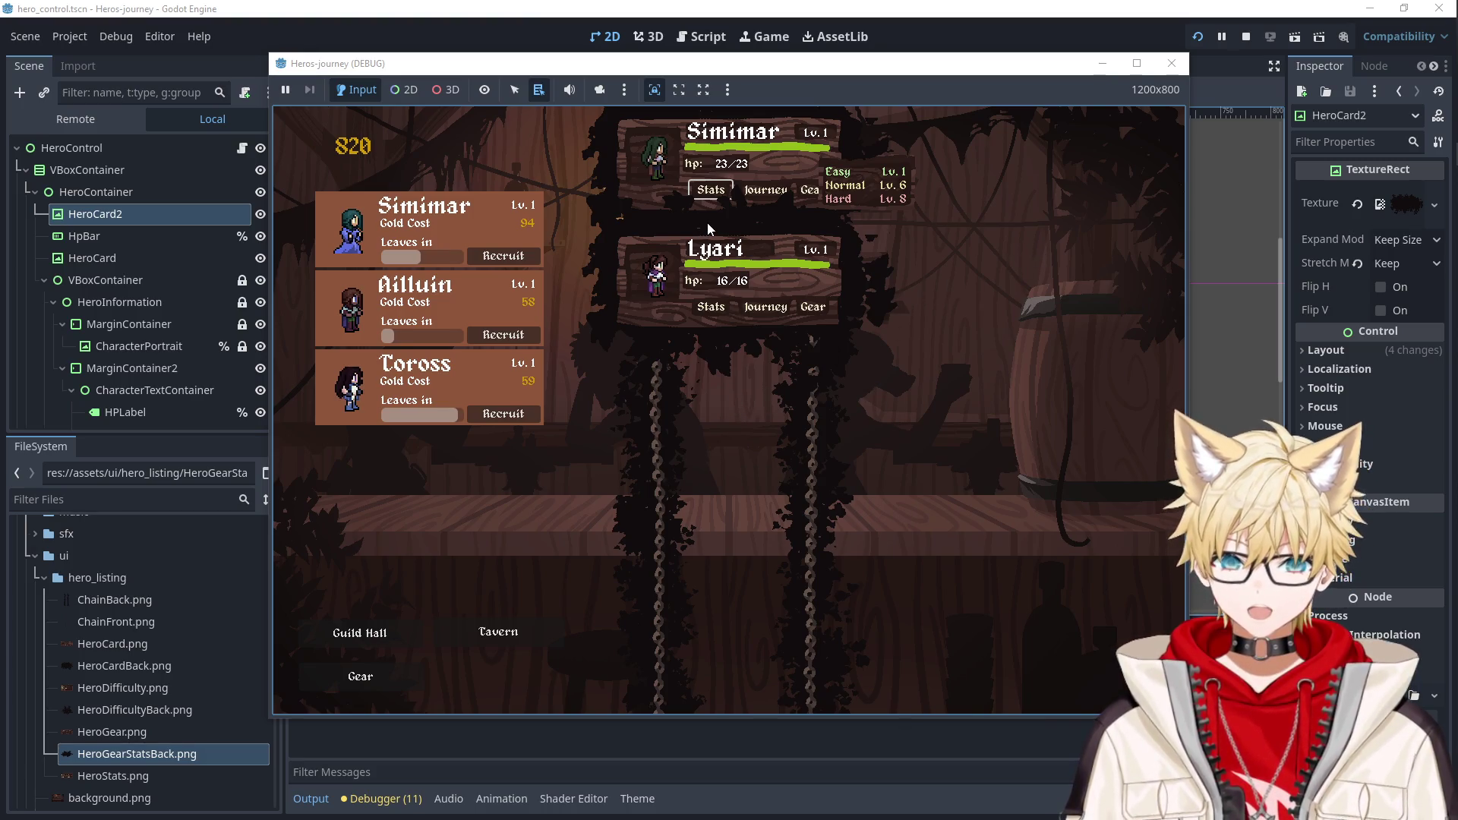
left_click(1172, 63)
left_click(592, 352)
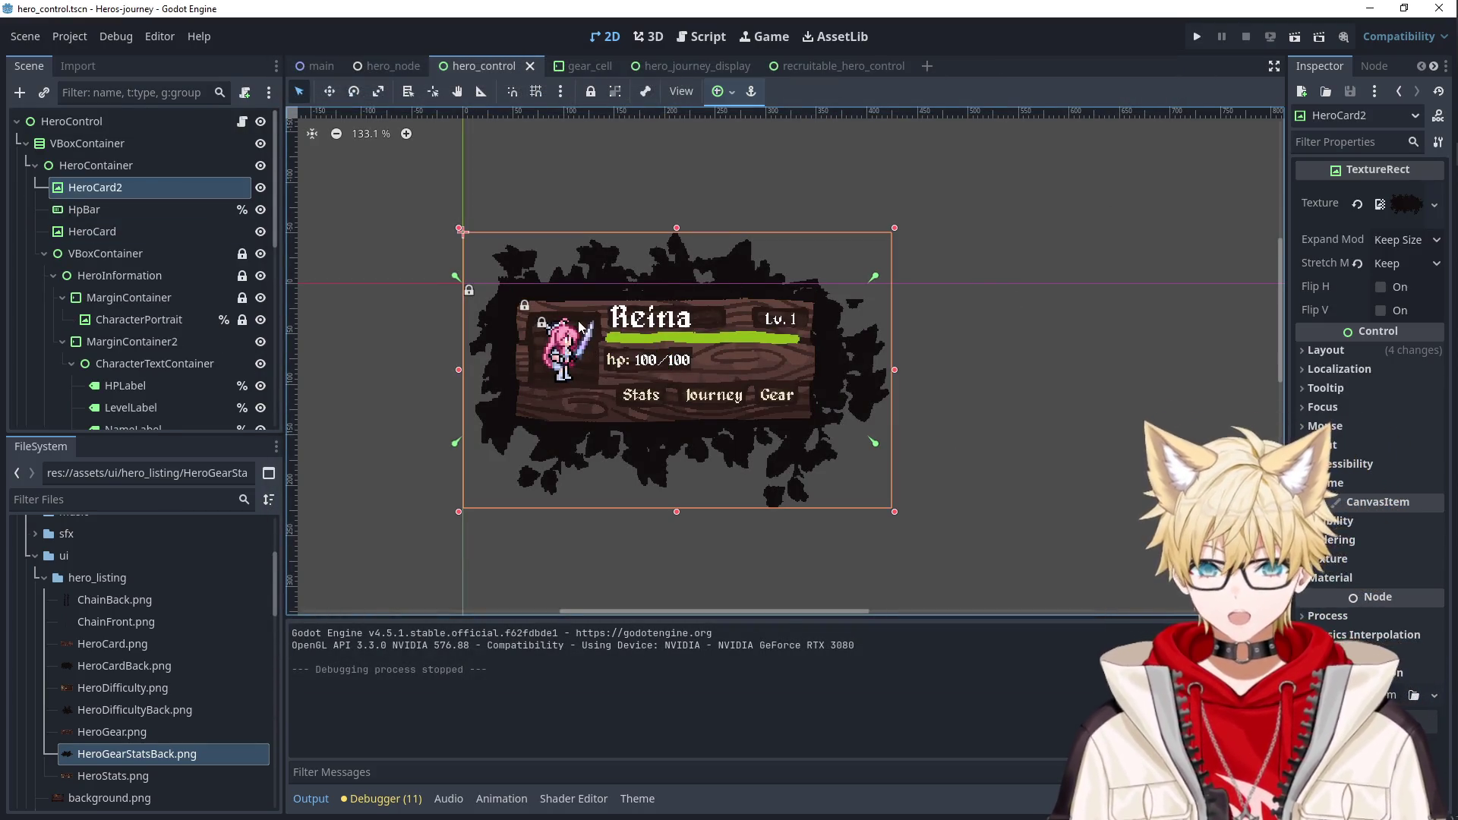
Nudge the HeroCard2 backdrop down and try shifting the inner HeroCard, then undo it.
left_click(120, 166)
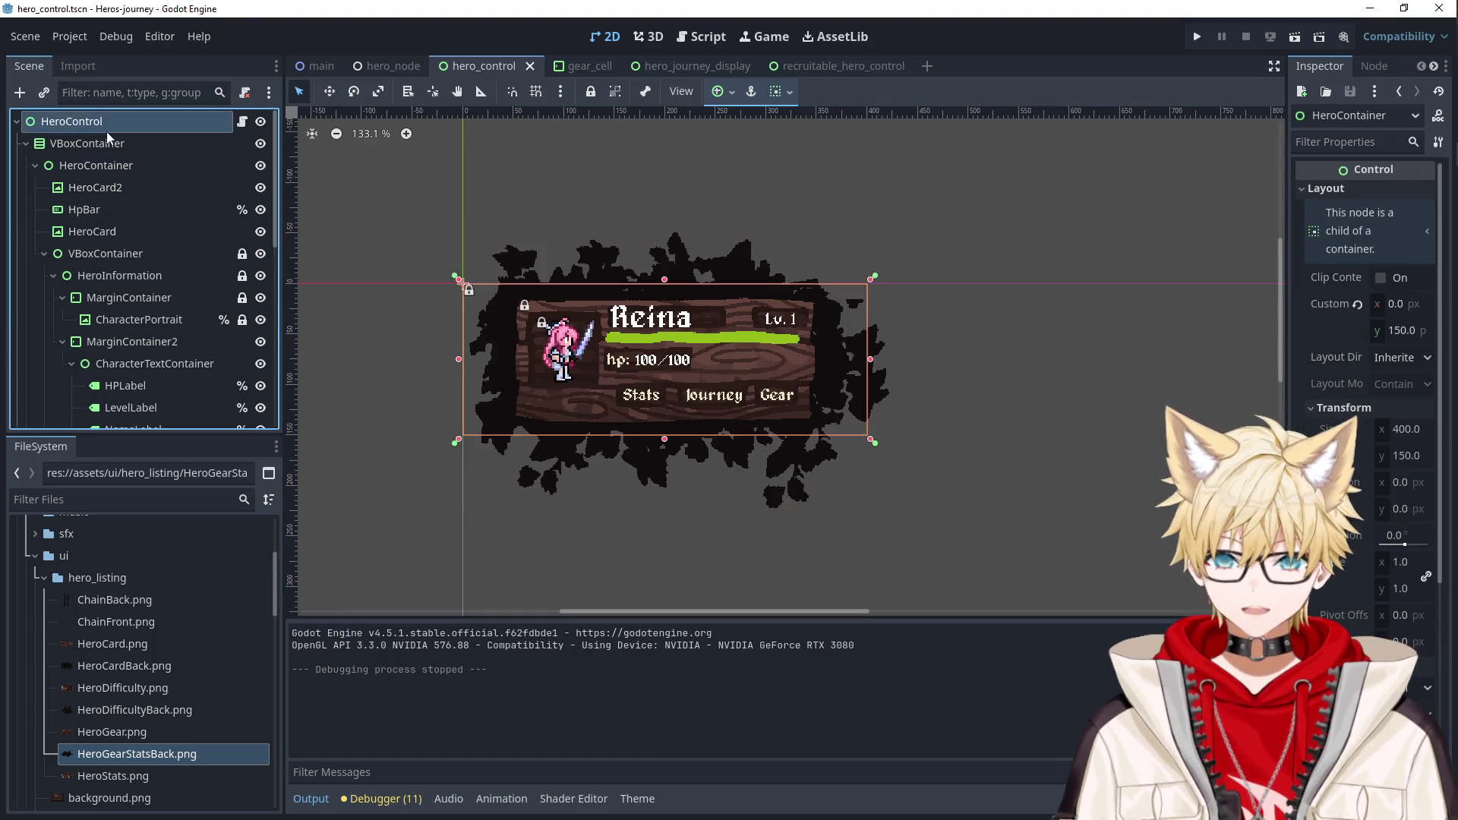
left_click(102, 144)
left_click(165, 163)
left_click(119, 187)
key("Down")
key("Down")
key("Down")
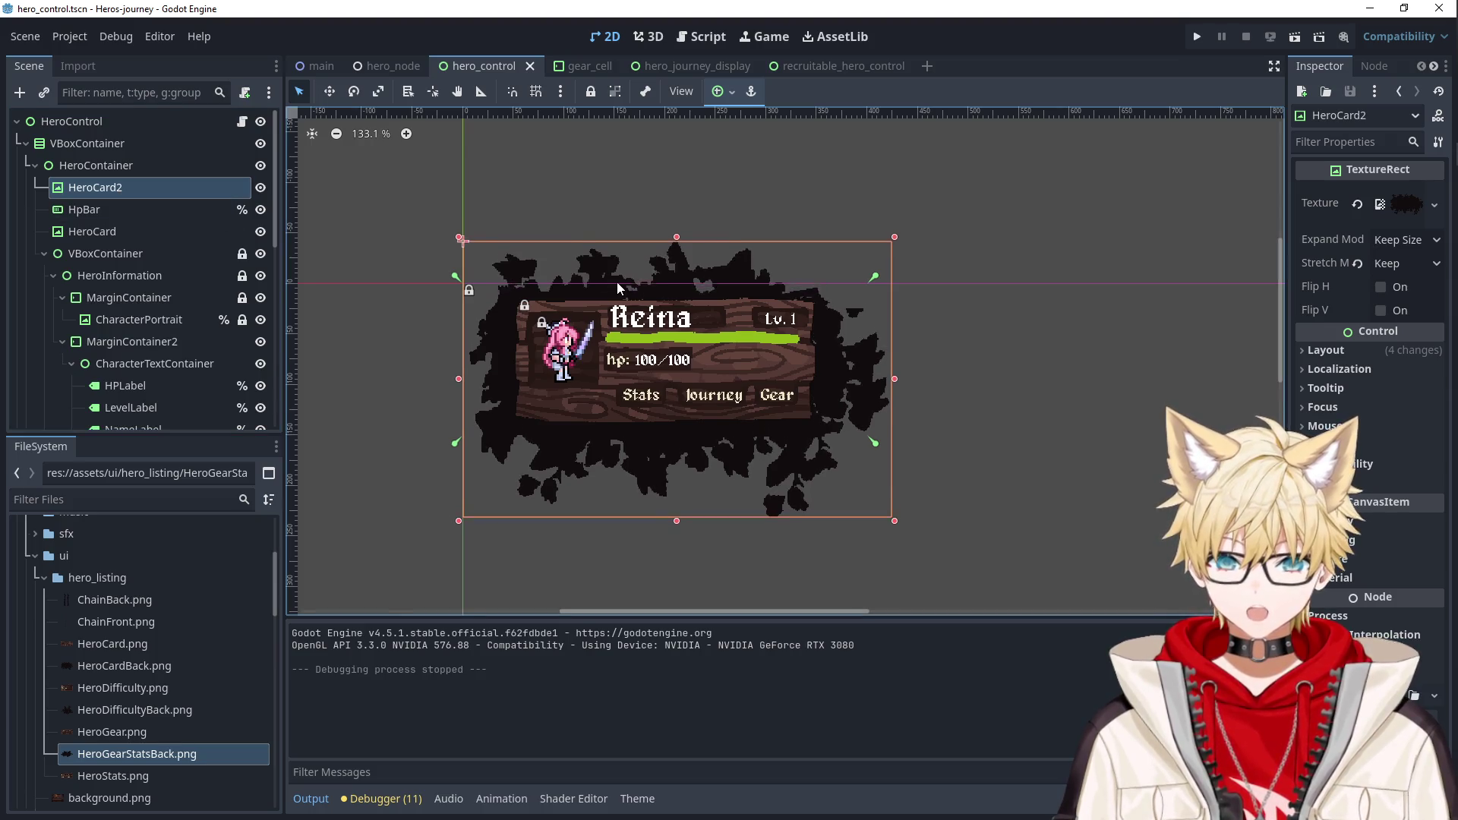
key("Down")
key("Down")
key("Down")
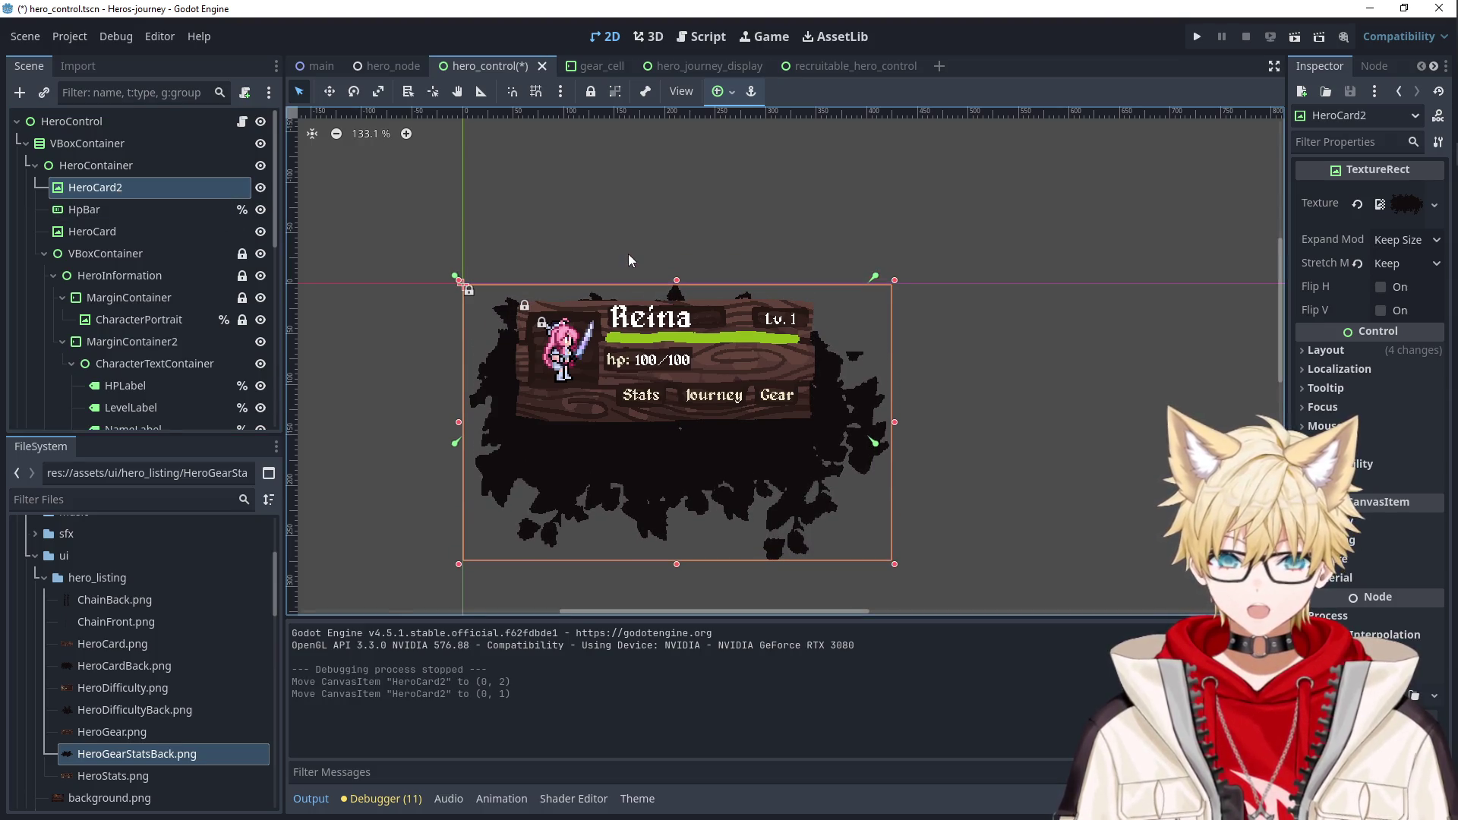
left_click(762, 363)
left_click(763, 363)
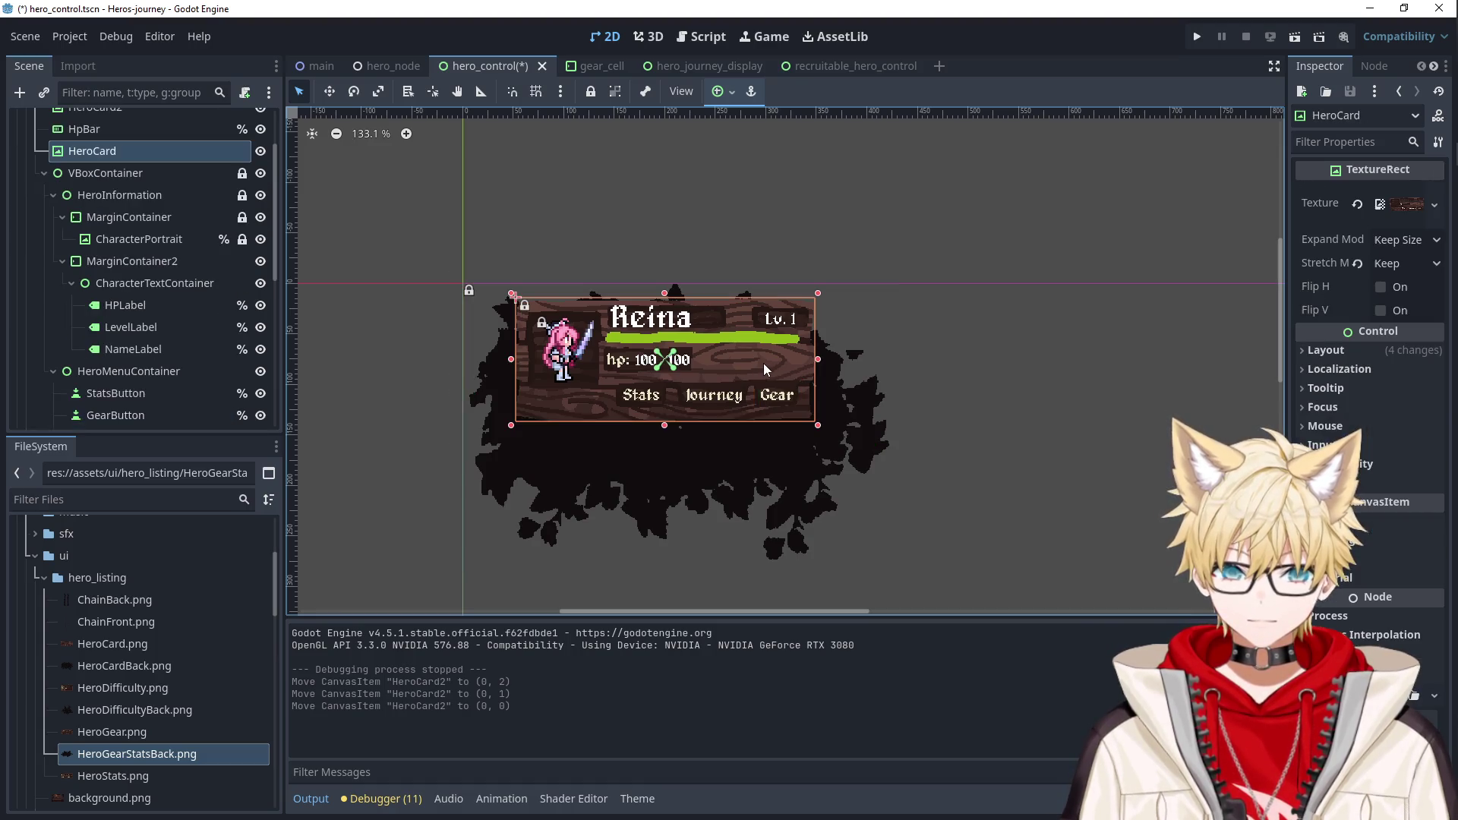
left_click_drag(763, 363, 764, 370)
key("Up")
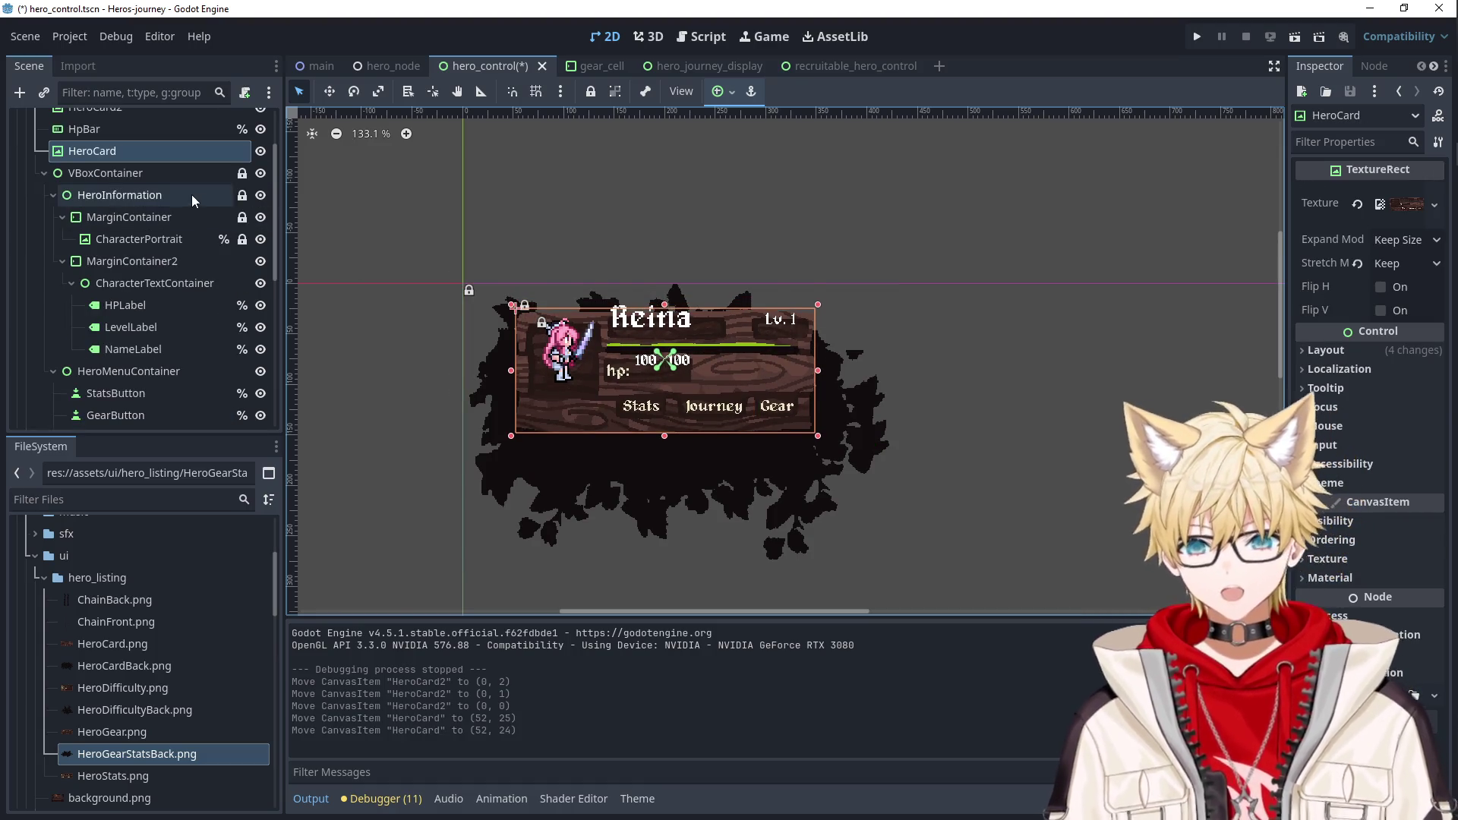
scroll(148, 217, "up", 4)
key("ctrl+z")
key("ctrl+z")
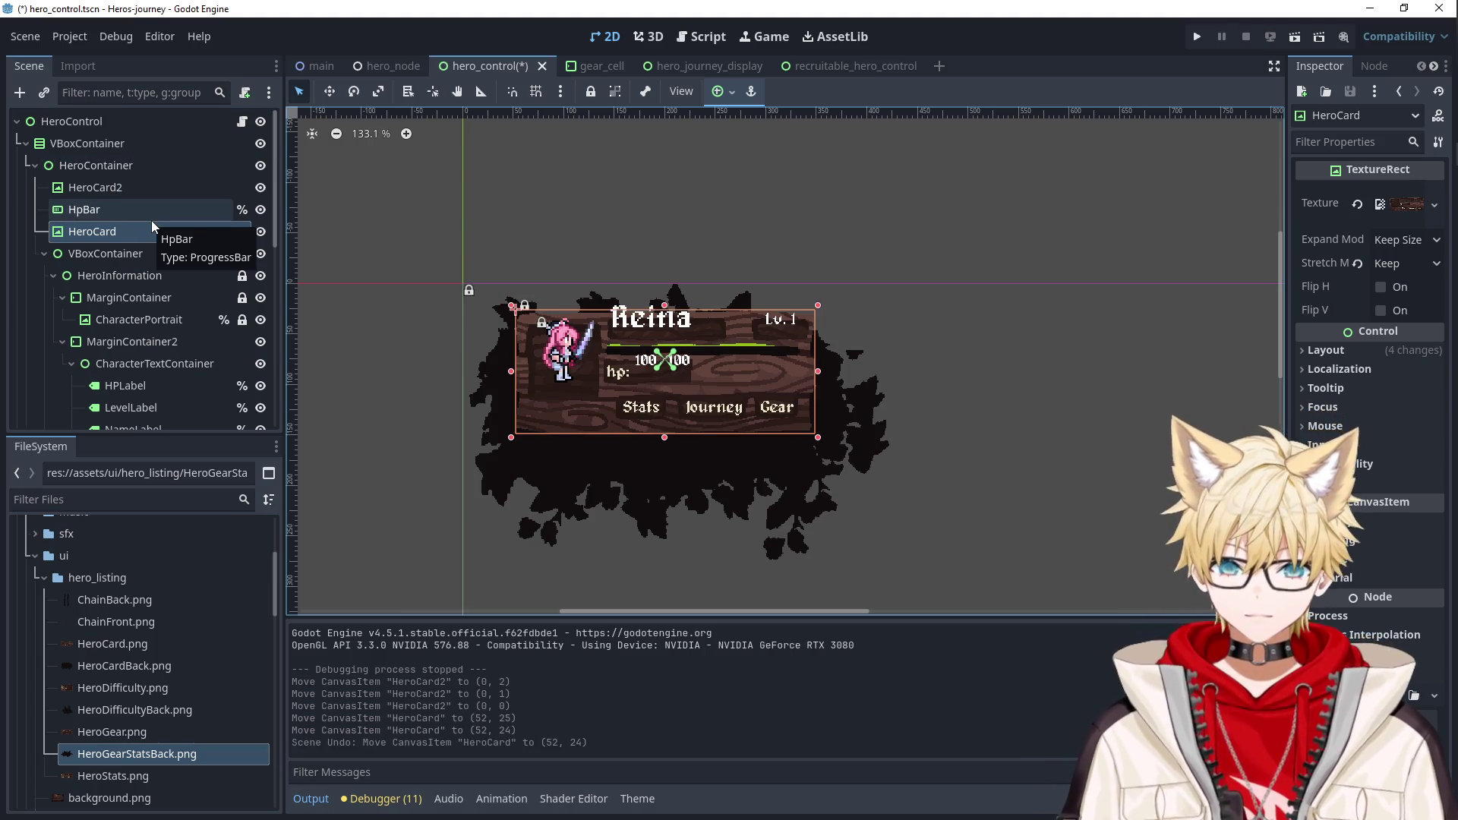
Reparent HeroCard2 above VBoxContainer directly under HeroControl, undoing a stray menu-container move.
left_click(114, 167)
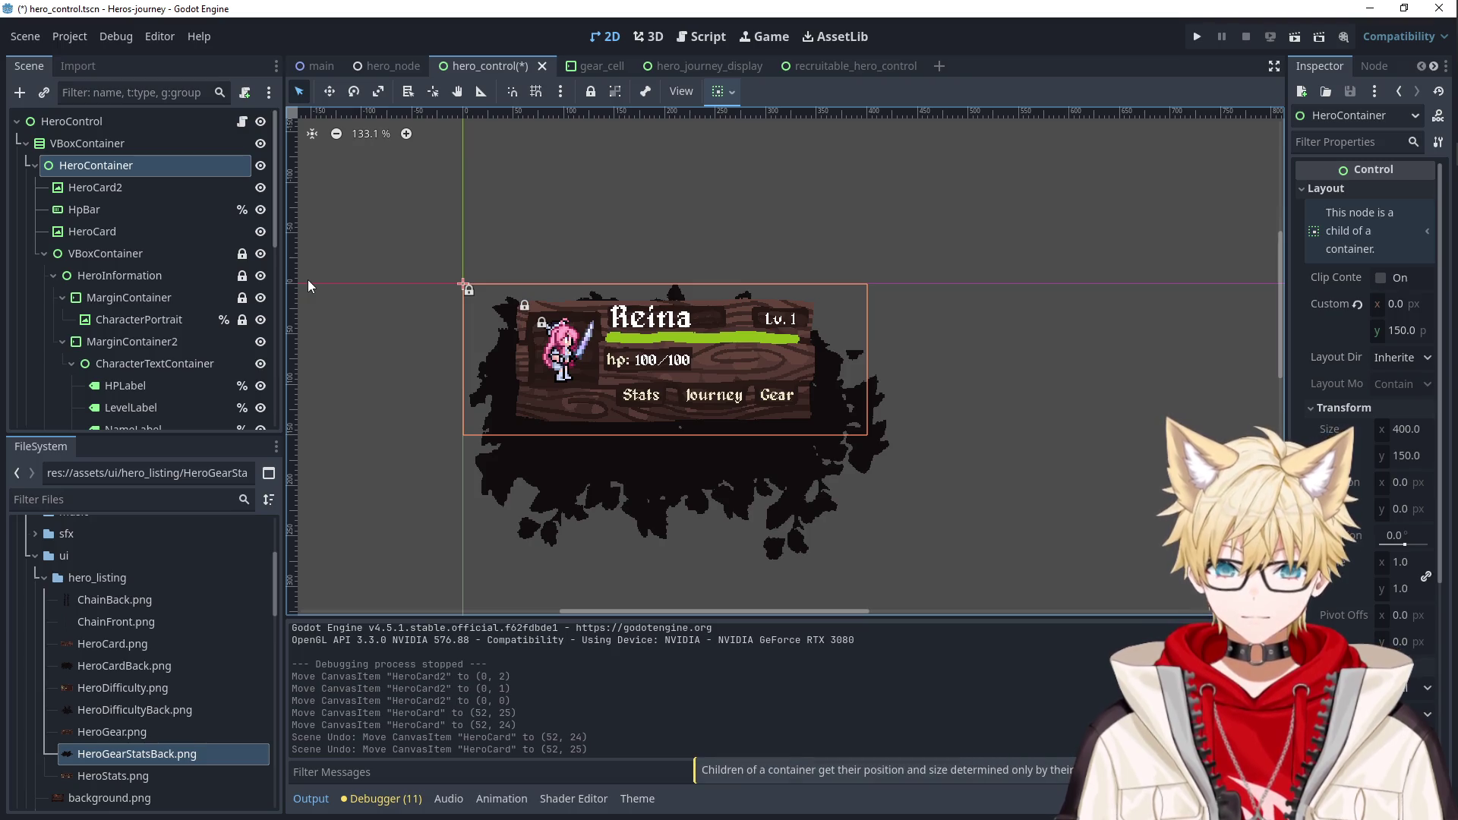
left_click(107, 144)
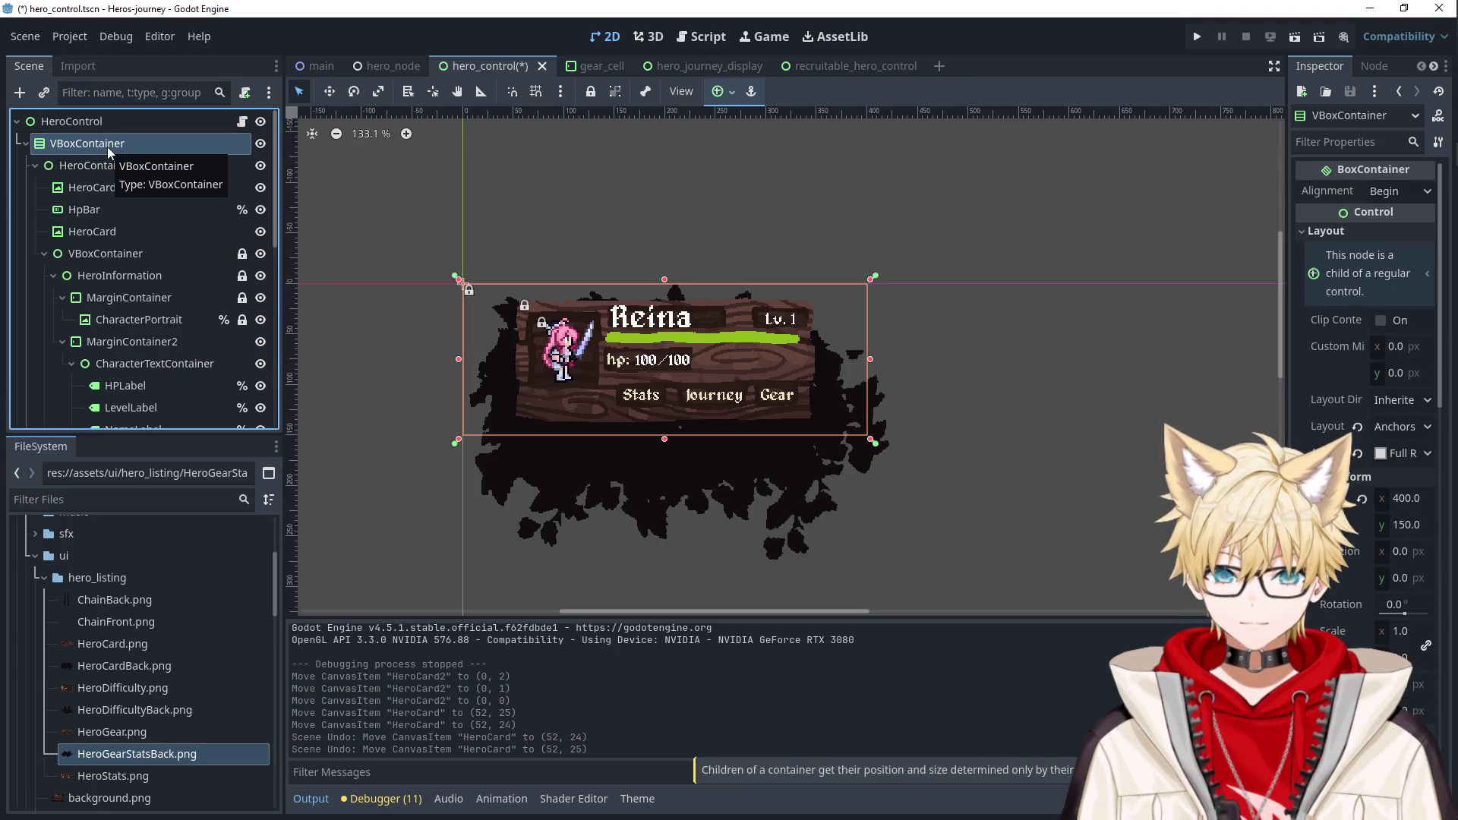
left_click(108, 165)
left_click(107, 145)
left_click(33, 165)
left_click(33, 188)
left_click(35, 166)
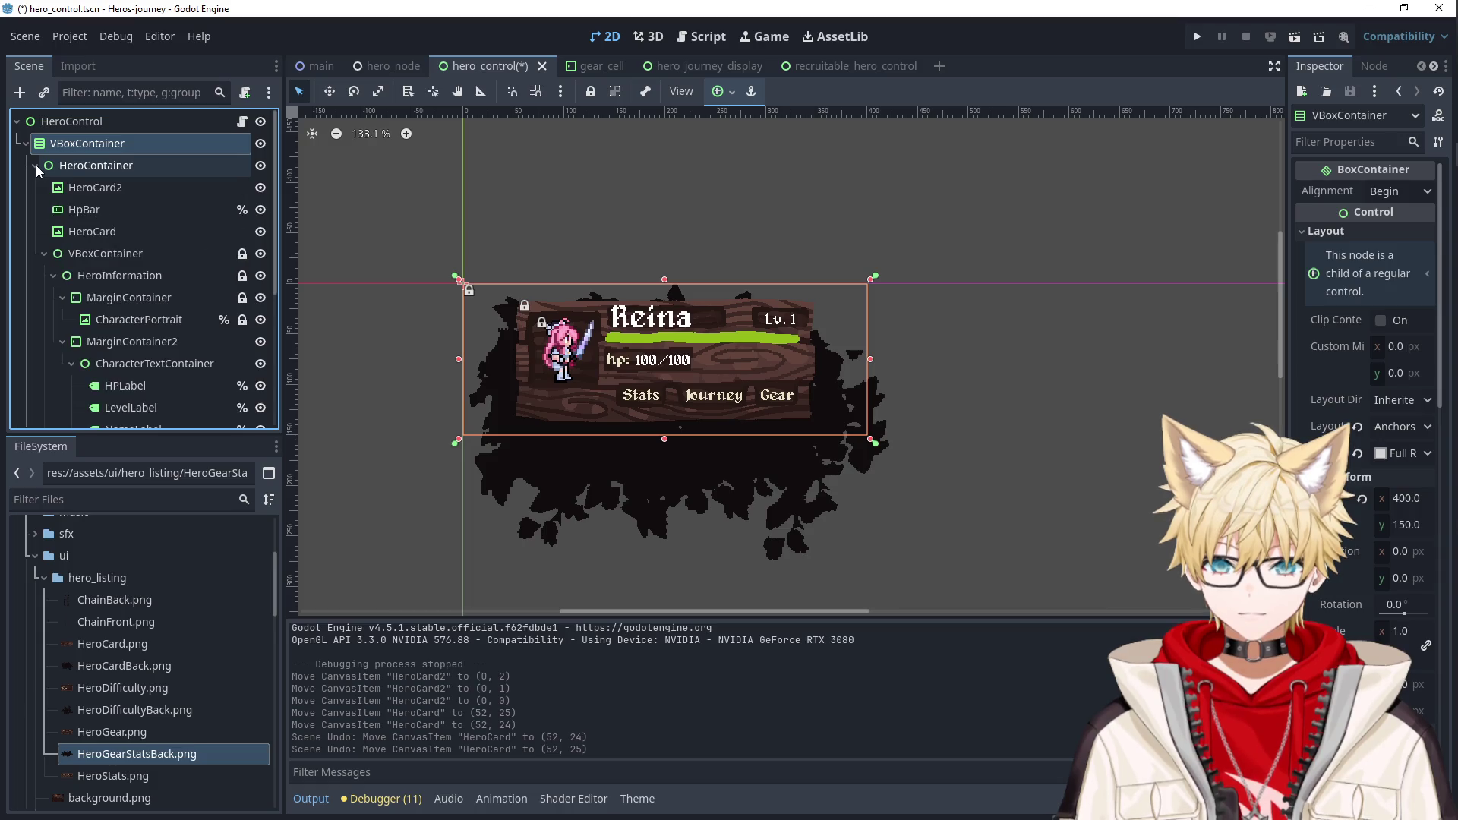
left_click_drag(100, 187, 80, 135)
left_click(57, 167)
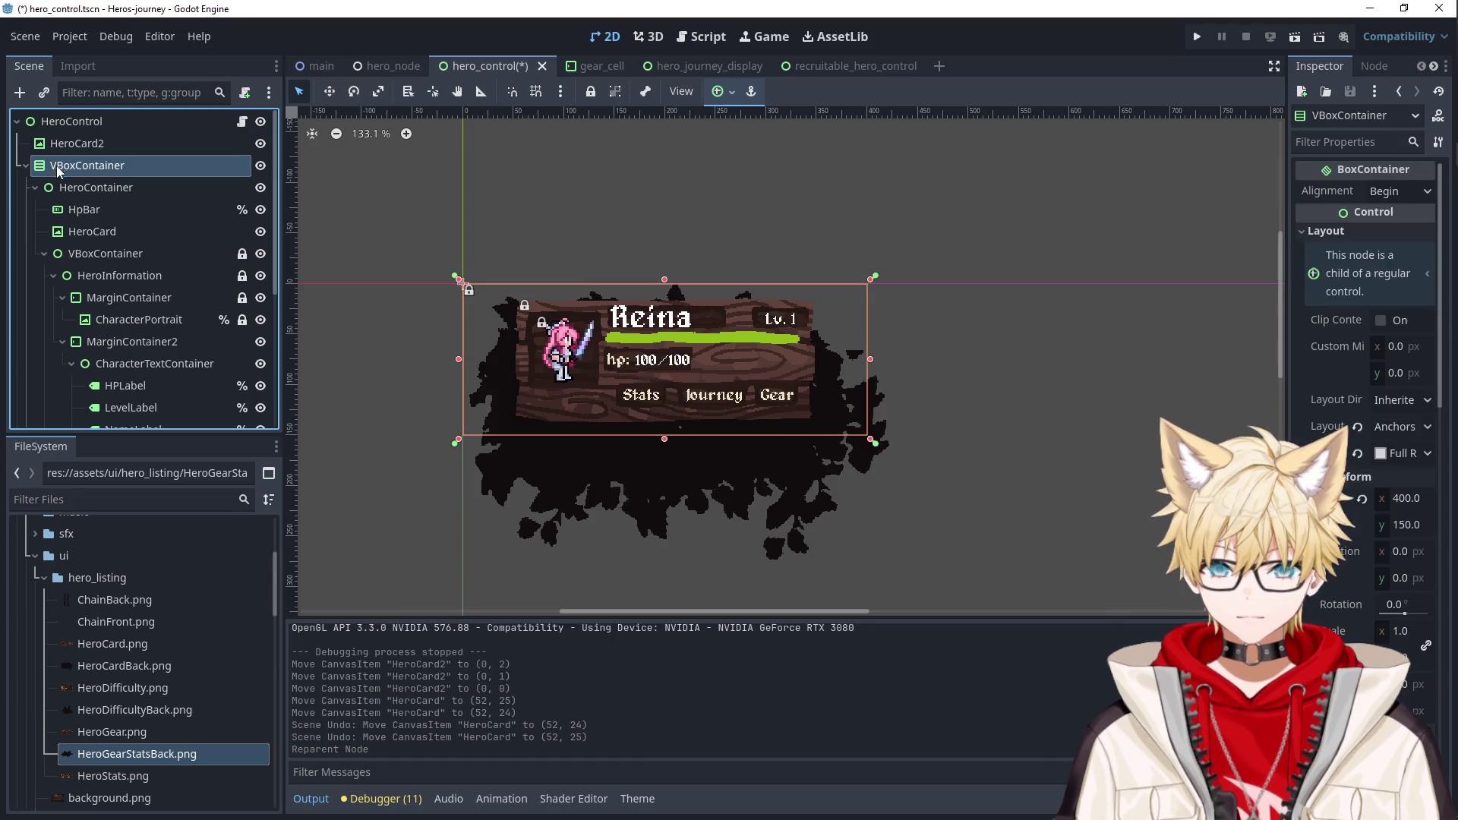
left_click_drag(488, 383, 489, 422)
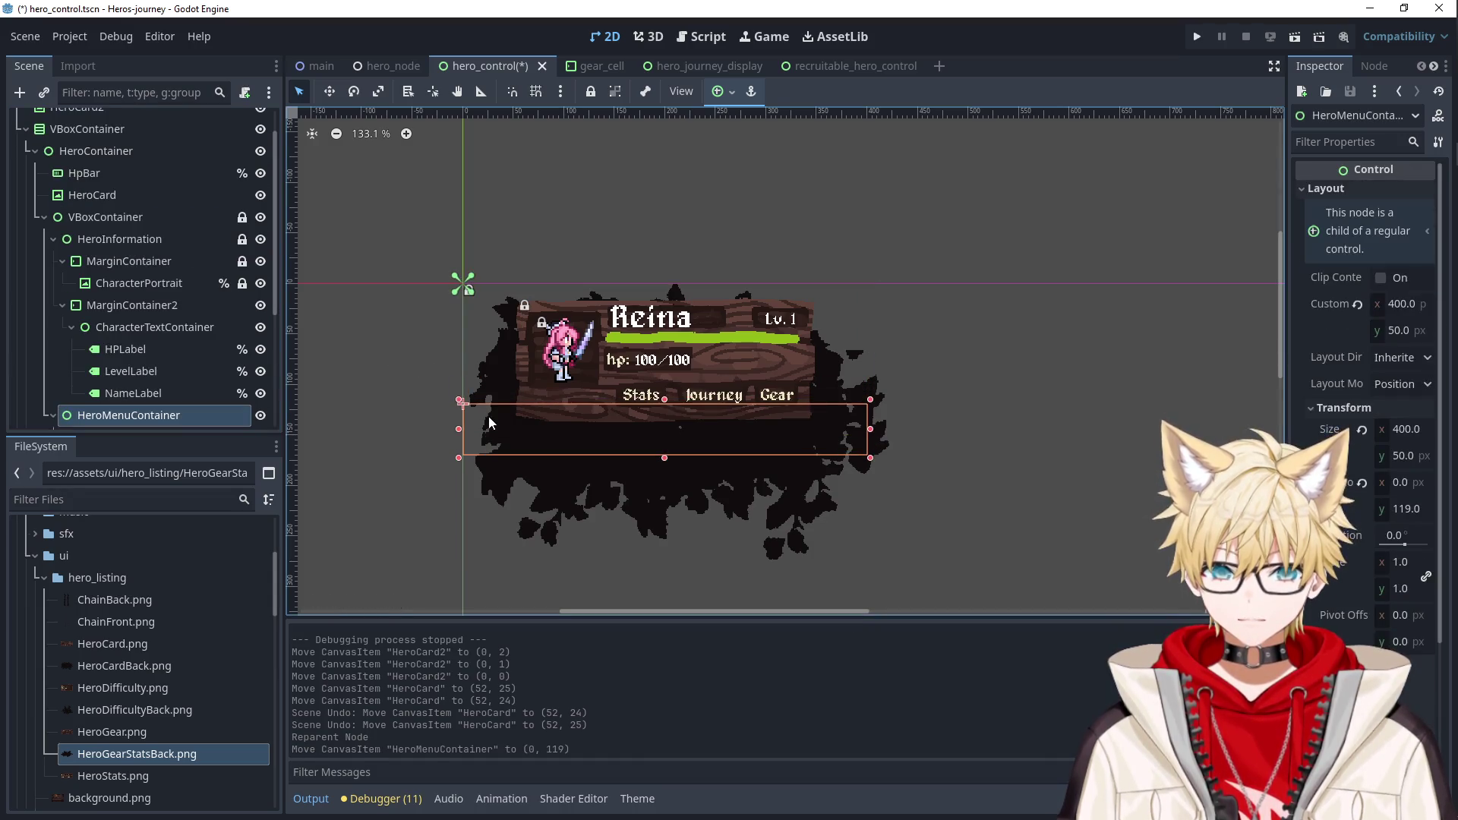
key("ctrl+z")
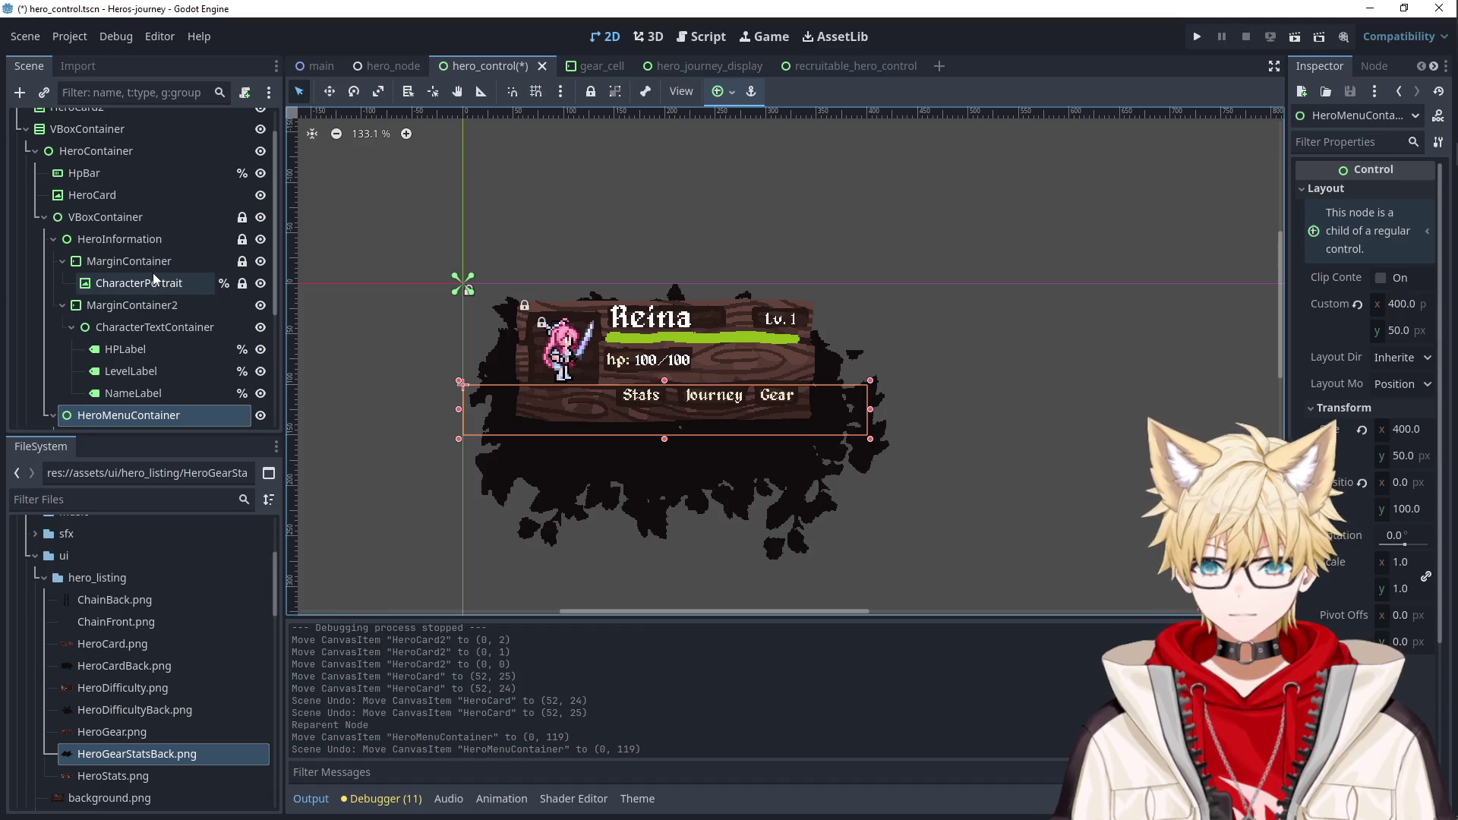
Widen the VBoxContainer to 420 px after comparing it with HeroCard2.
scroll(153, 272, "up", 2)
left_click(107, 153)
left_click(107, 167)
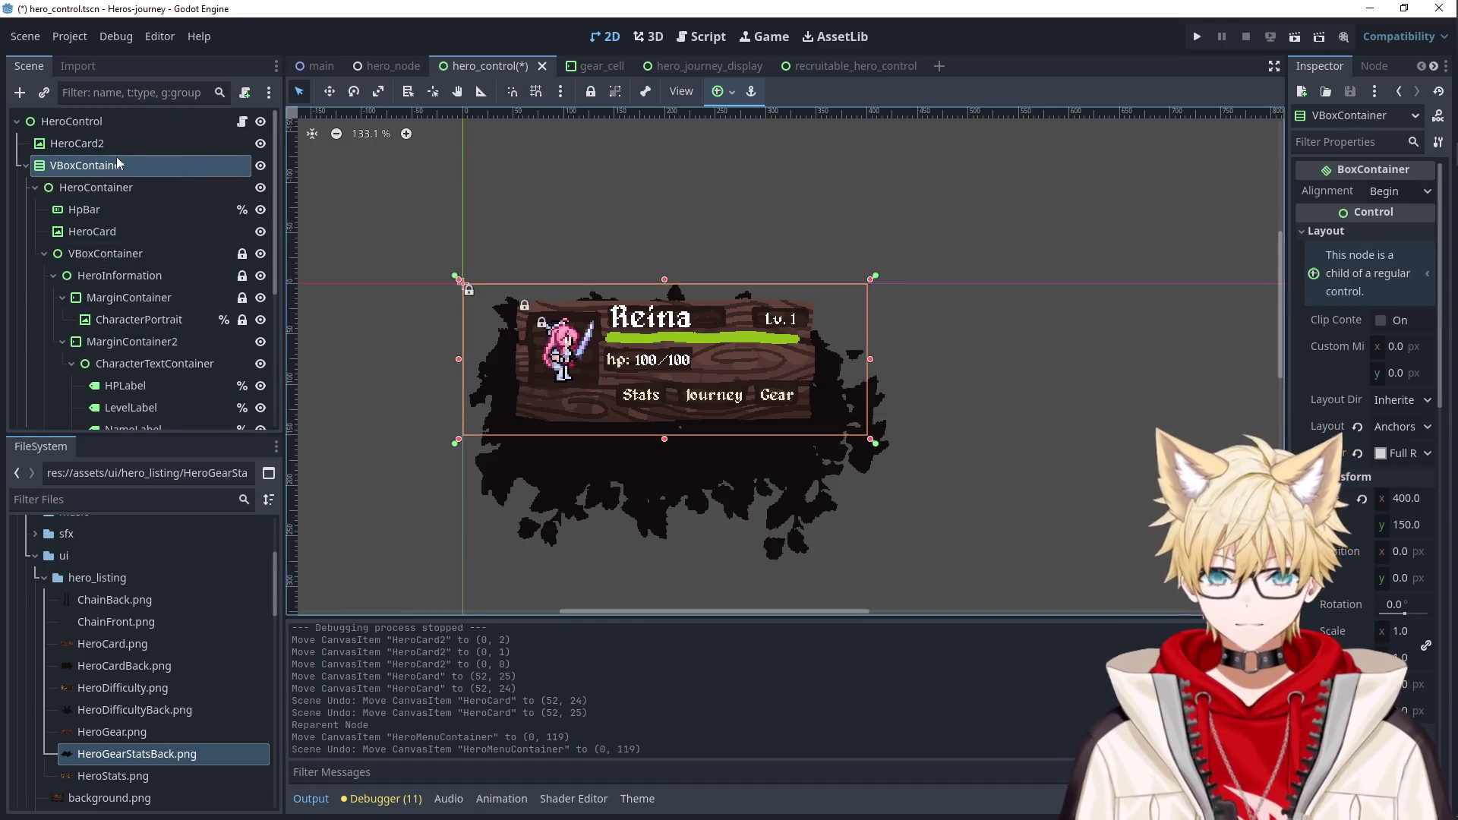
left_click(107, 143)
left_click(107, 165)
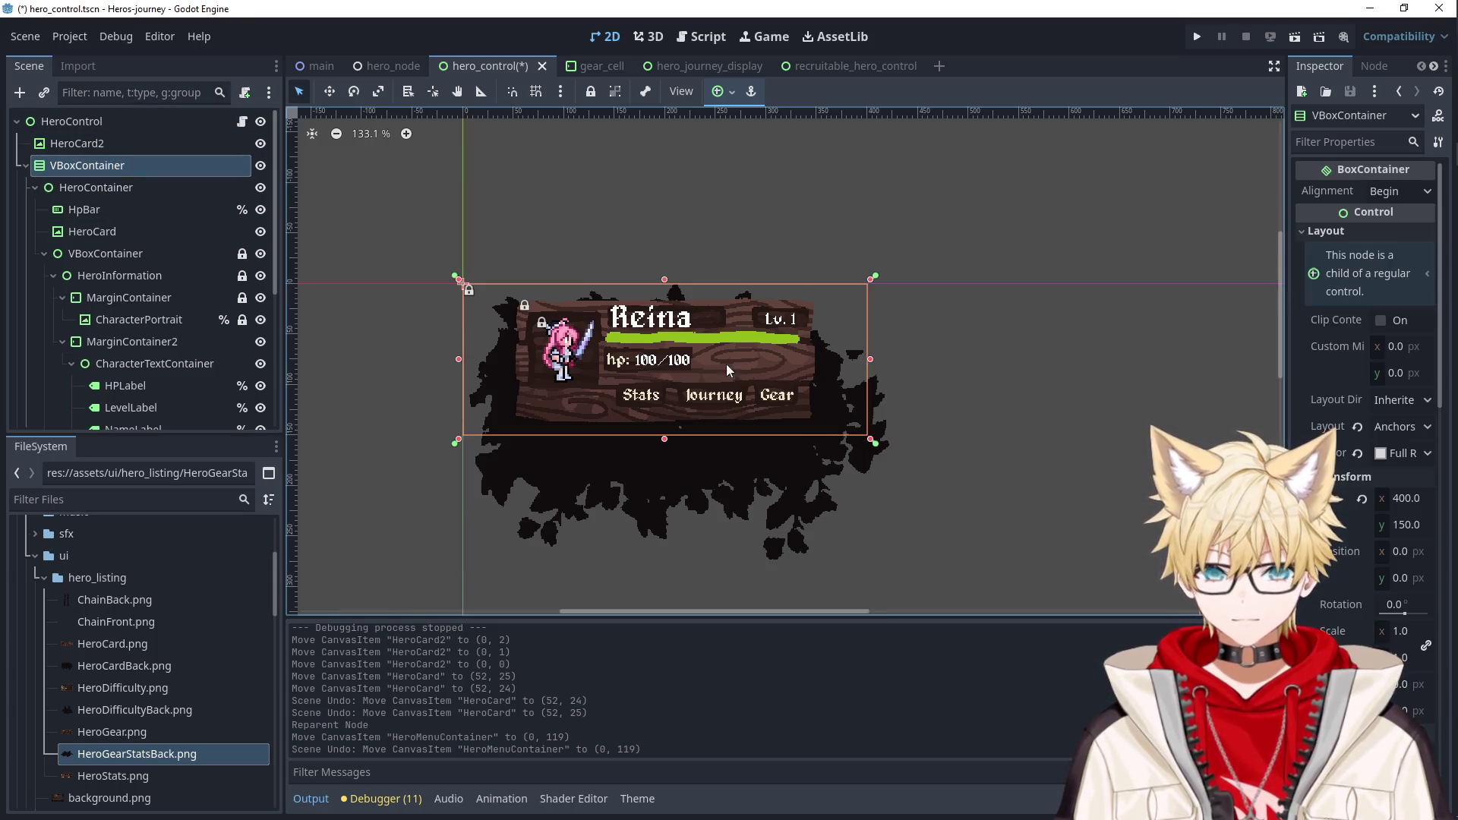
left_click(143, 146)
left_click(142, 167)
left_click(143, 145)
left_click(146, 164)
left_click_drag(887, 357, 888, 362)
Compare VBoxContainer's settings with HeroCard2's and collapse the HeroContainer branch.
left_click(108, 143)
left_click(106, 165)
left_click(113, 144)
left_click(114, 167)
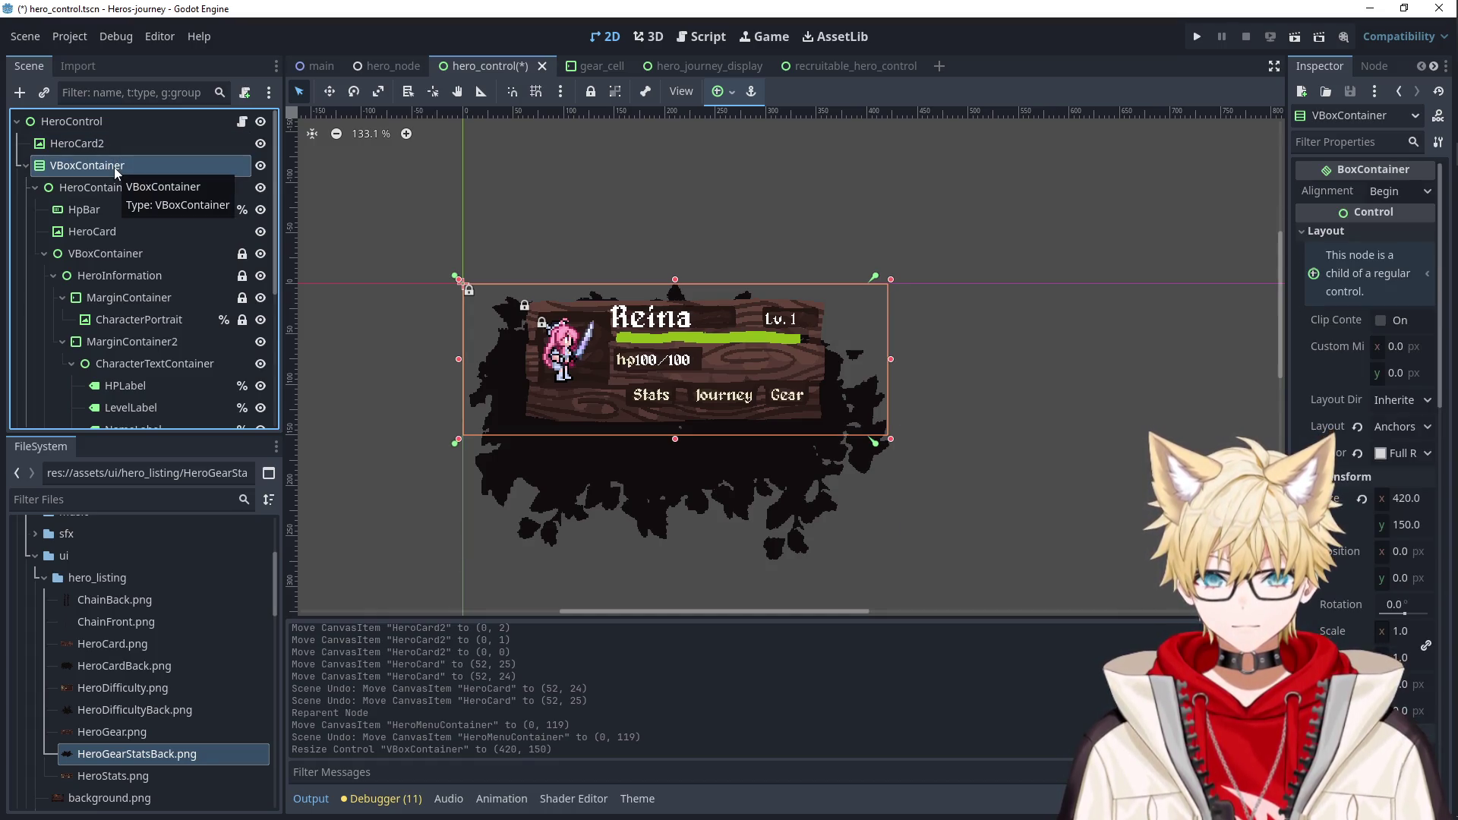
left_click(129, 145)
left_click(120, 168)
left_click(120, 144)
left_click(121, 167)
left_click(35, 187)
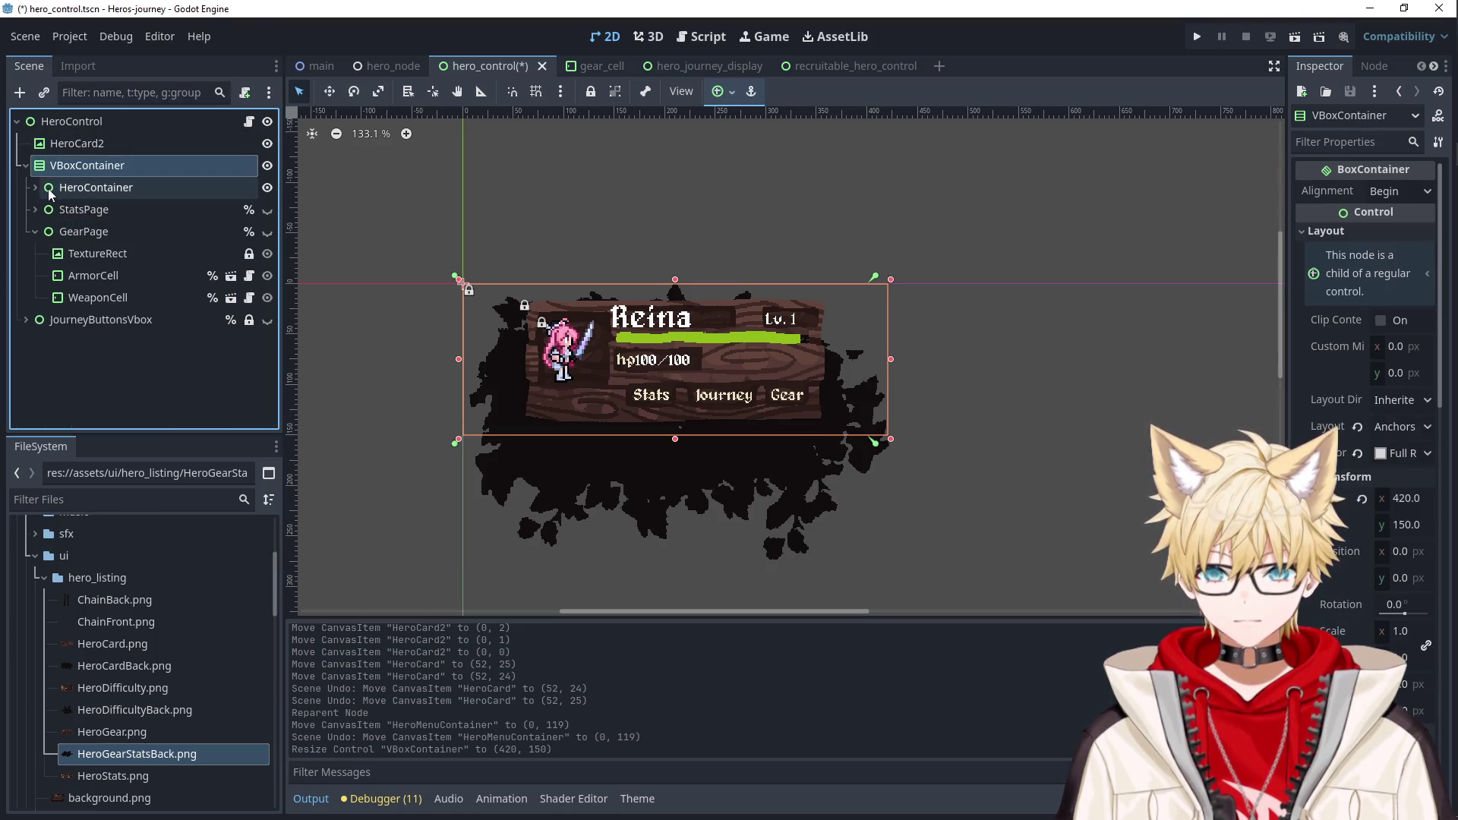
Lock HeroContainer so it can't be moved on the canvas.
left_click(477, 358)
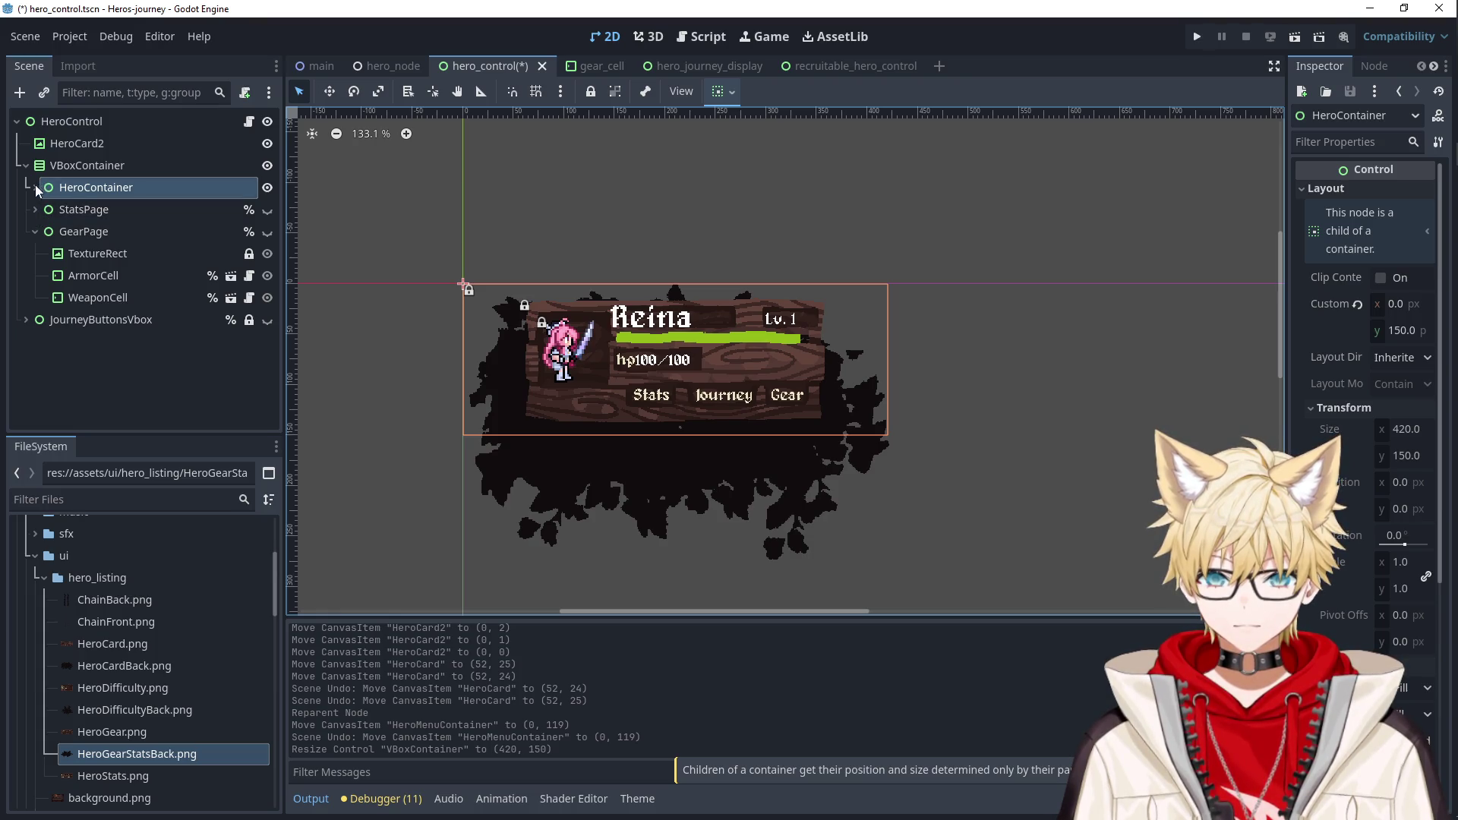
left_click(84, 166)
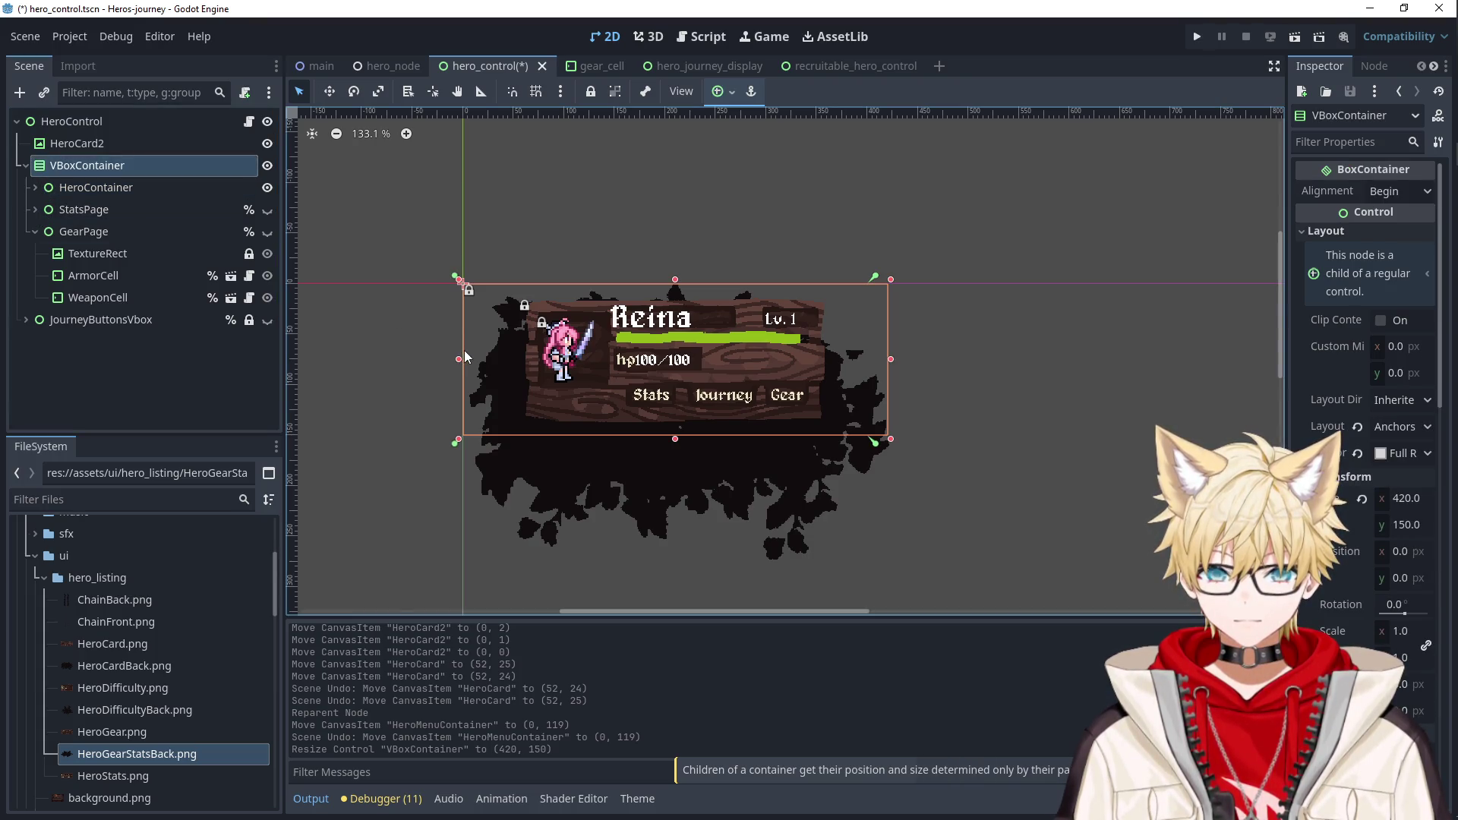
left_click(466, 366)
left_click(112, 159)
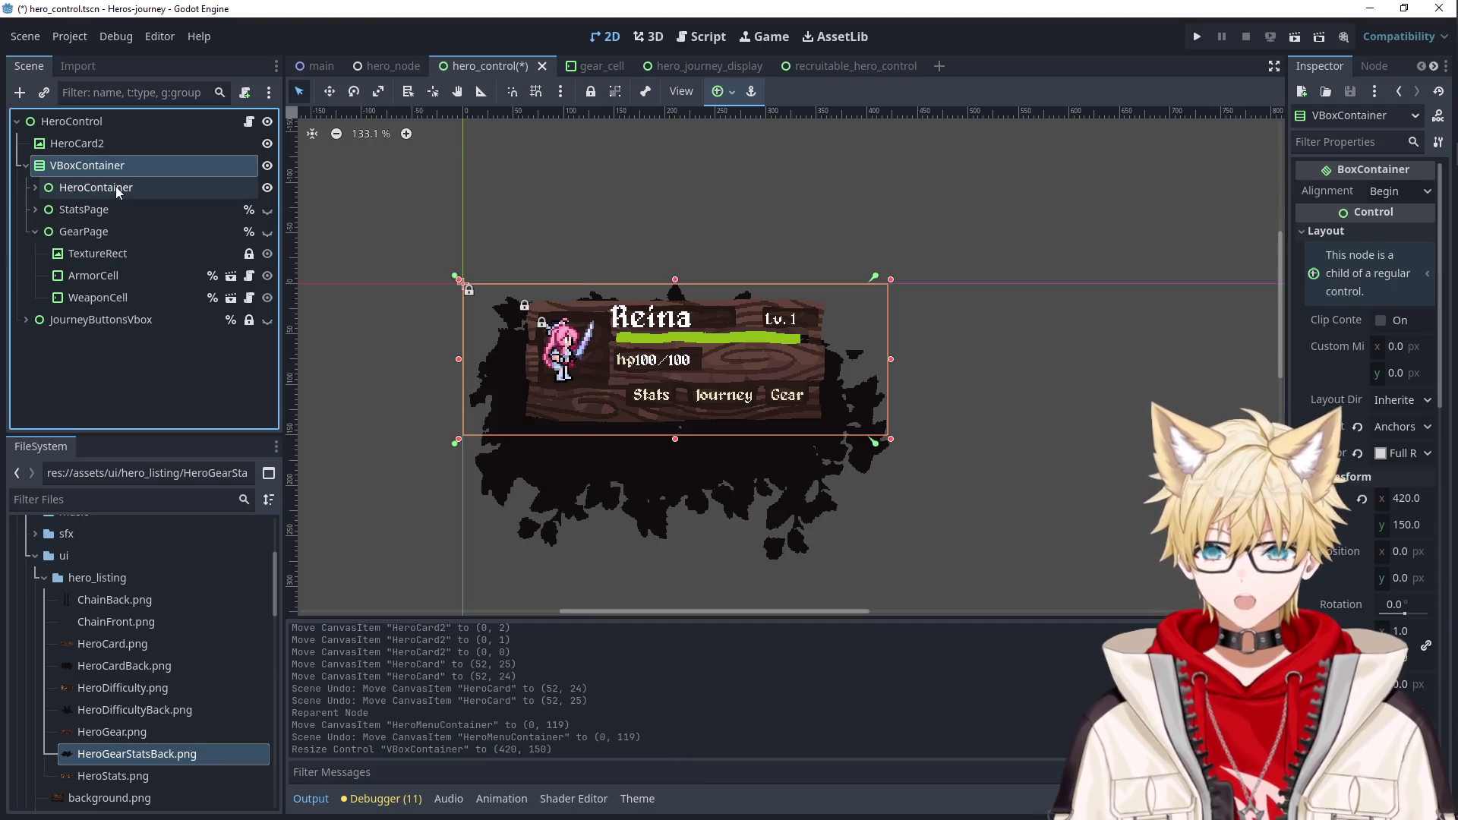
left_click(161, 189)
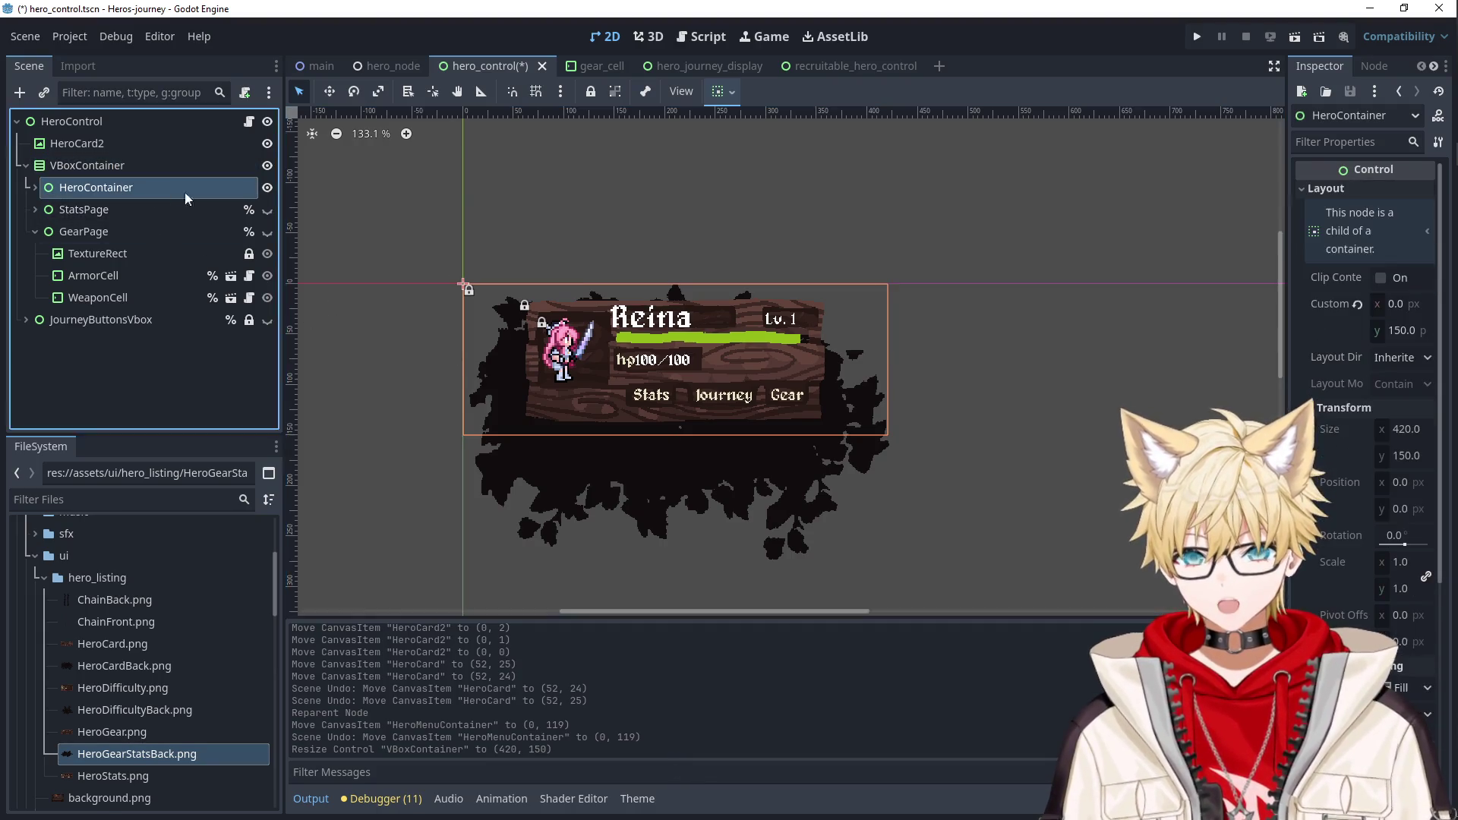
left_click(590, 91)
Move the VBoxContainer down inside the backdrop to (0, 45), then run the game.
left_click(466, 345)
left_click_drag(467, 345, 475, 387)
left_click_drag(615, 385, 615, 392)
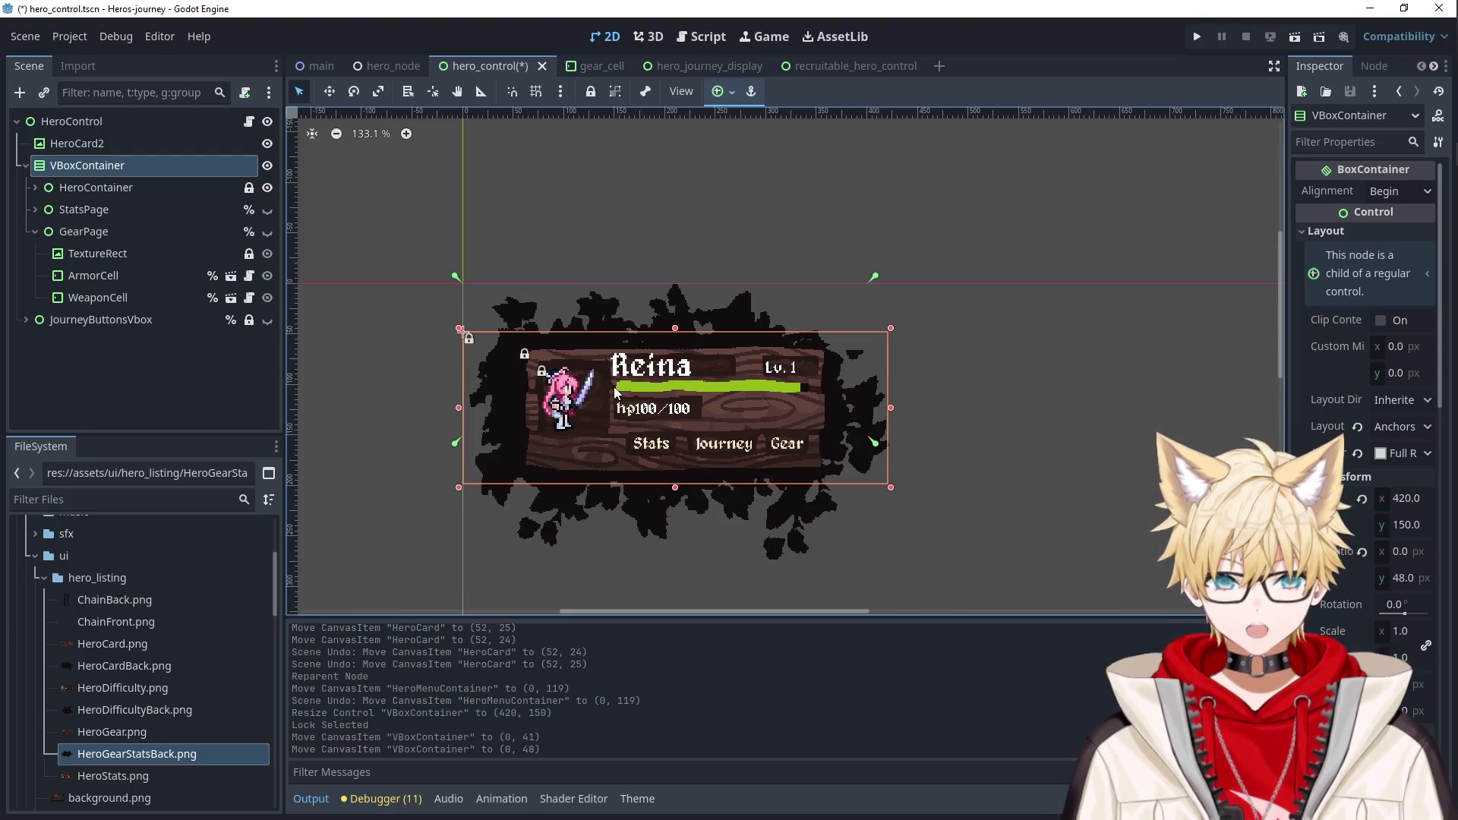
key("Up")
key("Up")
key("Up")
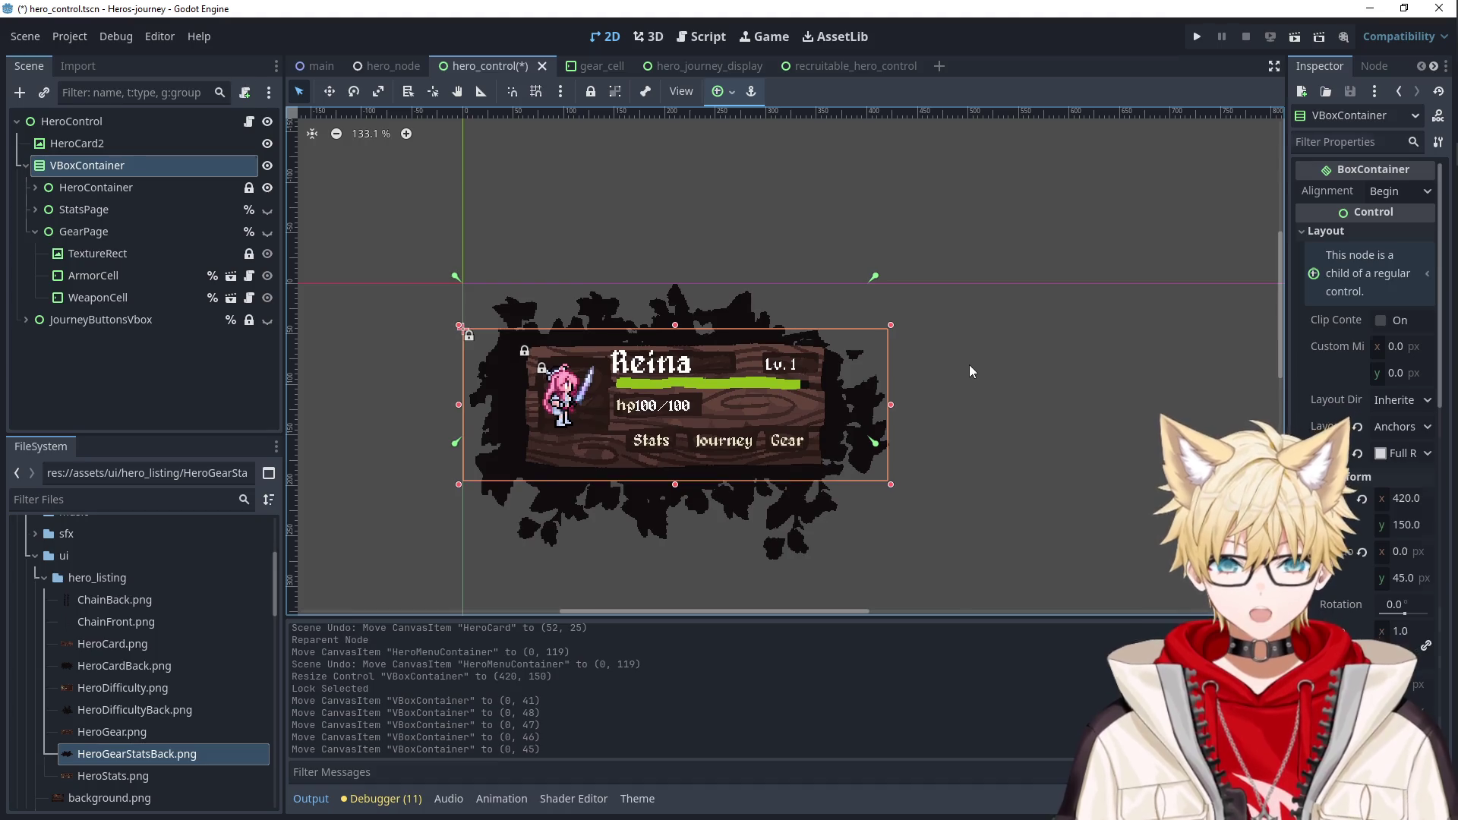
left_click(969, 365)
left_click(1200, 36)
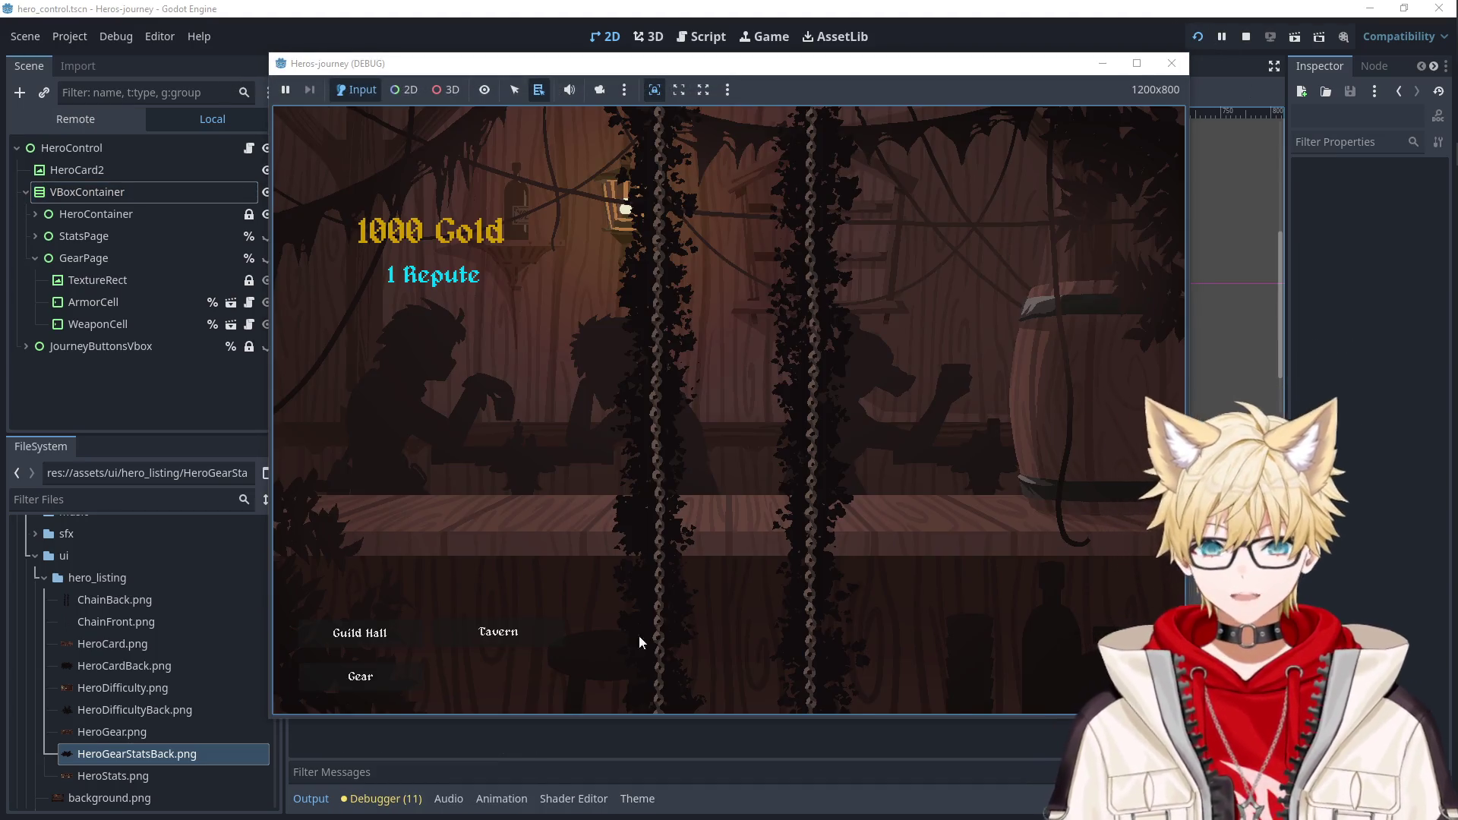
Recruit Falael, leaving 928 gold, open the card's Stats panel, then close the game.
left_click(532, 631)
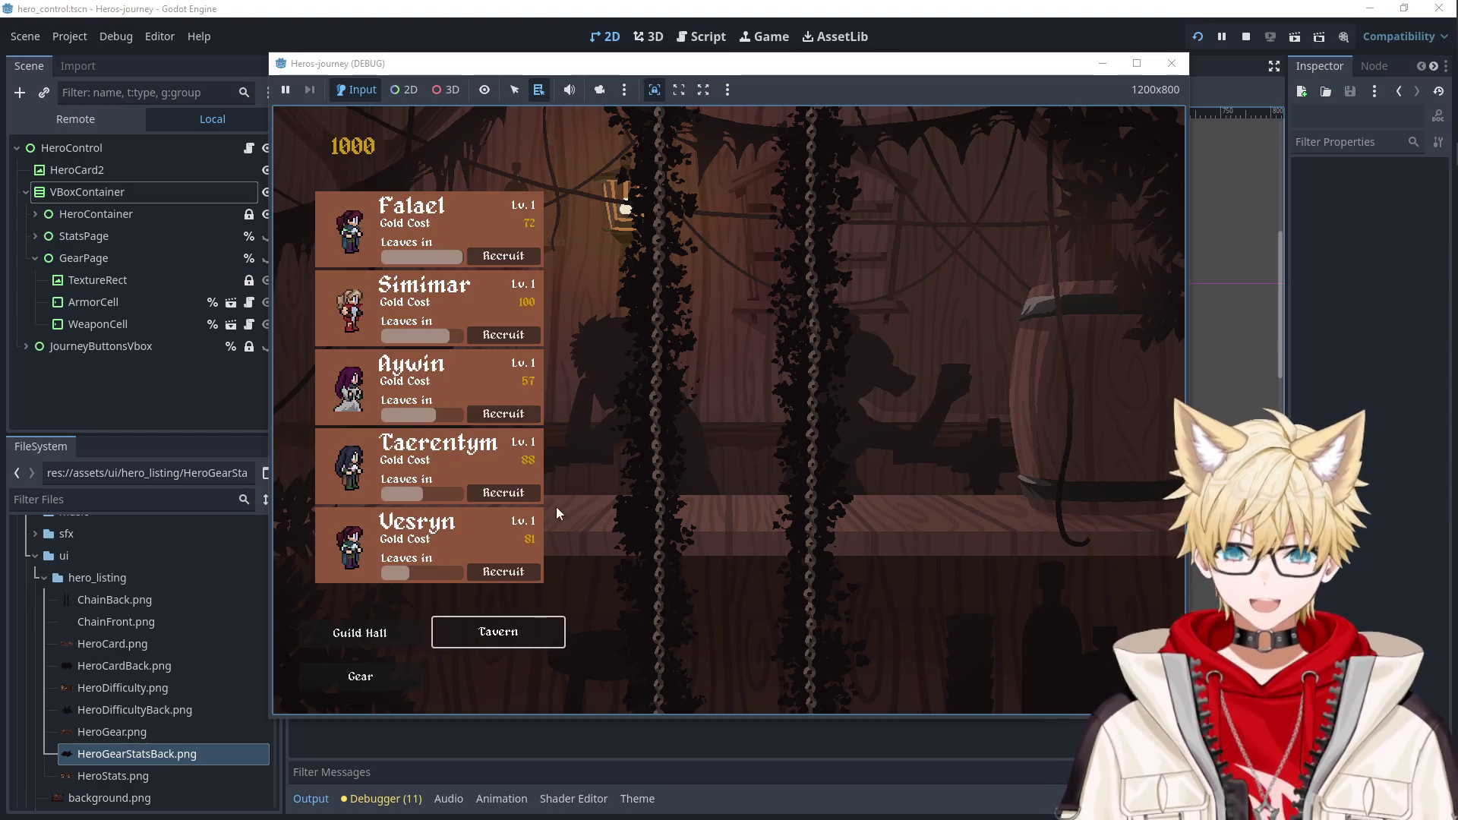
left_click(489, 259)
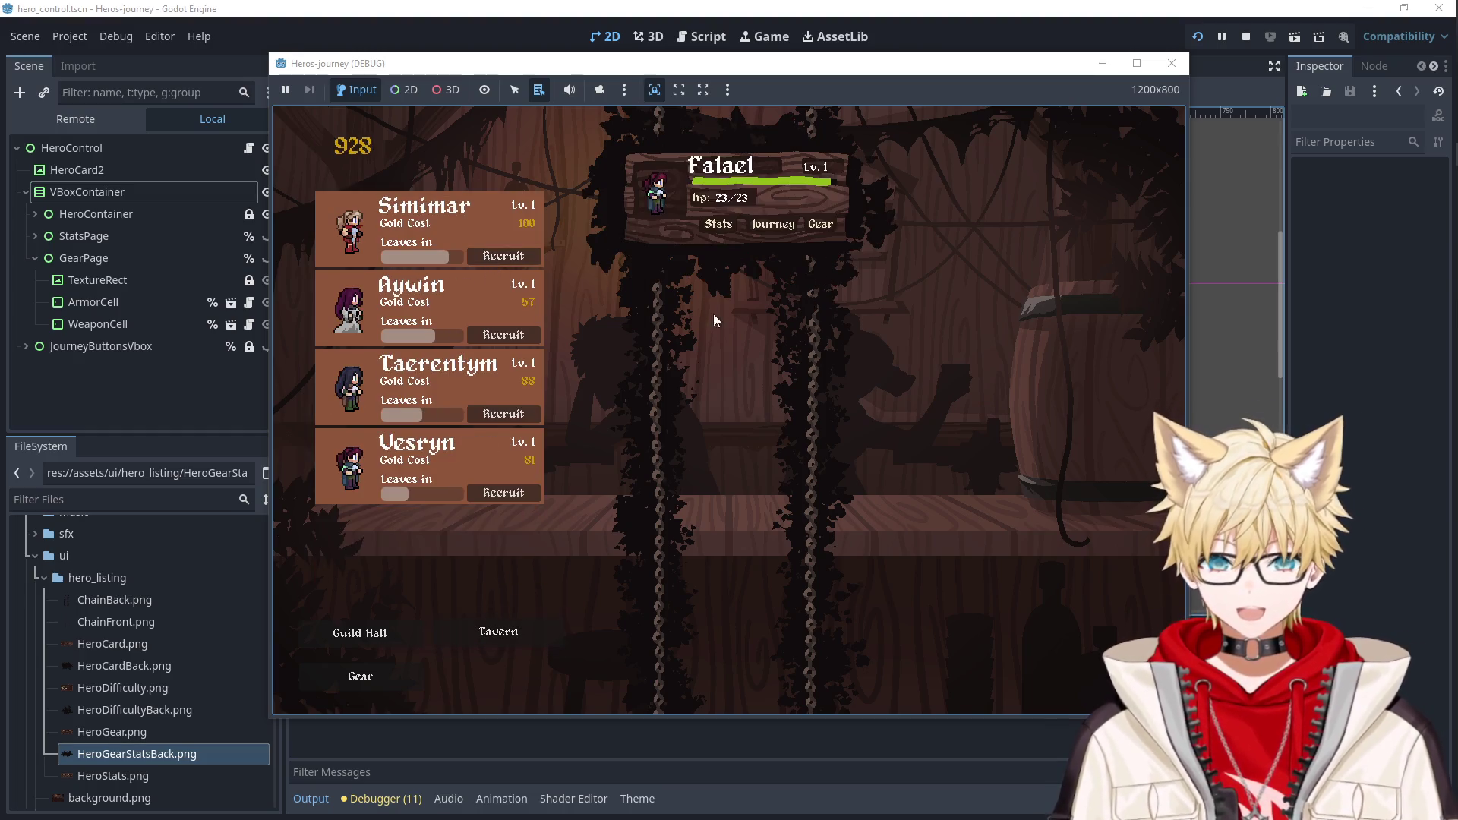
left_click(776, 225)
left_click(729, 227)
left_click(725, 228)
left_click(718, 228)
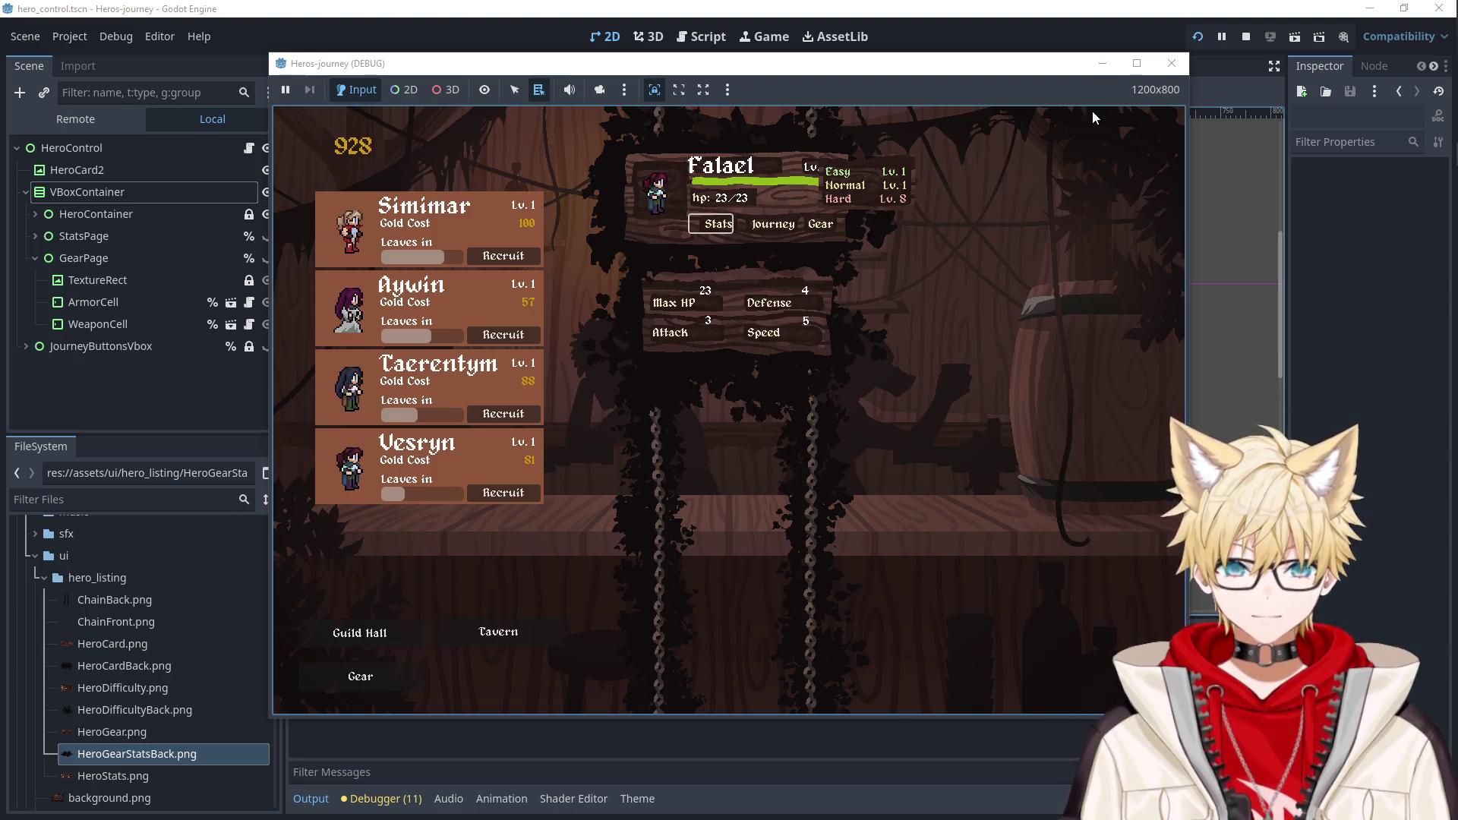
left_click(1170, 66)
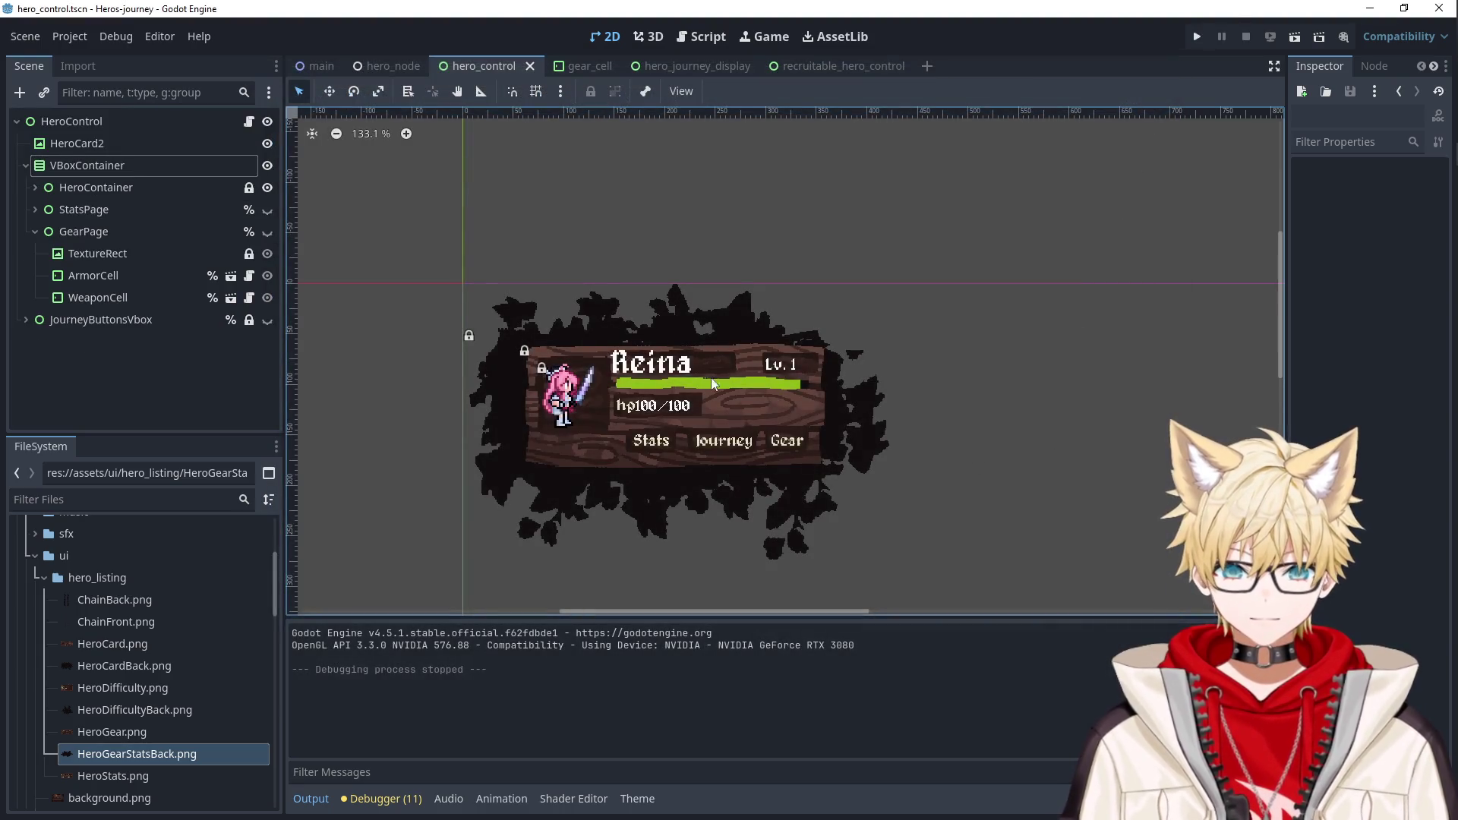
Set HeroControl's custom minimum width to 424.
left_click(695, 283)
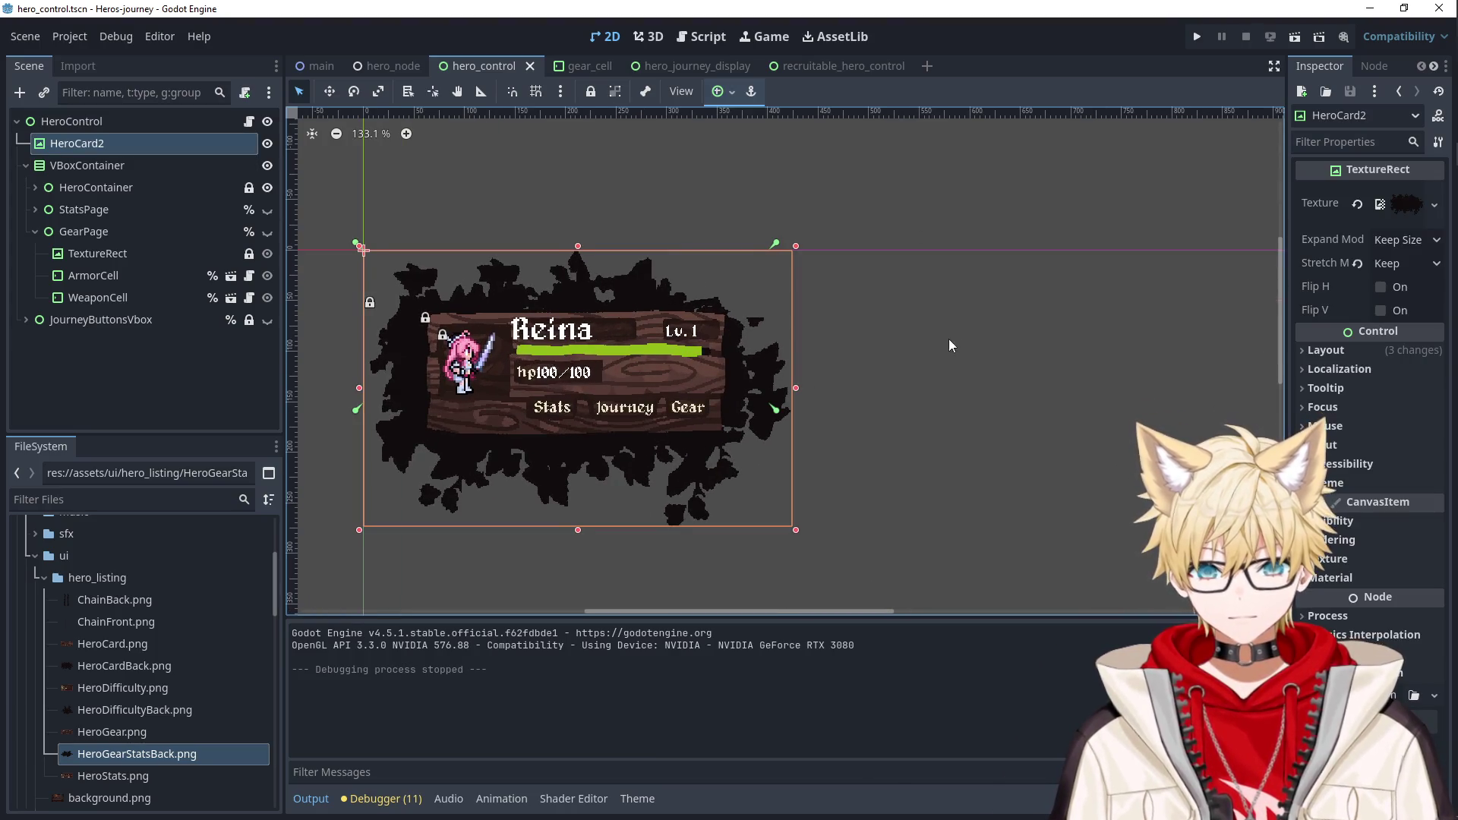
scroll(954, 339, "left", 3)
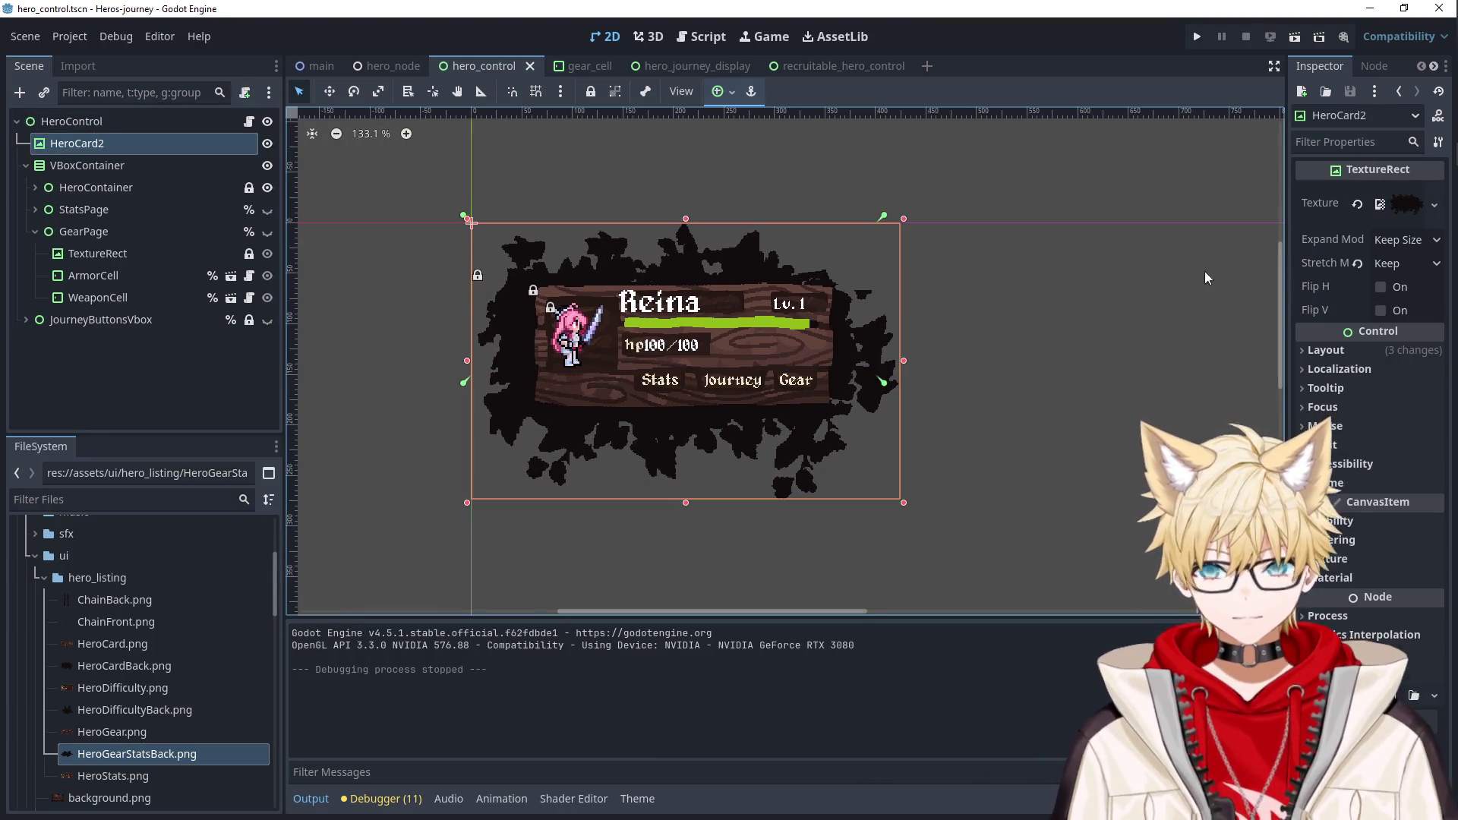
left_click(1344, 142)
type("trasf")
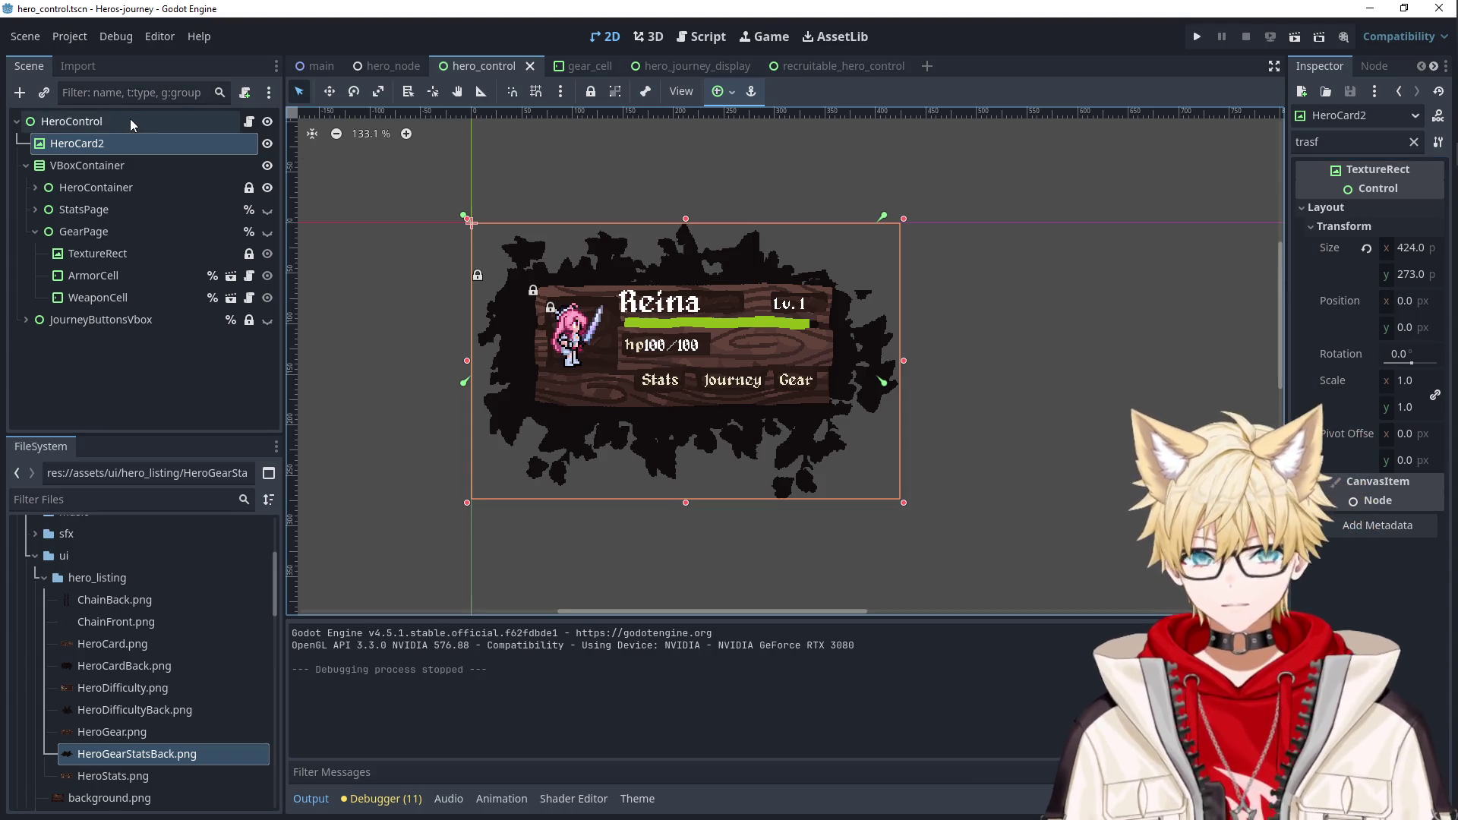
left_click(72, 122)
double_click(1336, 143)
type("mini")
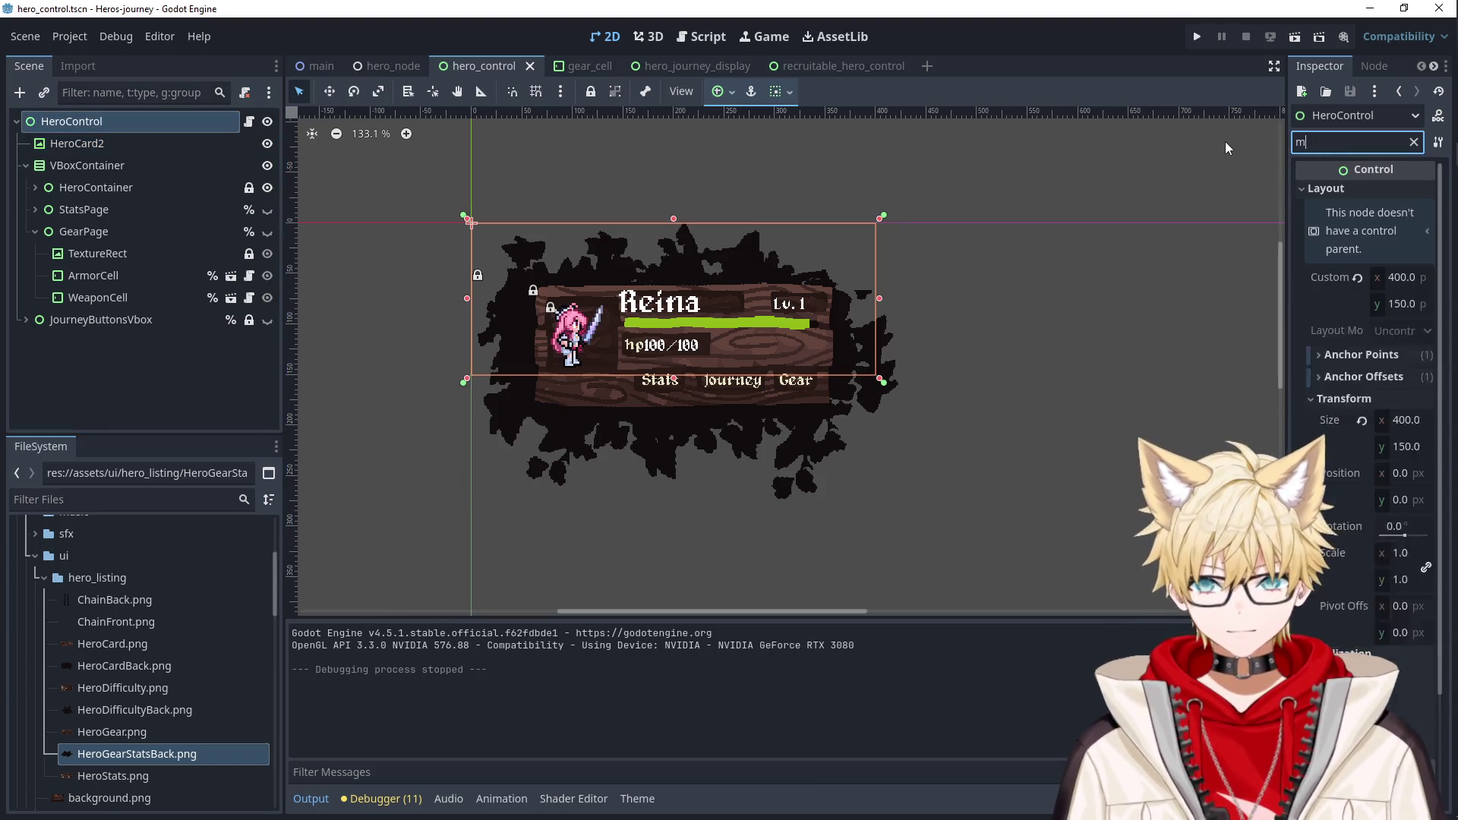
left_click(1410, 278)
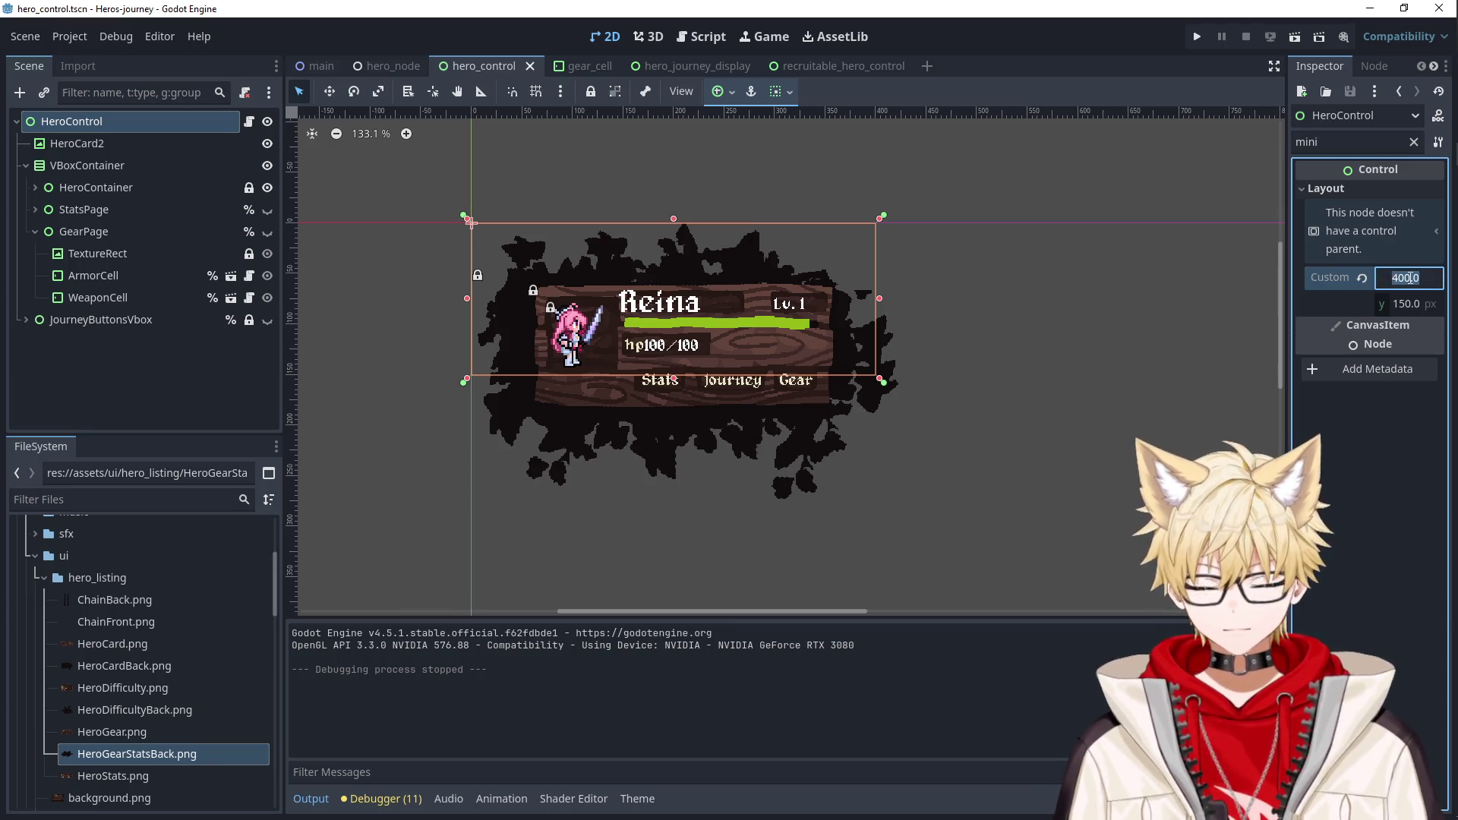
type("424")
key("Tab")
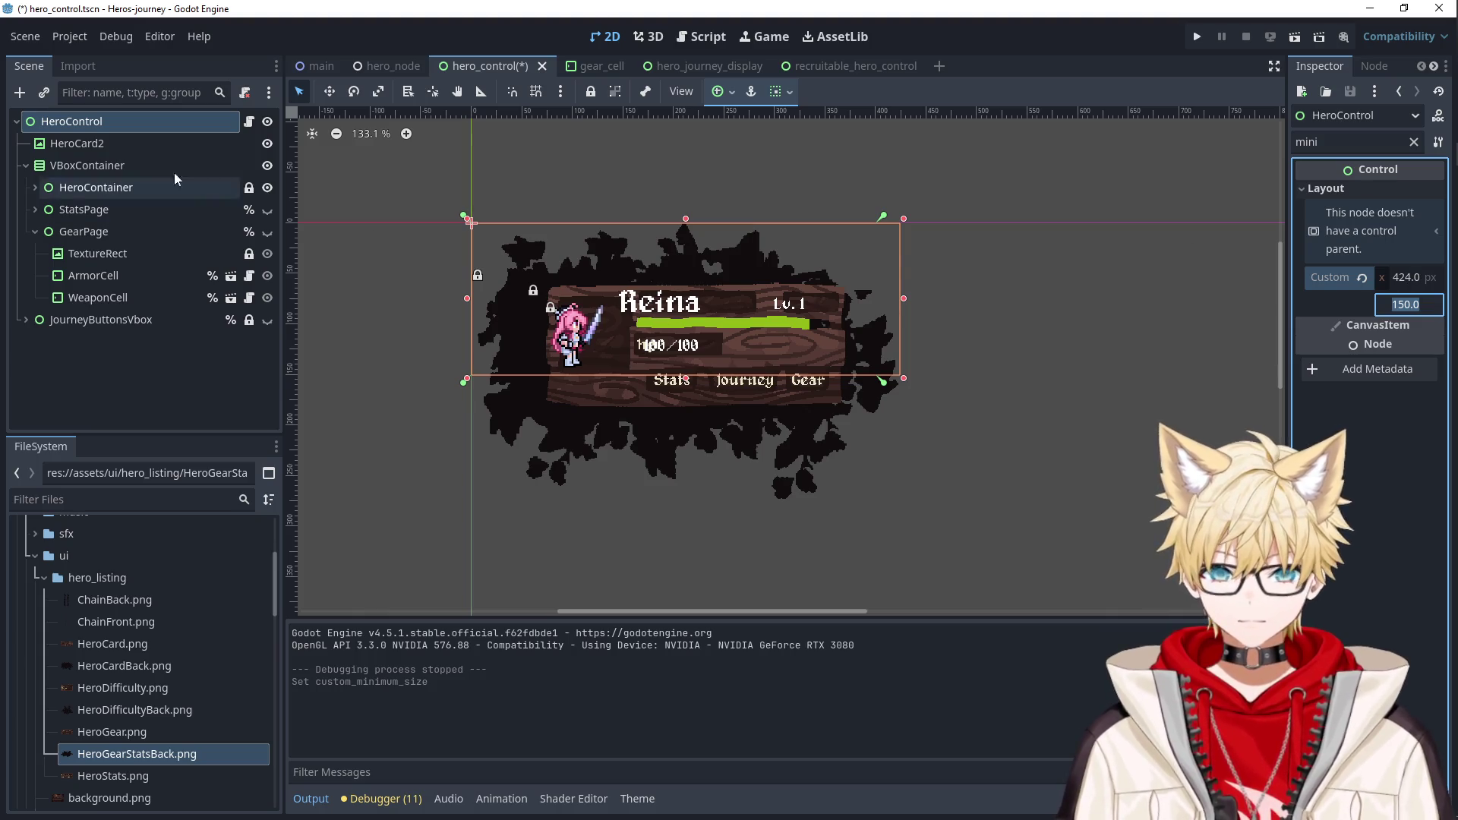
Set the HeroCard2 backdrop's width to 424.
left_click(121, 143)
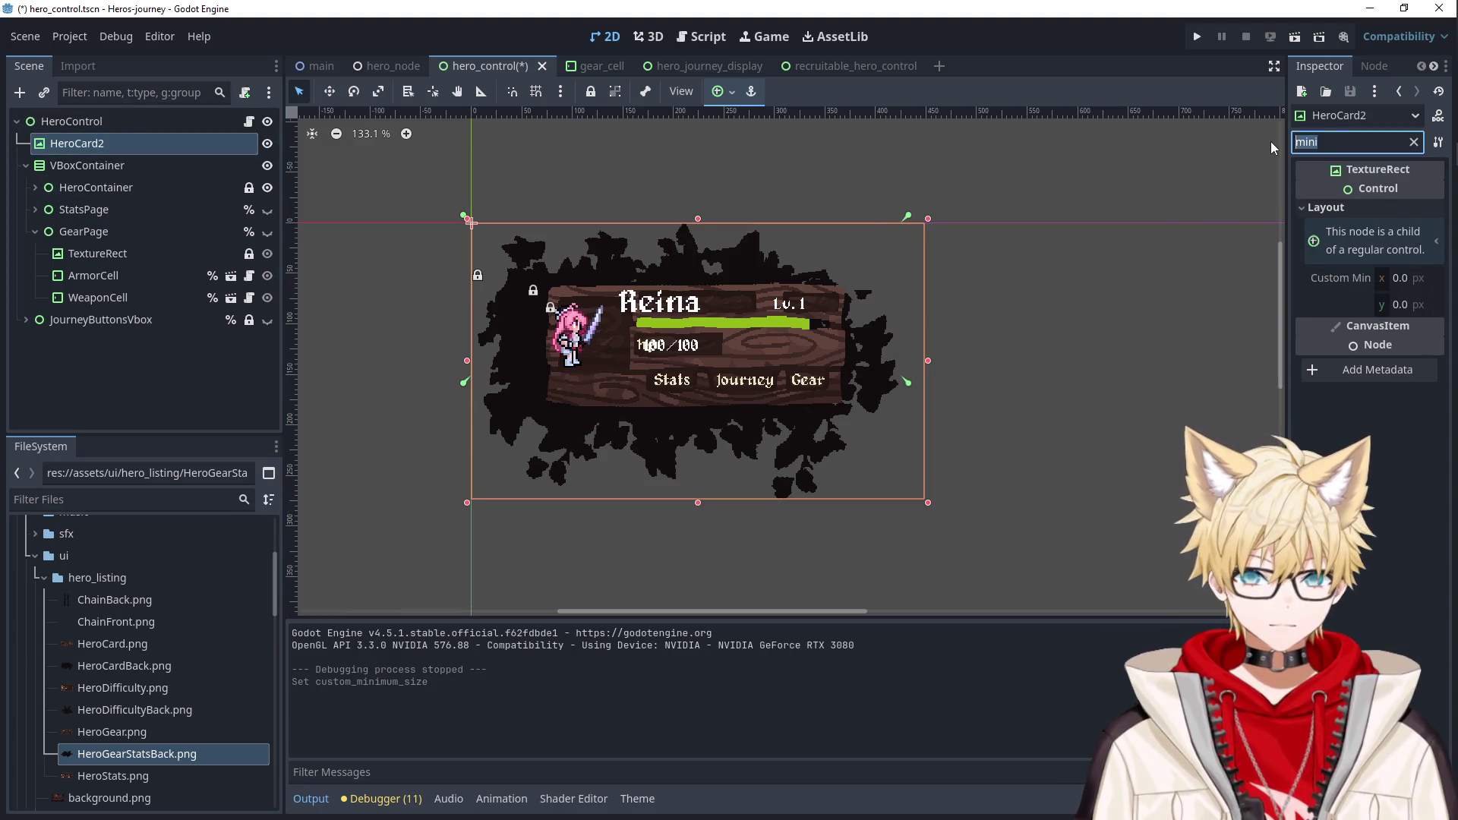
type("tras")
left_click(137, 165)
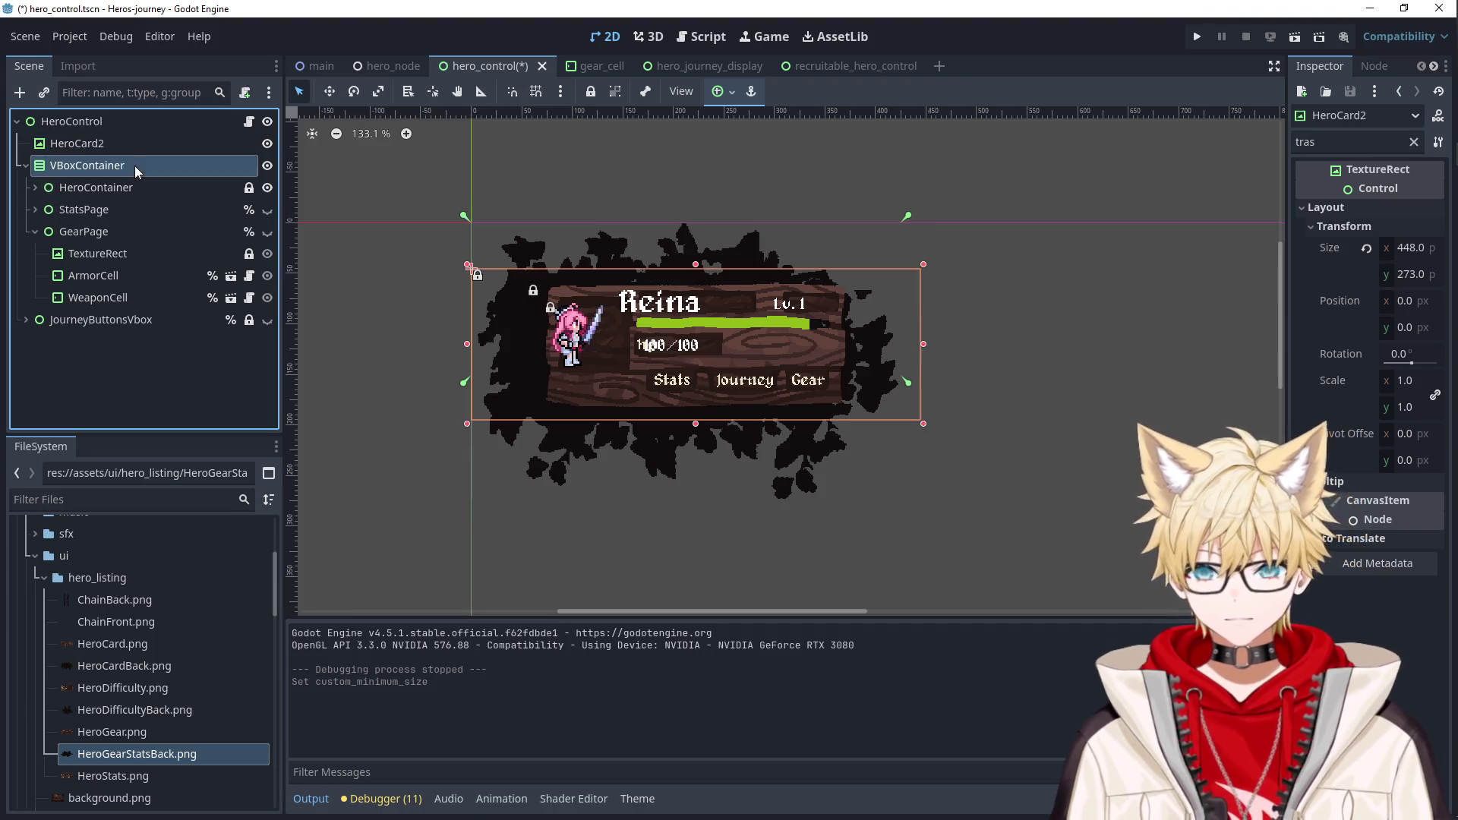
left_click(1344, 142)
type("mini")
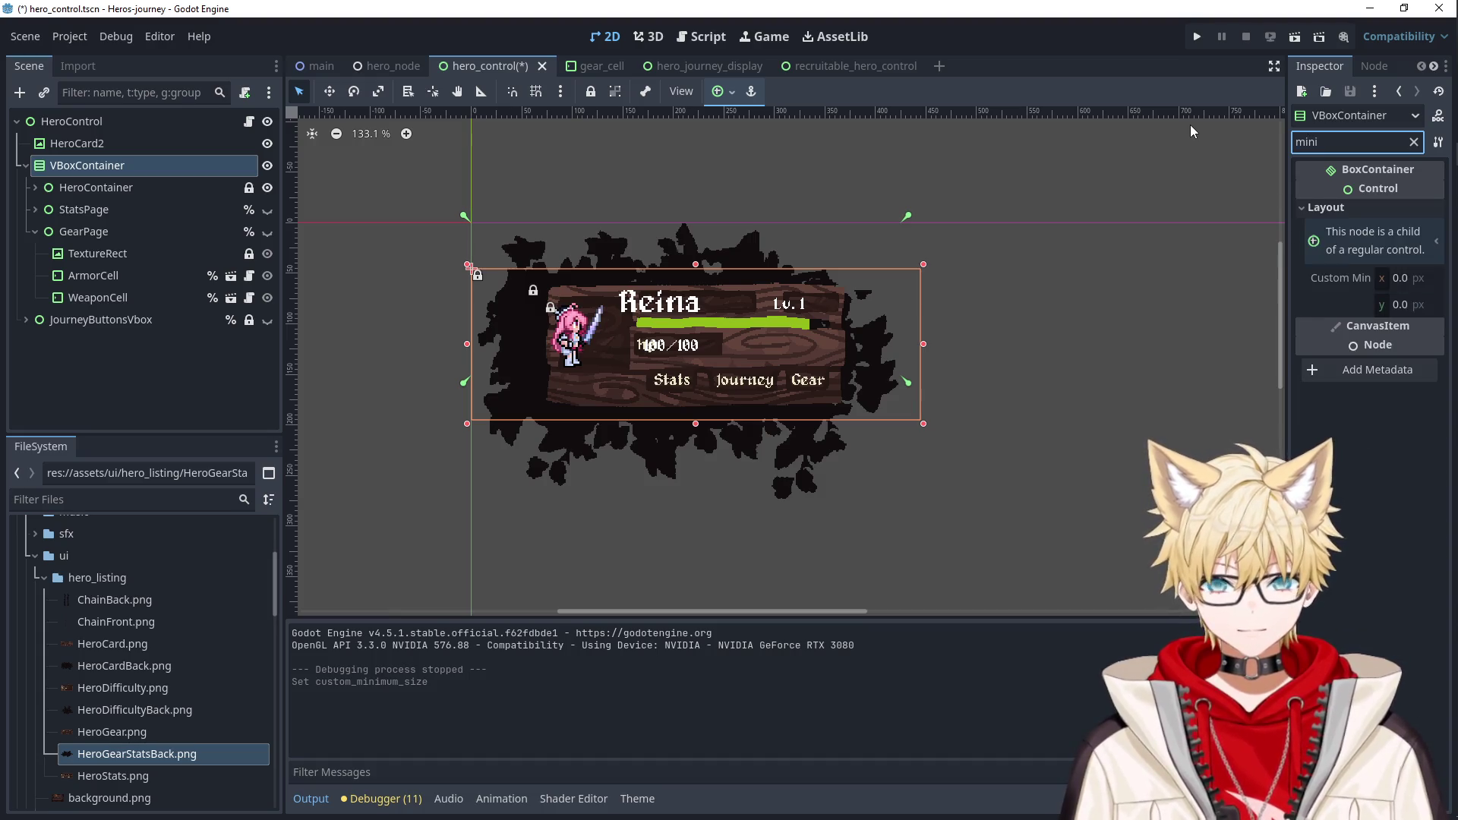
left_click(83, 143)
left_click(97, 168)
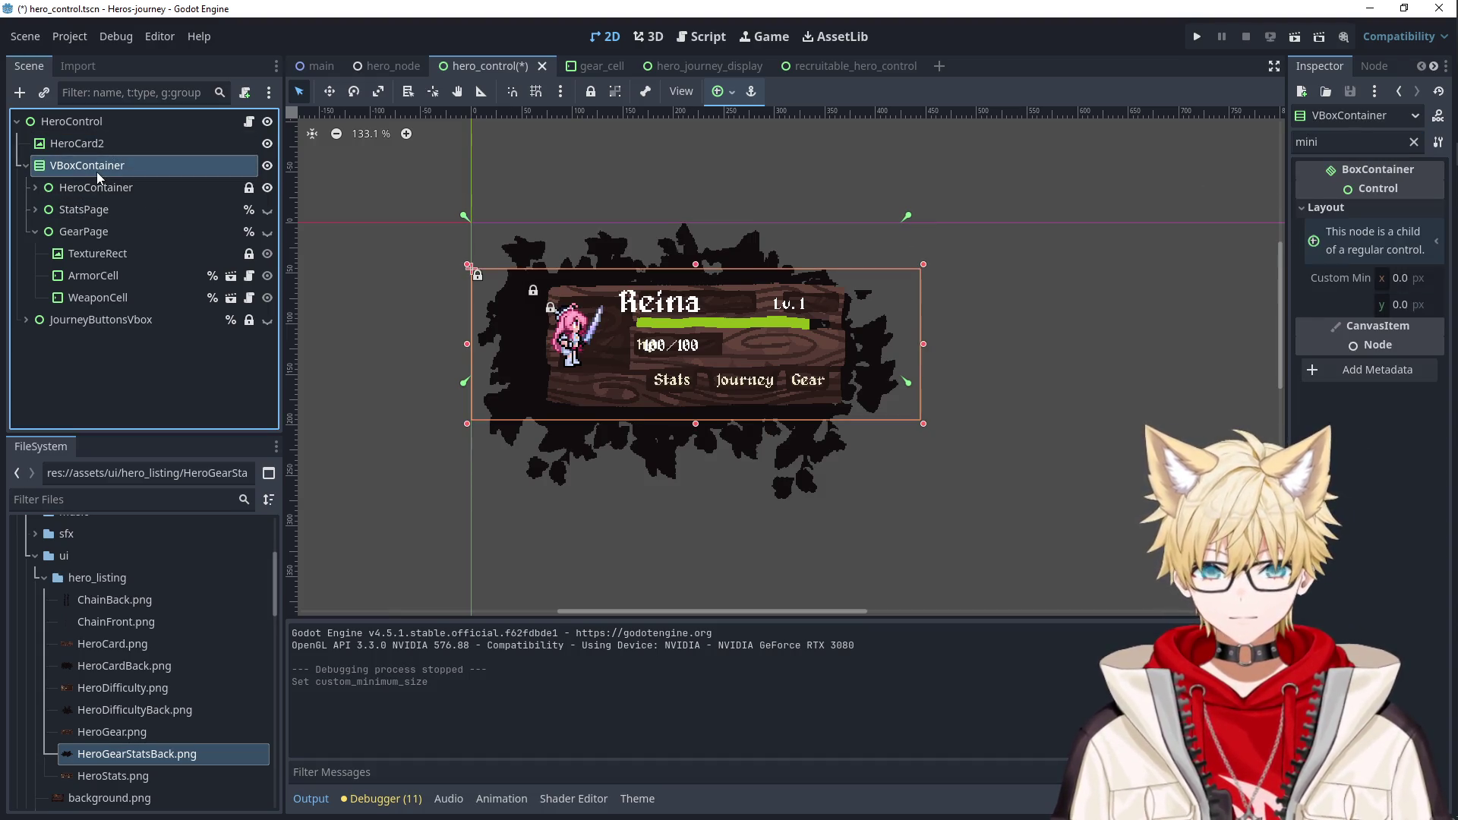
left_click(106, 146)
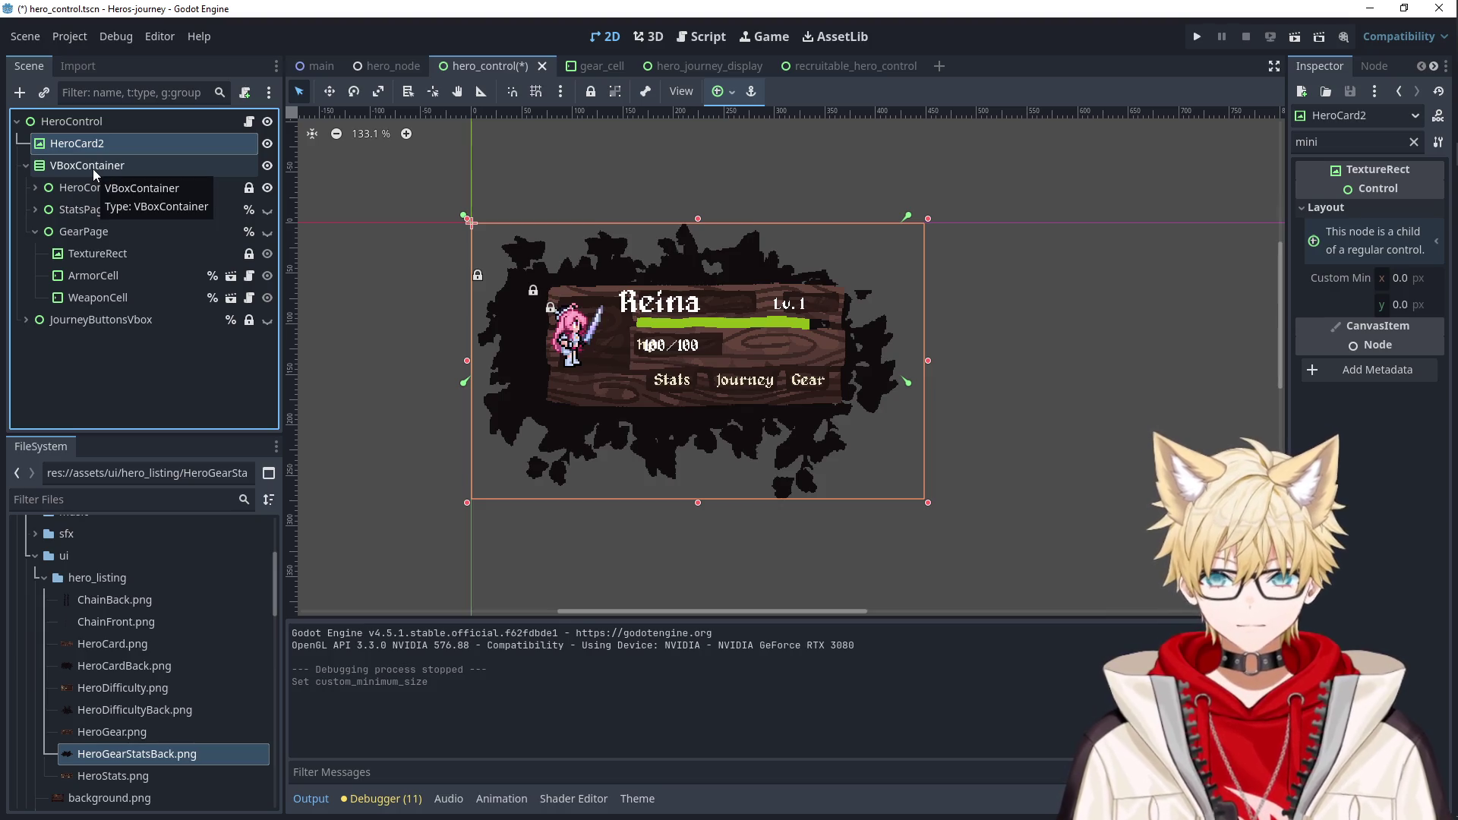
left_click(1413, 142)
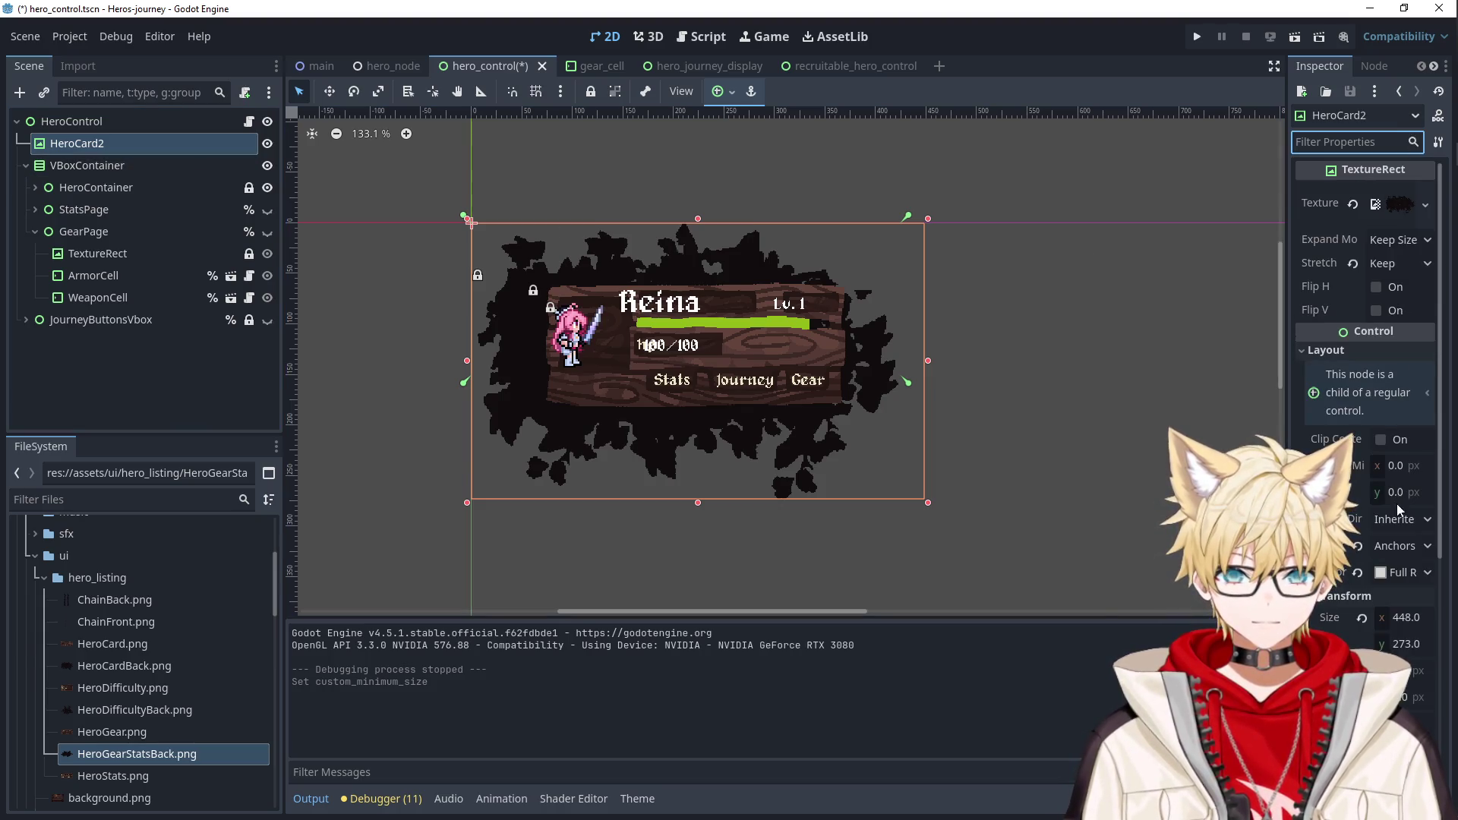
left_click(1401, 625)
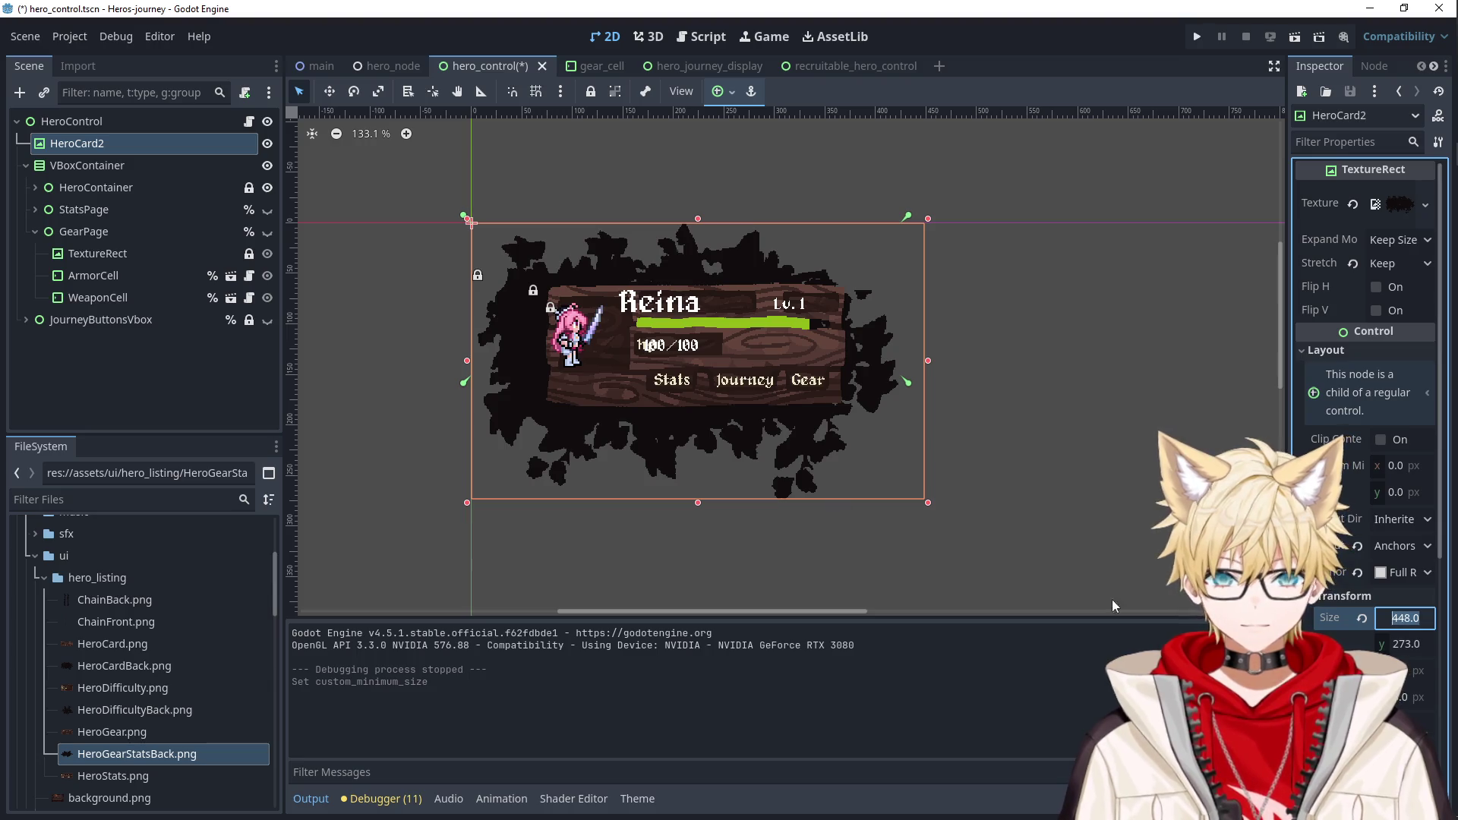
type("424")
key("Return")
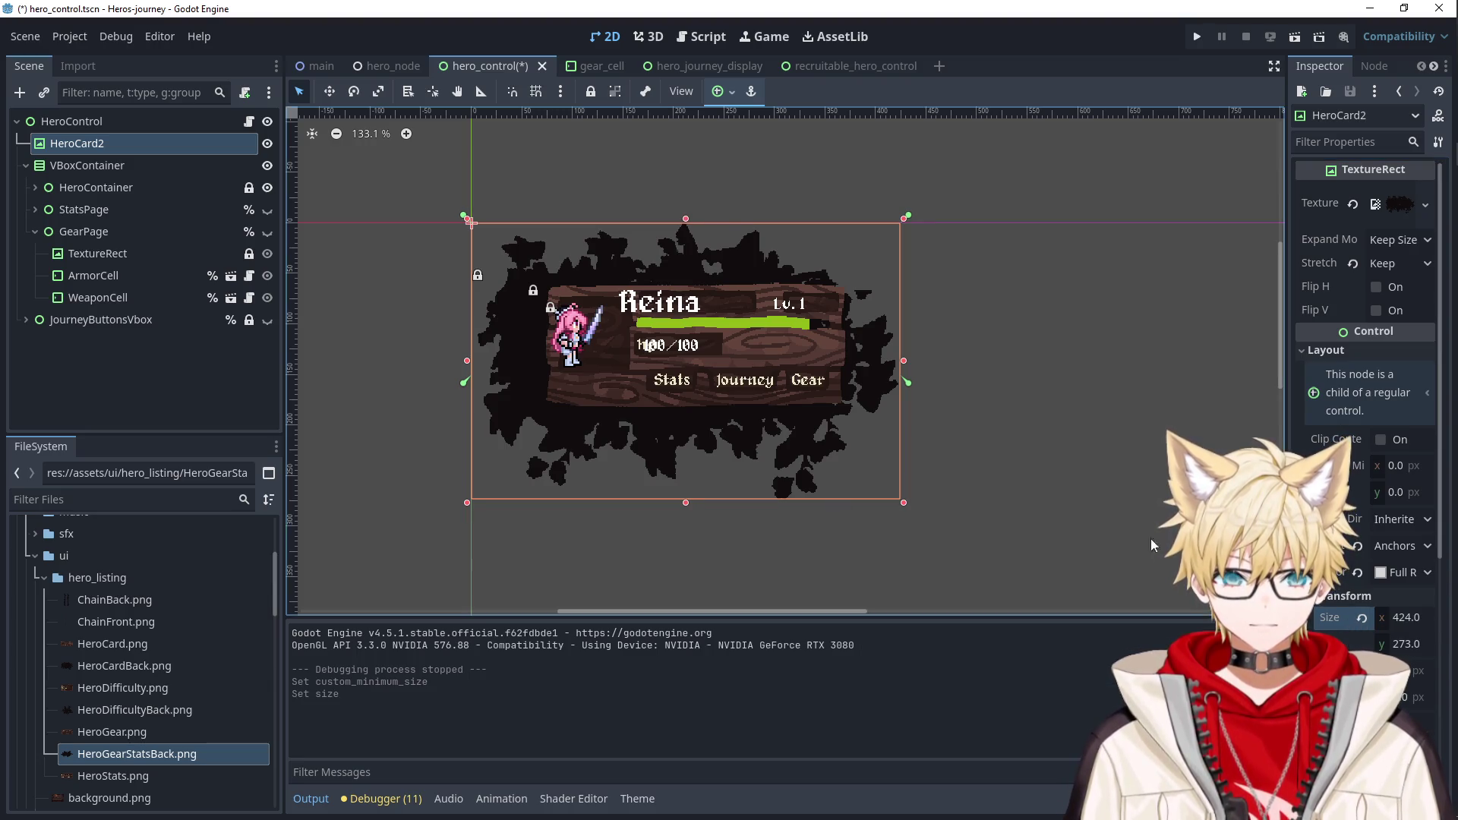
left_click(1393, 601)
Give the VBoxContainer a custom minimum size of 424 × 273.
left_click(87, 165)
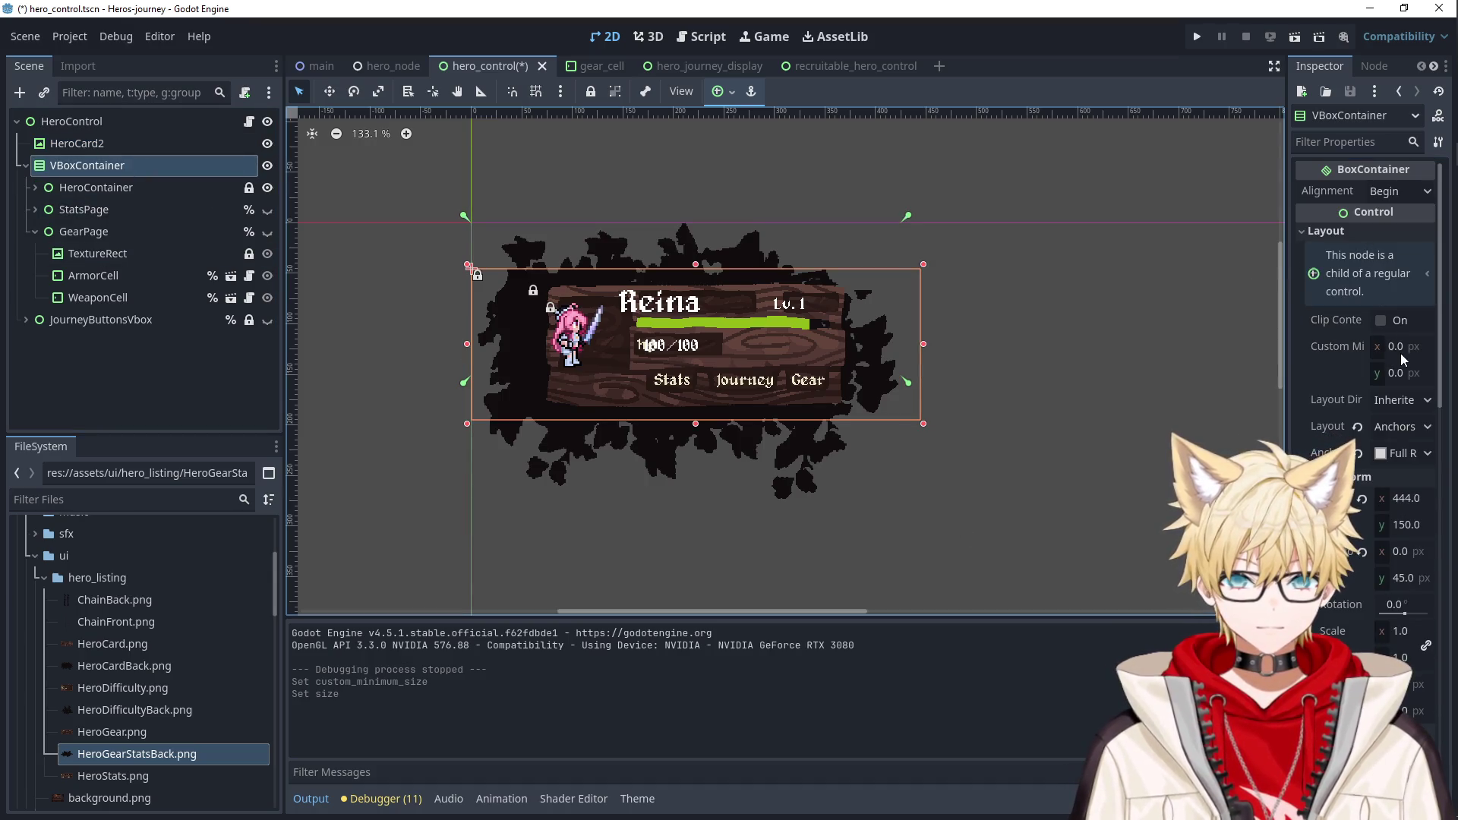
left_click(1403, 360)
left_click(76, 143)
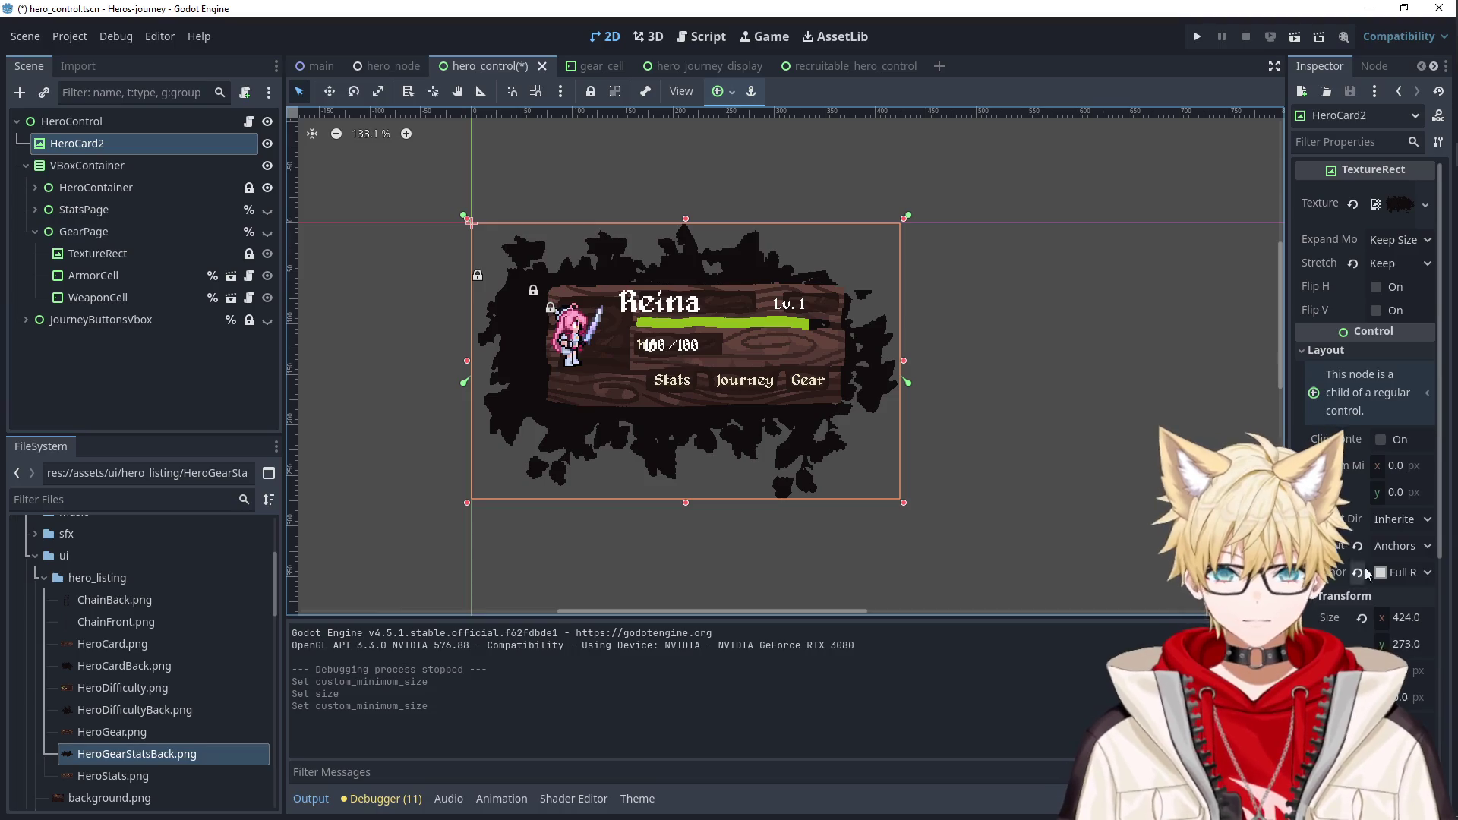
left_click(88, 165)
left_click(1402, 374)
left_click(1079, 381)
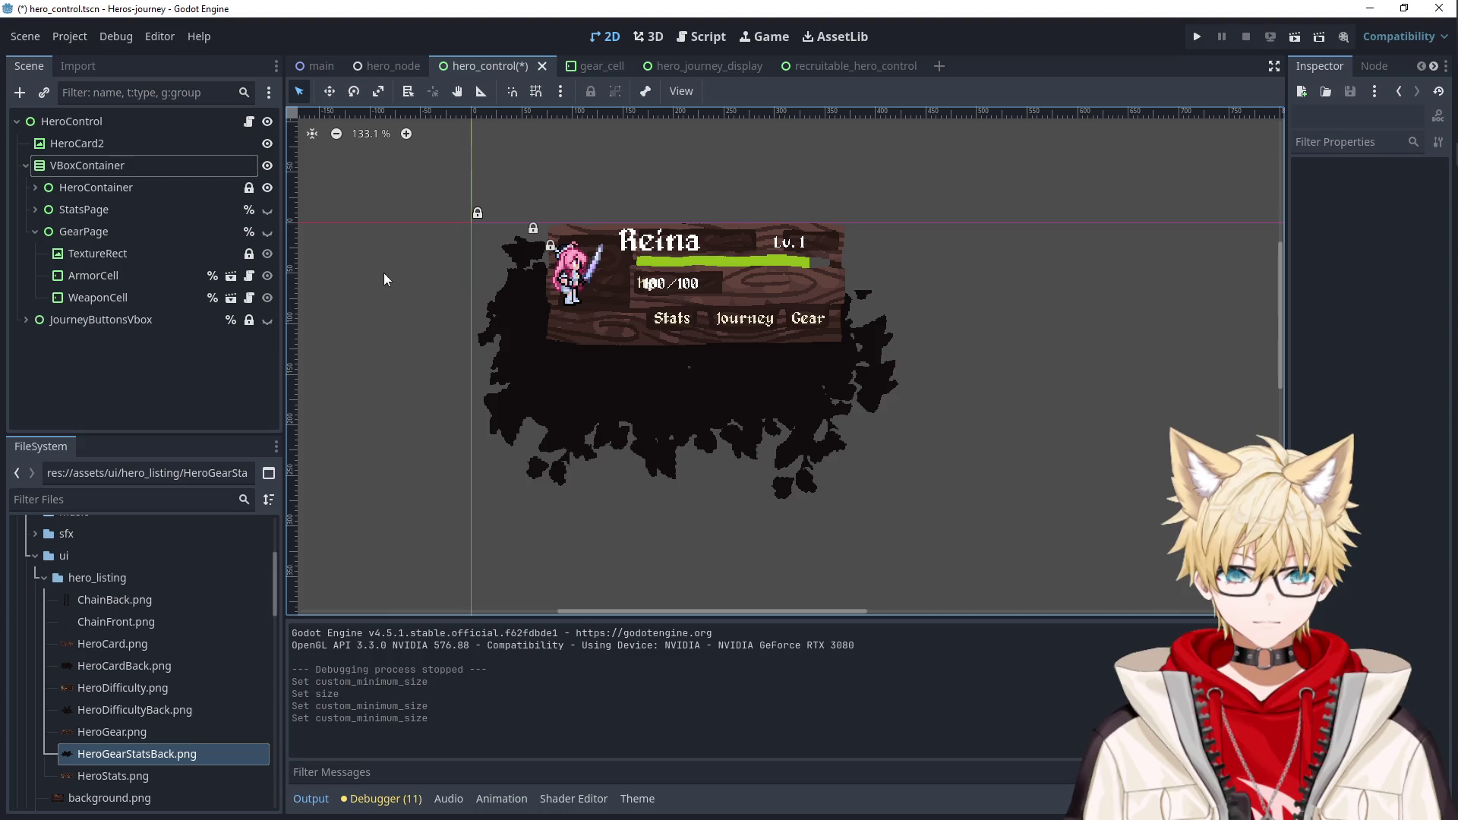
Anchor the VBoxContainer to the centre and nudge it onto the splatter backdrop at (0, 0).
left_click(96, 166)
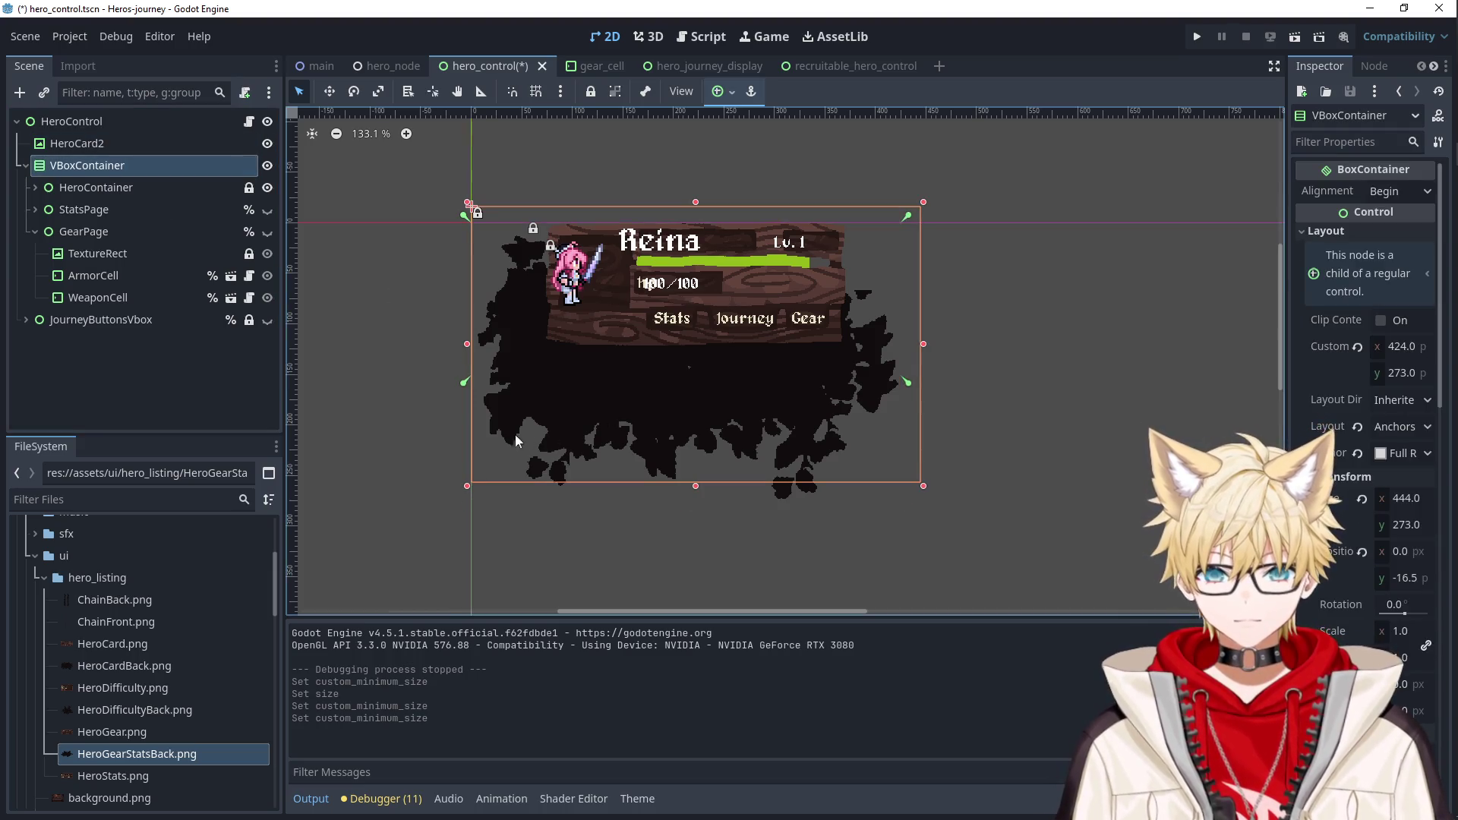
left_click_drag(486, 463, 486, 477)
left_click(720, 95)
left_click(727, 149)
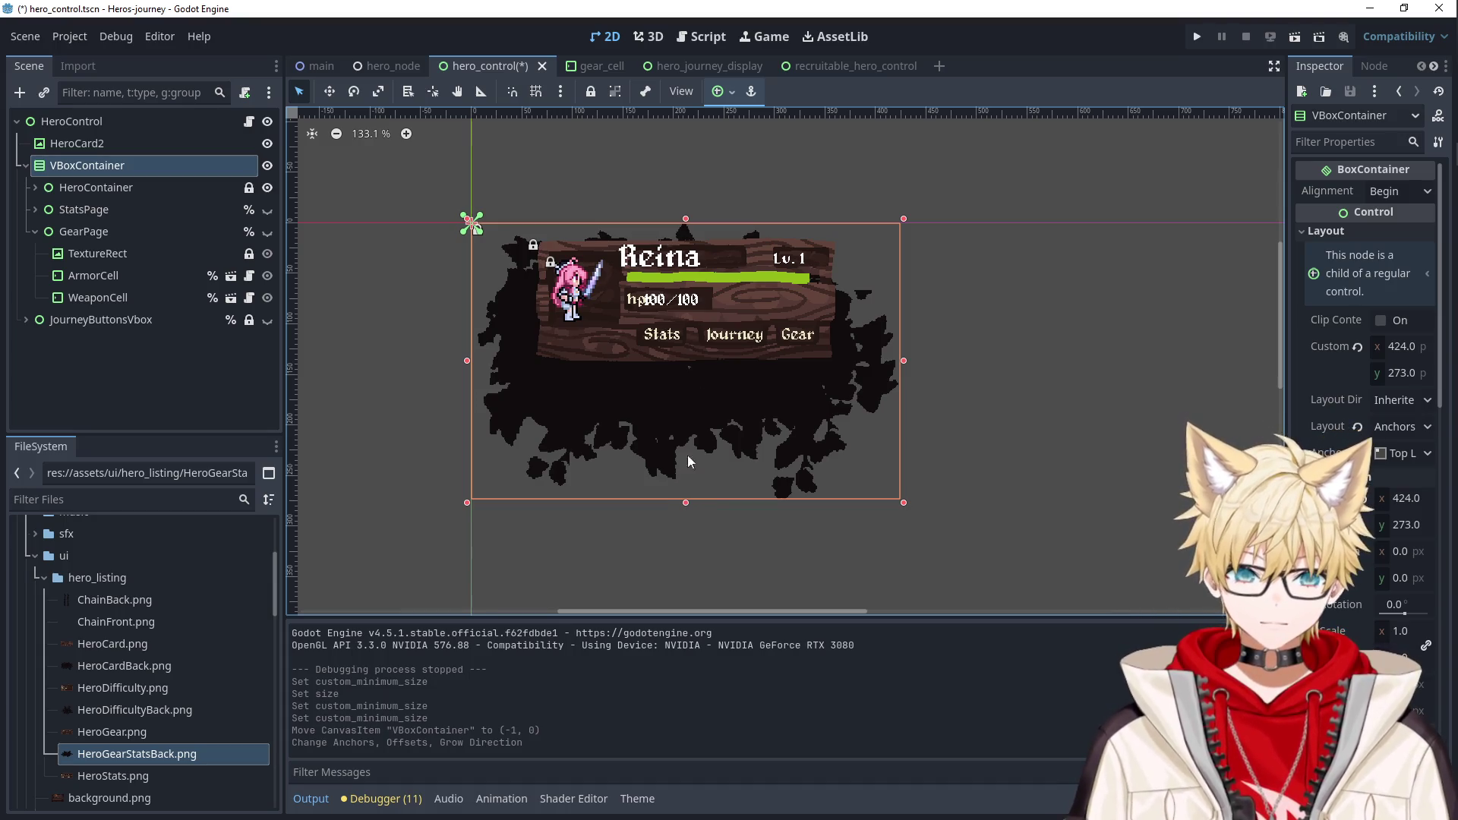
left_click(720, 92)
left_click(756, 186)
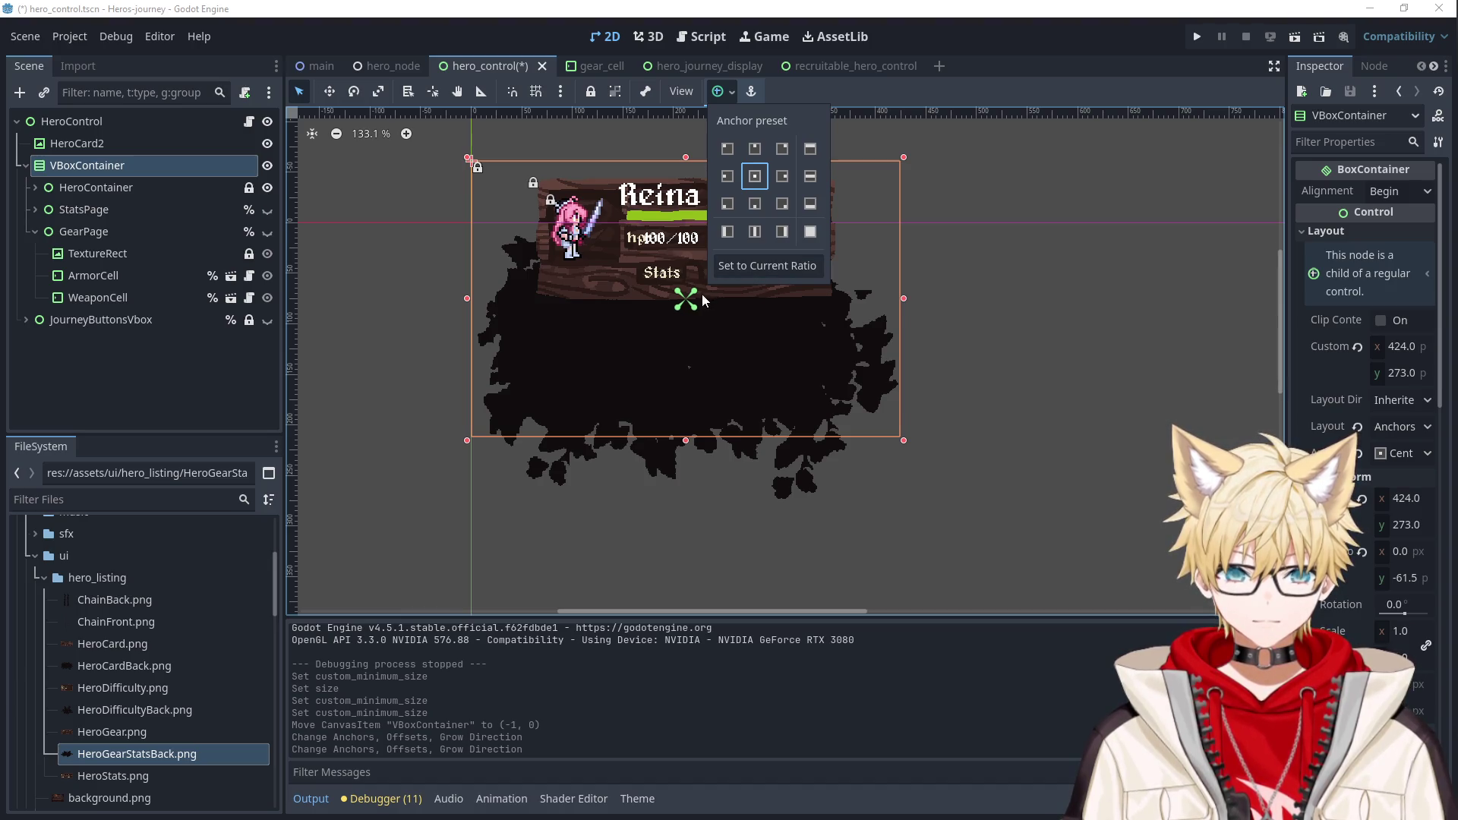
left_click(727, 350)
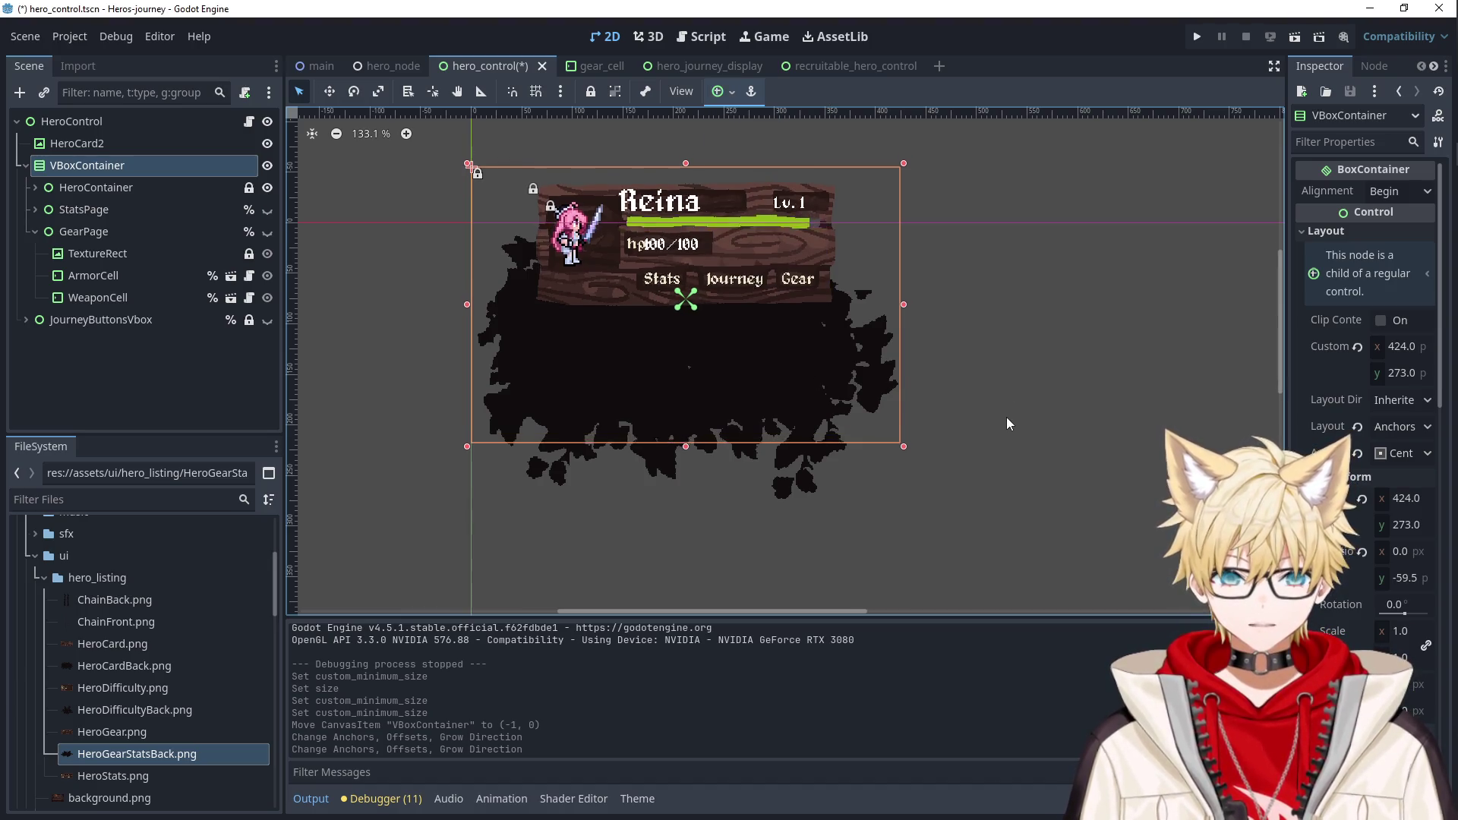
key("Down")
key("Down")
key("Down")
key("Down")
key("Down")
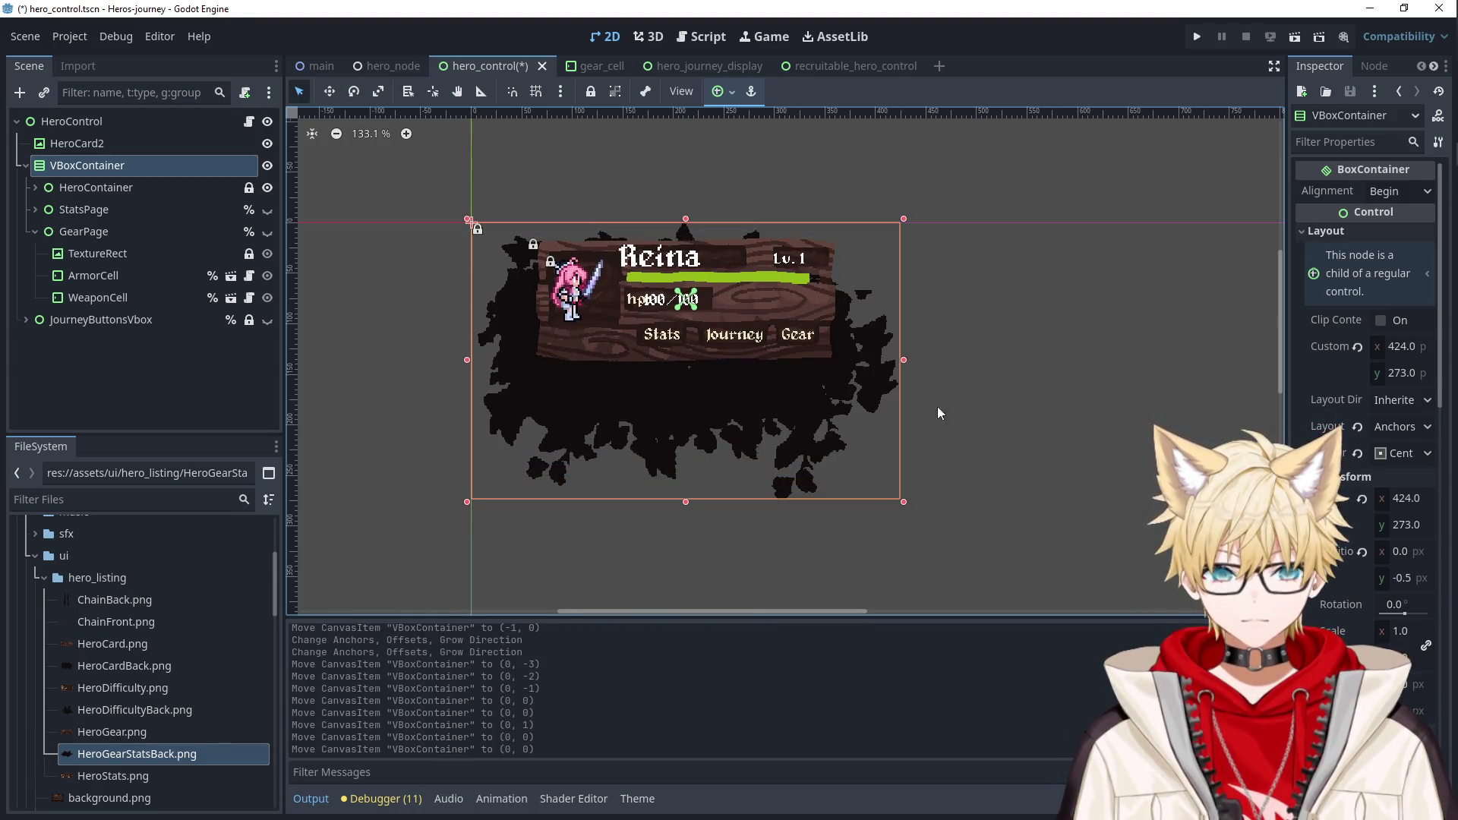
Expand HeroContainer's children and select HeroContainer to inspect it.
left_click(35, 187)
left_click(84, 209)
left_click(73, 233)
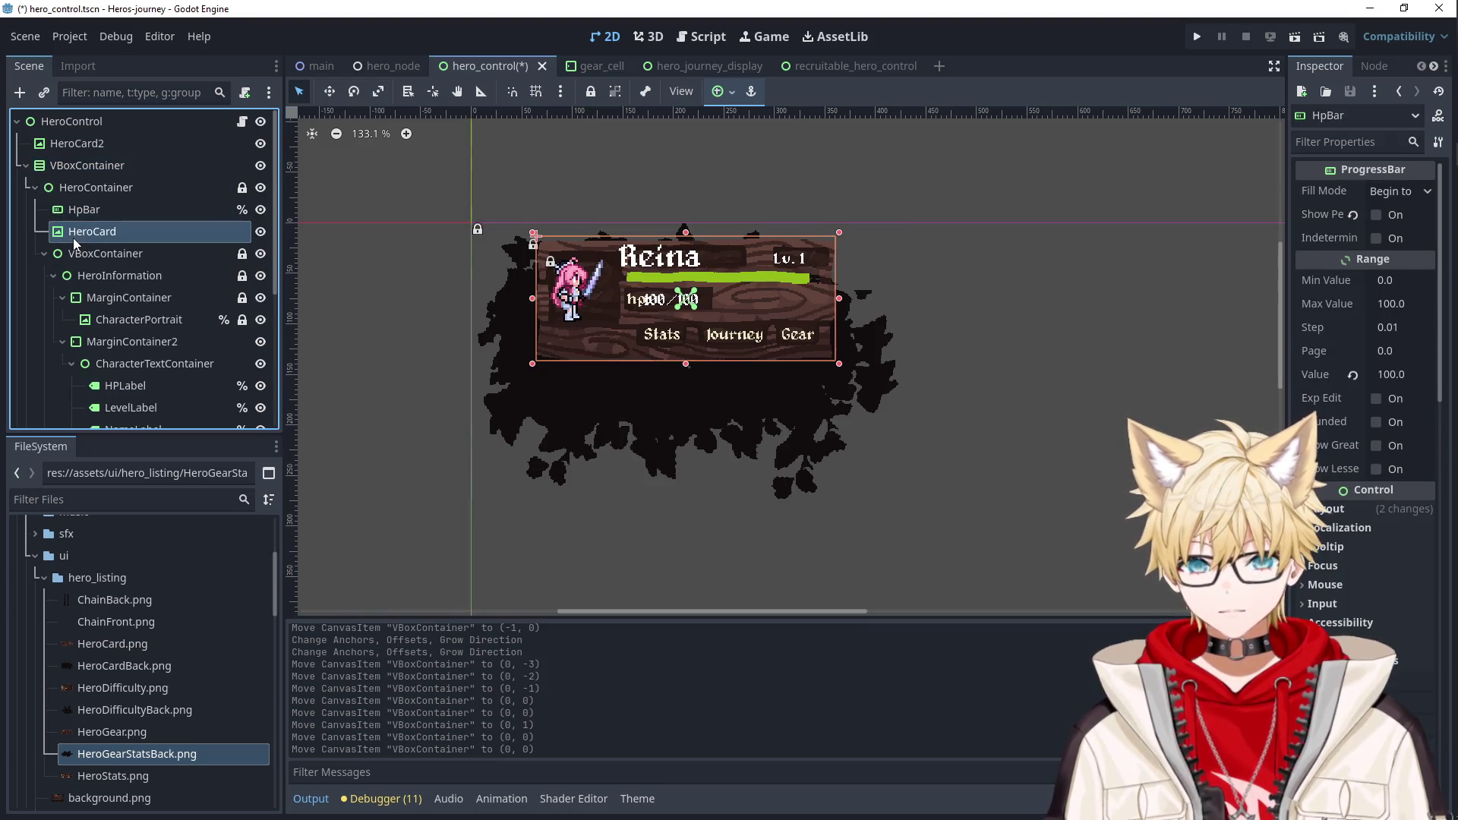
left_click(83, 209)
left_click(107, 190)
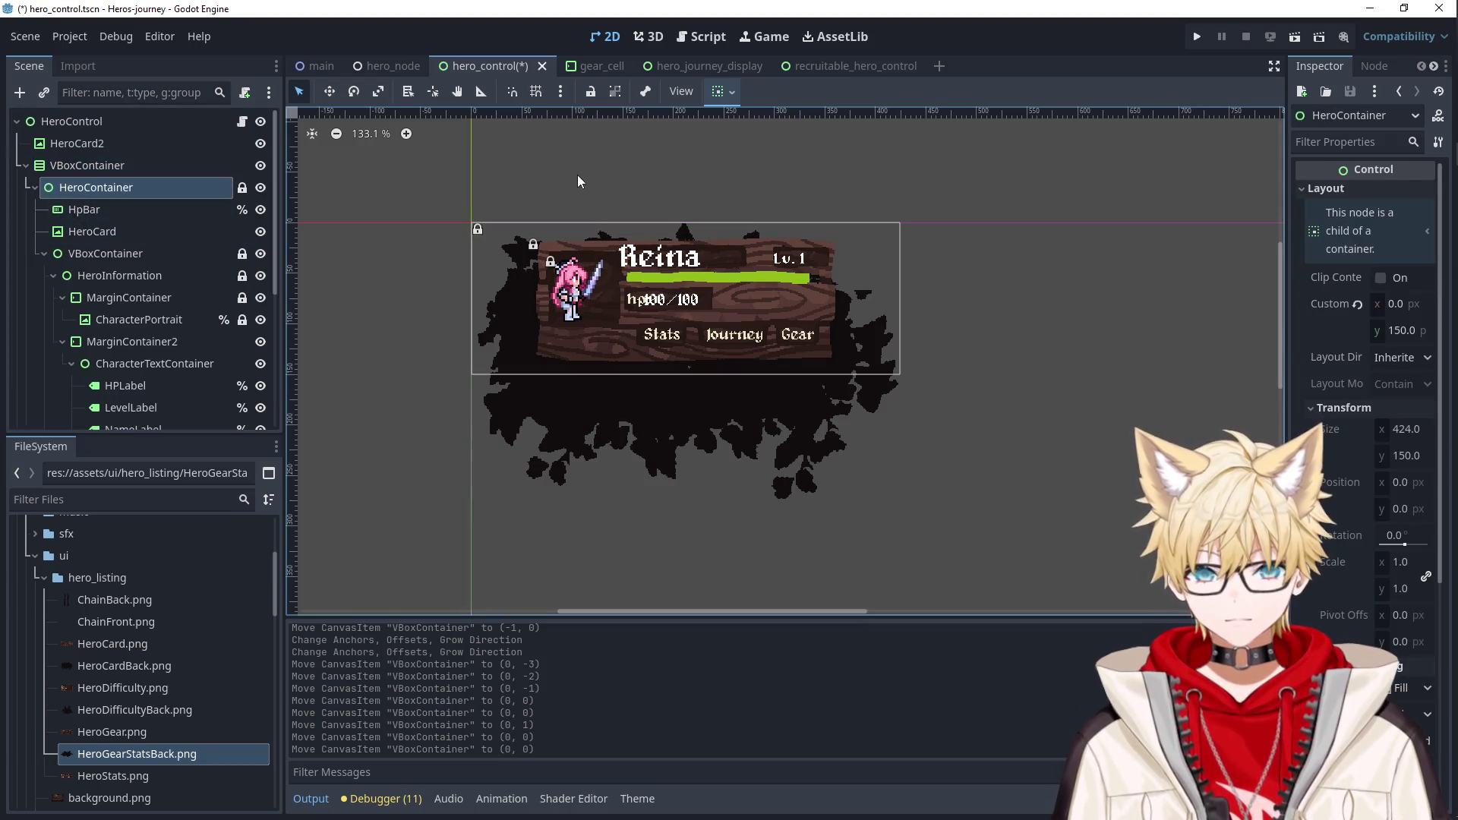
Check the HeroCard2 backdrop's size, 424 × 273, against the containers.
left_click(84, 165)
left_click(80, 188)
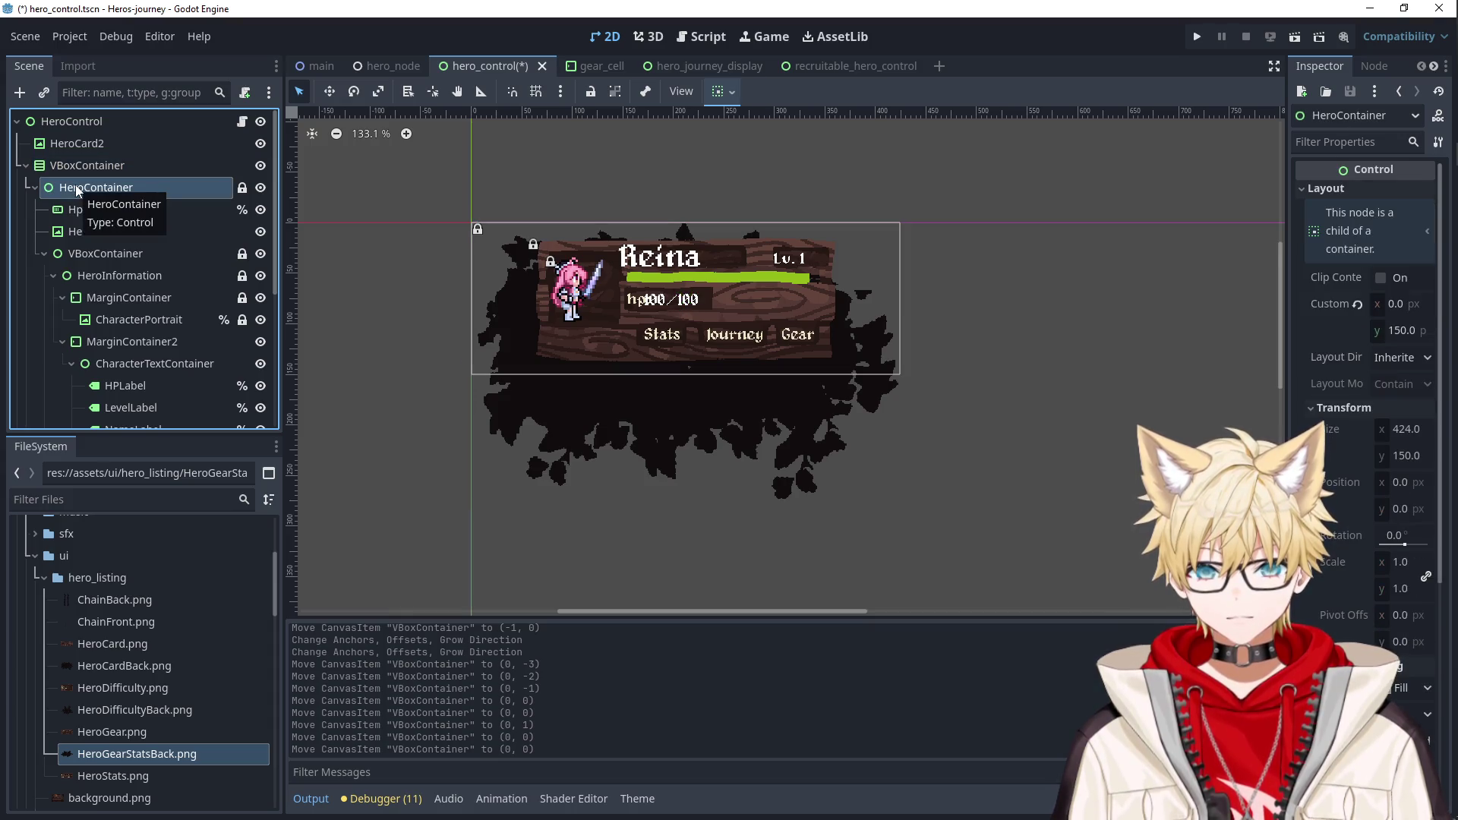
left_click(76, 166)
left_click(73, 144)
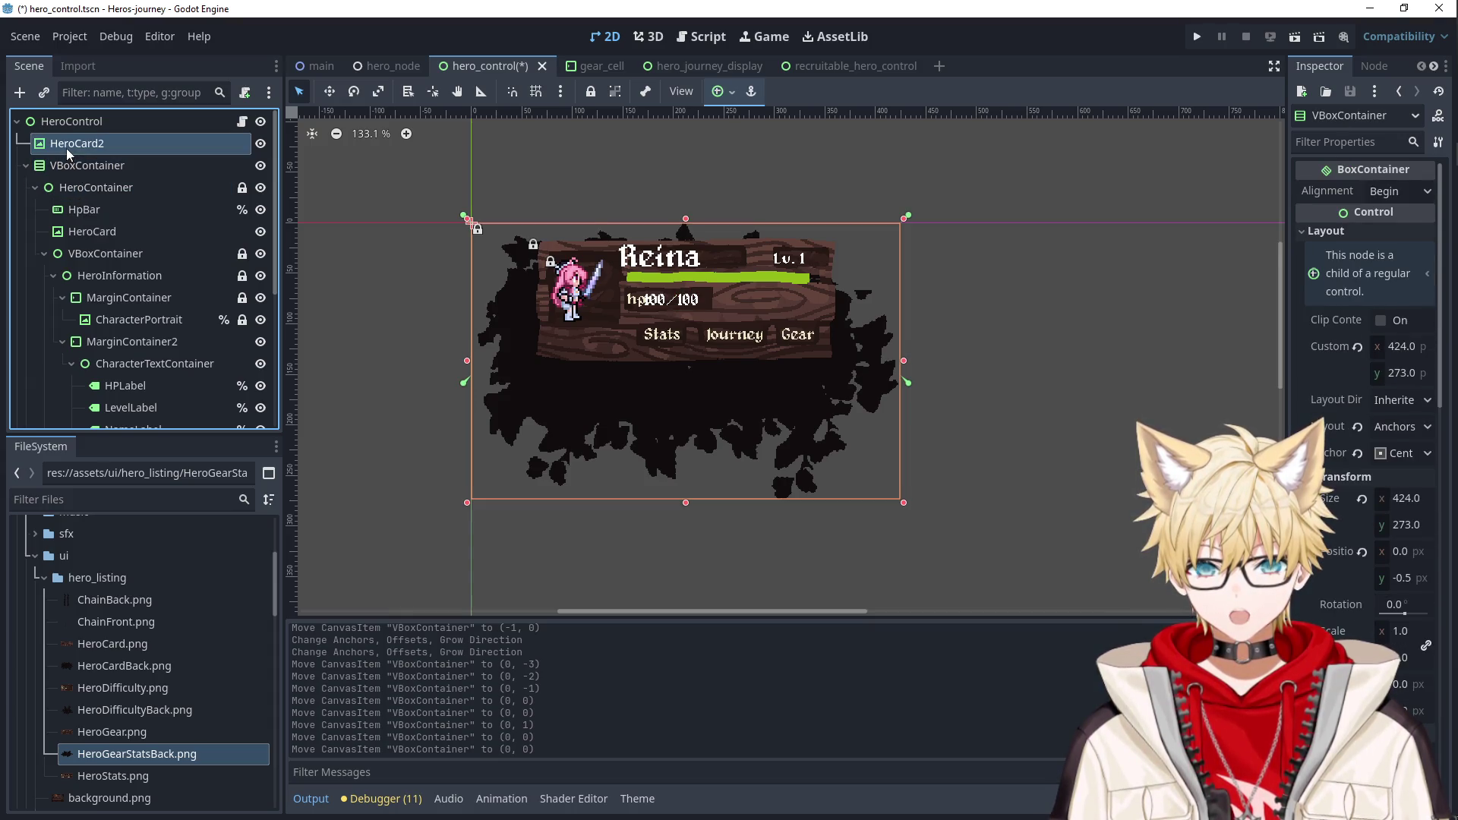
left_click(72, 187)
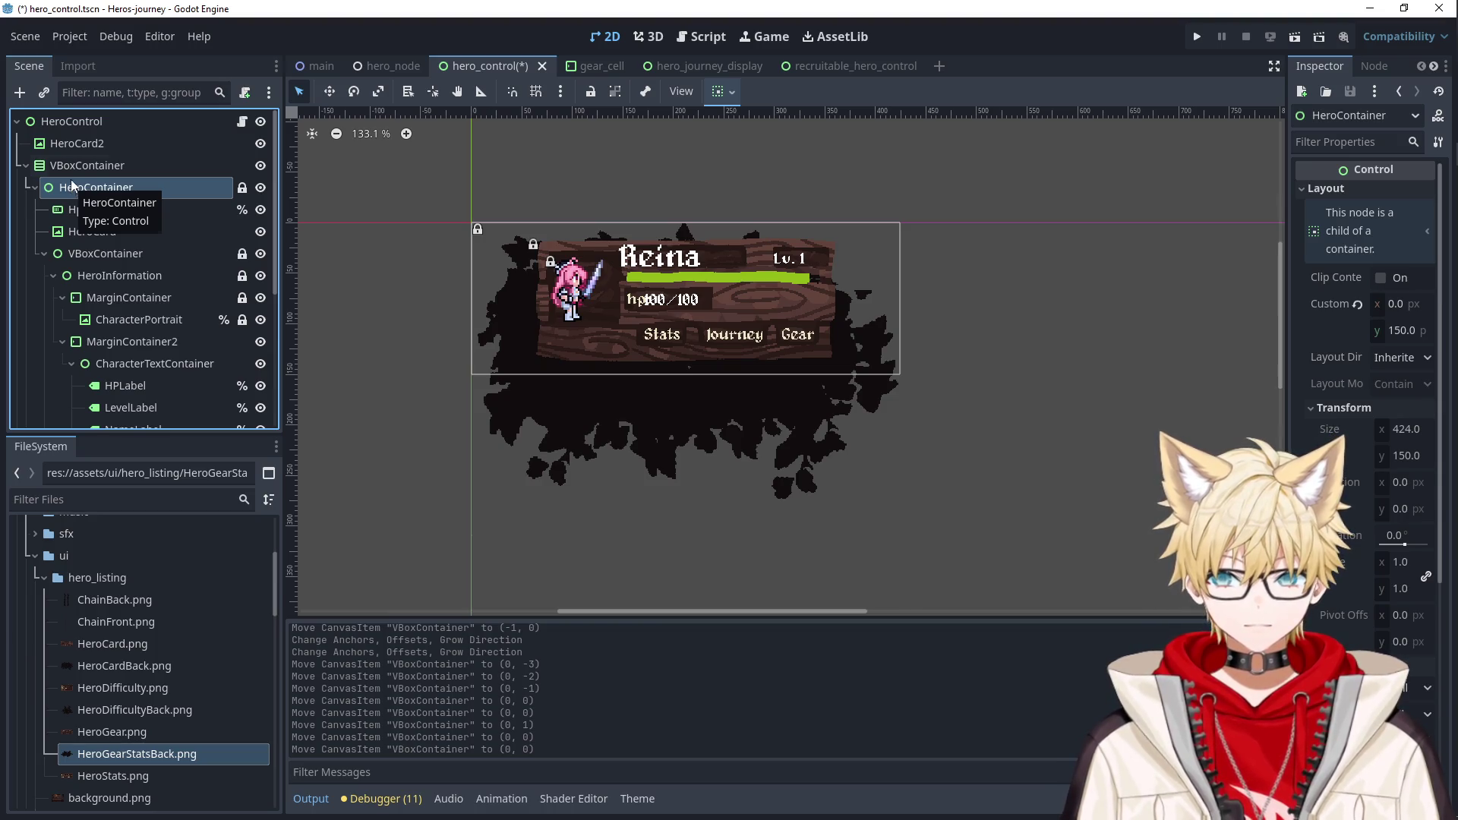
left_click(72, 144)
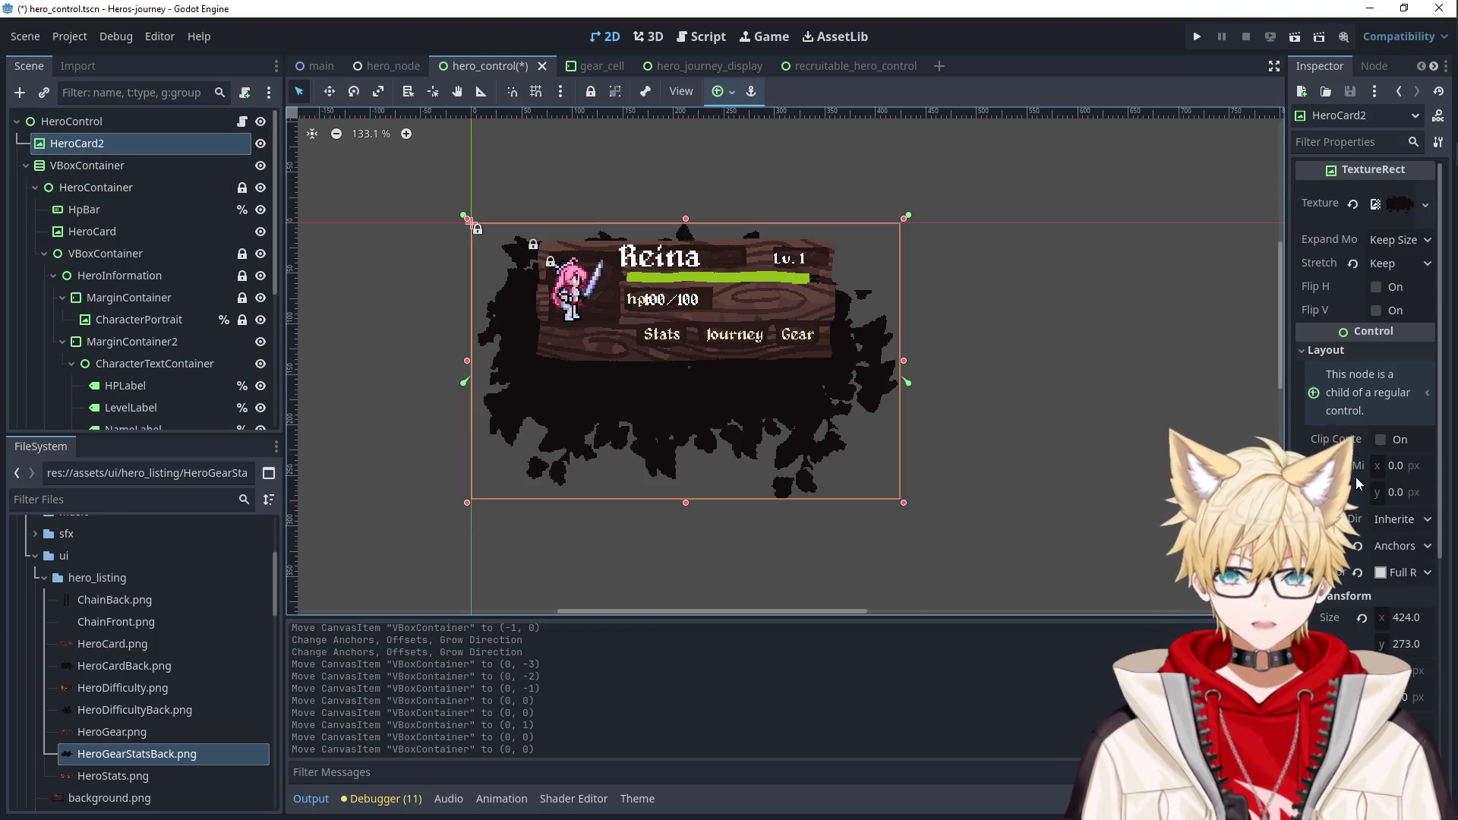
left_click(1360, 615)
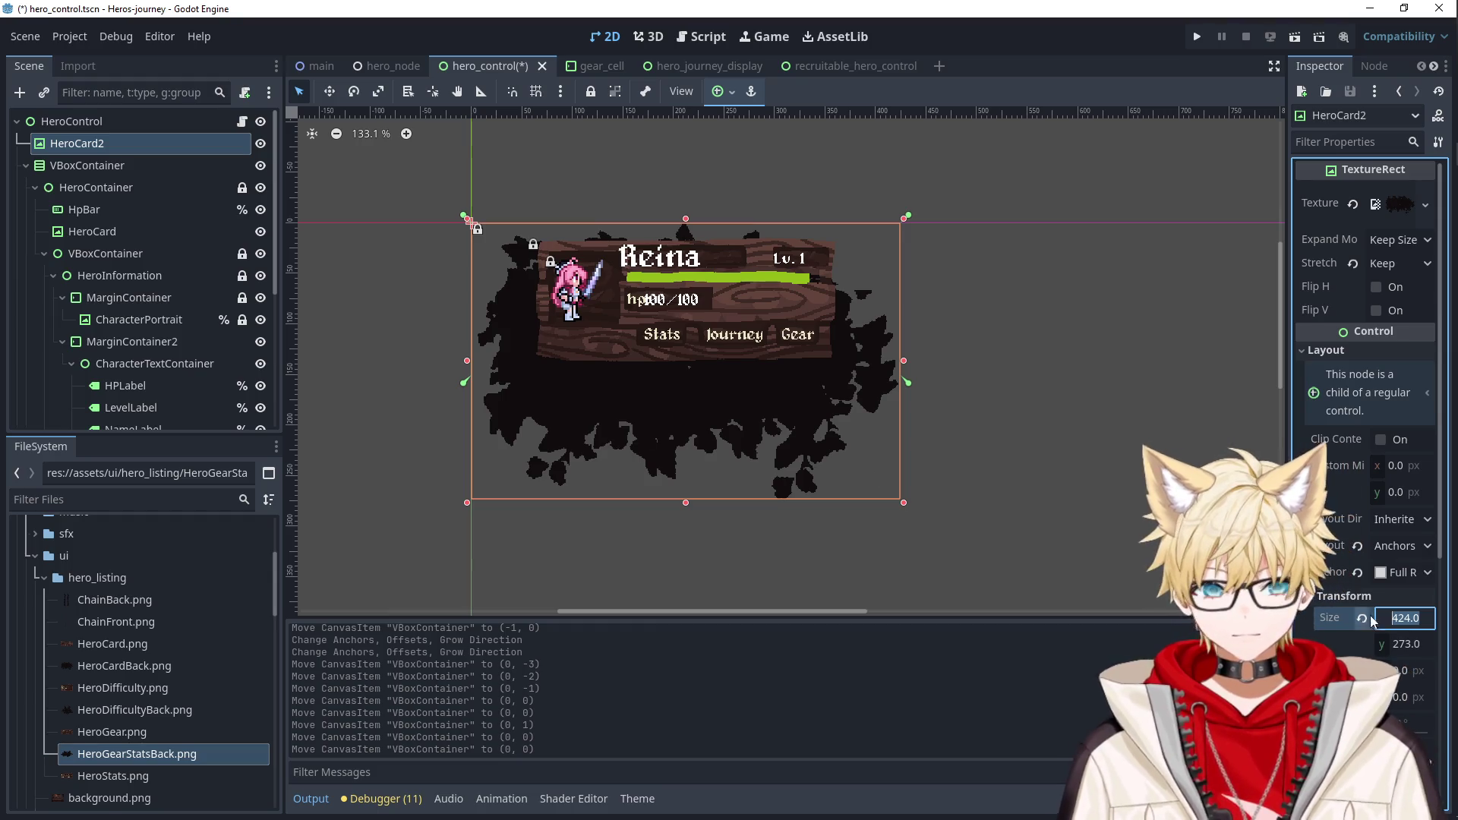
Set HeroContainer's custom minimum height to 273 so the card matches the backdrop.
left_click(95, 188)
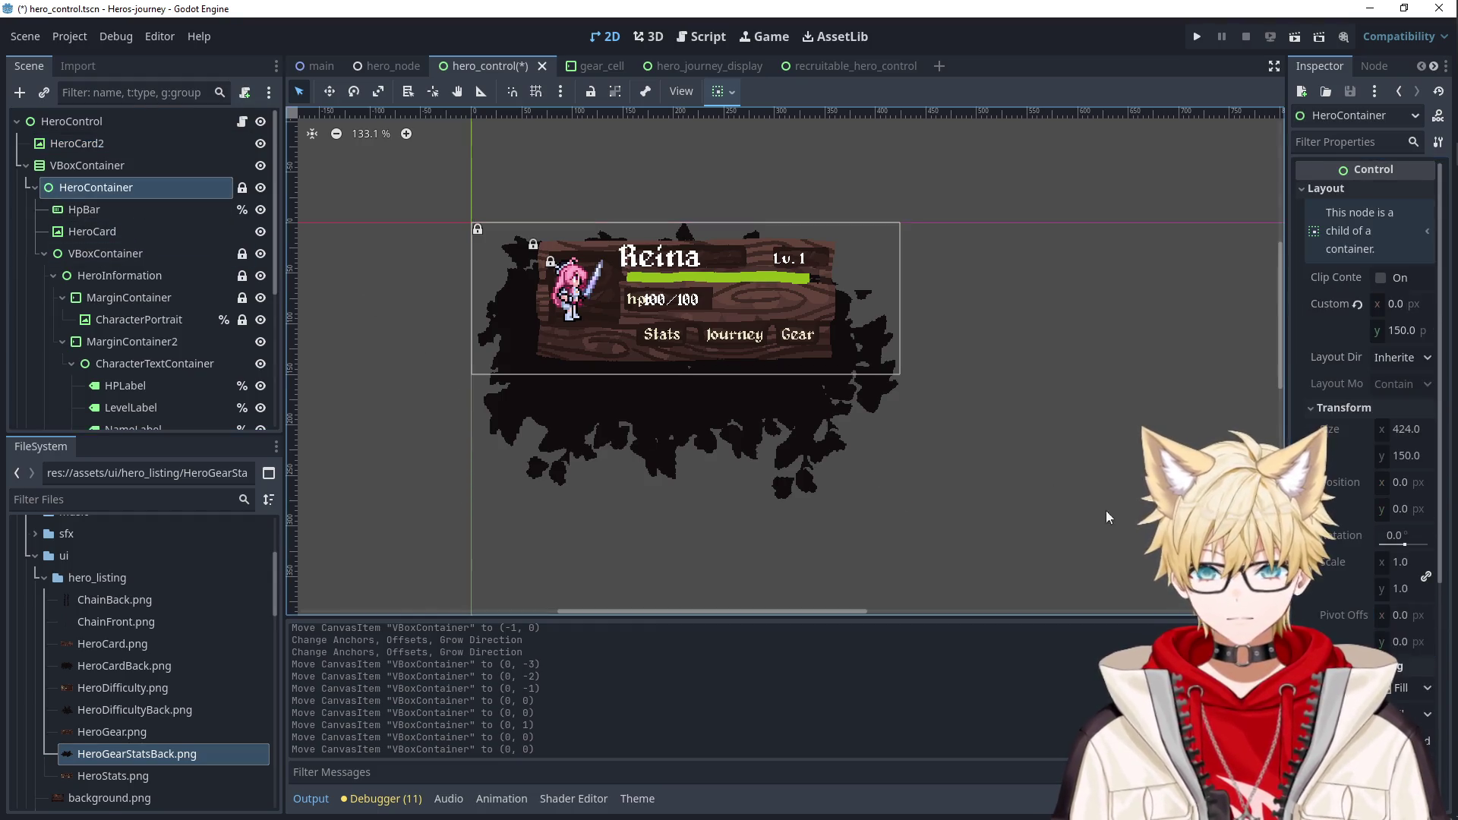
left_click(1396, 332)
type("273.0")
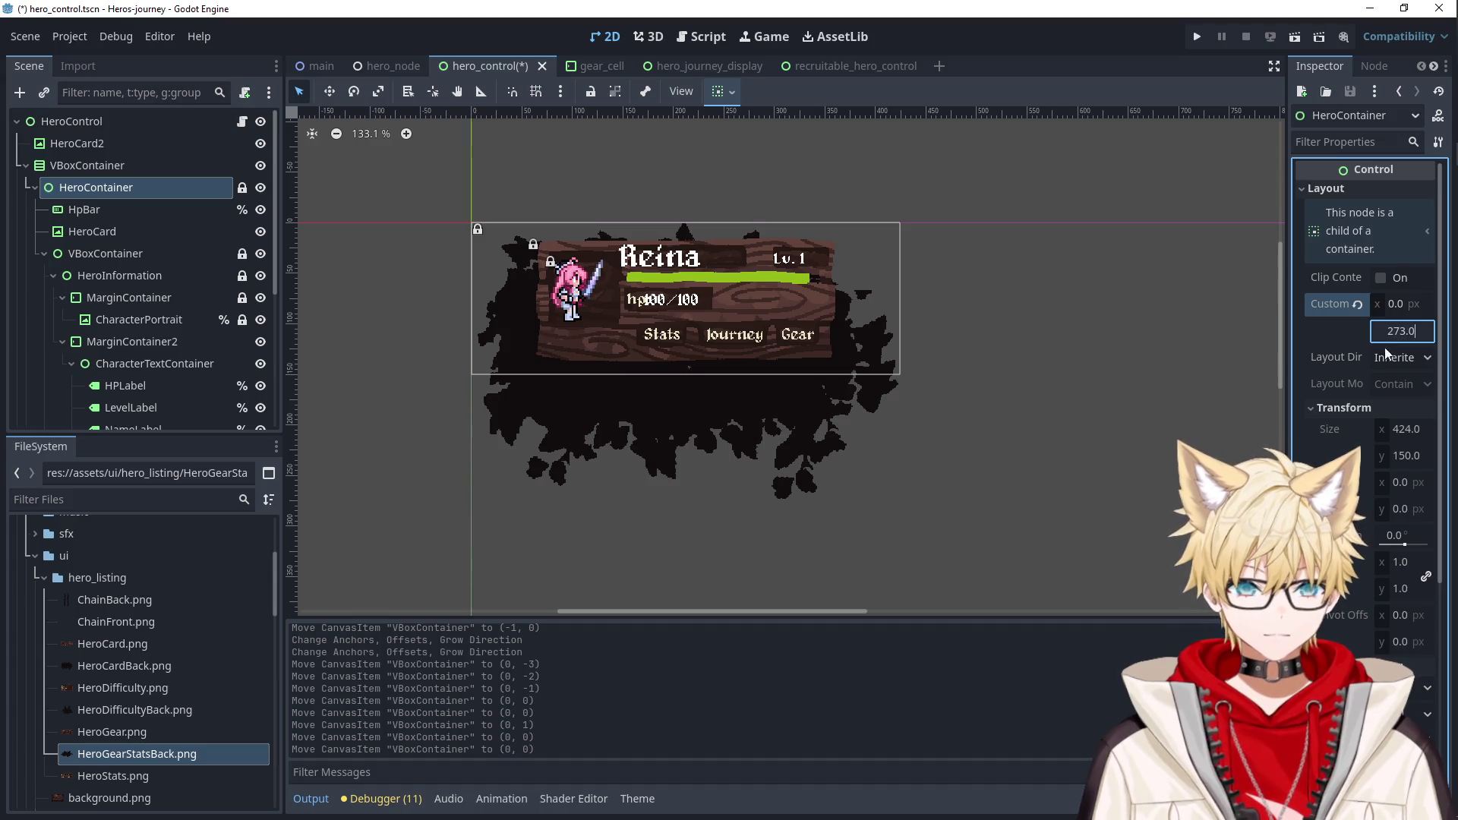
key("Return")
left_click(1077, 370)
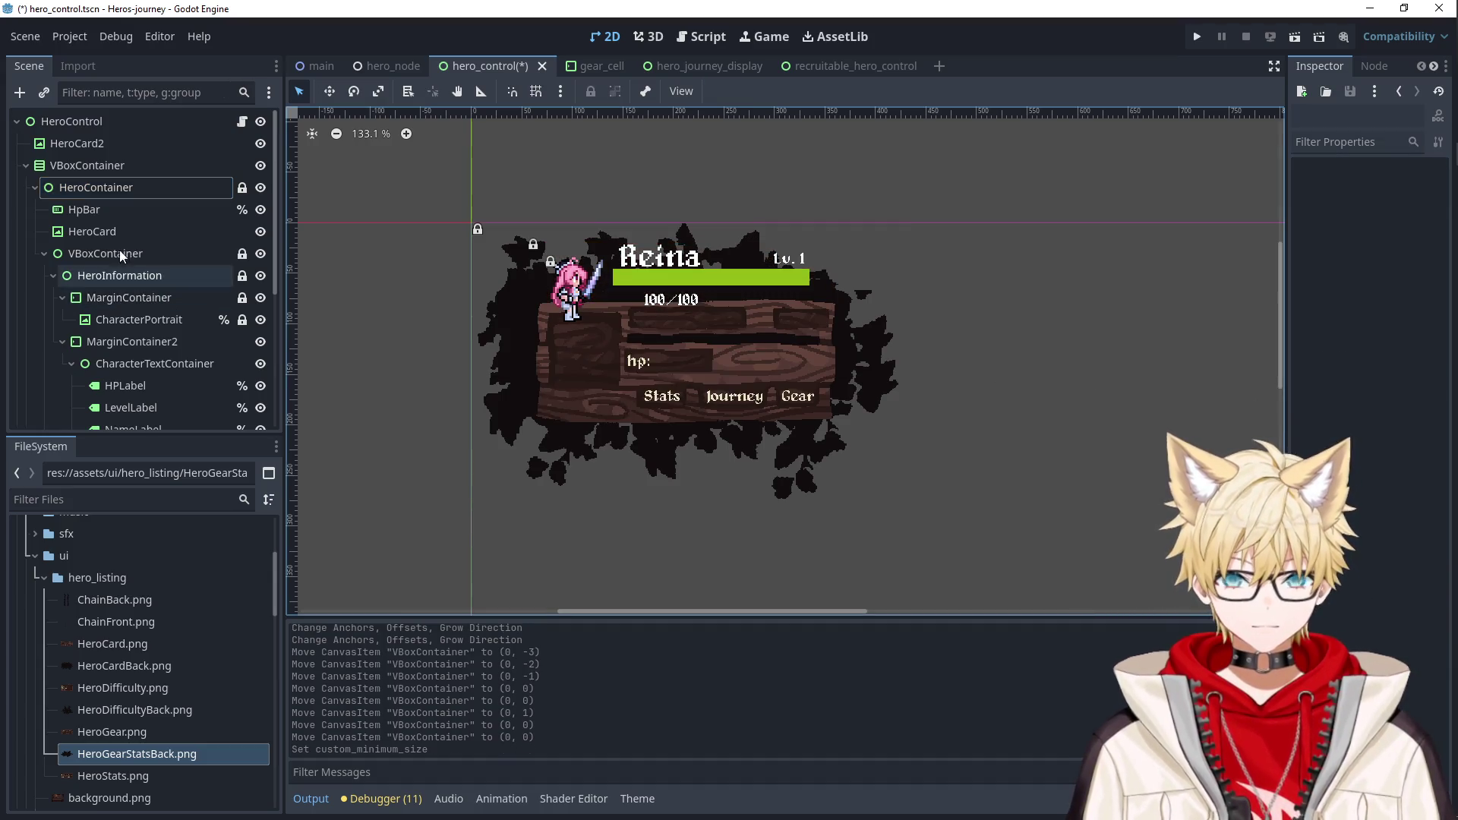
left_click(91, 187)
left_click(83, 209)
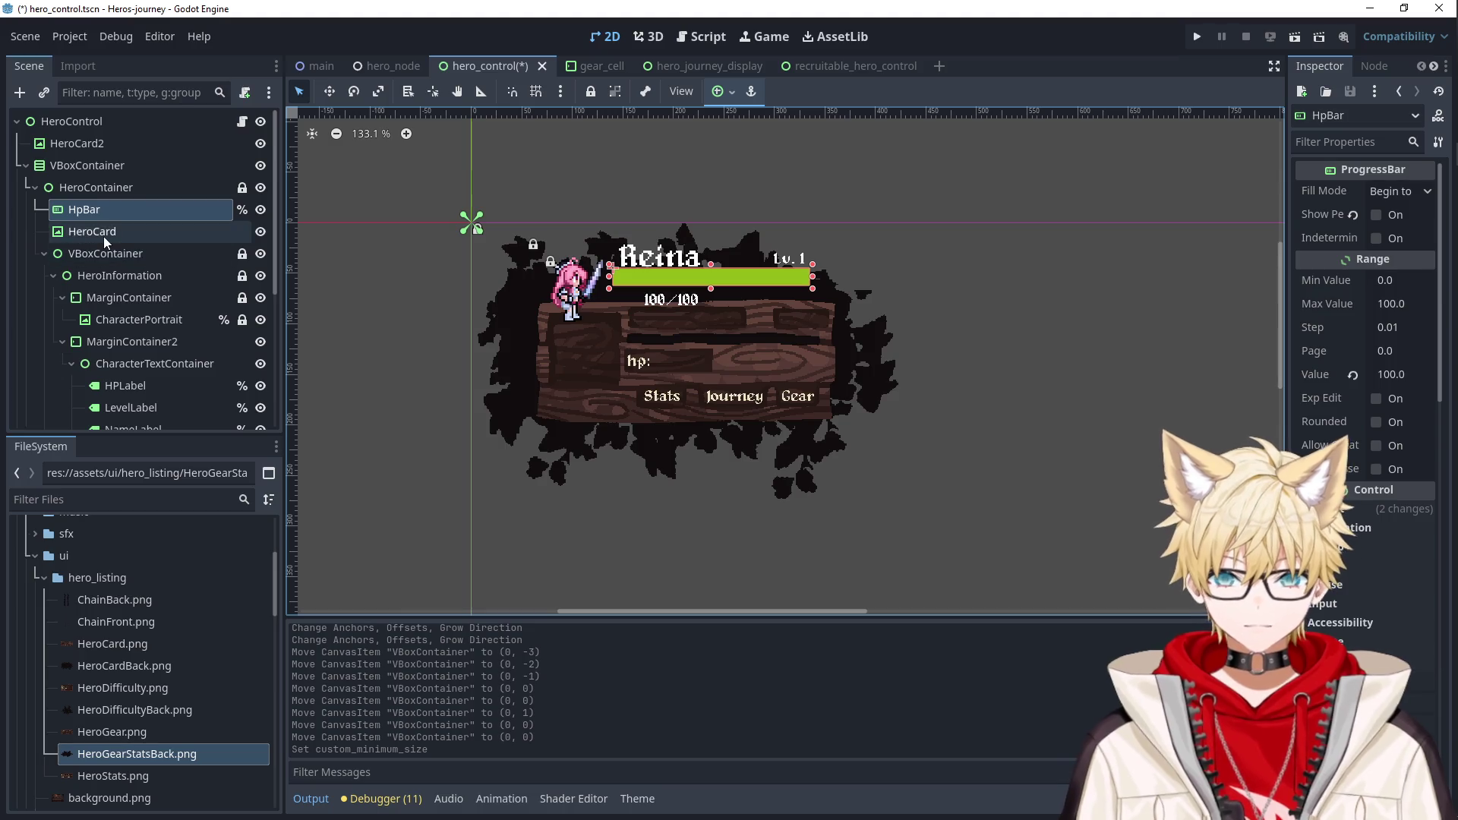
Compare the HP bar, wooden card and hero container nodes in the Scene tree.
left_click(103, 233)
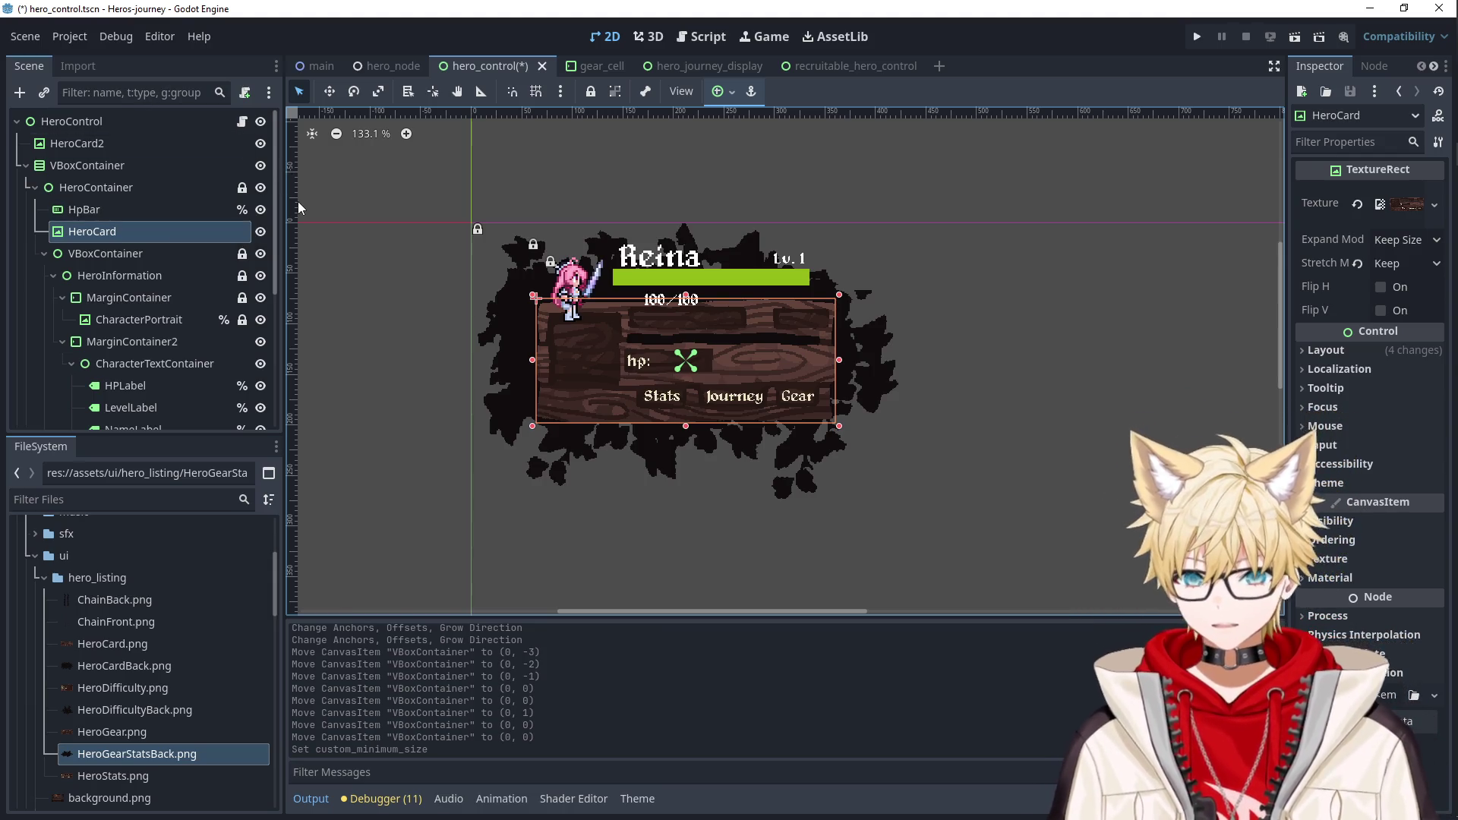
left_click(105, 217)
left_click(113, 229)
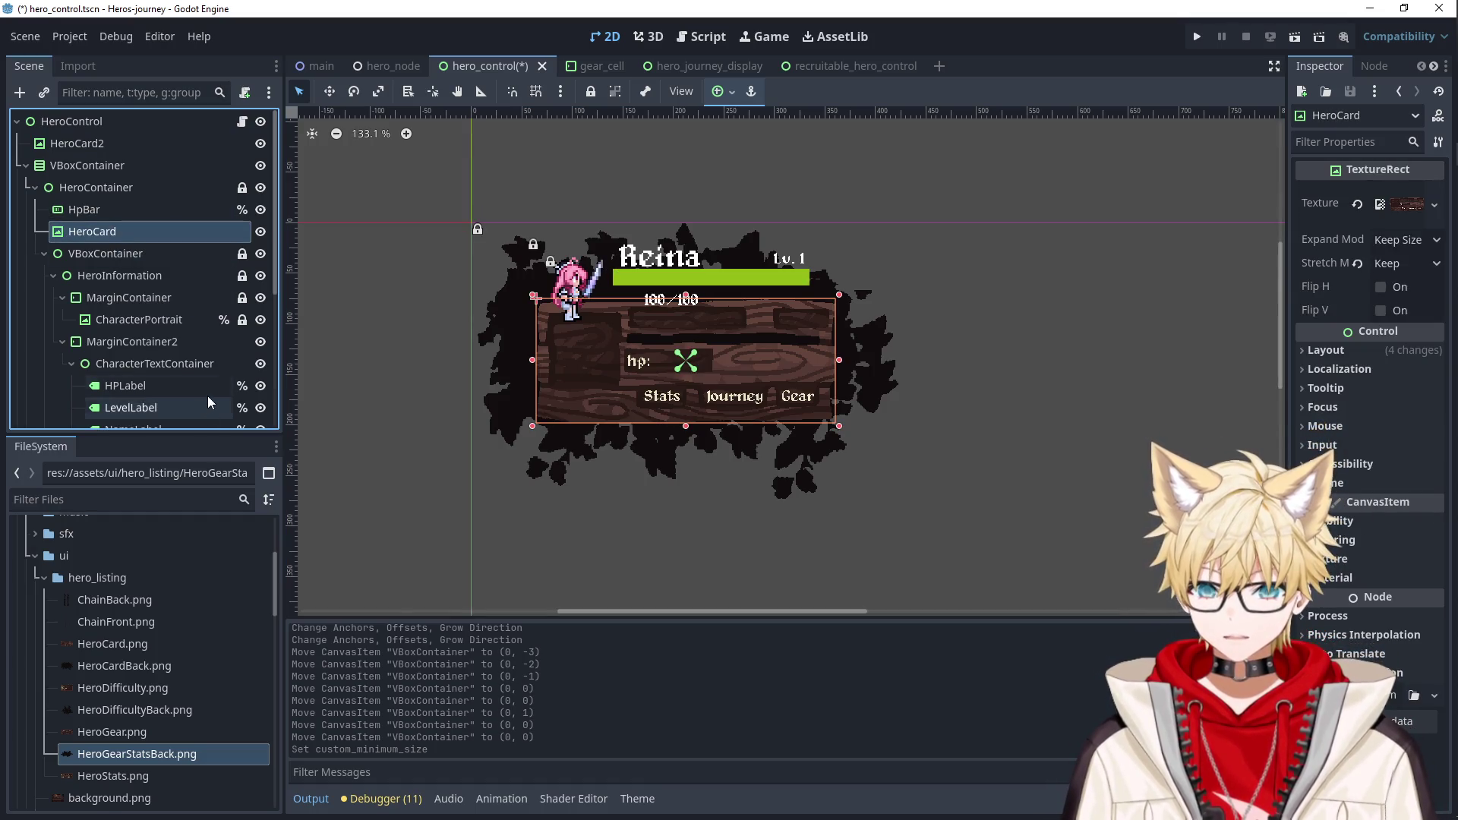
left_click(157, 211)
left_click(142, 190)
left_click(141, 228)
left_click(140, 215)
left_click(139, 230)
left_click(129, 202)
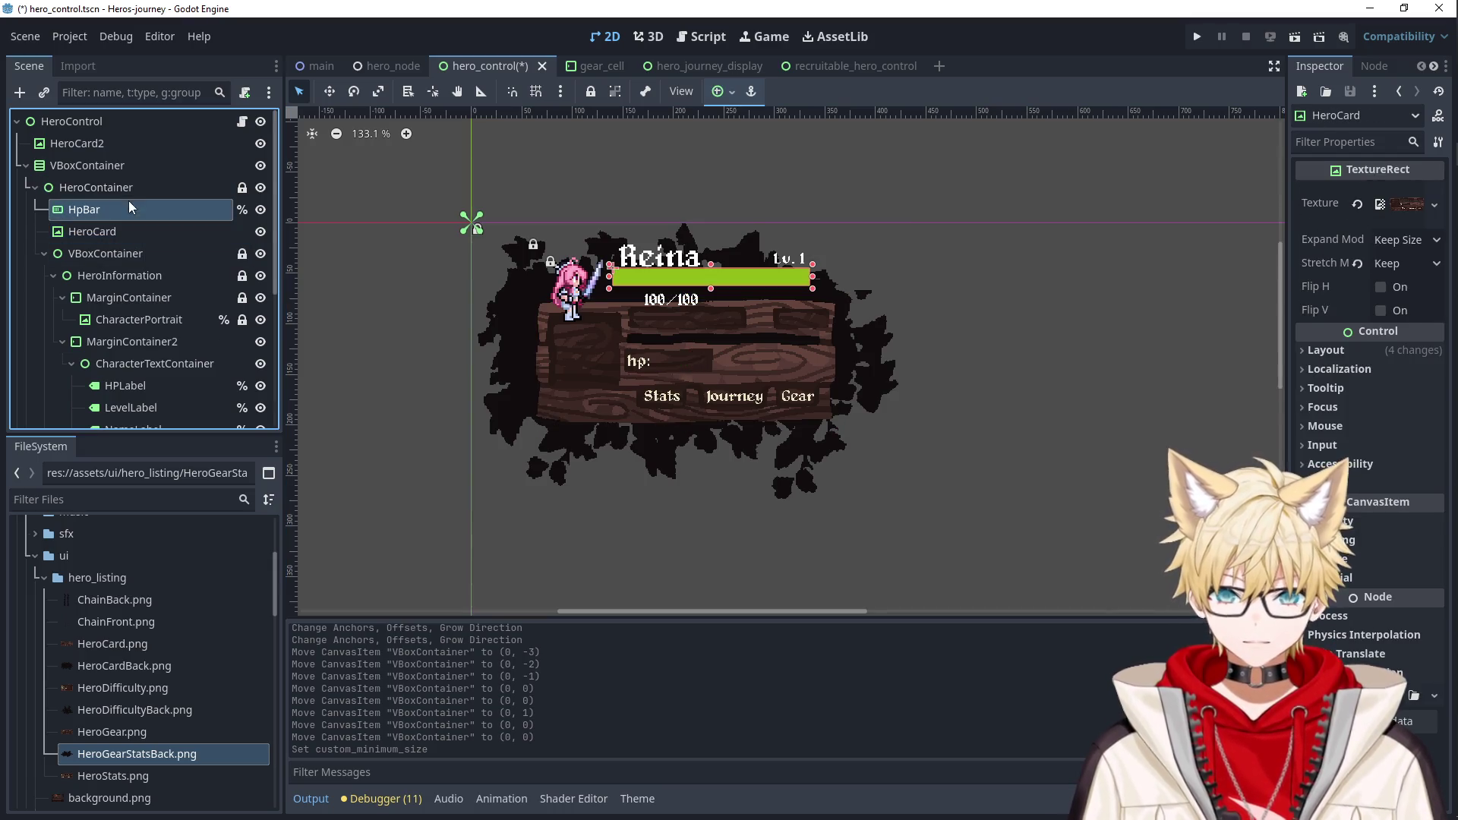
left_click(139, 229)
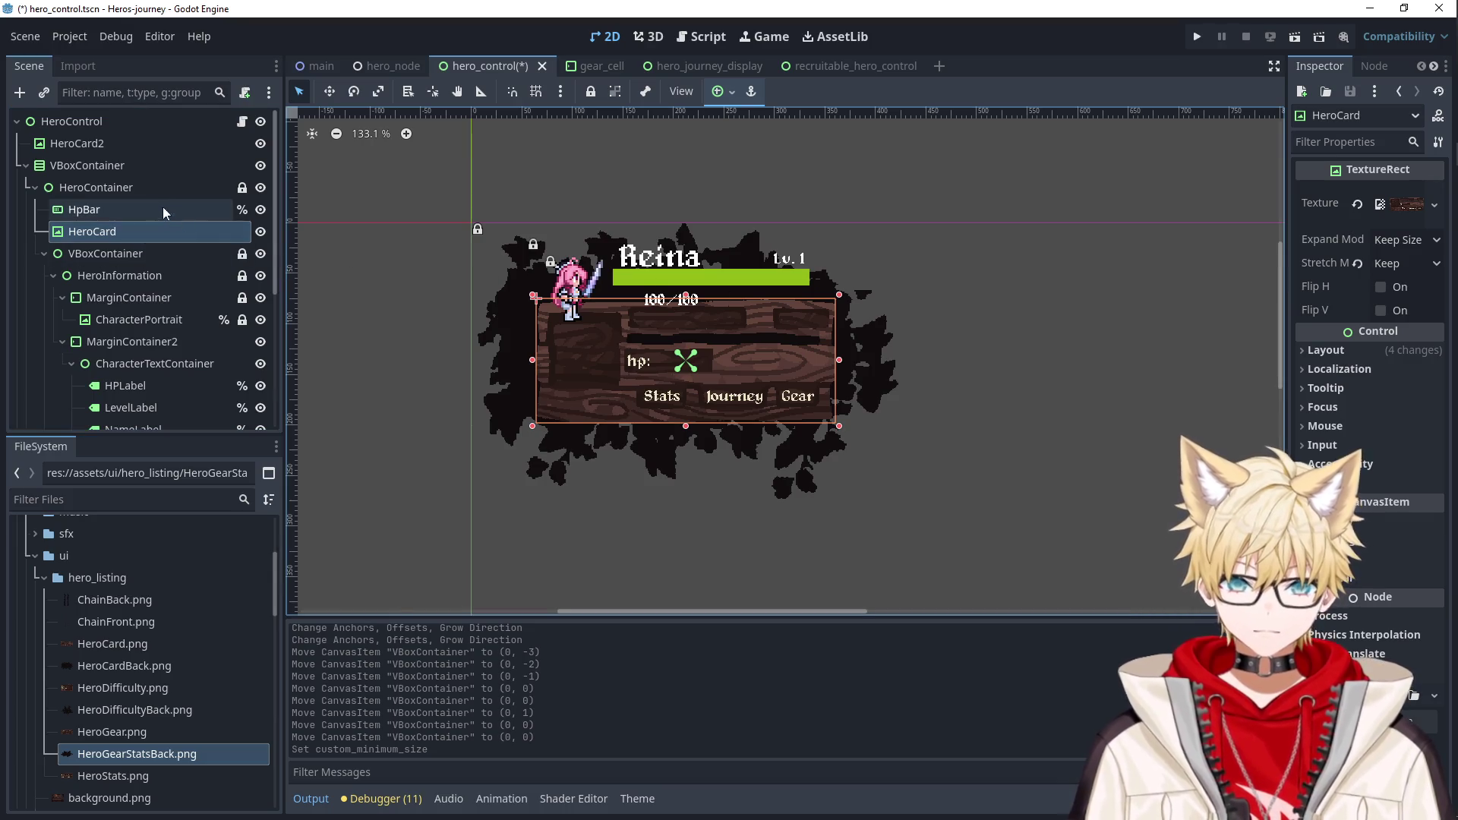
left_click(132, 192)
Drag the HP bar and the Reina name down onto the wooden card.
left_click(129, 211)
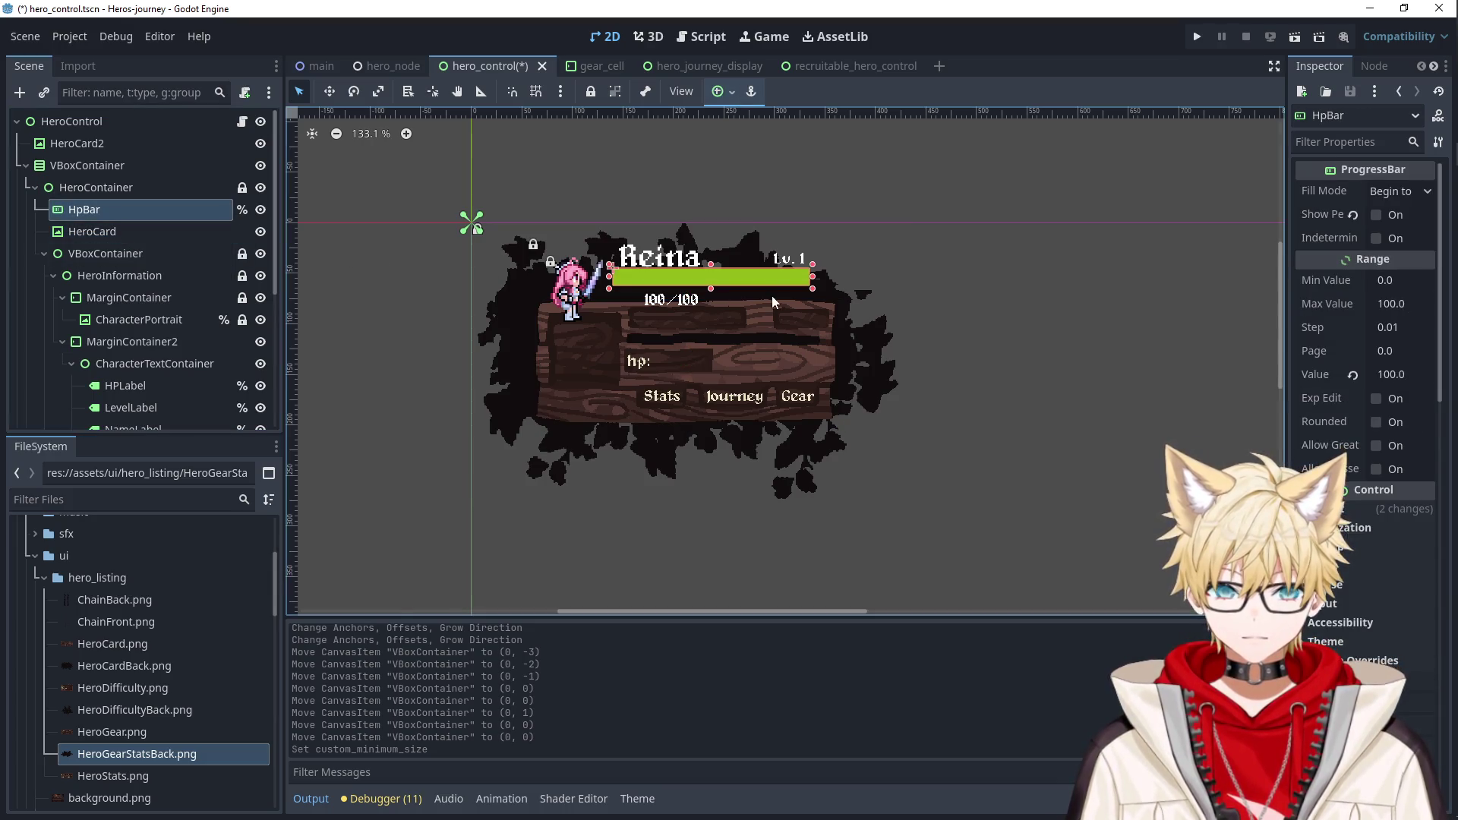
scroll(772, 295, "up", 3)
left_click_drag(720, 255, 746, 373)
left_click_drag(546, 218, 566, 336)
Try font sizes for the Reina name label and settle on 32.
left_click(148, 393)
left_click(152, 416)
left_click(1338, 142)
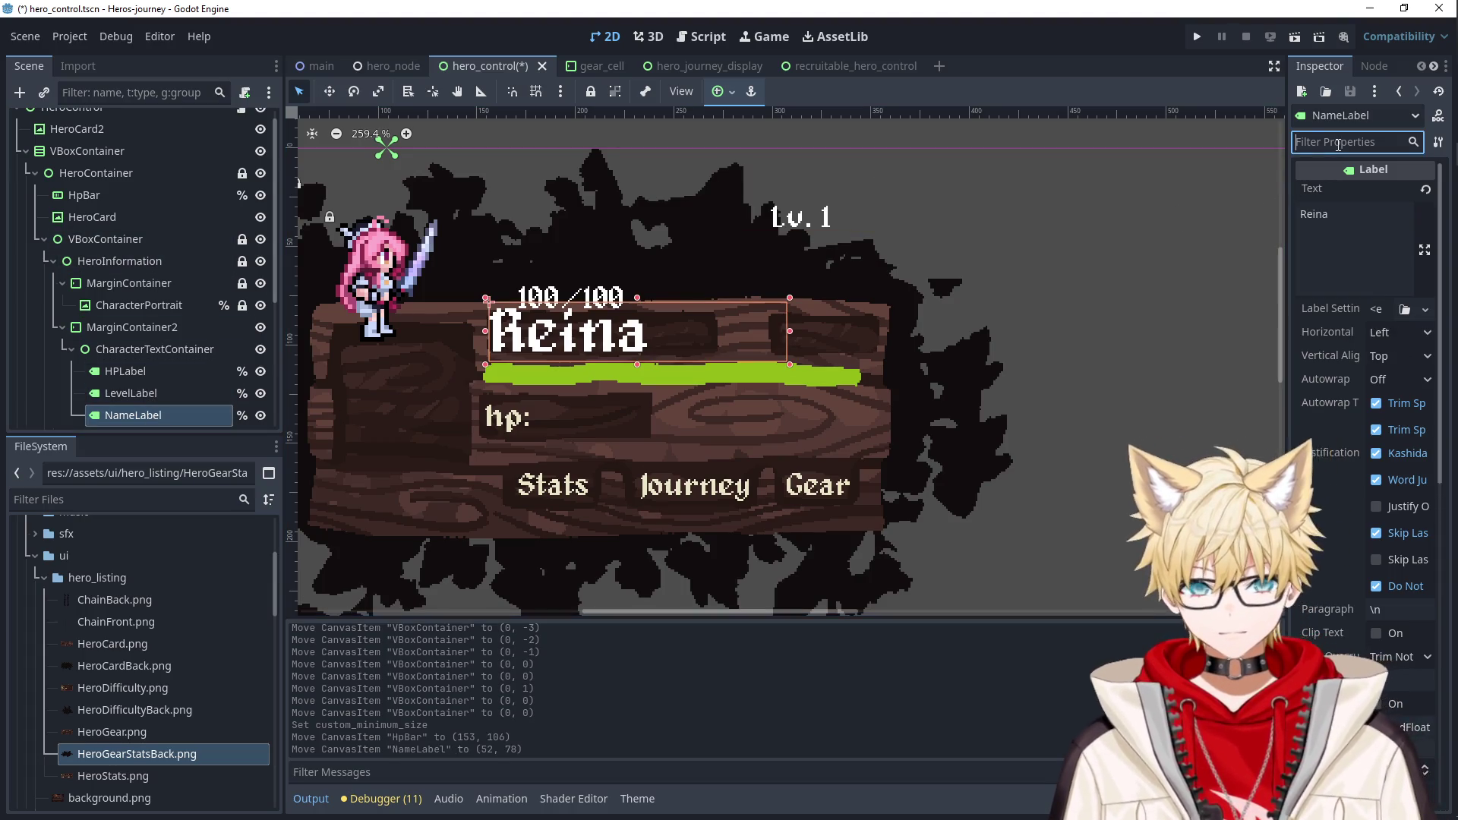
type("font")
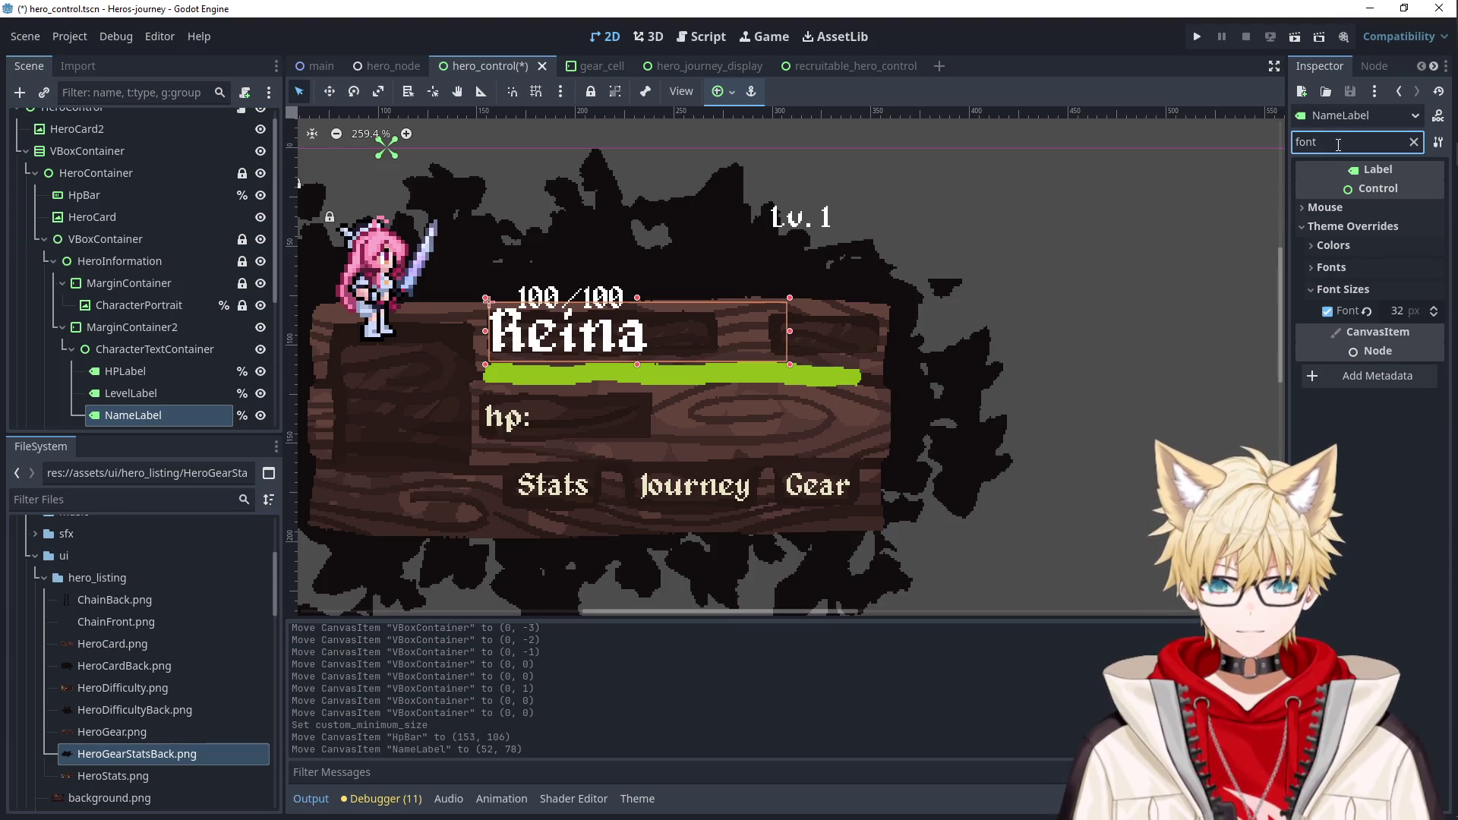
left_click(1434, 317)
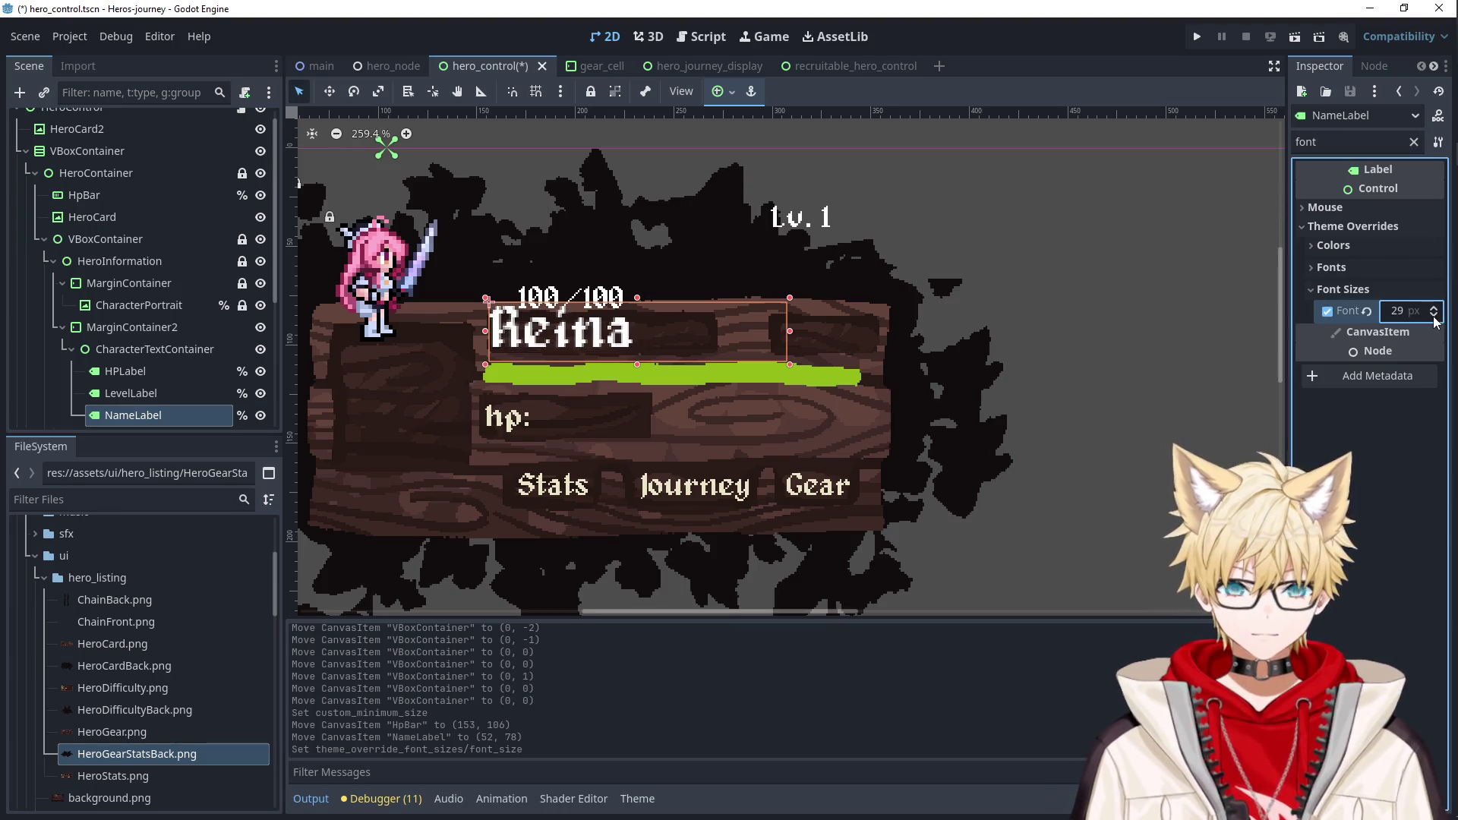
type("6")
key("Tab")
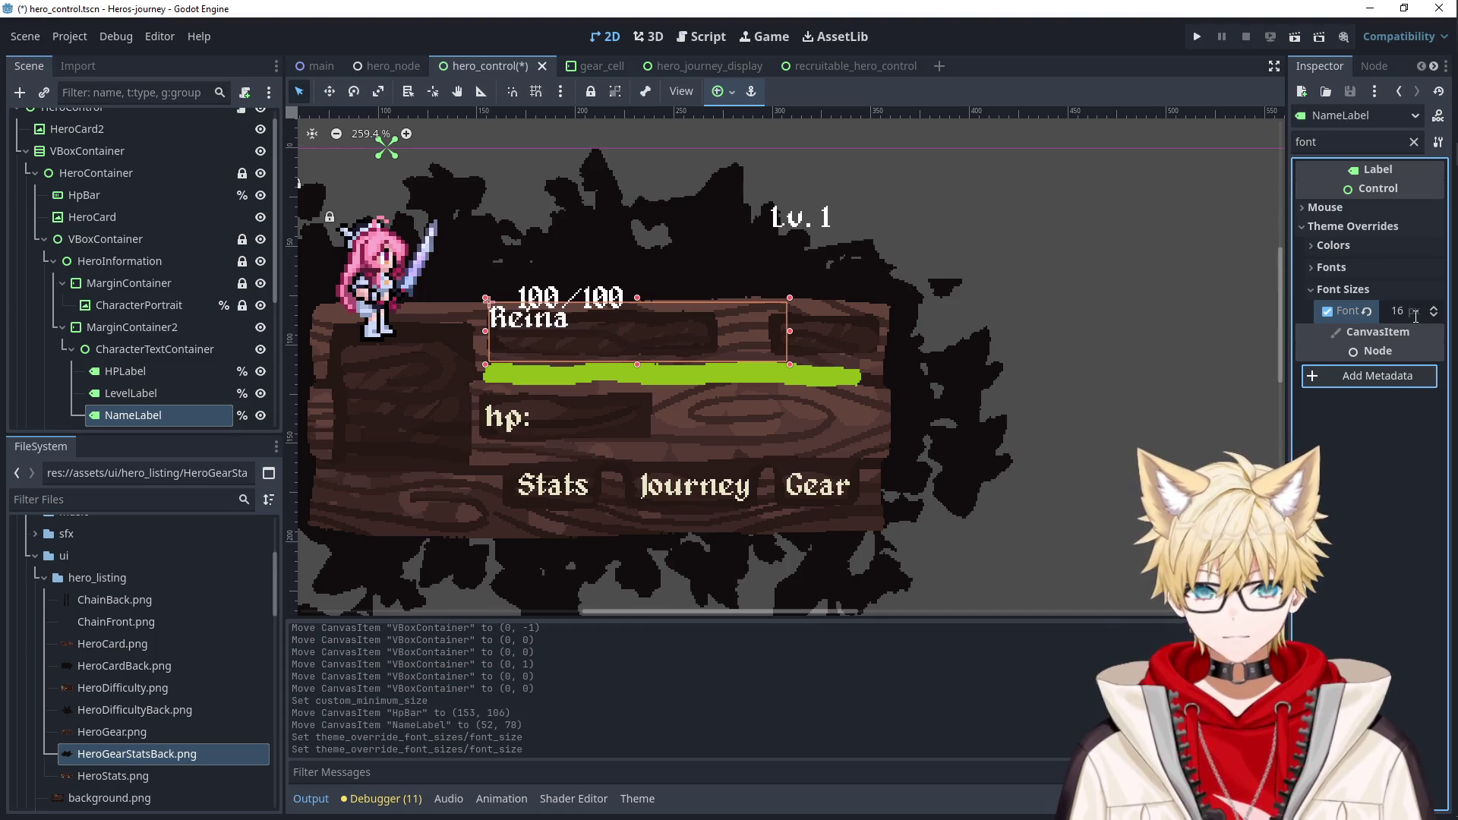
key("ctrl+z")
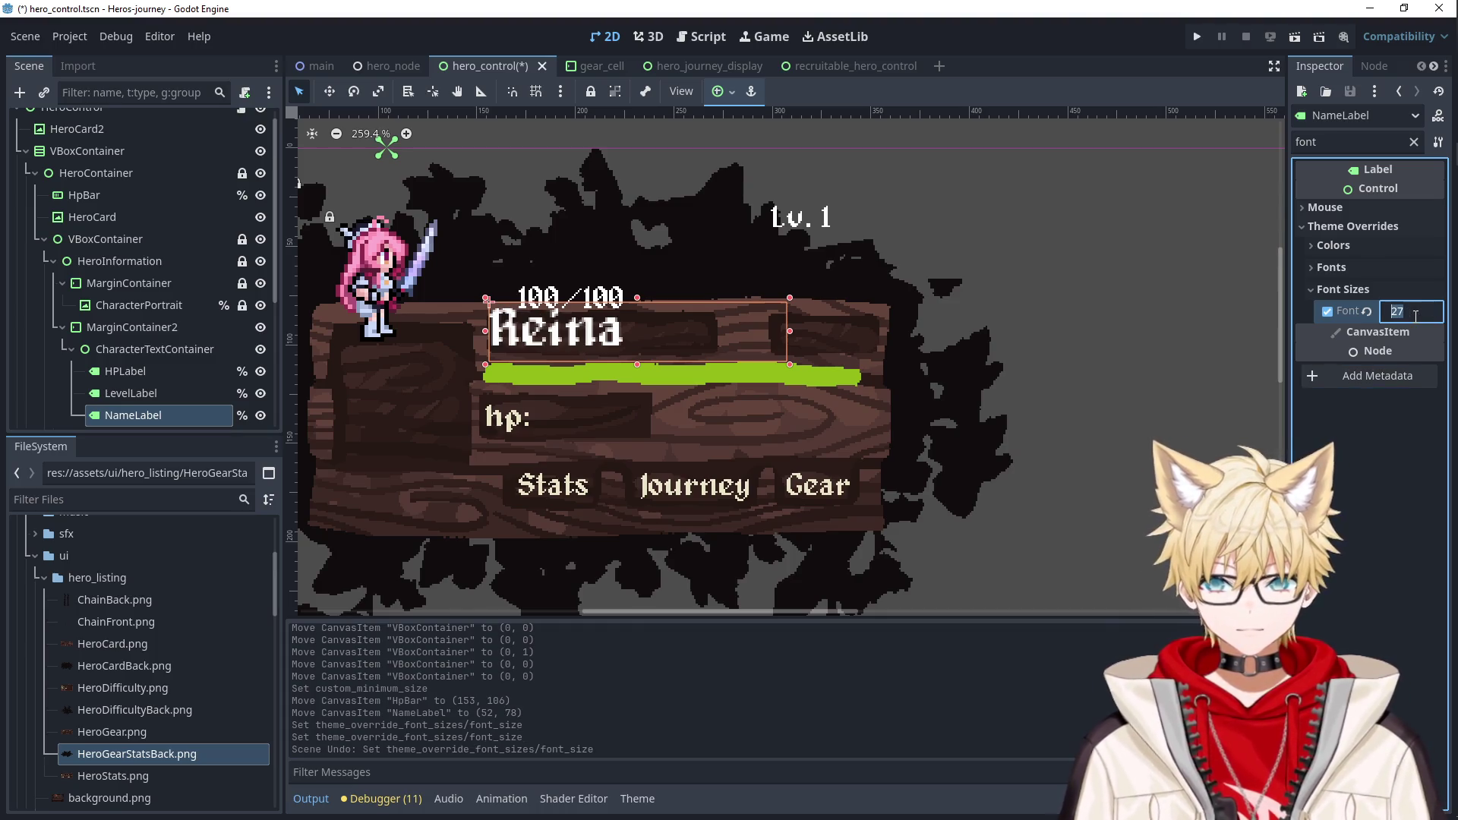
key("Tab")
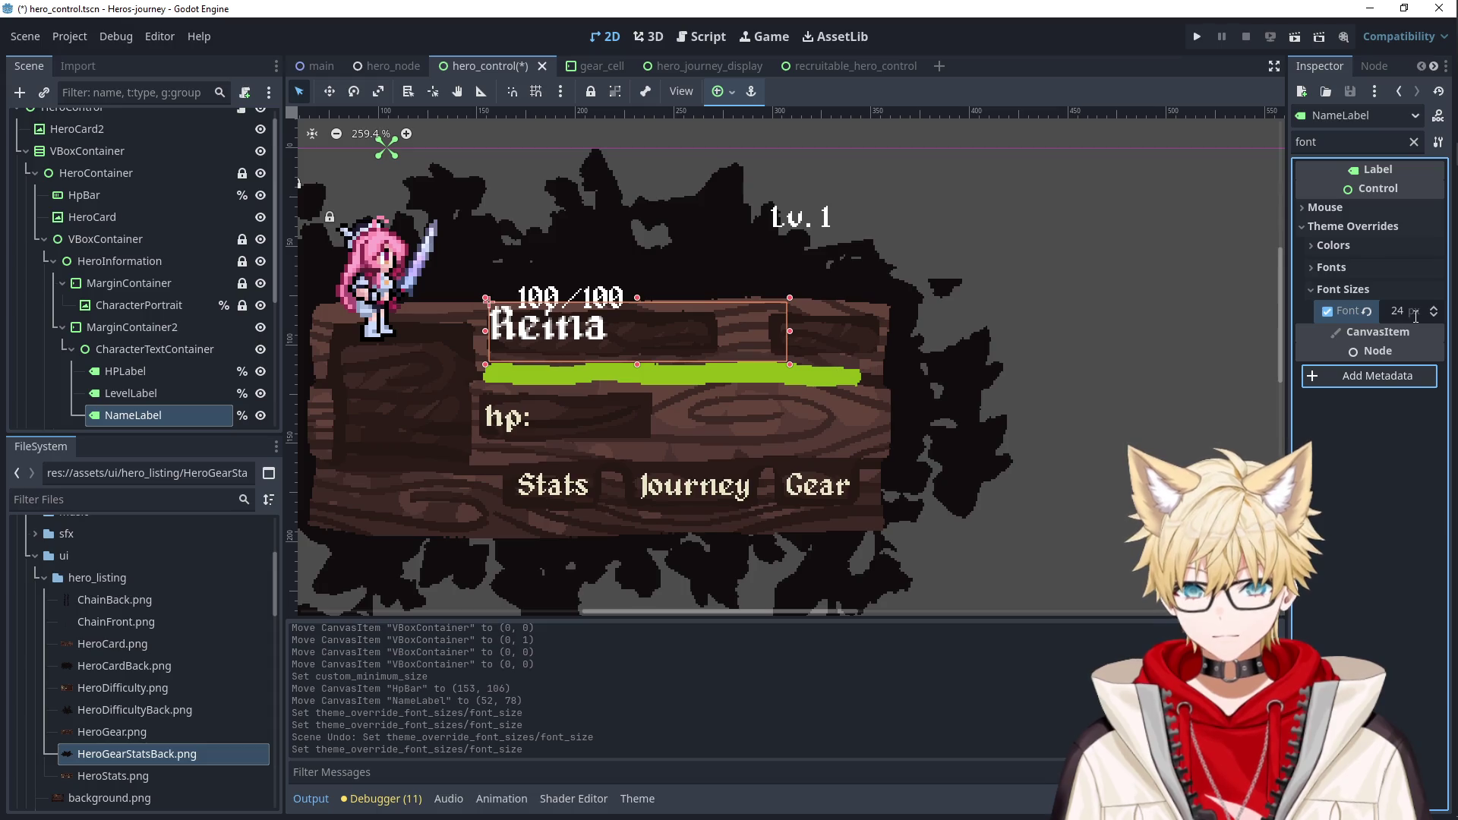
left_click(1406, 313)
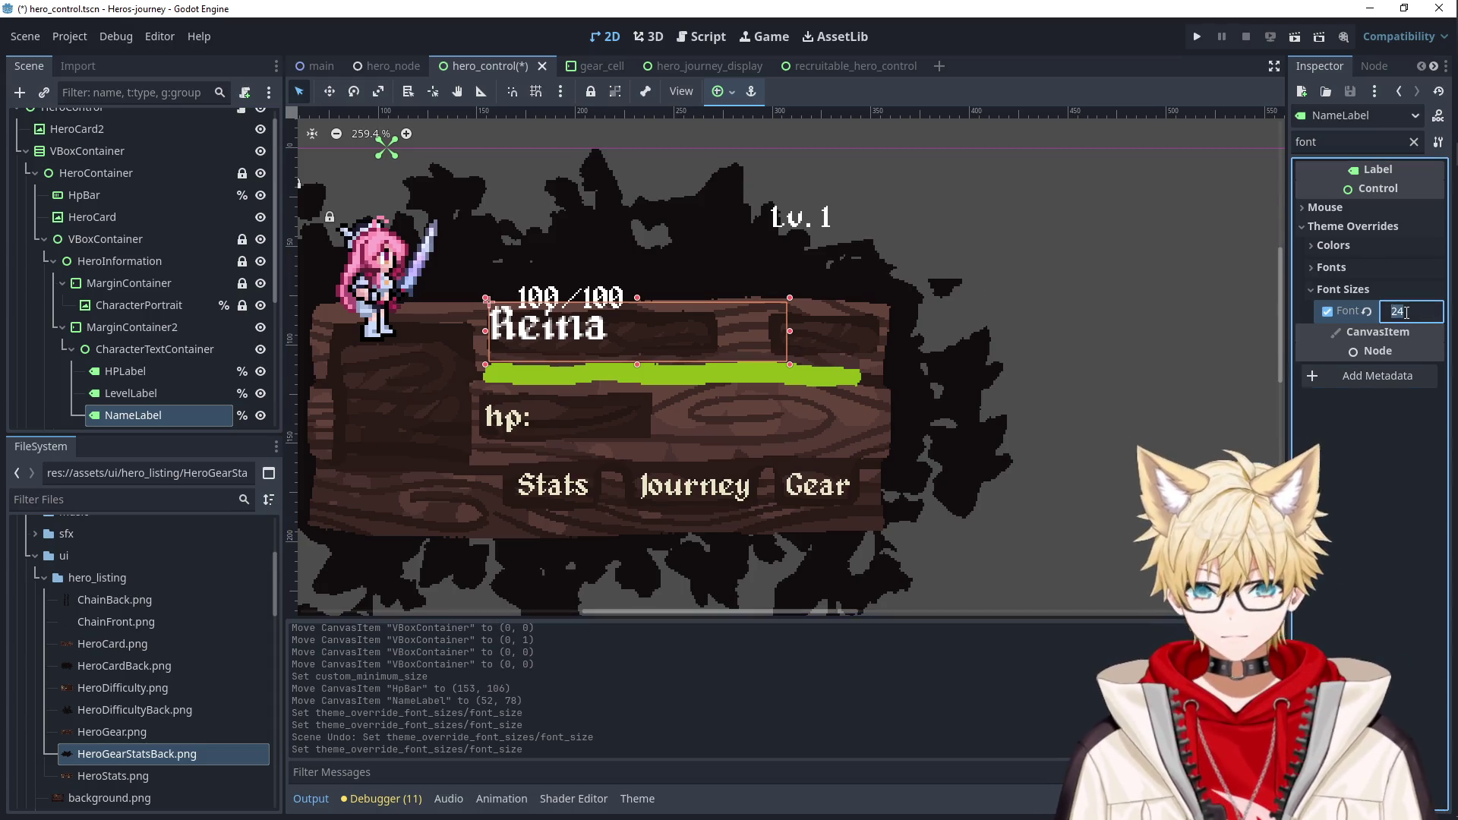
type("32")
key("Return")
Place 100/100 beside hp: and Lv. 1 beside the Reina name.
mouse_move(558, 299)
left_mouse_down()
mouse_move(618, 407)
mouse_move(587, 418)
left_mouse_up()
left_click_drag(798, 222, 819, 342)
left_click(752, 495)
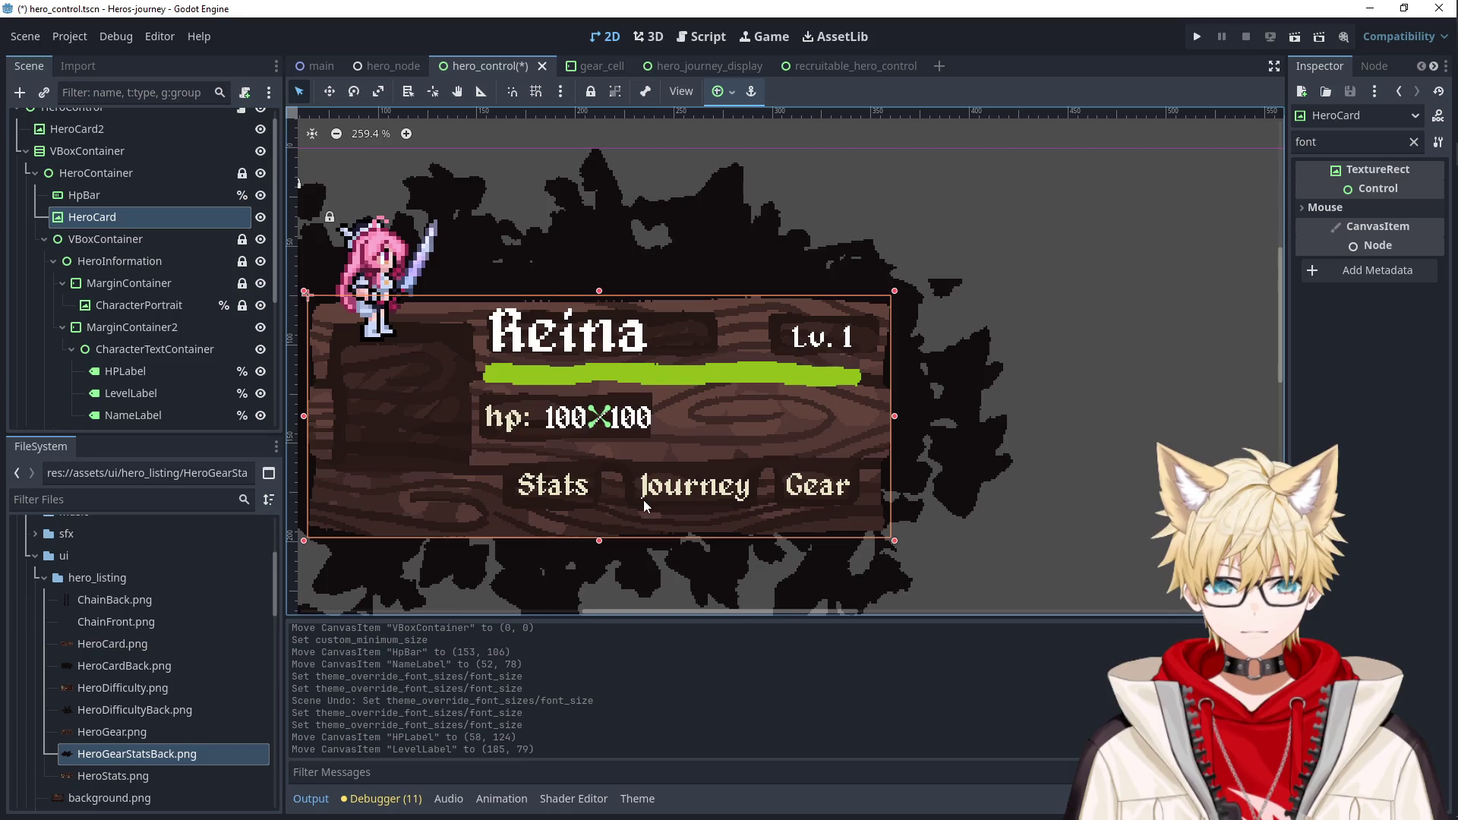
Find the portrait's MarginContainer in the Scene tree and unlock it.
scroll(769, 518, "down", 2)
left_click(545, 302)
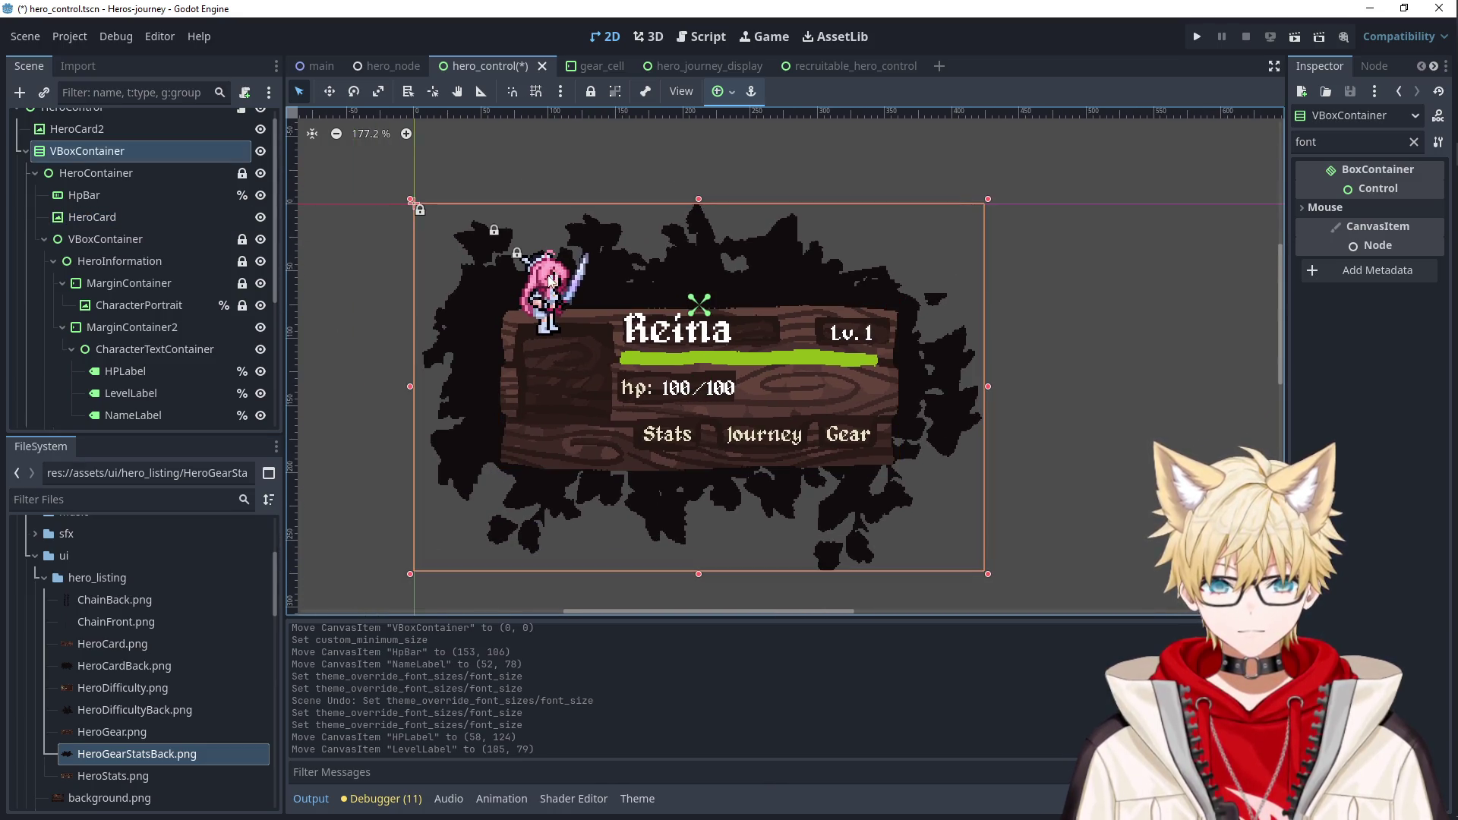
left_click(92, 223)
left_click(94, 238)
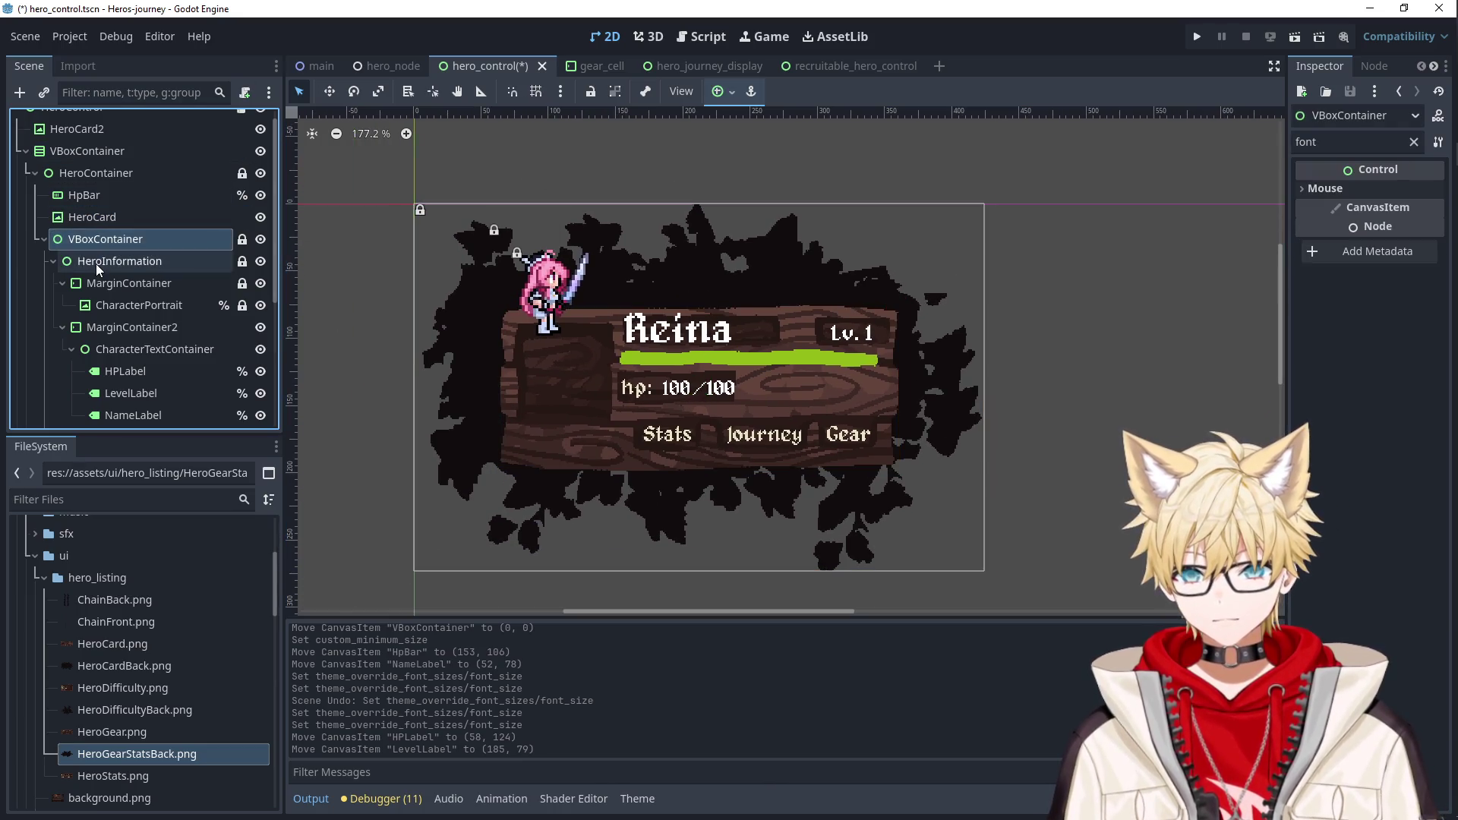
left_click(98, 263)
left_click(102, 284)
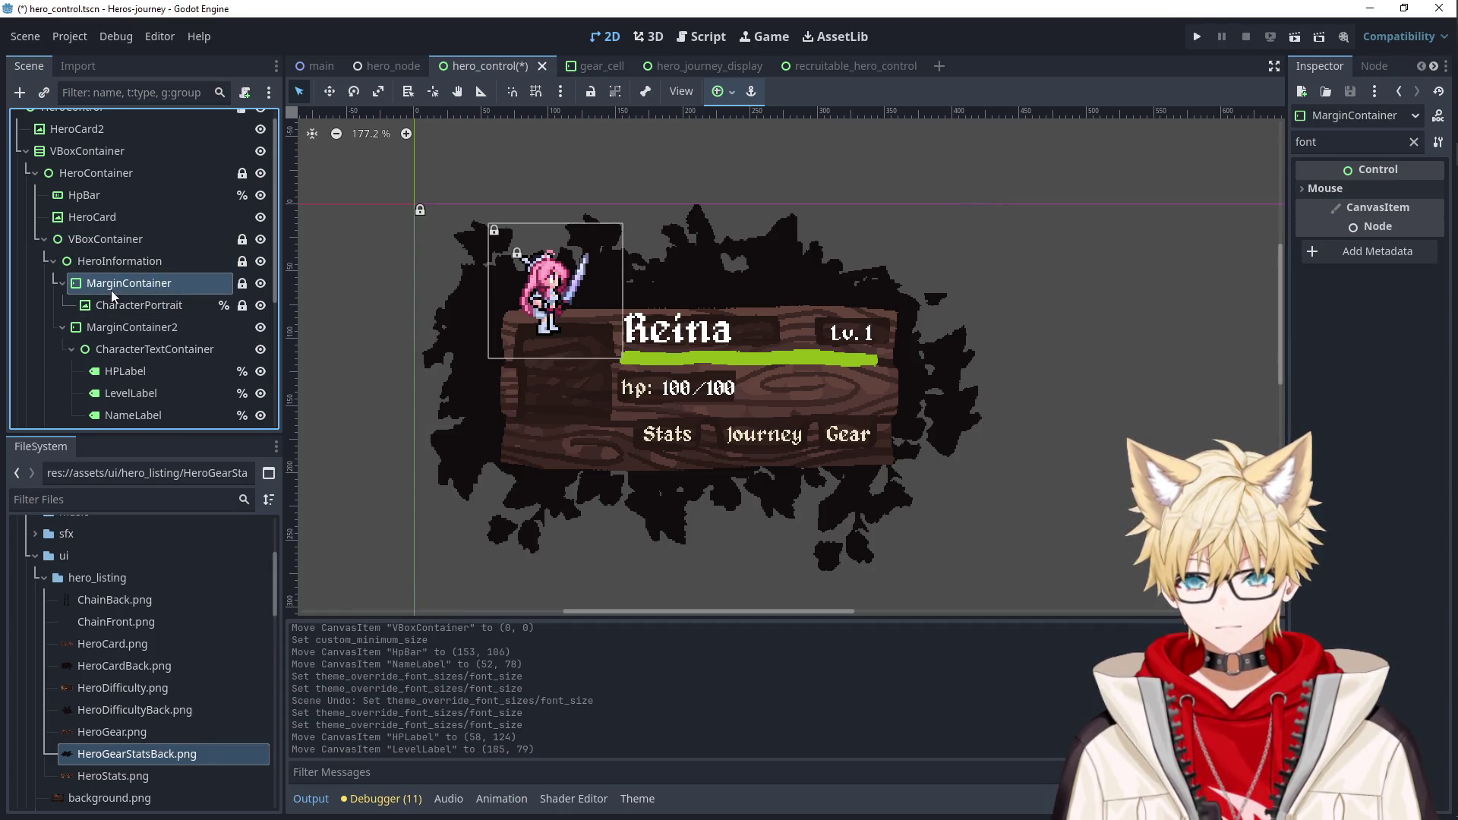
left_click(110, 305)
left_click(131, 283)
left_click(118, 263)
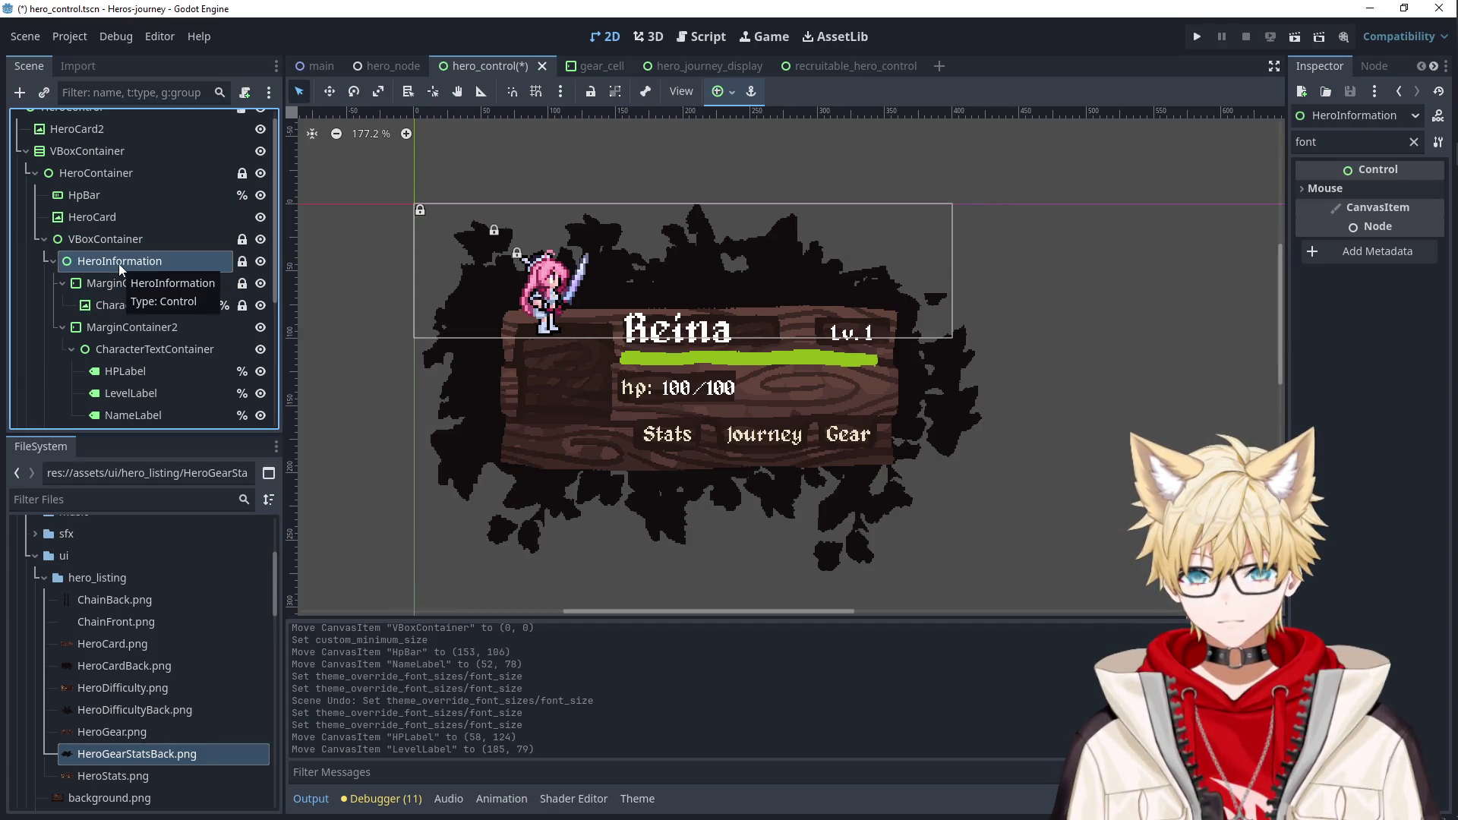
left_click(110, 248)
left_click(116, 261)
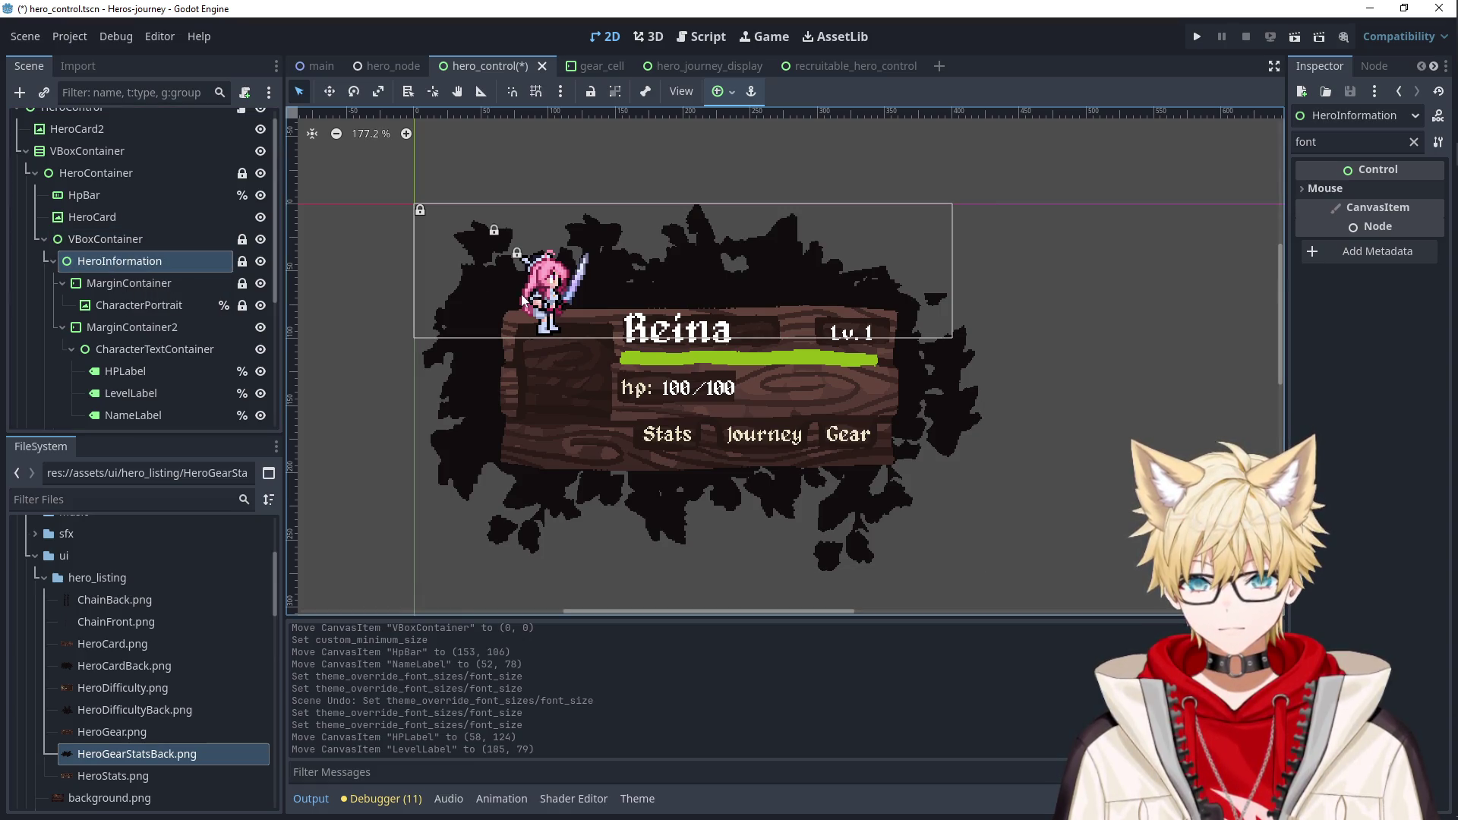
left_click(129, 282)
left_click(590, 91)
Move the portrait onto the card's left side and nudge the Reina name into place.
left_click_drag(547, 283, 562, 366)
left_click(660, 338)
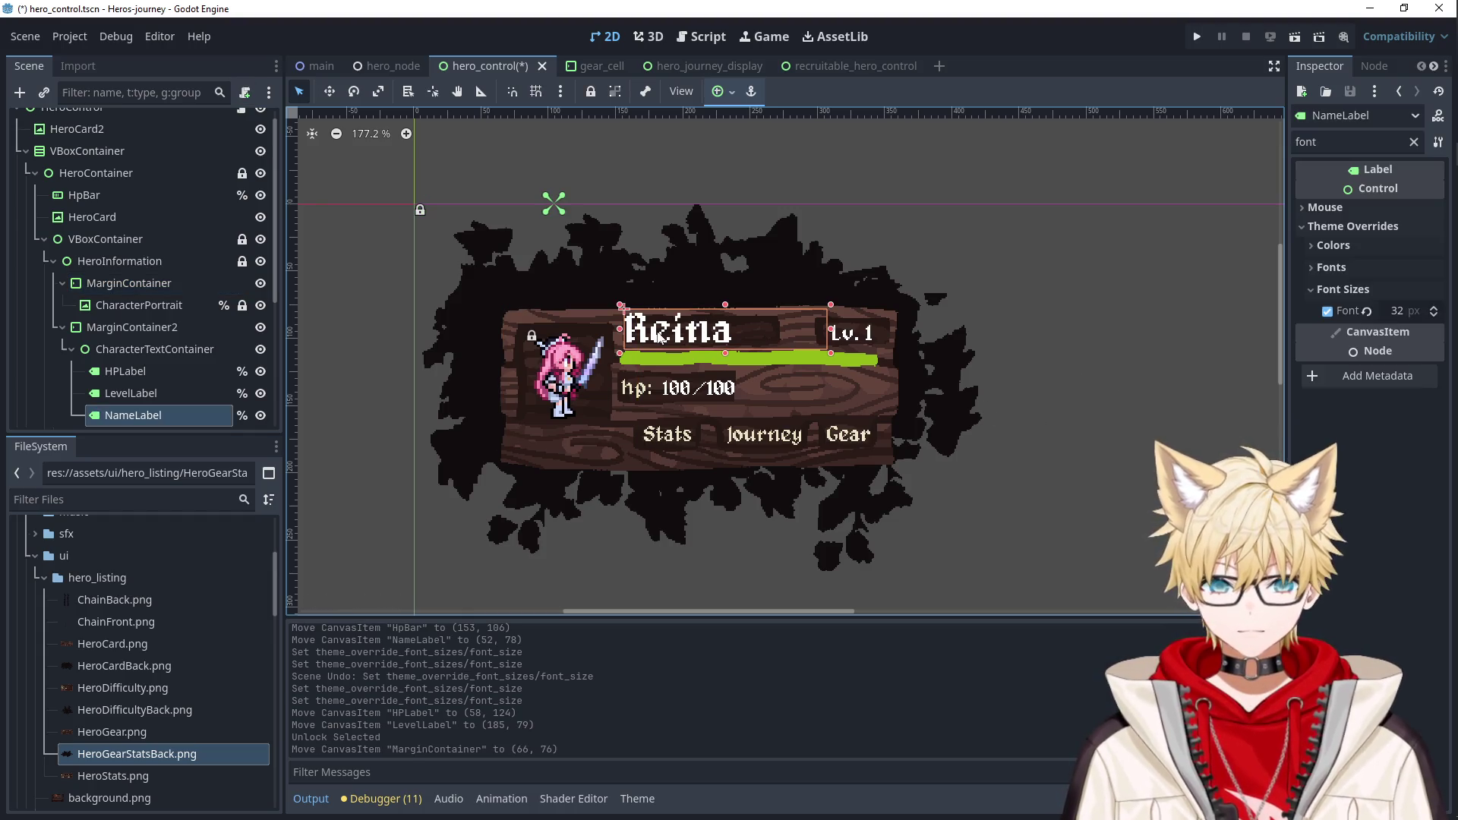
left_click_drag(678, 337, 681, 336)
Set the Reina name label's font size to 32 and nudge it into position.
scroll(681, 335, "up", 4)
scroll(681, 336, "up", 2)
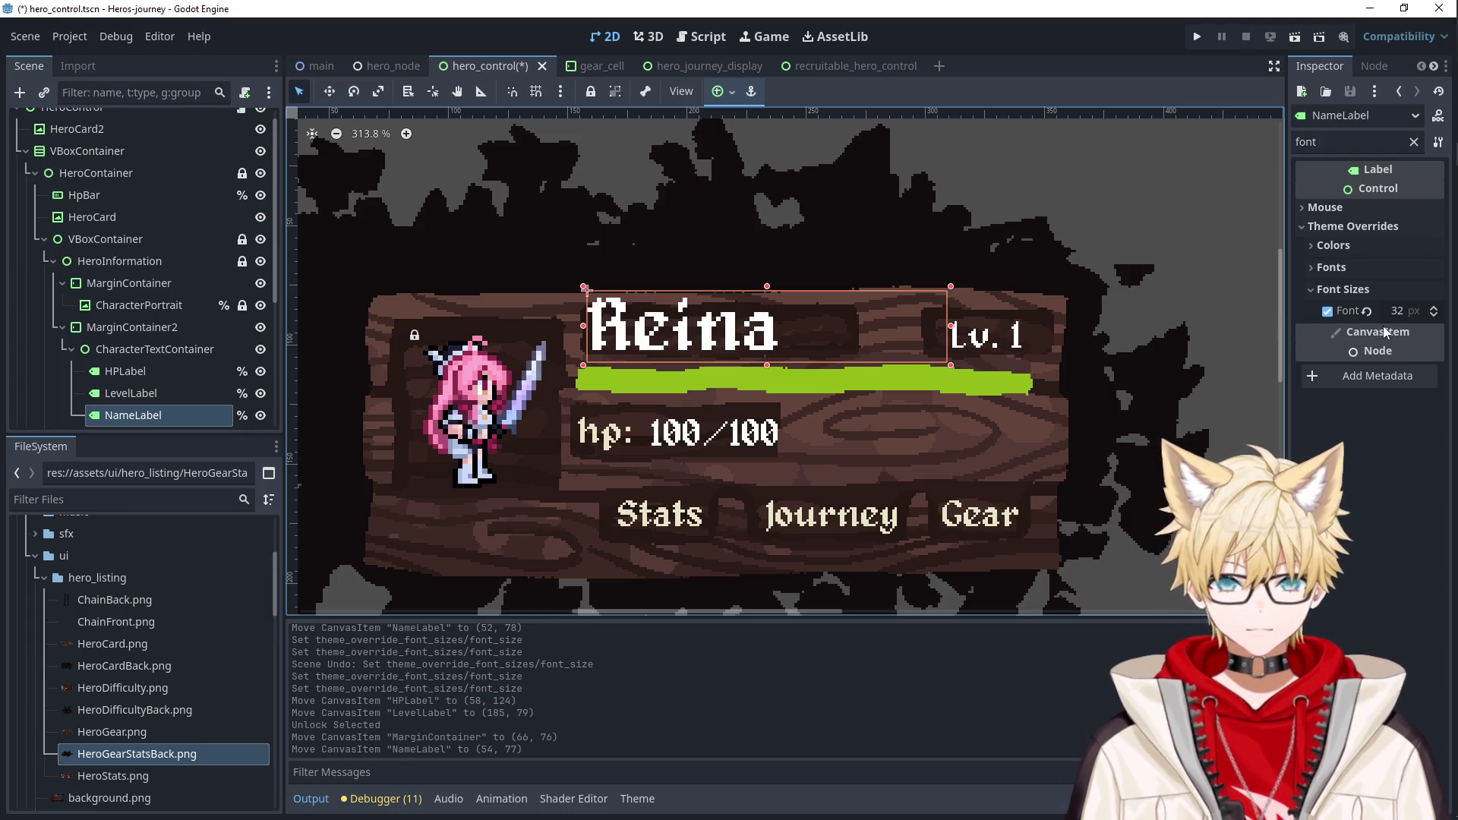
scroll(1428, 313, "down", 4)
left_click_drag(714, 313, 719, 323)
left_click(1406, 313)
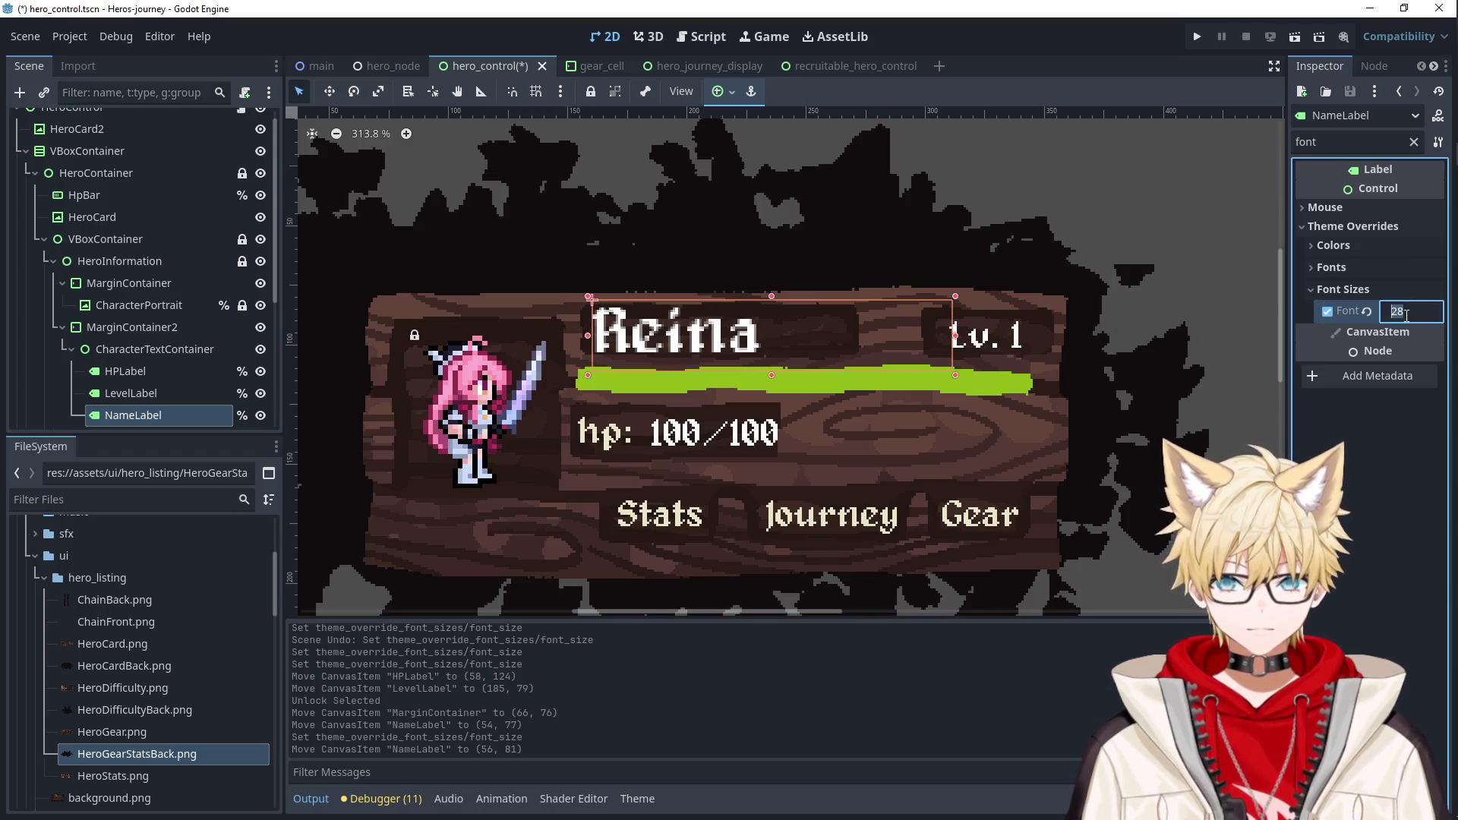
type("32")
key("Return")
left_click_drag(642, 335, 635, 330)
Scale the name label to 0.8 and settle it on the wooden card.
key("BackSpace")
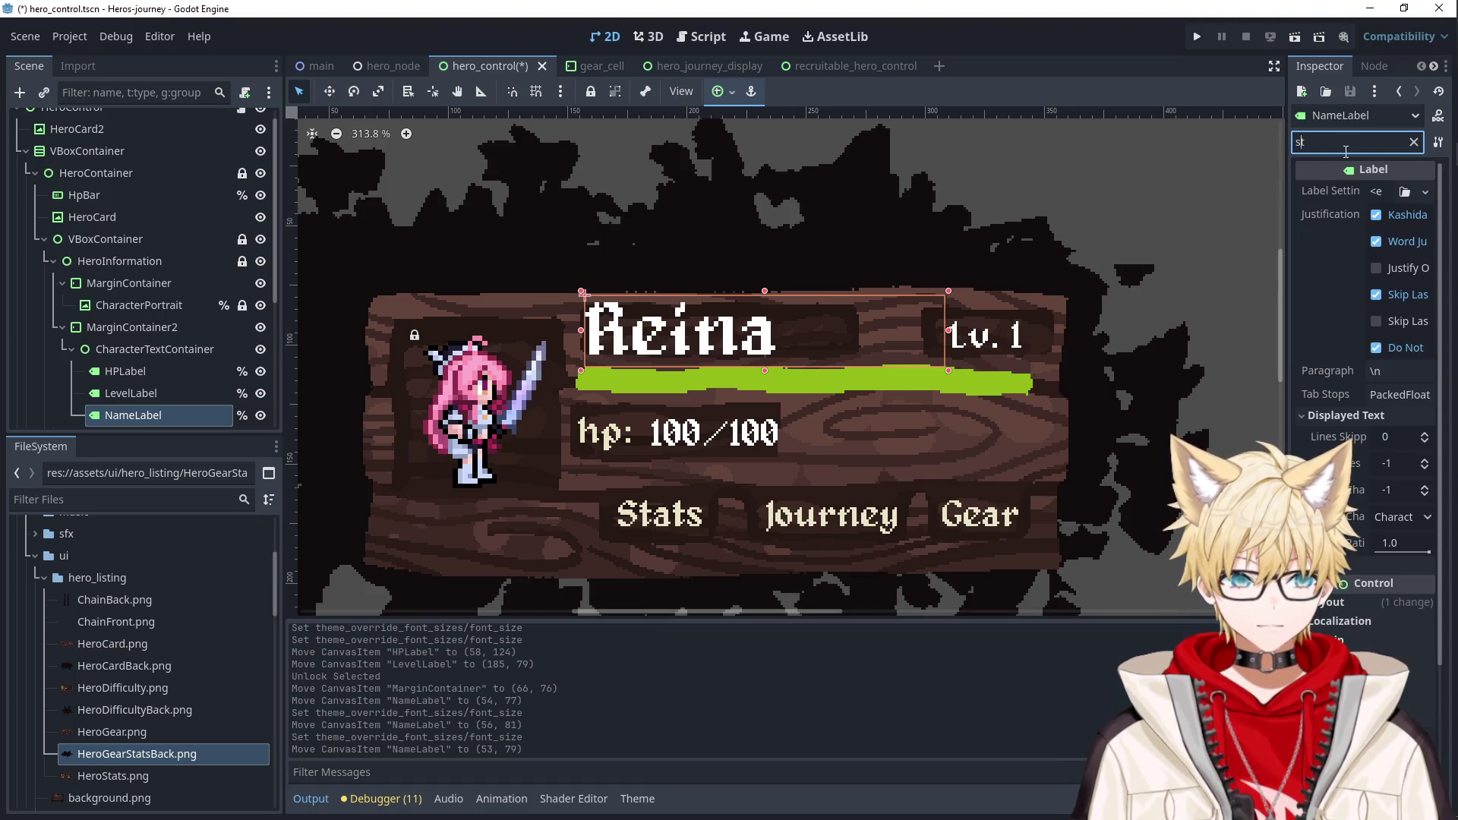
type("sca")
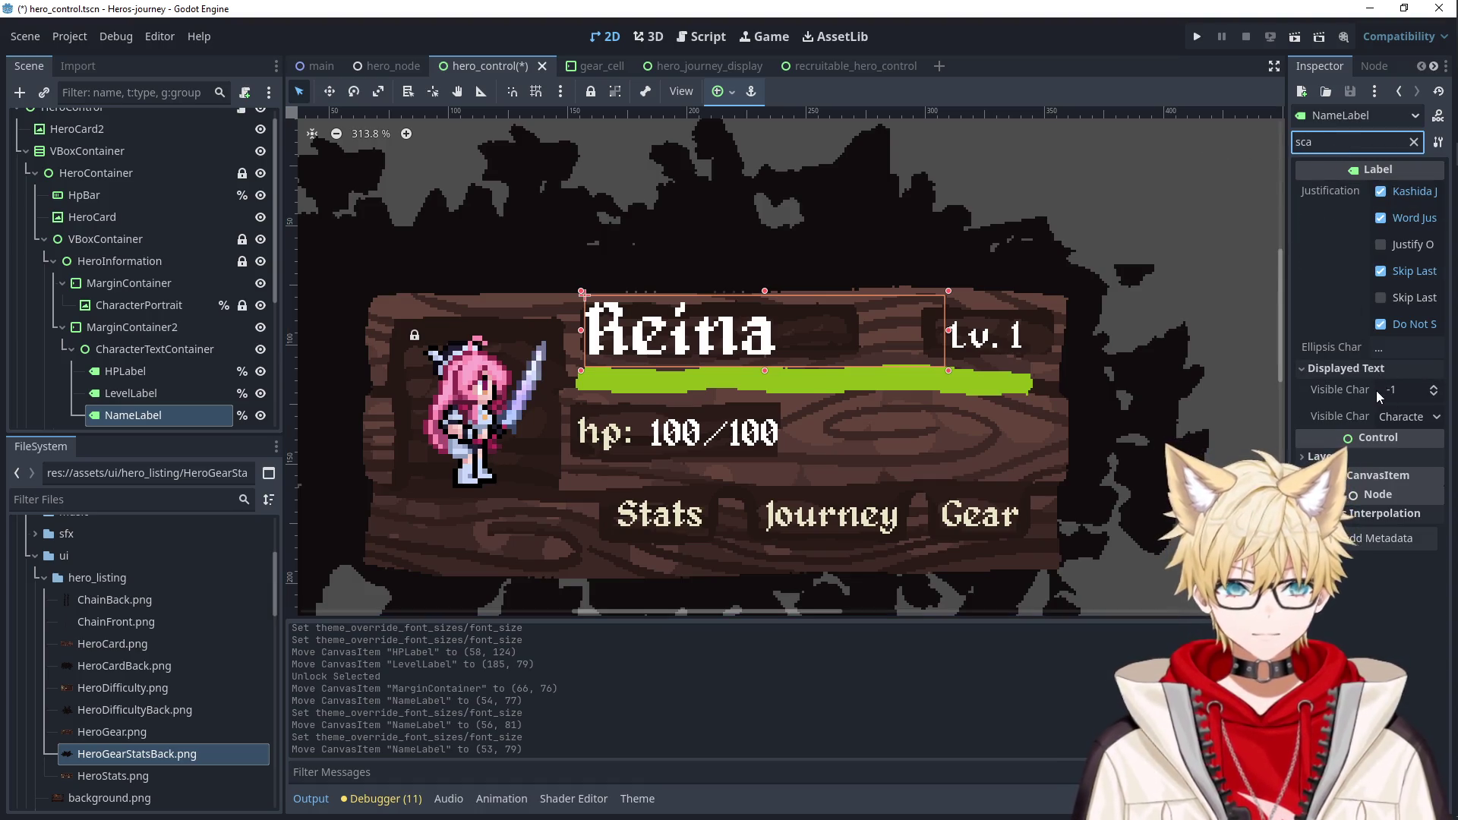
type("le")
left_click(1328, 207)
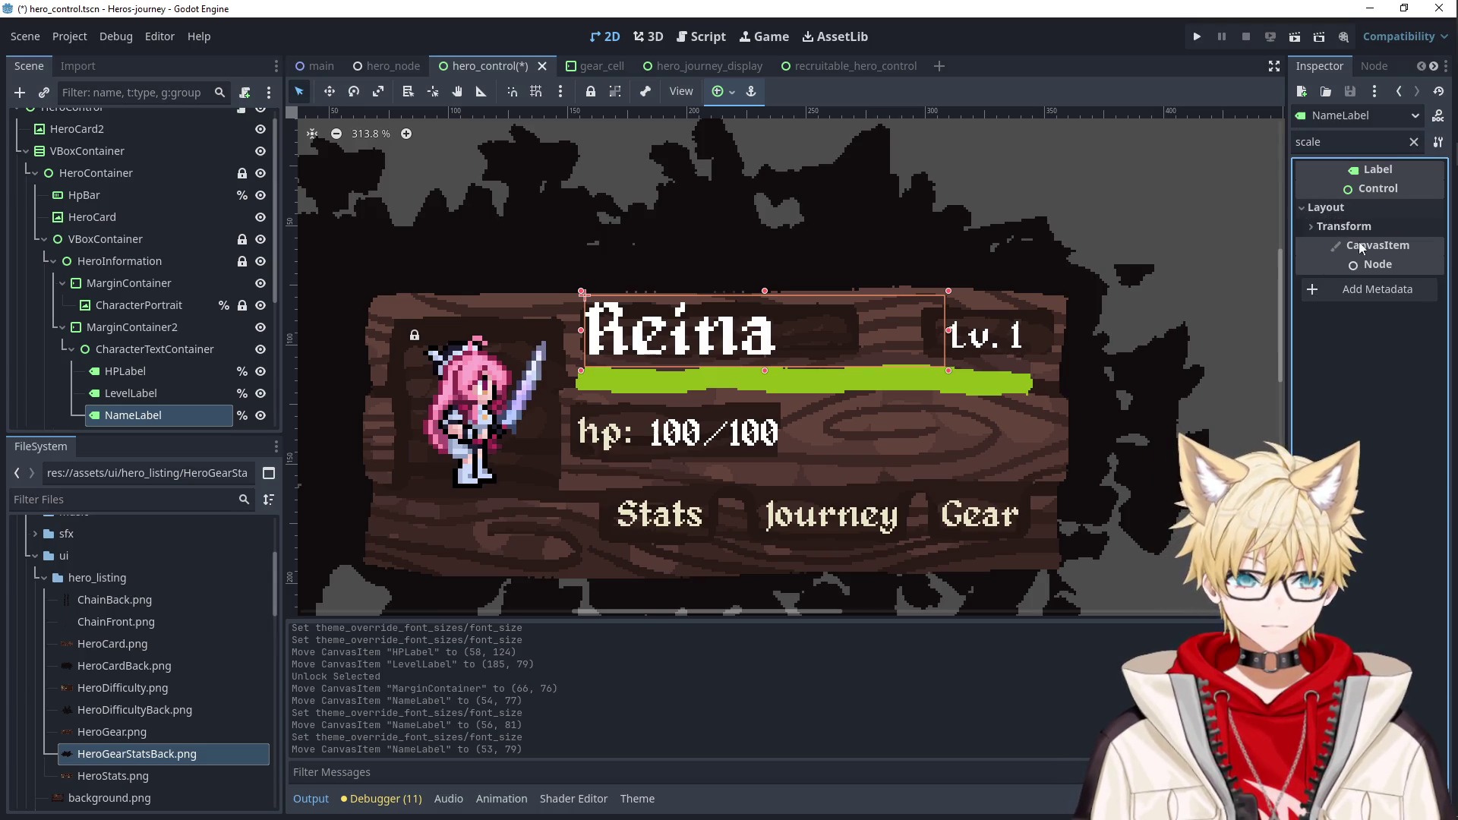
left_click(1344, 227)
left_click(1403, 248)
type("0")
key("Return")
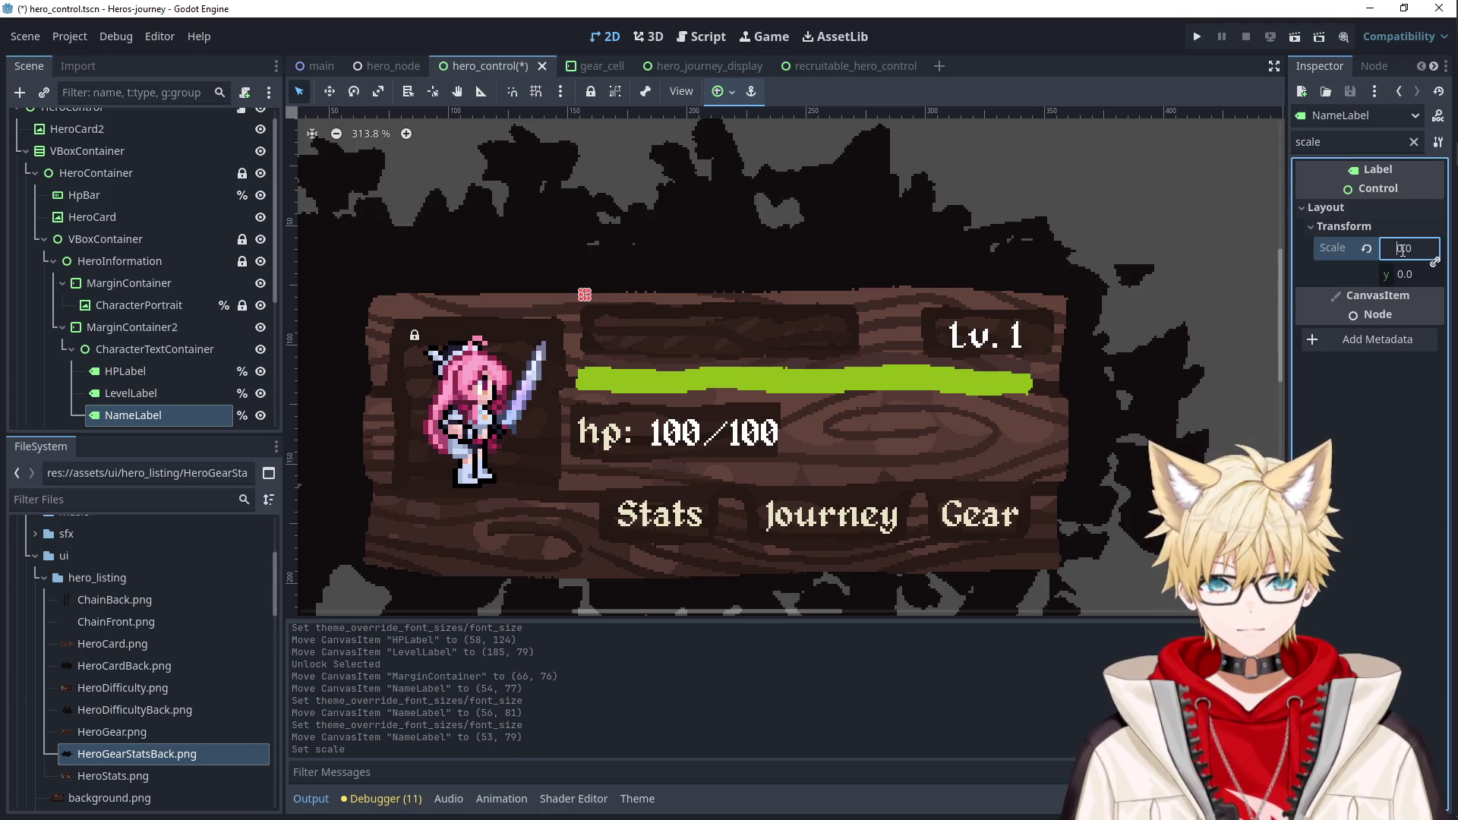
type("1")
key("Return")
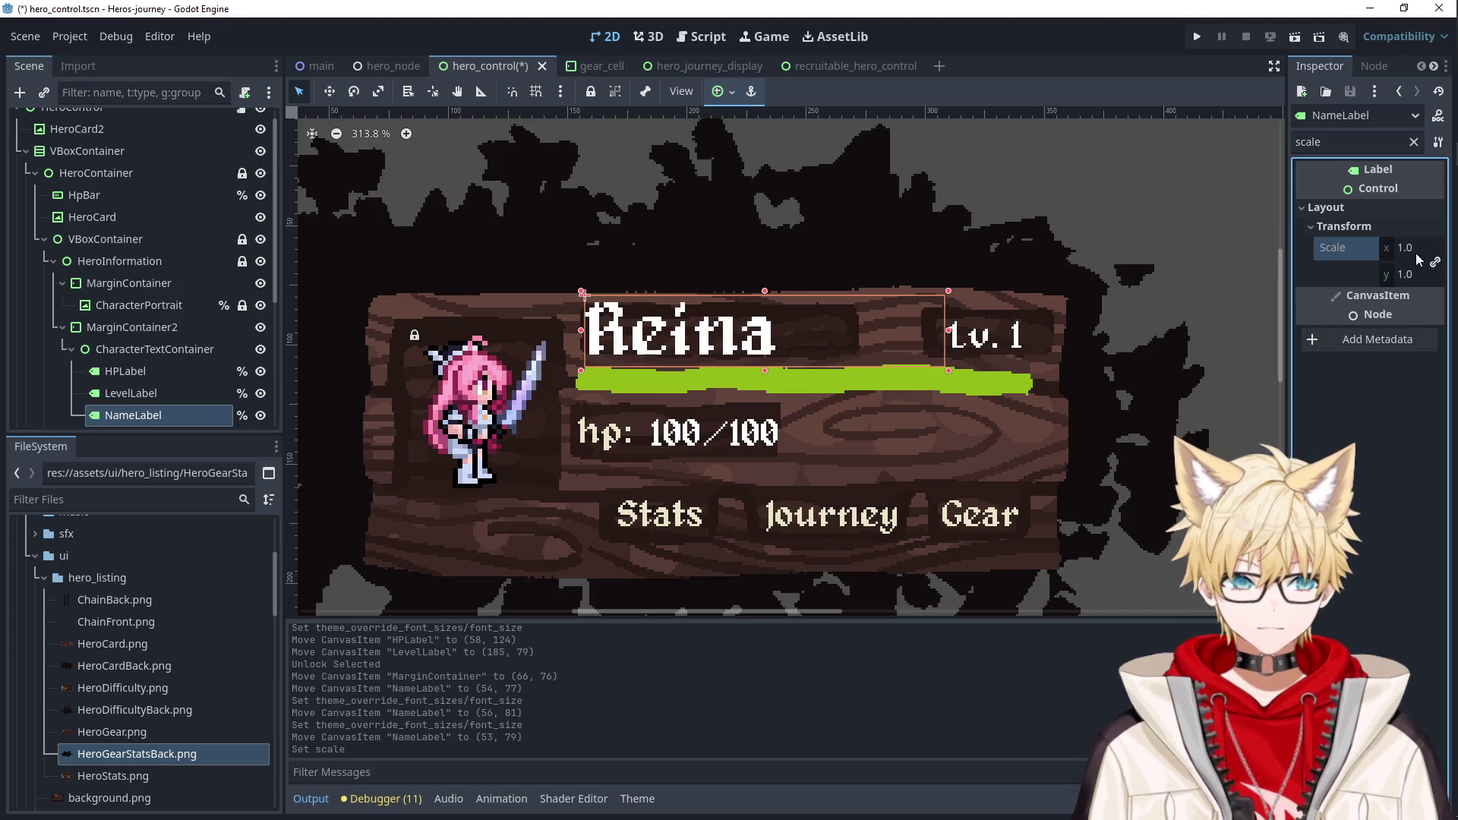
left_click(1409, 249)
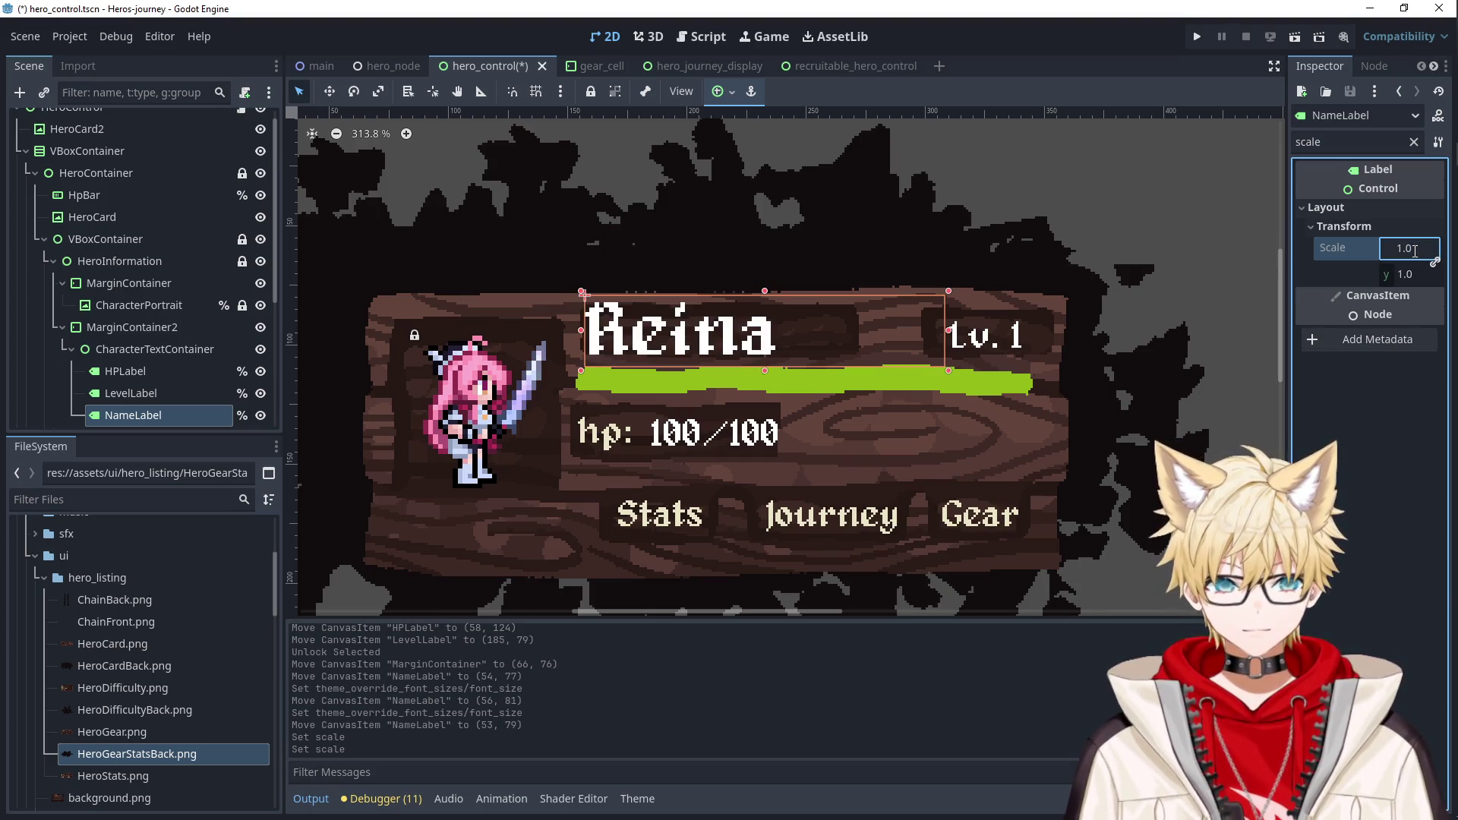
key("BackSpace")
key("BackSpace")
key("BackSpace")
type("0.8")
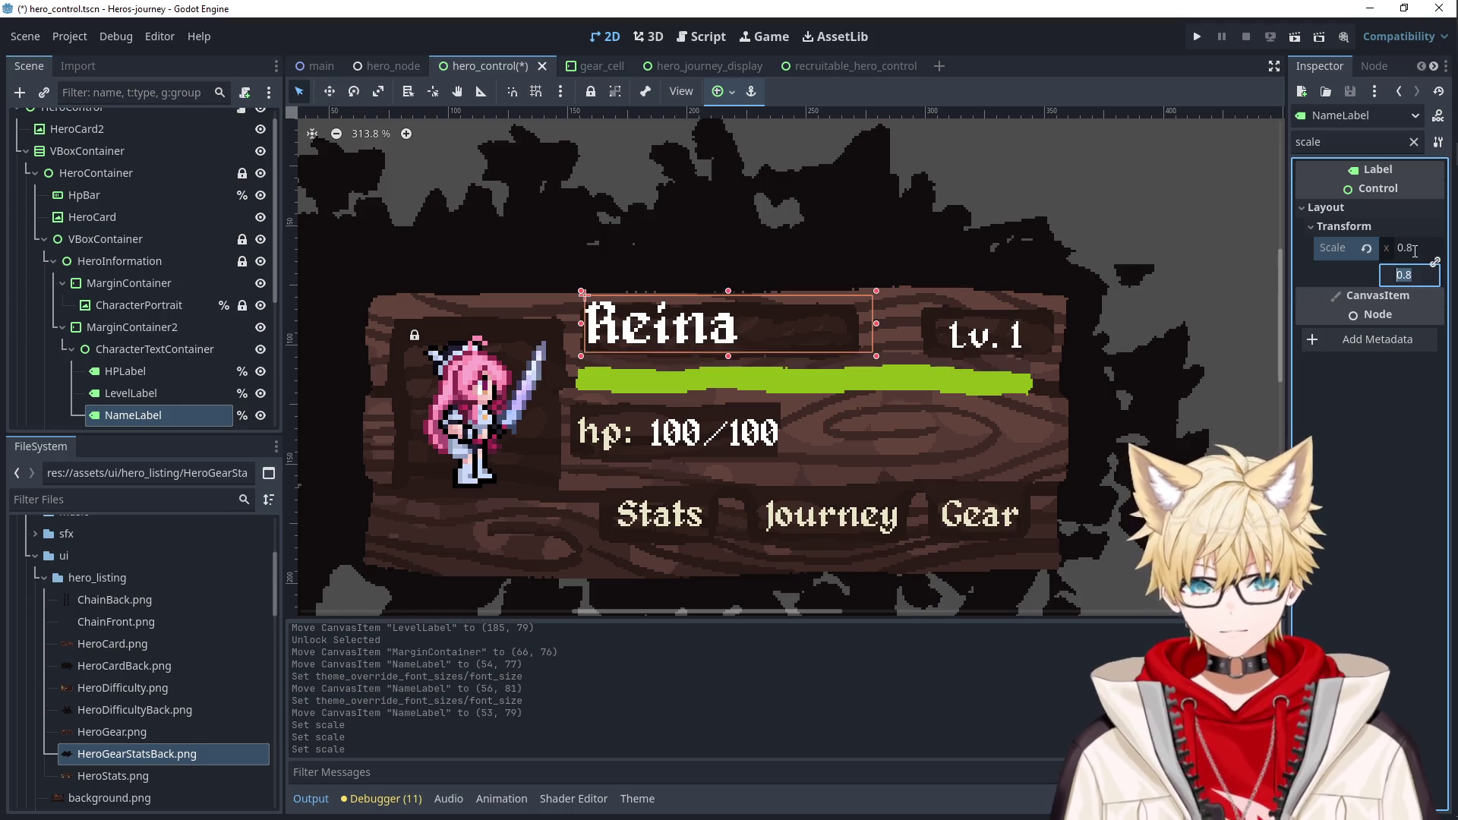
key("Return")
left_click_drag(667, 338, 668, 343)
Move the StatsButton down over the Stats label.
left_click(981, 231)
scroll(961, 403, "down", 7)
left_click(1139, 428)
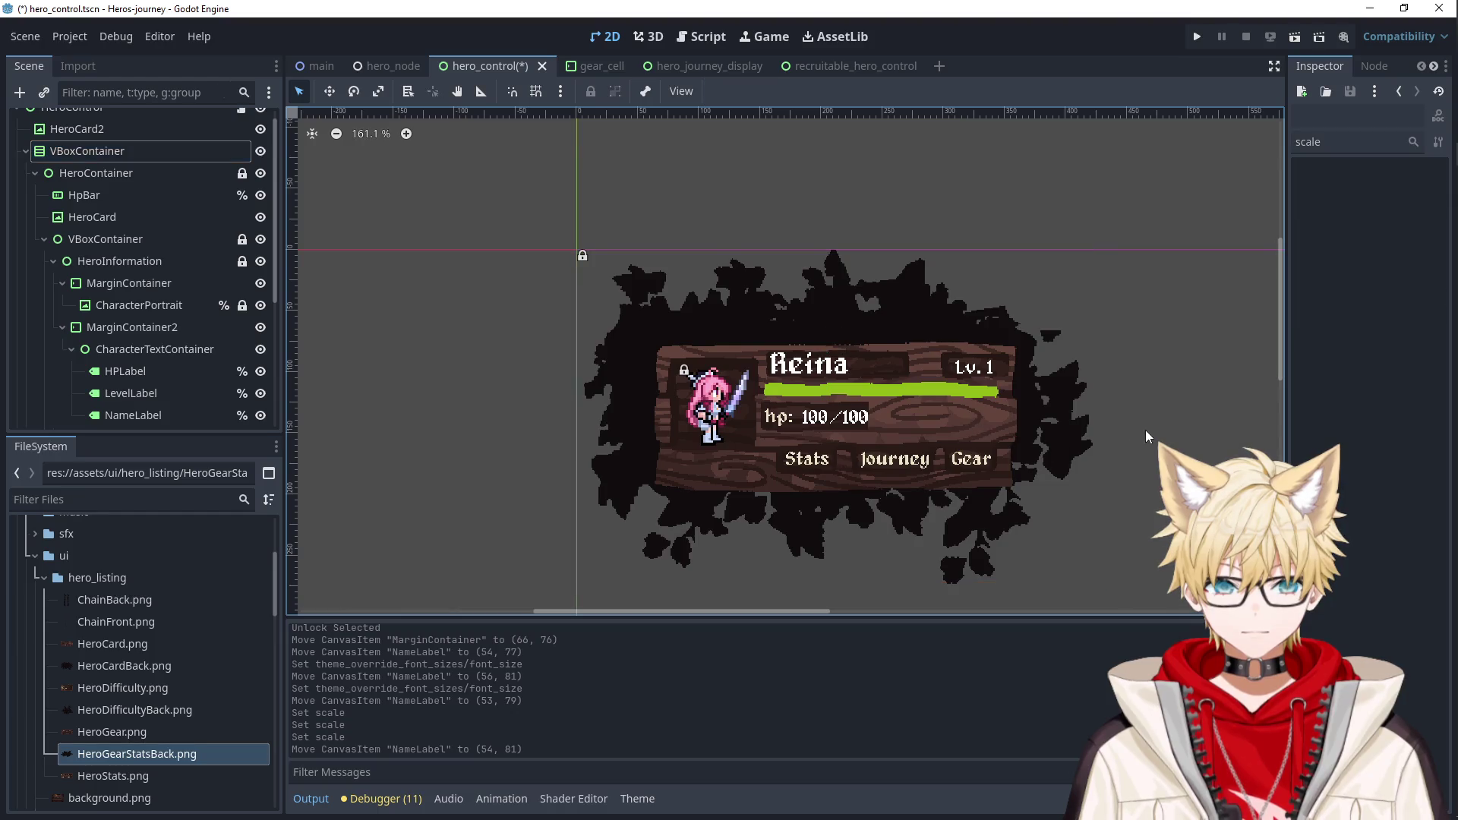
scroll(719, 362, "up", 3)
left_click(550, 367)
left_click(548, 366)
left_click(547, 366)
left_click_drag(561, 369, 587, 480)
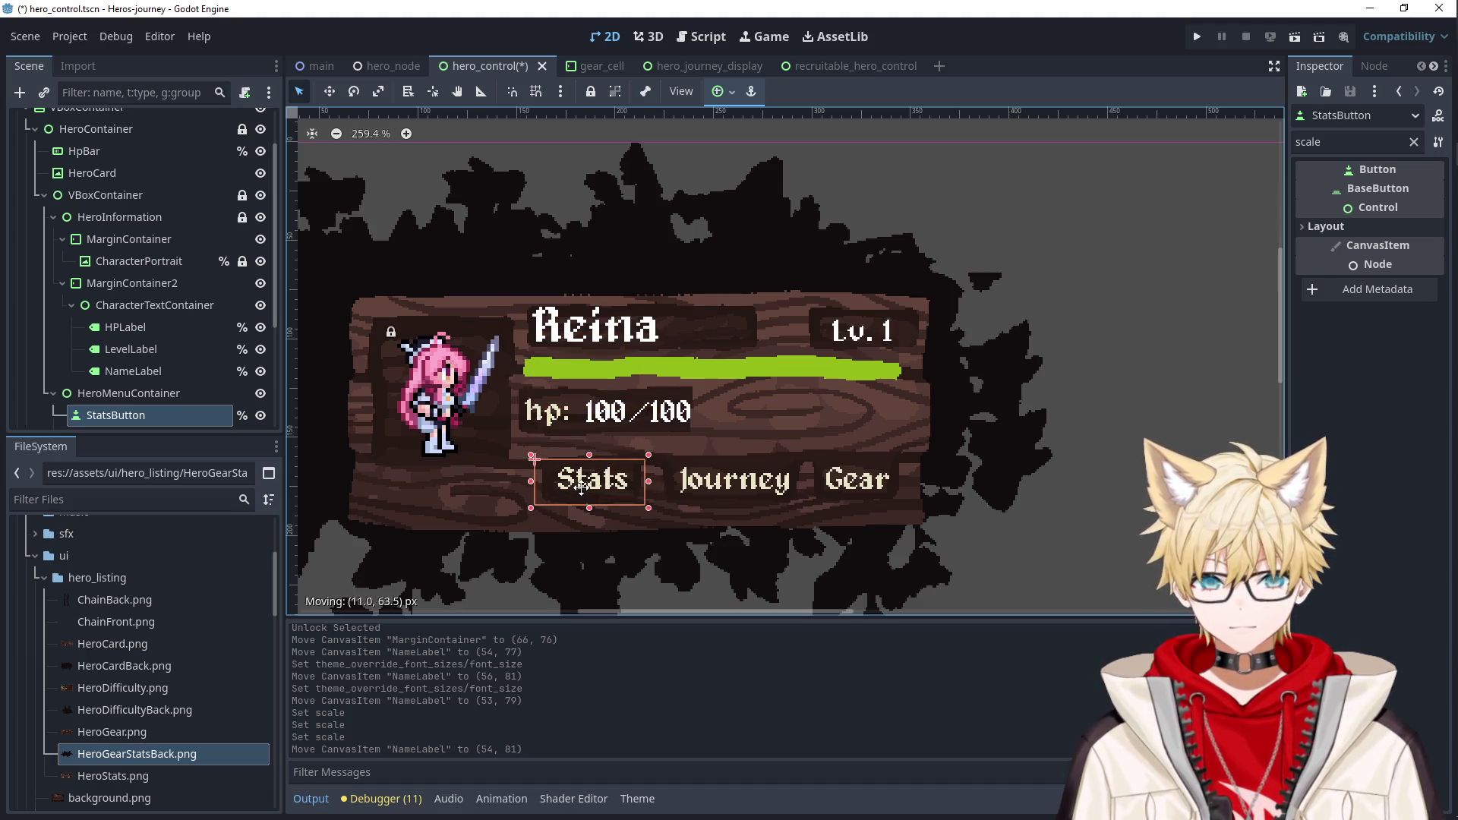
Move the Gear and Journey buttons onto their labels, then run the game with F5.
left_click(137, 359)
left_click_drag(836, 365, 859, 486)
left_click(122, 380)
left_click_drag(699, 385, 706, 507)
key("F5")
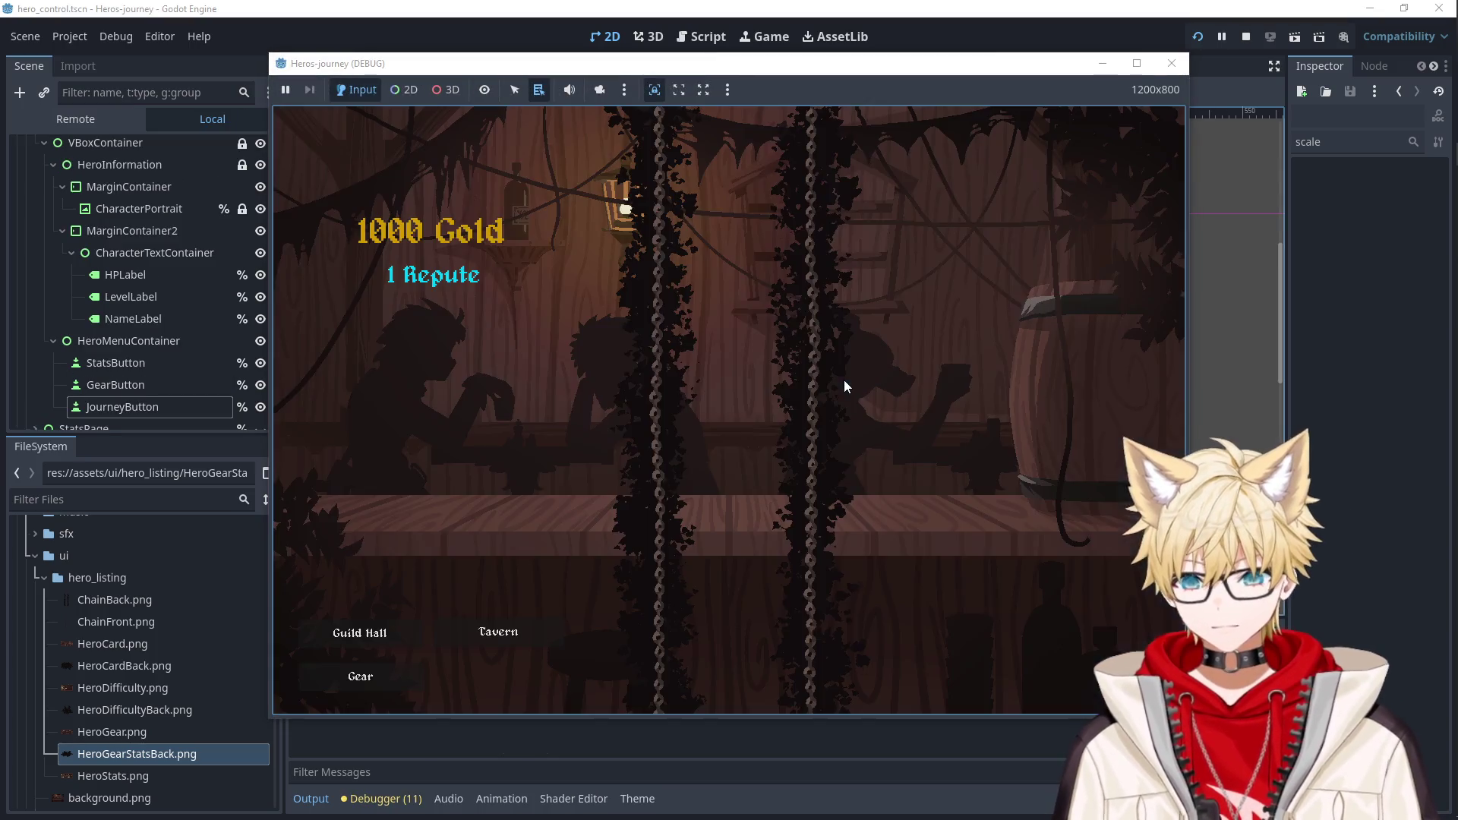
Playtest the scene: recruit Ailluin, try the card's Stats, Journey and Gear buttons, then stop.
left_click(467, 627)
left_click(501, 262)
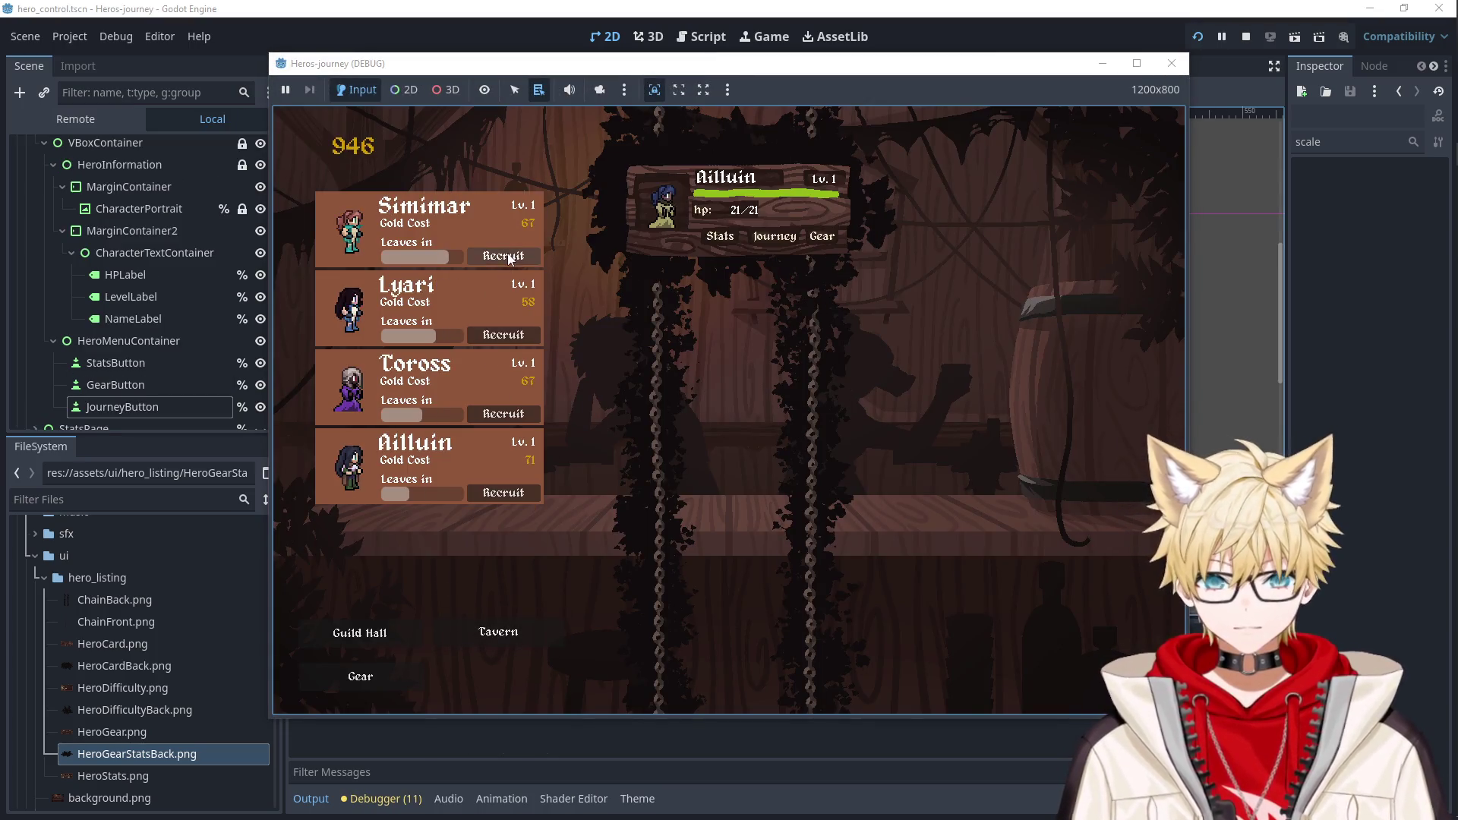
left_click(720, 237)
left_click(792, 240)
left_click(778, 239)
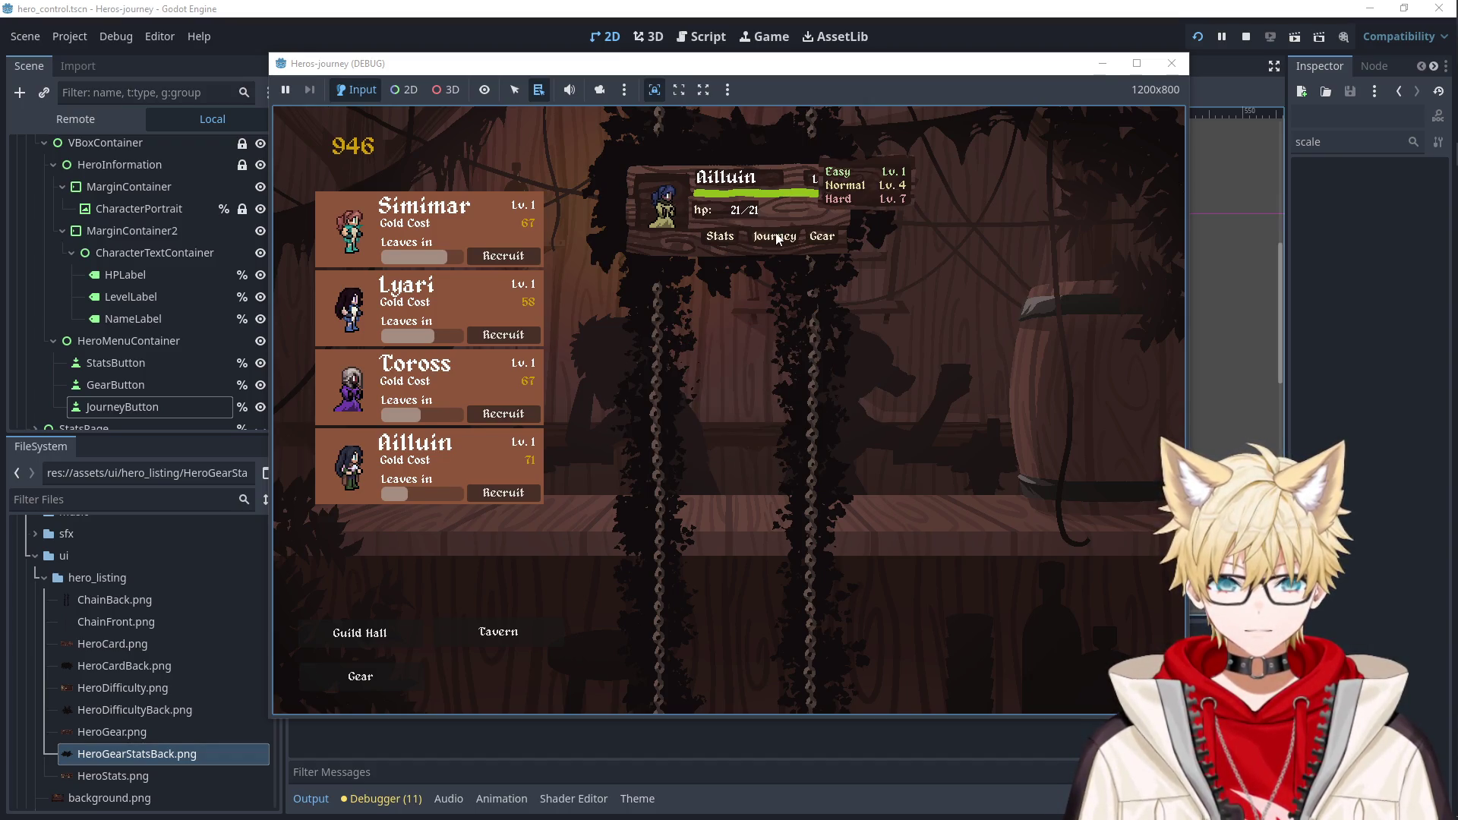
left_click(816, 240)
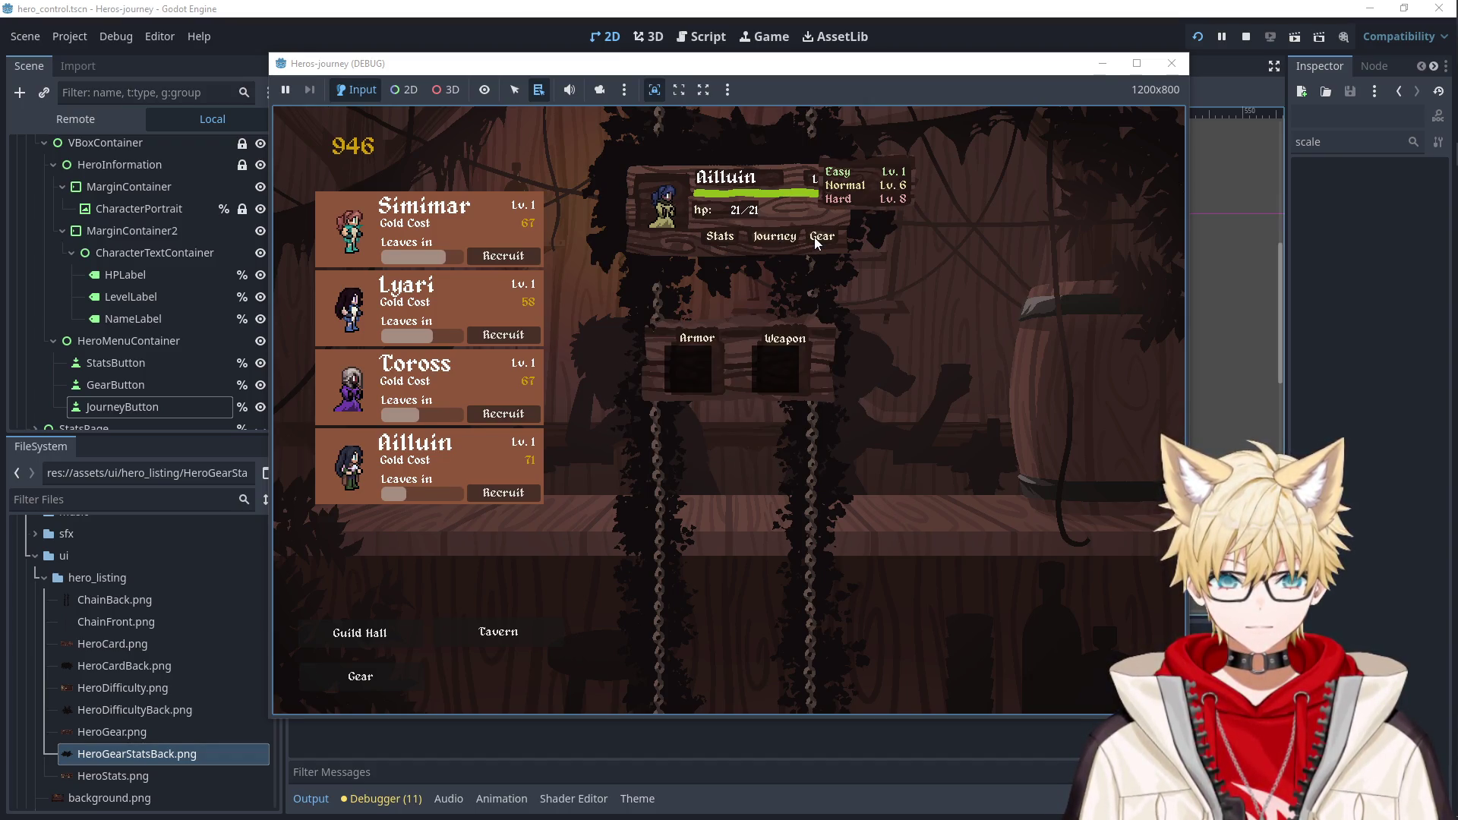
left_click(1171, 63)
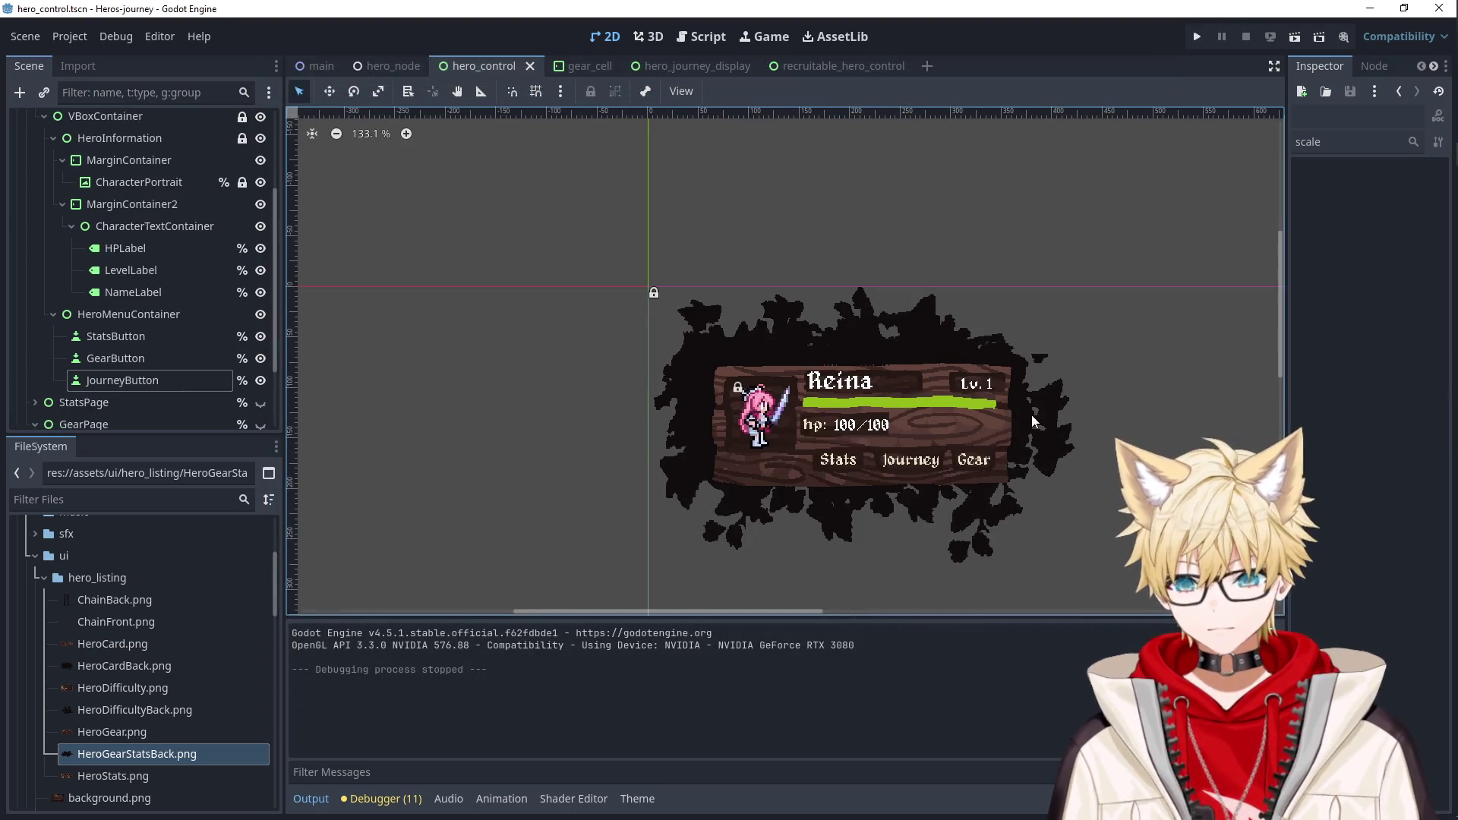
Nudge the HPLabel one step left on the hero card.
scroll(949, 299, "up", 6)
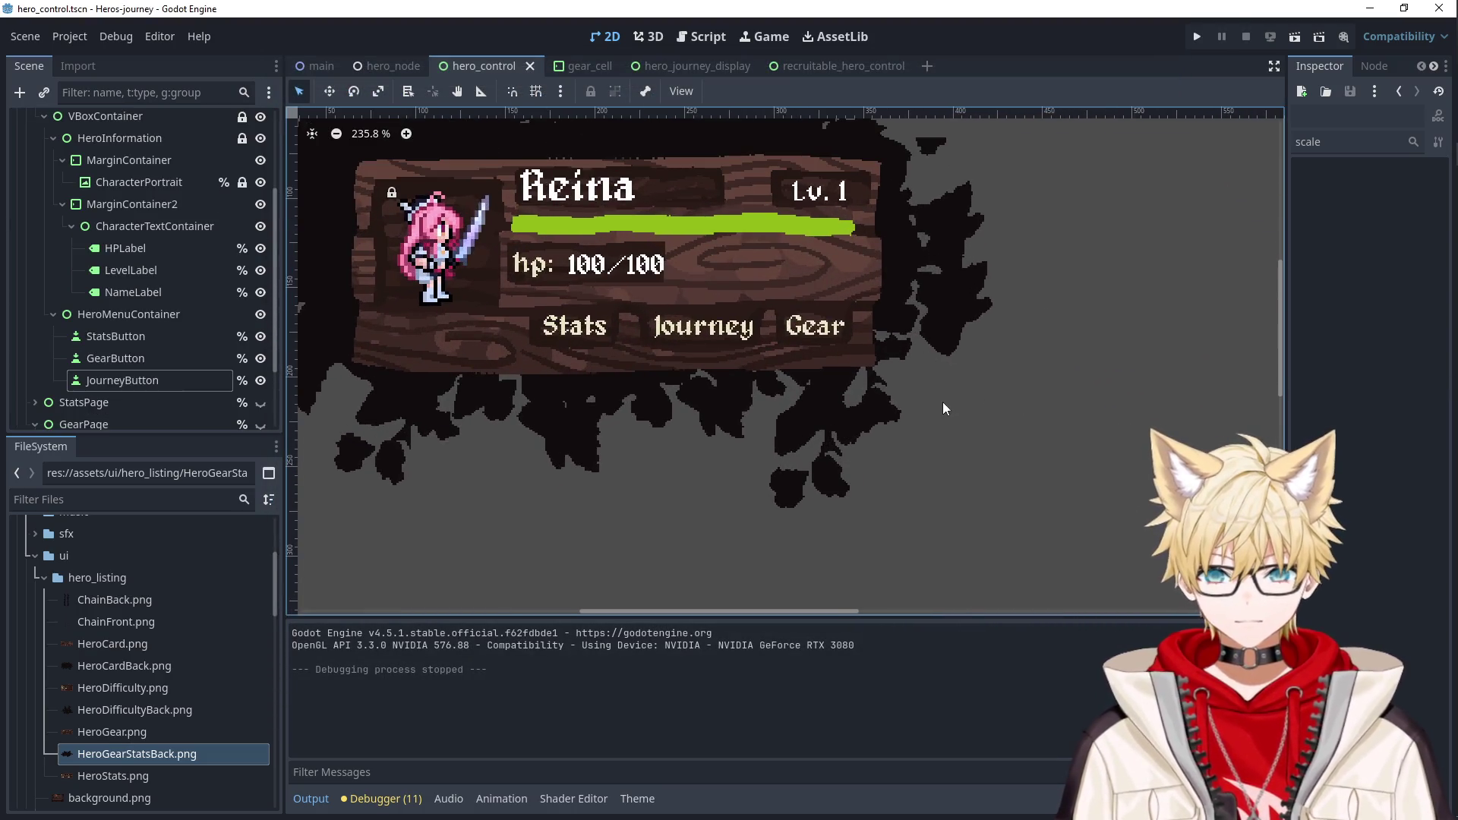
left_click(622, 280)
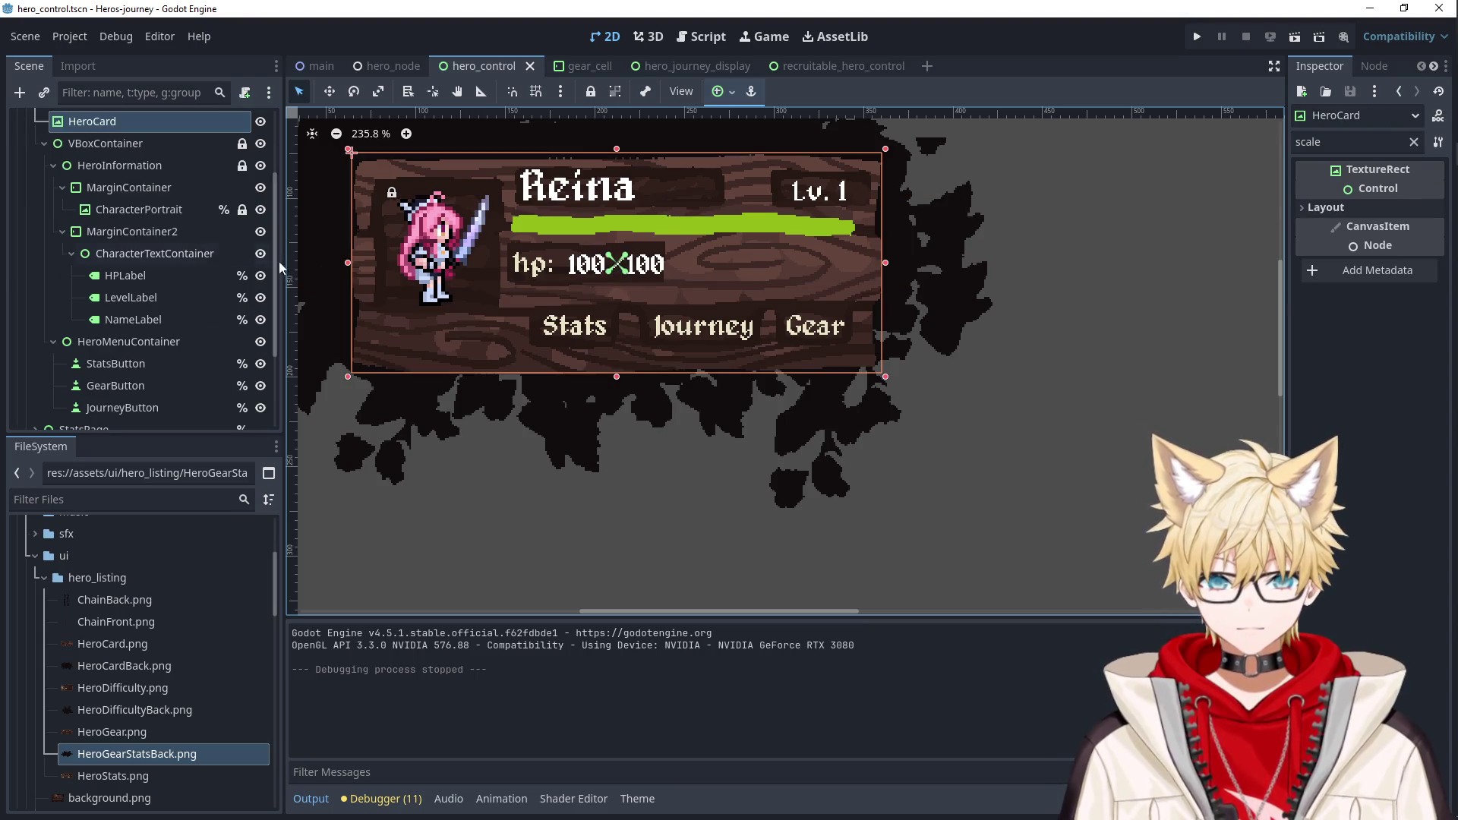
scroll(106, 251, "up", 3)
left_click(98, 216)
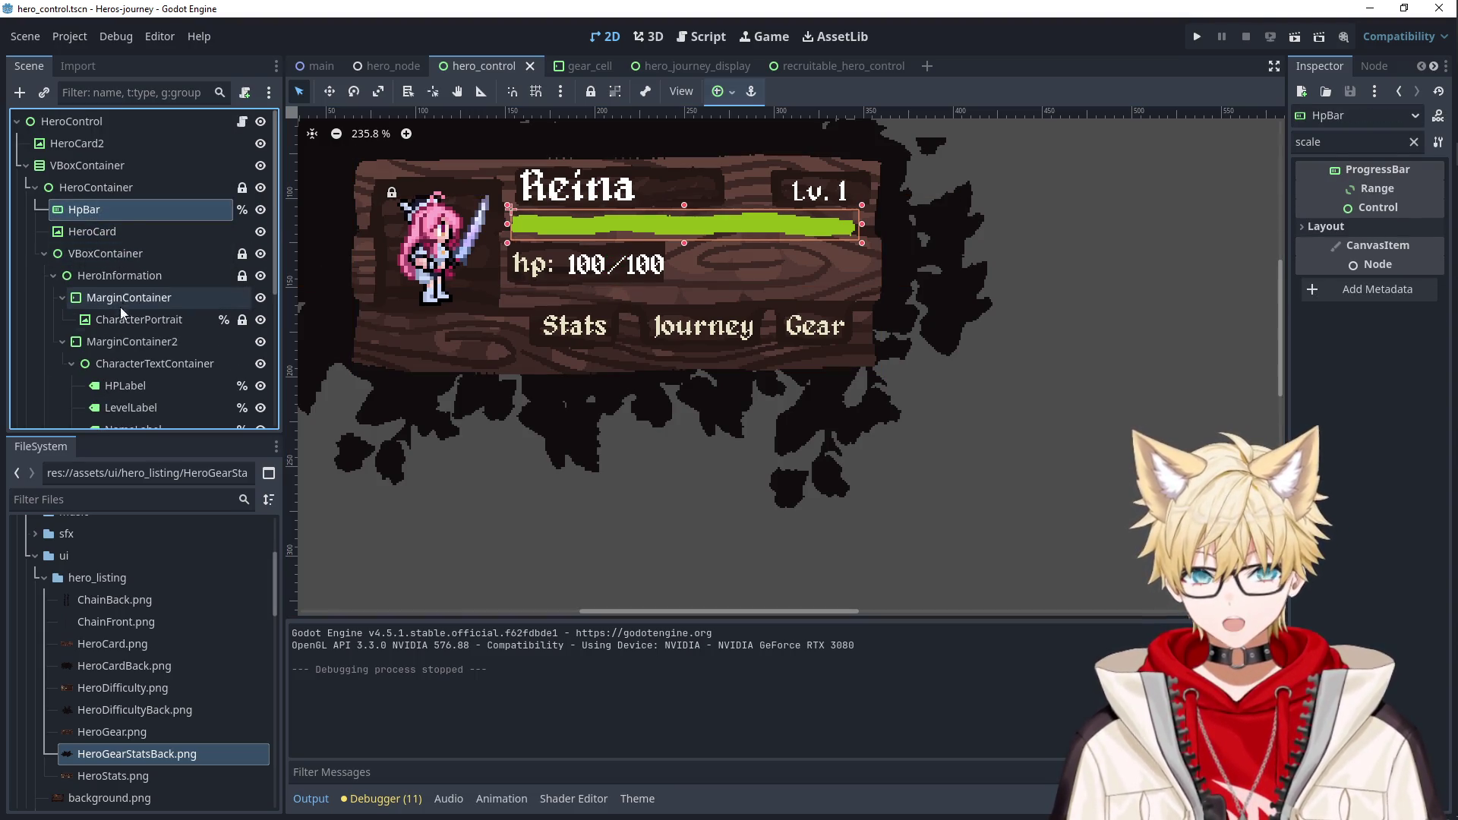
left_click(121, 385)
key("Left")
key("Left")
left_click(978, 424)
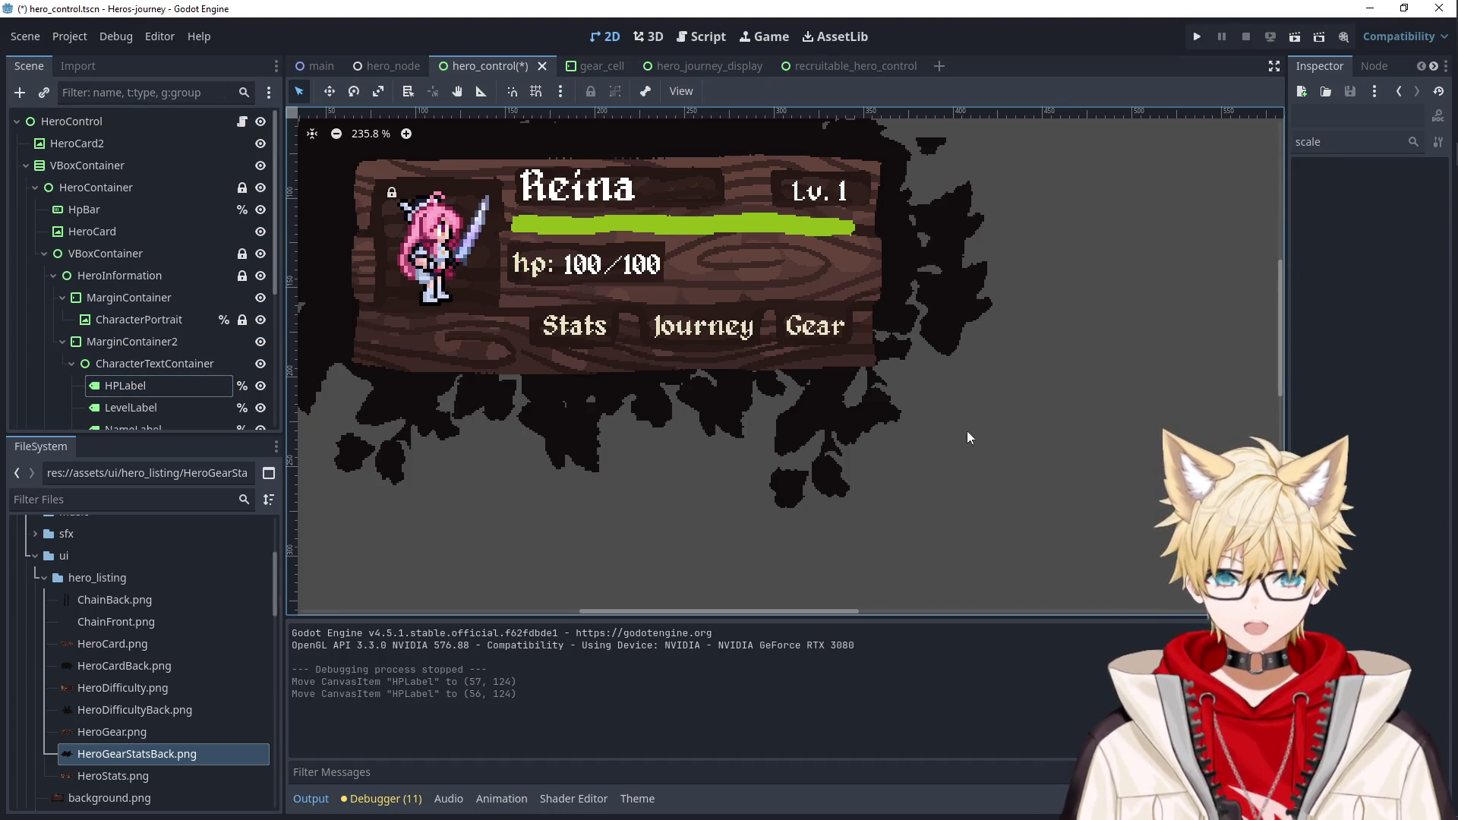
Expand StatsPage in the Scene tree and toggle its visibility on and off to compare.
scroll(965, 429, "down", 2)
scroll(656, 495, "down", 1)
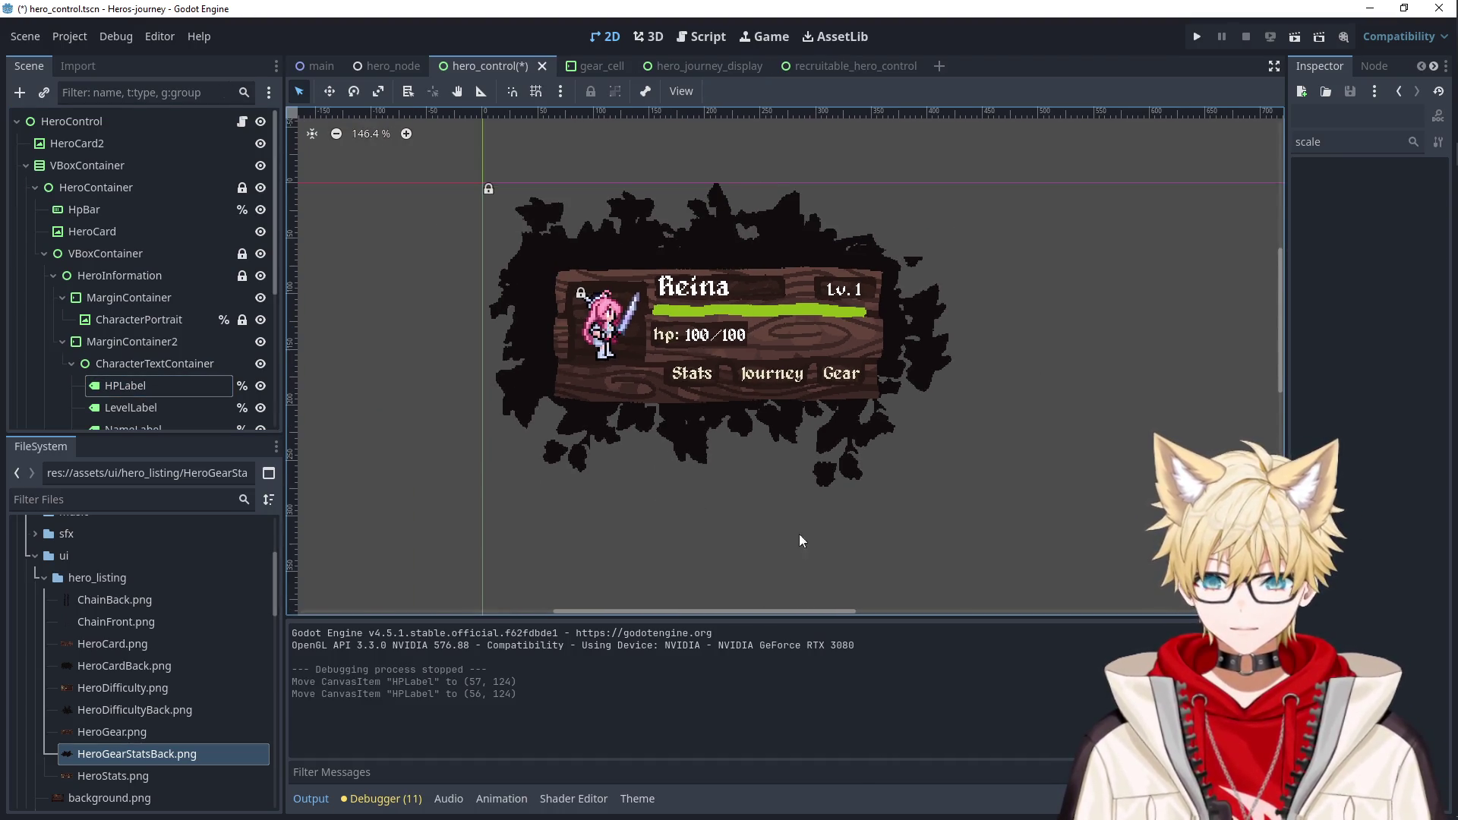
scroll(113, 337, "down", 1)
left_click(44, 214)
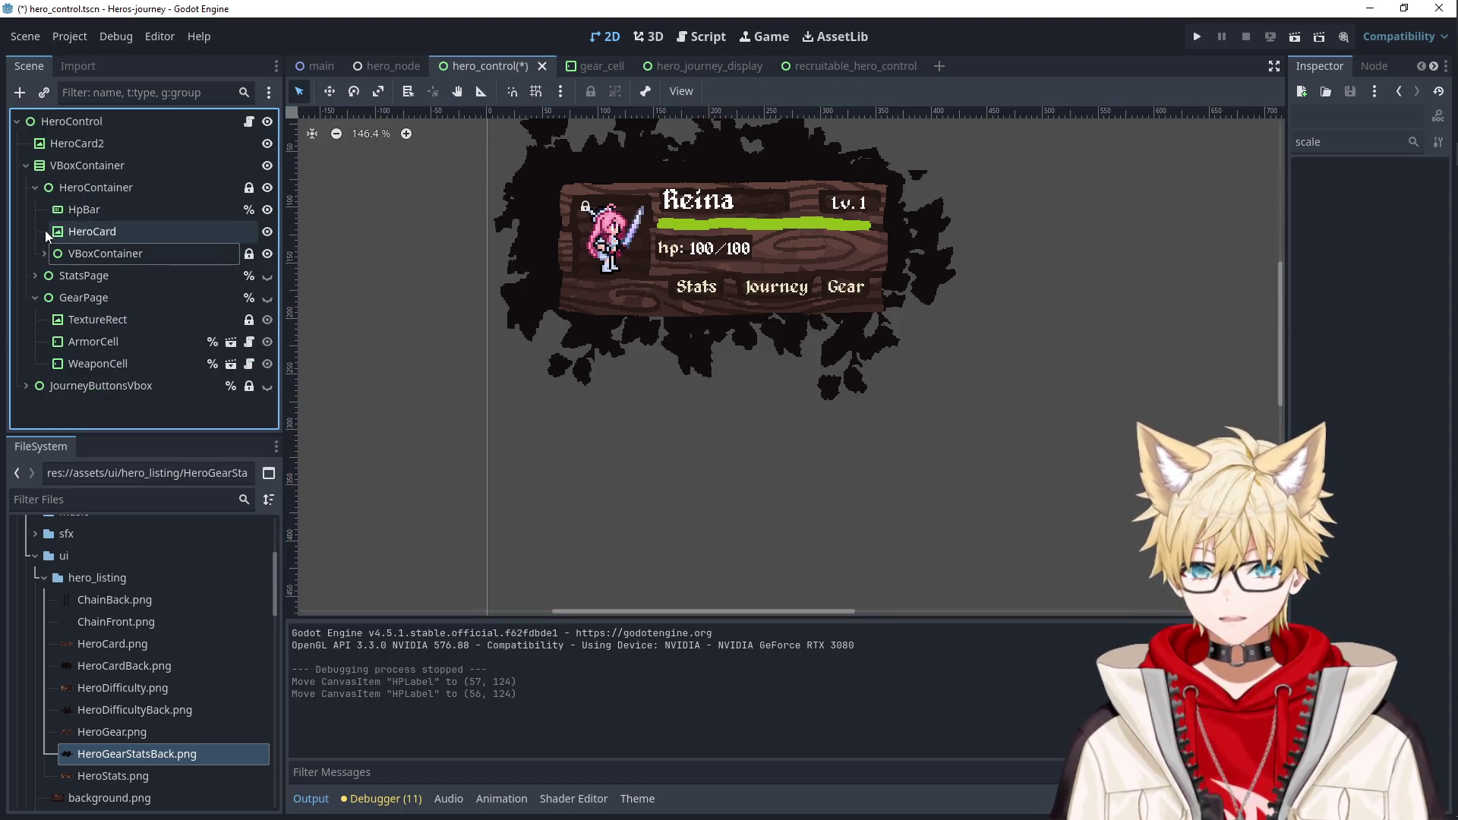
left_click(33, 276)
left_click(261, 237)
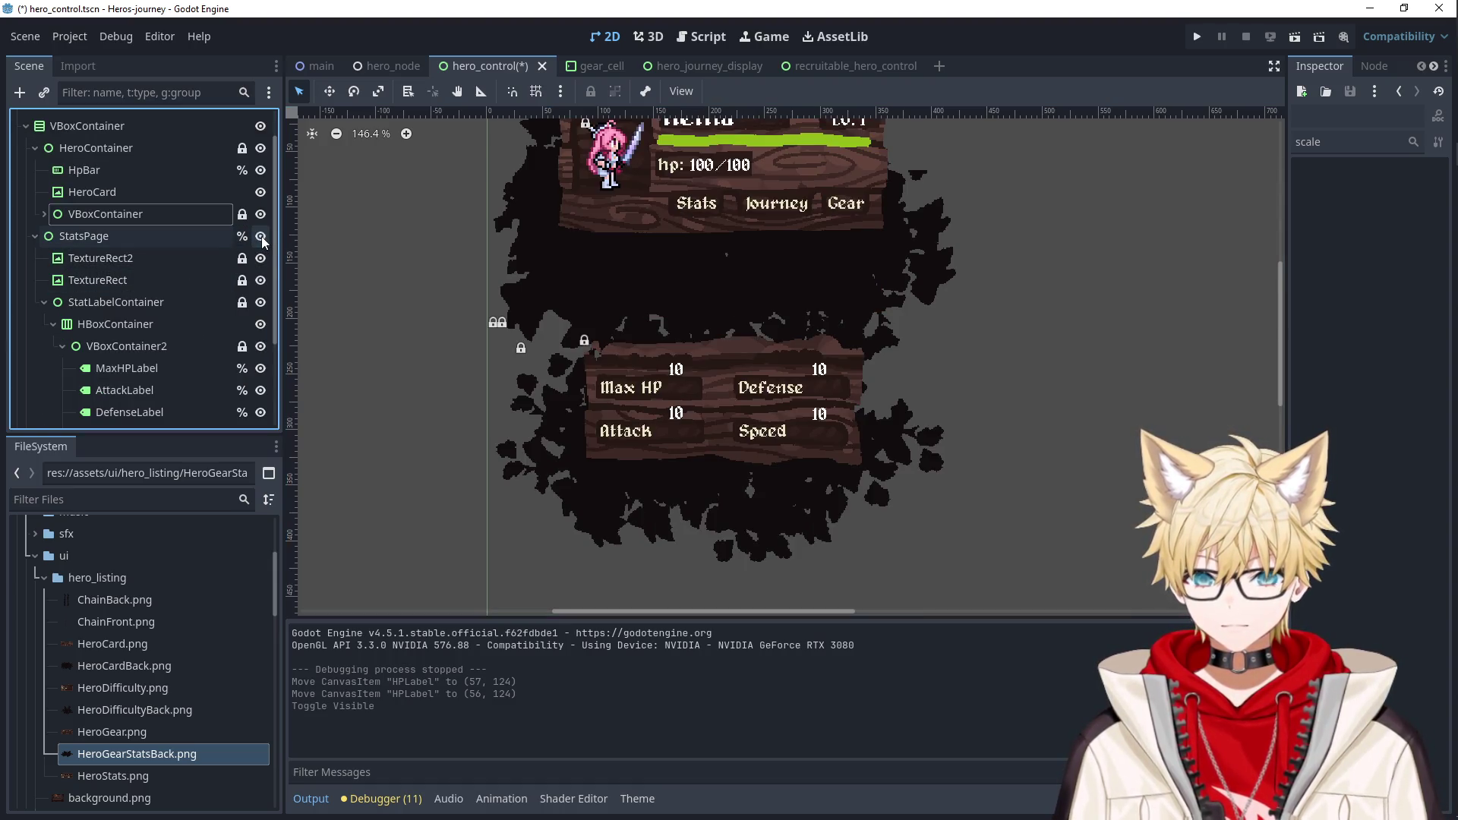
left_click(261, 237)
left_click(261, 237)
left_click(261, 236)
left_click(261, 236)
left_click(261, 236)
left_click(261, 236)
left_click(261, 236)
left_click(261, 236)
left_click(261, 236)
left_click(261, 236)
left_click(261, 236)
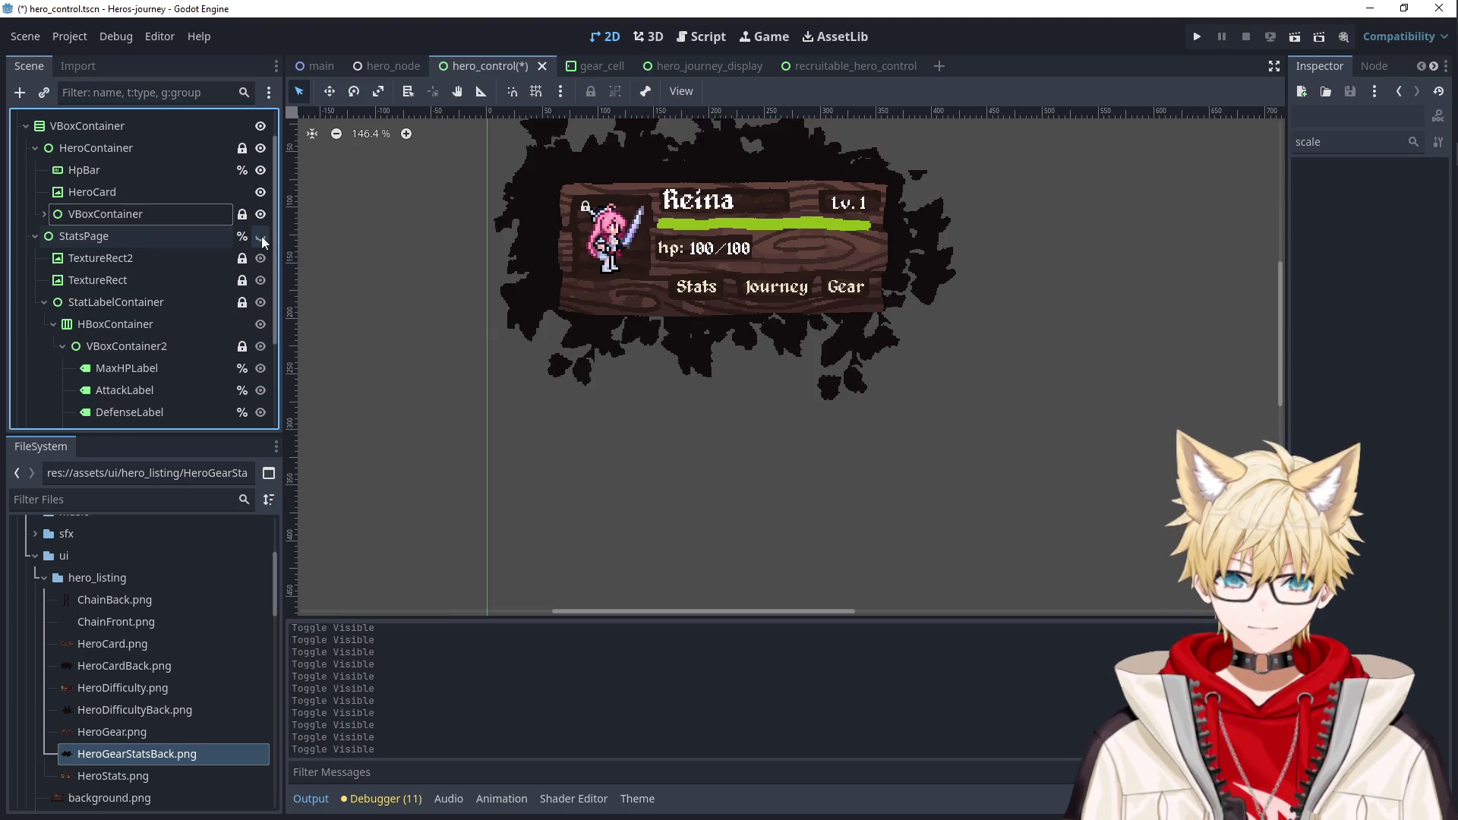
Leave StatsPage visible, showing its Max HP, Defense, Attack and Speed grid beneath the card.
scroll(500, 390, "down", 2)
scroll(499, 390, "down", 2)
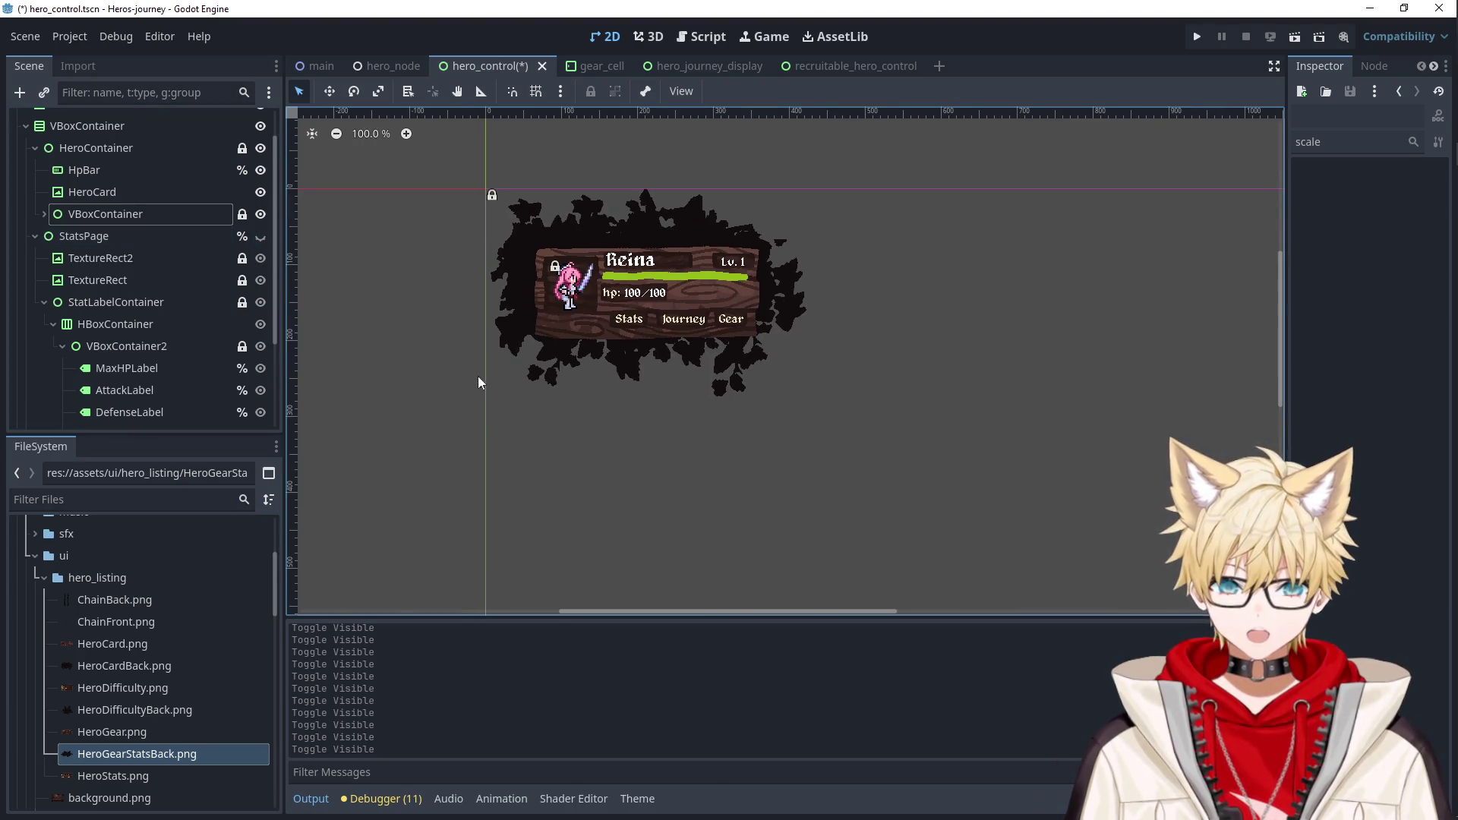
left_click(261, 236)
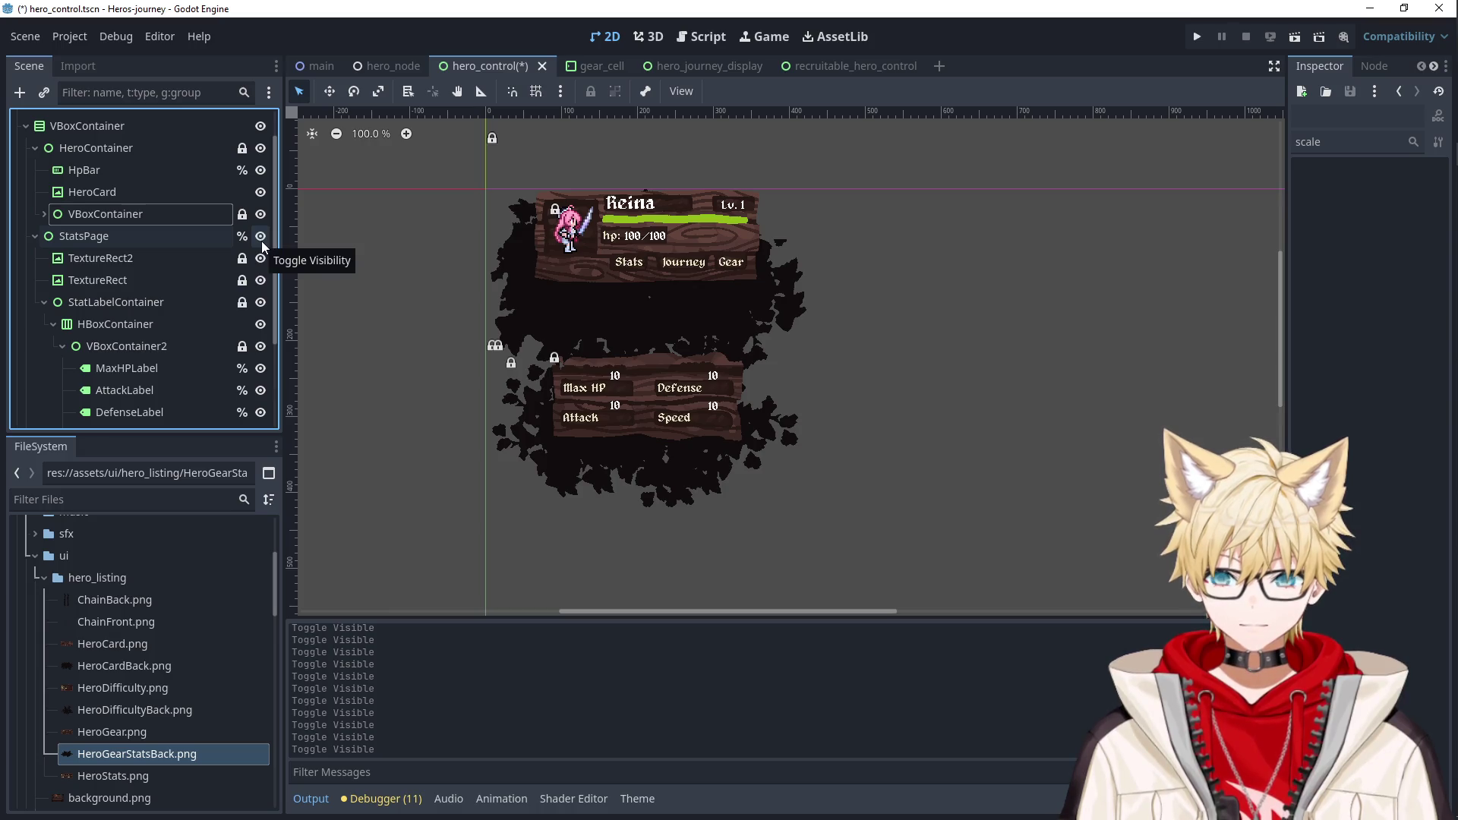
left_click(261, 240)
left_click(261, 240)
left_click(261, 240)
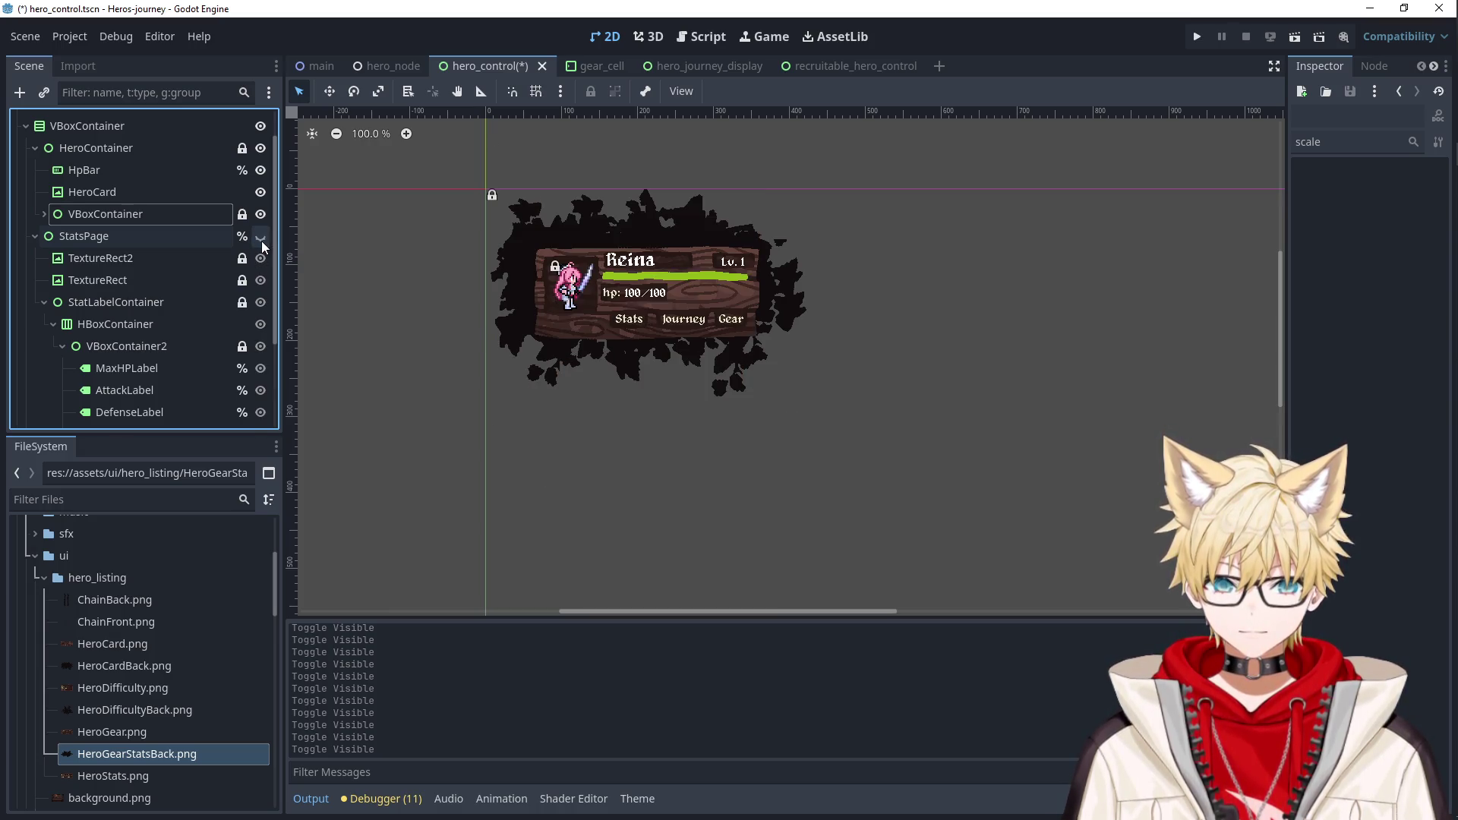
left_click(261, 239)
left_click(261, 240)
left_click(261, 240)
left_click(261, 239)
left_click(261, 240)
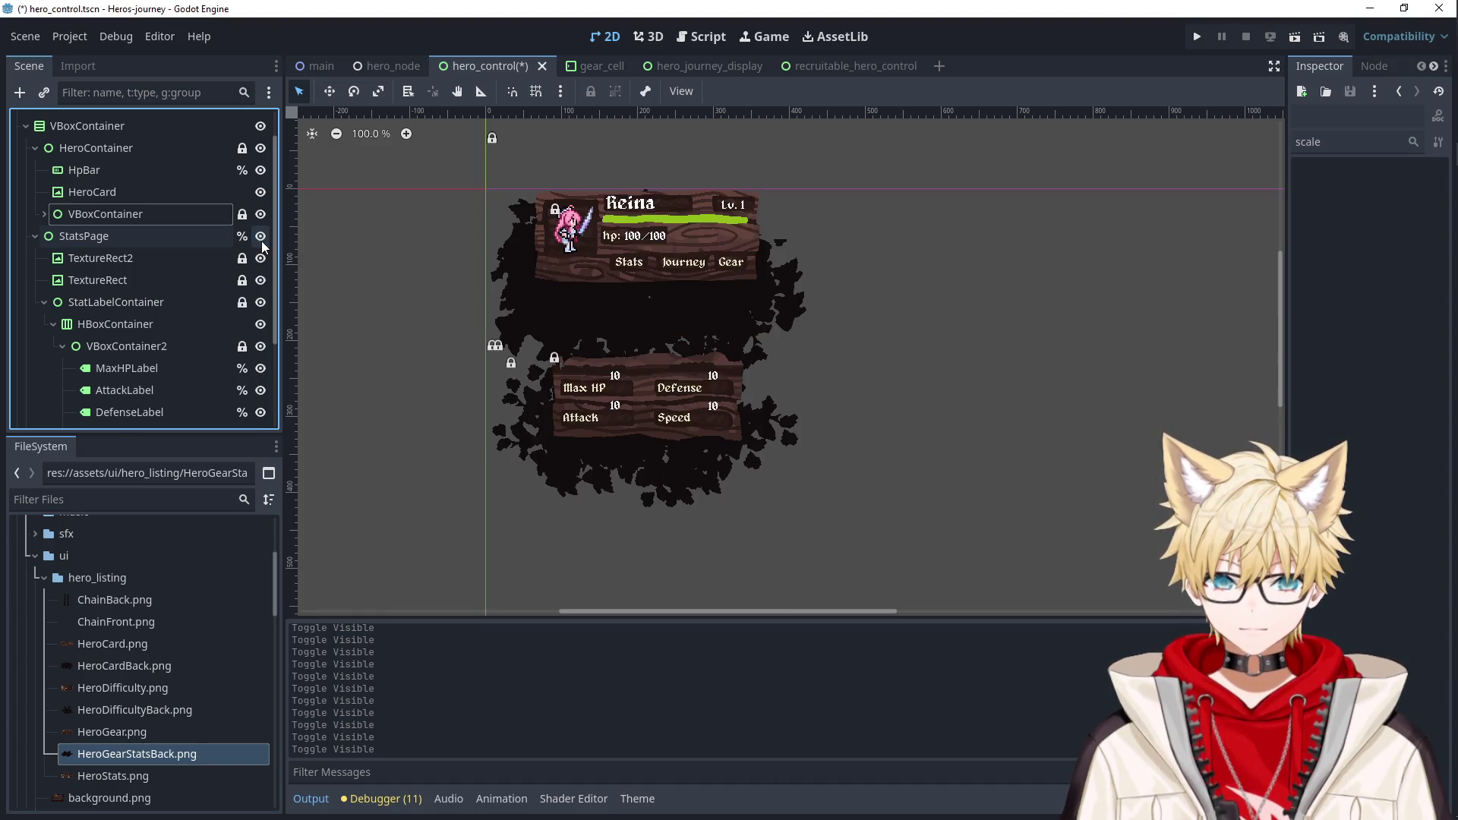
scroll(166, 276, "up", 2)
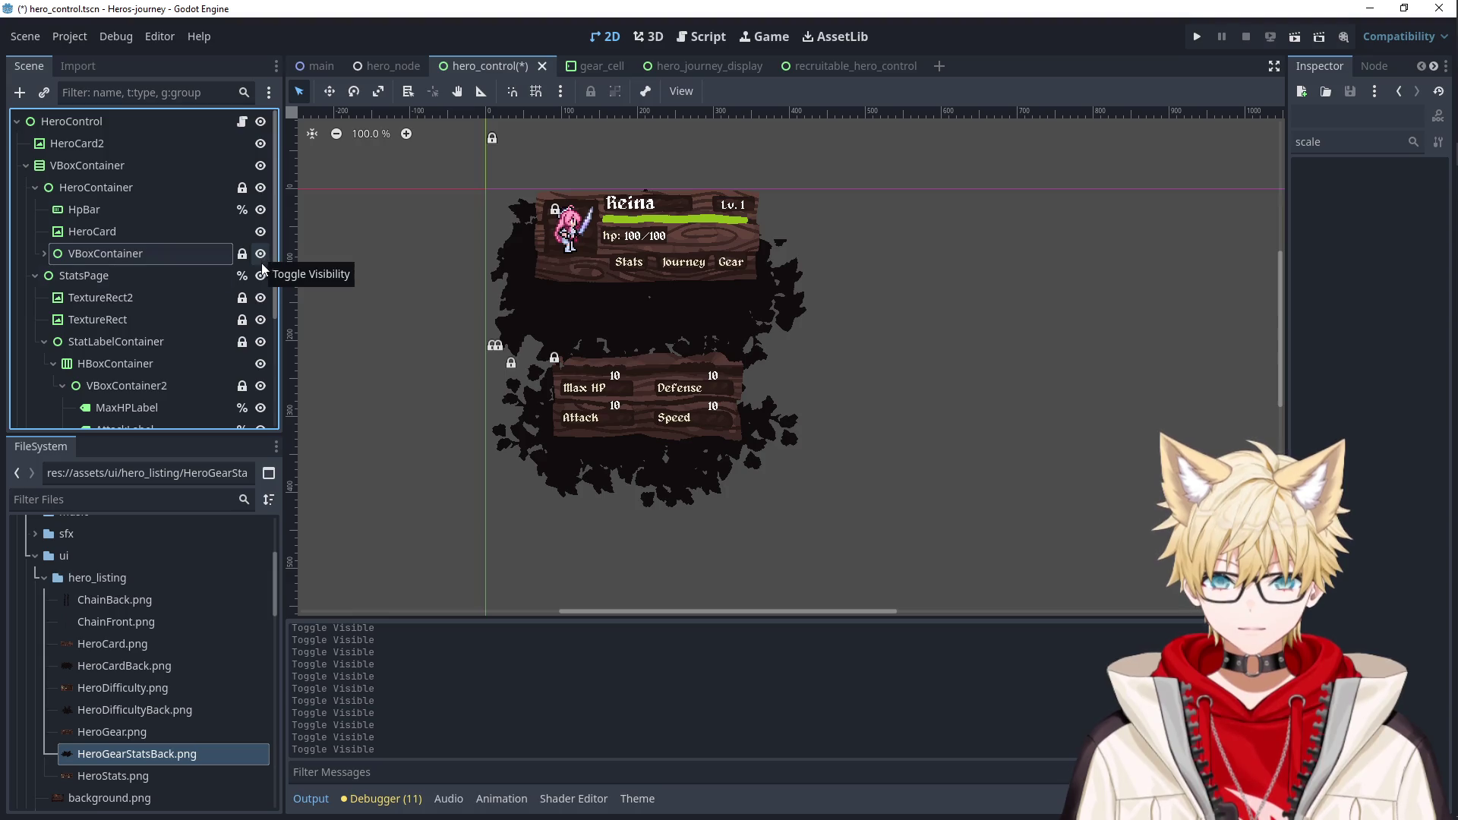
Move the HeroCard2 splatter backdrop into HeroContainer above HpBar.
left_click(121, 144)
left_click_drag(122, 141, 110, 200)
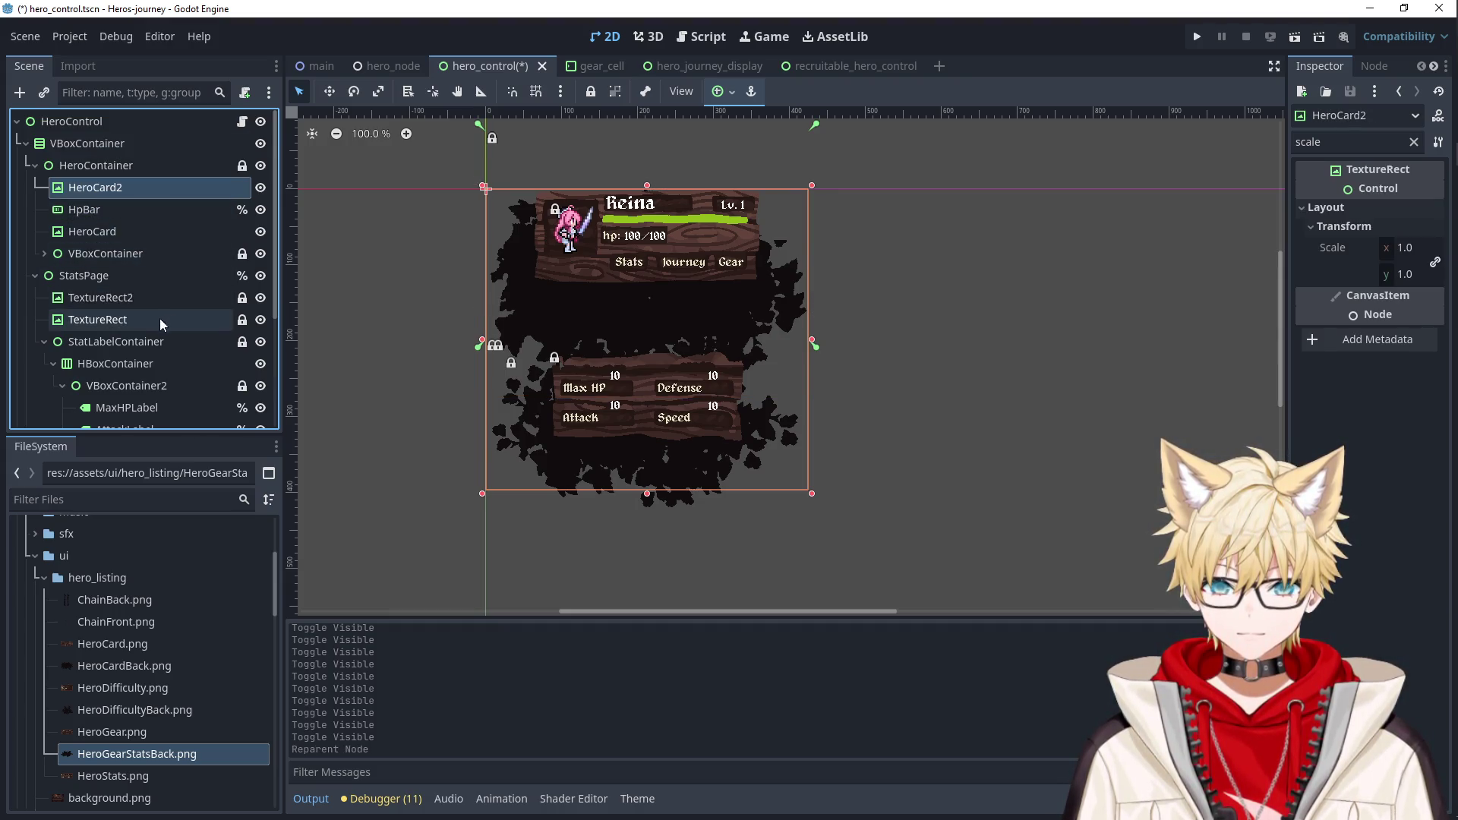
left_click(114, 166)
left_click(120, 184)
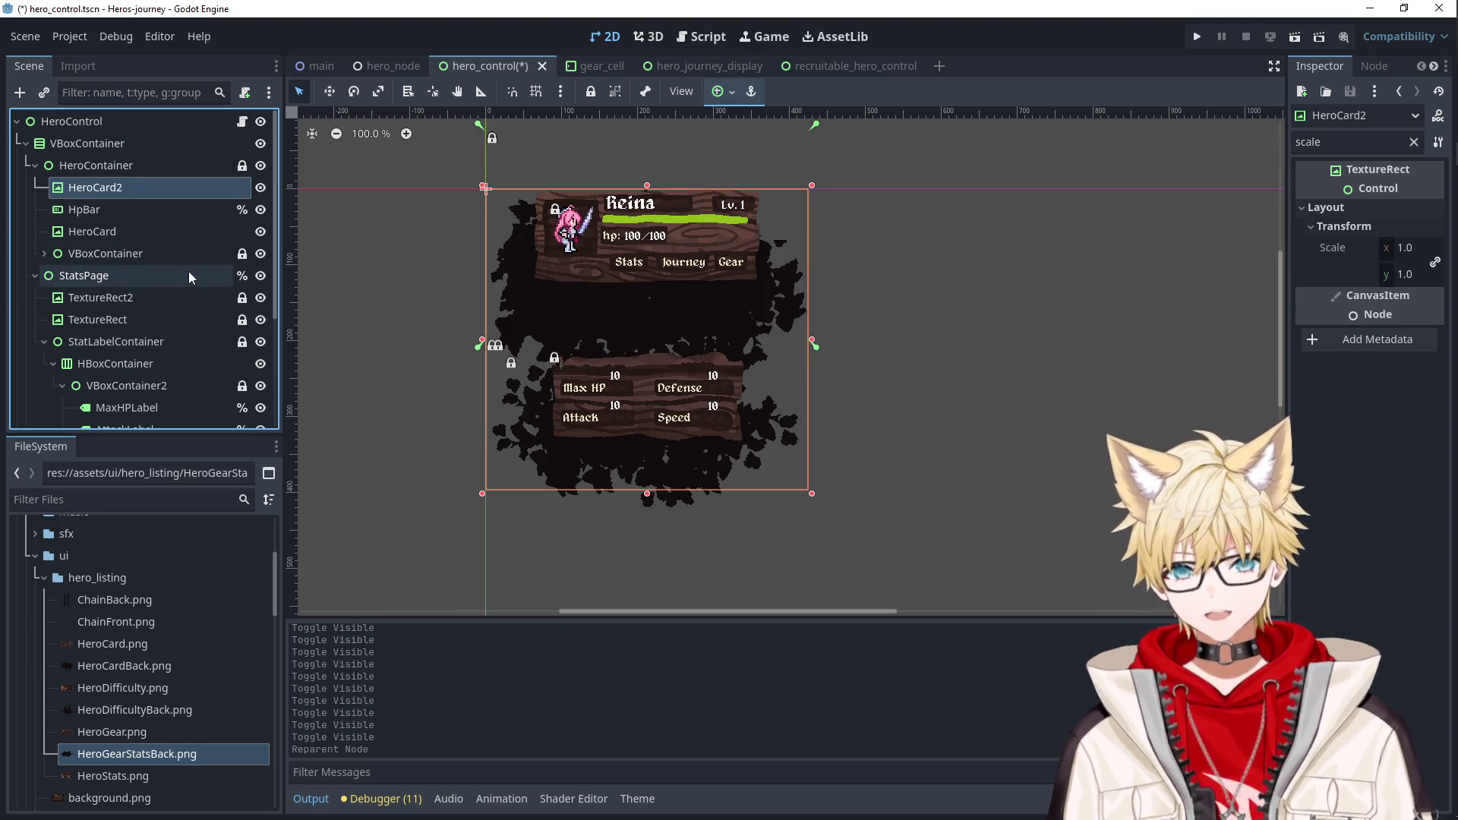
Toggle the stats page on and off to compare, leaving it hidden.
left_click(262, 279)
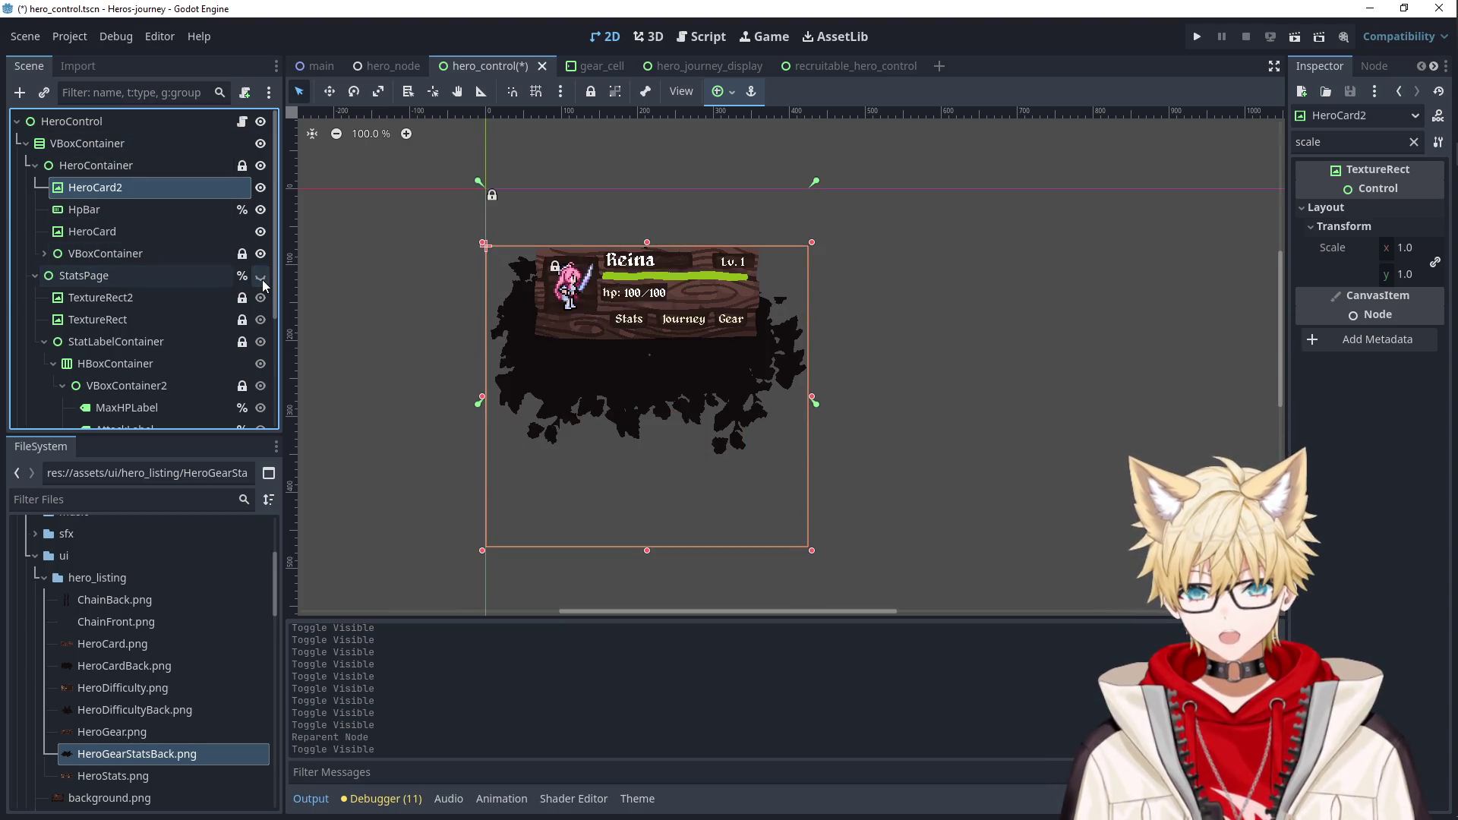
left_click(262, 280)
left_click(261, 280)
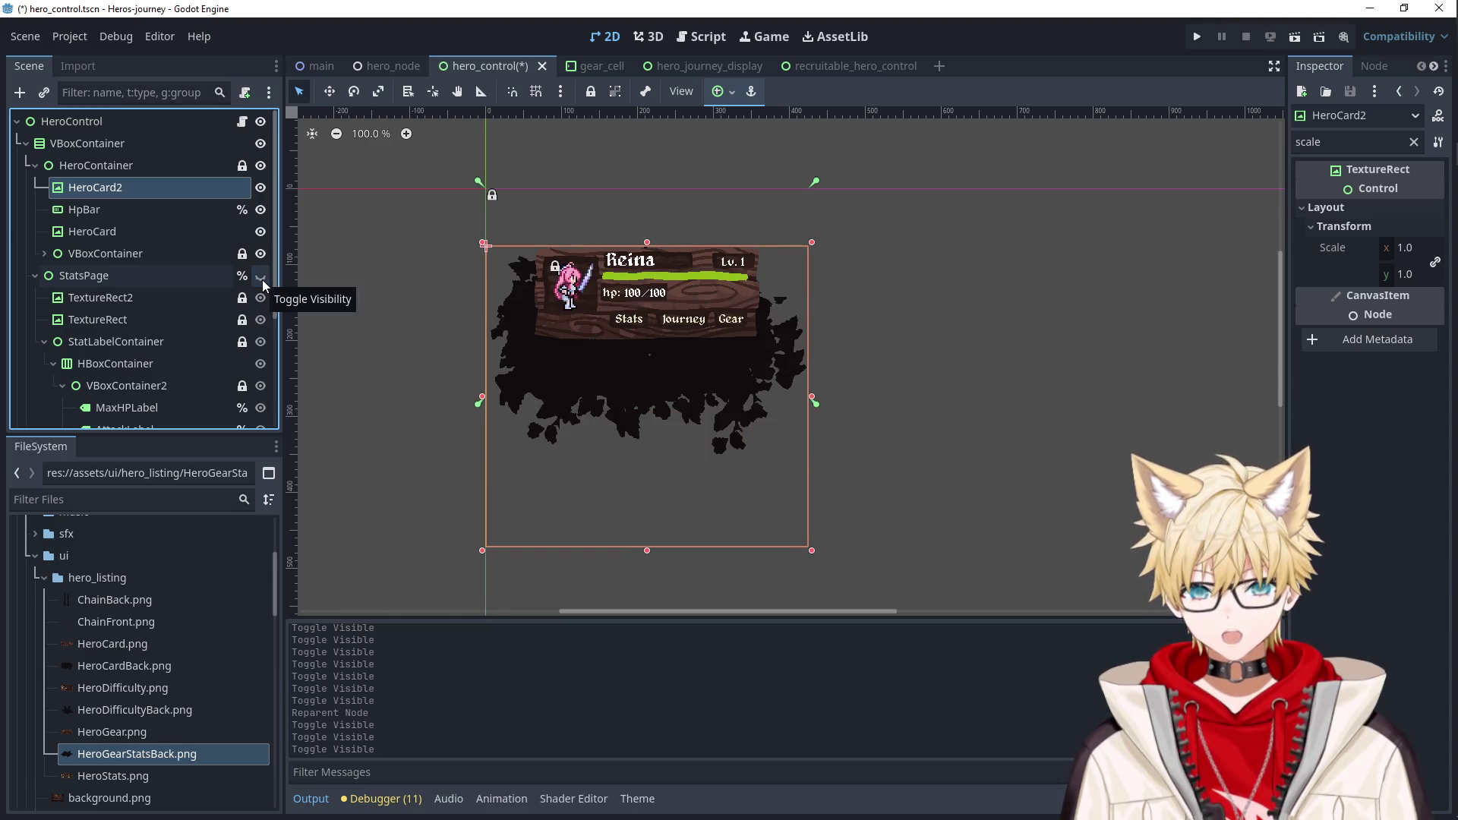
left_click(262, 280)
left_click(262, 280)
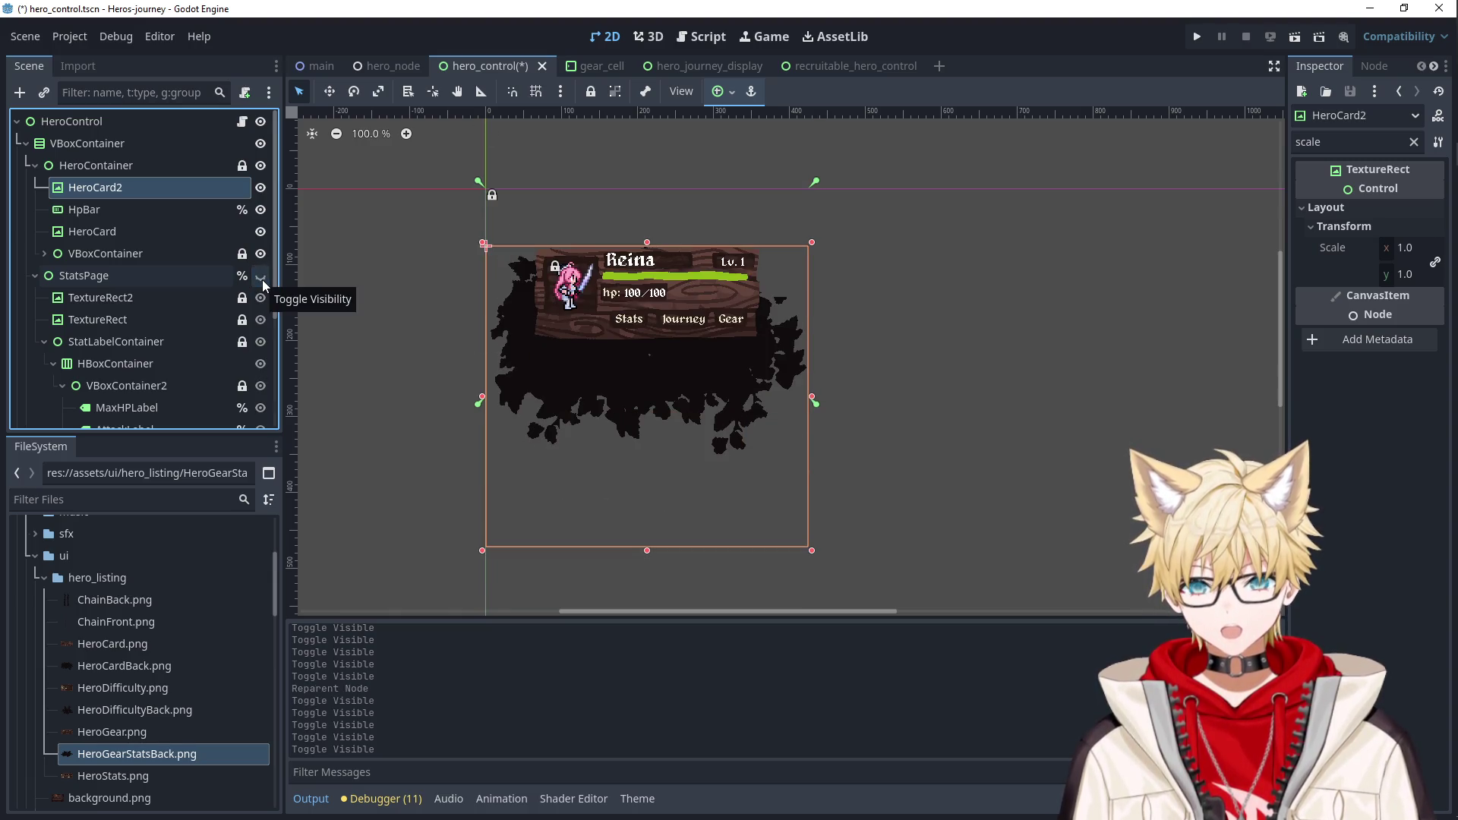
Unlock the HeroContainer and select the HeroCard2 splatter backdrop.
left_click(83, 166)
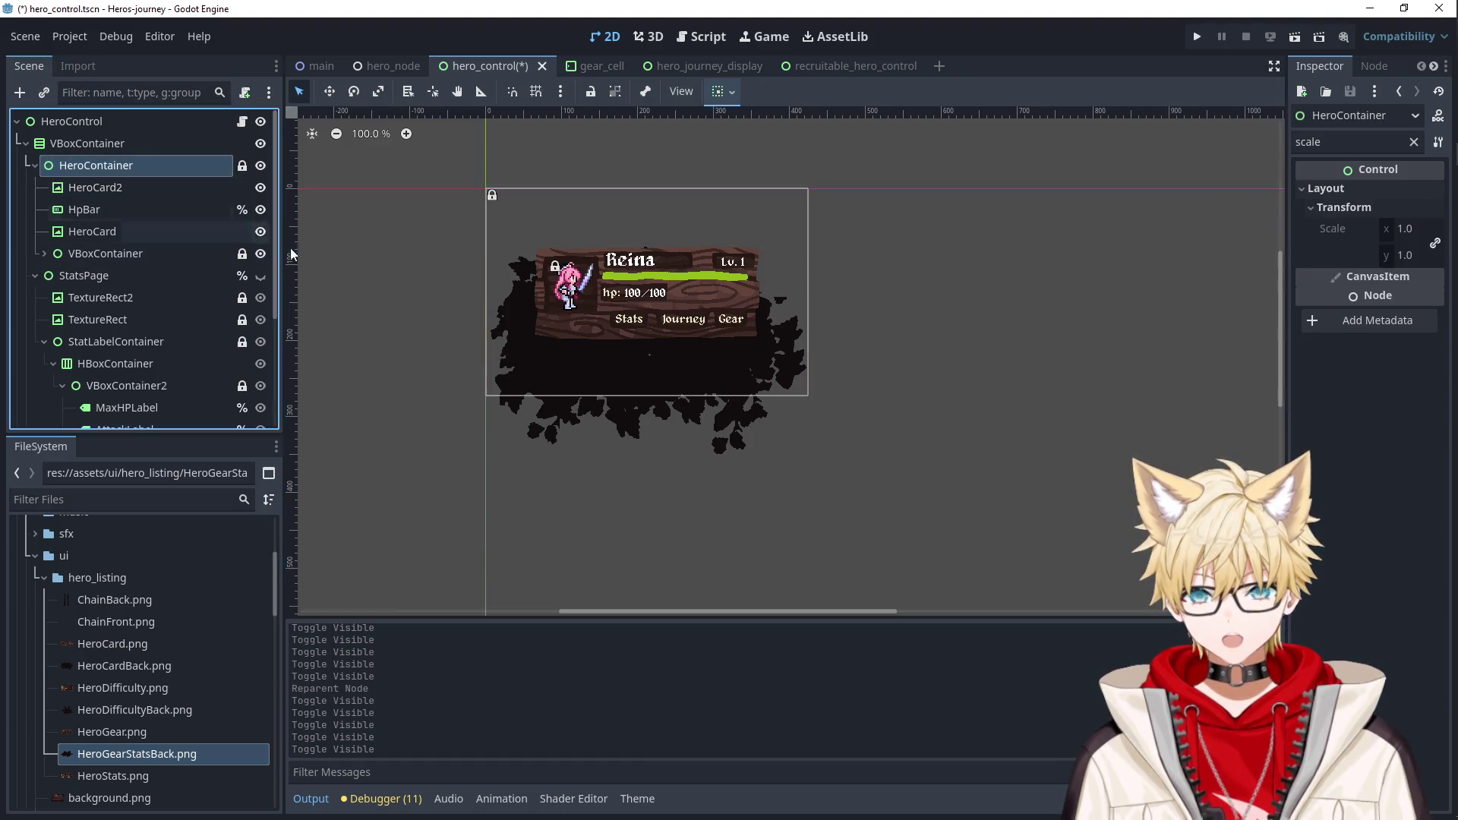
left_click(590, 91)
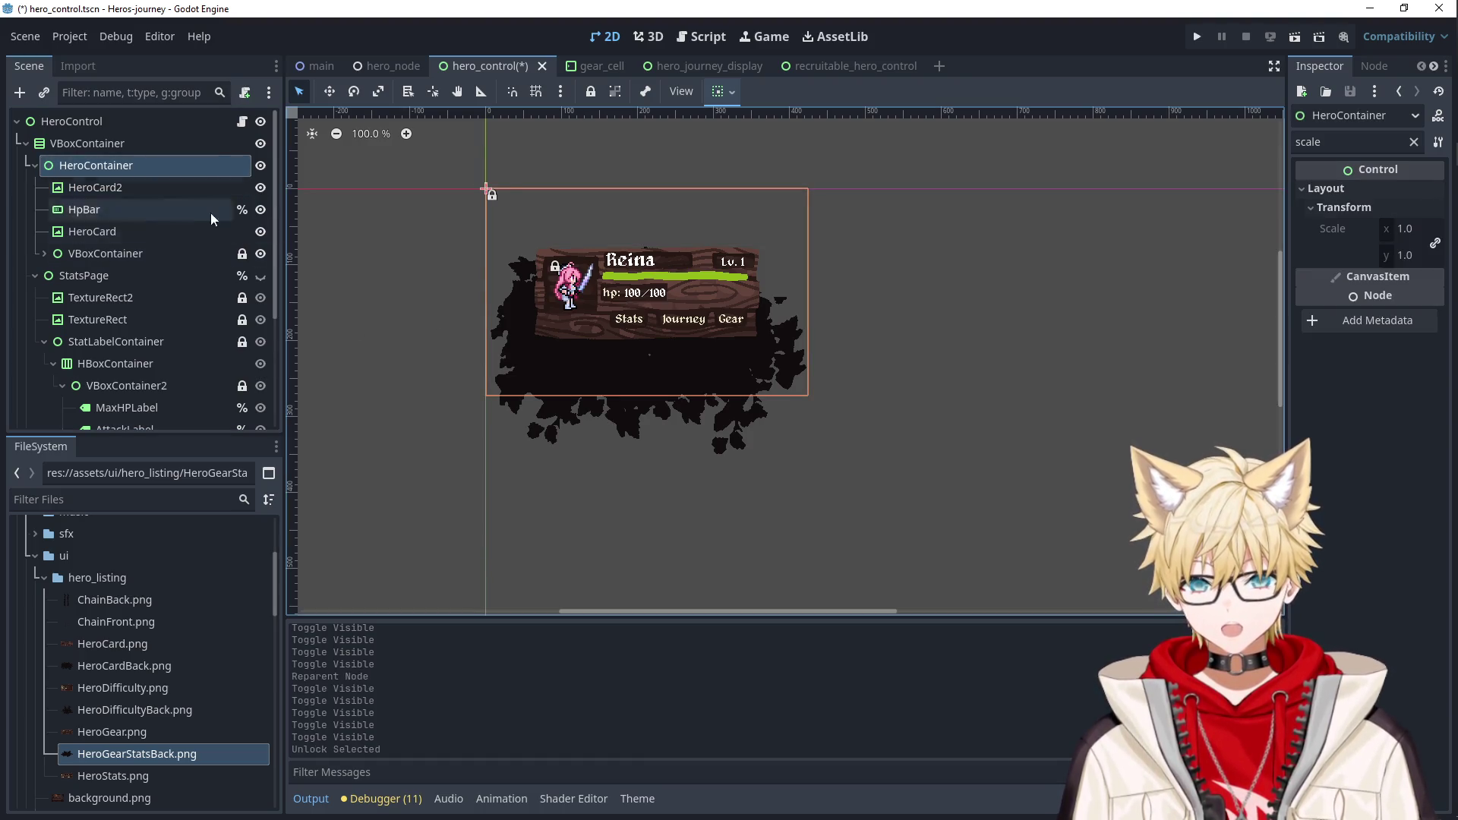
left_click(134, 145)
left_click(133, 165)
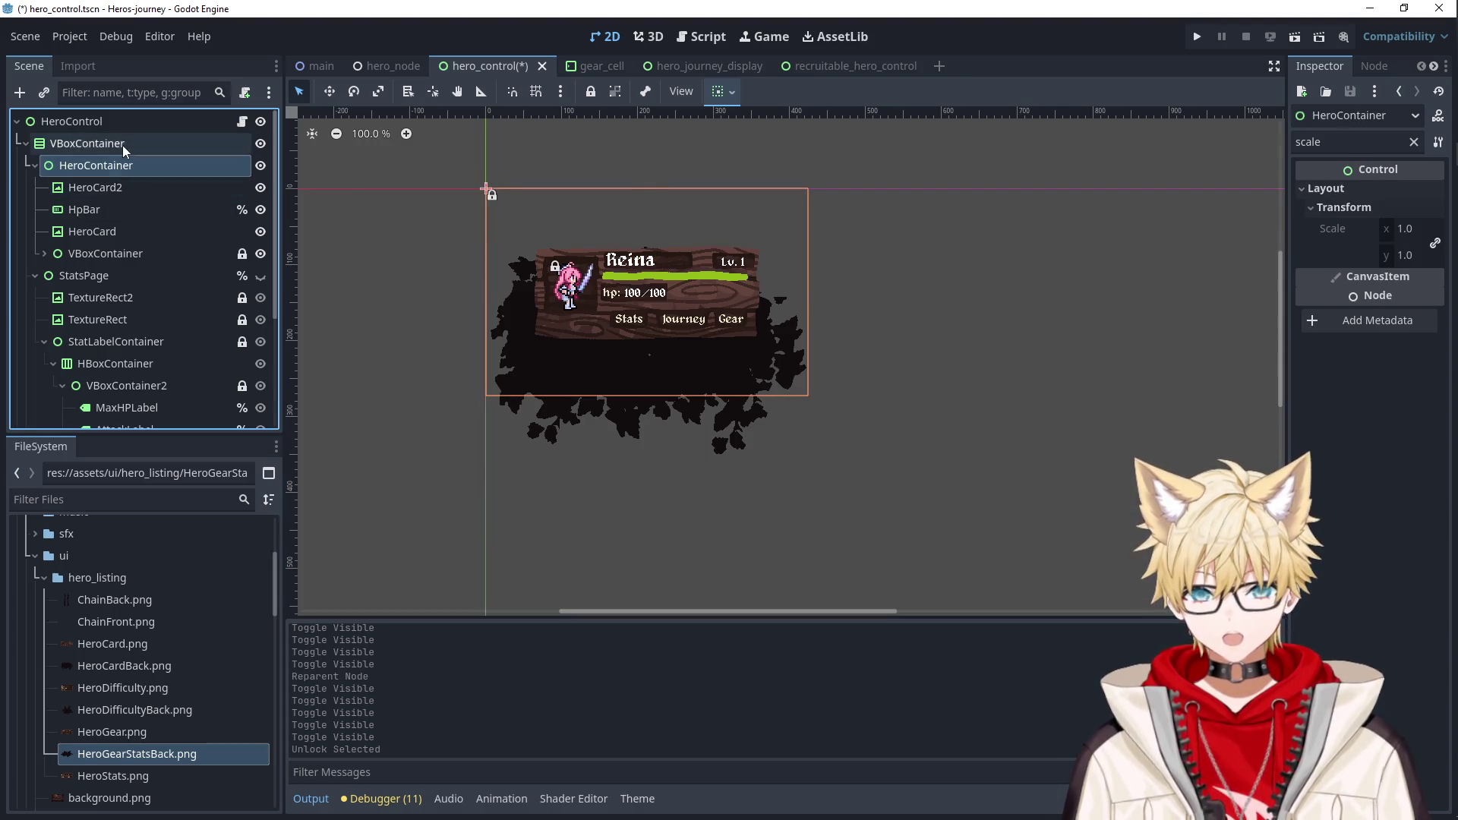
left_click(135, 151)
left_click(125, 187)
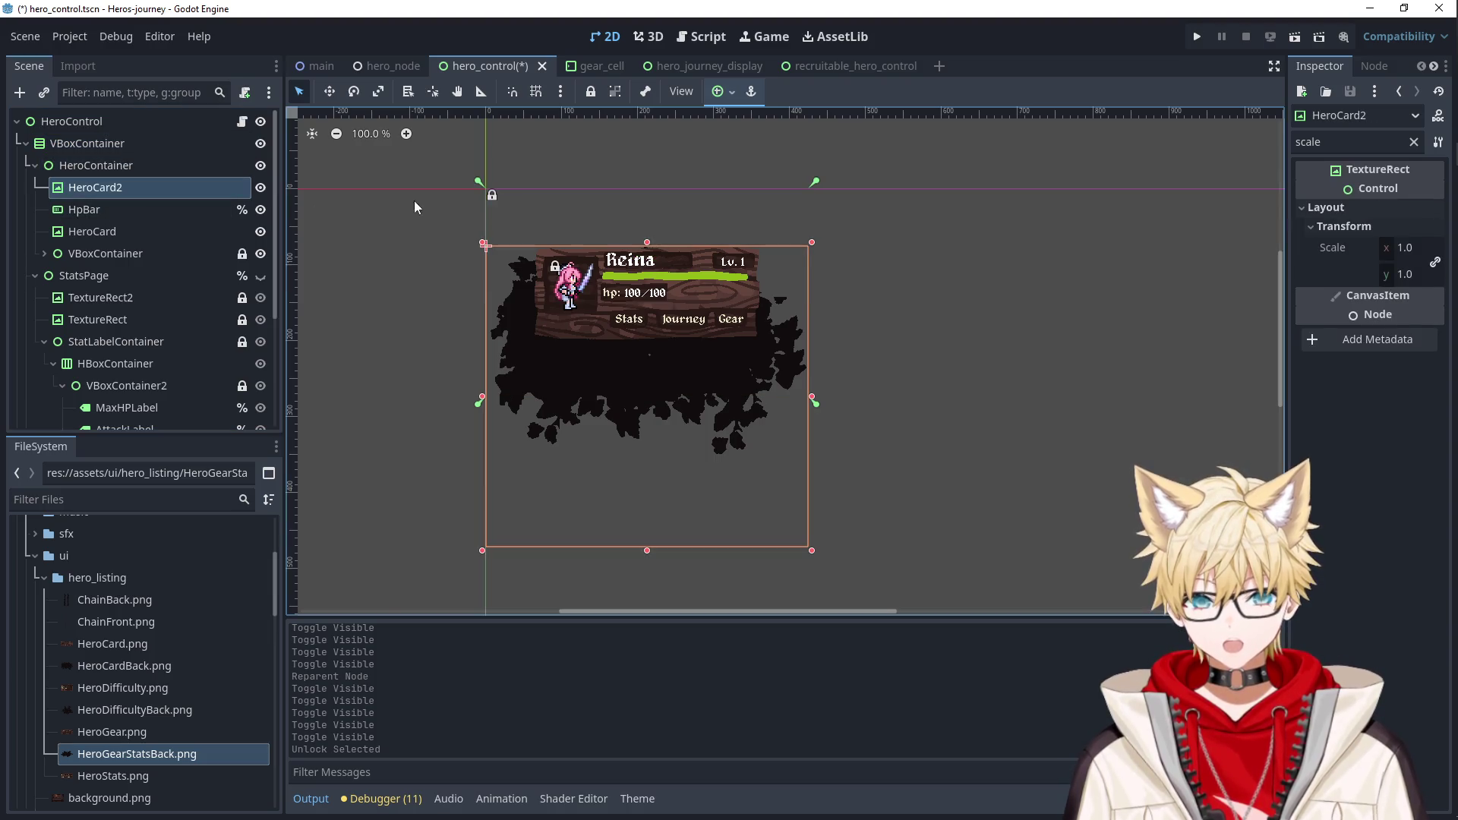
left_click(718, 91)
Apply the Center anchor preset to both HeroCard2 and HeroCard, then clear the selection.
left_click(755, 176)
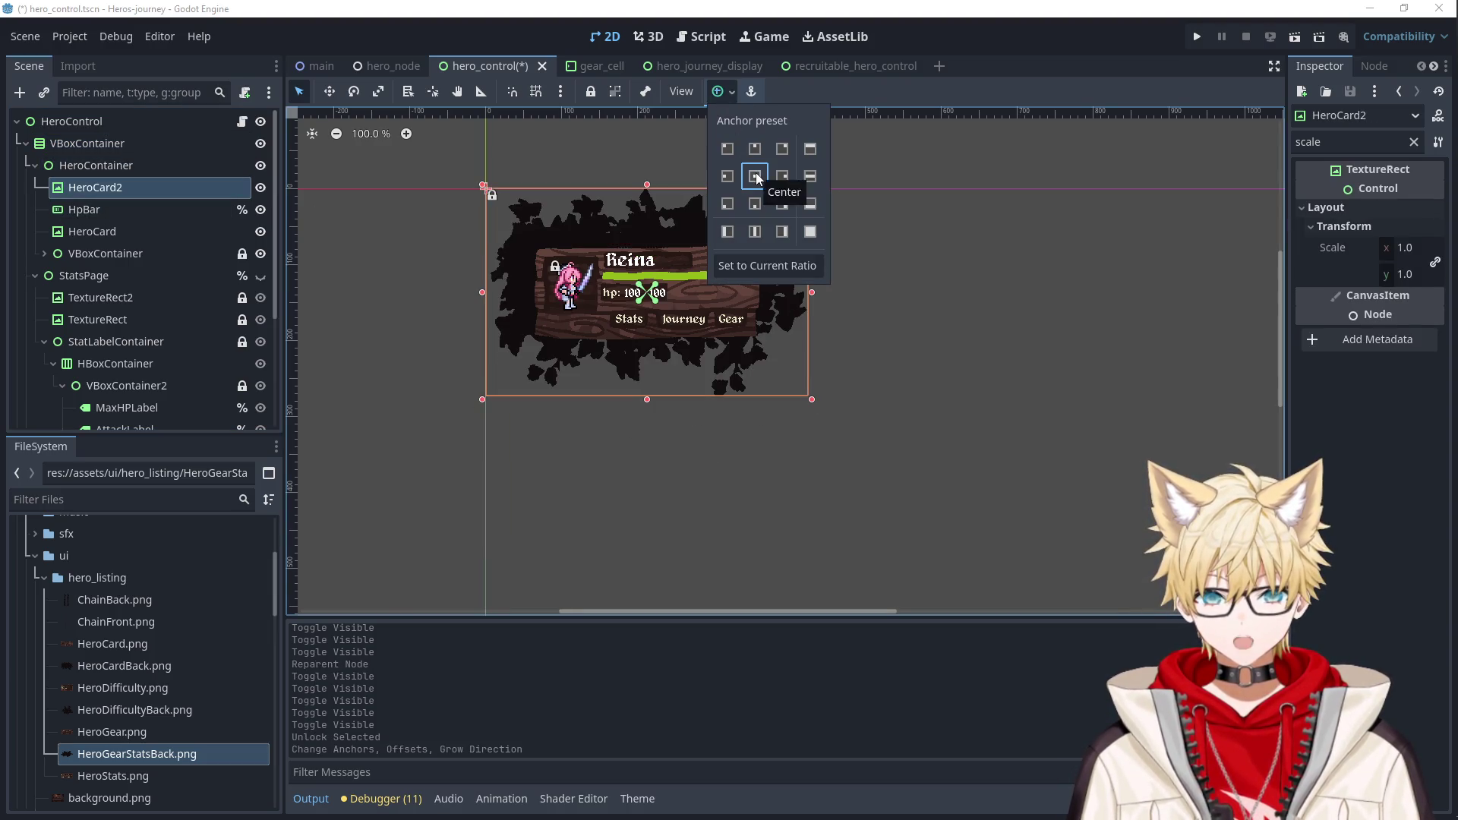
left_click(175, 232)
left_click(719, 91)
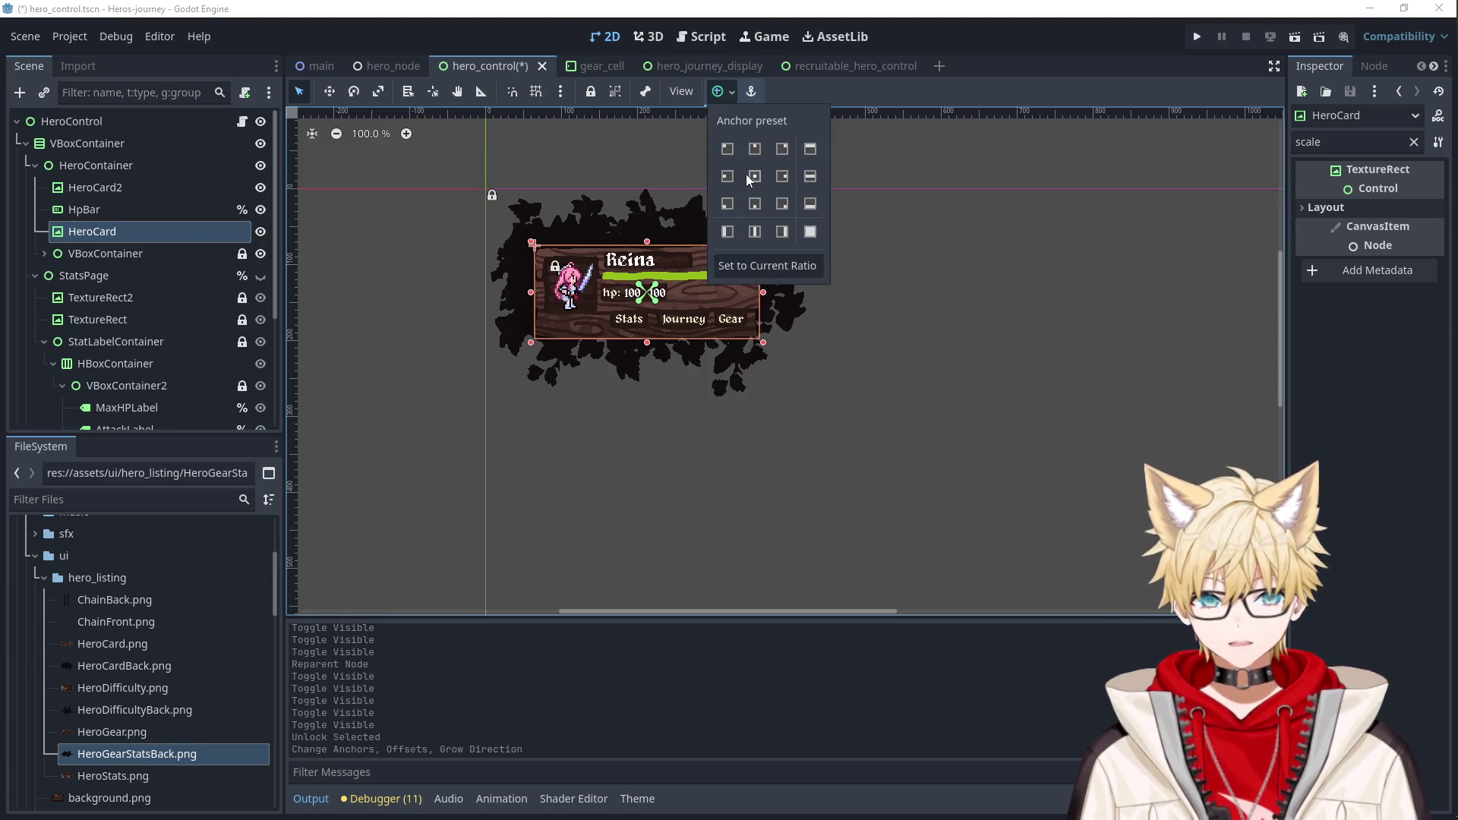
left_click(754, 177)
left_click(884, 389)
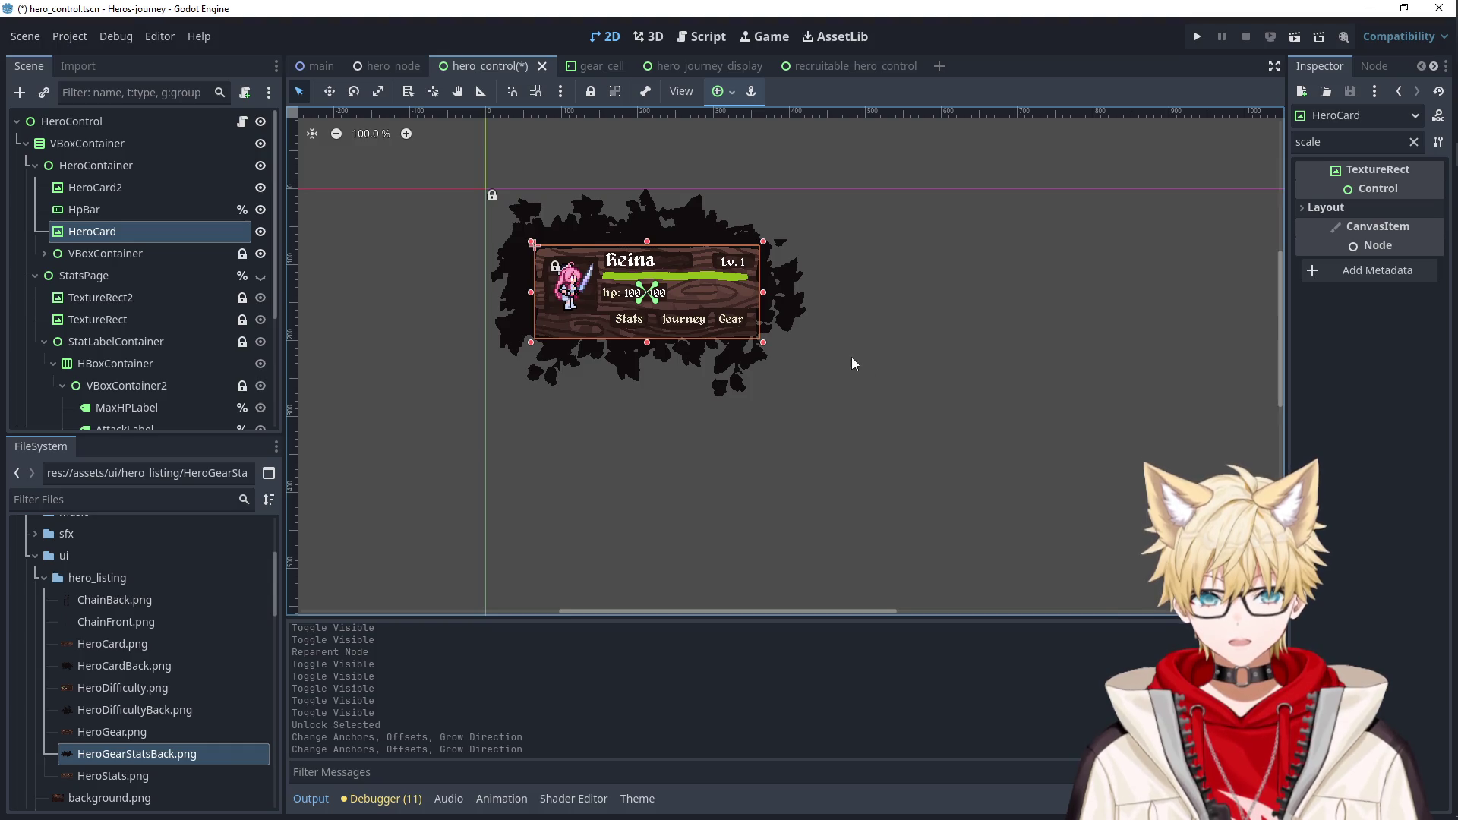
left_click(126, 185)
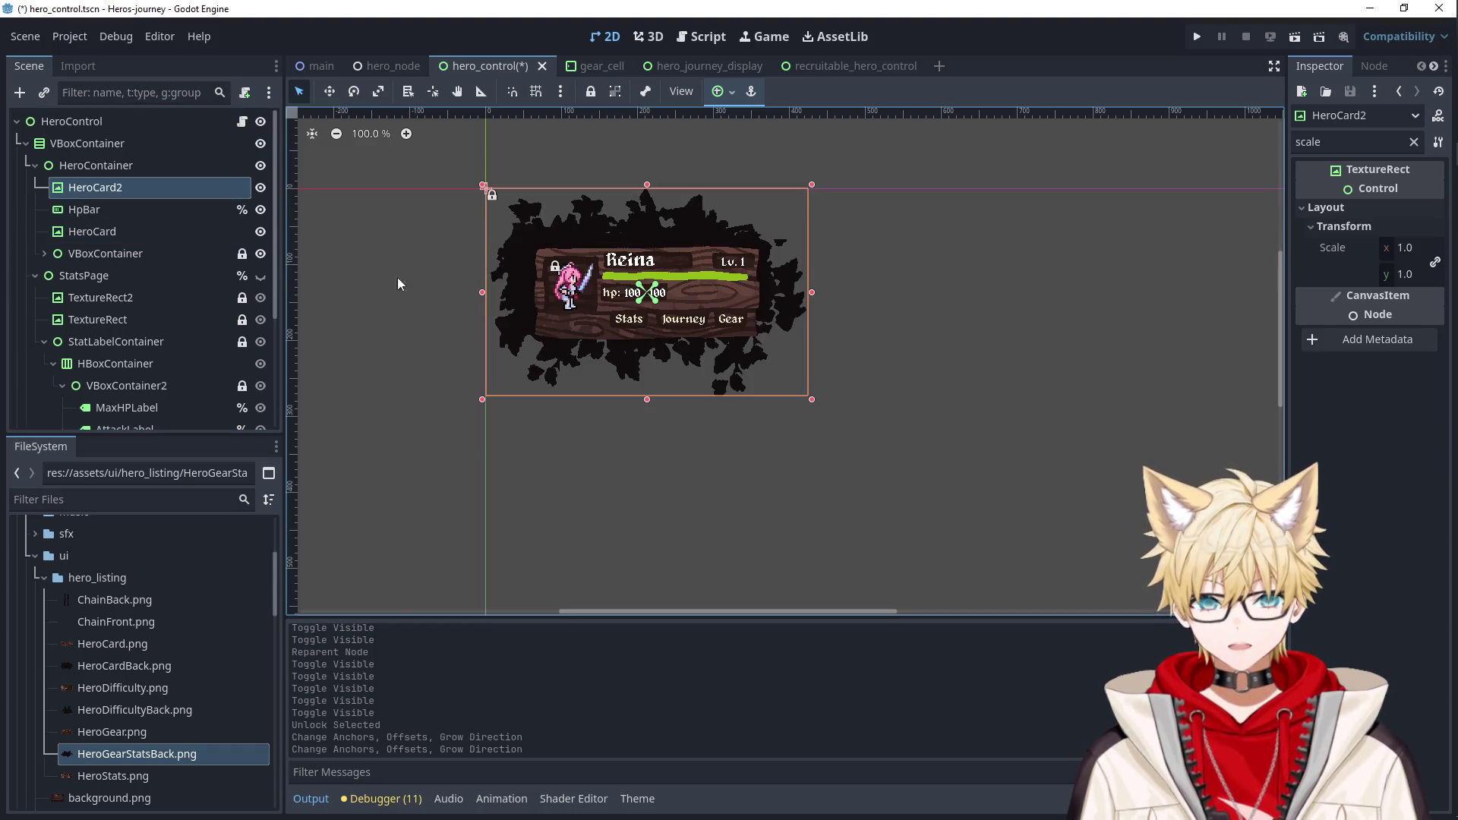
left_click(137, 222)
left_click(883, 334)
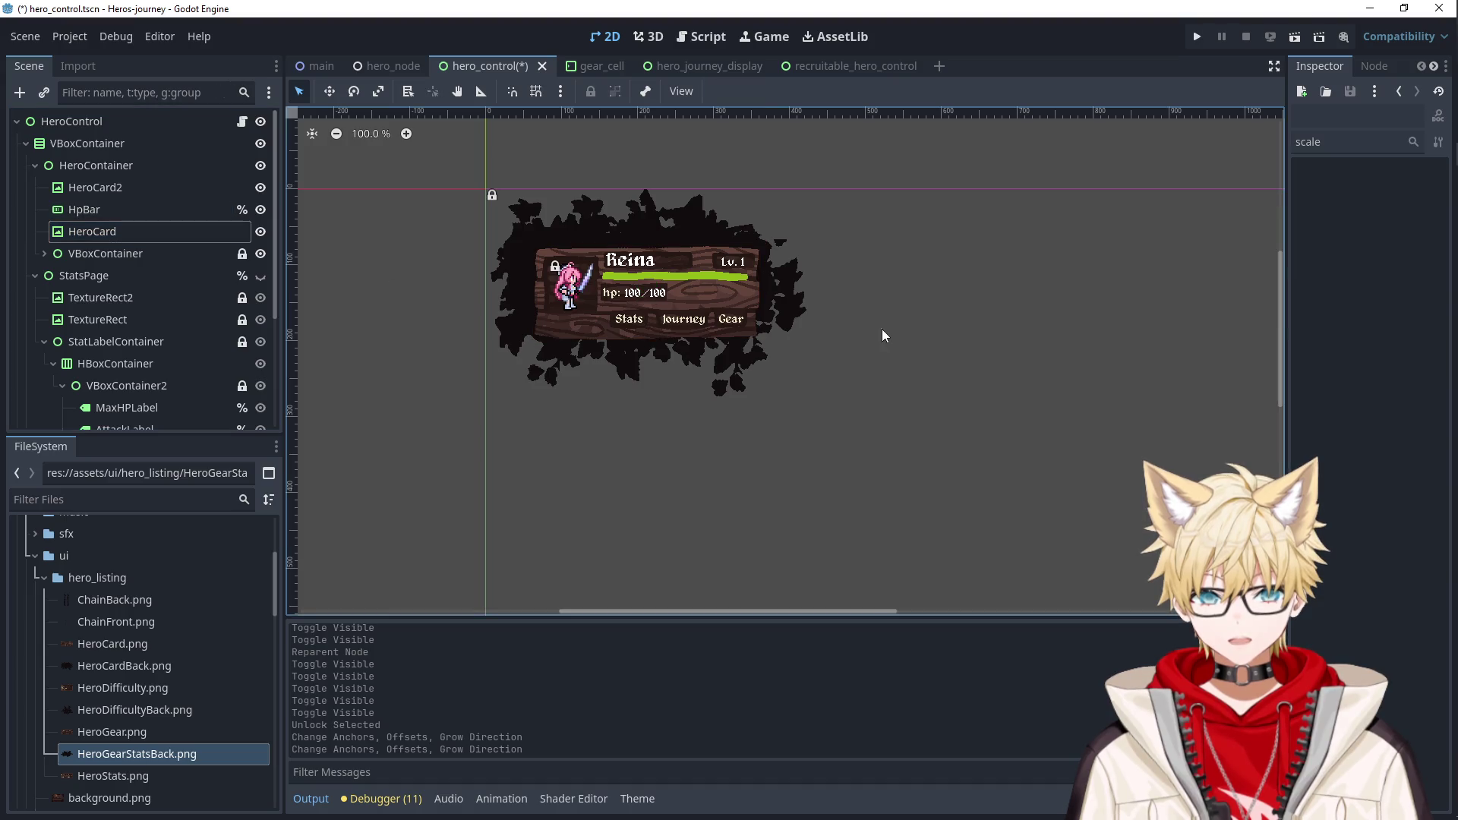
scroll(853, 285, "up", 3)
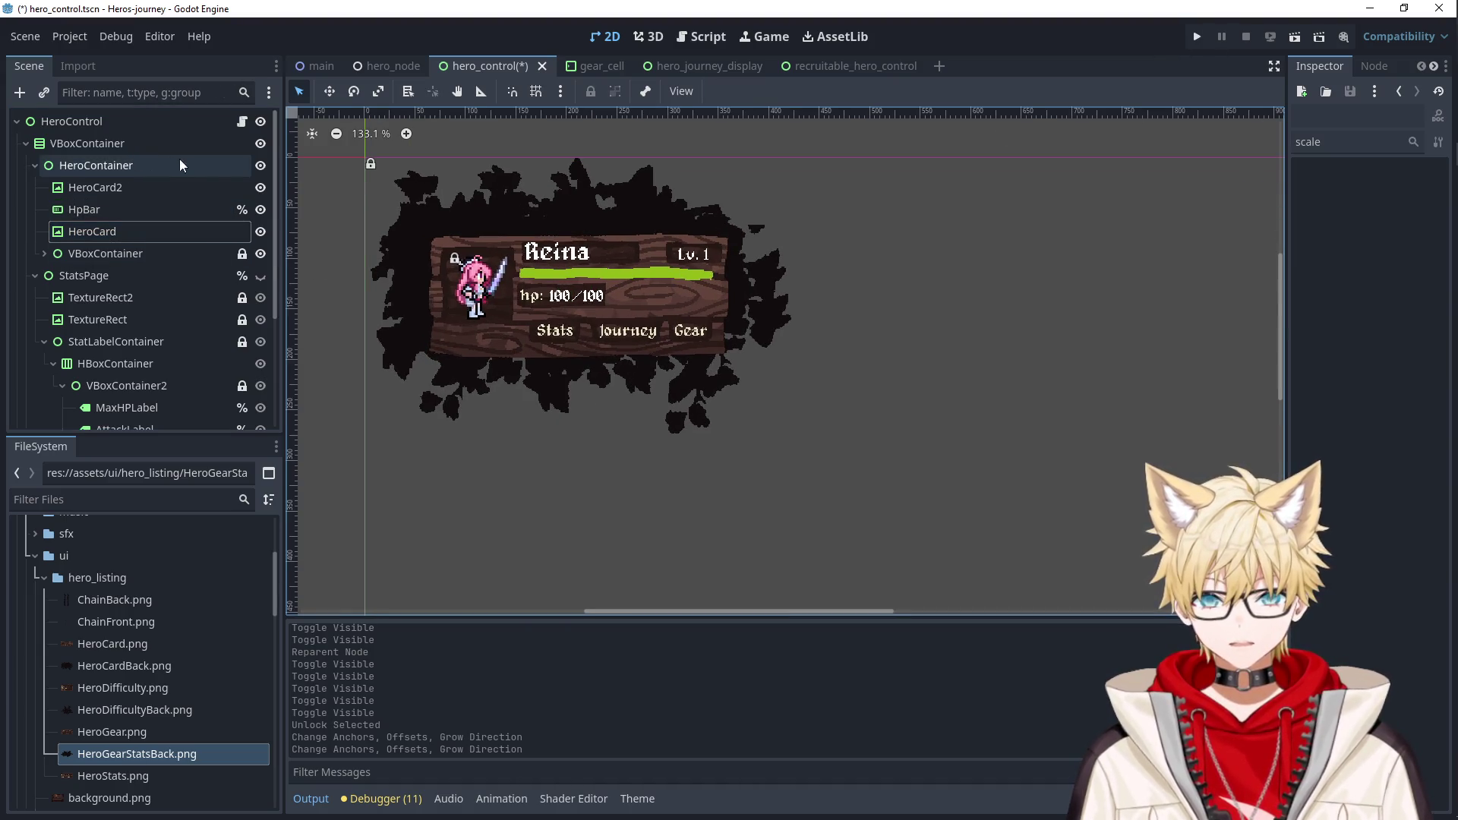
Toggle the StatsPage visibility to compare, ending with it shown and TextureRect2 selected.
left_click(261, 276)
left_click(260, 275)
left_click(259, 275)
left_click(260, 275)
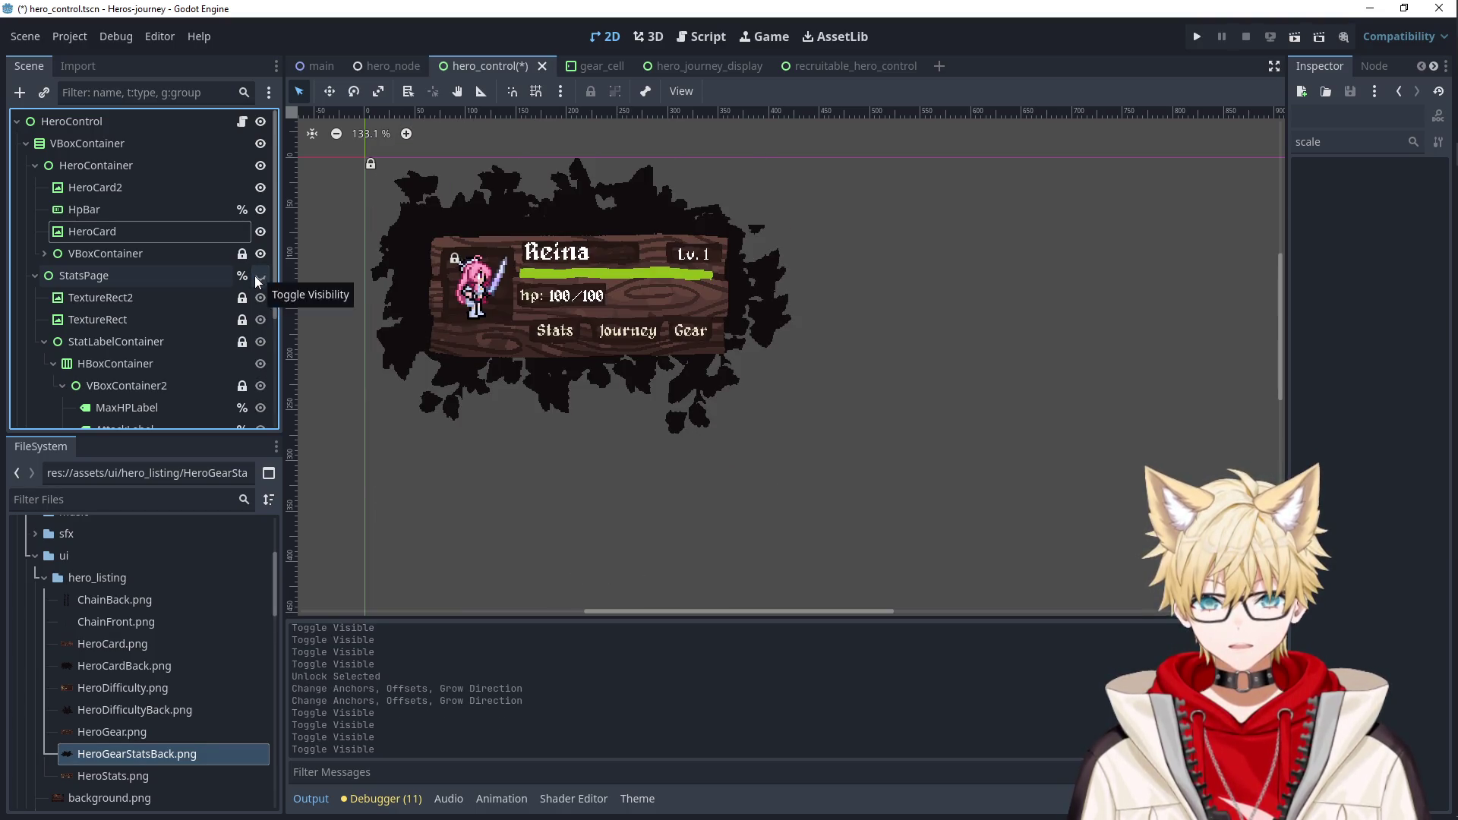
left_click(148, 300)
left_click(258, 275)
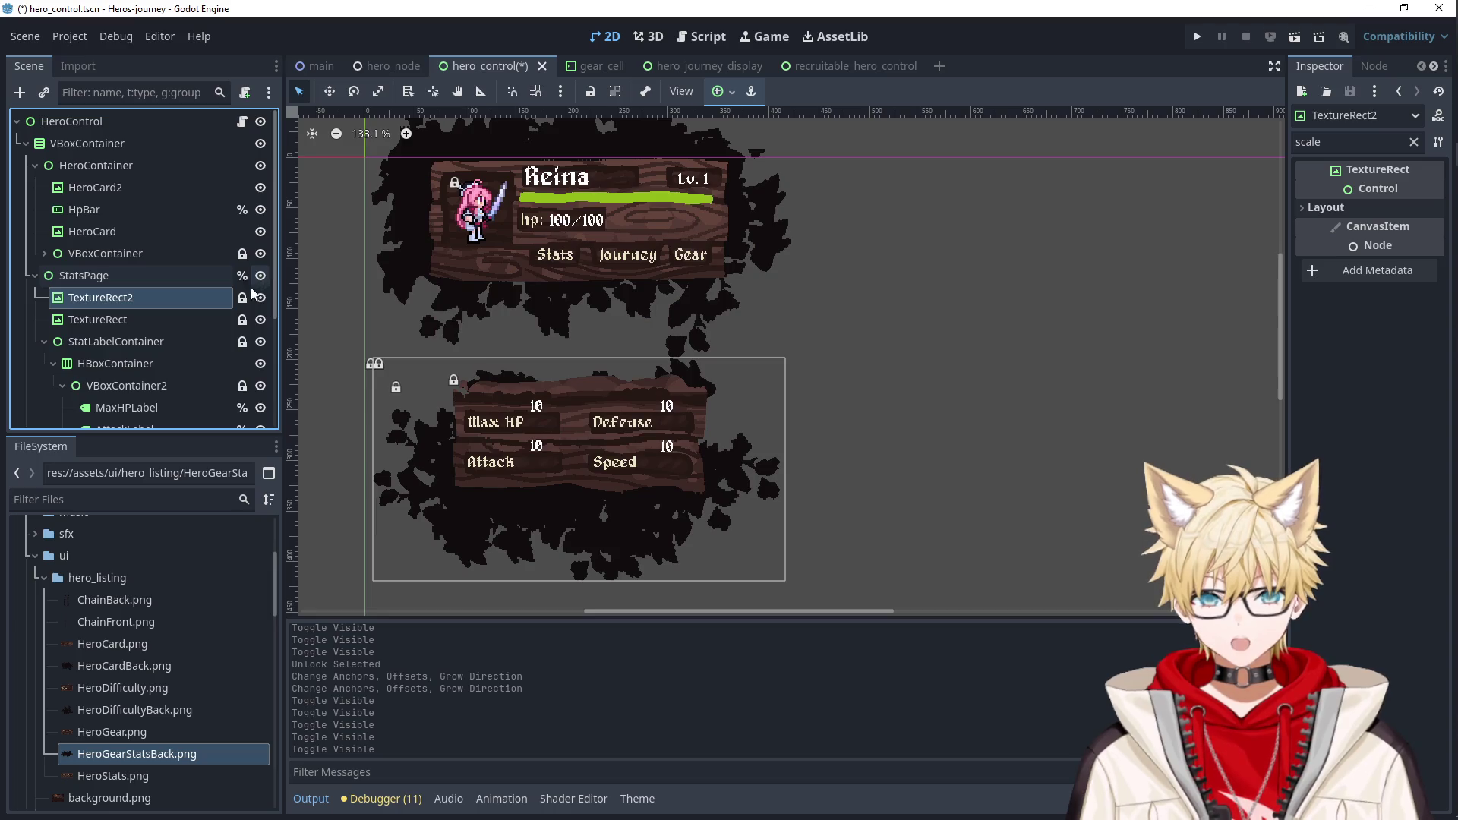
Toggle the stats splatter backdrop and wooden stats panel off and on to compare them.
left_click(261, 300)
left_click(261, 300)
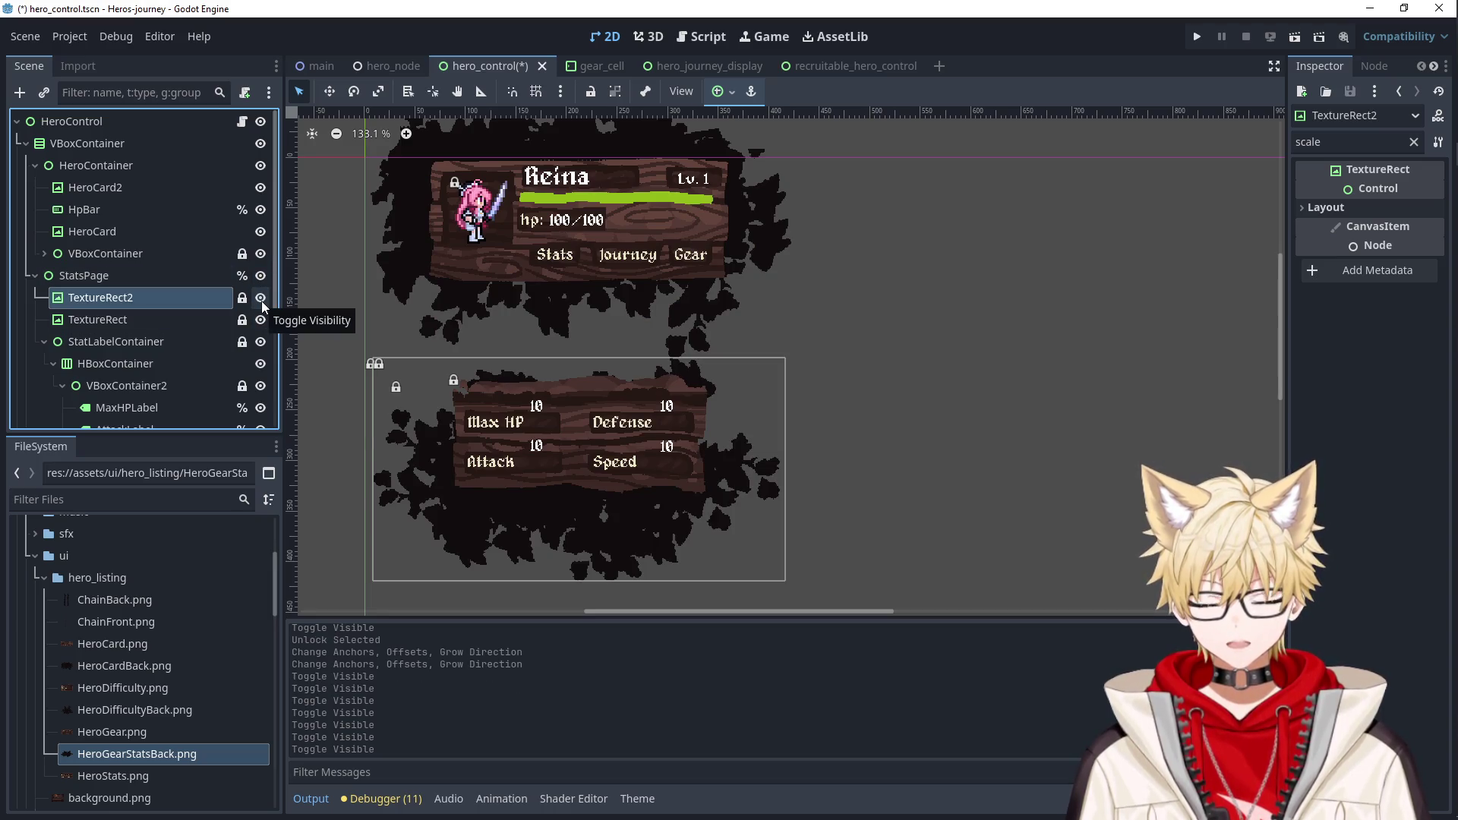
left_click(261, 300)
left_click(261, 320)
left_click(261, 319)
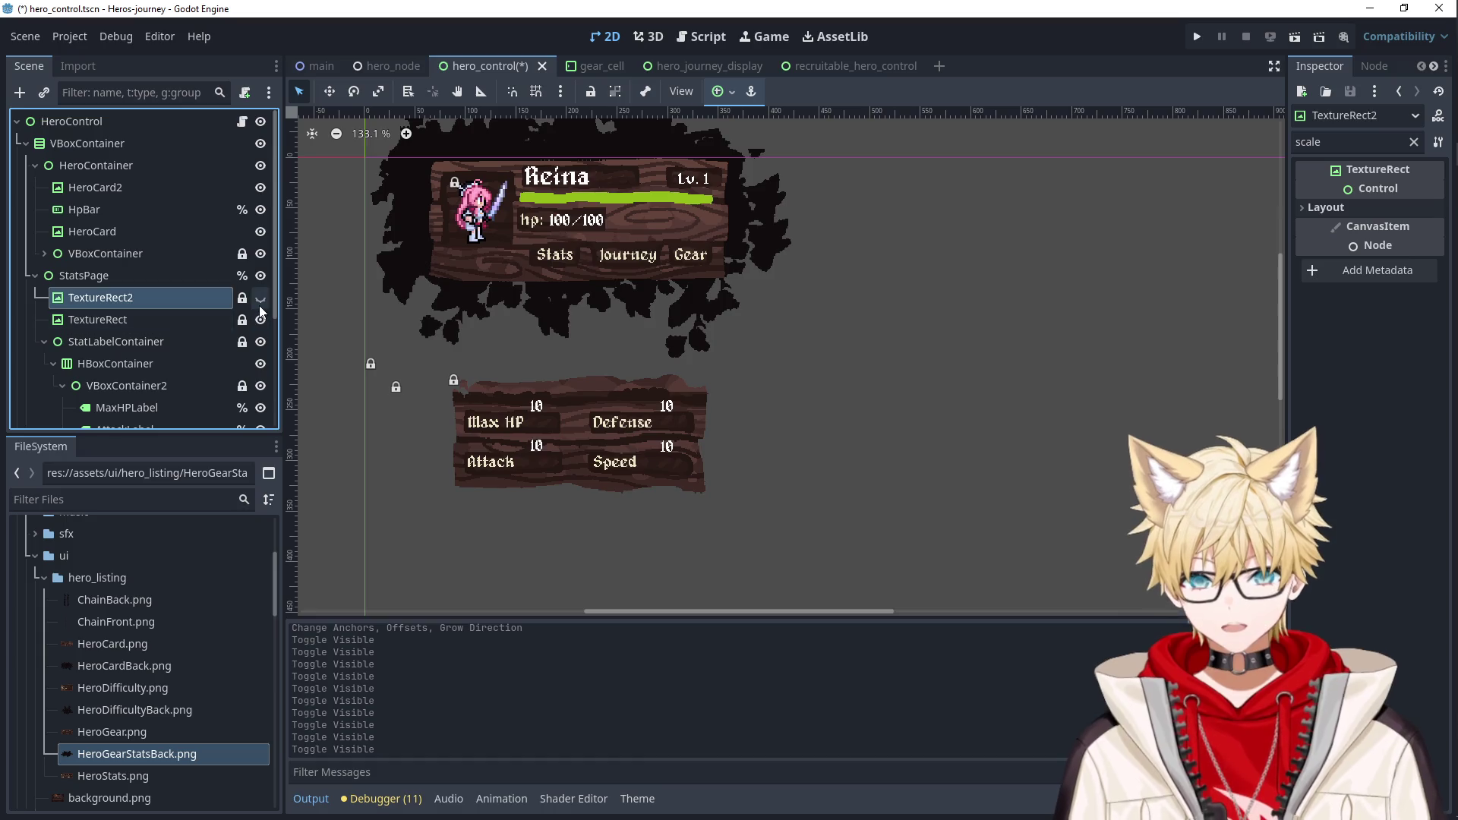
left_click(260, 299)
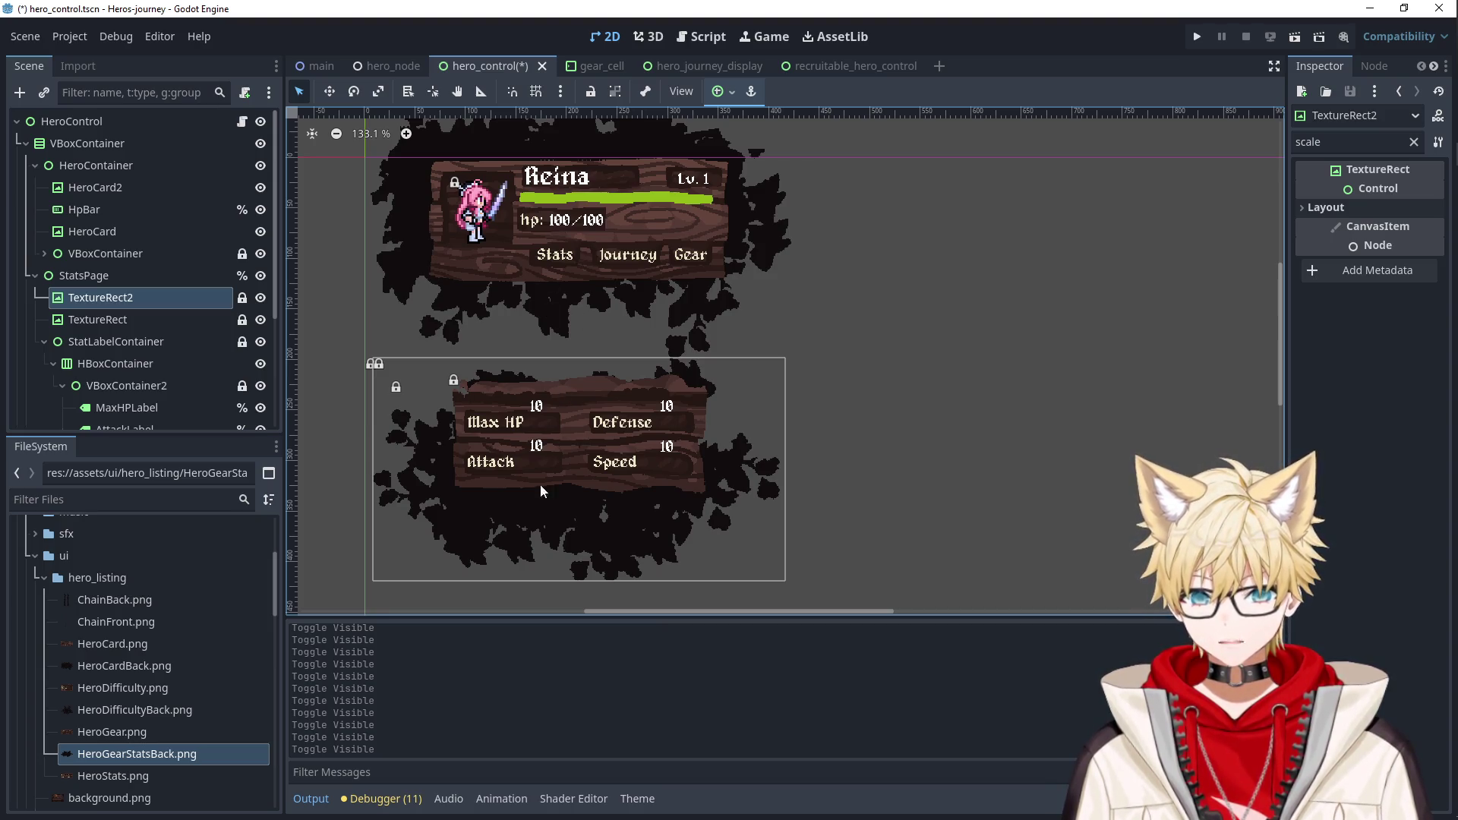
Compare the splatter backdrop and wooden panel again, leaving both visible beneath the card.
left_click(257, 303)
left_click(261, 298)
left_click(260, 298)
left_click(261, 297)
left_click(261, 298)
left_click(260, 297)
left_click(260, 298)
left_click(260, 297)
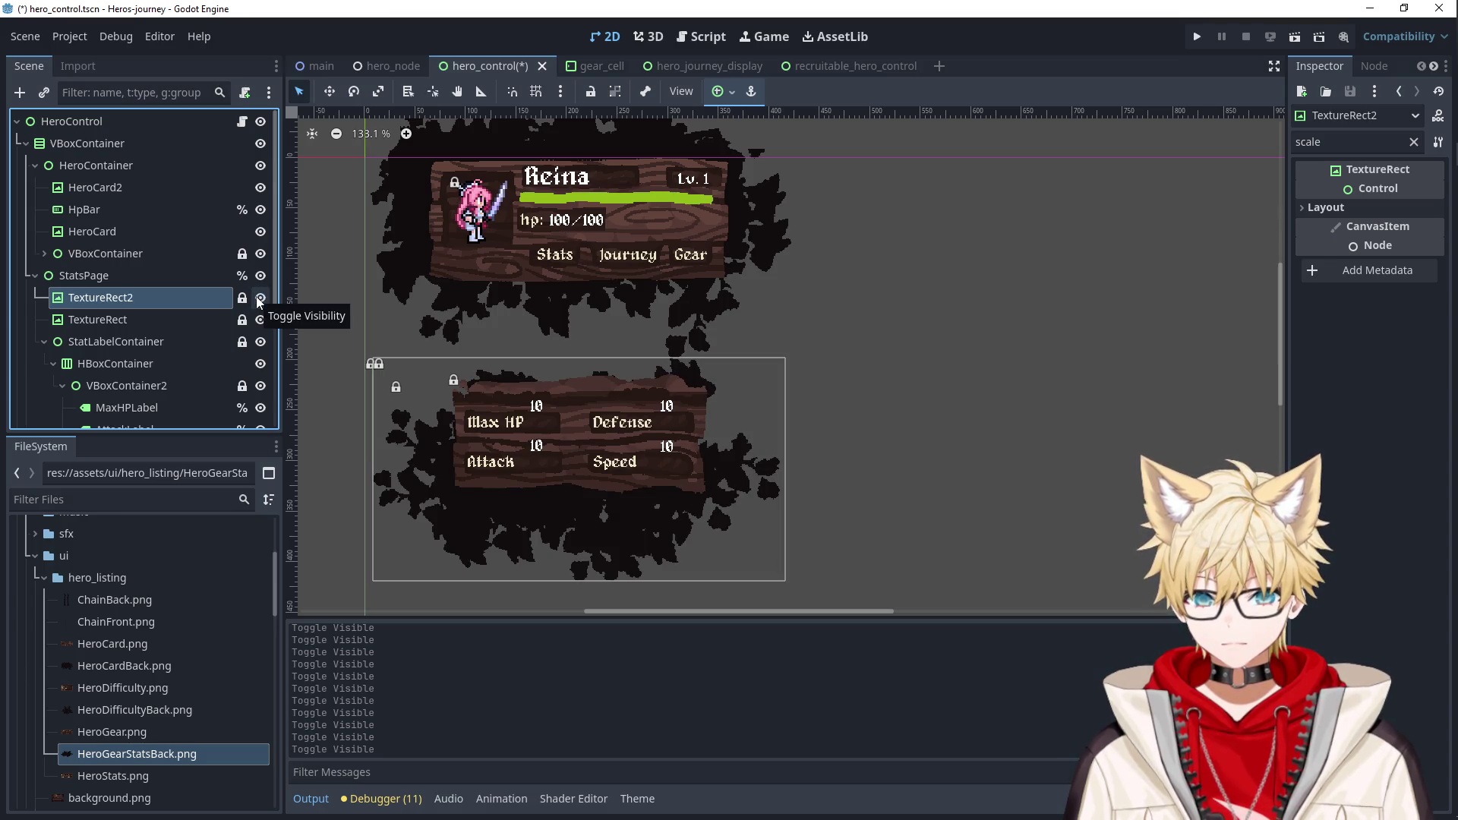
left_click(260, 300)
left_click(260, 301)
left_click(260, 300)
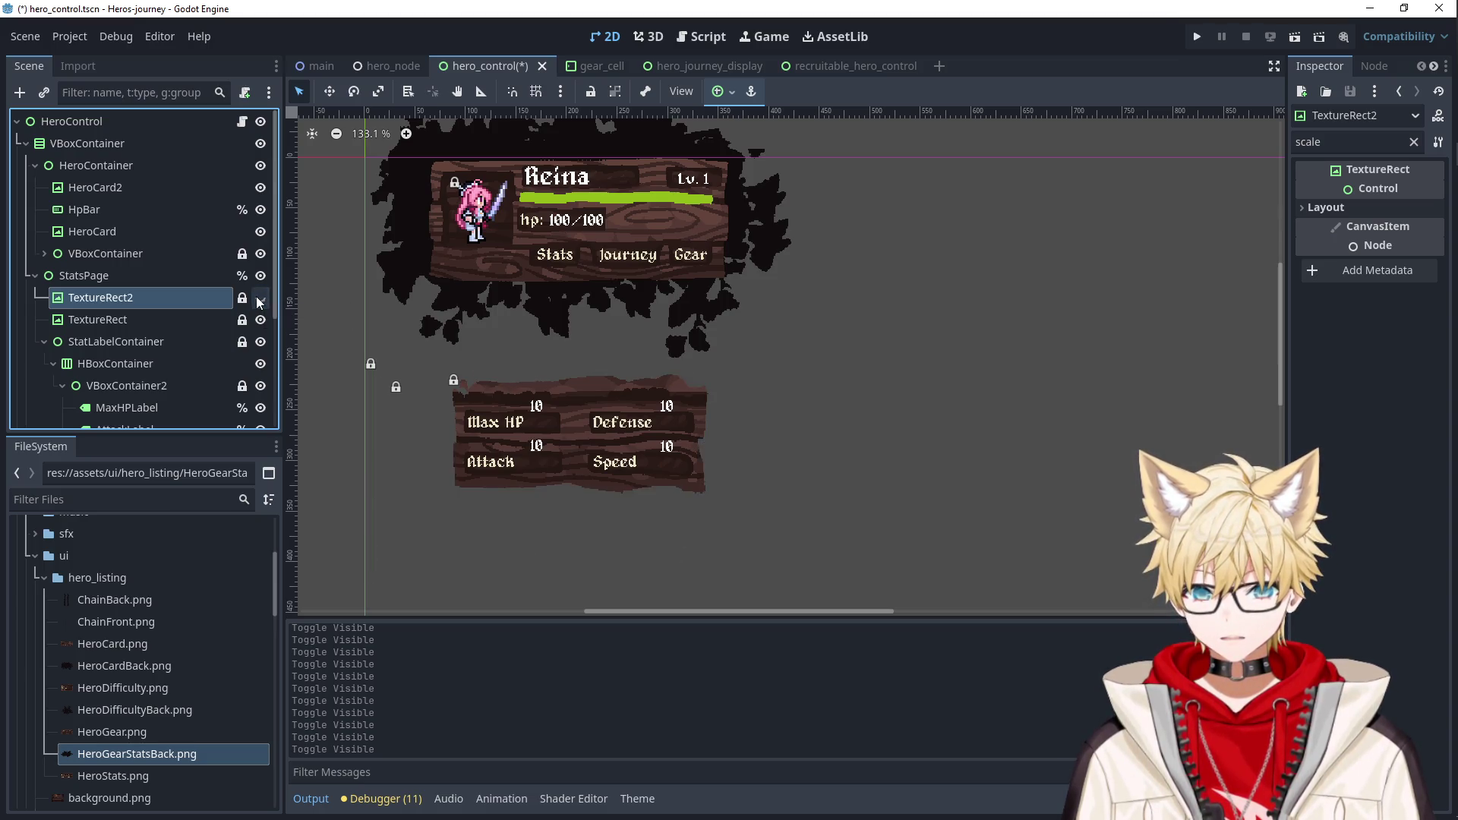
left_click(260, 301)
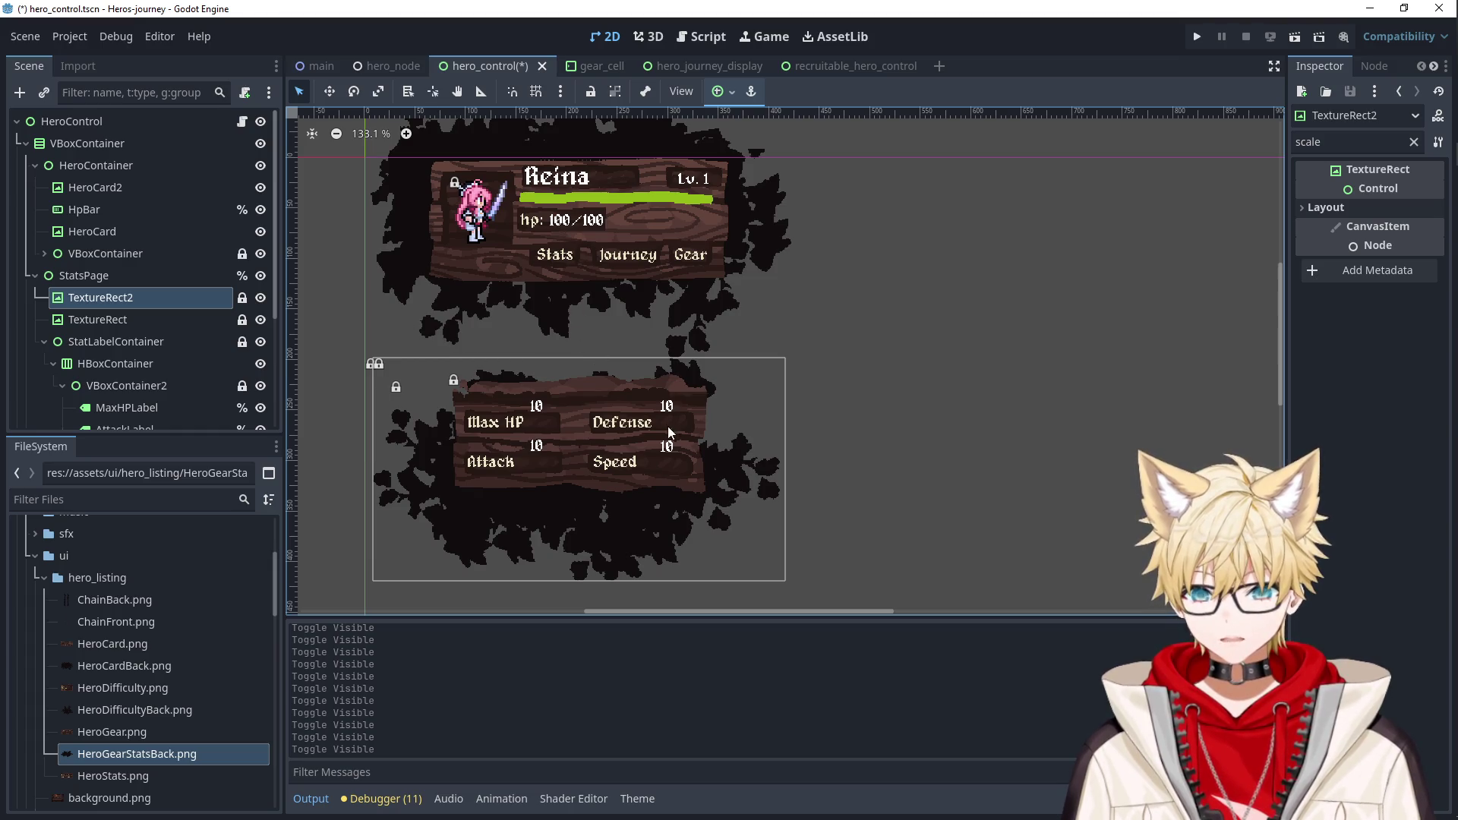
left_click(261, 300)
left_click(259, 299)
left_click(260, 319)
left_click(260, 319)
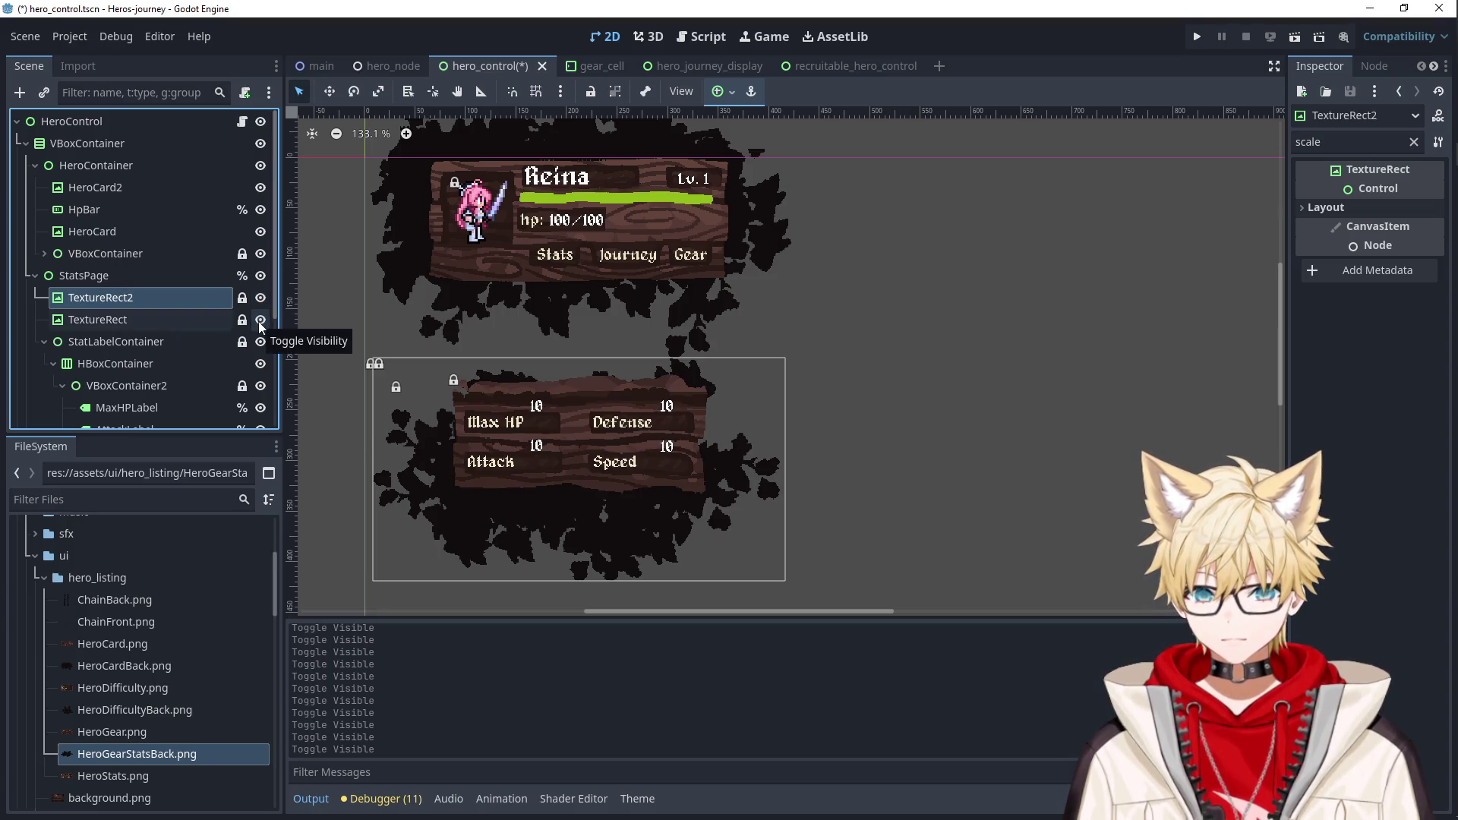
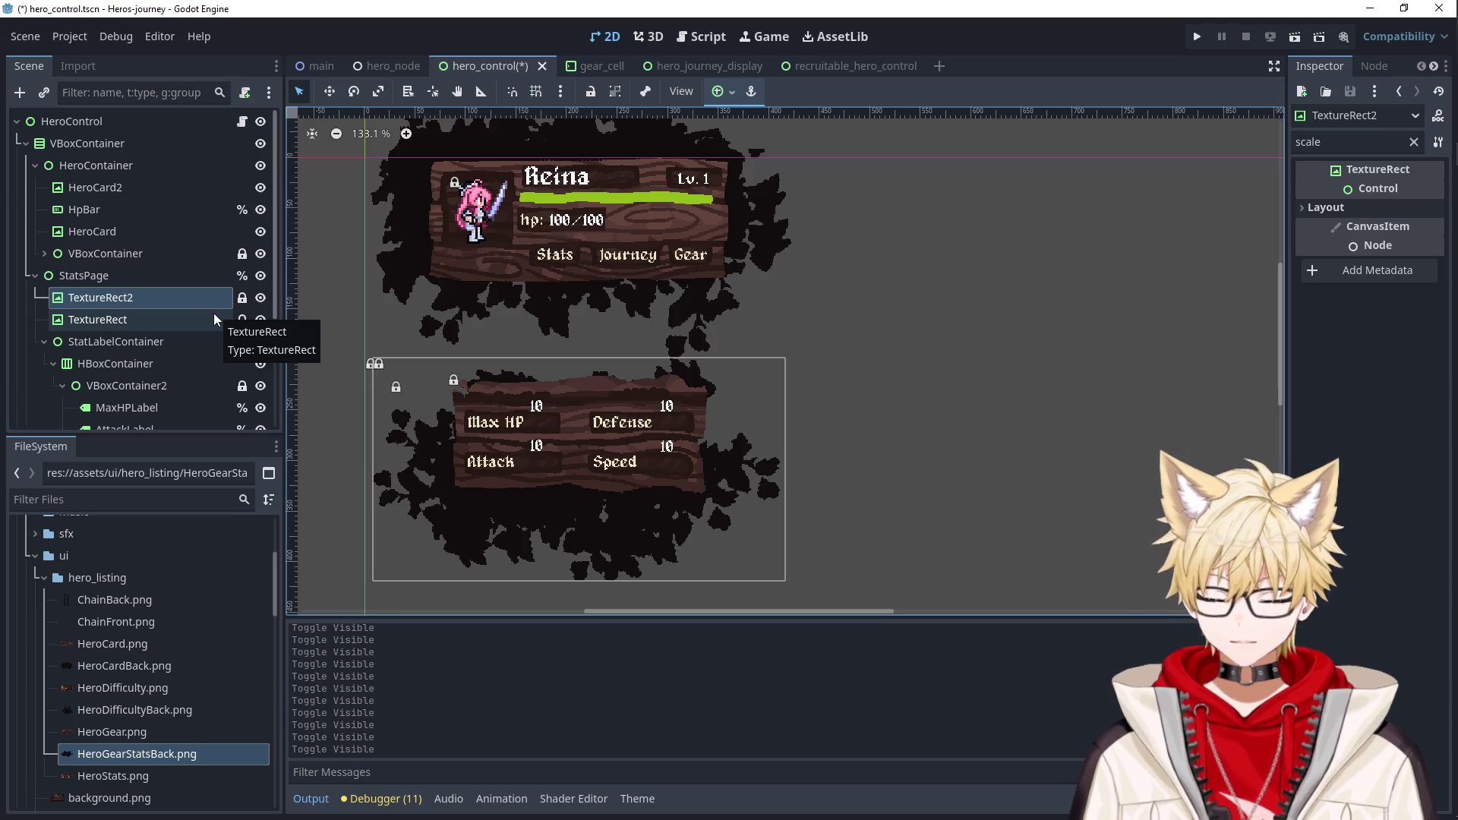
Toggle the splatter backdrop's visibility off and back on, then select StatsPage on the canvas.
left_click(262, 297)
left_click(263, 297)
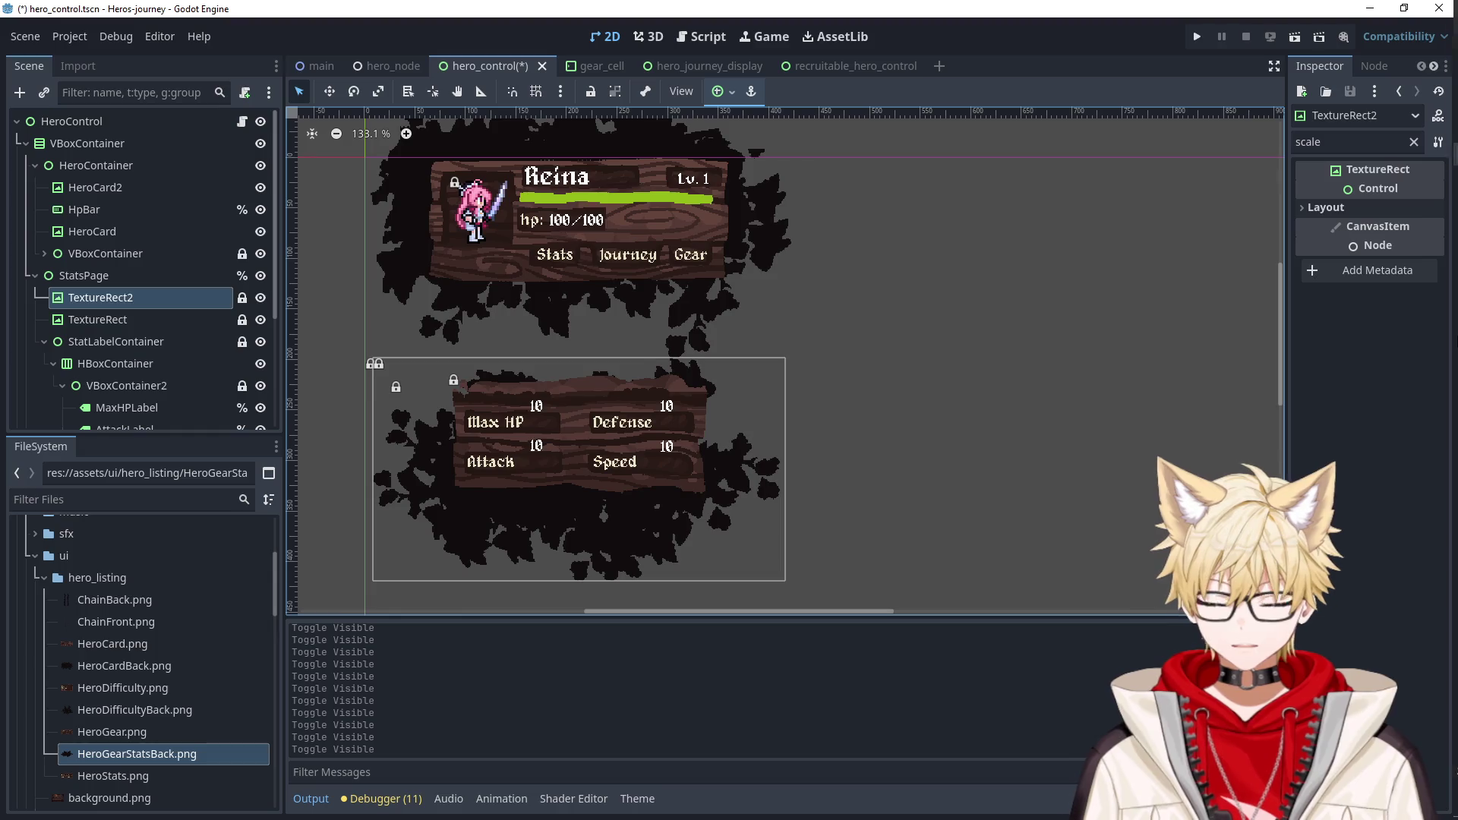
mouse_move(1434, 131)
left_click(1308, 78)
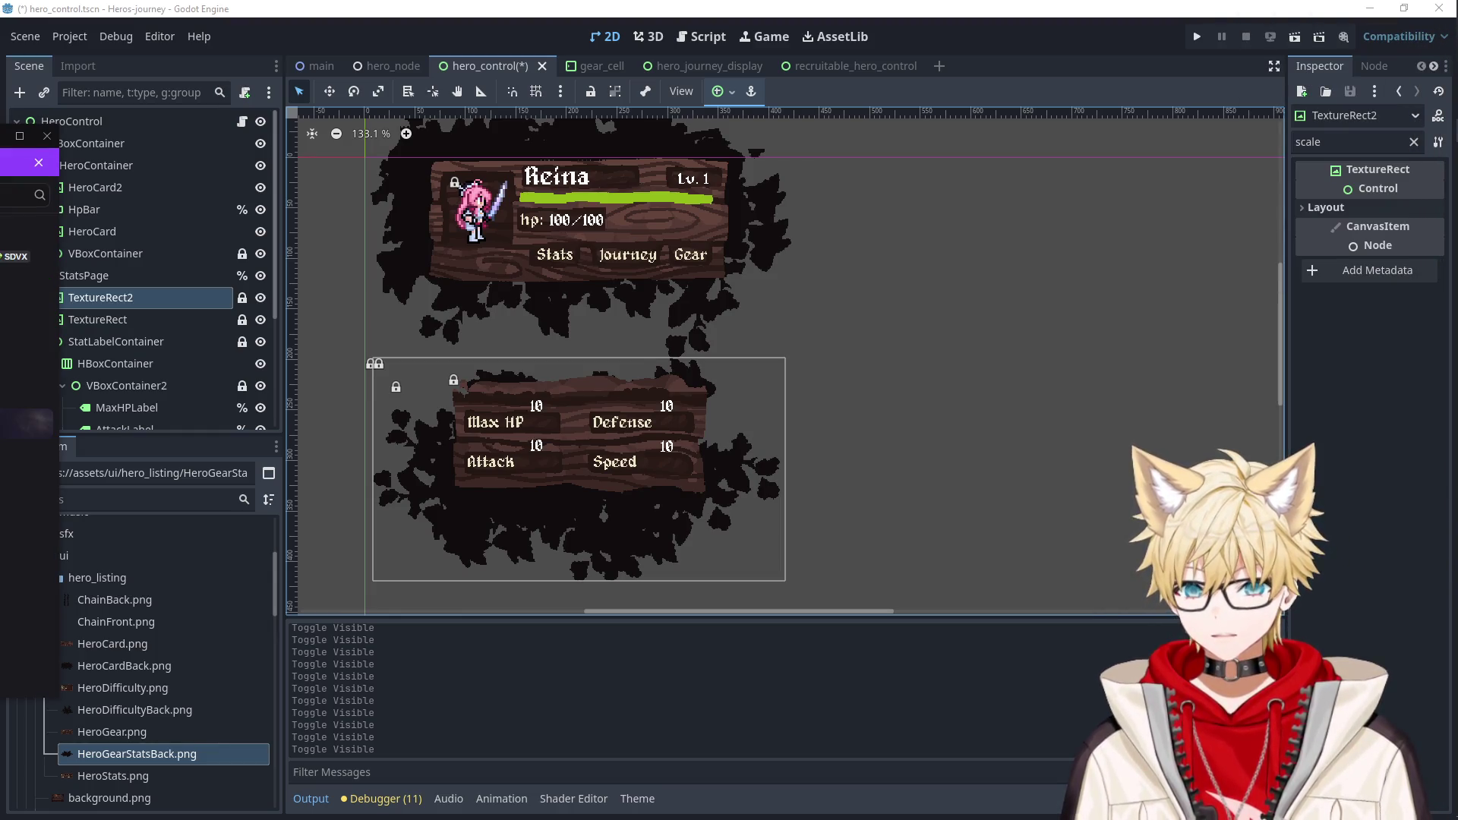
left_click(561, 433)
left_click(591, 430)
left_click(568, 531)
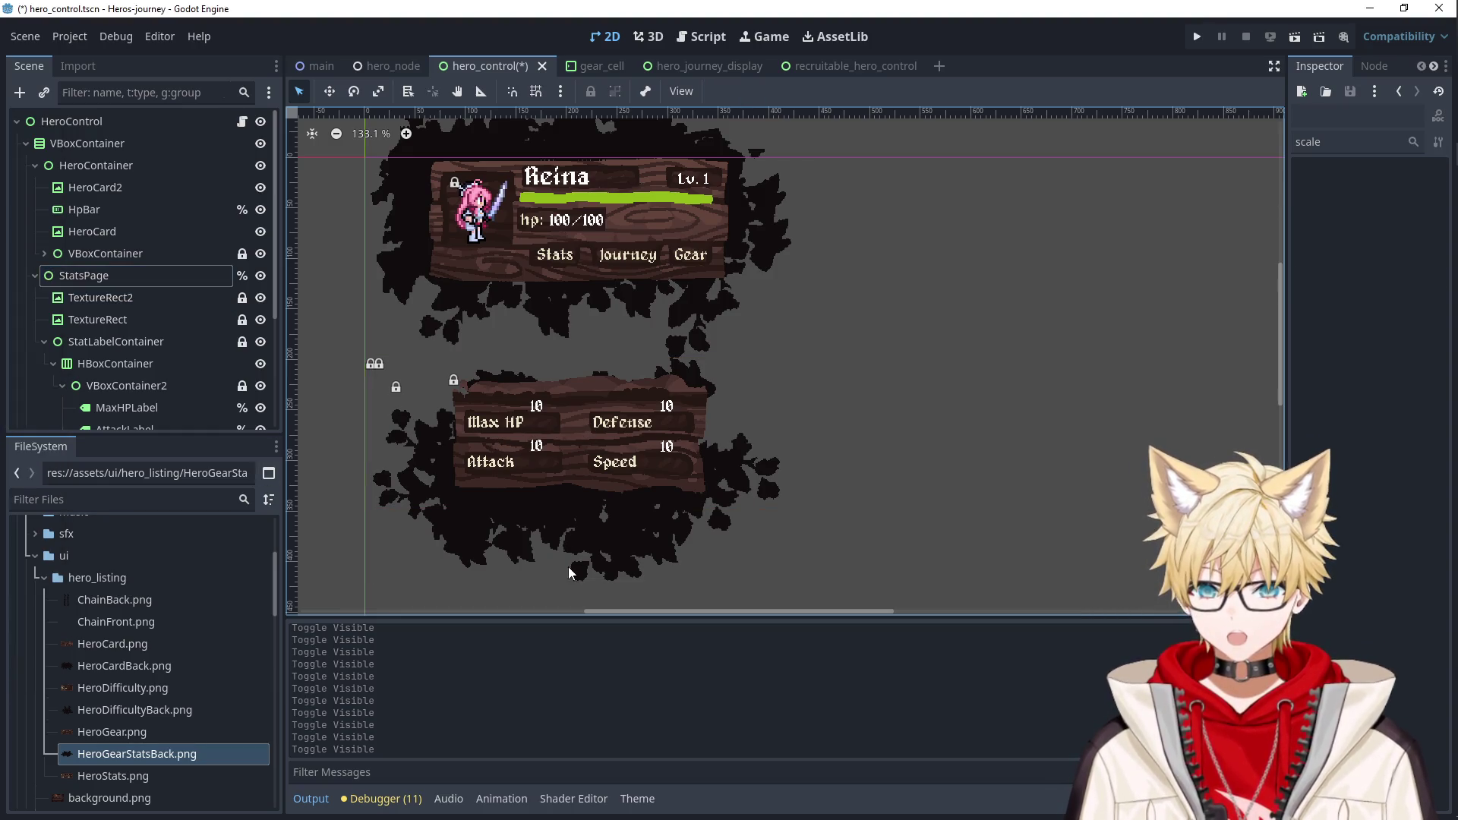
Hide the TextureRect2 splatter backdrop under StatsPage, then select StatsPage to check its scale.
left_click(166, 300)
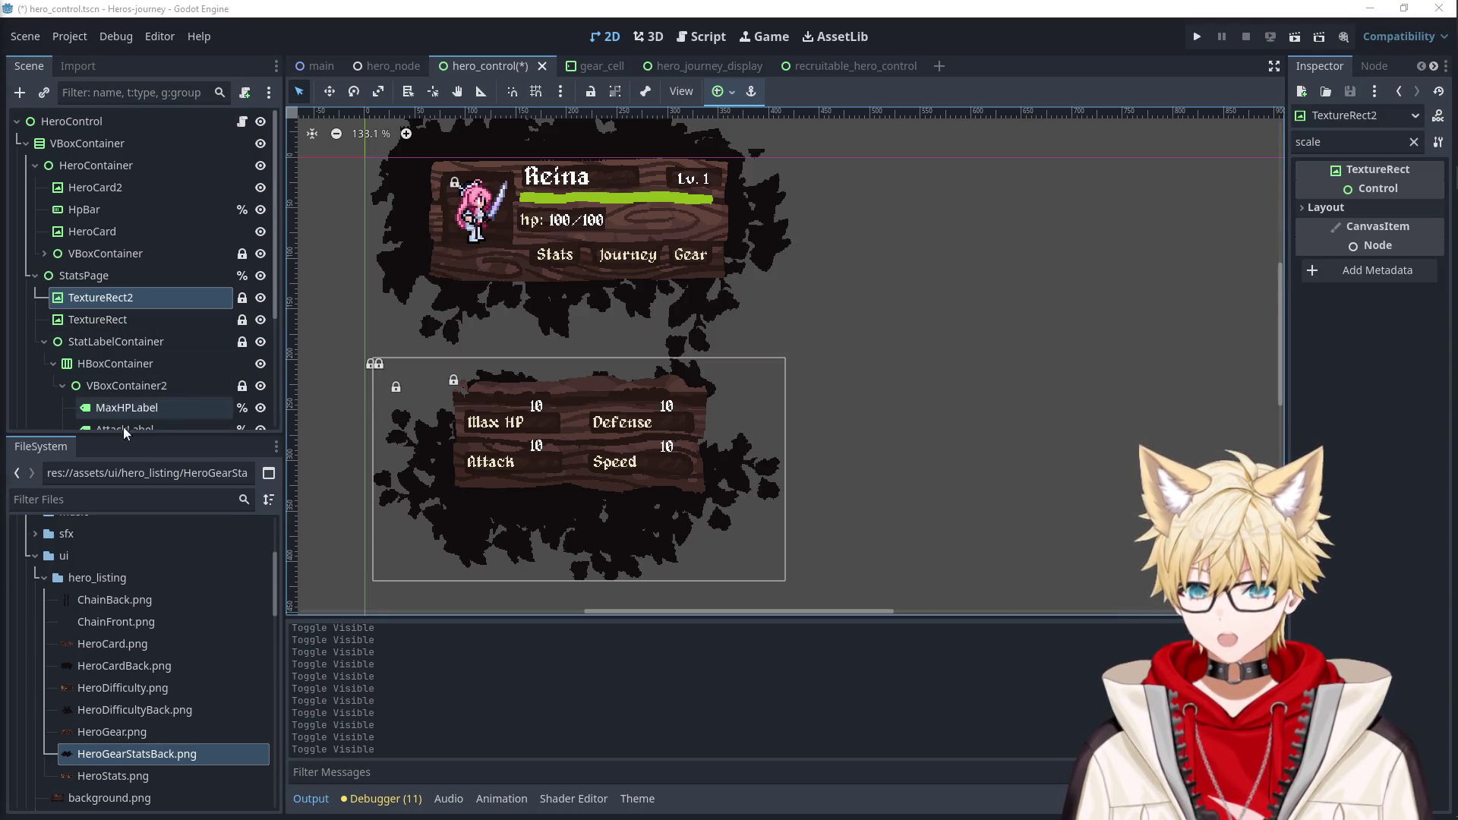
left_click(101, 280)
left_click(108, 298)
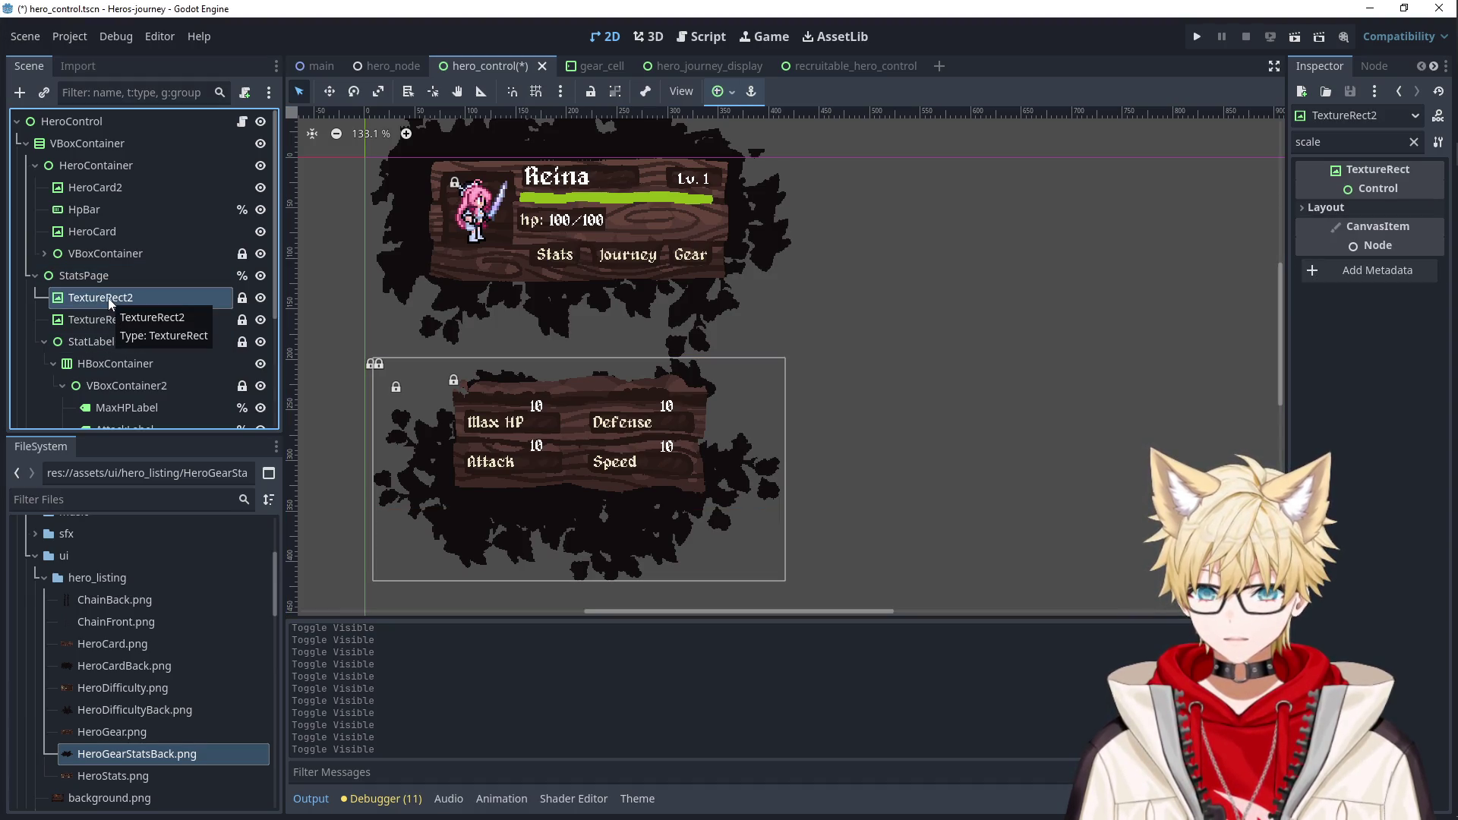
left_click(262, 301)
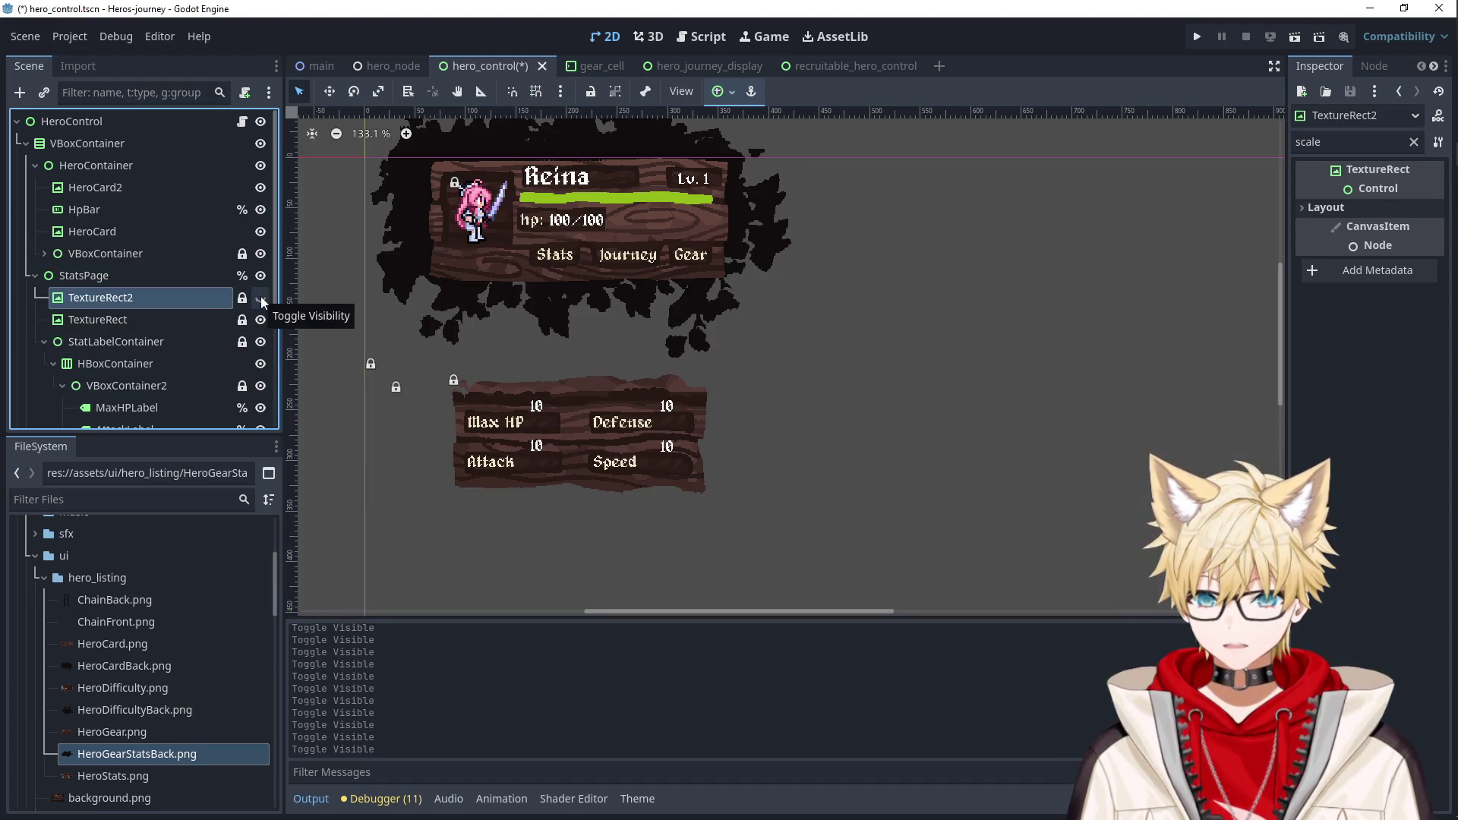
left_click(153, 315)
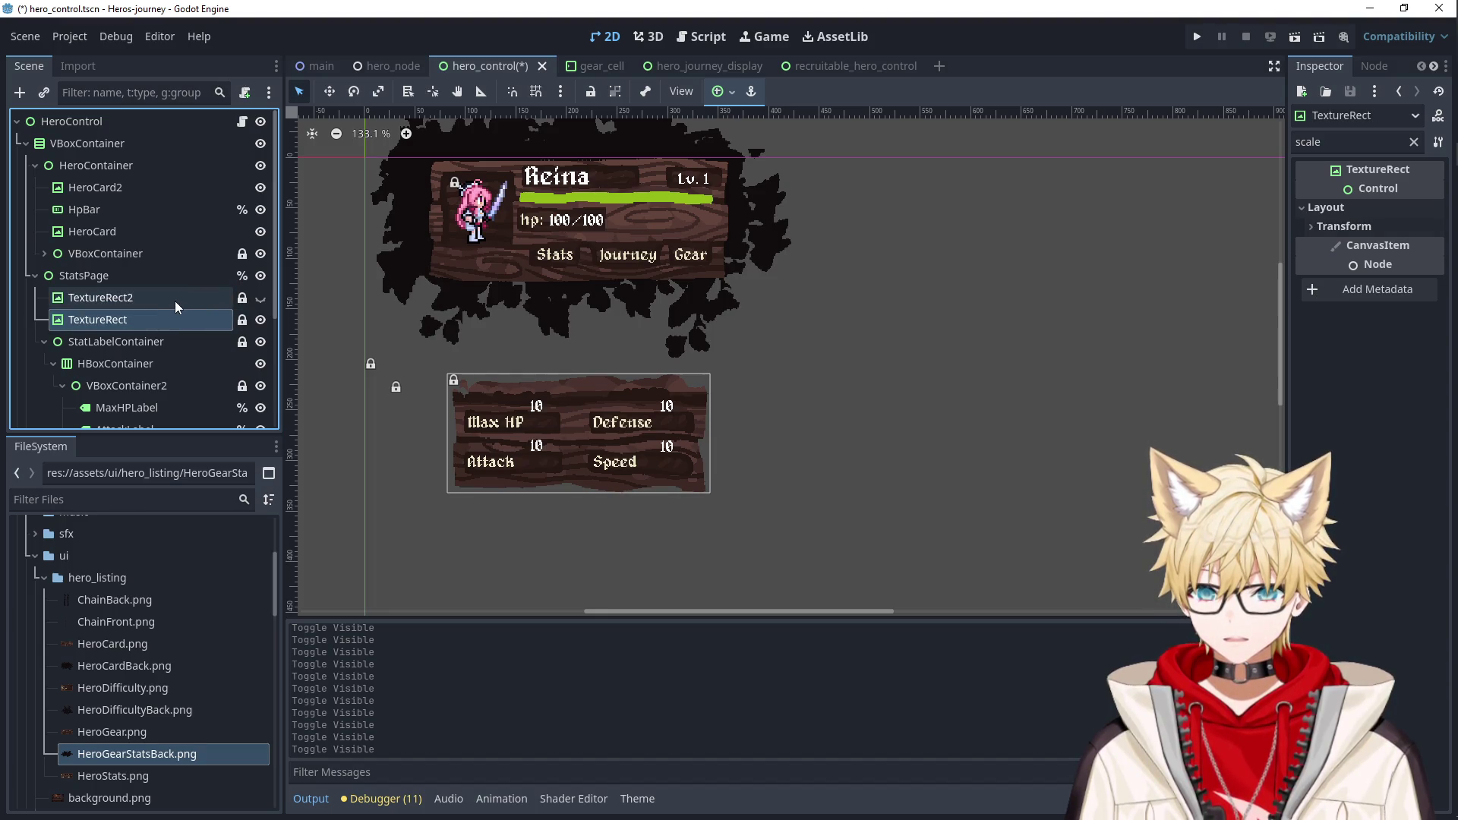
left_click(175, 301)
left_click(170, 274)
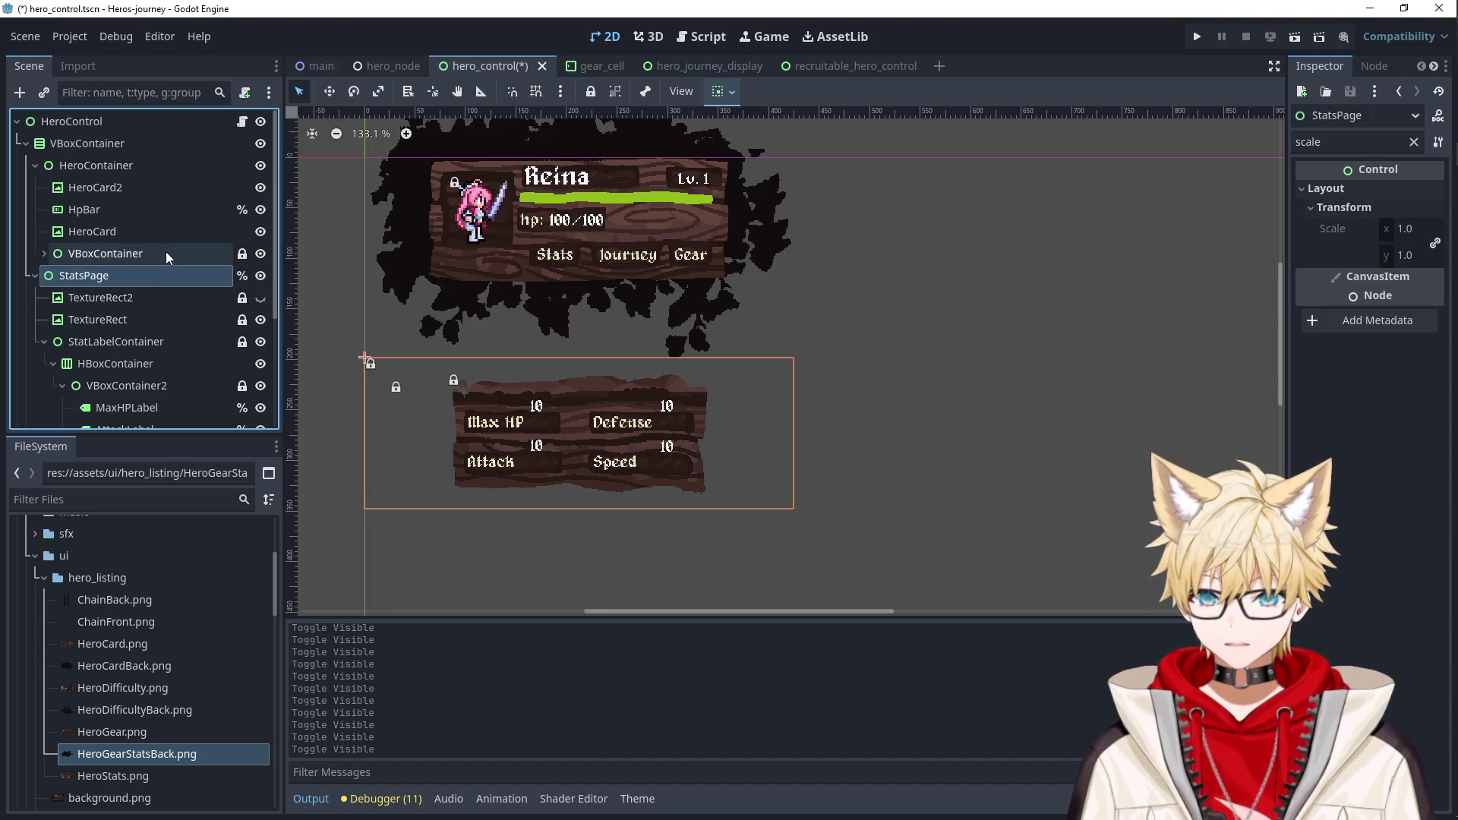
scroll(399, 312, "down", 5)
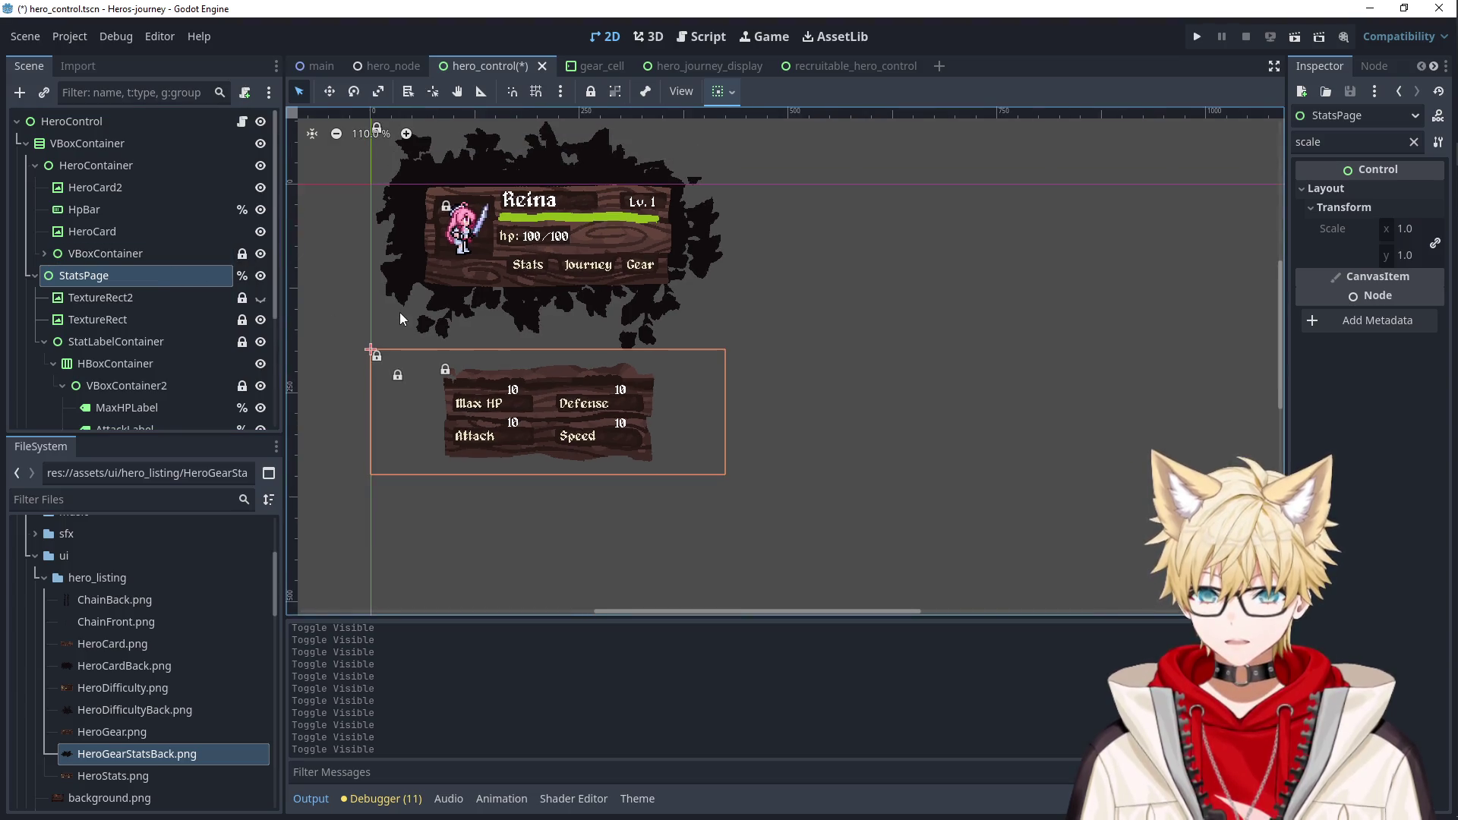
left_click(440, 349)
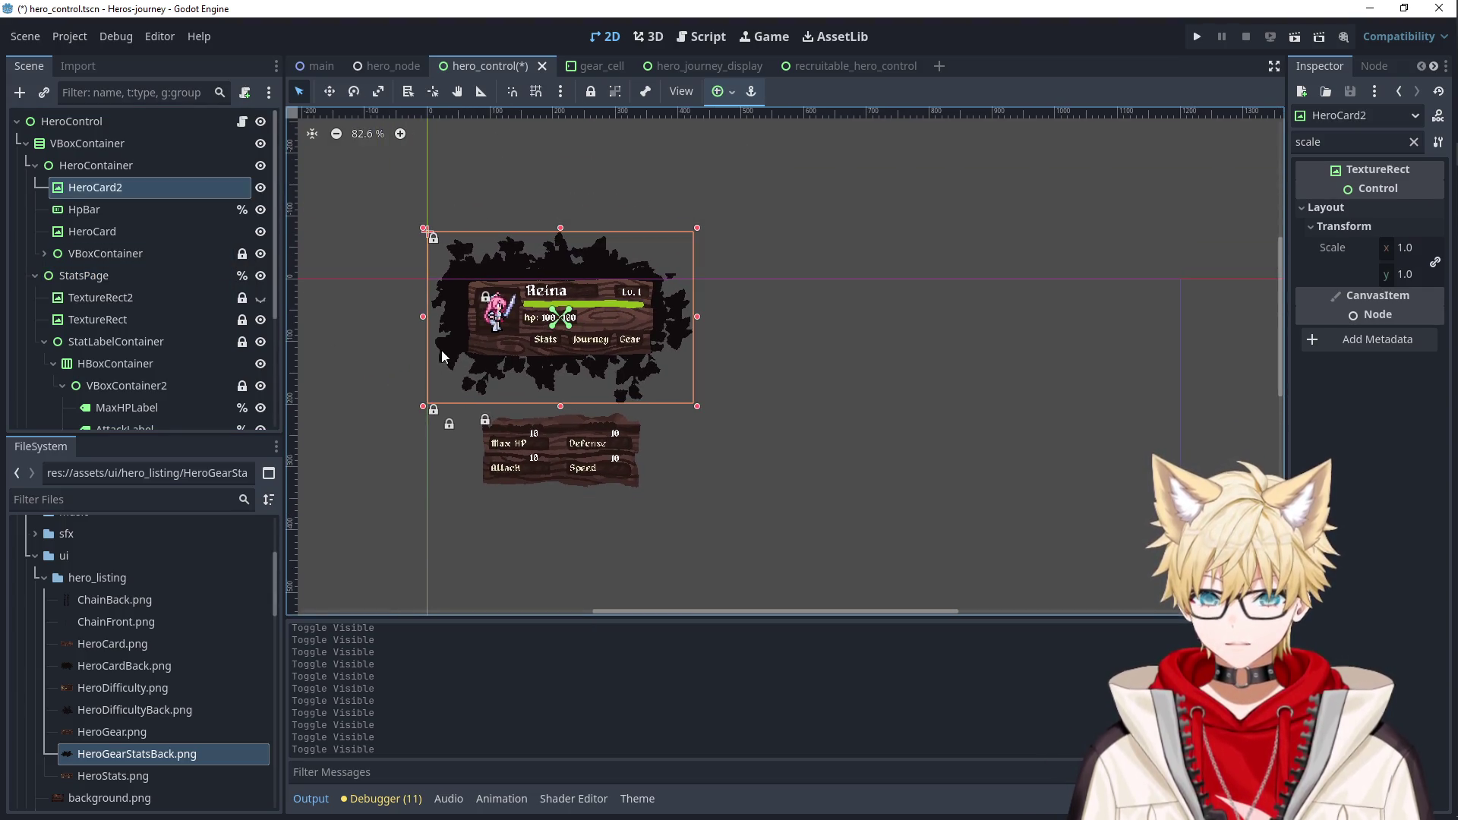
scroll(441, 350, "up", 5)
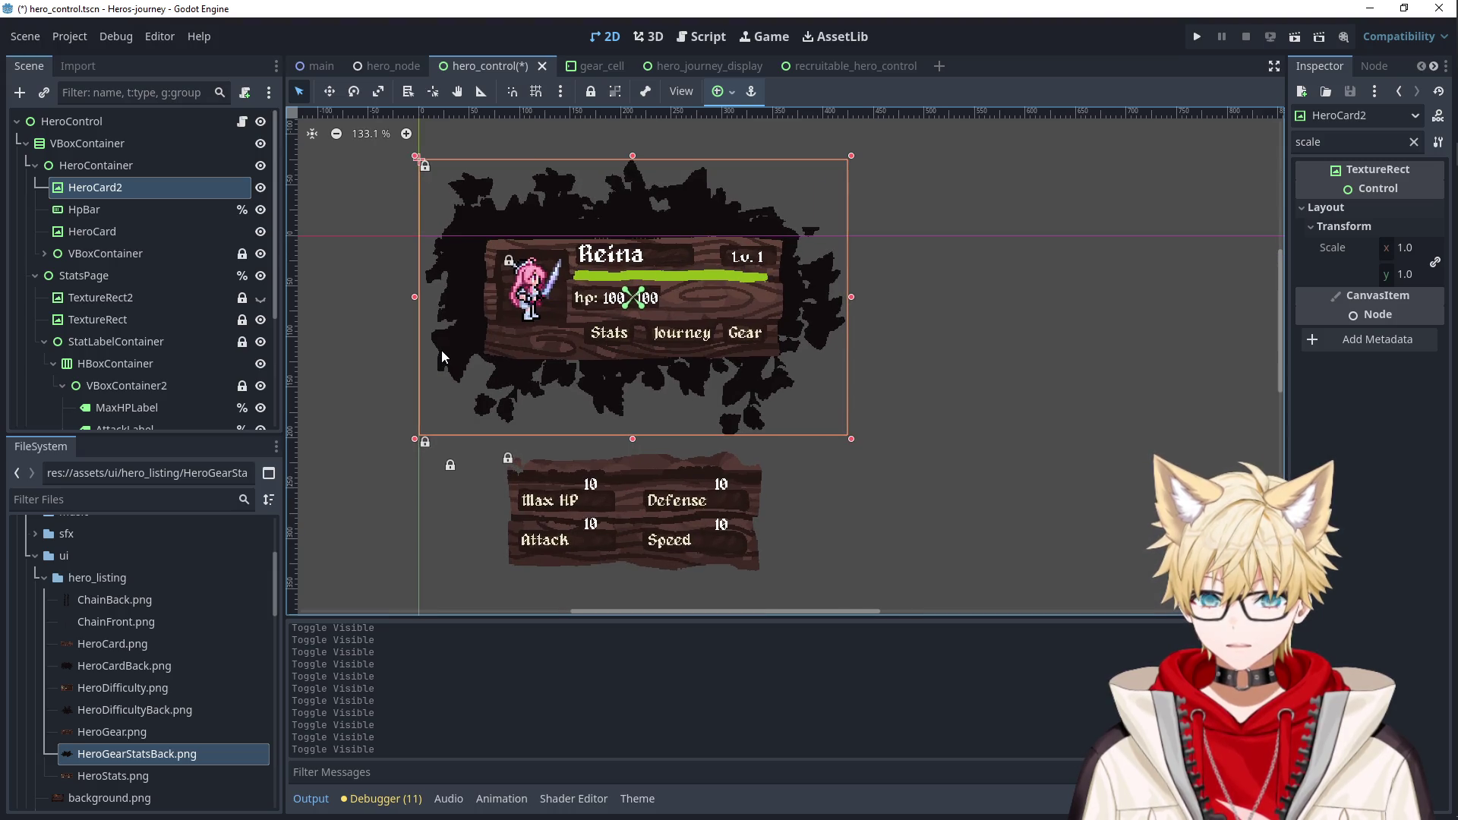
left_click(638, 152)
left_click(632, 202)
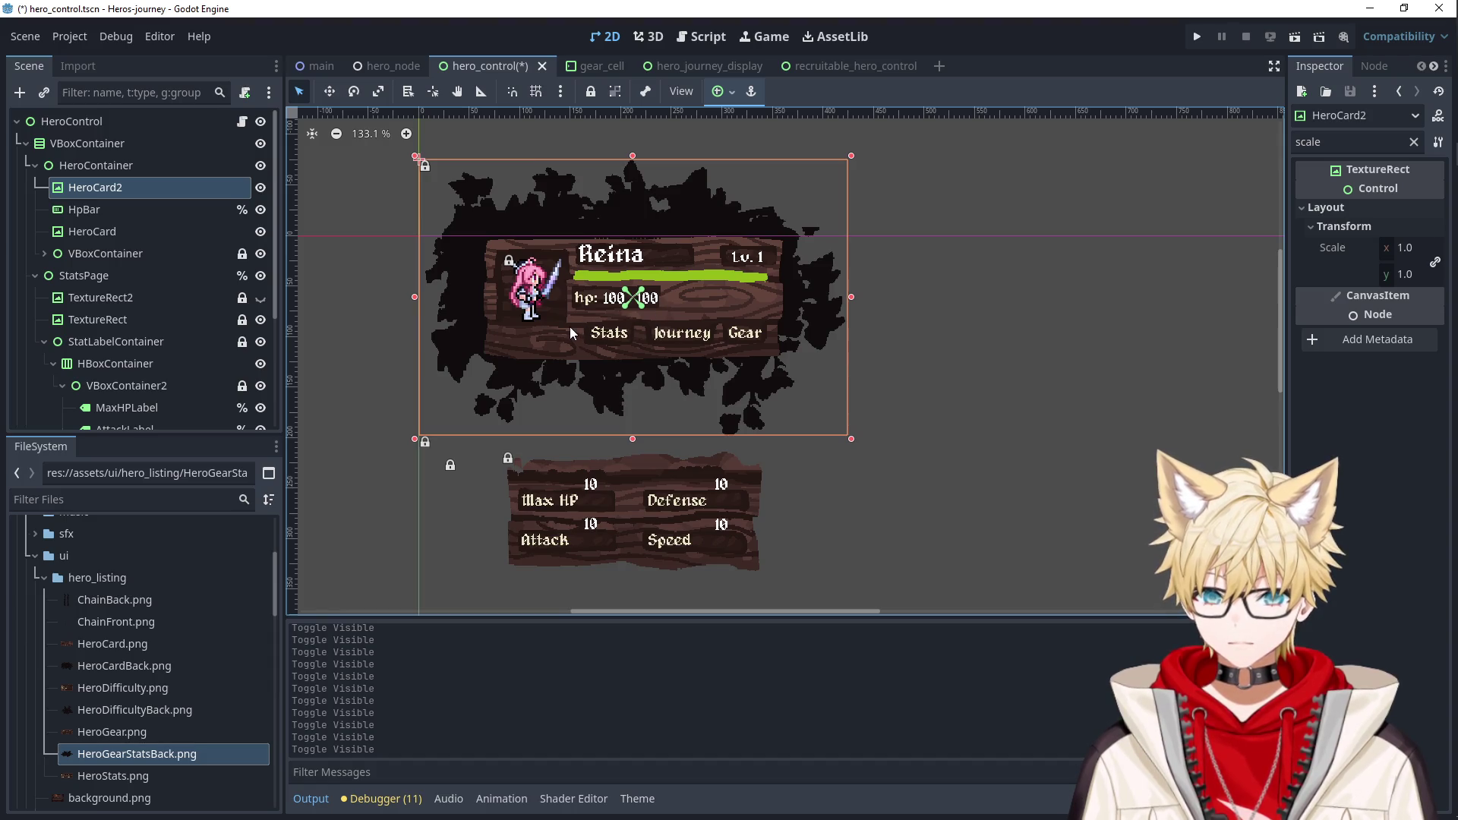